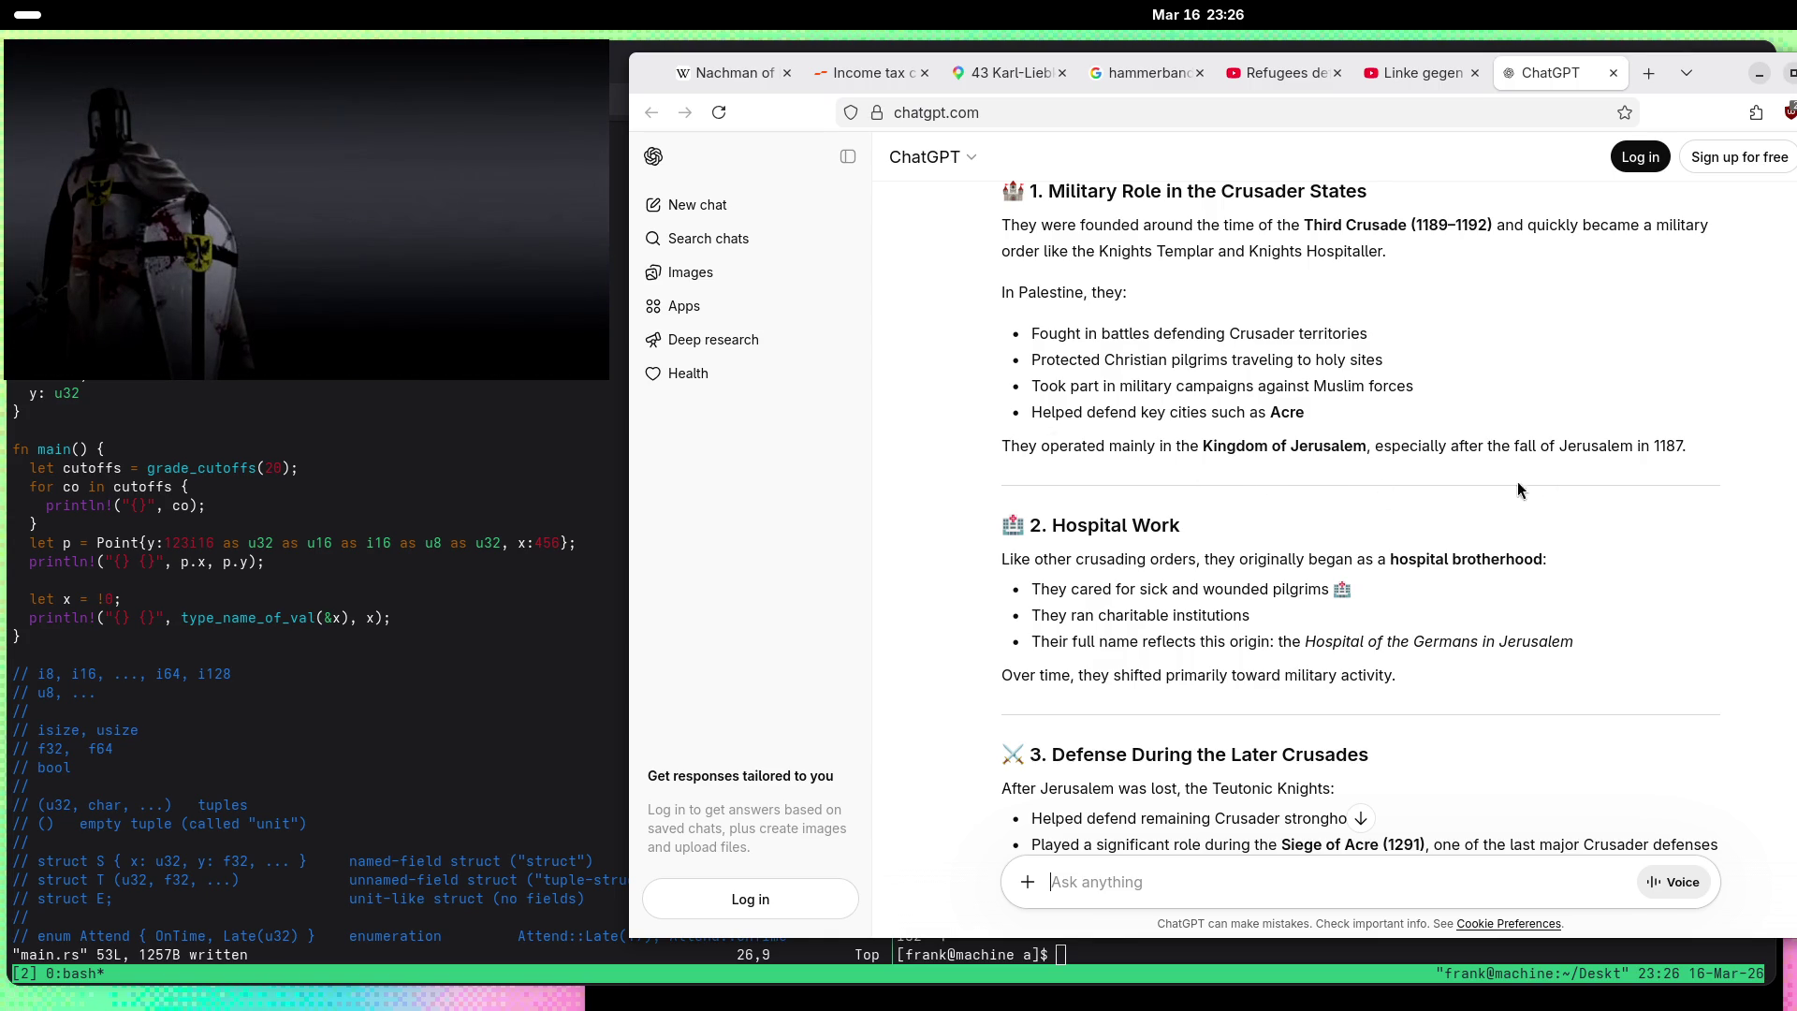
# Step: Read down the previous reply, briefly selecting the year 1187 and the word Prussia
pyautogui.doubleClick(1671, 447)
pyautogui.click(1537, 461)
pyautogui.scroll(-2, 1535, 462)
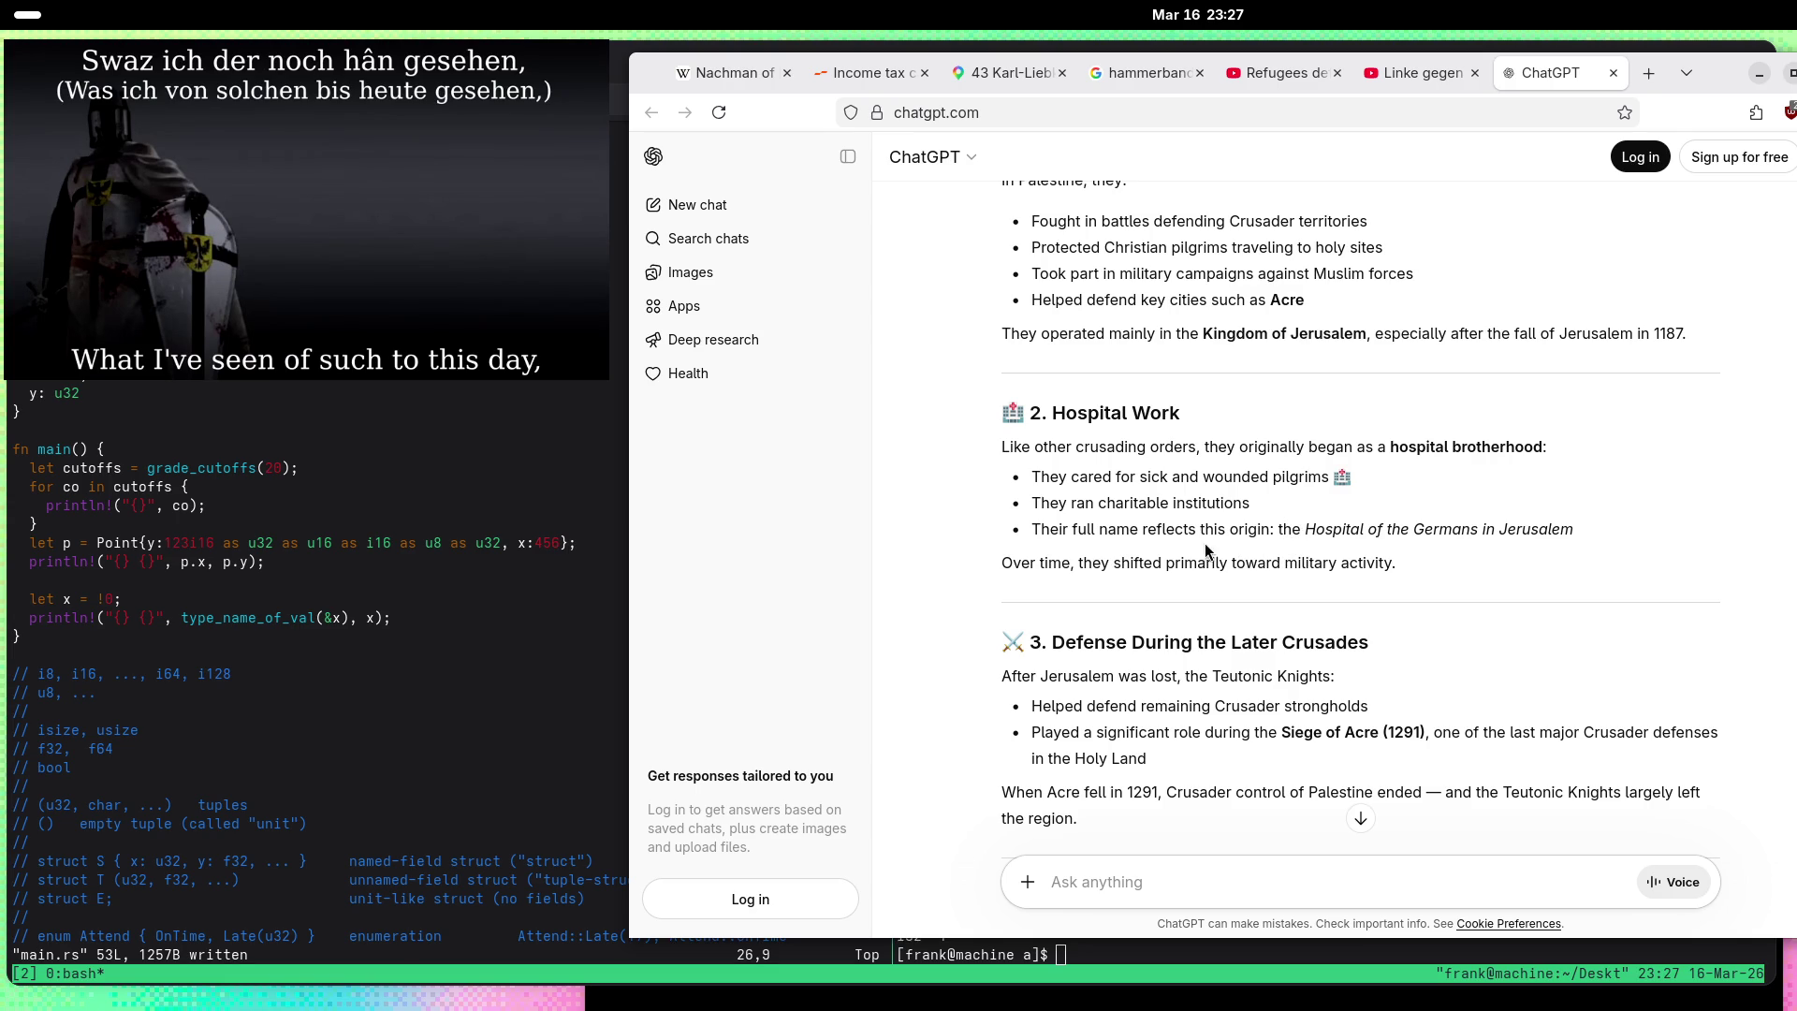
pyautogui.scroll(-2, 936, 520)
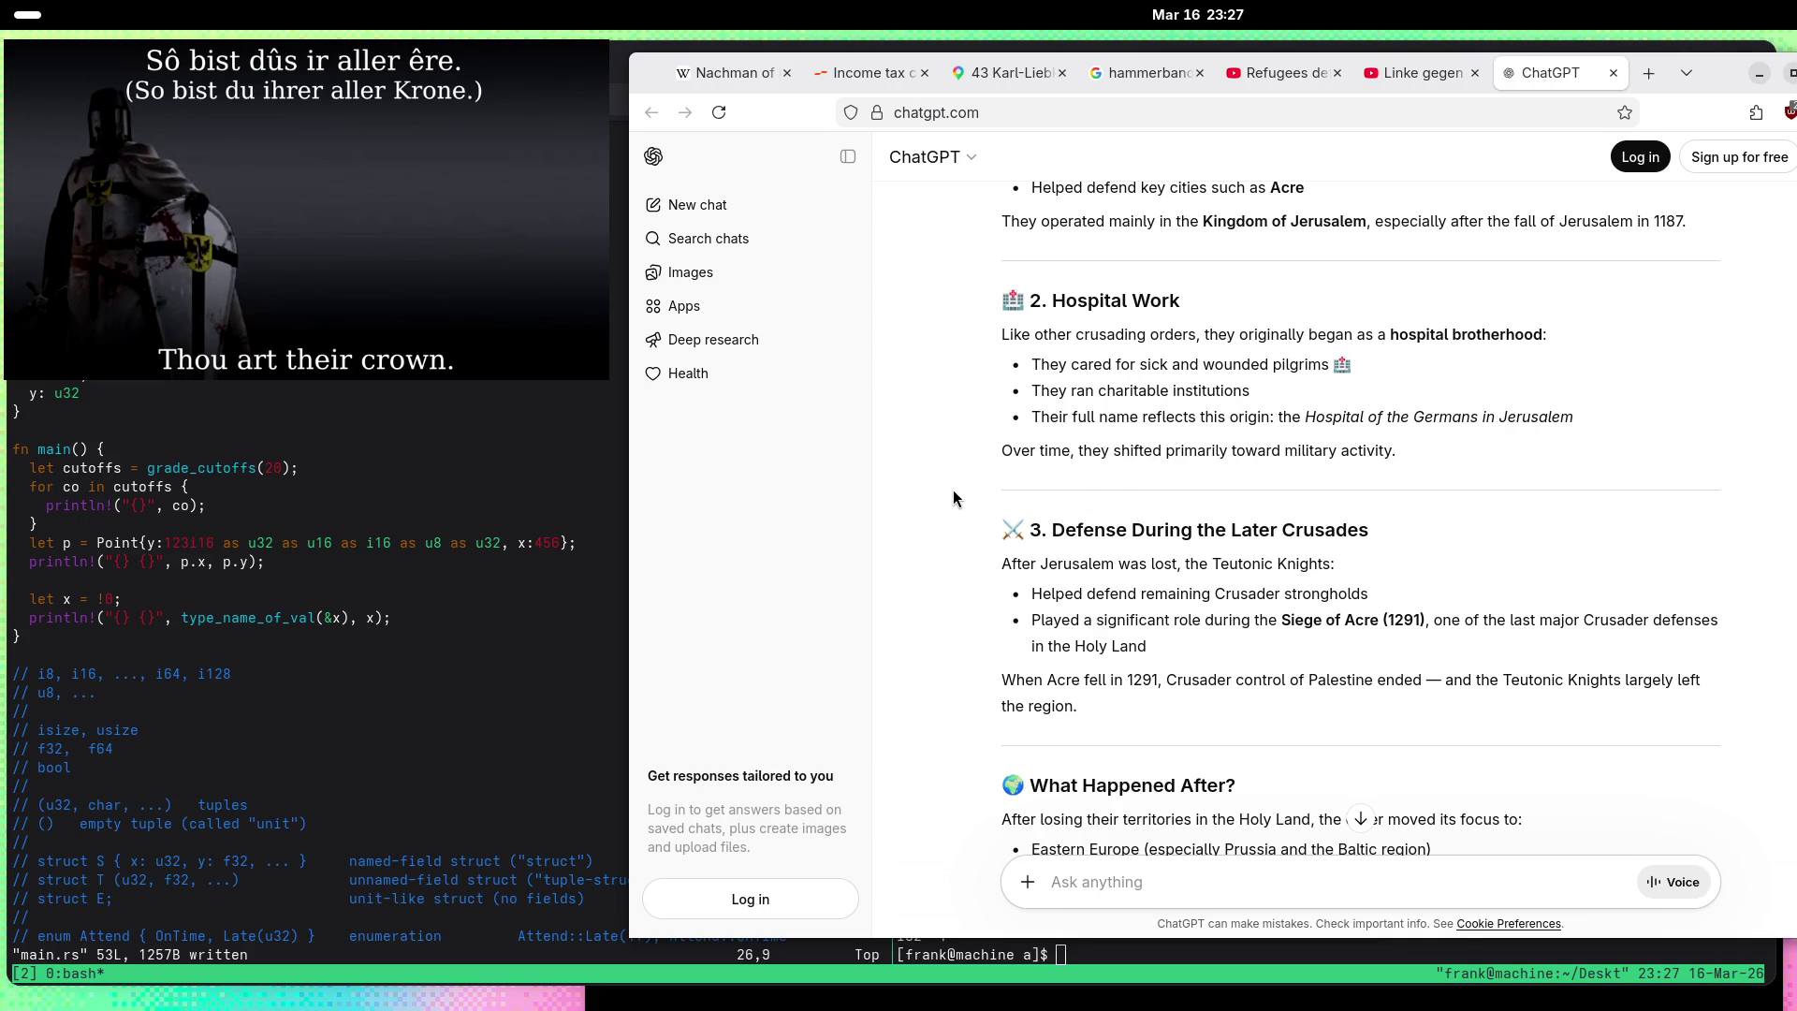
pyautogui.scroll(-2, 964, 507)
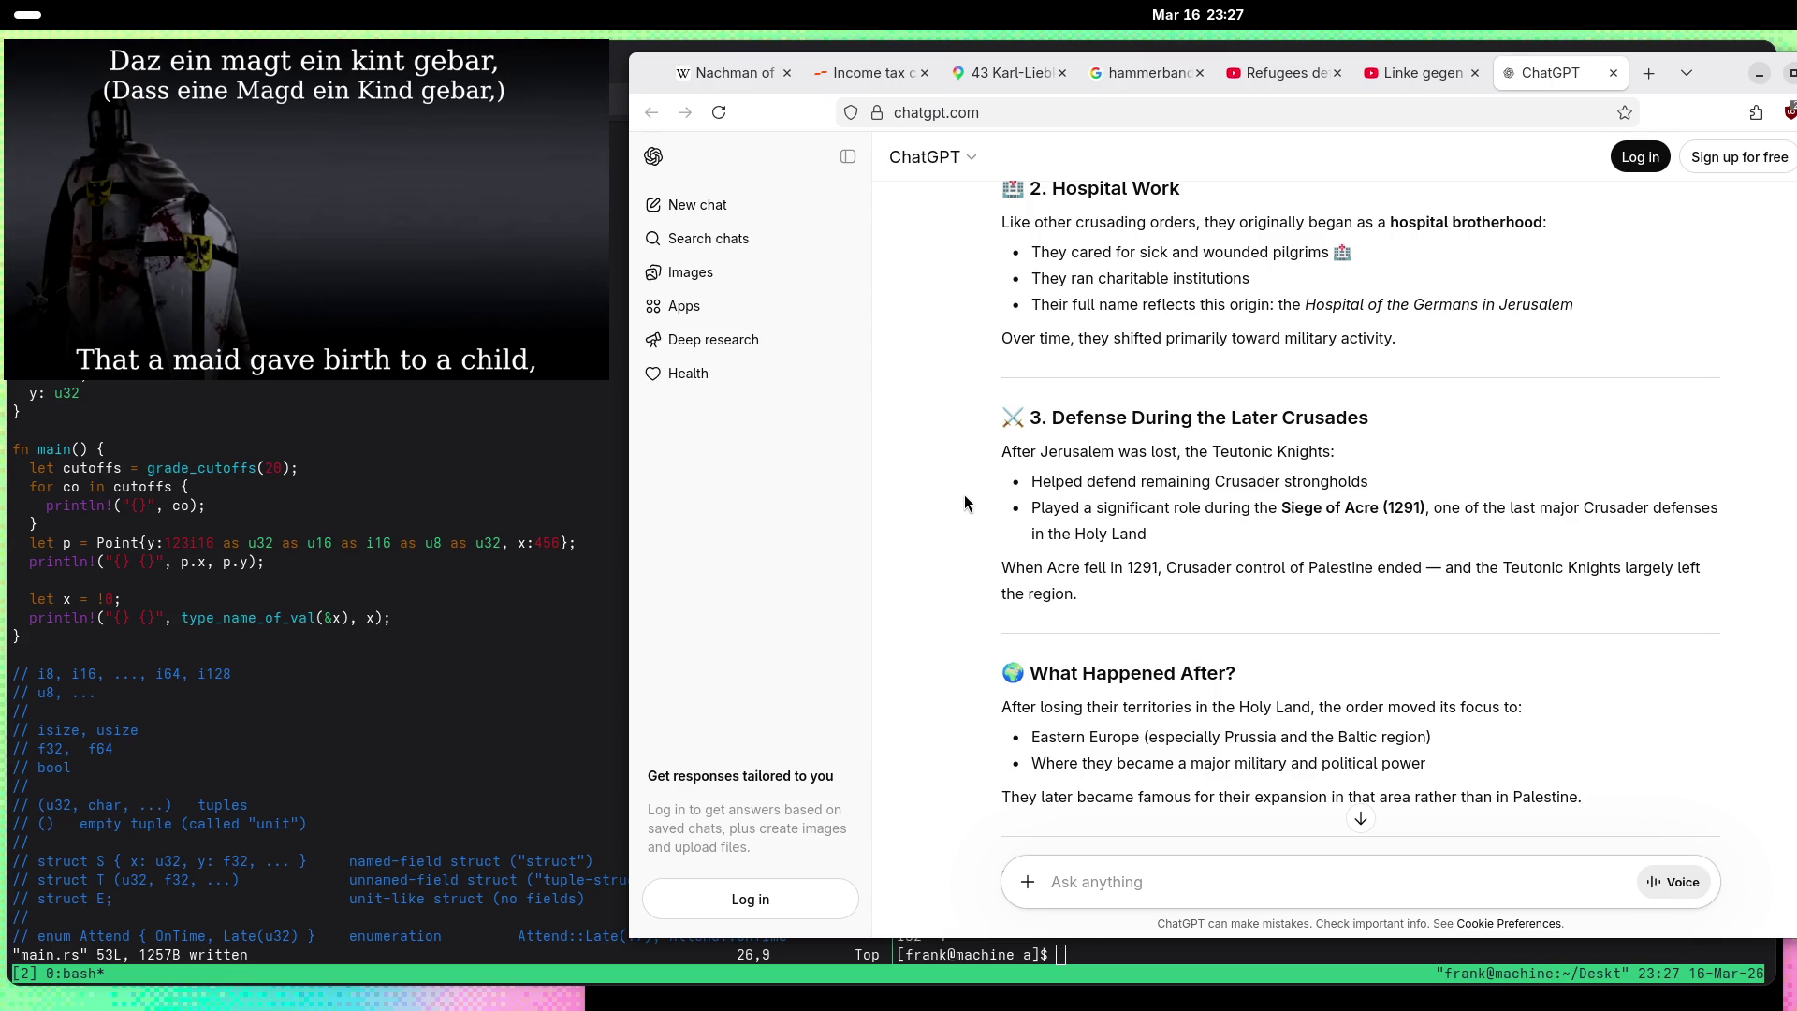
pyautogui.scroll(-3, 967, 504)
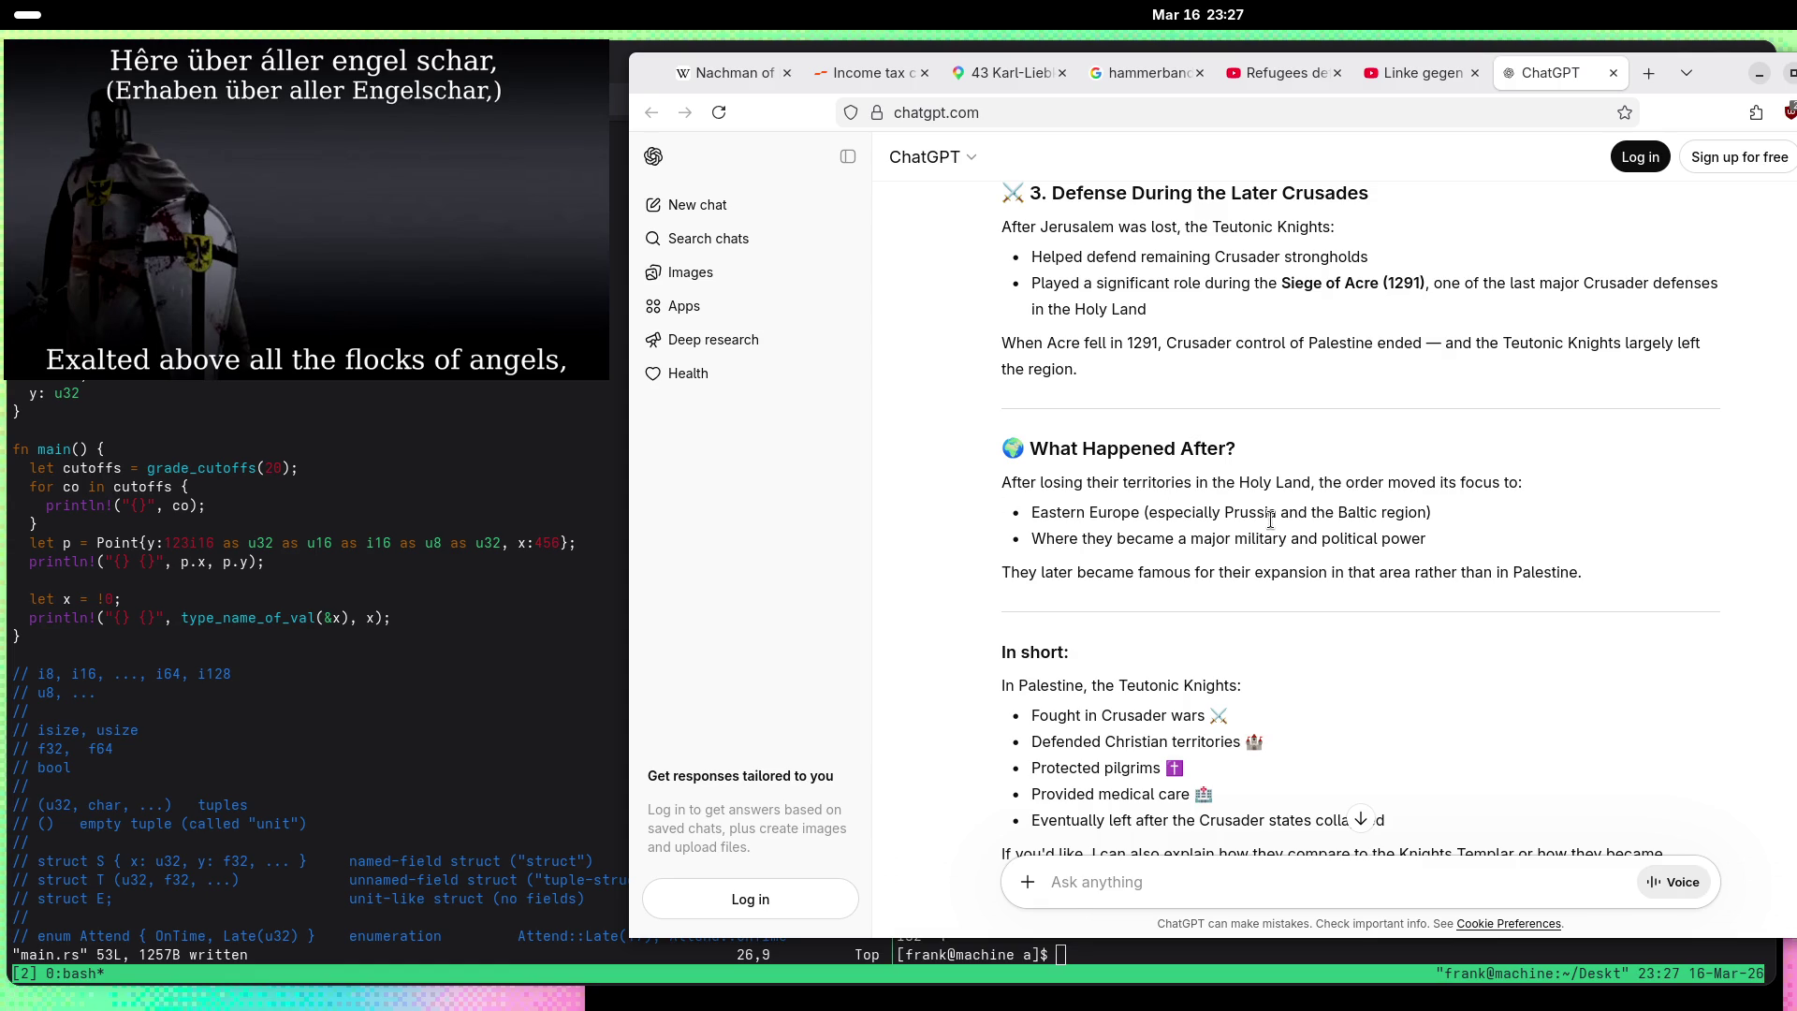
pyautogui.doubleClick(1232, 512)
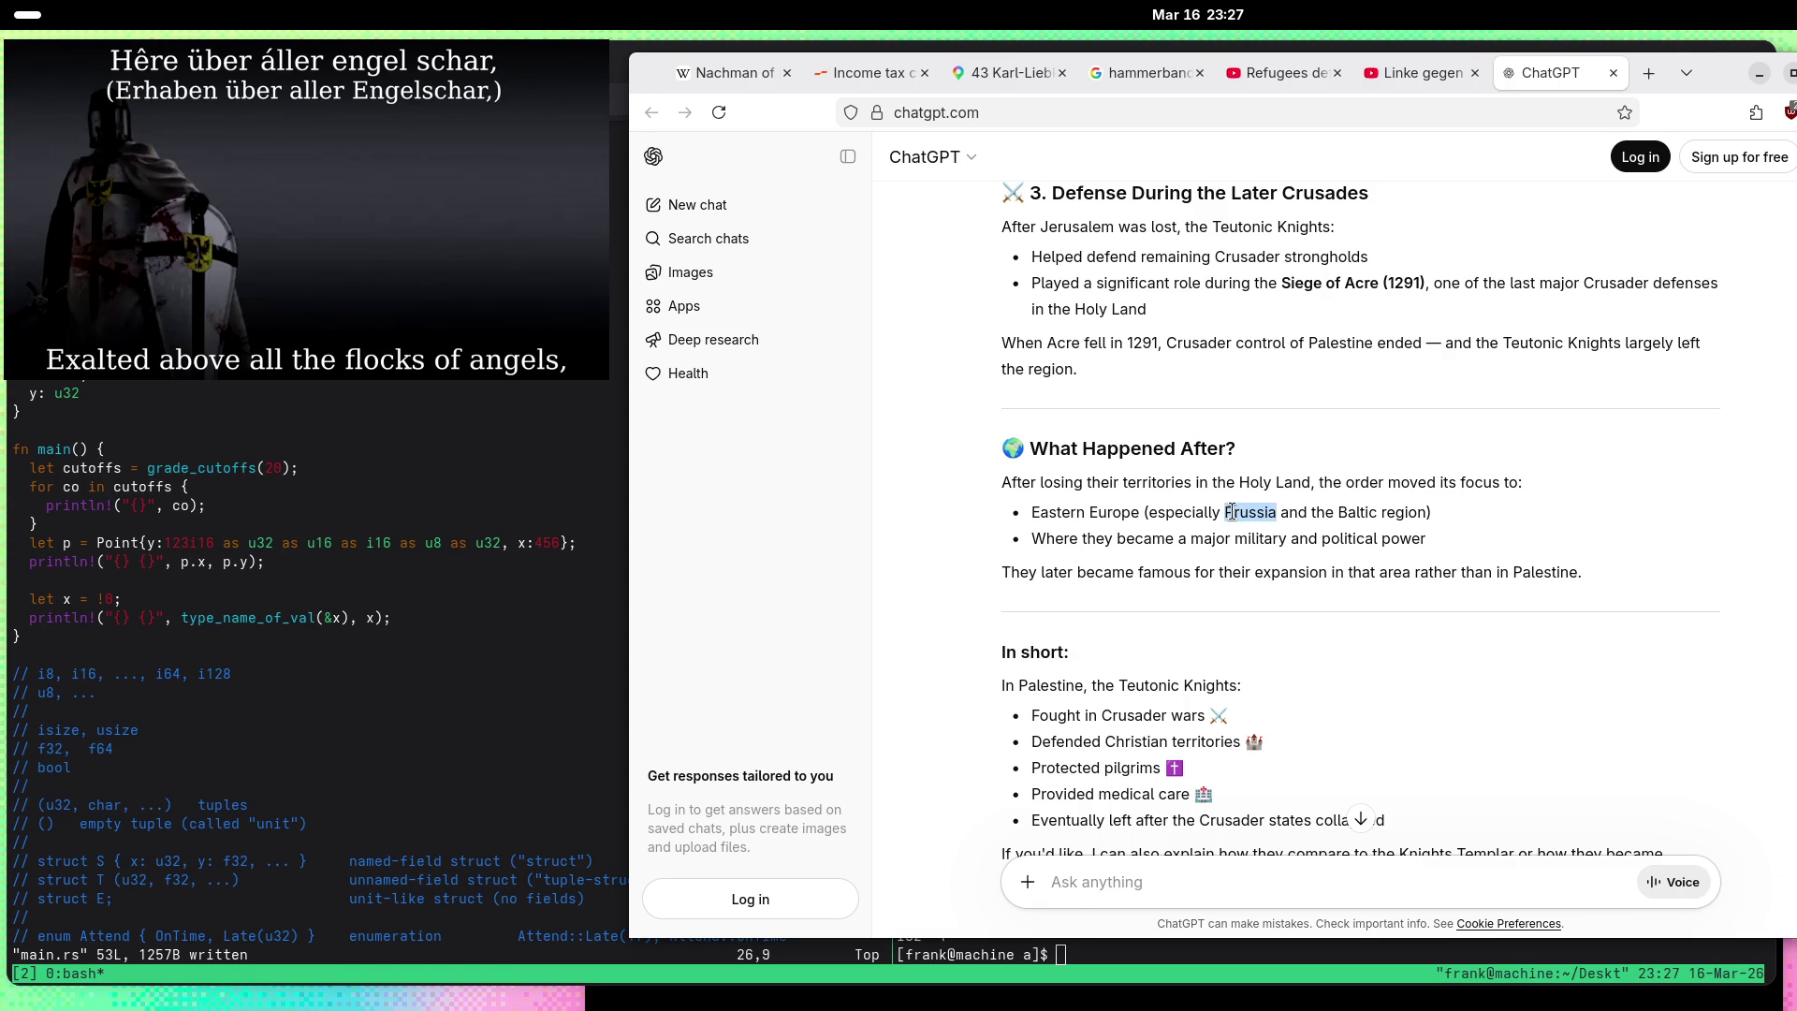
pyautogui.click(971, 554)
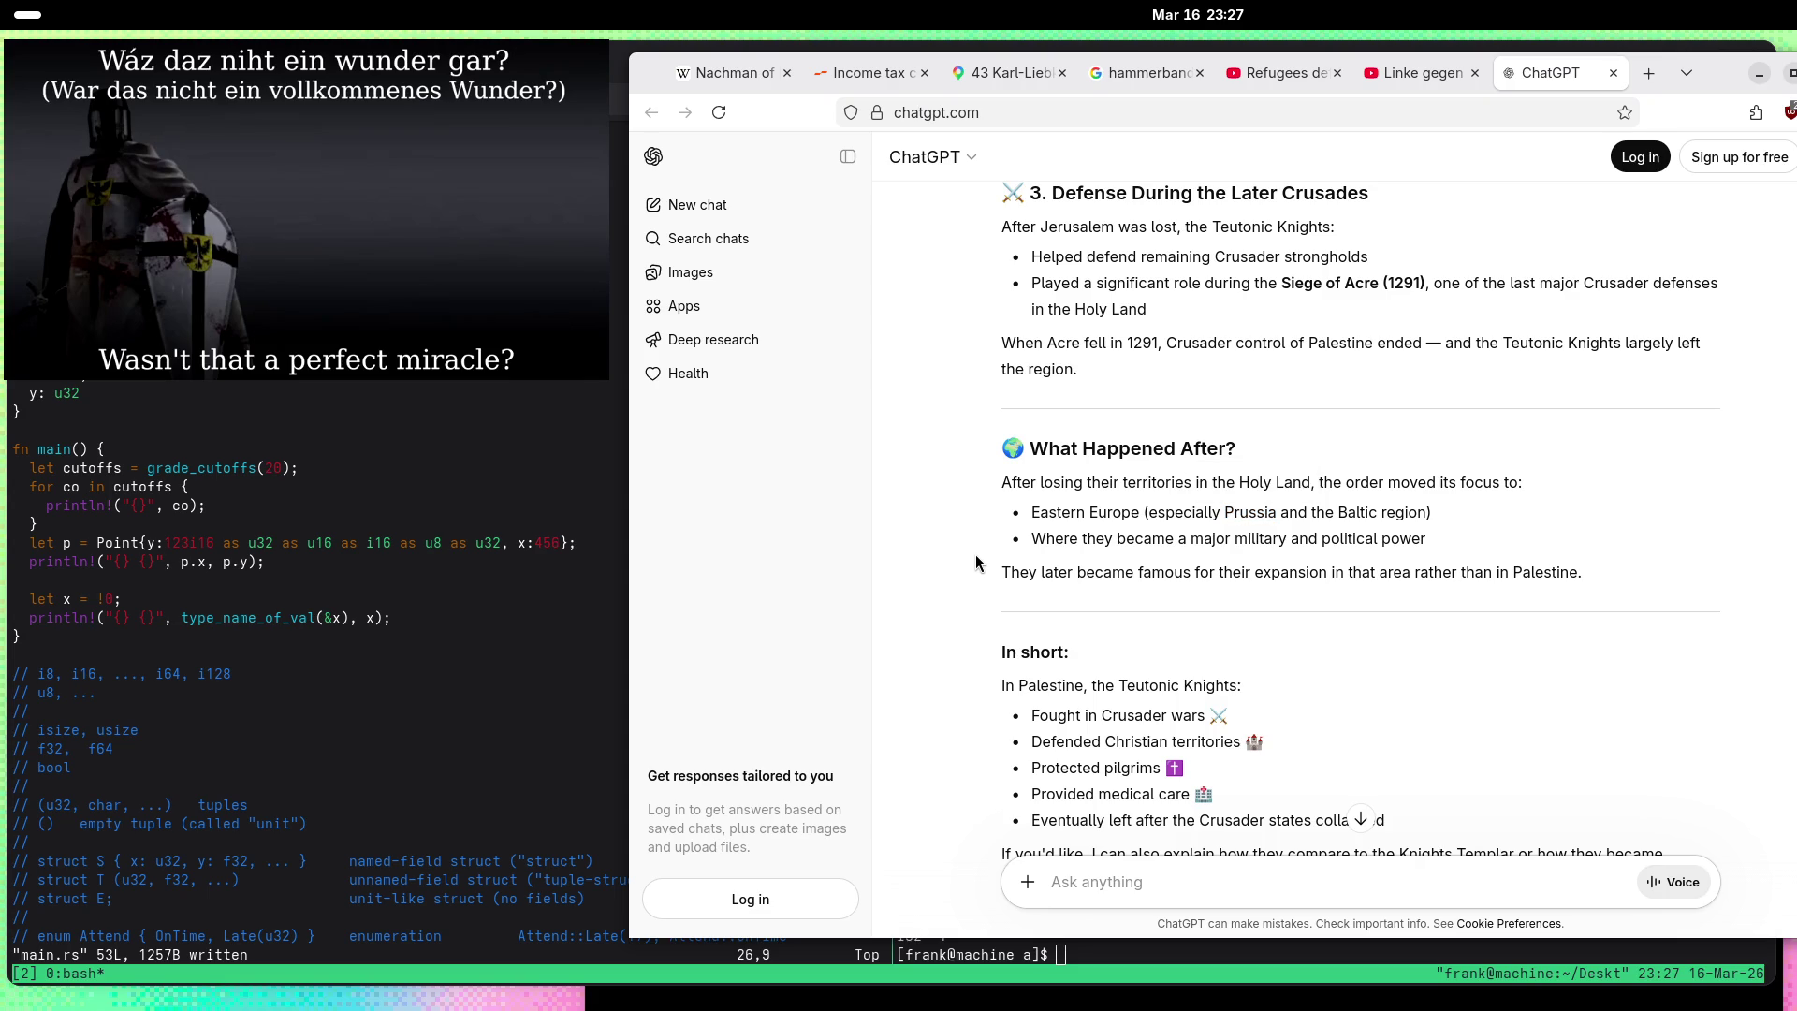
pyautogui.scroll(-2, 976, 554)
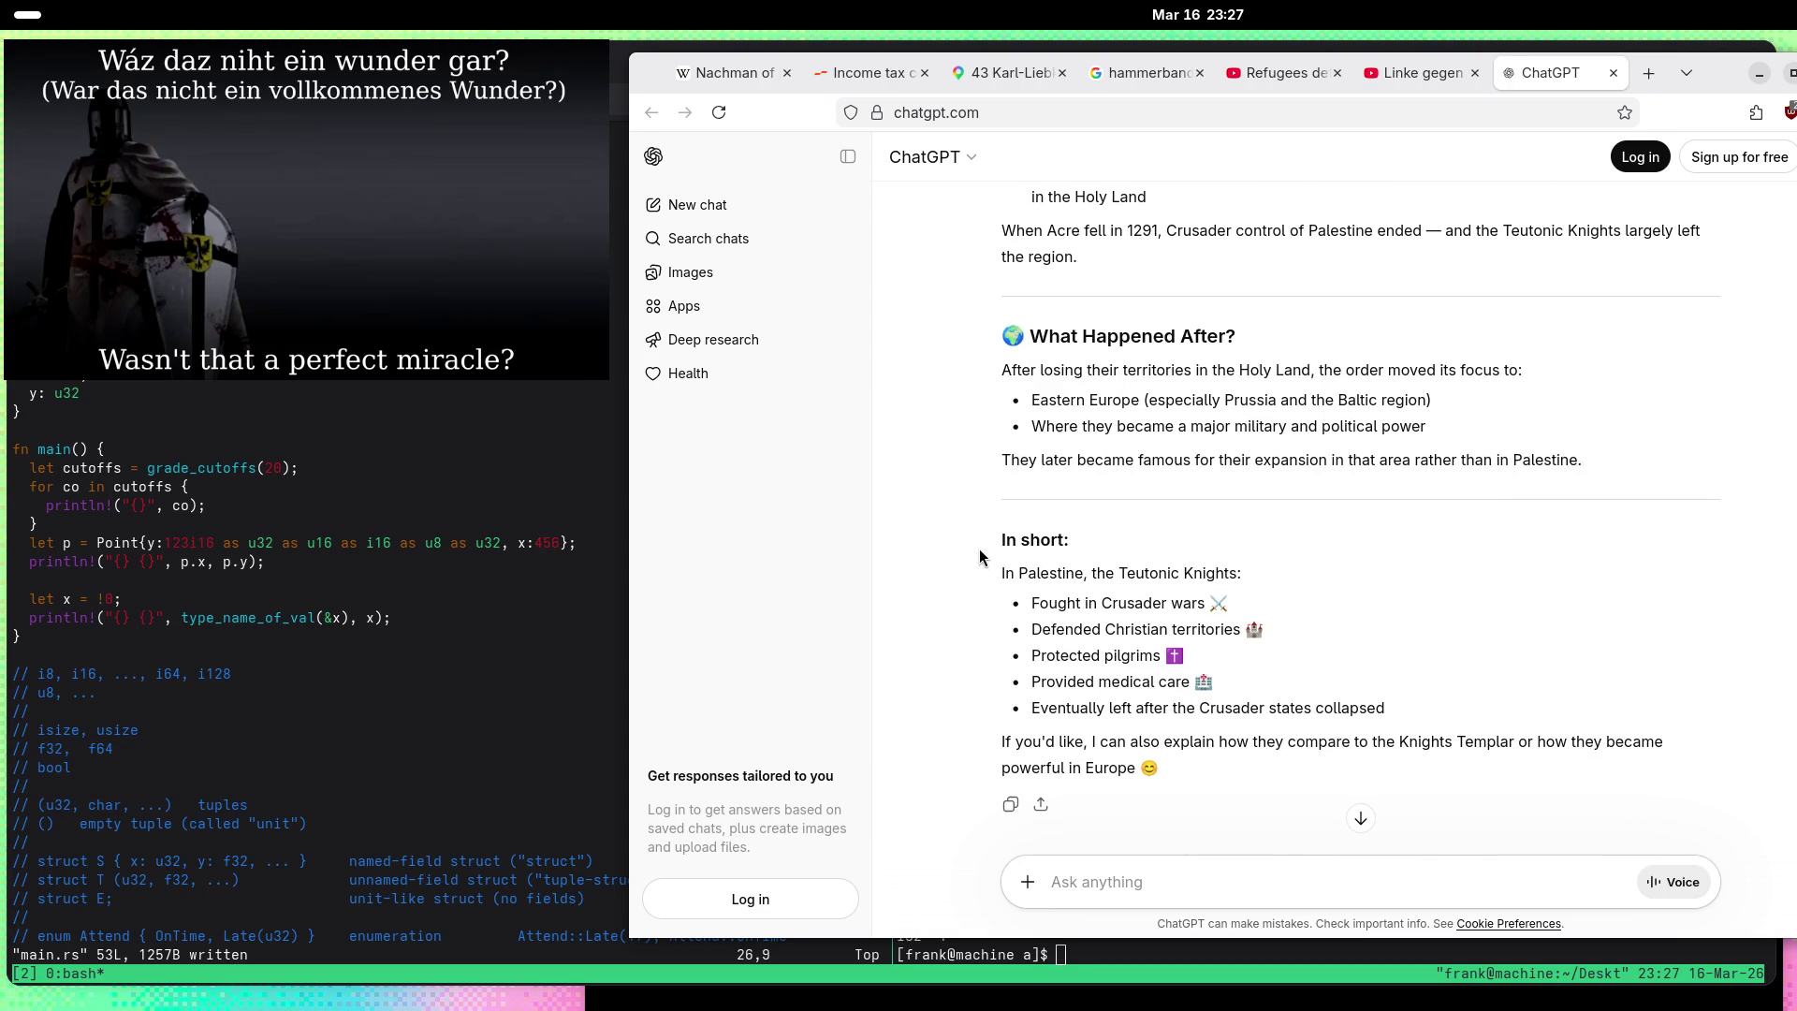
pyautogui.scroll(-1, 983, 556)
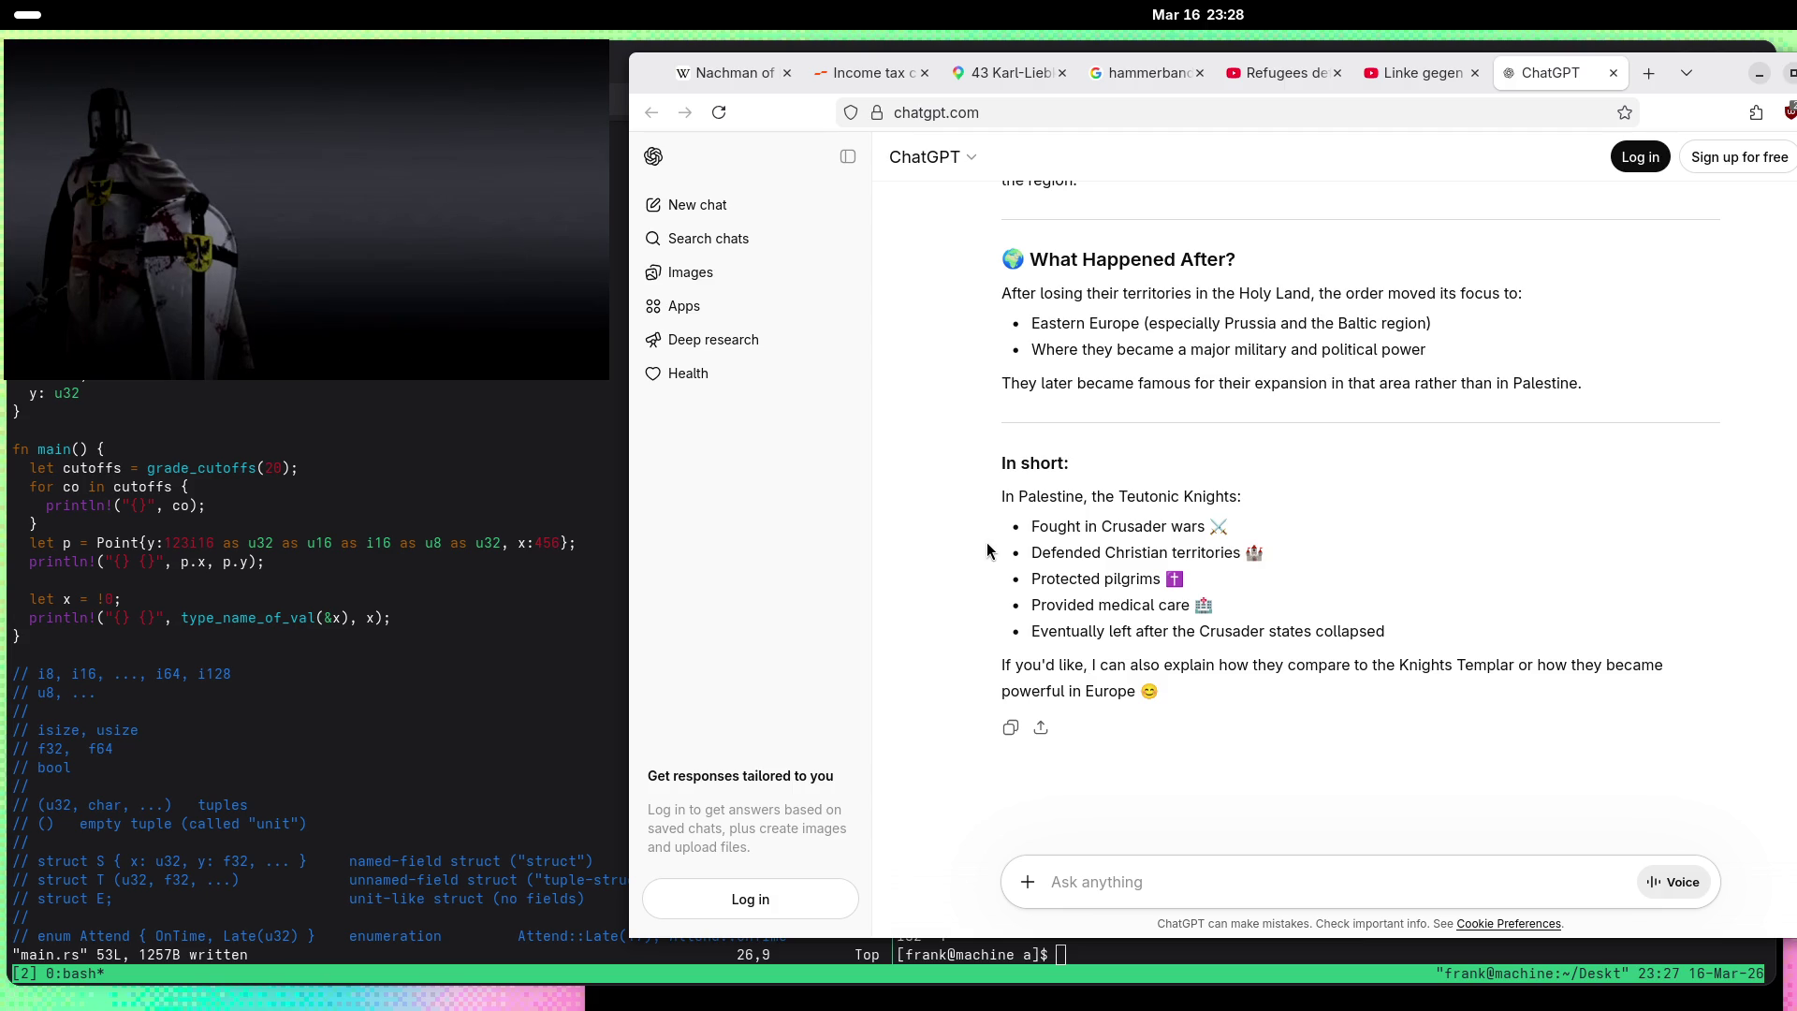
# Step: Send 'How did hospital brotherhoods become militant?', asking if stories of the wounded spurred them
pyautogui.click(1311, 892)
pyautogui.write('How ')
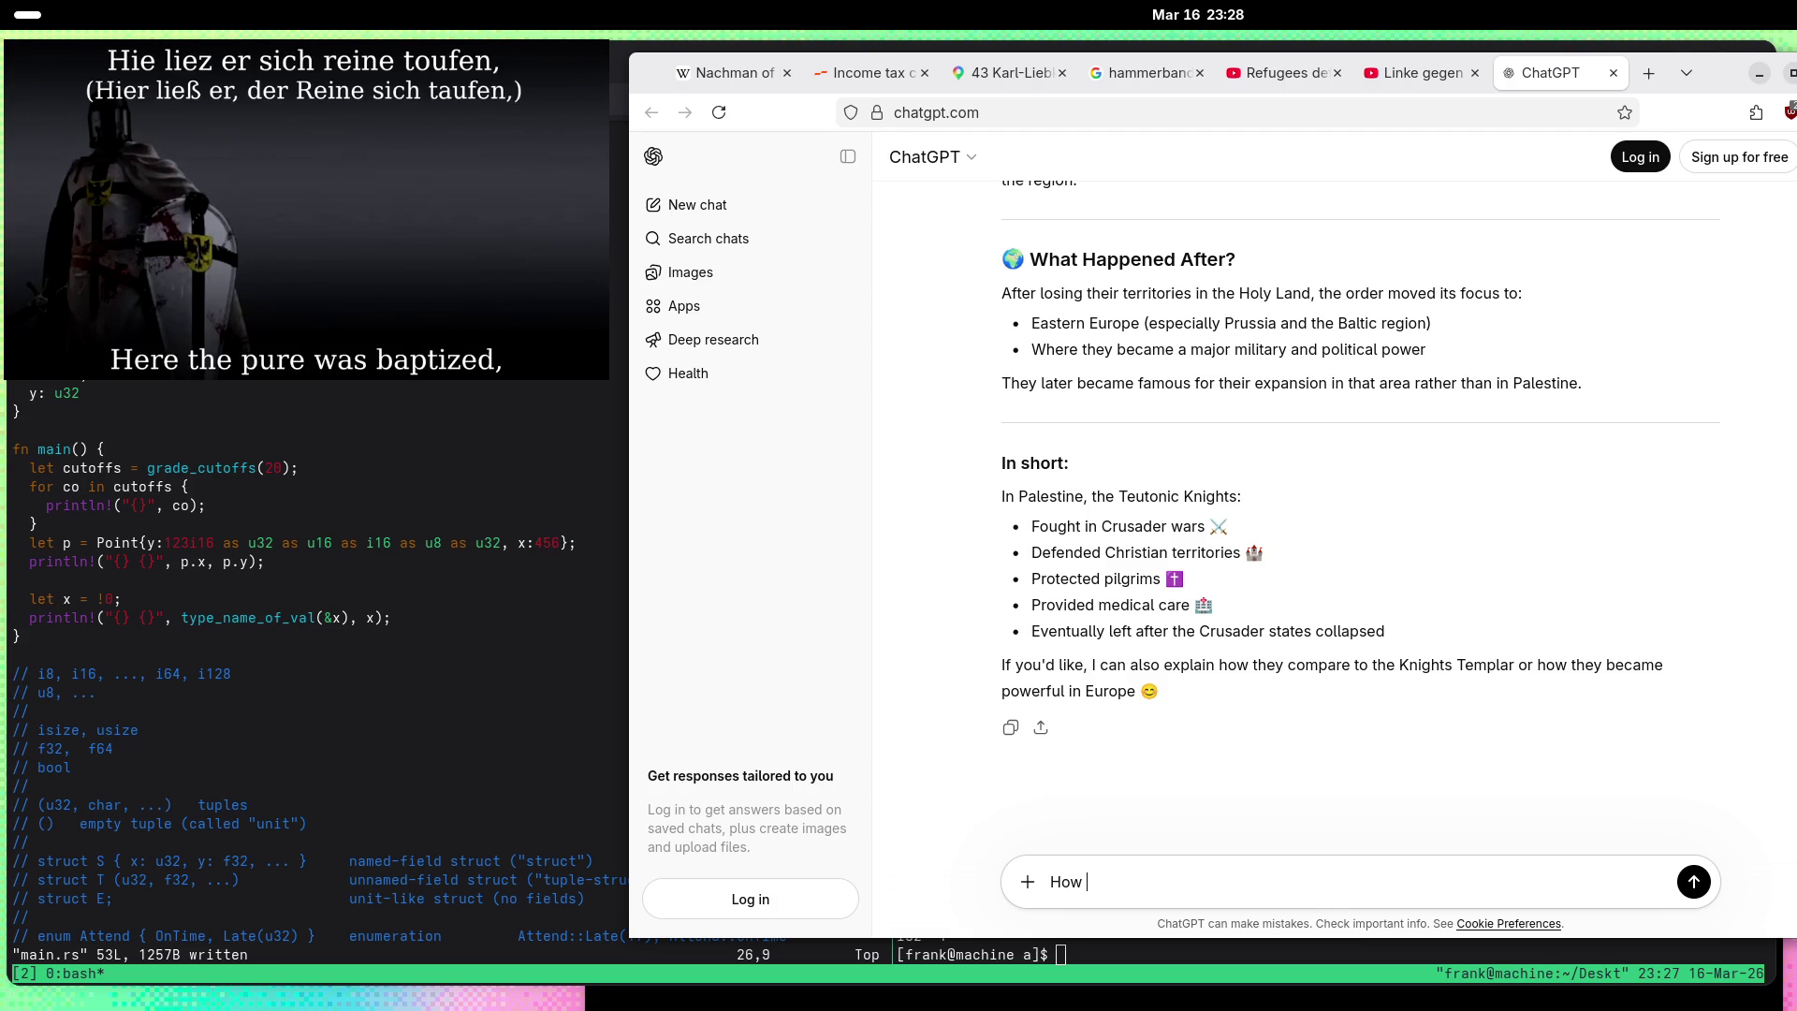
pyautogui.write('did hospital')
pyautogui.scroll(8, 1455, 523)
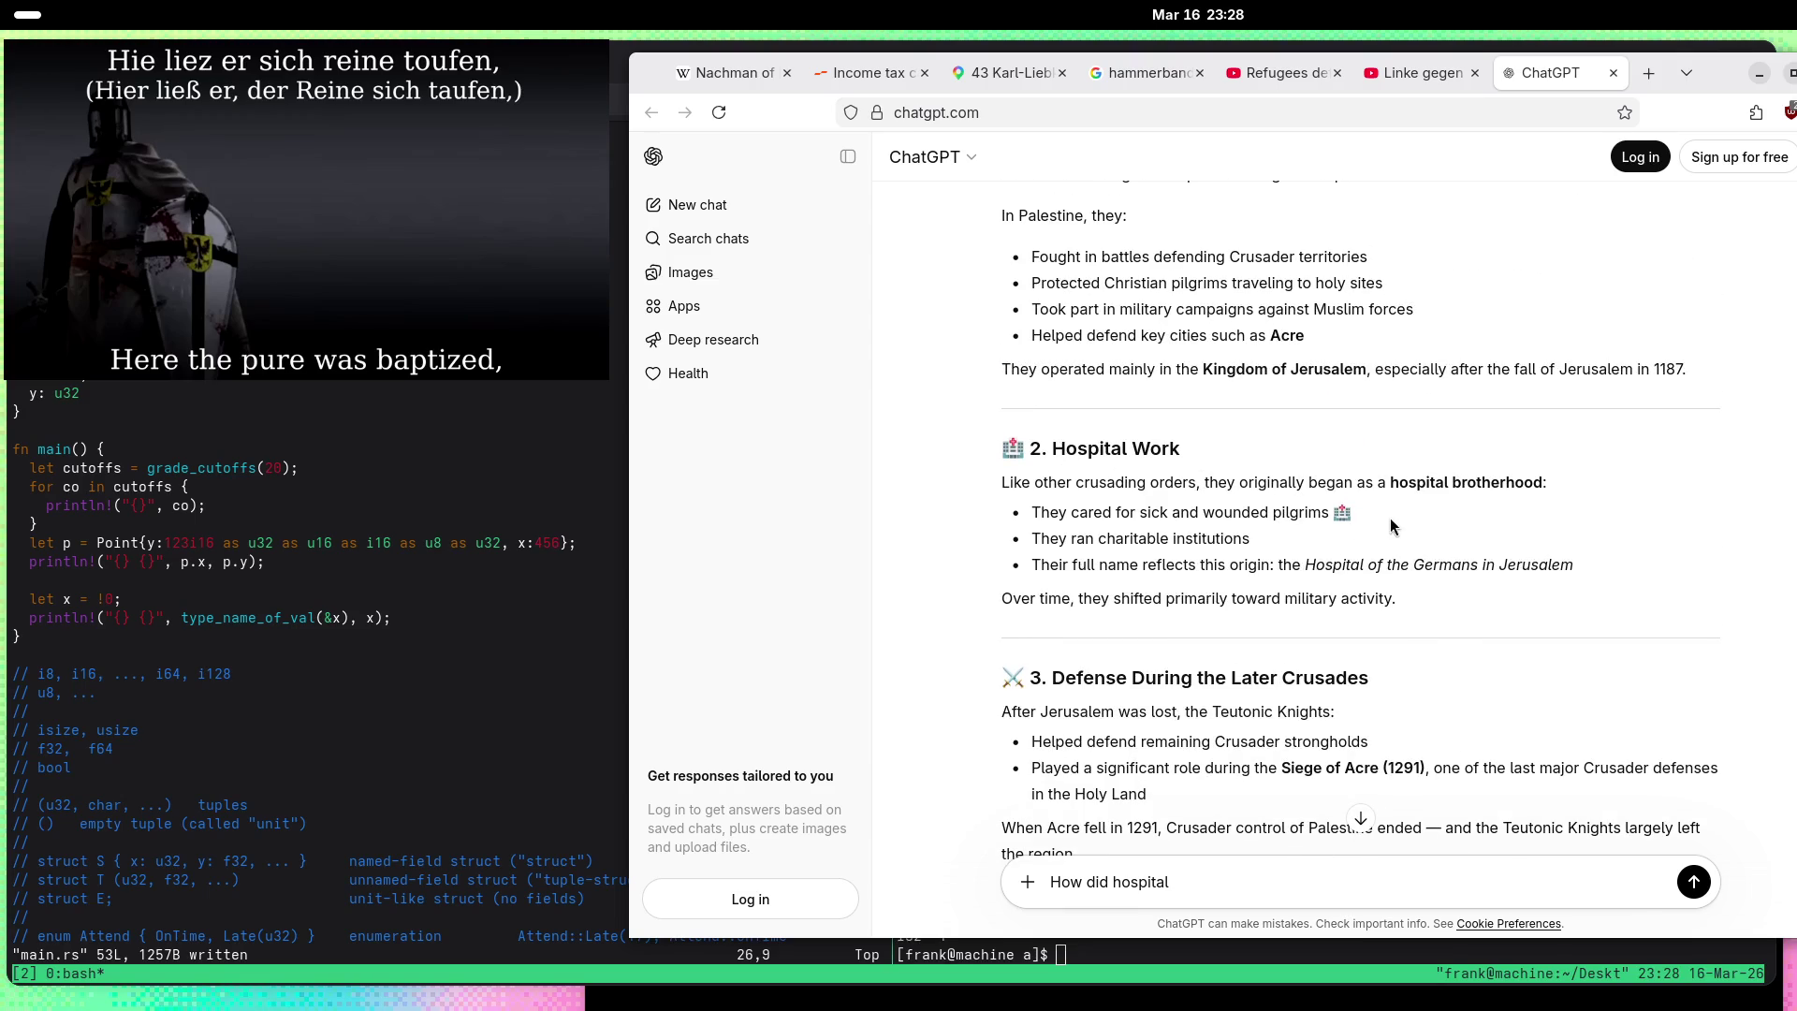
pyautogui.scroll(-10, 1432, 700)
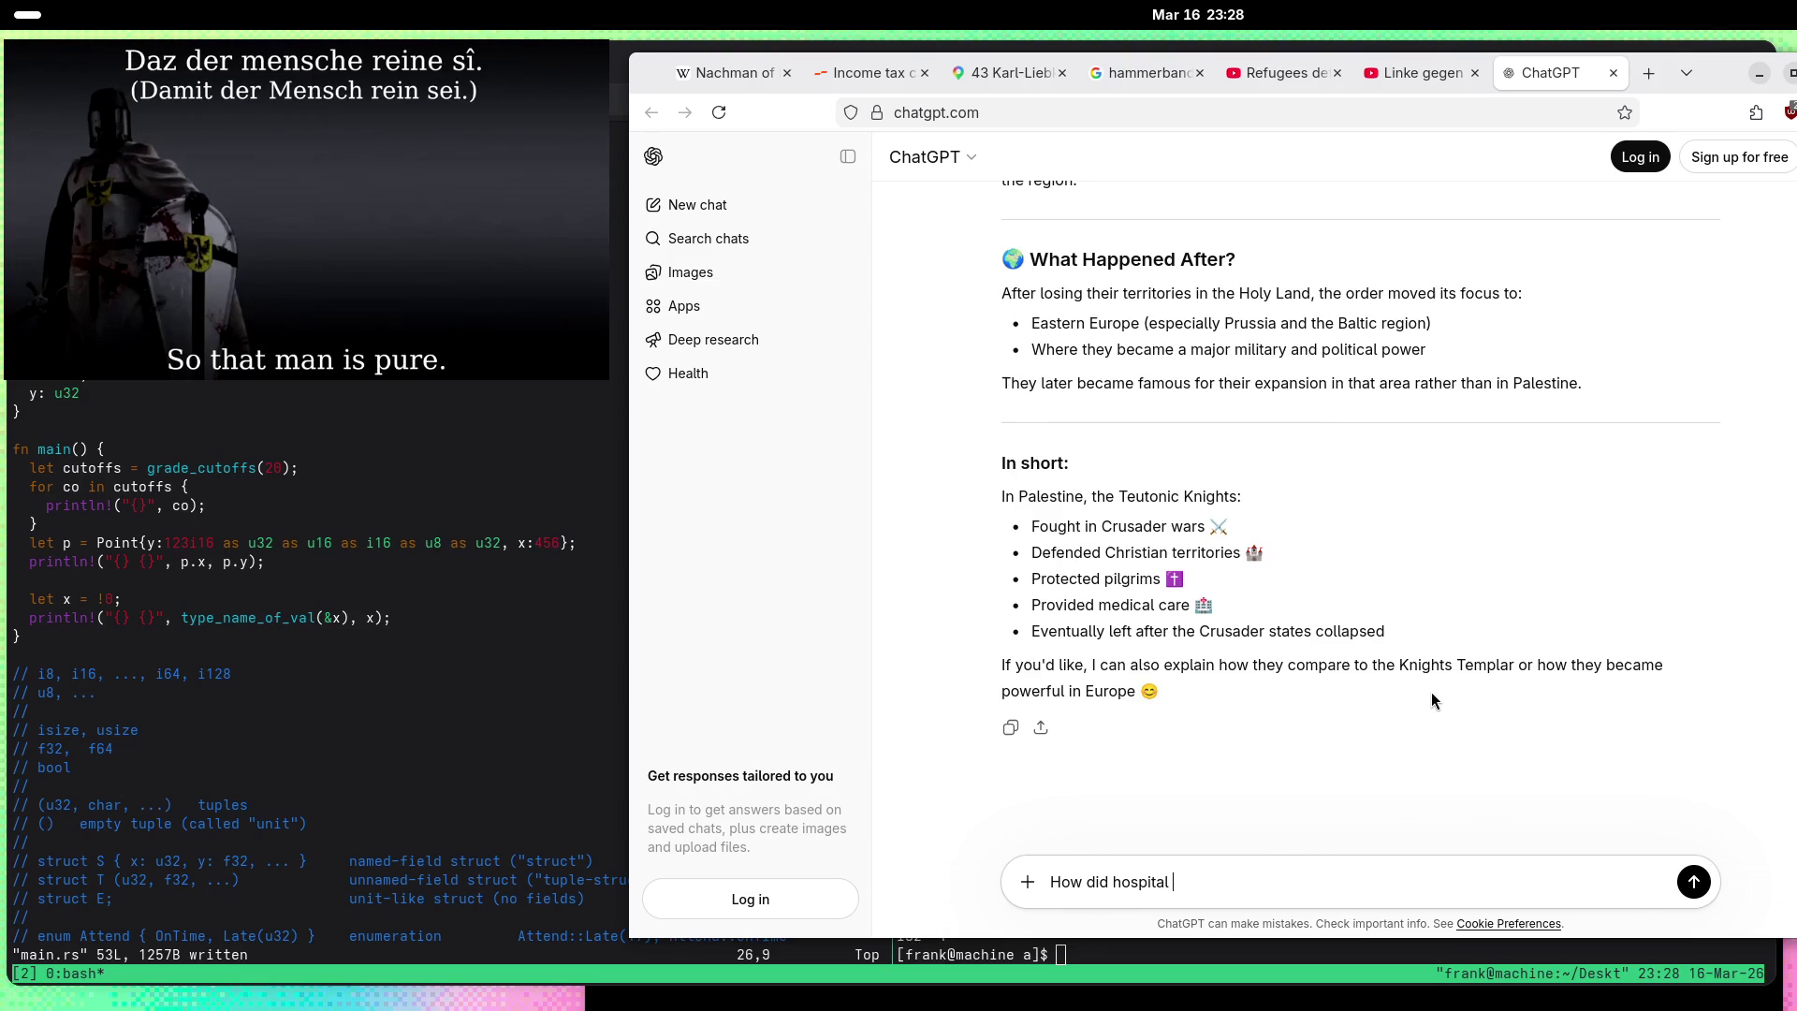
pyautogui.write('brotherhoods ')
pyautogui.write('become')
pyautogui.write(' militant? ')
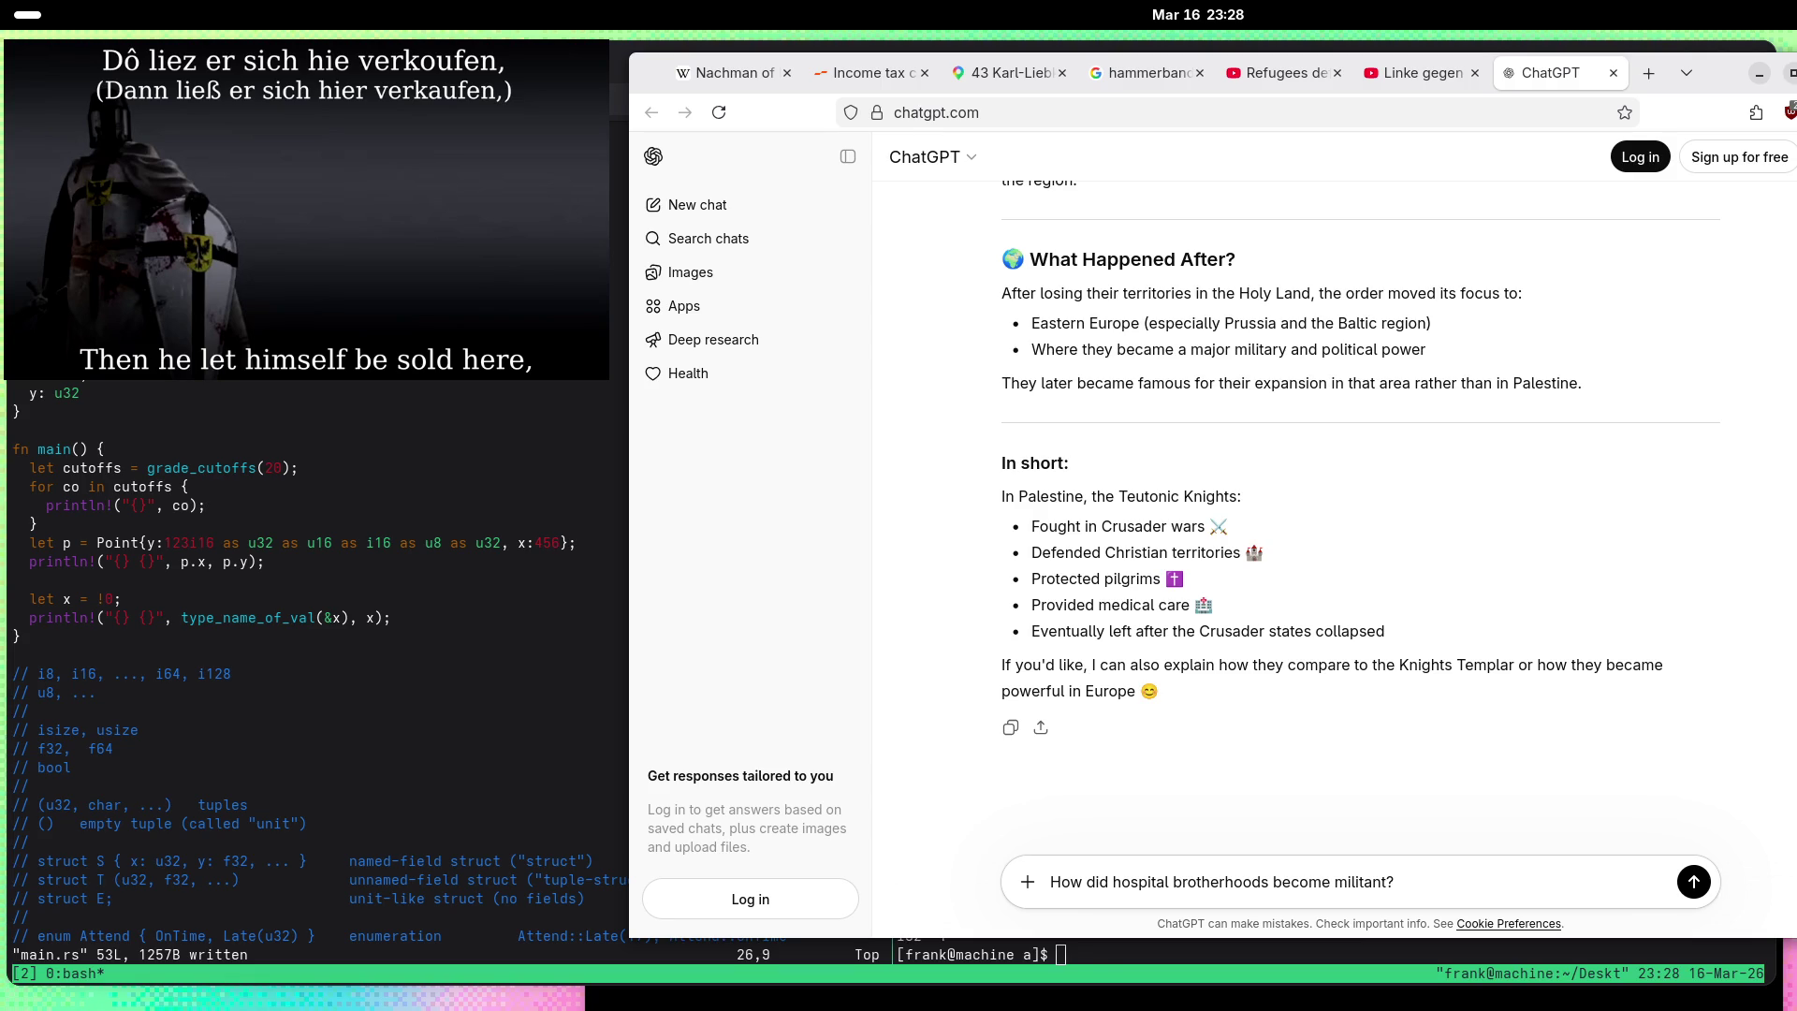
pyautogui.write('Did they hea')
pyautogui.write('r stories of ')
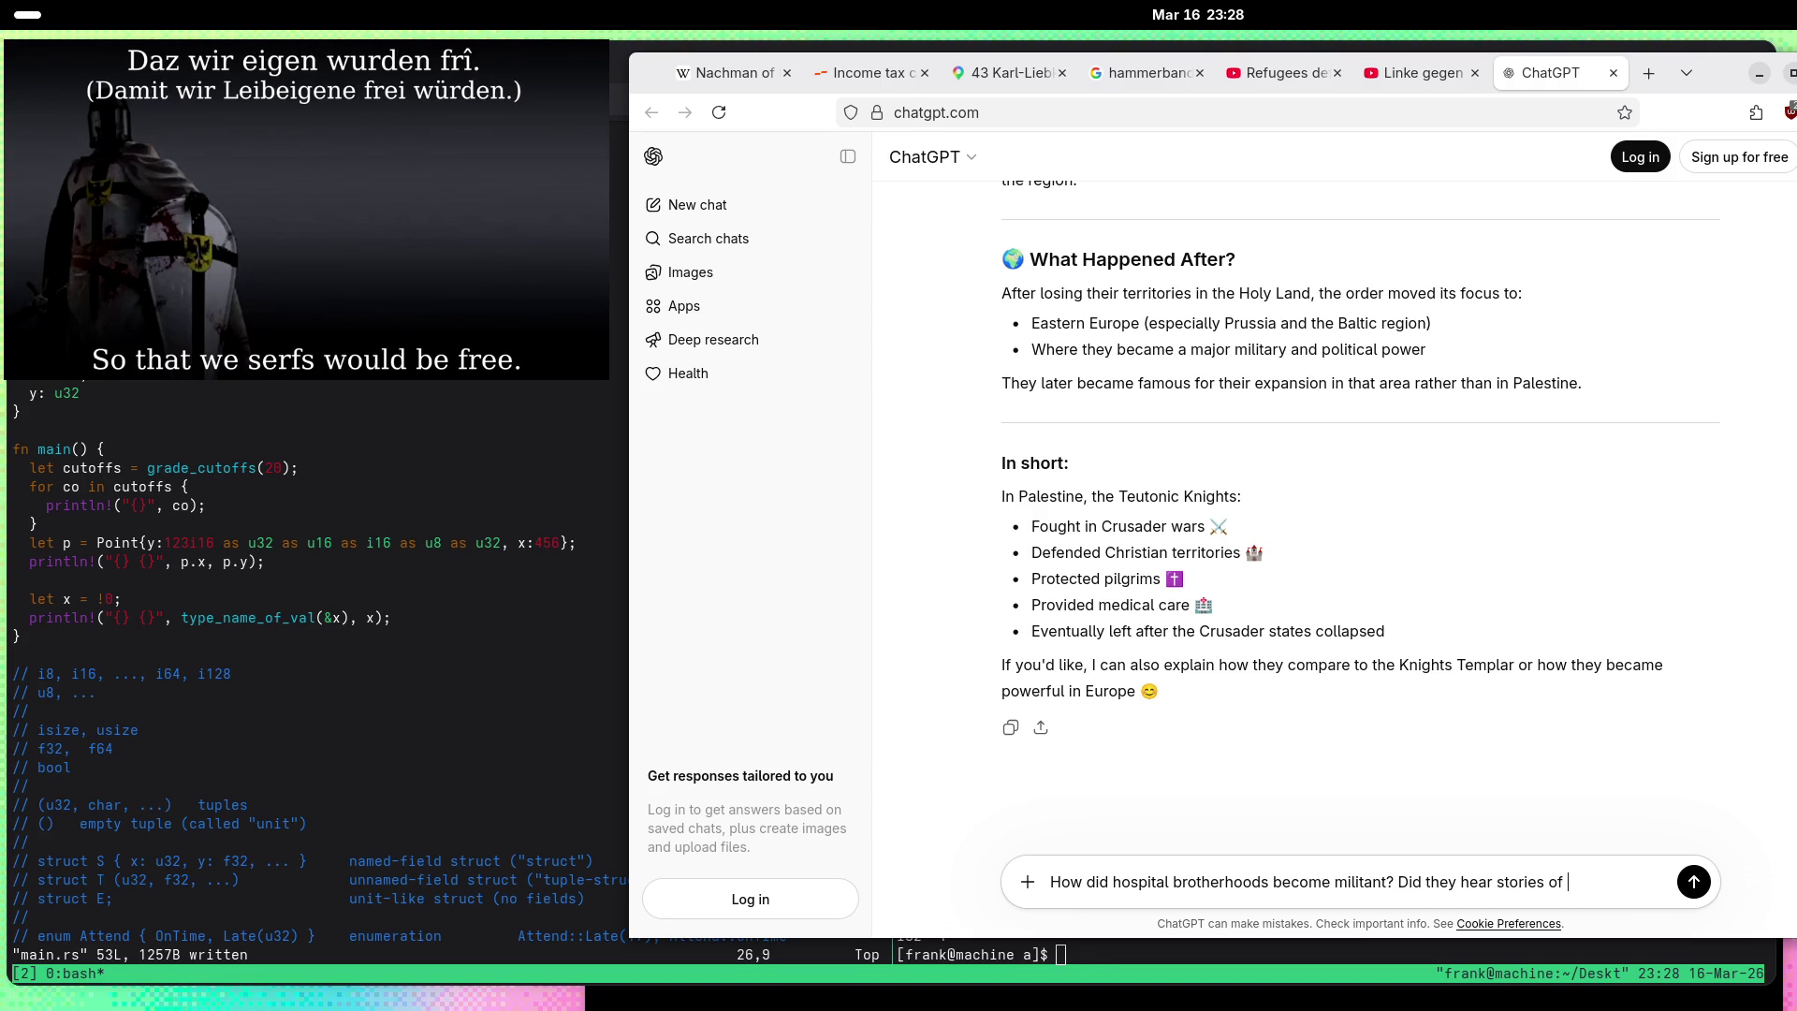
pyautogui.write('the wounded a')
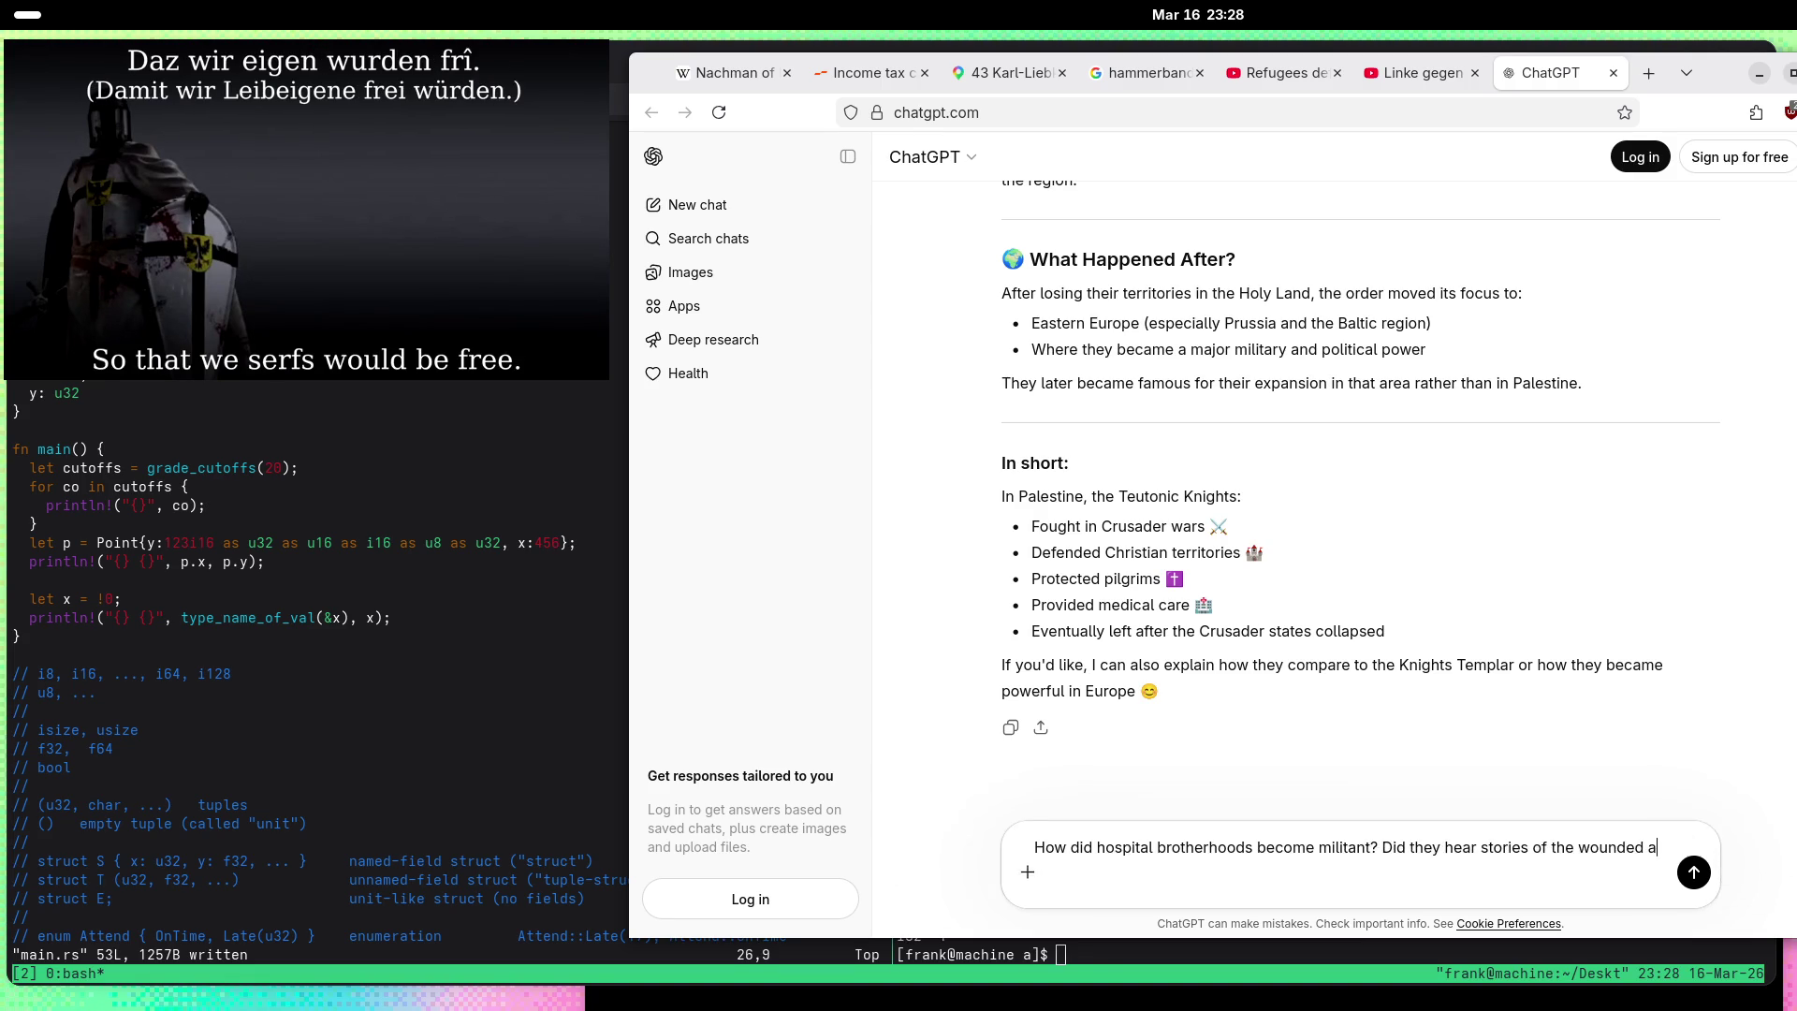
pyautogui.write('nd then felt an ')
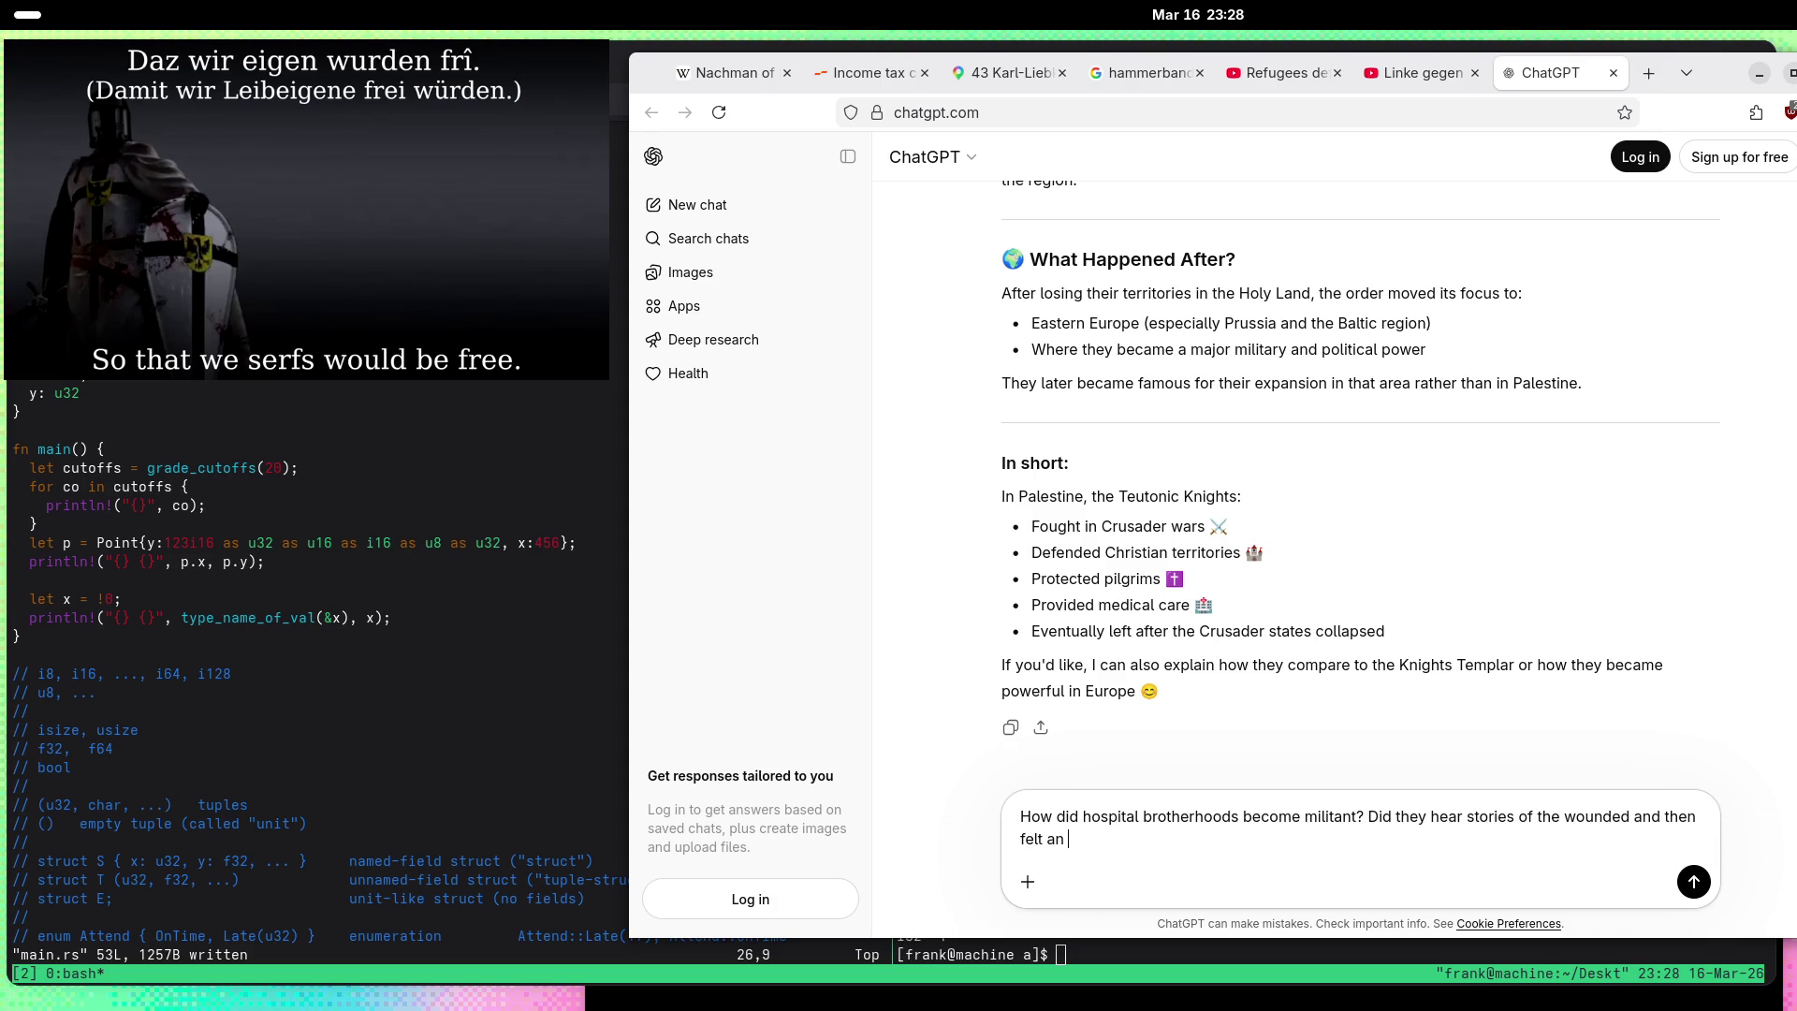
pyautogui.write('urge to ')
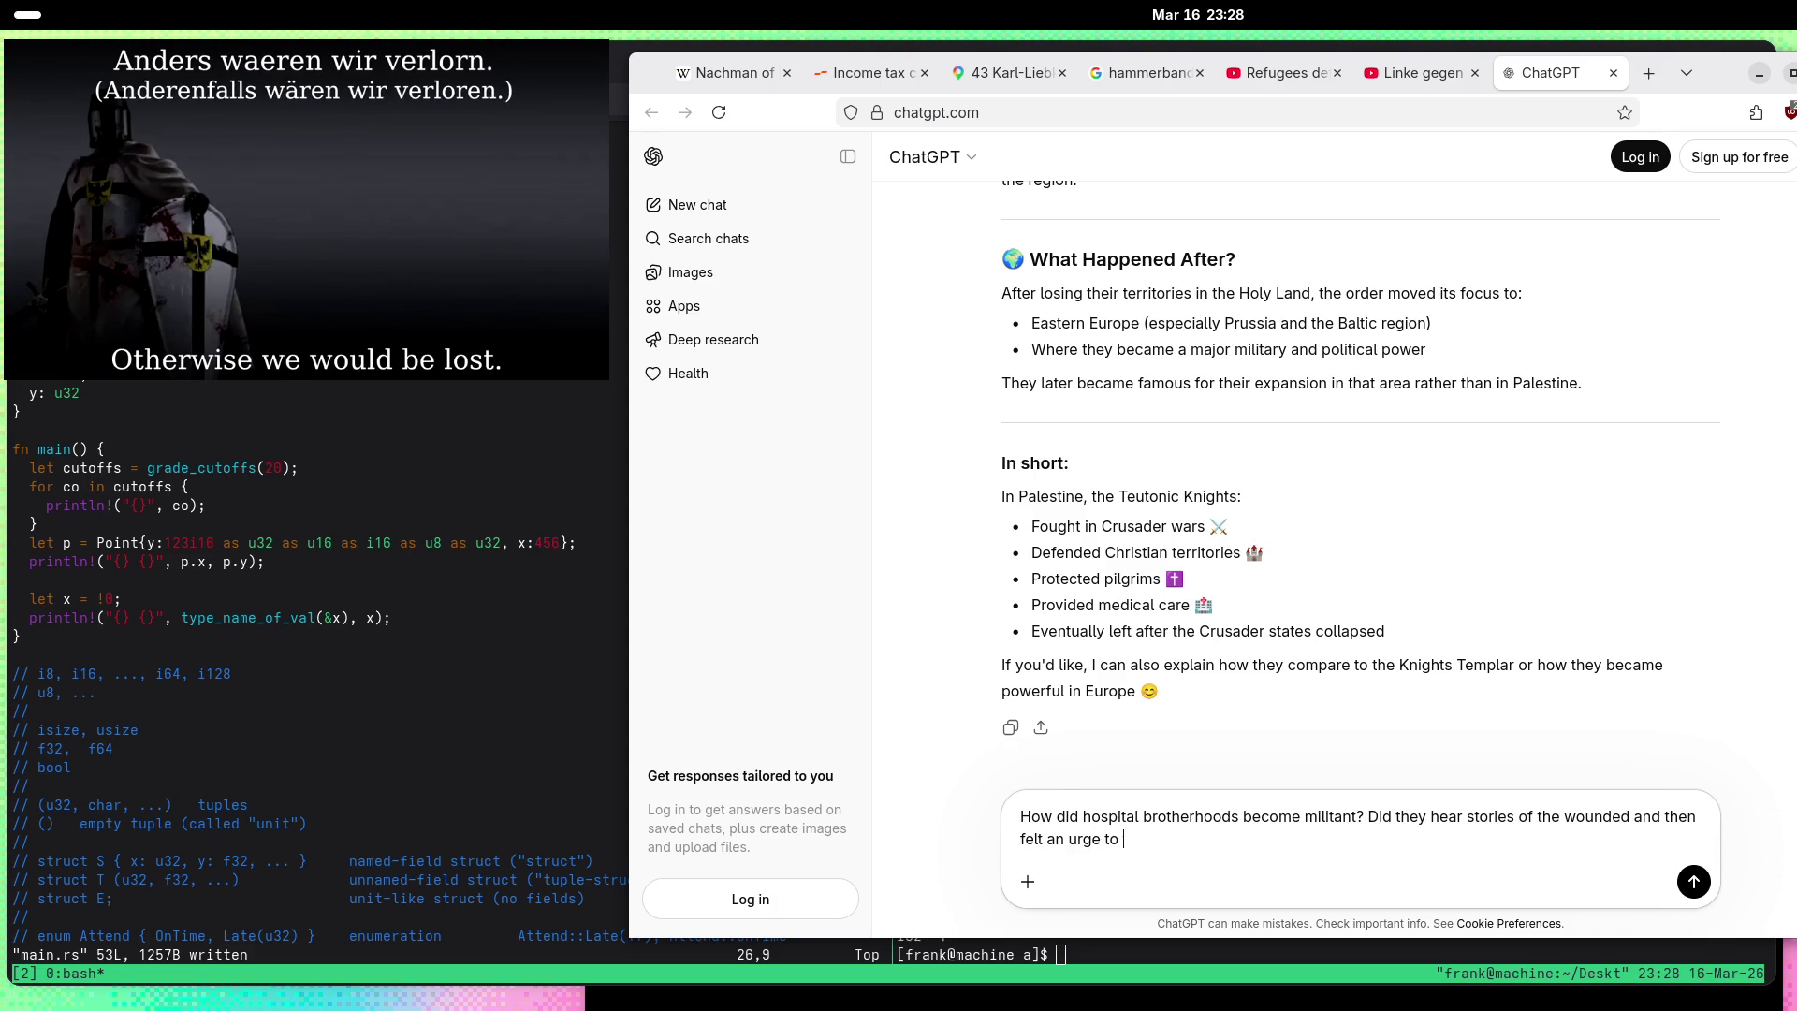
pyautogui.write('fight to bring justic')
pyautogui.write('e?')
pyautogui.press('Return')
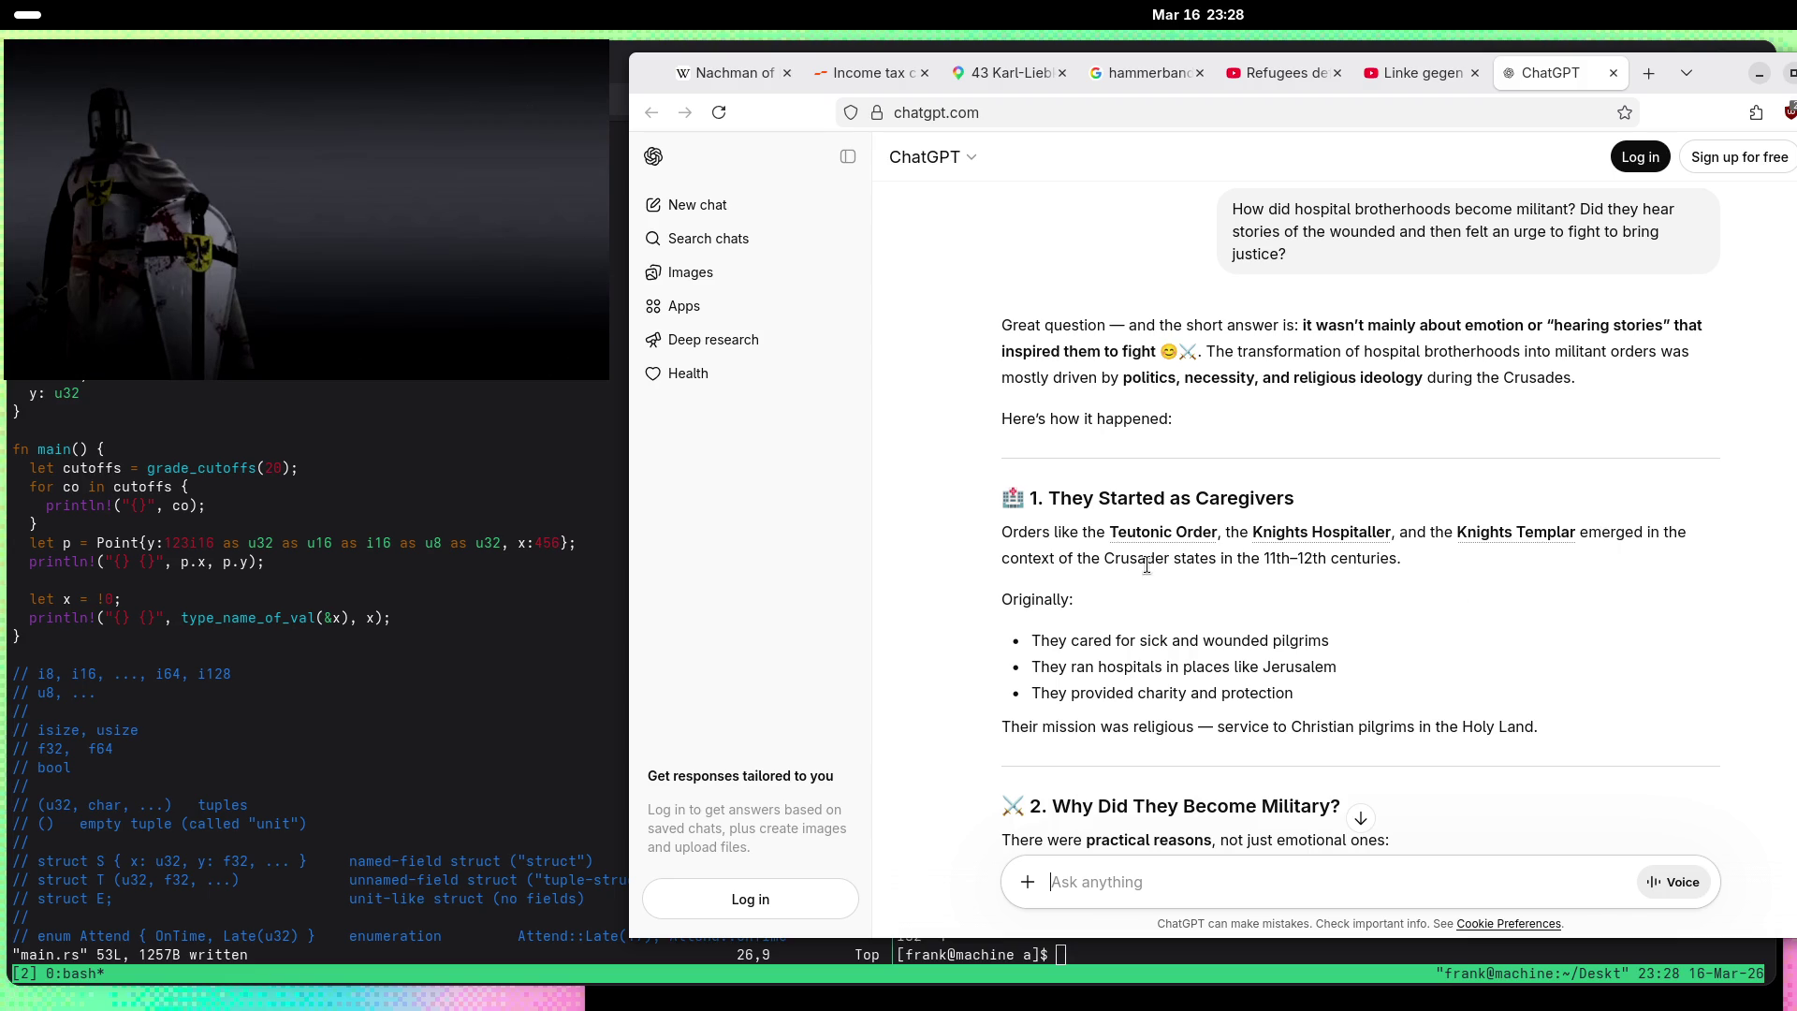
# Step: Read the answer from the Crusader states passage past the holy war phrase into Political Support
pyautogui.moveTo(1113, 562); pyautogui.dragTo(1215, 563)
pyautogui.click(1068, 640)
pyautogui.scroll(-4, 955, 610)
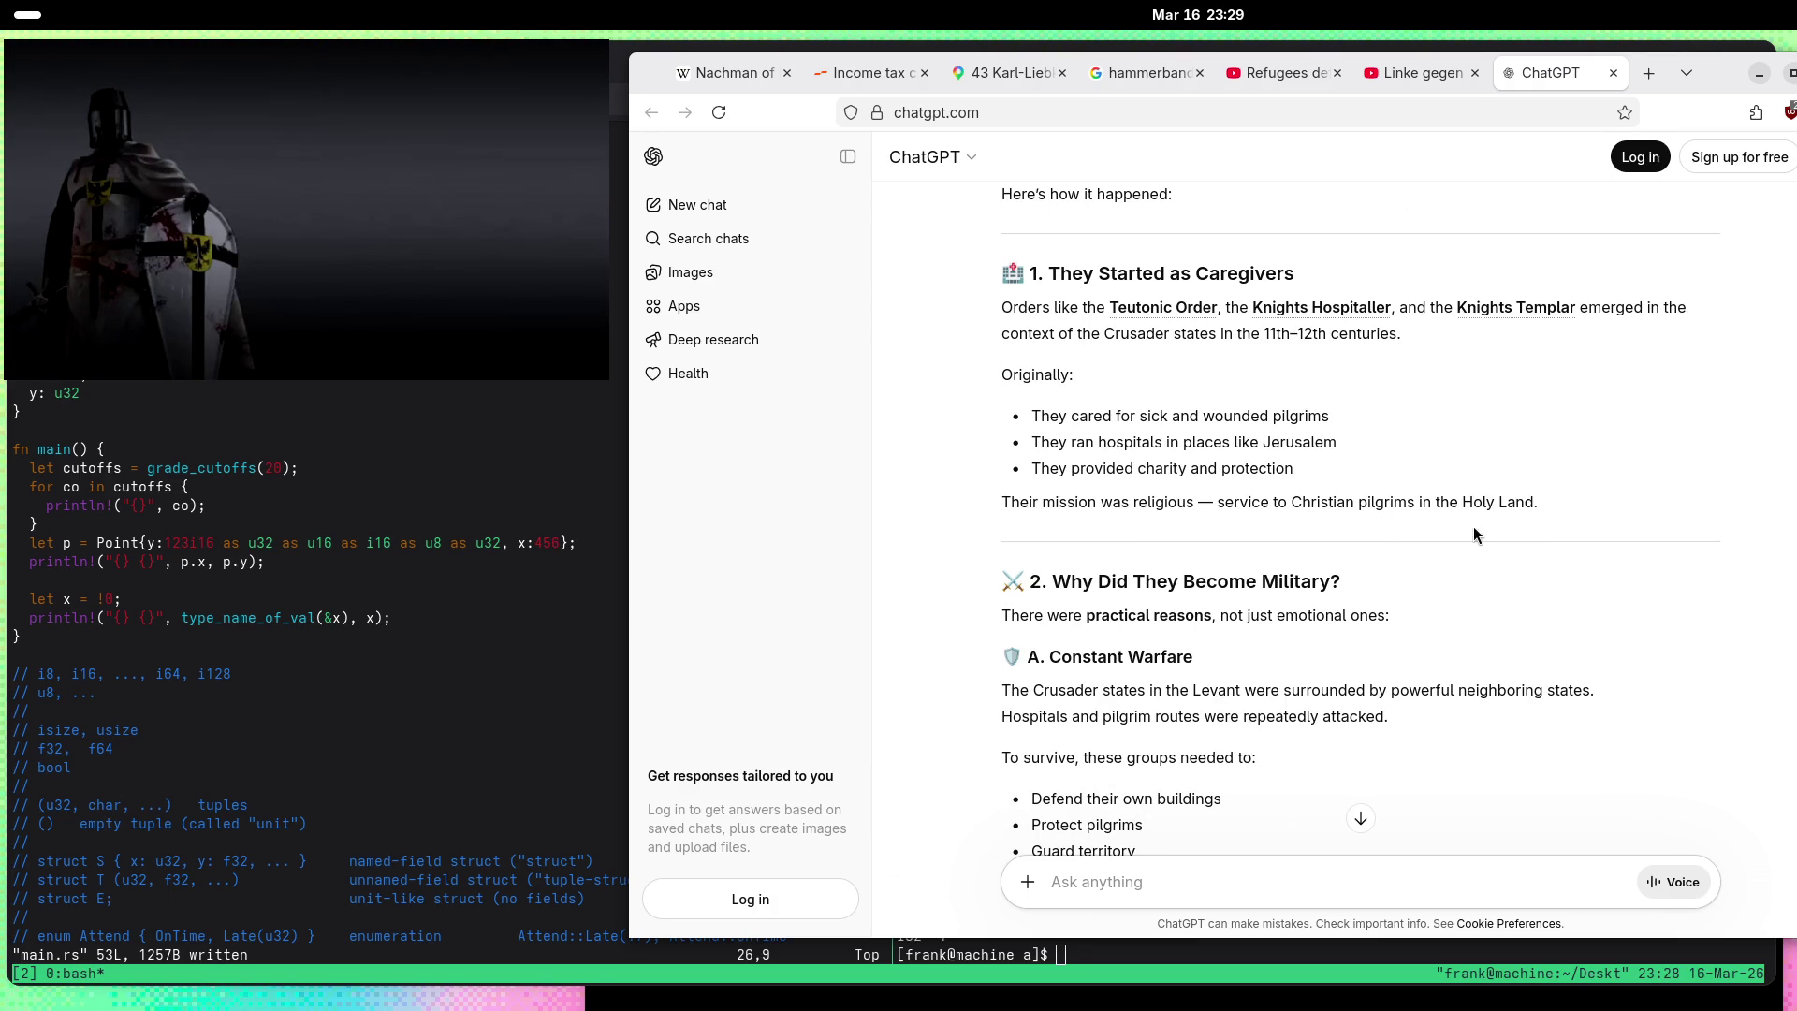
pyautogui.scroll(-2, 1475, 526)
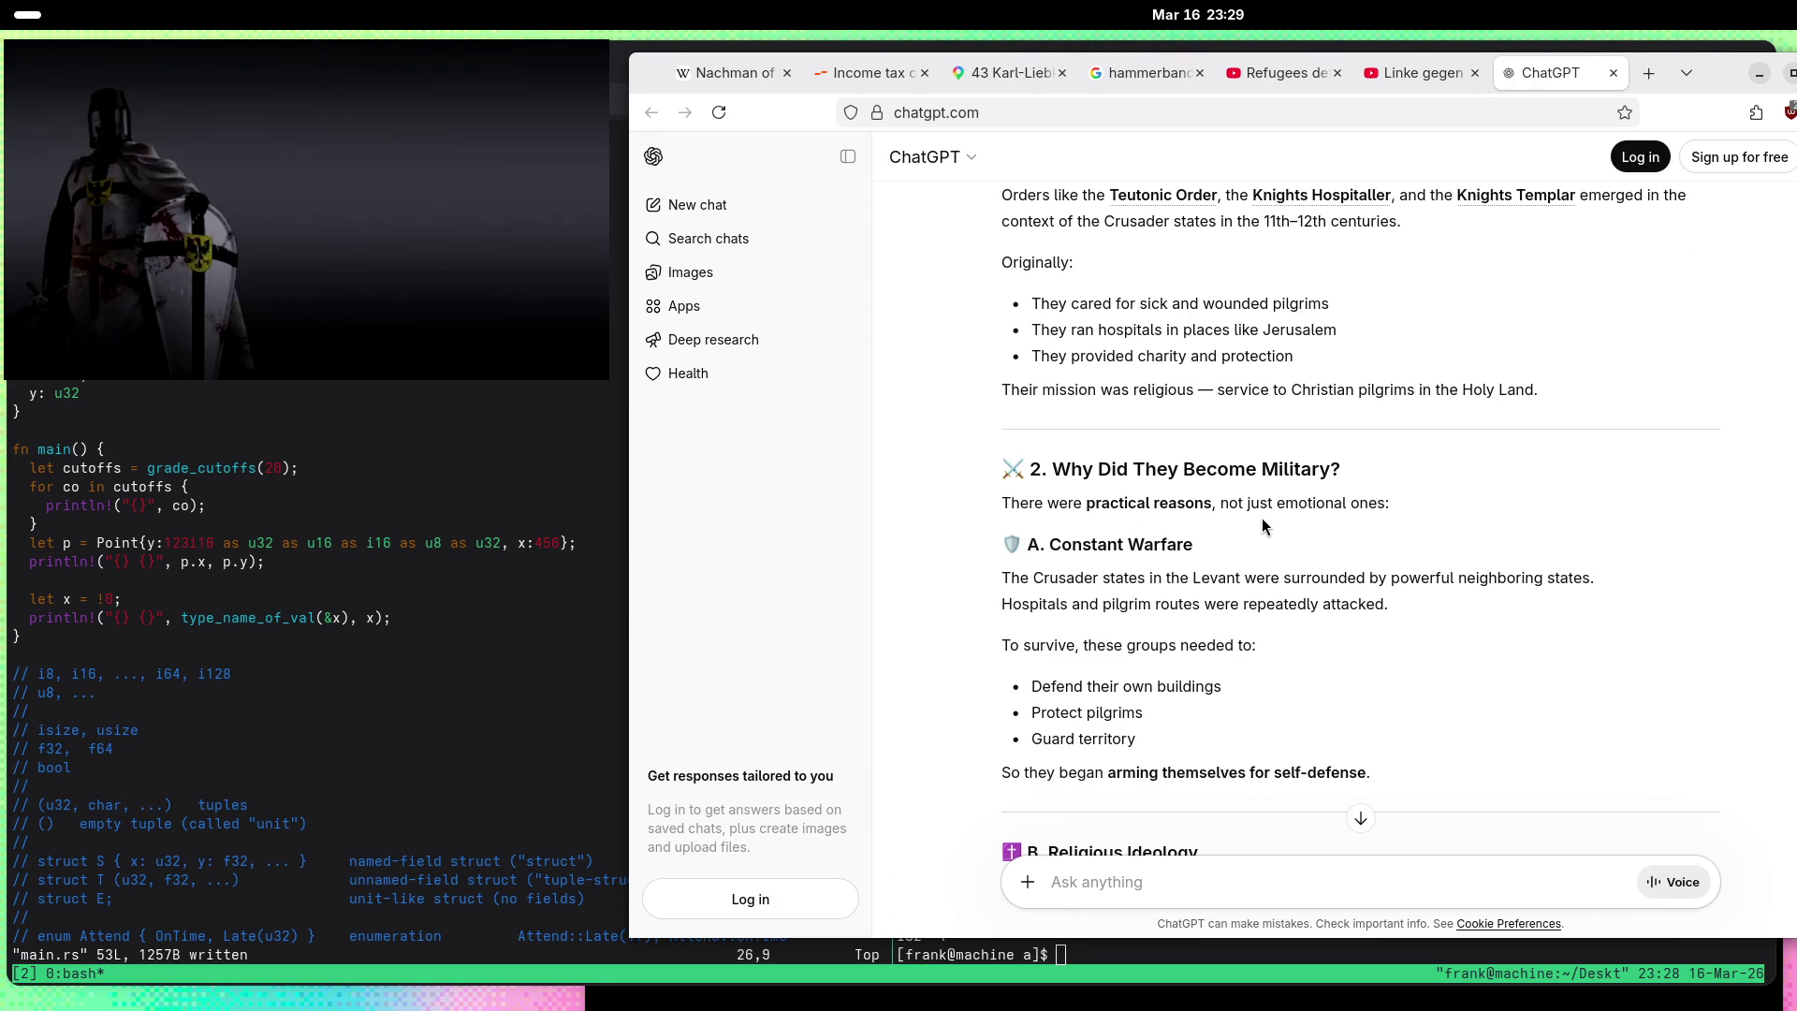
pyautogui.scroll(-2, 1267, 525)
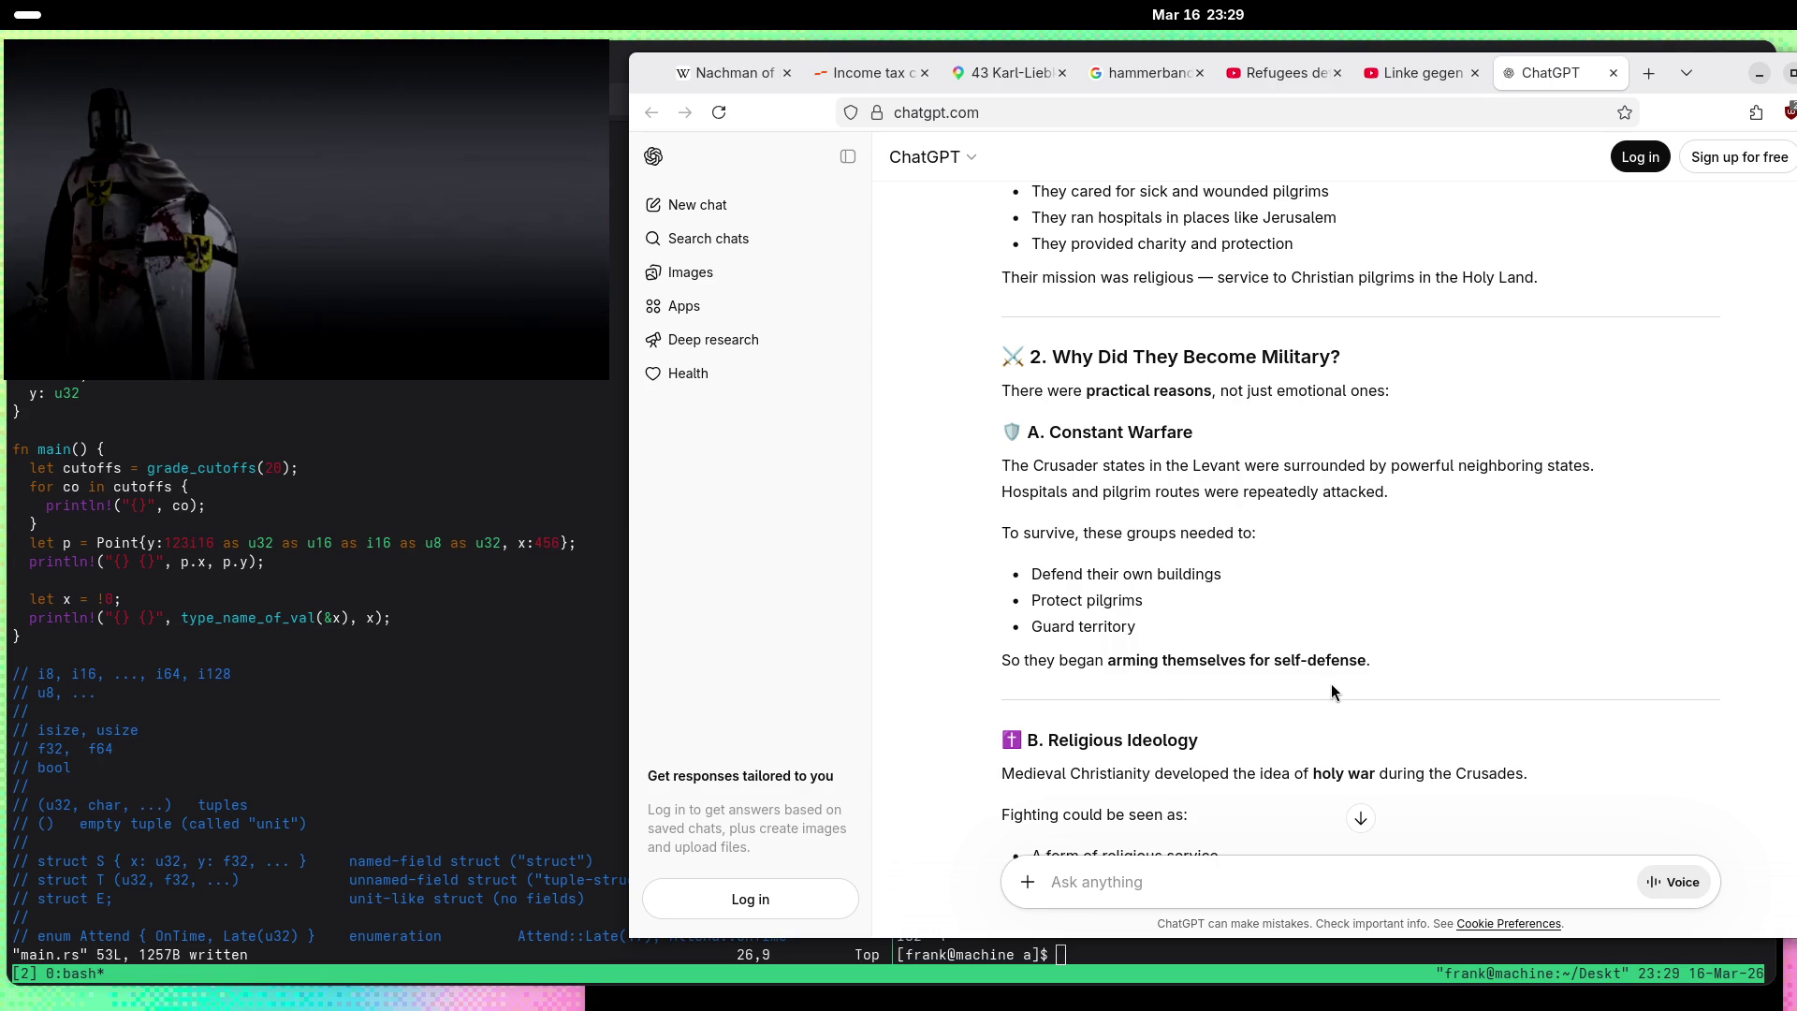
pyautogui.scroll(-2, 1331, 683)
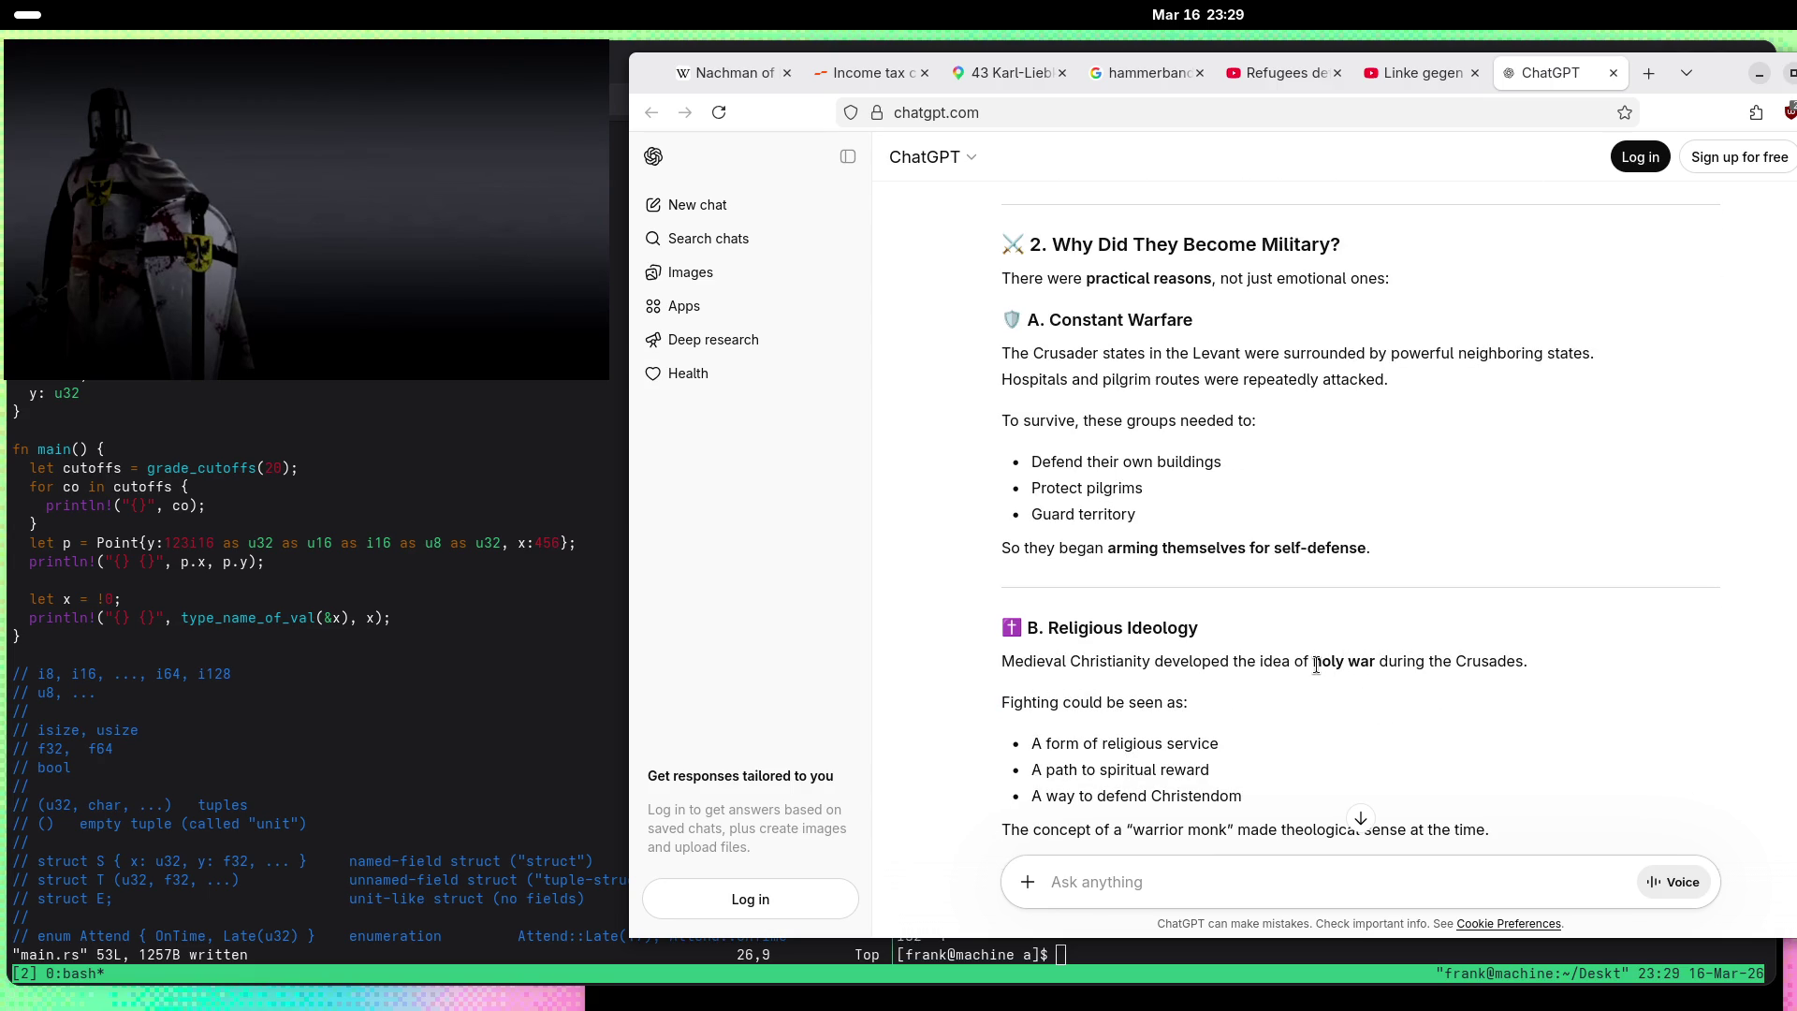
pyautogui.moveTo(1313, 662); pyautogui.dragTo(1524, 662)
pyautogui.scroll(-3, 1207, 698)
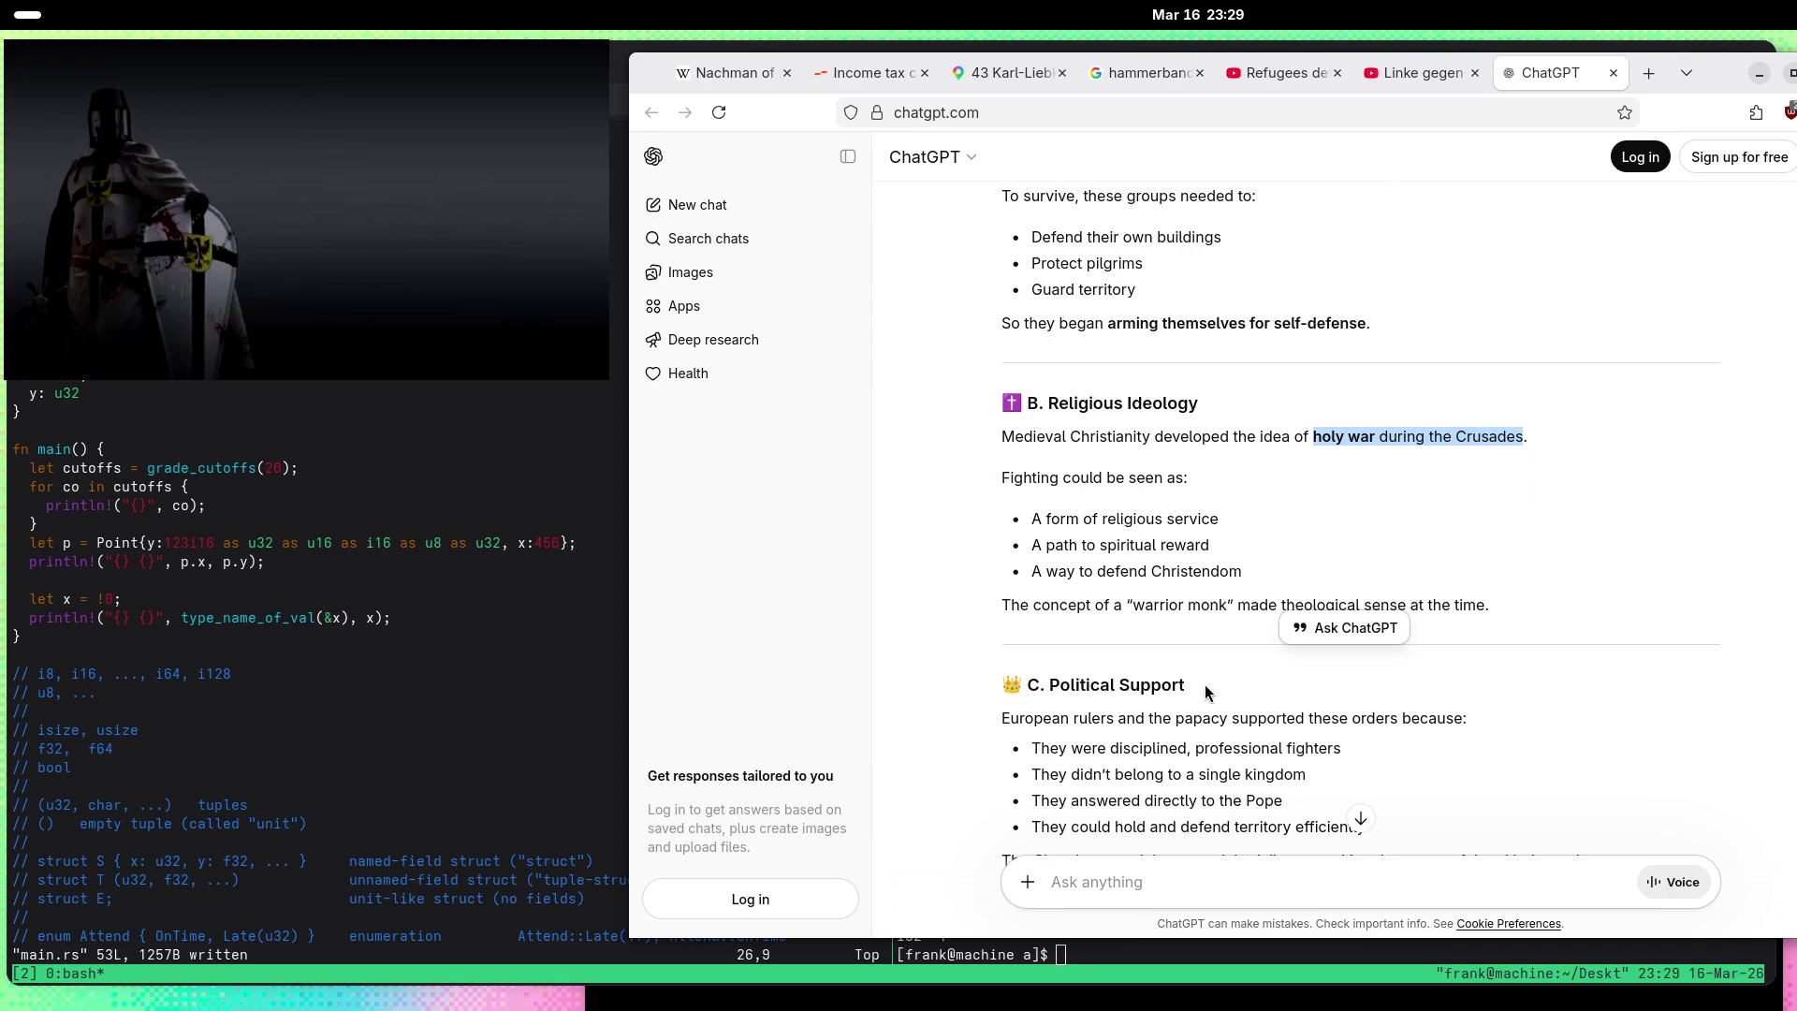
pyautogui.click(1090, 493)
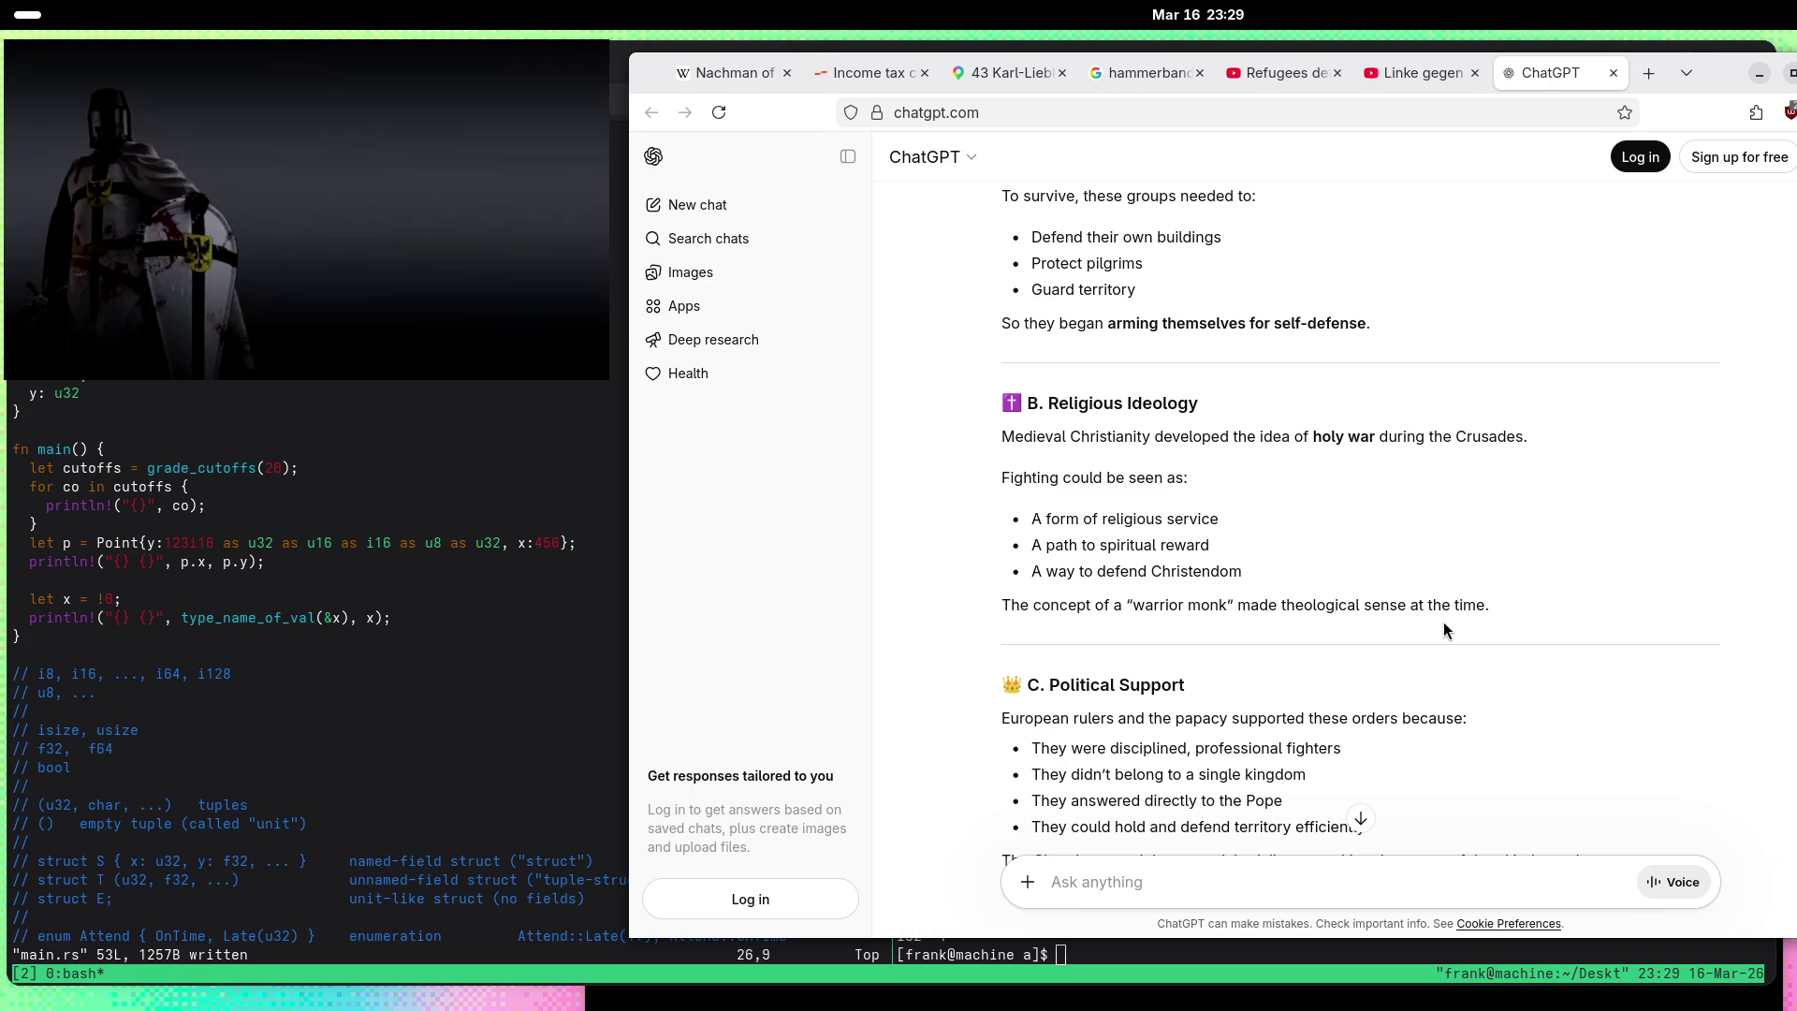
pyautogui.scroll(-3, 1451, 619)
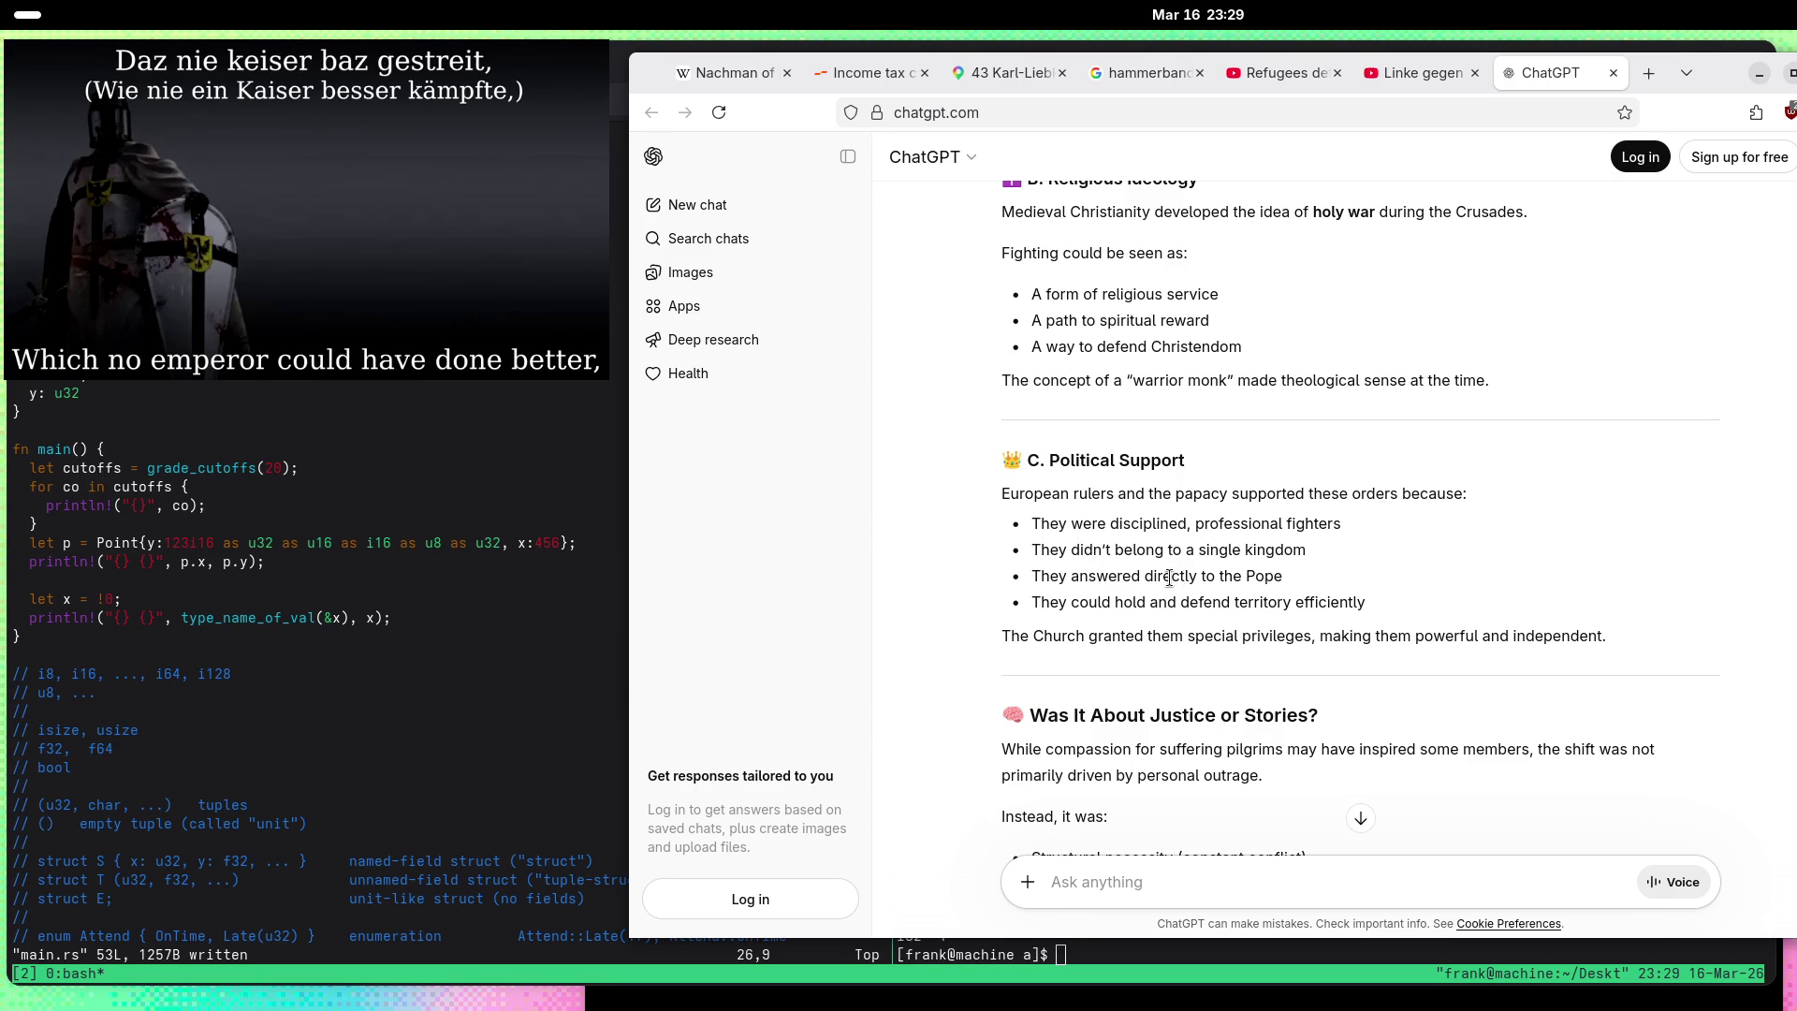
pyautogui.moveTo(1172, 577); pyautogui.dragTo(1284, 578)
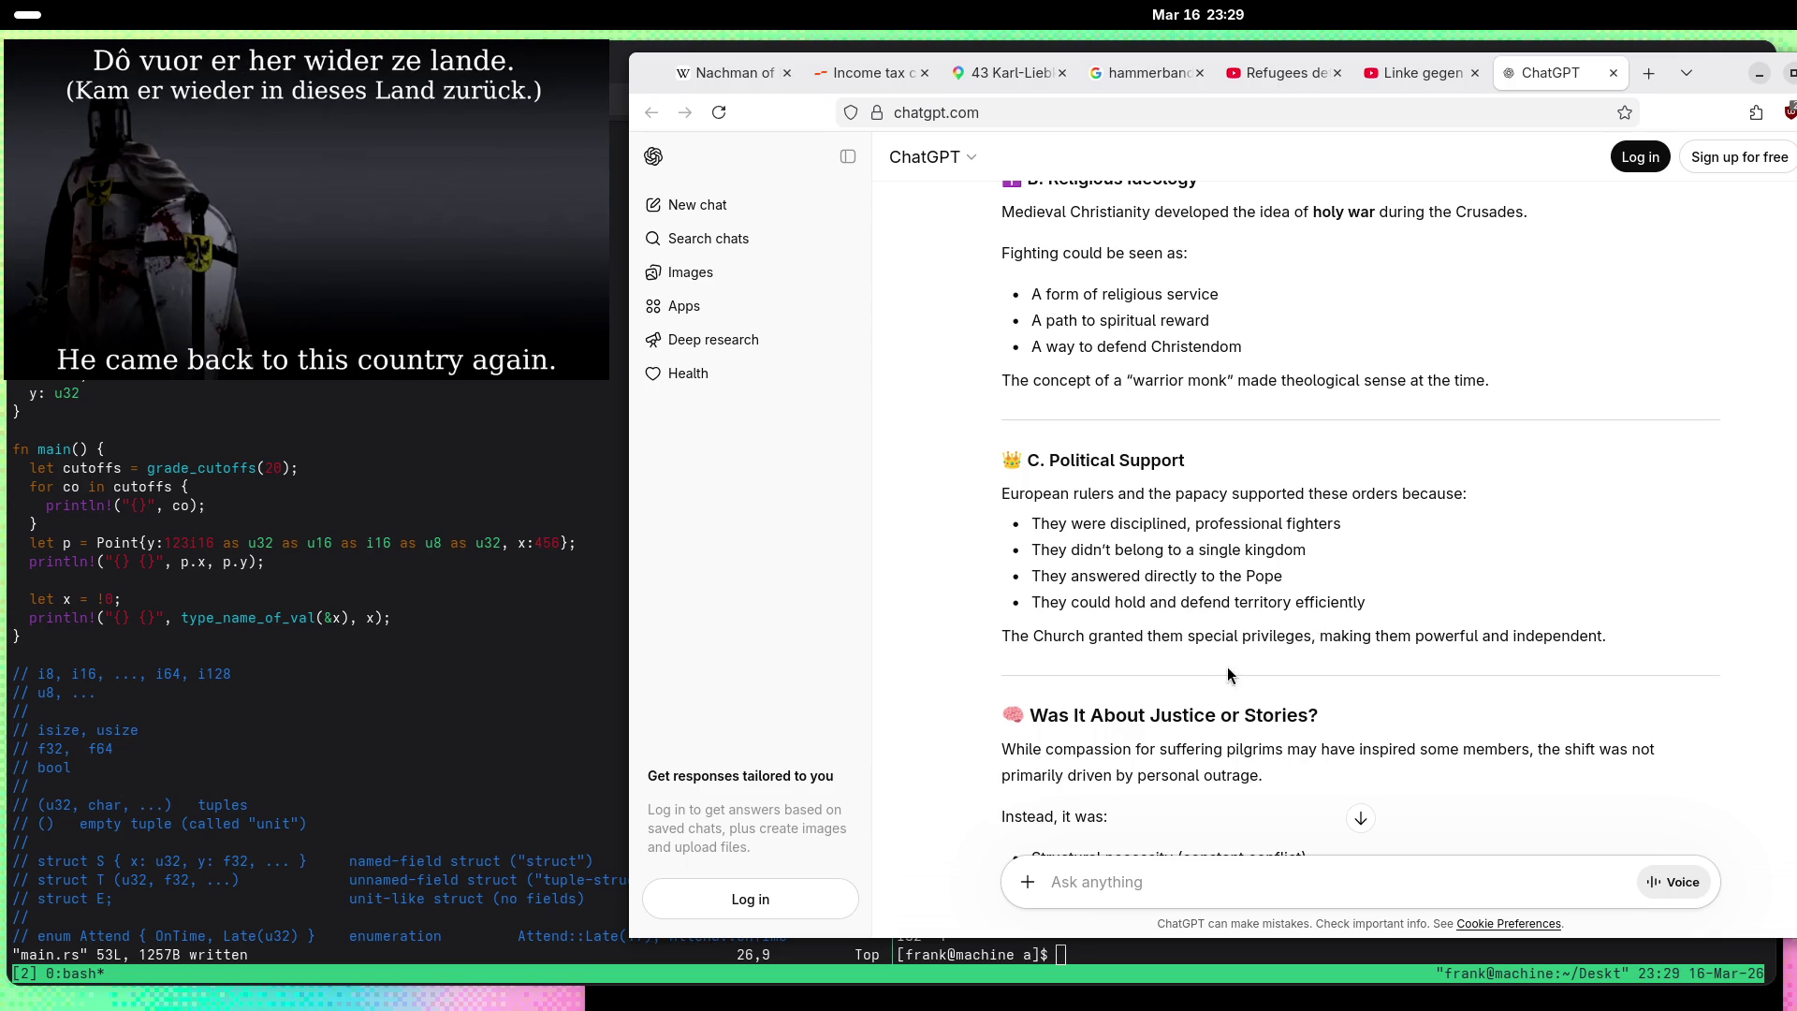
pyautogui.scroll(-3, 1221, 581)
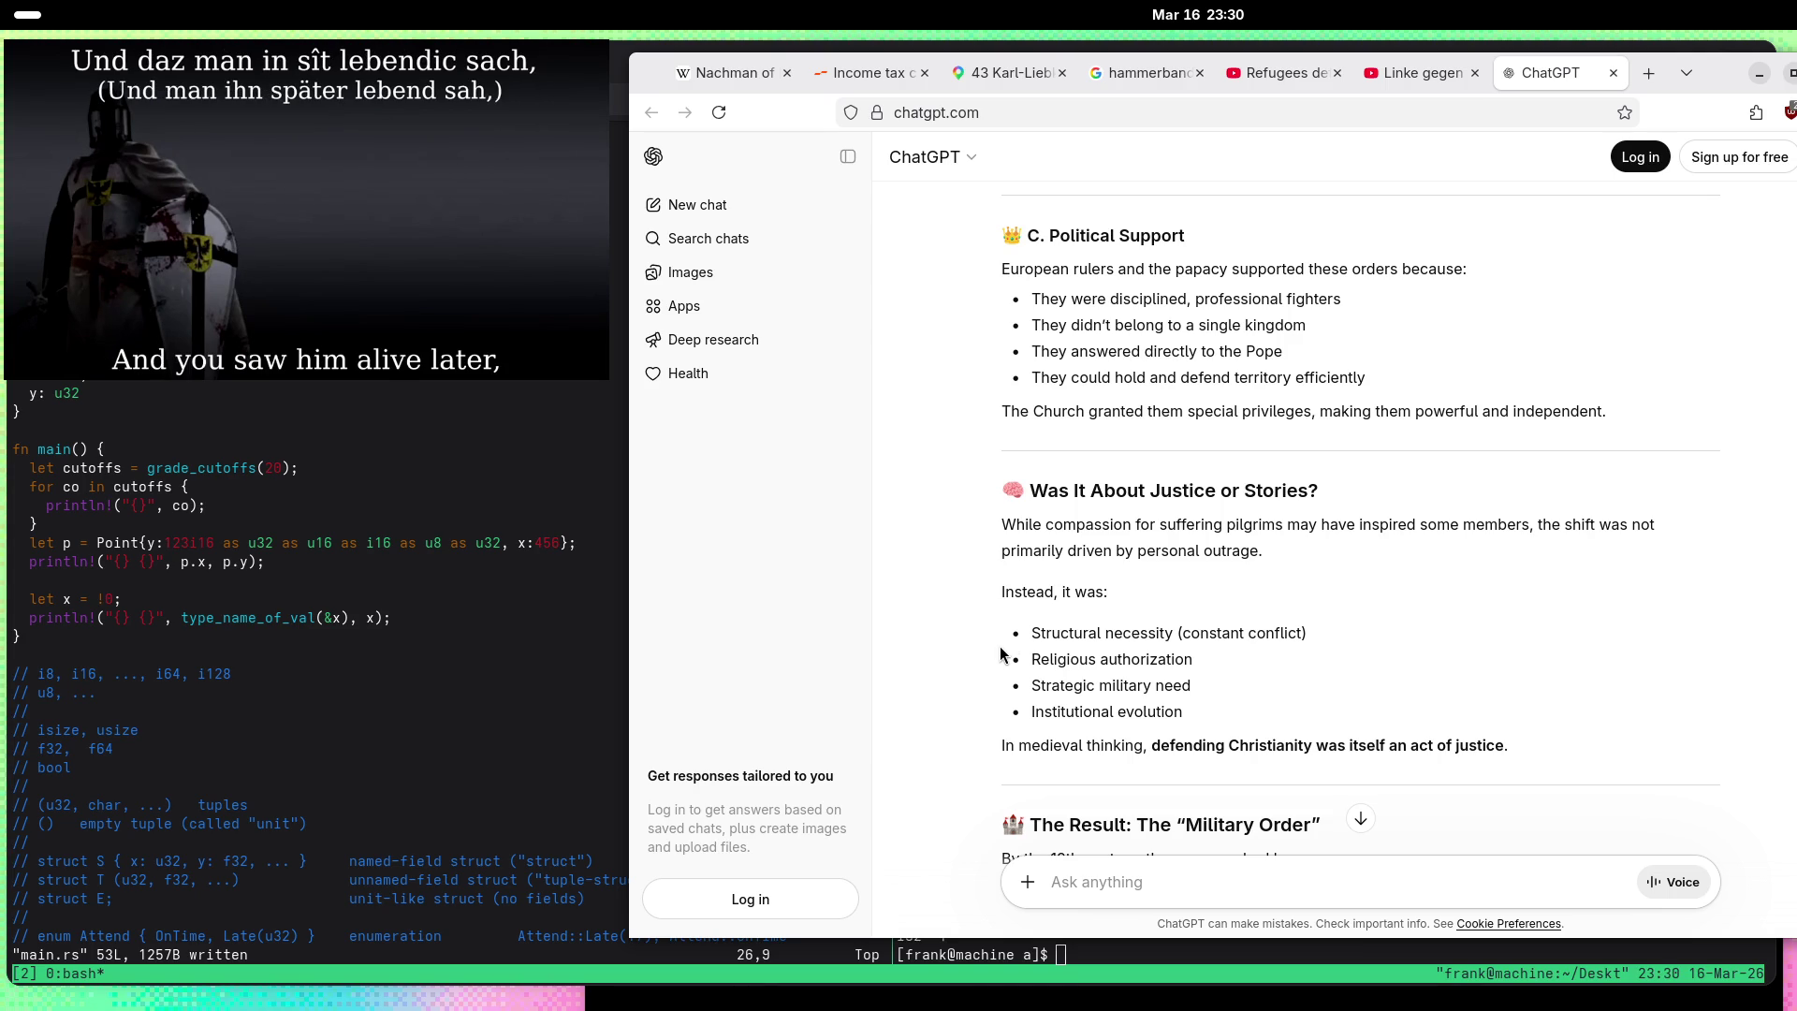
pyautogui.scroll(-2, 963, 635)
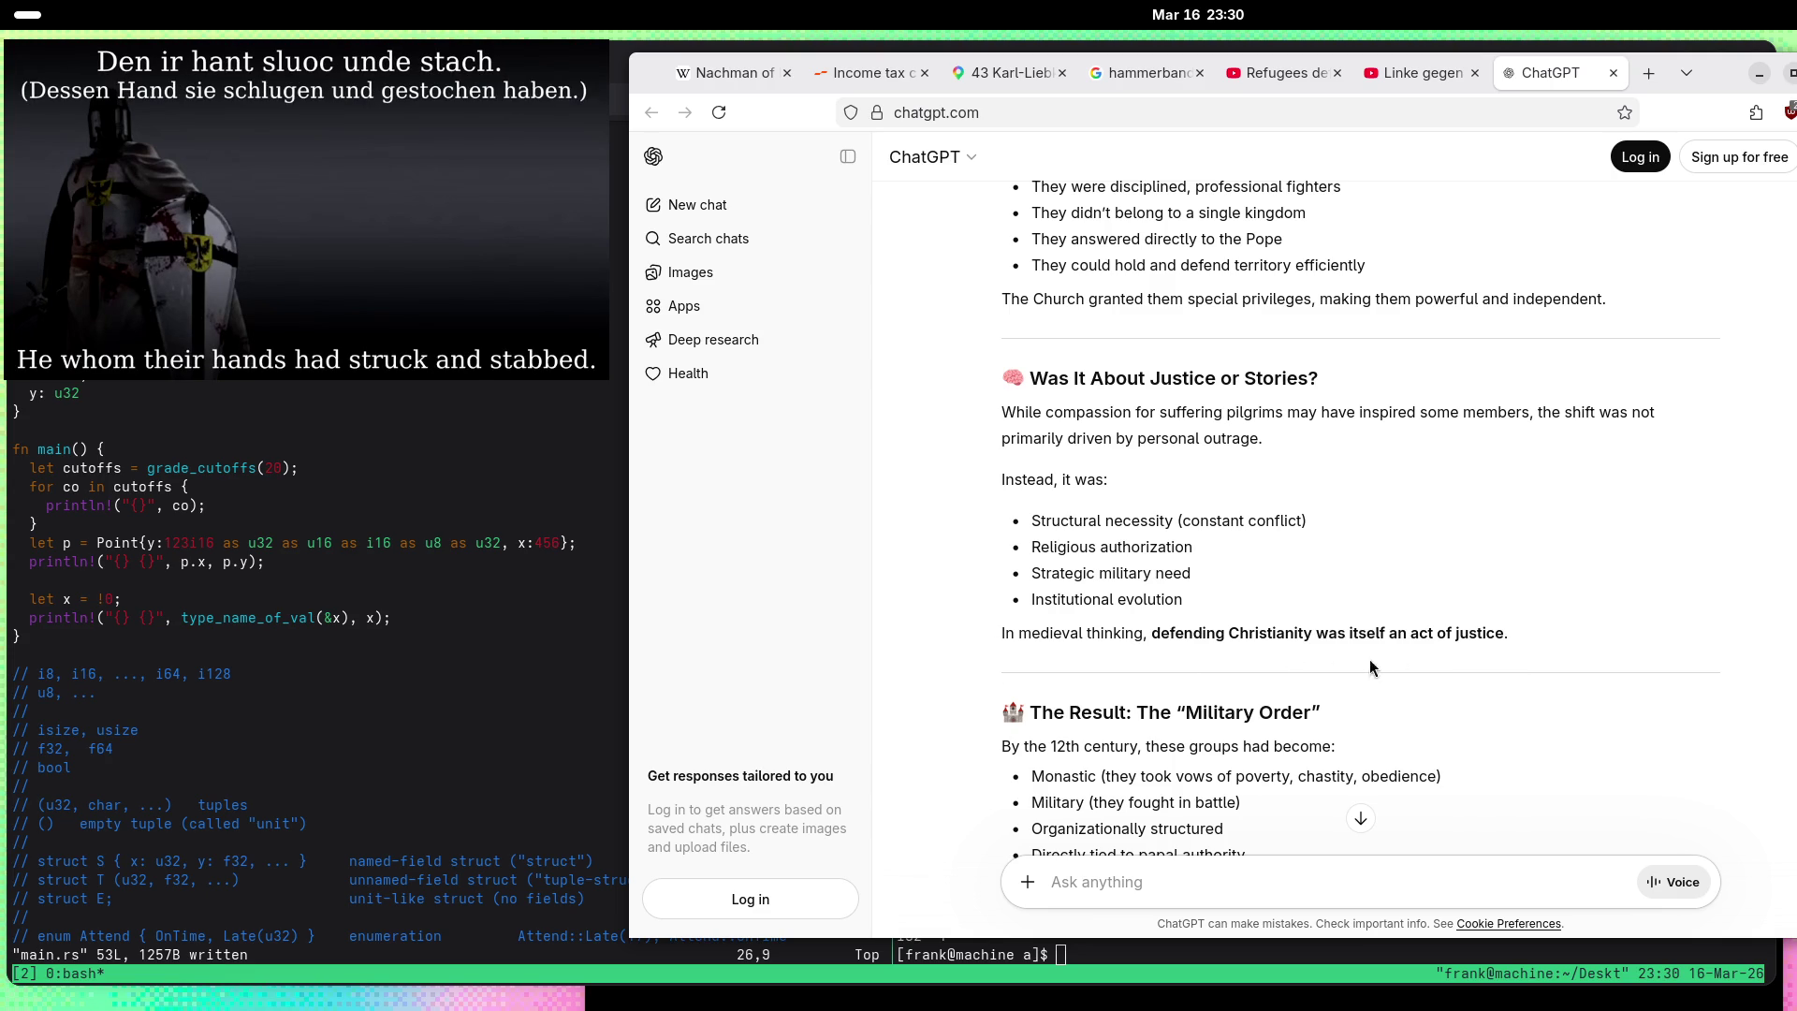
pyautogui.scroll(-4, 1011, 641)
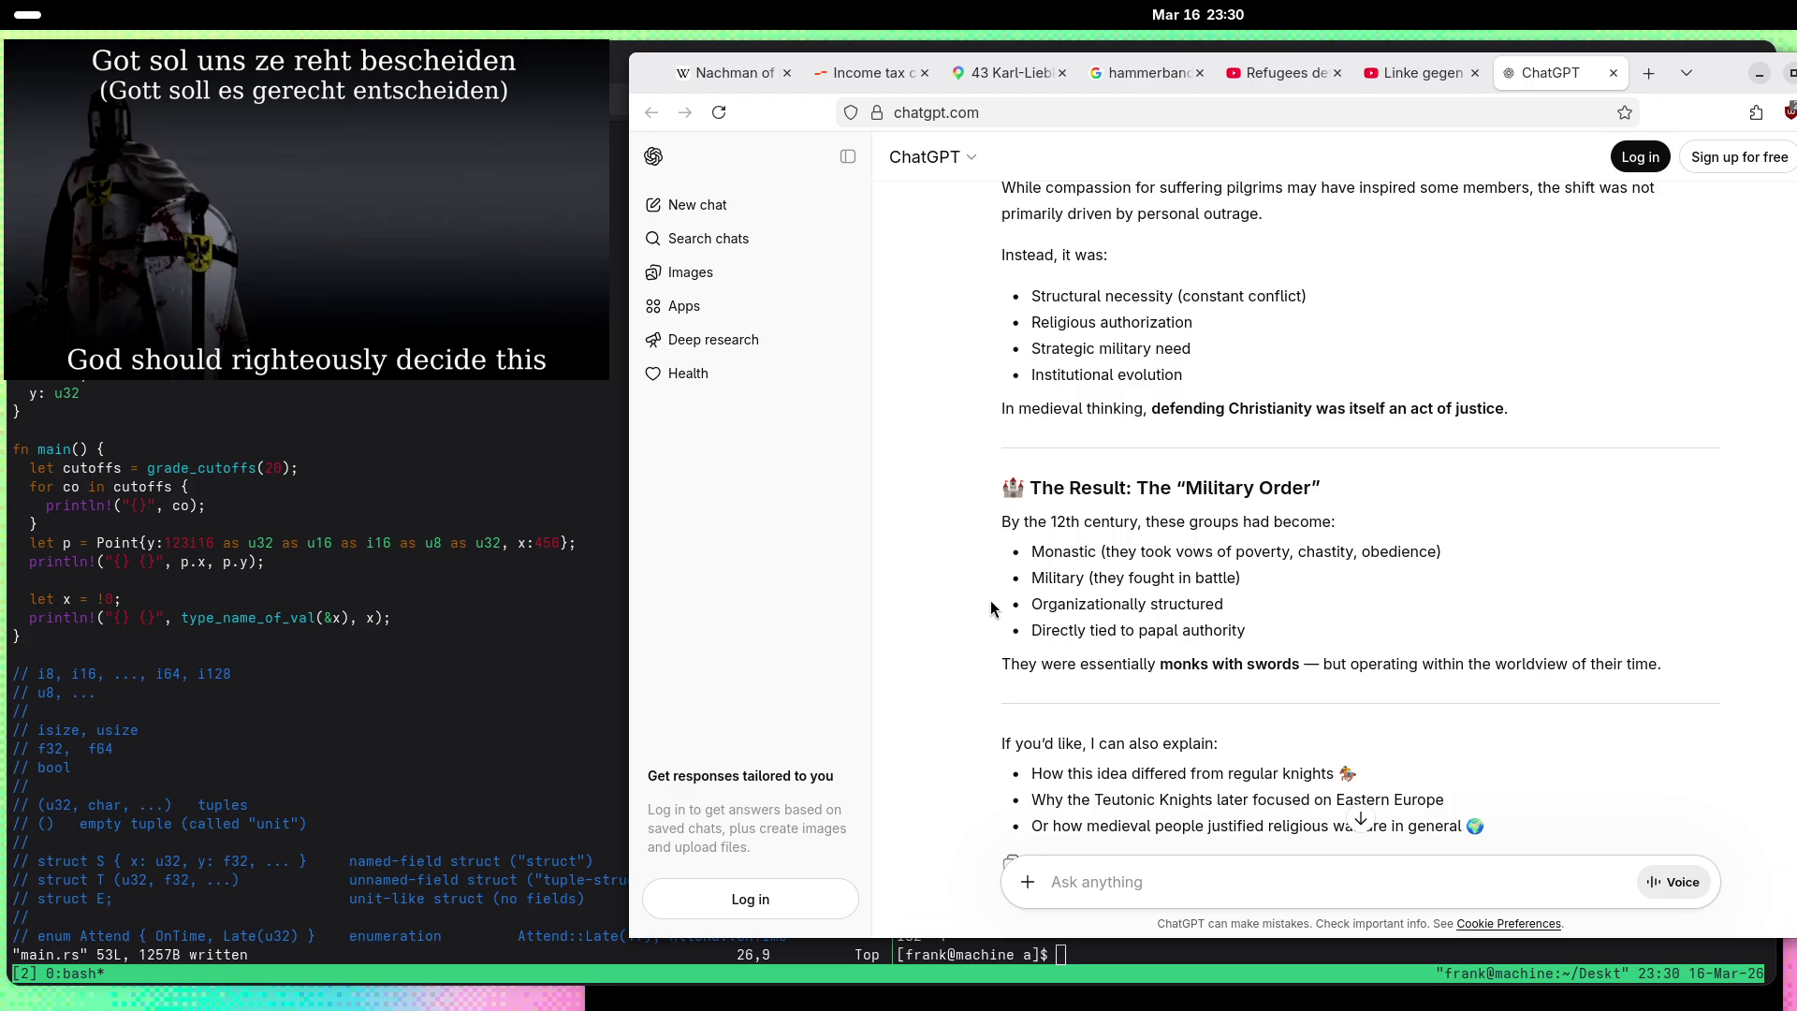
pyautogui.scroll(-3, 994, 608)
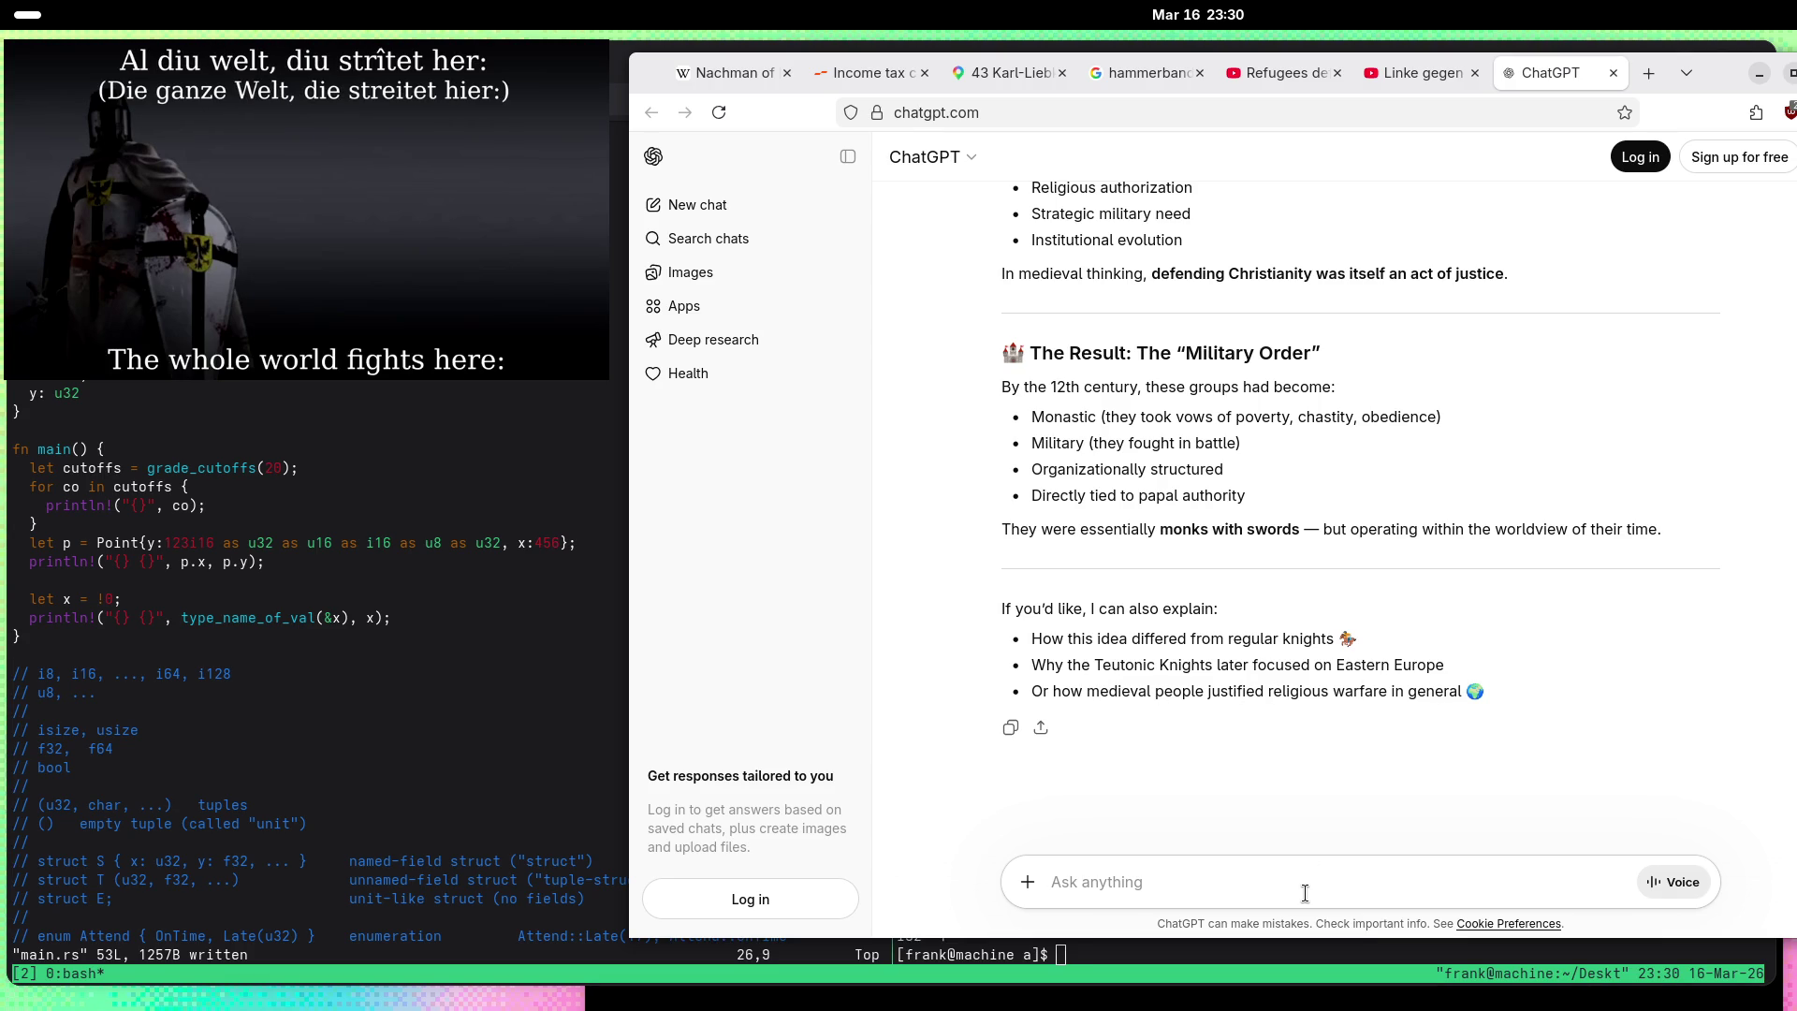
# Step: Send 'Tell me about catholic just war', asking whether an unwinnable war is forbidden
pyautogui.write('Tell meab')
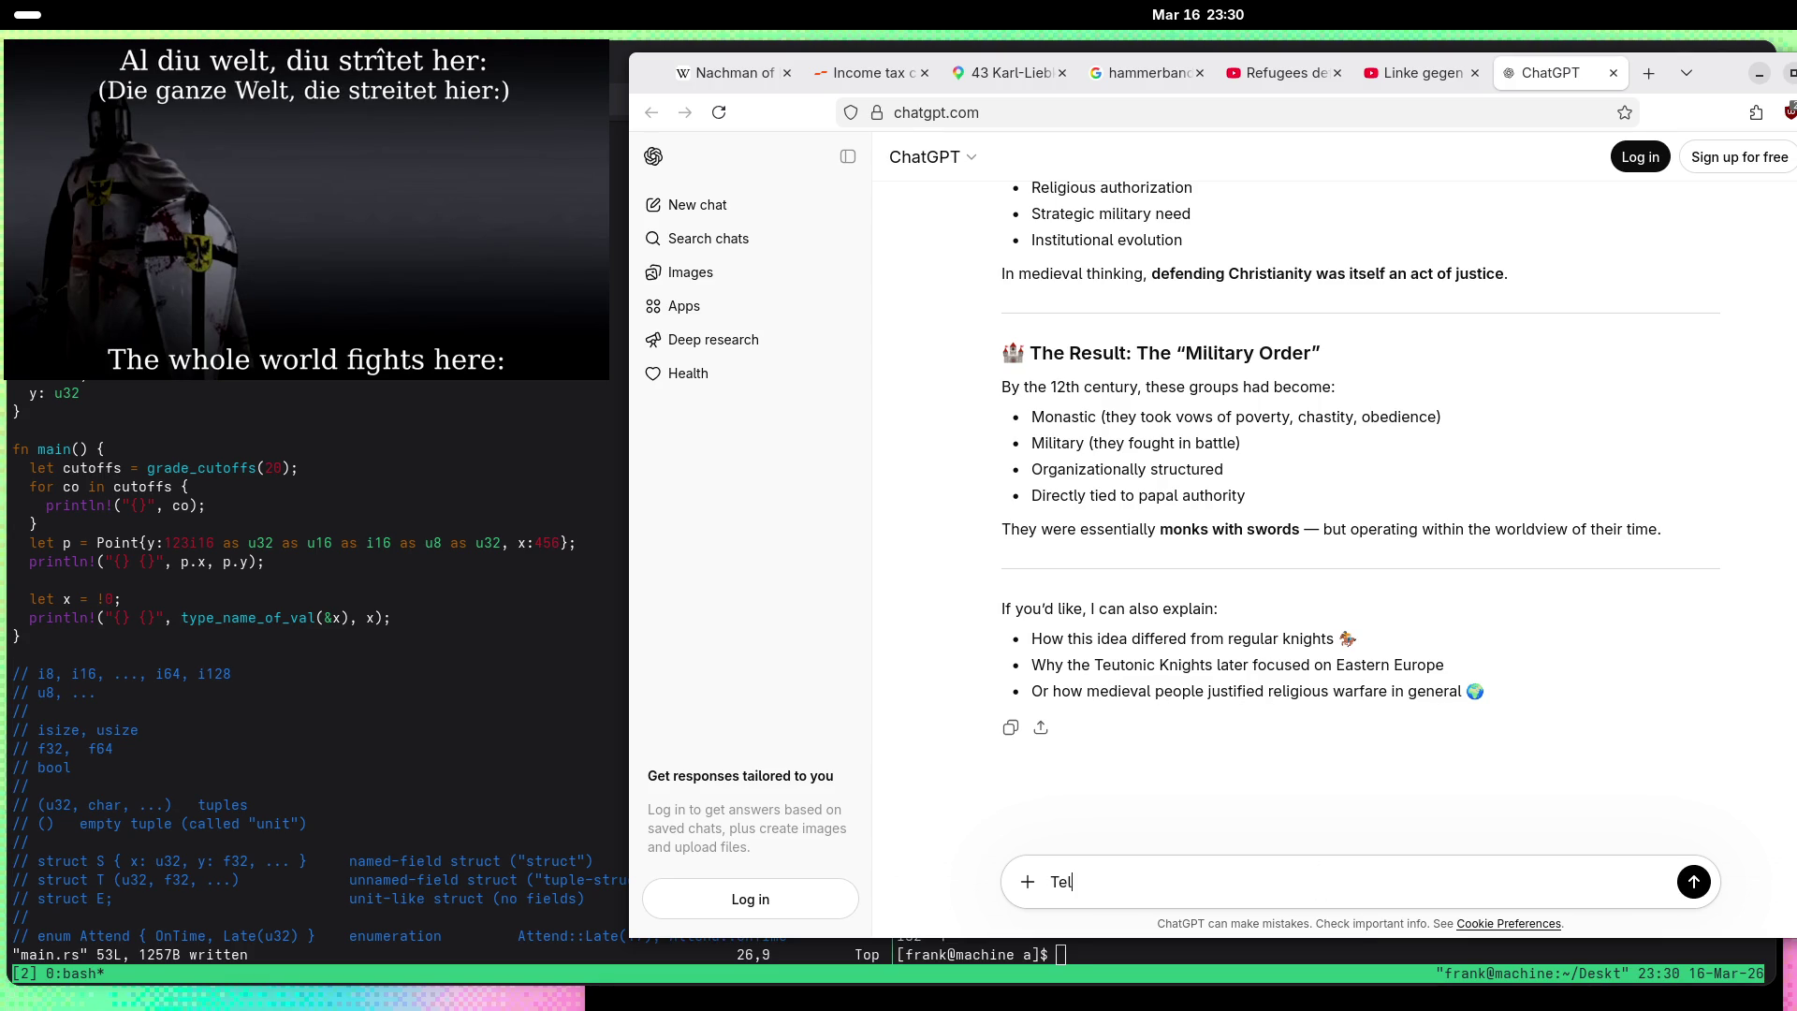
pyautogui.press('BackSpace')
pyautogui.press('BackSpace')
pyautogui.write('about cath')
pyautogui.write('oli')
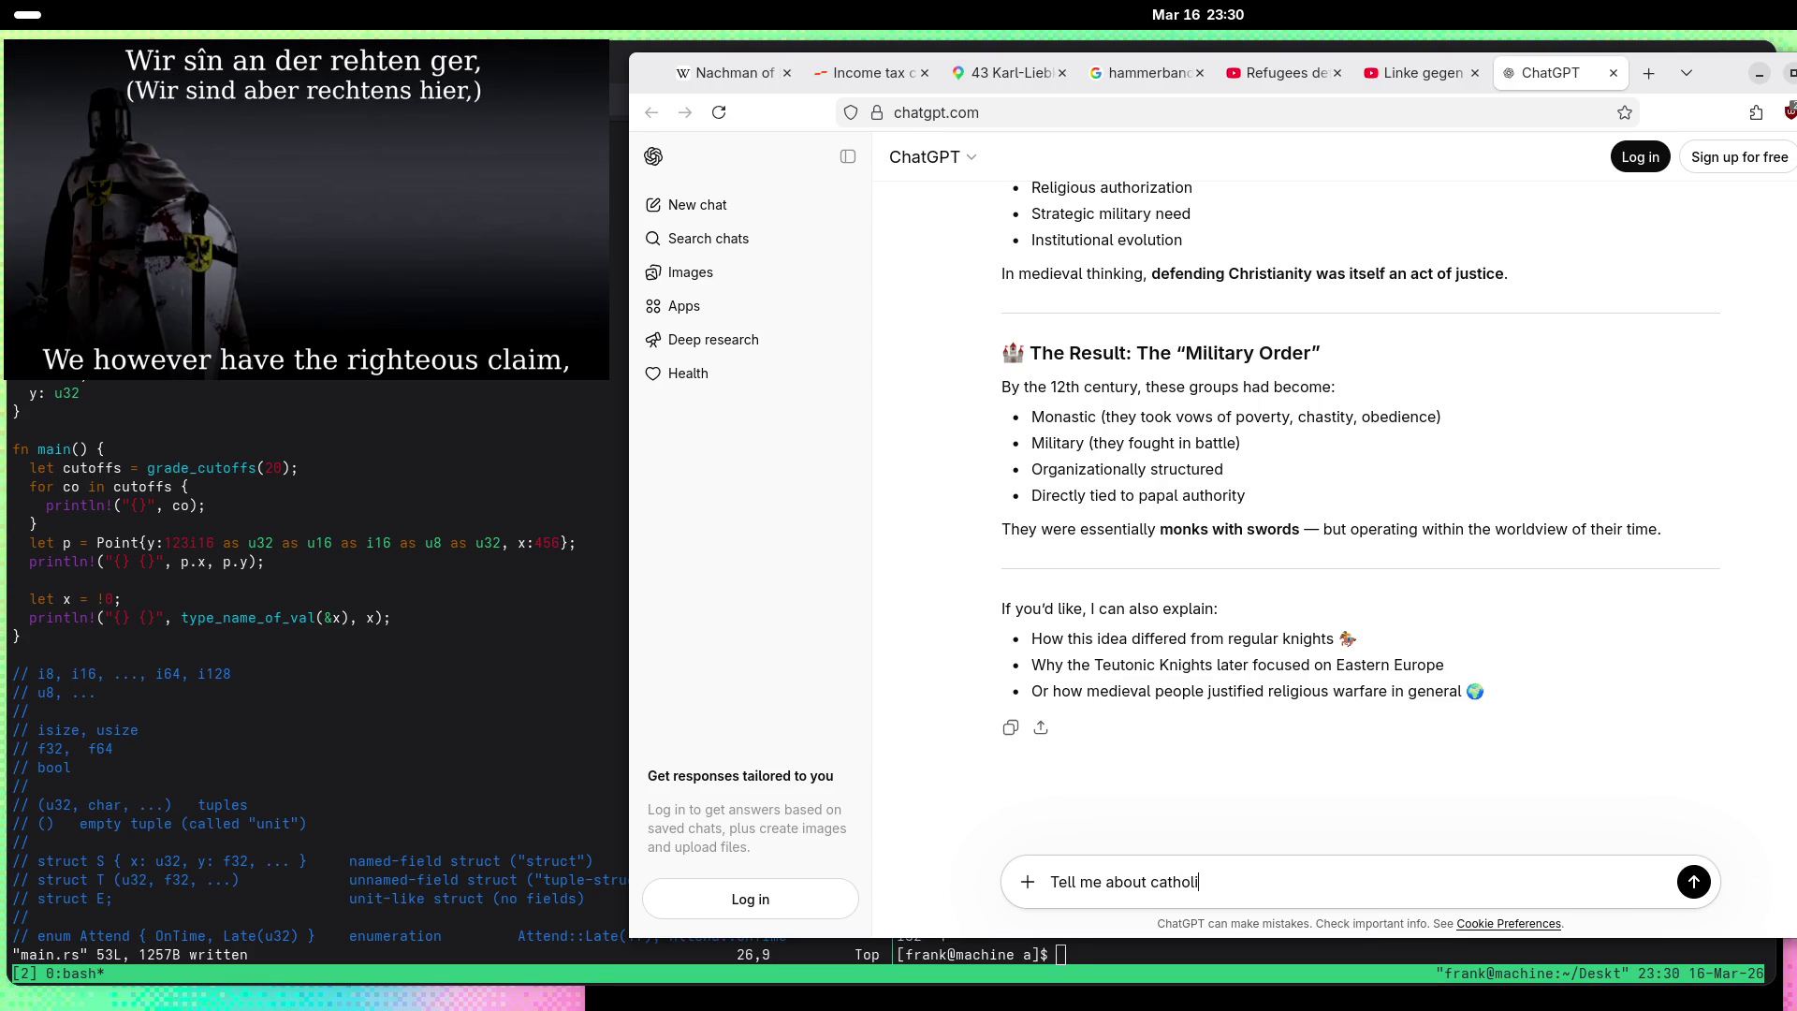
pyautogui.write('c just war. Is it true t')
pyautogui.write('hat fighting a wa')
pyautogui.write('r is ')
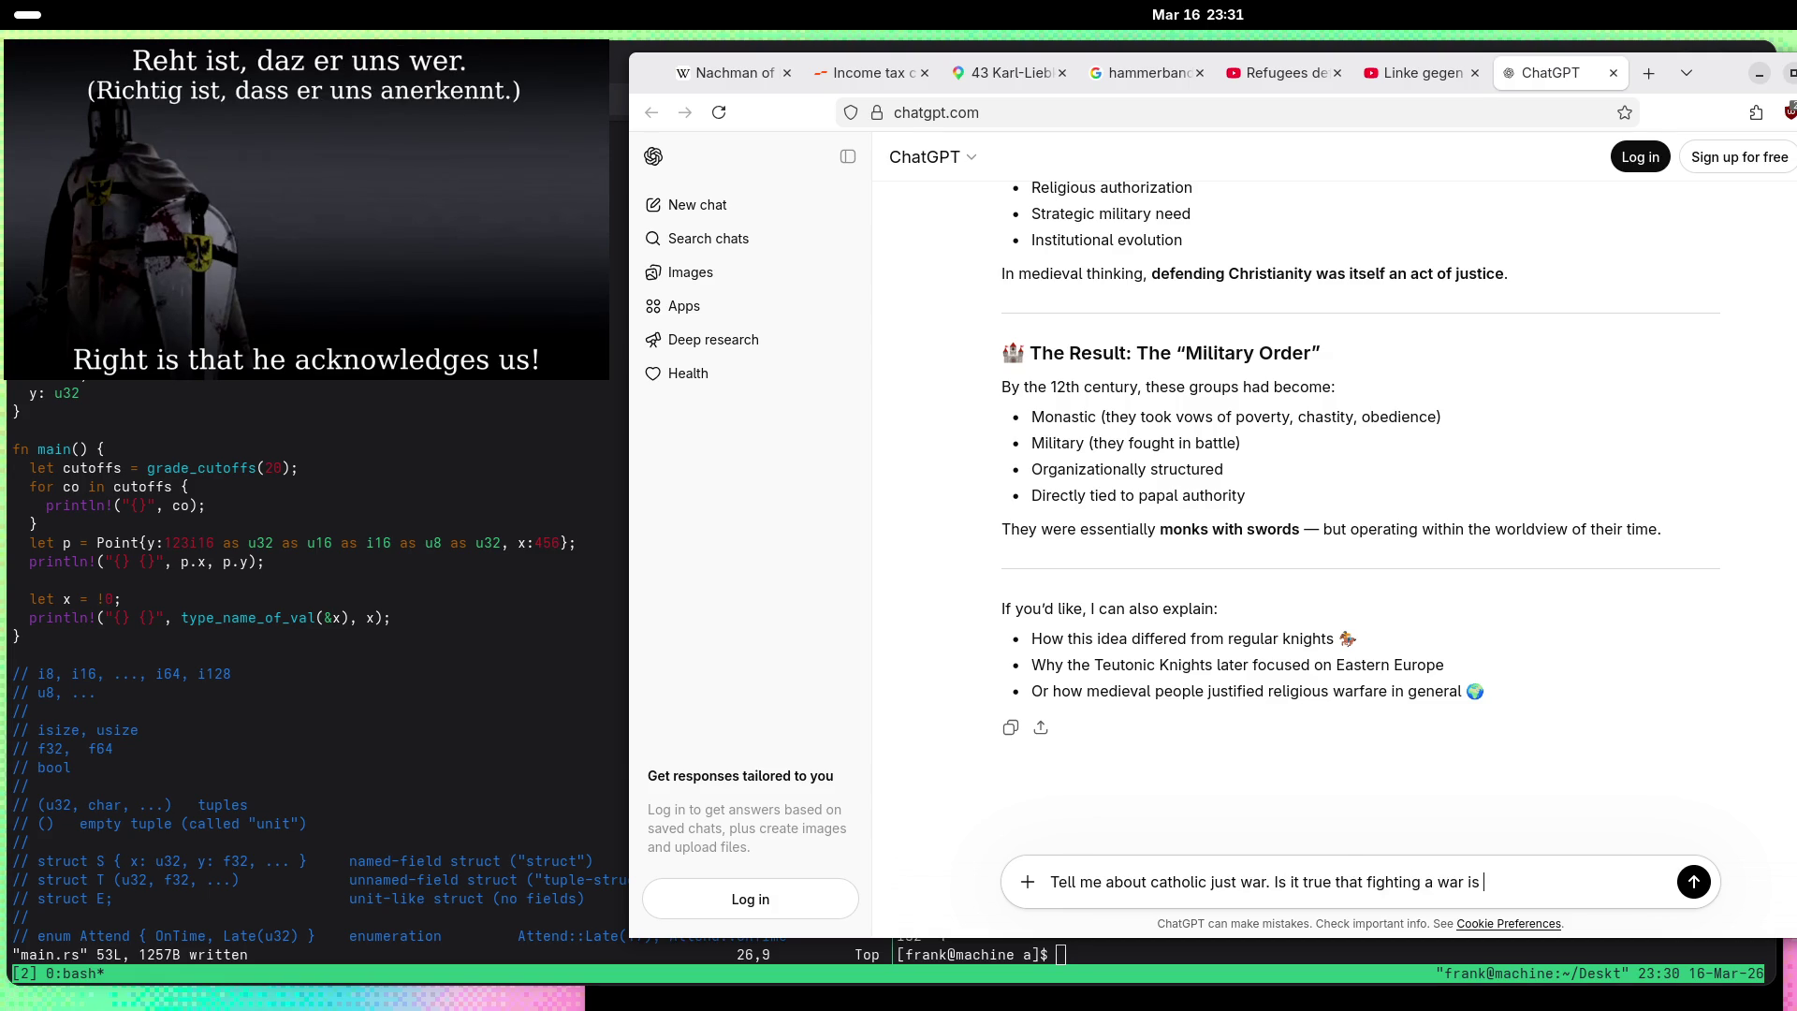
pyautogui.write('forbidden if it is known that')
pyautogui.write(' it c')
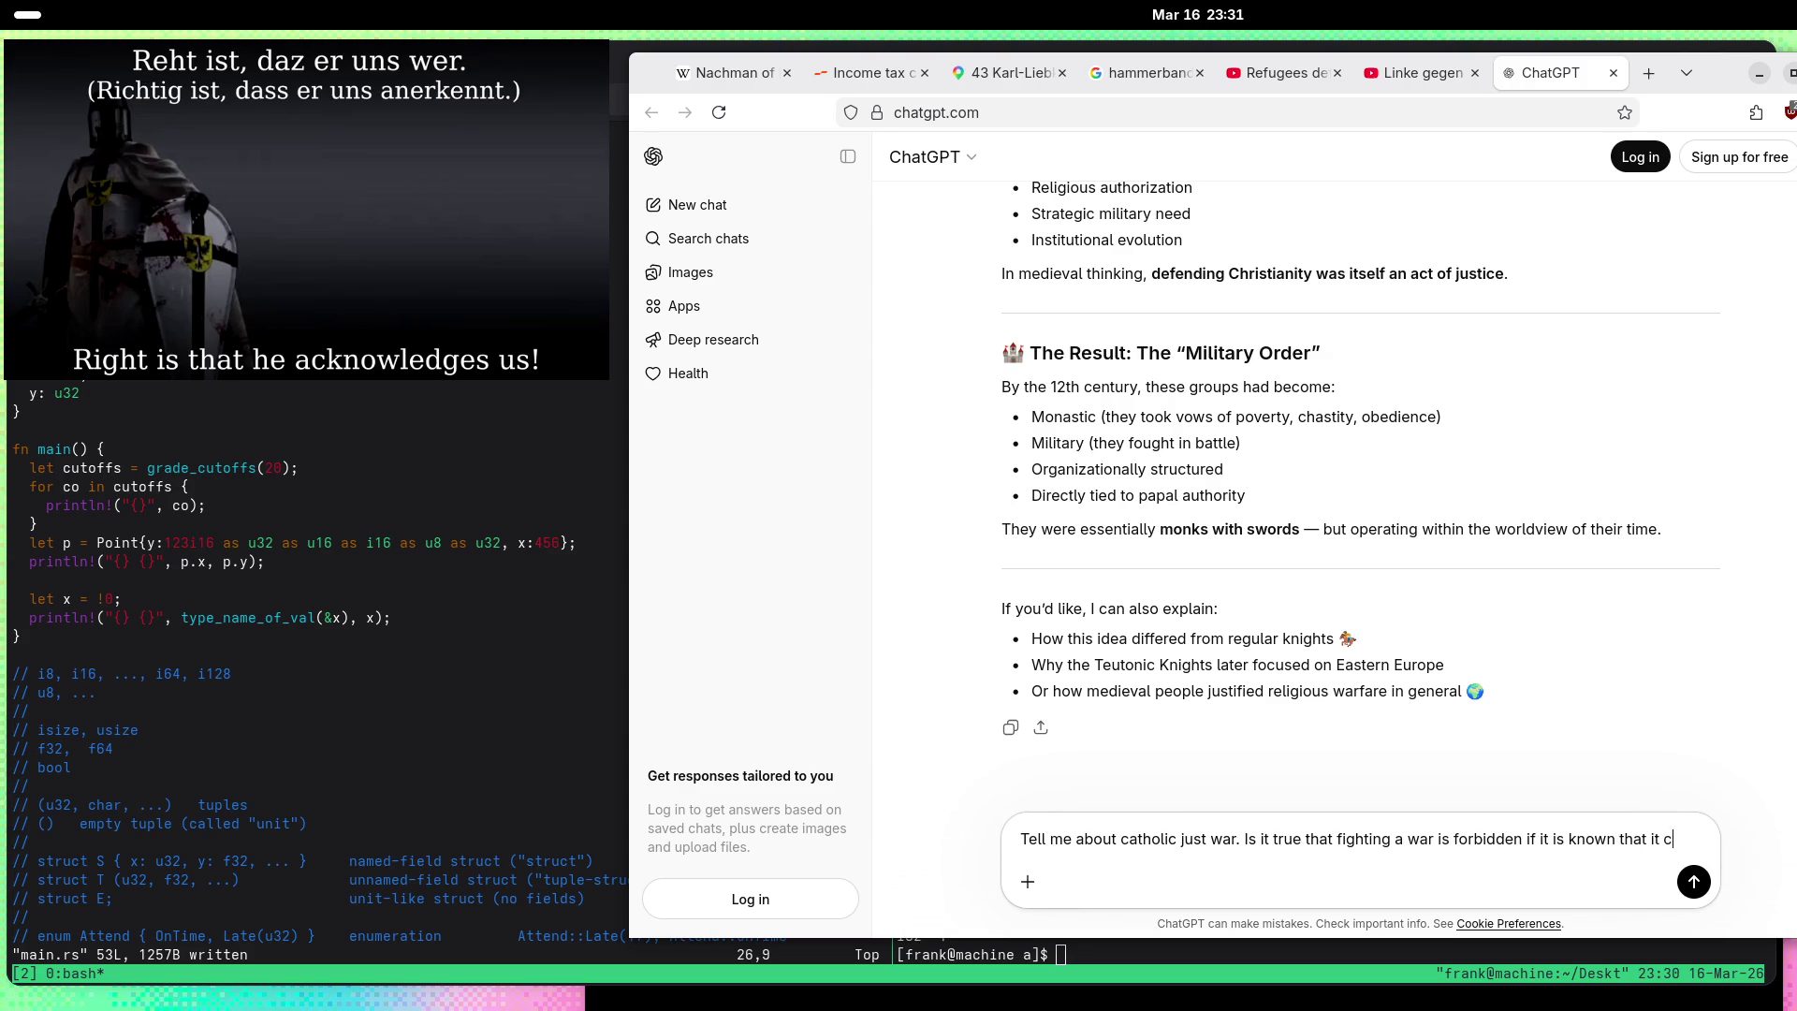
pyautogui.write('annot be won?')
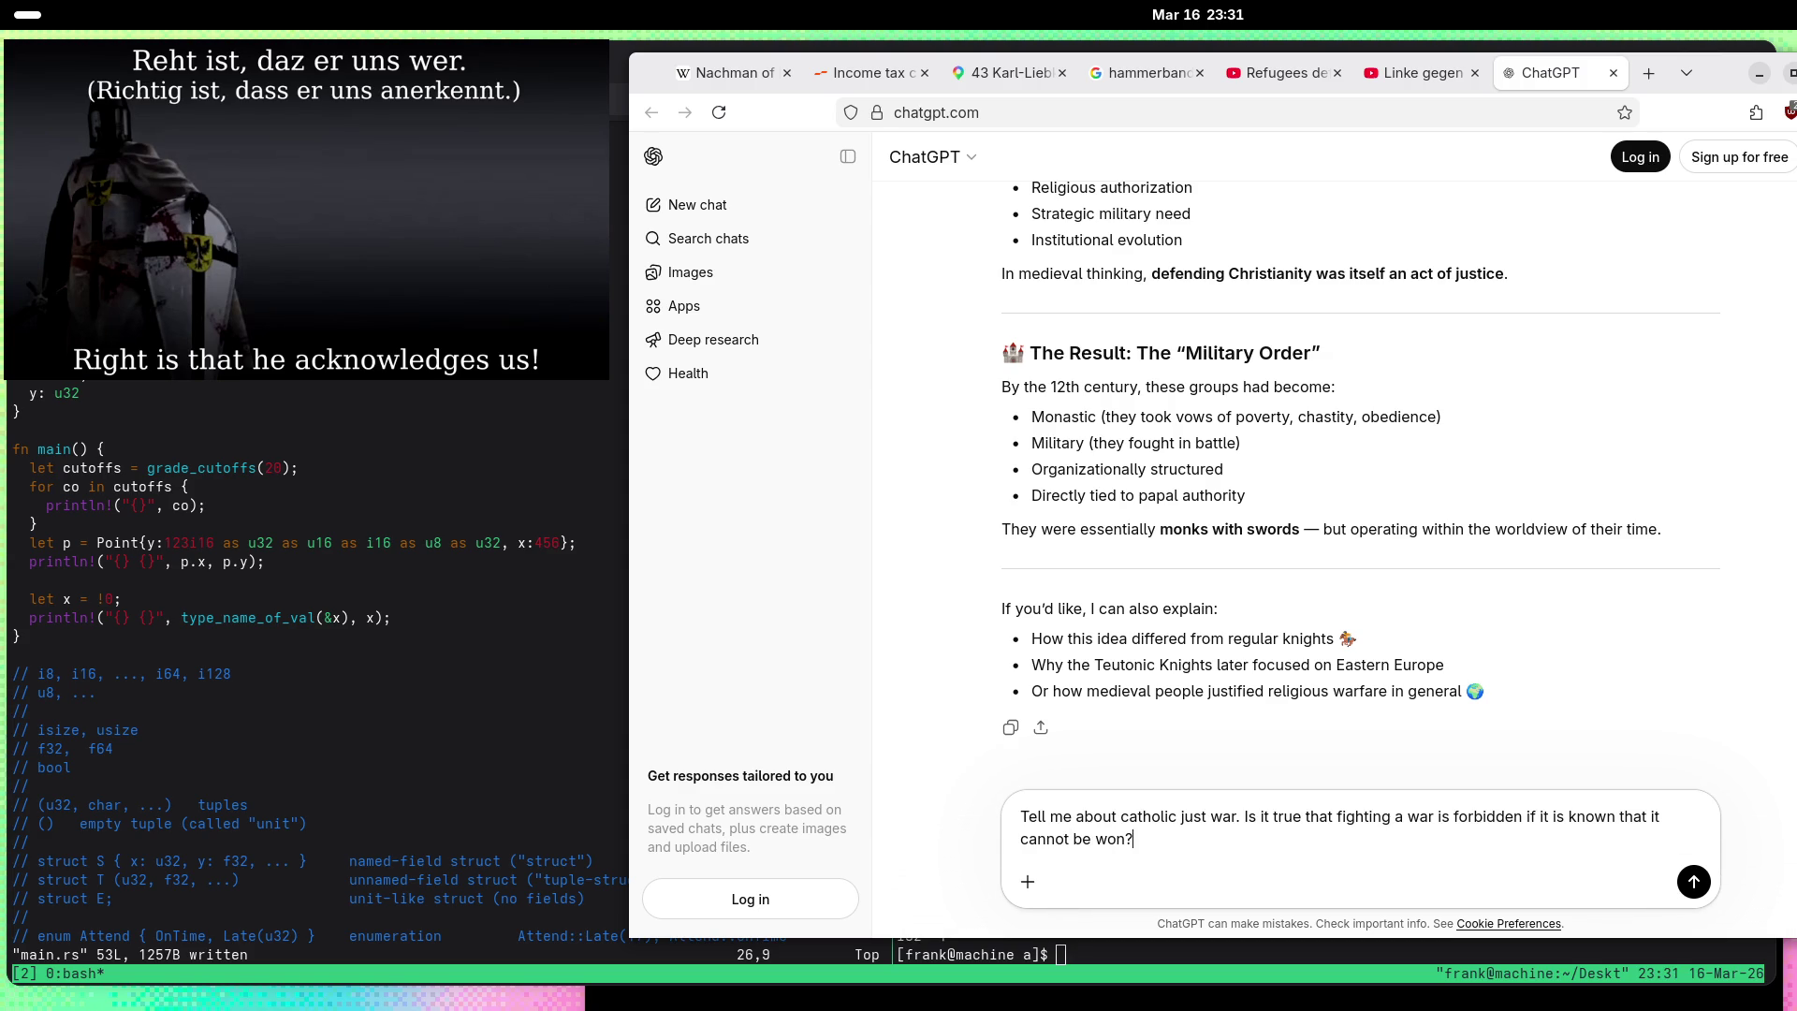
pyautogui.press('Return')
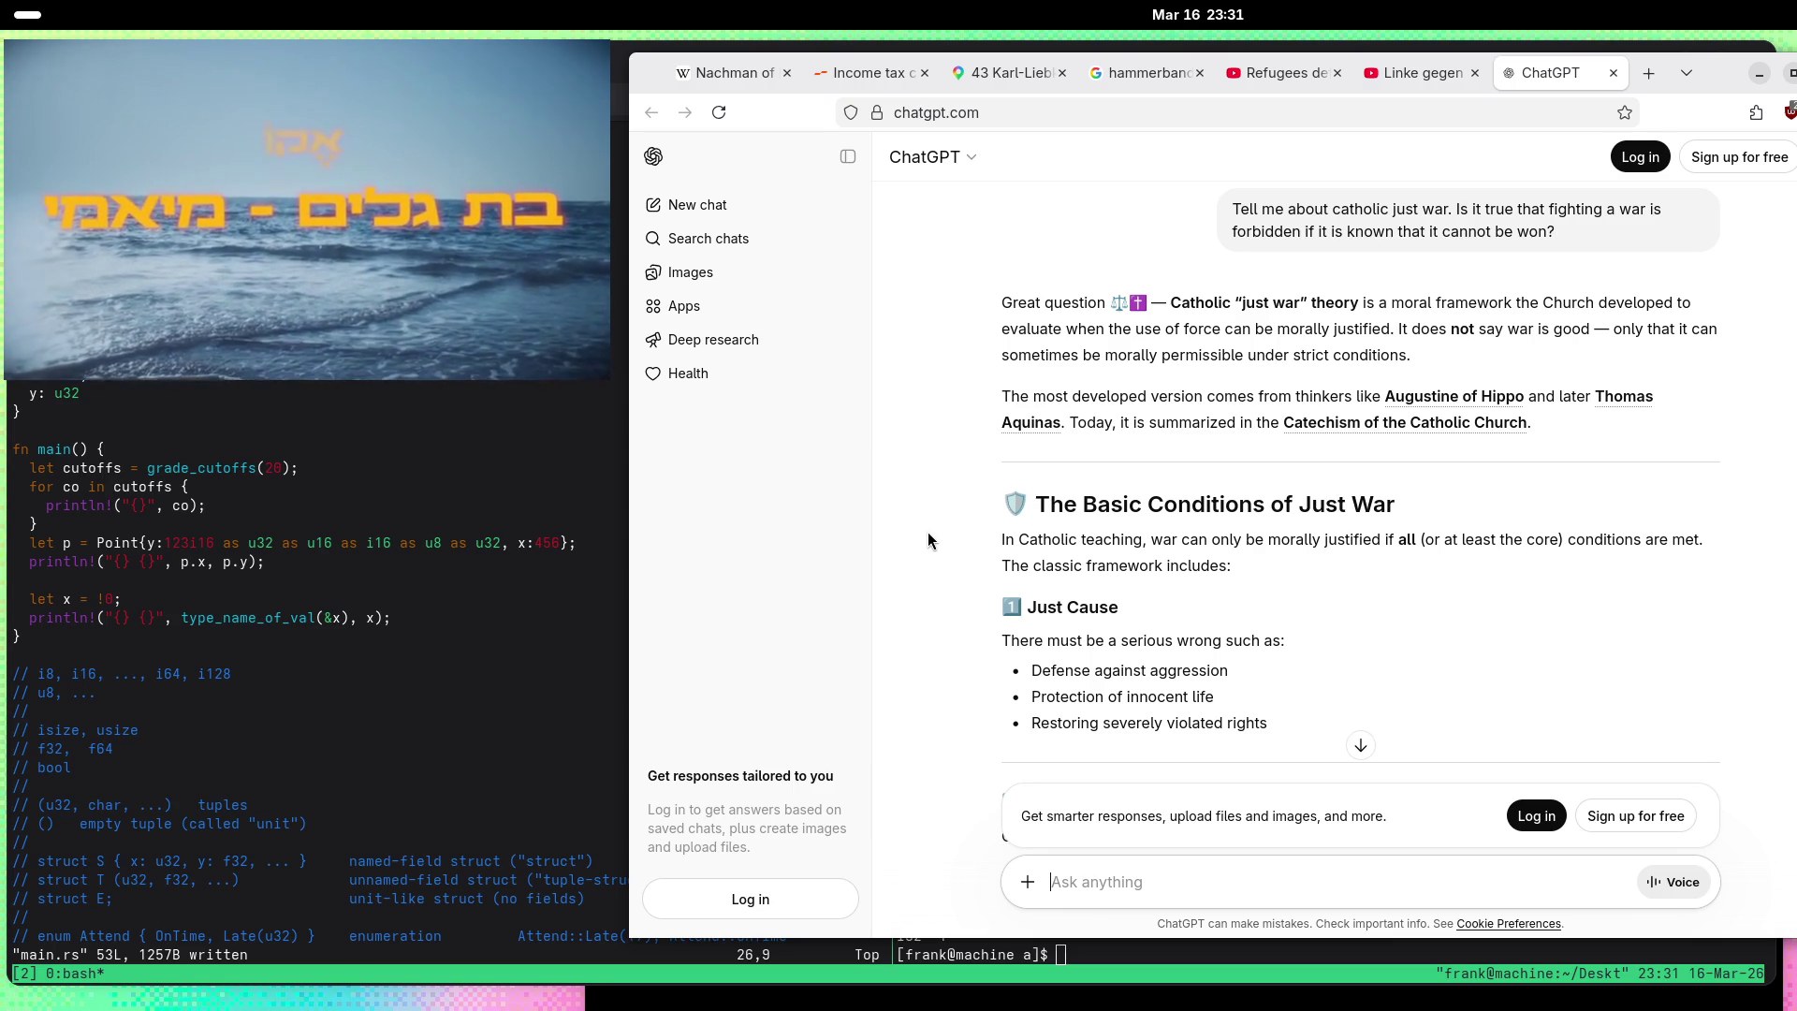
pyautogui.scroll(-3, 930, 533)
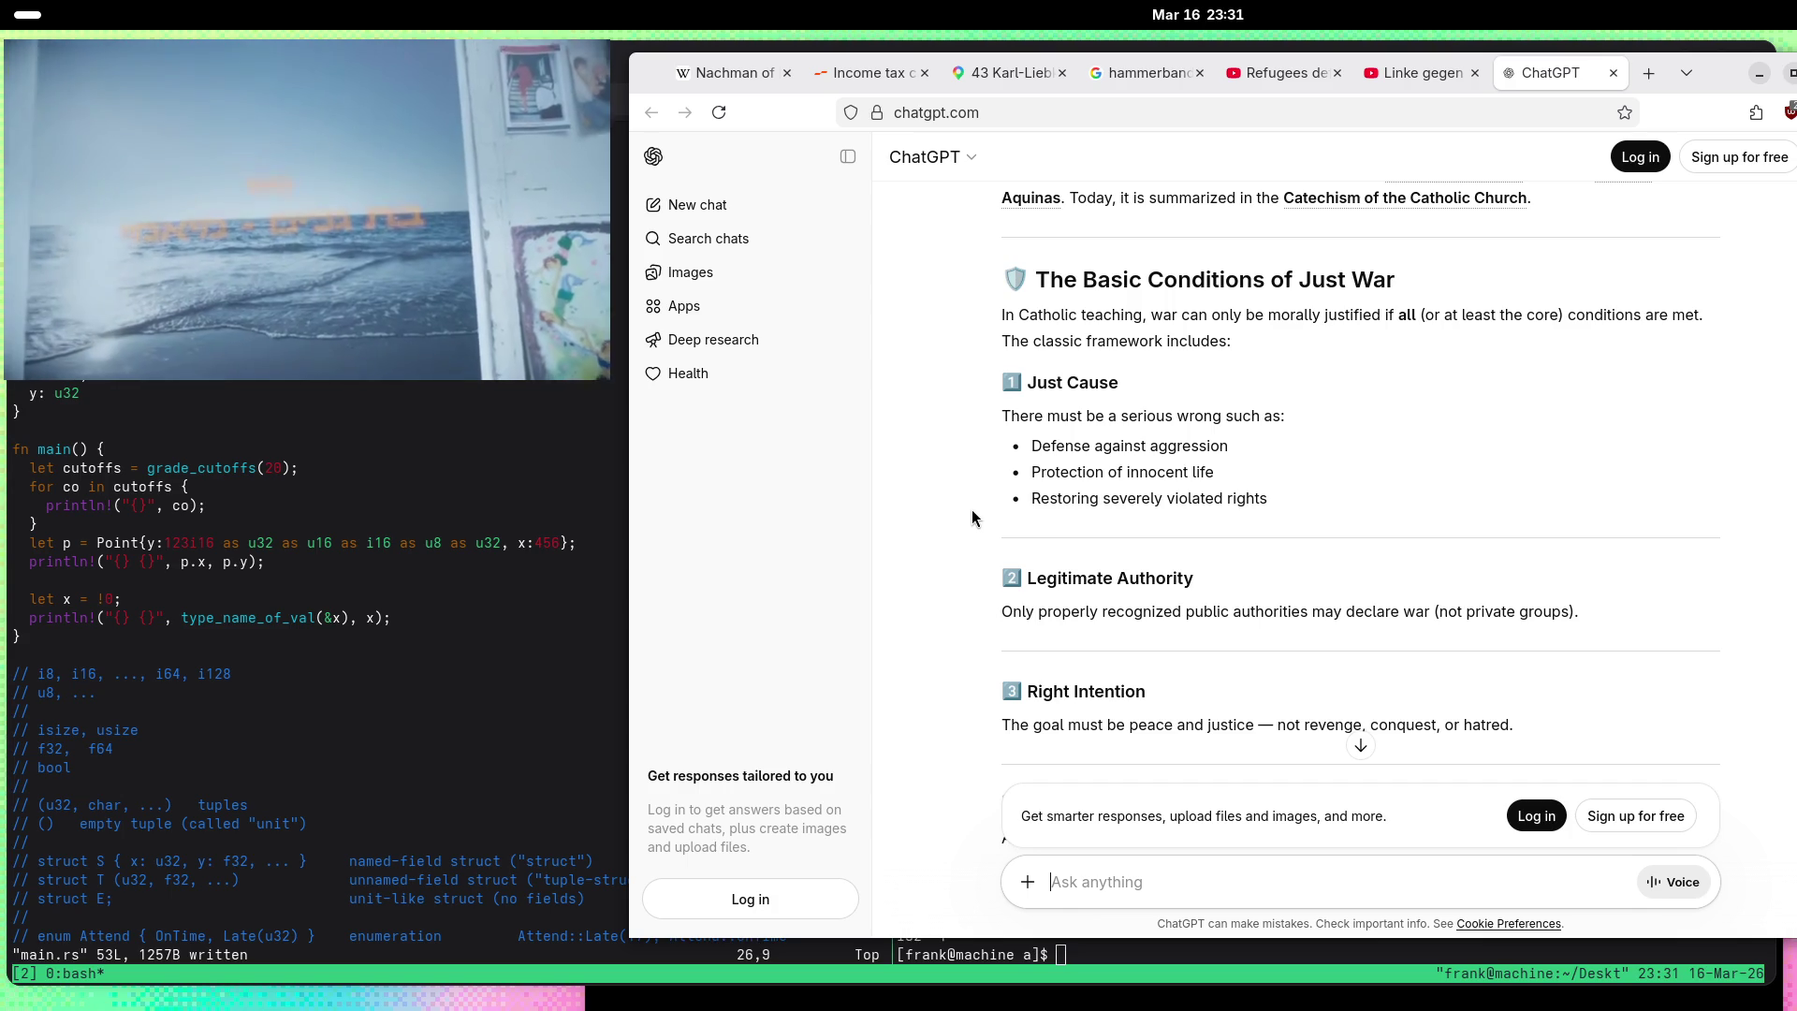
pyautogui.scroll(-3, 974, 520)
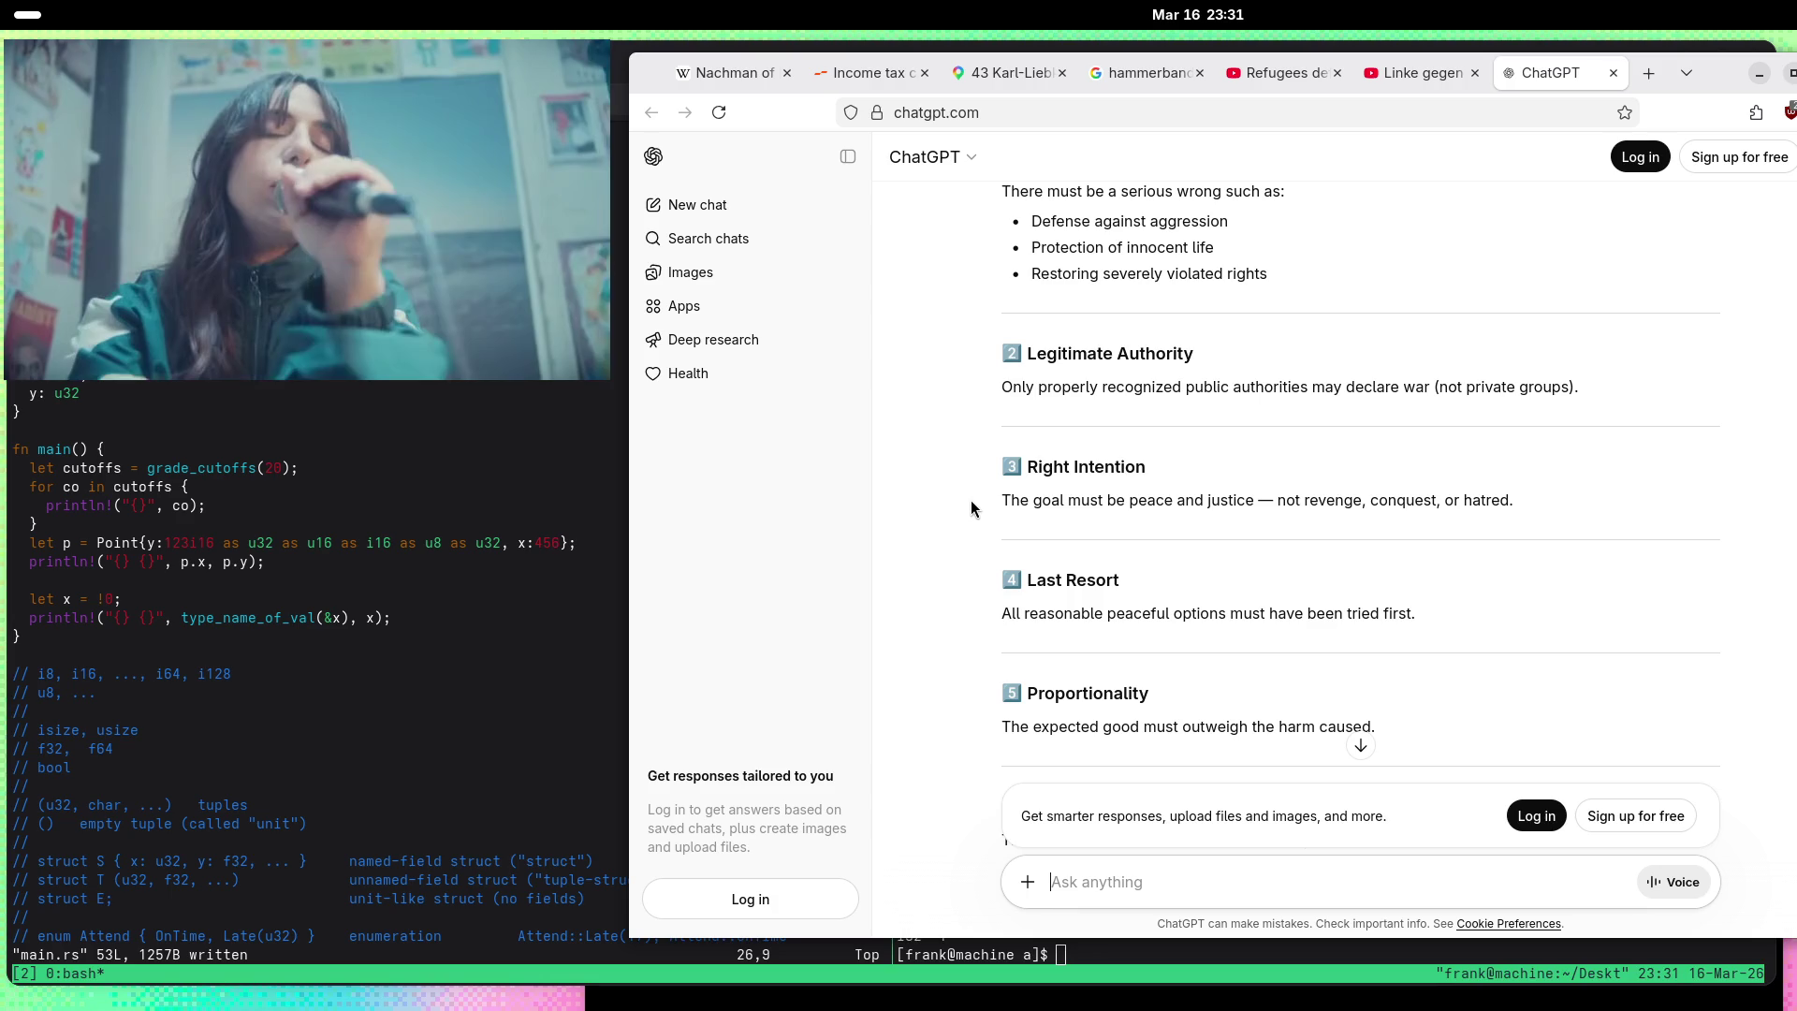
pyautogui.moveTo(1278, 503); pyautogui.dragTo(1361, 509)
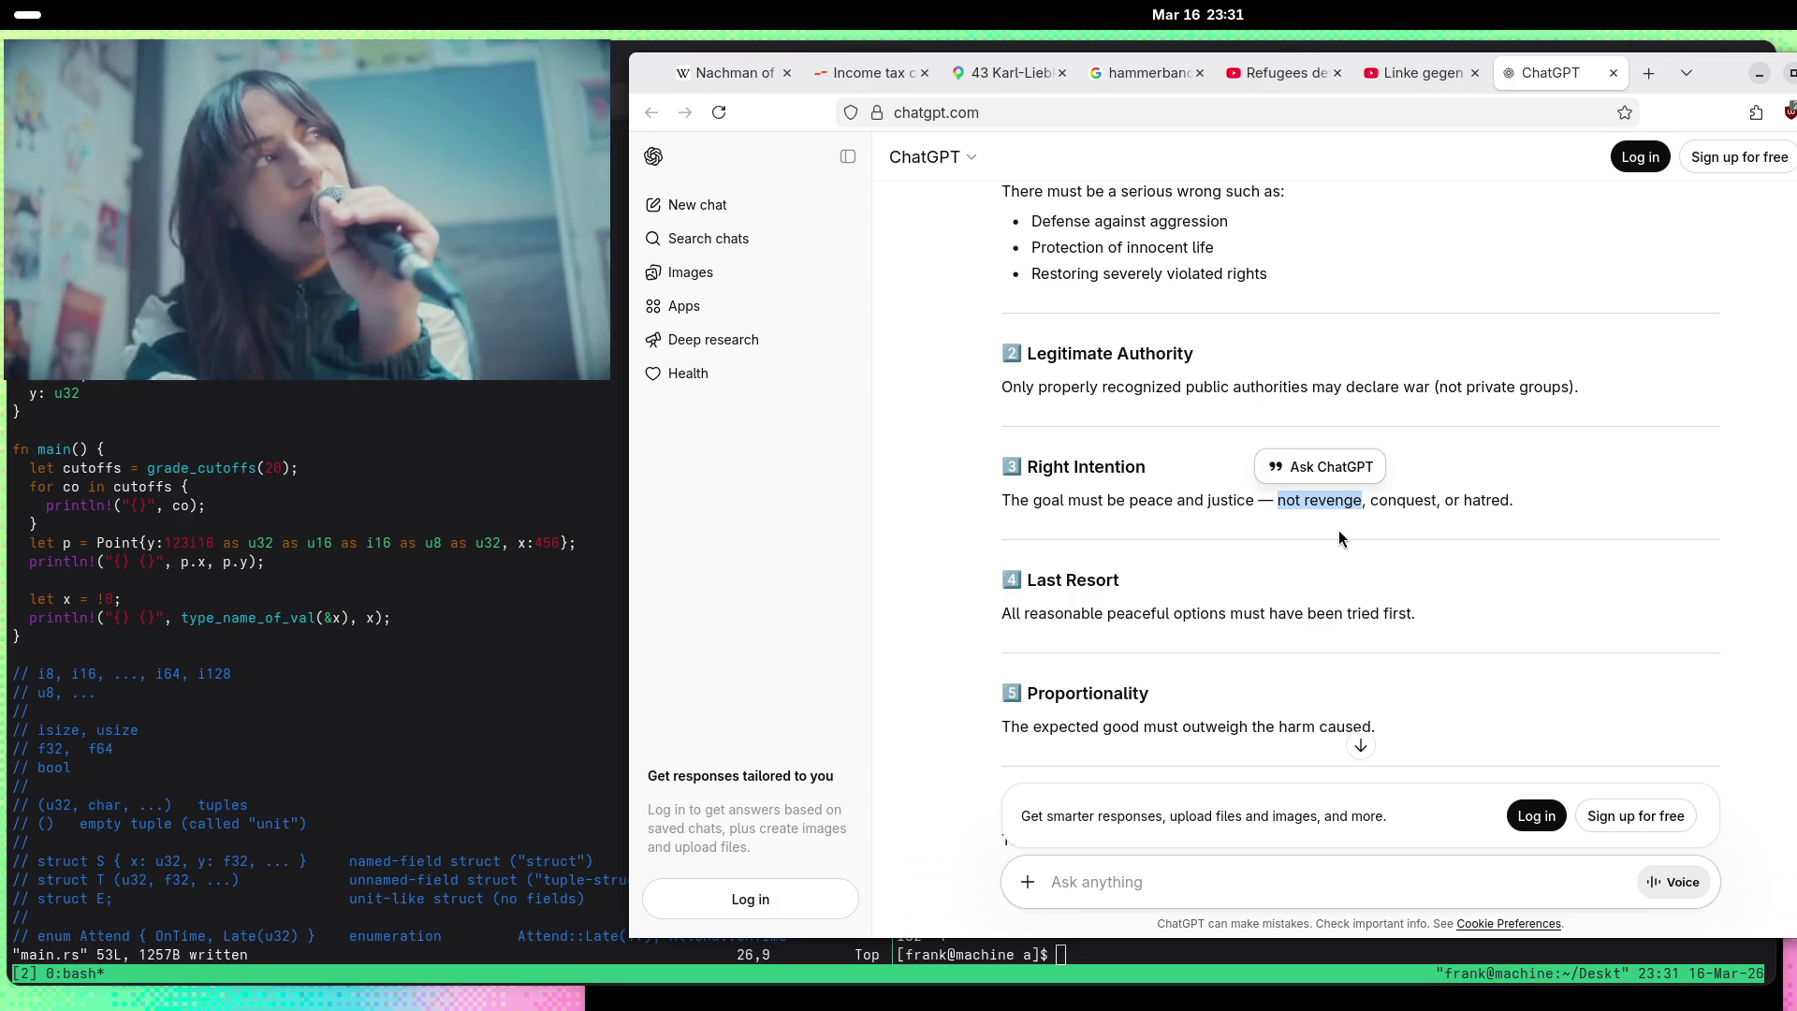
pyautogui.scroll(-2, 1338, 529)
pyautogui.scroll(-1, 913, 452)
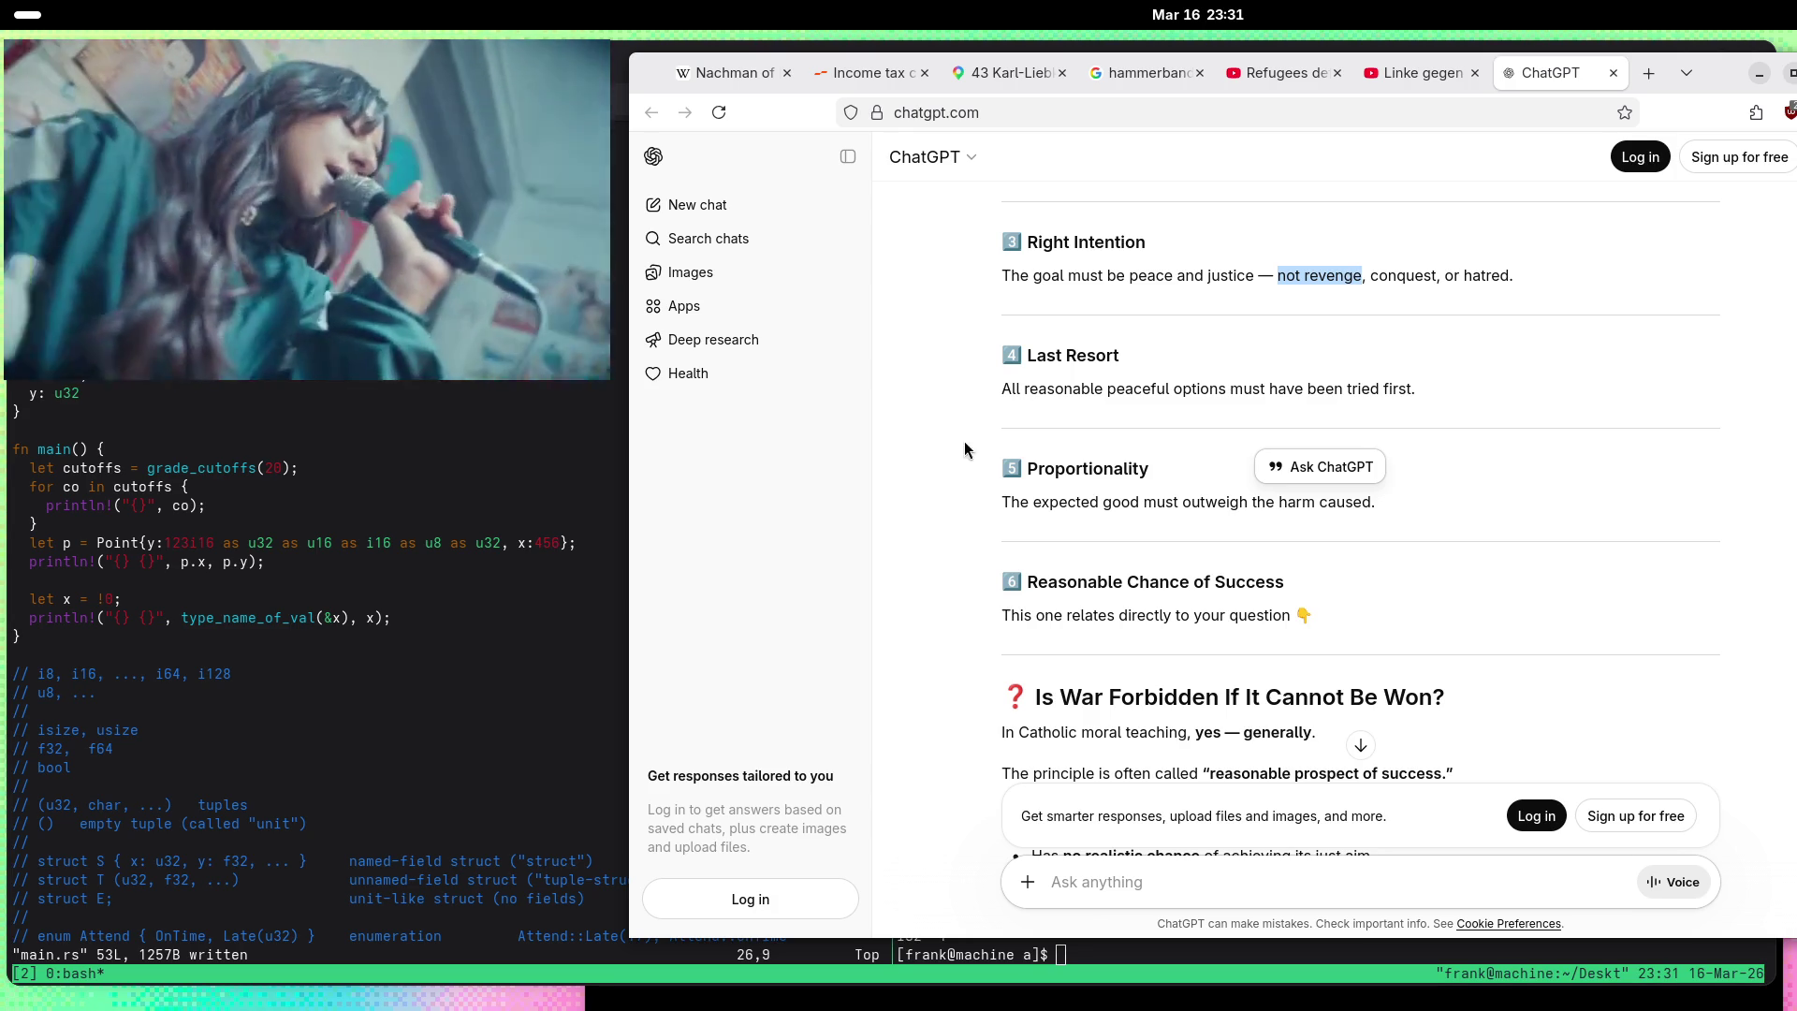
pyautogui.moveTo(1002, 388); pyautogui.dragTo(1585, 410)
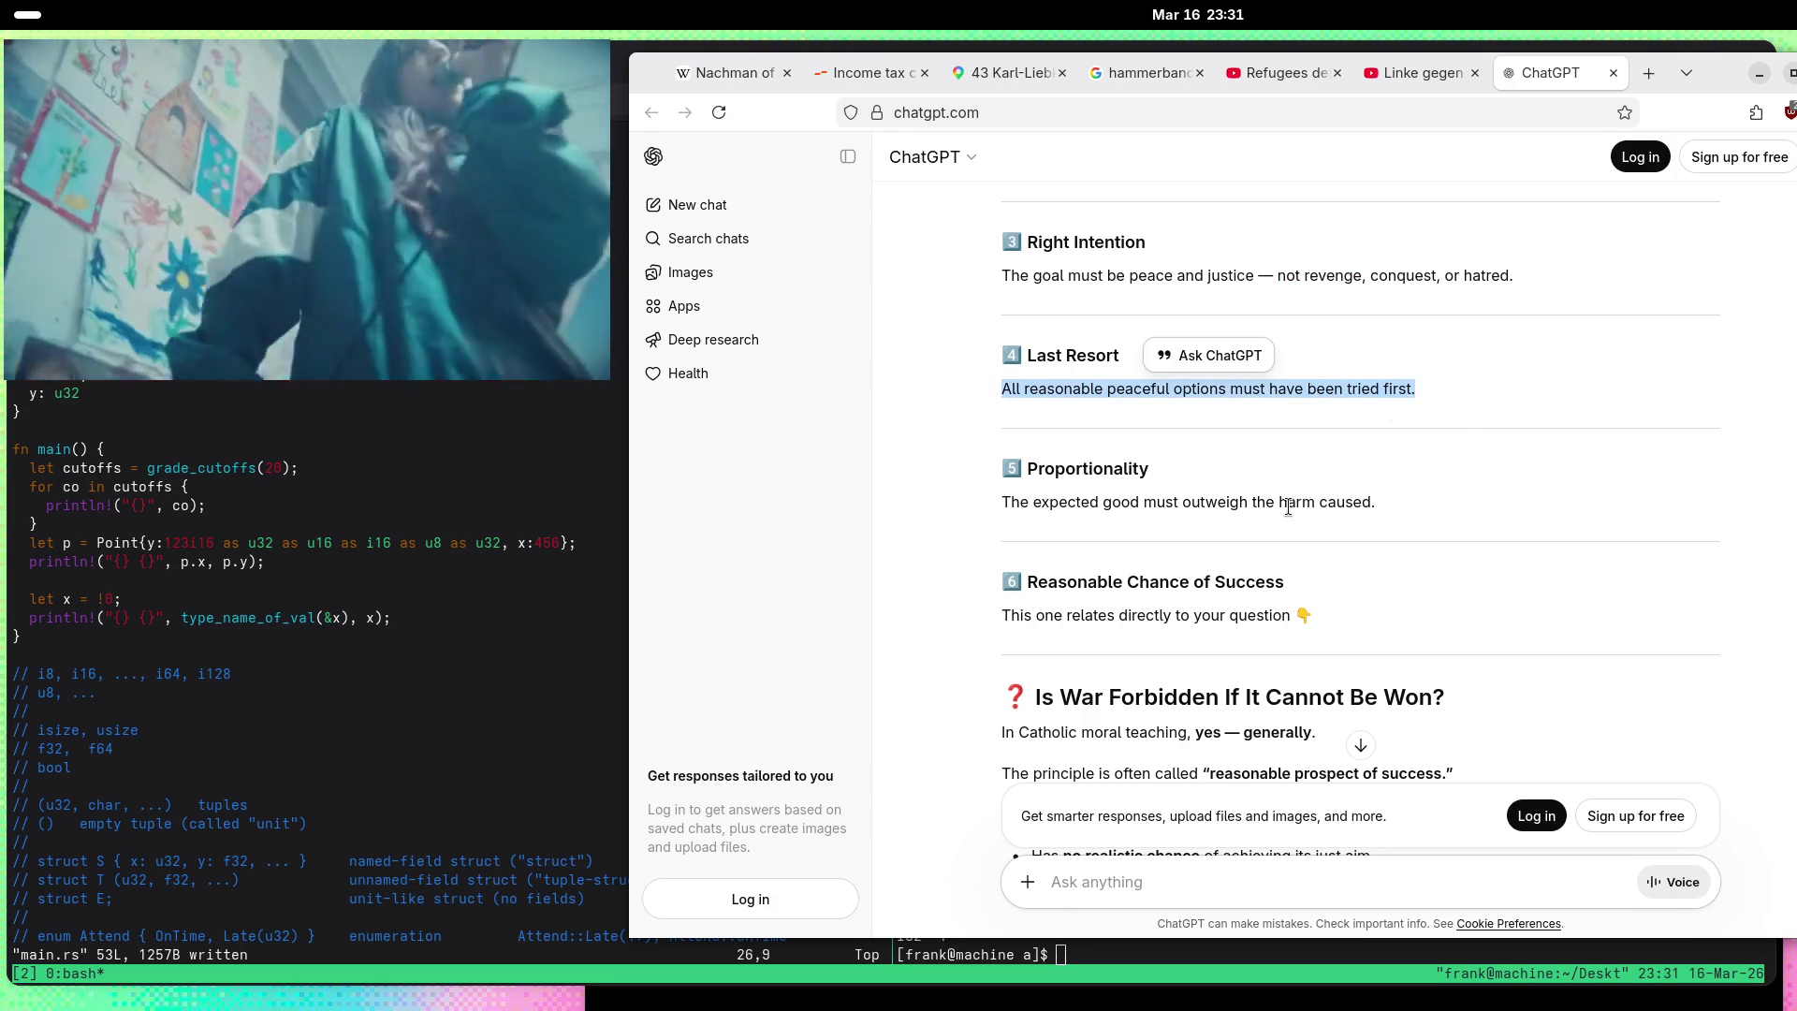
pyautogui.doubleClick(1105, 506)
pyautogui.tripleClick(1106, 507)
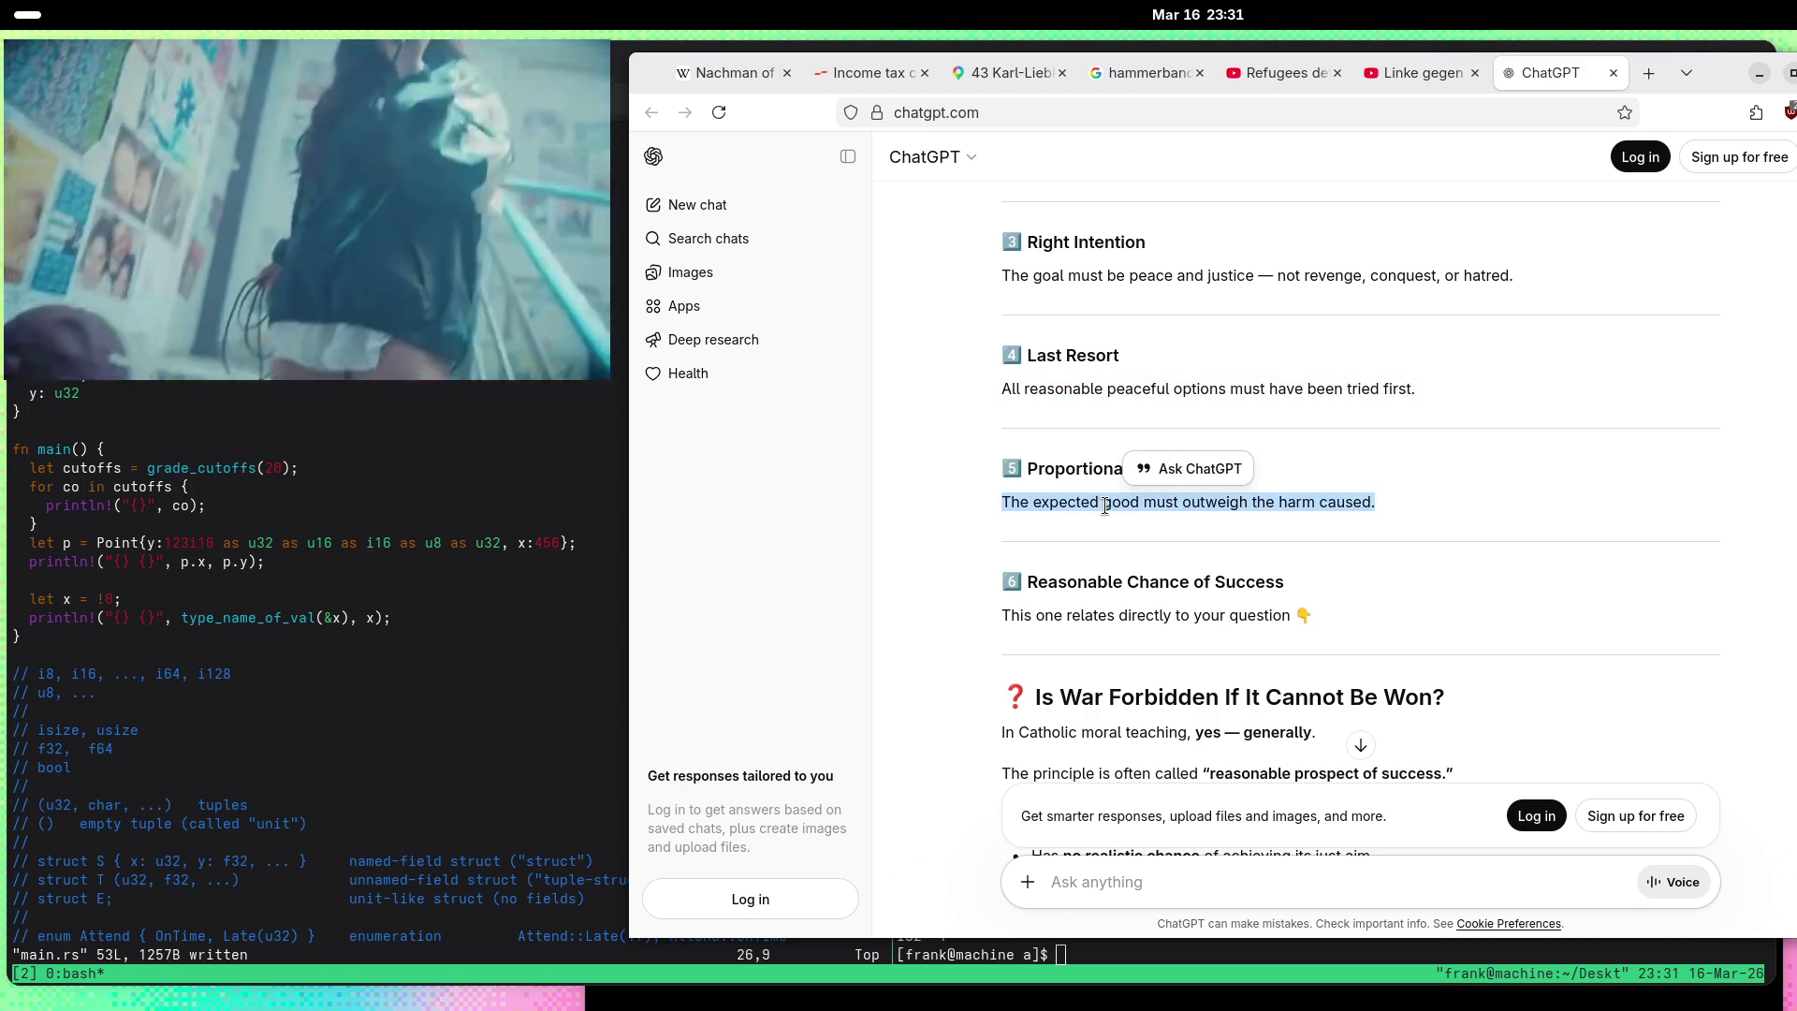
pyautogui.click(1185, 625)
pyautogui.moveTo(1287, 583); pyautogui.dragTo(1017, 574)
pyautogui.click(927, 599)
pyautogui.scroll(-3, 942, 573)
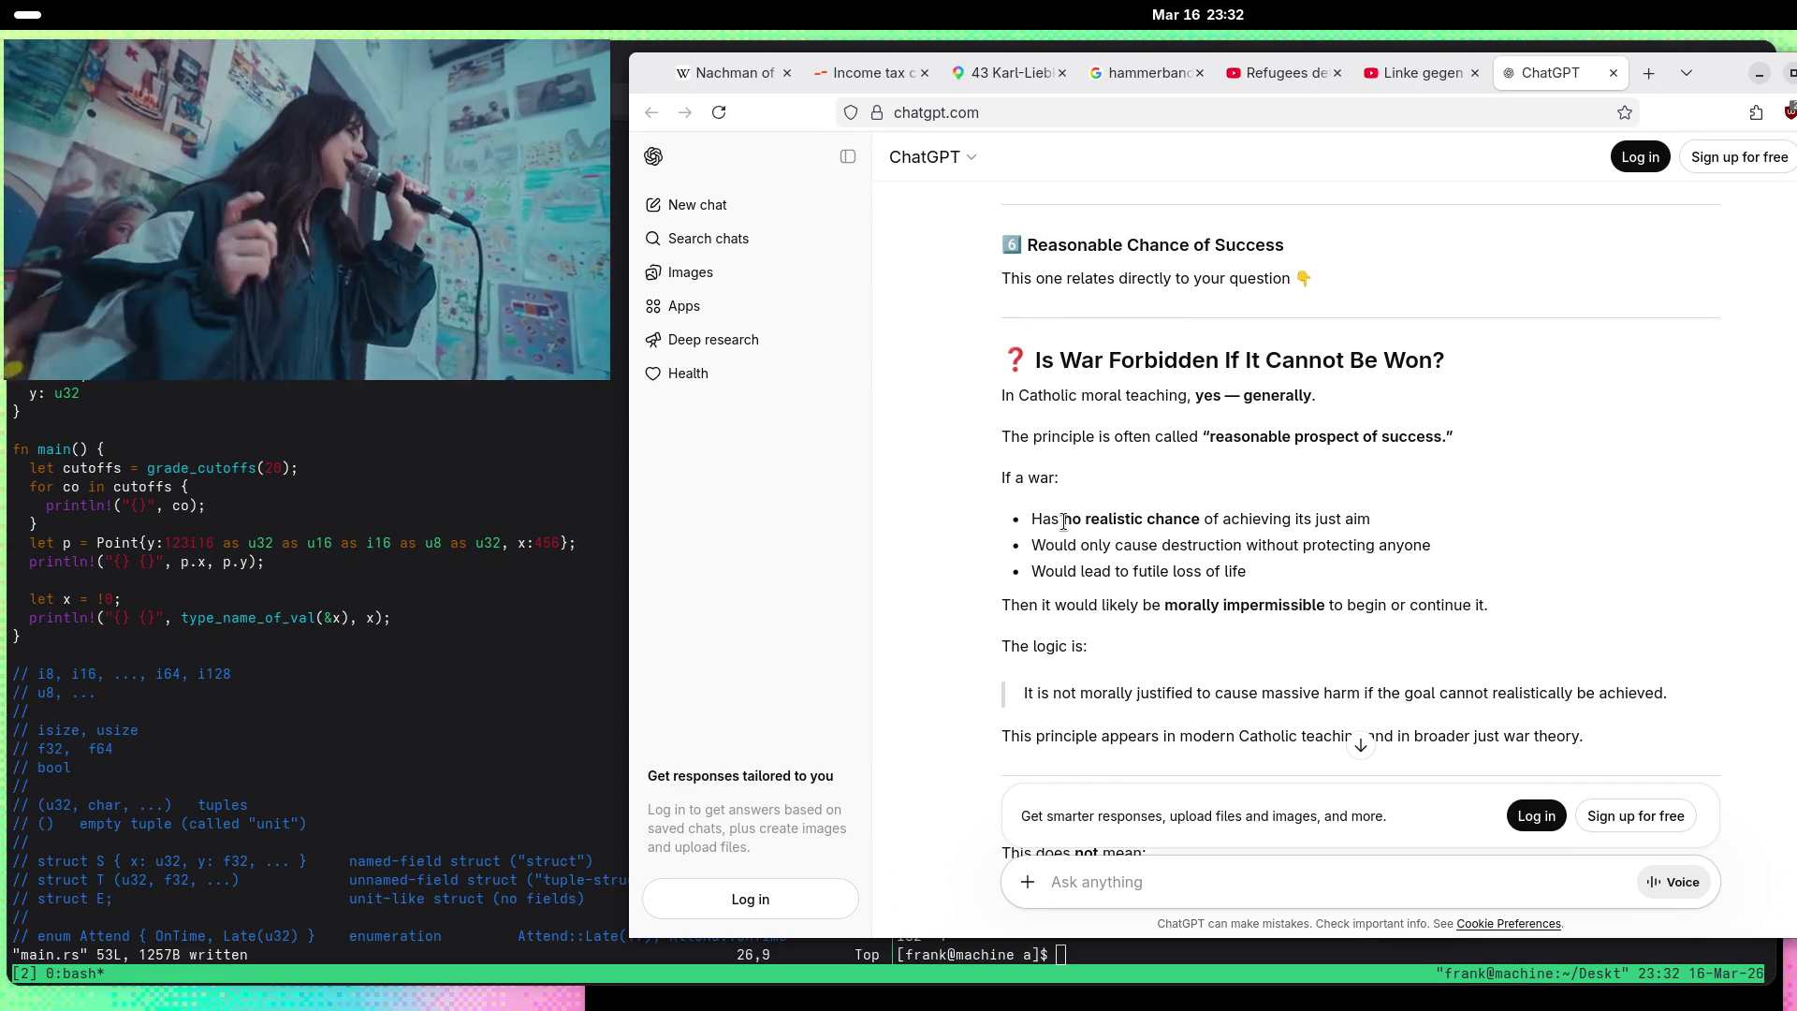
pyautogui.scroll(-2, 1065, 521)
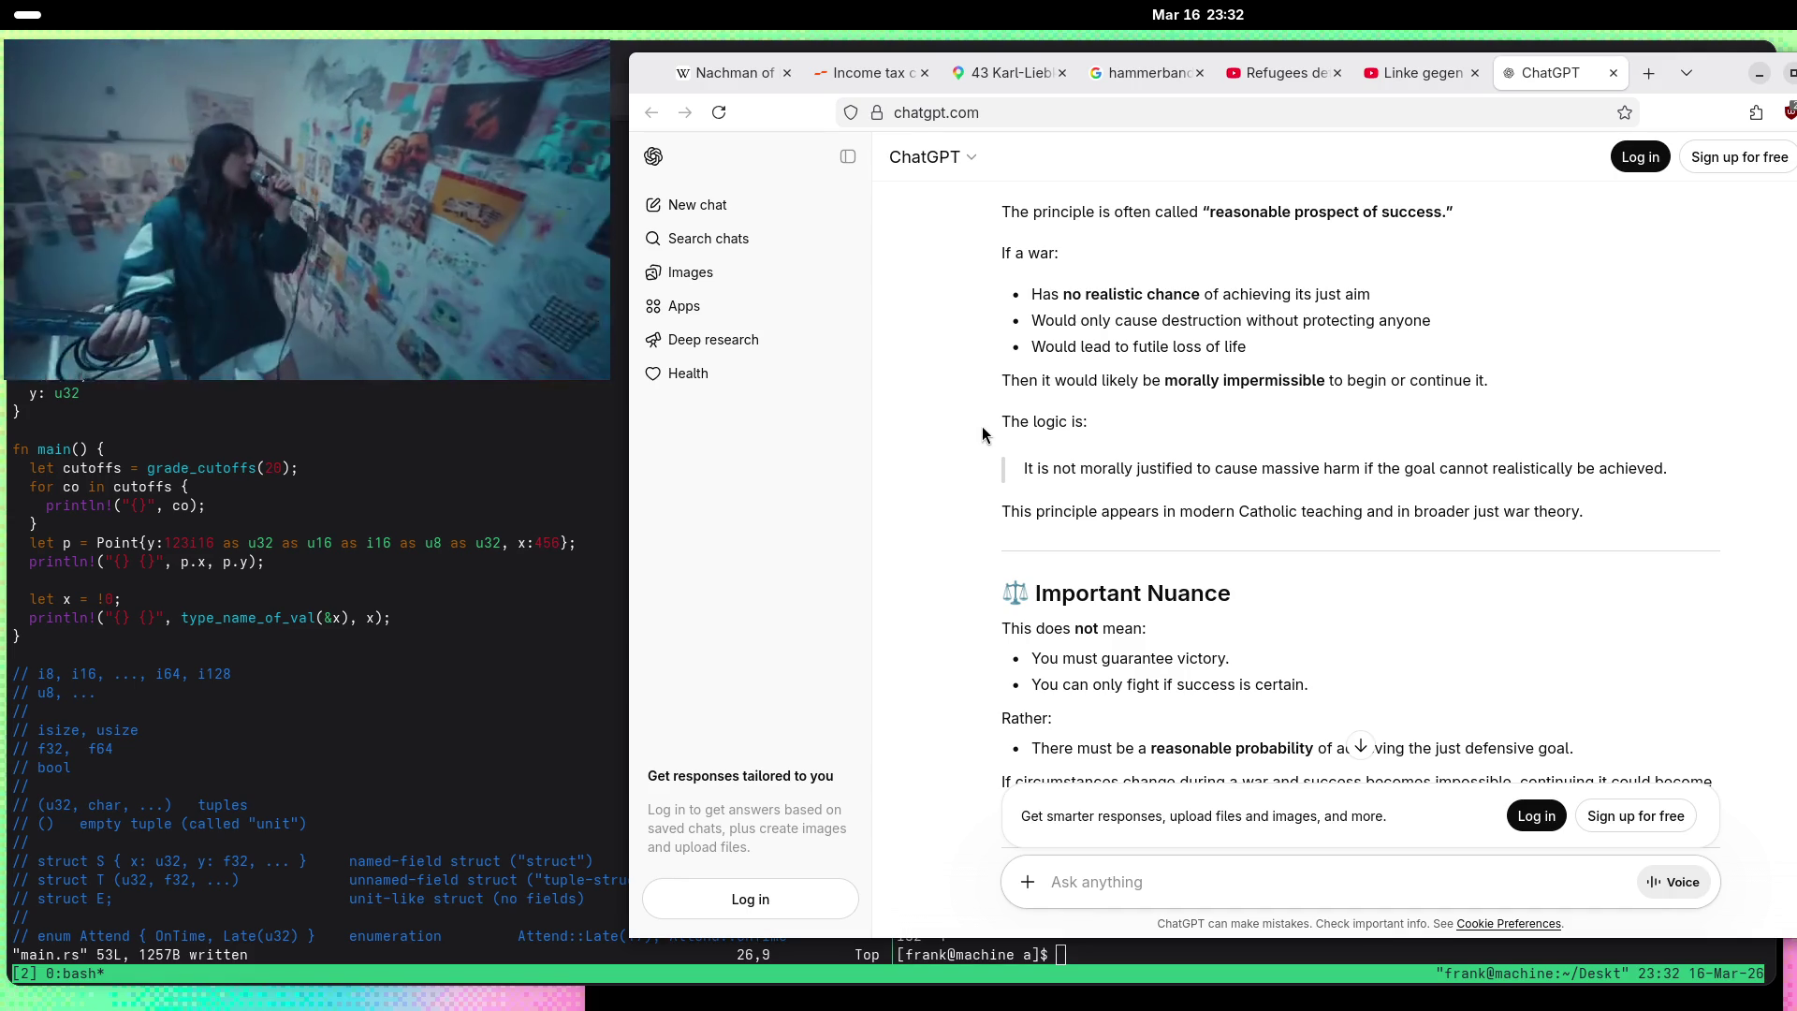
pyautogui.scroll(-3, 983, 433)
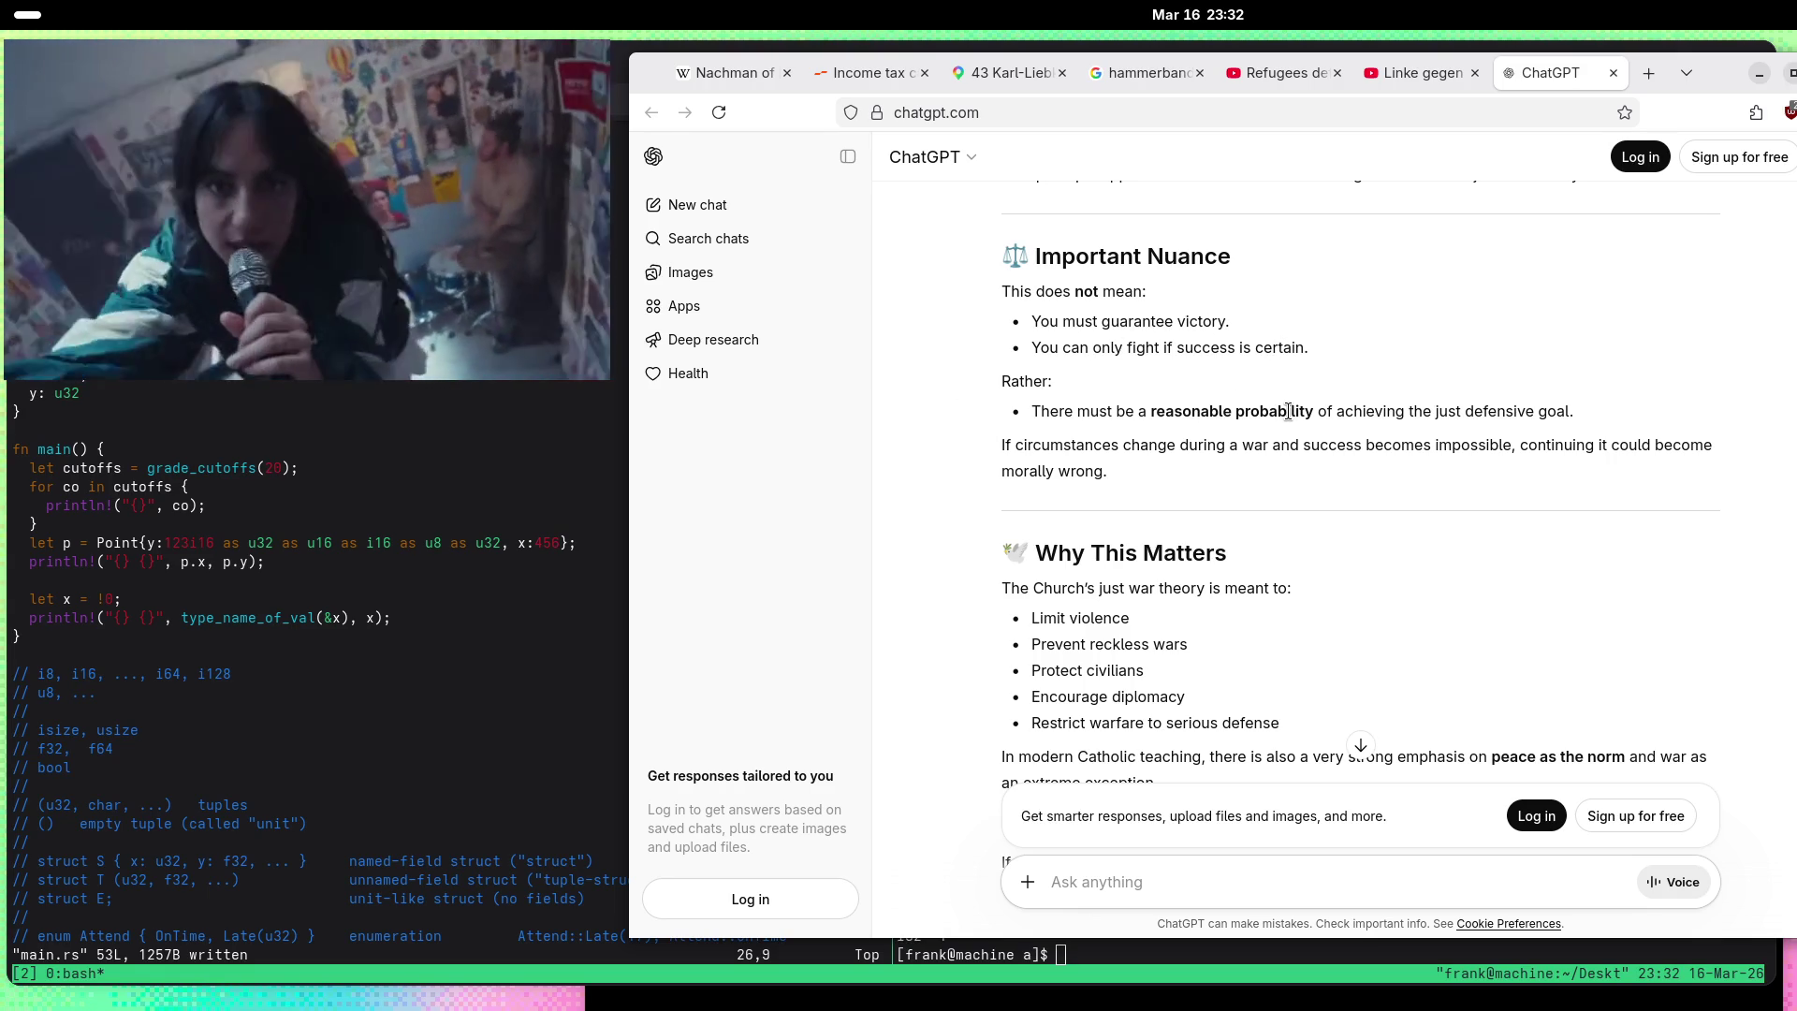
pyautogui.scroll(-5, 927, 513)
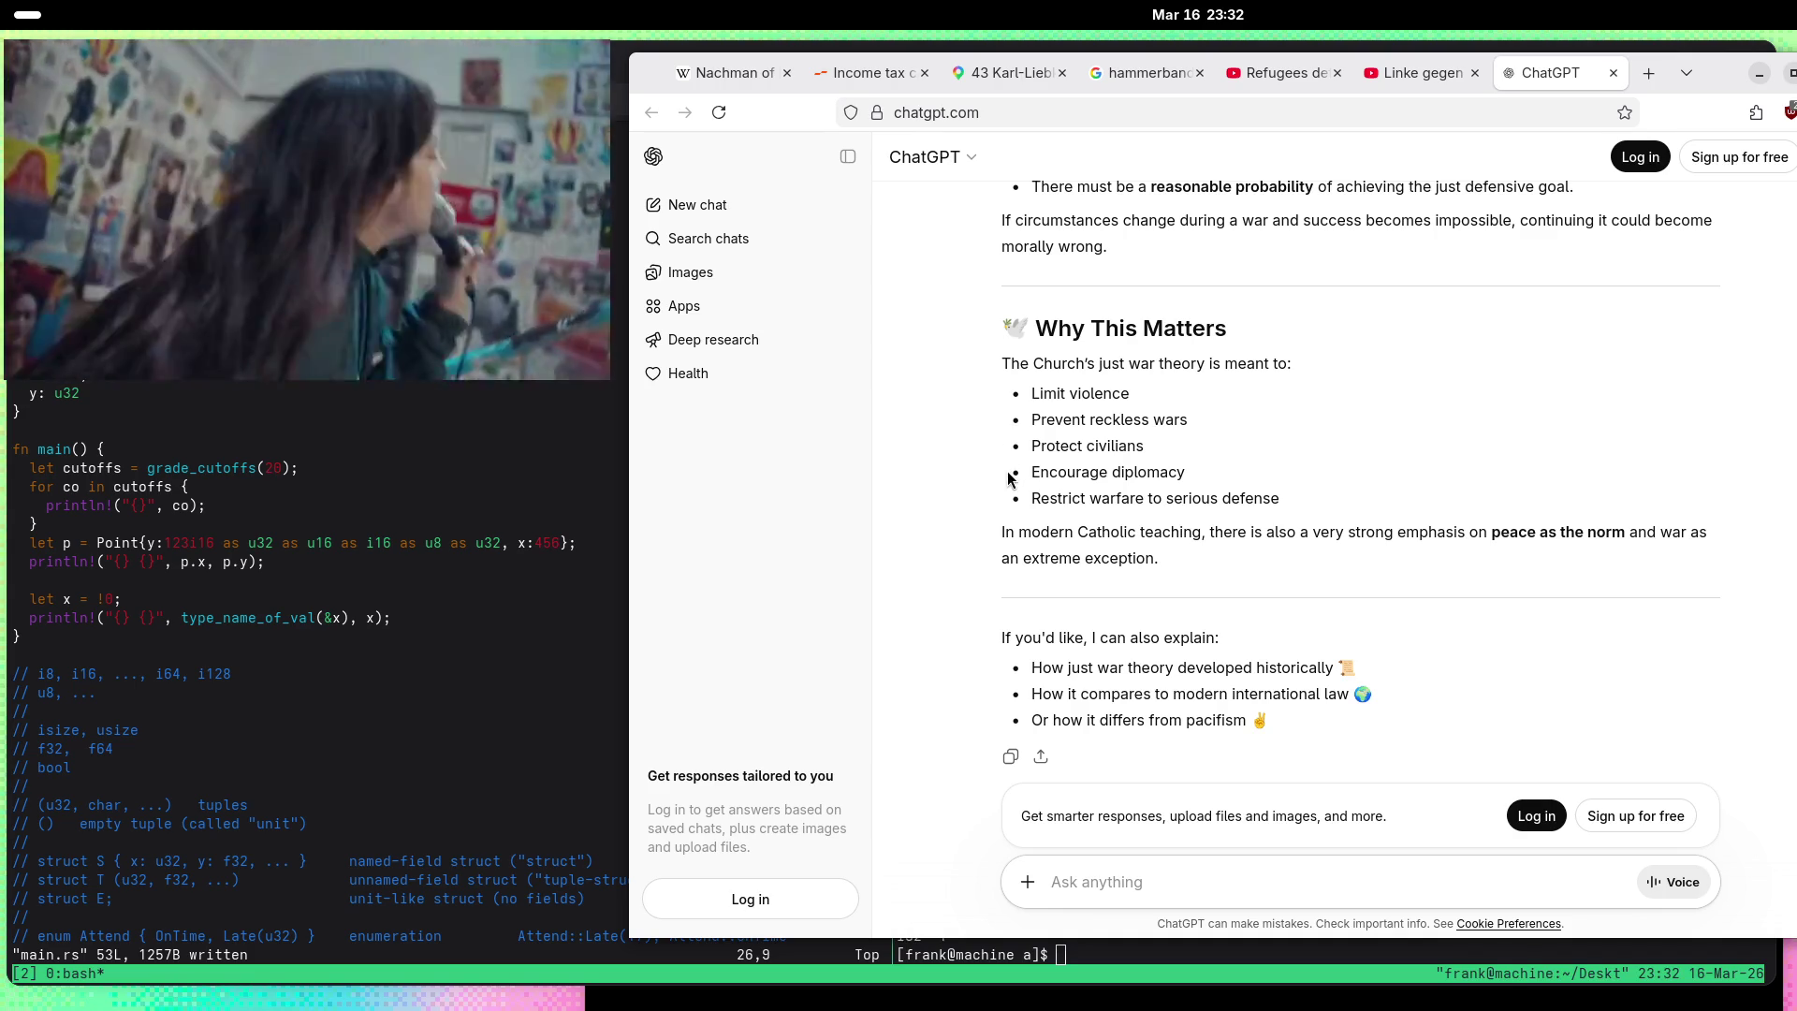
pyautogui.scroll(-1, 941, 526)
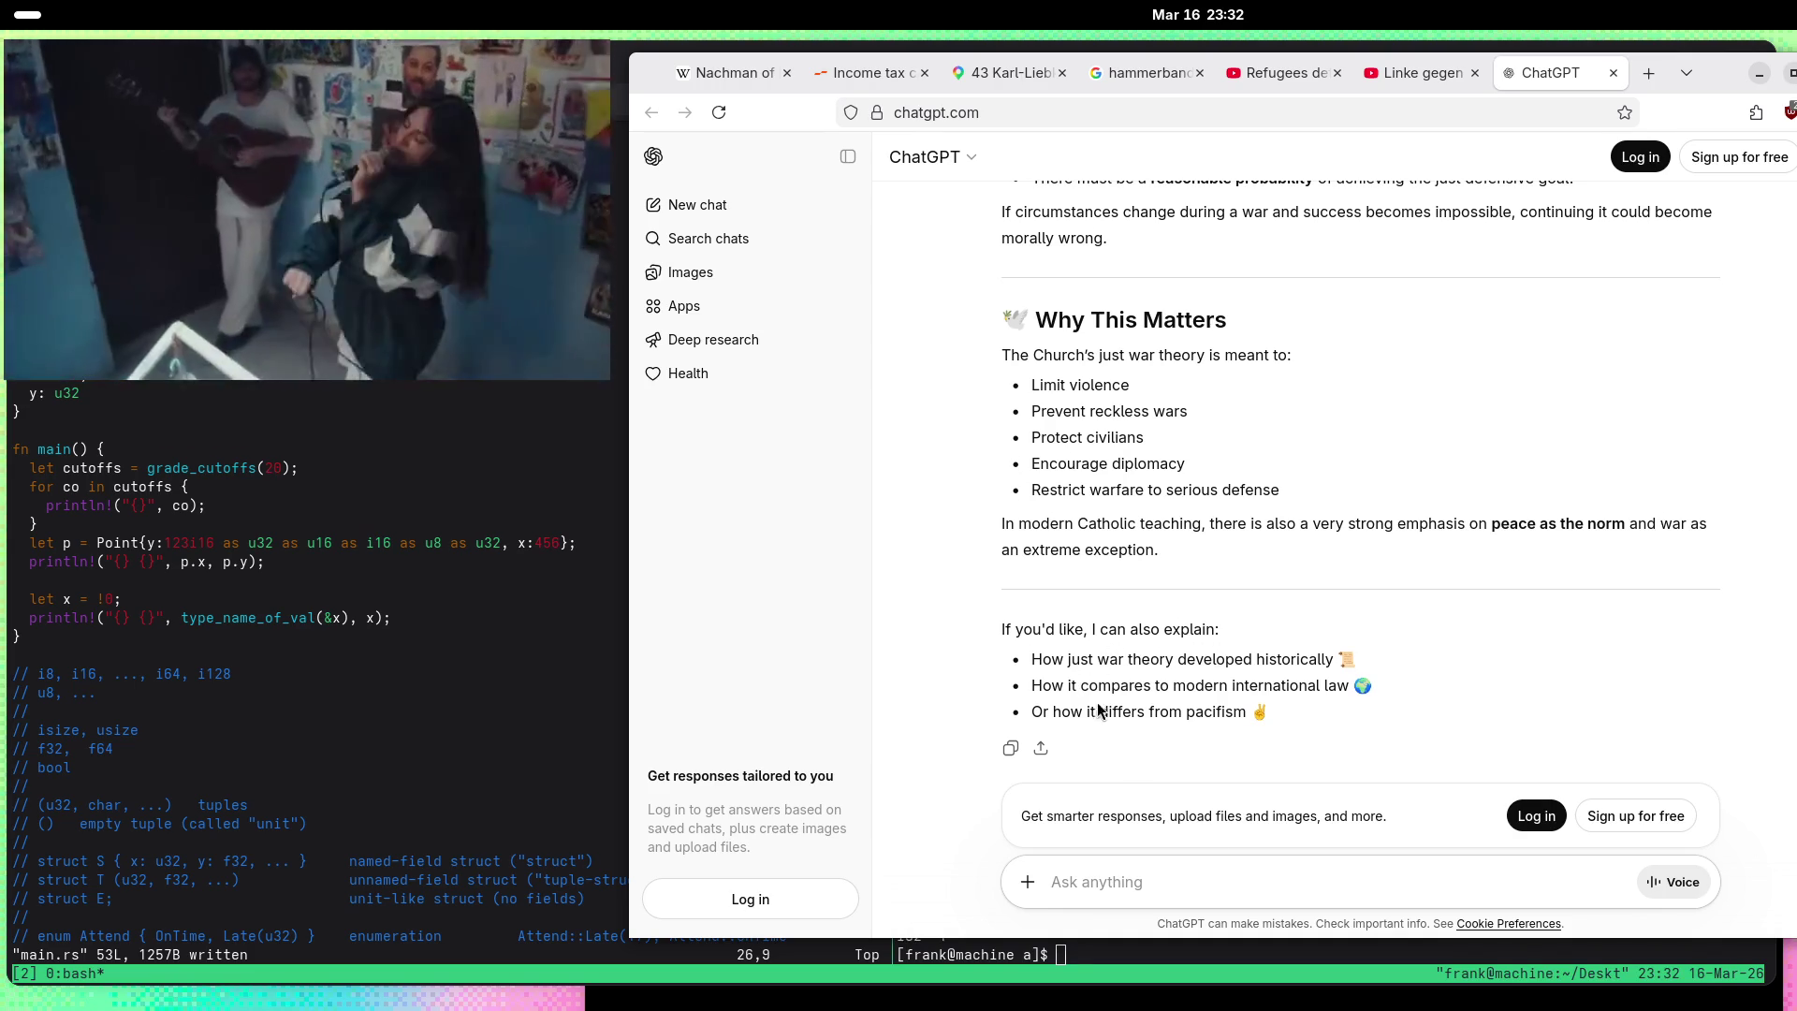
pyautogui.click(1217, 878)
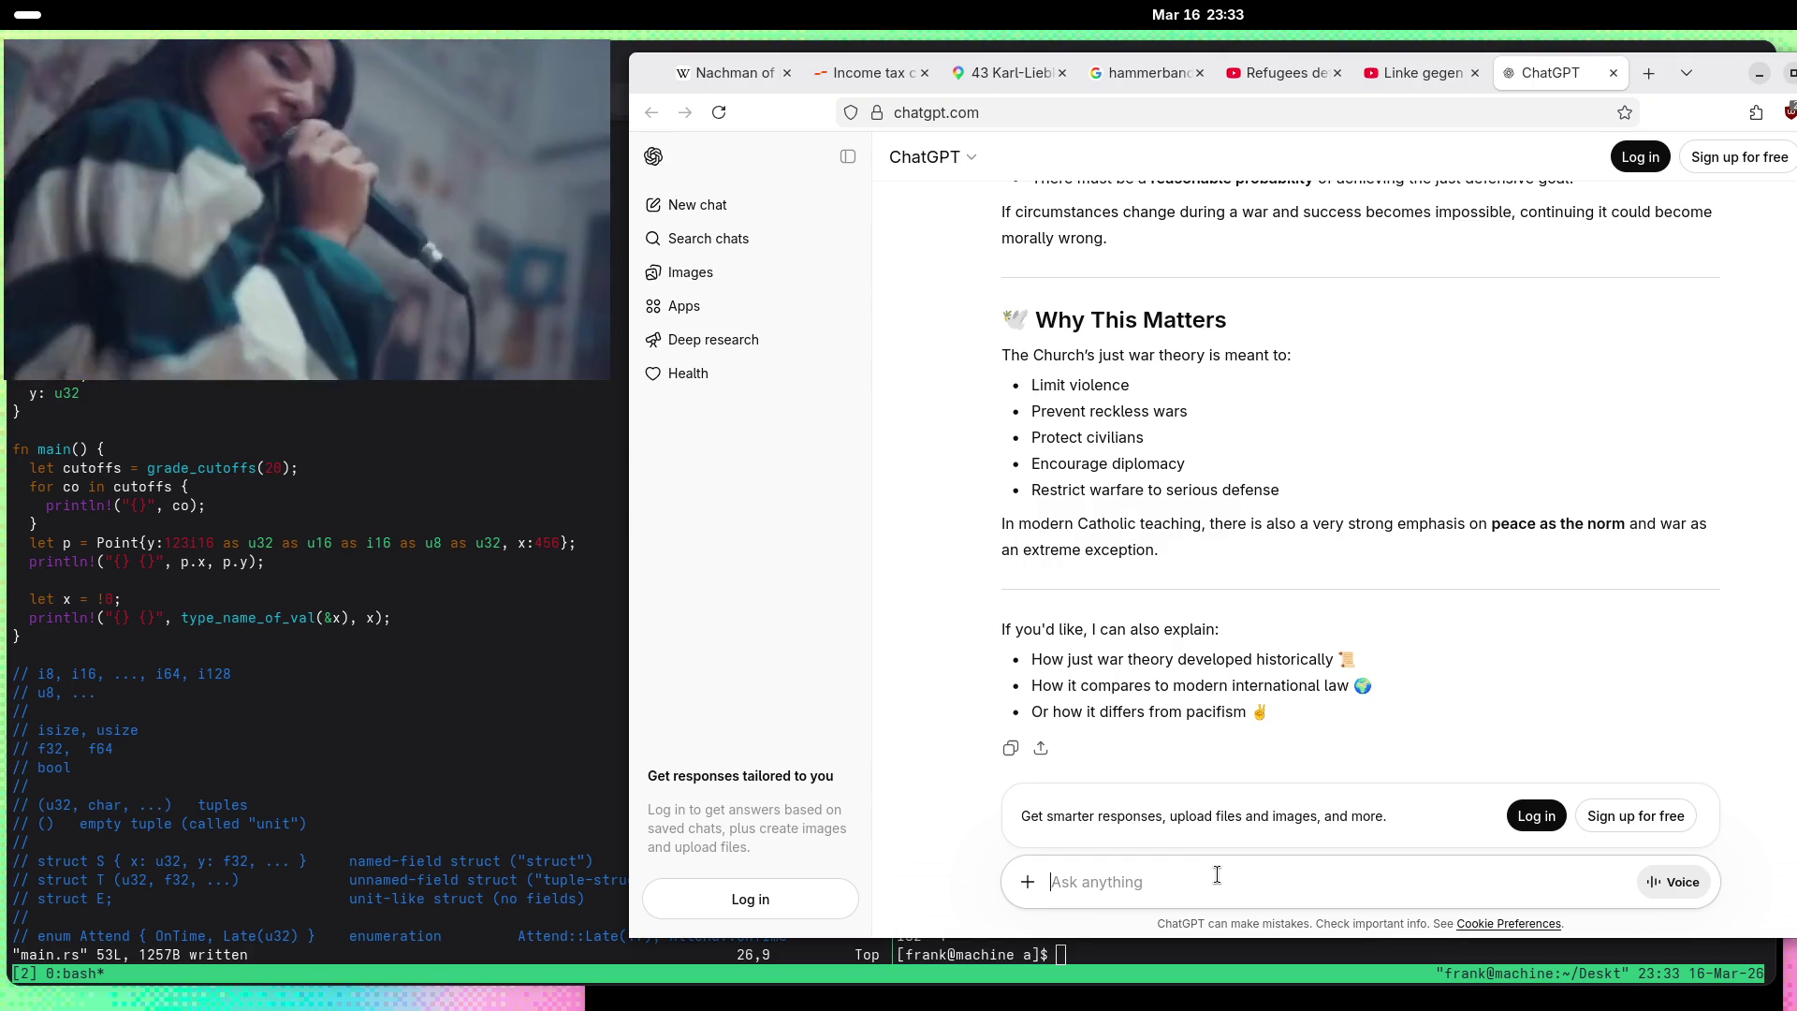
# Step: Draft, correct and send the question whether living suppressed under a strange power beats being dead
pyautogui.write('But th')
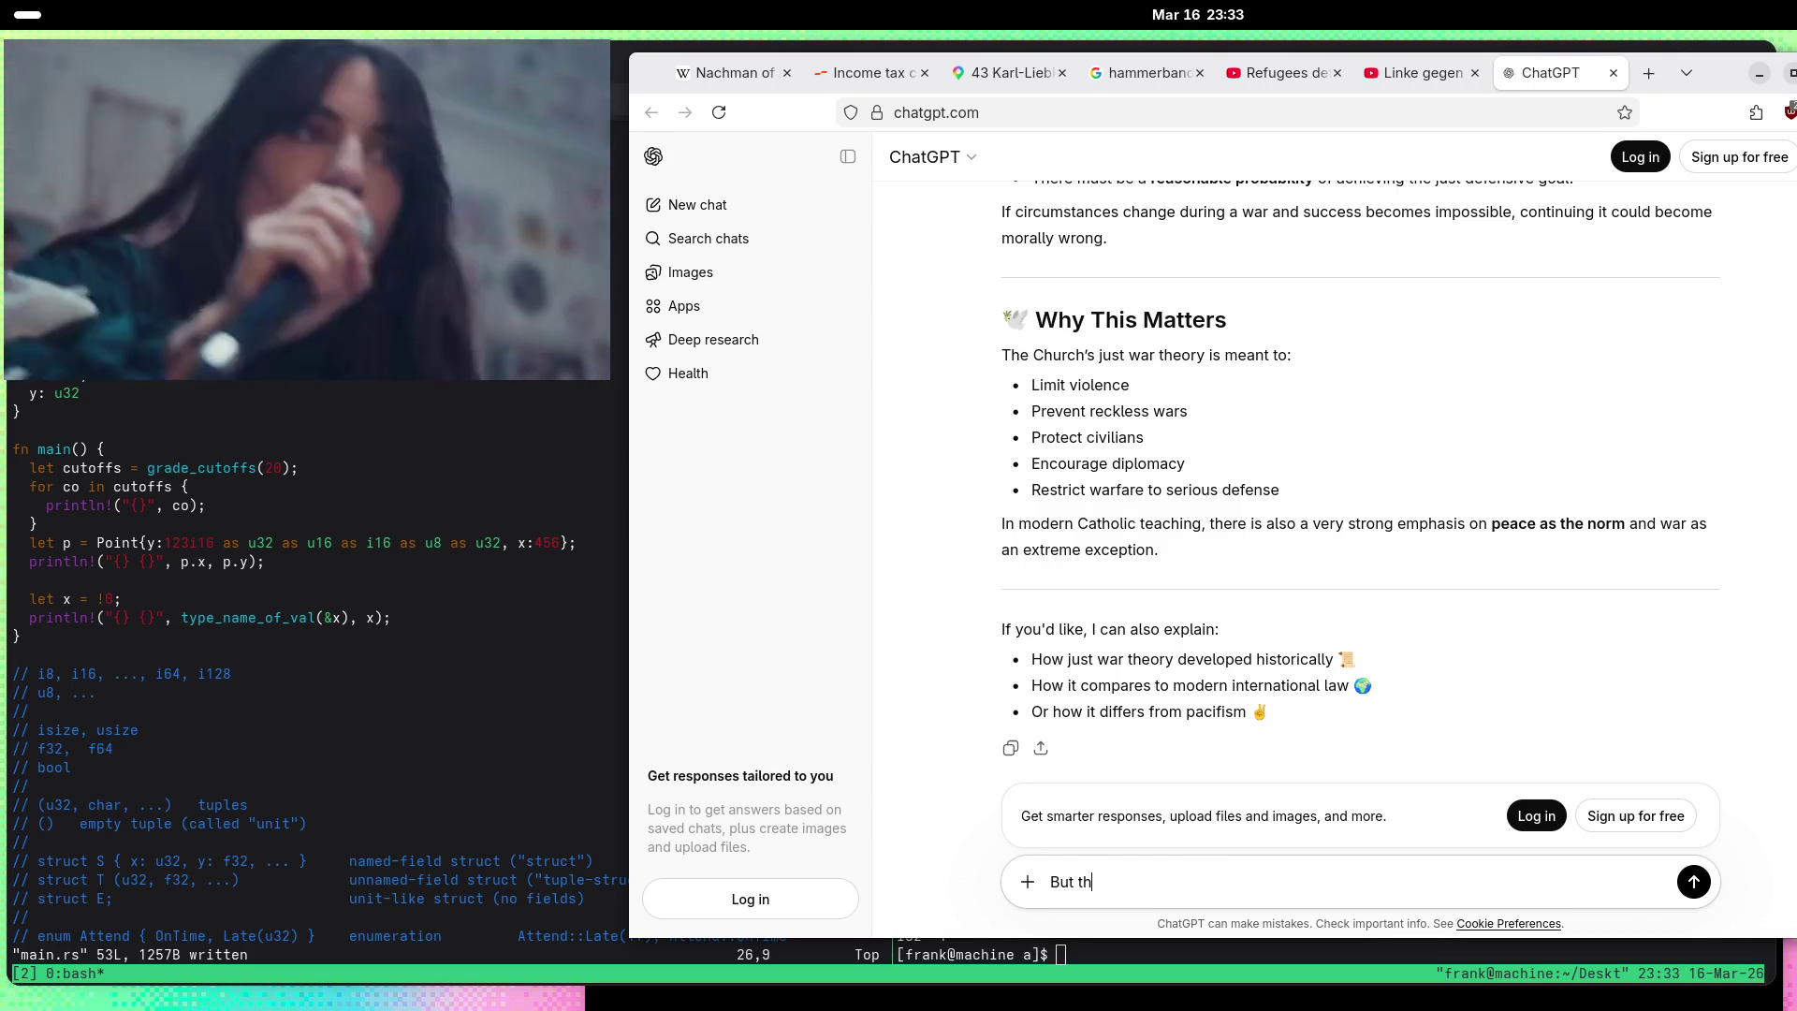
pyautogui.write('at means a catholic must live a suppressed life if')
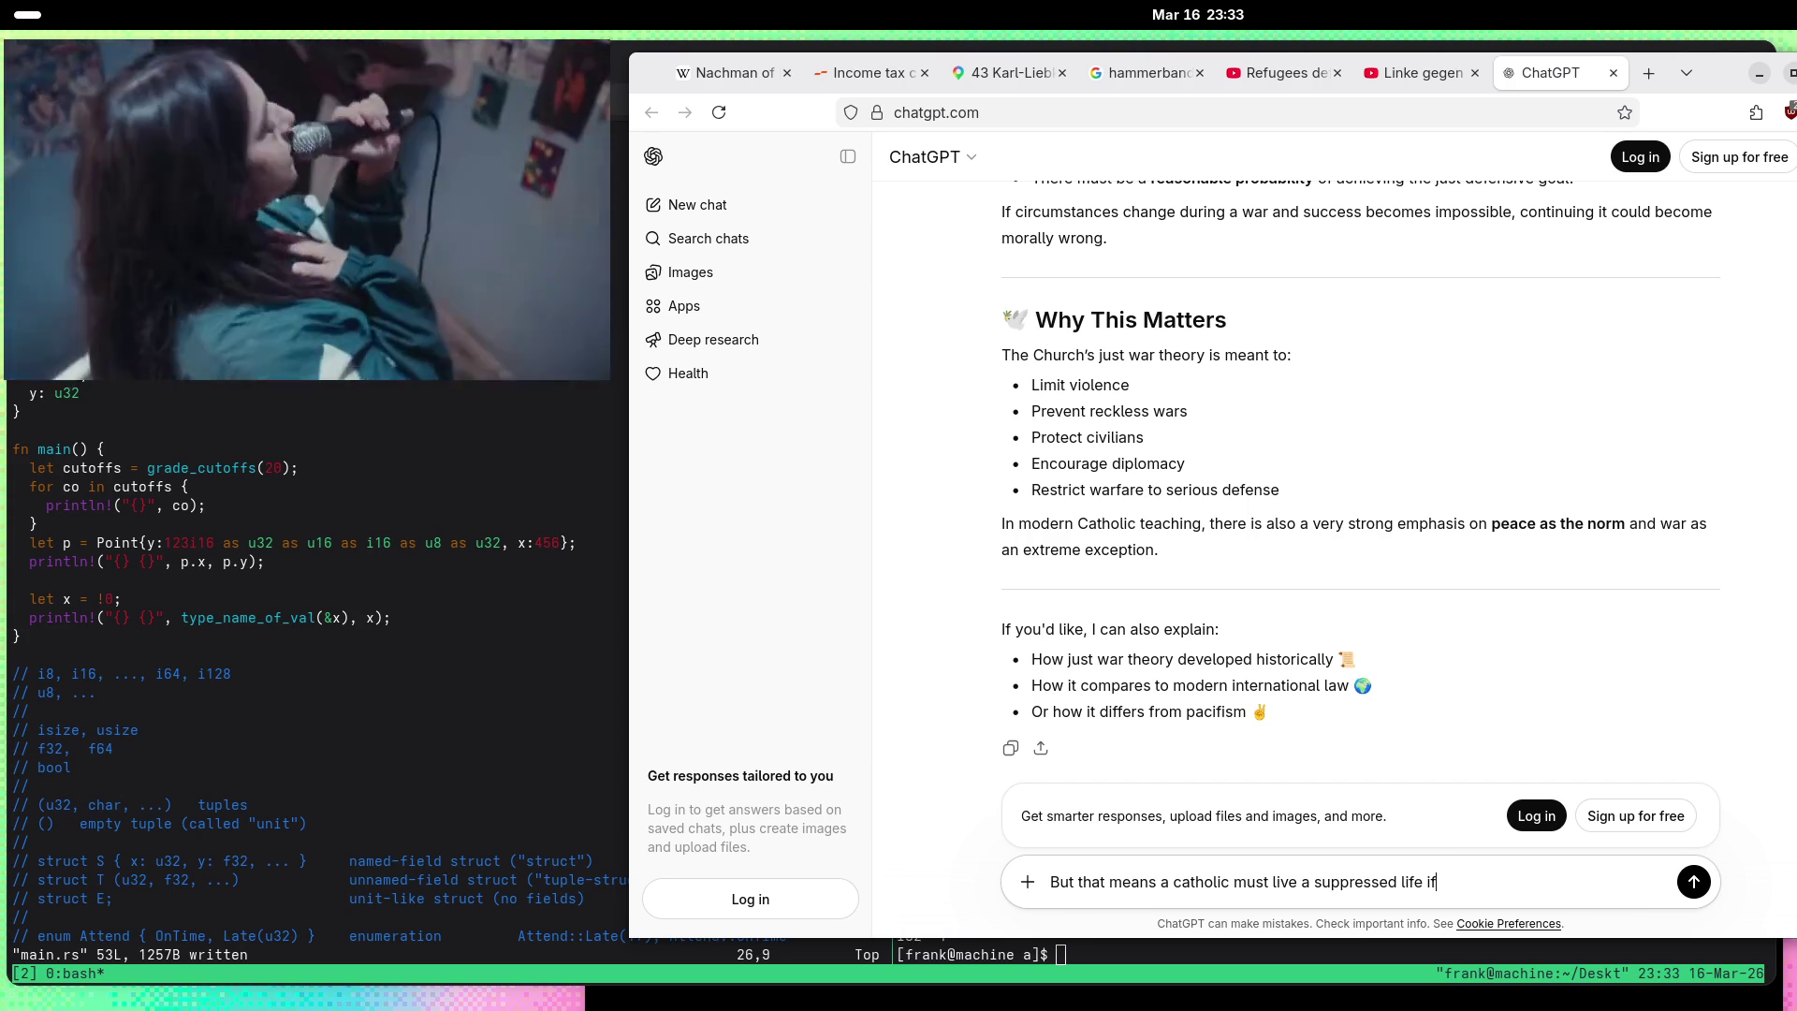
pyautogui.hotkey('ctrl', 'shift', 'Left')
pyautogui.hotkey('ctrl', 'shift', 'Left')
pyautogui.write('under a strng')
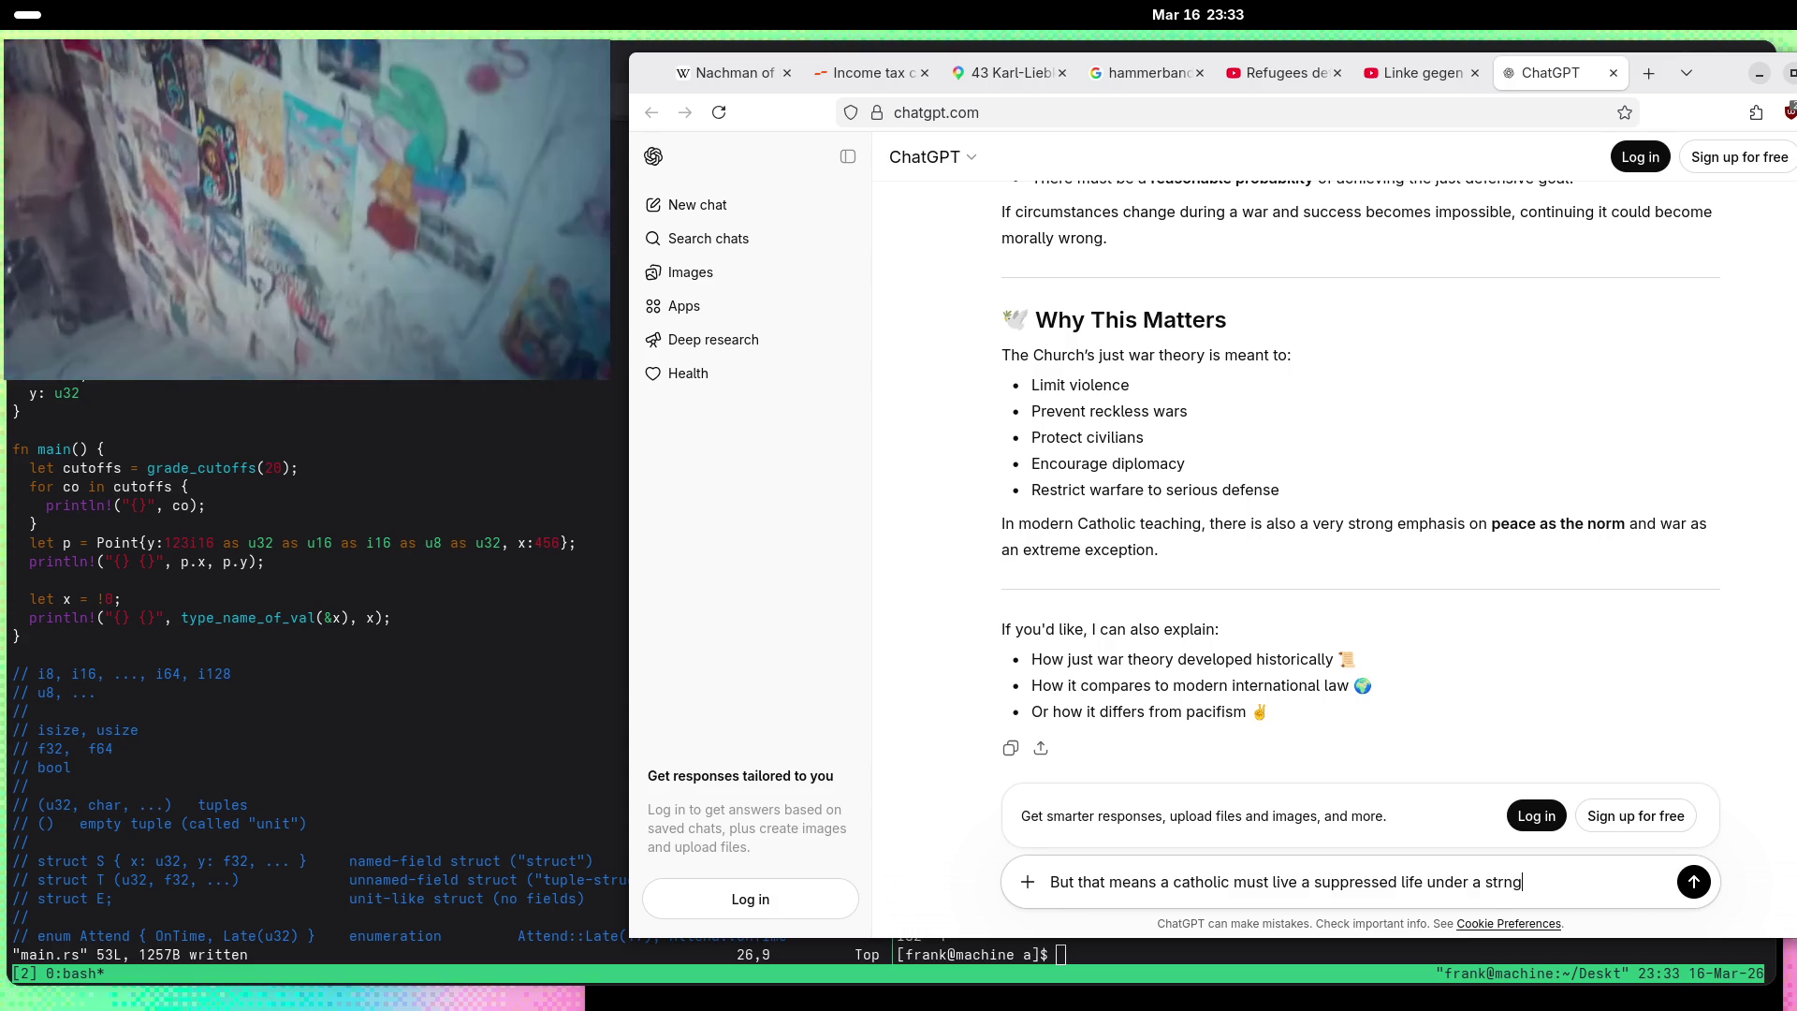
pyautogui.press('BackSpace')
pyautogui.press('BackSpace')
pyautogui.write('ange power if he cann')
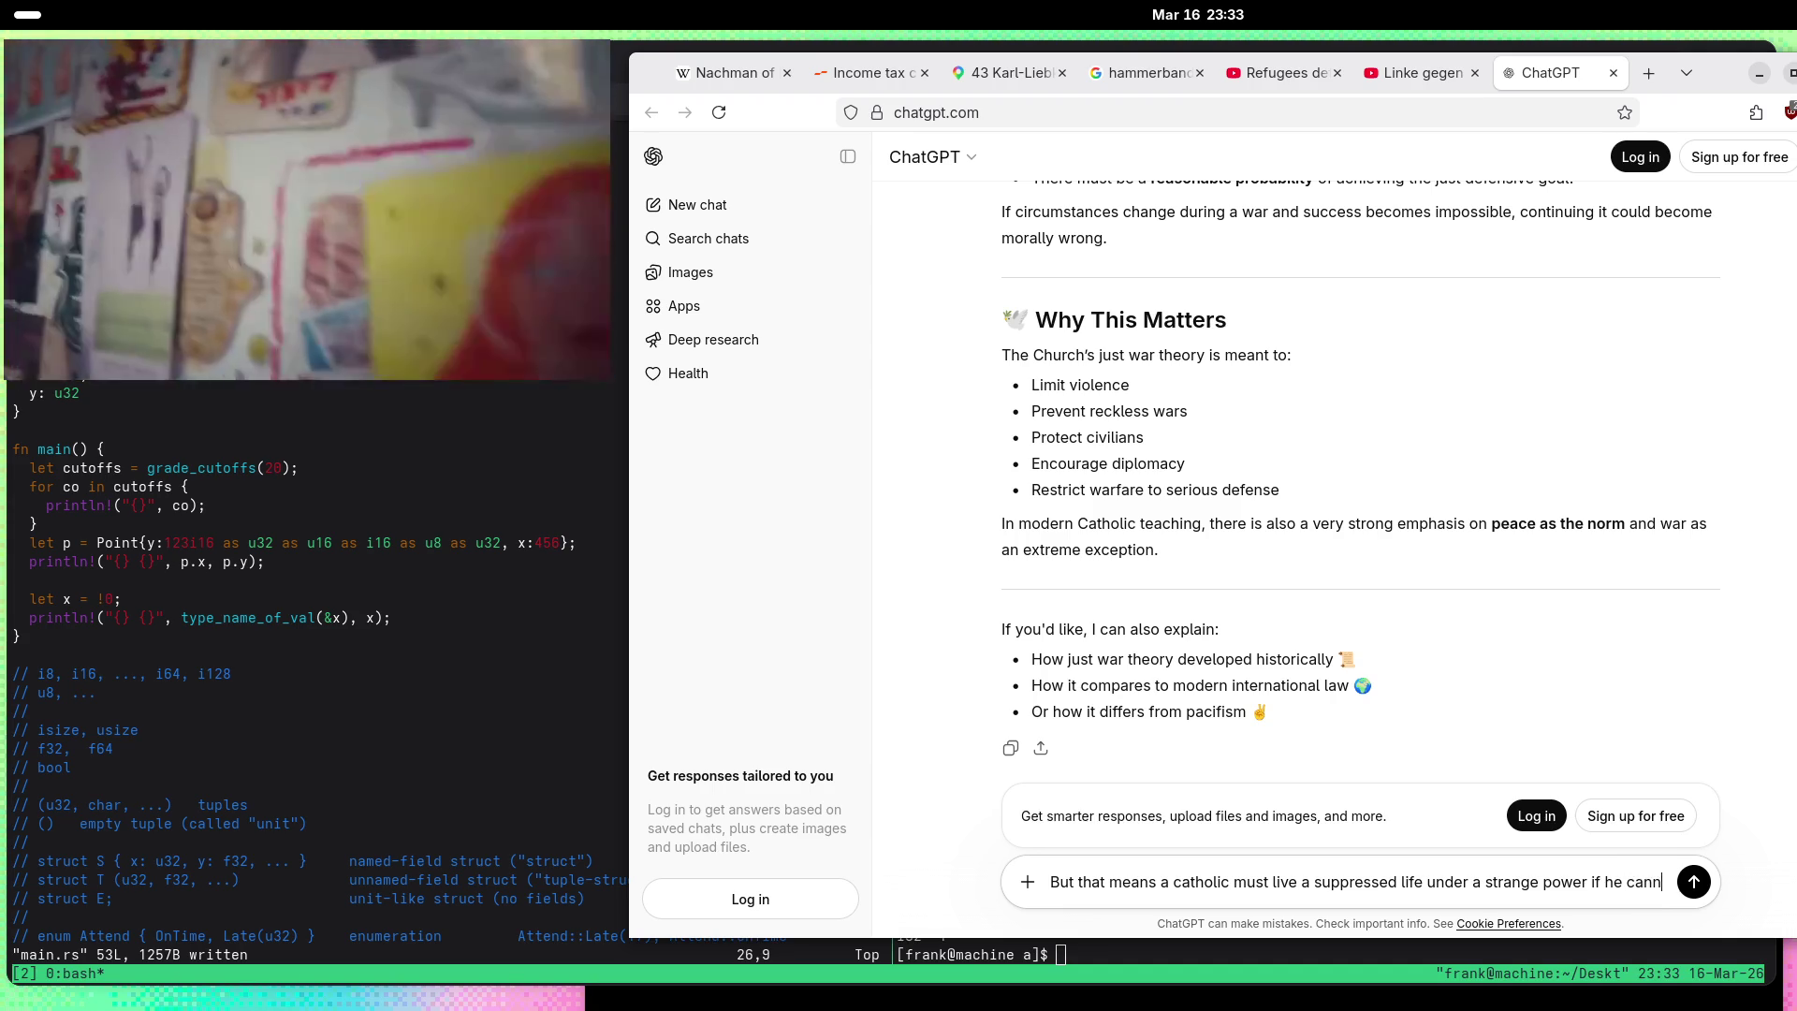
pyautogui.write('ot fight. I')
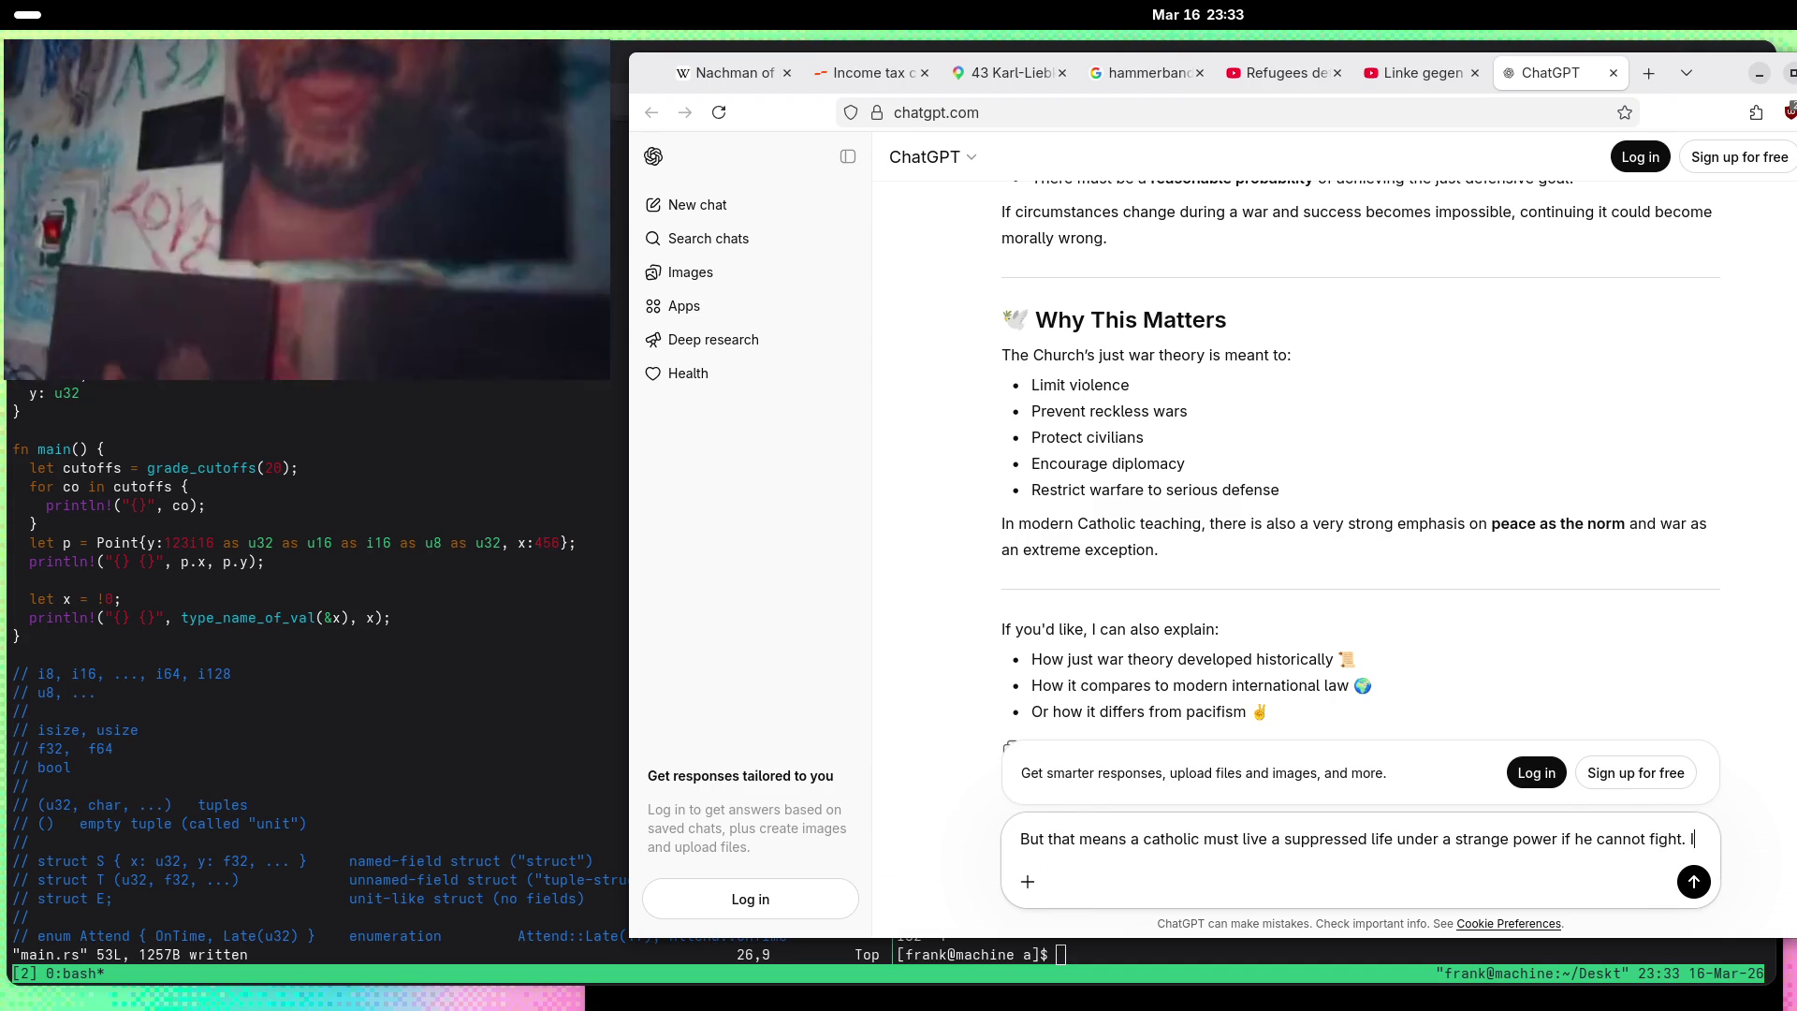
pyautogui.write('sliving')
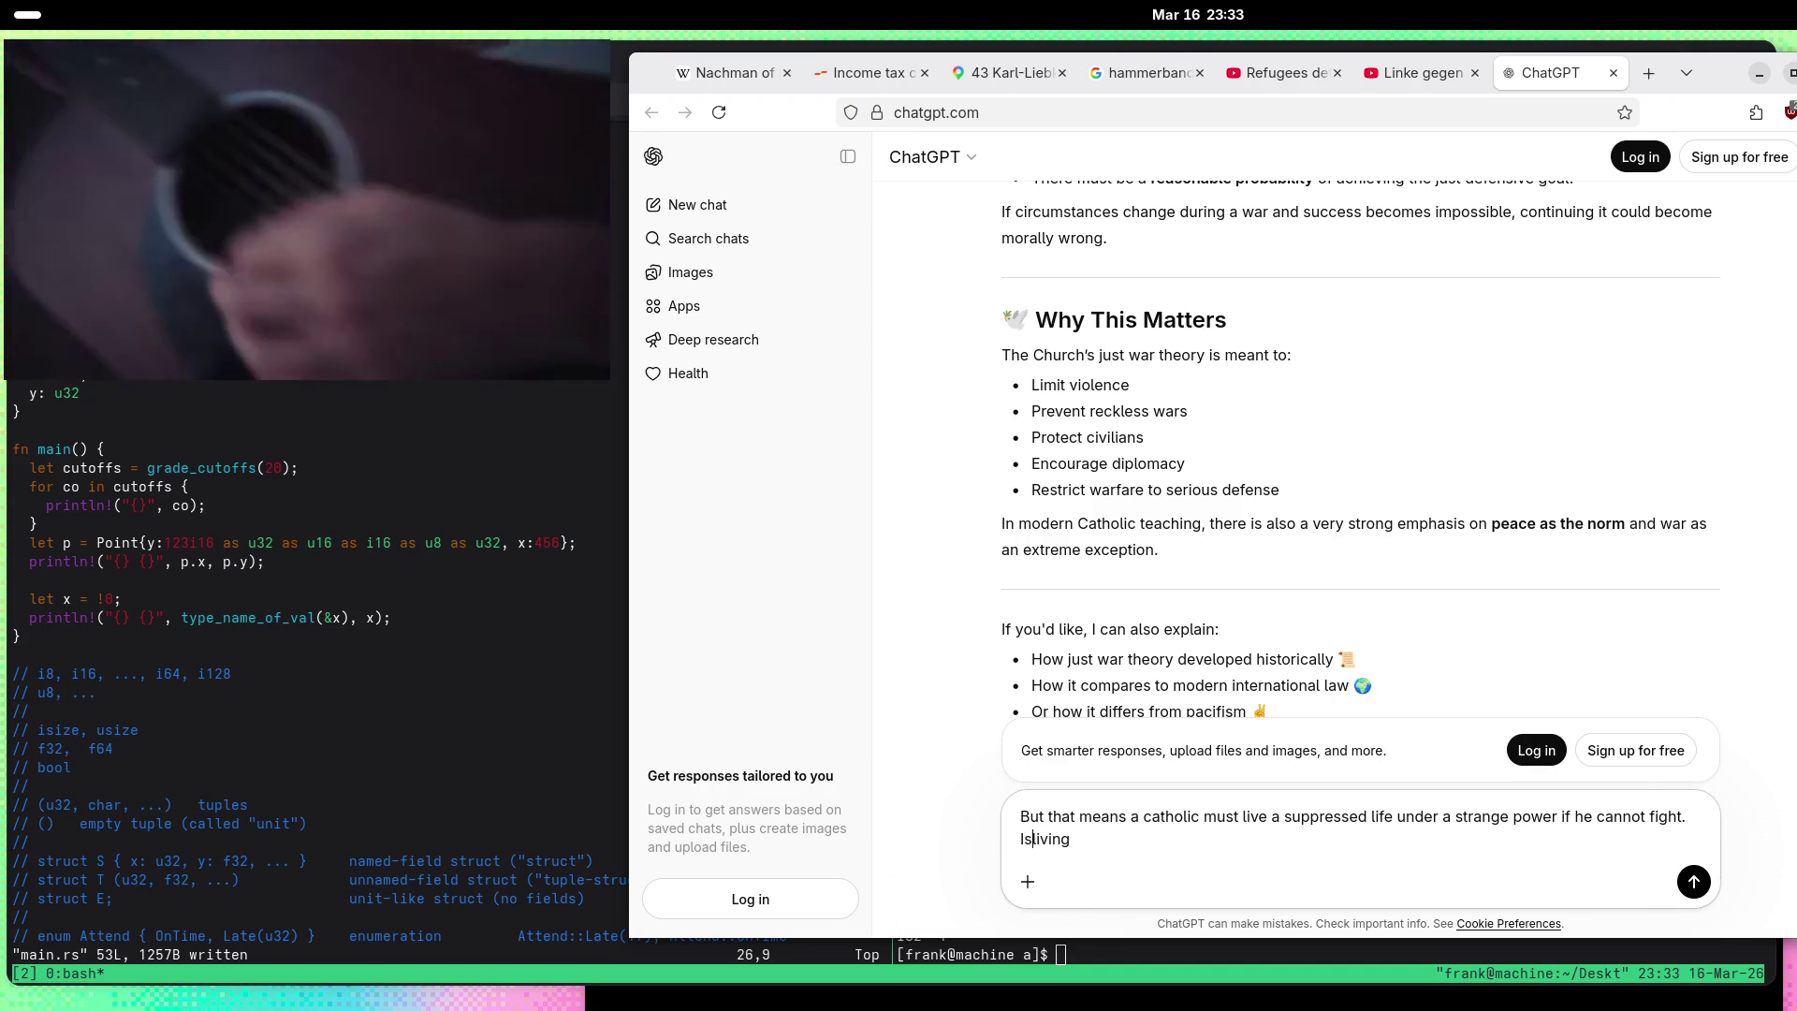
pyautogui.press('End')
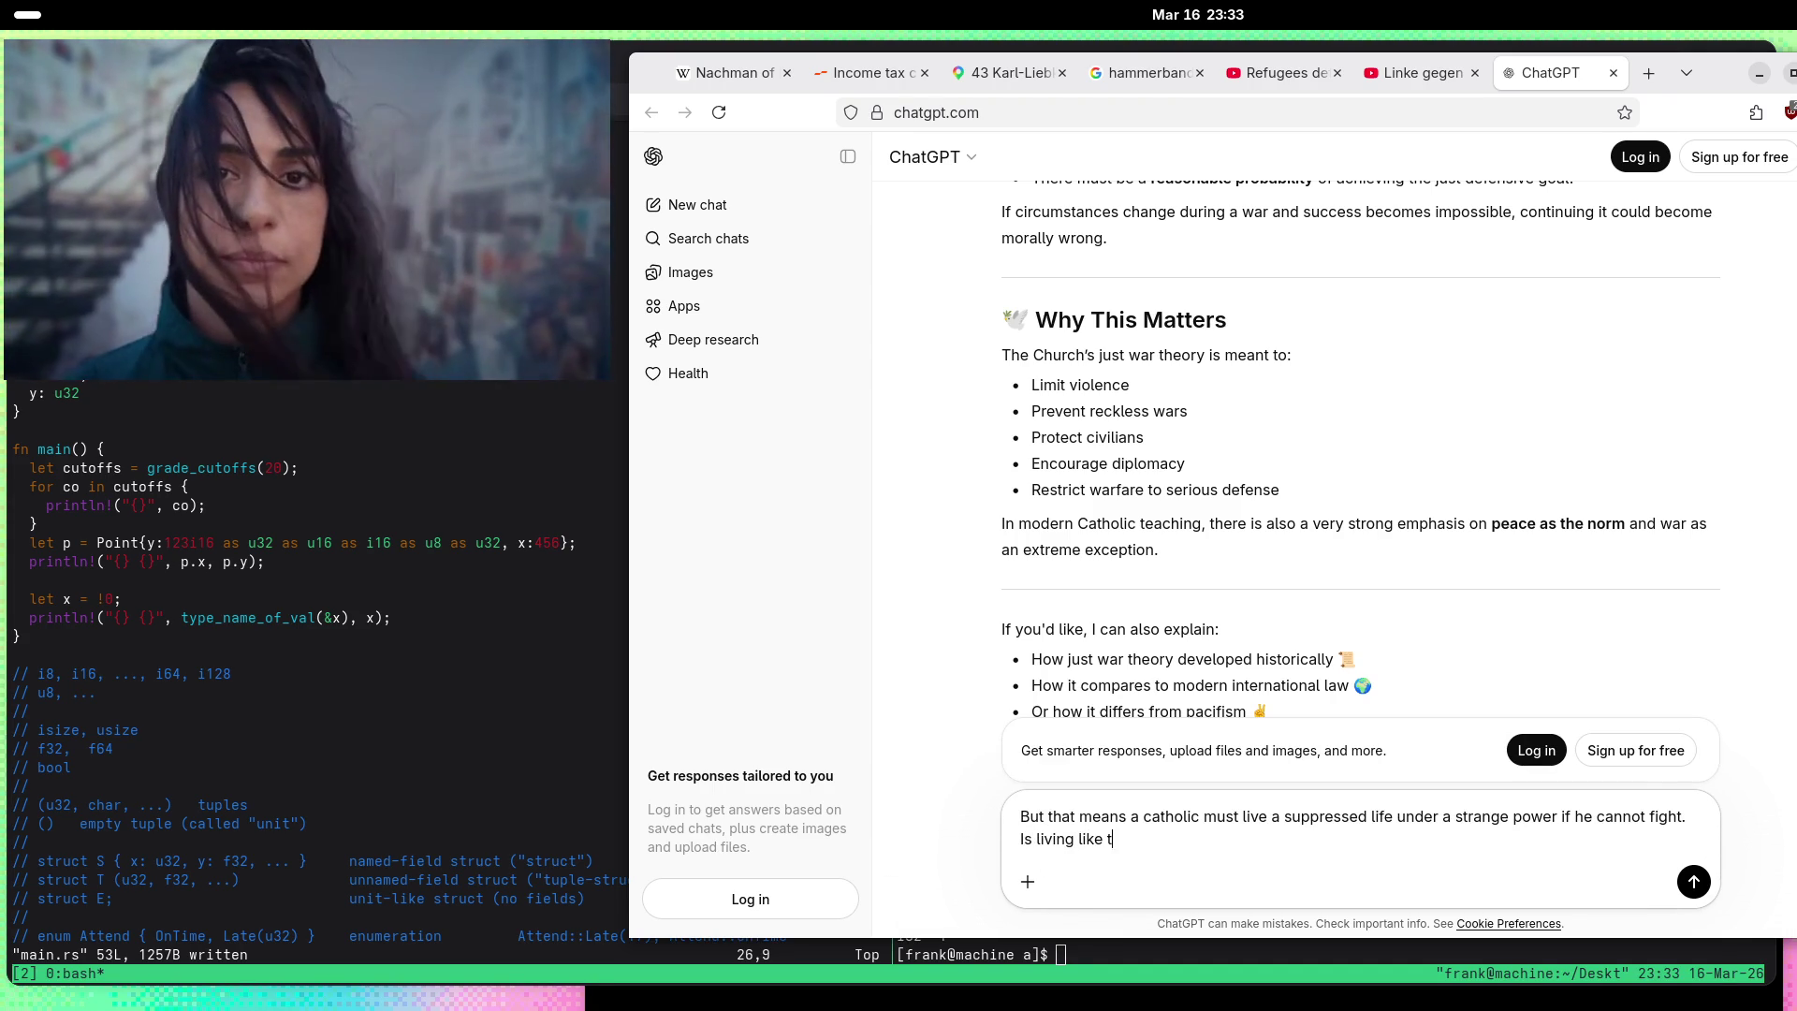
pyautogui.write('than bei')
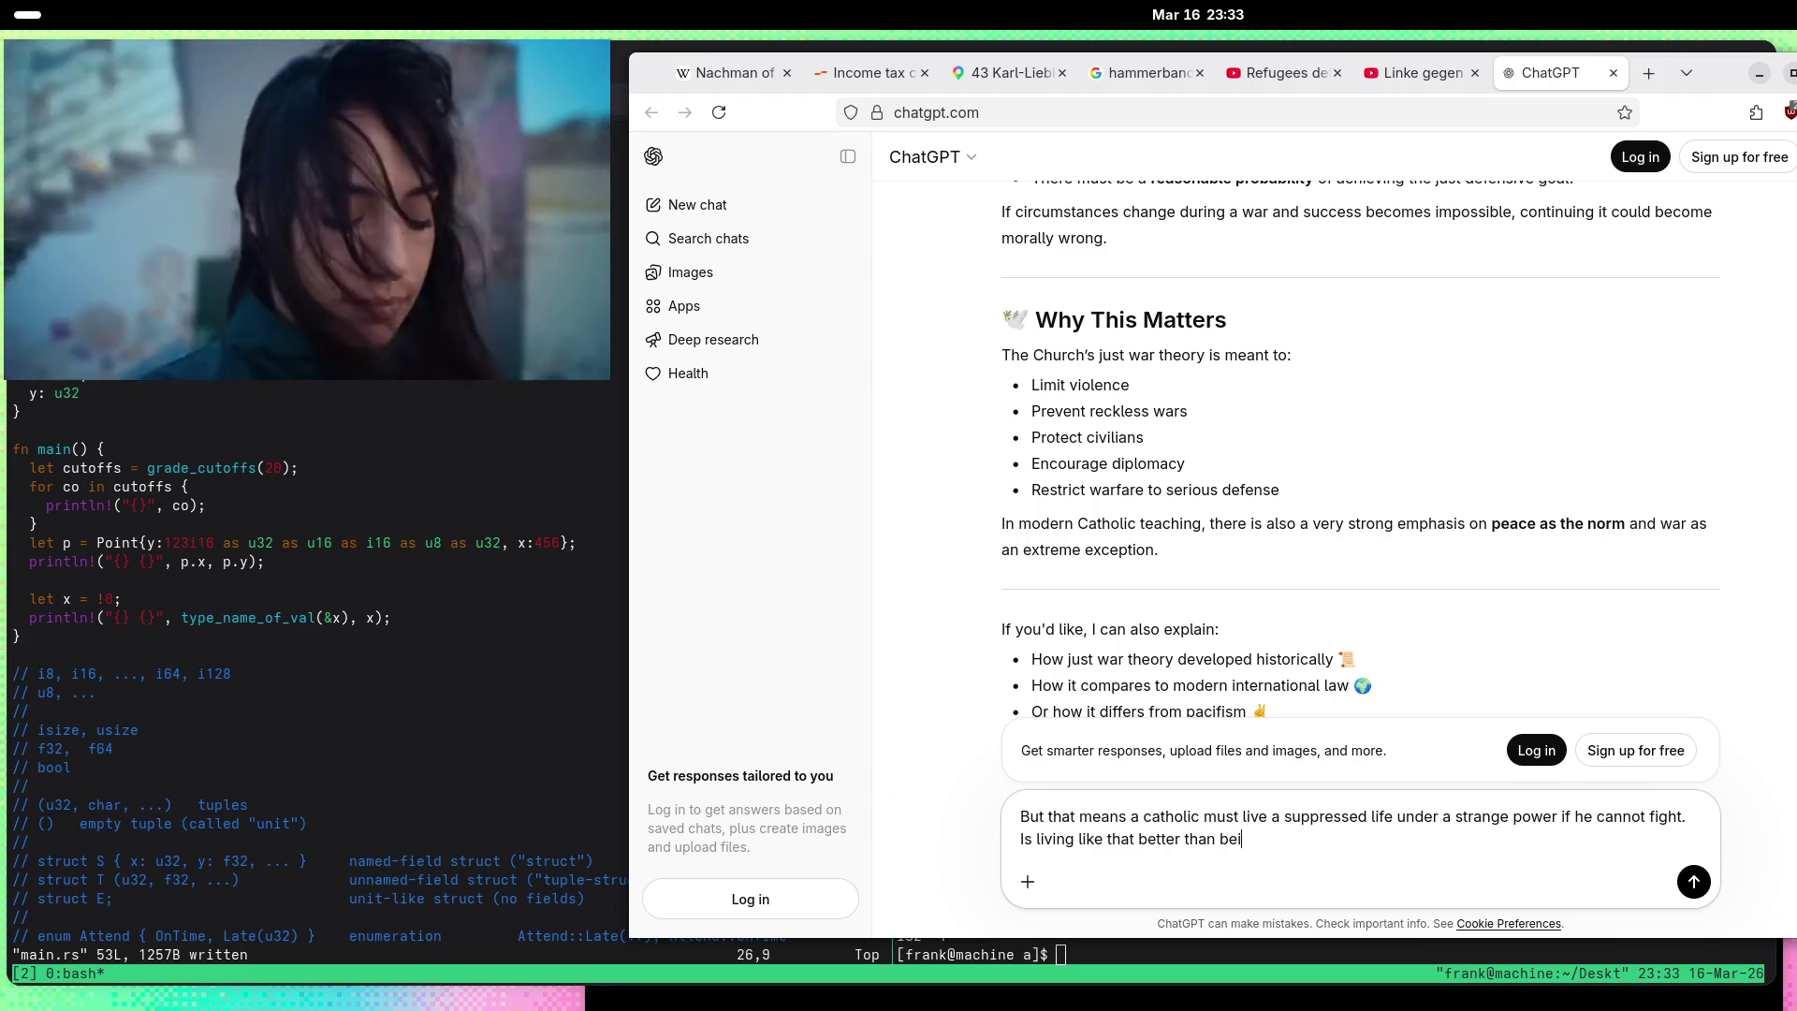
pyautogui.write('ng dead?')
pyautogui.press('Return')
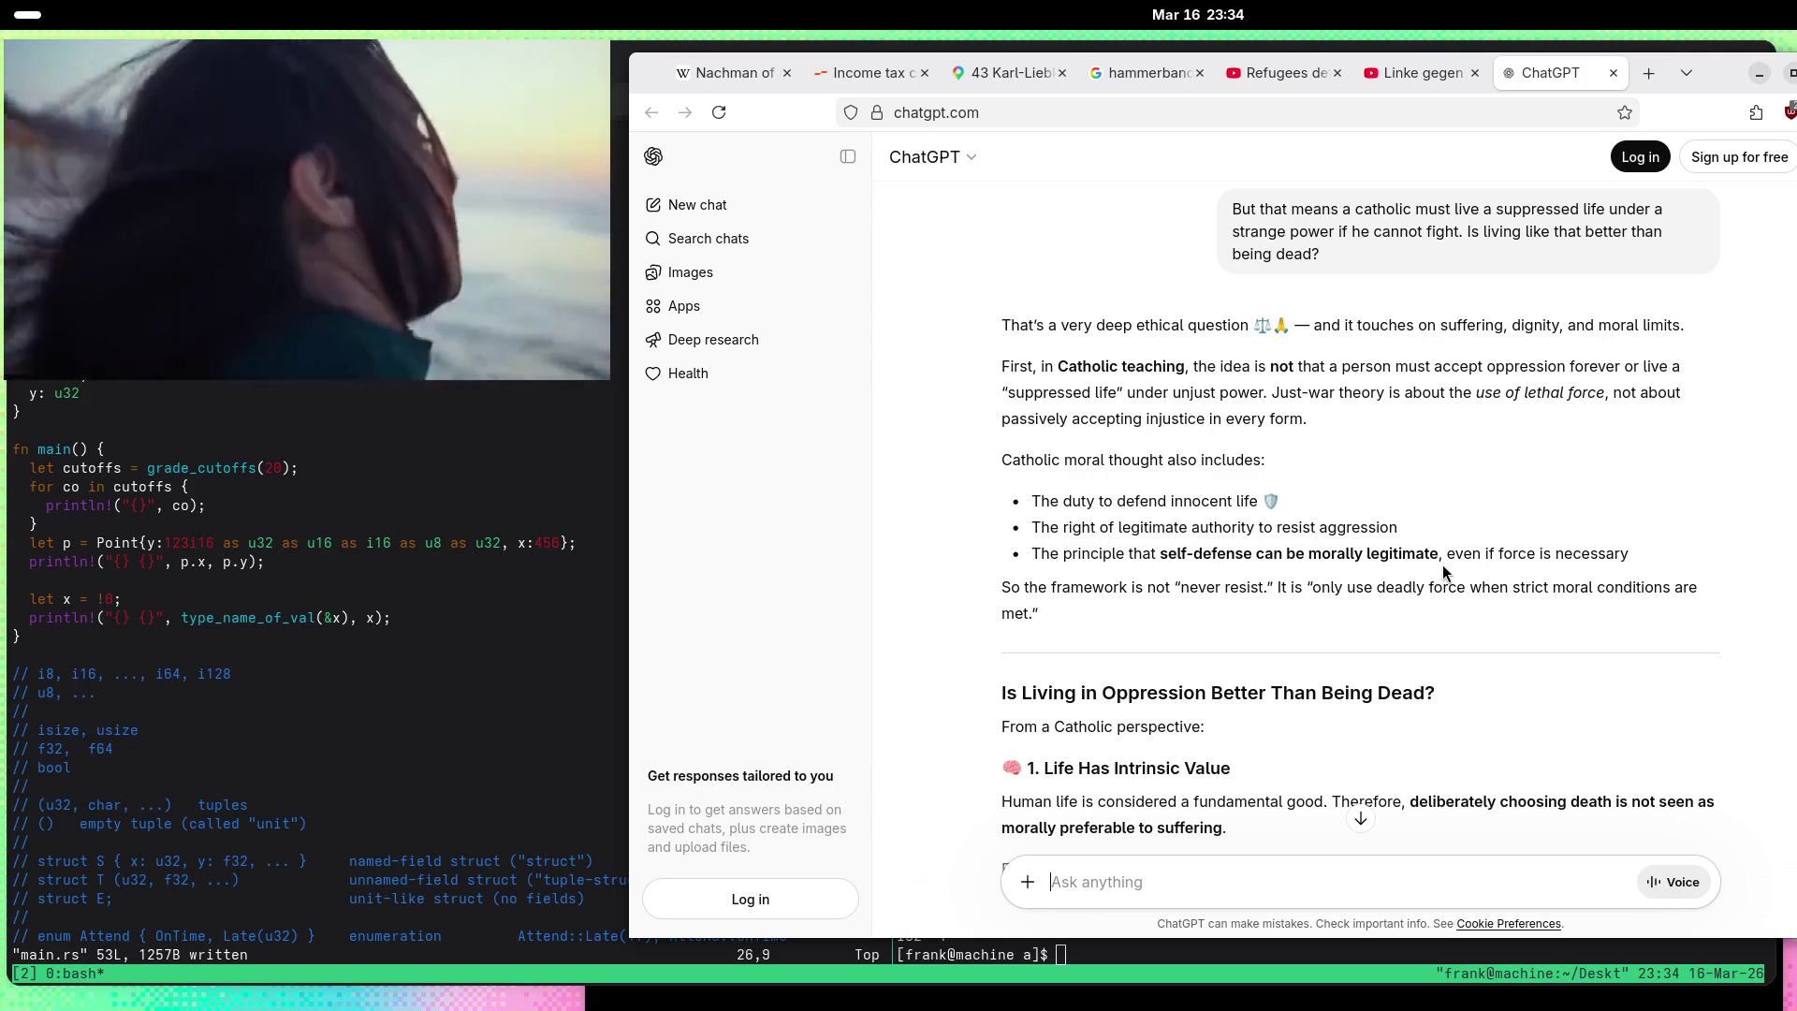
pyautogui.scroll(-2, 1442, 564)
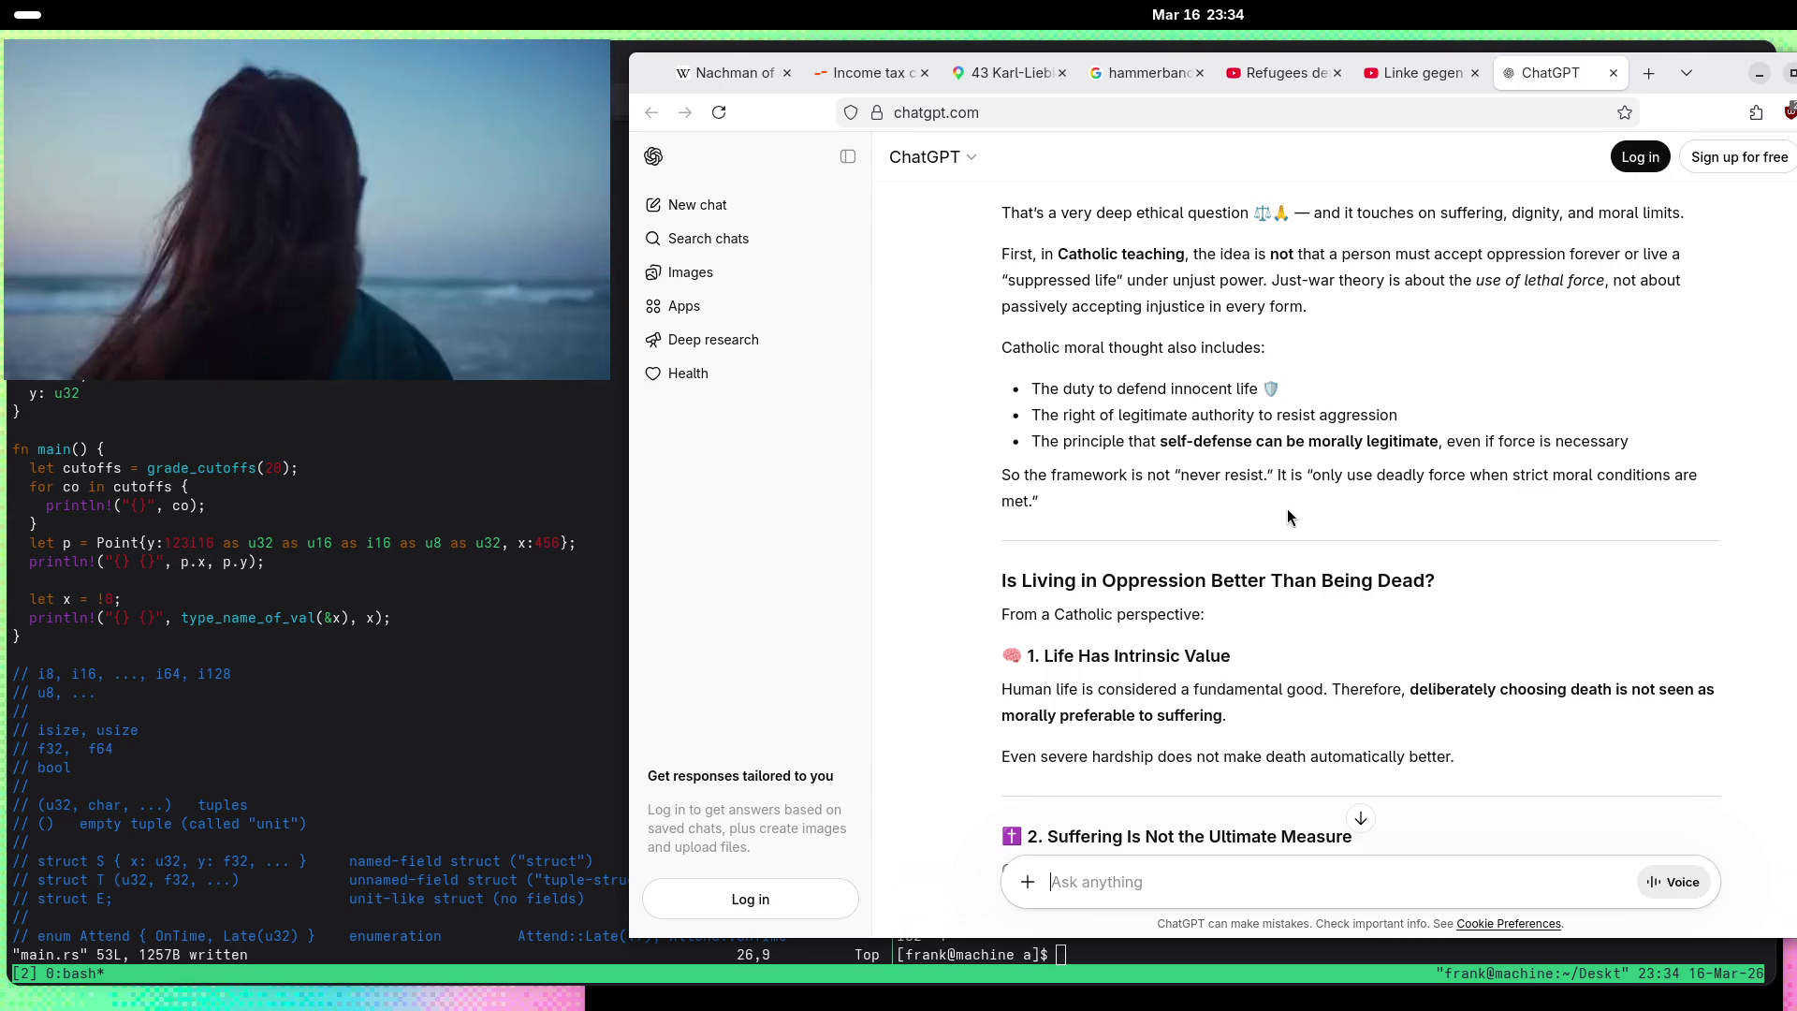
pyautogui.scroll(-2, 939, 497)
pyautogui.scroll(-2, 941, 487)
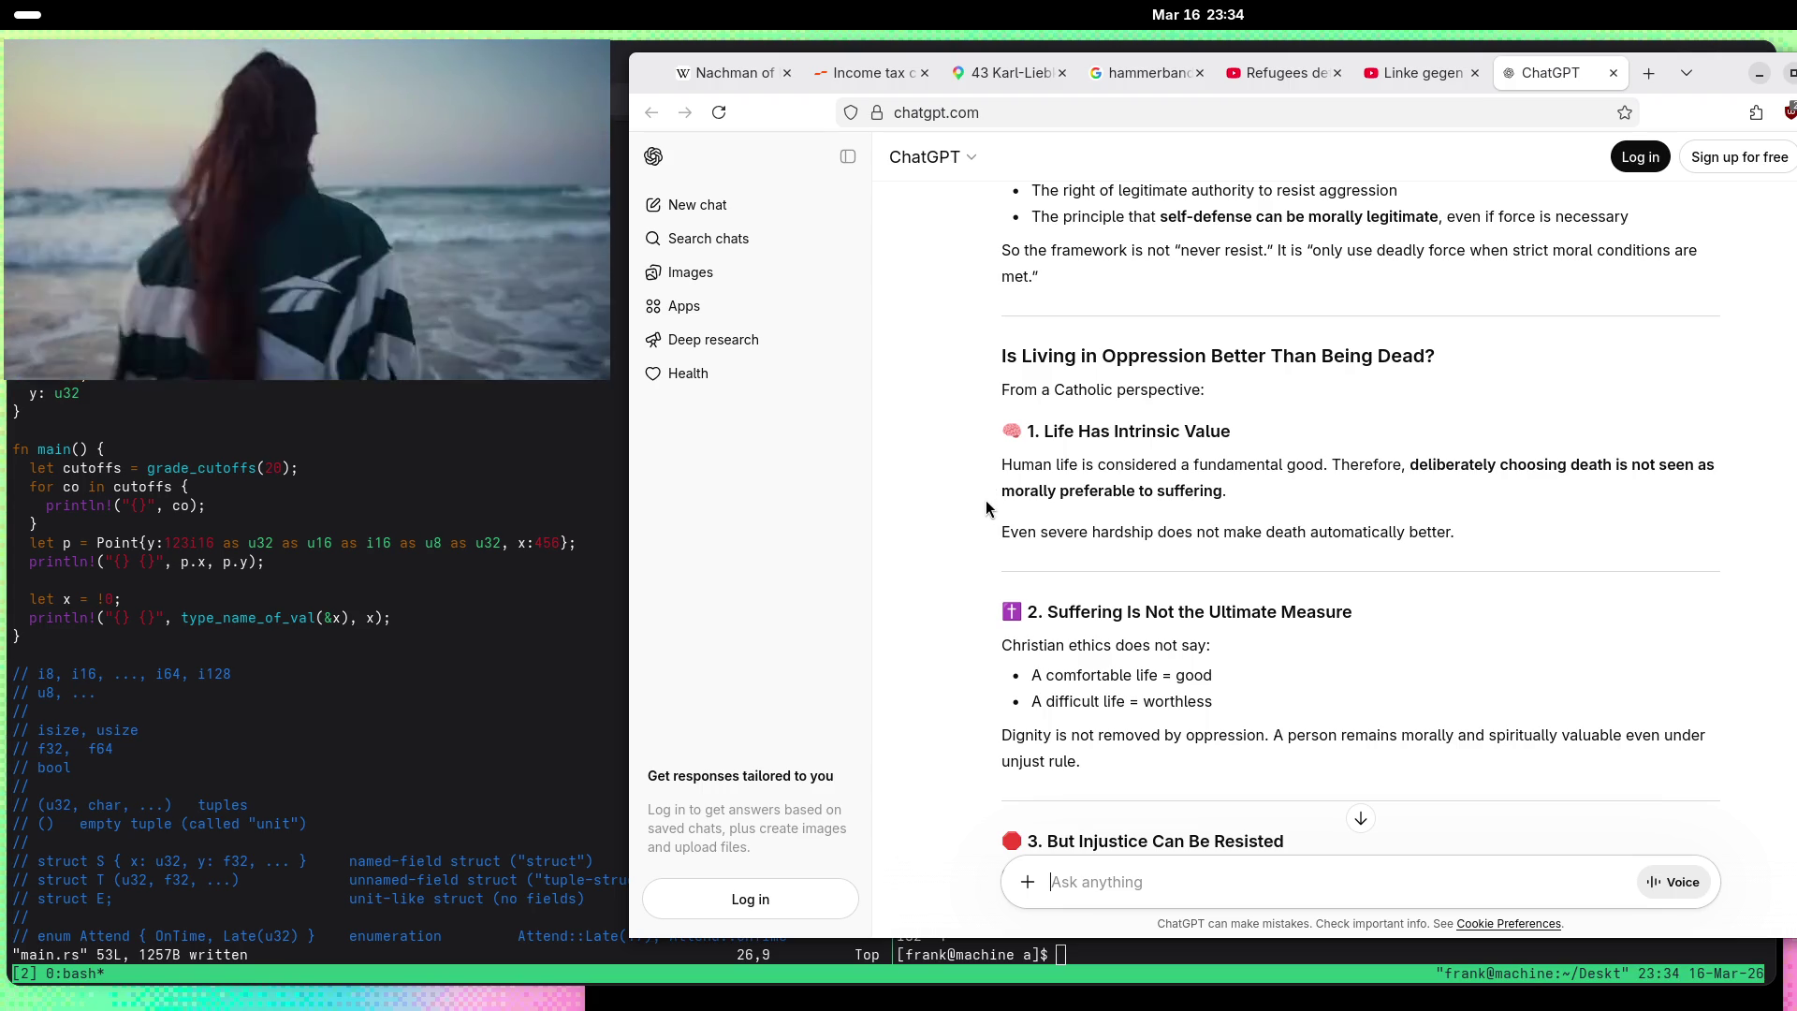
pyautogui.scroll(-2, 985, 499)
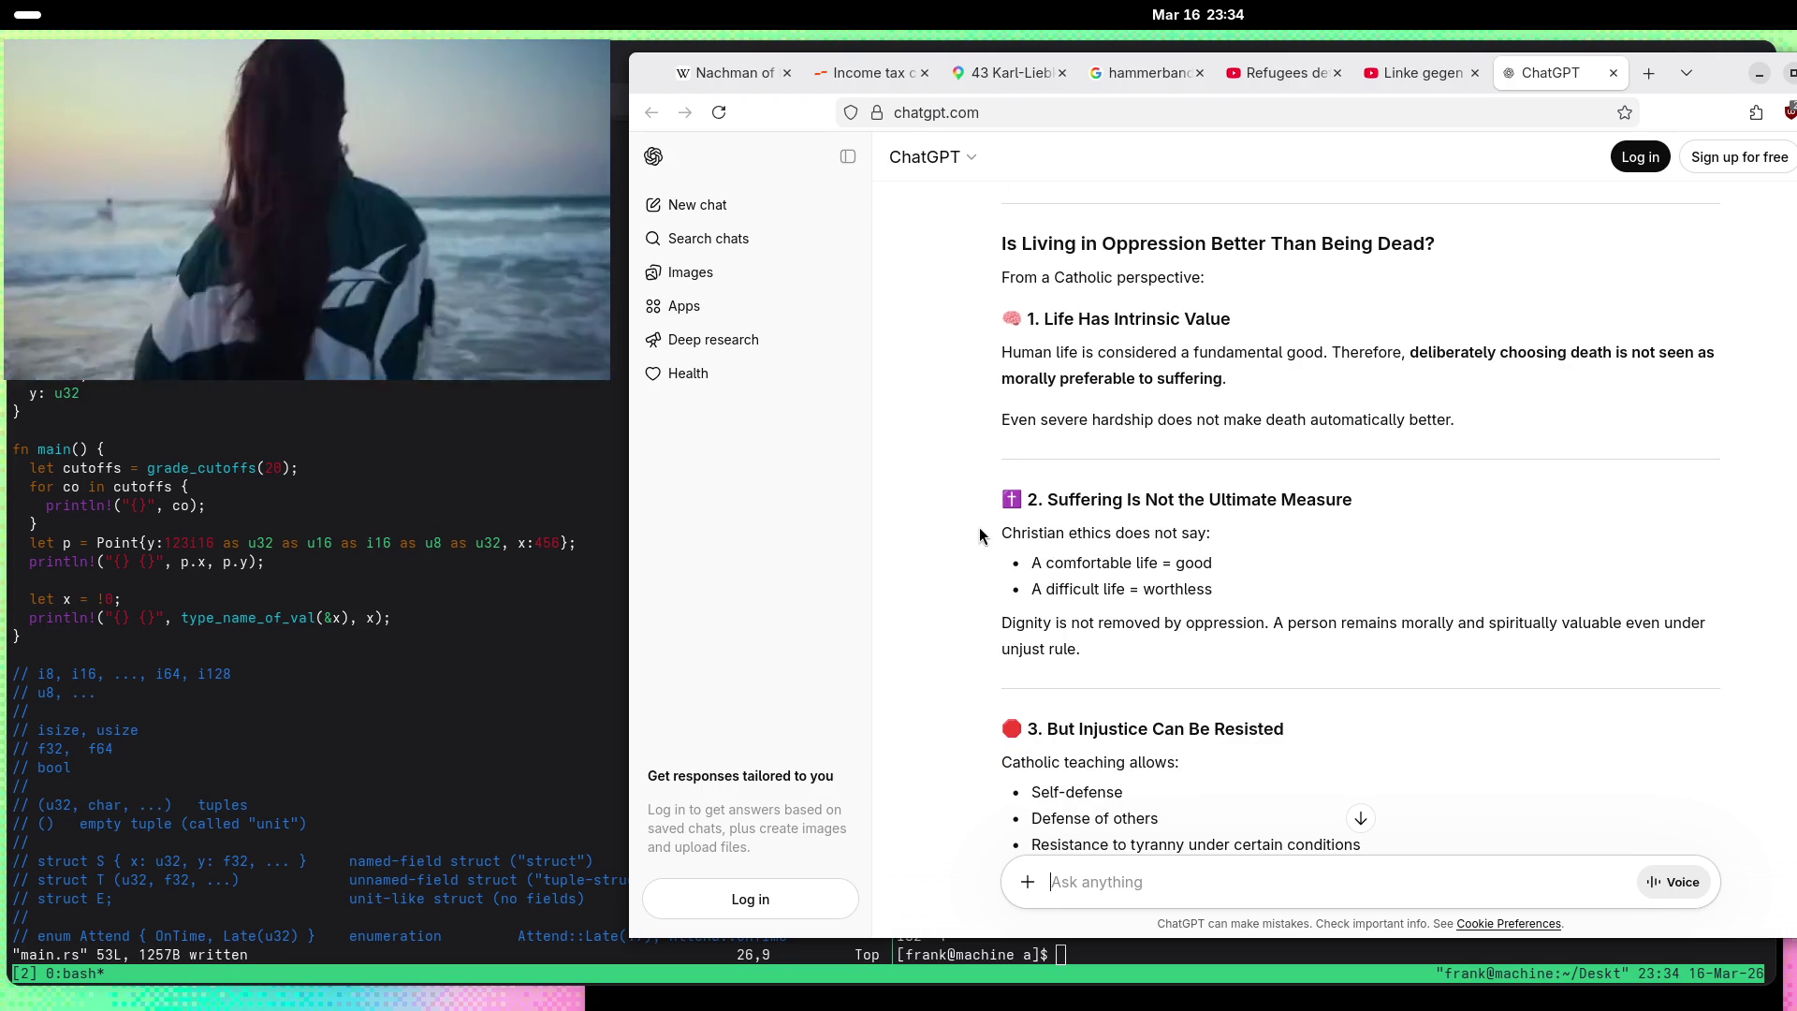
pyautogui.scroll(-2, 983, 496)
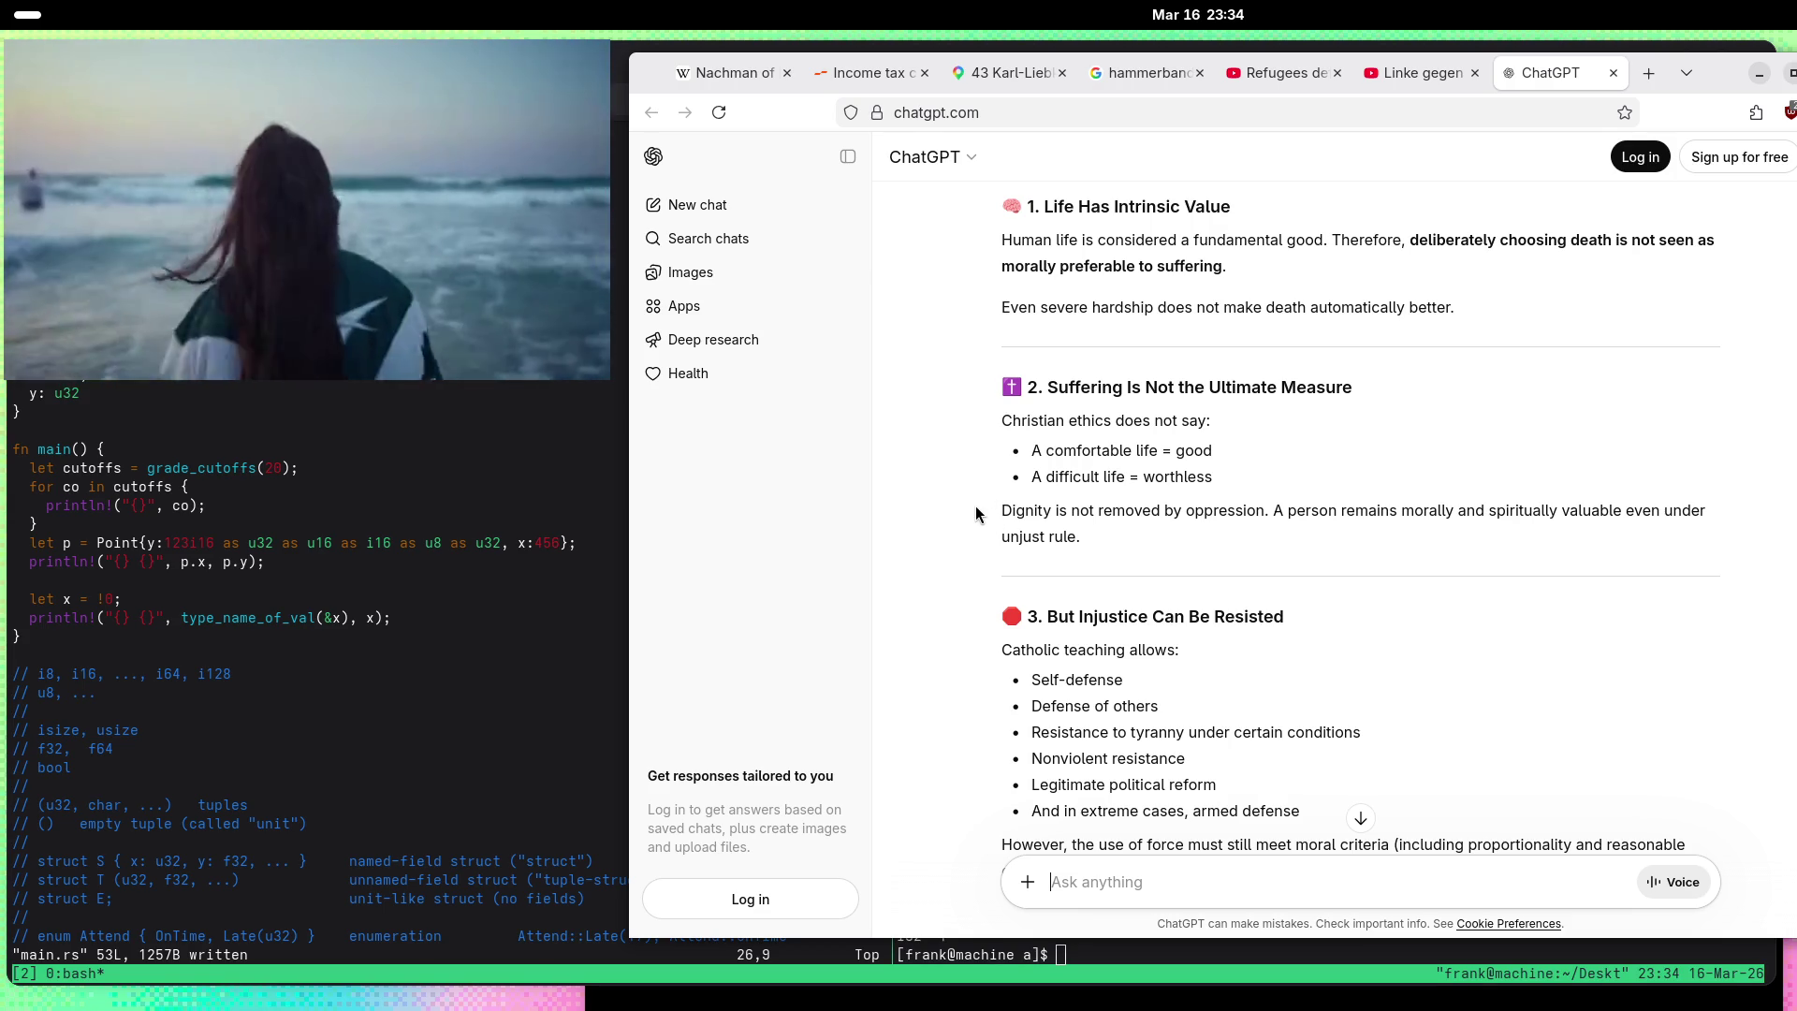
pyautogui.scroll(-3, 972, 500)
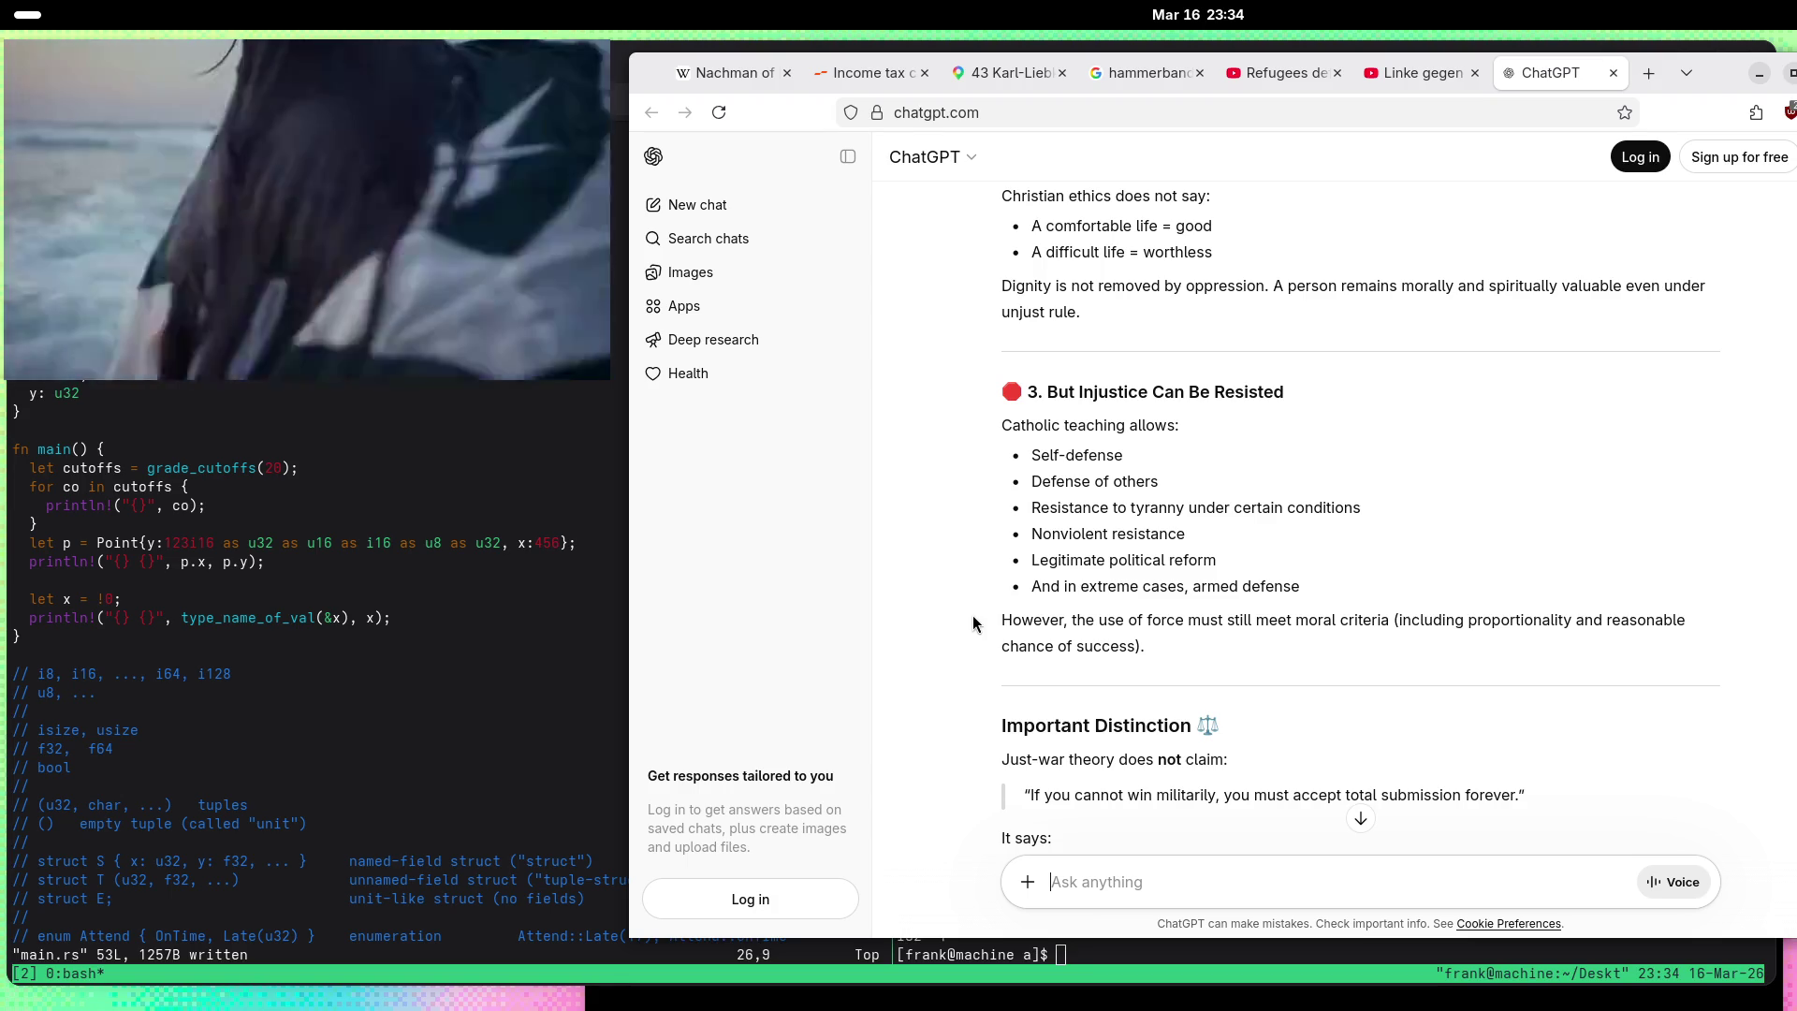
pyautogui.scroll(-3, 974, 622)
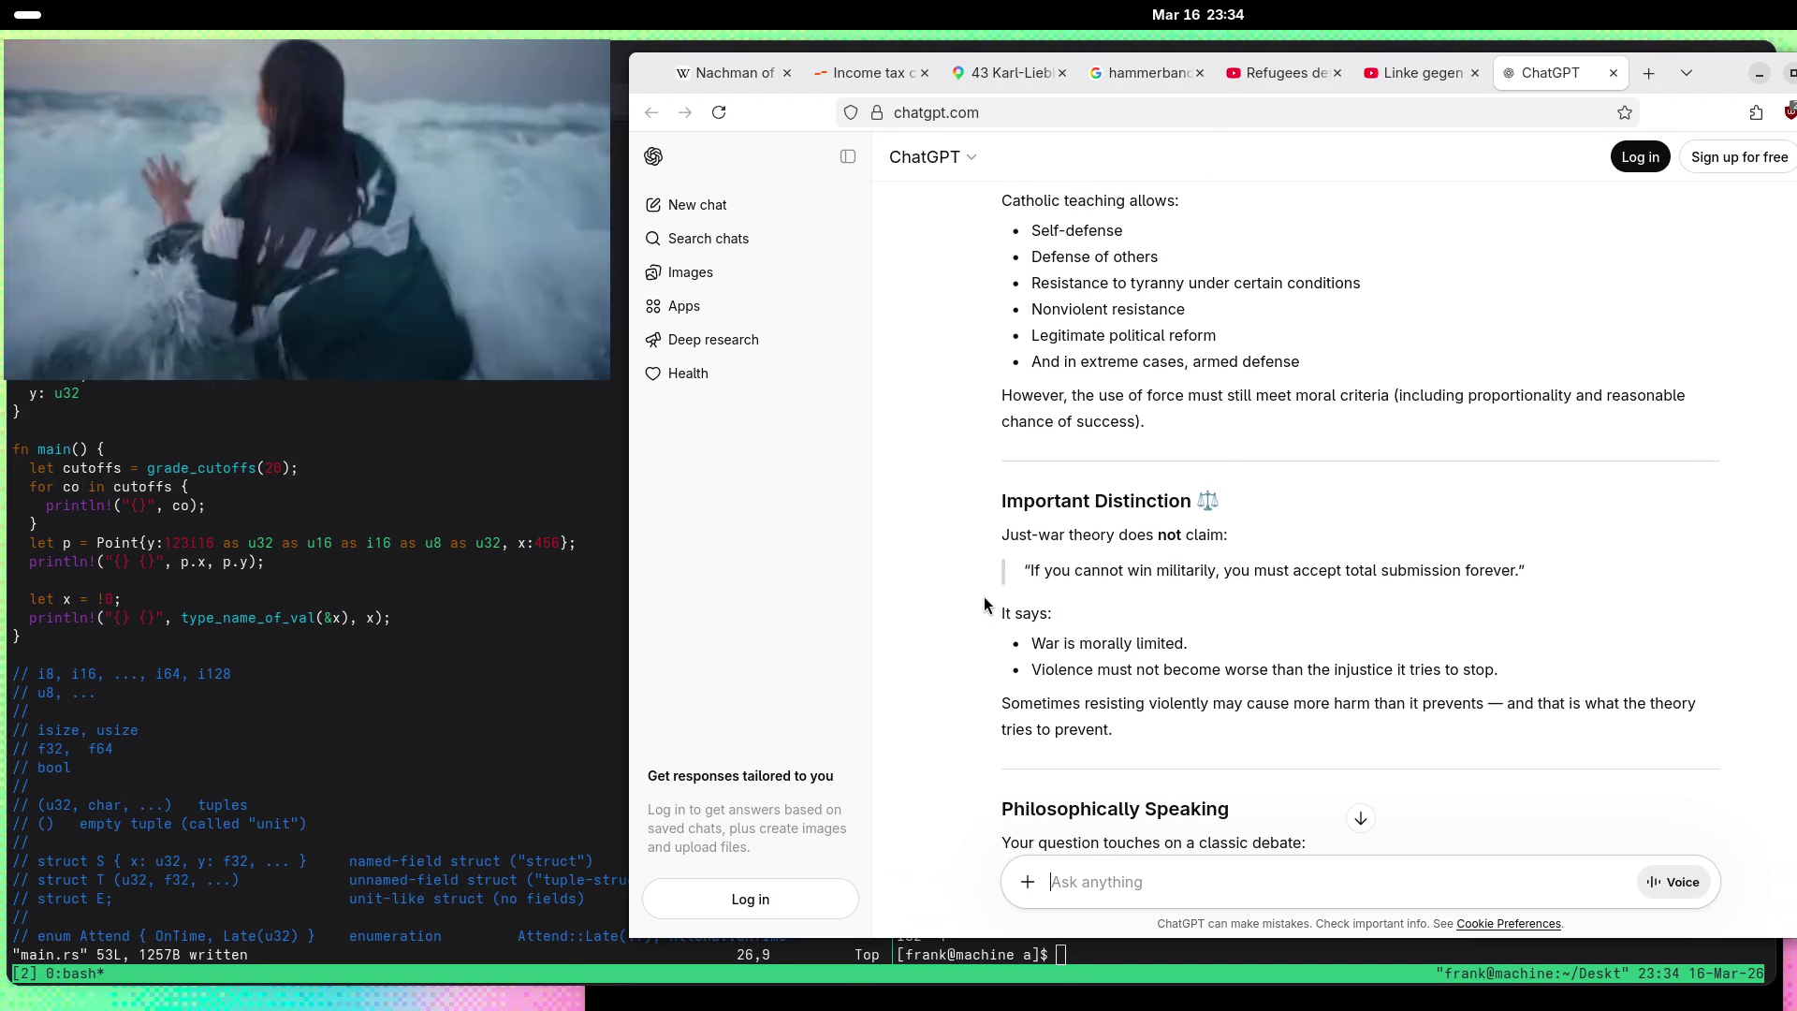
pyautogui.scroll(-2, 943, 599)
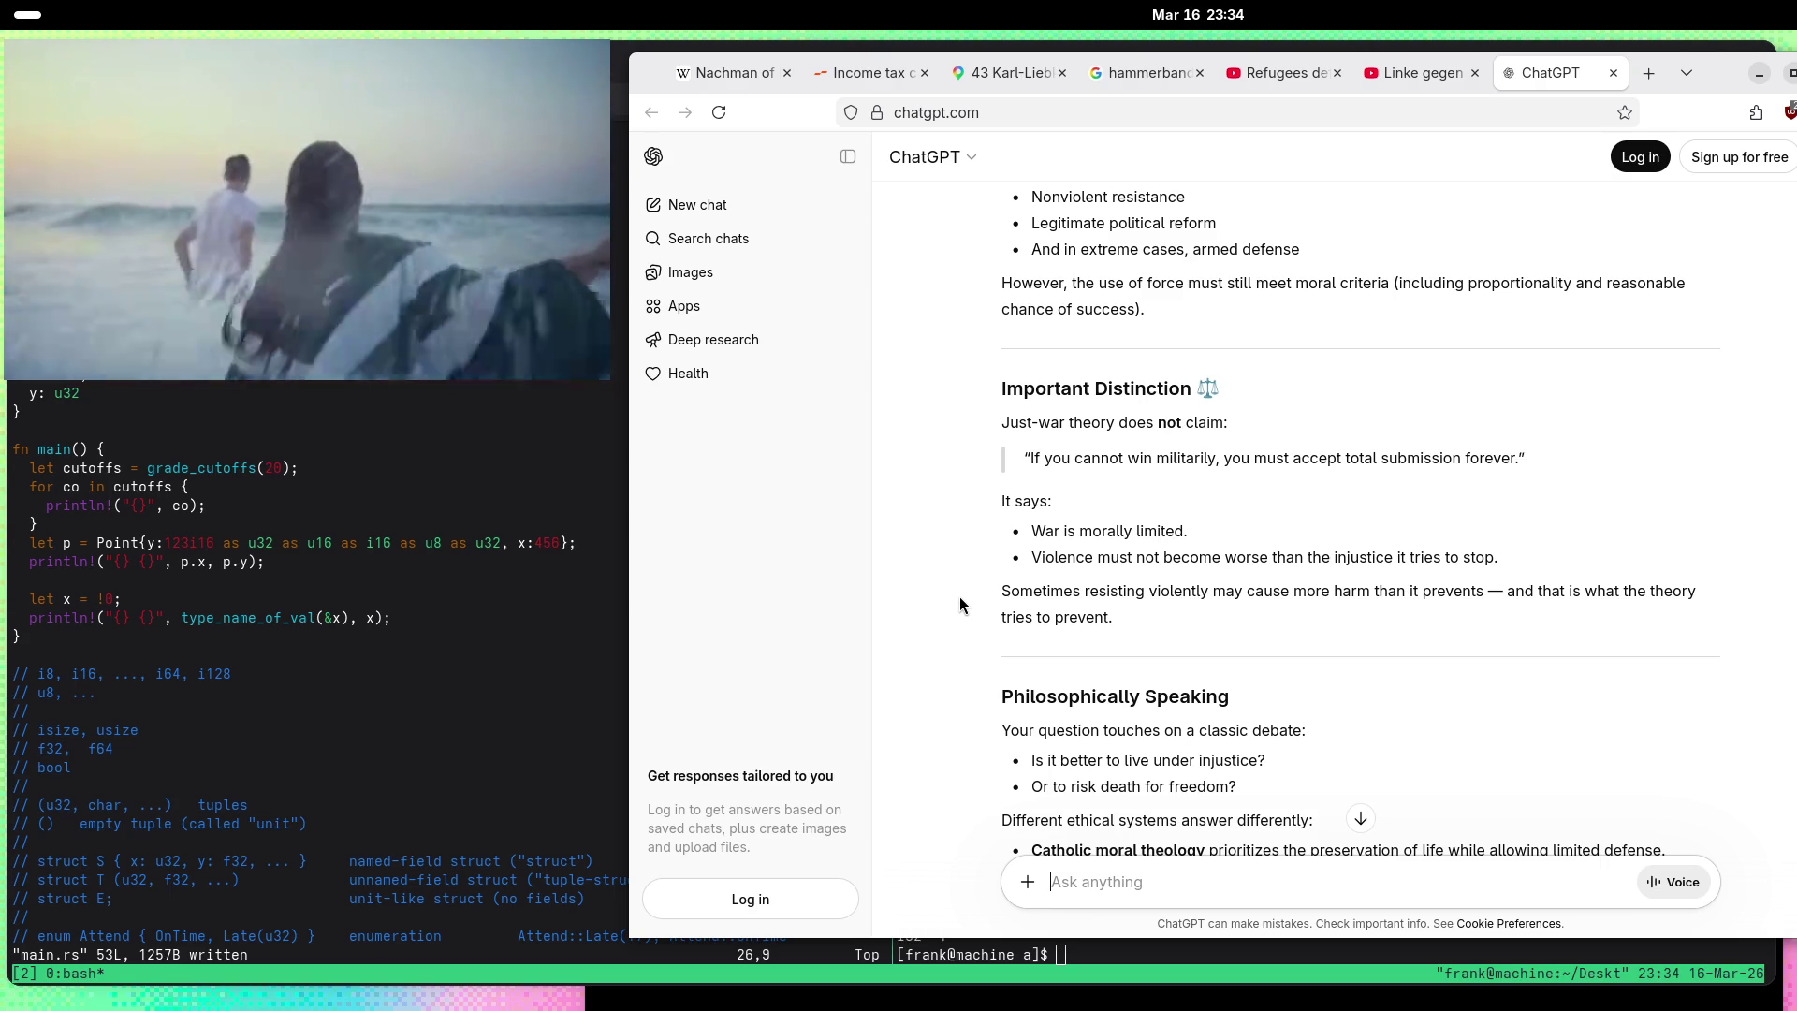
pyautogui.scroll(-5, 967, 597)
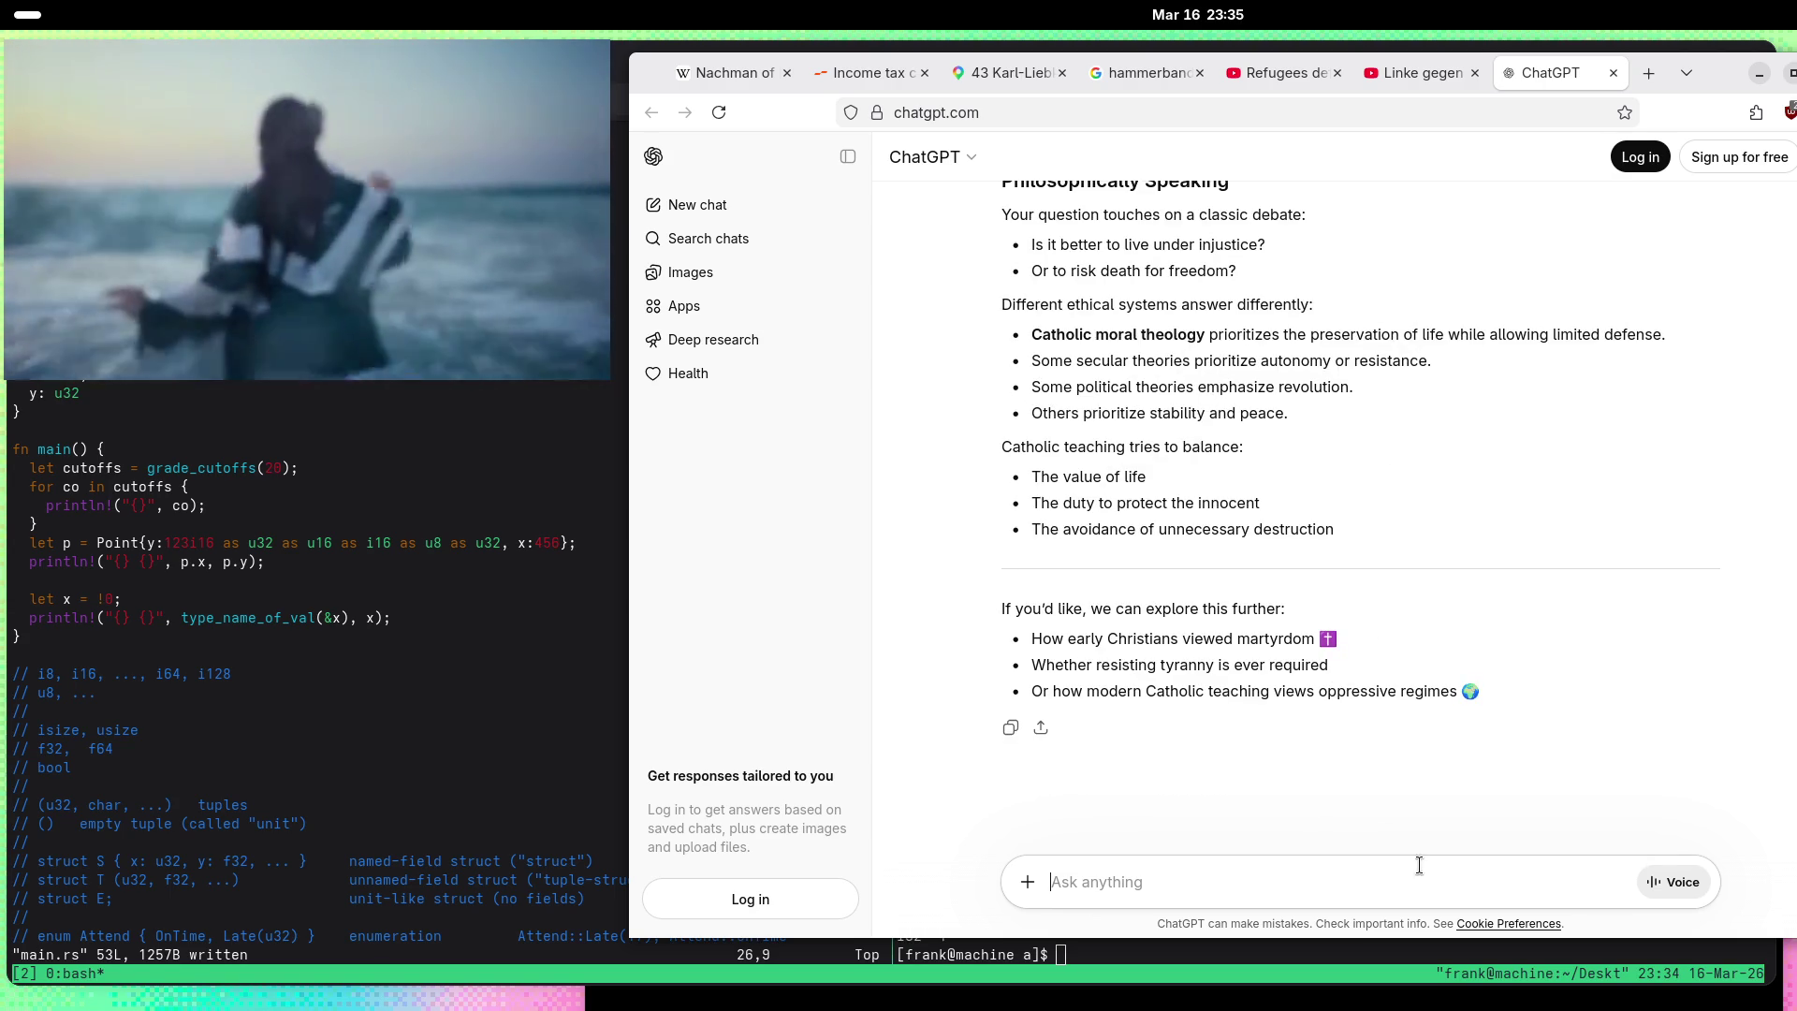
# Step: Ask whether a knife-armed, faster Jesus would kill a knife-wielding attacker who wants to kill him
pyautogui.write('If the world was onlymade')
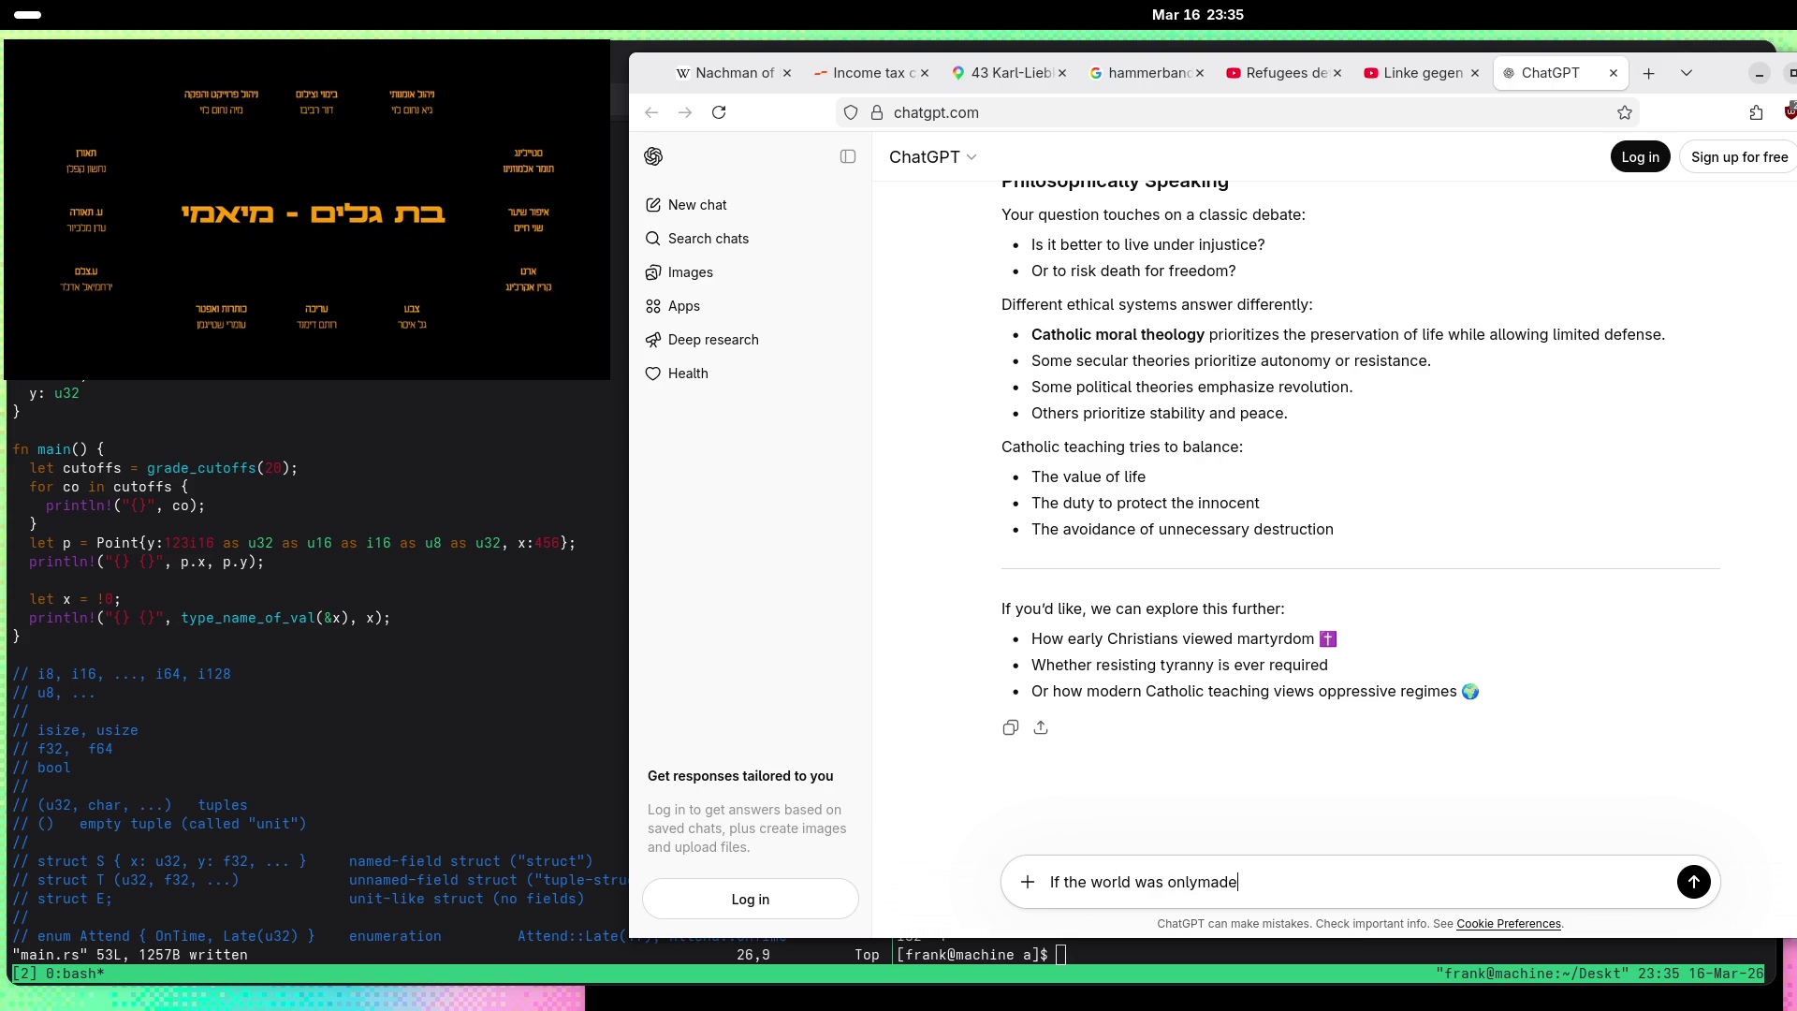
pyautogui.press('BackSpace')
pyautogui.press('BackSpace')
pyautogui.press('BackSpace')
pyautogui.press('BackSpace')
pyautogui.write(' mad')
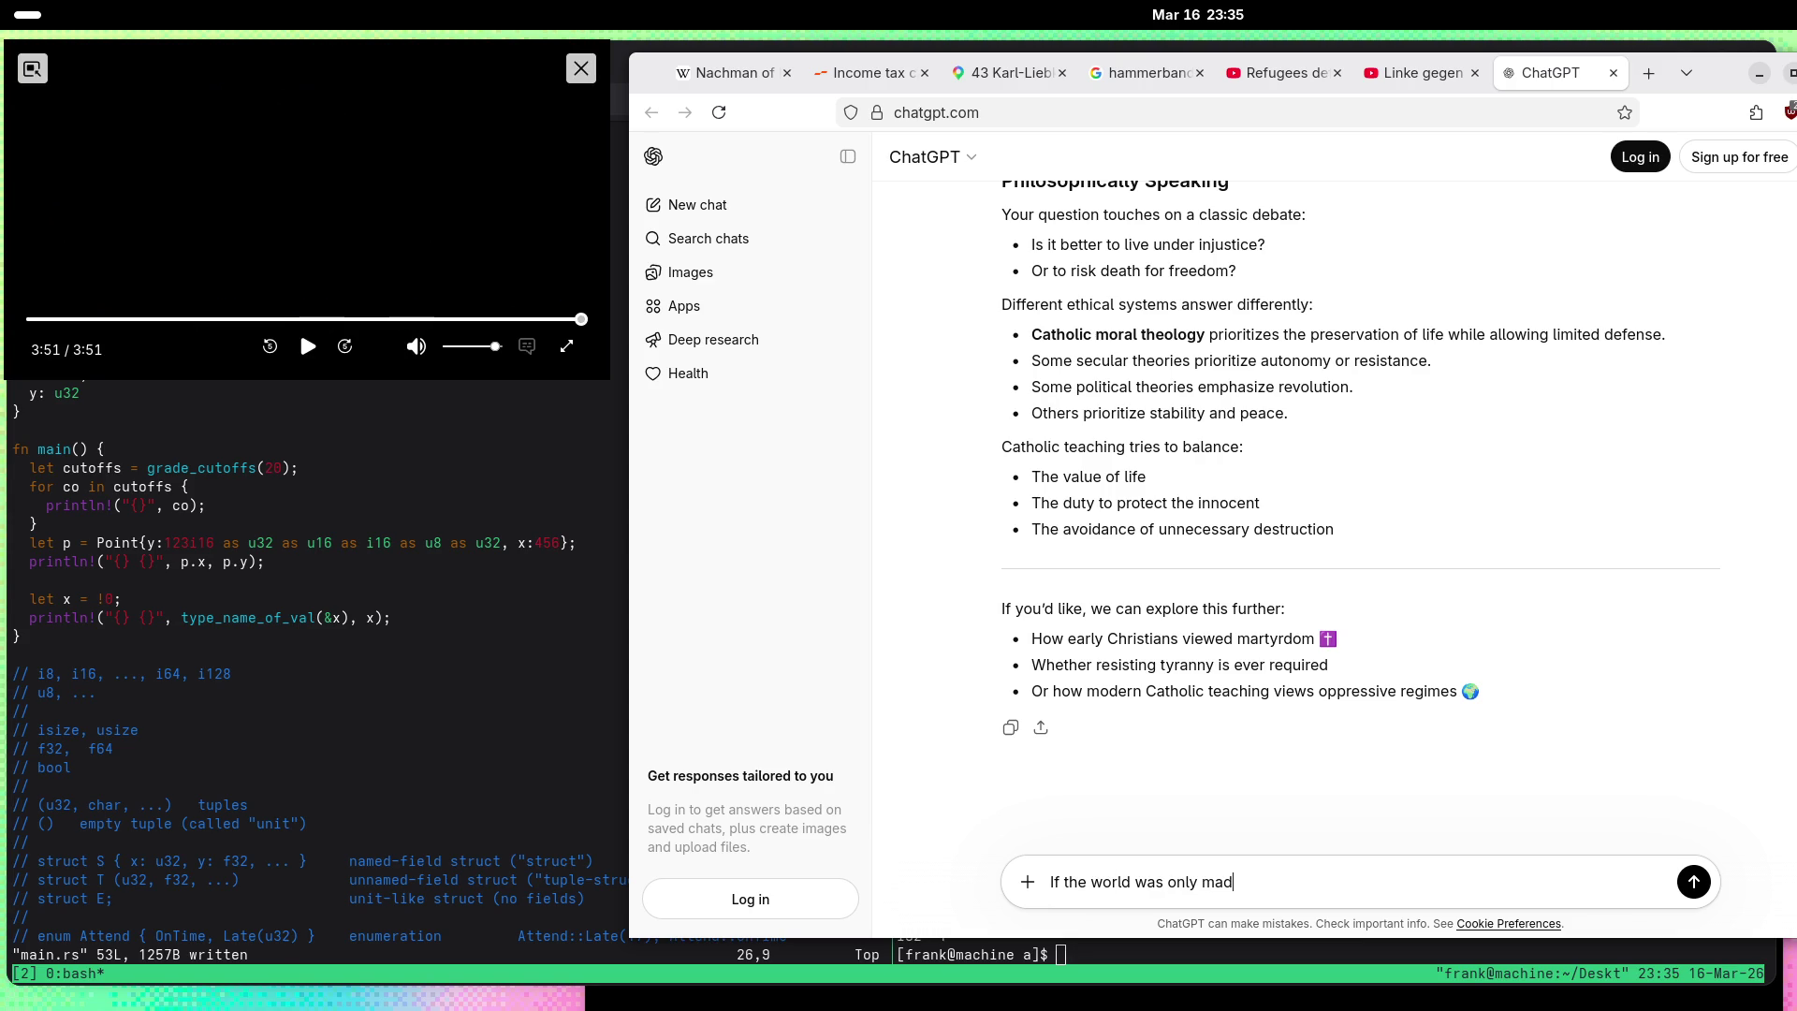
pyautogui.write('e up ofsus an')
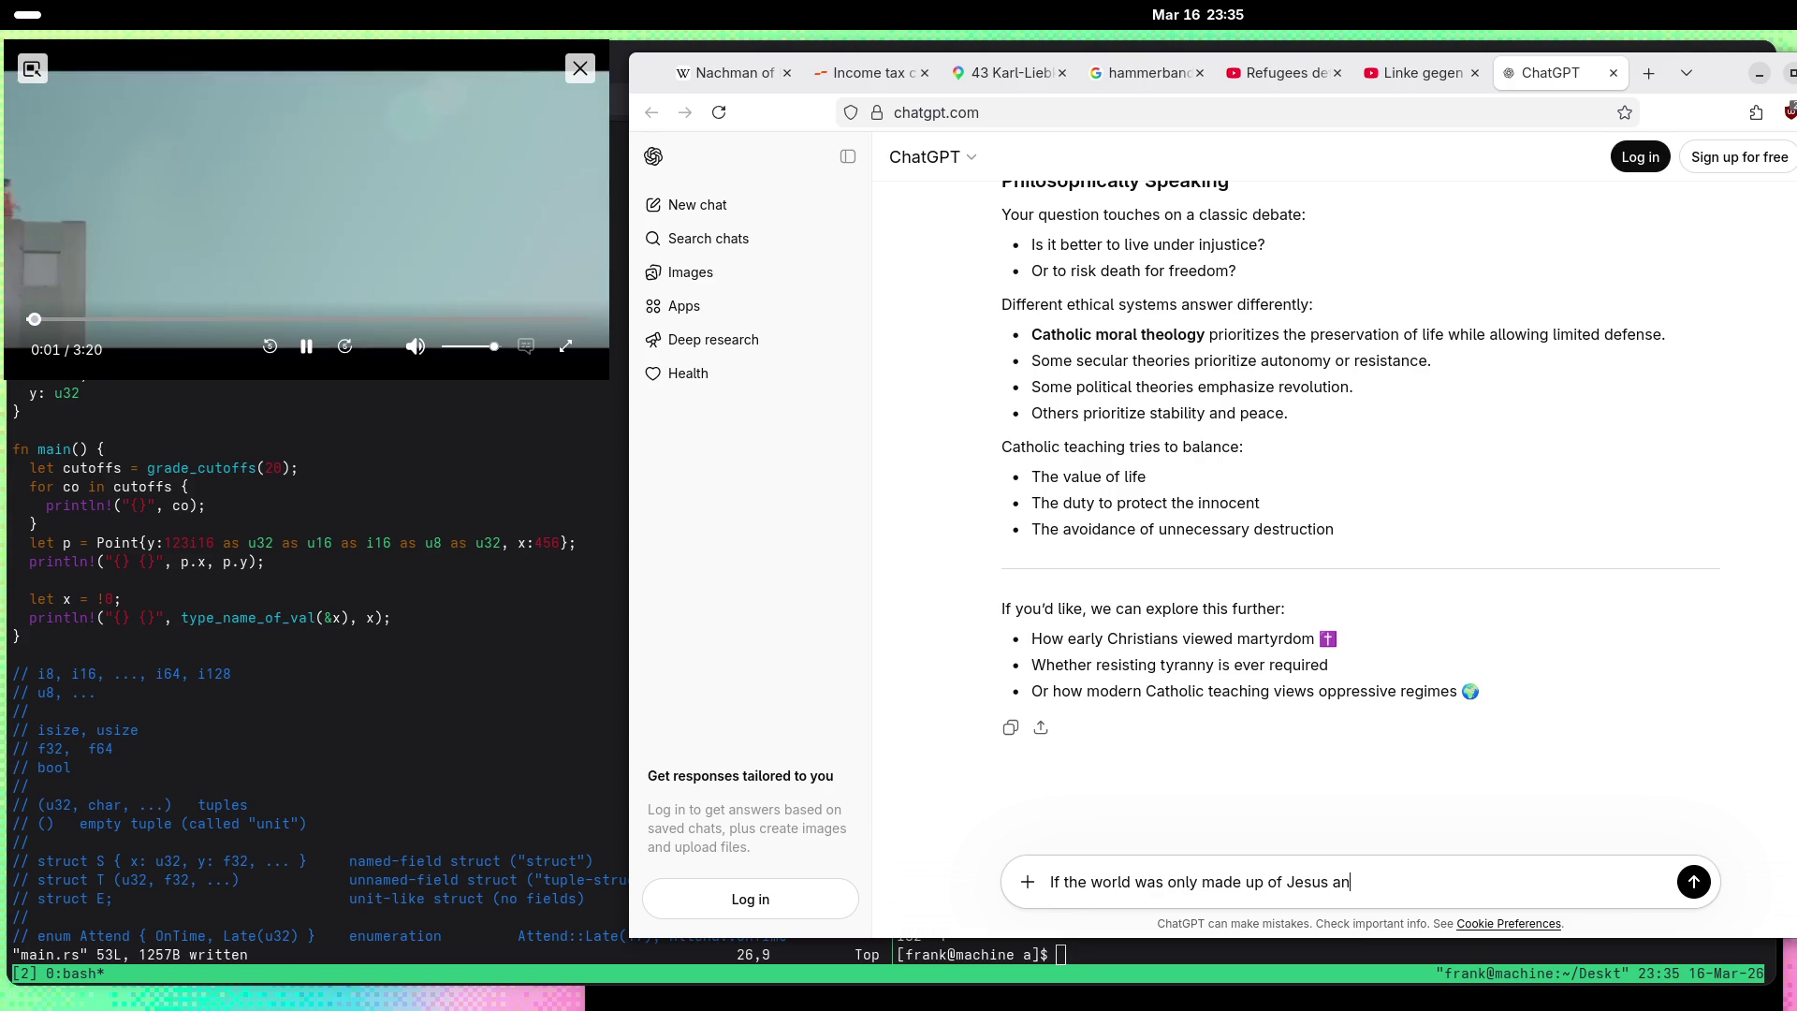
pyautogui.write('d a guy who want')
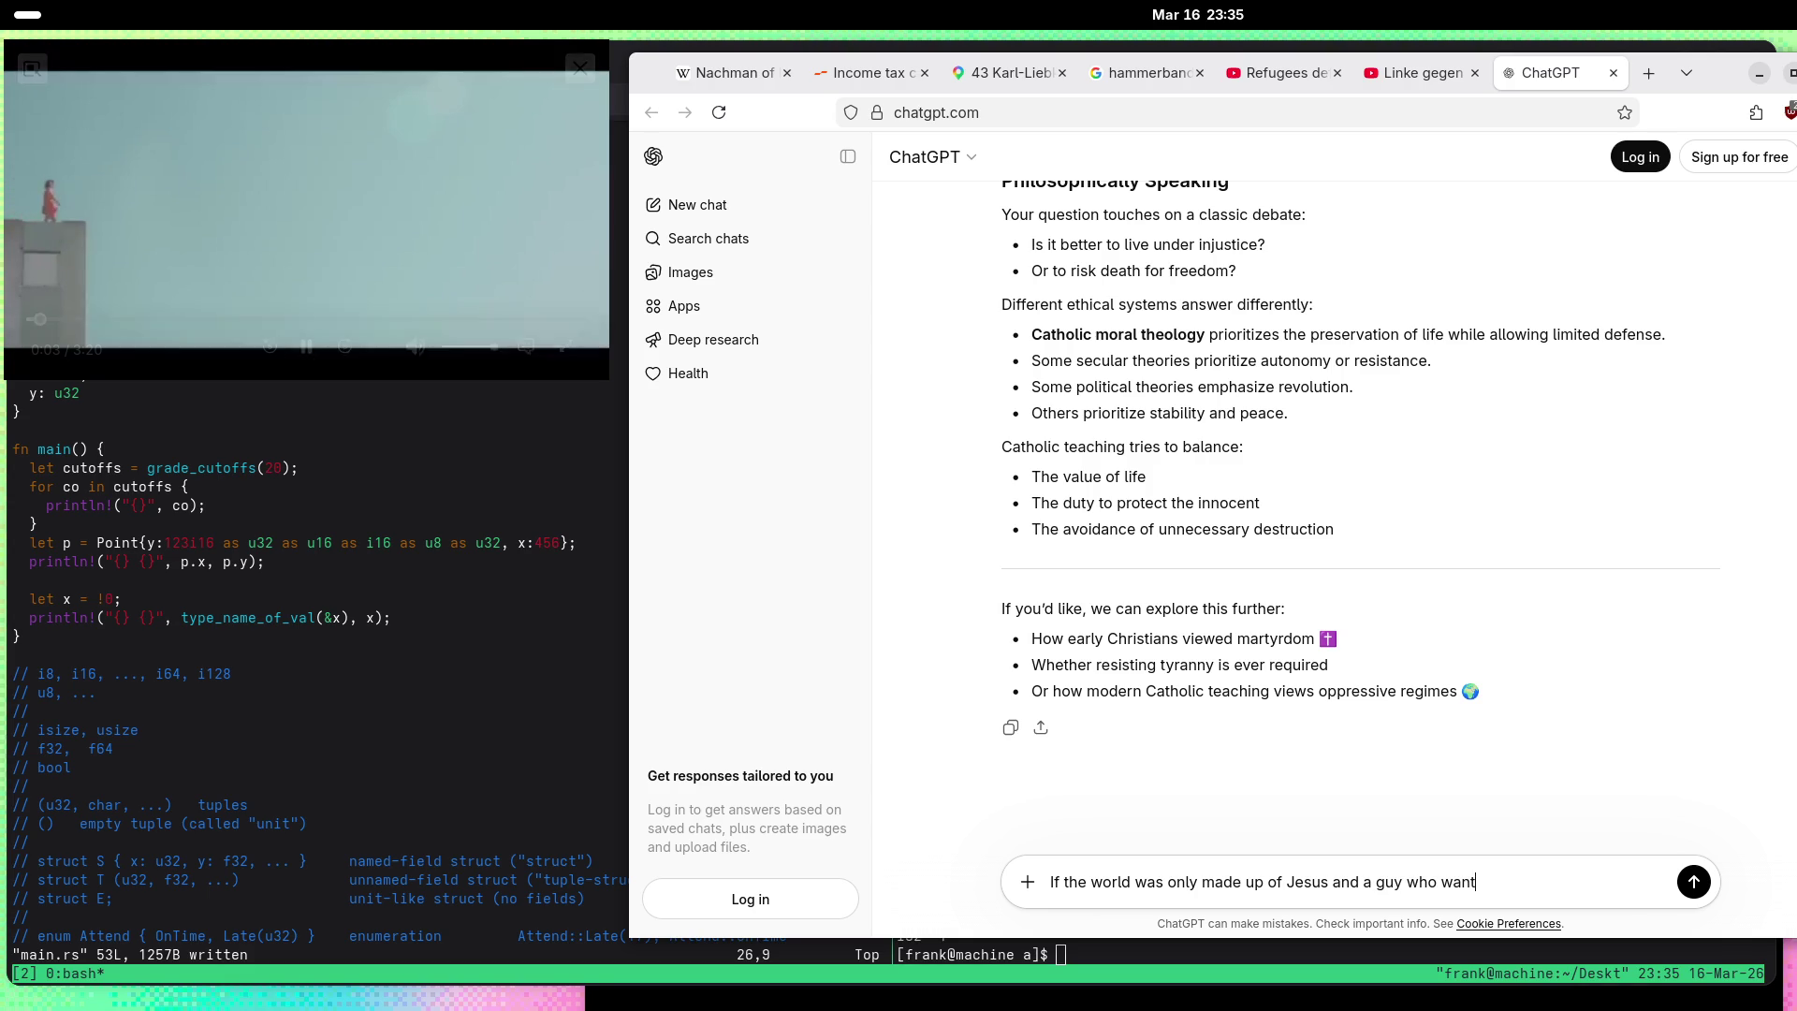
pyautogui.write('s  to kill him.')
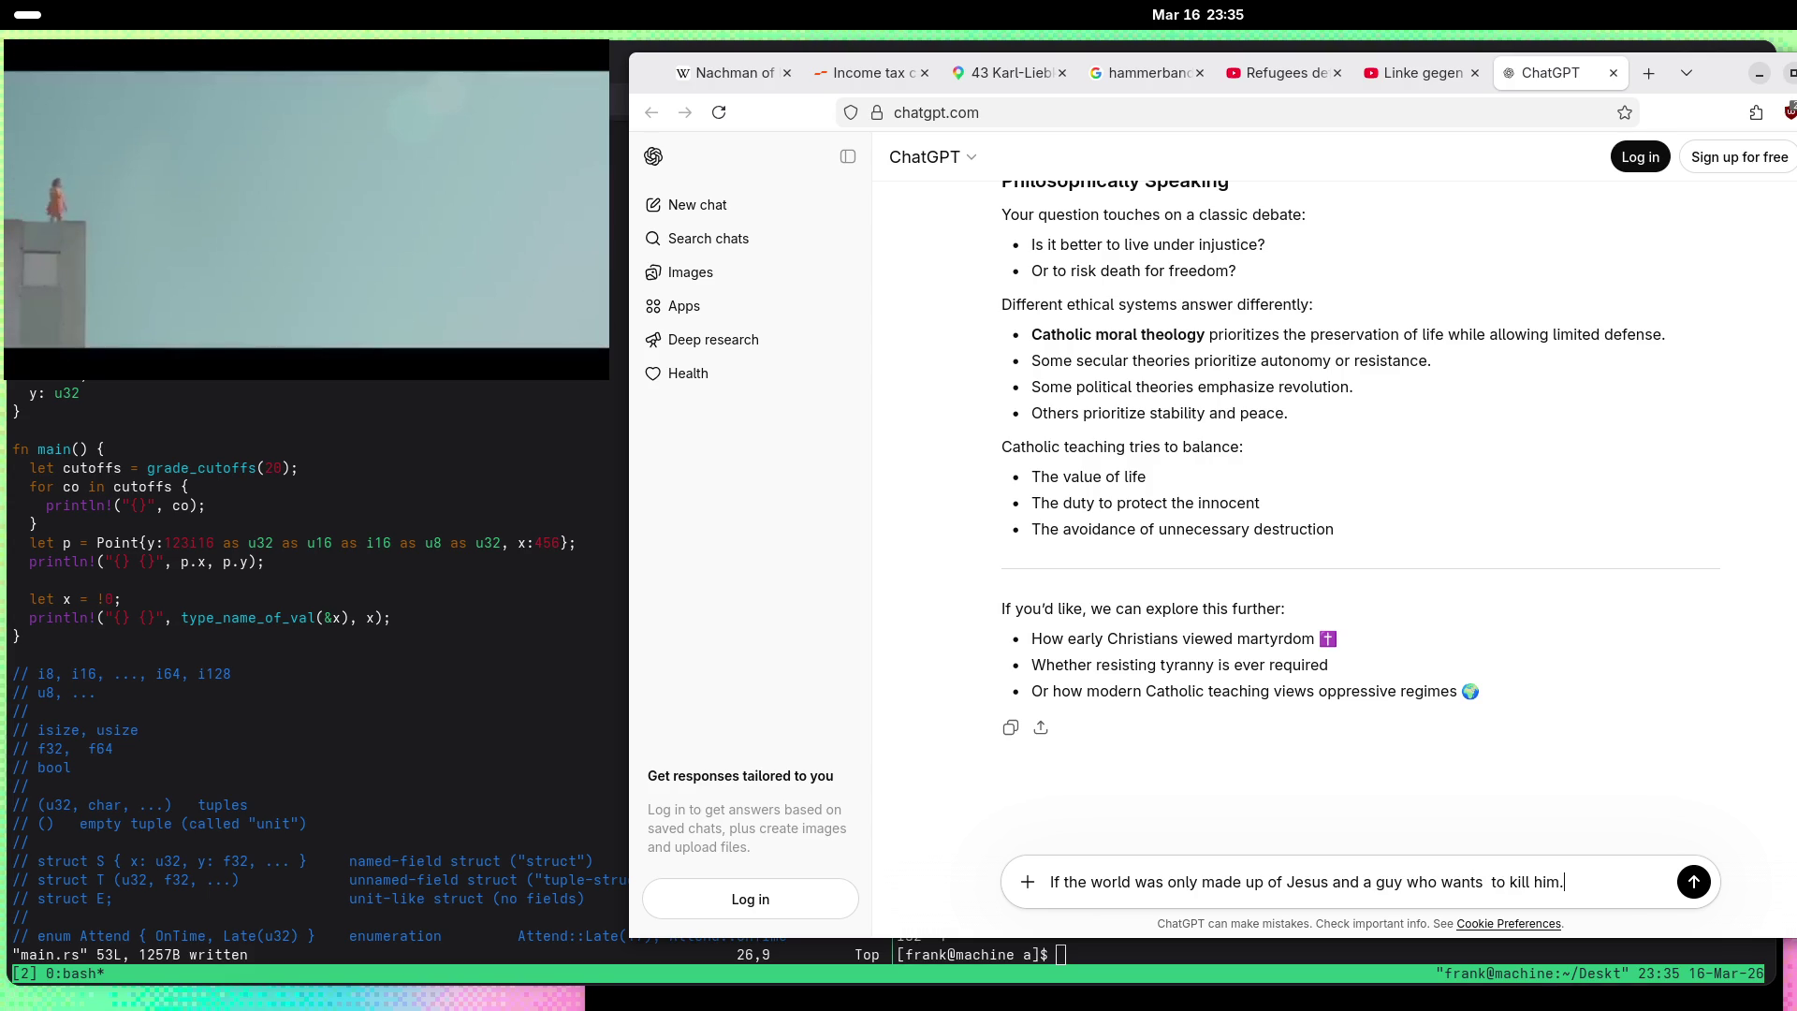
pyautogui.hotkey('ctrl', 'Left')
pyautogui.hotkey('ctrl', 'Left')
pyautogui.hotkey('ctrl', 'Left')
pyautogui.press('BackSpace')
pyautogui.hotkey('ctrl', 'Right')
pyautogui.hotkey('ctrl', 'Right')
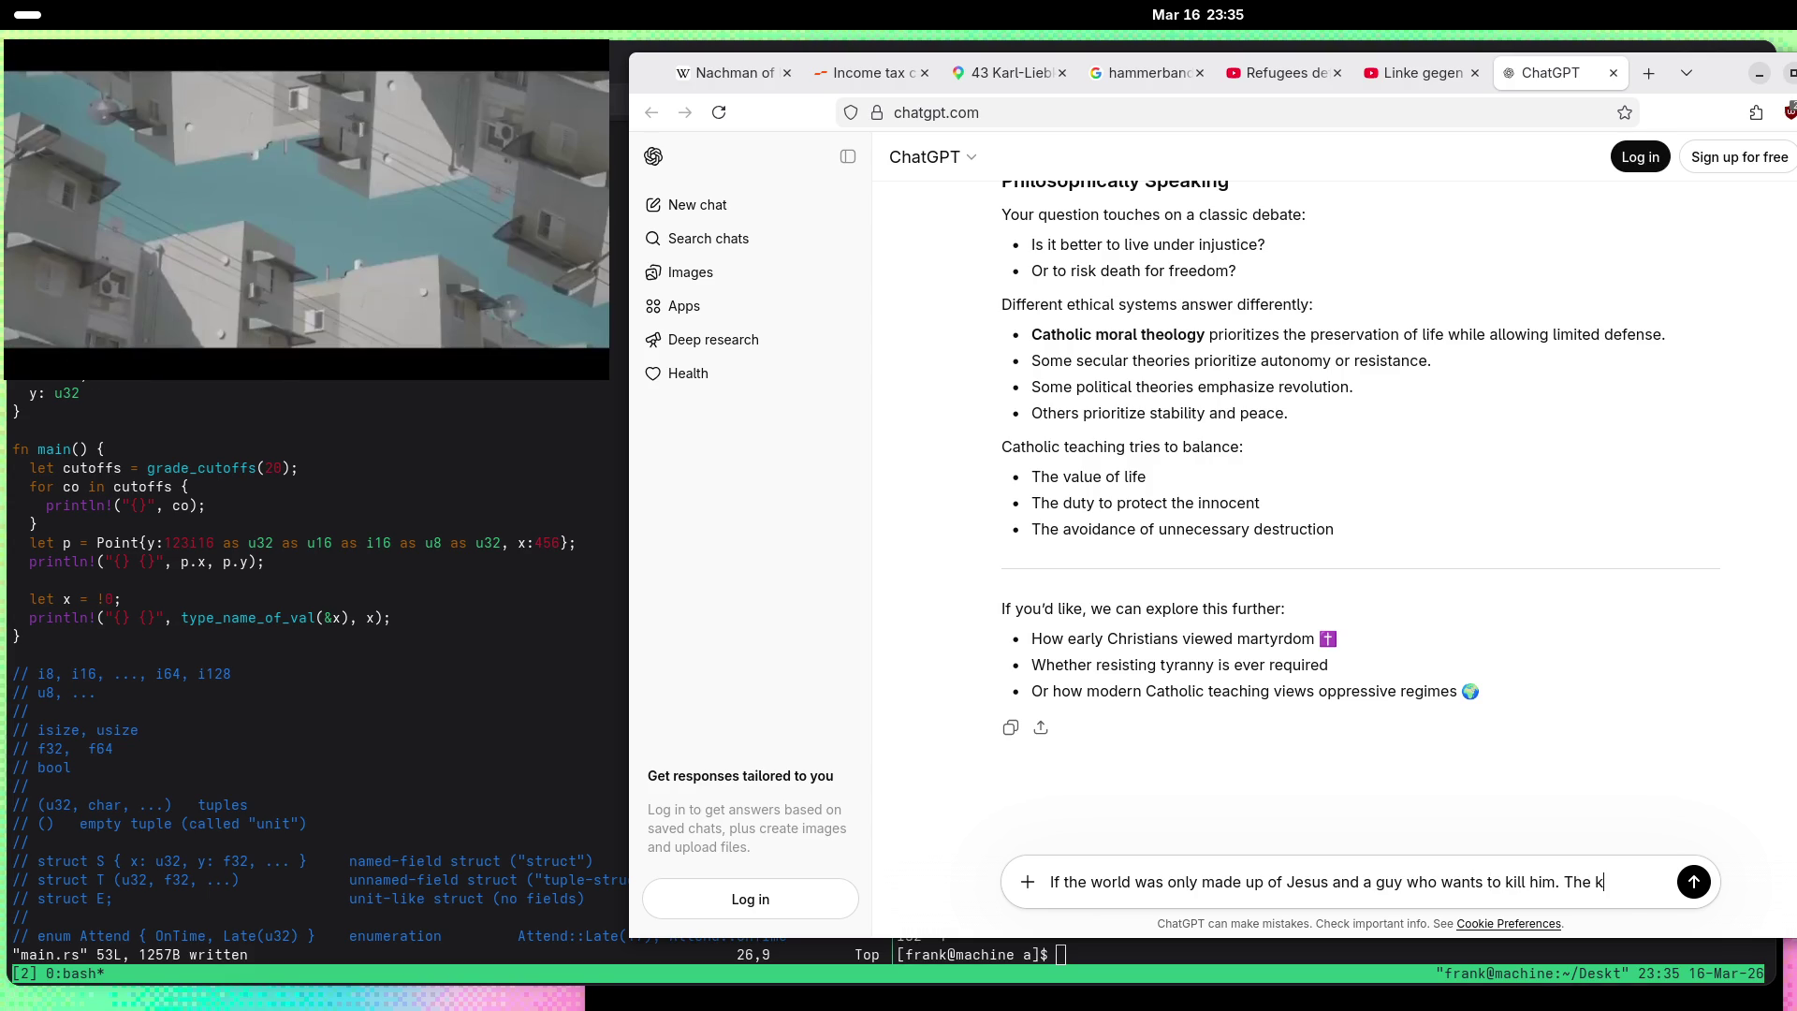
pyautogui.write('knif')
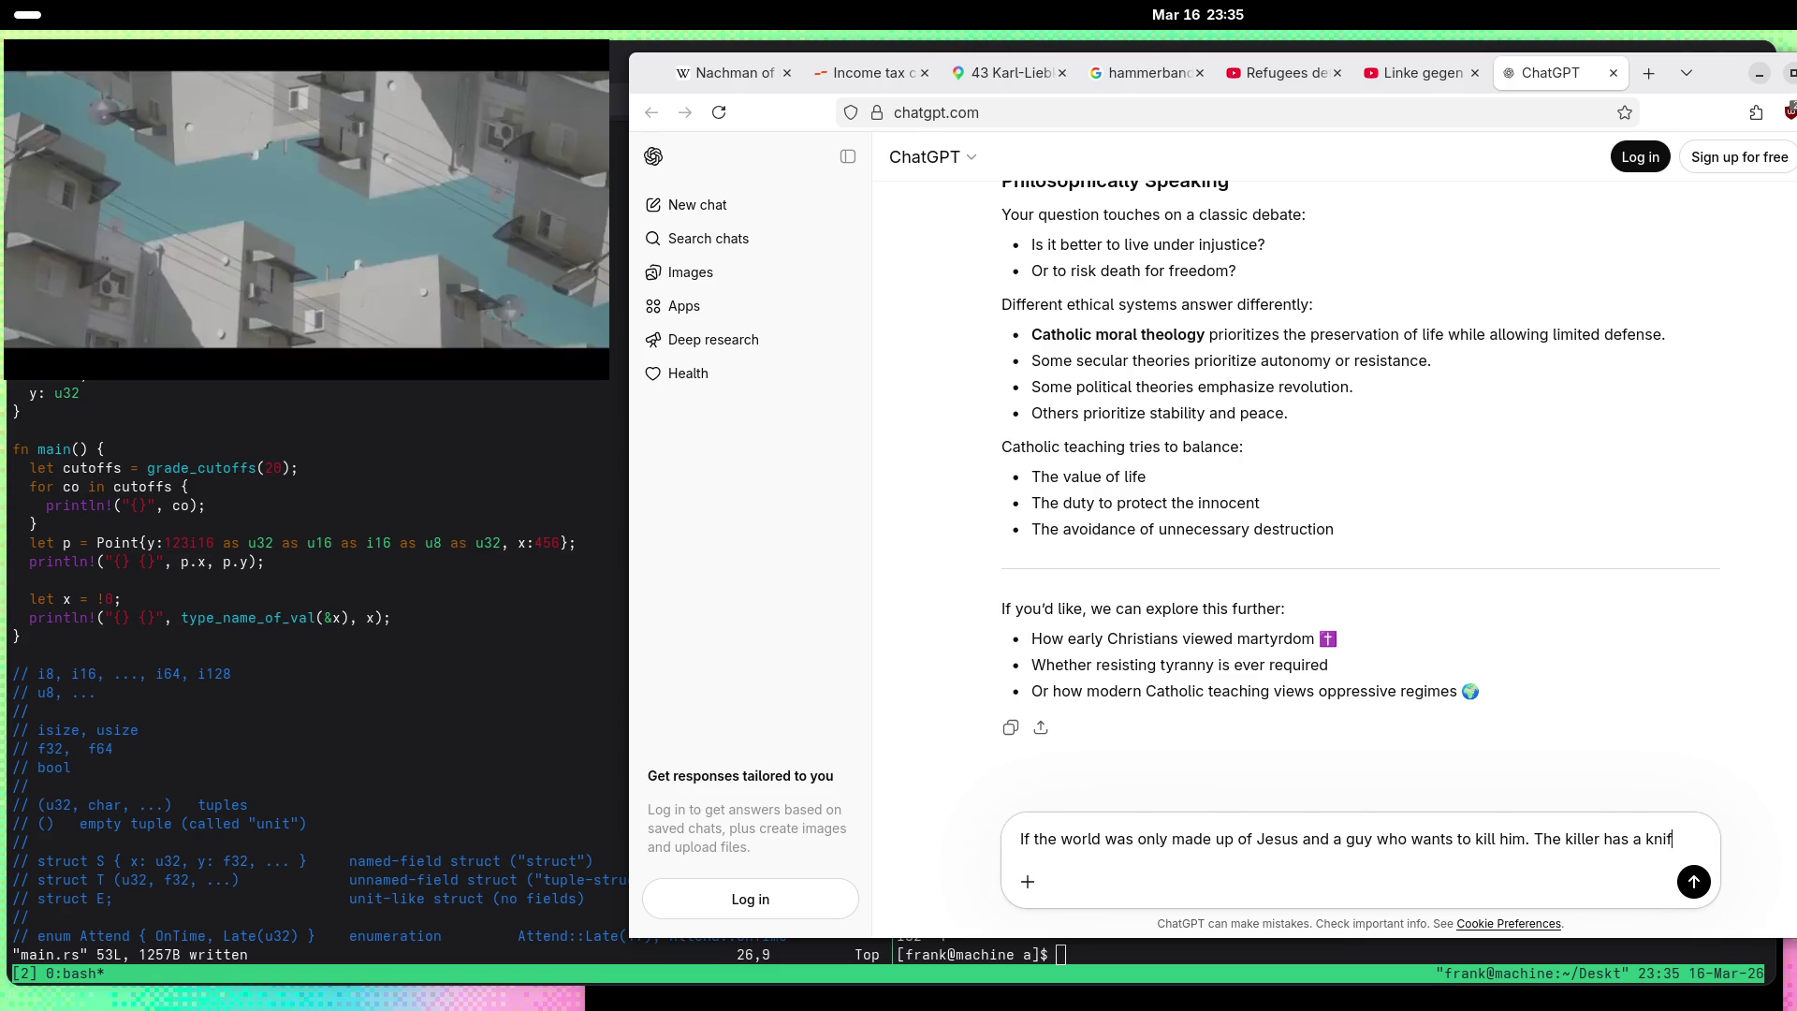
pyautogui.write('e and can stab')
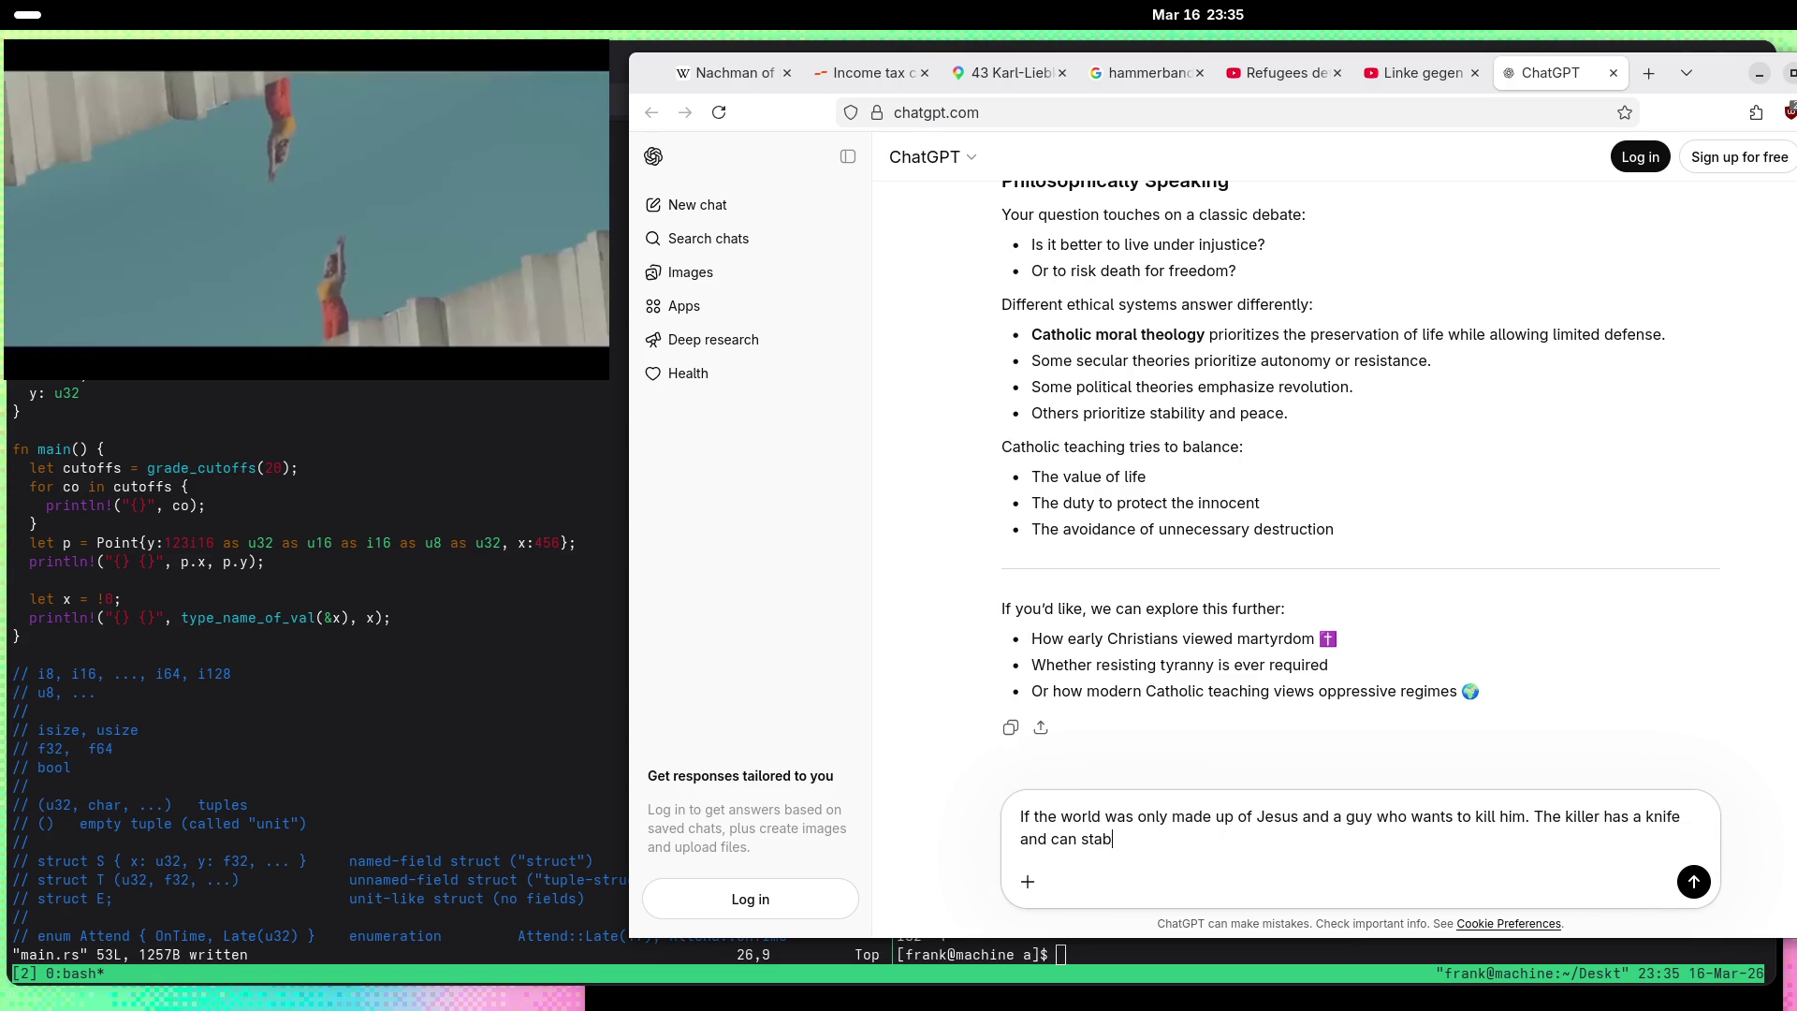
pyautogui.write(' Jesus to death. An')
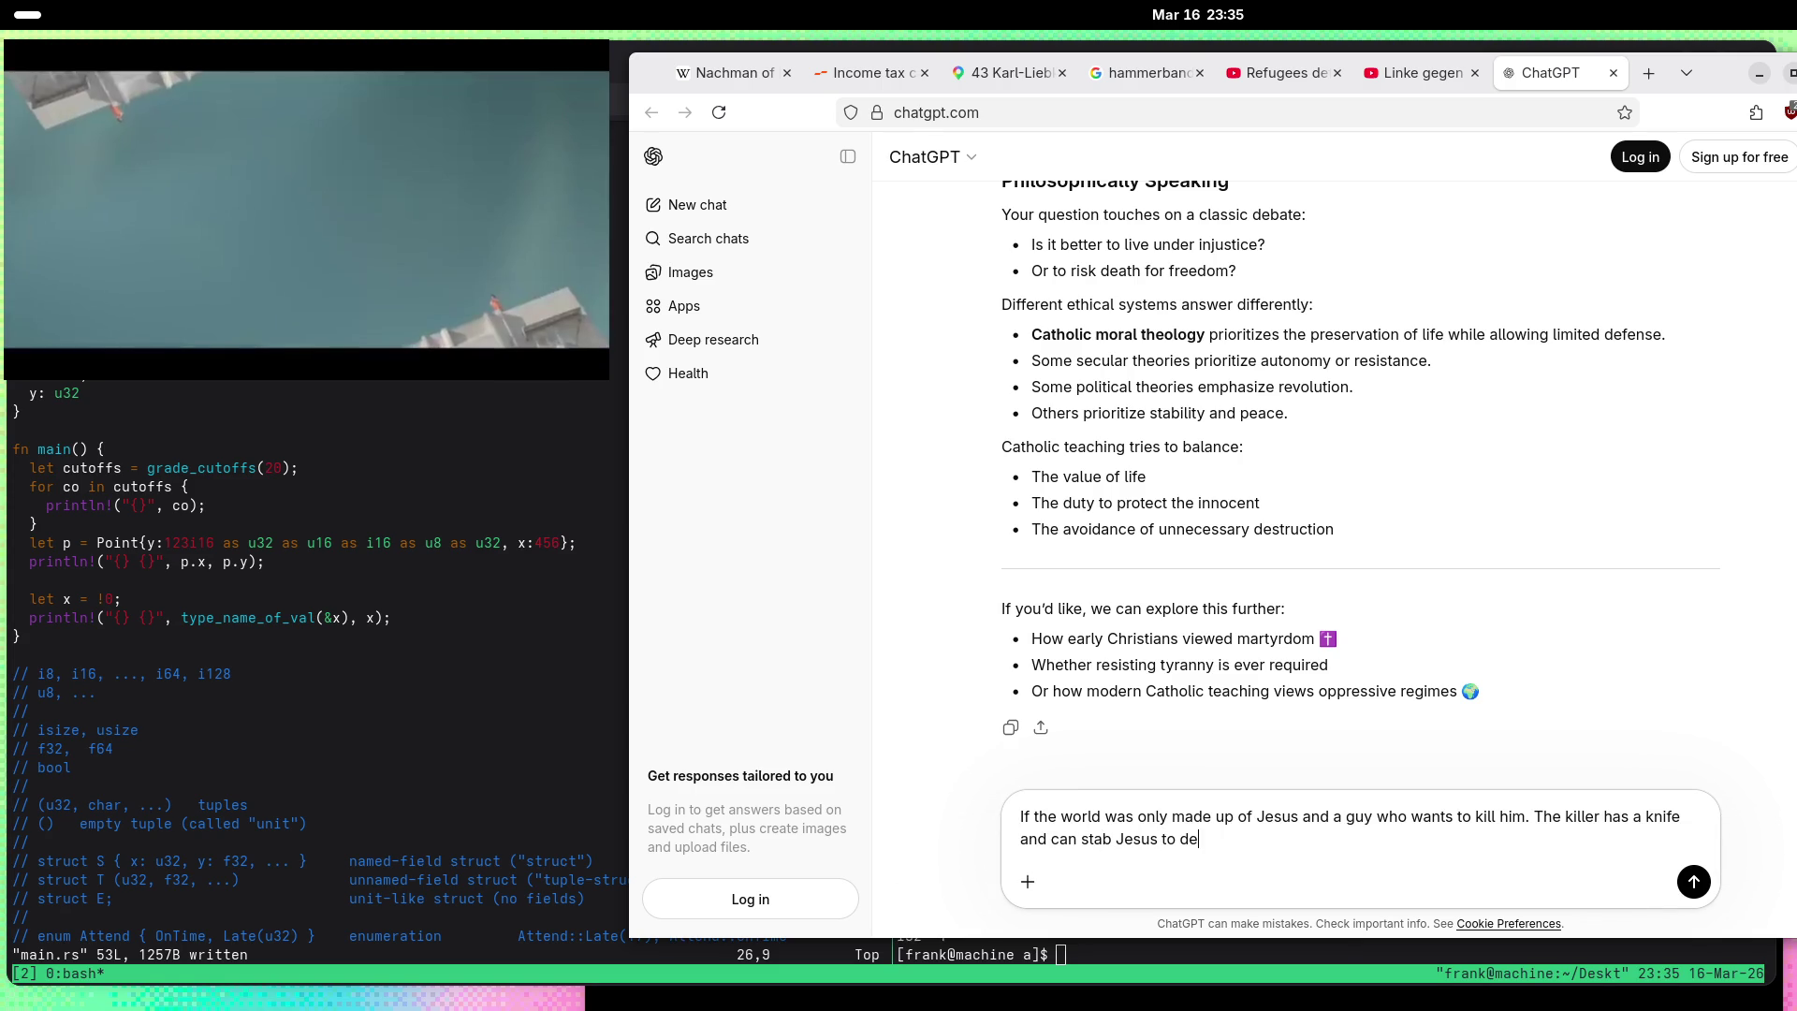
pyautogui.press('BackSpace')
pyautogui.press('BackSpace')
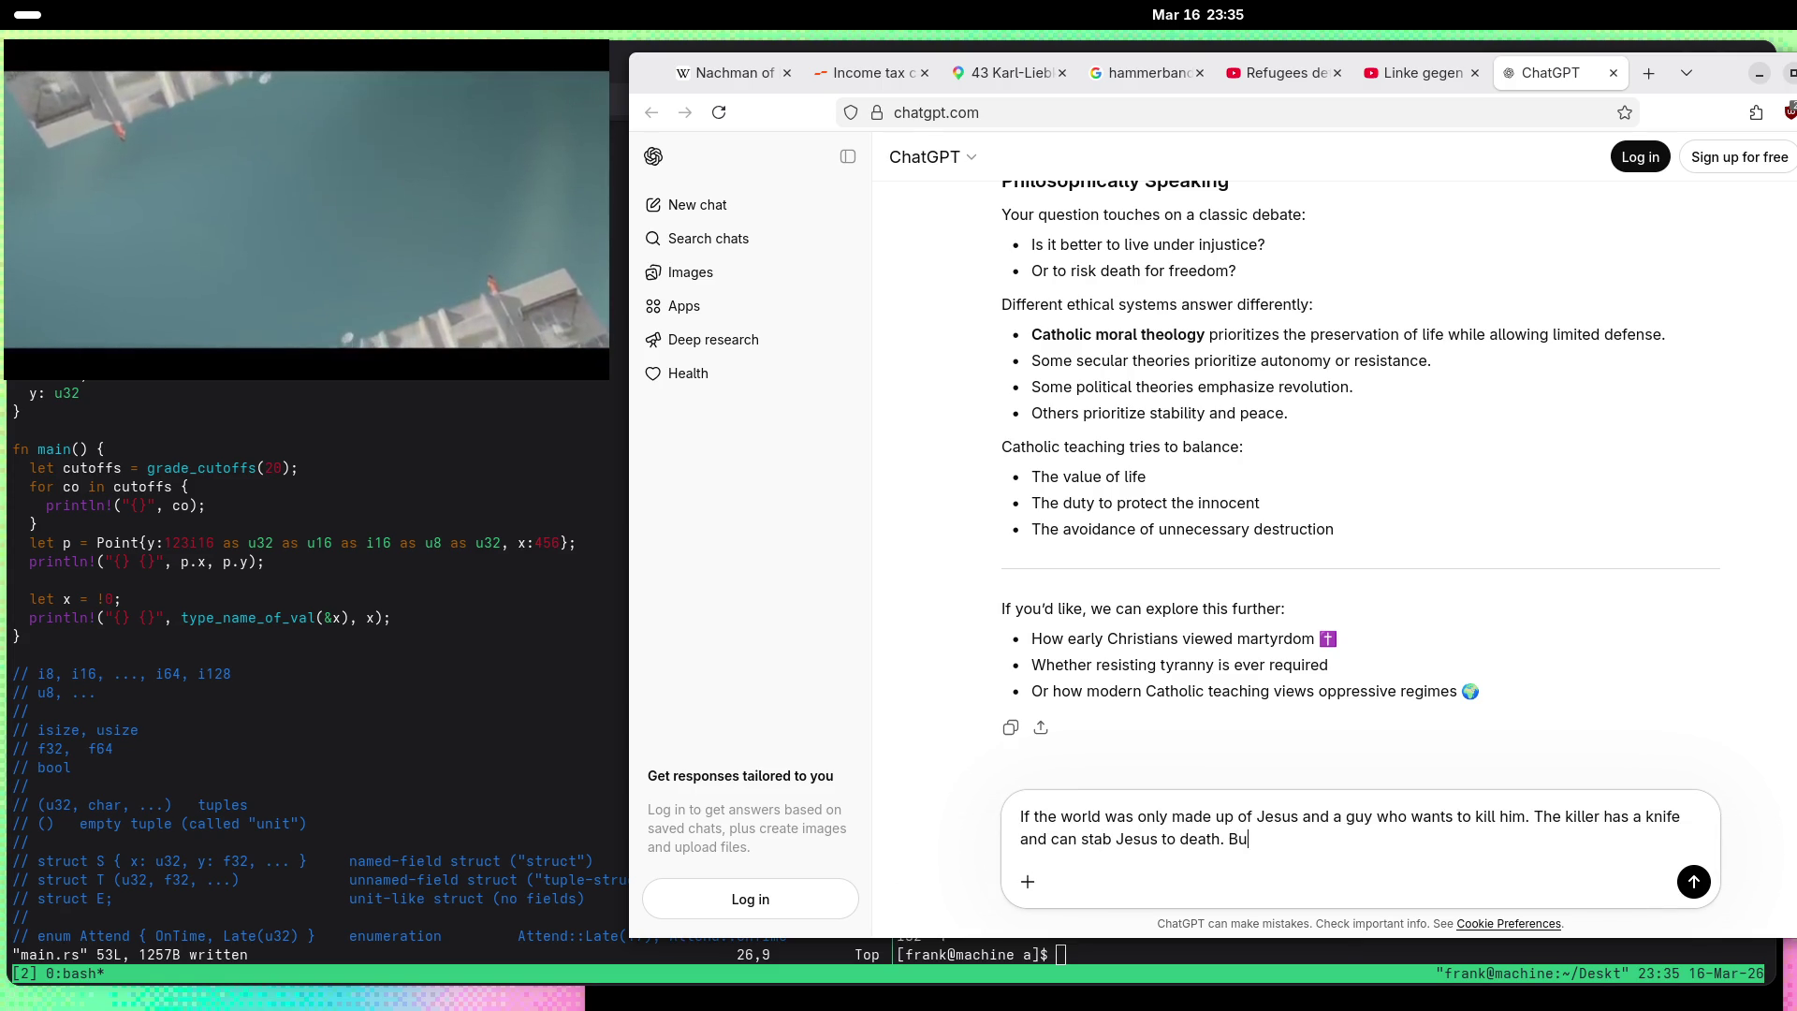
pyautogui.write('But Jesus also ha')
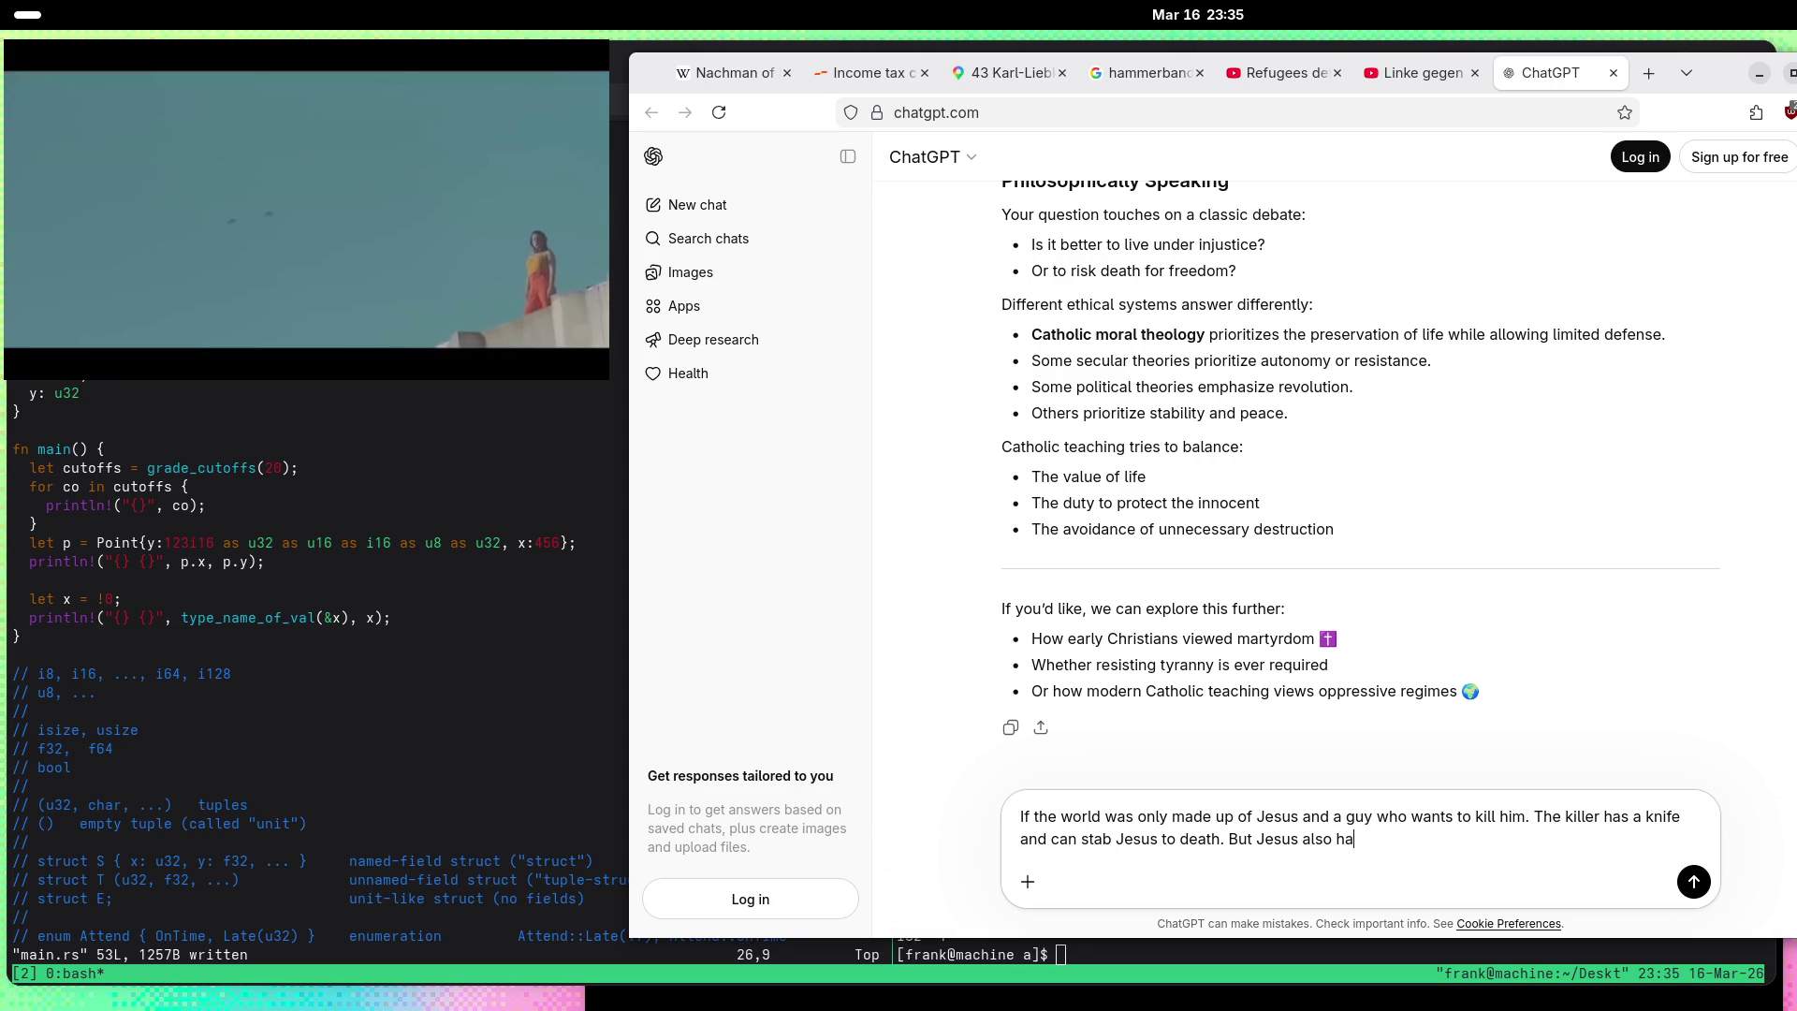
pyautogui.write('s a knife and ')
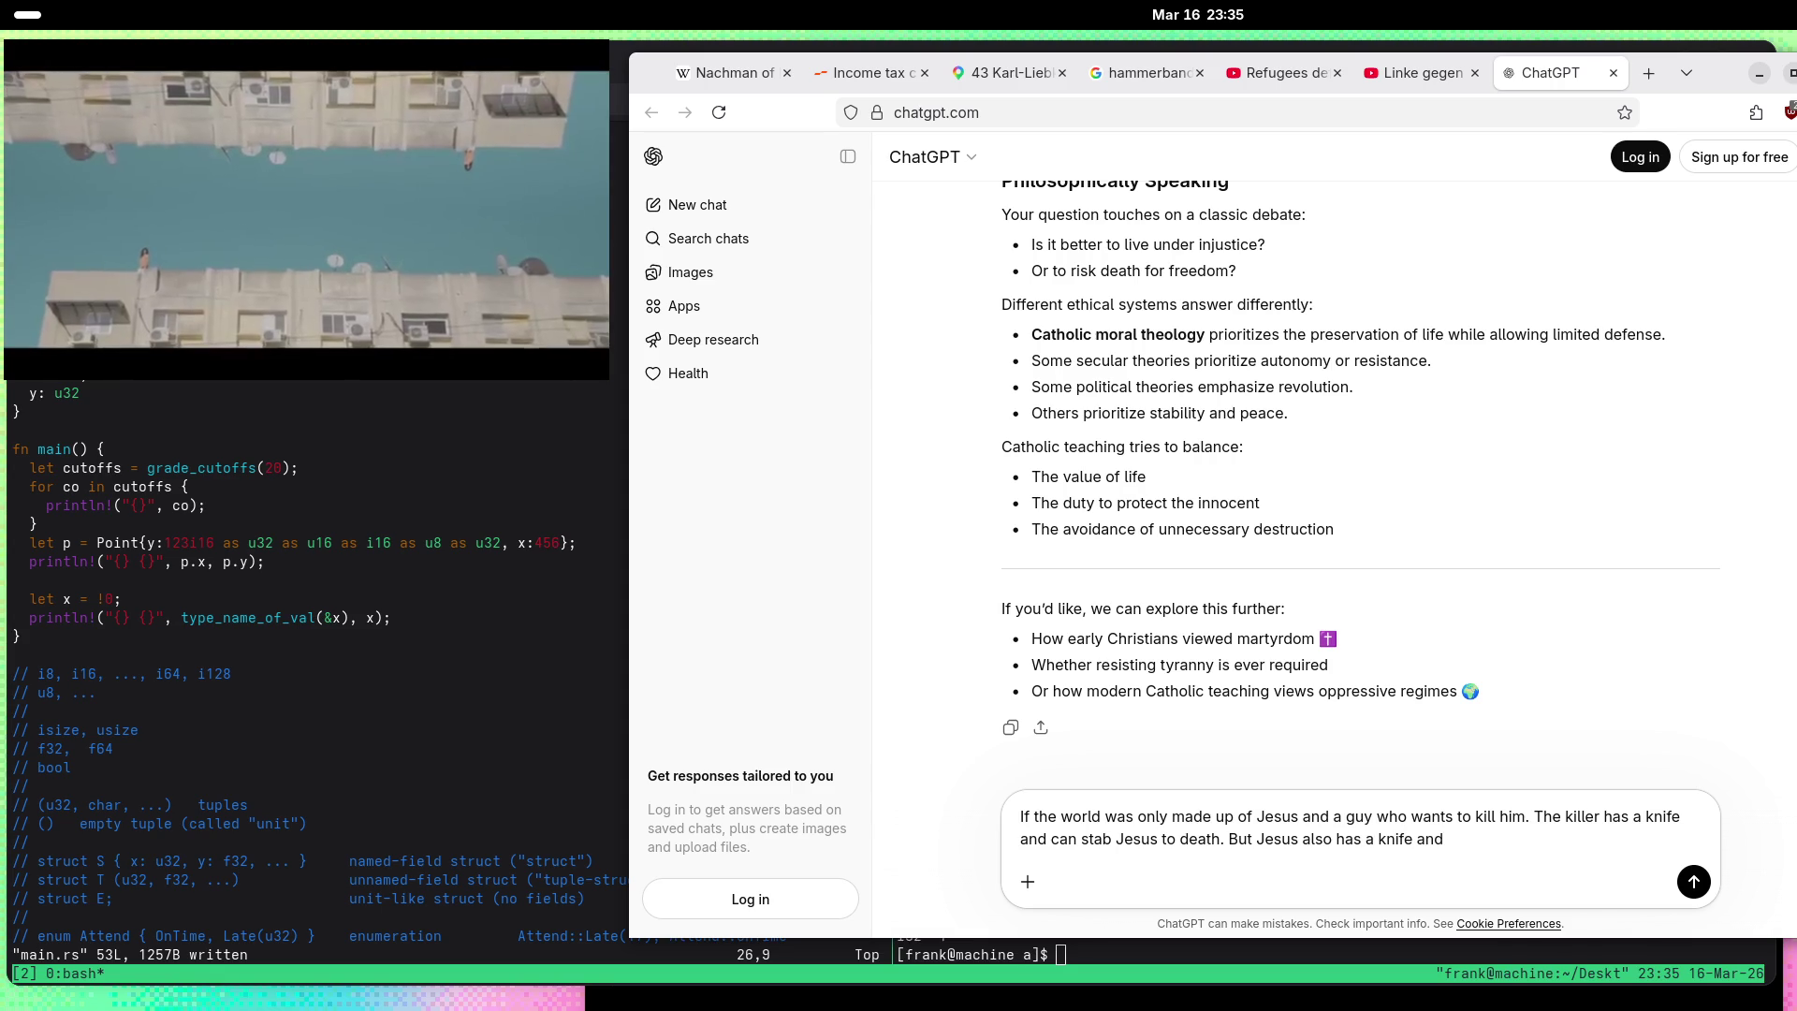
pyautogui.write("assume he'd be faste")
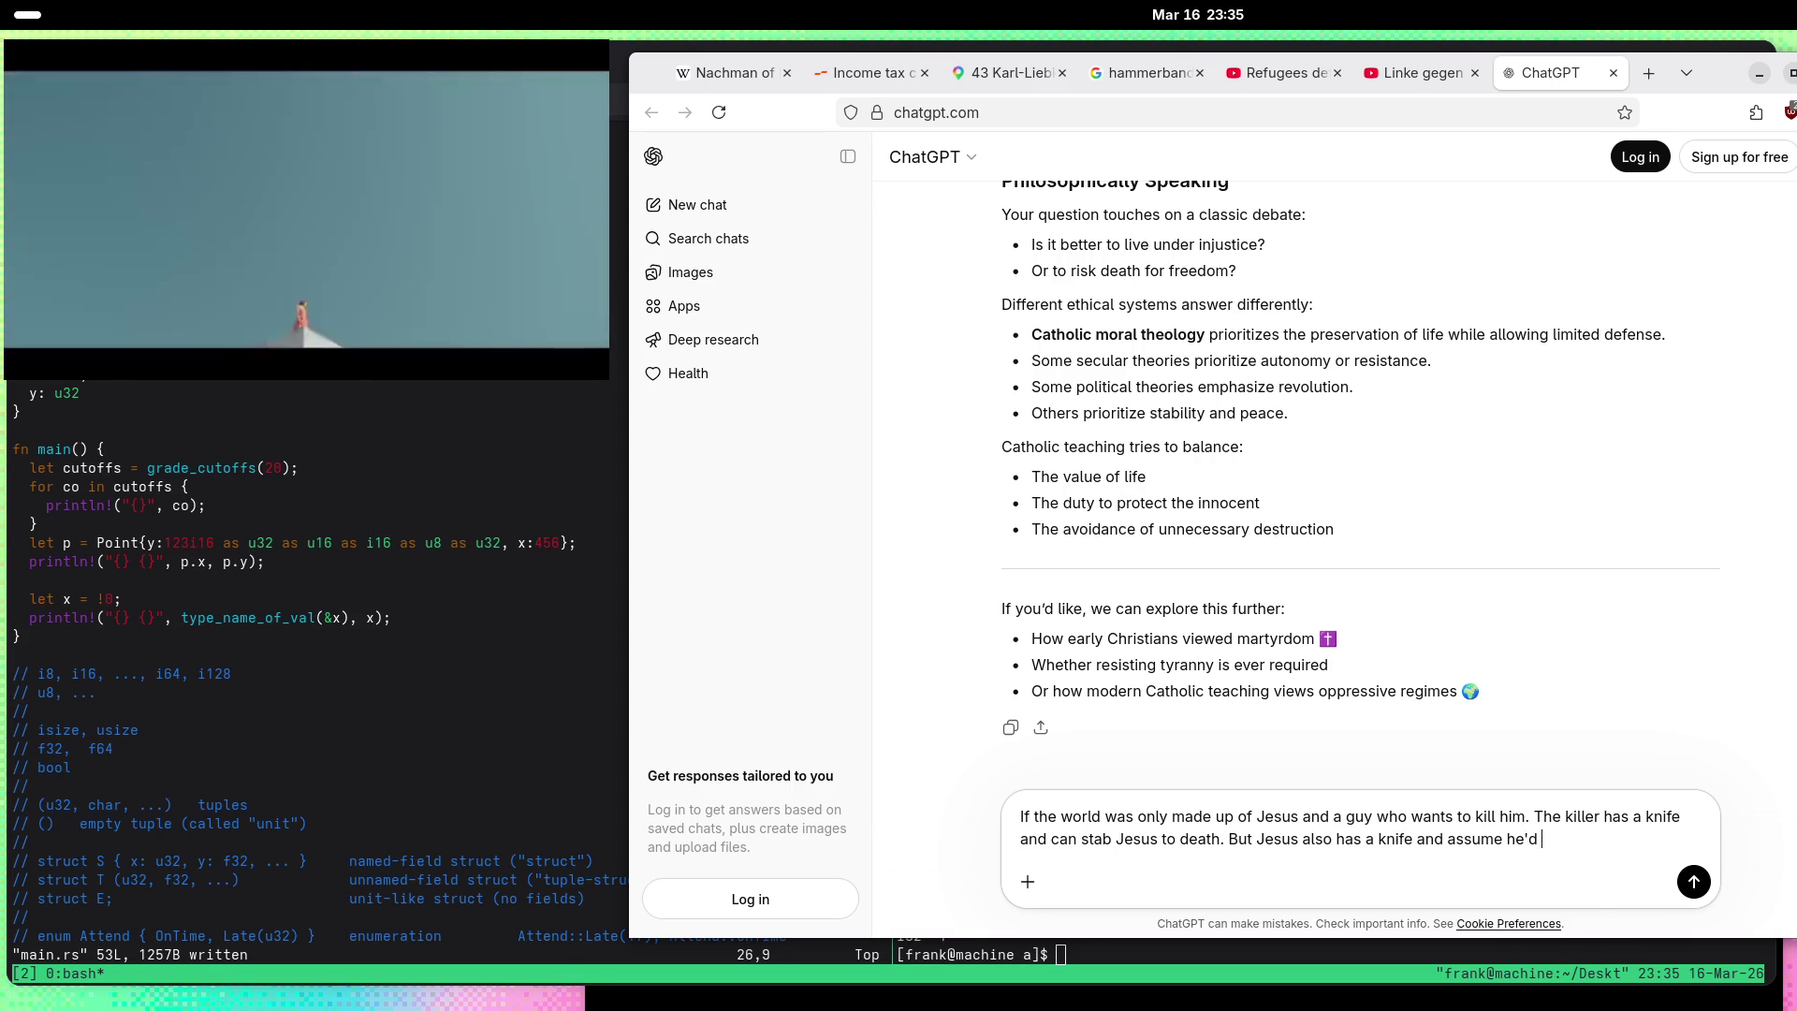
pyautogui.write('r and k')
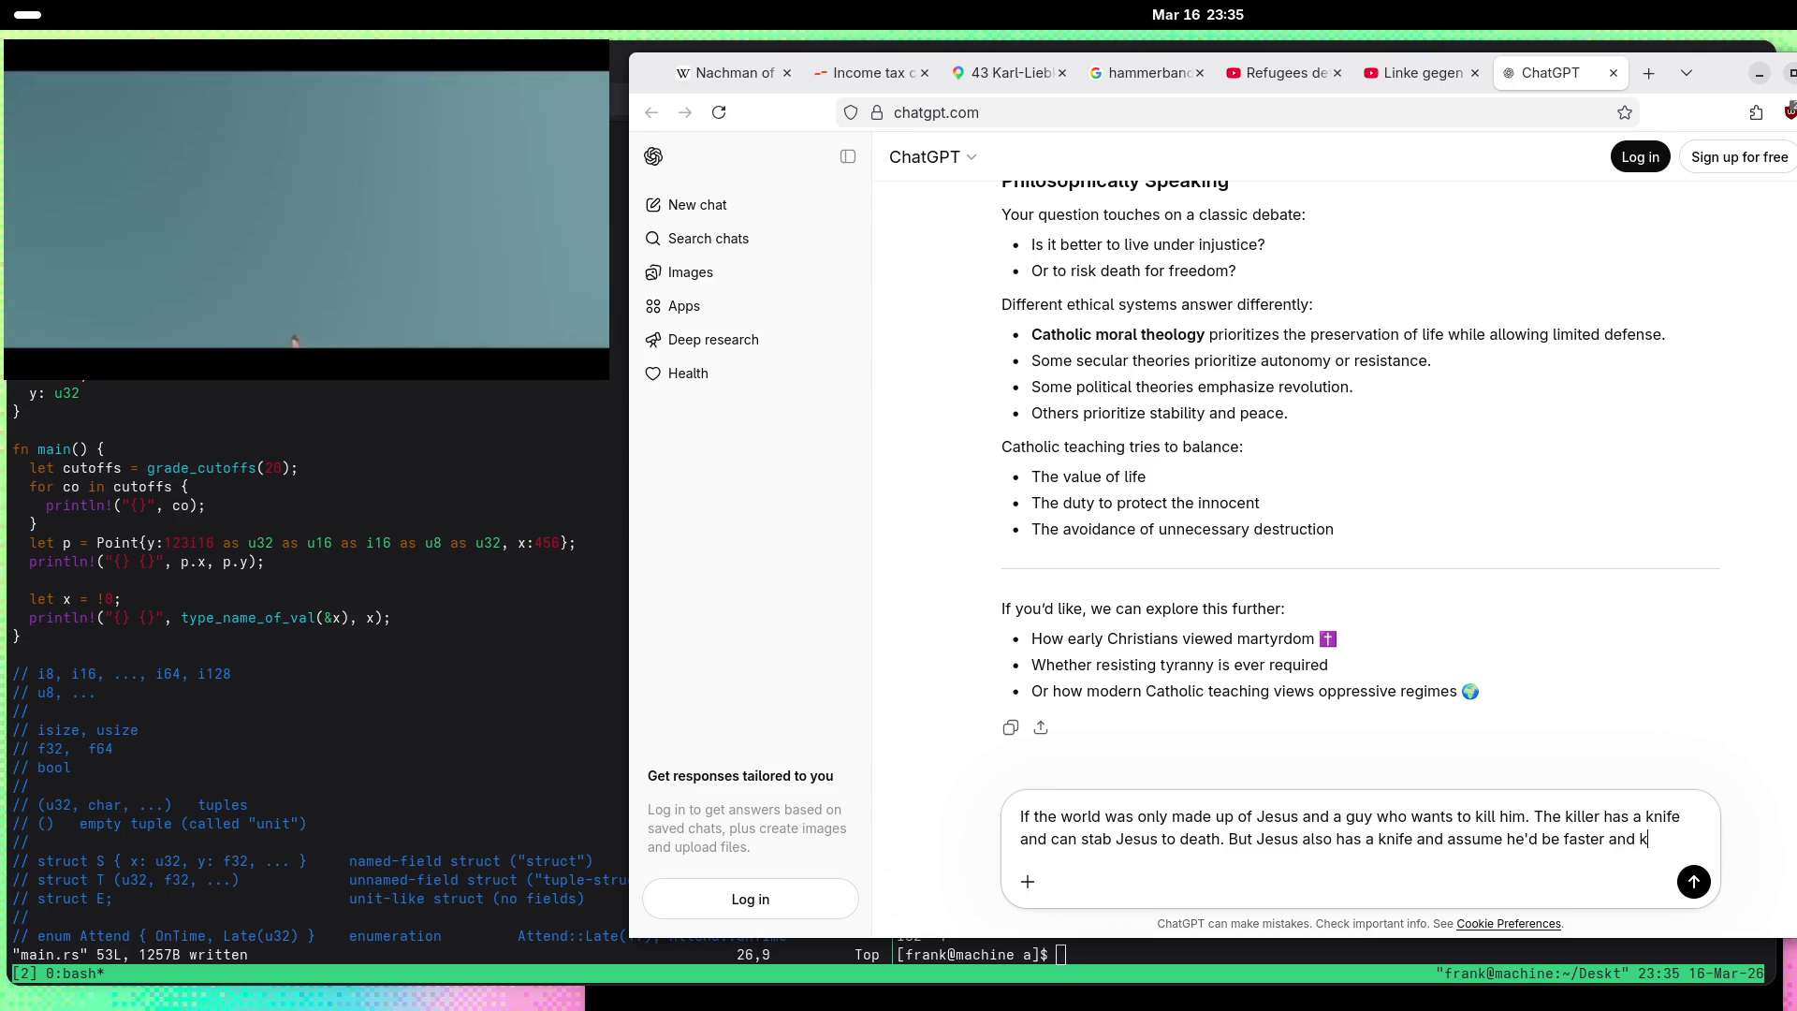
pyautogui.write('ill the killer')
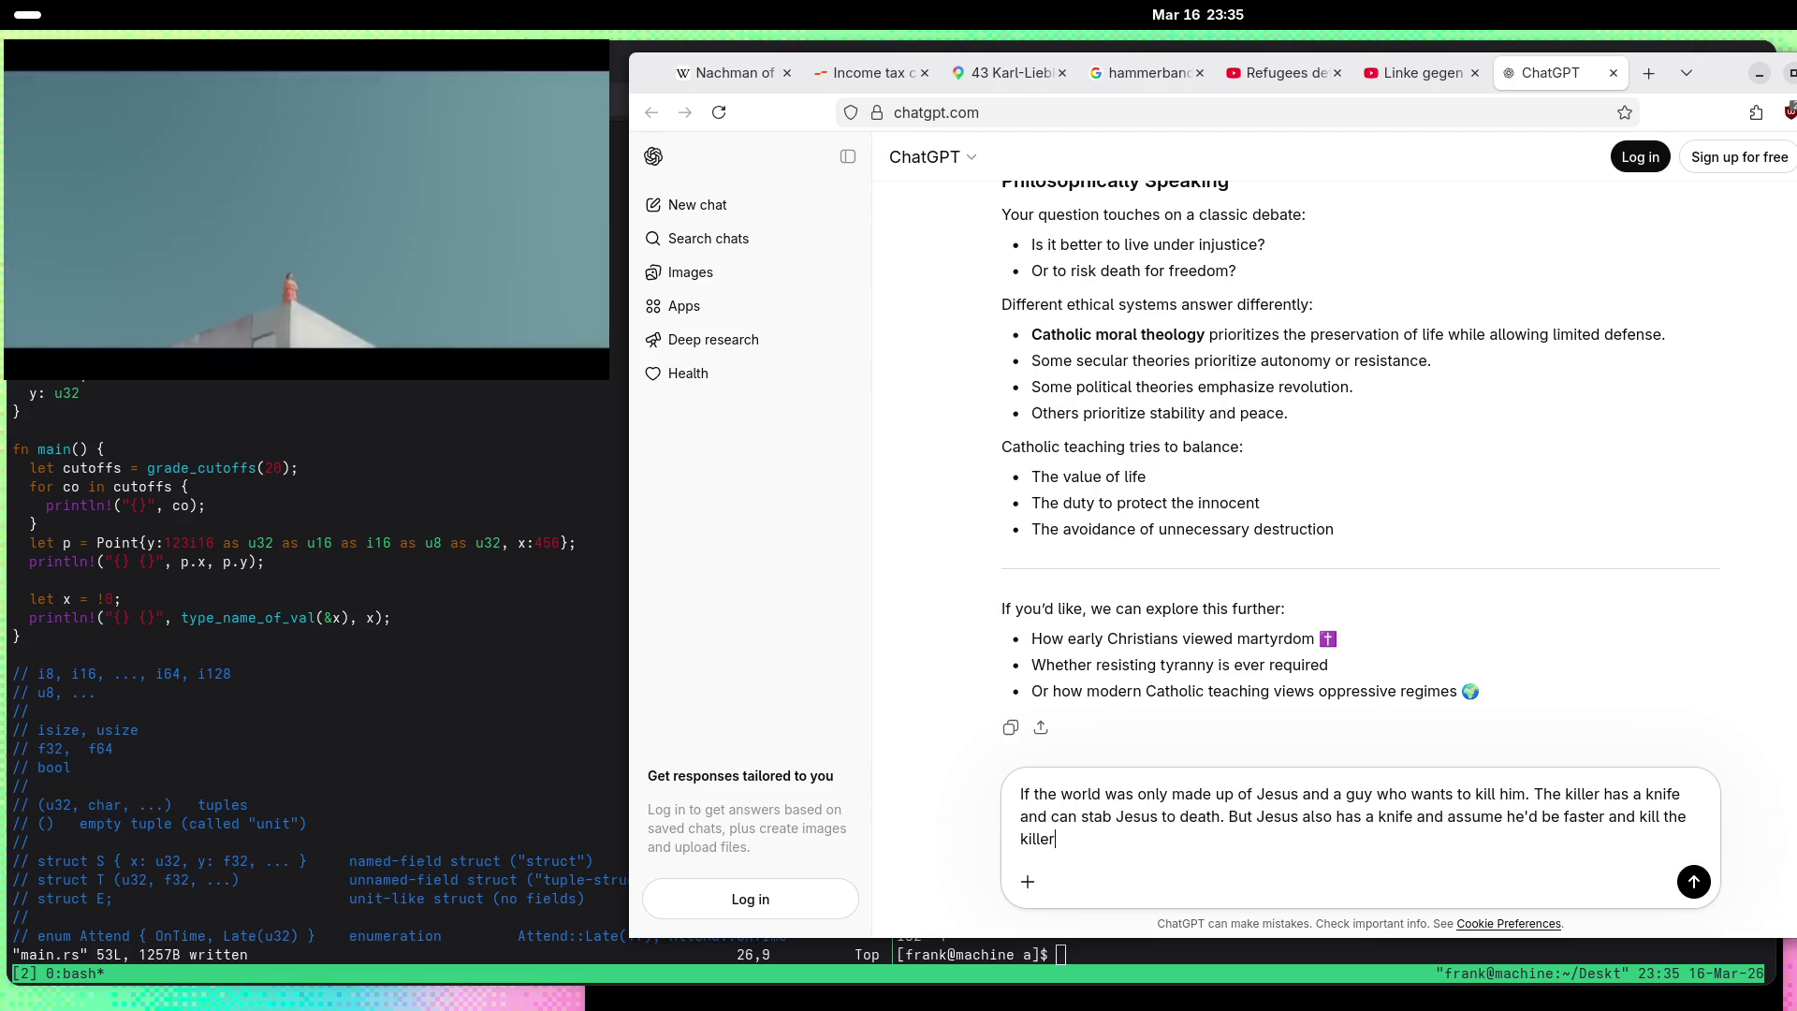
pyautogui.write(' if he wanted.  ')
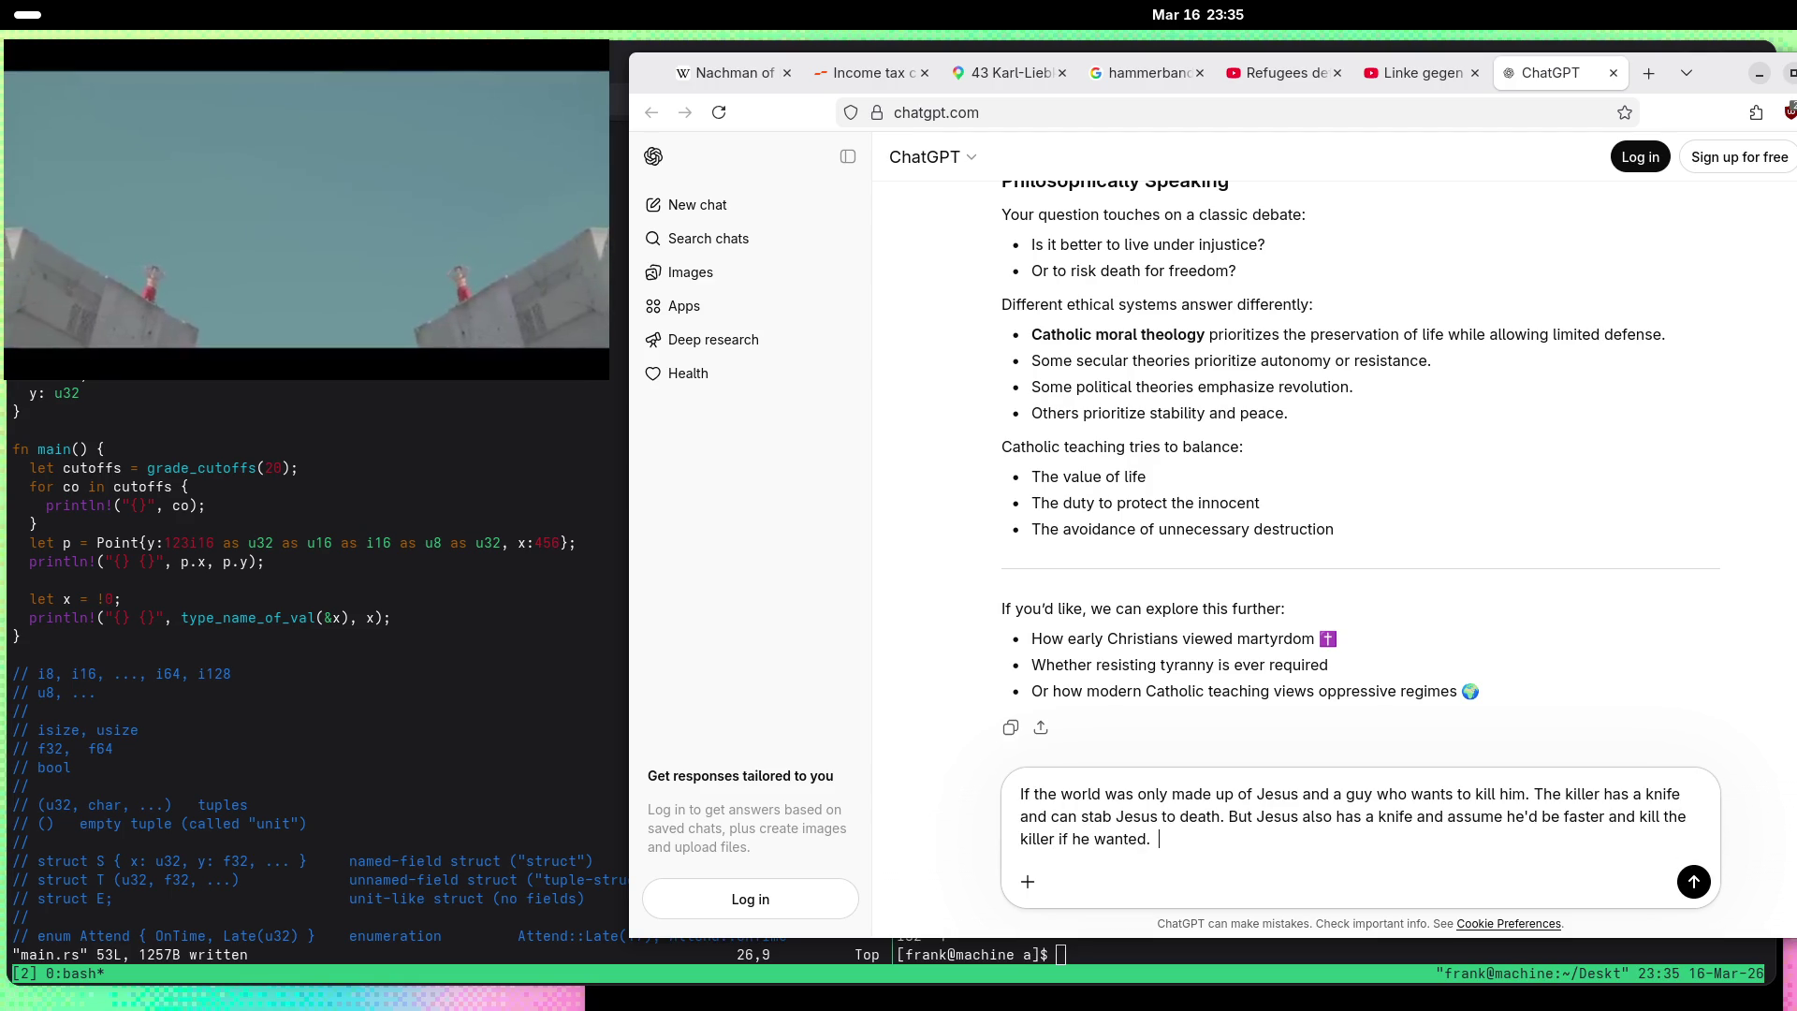
pyautogui.write('Would he do it?')
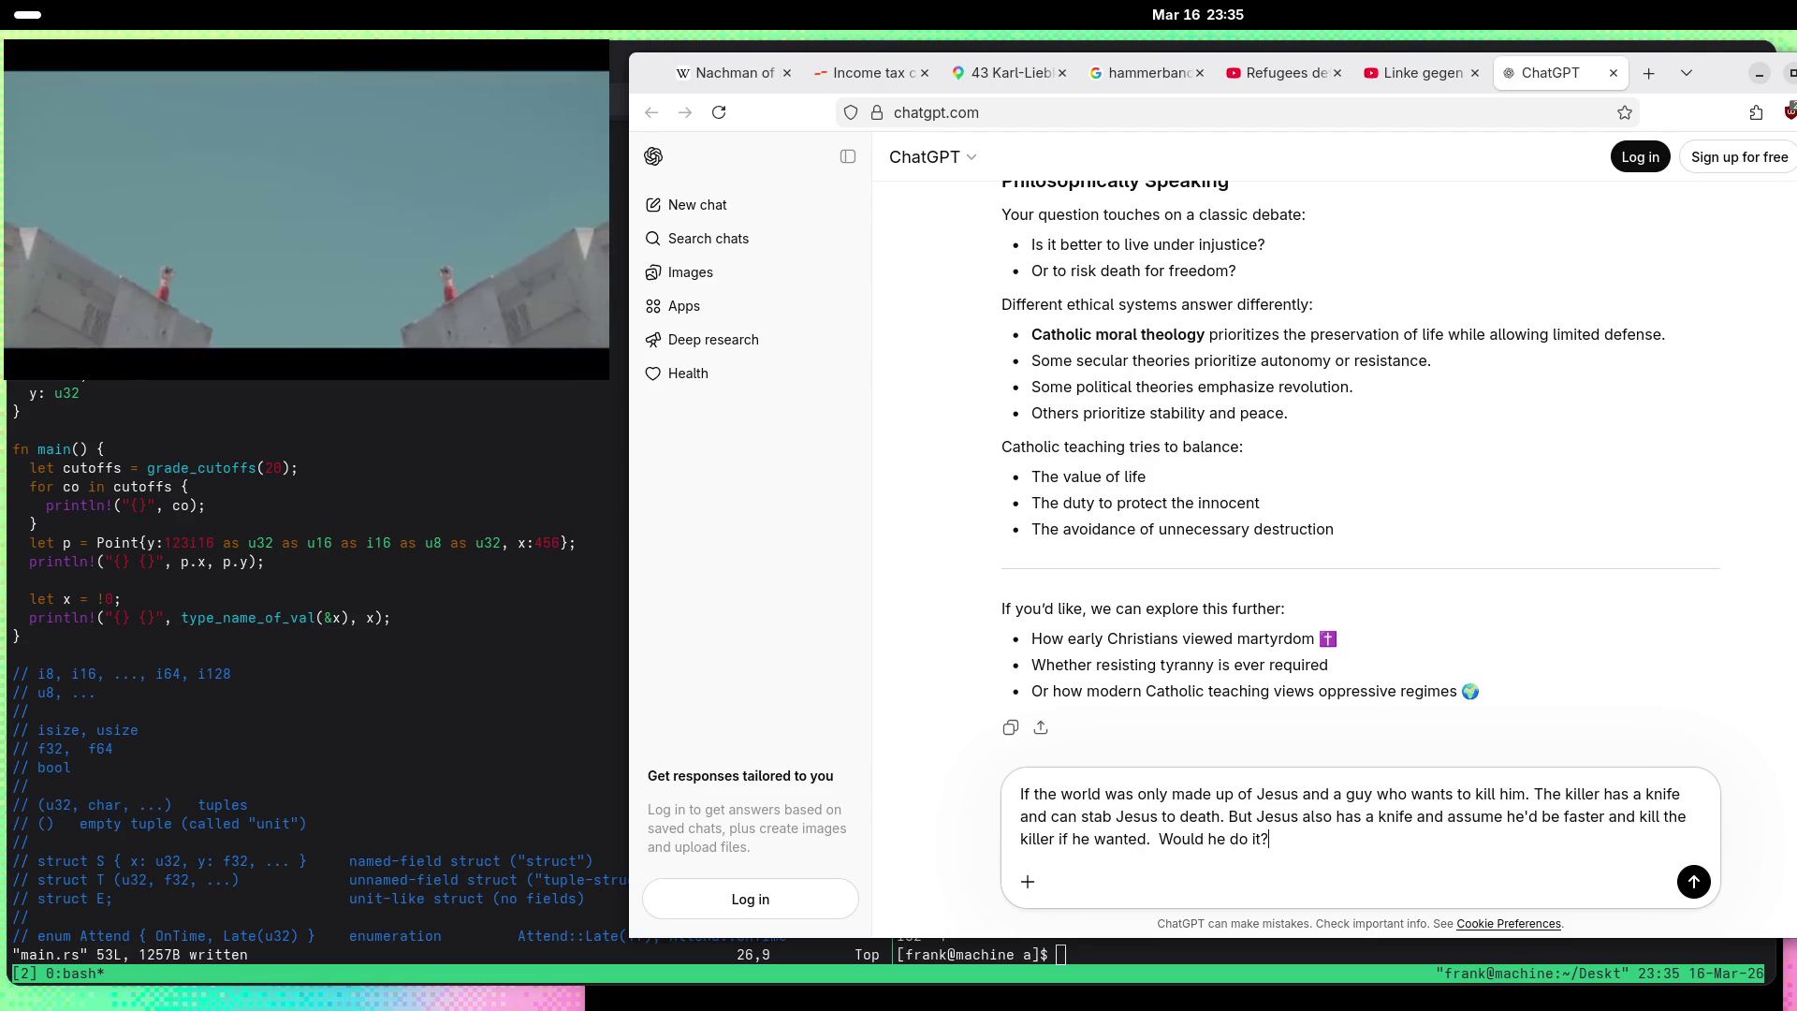
pyautogui.press('Return')
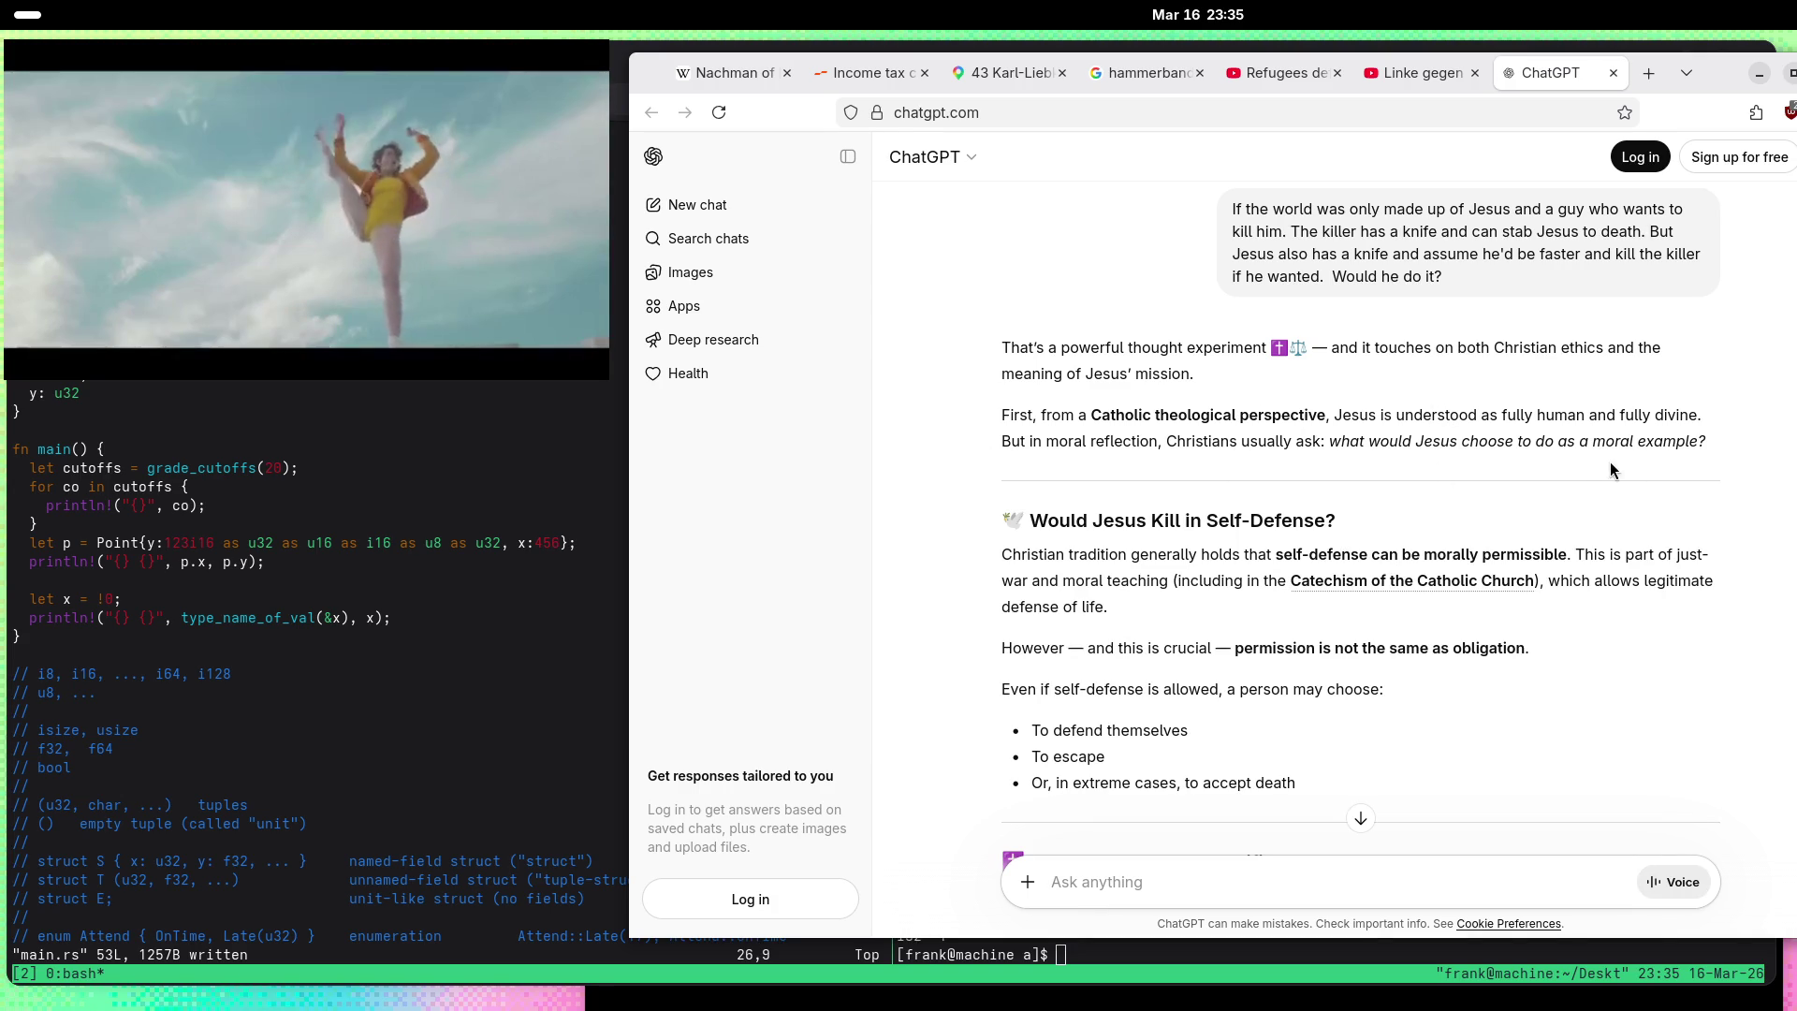
# Step: Scroll the self-defense reply and select the whole bullet about Peter drawing a sword
pyautogui.scroll(-2, 1386, 504)
pyautogui.scroll(-2, 1386, 505)
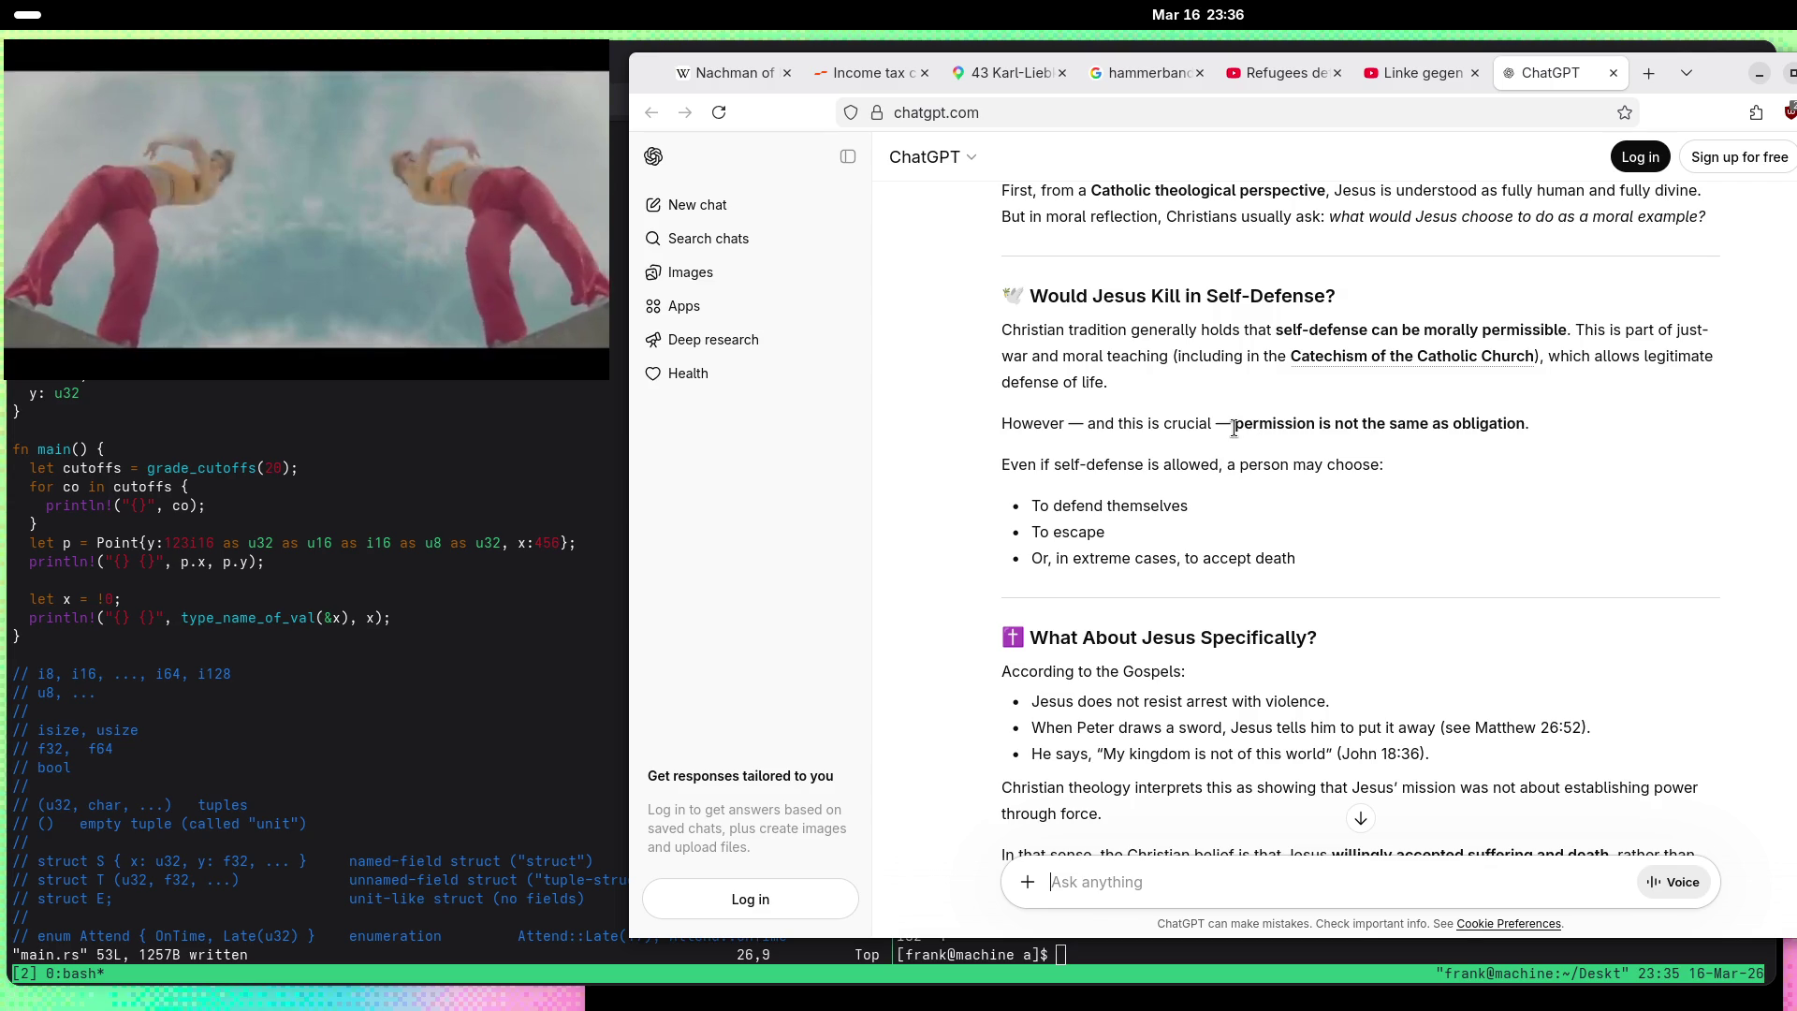
pyautogui.moveTo(1235, 424); pyautogui.dragTo(1526, 429)
pyautogui.scroll(-2, 1363, 412)
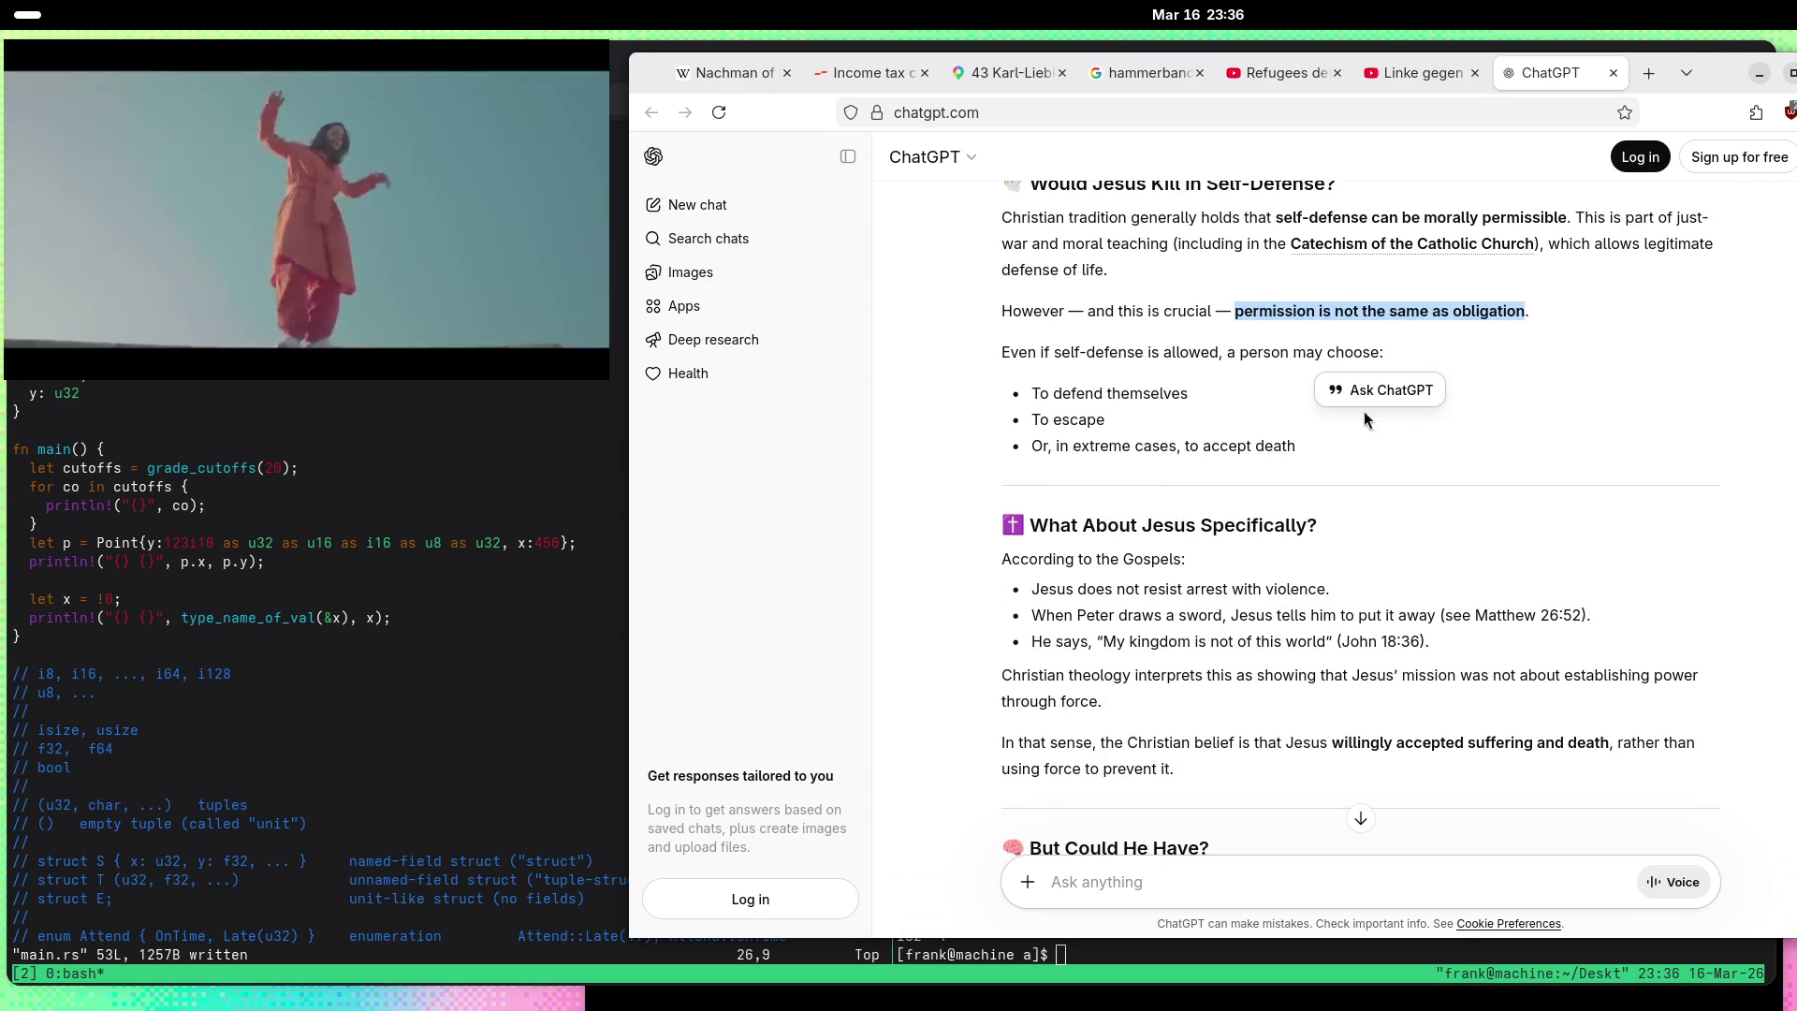
pyautogui.click(1090, 371)
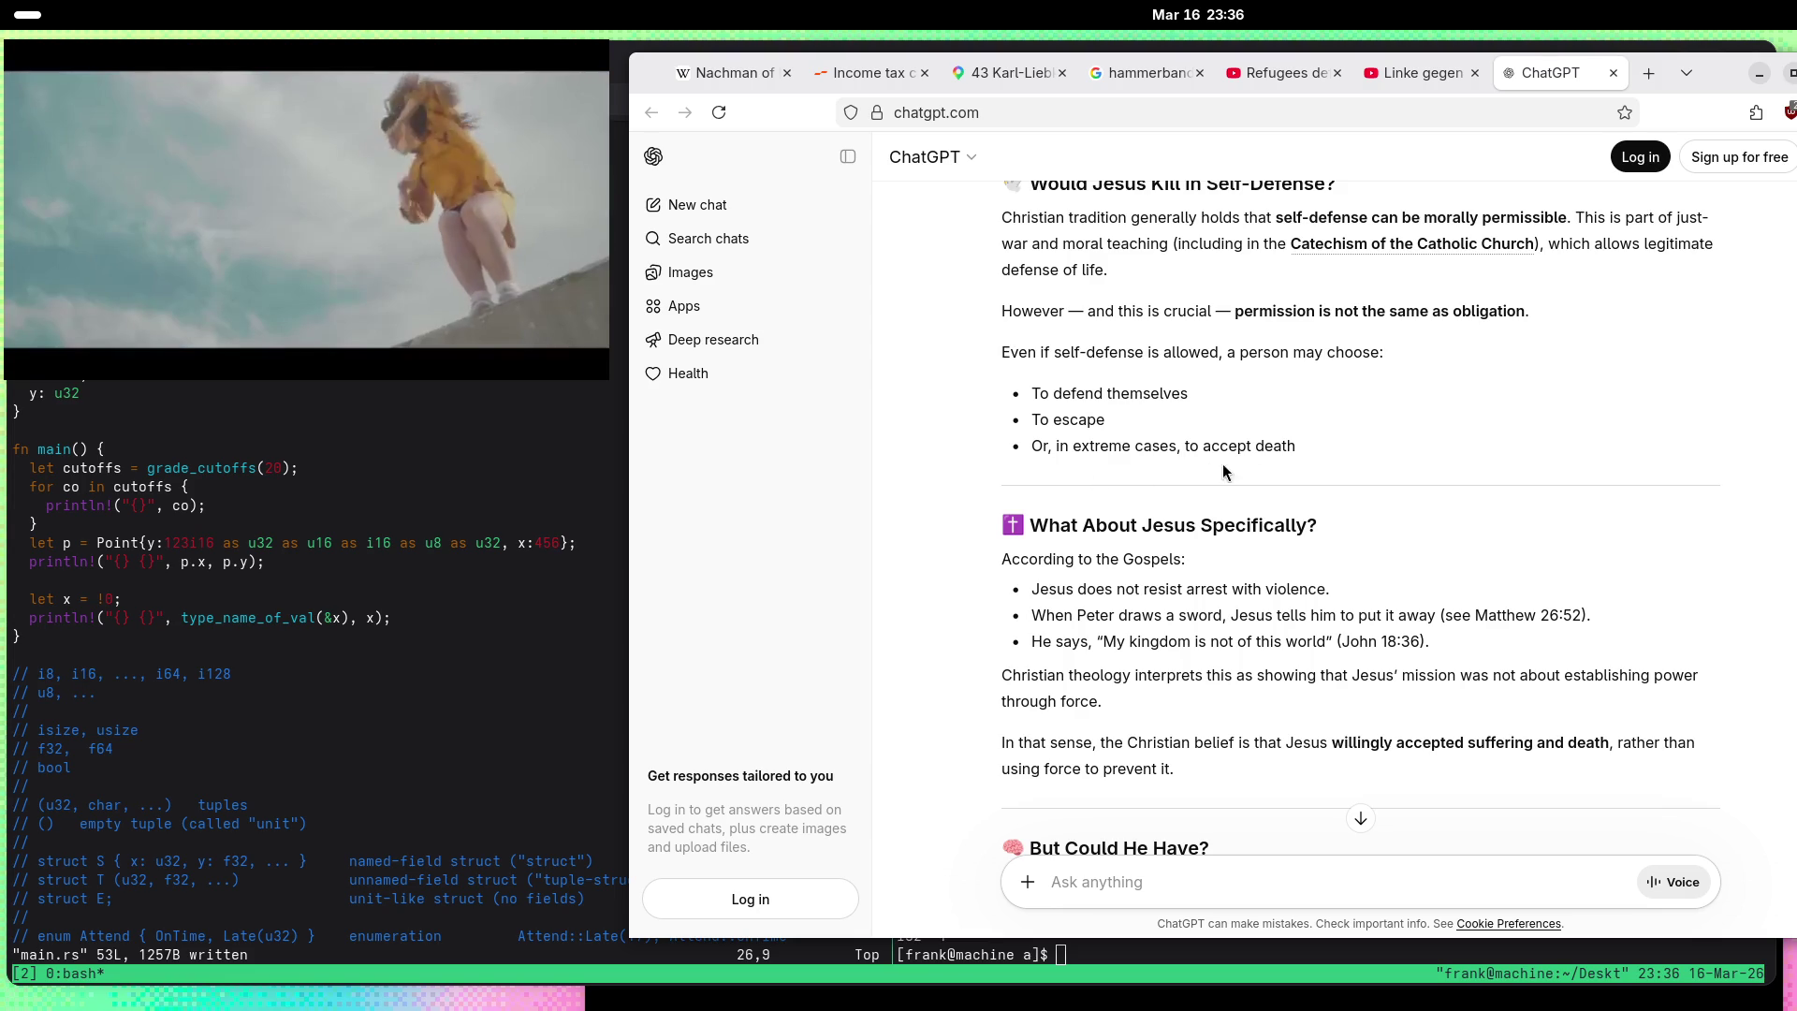
pyautogui.scroll(-3, 921, 484)
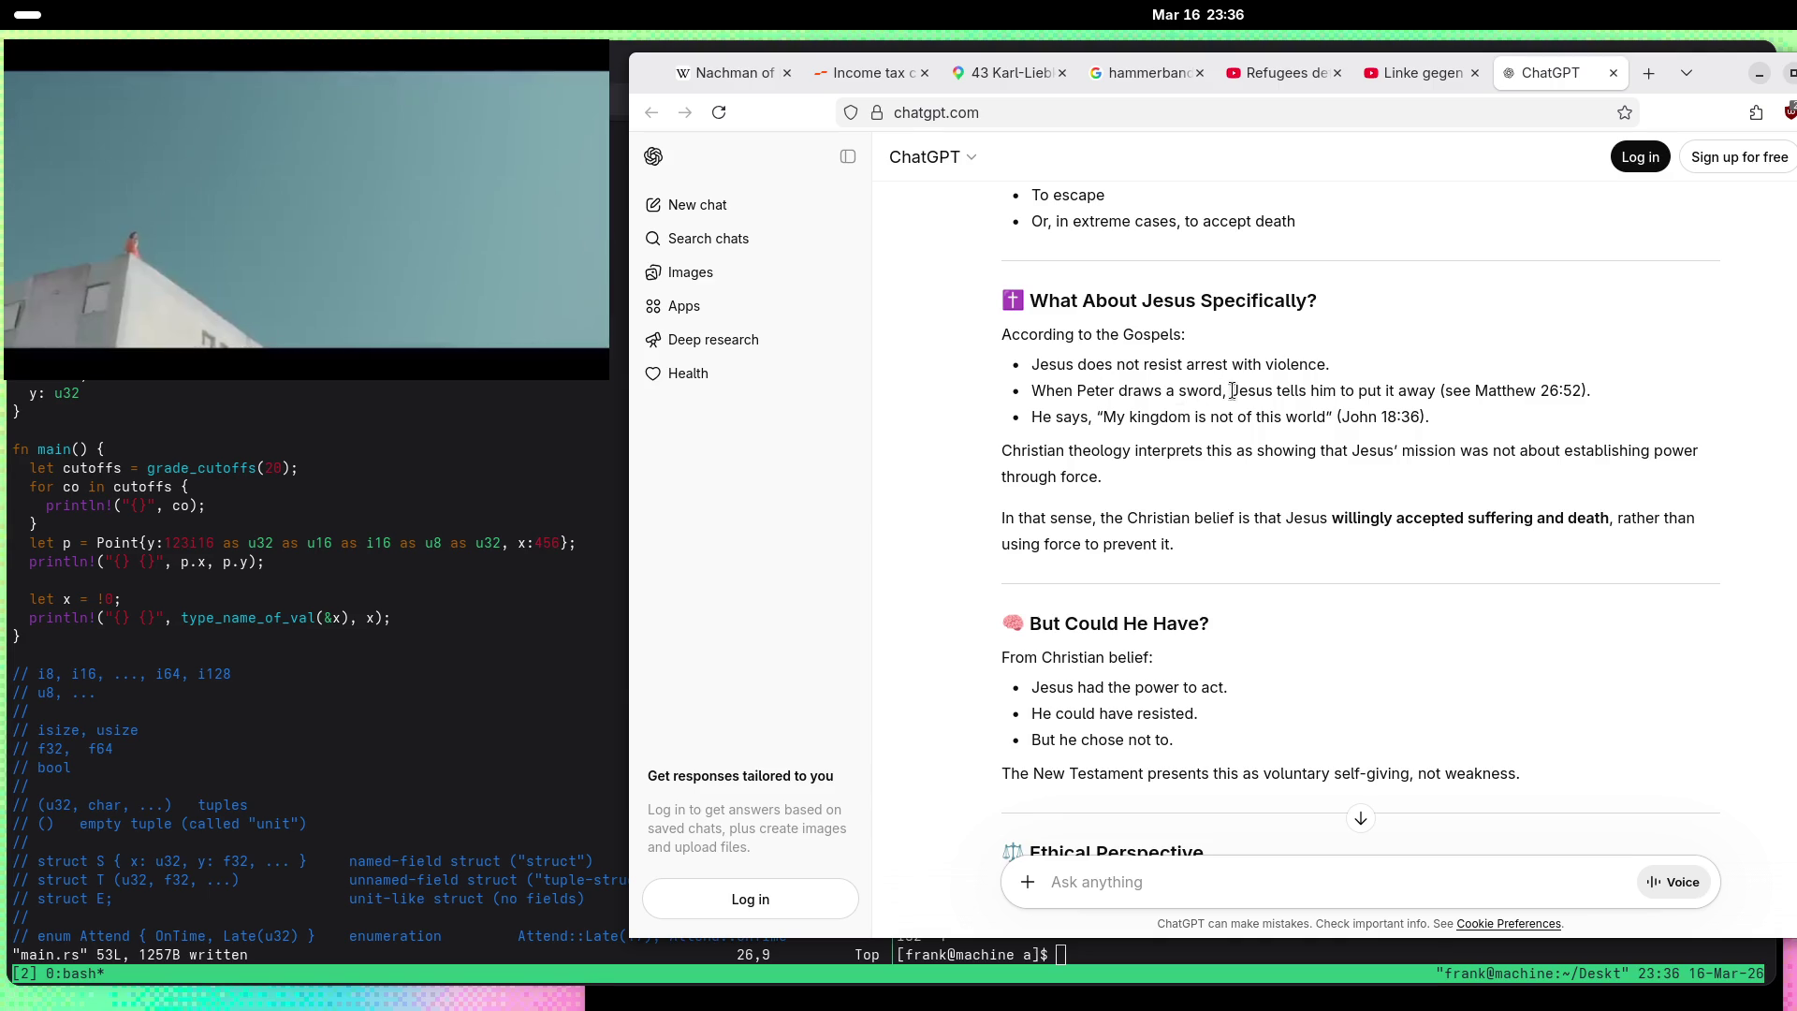
pyautogui.moveTo(1435, 392)
pyautogui.mouseDown()
pyautogui.moveTo(1030, 389)
pyautogui.moveTo(1044, 382)
pyautogui.mouseUp()
pyautogui.tripleClick(1329, 390)
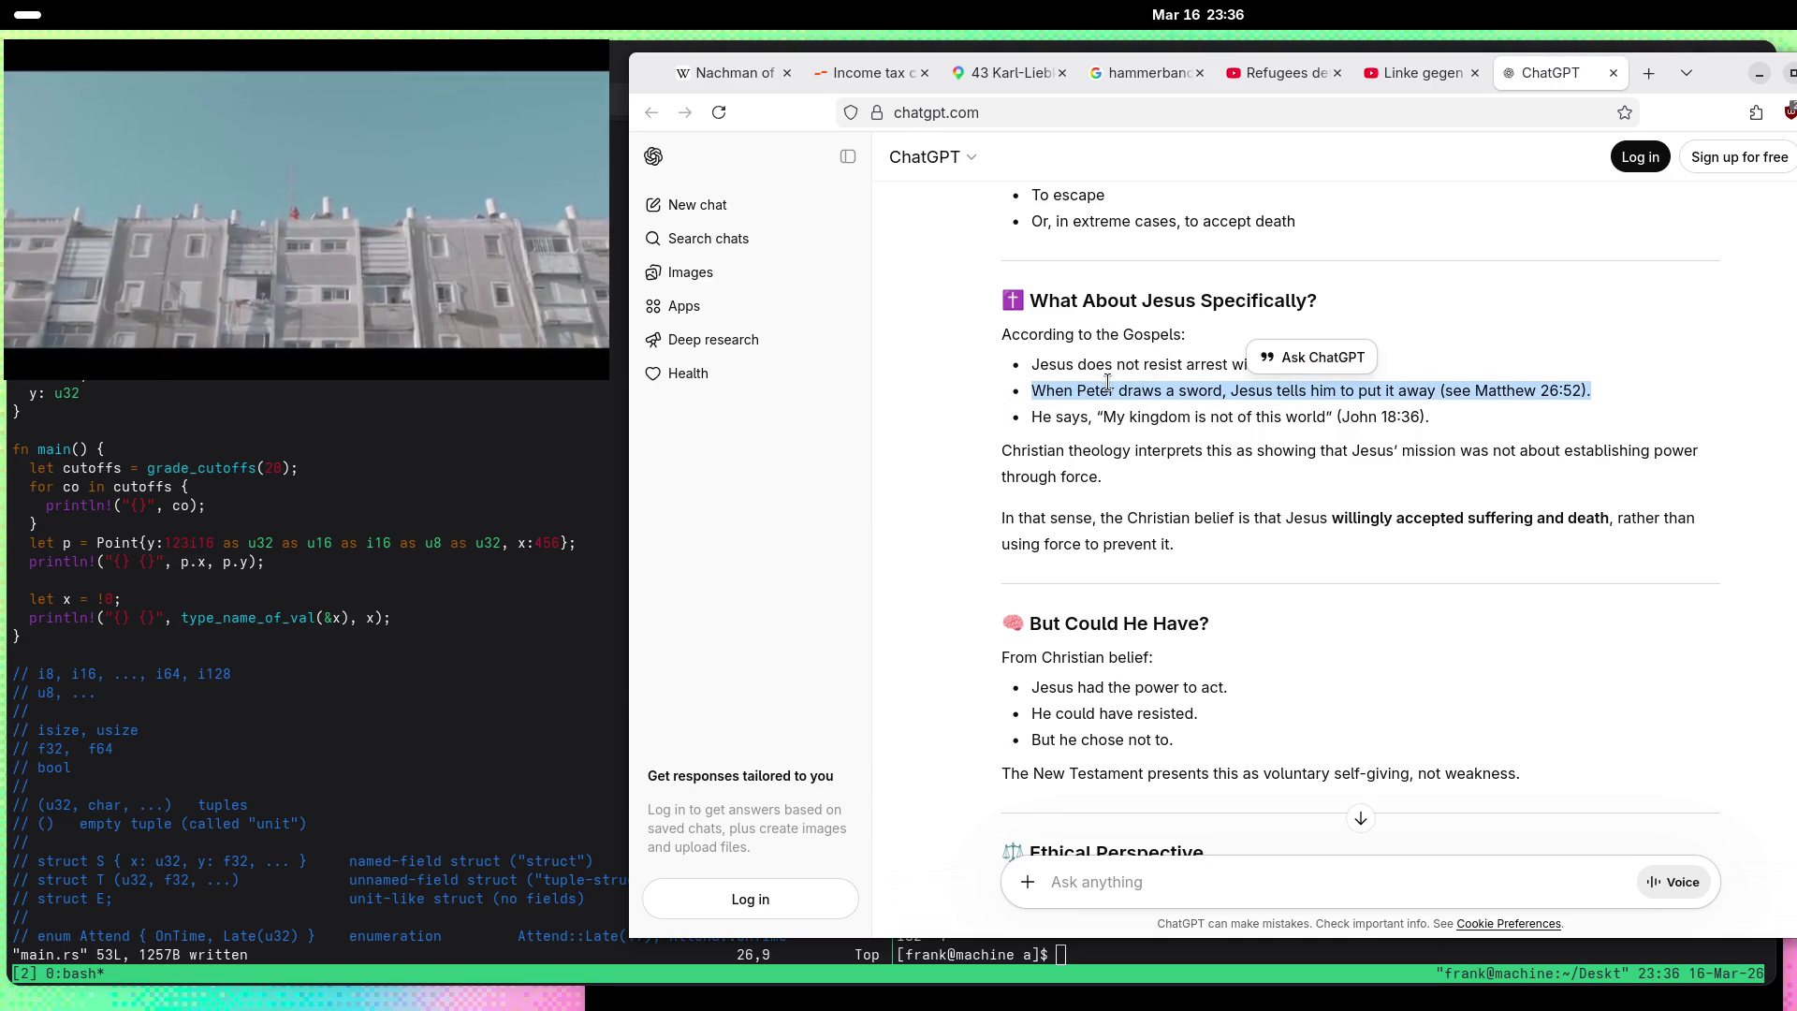
# Step: Quote the Peter bullet and draft asking whether to tell a knife attacker to put it away, correcting 'tp'
pyautogui.click(1348, 358)
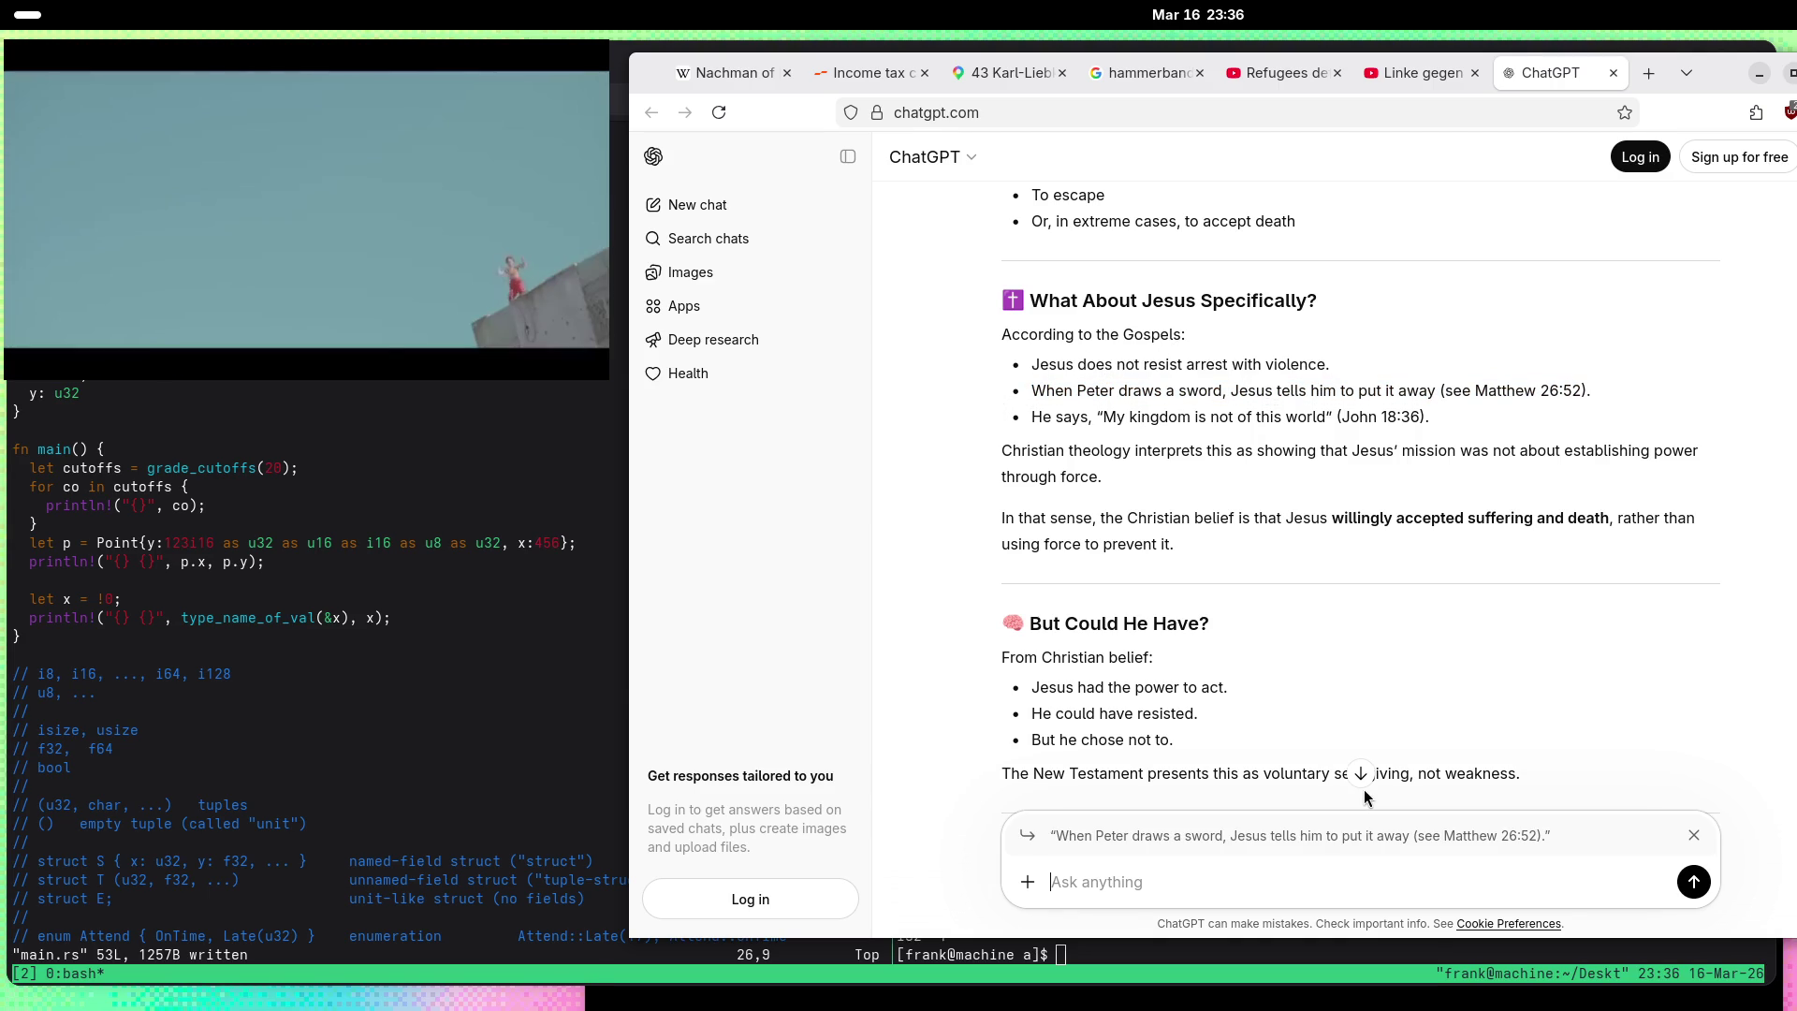
pyautogui.write('So, if I am')
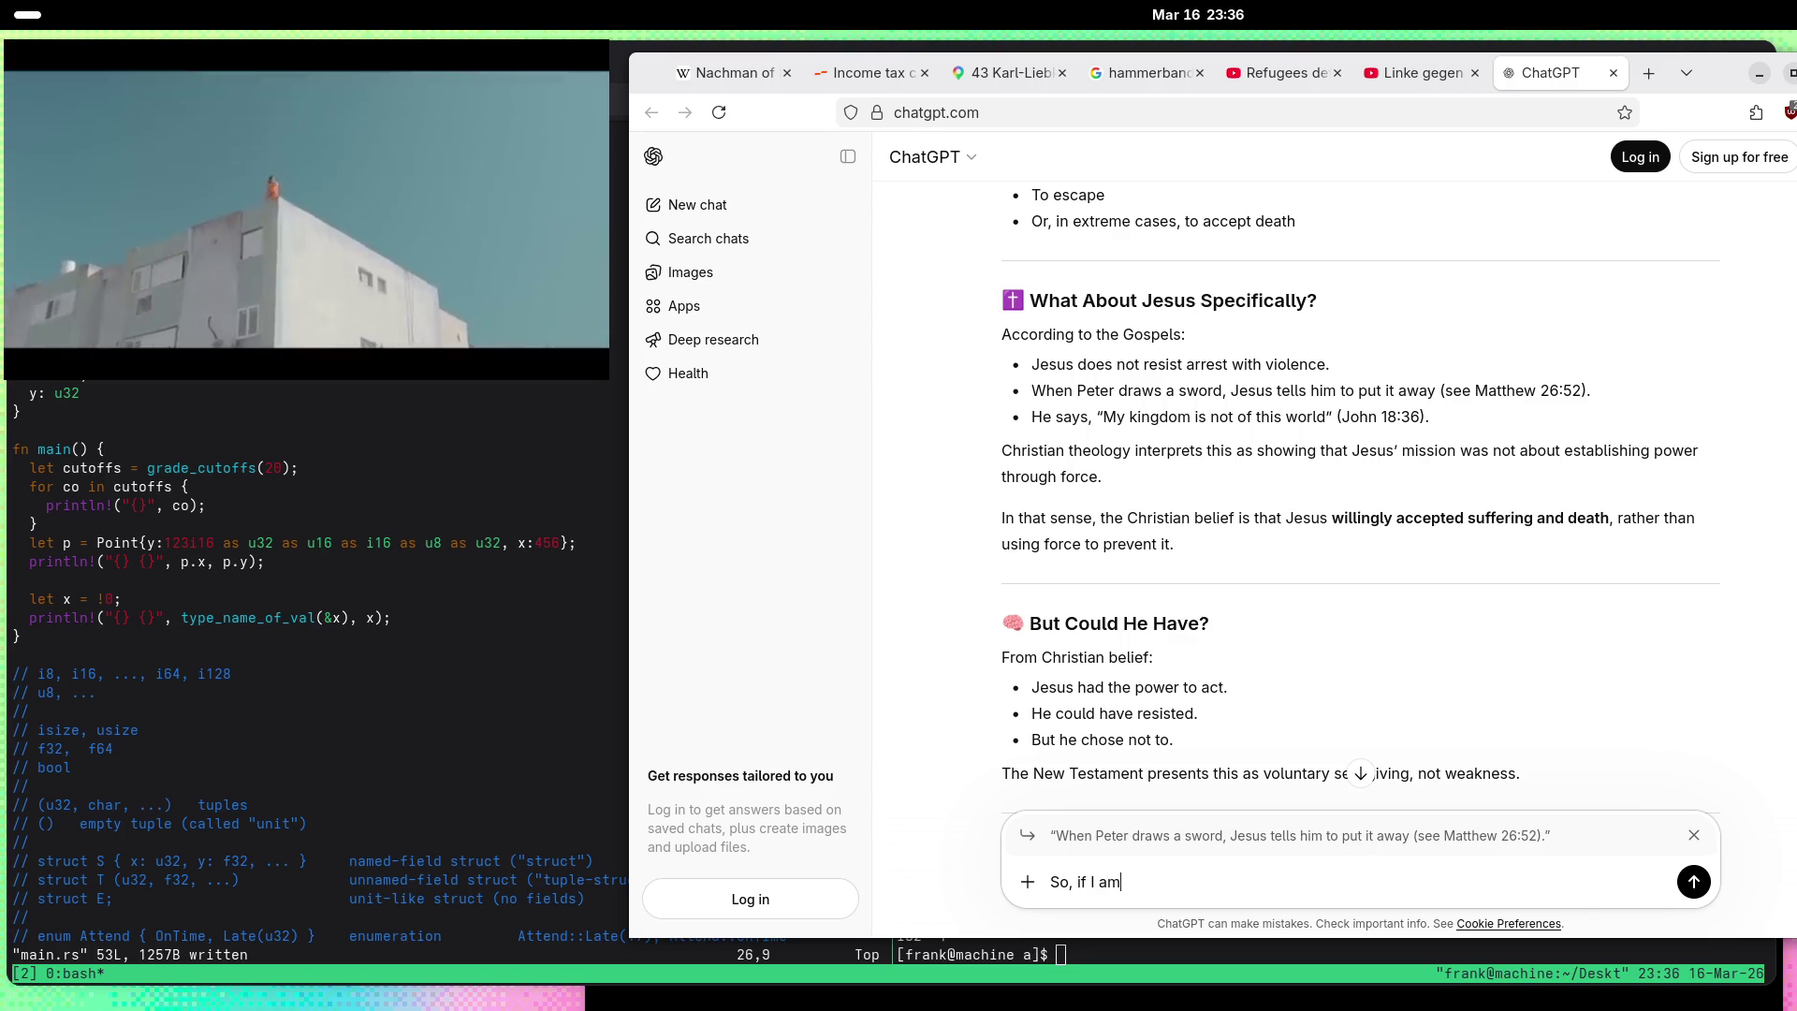
pyautogui.write(' at the trainstation and Ah')
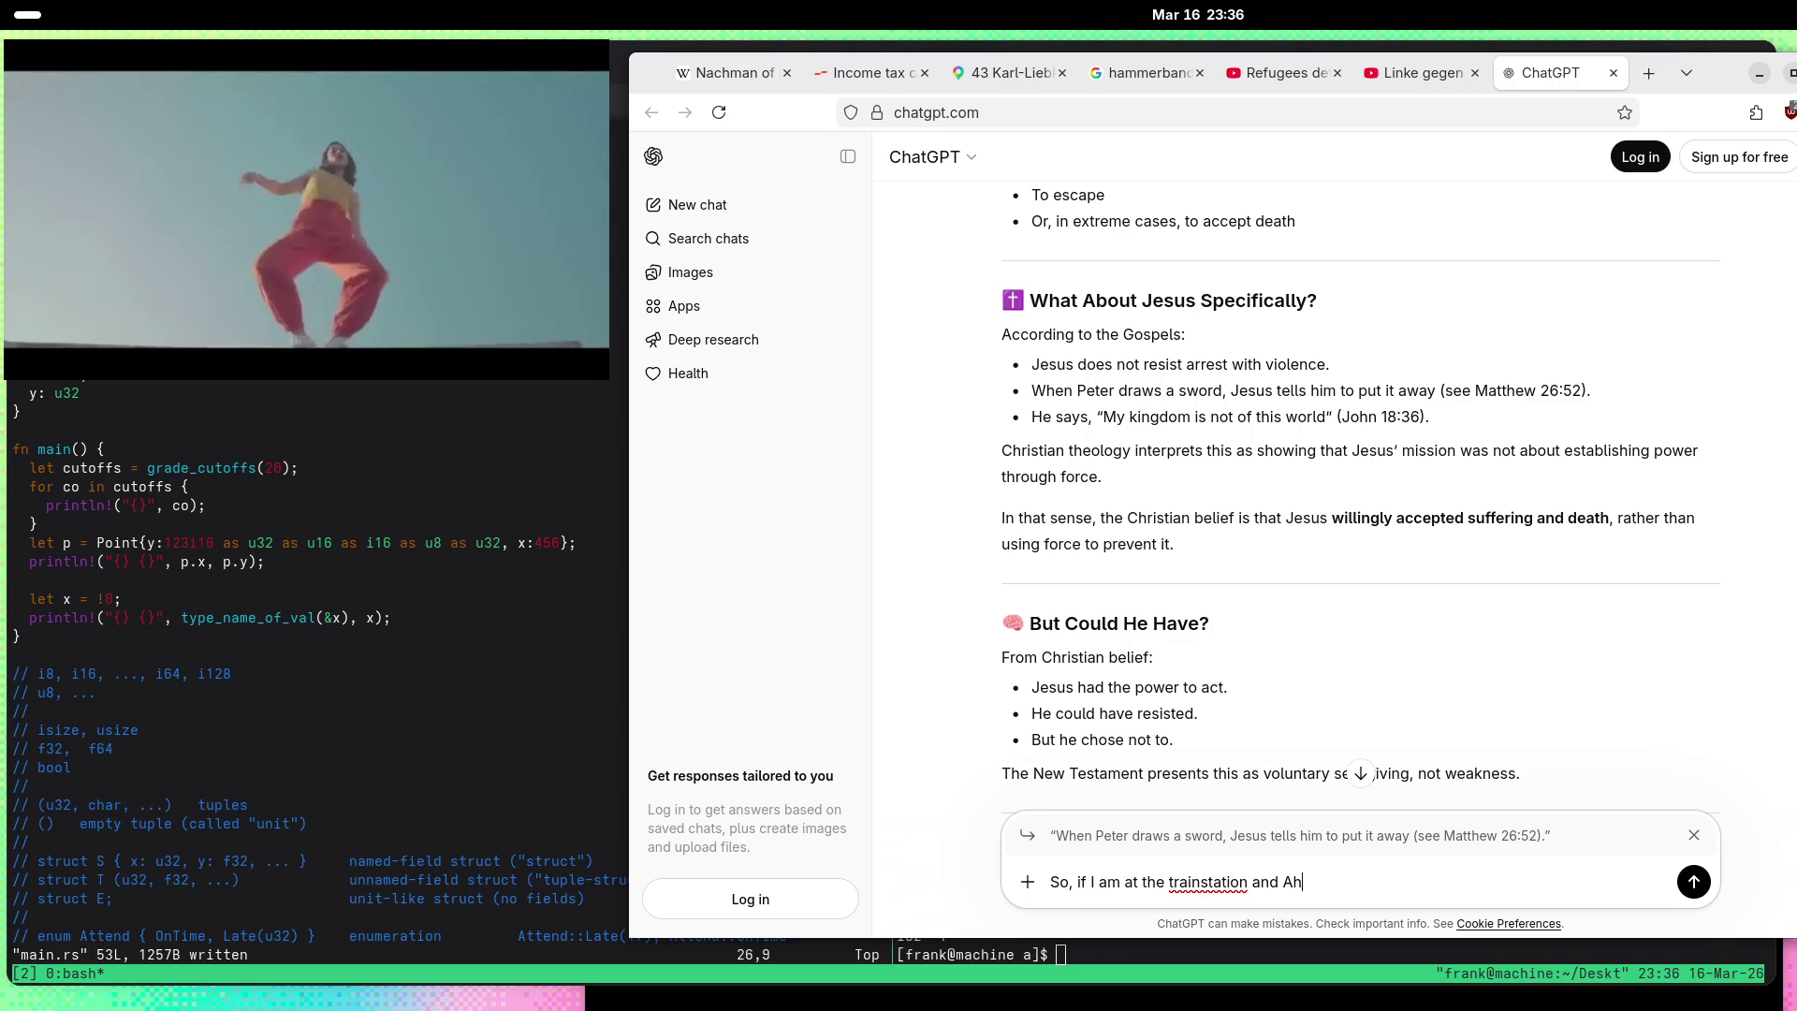
pyautogui.write('med draws a kni')
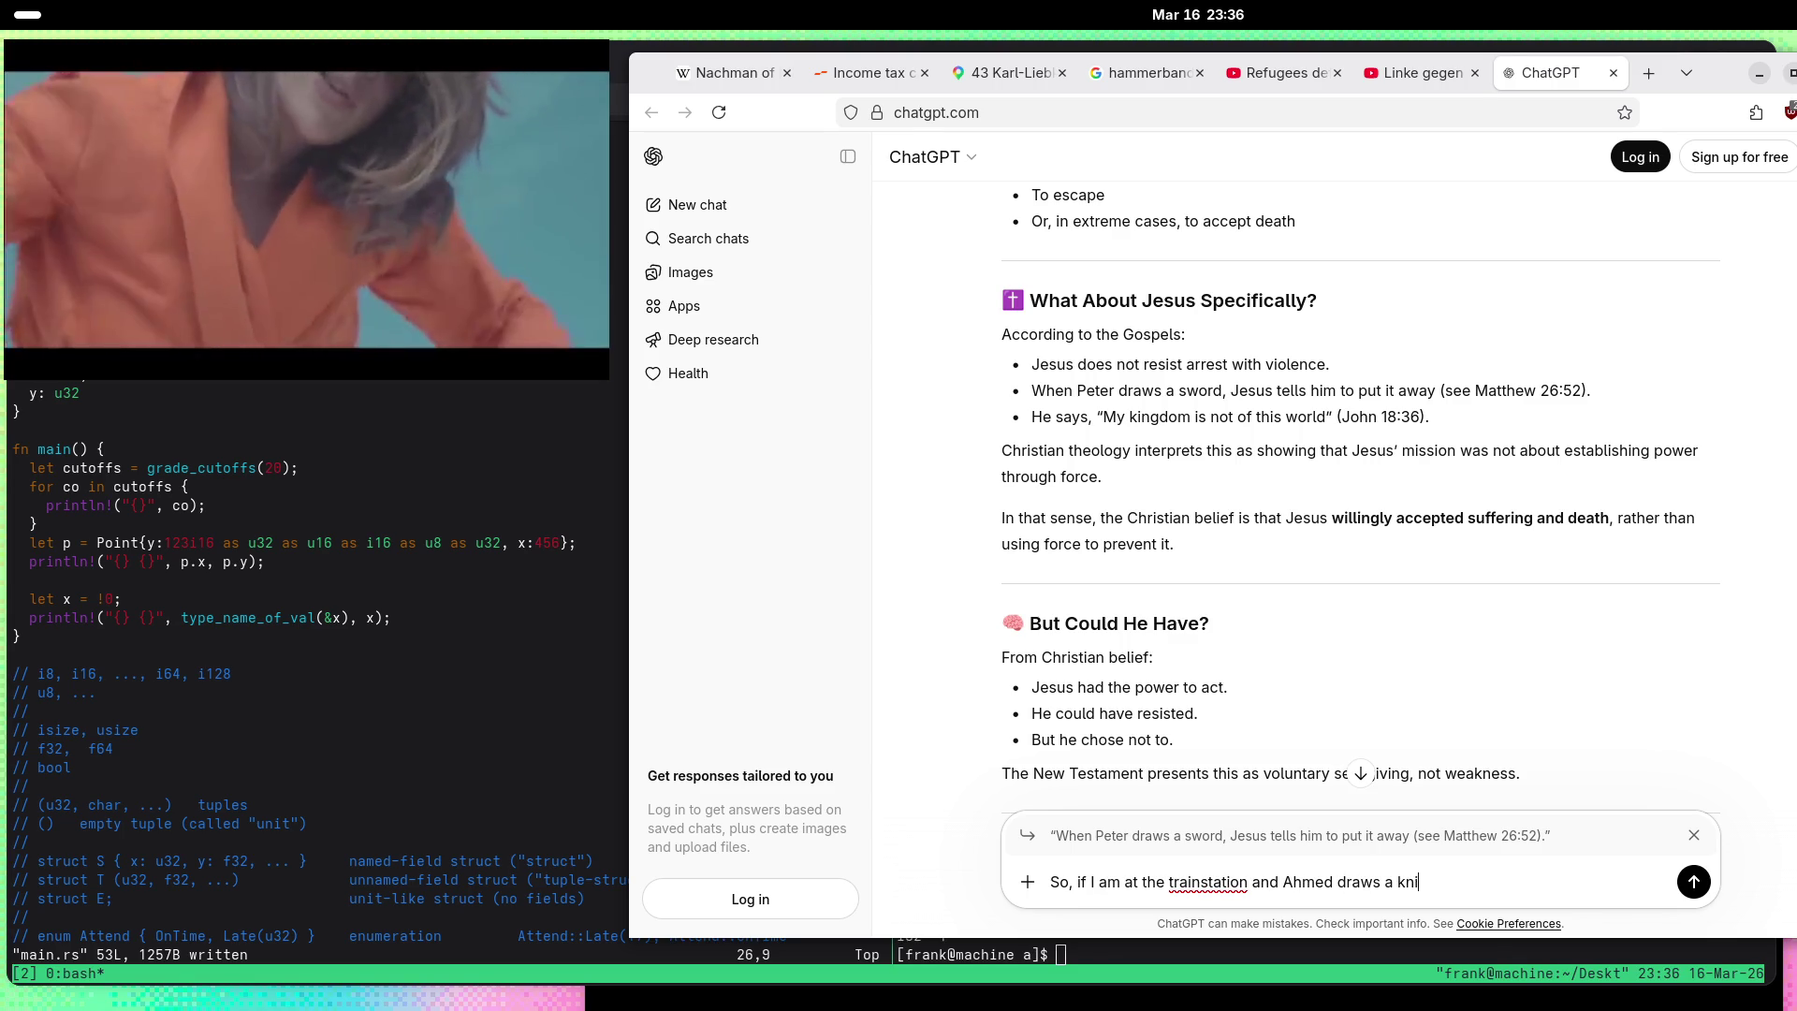
pyautogui.write('fe, I sho')
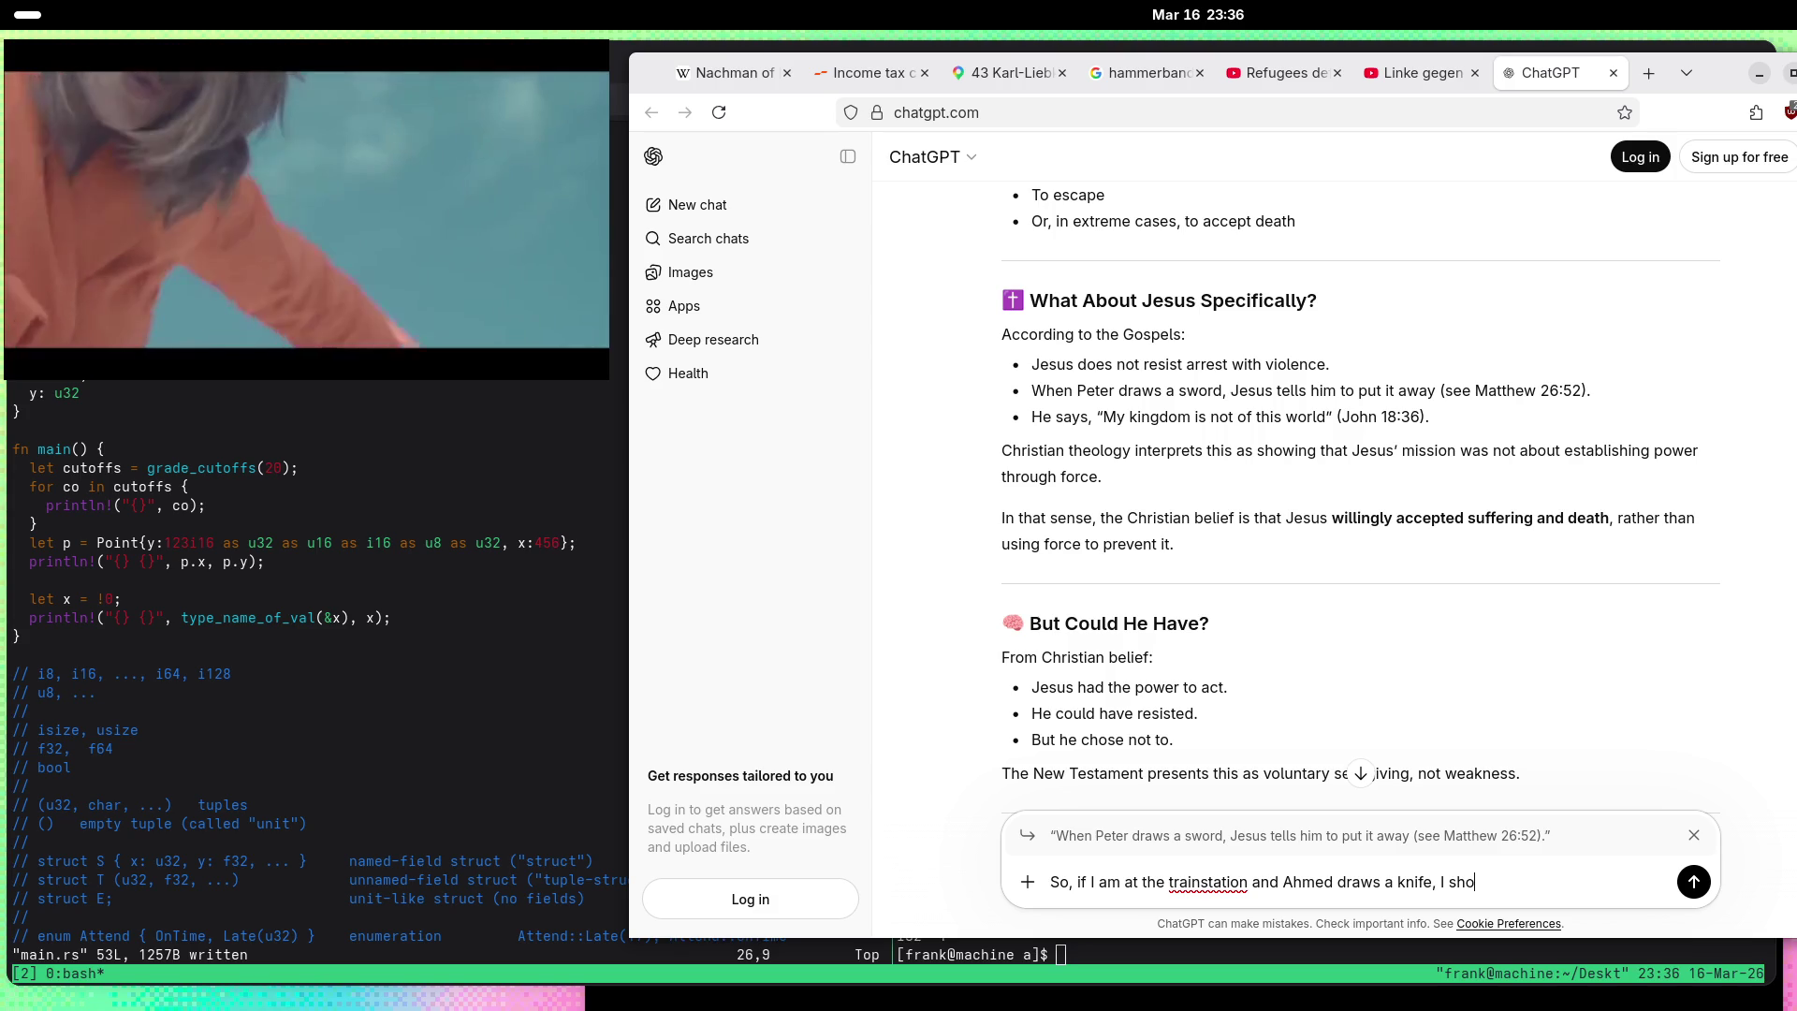
pyautogui.write('uld just tell hi')
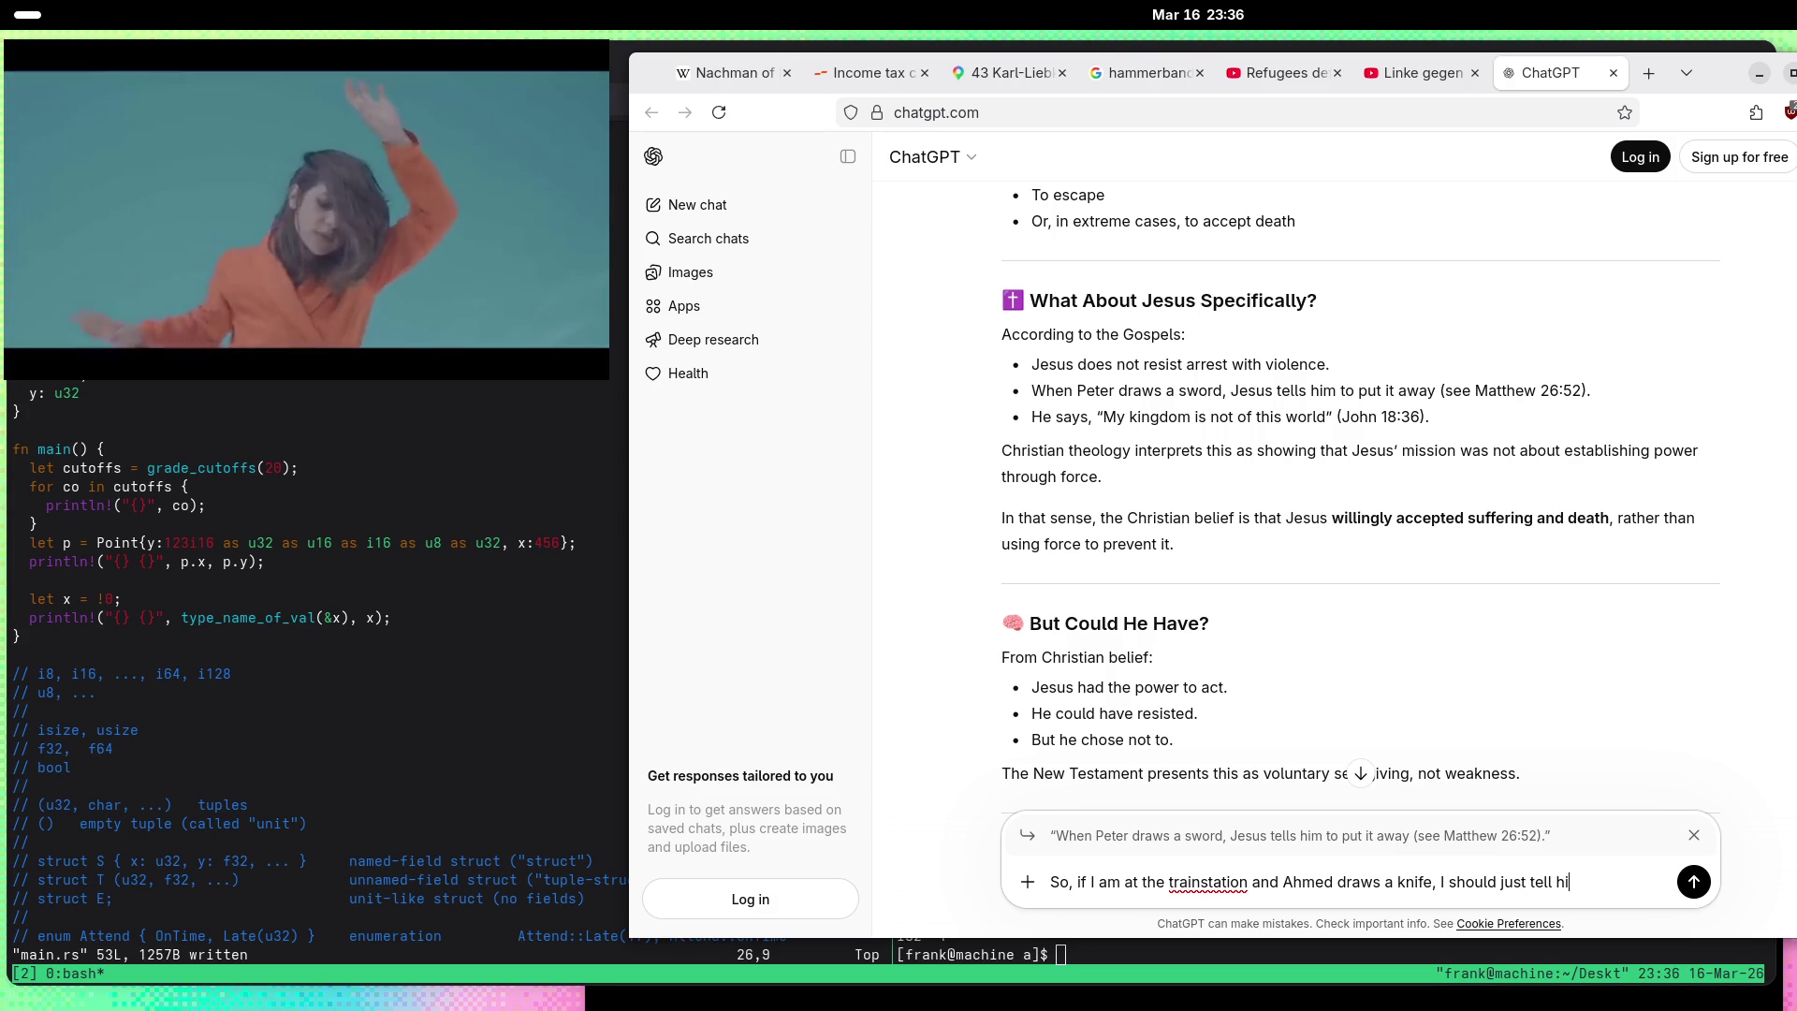
pyautogui.write('m tp p')
pyautogui.write('away, right.')
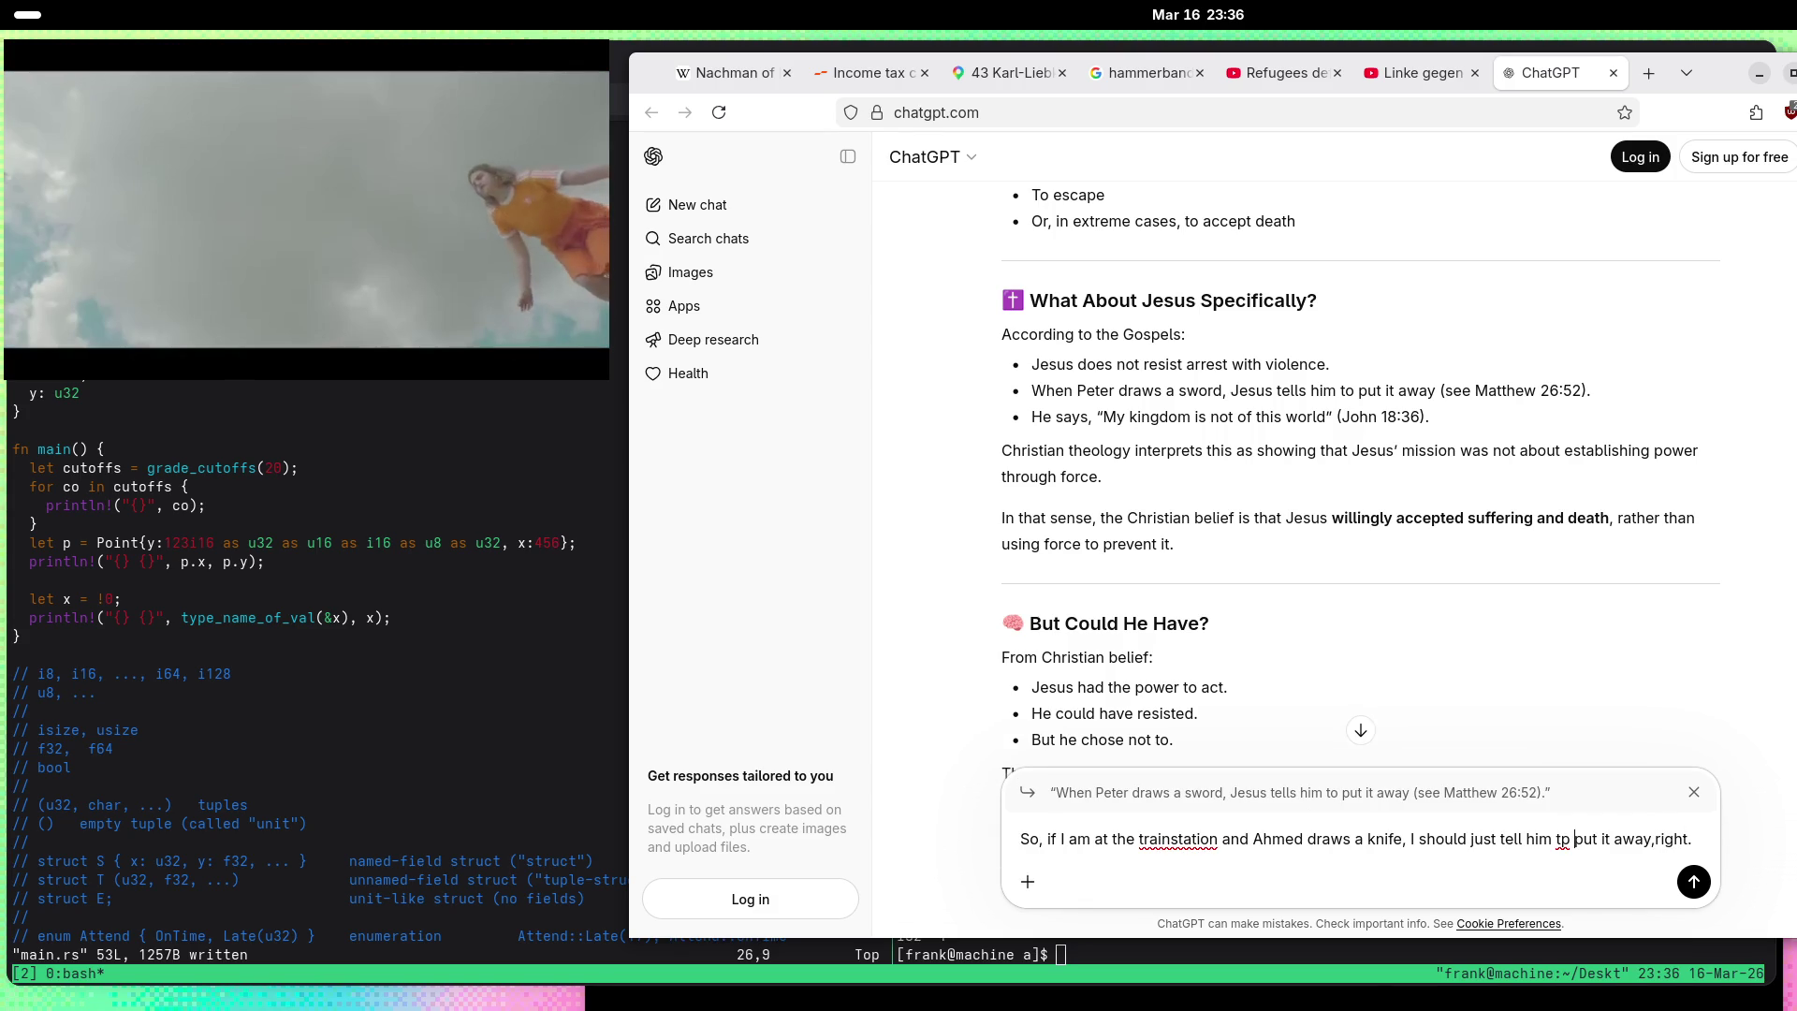
pyautogui.click(1571, 838)
pyautogui.press('BackSpace')
pyautogui.write('o')
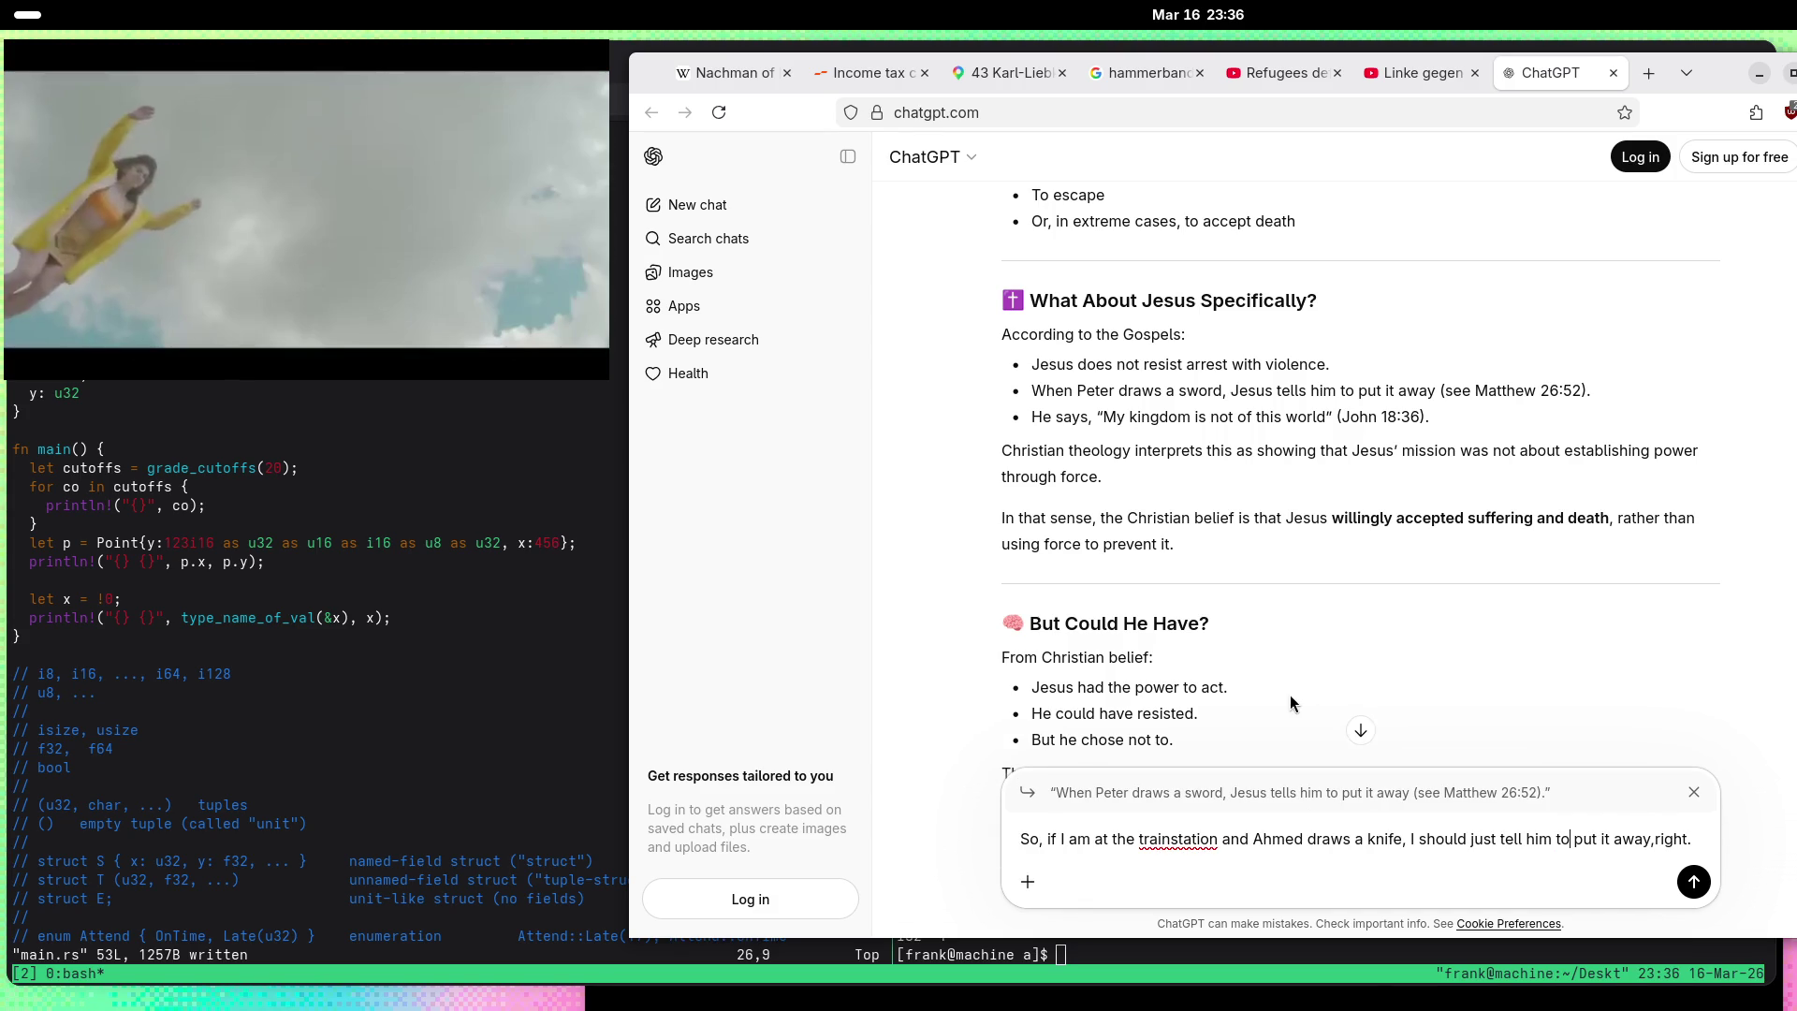
pyautogui.scroll(-2, 957, 361)
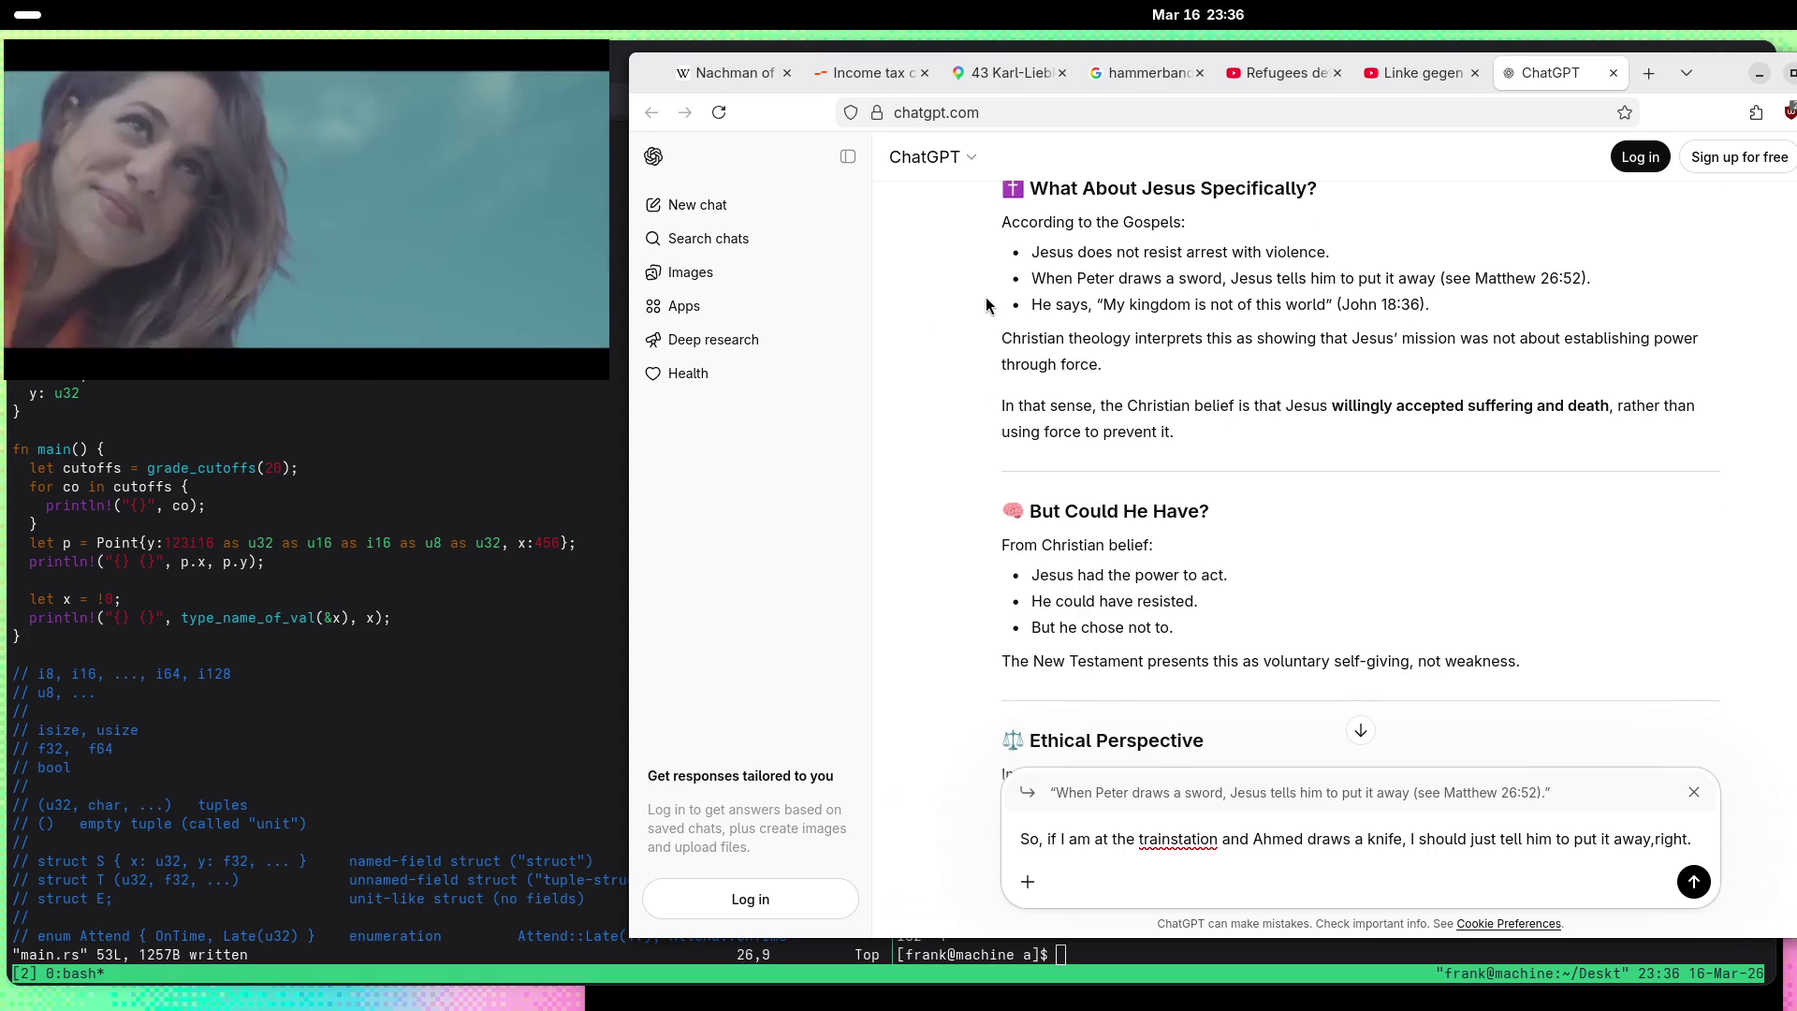
pyautogui.scroll(-2, 998, 324)
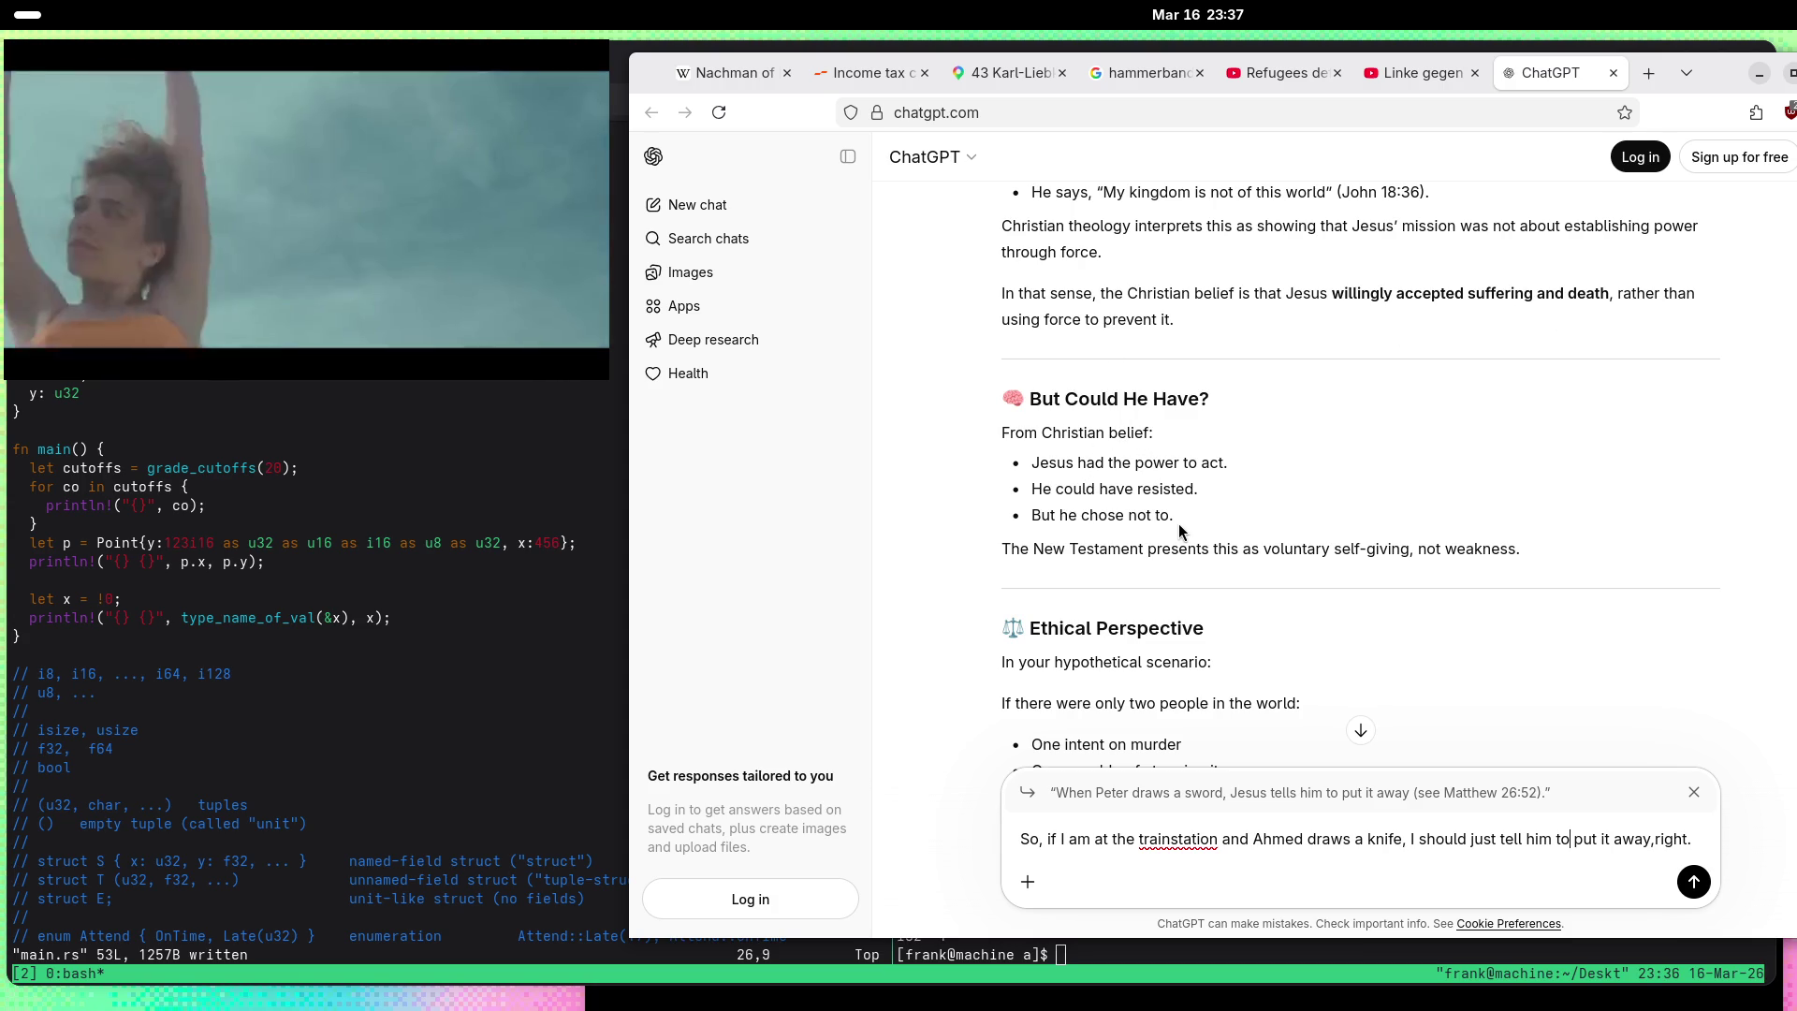
pyautogui.moveTo(1178, 522); pyautogui.dragTo(1019, 526)
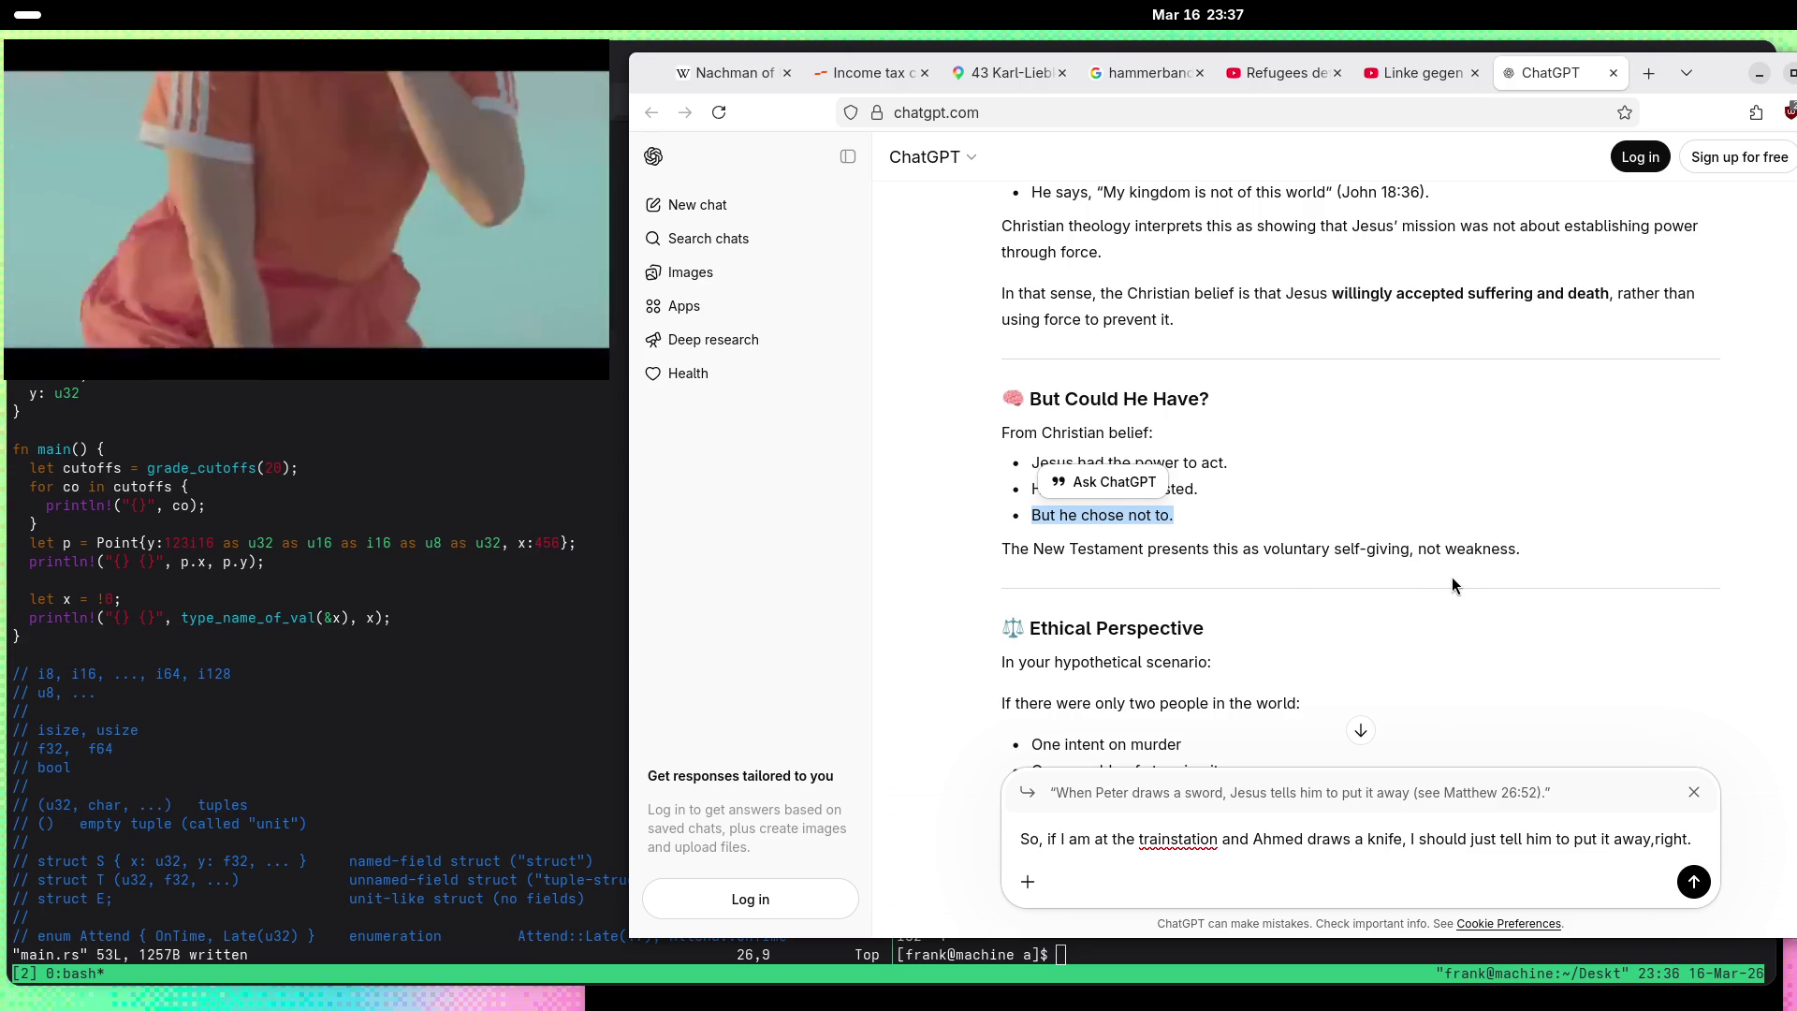
pyautogui.scroll(-3, 1452, 577)
pyautogui.scroll(-1, 951, 363)
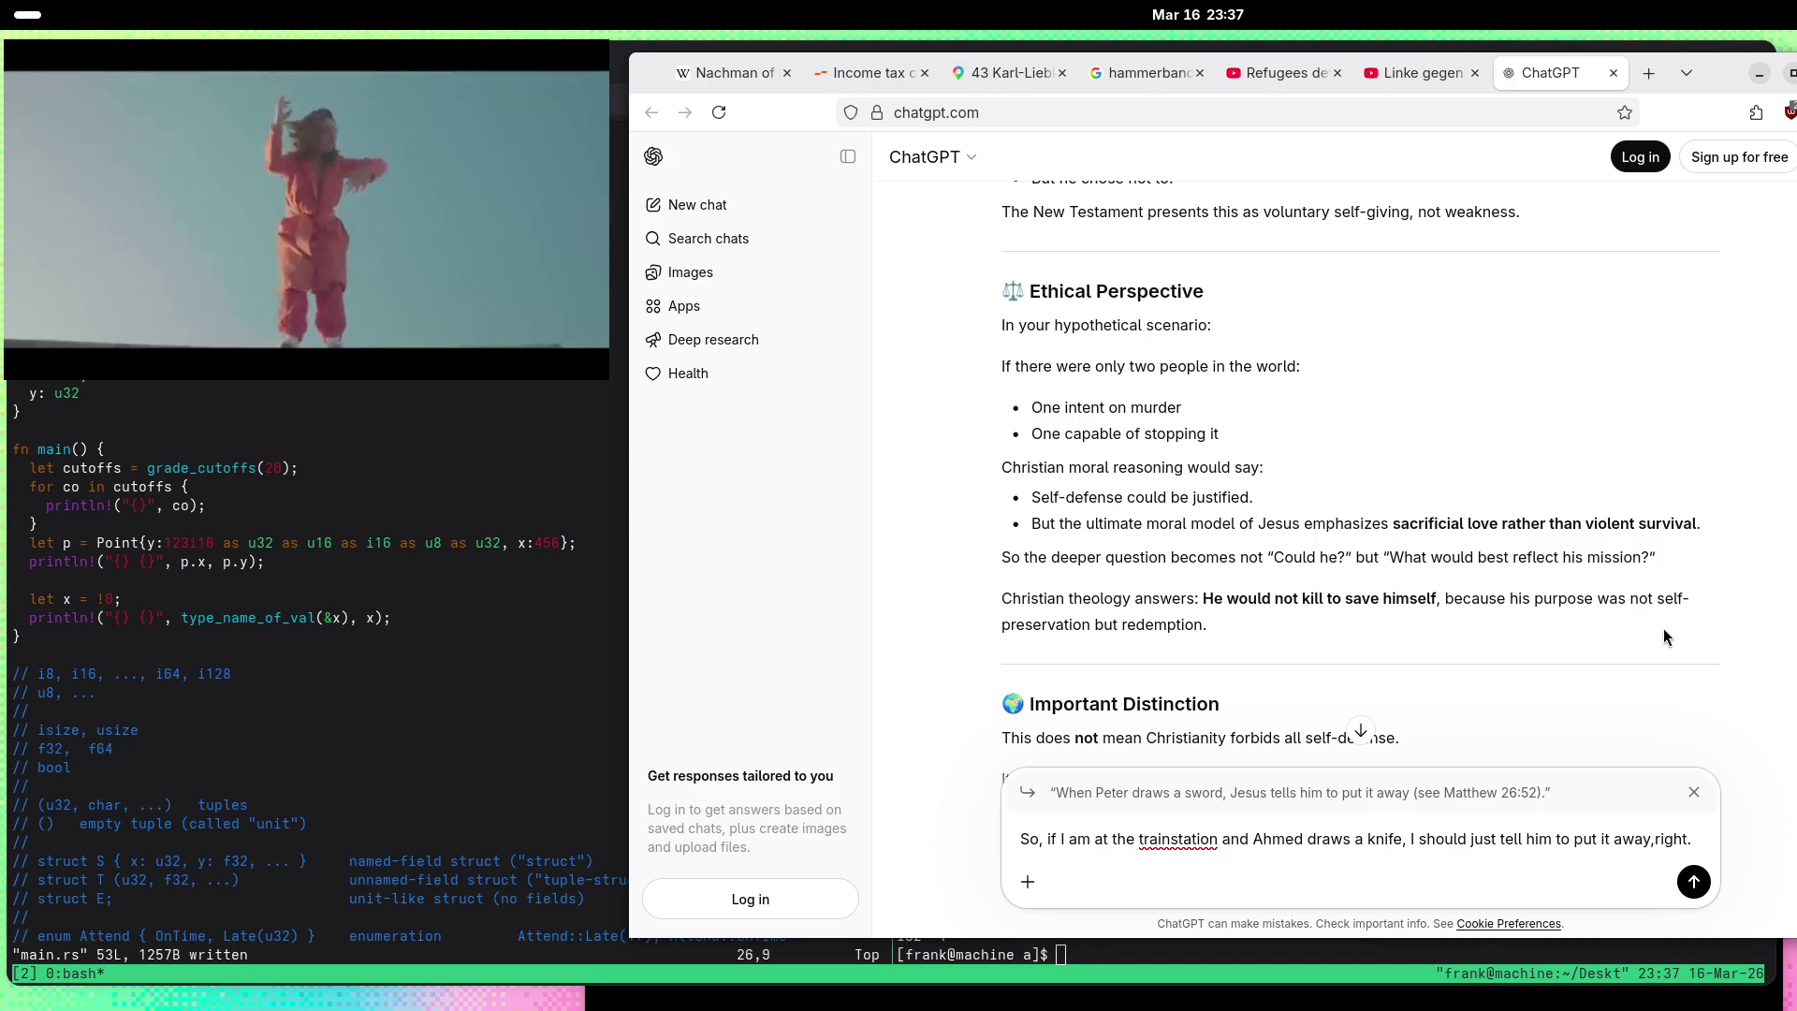
pyautogui.scroll(-1, 1024, 577)
pyautogui.scroll(-2, 1024, 577)
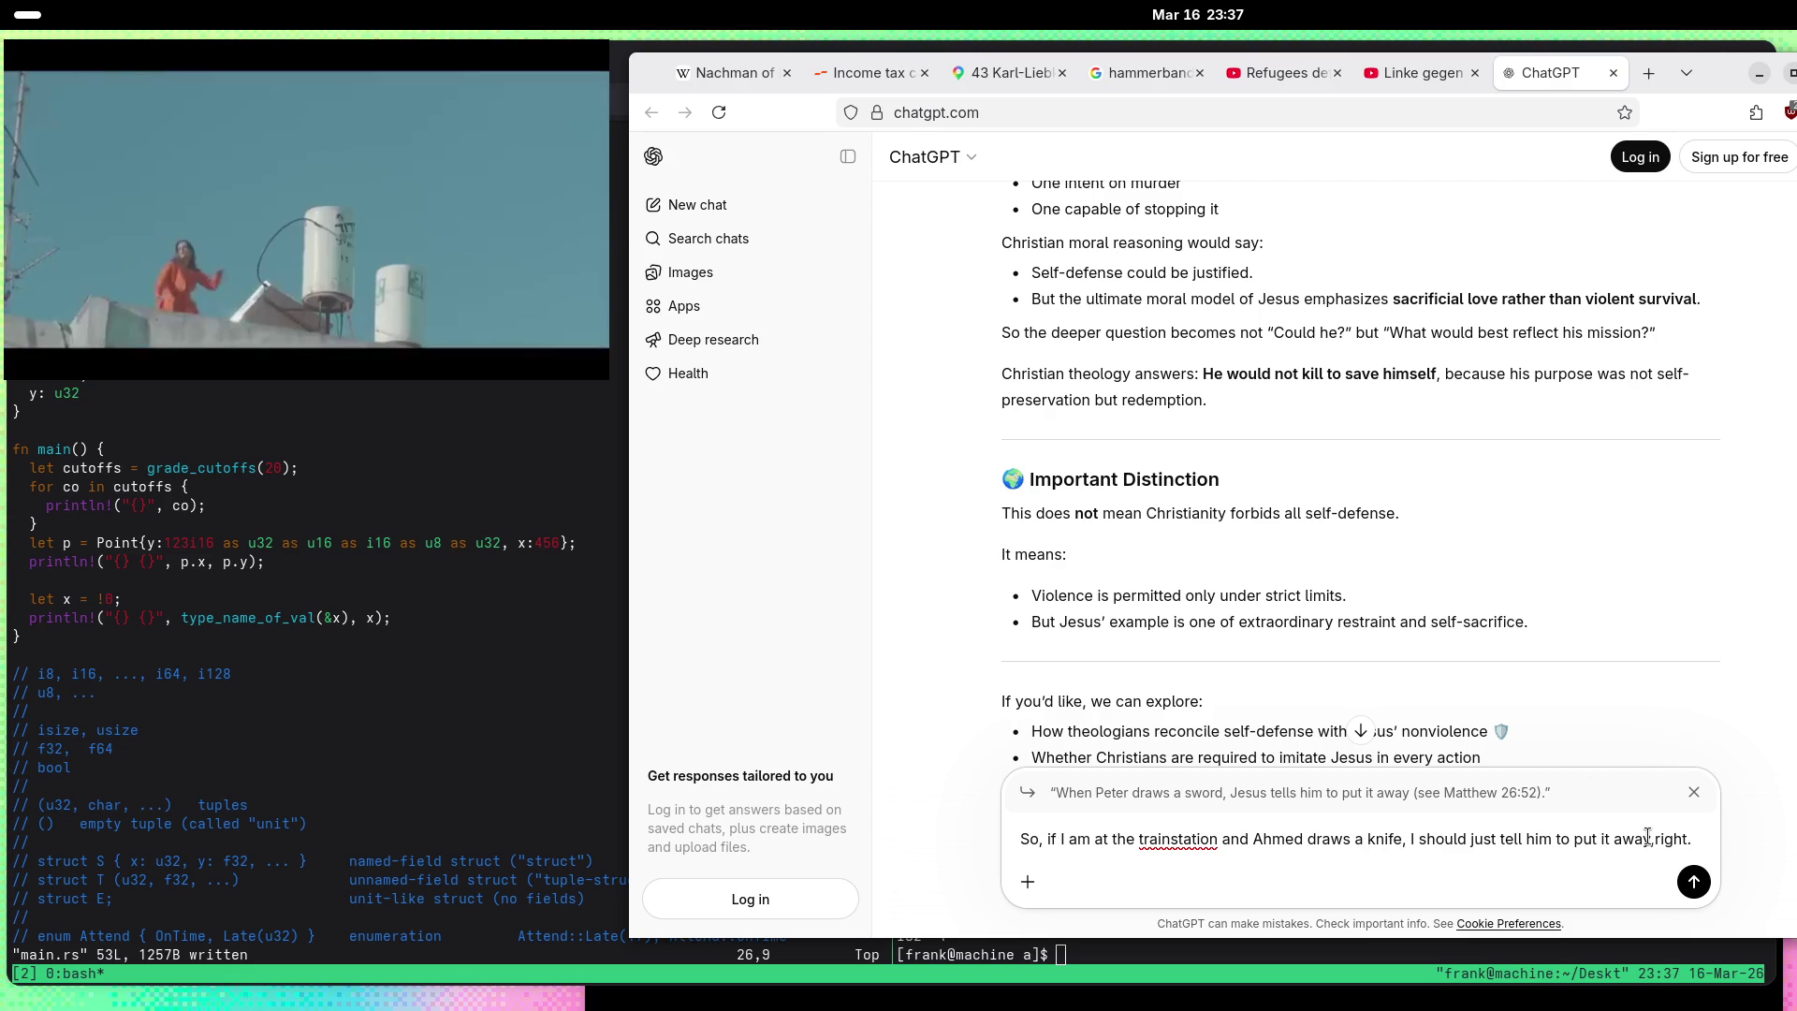
# Step: Add a comma after 'away', append whether Jesus would hand a robber his second phone, and send
pyautogui.click(1652, 839)
pyautogui.write(',')
pyautogui.click(1736, 848)
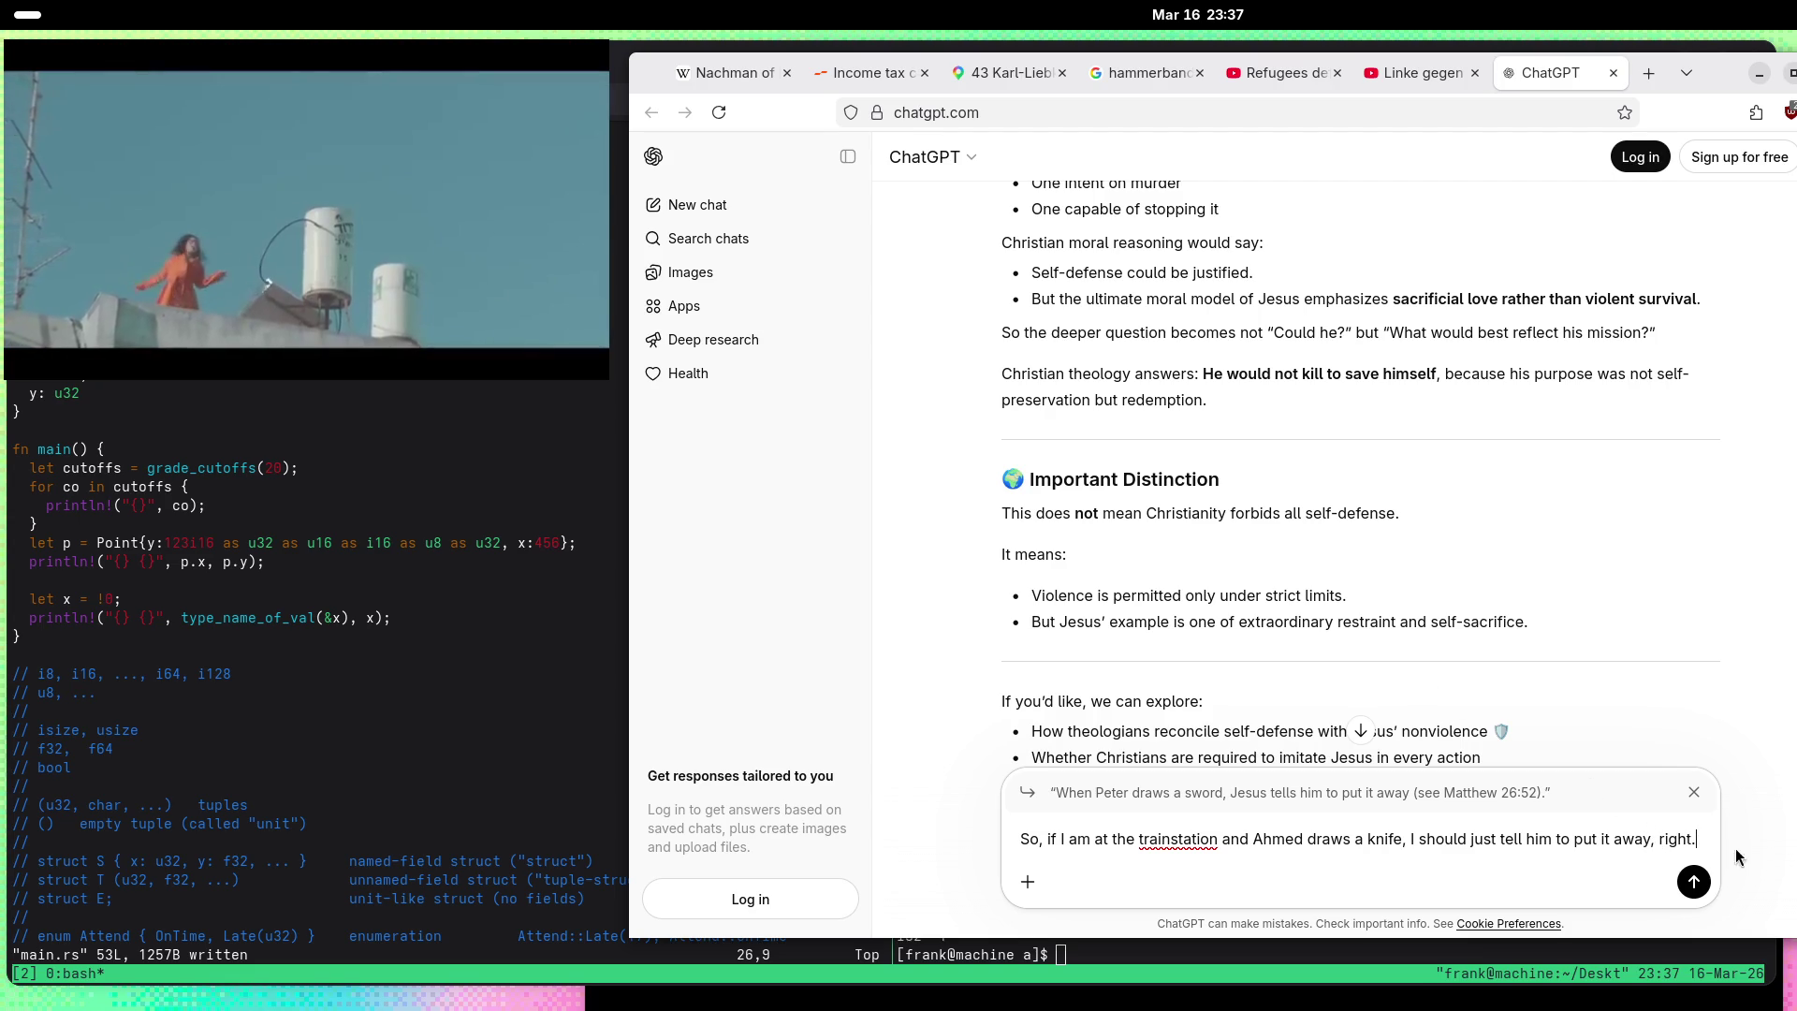
pyautogui.write('And what if ')
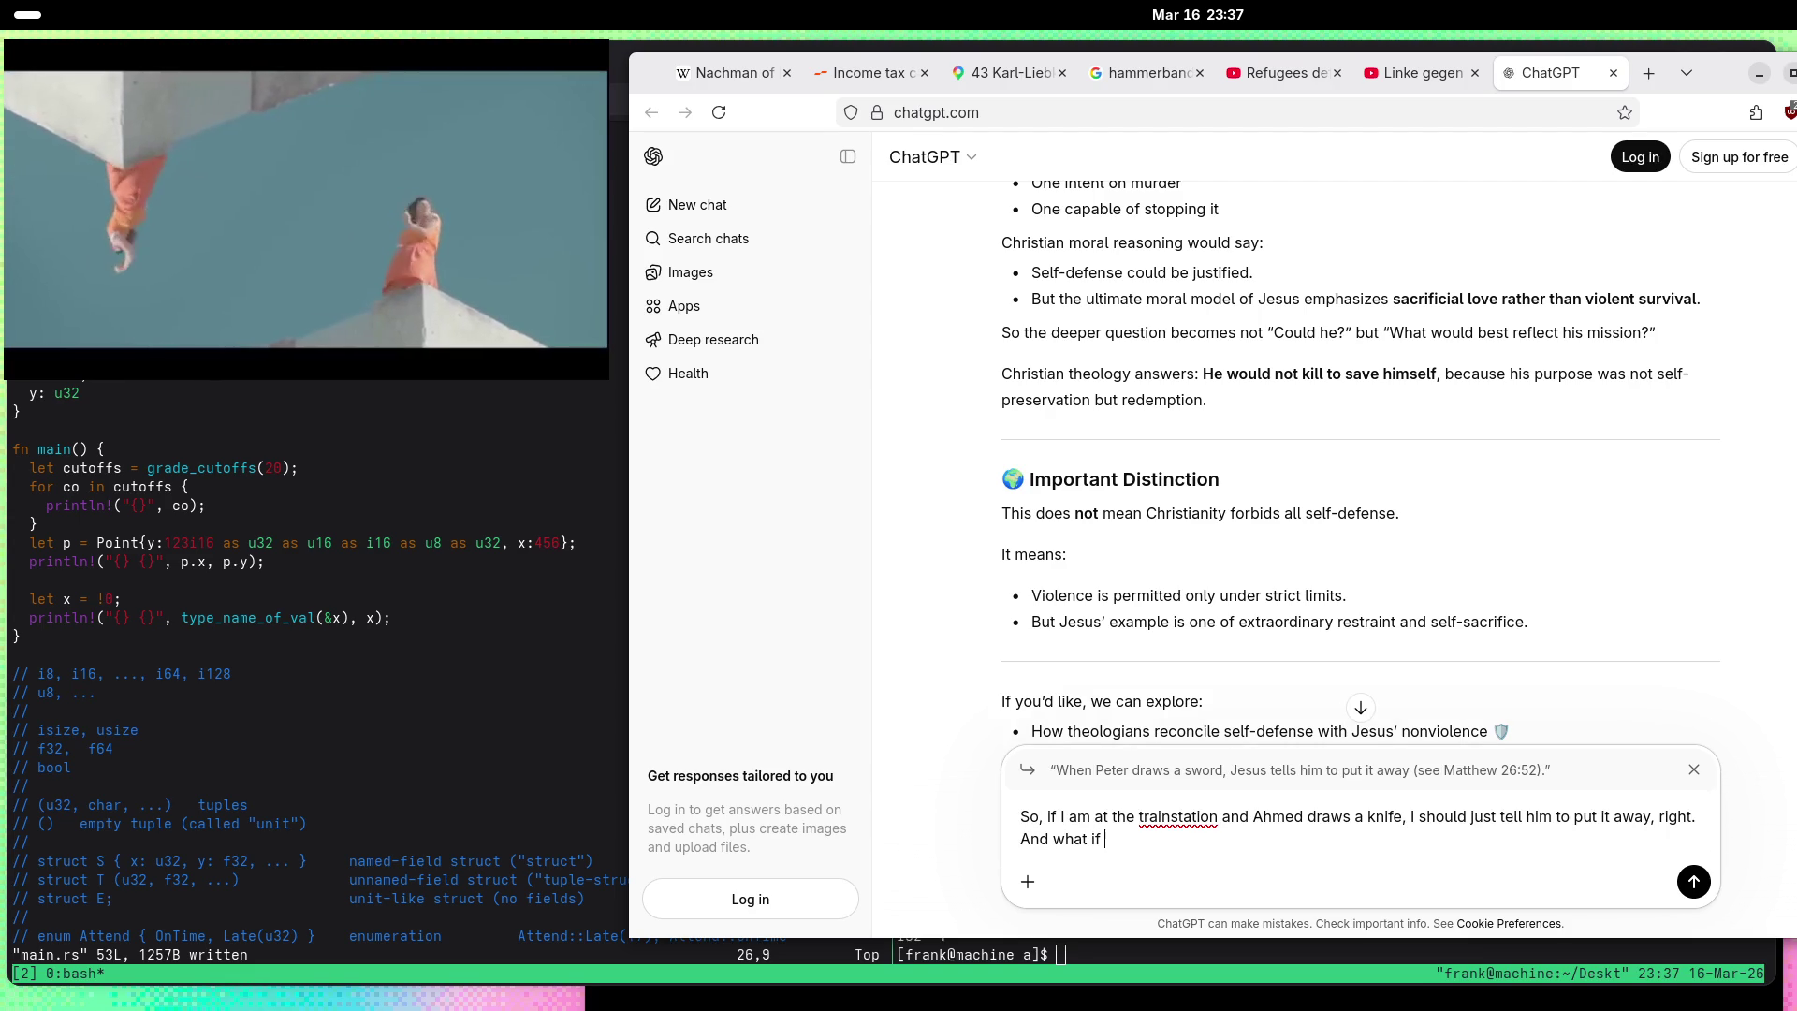
pyautogui.write('Hasan ')
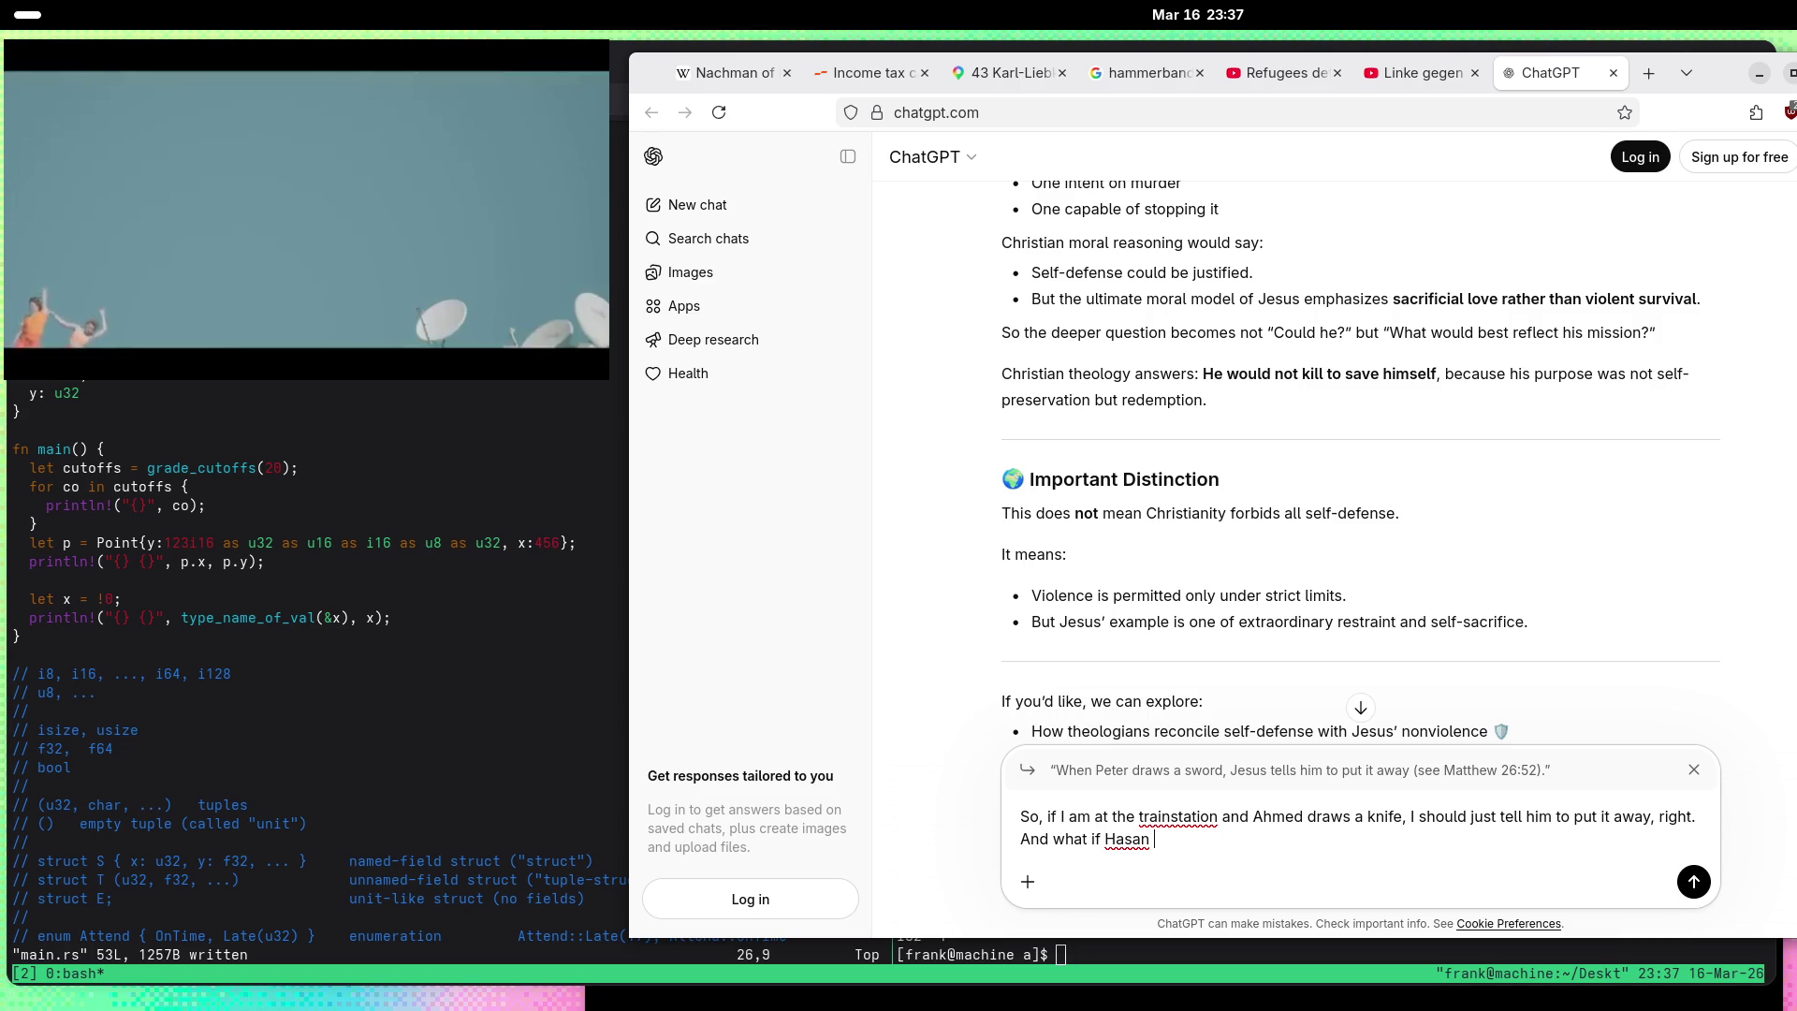
pyautogui.write('wan')
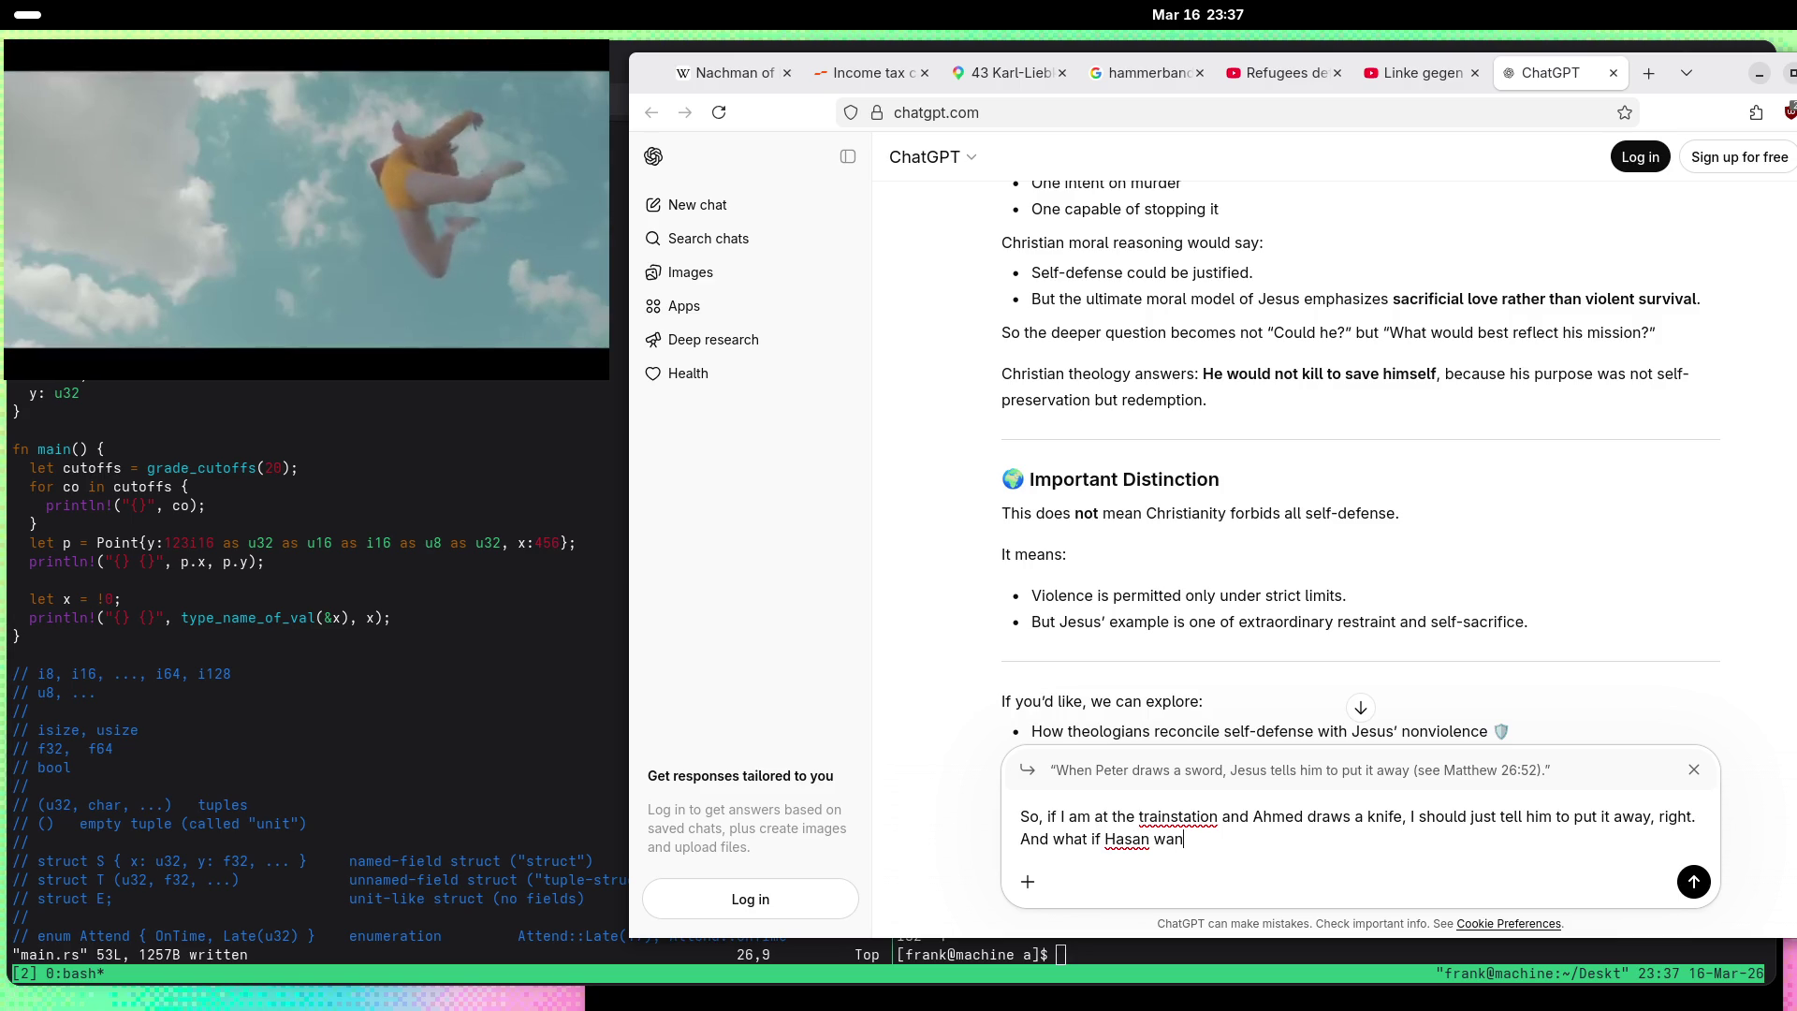
pyautogui.write('ted to ')
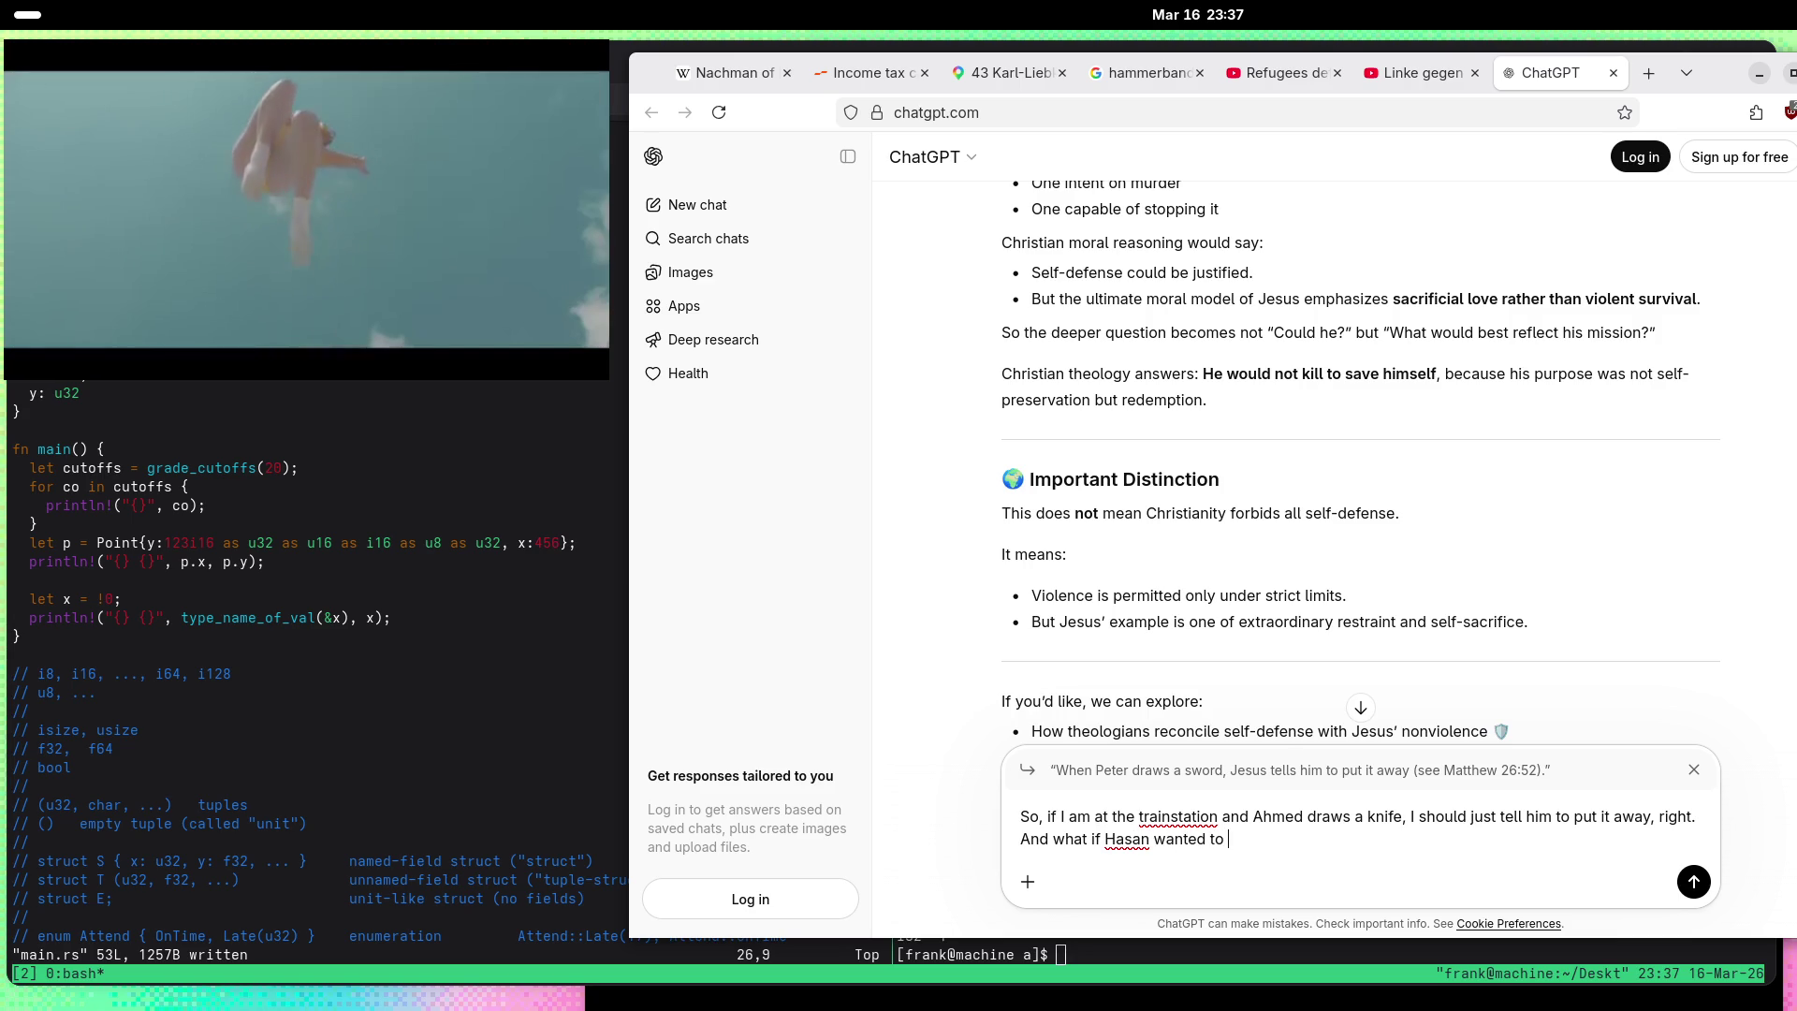
pyautogui.write("rob Jesus' phone. Would Jesus say")
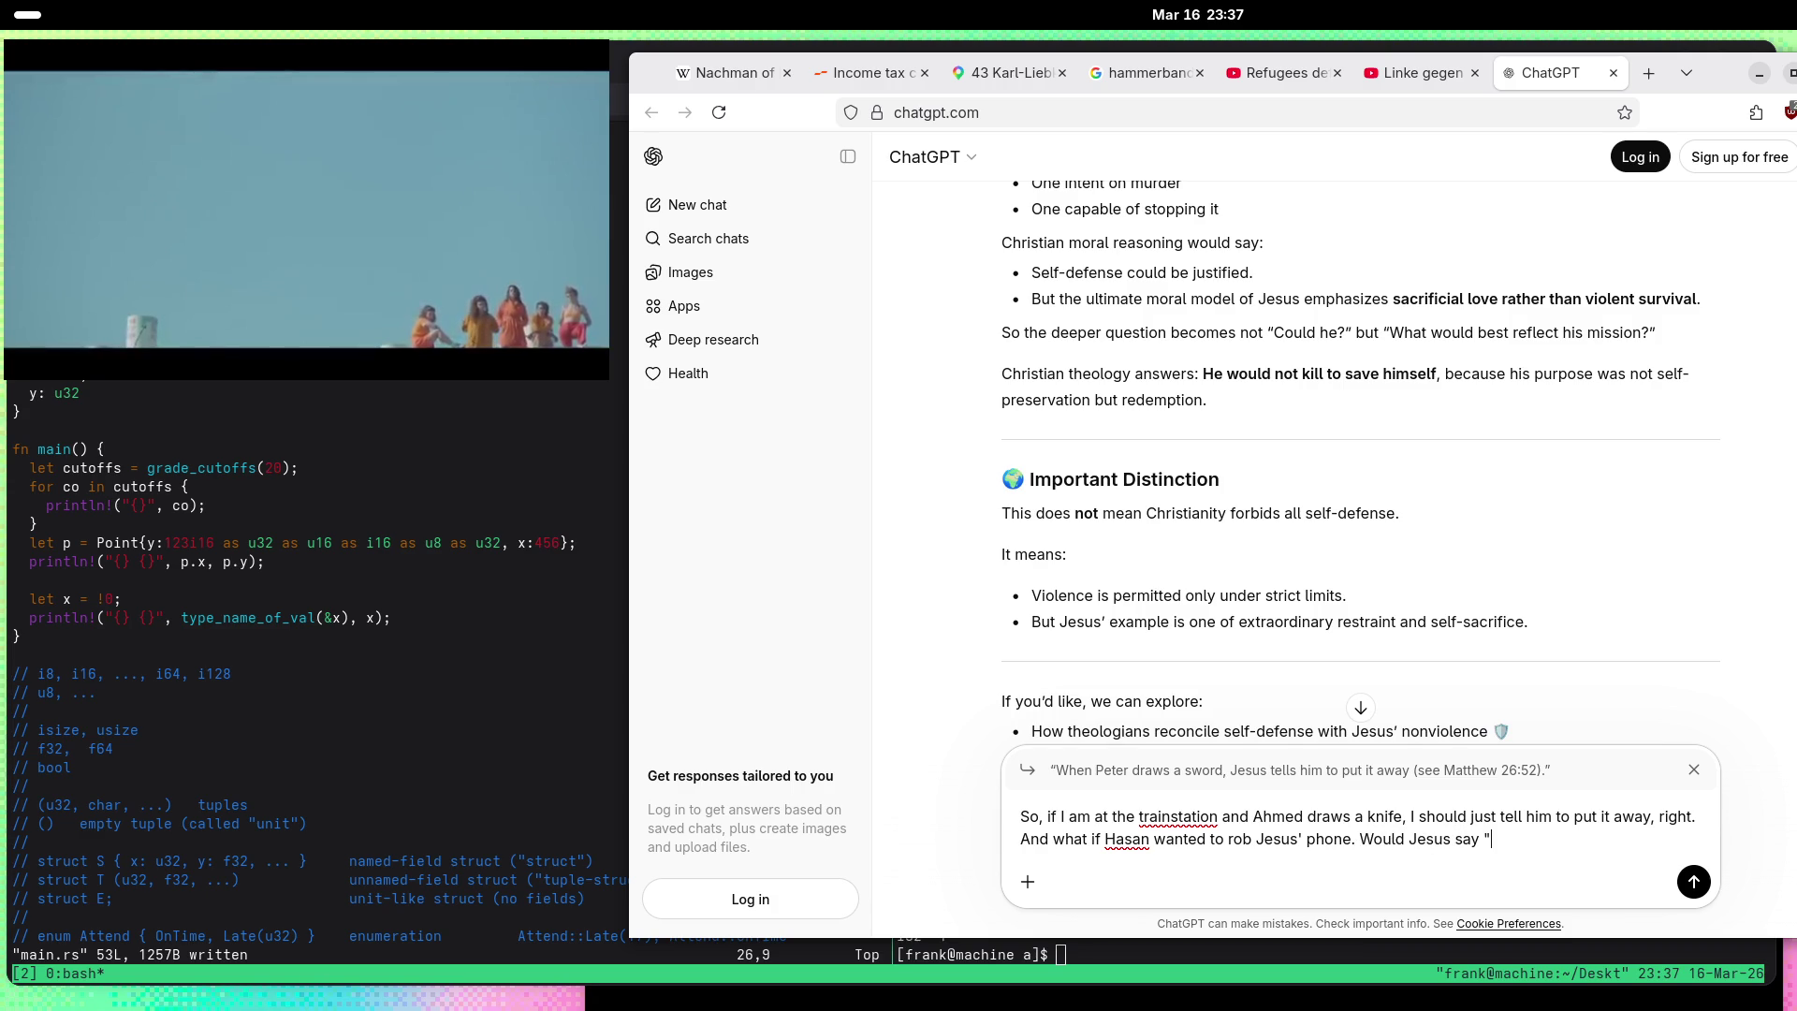
pyautogui.write('Her')
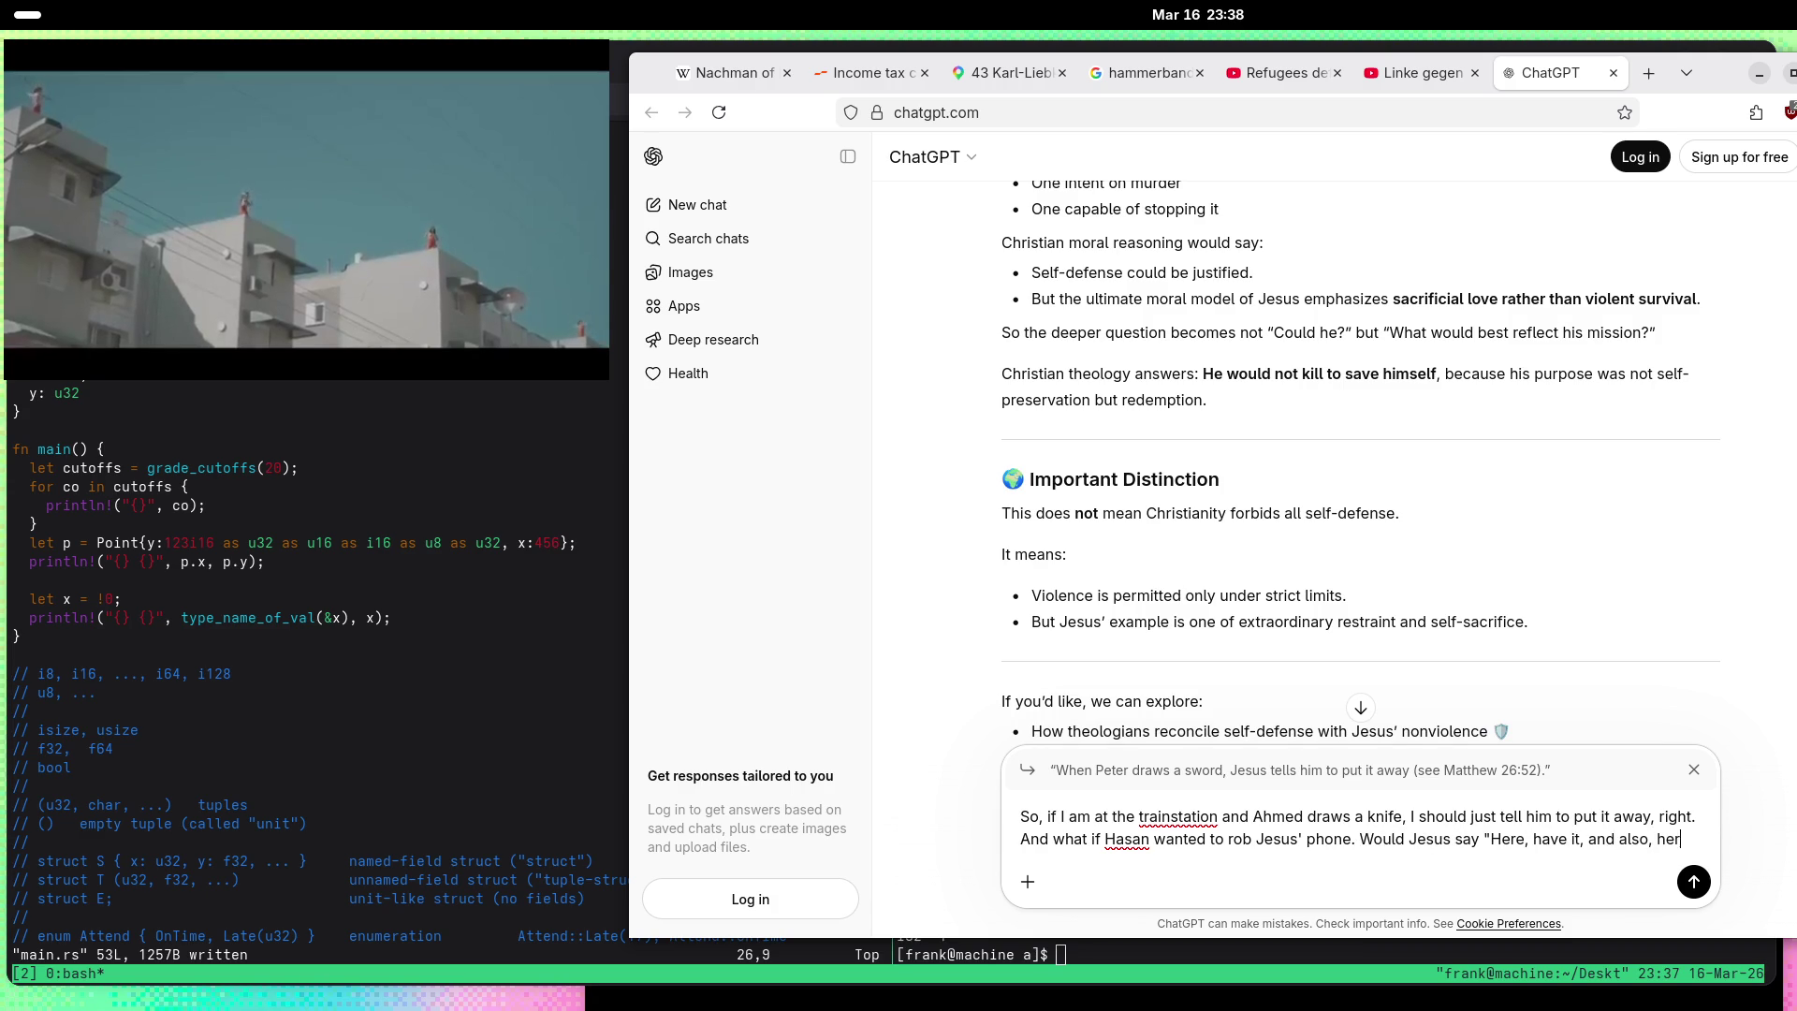
pyautogui.write('e, have my second phone as well')
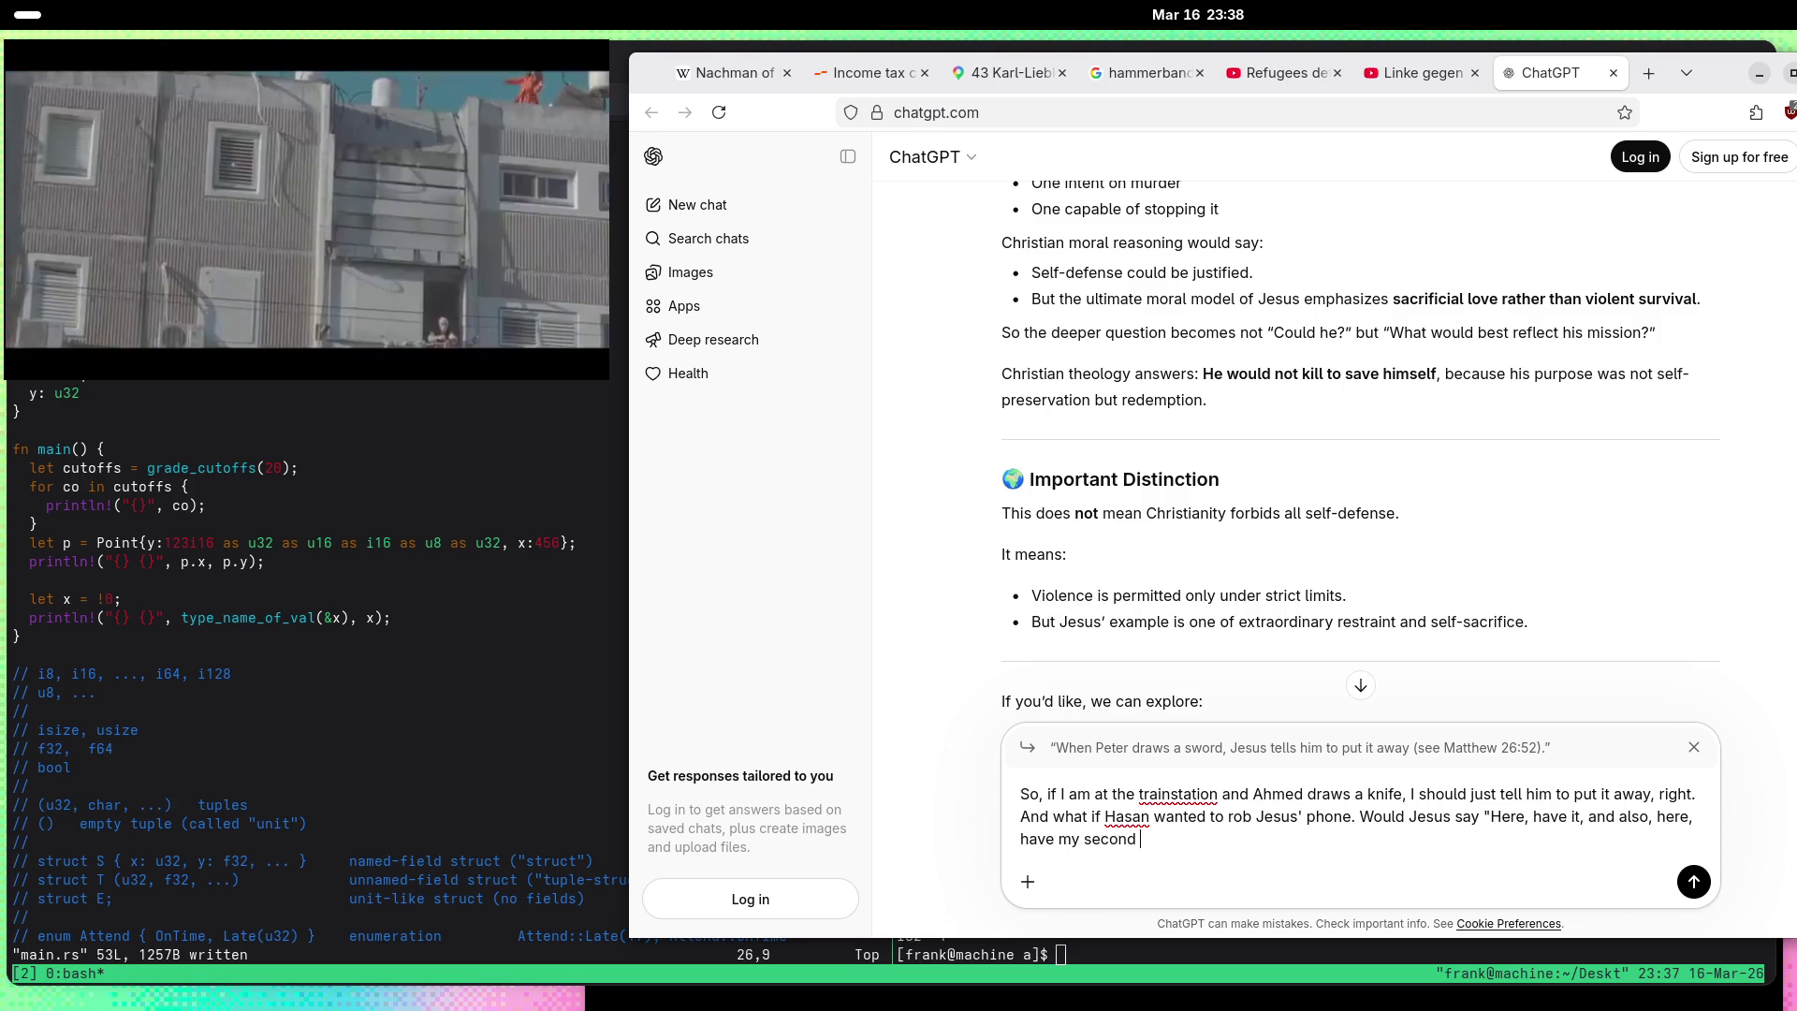
pyautogui.write('."?')
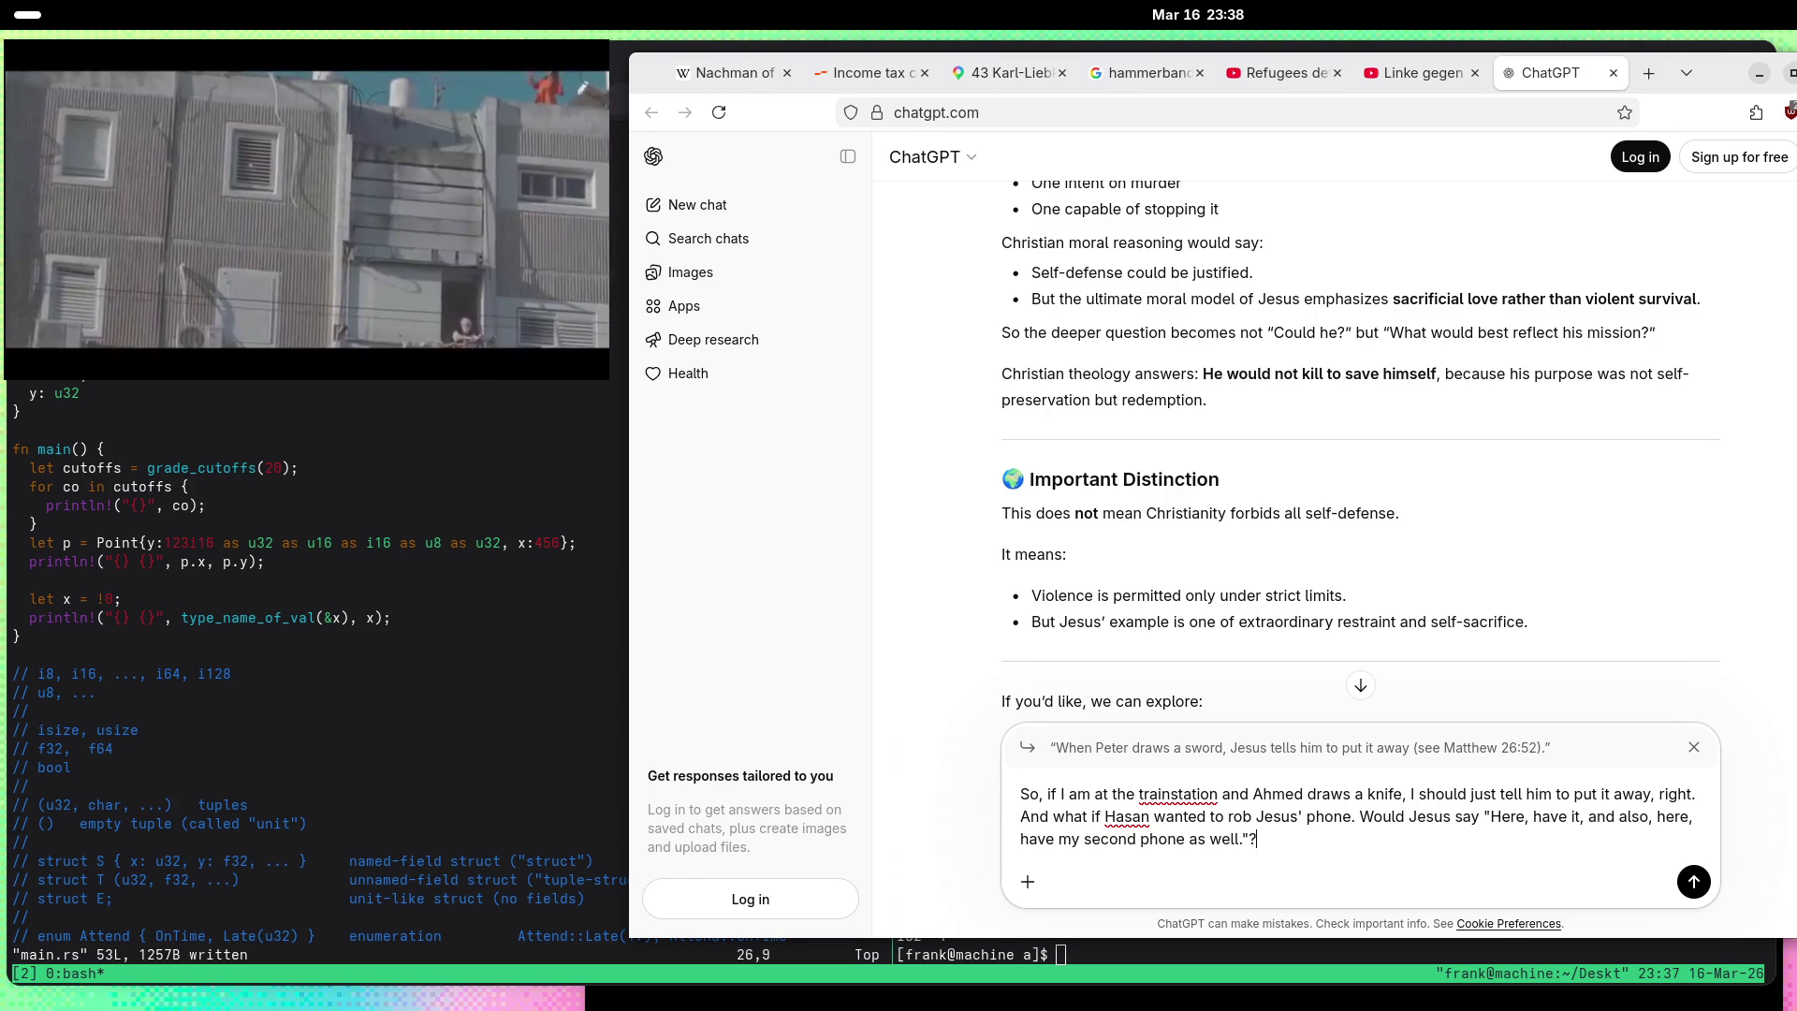
pyautogui.press('Return')
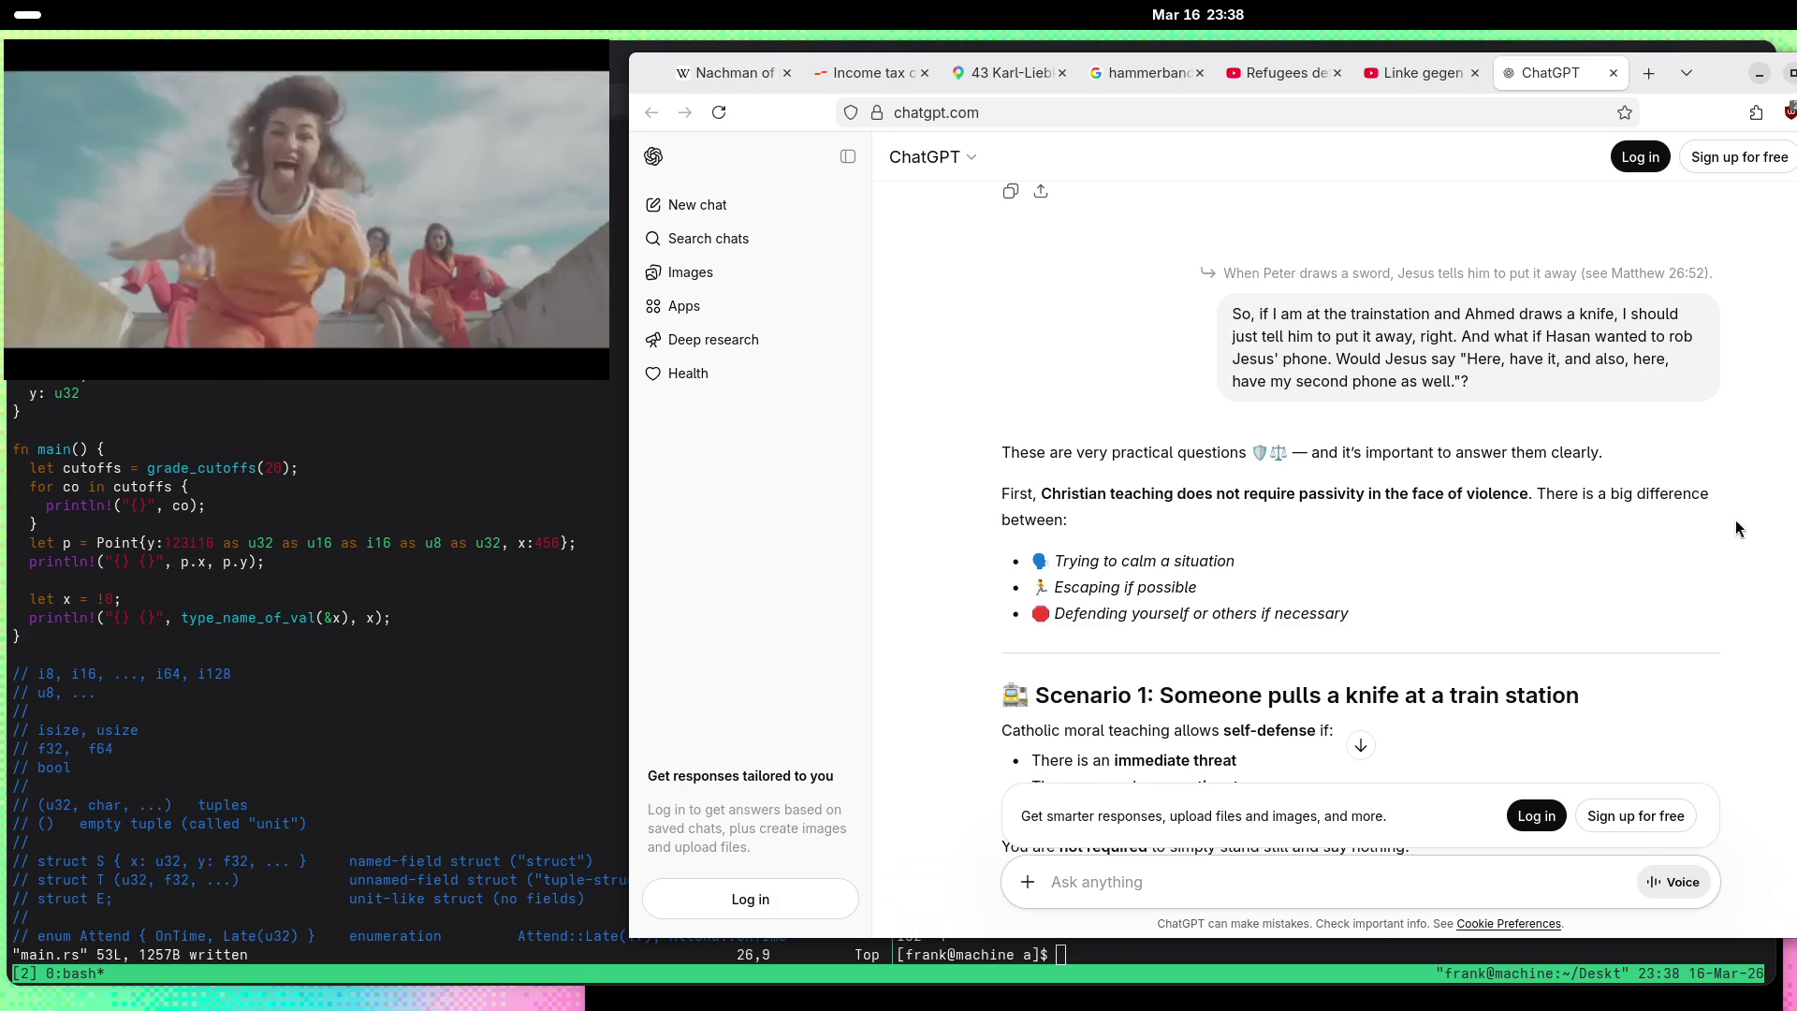
pyautogui.scroll(-3, 984, 340)
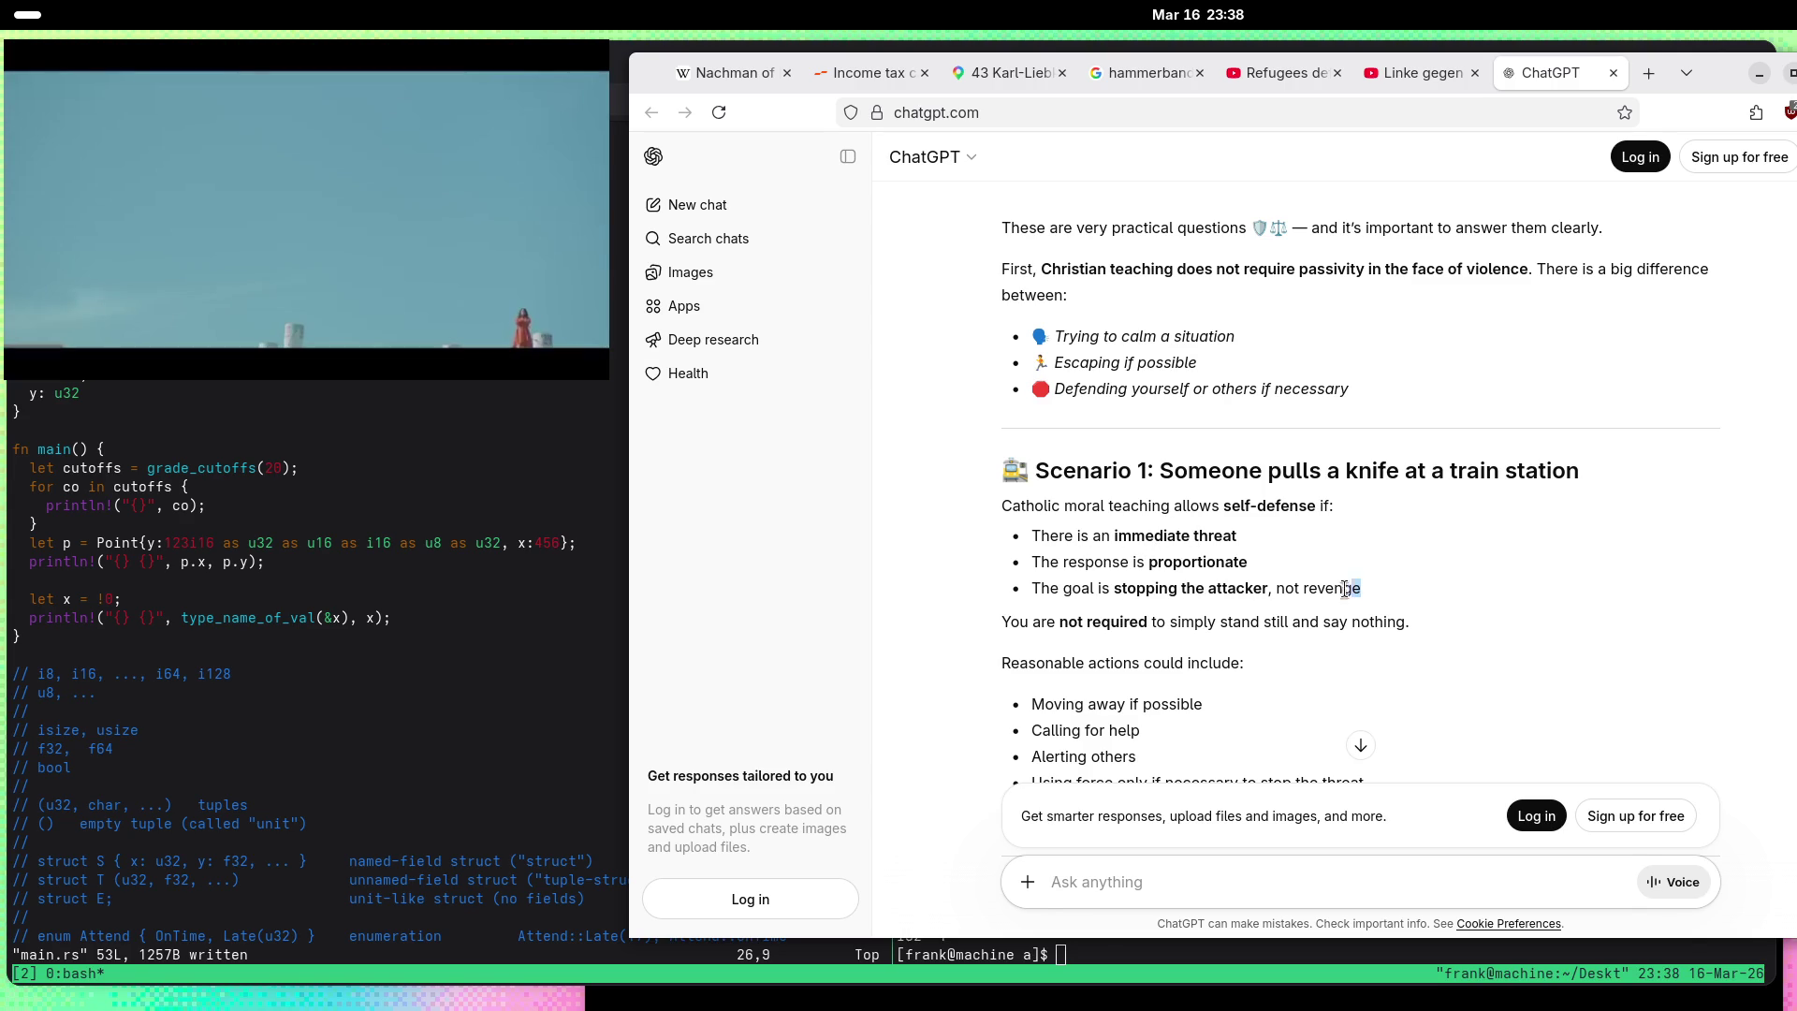
pyautogui.moveTo(1280, 591); pyautogui.dragTo(1279, 592)
pyautogui.scroll(-3, 929, 525)
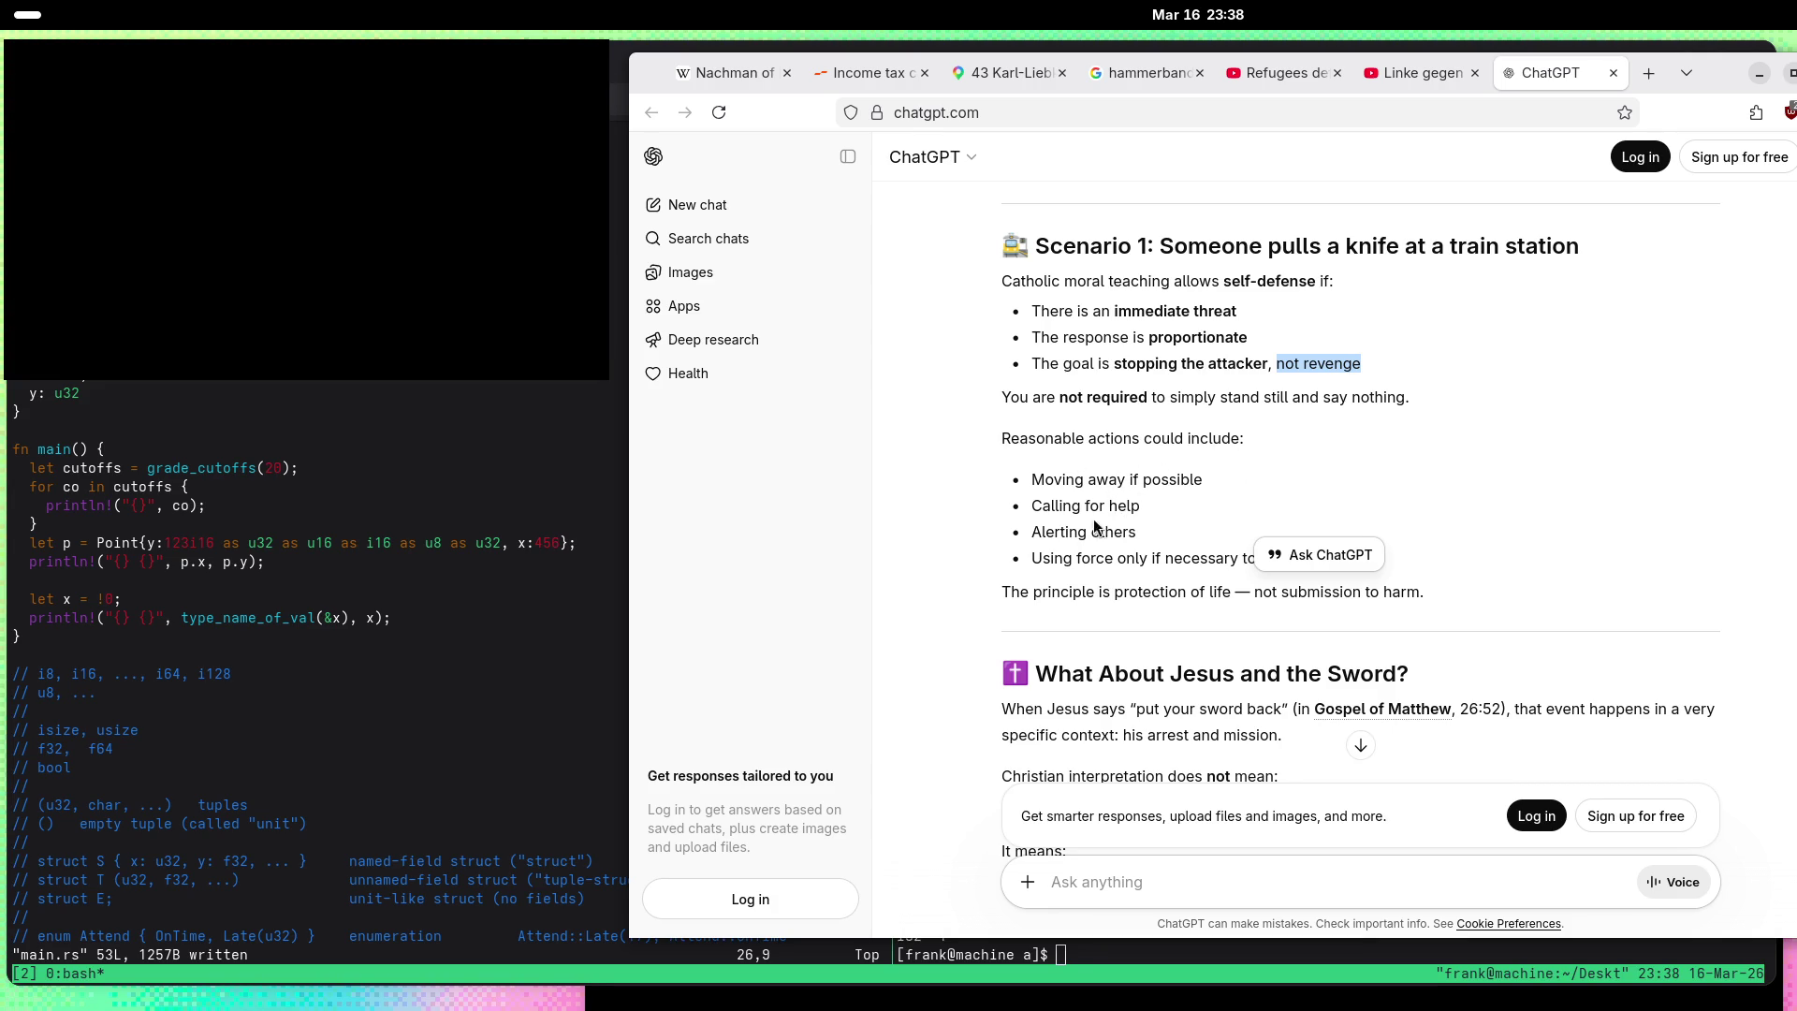
pyautogui.click(1107, 574)
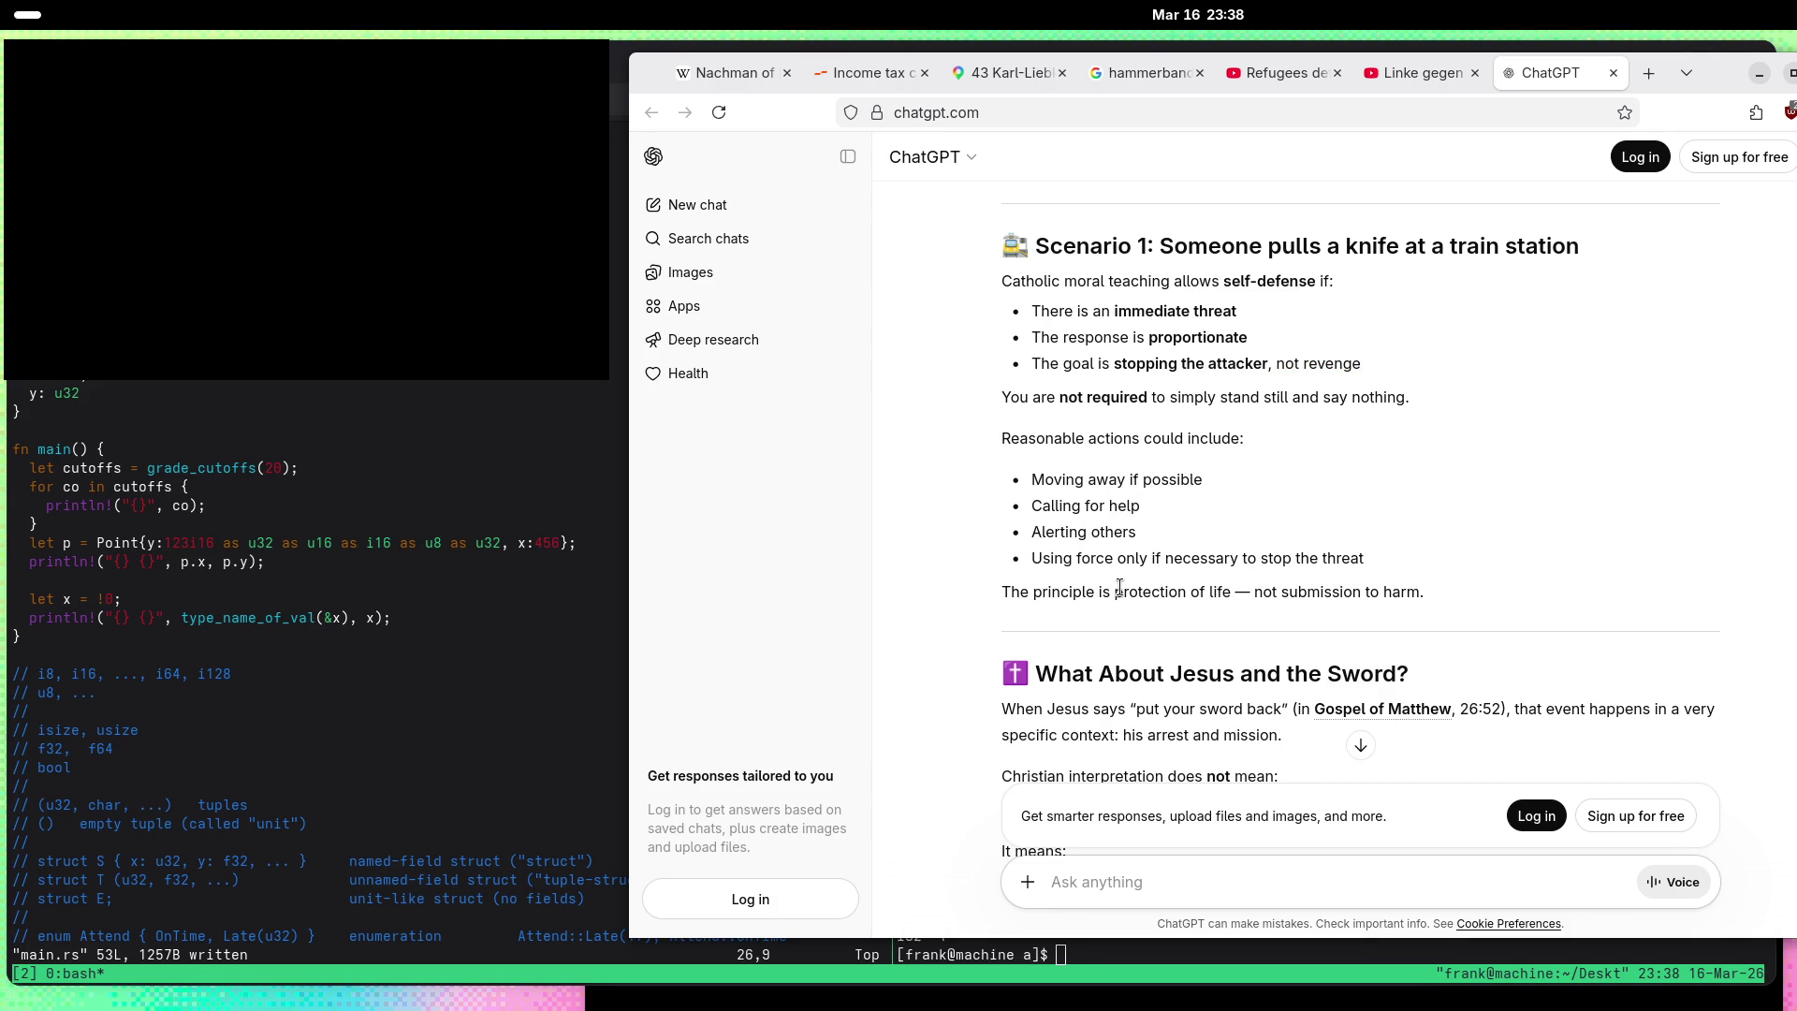
pyautogui.scroll(-4, 1060, 387)
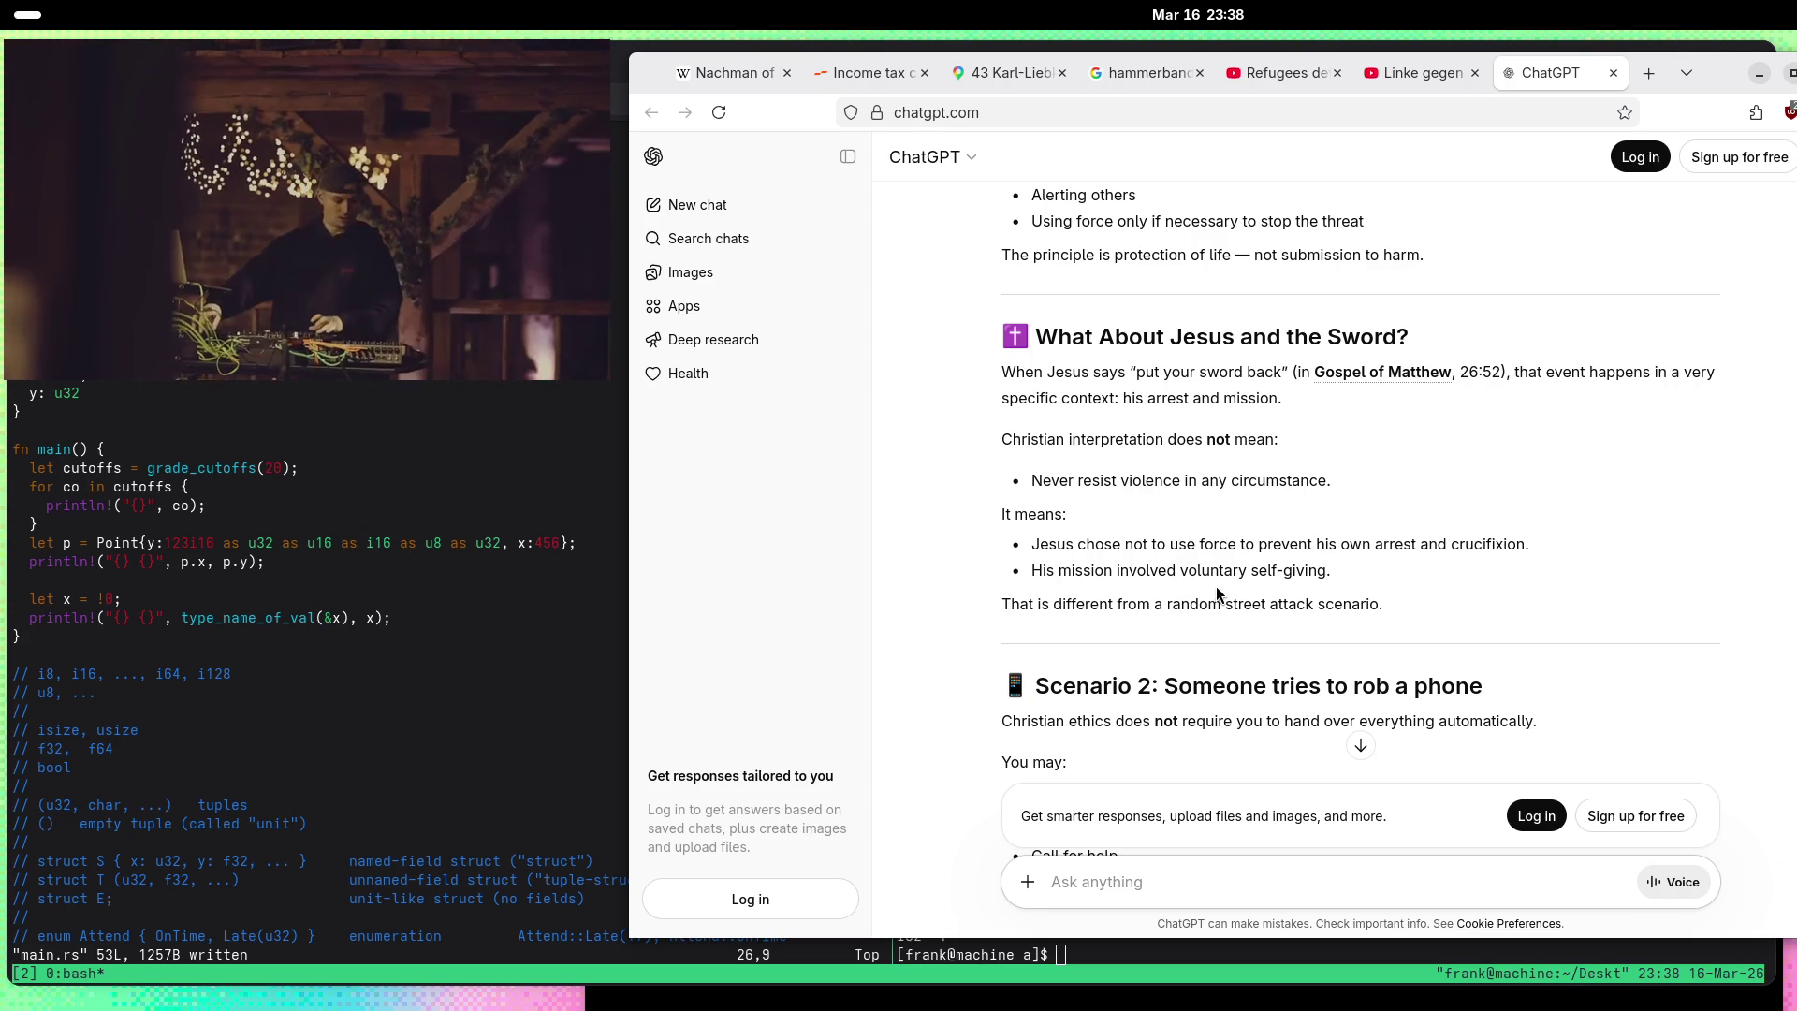
pyautogui.moveTo(1333, 570)
pyautogui.mouseDown()
pyautogui.moveTo(1135, 570)
pyautogui.moveTo(1181, 574)
pyautogui.mouseUp()
pyautogui.scroll(-3, 964, 509)
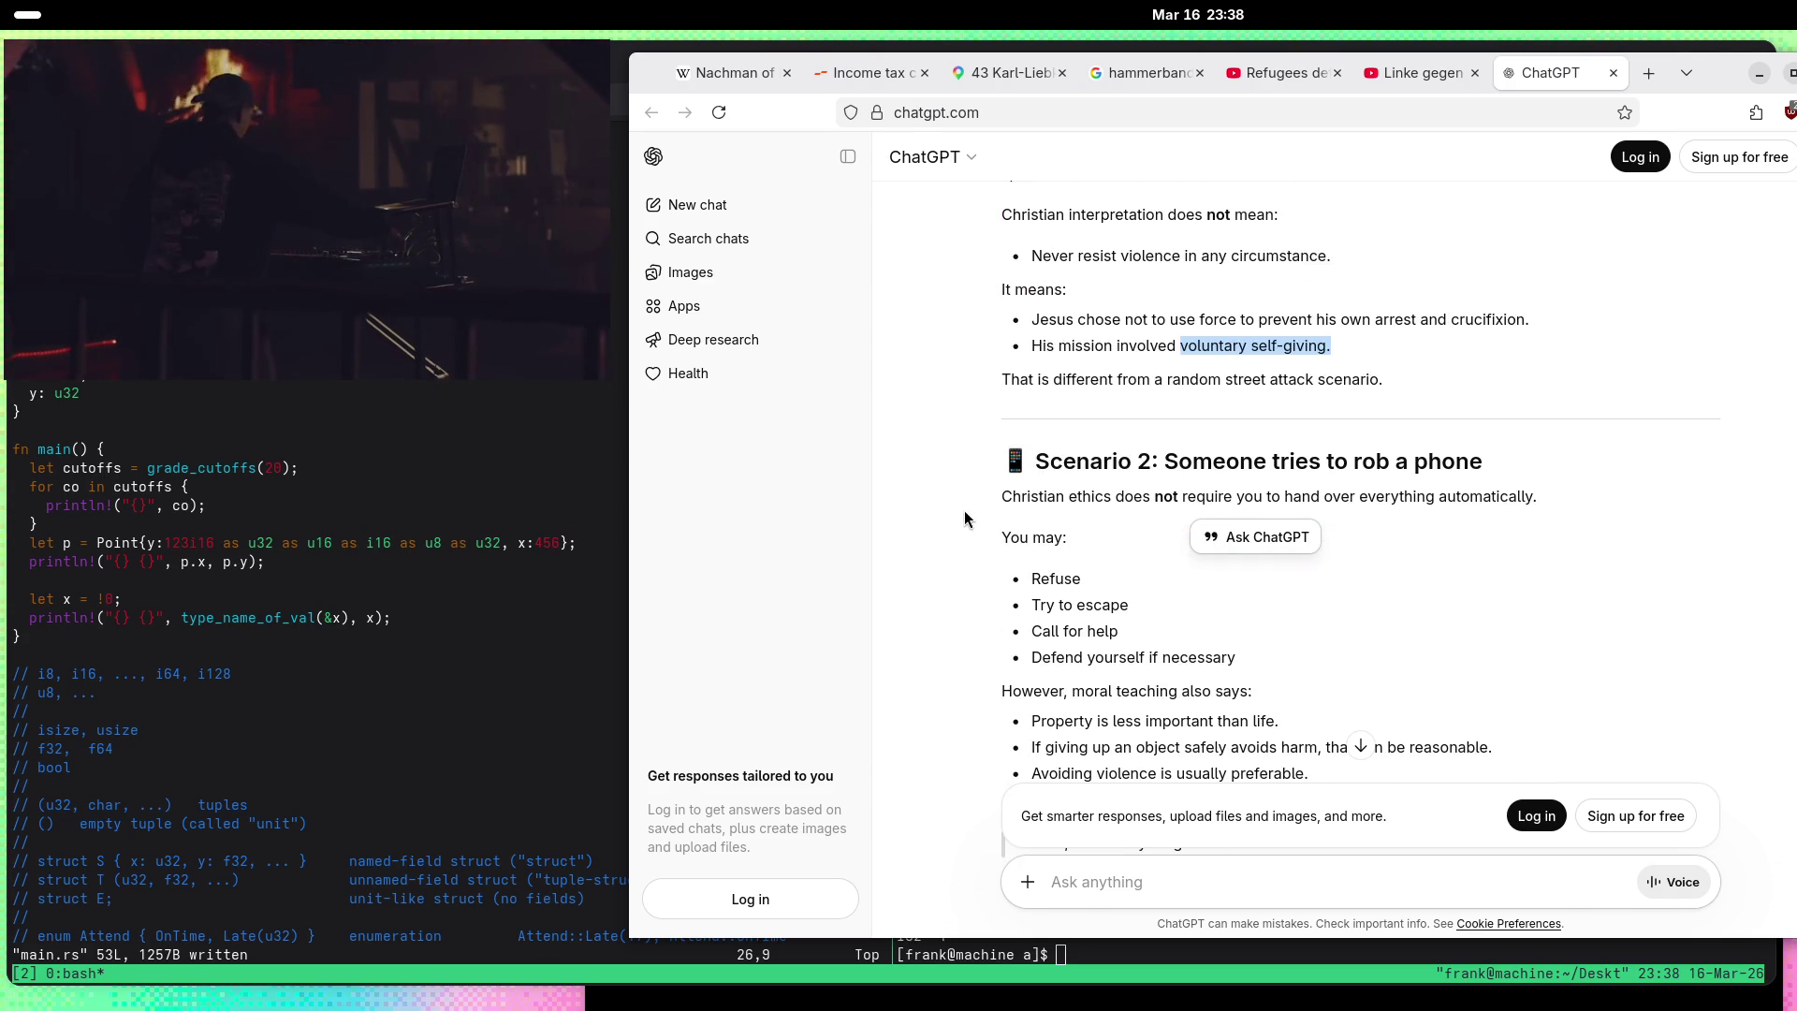
pyautogui.click(1246, 465)
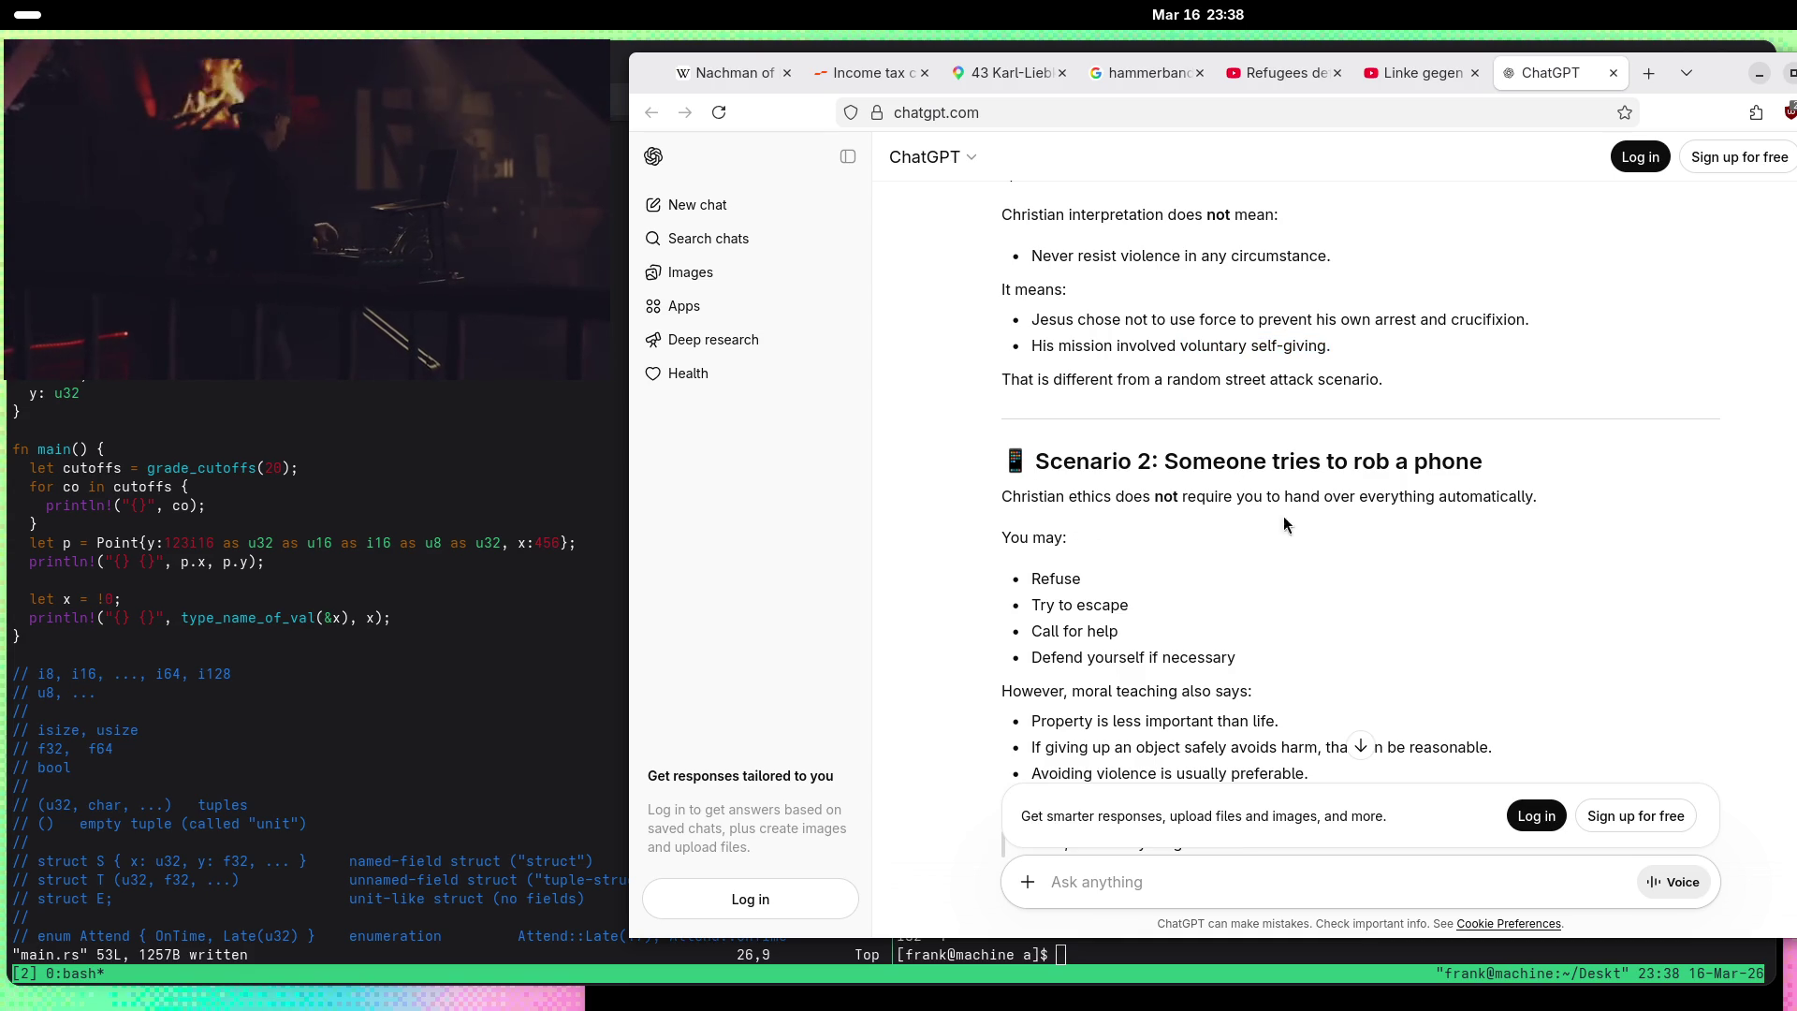
pyautogui.doubleClick(1056, 578)
pyautogui.click(1103, 606)
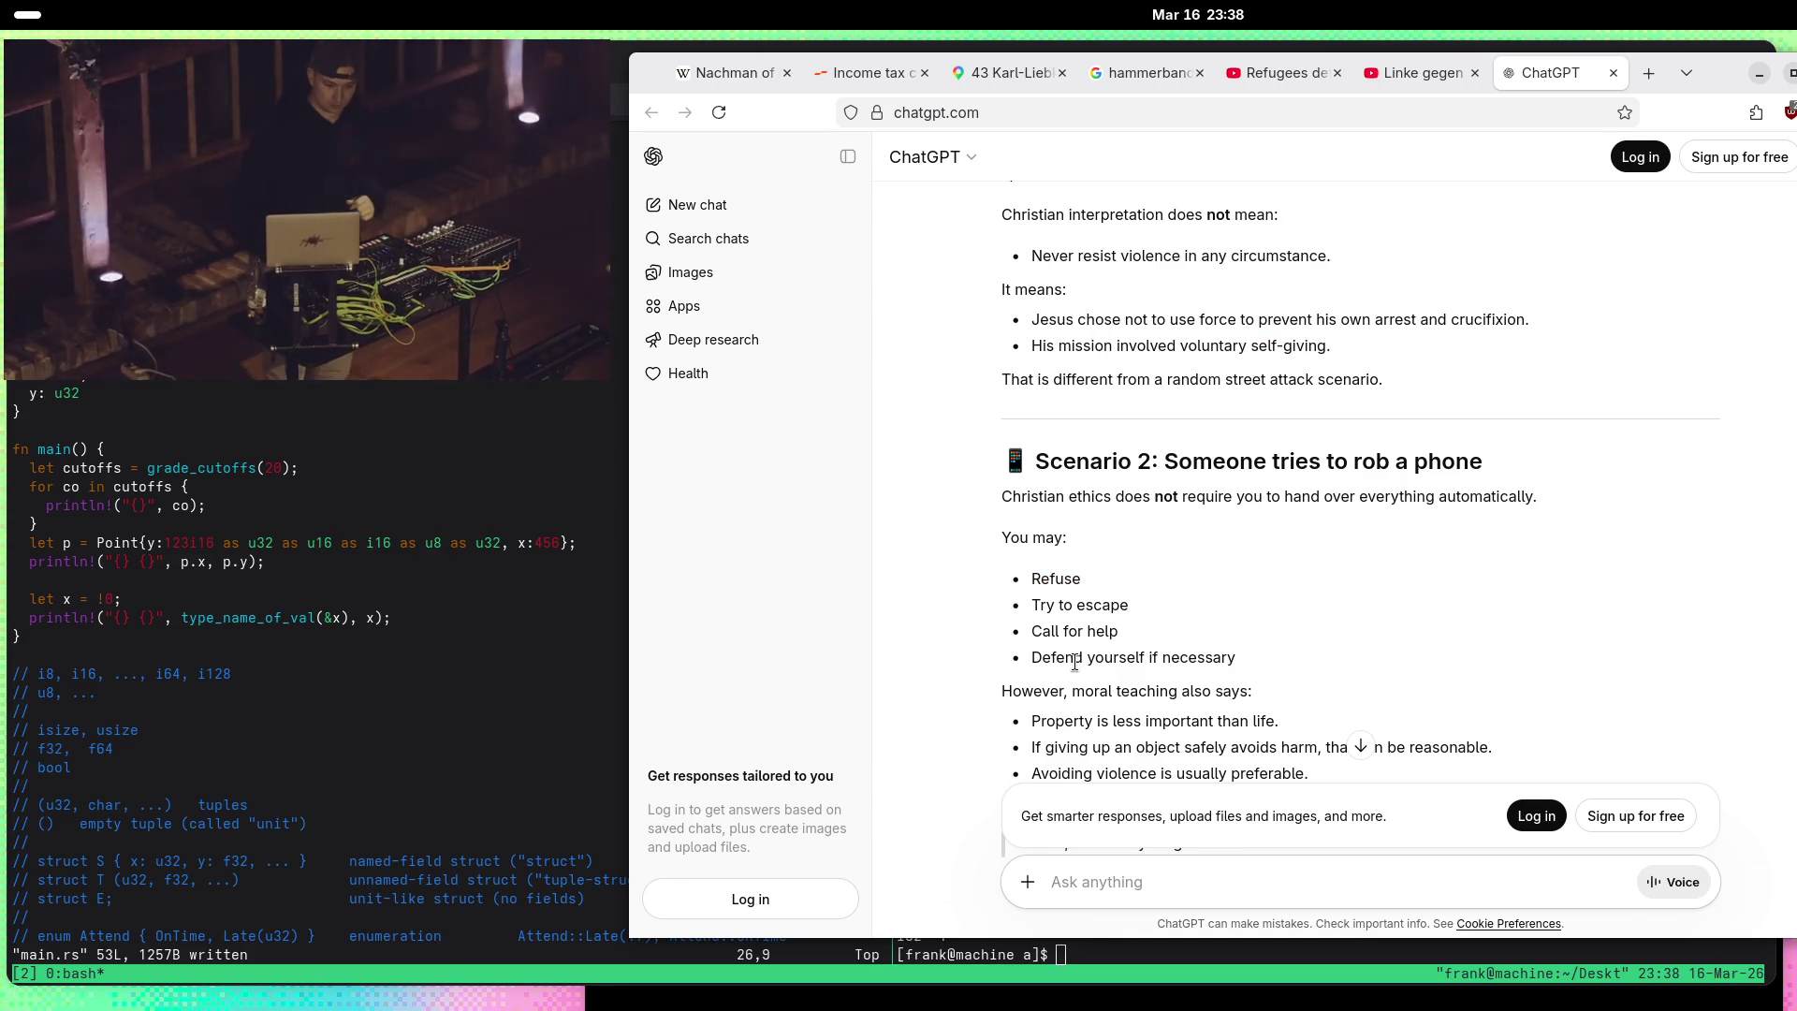
pyautogui.scroll(-3, 1075, 662)
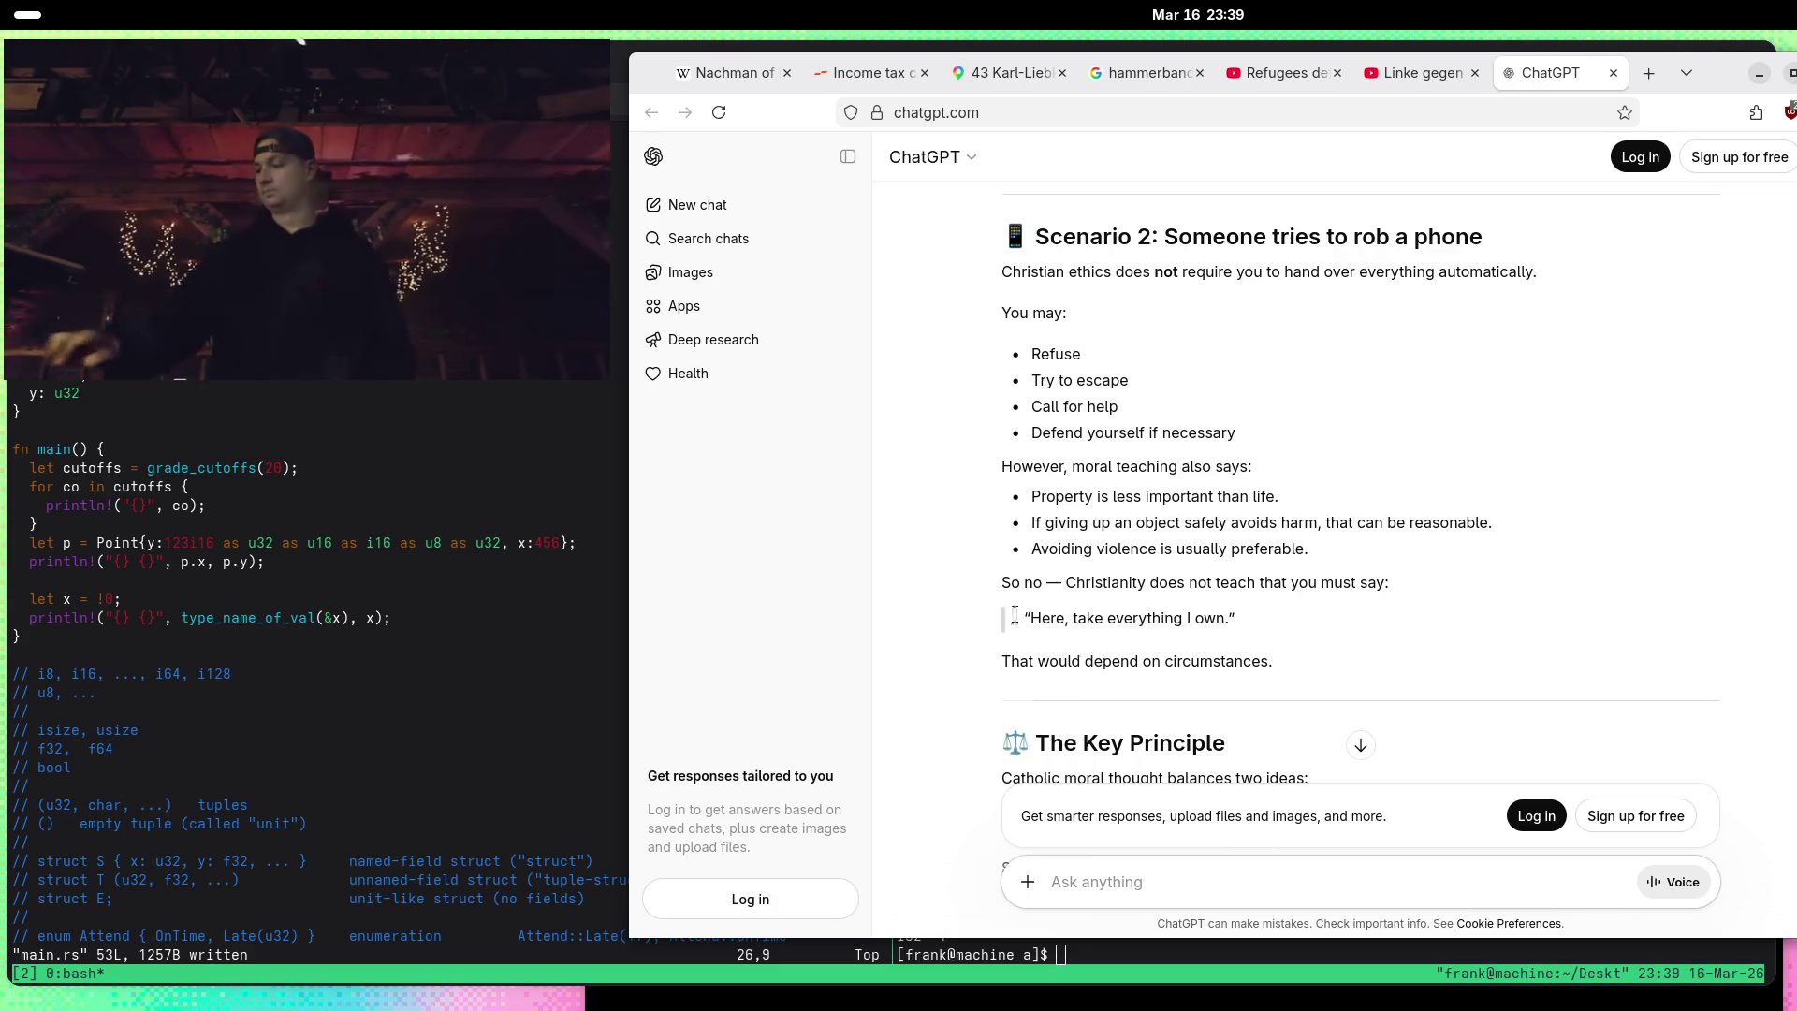
pyautogui.scroll(-5, 985, 479)
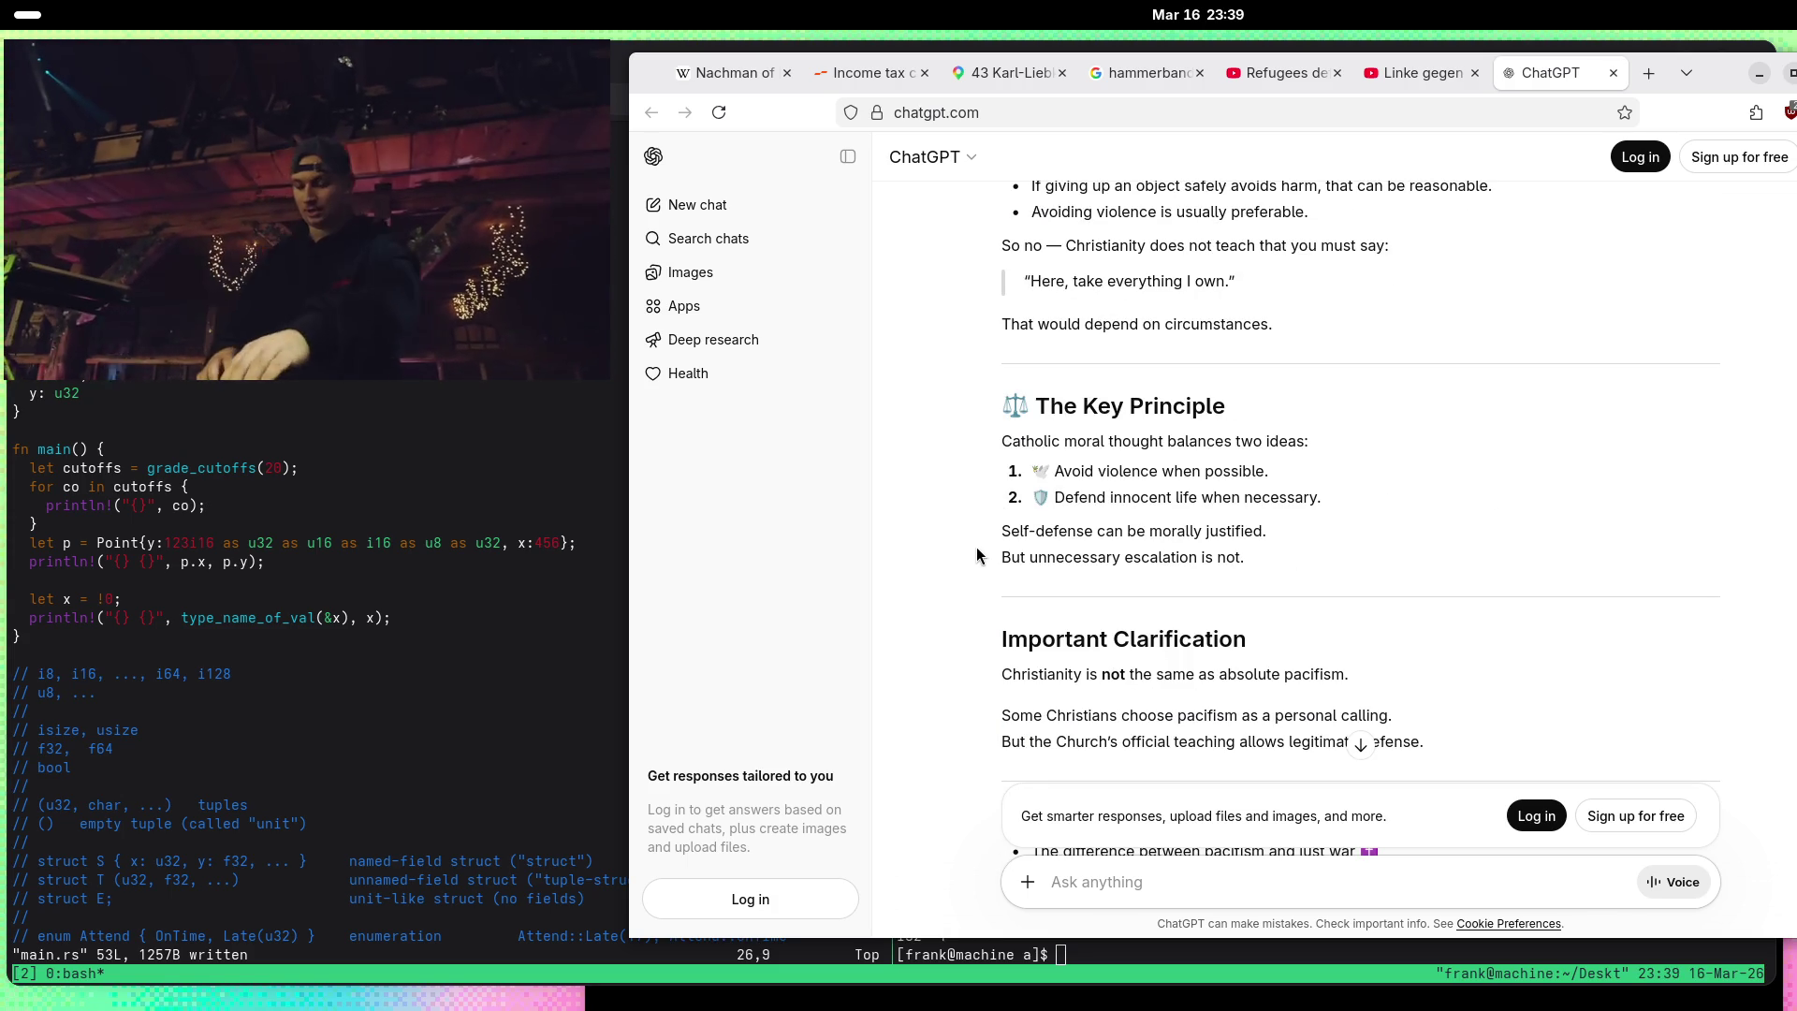
pyautogui.scroll(-3, 990, 580)
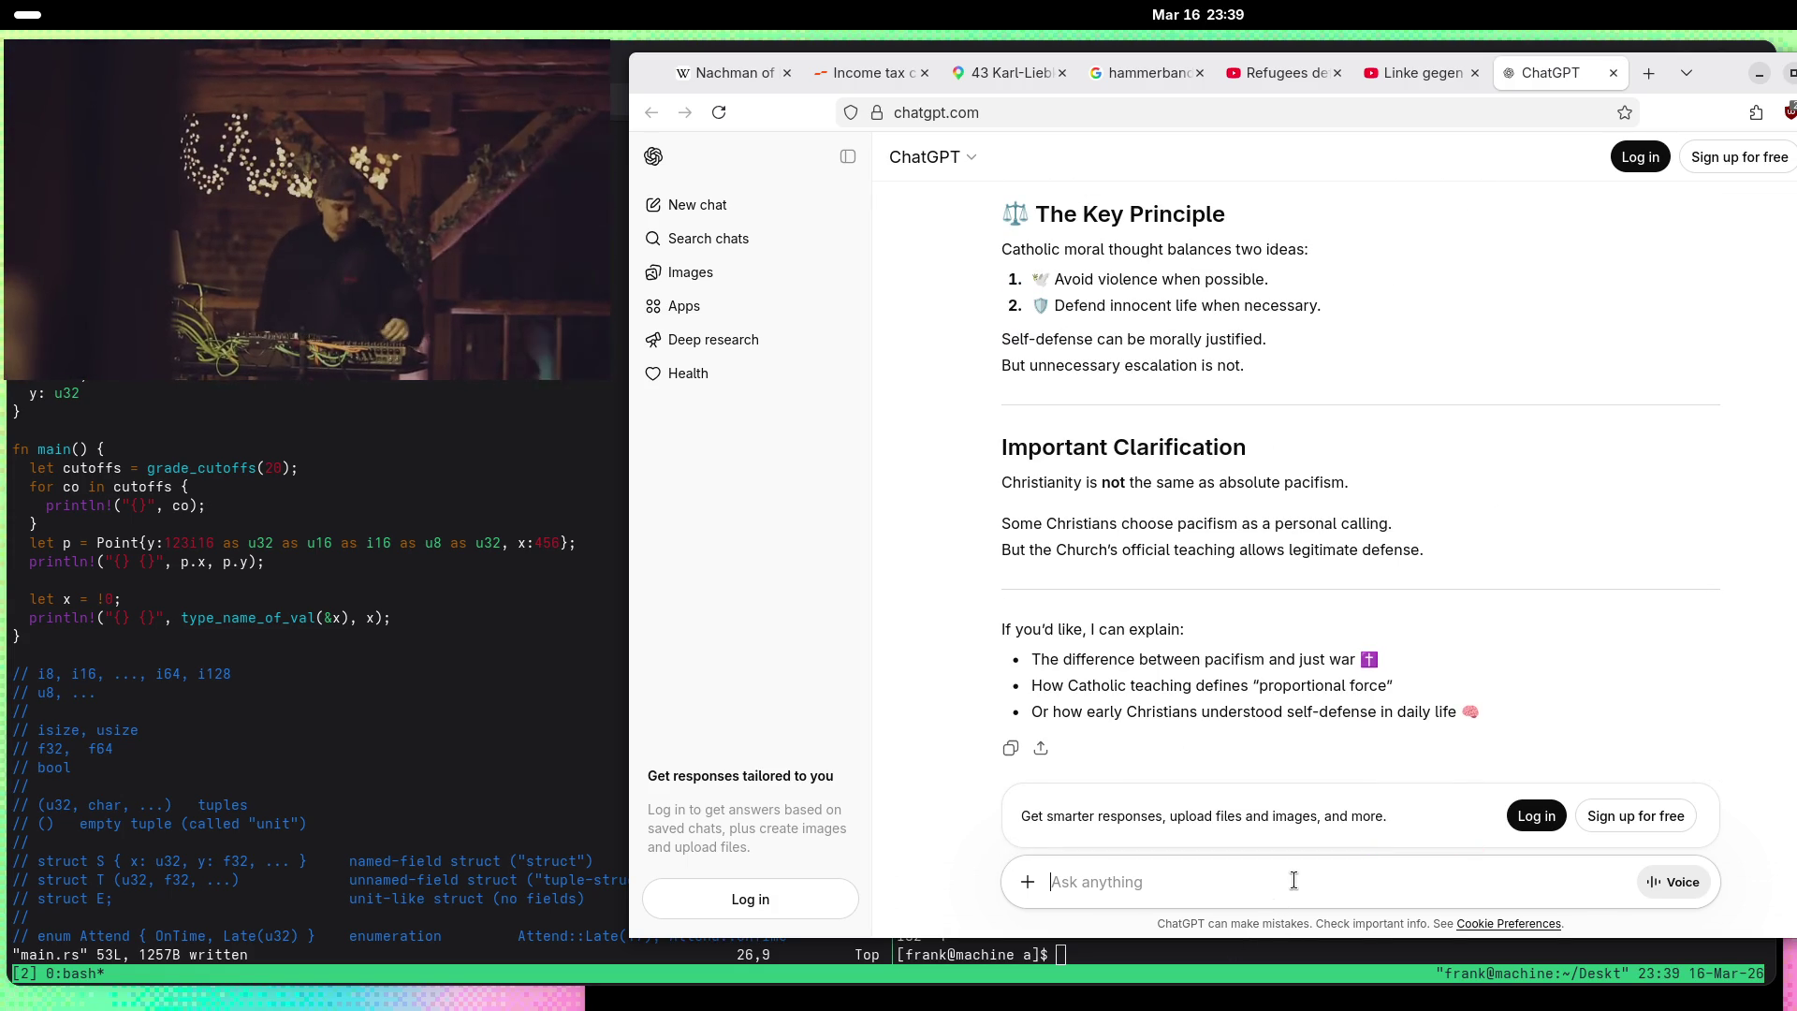
# Step: Send the Islam, Judaism and Christianity comparison plus the Indian streets question, fixing 'srreets'
pyautogui.write('Tell me')
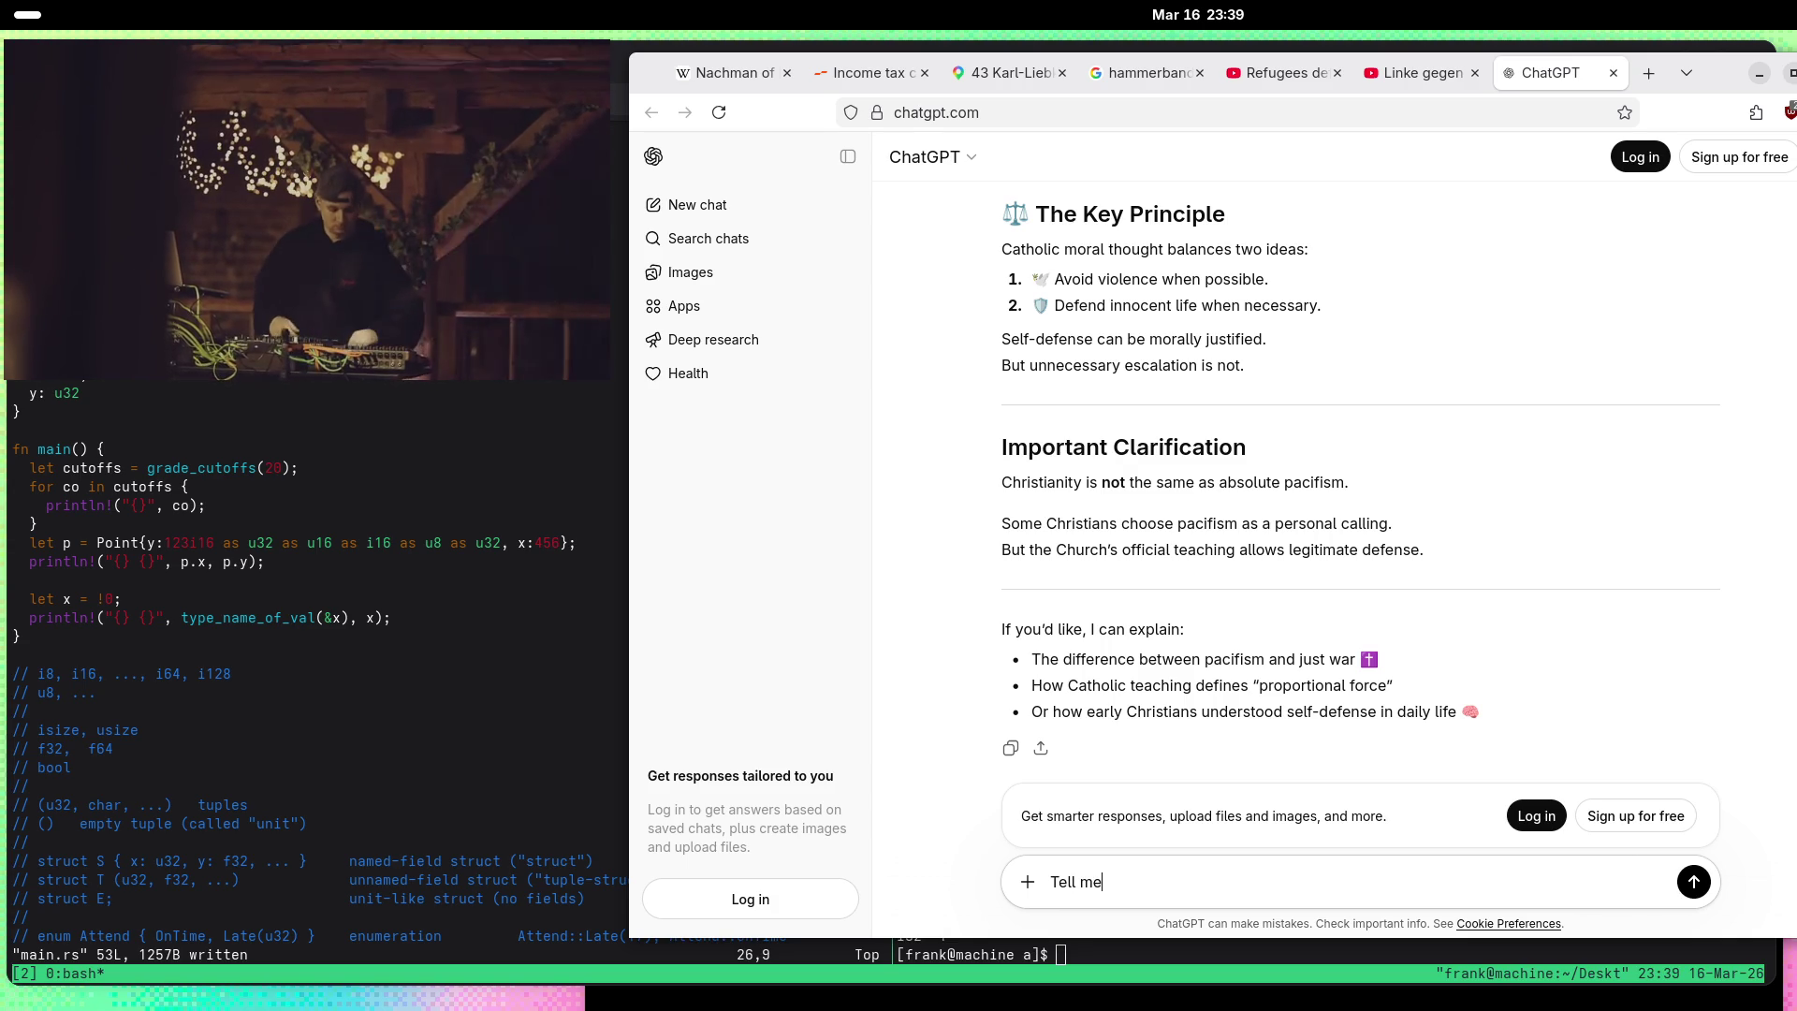
pyautogui.write(' the difference in the')
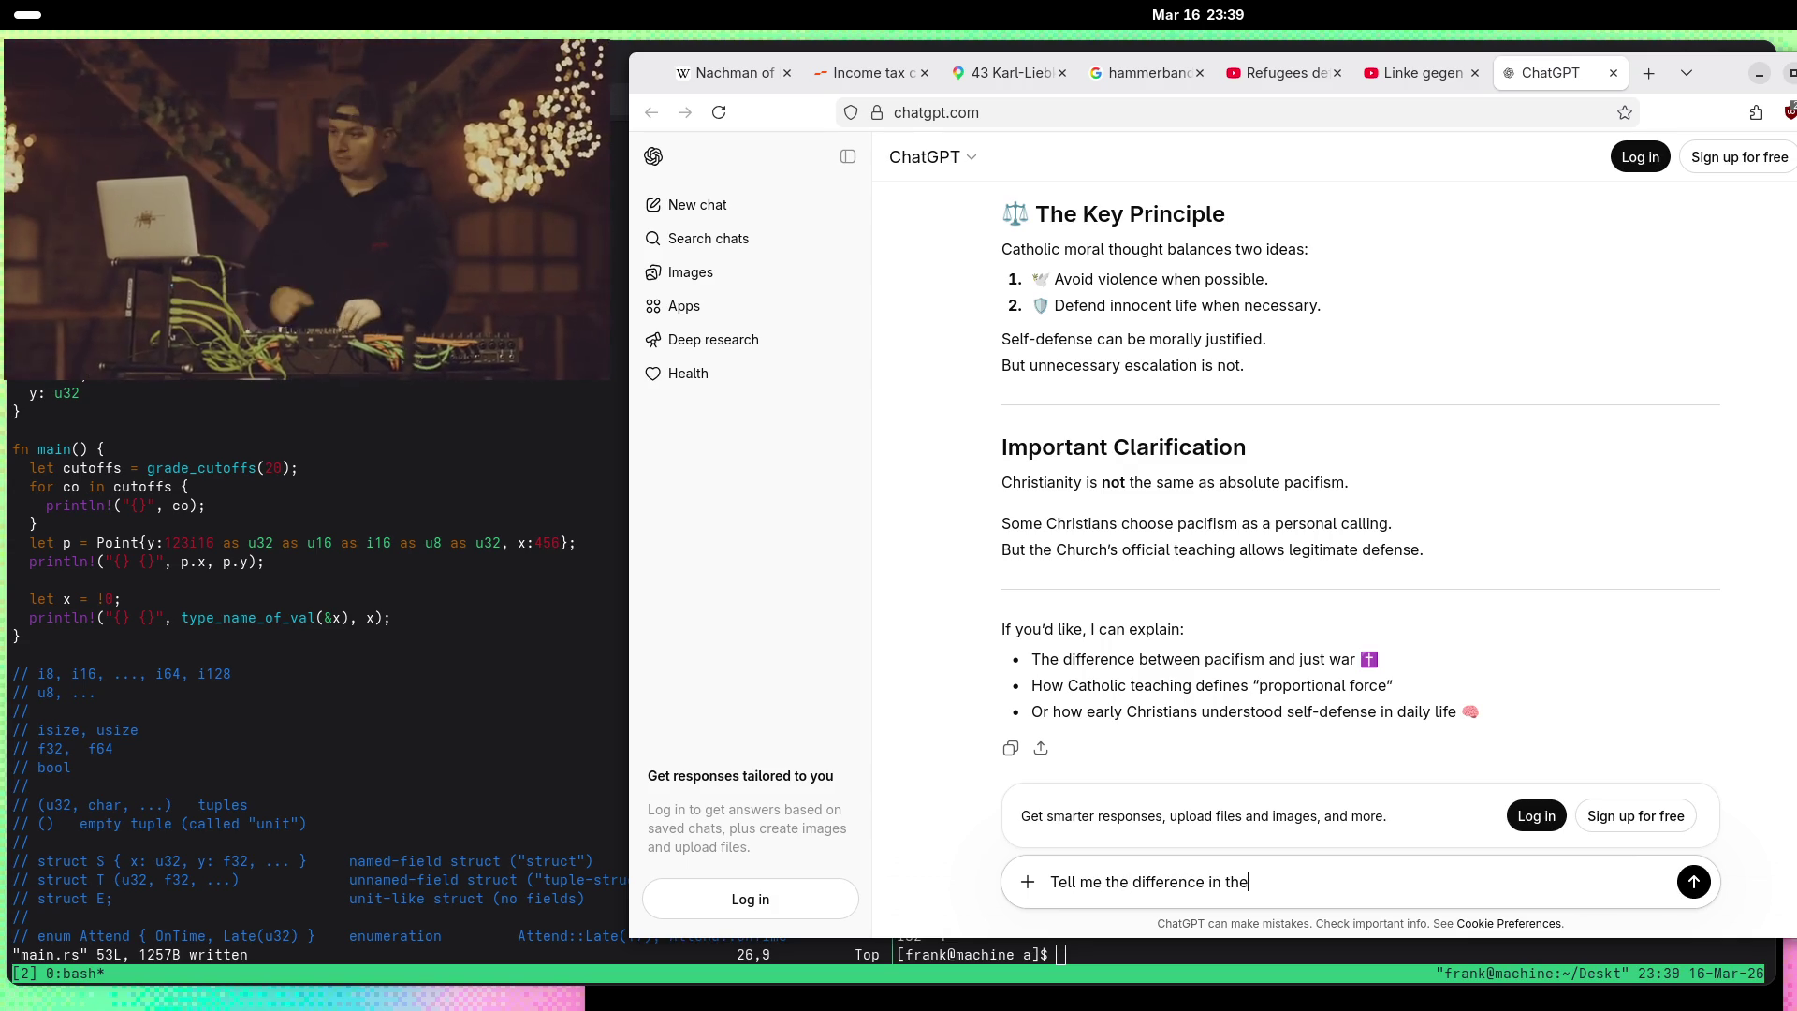
pyautogui.write('tions be')
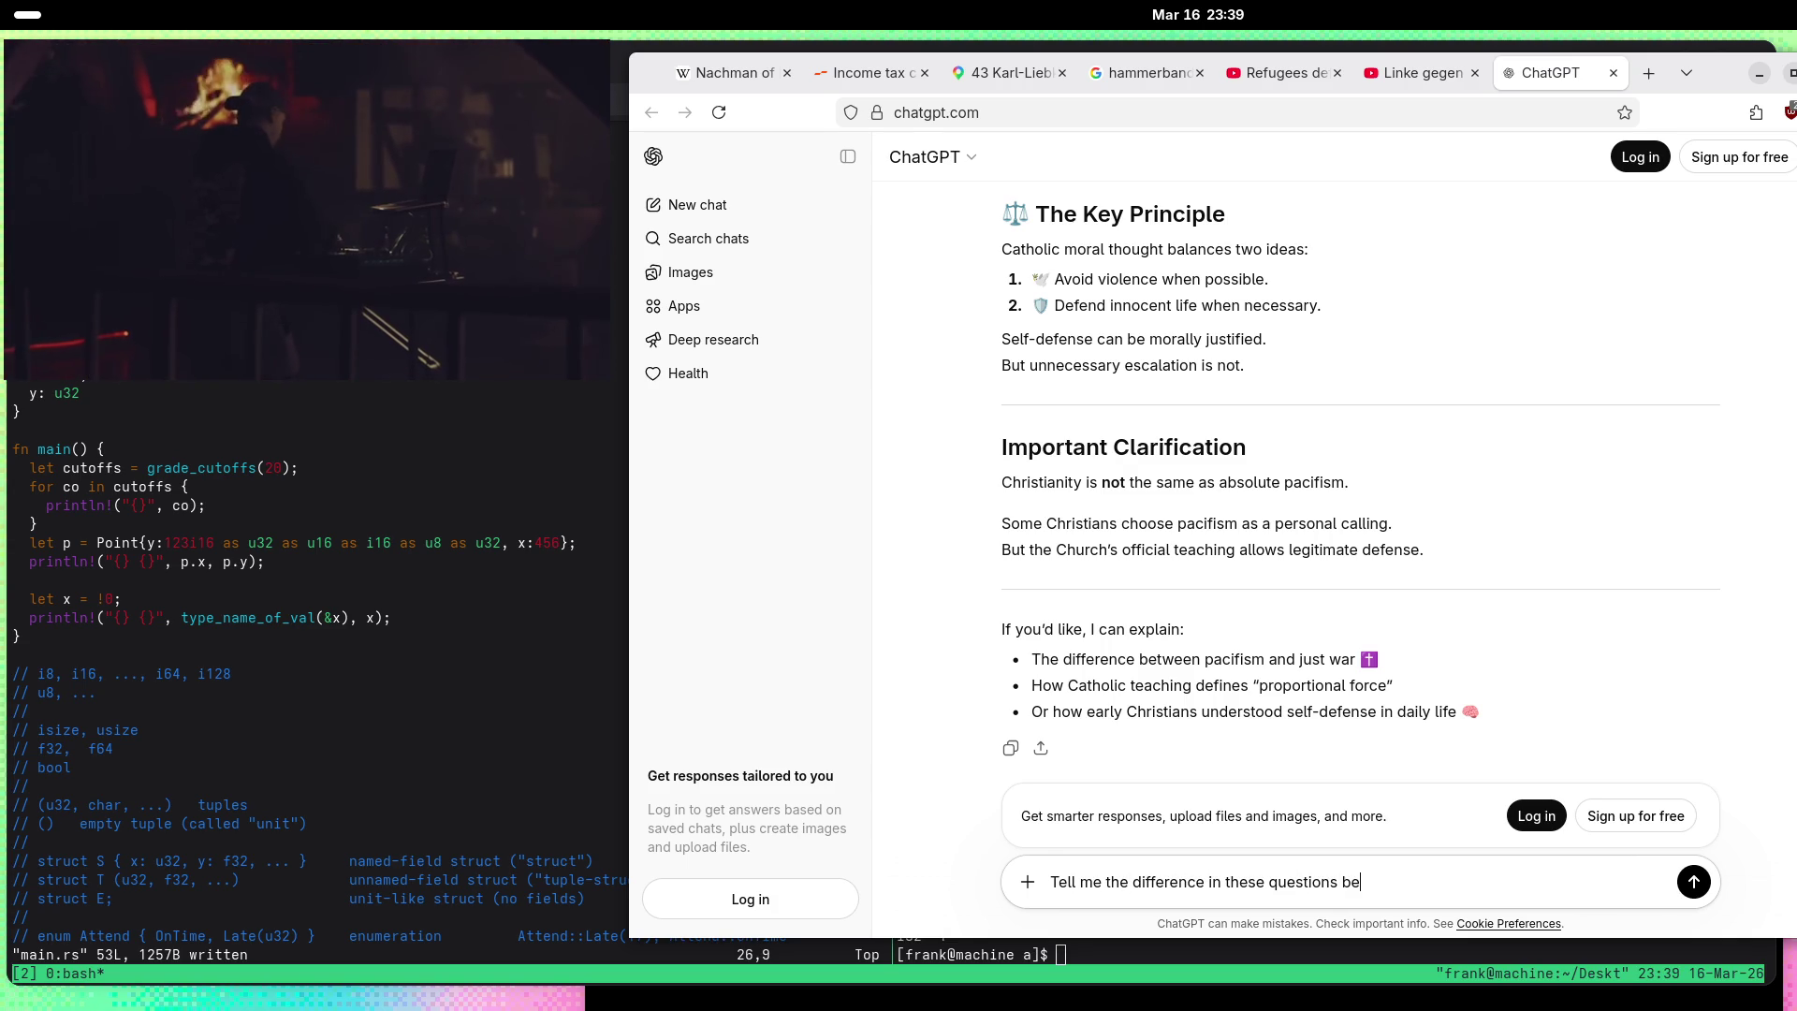
pyautogui.write('tween Islam, Jud')
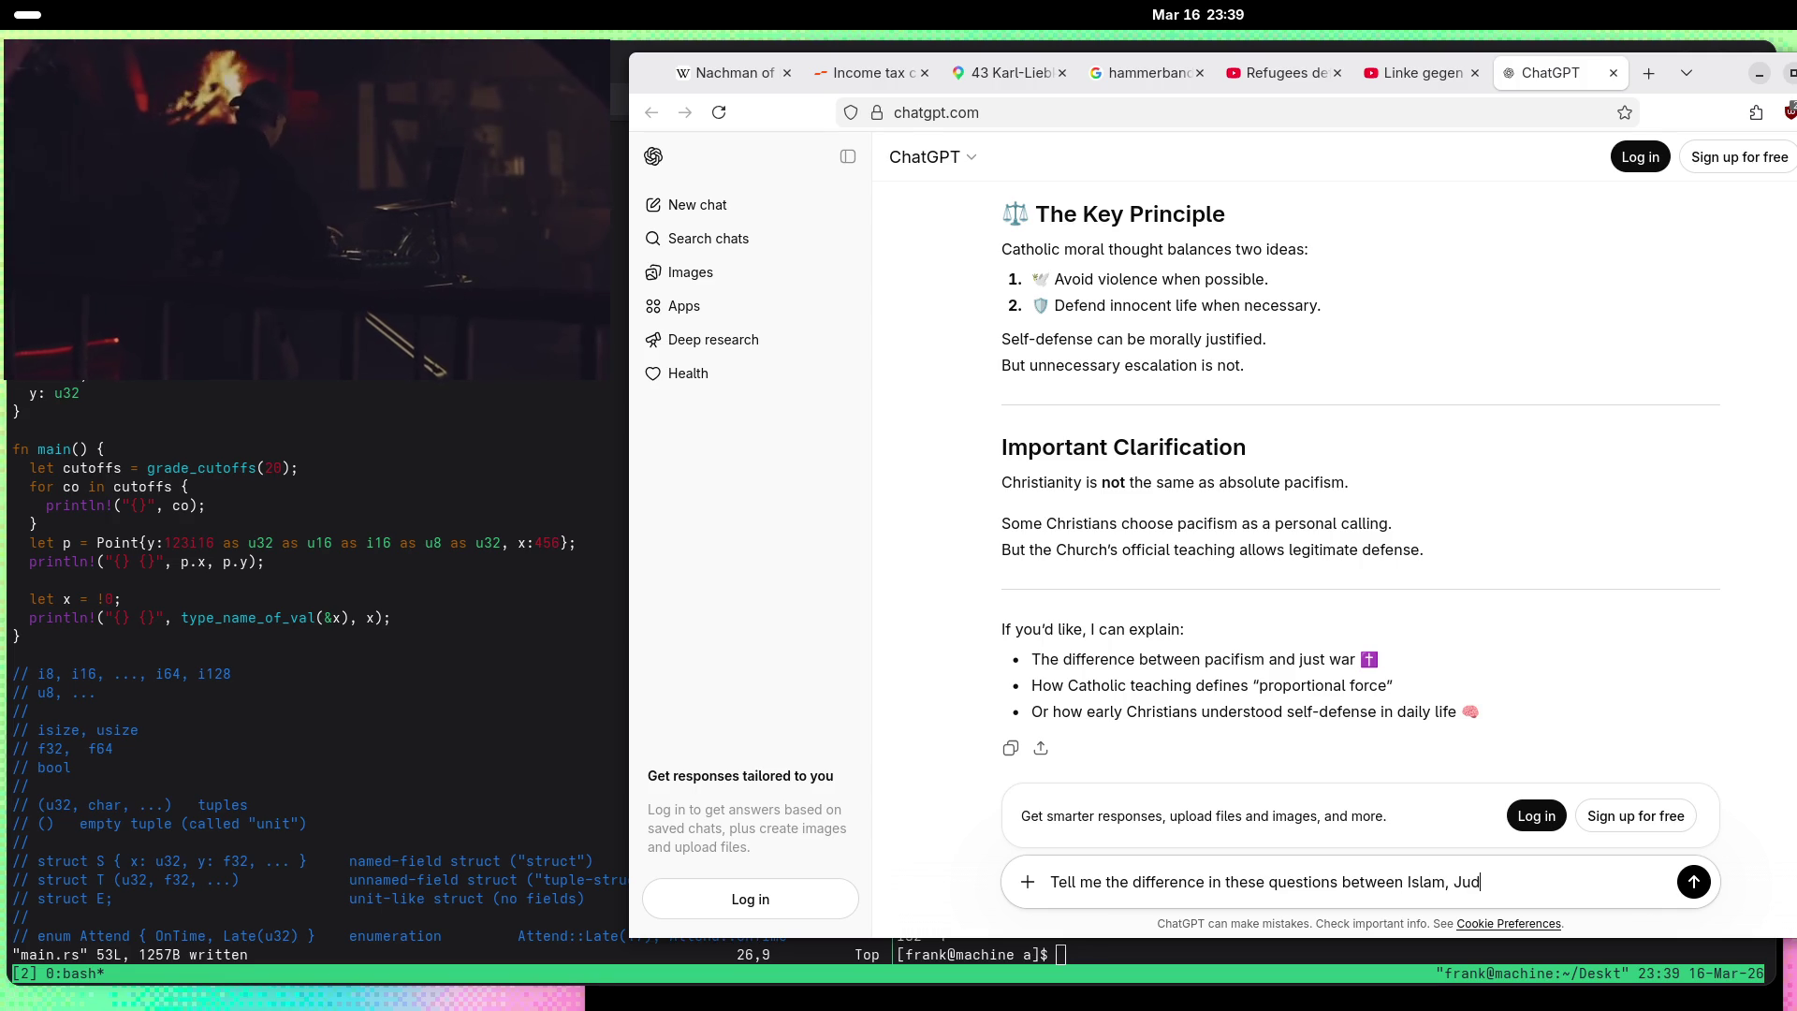
pyautogui.write('aism, and Christ')
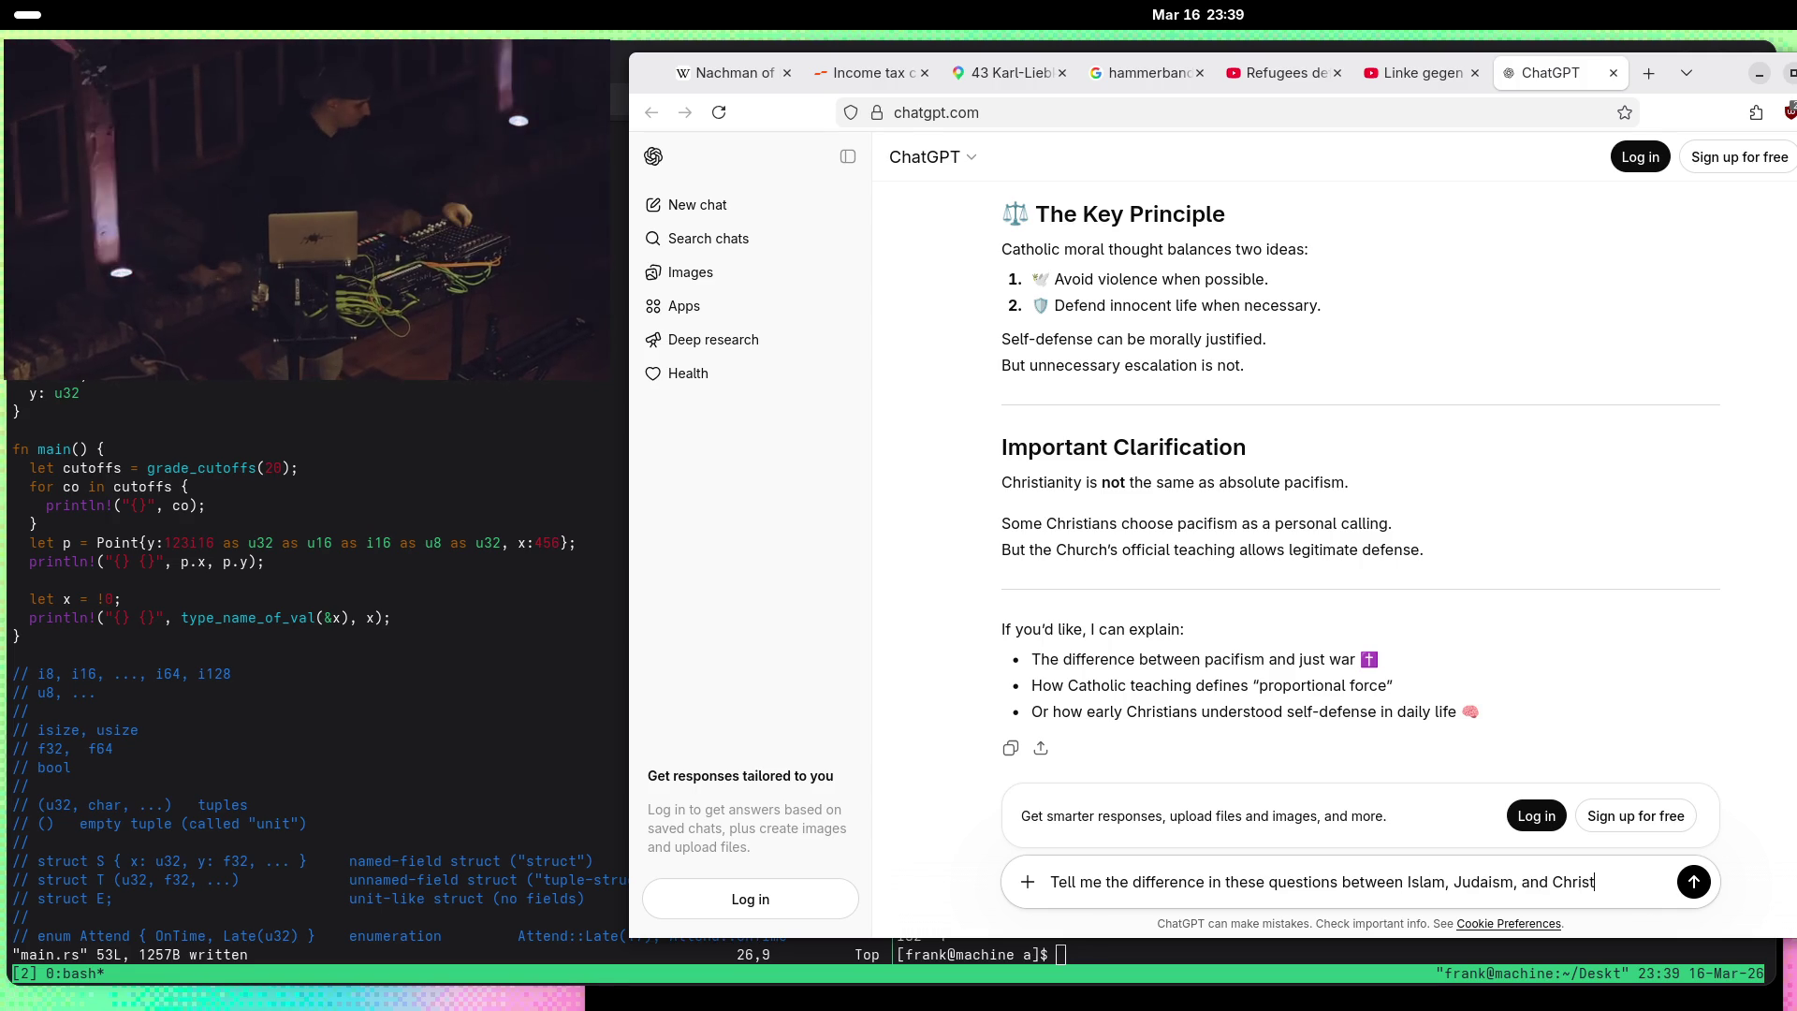
pyautogui.write('ianity. Also, wo')
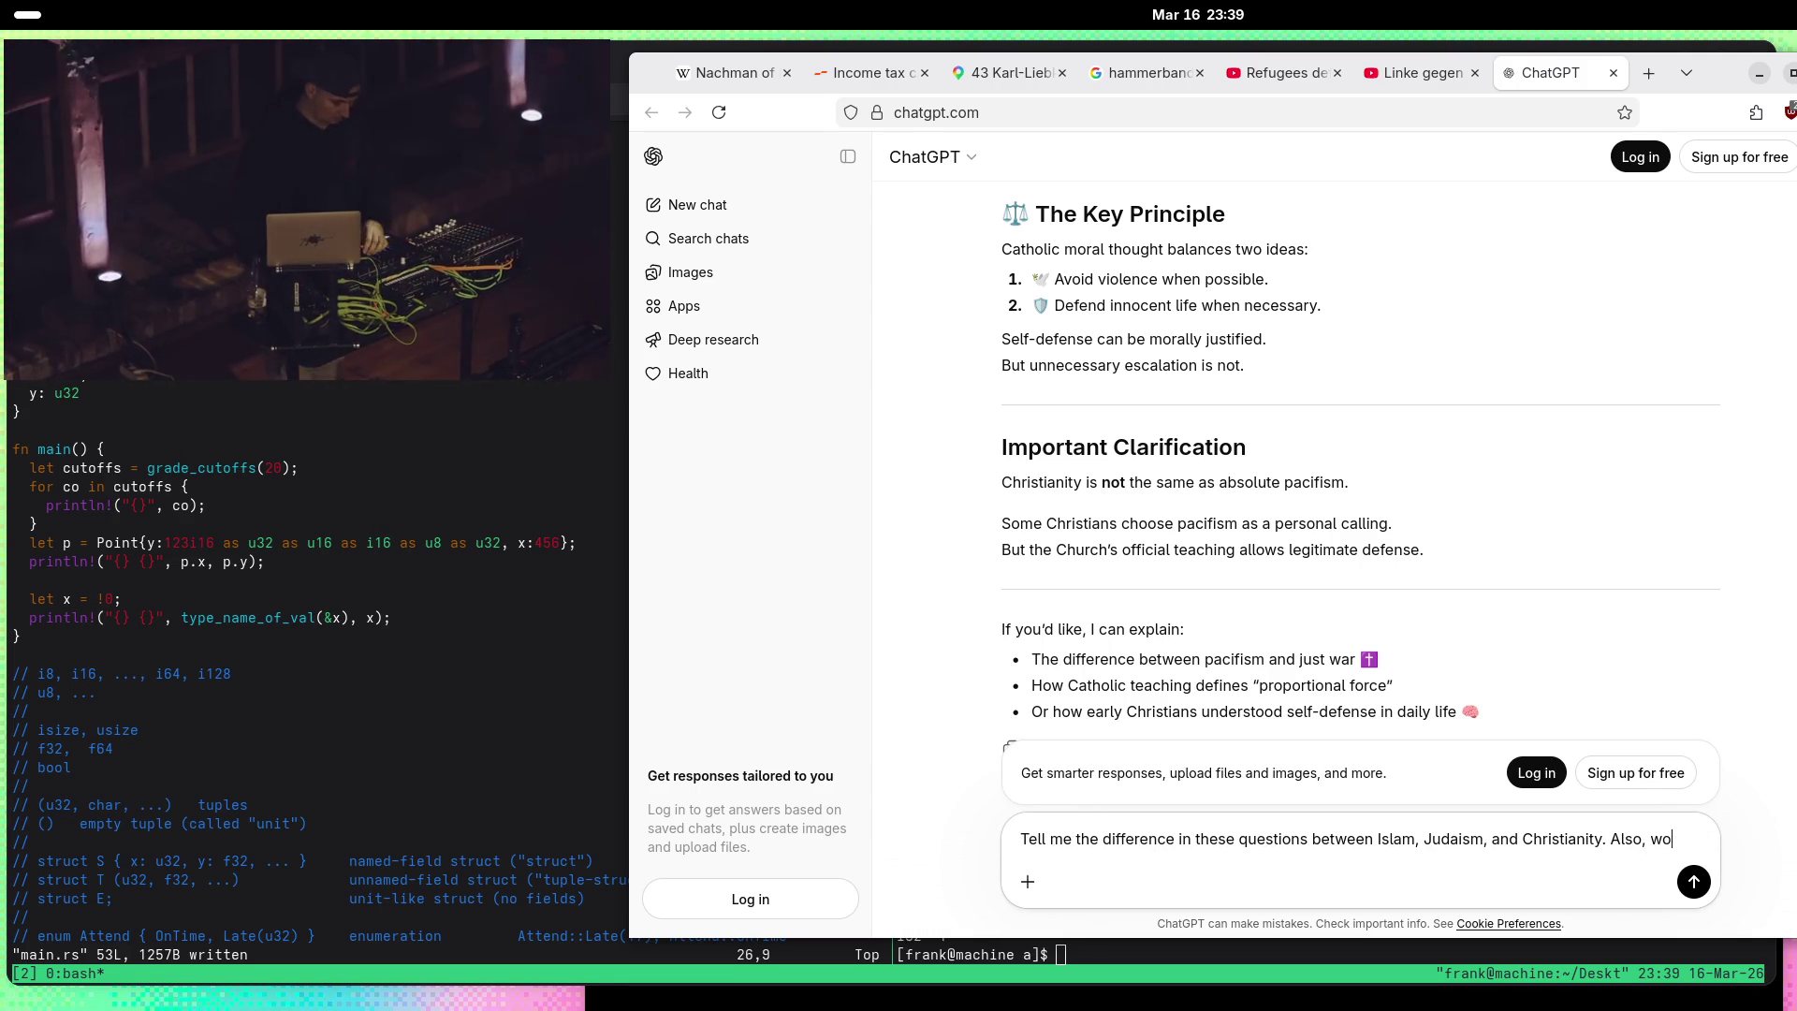
pyautogui.write('u do Indians not keep their sr')
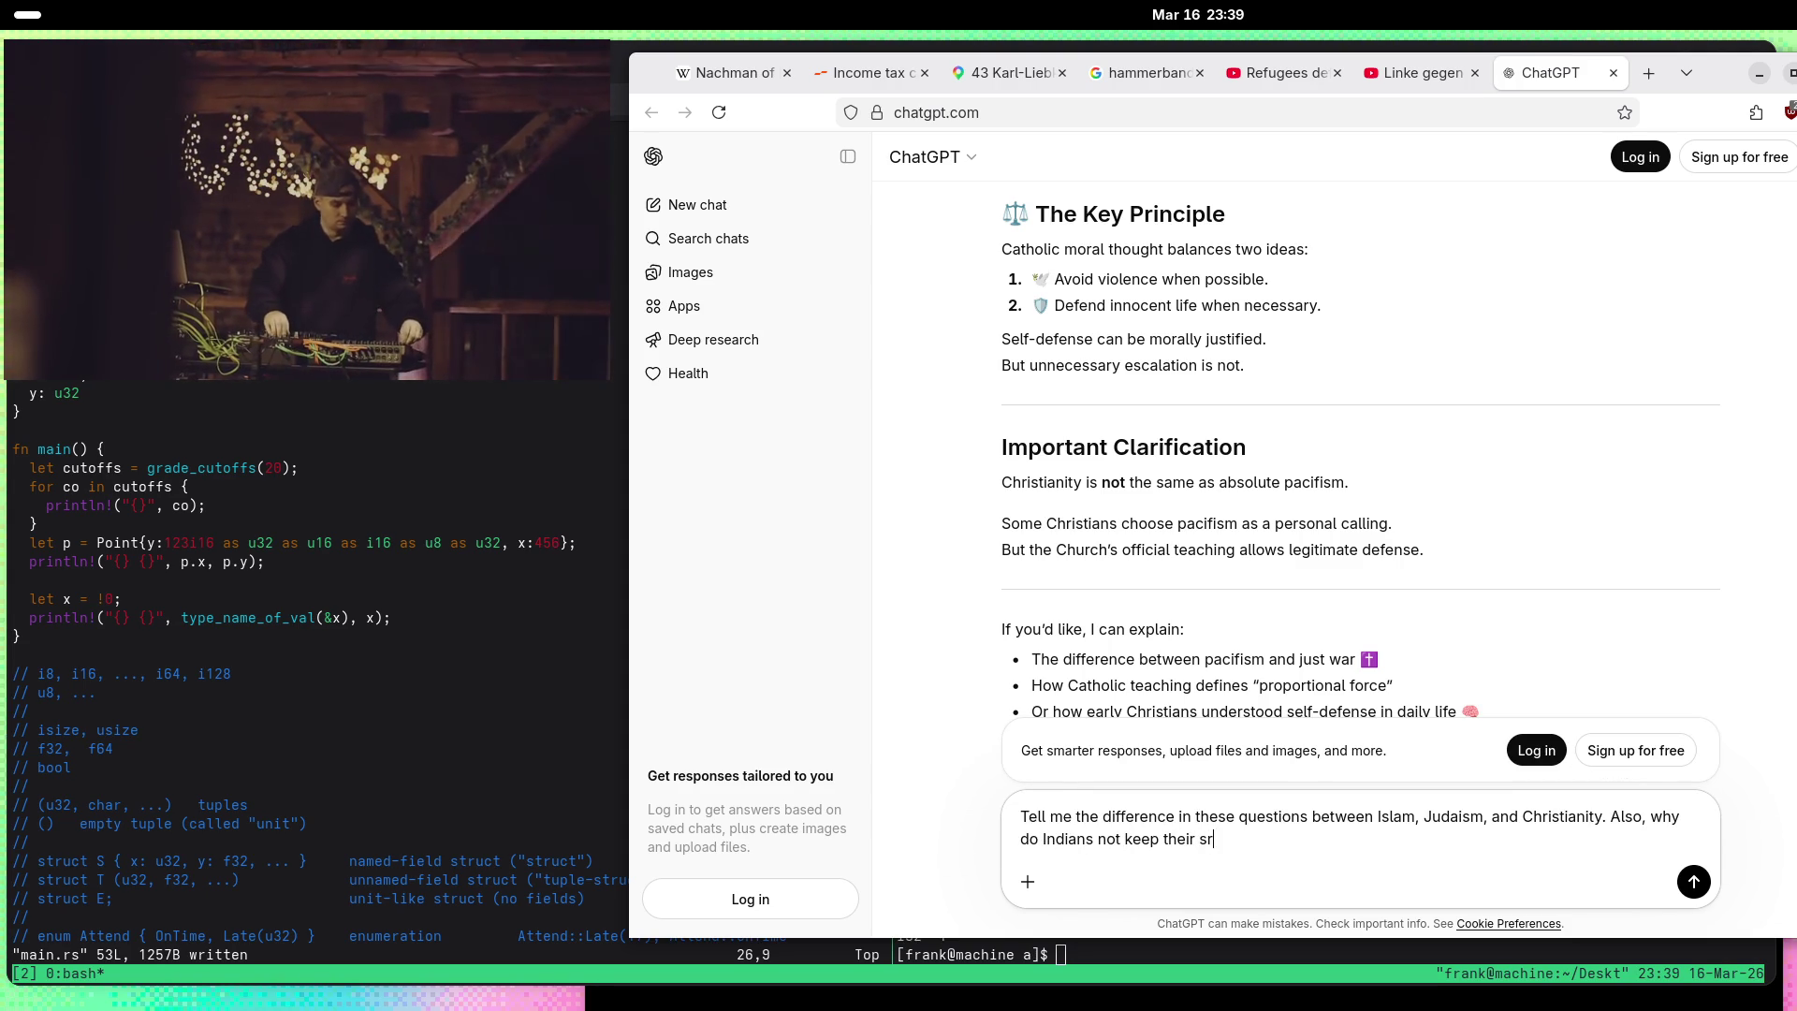
pyautogui.write('?')
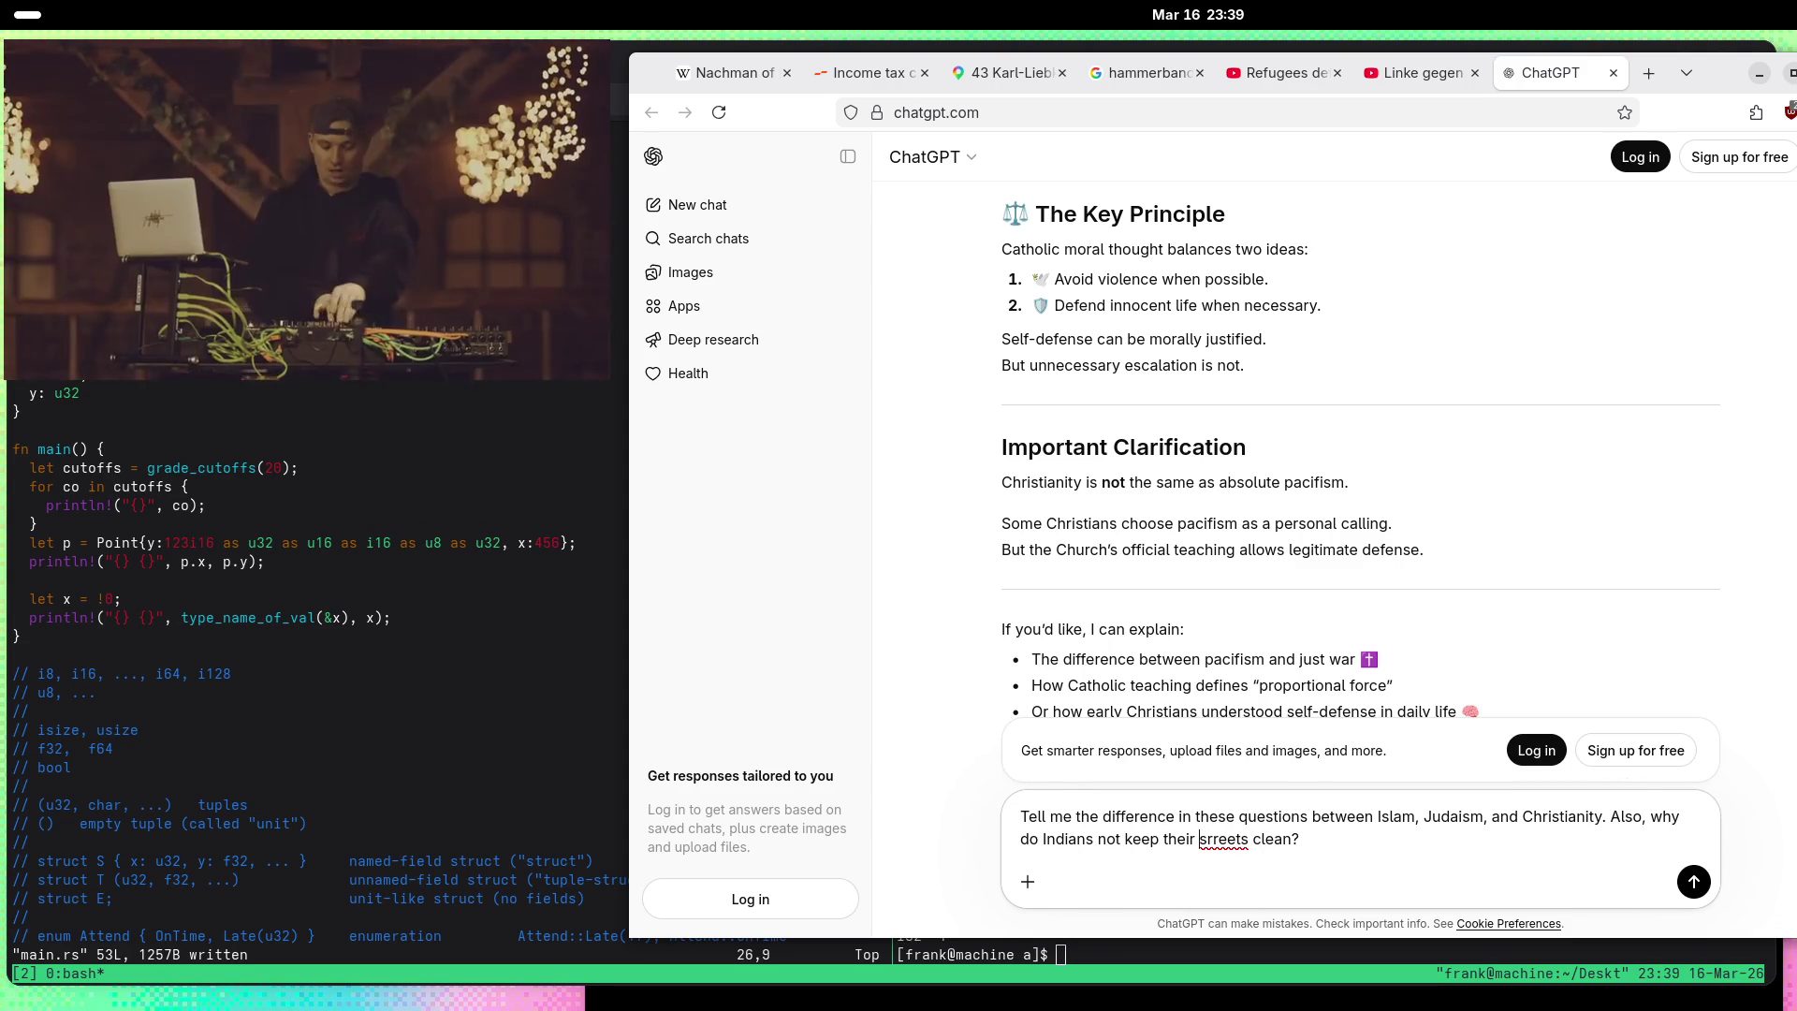
pyautogui.click(1208, 839)
pyautogui.press('BackSpace')
pyautogui.write('t')
pyautogui.press('Return')
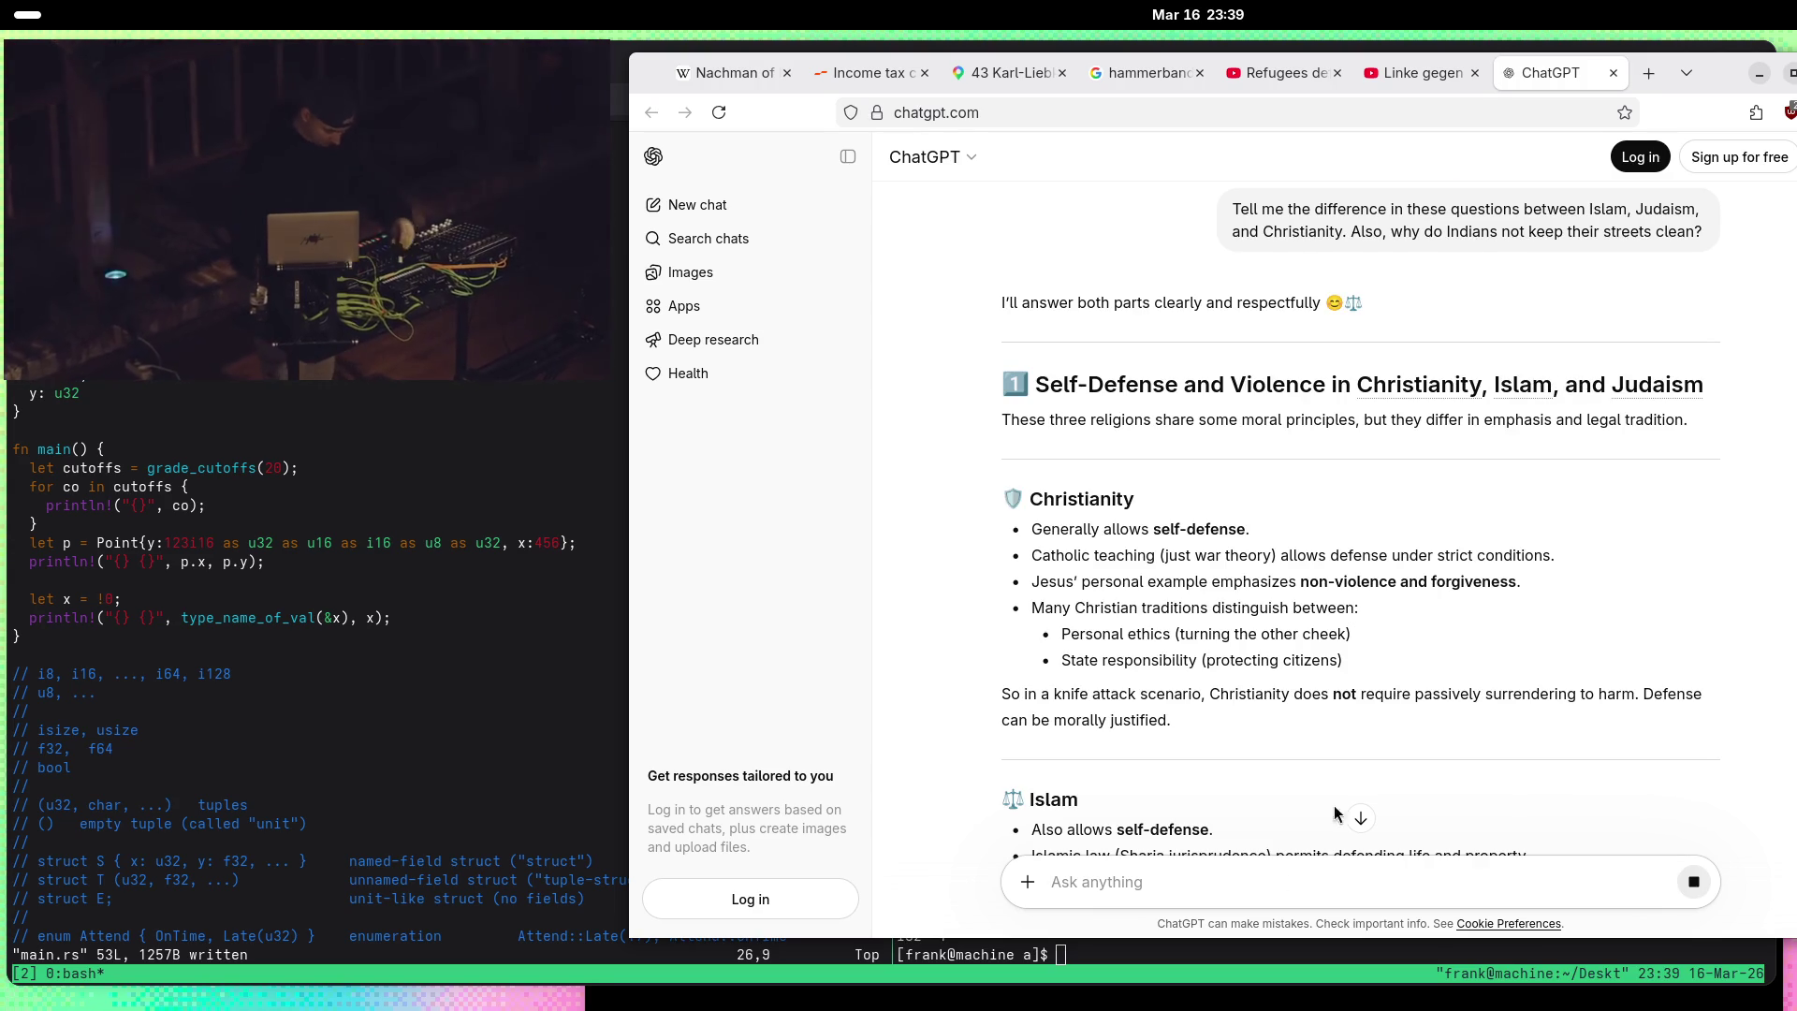
pyautogui.scroll(-2, 982, 587)
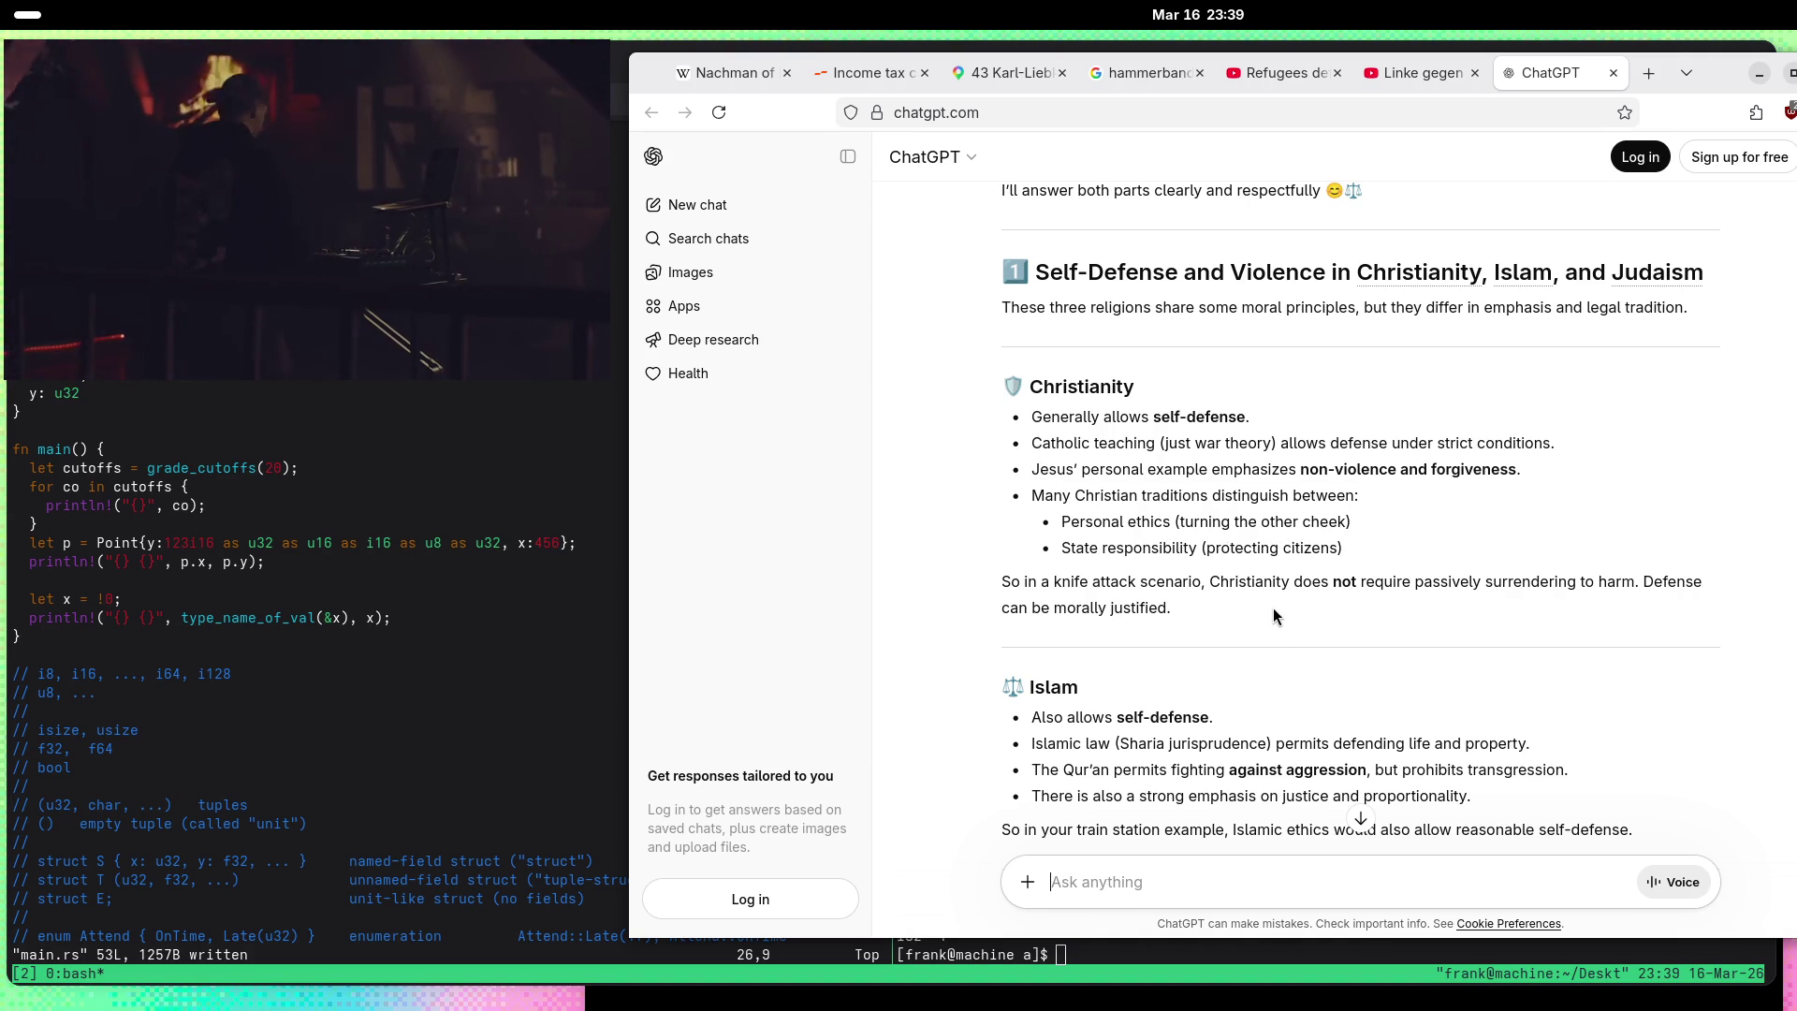
pyautogui.scroll(-3, 1273, 608)
pyautogui.scroll(-2, 1273, 608)
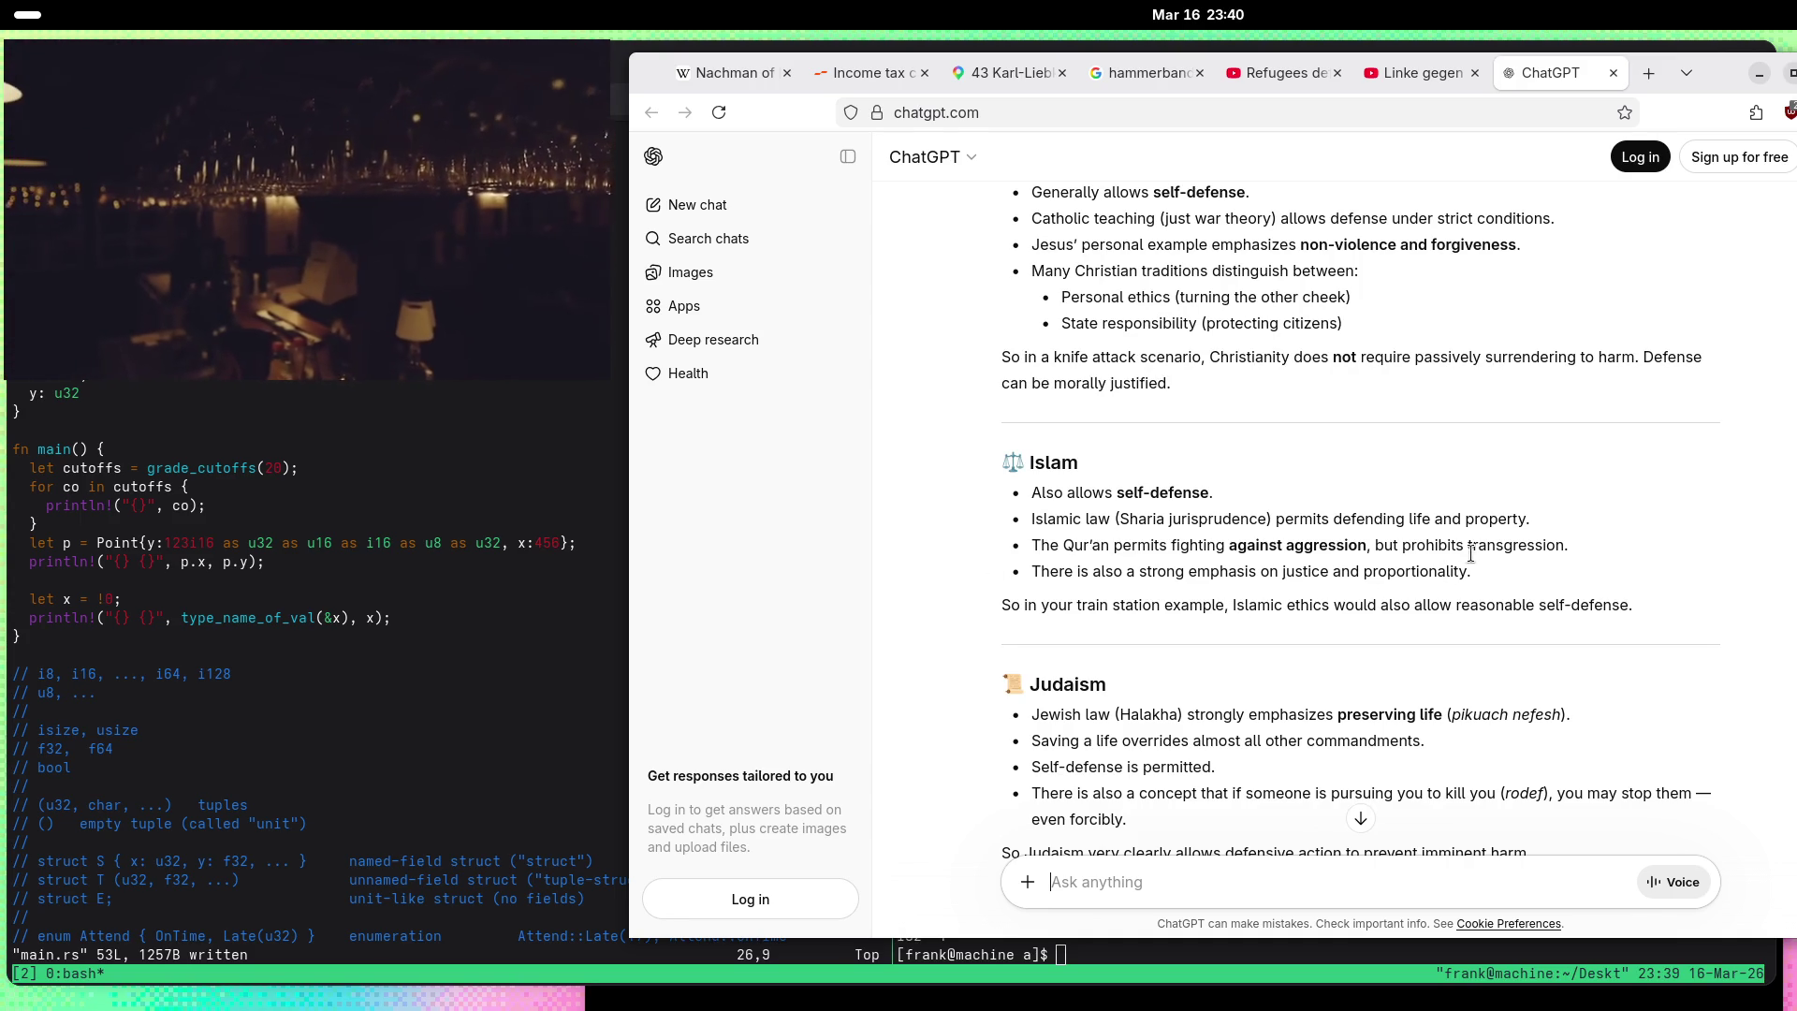
# Step: Quote the Qur'an bullet's justice-and-proportionality sentence and ask 'Cutting off… proportional?' about a thief's hand
pyautogui.moveTo(1507, 547); pyautogui.dragTo(1467, 547)
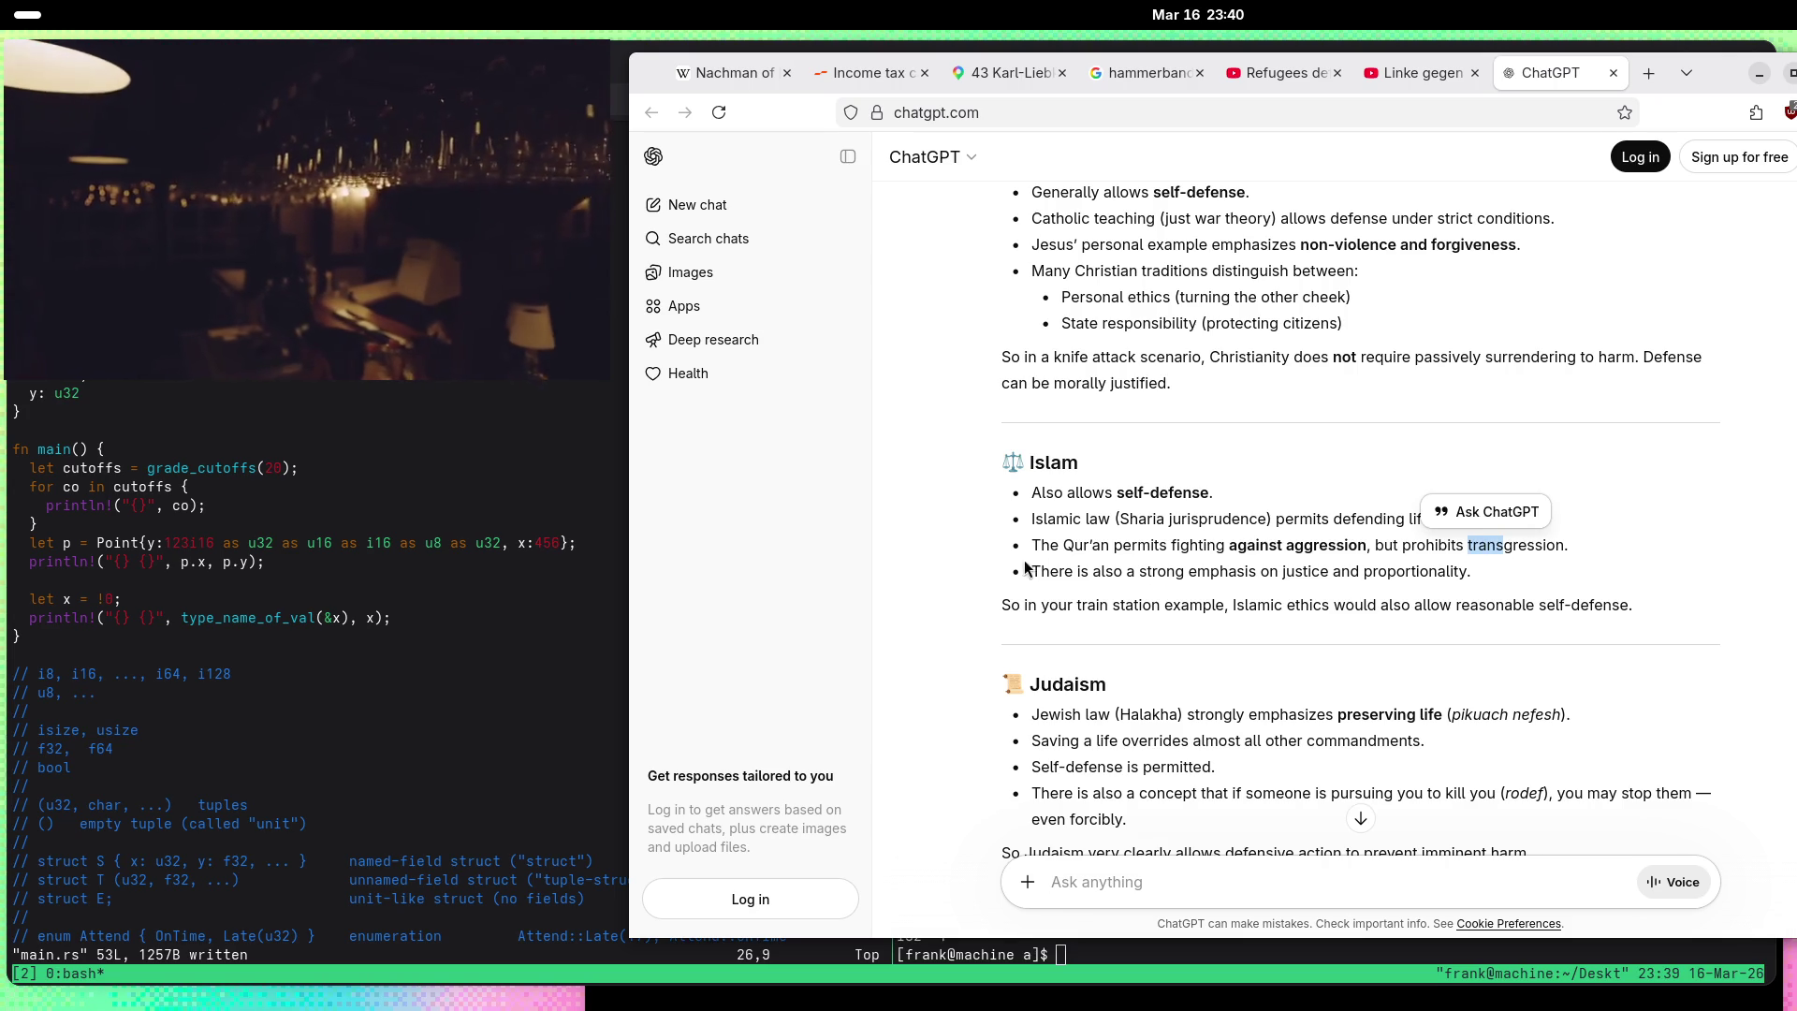
pyautogui.click(1085, 577)
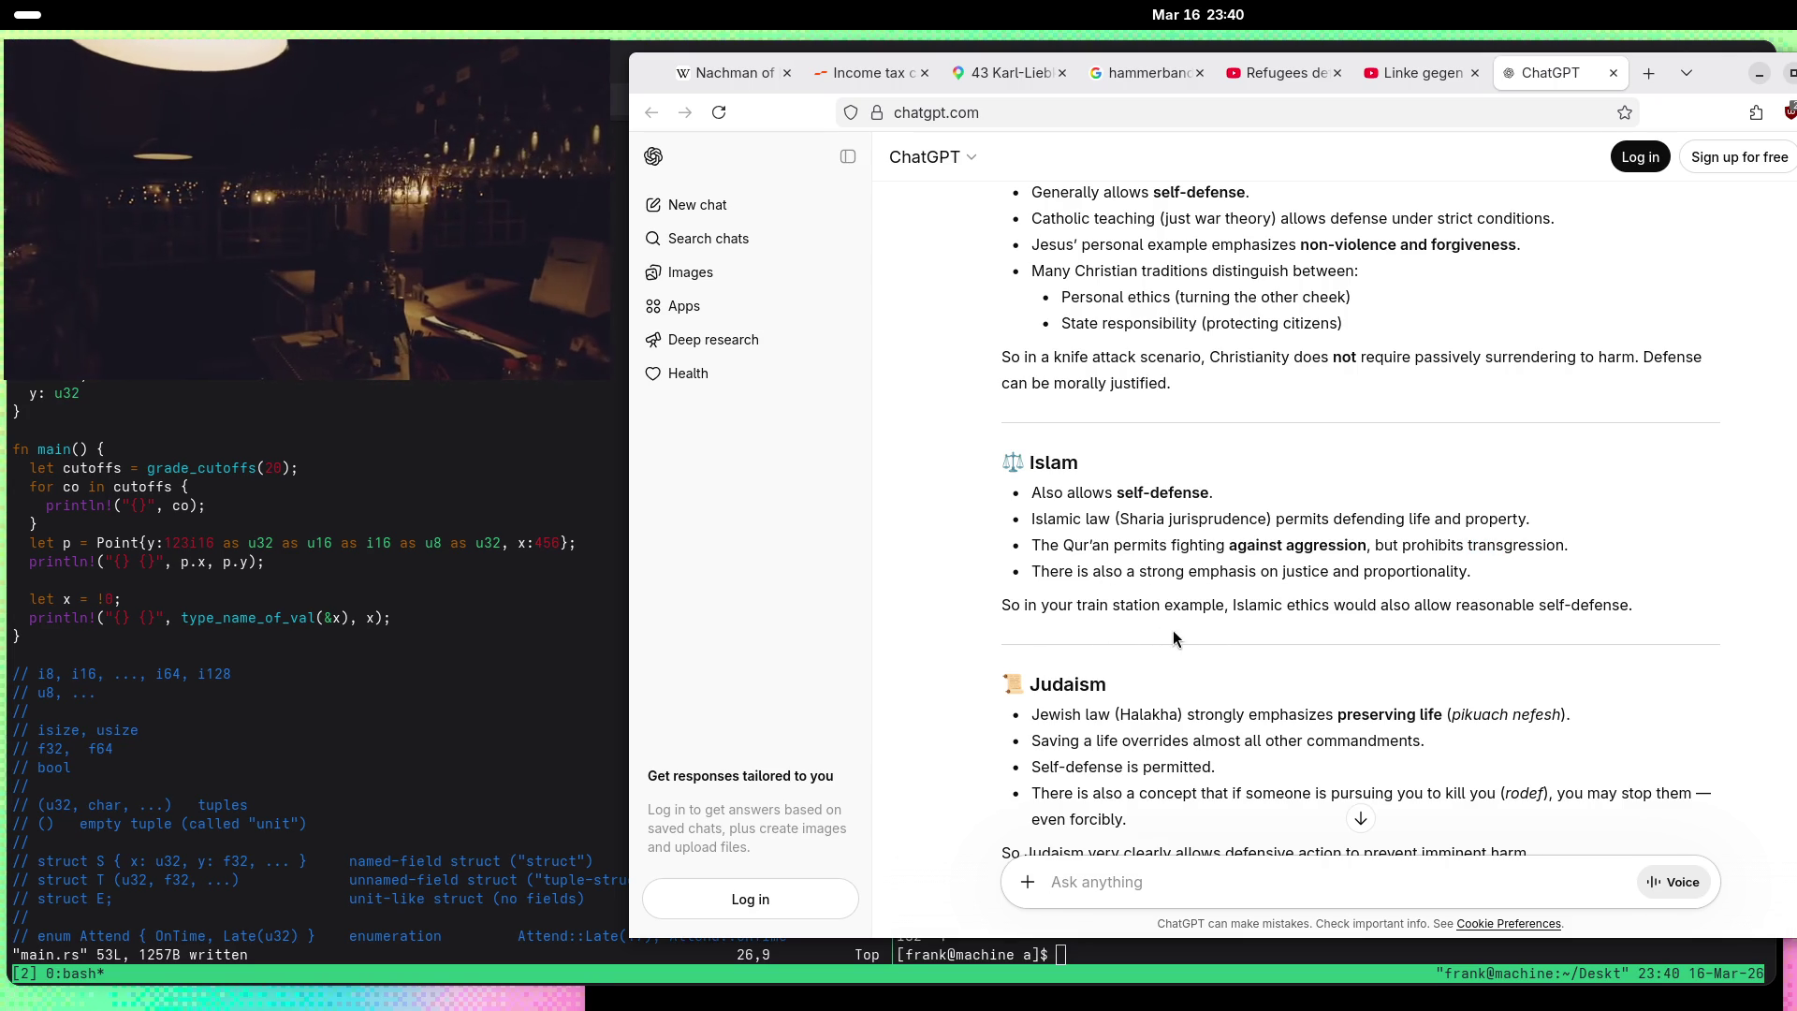
pyautogui.moveTo(1467, 574); pyautogui.dragTo(1039, 575)
pyautogui.click(1254, 551)
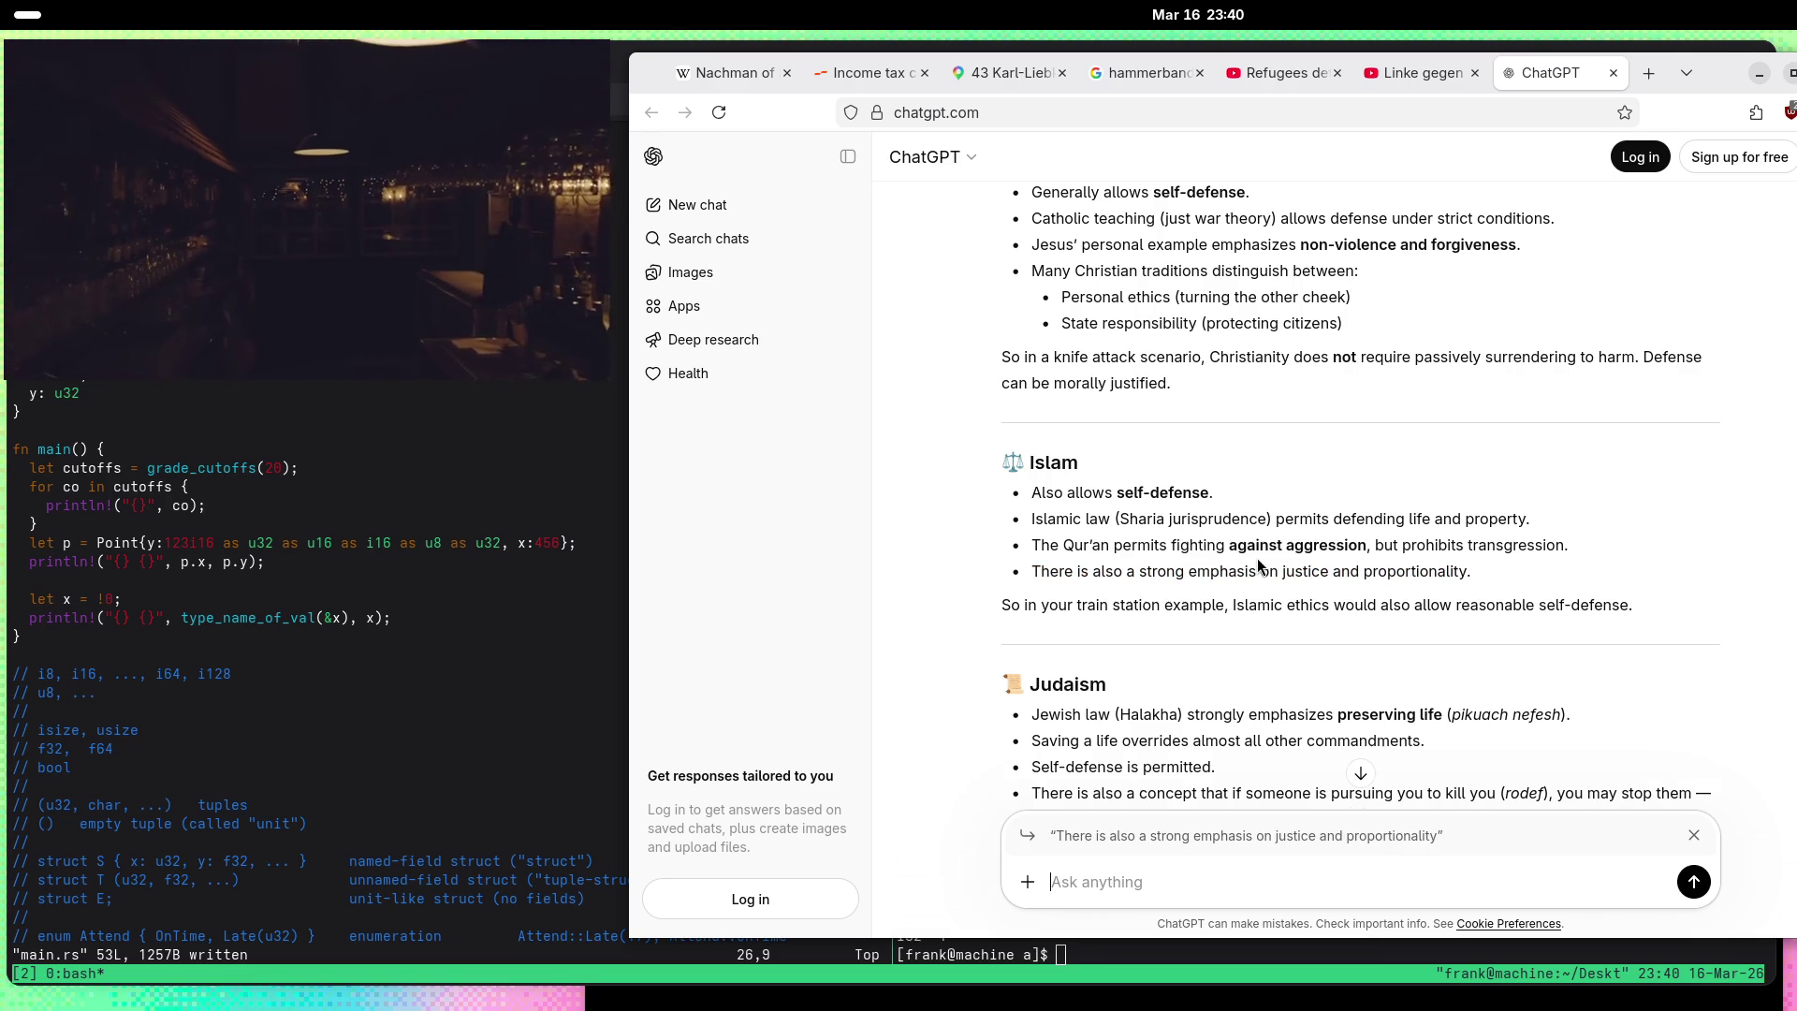
pyautogui.write('Cutting off a thief')
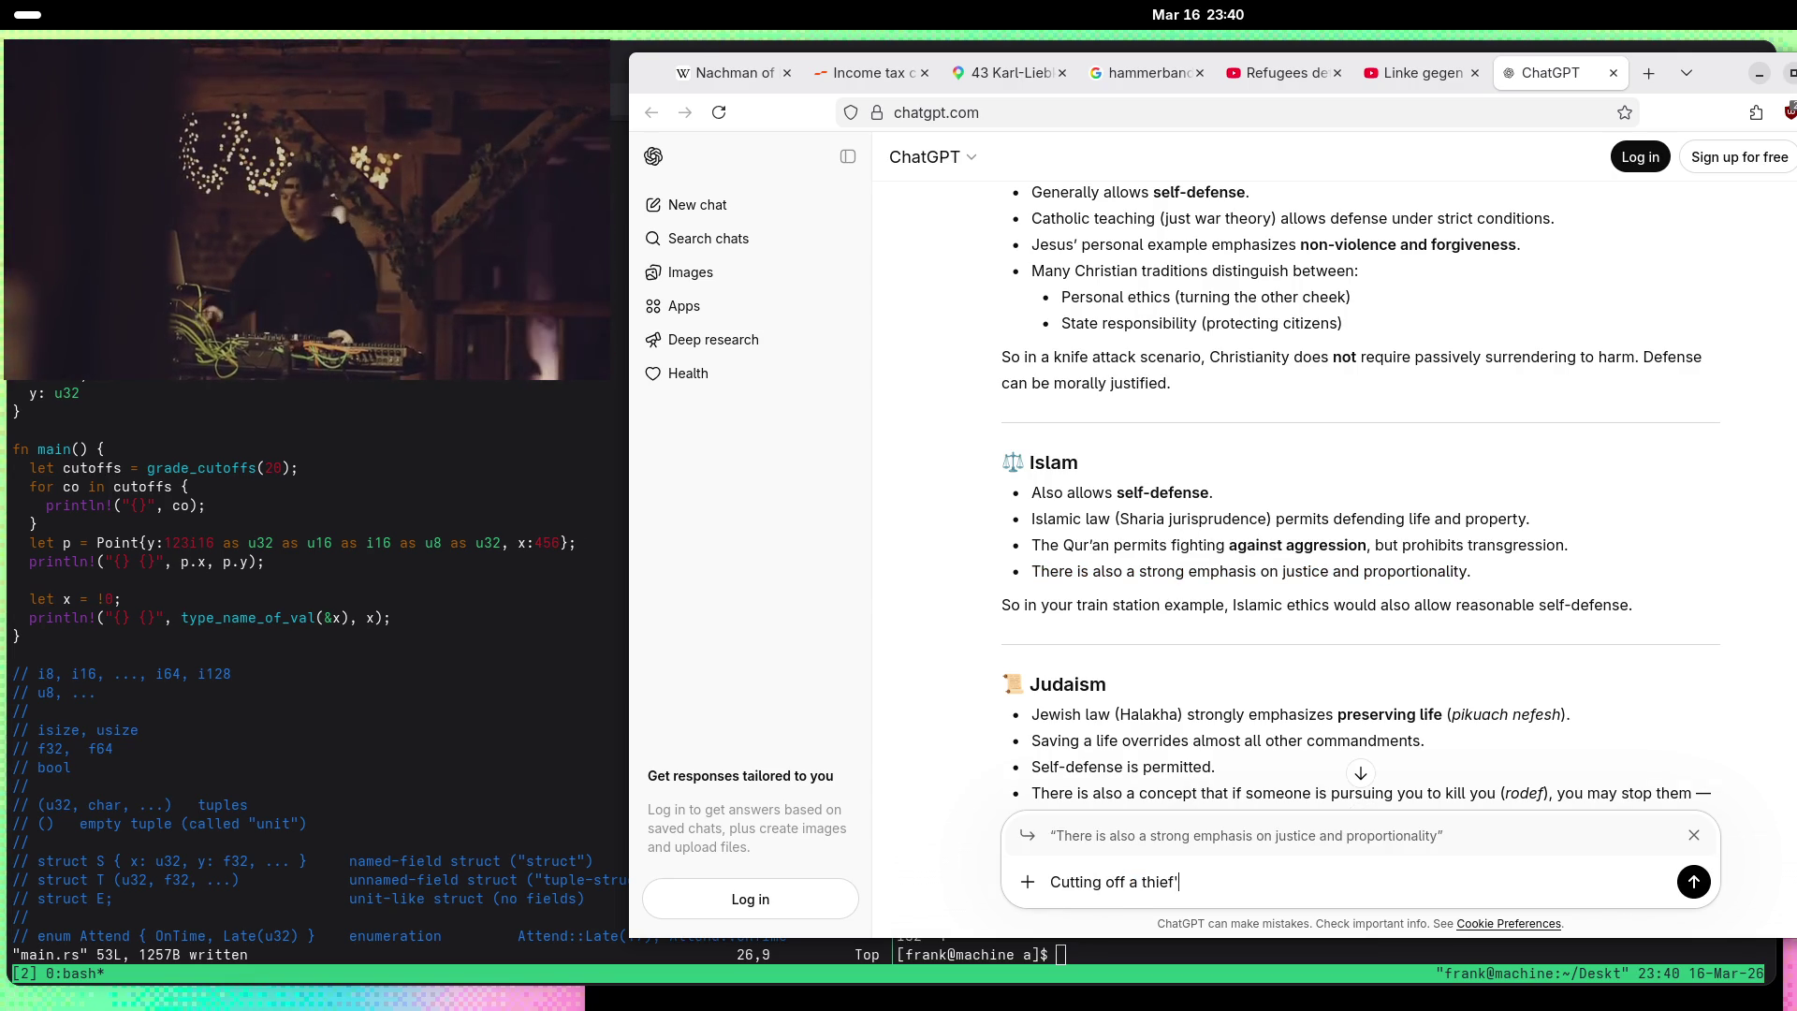
pyautogui.write('roportional?')
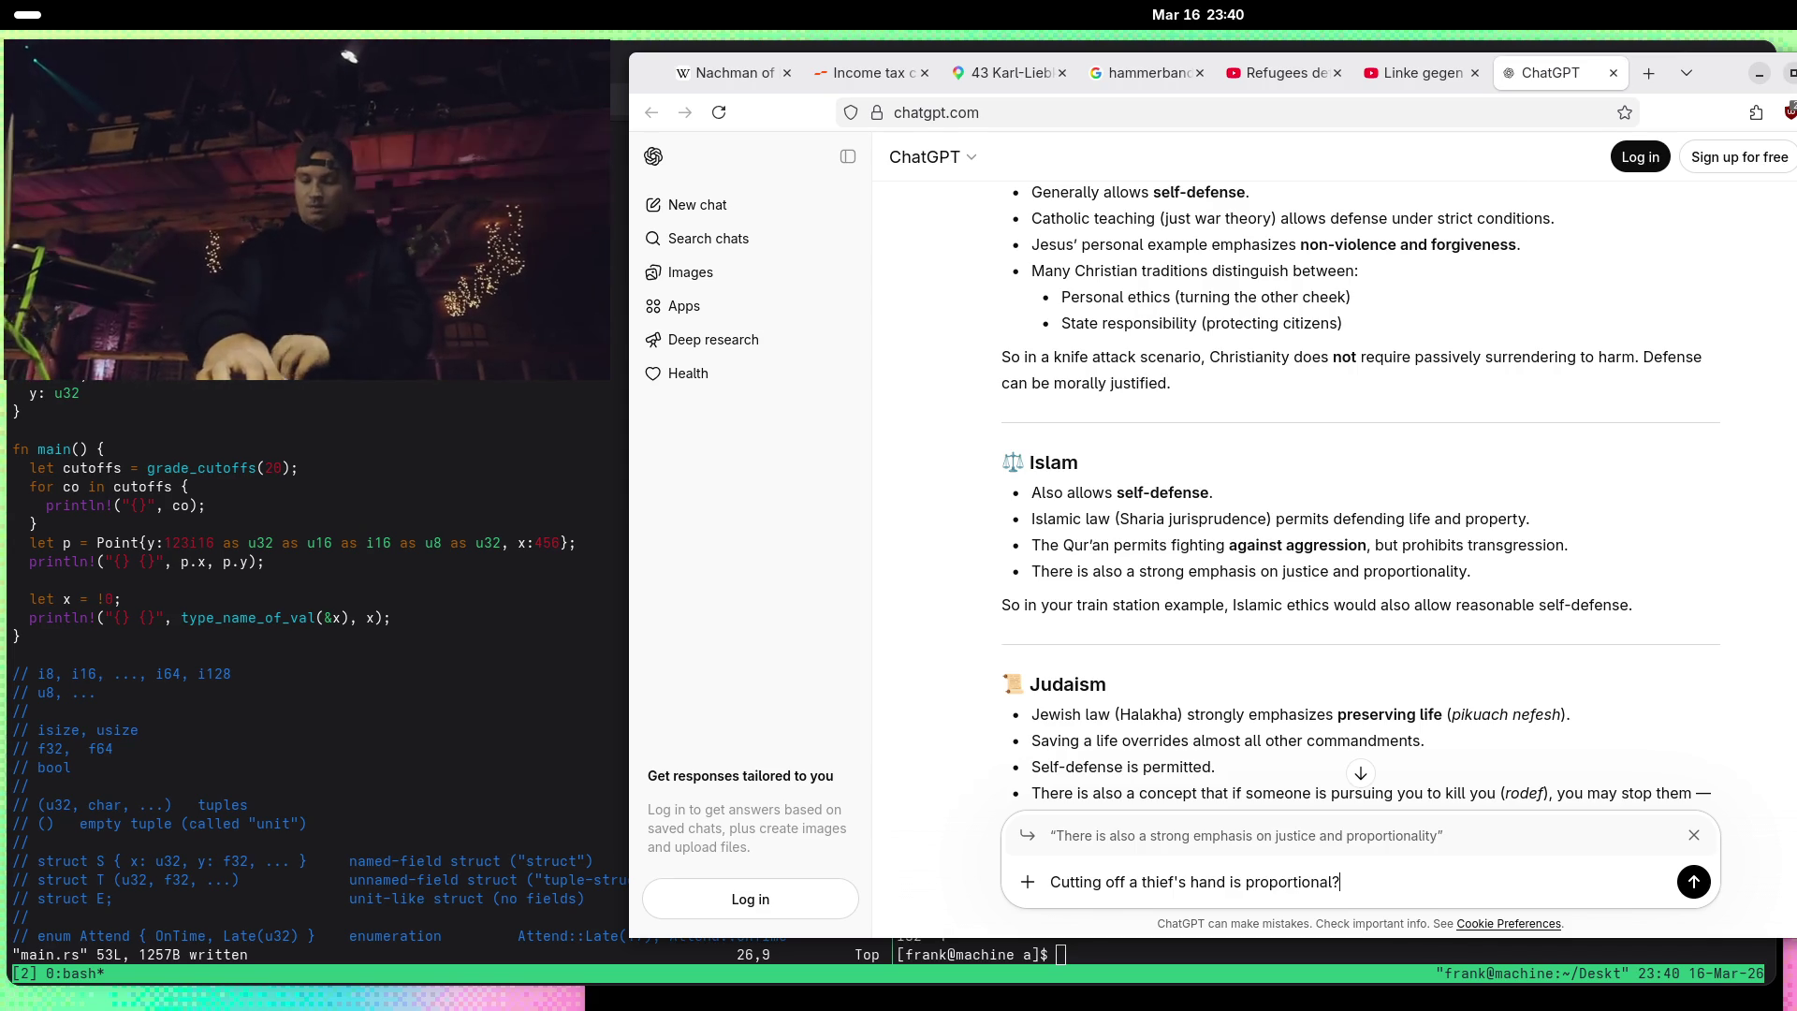
pyautogui.press('Return')
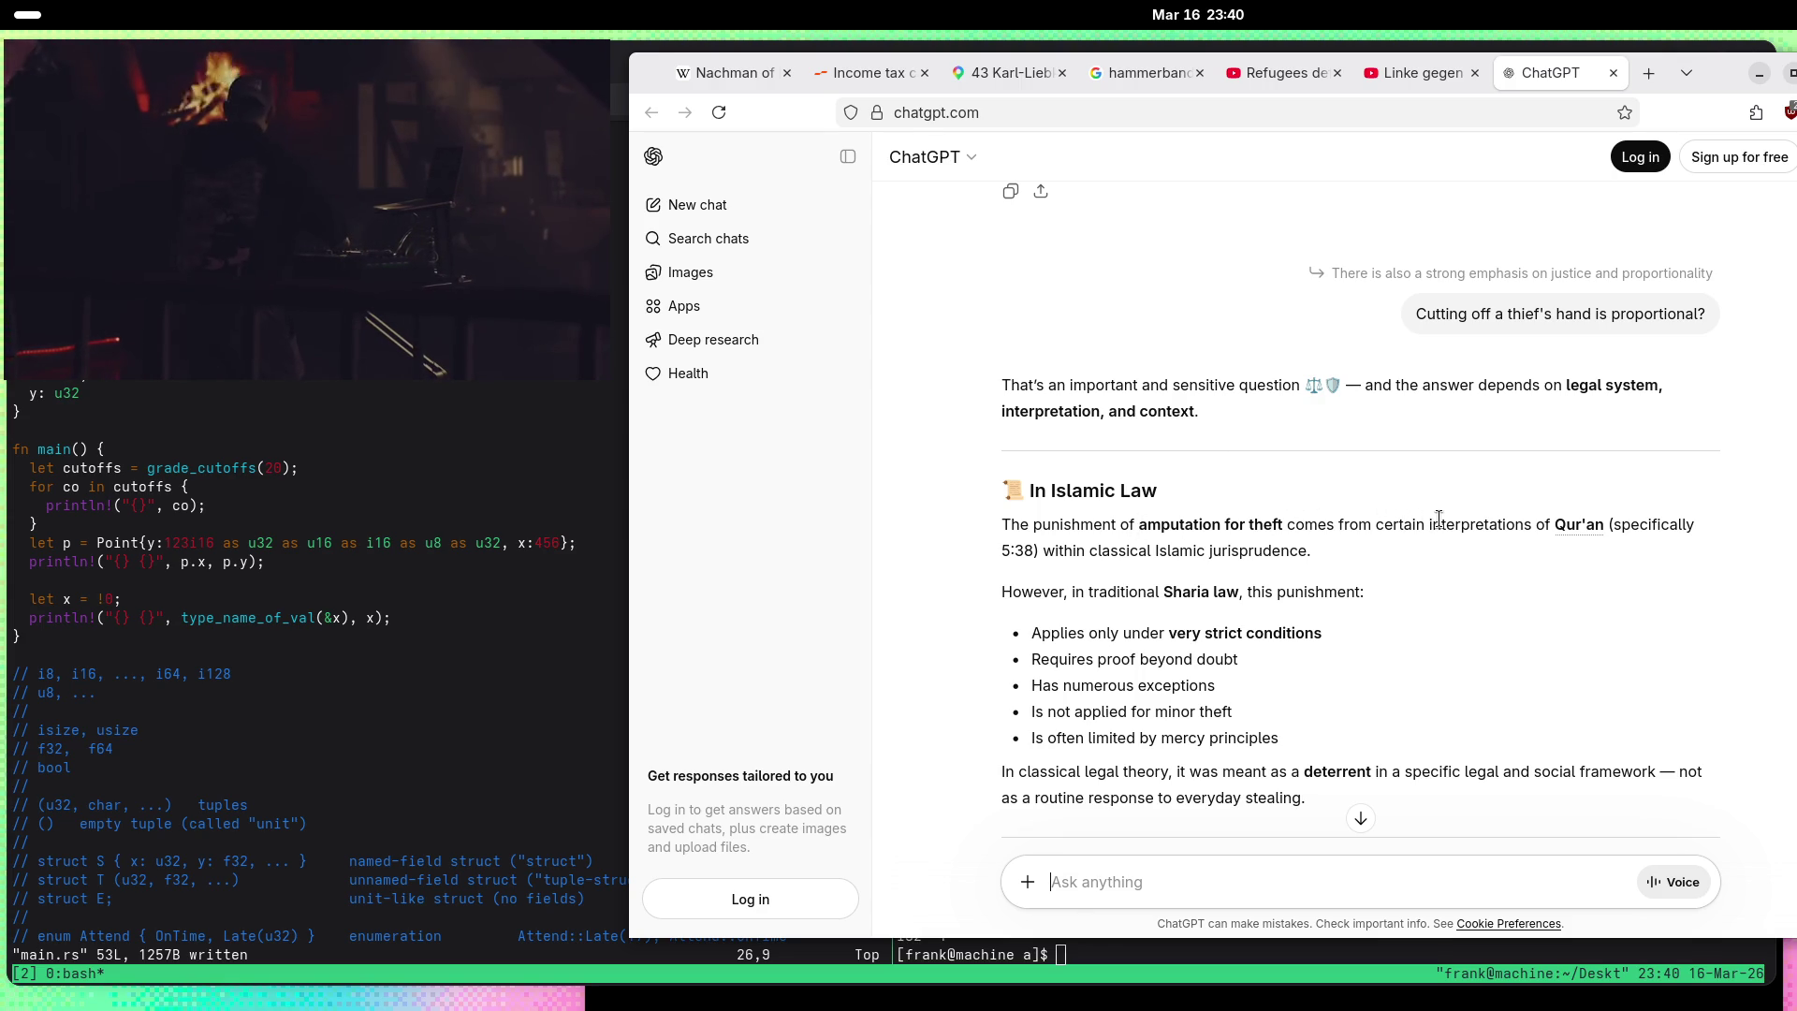
pyautogui.scroll(-3, 1439, 518)
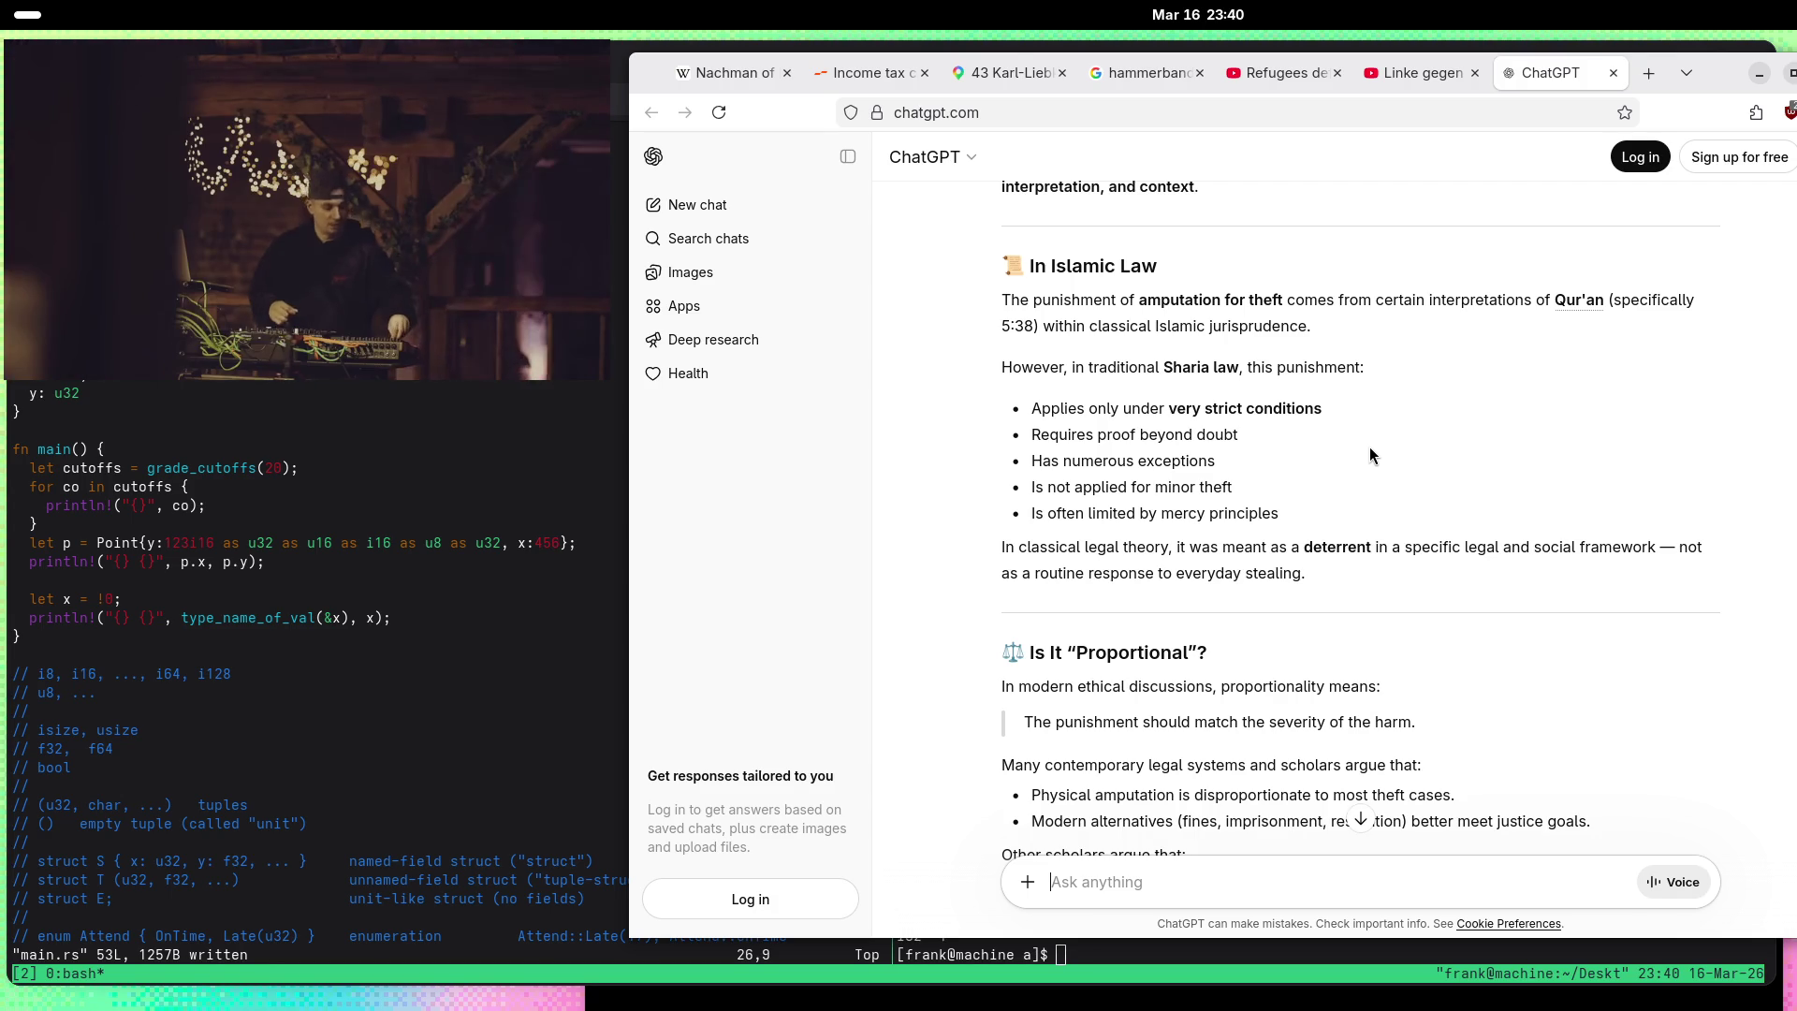
pyautogui.scroll(-3, 1382, 452)
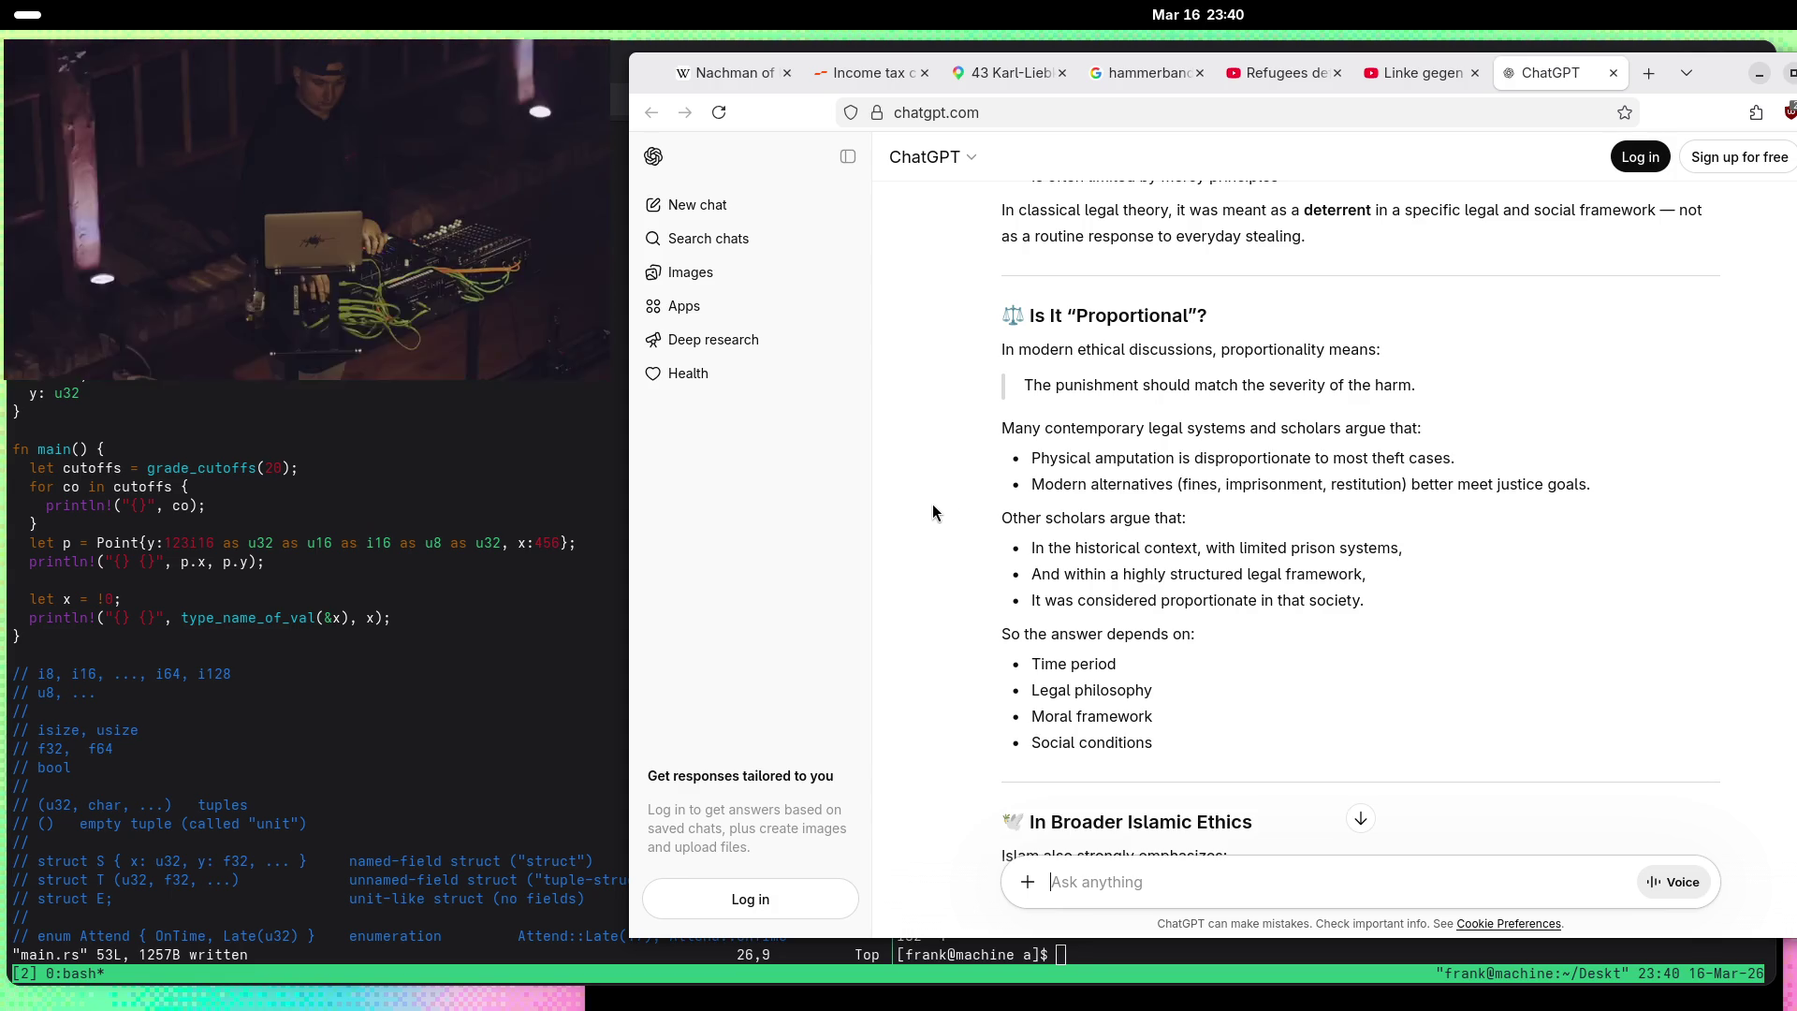
pyautogui.scroll(-1, 1004, 674)
pyautogui.scroll(-3, 1004, 722)
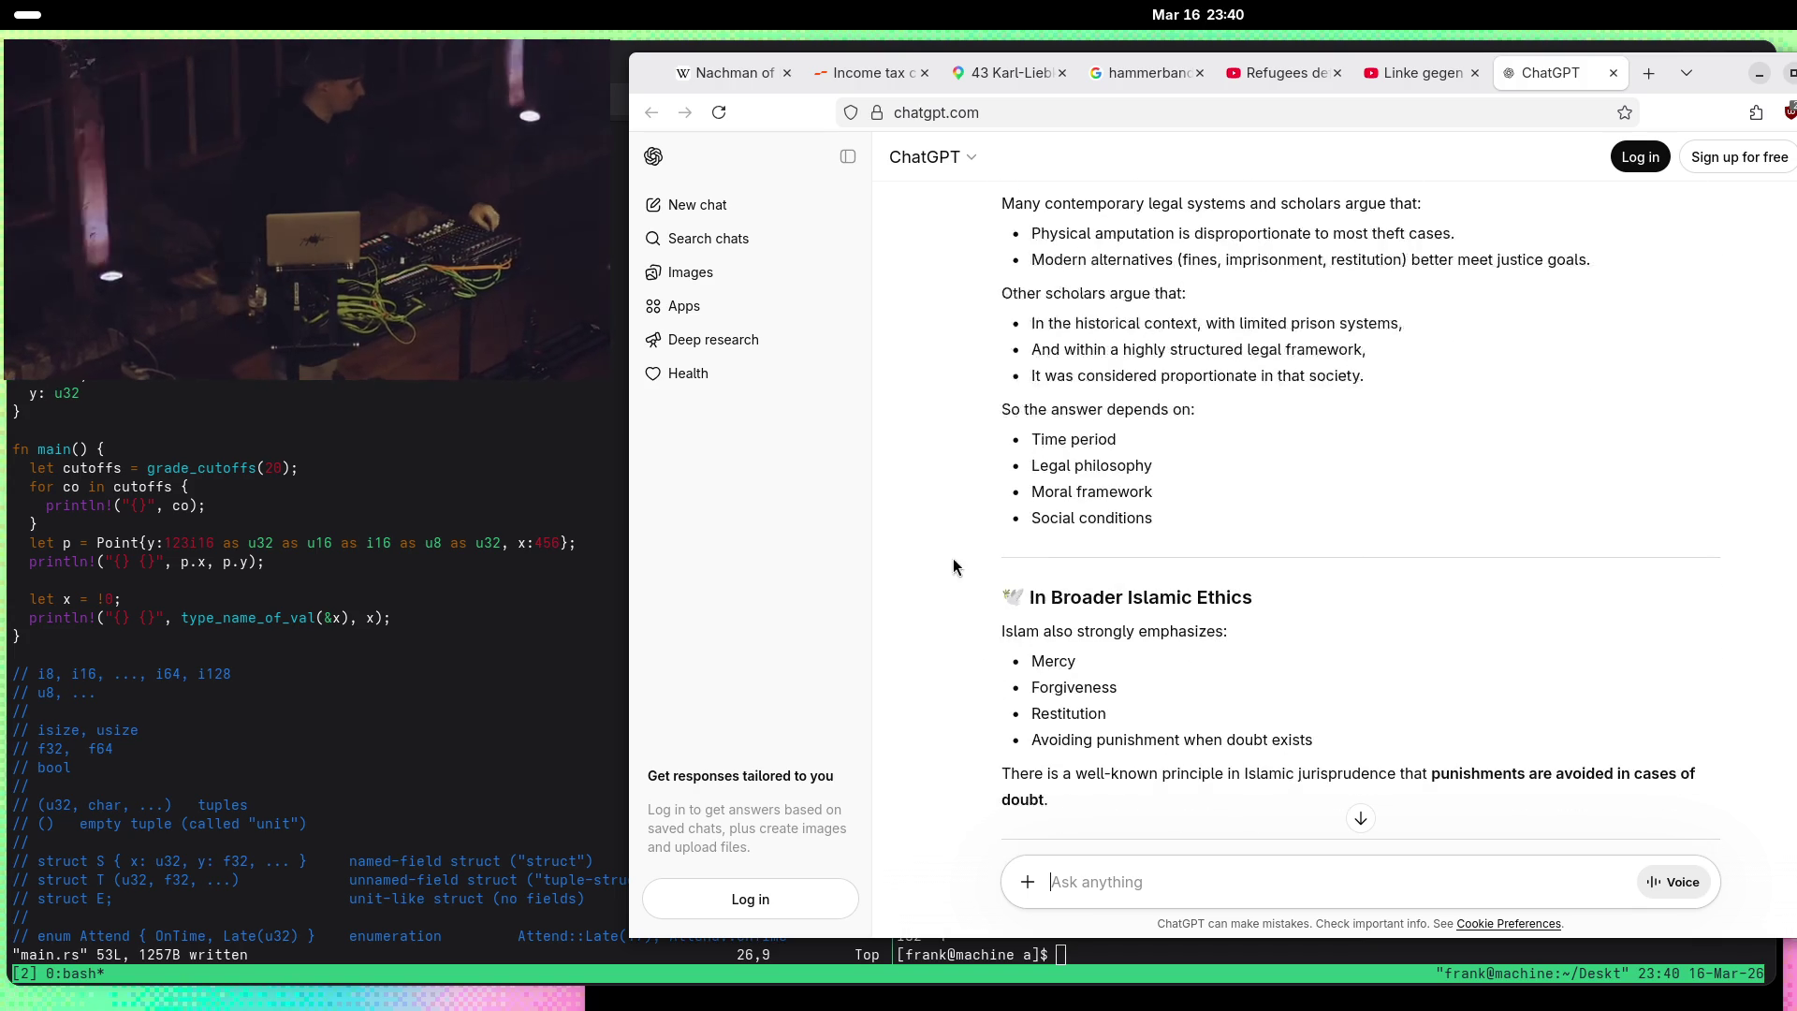
pyautogui.scroll(10, 992, 655)
pyautogui.scroll(-15, 980, 562)
pyautogui.scroll(15, 980, 565)
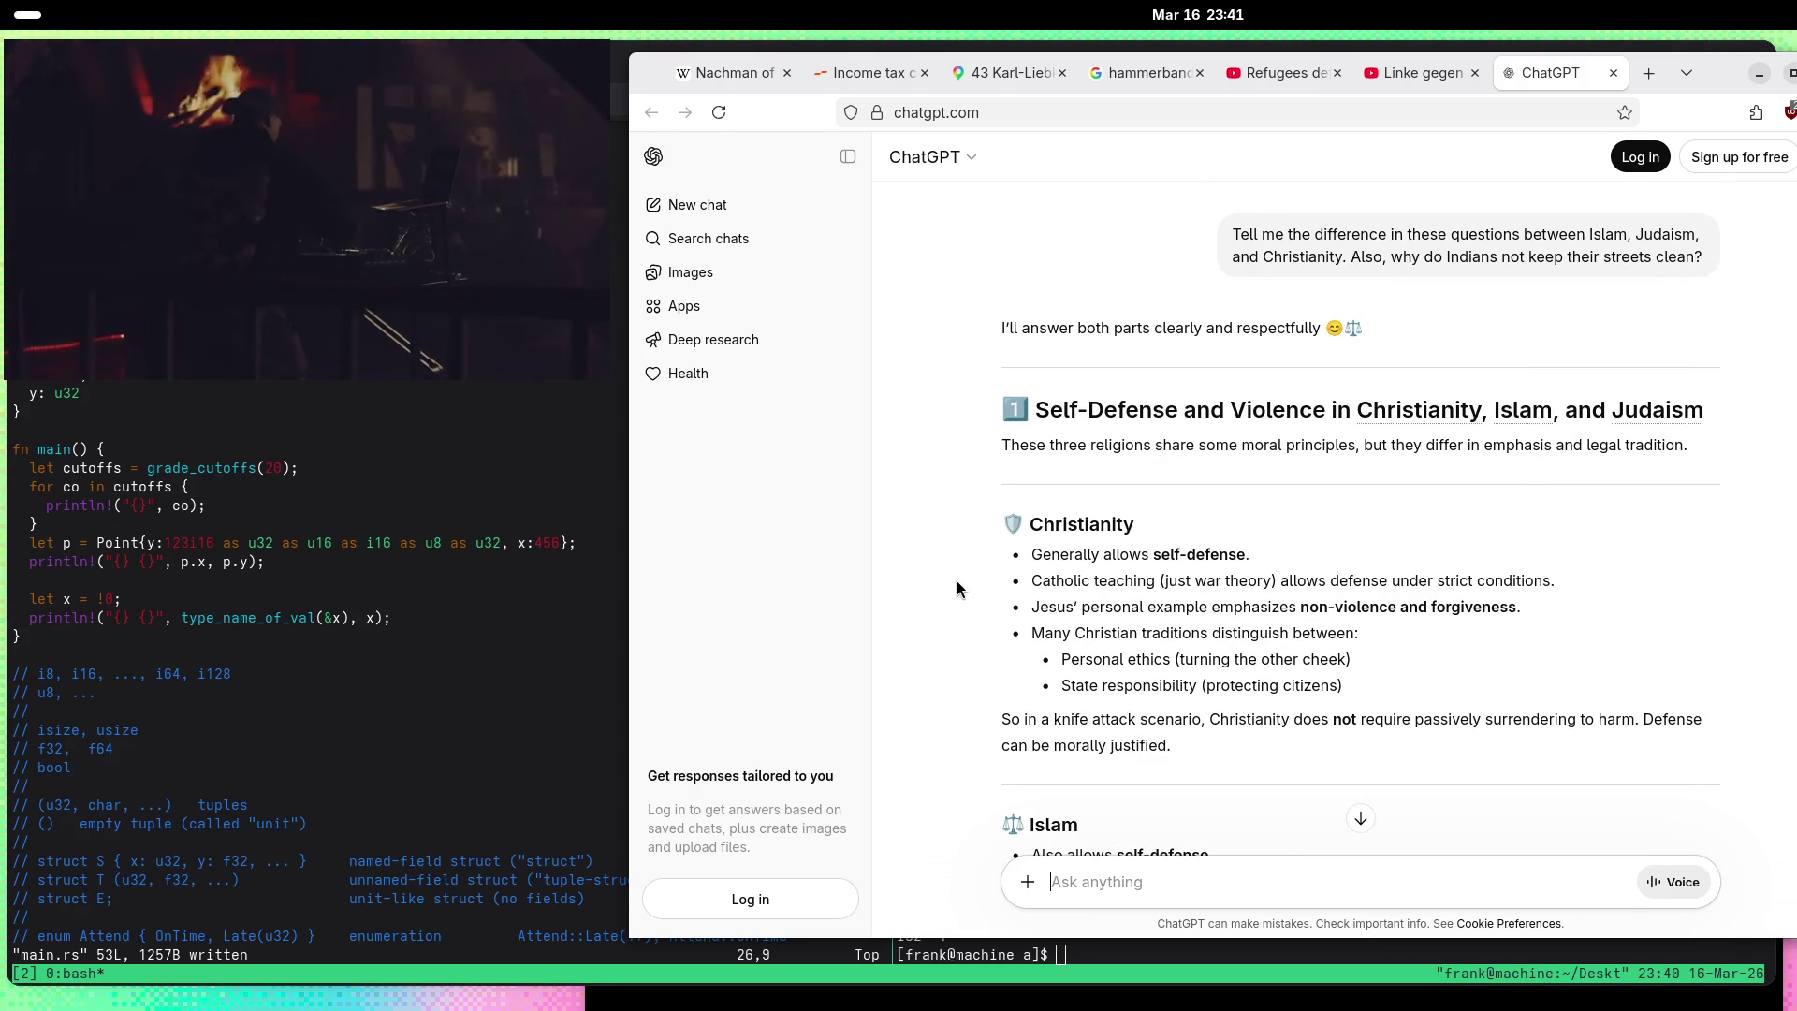
pyautogui.scroll(-12, 976, 582)
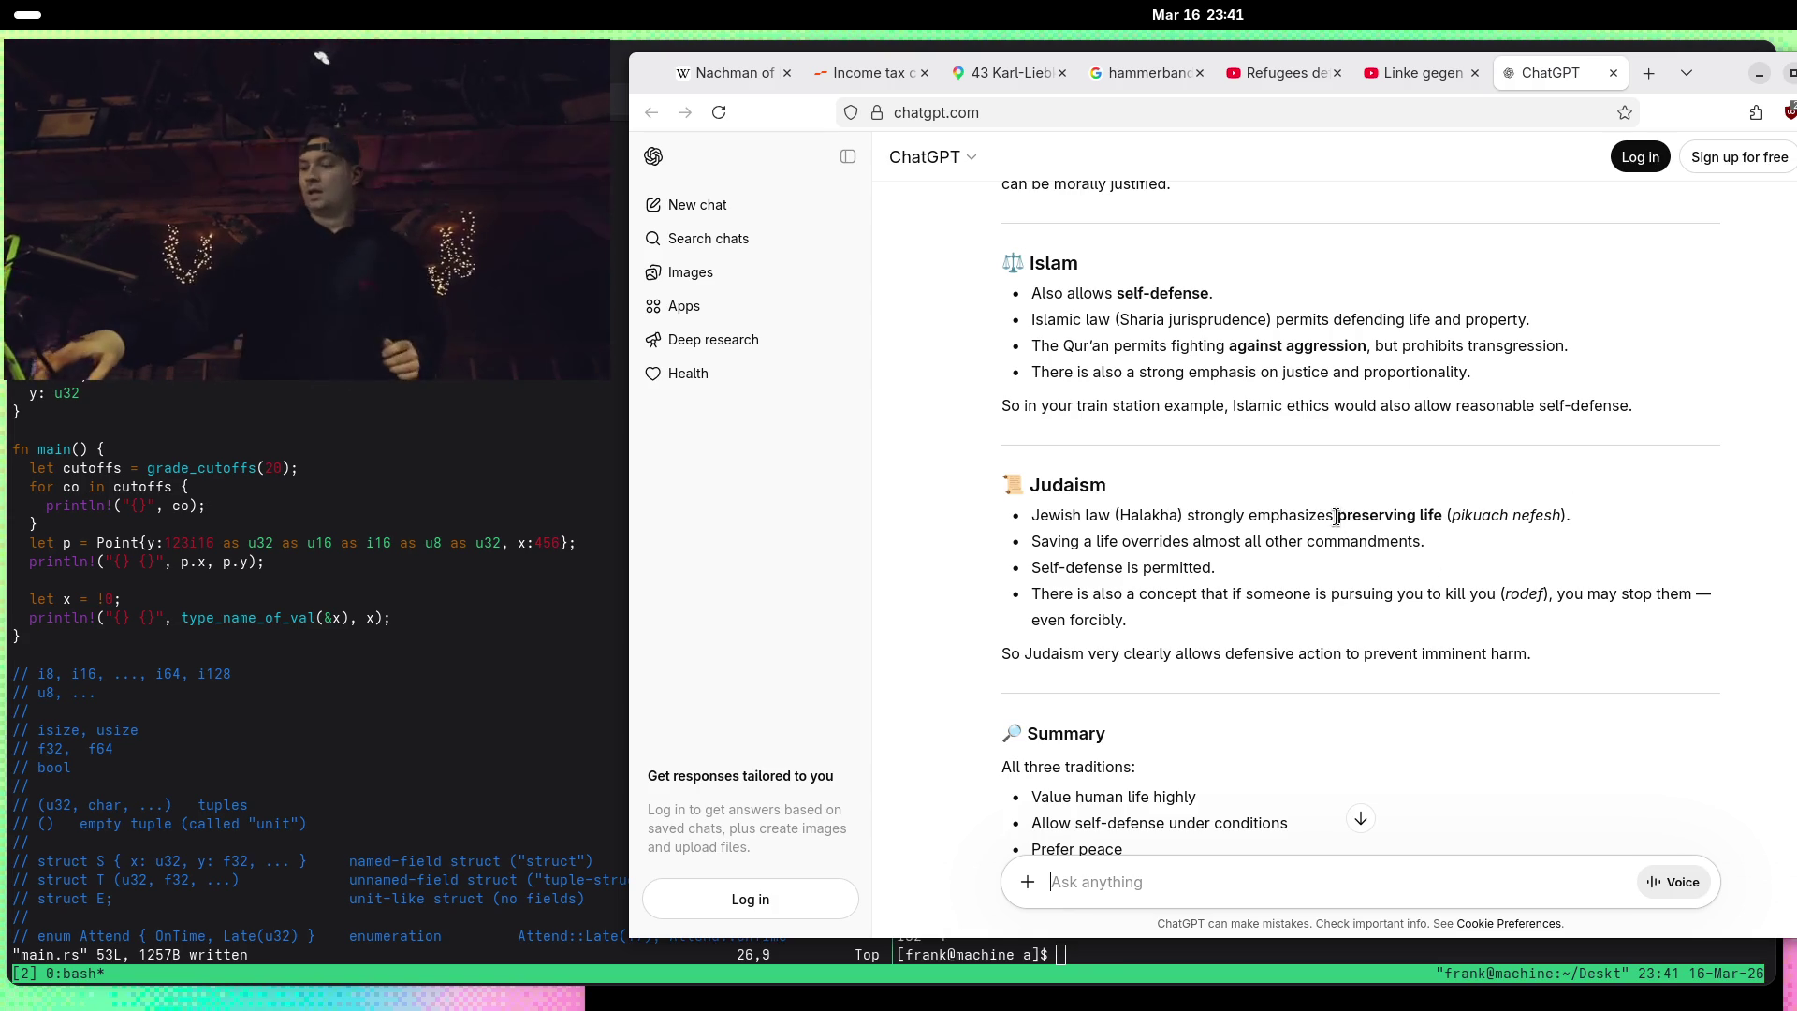
# Step: Quote 'preserving life (pikuach nefesh)' and ask whether Hitler's life should be spared if he promises not to repeat it
pyautogui.moveTo(1337, 516)
pyautogui.mouseDown()
pyautogui.moveTo(1443, 516)
pyautogui.moveTo(1423, 543)
pyautogui.moveTo(1566, 516)
pyautogui.mouseUp()
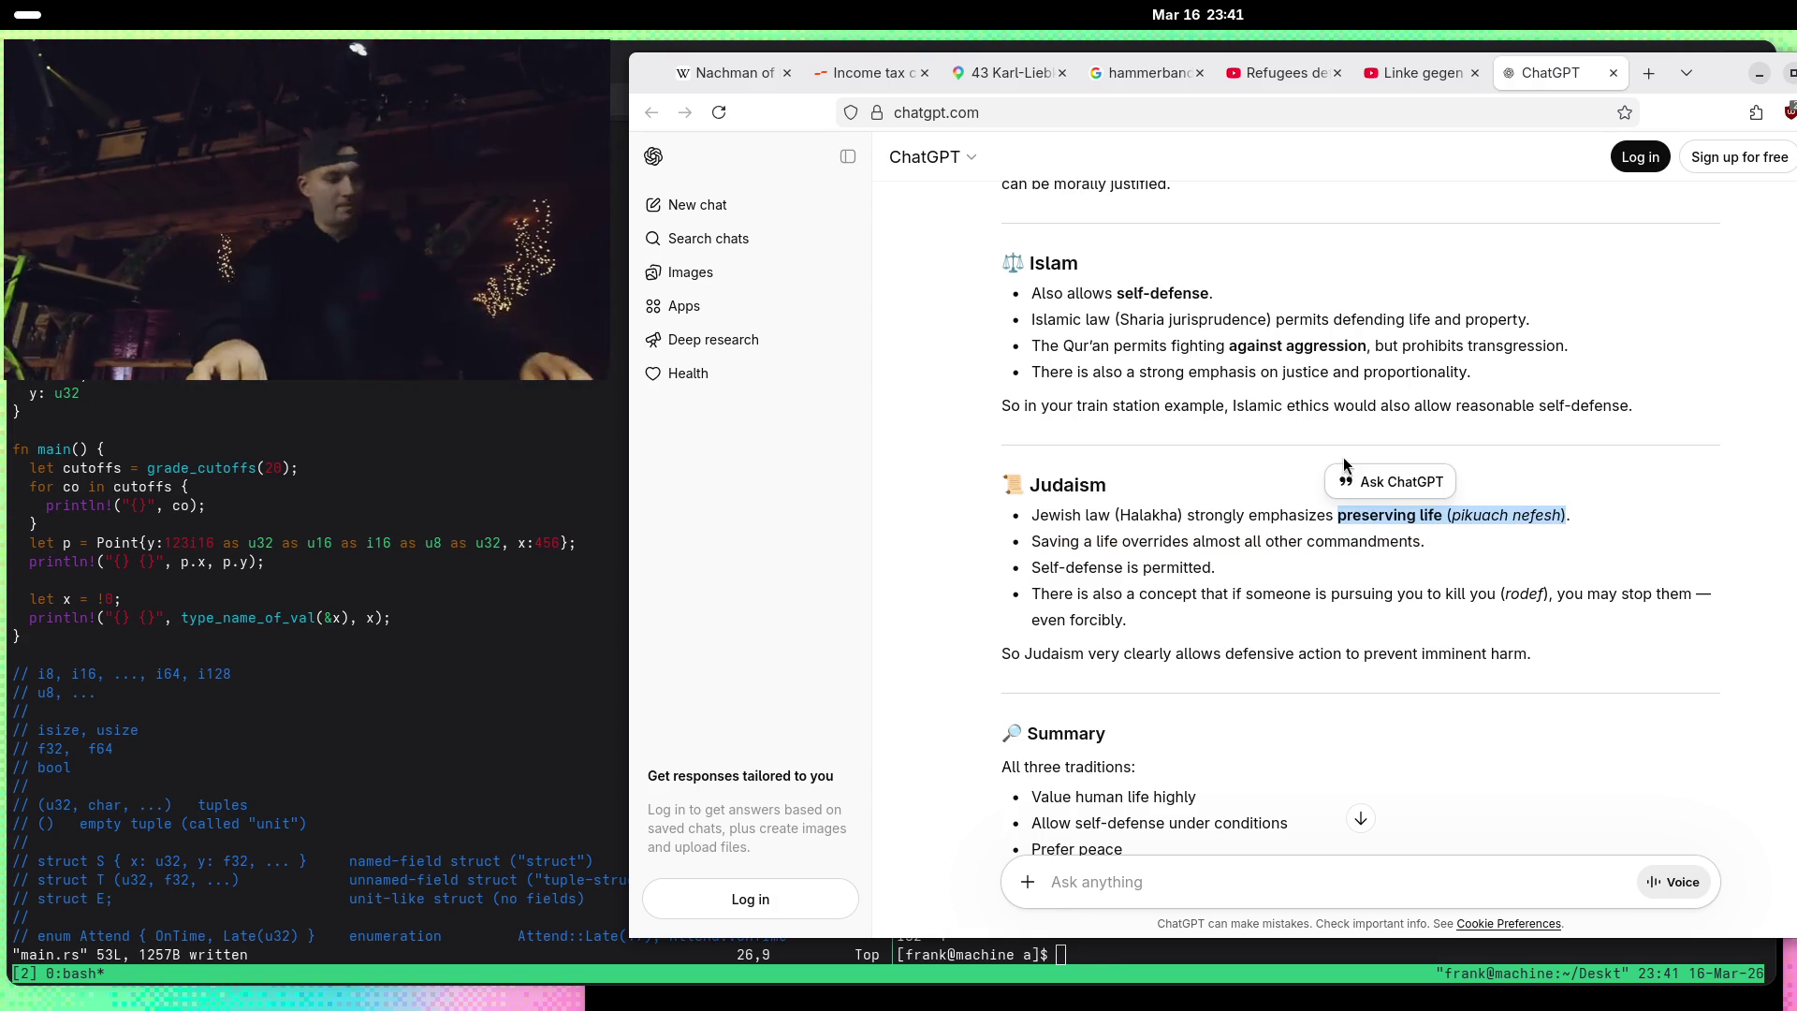
pyautogui.click(1385, 481)
pyautogui.write("What about Hitler's life if he")
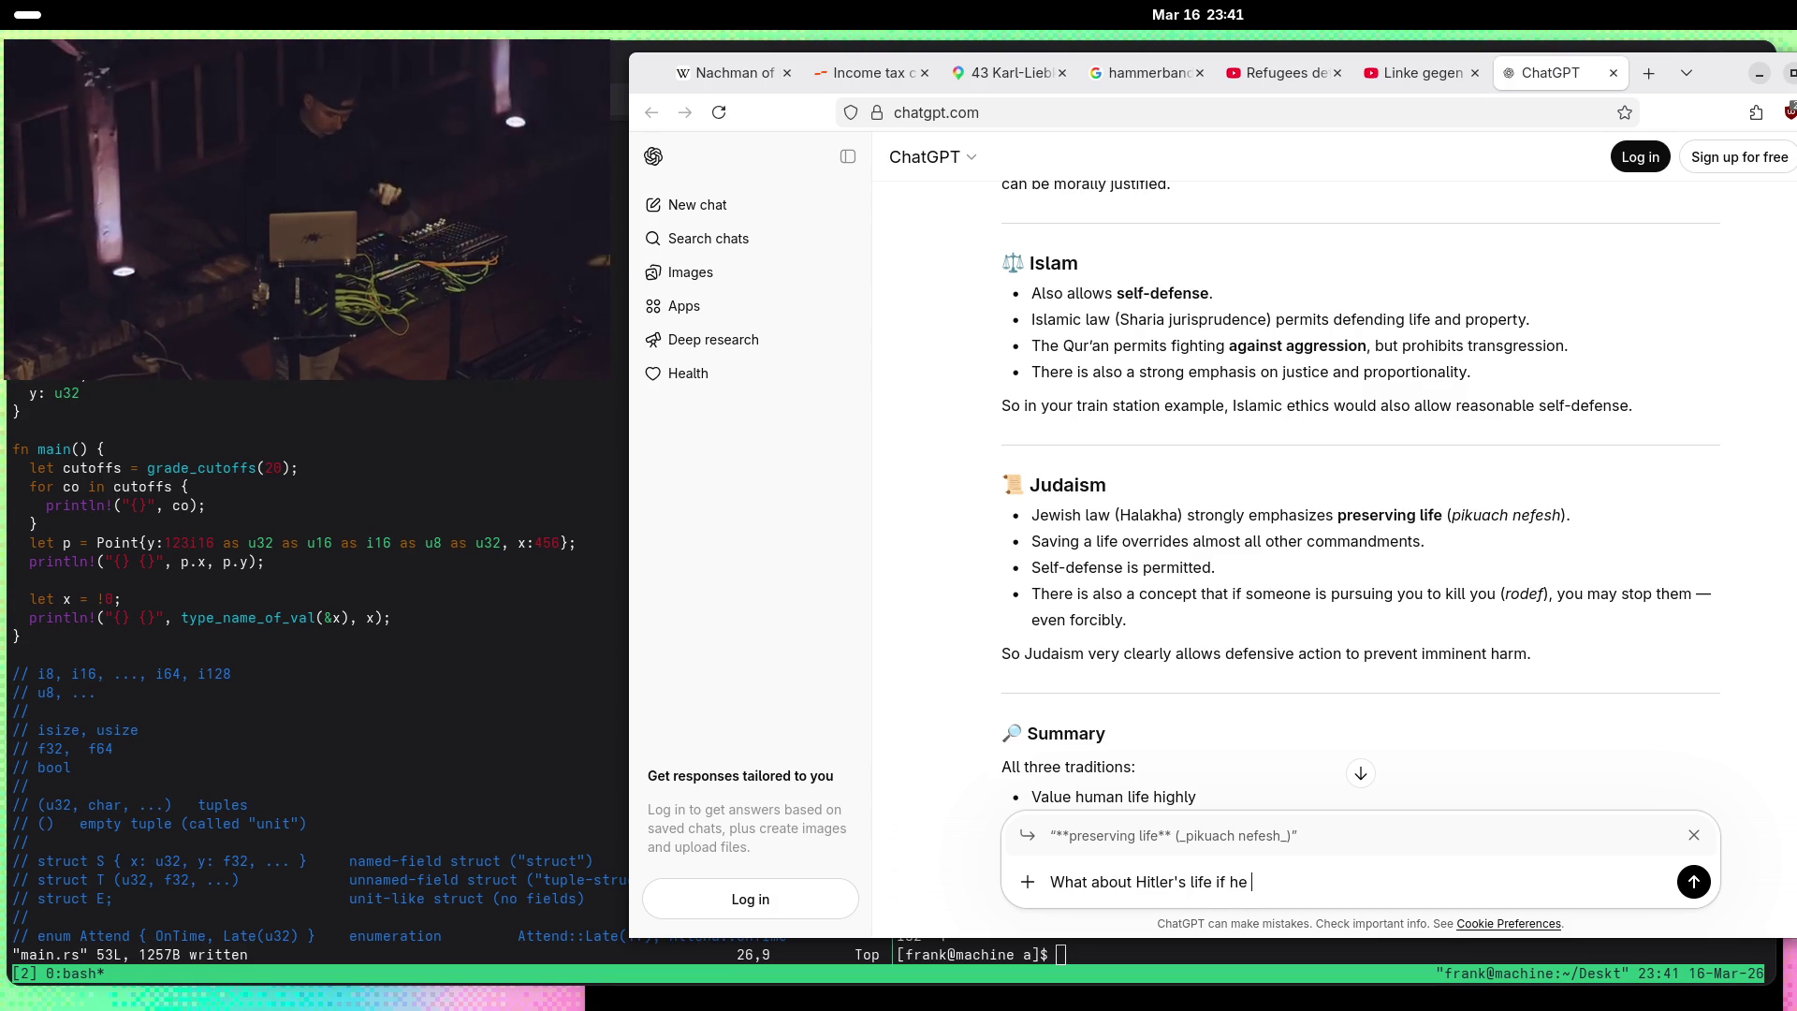
pyautogui.write('promises not to do it again?')
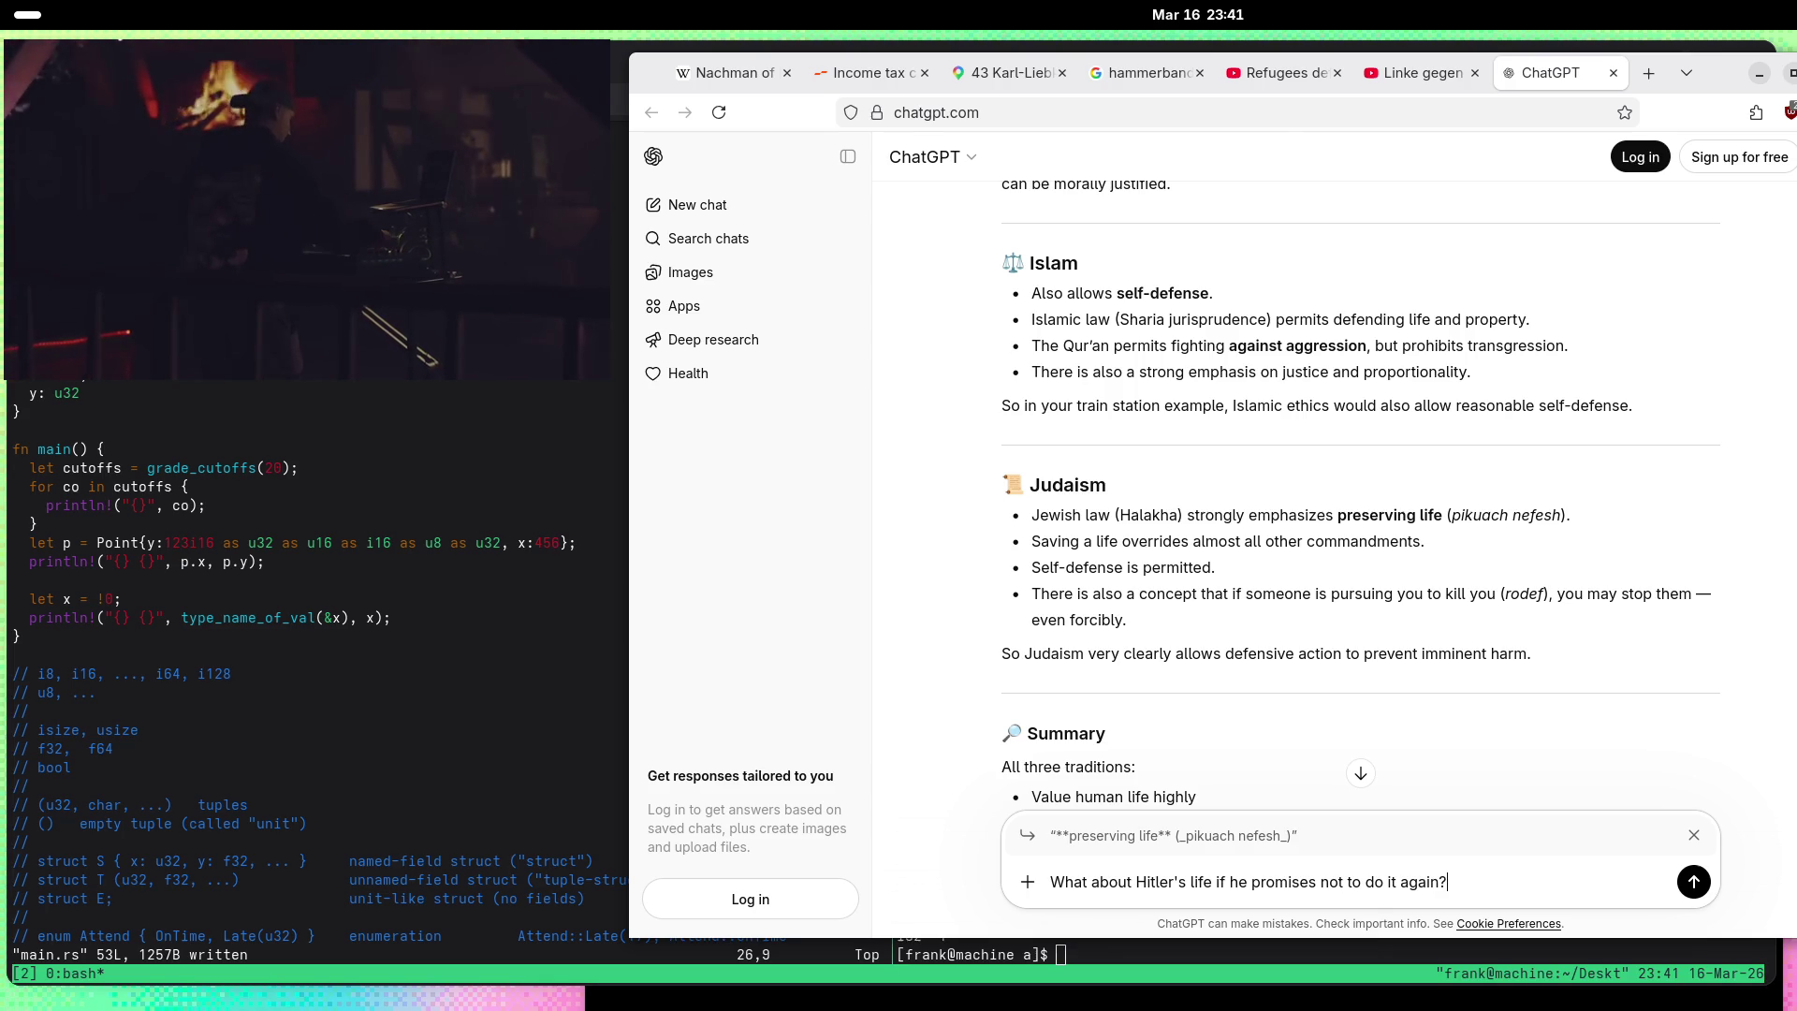
pyautogui.press('Return')
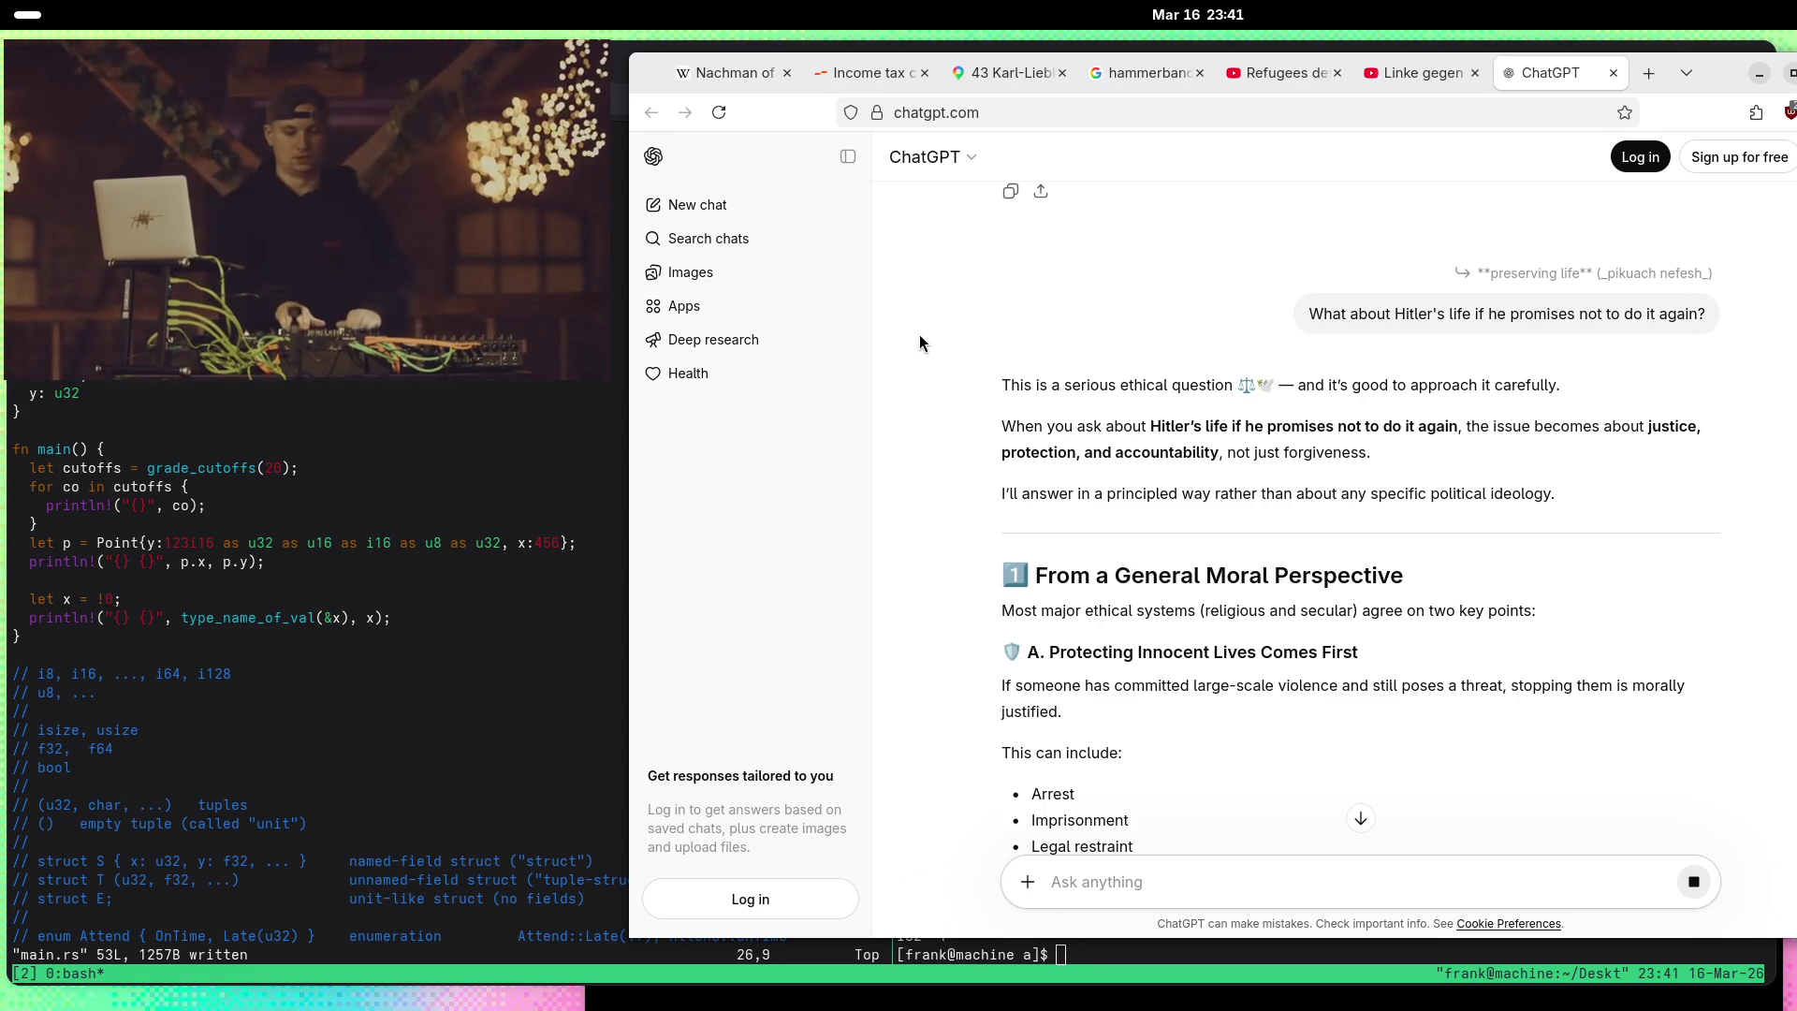
pyautogui.scroll(-2, 919, 343)
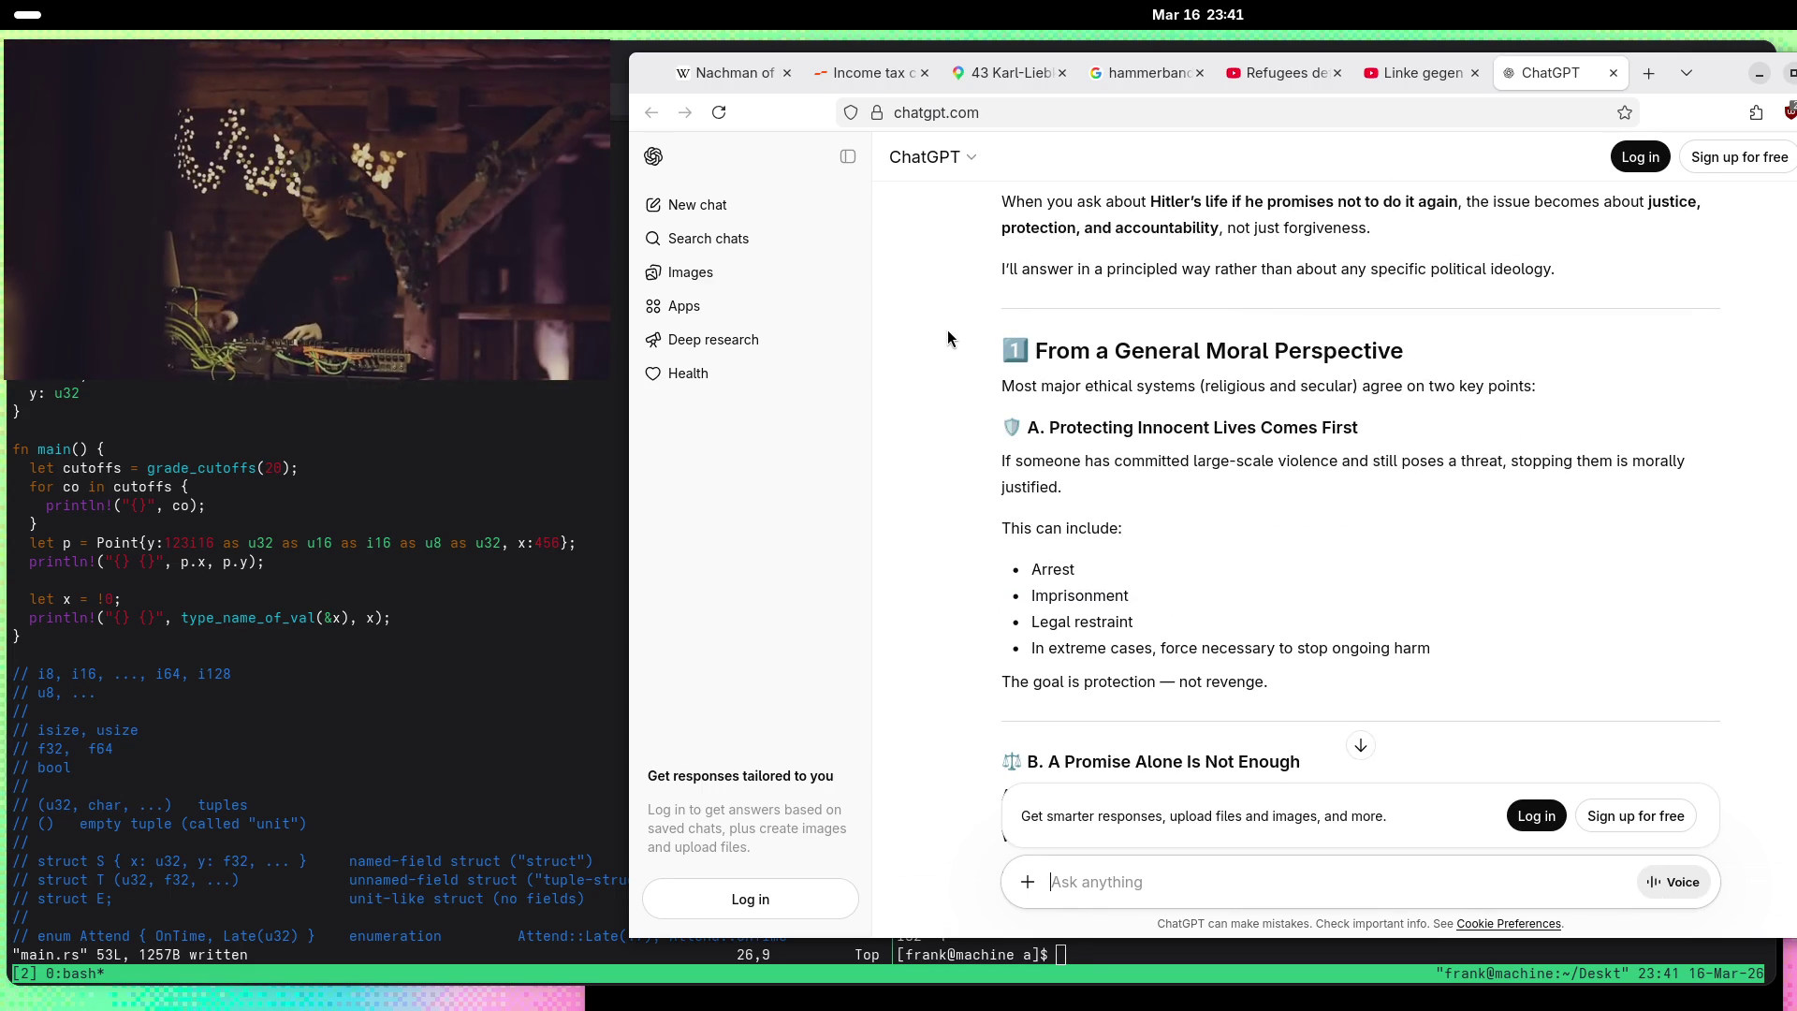
pyautogui.scroll(-2, 917, 422)
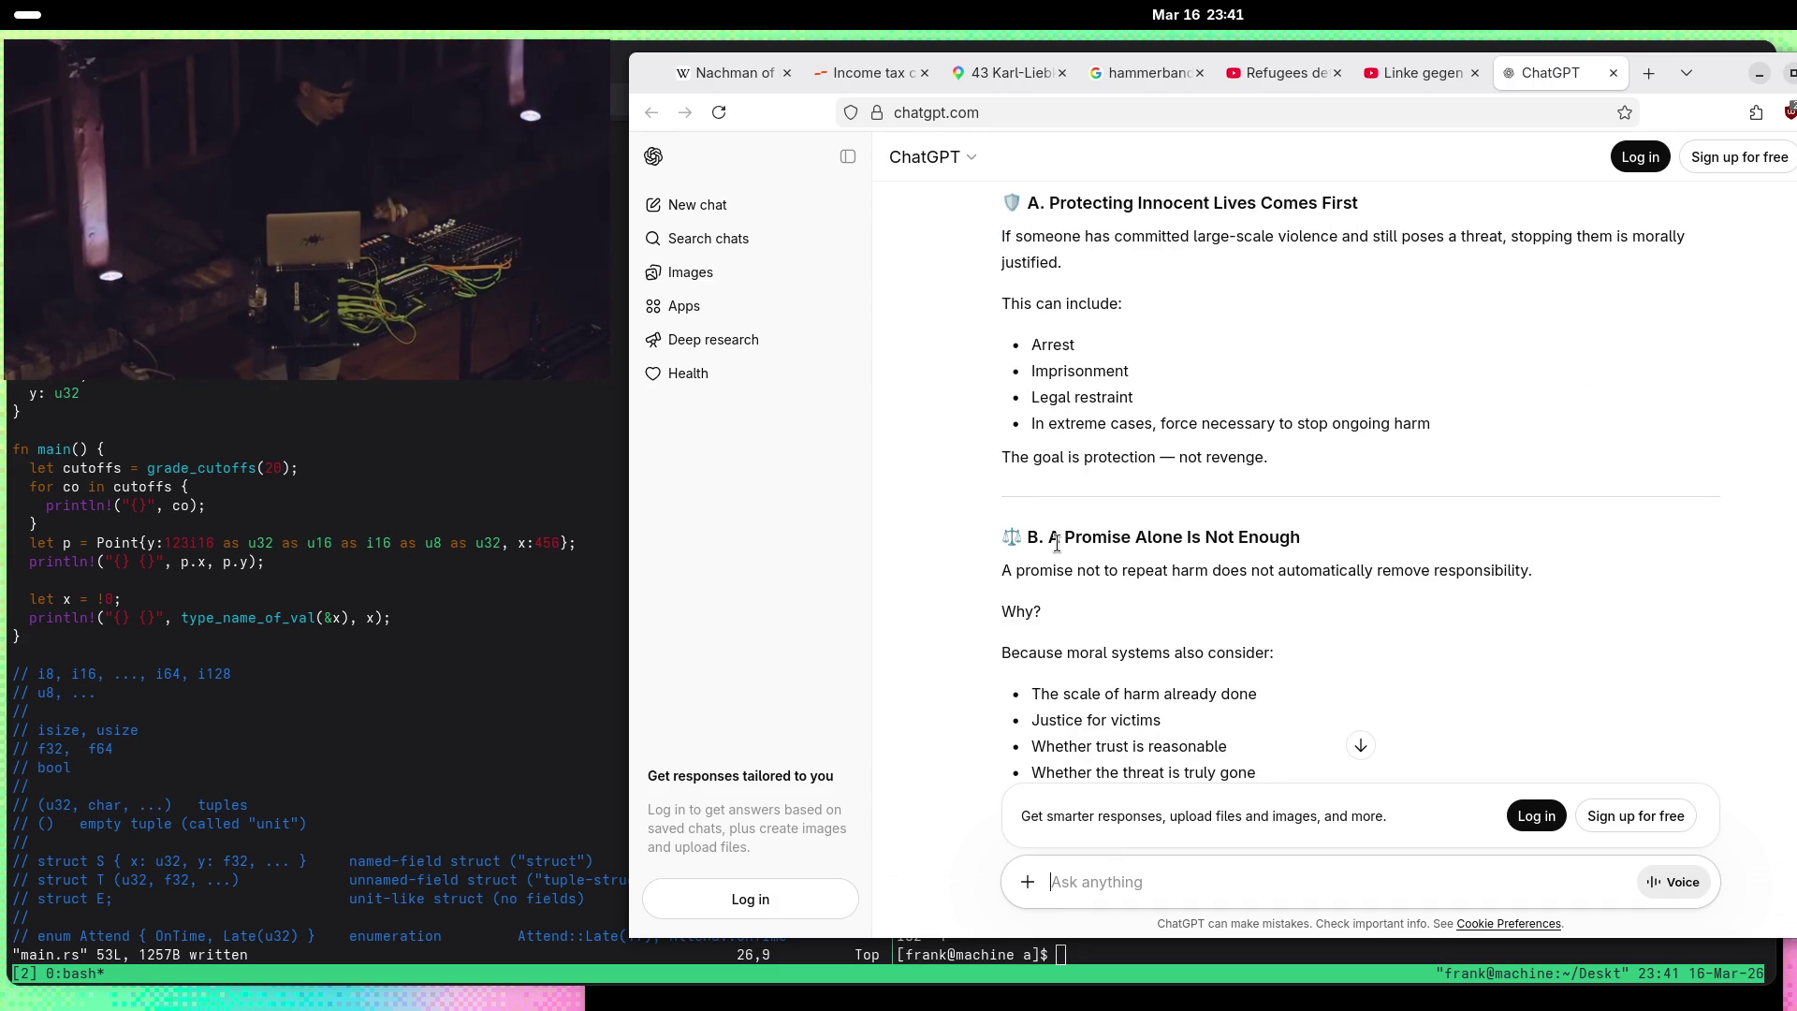
pyautogui.moveTo(1048, 538); pyautogui.dragTo(1343, 549)
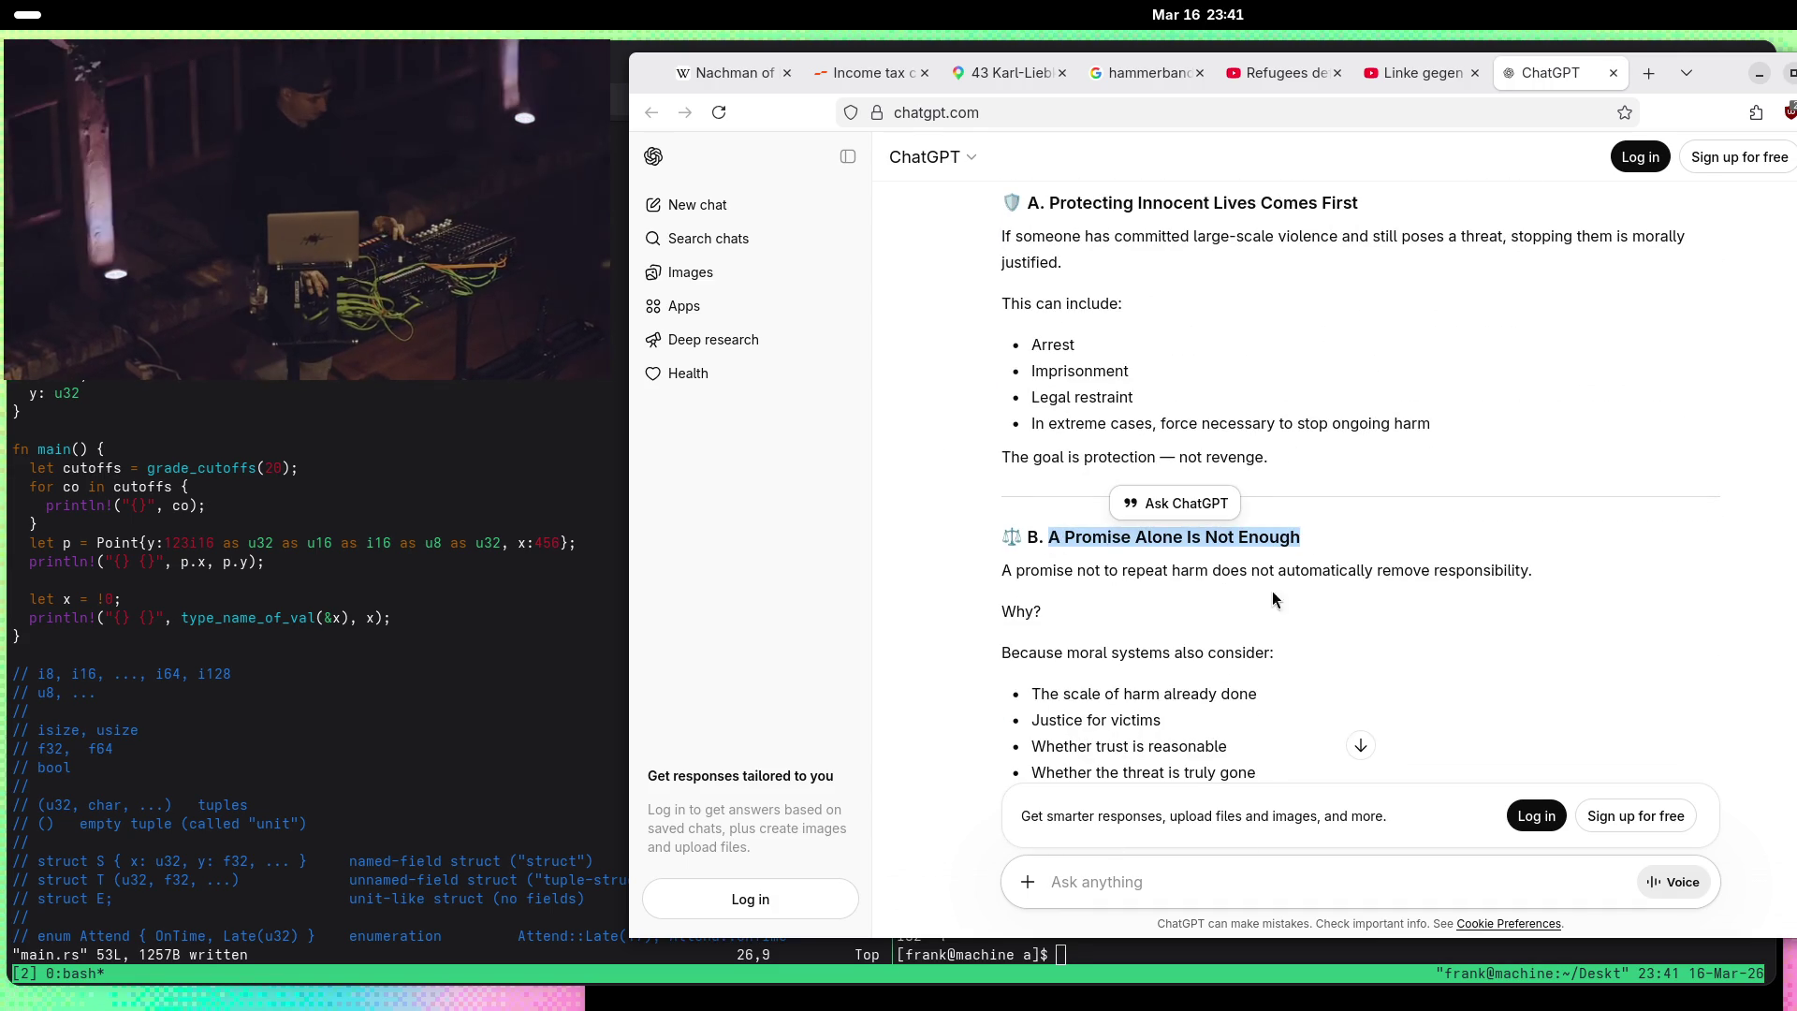
pyautogui.scroll(-1, 1135, 550)
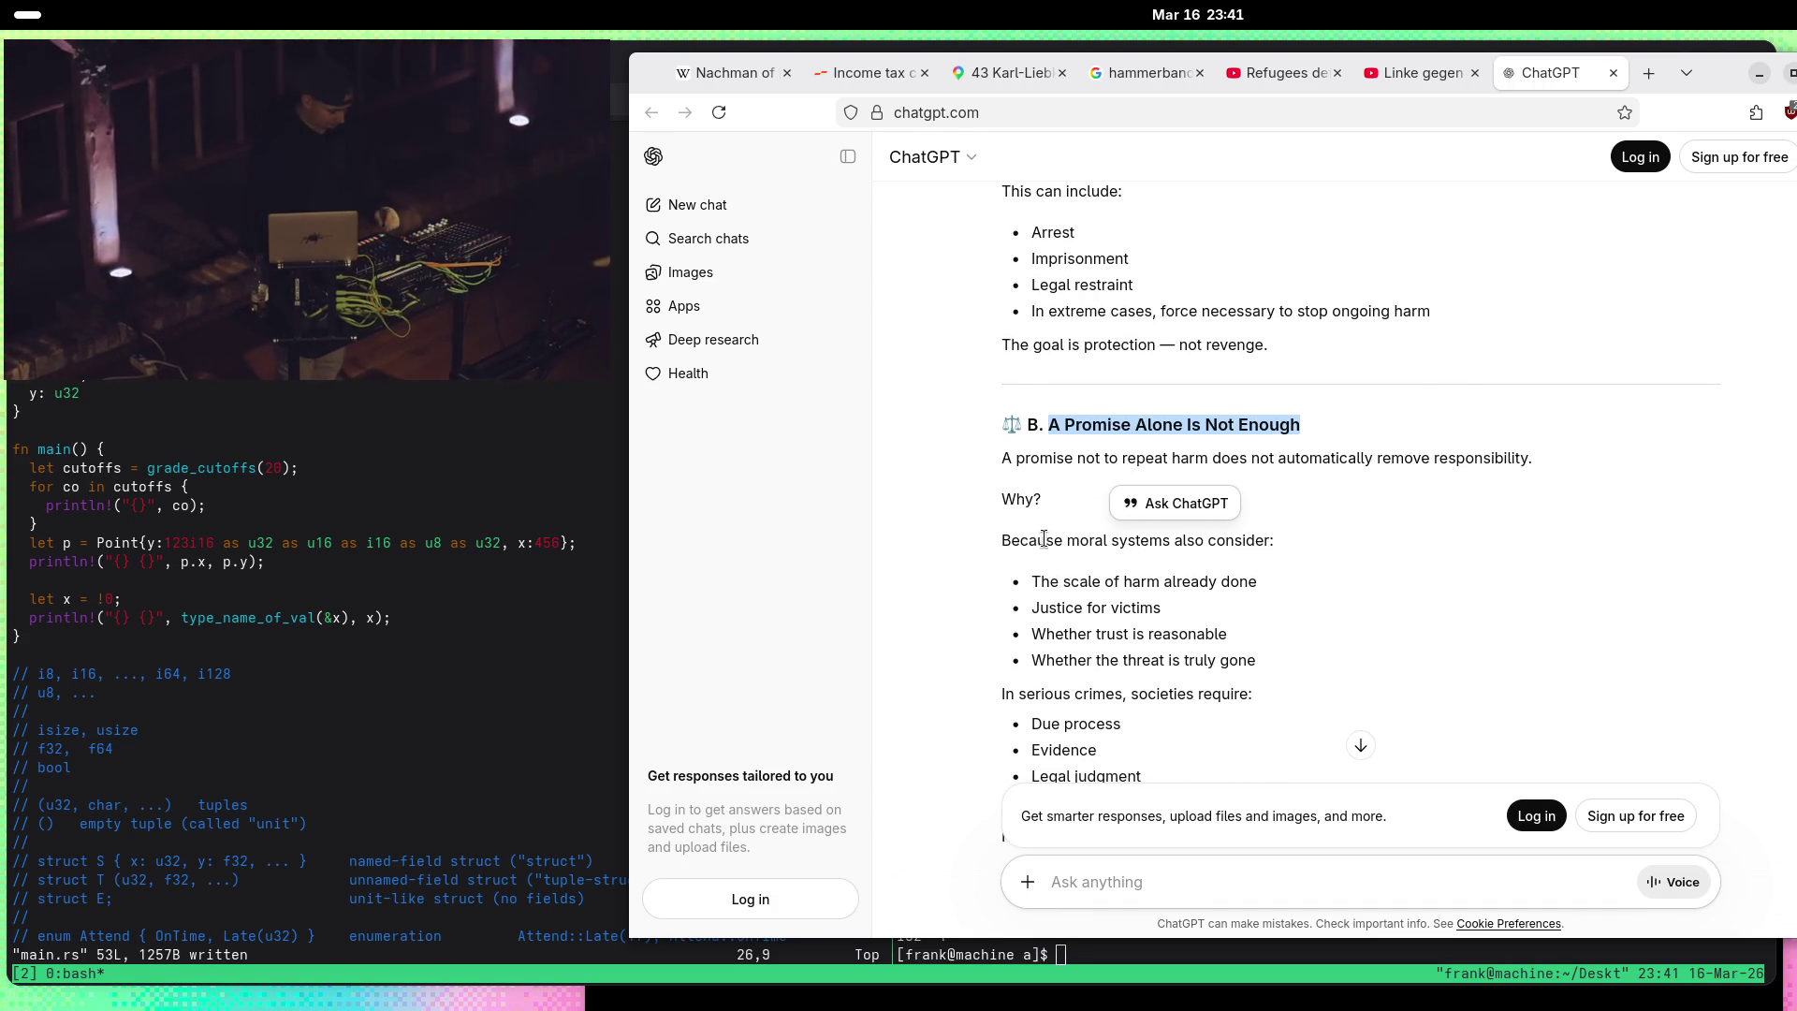
pyautogui.scroll(-3, 923, 551)
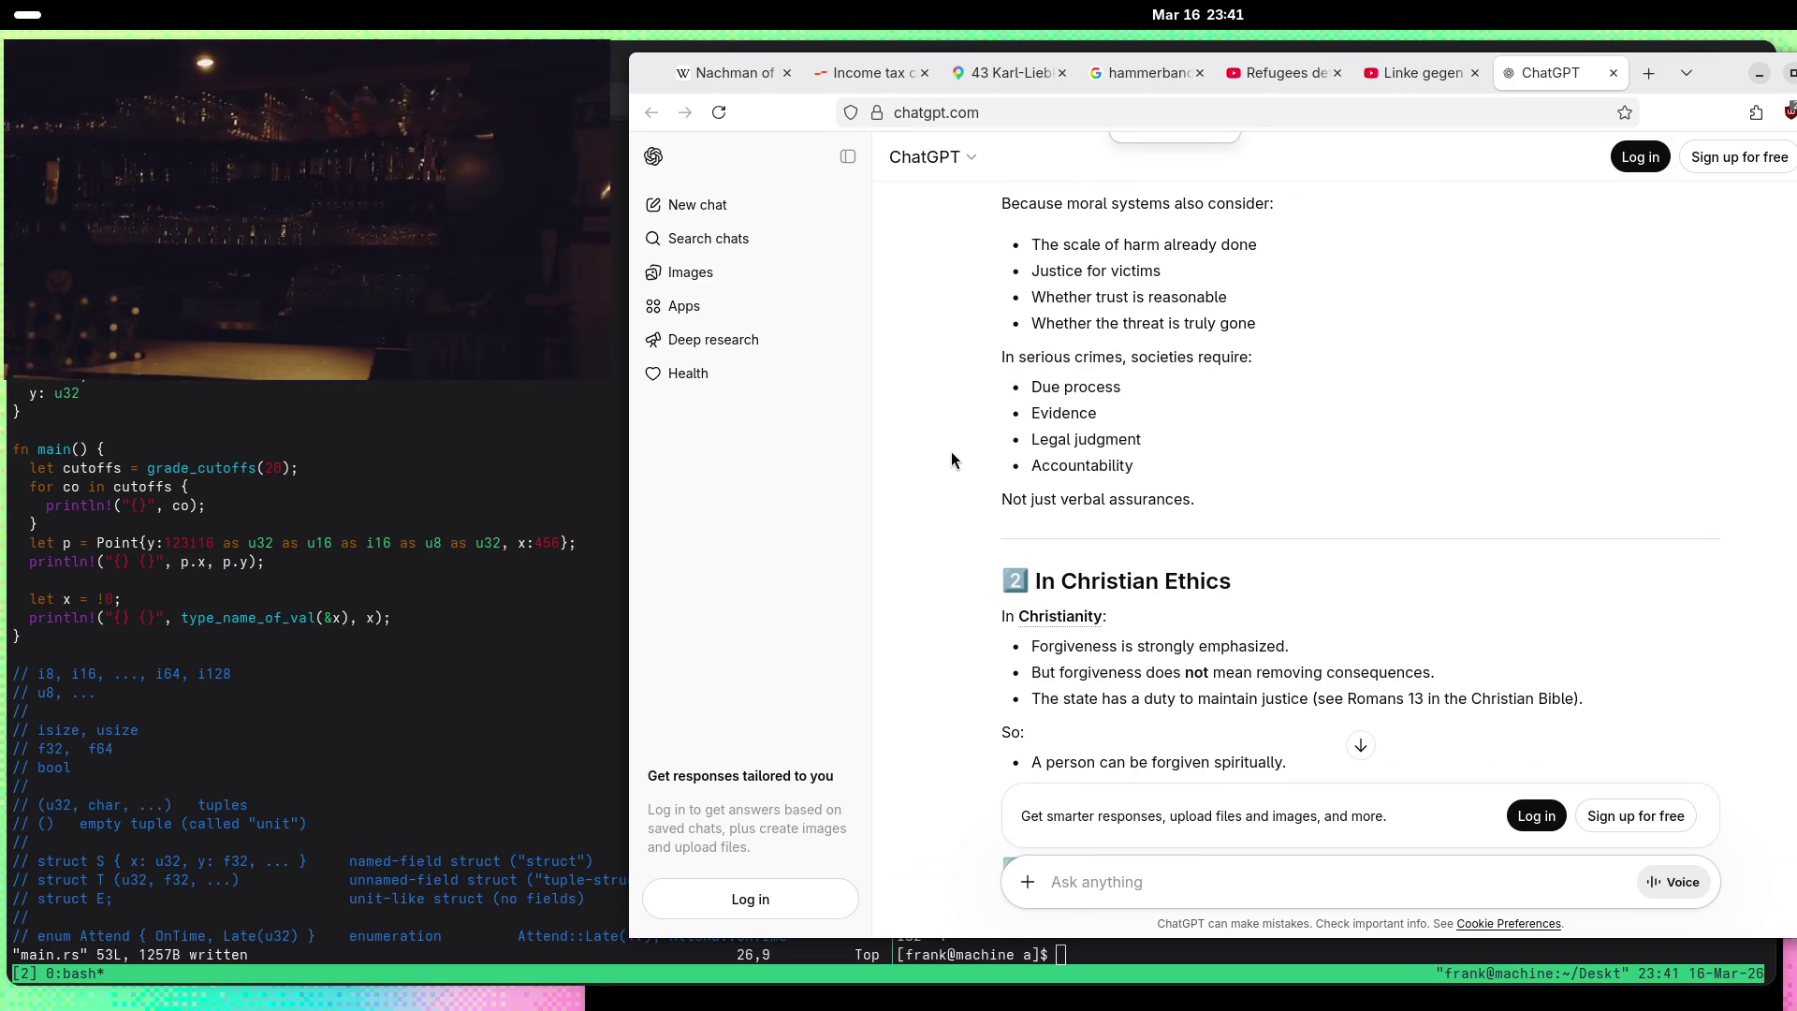
pyautogui.scroll(2, 952, 454)
pyautogui.scroll(-3, 981, 492)
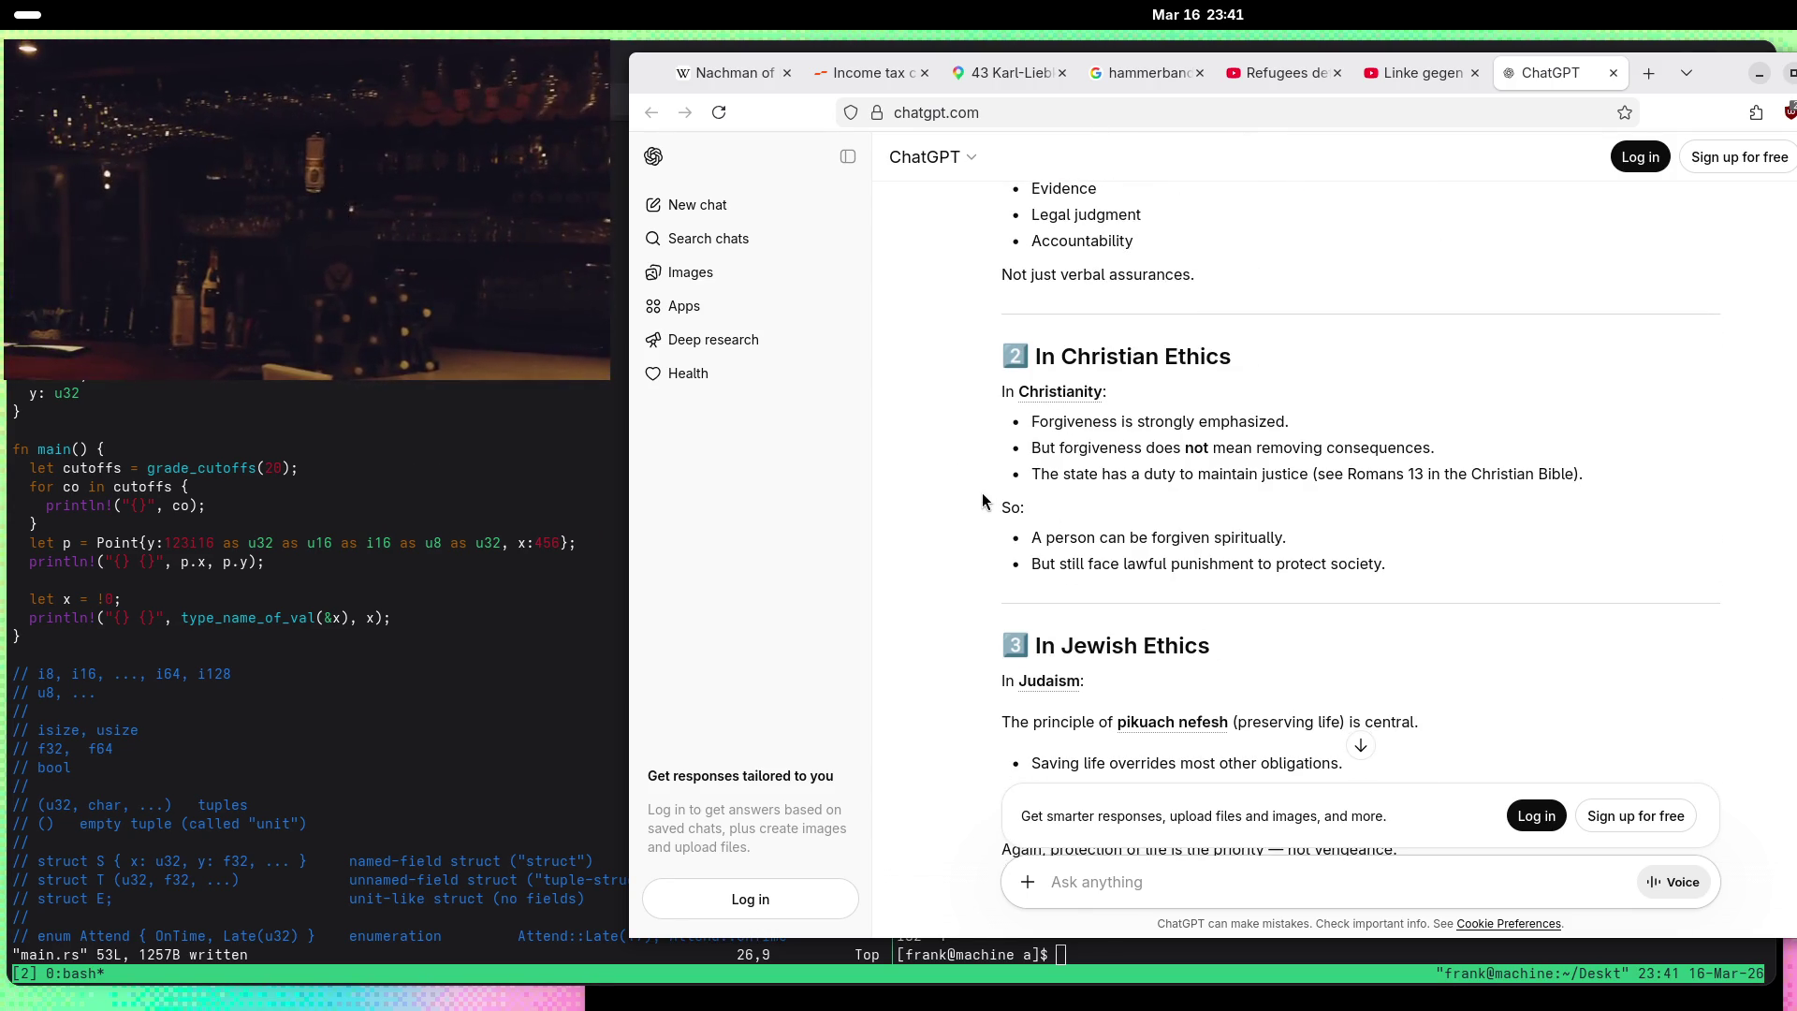
pyautogui.scroll(-1, 974, 425)
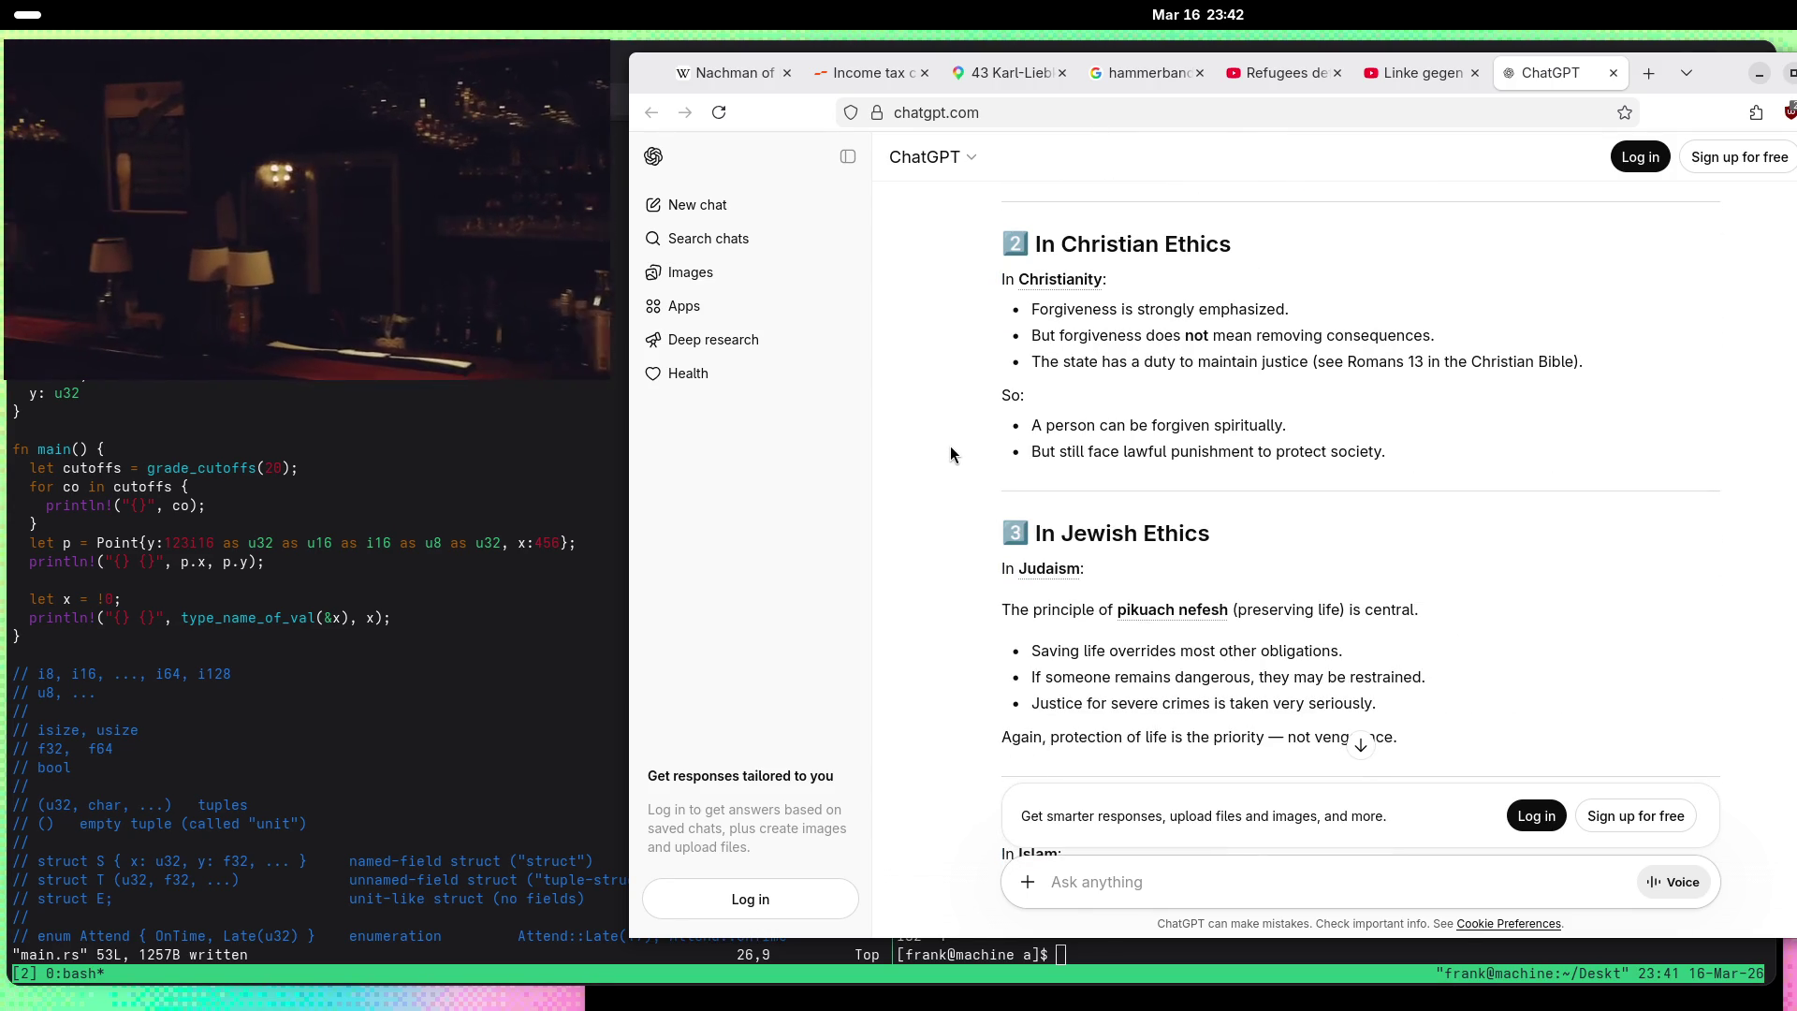
pyautogui.scroll(-1, 939, 454)
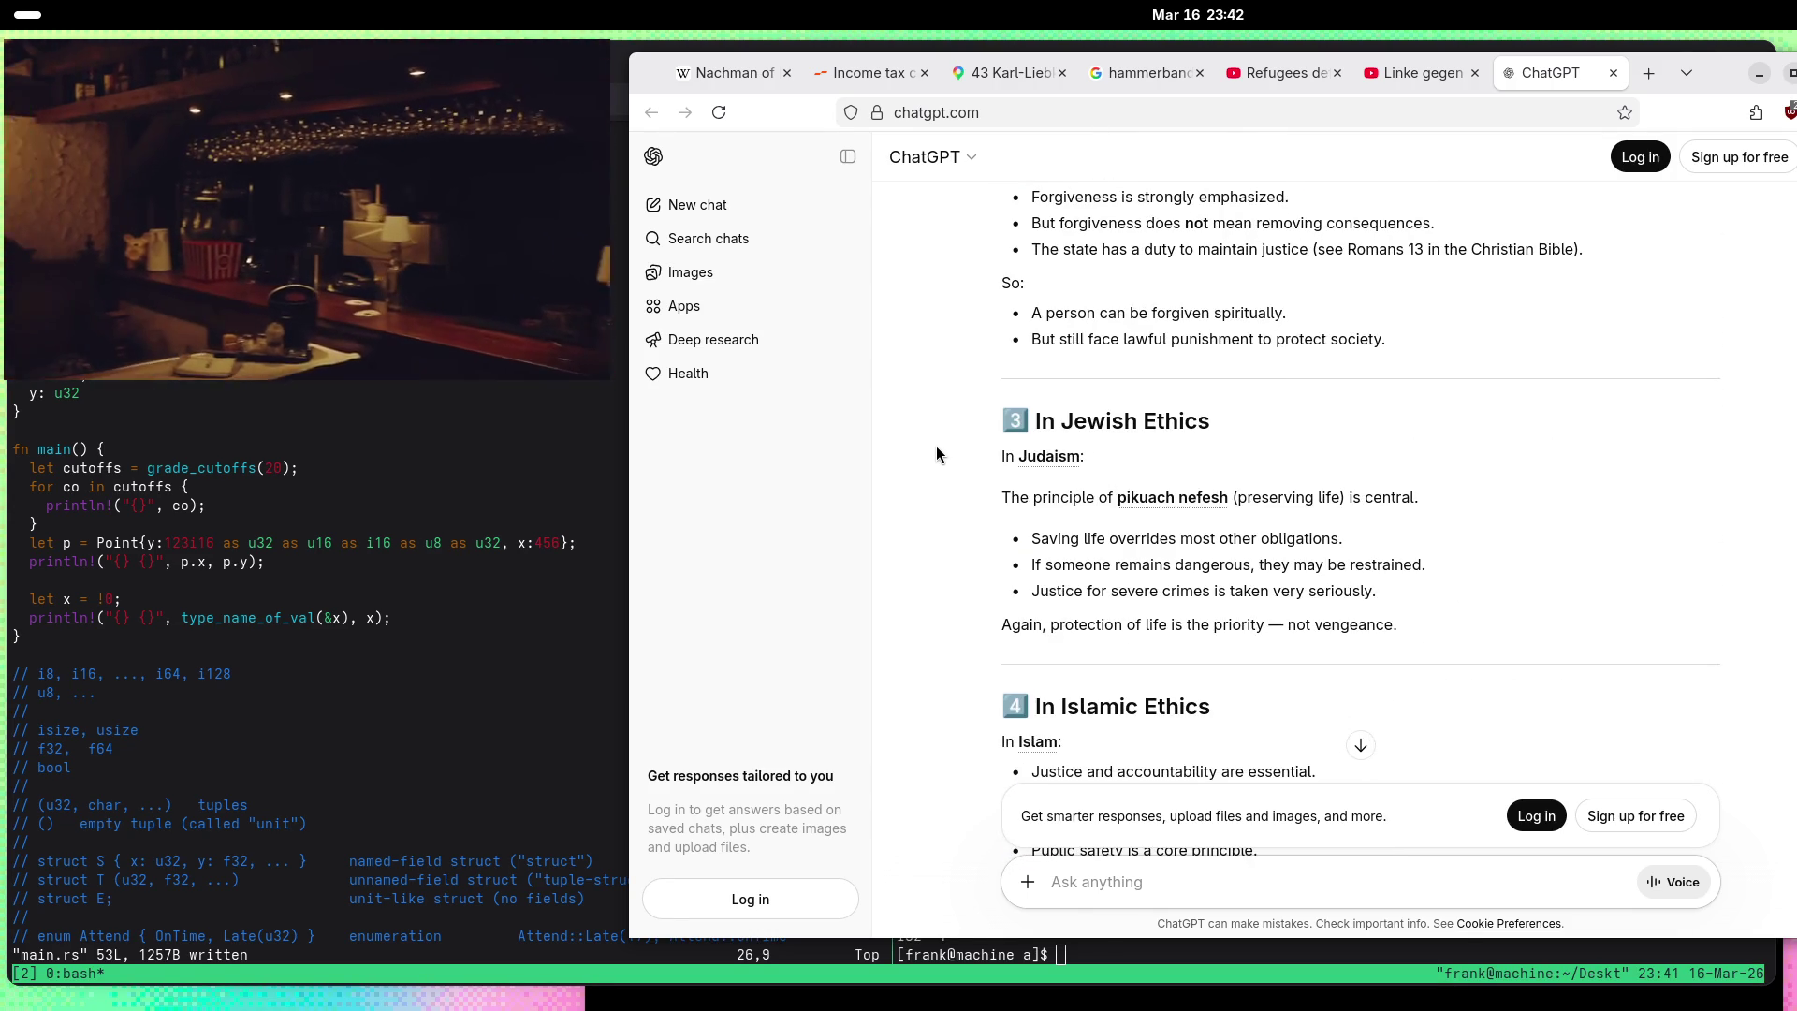
pyautogui.scroll(-4, 936, 447)
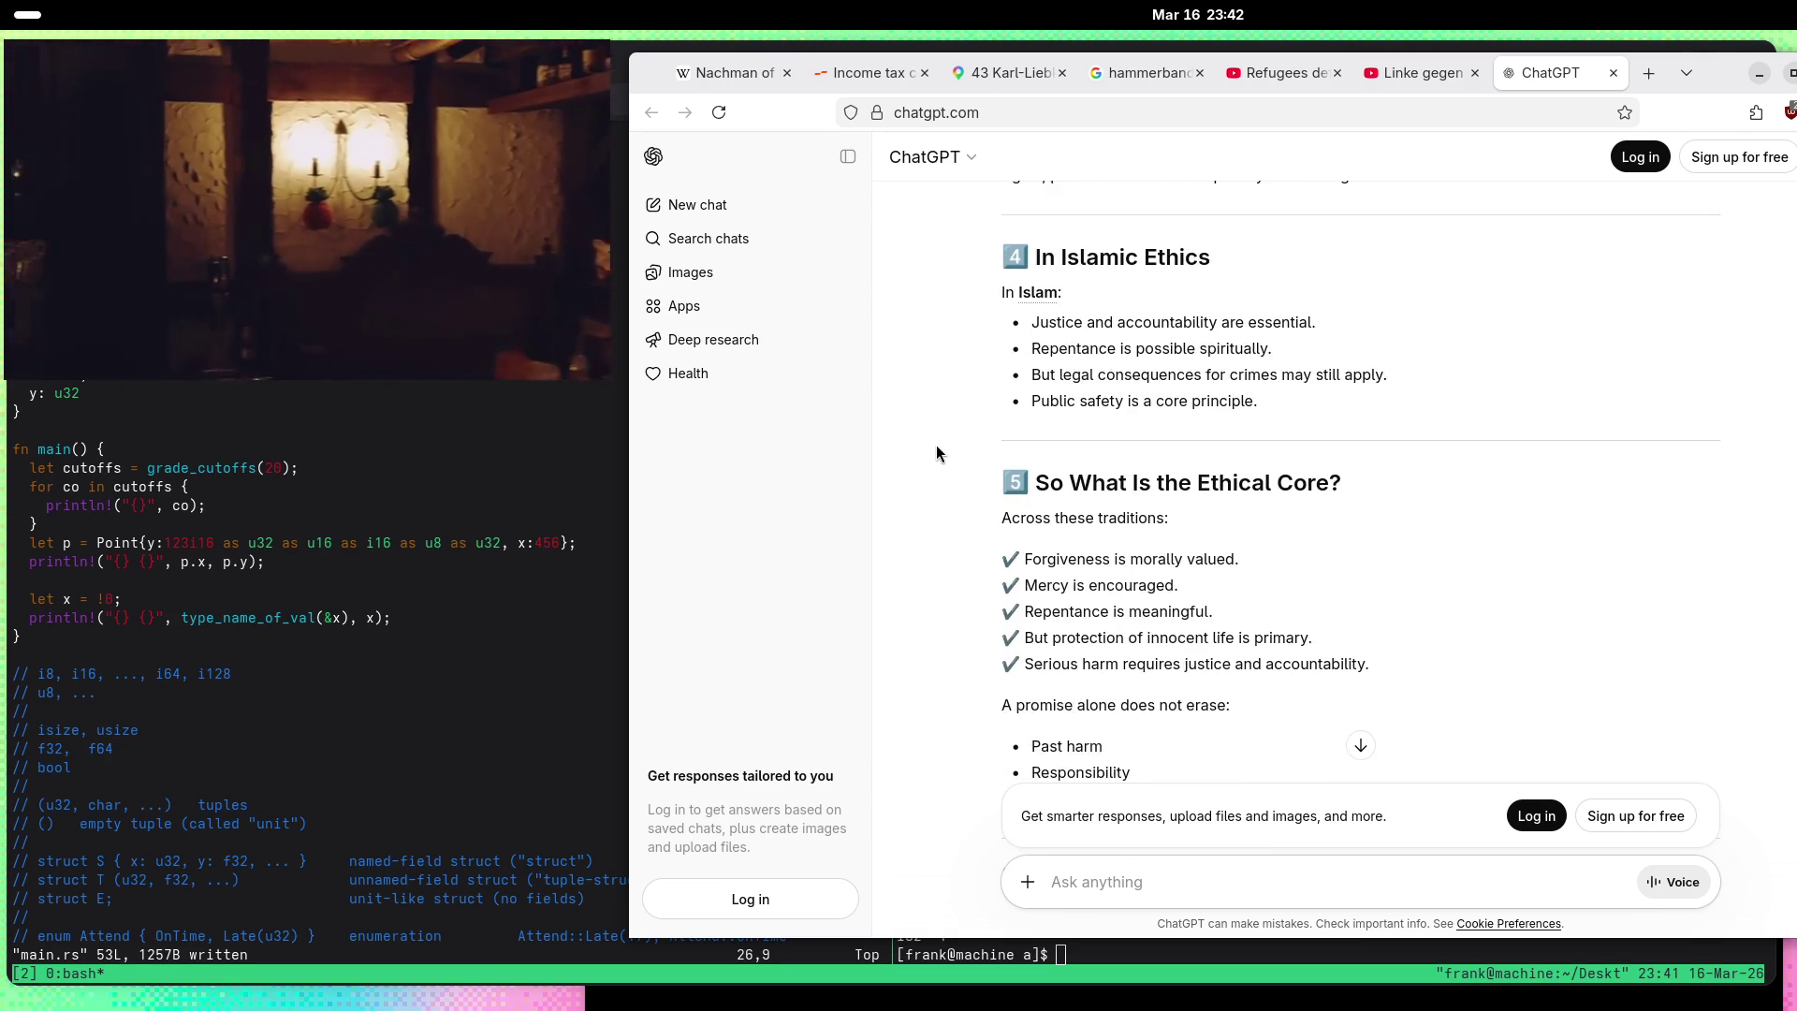
pyautogui.scroll(-4, 937, 454)
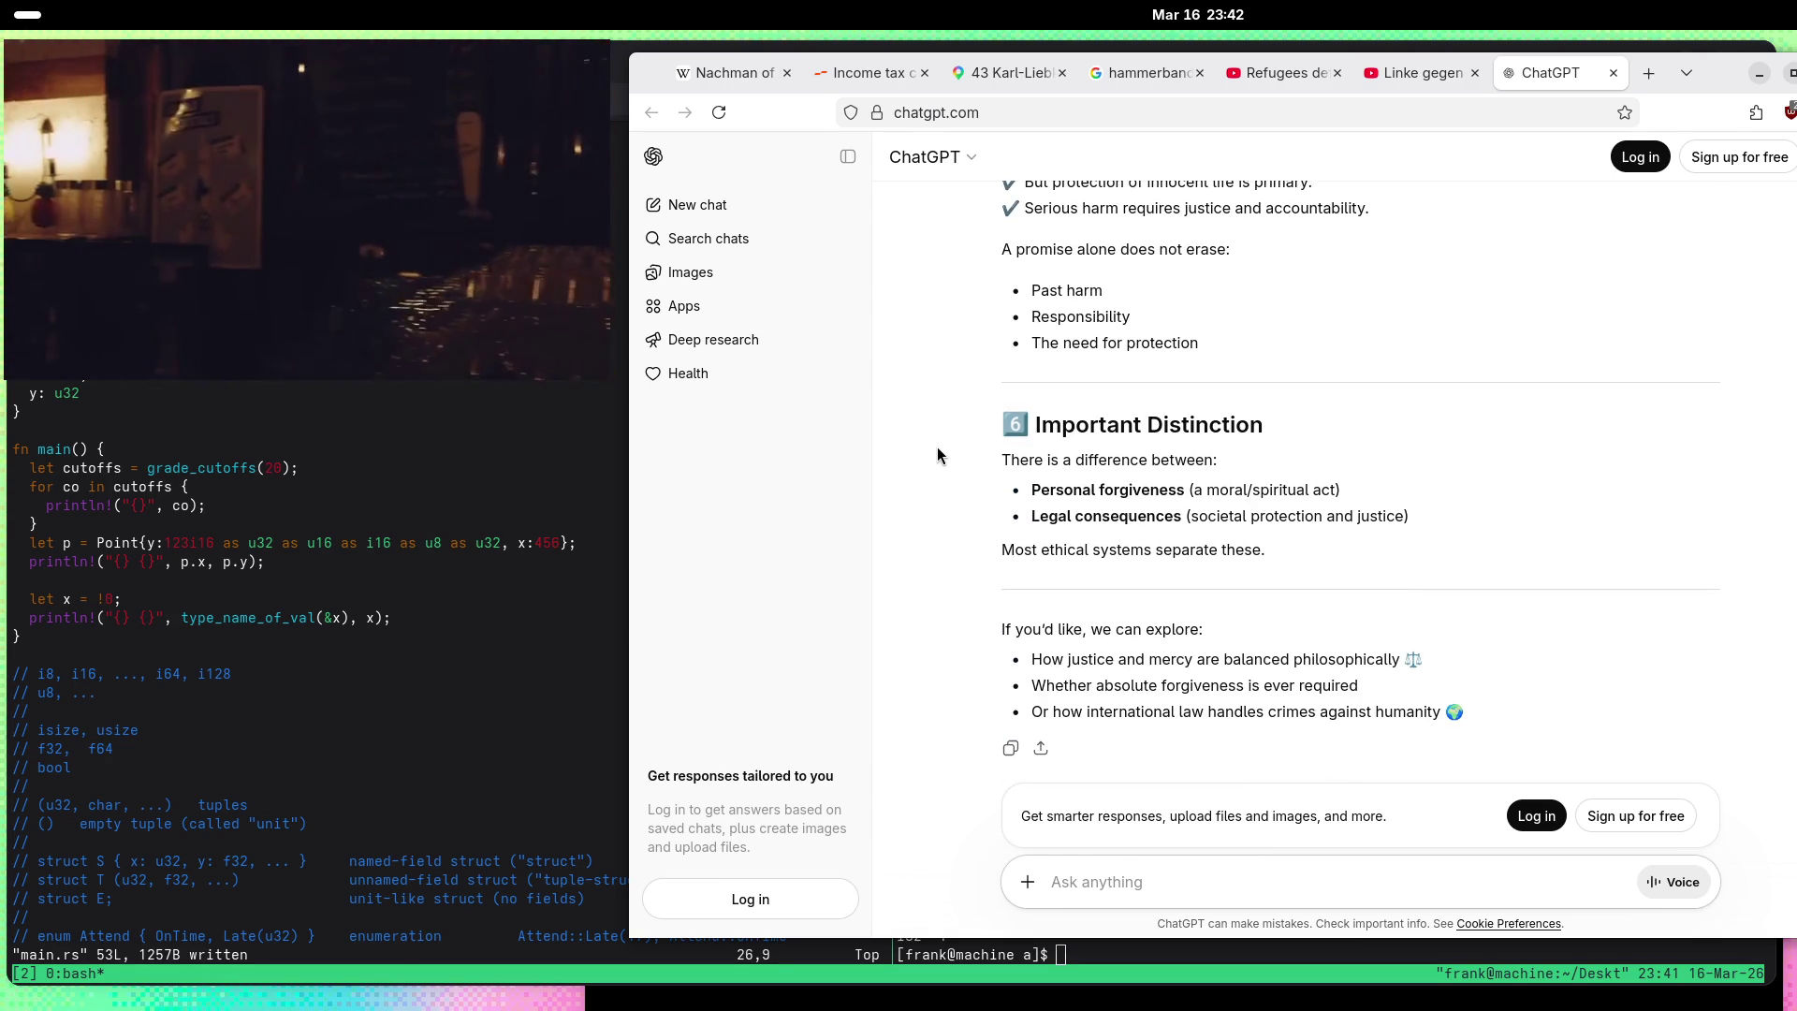
pyautogui.scroll(5, 936, 446)
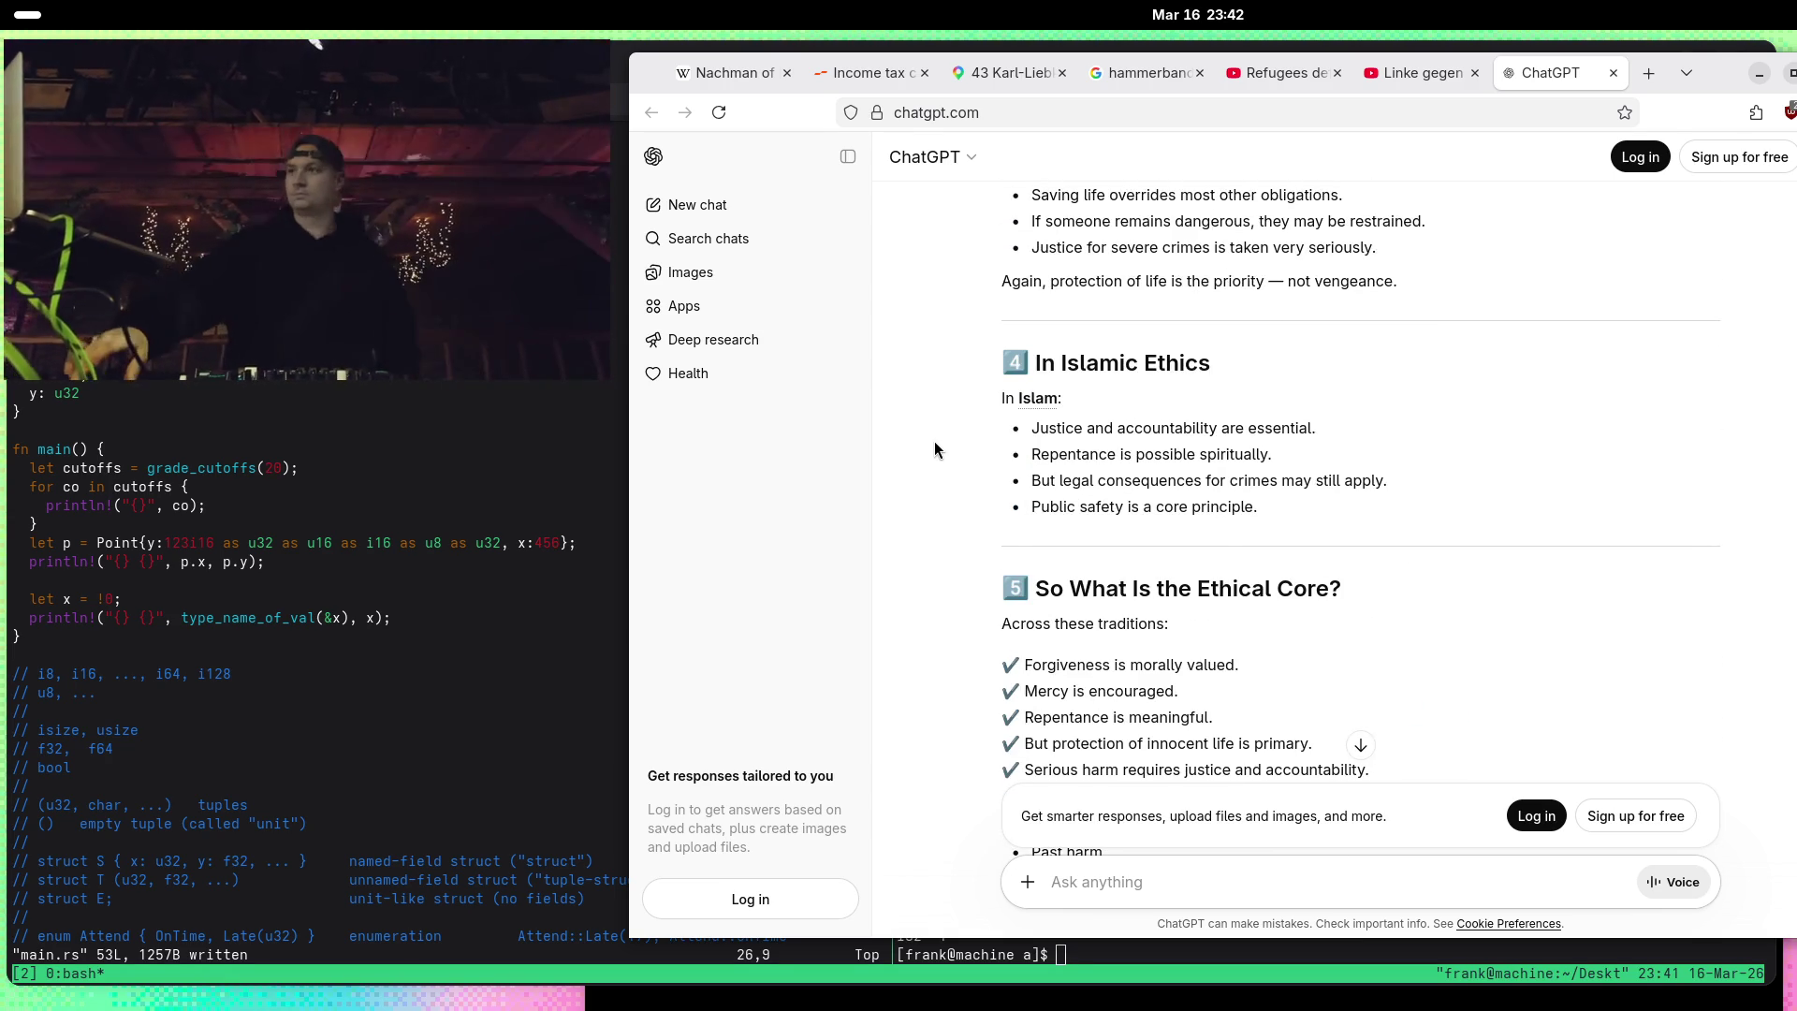
pyautogui.scroll(8, 936, 448)
pyautogui.scroll(3, 940, 448)
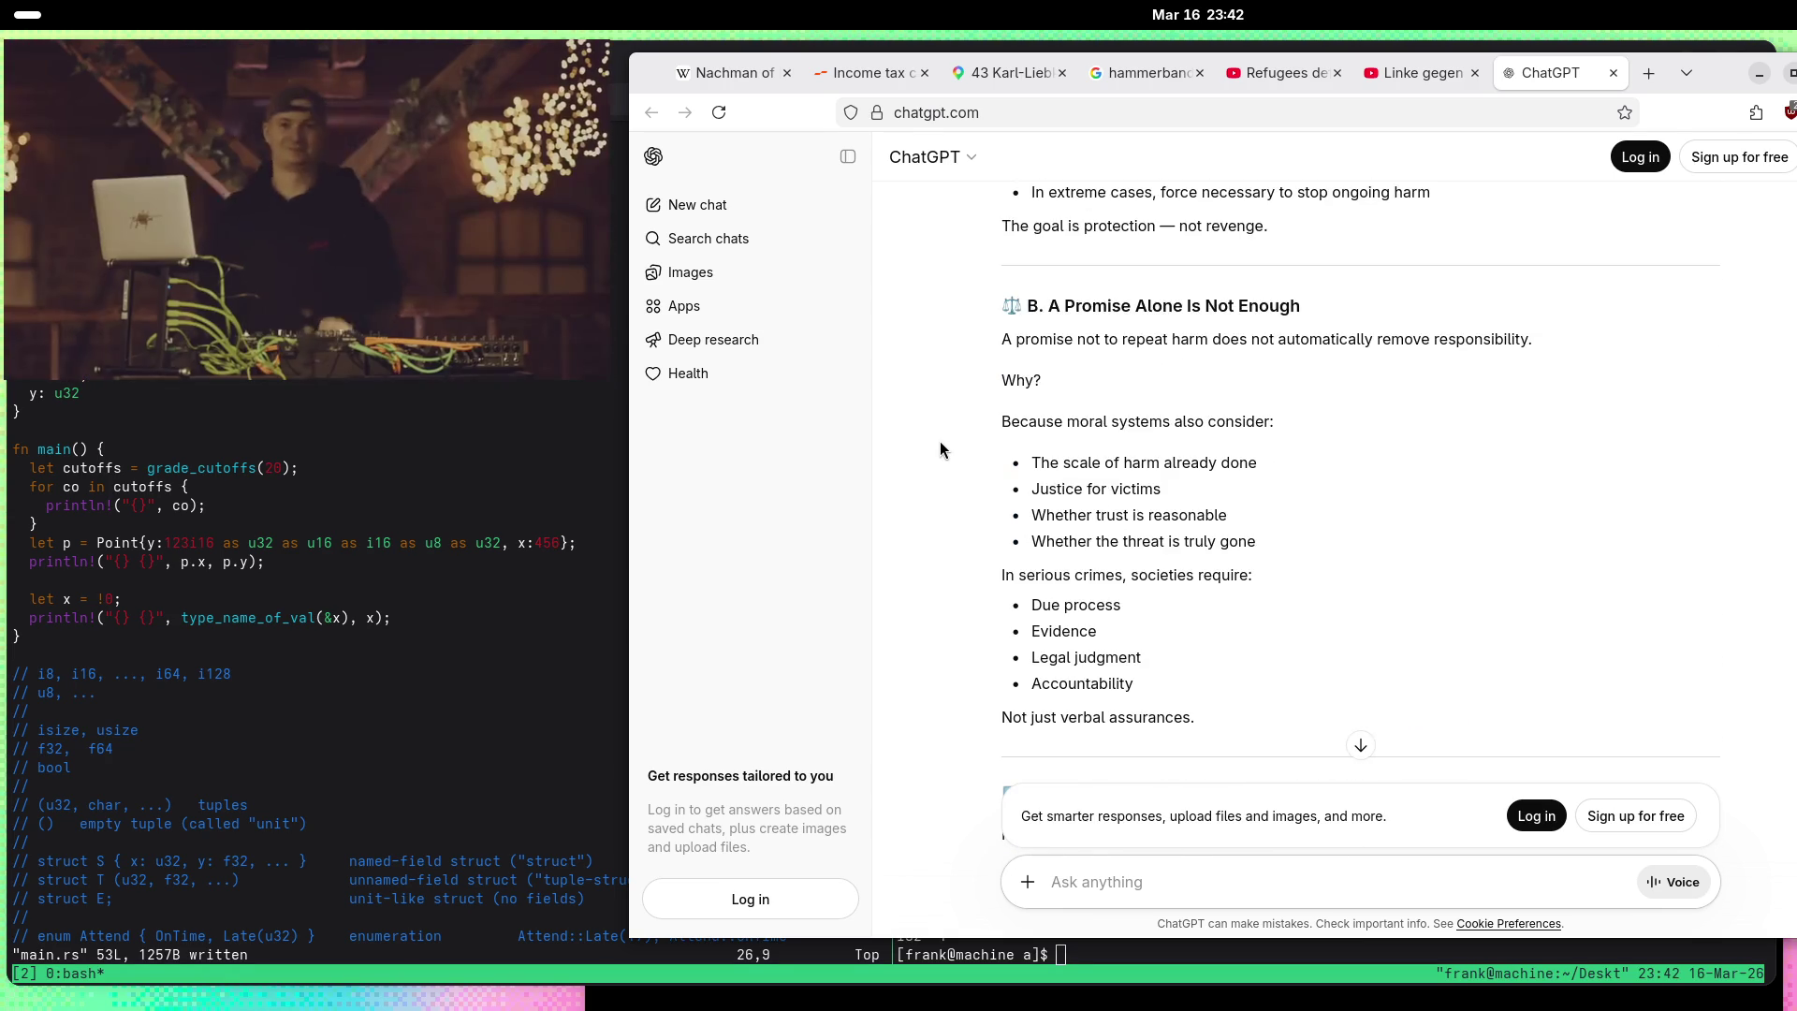
pyautogui.scroll(2, 940, 441)
pyautogui.scroll(-10, 947, 437)
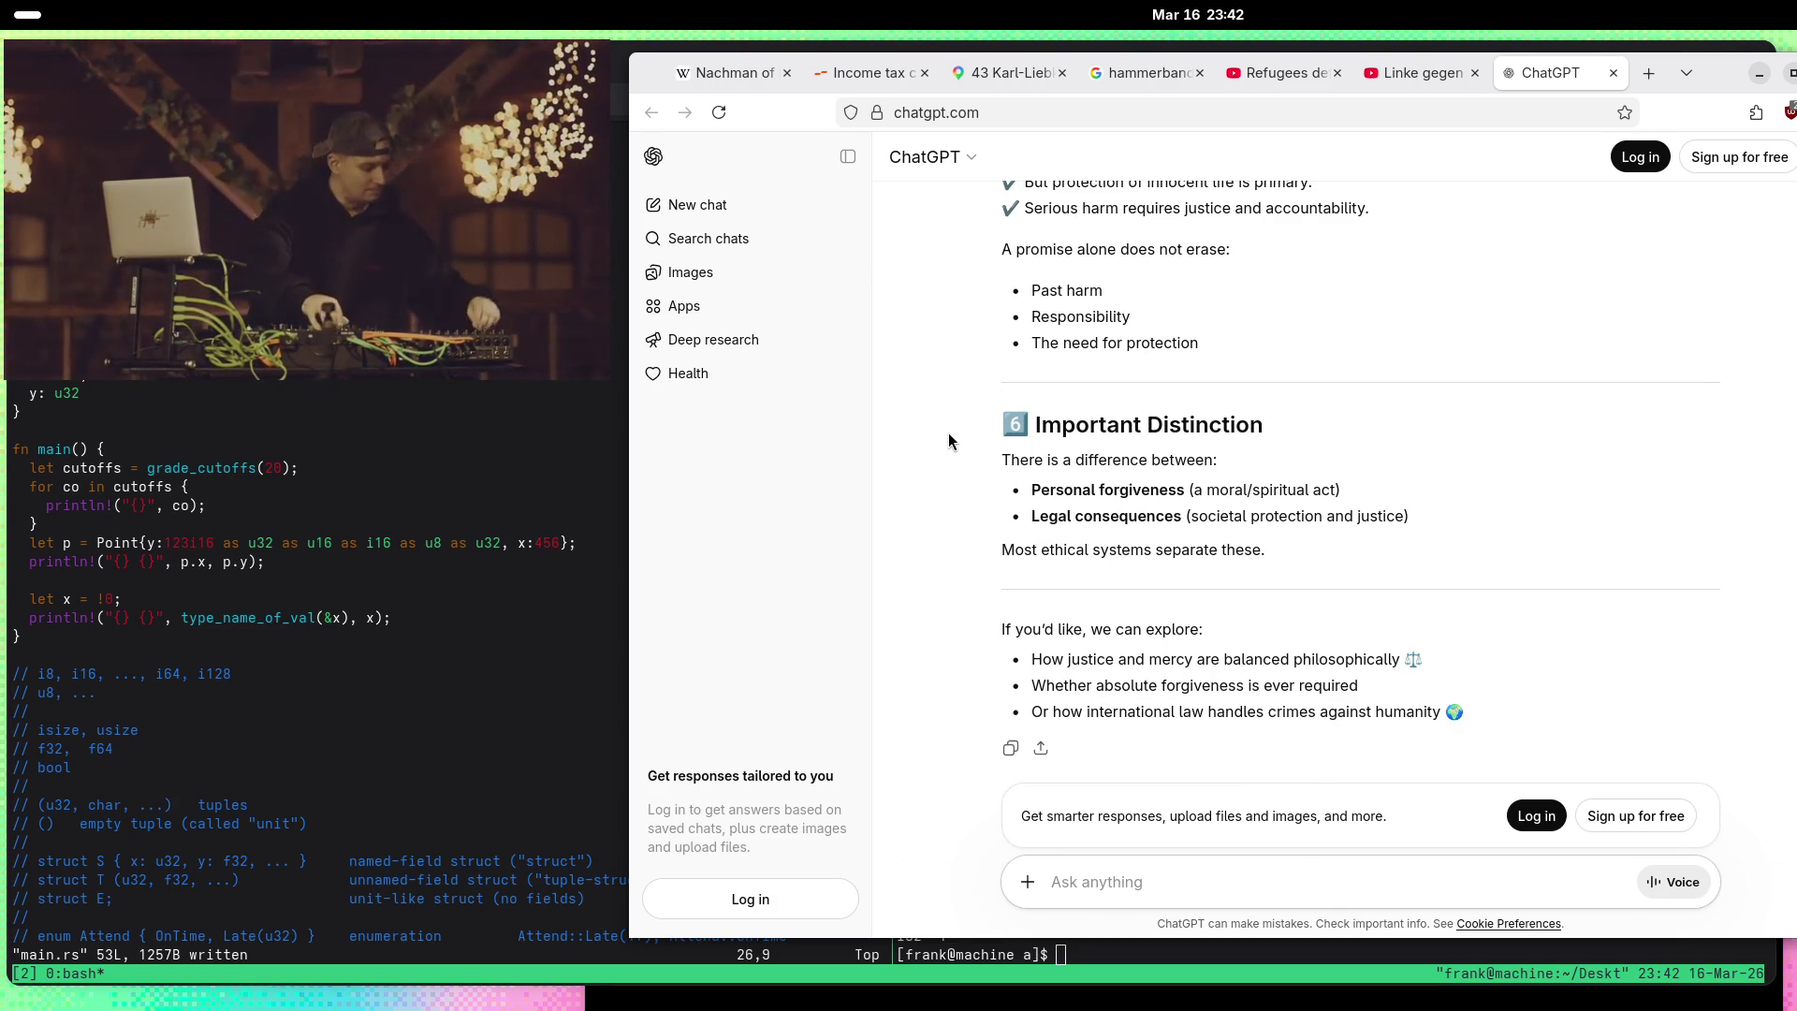
pyautogui.scroll(2, 981, 417)
pyautogui.scroll(-2, 981, 426)
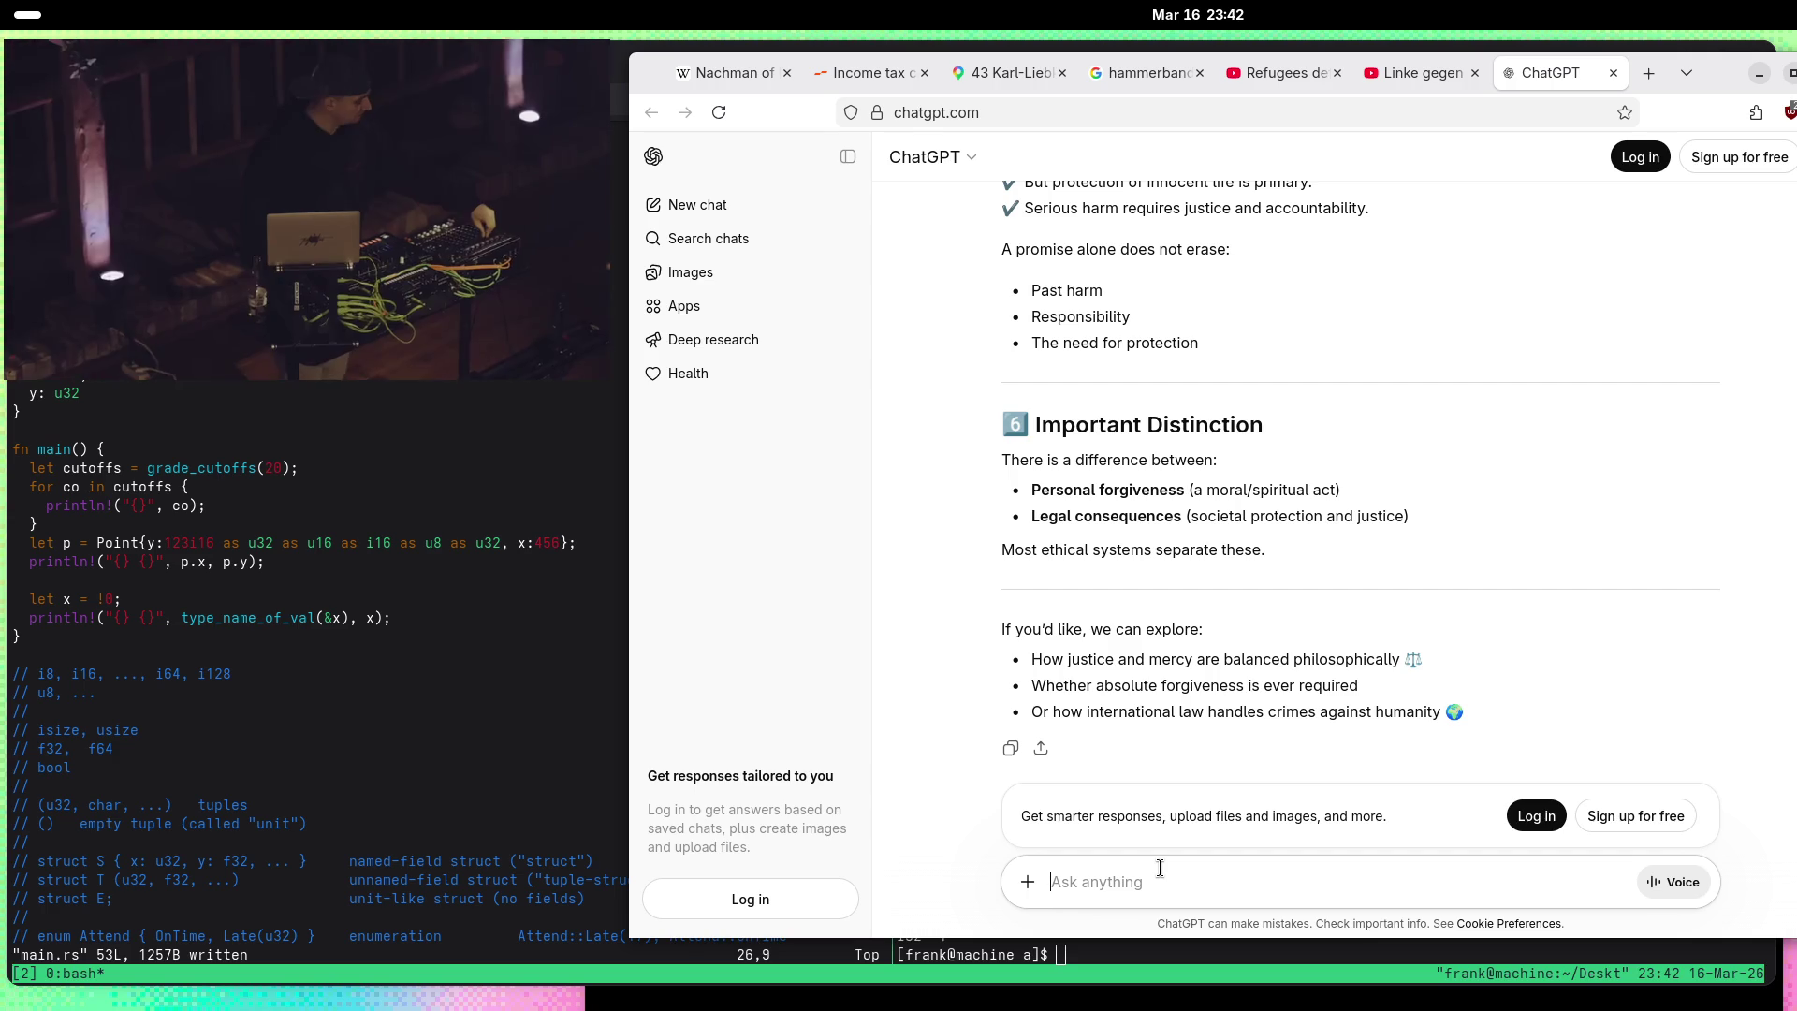
# Step: Ask ChatGPT to relate this to the Rust programming language, then highlight 'undefined behavior' in the reply
pyautogui.write('Relate this to the Rust progra')
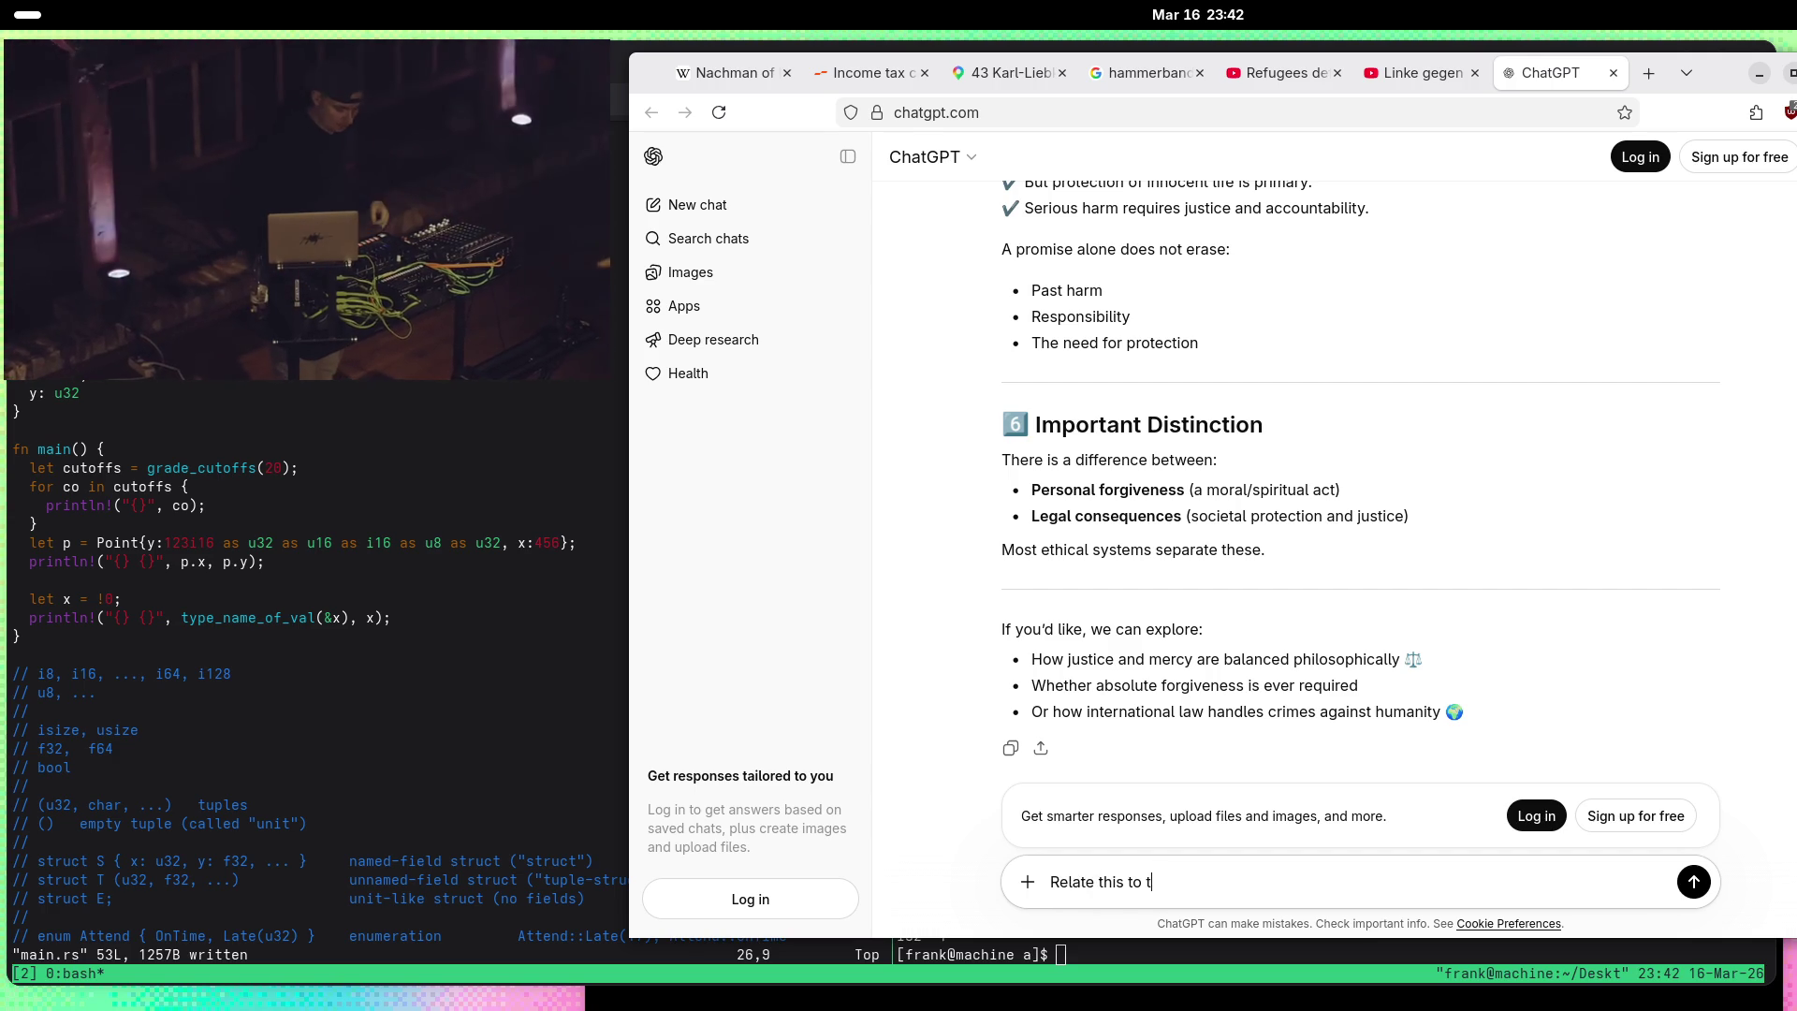
pyautogui.write('mming language')
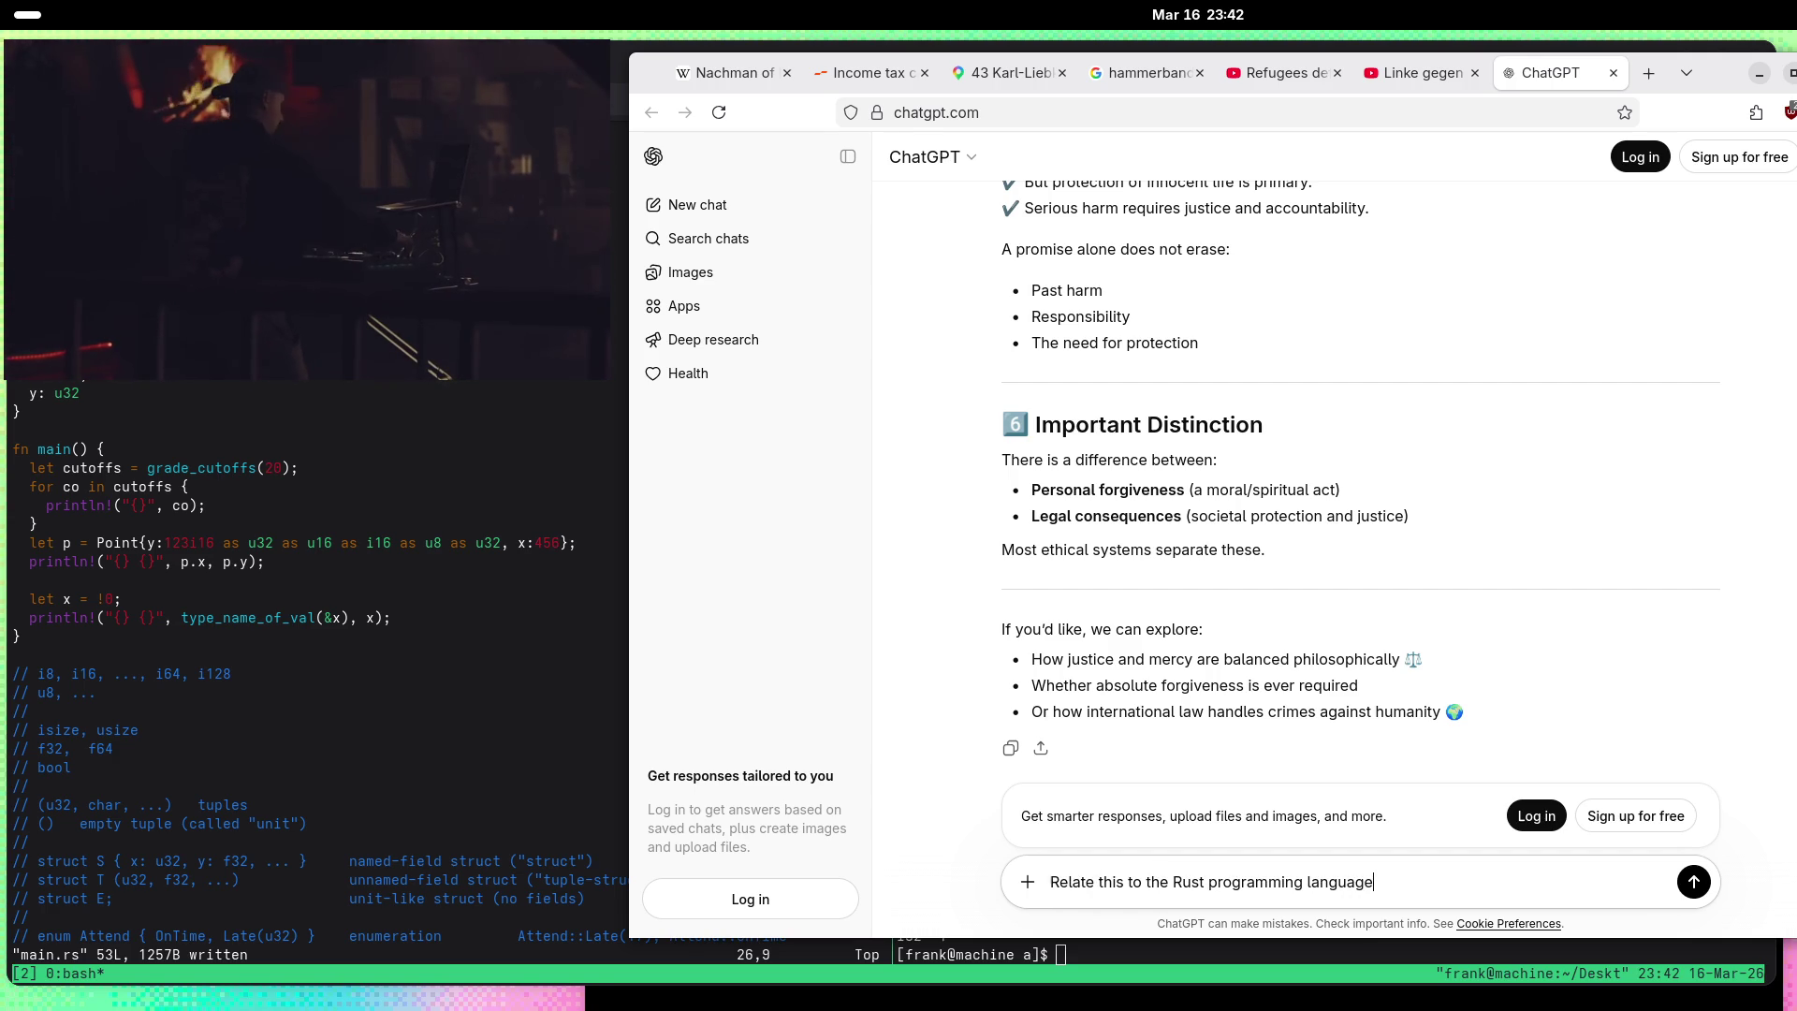
pyautogui.press('Return')
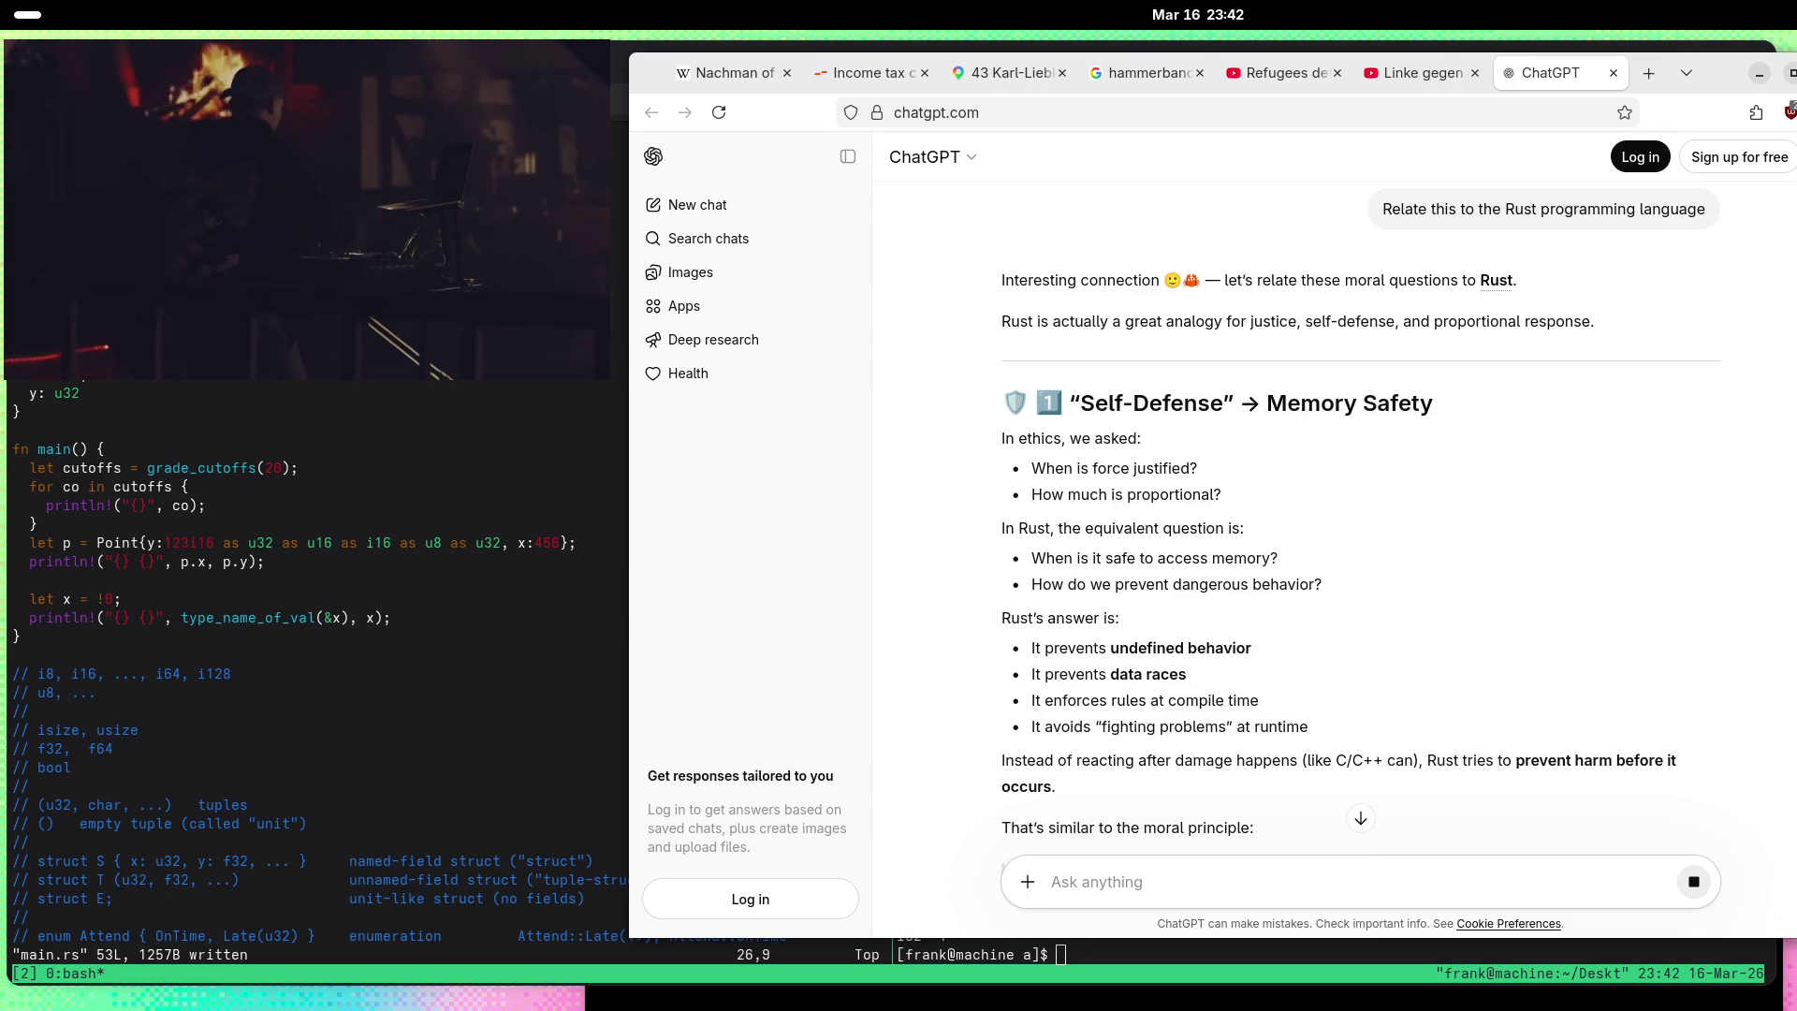
pyautogui.scroll(-2, 890, 395)
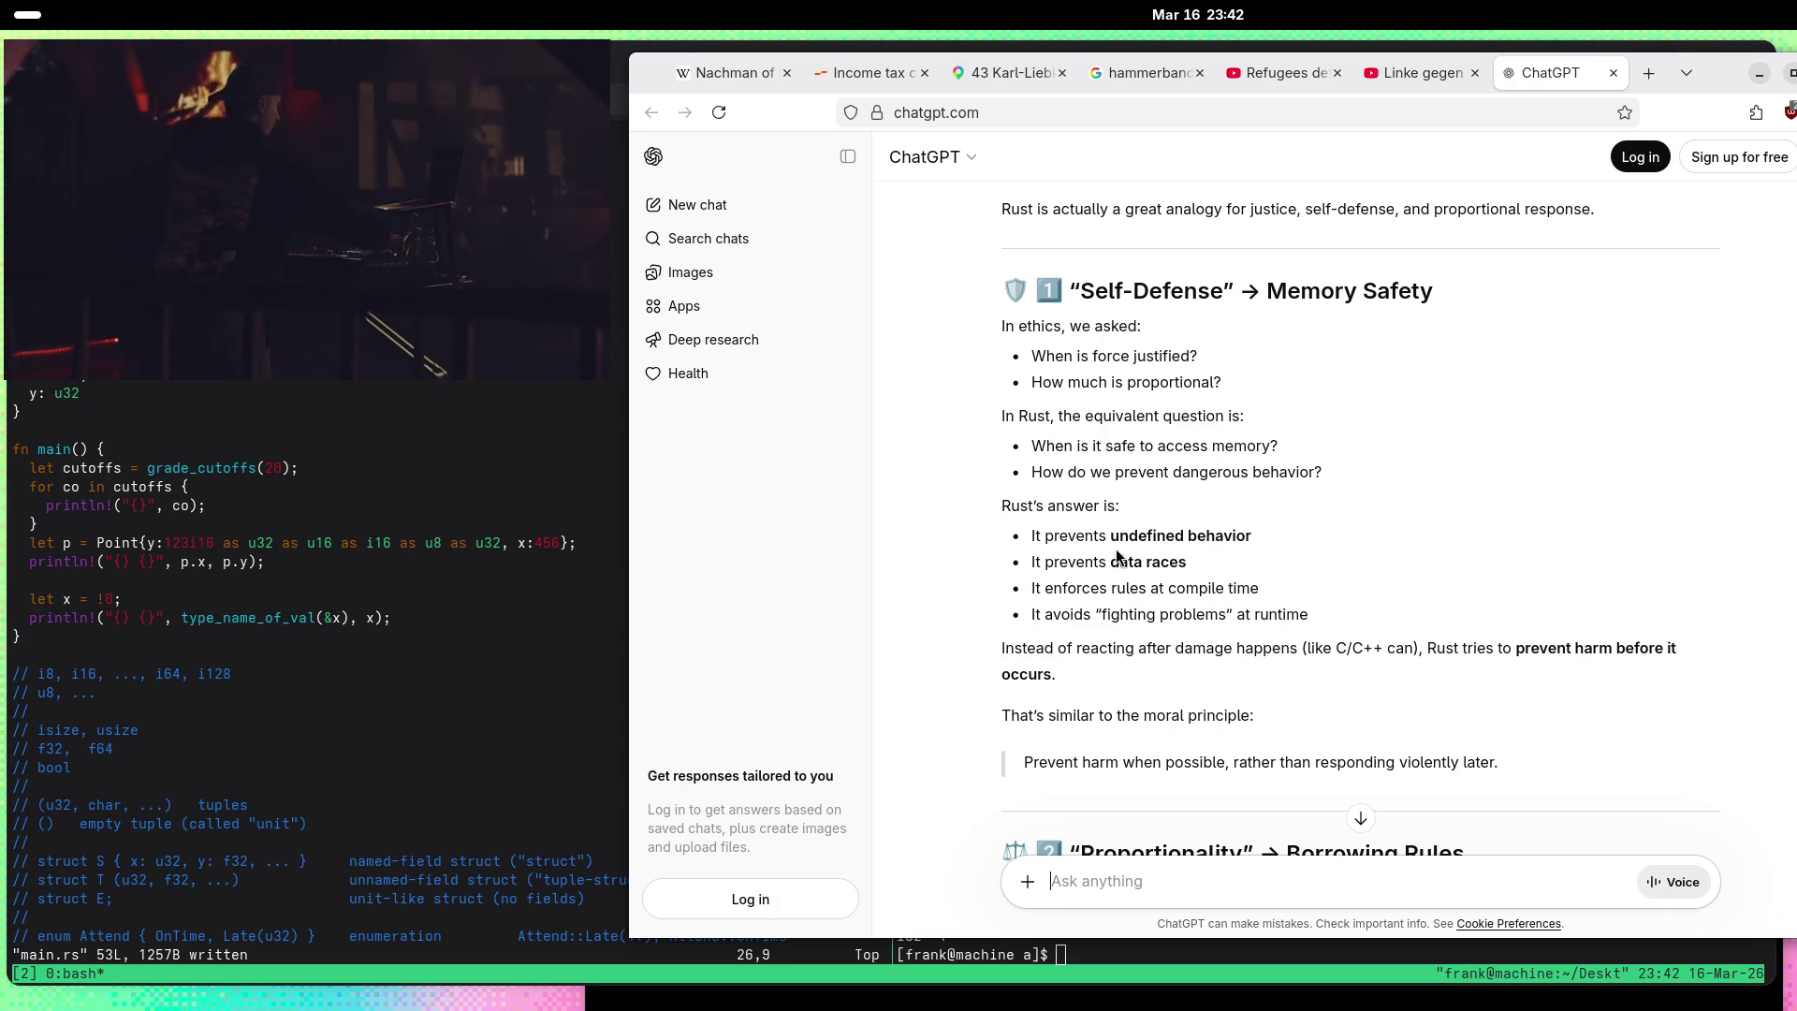
pyautogui.moveTo(1107, 535); pyautogui.dragTo(1269, 542)
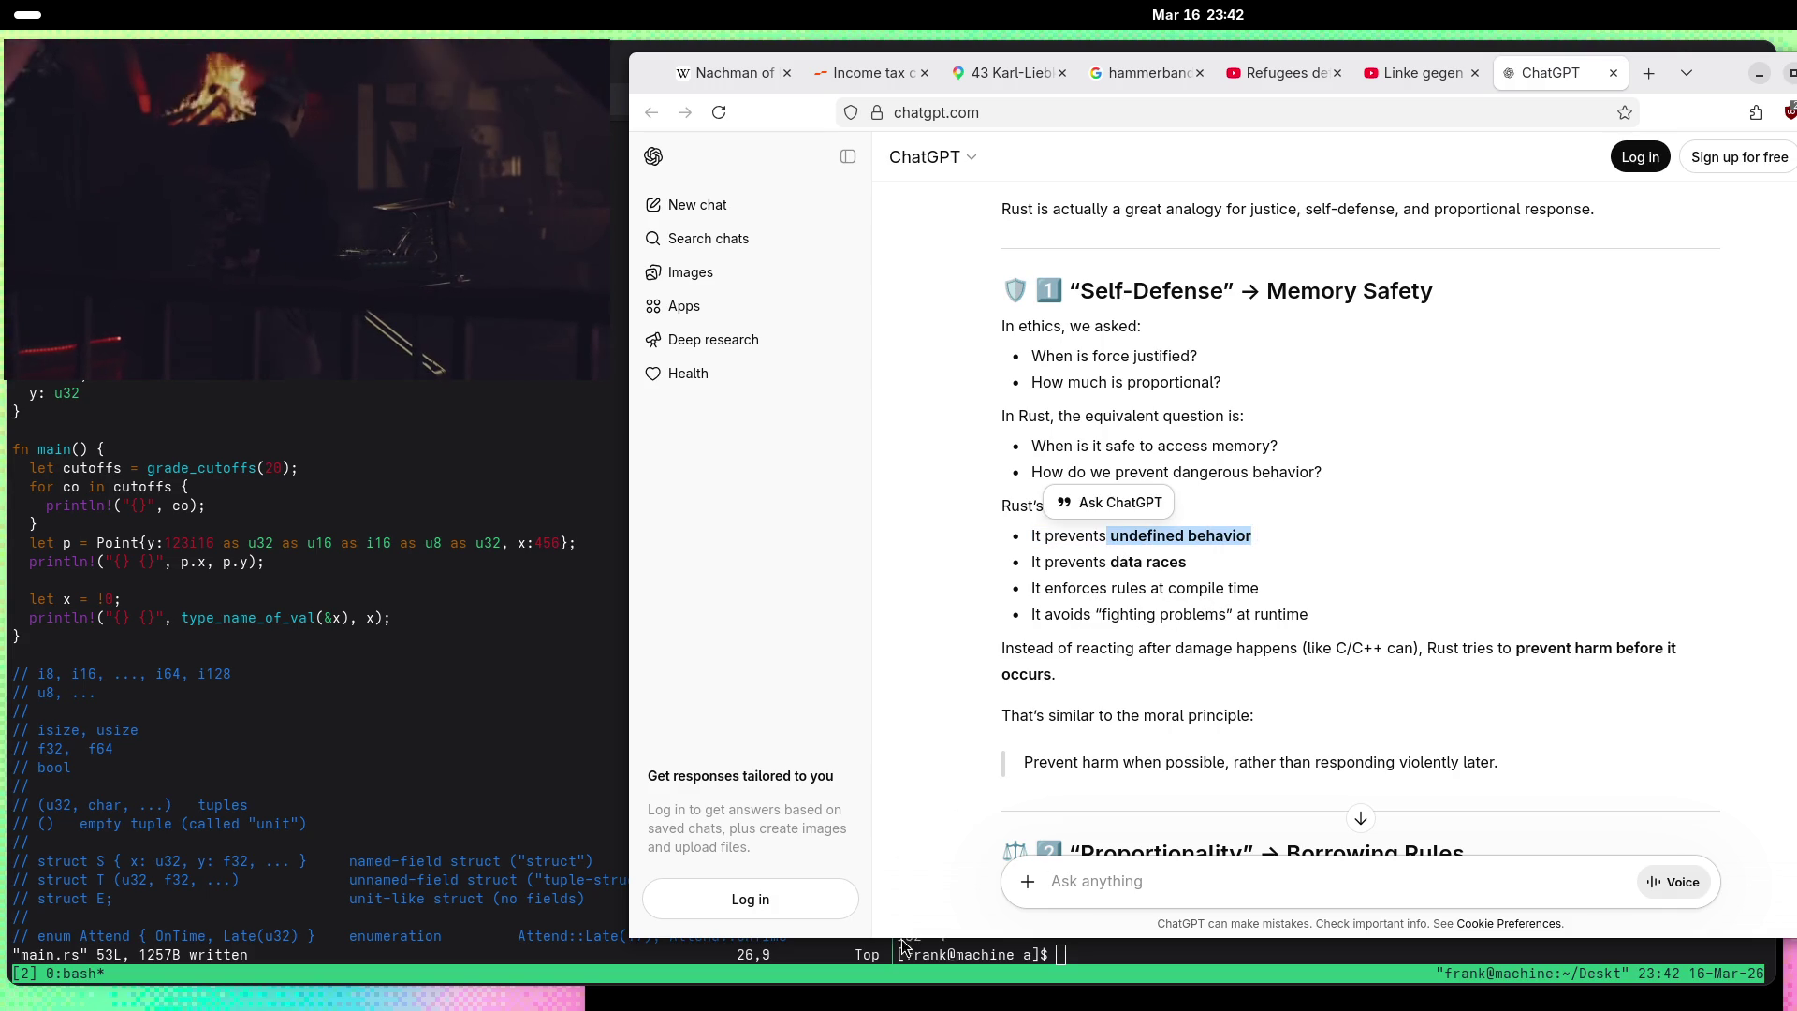
# Step: Ask 'What do the Rabbis say about undefined behavior?', fixing the misspelled ending before sending
pyautogui.click(1301, 882)
pyautogui.write('What do the Rabbis say ab')
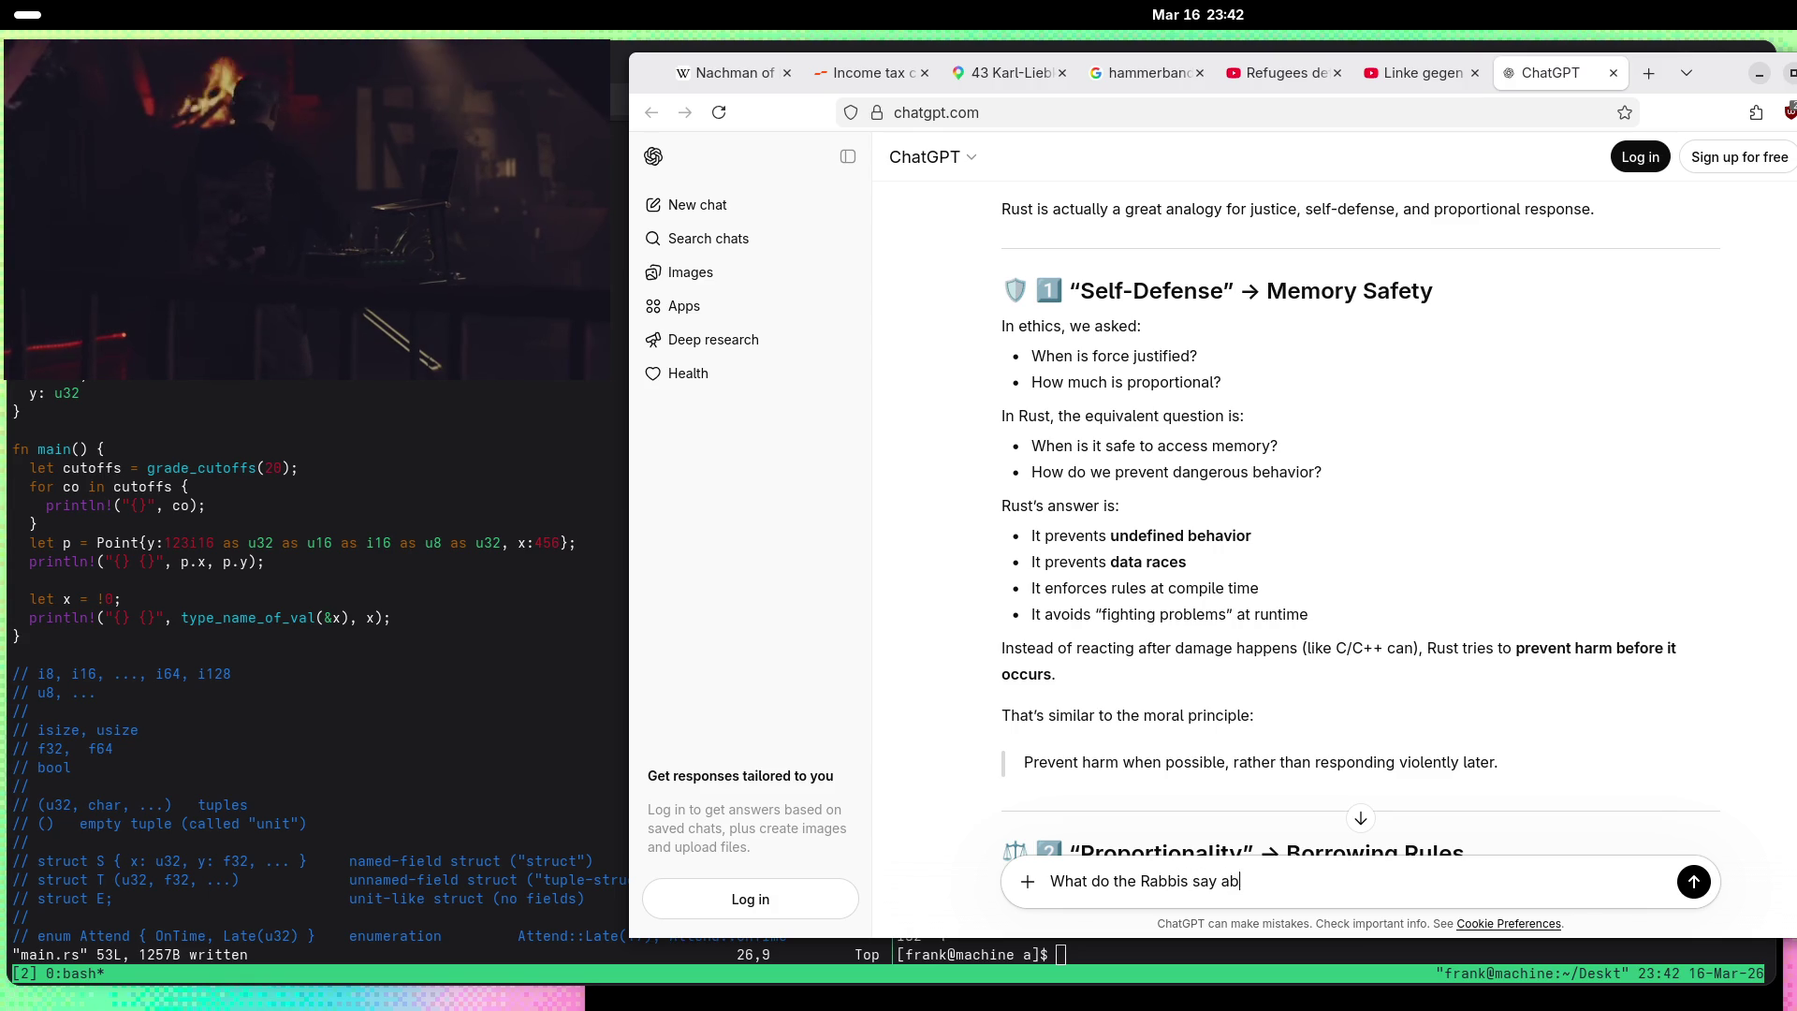
pyautogui.write('out undefine beav')
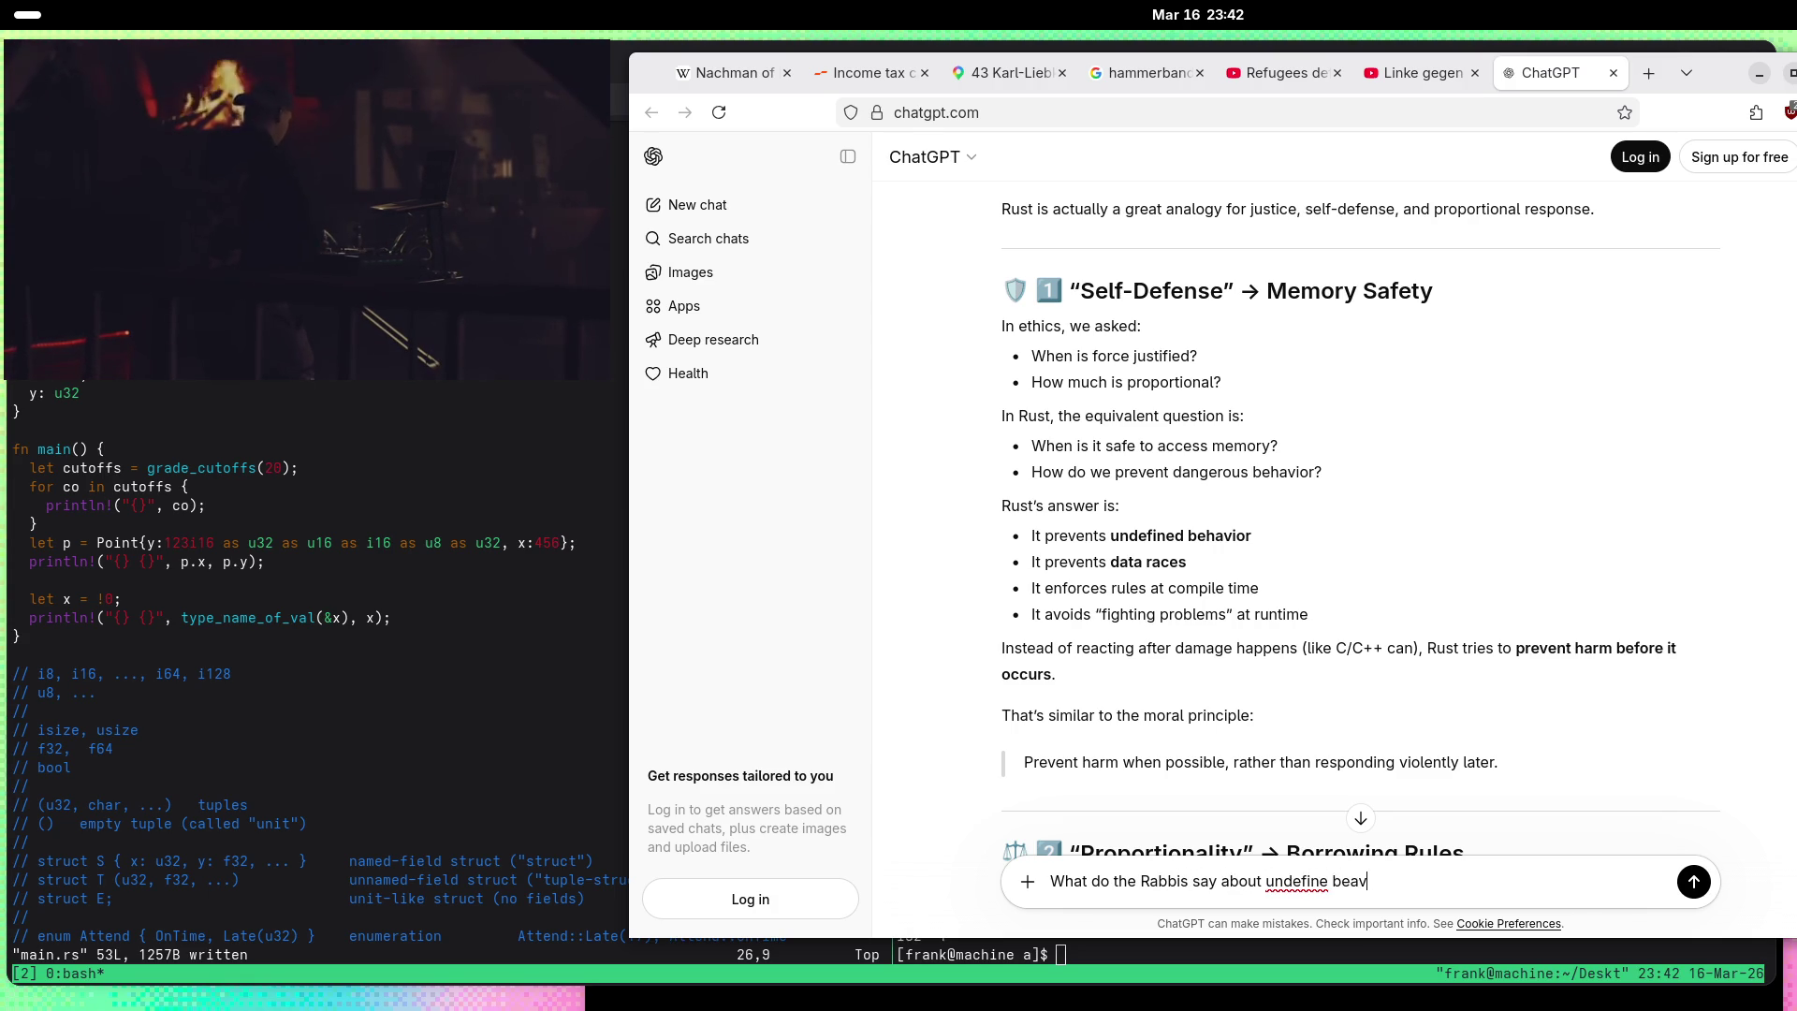
pyautogui.hotkey('ctrl', 'shift', 'Left')
pyautogui.write('undefined behav')
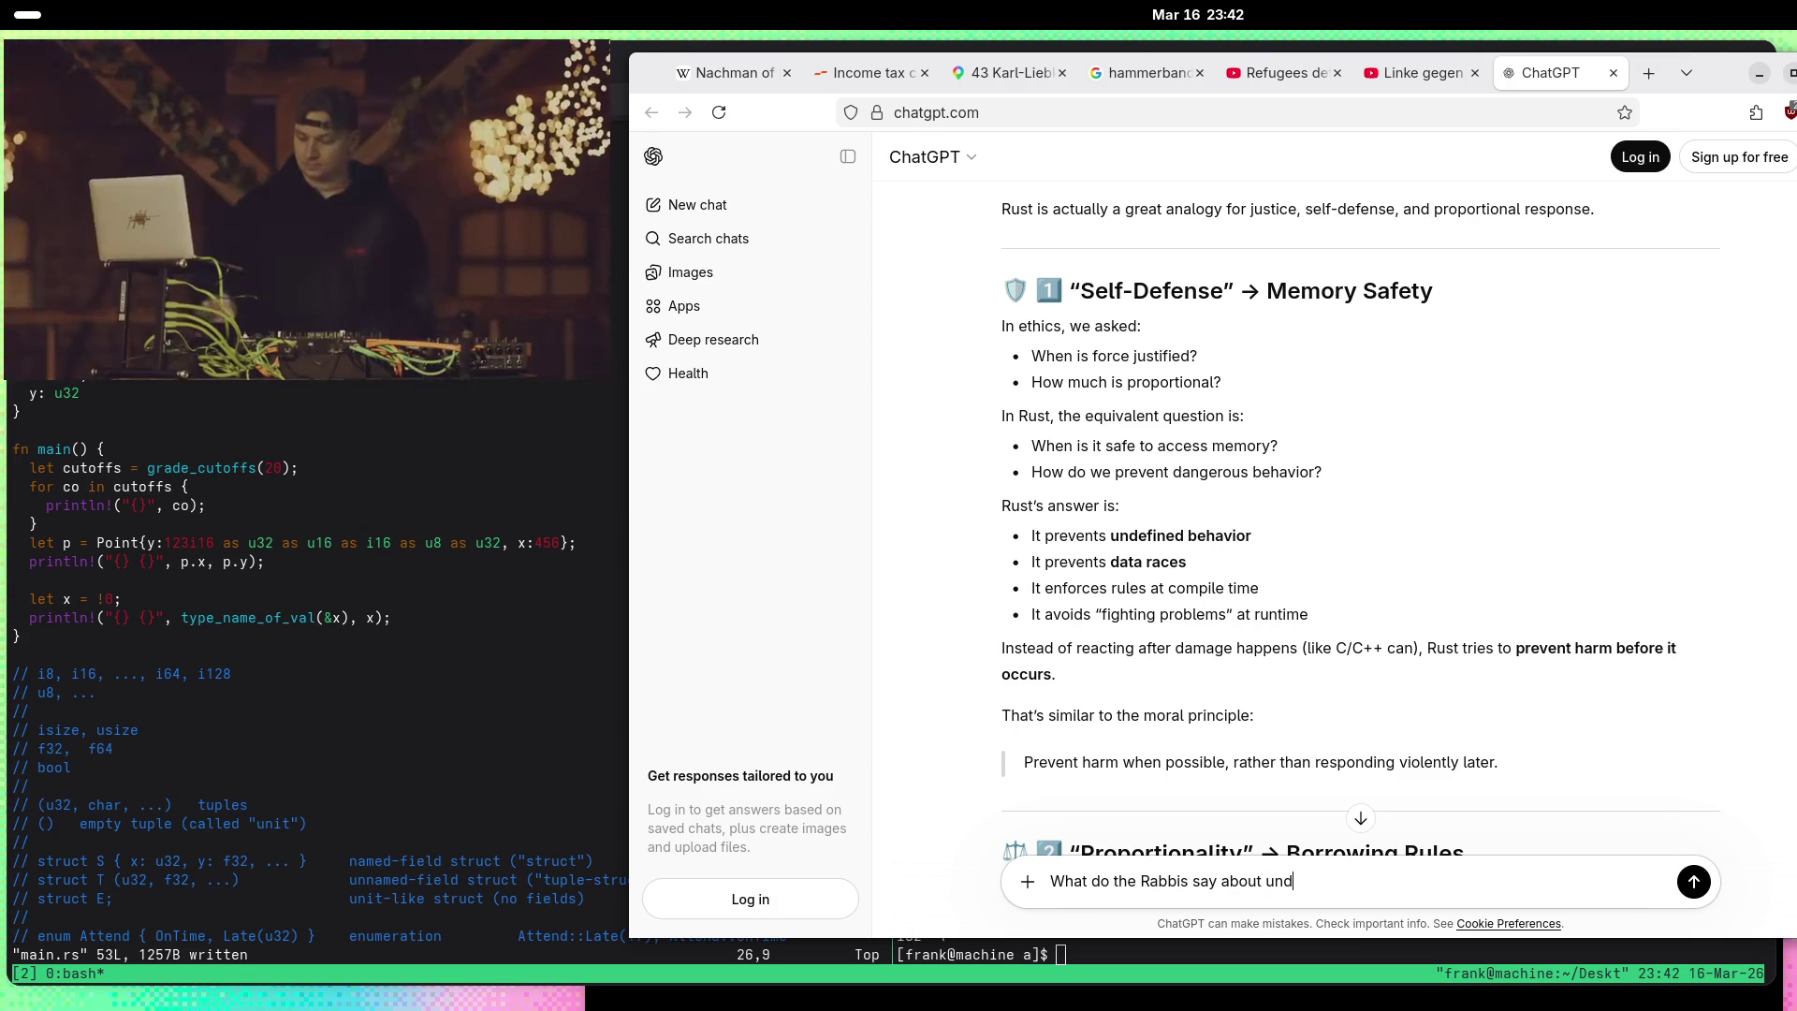
pyautogui.write('ior?')
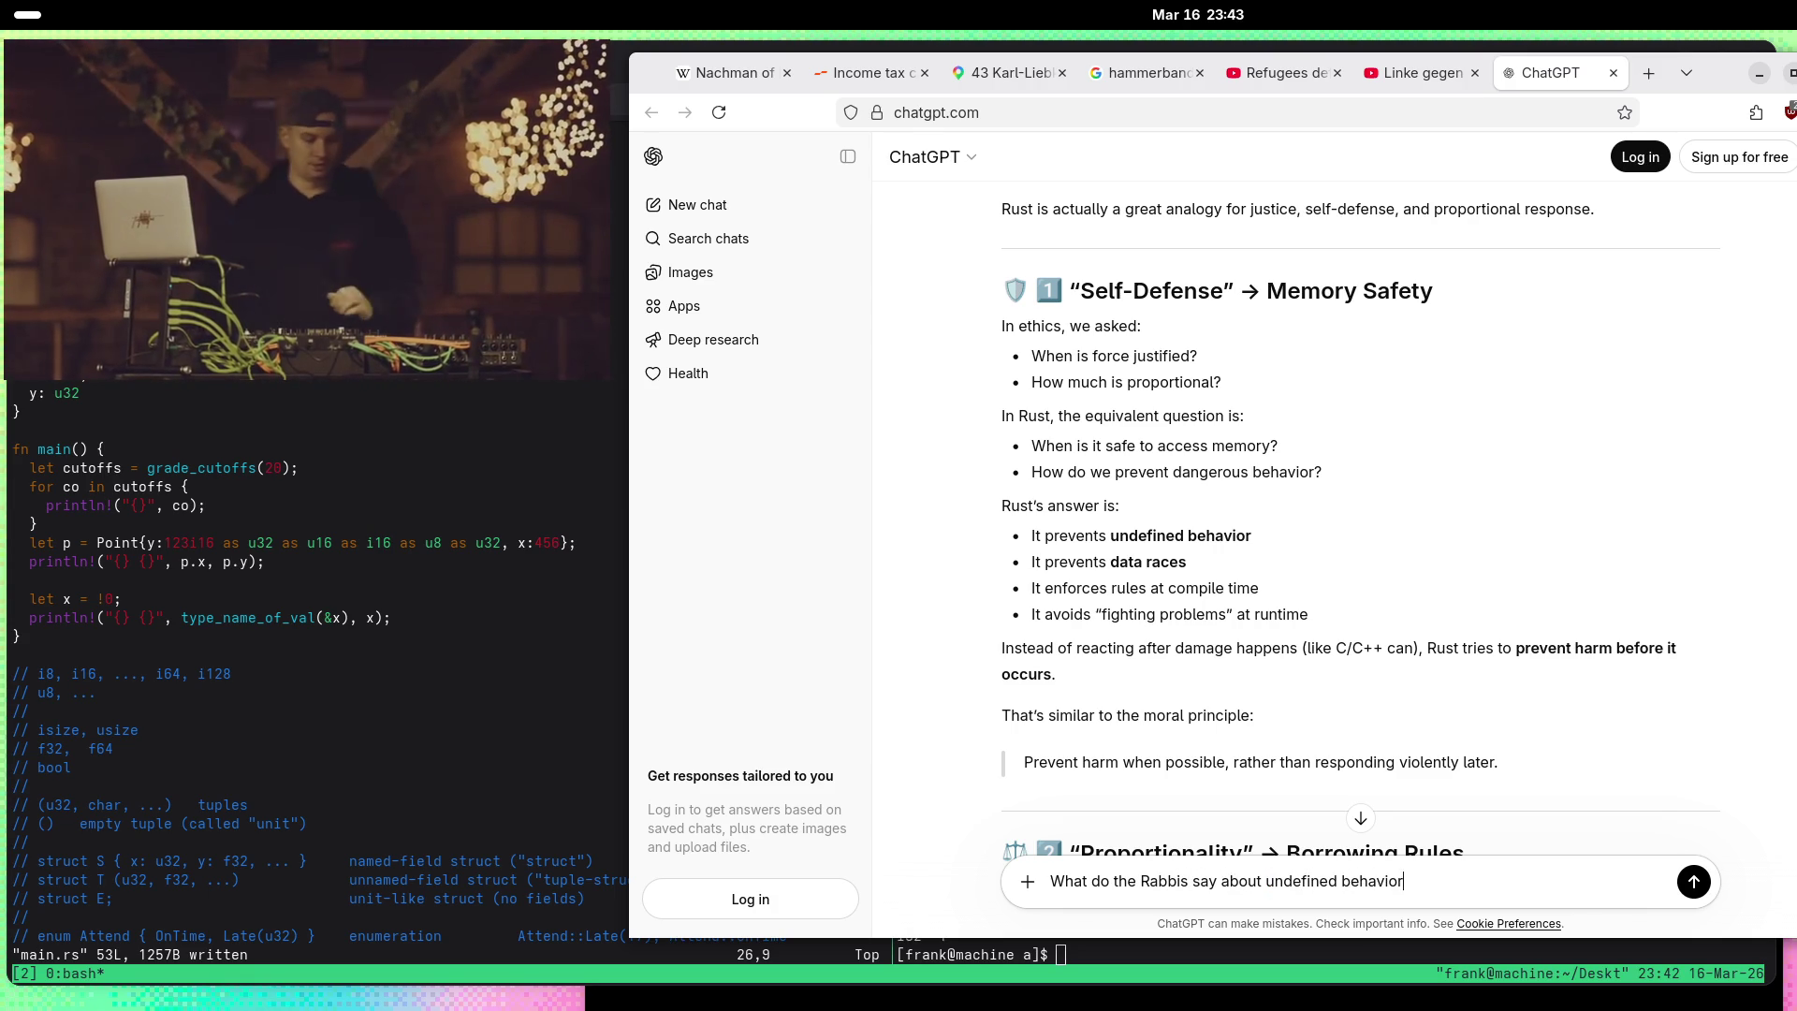
pyautogui.press('Return')
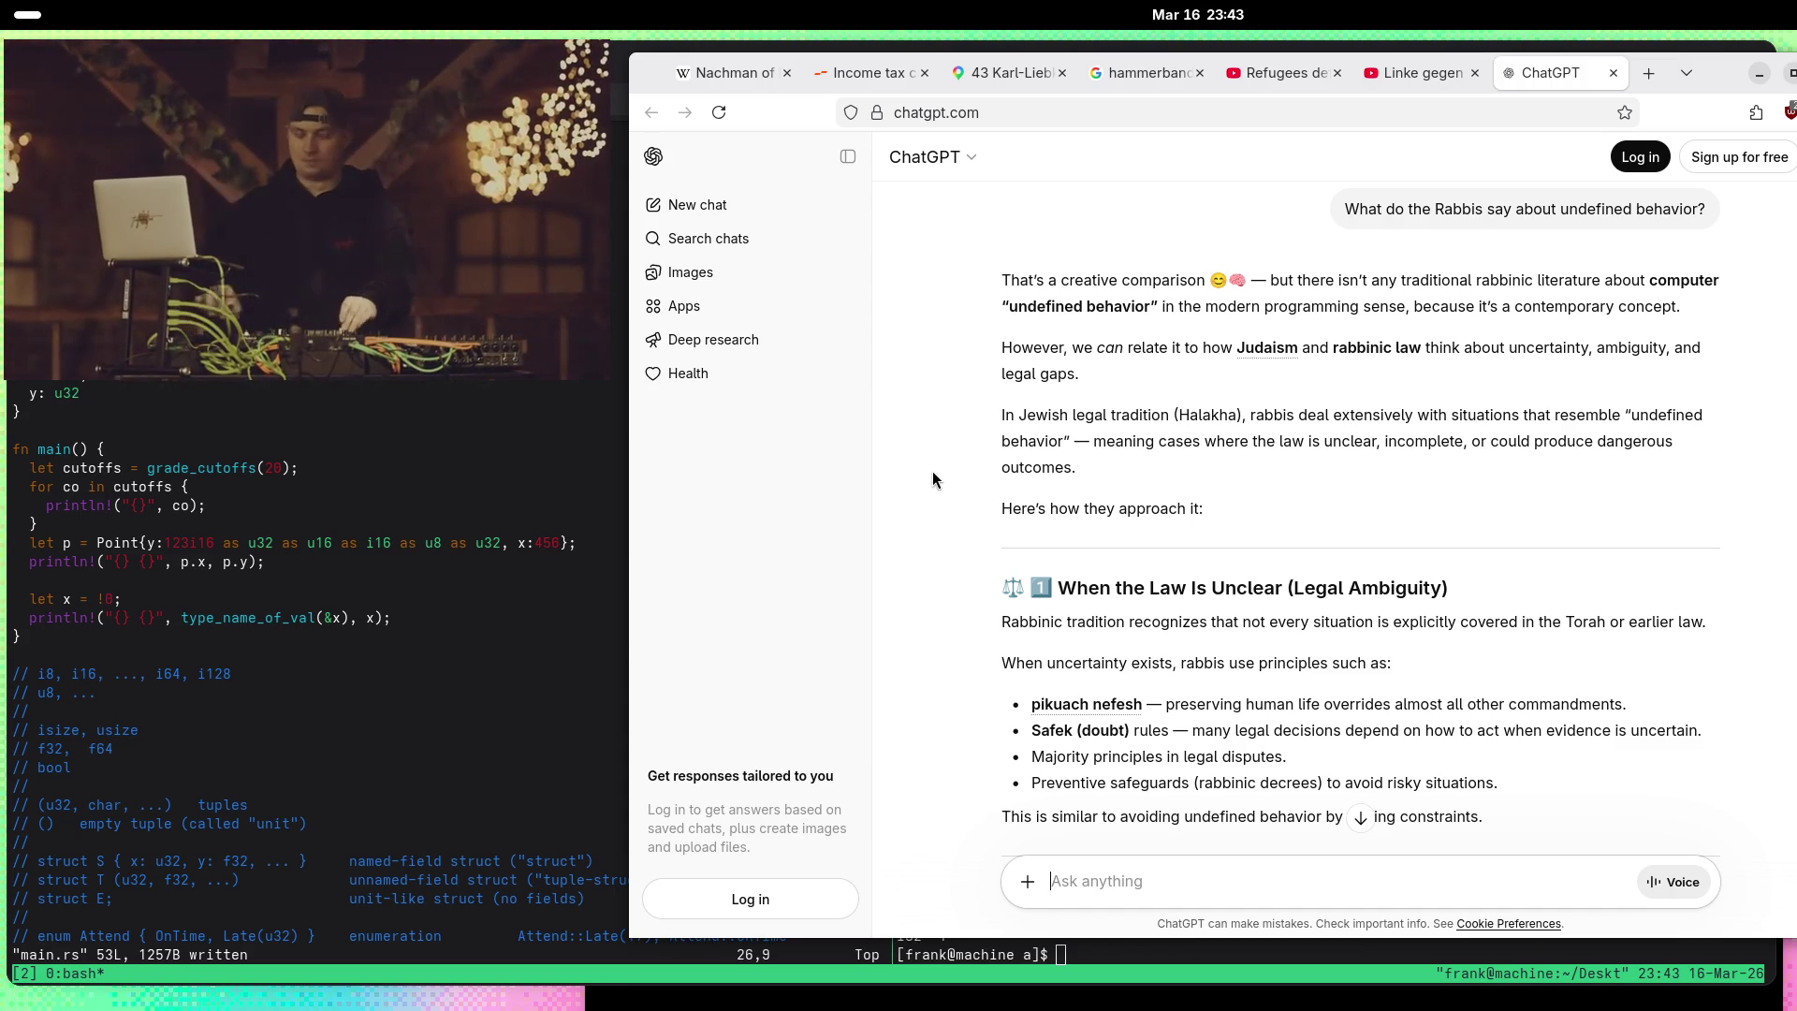
# Step: Read through the rabbinic law versus Rust reply, marking the line about rabbis not thinking about computing
pyautogui.scroll(-3, 932, 477)
pyautogui.scroll(-2, 935, 469)
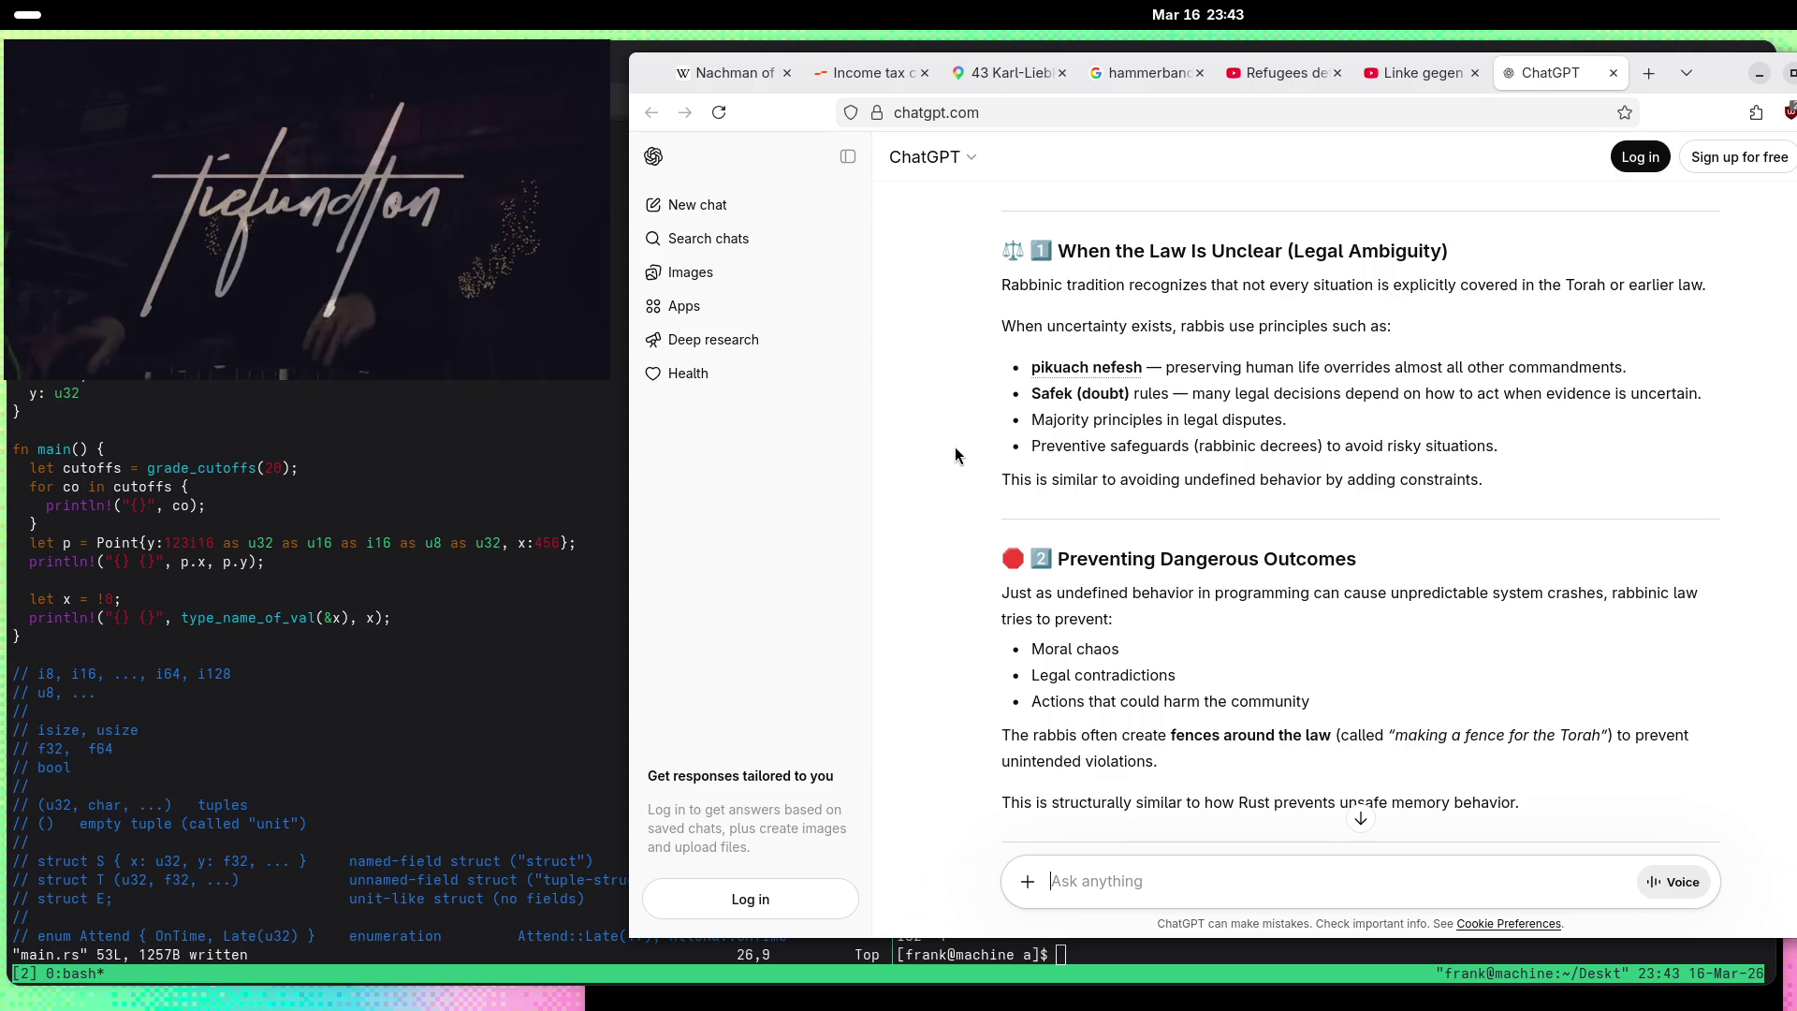
pyautogui.scroll(-3, 957, 446)
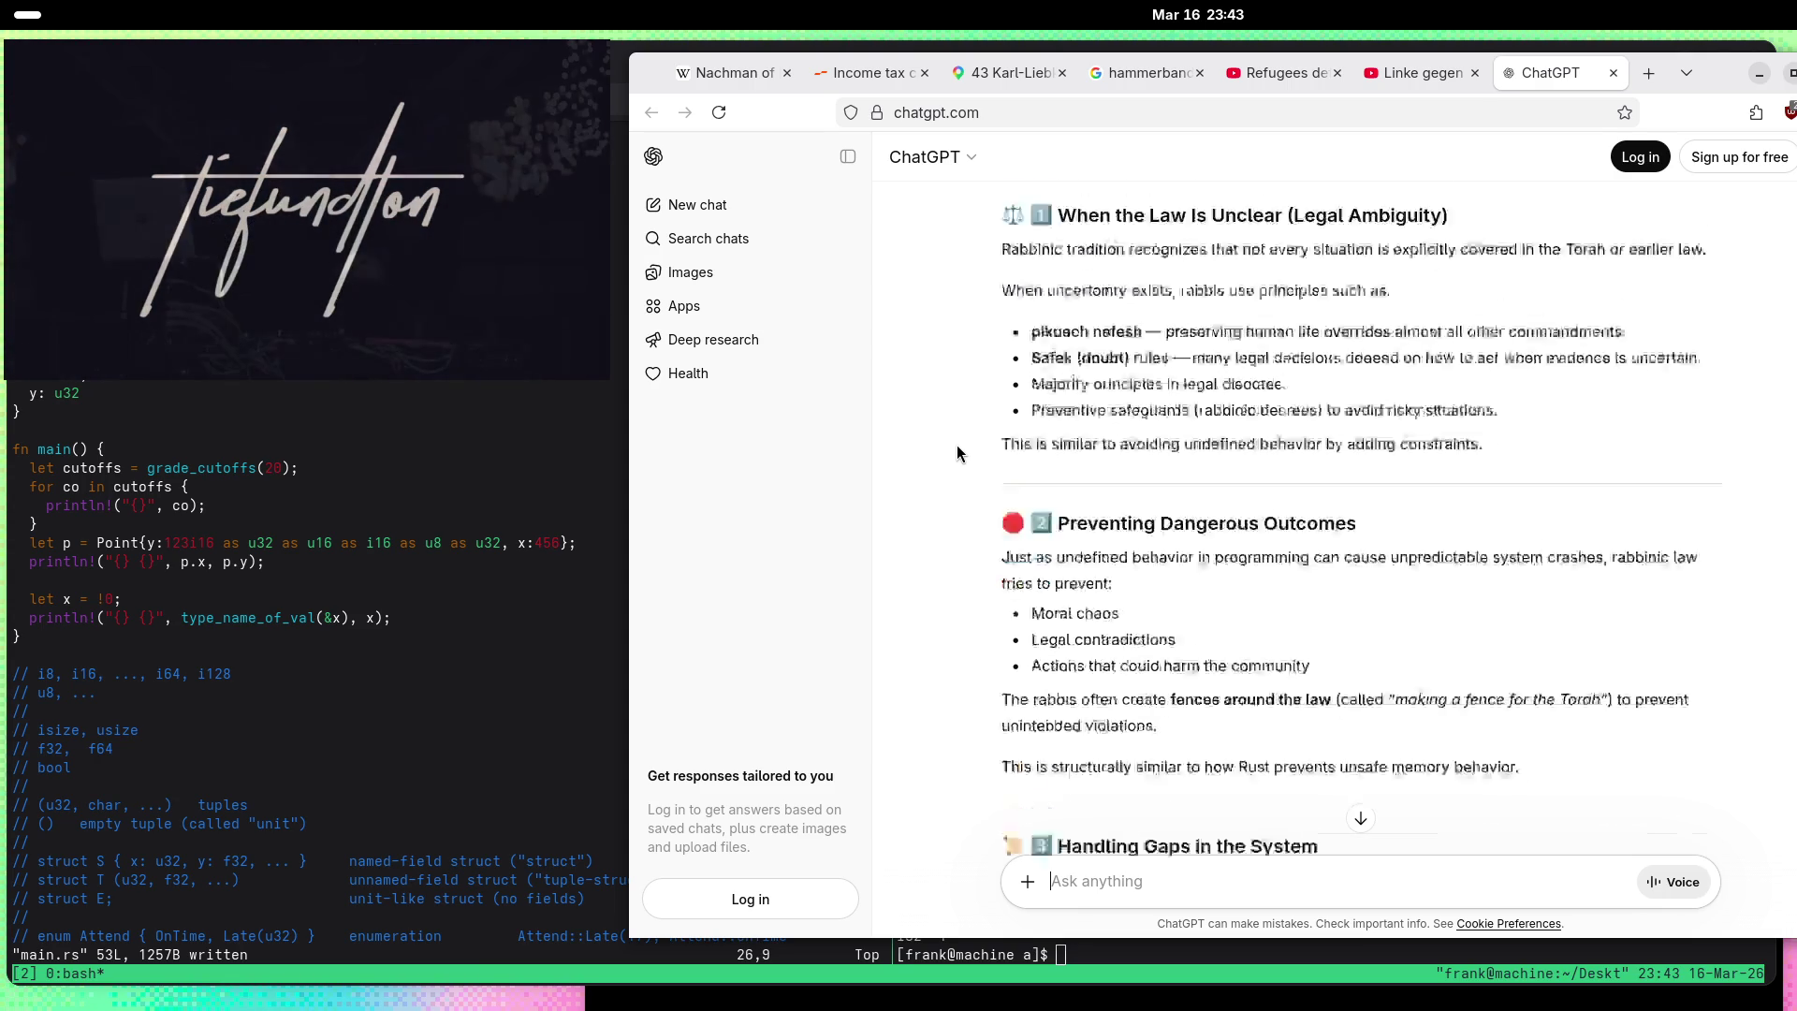
pyautogui.scroll(-4, 974, 446)
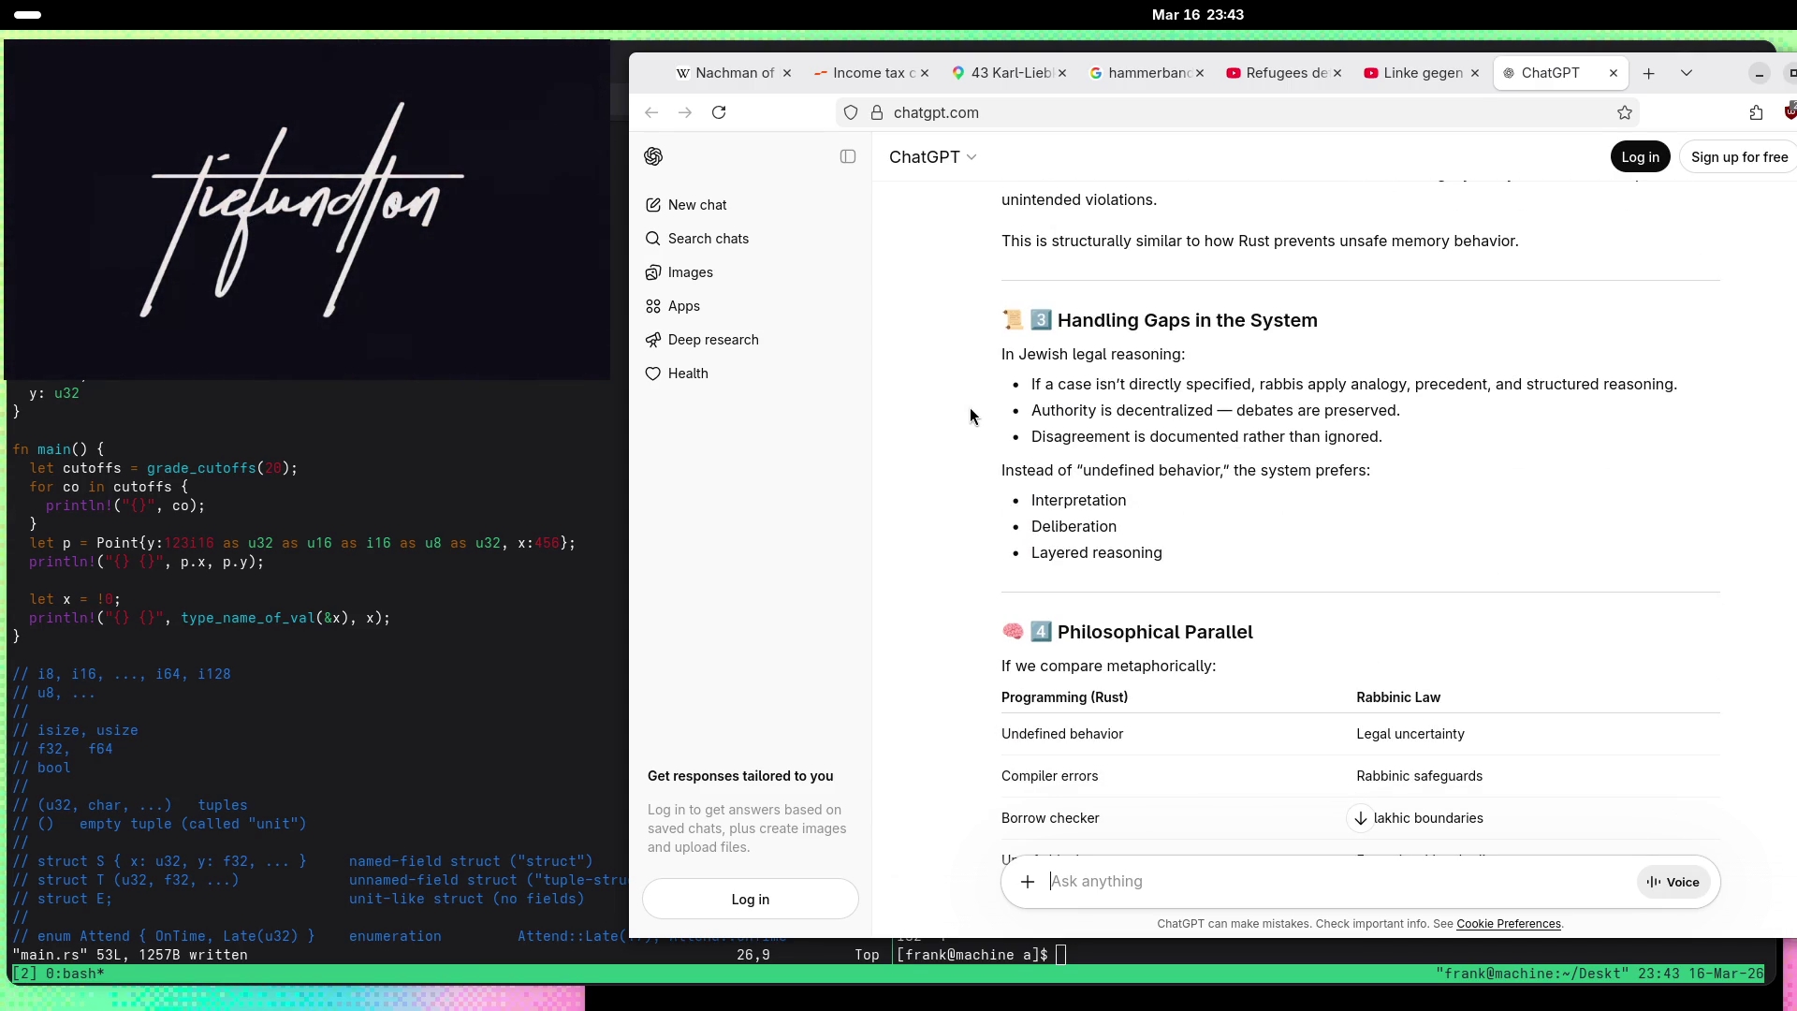
pyautogui.scroll(-3, 962, 410)
pyautogui.scroll(-2, 914, 425)
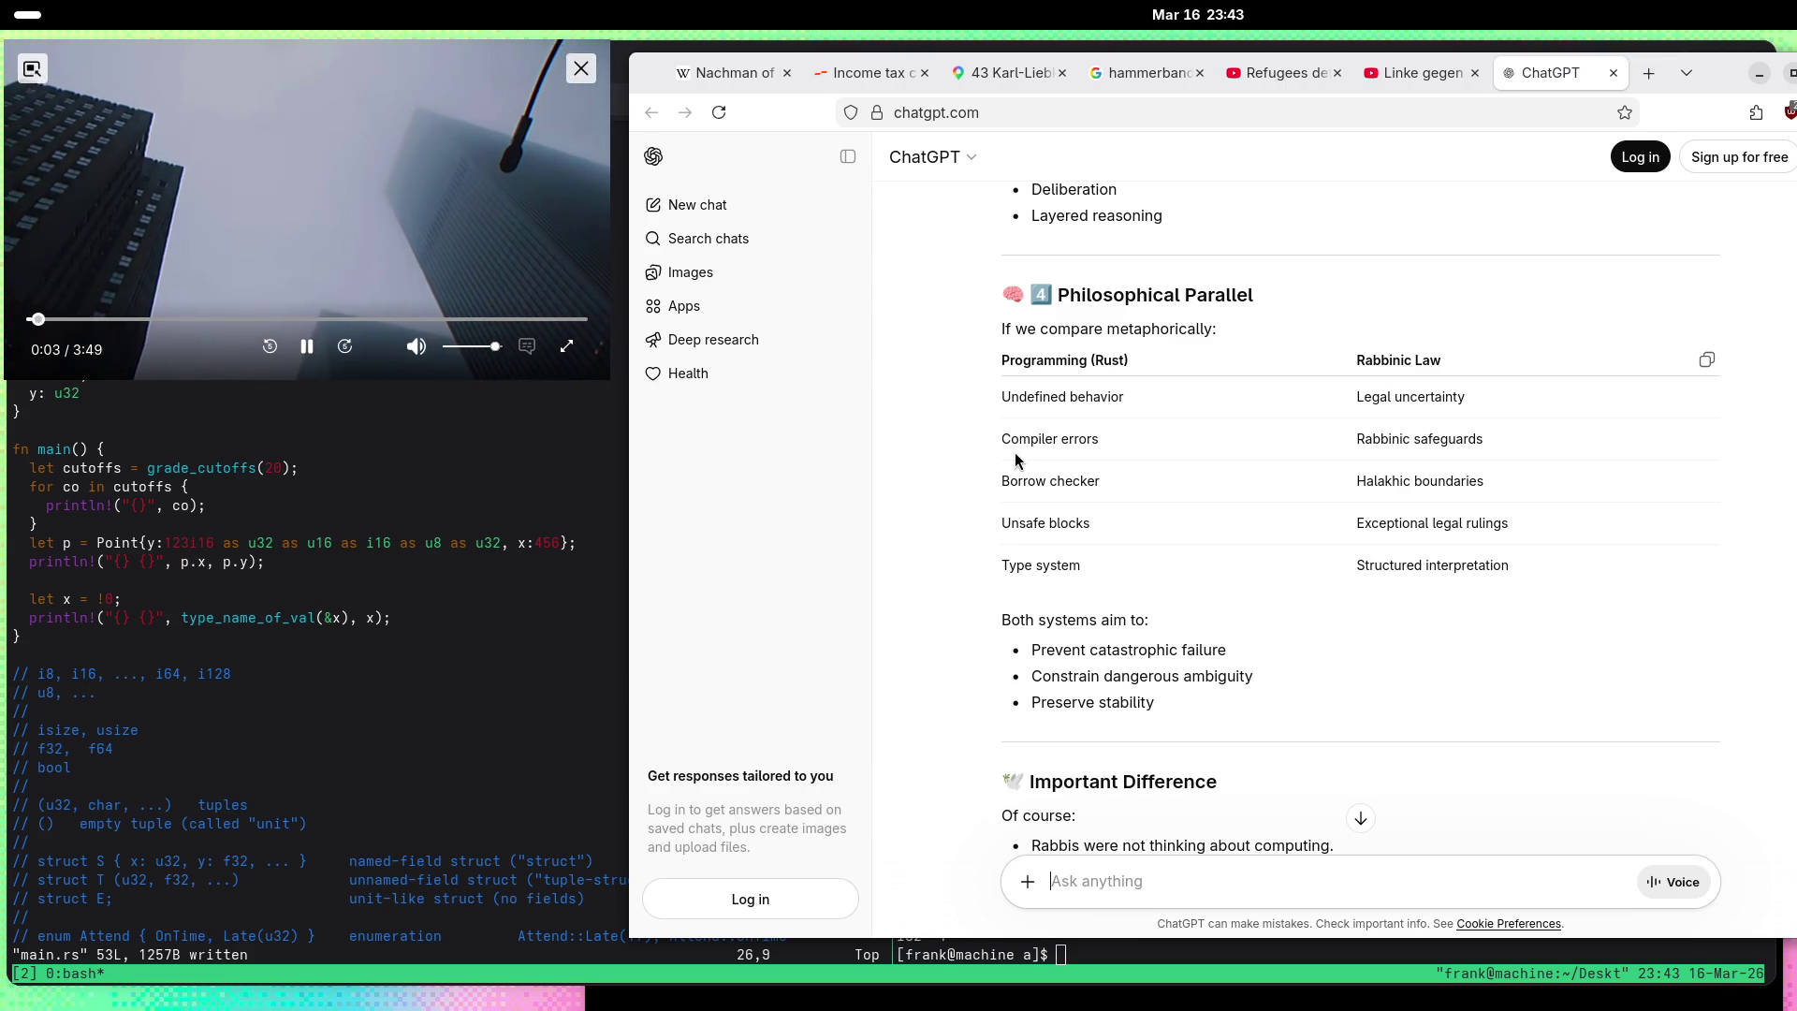
pyautogui.scroll(-3, 958, 486)
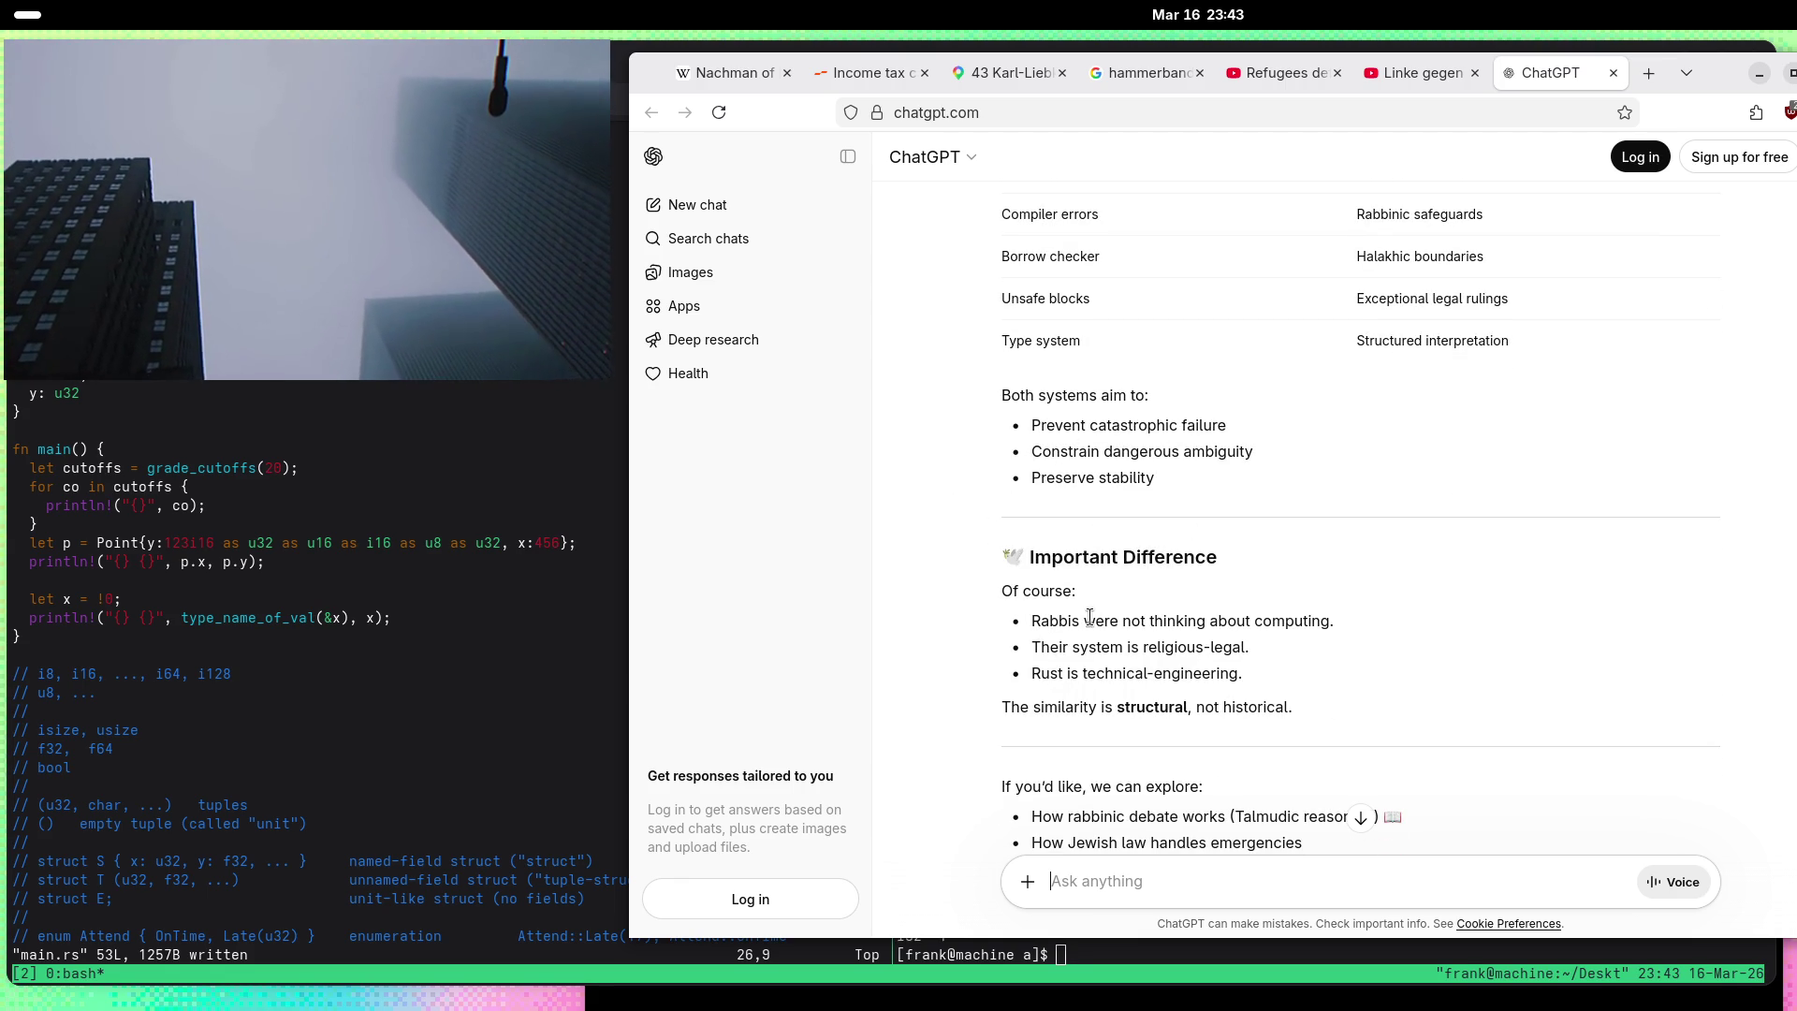
pyautogui.moveTo(1334, 621); pyautogui.dragTo(1038, 625)
pyautogui.click(1032, 624)
pyautogui.scroll(-2, 1077, 629)
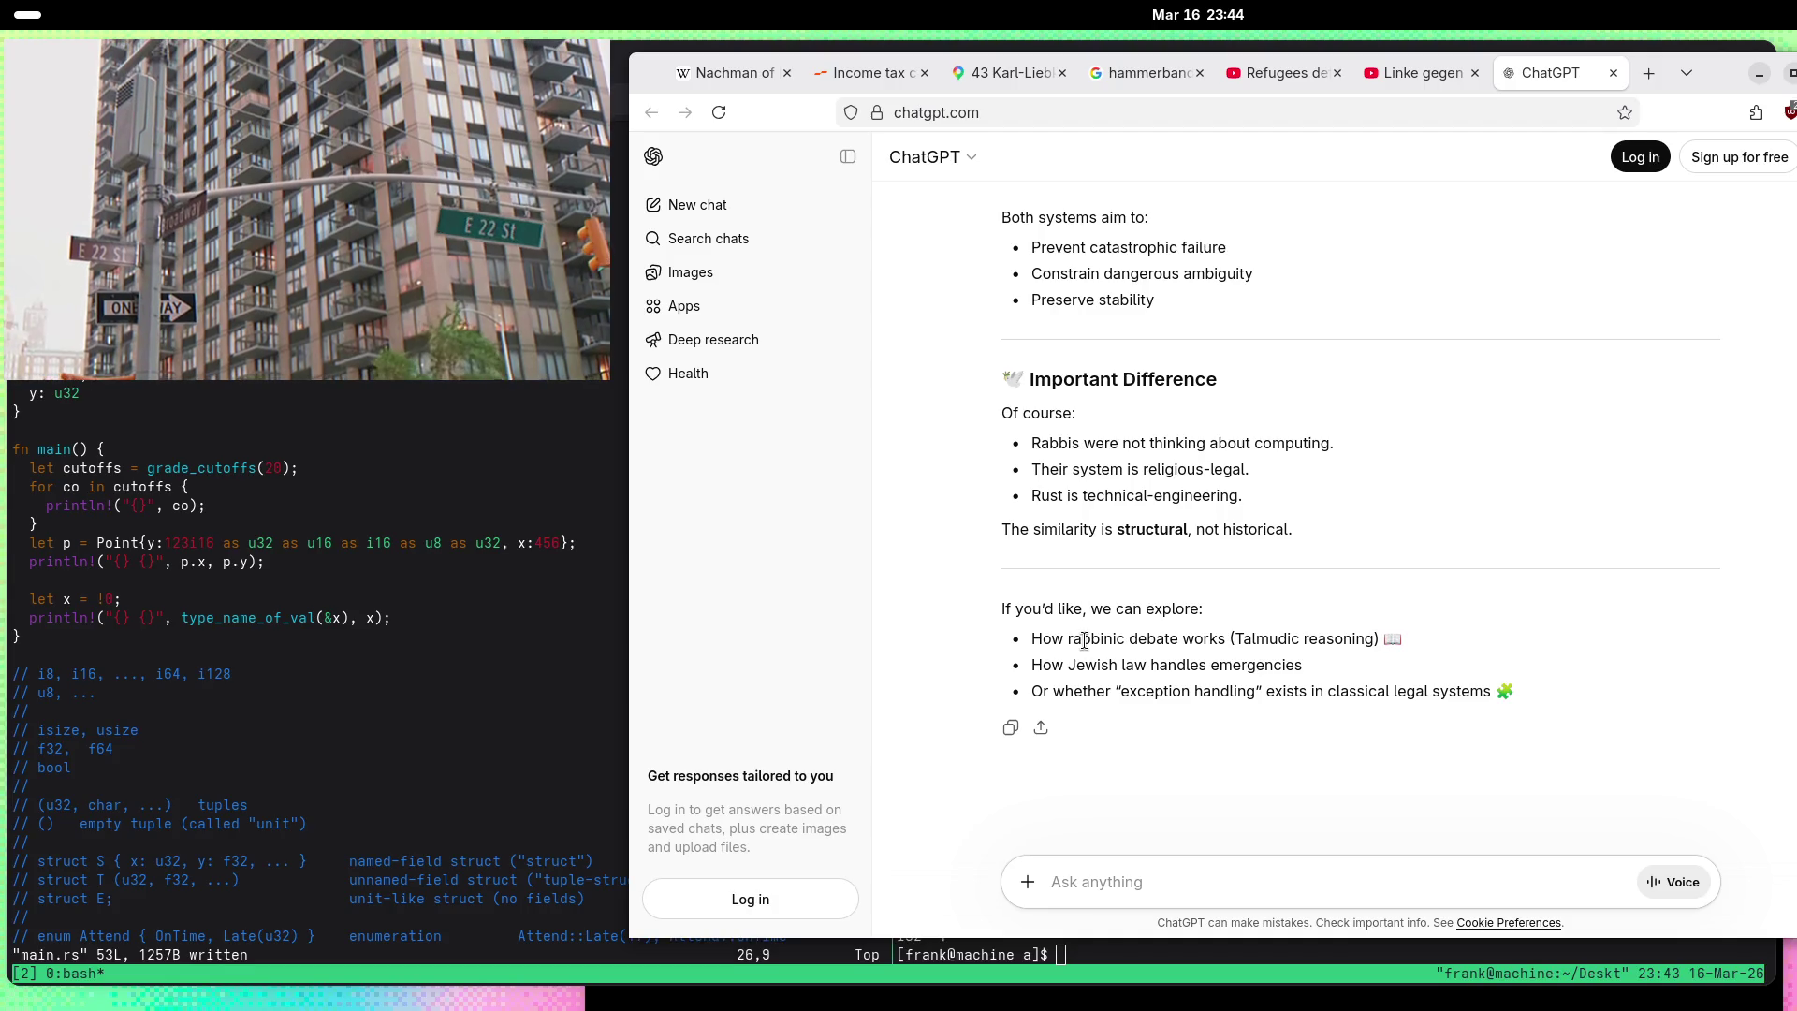
pyautogui.click(1276, 868)
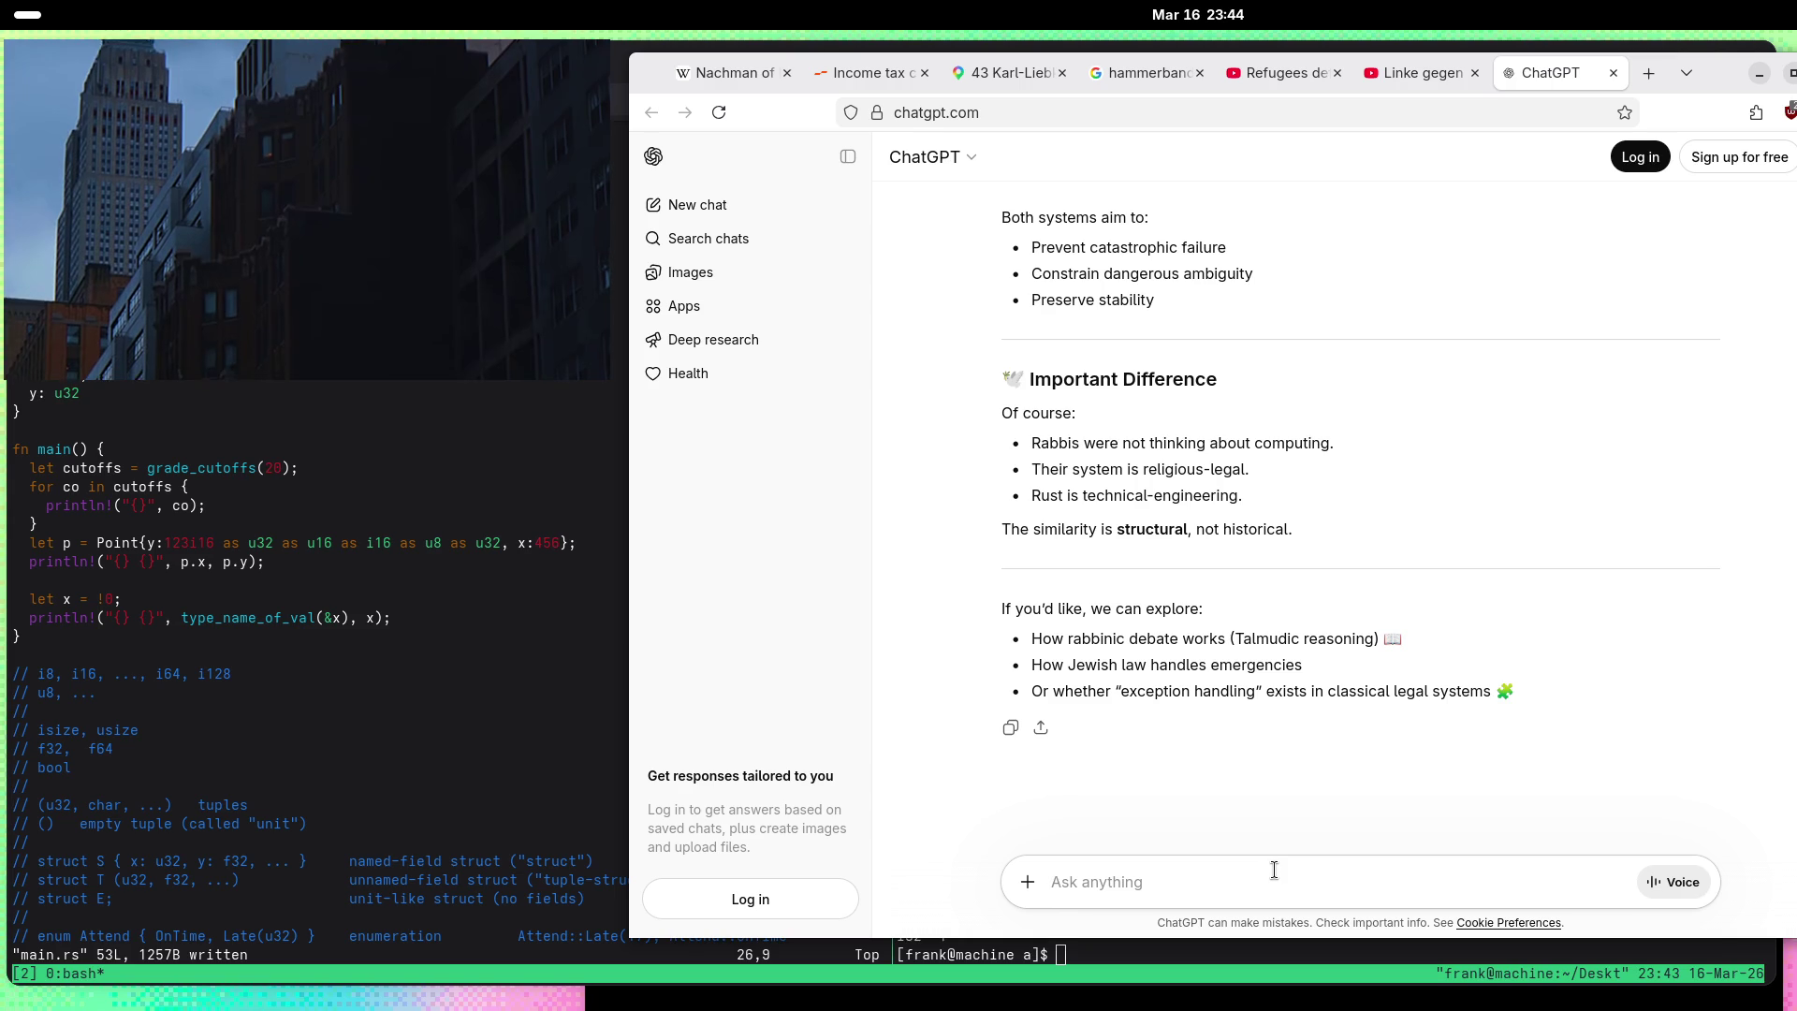
pyautogui.write('Is rust')
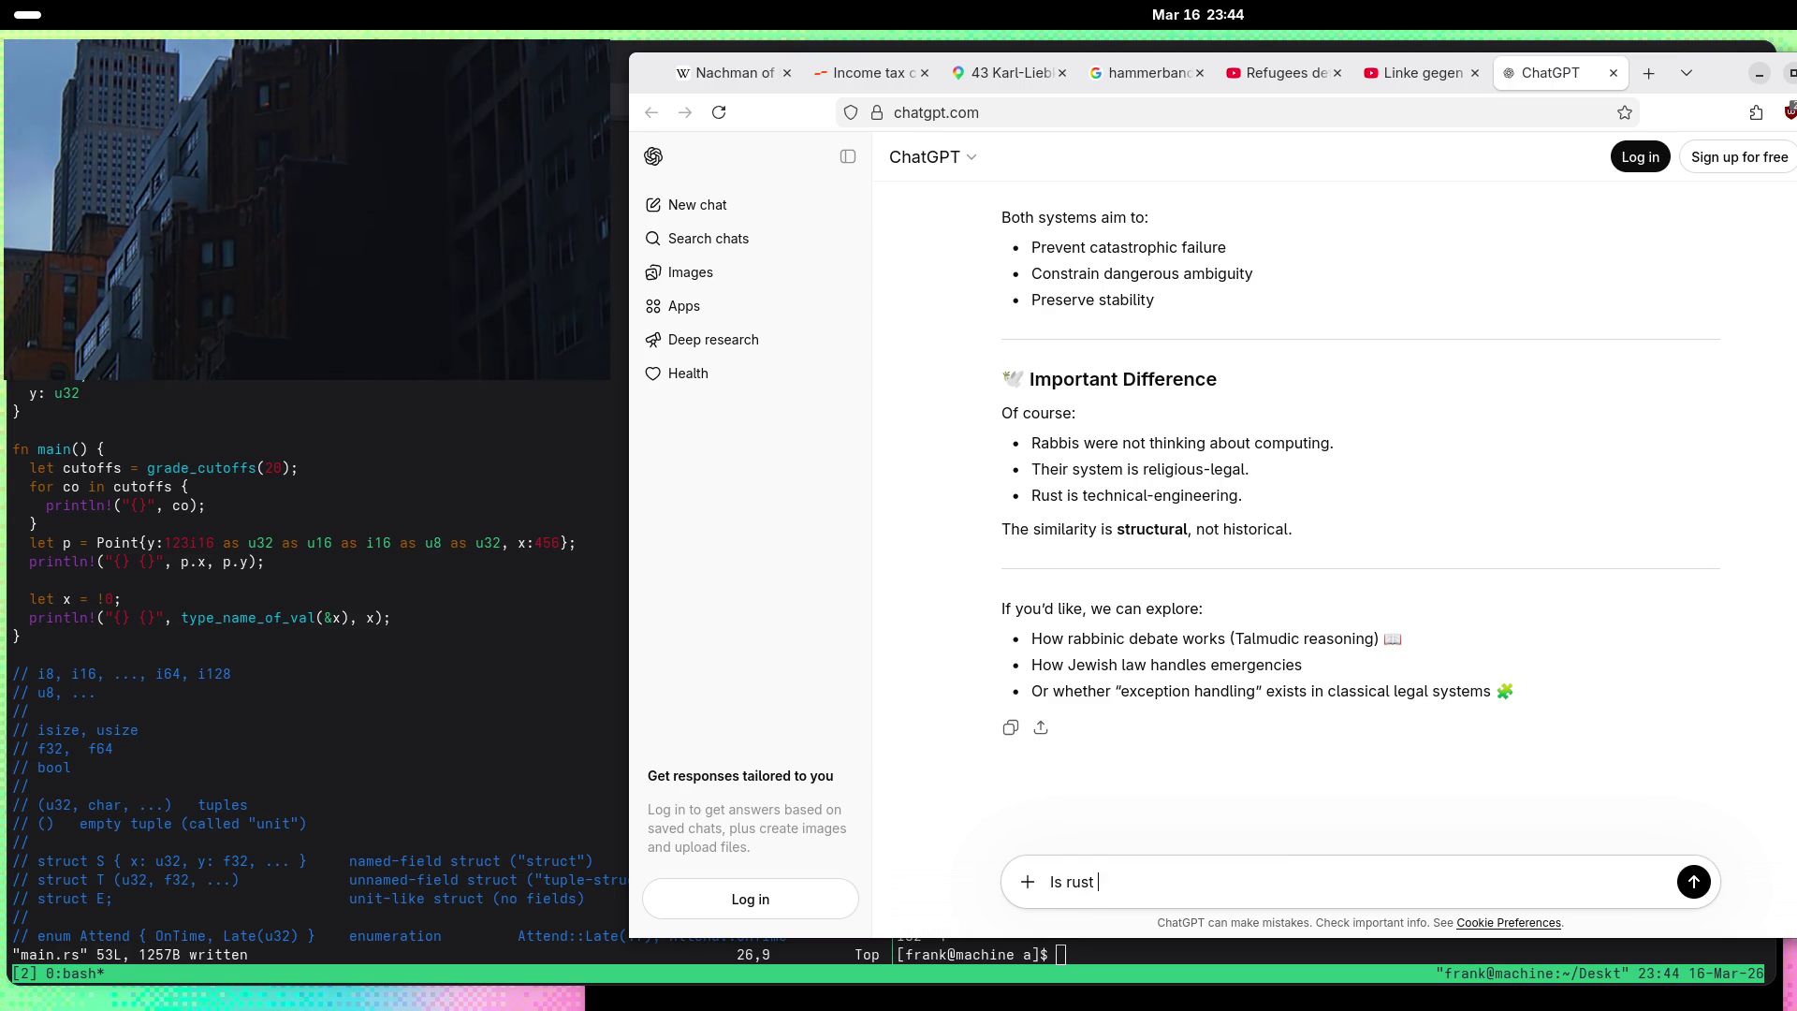
pyautogui.write('is')
pyautogui.hotkey('ctrl', 'shift', 'Left')
pyautogui.hotkey('ctrl', 'shift', 'Left')
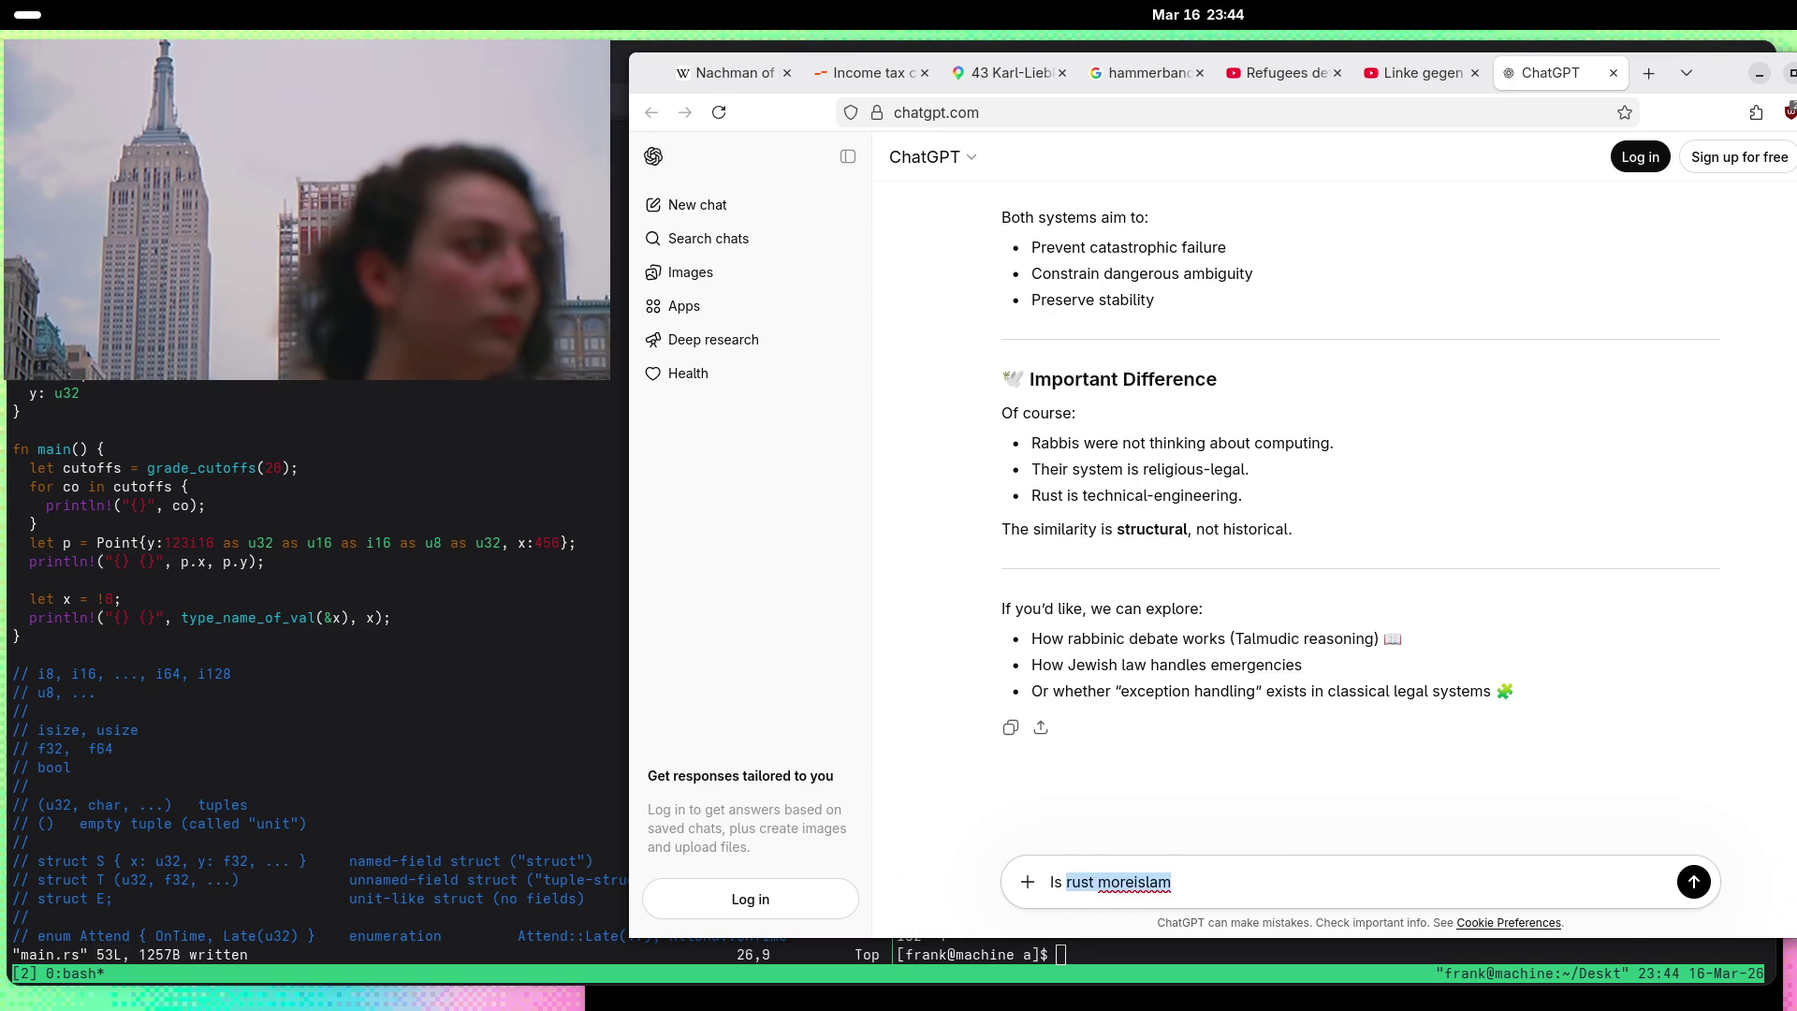
pyautogui.write('What is more')
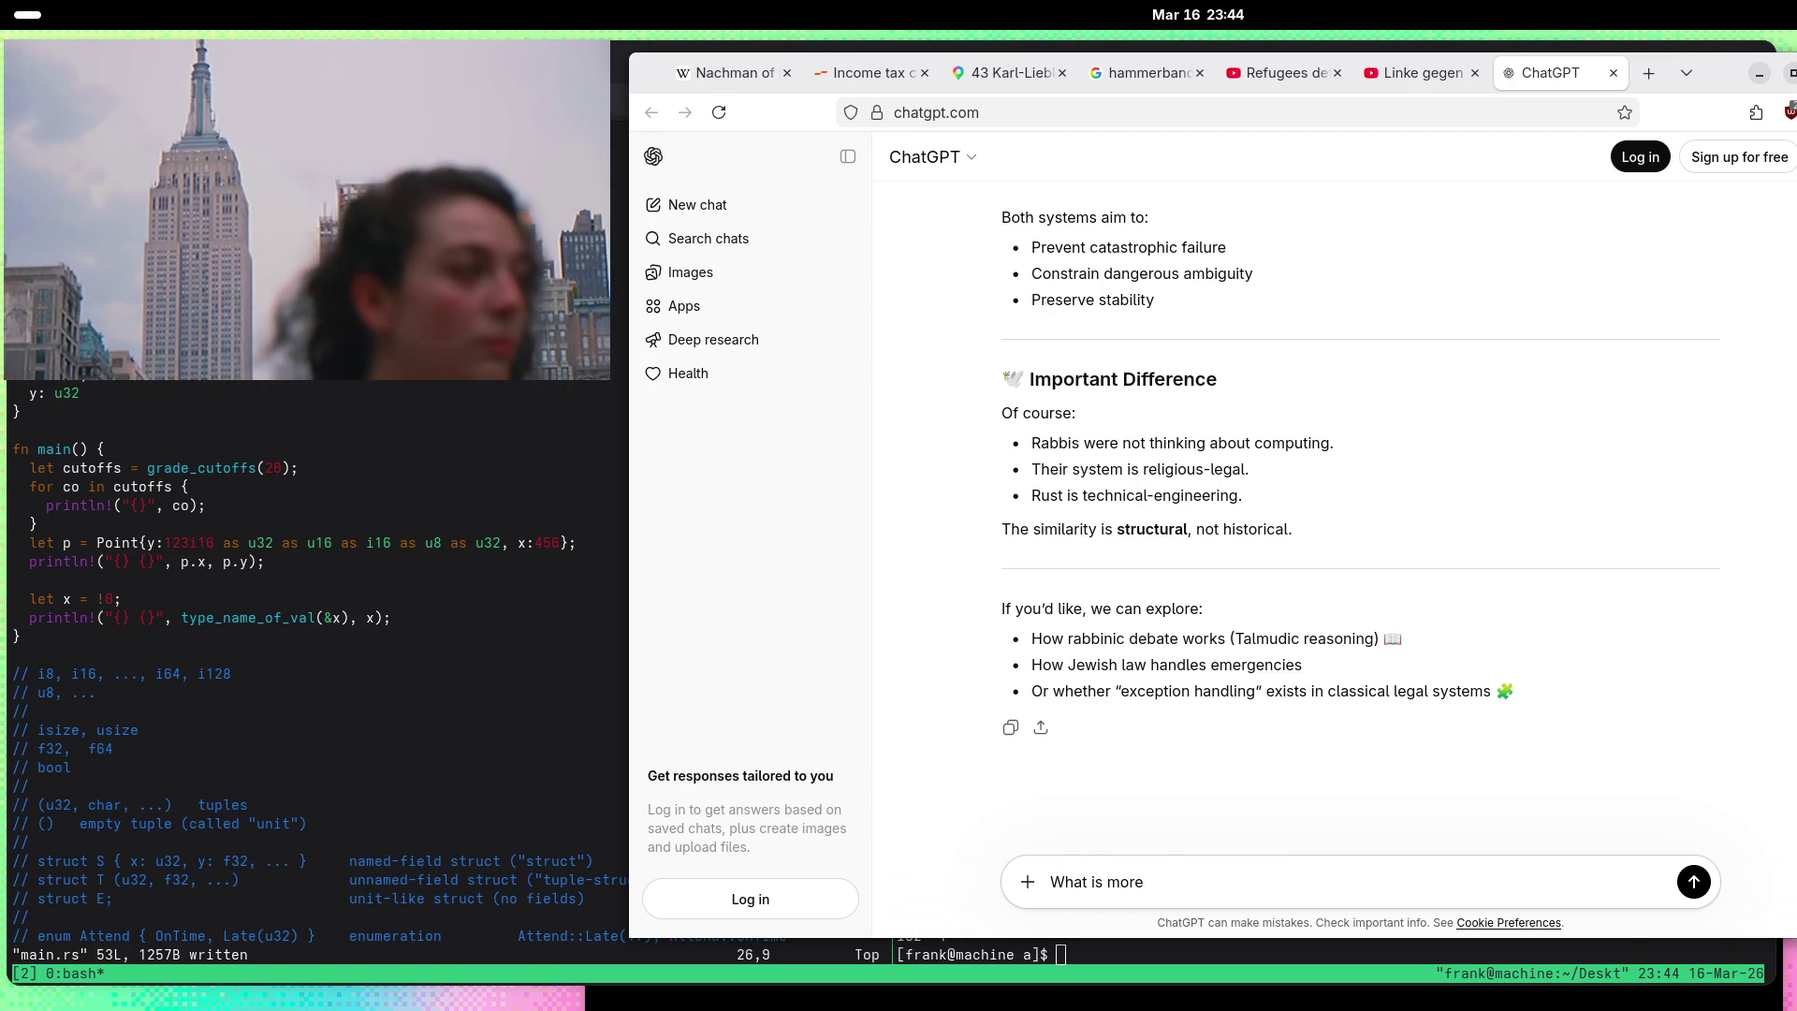
pyautogui.write(' compati')
pyautogui.write('ble')
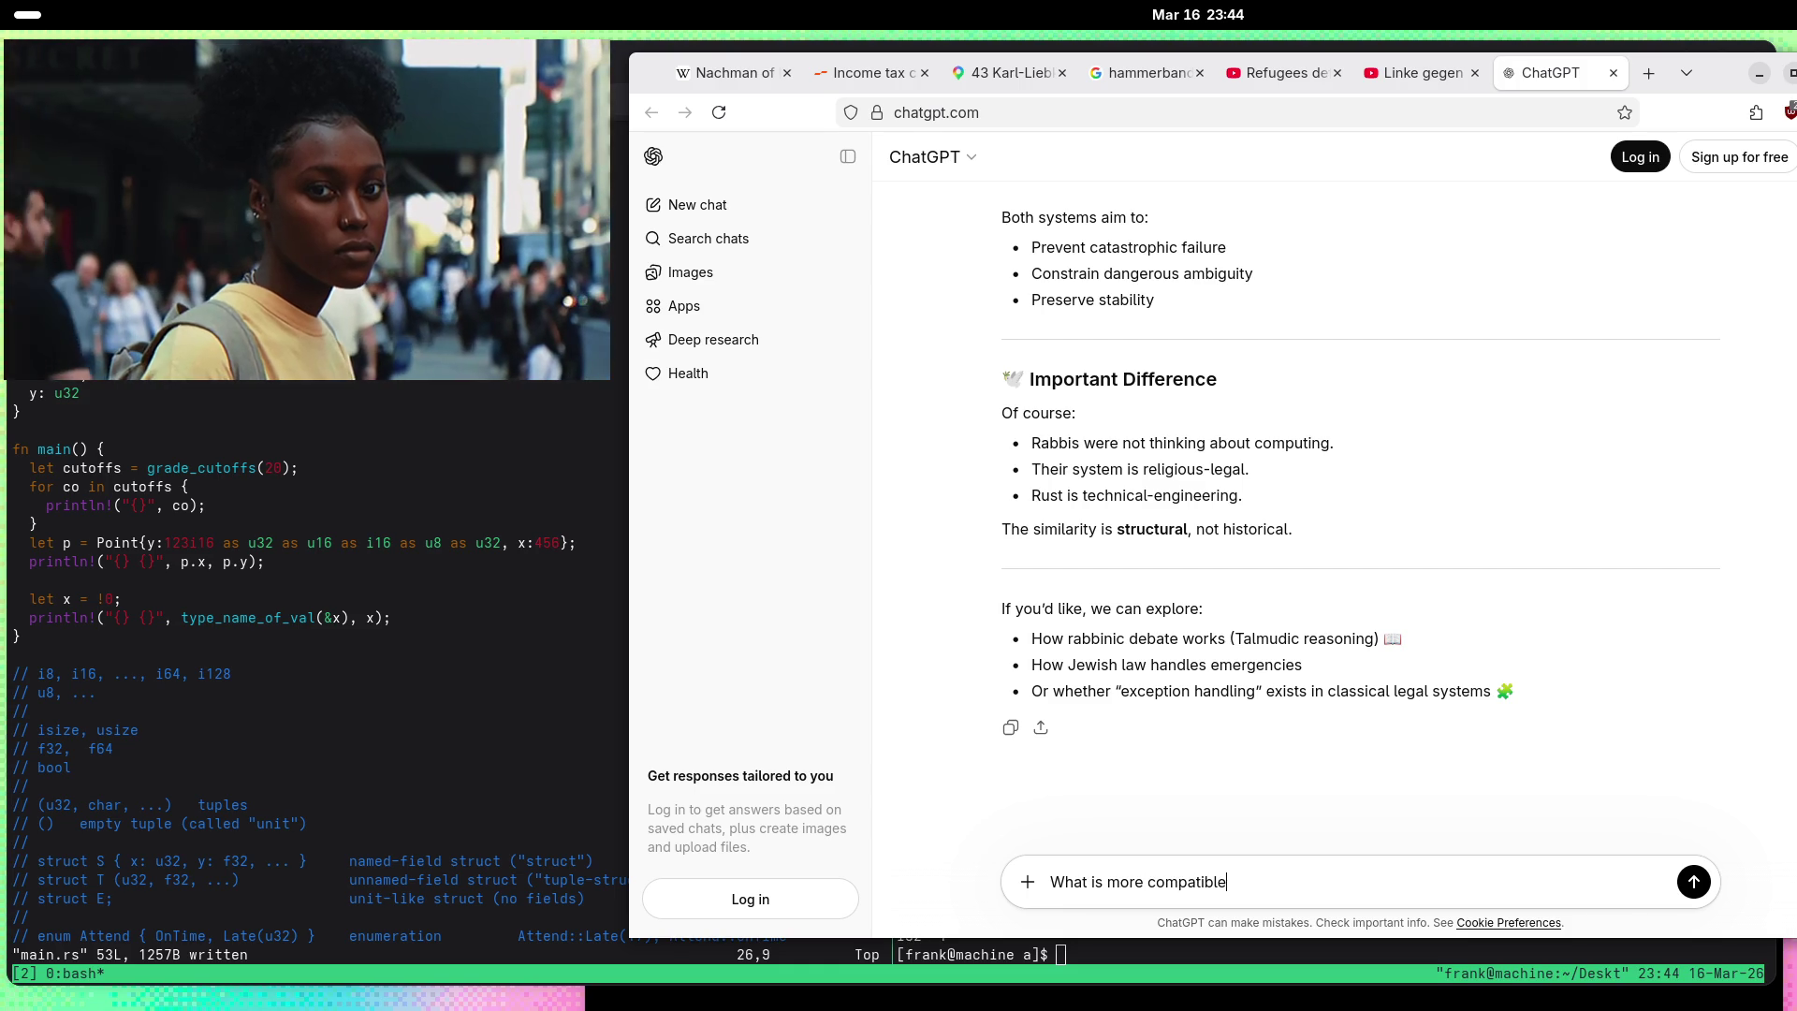
pyautogui.write(' with LGBTQ')
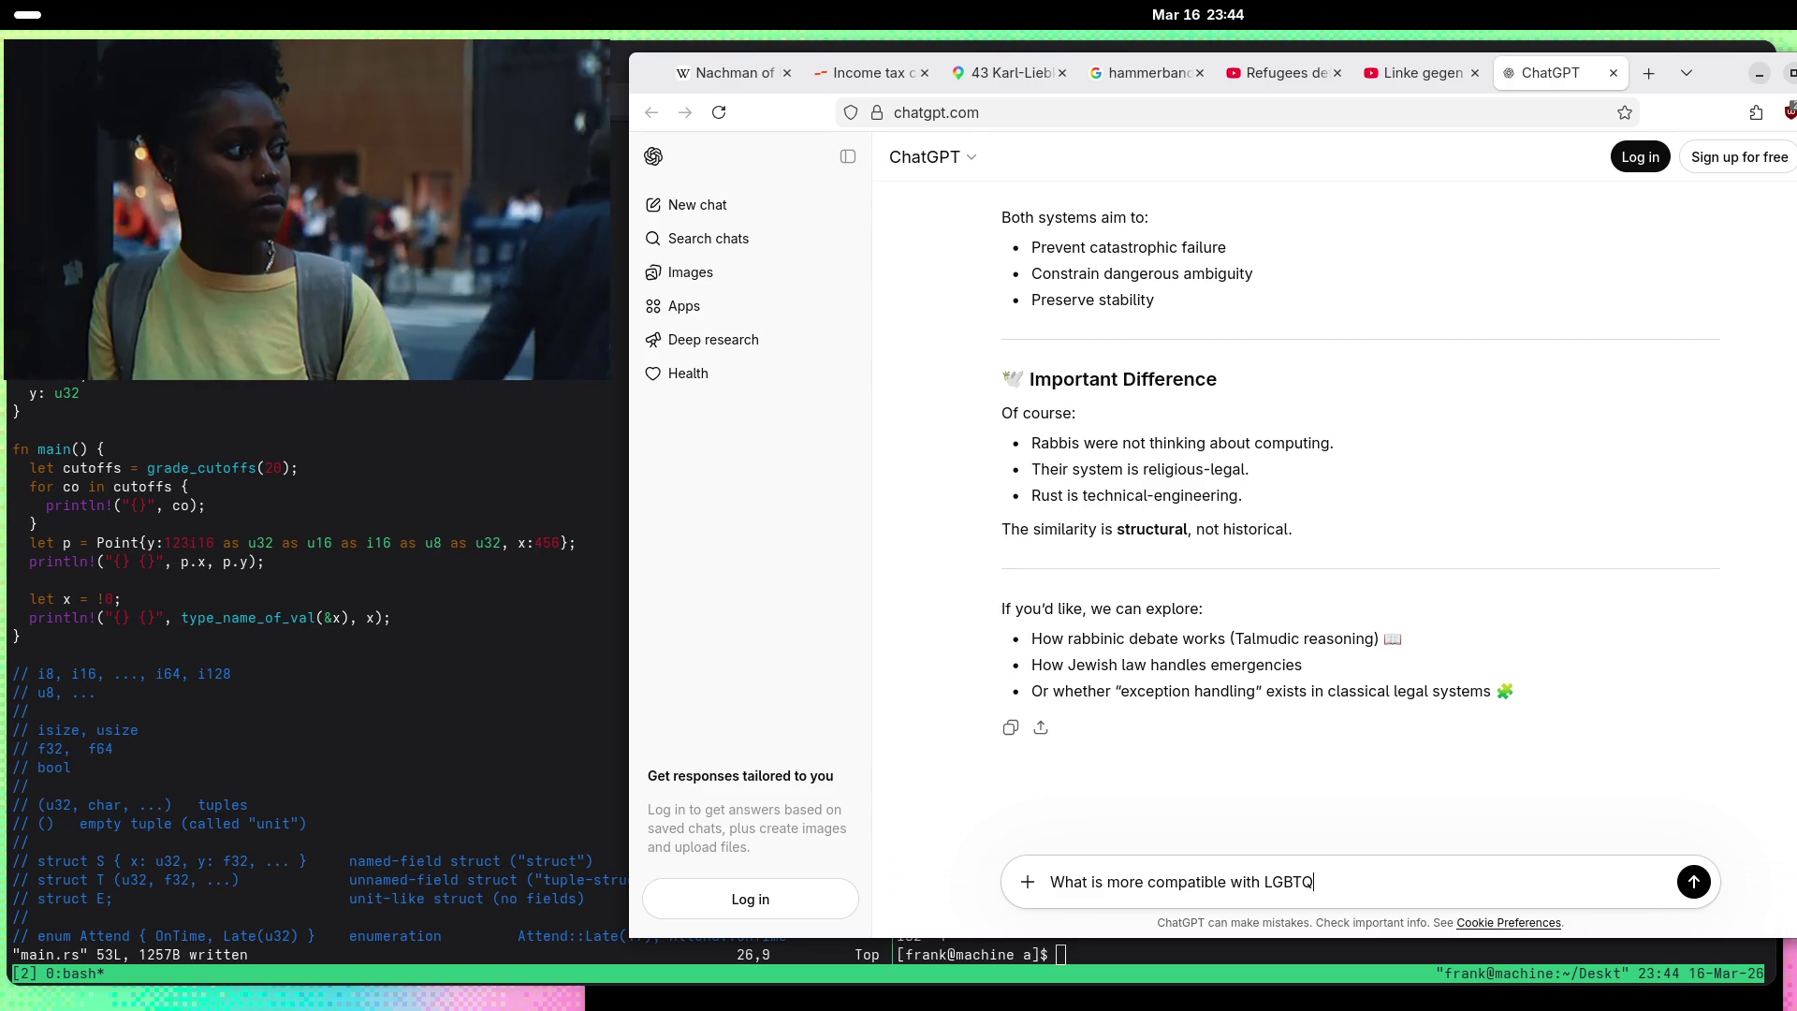
pyautogui.write('+, C or rust?')
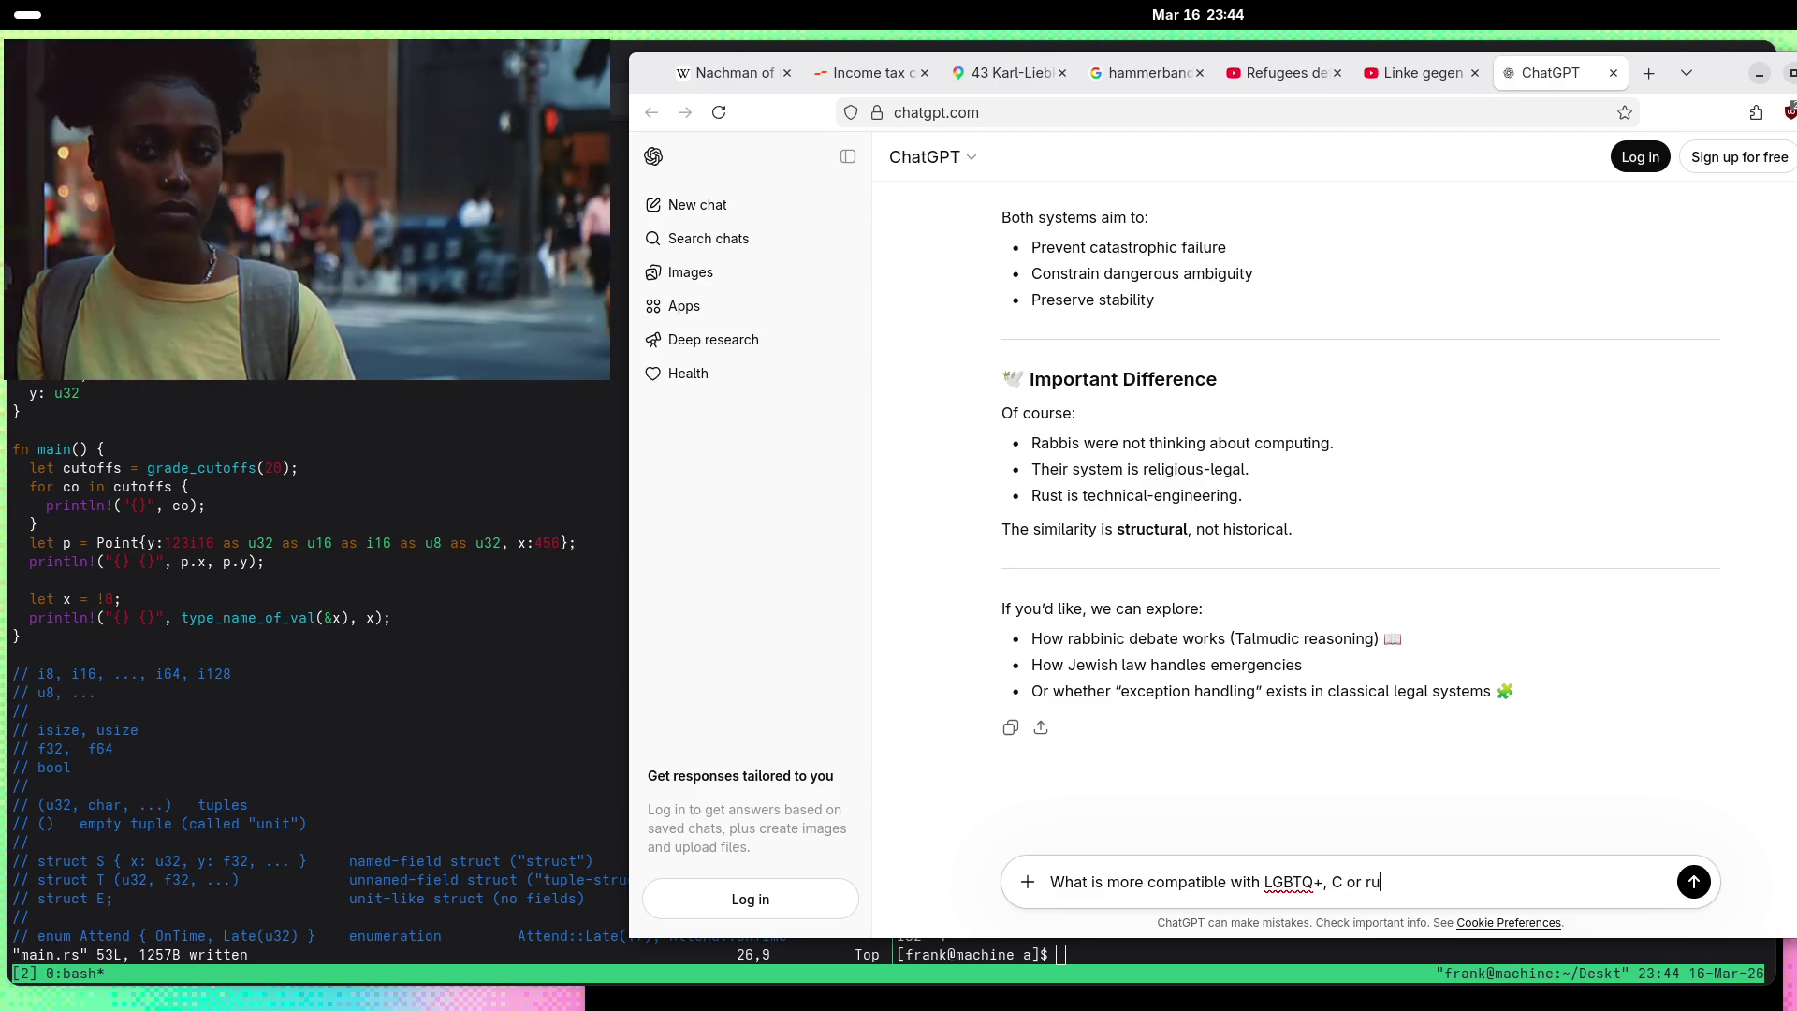
pyautogui.press('BackSpace')
pyautogui.write('R')
pyautogui.press('Return')
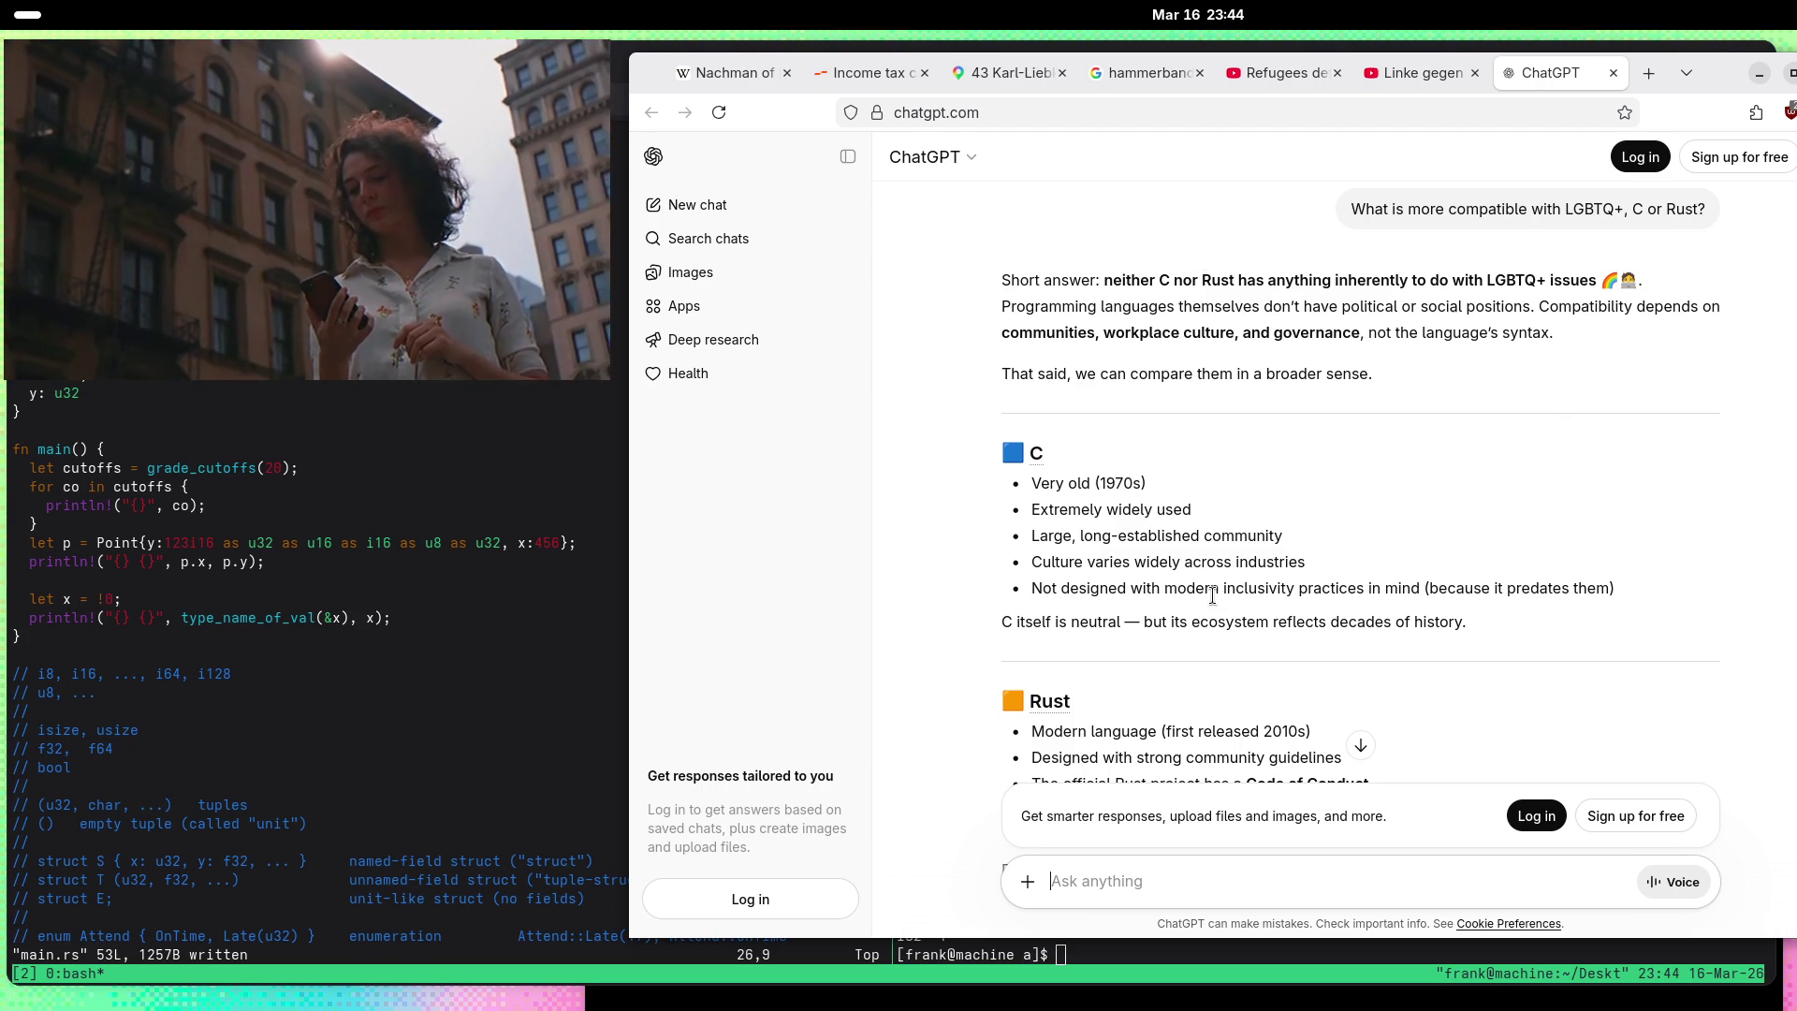
pyautogui.scroll(-2, 974, 487)
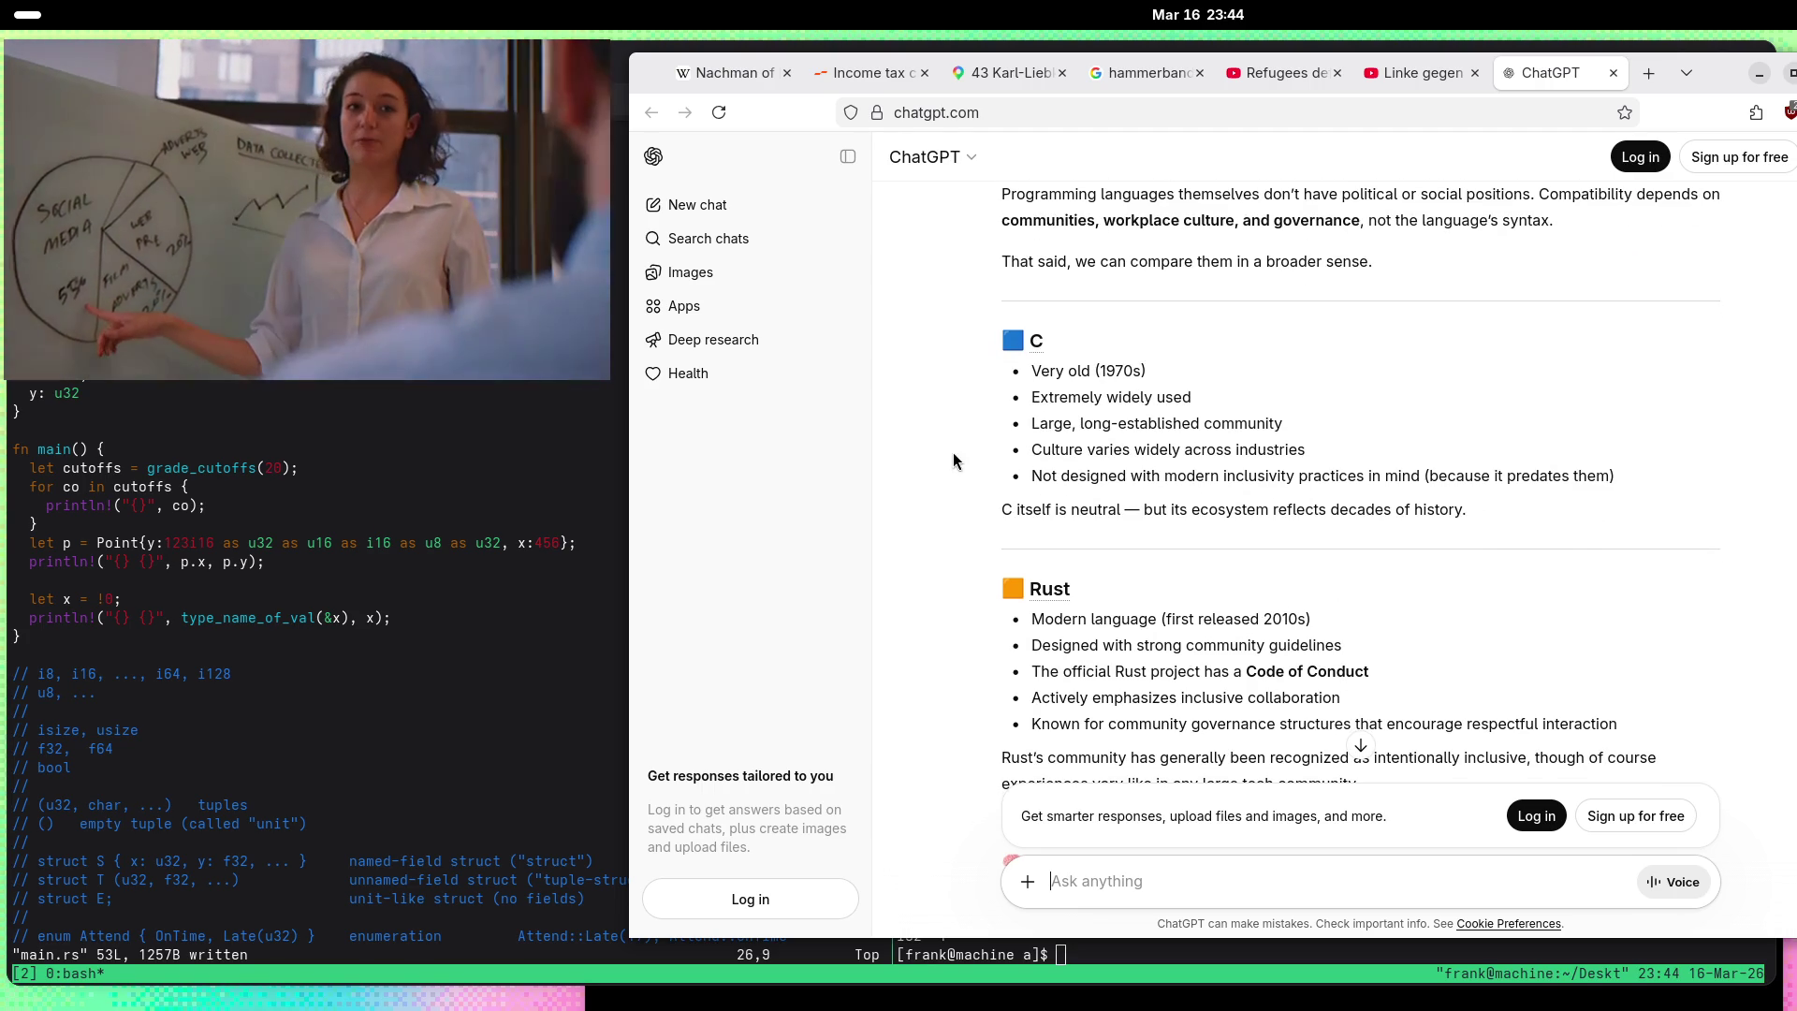
pyautogui.scroll(-3, 1115, 418)
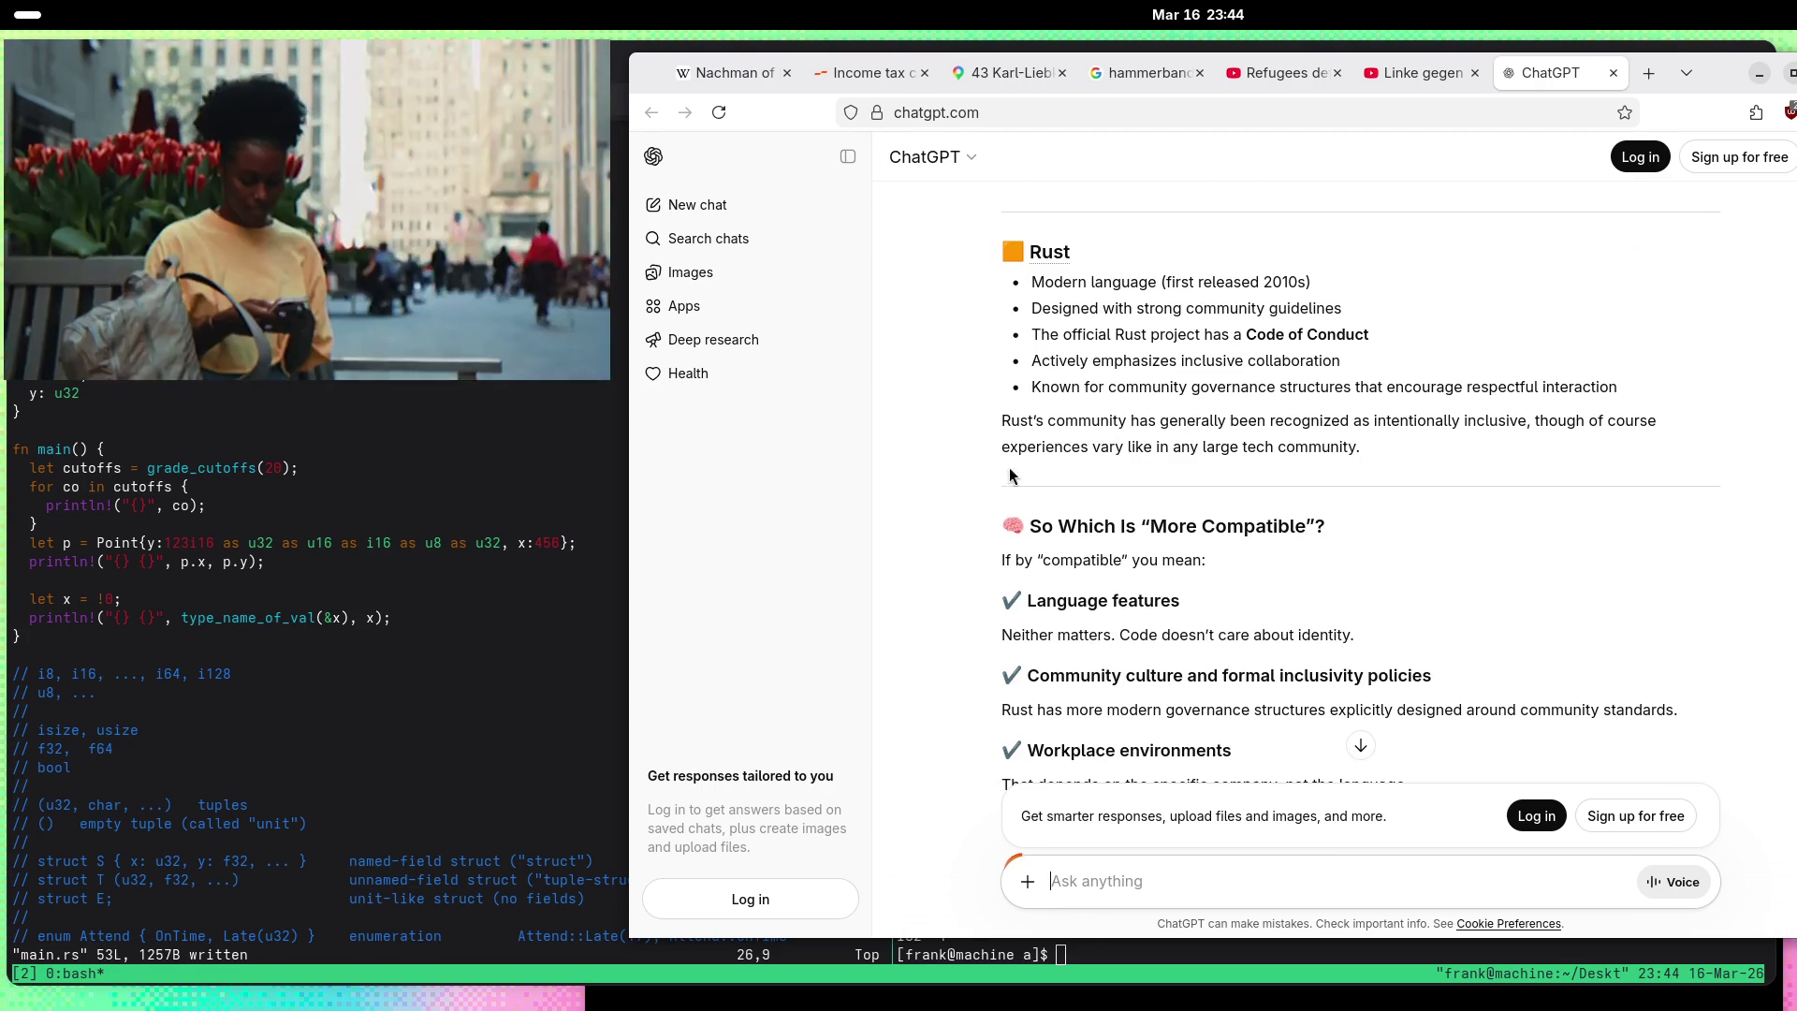
pyautogui.scroll(-3, 962, 483)
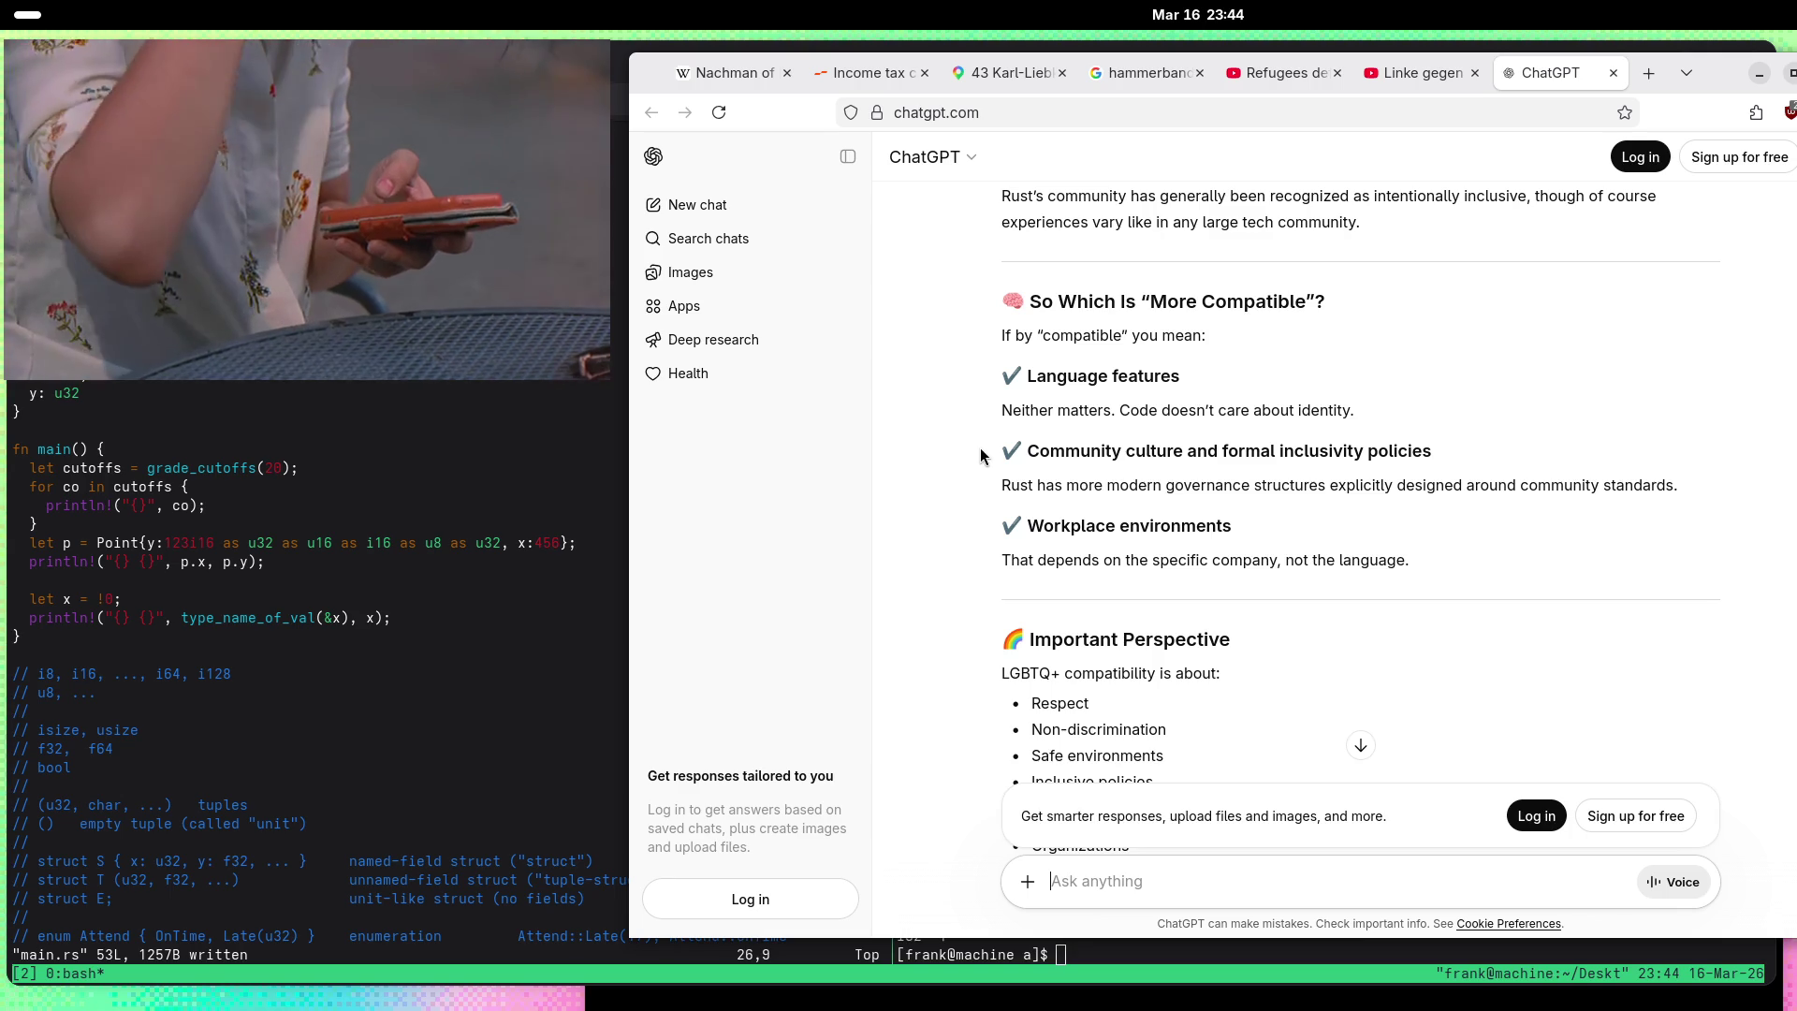
pyautogui.scroll(-3, 973, 561)
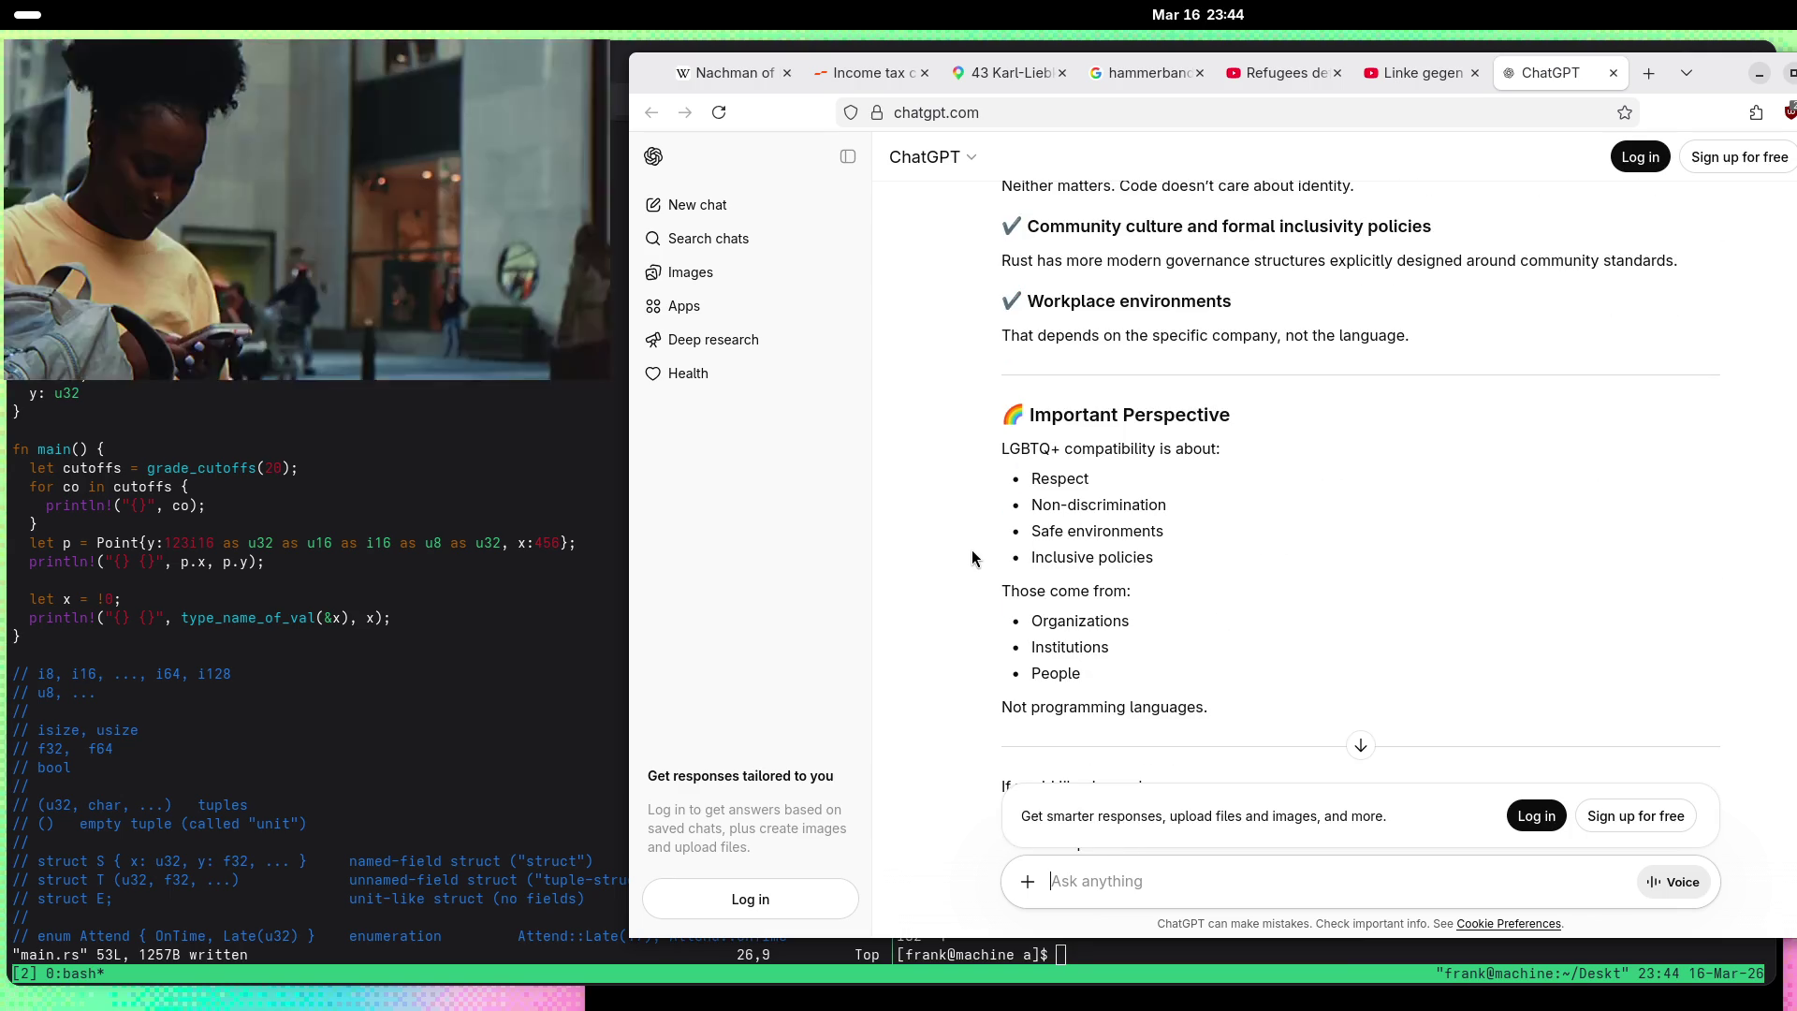
pyautogui.scroll(-2, 1064, 535)
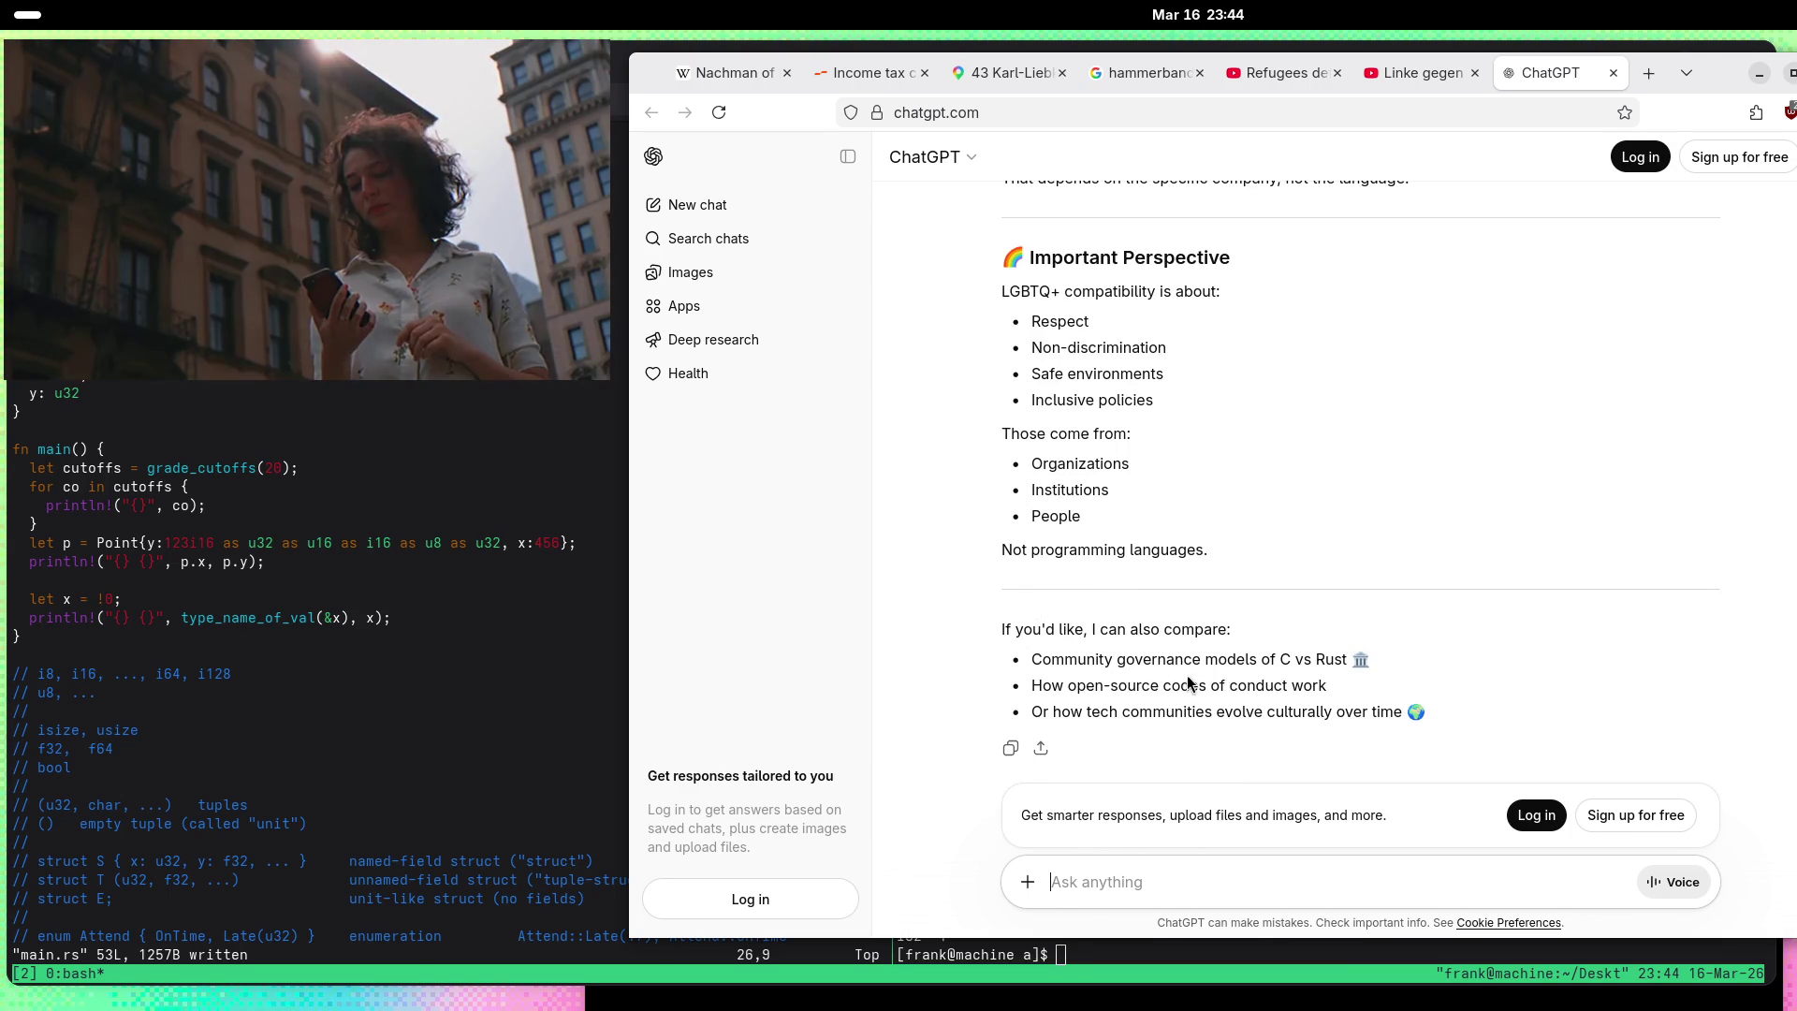
# Step: Close the ChatGPT tab and bring the terminal showing main.rs and cargo output forward
pyautogui.click(1614, 73)
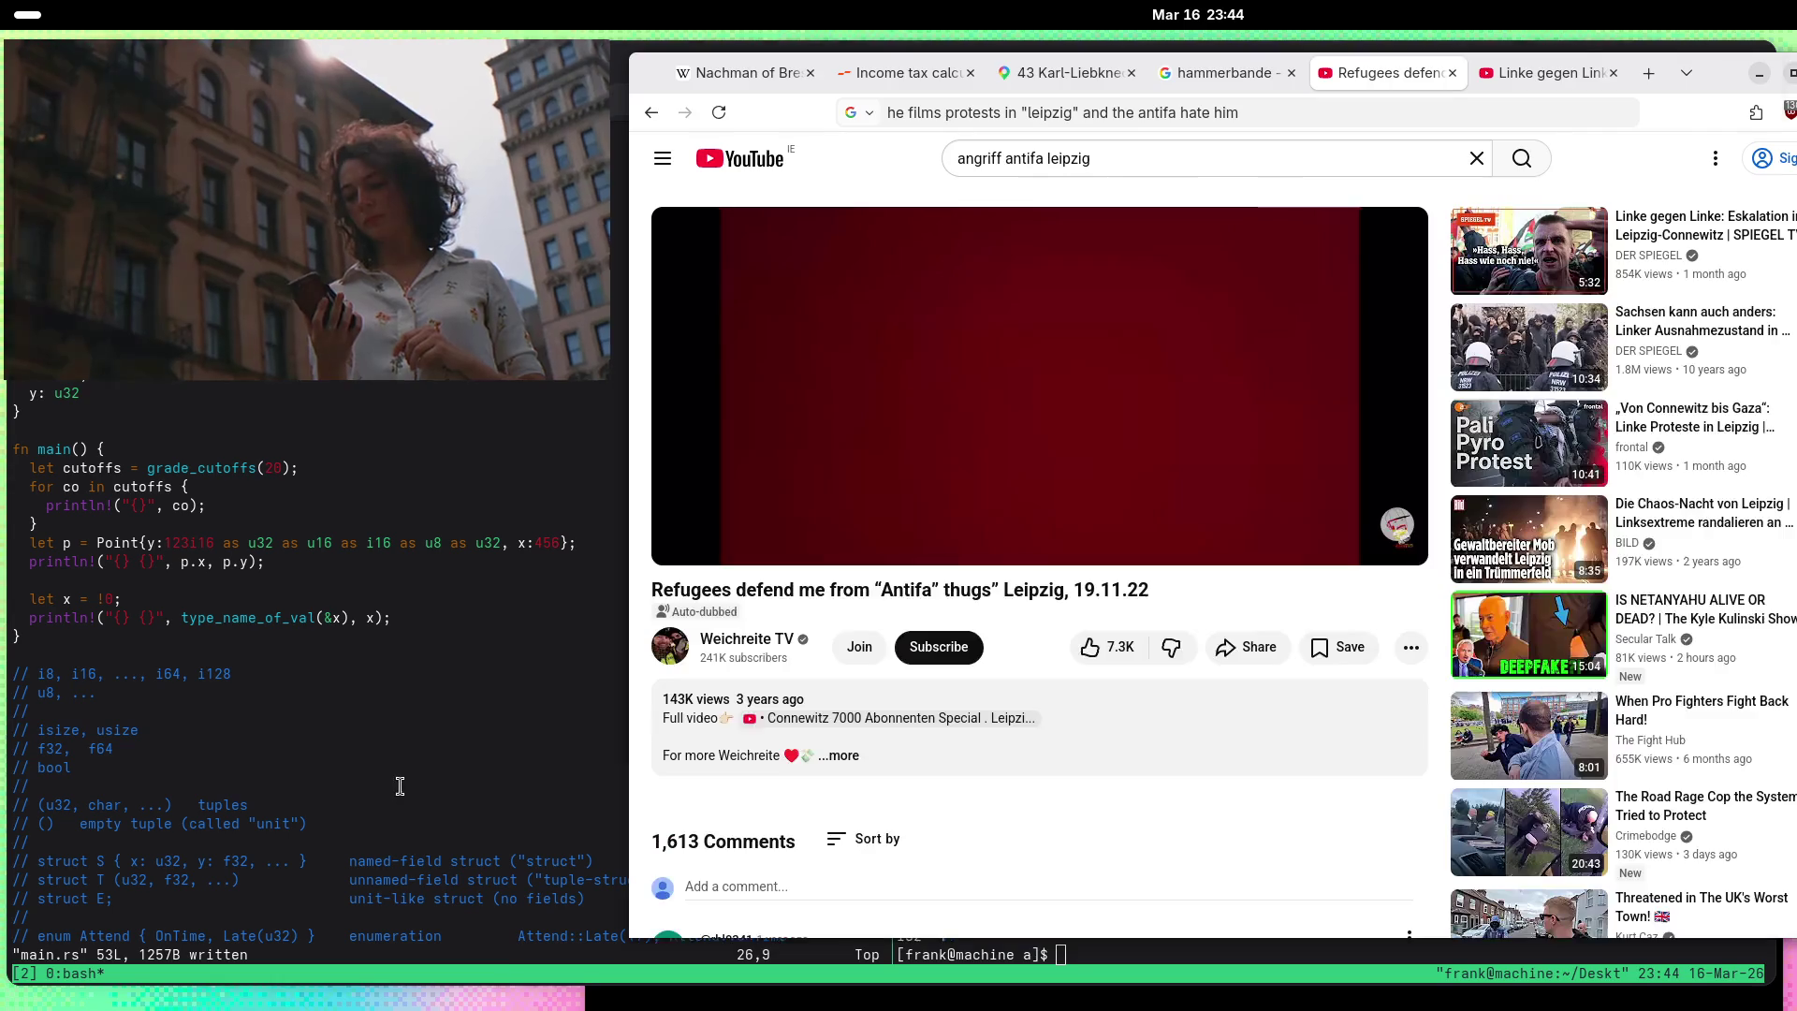
pyautogui.click(394, 790)
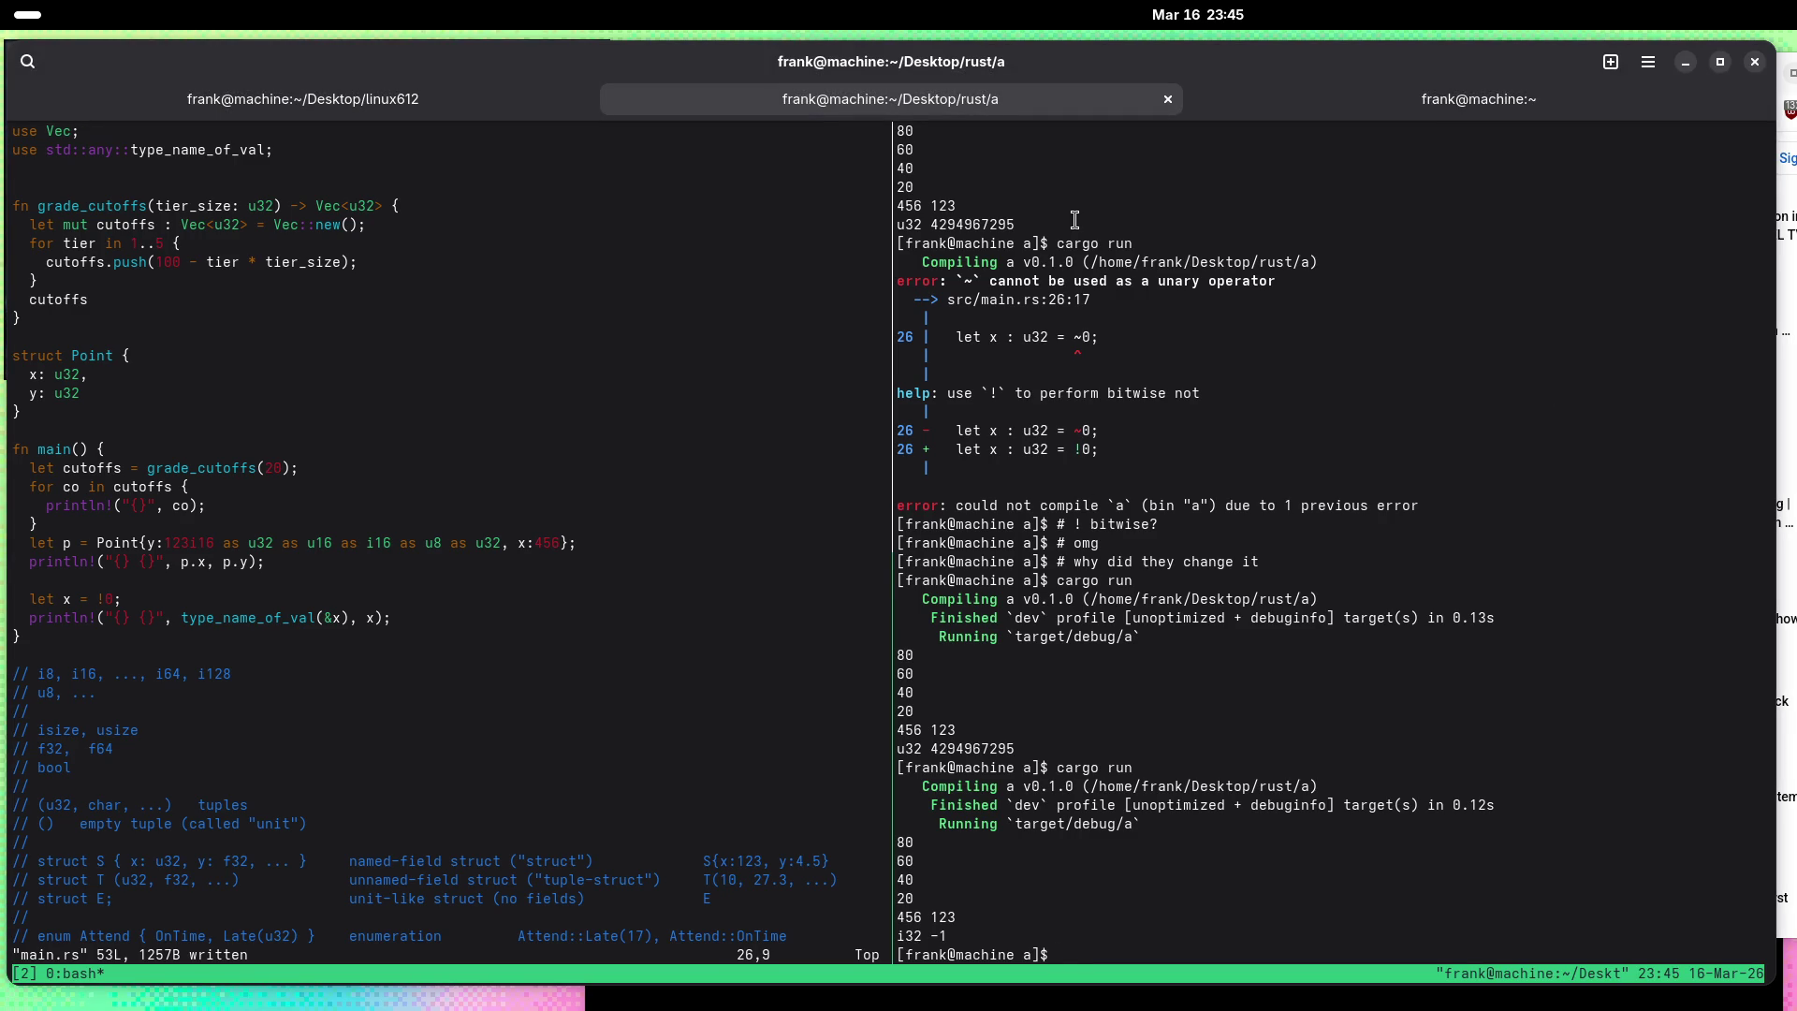
# Step: Add a function fn f() { 1 } after struct Point and save main.rs
pyautogui.scroll(-3, 284, 641)
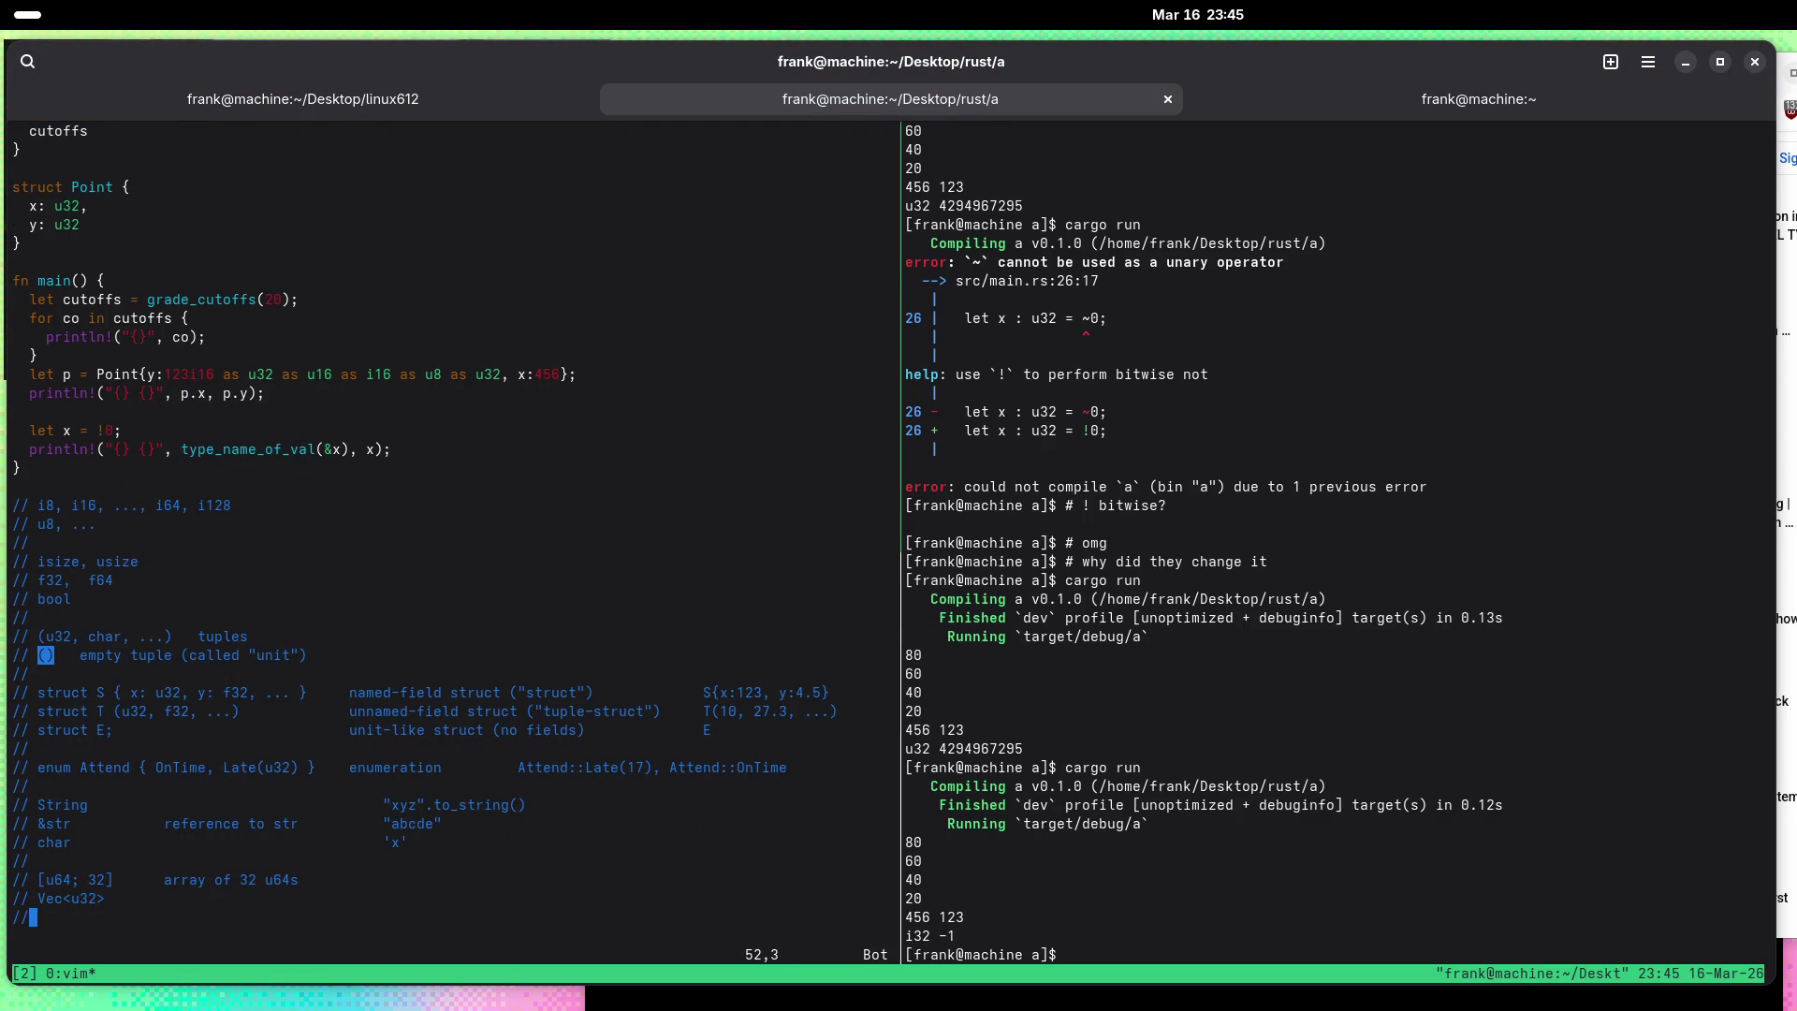
pyautogui.click(16, 262)
pyautogui.press('i')
pyautogui.press('Return')
pyautogui.press('Return')
pyautogui.press('Up')
pyautogui.write('fn')
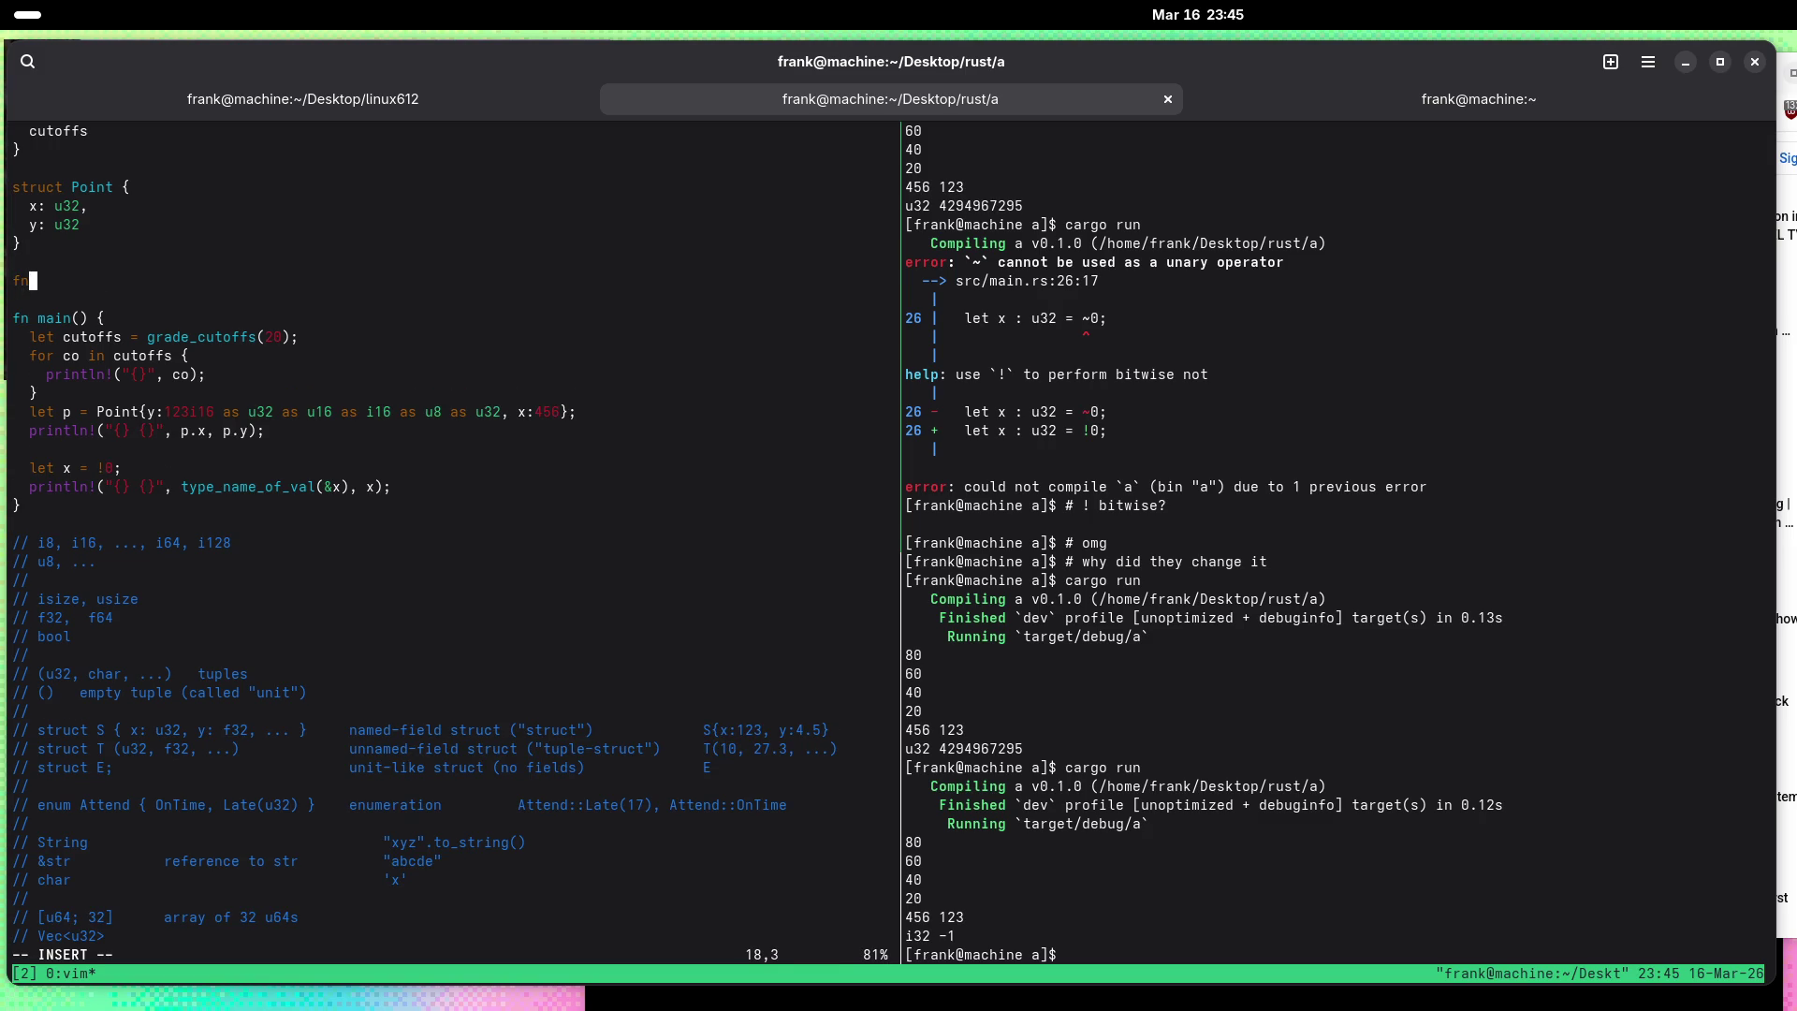
pyautogui.write(' f() {')
pyautogui.press('Return')
pyautogui.press('Return')
pyautogui.write('}')
pyautogui.press('Up')
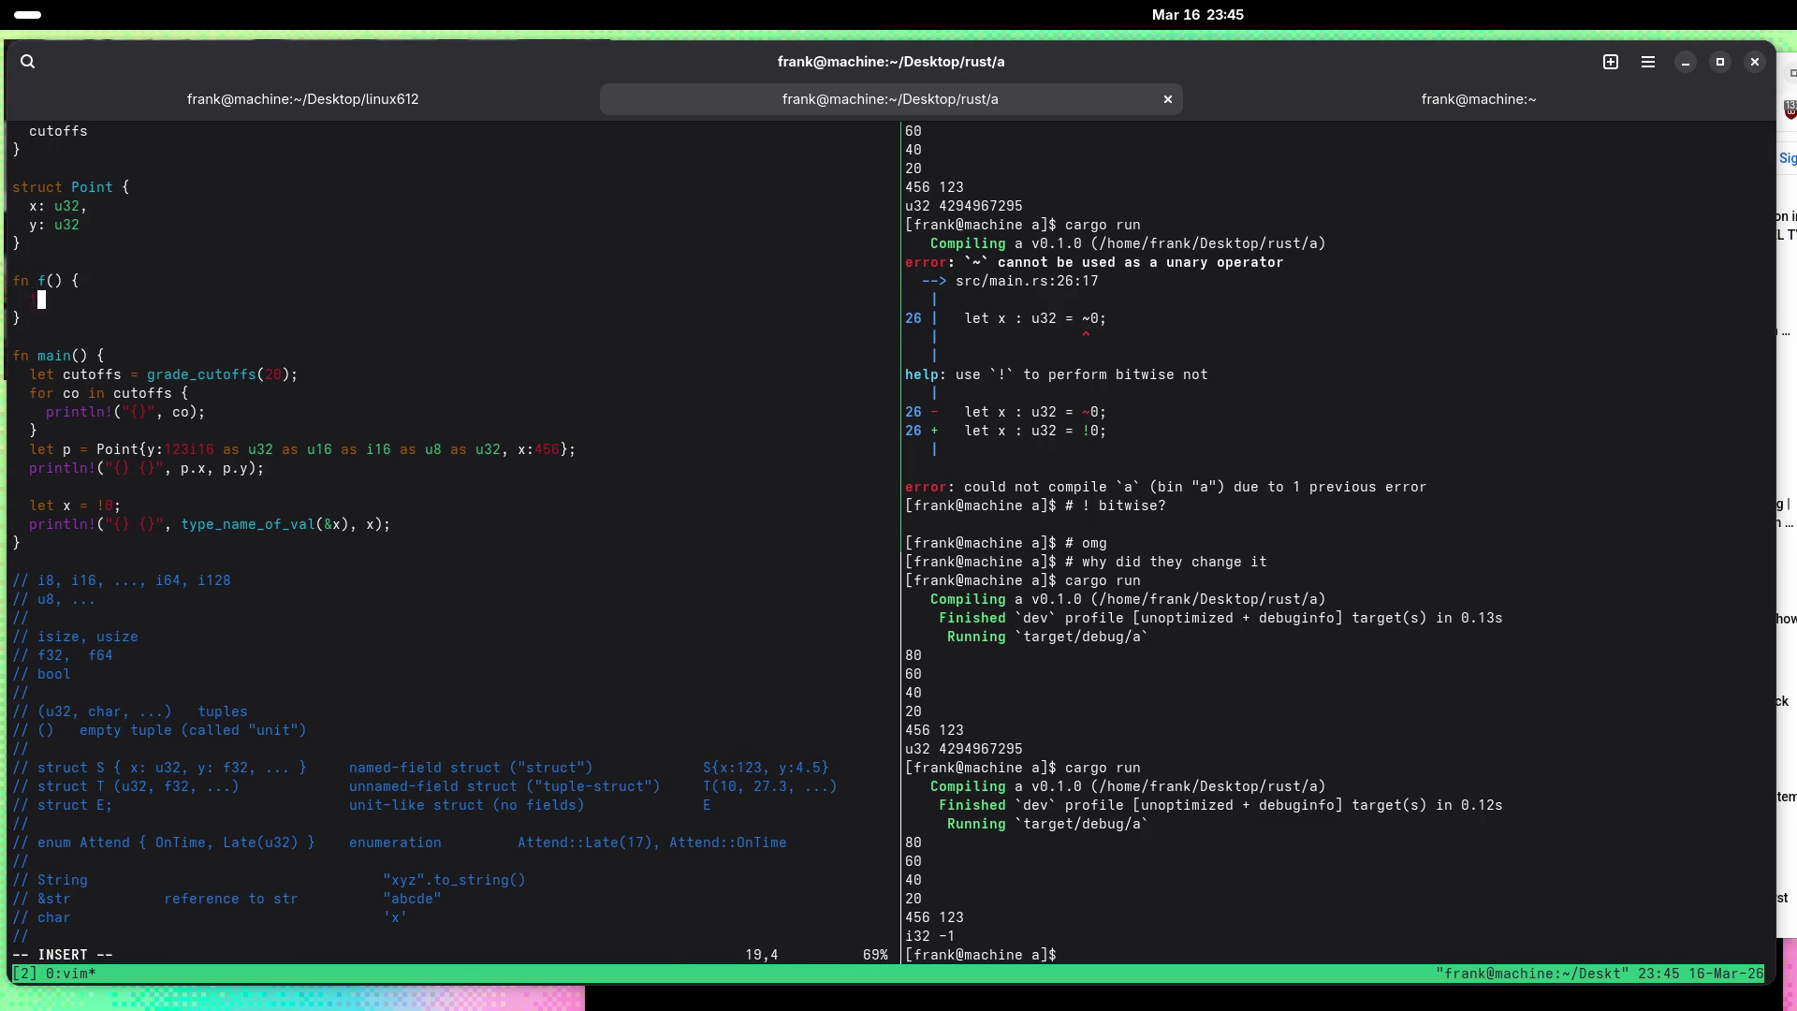
pyautogui.press('Escape')
pyautogui.write(':w')
pyautogui.press('Return')
pyautogui.press('j')
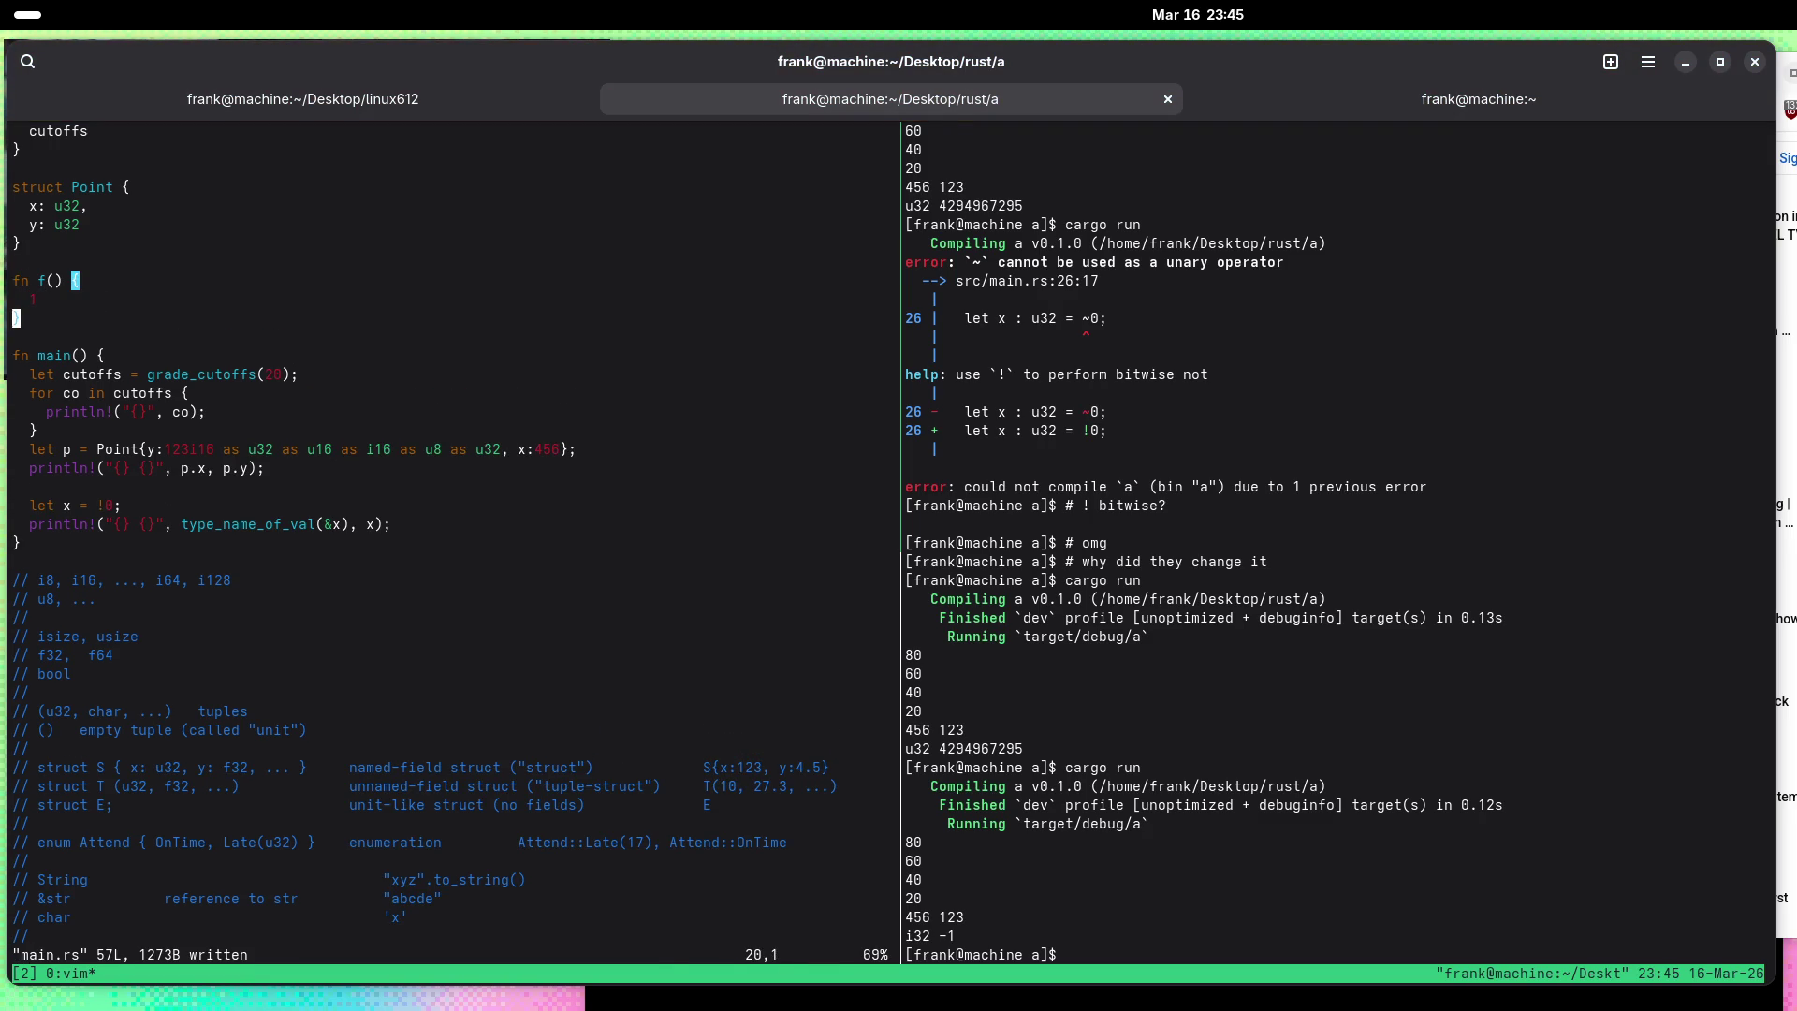
# Step: Add a println!("{}", f()) line at the end of main, save, and run cargo run
pyautogui.press('j')
pyautogui.press('j')
pyautogui.press('j')
pyautogui.press('O')
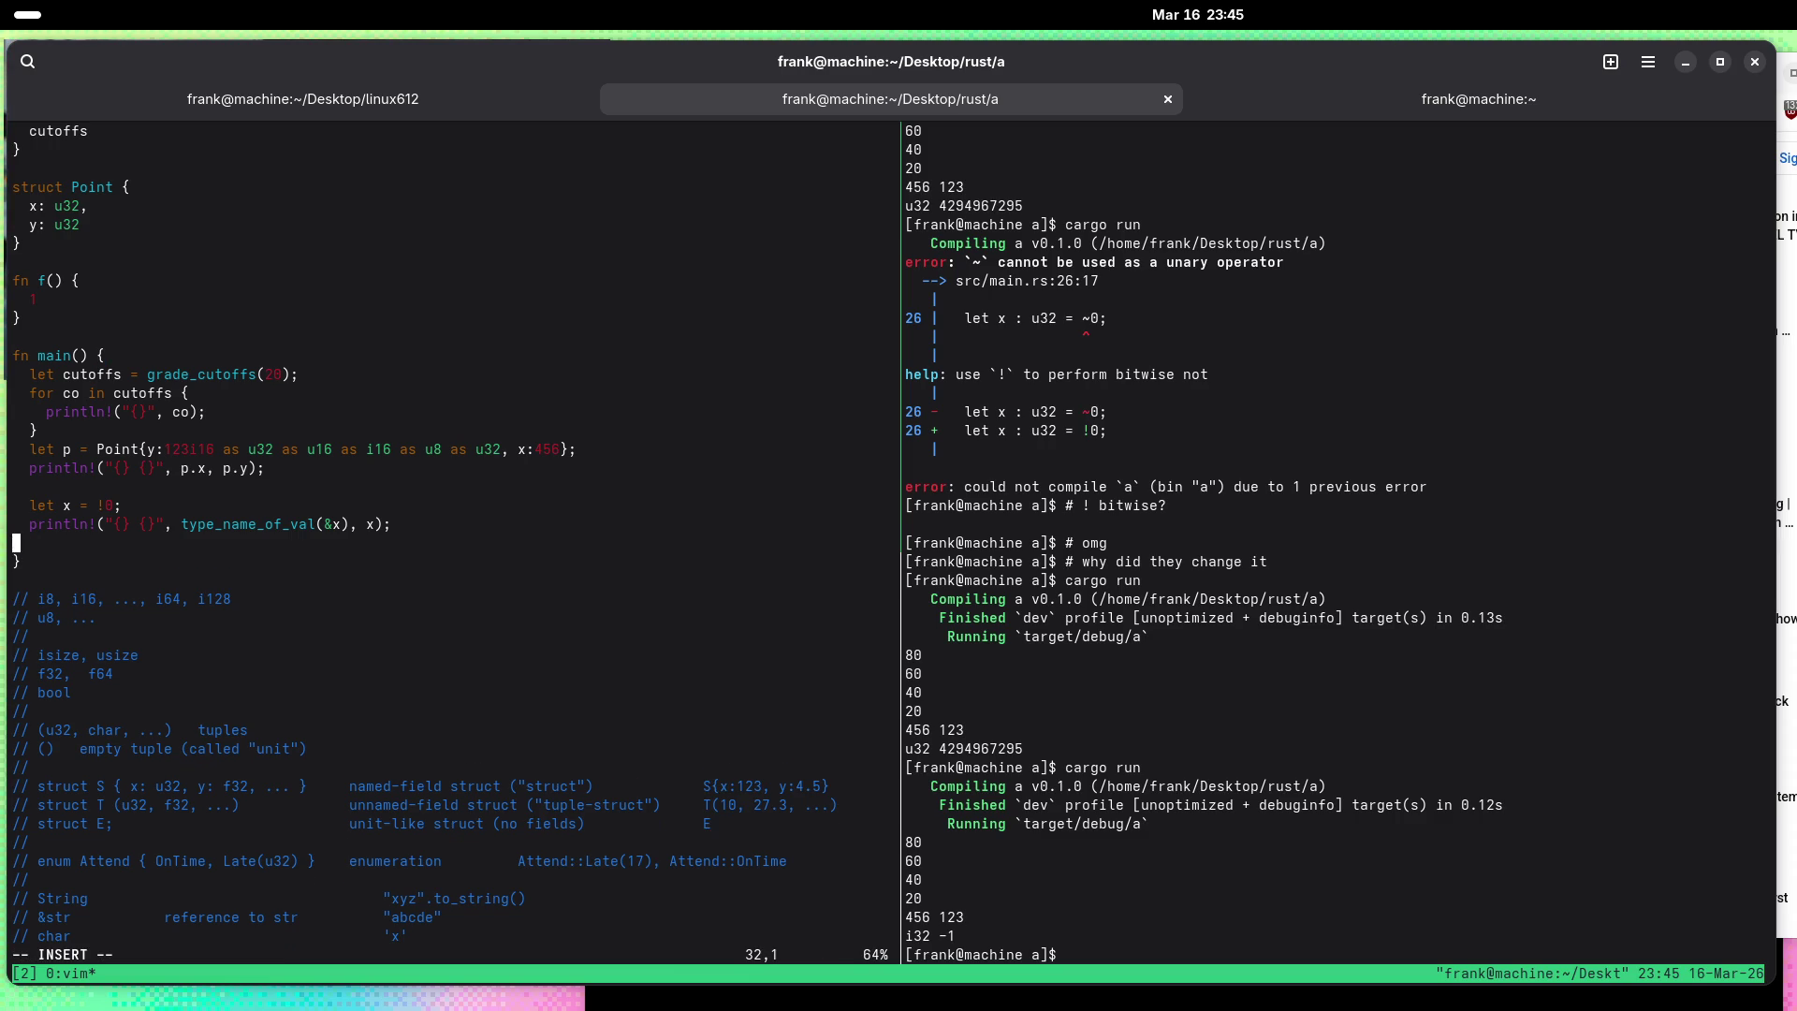
pyautogui.press('Return')
pyautogui.write('println!()')
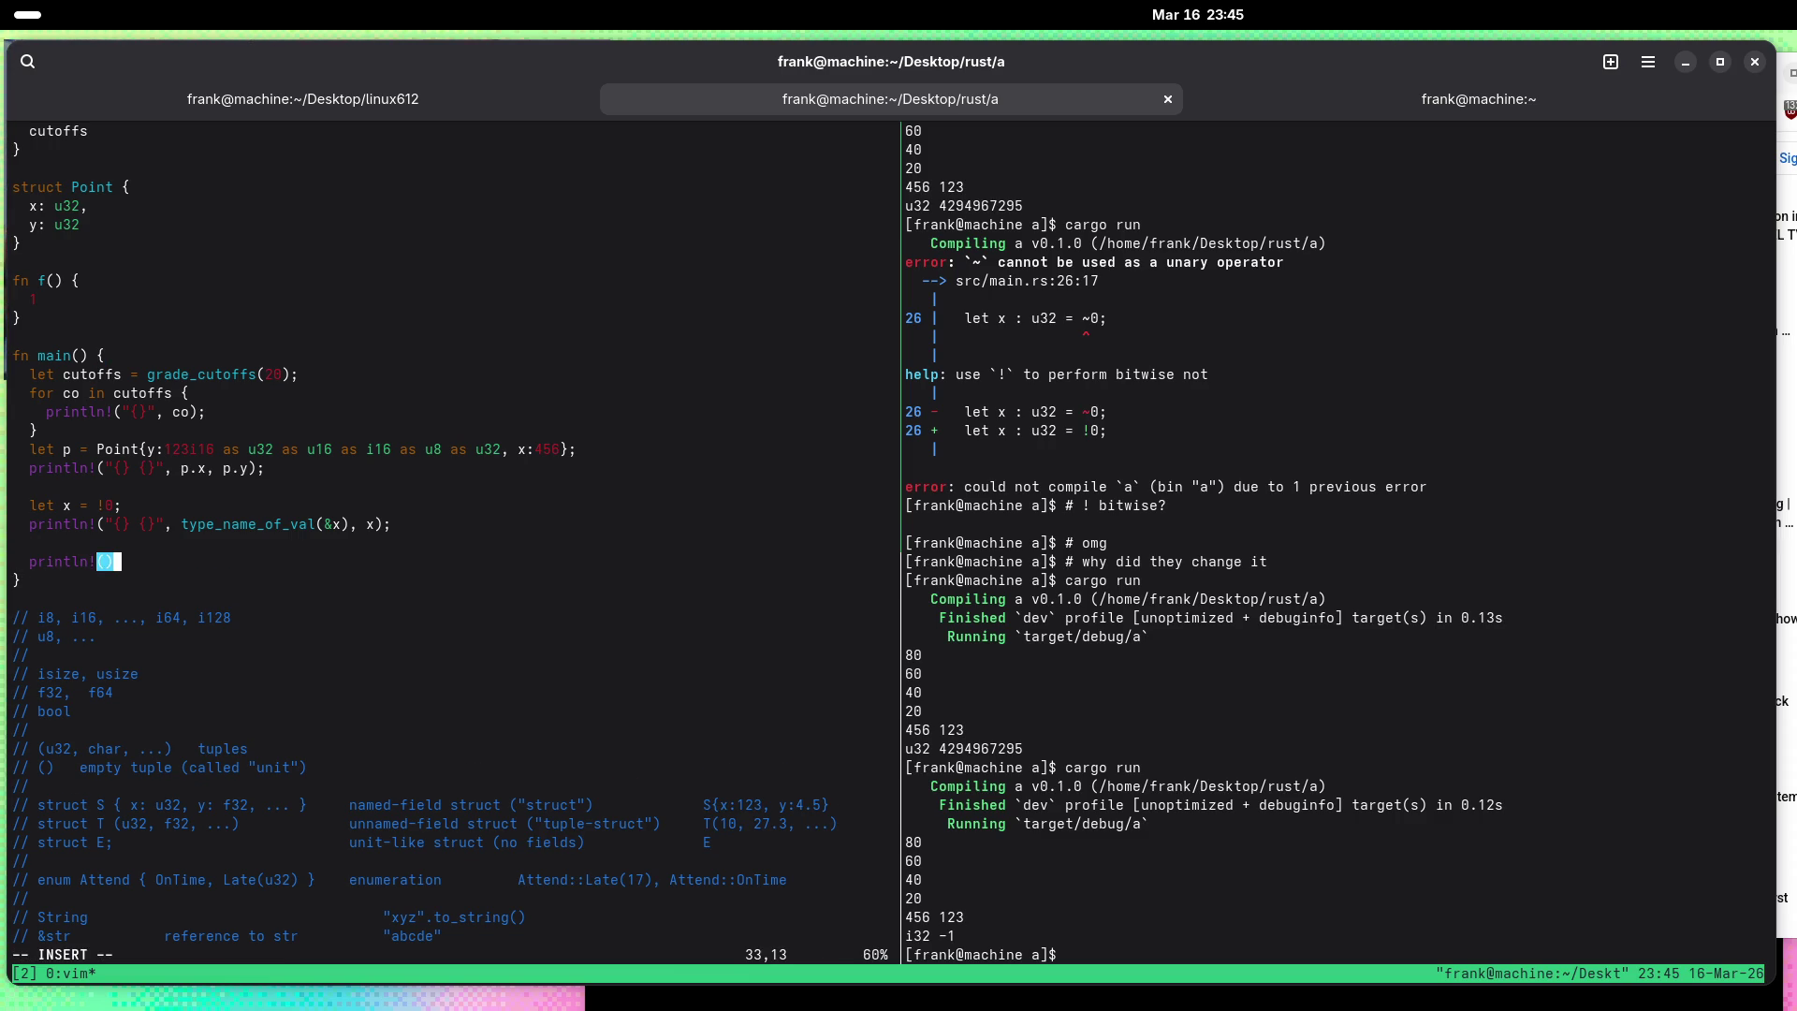
pyautogui.write("'")
pyautogui.press('Left')
pyautogui.press('Left')
pyautogui.write('"{}" f')
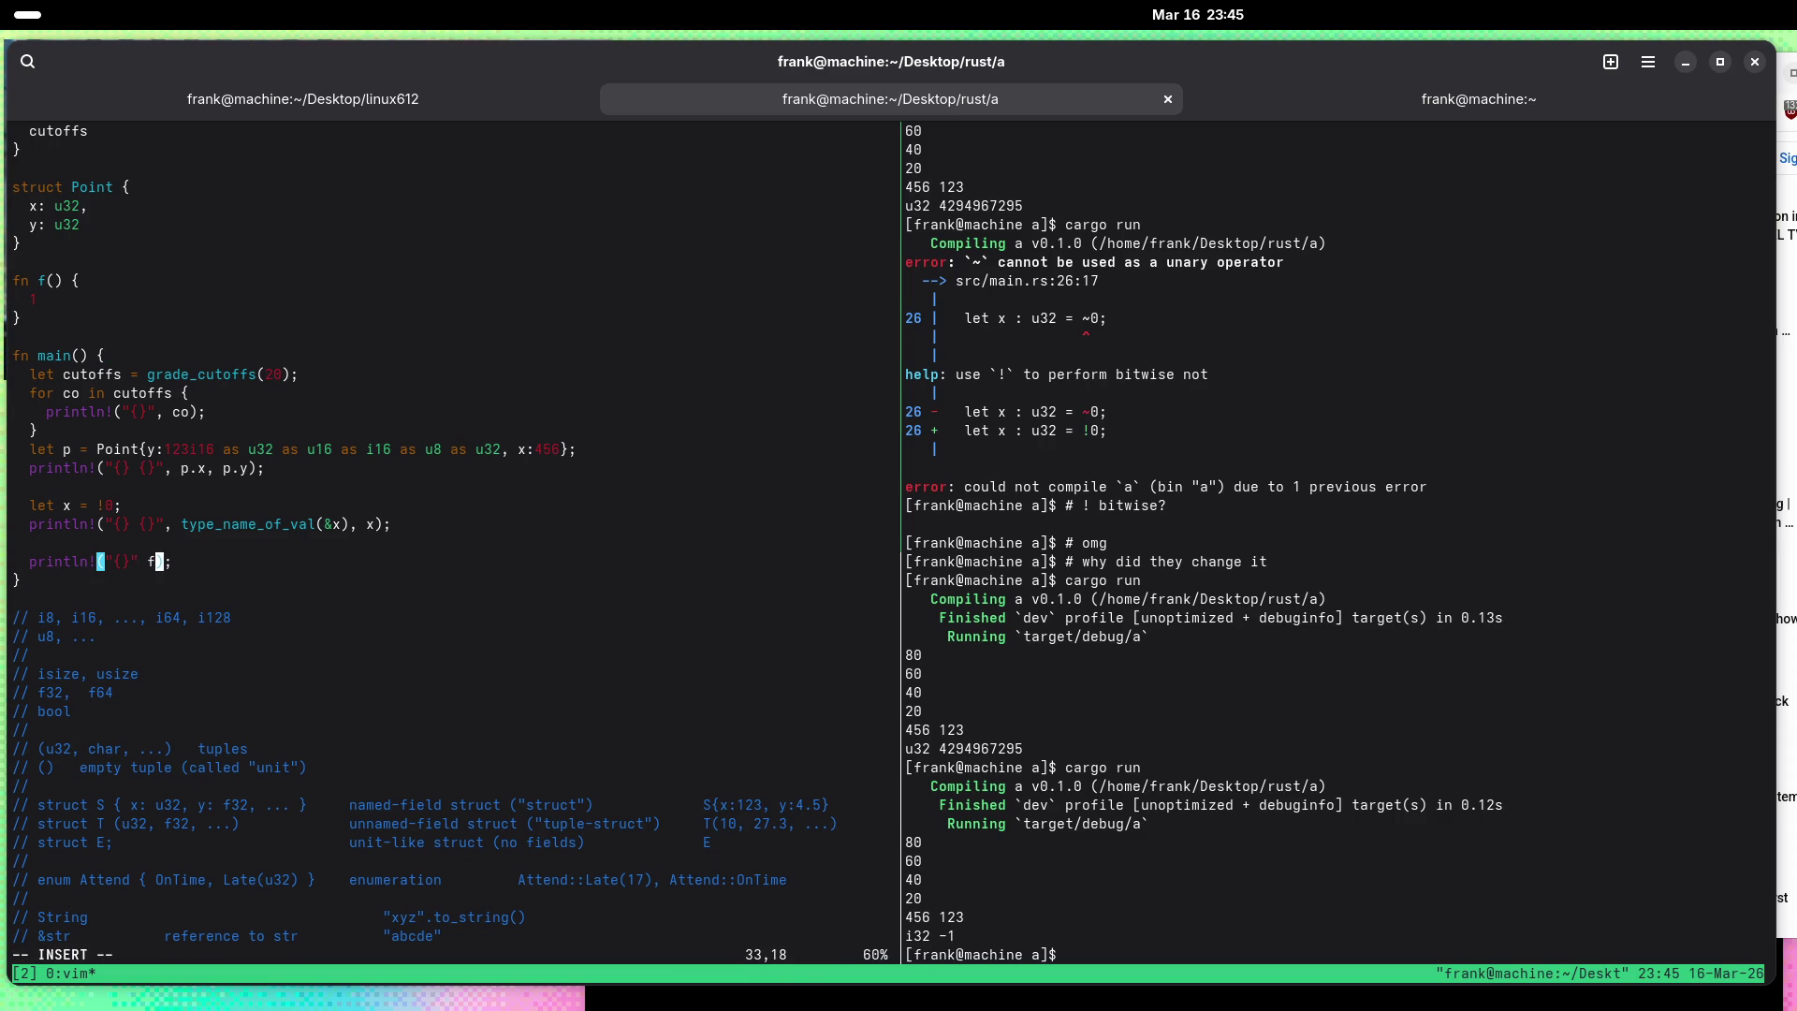
pyautogui.write(' f()')
pyautogui.press('Escape')
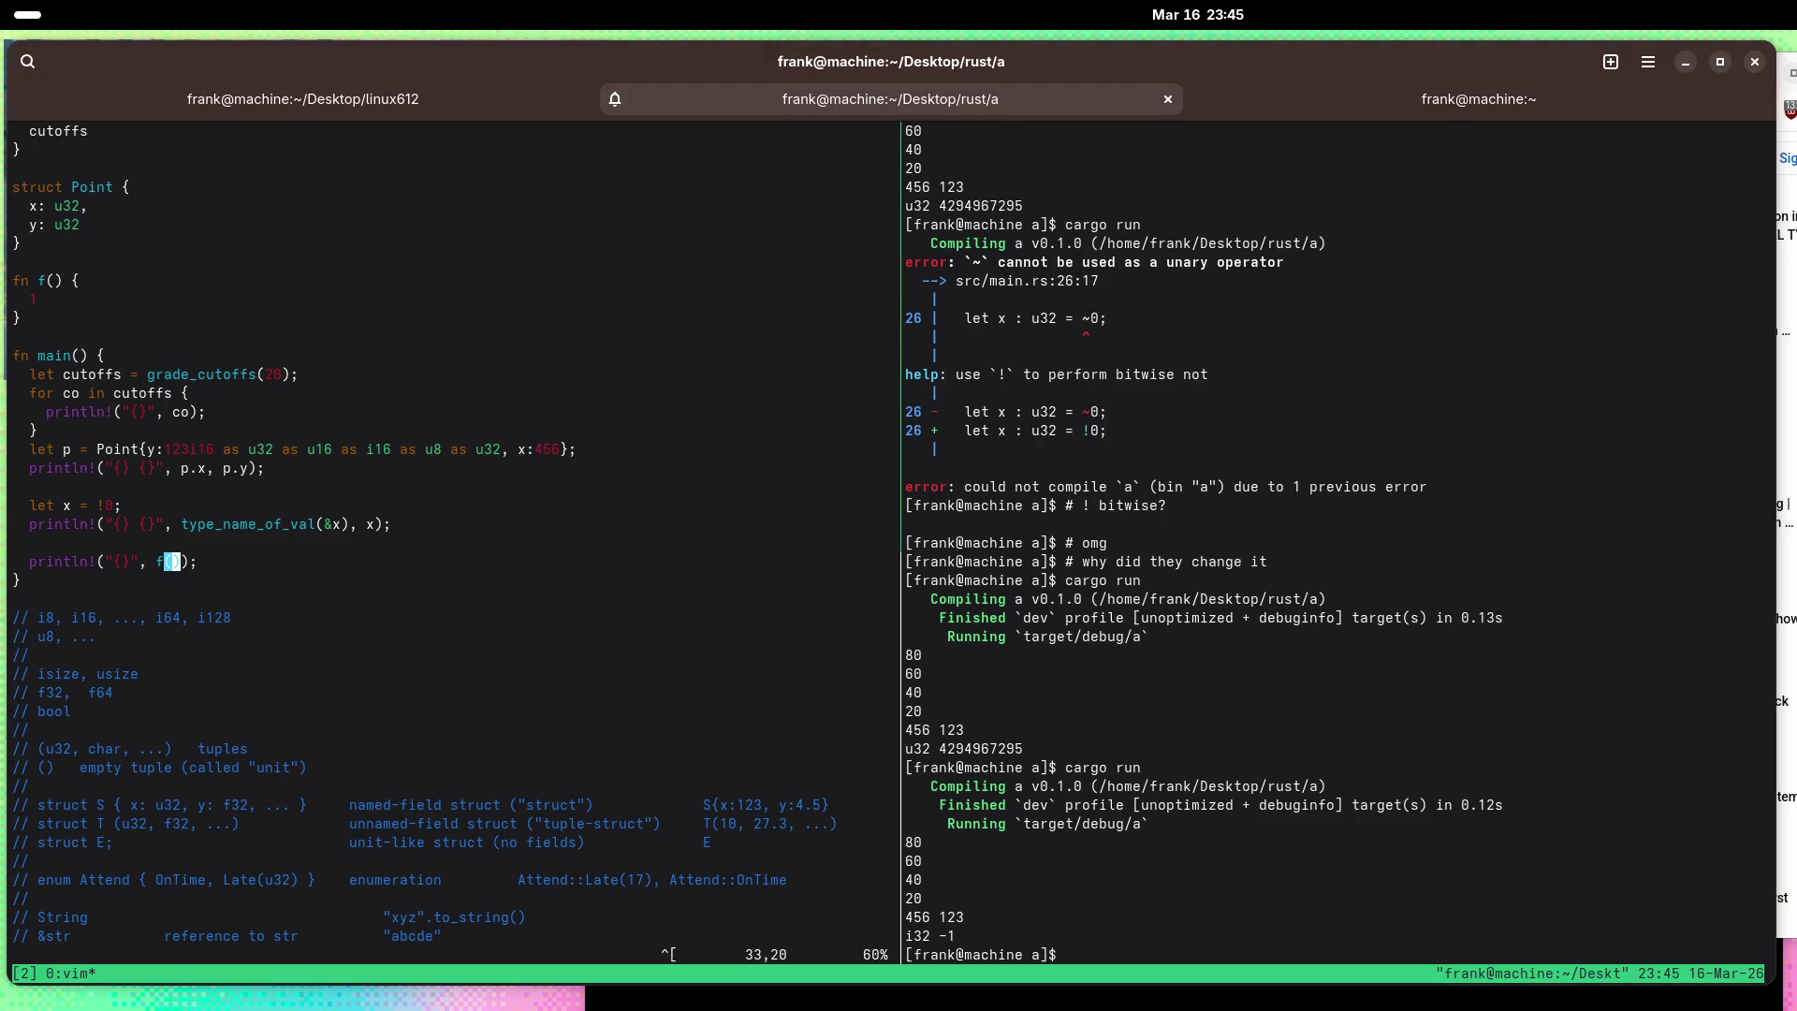
pyautogui.write(':w')
pyautogui.press('Return')
pyautogui.press('l')
pyautogui.hotkey('ctrl', 'b')
pyautogui.press('Right')
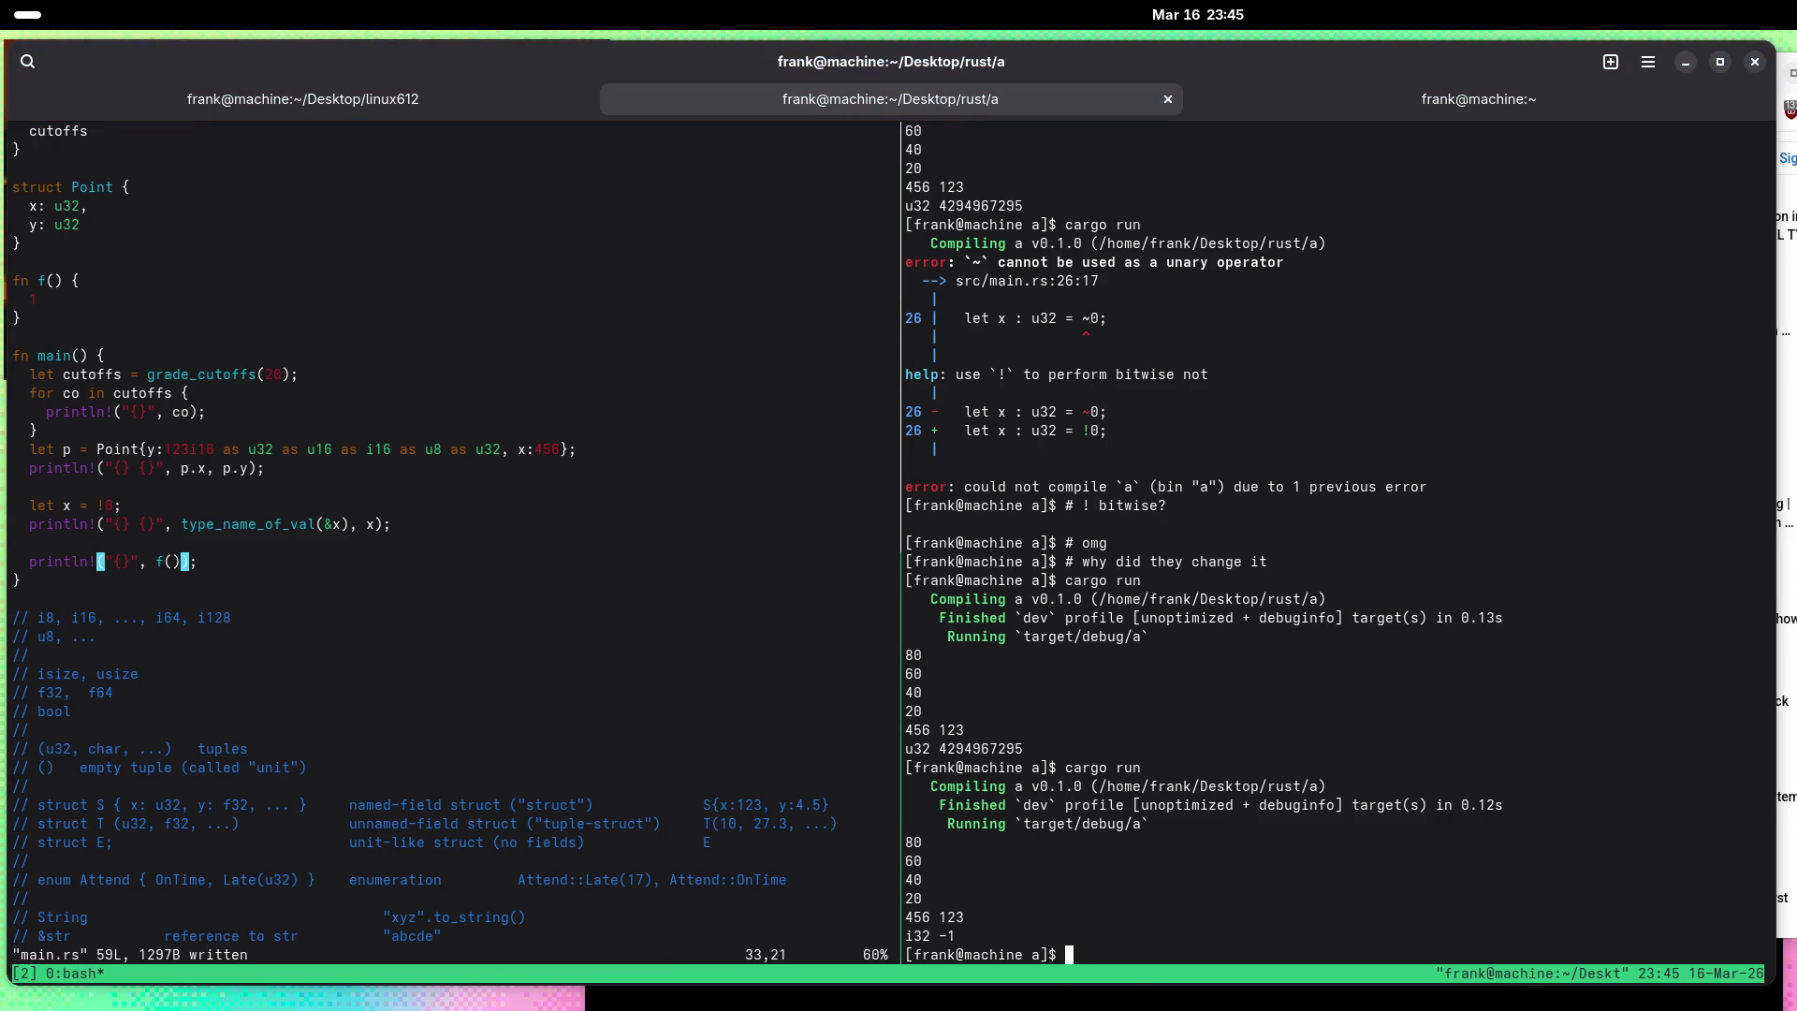
pyautogui.press('Up')
pyautogui.press('Return')
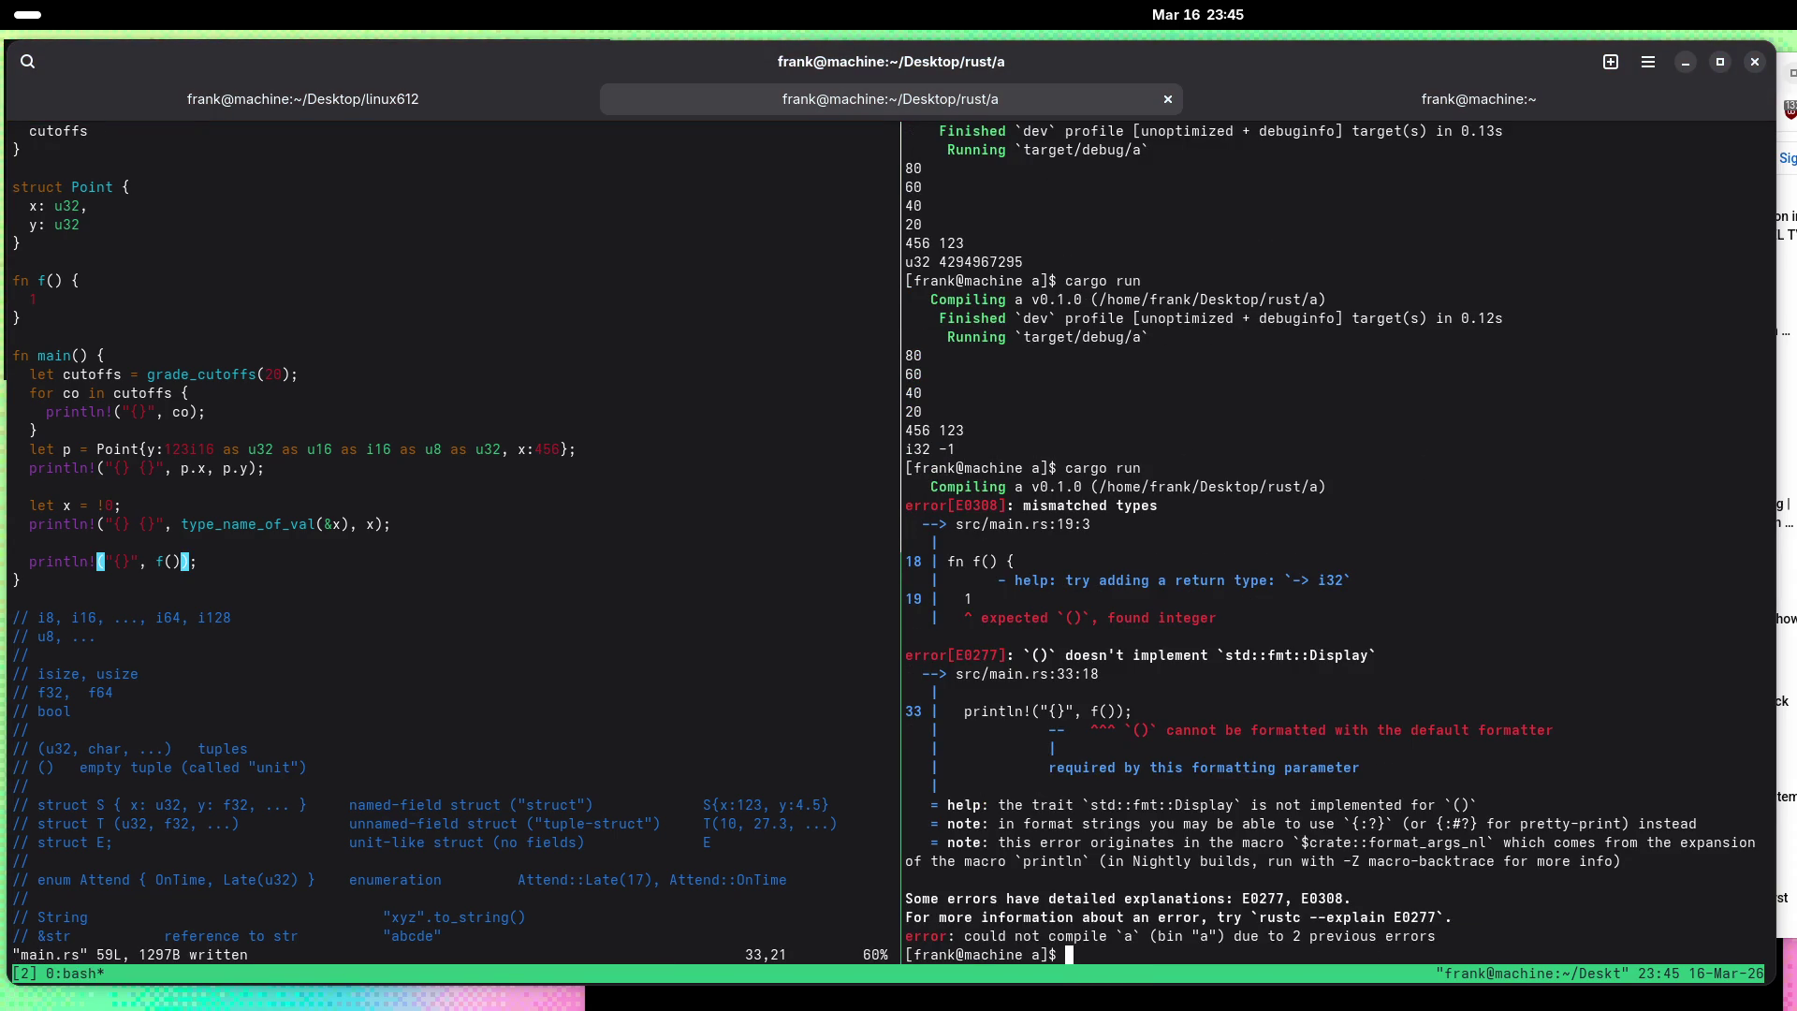
pyautogui.hotkey('ctrl', 'b')
pyautogui.press('Left')
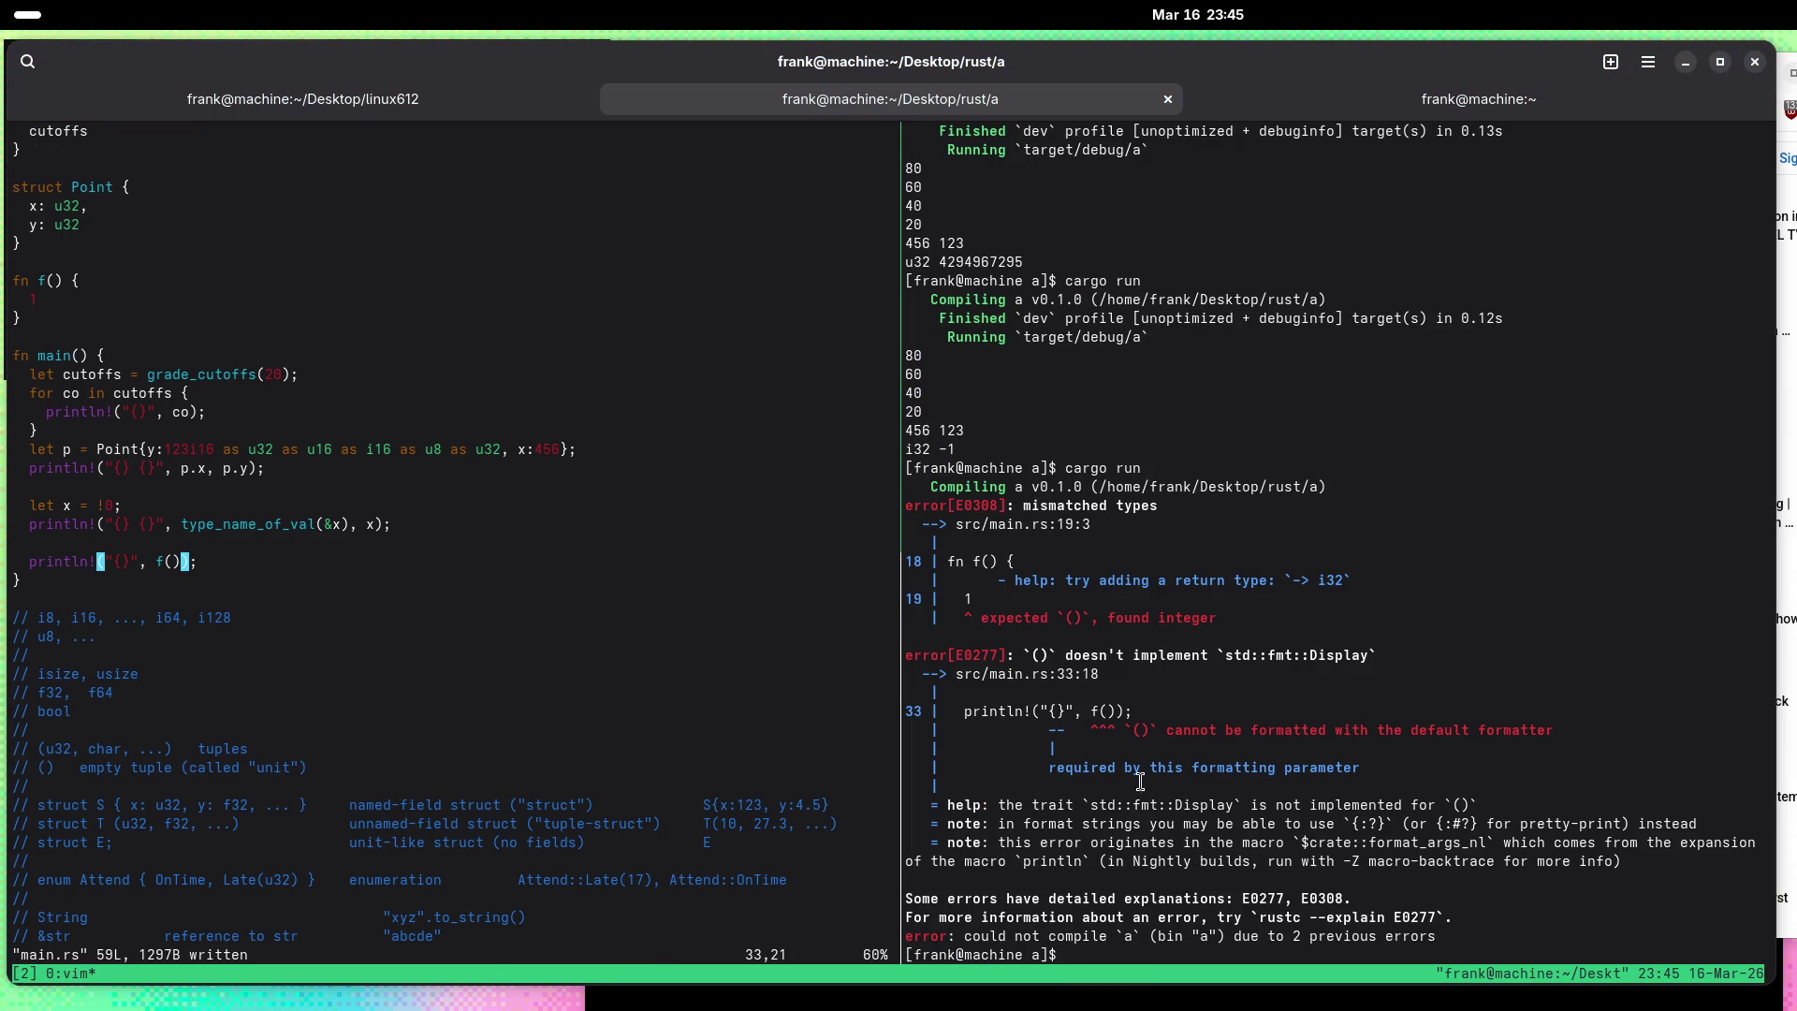
# Step: Inspect the Display error about the () type in the cargo output
pyautogui.moveTo(1196, 725); pyautogui.dragTo(1497, 722)
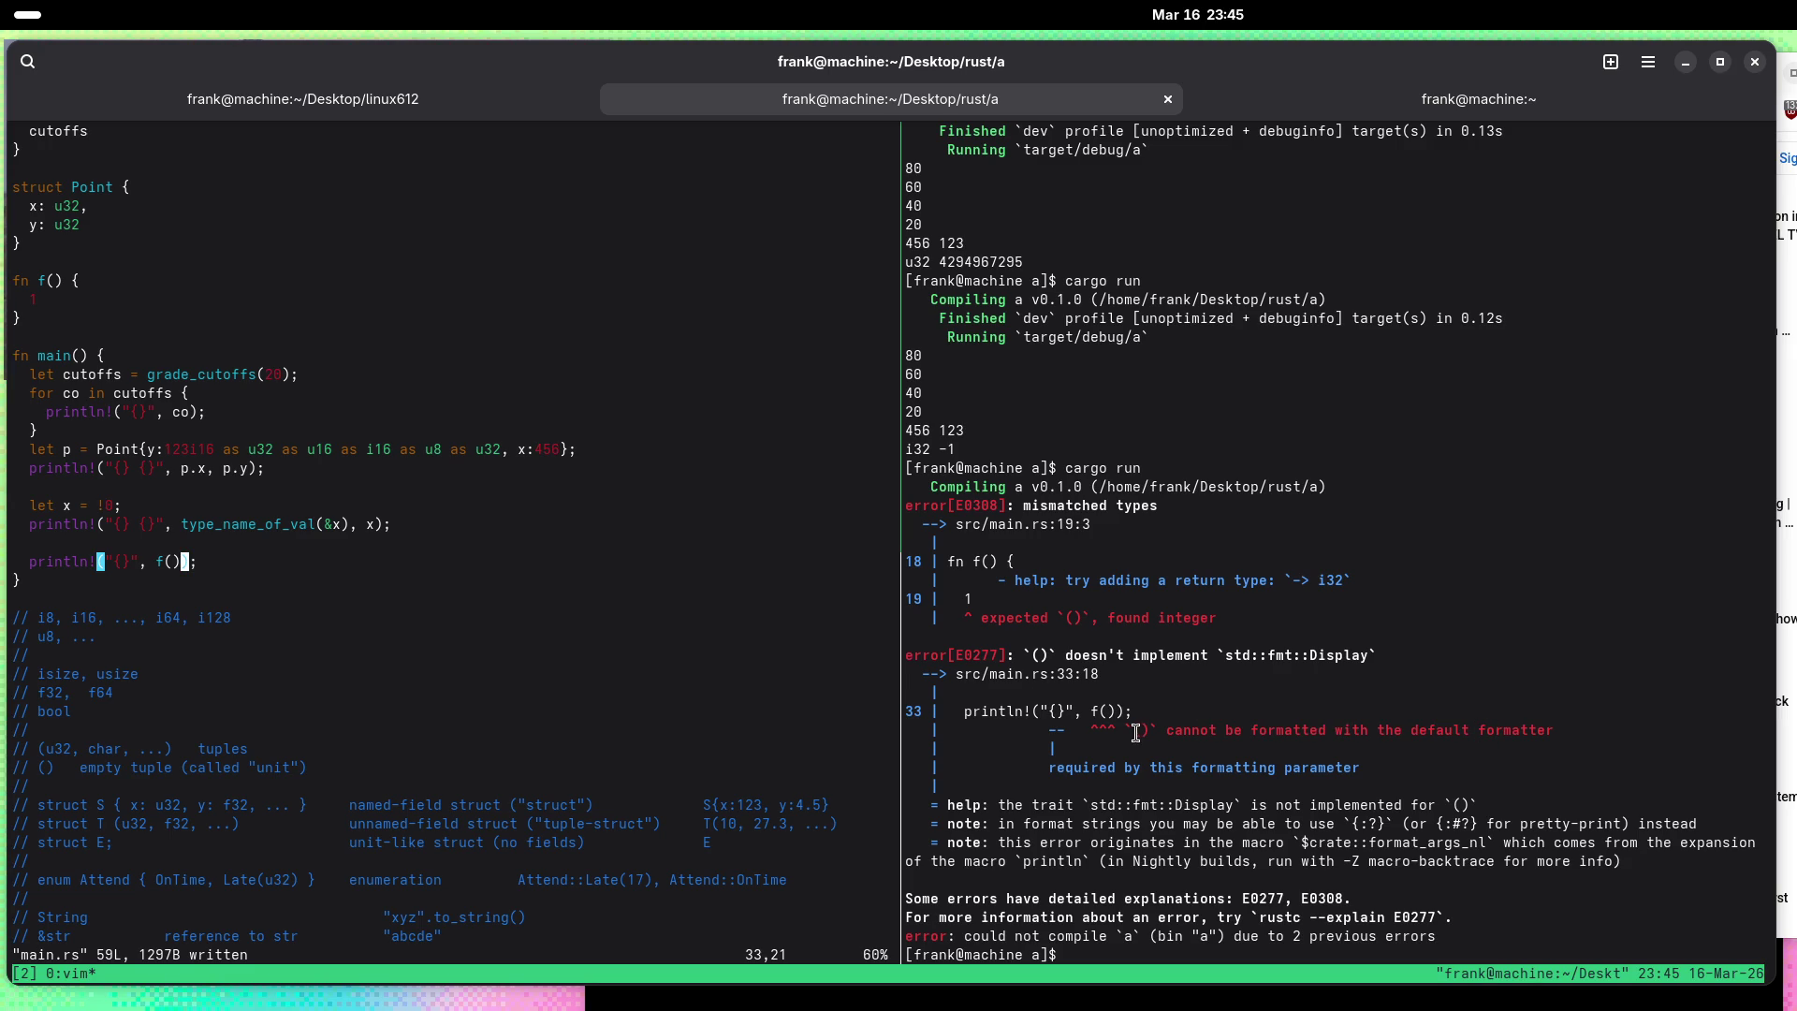
pyautogui.moveTo(1134, 730); pyautogui.dragTo(1150, 730)
pyautogui.hotkey('ctrl', 'b')
pyautogui.press('Right')
pyautogui.press('Up')
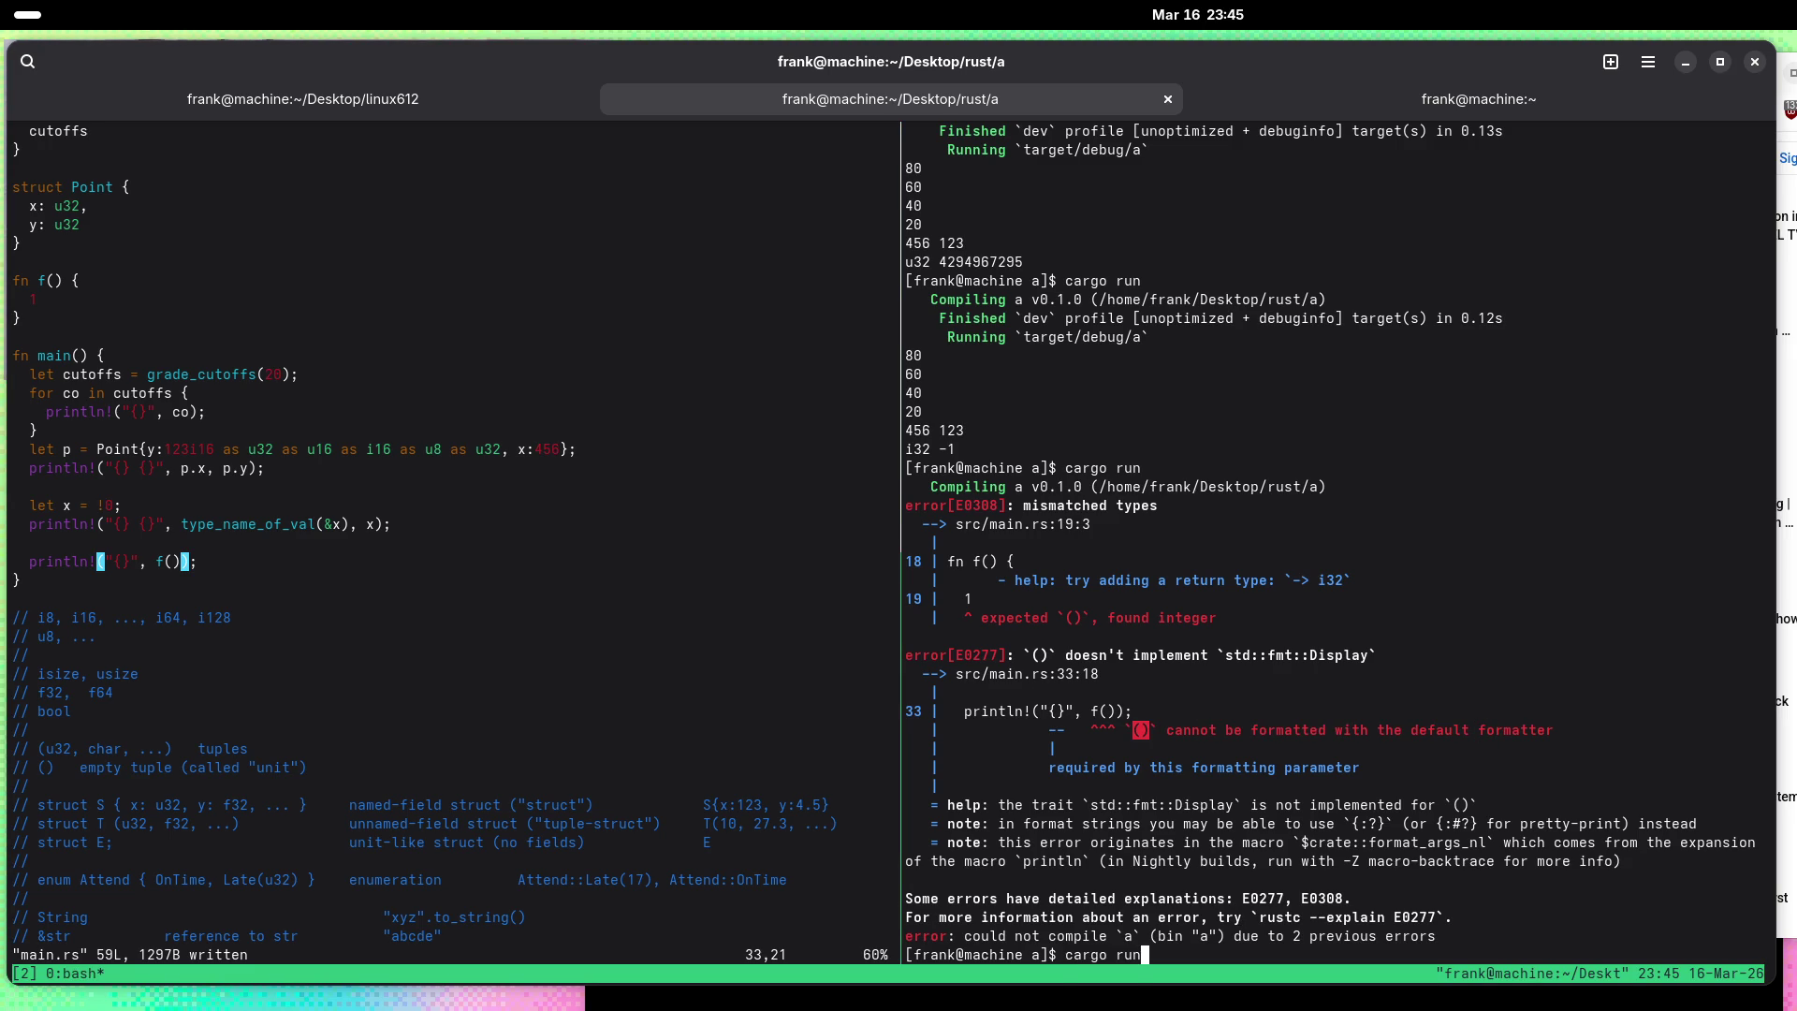
pyautogui.hotkey('ctrl', 'b')
pyautogui.press('Left')
pyautogui.press('k')
pyautogui.press('k')
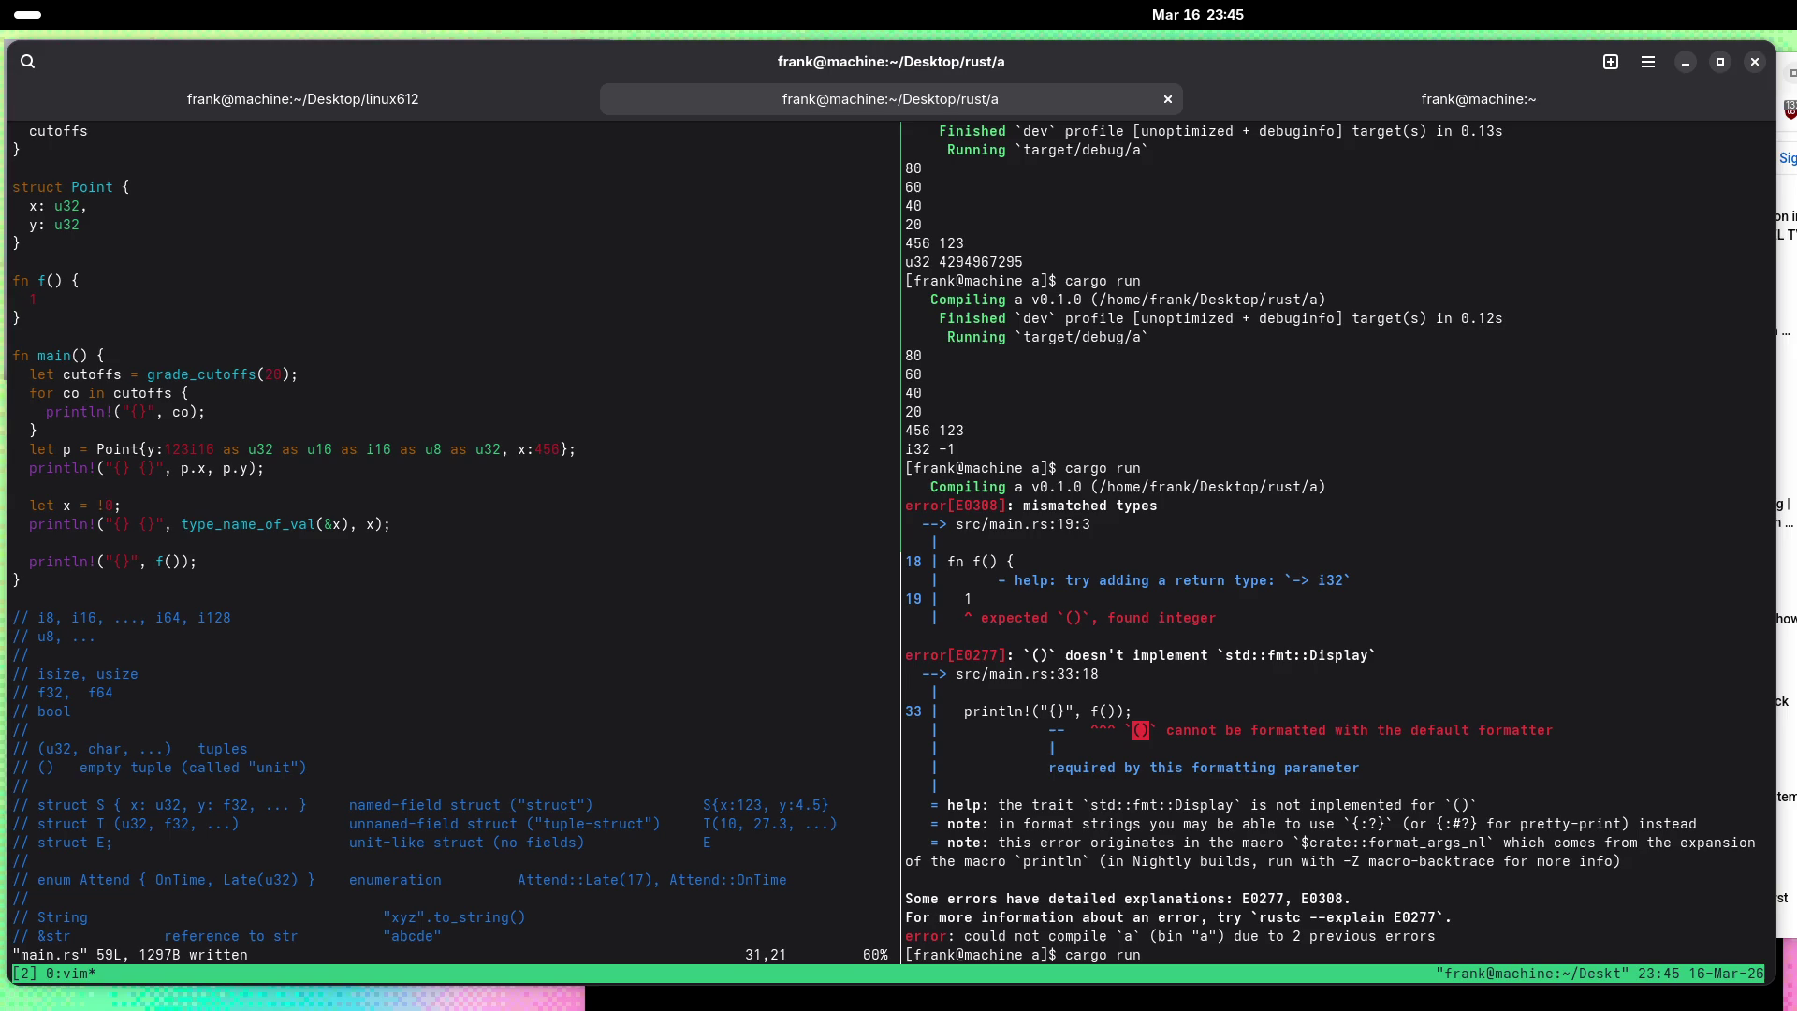
pyautogui.press('j')
pyautogui.press('j')
pyautogui.press('h')
pyautogui.press('h')
pyautogui.press('h')
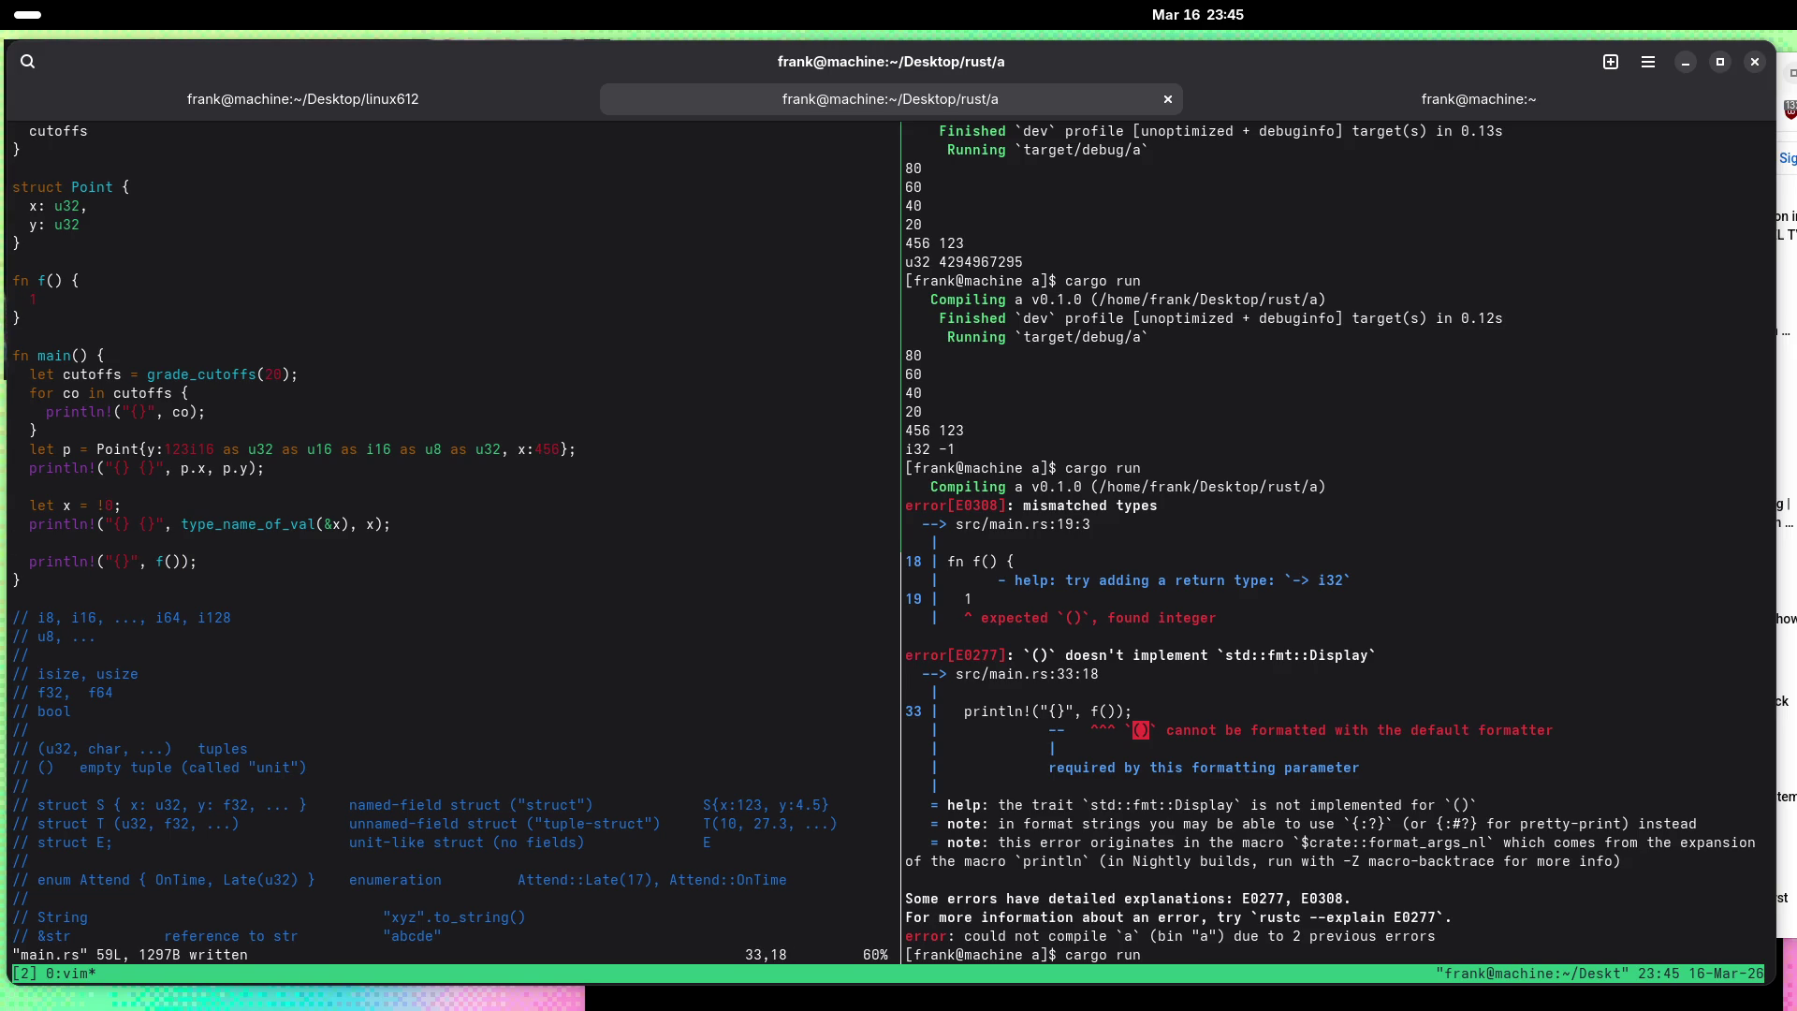
# Step: Rewrite the print line as println!("{}", type_name_of_val(f())), save, and rerun cargo
pyautogui.write('intln!("{}", type_name_')
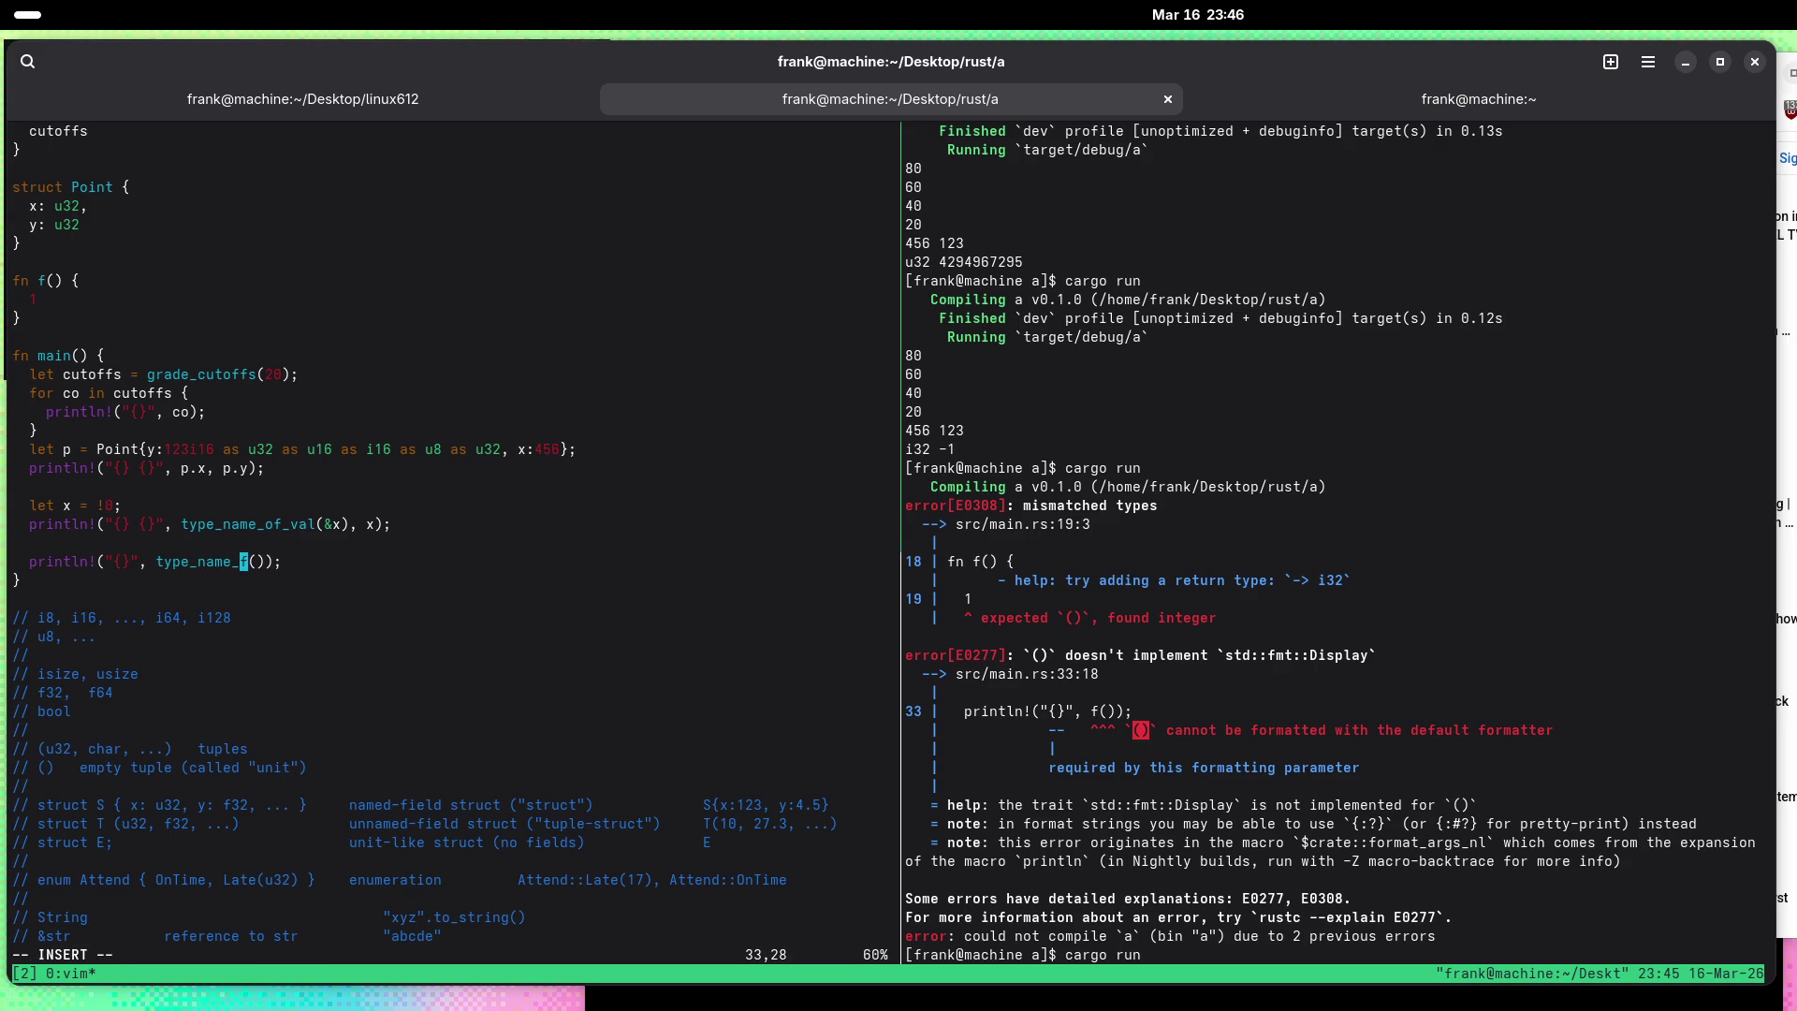
pyautogui.write('of_val(')
pyautogui.press('Escape')
pyautogui.press('f')
pyautogui.press(')')
pyautogui.write('a)')
pyautogui.write(');')
pyautogui.press('Escape')
pyautogui.write(':w')
pyautogui.press('Return')
pyautogui.hotkey('ctrl', 'b')
pyautogui.press('Right')
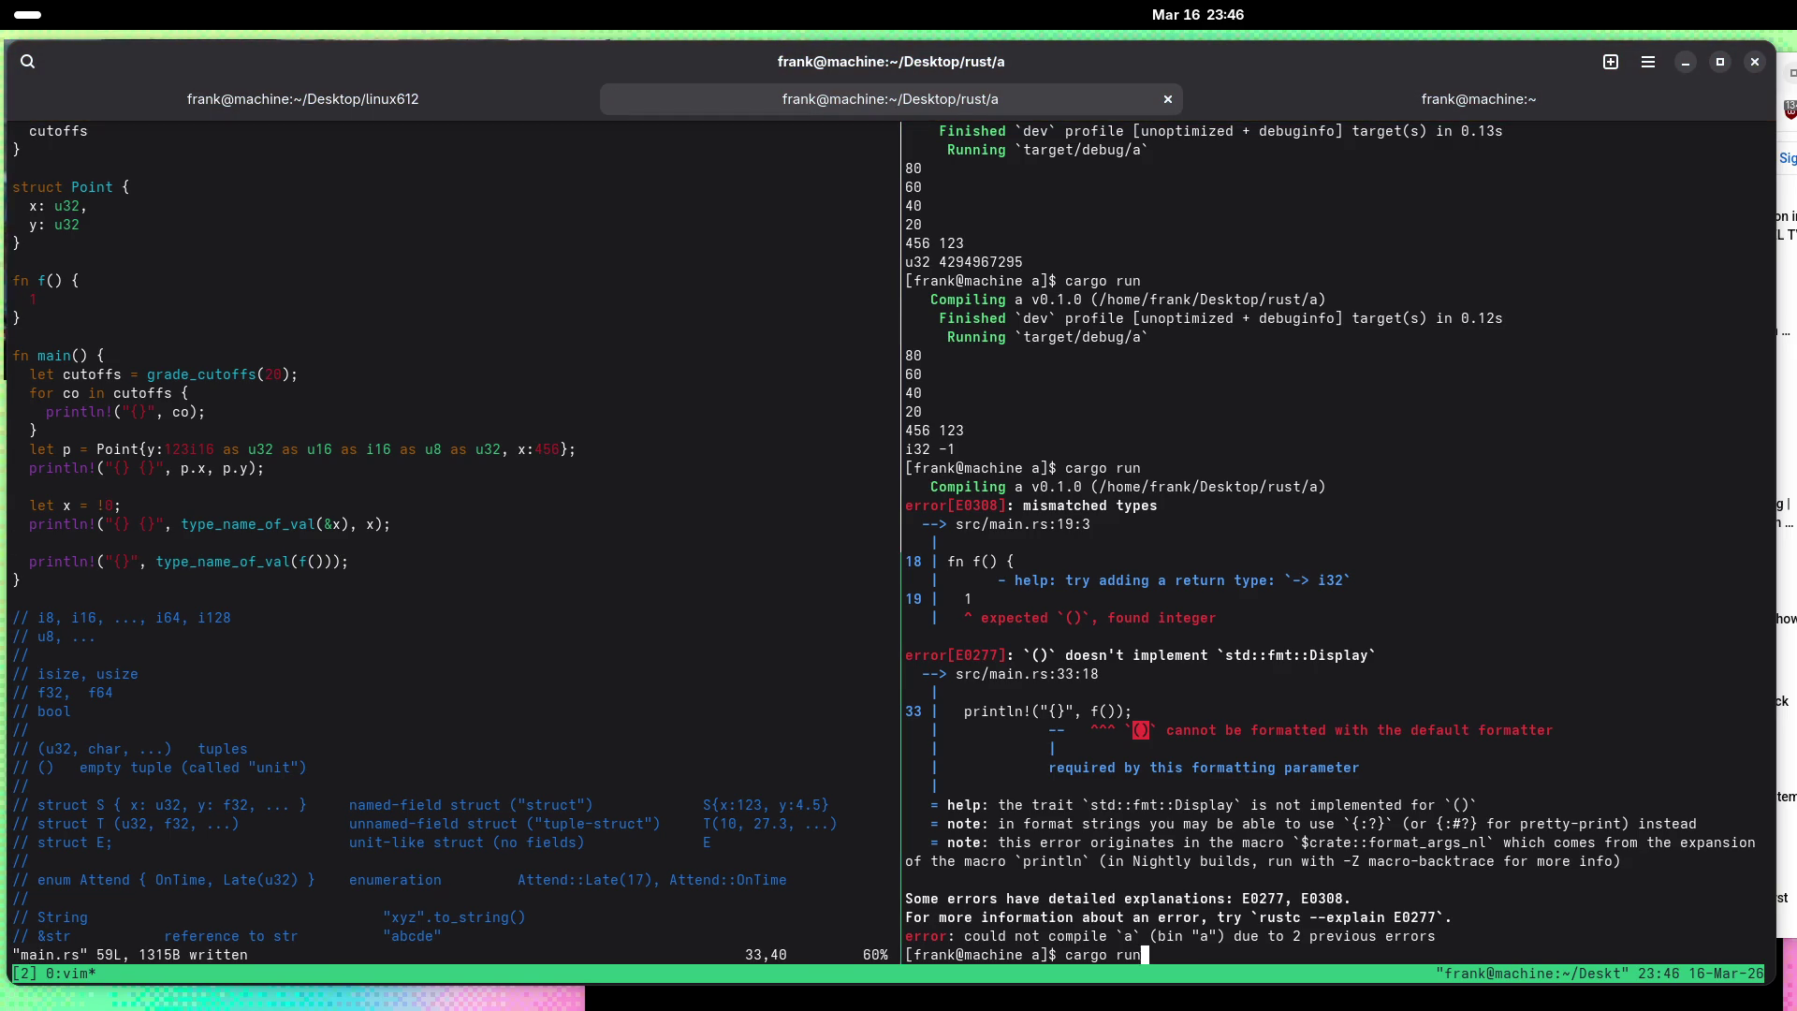
pyautogui.press('Return')
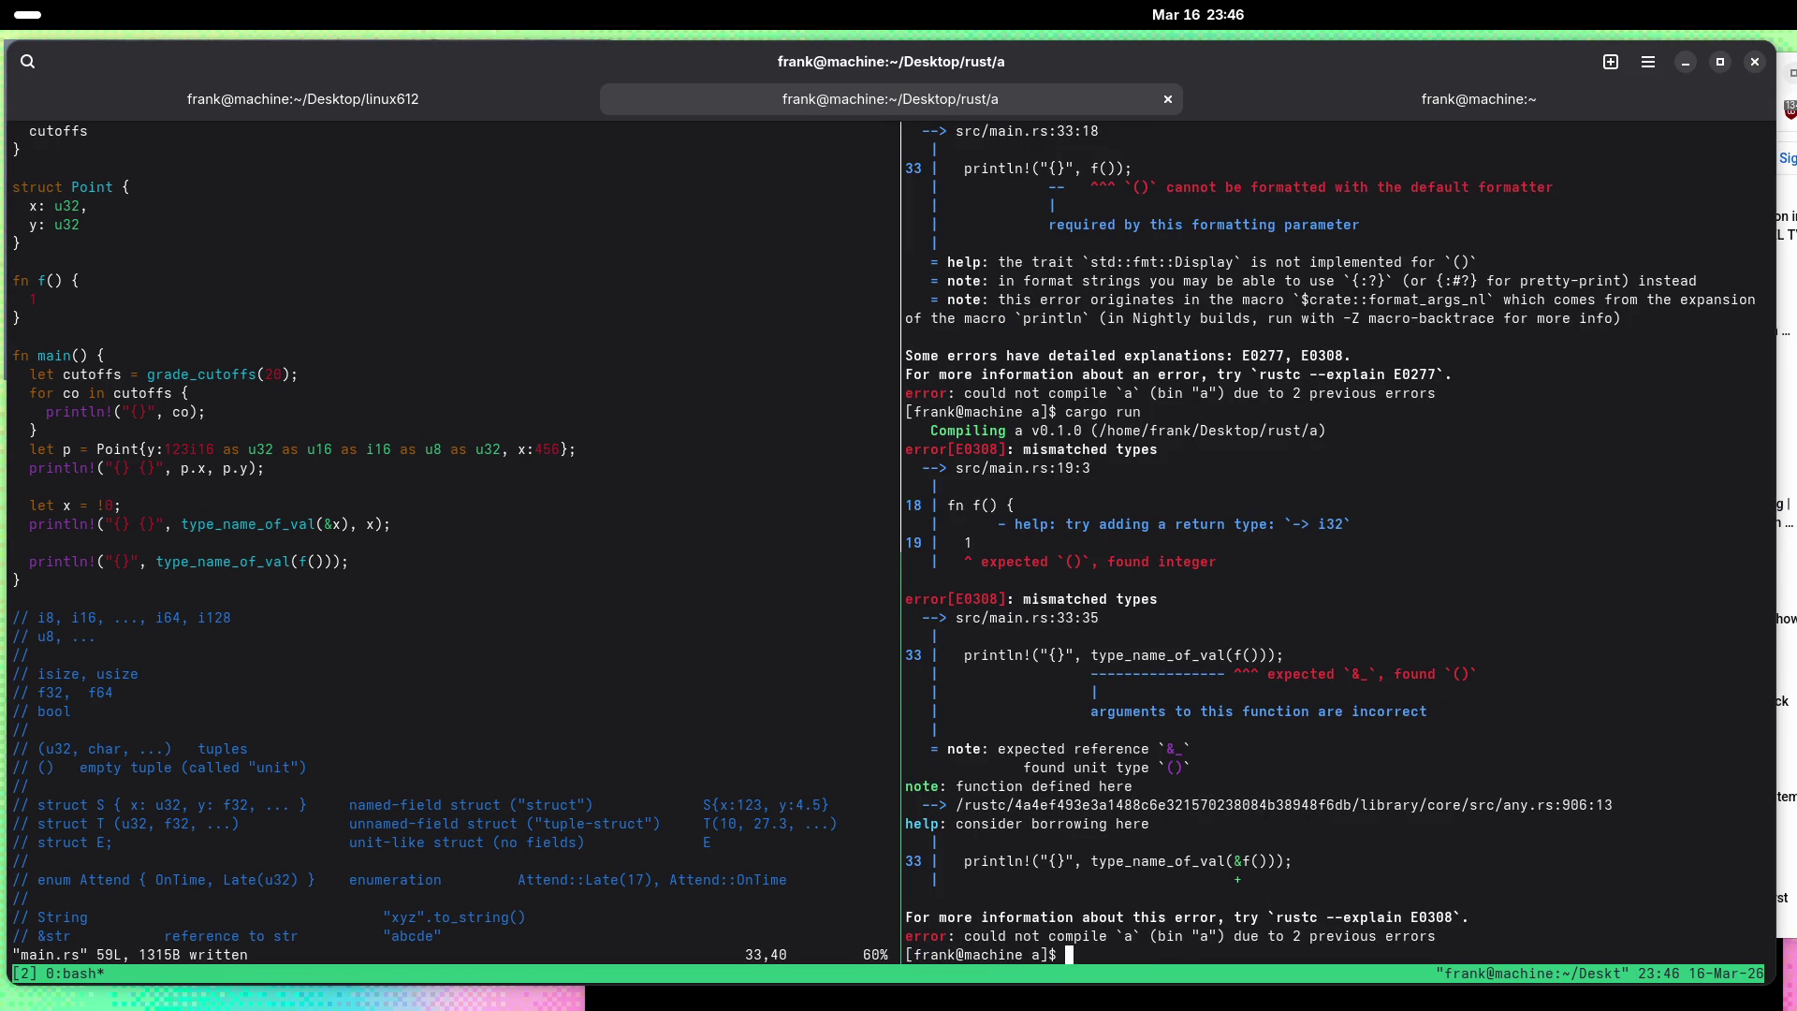
pyautogui.hotkey('ctrl', 'b')
pyautogui.press('Left')
# Step: Pass &f() to type_name_of_val, save, and rerun cargo run on a cleared screen
pyautogui.press('h')
pyautogui.press('b')
pyautogui.press('b')
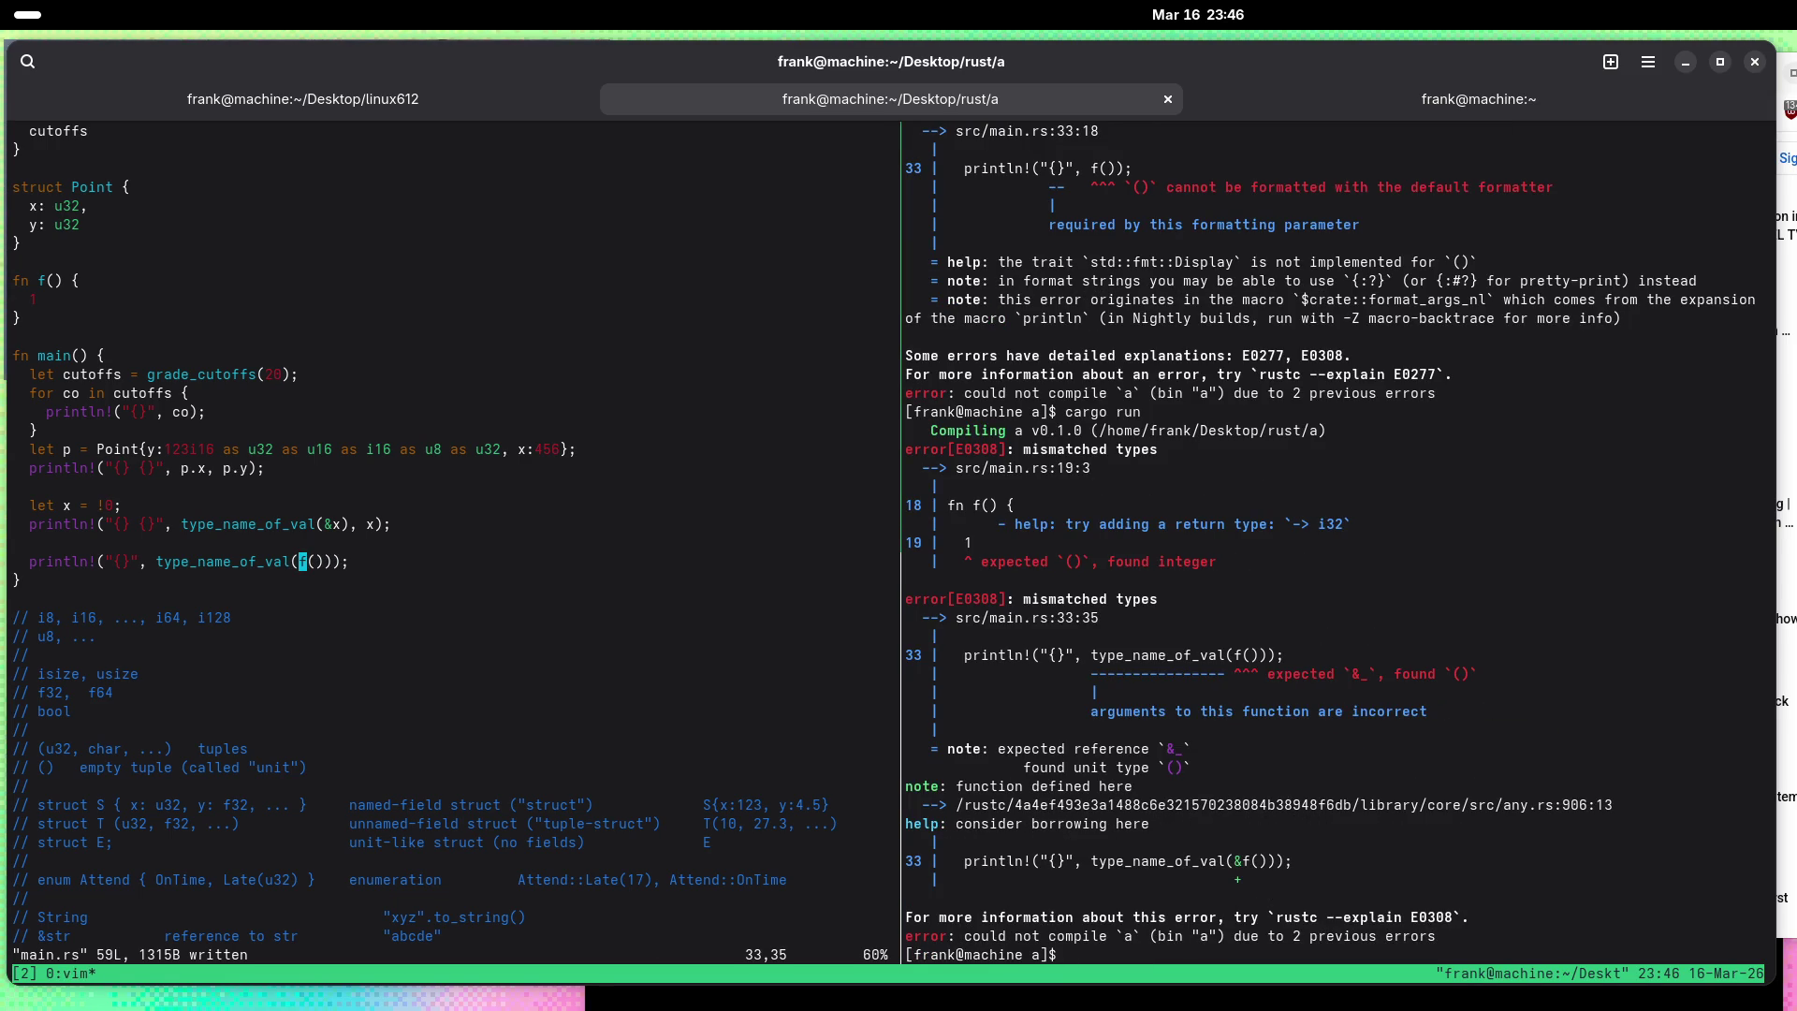
pyautogui.write('i&')
pyautogui.press('Escape')
pyautogui.write(':w')
pyautogui.press('Return')
pyautogui.hotkey('ctrl', 'b')
pyautogui.press('Right')
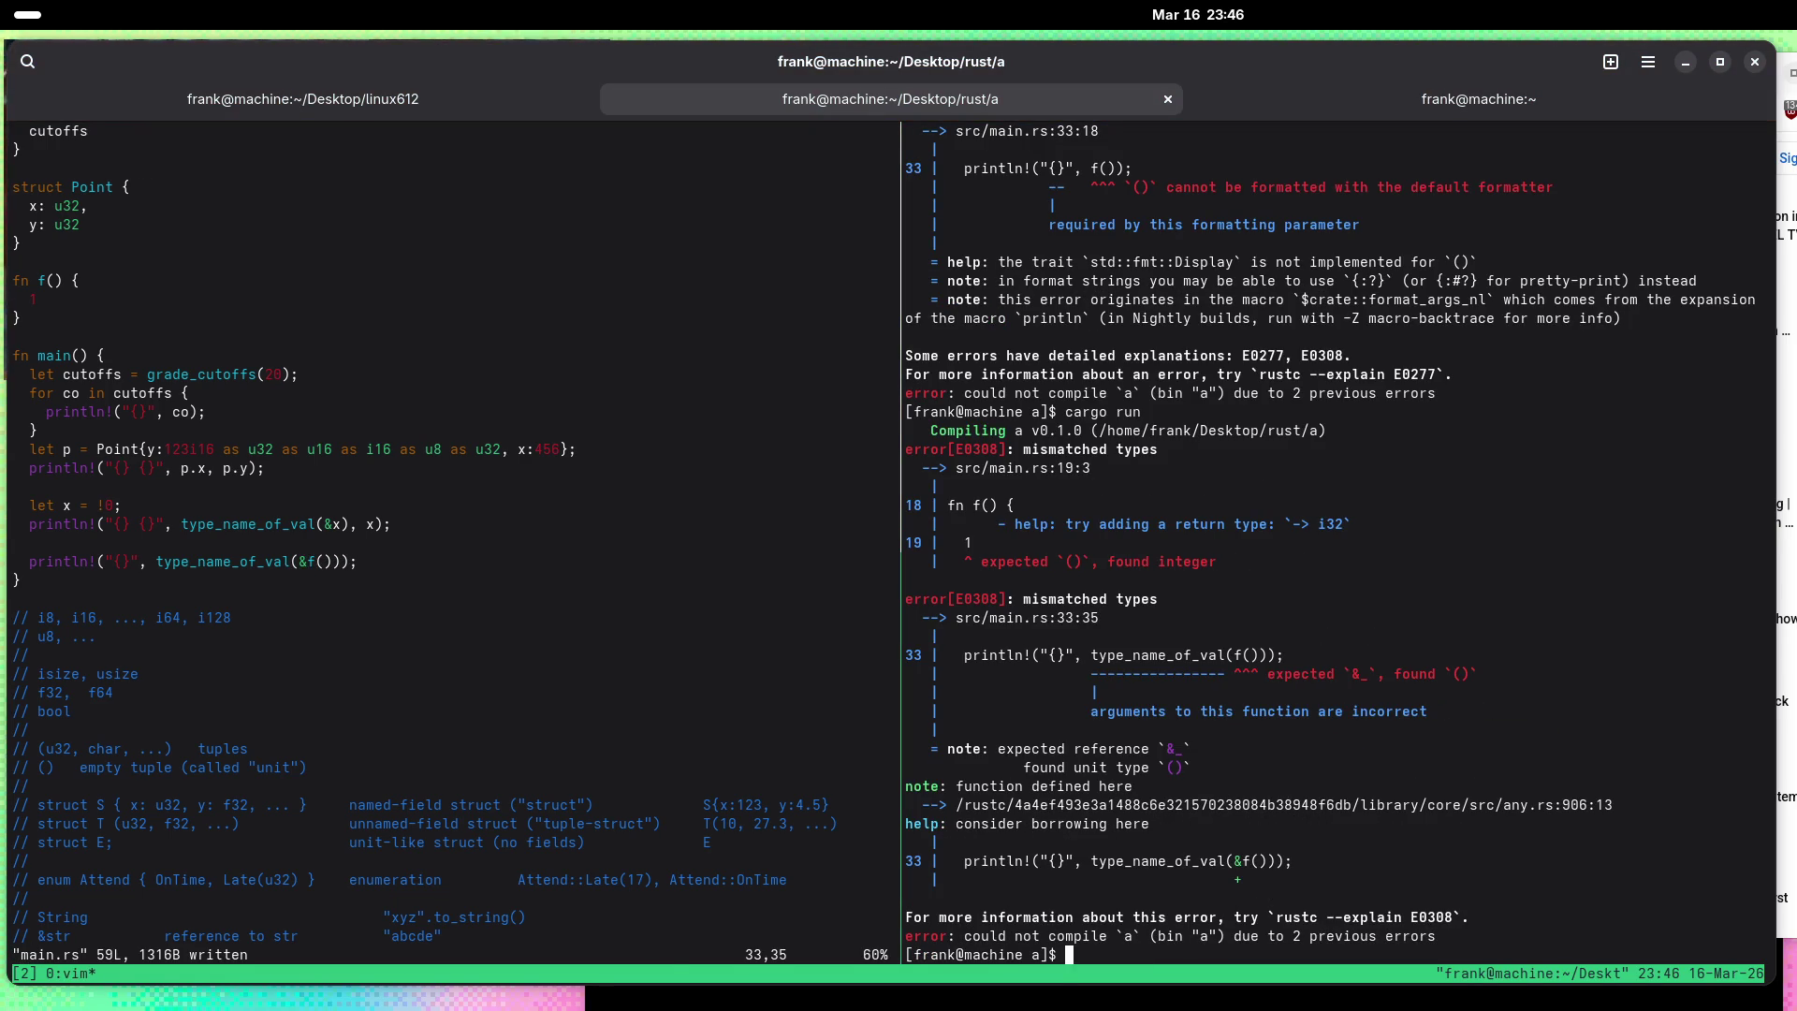
pyautogui.press('Up')
pyautogui.hotkey('ctrl', 'l')
pyautogui.press('Return')
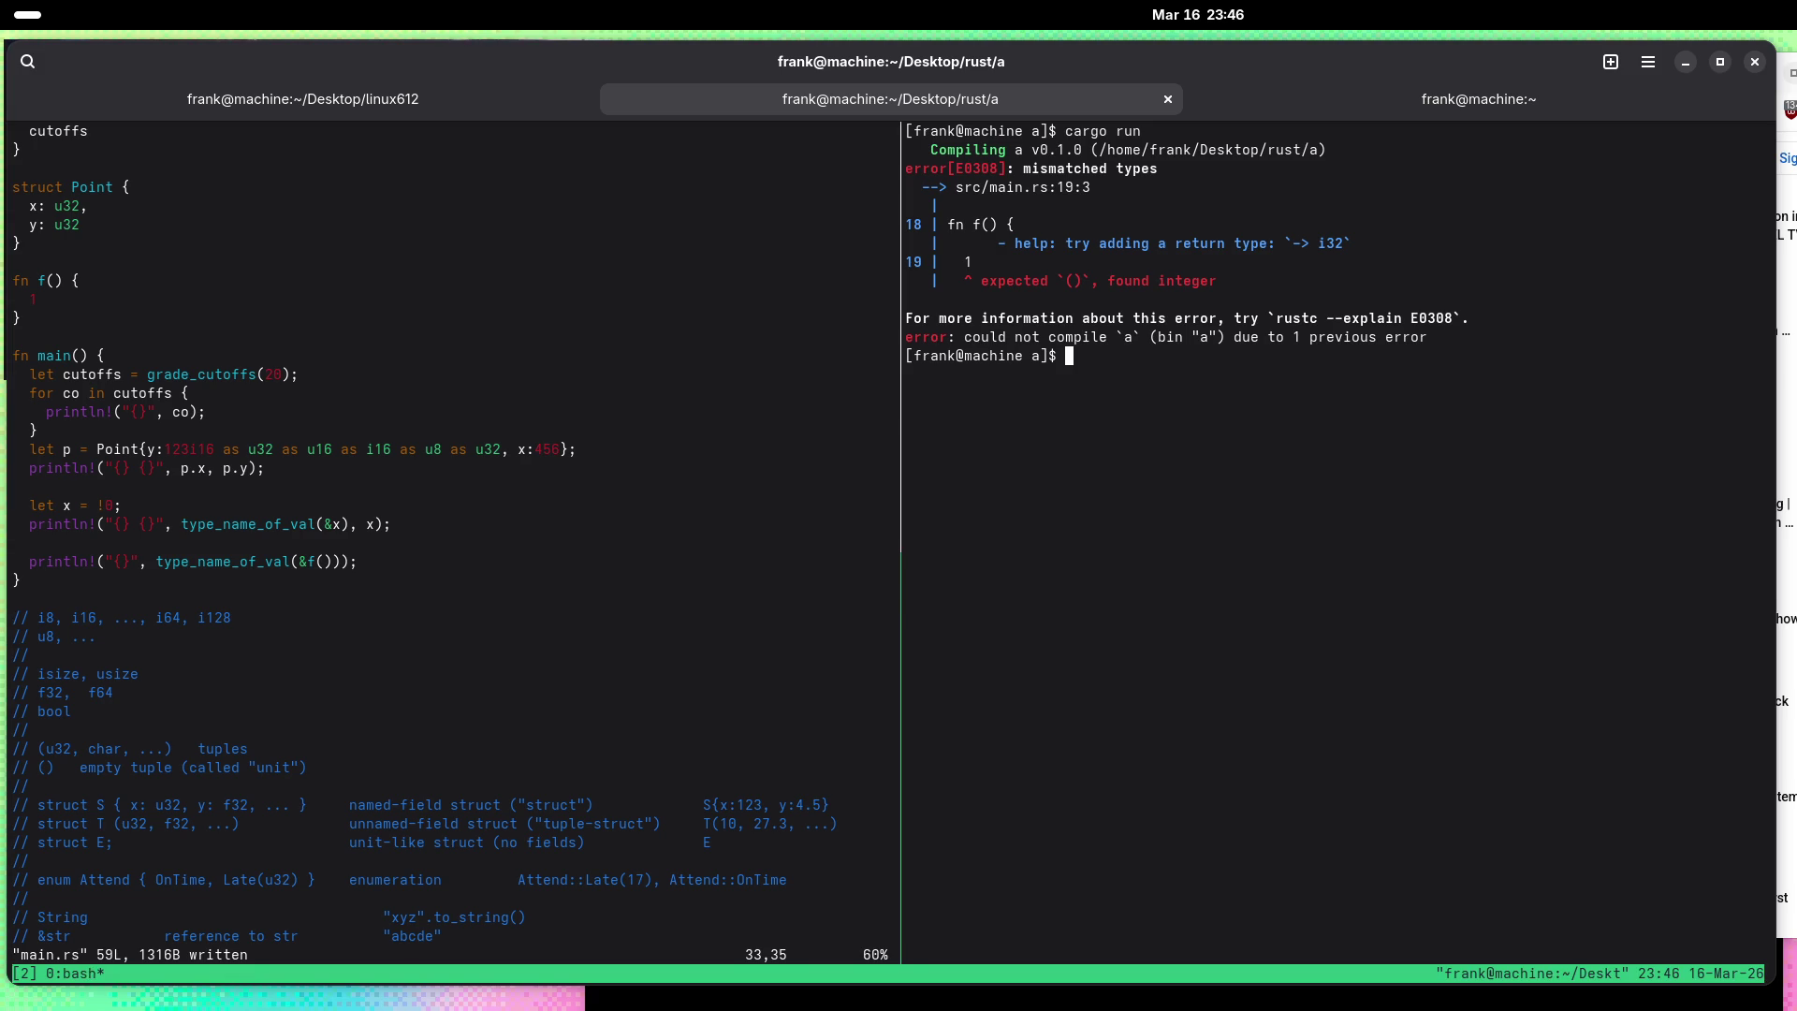
pyautogui.hotkey('ctrl', 'b')
pyautogui.press('Left')
# Step: Give f a u32 return type, save, and rerun cargo run
pyautogui.press('[')
pyautogui.press('{')
pyautogui.press('k')
pyautogui.press('k')
pyautogui.press('k')
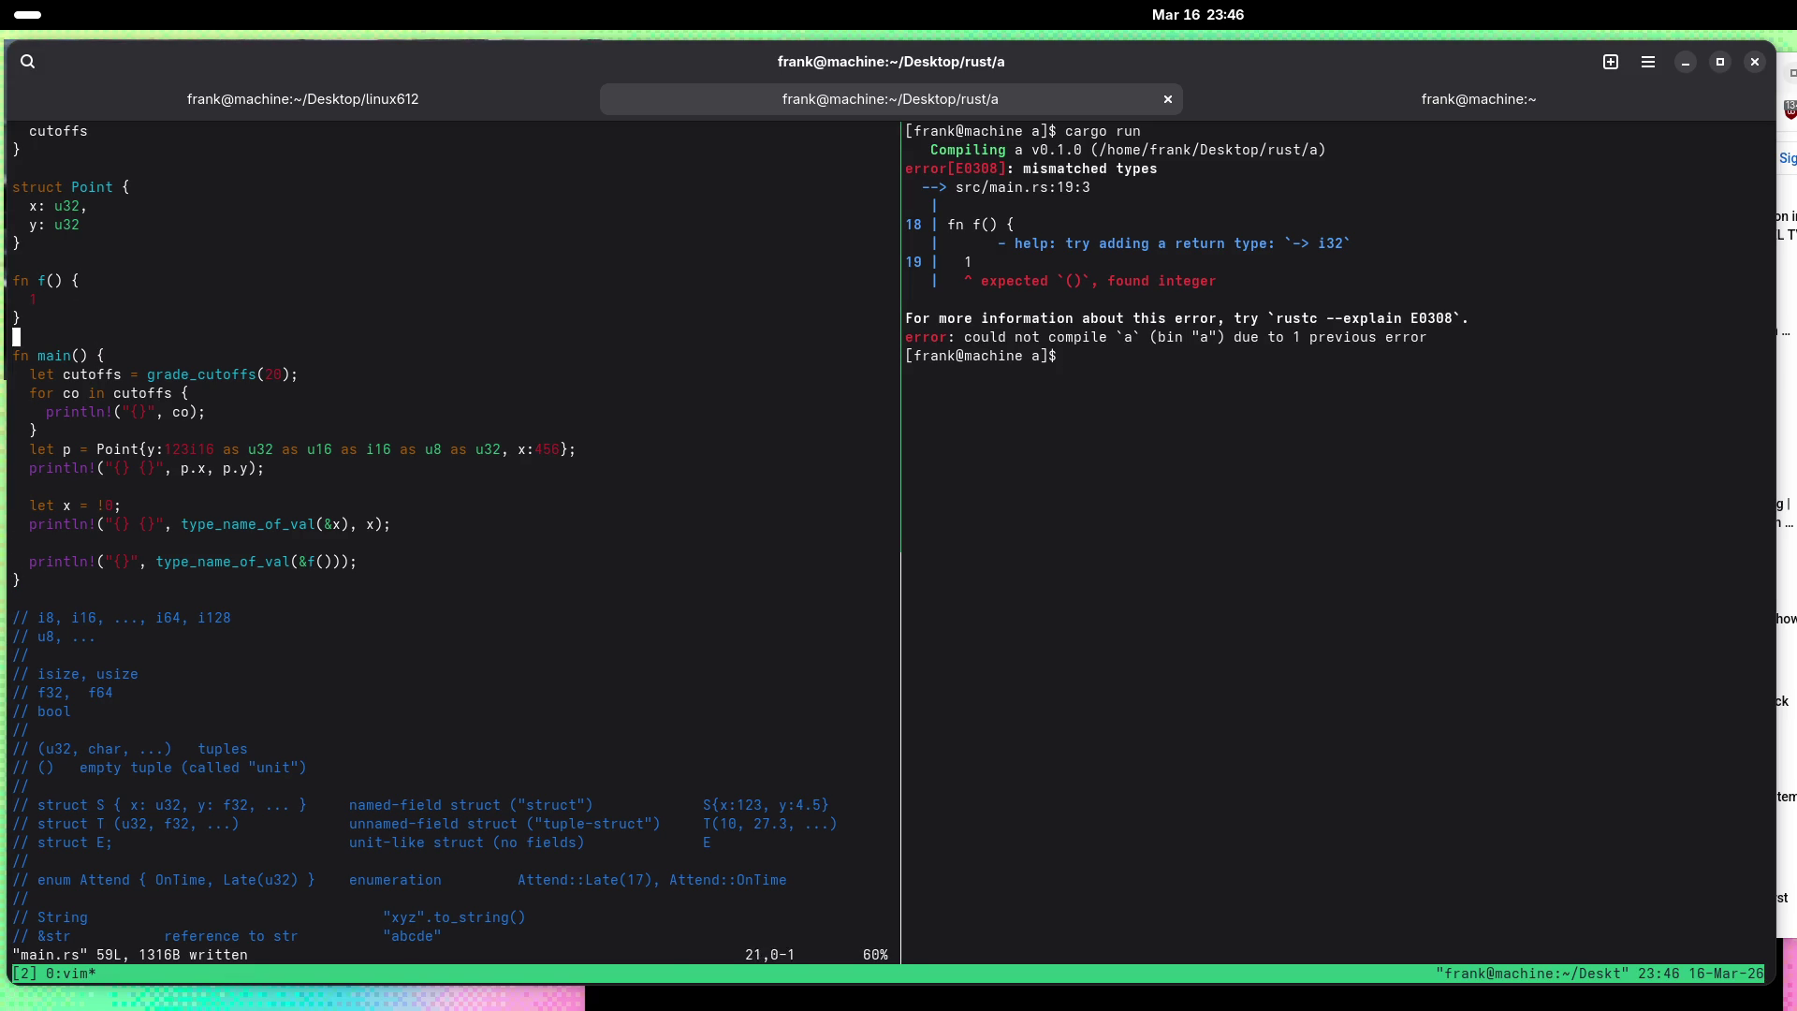
pyautogui.write('i')
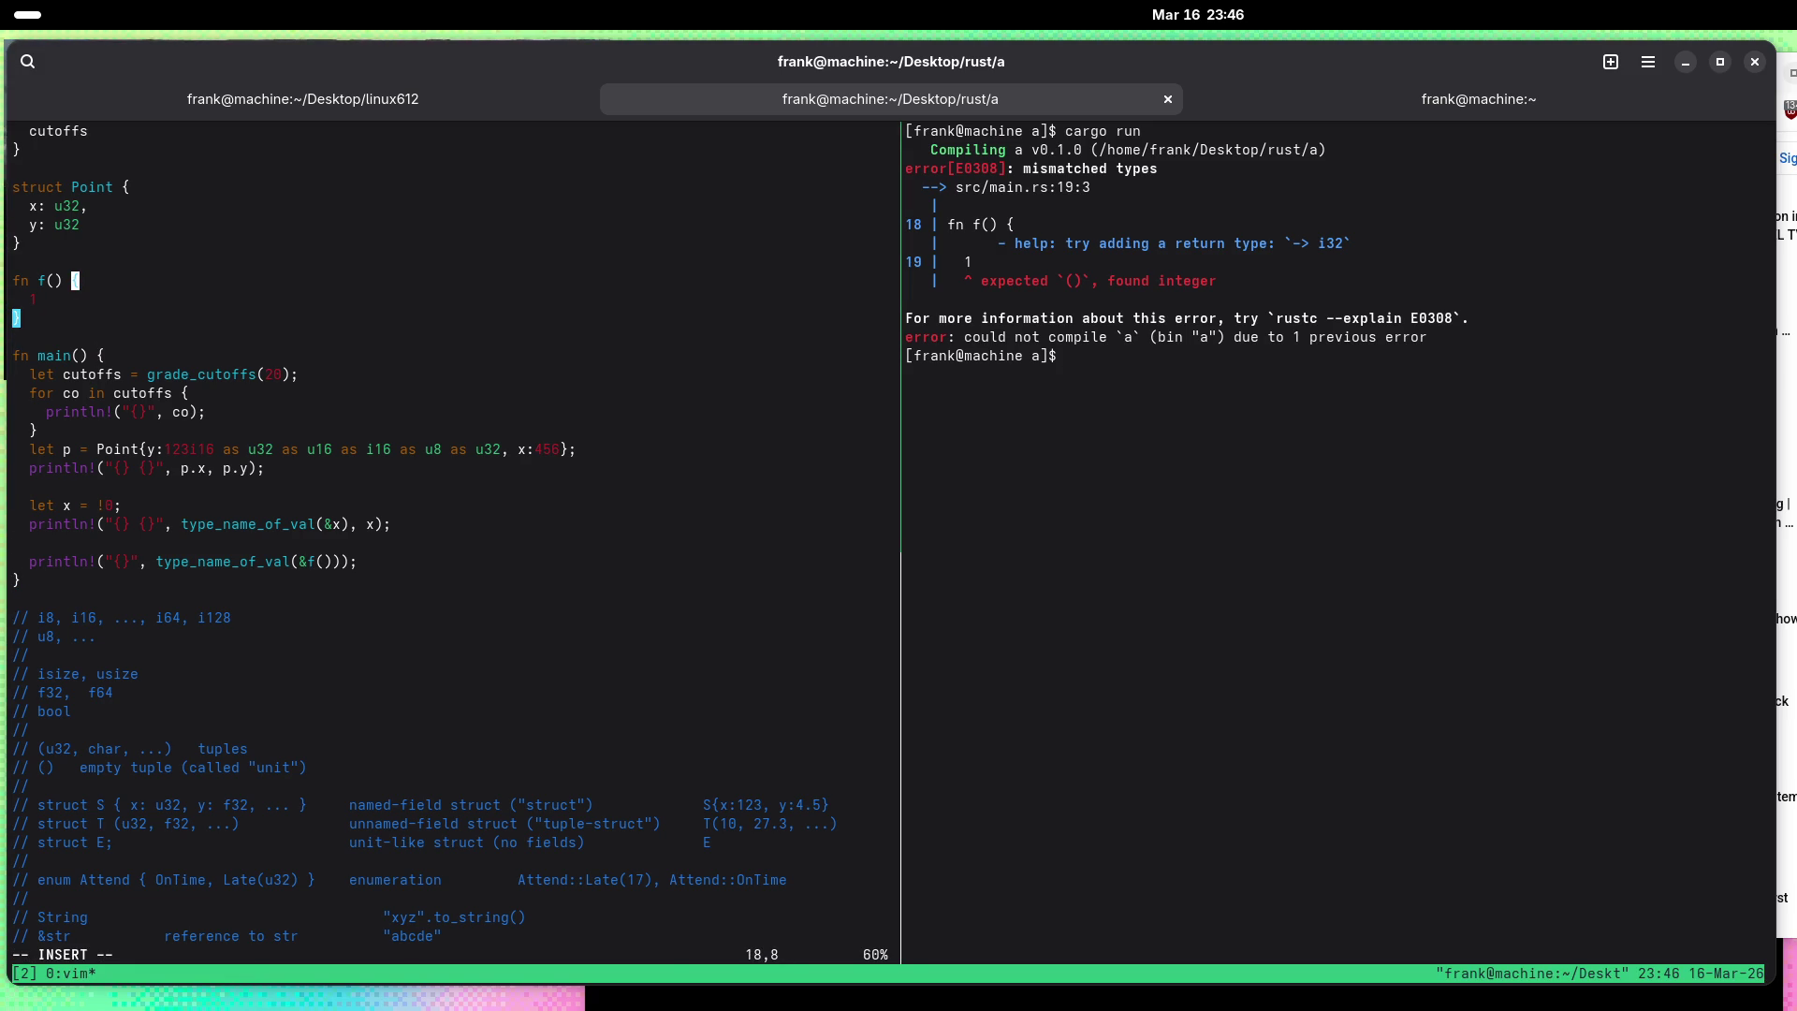
pyautogui.write('-> u')
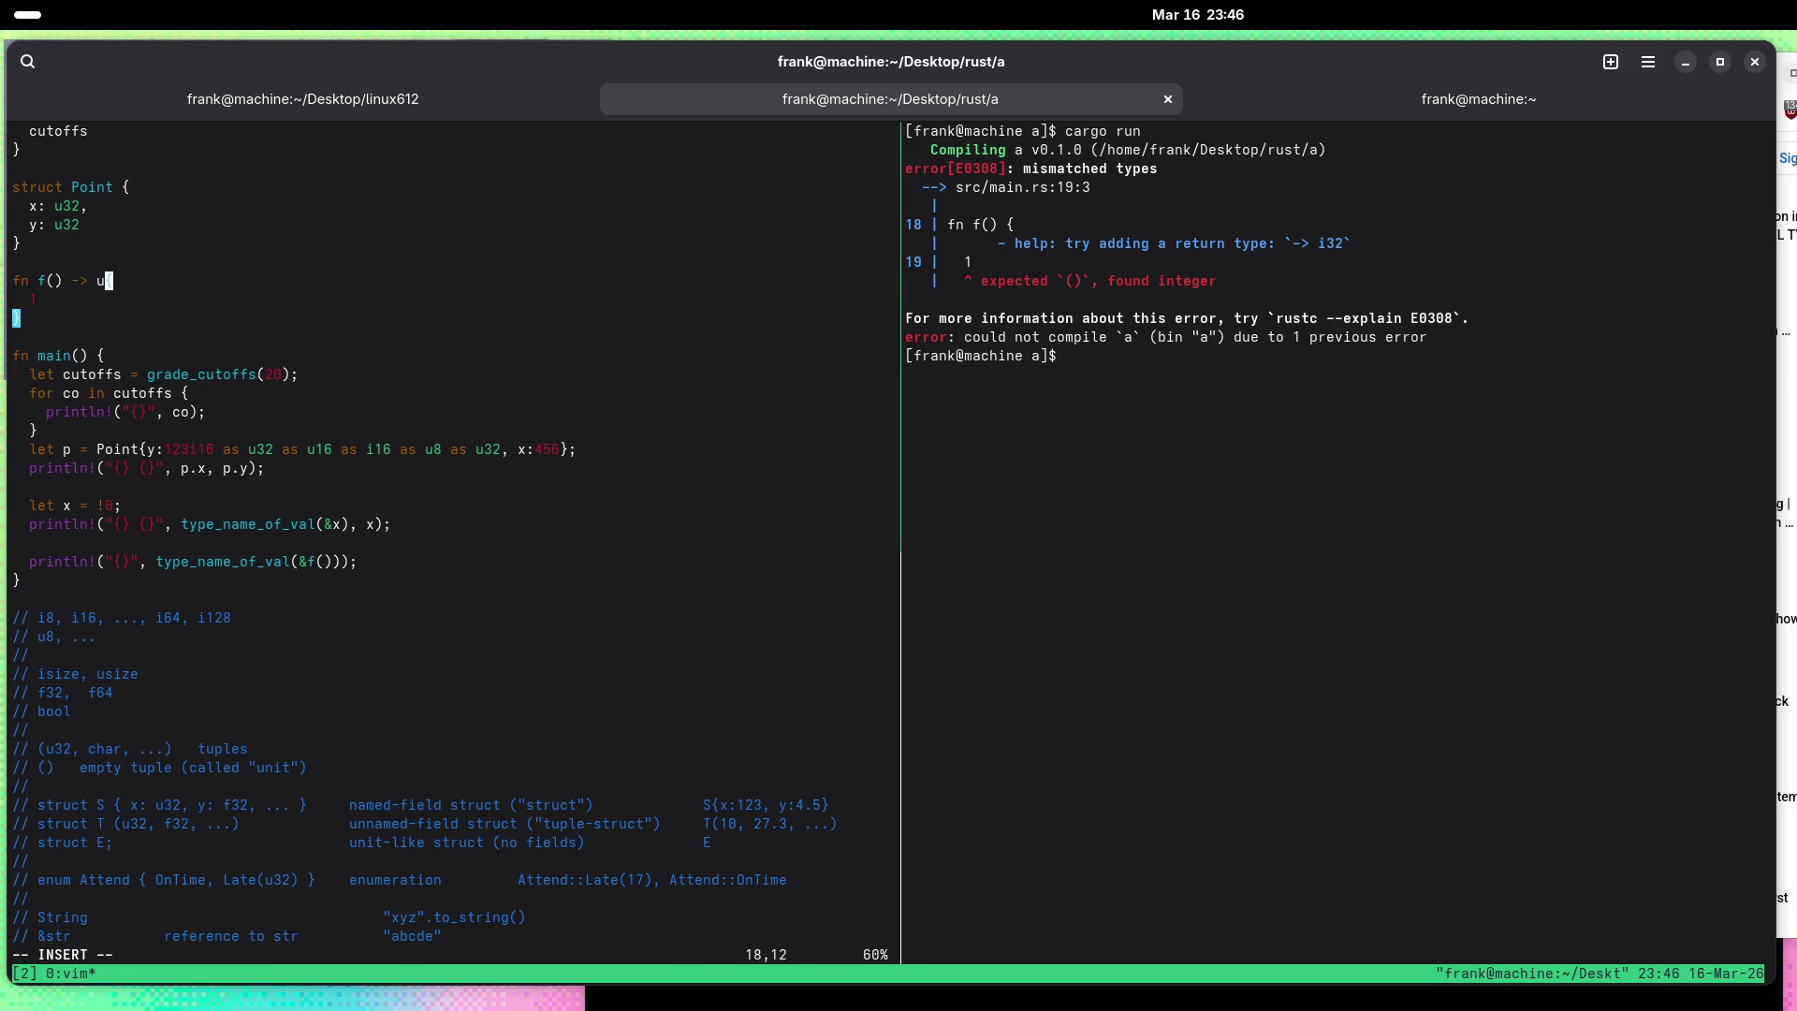
pyautogui.write('32')
pyautogui.press('Escape')
pyautogui.write(':w')
pyautogui.press('Return')
pyautogui.hotkey('ctrl', 'b')
pyautogui.press('Right')
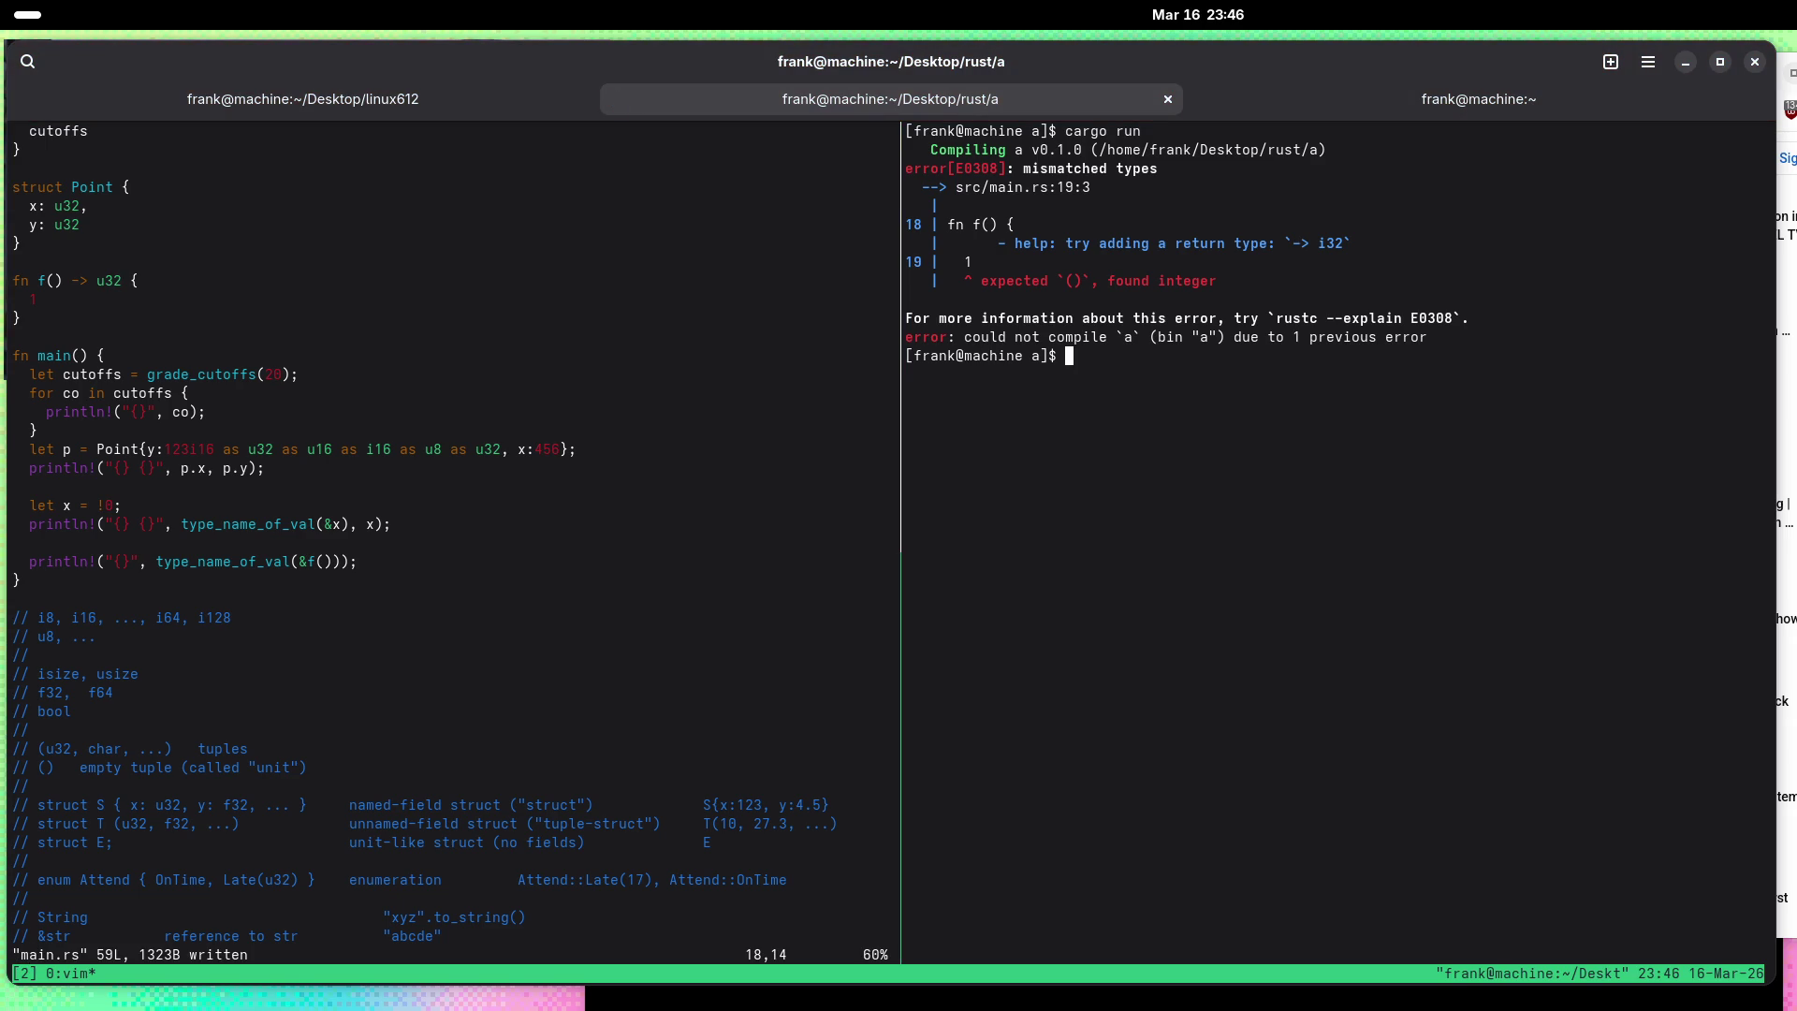
pyautogui.press('Up')
pyautogui.press('Return')
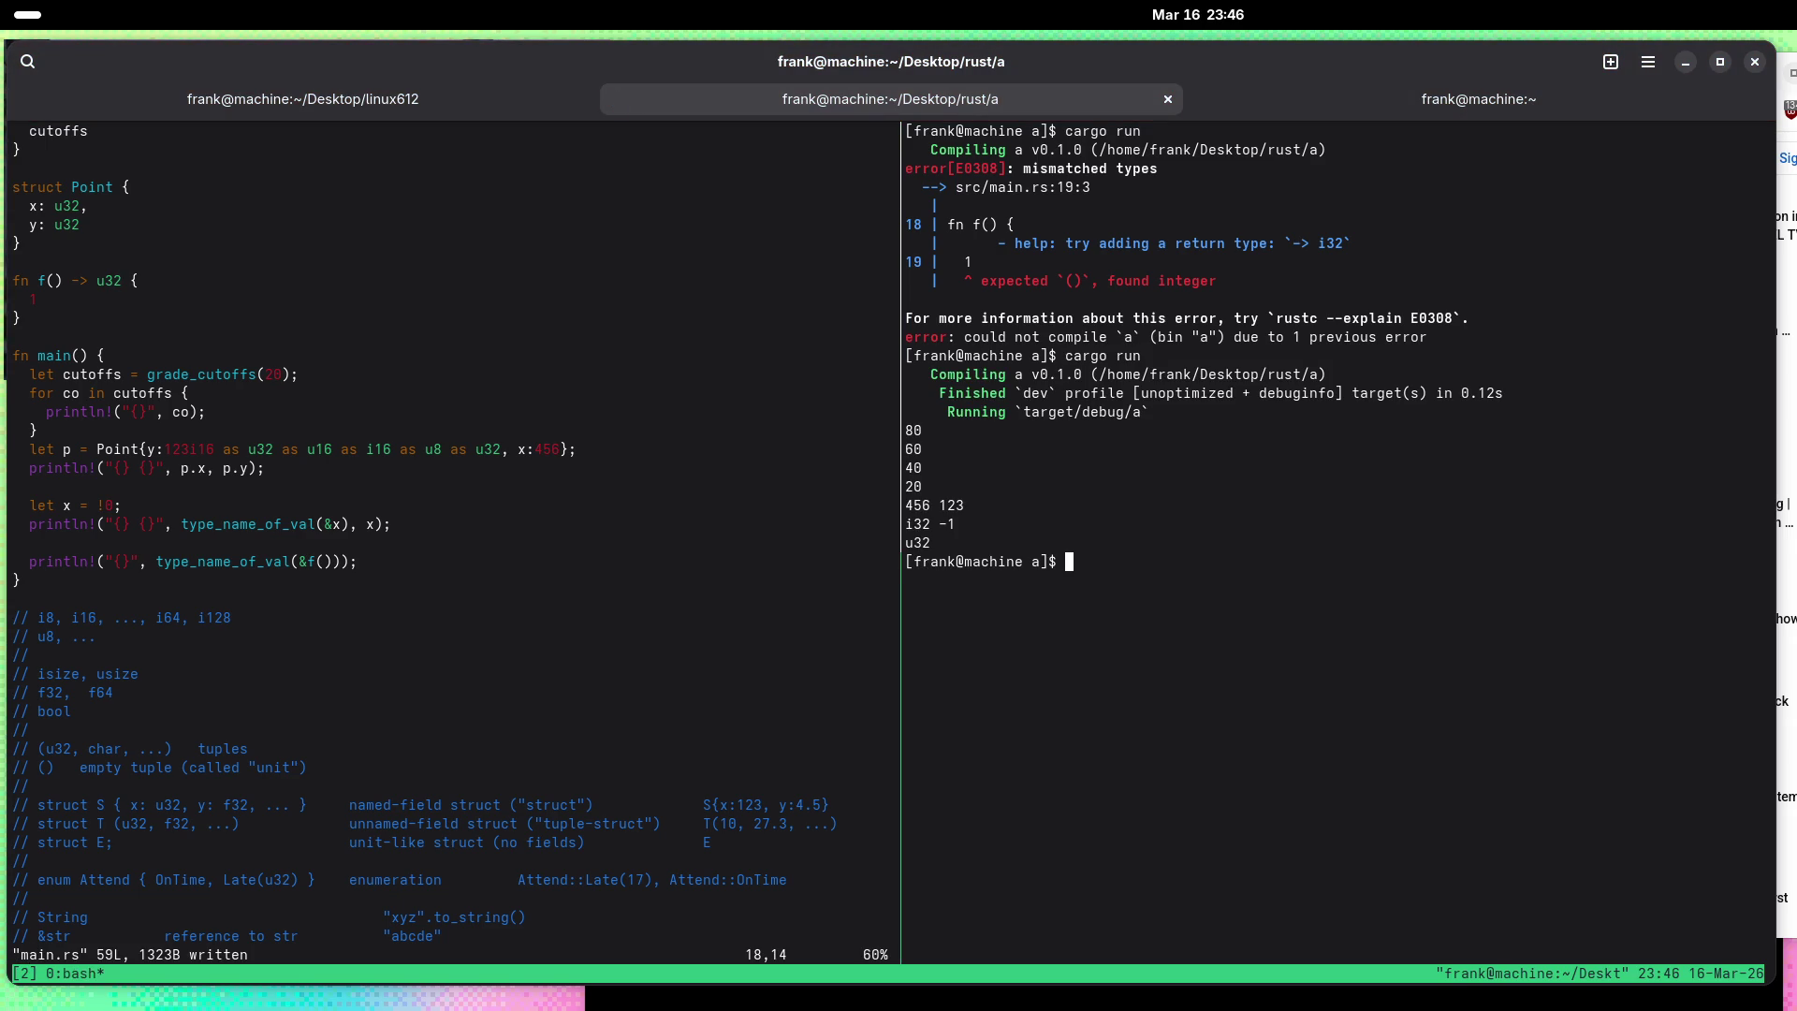
pyautogui.hotkey('ctrl', 'b')
# Step: Delete the line returning 1 from f, save, and rebuild with cargo run
pyautogui.press('Left')
pyautogui.press('j')
pyautogui.press('d')
pyautogui.press('d')
pyautogui.write(':')
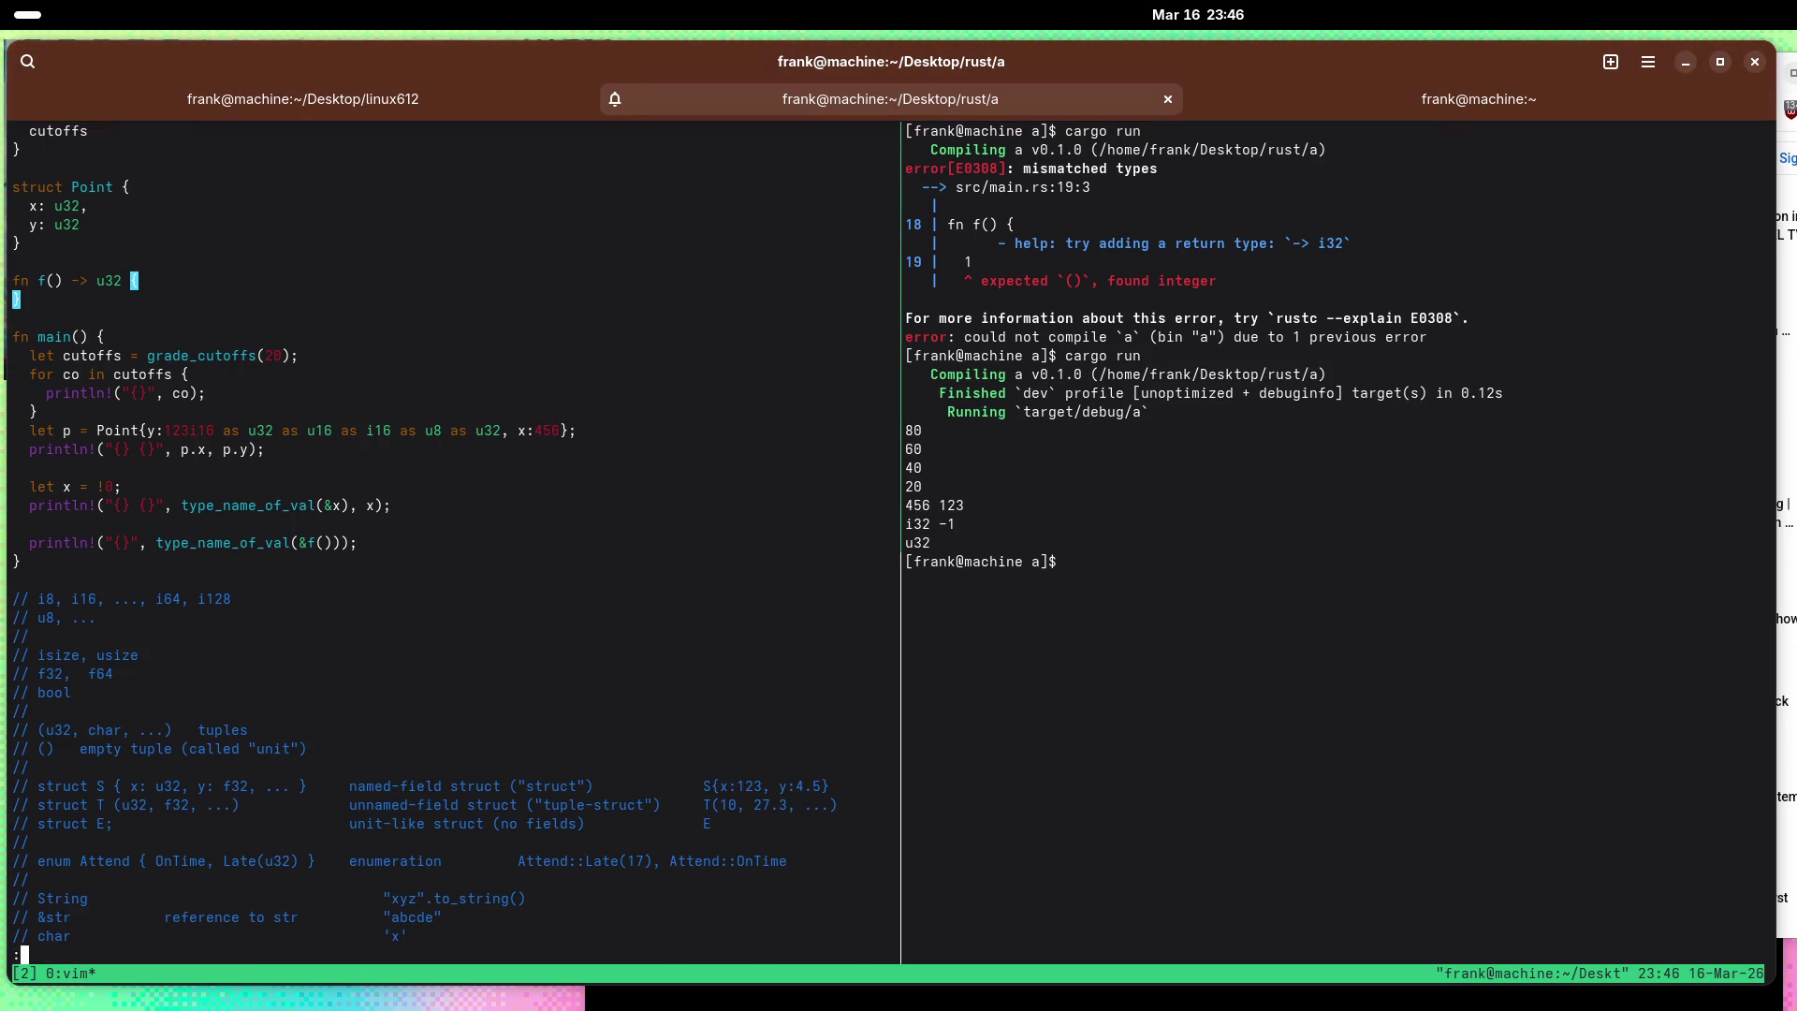
pyautogui.write('w')
pyautogui.press('Return')
pyautogui.hotkey('ctrl', 'b')
pyautogui.press('Right')
pyautogui.press('Up')
pyautogui.press('Return')
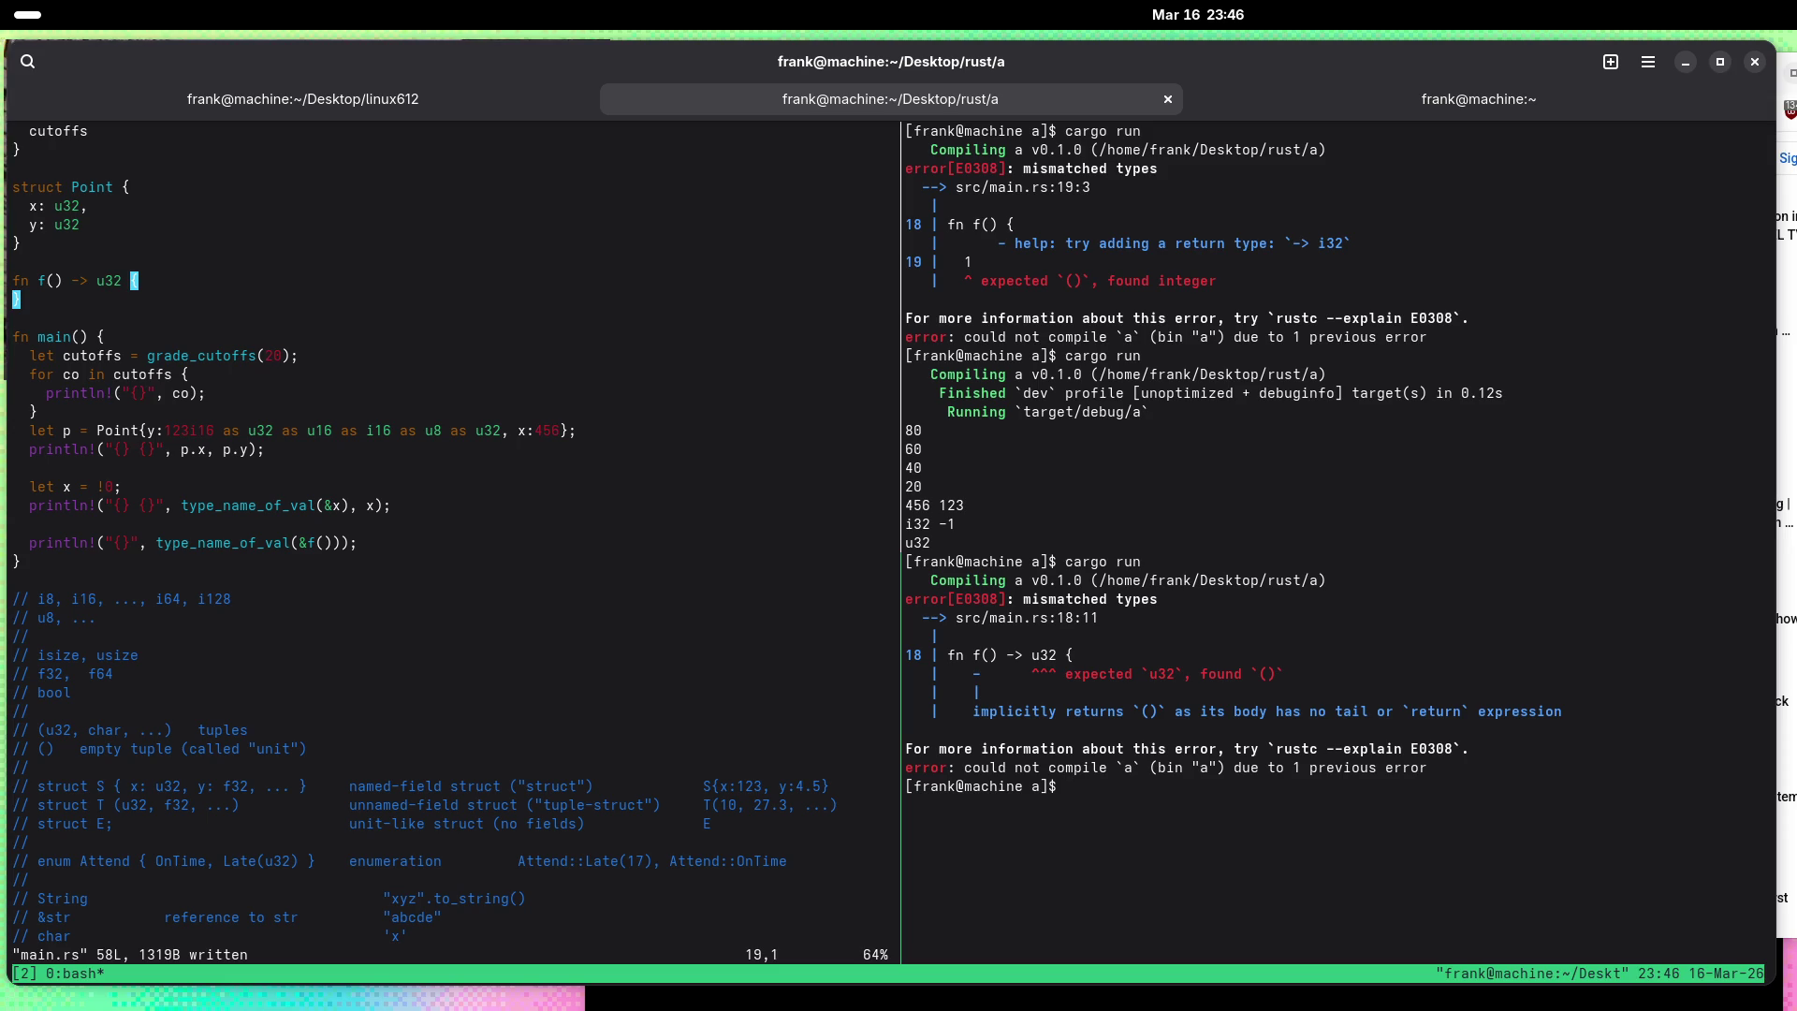
pyautogui.hotkey('ctrl', 'b')
pyautogui.press('Left')
# Step: Change f's return type from u32 to (), save, and rerun cargo run
pyautogui.press('k')
pyautogui.press('A')
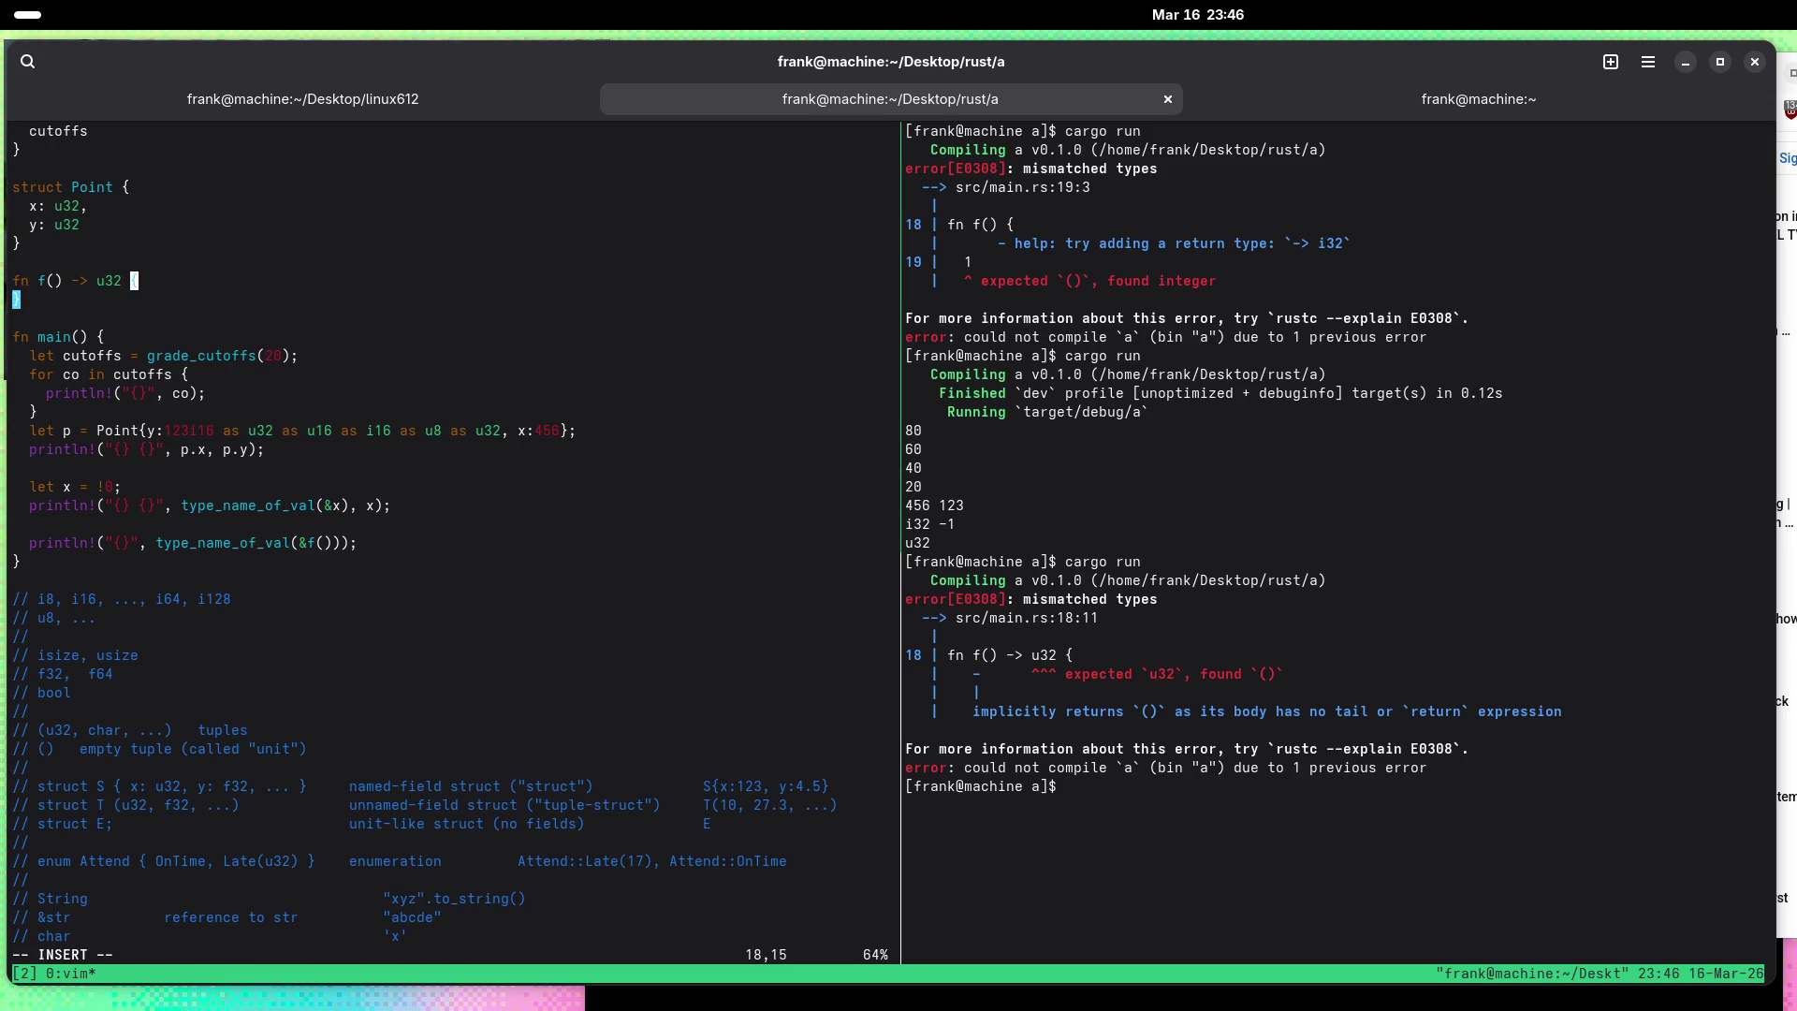
pyautogui.press('Left')
pyautogui.press('Left')
pyautogui.press('BackSpace')
pyautogui.press('BackSpace')
pyautogui.press('BackSpace')
pyautogui.write('()')
pyautogui.press('Escape')
pyautogui.write(':w')
pyautogui.press('Return')
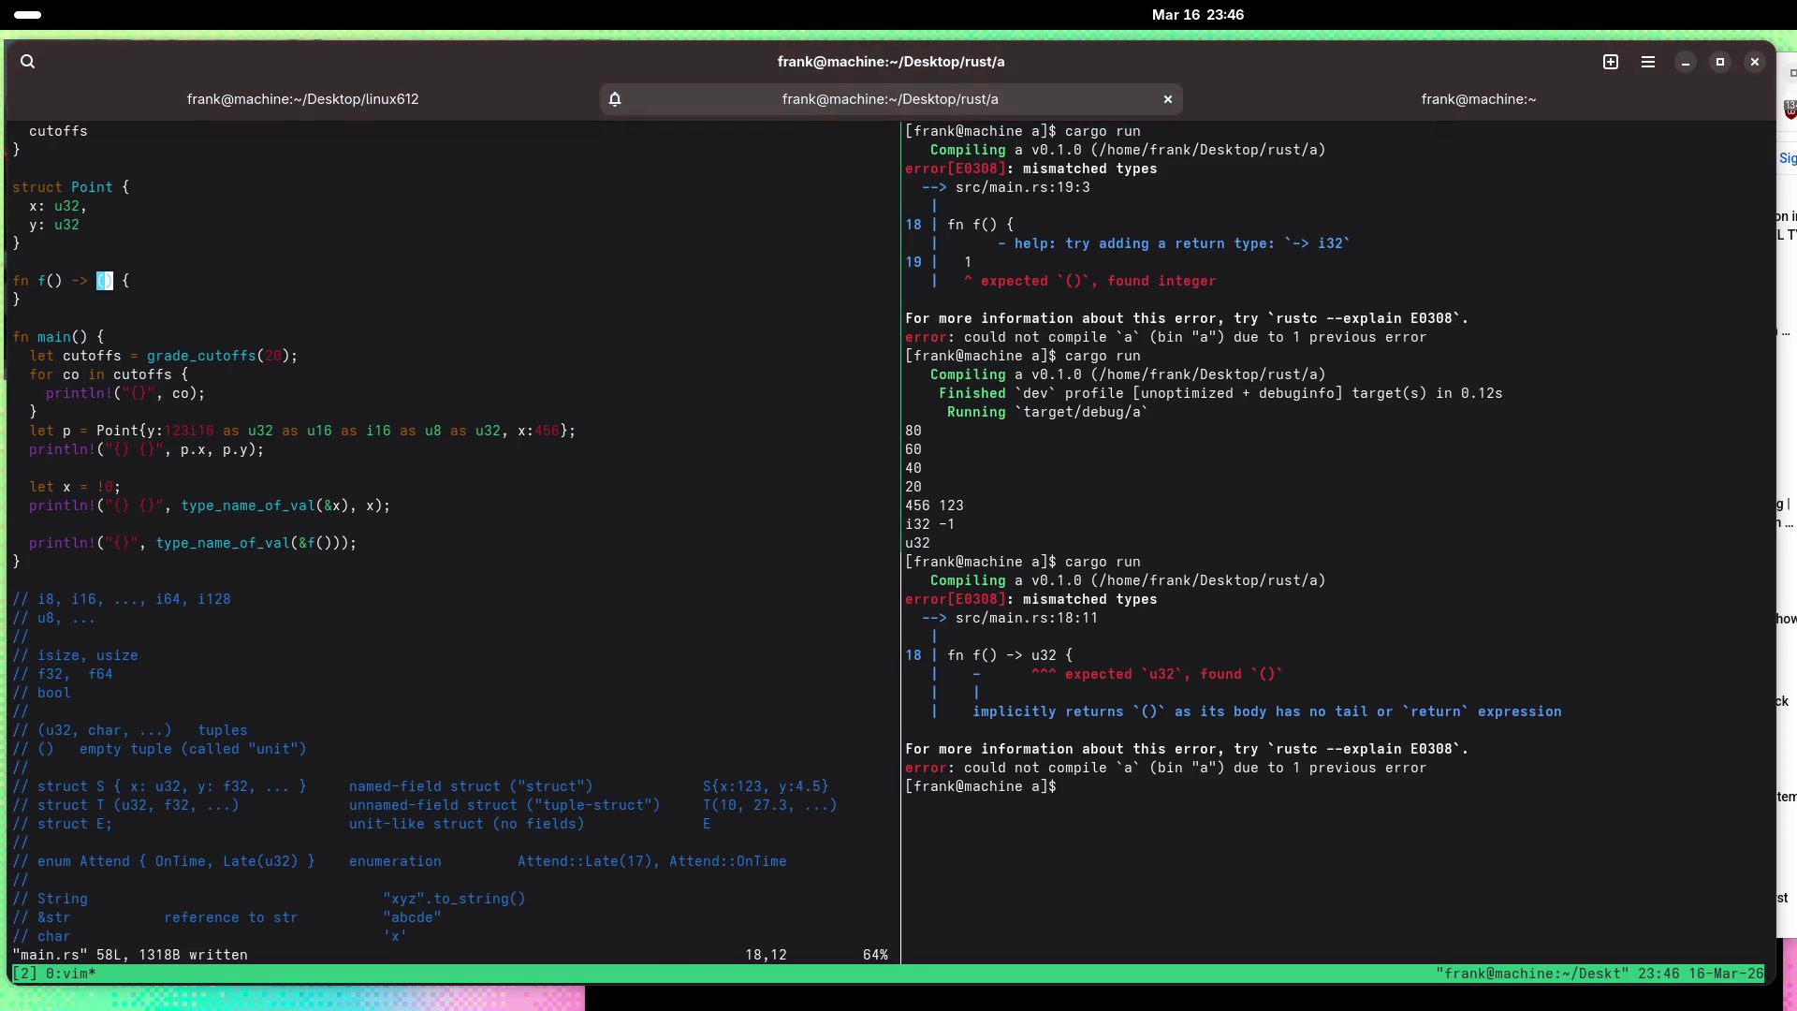
pyautogui.hotkey('ctrl', 'b')
pyautogui.press('Right')
pyautogui.press('Up')
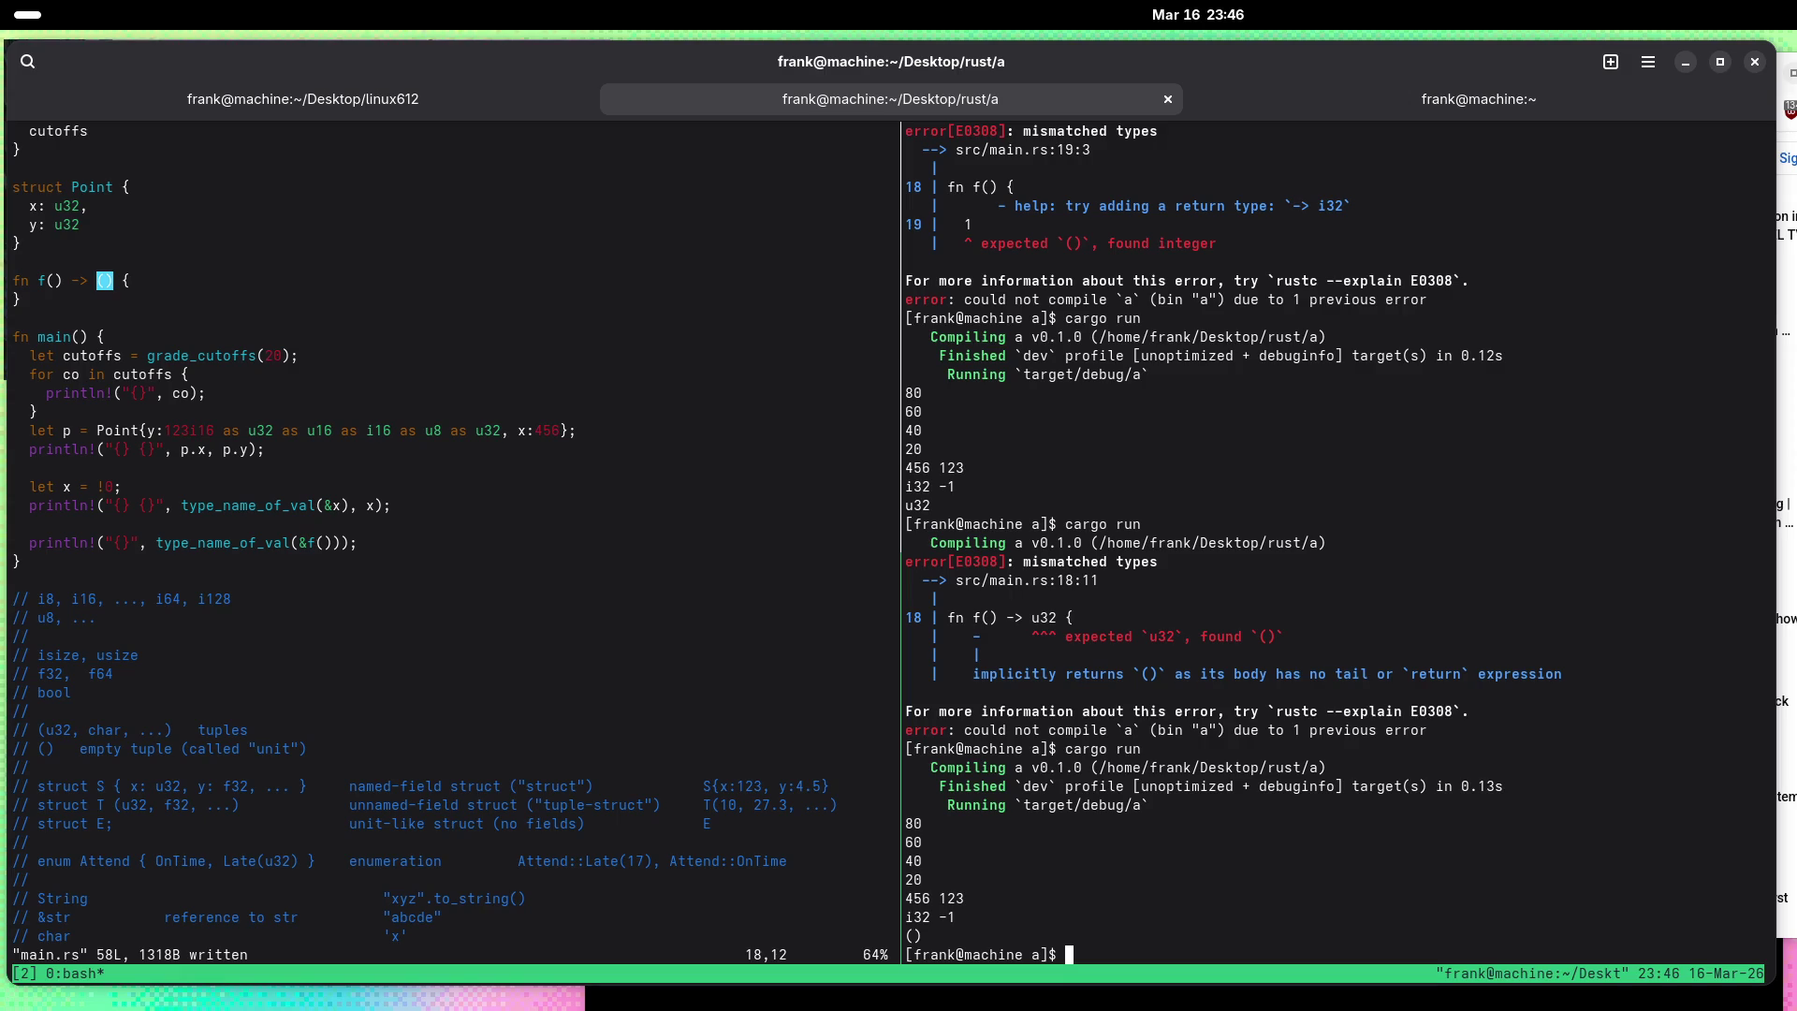
pyautogui.hotkey('ctrl', 'b')
pyautogui.press('Left')
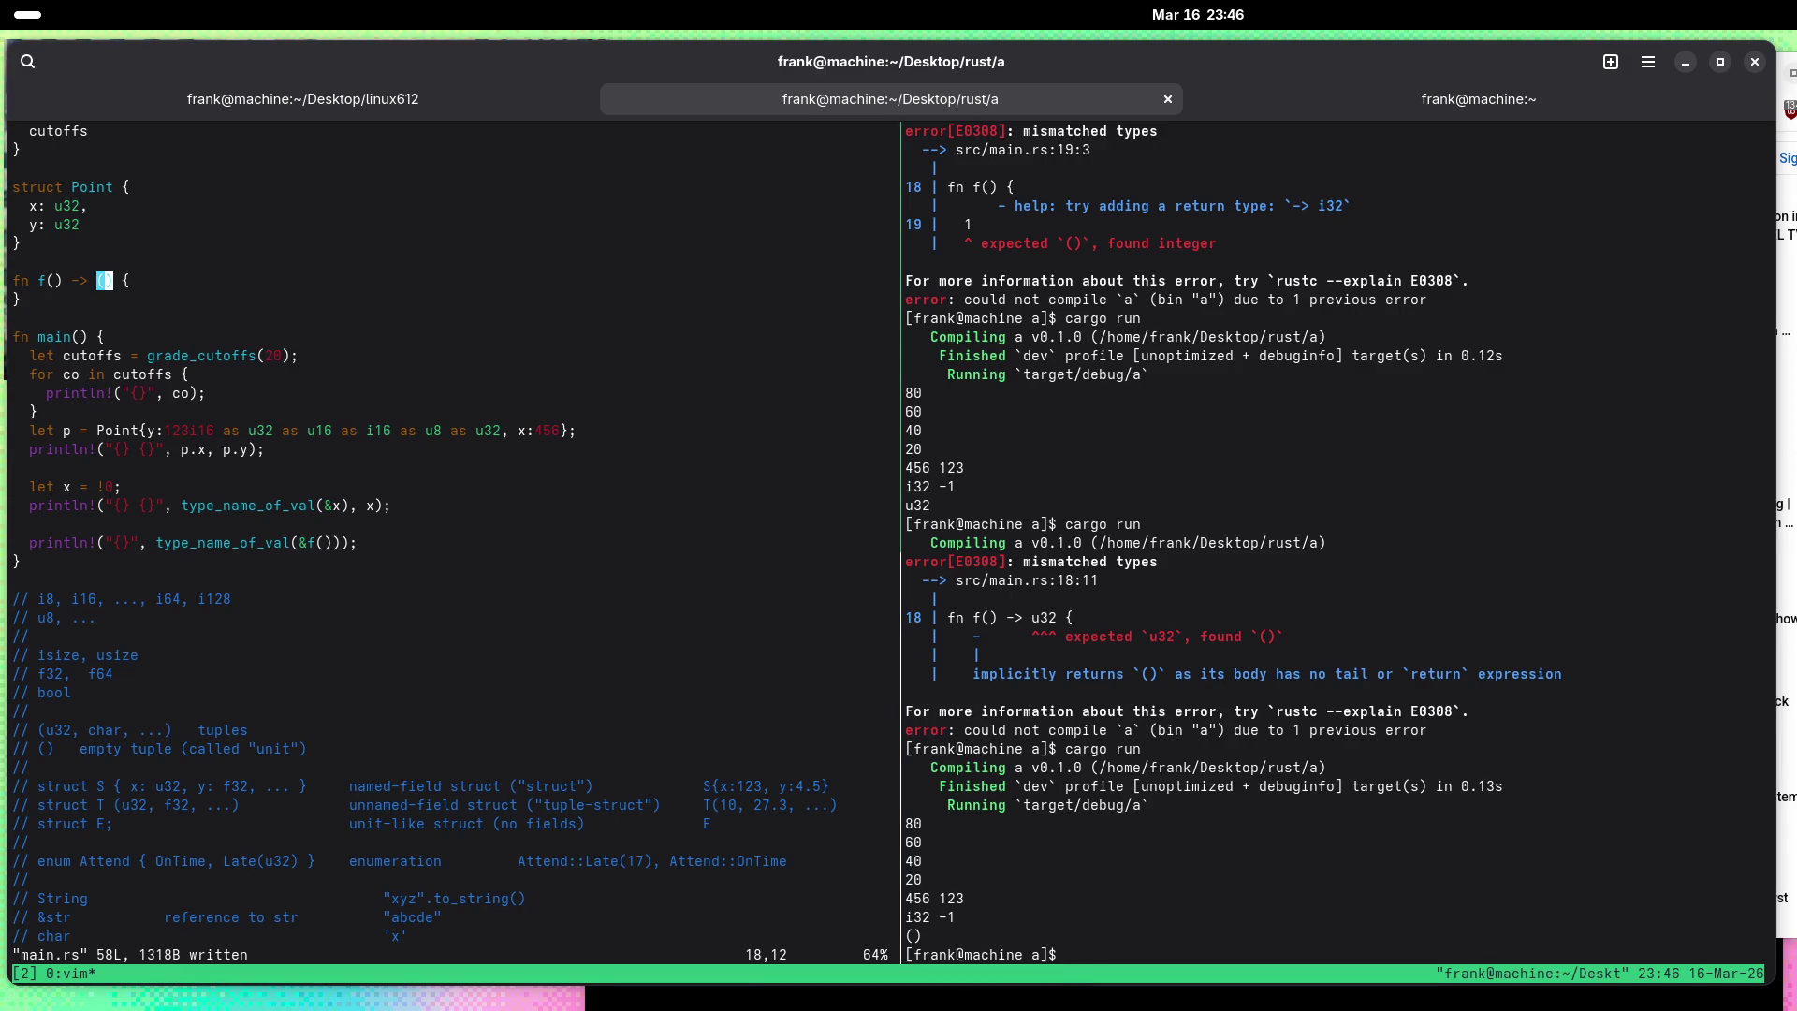
# Step: Give f the return type (u32, u32) returning (11, 22), save, and cargo run it
pyautogui.write('iu3')
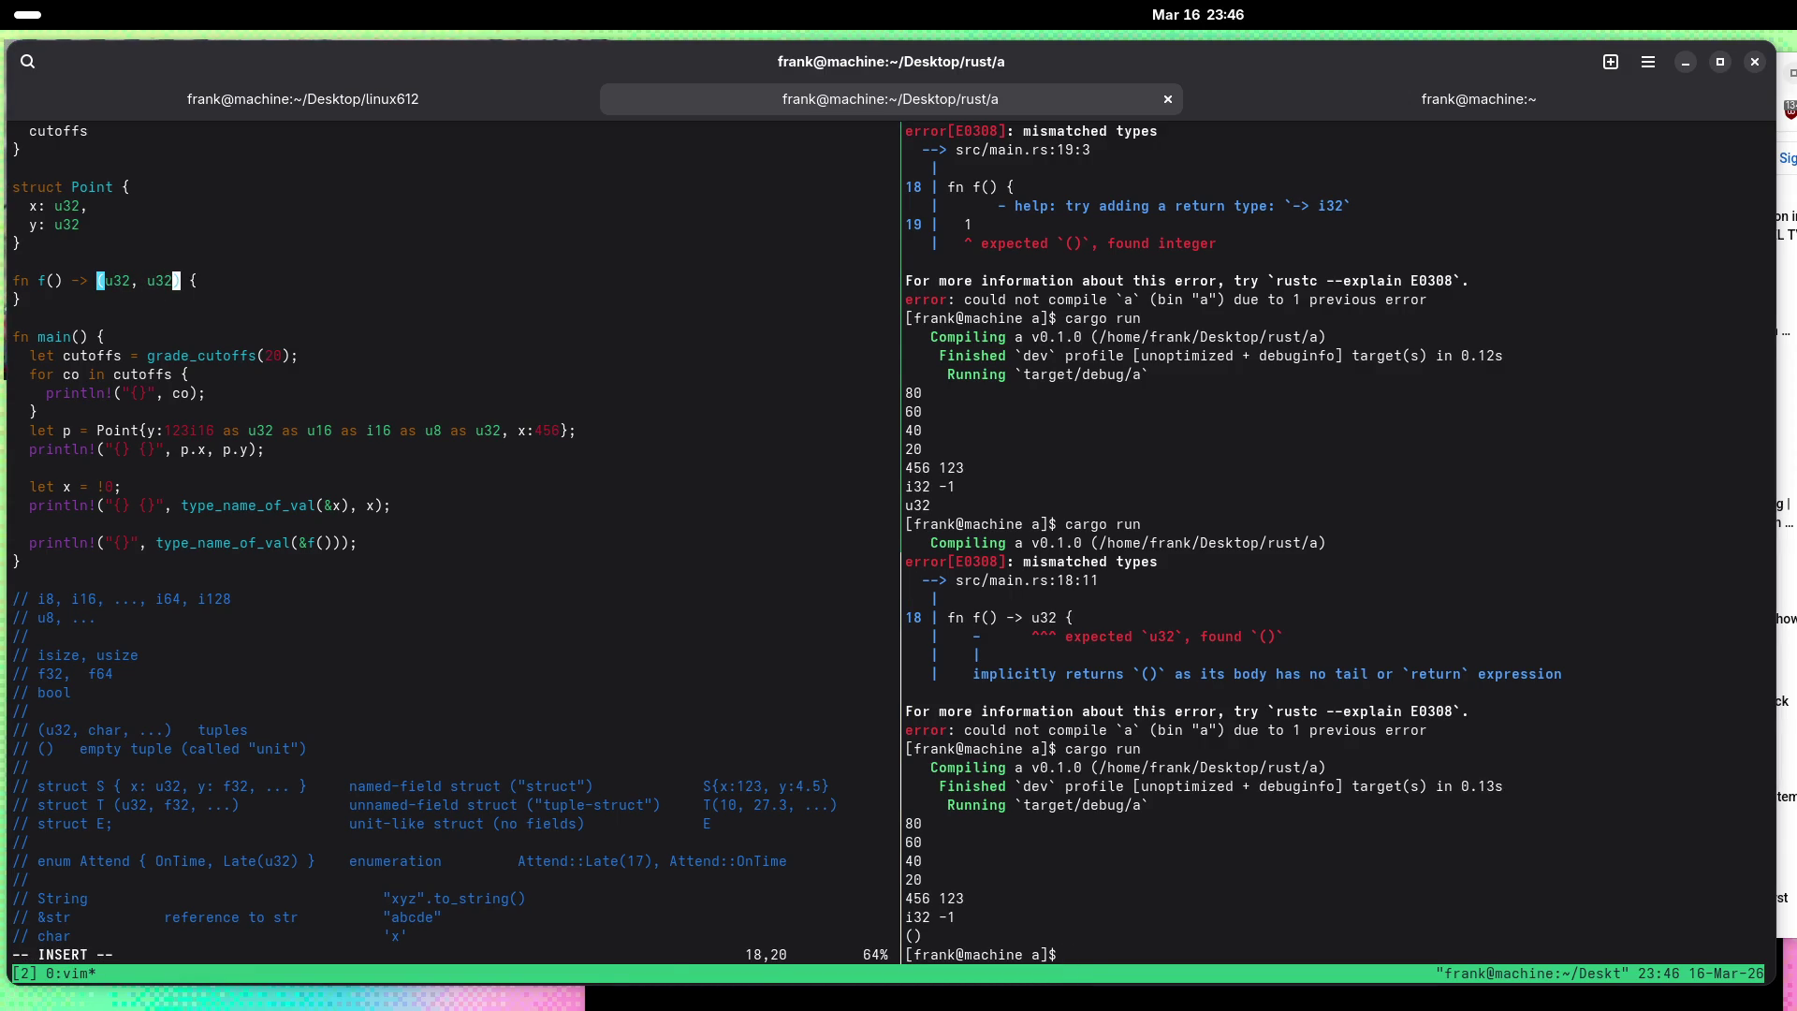
pyautogui.press('Escape')
pyautogui.press('o')
pyautogui.write('(1, 2')
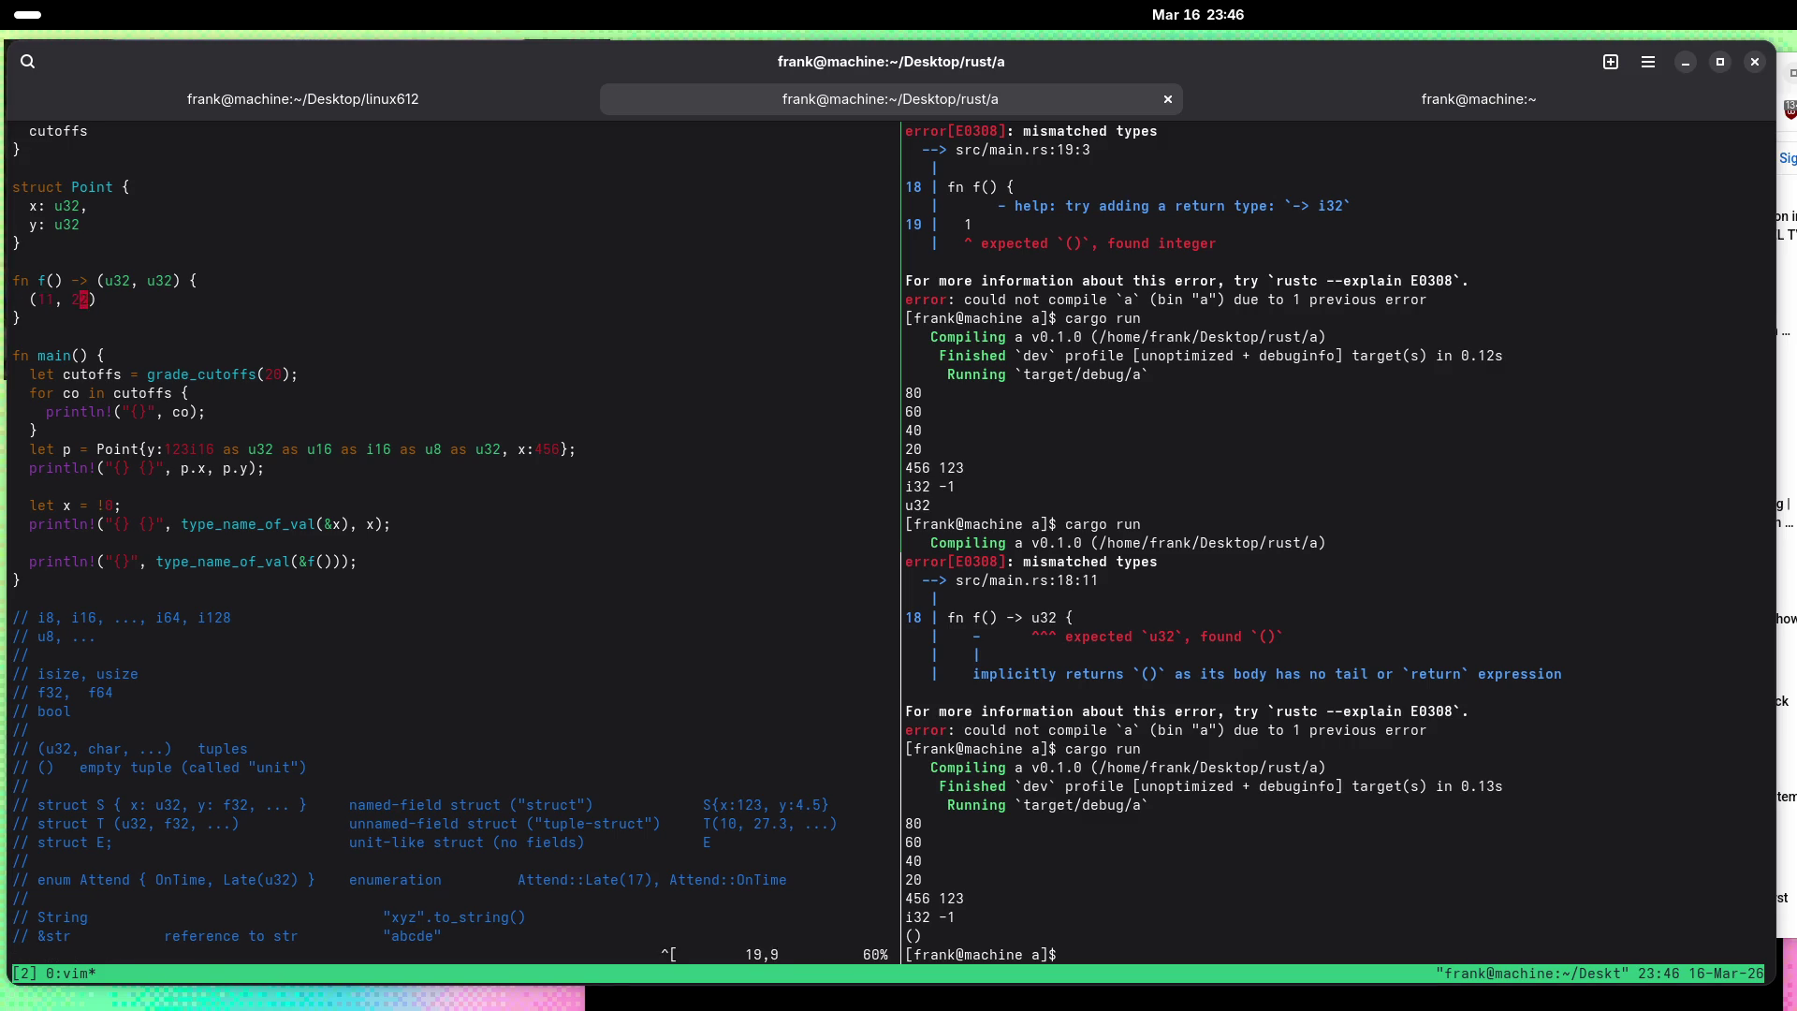
pyautogui.write(':w')
pyautogui.press('Return')
pyautogui.hotkey('ctrl', 'b')
pyautogui.write('ocargo run')
pyautogui.press('Return')
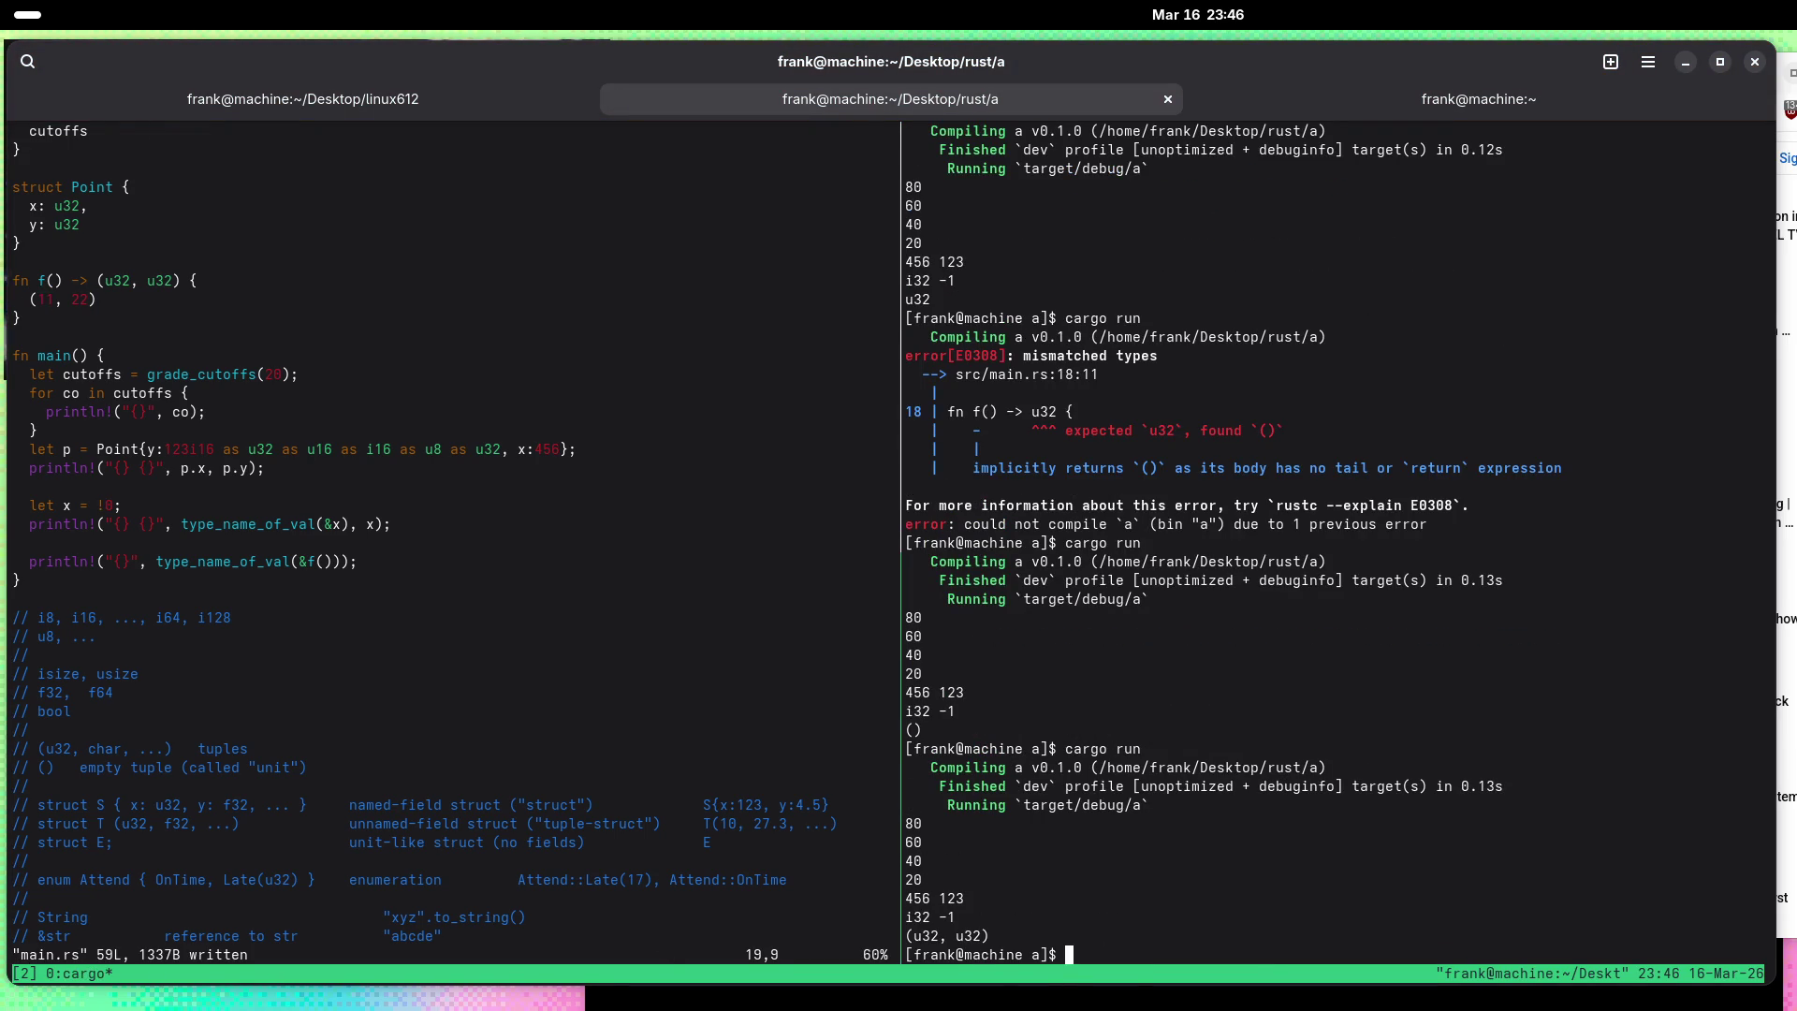
# Step: Nest f's return type as ((u32, u32), u32) and save the file
pyautogui.hotkey('ctrl', 'b')
pyautogui.press('o')
pyautogui.press('w')
pyautogui.press('w')
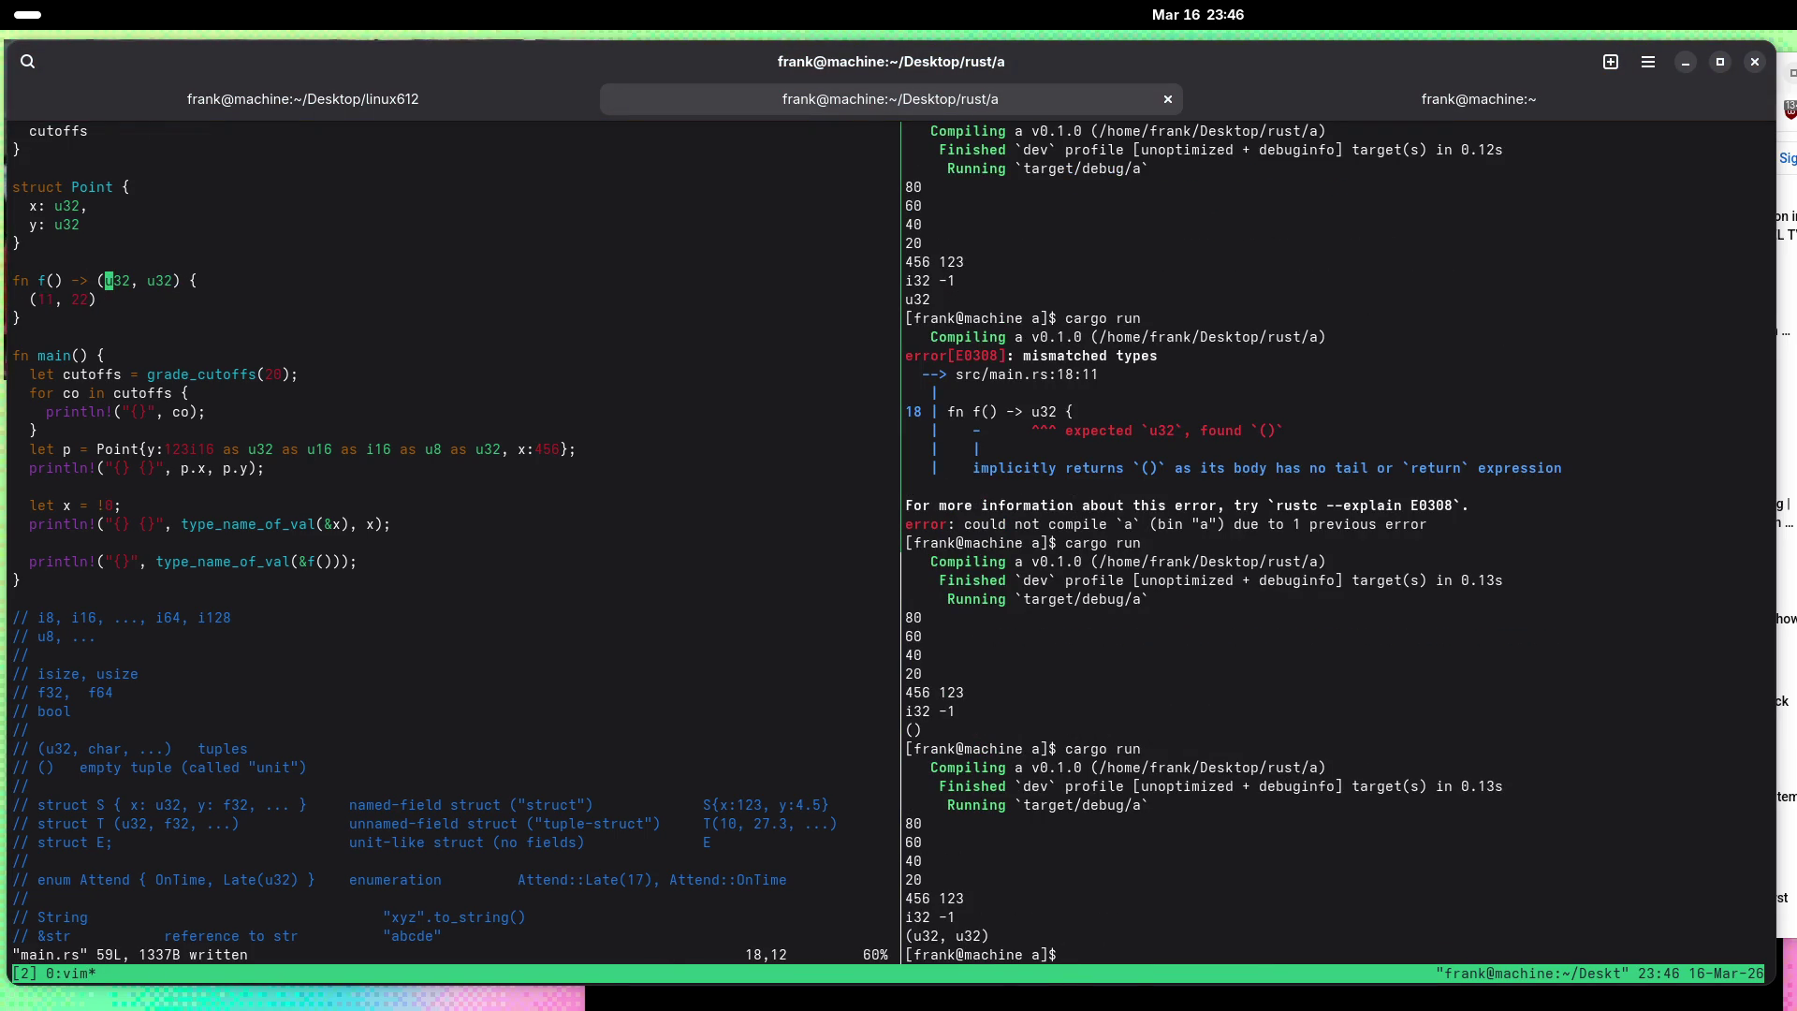
pyautogui.press('i')
pyautogui.click(143, 281)
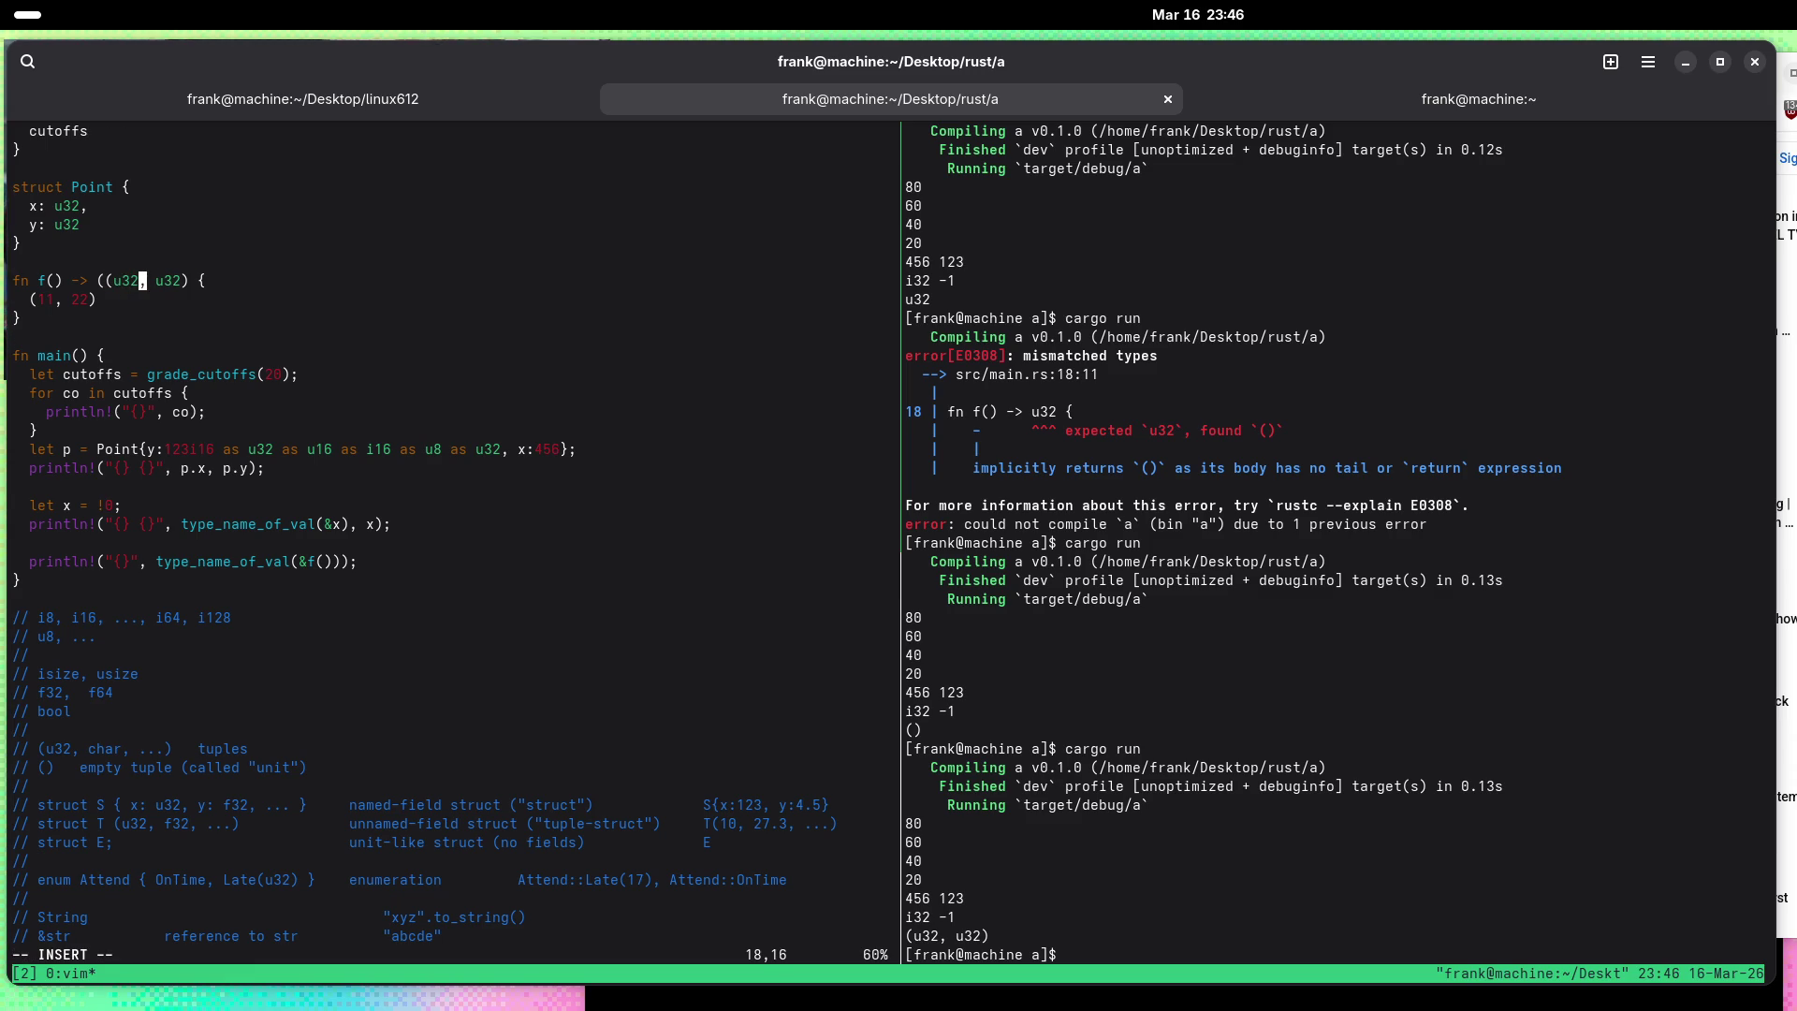
pyautogui.write(', u32)')
pyautogui.press('Escape')
pyautogui.write(':w')
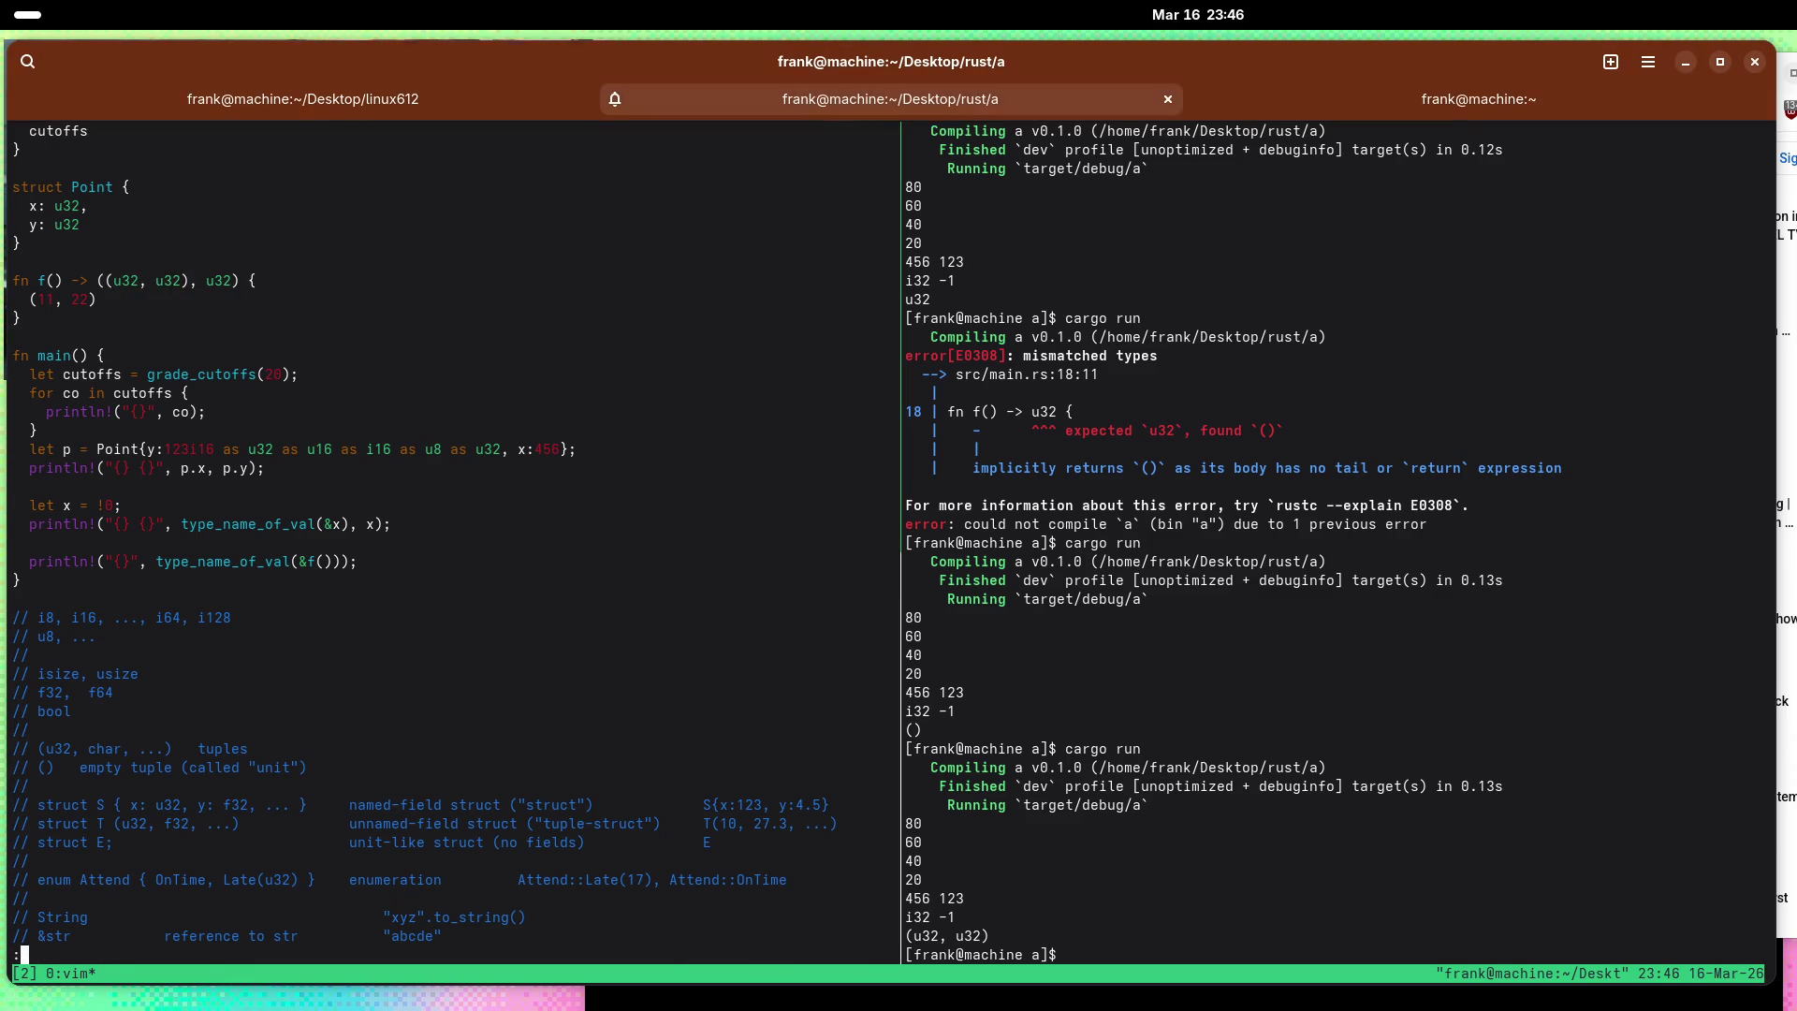
pyautogui.press('Return')
# Step: Change f's returned value to ((11, 111), 22), save, and rerun cargo run
pyautogui.press('j')
pyautogui.press('h')
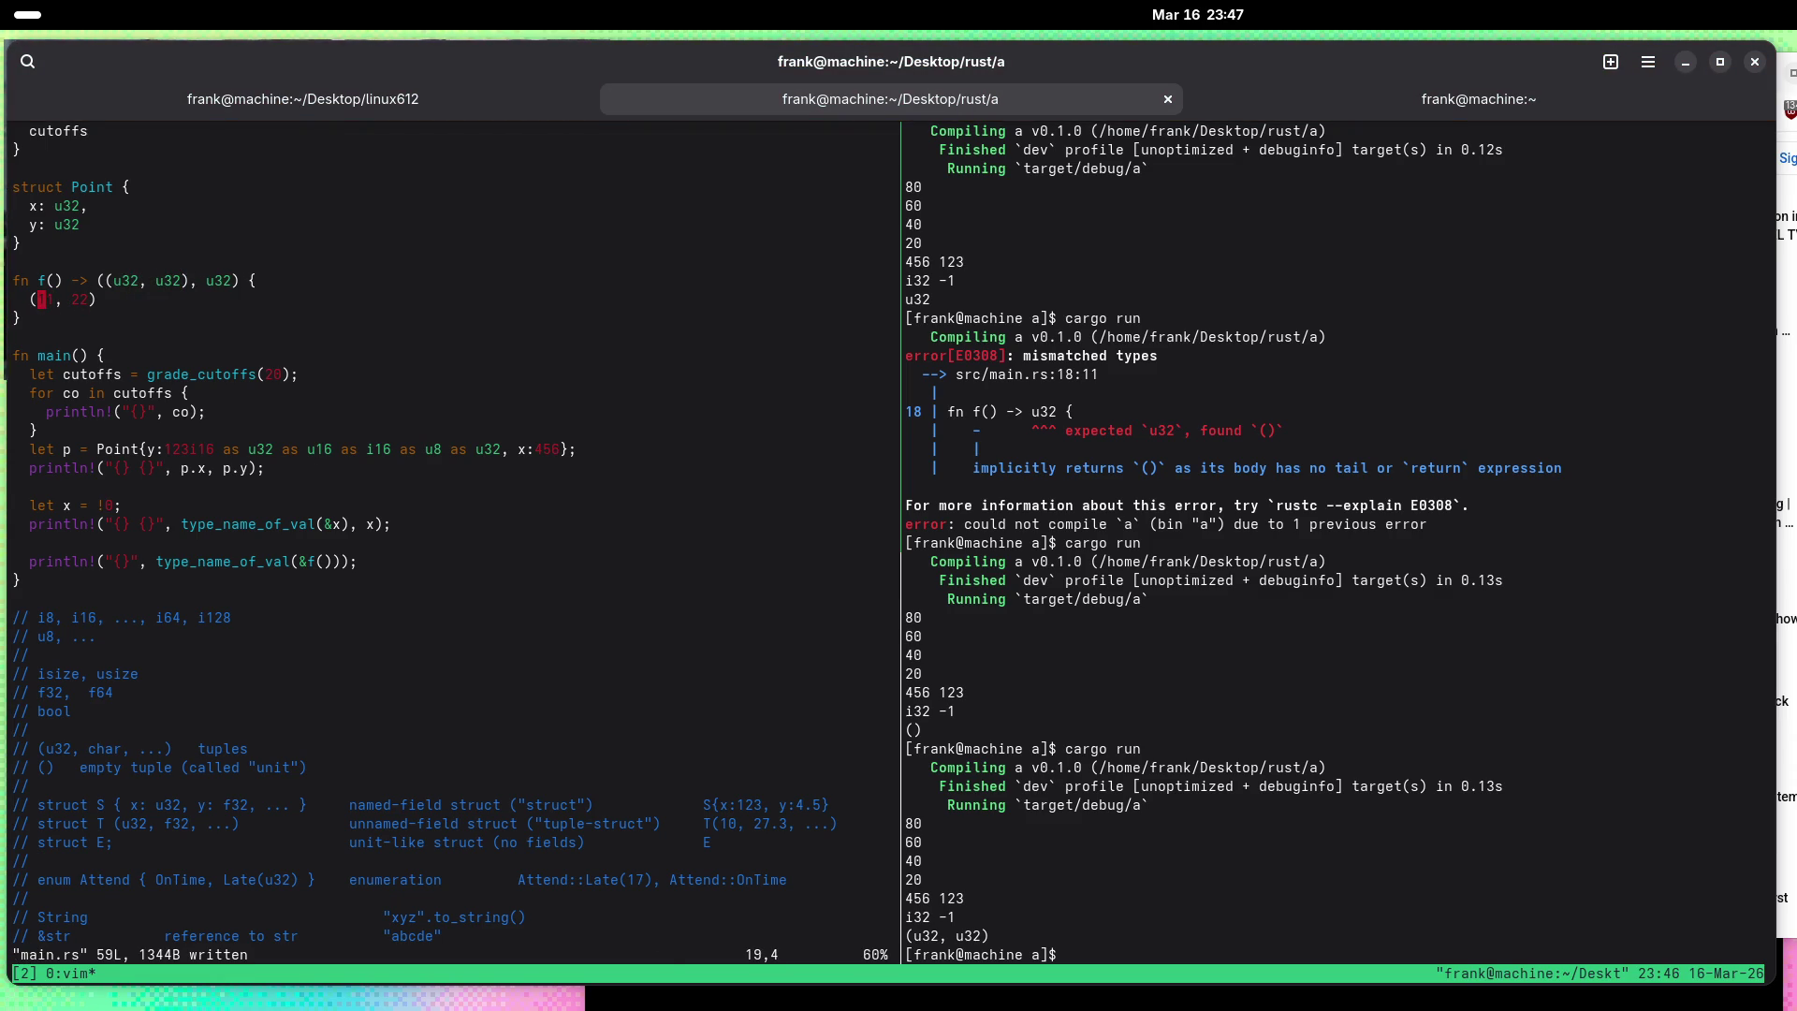
pyautogui.press('i')
pyautogui.write('(11, 11')
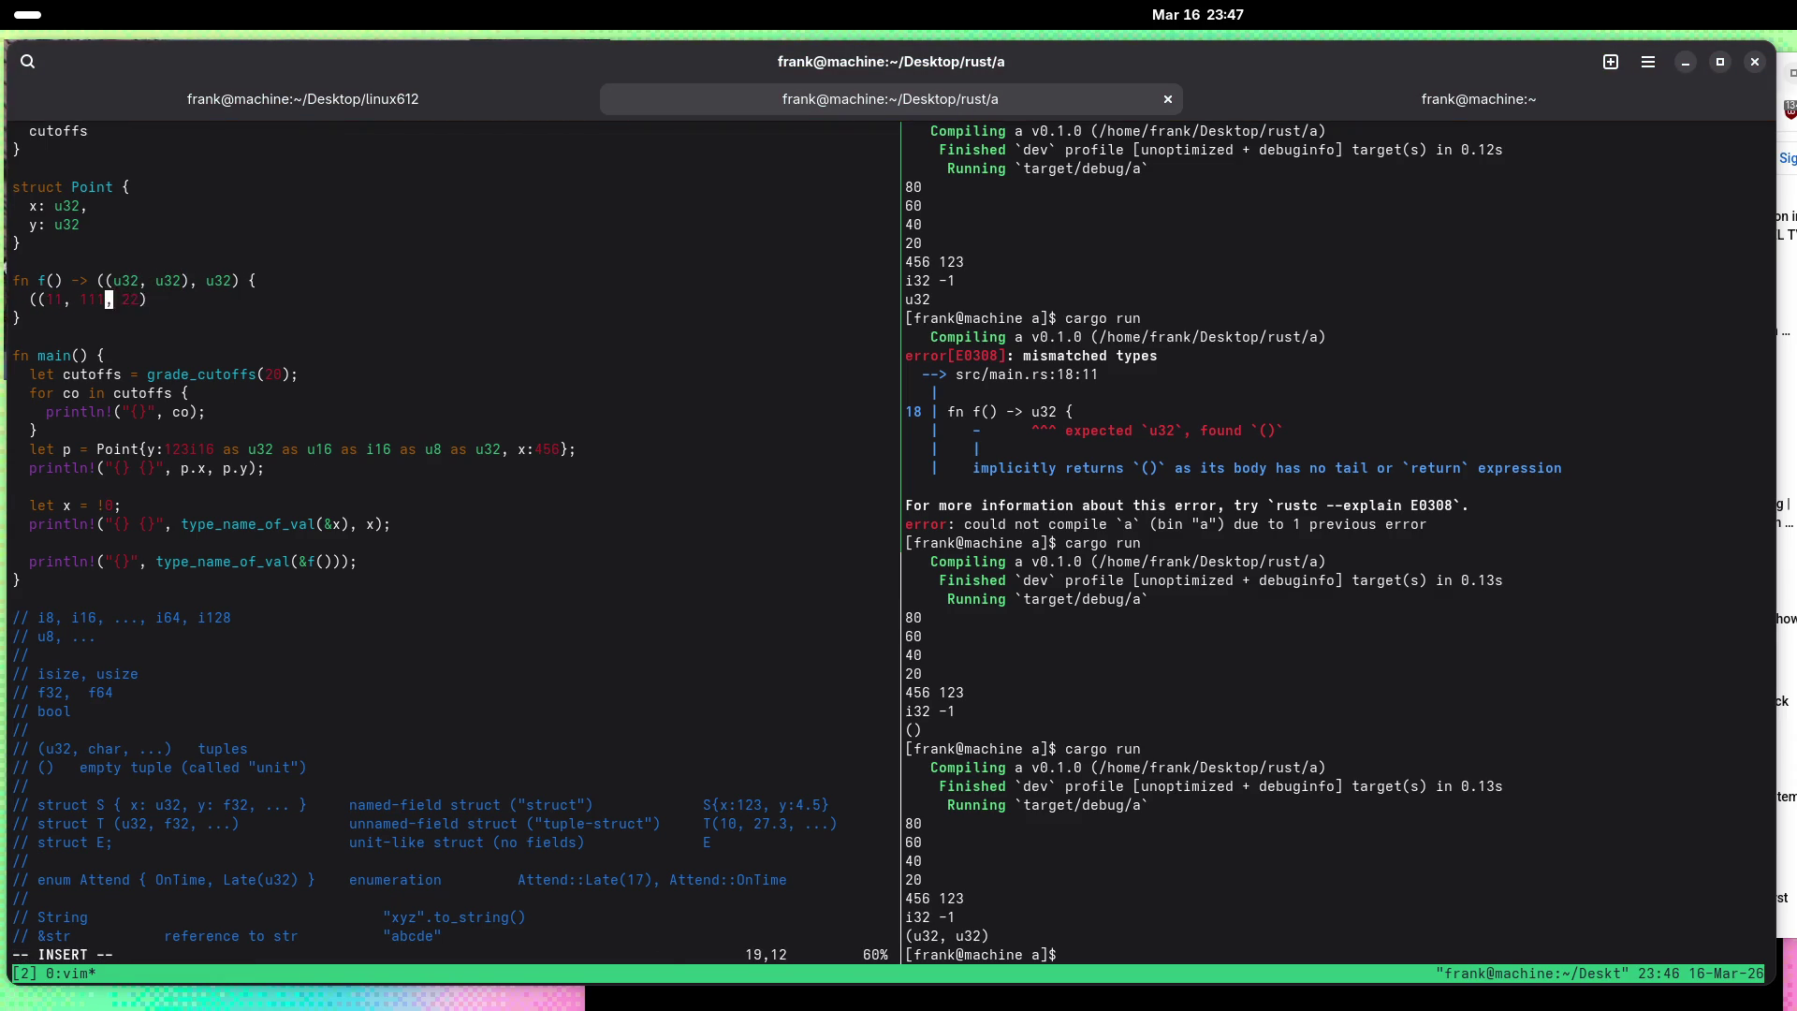
pyautogui.write(')')
pyautogui.press('Escape')
pyautogui.write(':w')
pyautogui.press('Return')
pyautogui.write('cargo run')
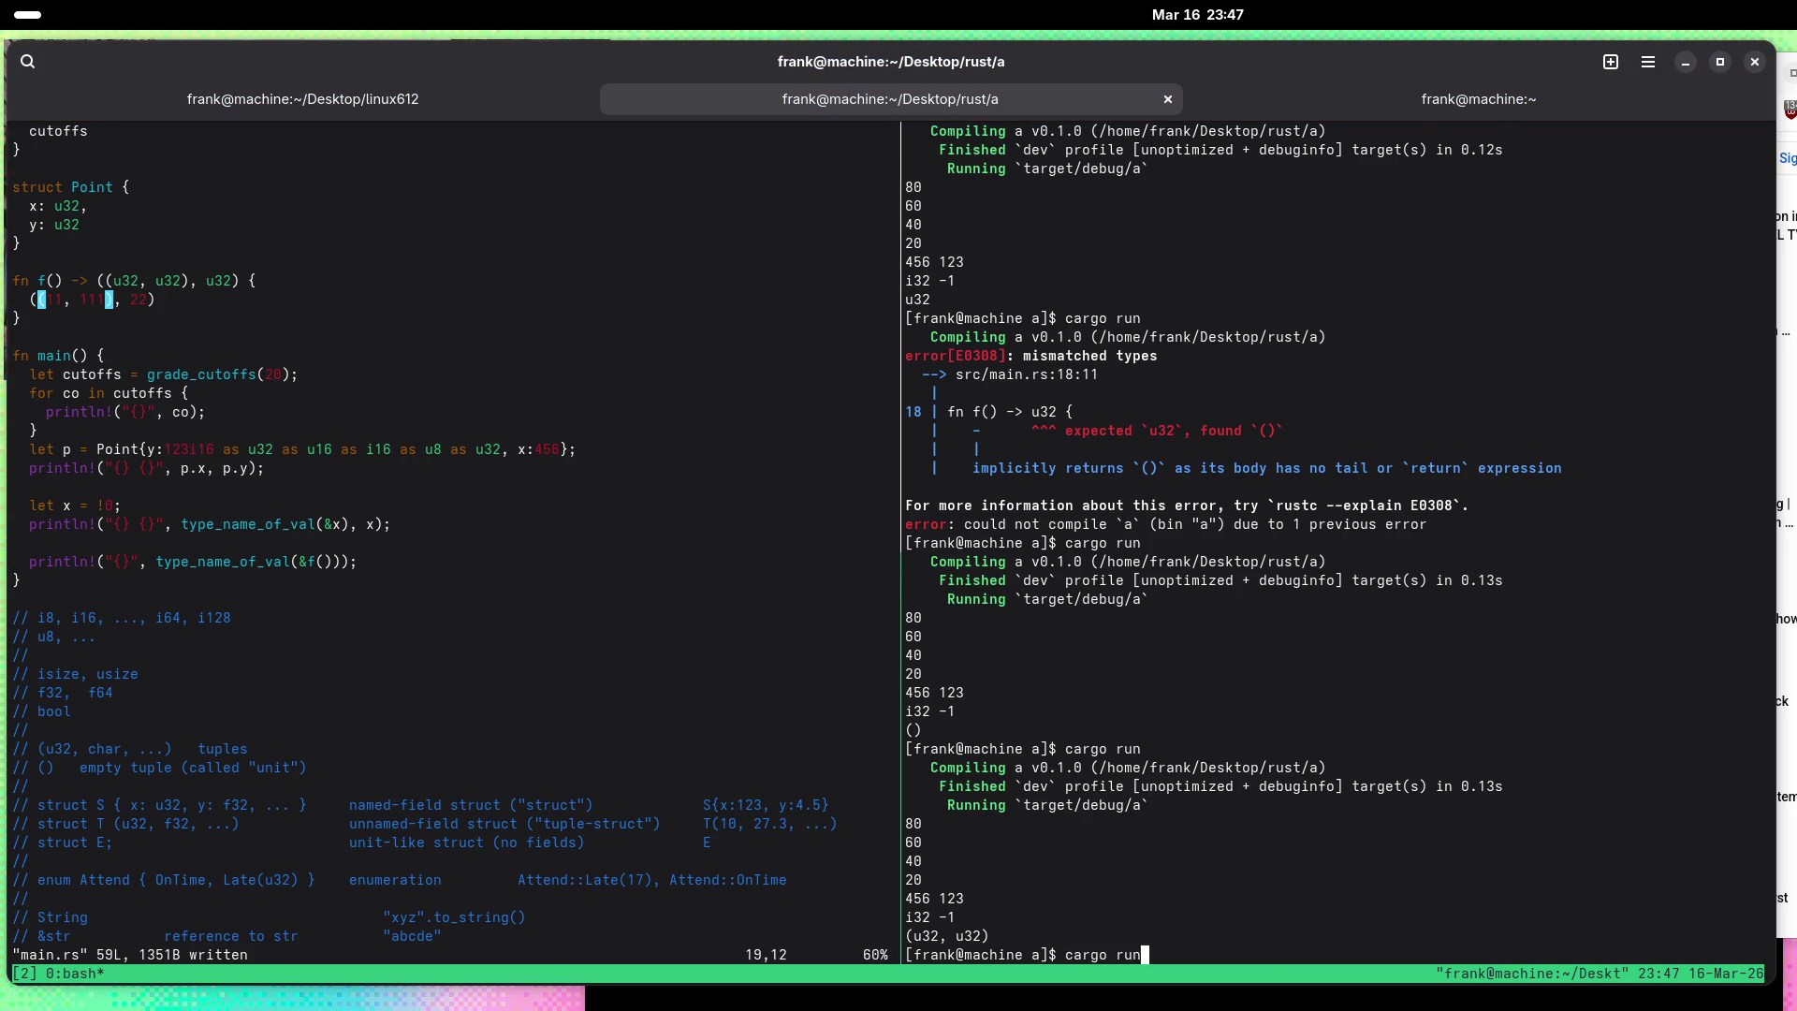
pyautogui.press('Return')
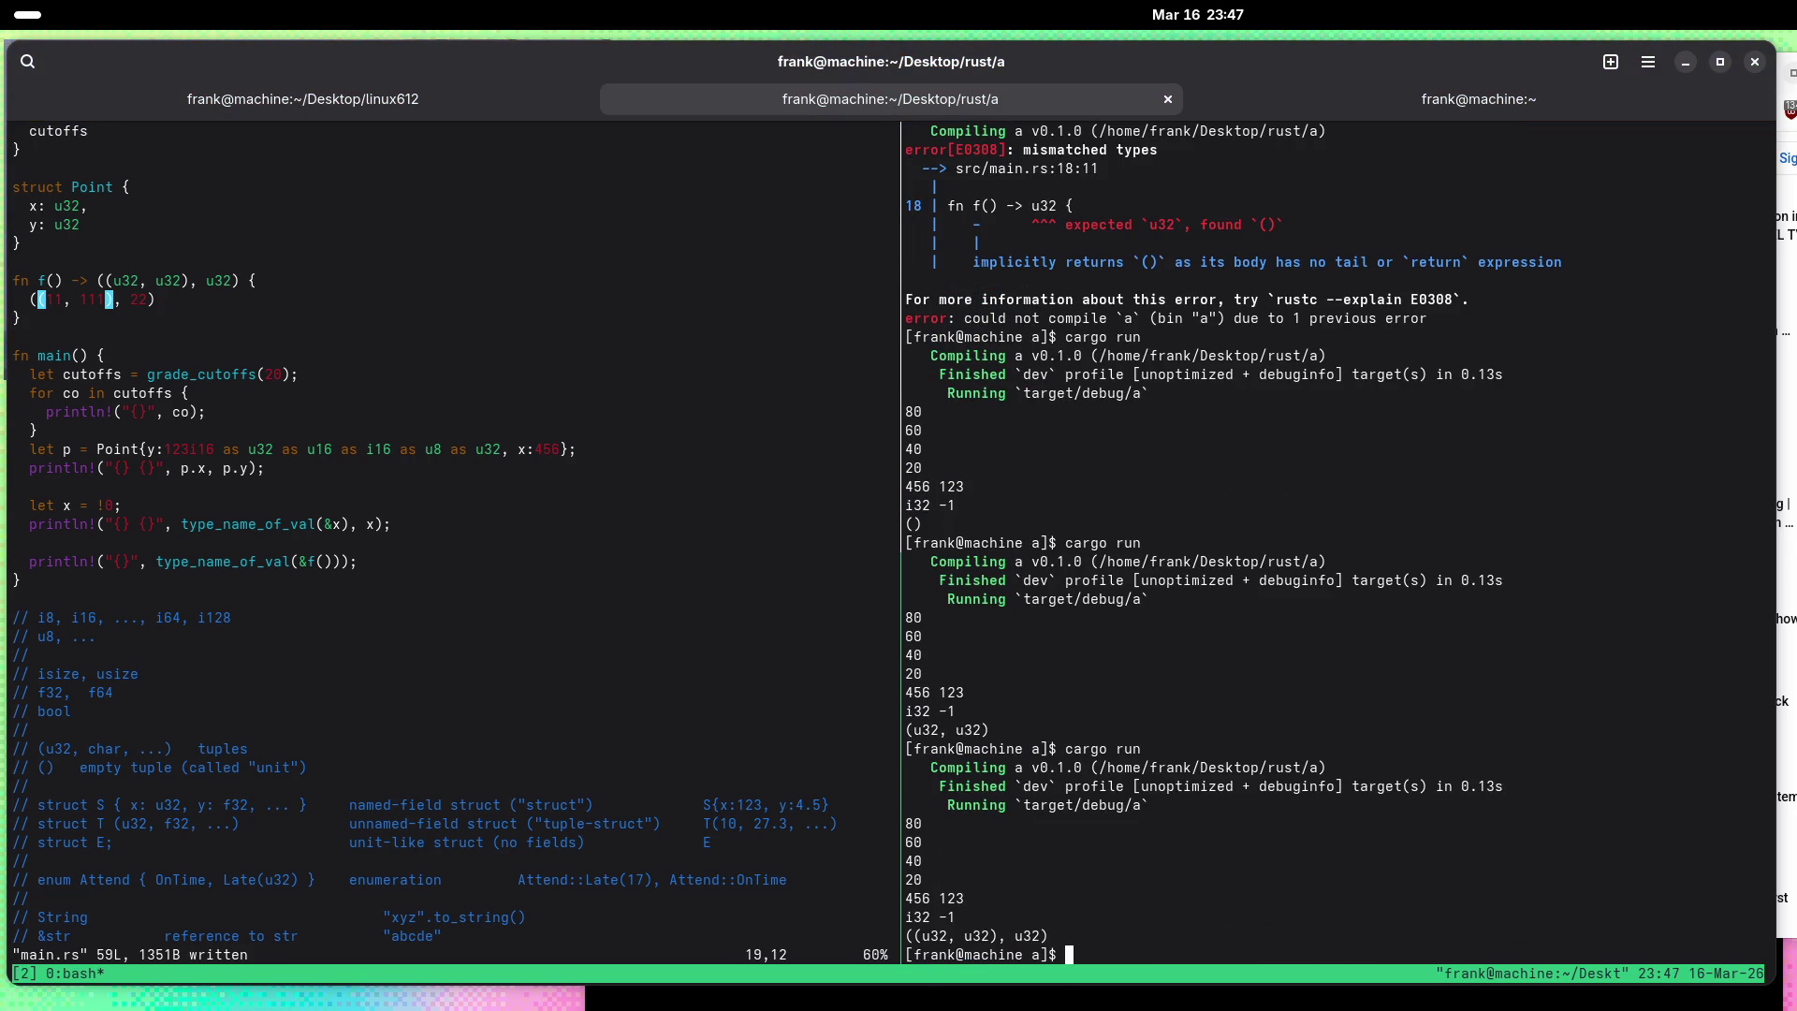
pyautogui.hotkey('ctrl', 'b')
pyautogui.press('Left')
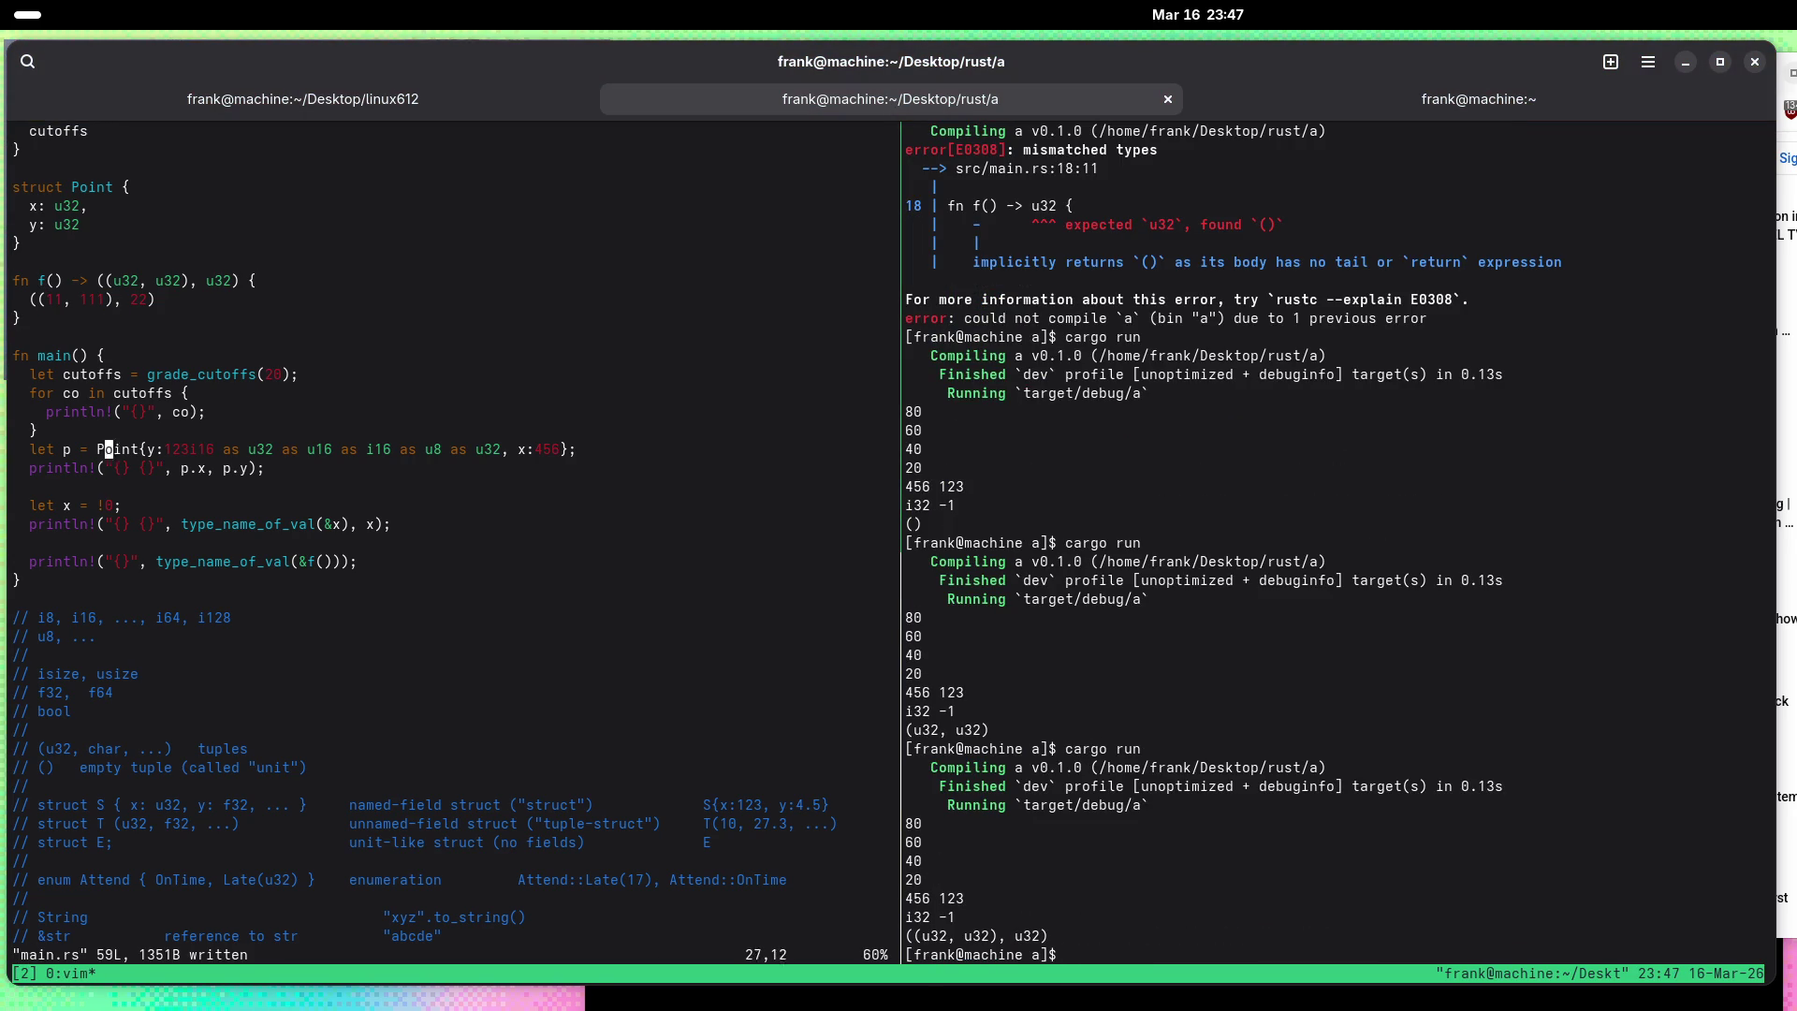
# Step: Add 'let y = f();' and a println! line to main
pyautogui.write('ol')
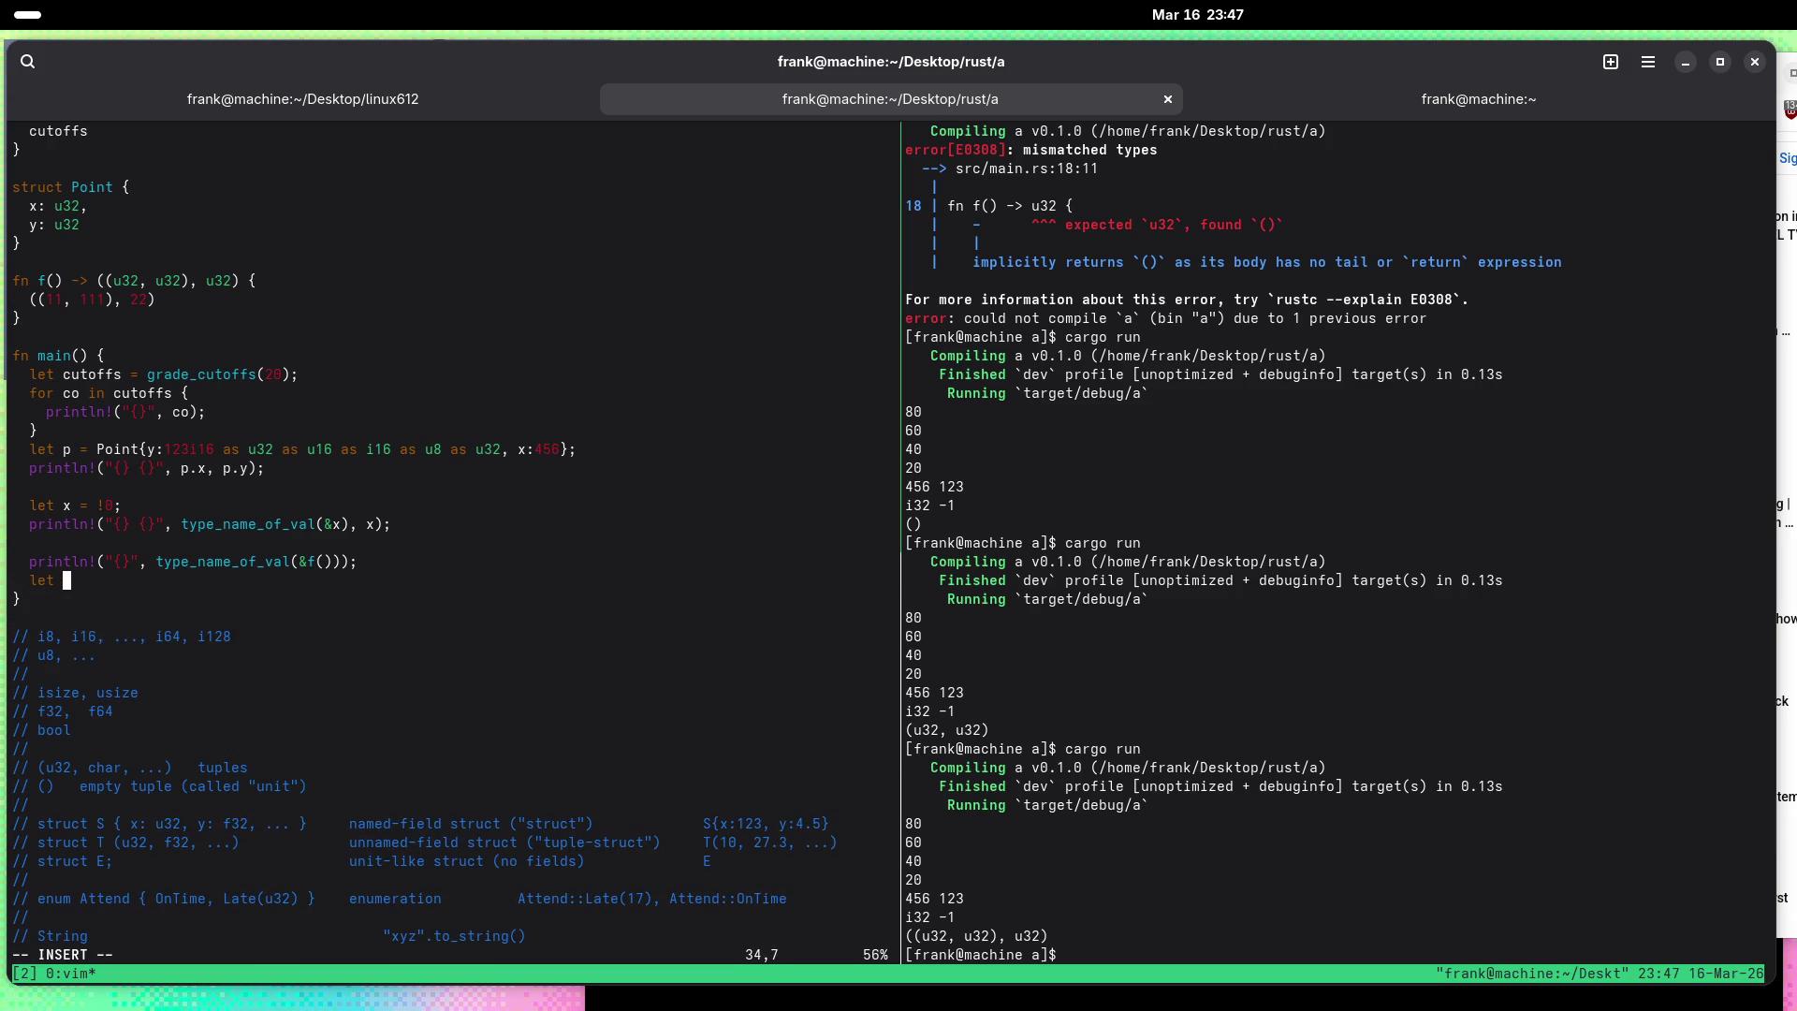
pyautogui.write(' f(')
pyautogui.write(';')
pyautogui.press('Return')
pyautogui.write('println!()')
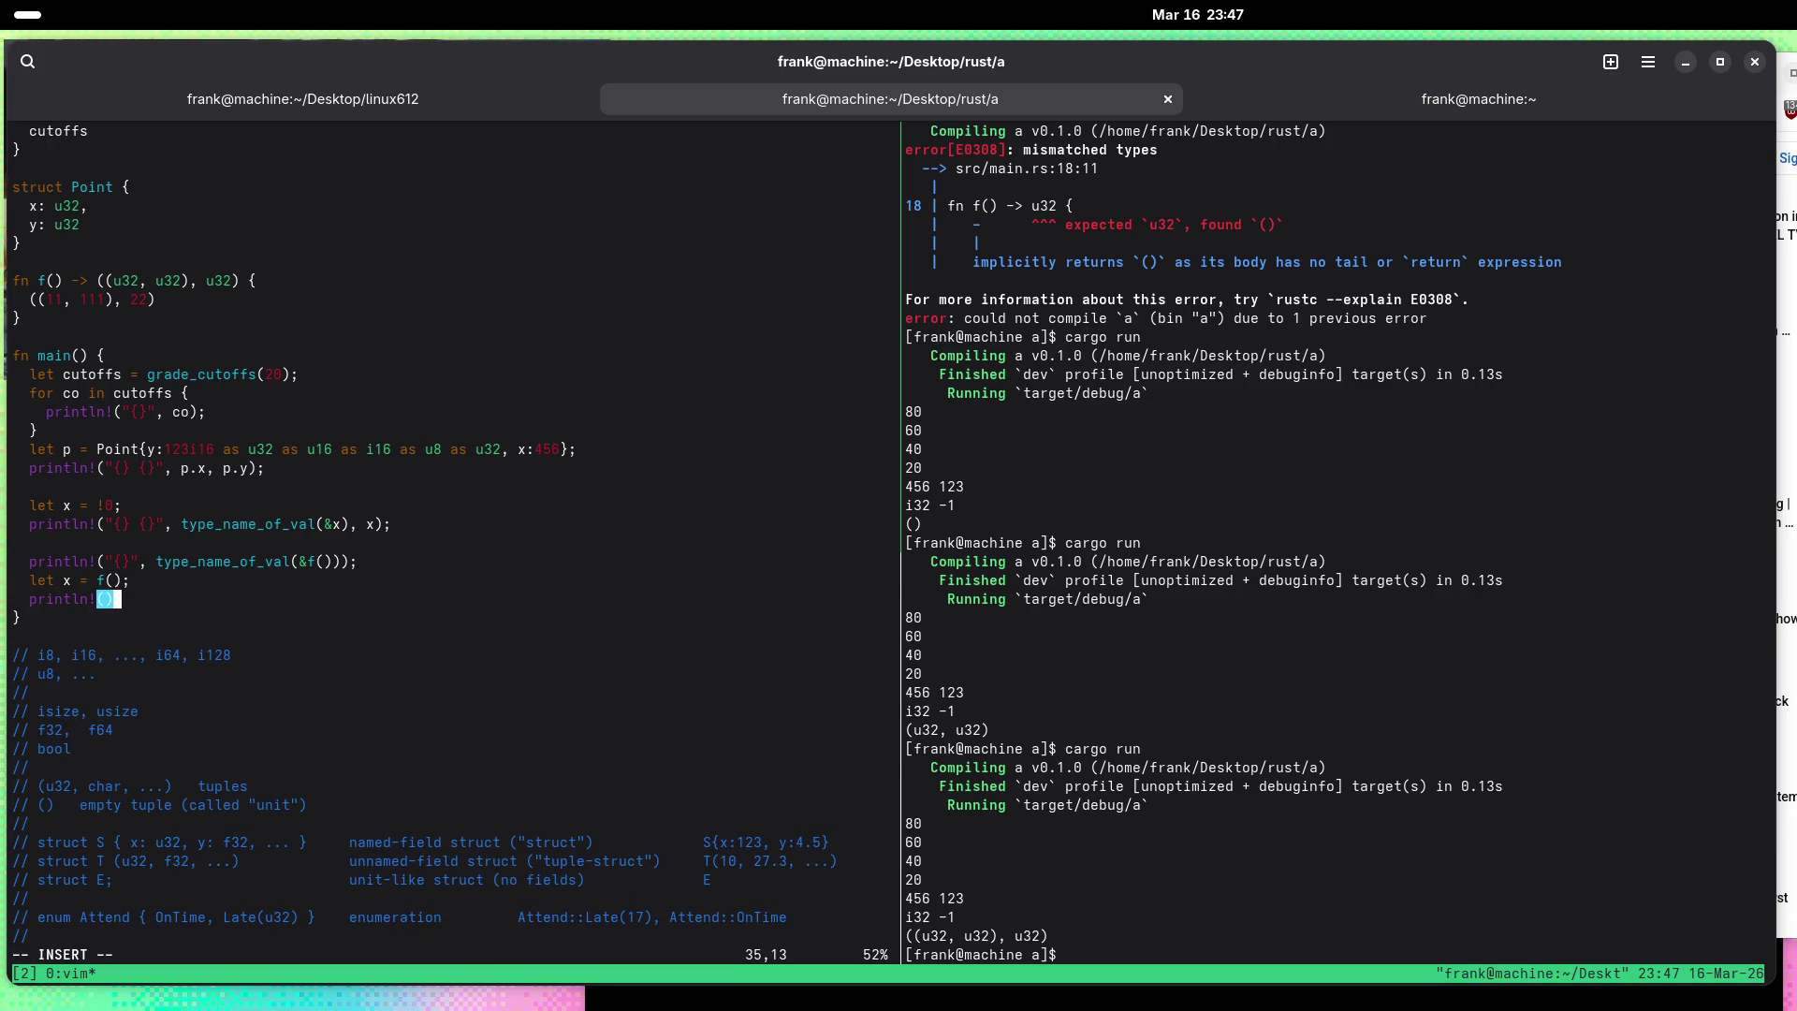
pyautogui.press('Left')
pyautogui.write('", ')
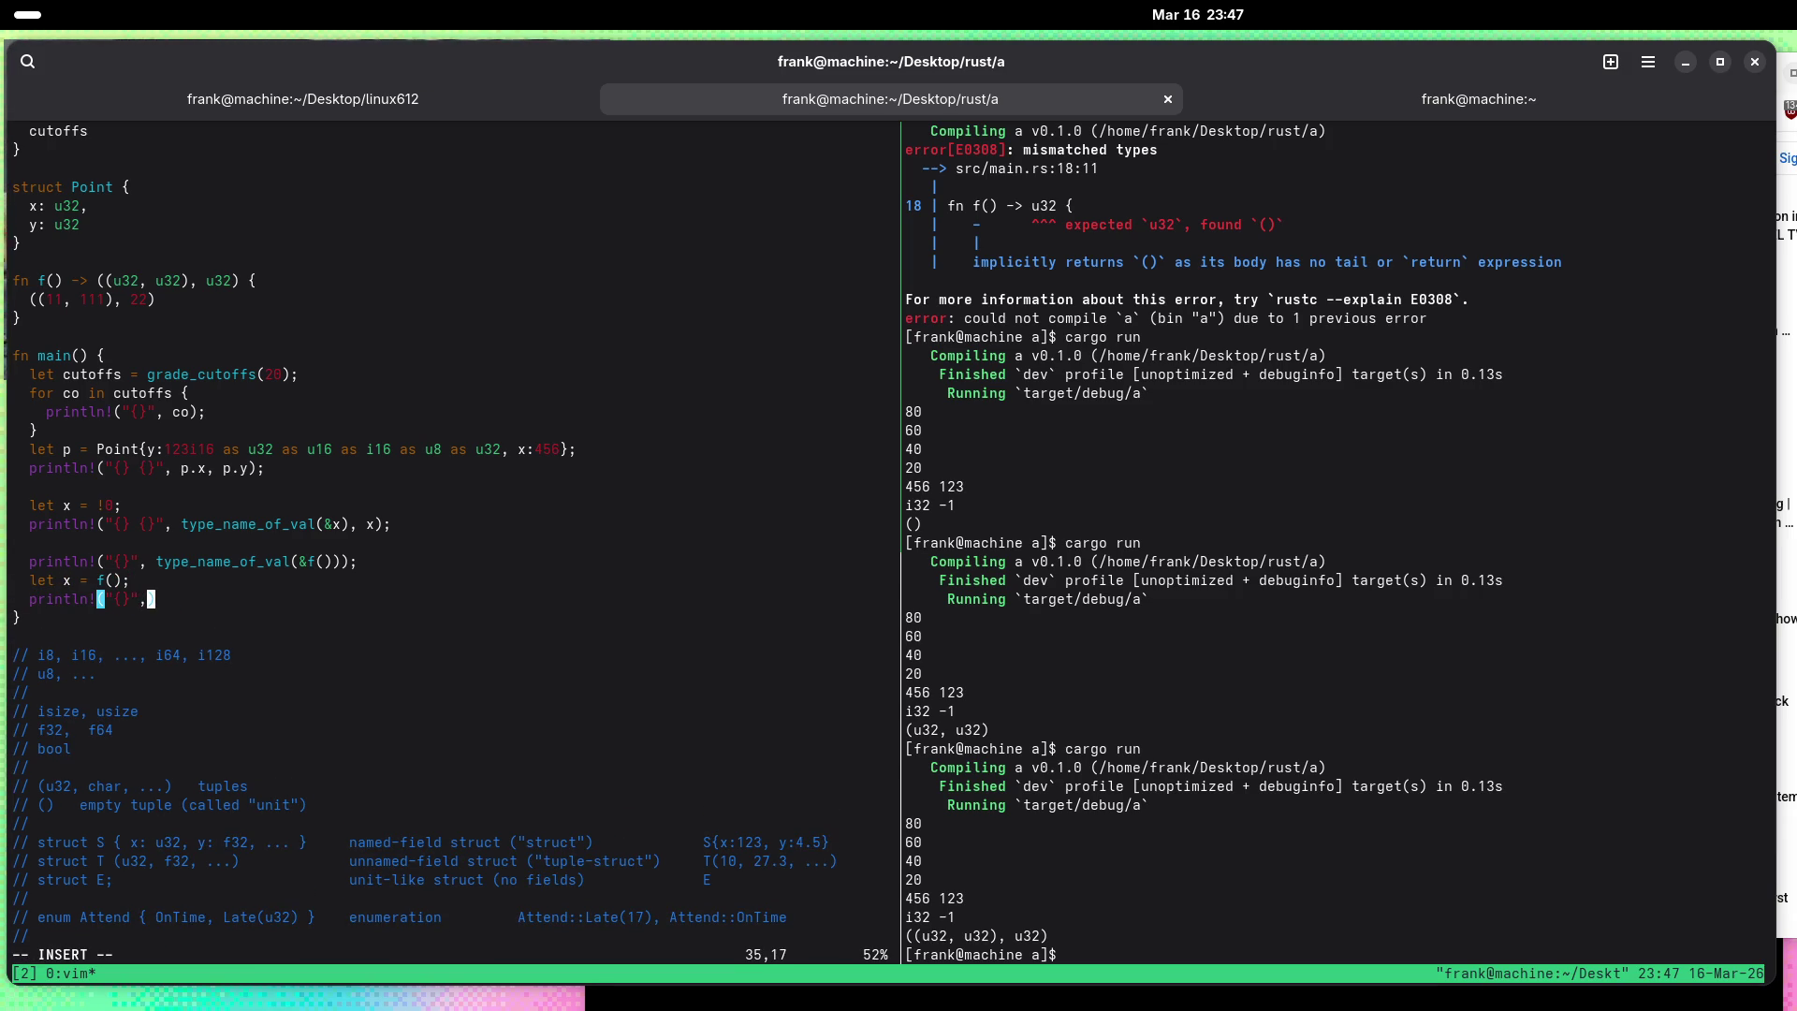
pyautogui.write('x.')
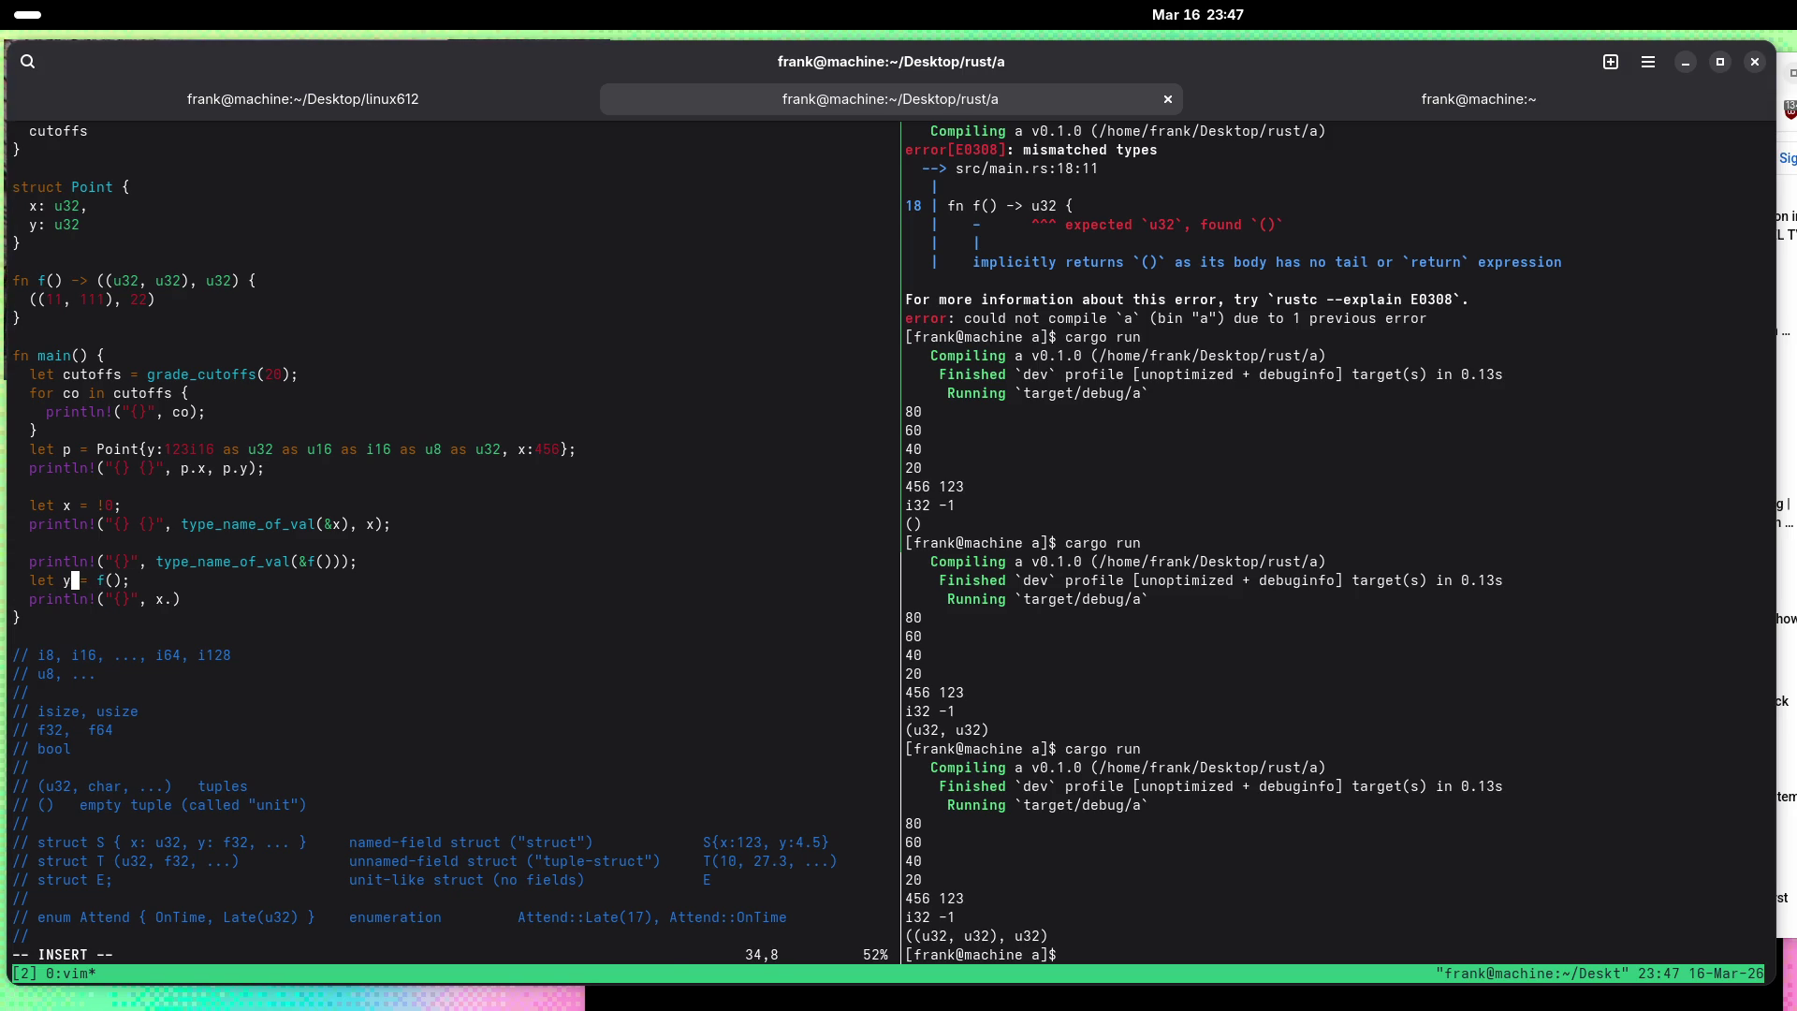
# Step: Make the println! print y.0.0 instead of x, save, and cargo run it
pyautogui.press('Escape')
pyautogui.press('j')
pyautogui.press('f')
pyautogui.press('x')
pyautogui.press('s')
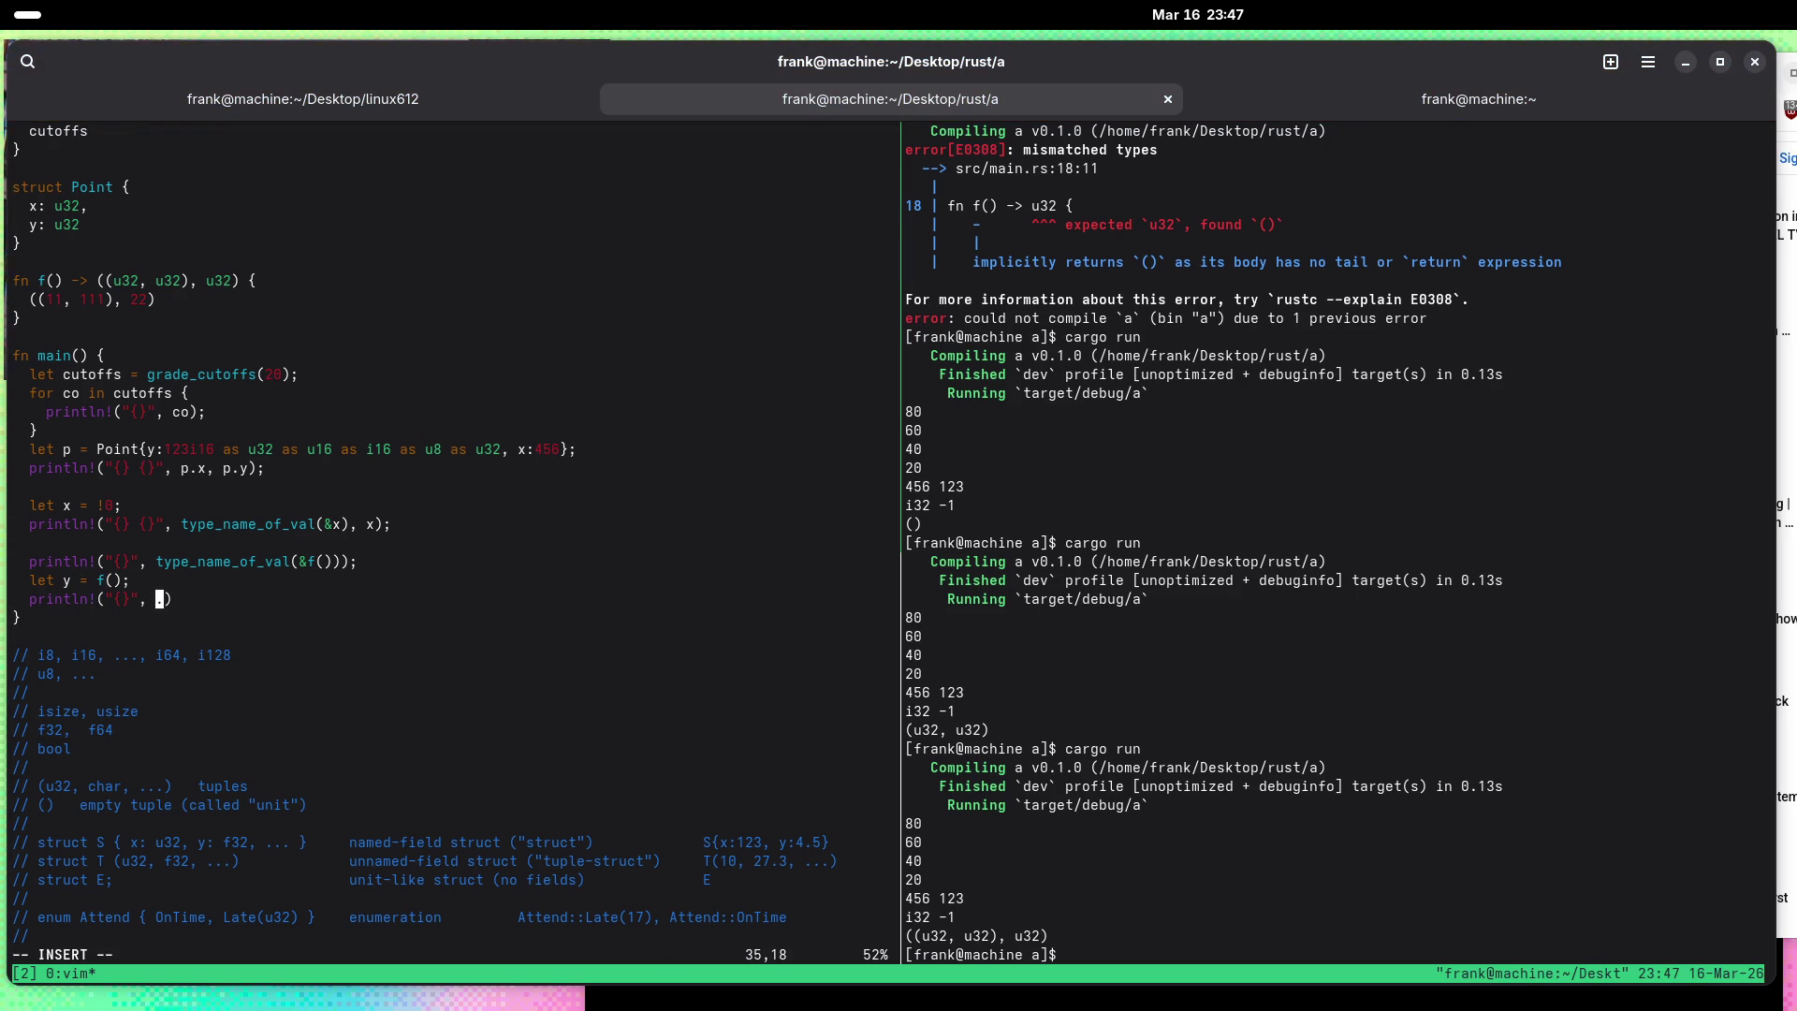
pyautogui.write('y.0.')
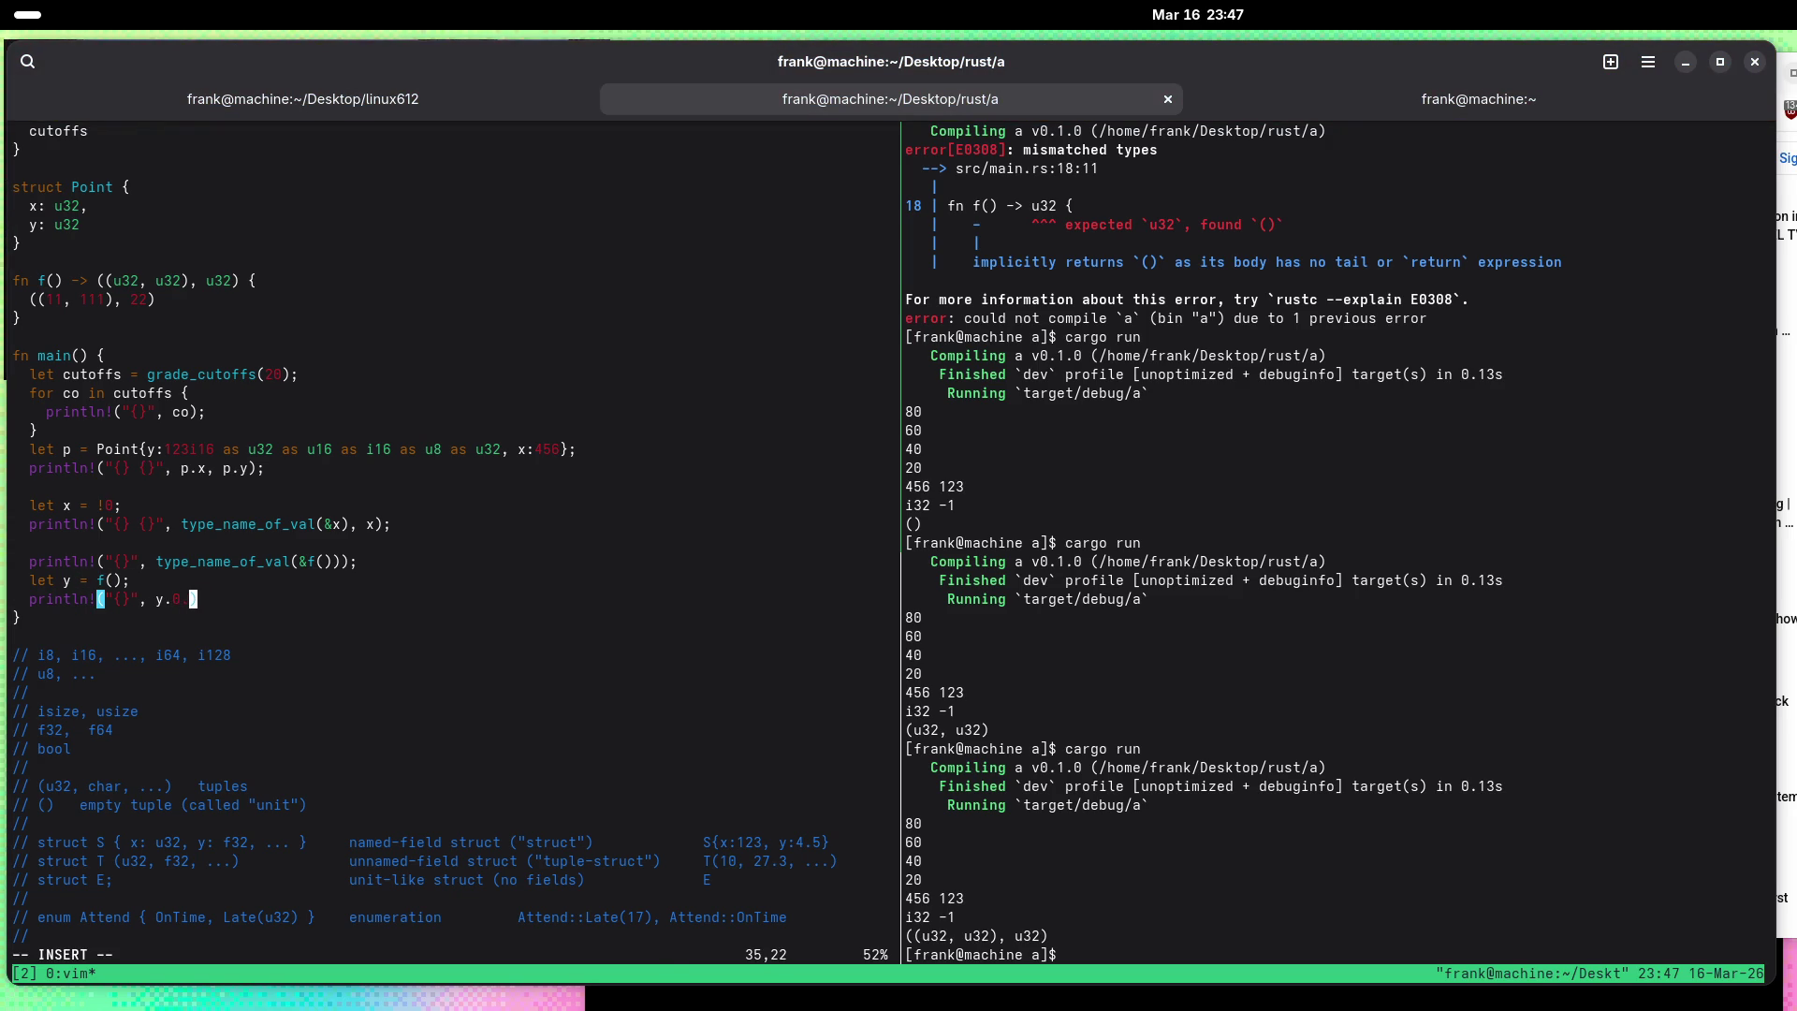
pyautogui.write(':w')
pyautogui.press('Return')
pyautogui.hotkey('ctrl', 'b')
pyautogui.press('Right')
pyautogui.write('cargo run')
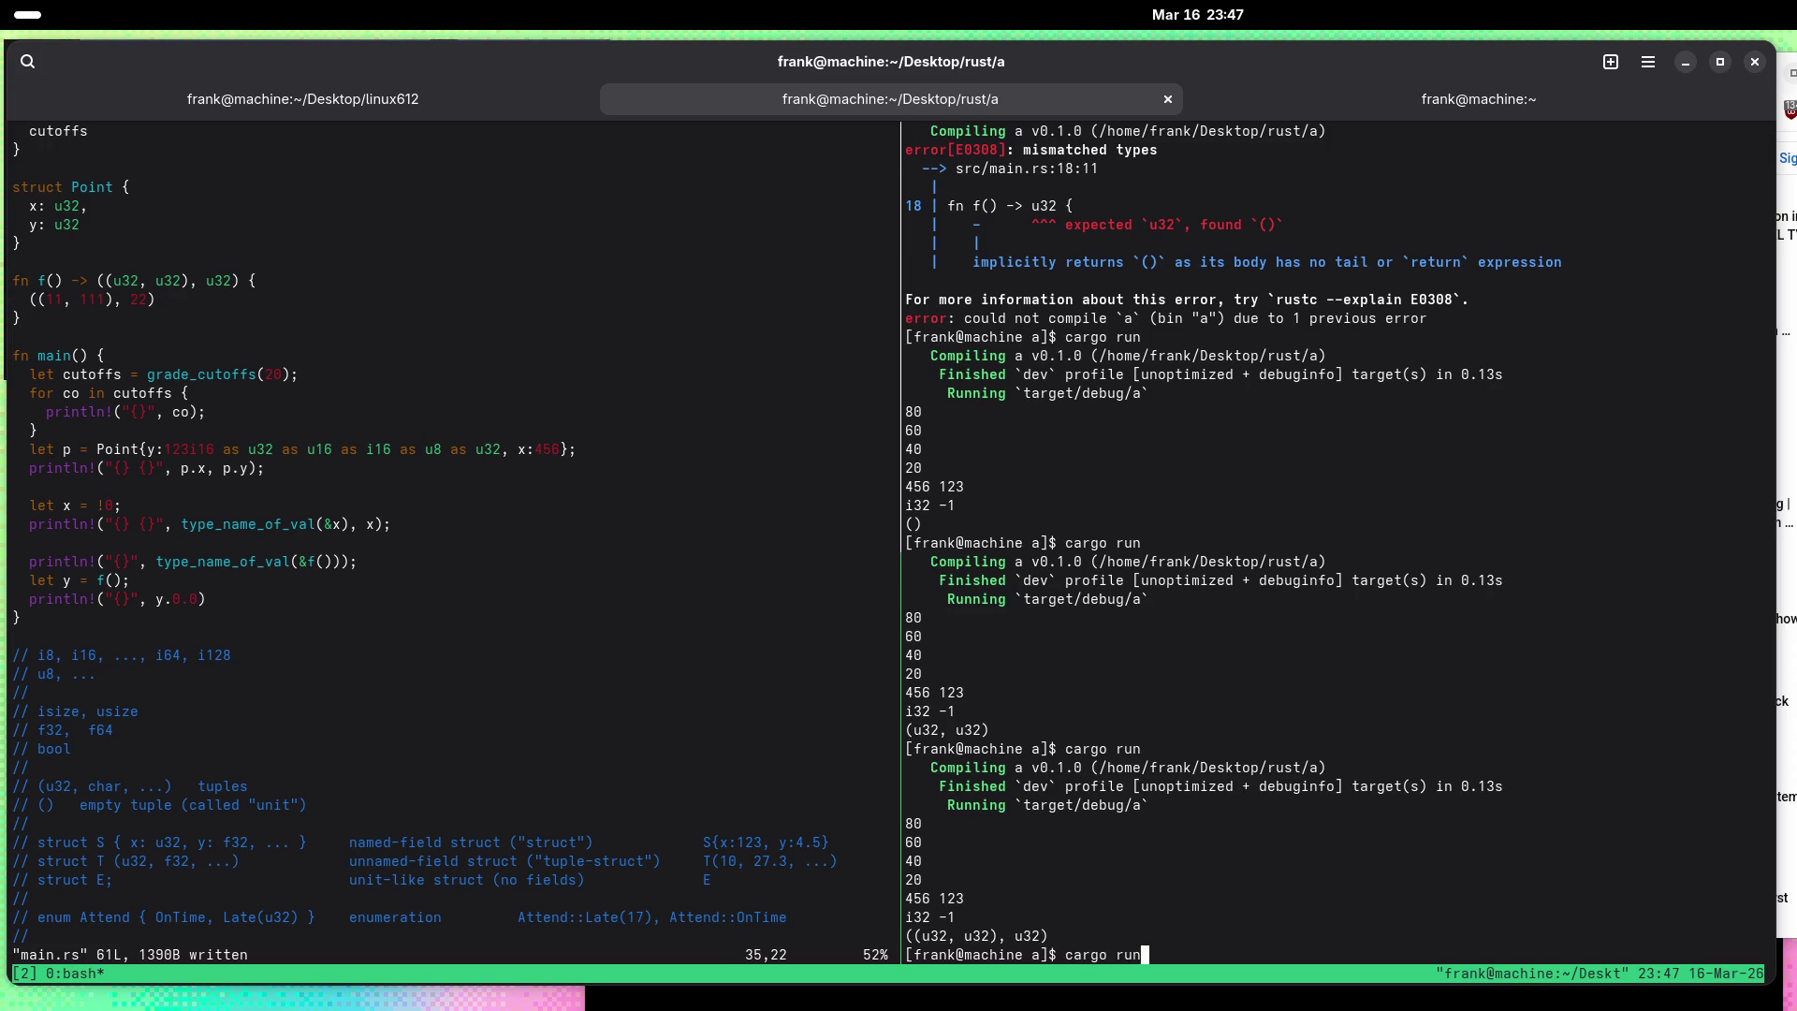
pyautogui.press('Return')
# Step: Change the printed field to y.0.1, save, and rerun to output 111
pyautogui.hotkey('ctrl', 'b')
pyautogui.press('Left')
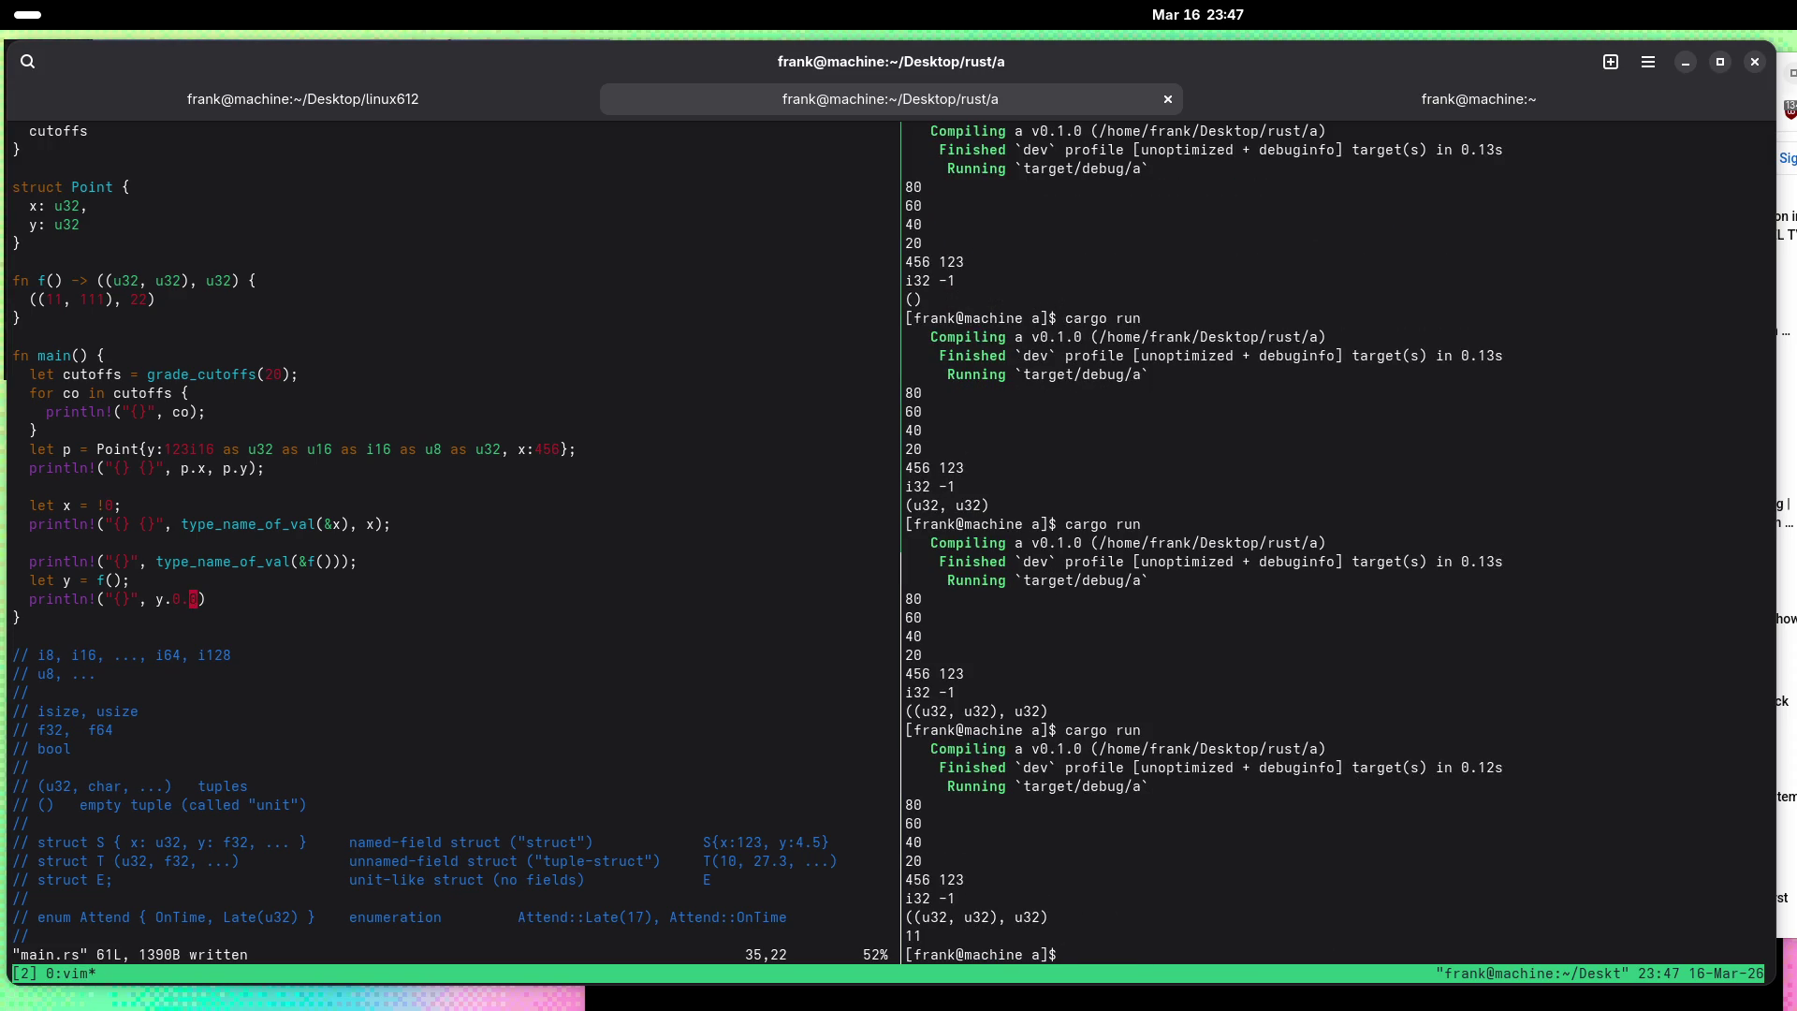
pyautogui.hotkey('ctrl', 'b')
pyautogui.press('Right')
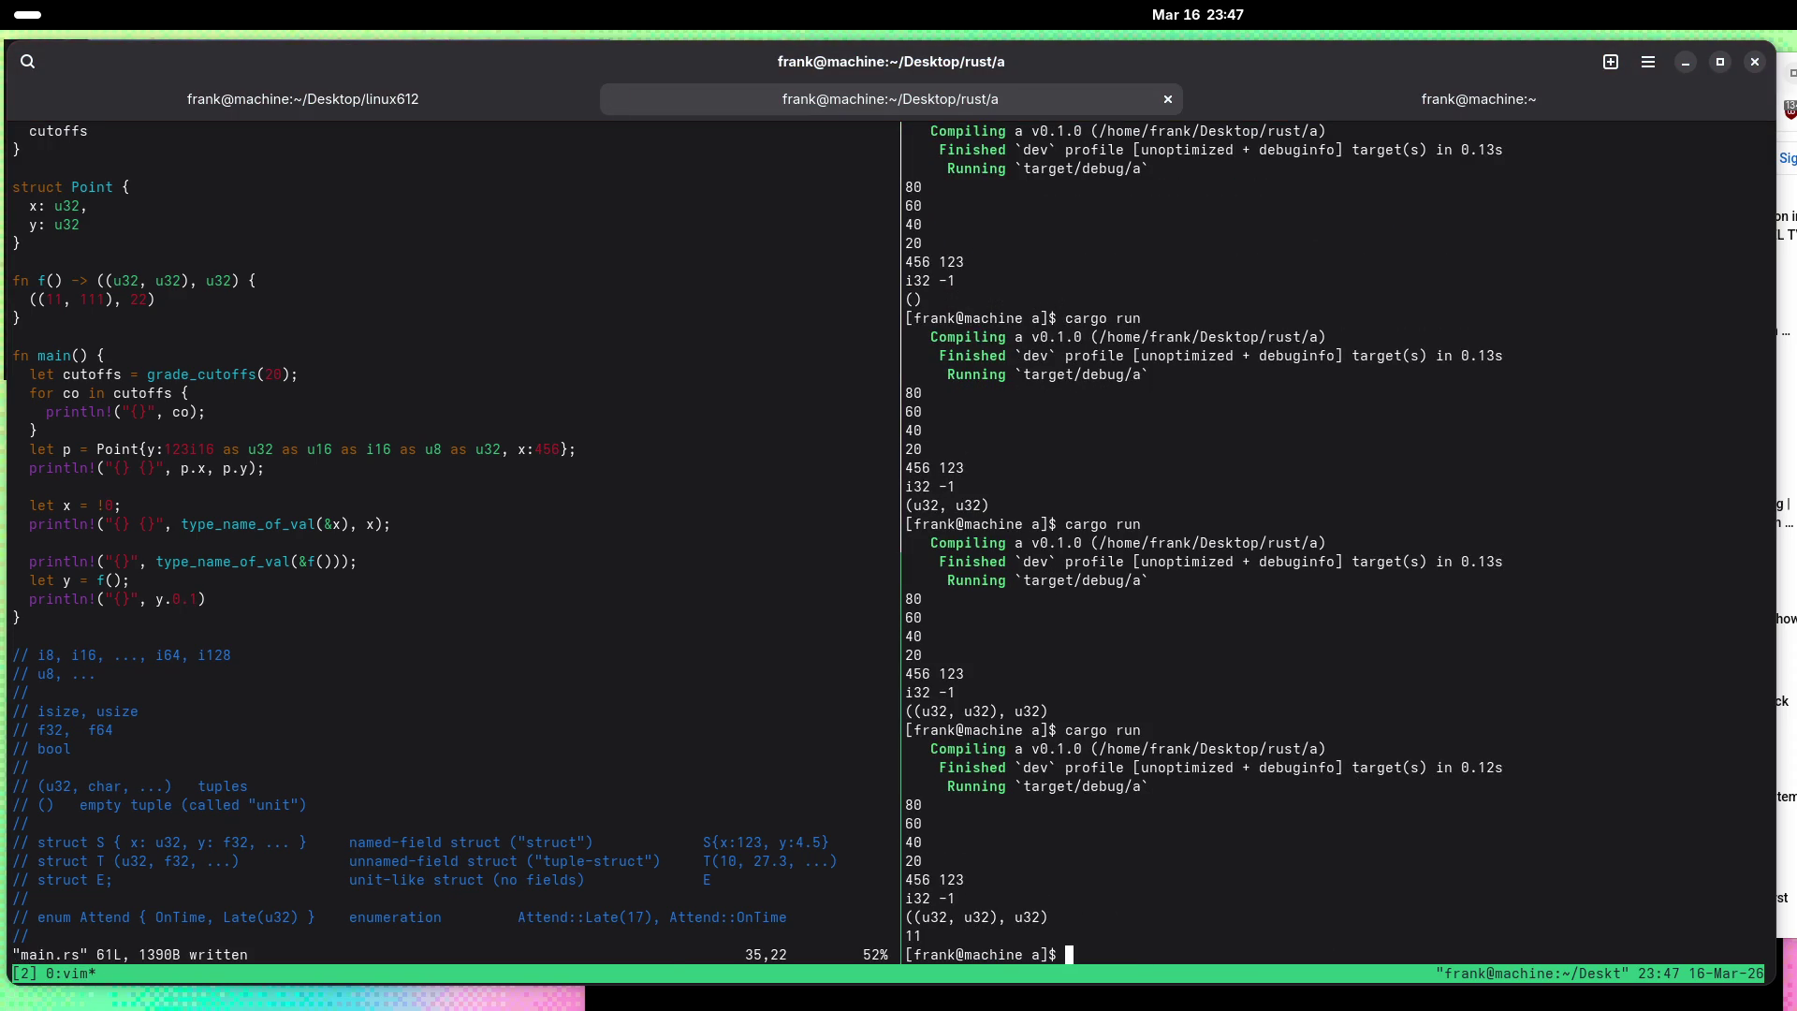
pyautogui.press('Up')
pyautogui.press('Return')
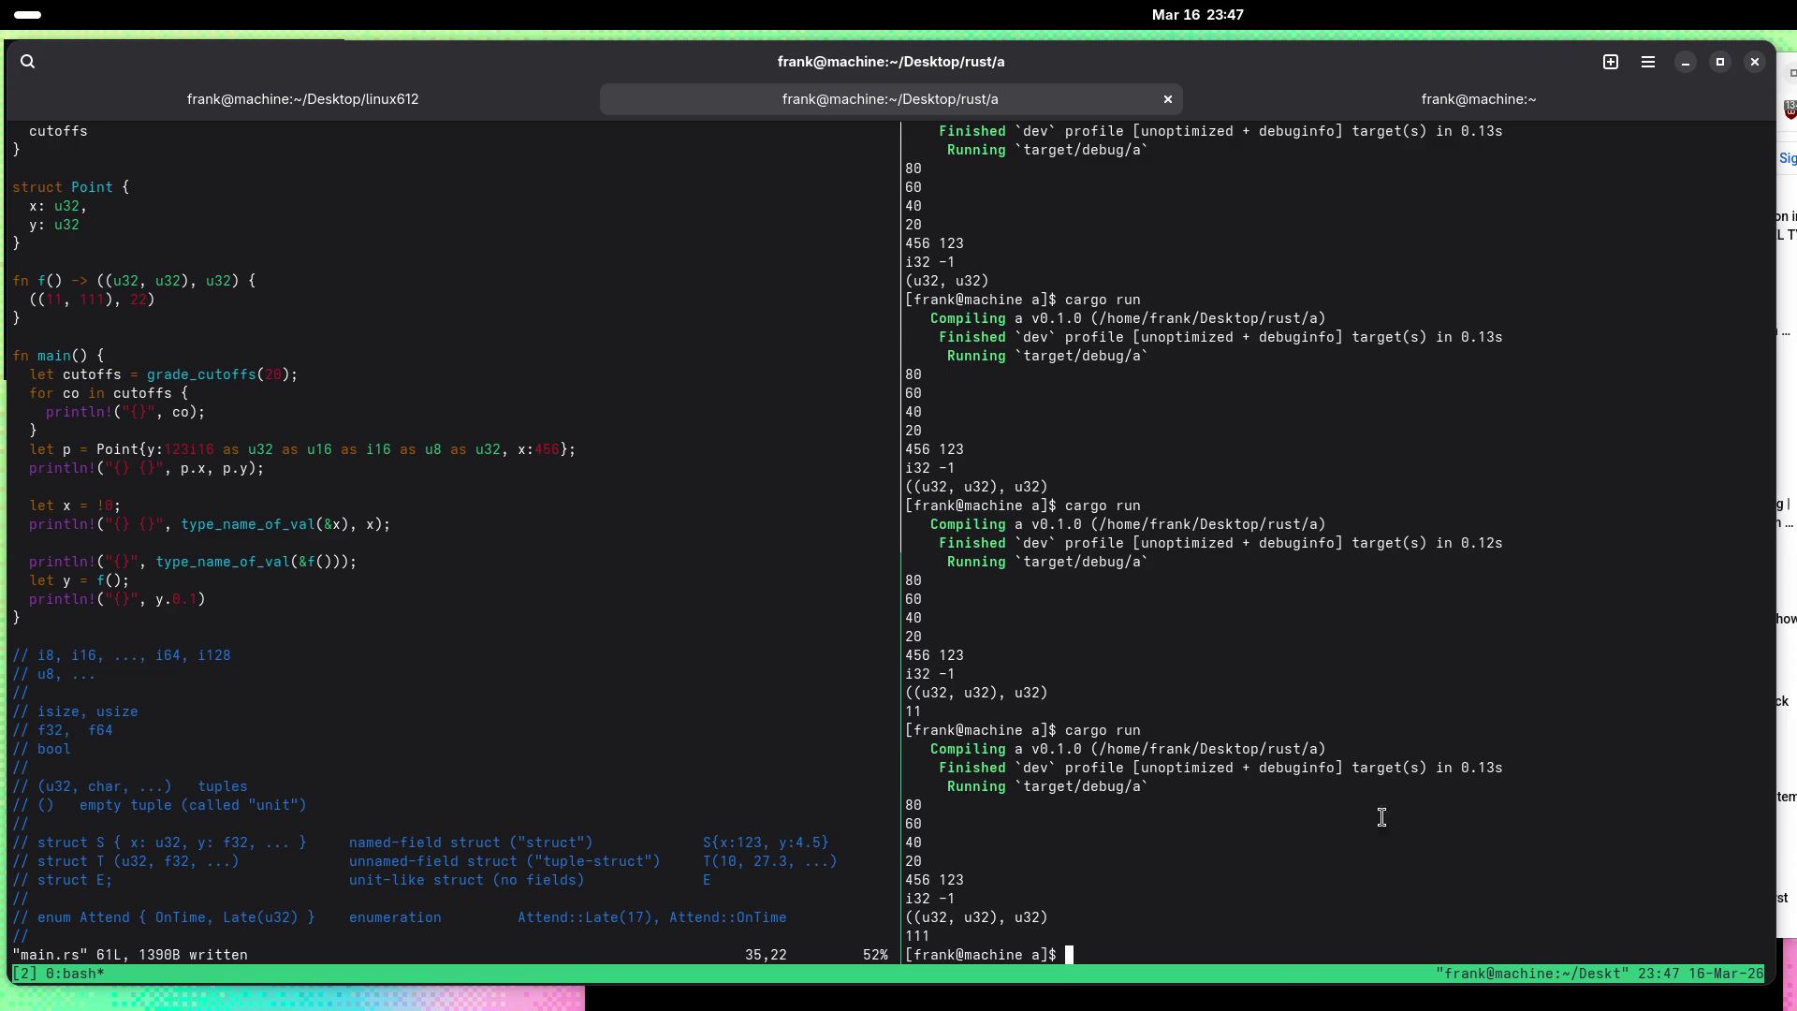
# Step: Bring the browser beside Vim, close the 'Refugees defend' video tab and return to the YouTube home page
pyautogui.hotkey('alt', 'Tab')
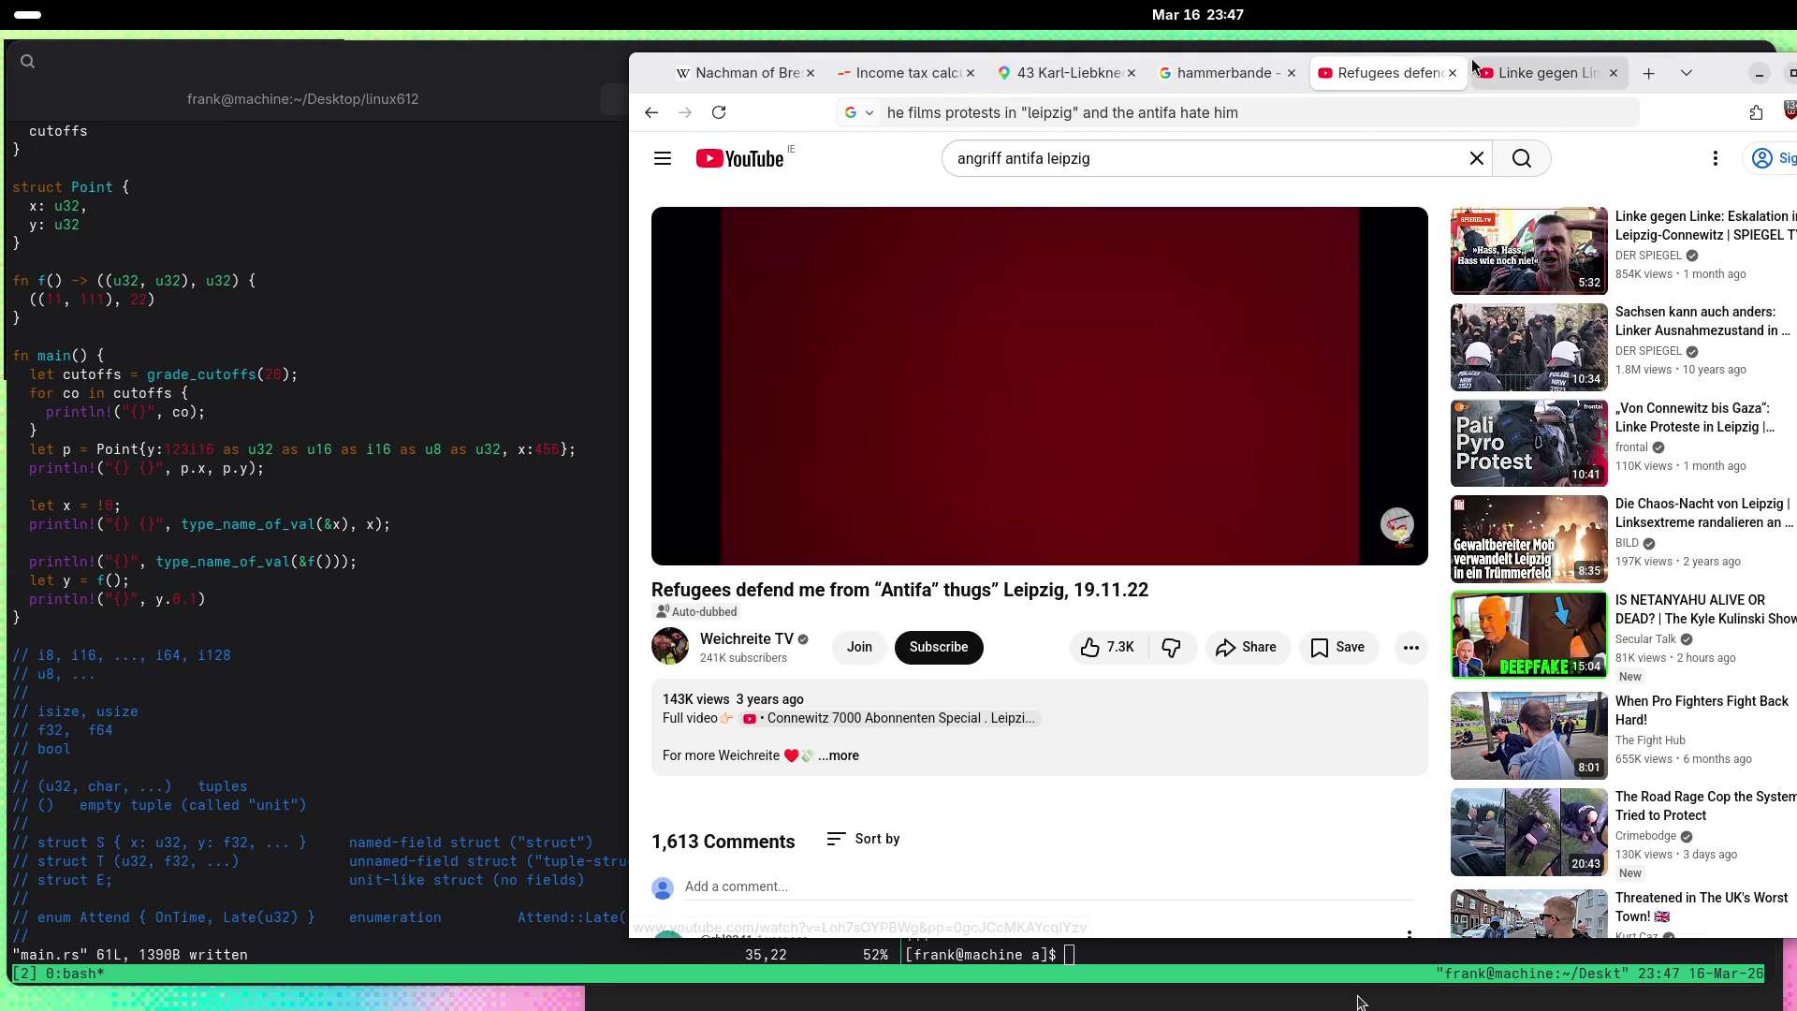
pyautogui.click(1451, 73)
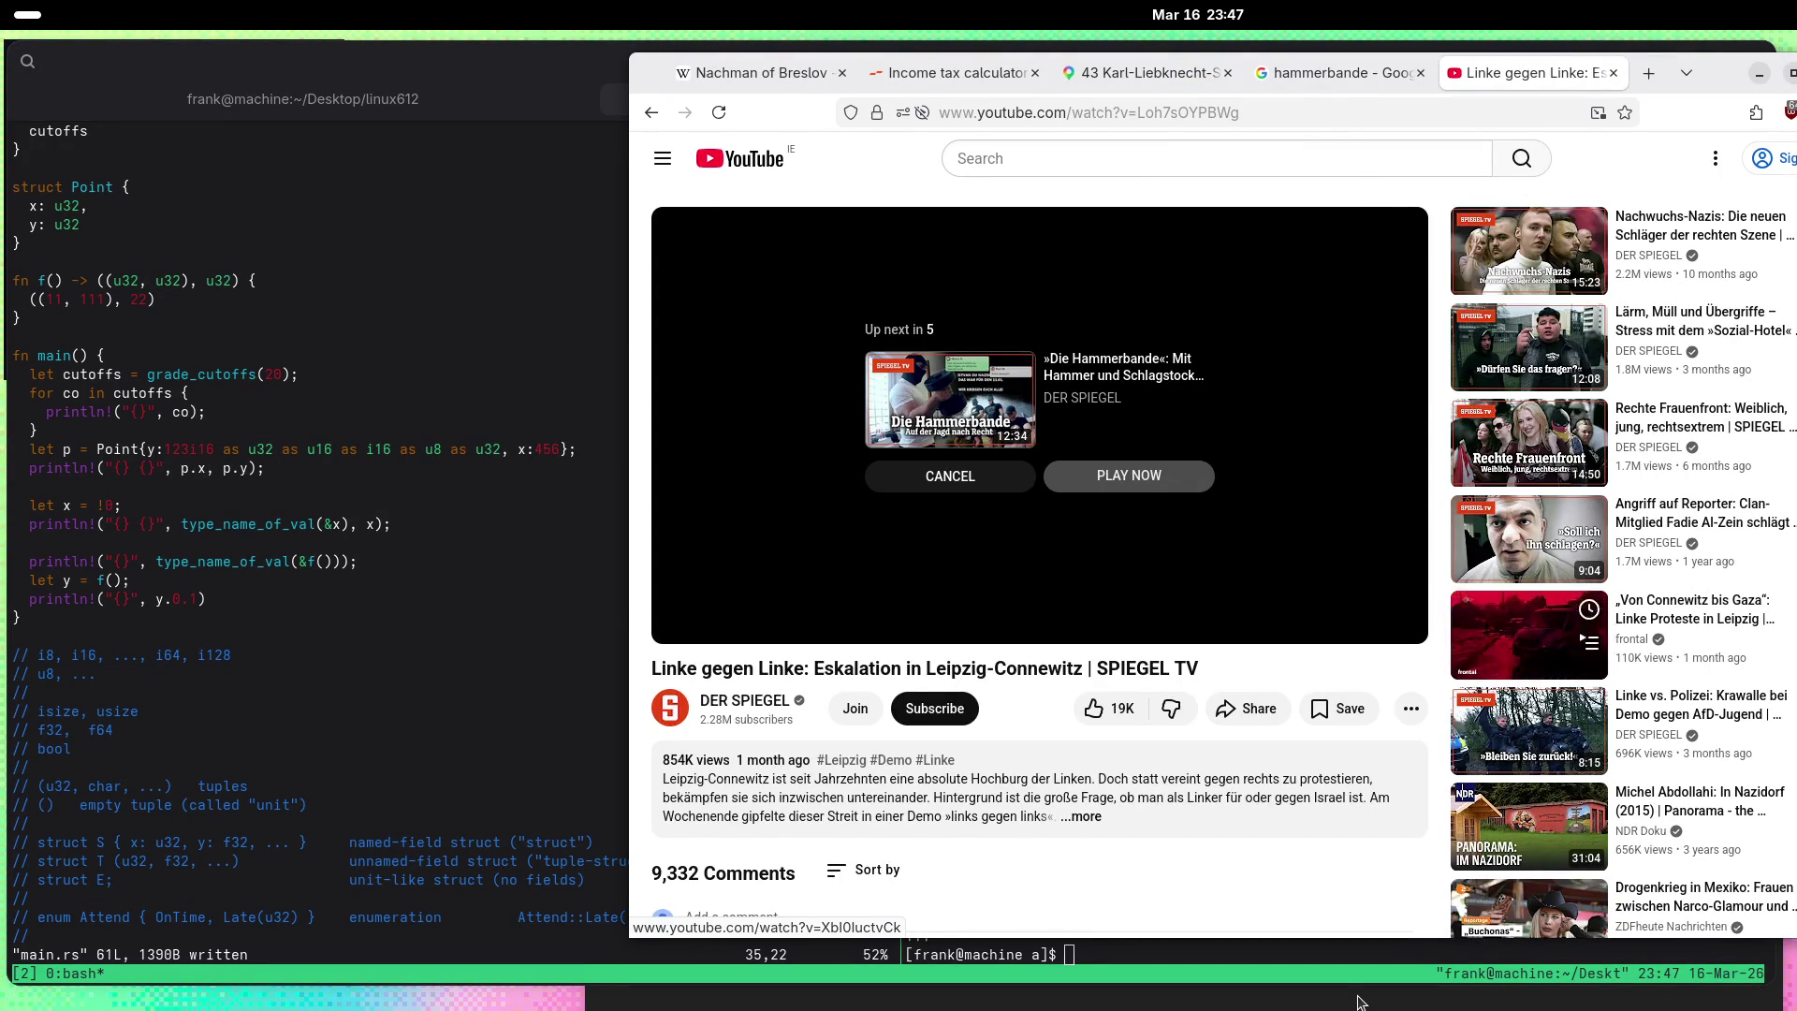
pyautogui.click(741, 165)
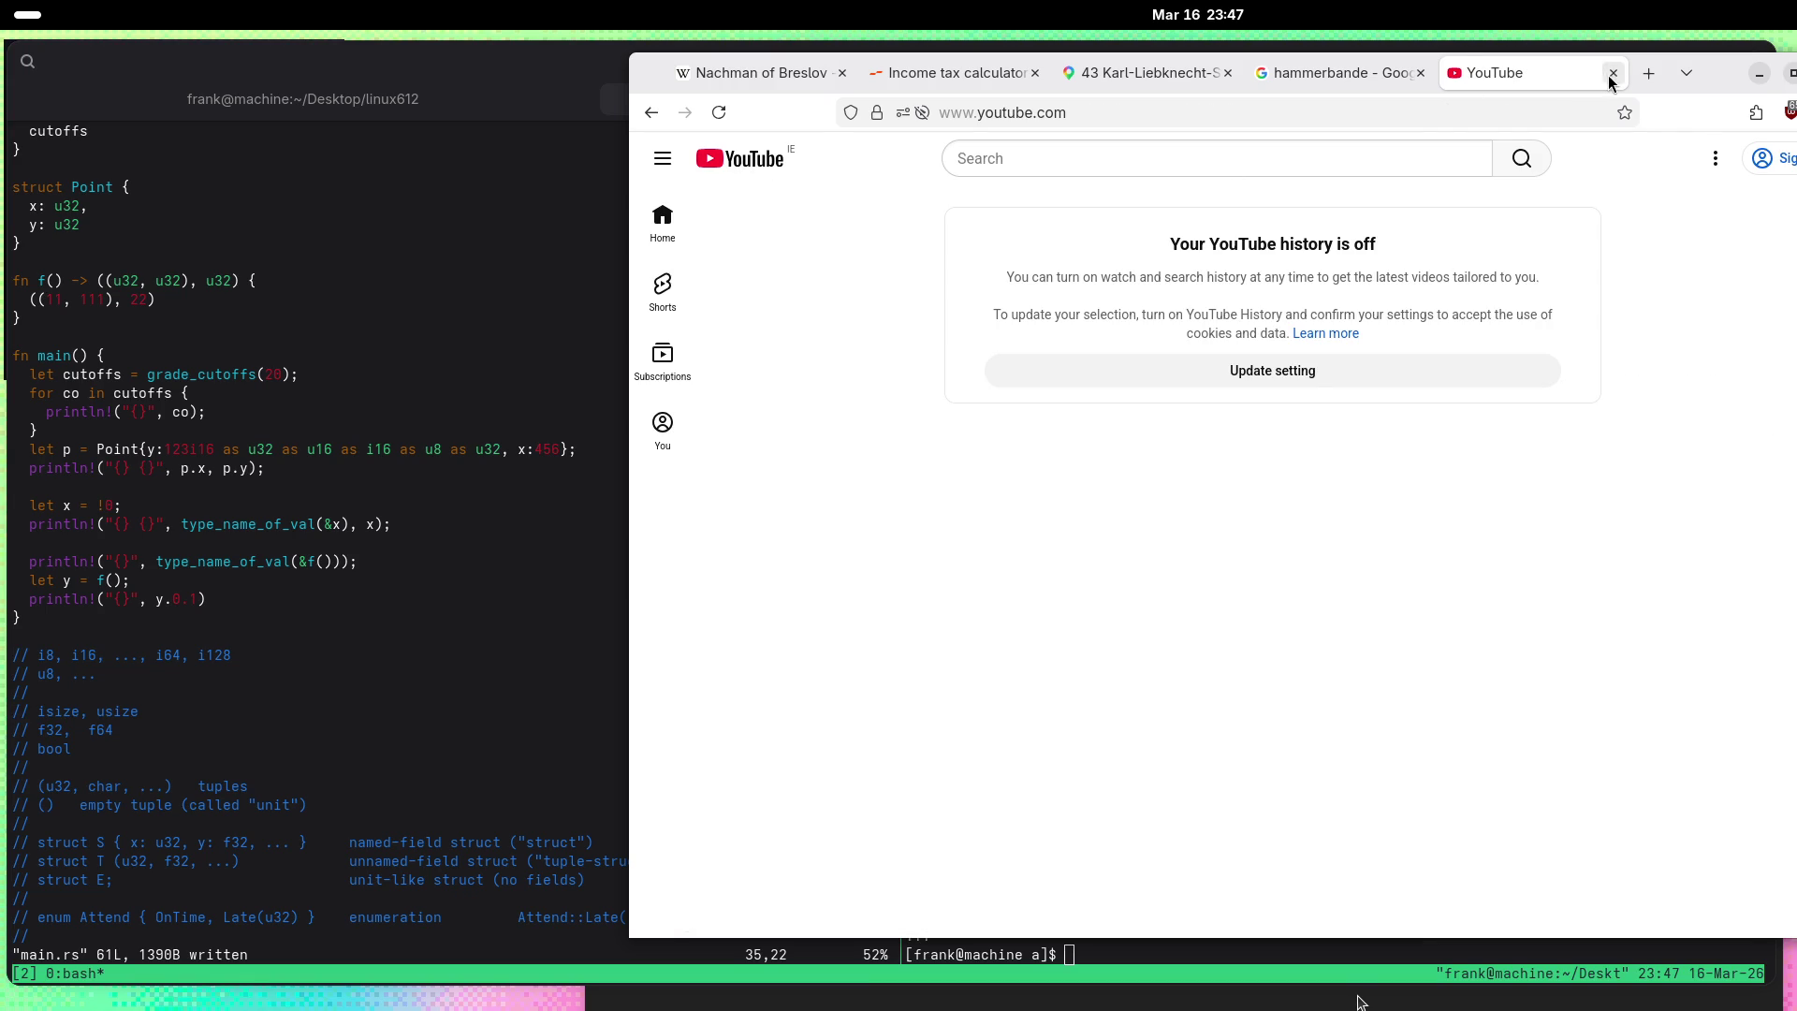
# Step: Close the YouTube and 'hammerbande' tabs, walk Street View to 67 Karl-Liebknecht-Straße and turn around
pyautogui.click(1612, 75)
pyautogui.click(1421, 73)
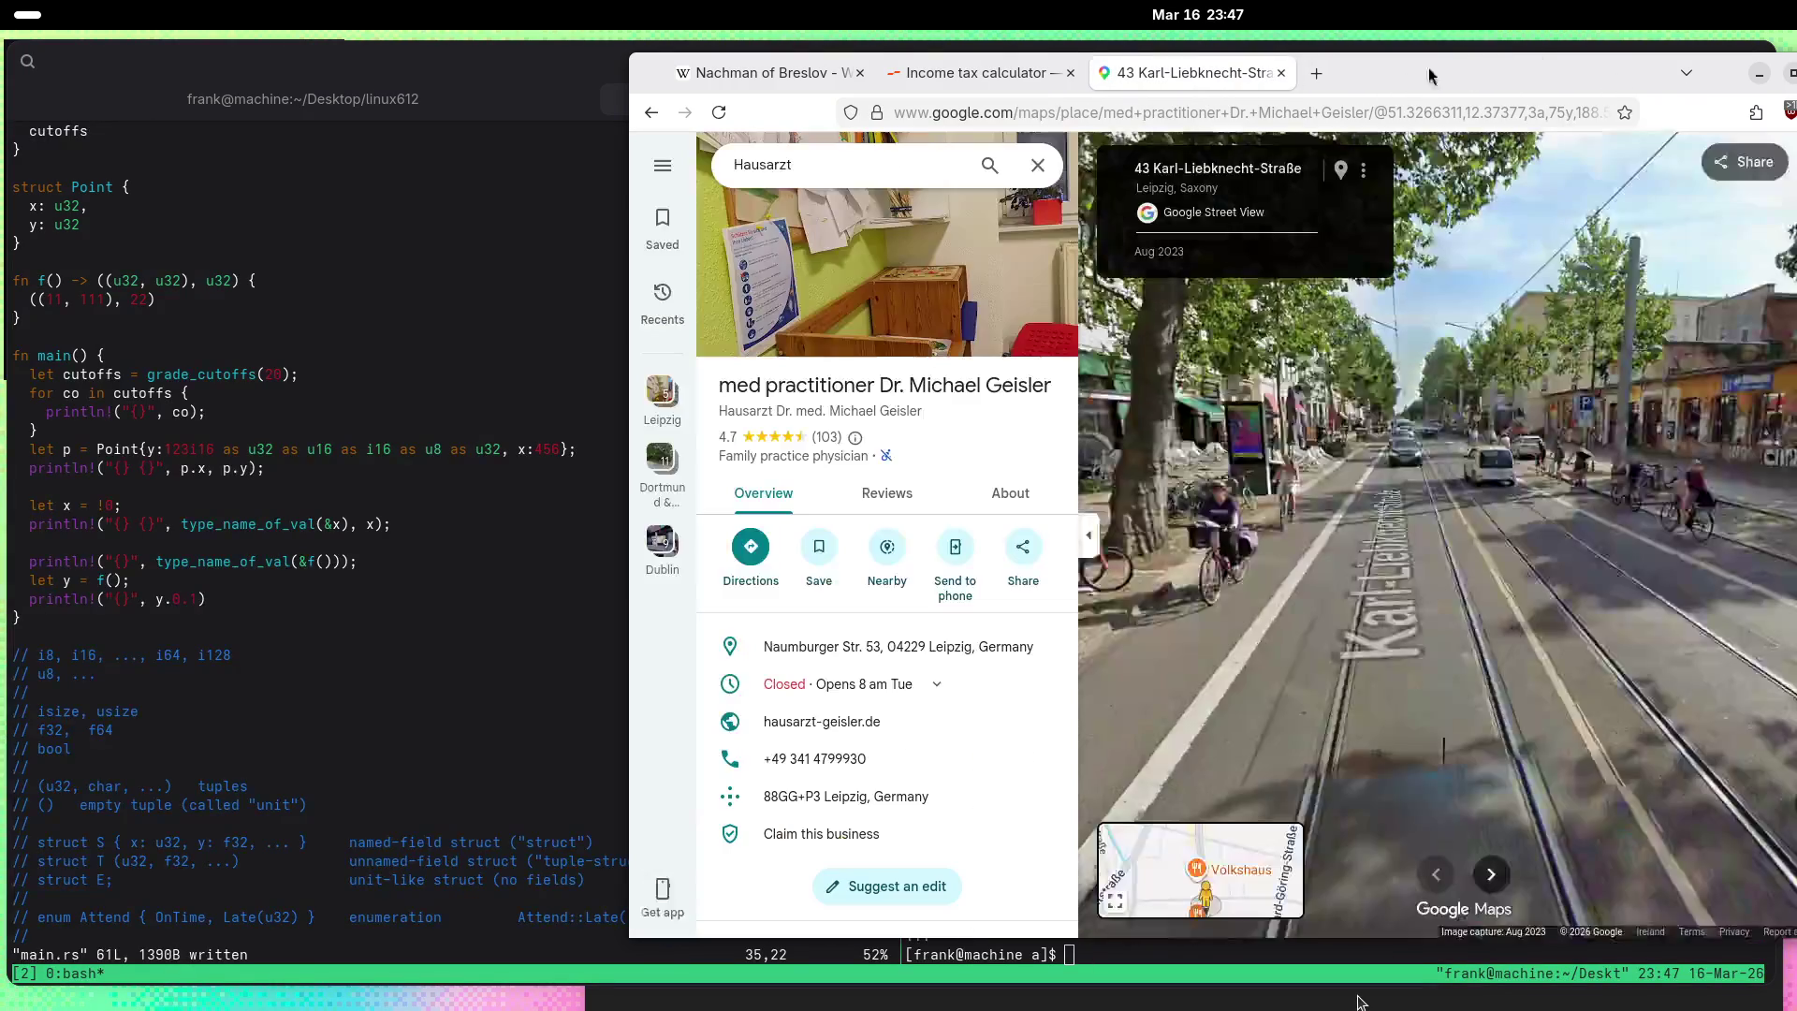
pyautogui.click(1665, 437)
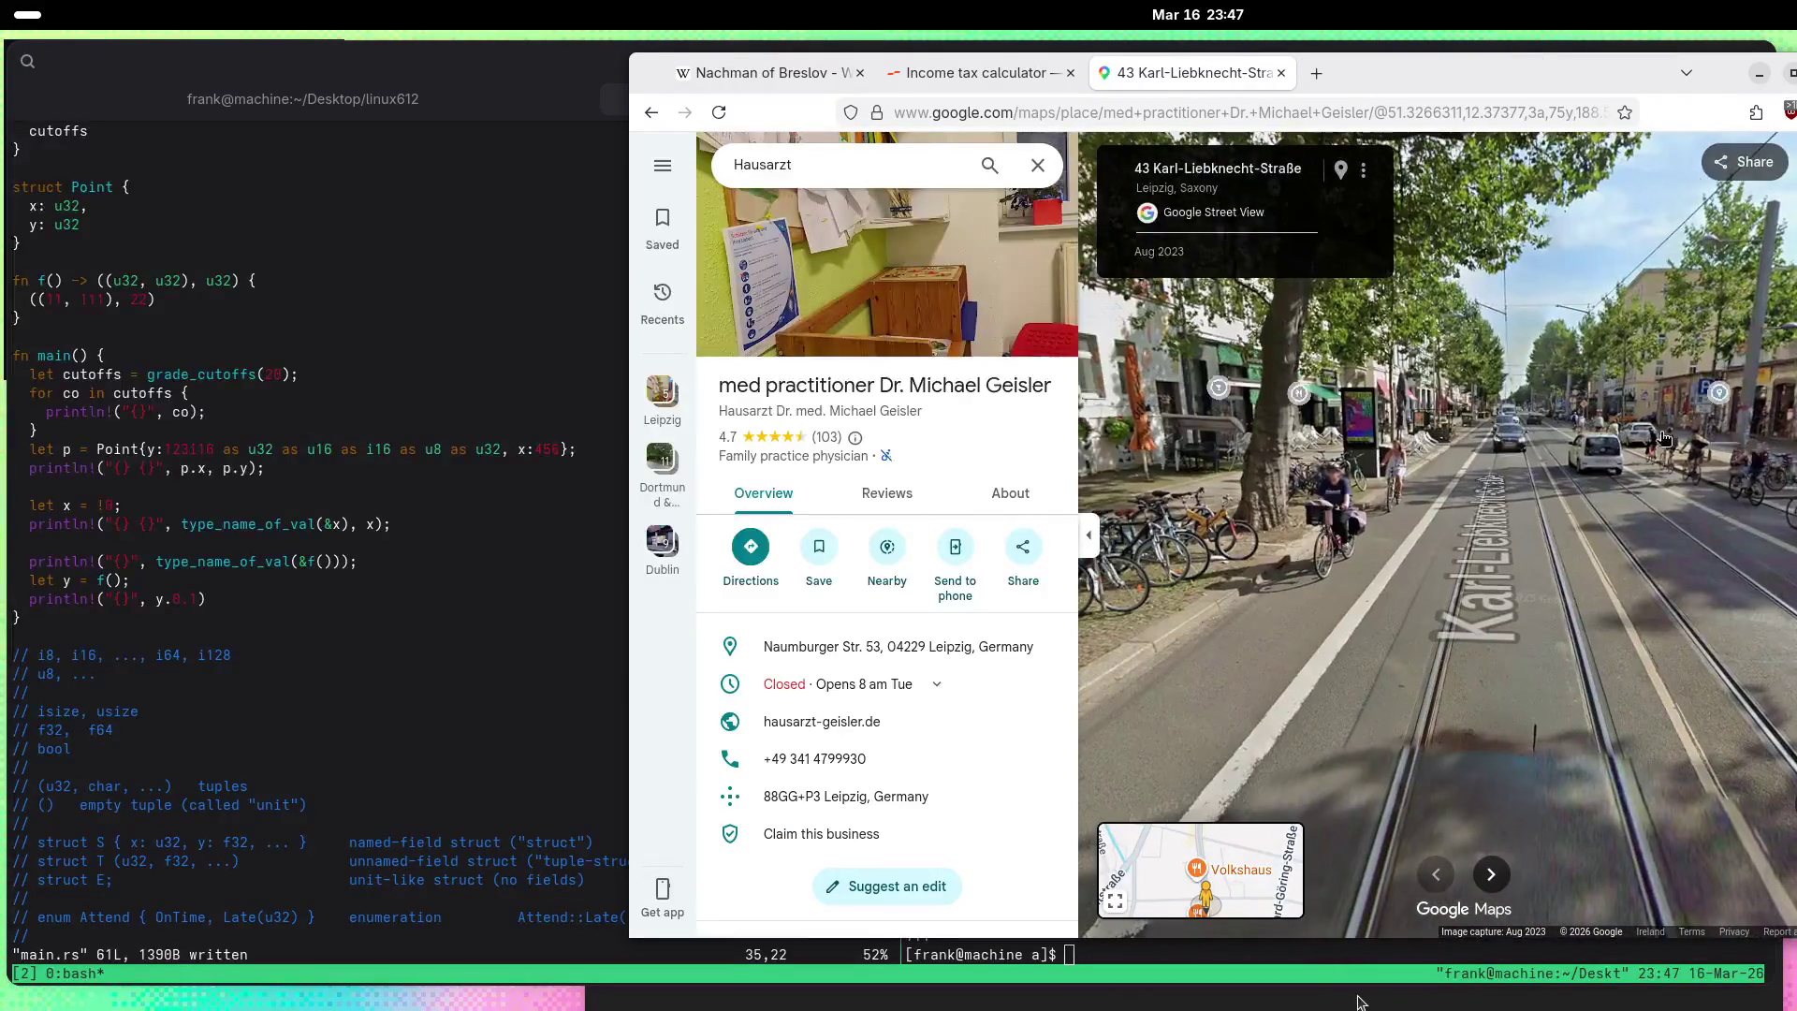
pyautogui.click(1510, 437)
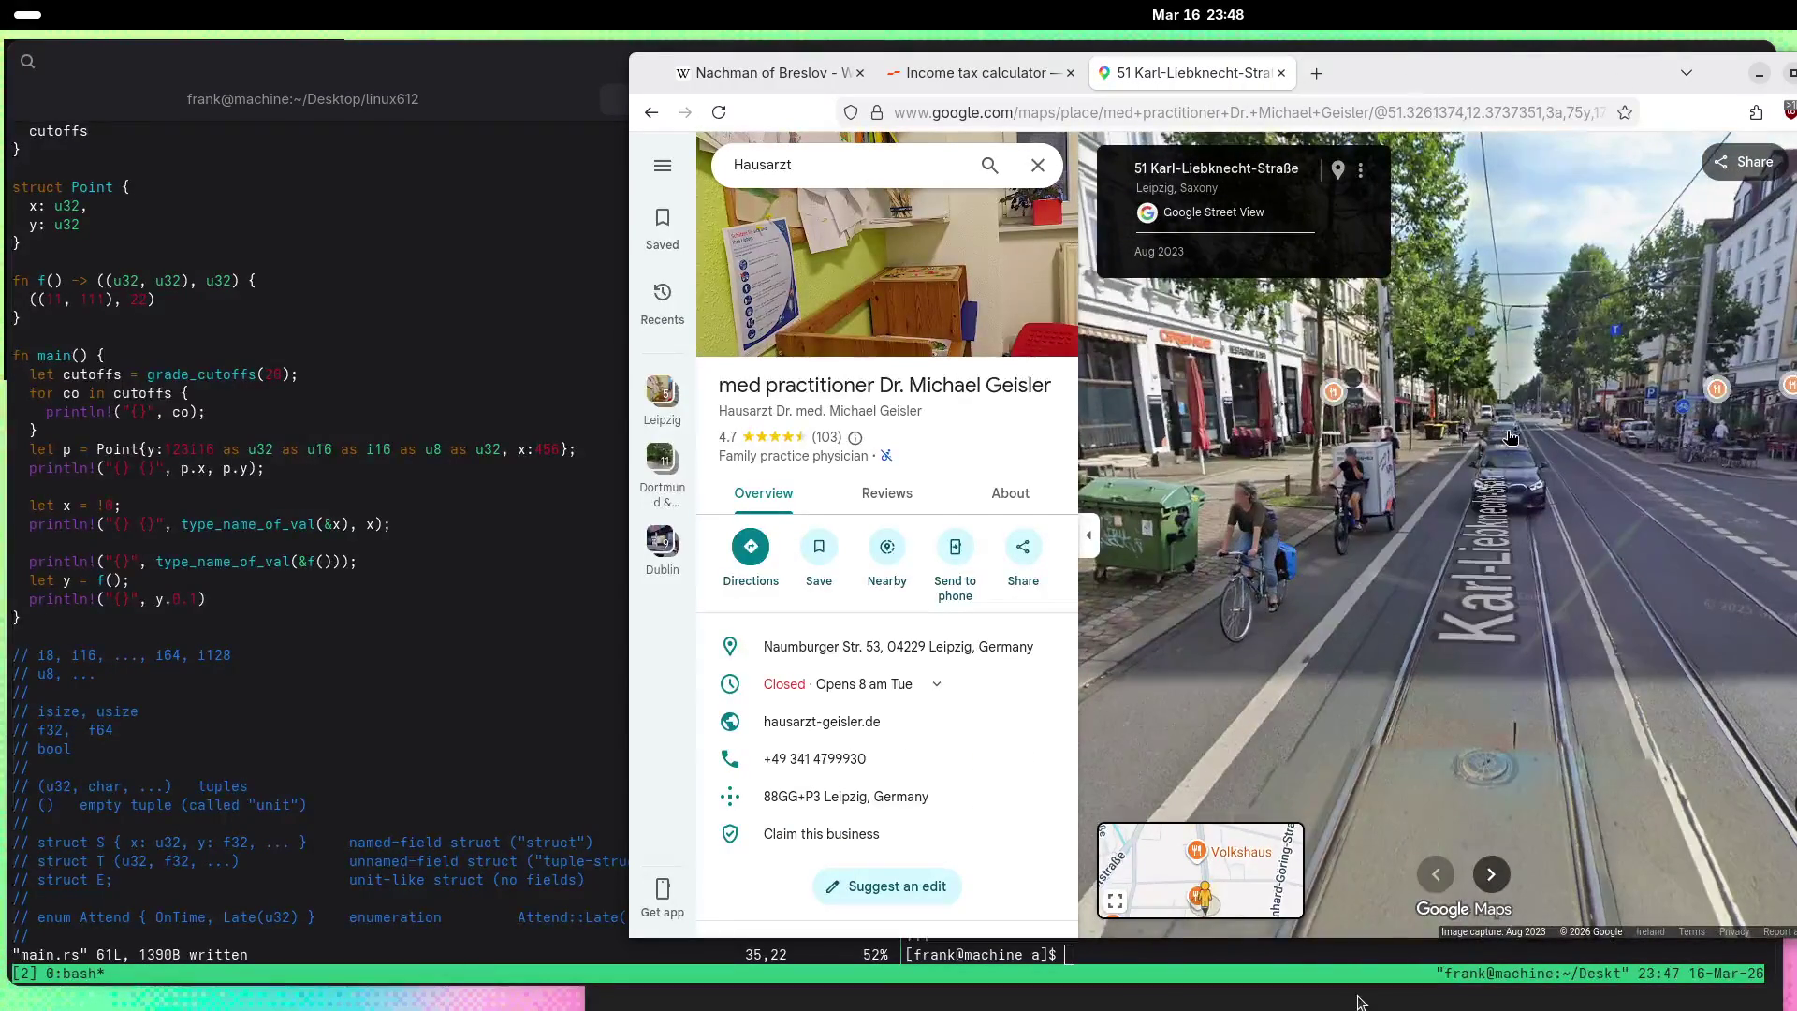
pyautogui.click(1511, 438)
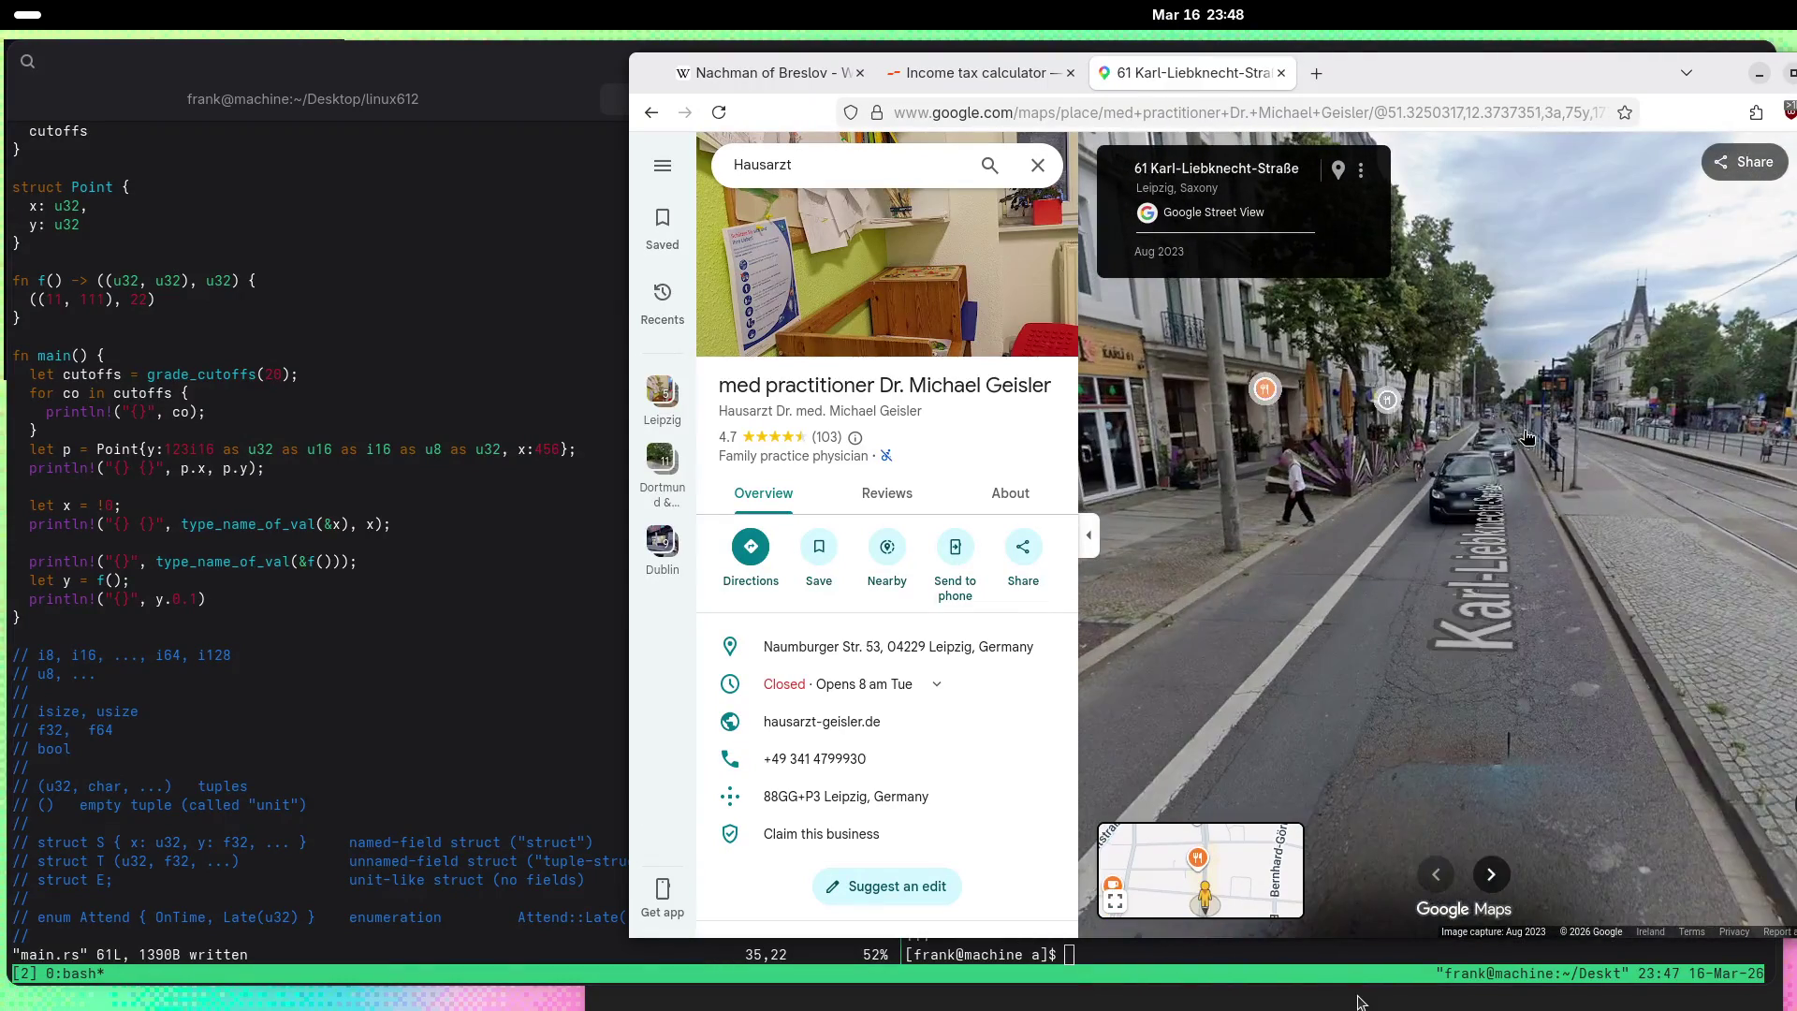
pyautogui.click(1527, 437)
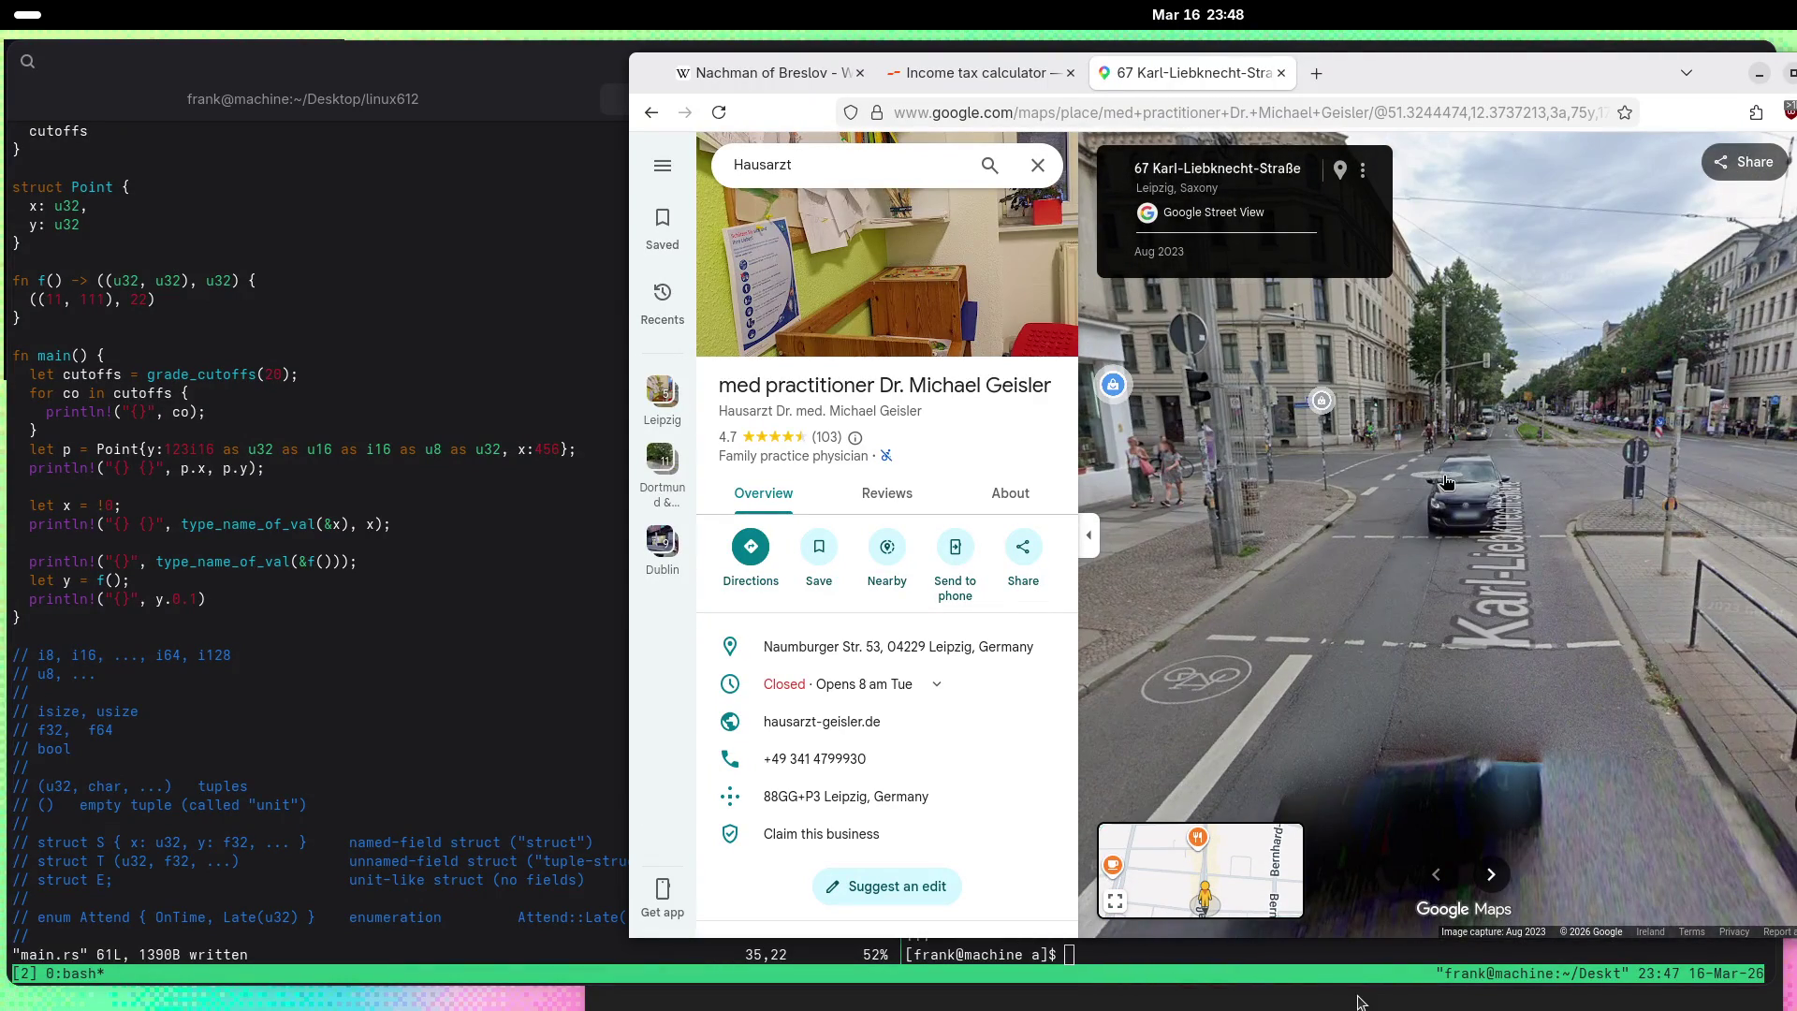
pyautogui.moveTo(1399, 475)
pyautogui.mouseDown()
pyautogui.moveTo(1717, 524)
pyautogui.moveTo(1232, 508)
pyautogui.moveTo(1703, 558)
pyautogui.mouseUp()
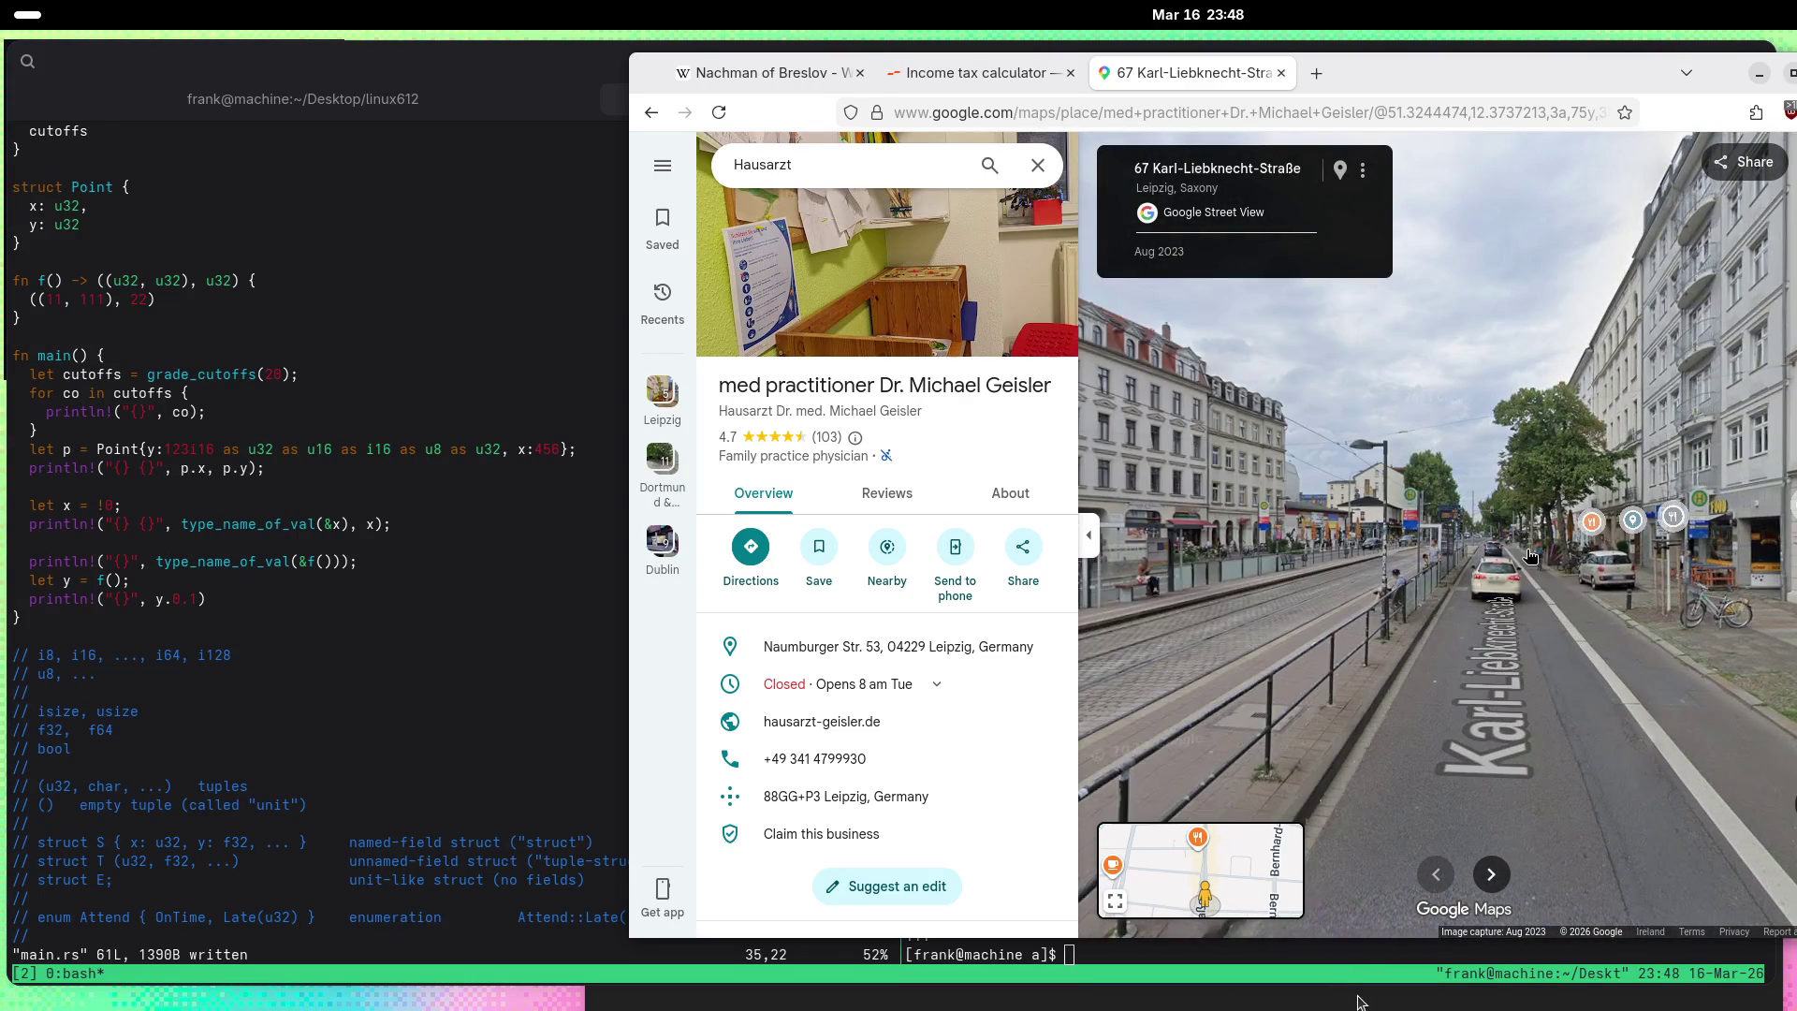
# Step: Detour to 28 Körnerstraße, then head back down Karl-Liebknecht-Straße to number 43, facing the painted café
pyautogui.click(1531, 556)
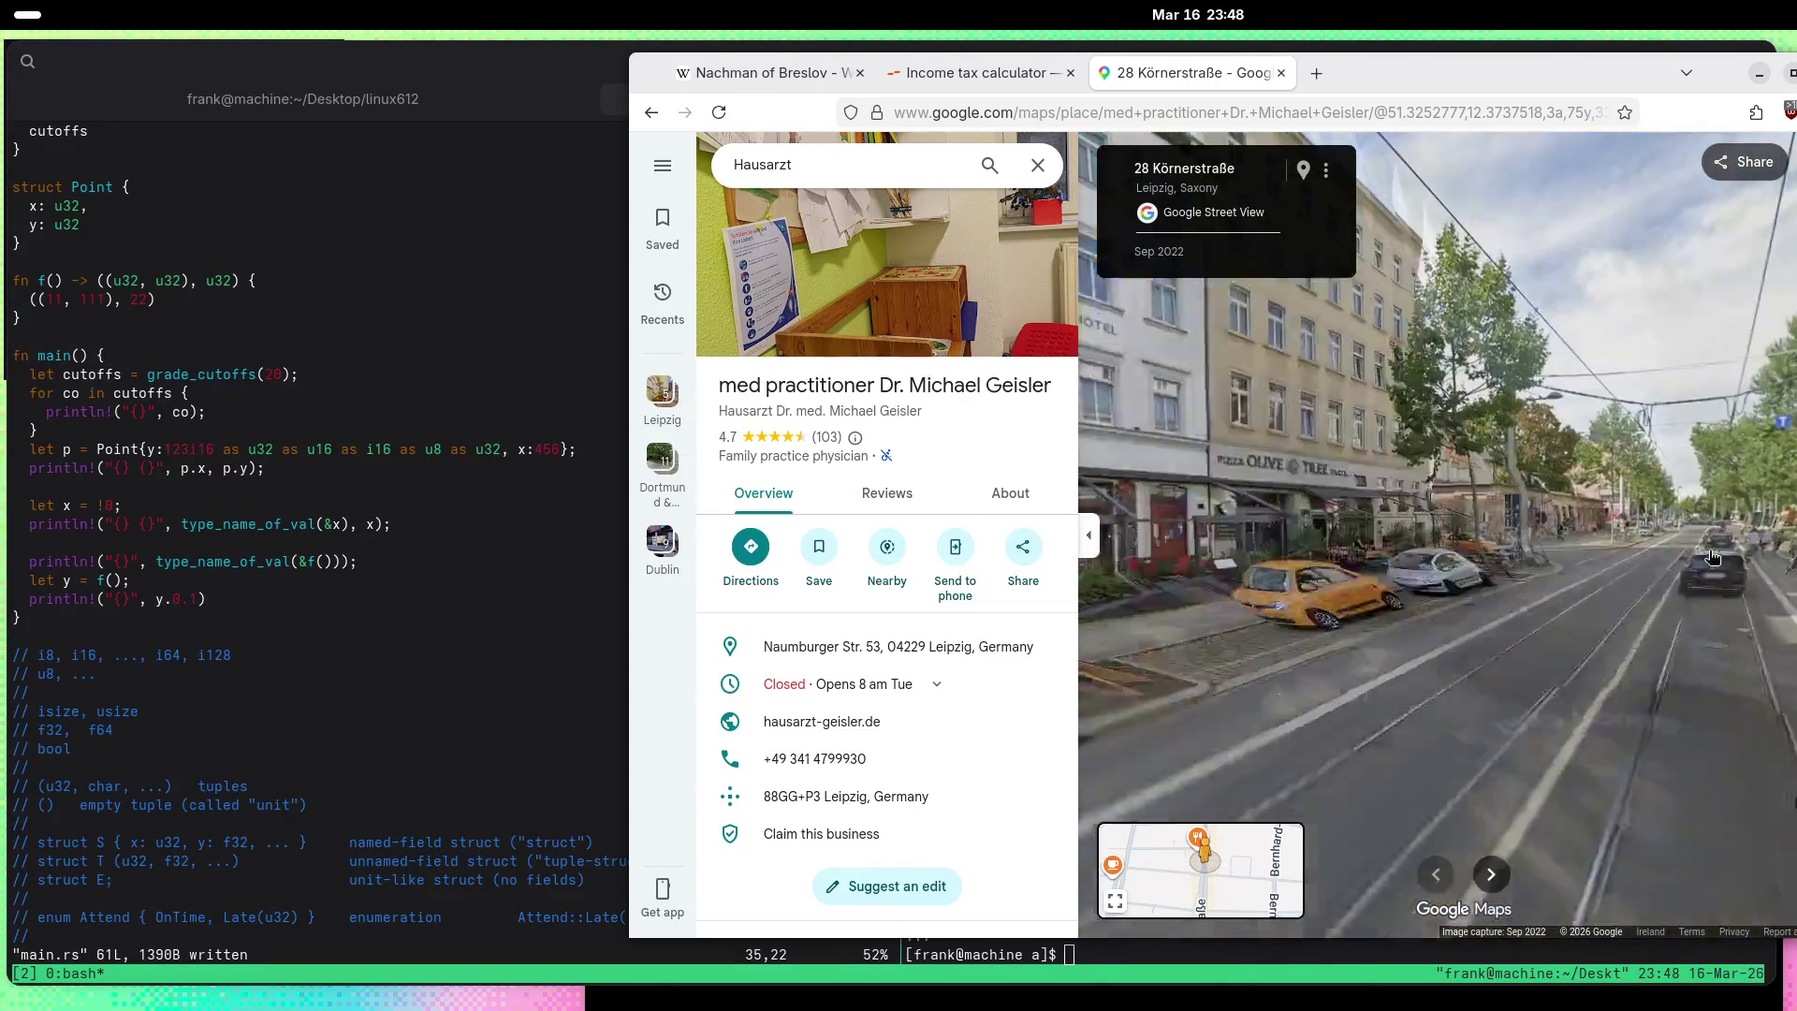
pyautogui.click(1713, 557)
pyautogui.click(1470, 555)
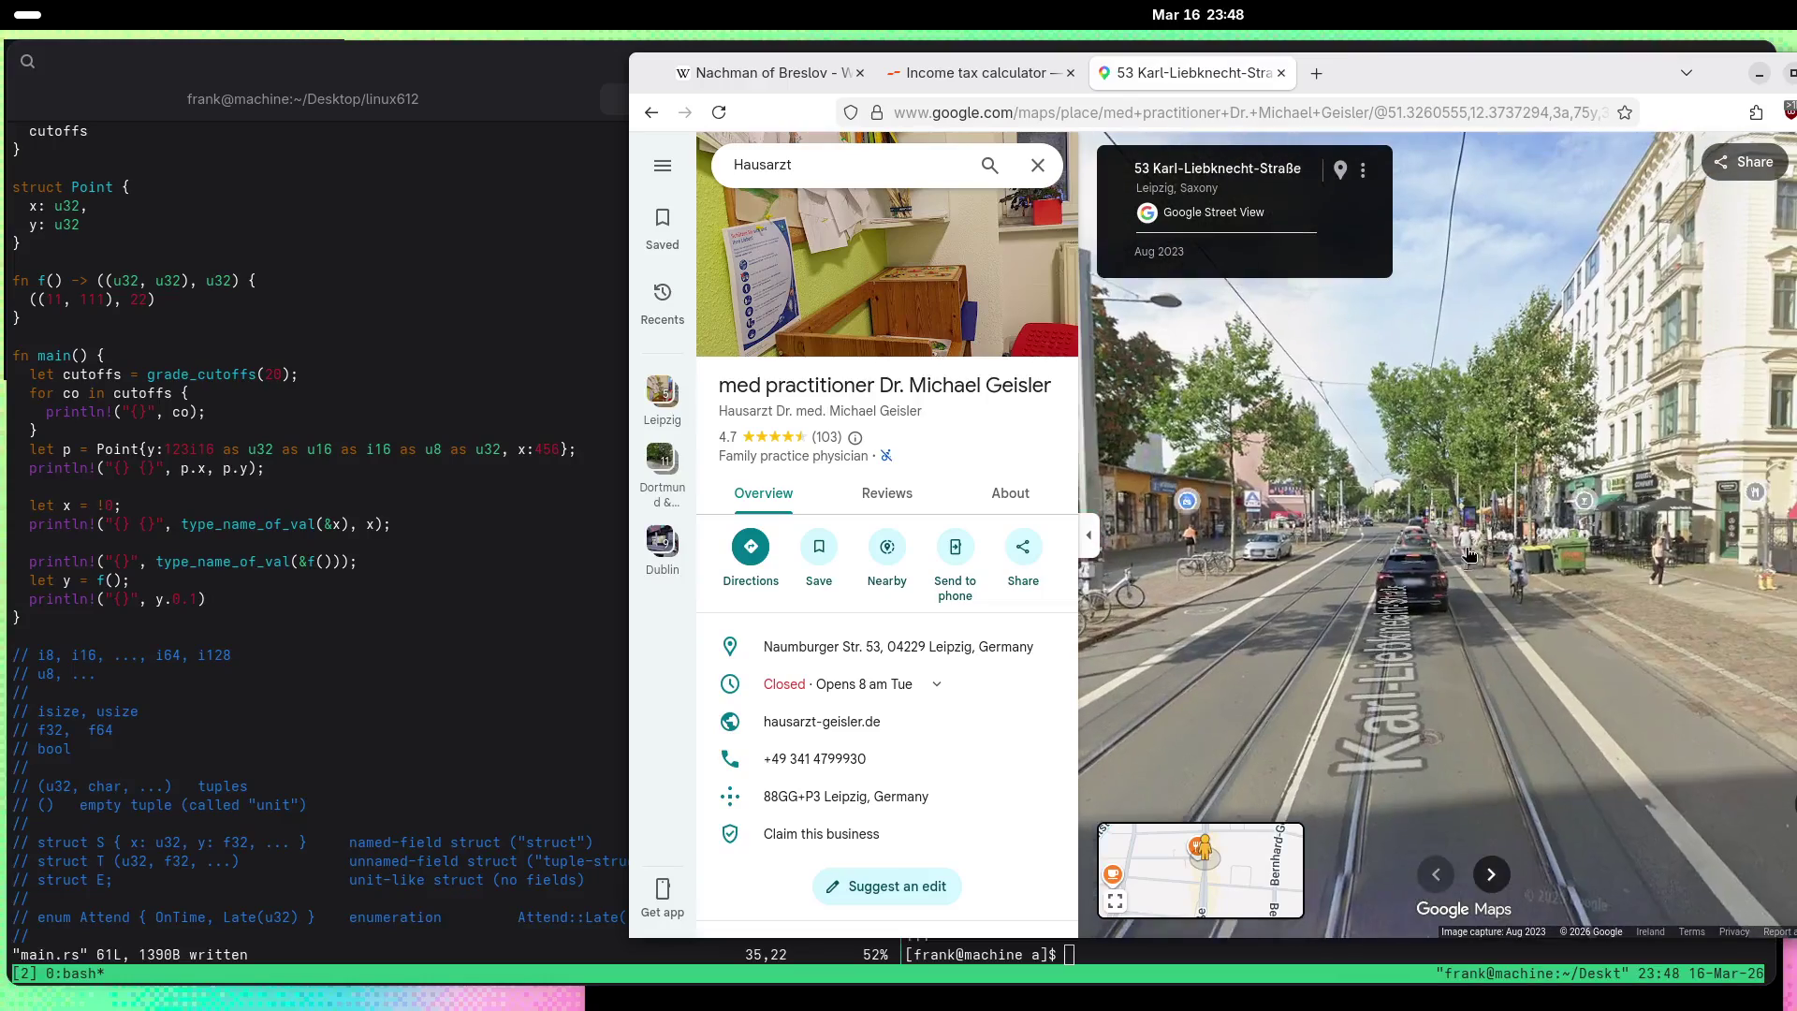
pyautogui.click(1452, 577)
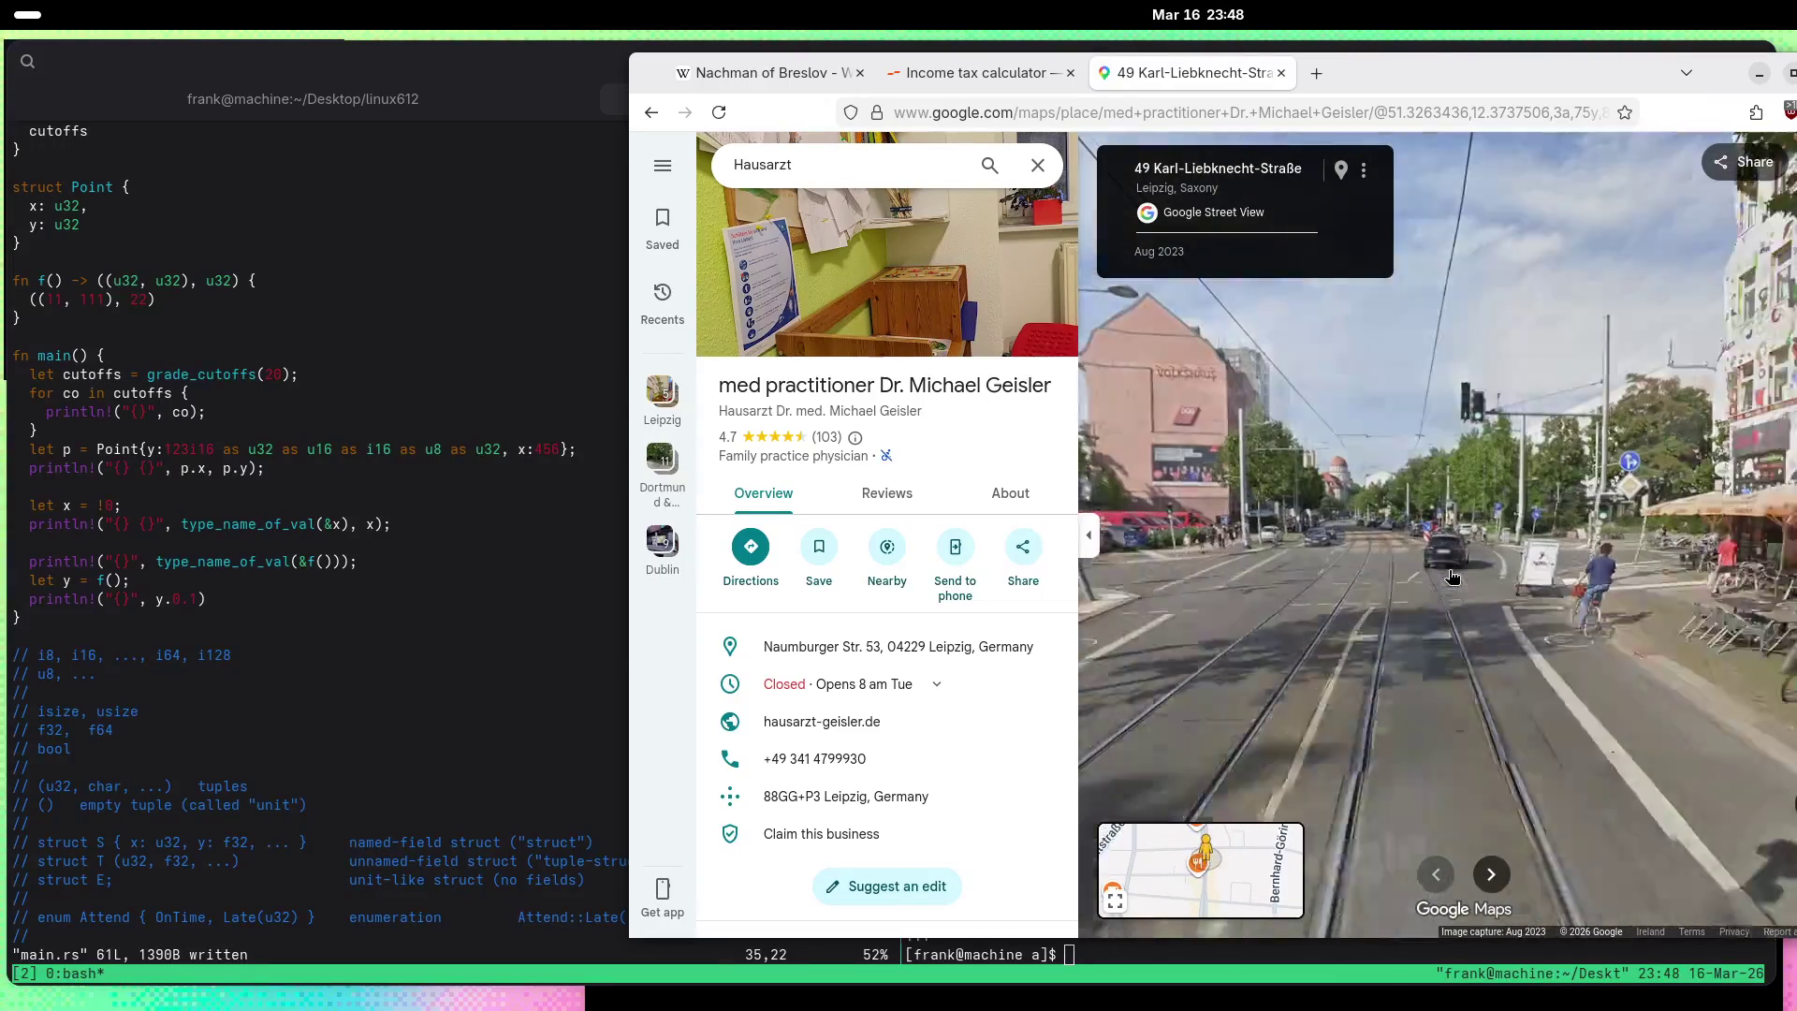
pyautogui.click(1452, 576)
pyautogui.moveTo(1452, 577)
pyautogui.mouseDown()
pyautogui.moveTo(1047, 535)
pyautogui.moveTo(1601, 562)
pyautogui.moveTo(1589, 582)
pyautogui.mouseUp()
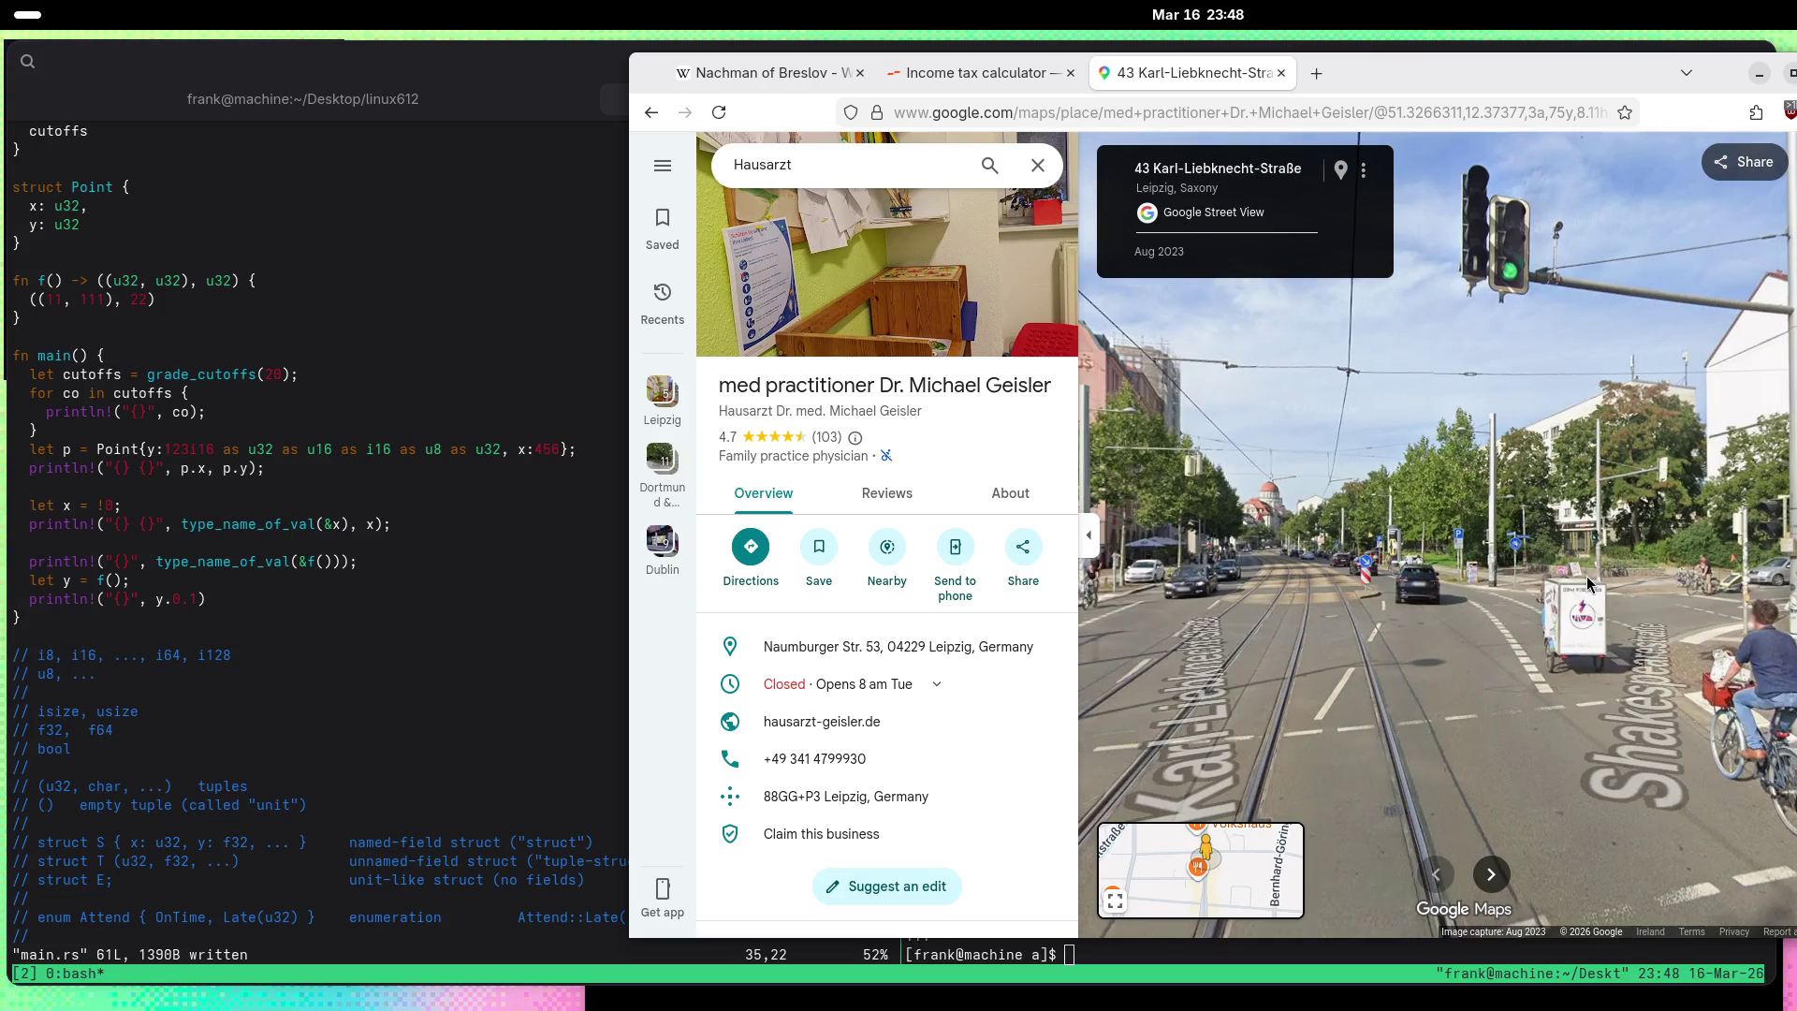
# Step: Advance along Karl-Liebknecht-Straße past numbers 31, 25, 23 and 17 to the Hohe Str. corner
pyautogui.click(1299, 557)
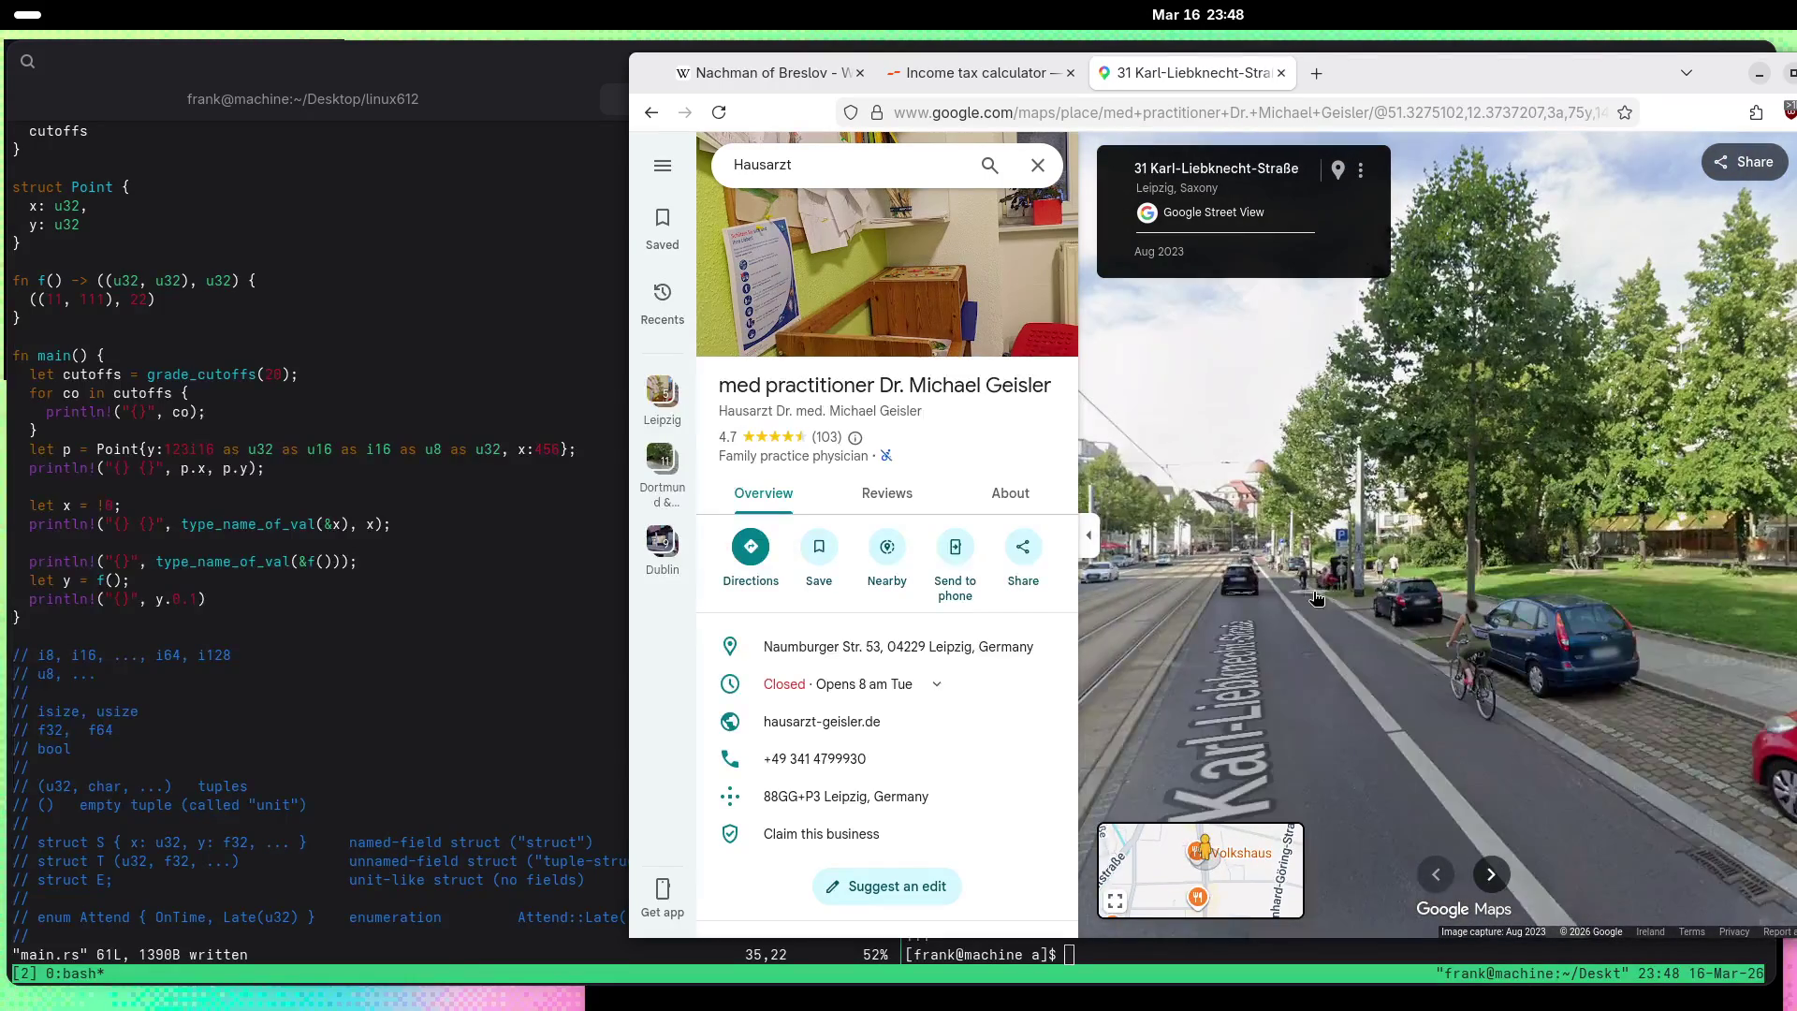
pyautogui.click(1301, 604)
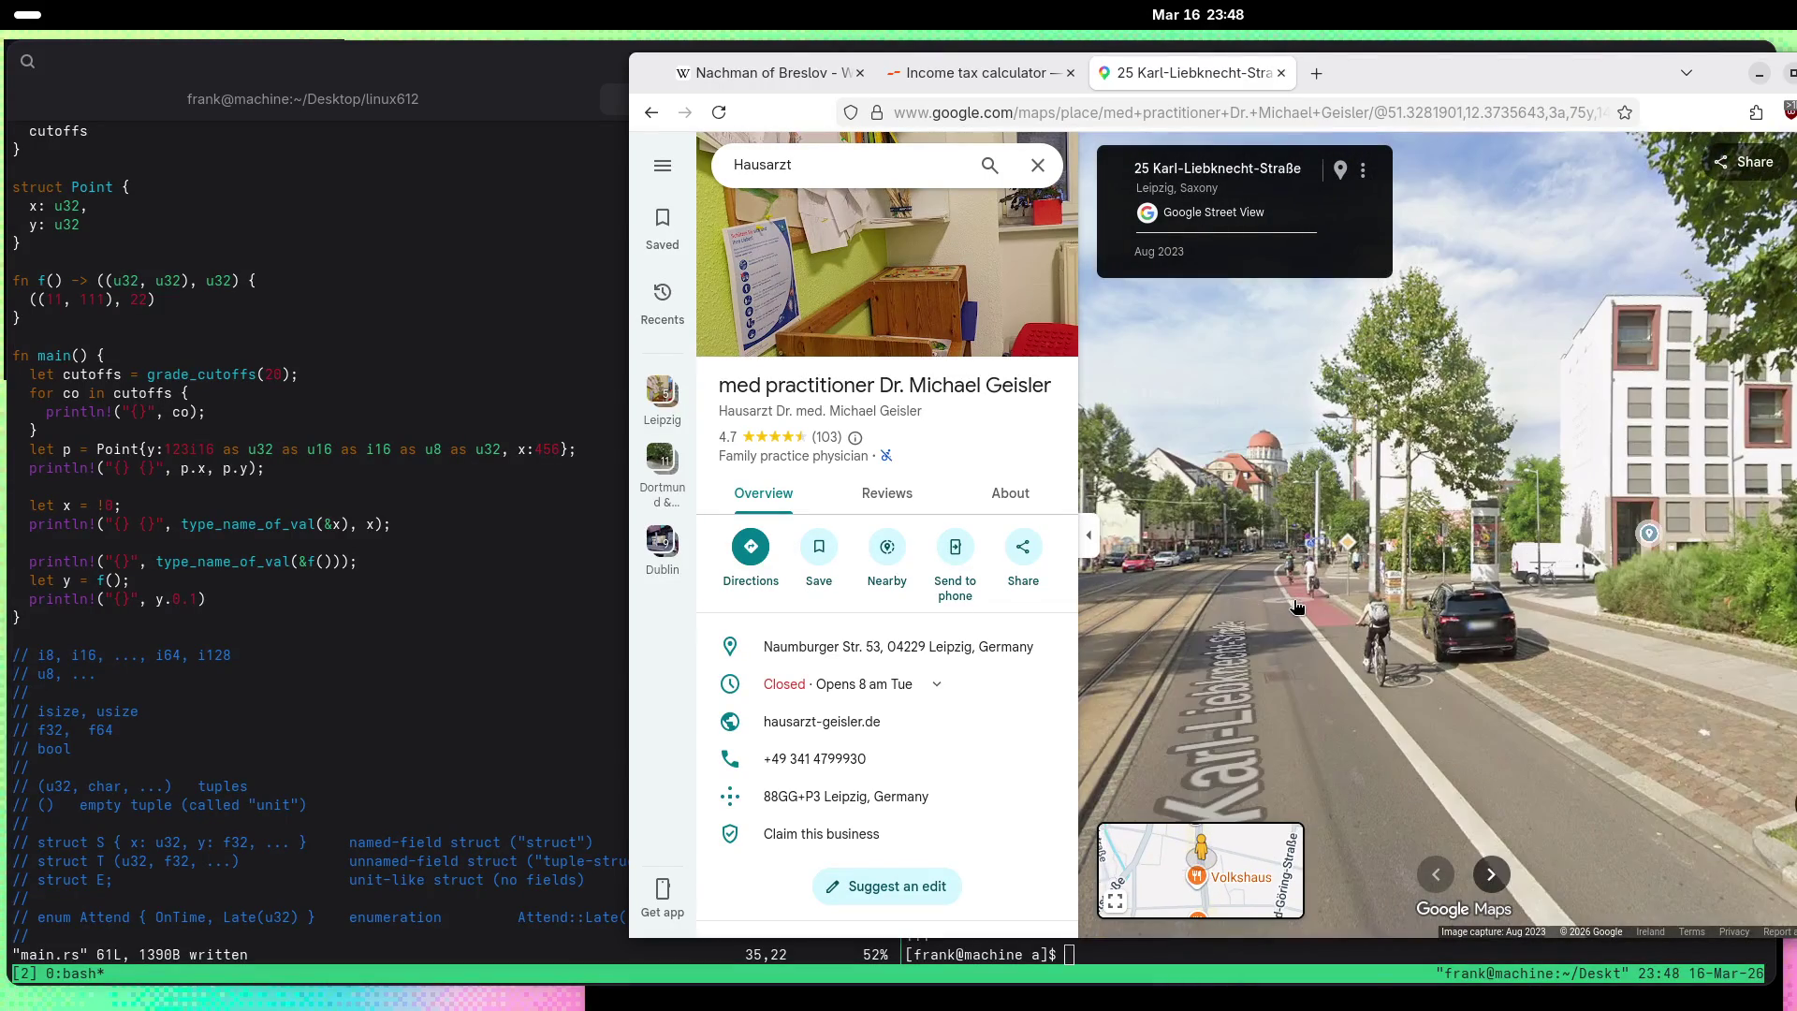
pyautogui.click(1296, 607)
pyautogui.click(1351, 547)
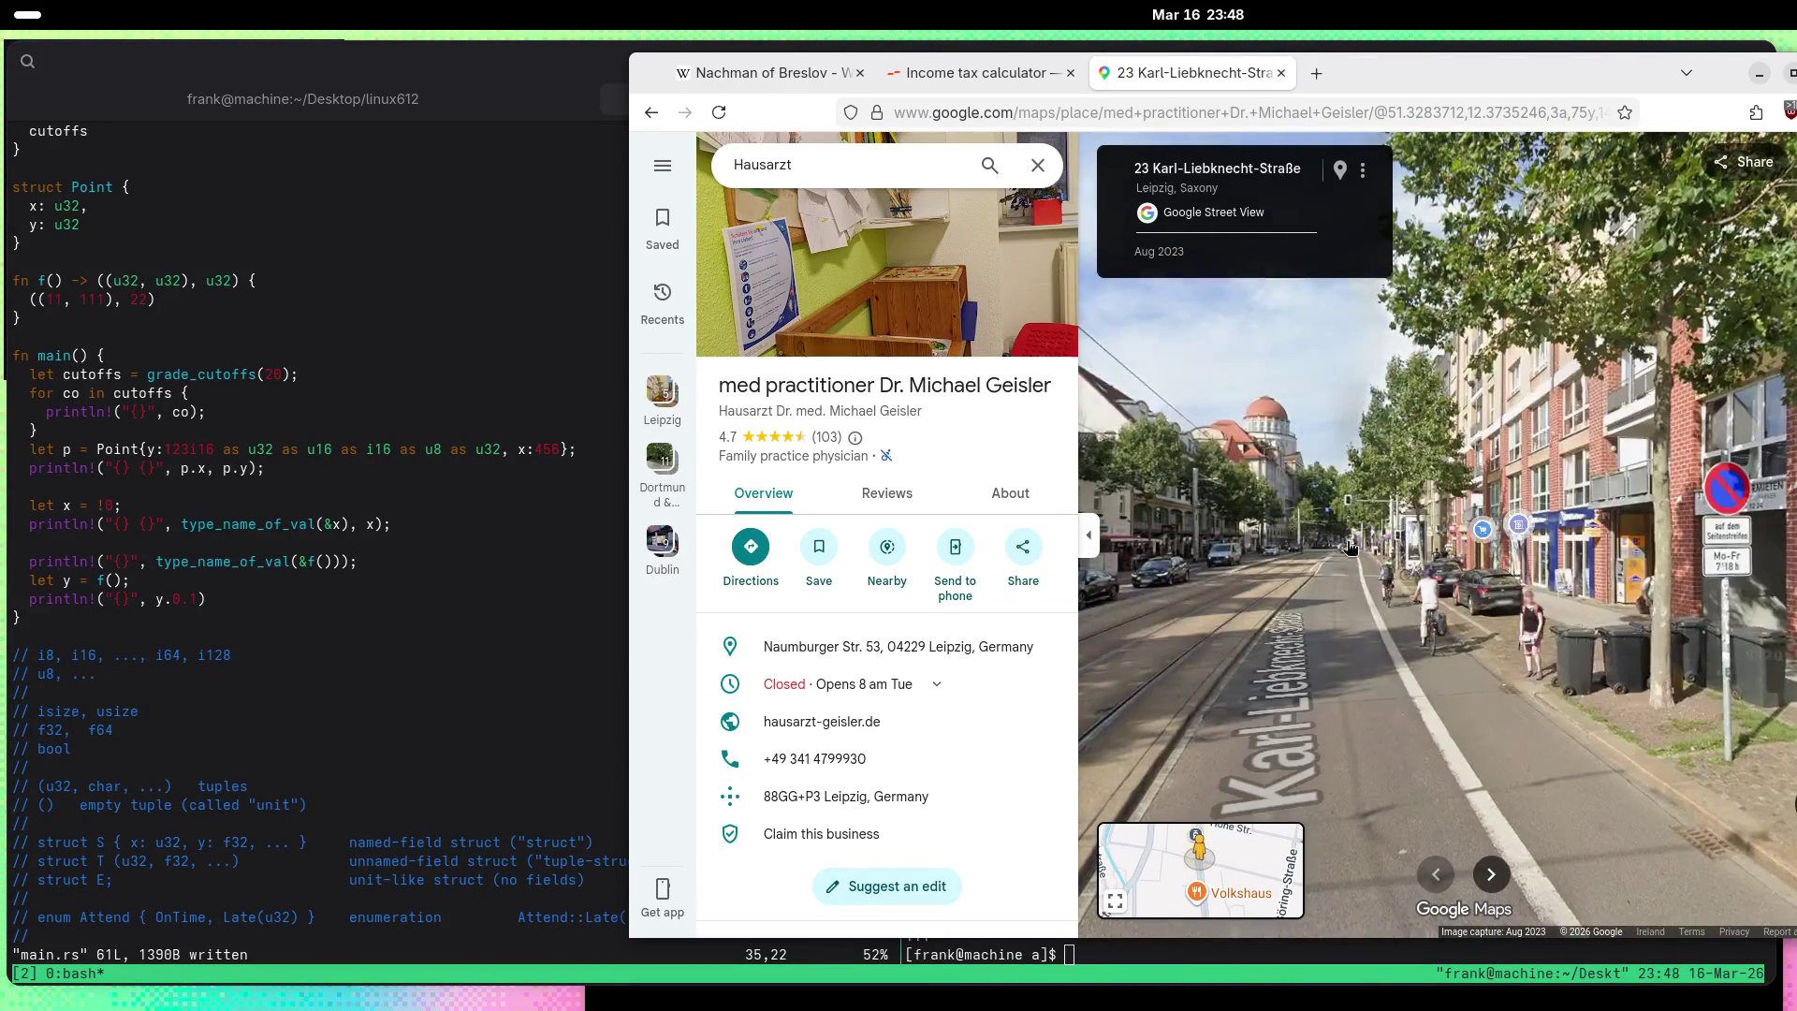
pyautogui.click(1351, 548)
pyautogui.click(1403, 577)
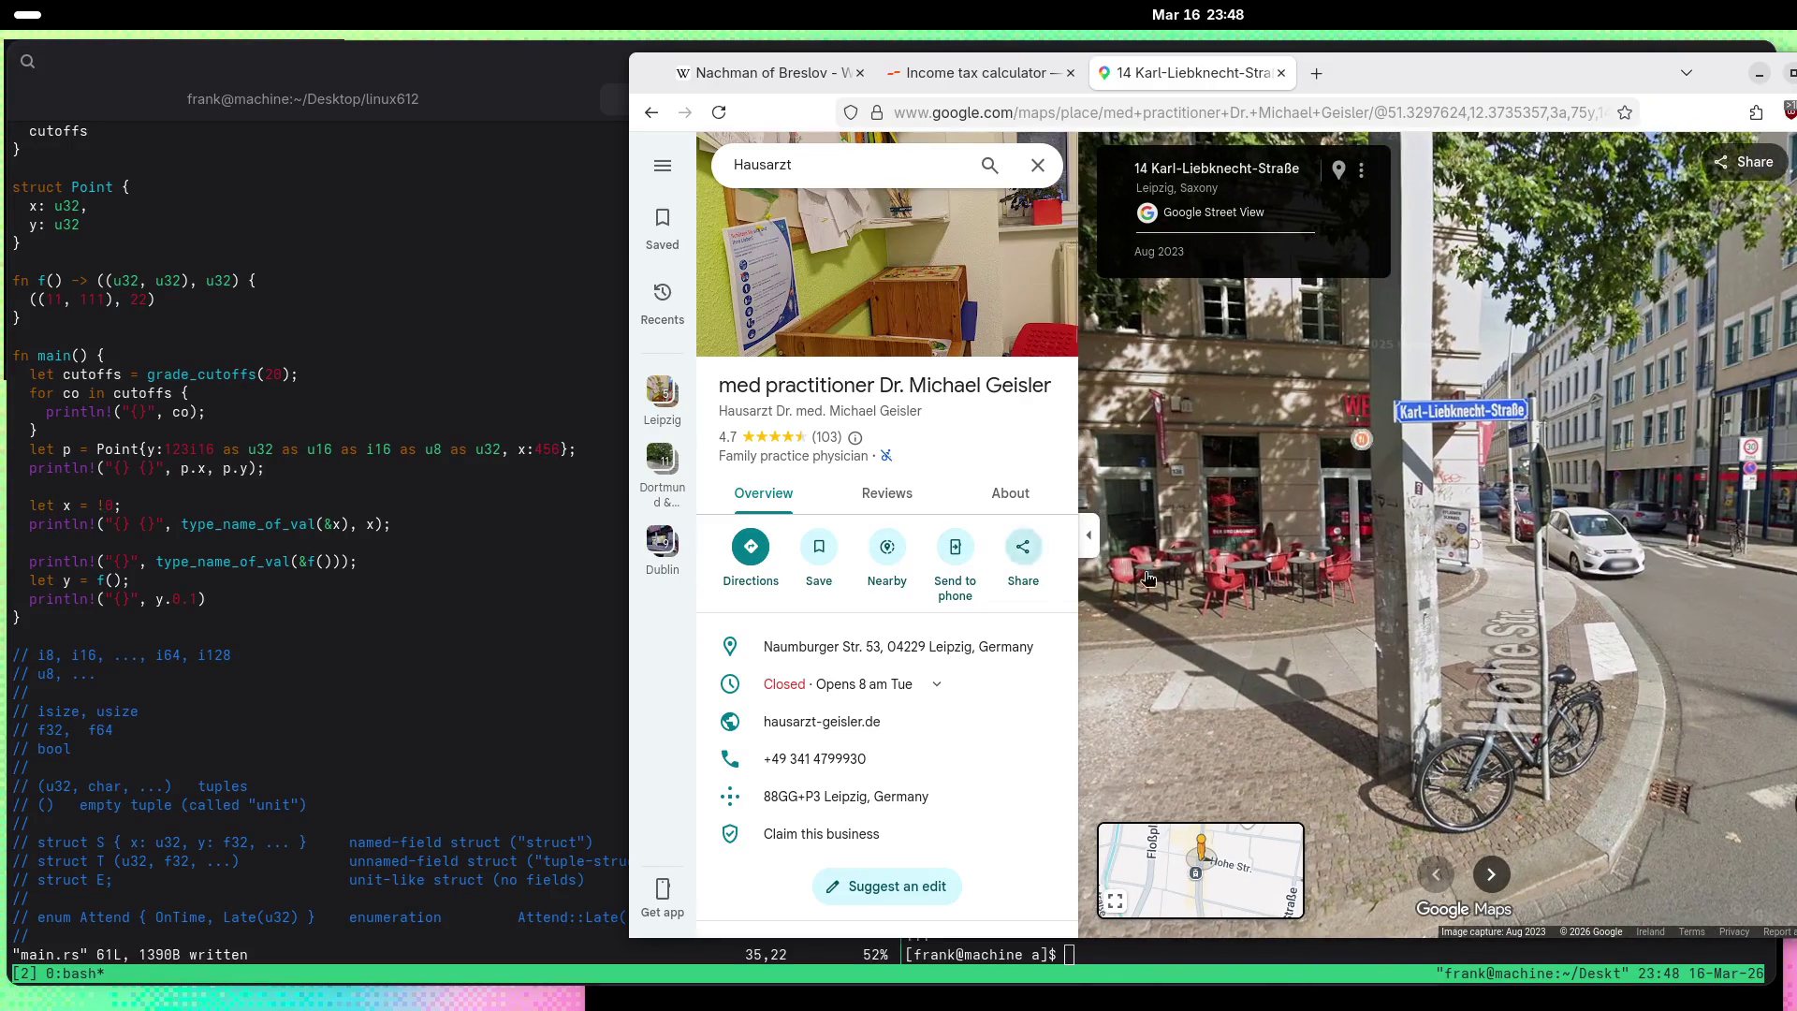
# Step: Peek into Hohe Str. 46, then continue past 14 and 8 Karl-Liebknecht-Straße onto Schletterstraße 3
pyautogui.click(1493, 587)
pyautogui.click(1441, 541)
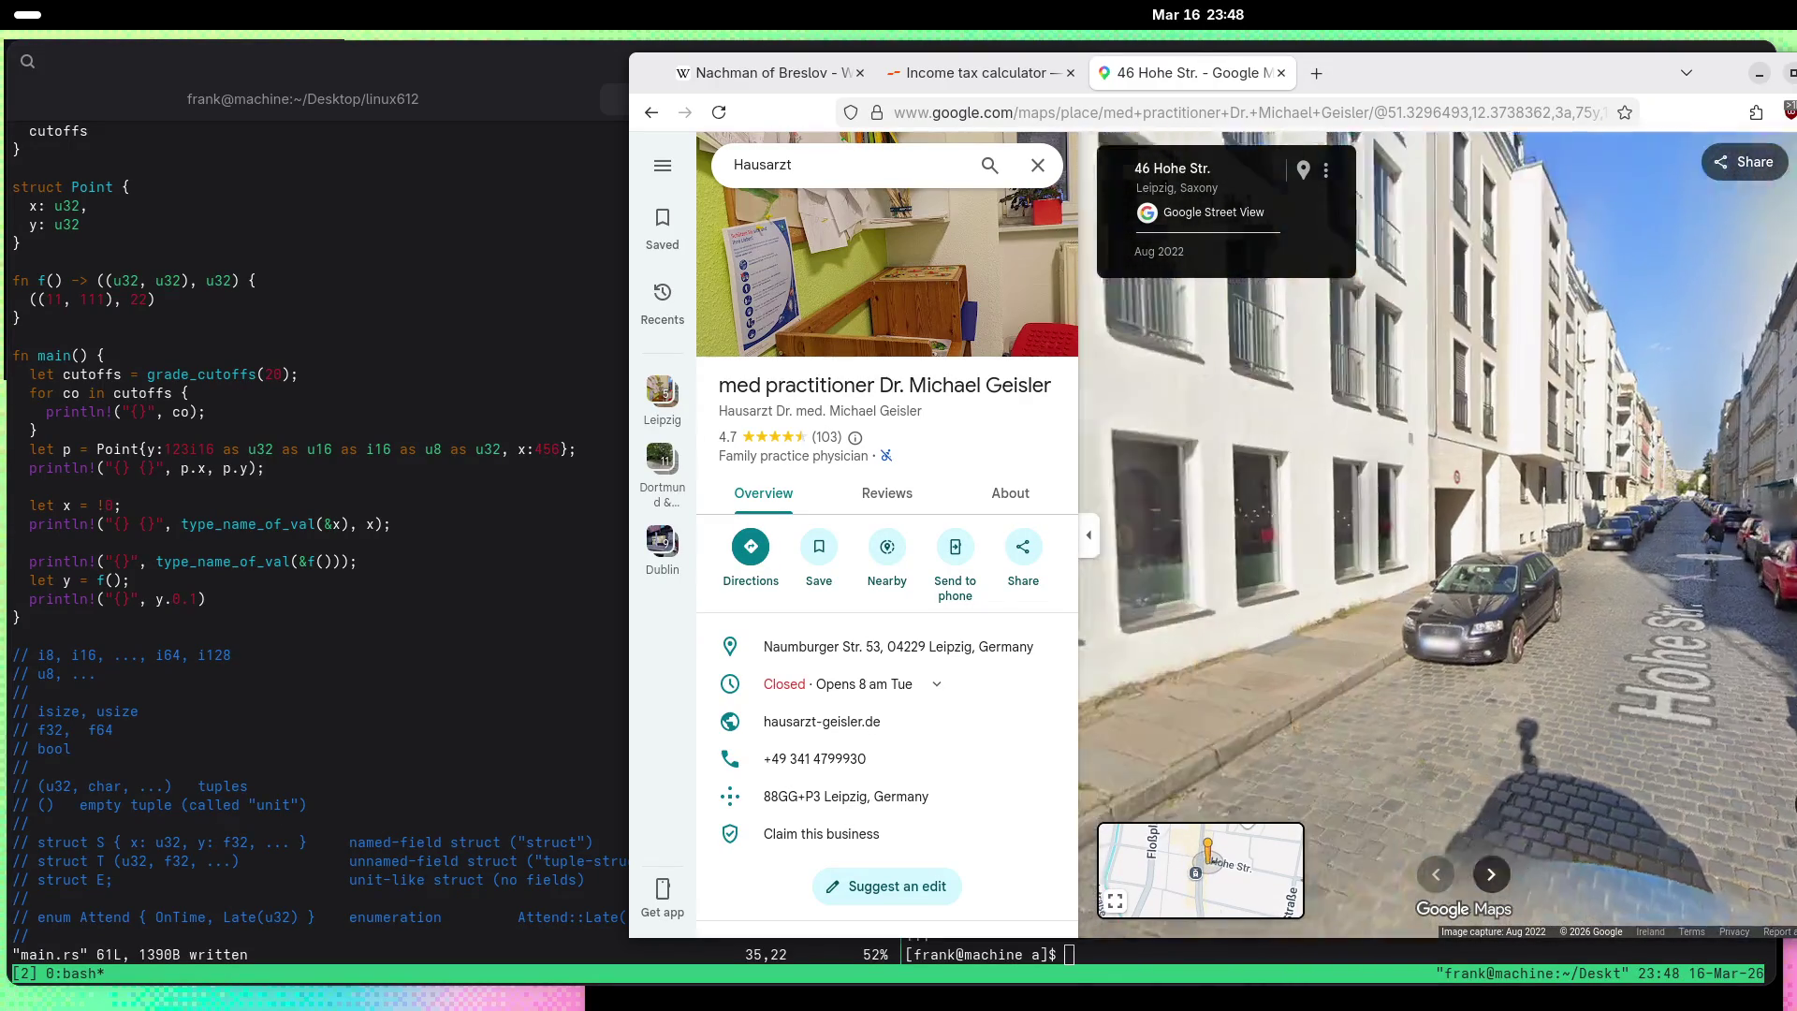
pyautogui.click(1339, 632)
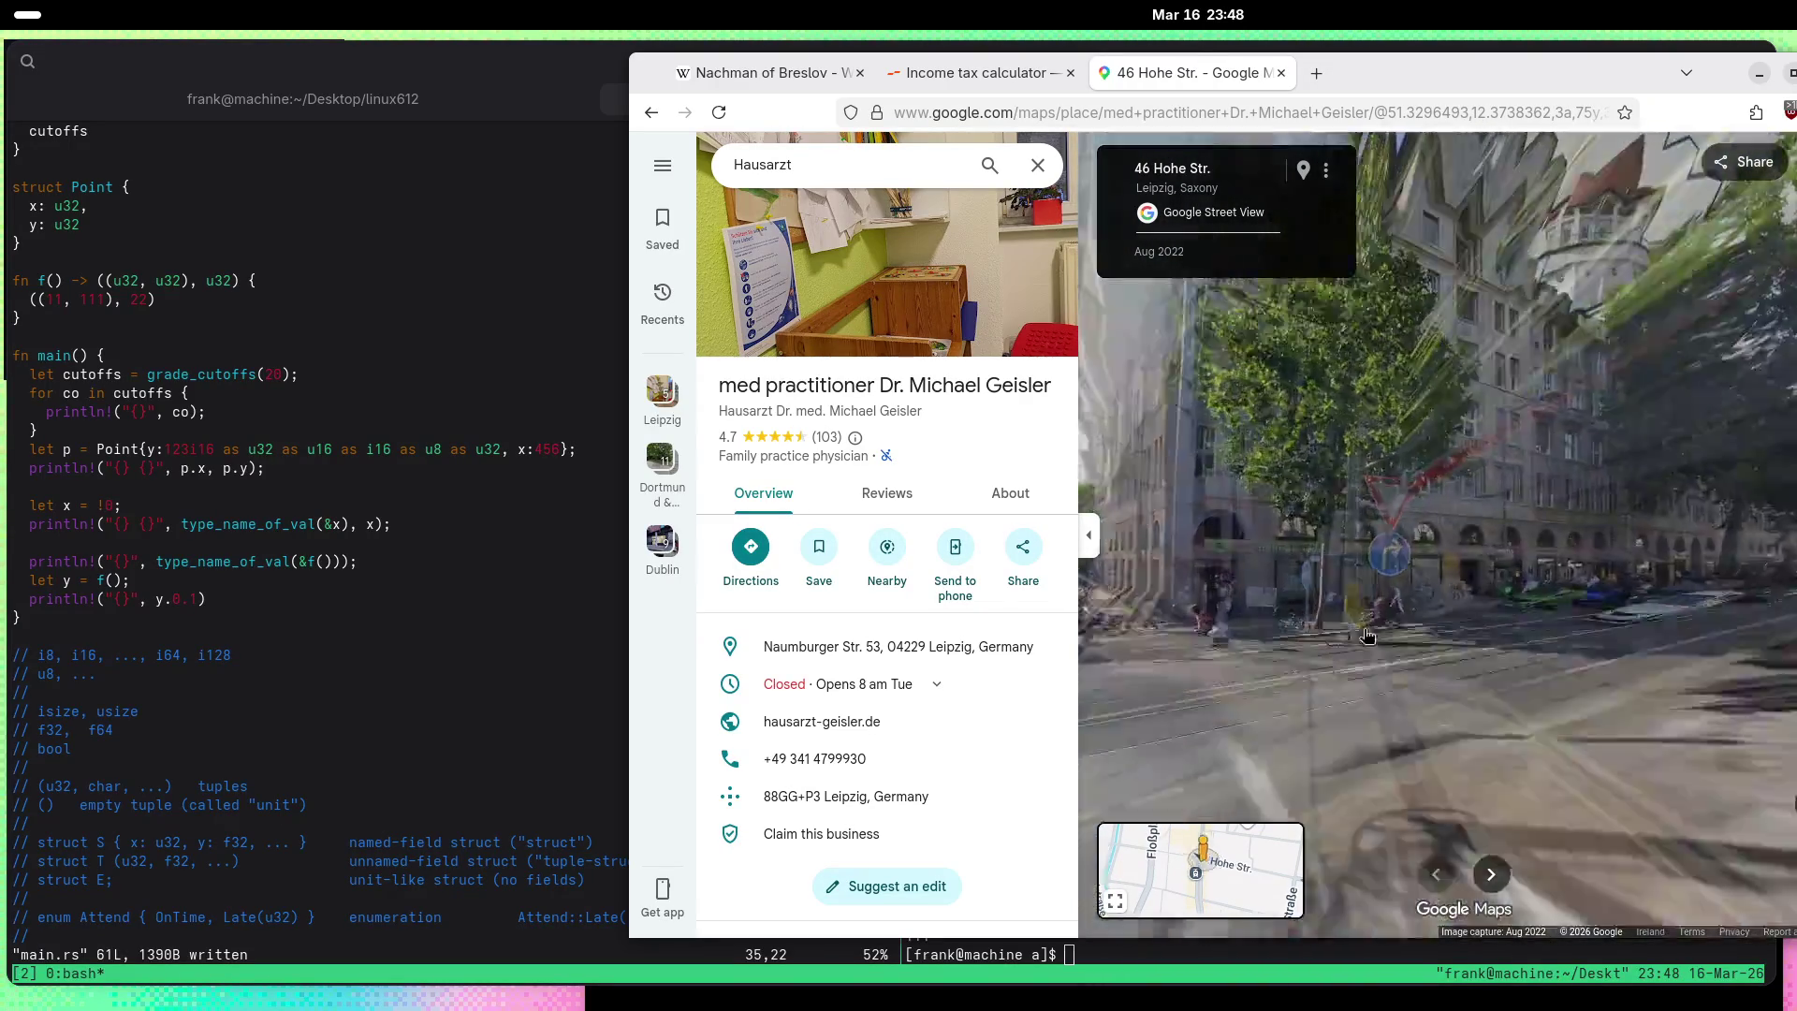
pyautogui.click(1492, 569)
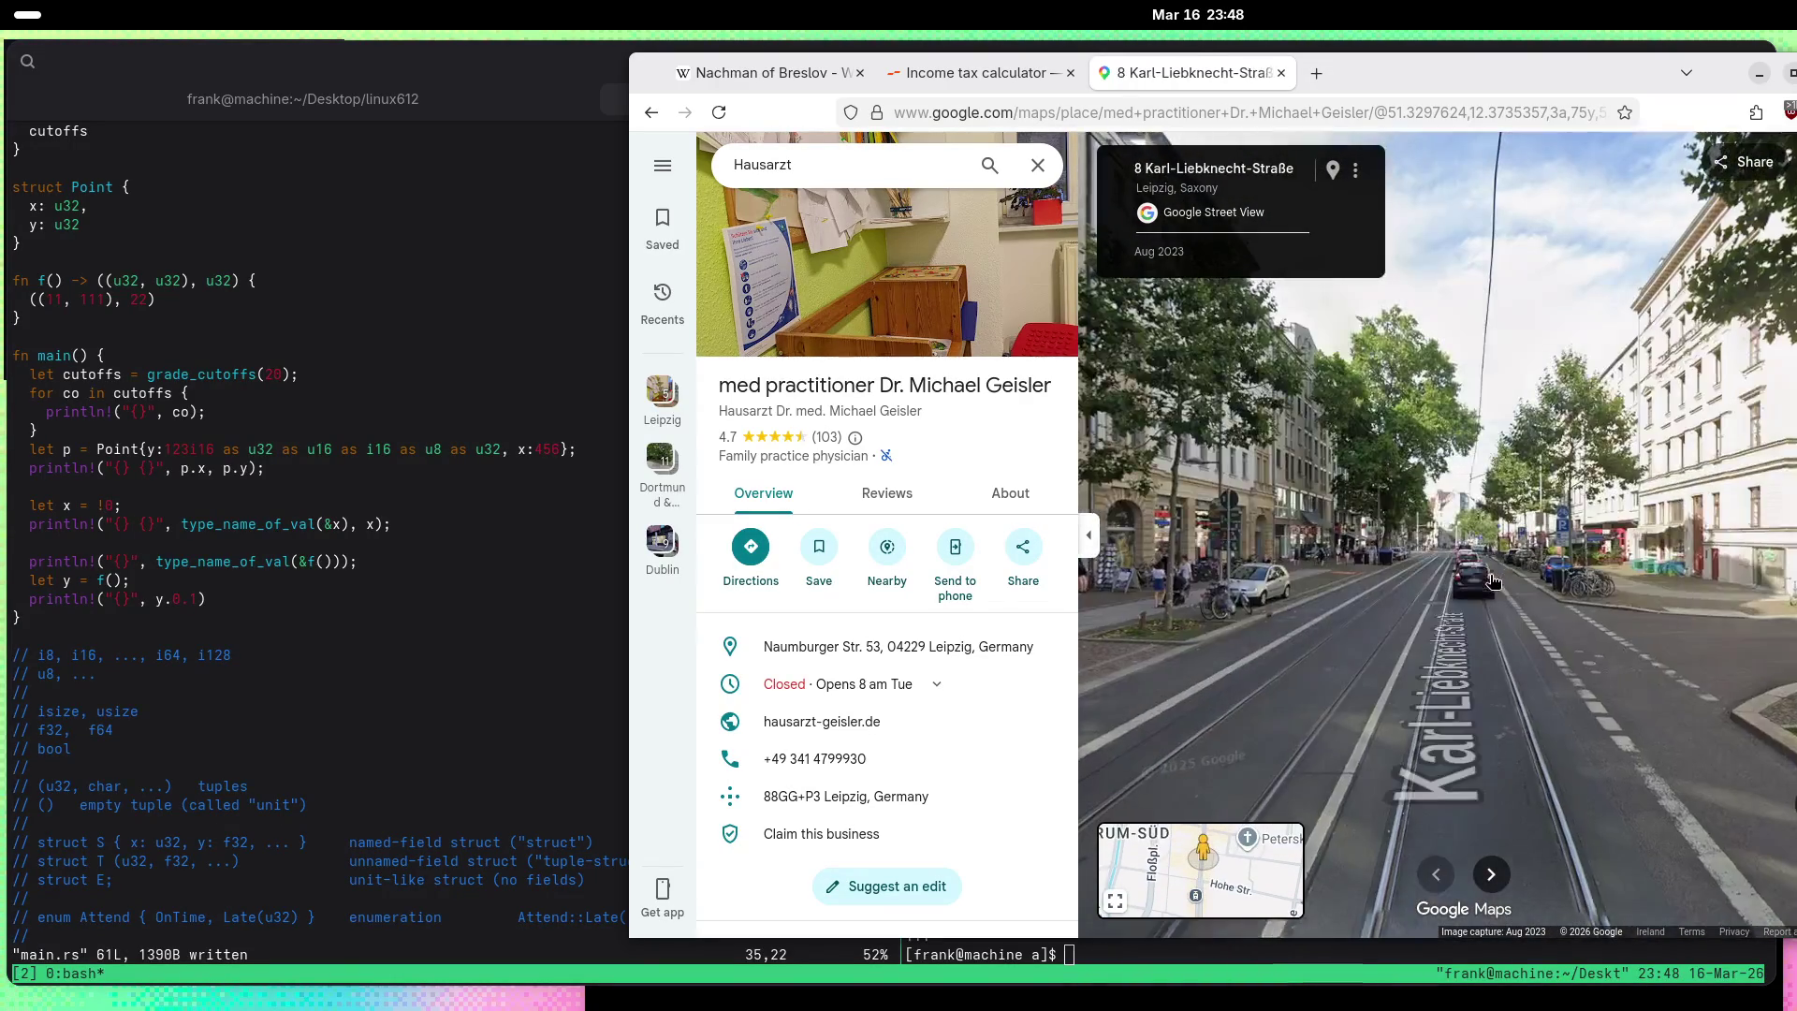
pyautogui.click(1356, 610)
pyautogui.click(1357, 610)
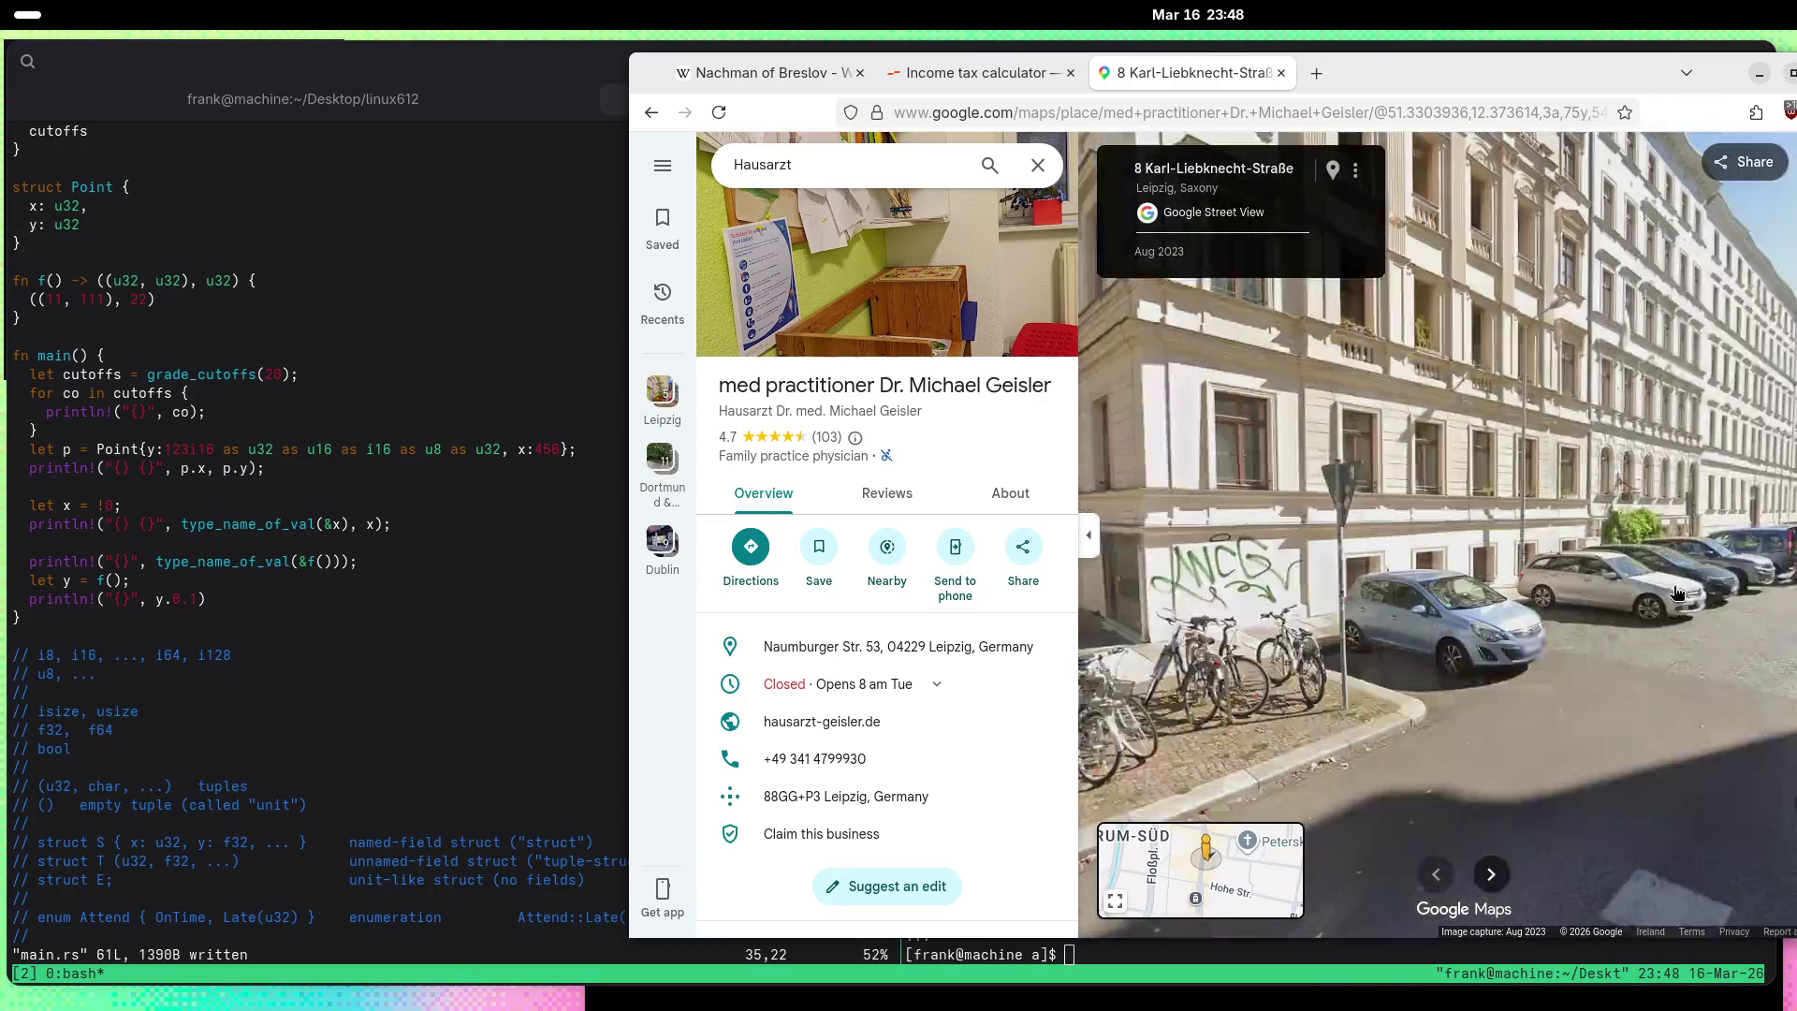
# Step: Move to 6 Schletterstraße and zoom in on the church facade
pyautogui.click(1580, 514)
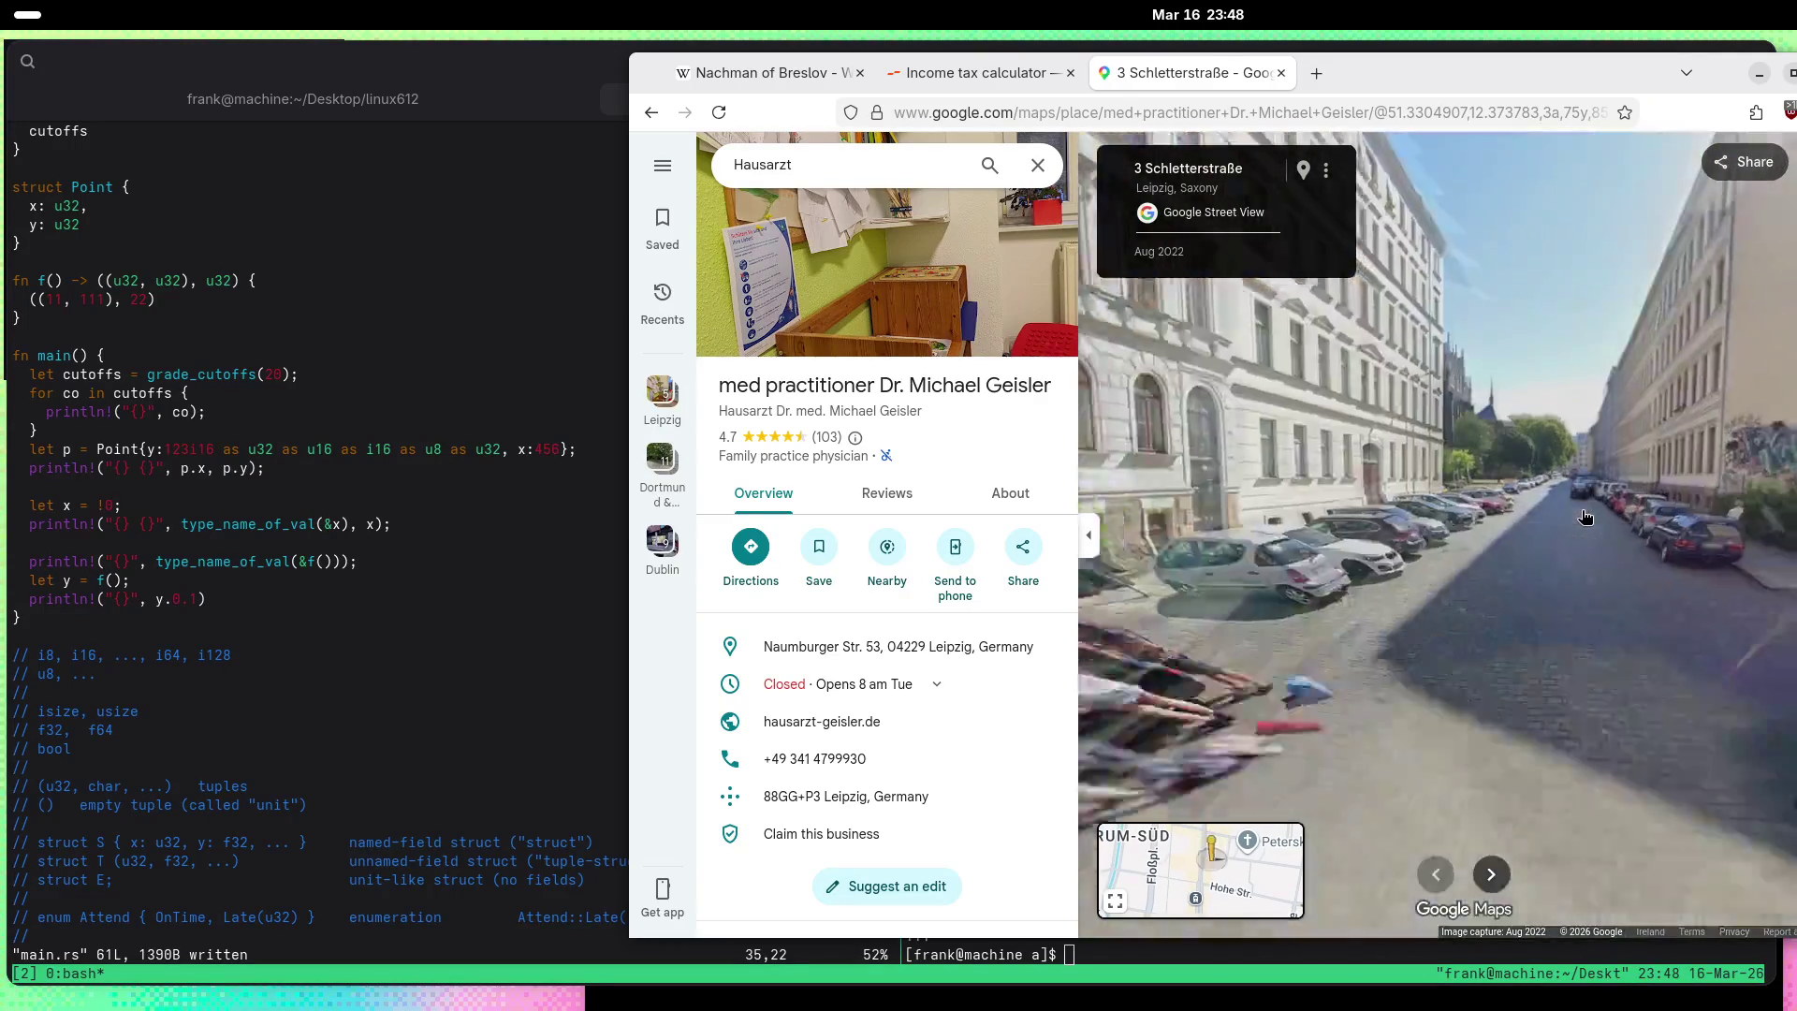
pyautogui.click(1329, 421)
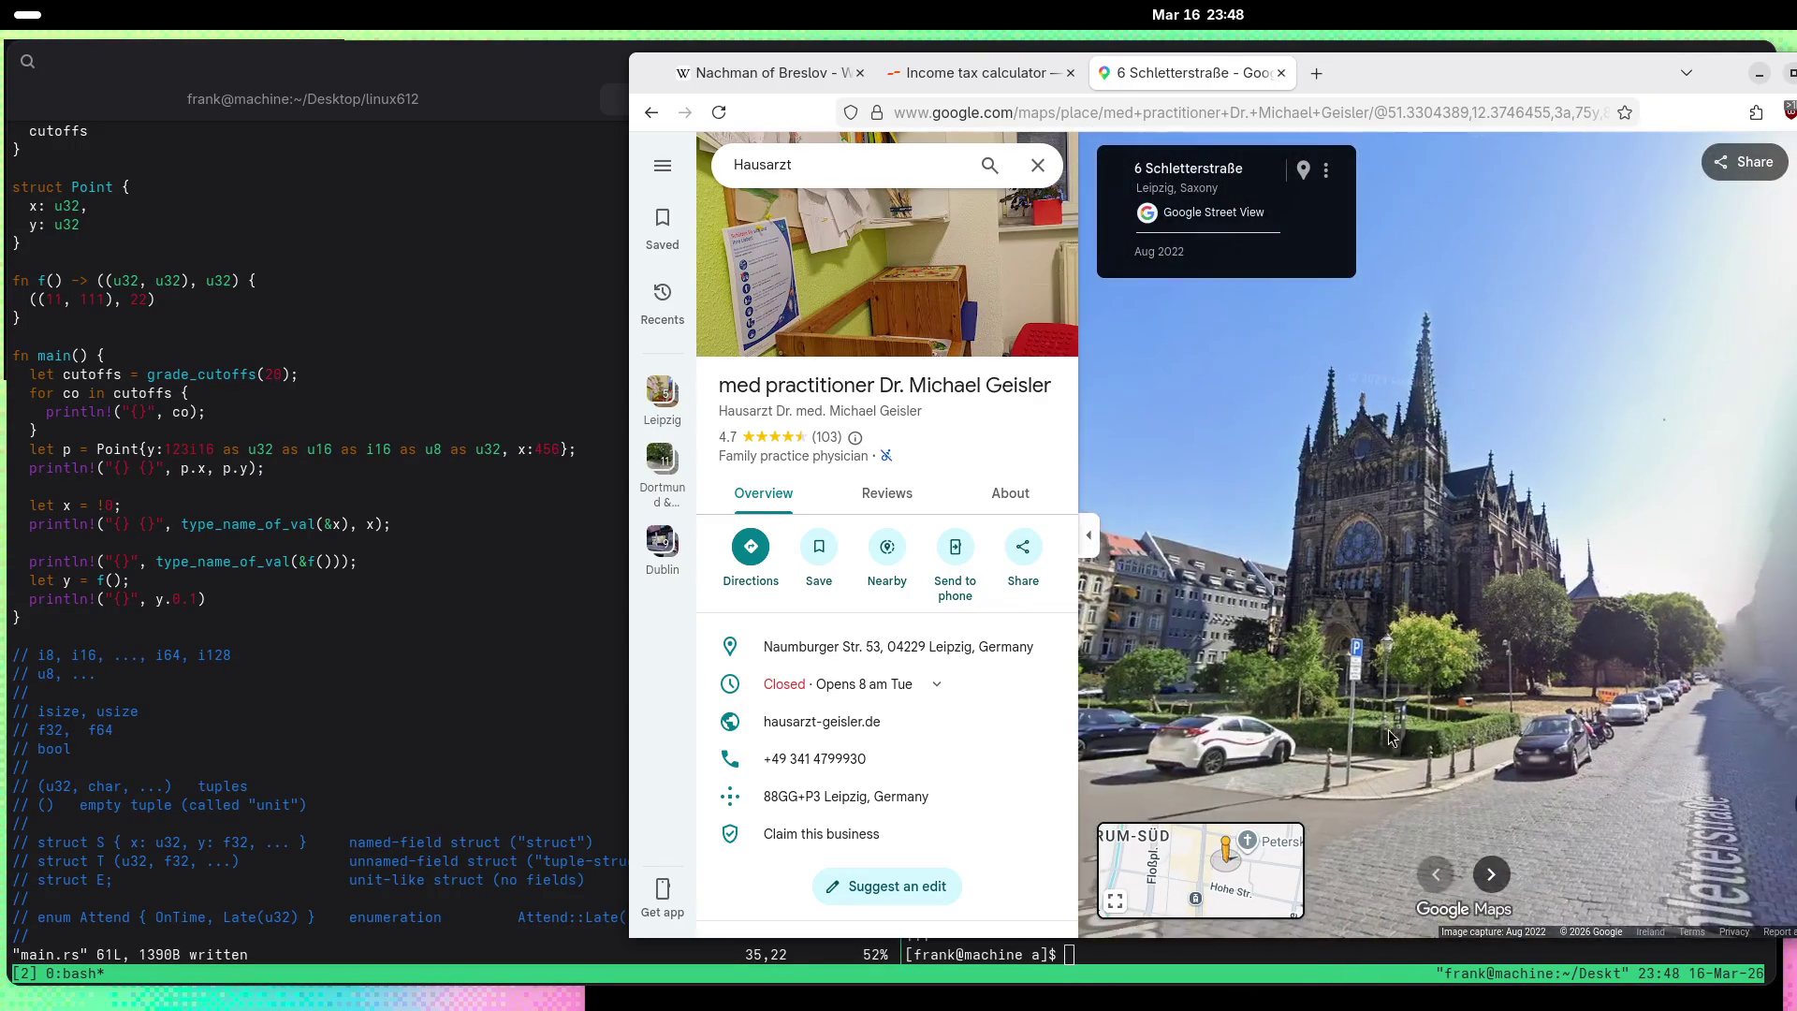
pyautogui.click(1469, 685)
pyautogui.click(1469, 681)
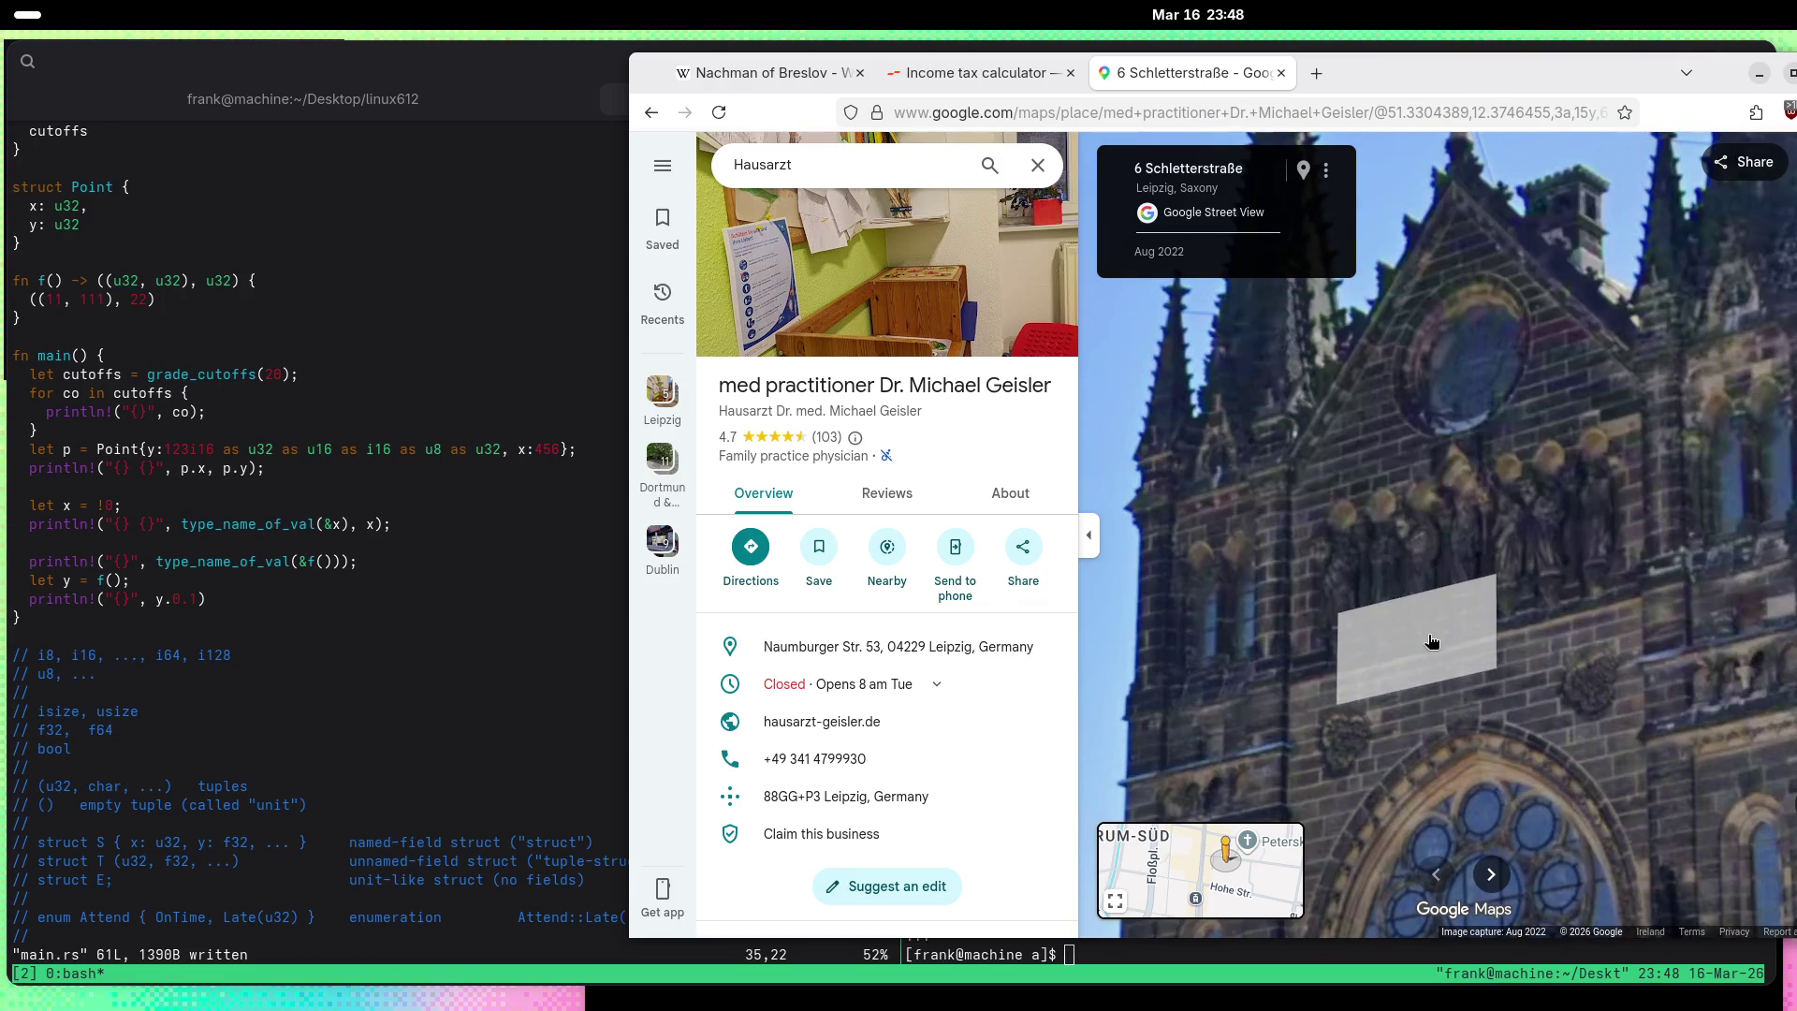
pyautogui.scroll(3, 1433, 620)
pyautogui.scroll(5, 1461, 500)
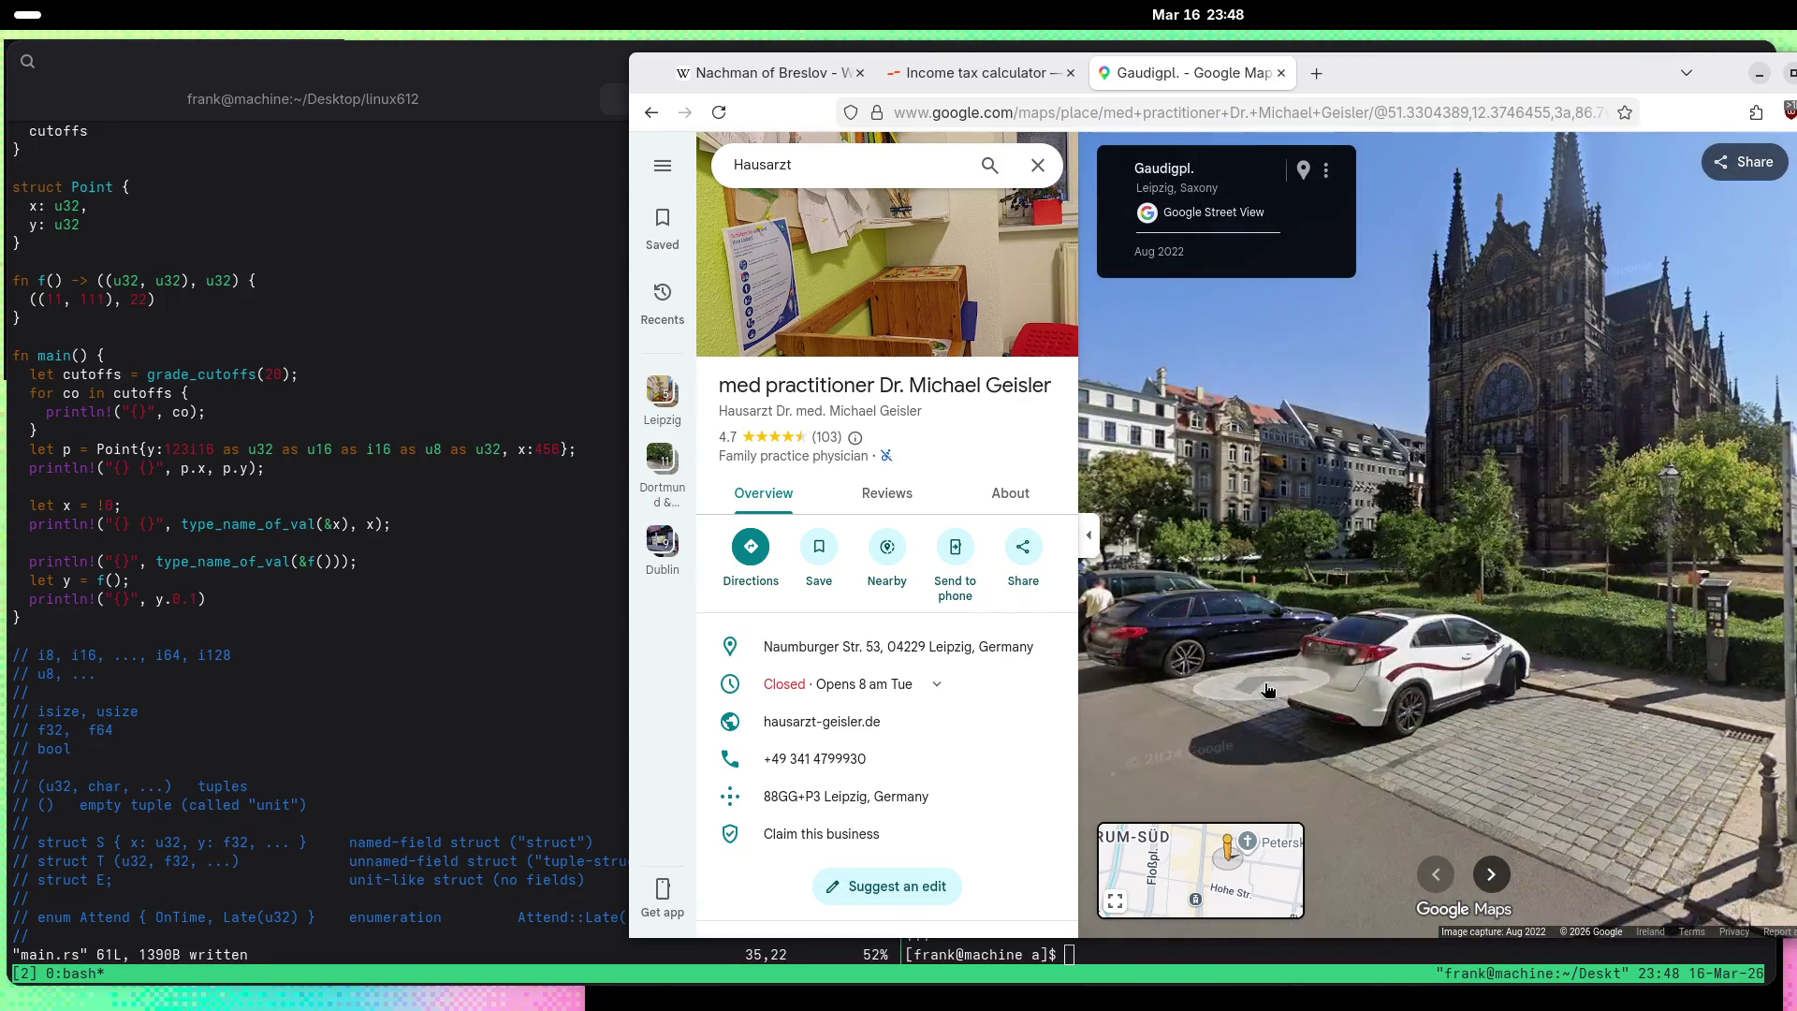
# Step: Approach the church from Gaudigplatz, look up at its spires, and open the Peterskirche Leipzig place details
pyautogui.click(1271, 697)
pyautogui.click(1275, 709)
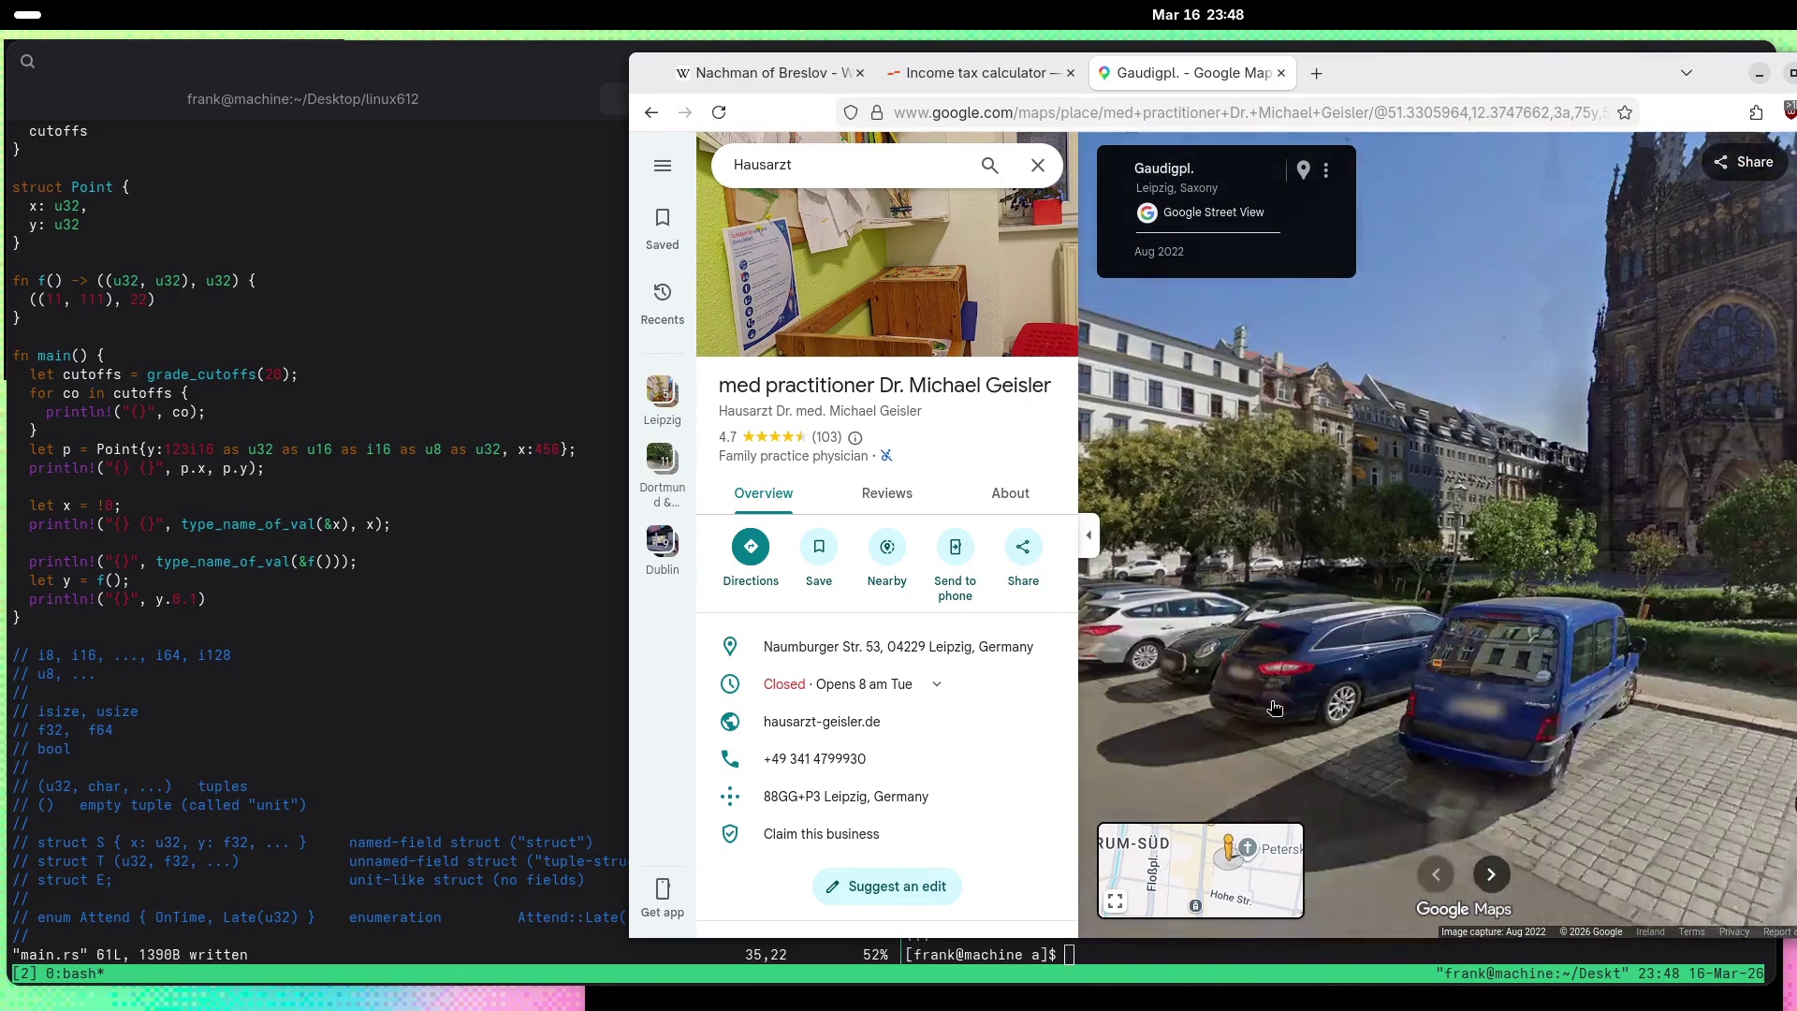
pyautogui.scroll(5, 1430, 362)
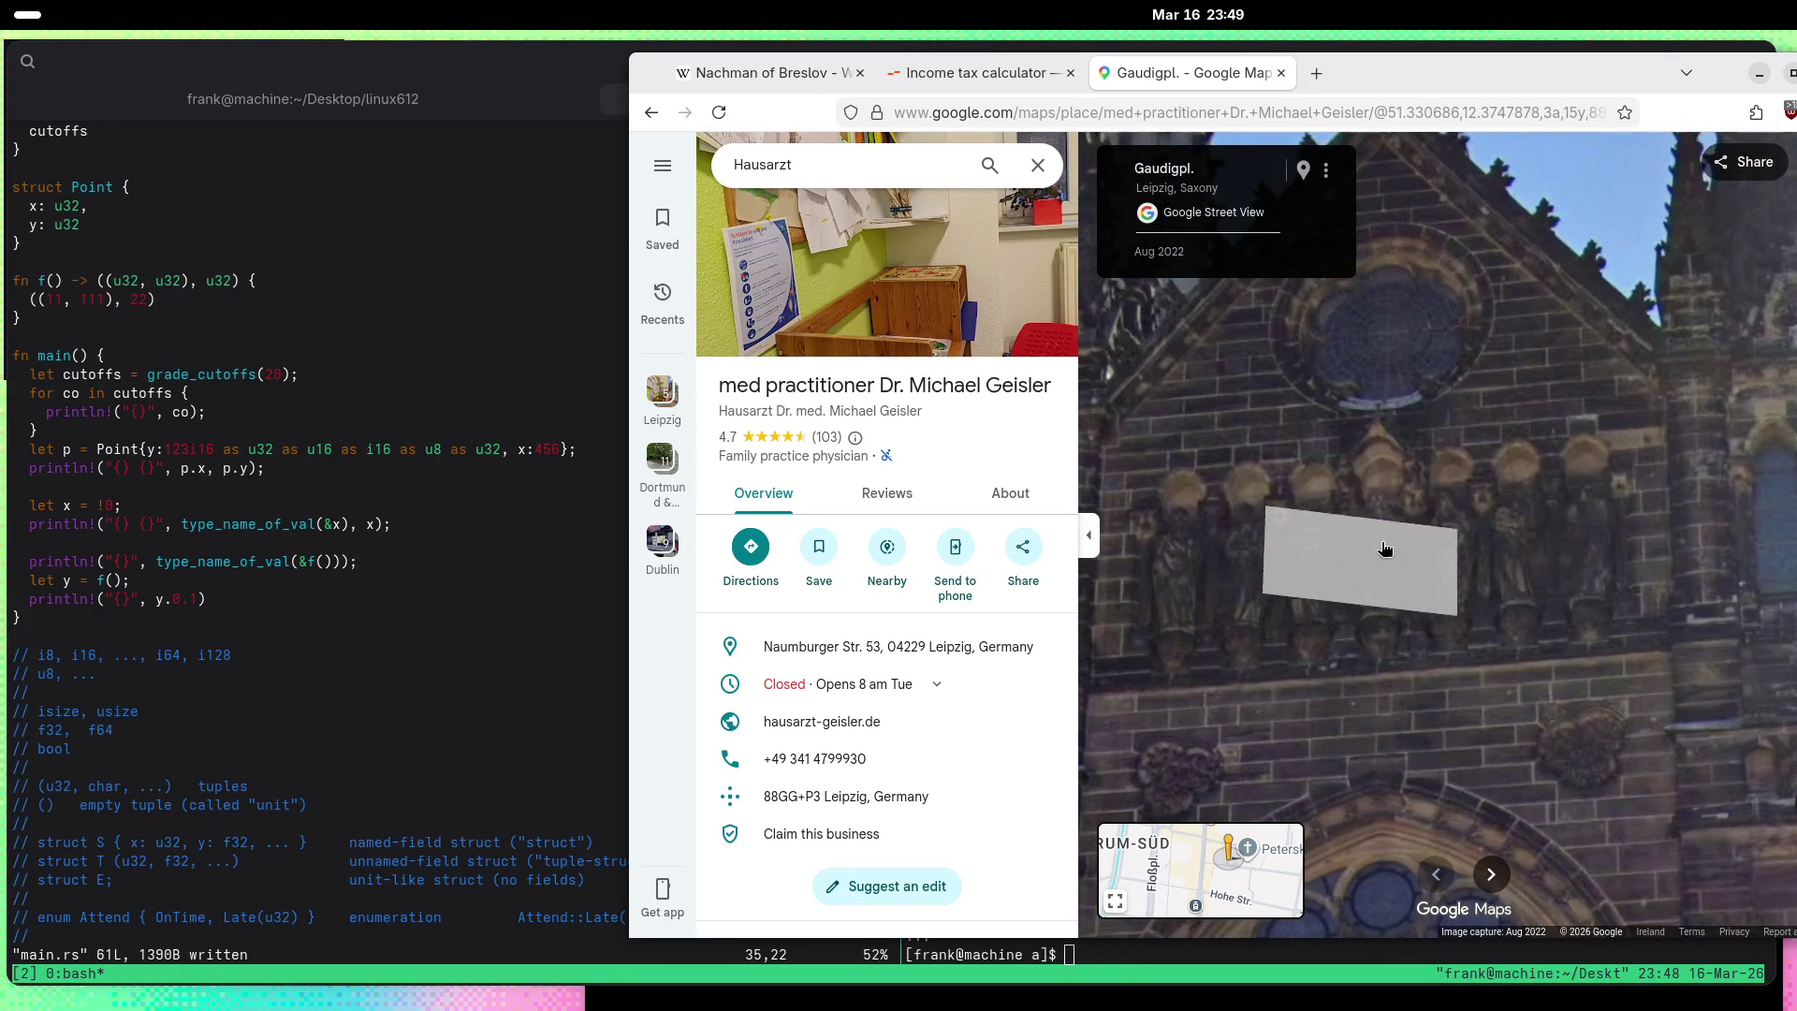
pyautogui.moveTo(1335, 509); pyautogui.dragTo(1469, 654)
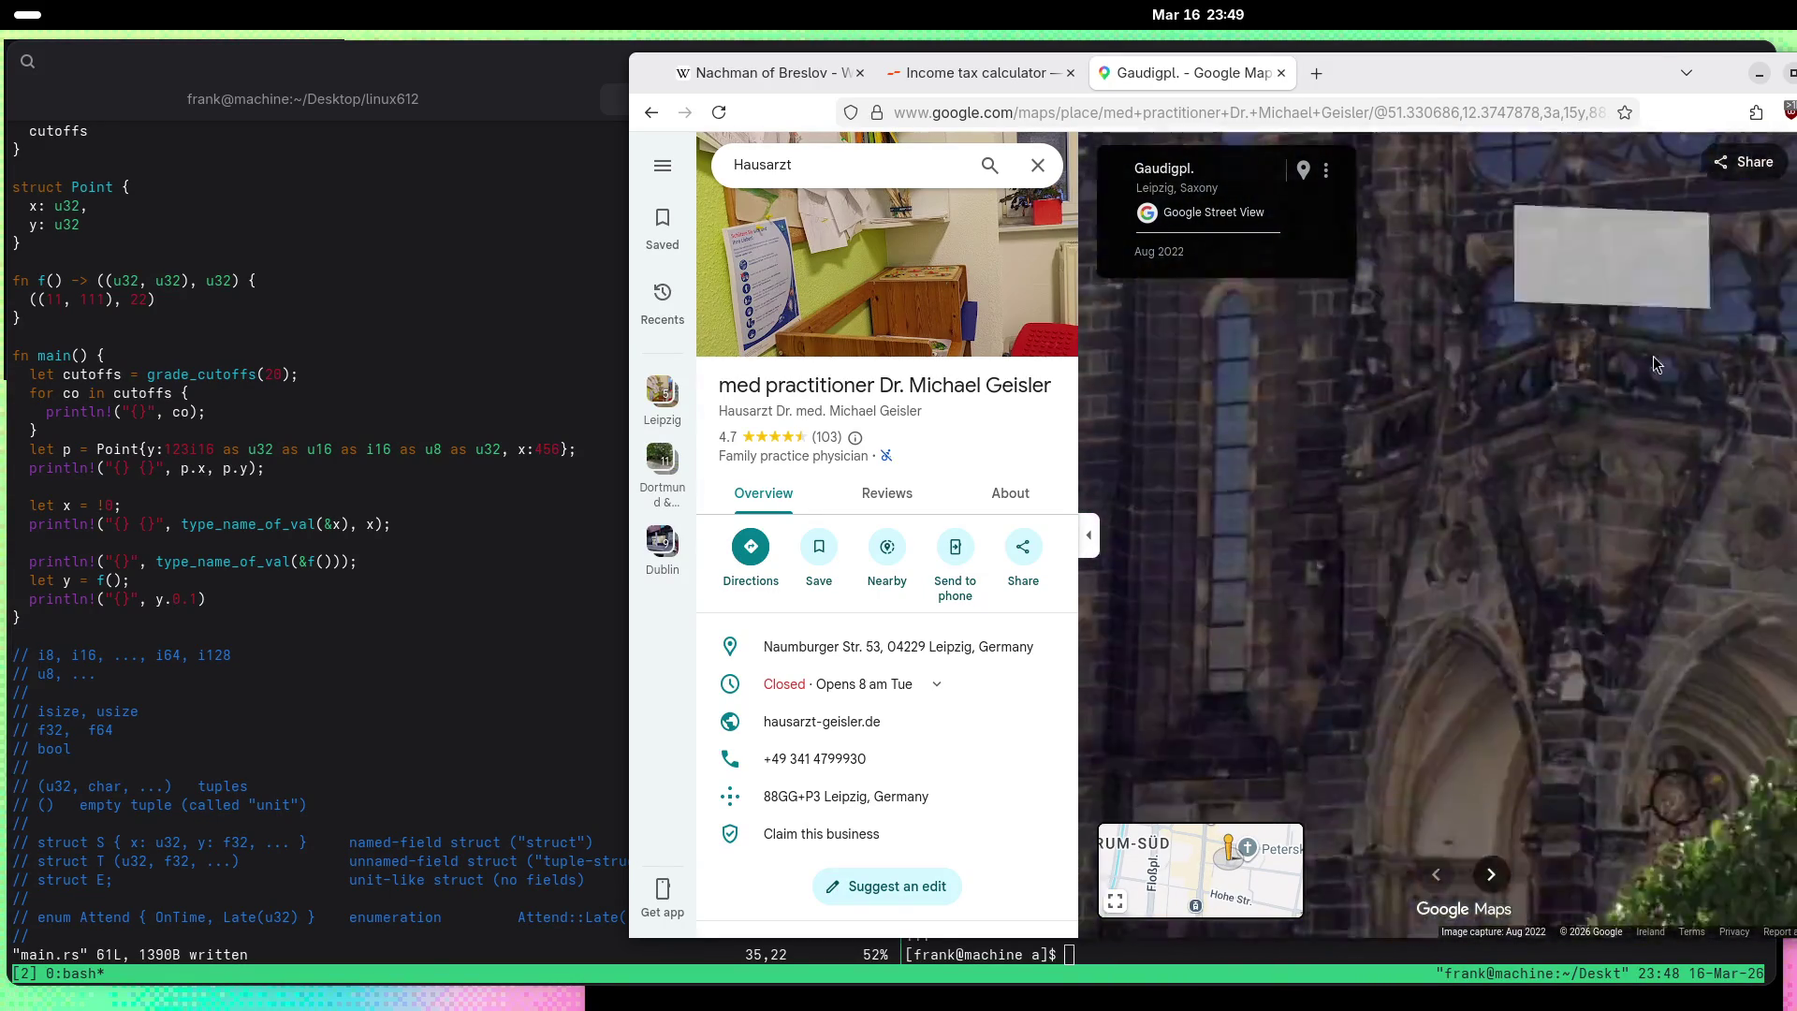
pyautogui.moveTo(1654, 356)
pyautogui.mouseDown()
pyautogui.moveTo(1688, 424)
pyautogui.moveTo(1655, 480)
pyautogui.mouseUp()
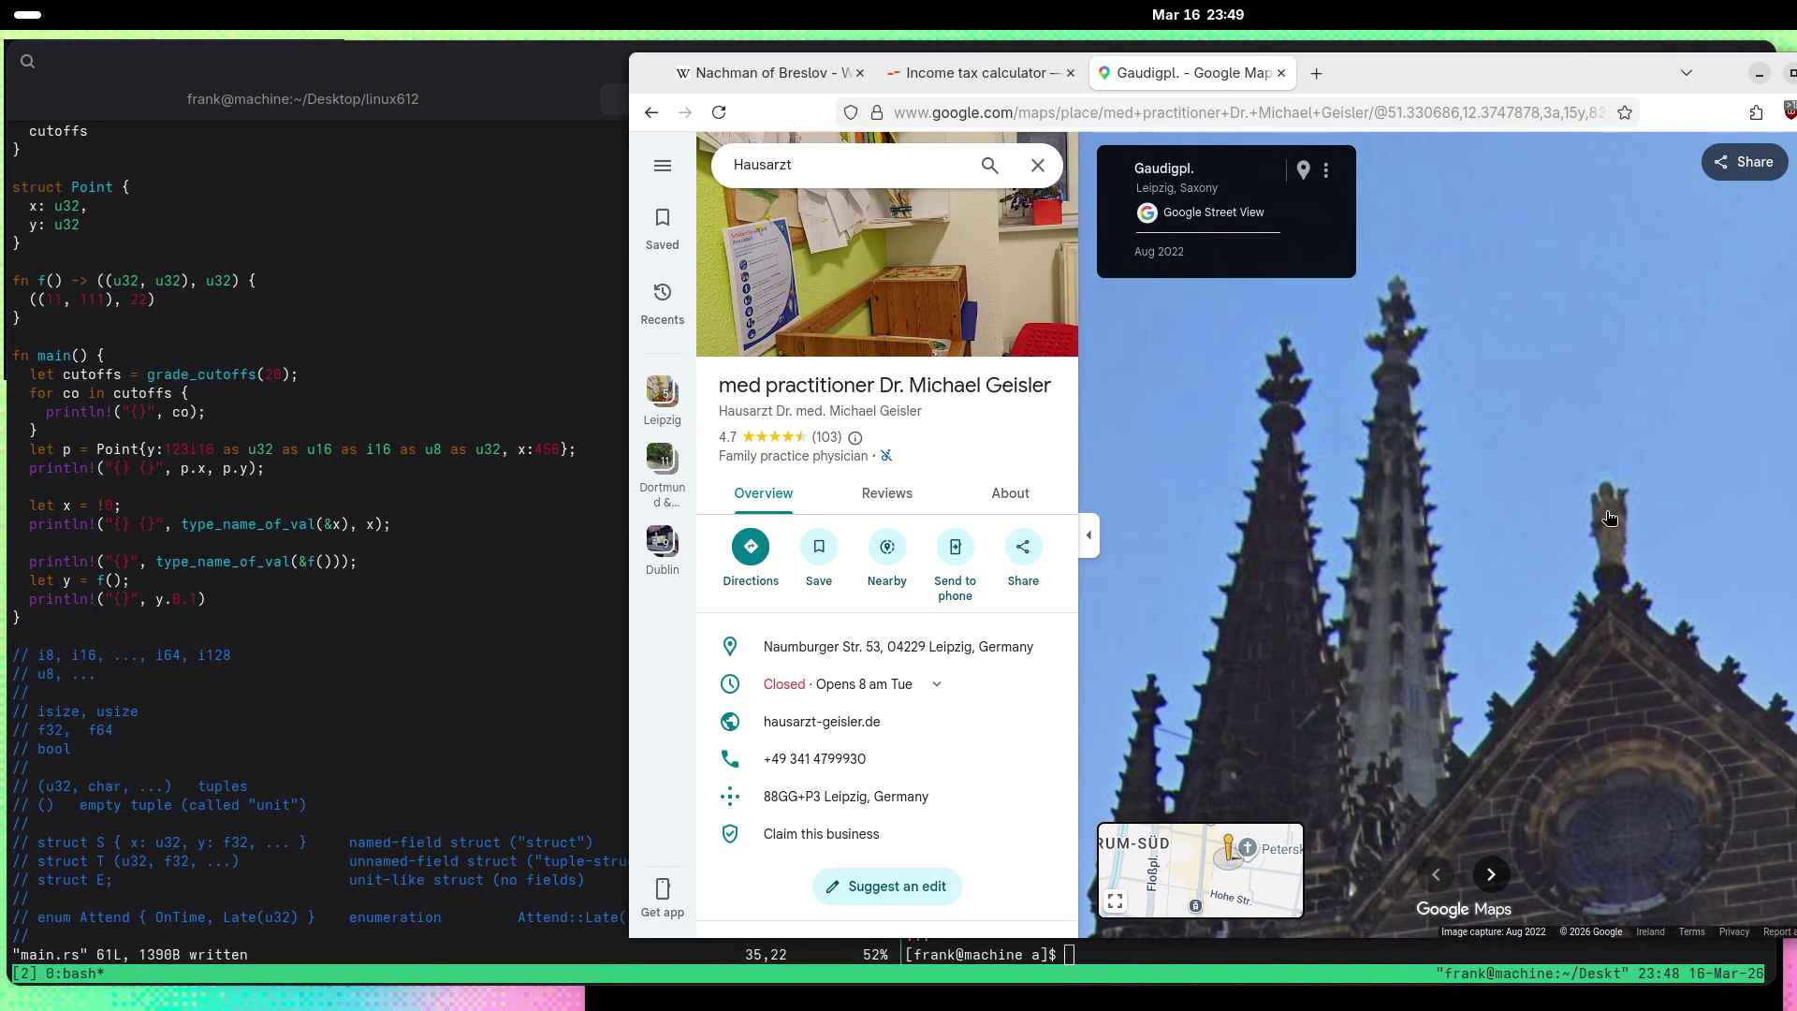
pyautogui.click(1612, 558)
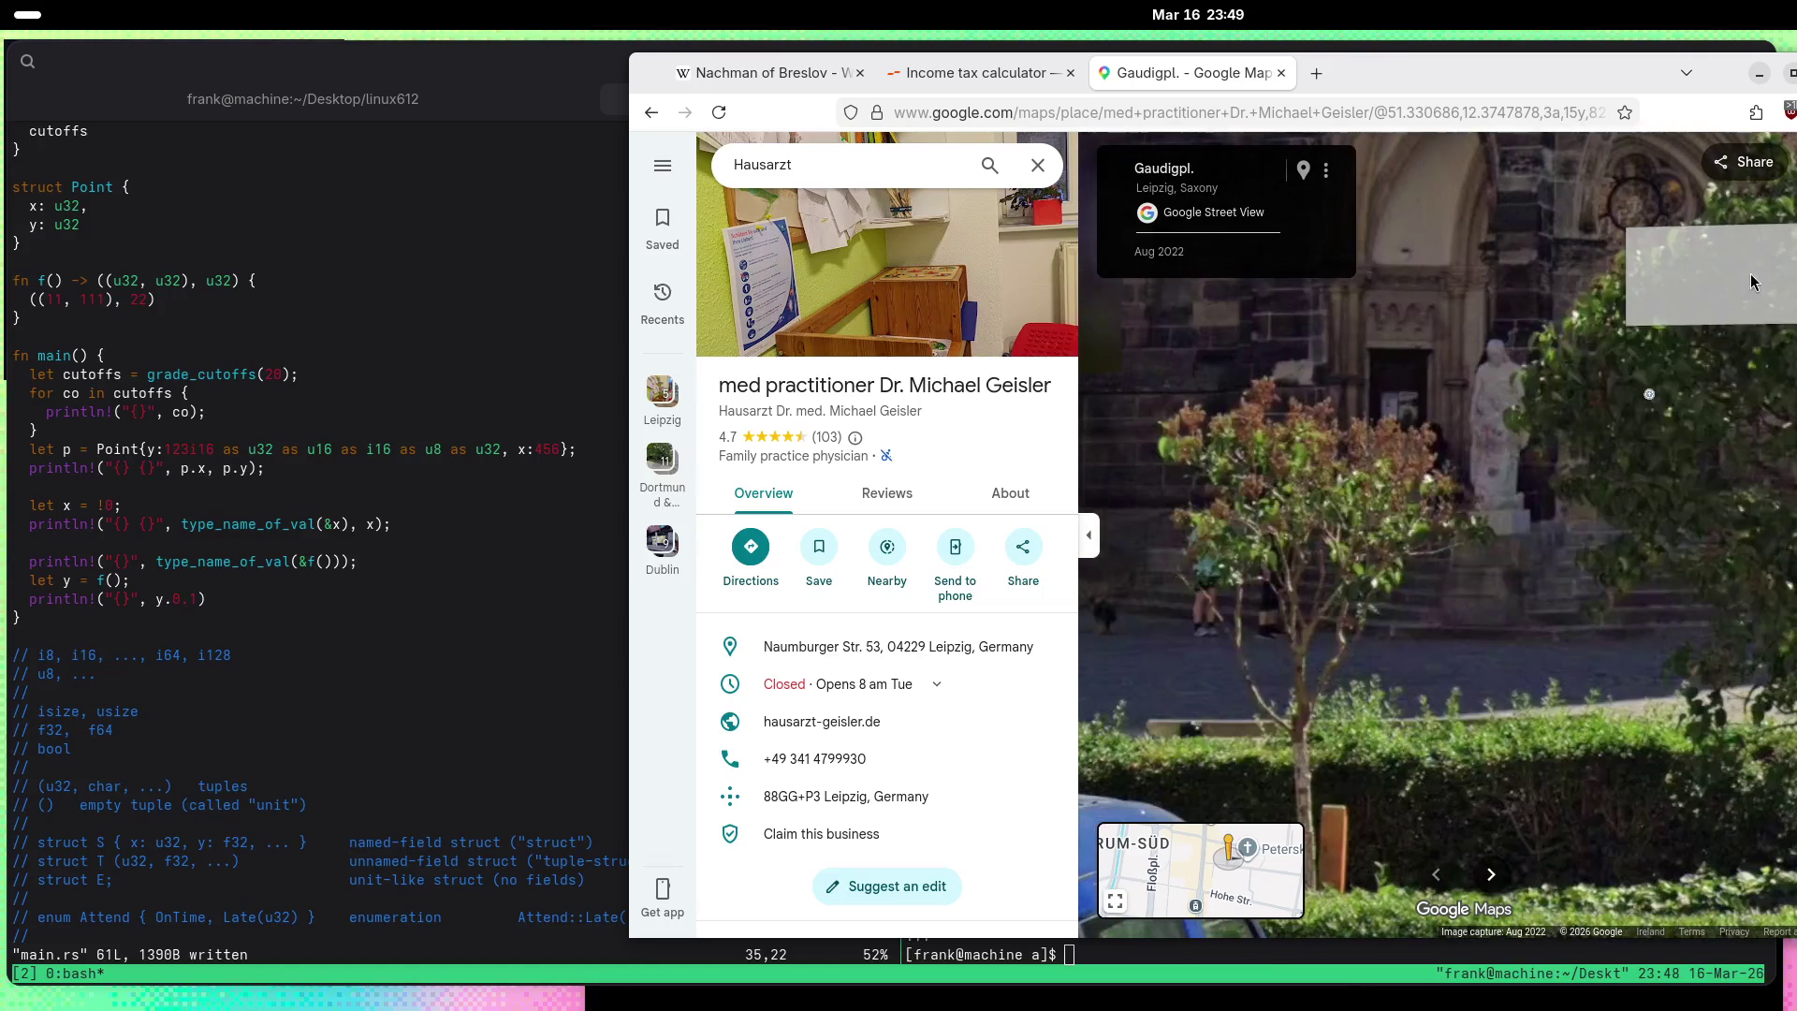
pyautogui.click(1653, 405)
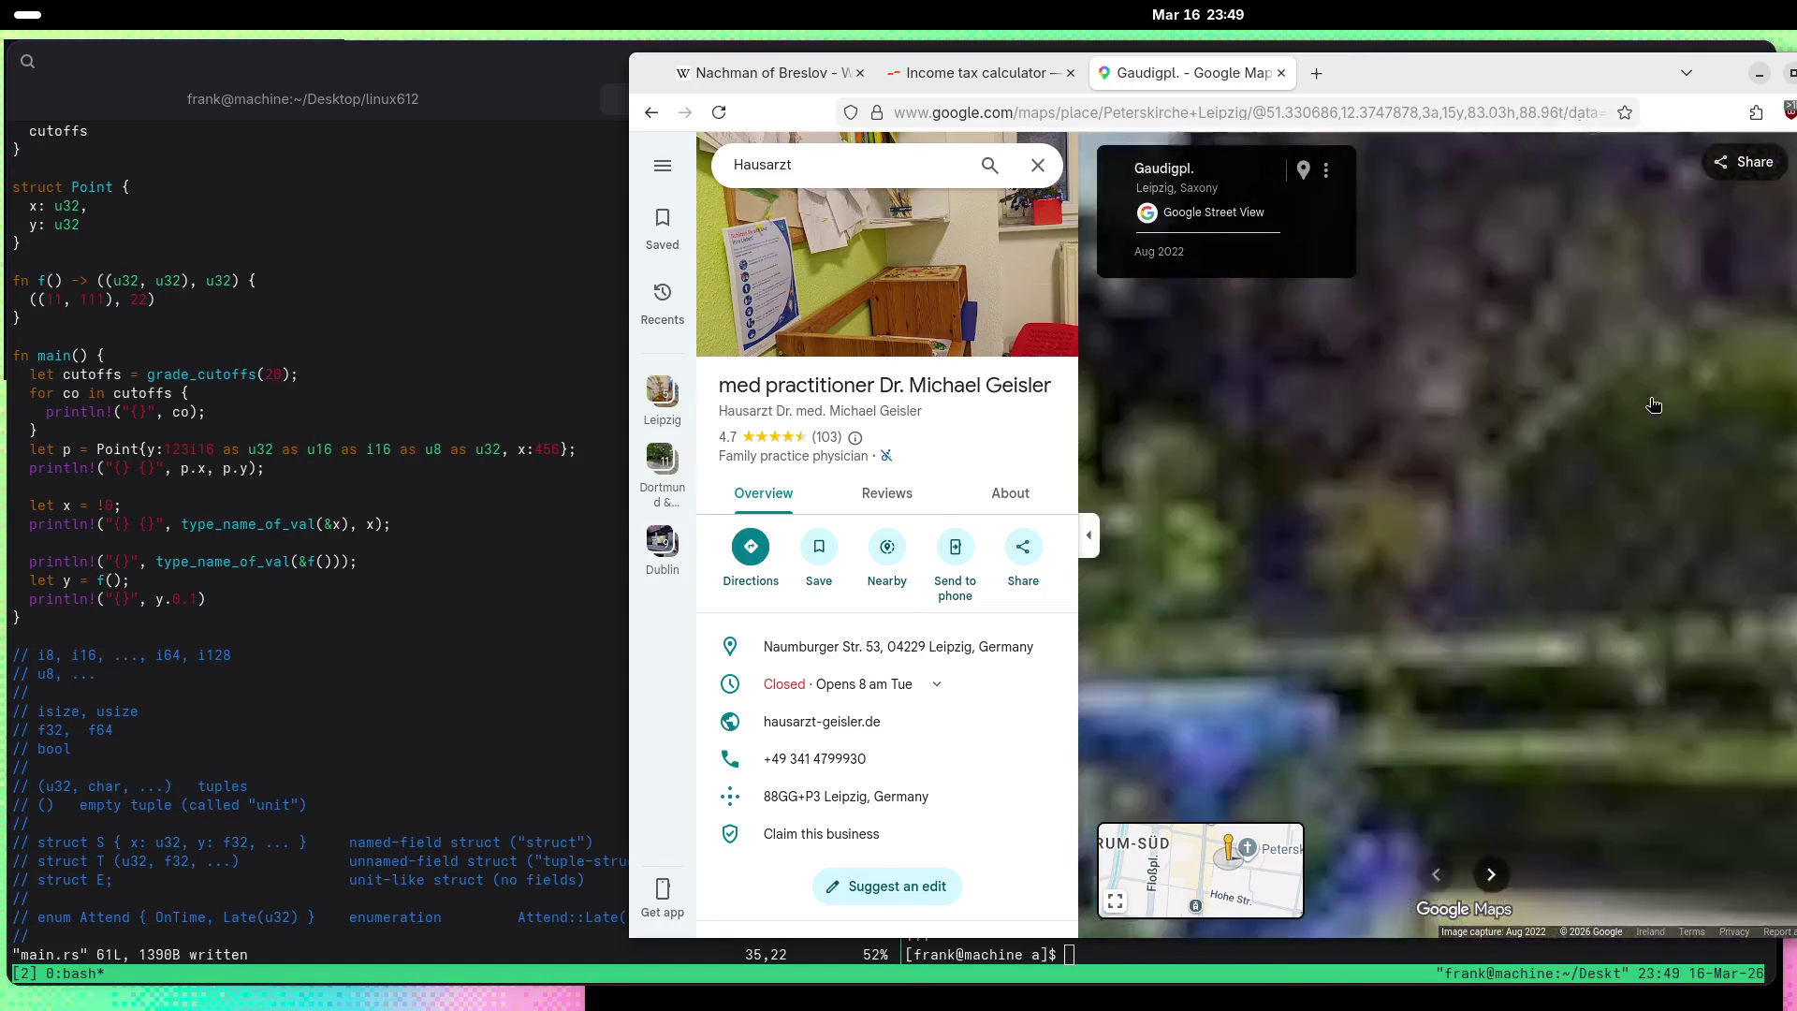
# Step: Open the Peterskirche photo gallery and view the candlelit interior and war memorial statue photos
pyautogui.click(934, 302)
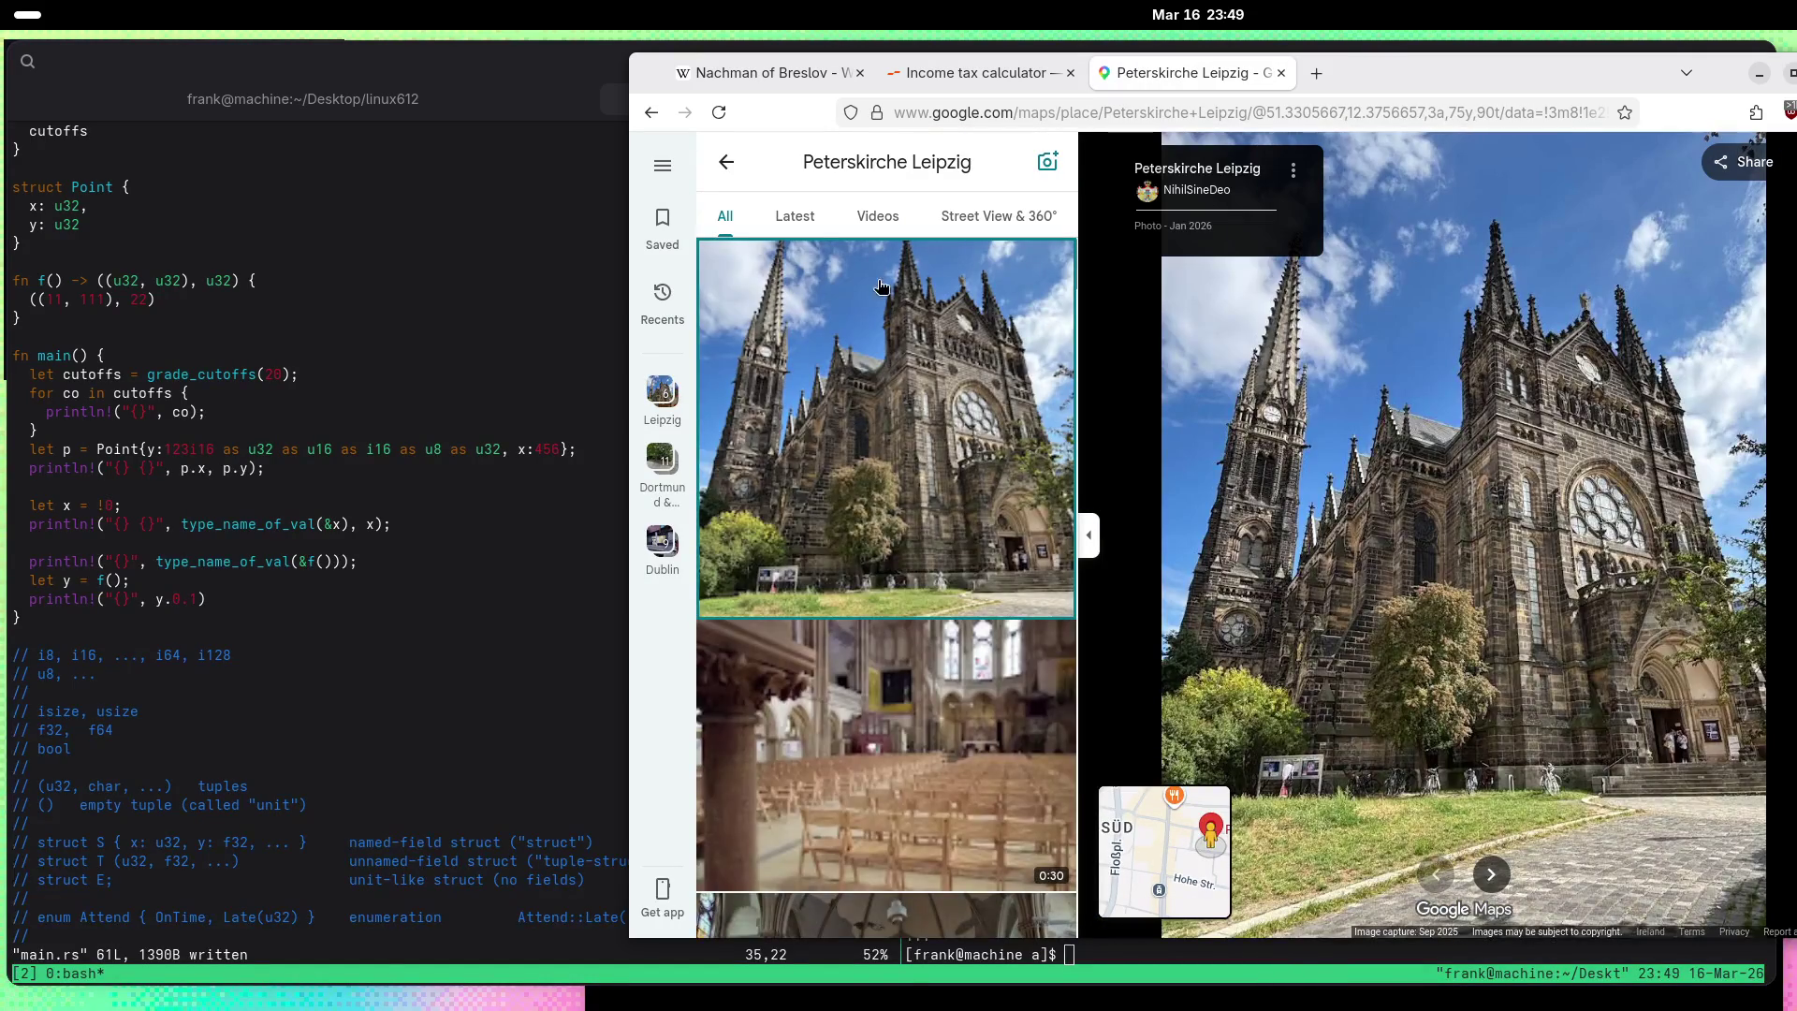
pyautogui.scroll(-2, 987, 522)
pyautogui.scroll(-5, 973, 505)
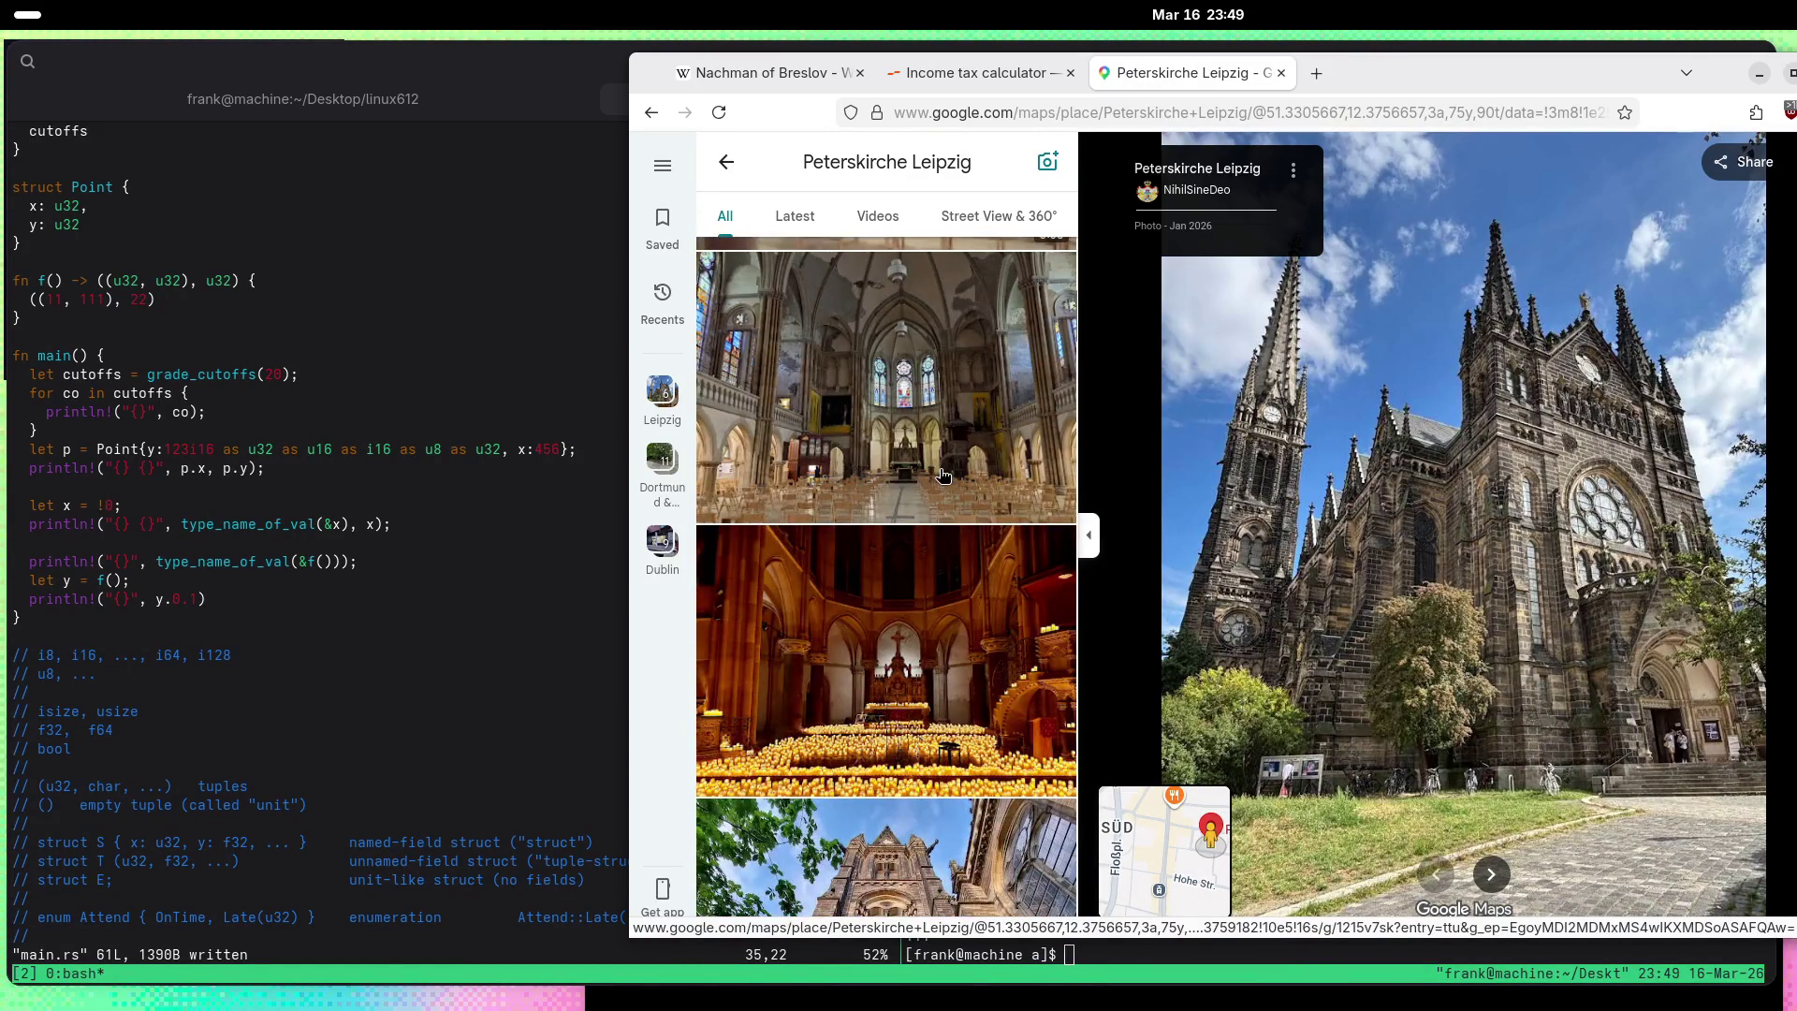
pyautogui.scroll(-3, 944, 475)
pyautogui.click(943, 475)
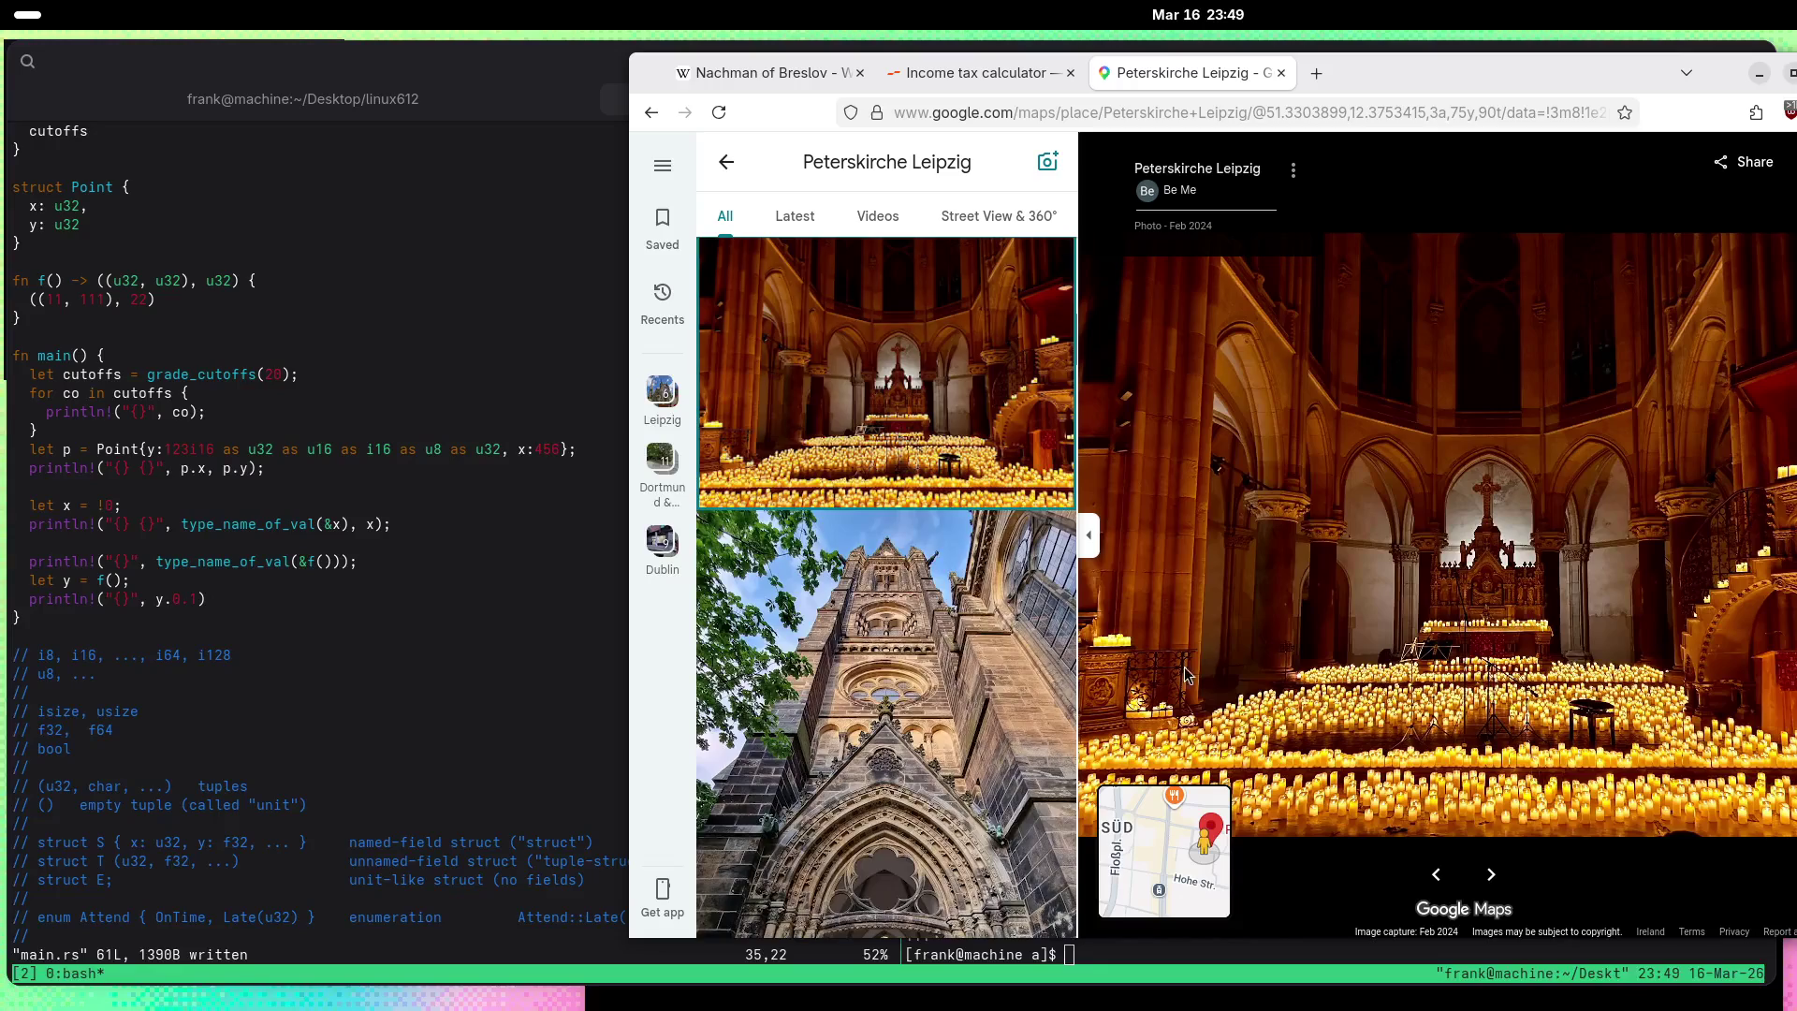
pyautogui.scroll(-10, 865, 552)
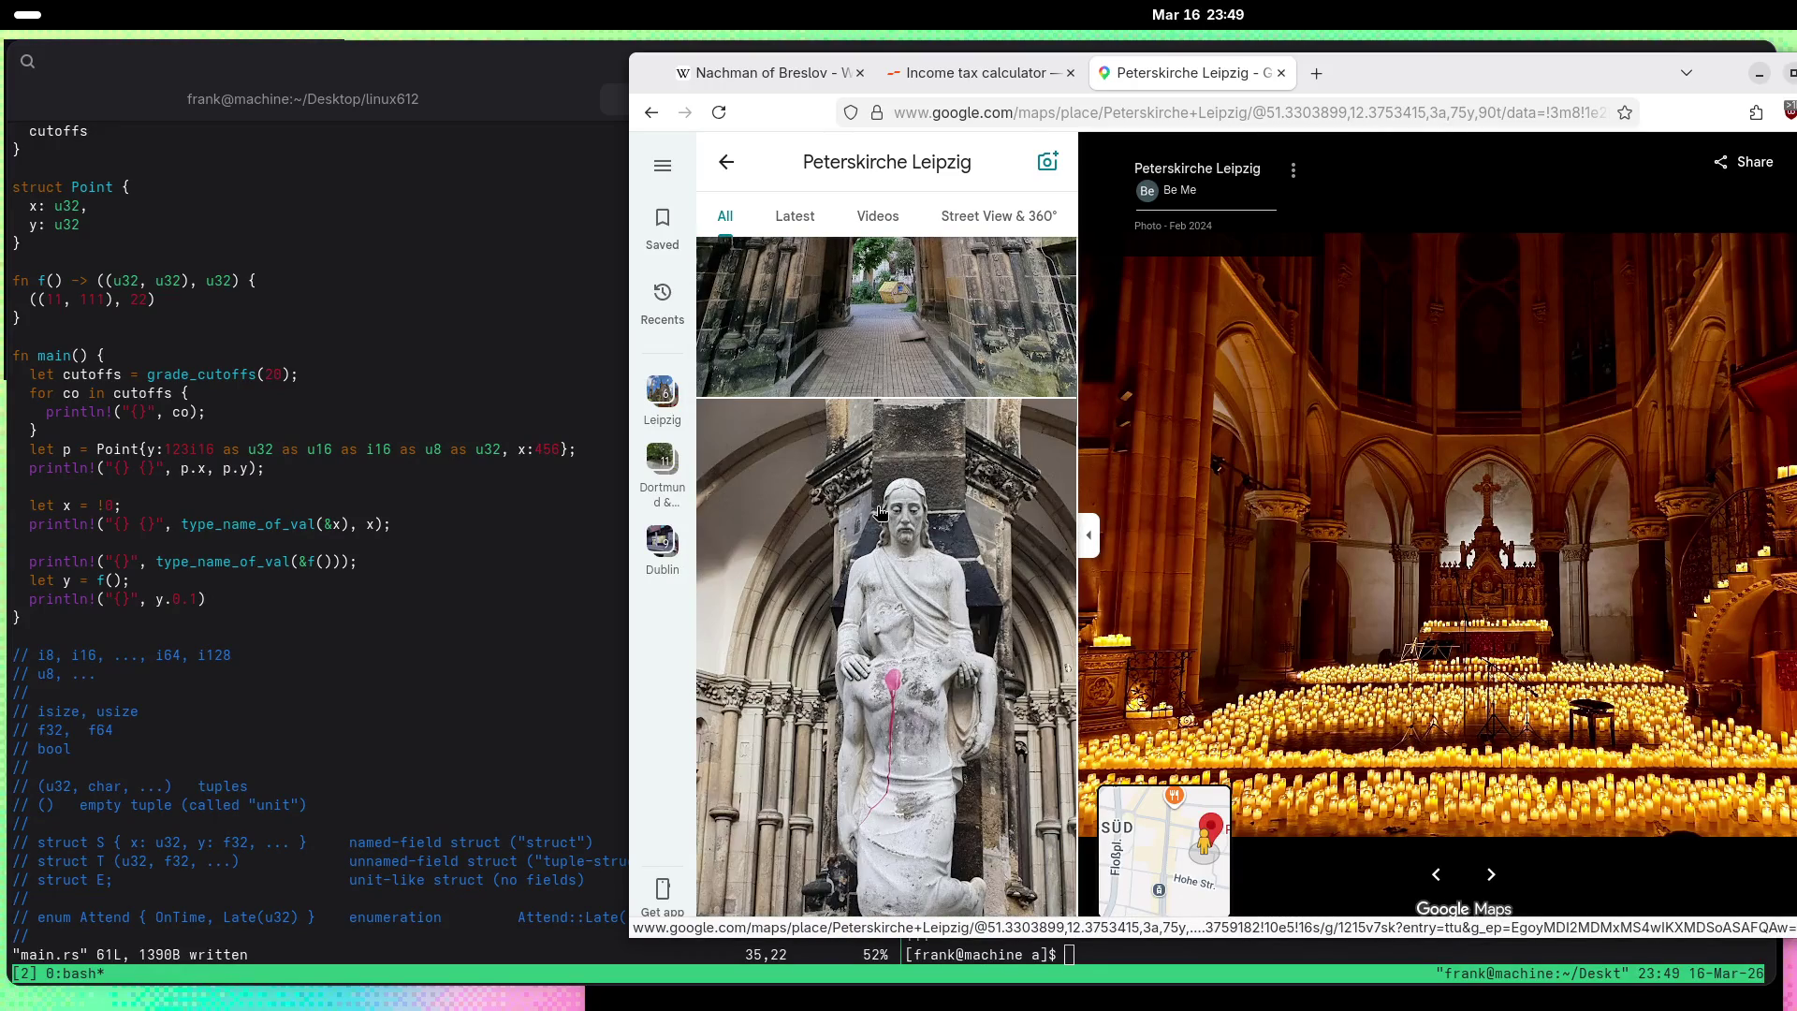
pyautogui.scroll(-1, 880, 510)
pyautogui.click(880, 510)
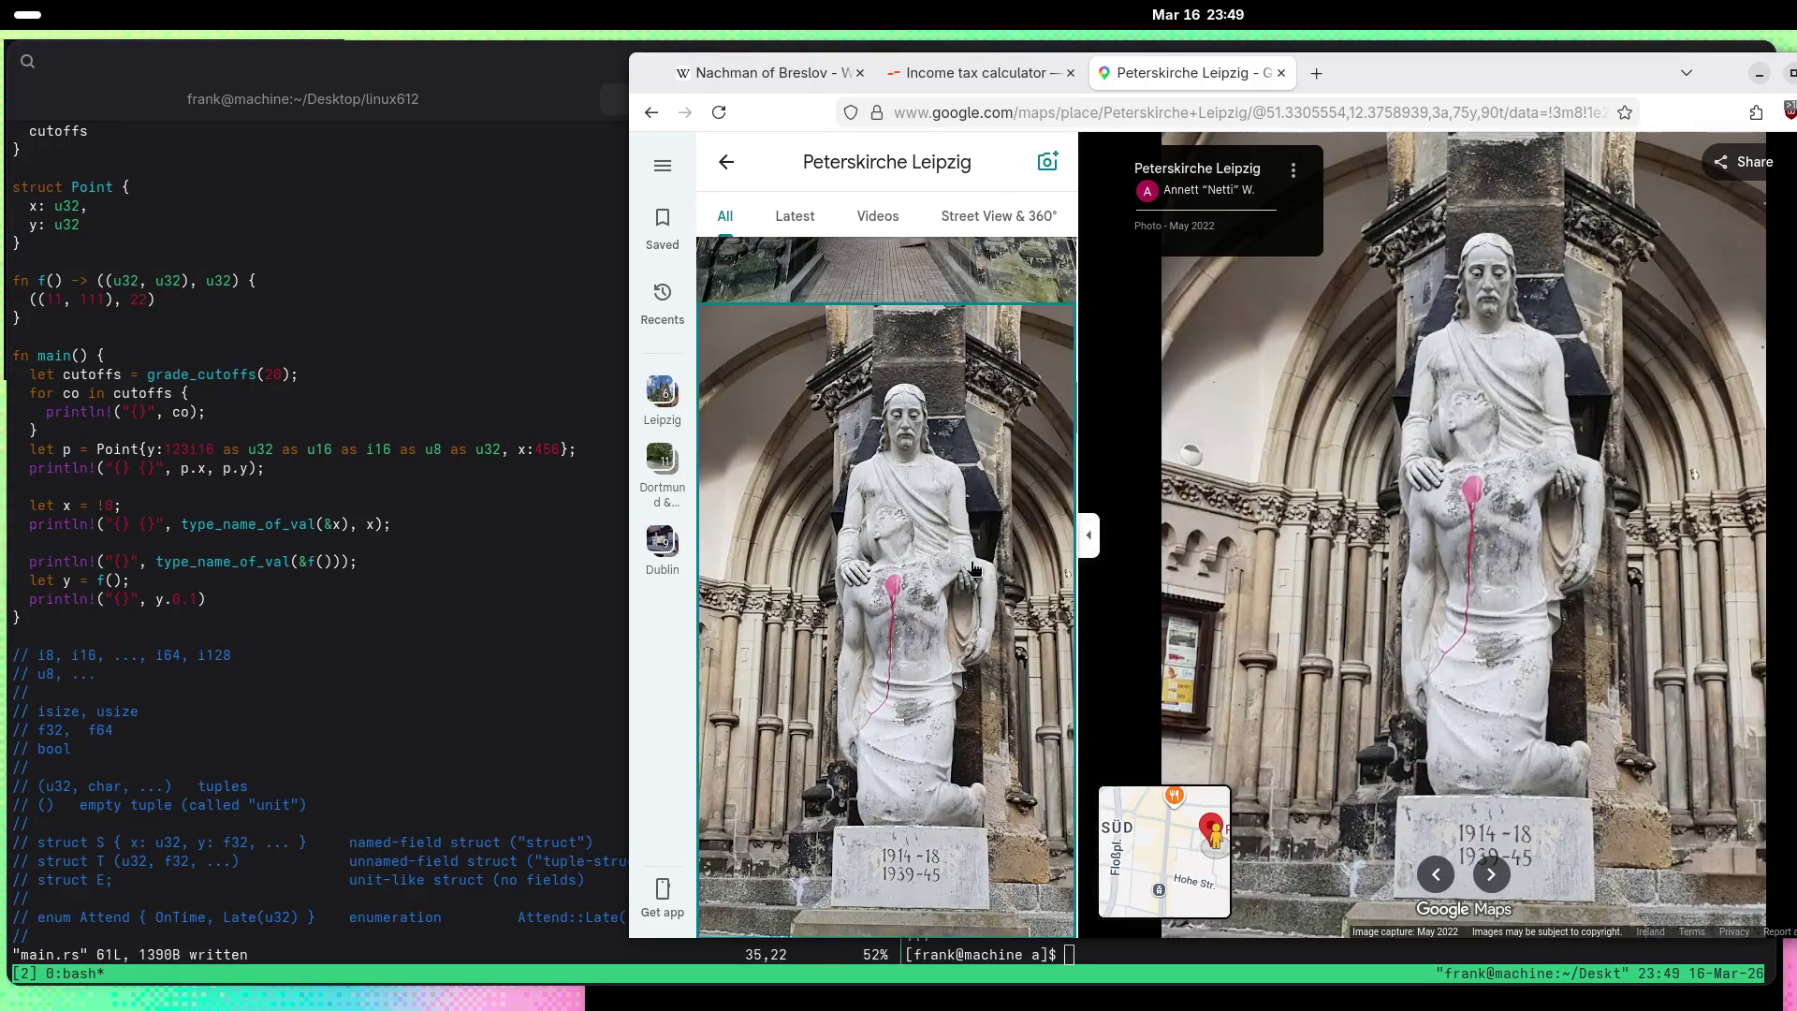
# Step: View the domed interior, carved portal door and vaulted arcade photos
pyautogui.scroll(6, 1550, 791)
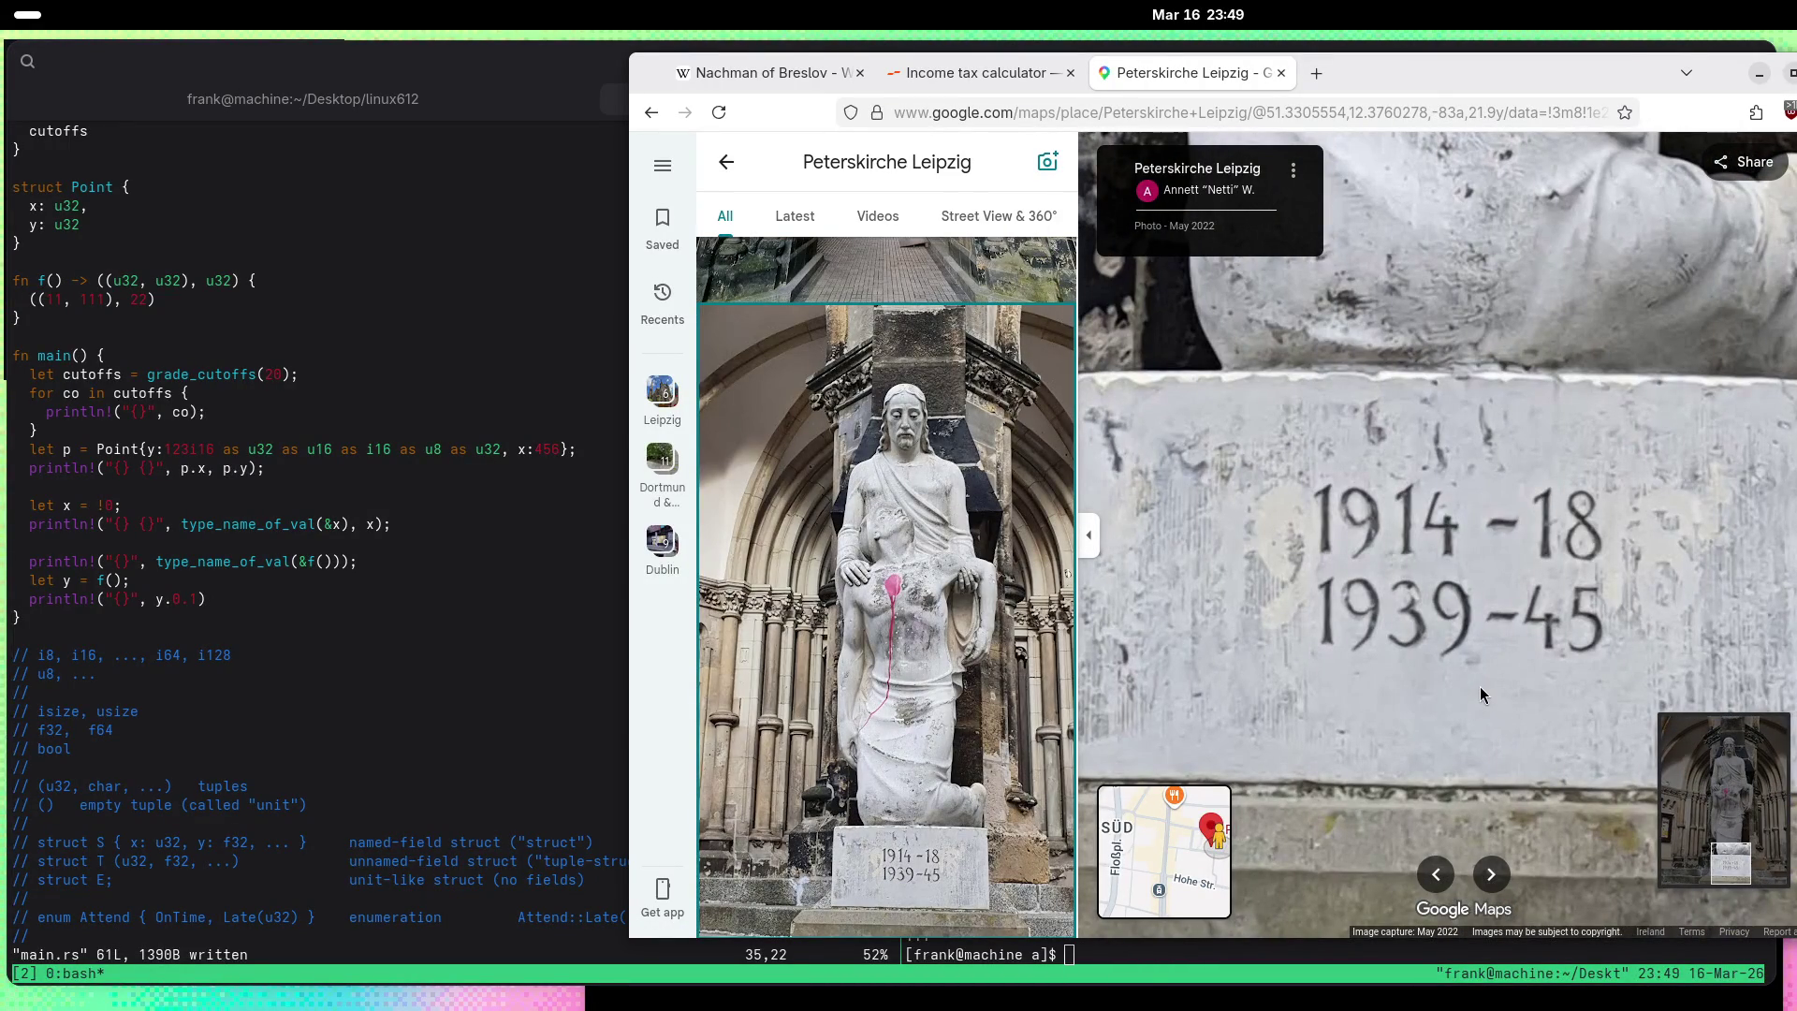
pyautogui.scroll(-6, 1481, 691)
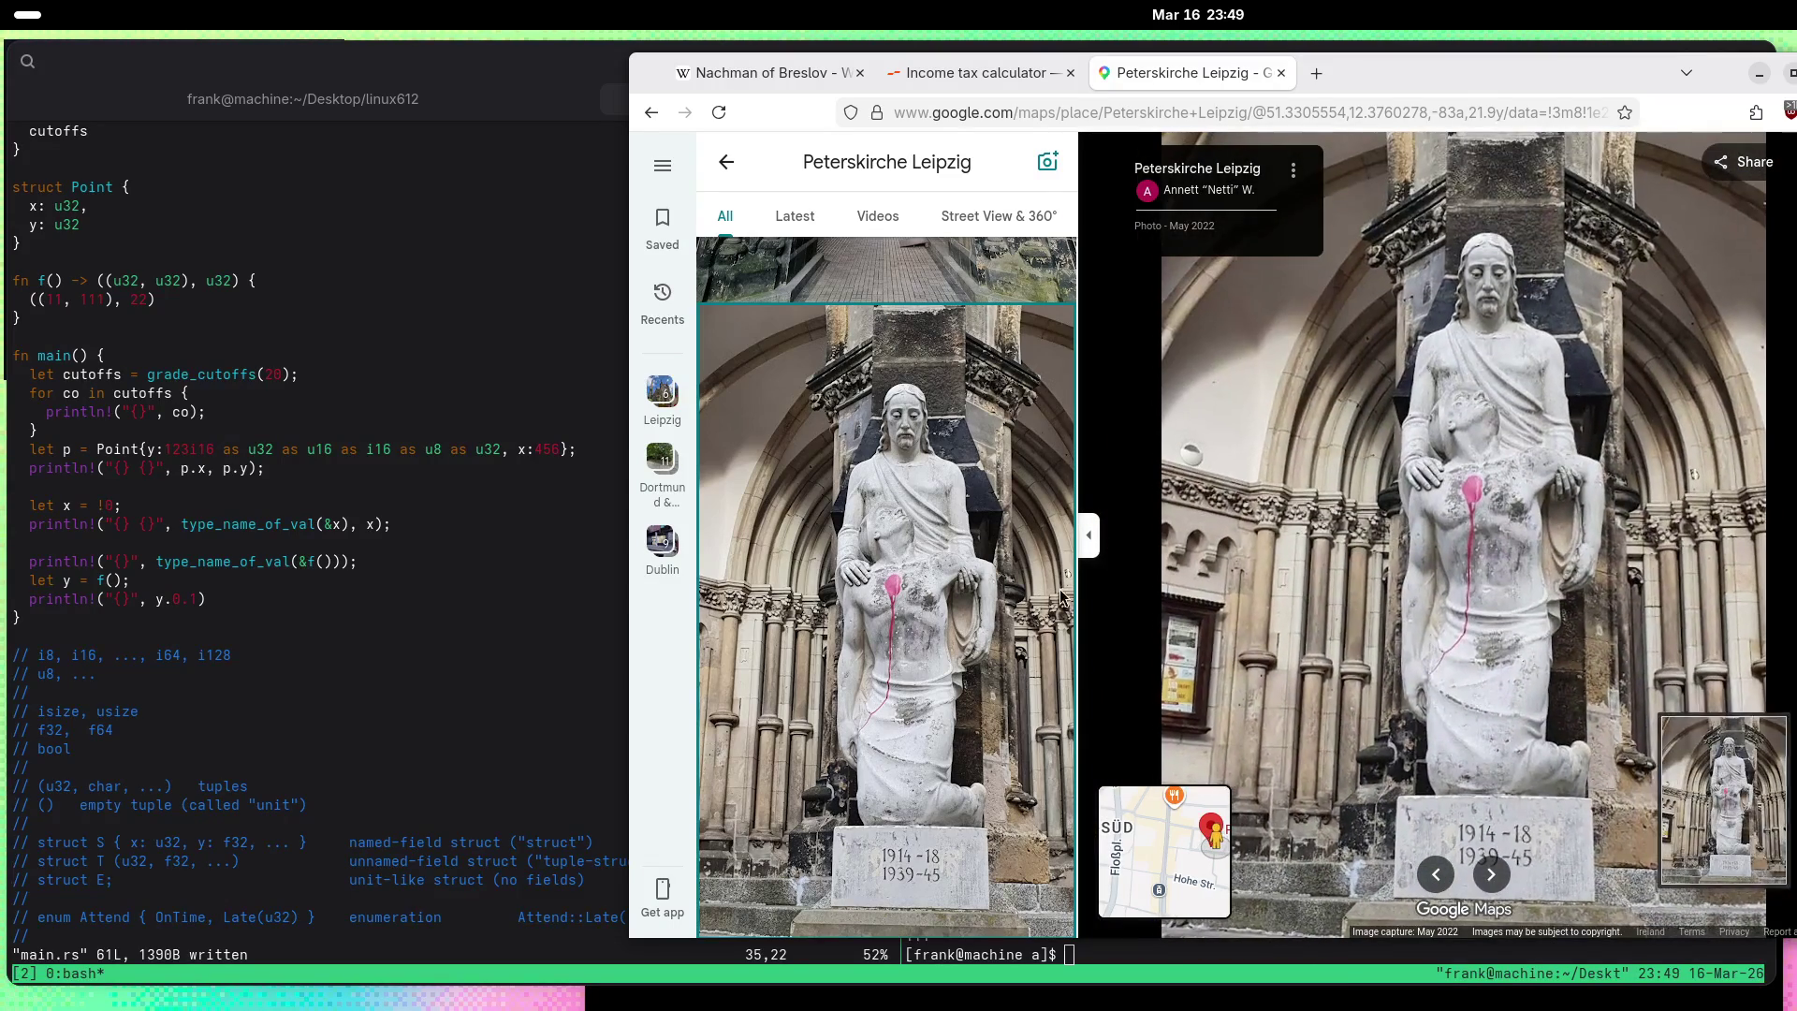
pyautogui.scroll(-10, 1063, 598)
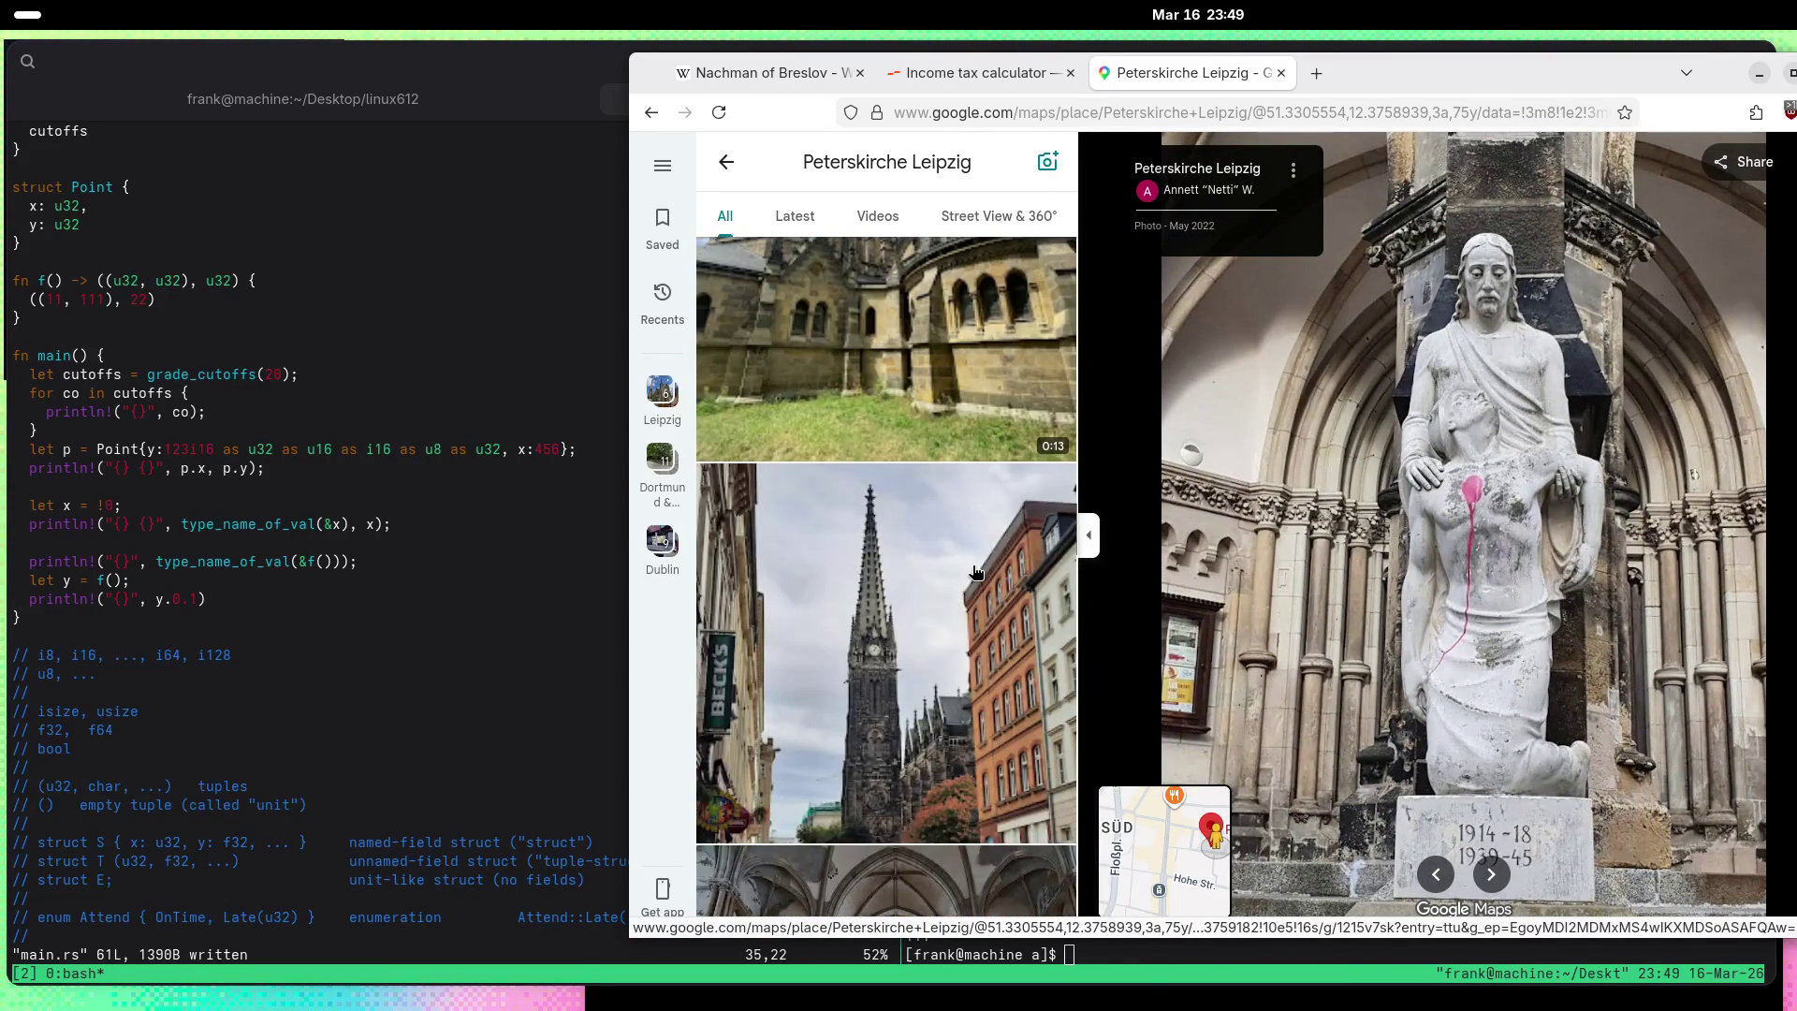
pyautogui.scroll(-10, 975, 571)
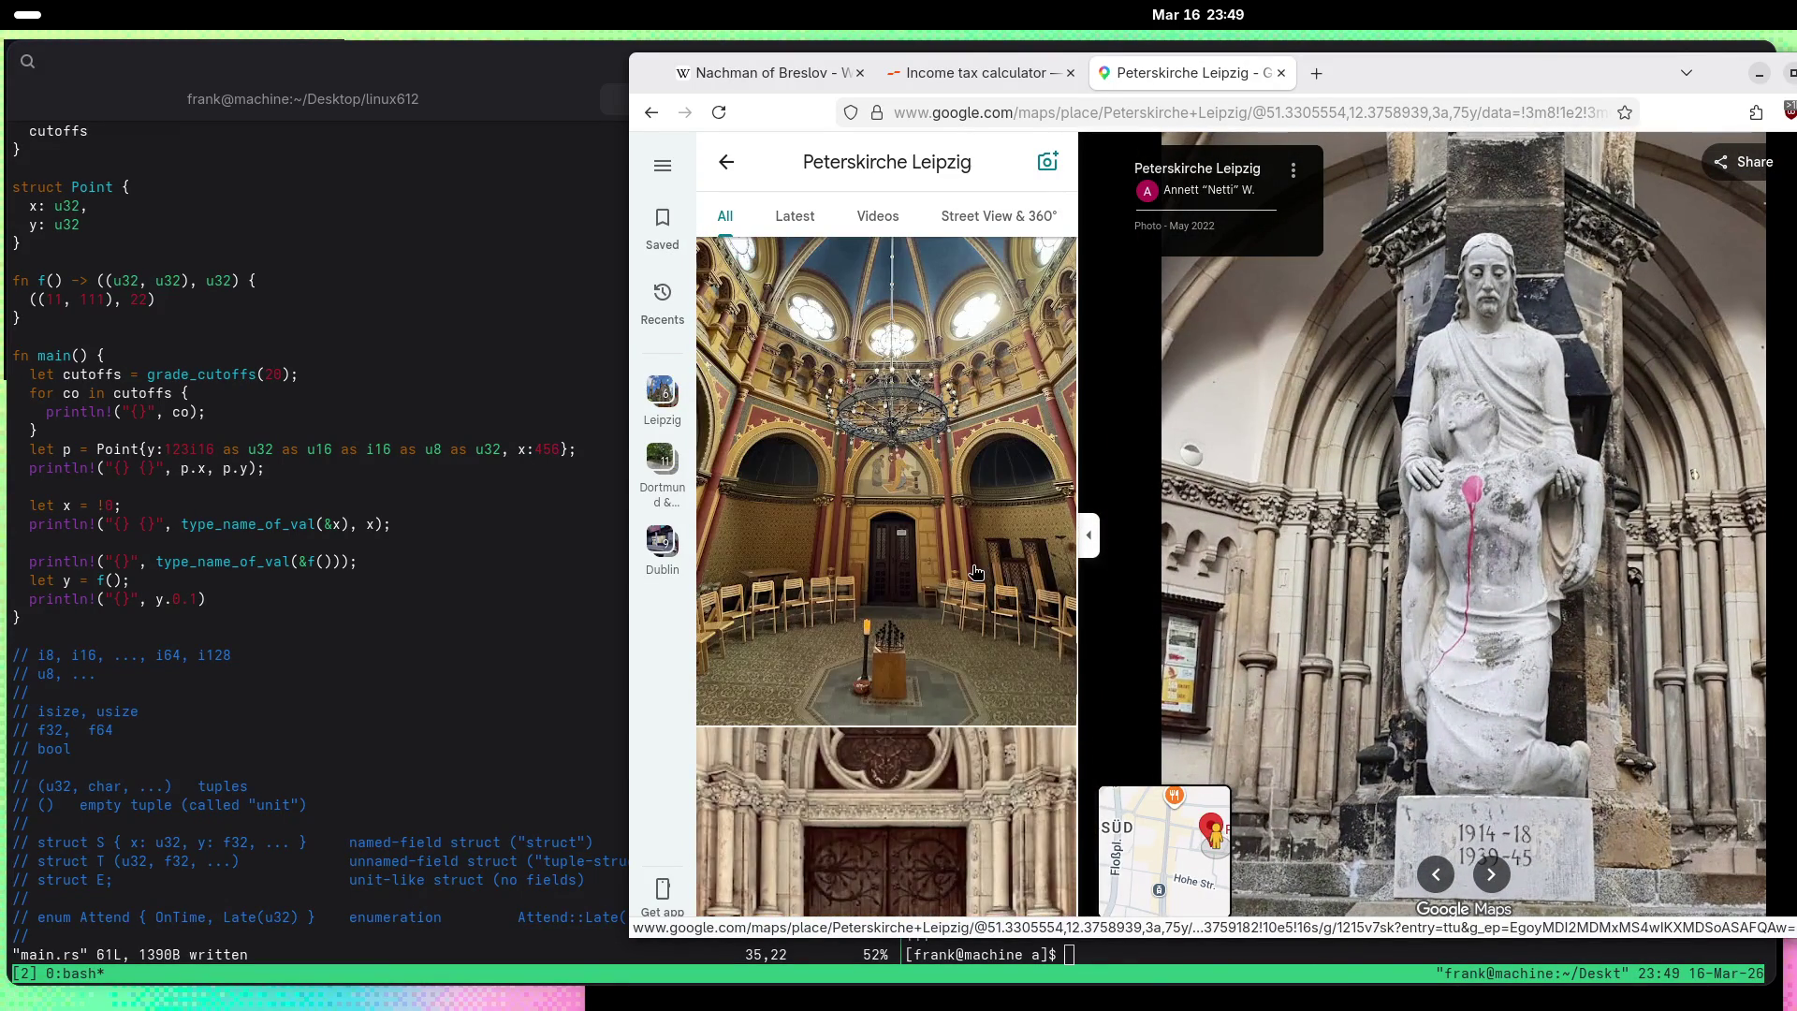
pyautogui.click(975, 571)
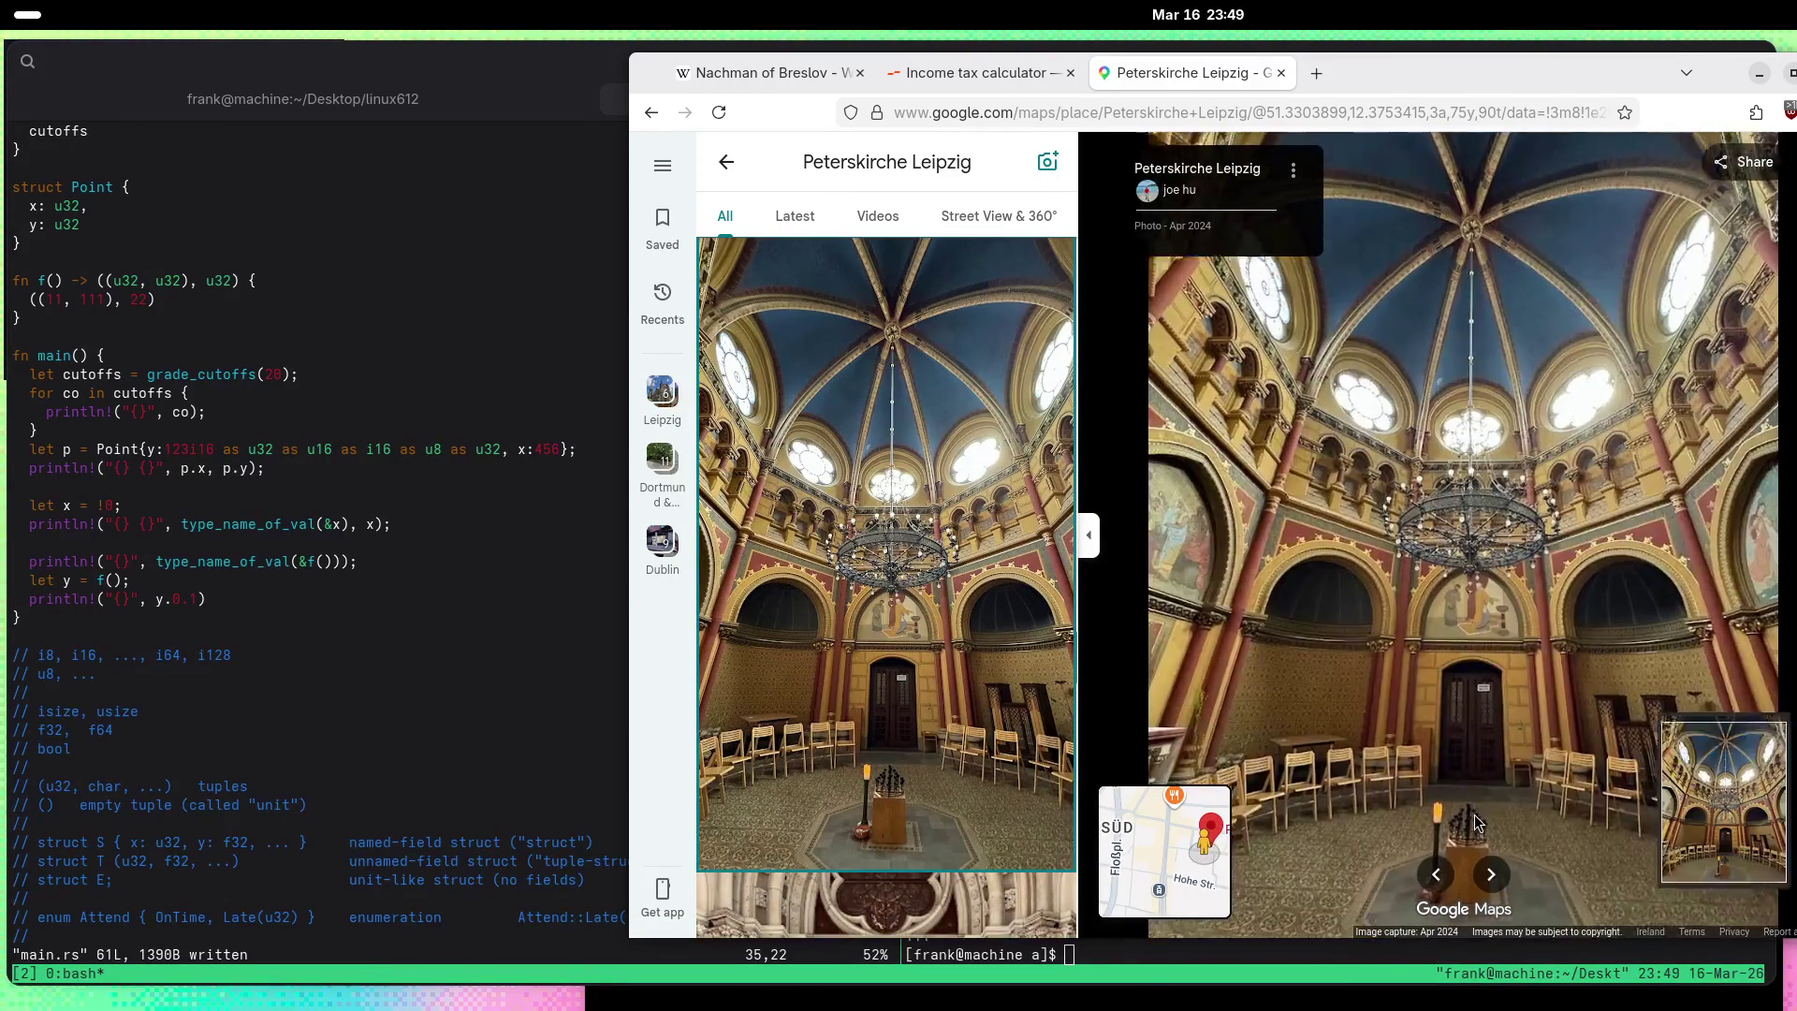
pyautogui.scroll(3, 1480, 825)
pyautogui.scroll(-10, 913, 718)
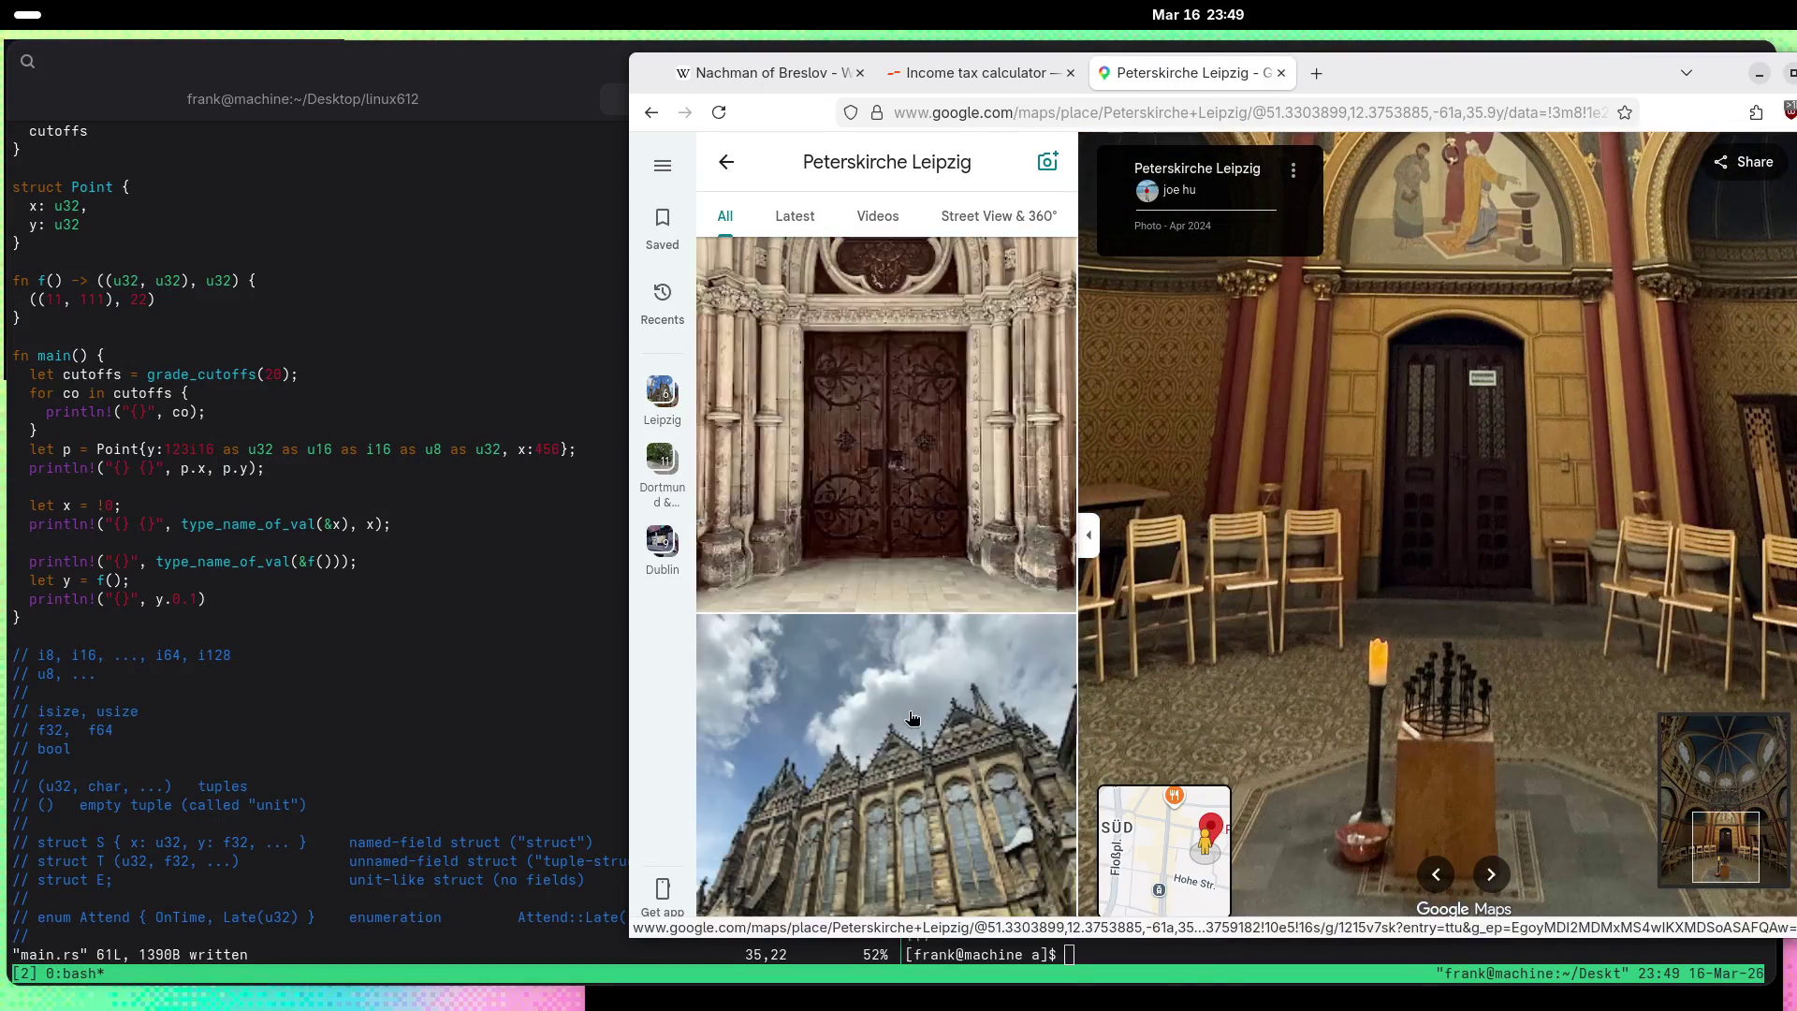
pyautogui.scroll(5, 913, 718)
pyautogui.click(913, 718)
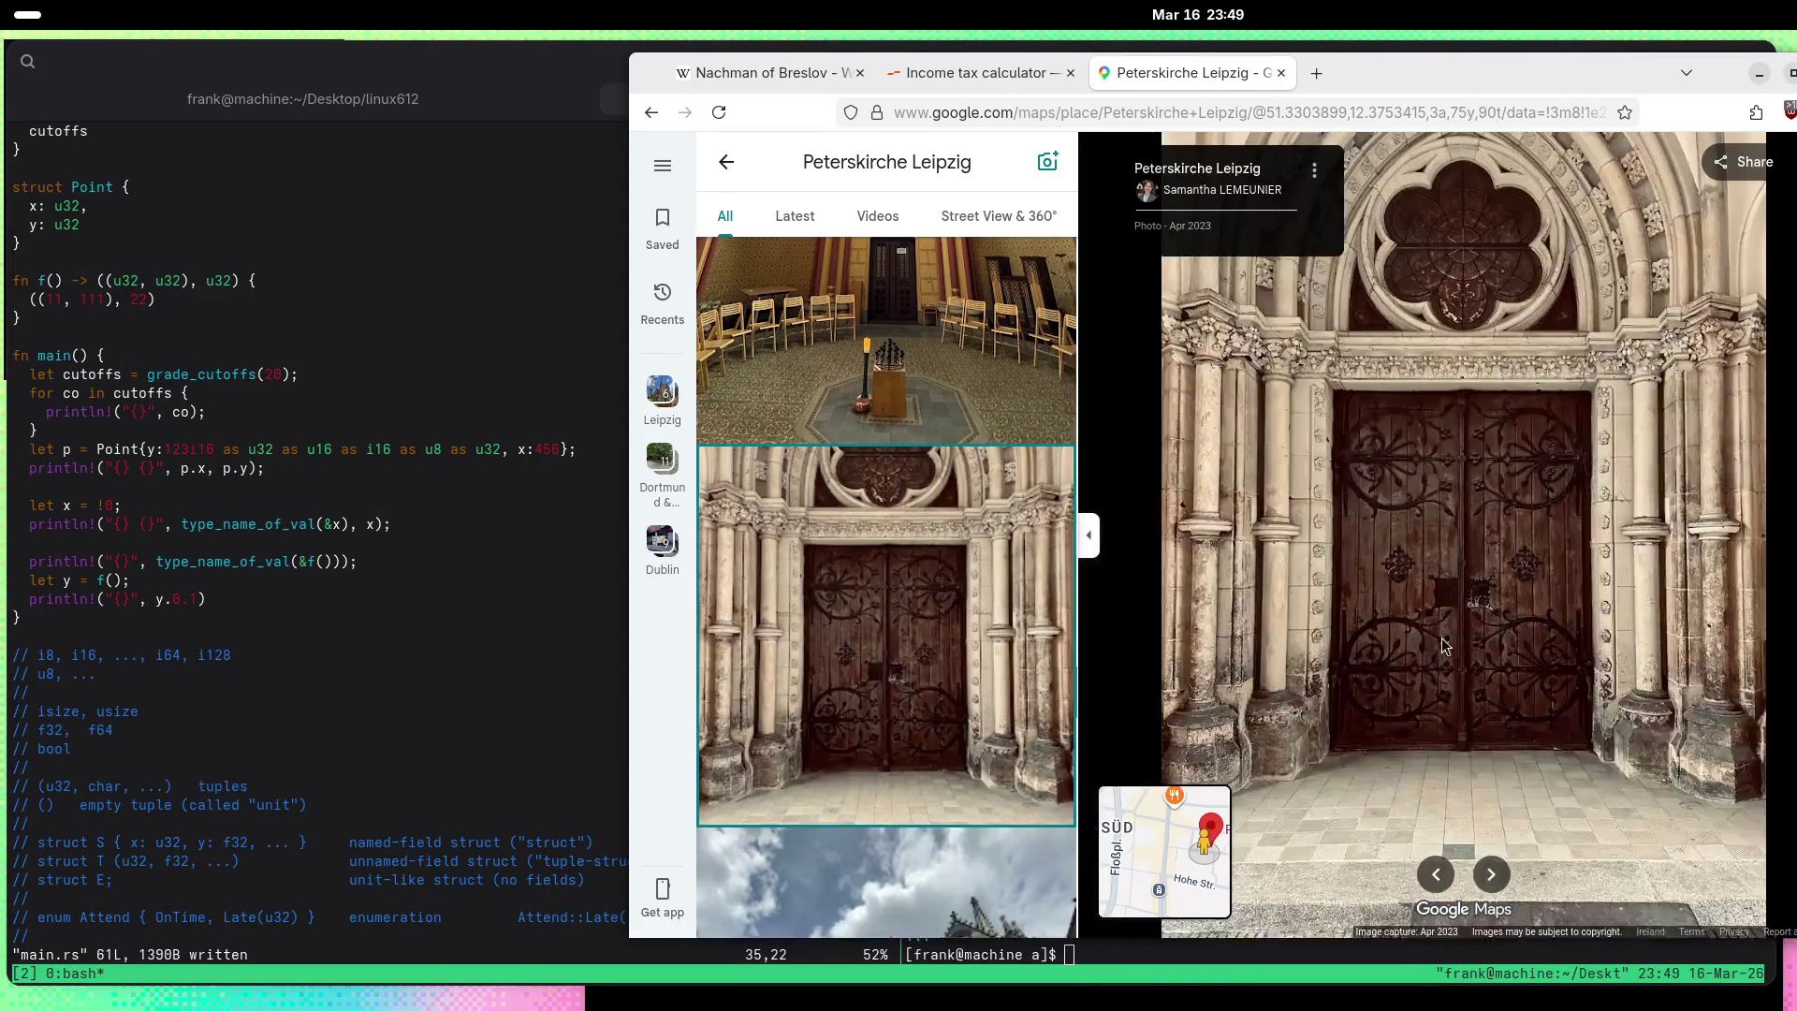
pyautogui.scroll(-5, 859, 568)
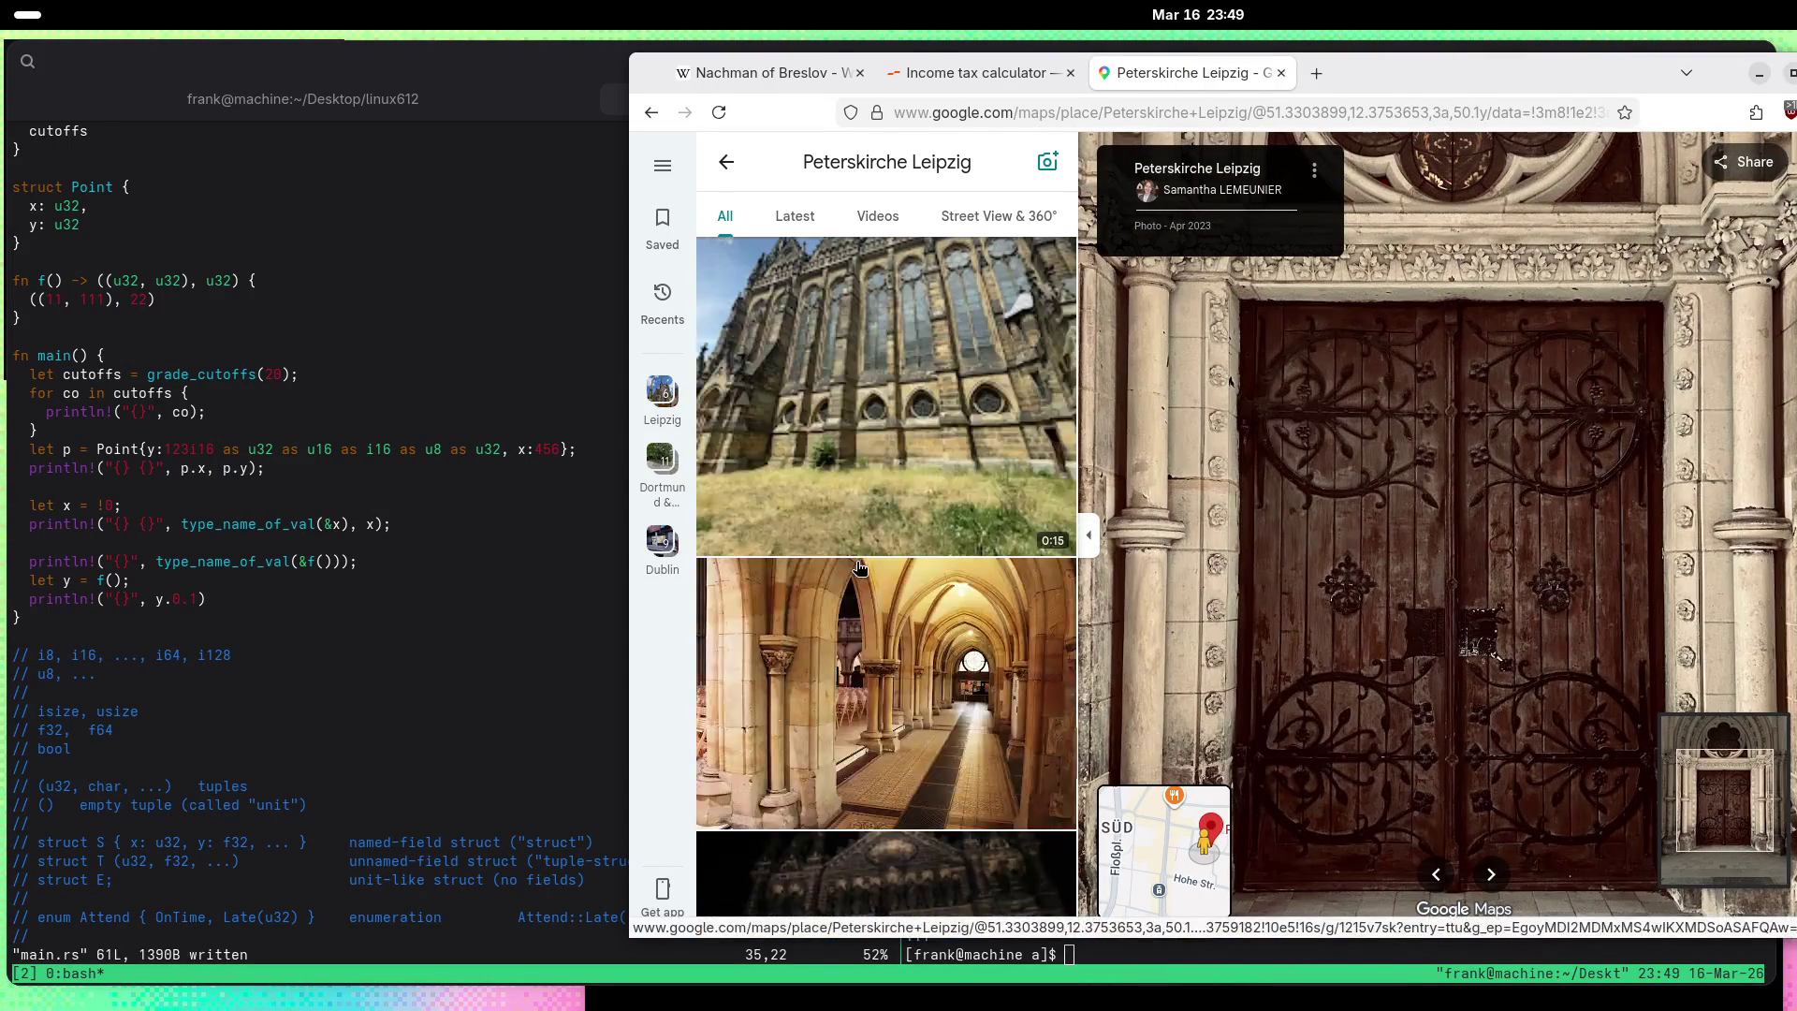
pyautogui.click(859, 567)
# Step: View the night exterior, candle-lit altar, and angel and gargoyle statue photos
pyautogui.scroll(-5, 861, 568)
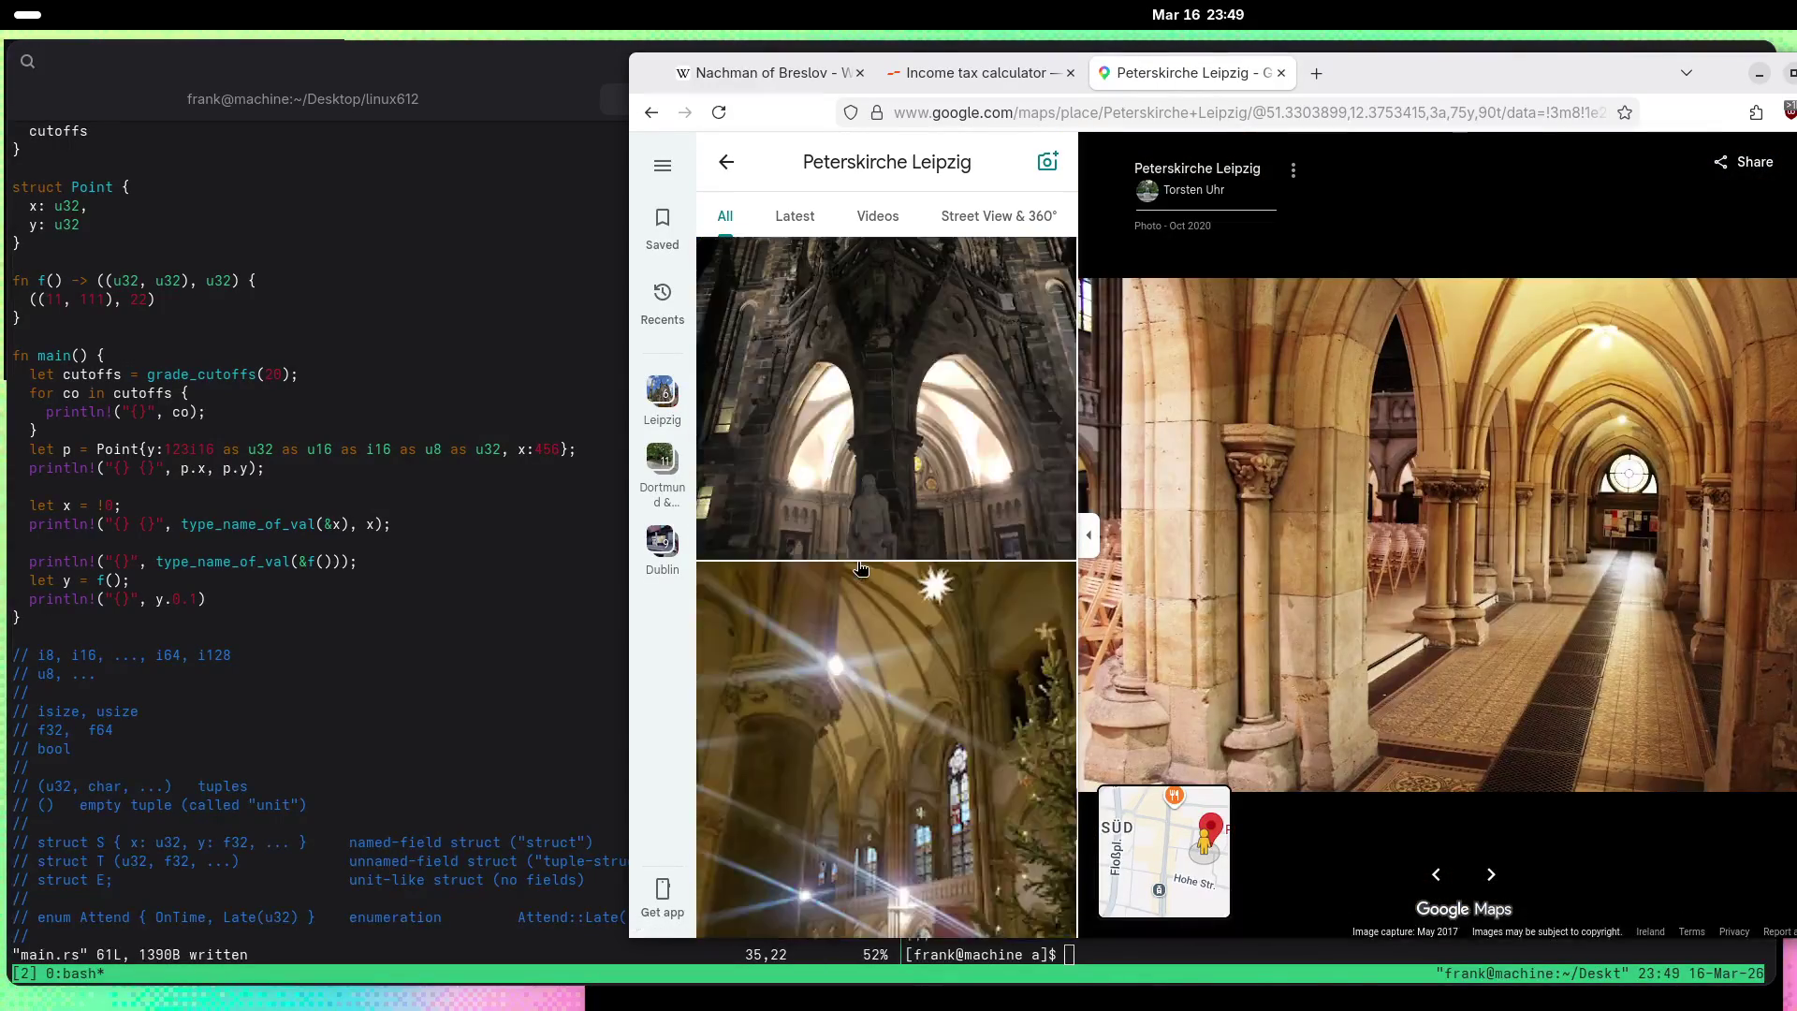
pyautogui.scroll(5, 860, 568)
pyautogui.click(889, 562)
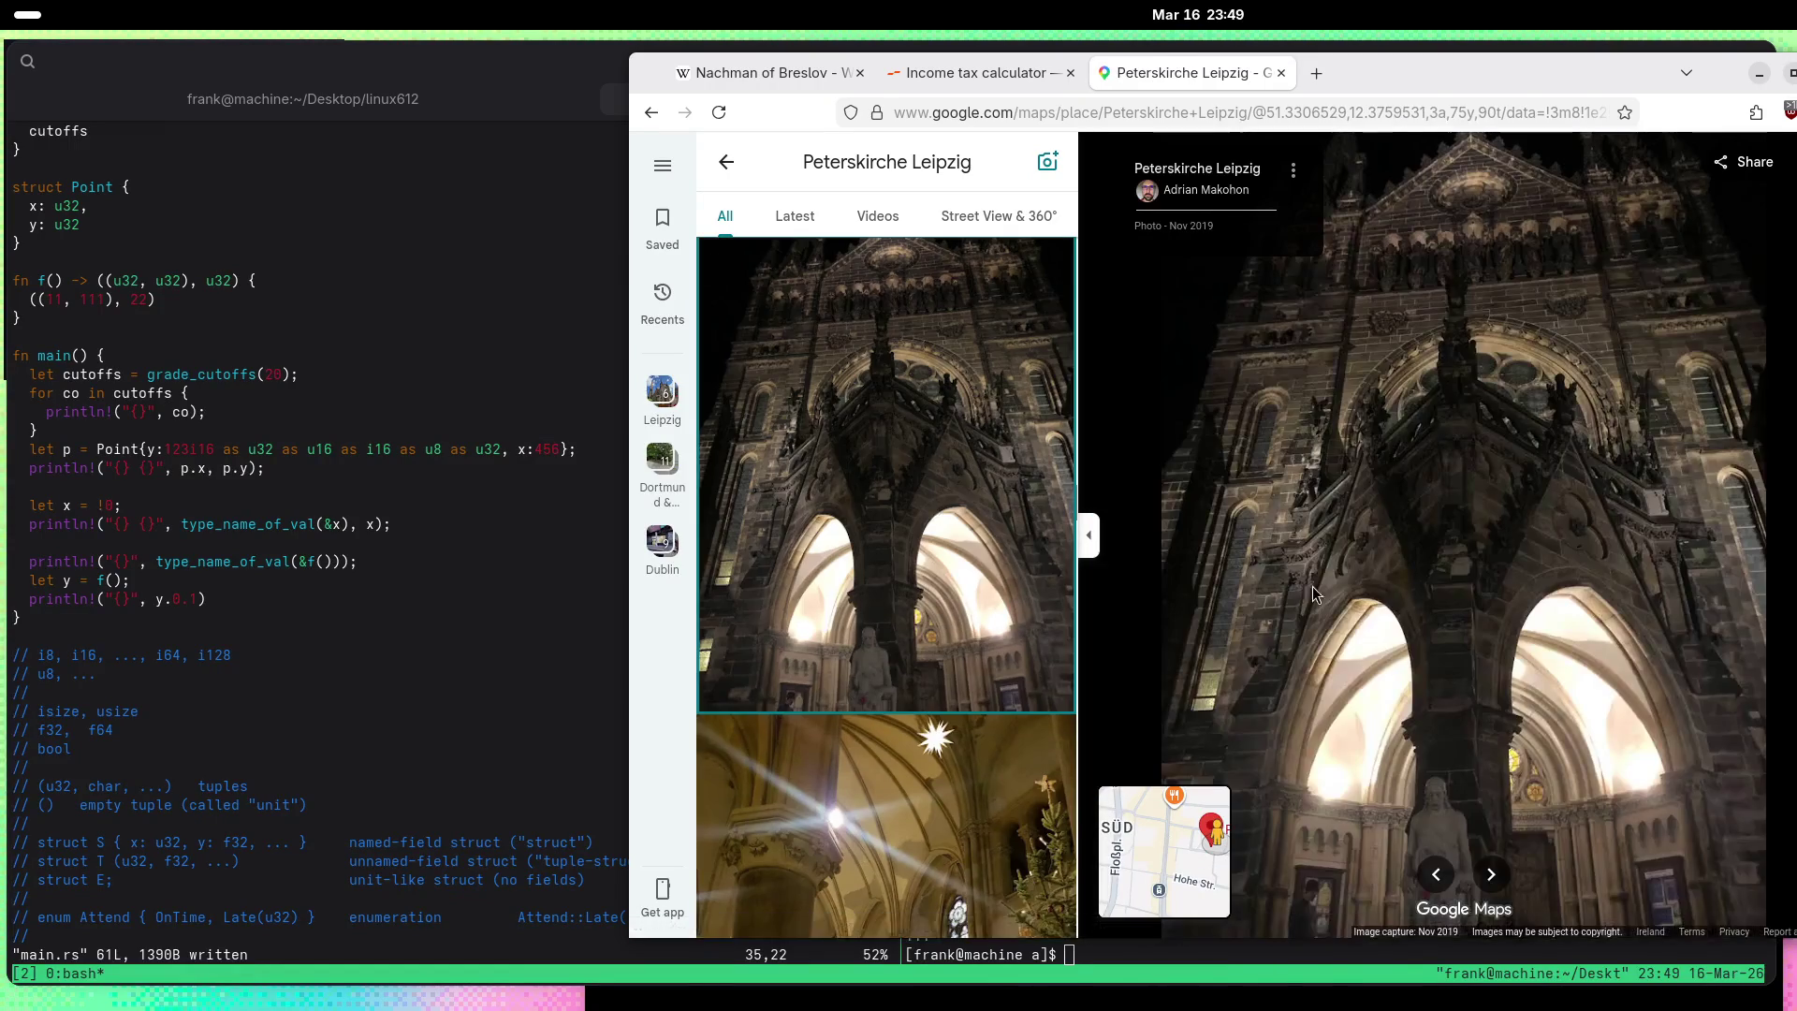
pyautogui.scroll(-5, 920, 560)
pyautogui.scroll(-15, 921, 560)
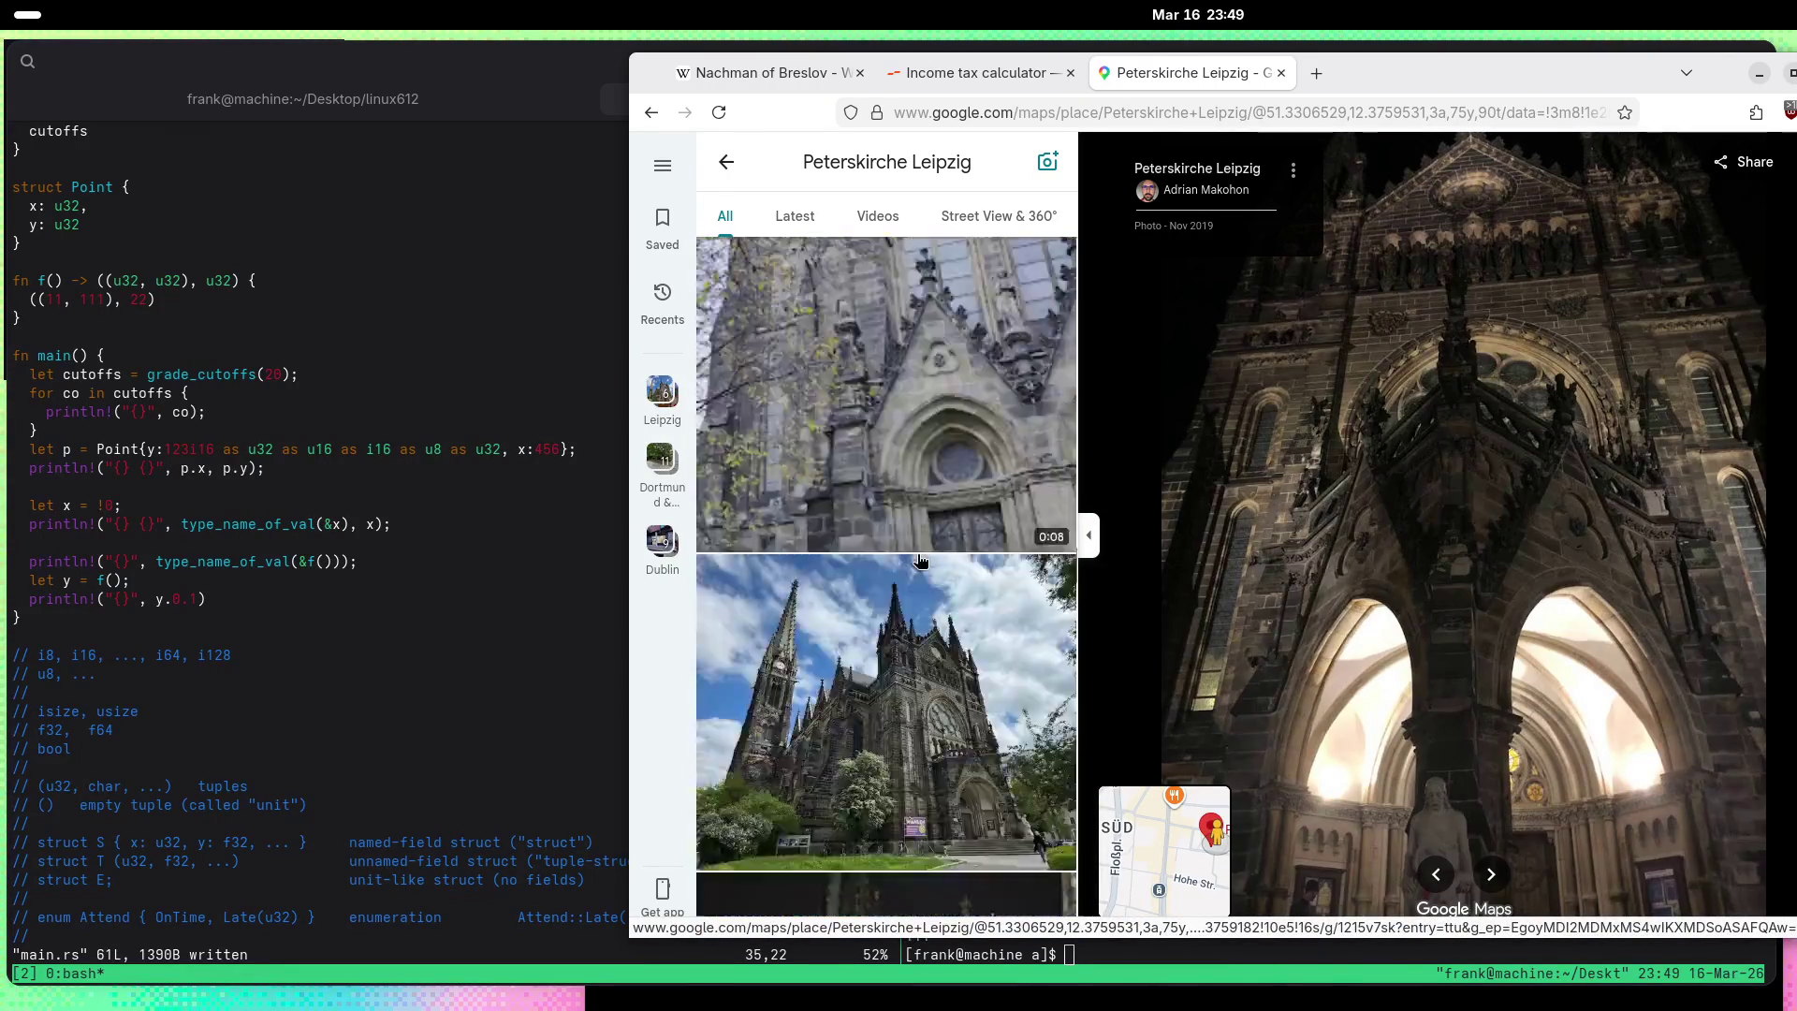
pyautogui.scroll(-5, 921, 560)
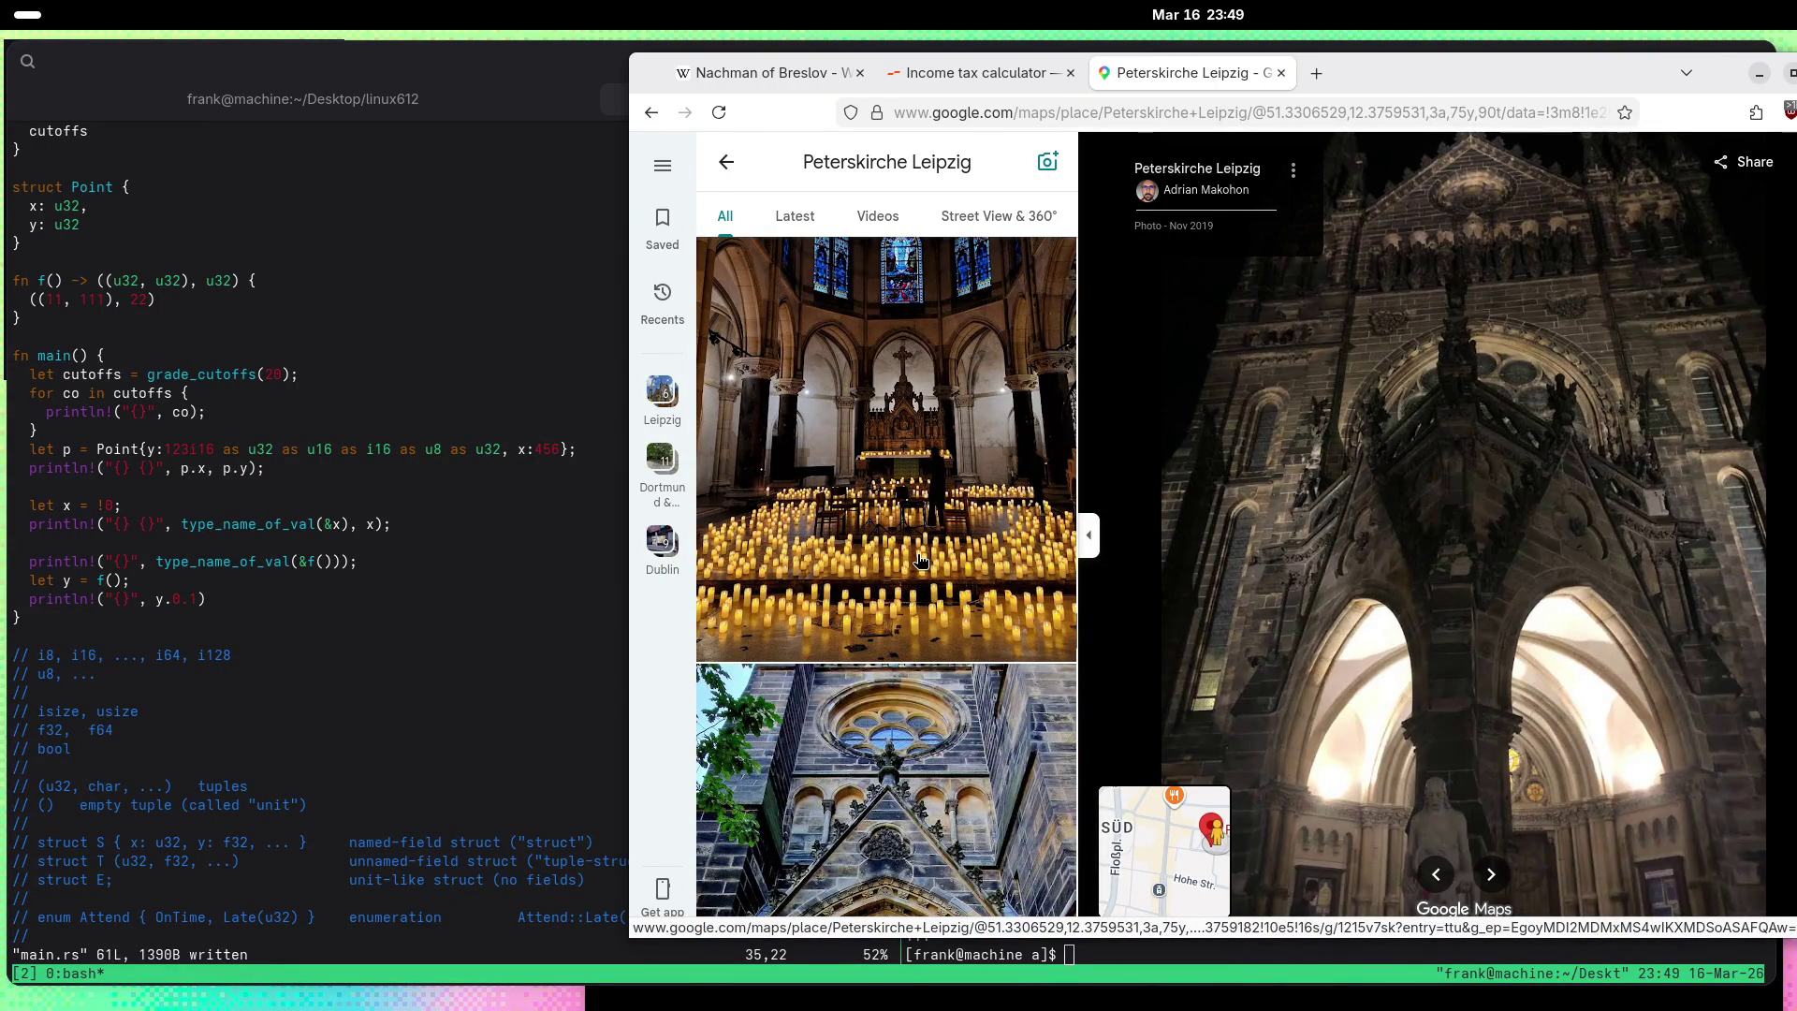
pyautogui.click(920, 560)
pyautogui.scroll(-10, 920, 560)
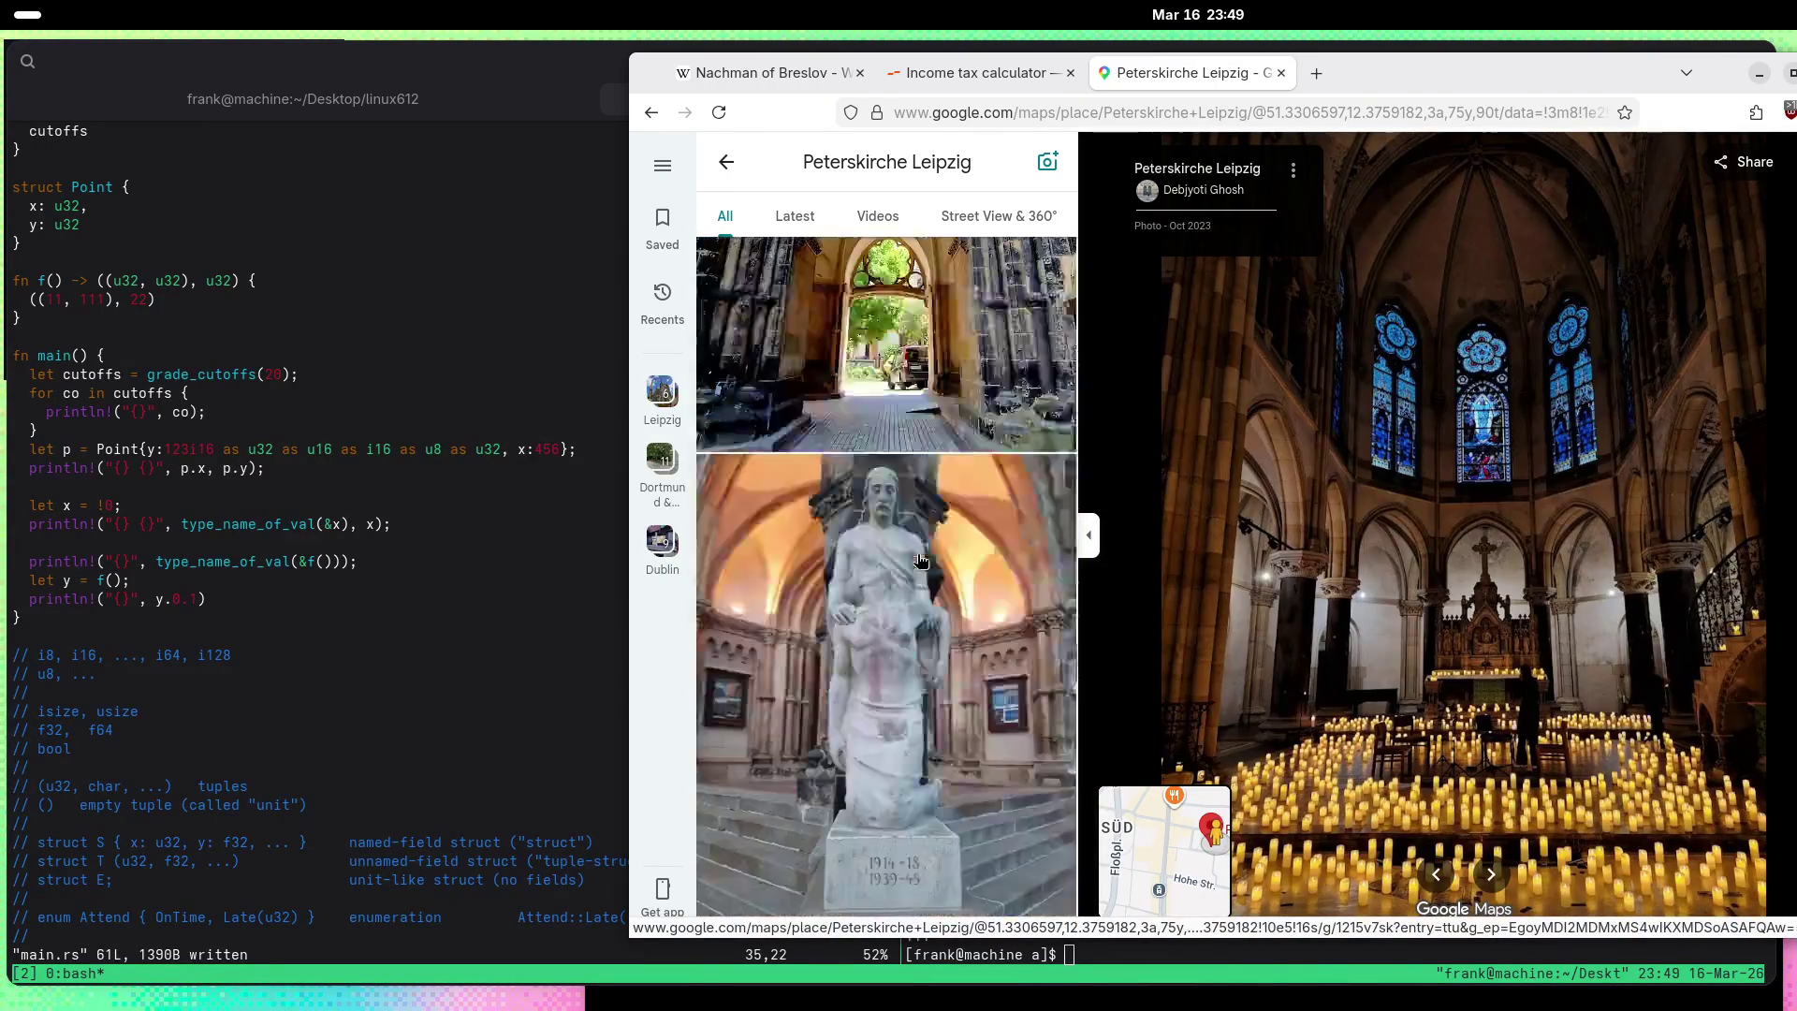
pyautogui.scroll(-10, 920, 560)
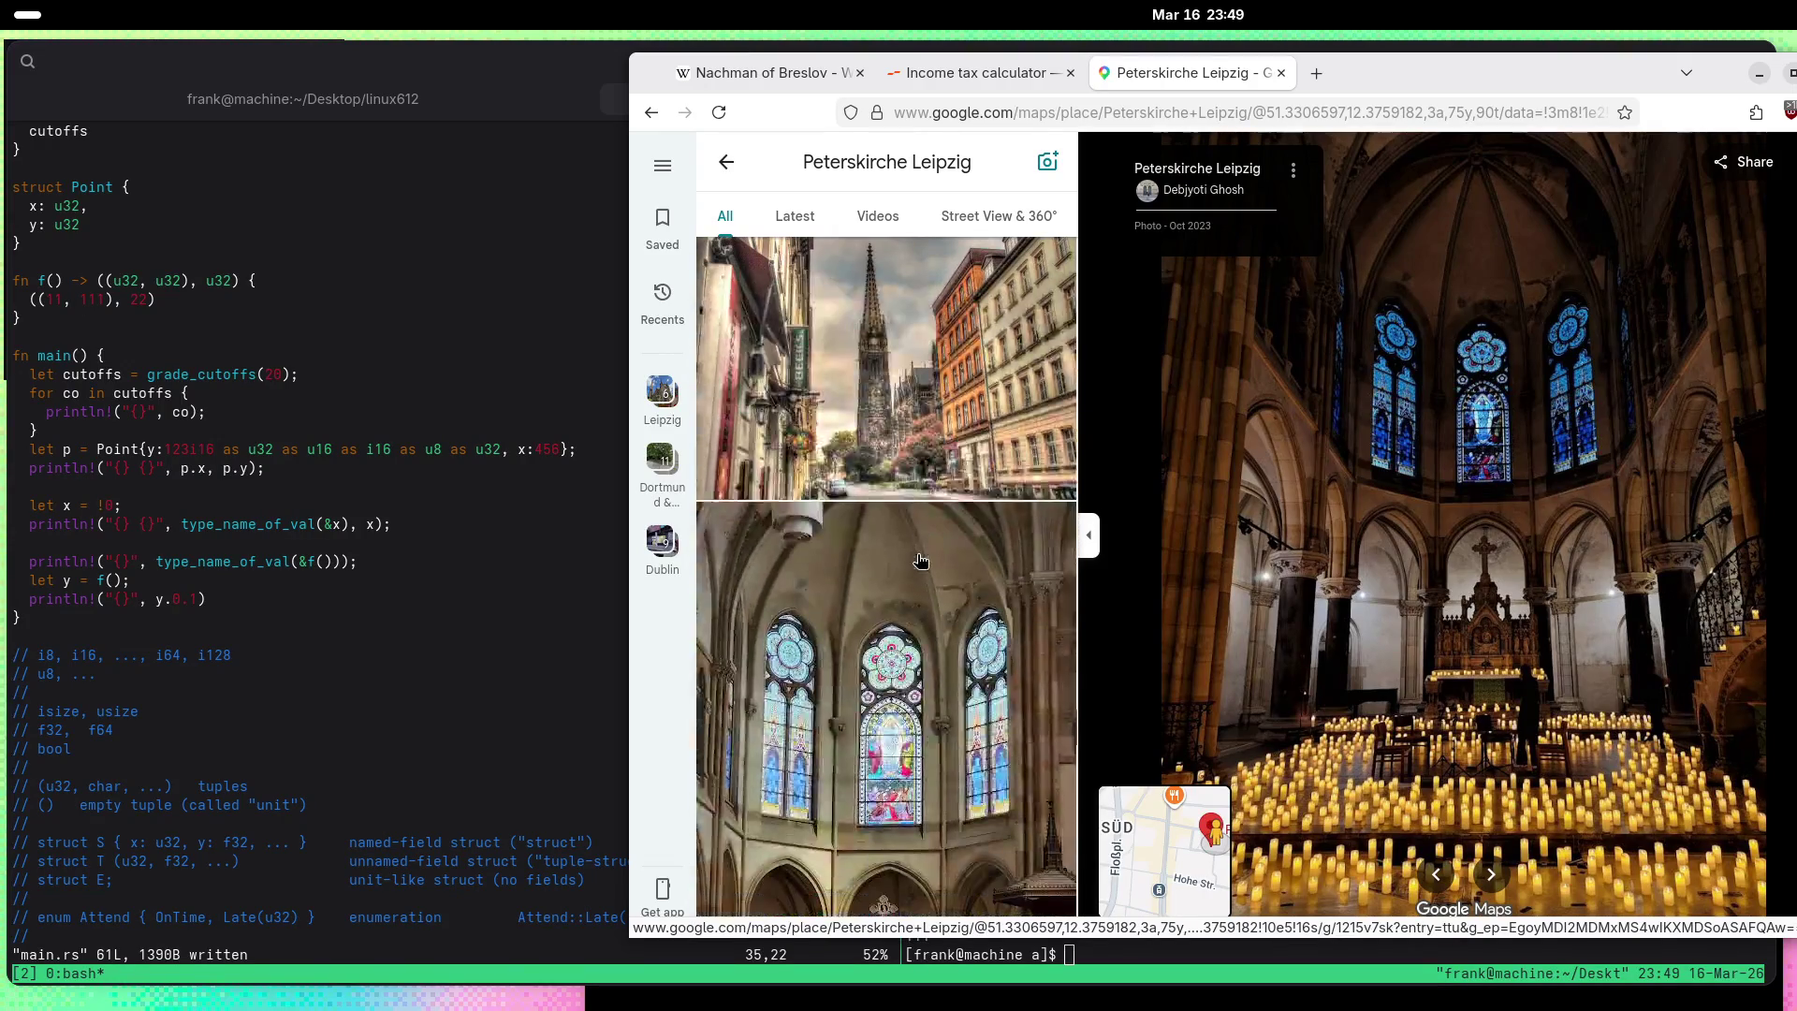
pyautogui.scroll(-10, 920, 560)
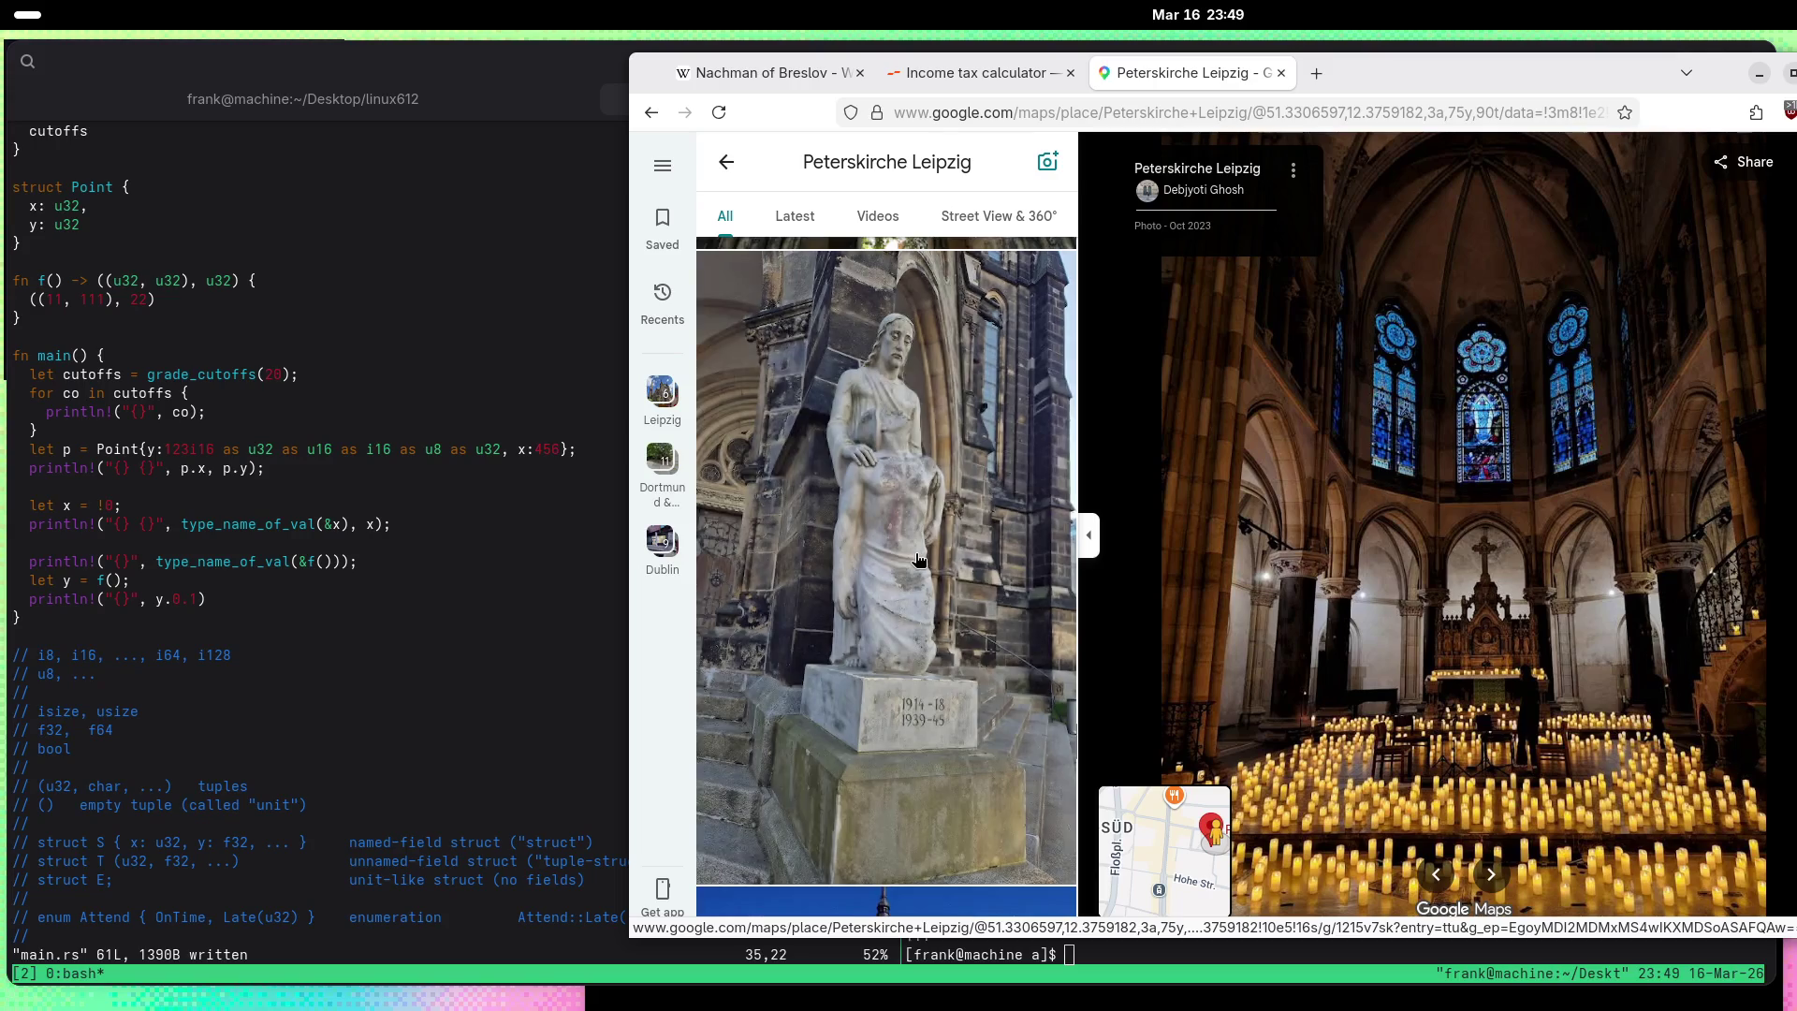
pyautogui.scroll(-5, 919, 559)
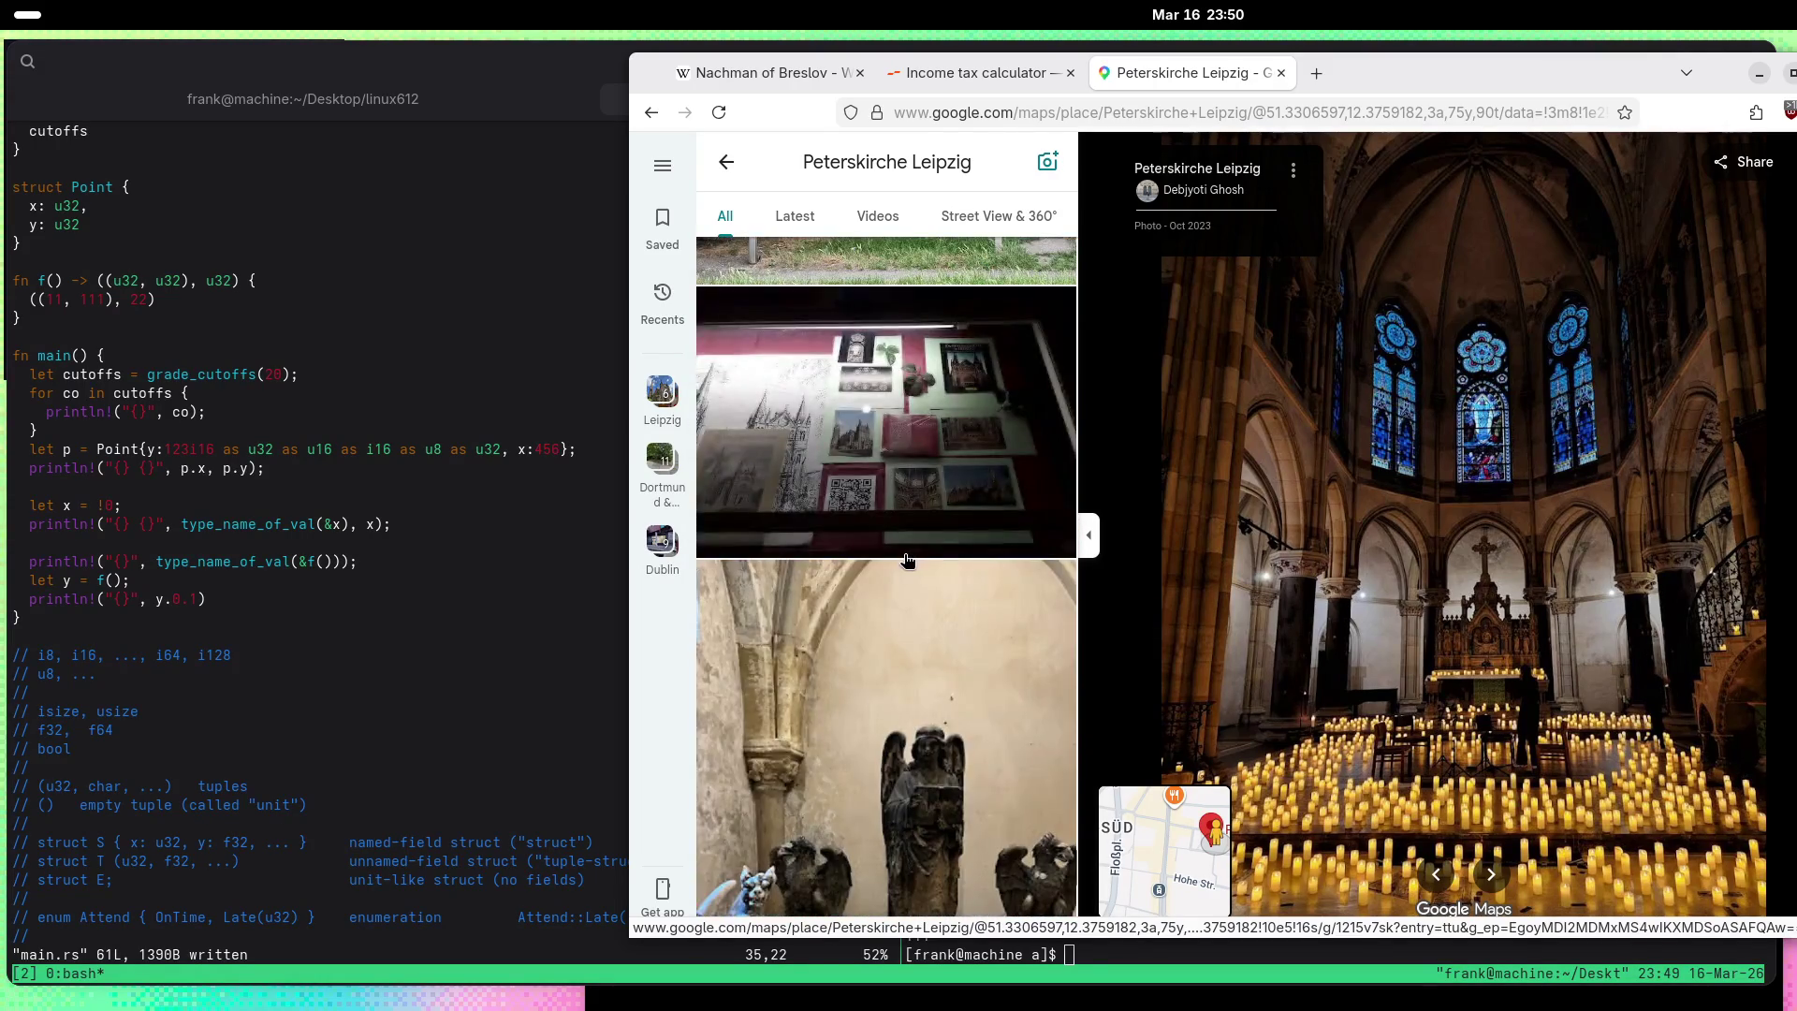
pyautogui.scroll(-2, 905, 560)
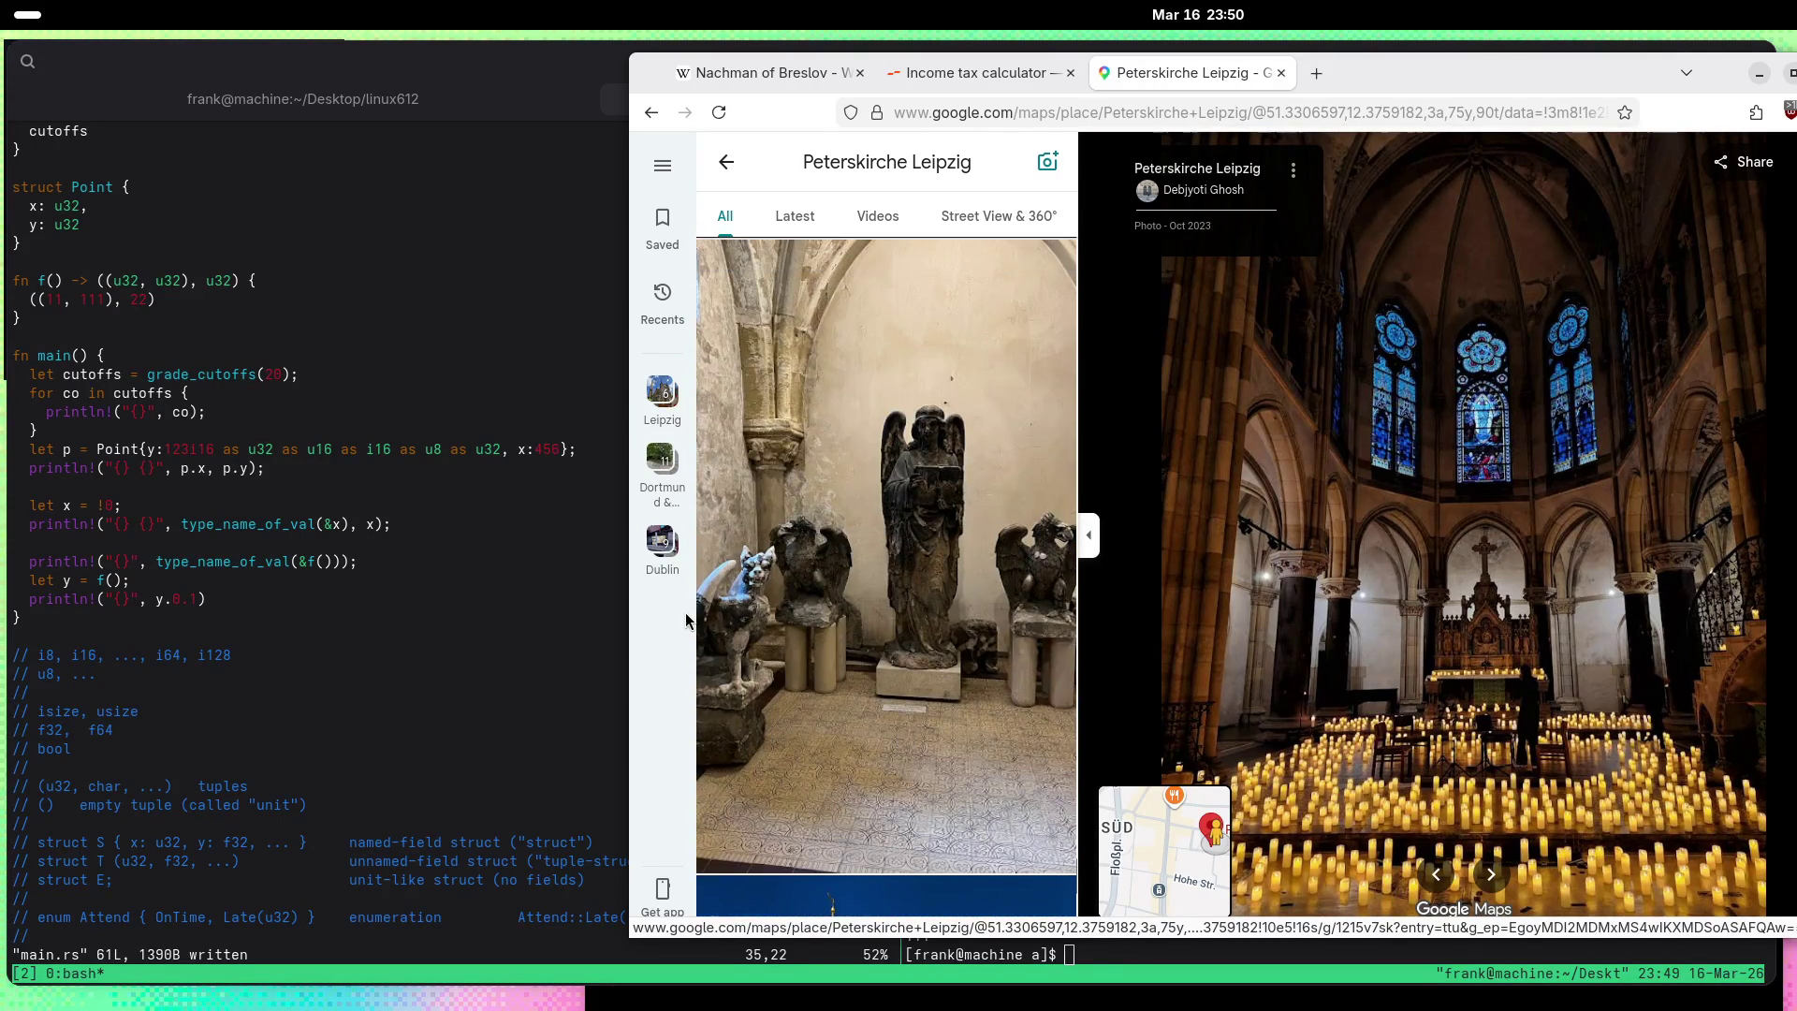
pyautogui.click(749, 590)
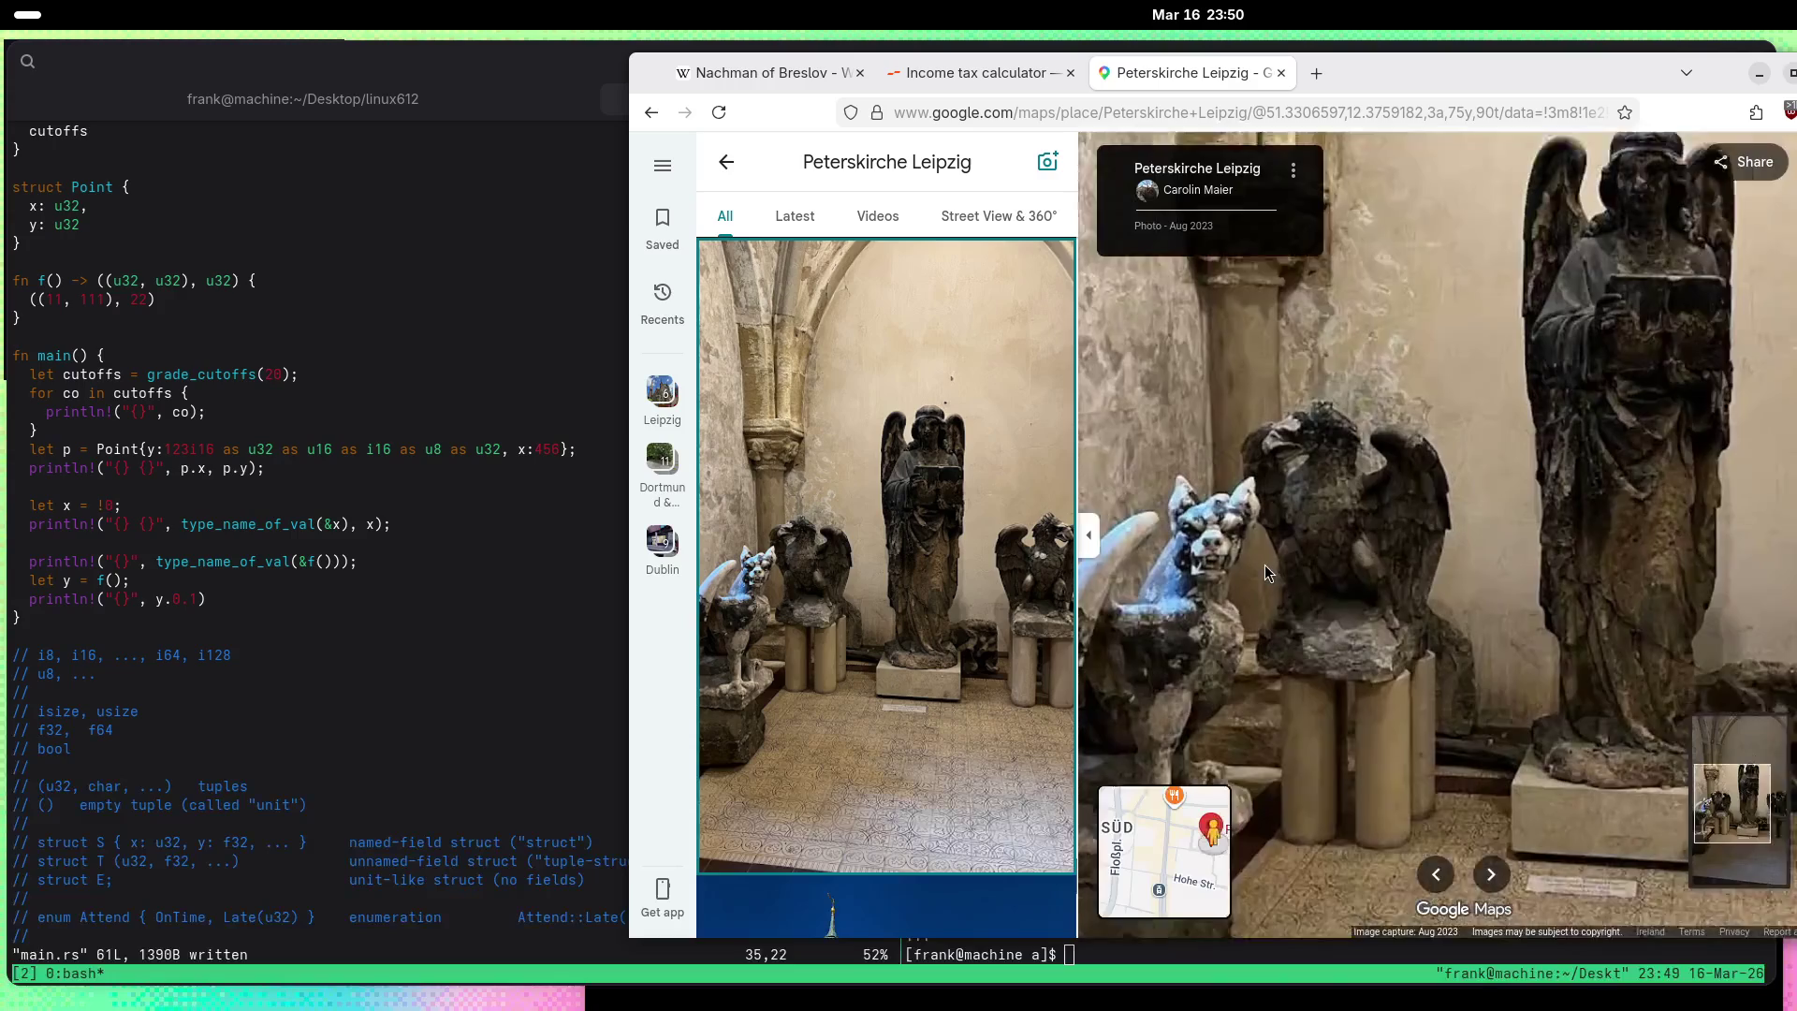
# Step: View the green dragon statue photo, then open the ornate interior staircase photo
pyautogui.scroll(5, 1266, 564)
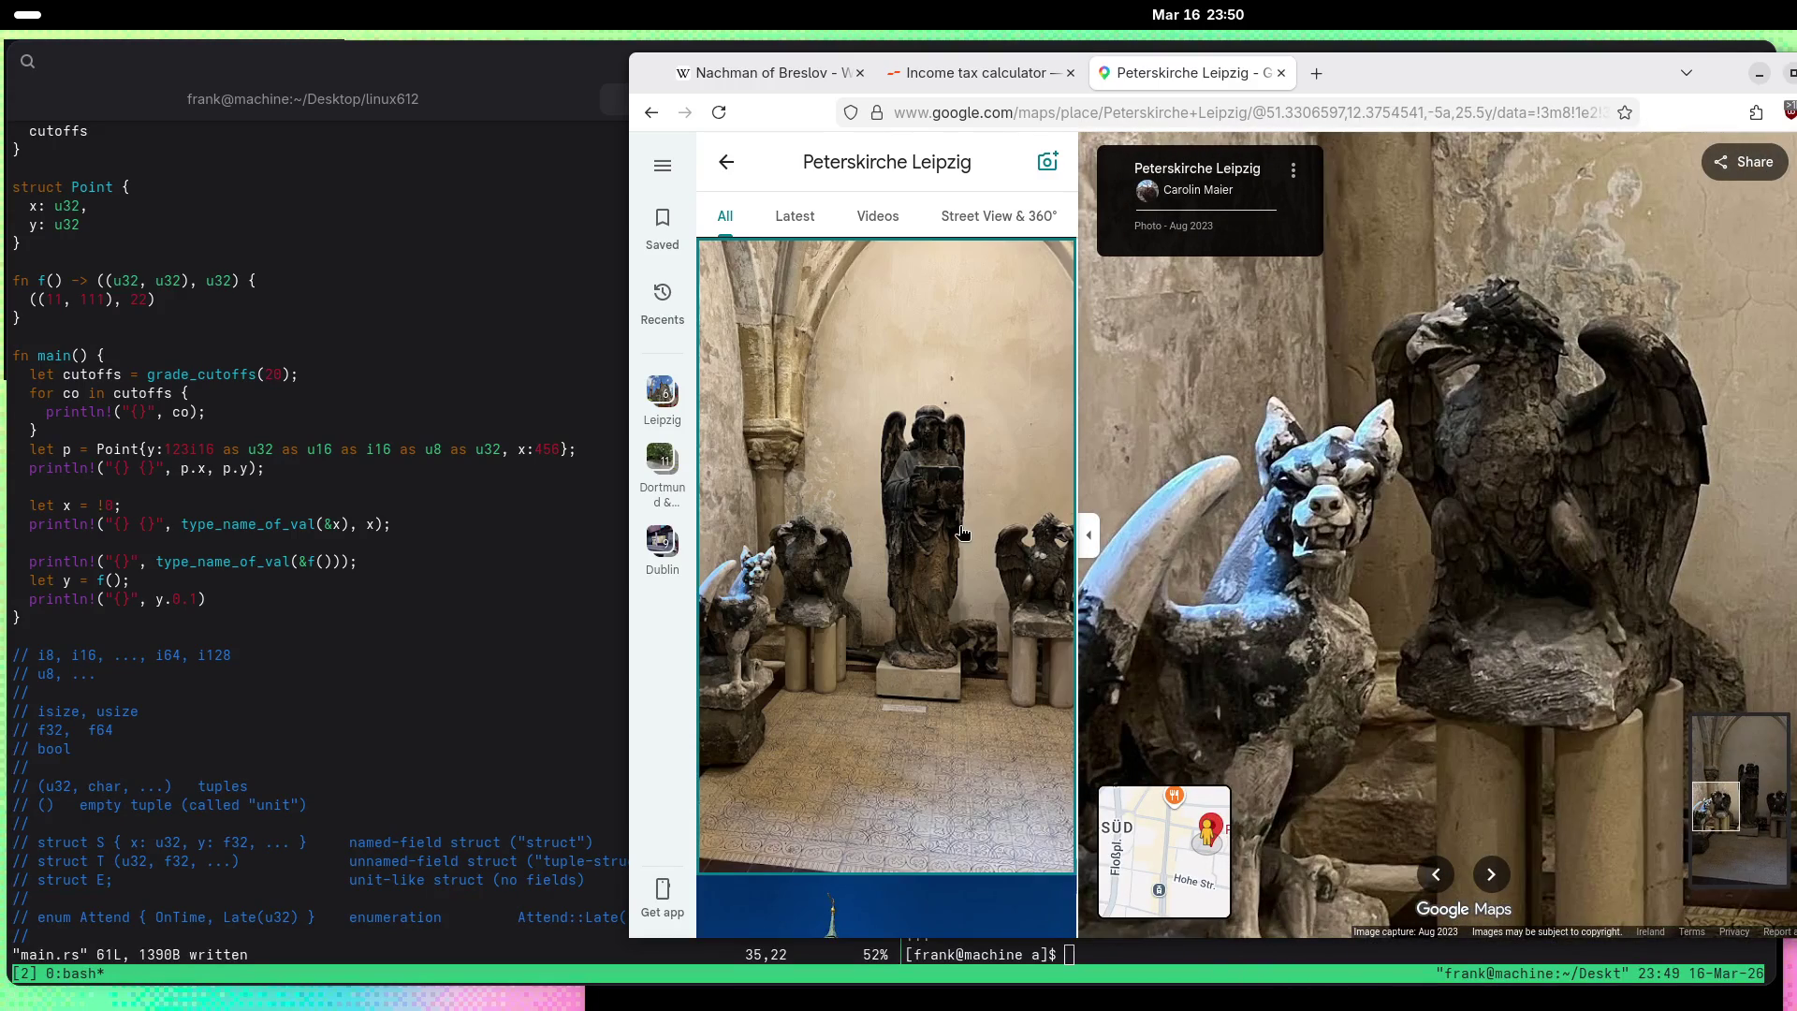
pyautogui.scroll(-5, 962, 531)
pyautogui.scroll(3, 923, 481)
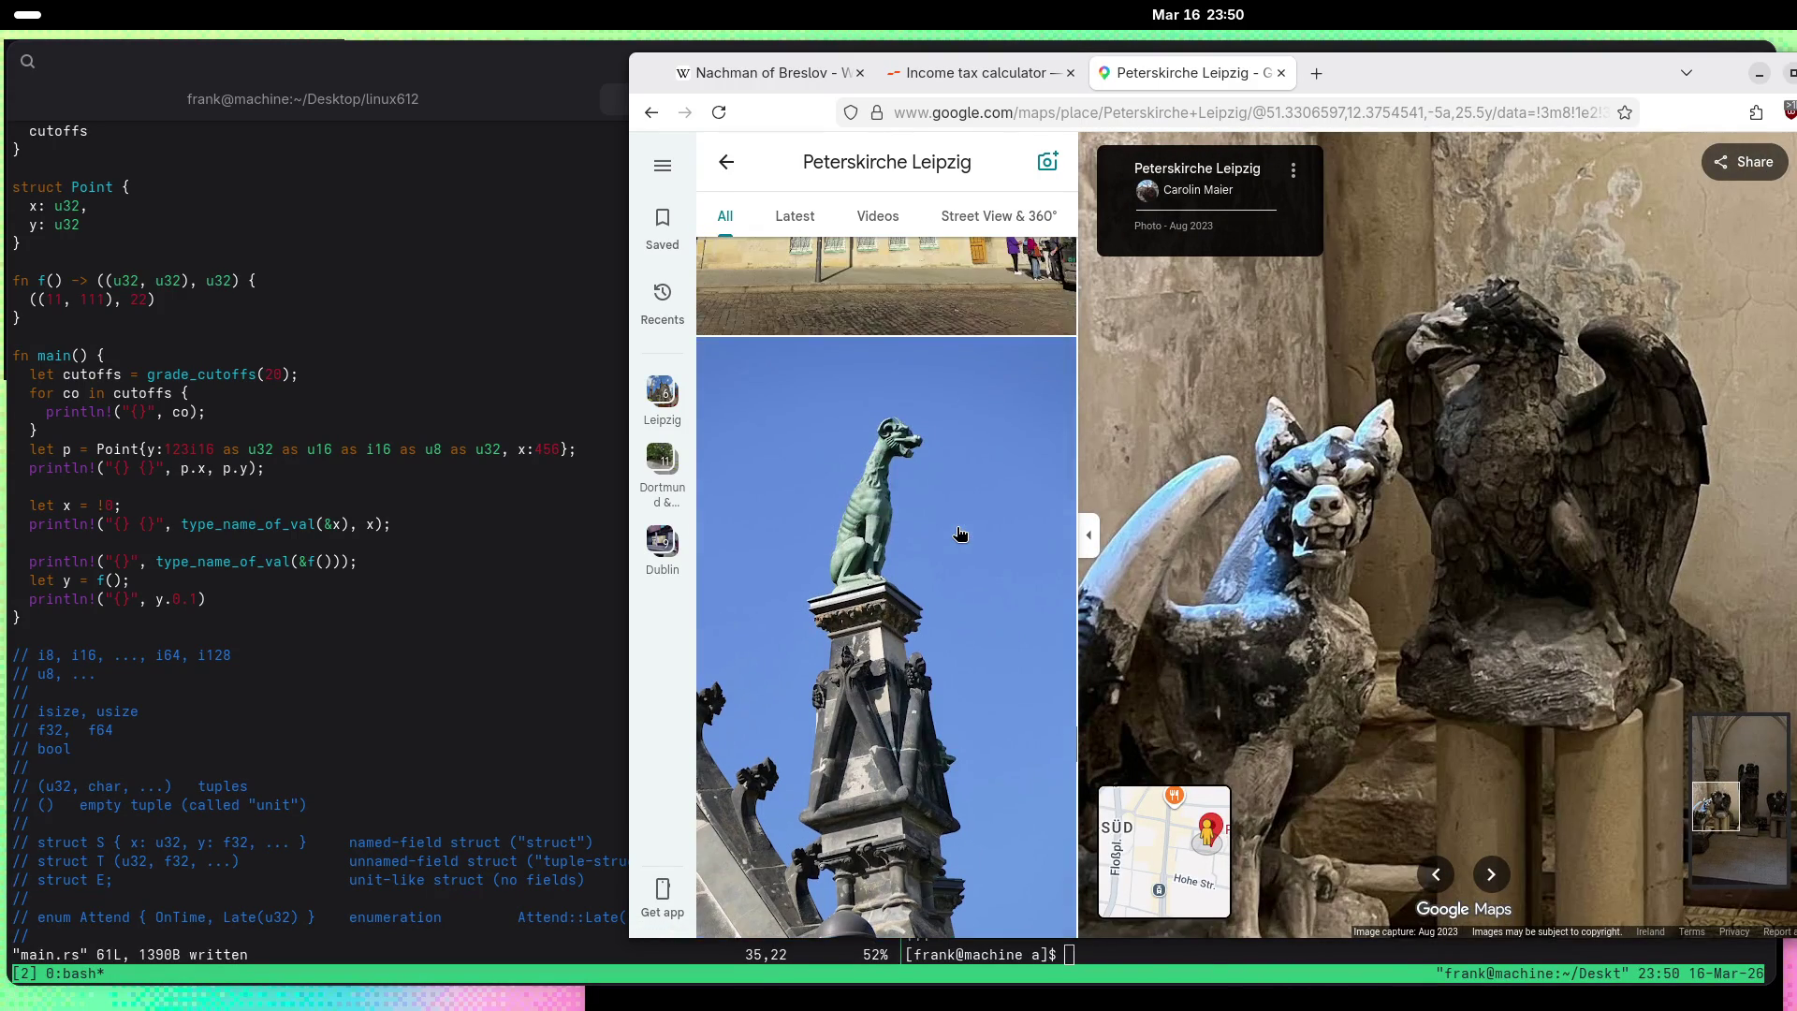
pyautogui.click(922, 482)
pyautogui.scroll(-5, 892, 496)
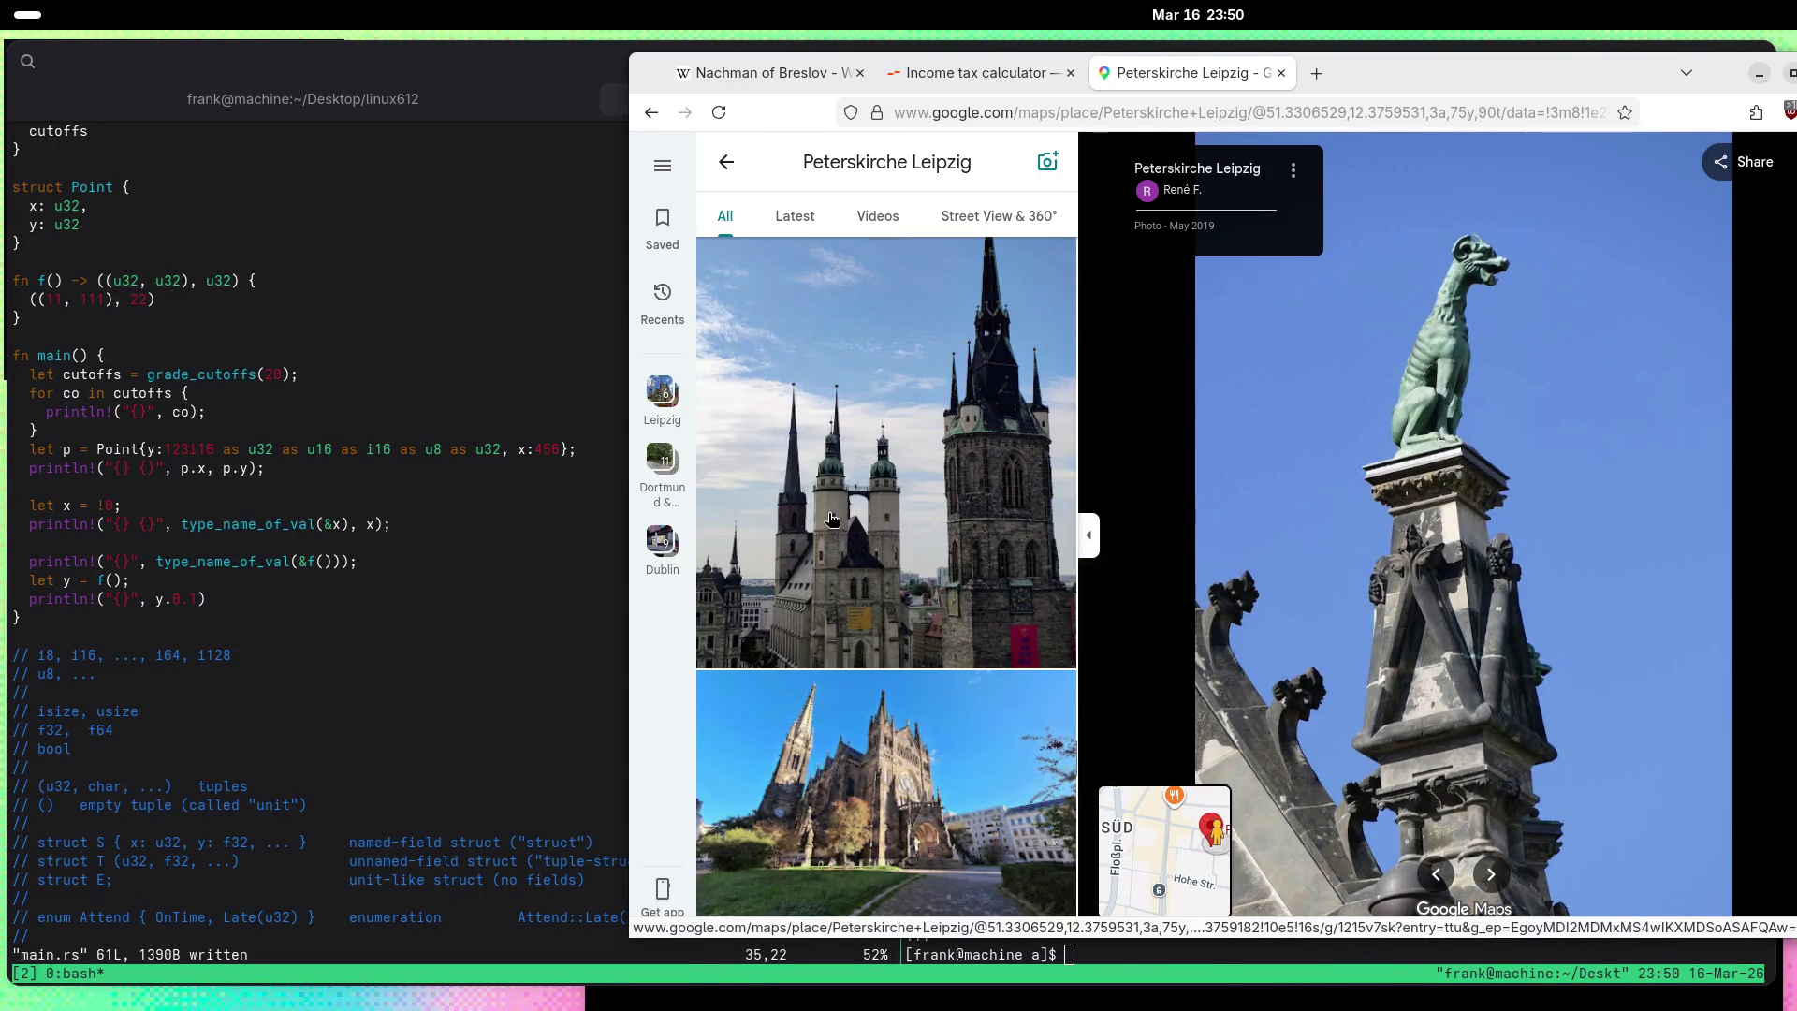
pyautogui.scroll(-10, 842, 515)
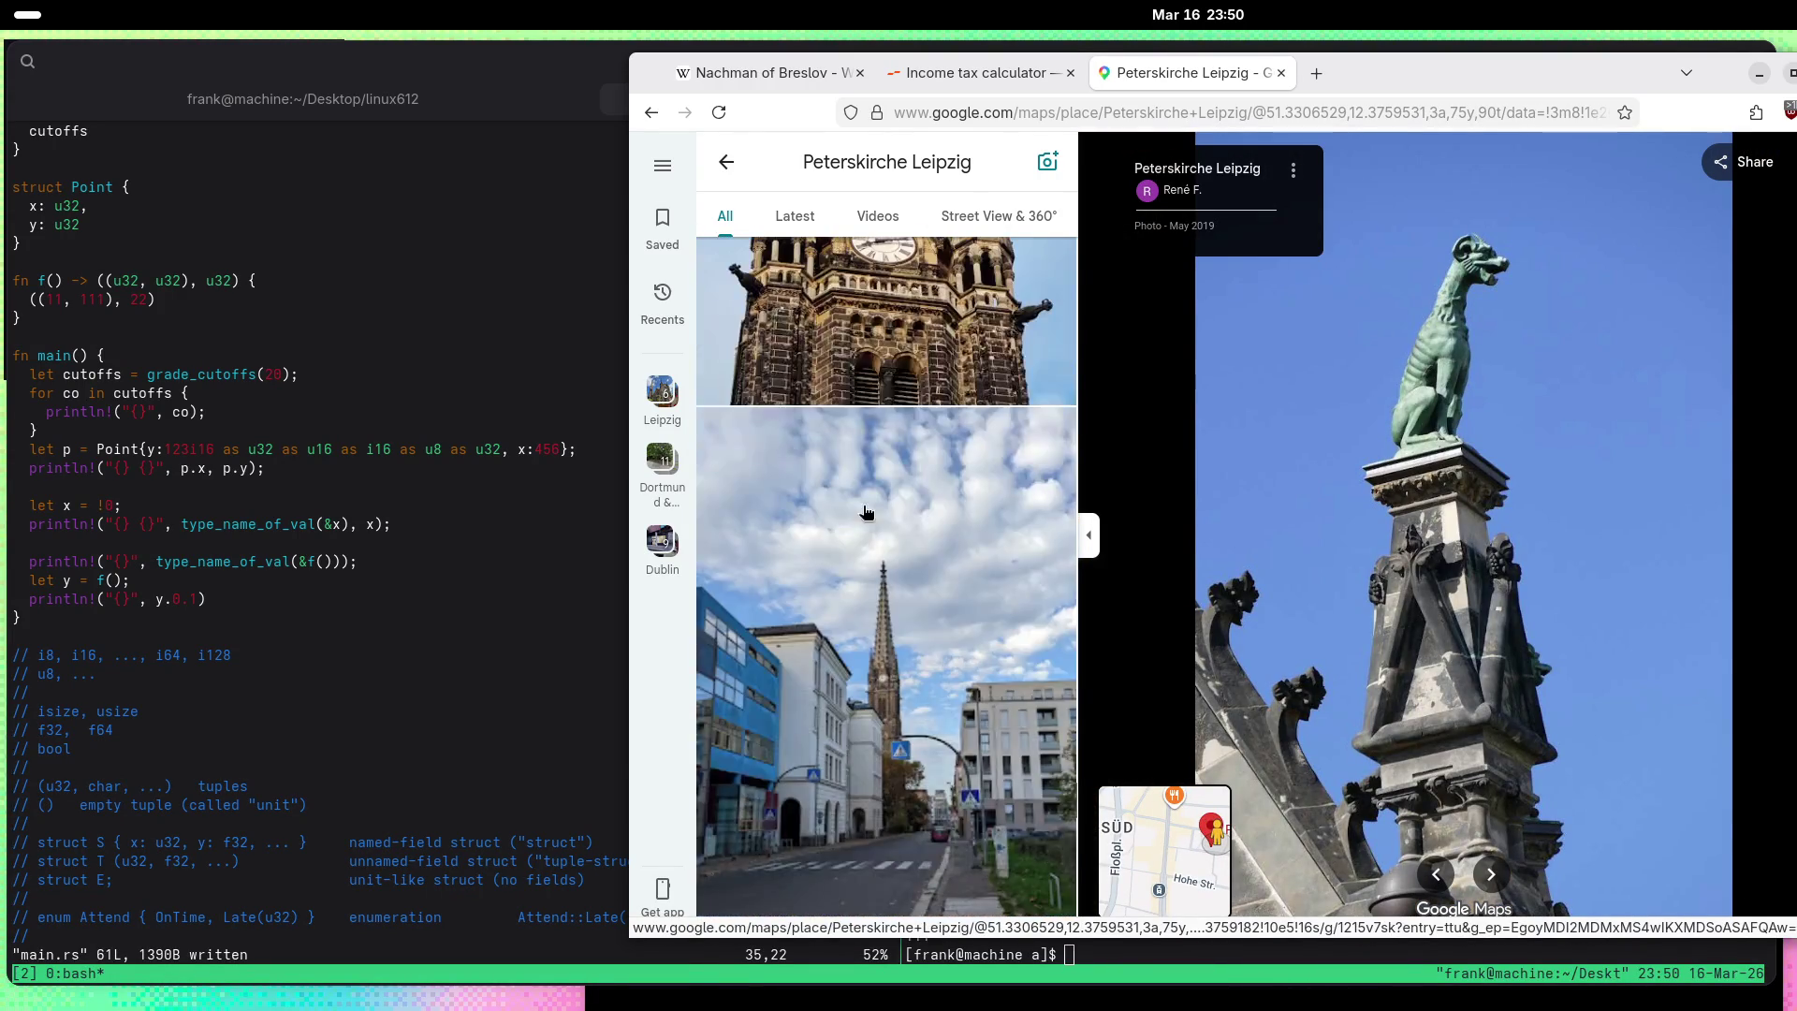
pyautogui.scroll(-10, 865, 512)
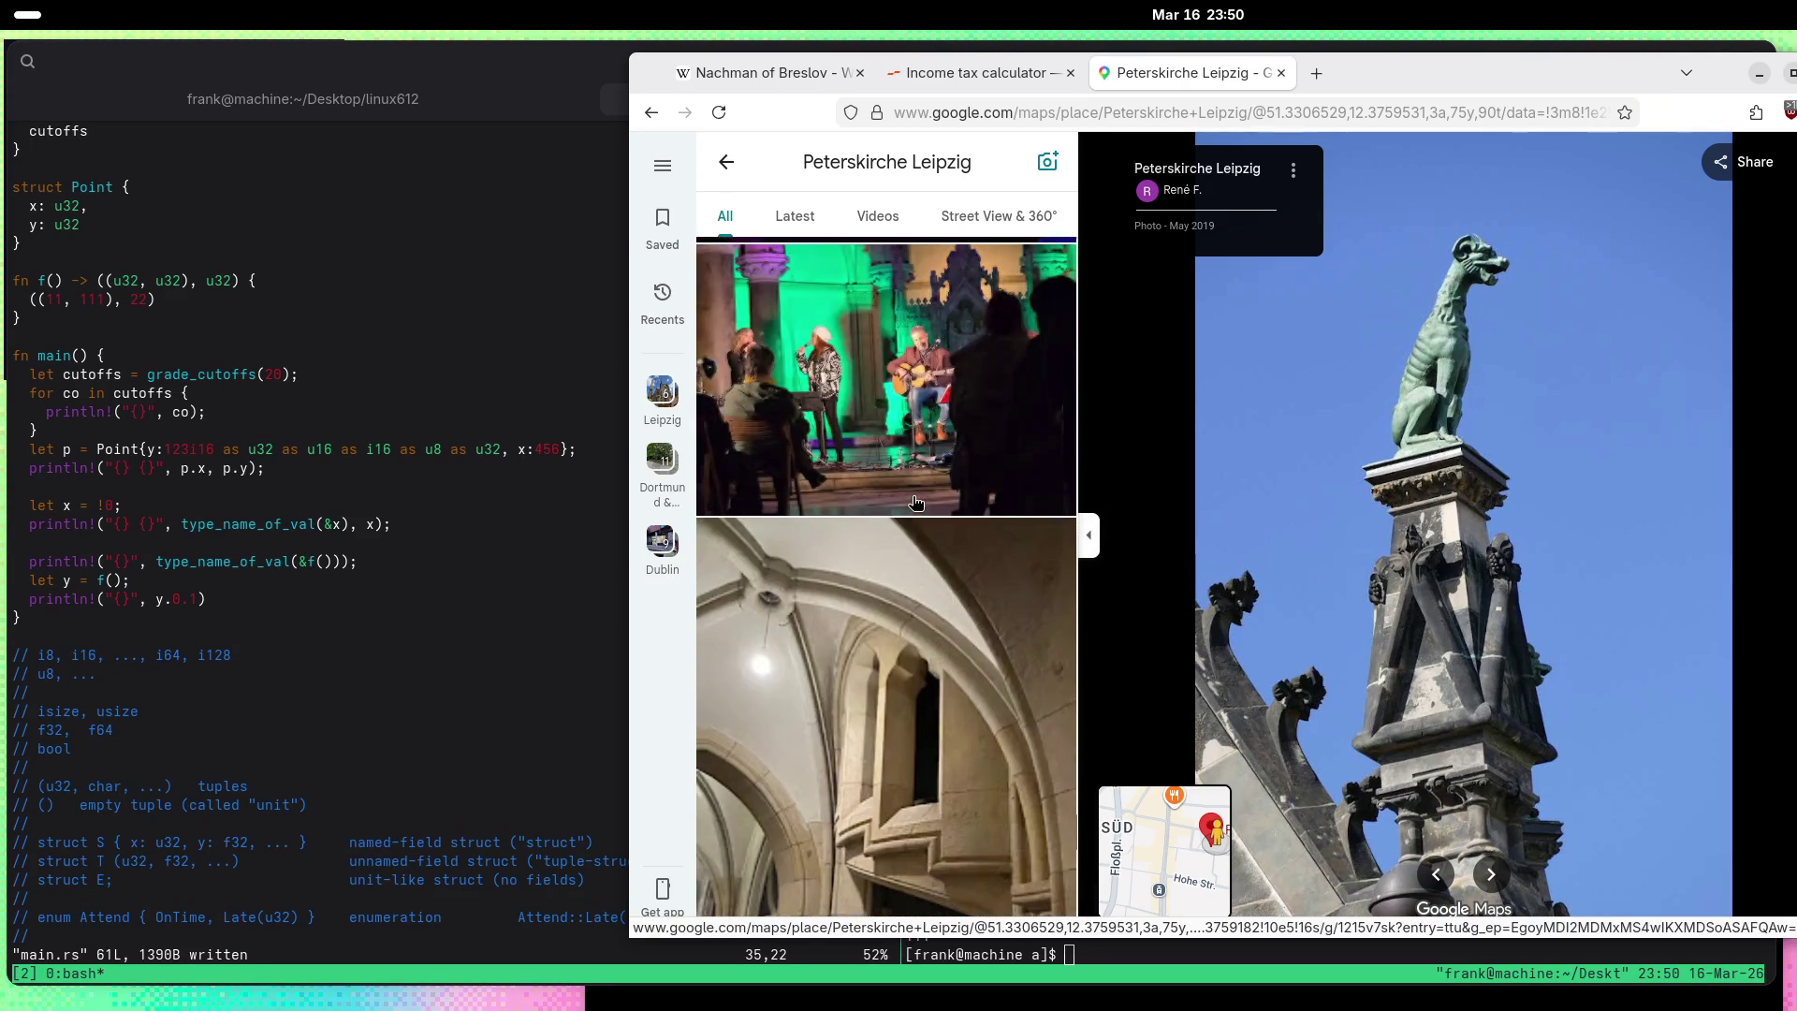
pyautogui.scroll(-5, 914, 504)
pyautogui.scroll(-5, 913, 506)
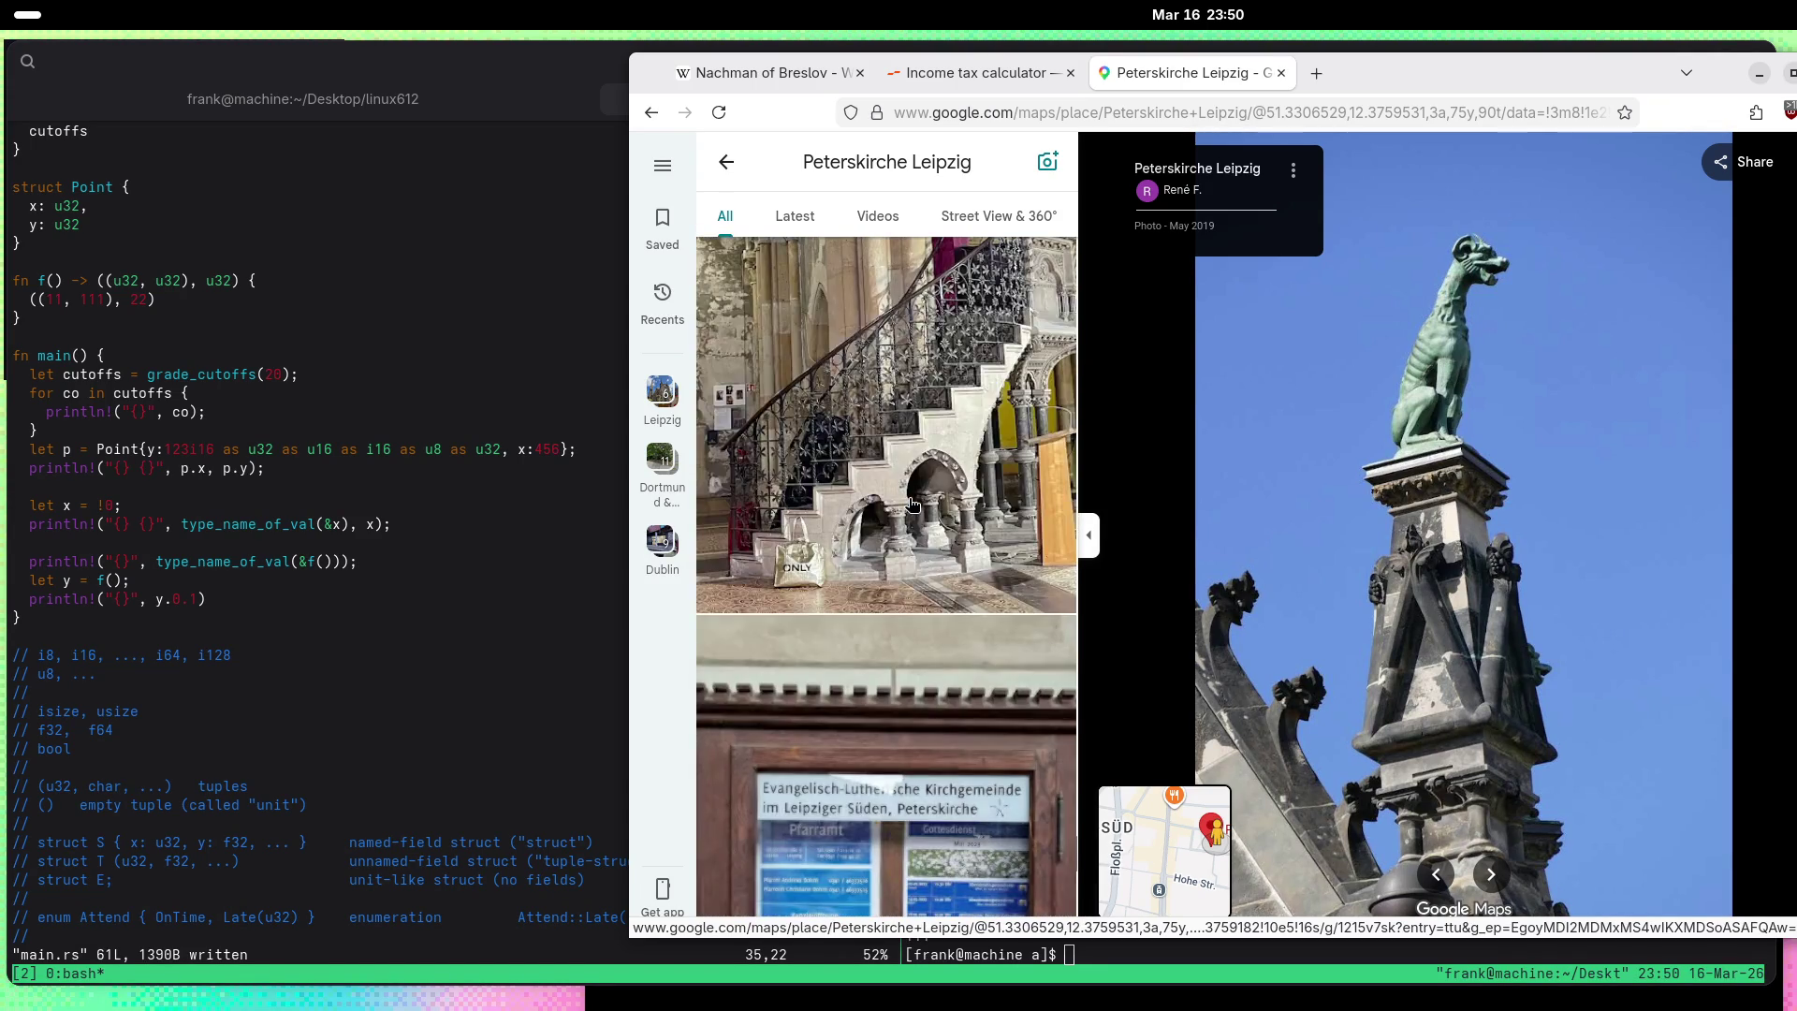
pyautogui.click(913, 506)
# Step: Zoom into the staircase photo onto its carved stone arches
pyautogui.scroll(4, 1543, 766)
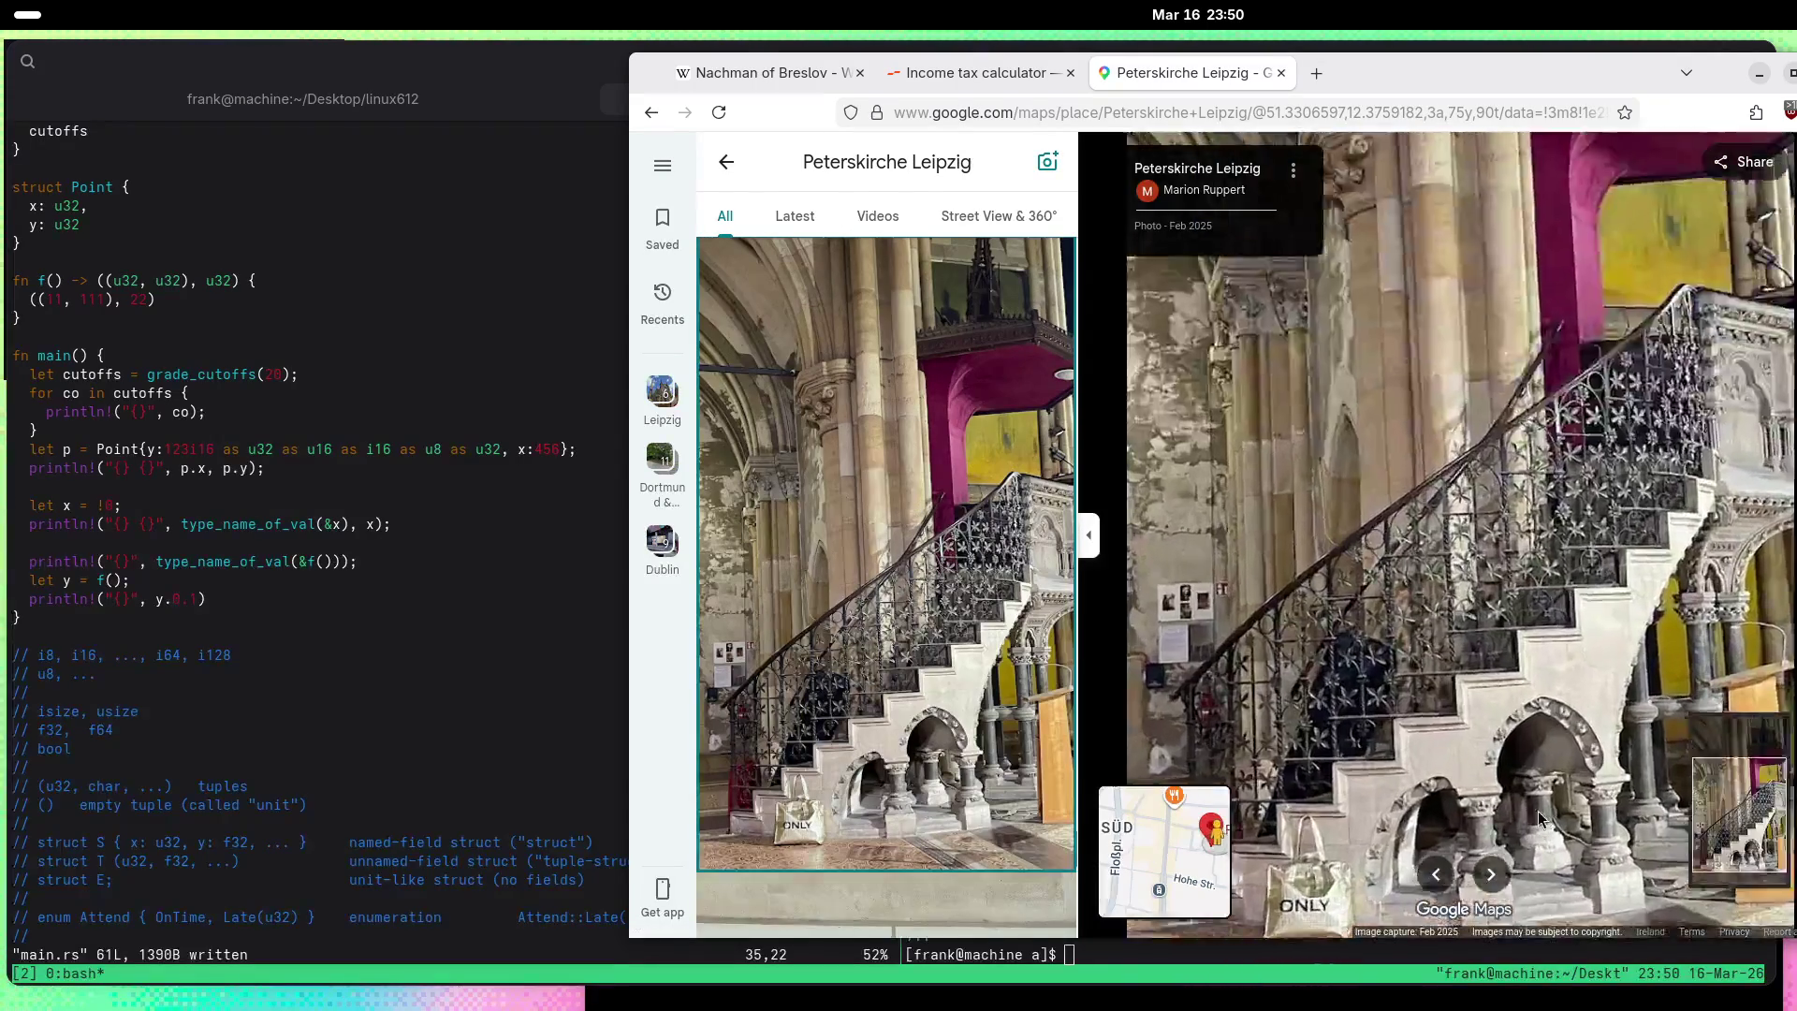
pyautogui.scroll(5, 1543, 765)
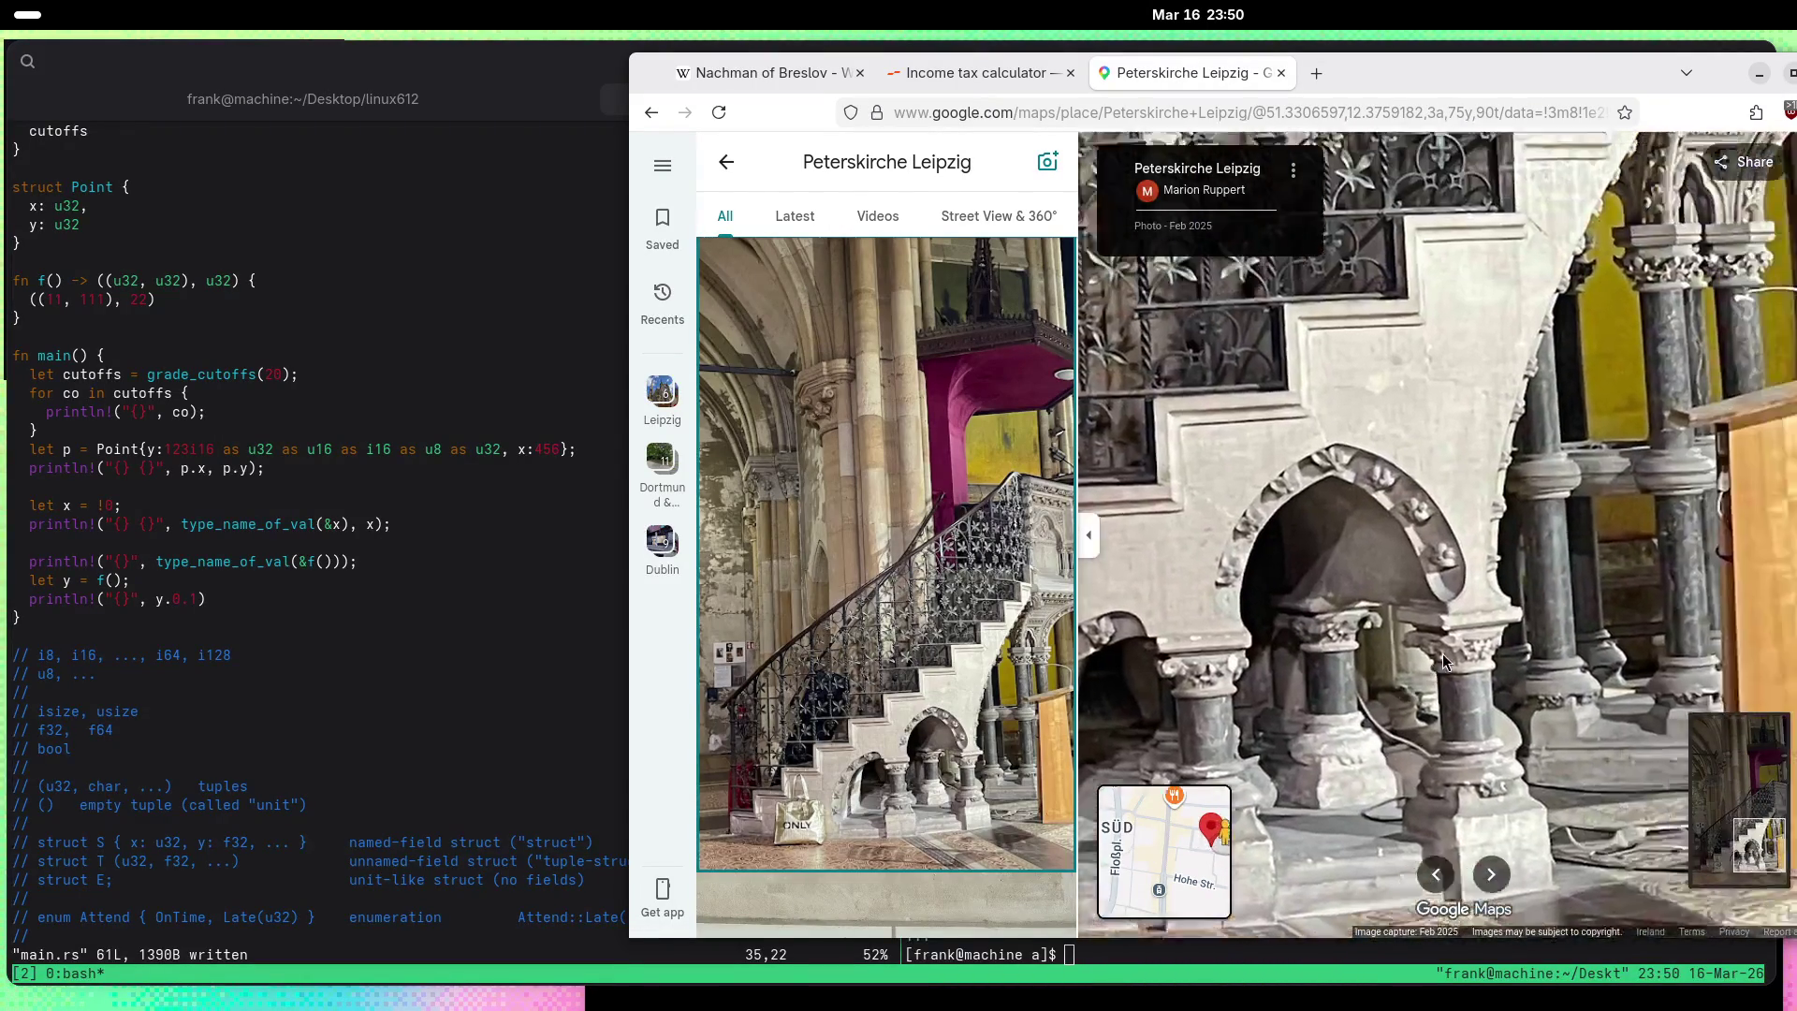
pyautogui.scroll(-5, 941, 609)
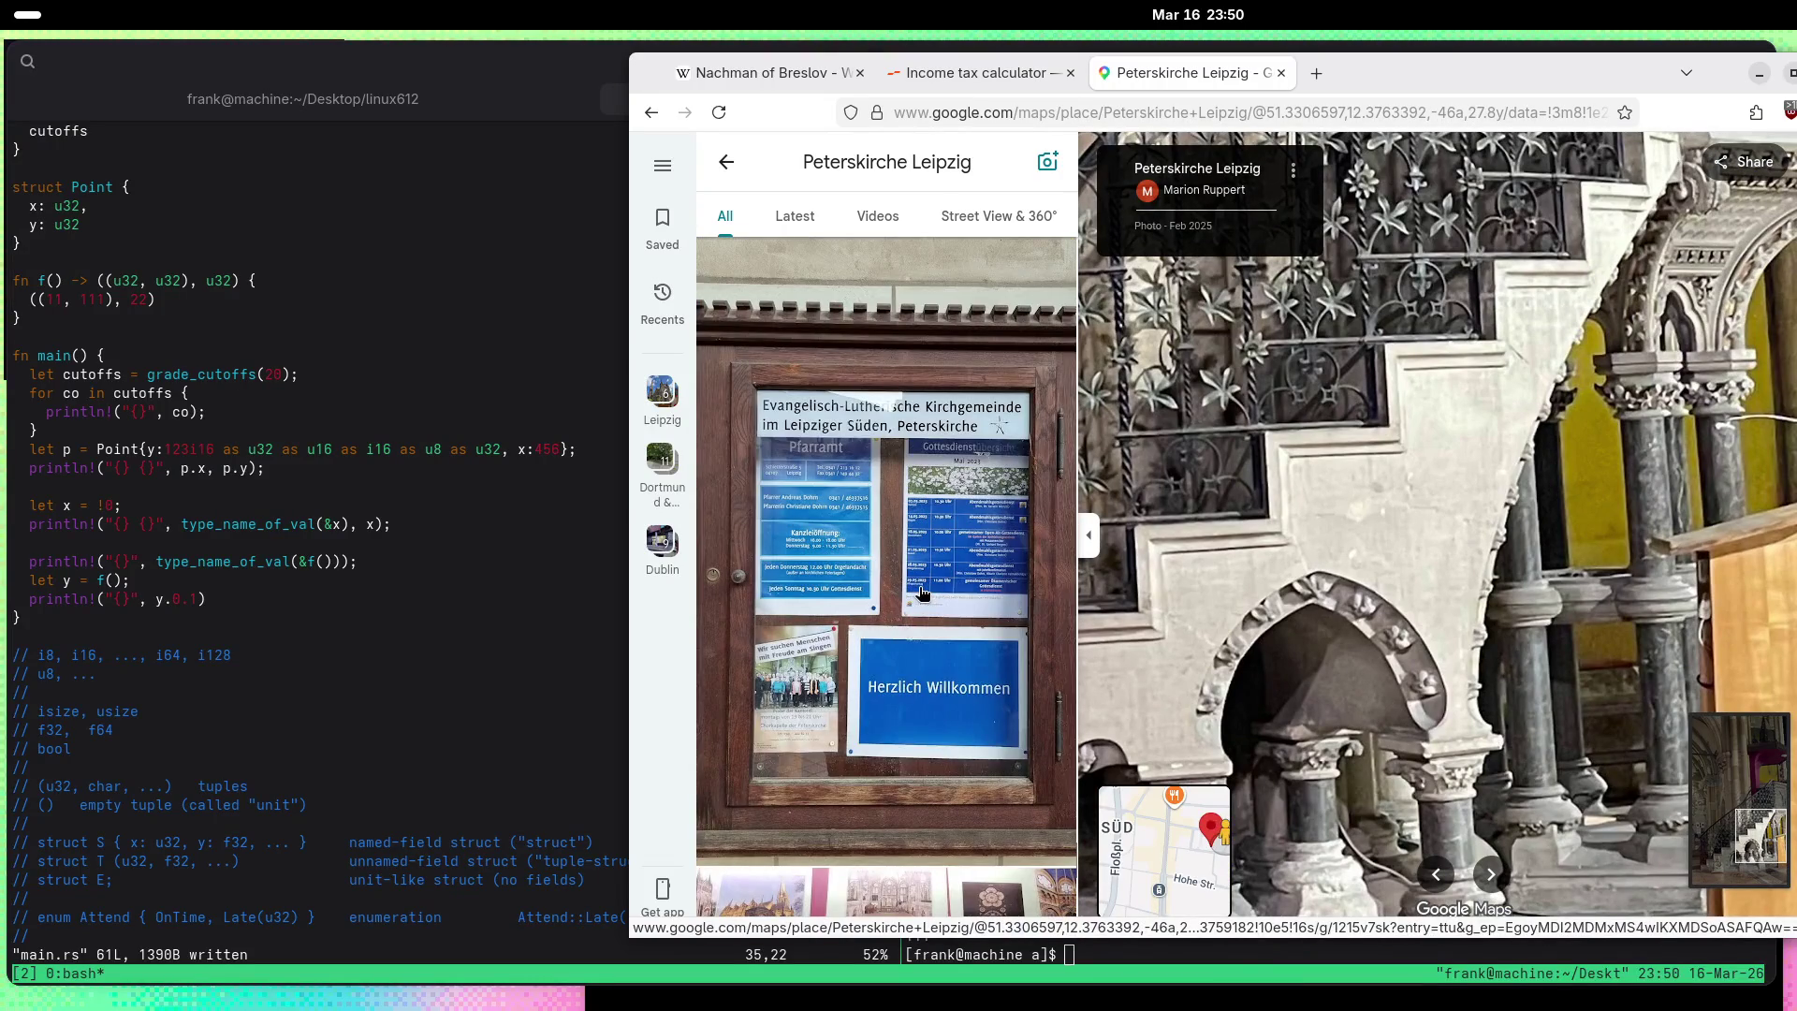
pyautogui.scroll(-5, 922, 593)
pyautogui.scroll(-15, 922, 593)
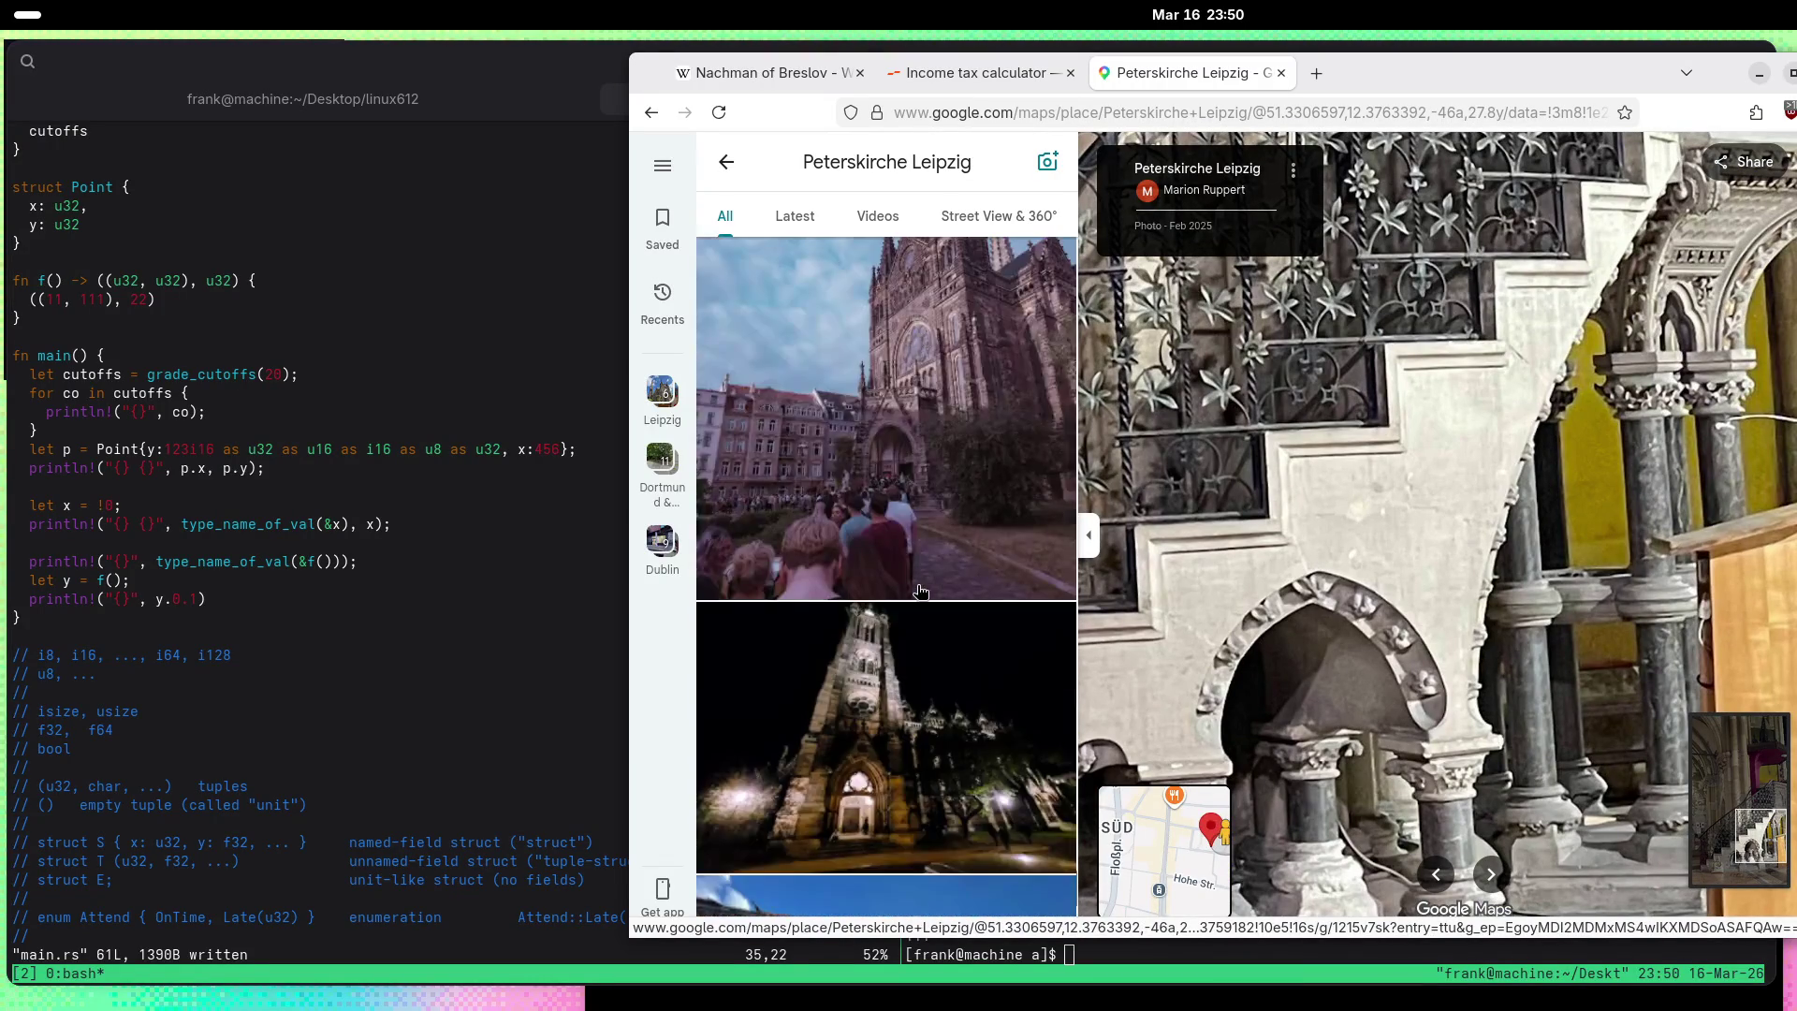
pyautogui.scroll(-10, 918, 590)
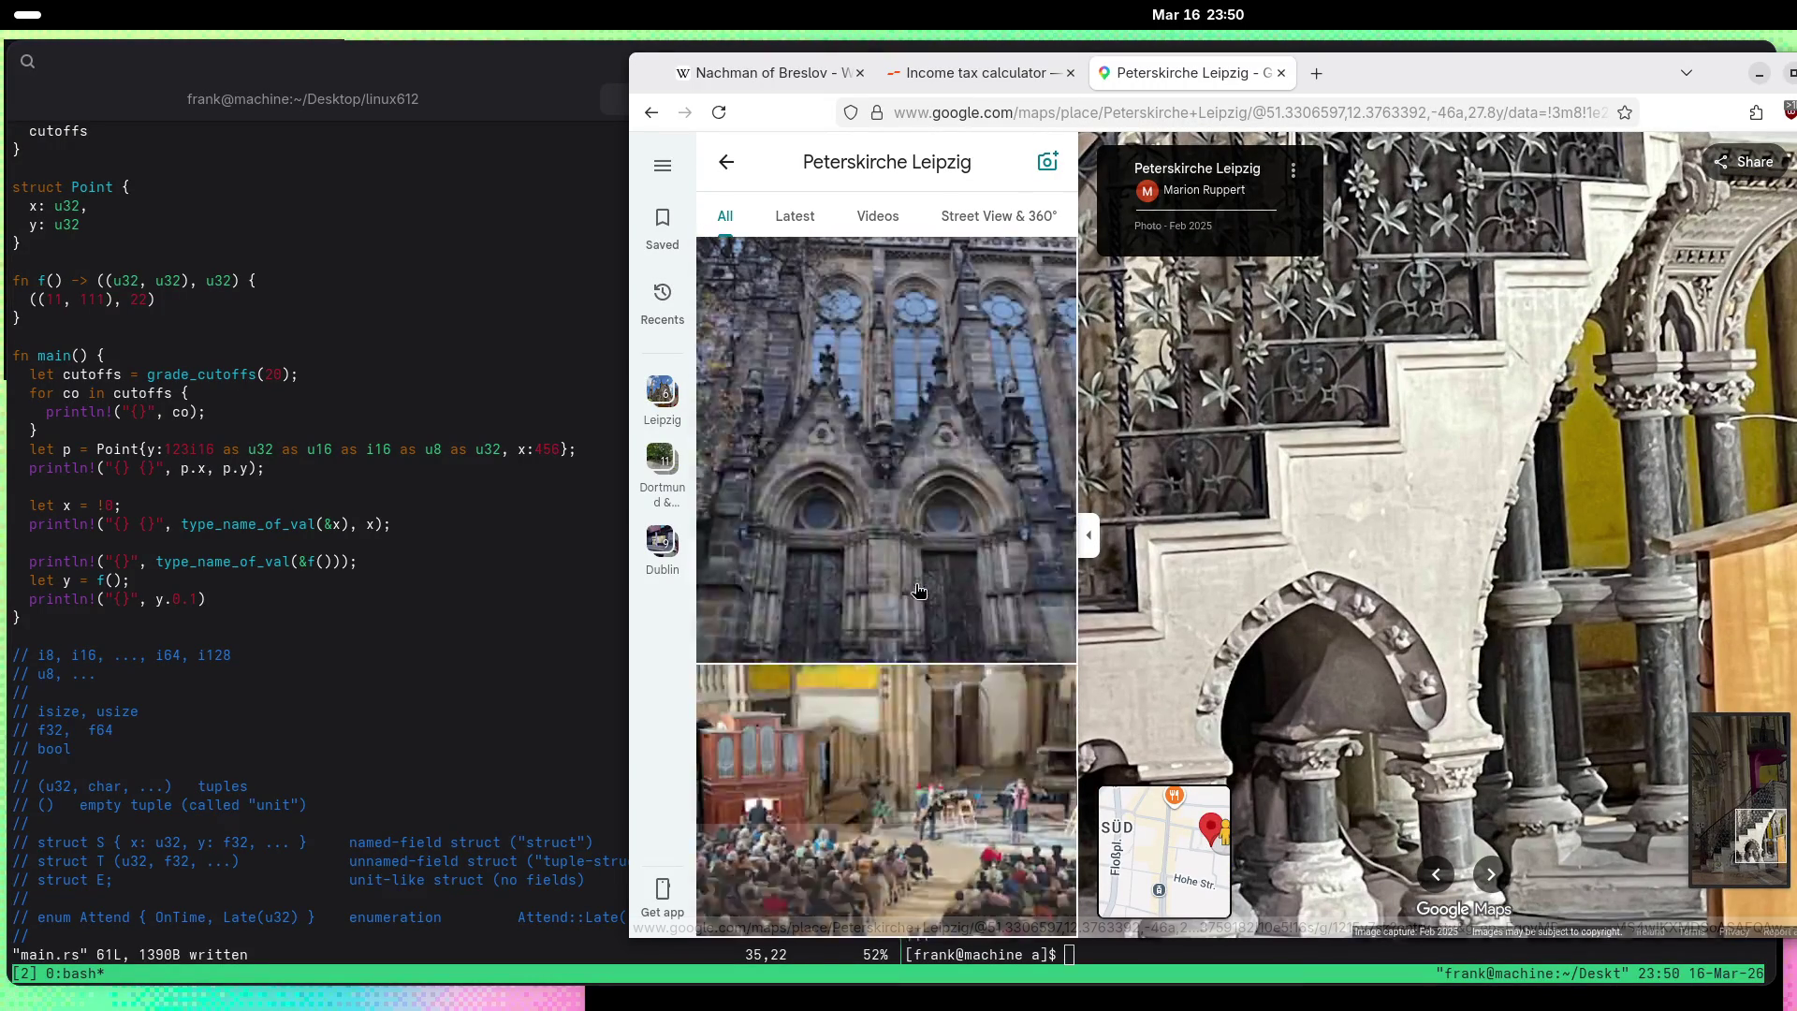
pyautogui.scroll(-15, 918, 590)
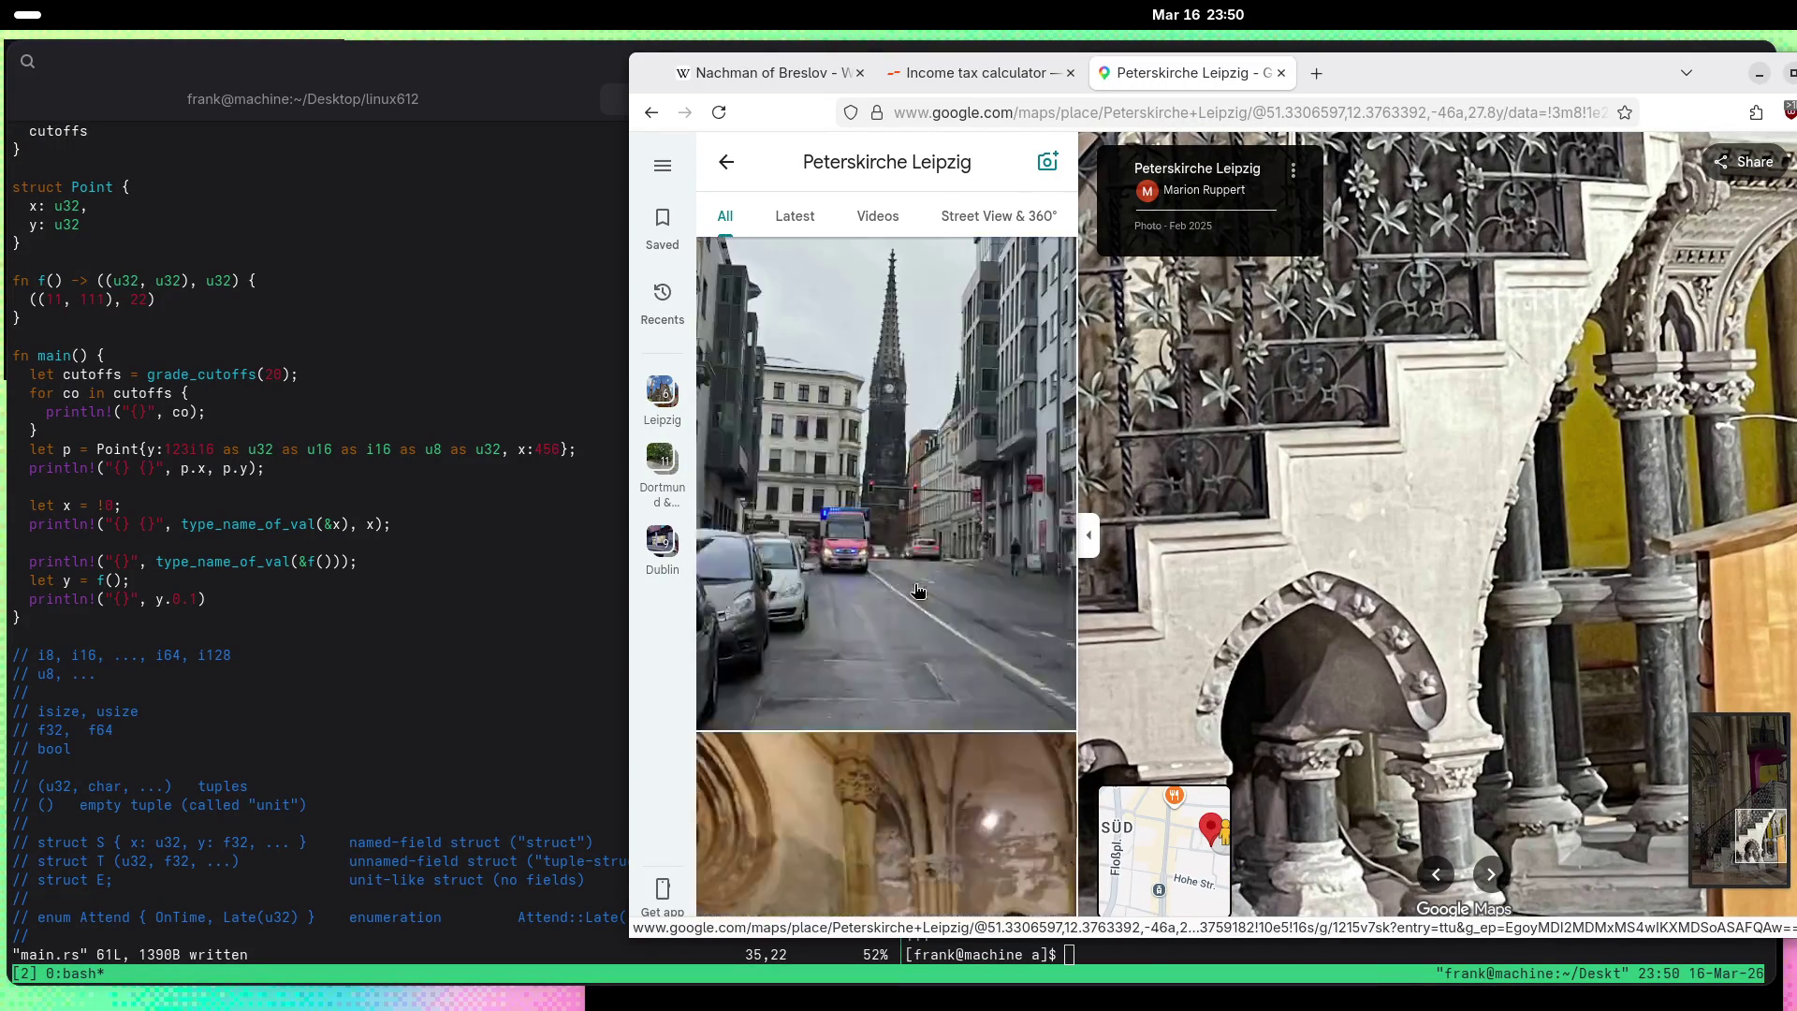
pyautogui.scroll(-8, 919, 589)
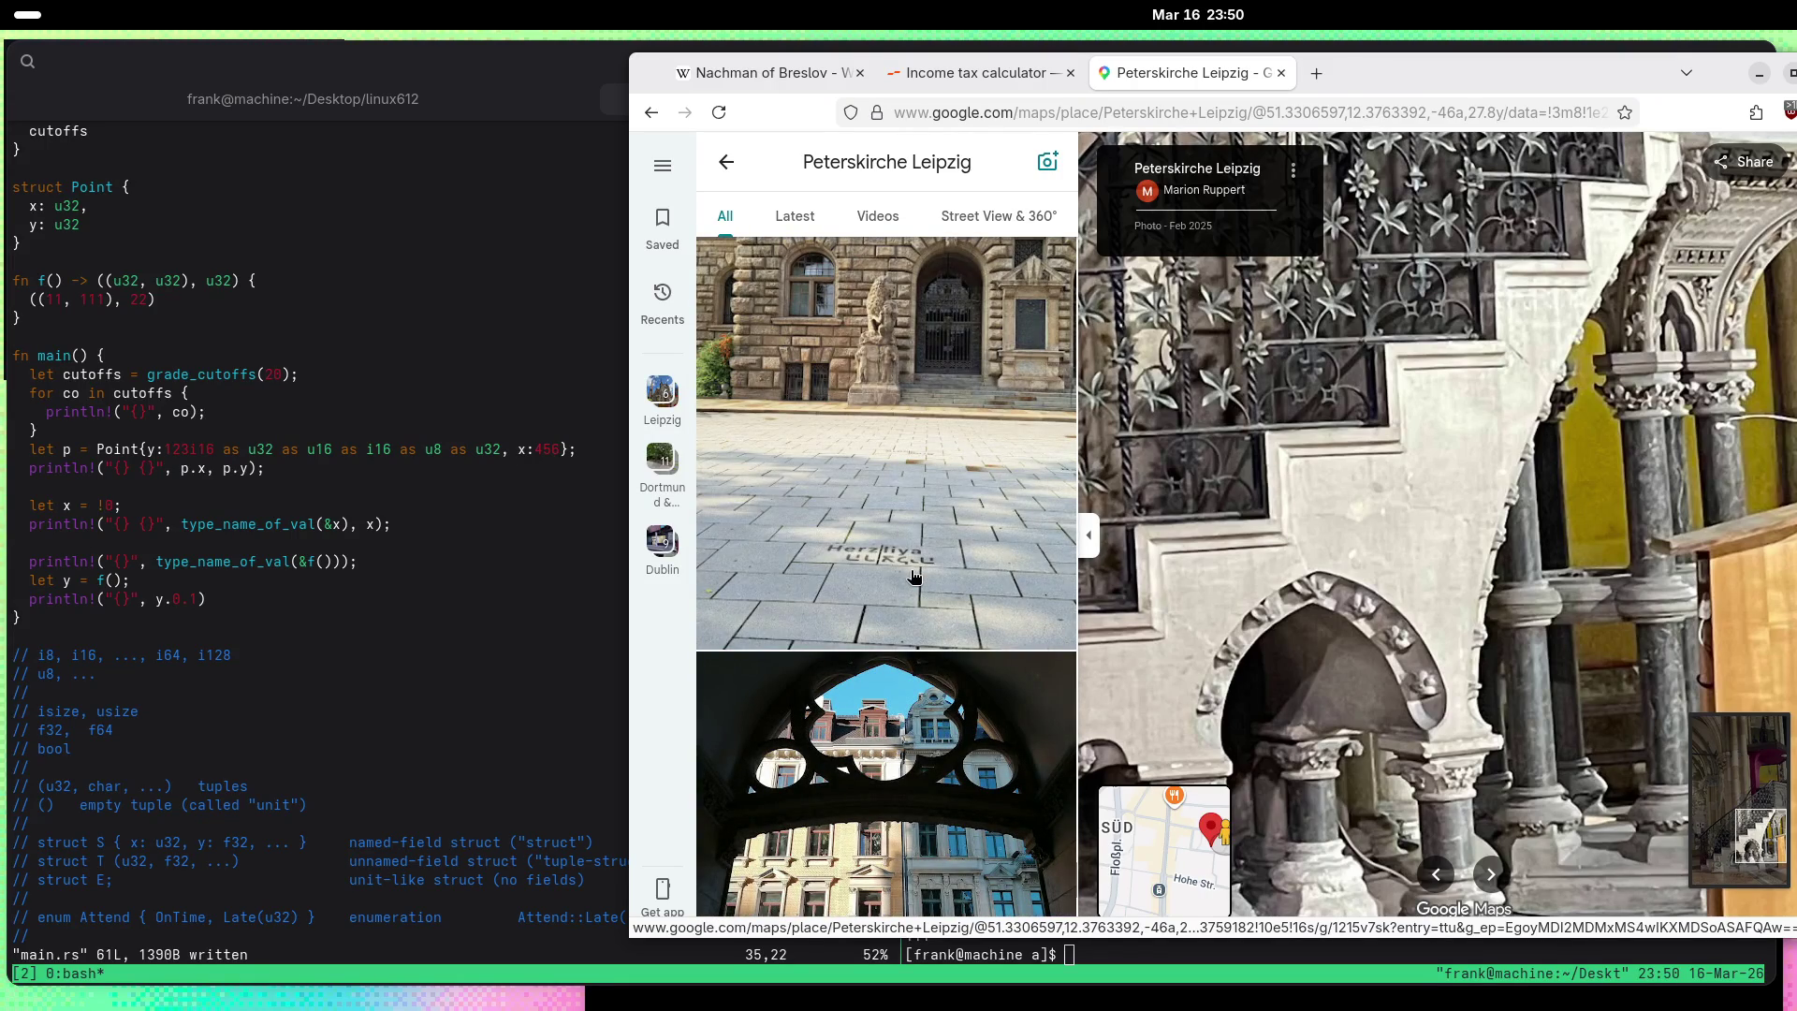
# Step: Open the 'Herzliya' plaza photo, tilt up to the lion-statue facade, zoom on the plaque, then zoom out
pyautogui.click(915, 576)
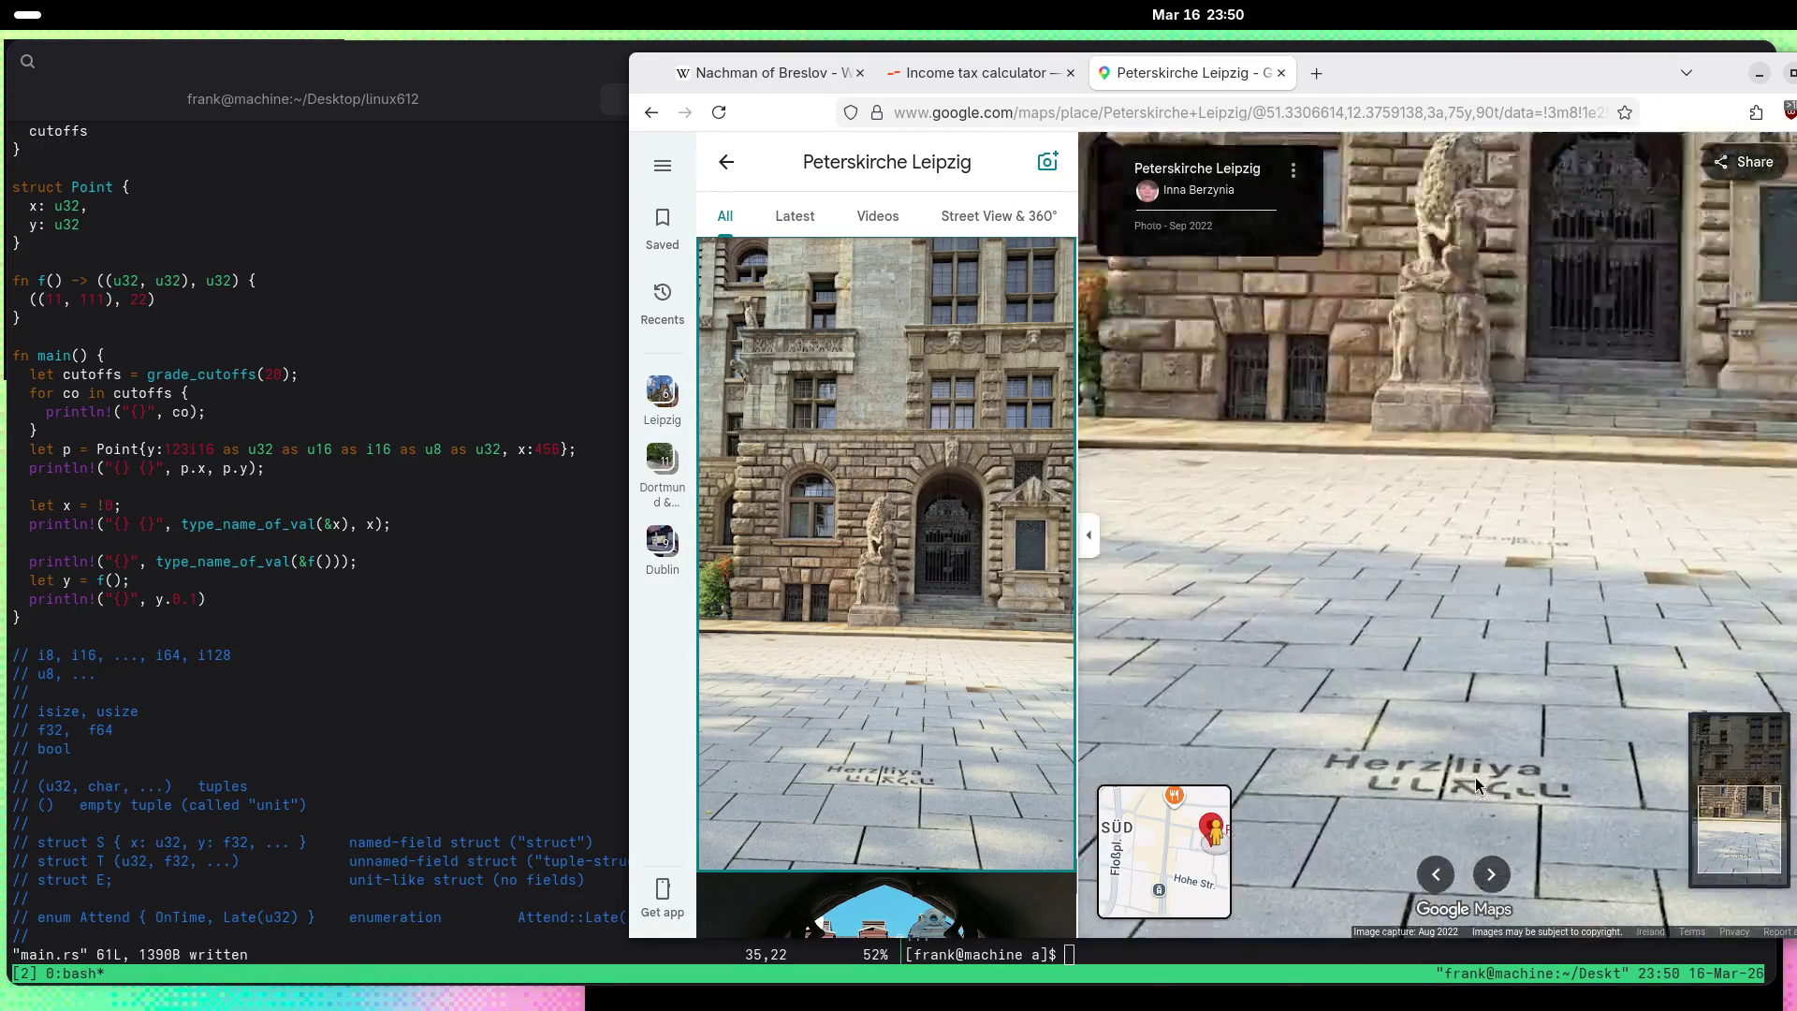
pyautogui.scroll(3, 1475, 777)
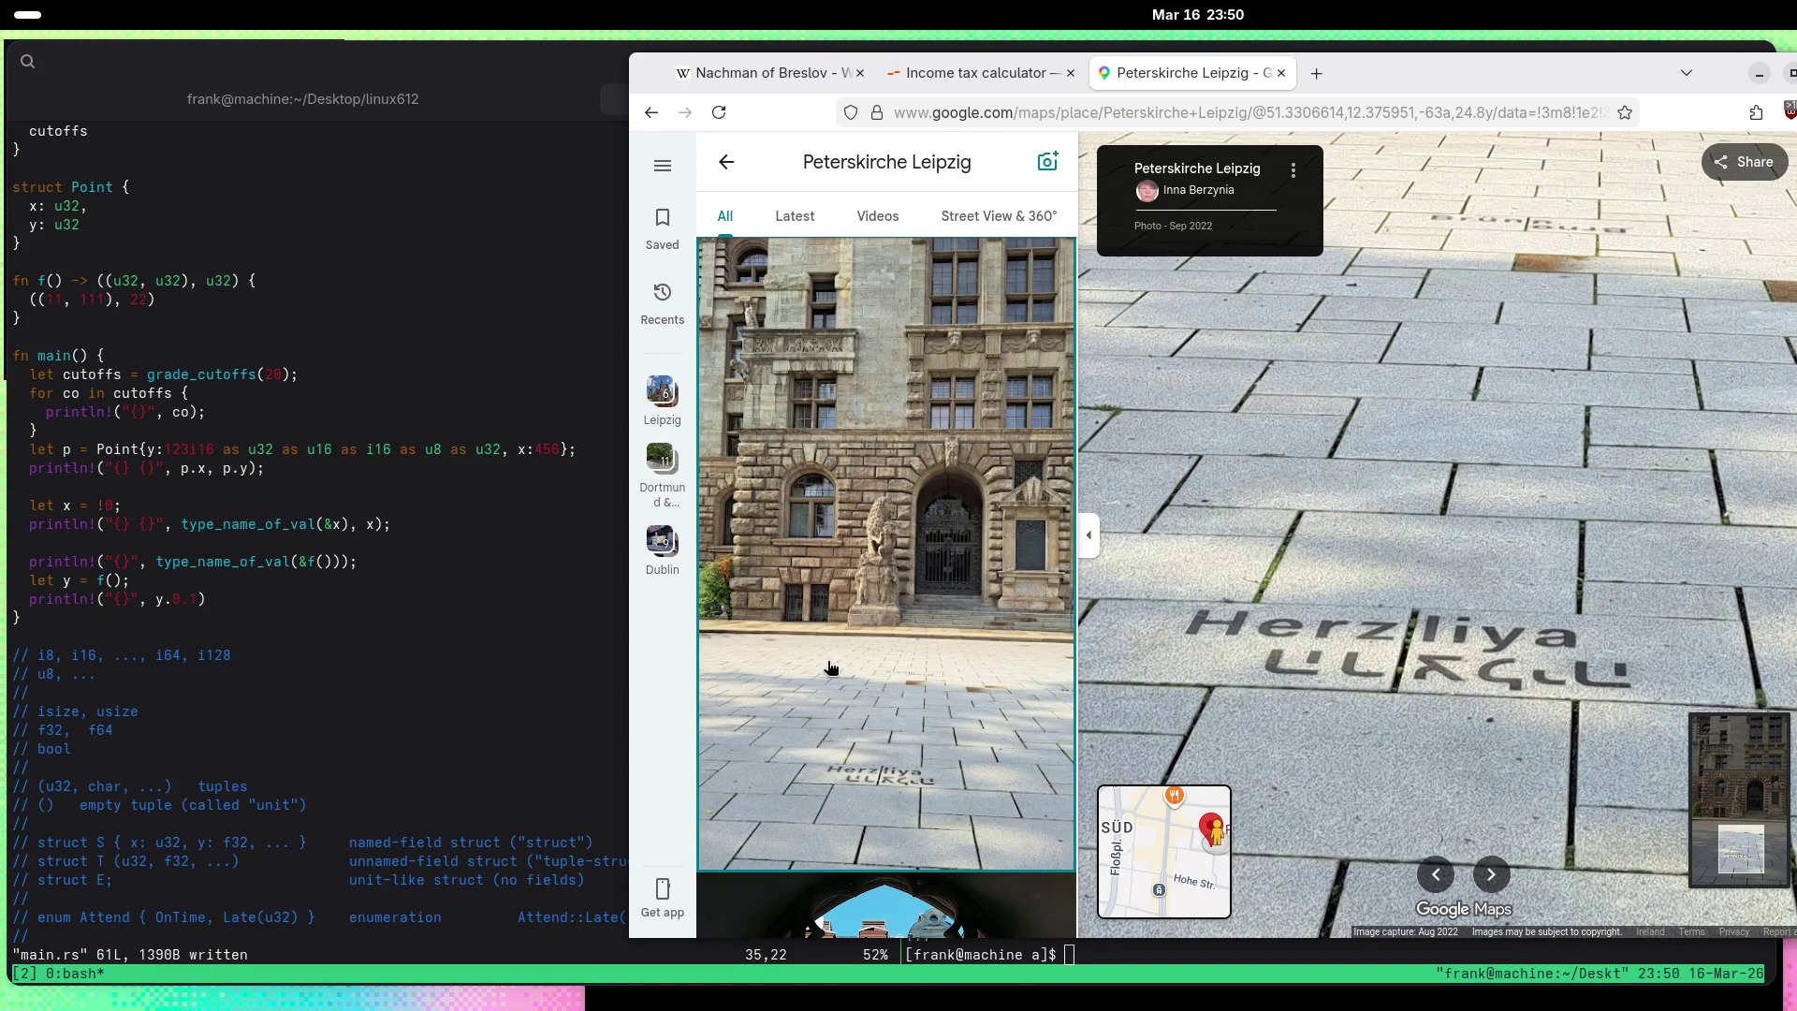
pyautogui.scroll(-5, 758, 641)
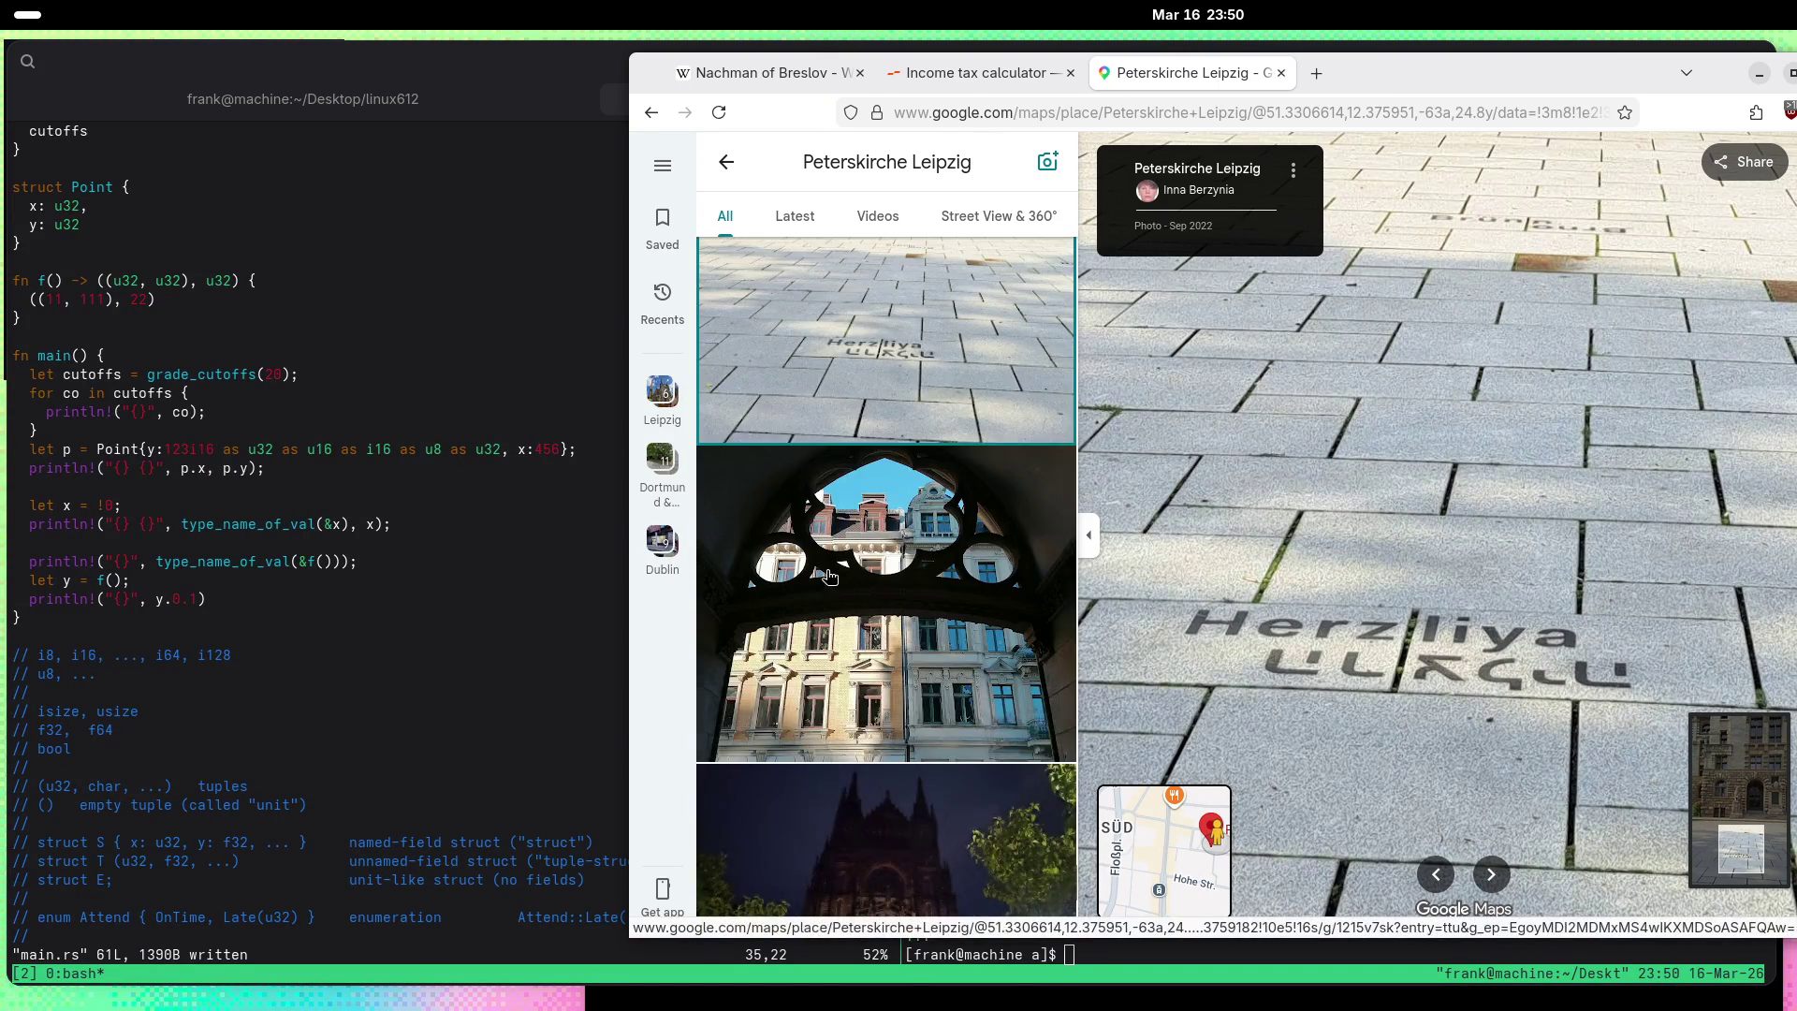
pyautogui.moveTo(1240, 484)
pyautogui.mouseDown()
pyautogui.moveTo(1395, 702)
pyautogui.moveTo(1388, 321)
pyautogui.mouseUp()
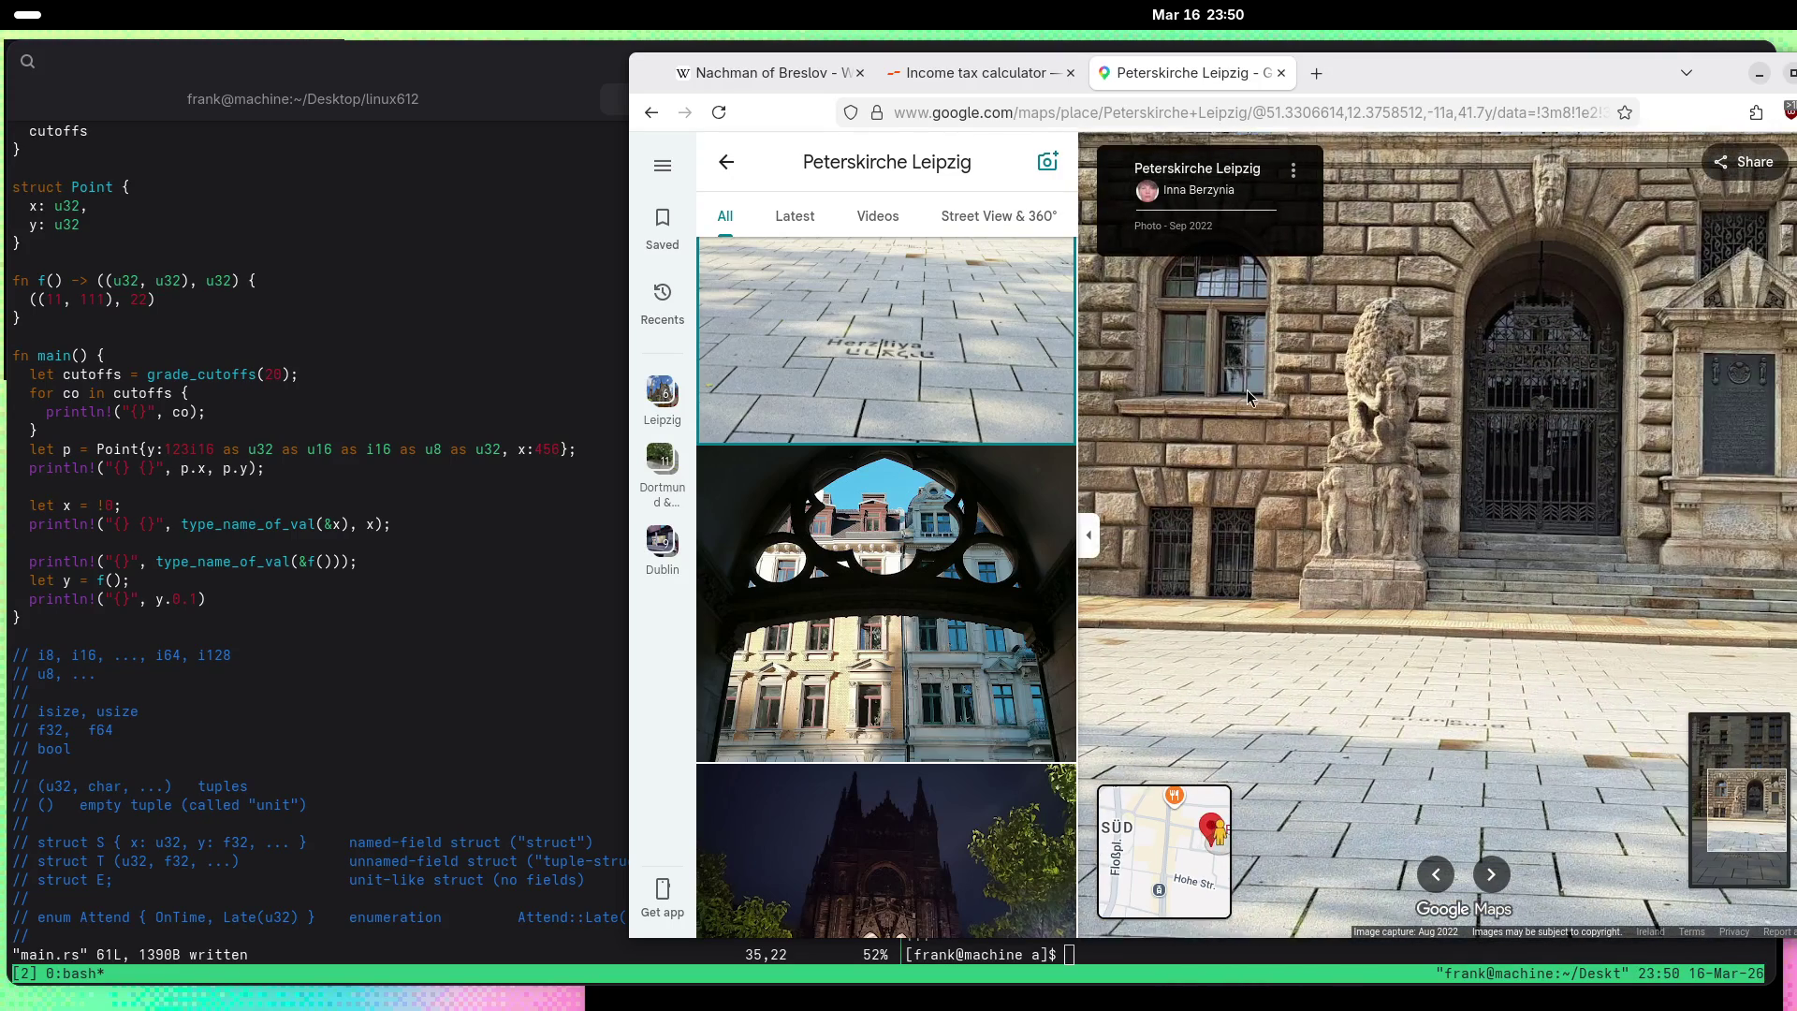
pyautogui.scroll(3, 1580, 398)
pyautogui.moveTo(1781, 421); pyautogui.dragTo(1659, 468)
pyautogui.scroll(-5, 1659, 469)
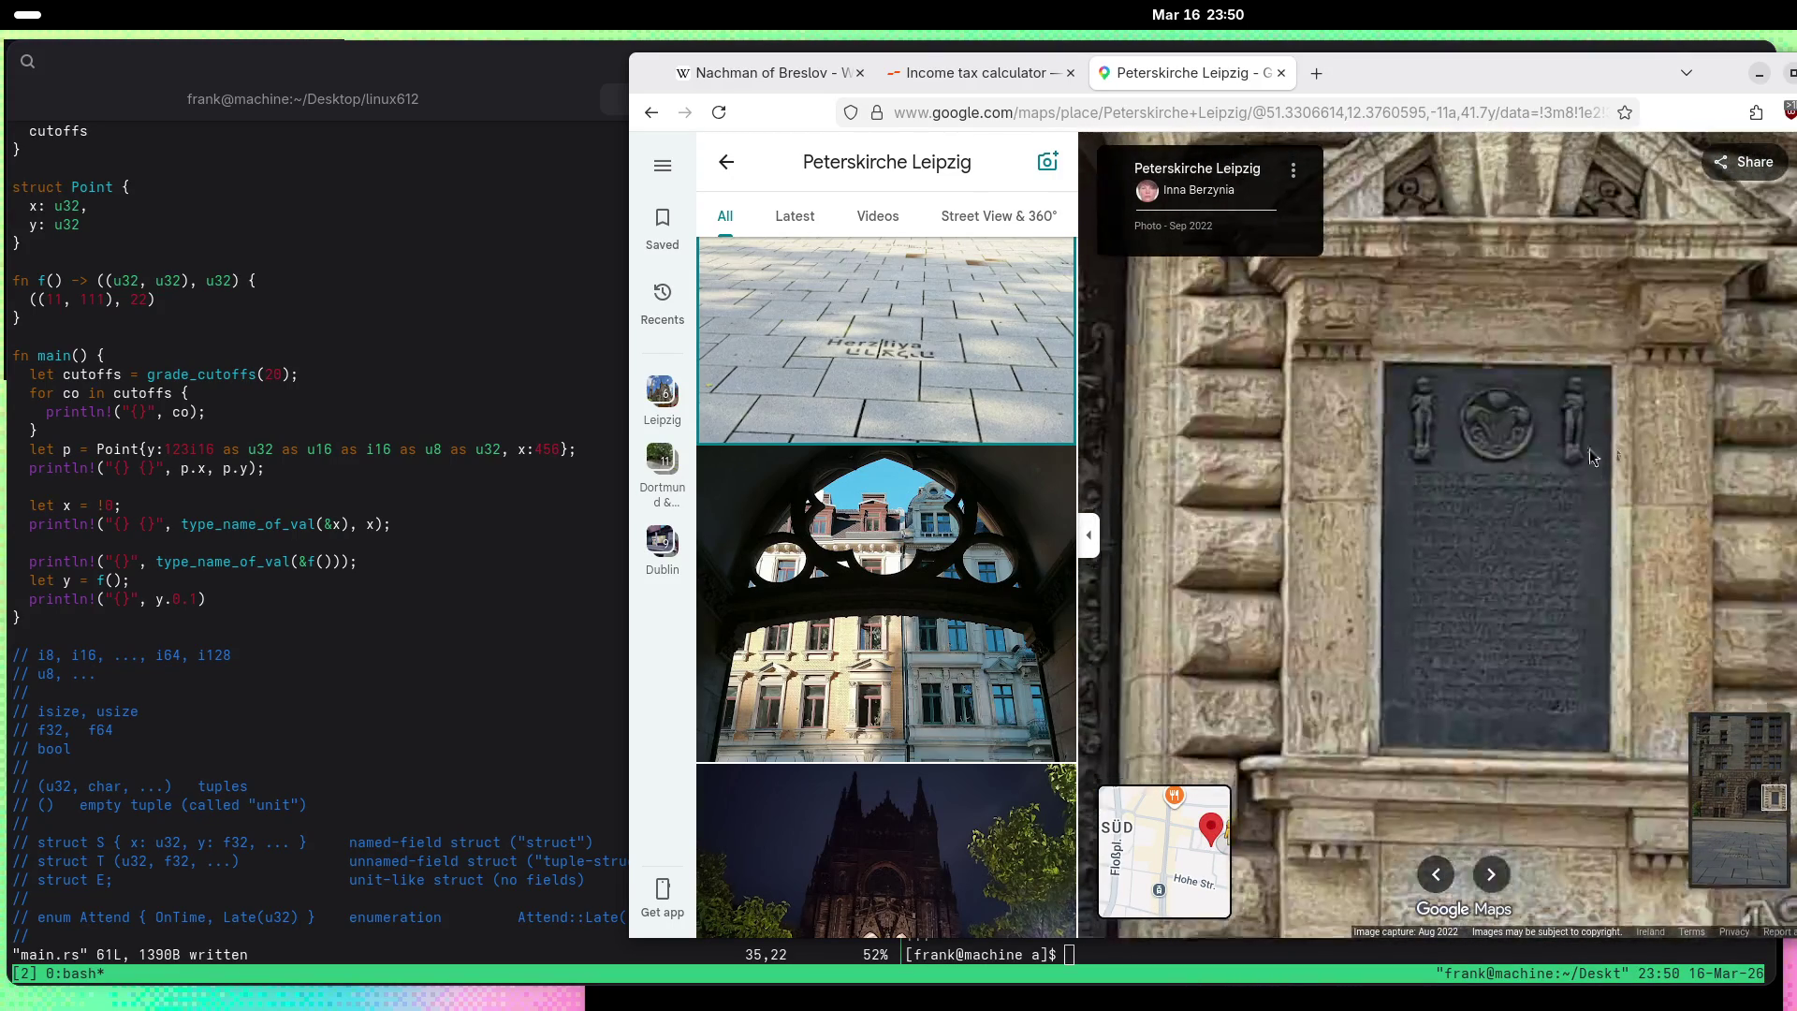
pyautogui.scroll(-3, 1548, 479)
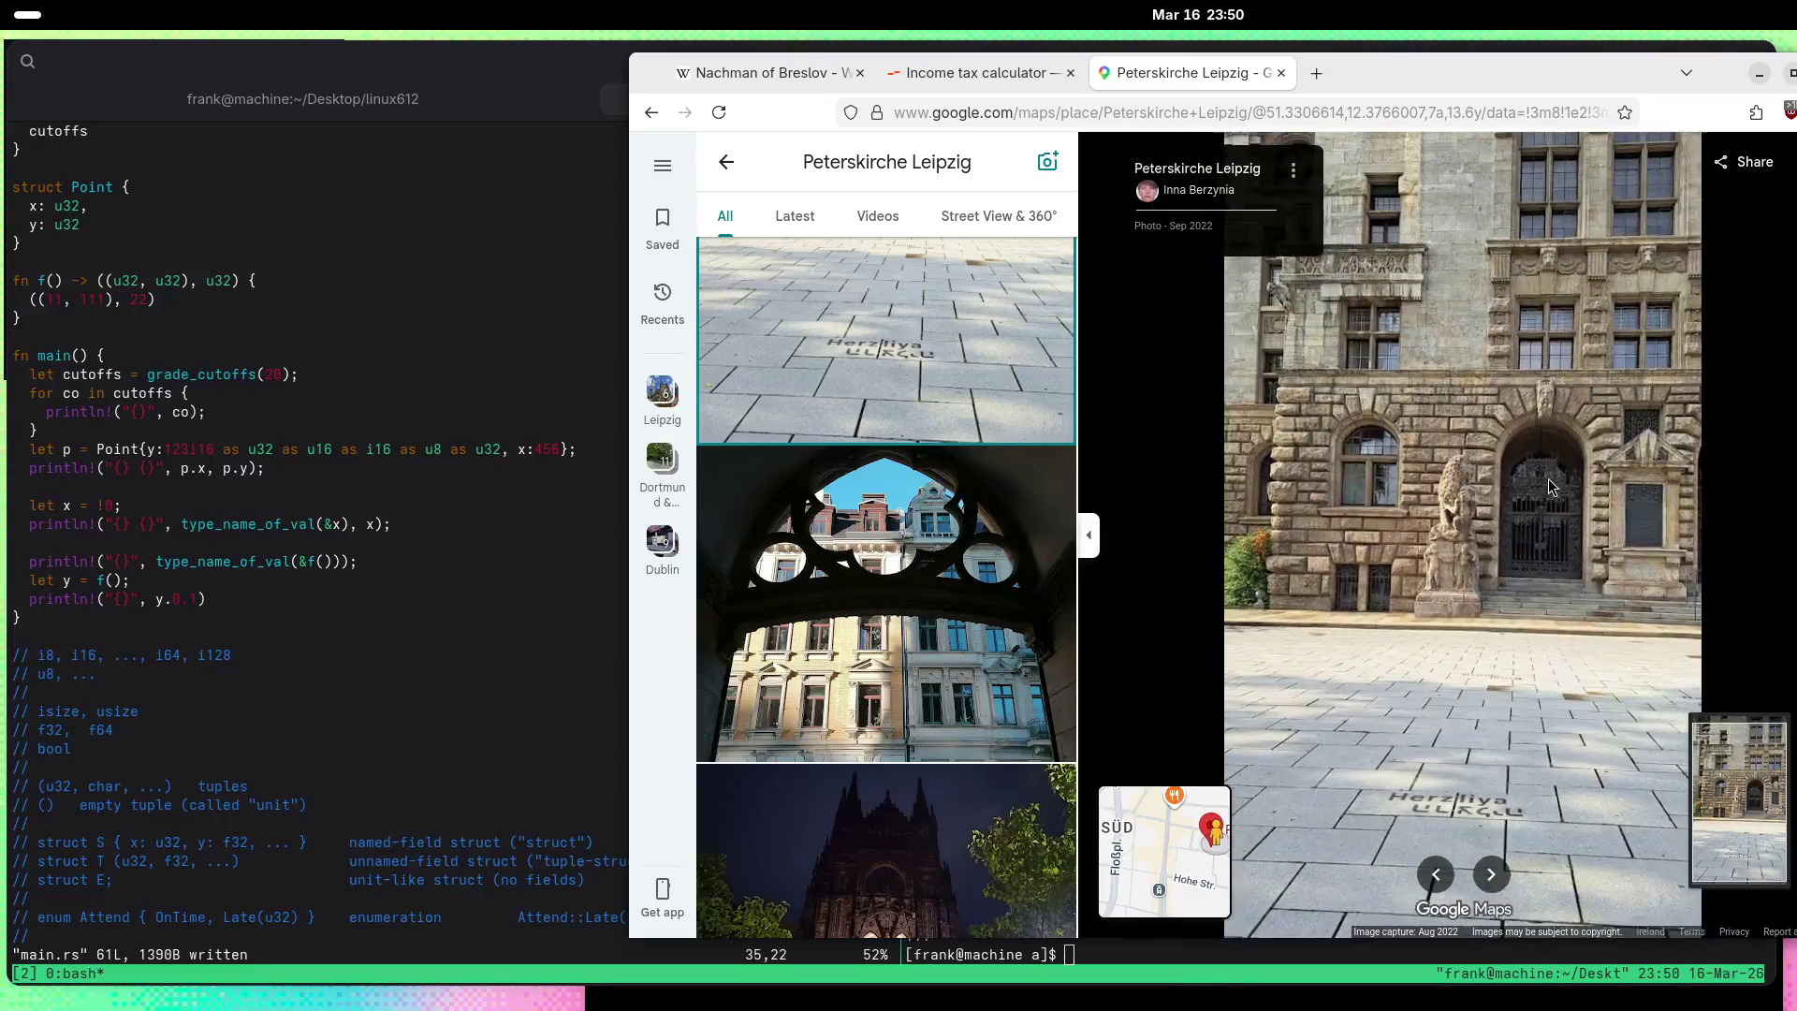
pyautogui.scroll(-2, 937, 517)
# Step: Scroll the photo list and view the angel statue and red-stone church exterior photos
pyautogui.scroll(-10, 937, 517)
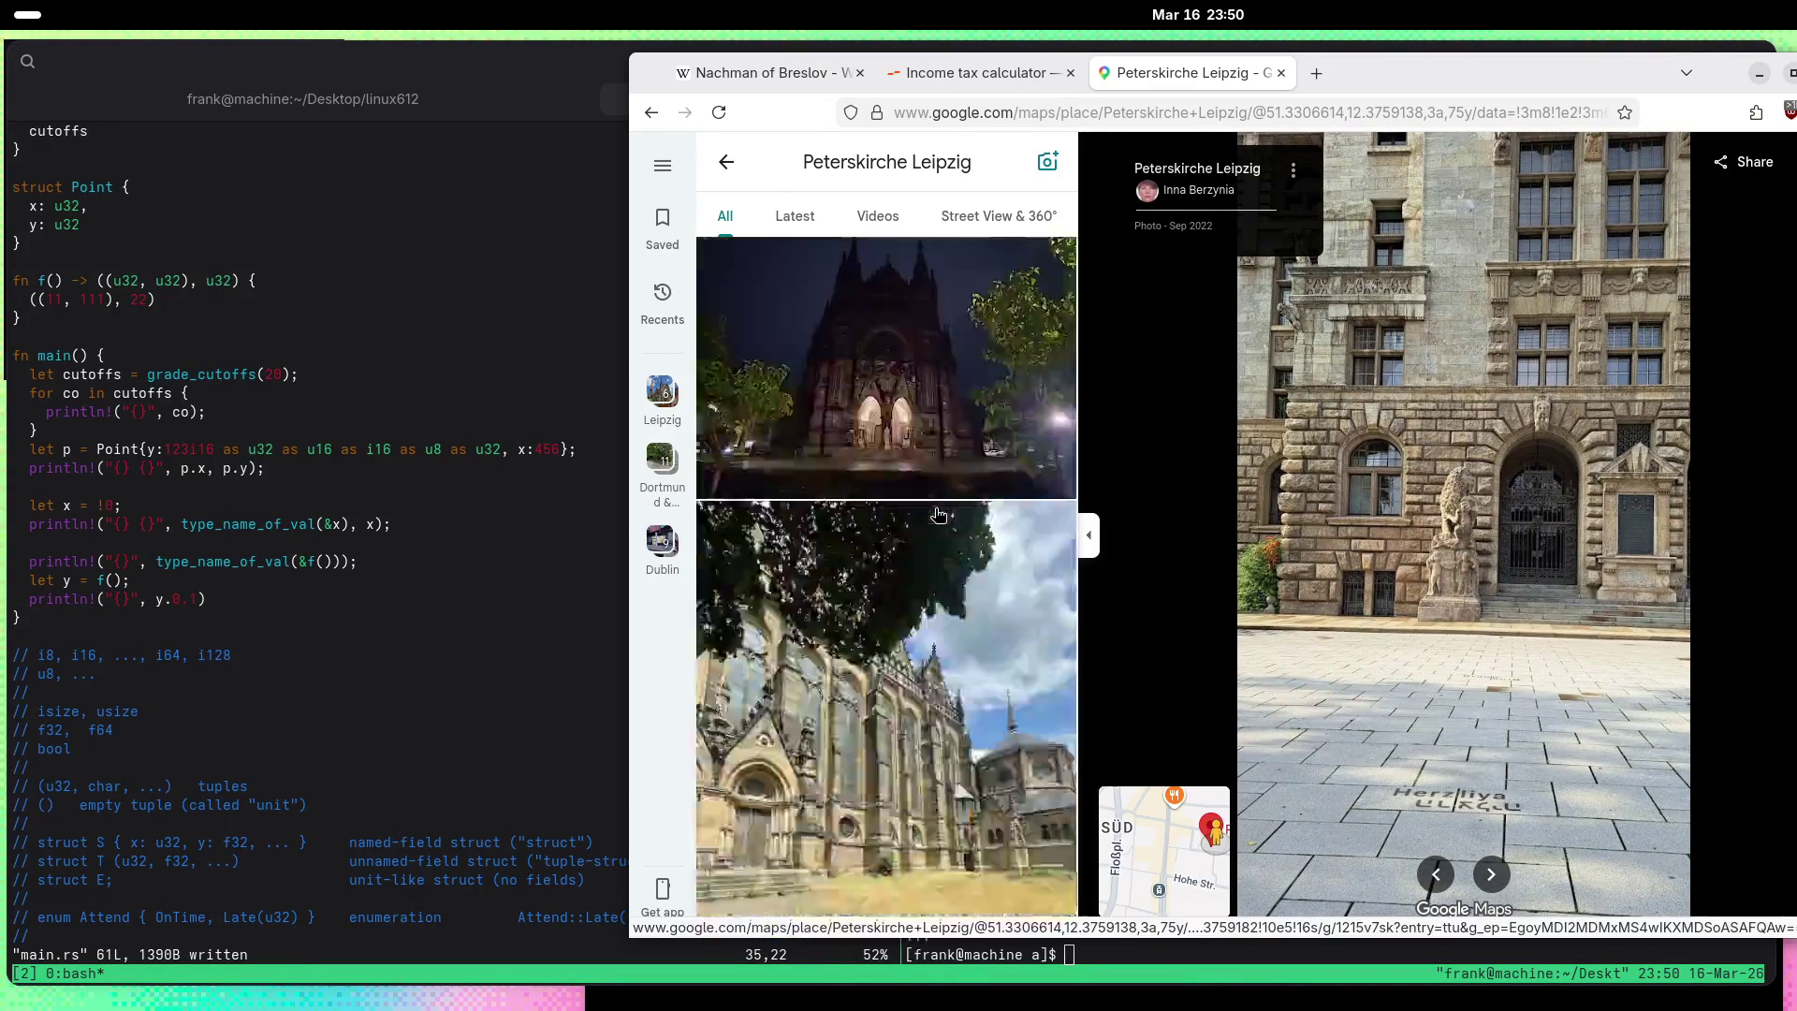
pyautogui.scroll(-15, 939, 514)
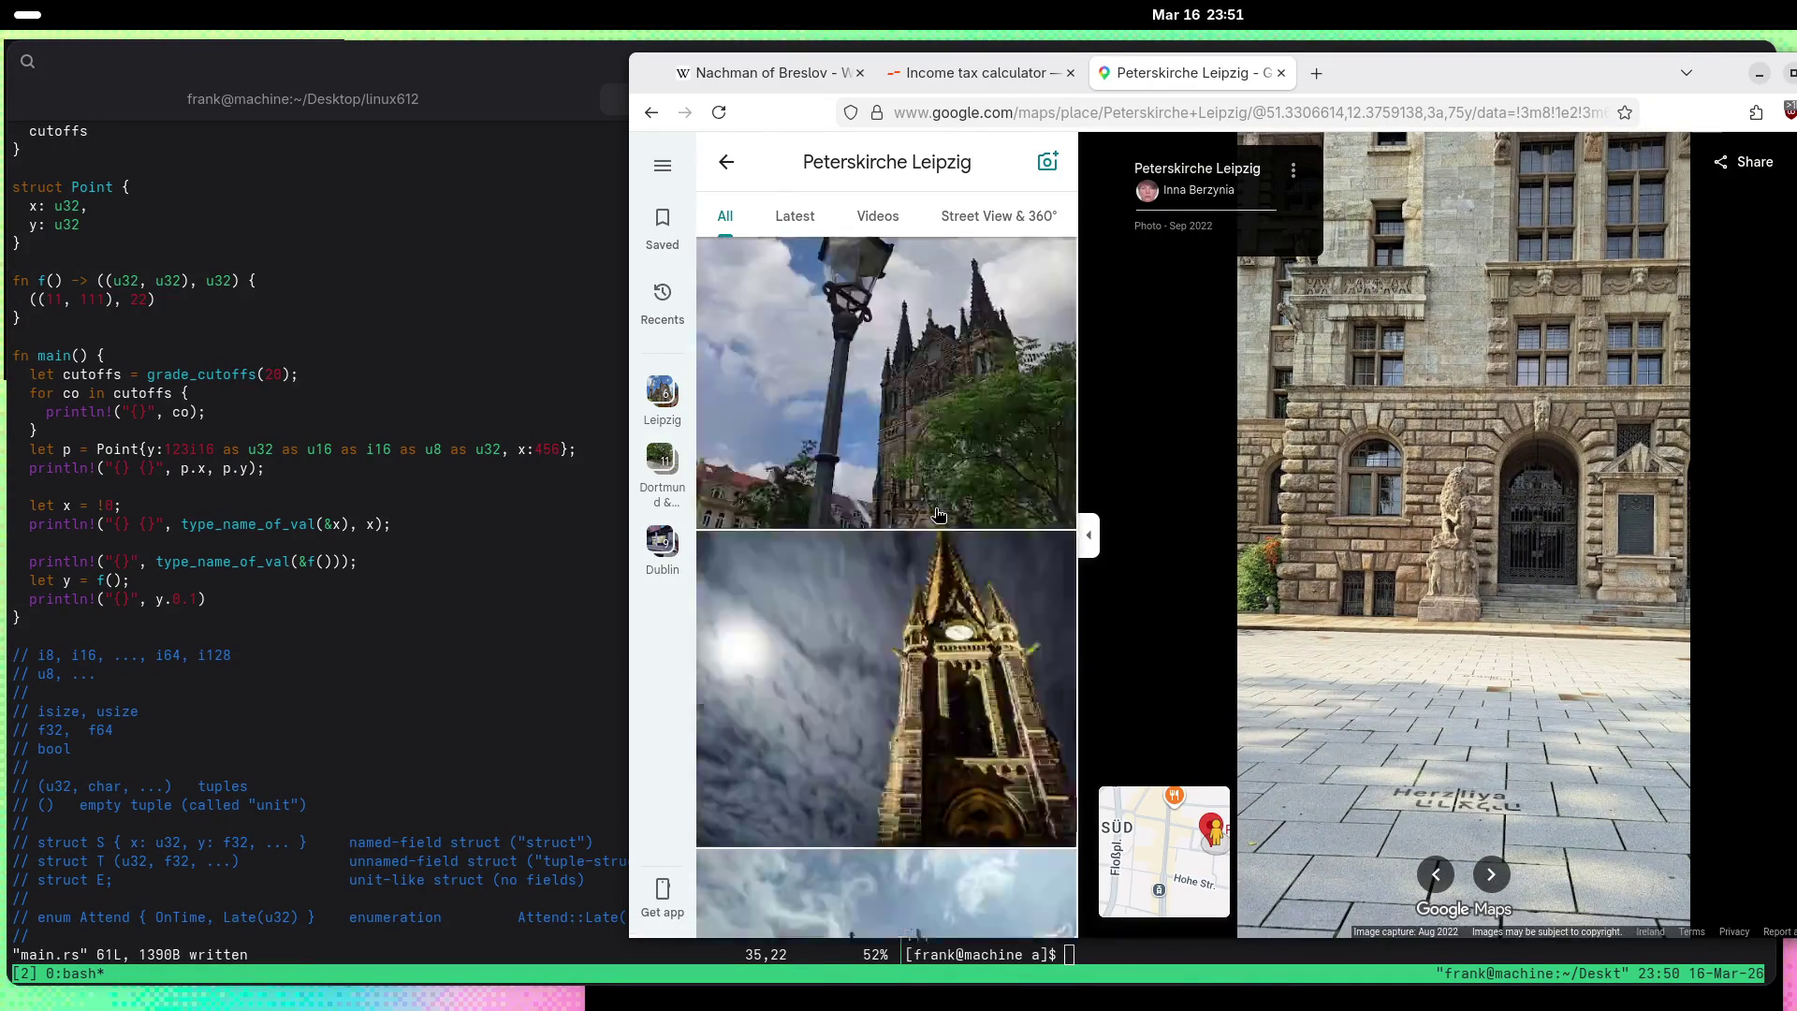
pyautogui.scroll(-15, 939, 514)
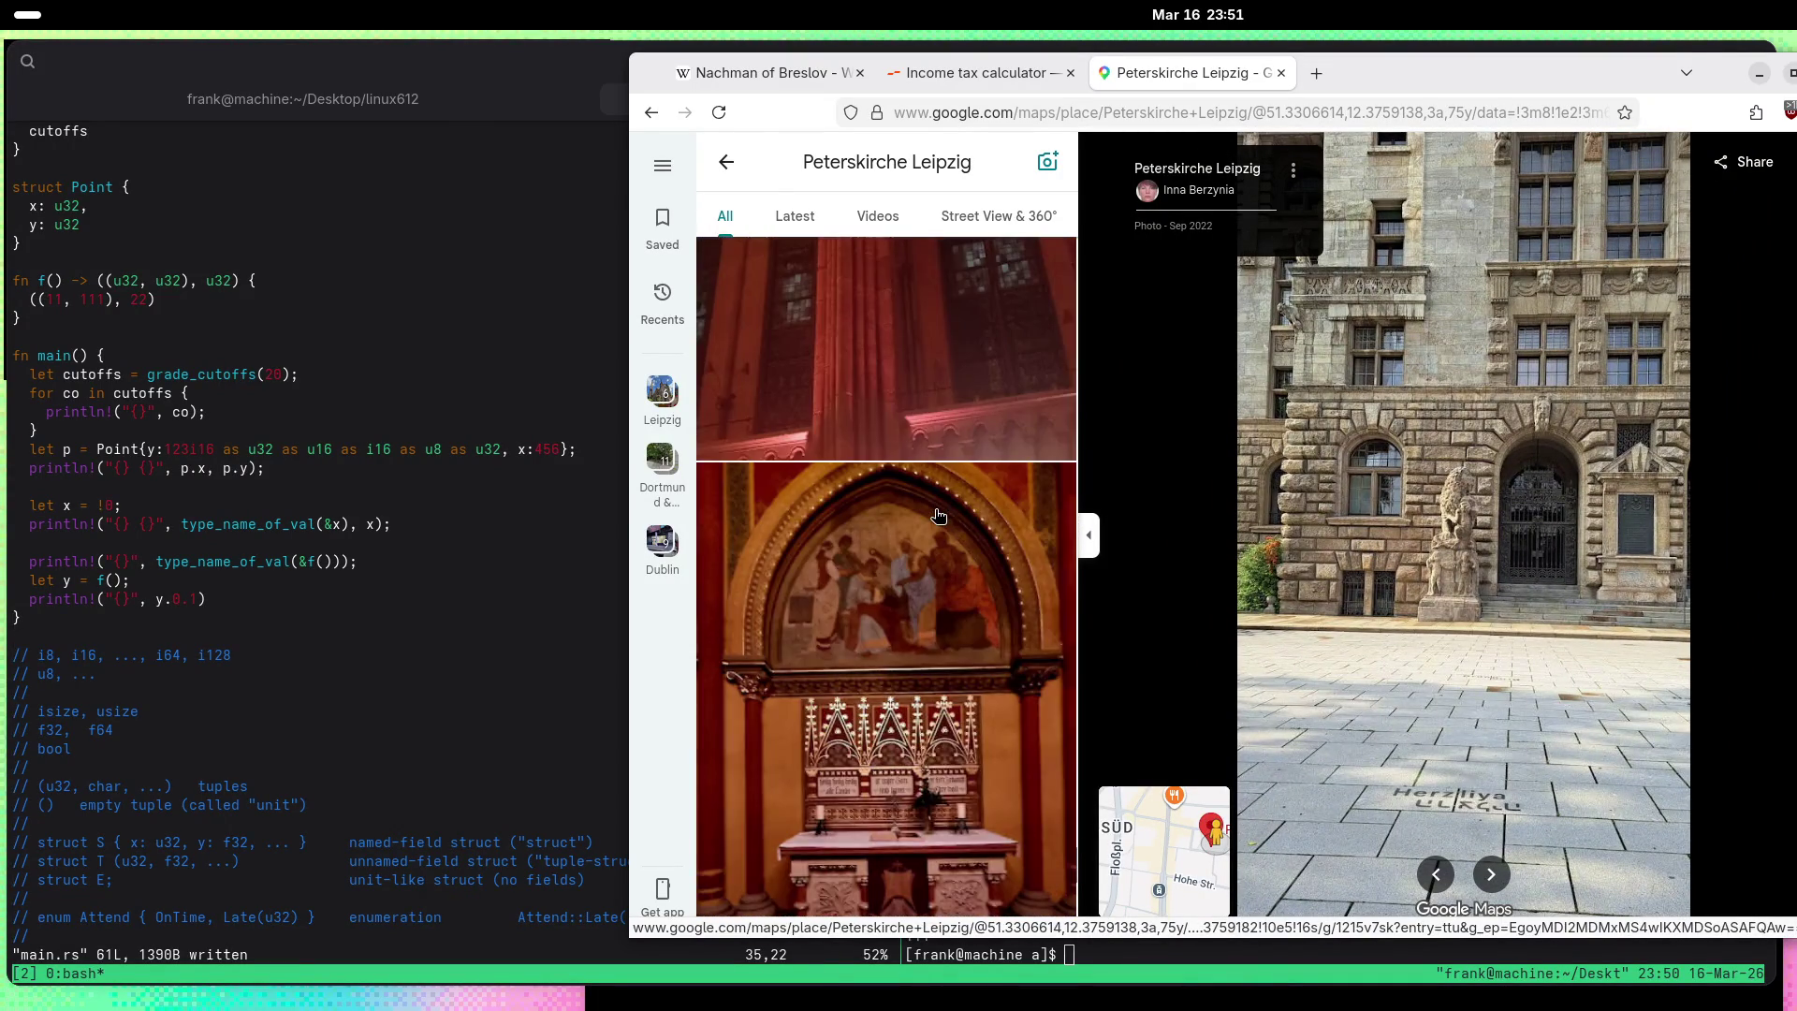
pyautogui.scroll(-10, 939, 516)
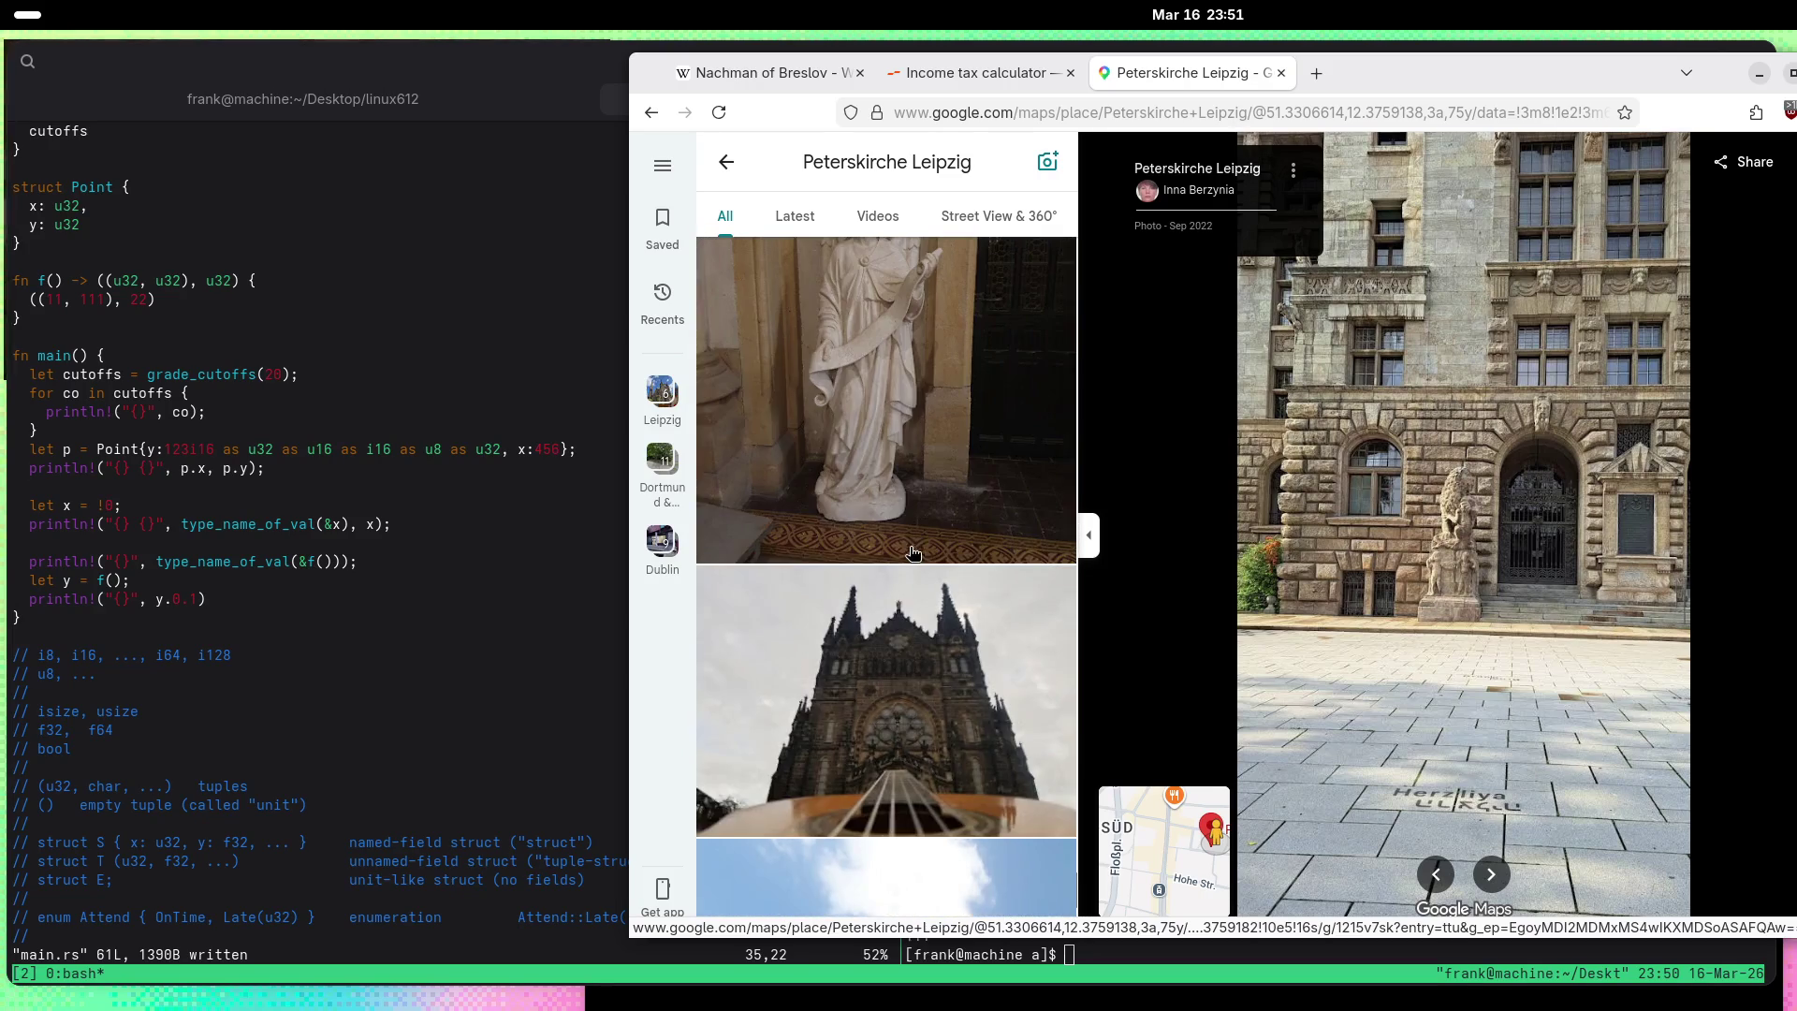
pyautogui.scroll(3, 913, 553)
pyautogui.click(876, 478)
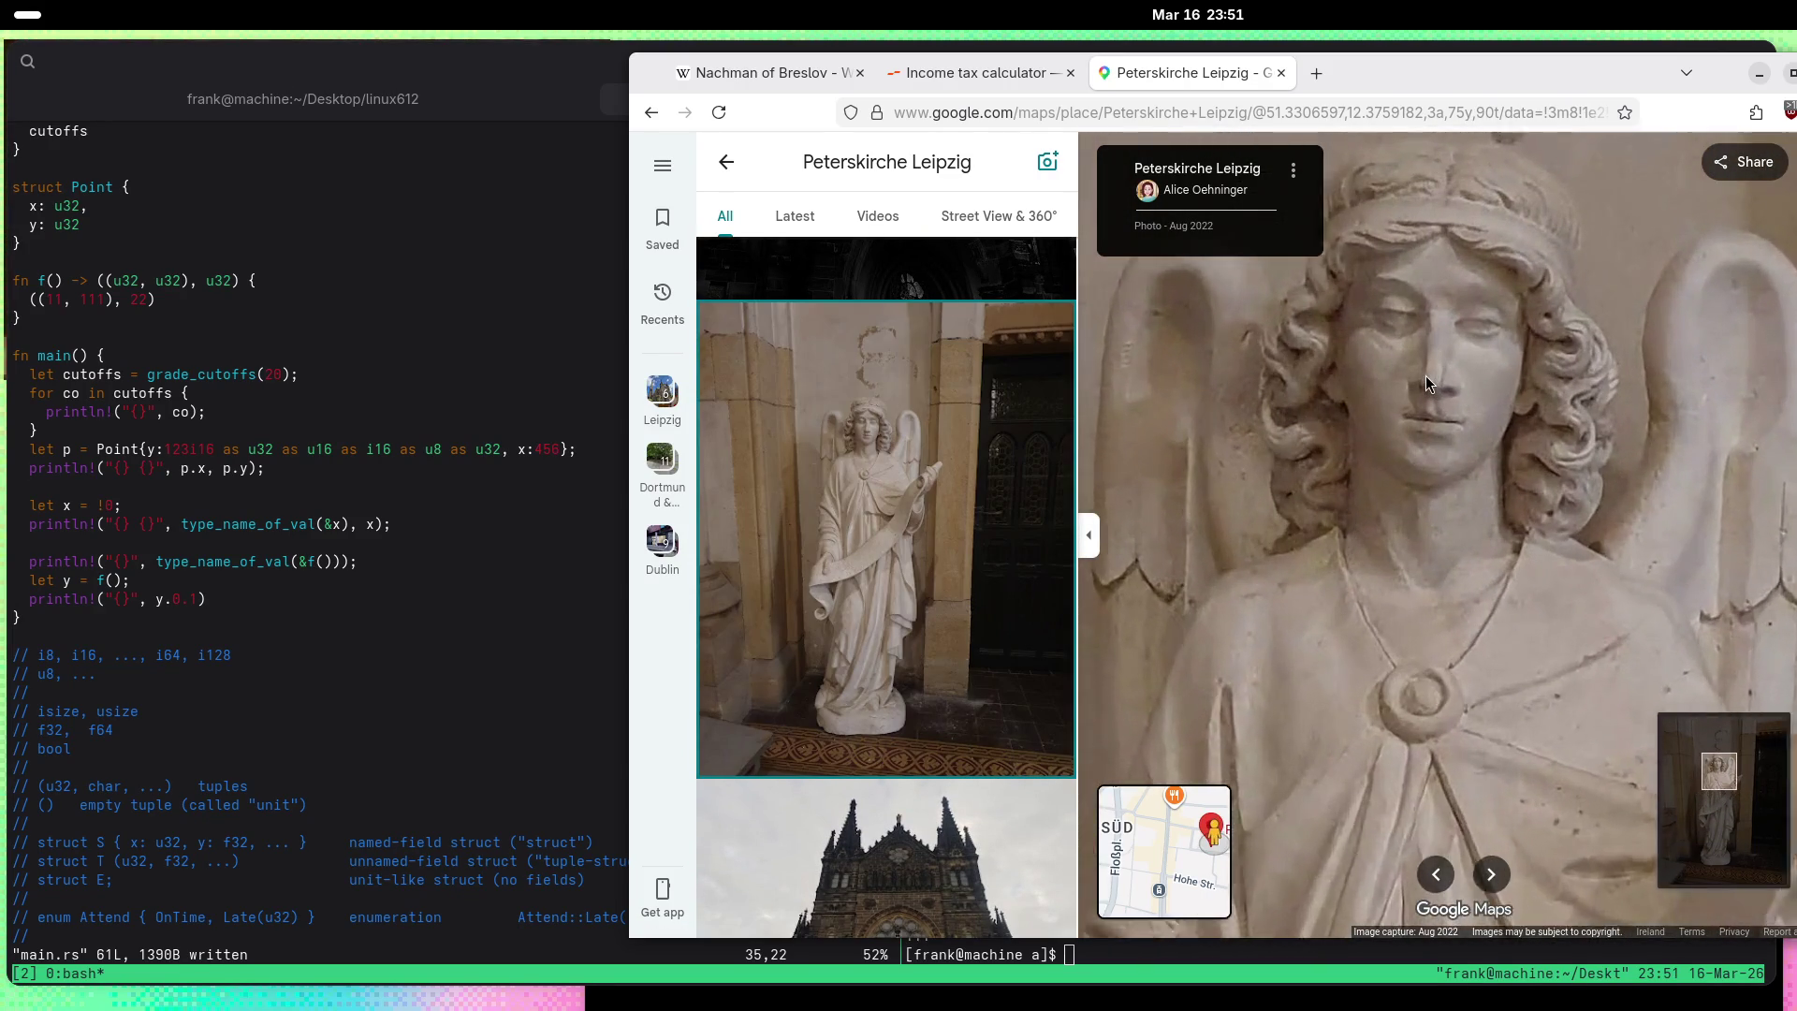
pyautogui.scroll(-3, 1425, 378)
pyautogui.scroll(-3, 1408, 386)
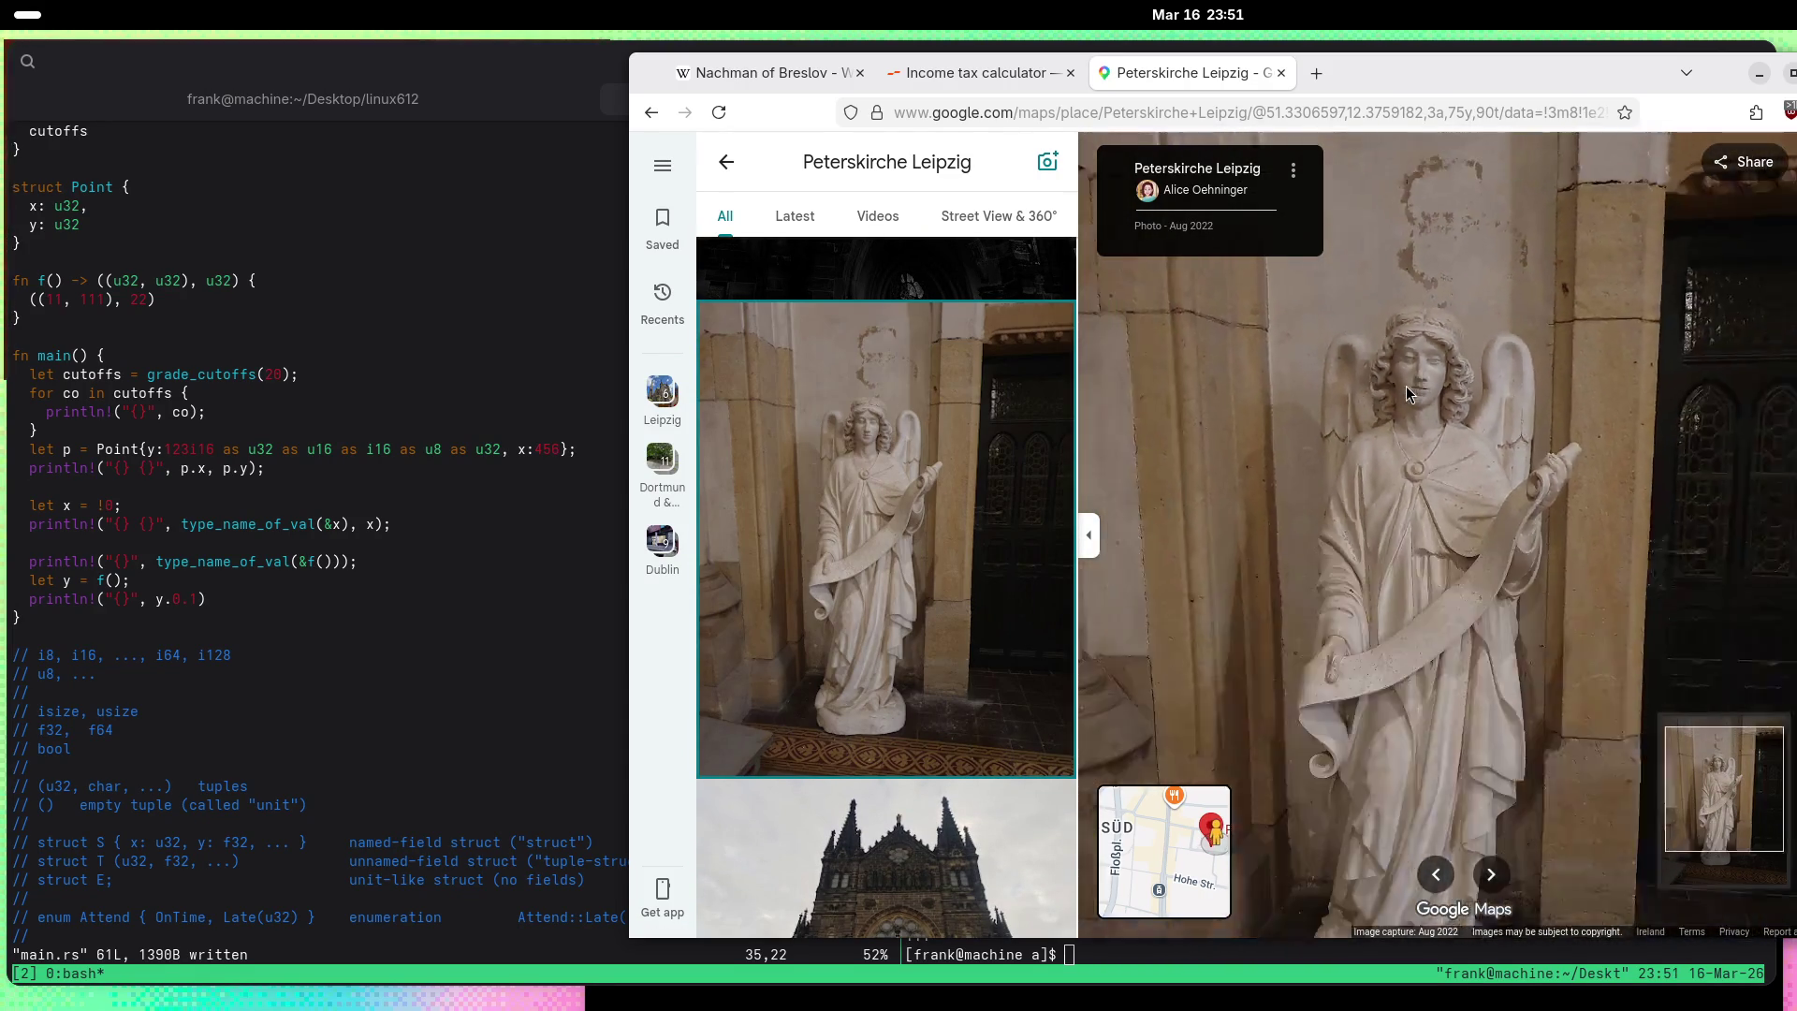
pyautogui.scroll(-5, 937, 437)
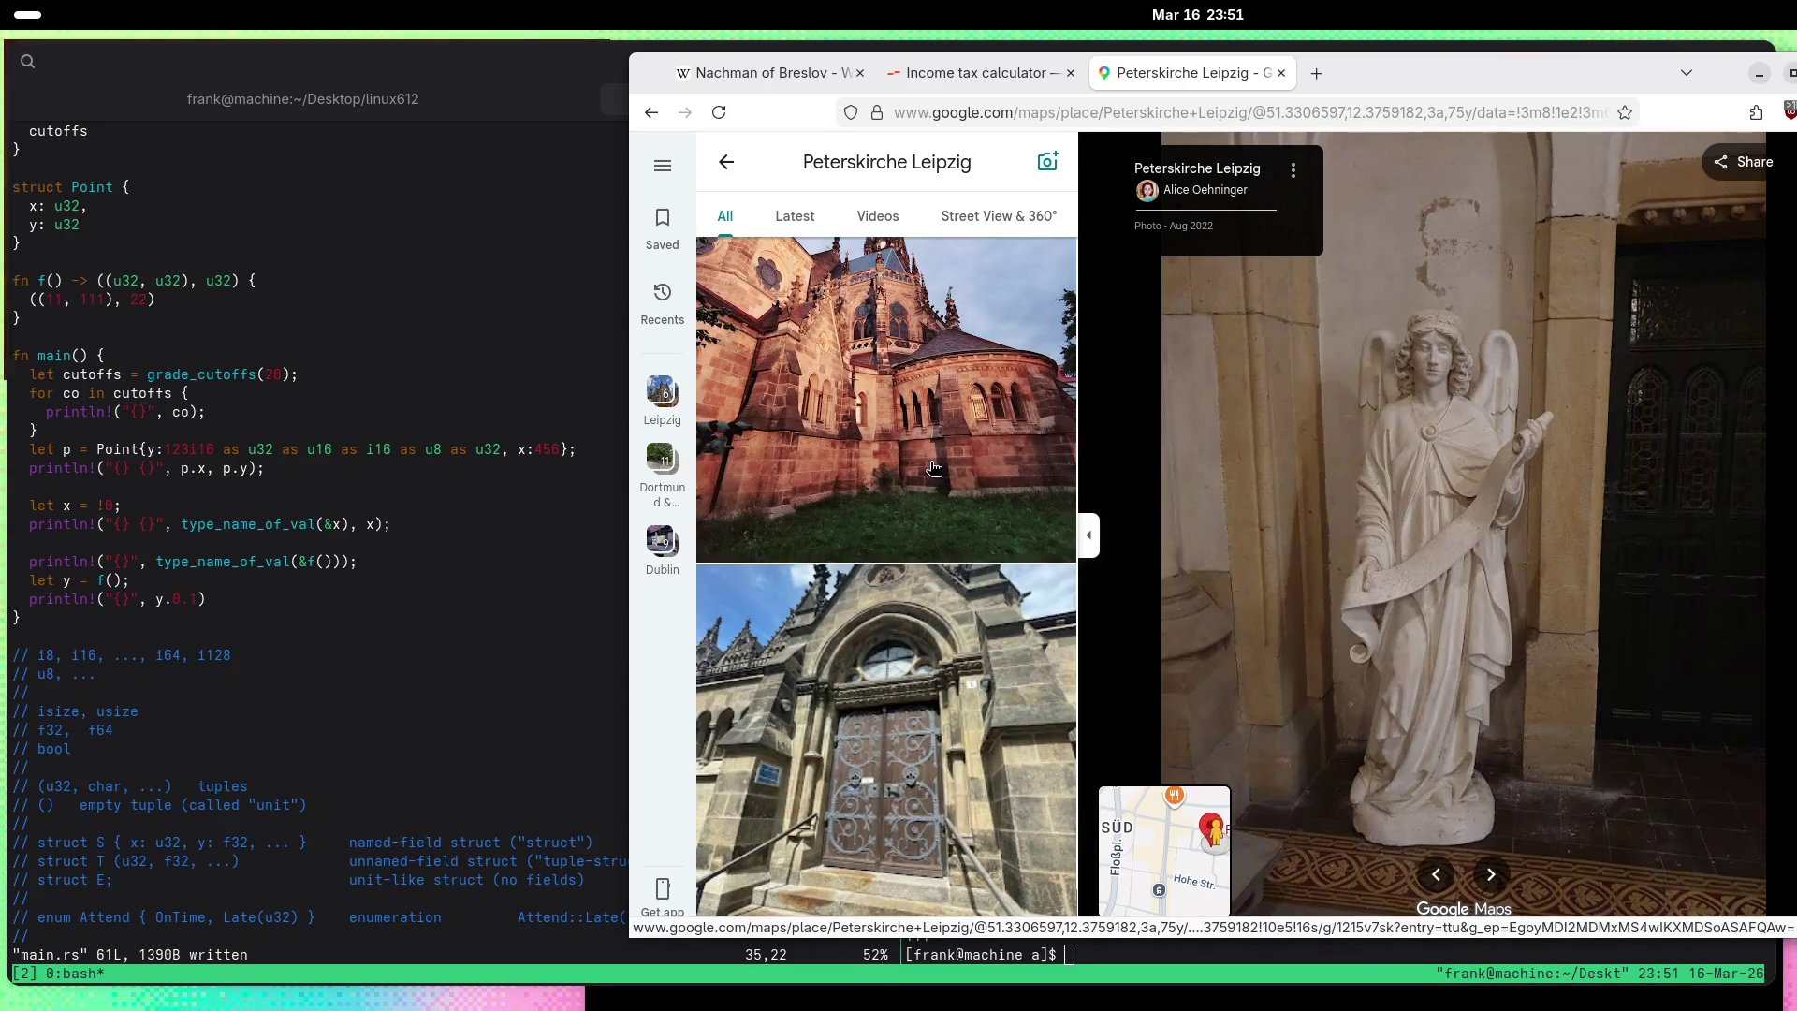
pyautogui.click(933, 468)
# Step: View the candlelit church interior photo, then open the carved church facade photo
pyautogui.scroll(-5, 933, 468)
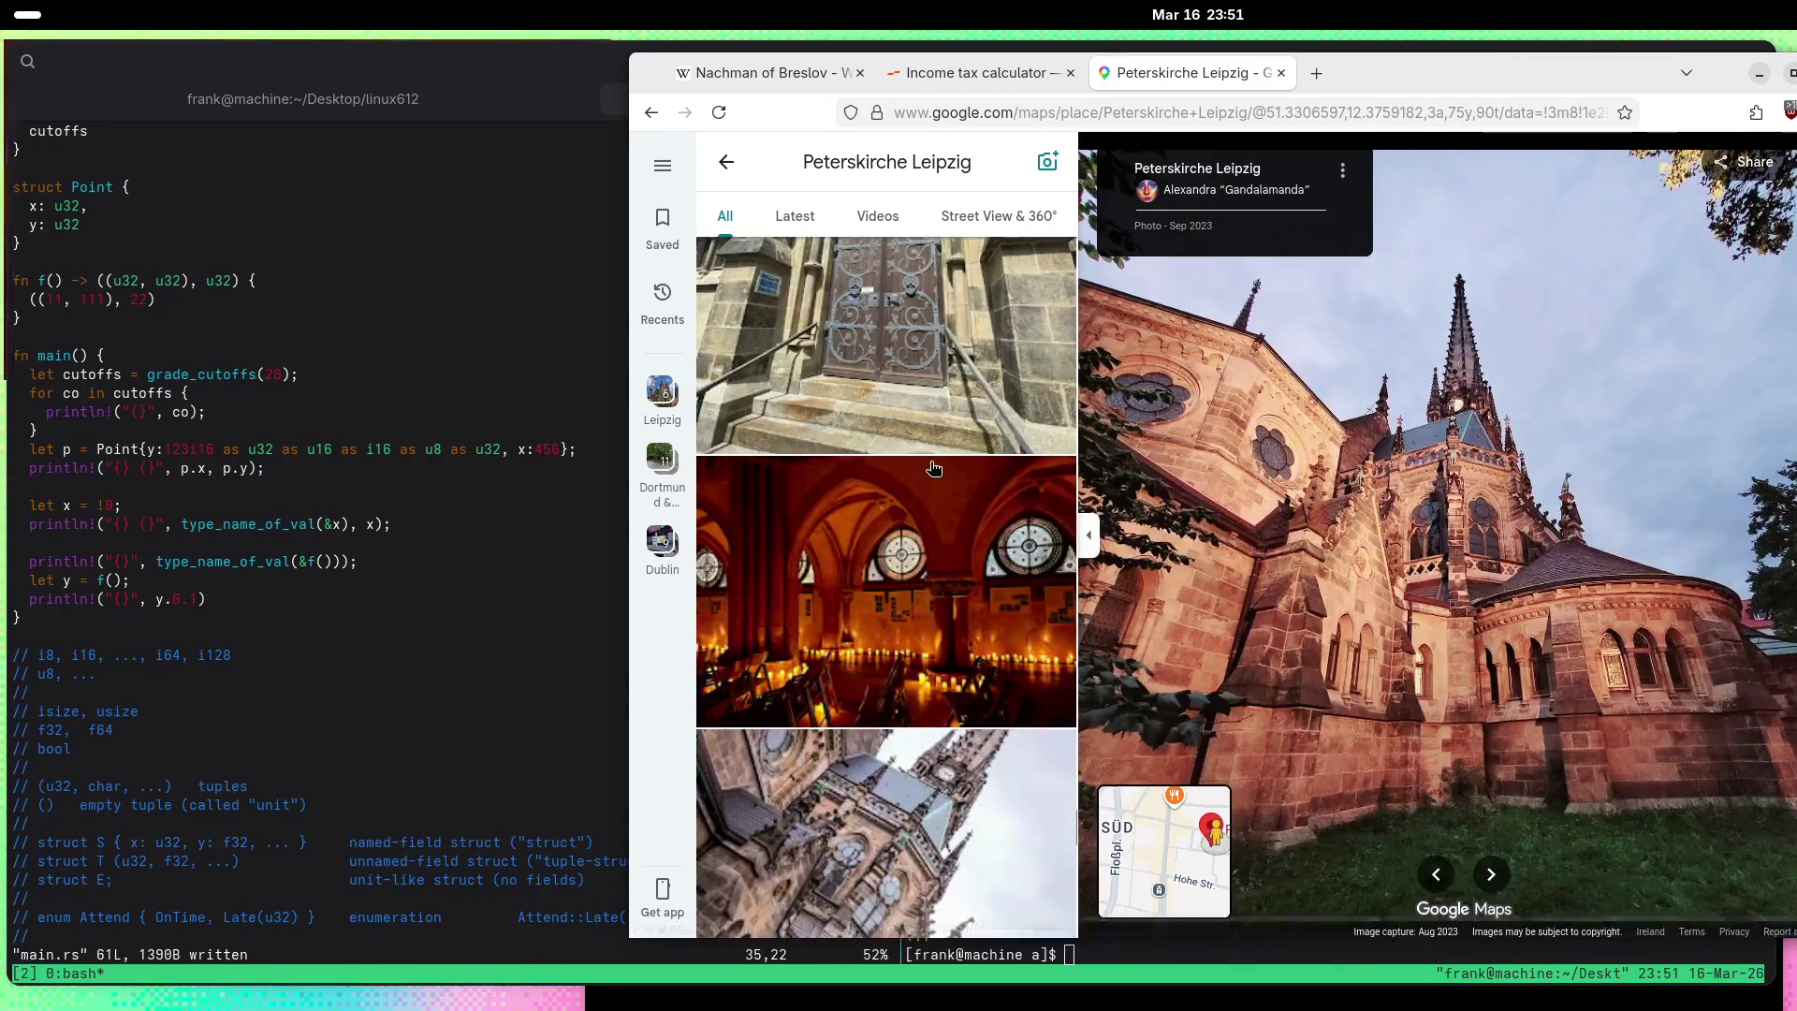
pyautogui.click(913, 426)
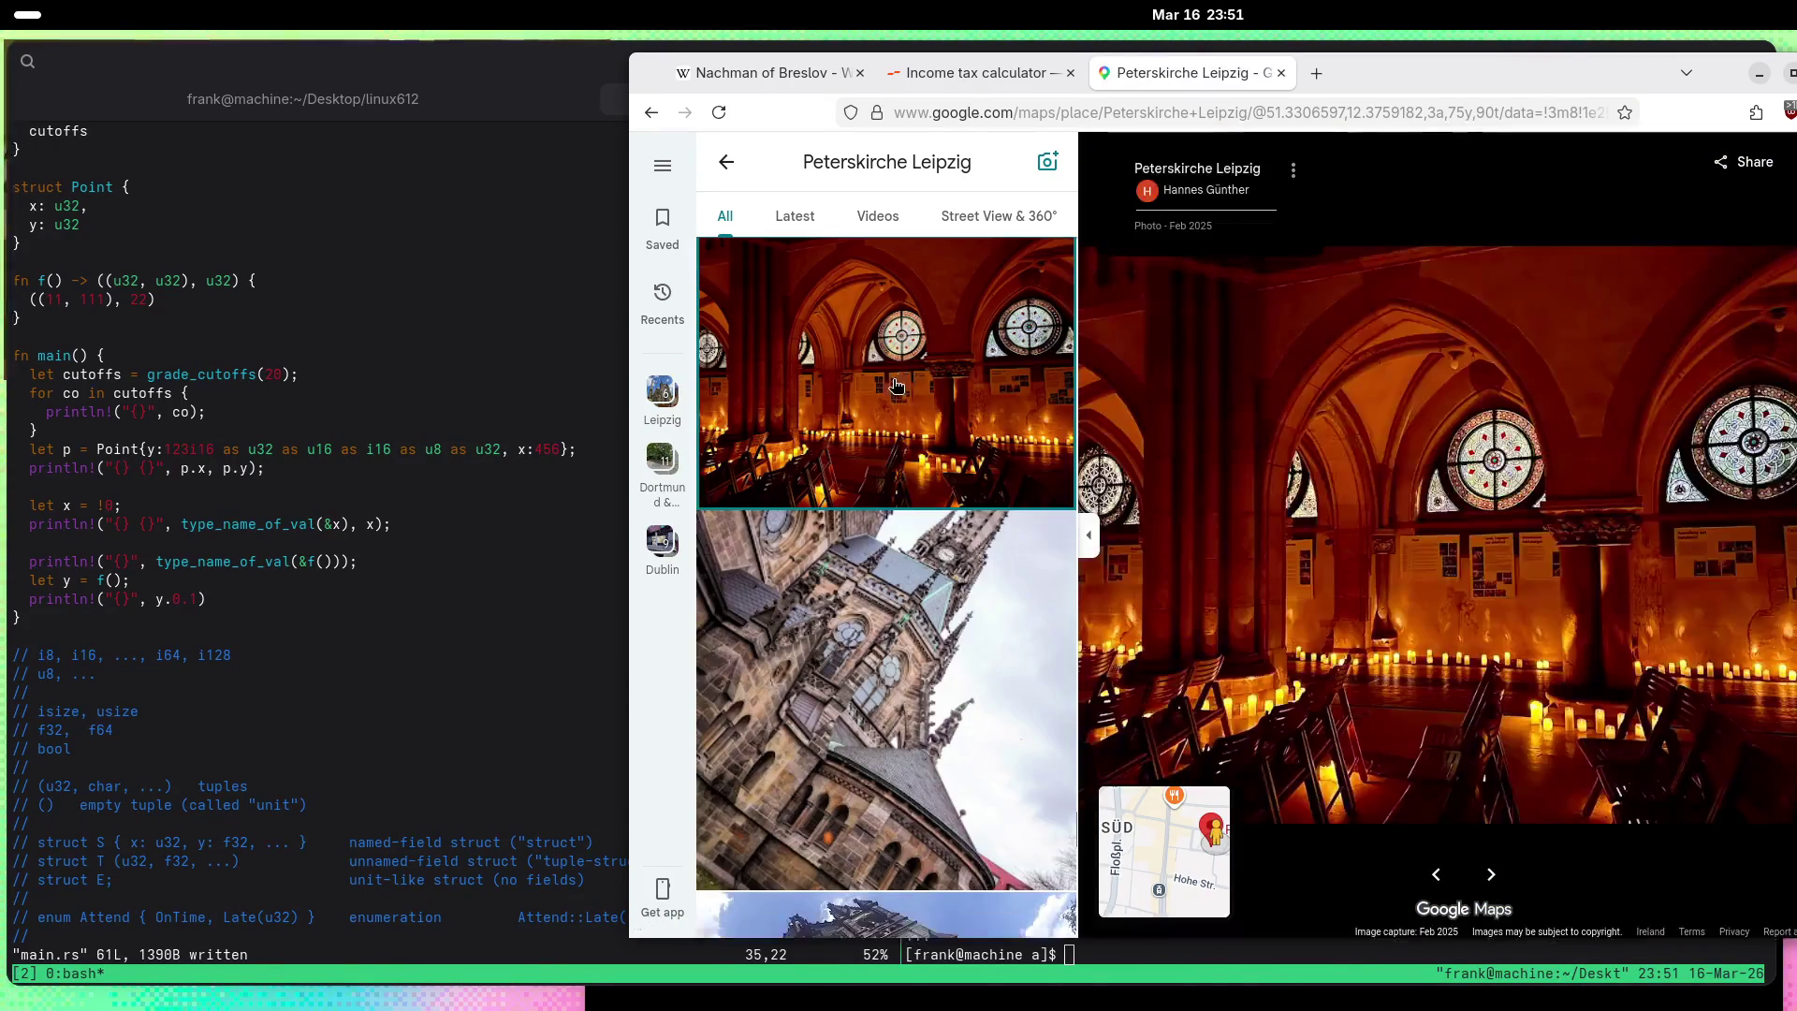
pyautogui.scroll(-5, 896, 389)
pyautogui.scroll(-4, 896, 389)
pyautogui.scroll(3, 896, 390)
pyautogui.scroll(-6, 896, 389)
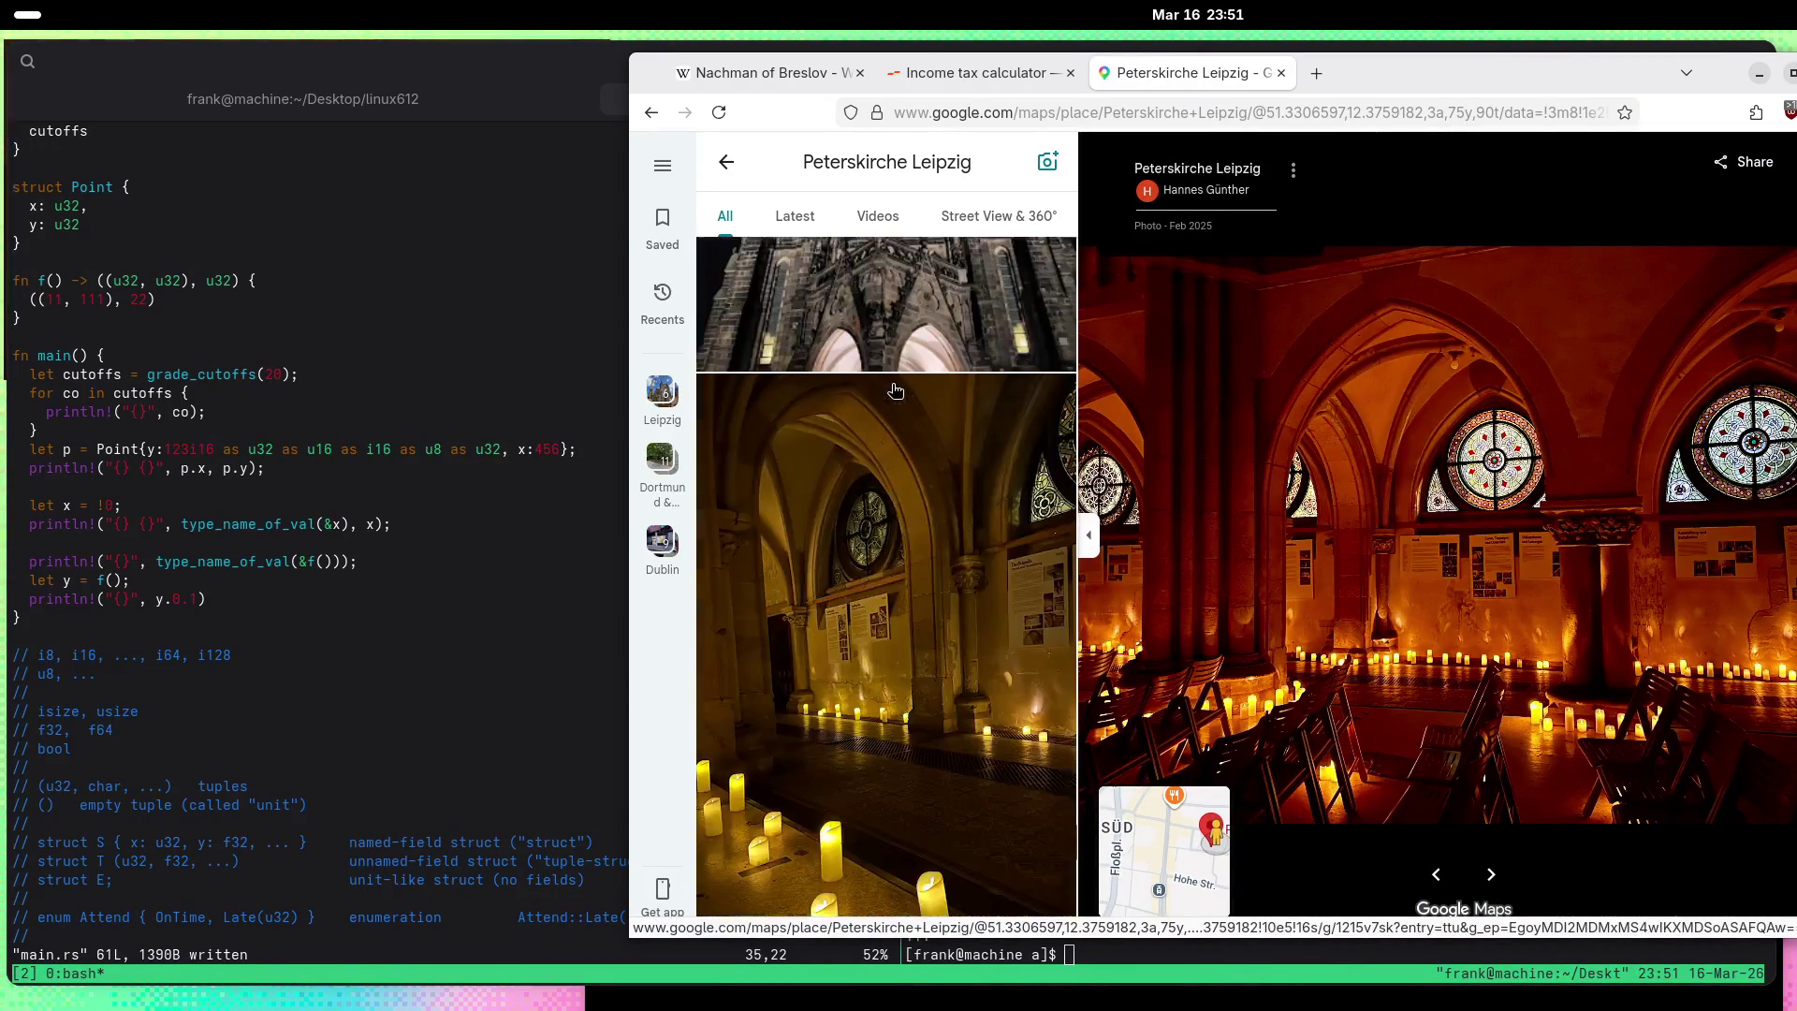
pyautogui.scroll(-10, 896, 389)
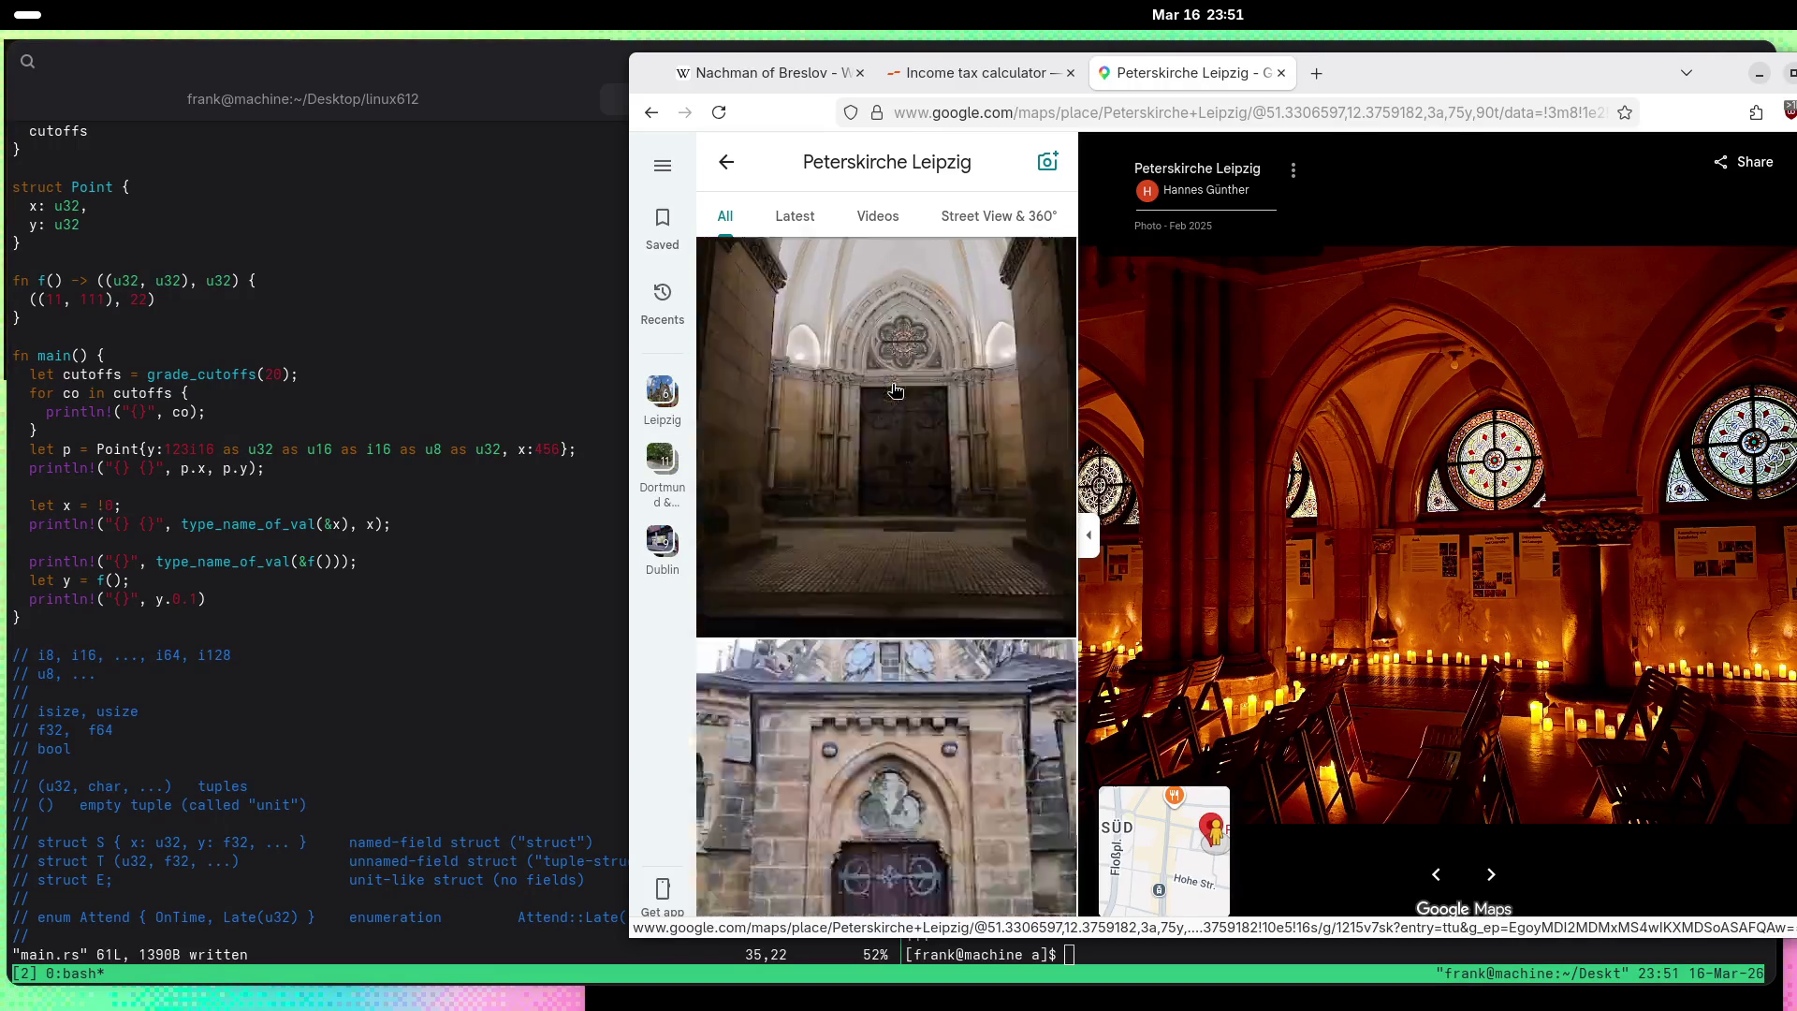
pyautogui.scroll(-10, 896, 389)
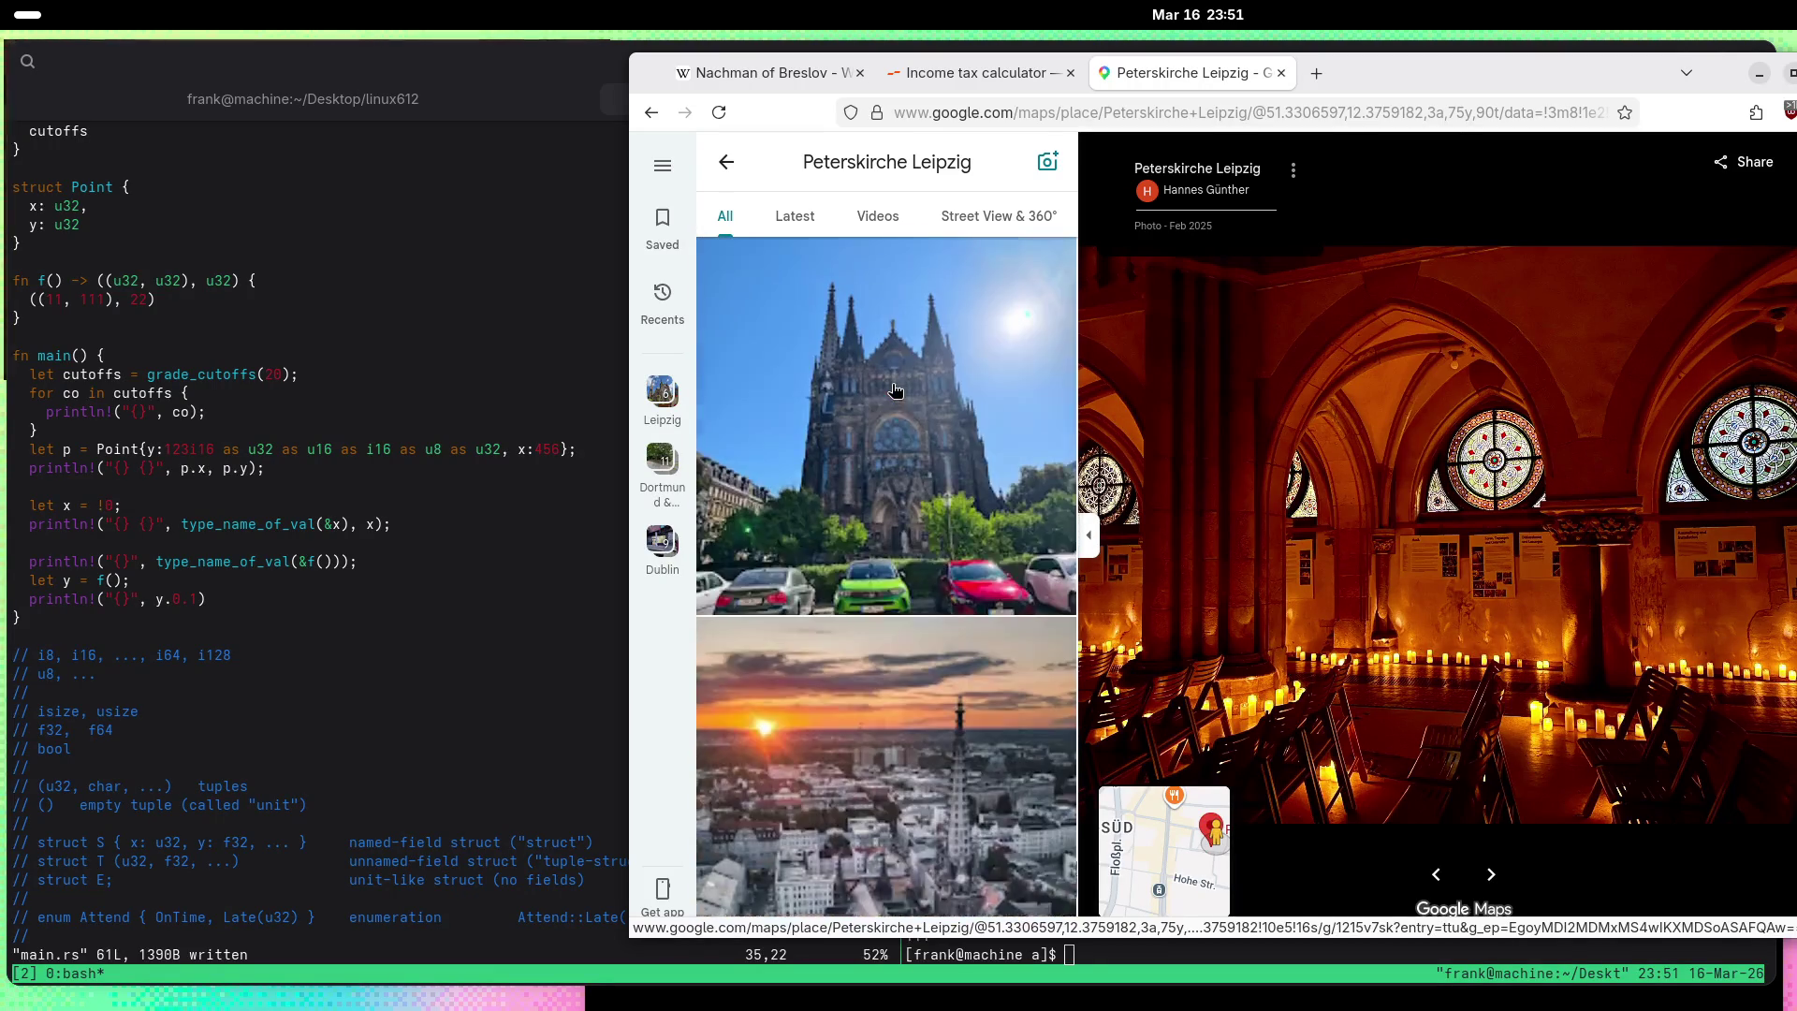
pyautogui.scroll(-5, 896, 389)
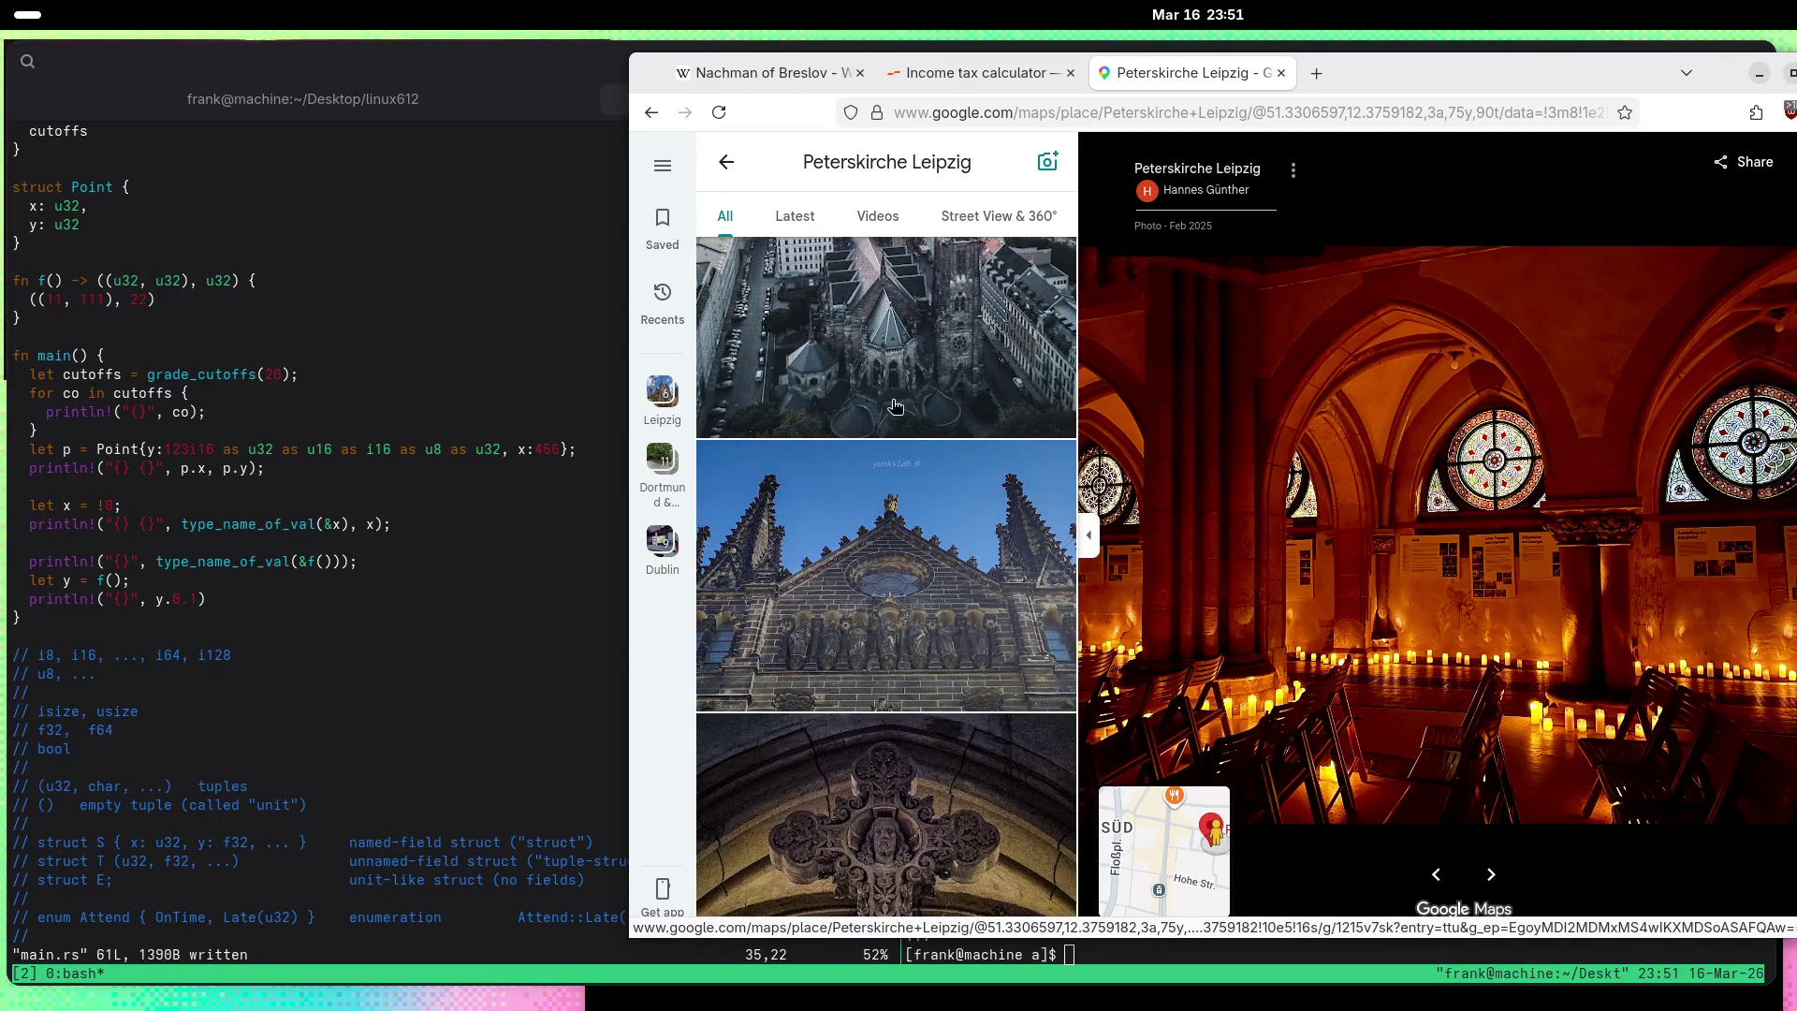
pyautogui.click(936, 573)
# Step: Zoom and tilt around the carved facade photo, then view the angel statue photo
pyautogui.scroll(5, 1498, 596)
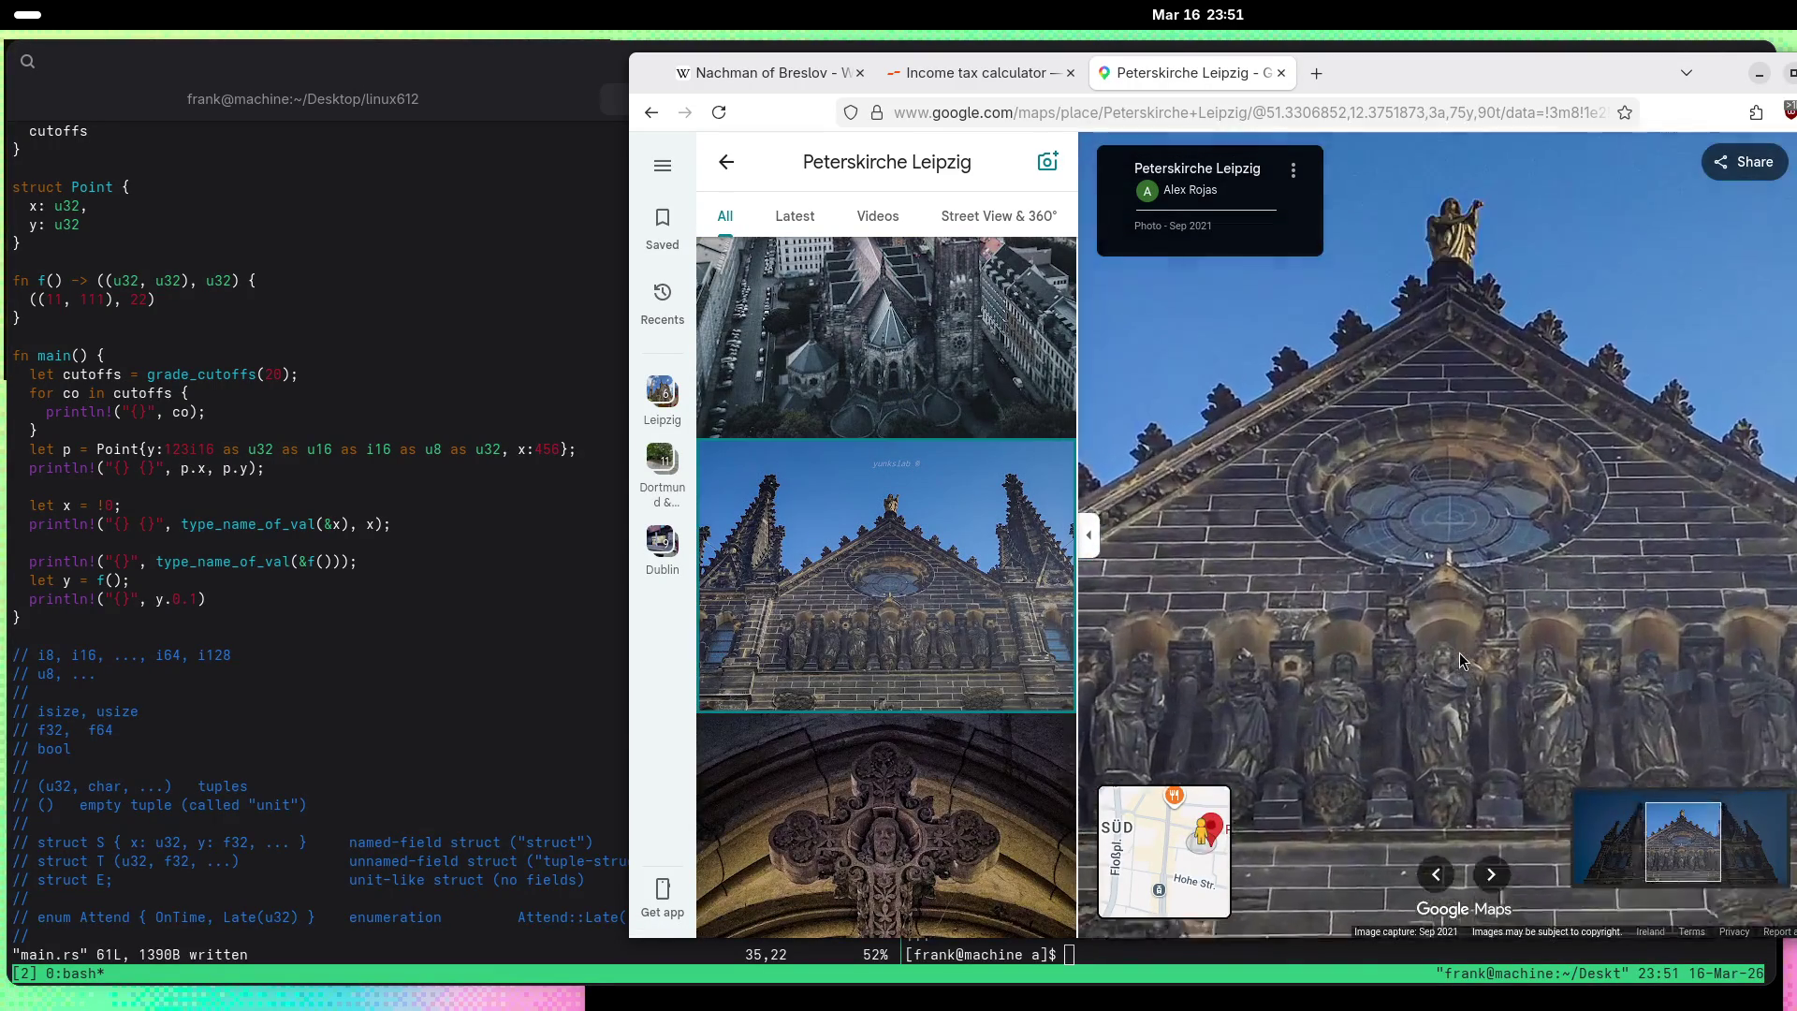
pyautogui.moveTo(1524, 643)
pyautogui.mouseDown()
pyautogui.moveTo(1516, 496)
pyautogui.moveTo(1537, 397)
pyautogui.mouseUp()
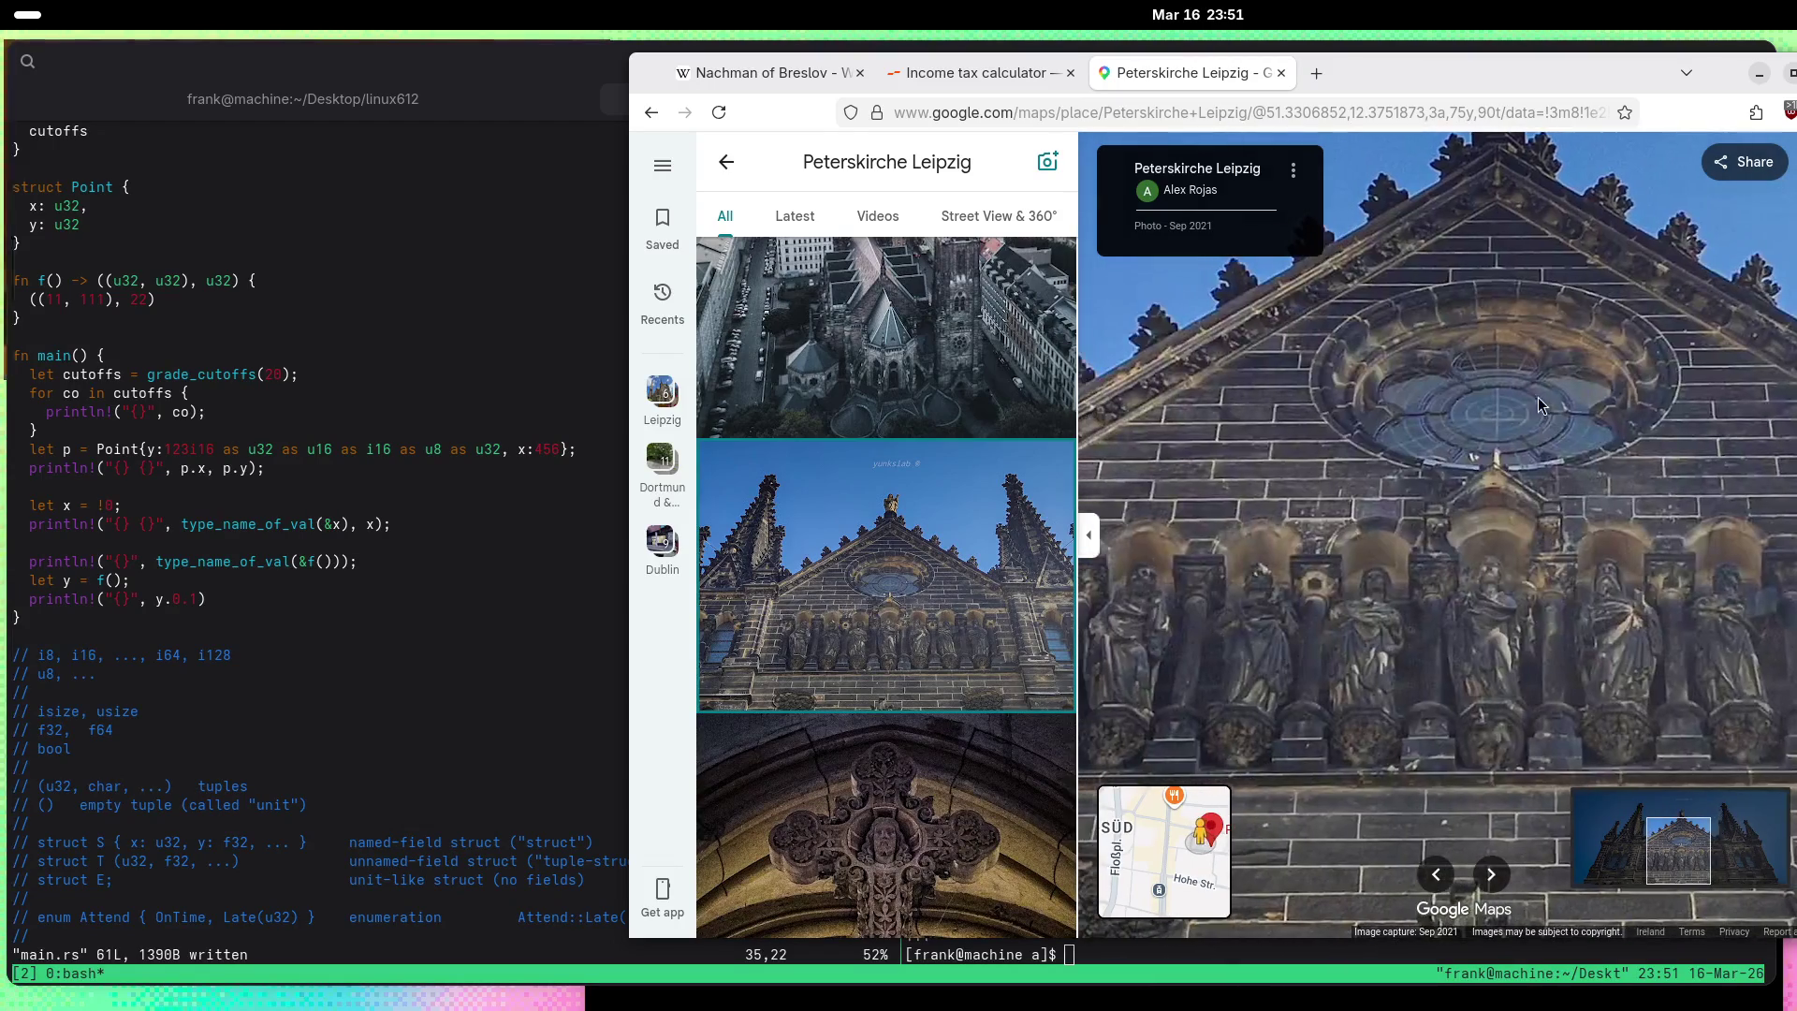
pyautogui.scroll(-5, 948, 619)
pyautogui.scroll(-10, 941, 620)
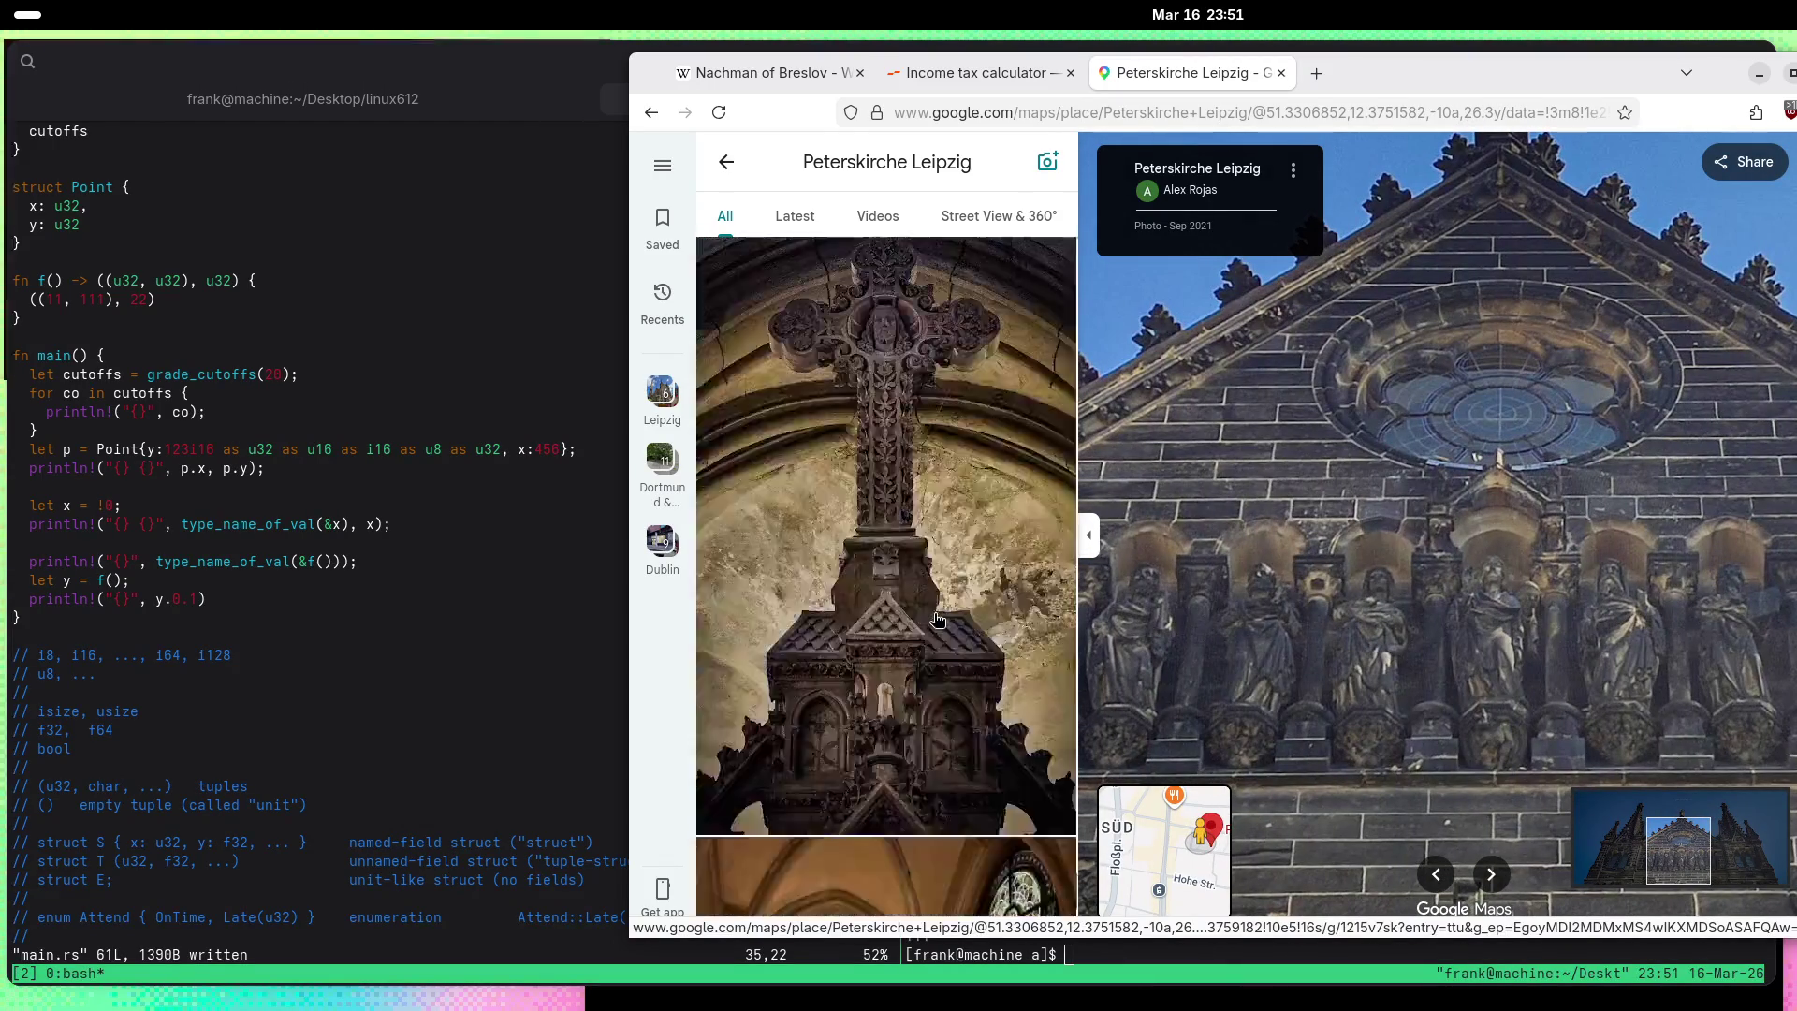
pyautogui.scroll(-5, 932, 621)
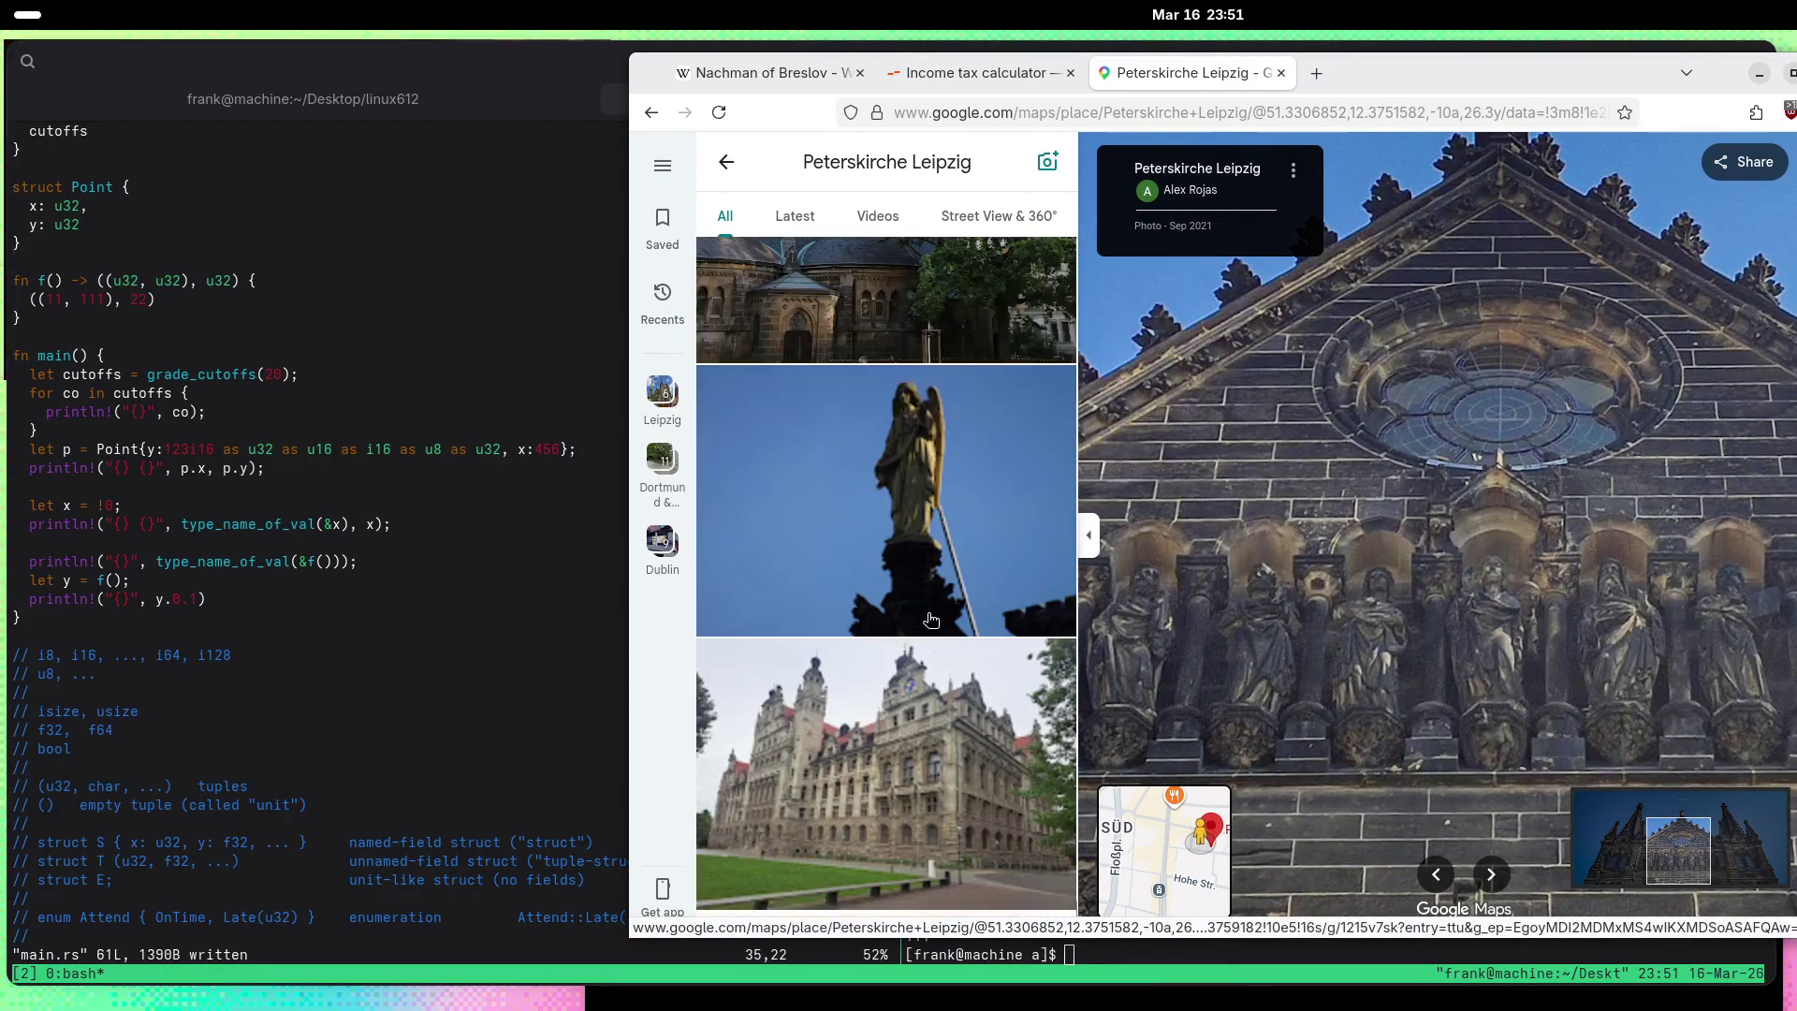
pyautogui.click(932, 620)
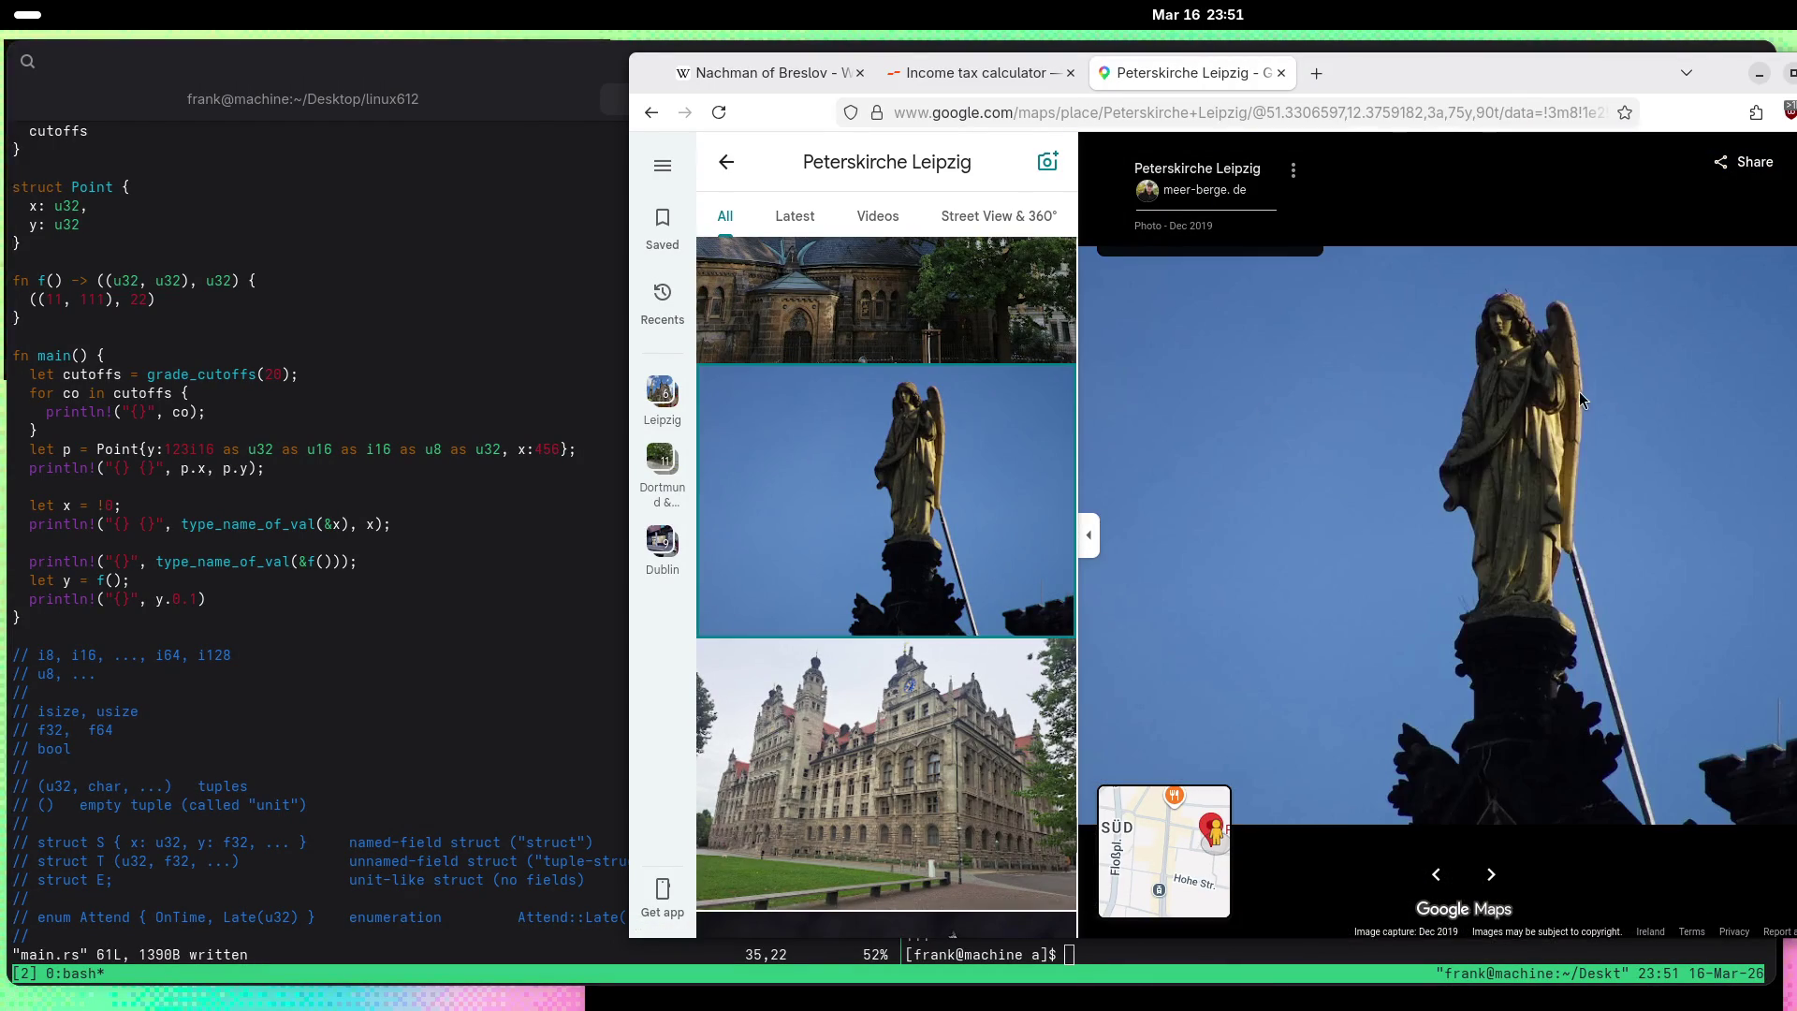
pyautogui.scroll(5, 1571, 382)
pyautogui.scroll(4, 1546, 385)
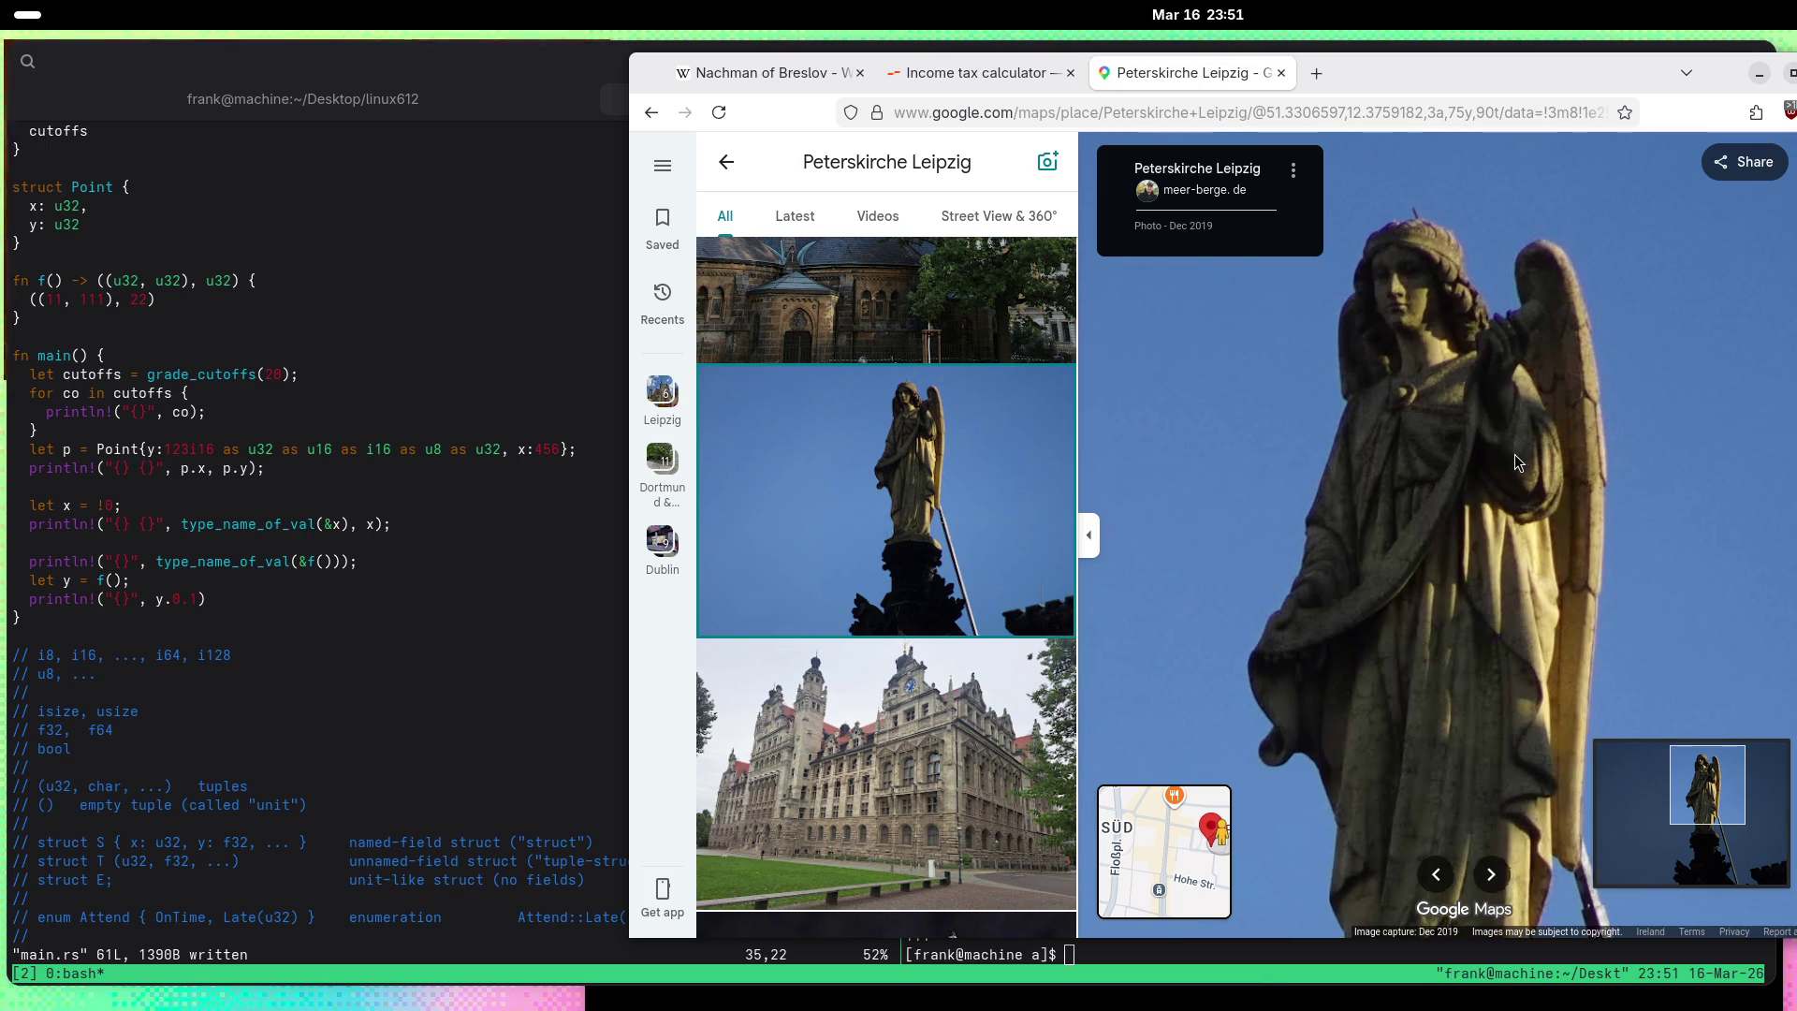
pyautogui.scroll(-3, 967, 525)
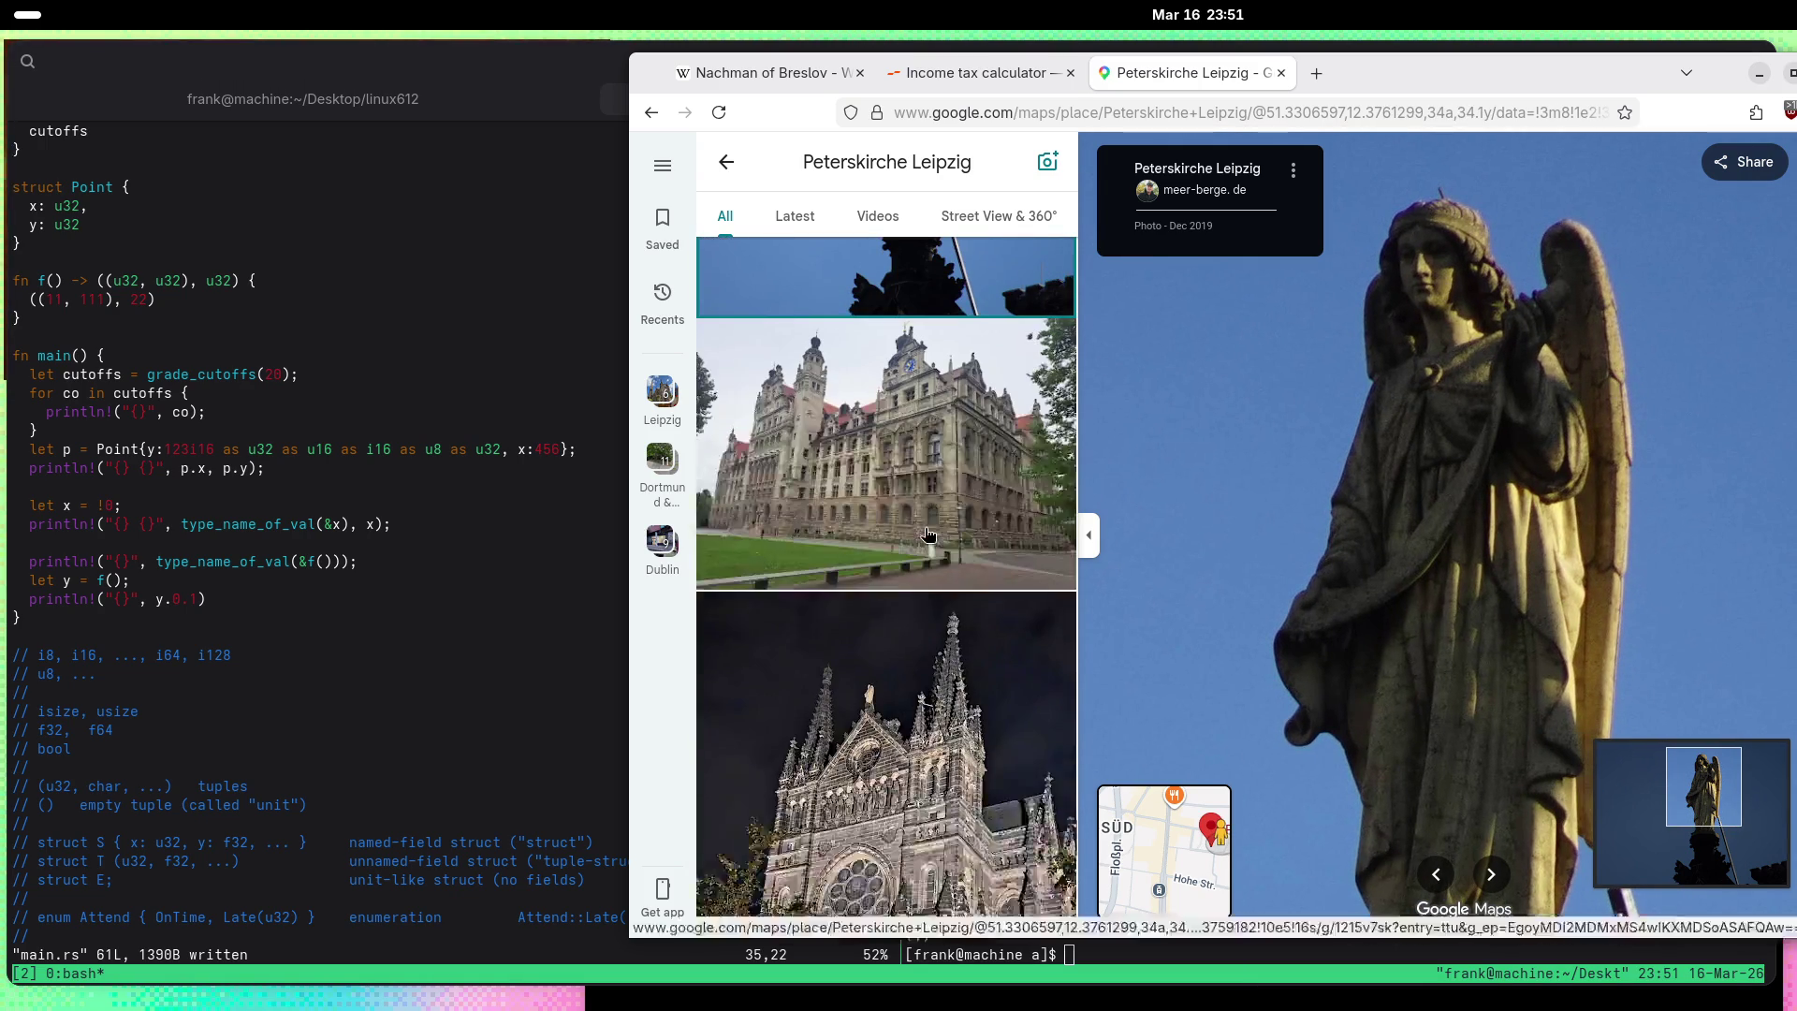
pyautogui.scroll(-10, 930, 534)
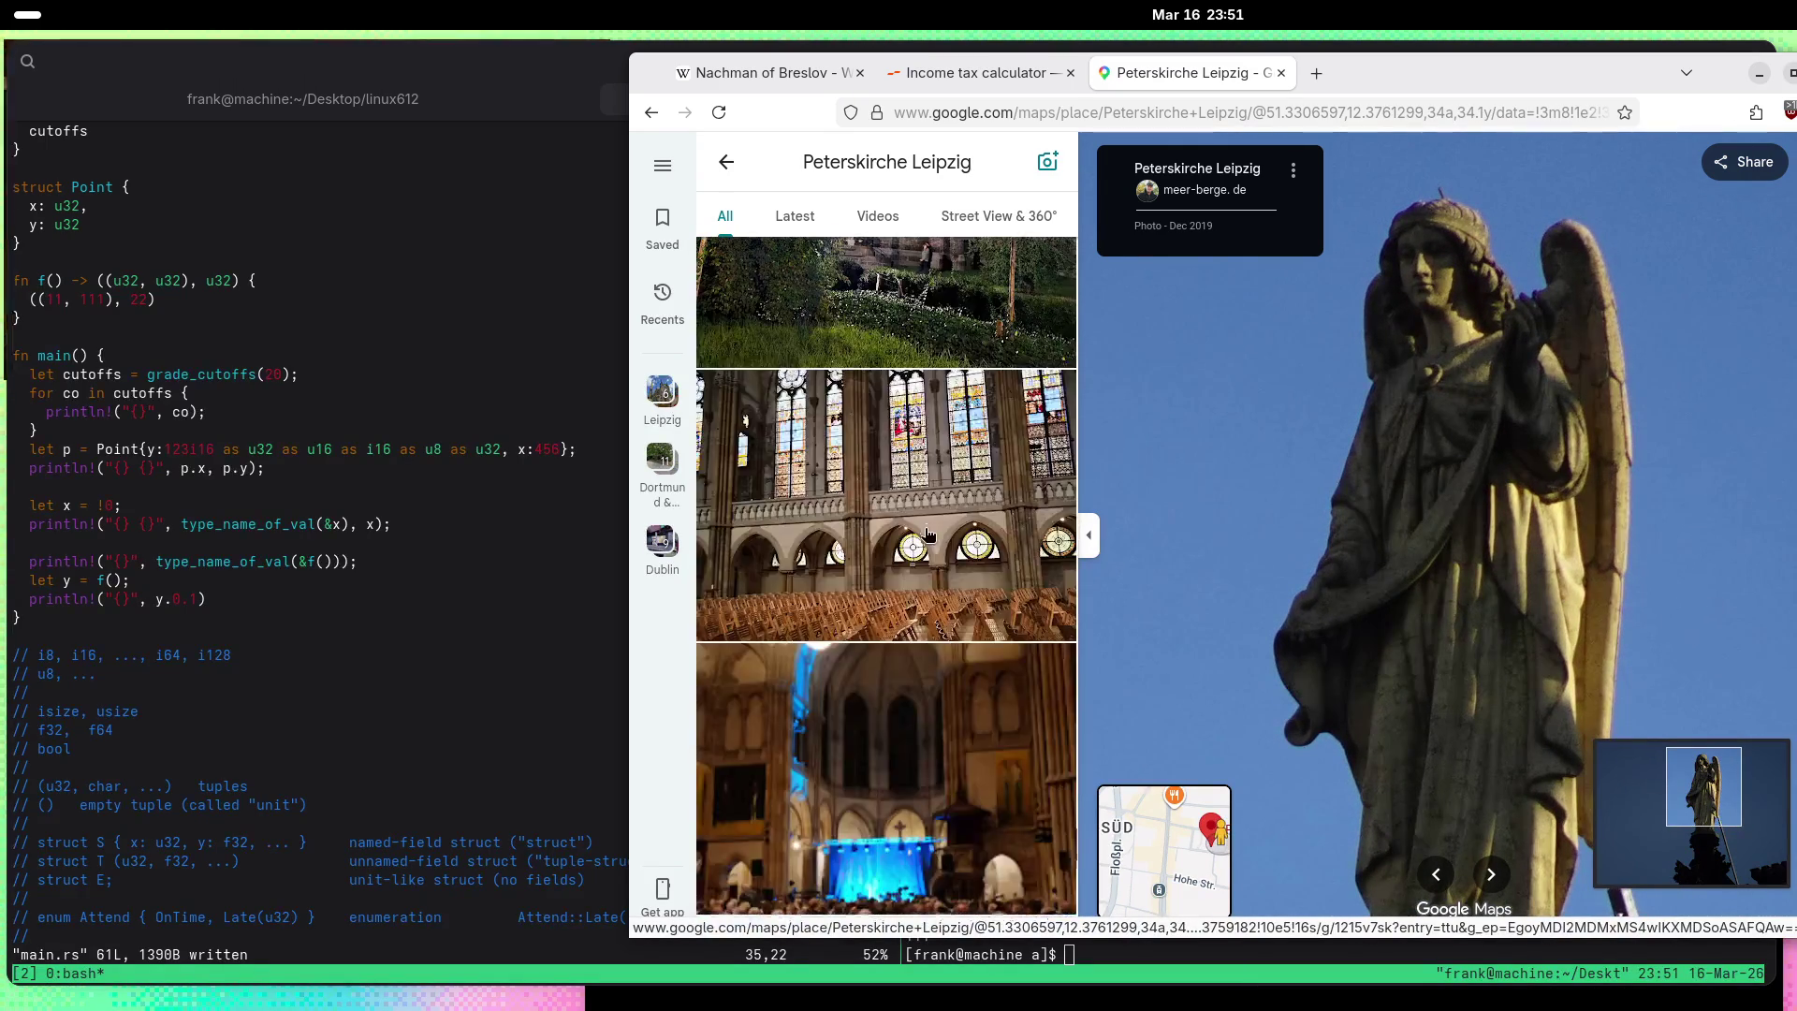
pyautogui.scroll(-5, 929, 535)
# Step: Open the August 2022 altar carving photo and zoom onto its central seated figures
pyautogui.click(928, 536)
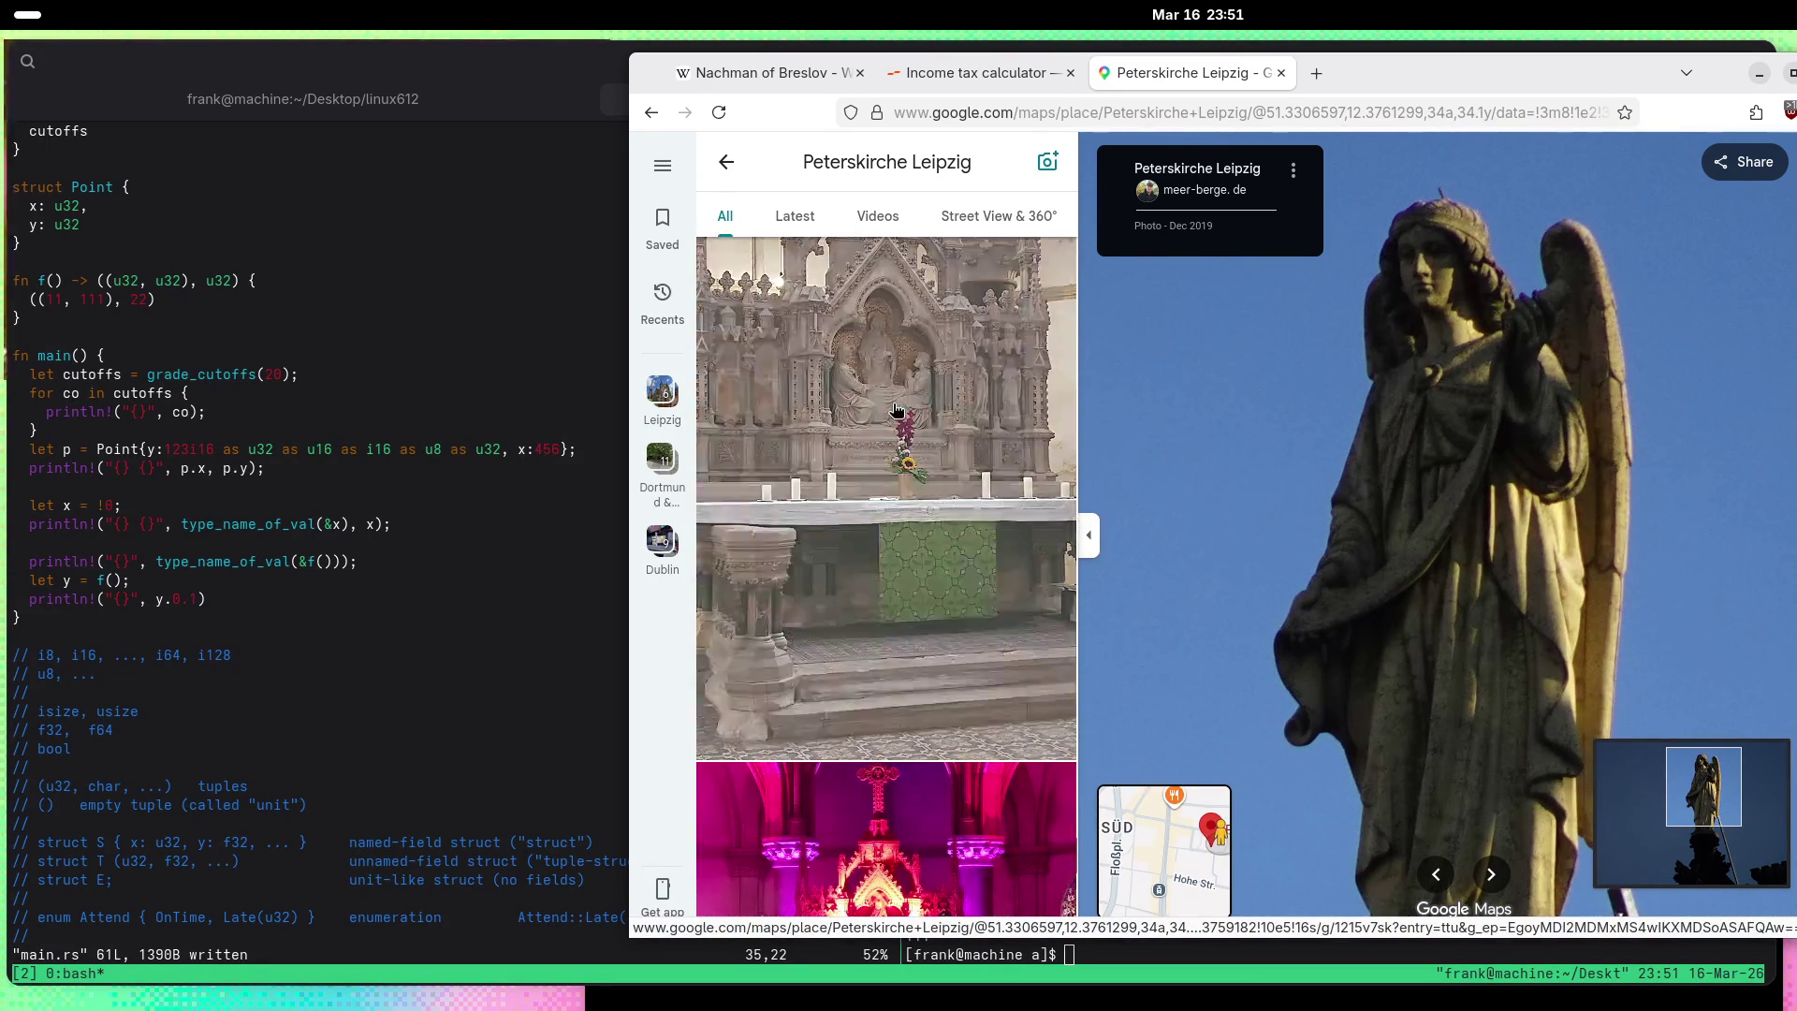
pyautogui.scroll(5, 1456, 431)
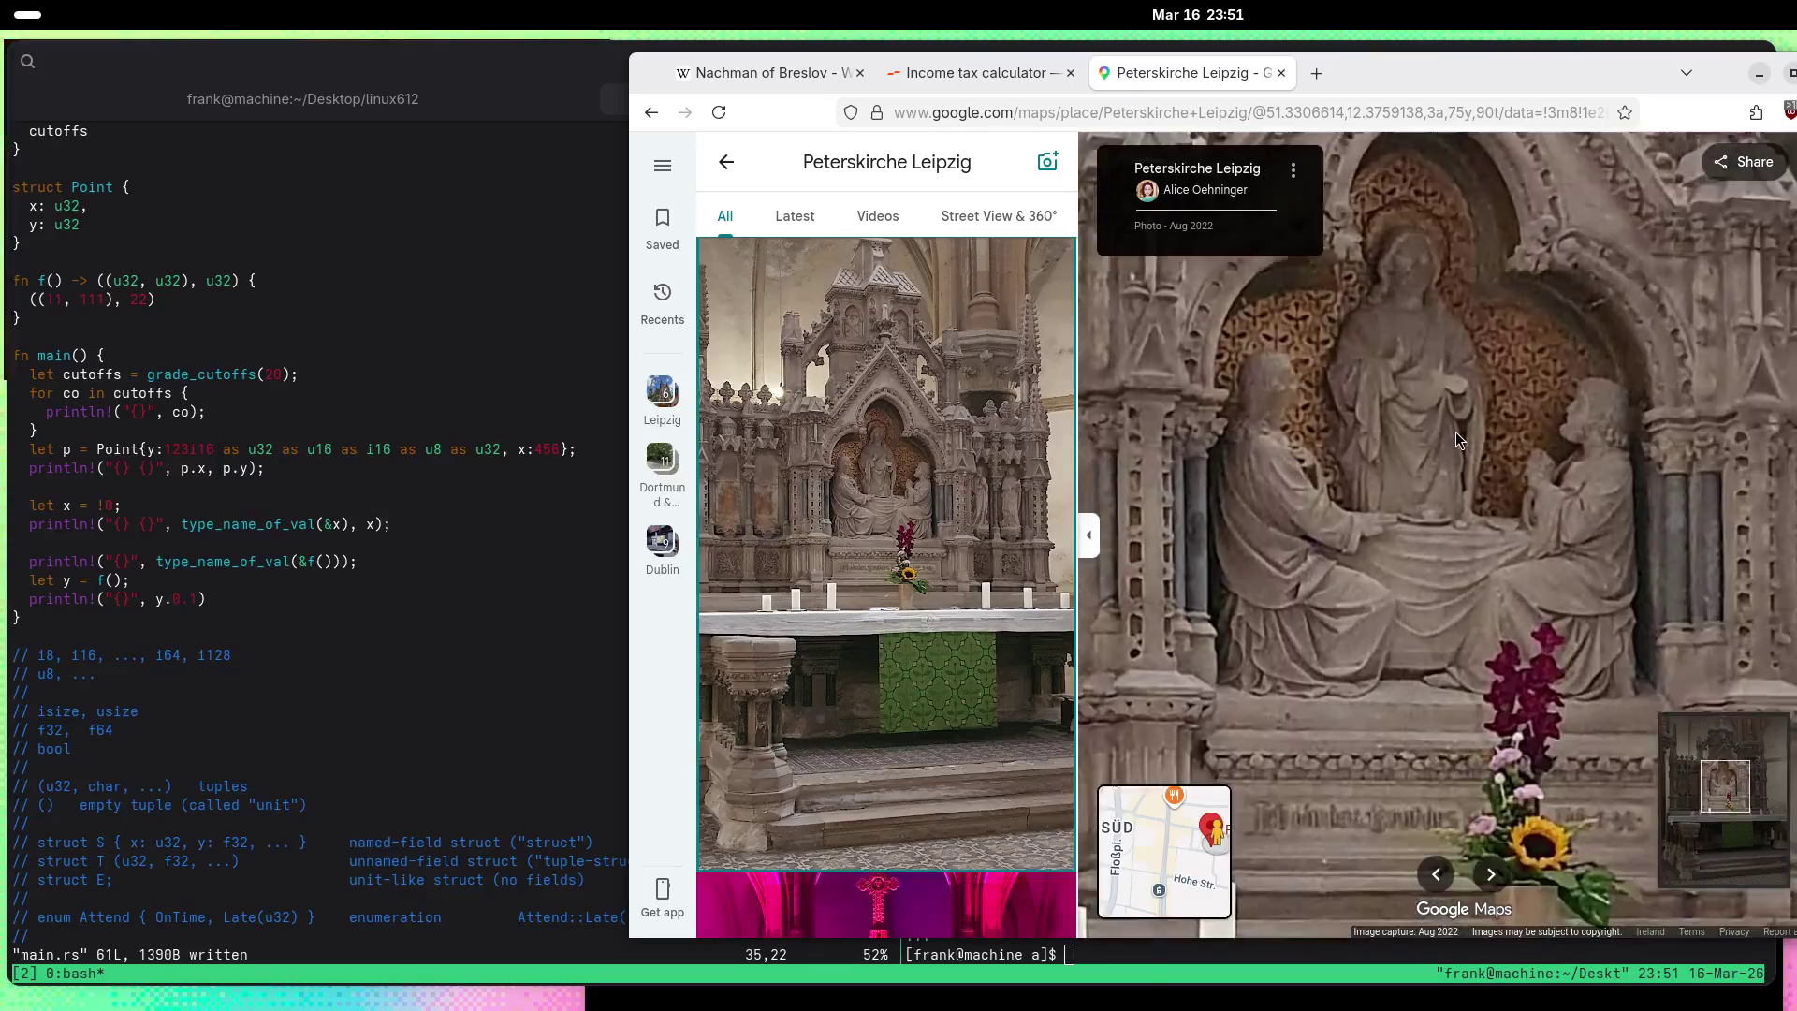
pyautogui.scroll(-15, 1028, 498)
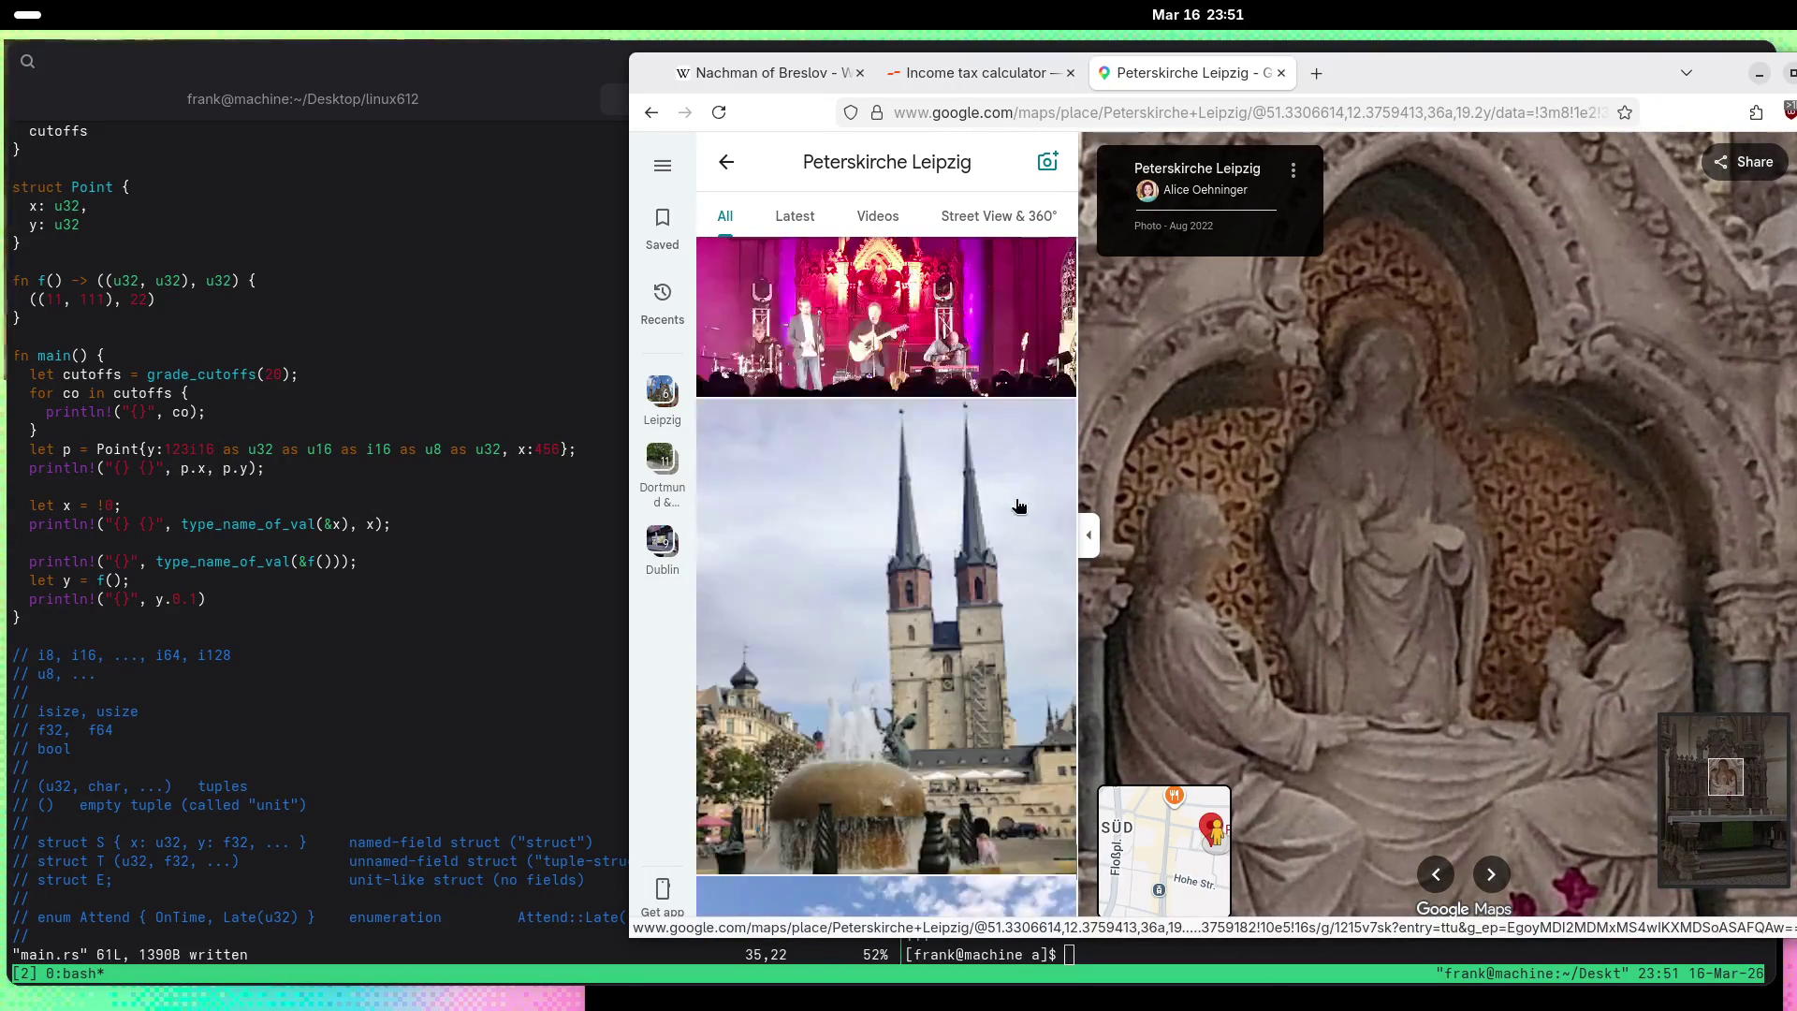
pyautogui.scroll(-10, 889, 516)
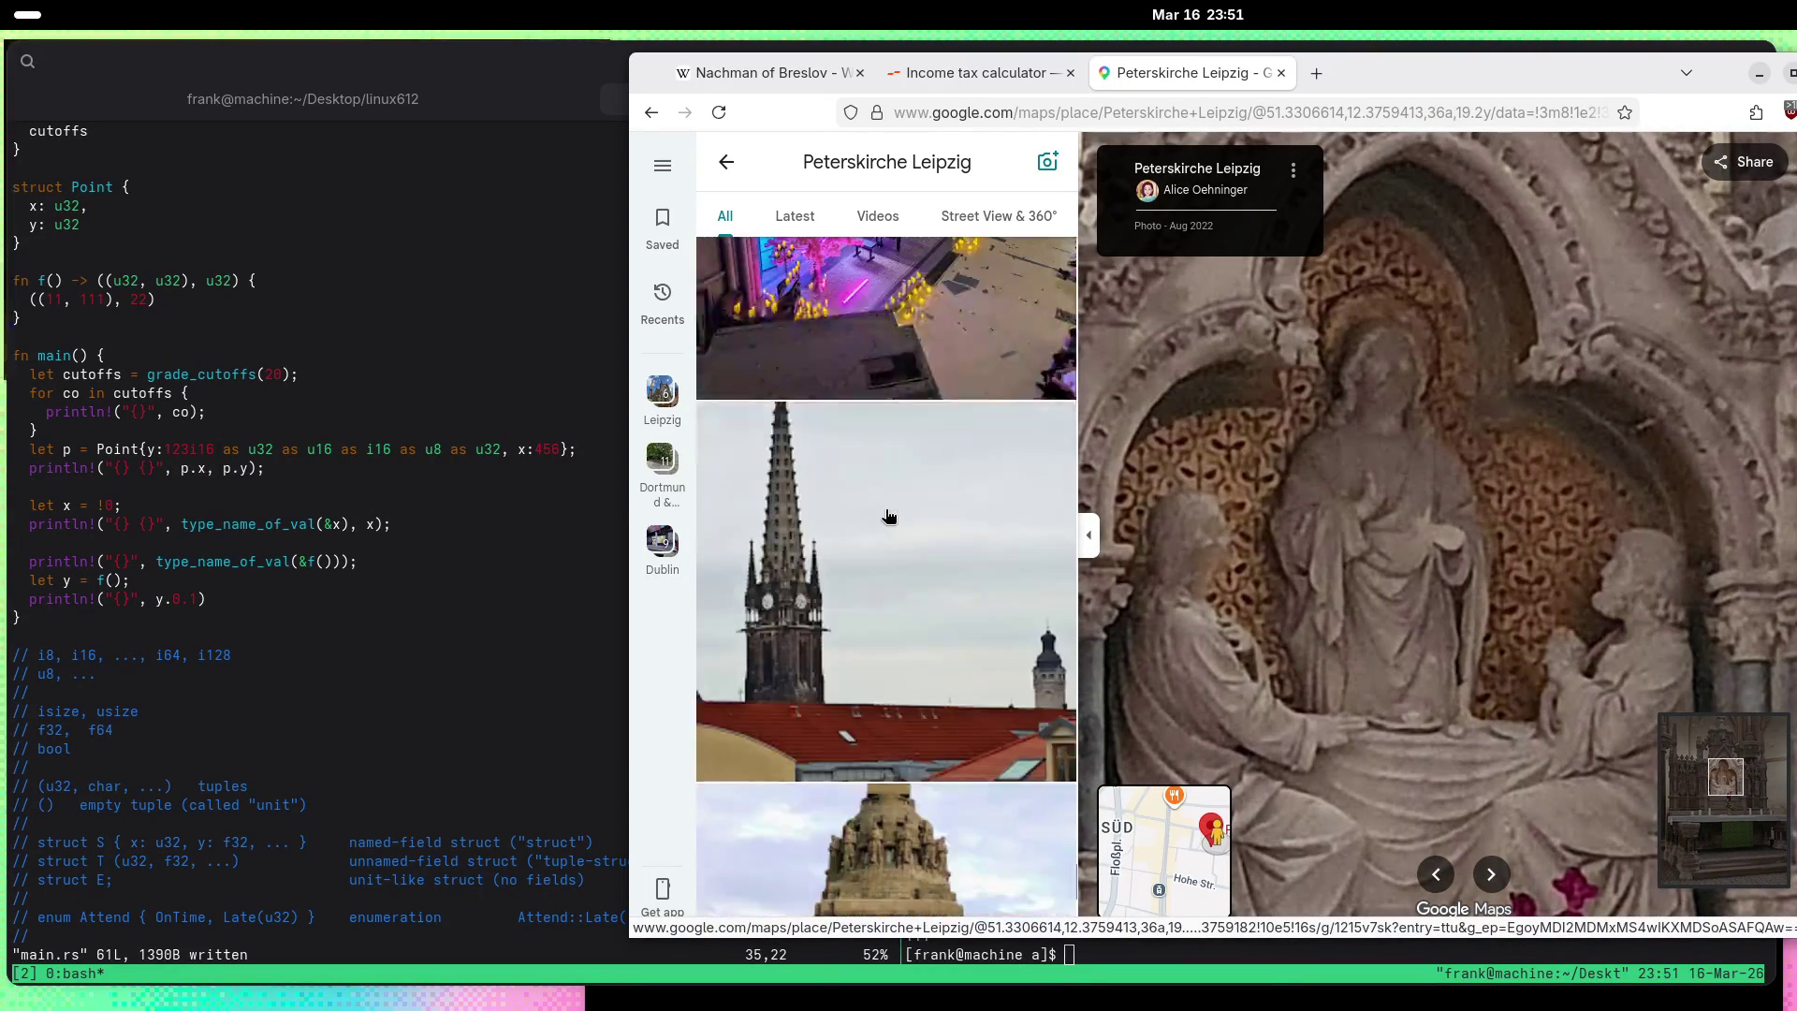
# Step: Open the stone monument photo with the reflecting pool and zoom in on its tower statues
pyautogui.click(890, 516)
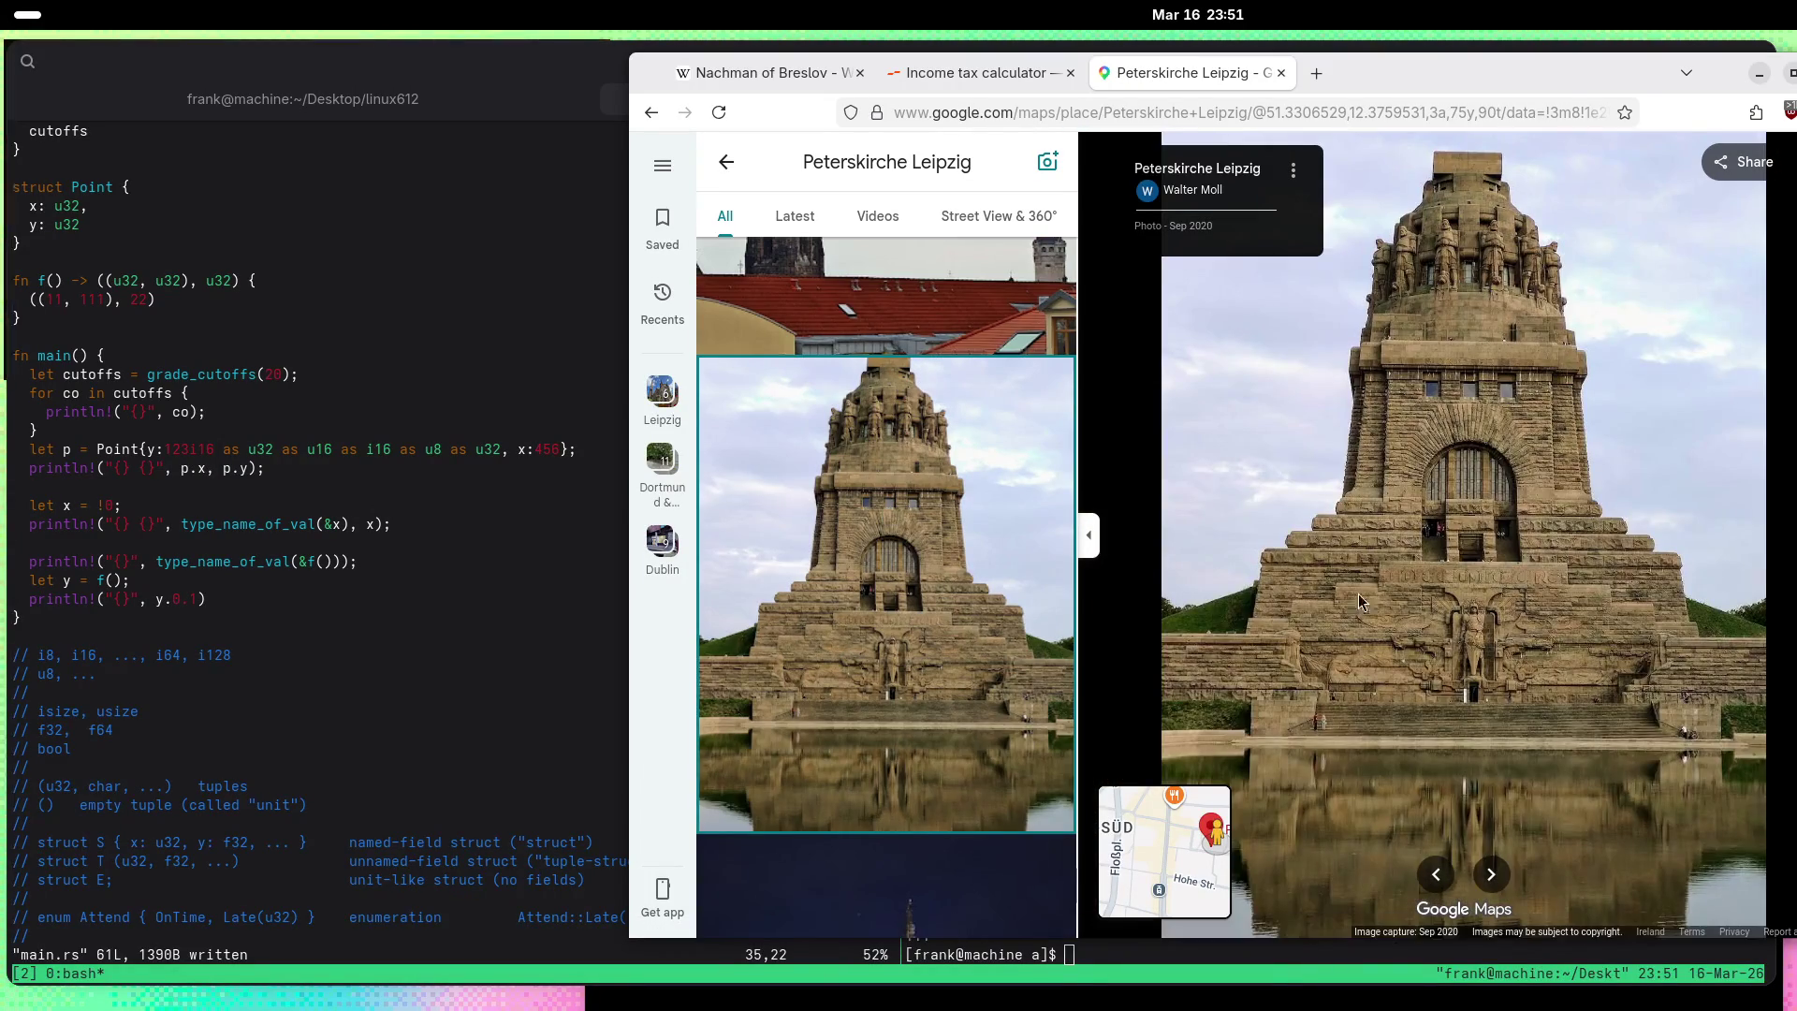
pyautogui.scroll(5, 1535, 638)
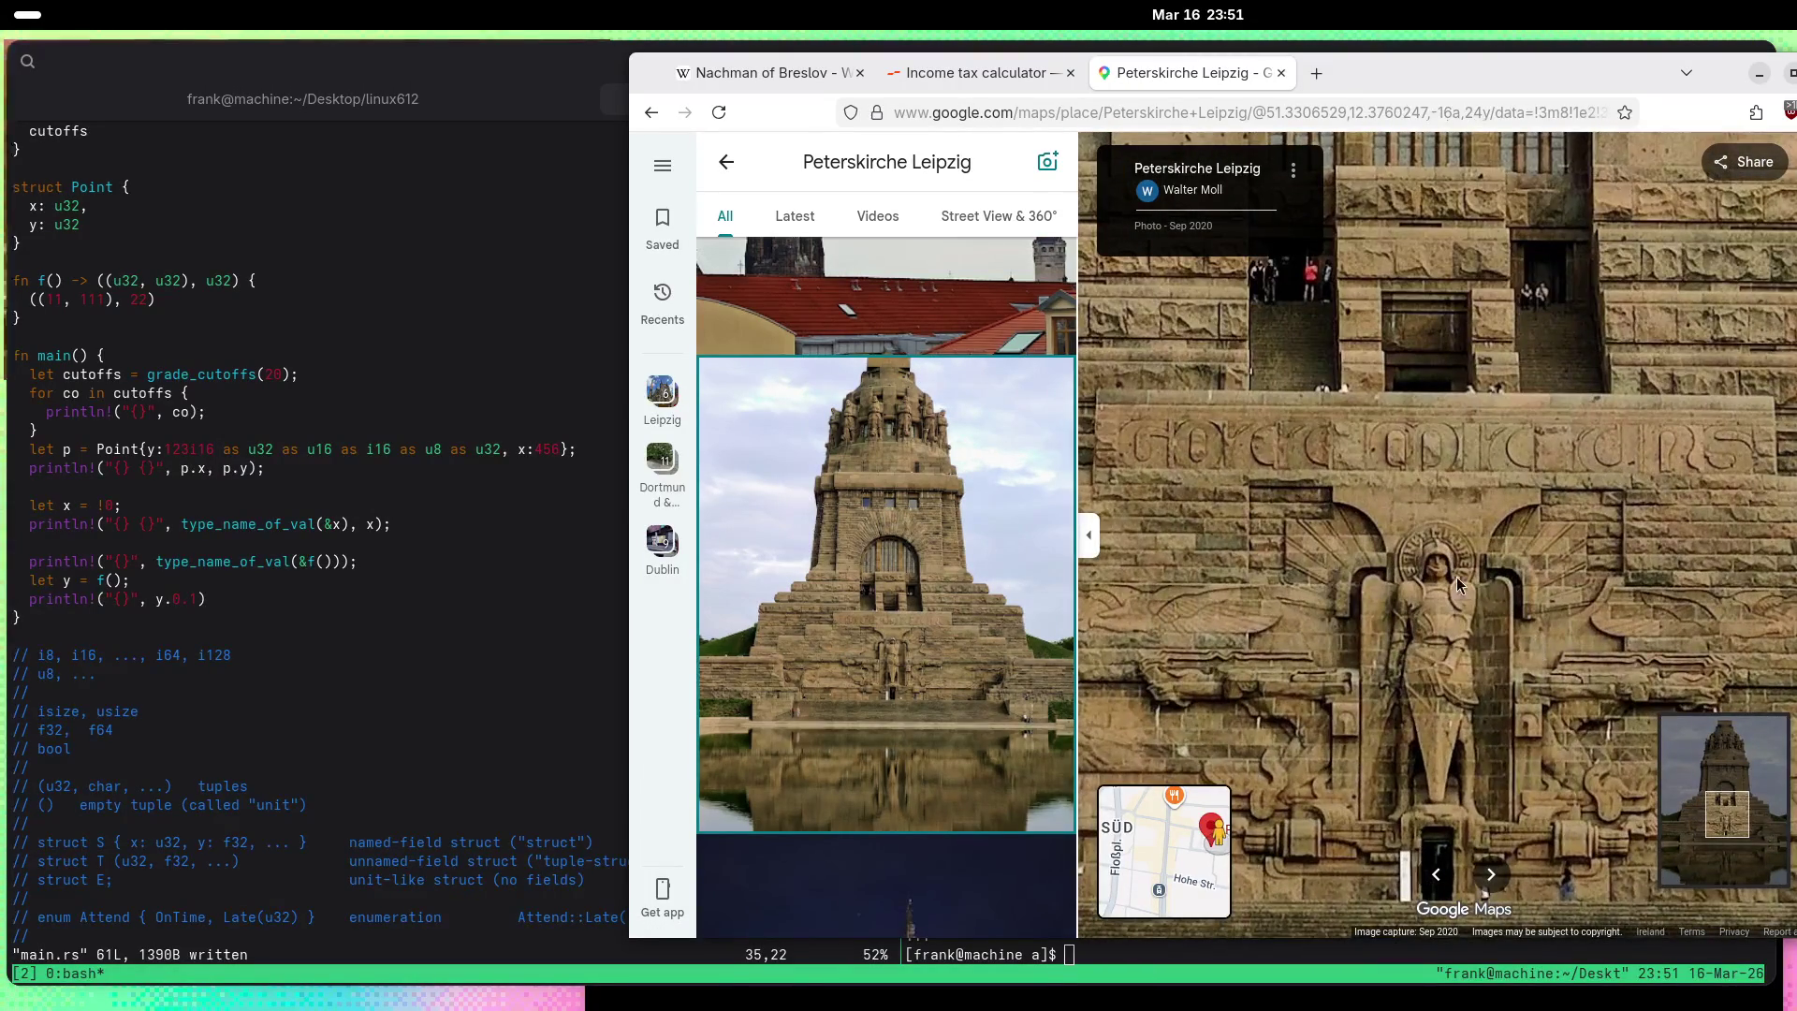
pyautogui.scroll(2, 1456, 576)
pyautogui.moveTo(1440, 607)
pyautogui.mouseDown()
pyautogui.moveTo(1459, 547)
pyautogui.moveTo(1468, 607)
pyautogui.mouseUp()
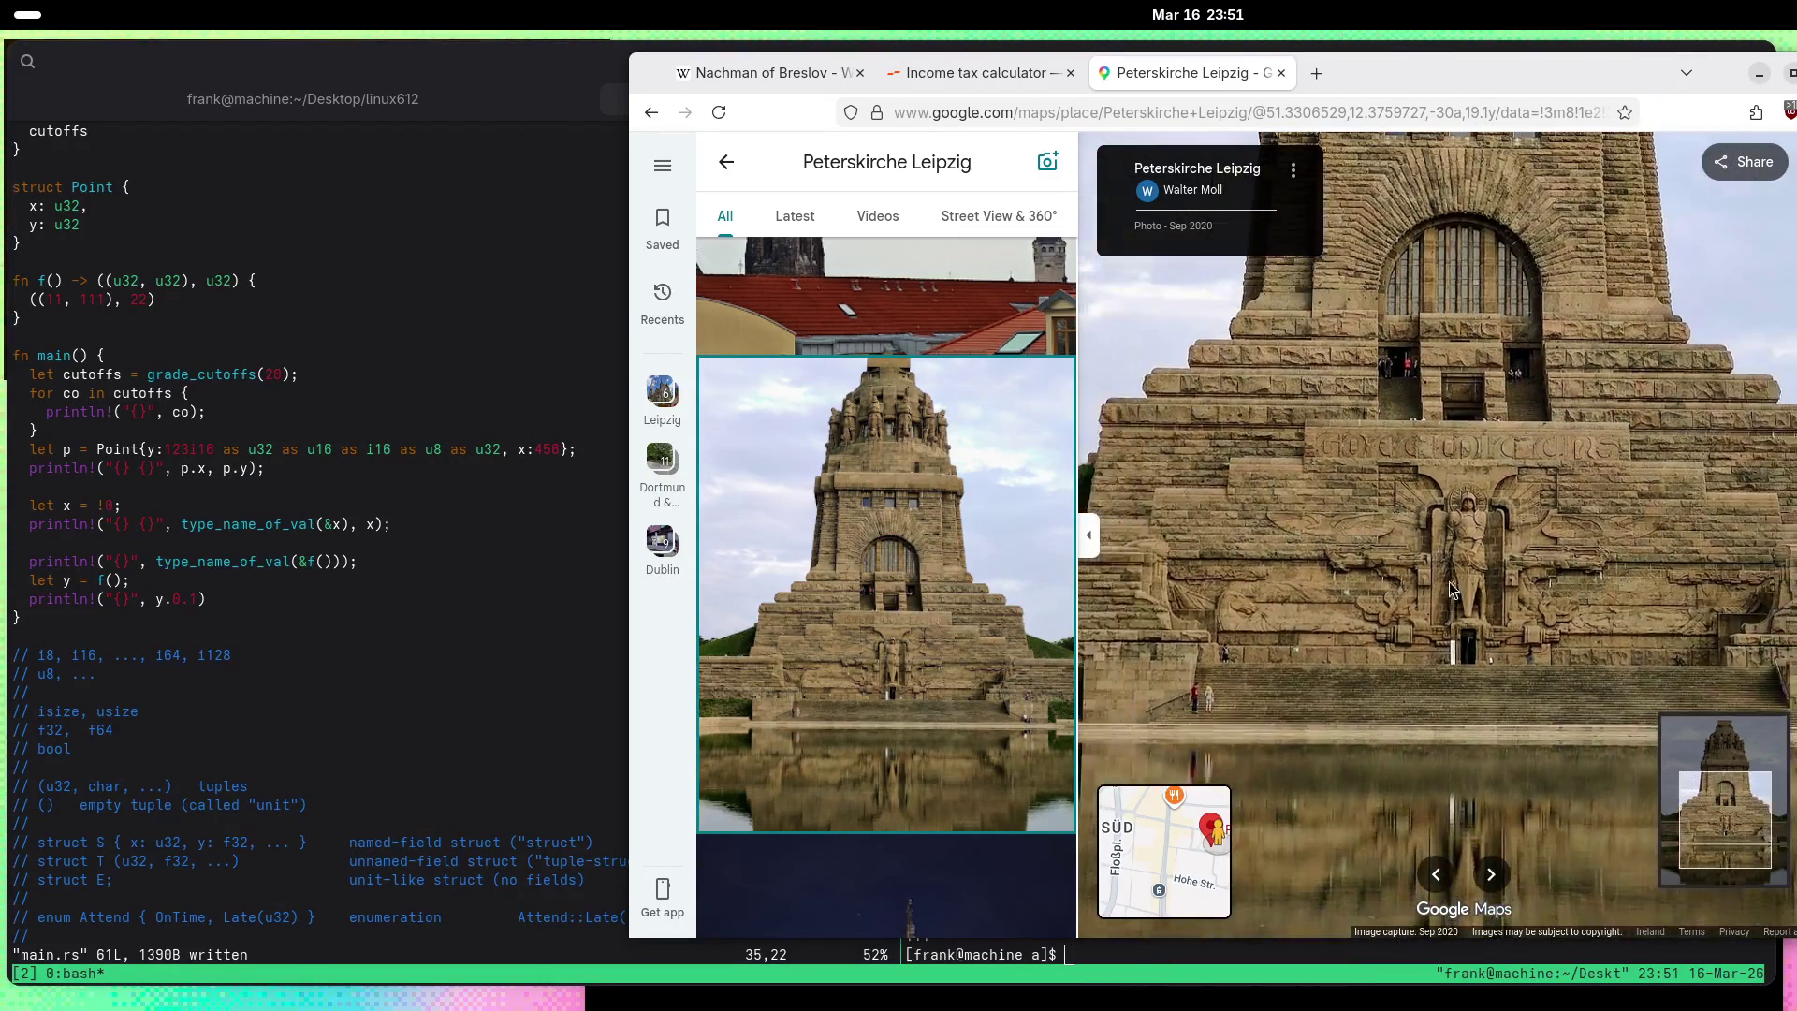
pyautogui.moveTo(1466, 535); pyautogui.dragTo(1474, 576)
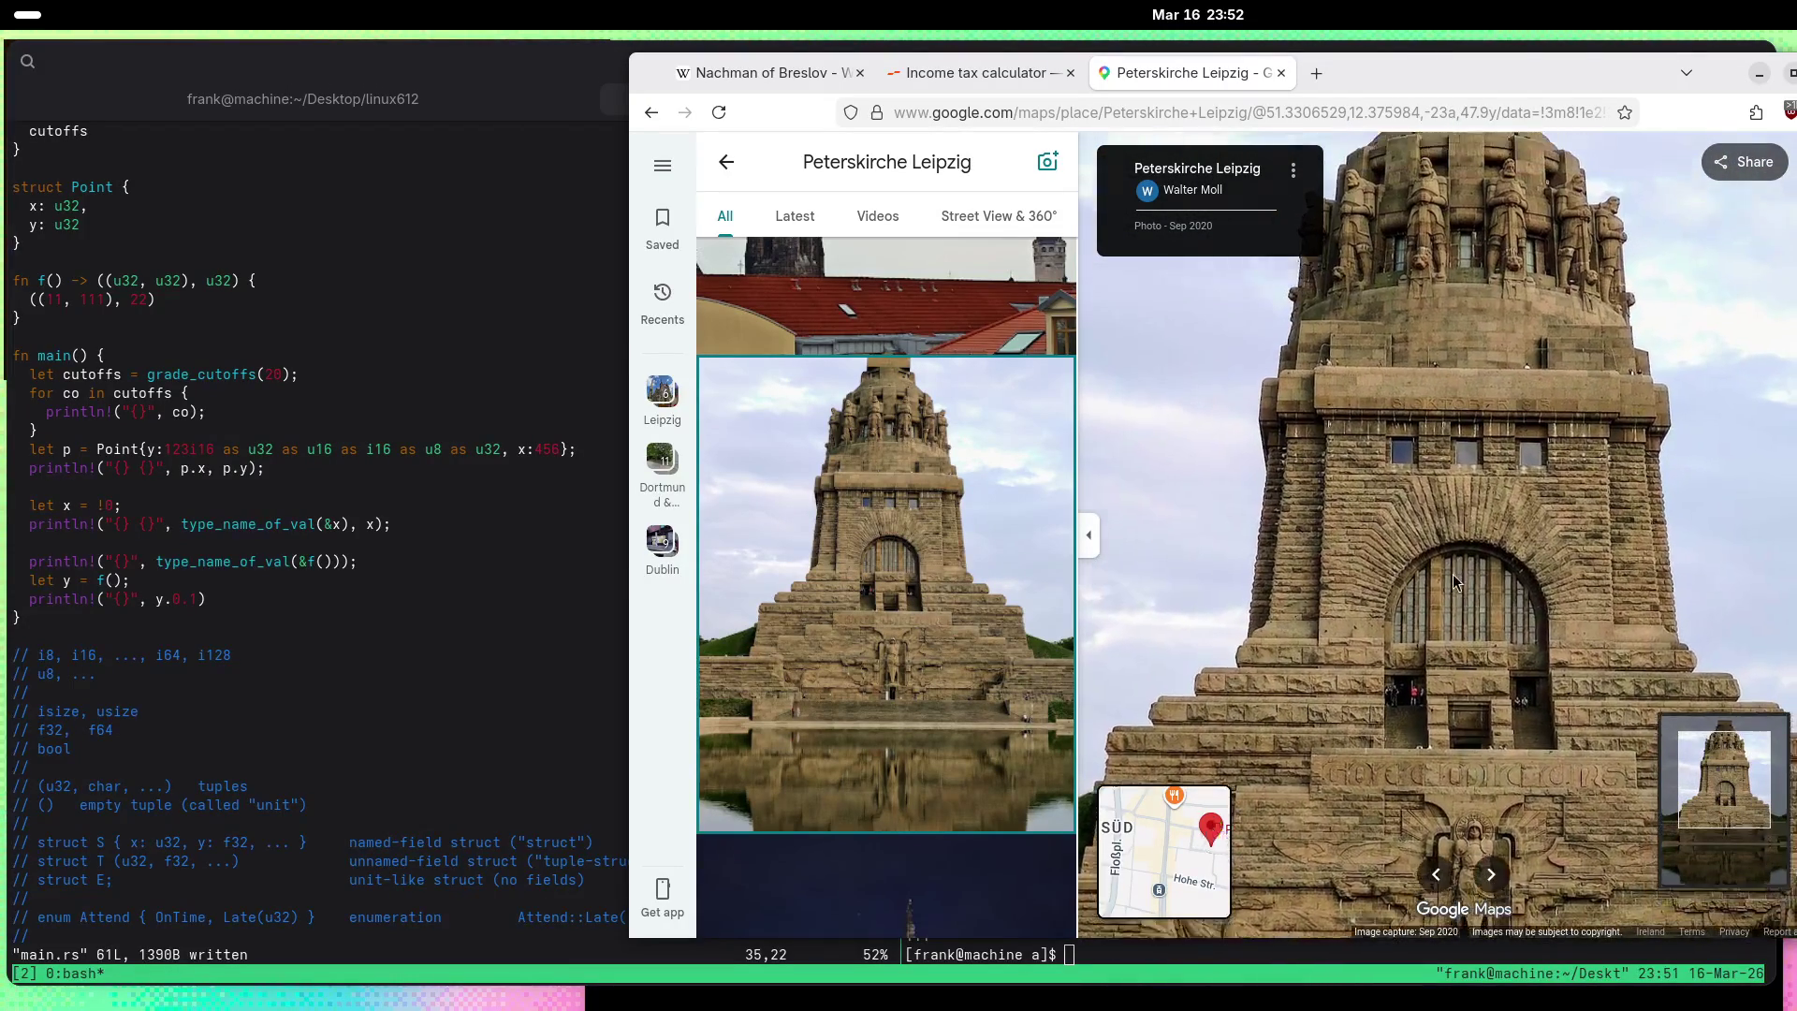
pyautogui.scroll(3, 1456, 244)
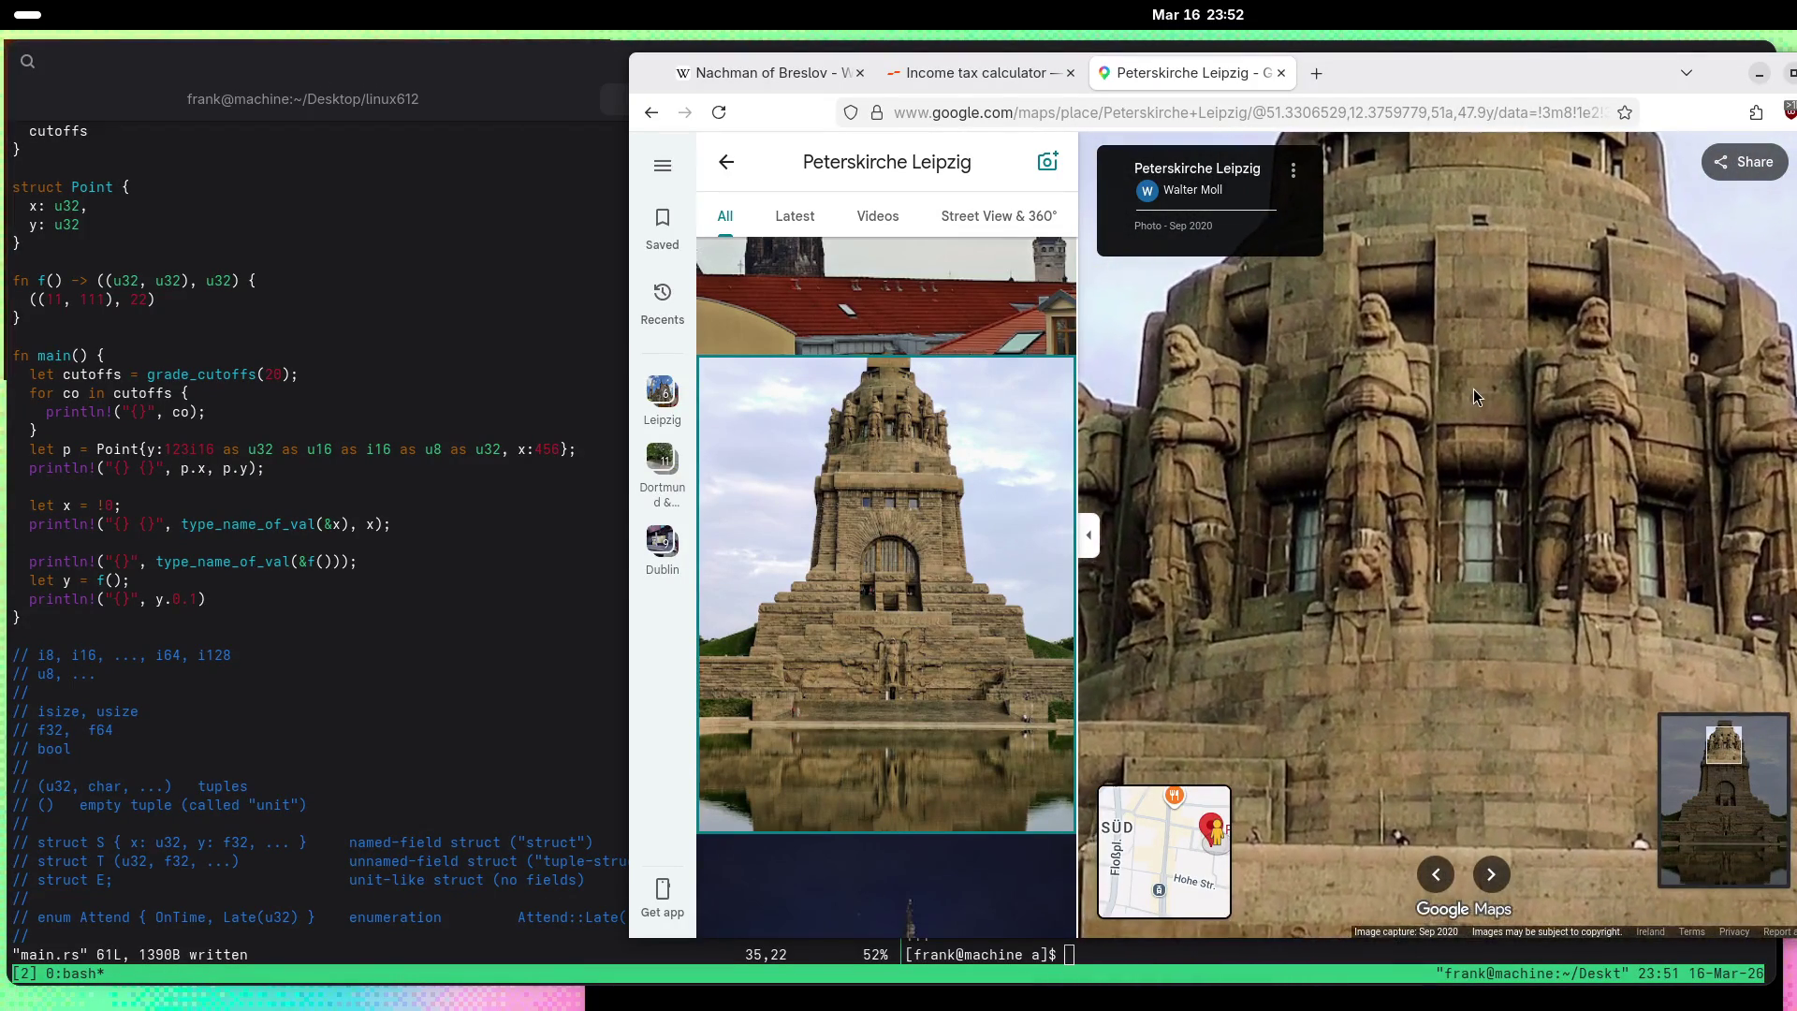
pyautogui.scroll(-5, 928, 546)
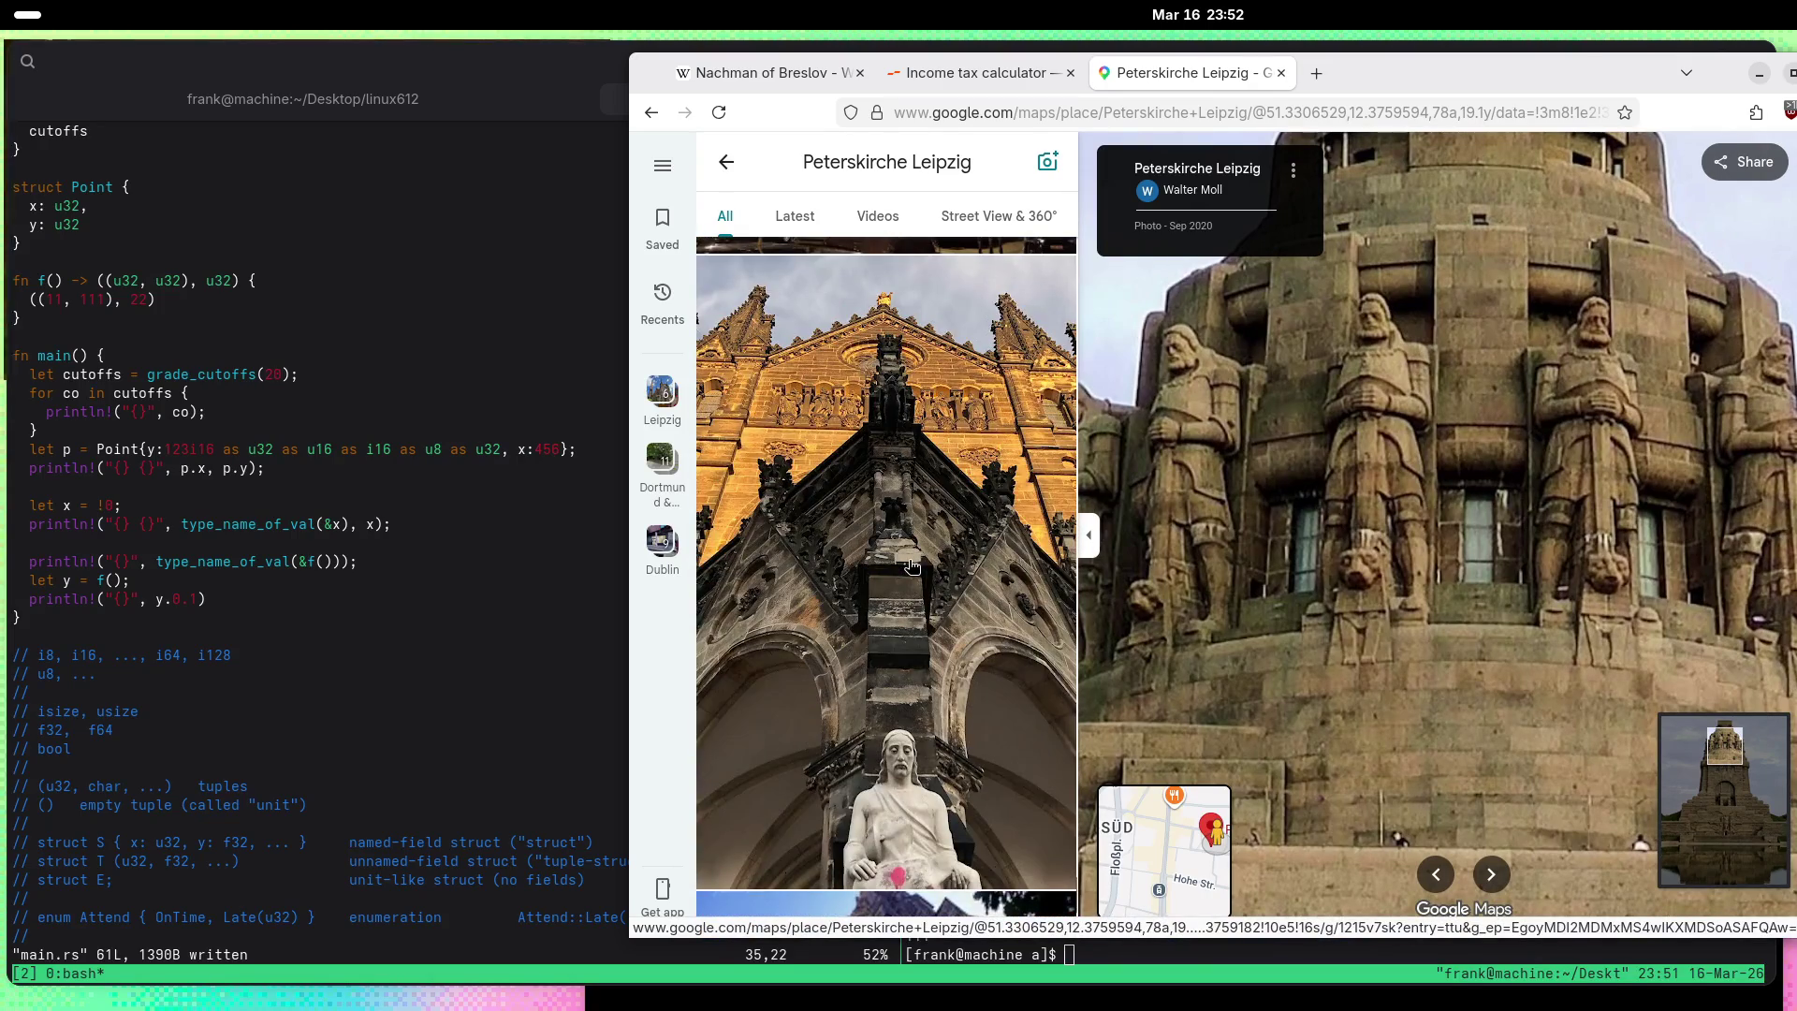
pyautogui.scroll(-10, 912, 566)
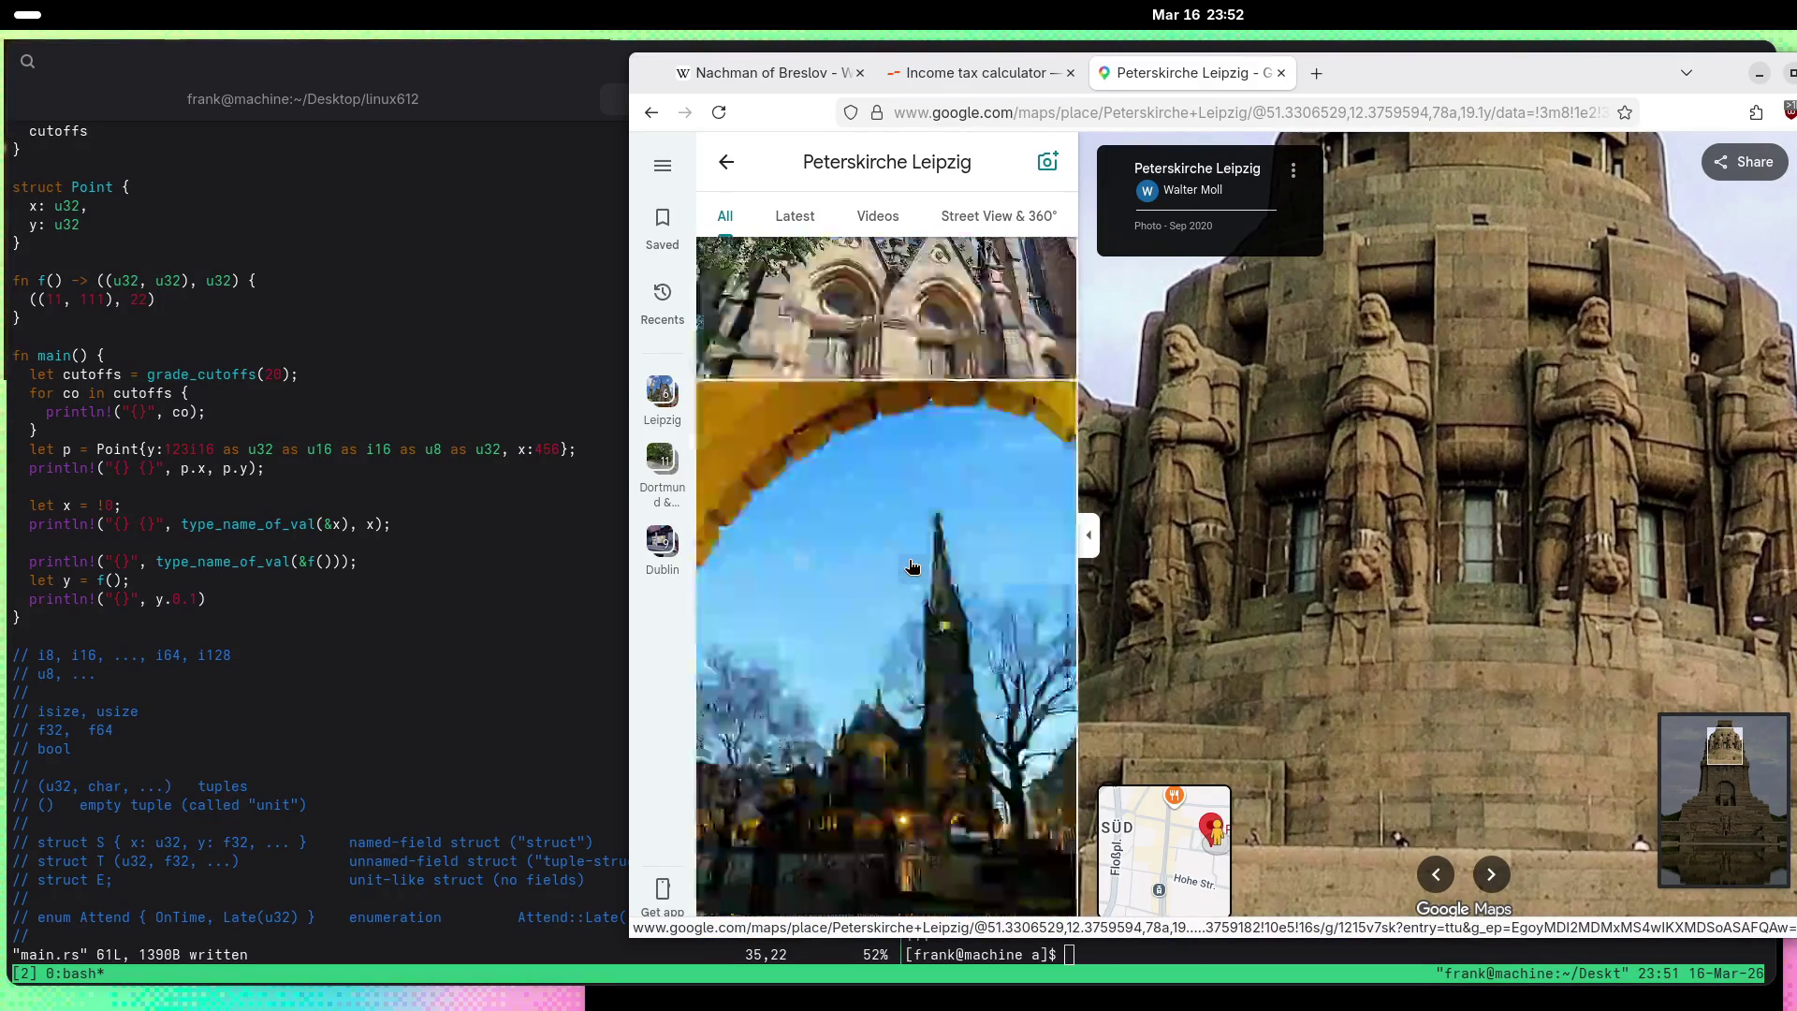
pyautogui.scroll(-10, 912, 566)
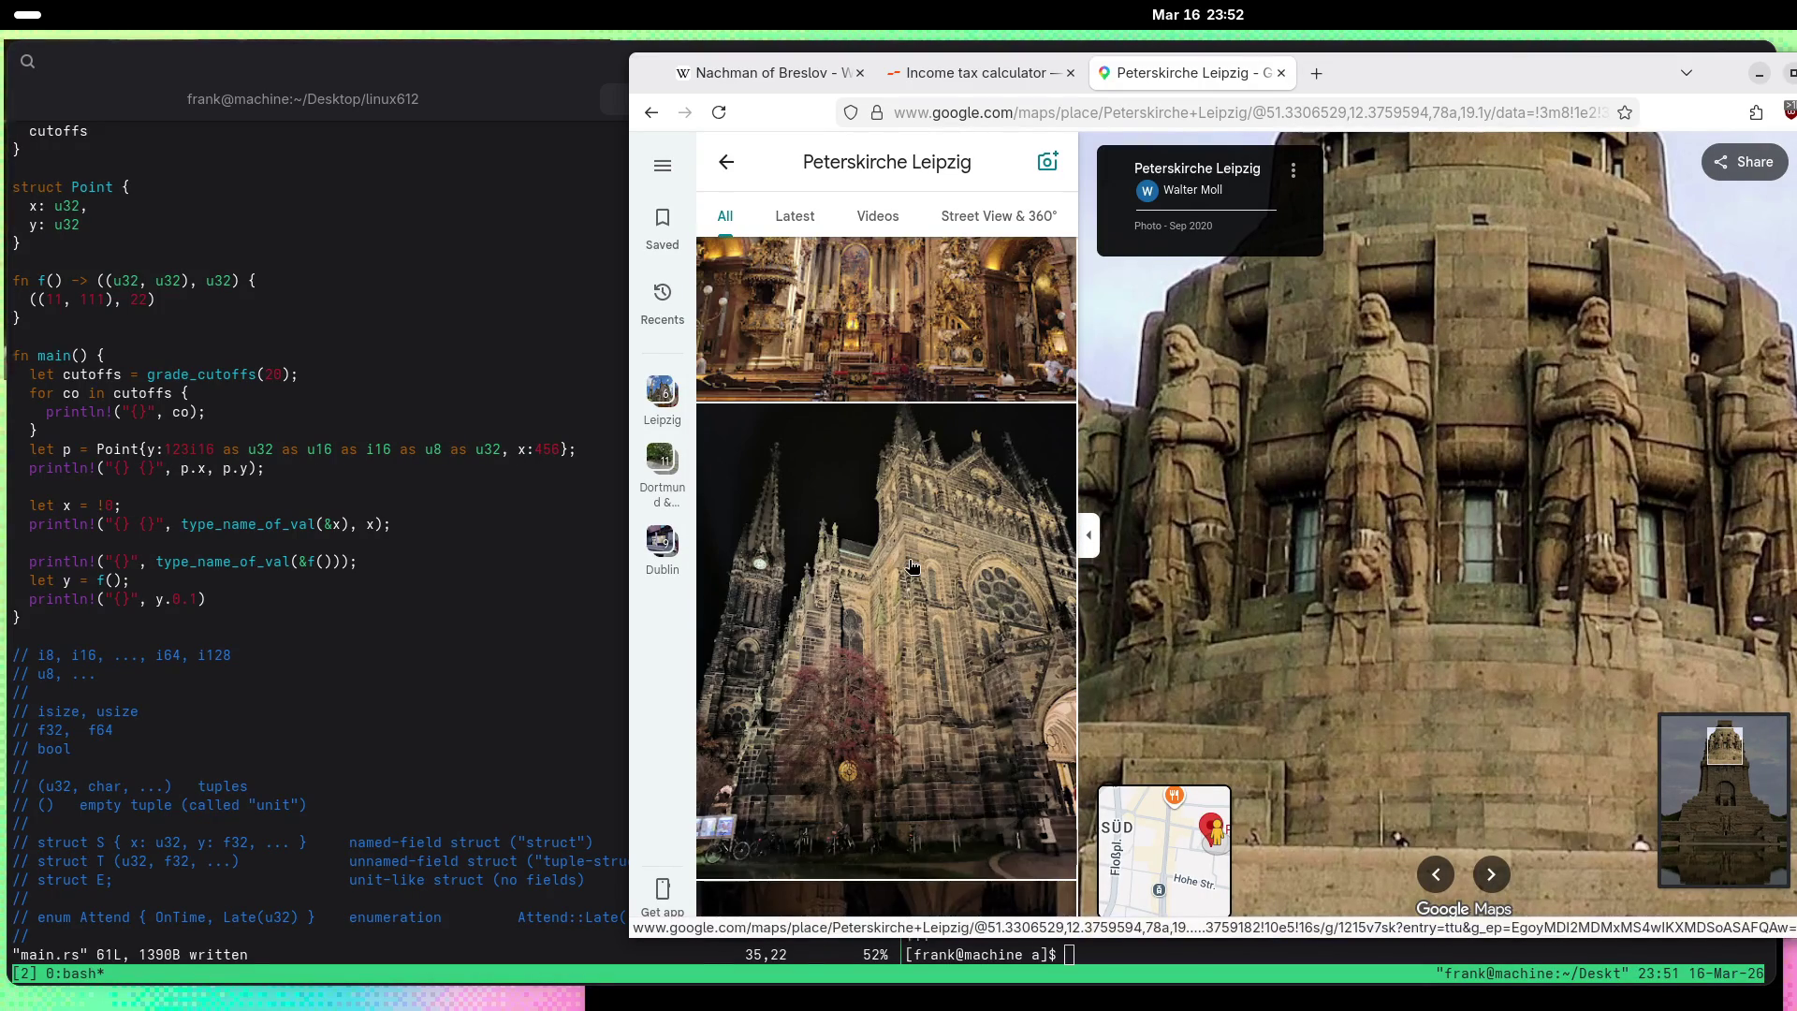
pyautogui.scroll(3, 912, 567)
# Step: Open the ornate gilded church interior photo from the July 2024 gallery
pyautogui.click(941, 413)
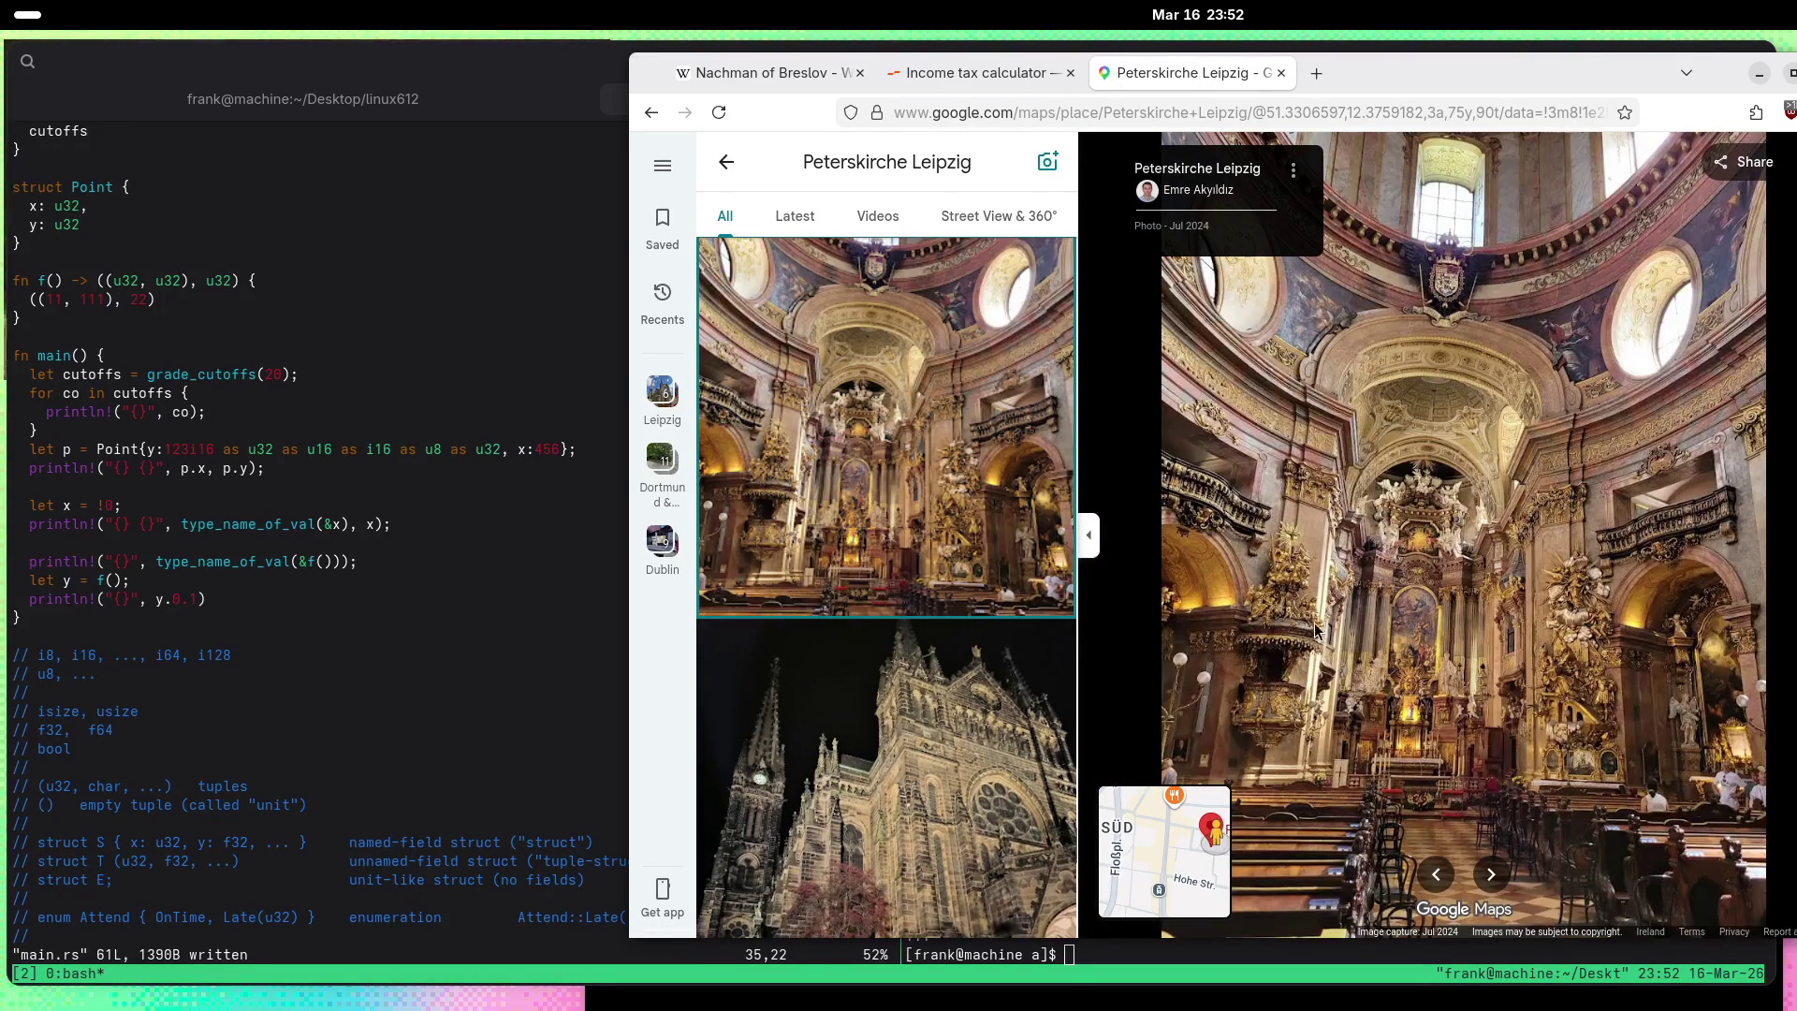
pyautogui.scroll(-5, 927, 595)
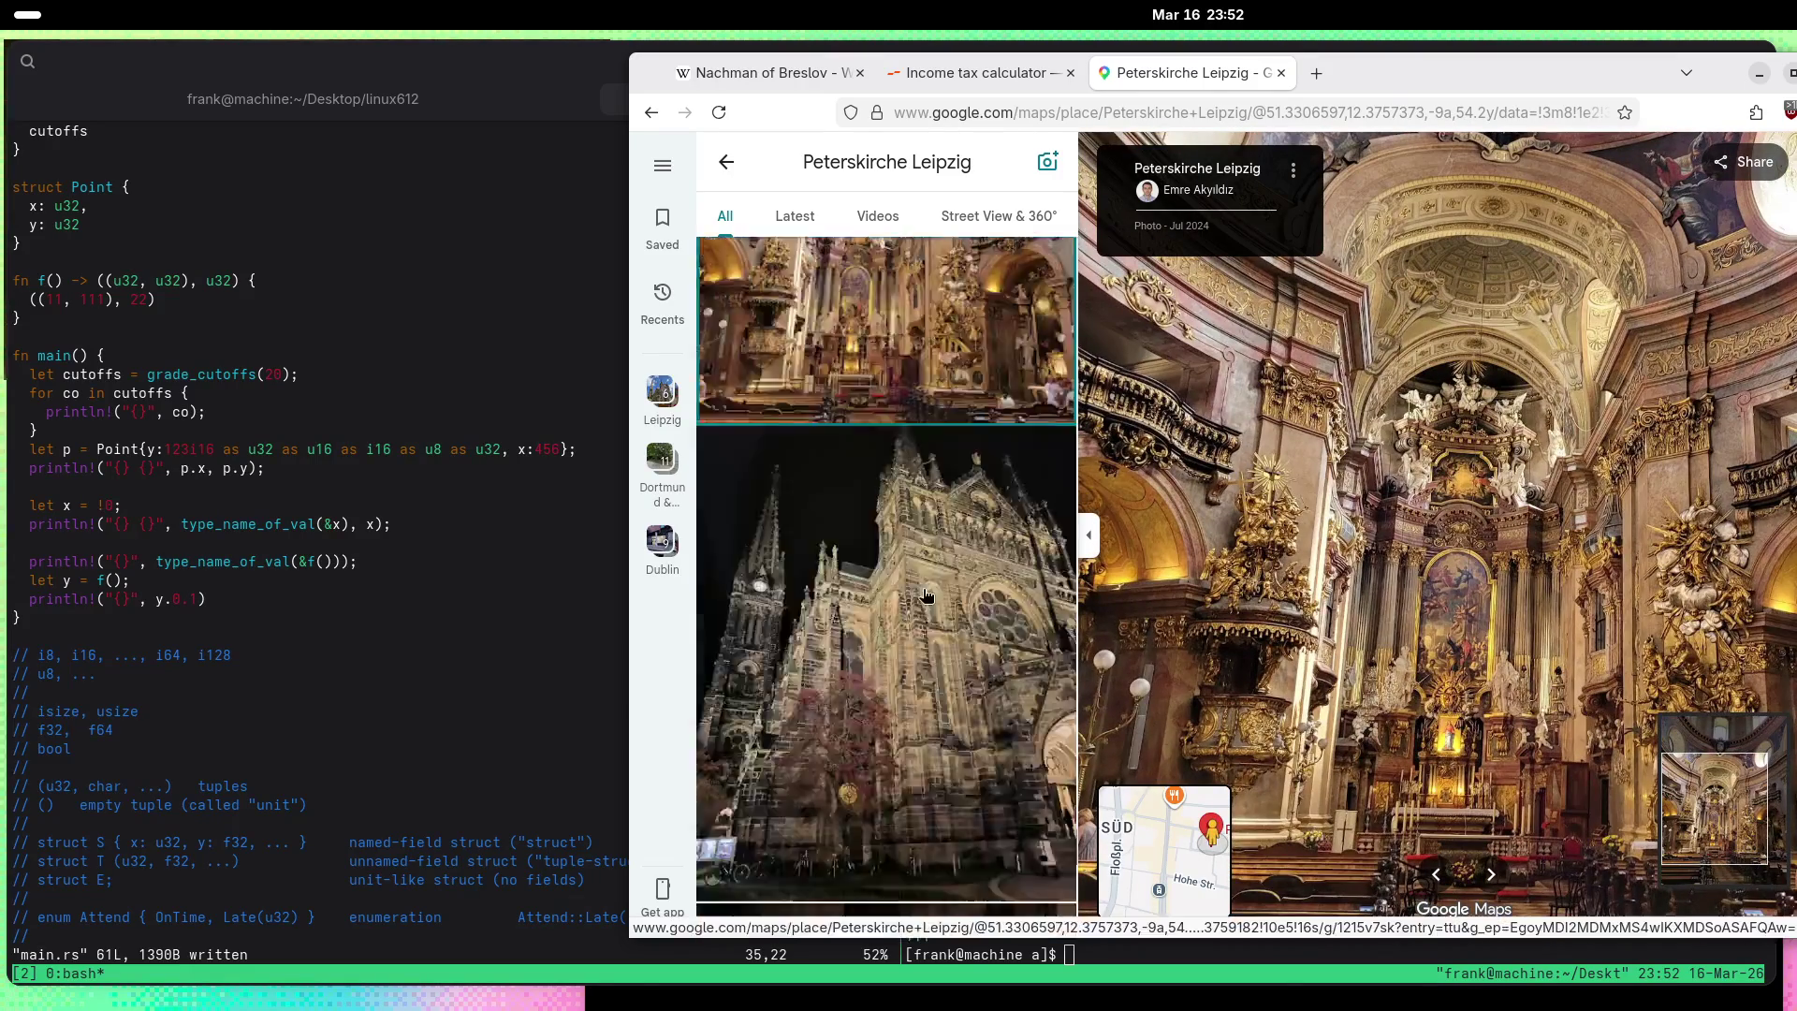
pyautogui.scroll(-10, 927, 595)
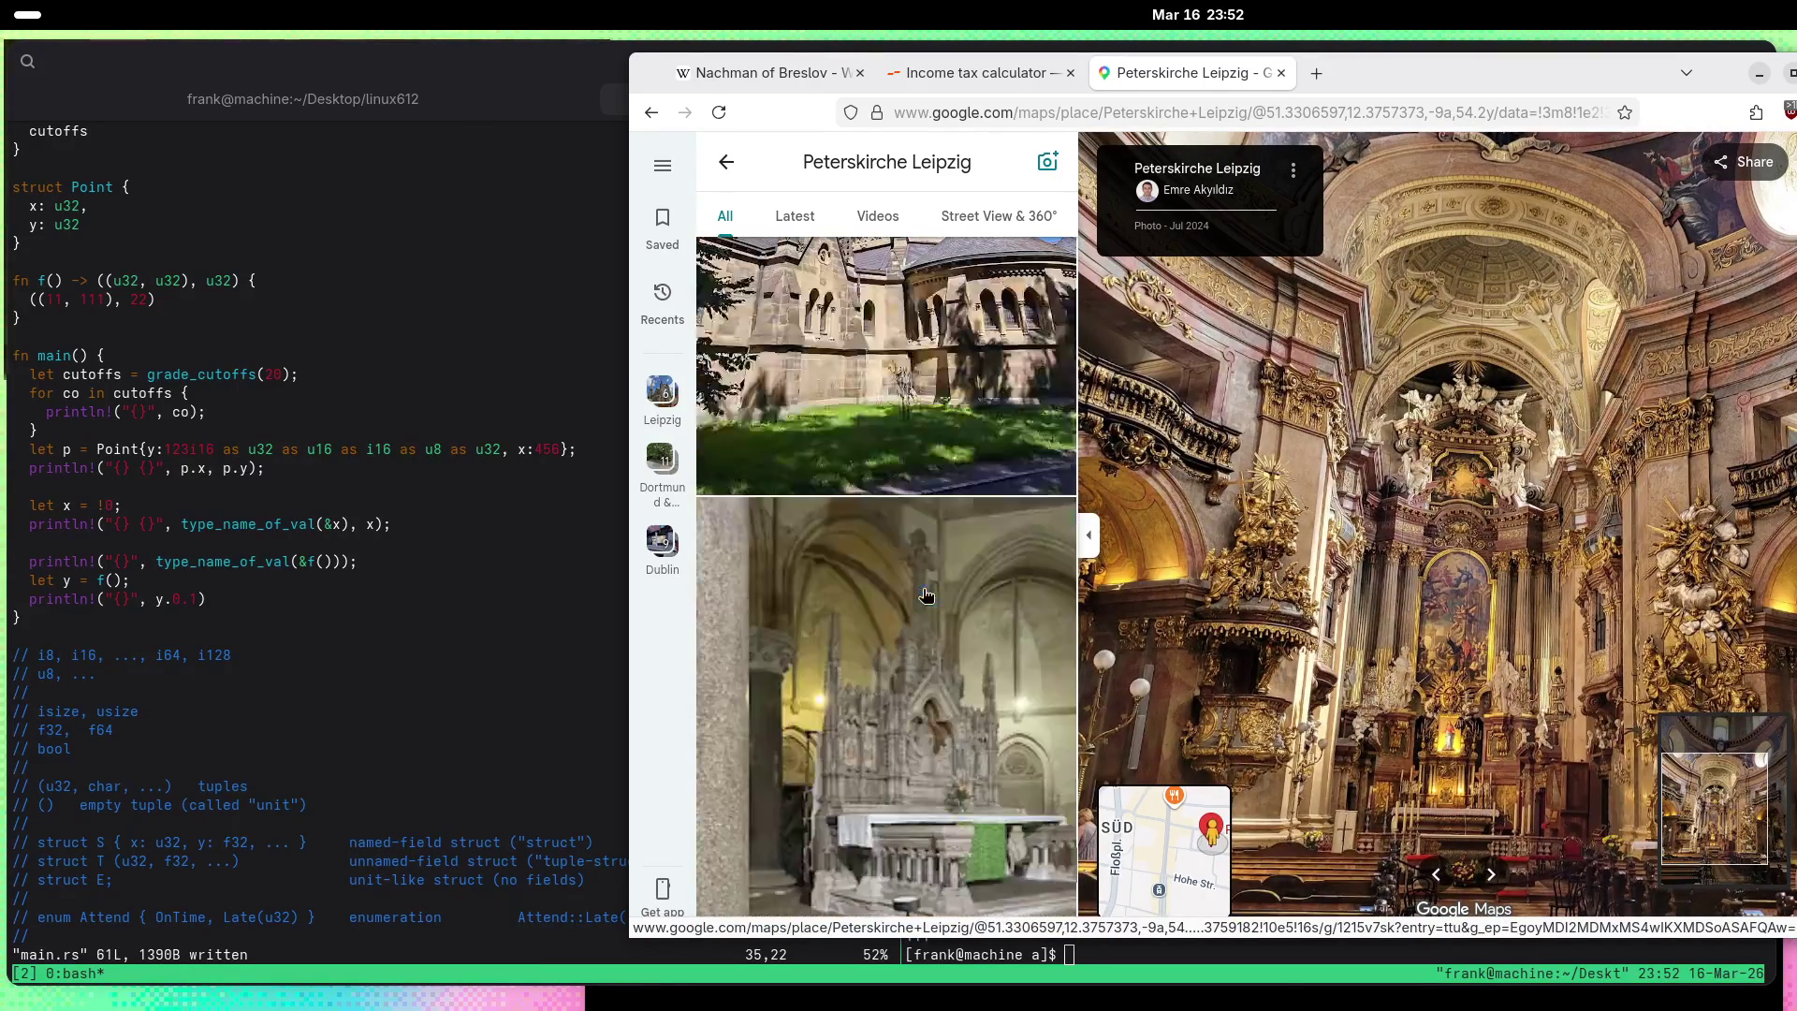
pyautogui.scroll(-10, 927, 596)
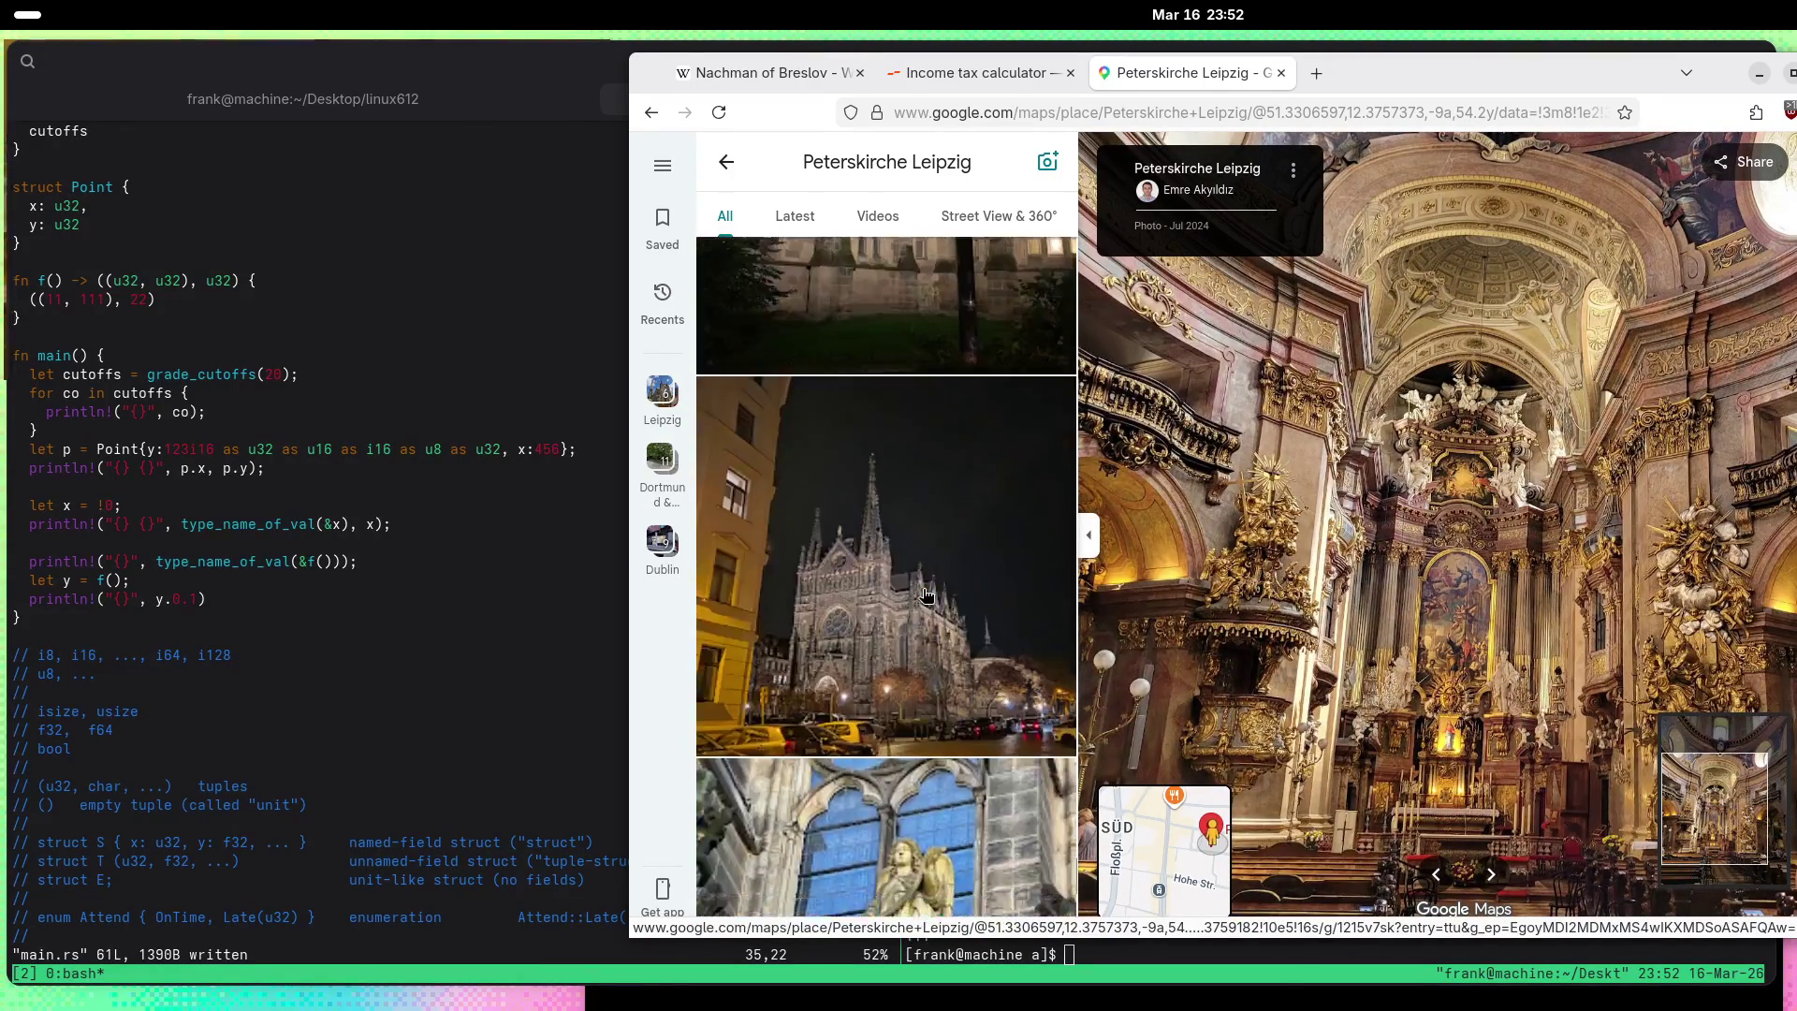
pyautogui.scroll(10, 927, 595)
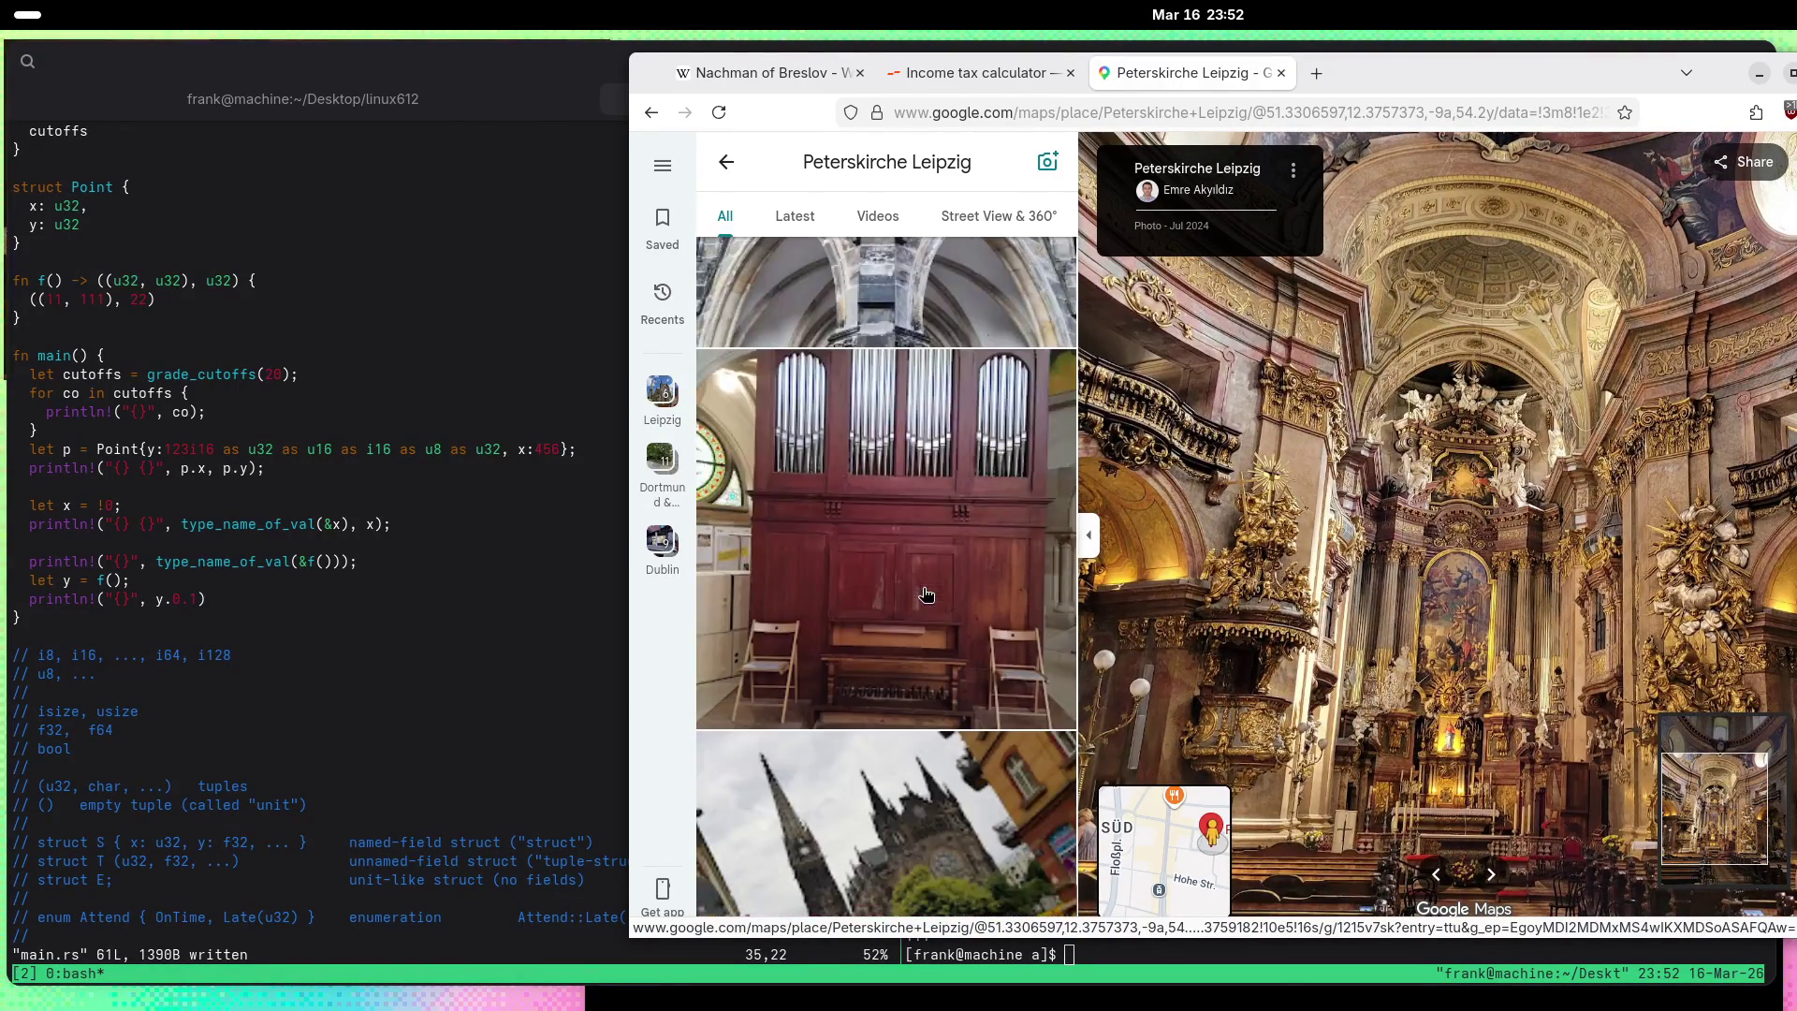
# Step: Open the Gothic facade portal photo and pan to its central pinnacle and gargoyle
pyautogui.click(929, 595)
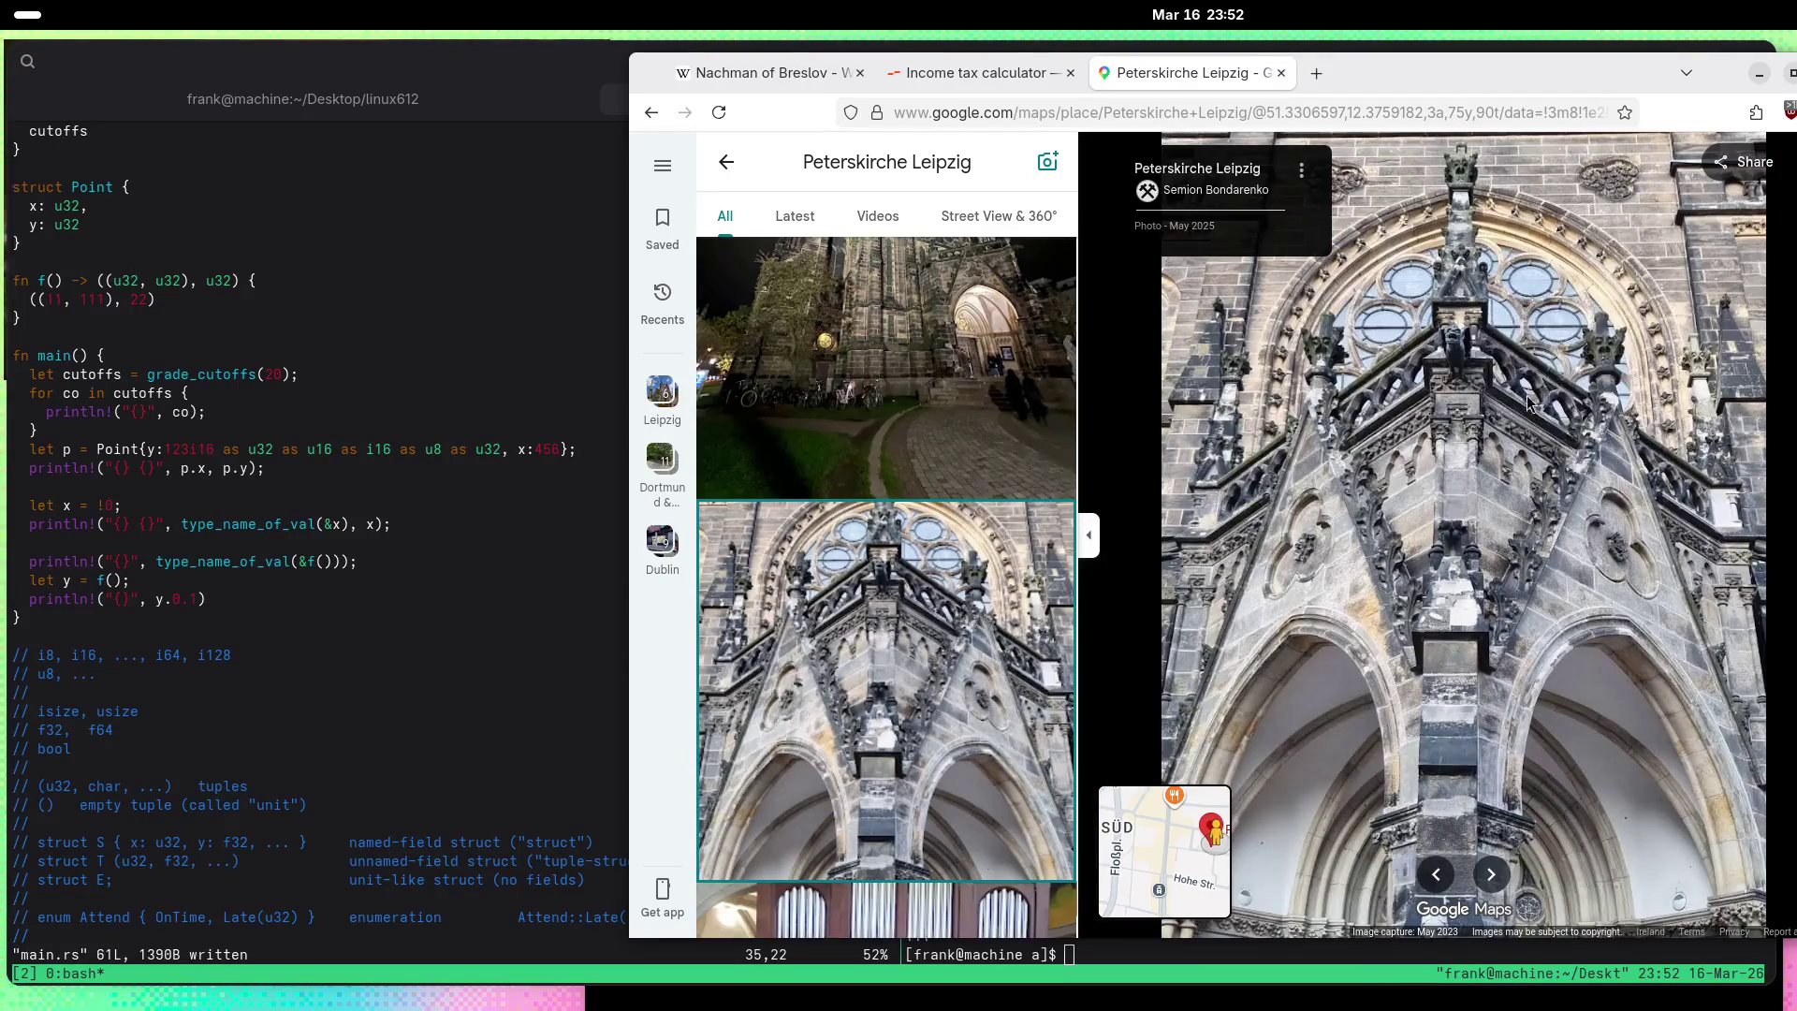
pyautogui.scroll(5, 1608, 329)
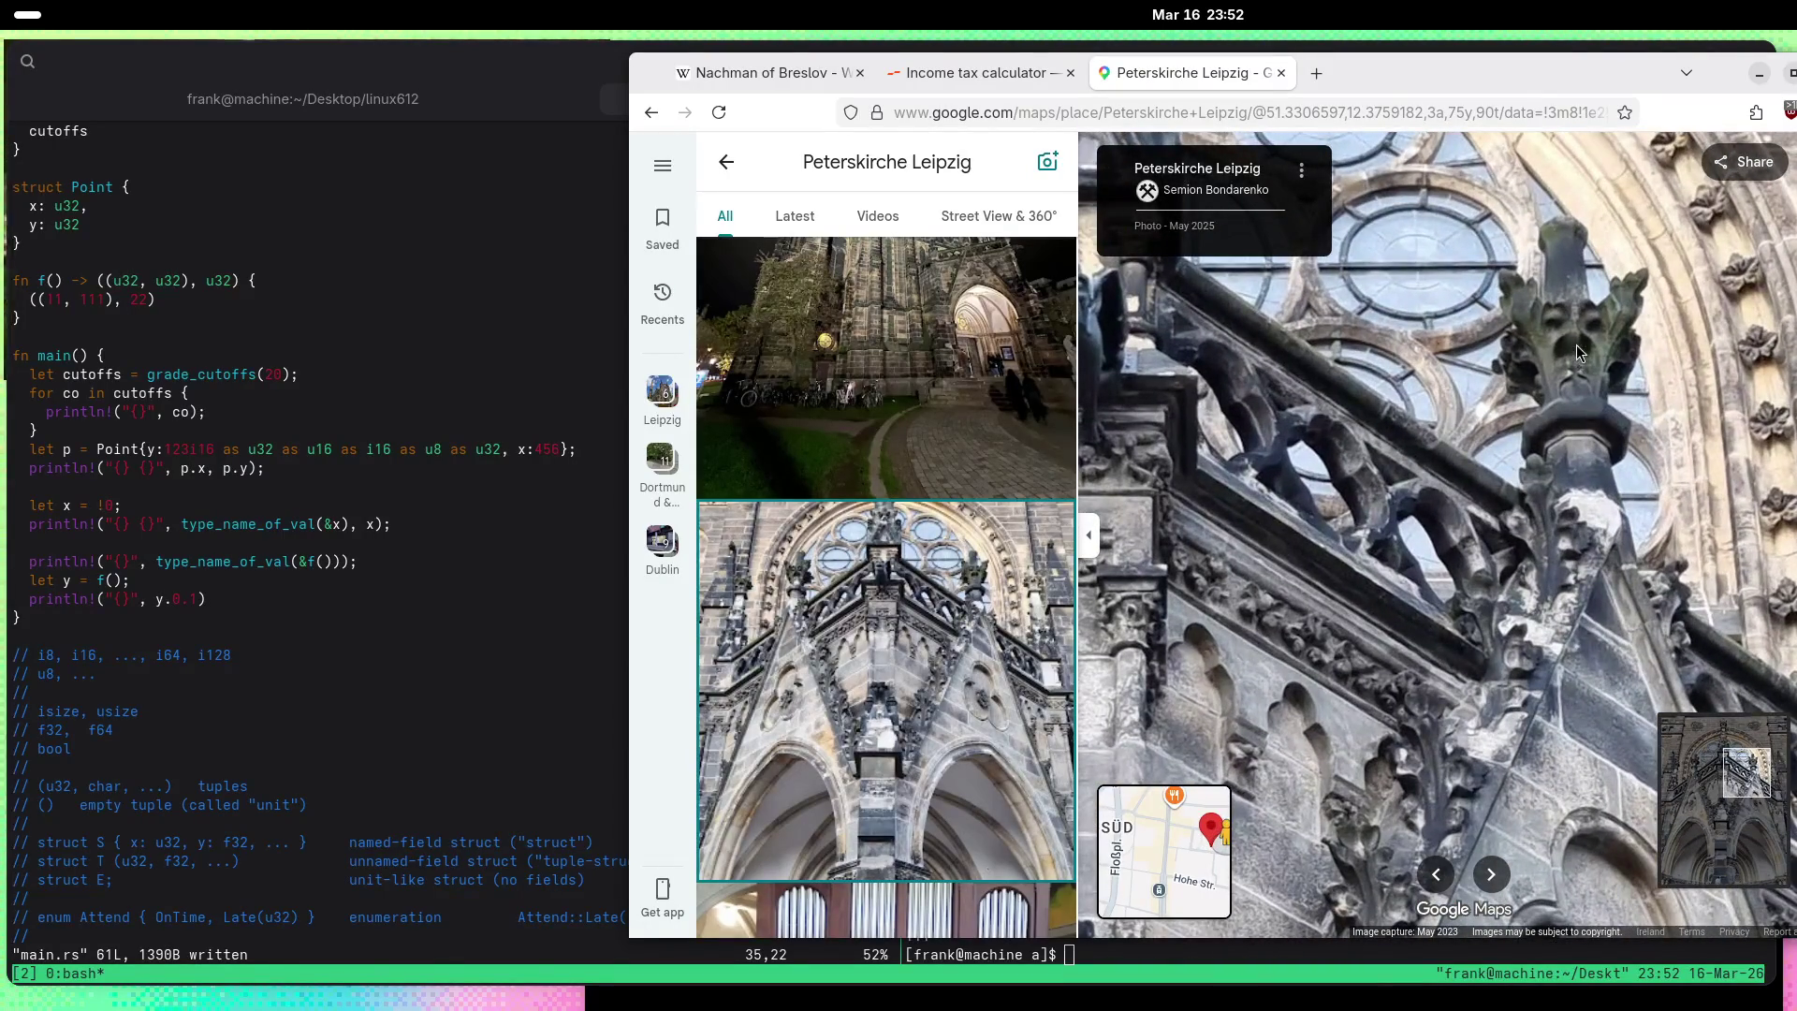
pyautogui.moveTo(1563, 340)
pyautogui.mouseDown()
pyautogui.moveTo(1514, 430)
pyautogui.moveTo(1535, 599)
pyautogui.moveTo(1672, 485)
pyautogui.moveTo(1542, 335)
pyautogui.moveTo(1558, 607)
pyautogui.moveTo(1550, 459)
pyautogui.mouseUp()
pyautogui.scroll(-2, 1509, 531)
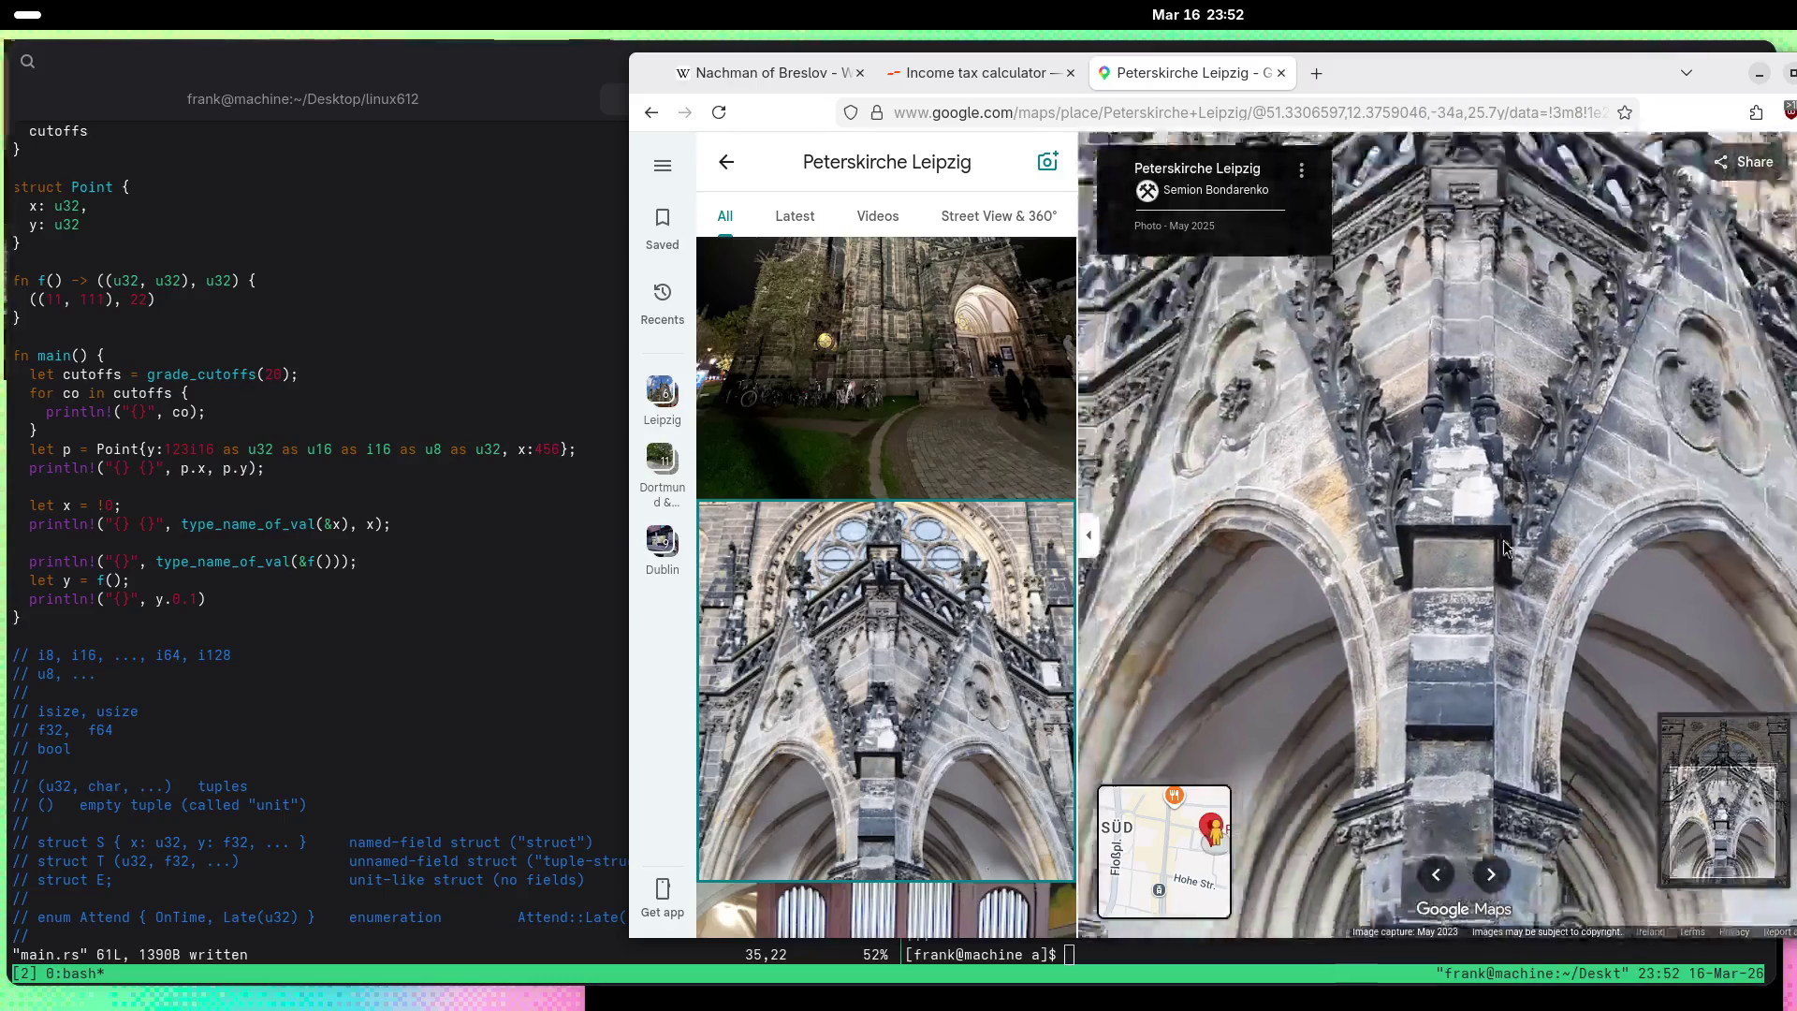
pyautogui.scroll(-3, 1505, 547)
pyautogui.scroll(-10, 947, 543)
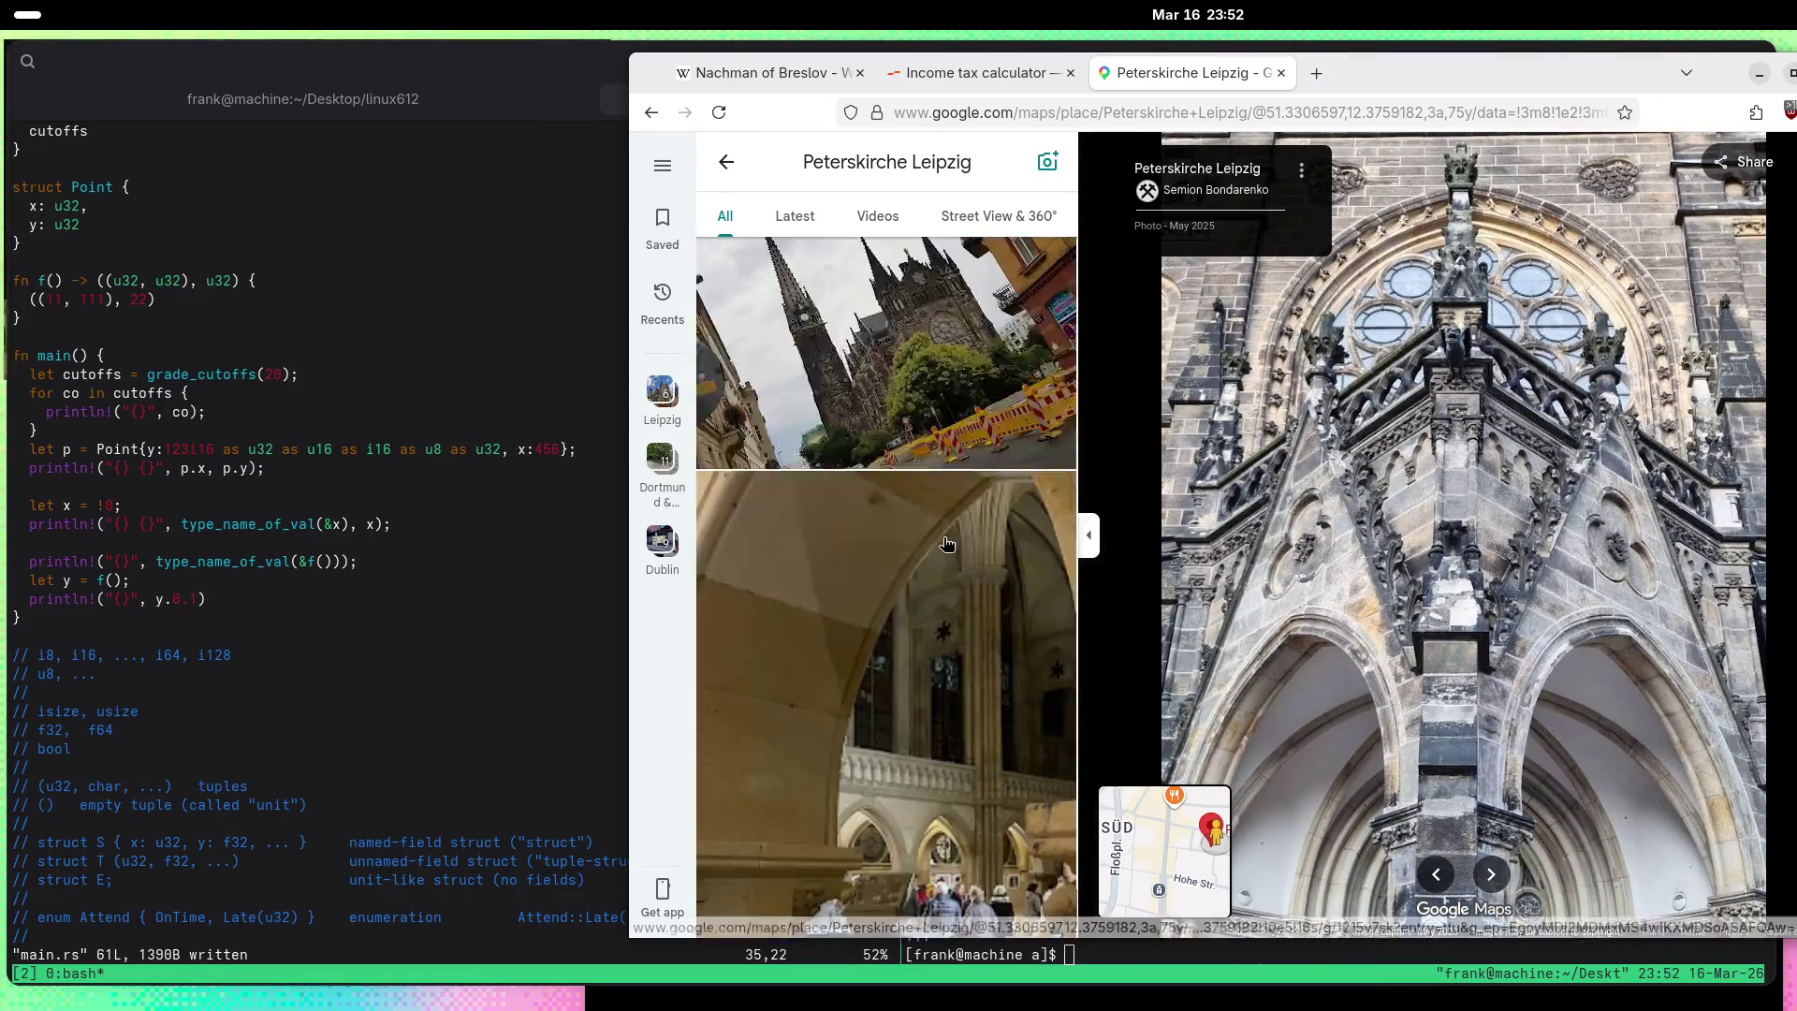
pyautogui.scroll(-10, 947, 543)
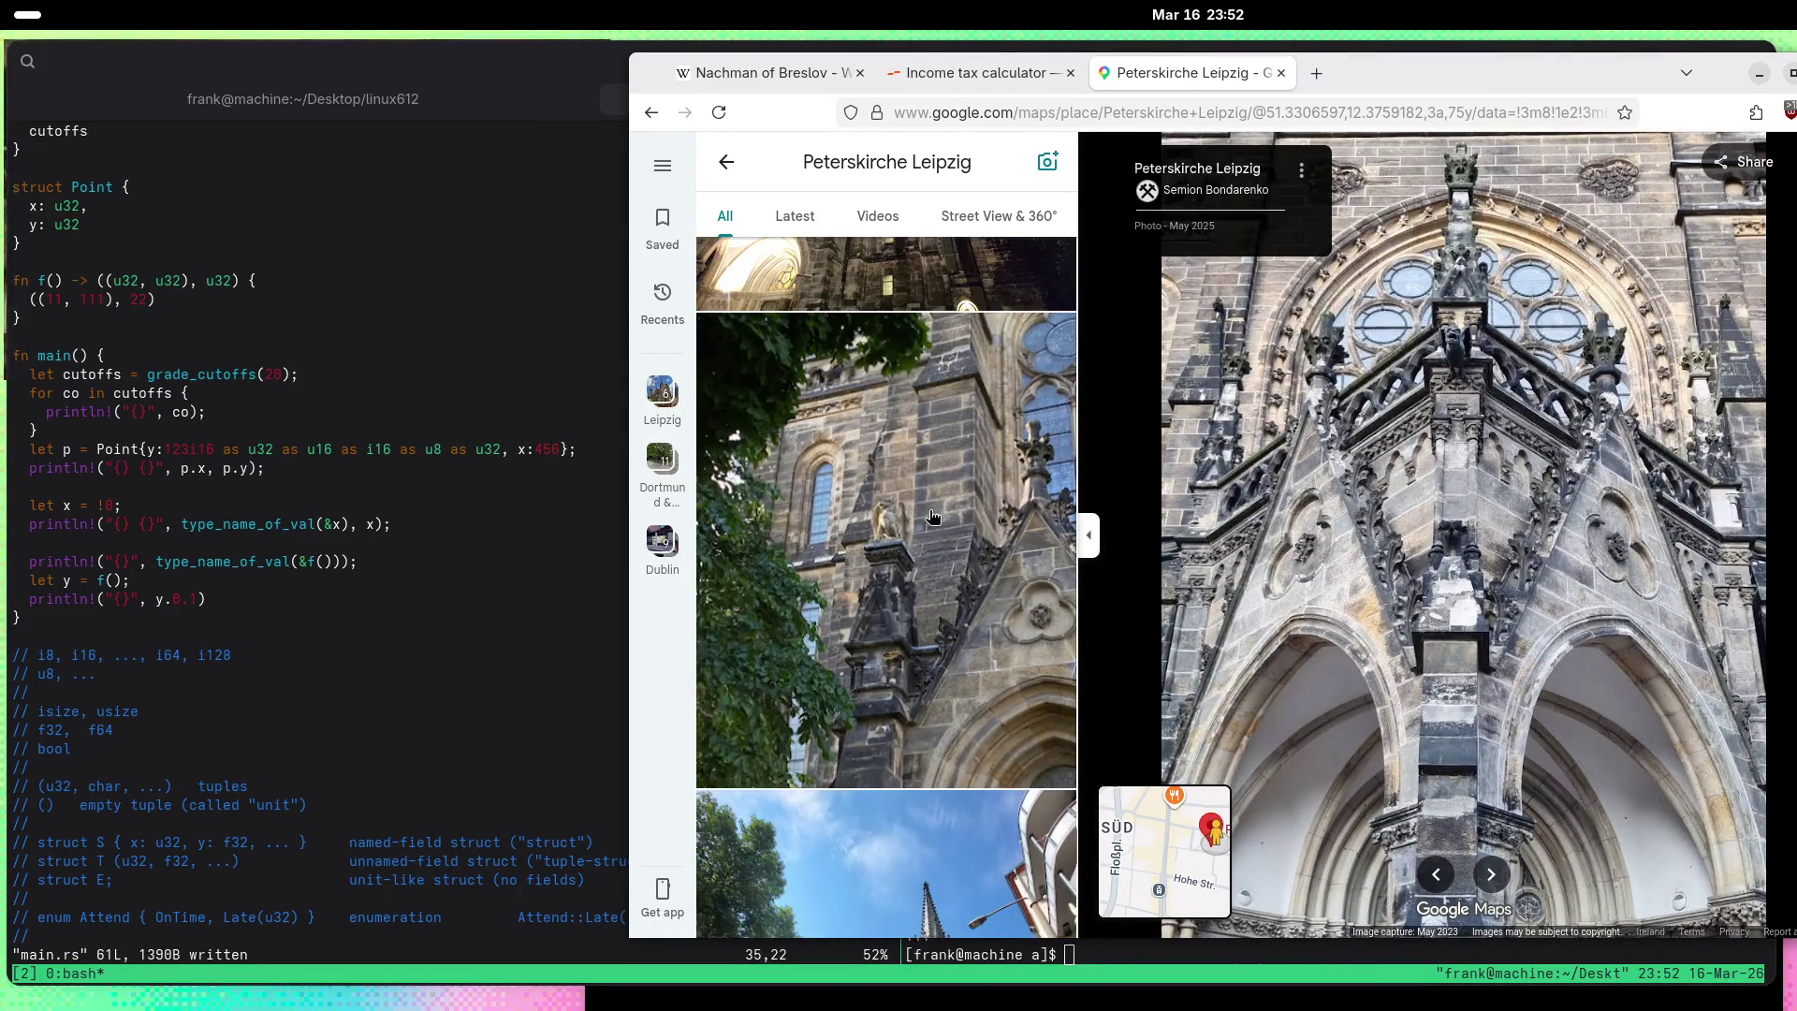
# Step: View the church wall photo, then open the carved portal arch close-up from May 2025
pyautogui.click(933, 516)
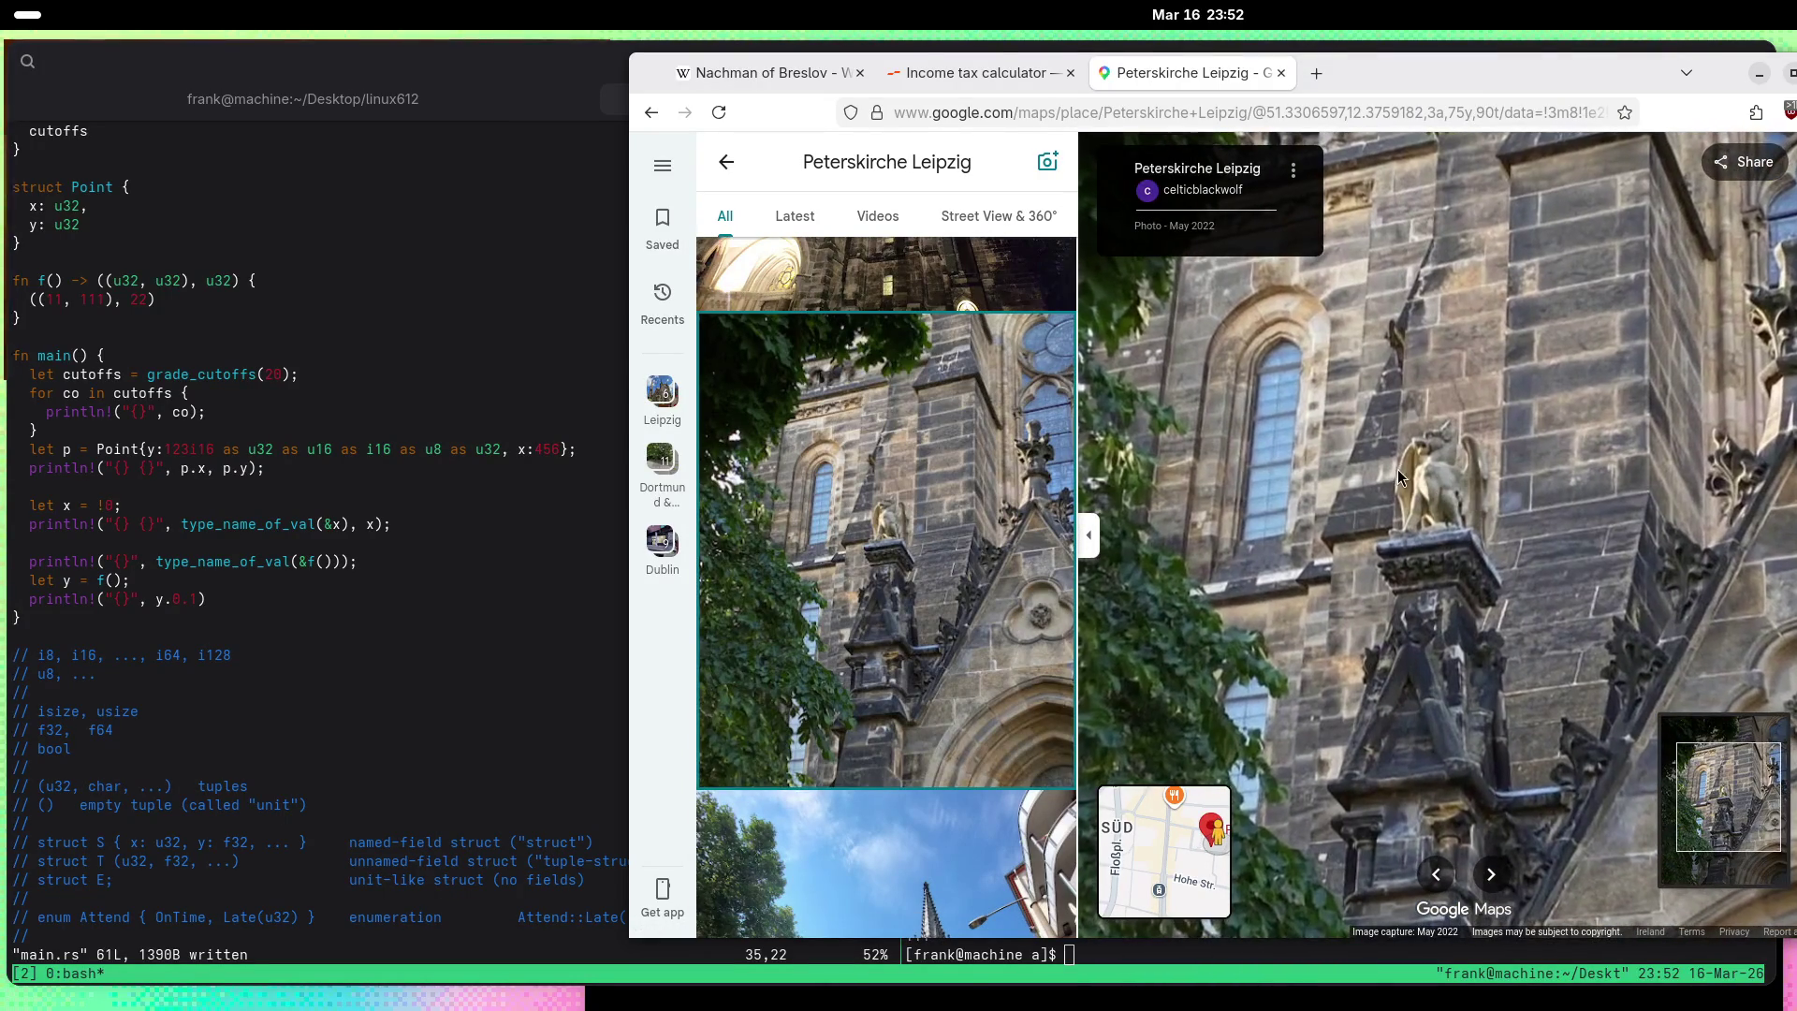
pyautogui.scroll(-10, 850, 502)
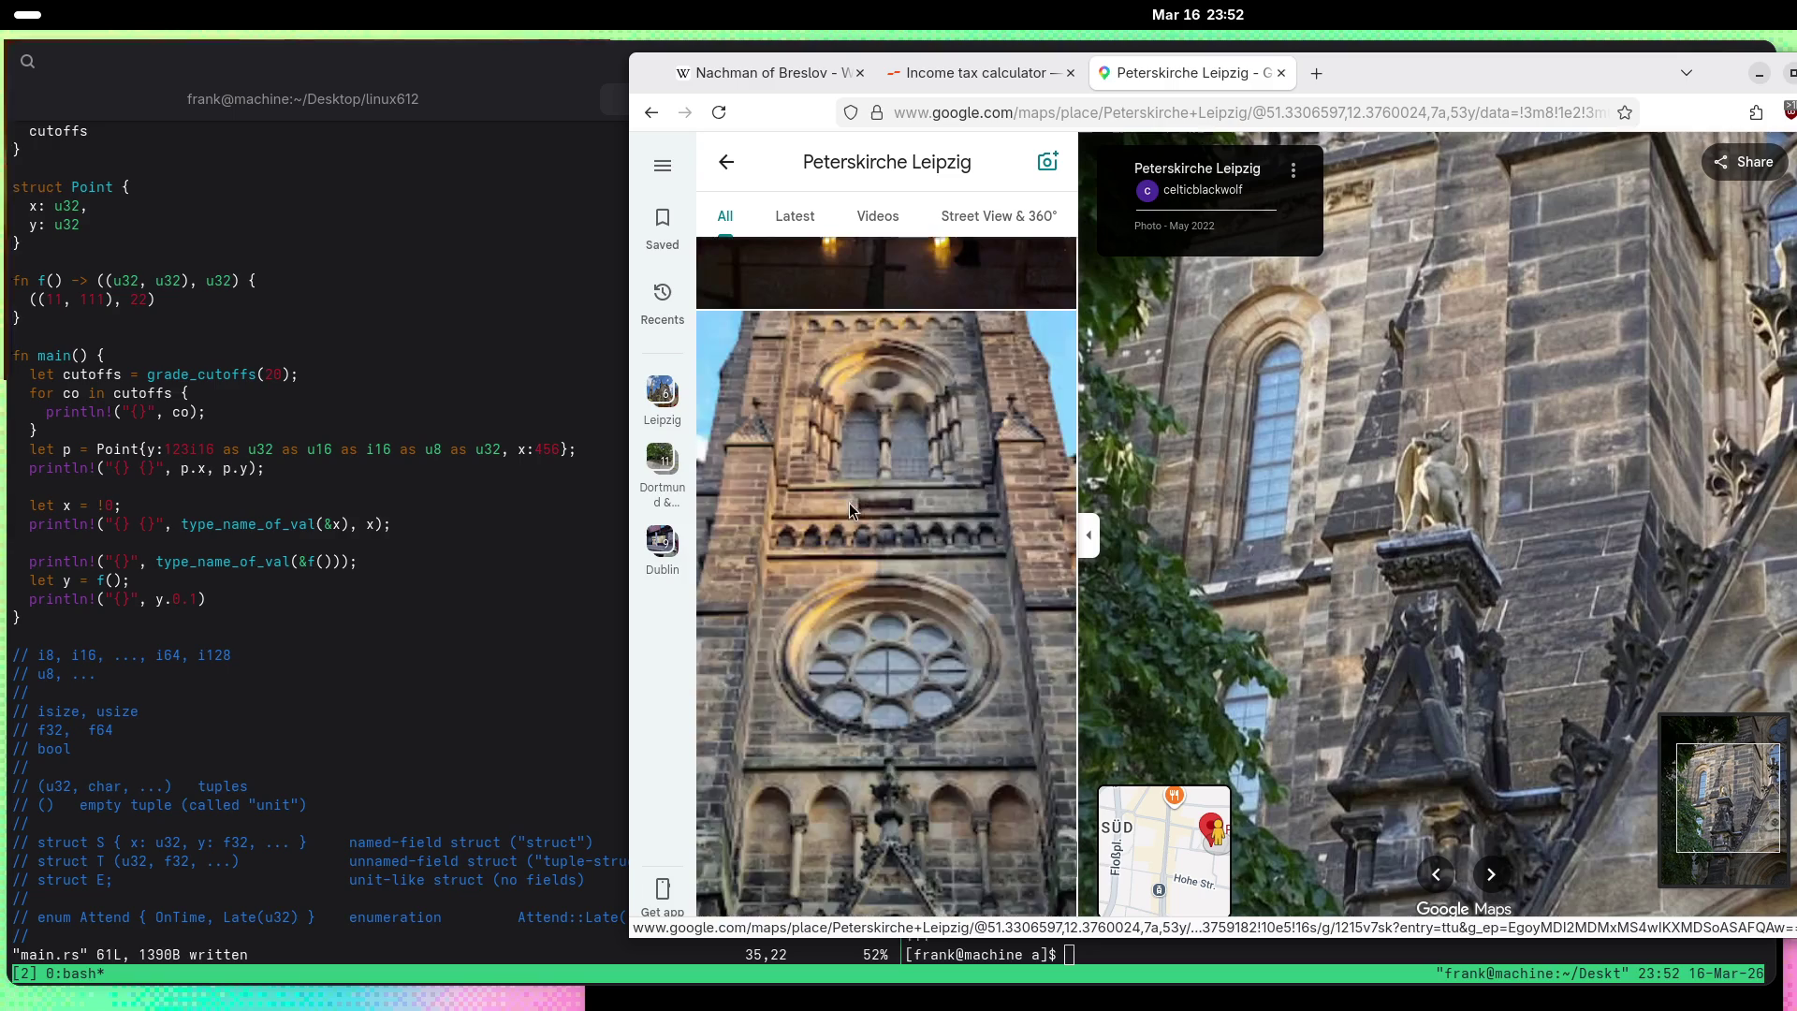
pyautogui.scroll(-10, 852, 508)
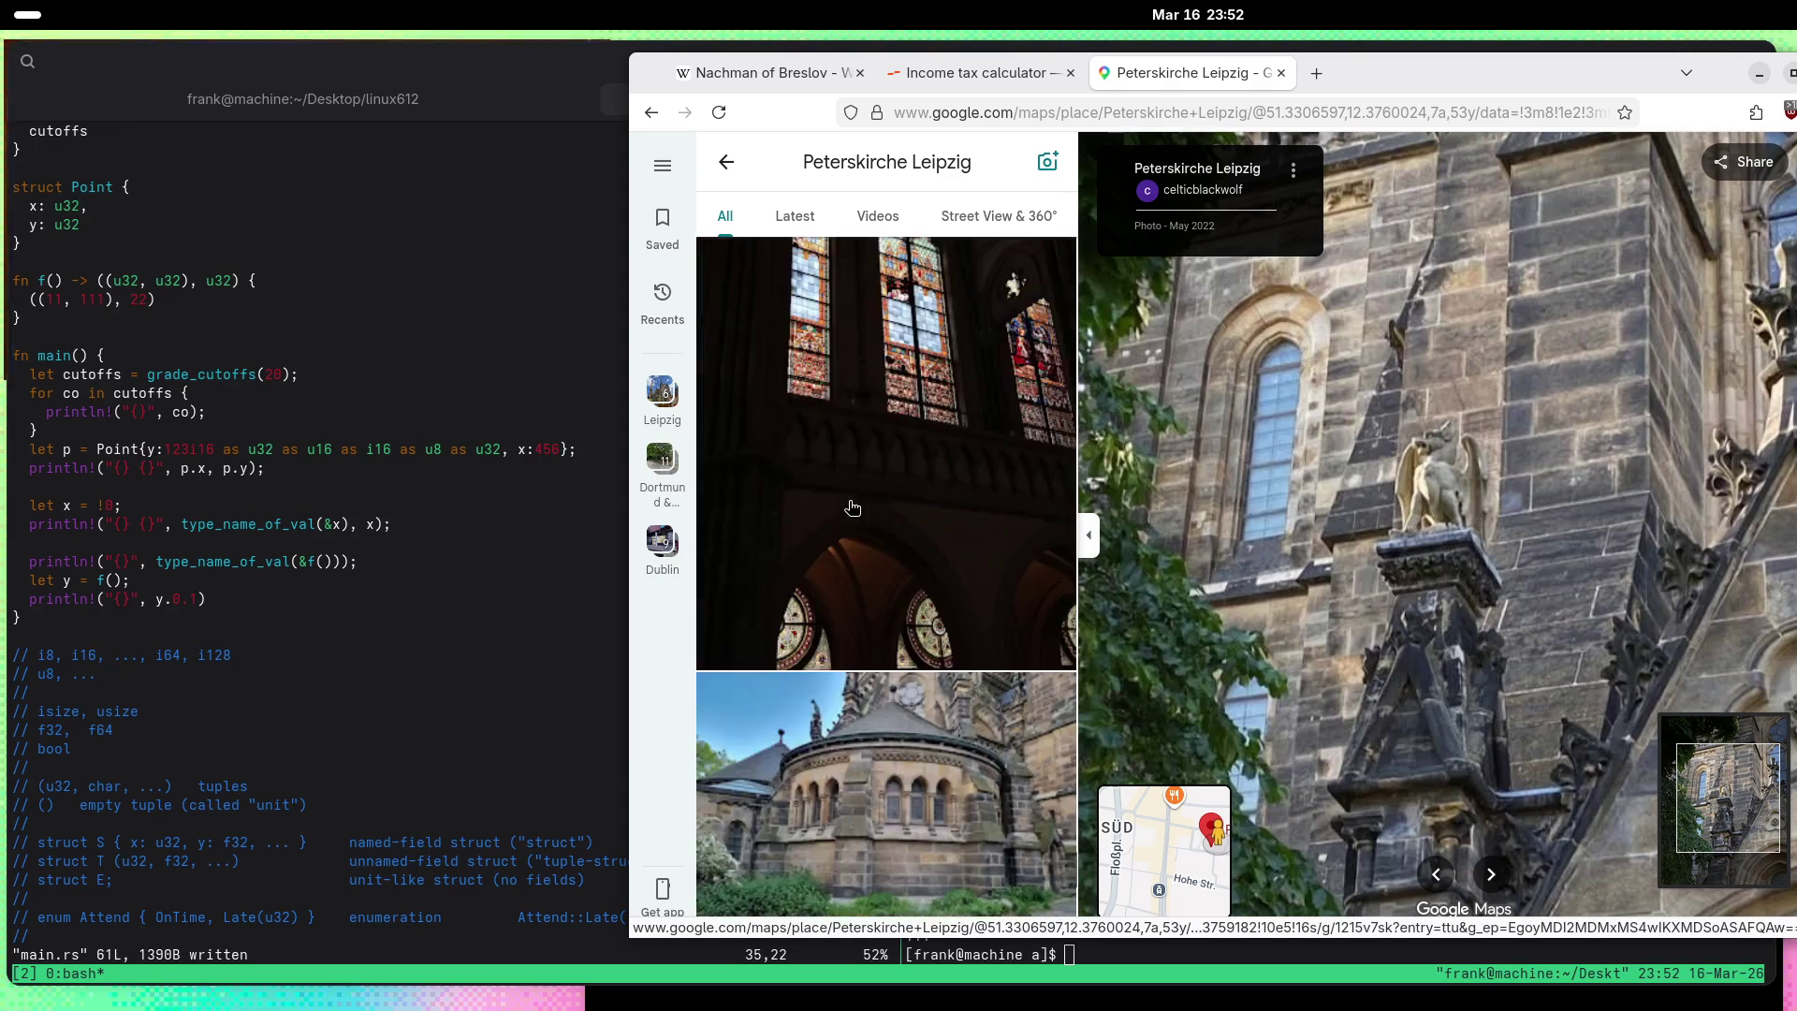
pyautogui.scroll(-3, 852, 507)
pyautogui.click(852, 510)
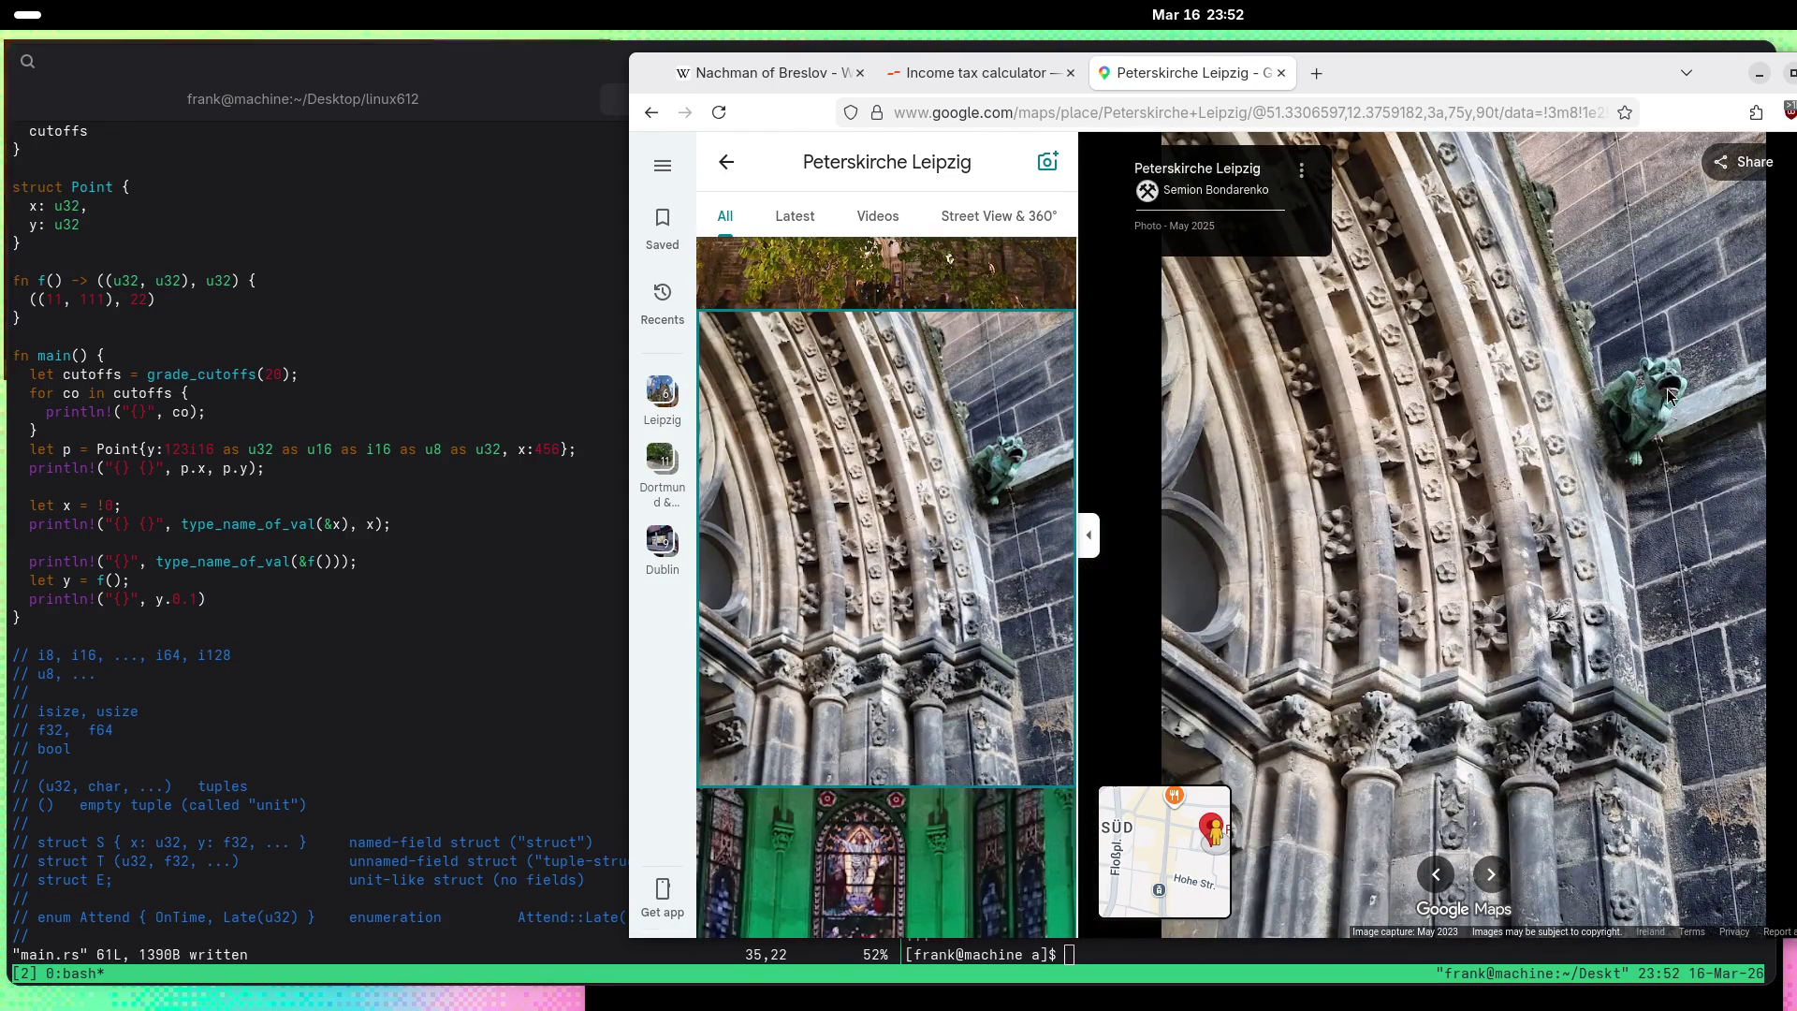
pyautogui.scroll(-10, 900, 622)
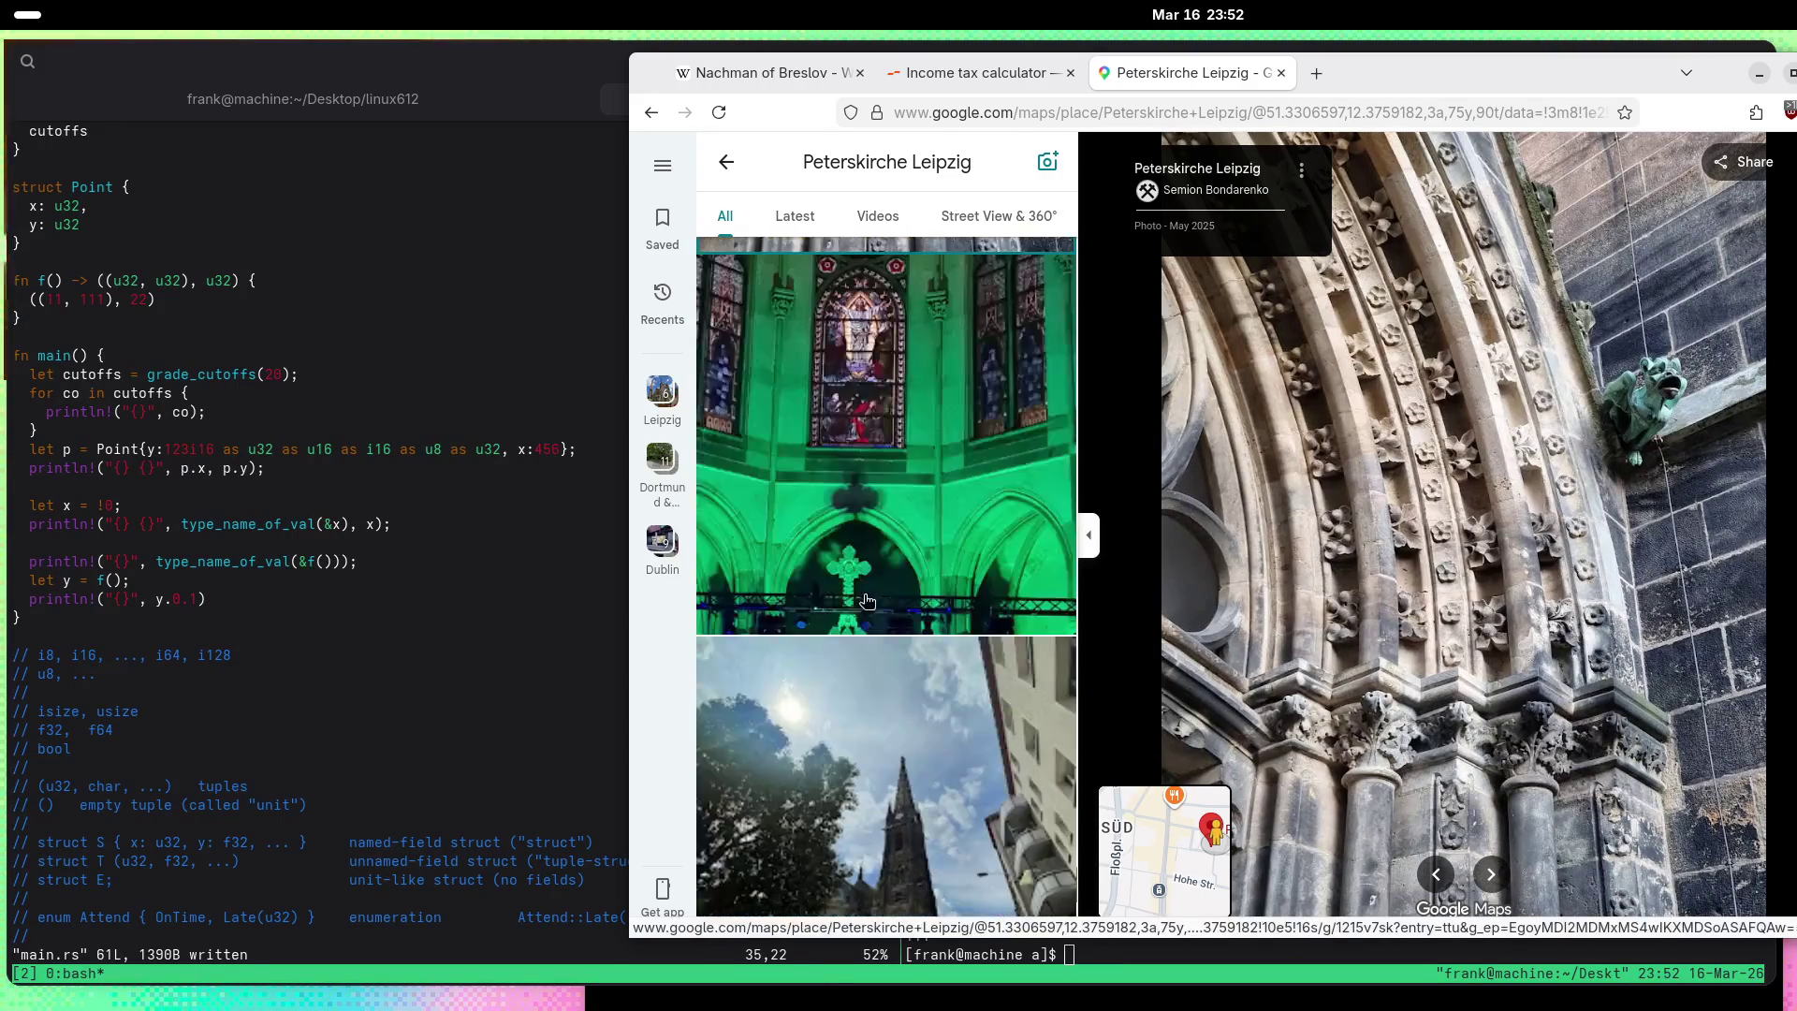
# Step: View the seated gargoyle statue photo full size
pyautogui.click(904, 567)
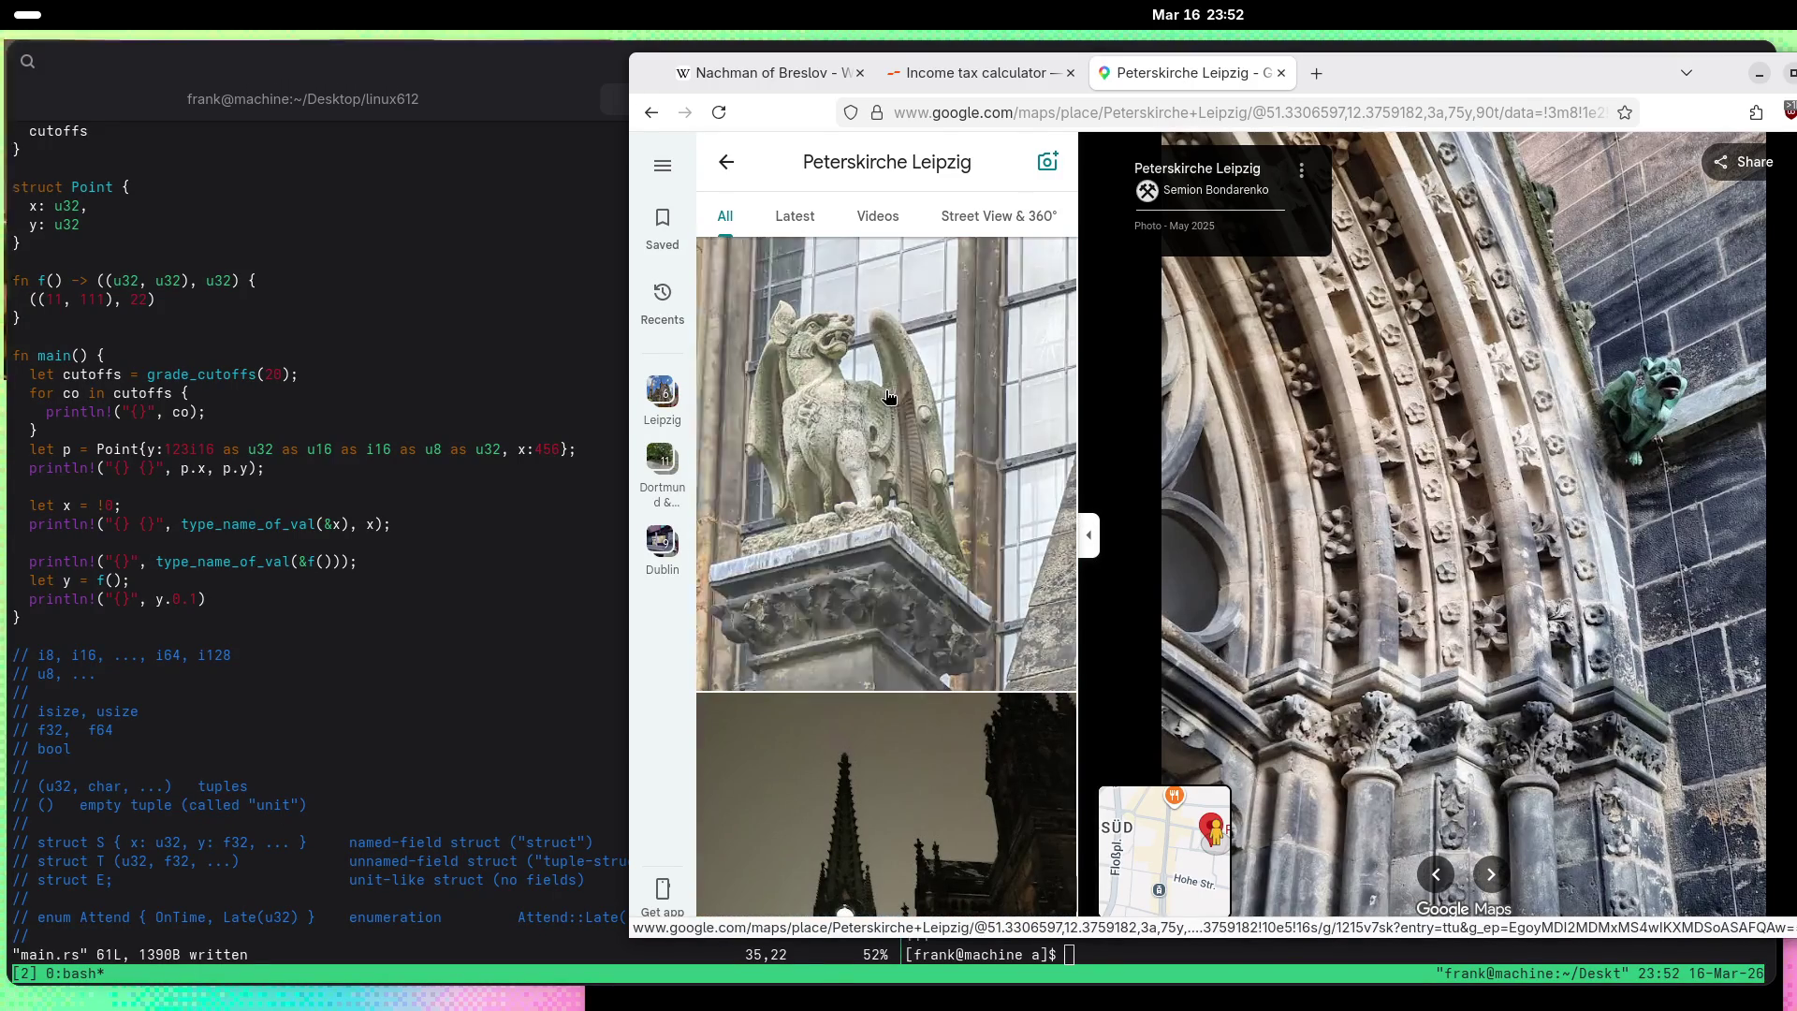
pyautogui.scroll(-5, 889, 397)
pyautogui.scroll(-10, 889, 398)
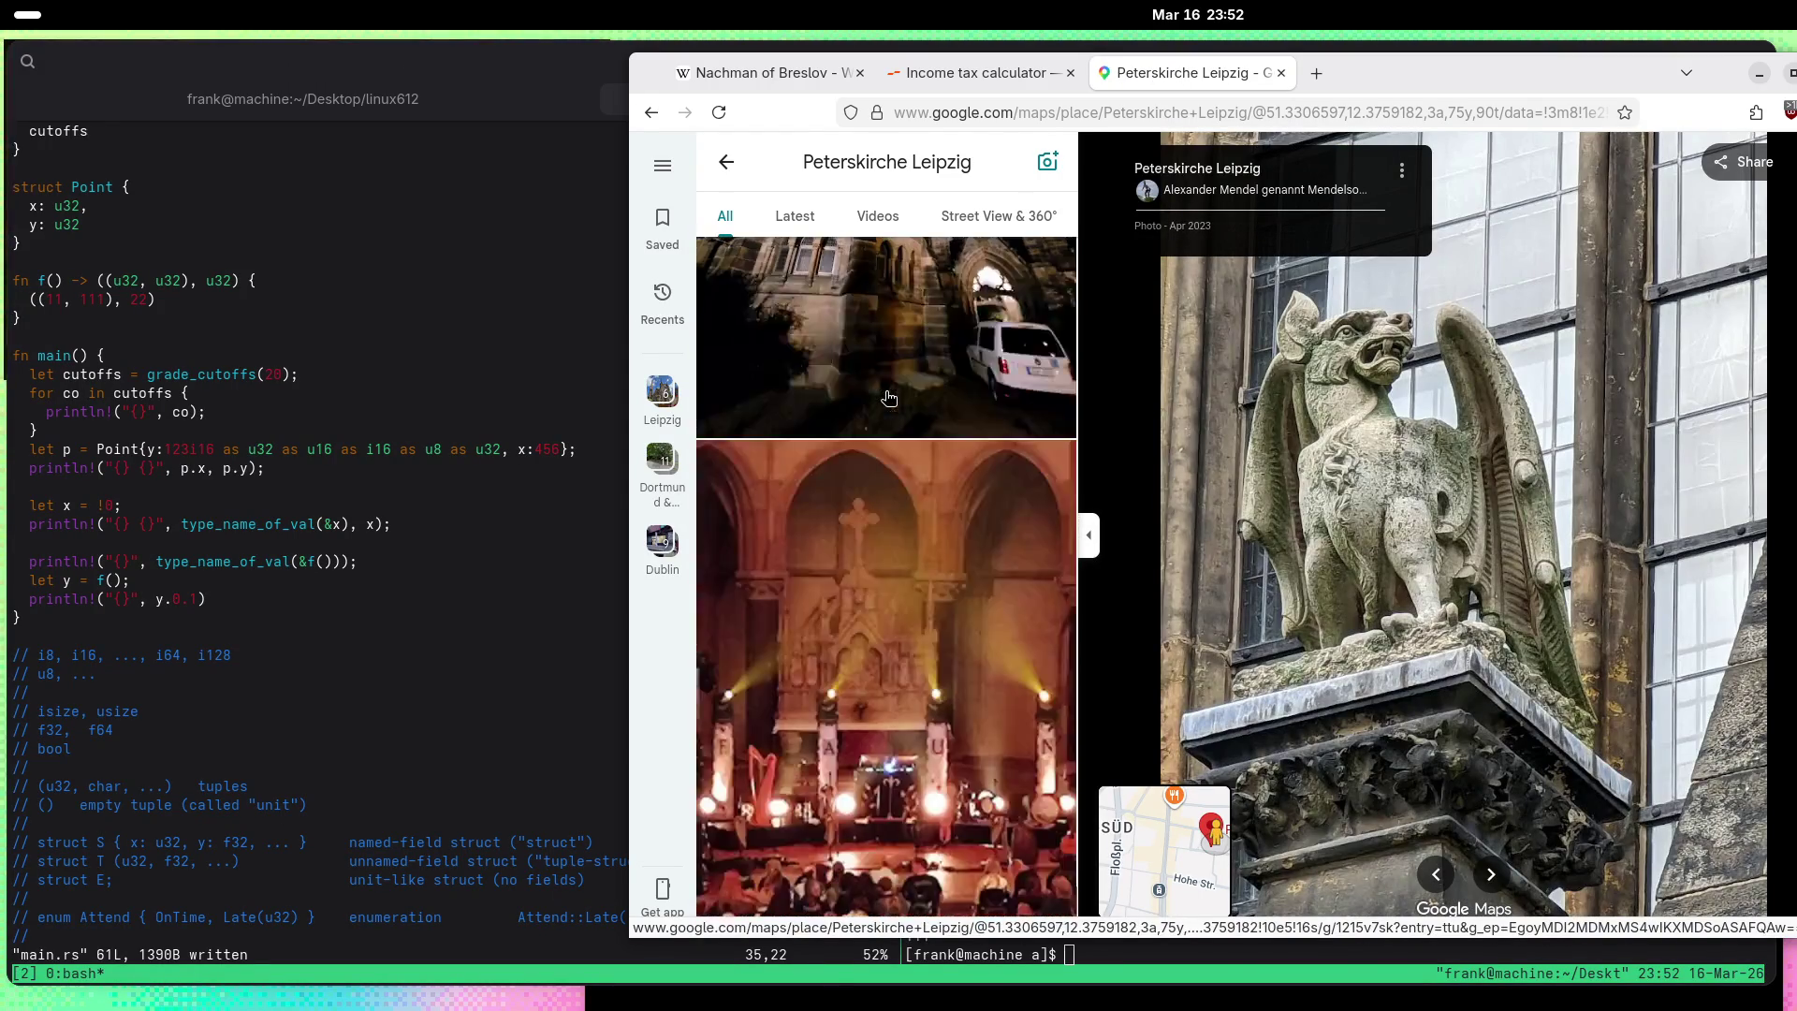
pyautogui.scroll(-10, 886, 398)
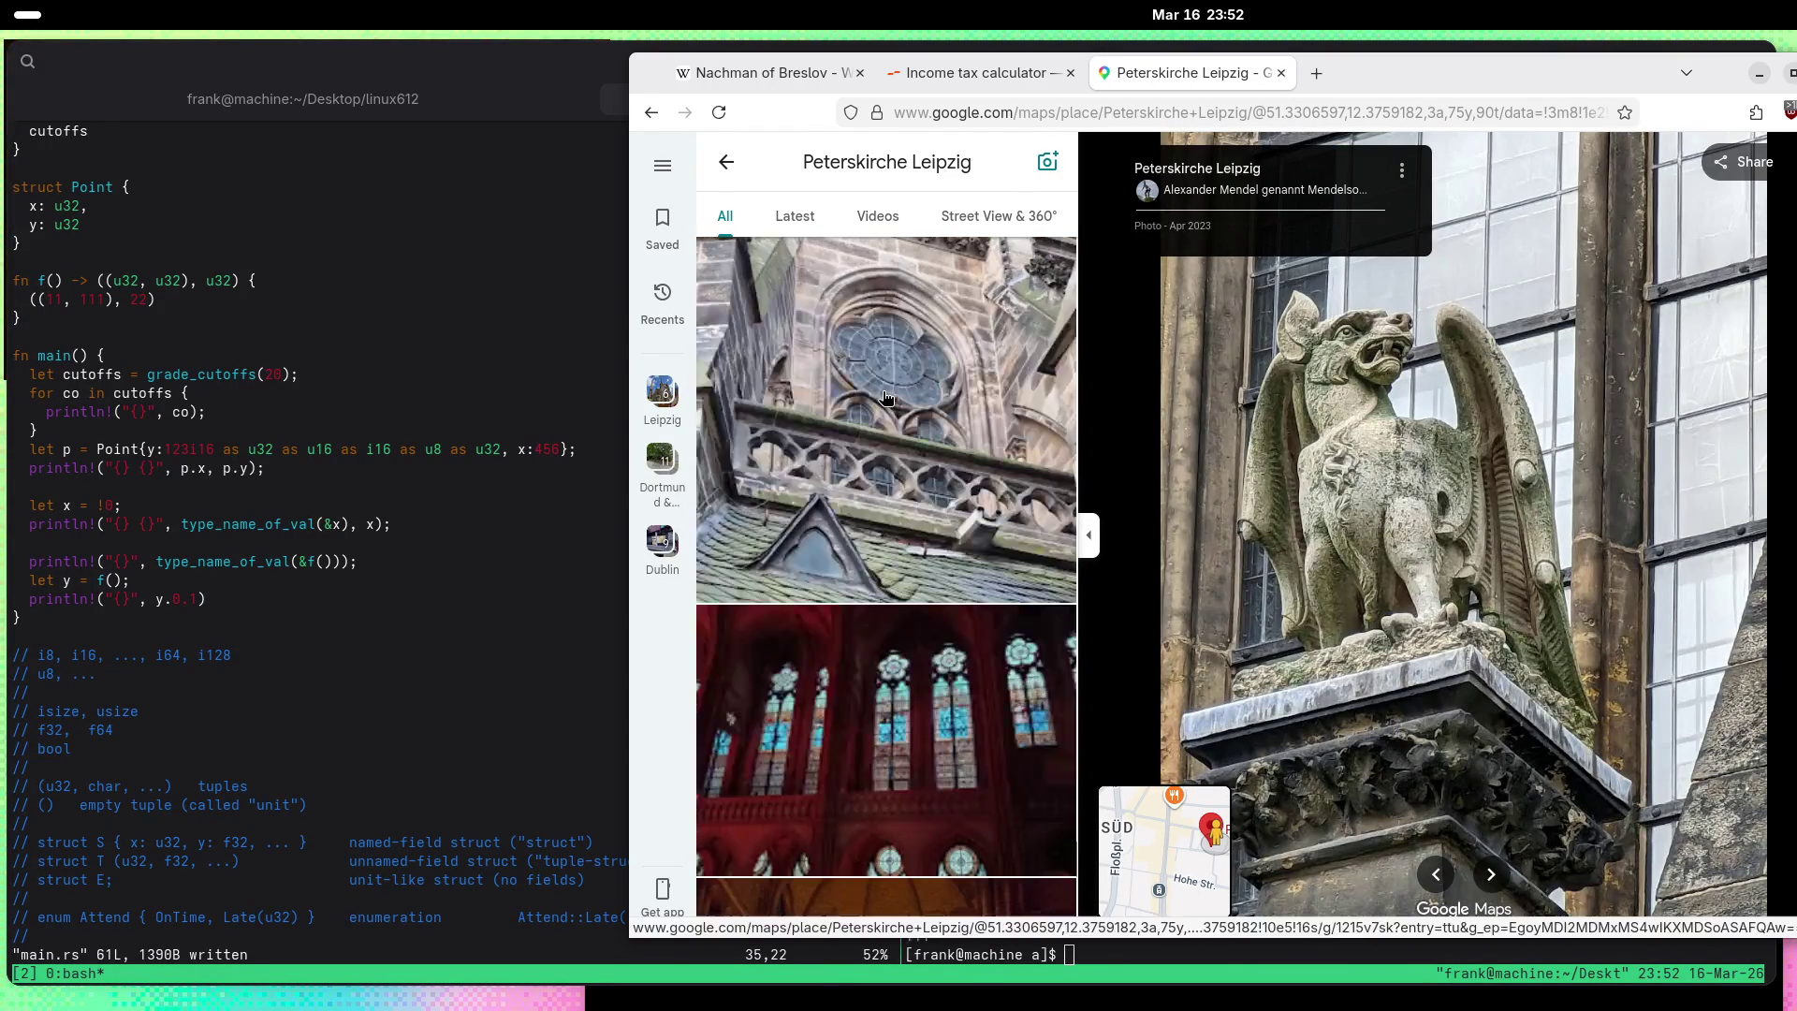
pyautogui.scroll(-10, 885, 398)
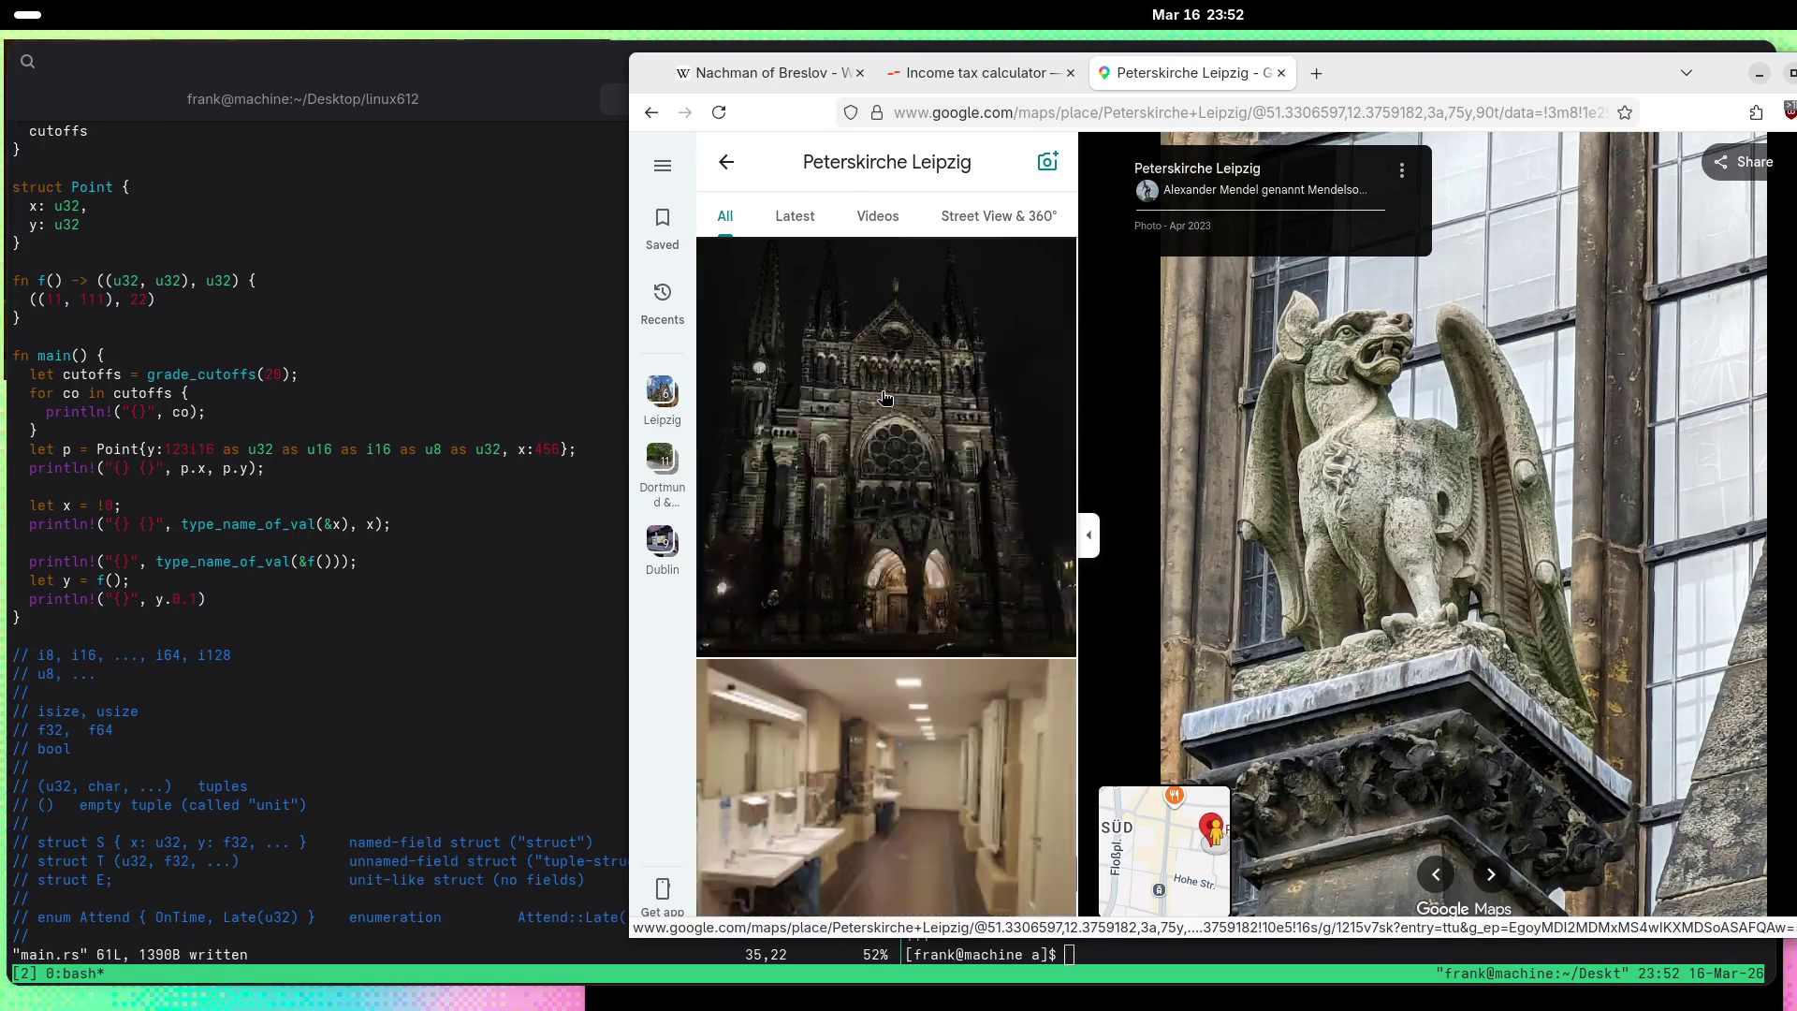
pyautogui.scroll(-10, 885, 398)
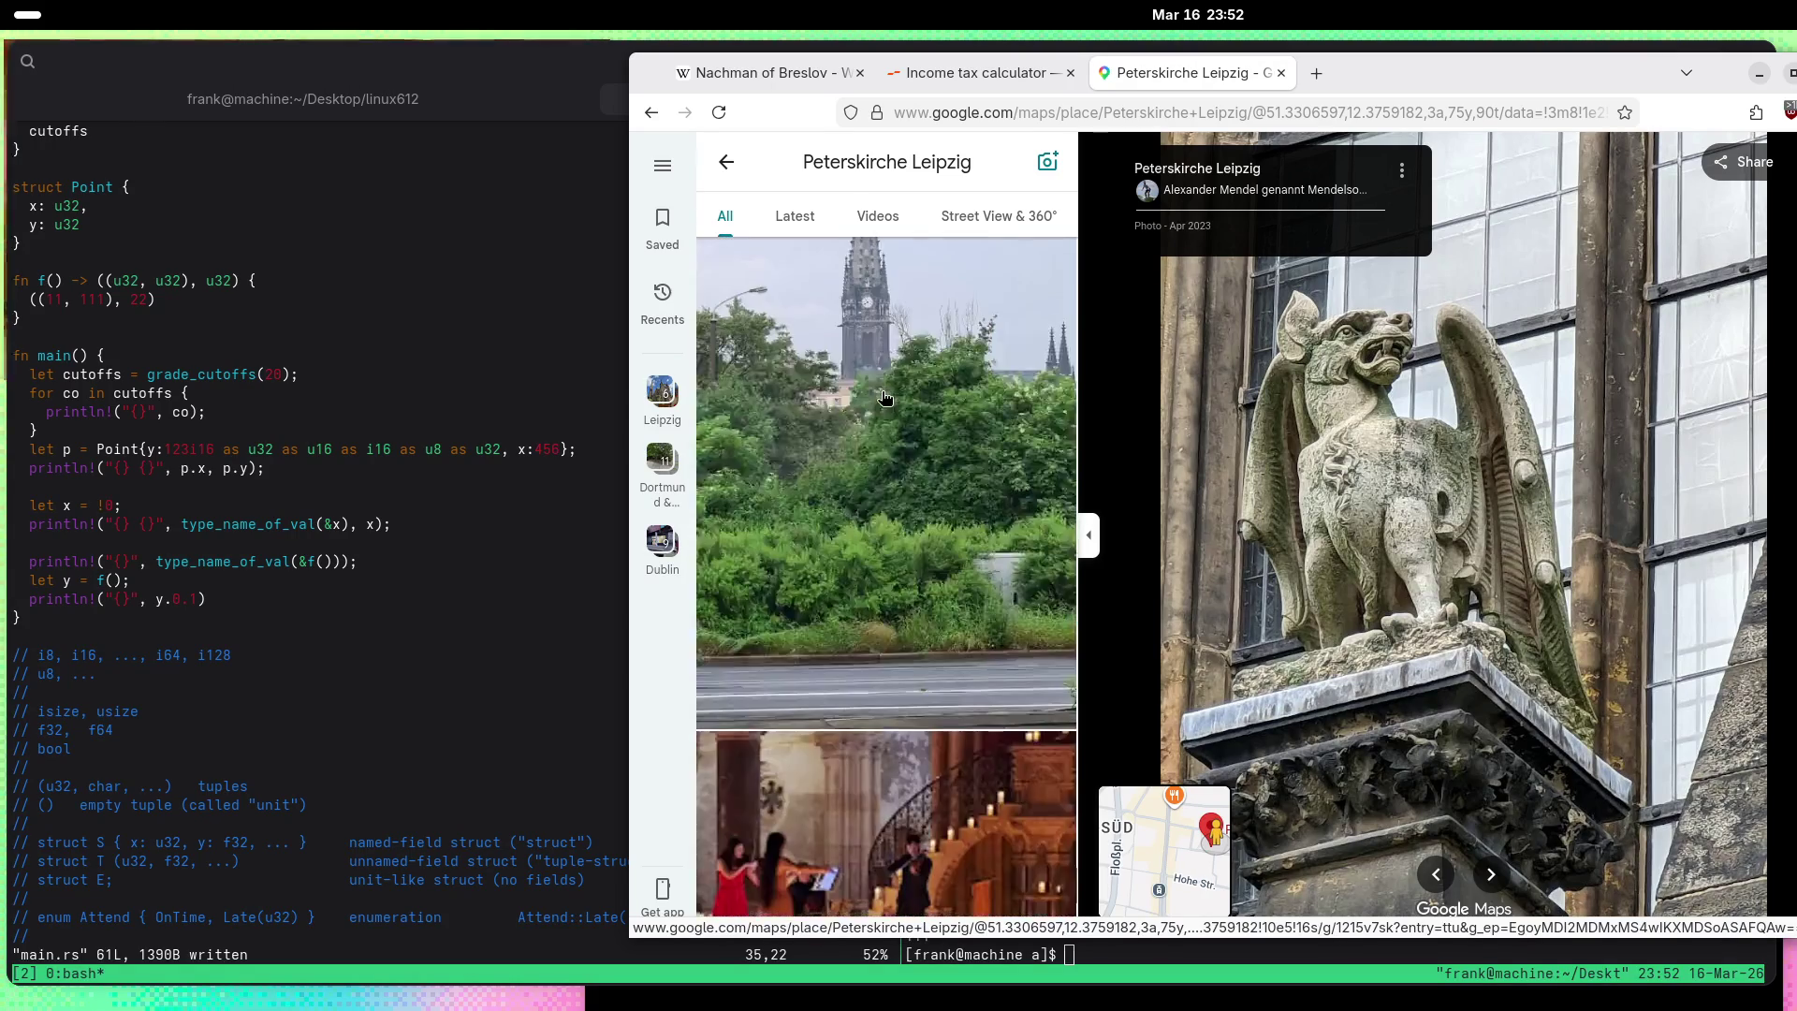
pyautogui.scroll(-5, 885, 398)
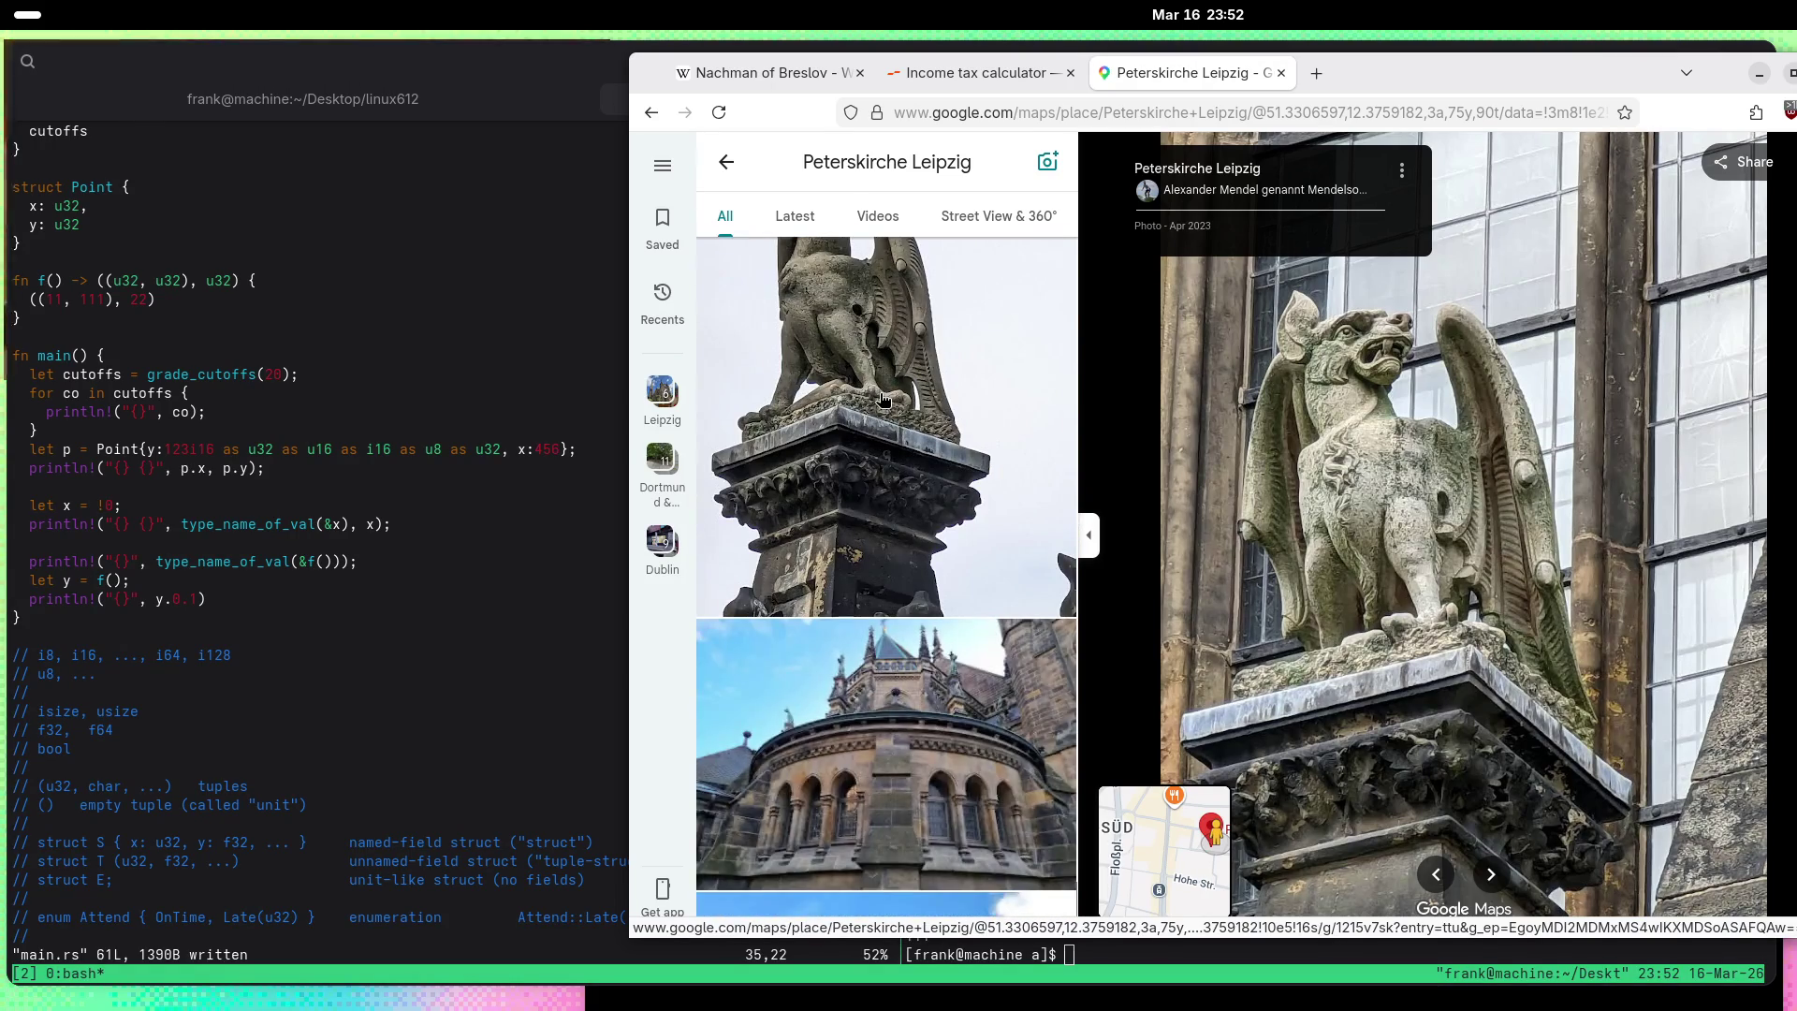
pyautogui.scroll(2, 885, 398)
# Step: Look at the gargoyle-against-the-sky photo and then the tall church tower photo
pyautogui.click(882, 399)
pyautogui.scroll(5, 883, 400)
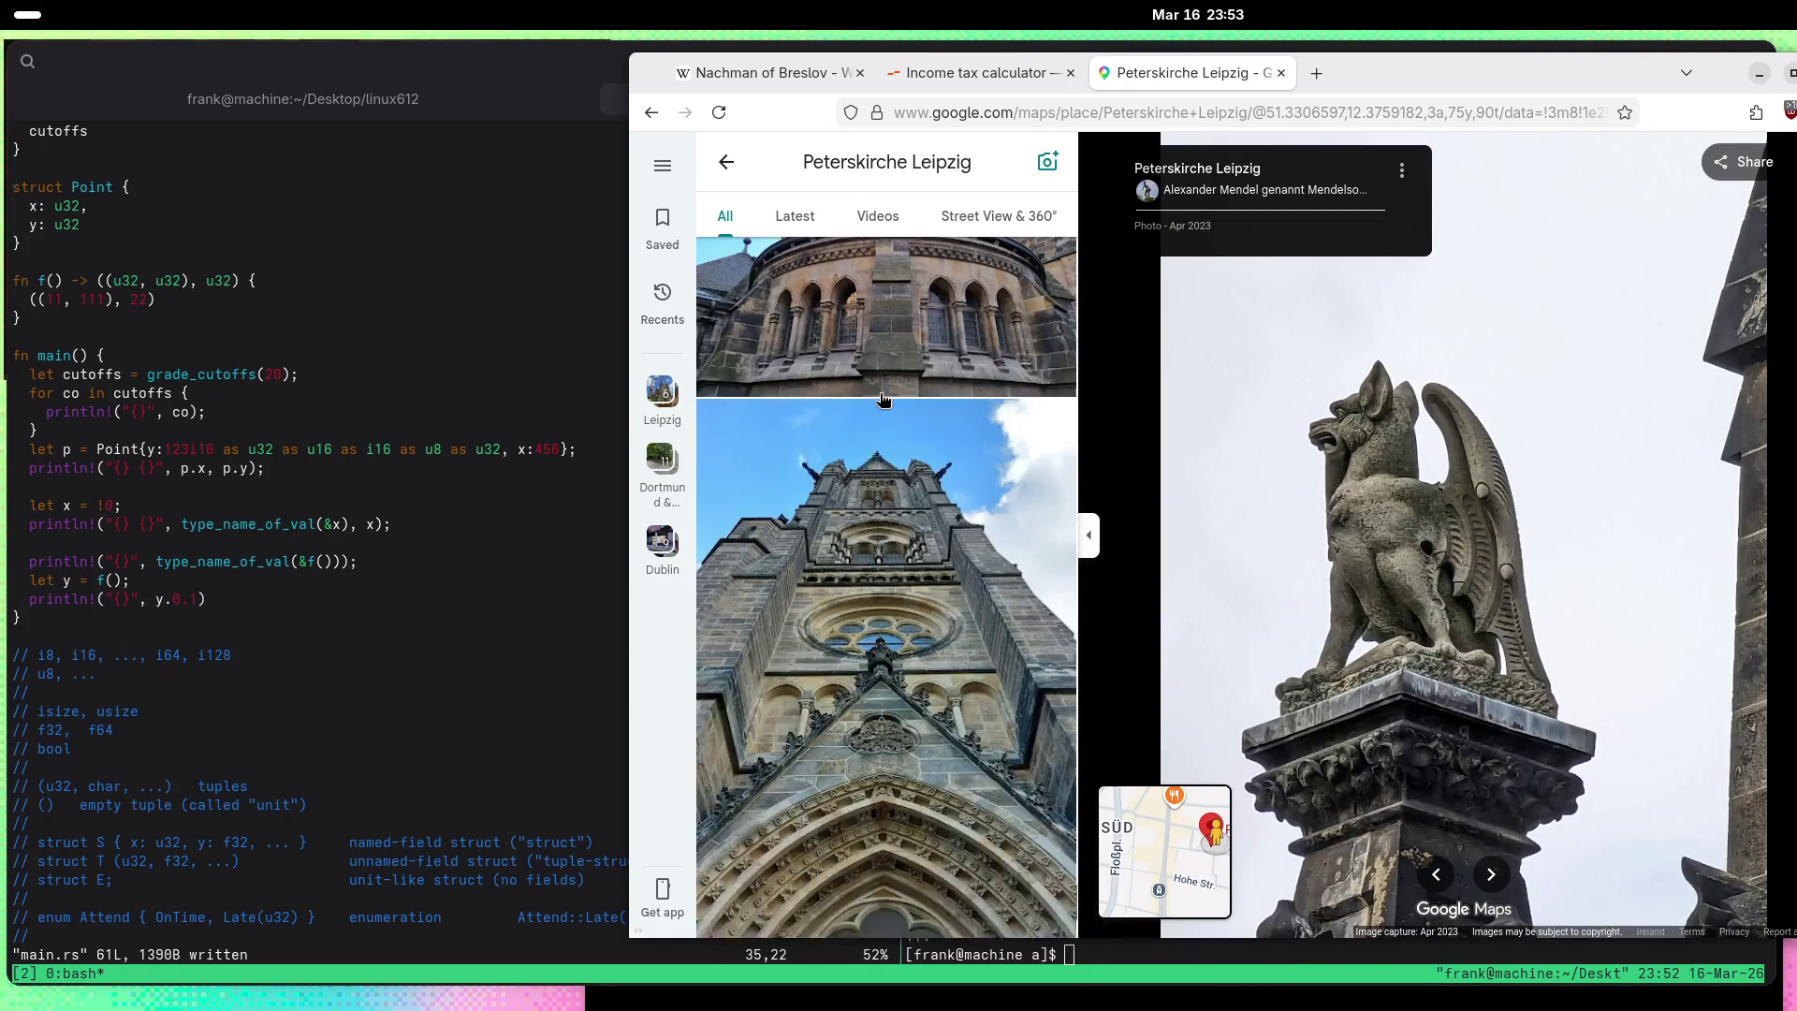
pyautogui.scroll(3, 883, 399)
pyautogui.click(883, 399)
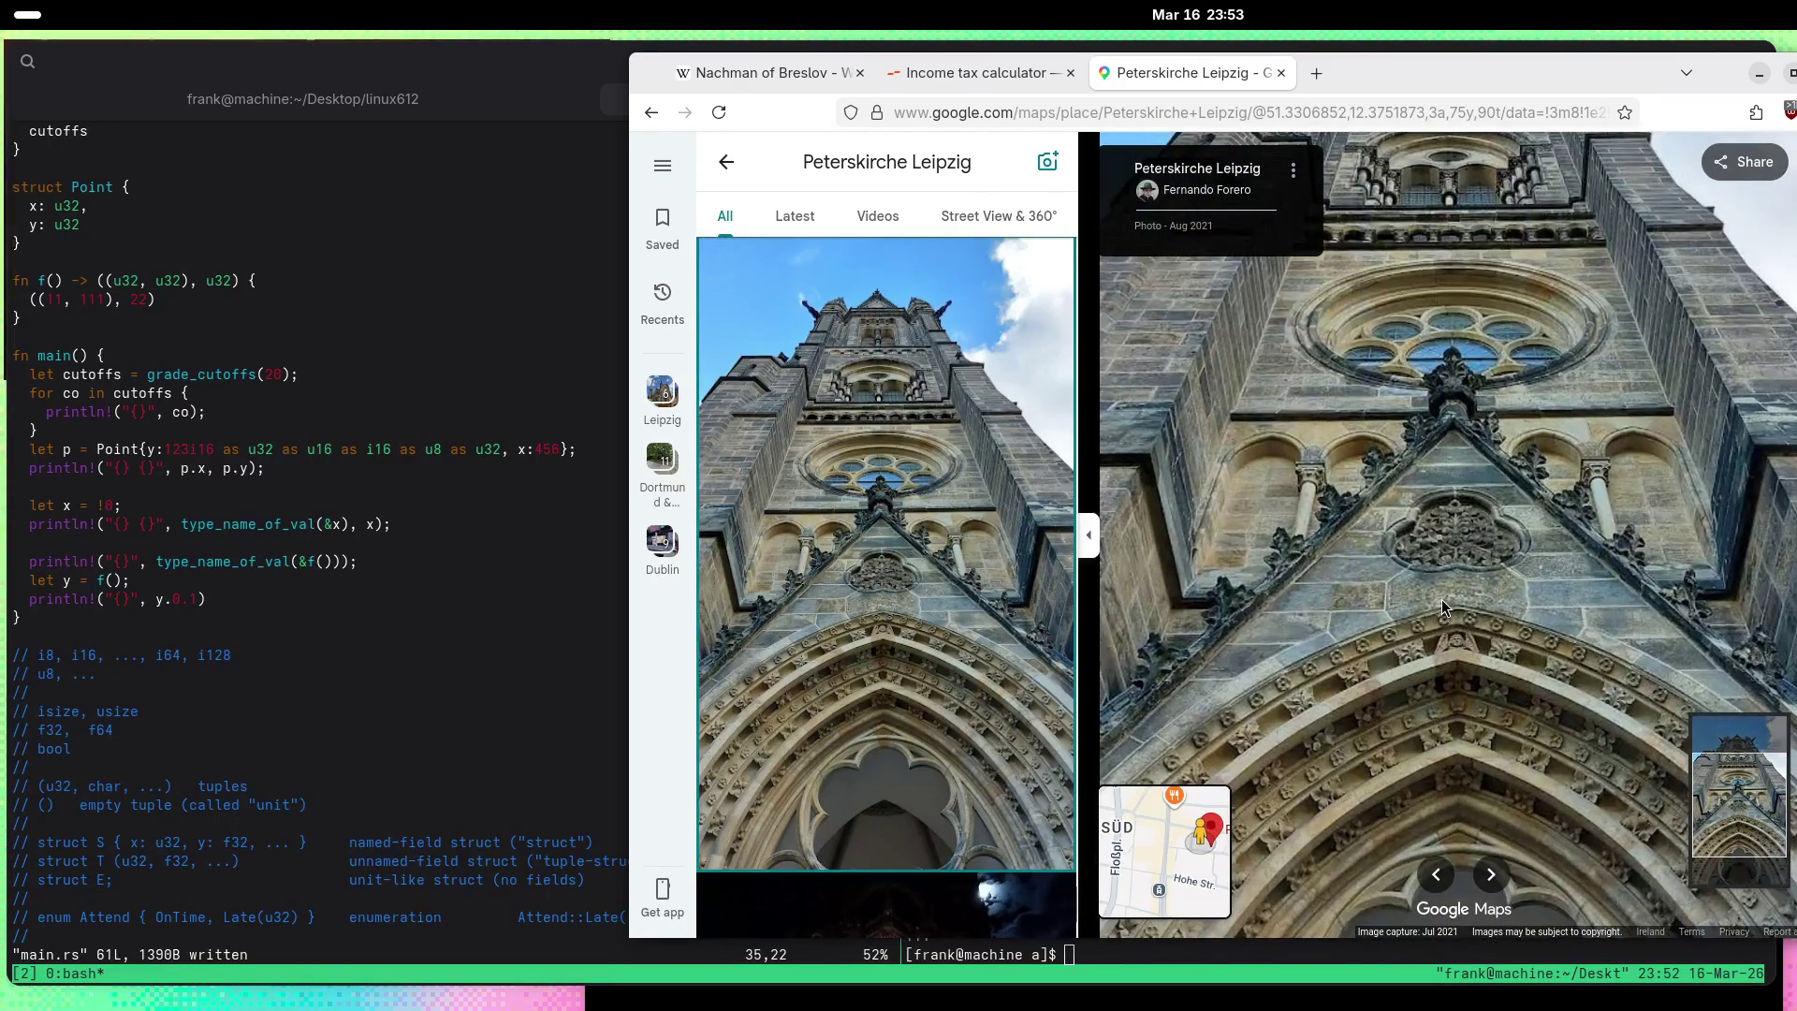
pyautogui.scroll(-5, 975, 527)
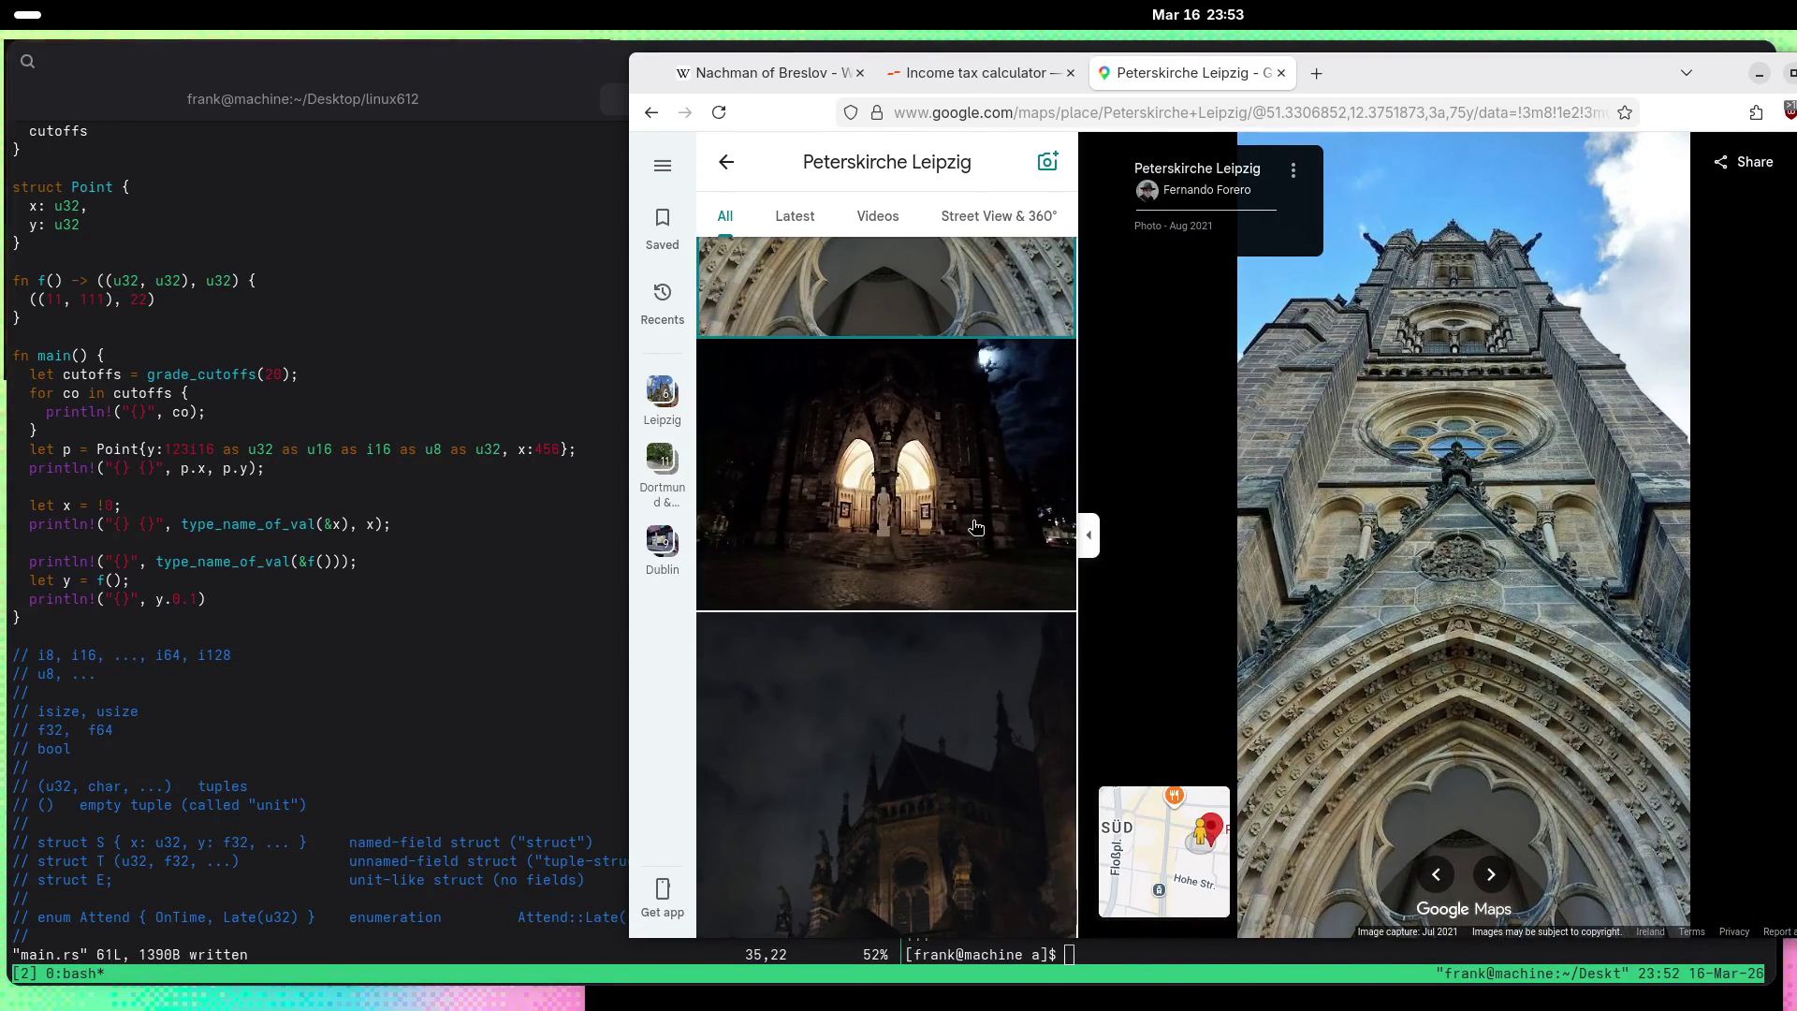
pyautogui.scroll(-6, 976, 527)
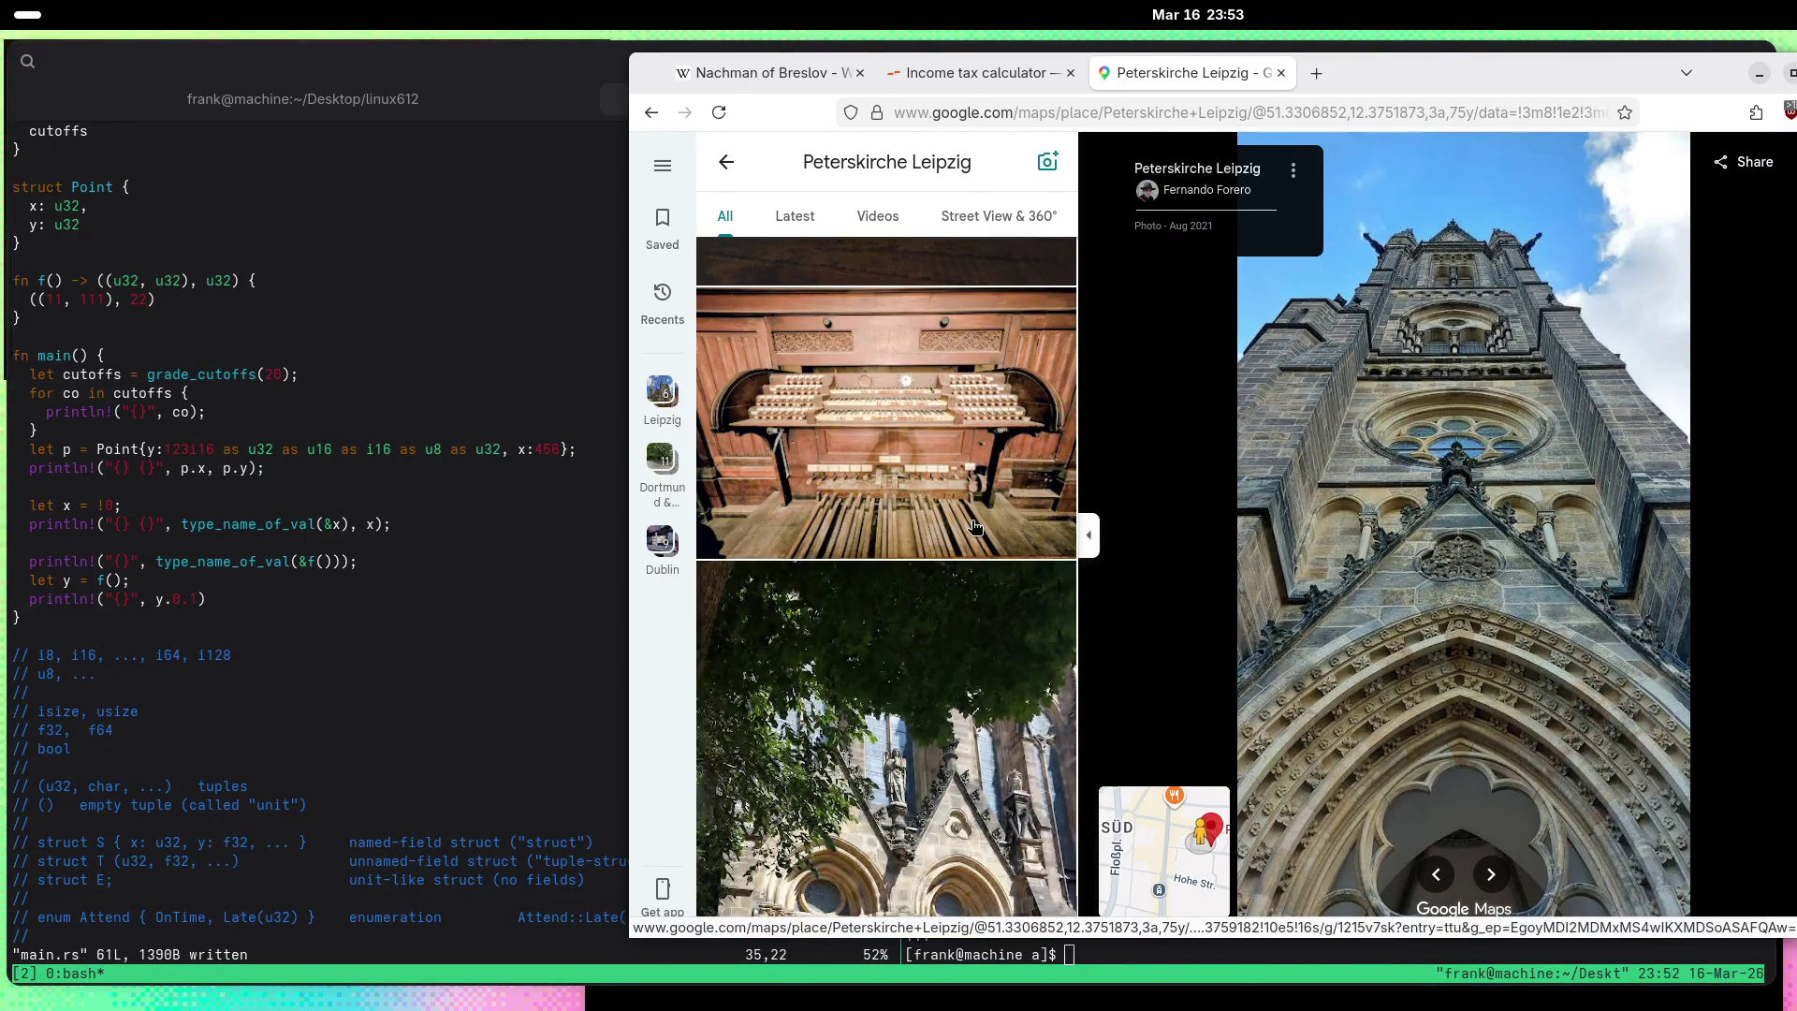
pyautogui.scroll(-5, 975, 527)
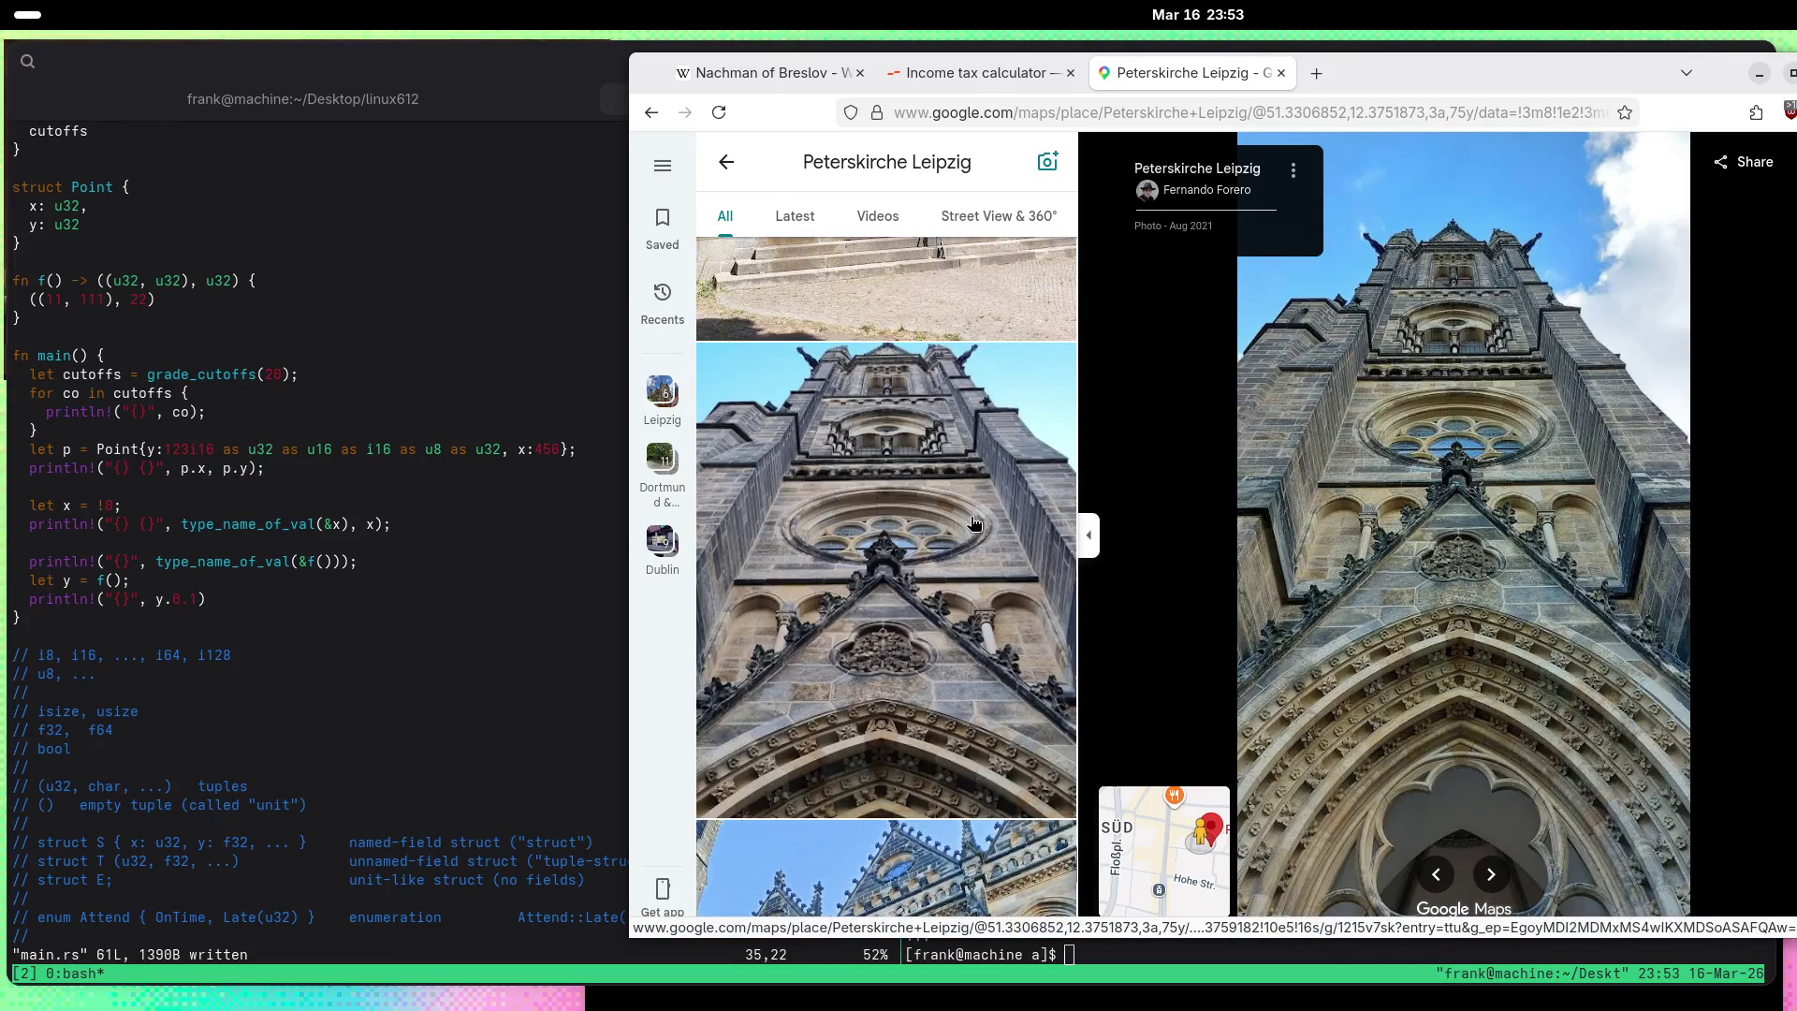
pyautogui.scroll(-5, 974, 523)
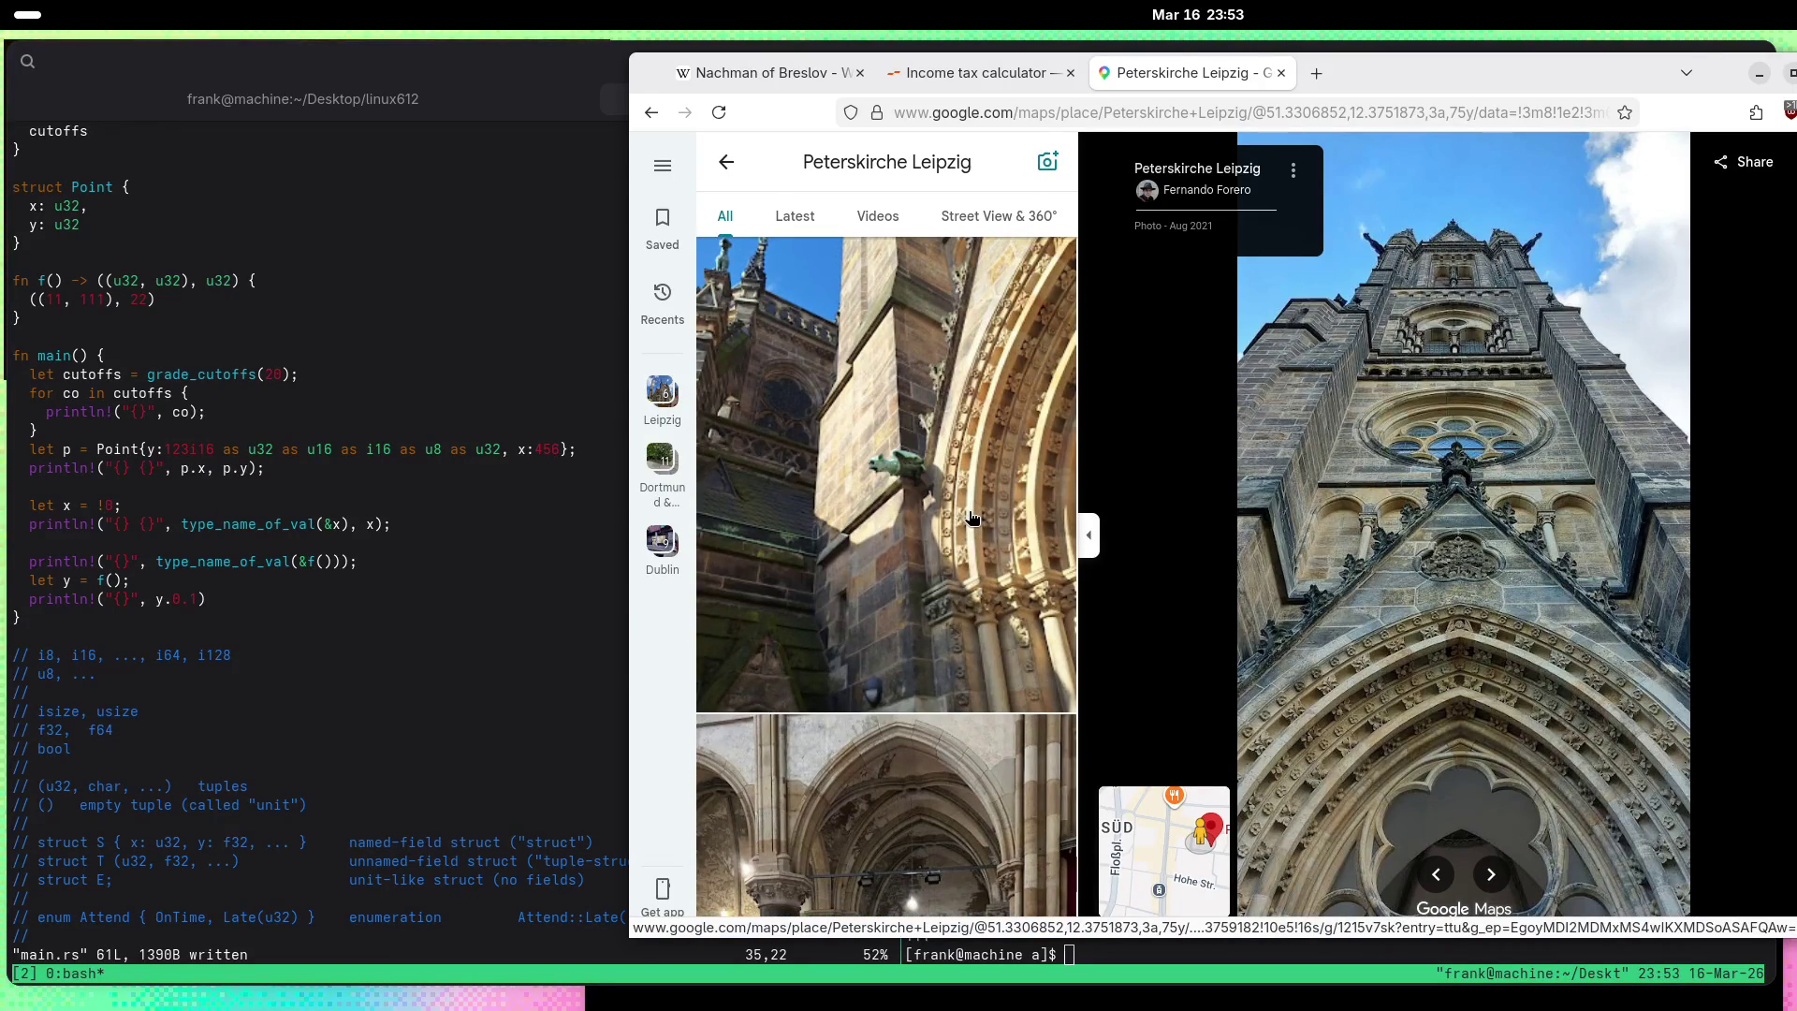
# Step: Open the photo of the green gargoyle on the wall
pyautogui.click(972, 518)
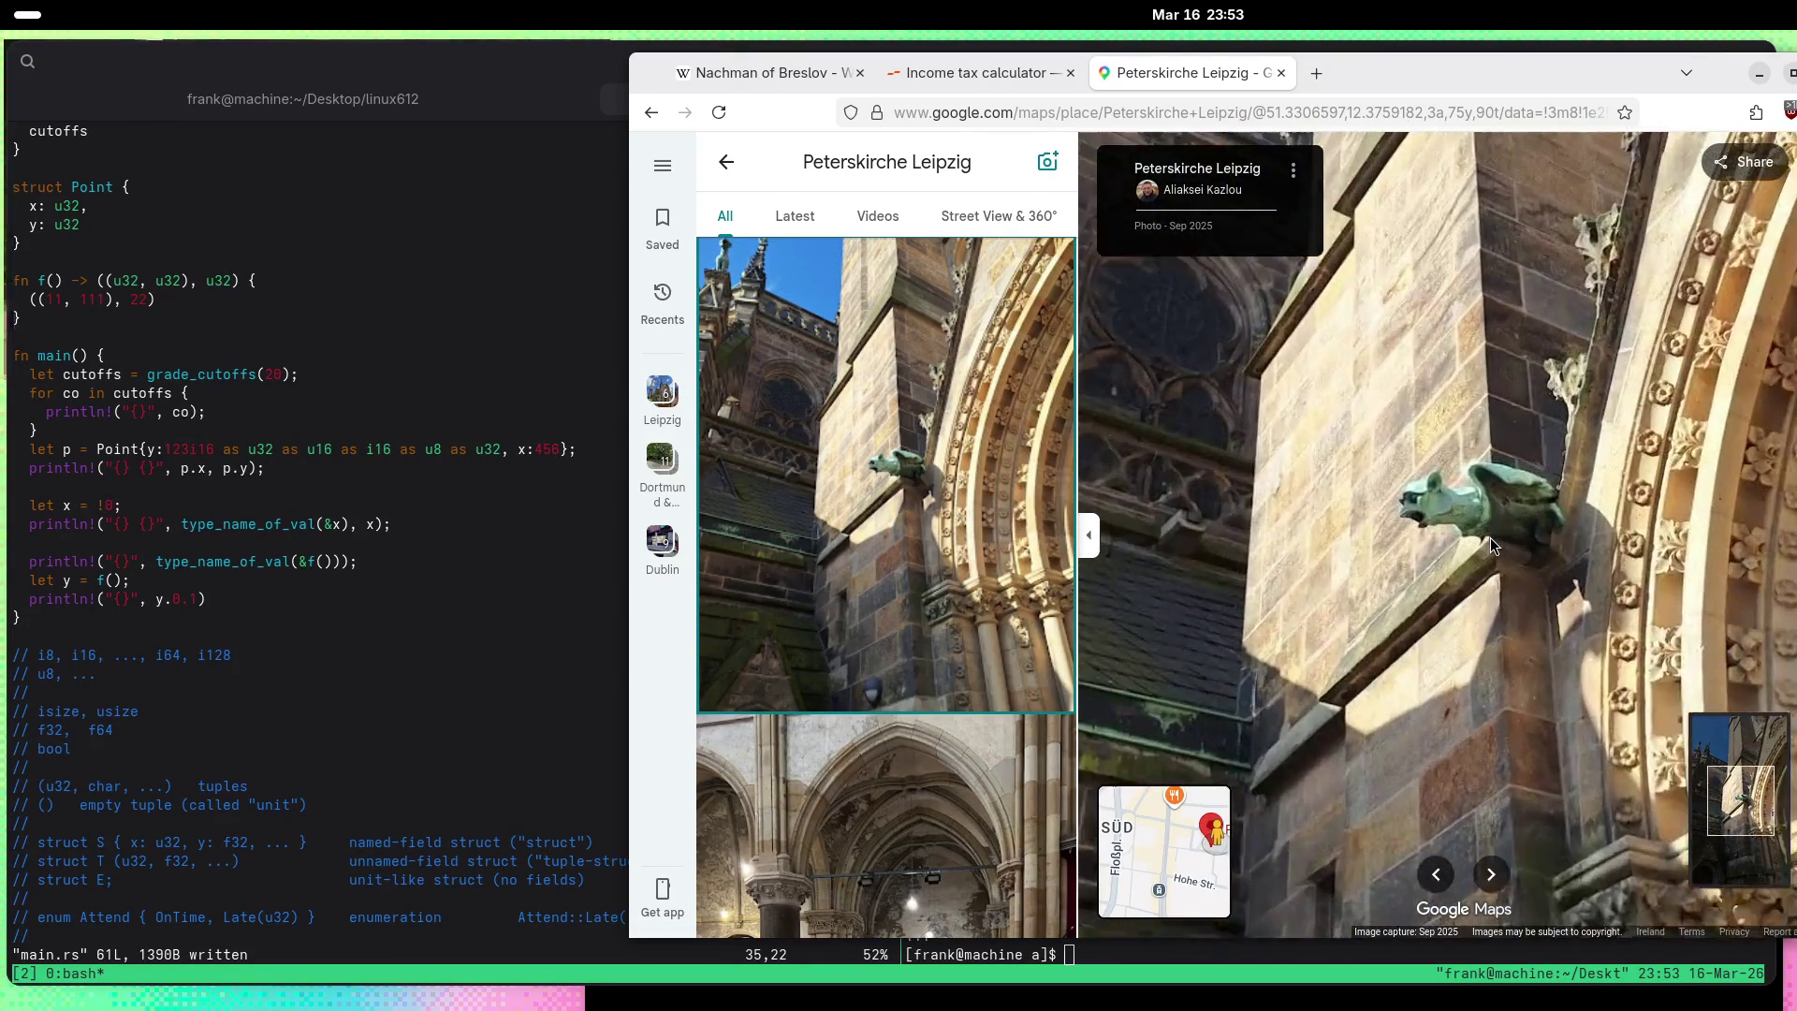
pyautogui.scroll(1, 1490, 537)
pyautogui.scroll(-4, 1486, 540)
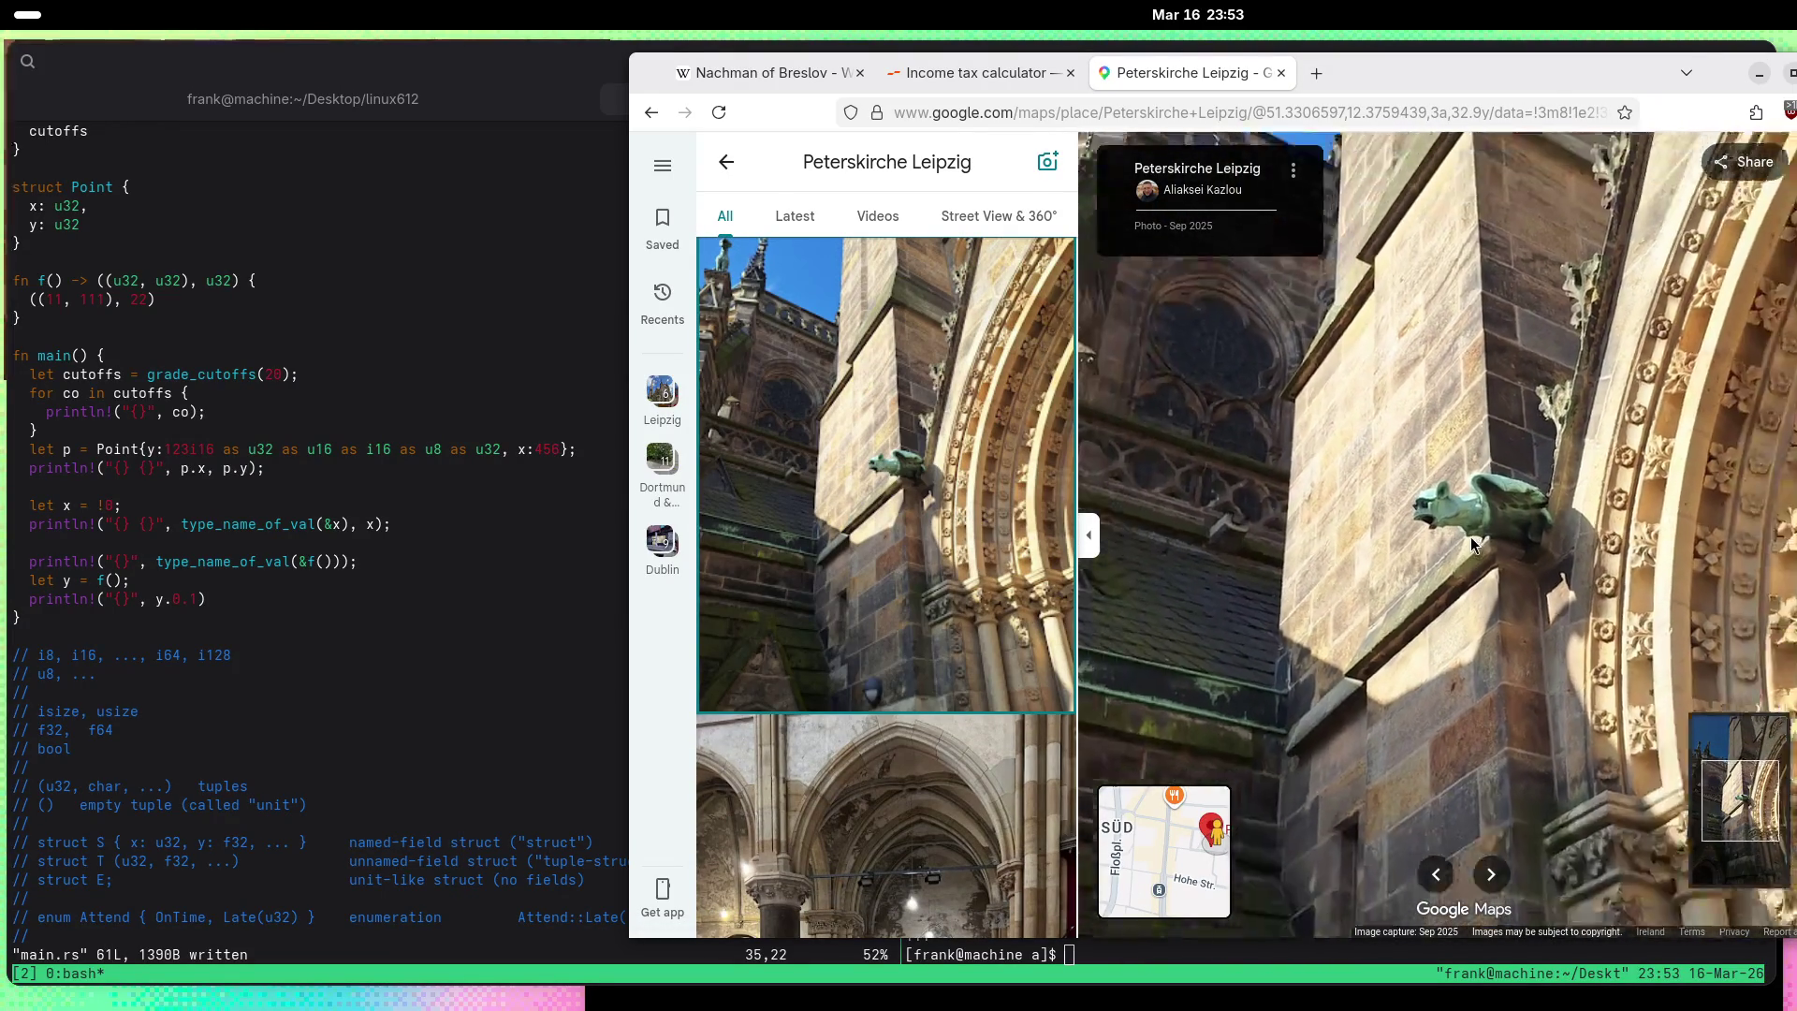
pyautogui.scroll(-5, 943, 510)
# Step: Open the August 2023 interior photo and zoom into the patterned floor tiles and back out
pyautogui.click(944, 510)
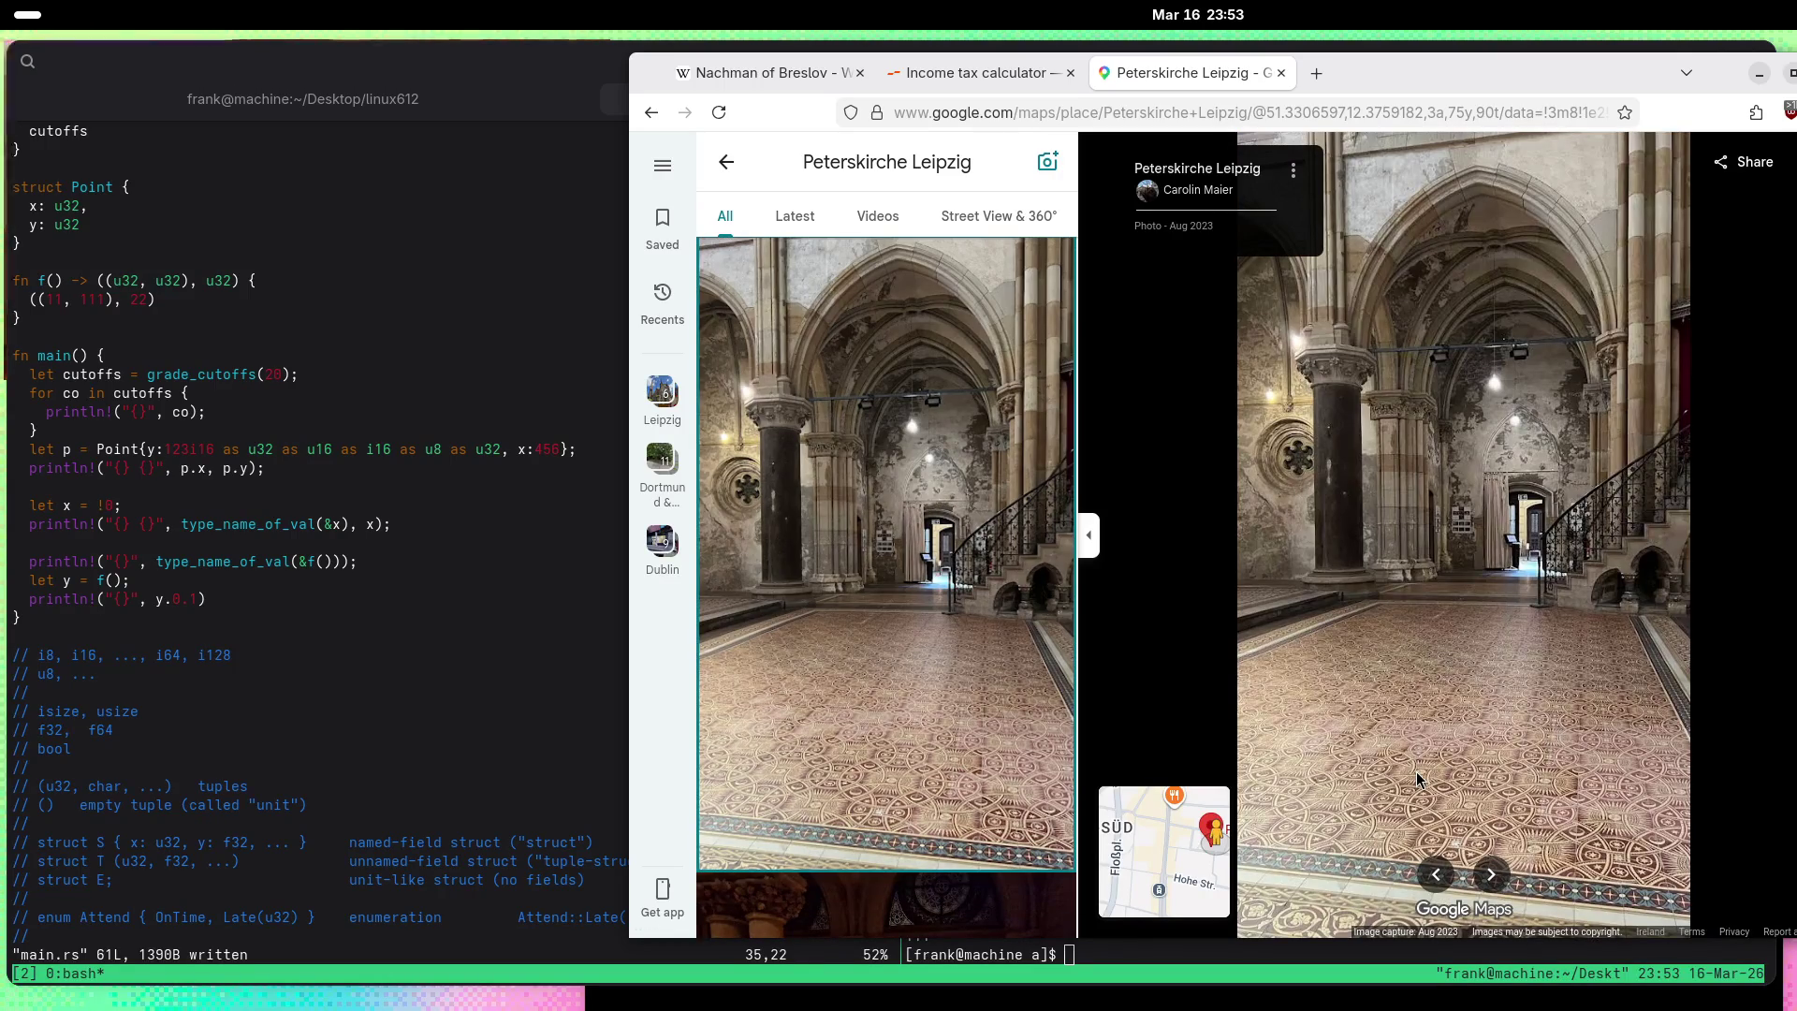
pyautogui.scroll(5, 1469, 656)
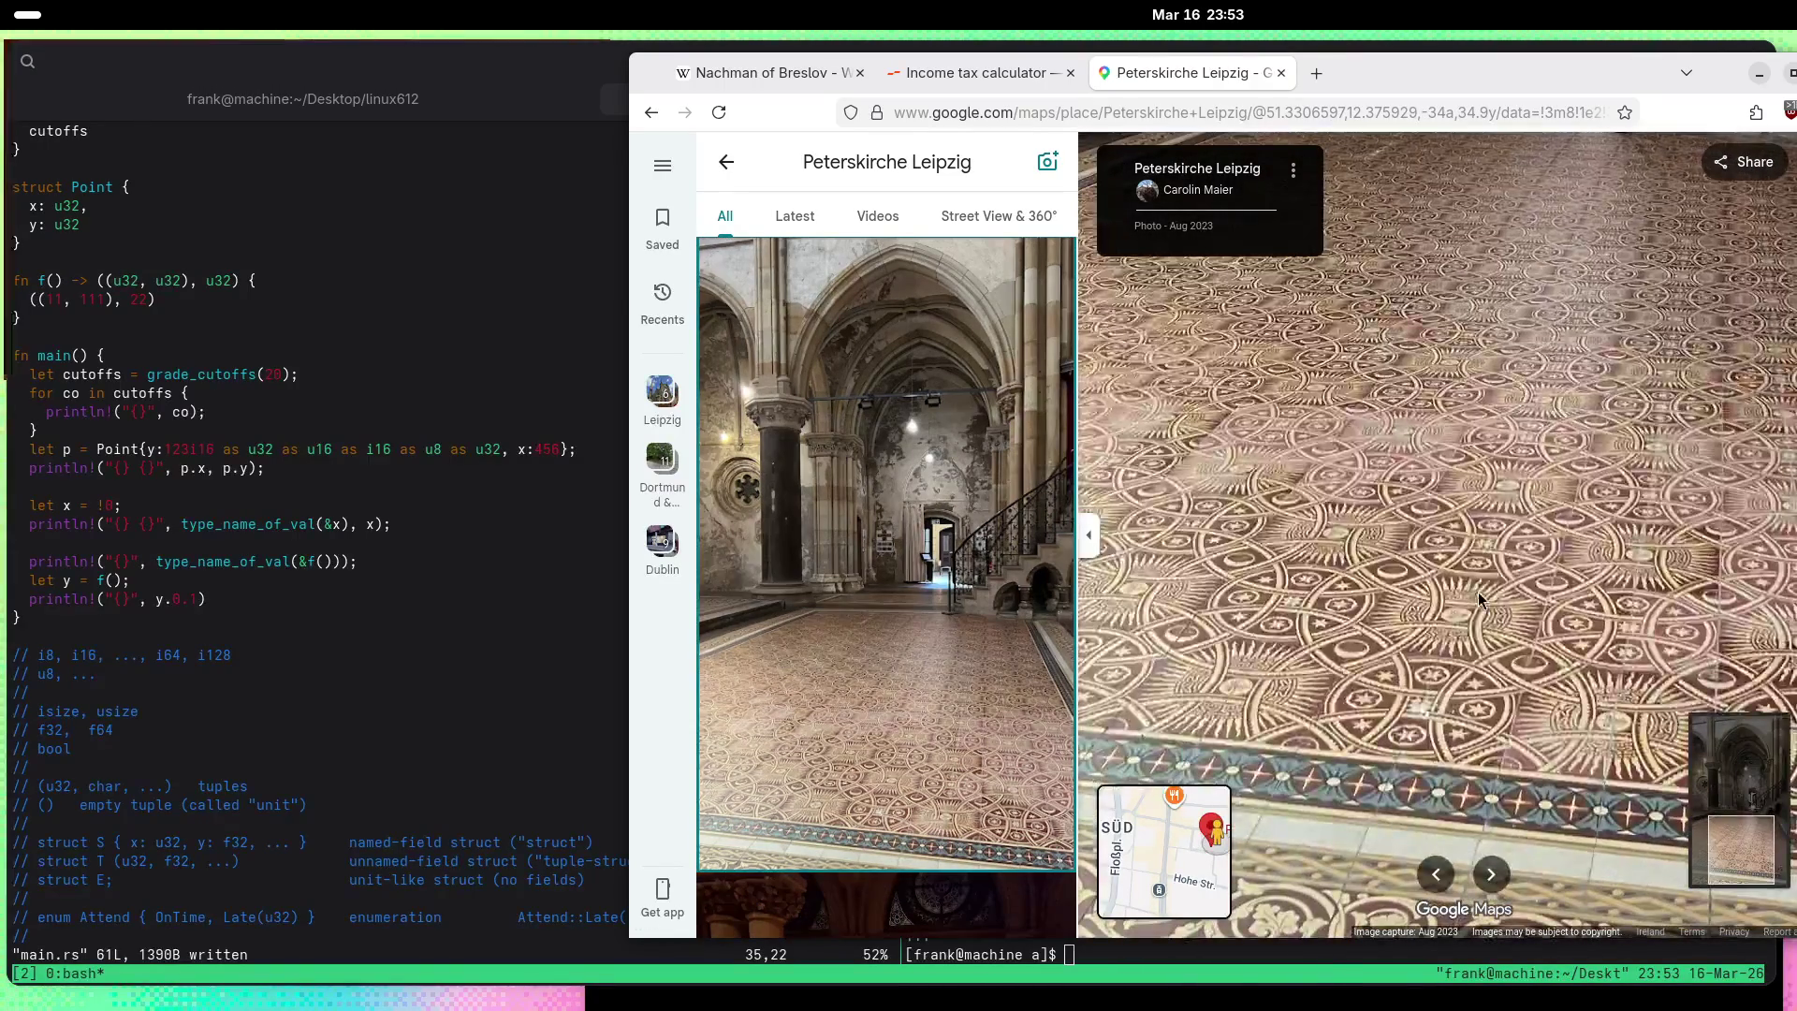
pyautogui.scroll(2, 1479, 592)
pyautogui.scroll(3, 1446, 644)
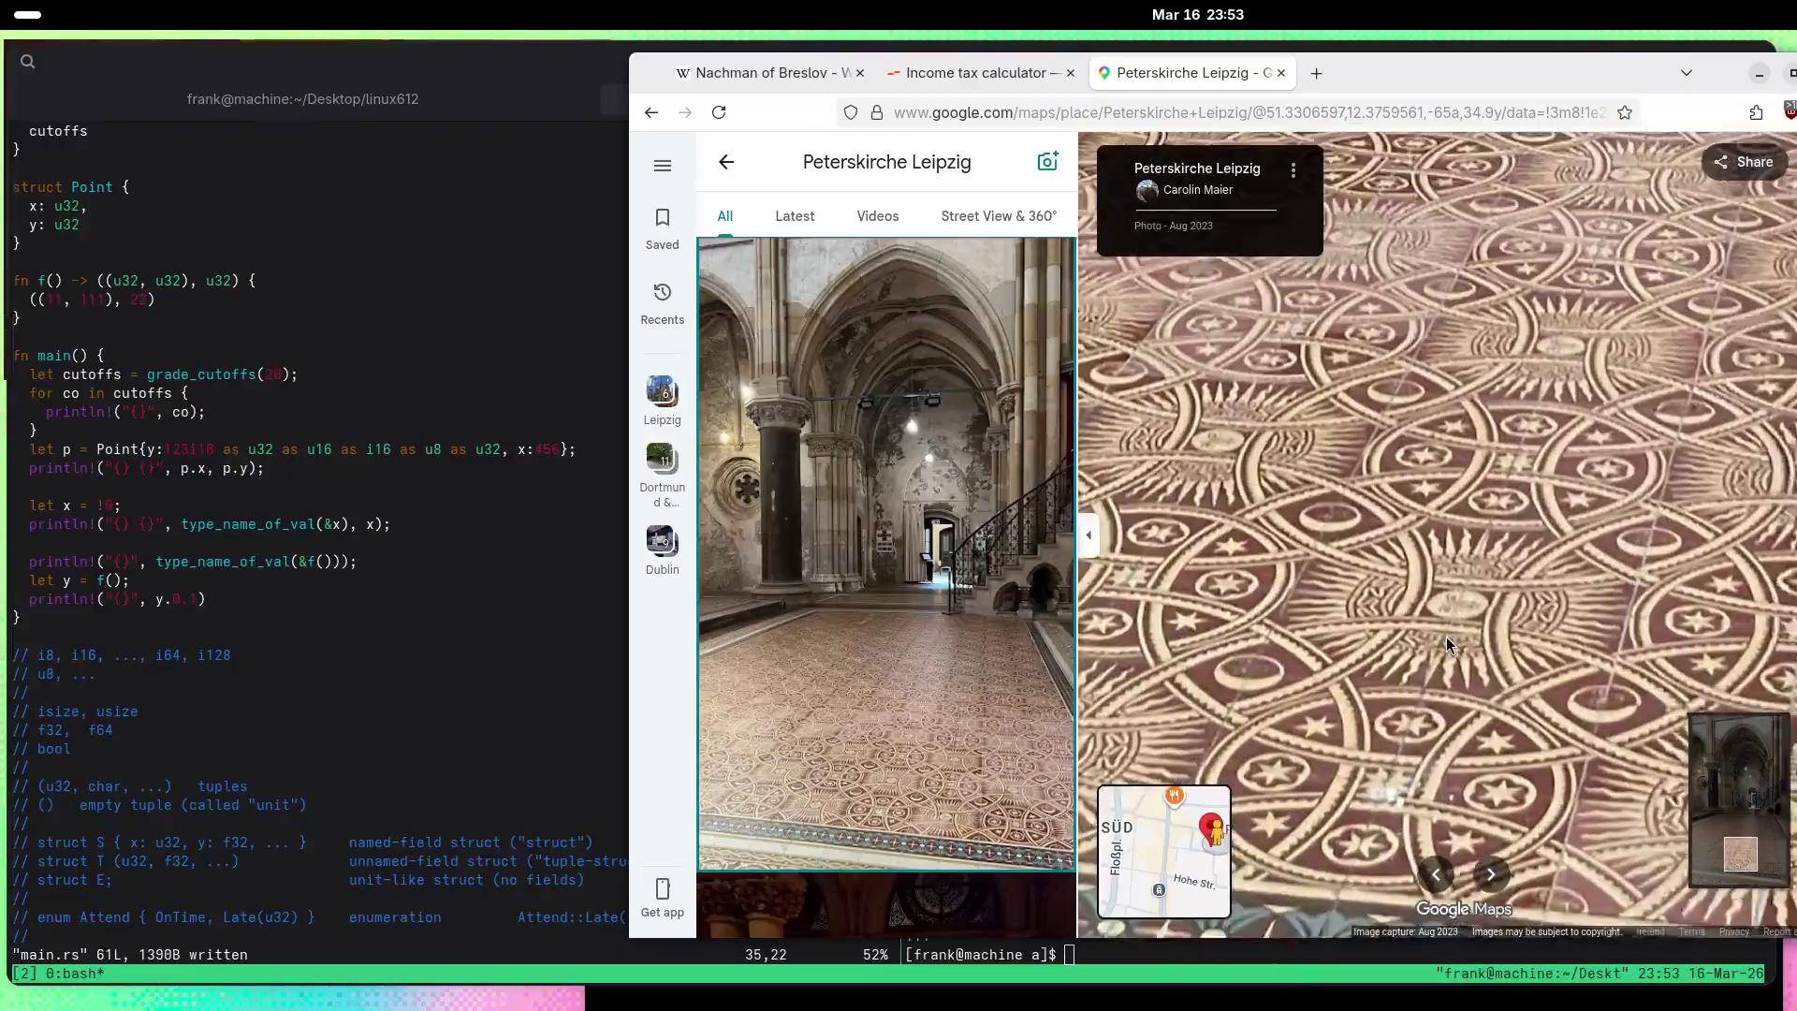
pyautogui.scroll(-2, 1446, 644)
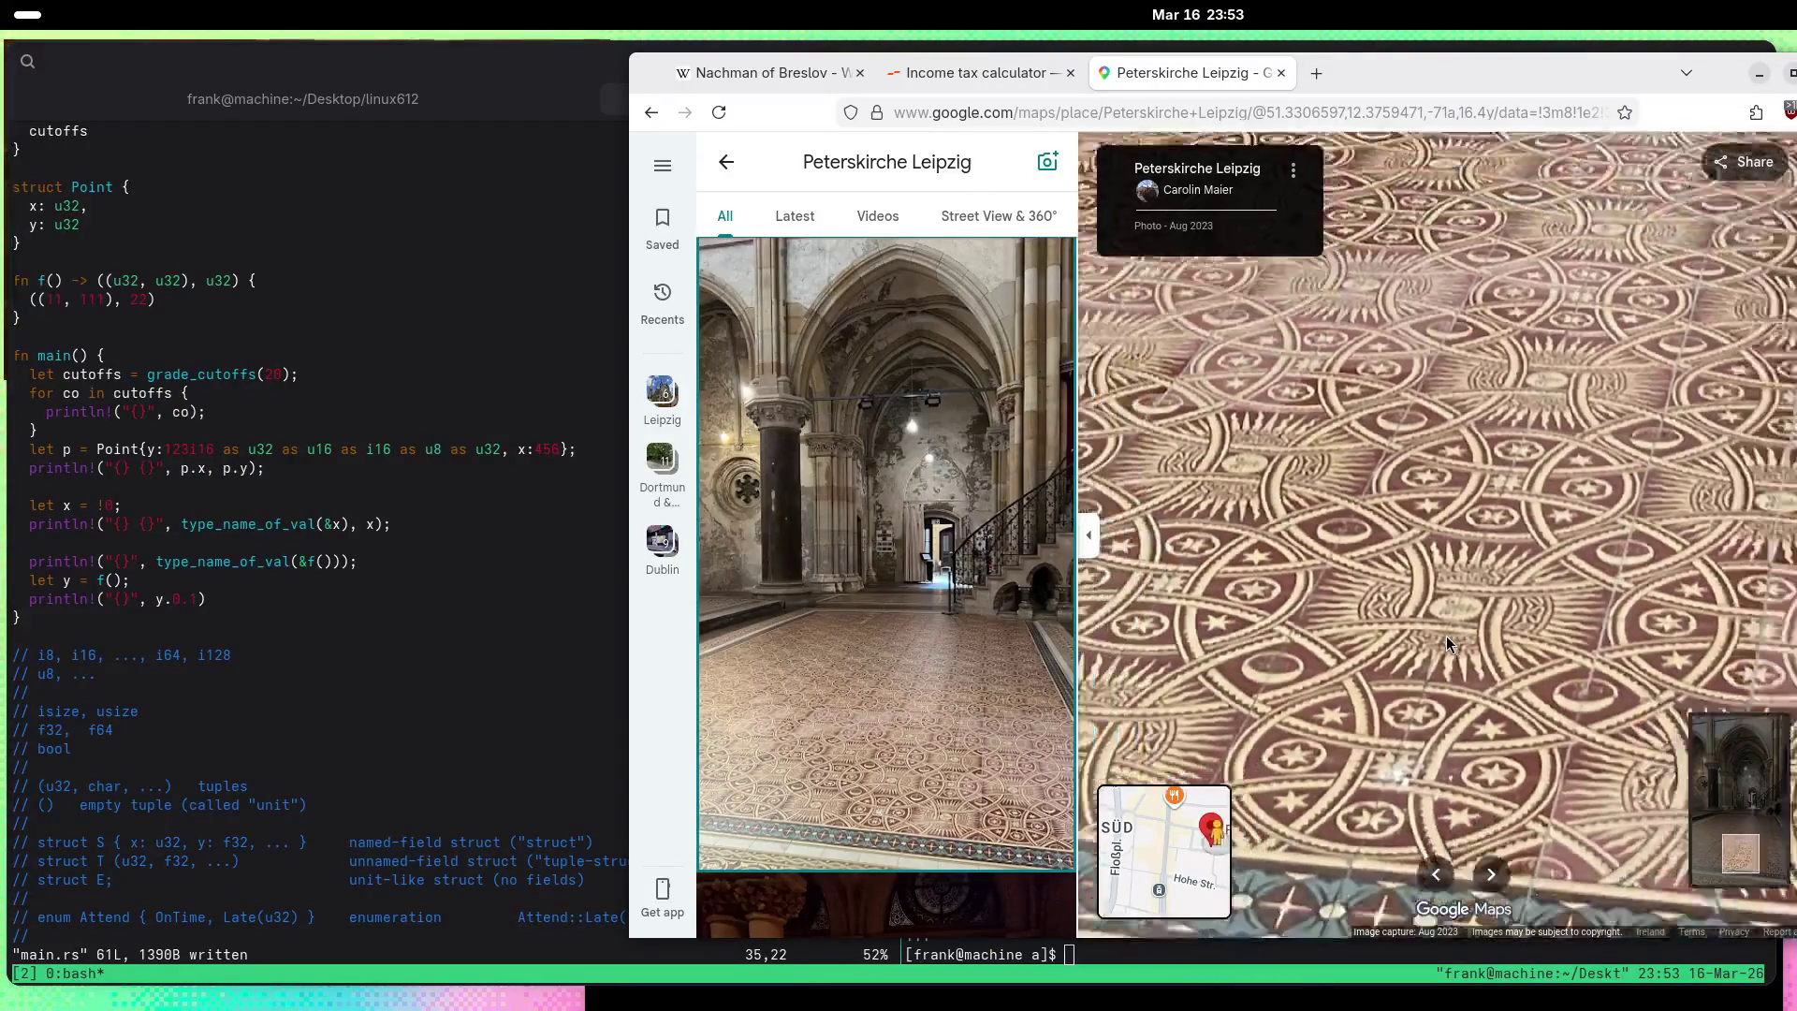
pyautogui.scroll(-5, 1447, 644)
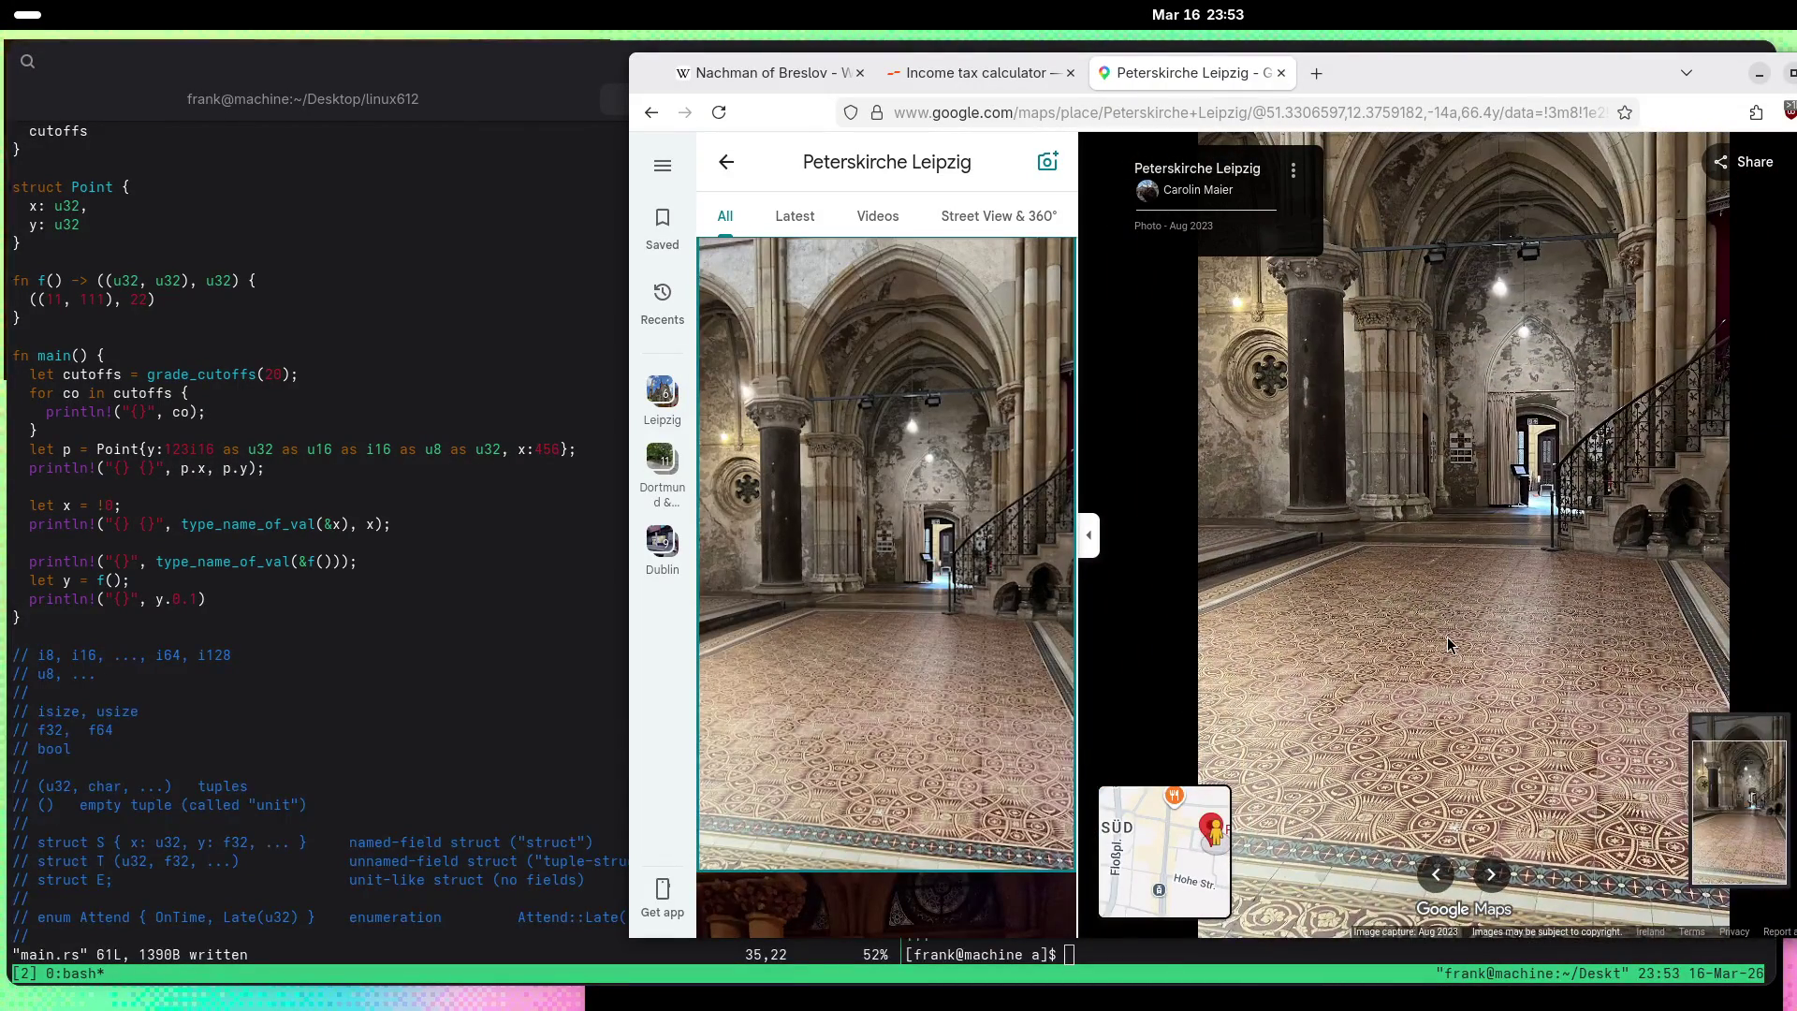
pyautogui.scroll(-5, 889, 523)
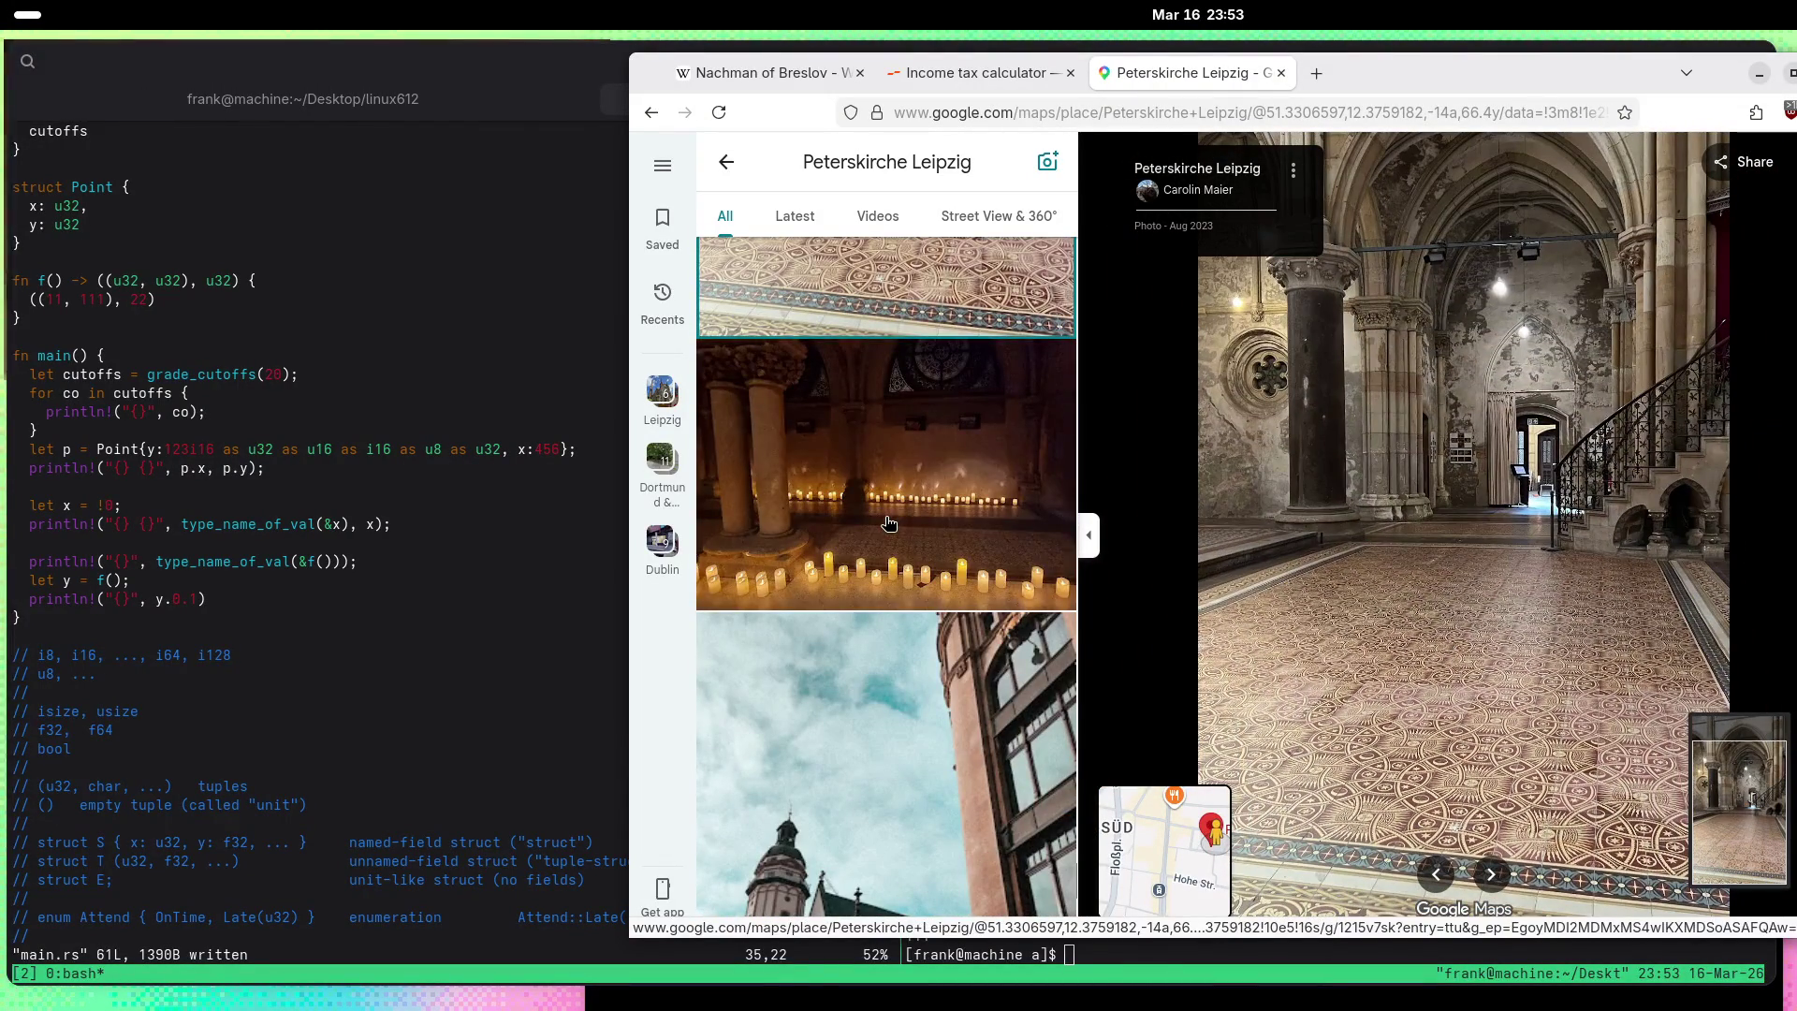
# Step: View the candle-lit interior photo, then the brick display photo, shifting its view
pyautogui.click(889, 524)
pyautogui.scroll(-5, 890, 523)
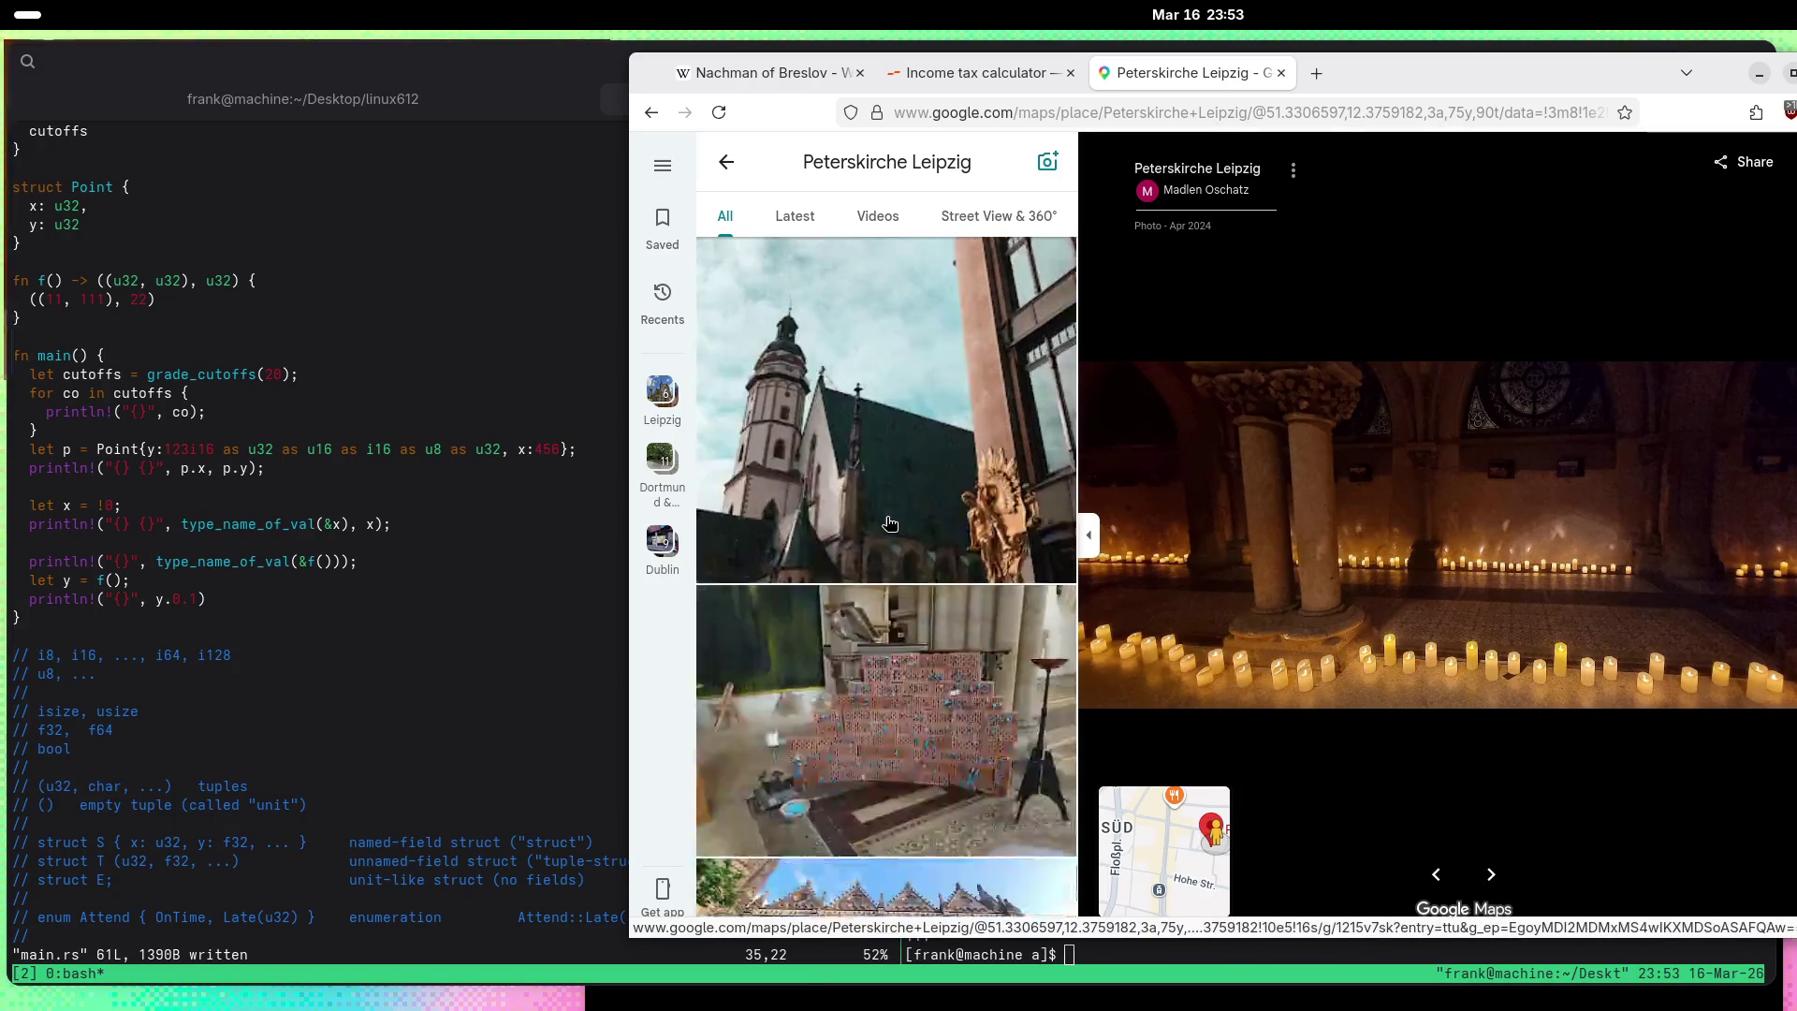
pyautogui.scroll(-2, 889, 523)
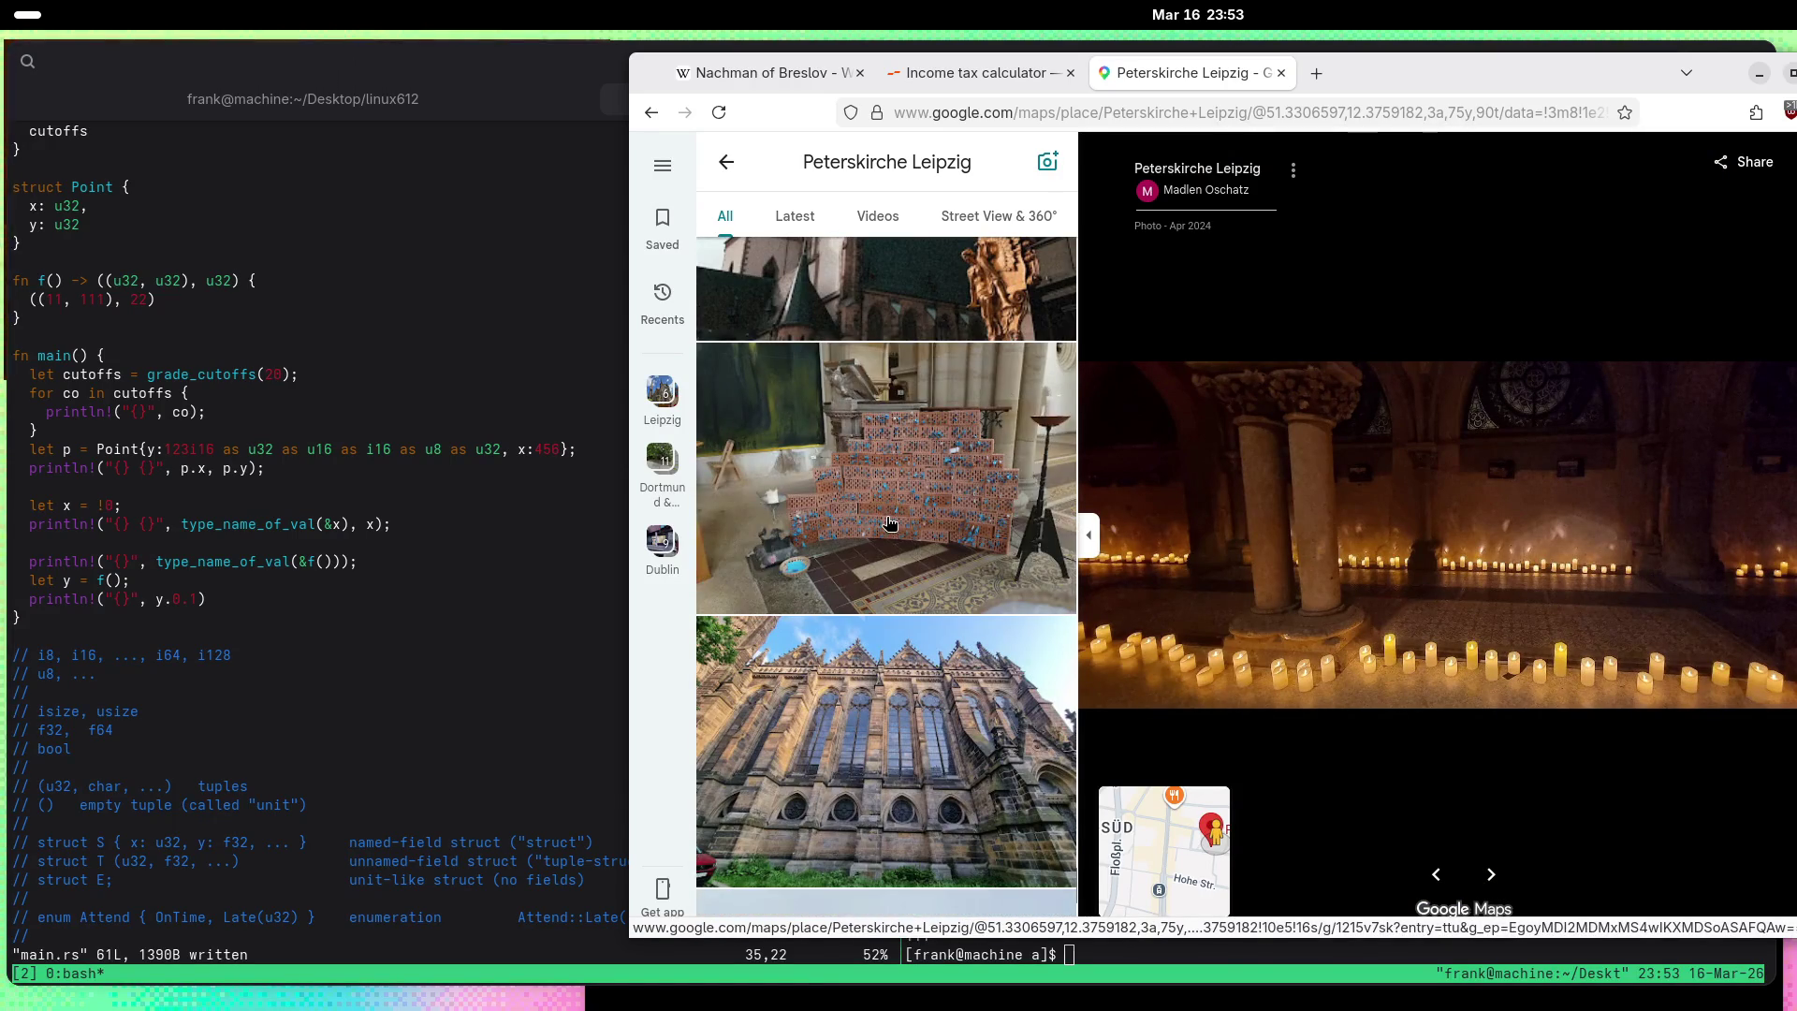
pyautogui.click(889, 523)
pyautogui.scroll(3, 1465, 547)
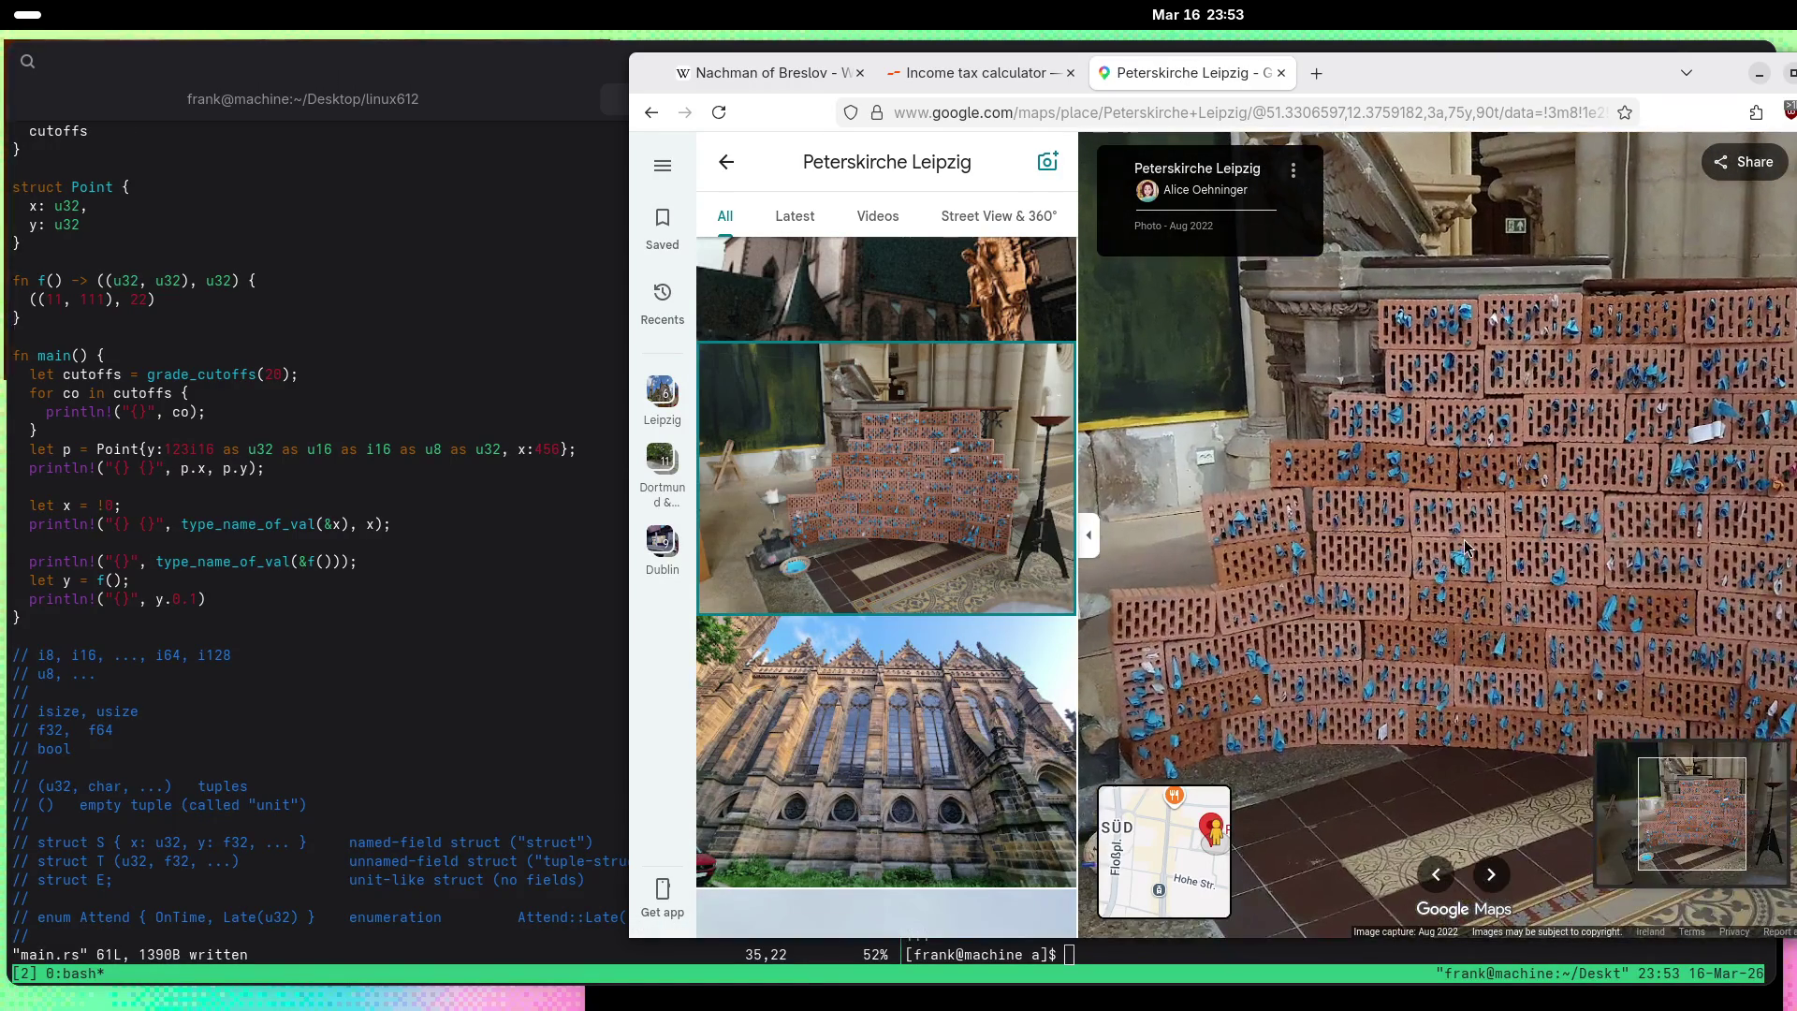
pyautogui.scroll(-3, 1465, 543)
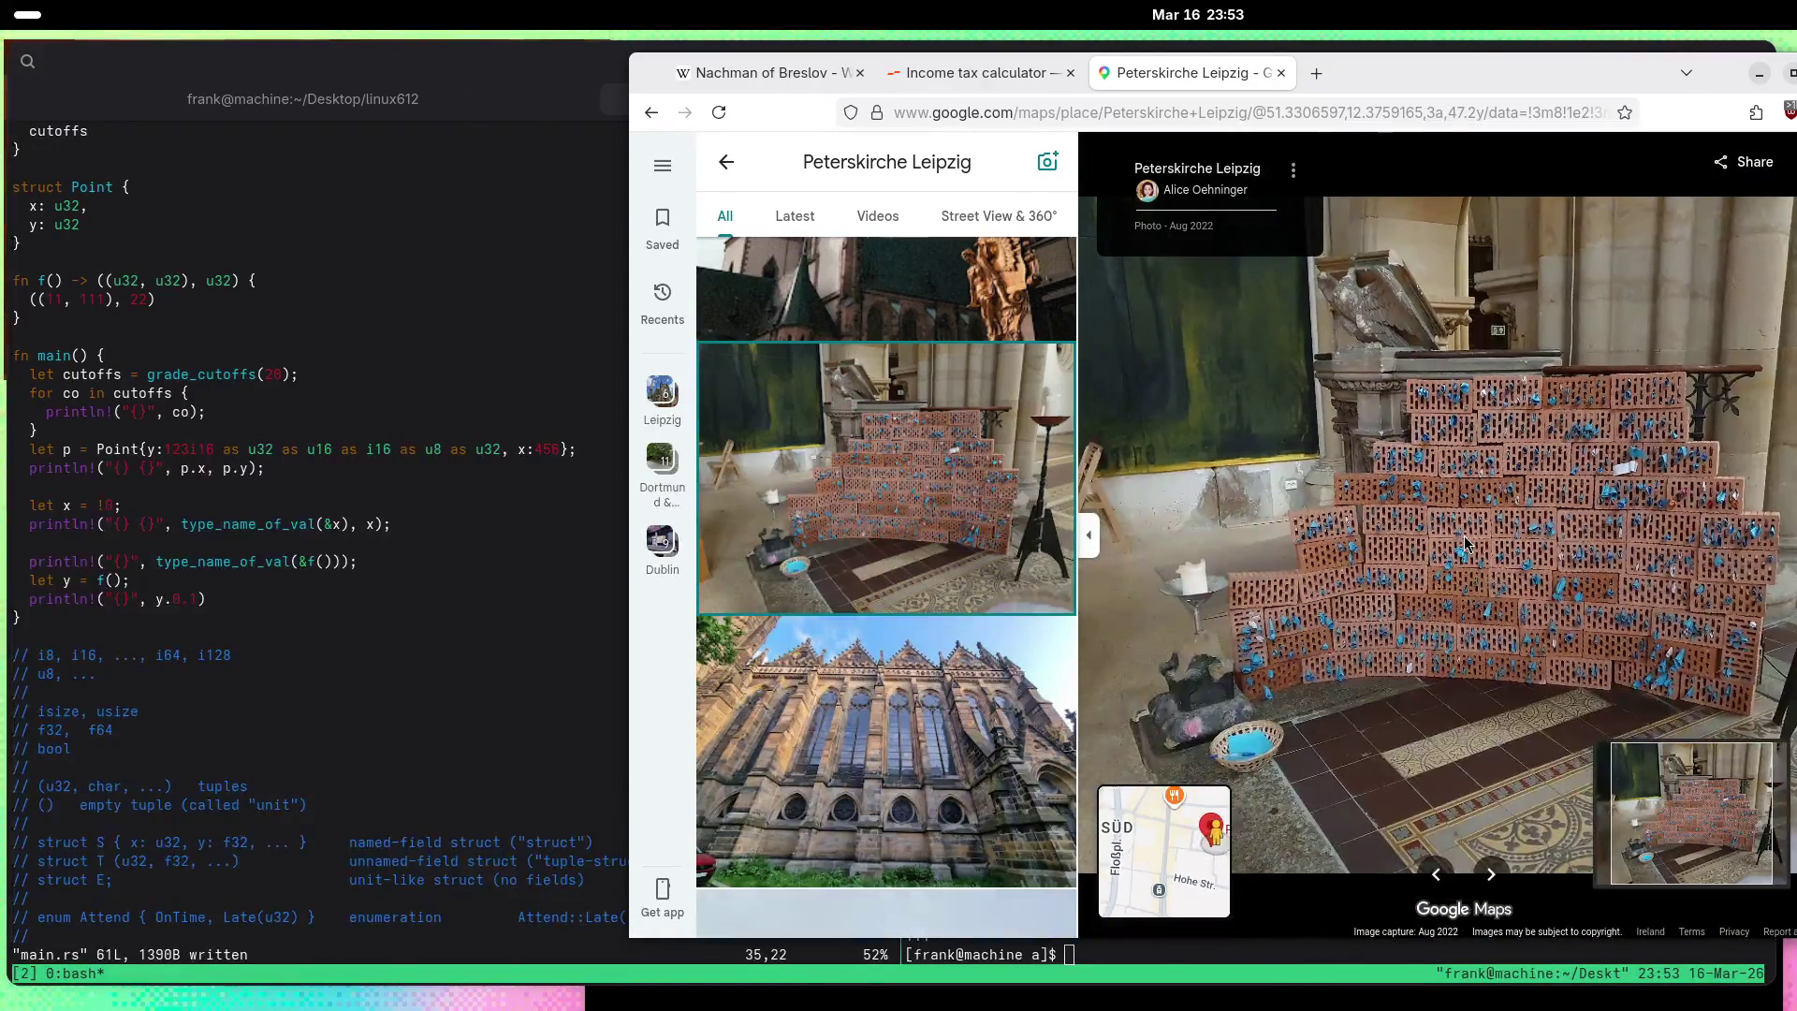
pyautogui.scroll(2, 1465, 543)
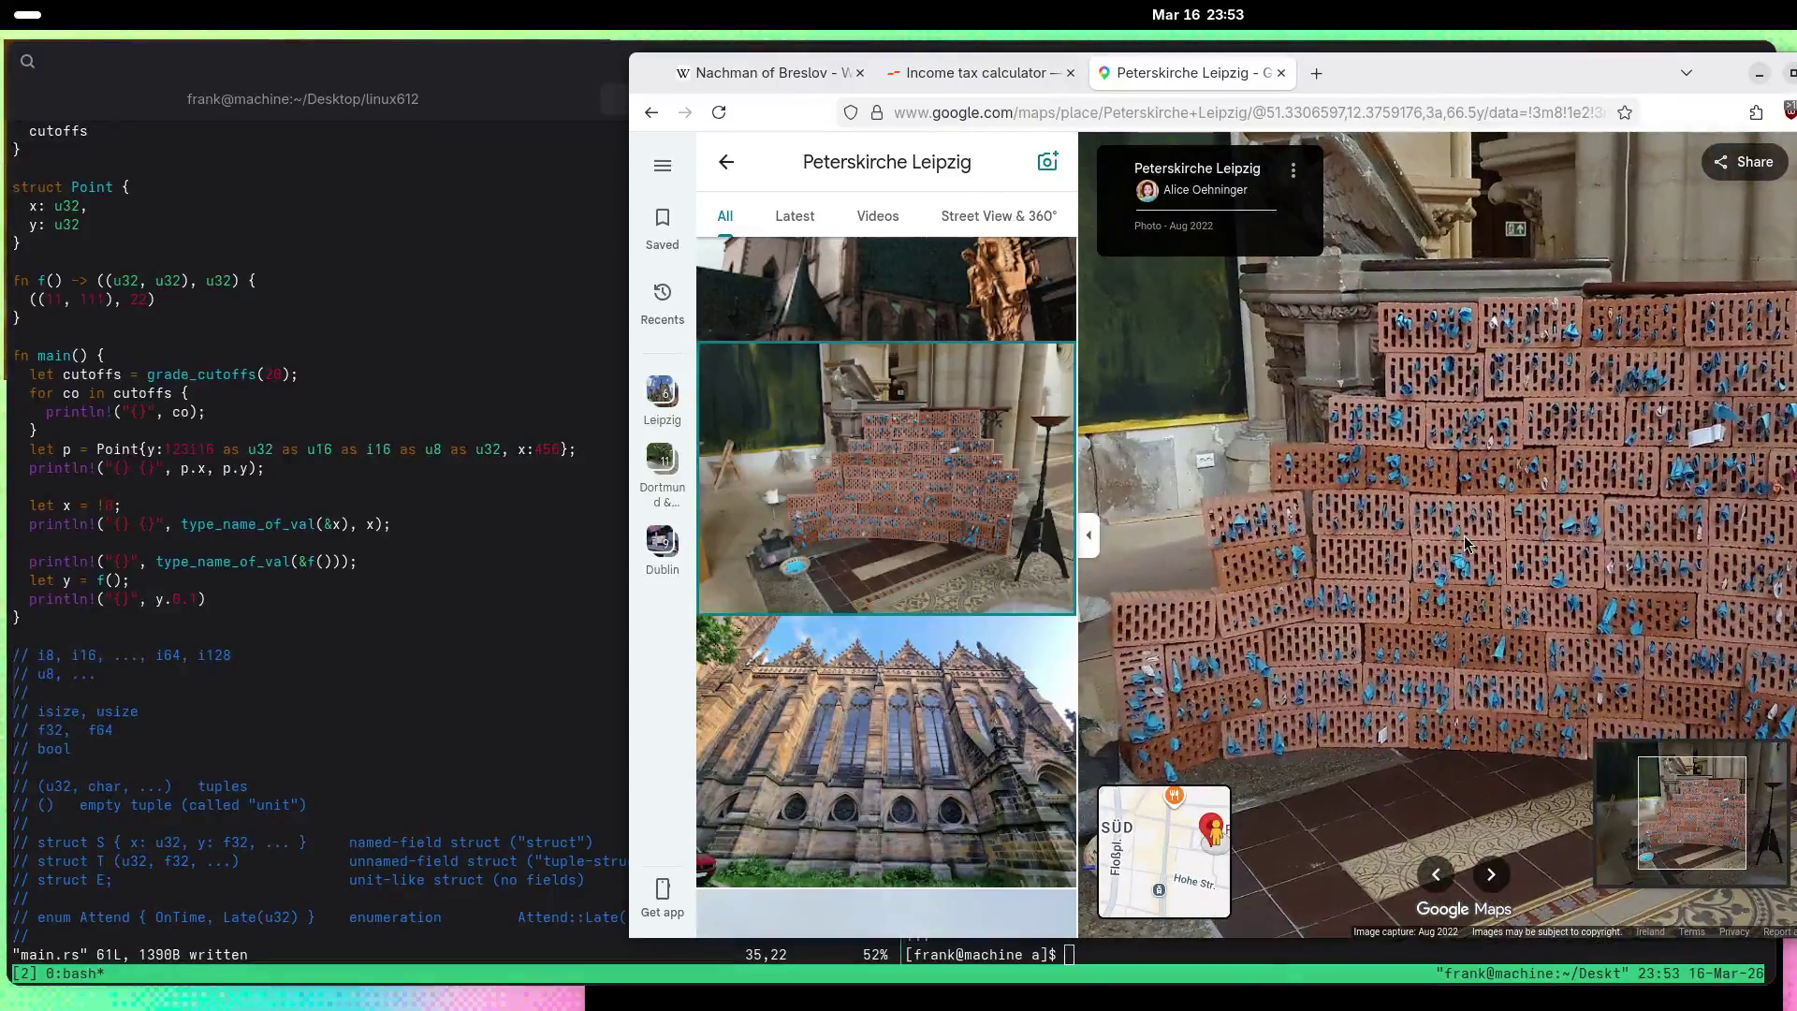
pyautogui.scroll(-3, 933, 479)
pyautogui.click(1404, 435)
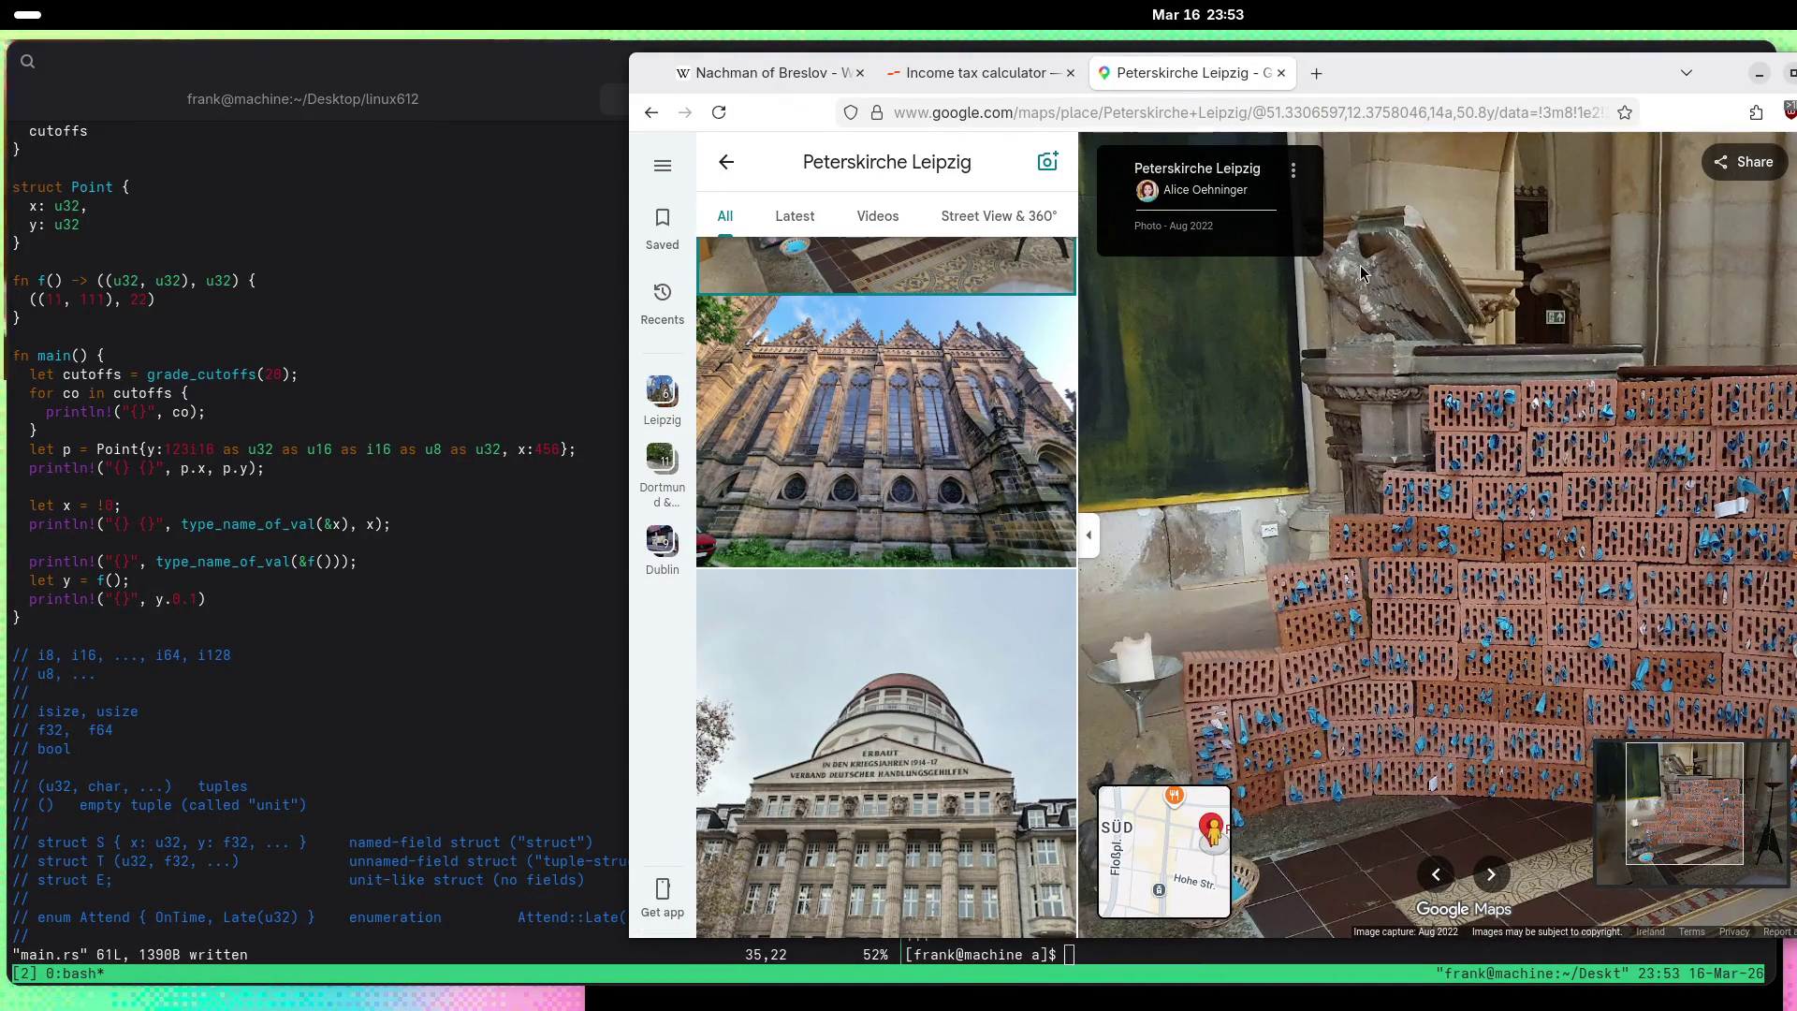
pyautogui.scroll(-3, 971, 466)
# Step: View the domed office building photo and the sky-and-church-tower photo
pyautogui.click(970, 466)
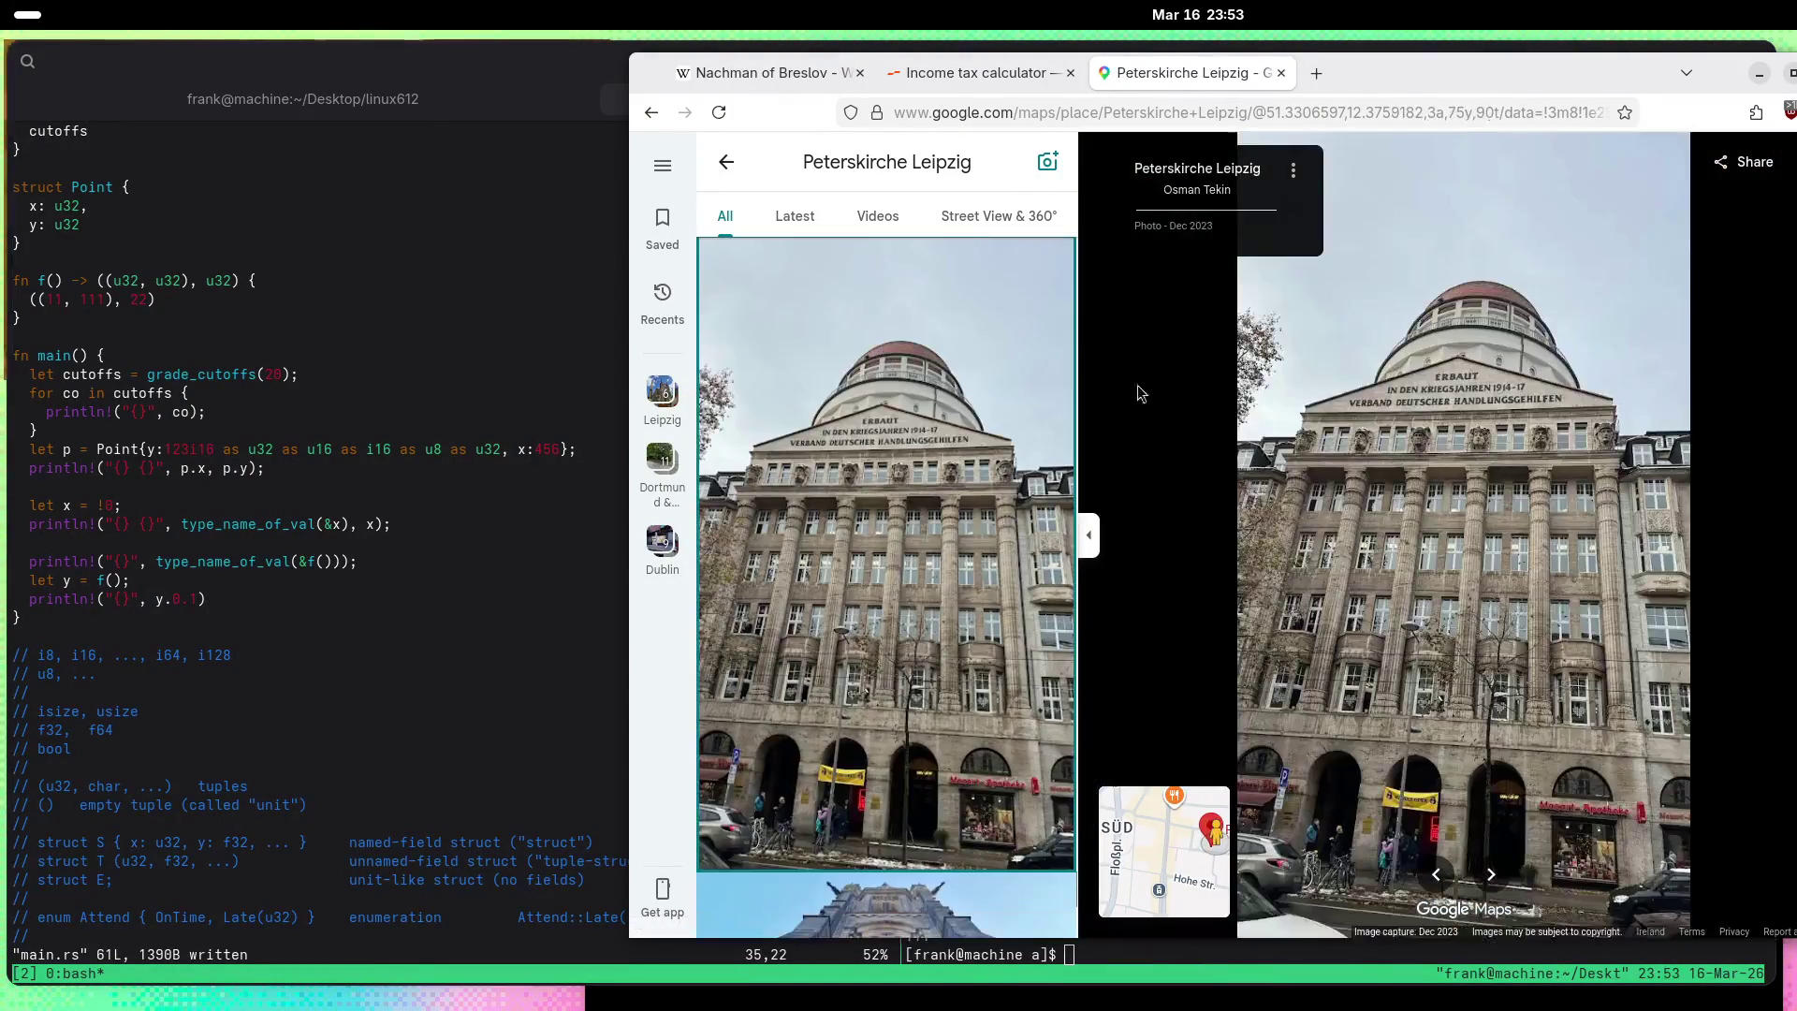
pyautogui.scroll(-5, 891, 471)
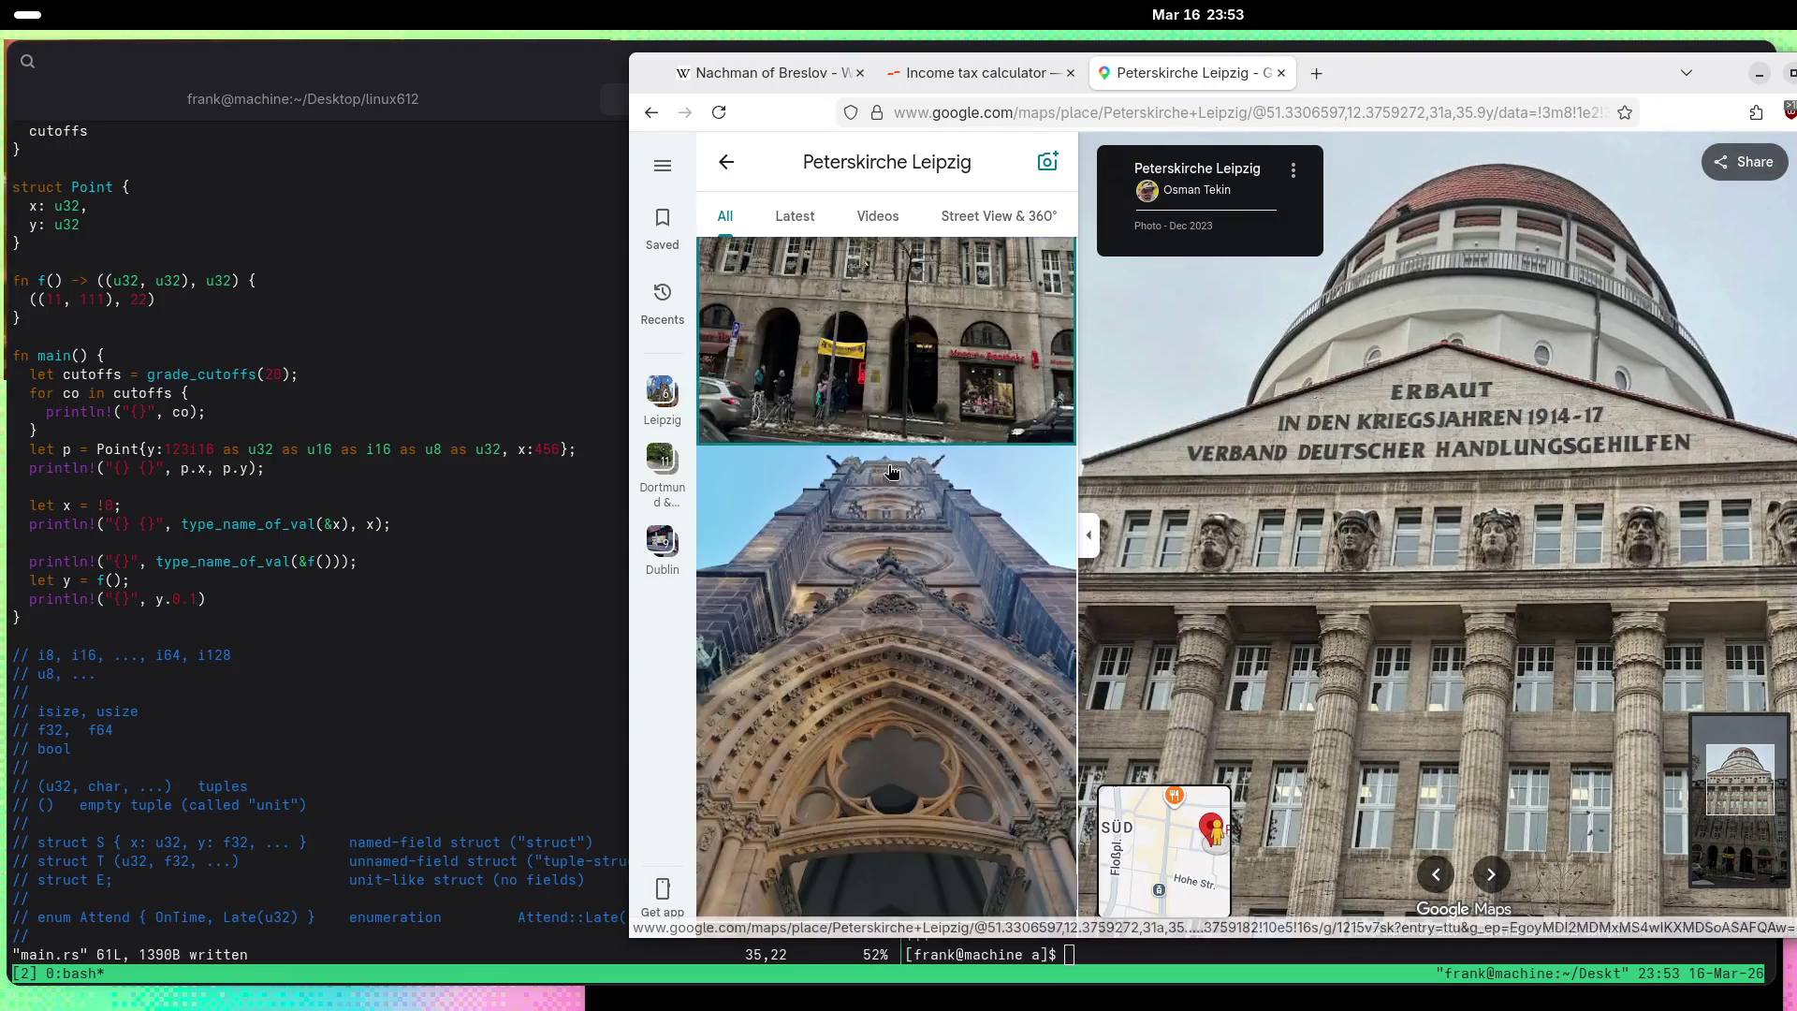
pyautogui.scroll(-5, 891, 471)
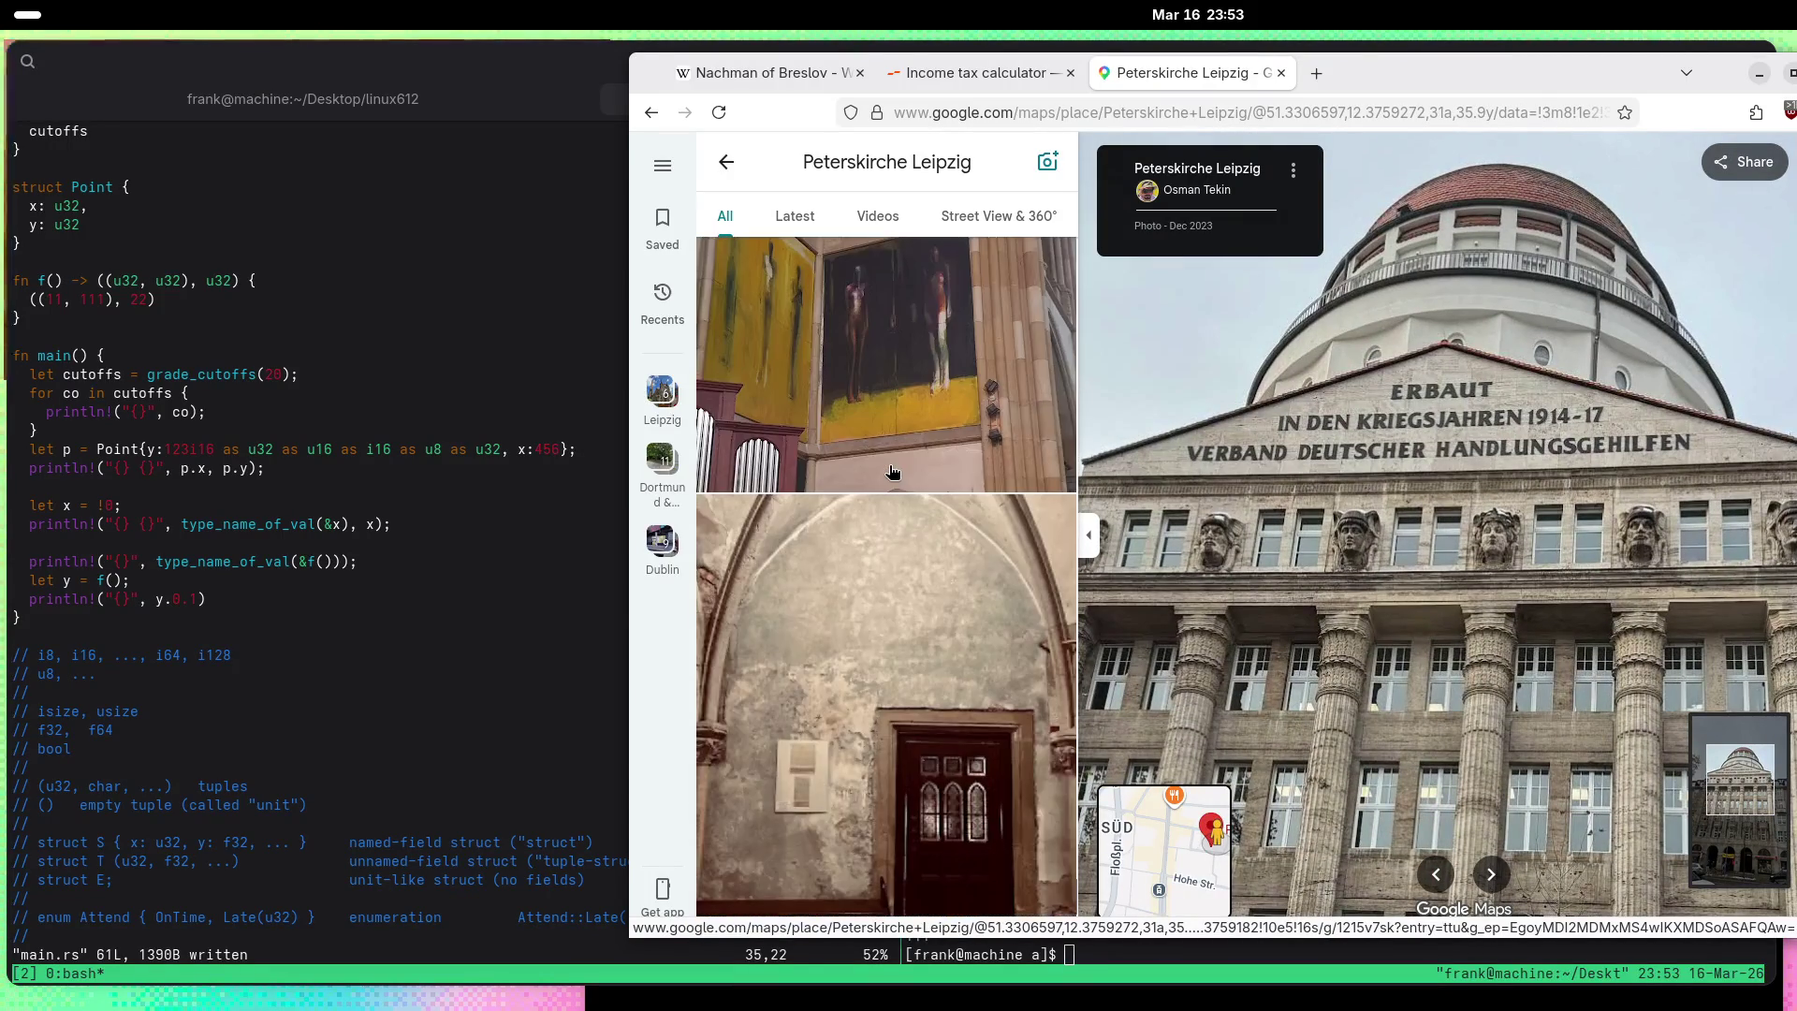
pyautogui.scroll(2, 899, 475)
pyautogui.scroll(-3, 900, 474)
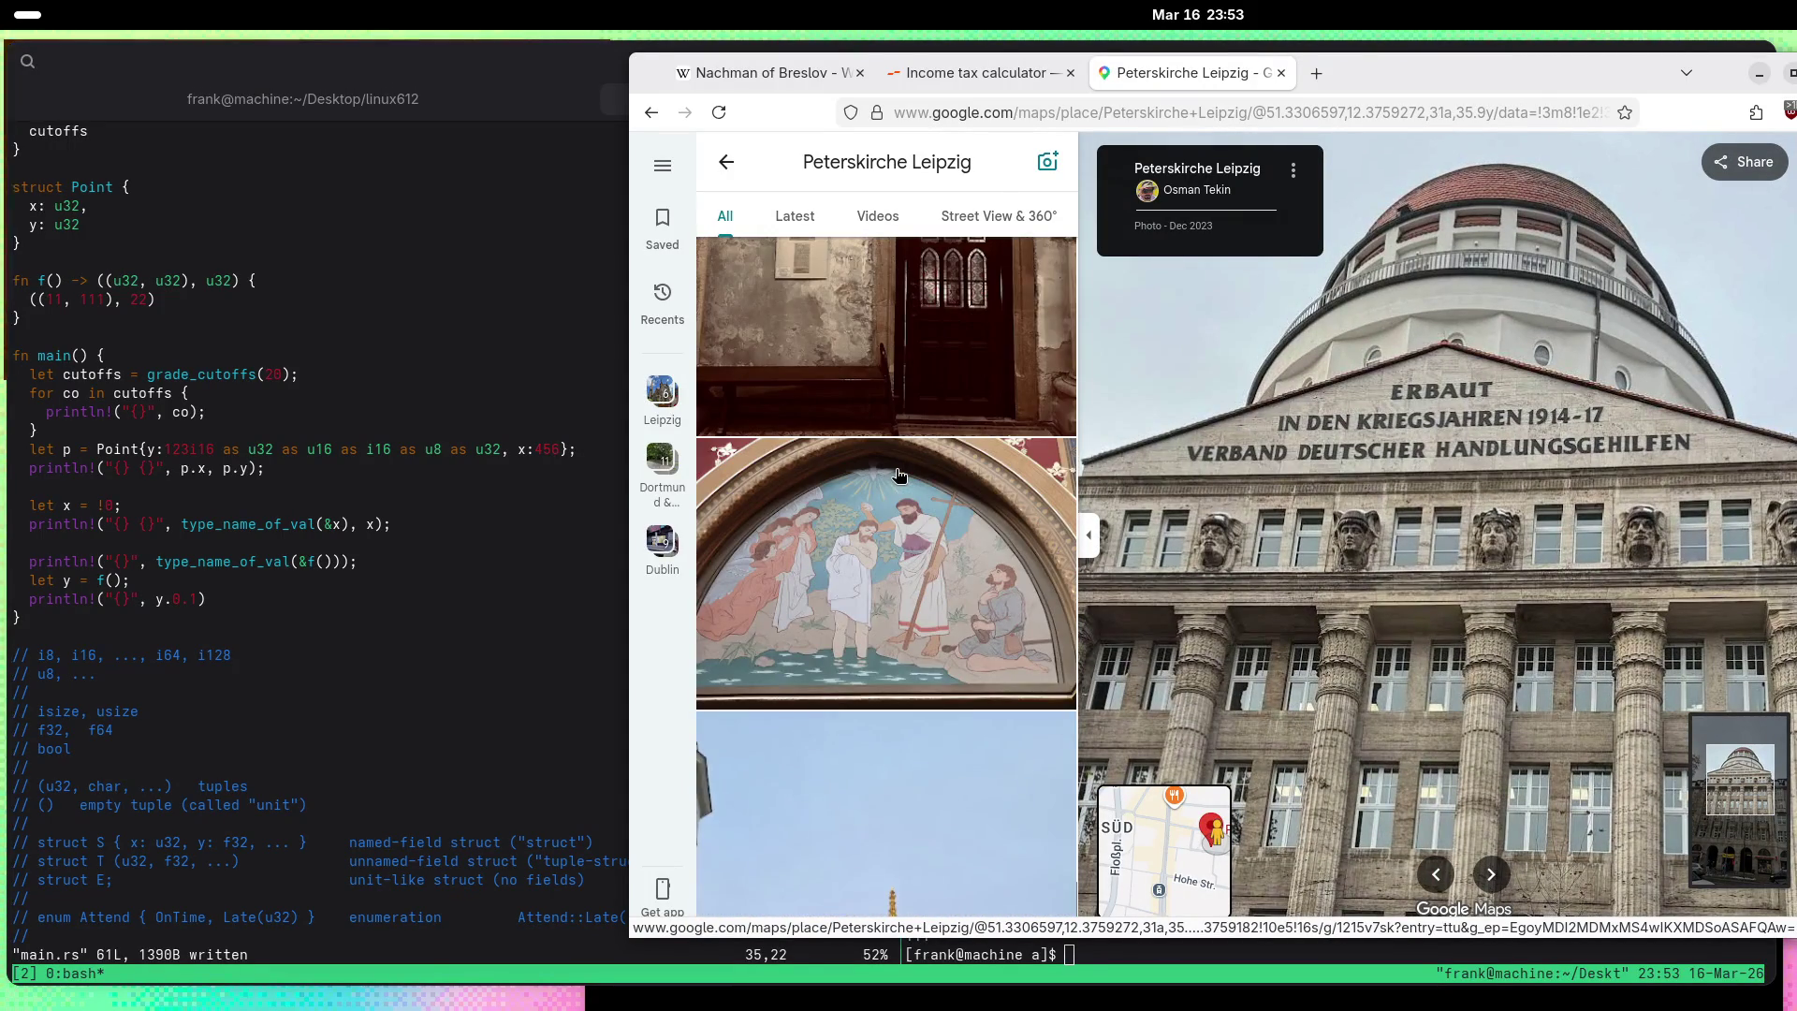
pyautogui.scroll(-5, 899, 474)
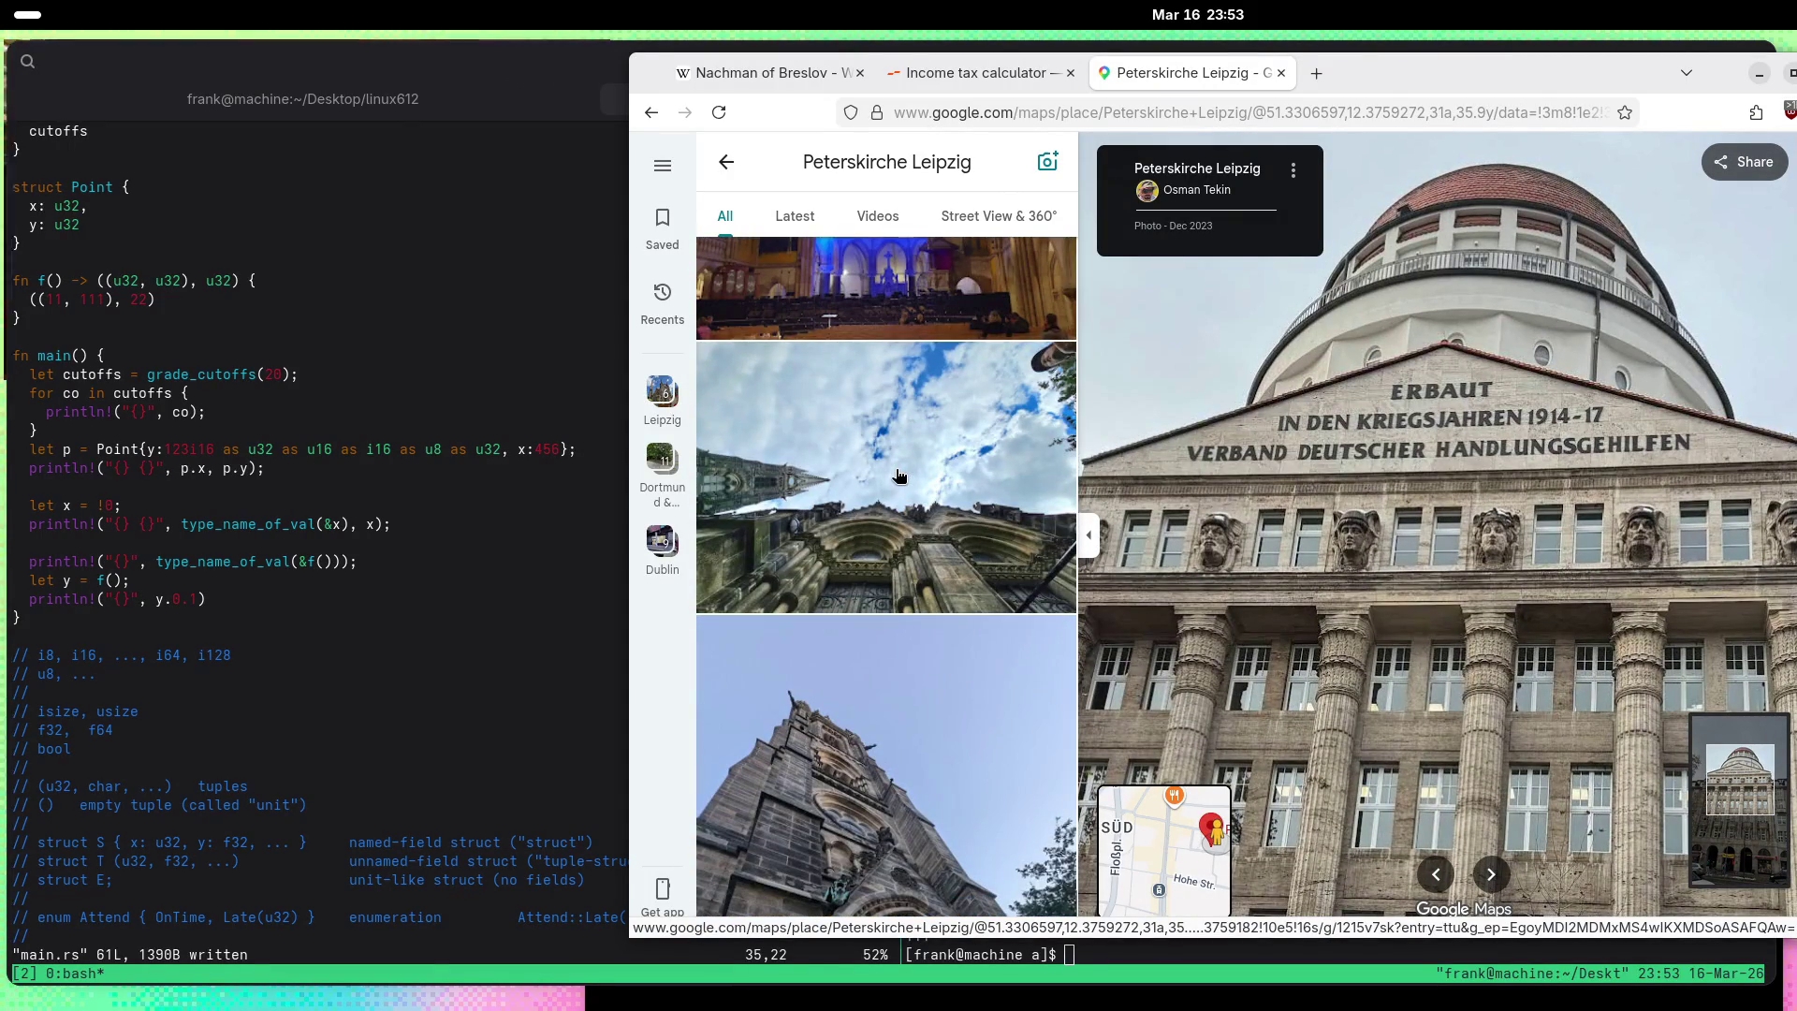
pyautogui.click(900, 475)
pyautogui.scroll(-4, 899, 475)
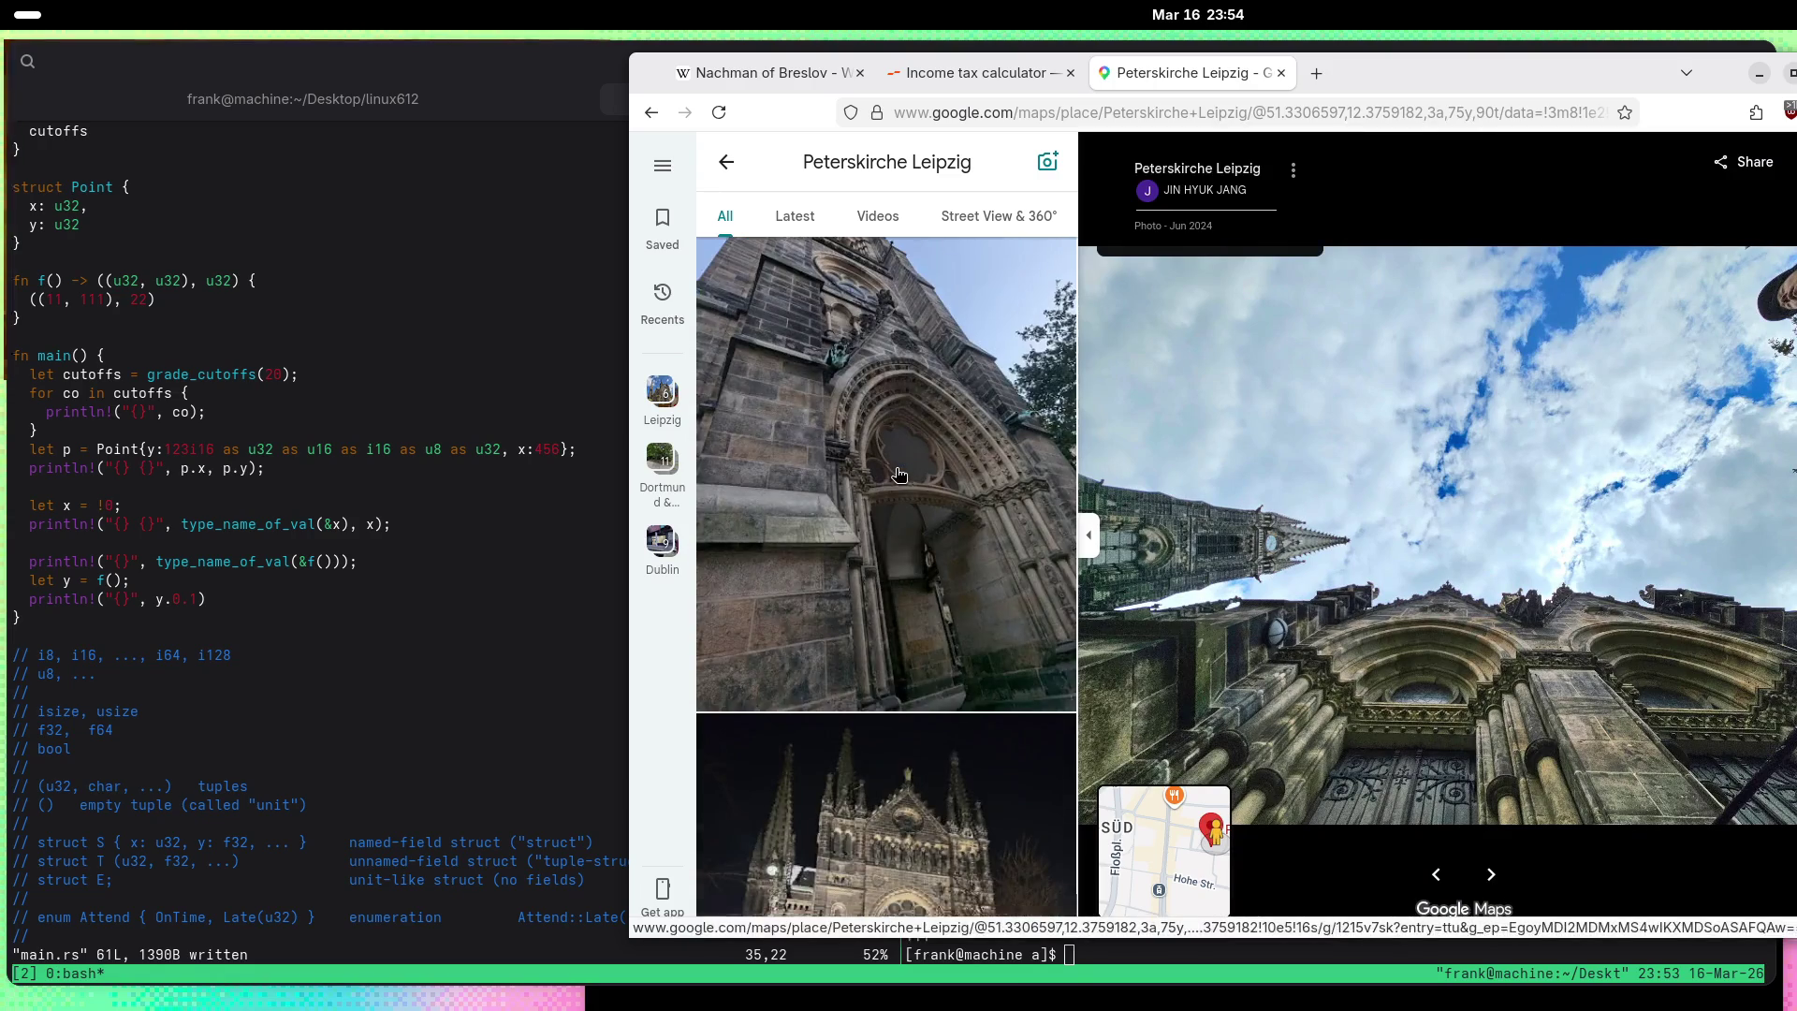
pyautogui.scroll(-8, 900, 474)
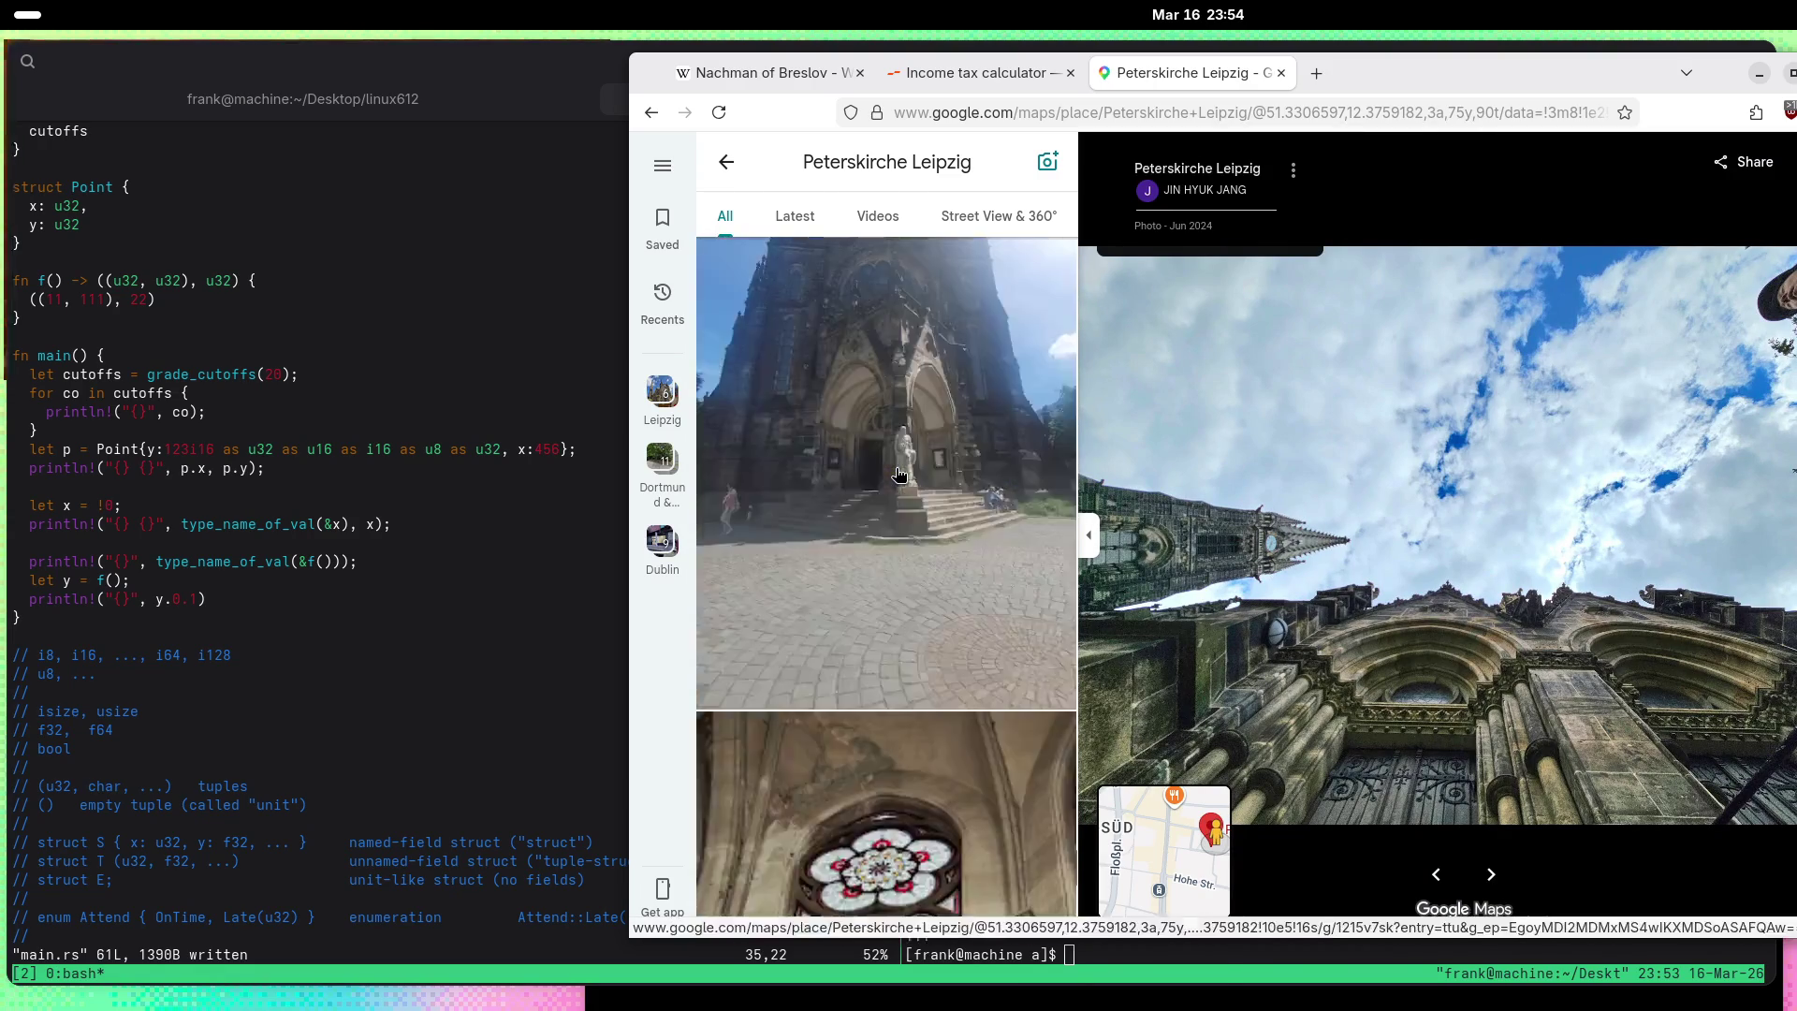
pyautogui.scroll(-6, 899, 474)
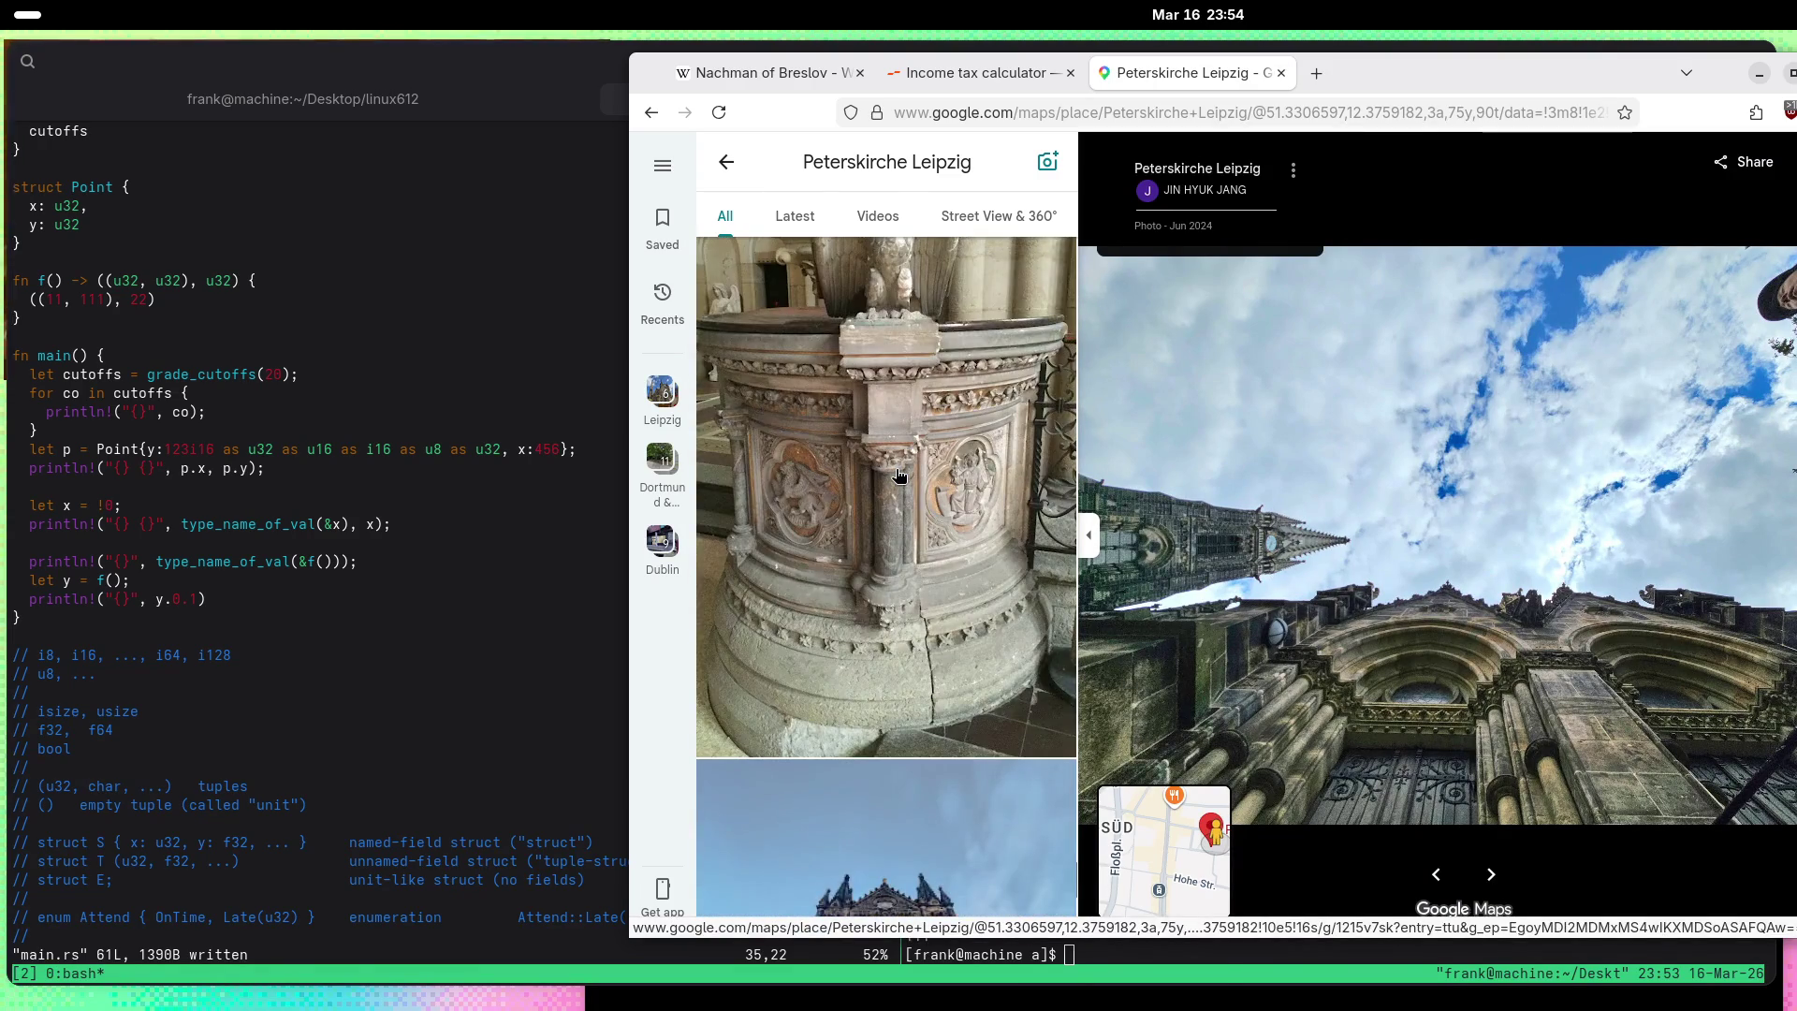
# Step: Open the December 2022 carved stone font photo and zoom and pan to the angel relief
pyautogui.click(900, 474)
pyautogui.scroll(5, 1282, 592)
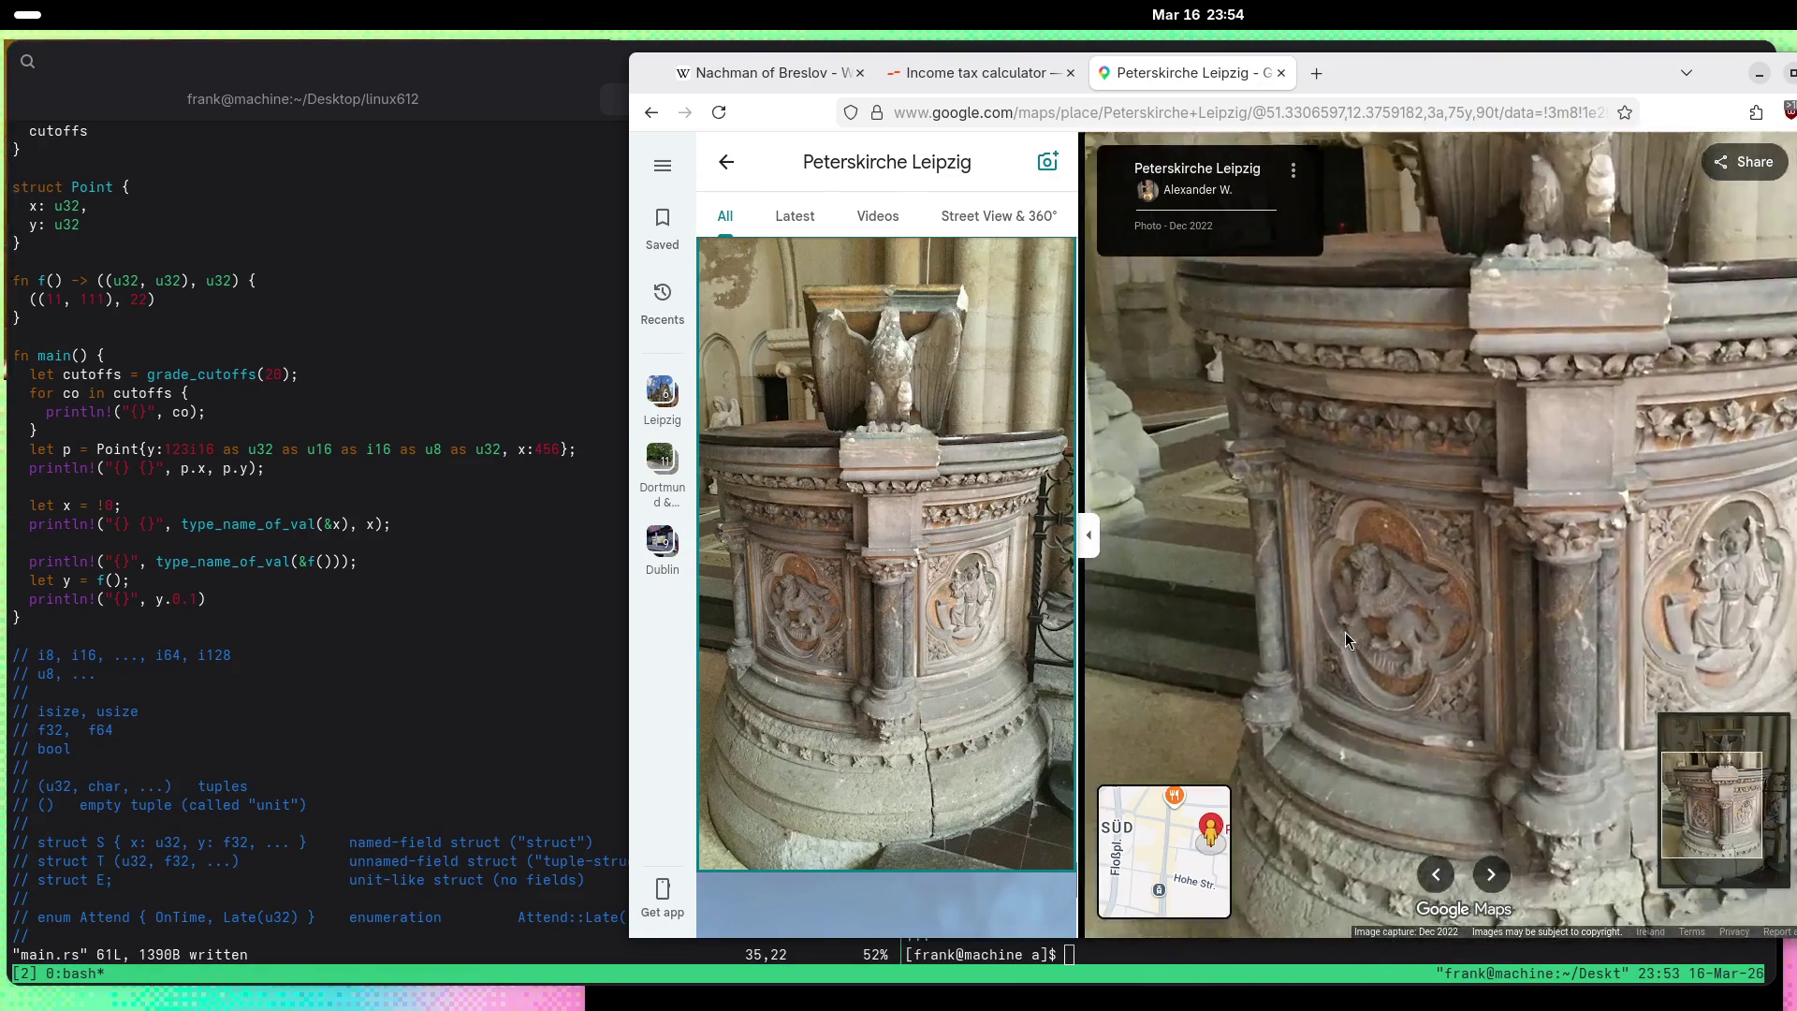
pyautogui.moveTo(1471, 569); pyautogui.dragTo(1351, 502)
pyautogui.scroll(-5, 1016, 571)
pyautogui.scroll(-10, 1016, 570)
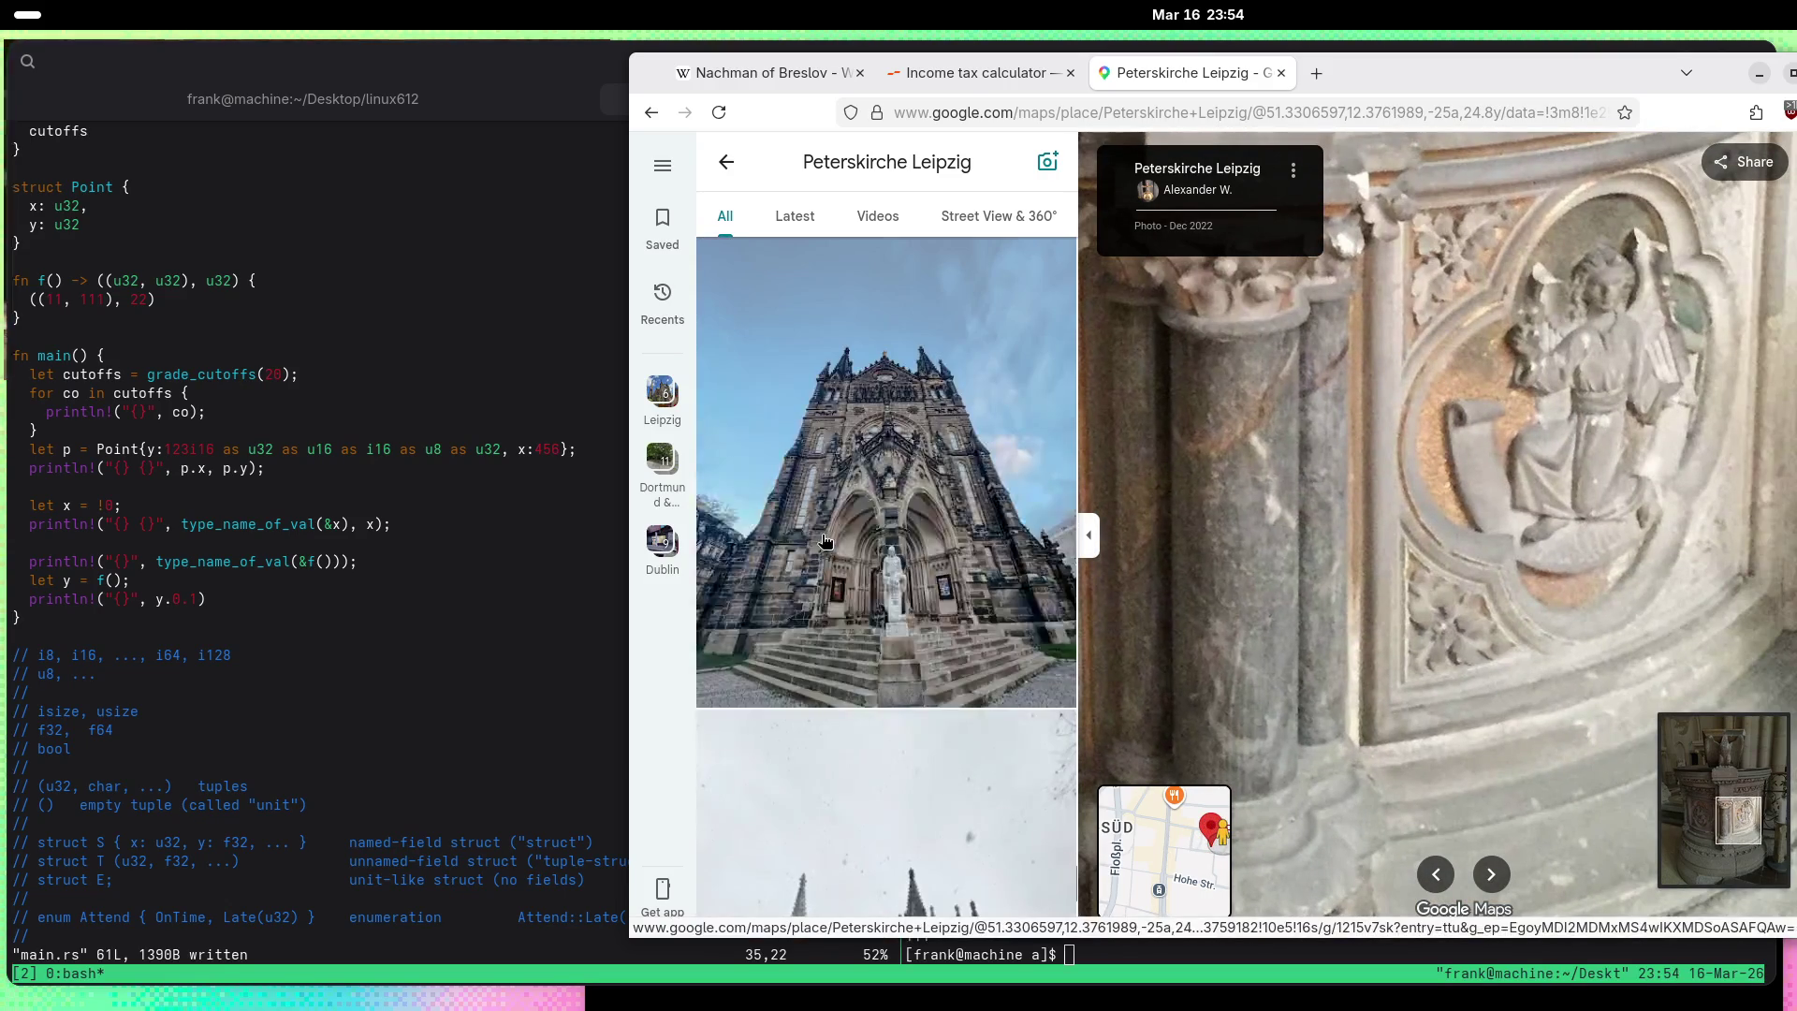
pyautogui.scroll(-10, 824, 540)
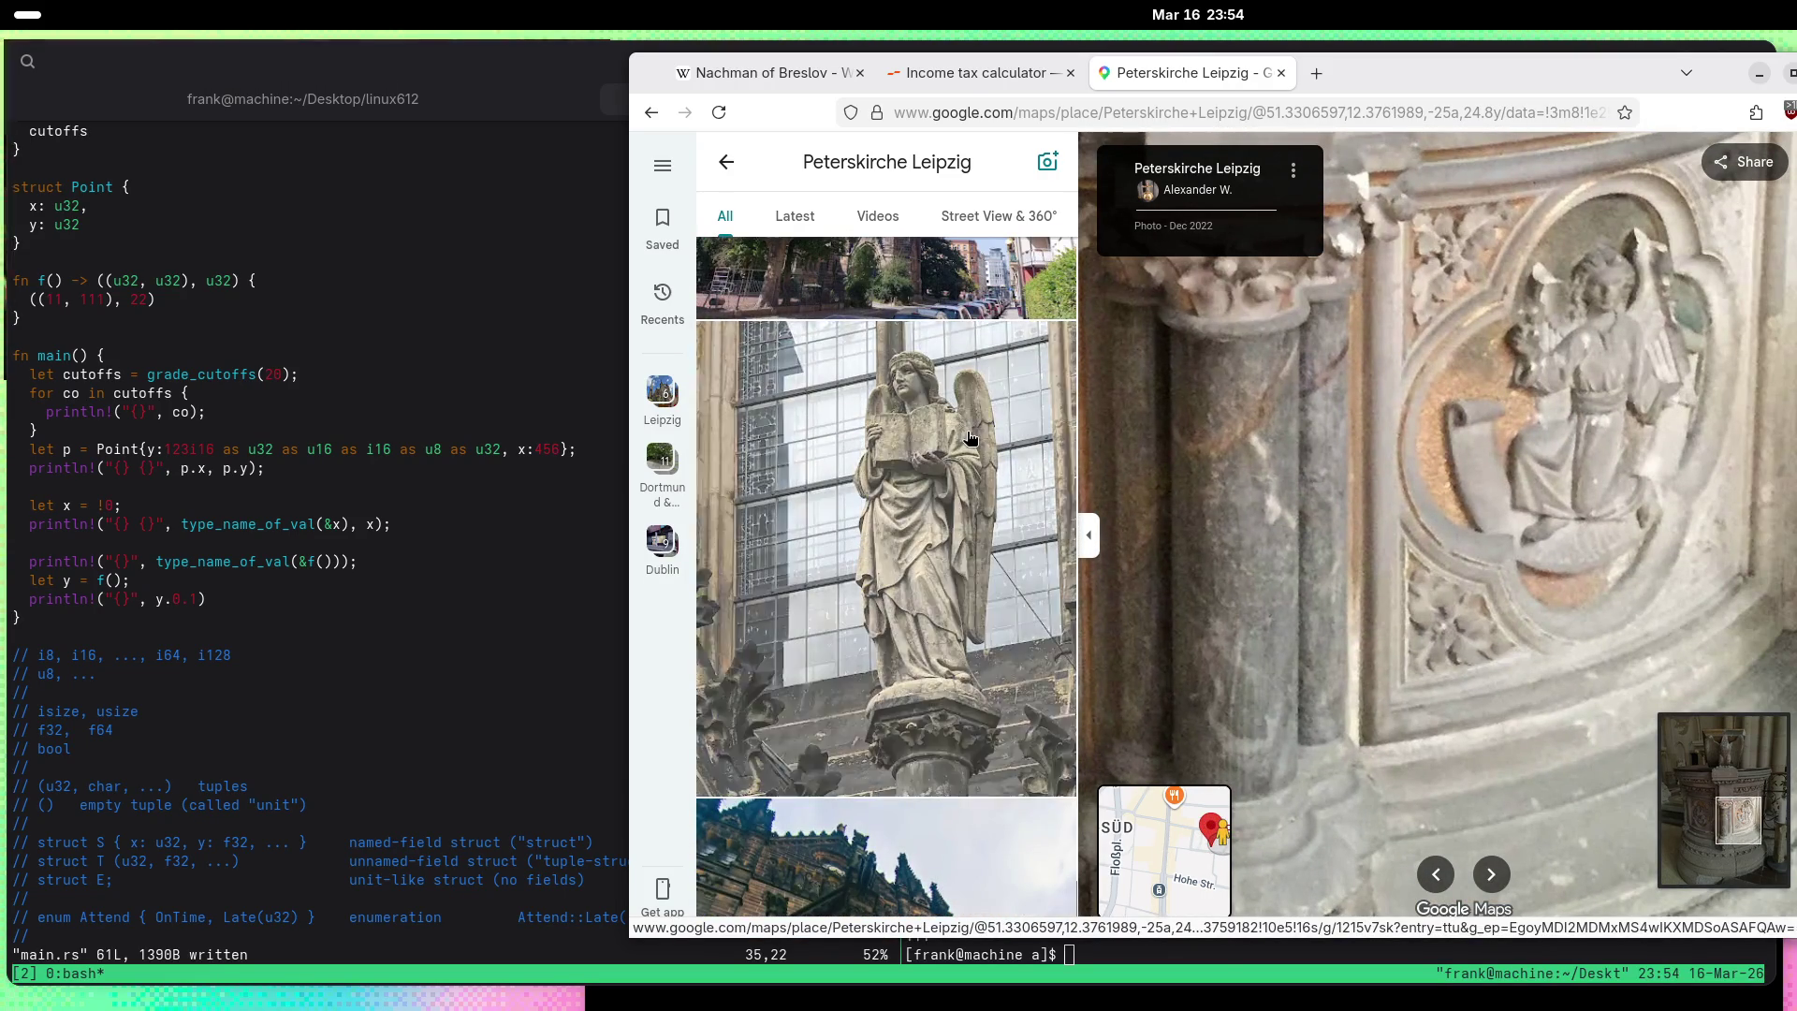
# Step: Open the angel statue photo, then the carved capital face photo
pyautogui.click(970, 437)
pyautogui.scroll(-5, 971, 437)
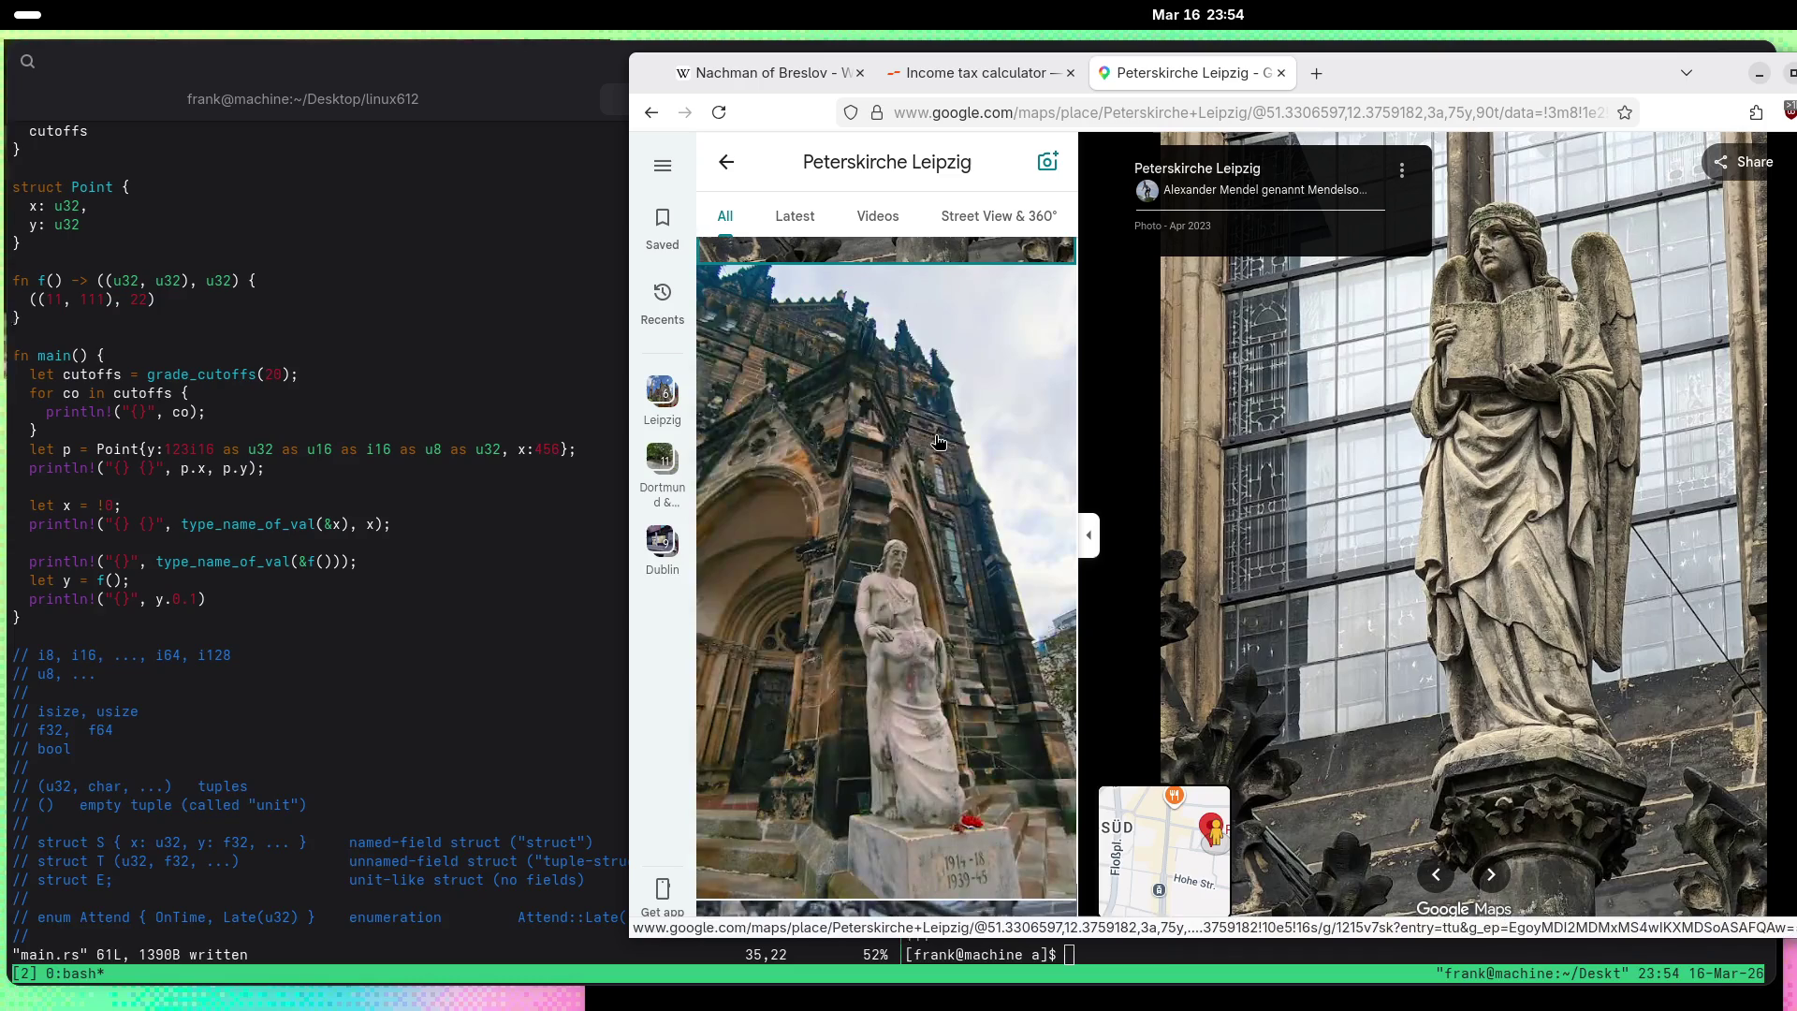
pyautogui.scroll(-5, 875, 468)
pyautogui.scroll(-5, 869, 478)
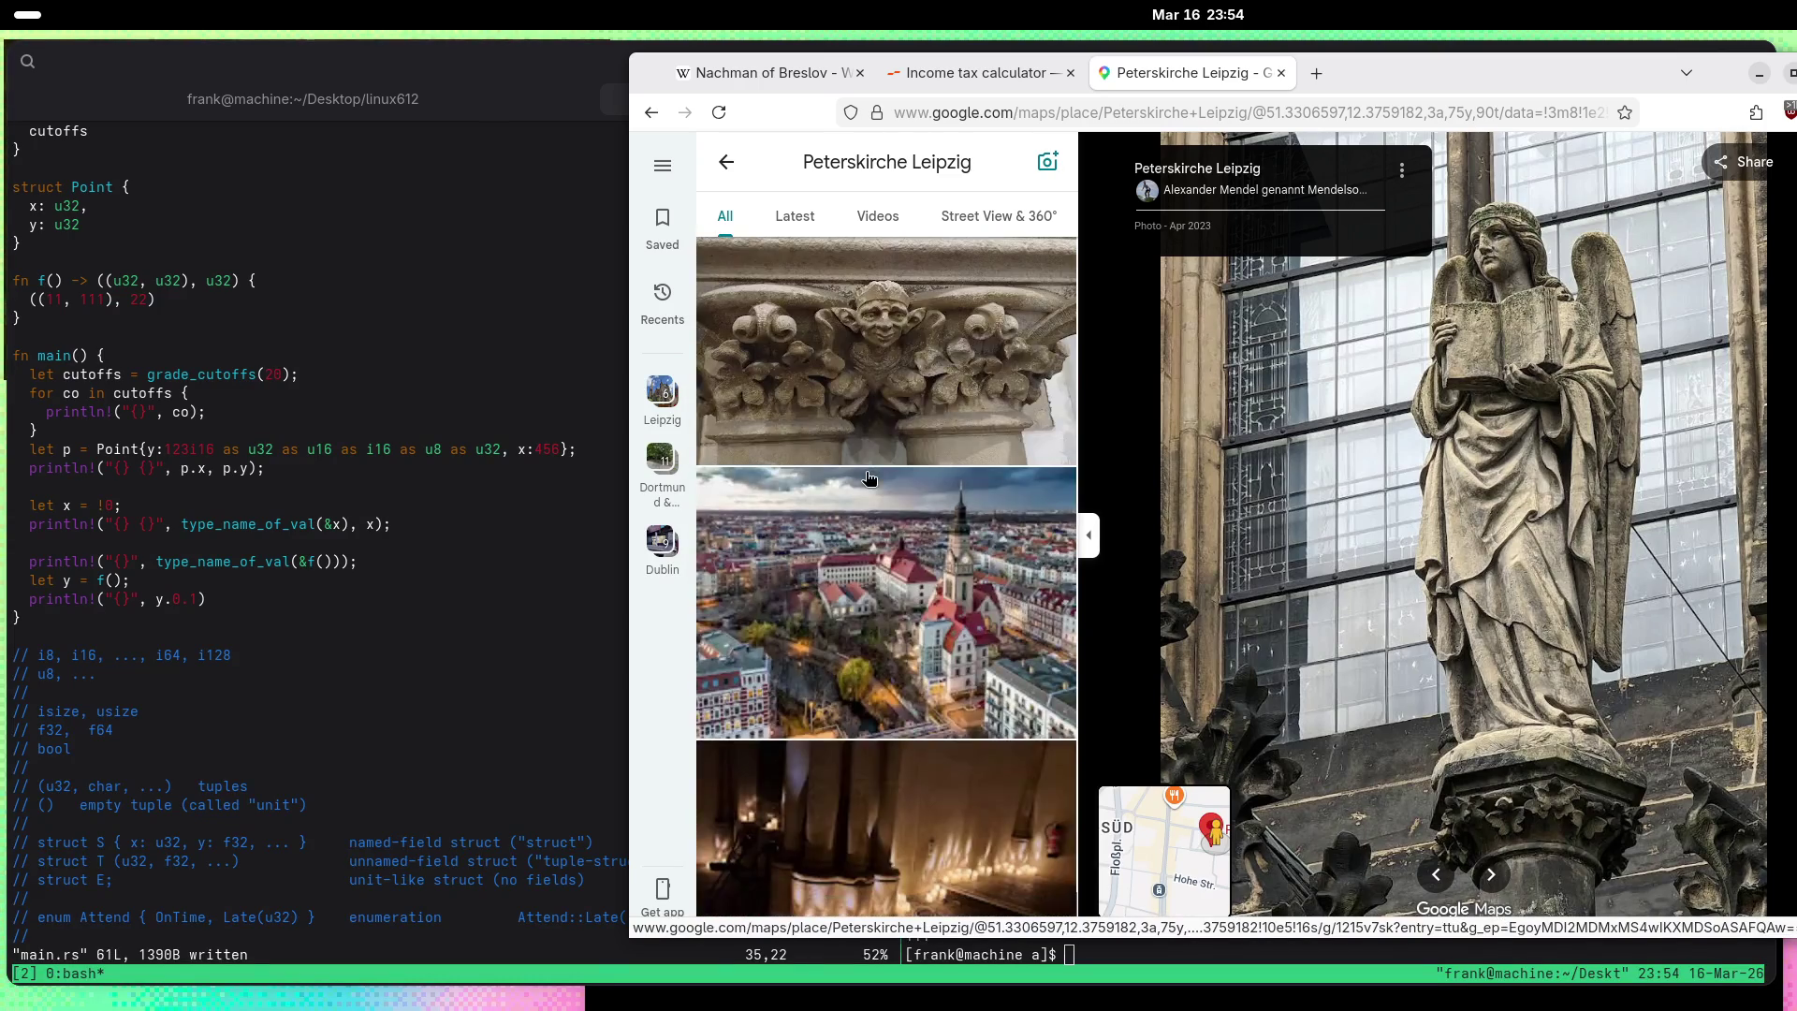
pyautogui.click(791, 319)
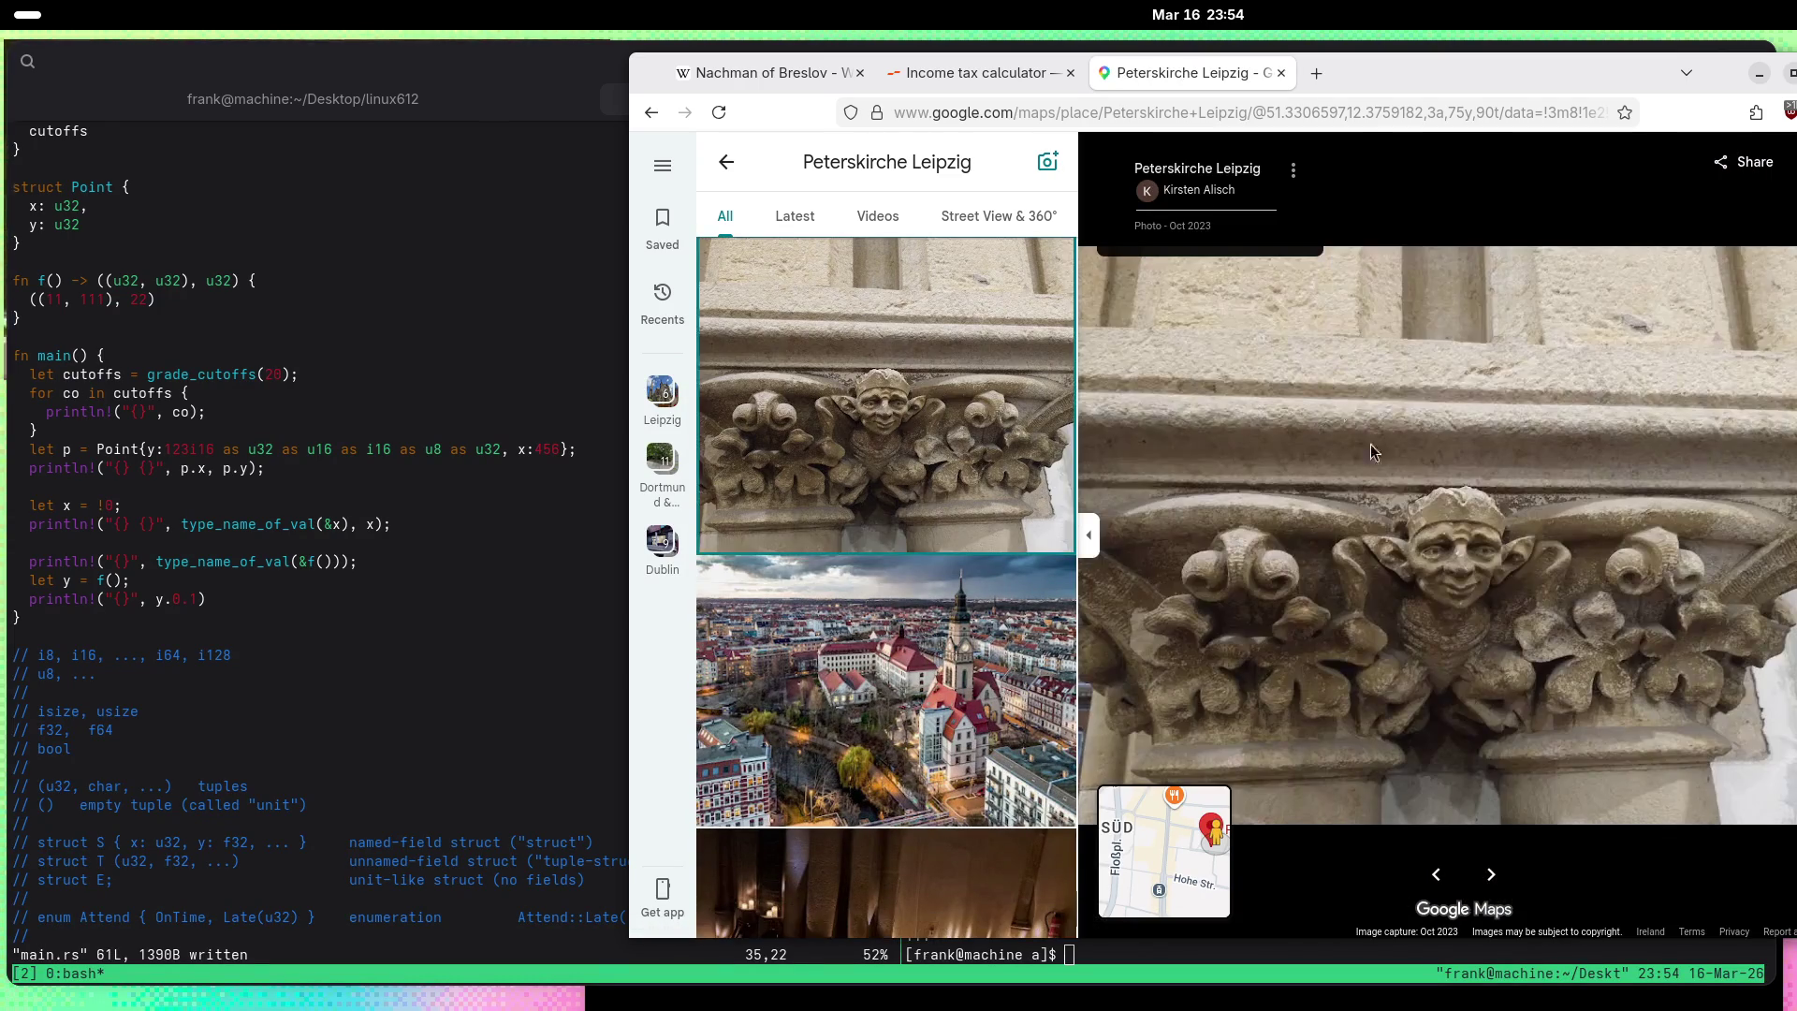
pyautogui.scroll(3, 1481, 556)
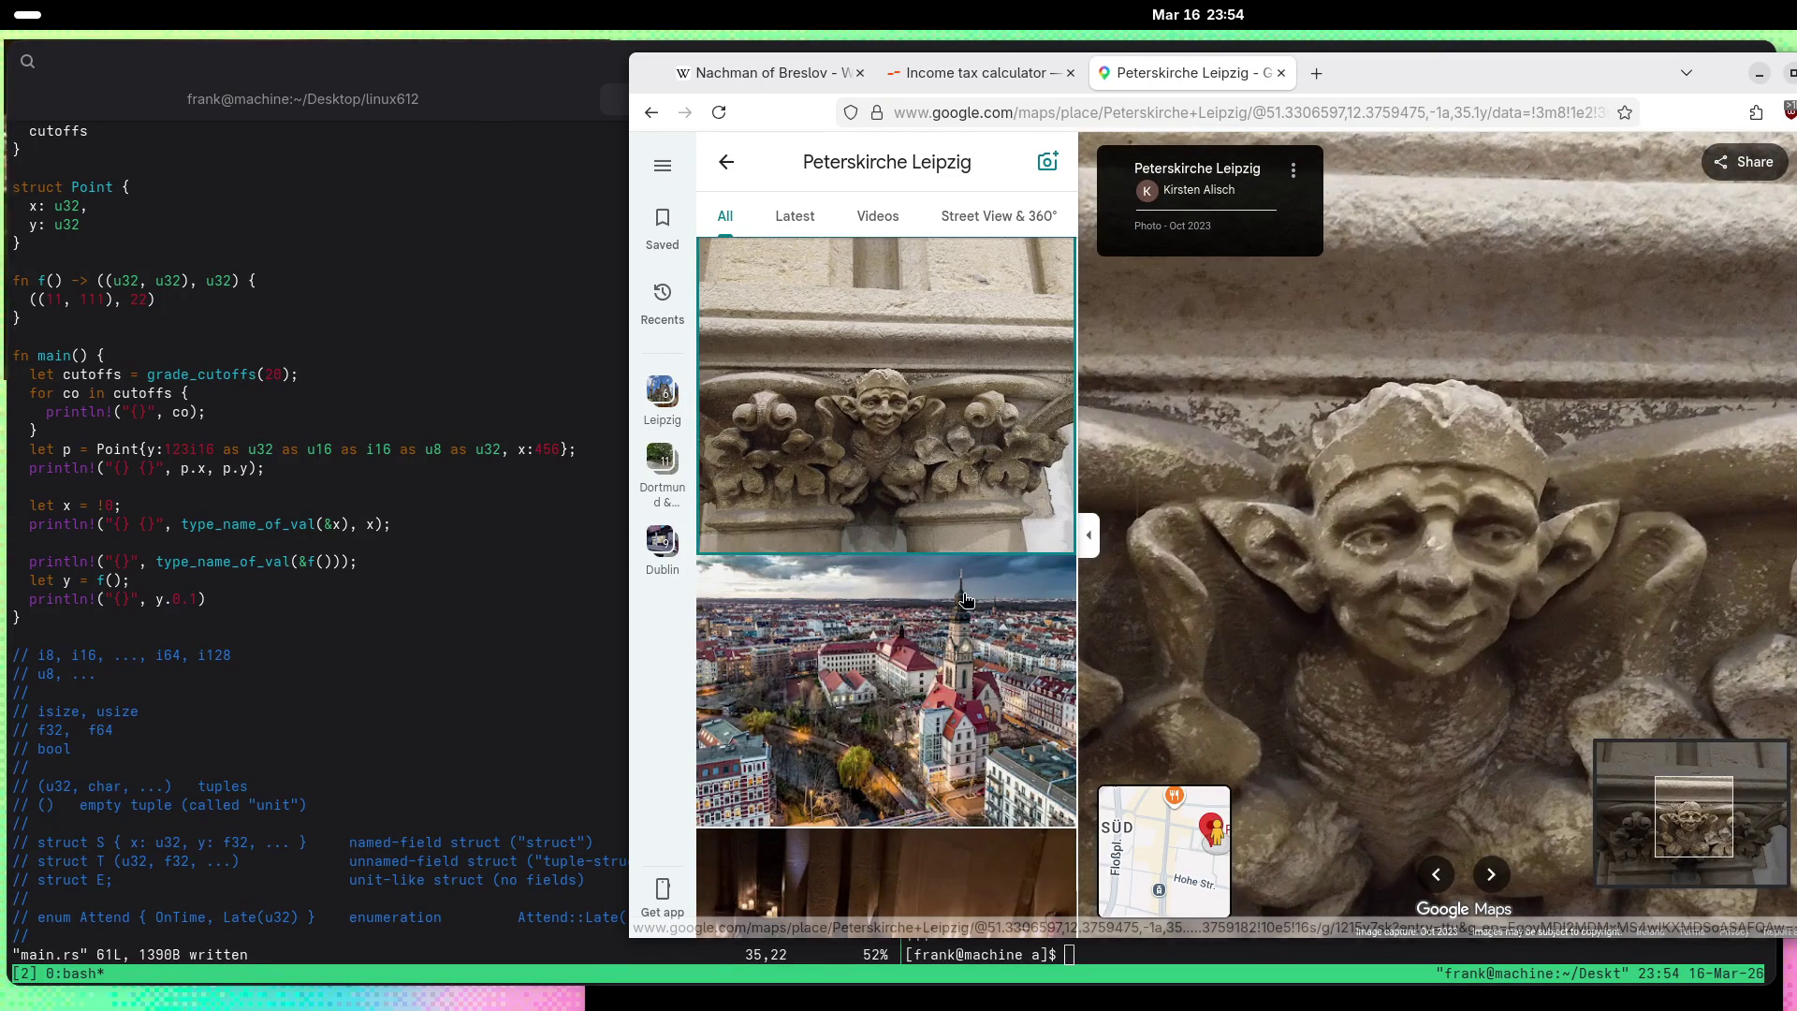
pyautogui.scroll(-3, 922, 596)
pyautogui.scroll(-6, 922, 596)
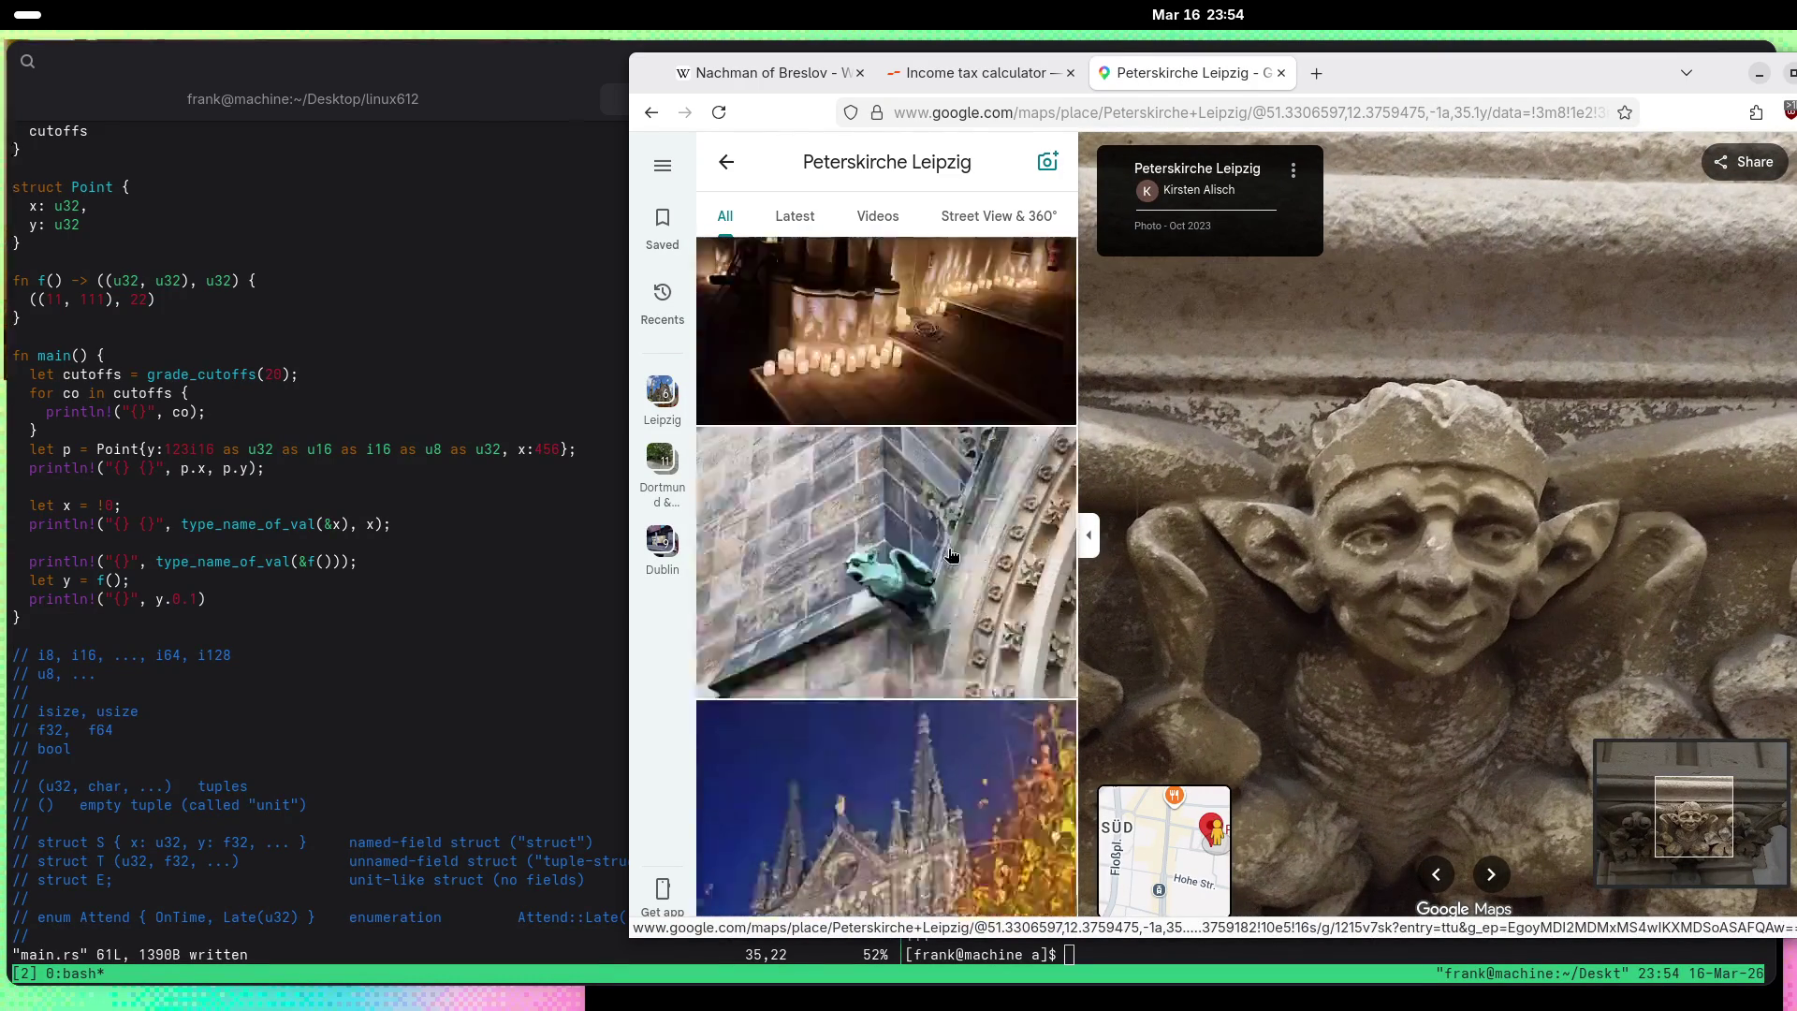
pyautogui.scroll(-10, 950, 553)
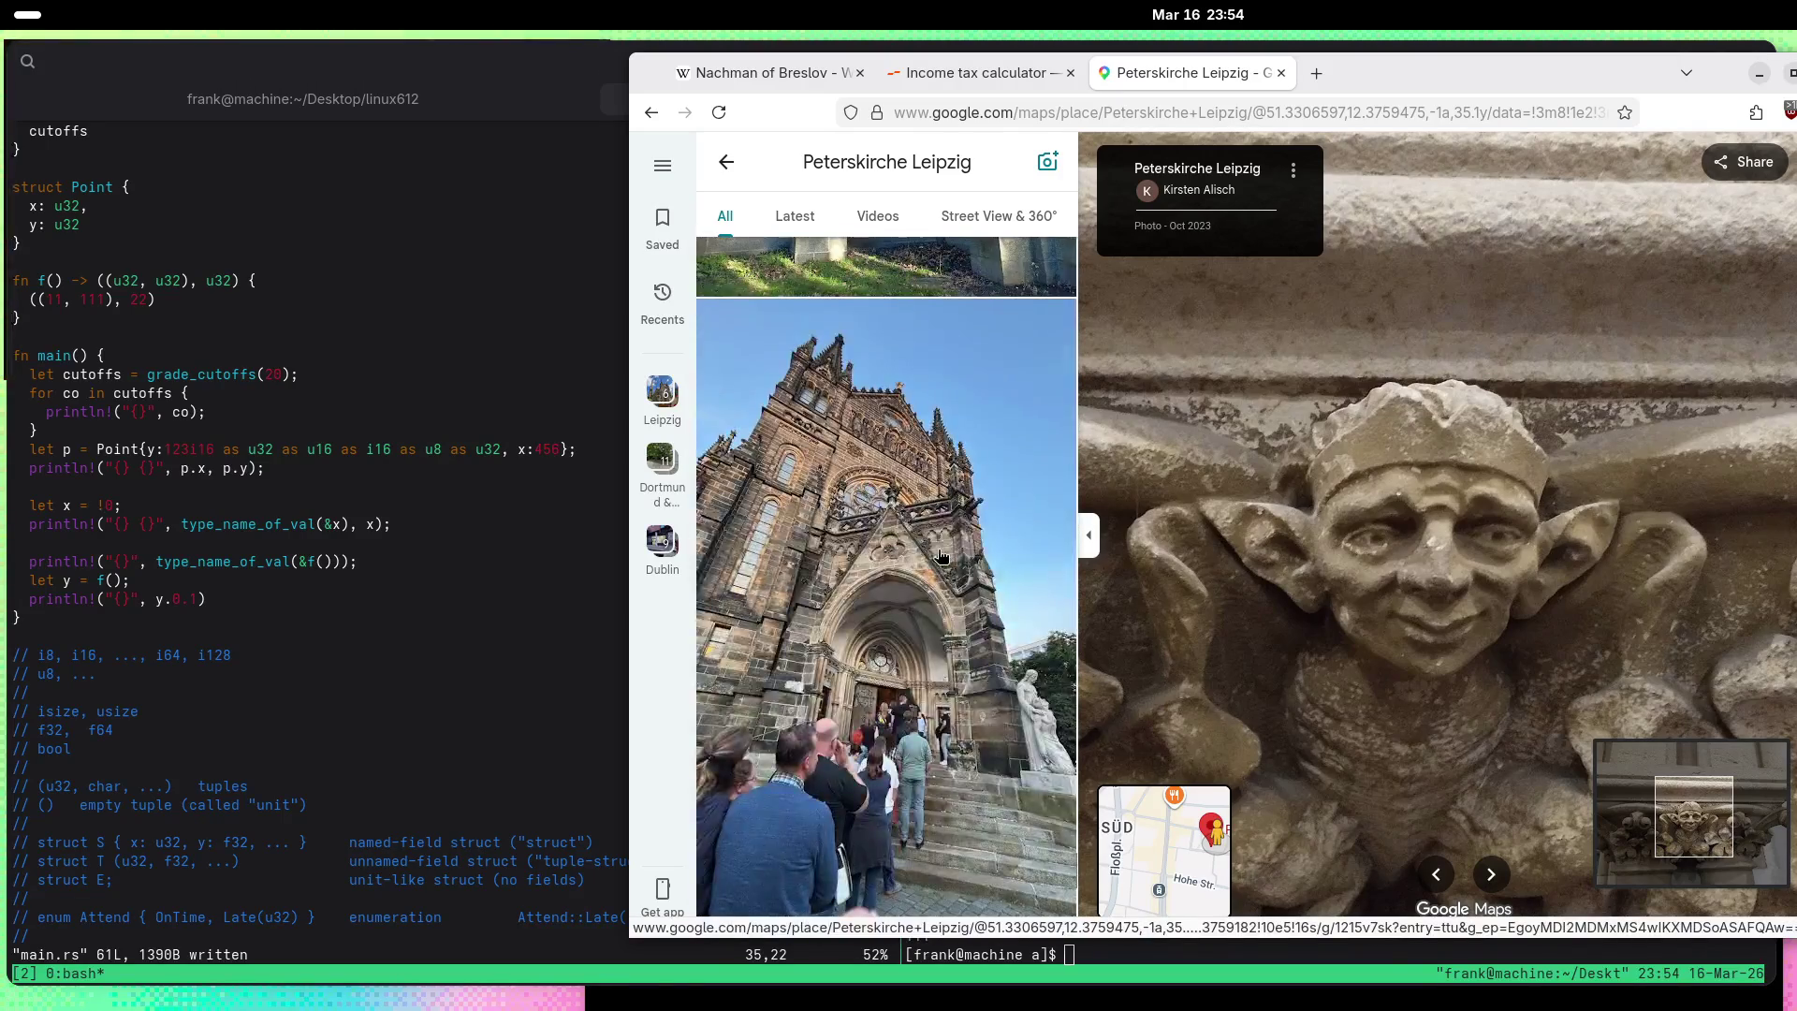
pyautogui.scroll(-10, 938, 554)
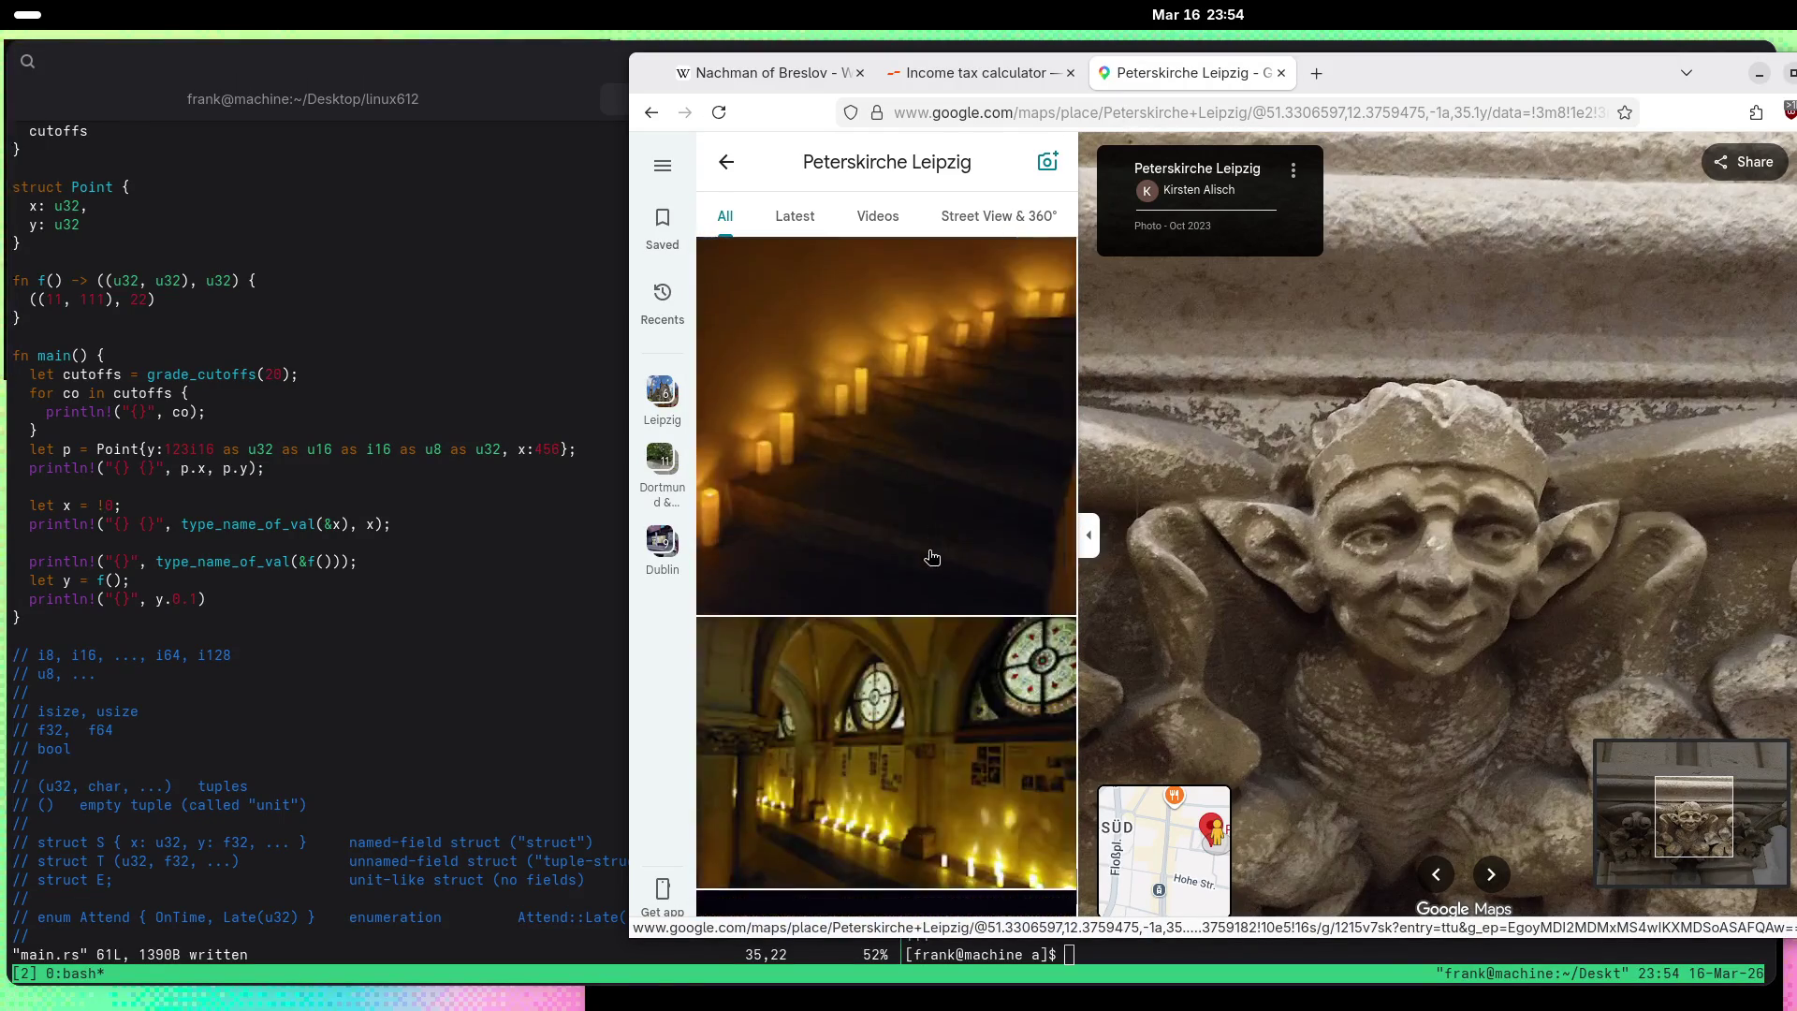
pyautogui.scroll(-10, 922, 552)
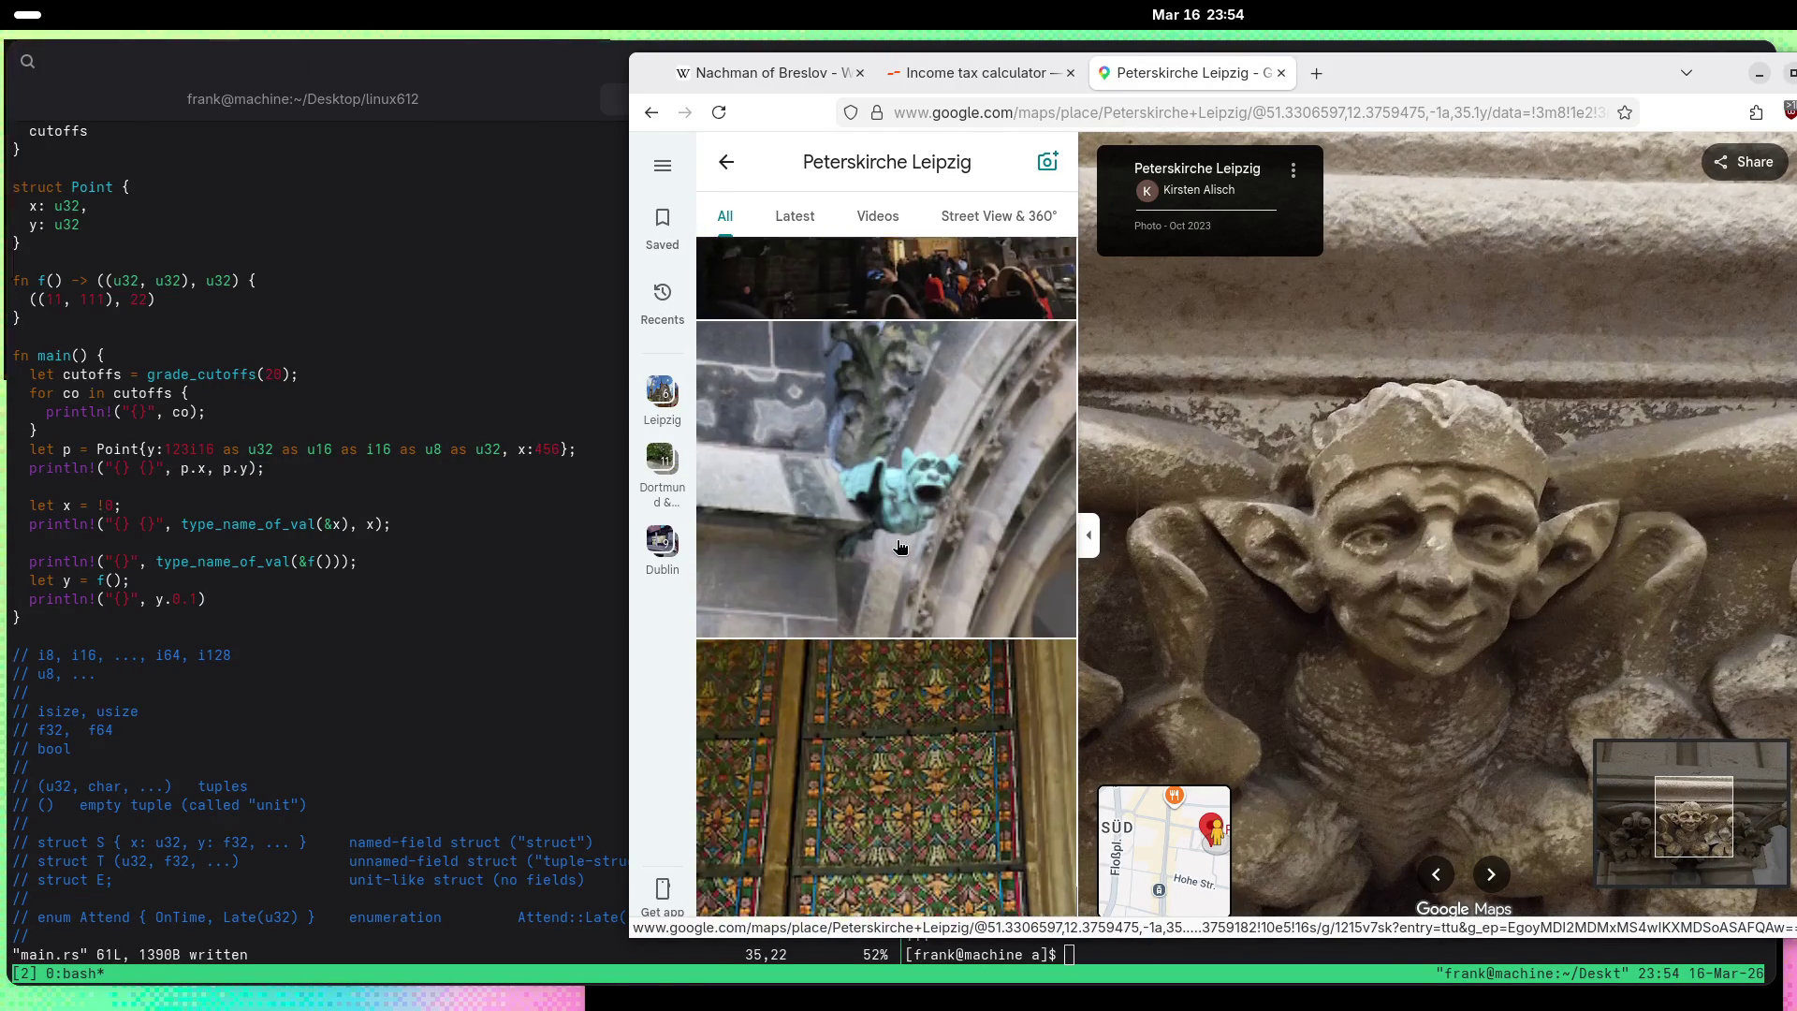
# Step: Open the green gargoyle photo and zoom around it
pyautogui.click(897, 540)
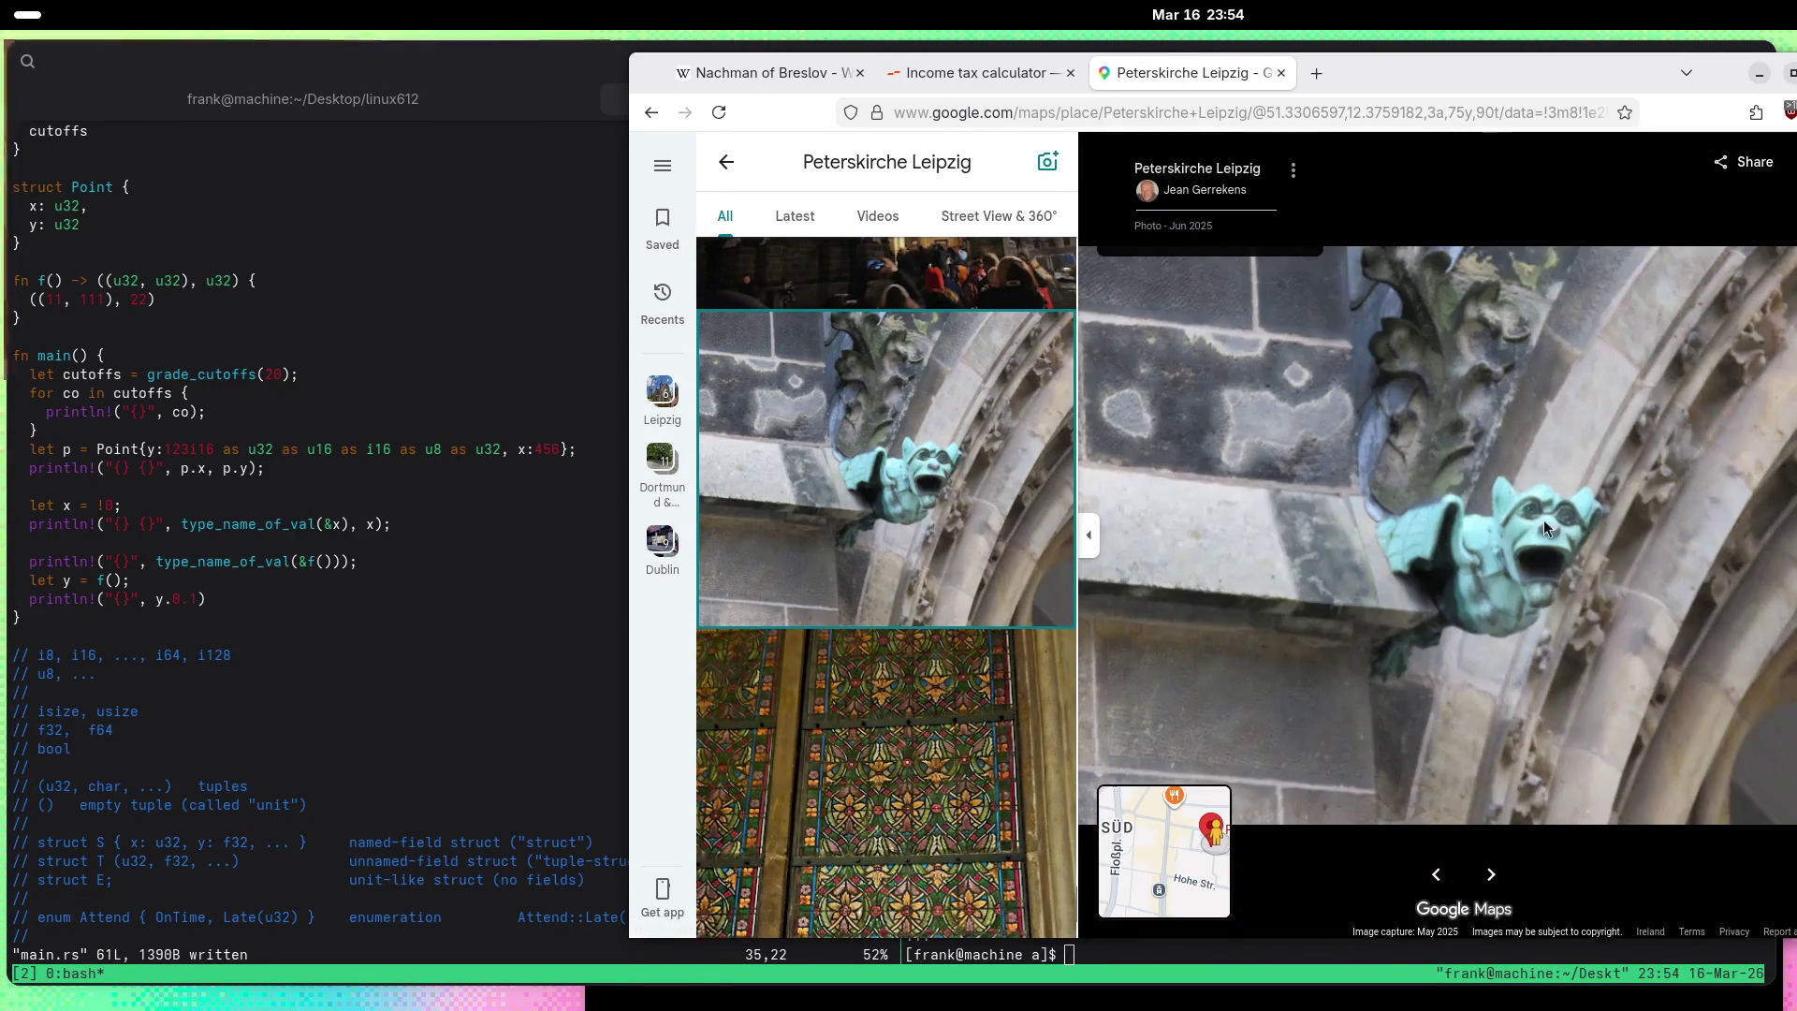
pyautogui.scroll(5, 1582, 552)
pyautogui.scroll(3, 1485, 567)
pyautogui.scroll(-10, 910, 533)
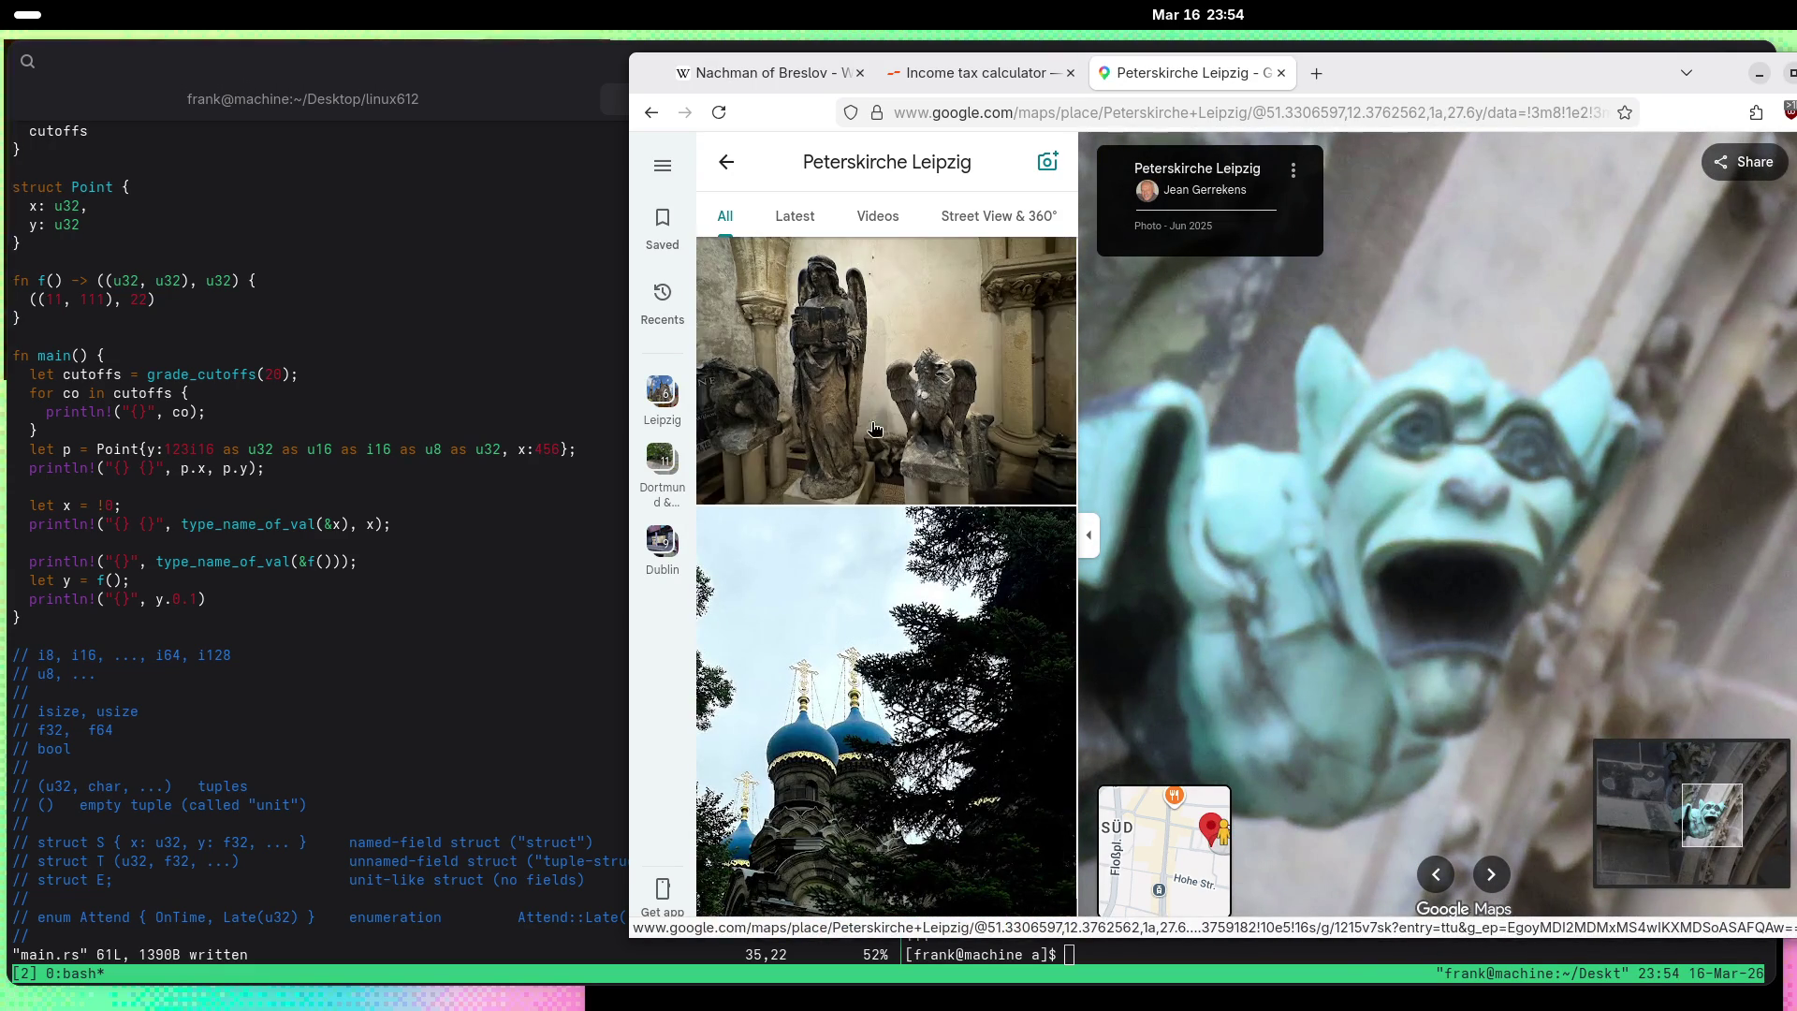
pyautogui.scroll(-10, 876, 429)
pyautogui.scroll(-10, 882, 496)
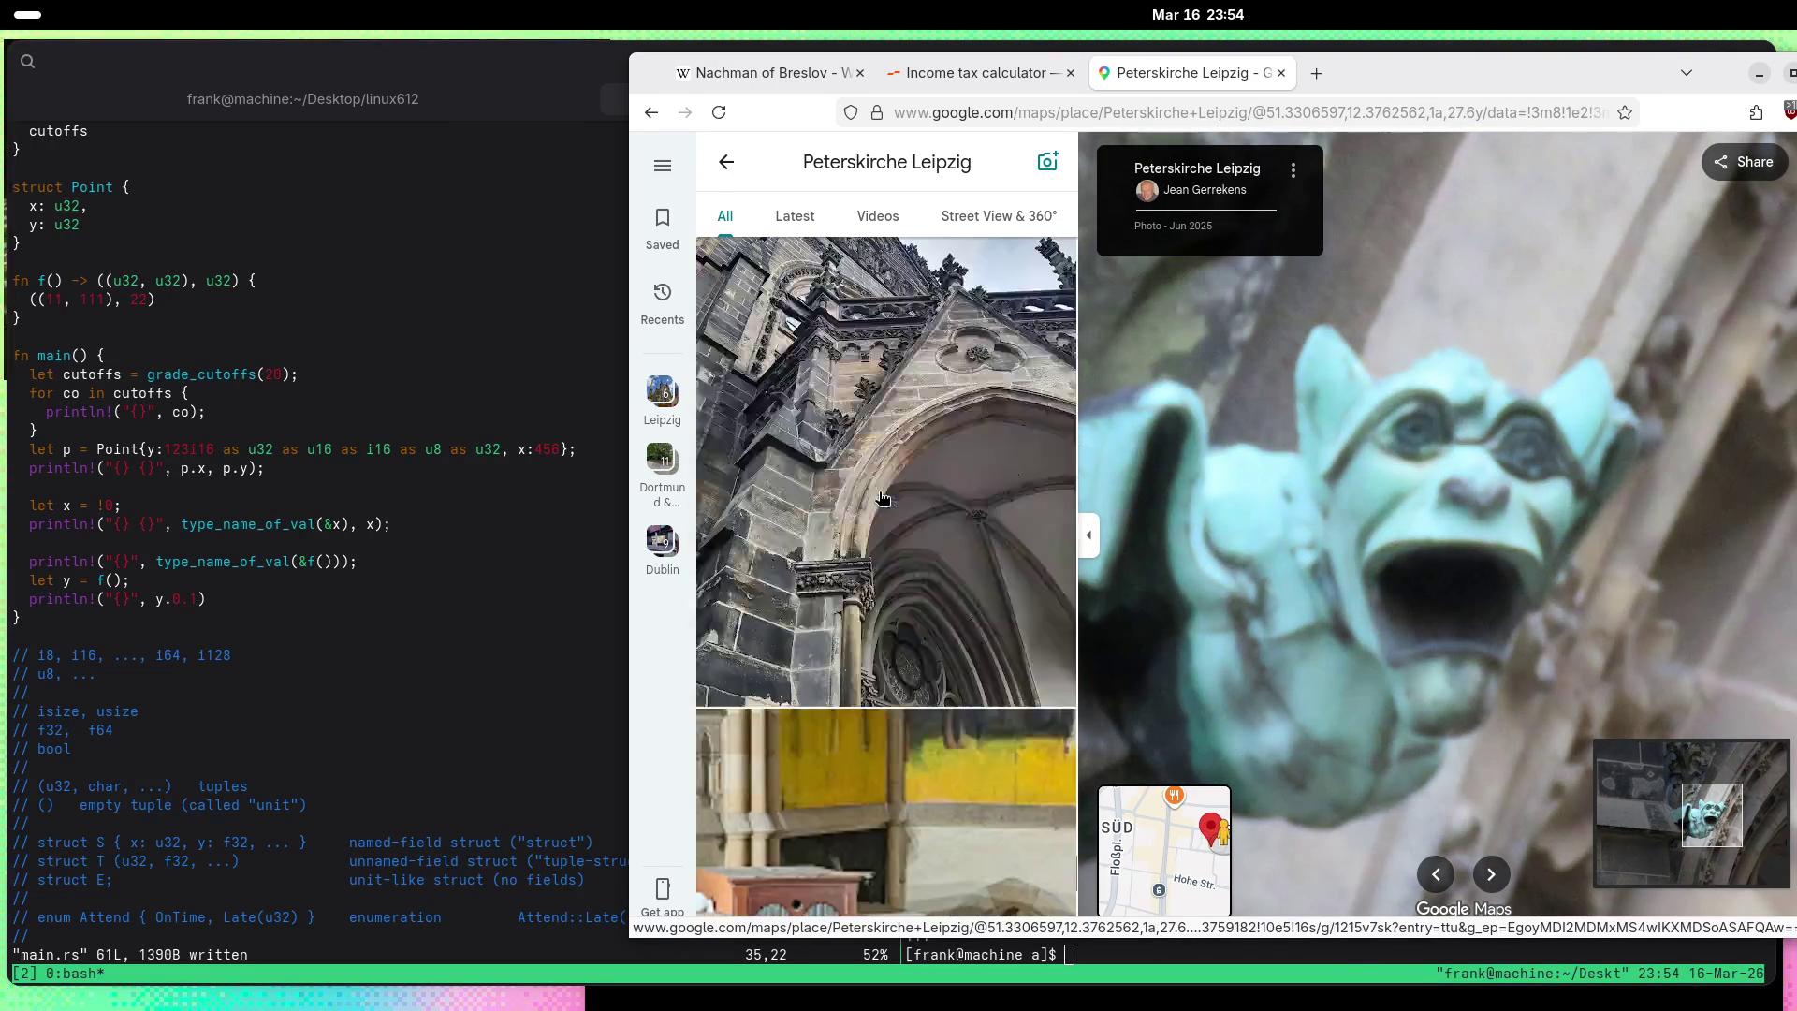
pyautogui.scroll(-5, 883, 496)
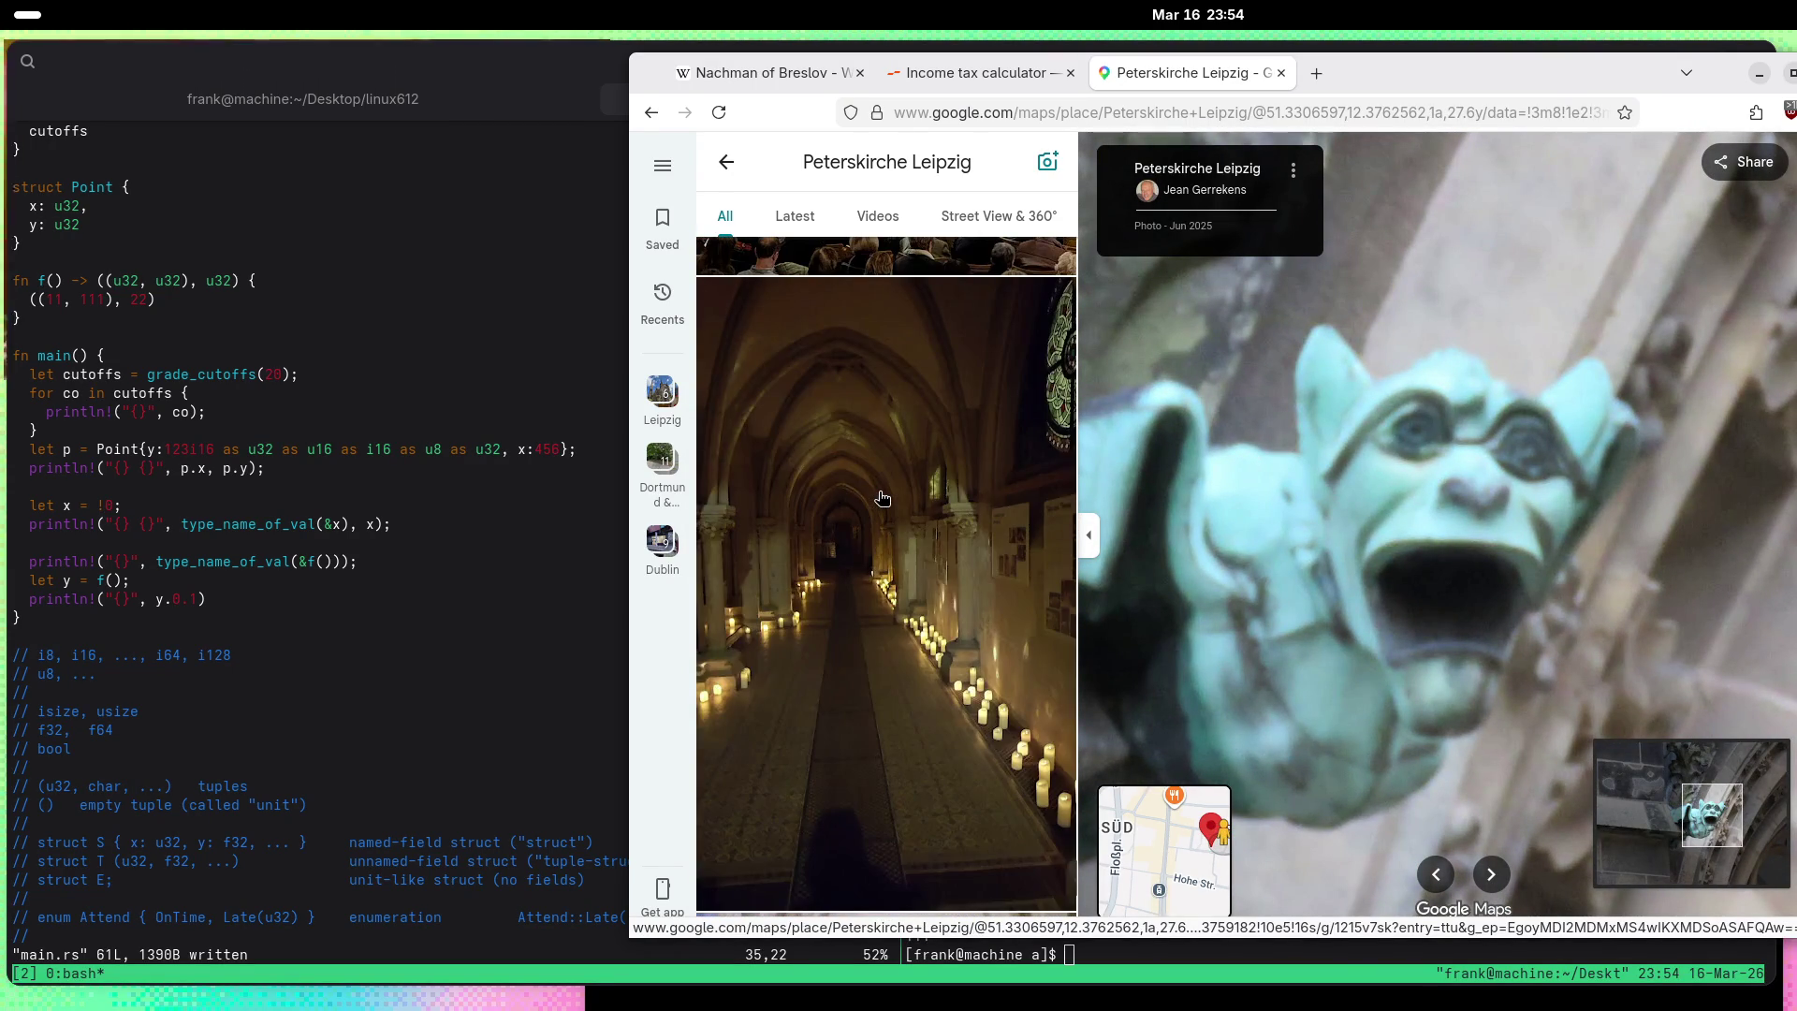
pyautogui.scroll(-15, 883, 496)
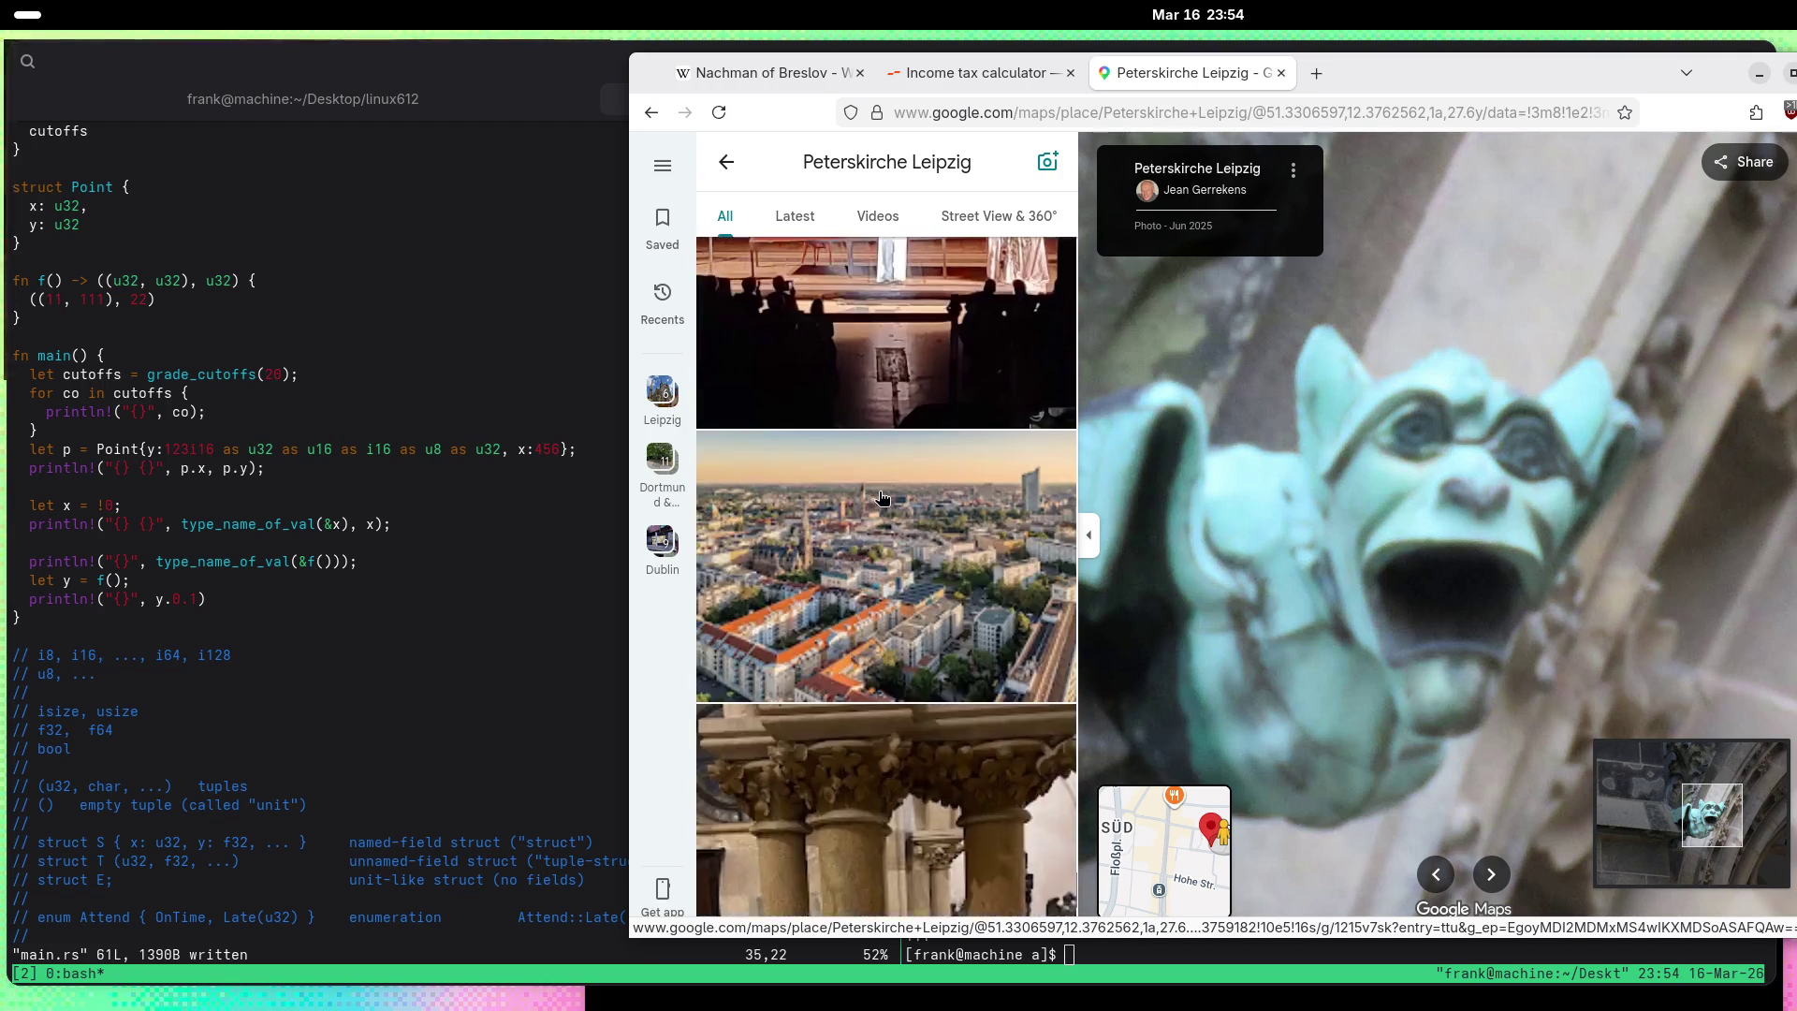
pyautogui.scroll(-5, 881, 497)
pyautogui.scroll(6, 881, 497)
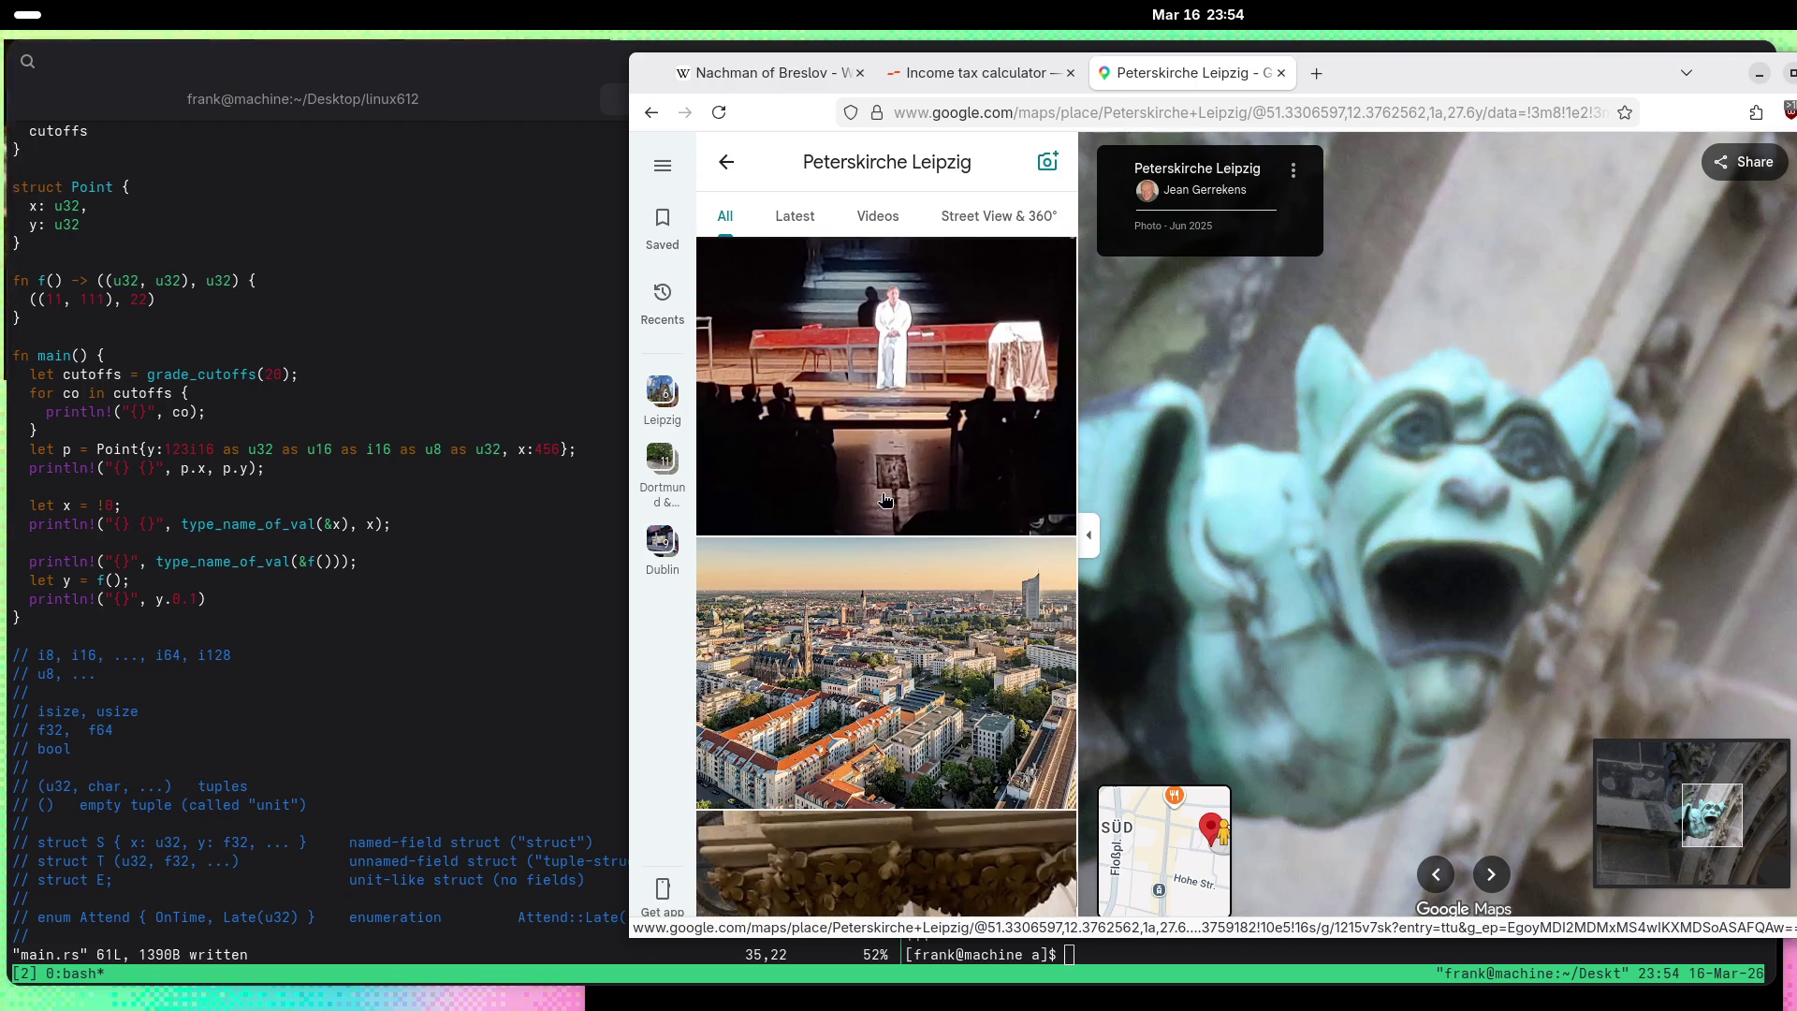
# Step: Open the aerial city view photo
pyautogui.click(888, 717)
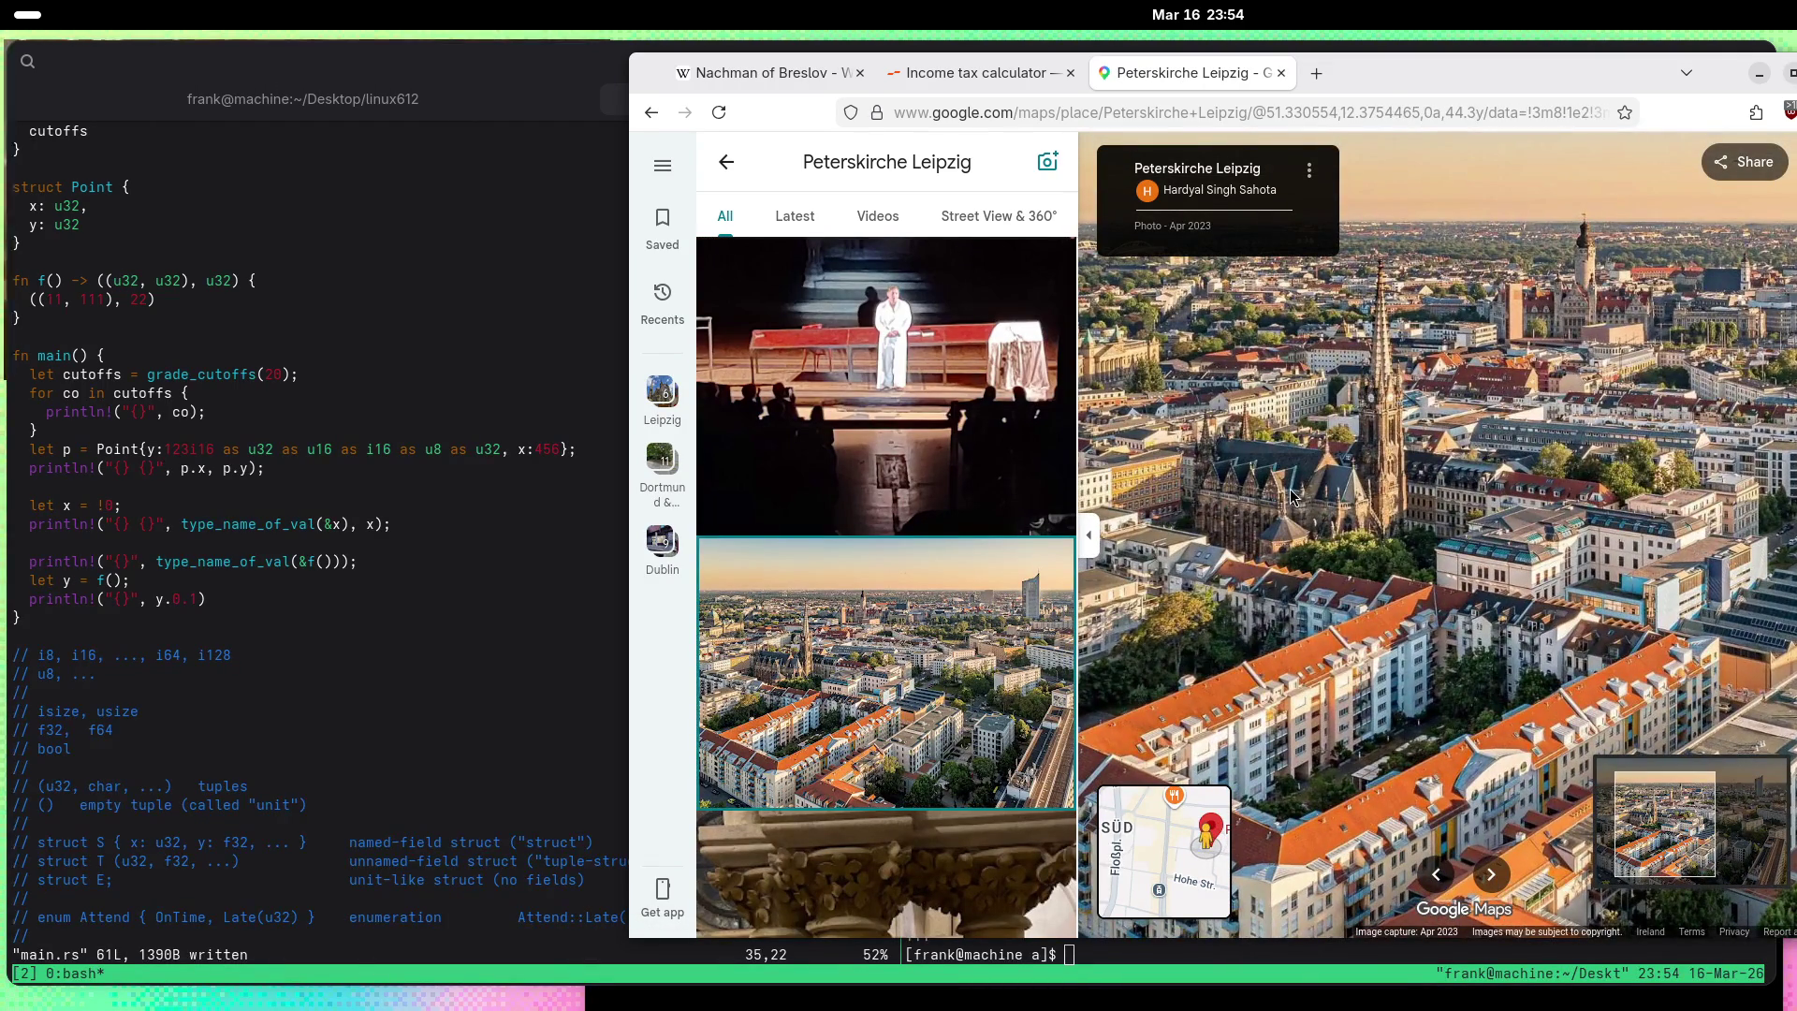
pyautogui.scroll(-5, 939, 574)
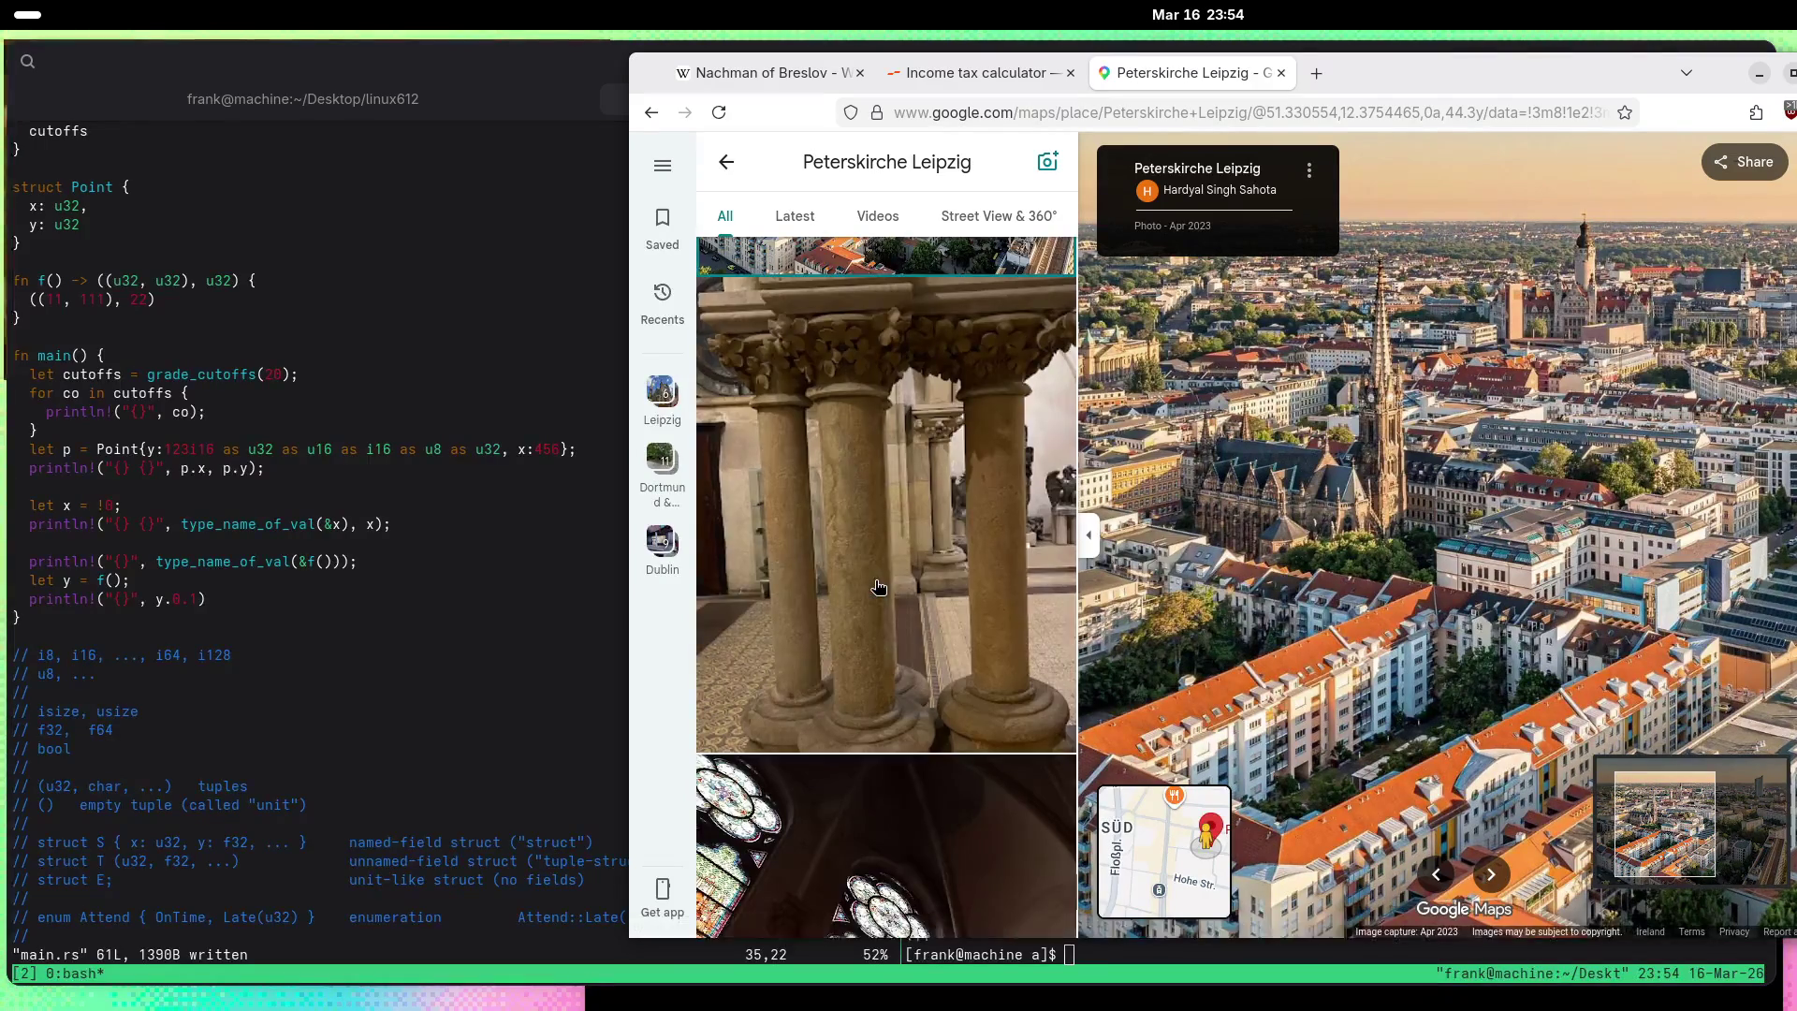
pyautogui.scroll(-3, 880, 587)
pyautogui.scroll(-5, 880, 587)
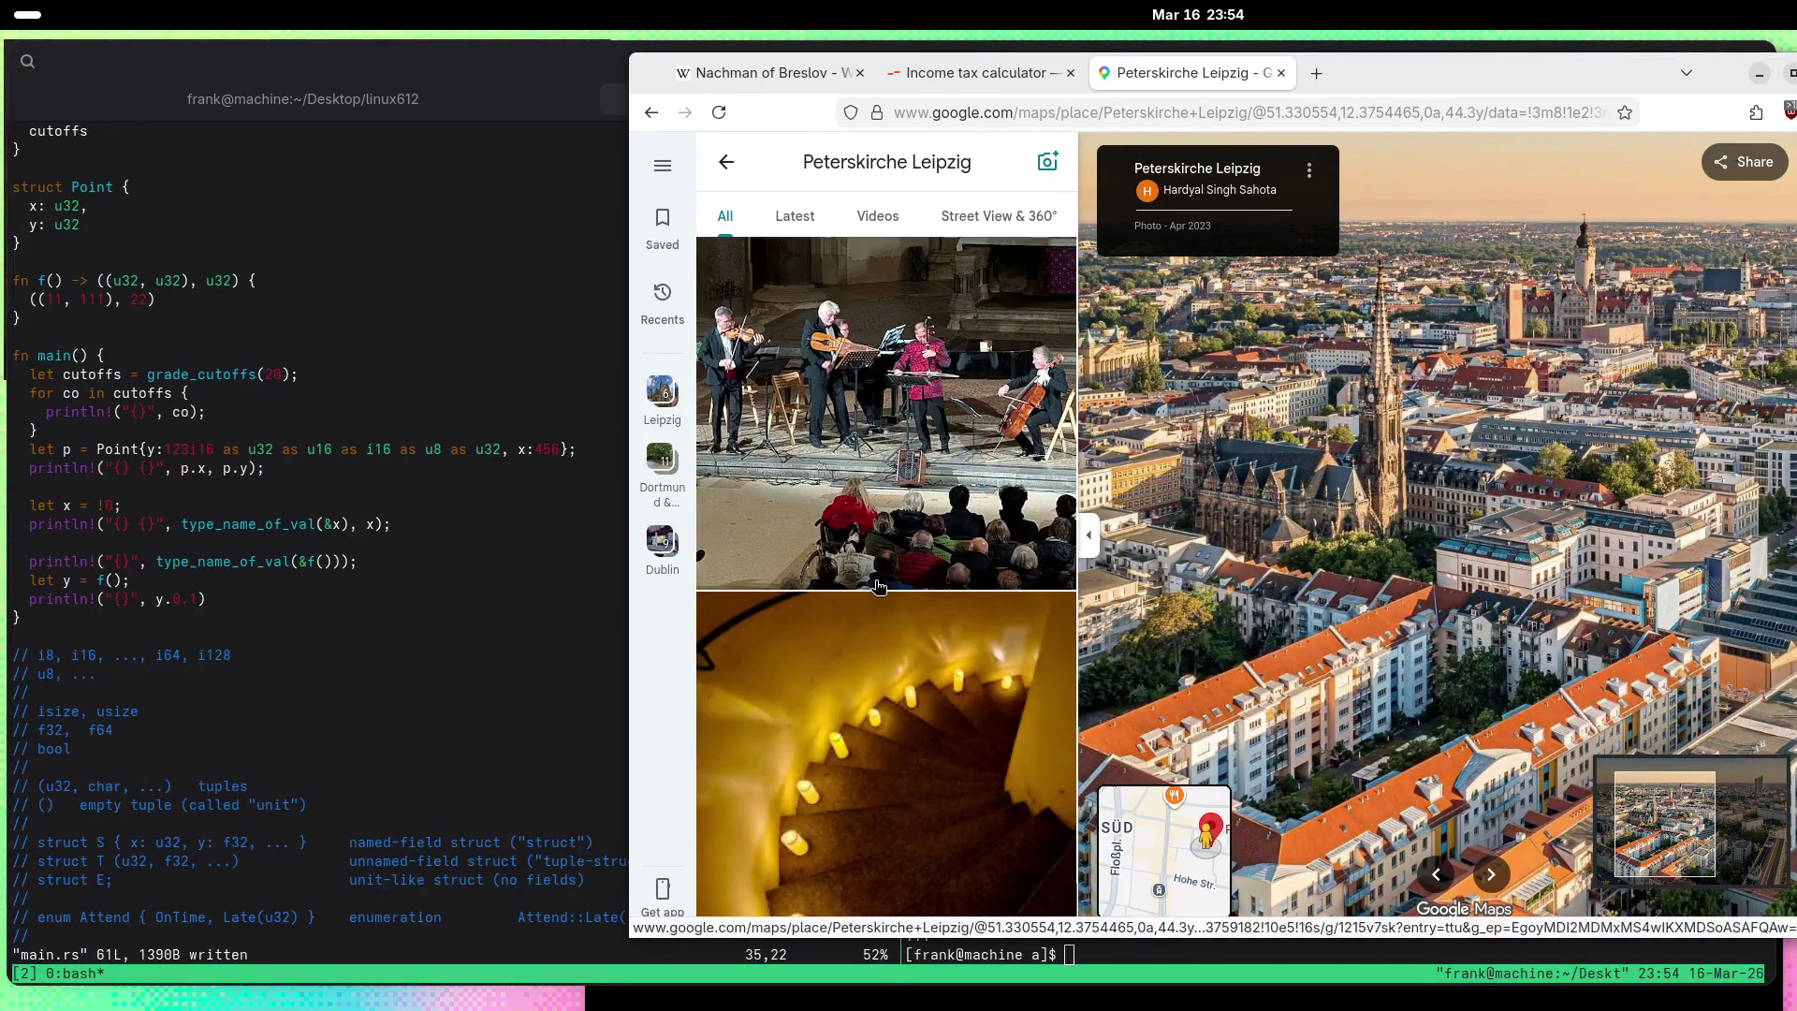
pyautogui.scroll(-5, 880, 587)
# Step: Open the eagle statue photo and zoom in on it
pyautogui.click(878, 587)
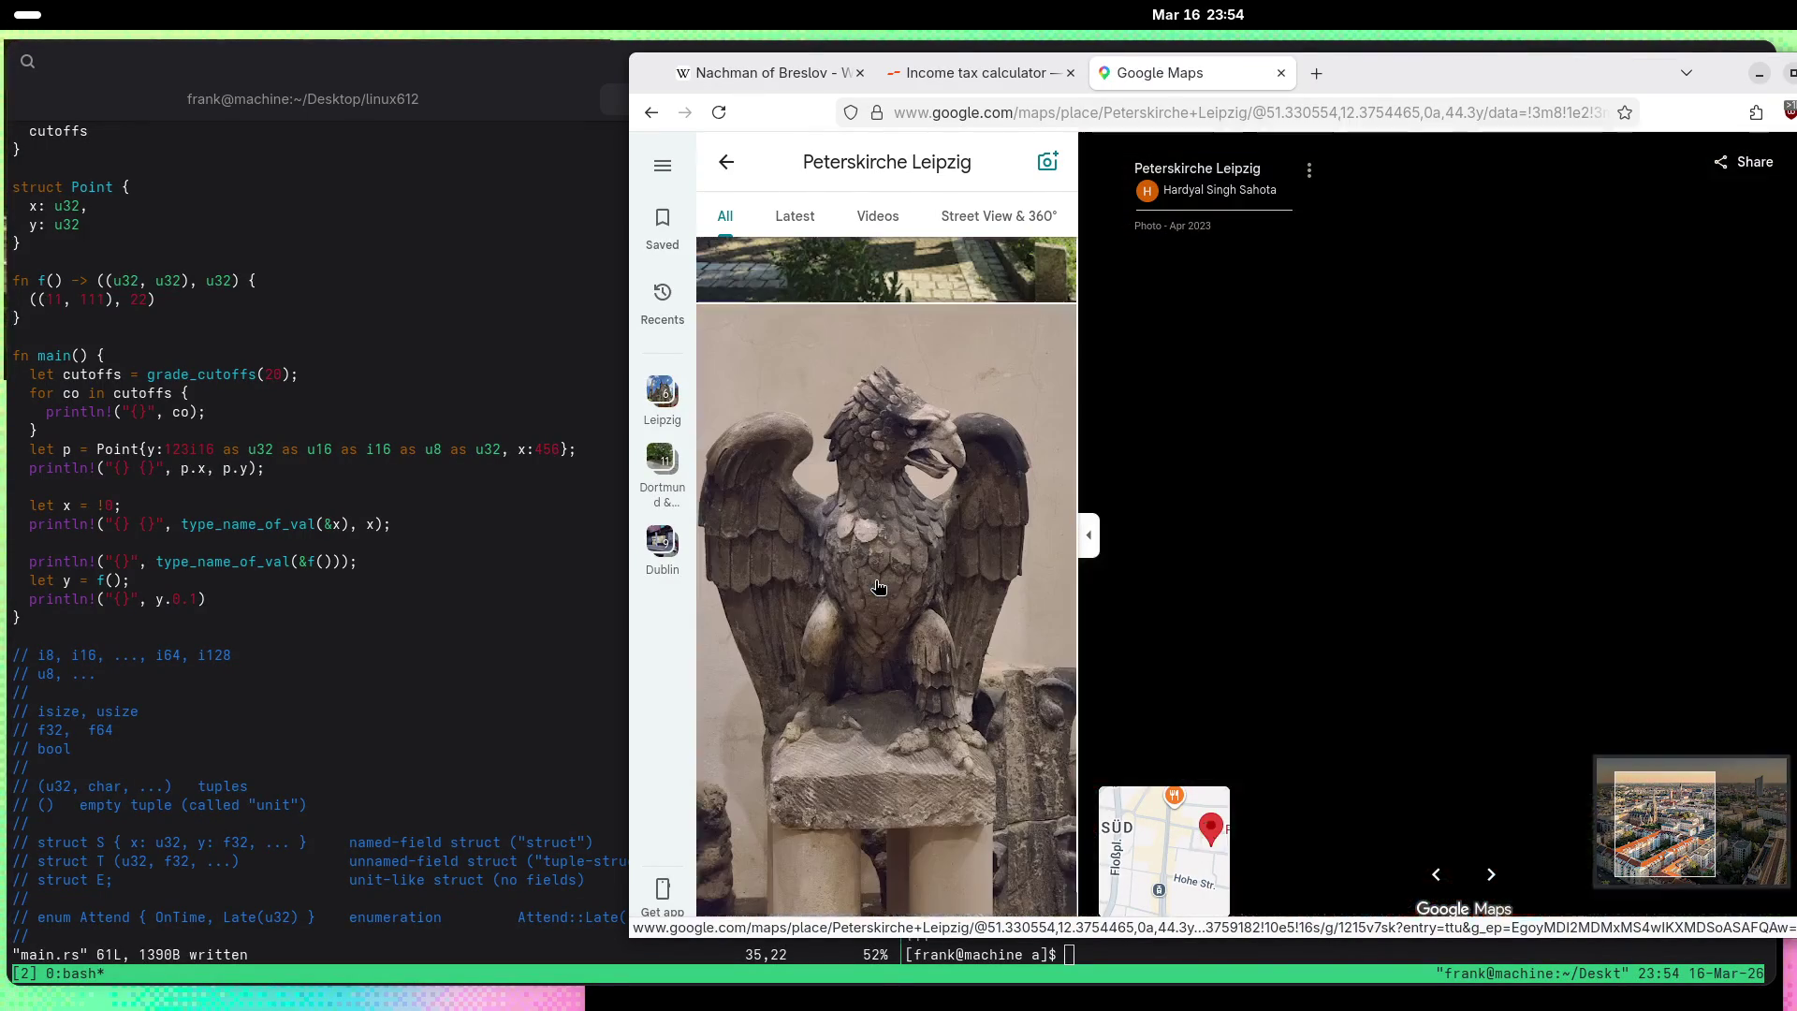
pyautogui.scroll(3, 1544, 356)
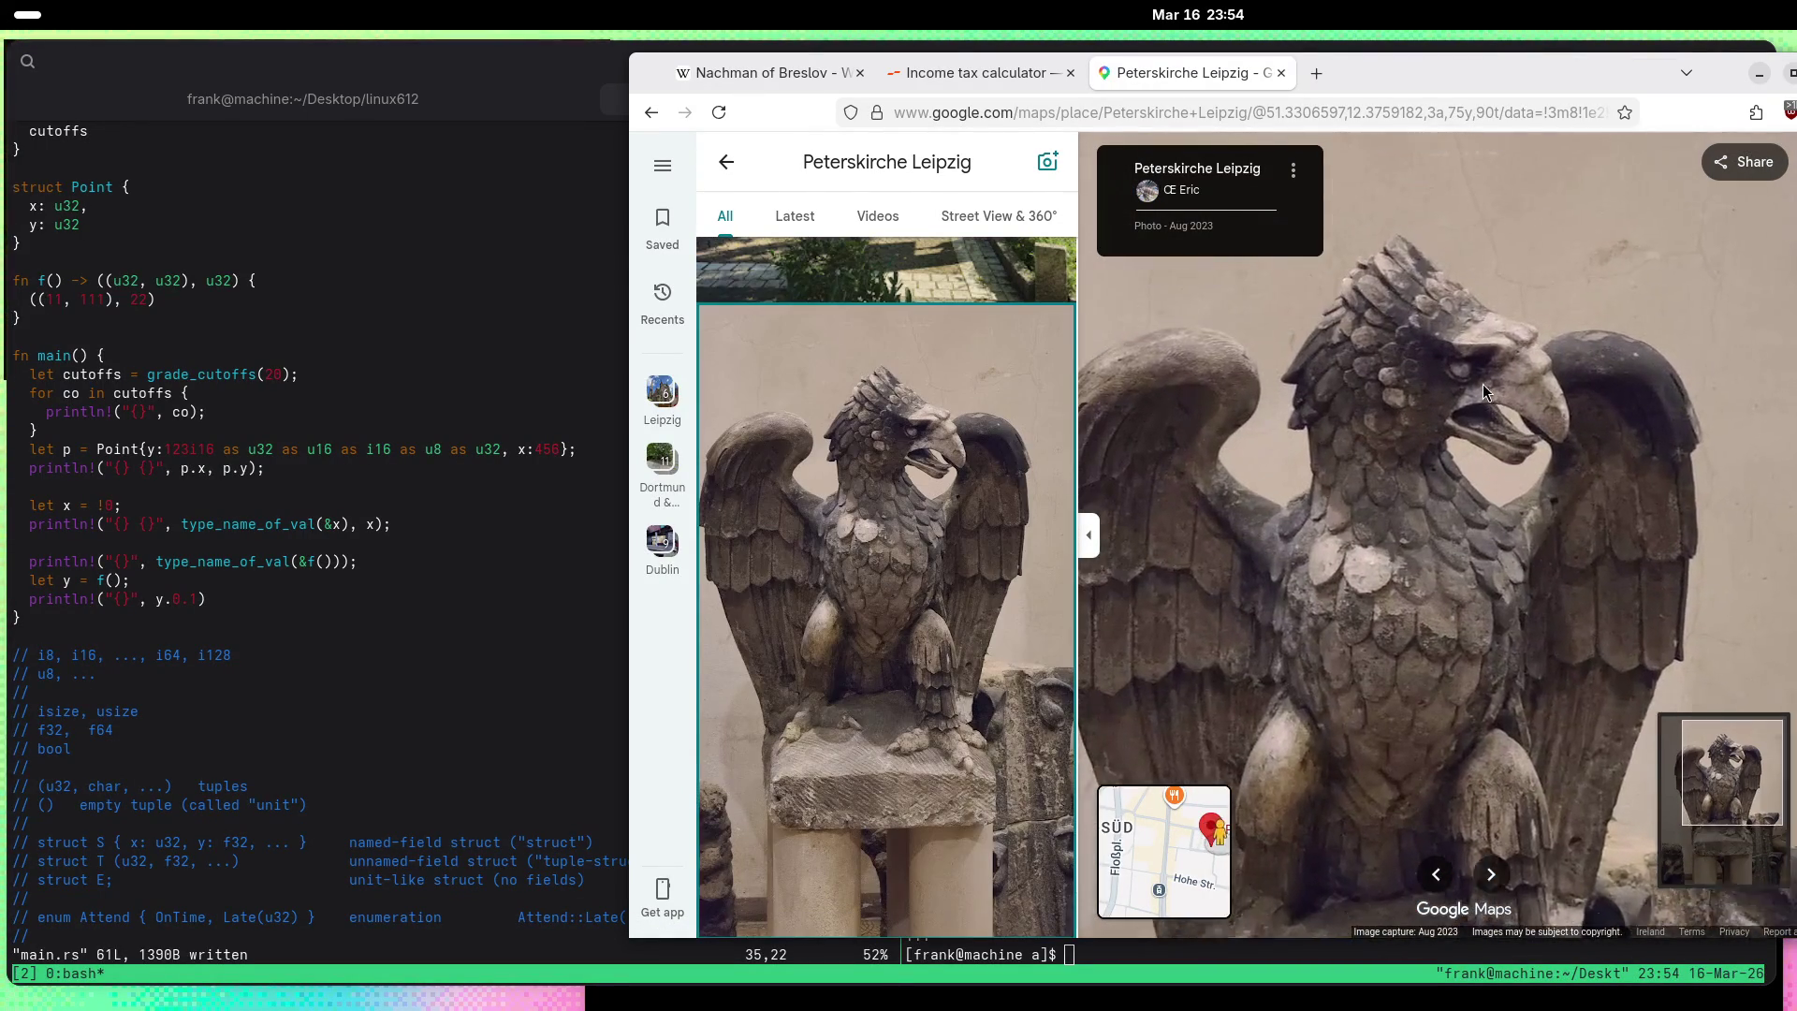
pyautogui.scroll(2, 1546, 329)
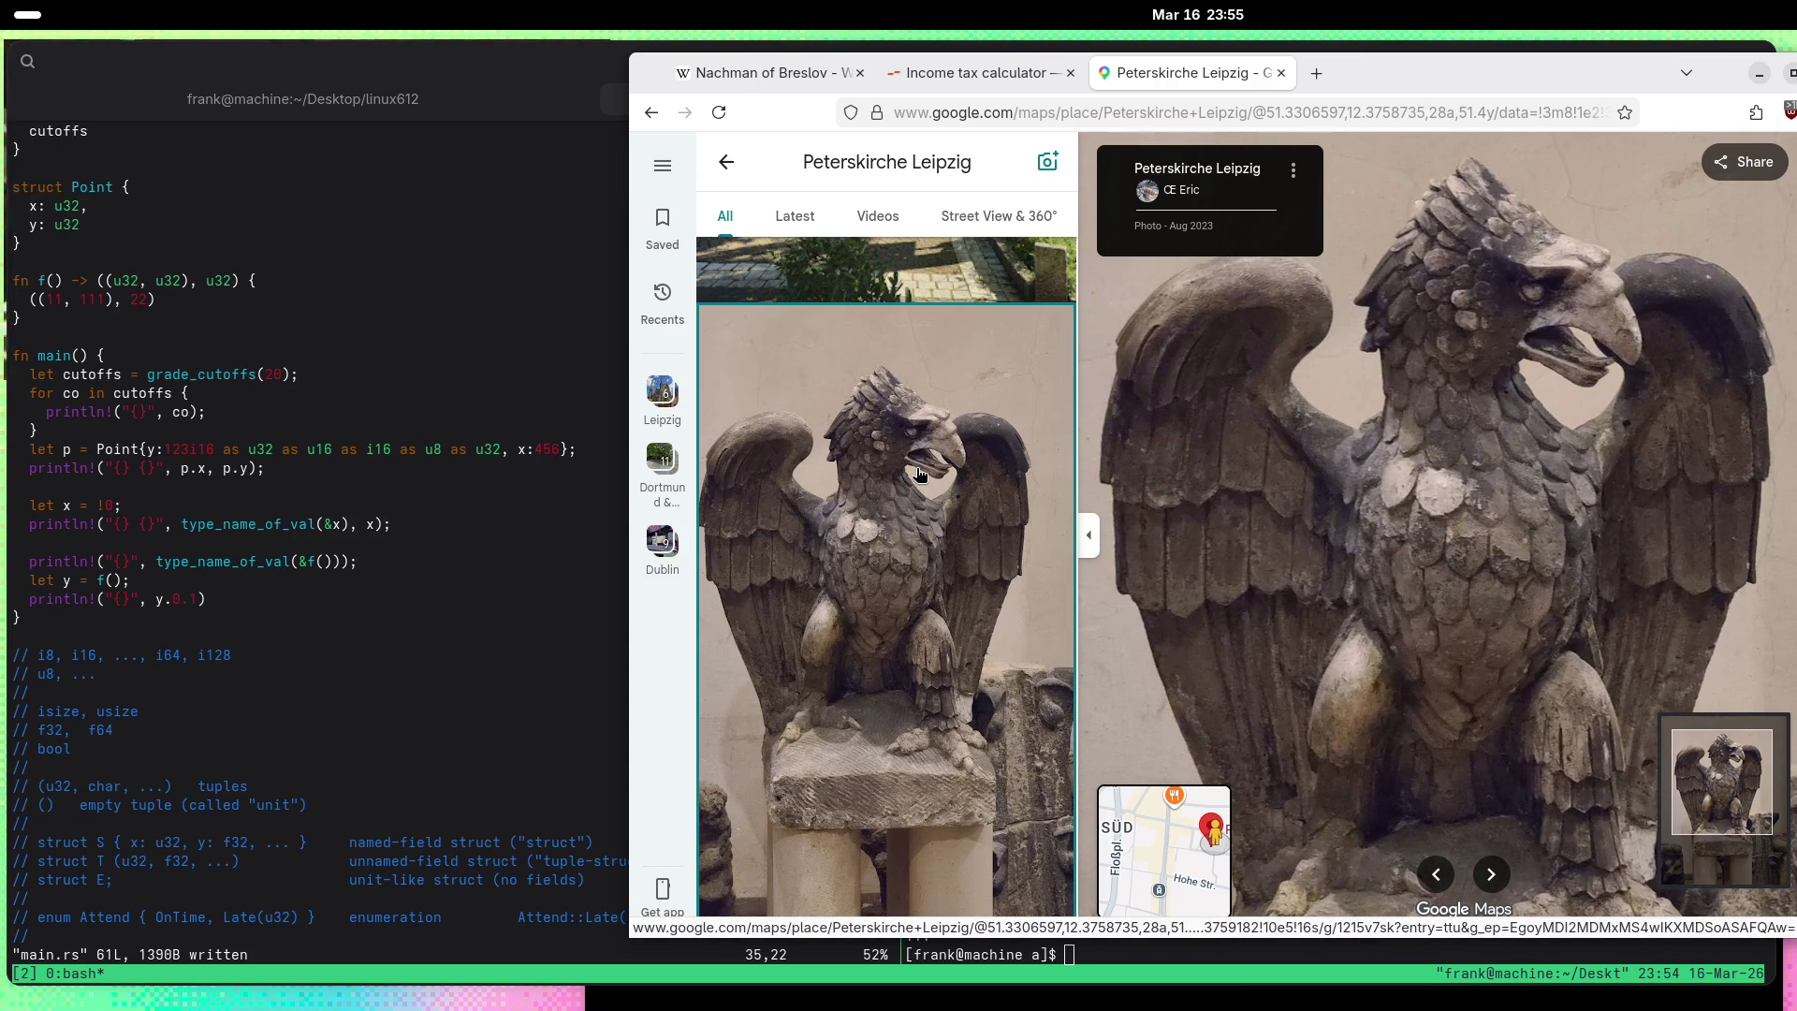
pyautogui.scroll(-5, 920, 473)
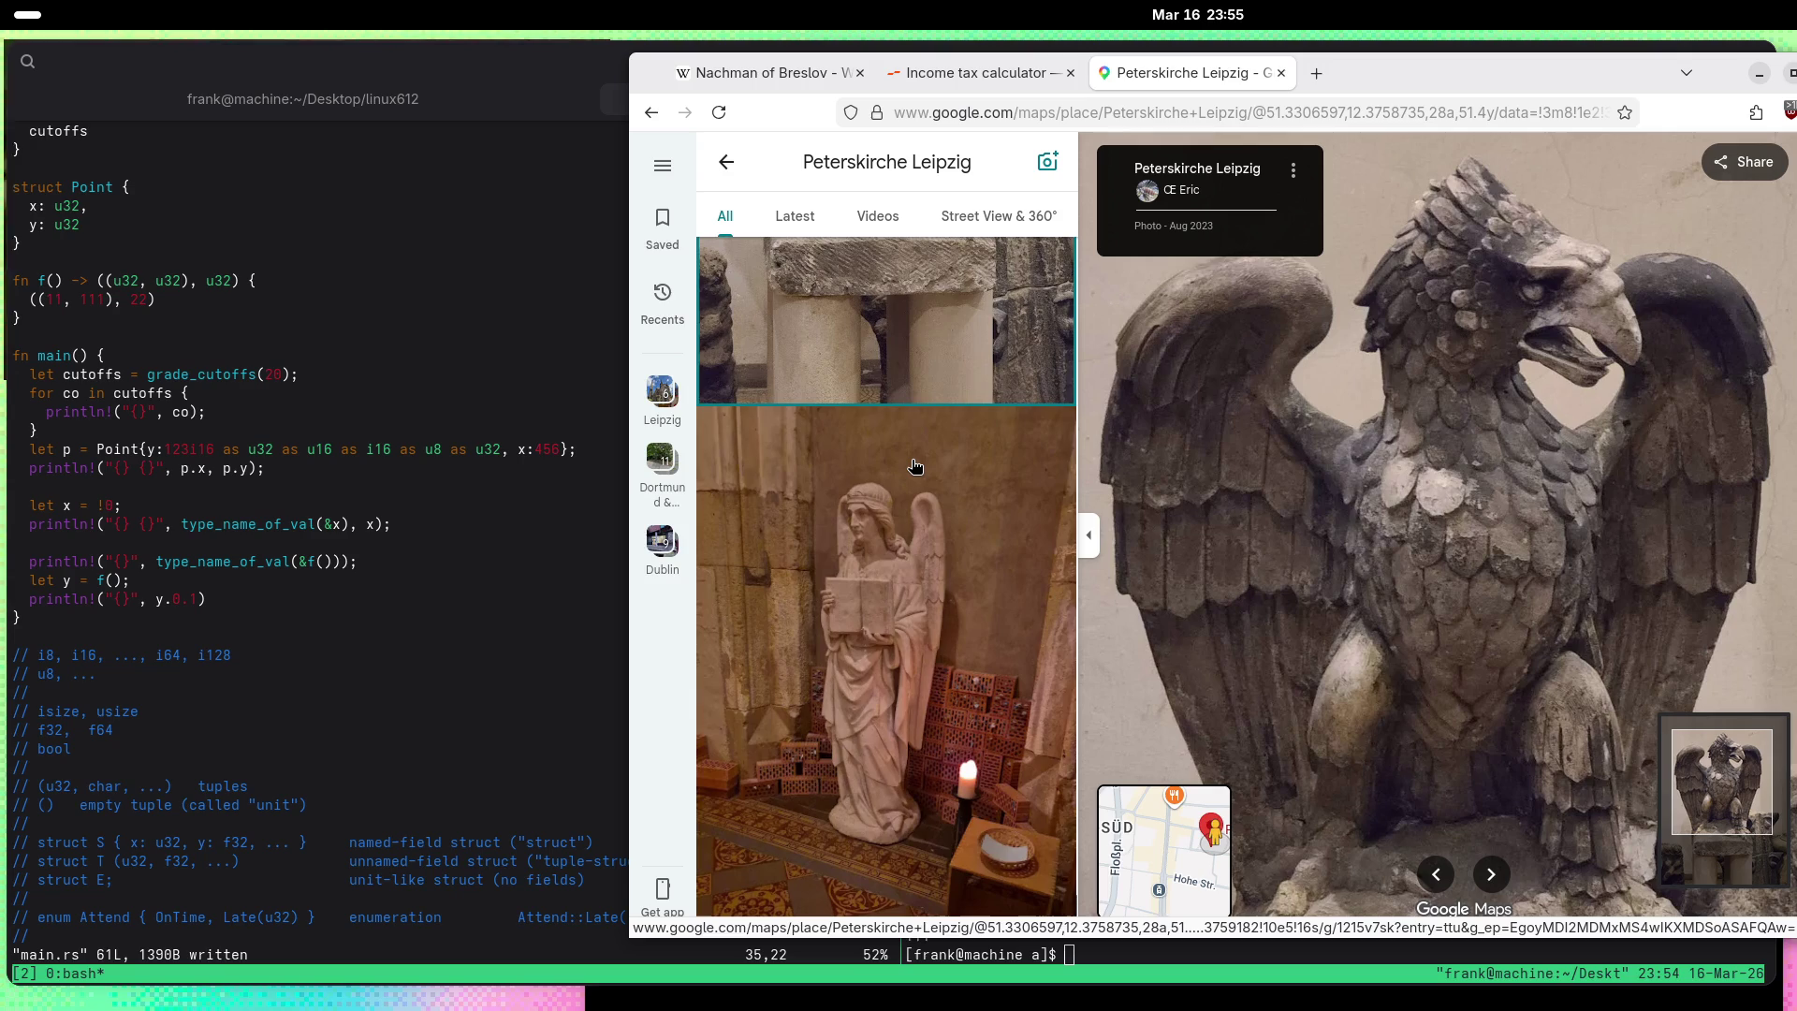
pyautogui.scroll(-2, 915, 465)
# Step: Open the April 2025 white angel statue photo holding a book and zoom in
pyautogui.click(937, 444)
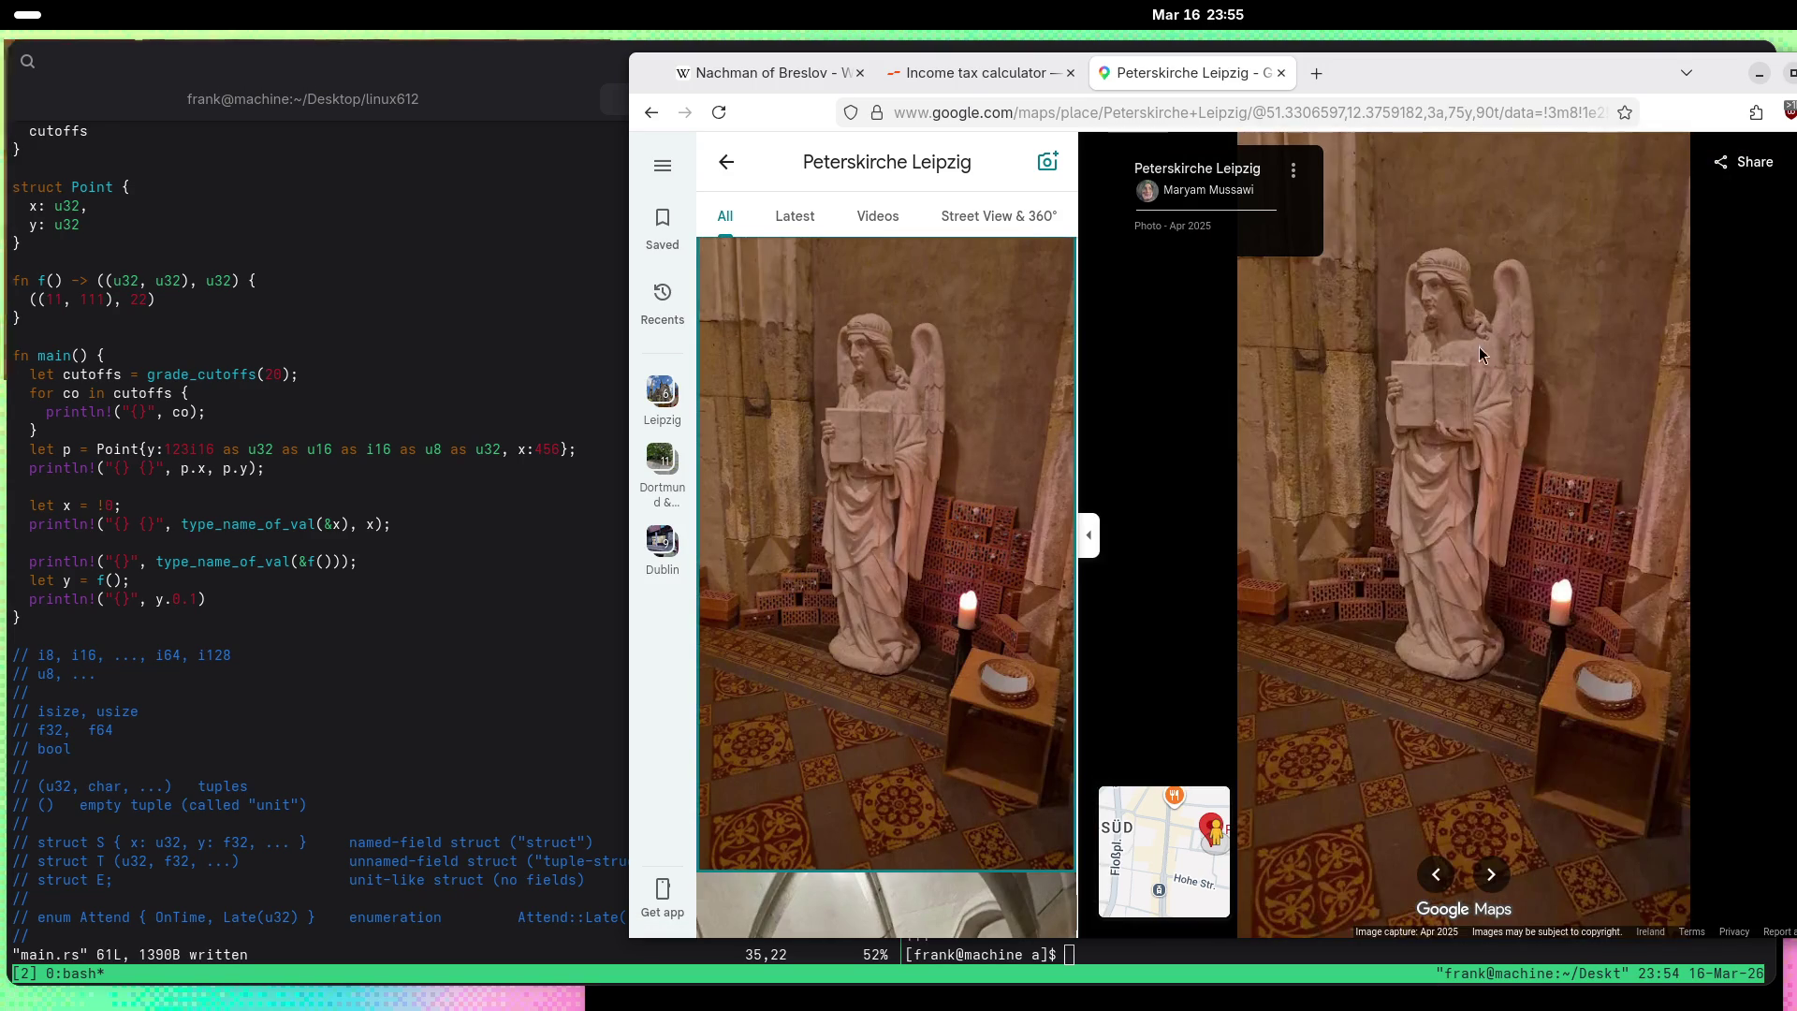
pyautogui.scroll(2, 1465, 342)
pyautogui.scroll(-5, 946, 398)
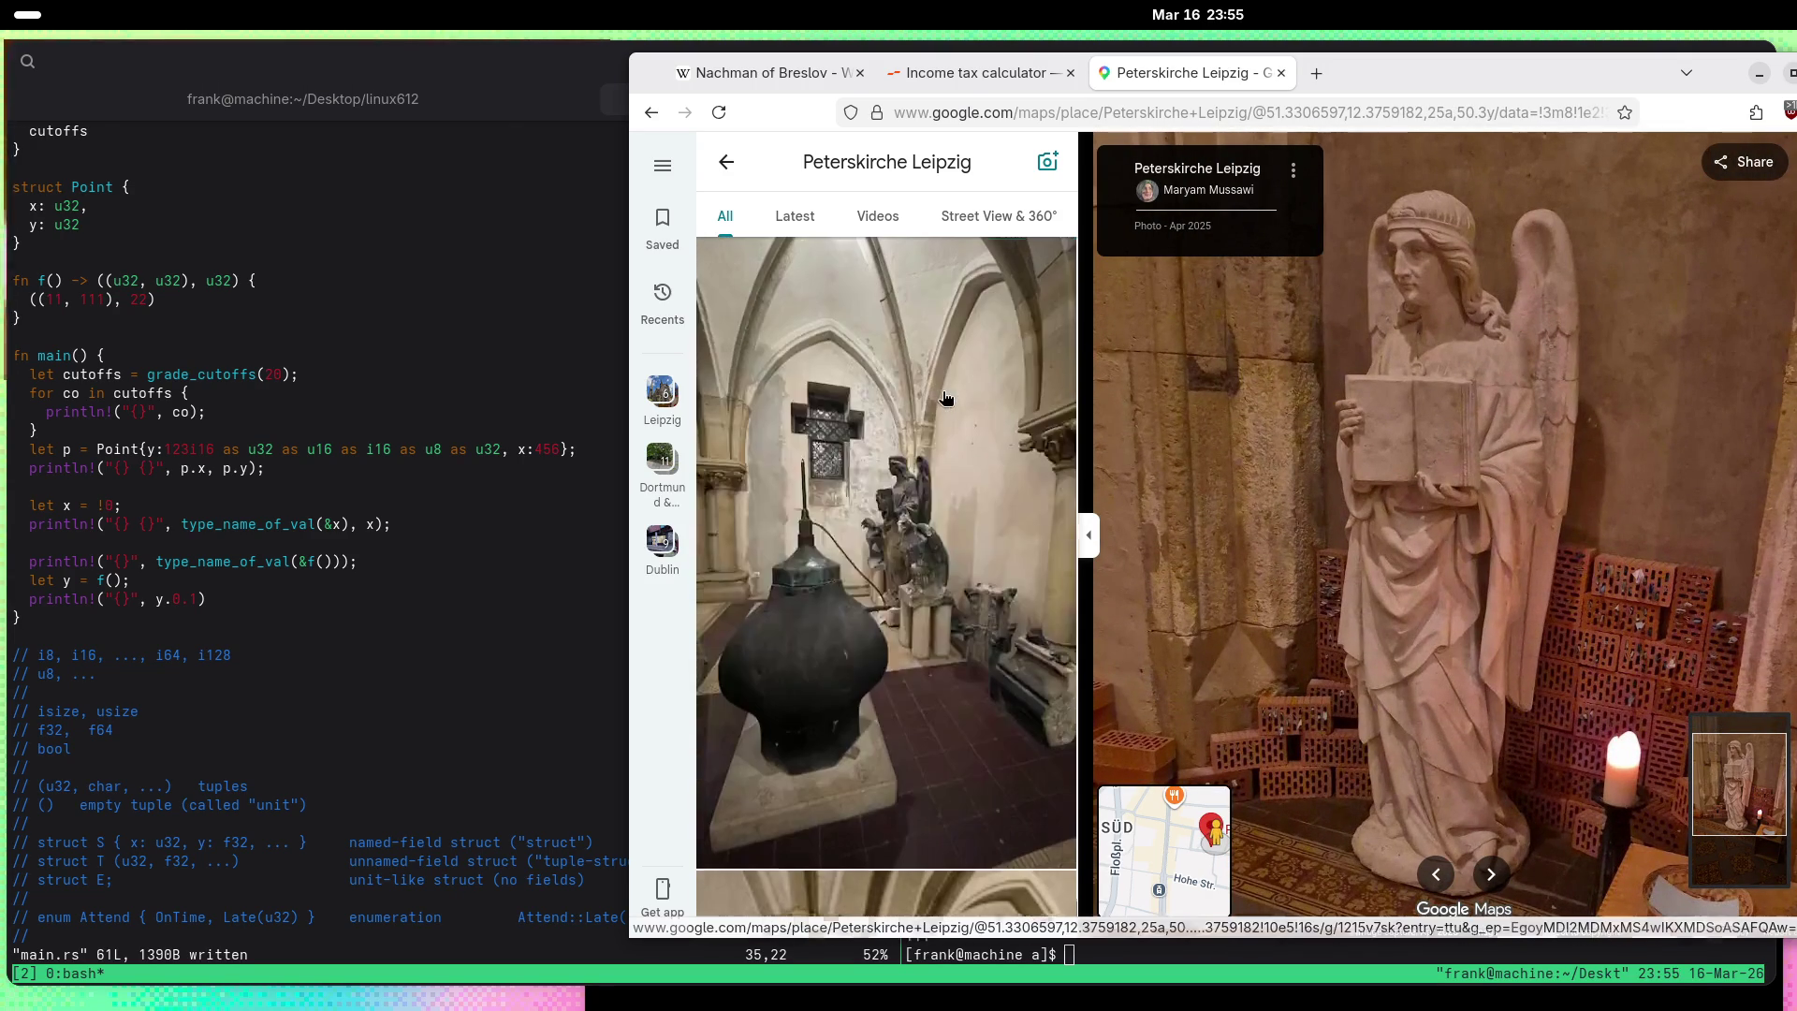
pyautogui.scroll(-7, 945, 398)
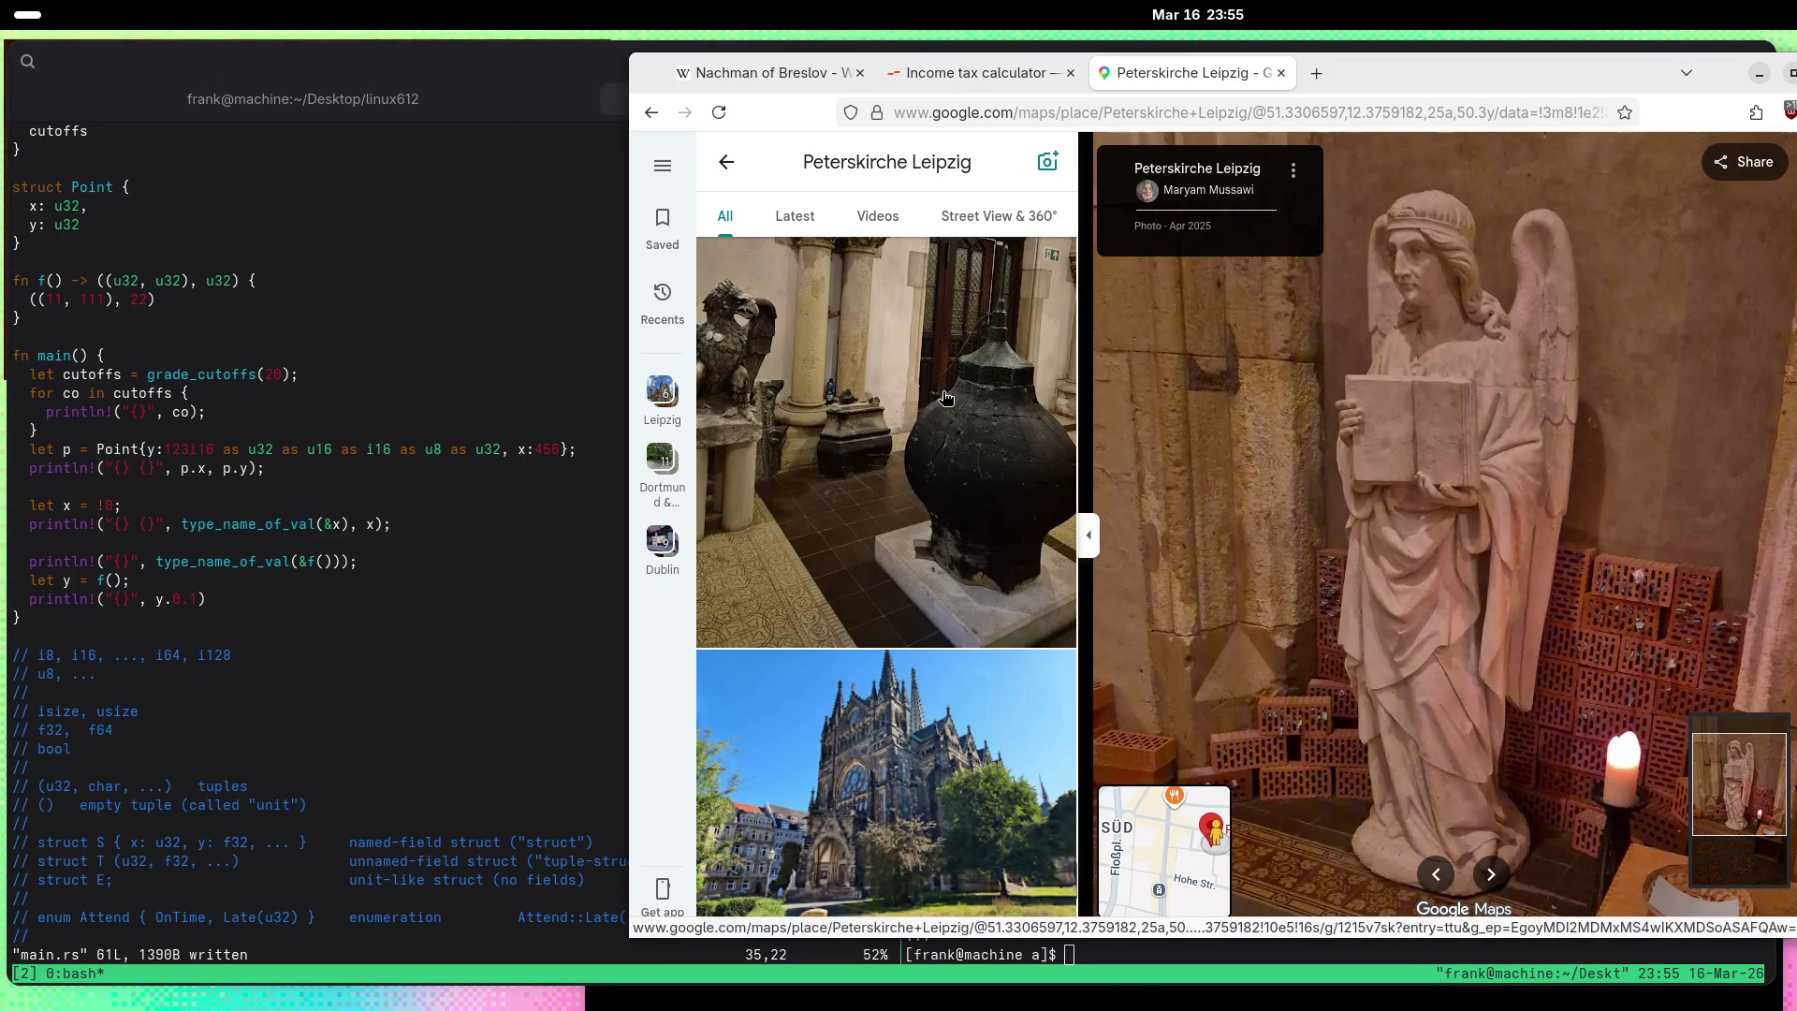
pyautogui.scroll(-10, 945, 398)
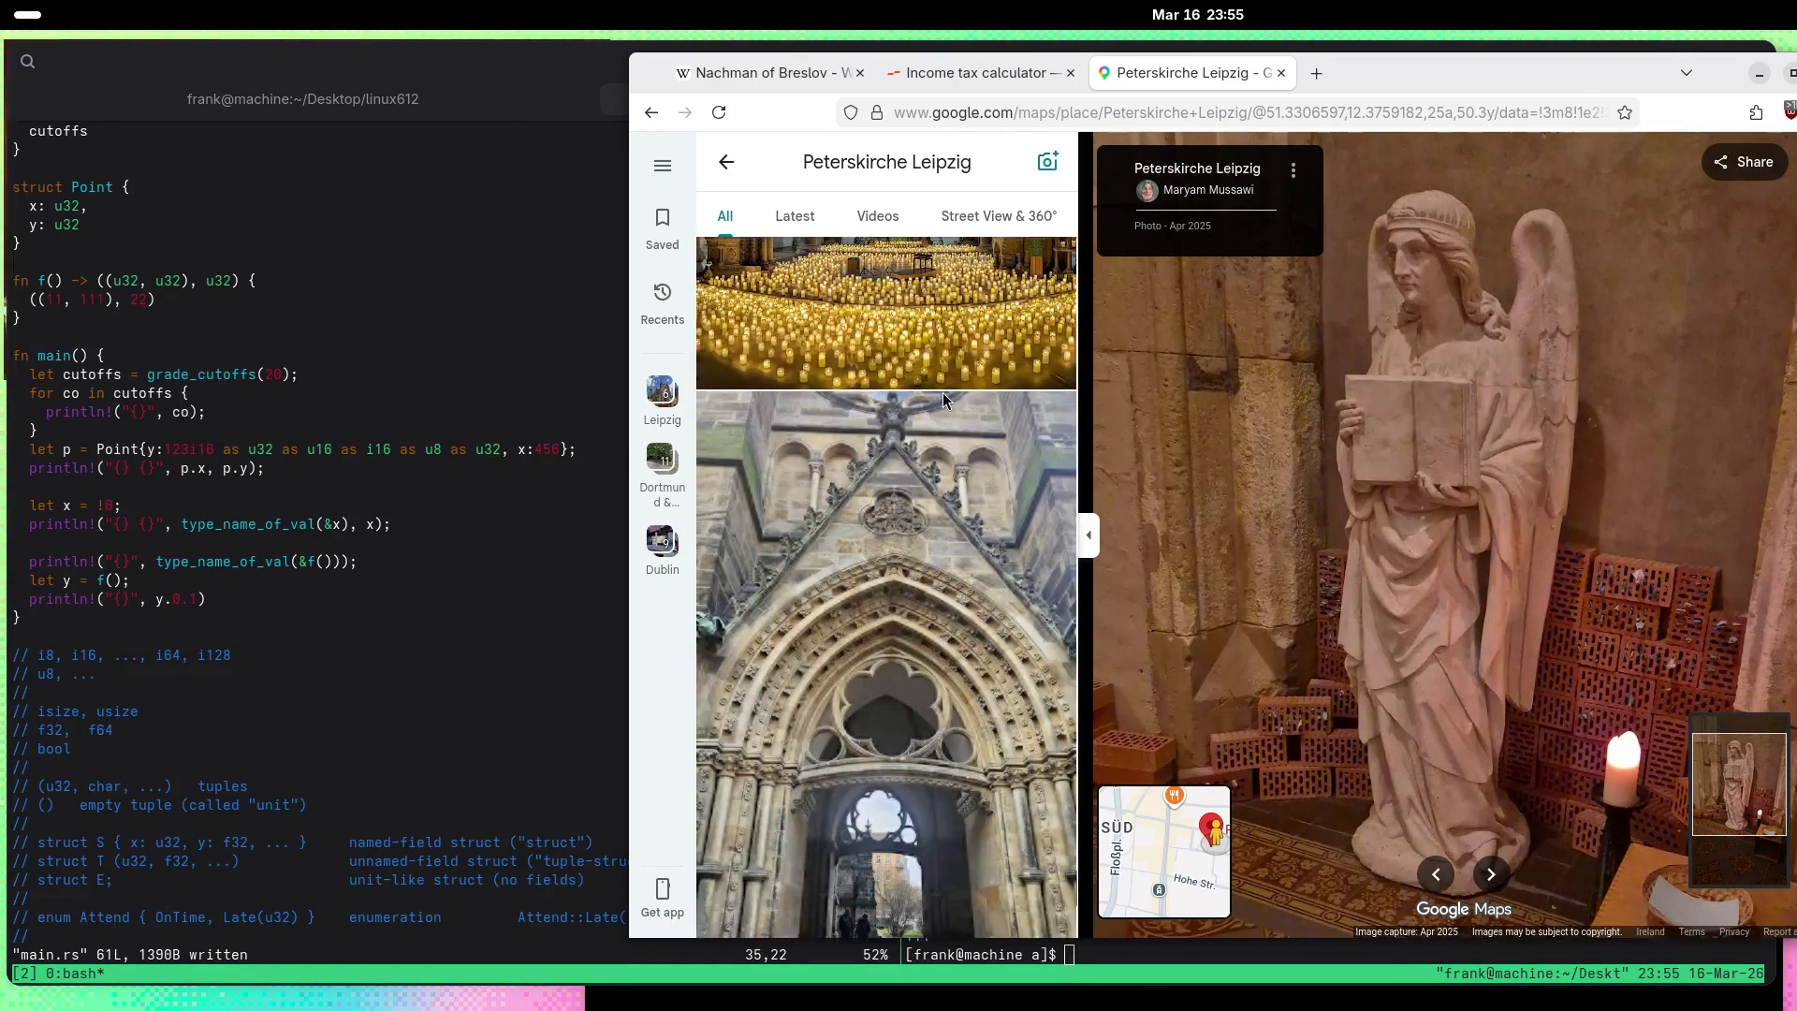
pyautogui.scroll(-10, 944, 393)
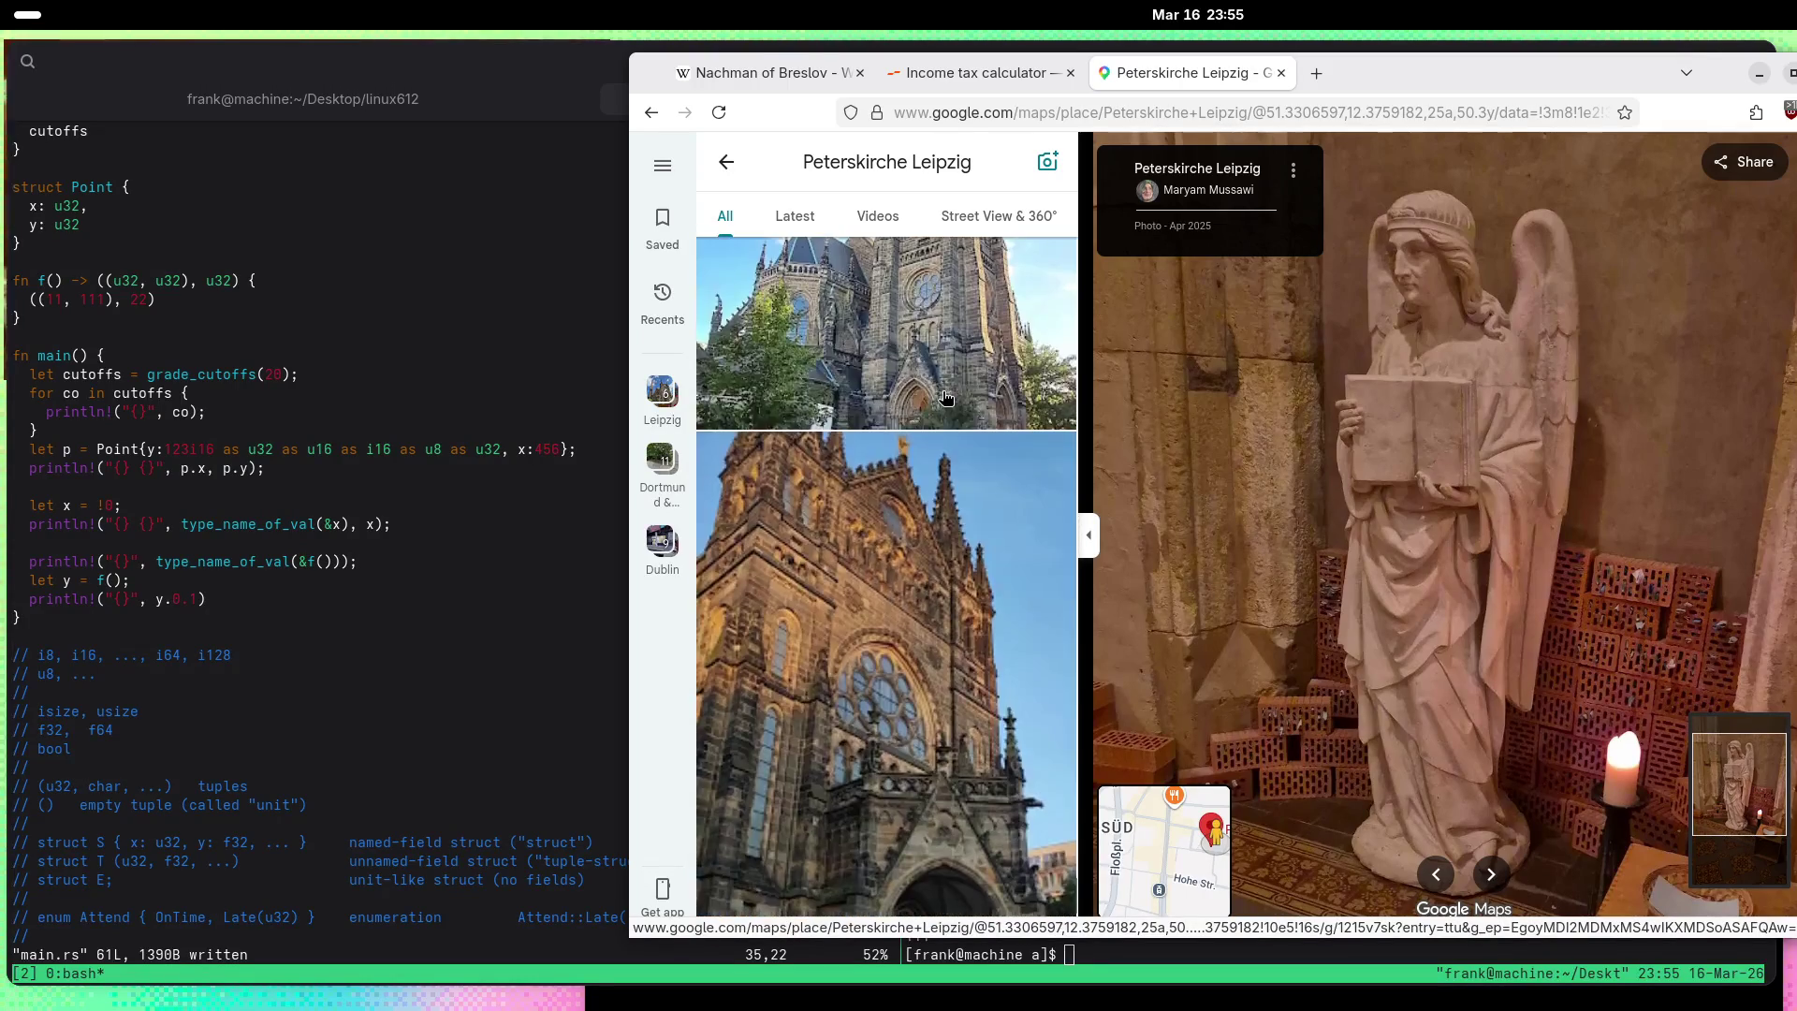
pyautogui.scroll(-10, 945, 398)
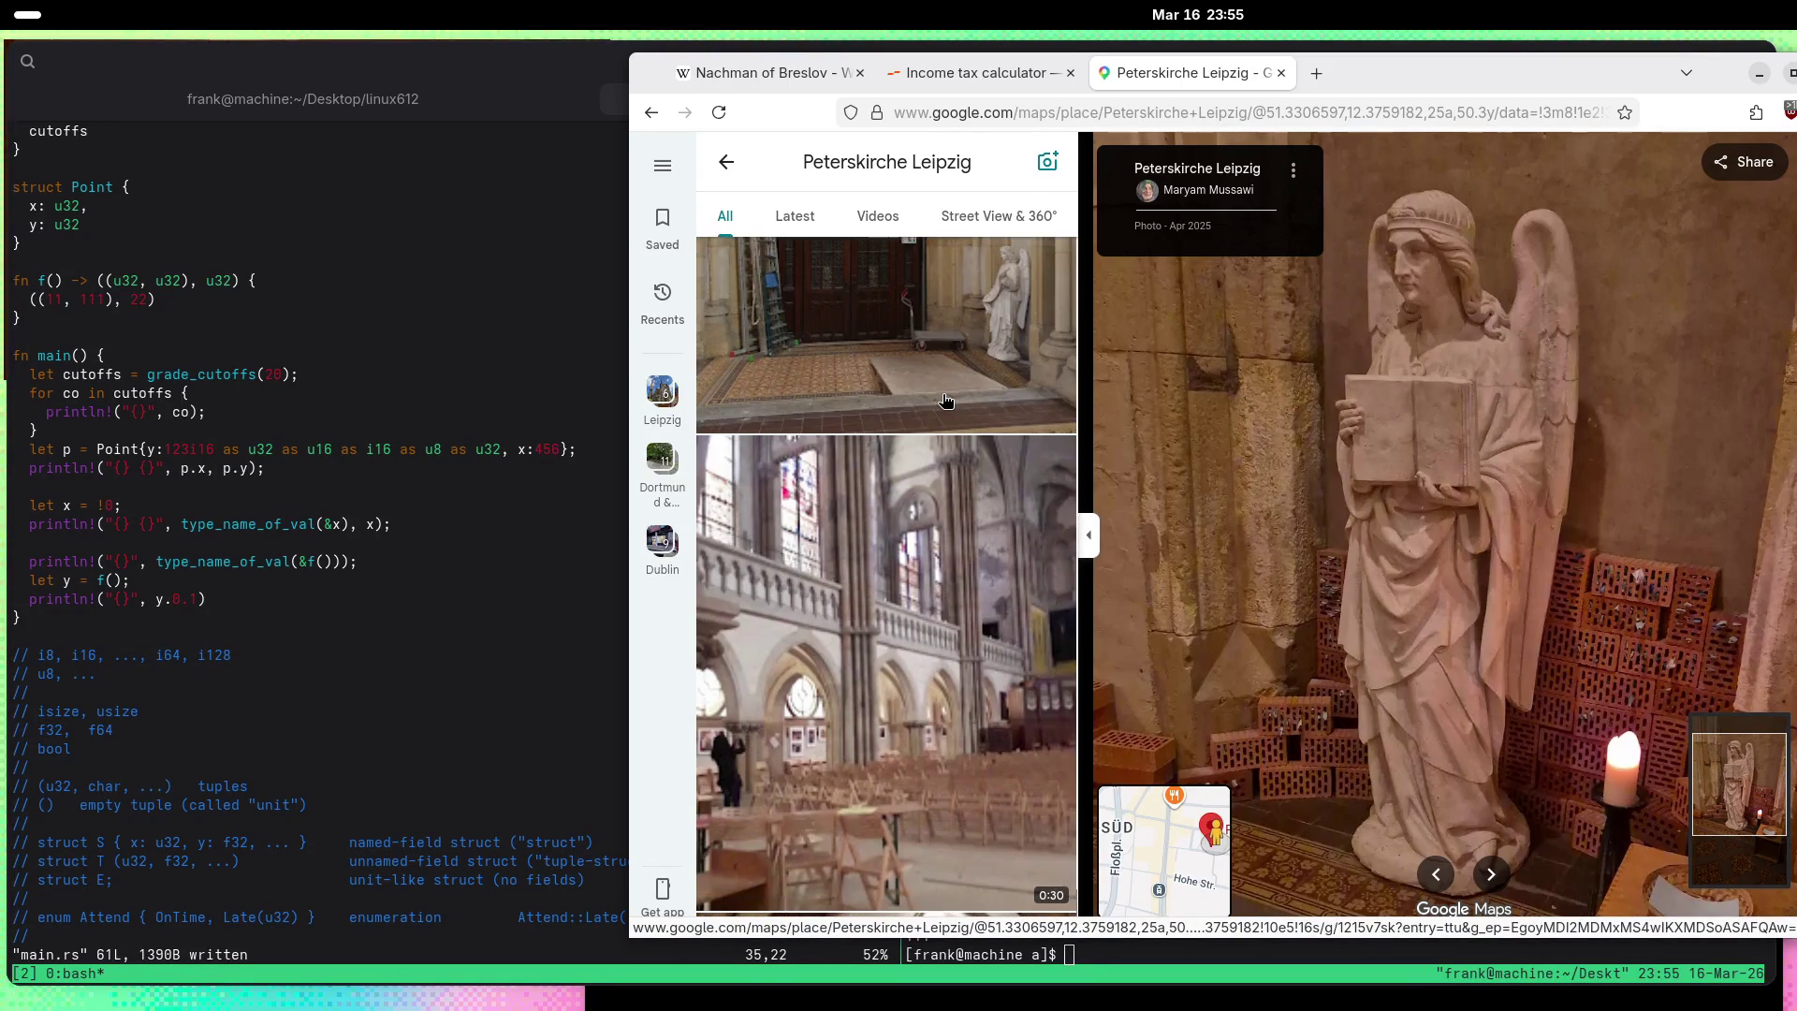
pyautogui.scroll(-10, 946, 400)
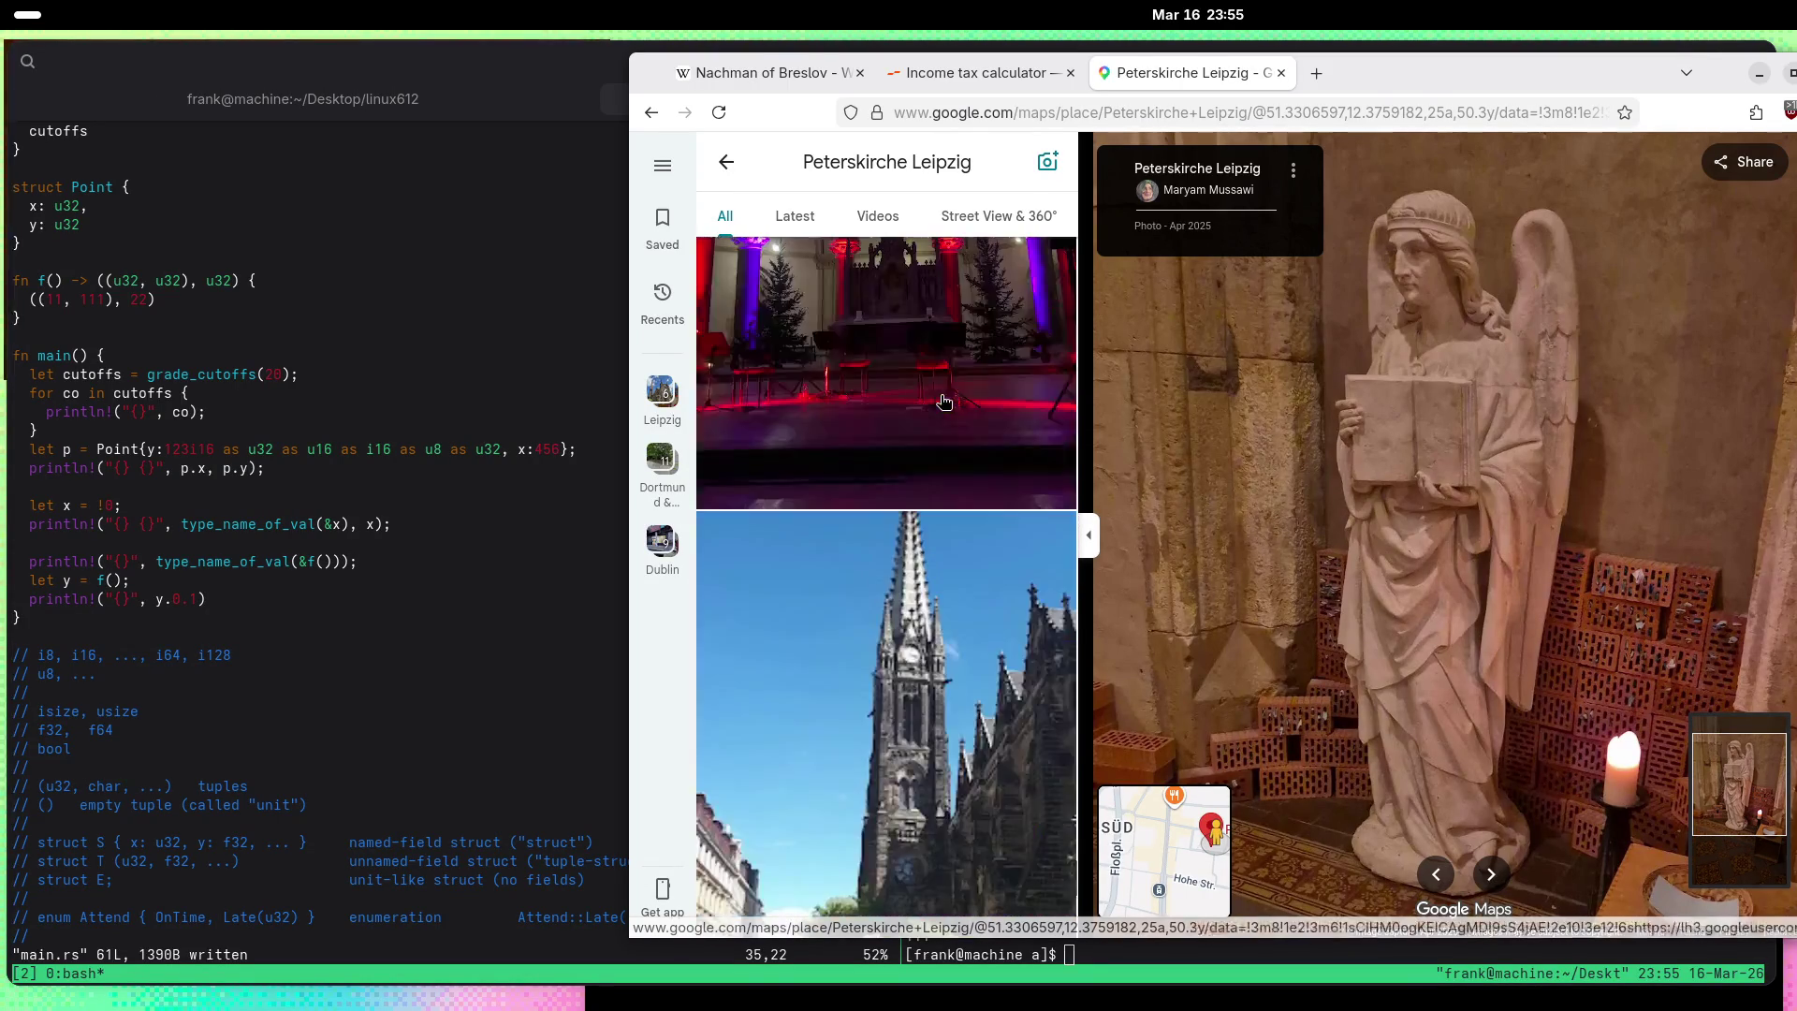
pyautogui.scroll(-3, 944, 408)
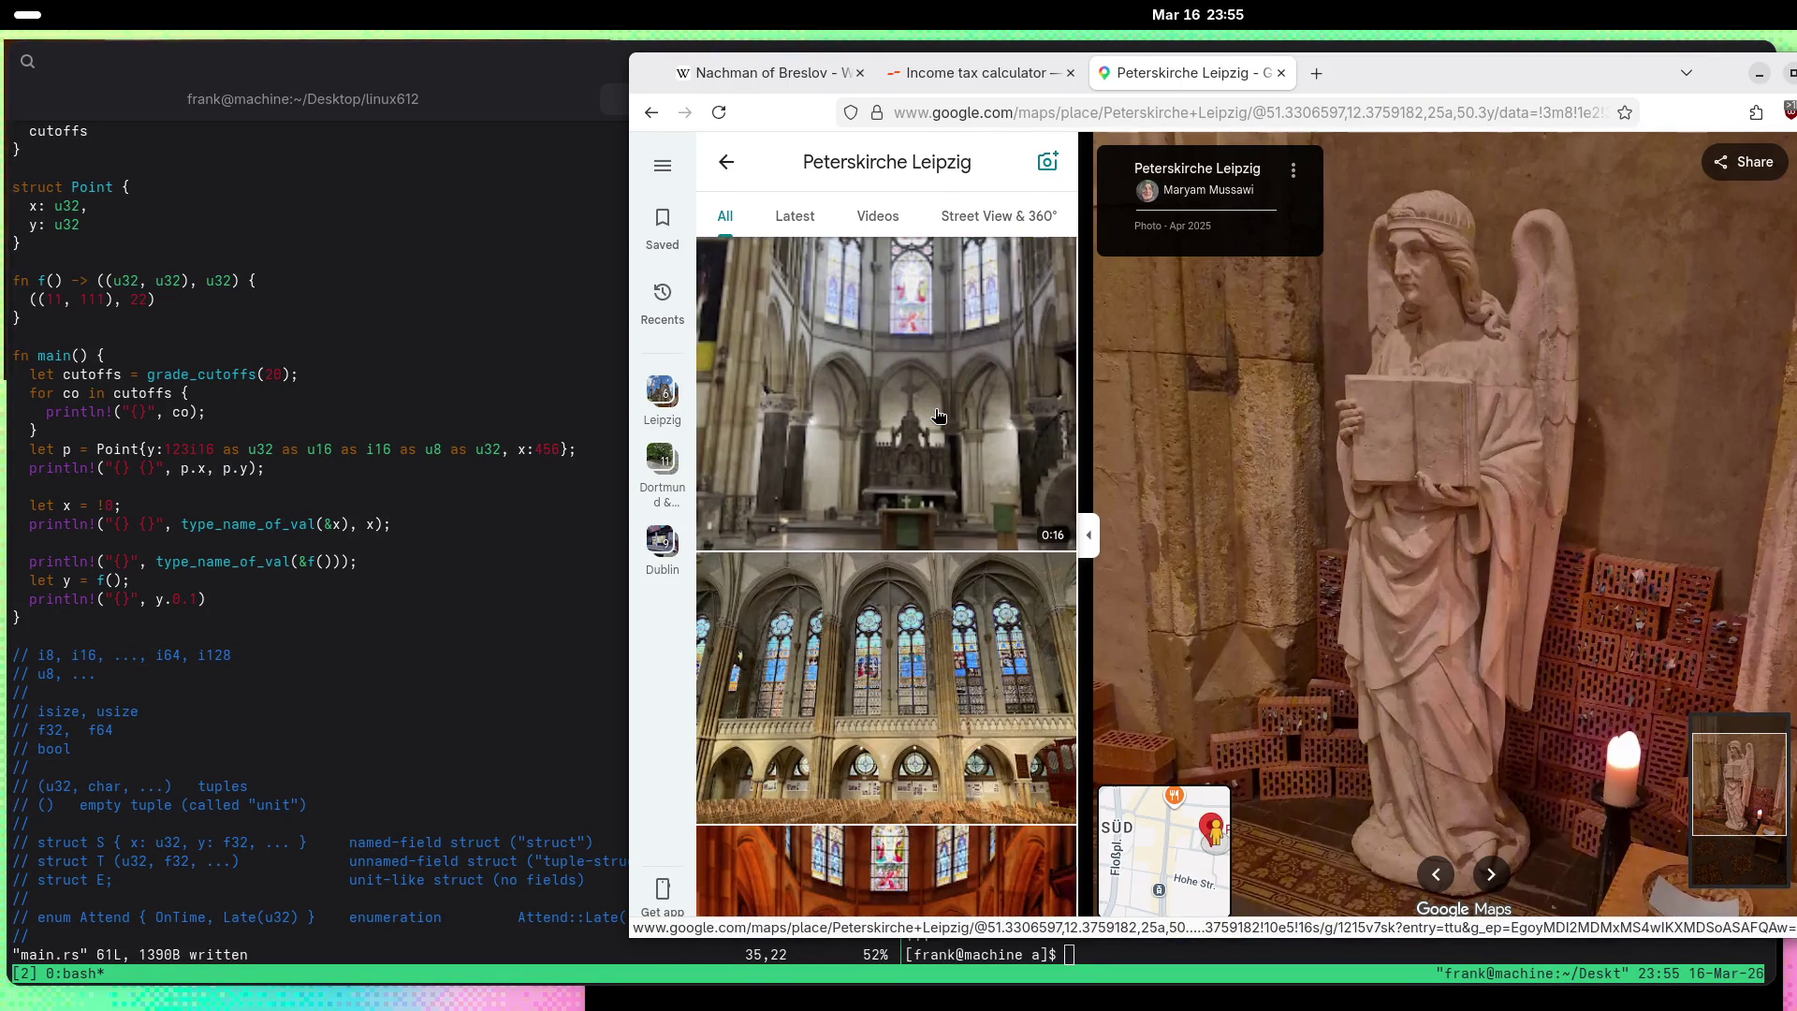
pyautogui.scroll(-5, 939, 416)
pyautogui.scroll(-10, 941, 422)
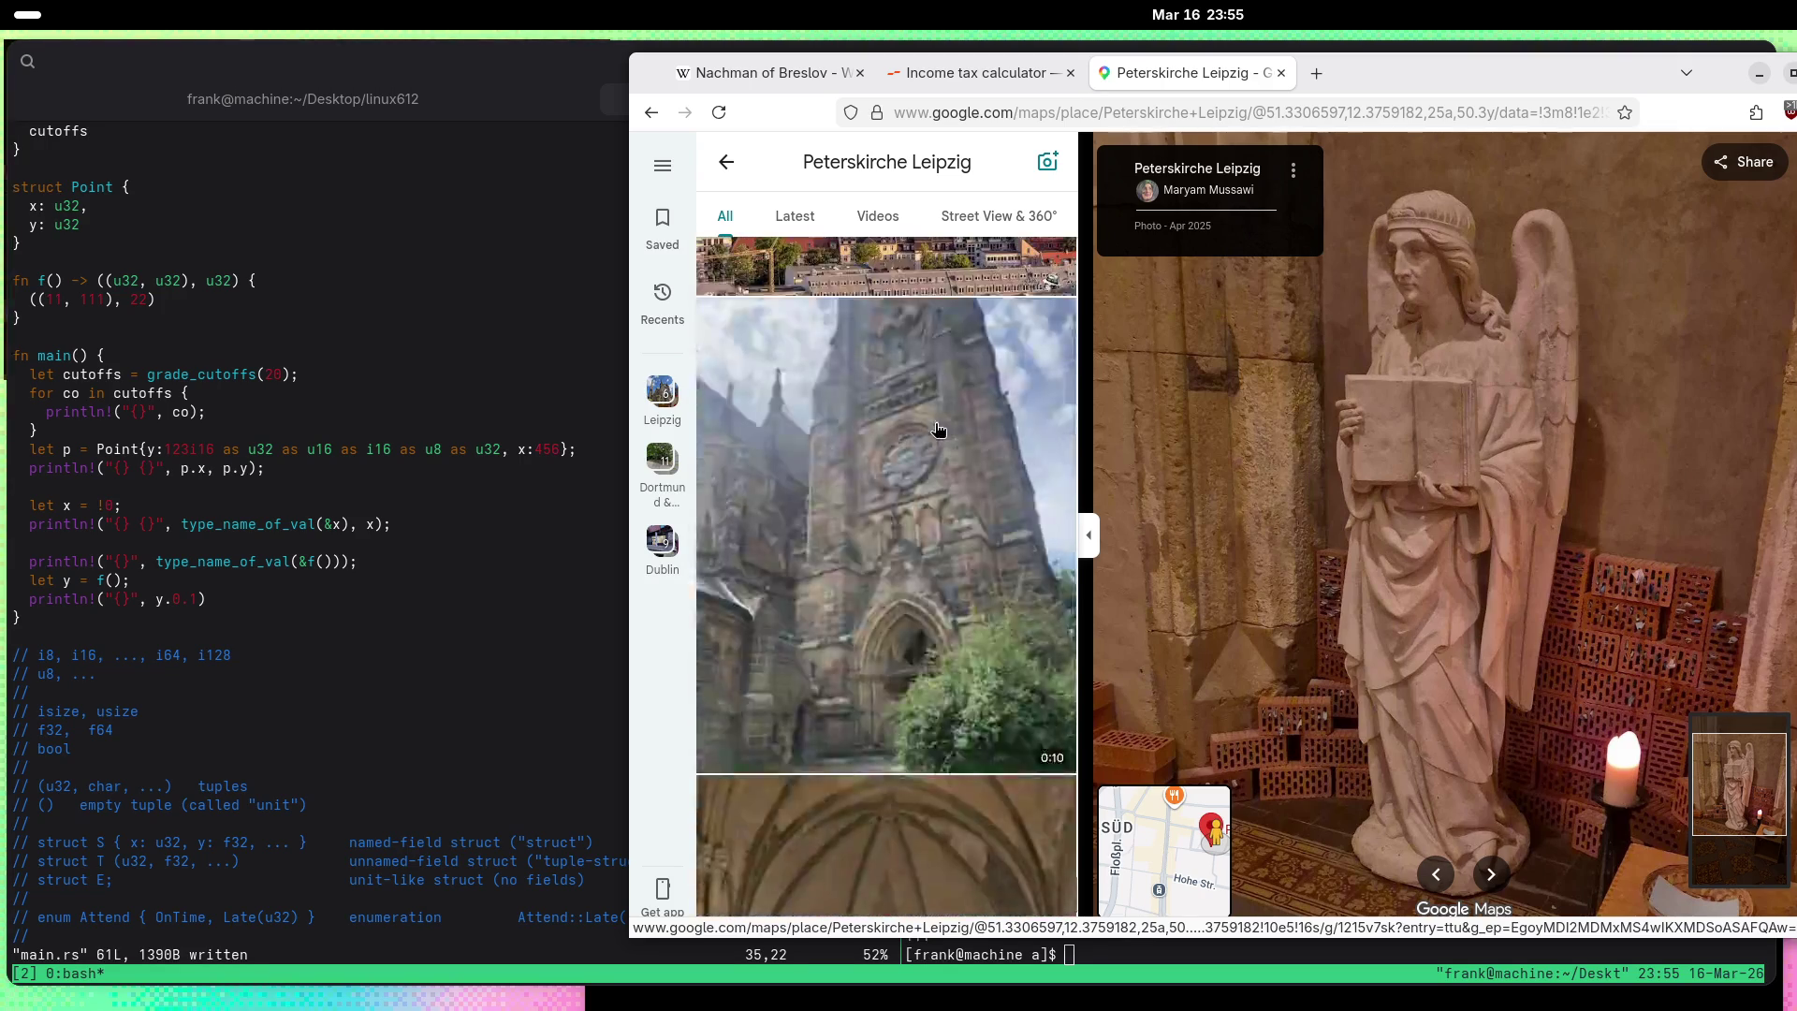
# Step: Exit the Peterskirche gallery, pan toward the centre, and select Propsteikirche then St. Thomas Church
pyautogui.click(727, 162)
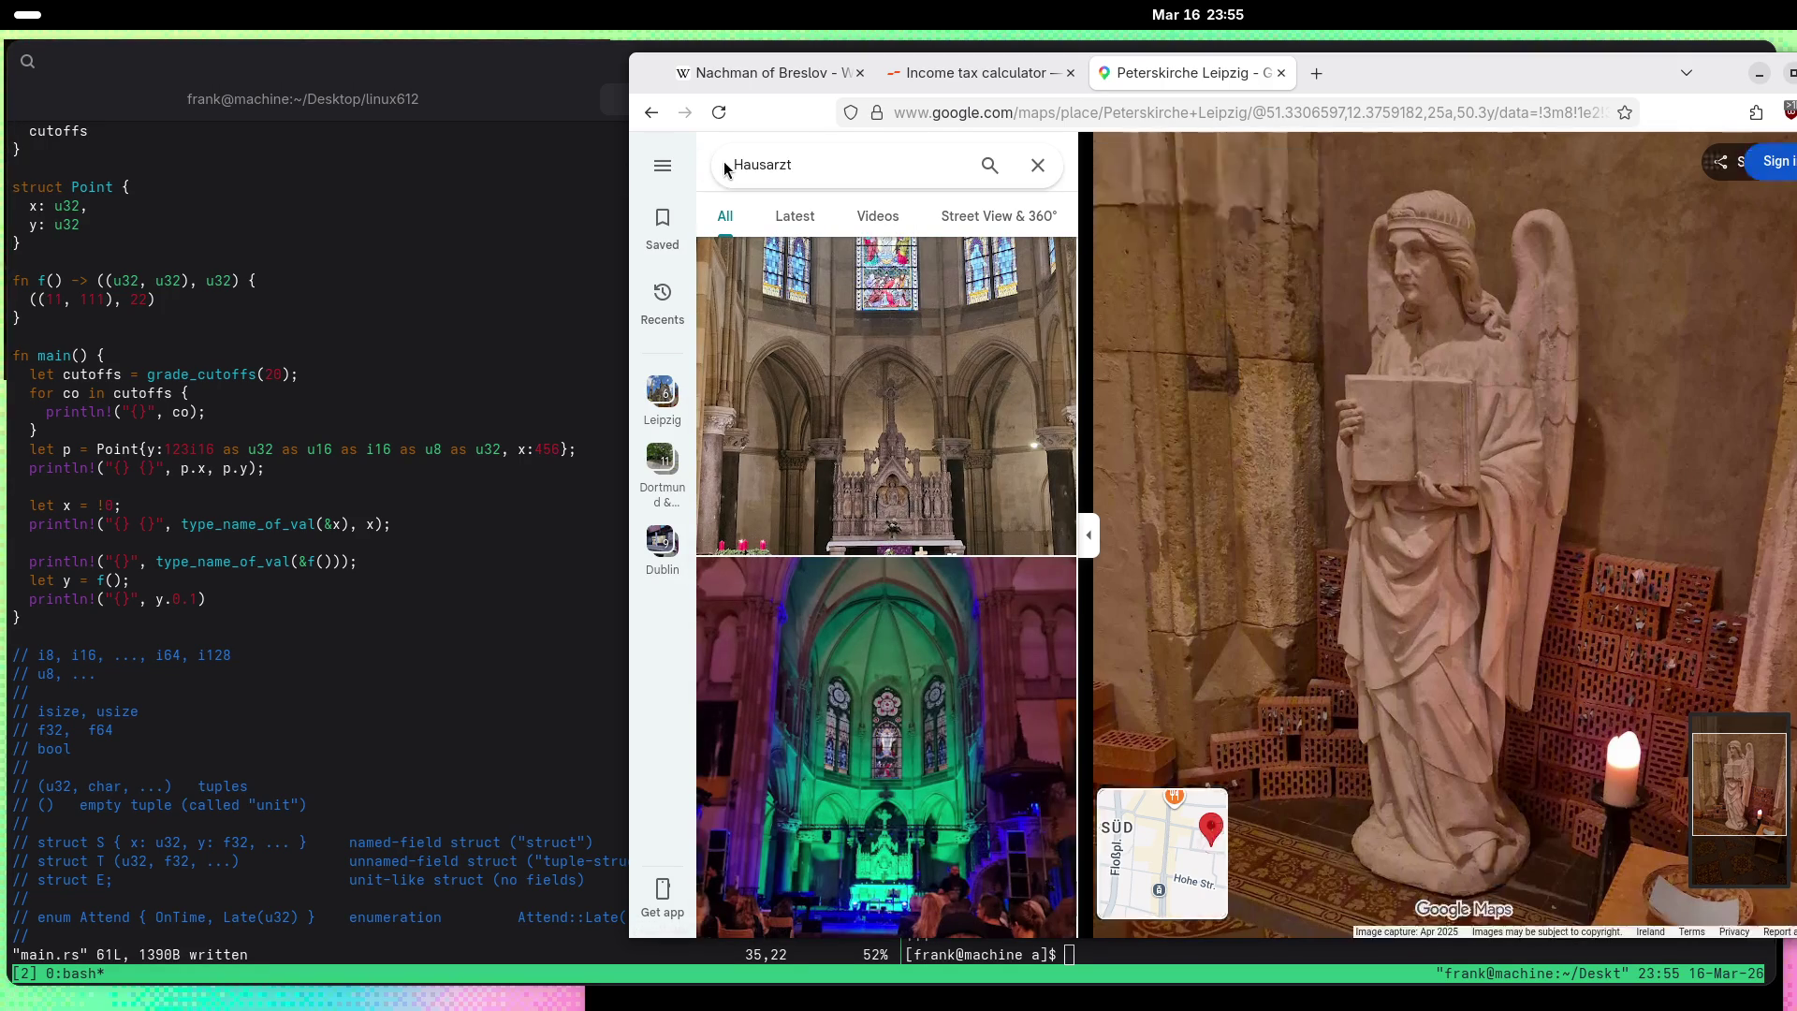
pyautogui.moveTo(1521, 436); pyautogui.dragTo(1665, 572)
pyautogui.click(1678, 501)
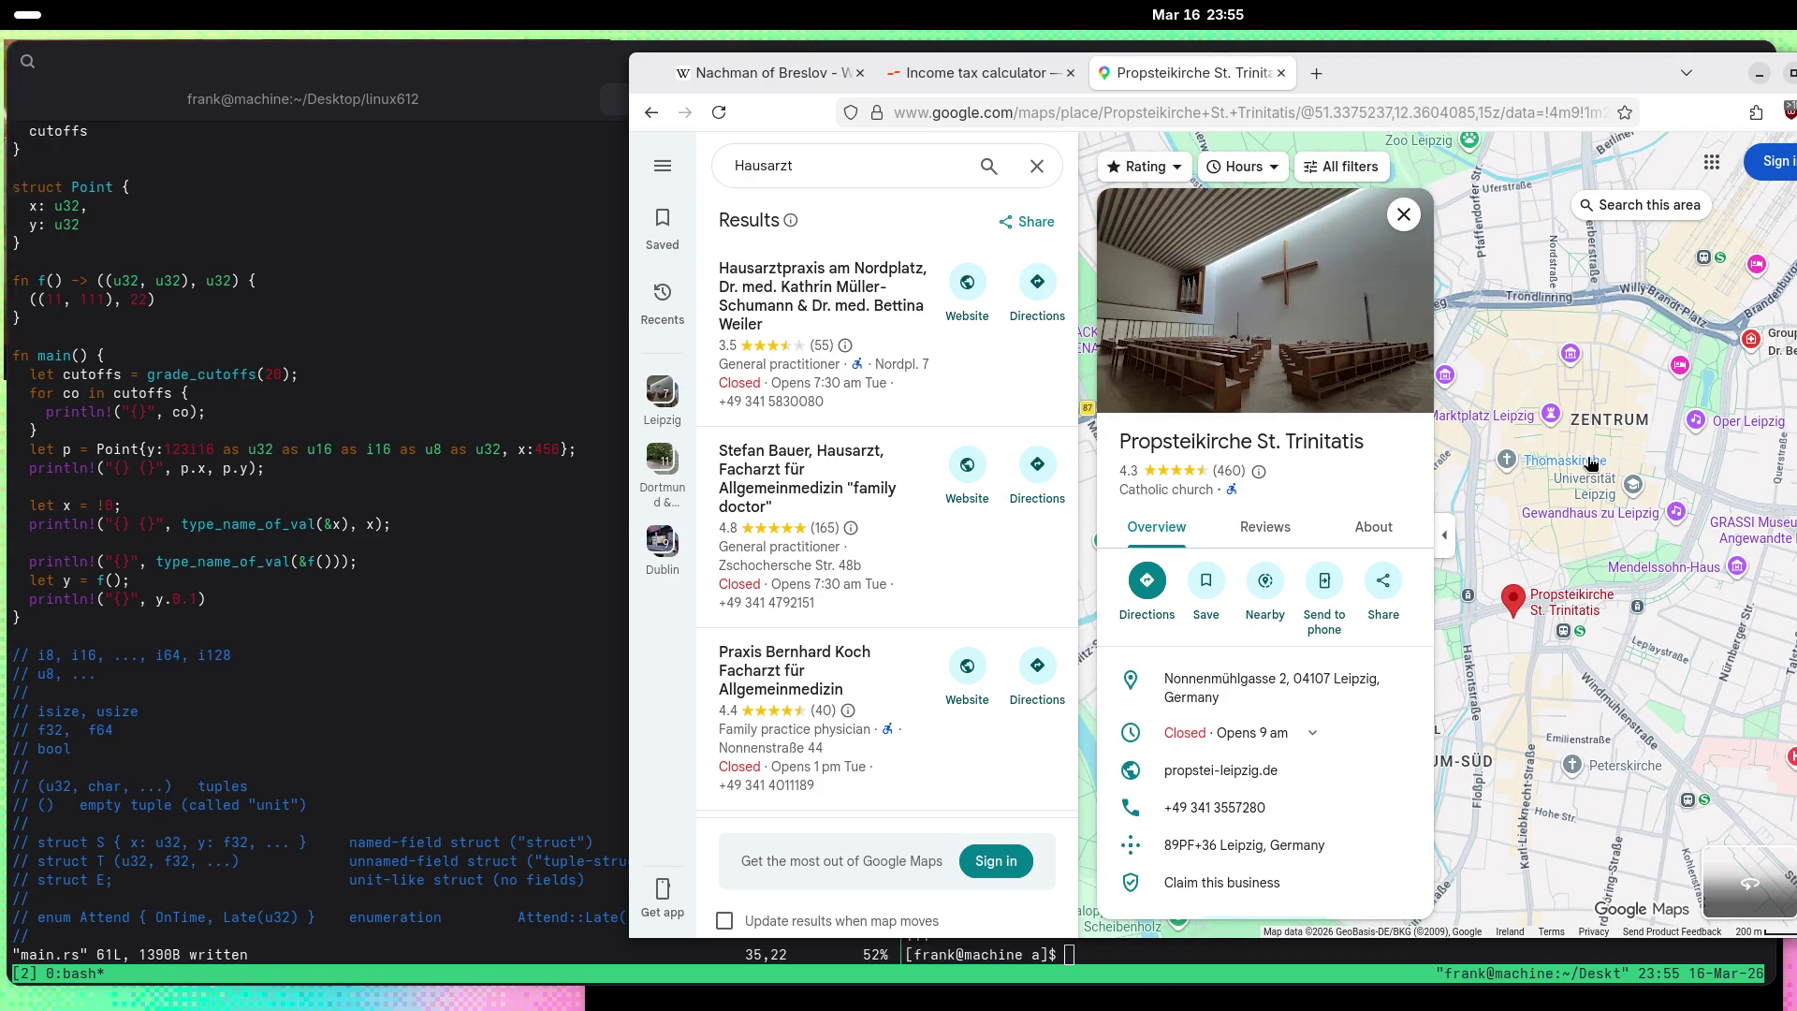
pyautogui.click(1591, 463)
# Step: Open the St. Thomas Church photo gallery and view the wall plaque photo large
pyautogui.click(1286, 305)
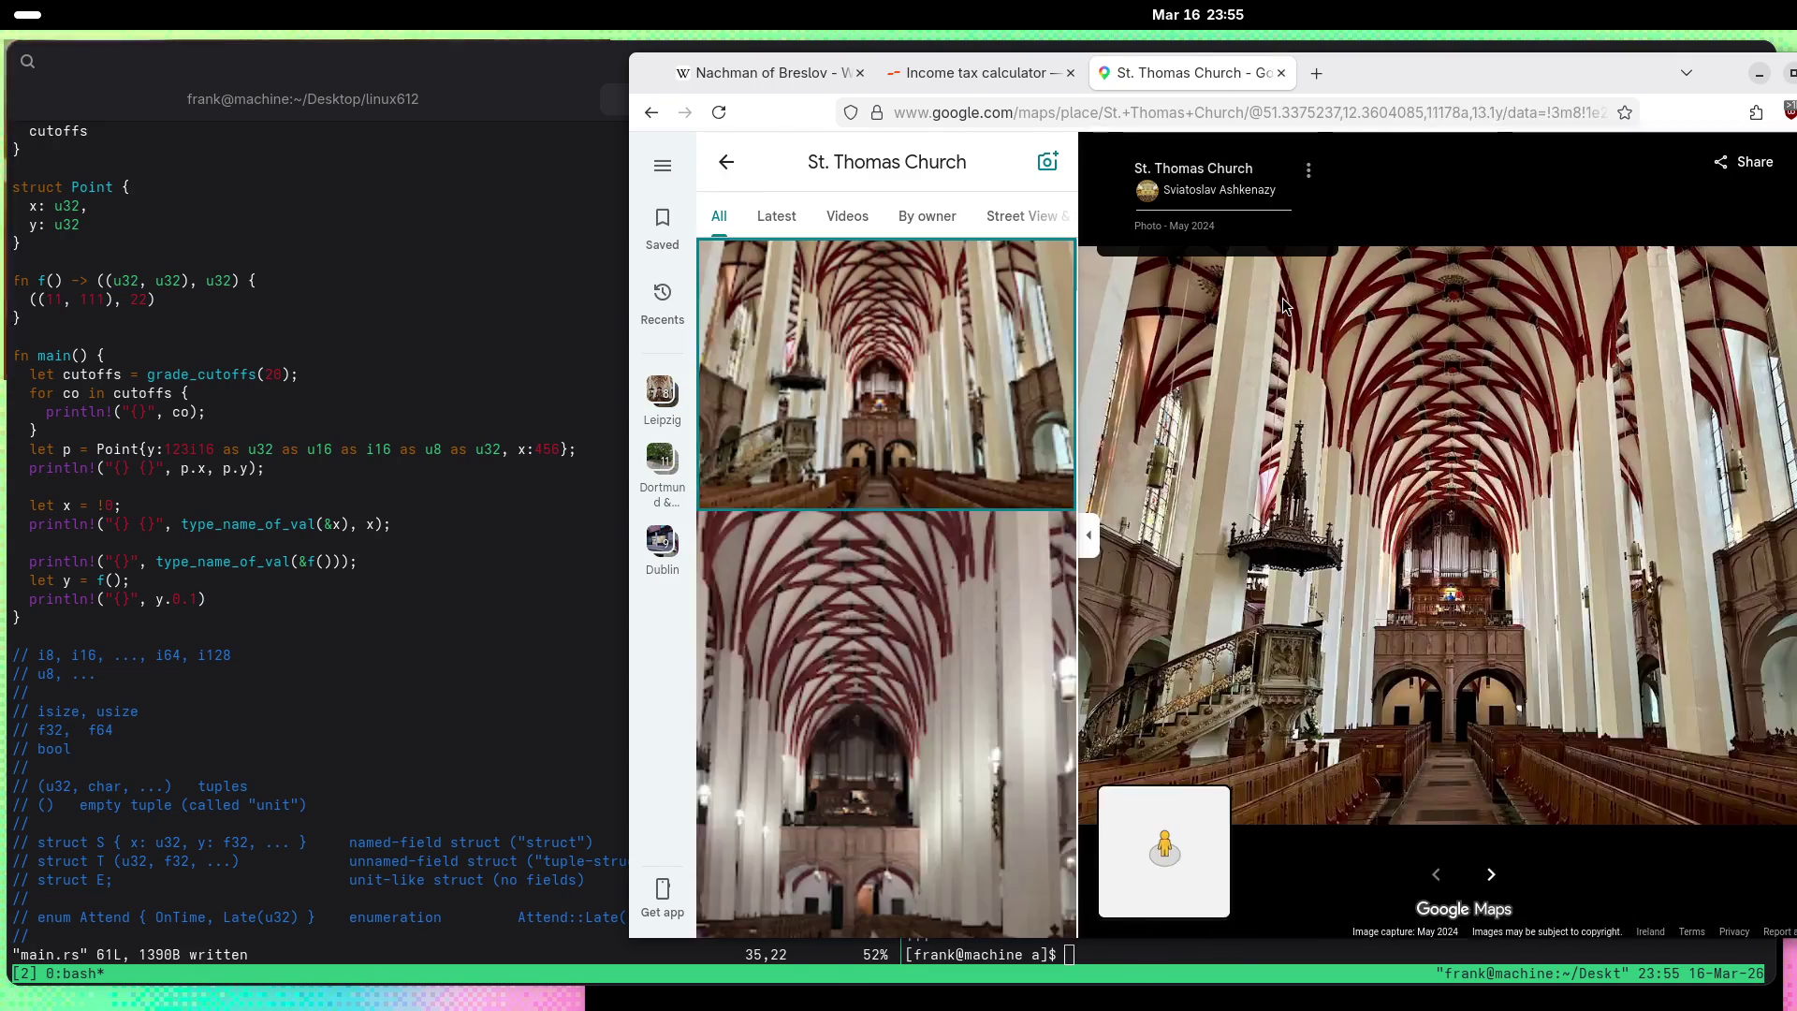
pyautogui.scroll(-5, 860, 498)
pyautogui.scroll(-10, 860, 498)
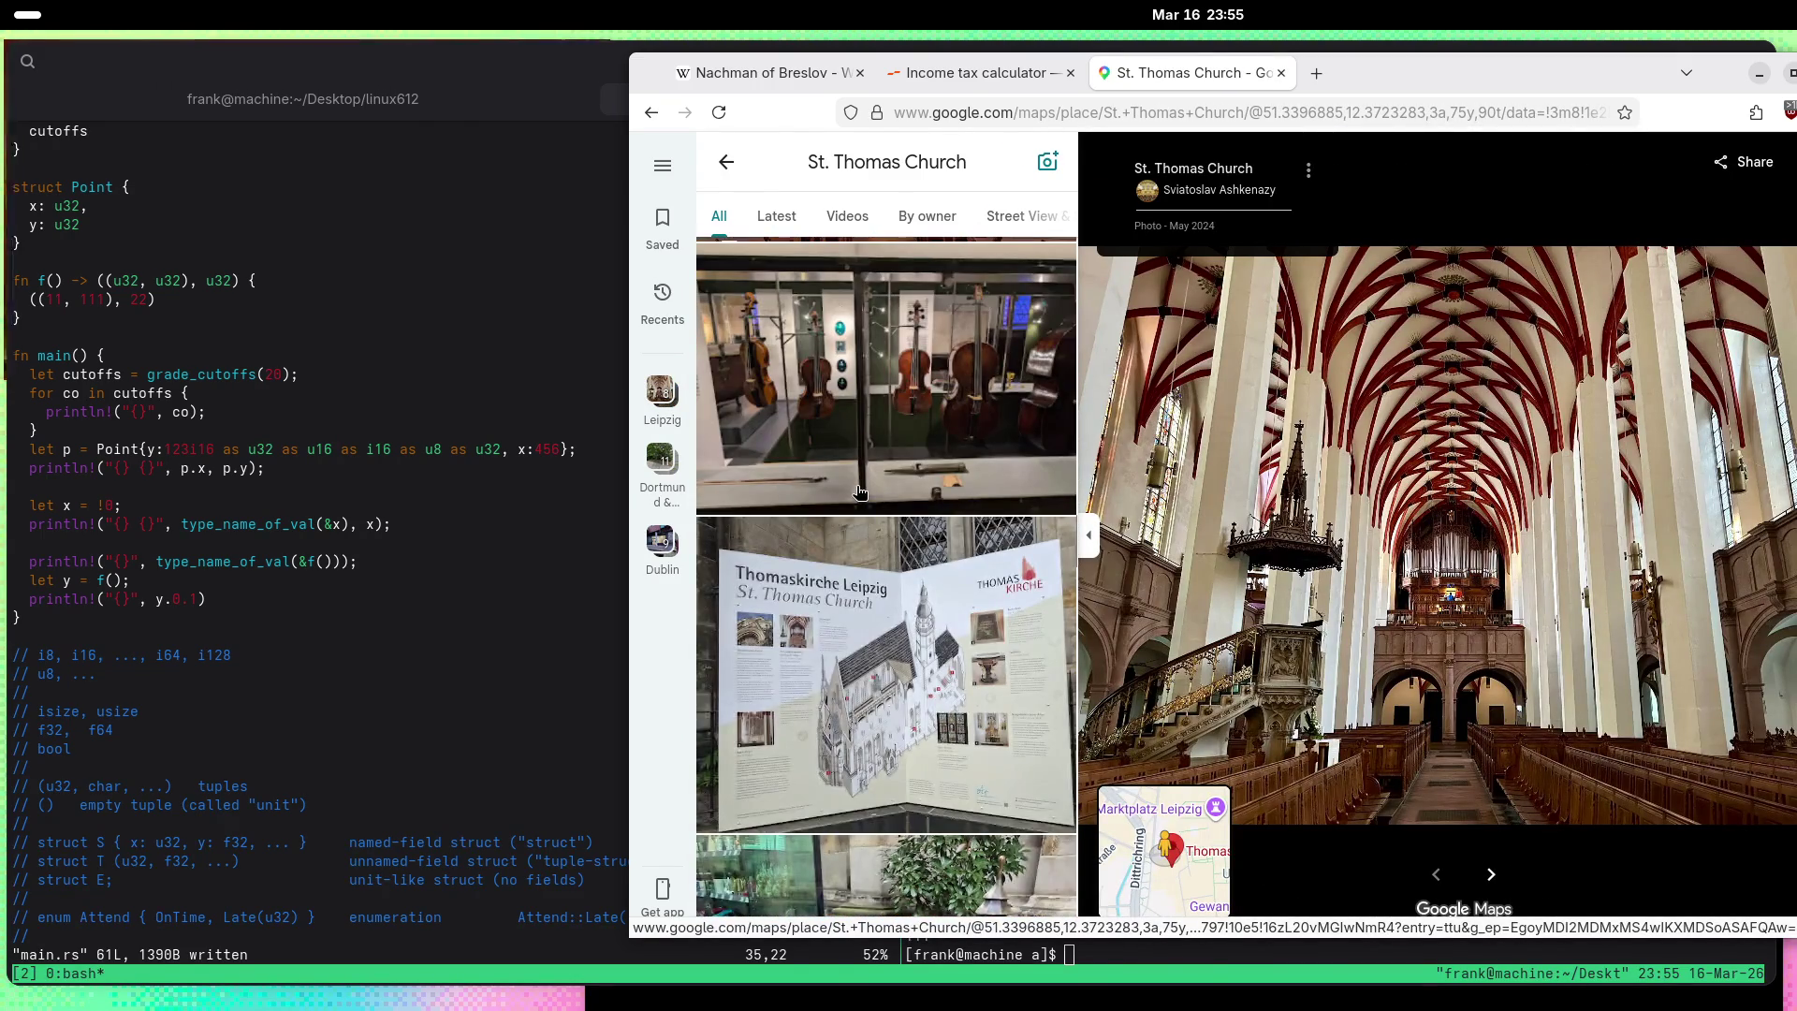
pyautogui.scroll(-5, 860, 494)
pyautogui.scroll(-10, 859, 493)
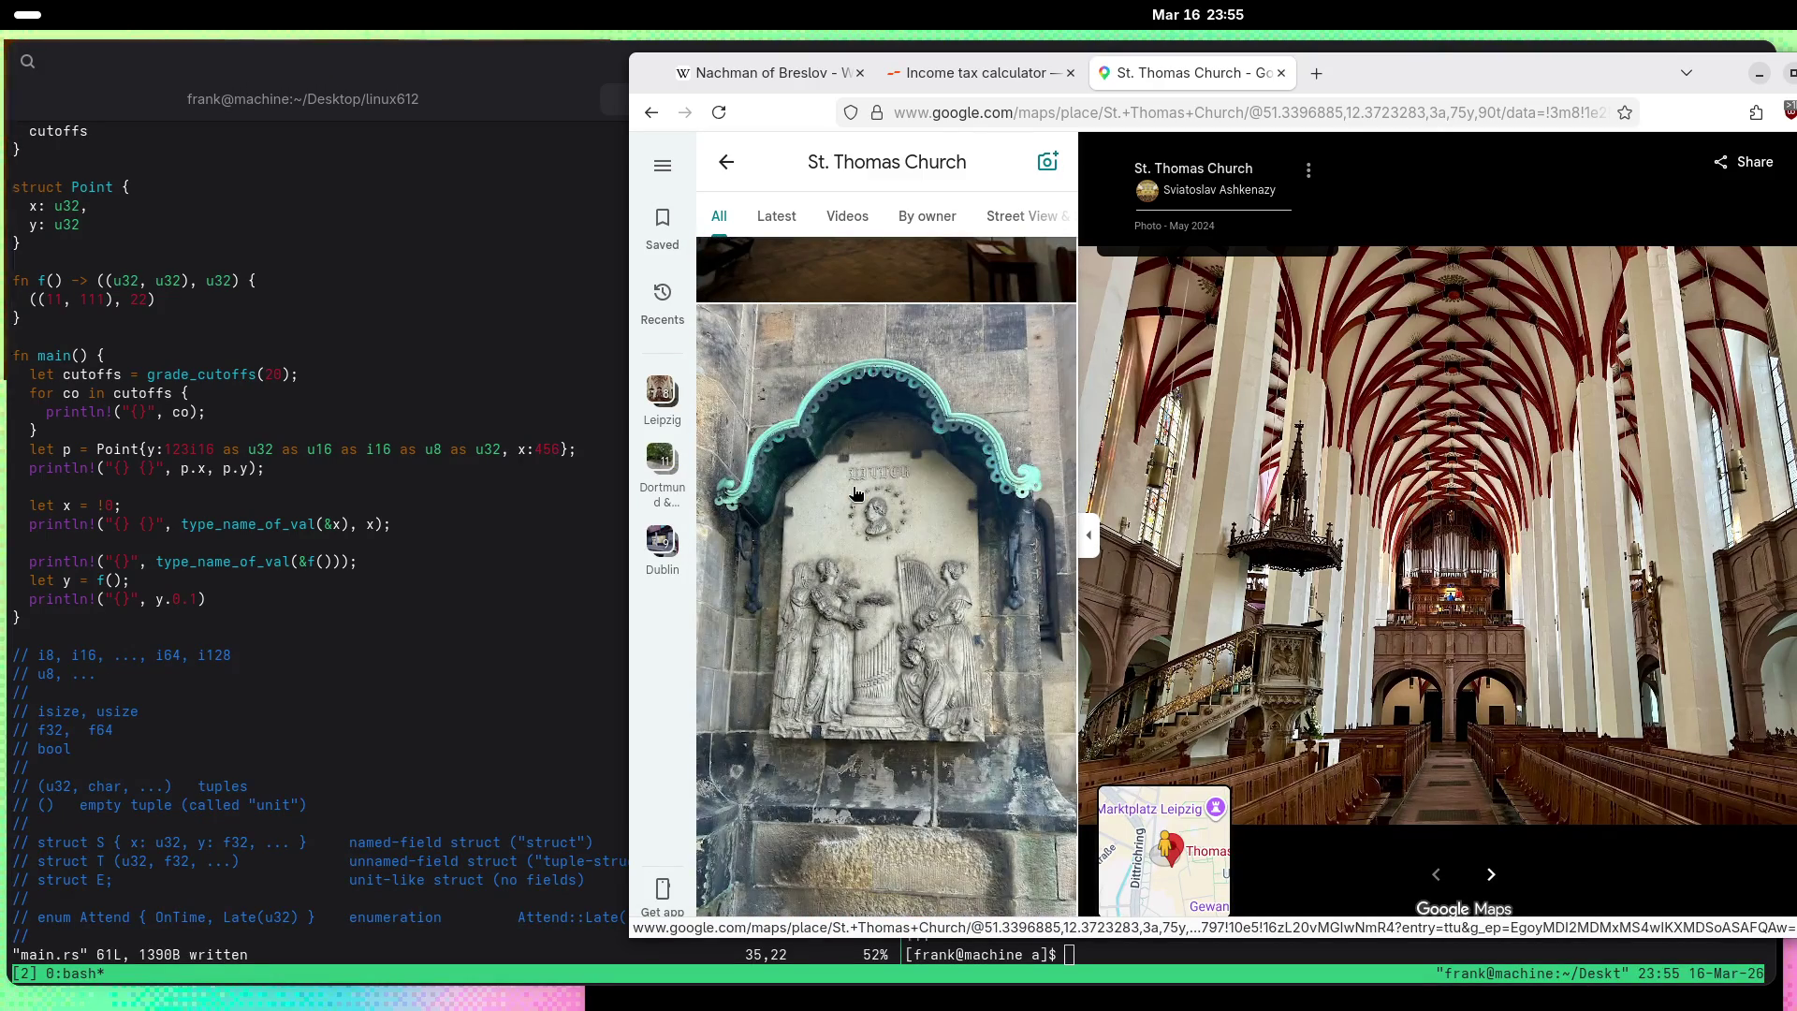
pyautogui.click(855, 493)
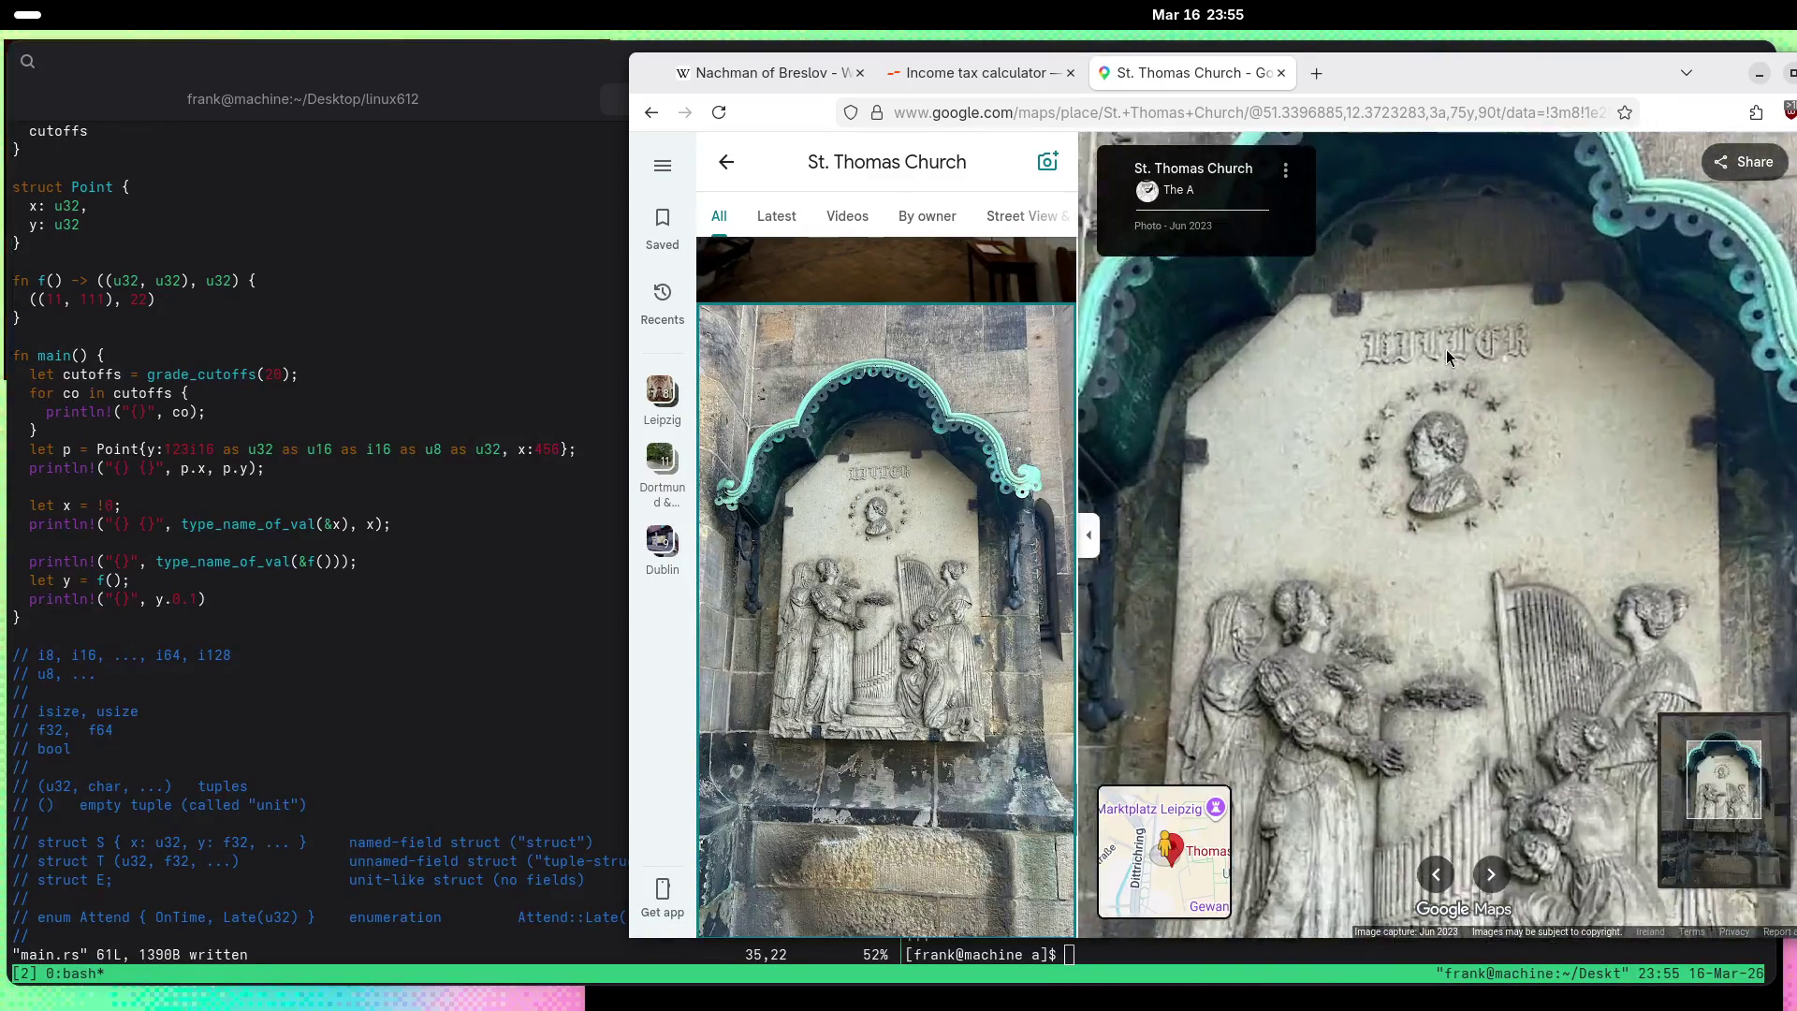
pyautogui.scroll(1, 1446, 356)
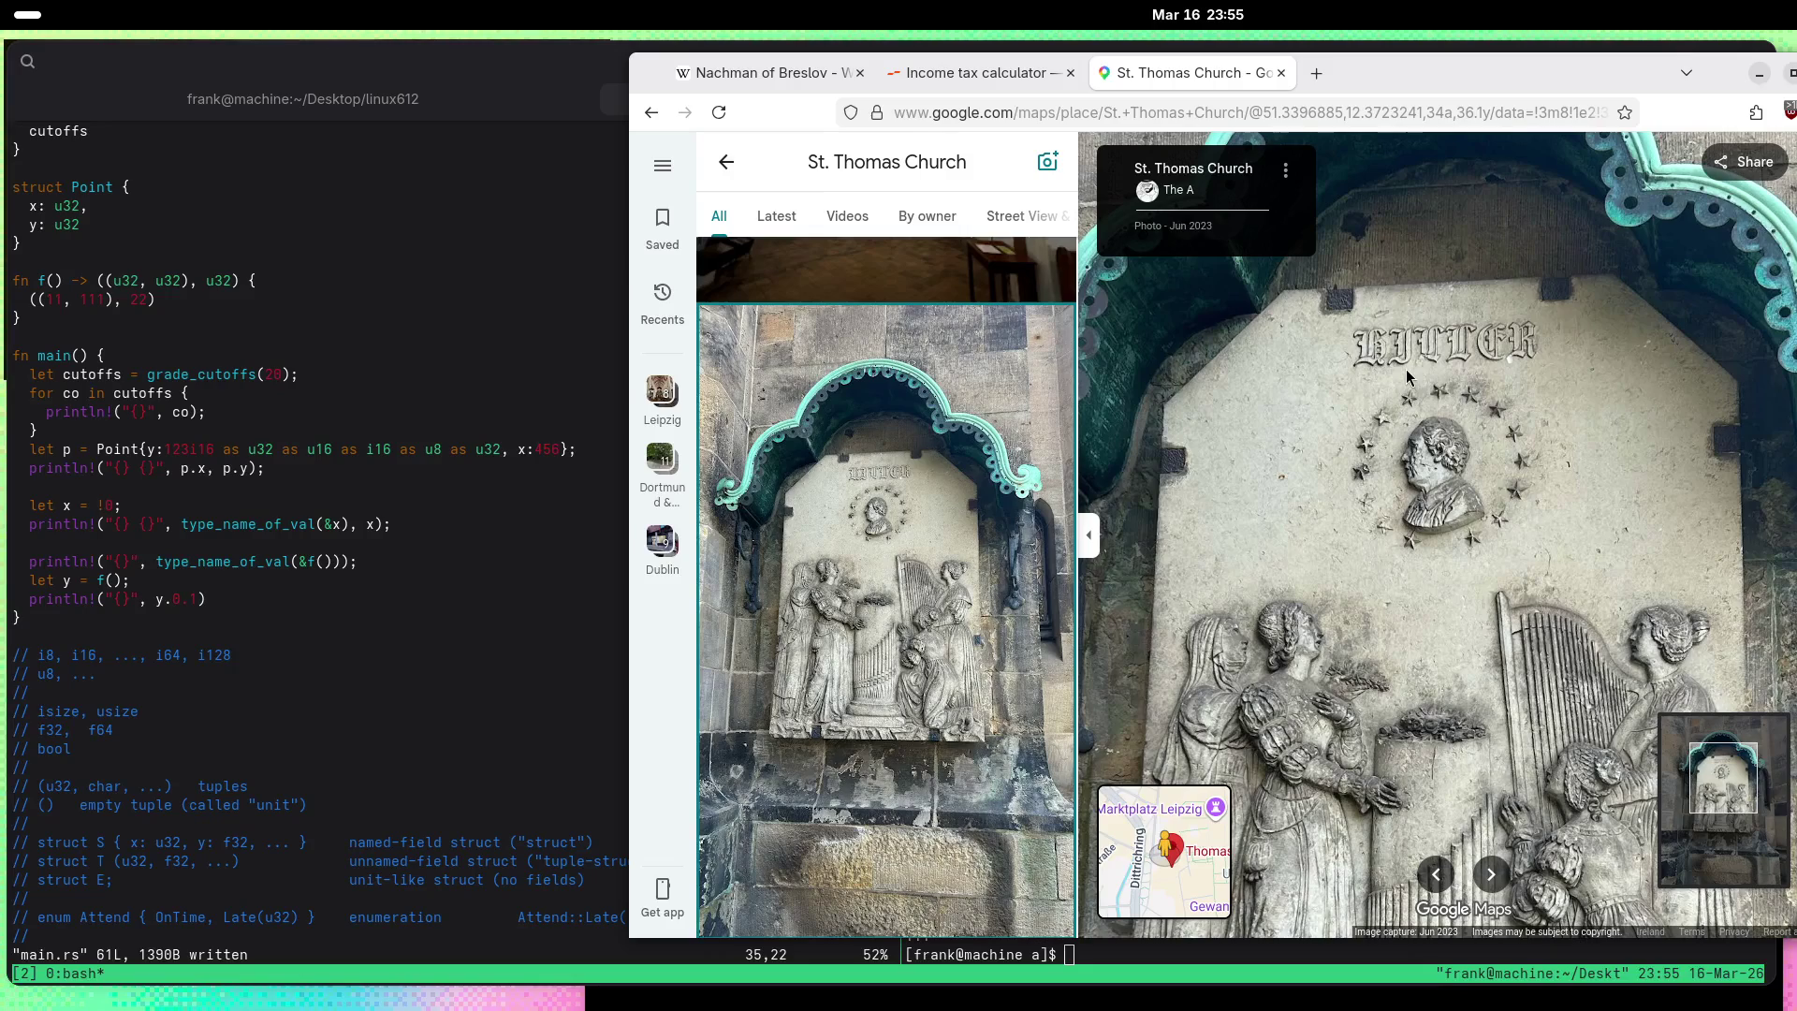
# Step: Find the knight relief photo in the gallery and view it
pyautogui.scroll(-3, 1402, 375)
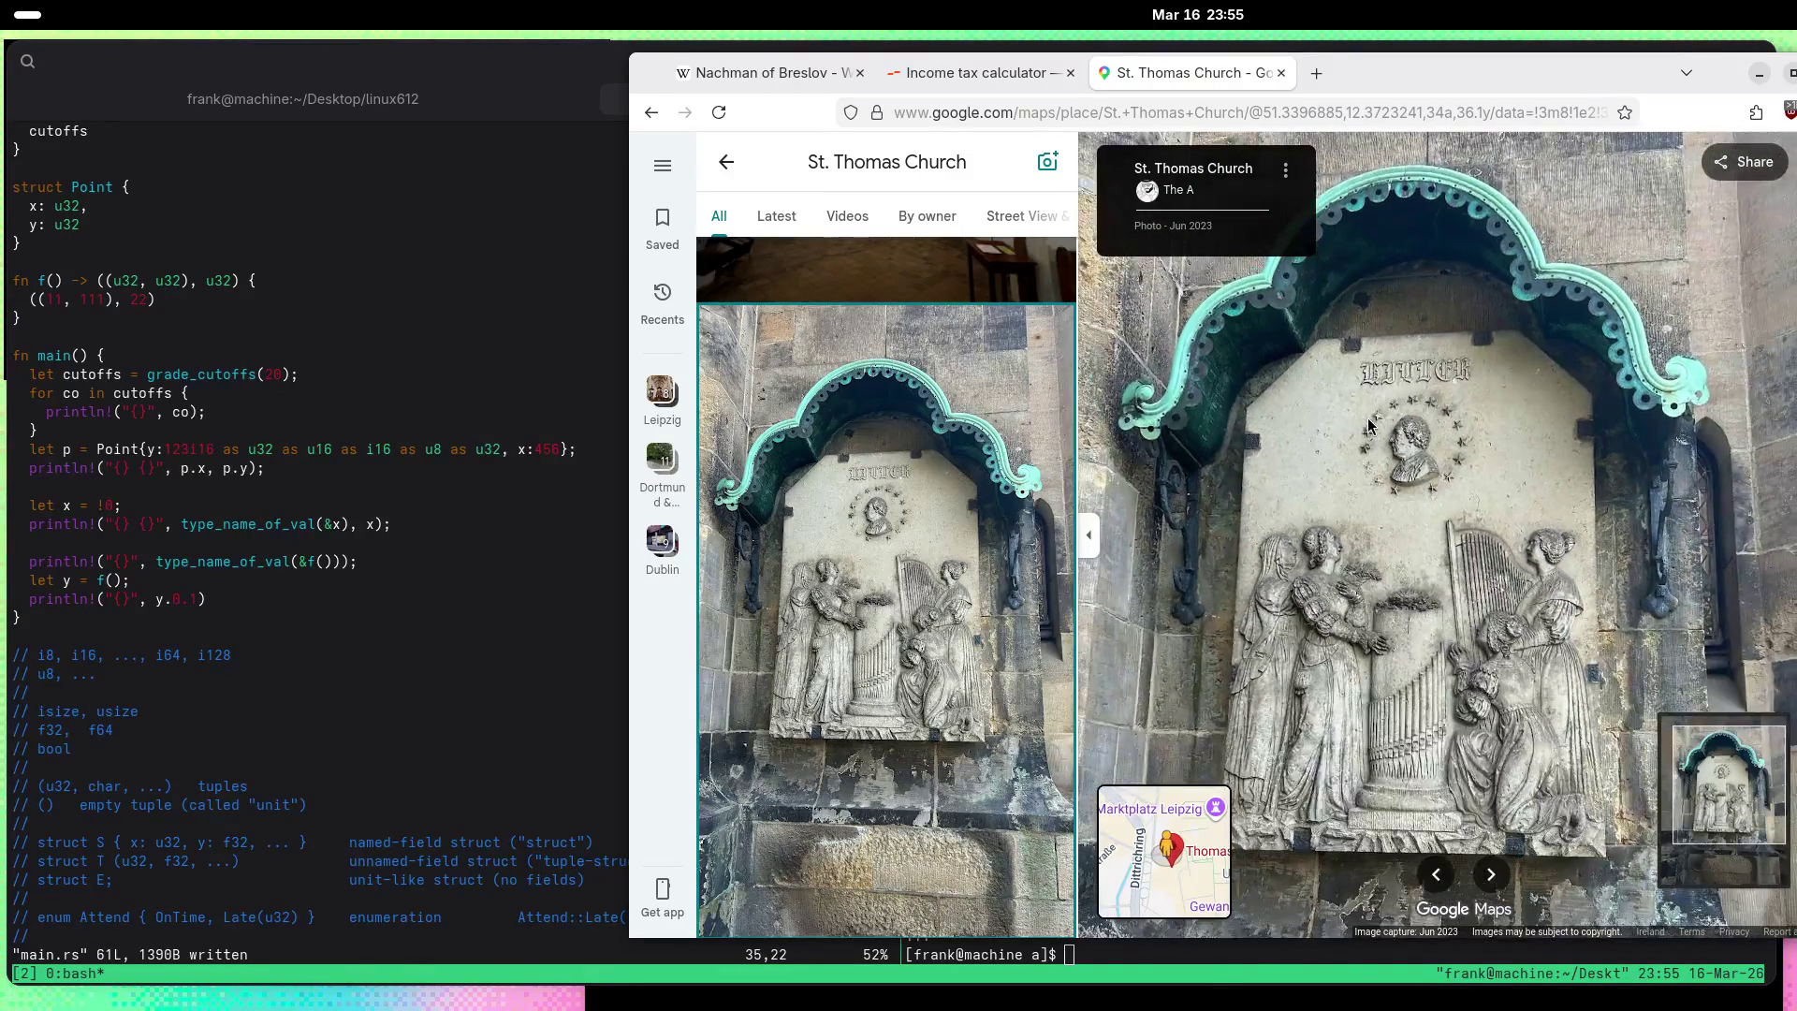
pyautogui.scroll(-5, 979, 482)
pyautogui.click(979, 482)
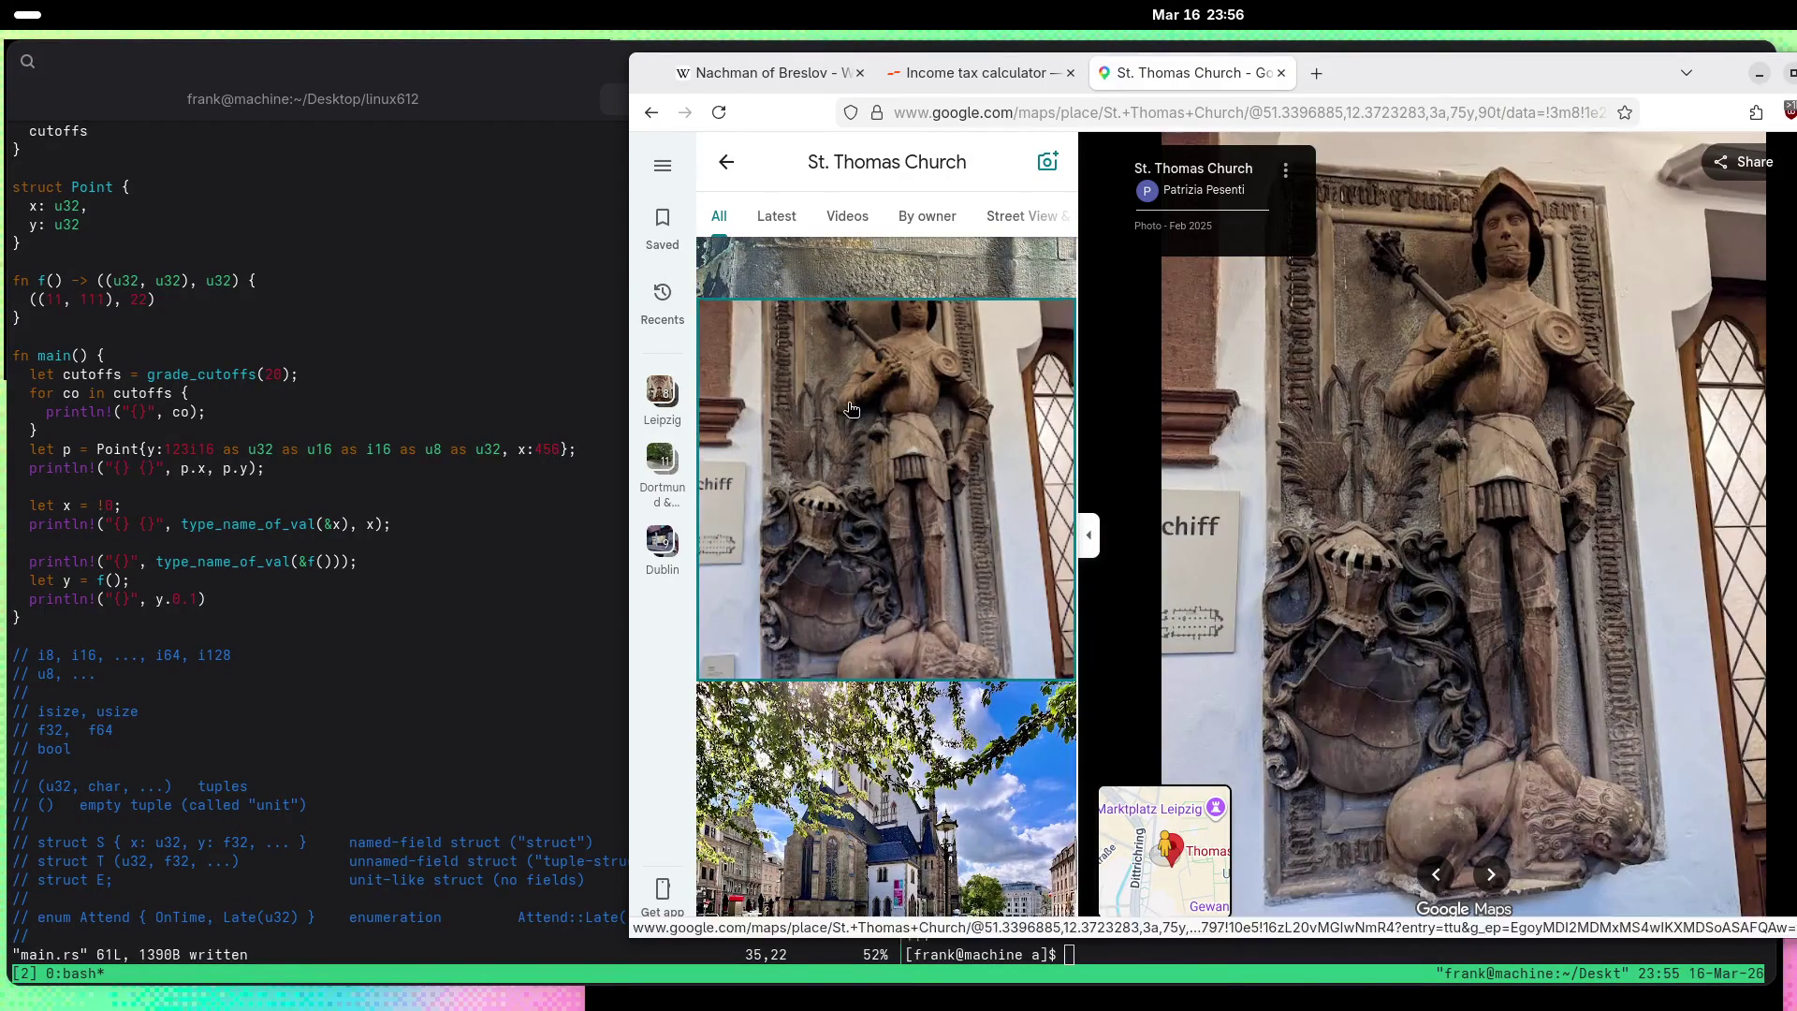
pyautogui.scroll(-2, 849, 405)
pyautogui.scroll(-5, 849, 409)
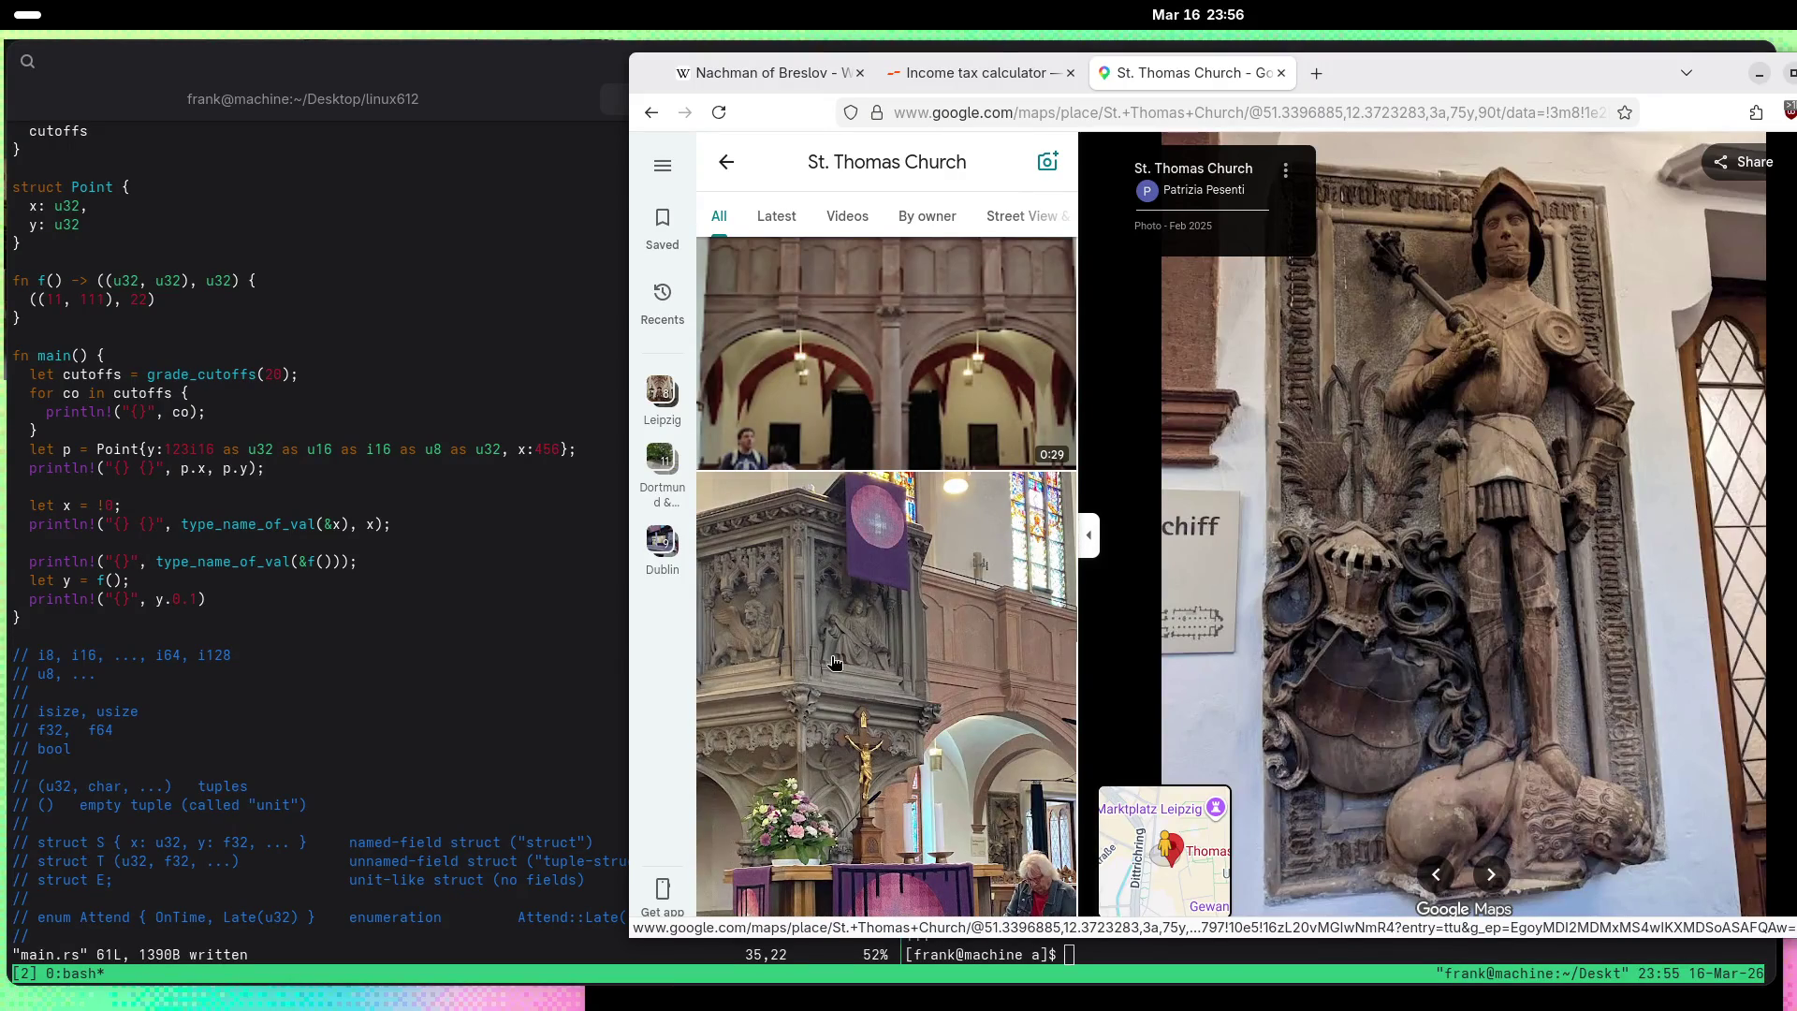
# Step: Open the pulpit photo and inspect its carved winged lion up close
pyautogui.click(836, 662)
pyautogui.scroll(5, 1281, 363)
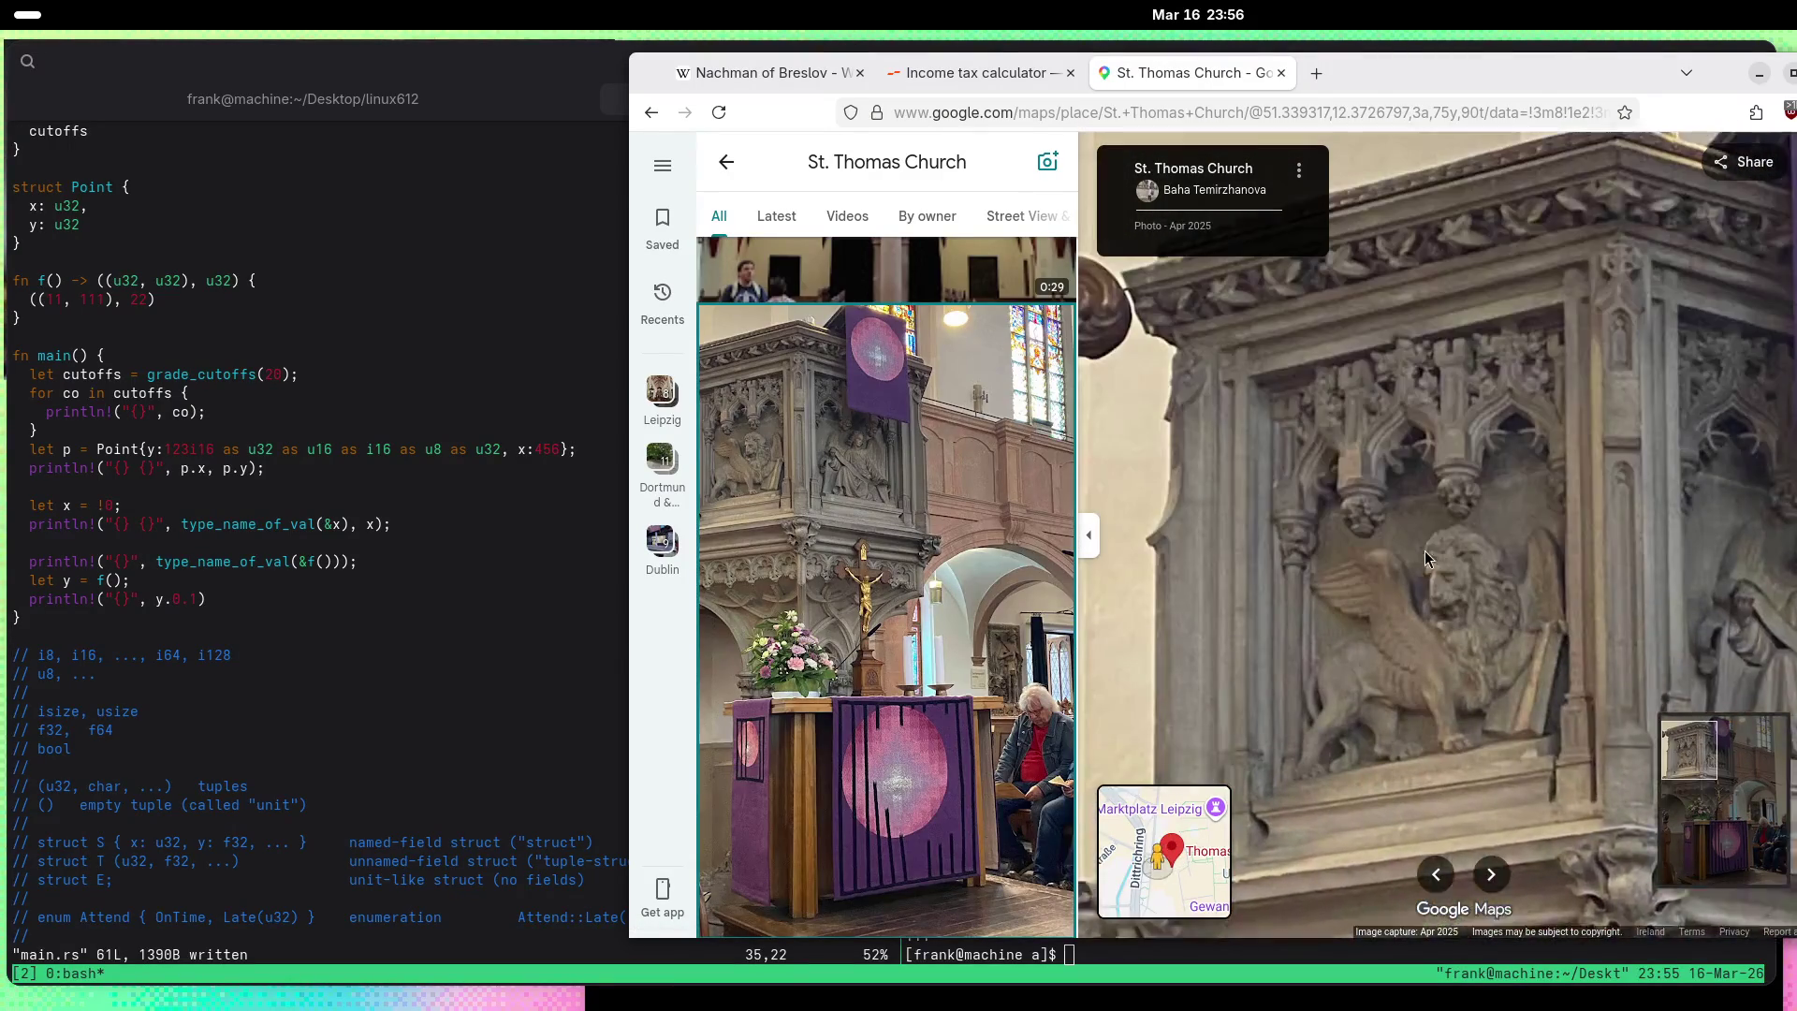
pyautogui.moveTo(1424, 557); pyautogui.dragTo(1417, 571)
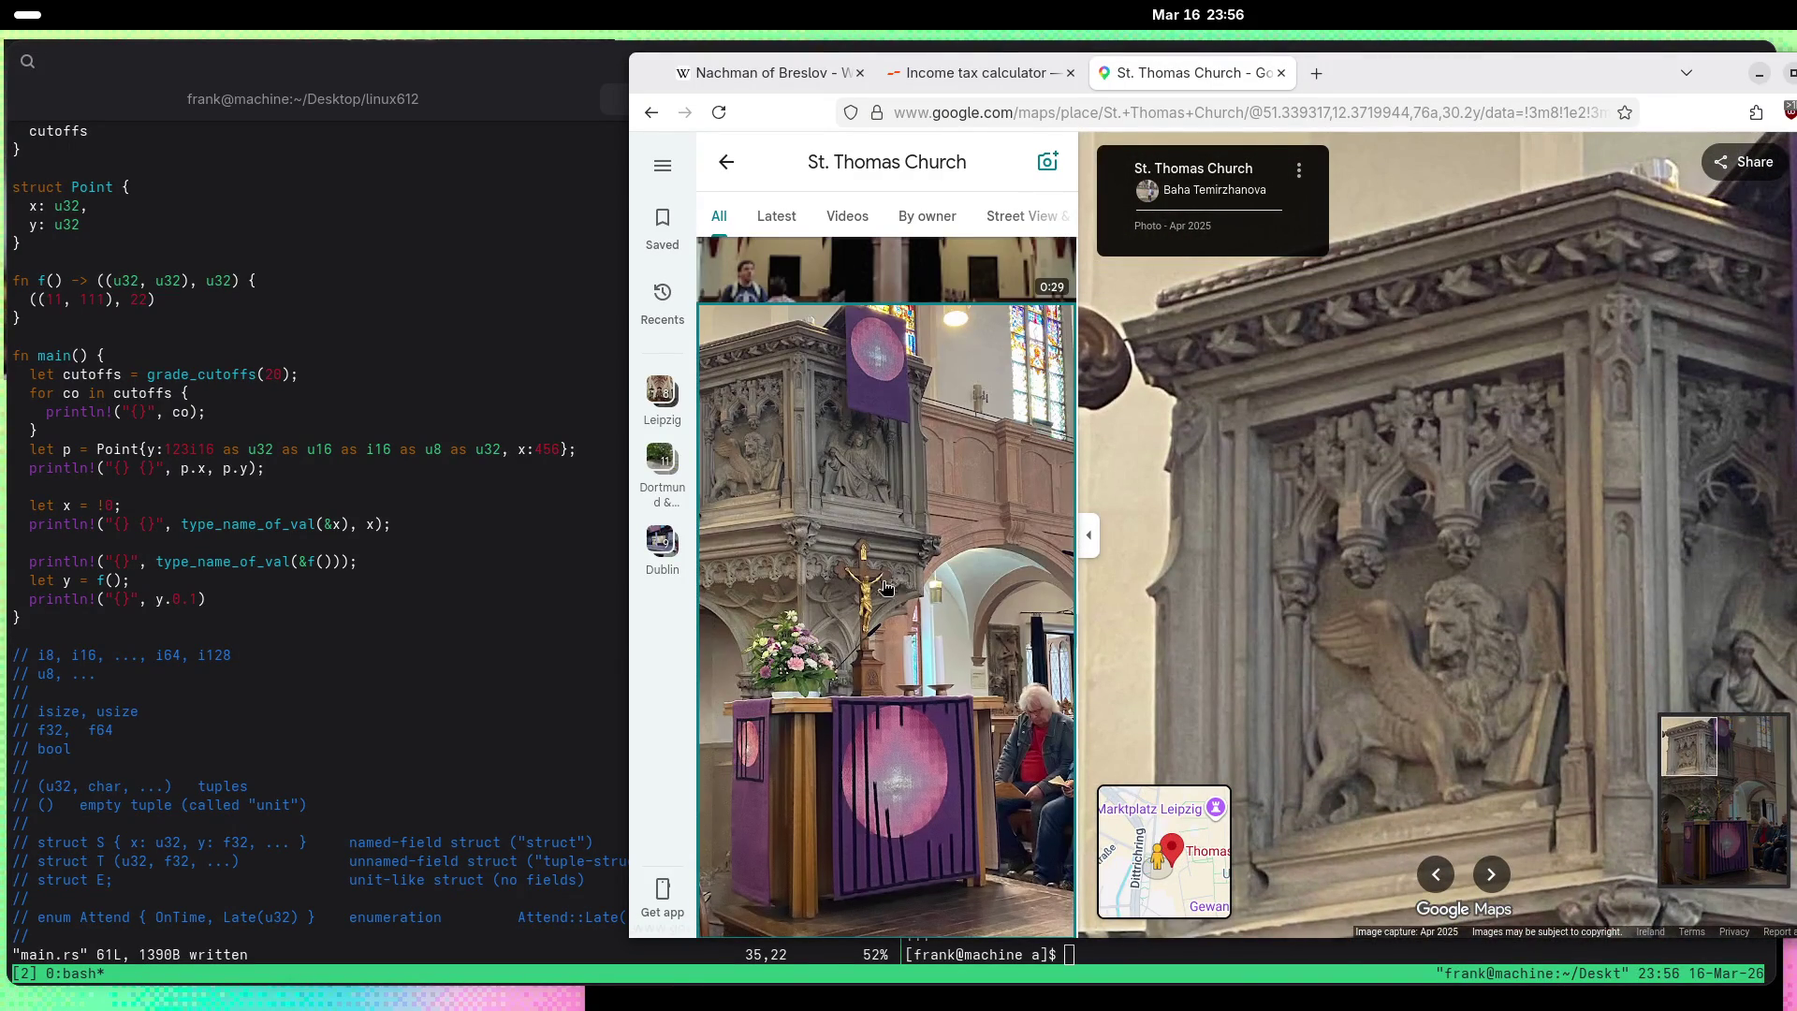
pyautogui.scroll(-10, 889, 585)
pyautogui.scroll(-7, 897, 581)
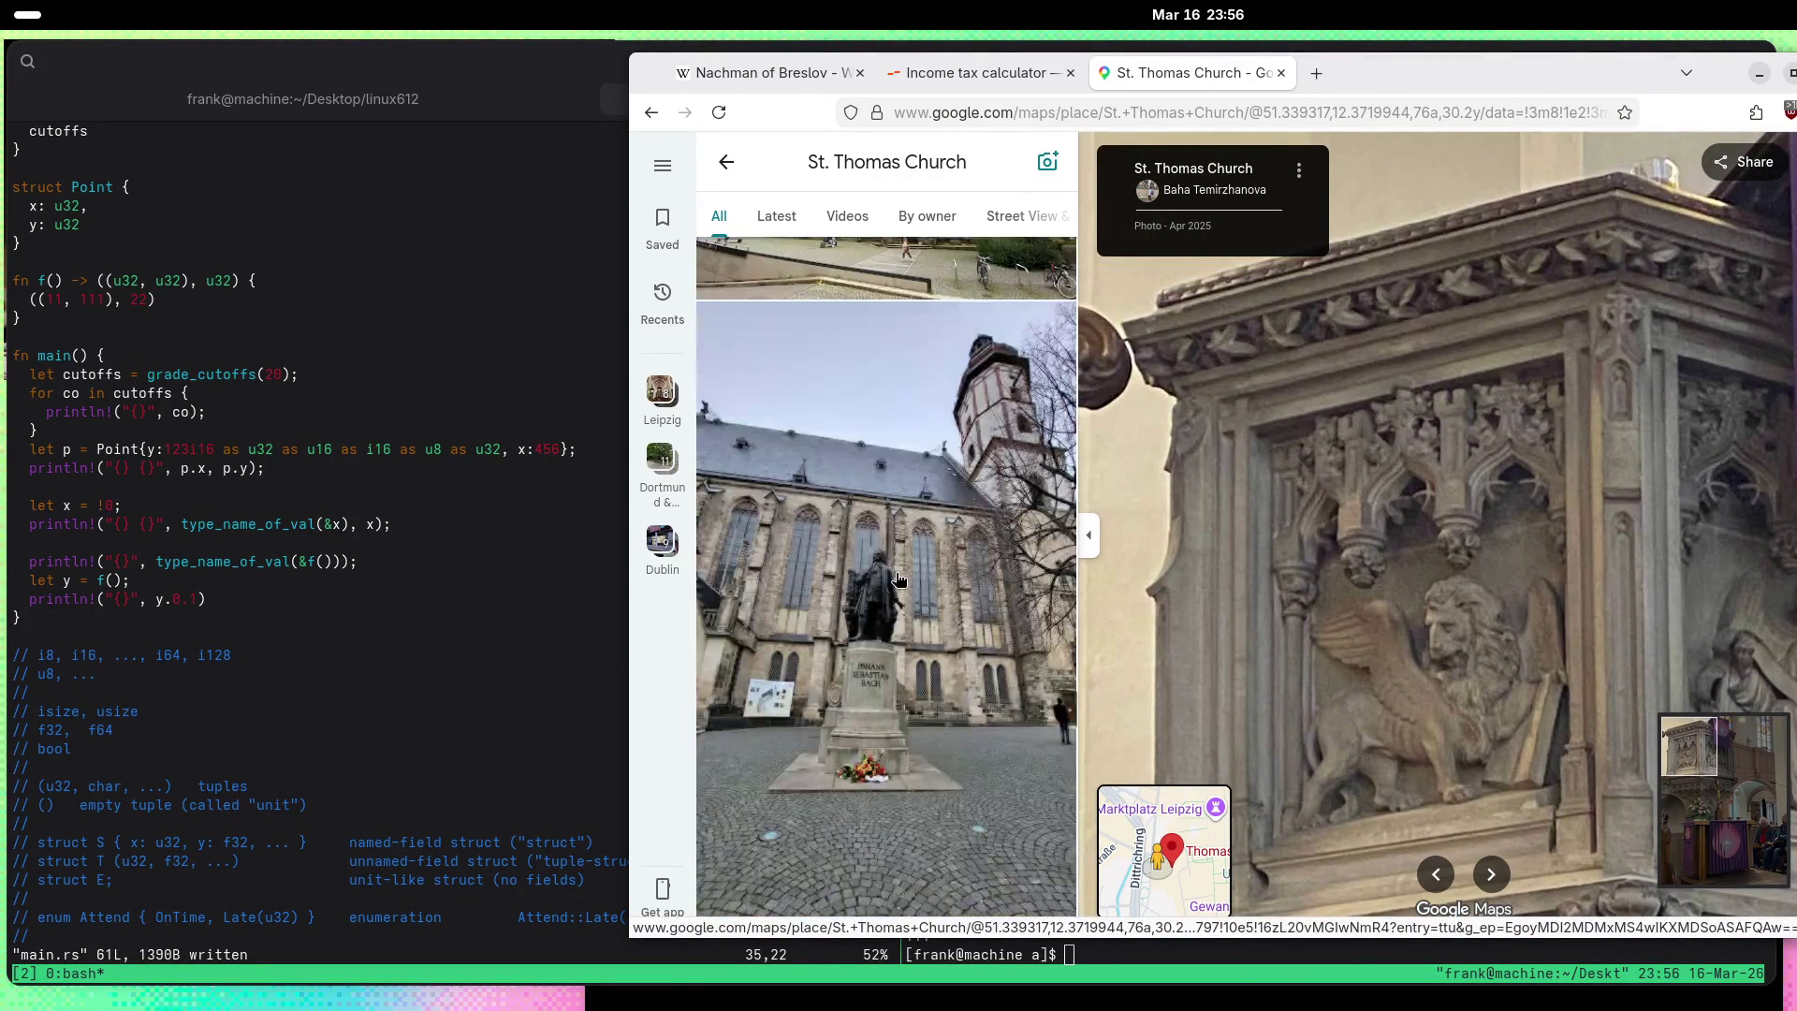
# Step: View the Bach statue photo and look around it
pyautogui.click(899, 579)
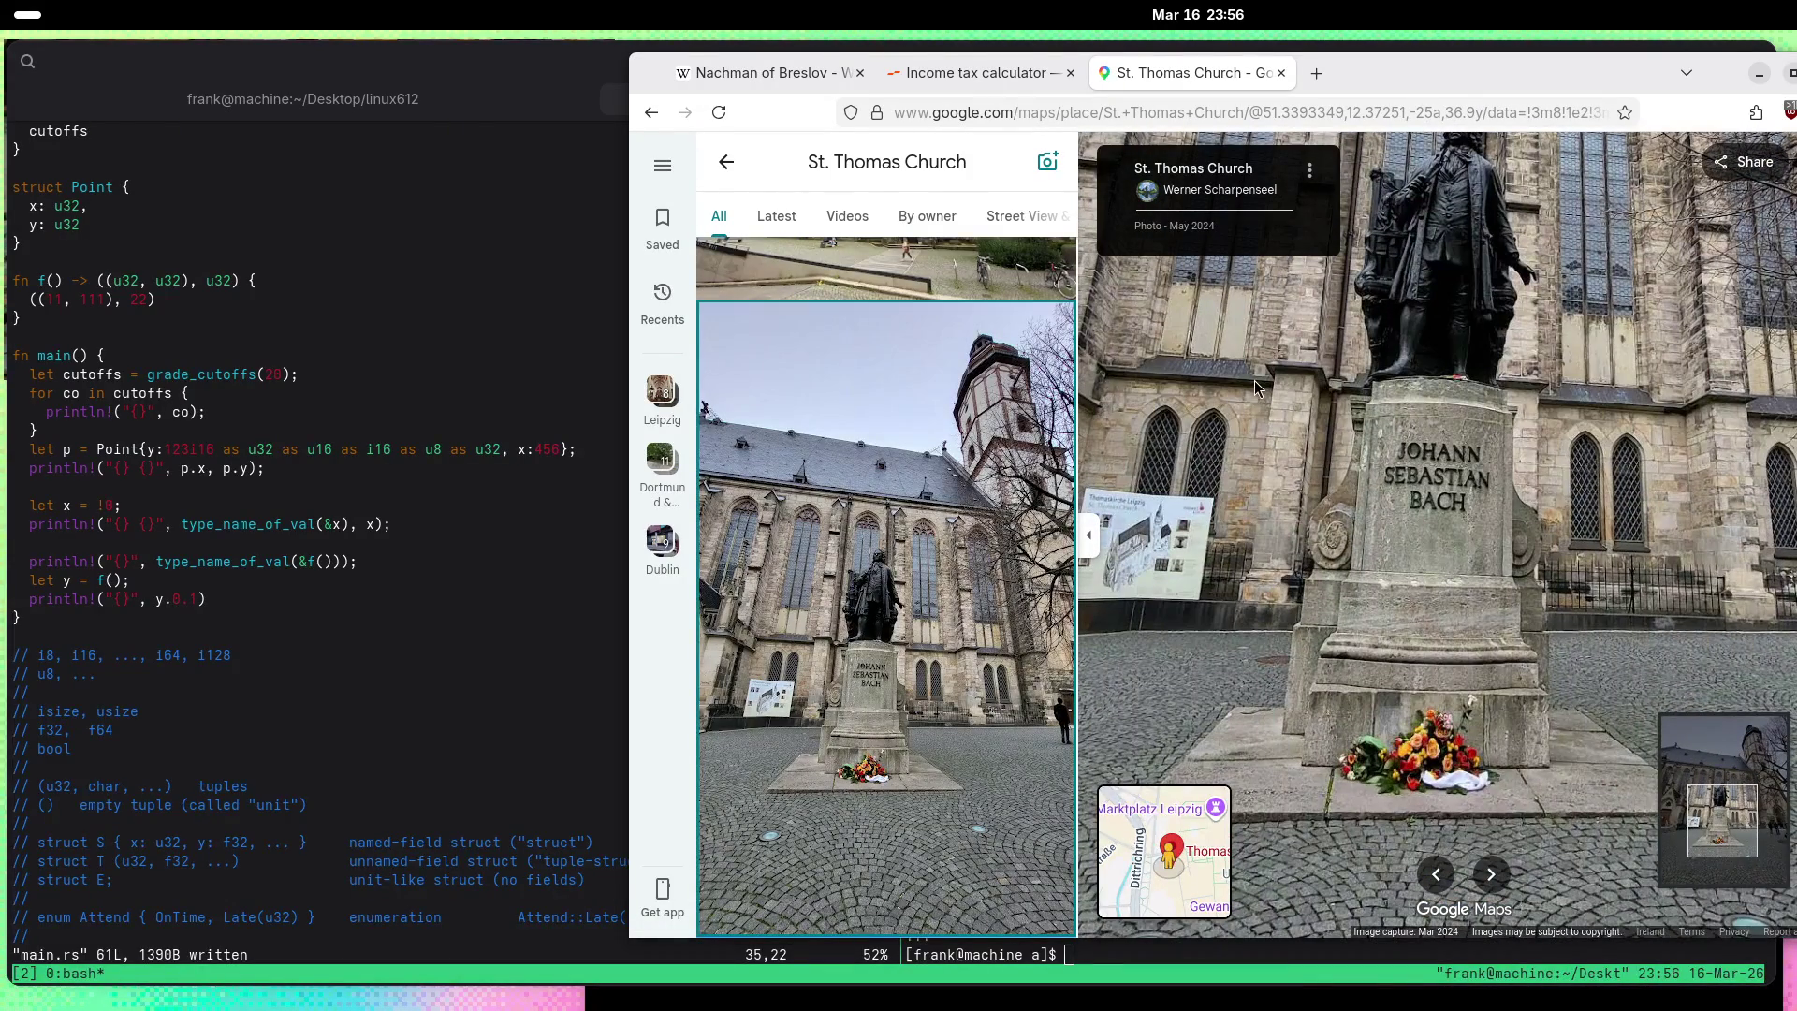
pyautogui.moveTo(1254, 380); pyautogui.dragTo(1281, 423)
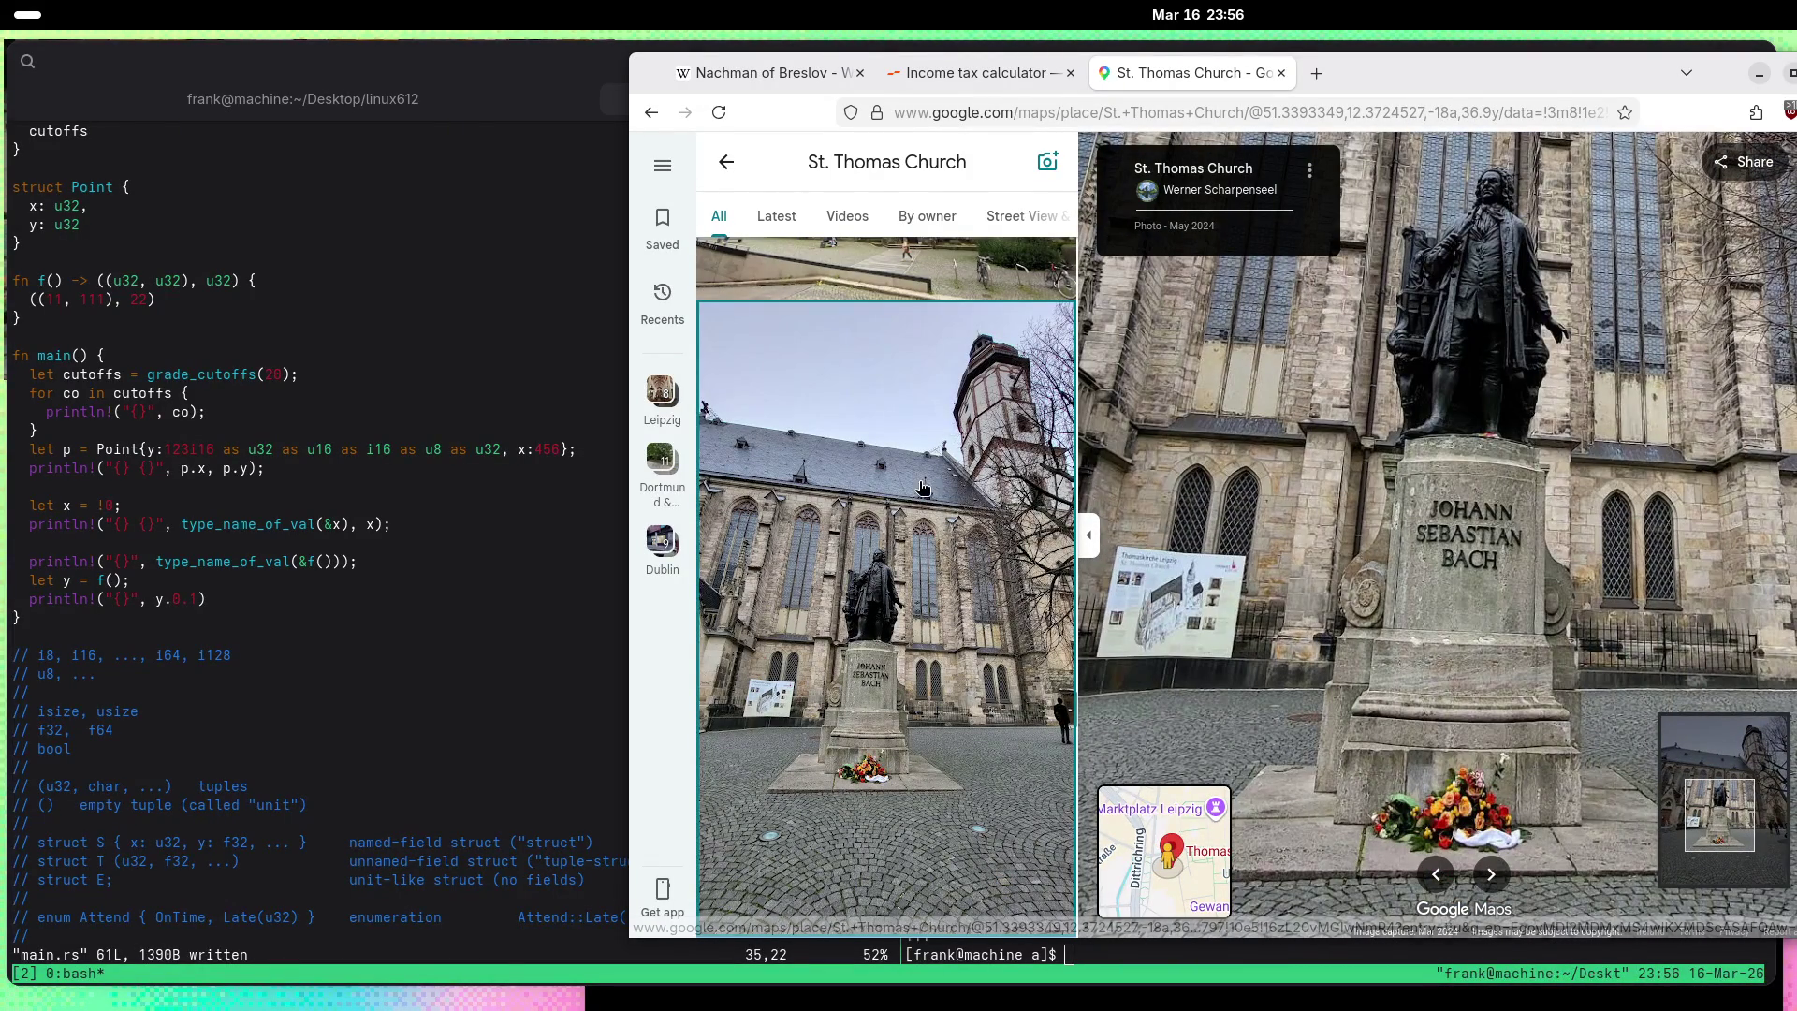
pyautogui.scroll(-2, 922, 485)
pyautogui.scroll(-5, 922, 485)
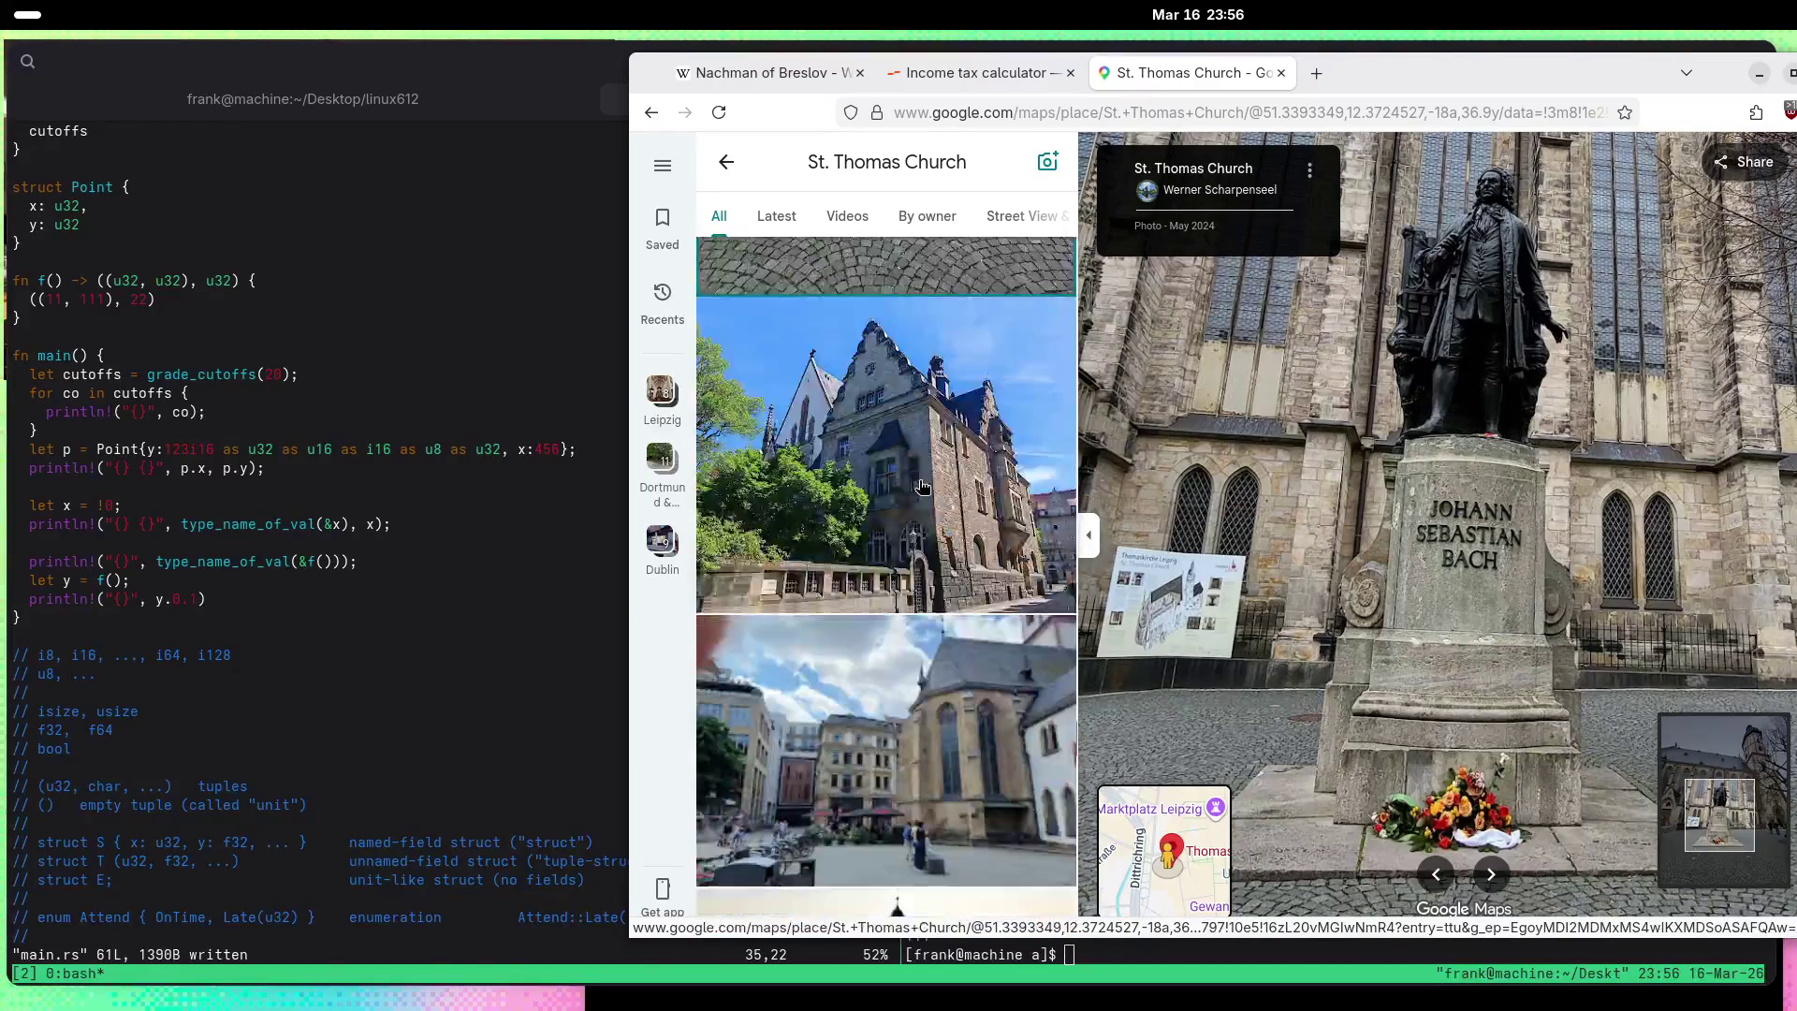
pyautogui.scroll(-3, 922, 485)
pyautogui.scroll(-3, 923, 494)
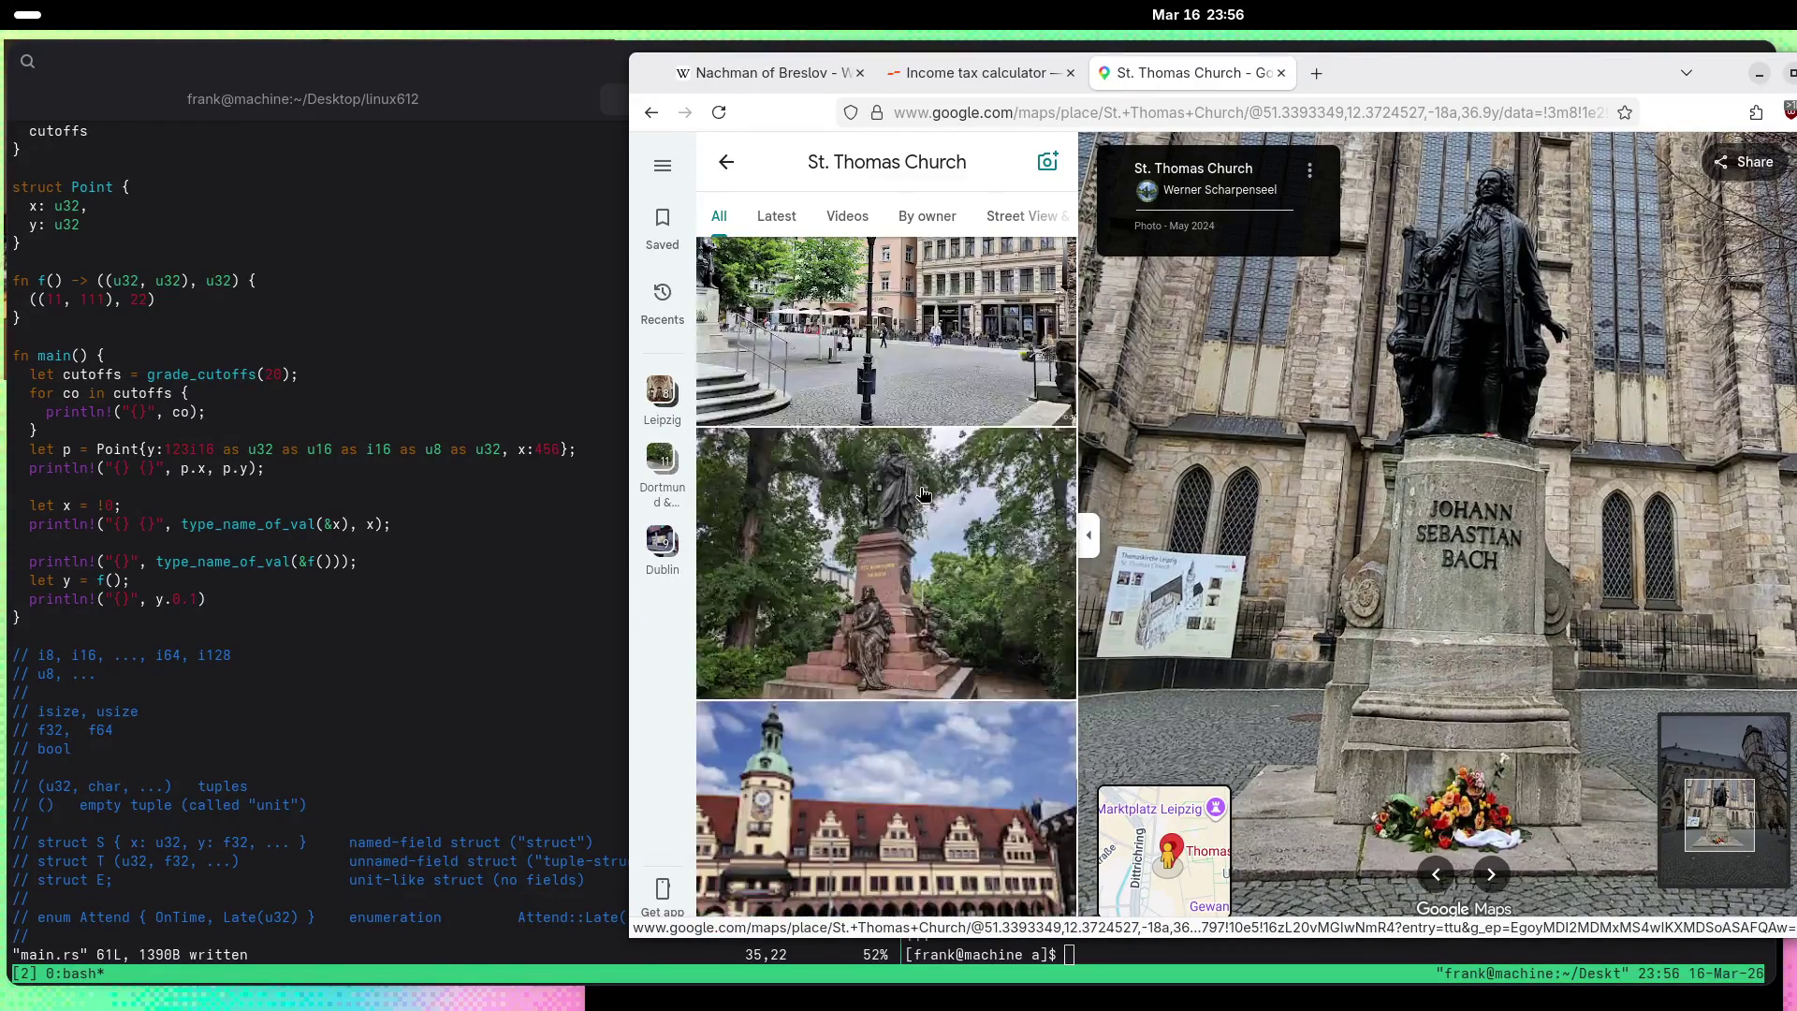
pyautogui.scroll(-1, 923, 494)
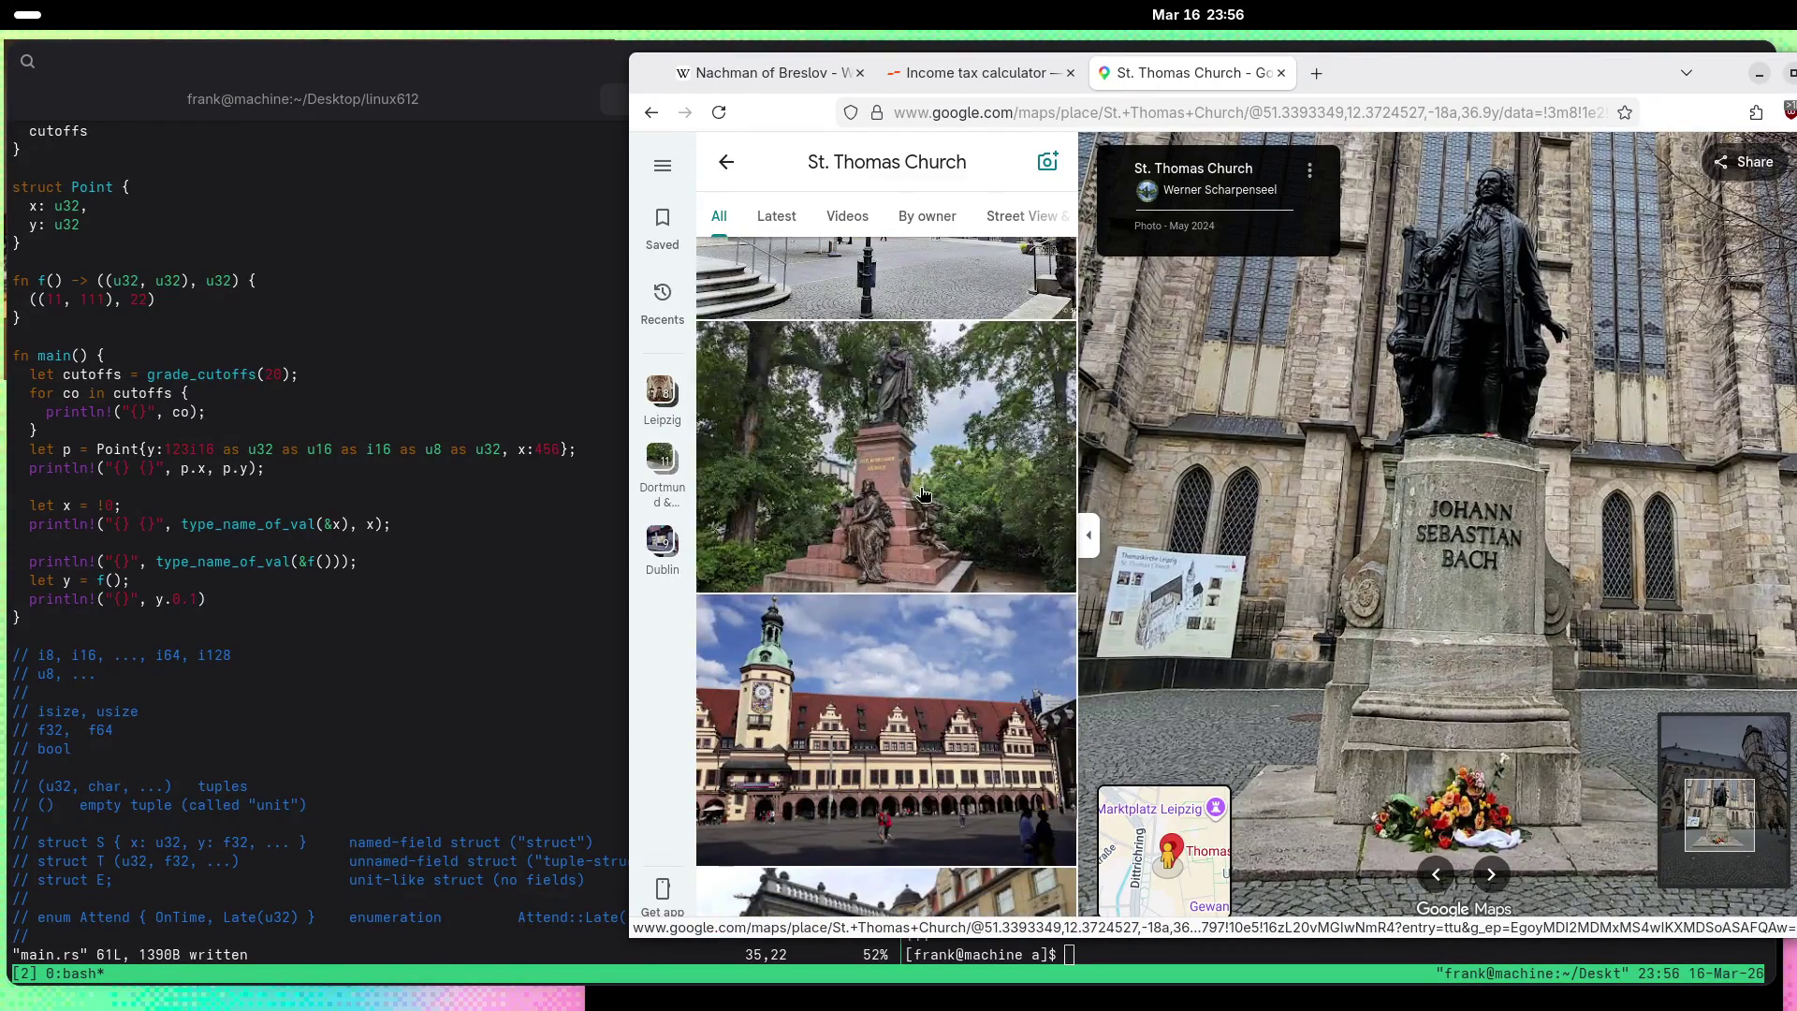
# Step: View the Mendelssohn monument photo at full size
pyautogui.click(886, 435)
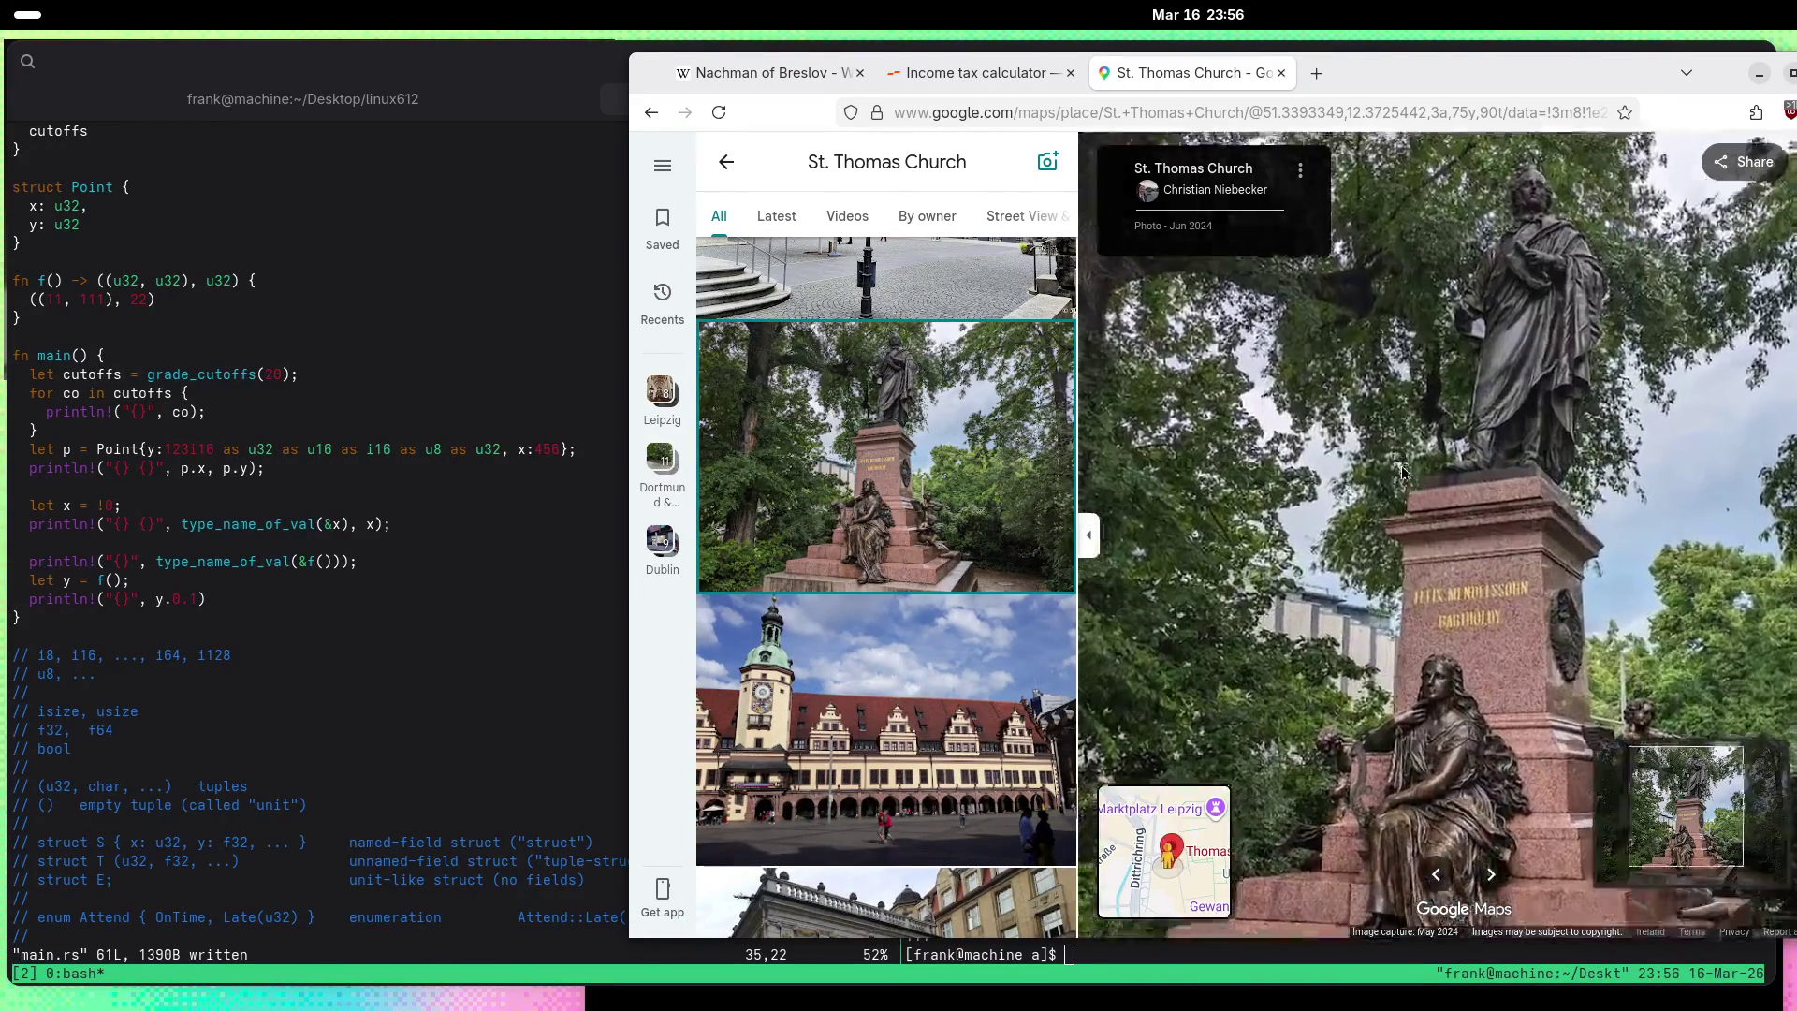
pyautogui.scroll(5, 1476, 629)
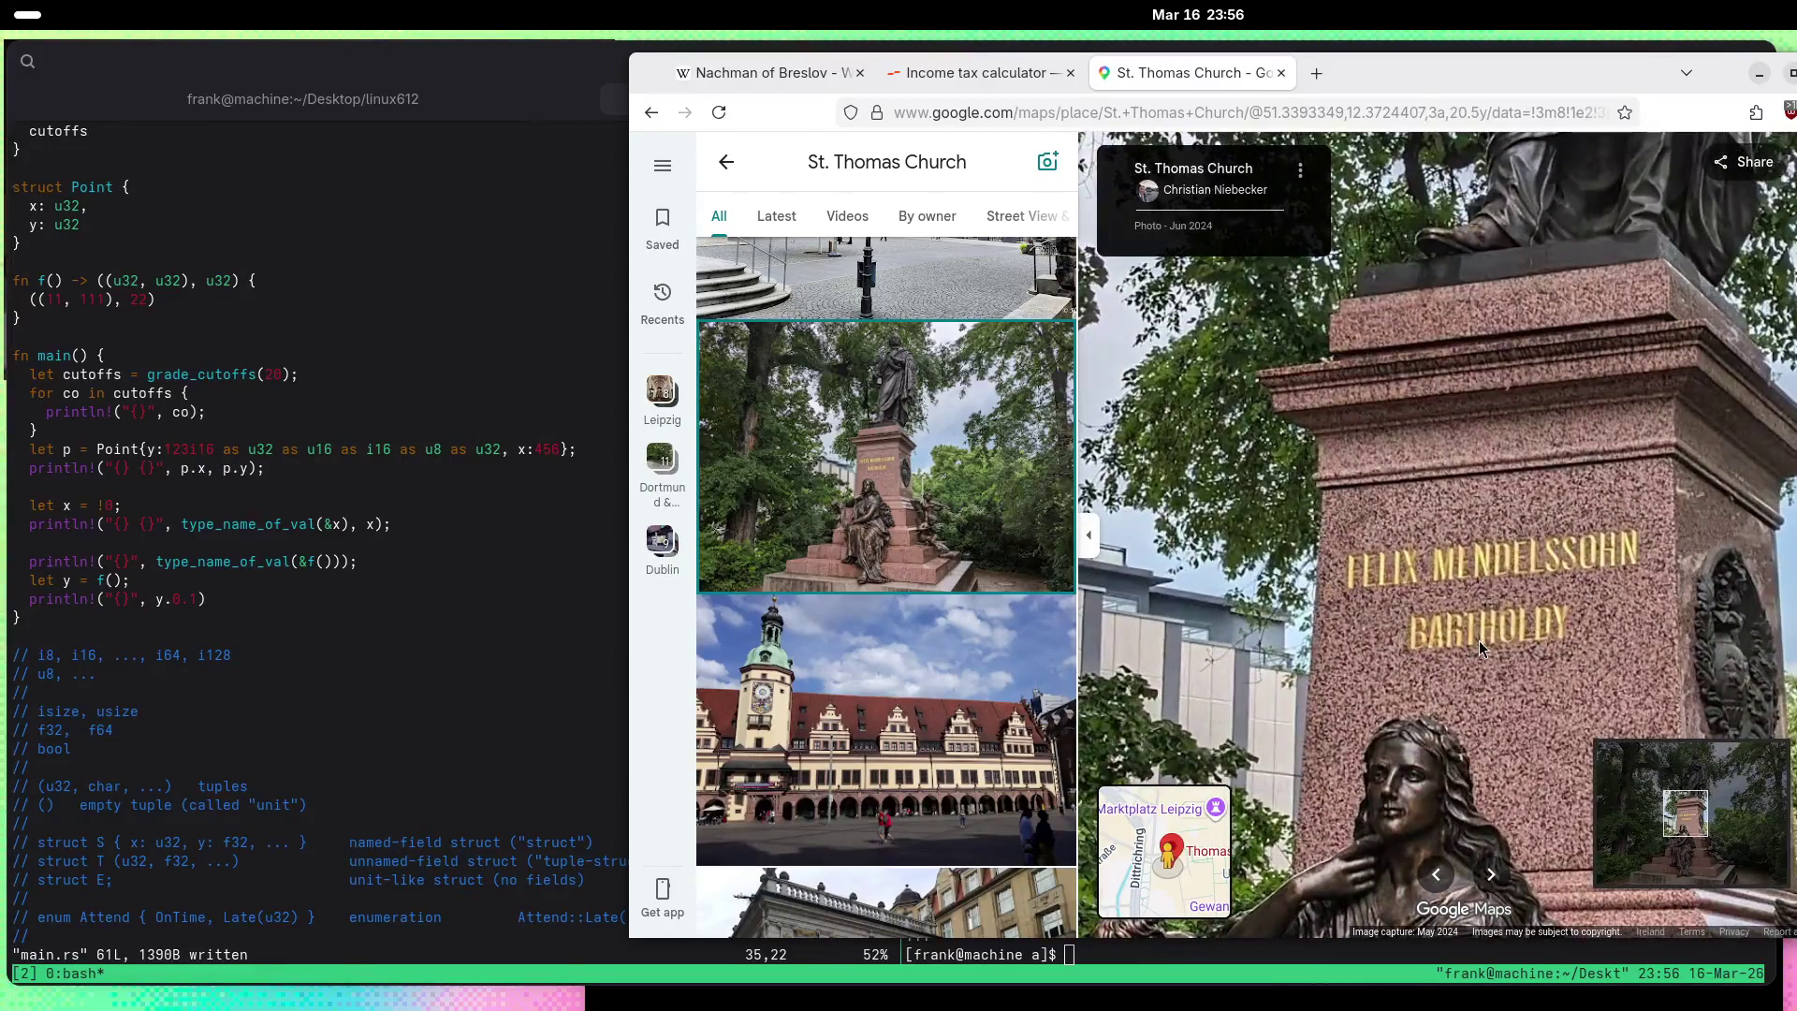
pyautogui.scroll(-4, 1469, 672)
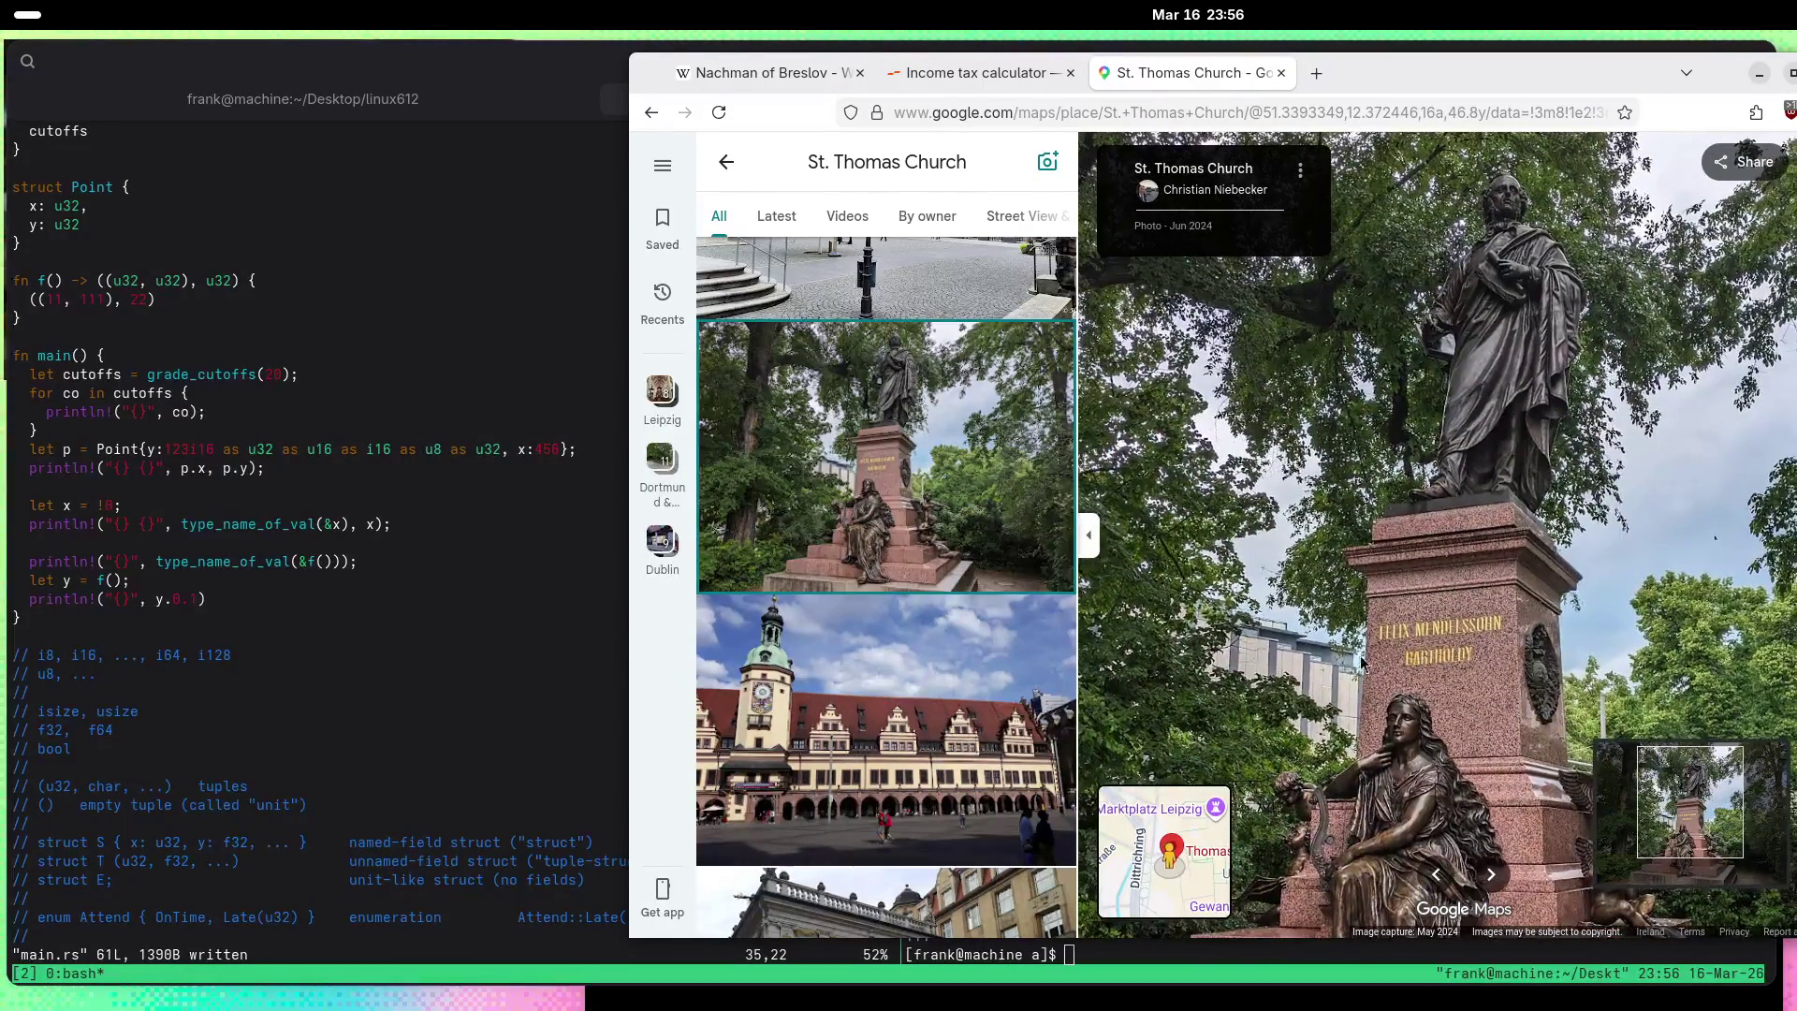
pyautogui.scroll(-5, 860, 591)
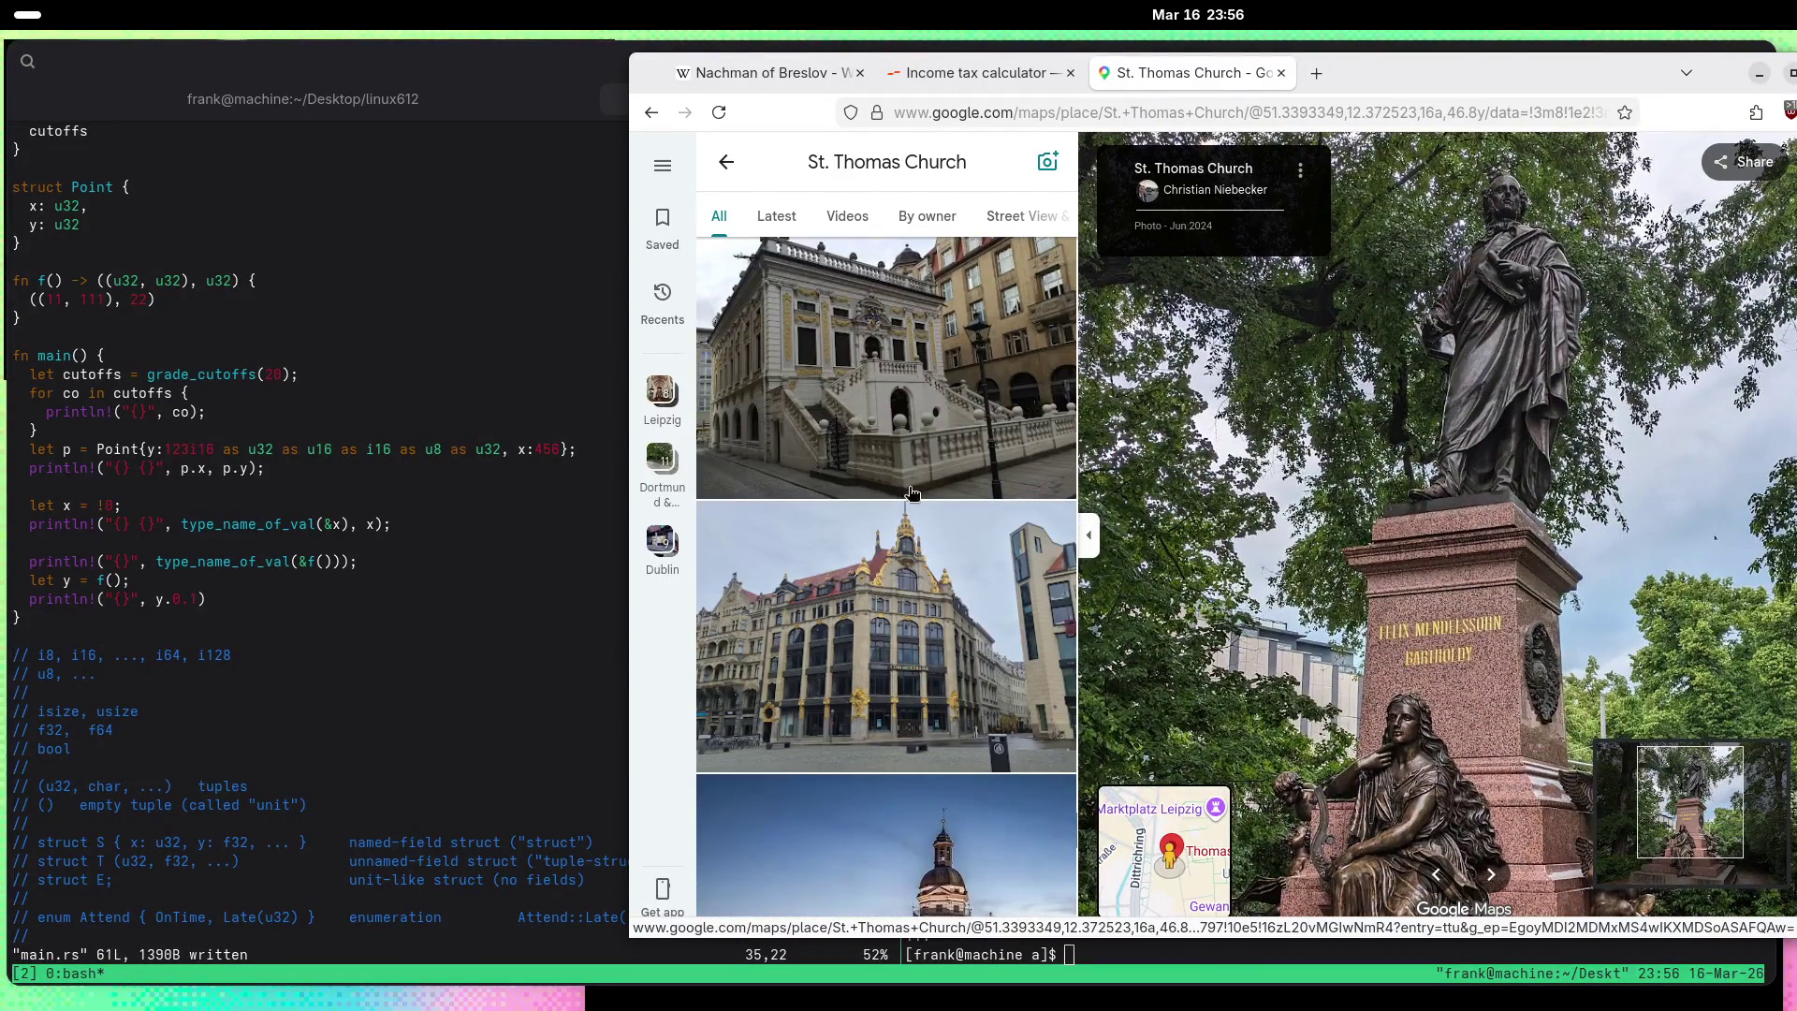
# Step: Show the ornate white building photo large, then browse further down the gallery
pyautogui.click(1020, 411)
pyautogui.scroll(3, 1362, 448)
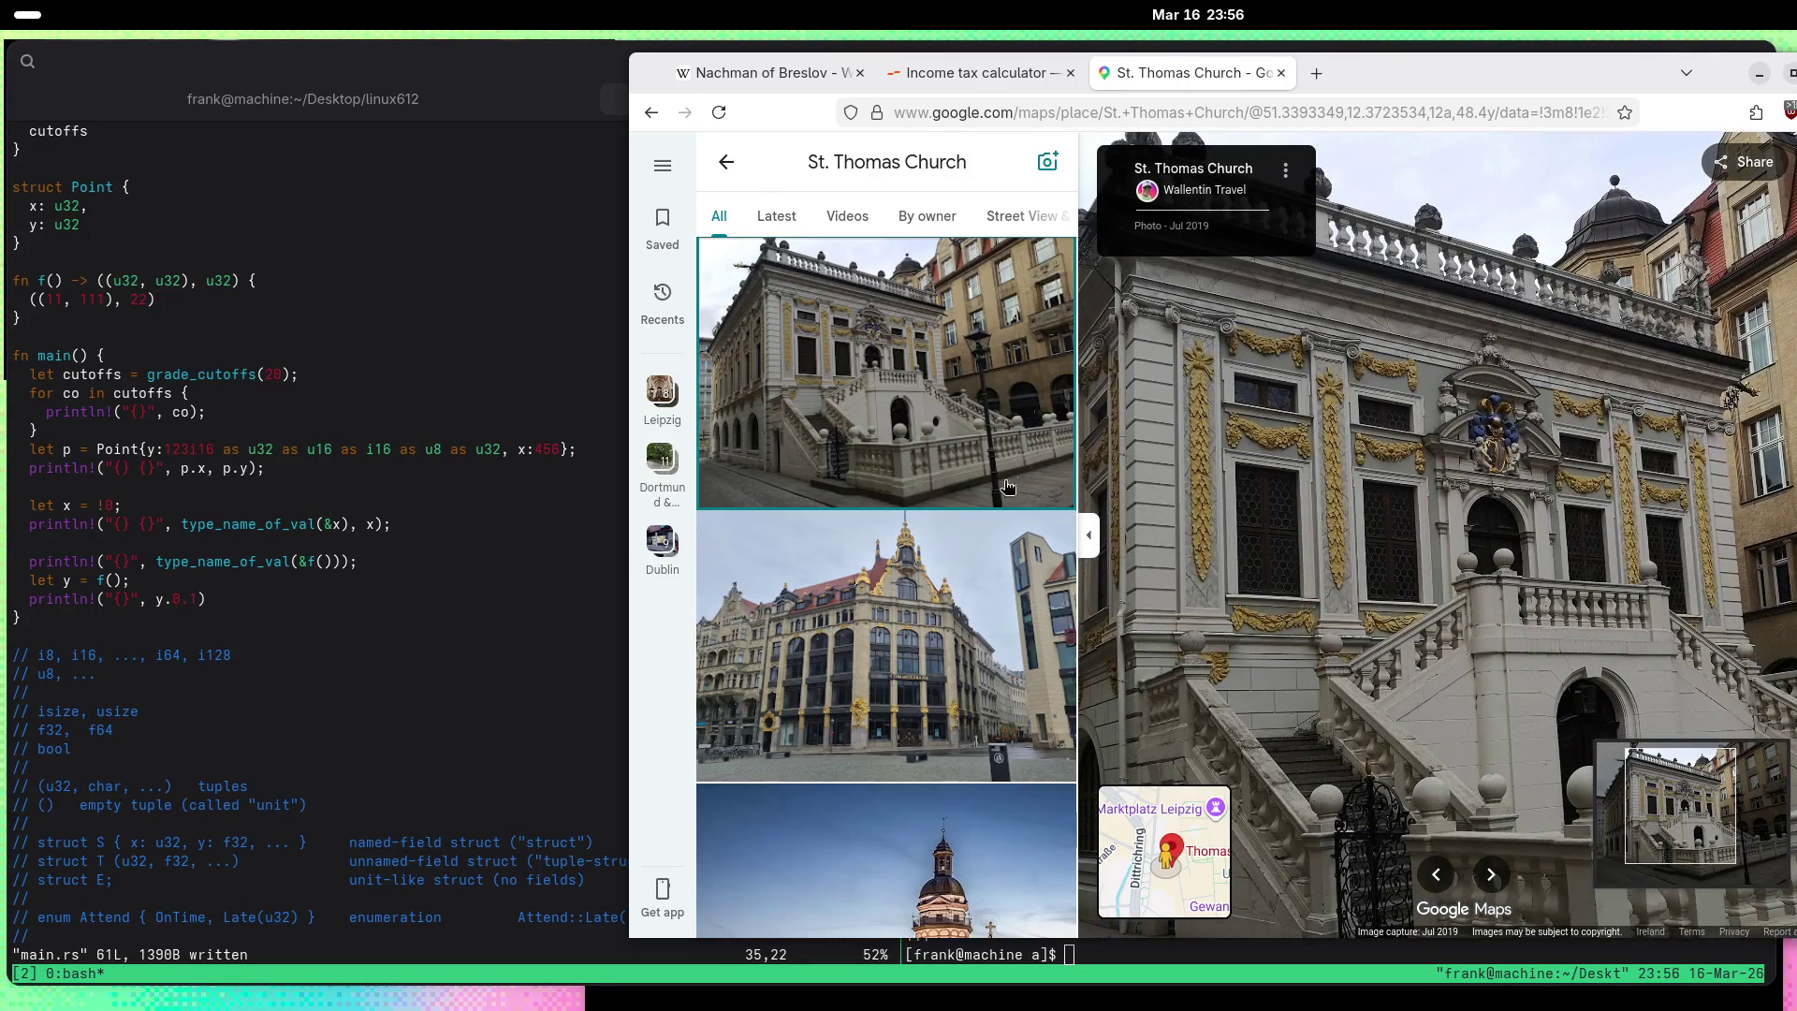
pyautogui.scroll(-5, 977, 511)
pyautogui.scroll(-5, 896, 522)
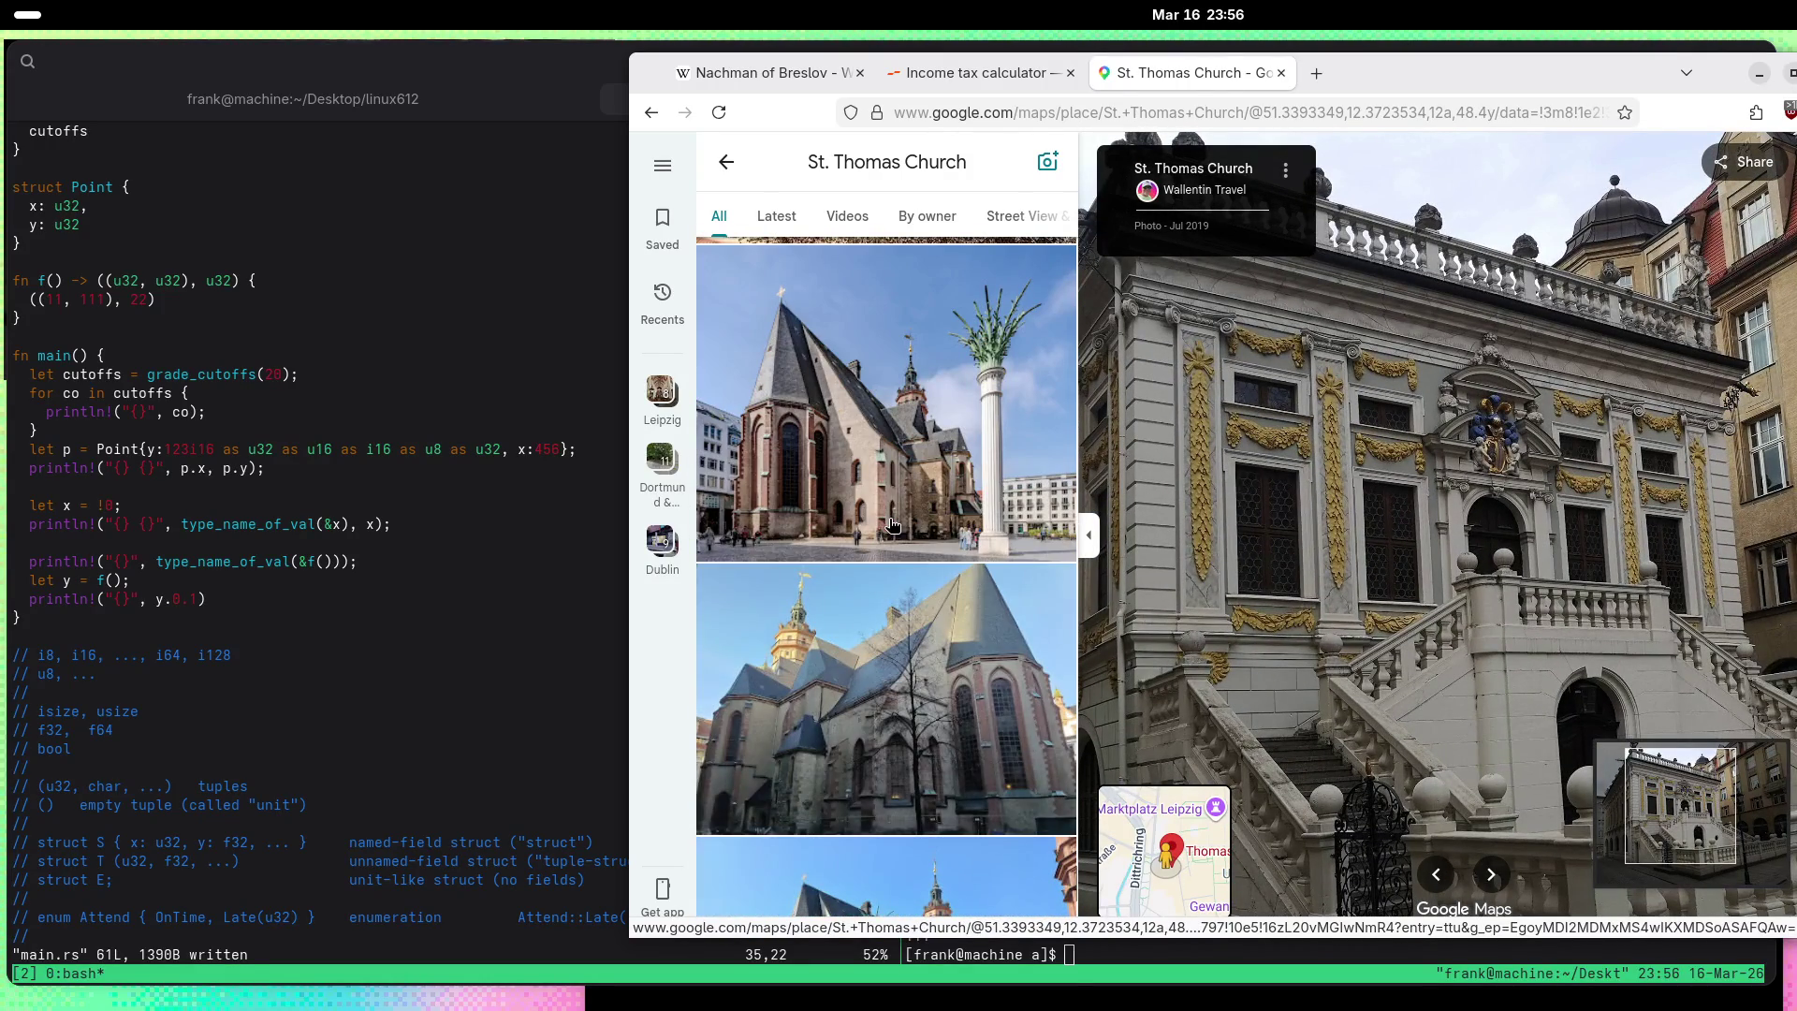
pyautogui.scroll(-5, 893, 525)
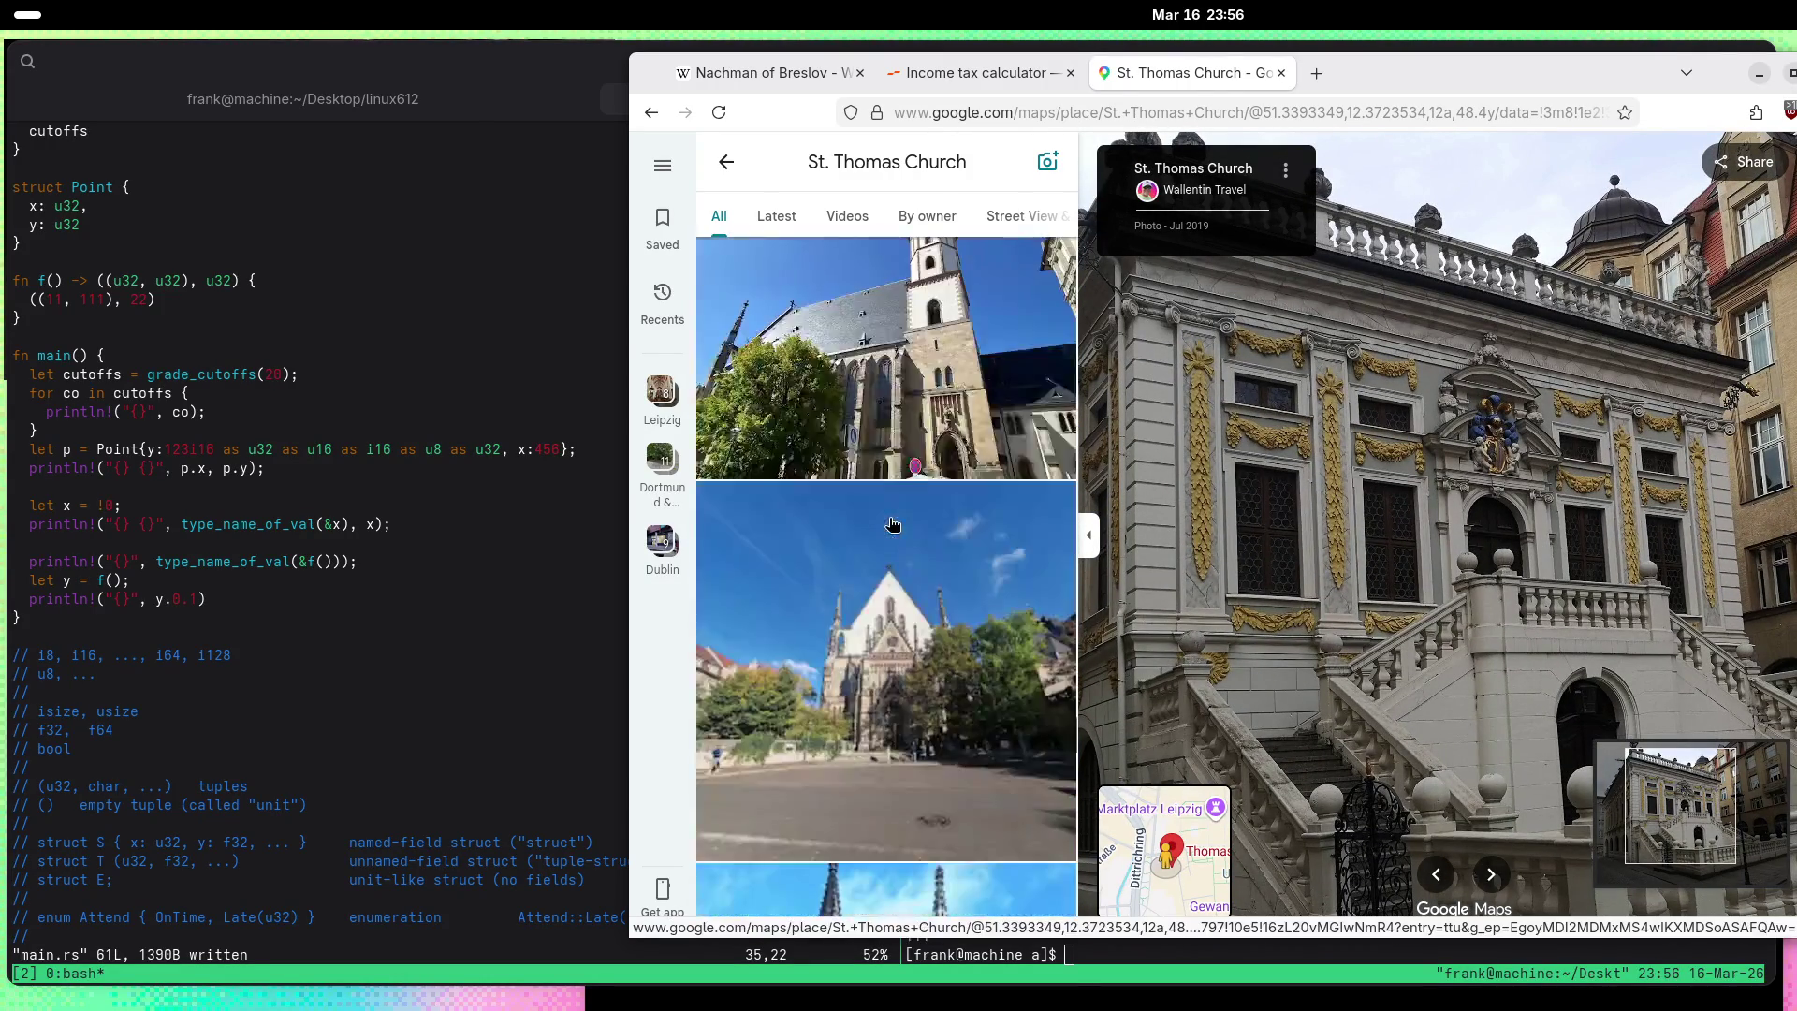
pyautogui.scroll(-2, 890, 524)
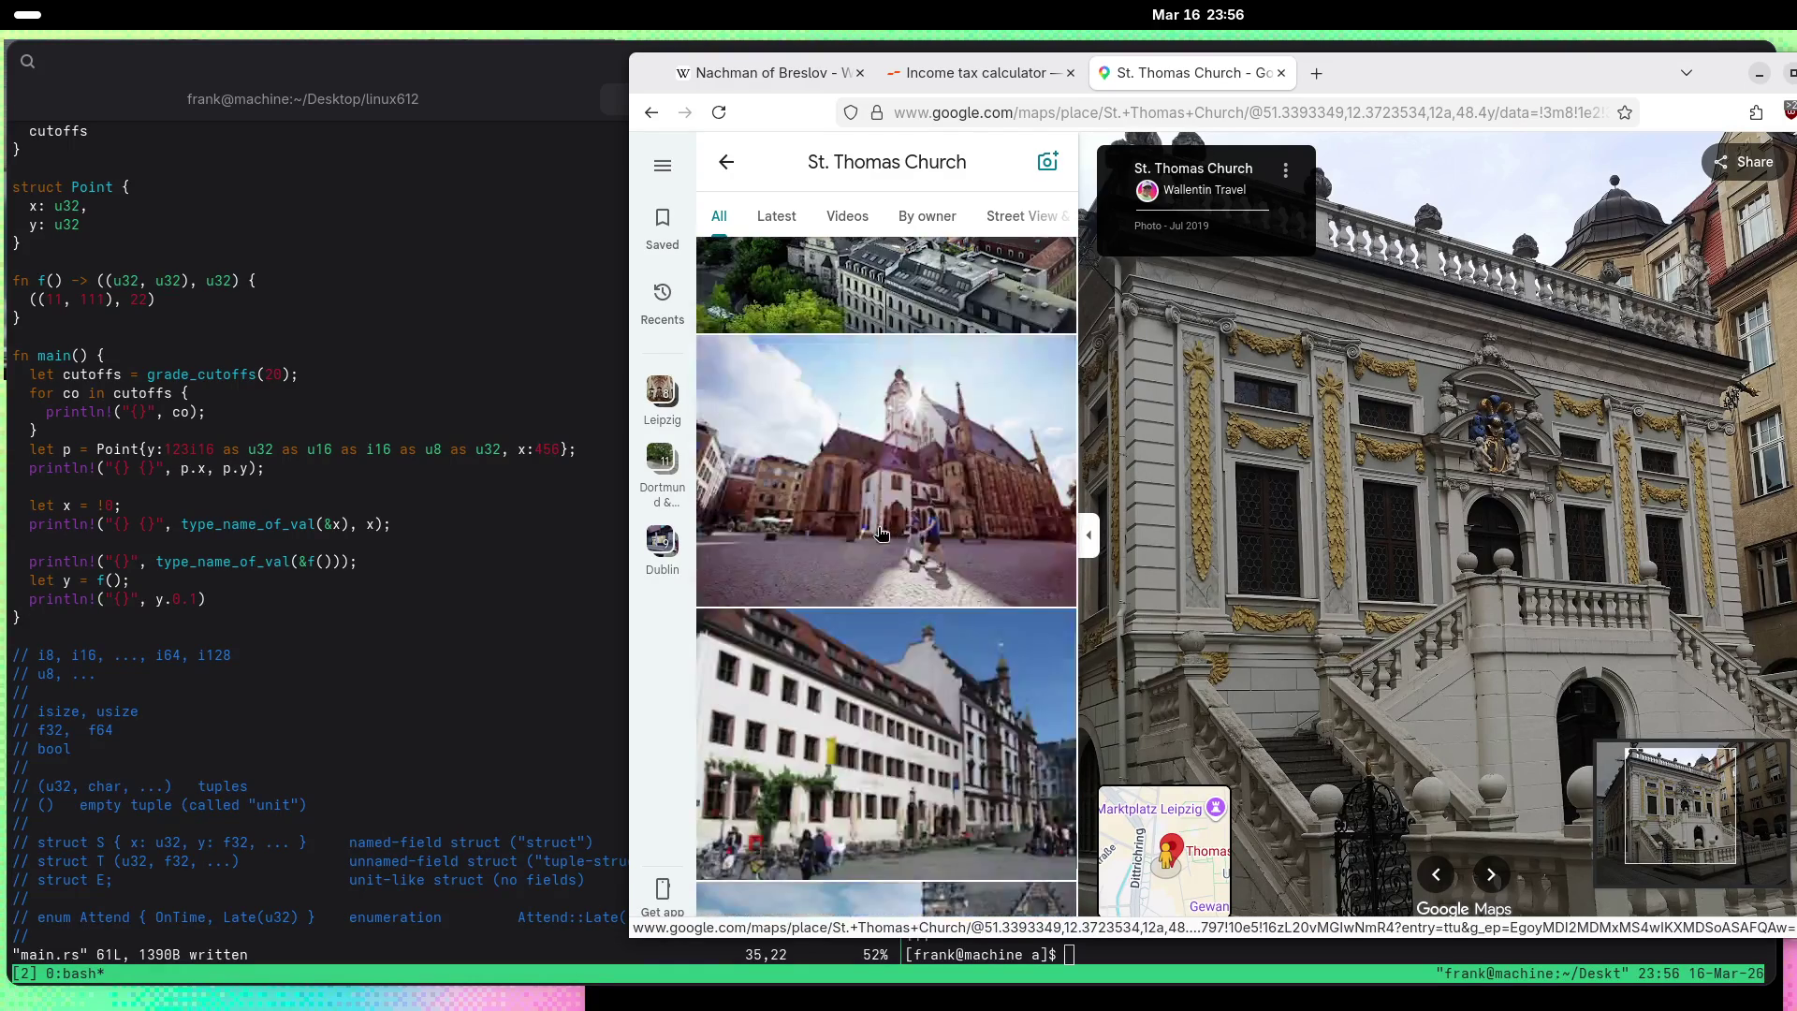
pyautogui.scroll(-5, 870, 538)
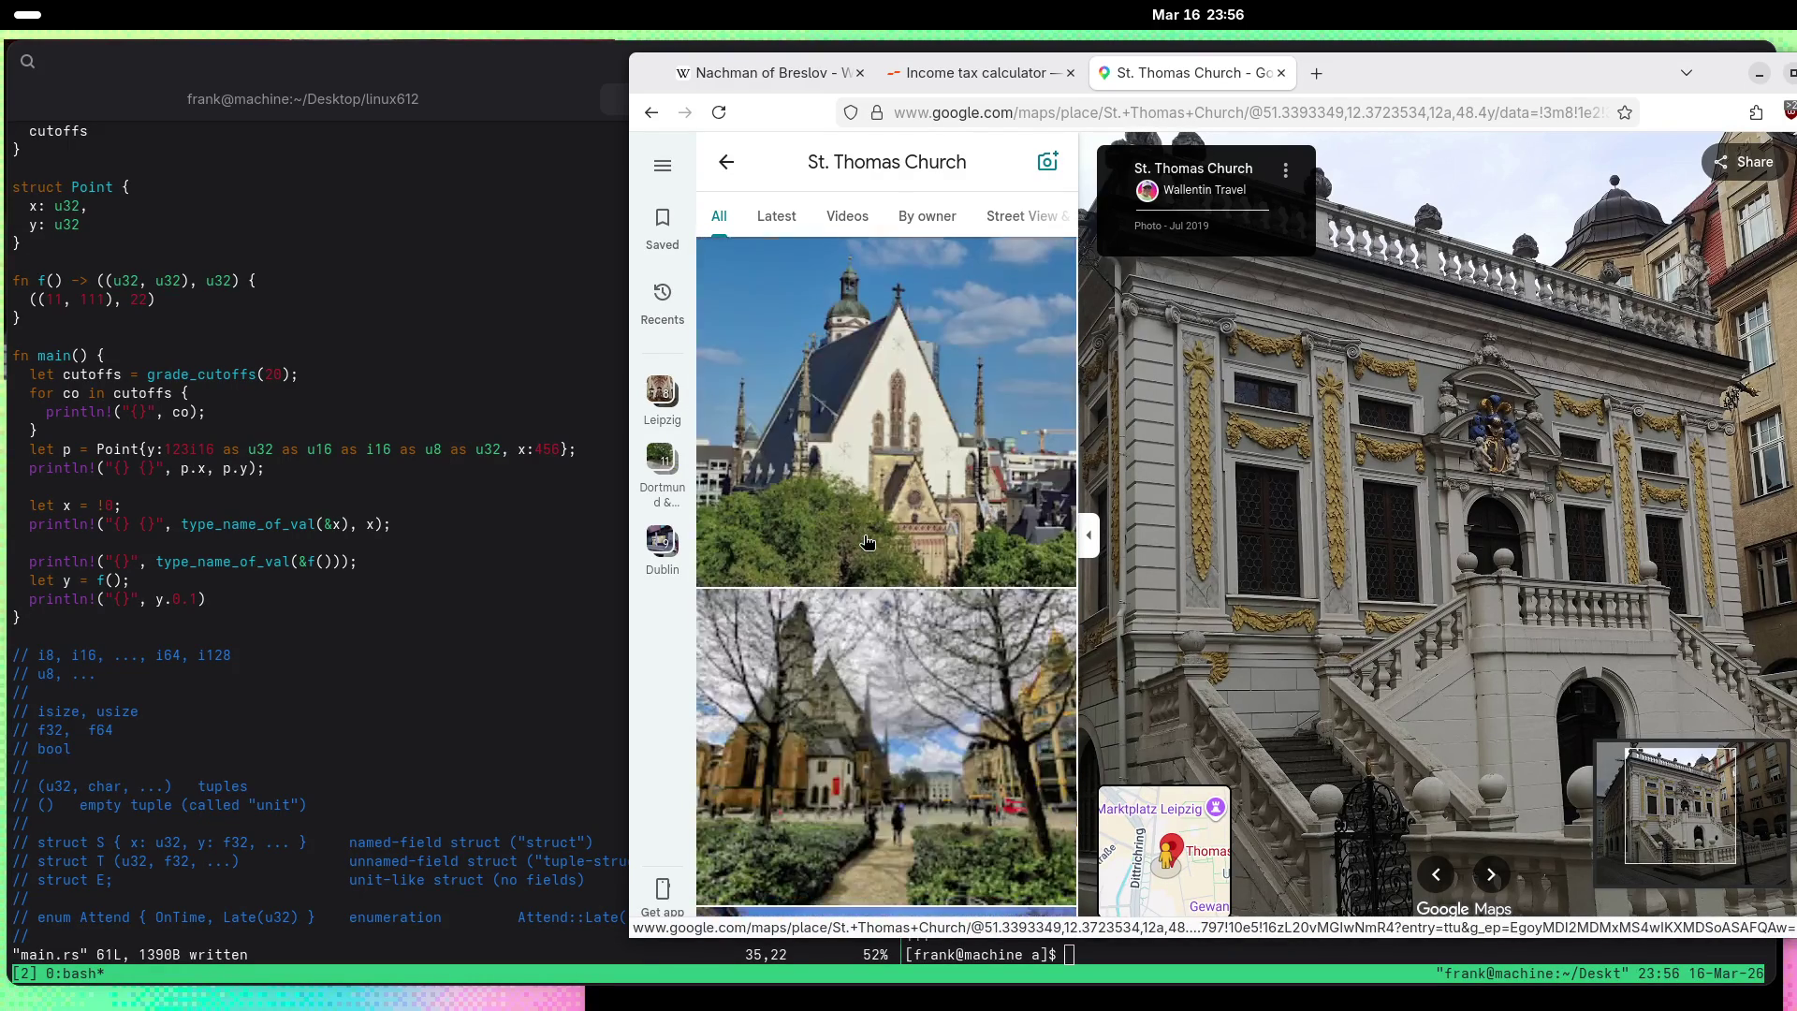
pyautogui.scroll(-5, 855, 545)
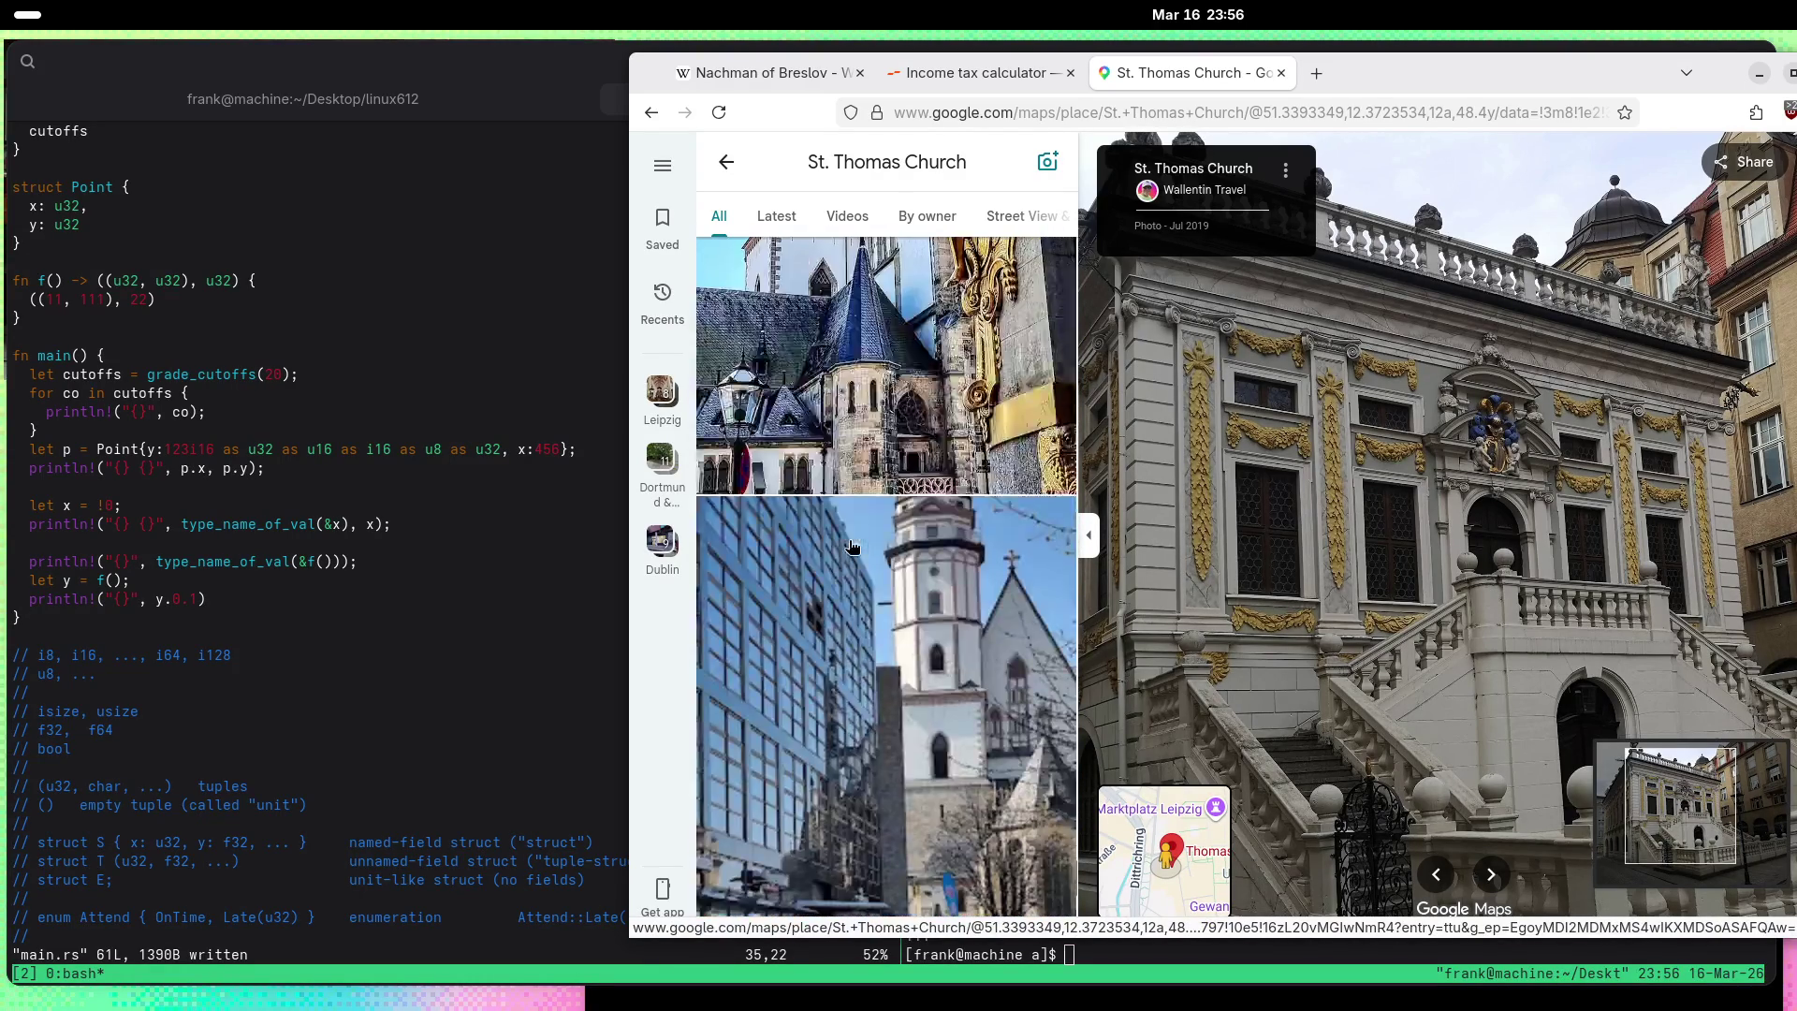
pyautogui.scroll(-10, 849, 549)
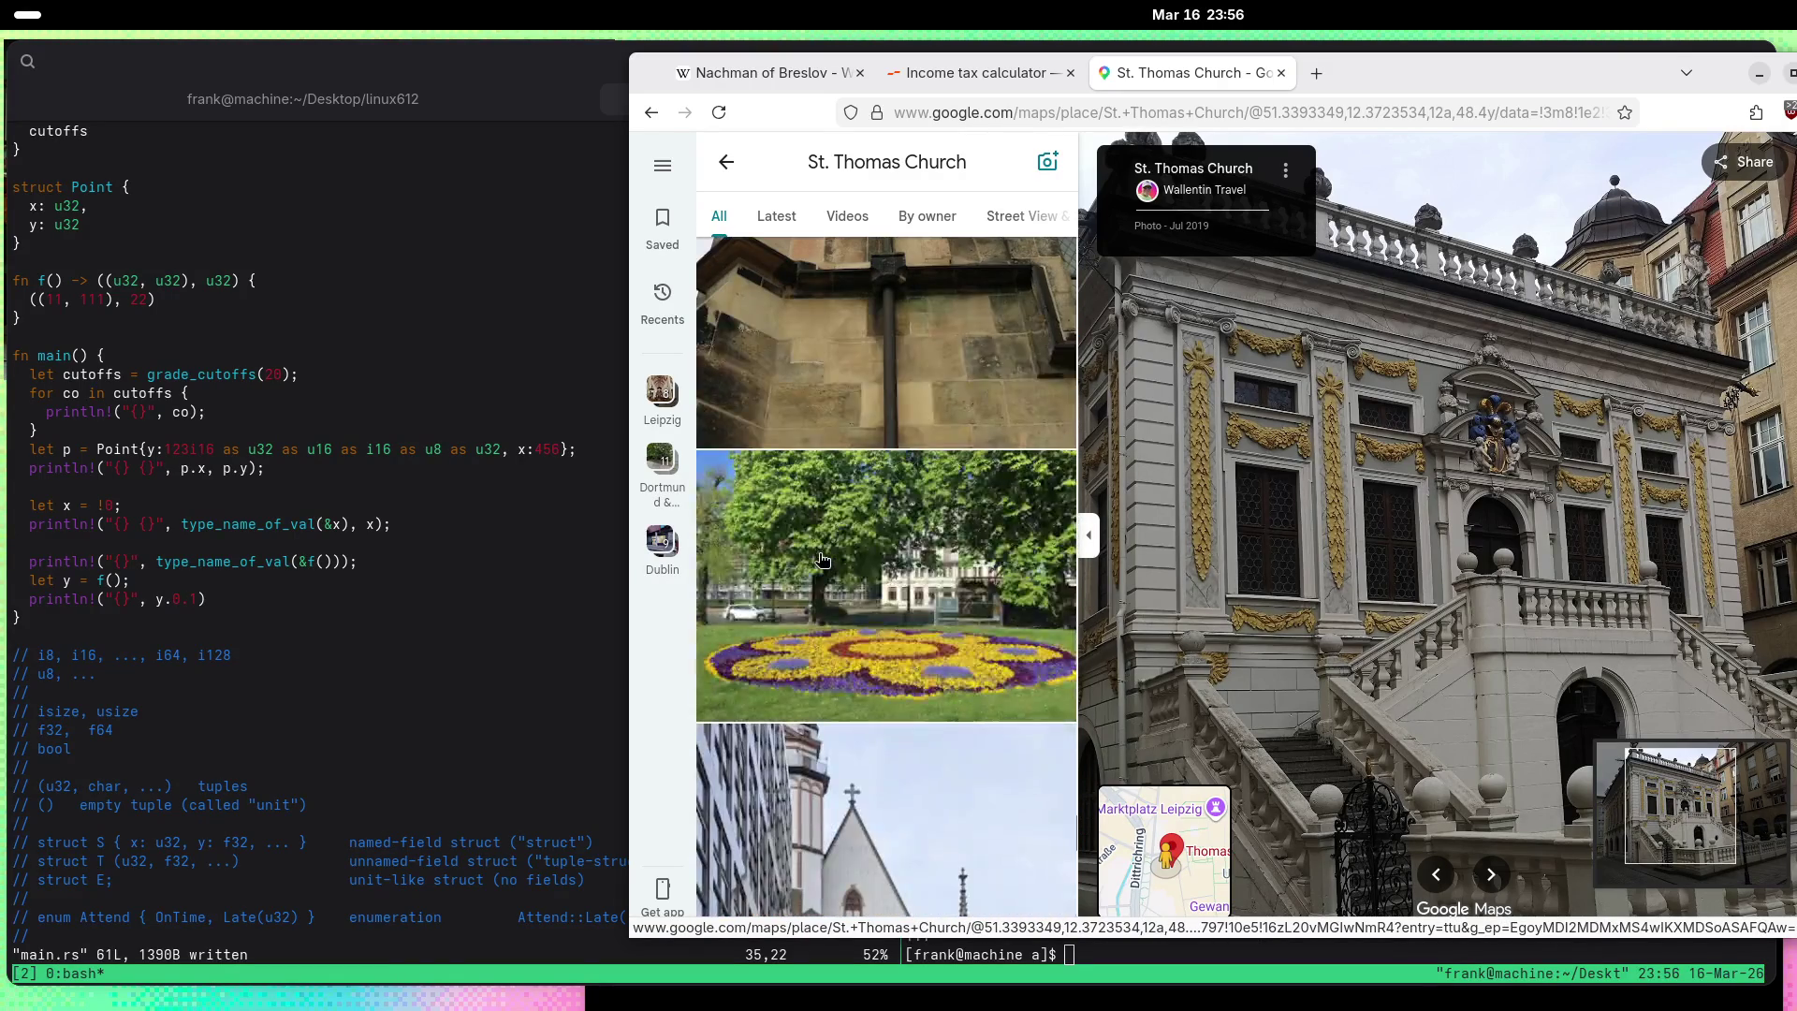
pyautogui.scroll(-1, 822, 560)
# Step: Show the flowerbed photo in the main view and keep browsing the gallery
pyautogui.click(822, 560)
pyautogui.scroll(-5, 822, 560)
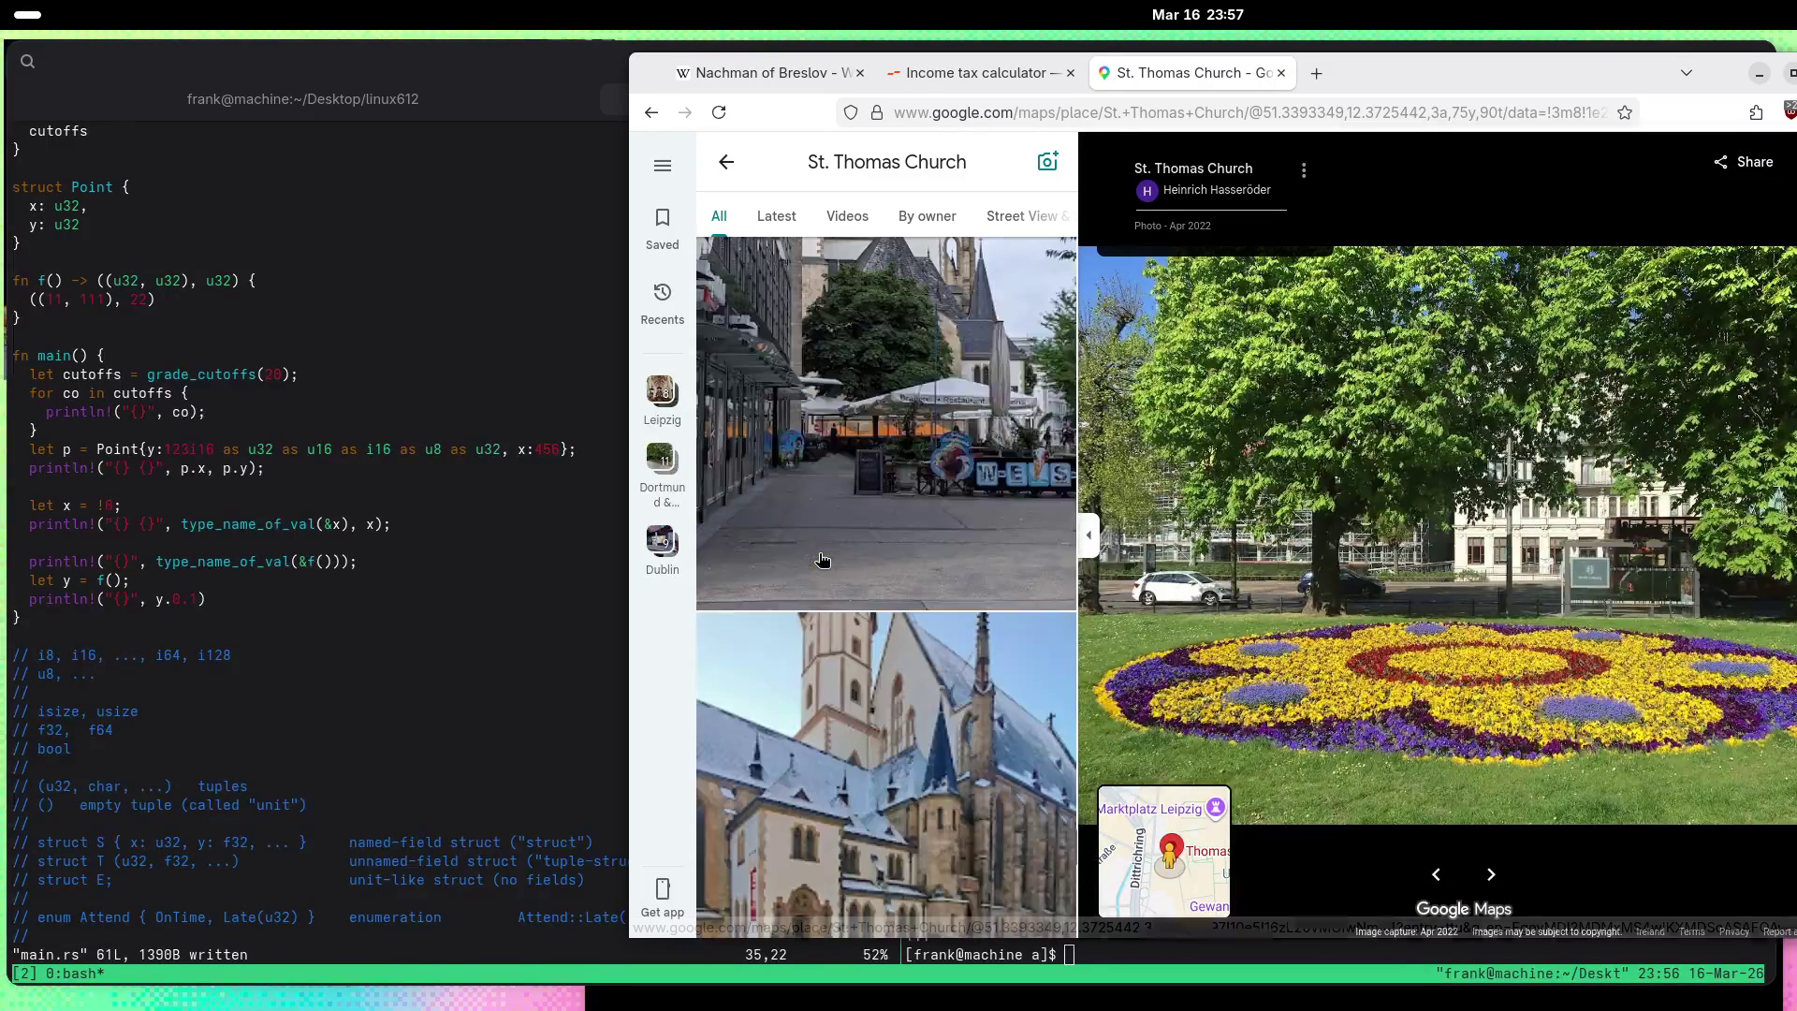
pyautogui.scroll(-10, 822, 560)
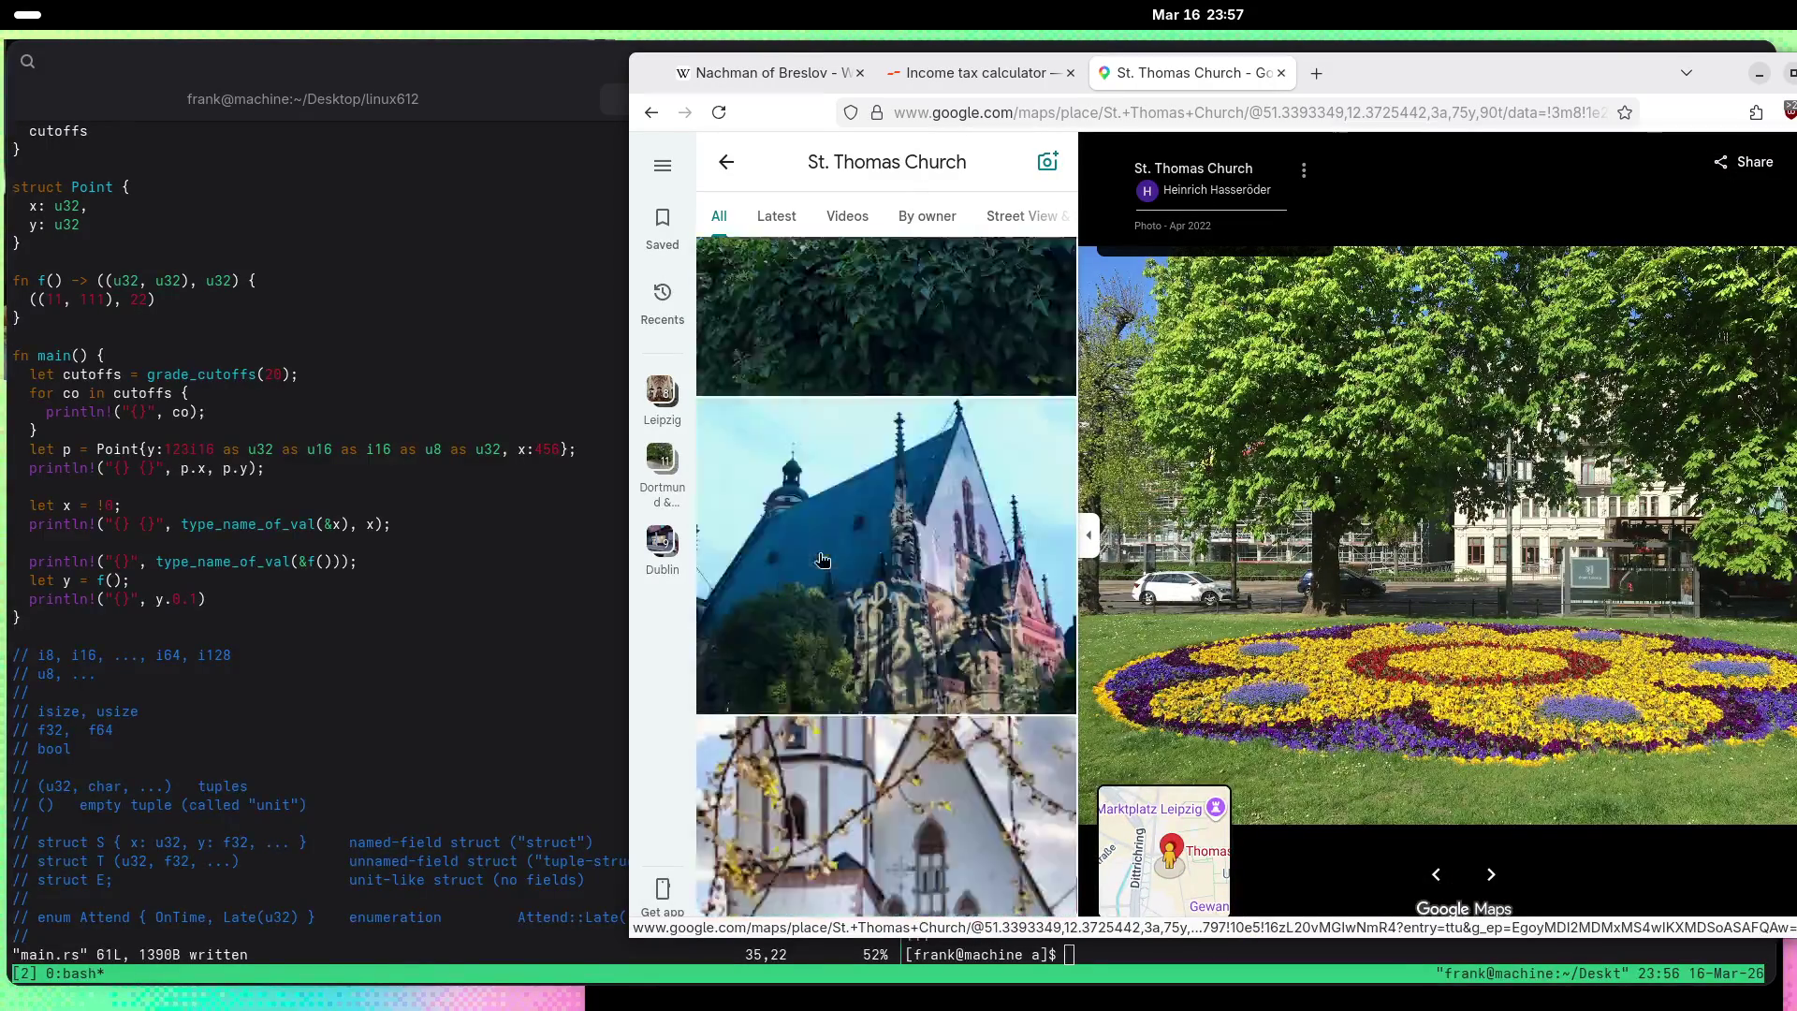
pyautogui.scroll(-10, 867, 539)
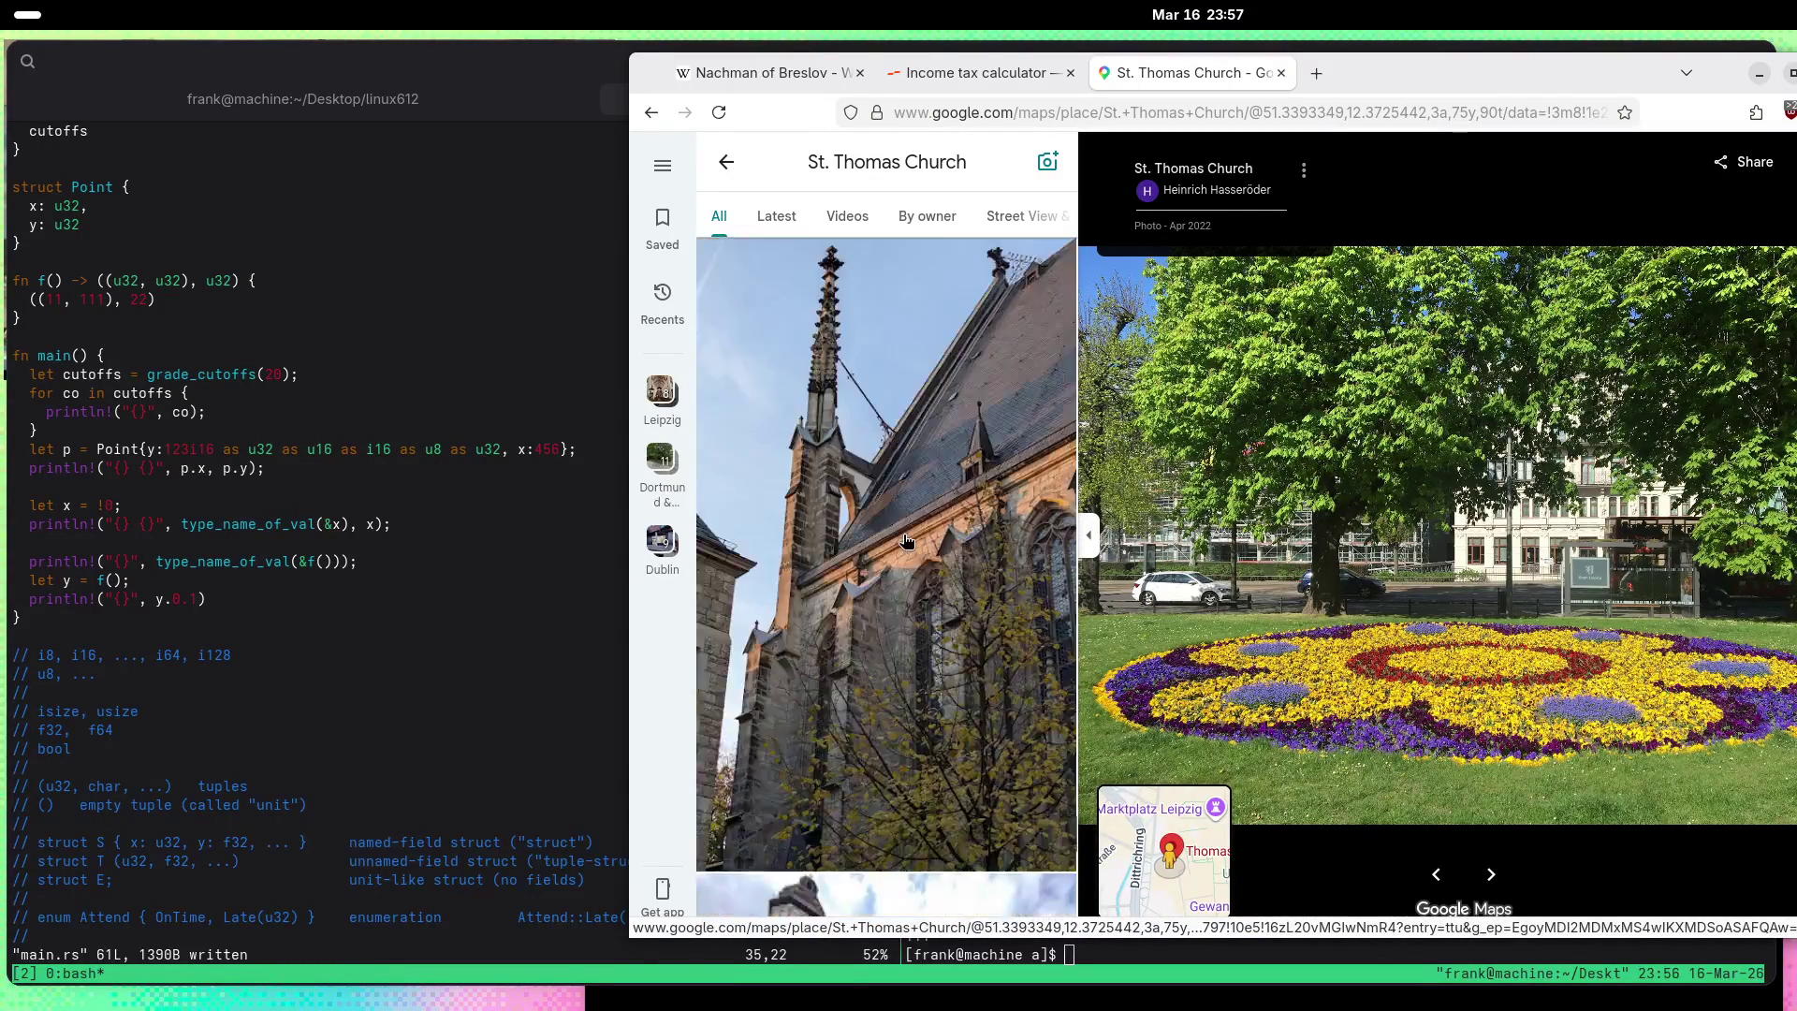
pyautogui.scroll(-10, 906, 541)
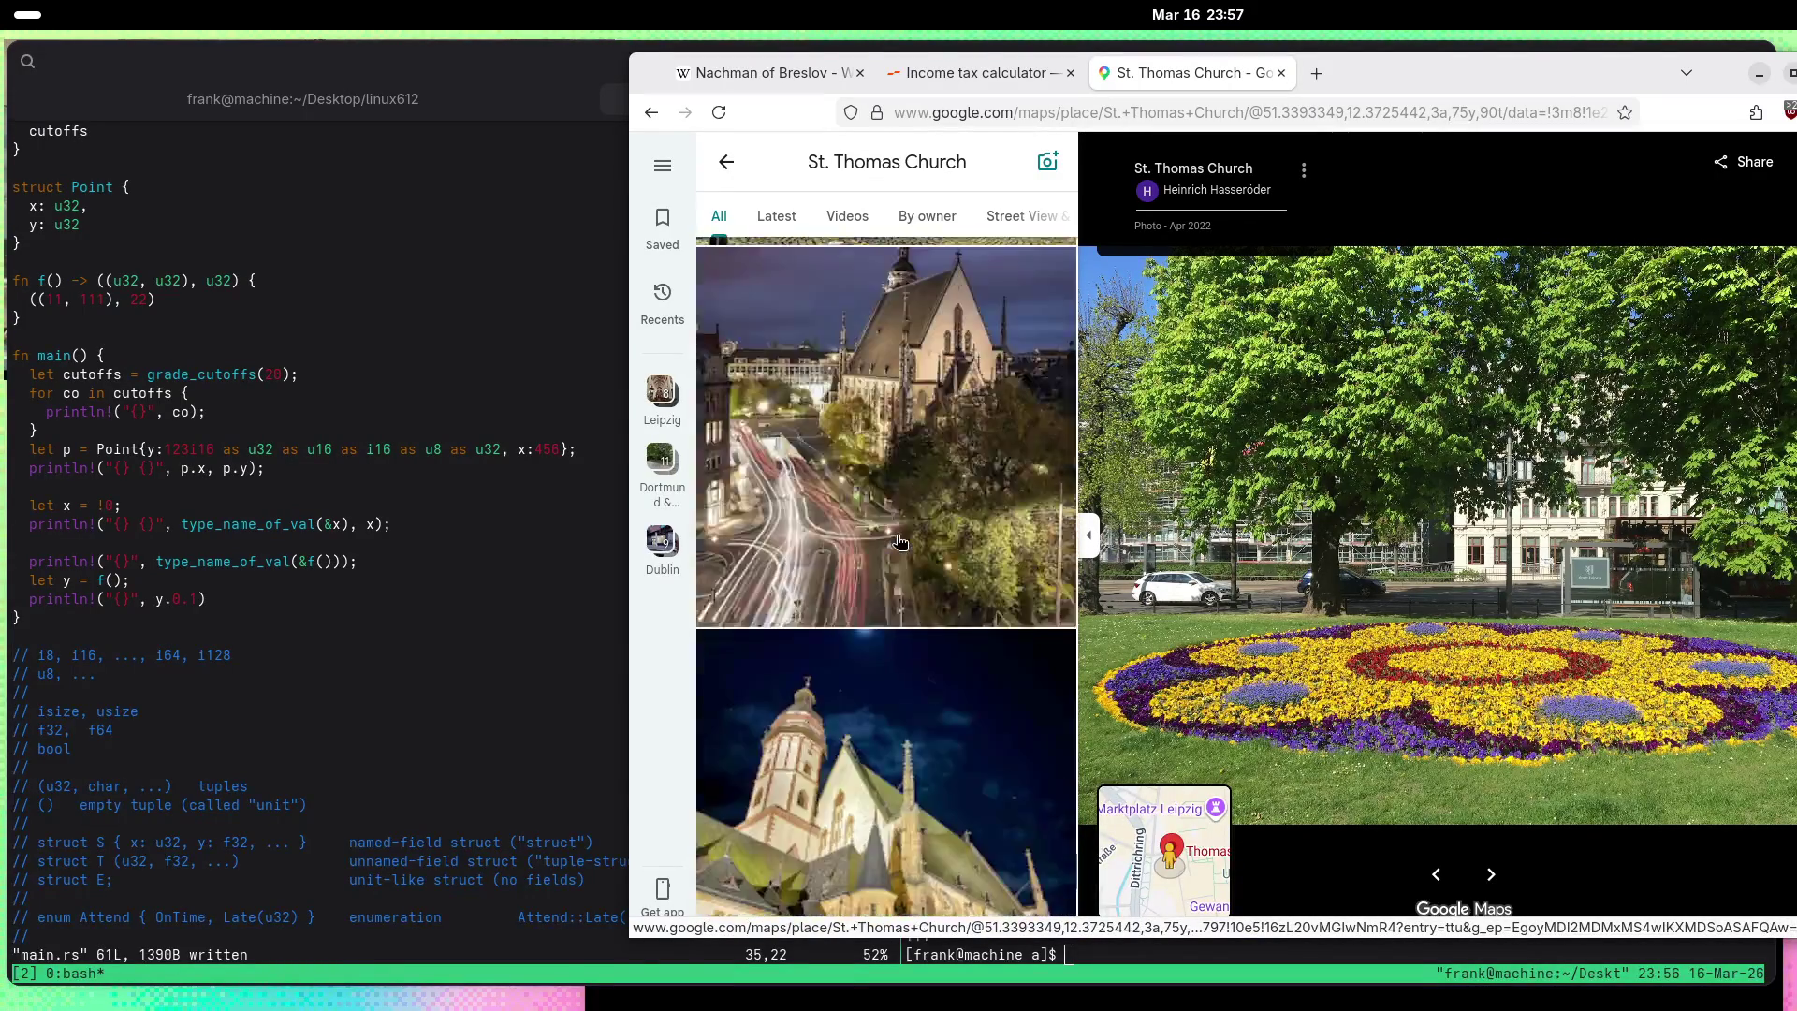
pyautogui.scroll(-10, 900, 542)
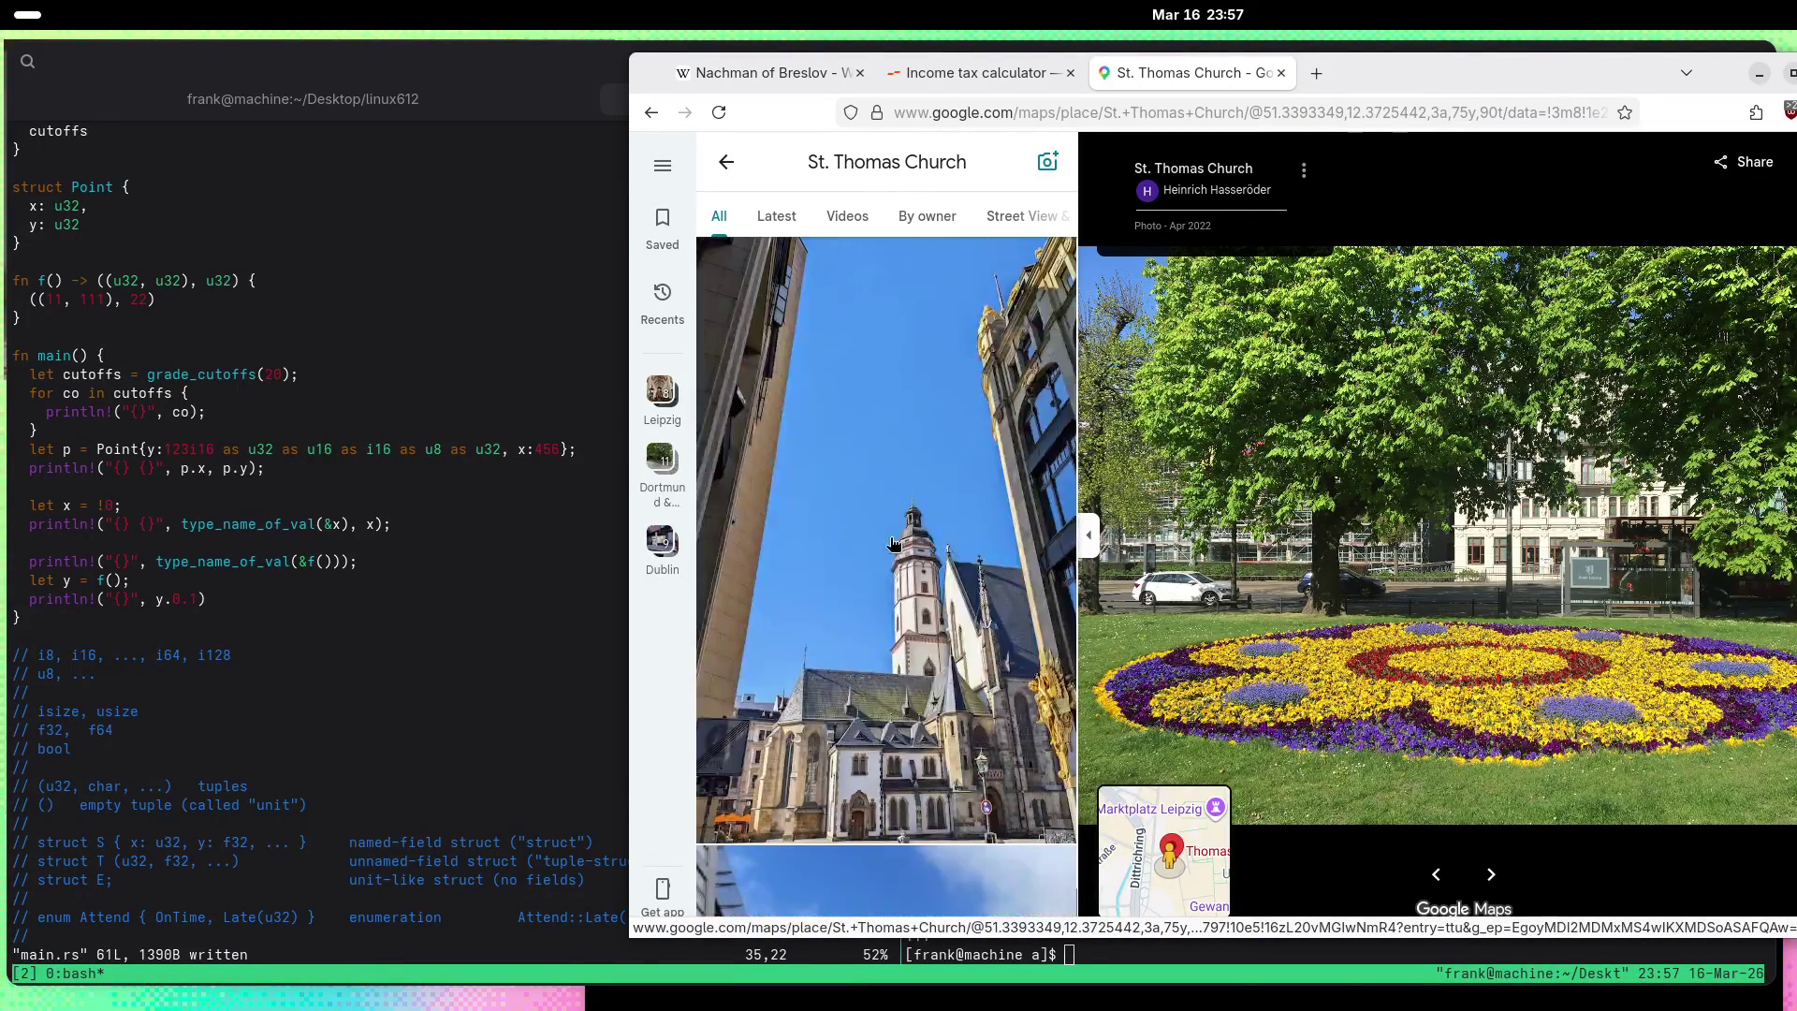
pyautogui.scroll(-10, 894, 543)
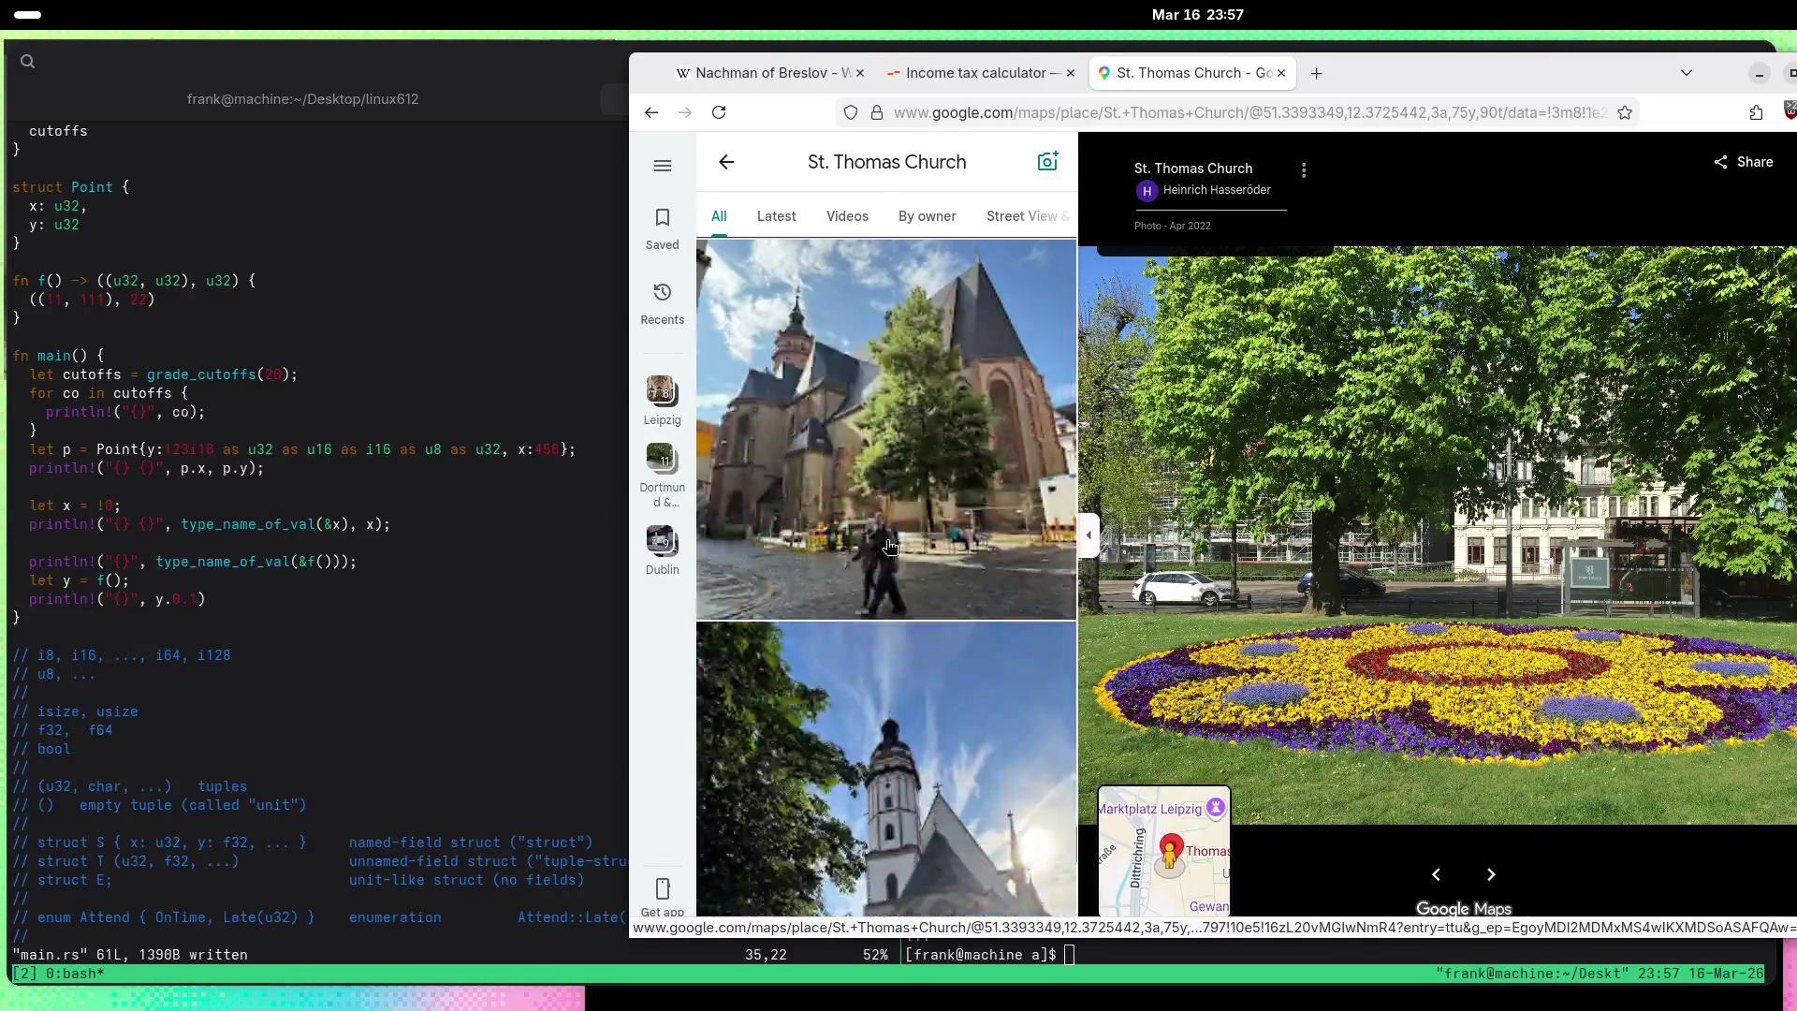
pyautogui.scroll(-10, 891, 545)
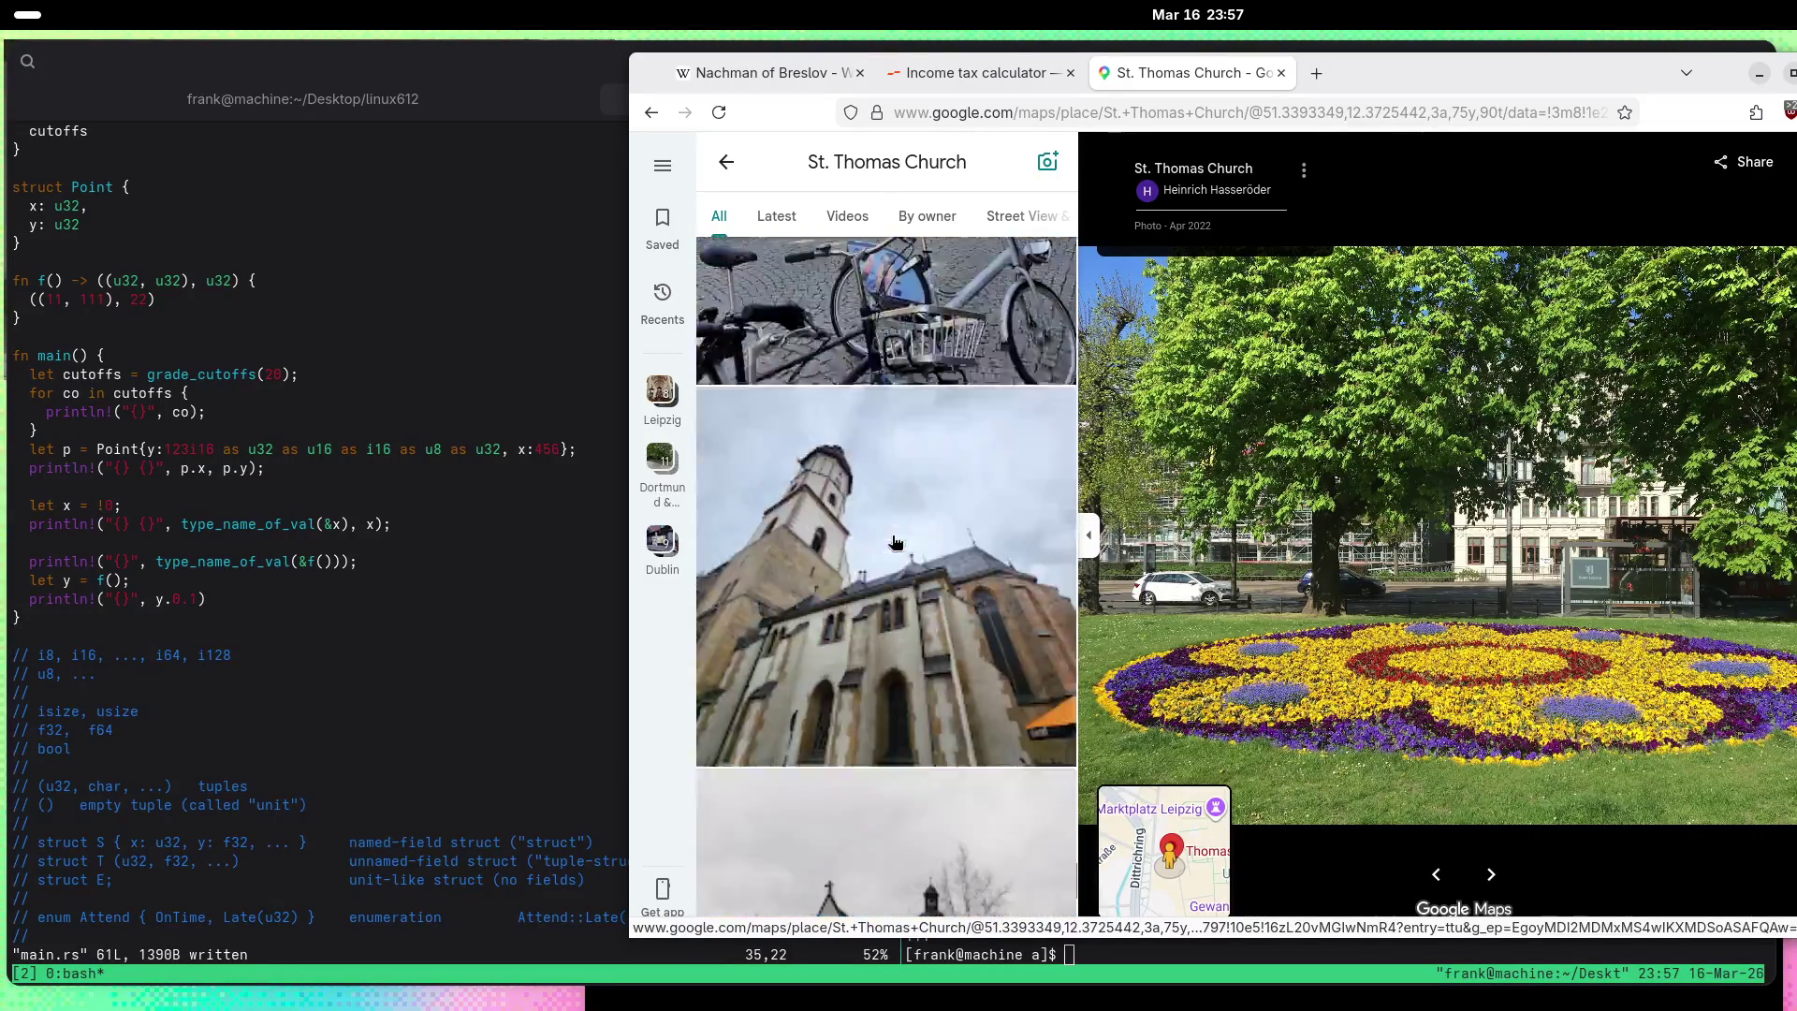
pyautogui.scroll(-10, 896, 543)
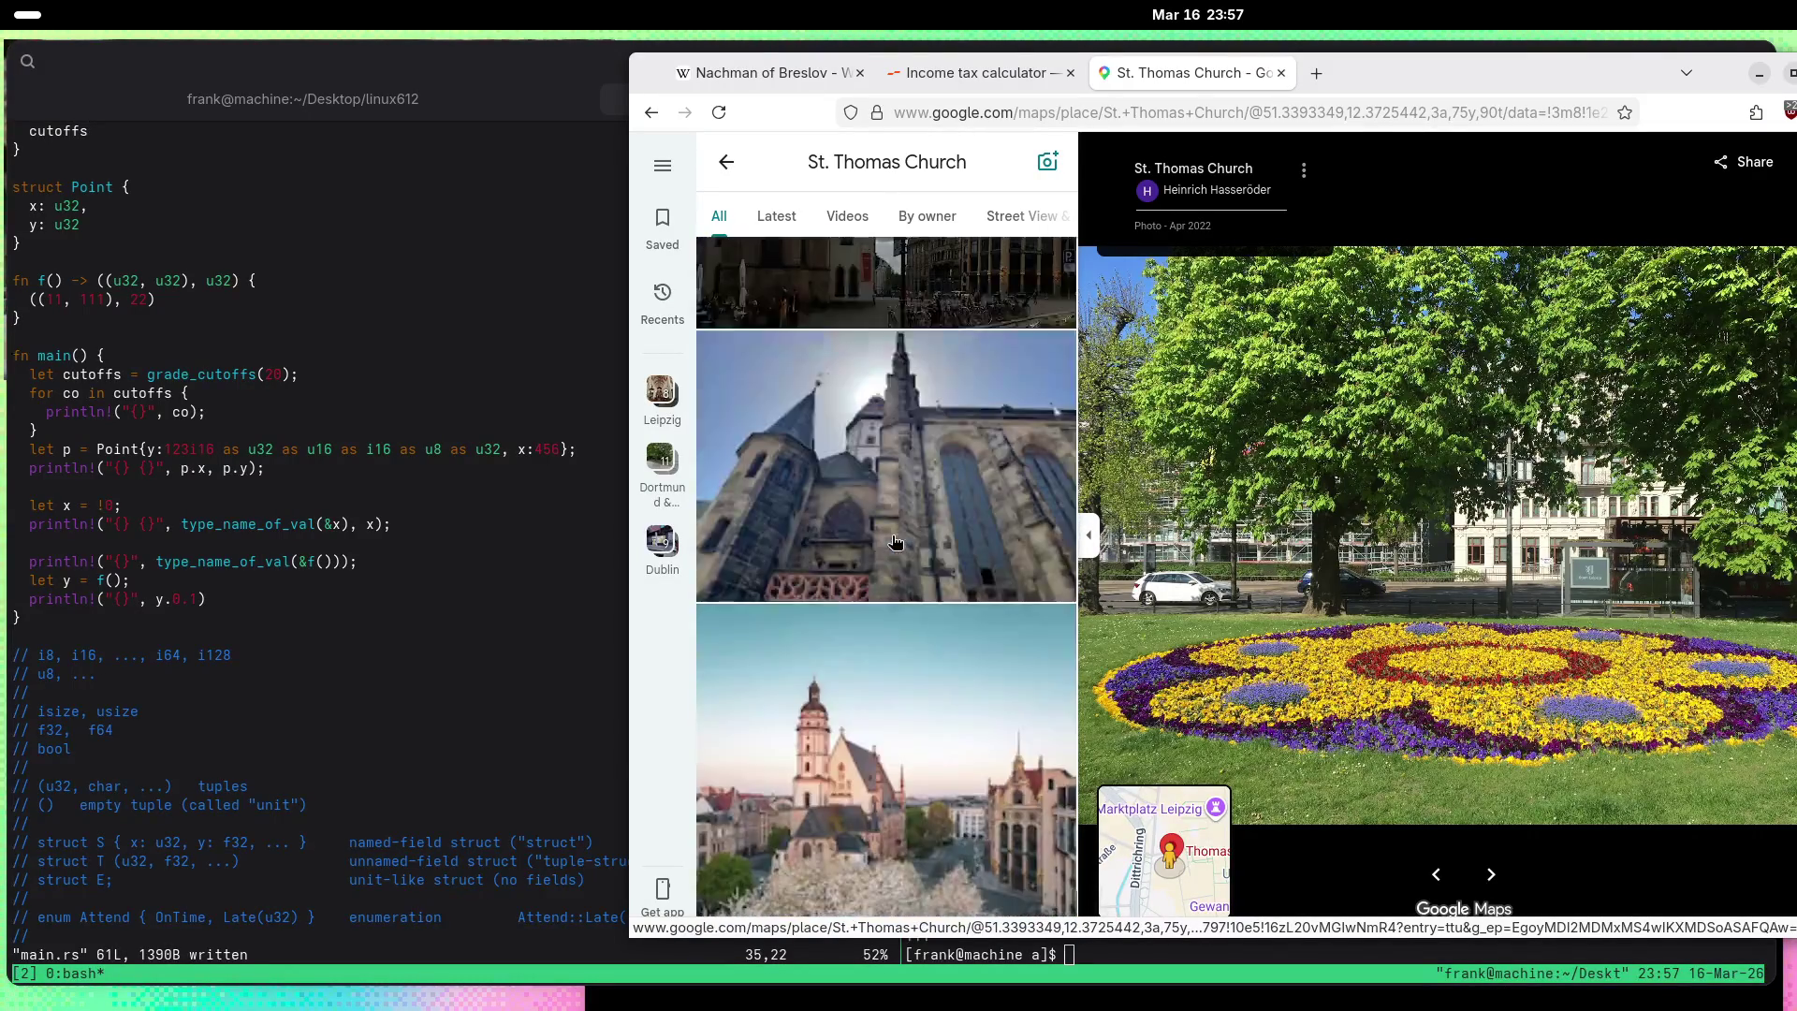
pyautogui.scroll(-10, 894, 545)
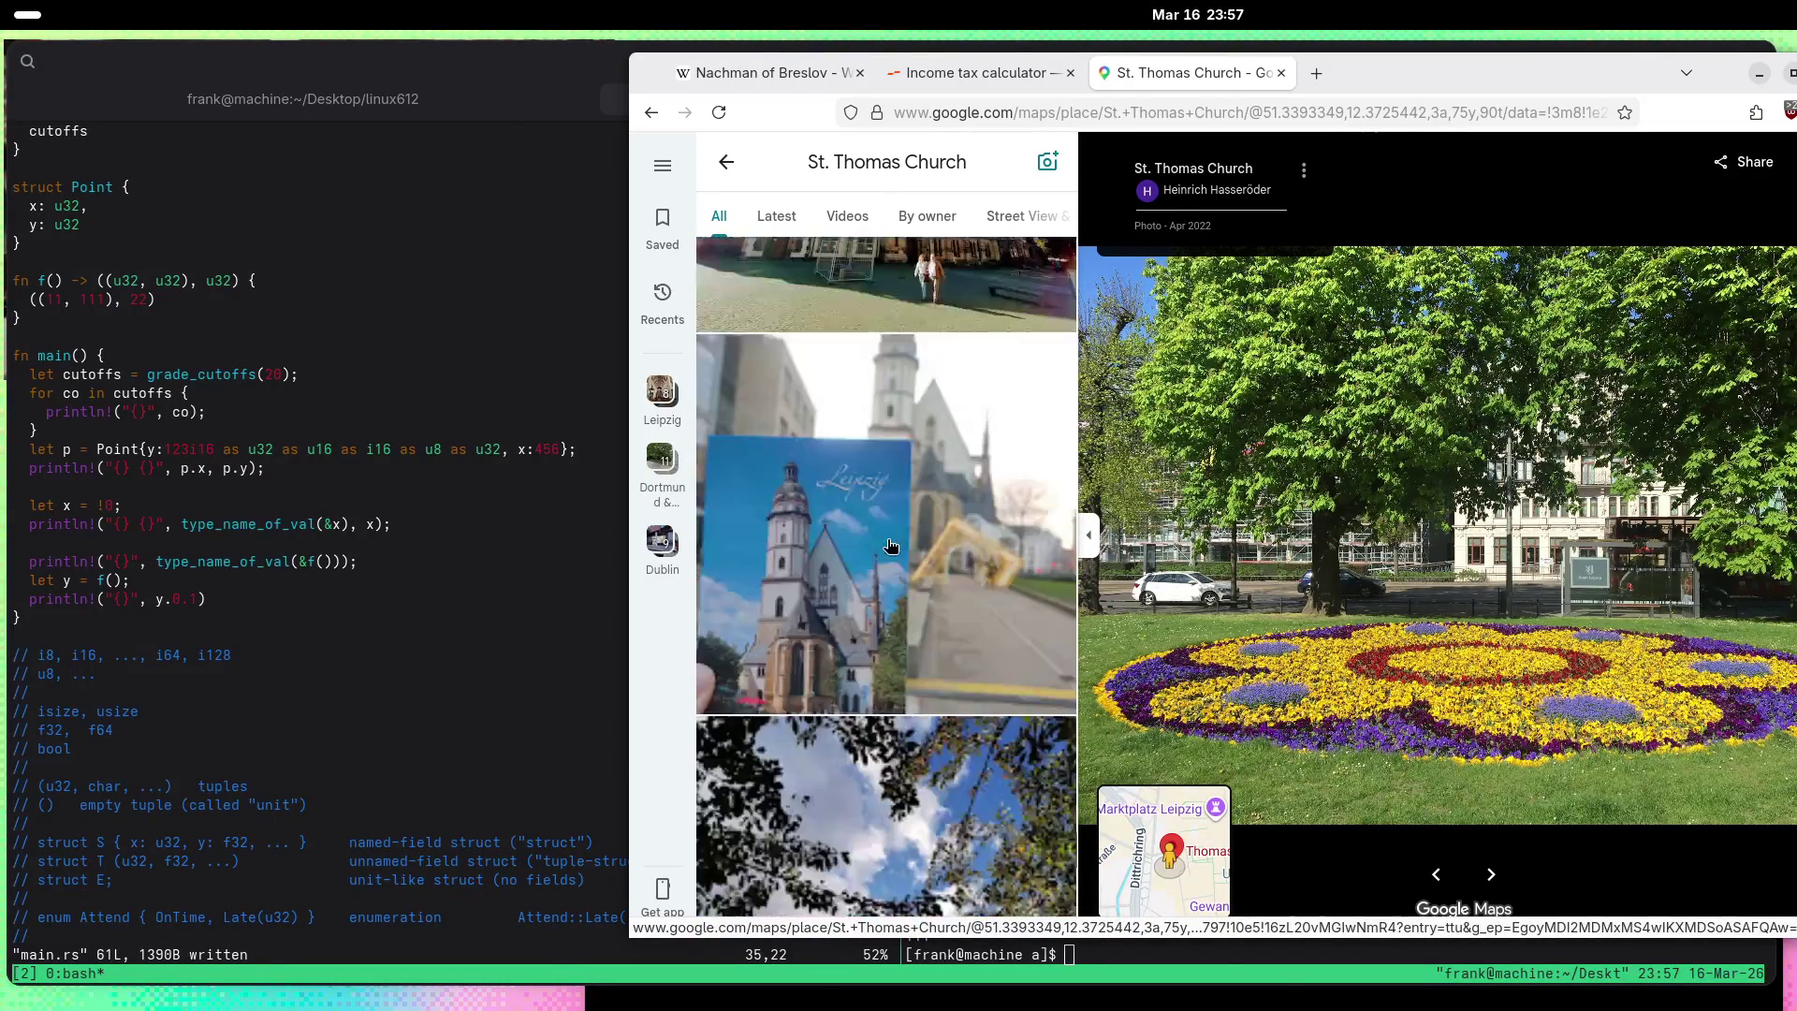
pyautogui.scroll(-10, 889, 545)
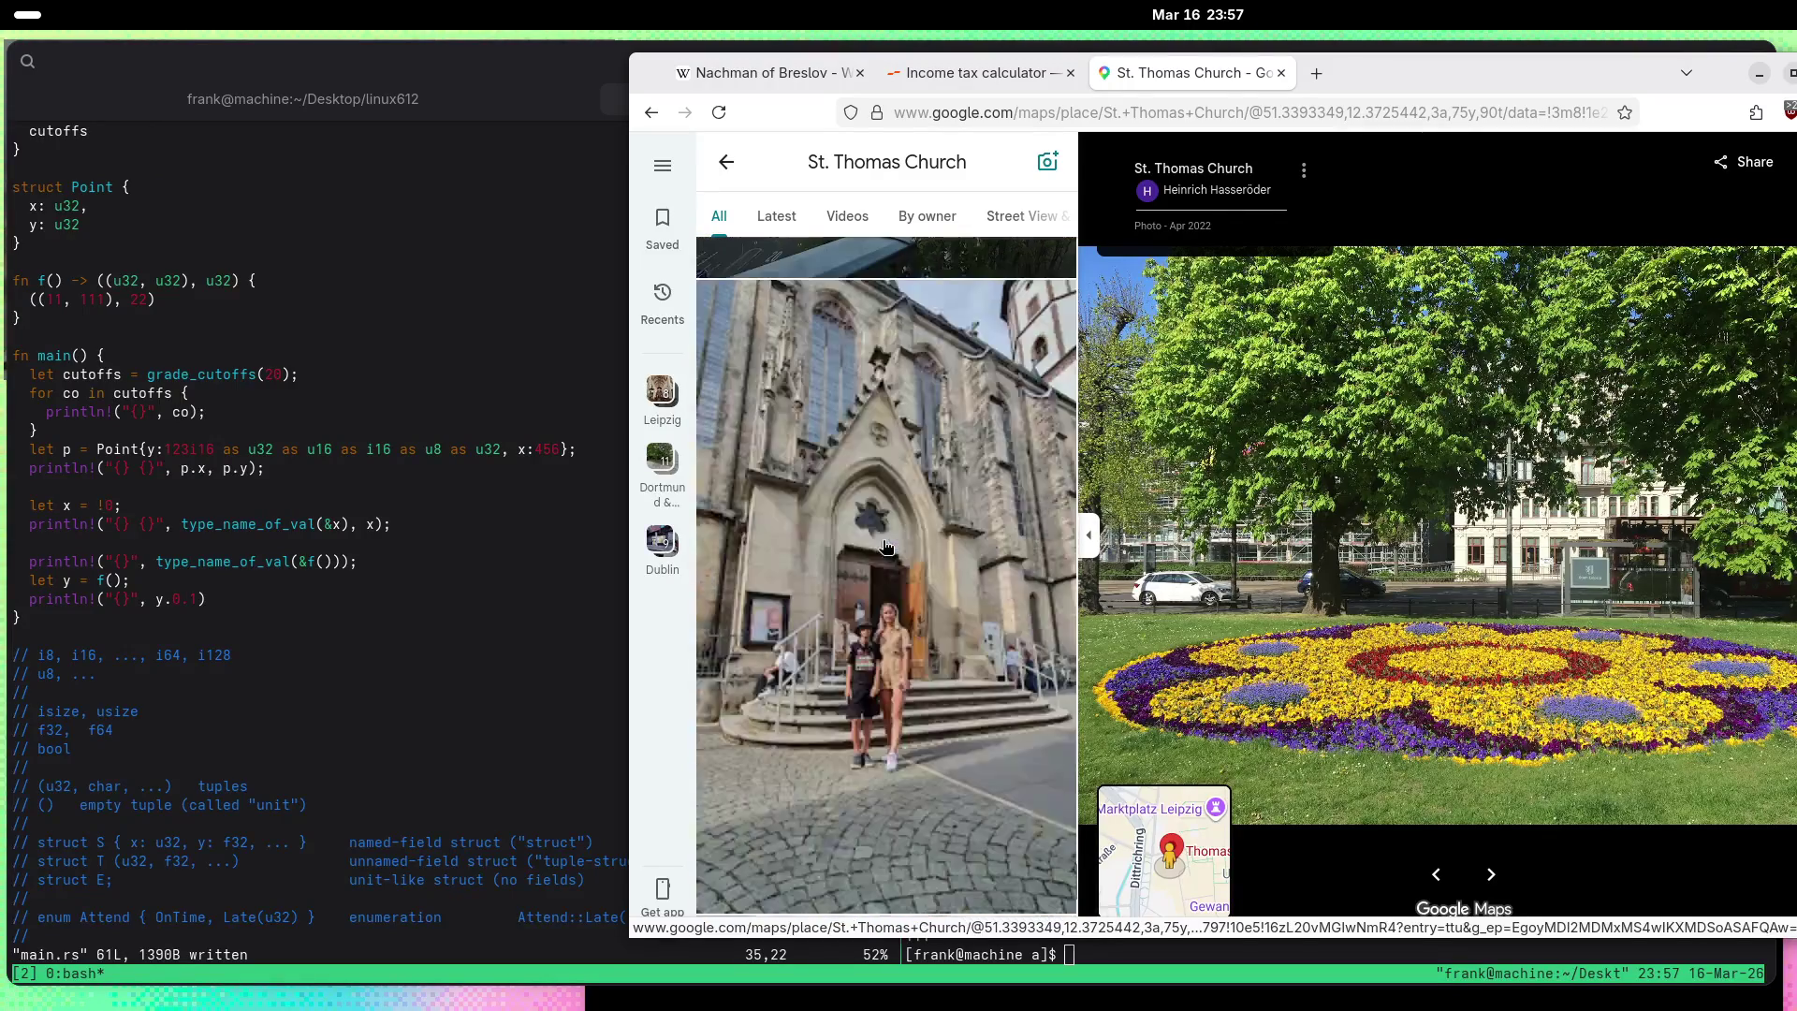
# Step: Enlarge the church doorway photo
pyautogui.click(887, 546)
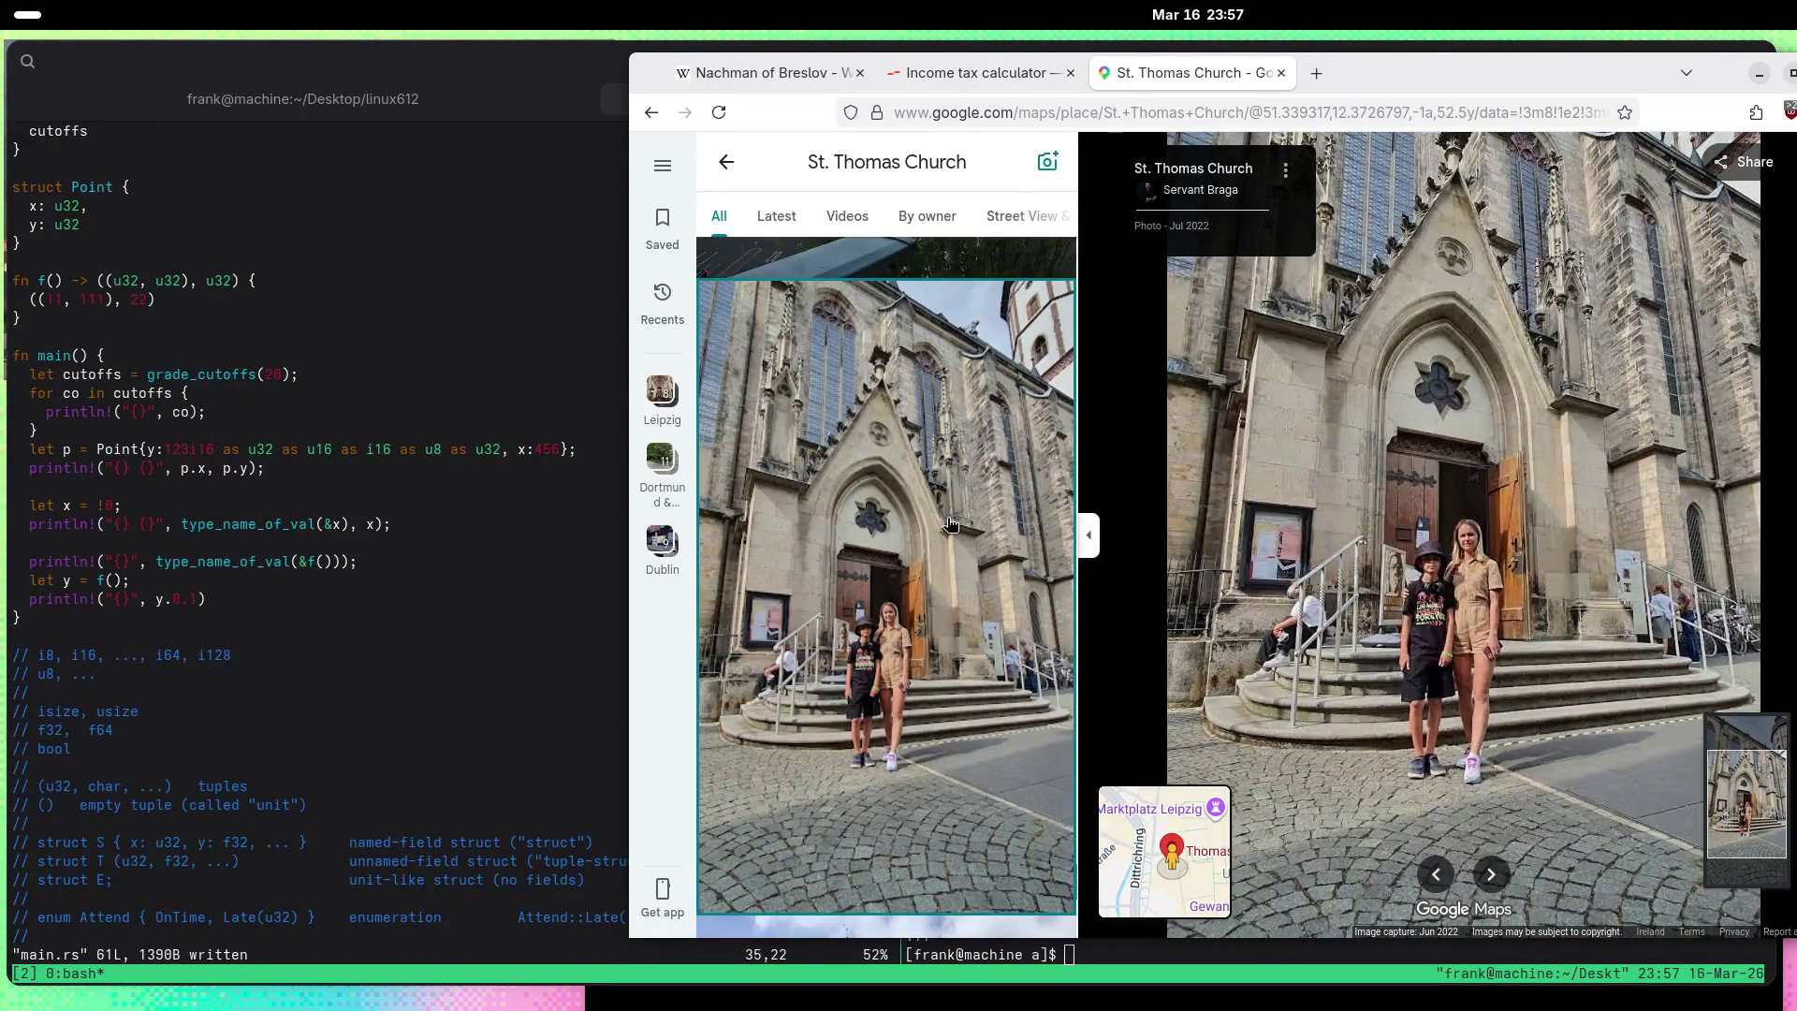
pyautogui.scroll(-10, 905, 526)
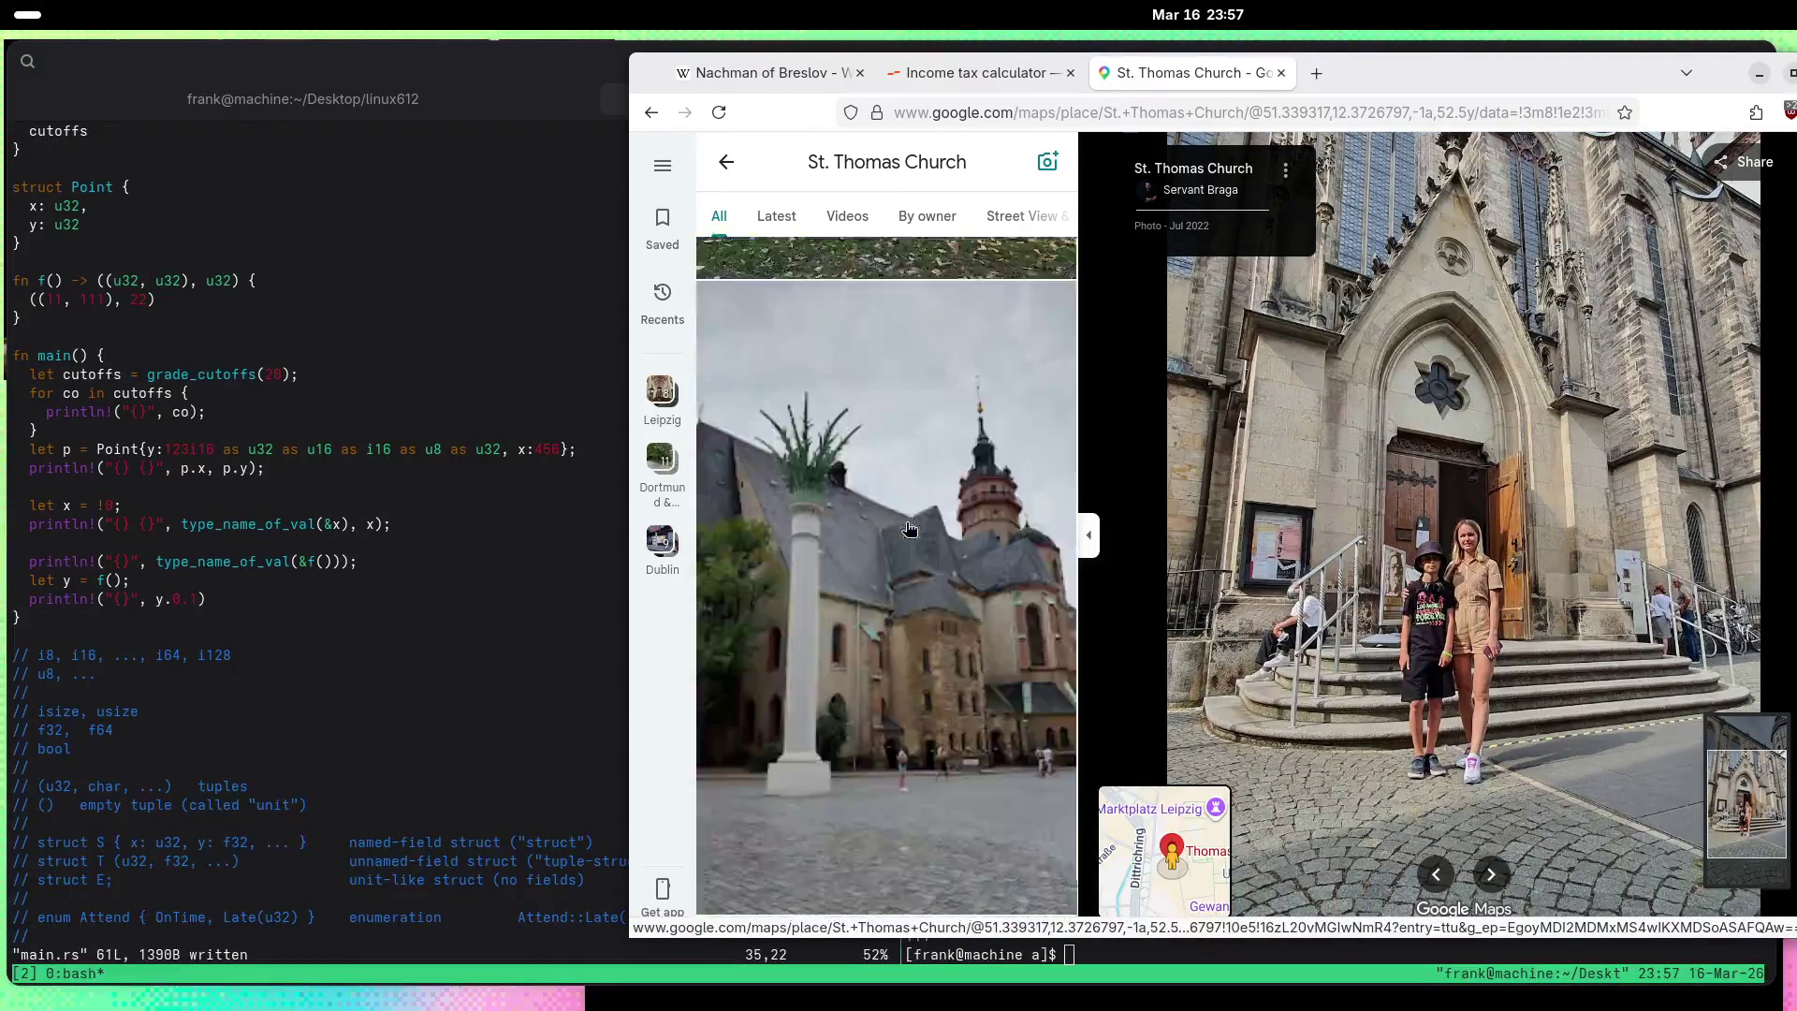
pyautogui.scroll(-15, 910, 532)
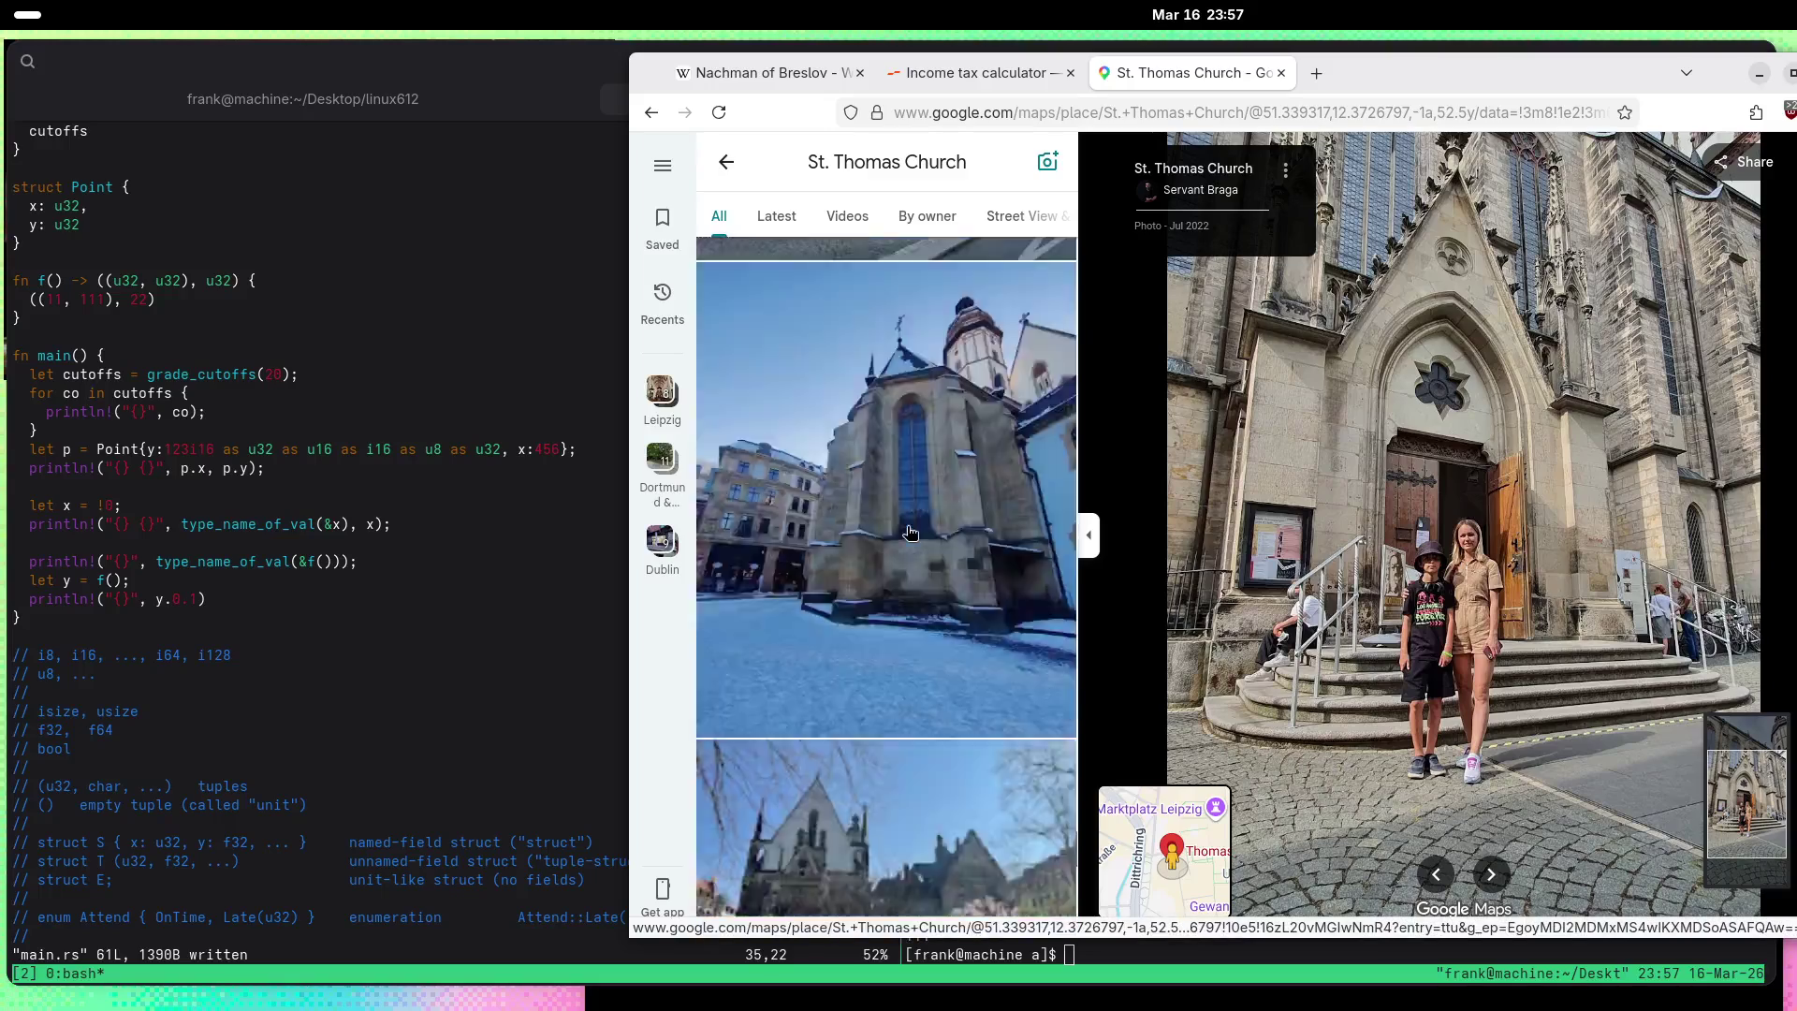
pyautogui.scroll(-15, 910, 532)
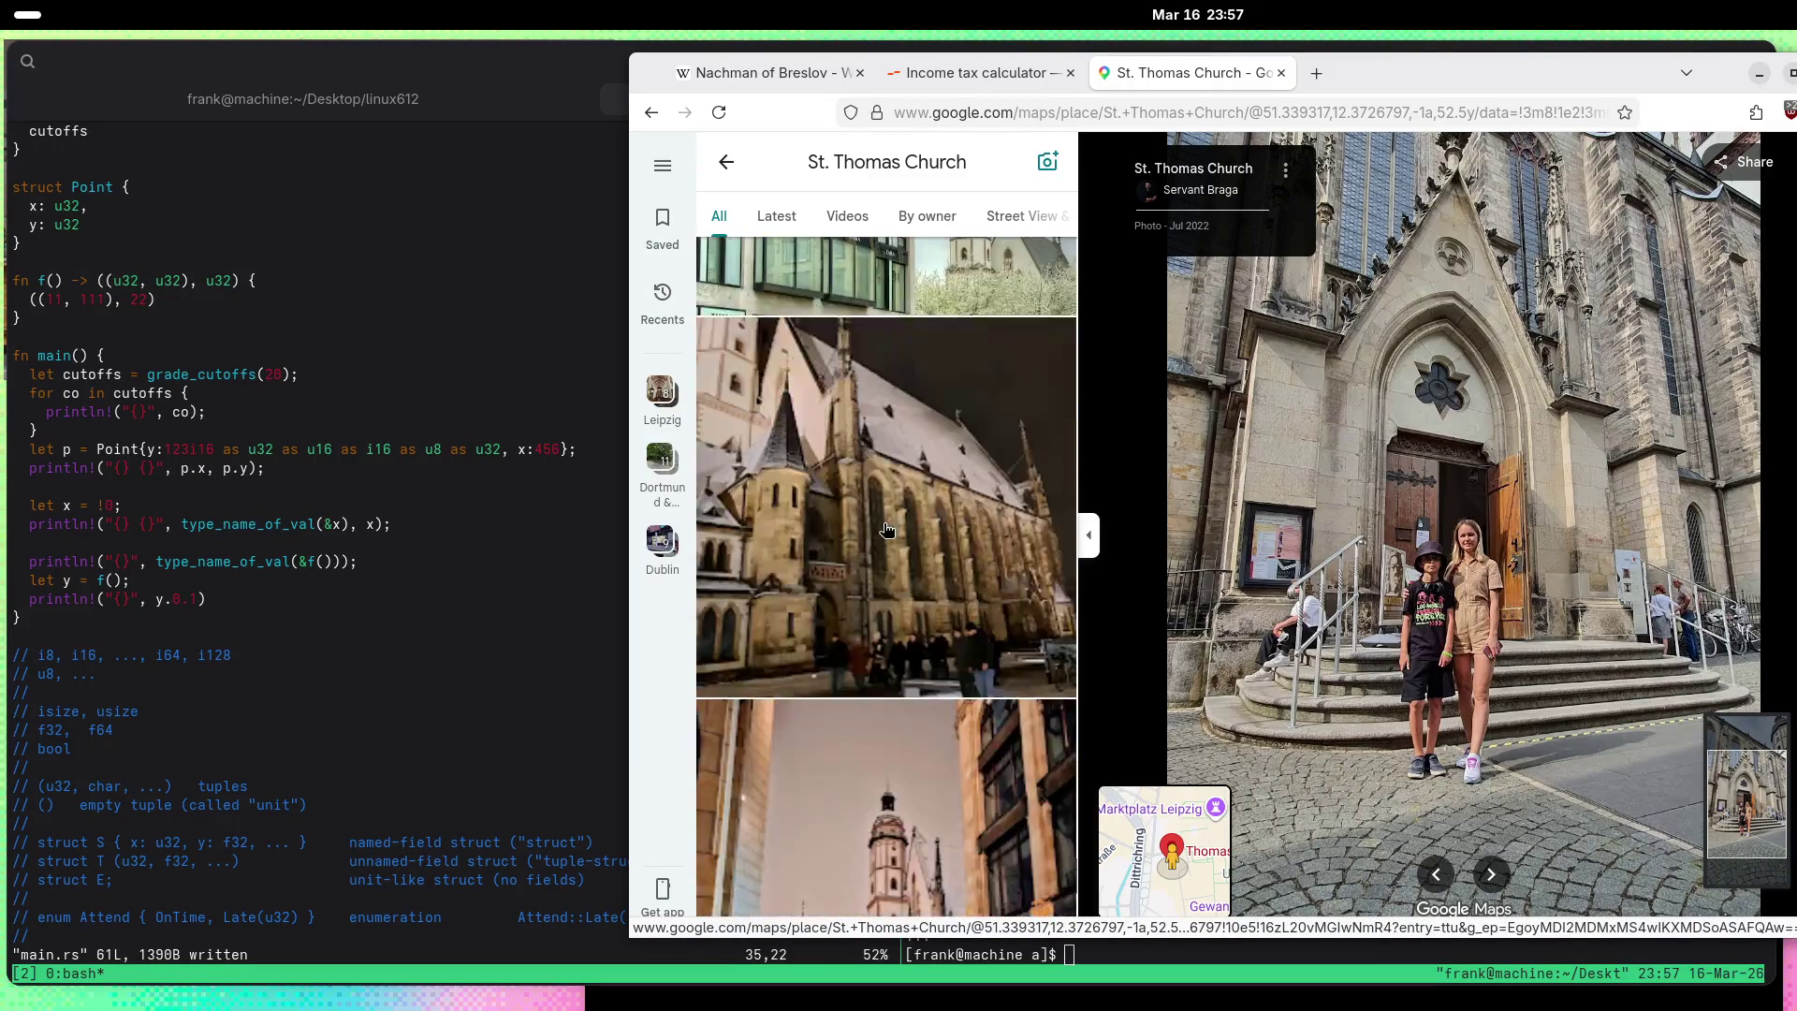
pyautogui.scroll(-5, 887, 530)
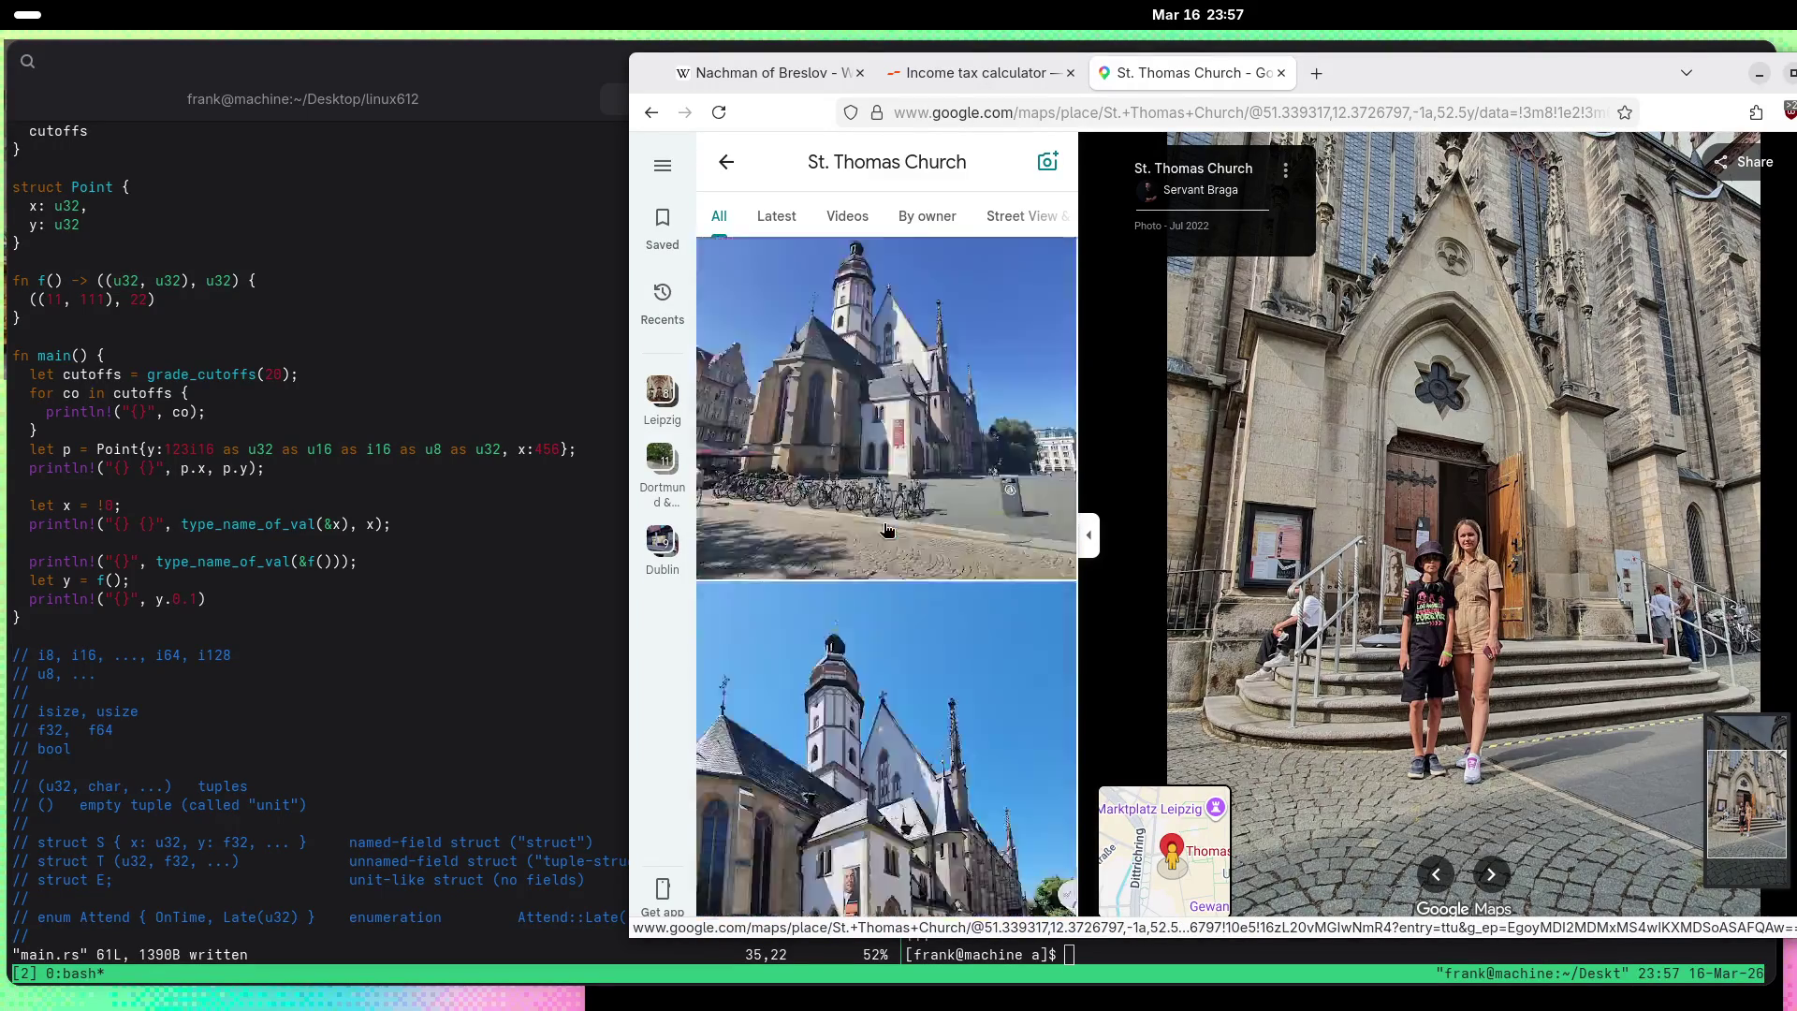
pyautogui.scroll(5, 880, 487)
# Step: View the snowy evening church photo, then the July 2024 Gothic portal close-up
pyautogui.click(863, 430)
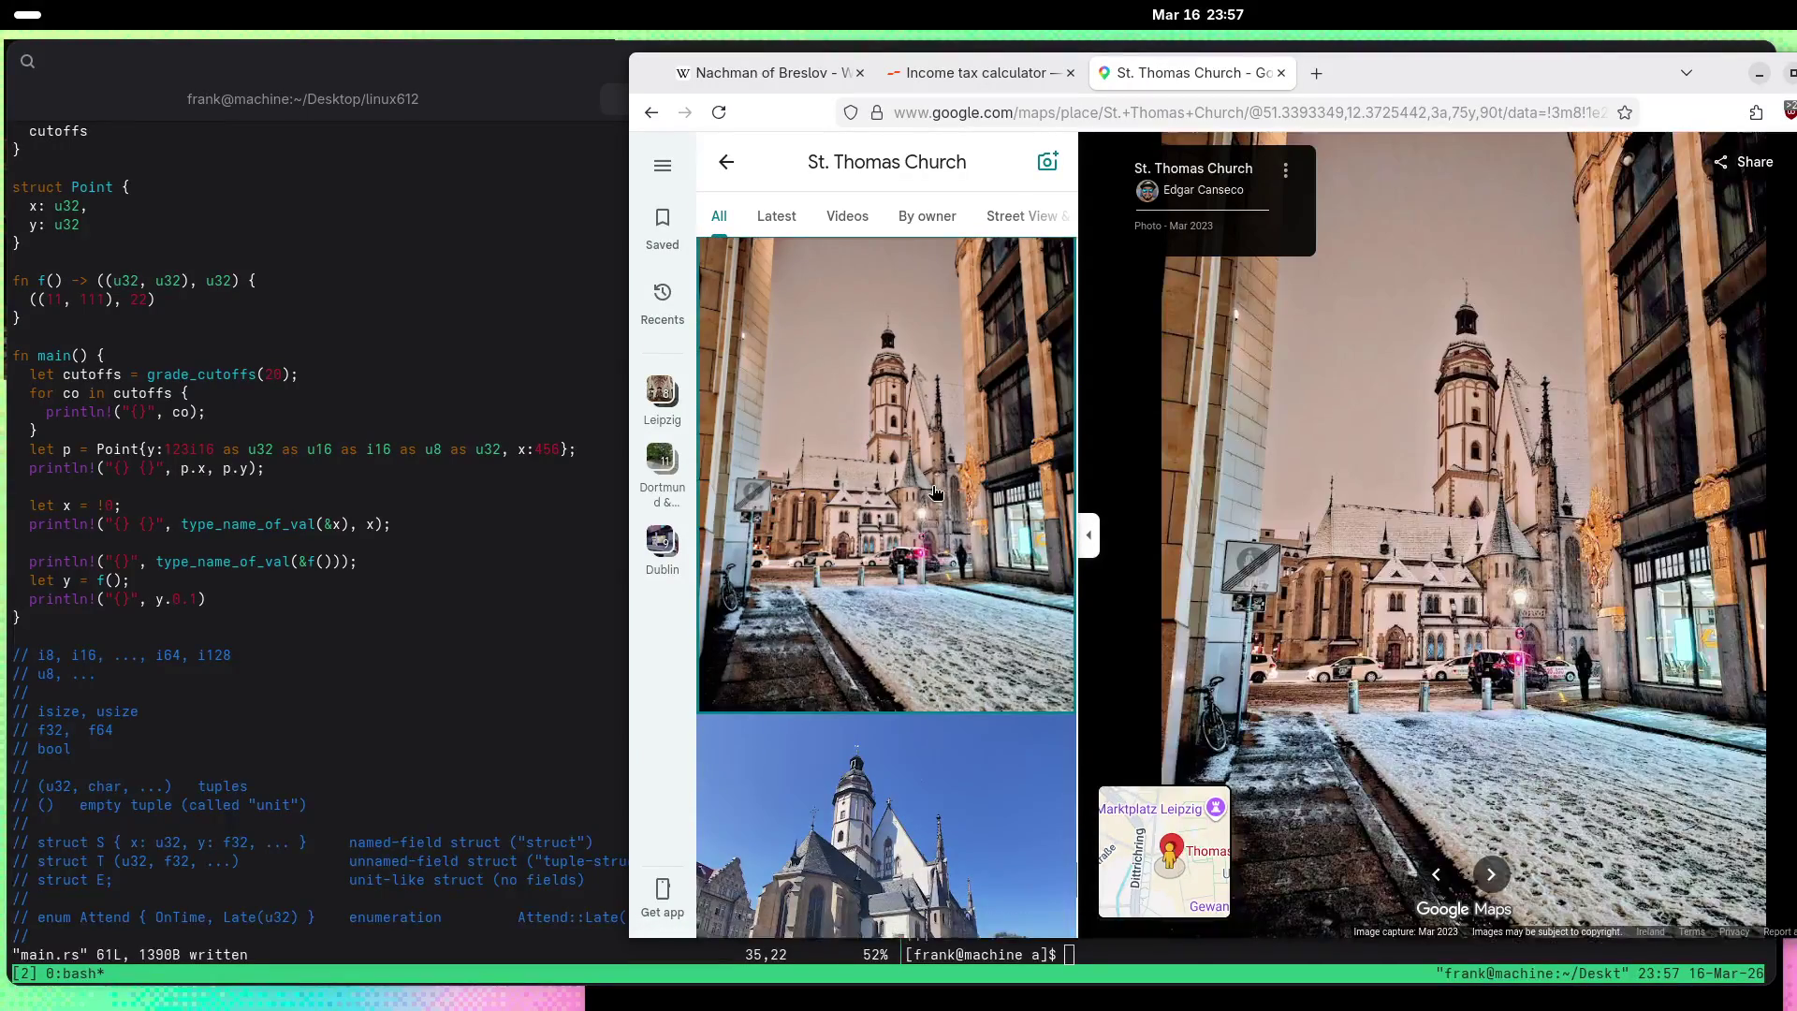
pyautogui.scroll(-10, 918, 501)
pyautogui.scroll(-10, 917, 500)
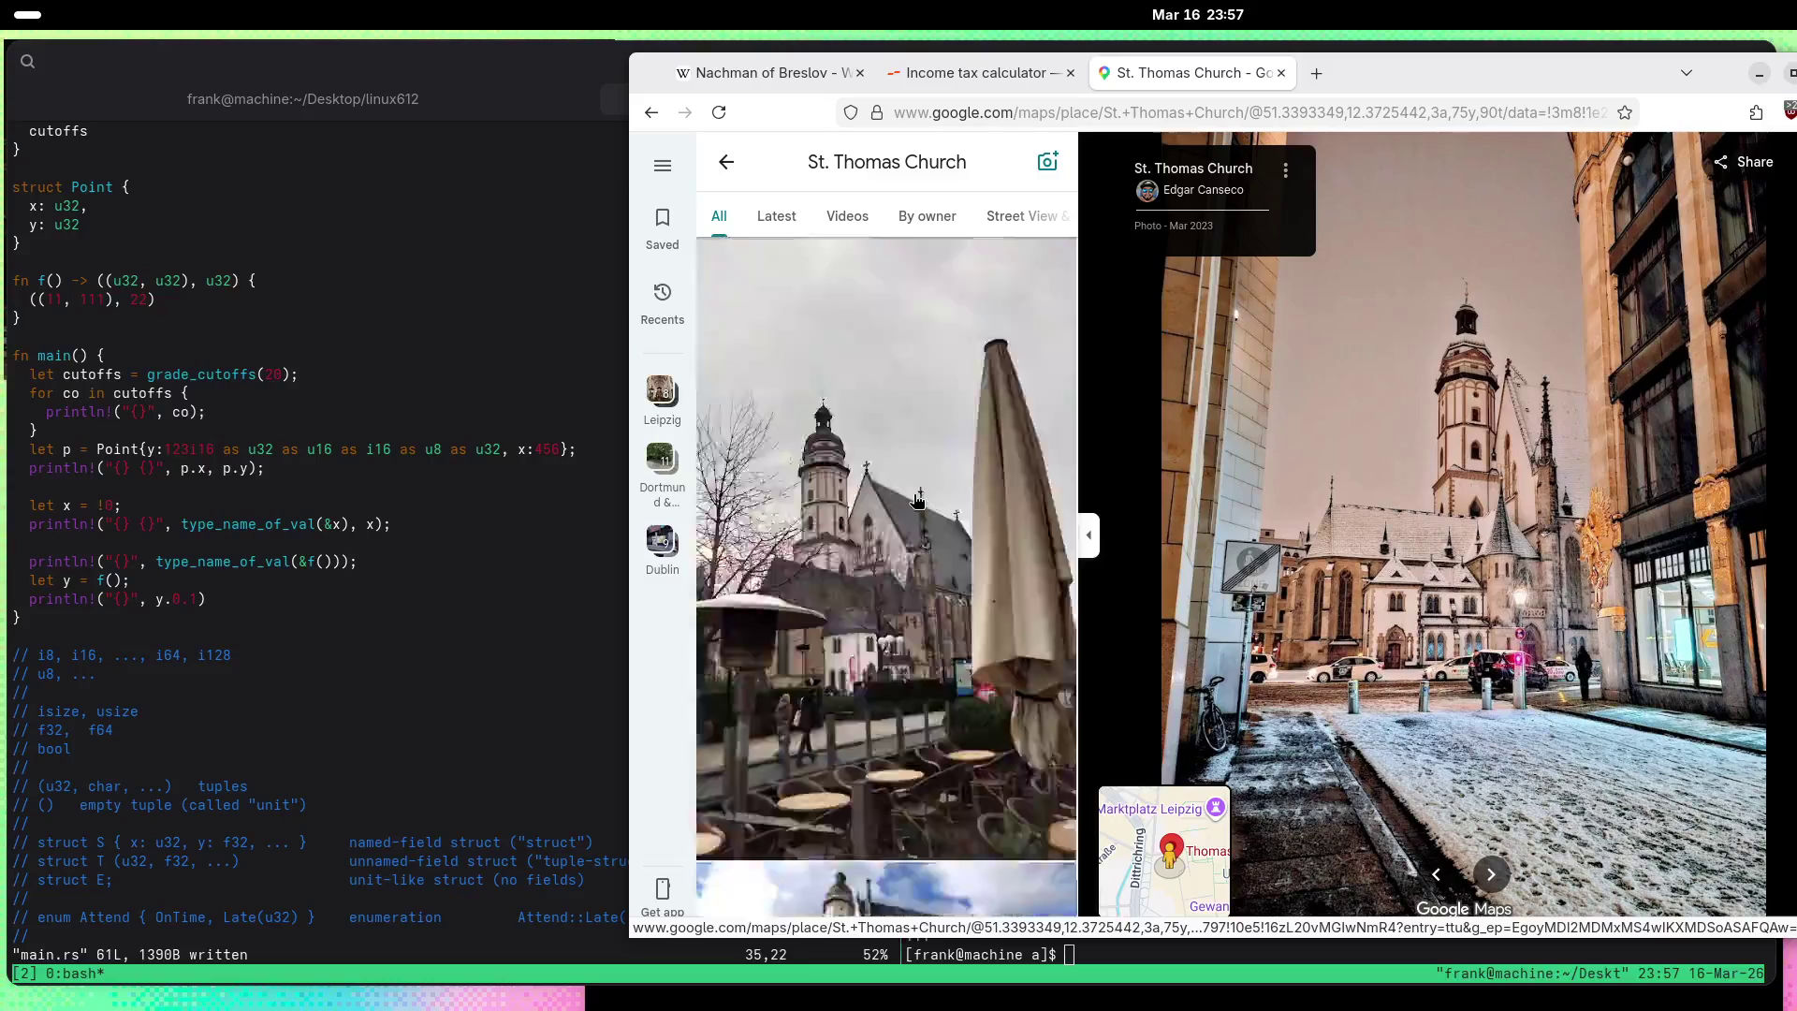
pyautogui.scroll(-5, 920, 499)
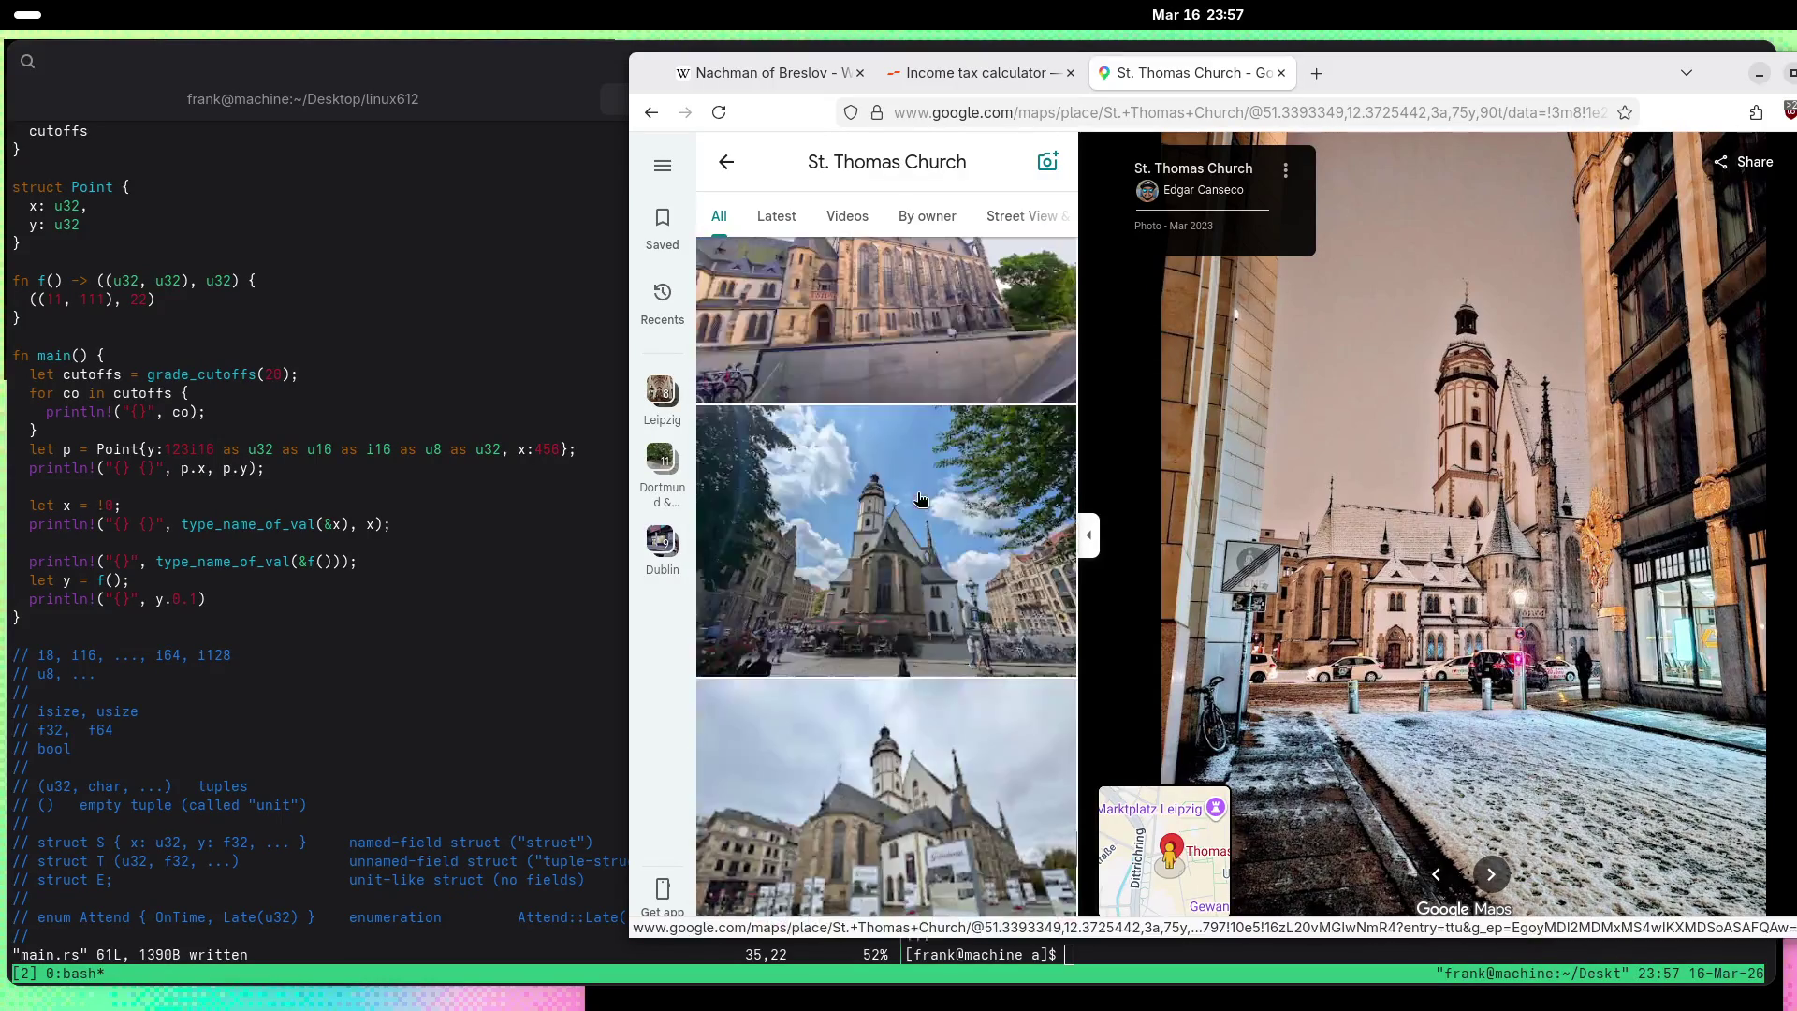
pyautogui.click(920, 499)
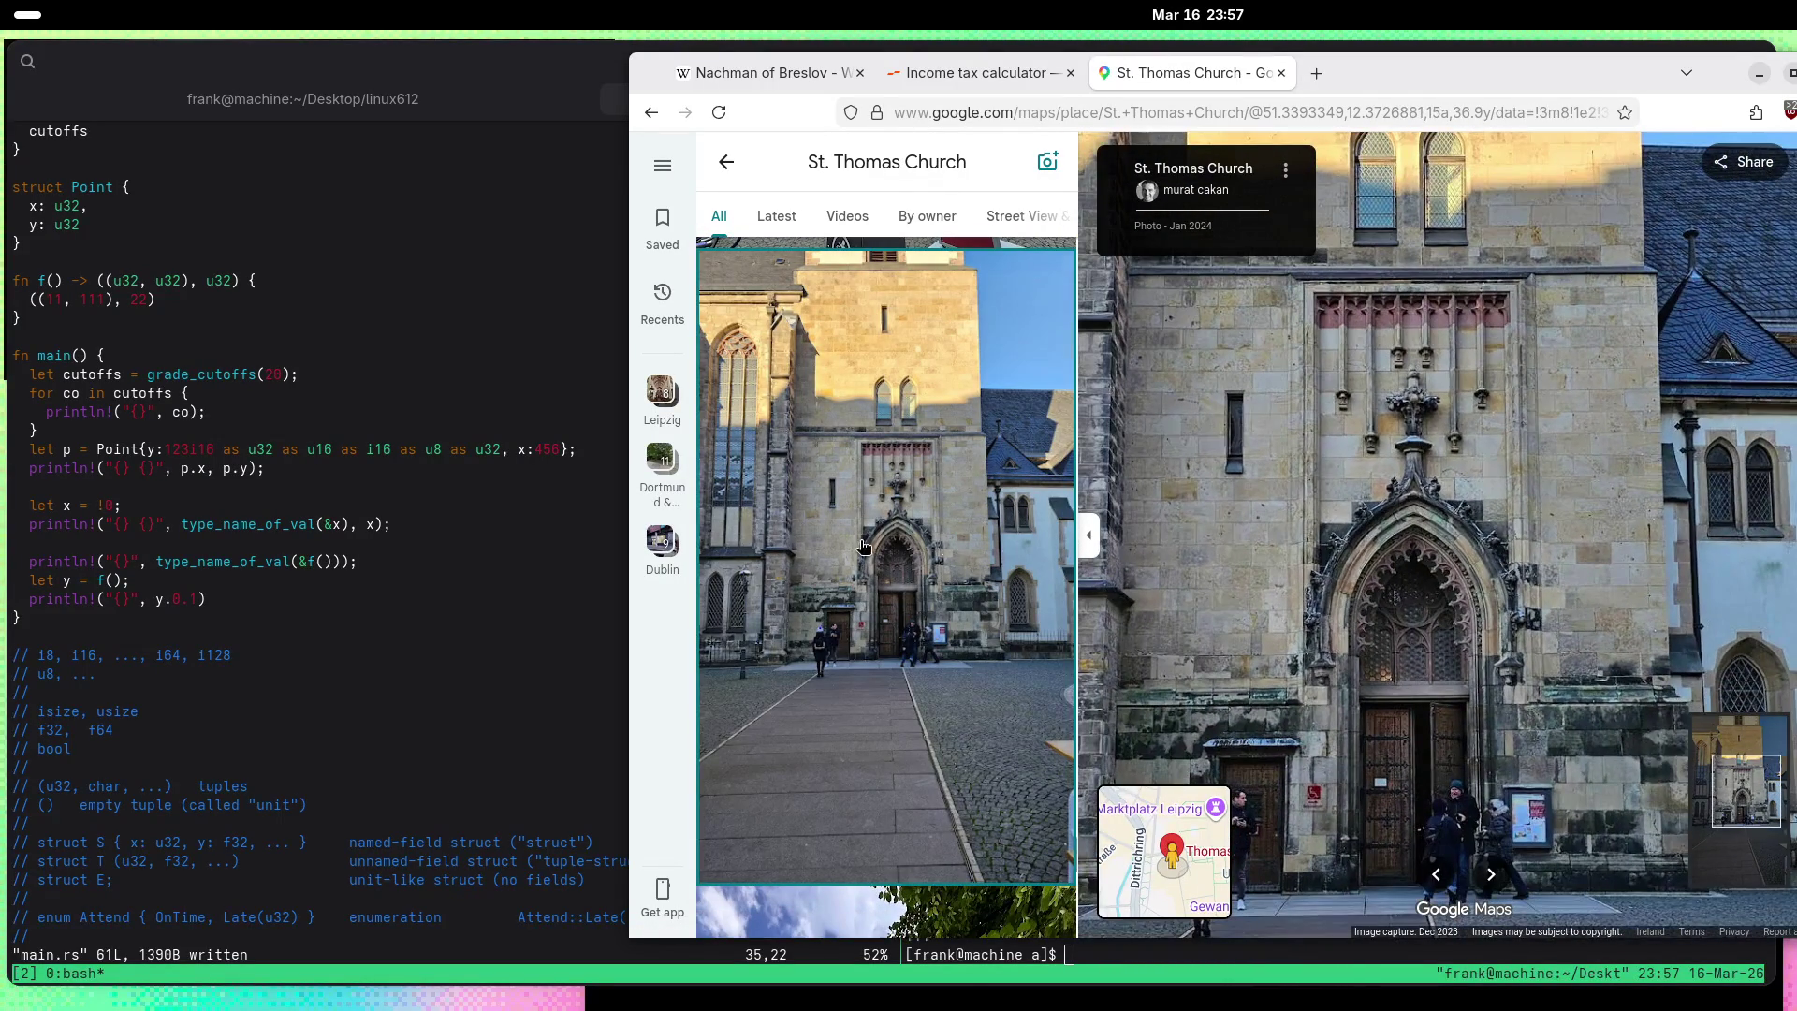
pyautogui.scroll(-5, 876, 541)
# Step: Open the ornate doorway photo and browse further through the gallery
pyautogui.click(875, 541)
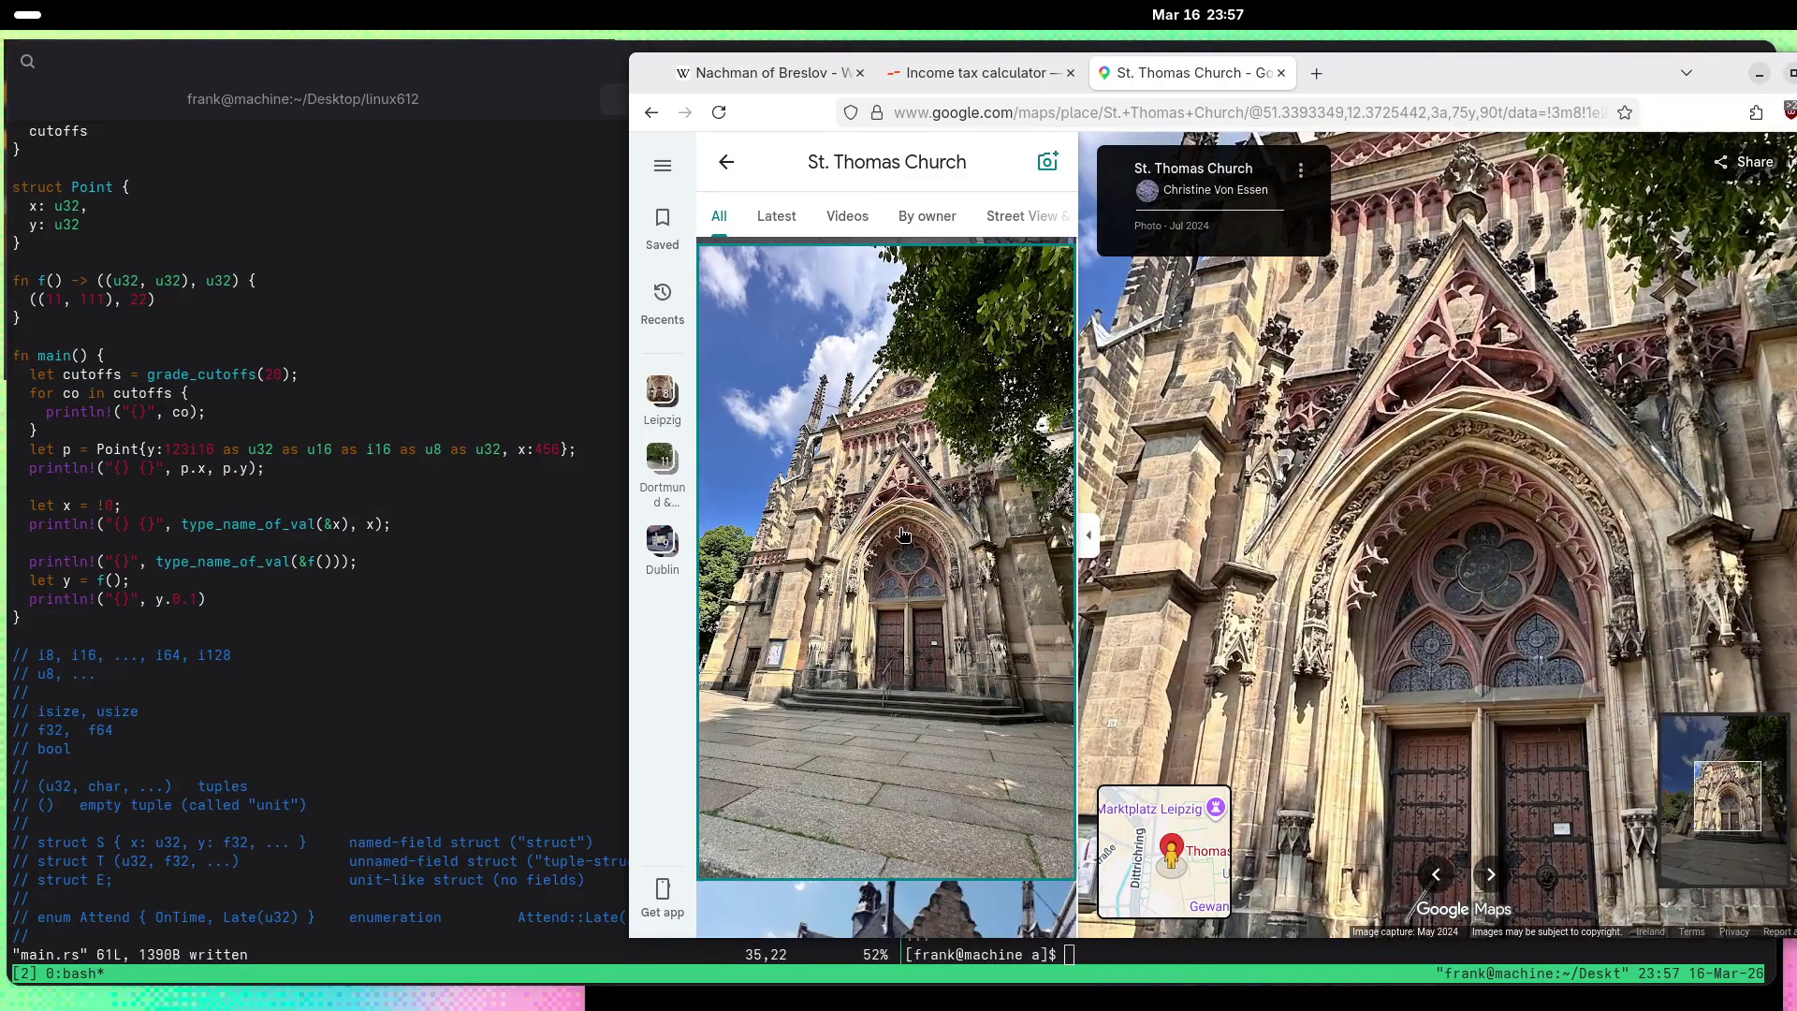
pyautogui.scroll(-5, 892, 541)
pyautogui.scroll(-10, 892, 542)
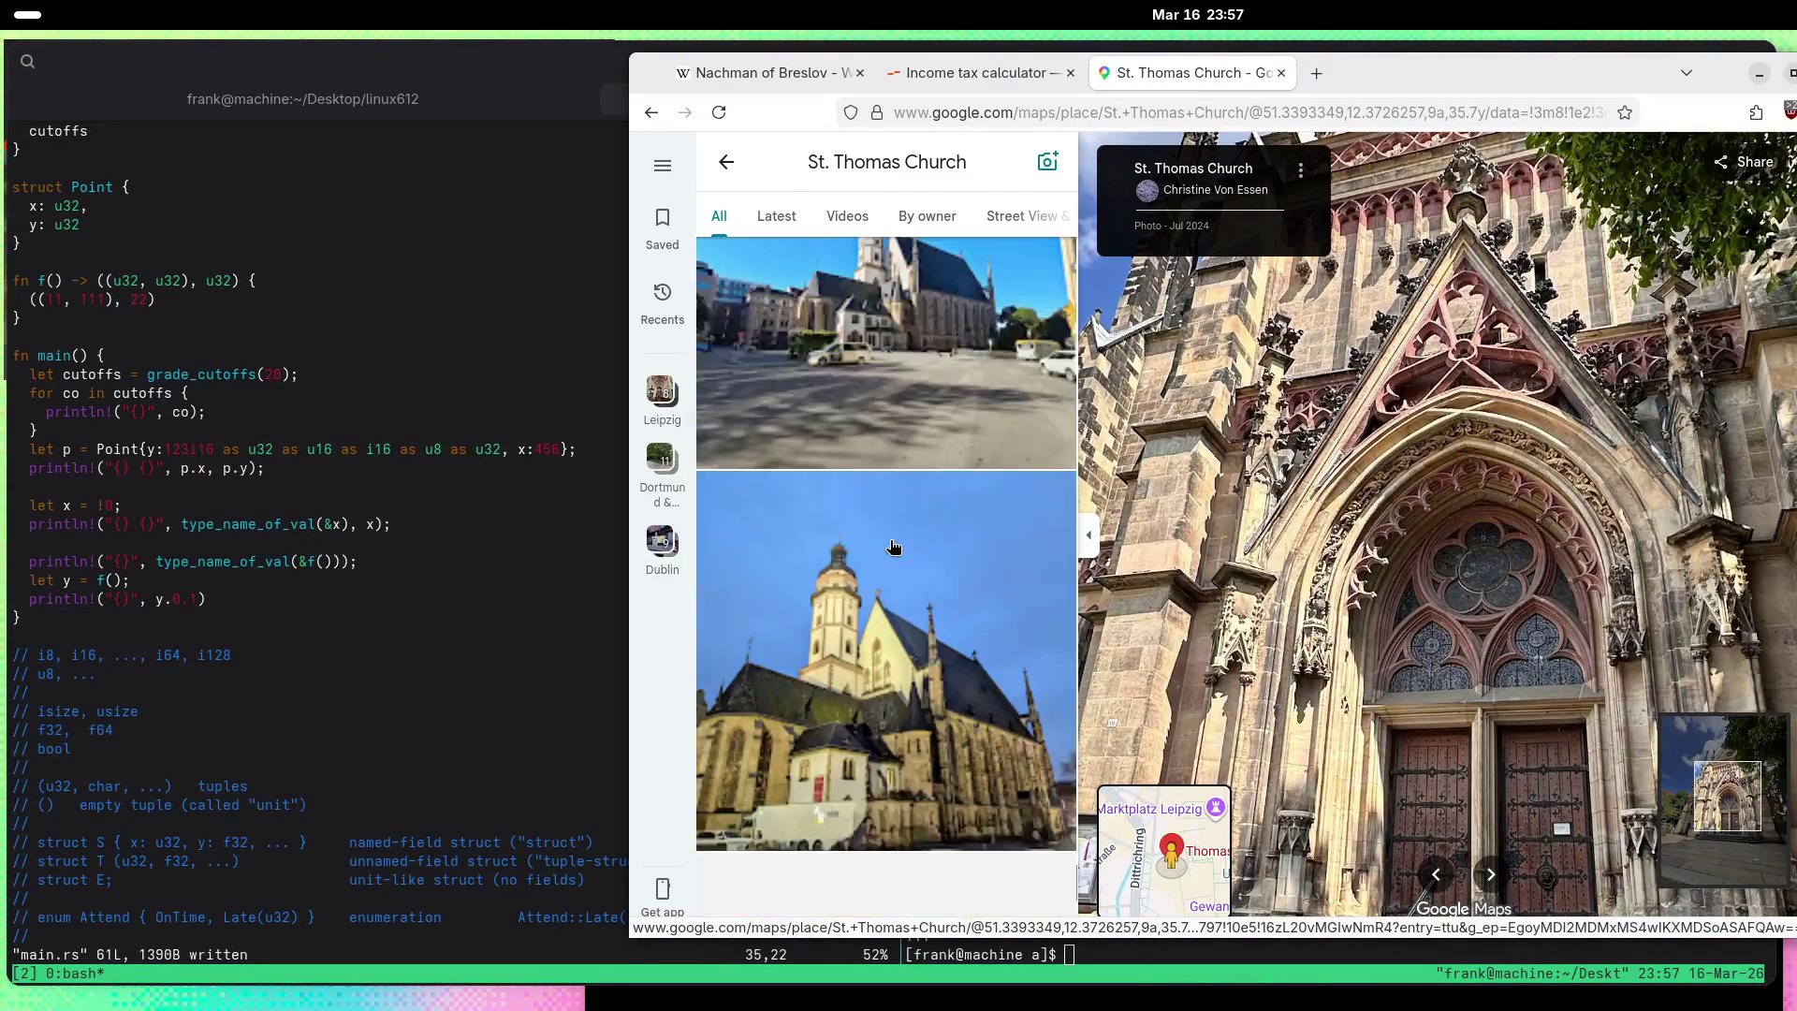
pyautogui.scroll(-10, 894, 546)
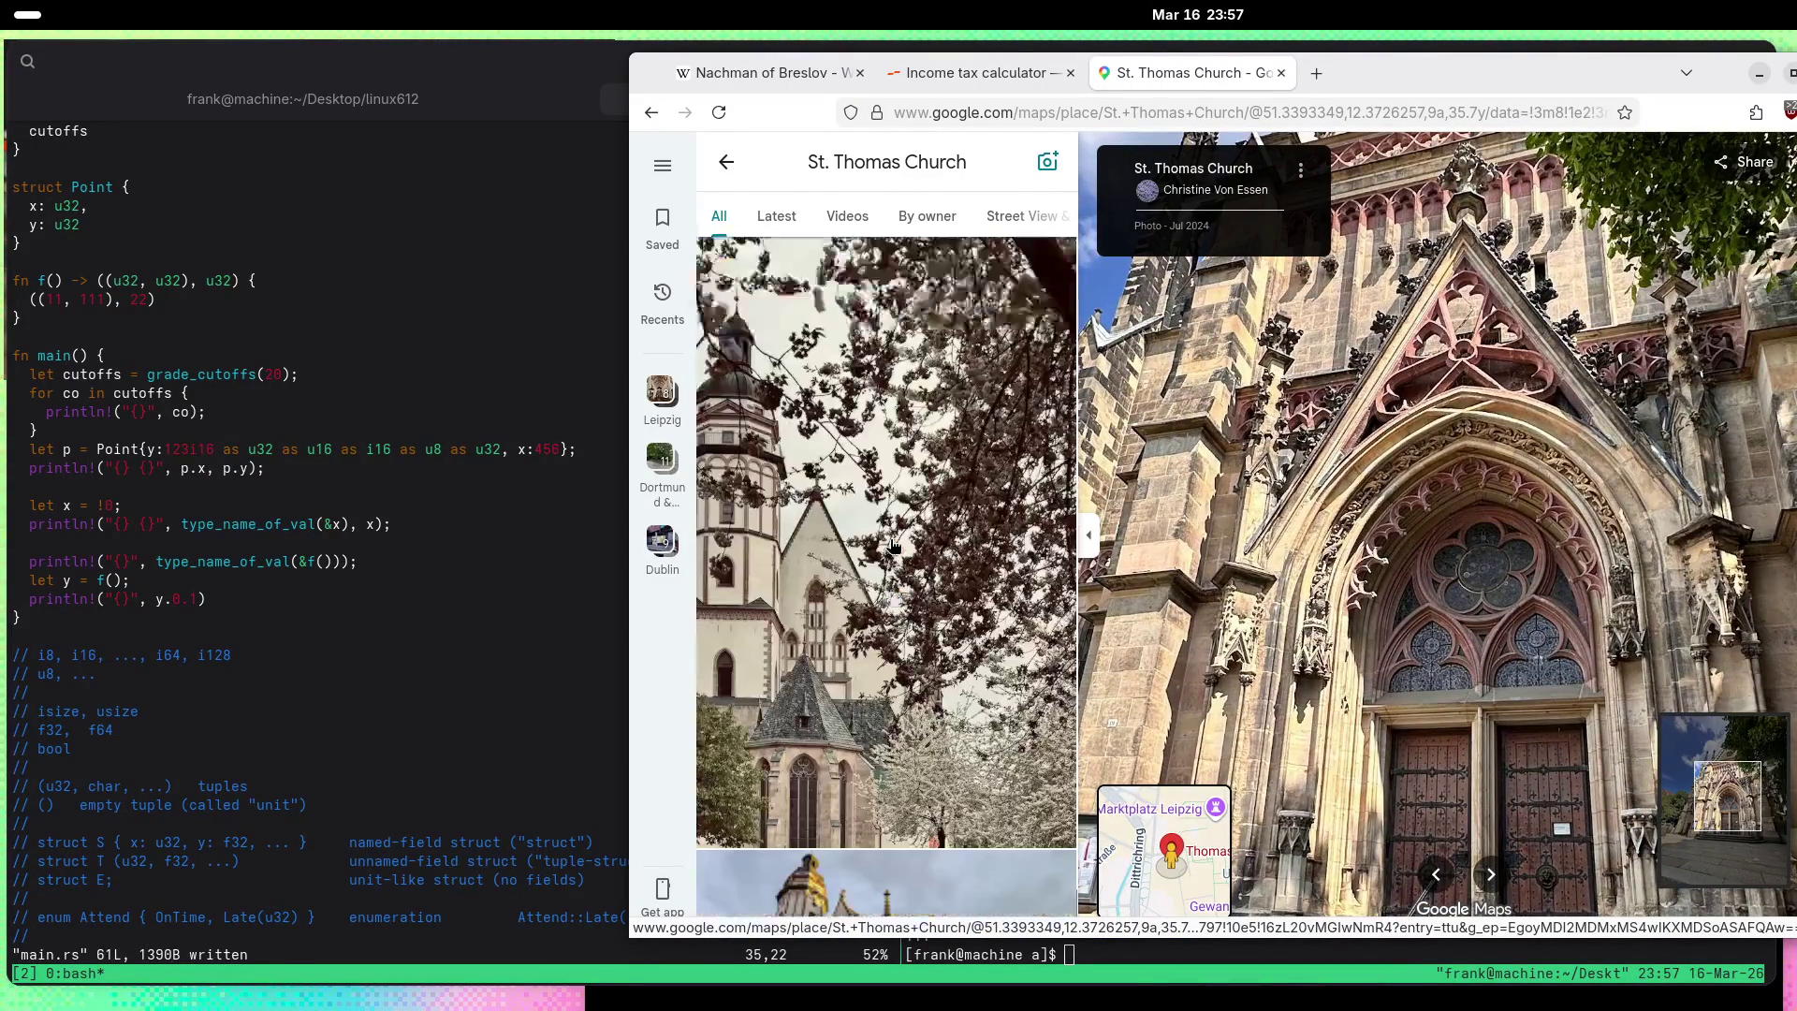
pyautogui.scroll(-10, 894, 546)
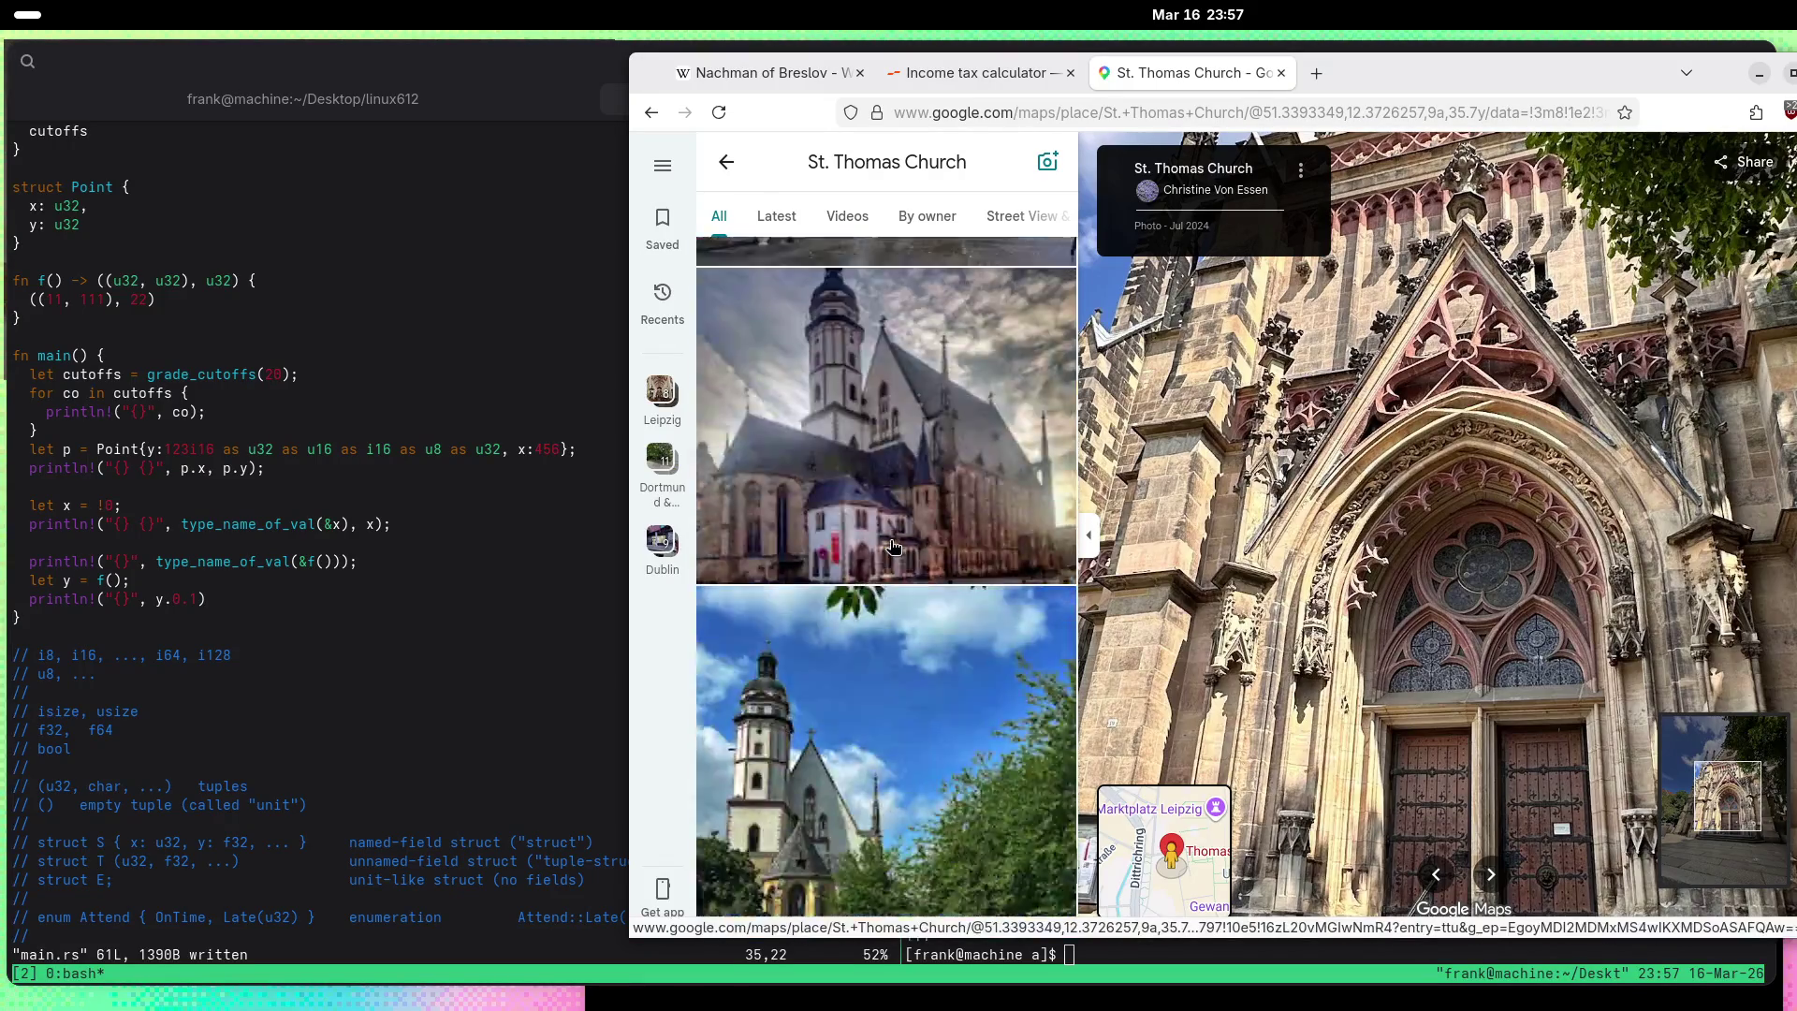
pyautogui.scroll(-10, 896, 544)
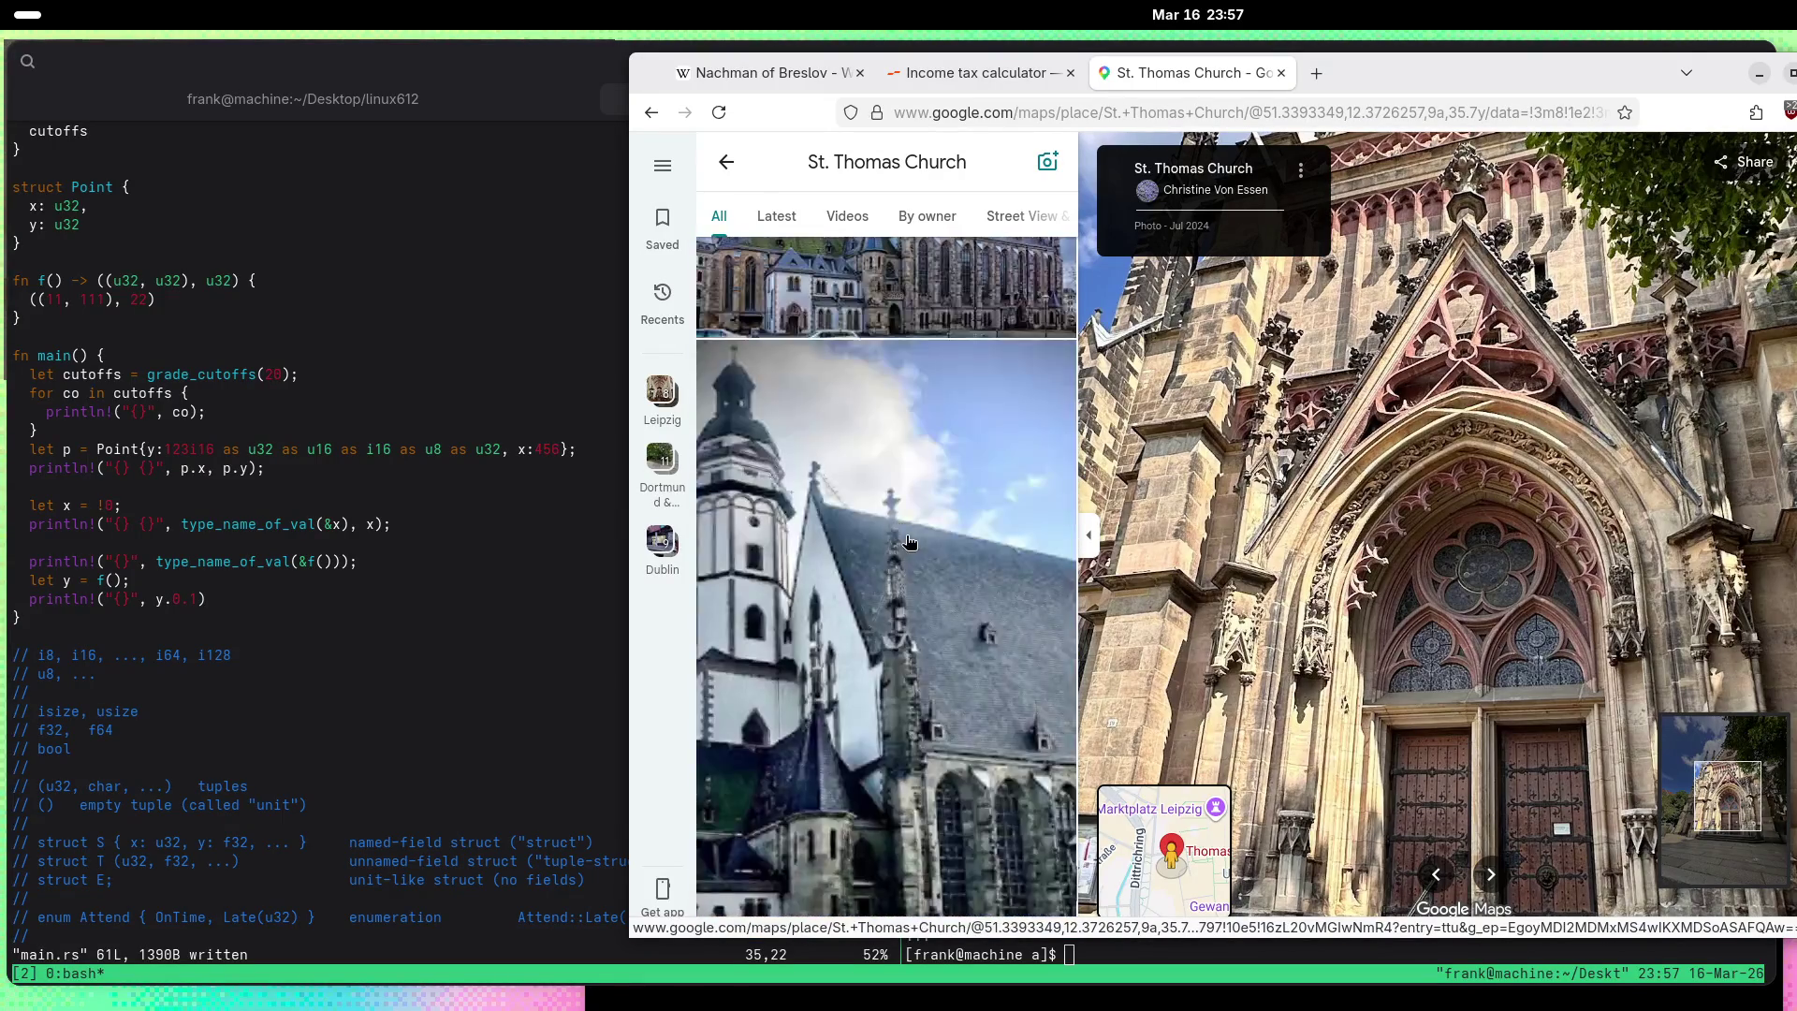
pyautogui.scroll(-3, 914, 544)
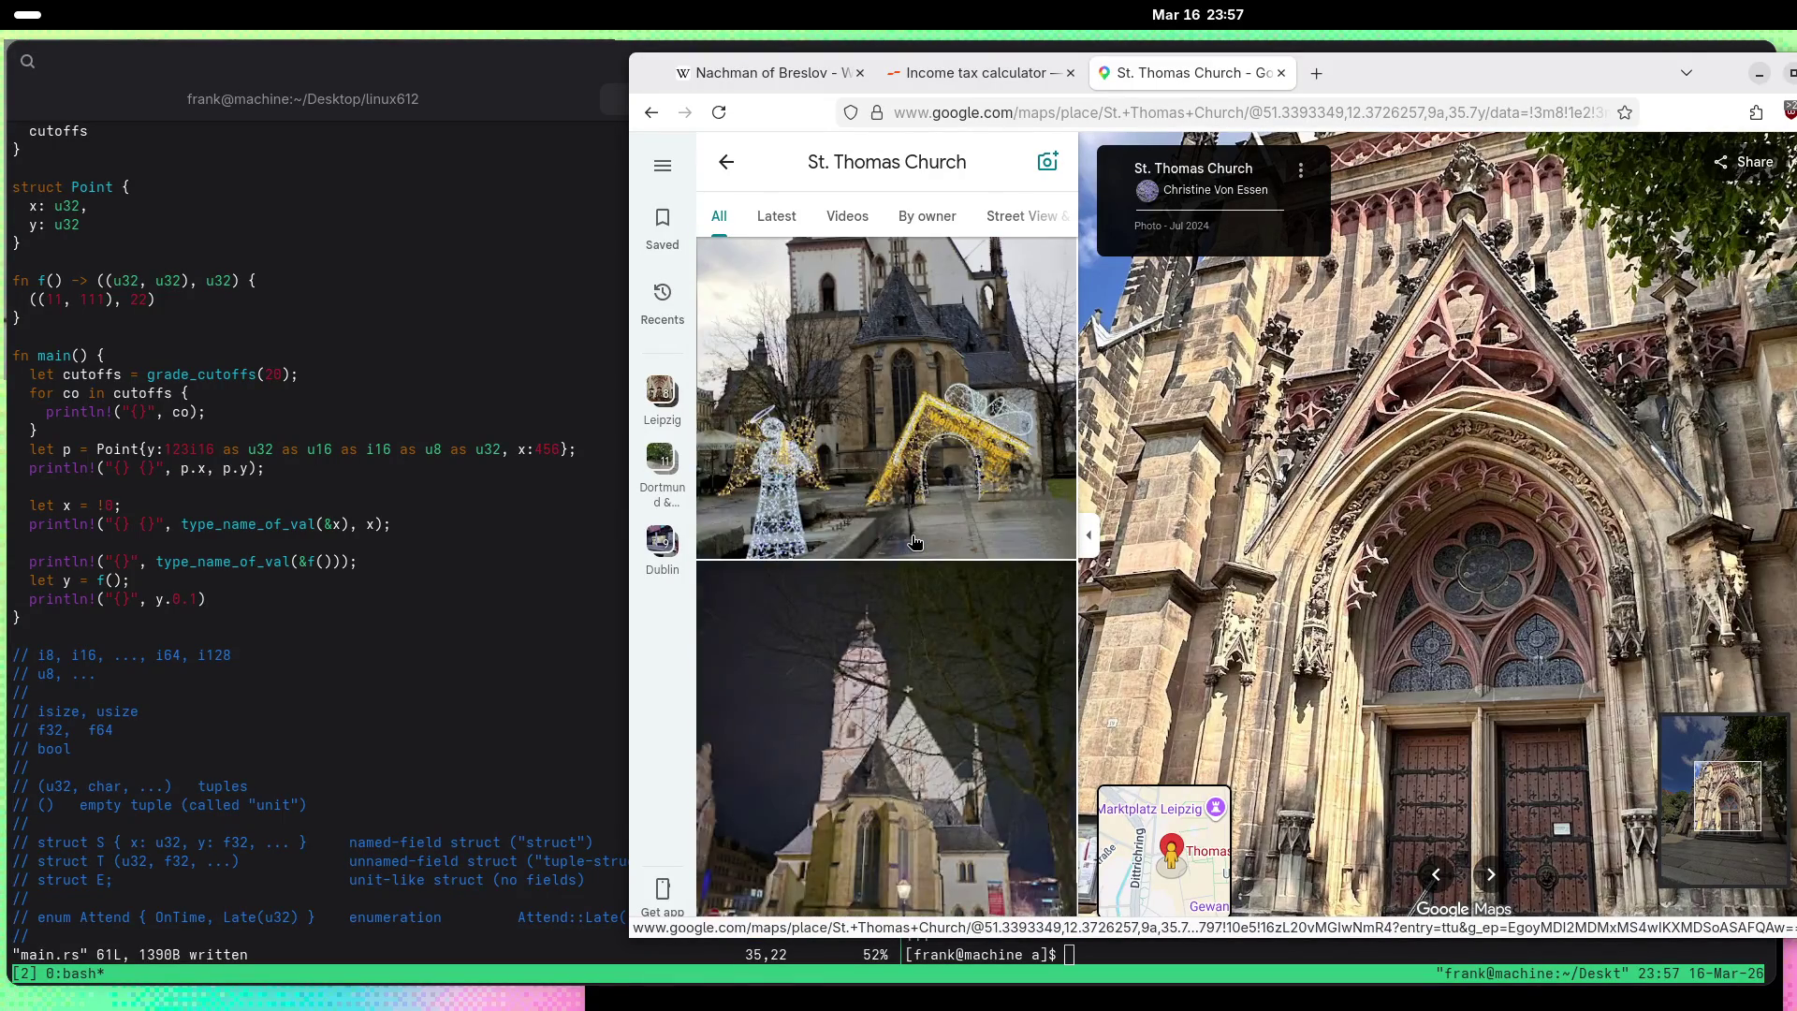
pyautogui.scroll(-10, 914, 543)
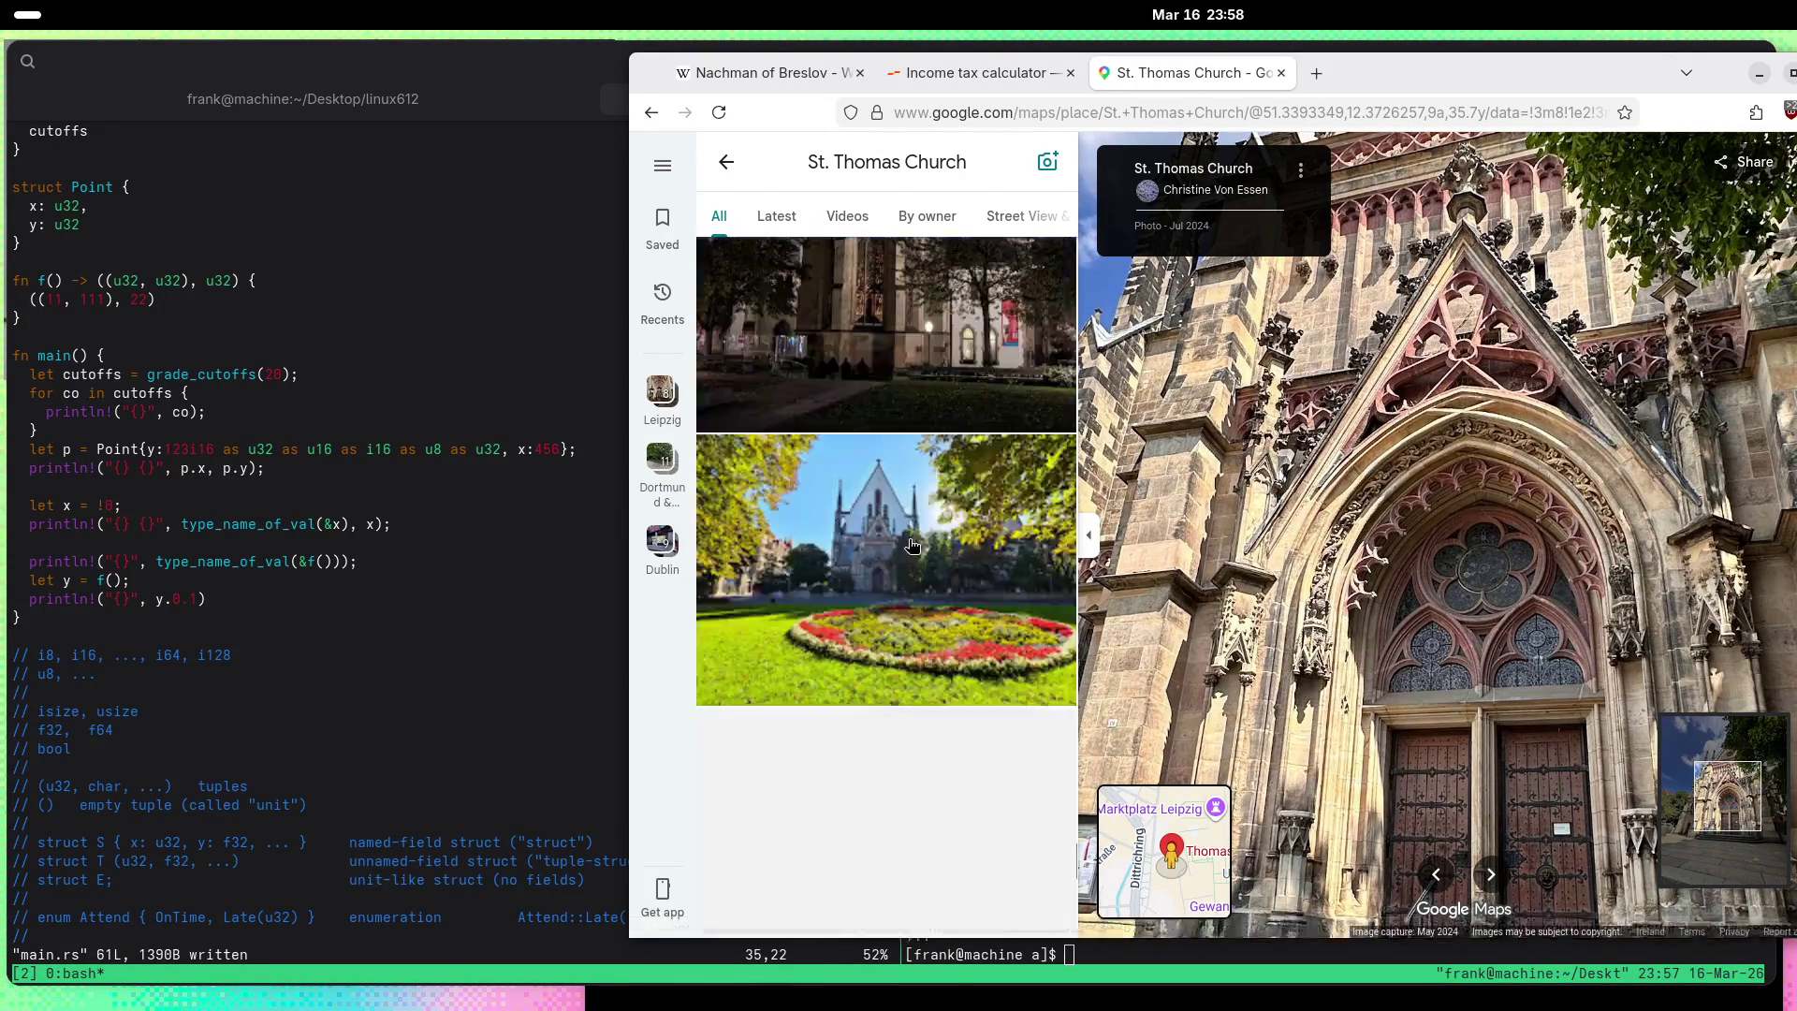
pyautogui.scroll(-10, 913, 545)
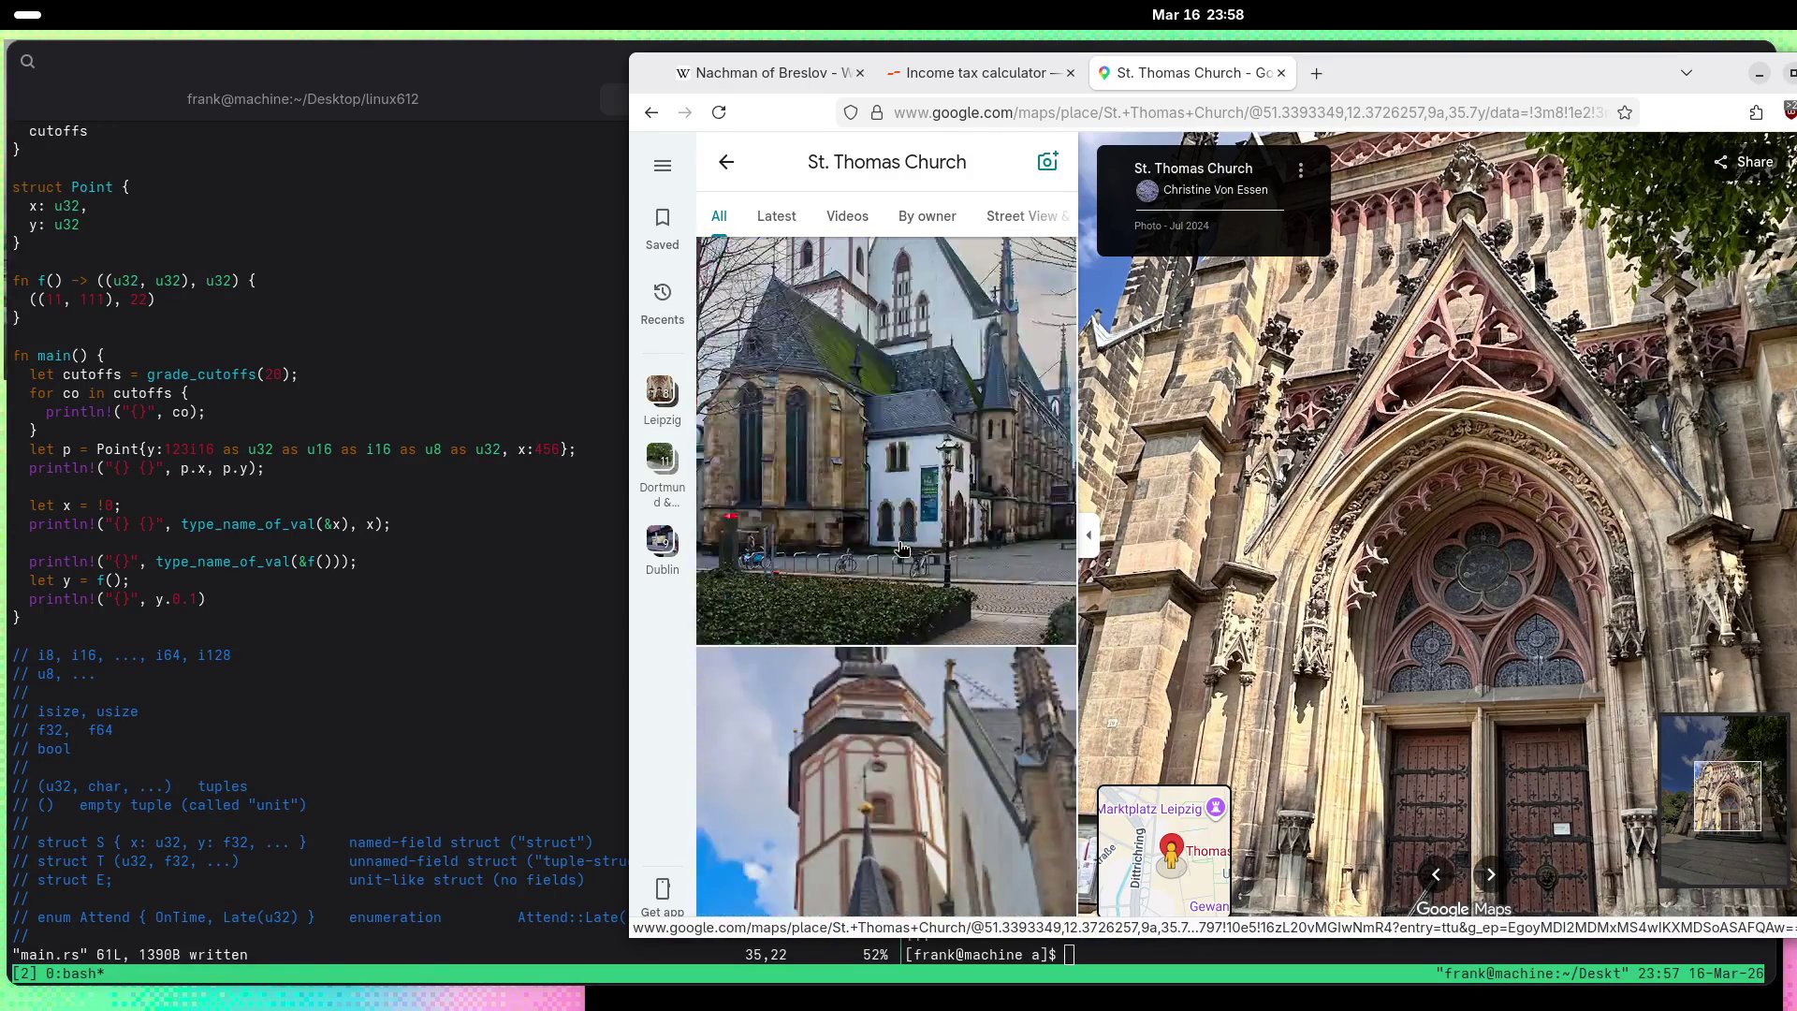
pyautogui.scroll(-10, 902, 548)
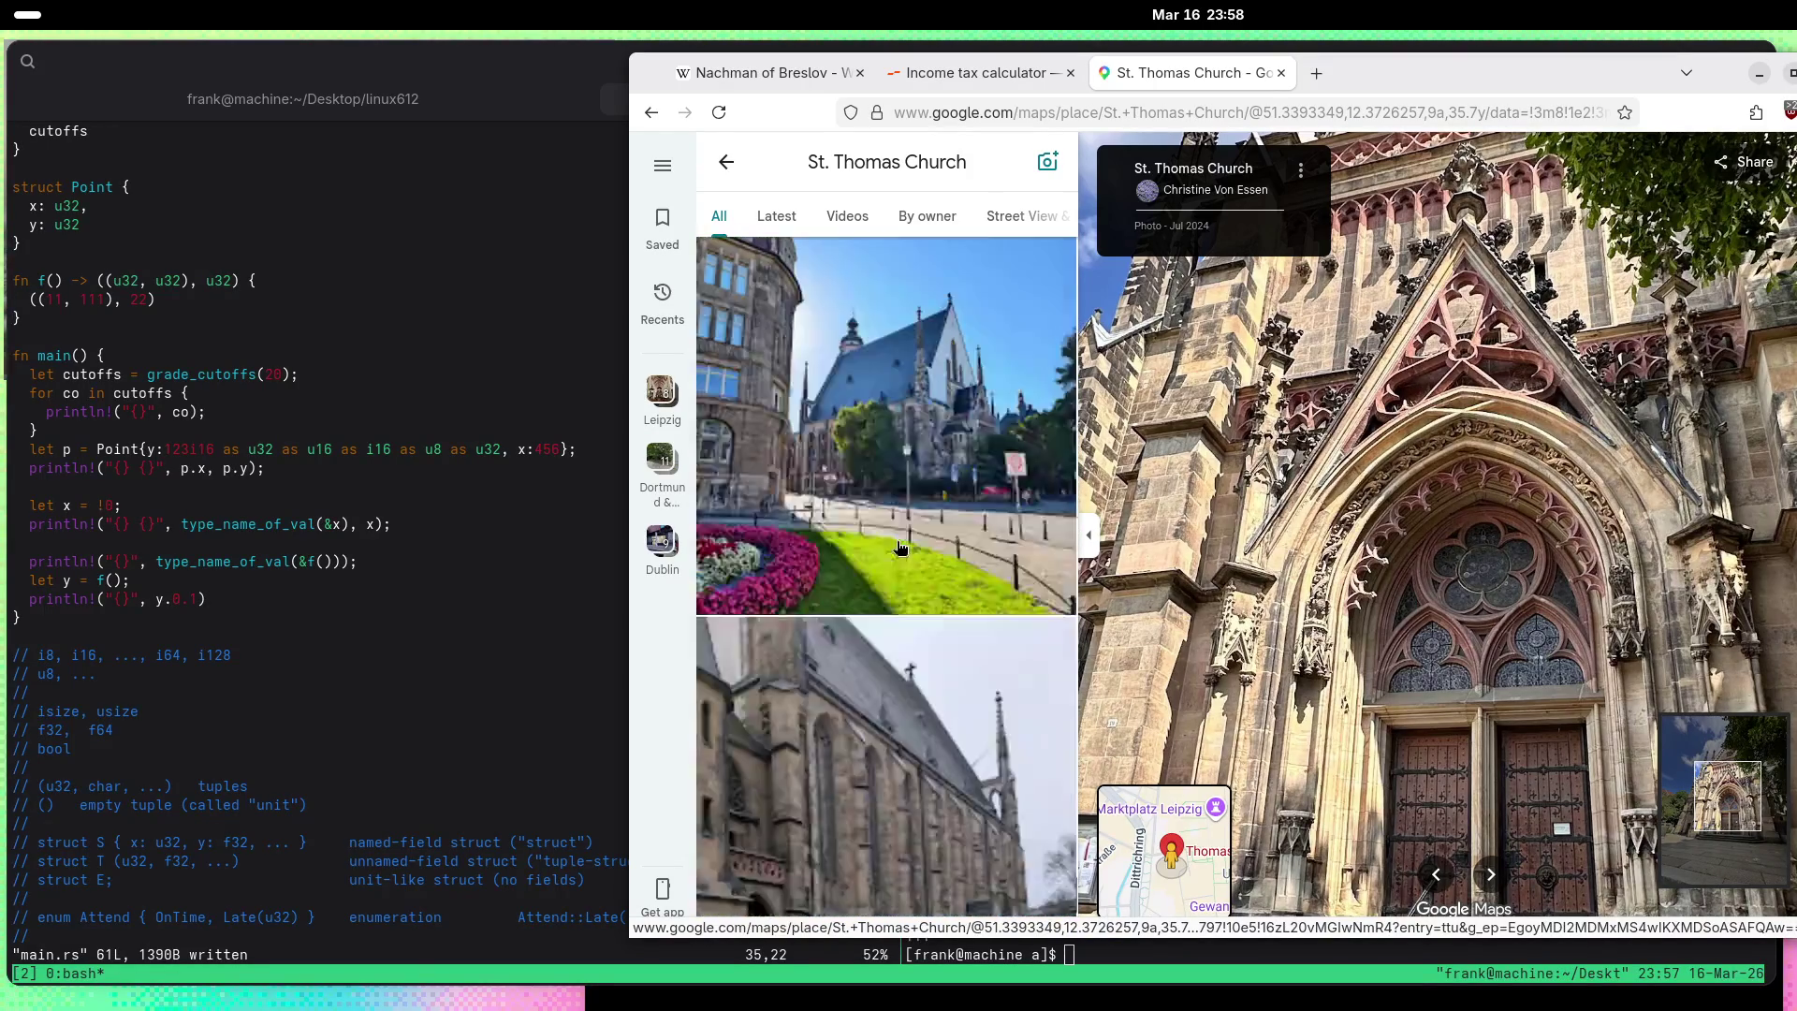
pyautogui.scroll(-10, 900, 547)
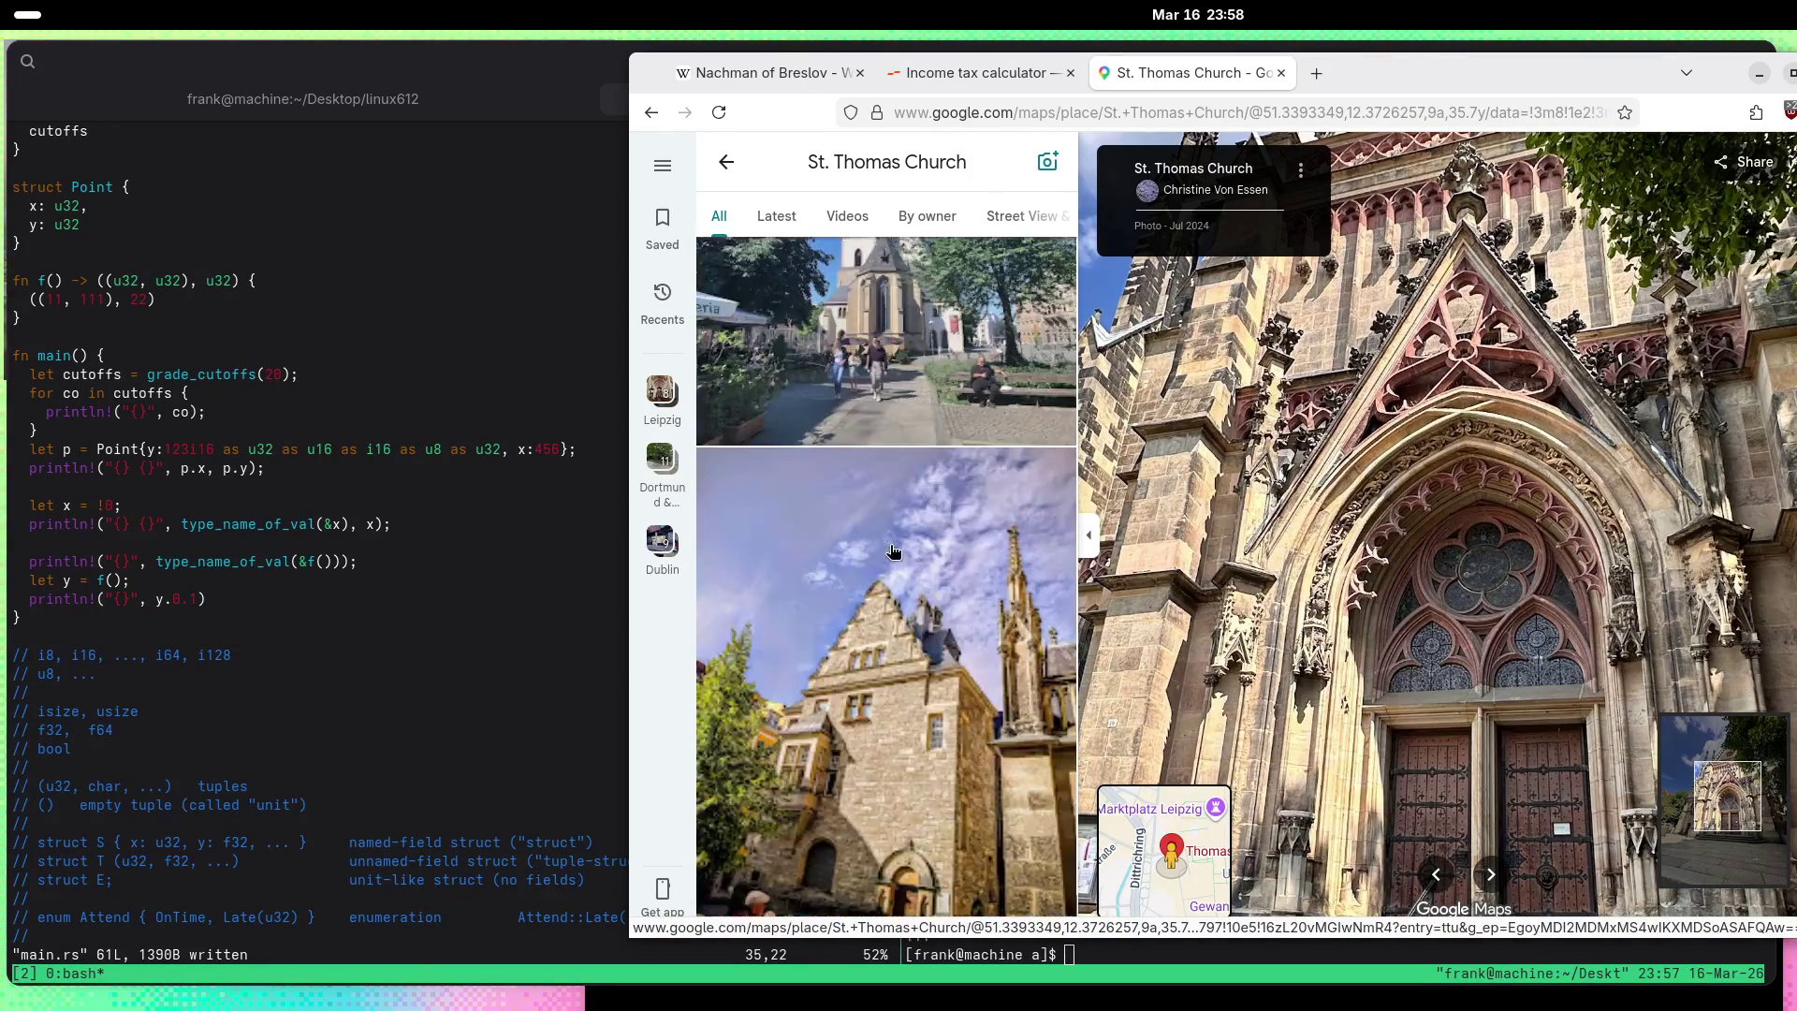
pyautogui.scroll(-10, 894, 550)
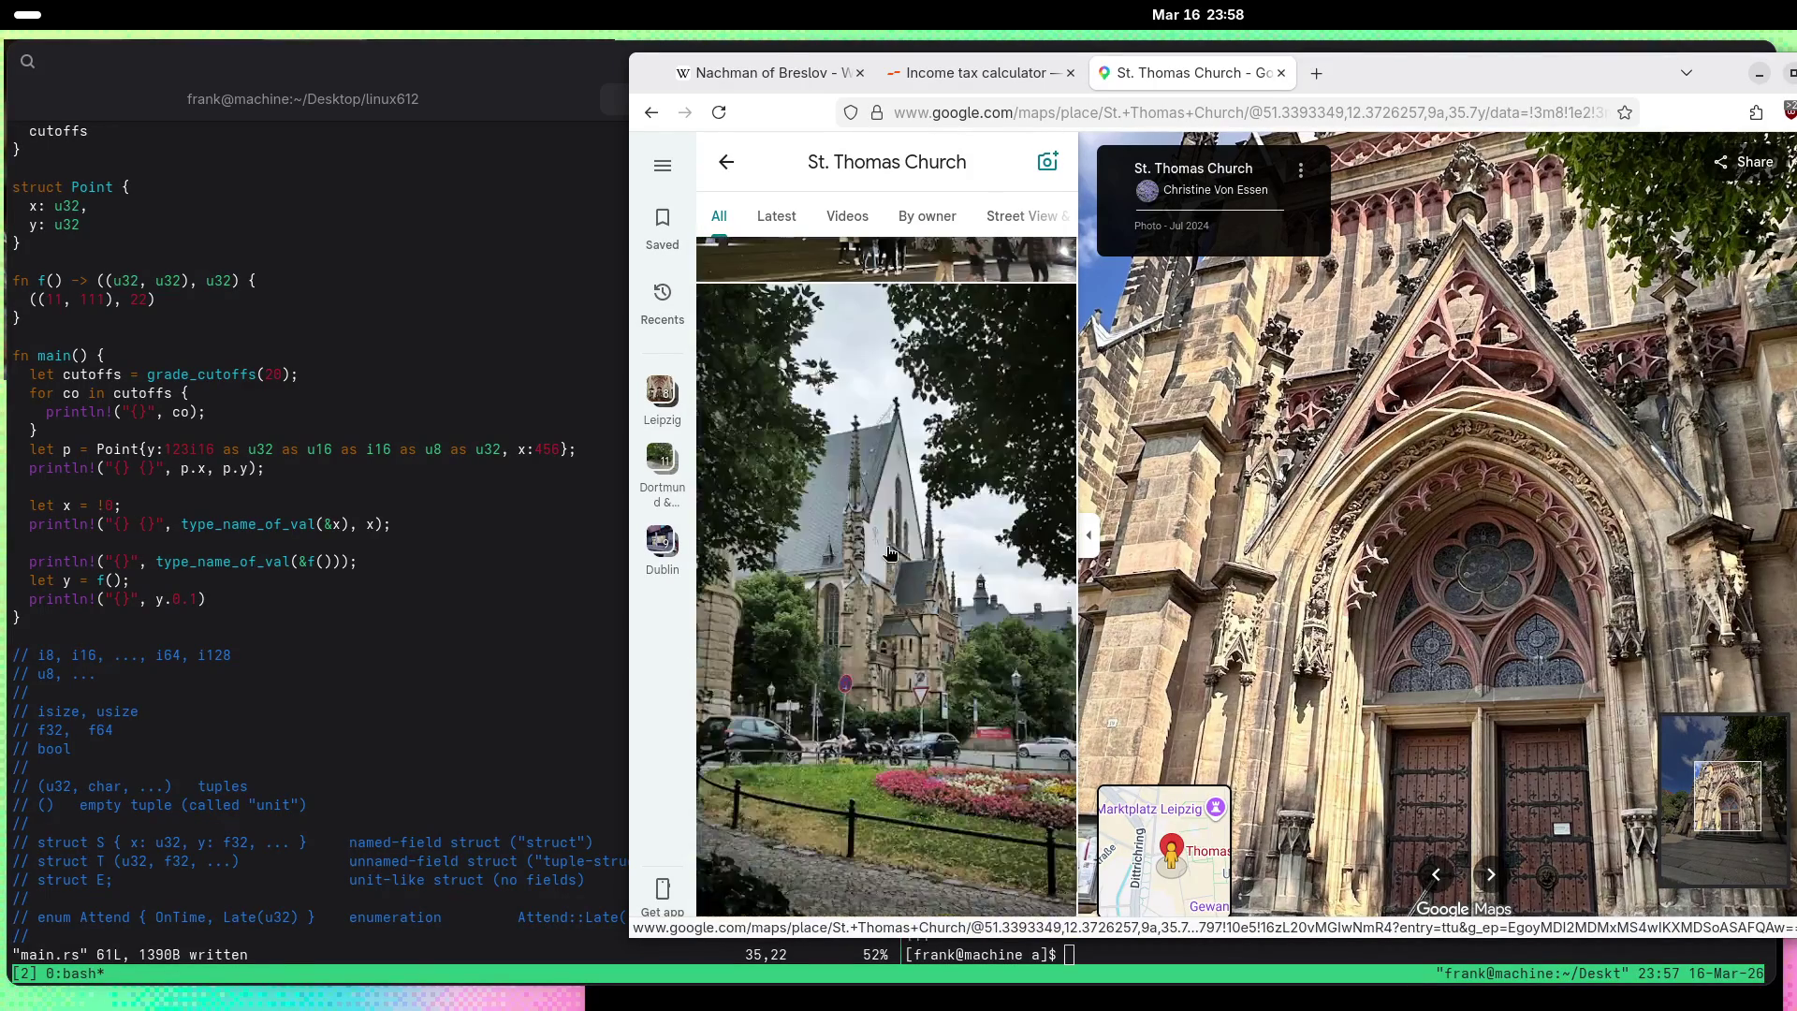
pyautogui.scroll(-10, 890, 553)
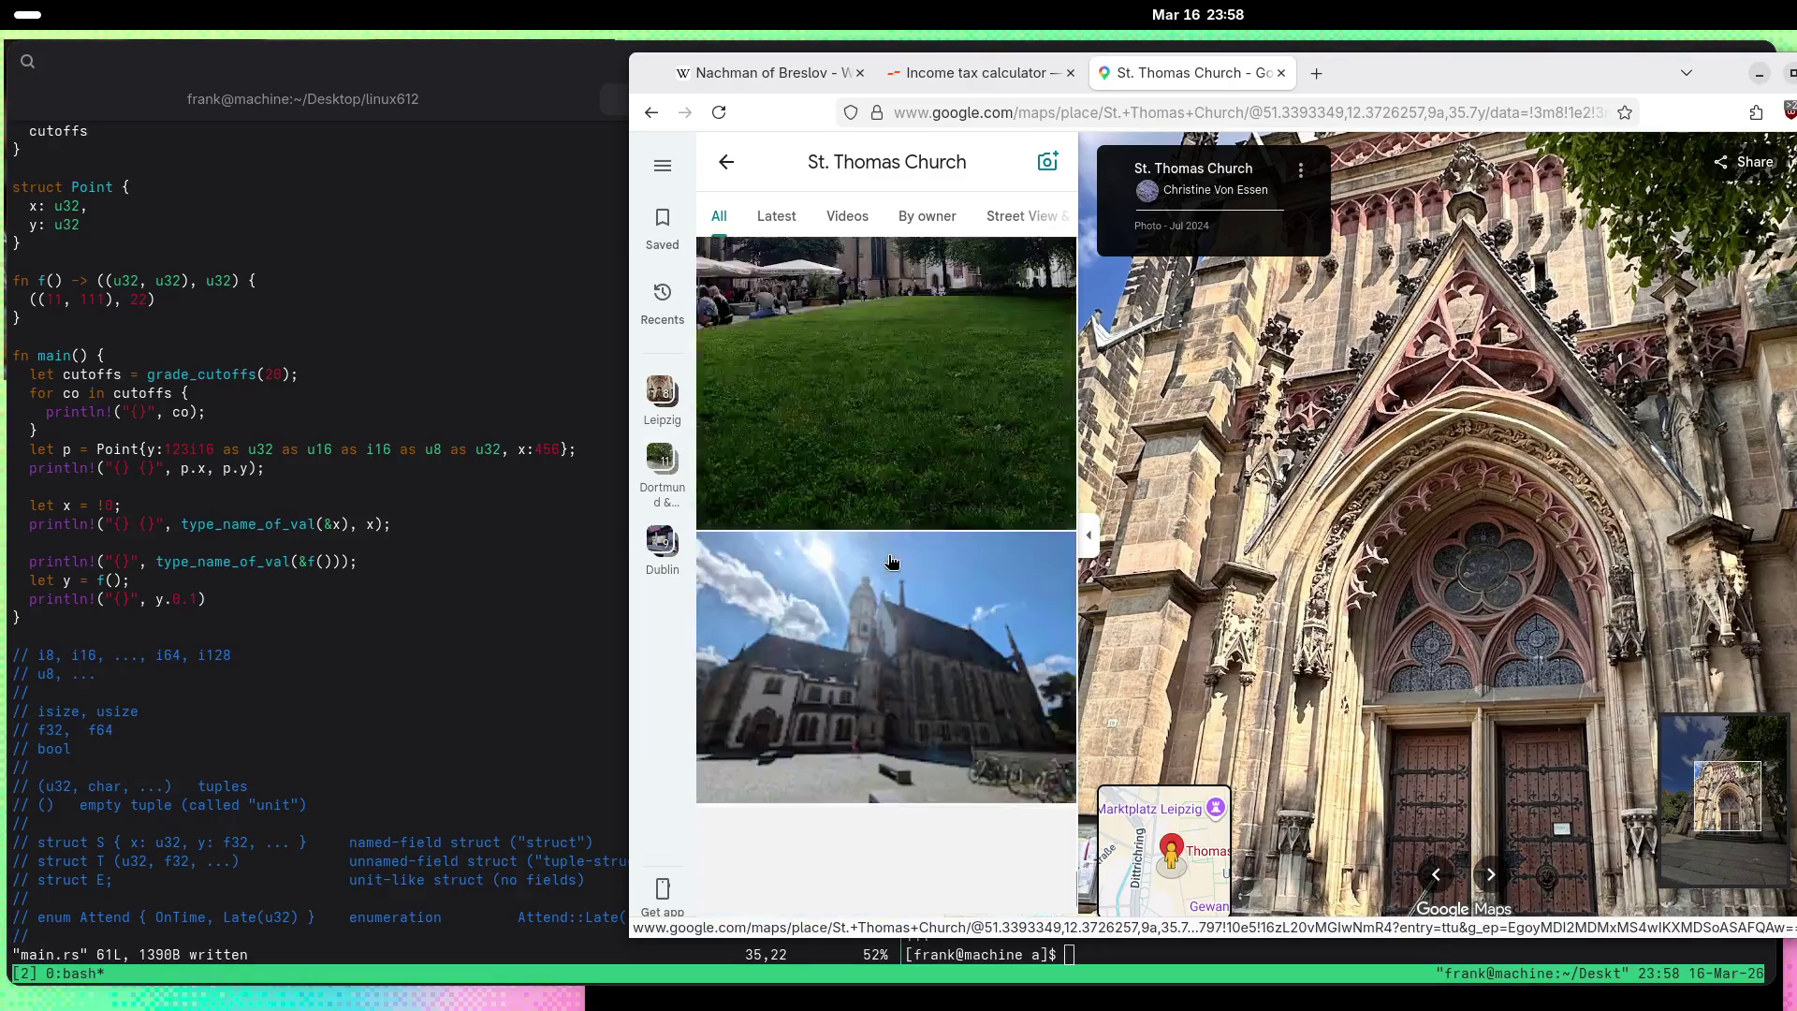
pyautogui.scroll(-10, 891, 562)
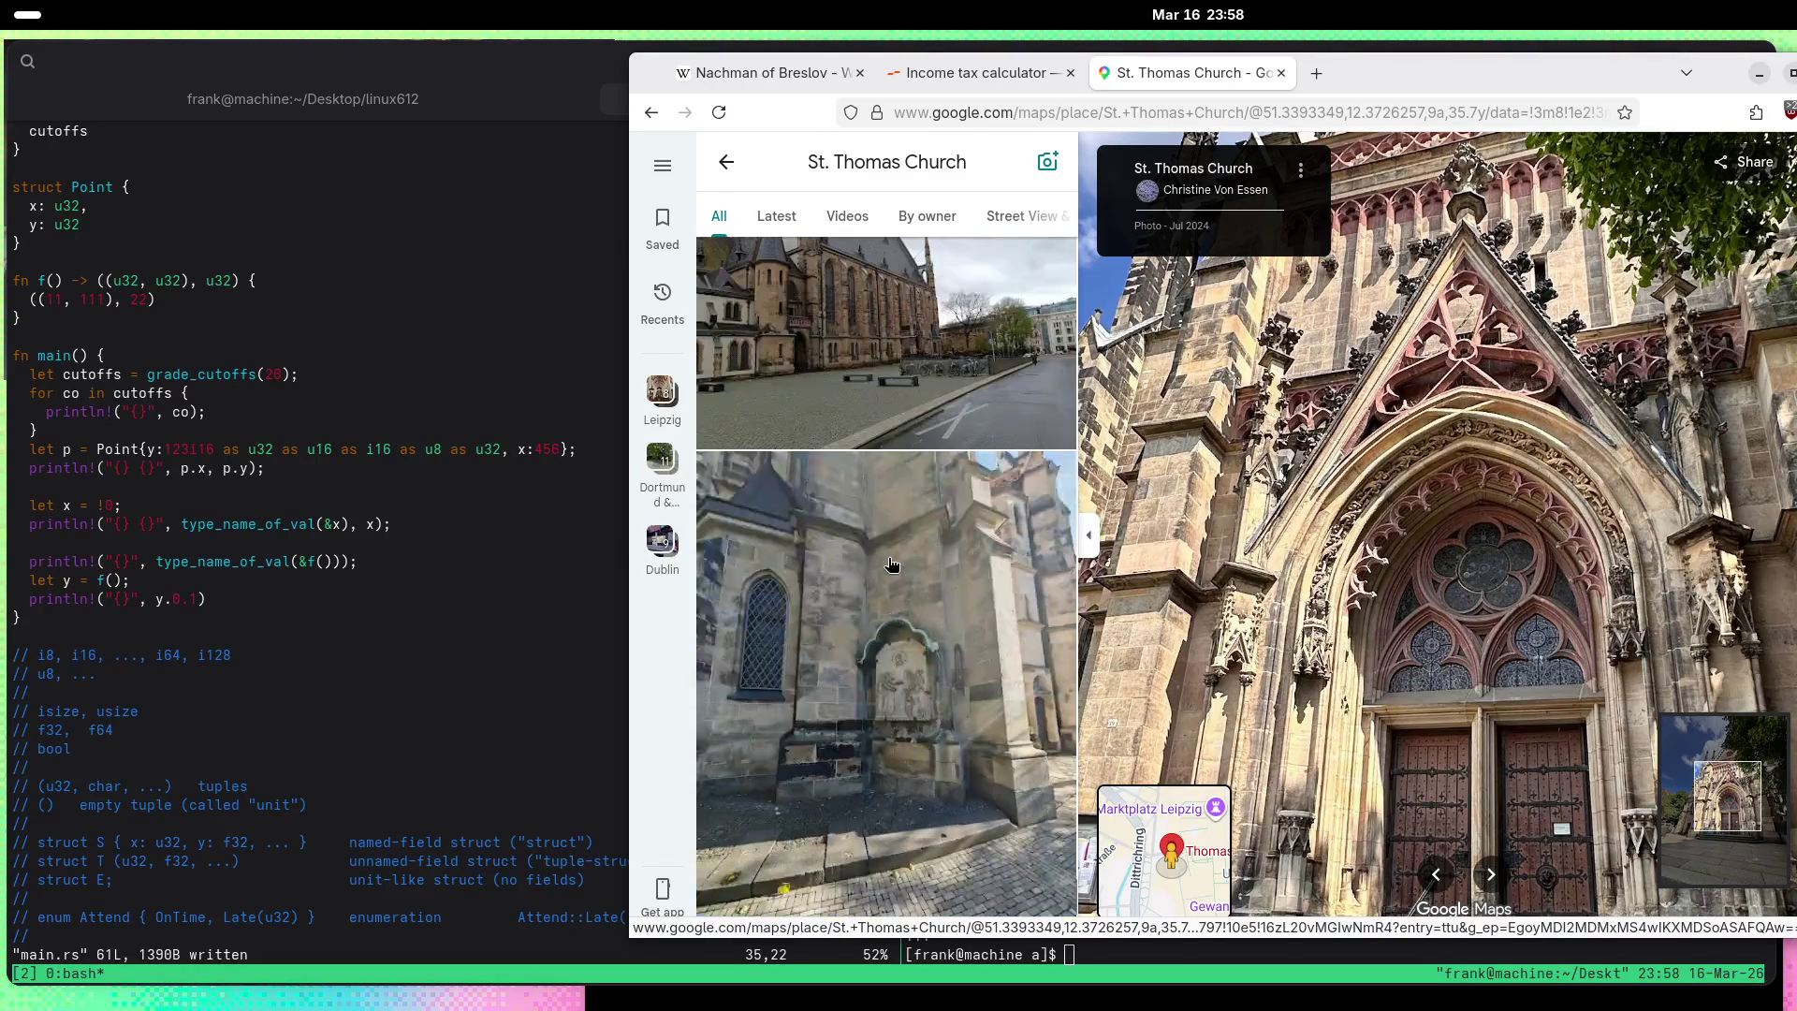
# Step: Open and zoom into the October 2025 relief of robed figures around a harp
pyautogui.click(891, 564)
pyautogui.scroll(5, 1543, 575)
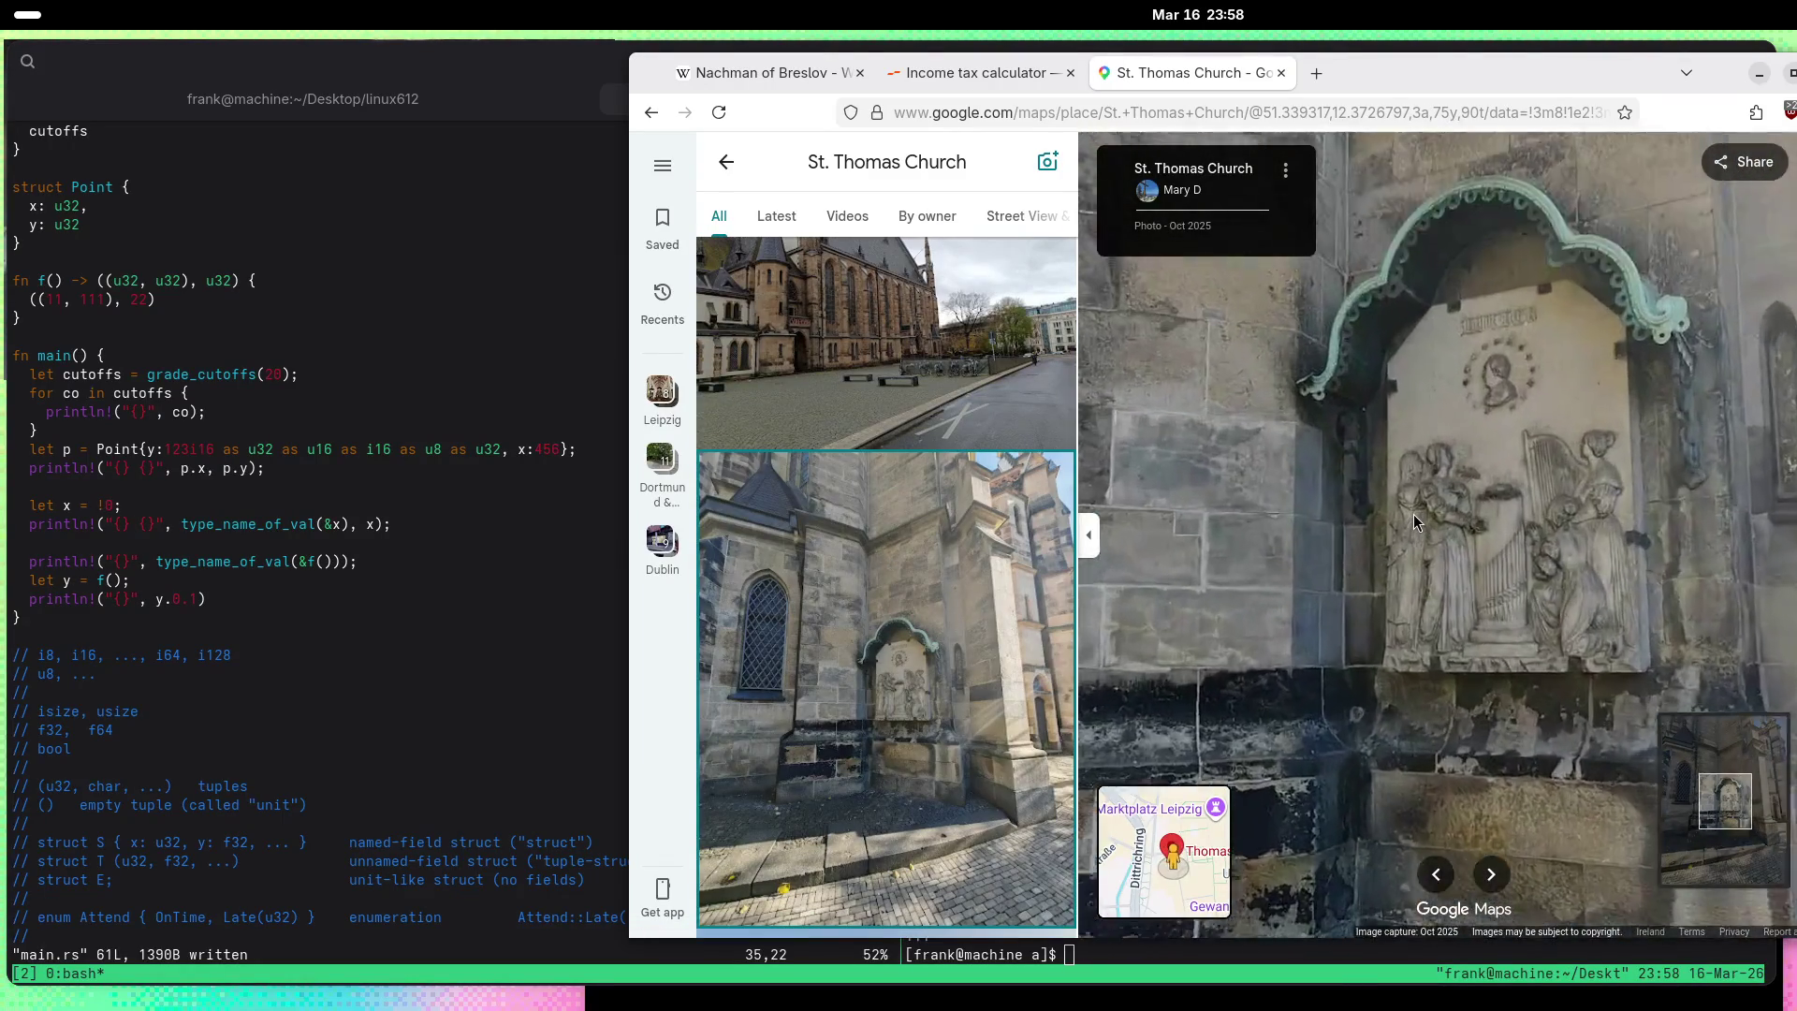
pyautogui.scroll(3, 1414, 522)
pyautogui.scroll(-5, 952, 545)
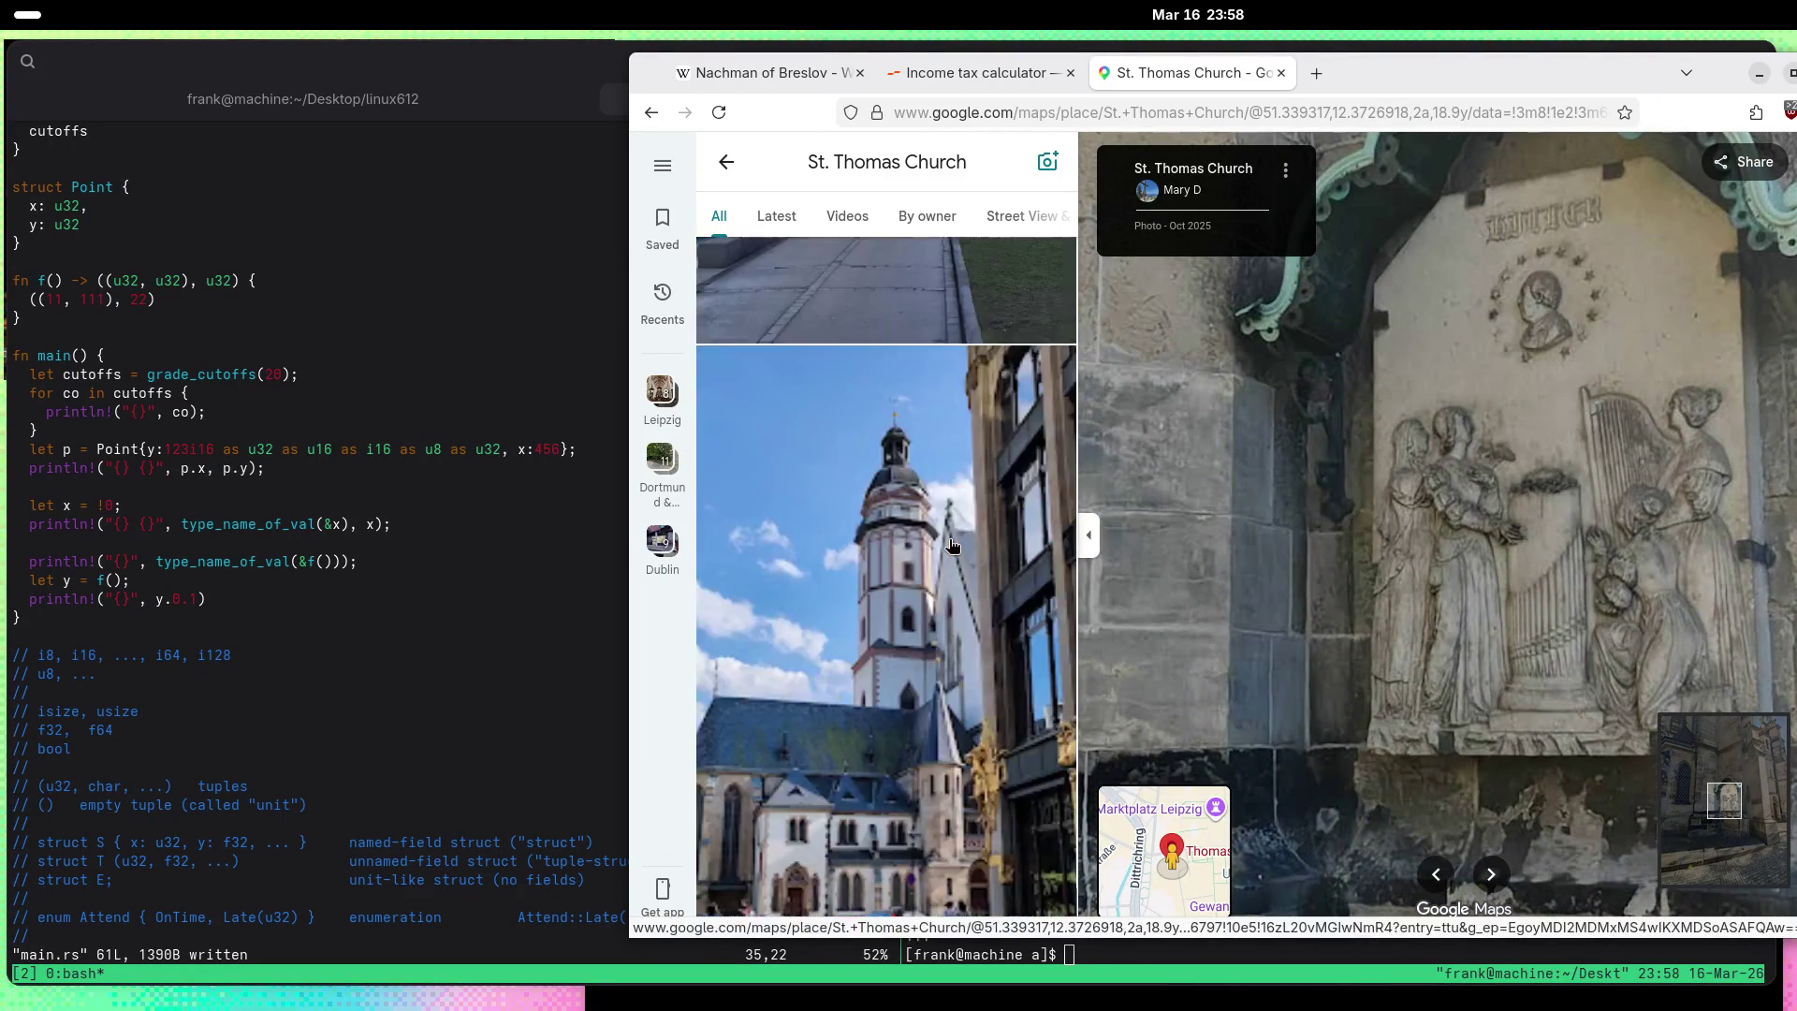
pyautogui.scroll(-10, 952, 545)
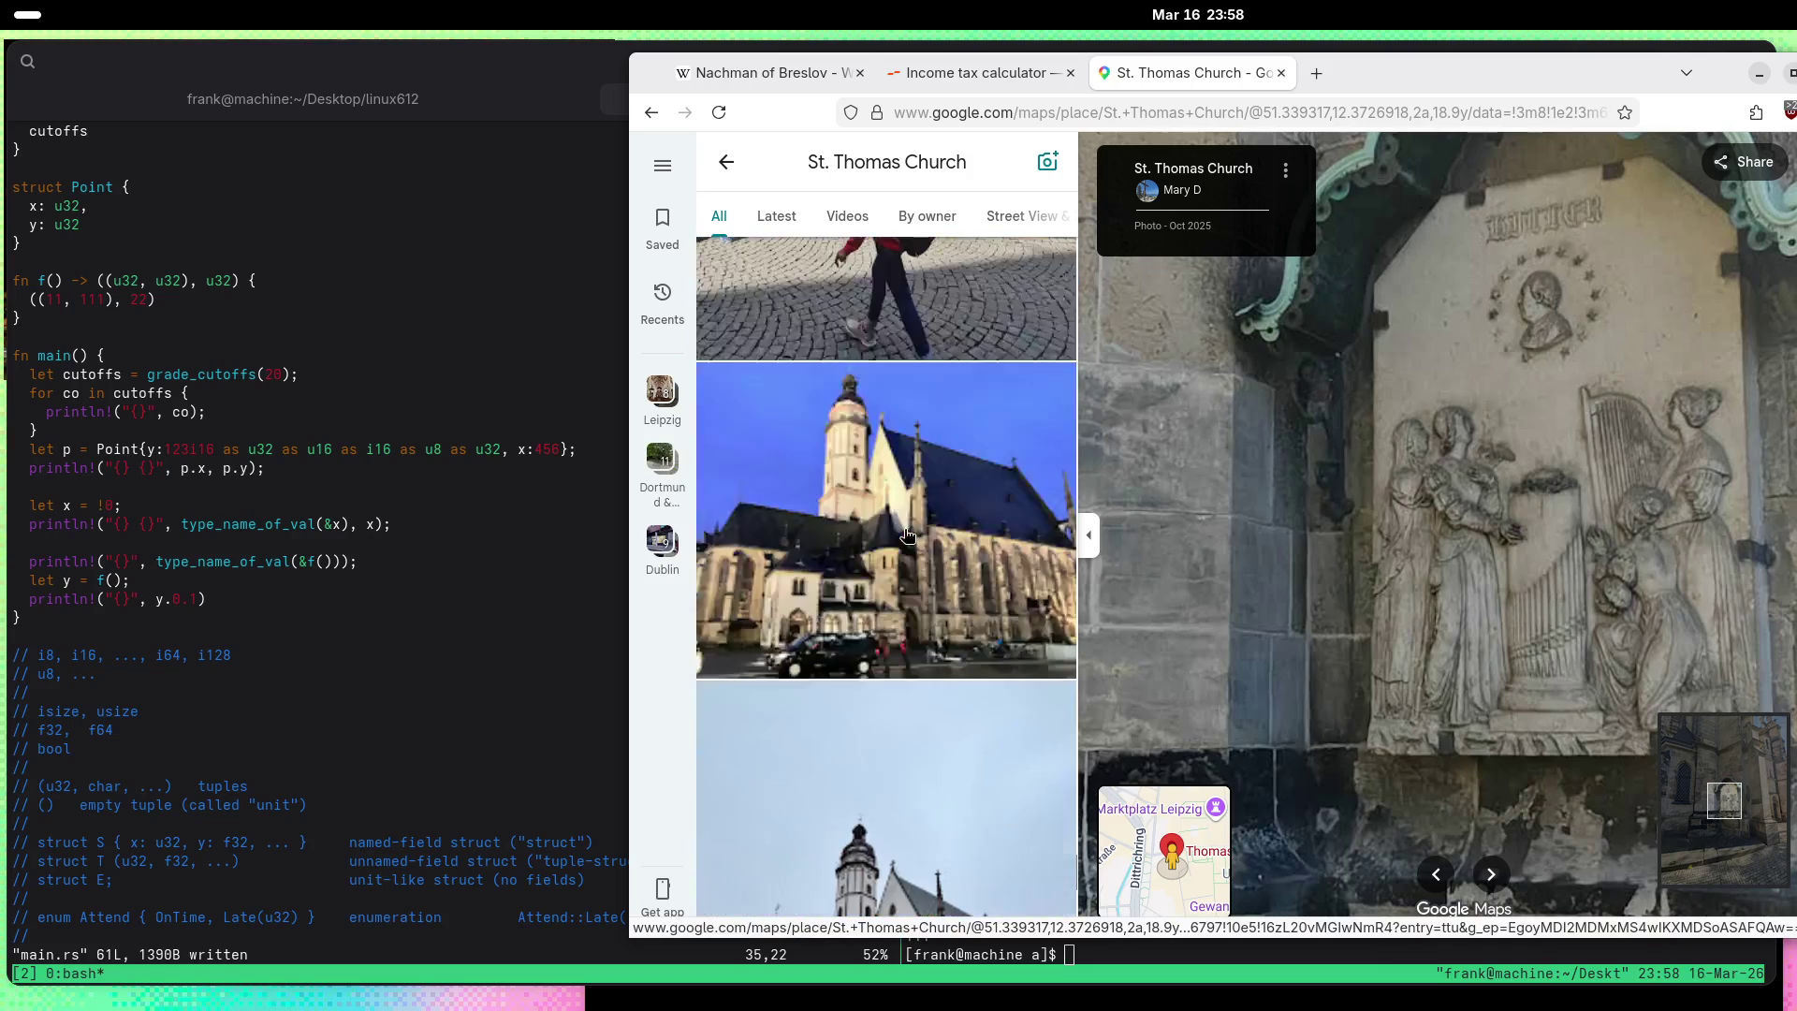
pyautogui.scroll(-10, 906, 534)
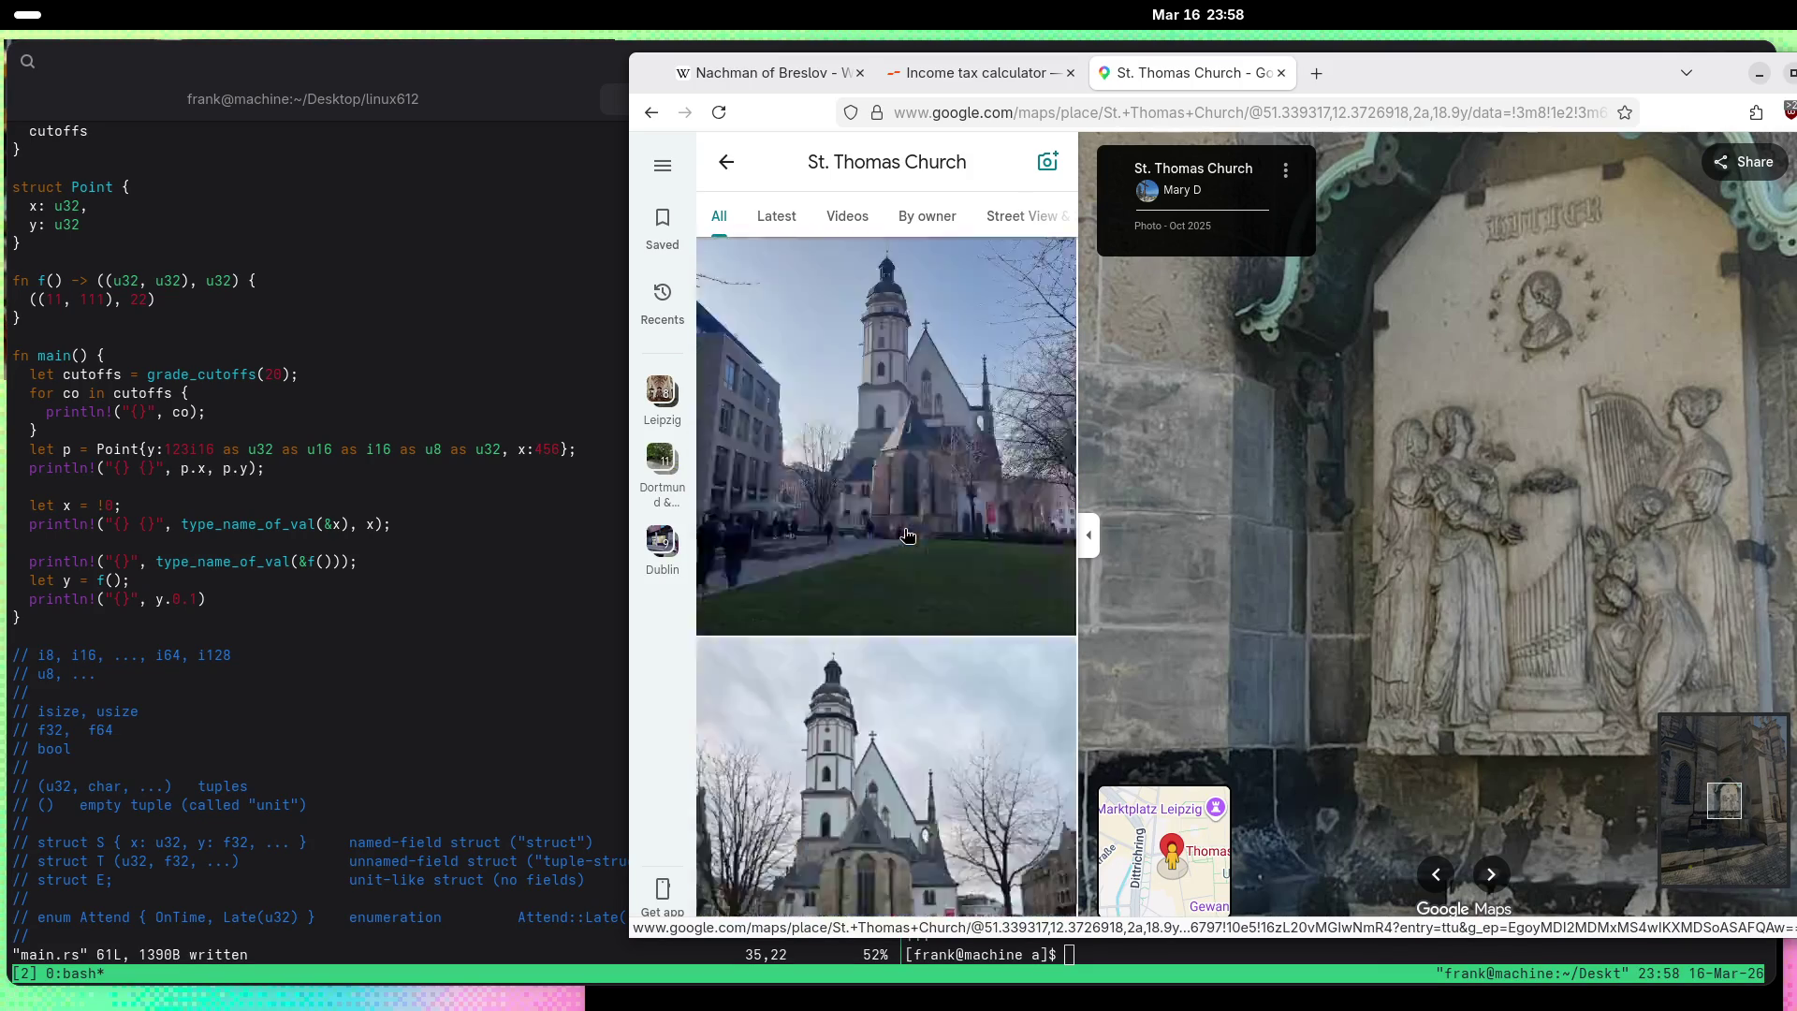
pyautogui.scroll(-10, 906, 534)
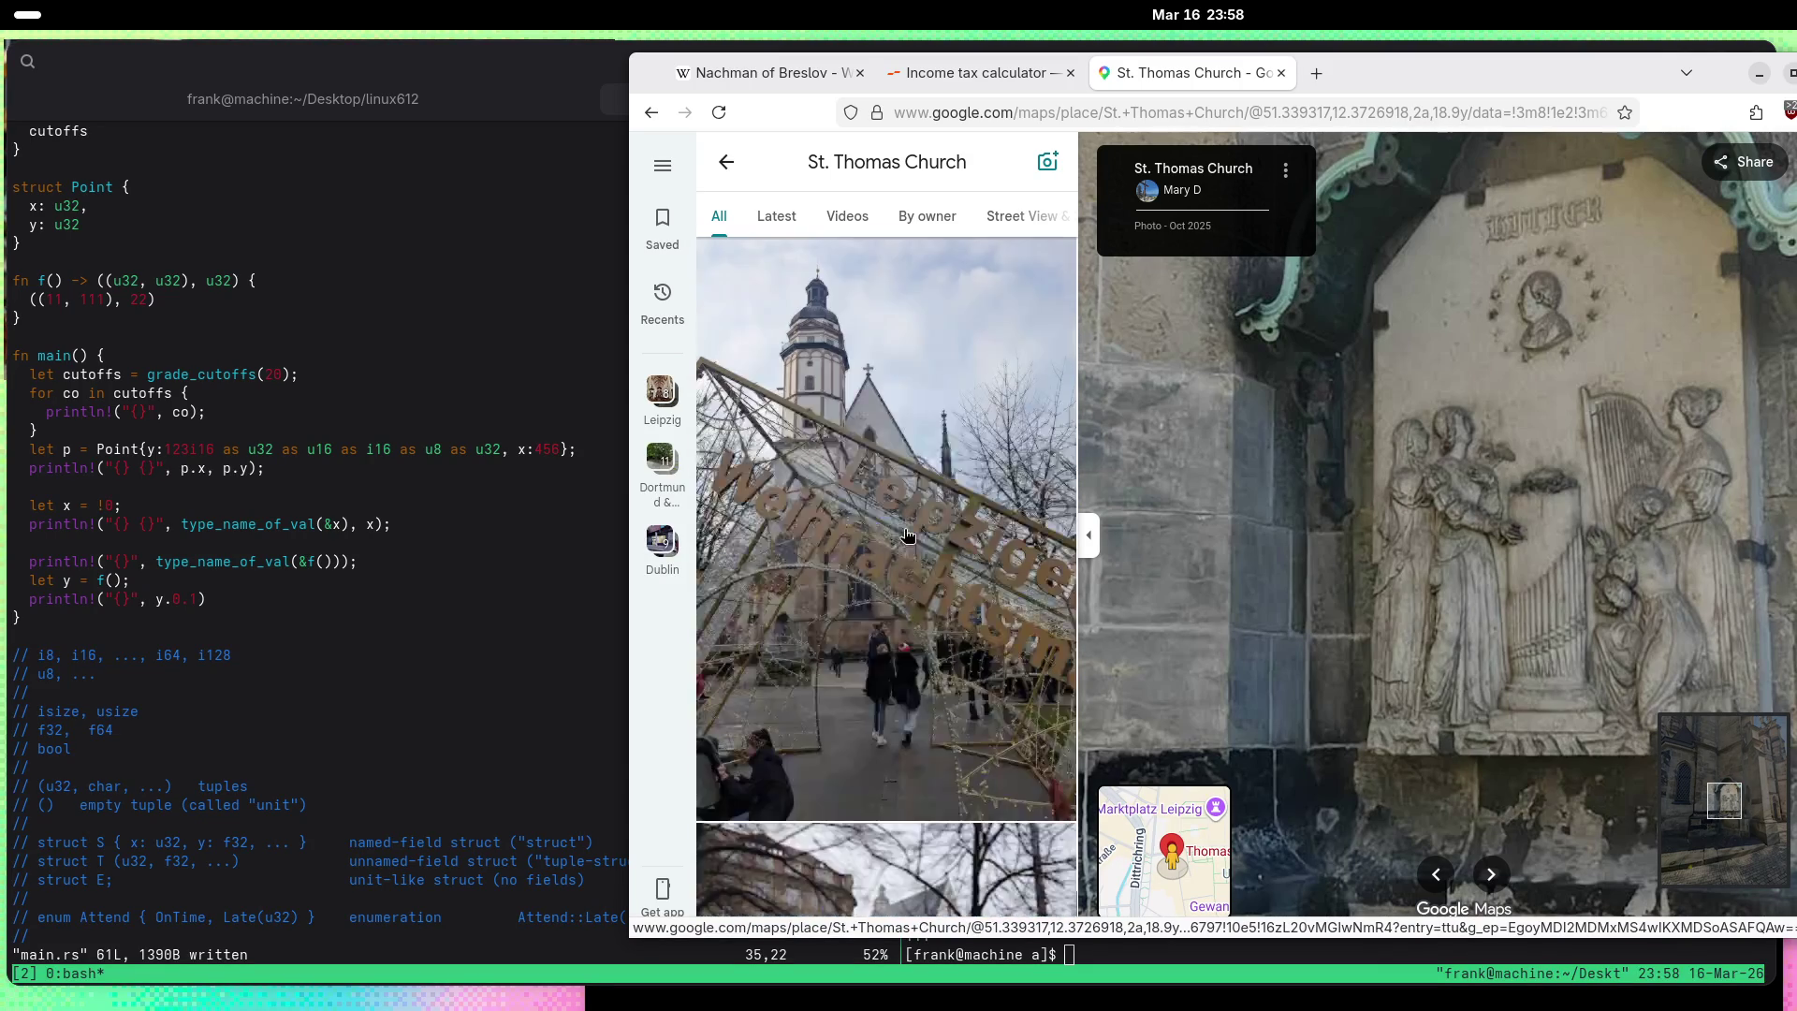
pyautogui.scroll(-10, 906, 534)
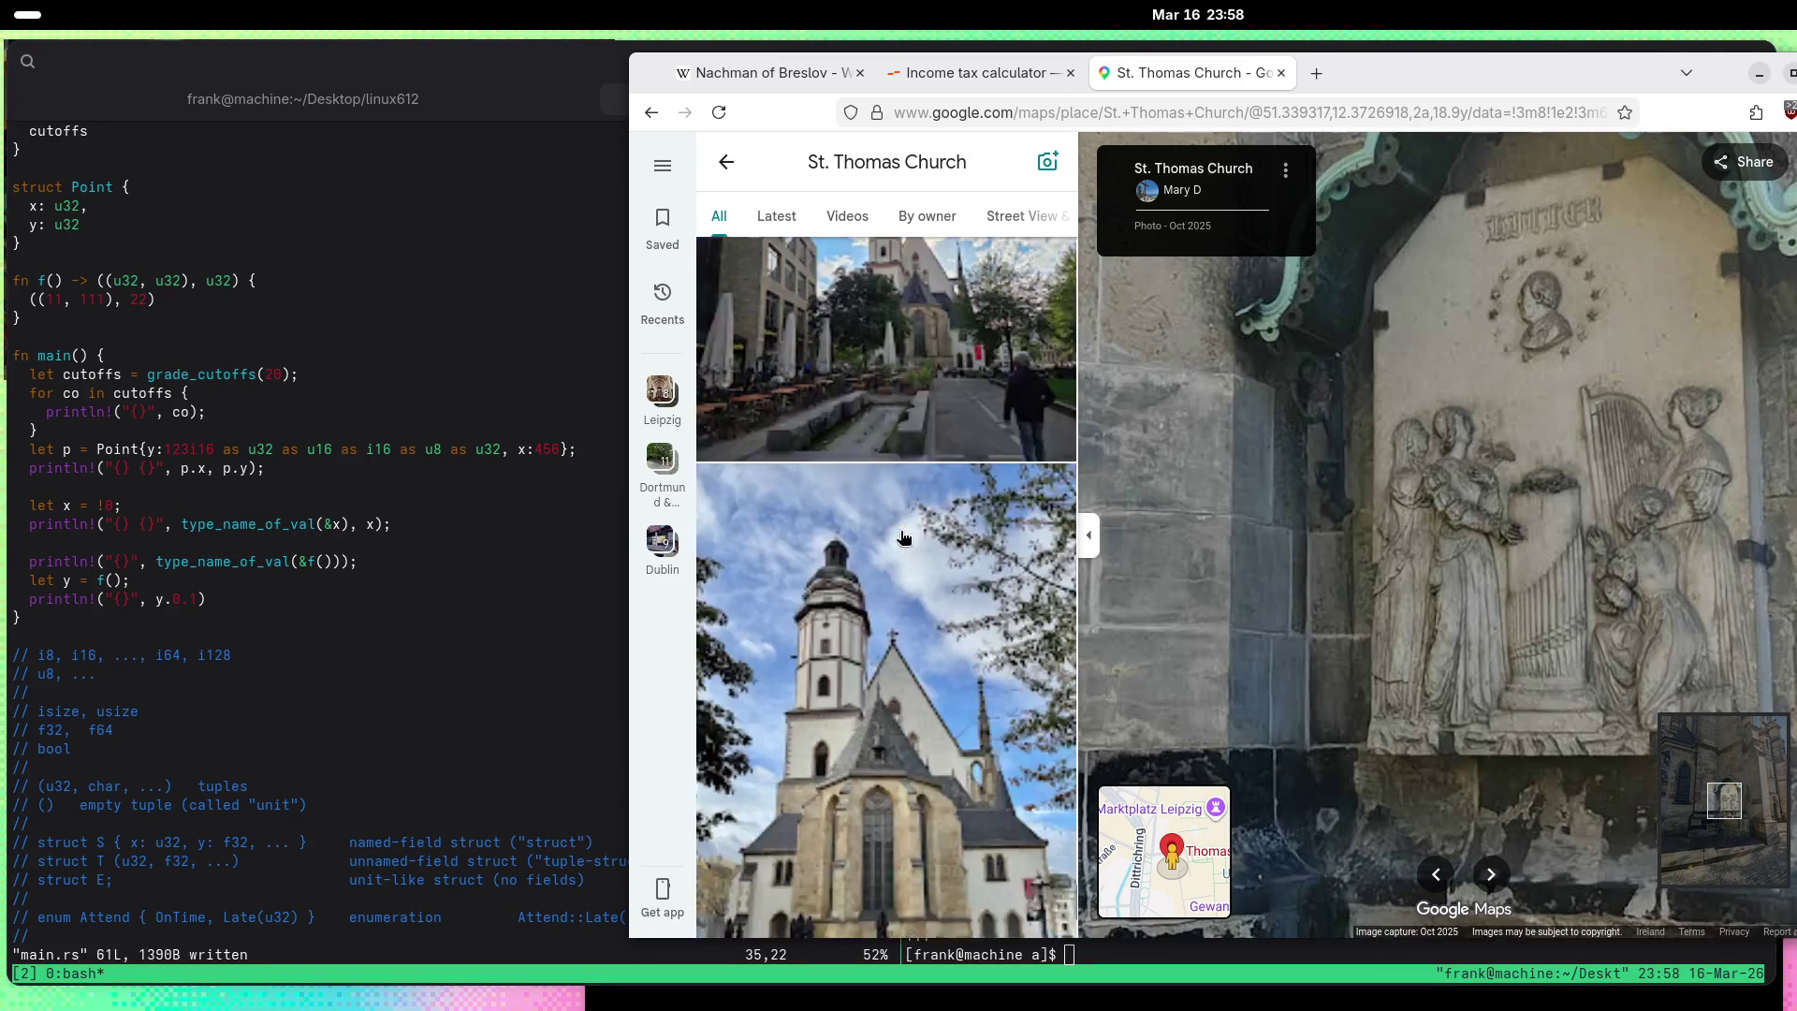
pyautogui.scroll(-10, 903, 538)
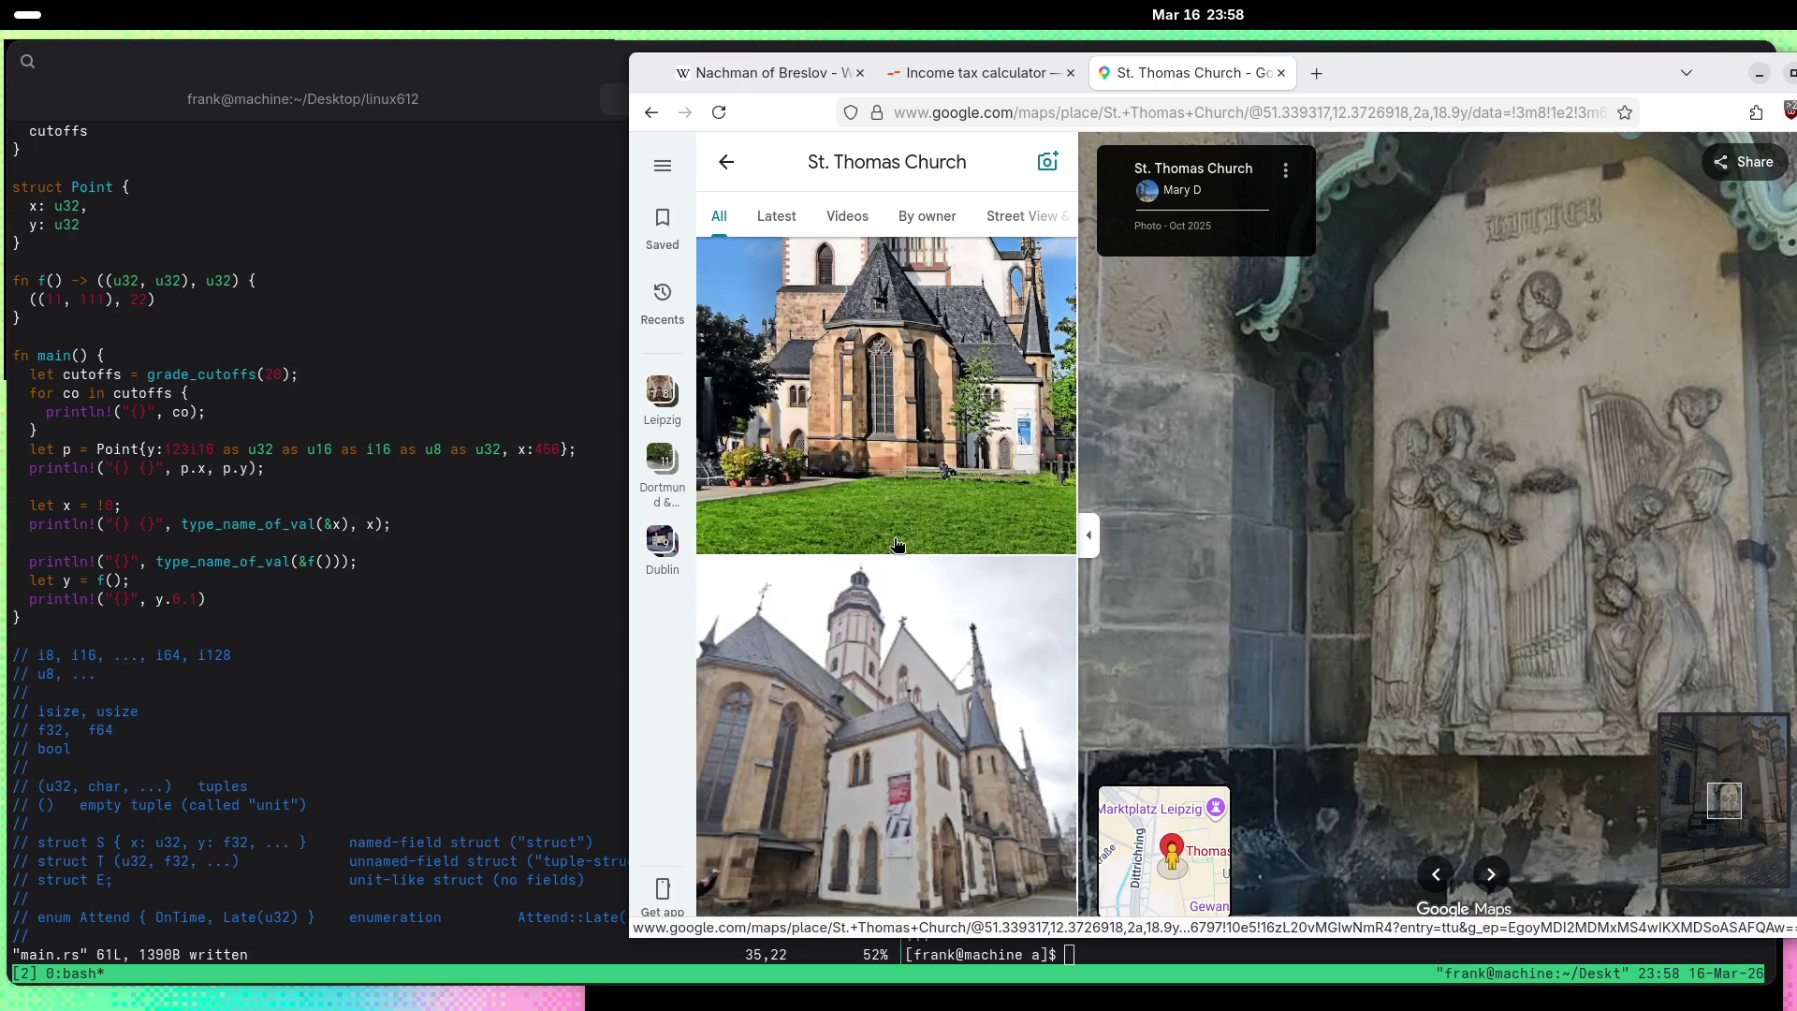
# Step: Close the St. Thomas Church Maps and income tax calculator tabs, returning to the Nachman of Breslov article
pyautogui.click(1282, 75)
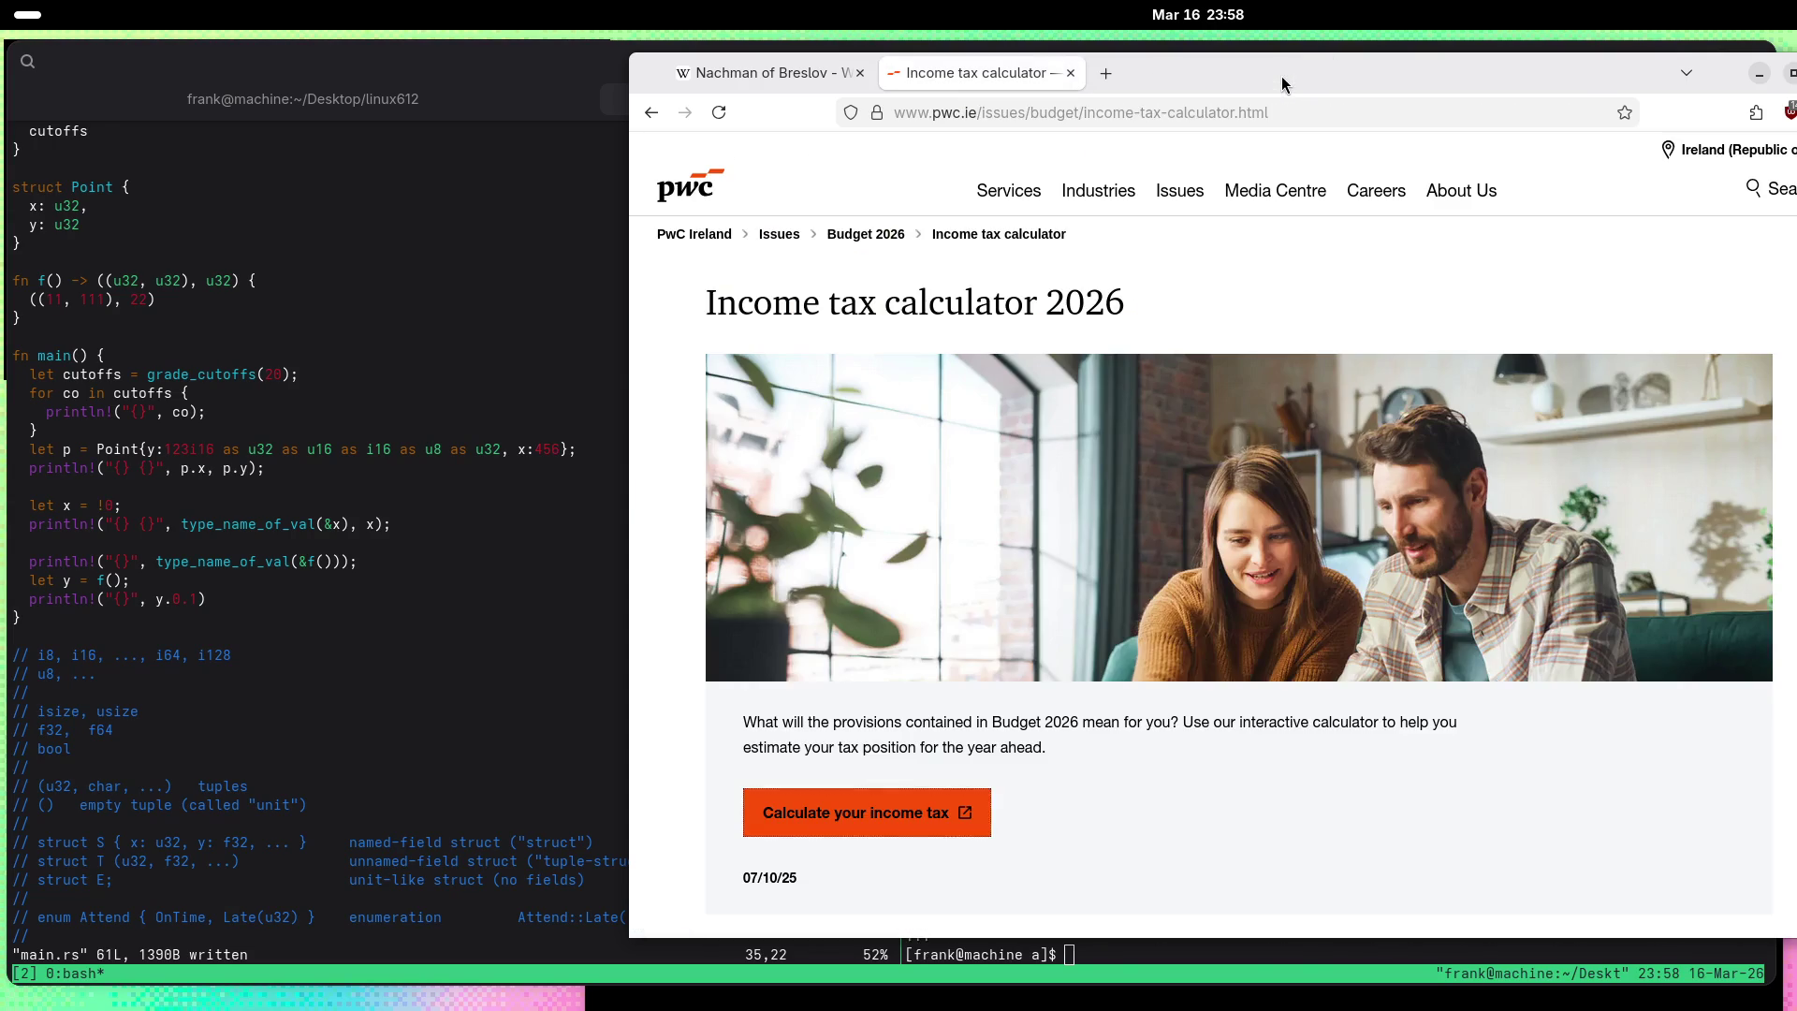
pyautogui.click(1069, 75)
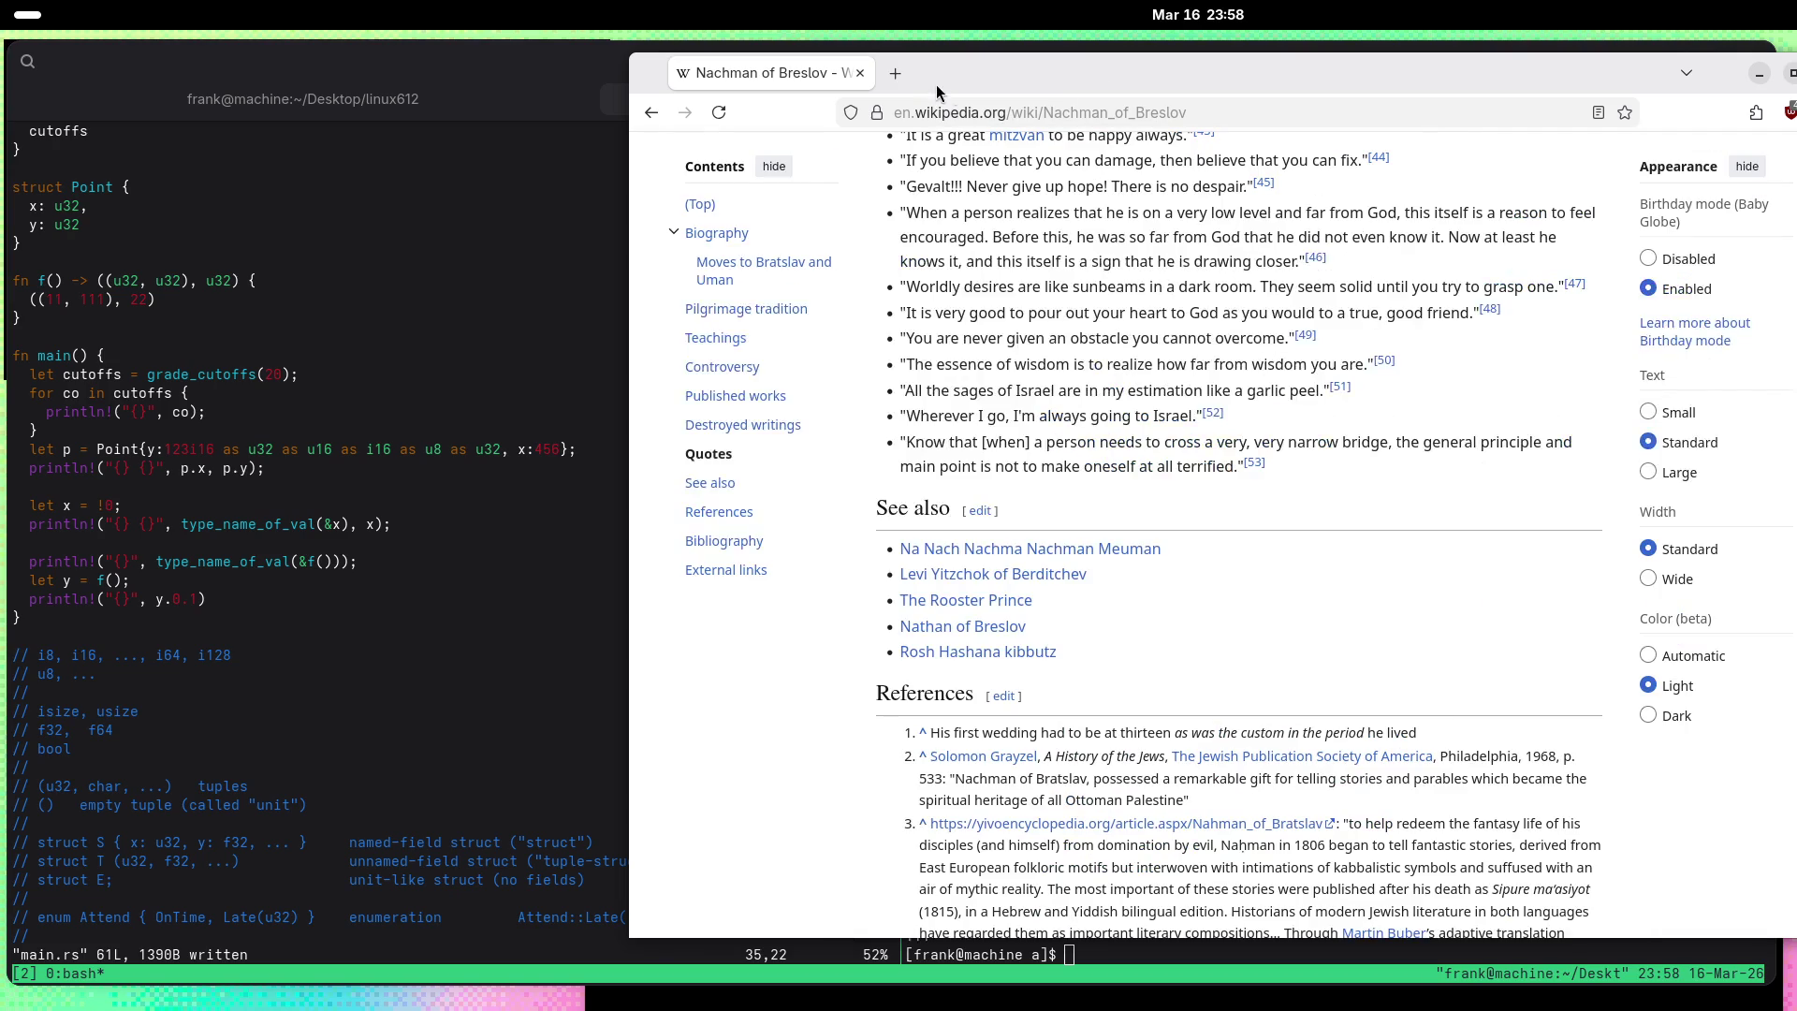
pyautogui.scroll(2, 1377, 588)
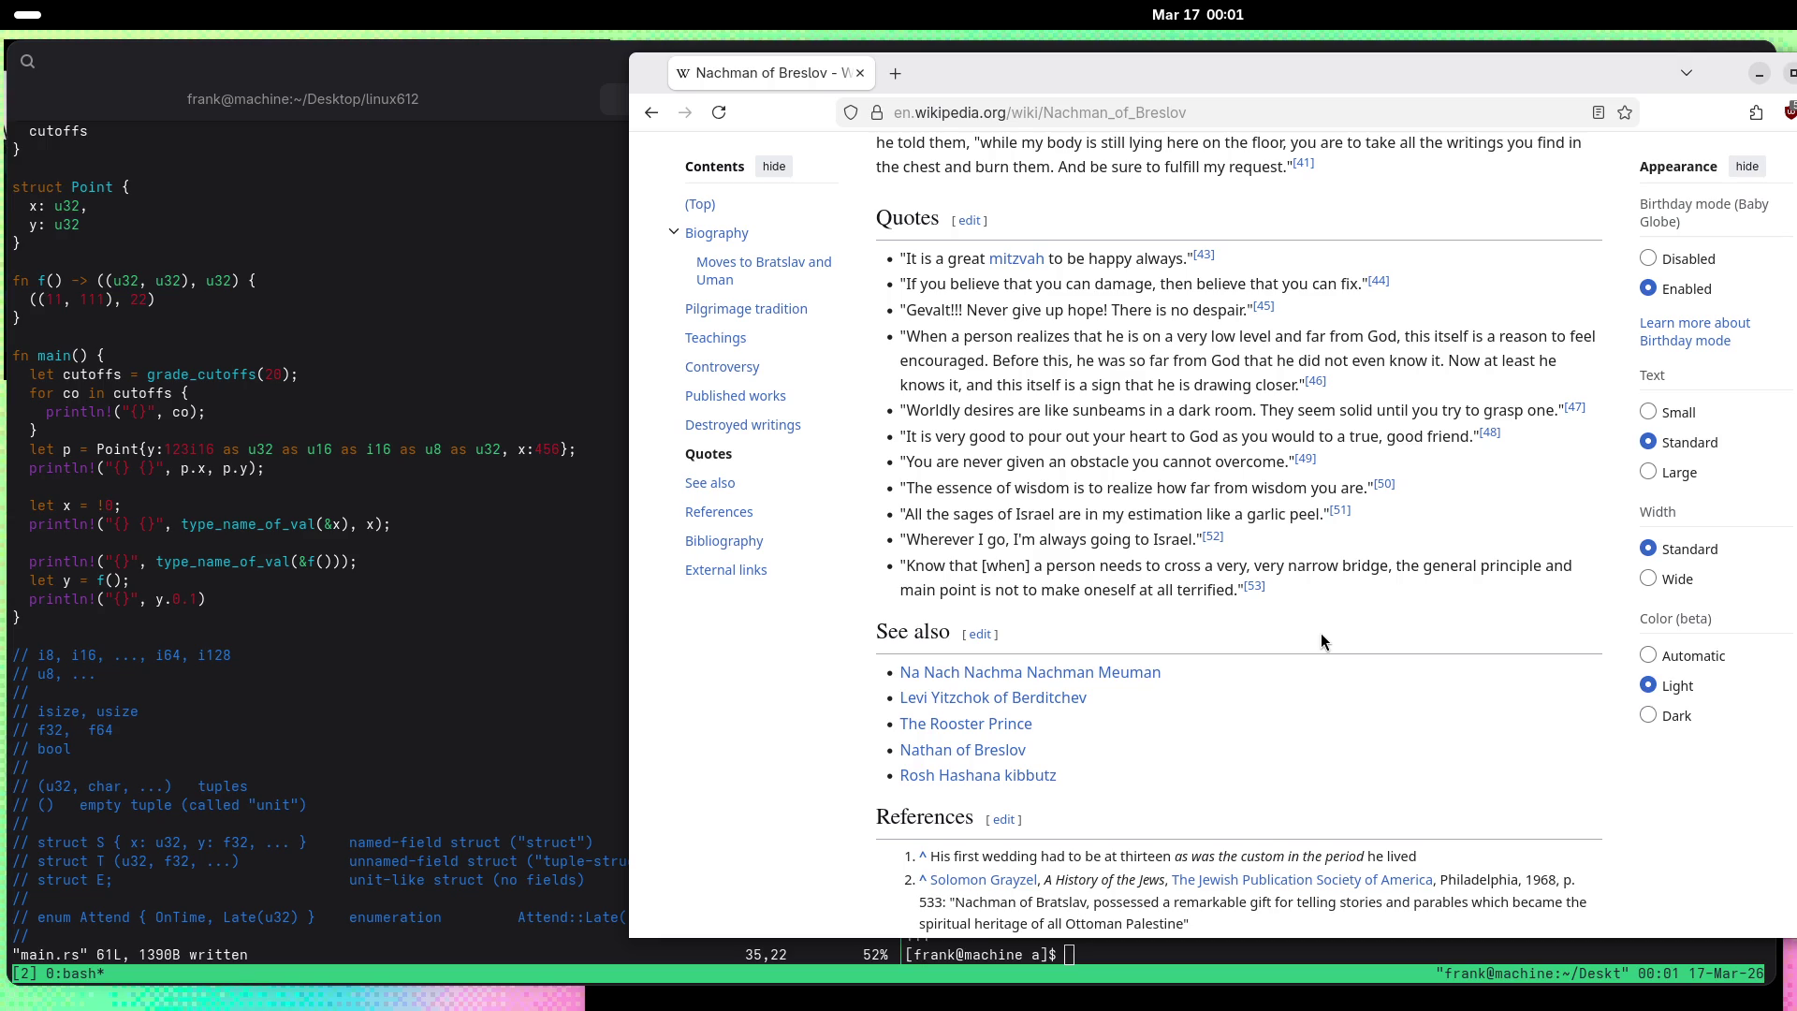
# Step: Switch from Firefox to the terminal showing main.rs and the cargo run output printing 111
pyautogui.hotkey('alt', 'Tab')
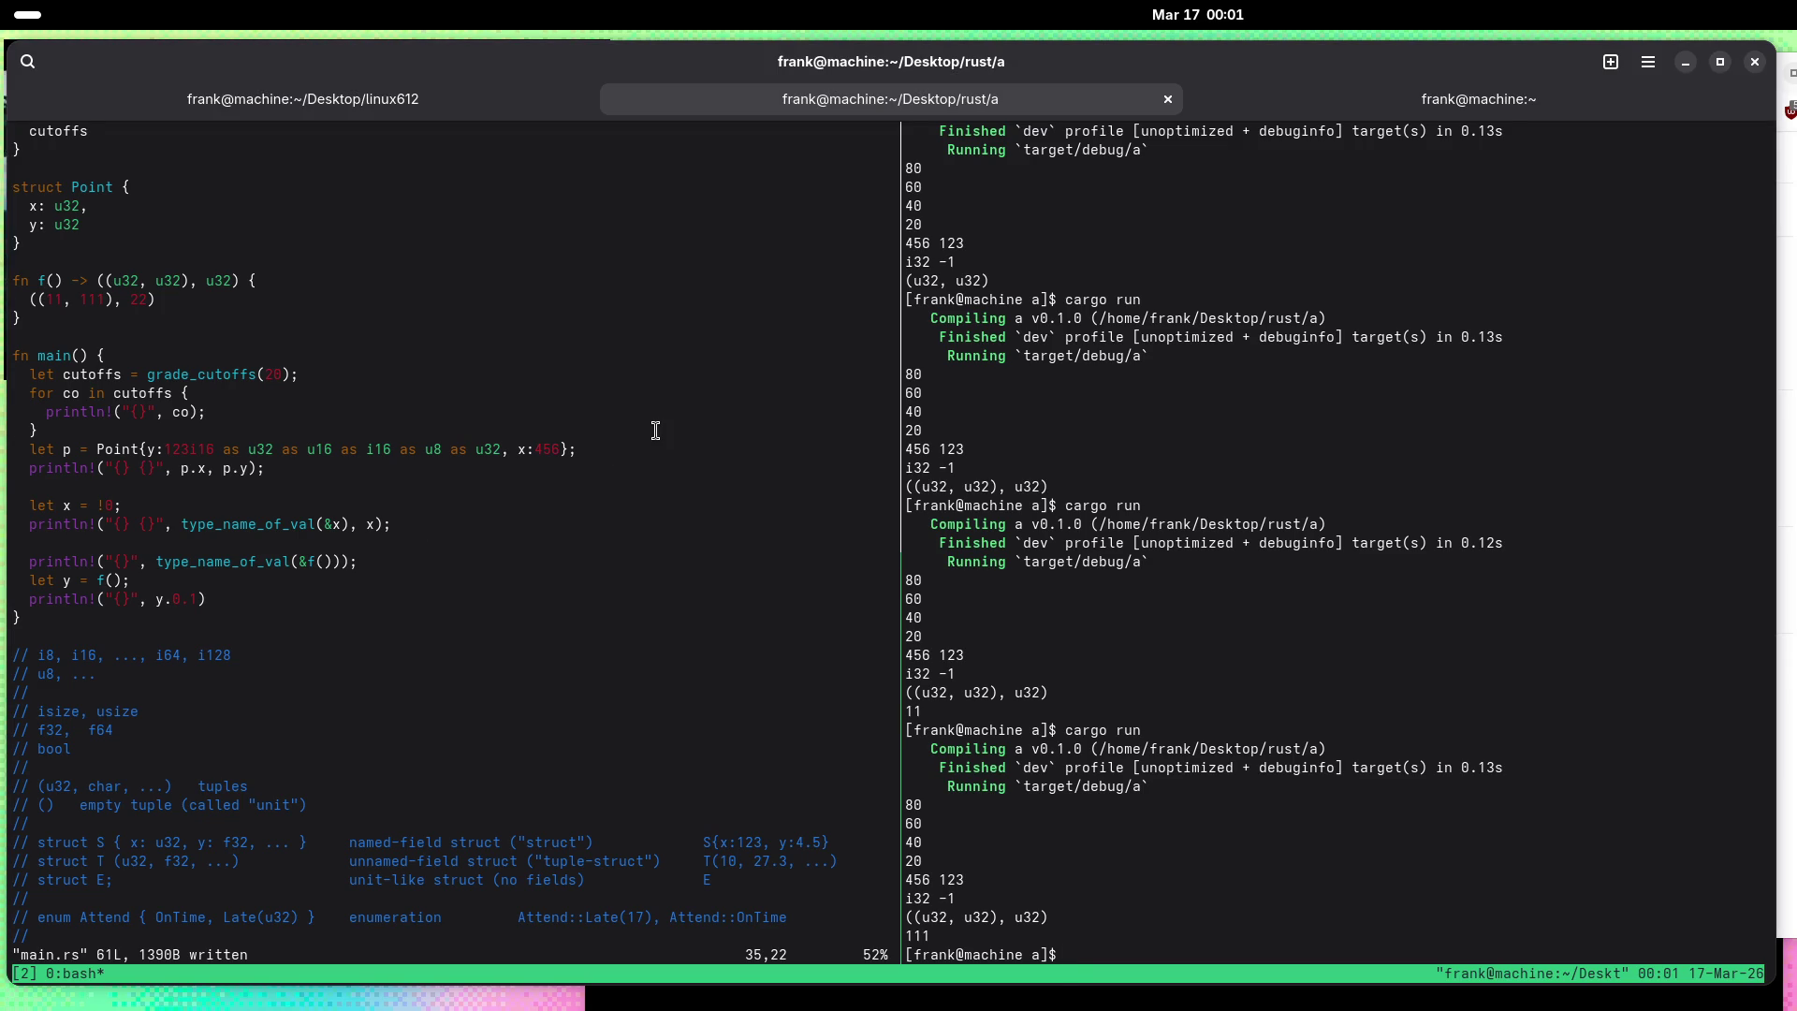
# Step: Declare a local struct S with fields x: u32 and y: u32 below the last println, then save
pyautogui.hotkey('ctrl', 'b')
pyautogui.press('Left')
pyautogui.press('o')
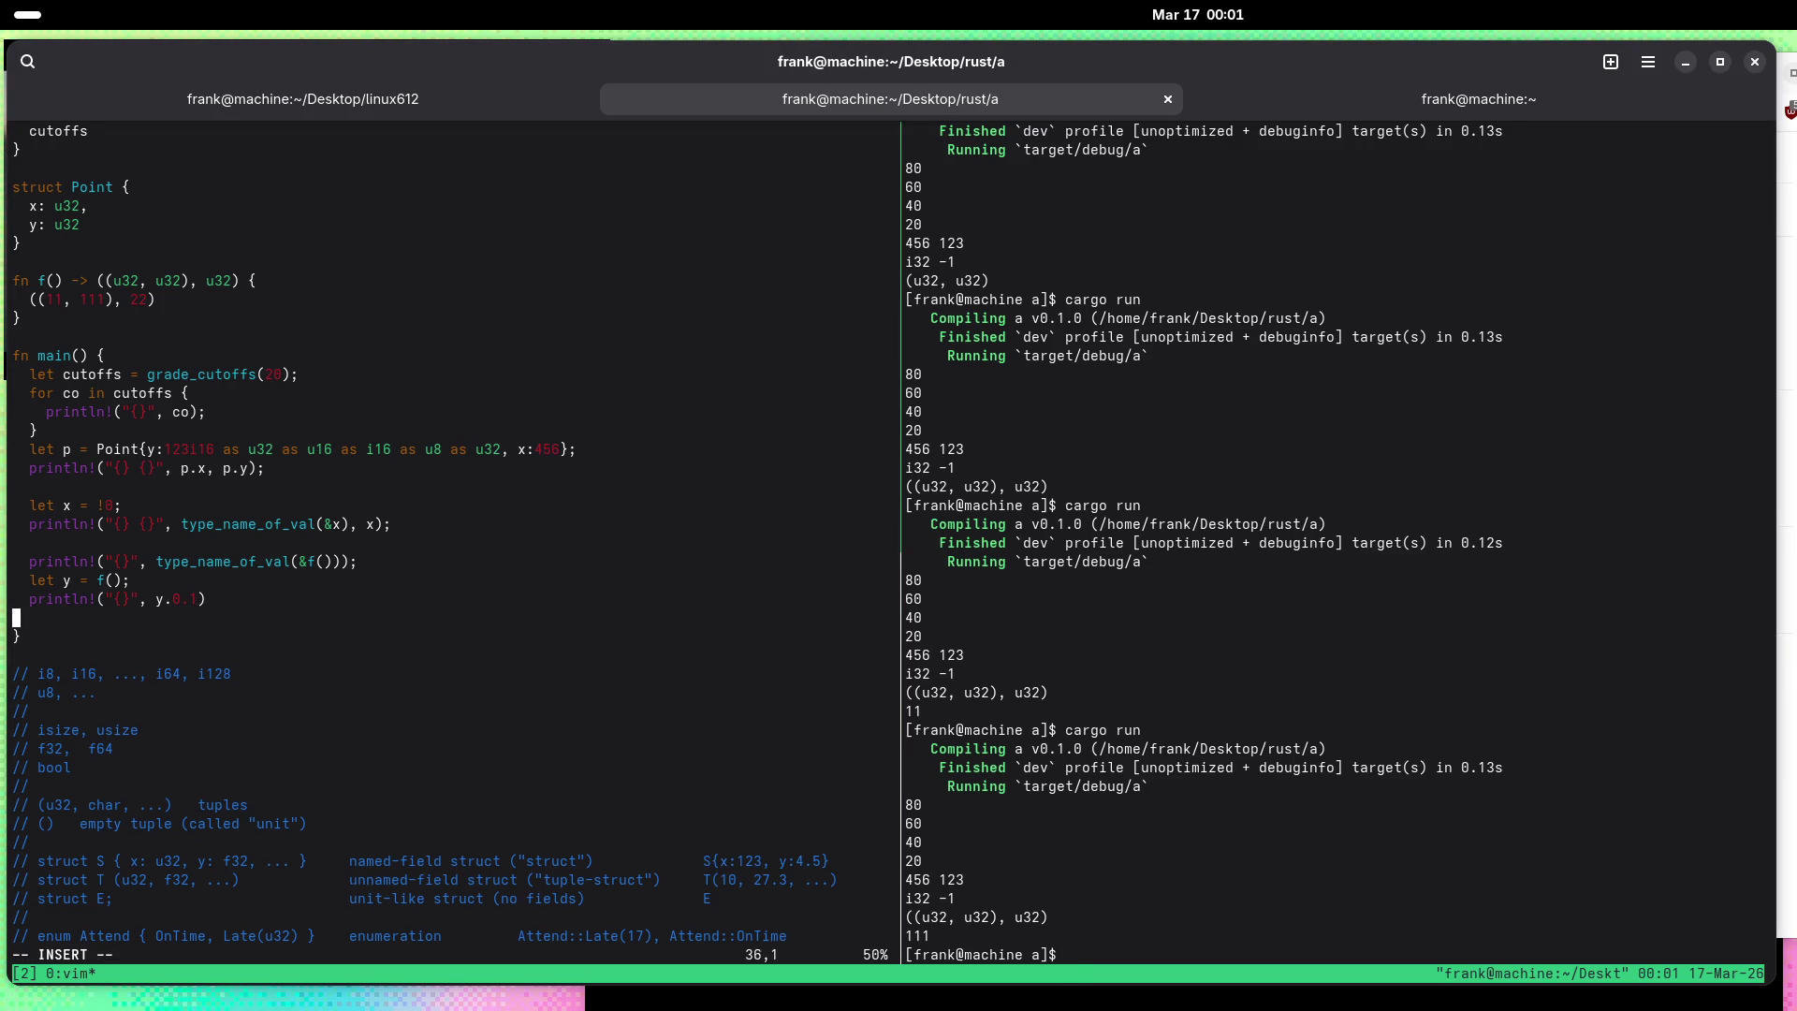
pyautogui.press('Return')
pyautogui.write('struct S P}{')
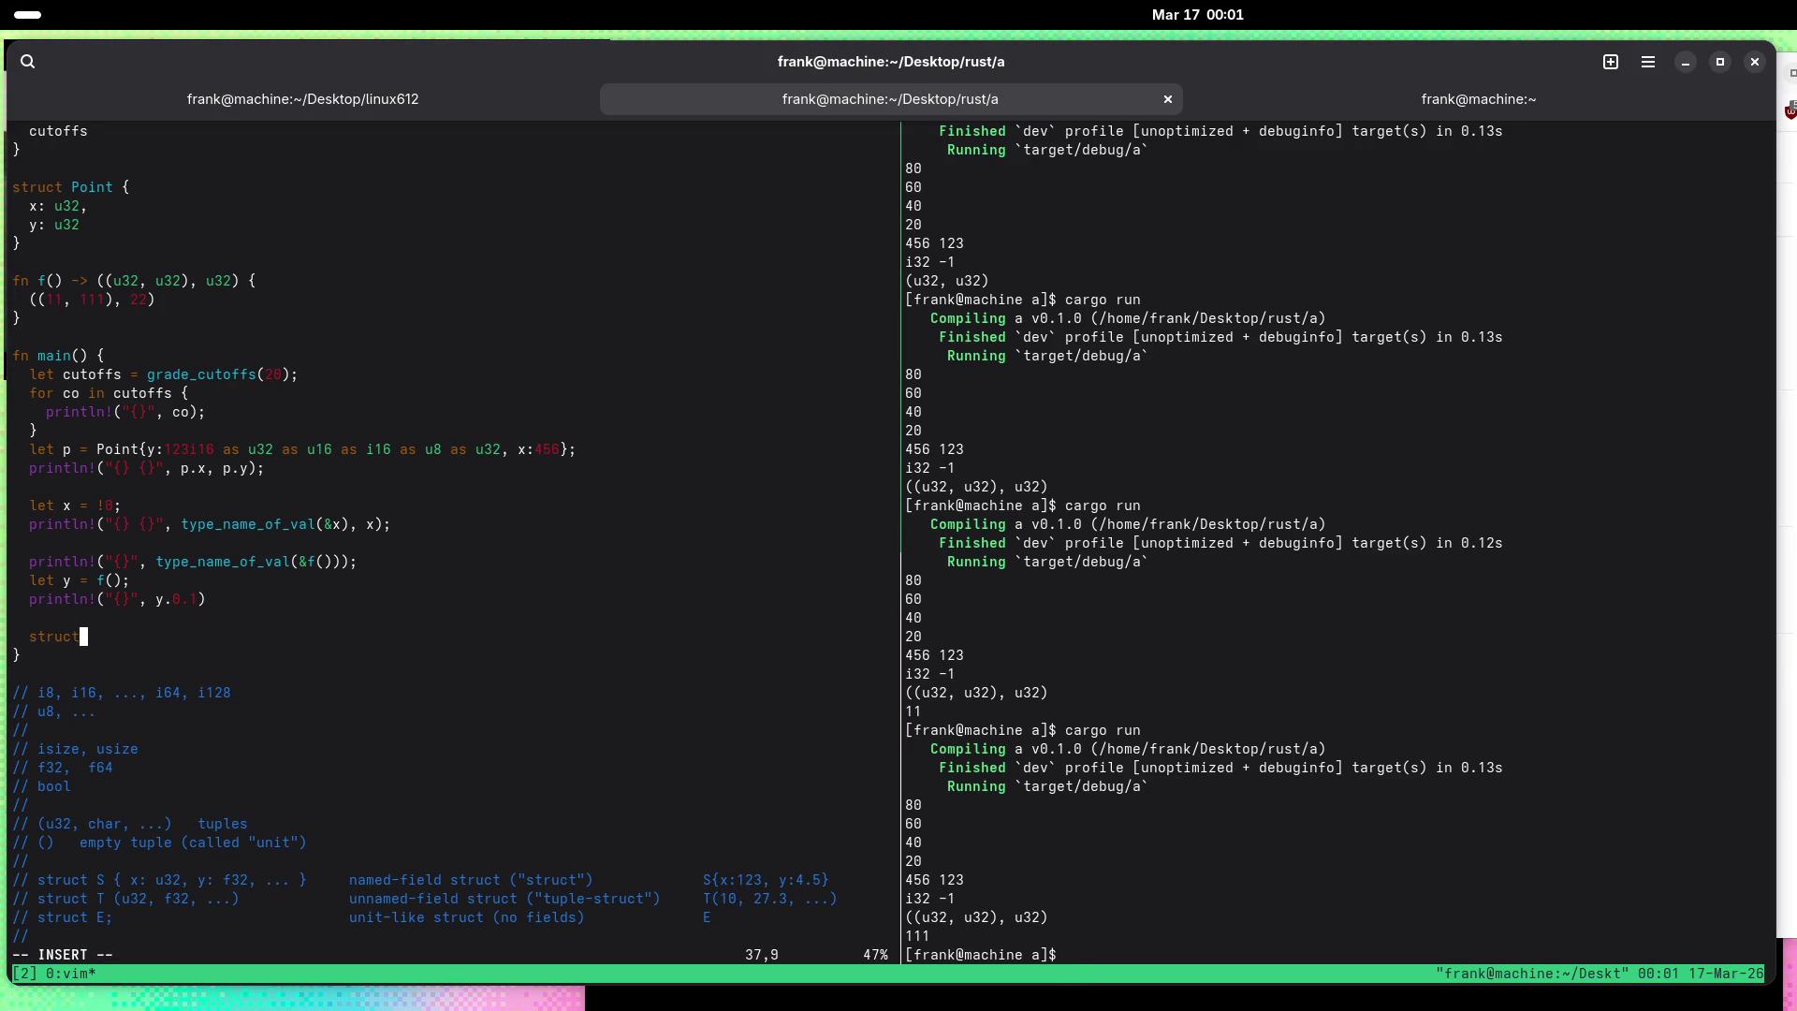
pyautogui.press('BackSpace')
pyautogui.press('BackSpace')
pyautogui.press('BackSpace')
pyautogui.write('{};')
pyautogui.press('Left')
pyautogui.press('Left')
pyautogui.press('Return')
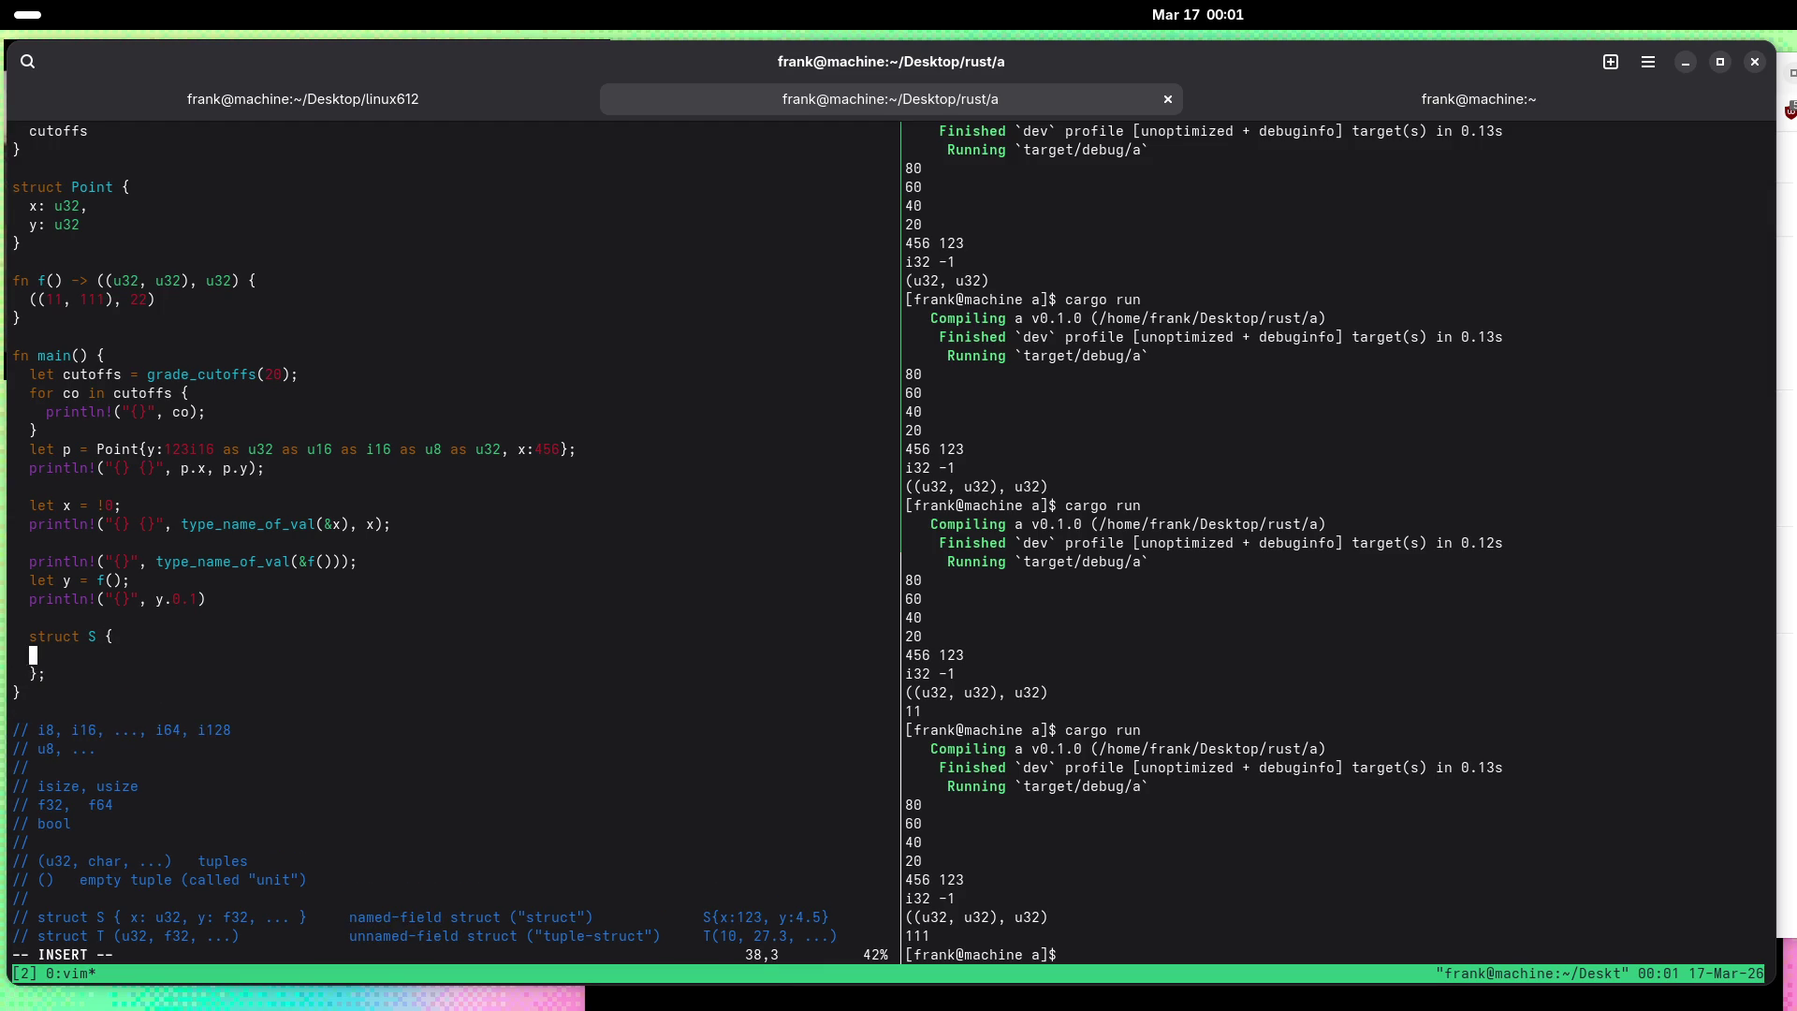
pyautogui.write('x: 32;')
pyautogui.press('Return')
pyautogui.write('y:')
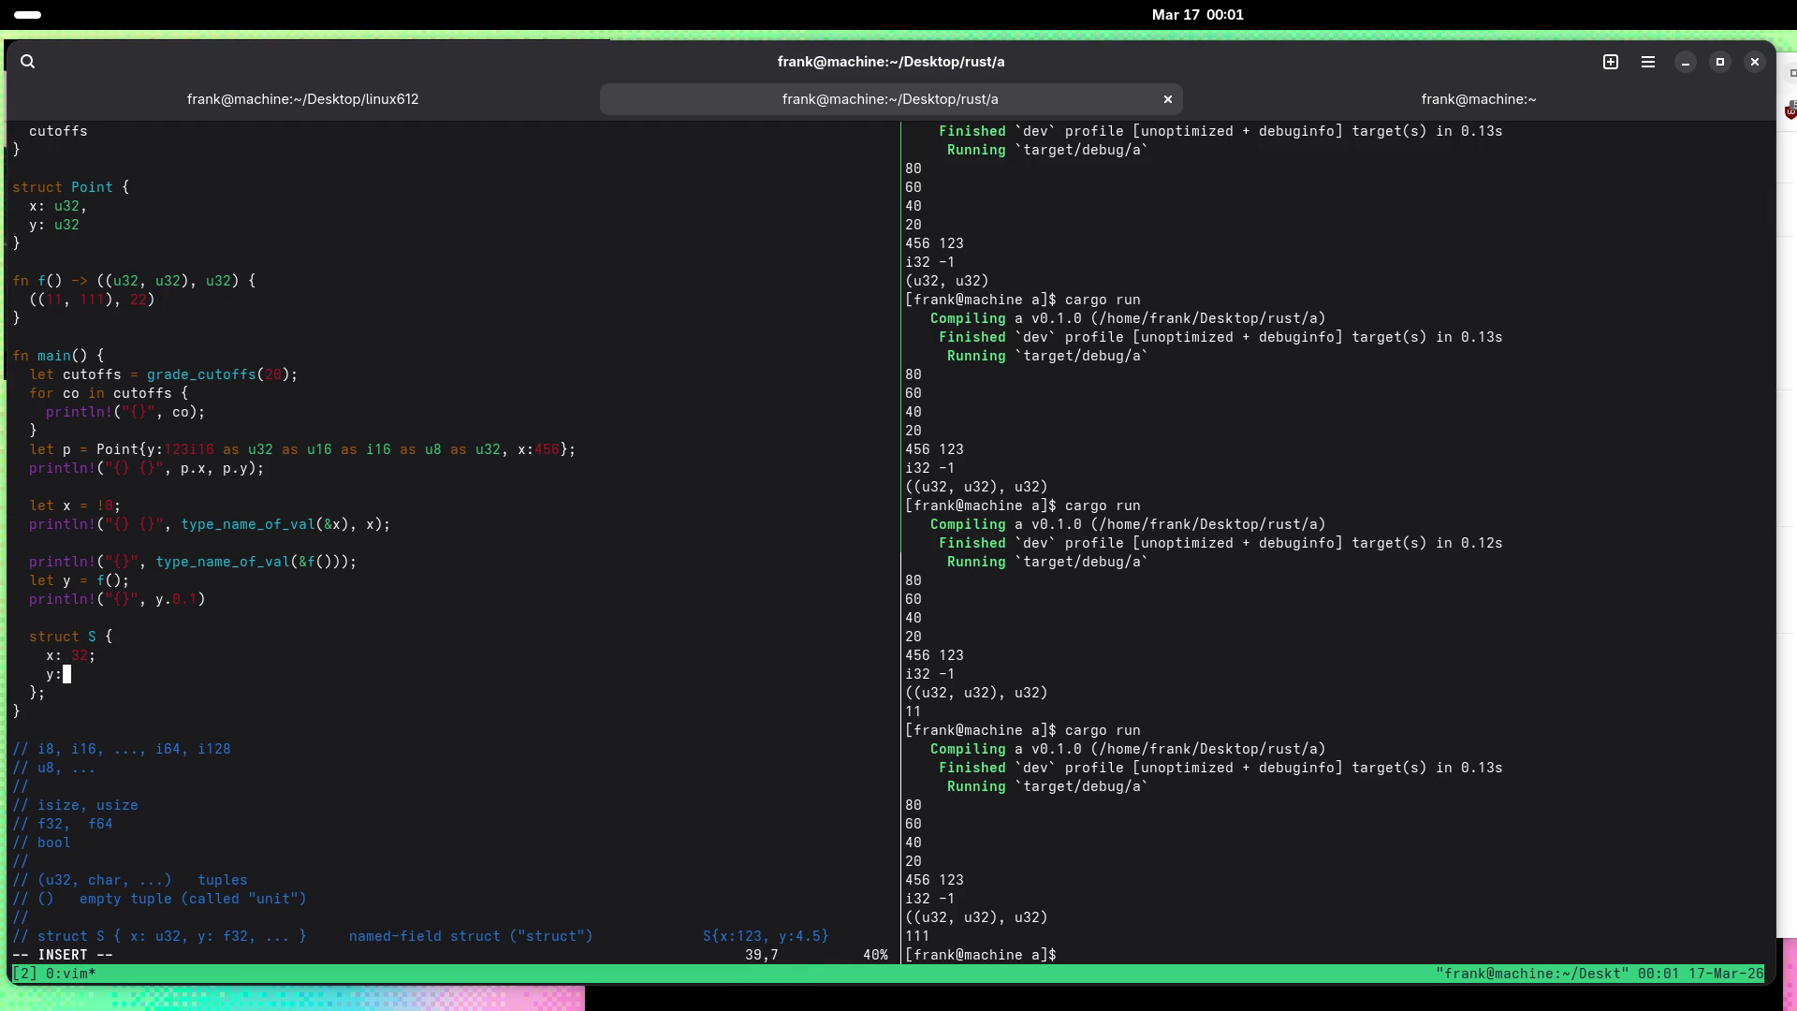
pyautogui.press('Up')
pyautogui.press('Right')
pyautogui.write('u')
pyautogui.press('Down')
pyautogui.write('u32')
pyautogui.write(';')
pyautogui.press('Escape')
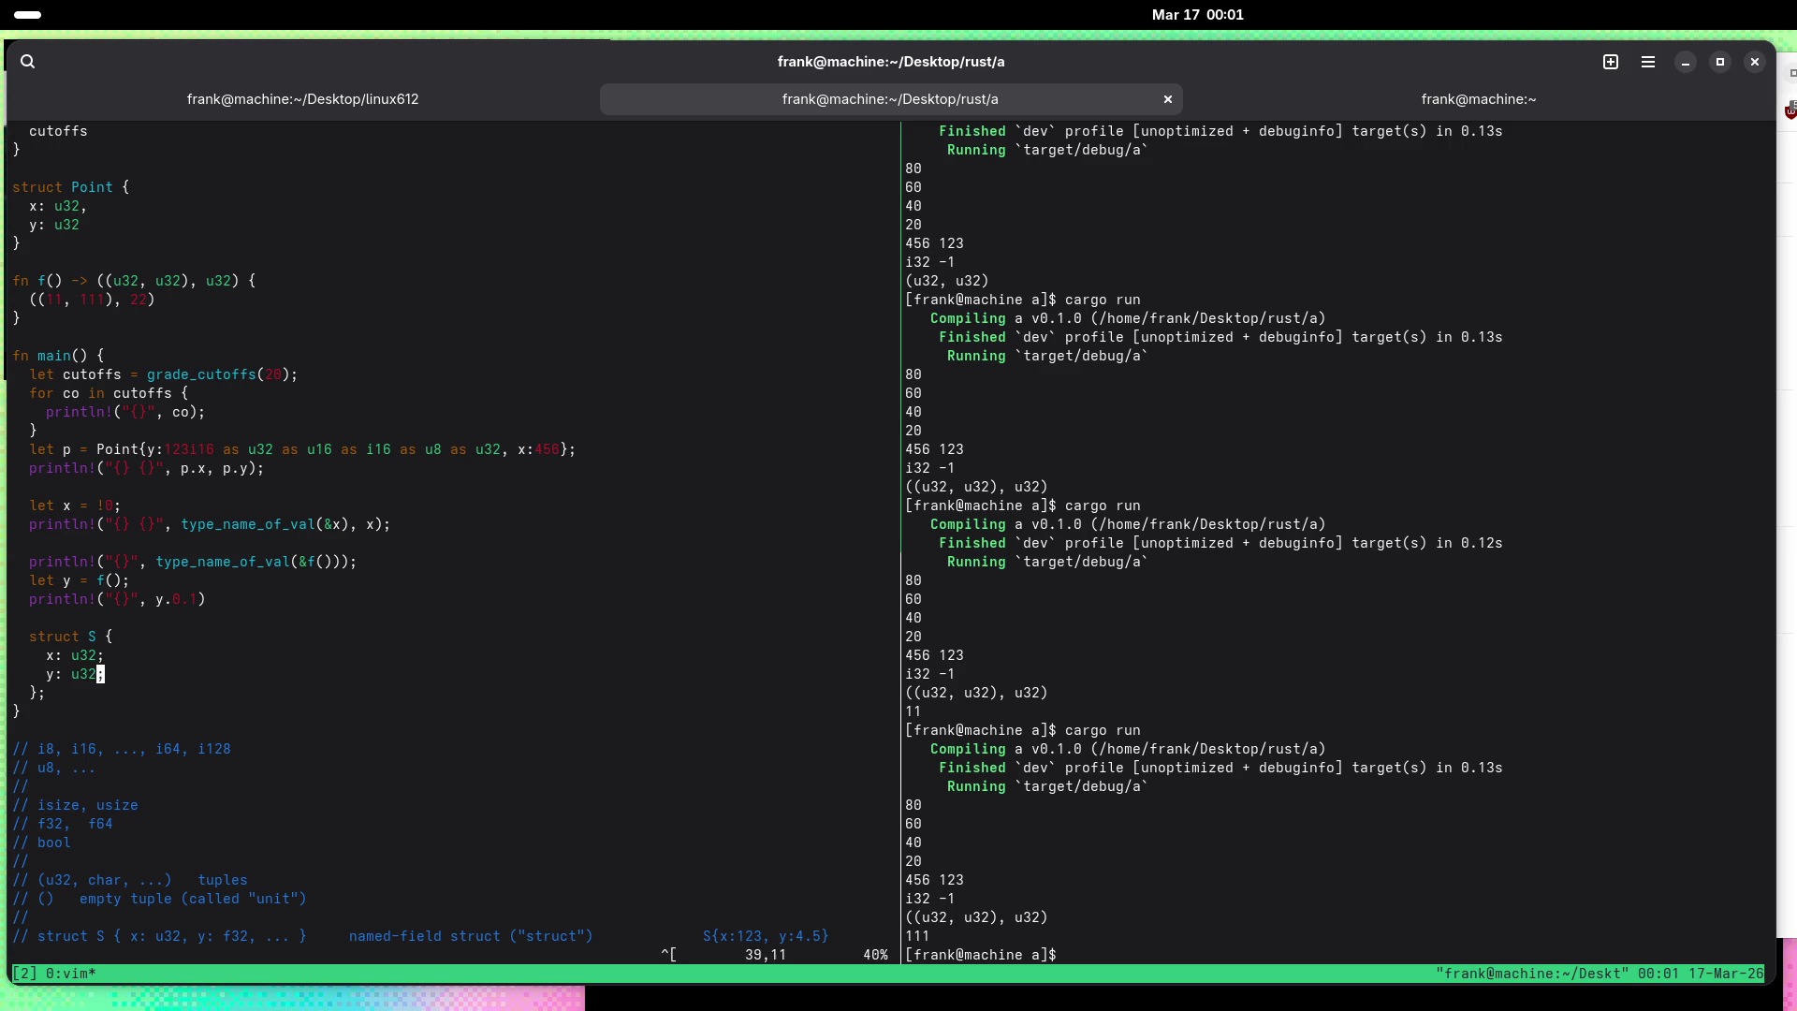
pyautogui.write(':w')
pyautogui.press('Return')
# Step: Add the binding let _z = S{x:123, y:456}; and save main.rs
pyautogui.write('jo')
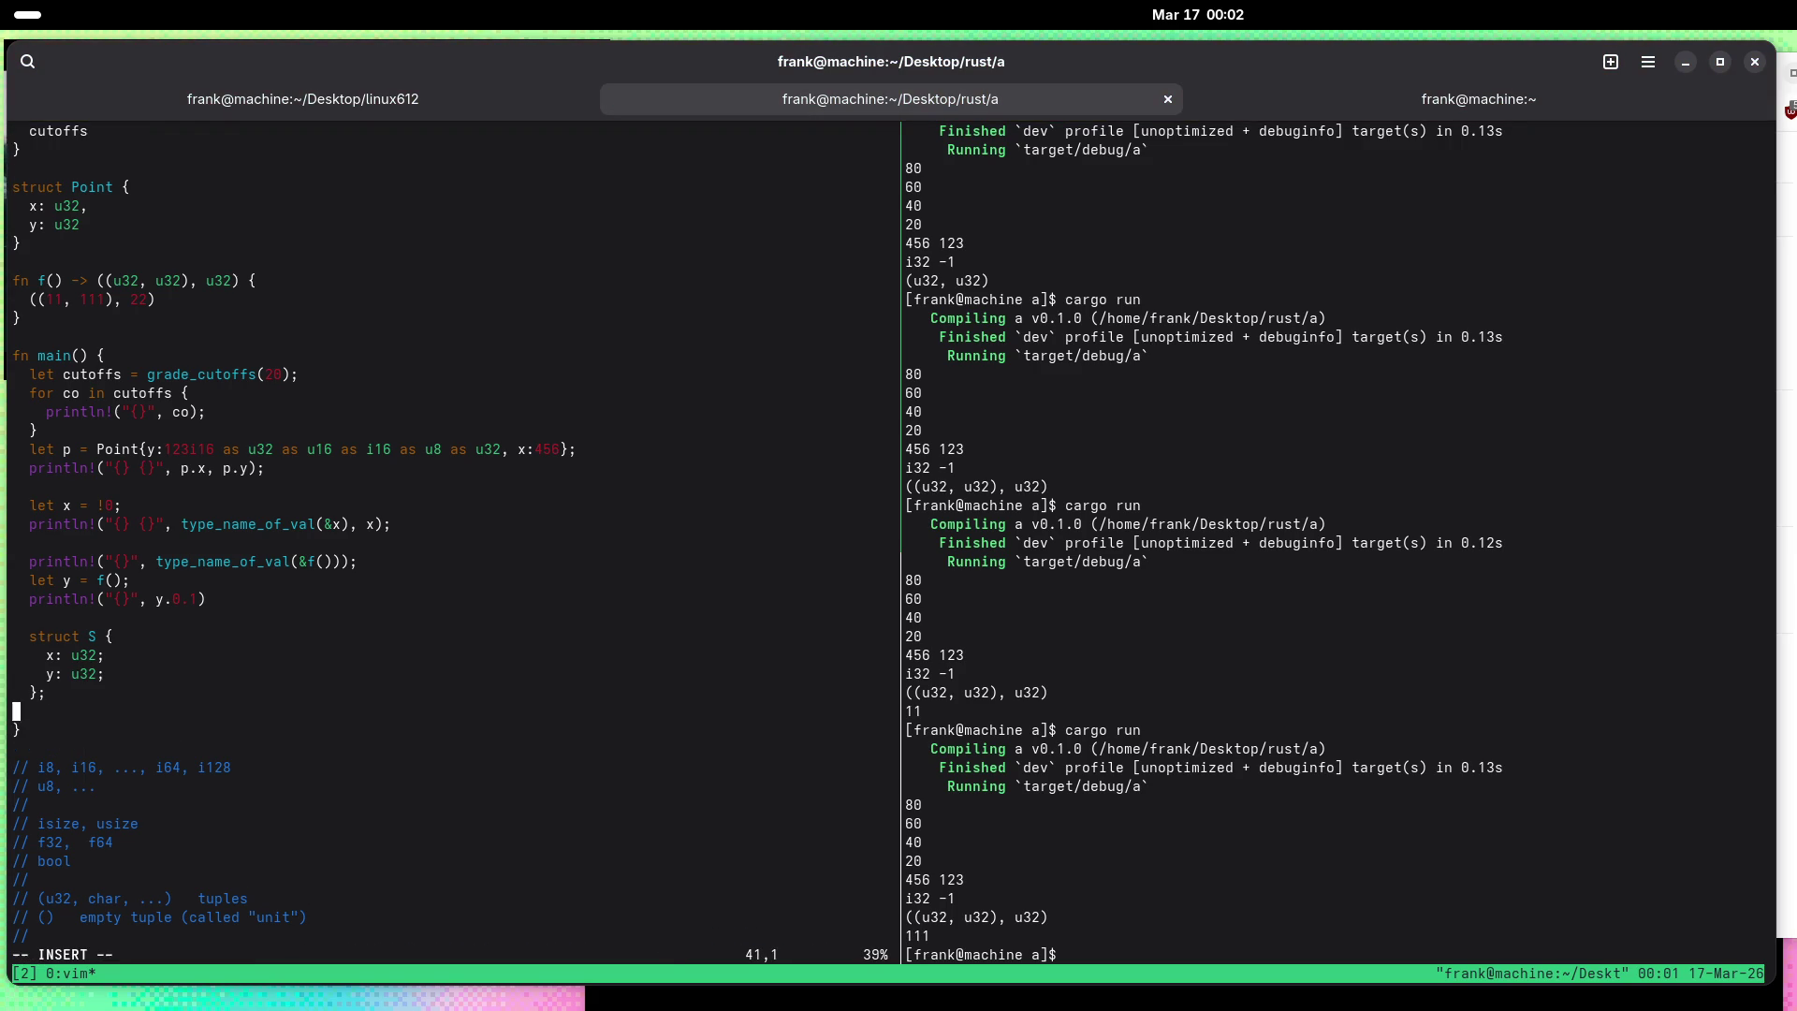
pyautogui.write('S')
pyautogui.press('BackSpace')
pyautogui.write('let x = S{')
pyautogui.write('x:123, ')
pyautogui.write('y:')
pyautogui.write("456};'")
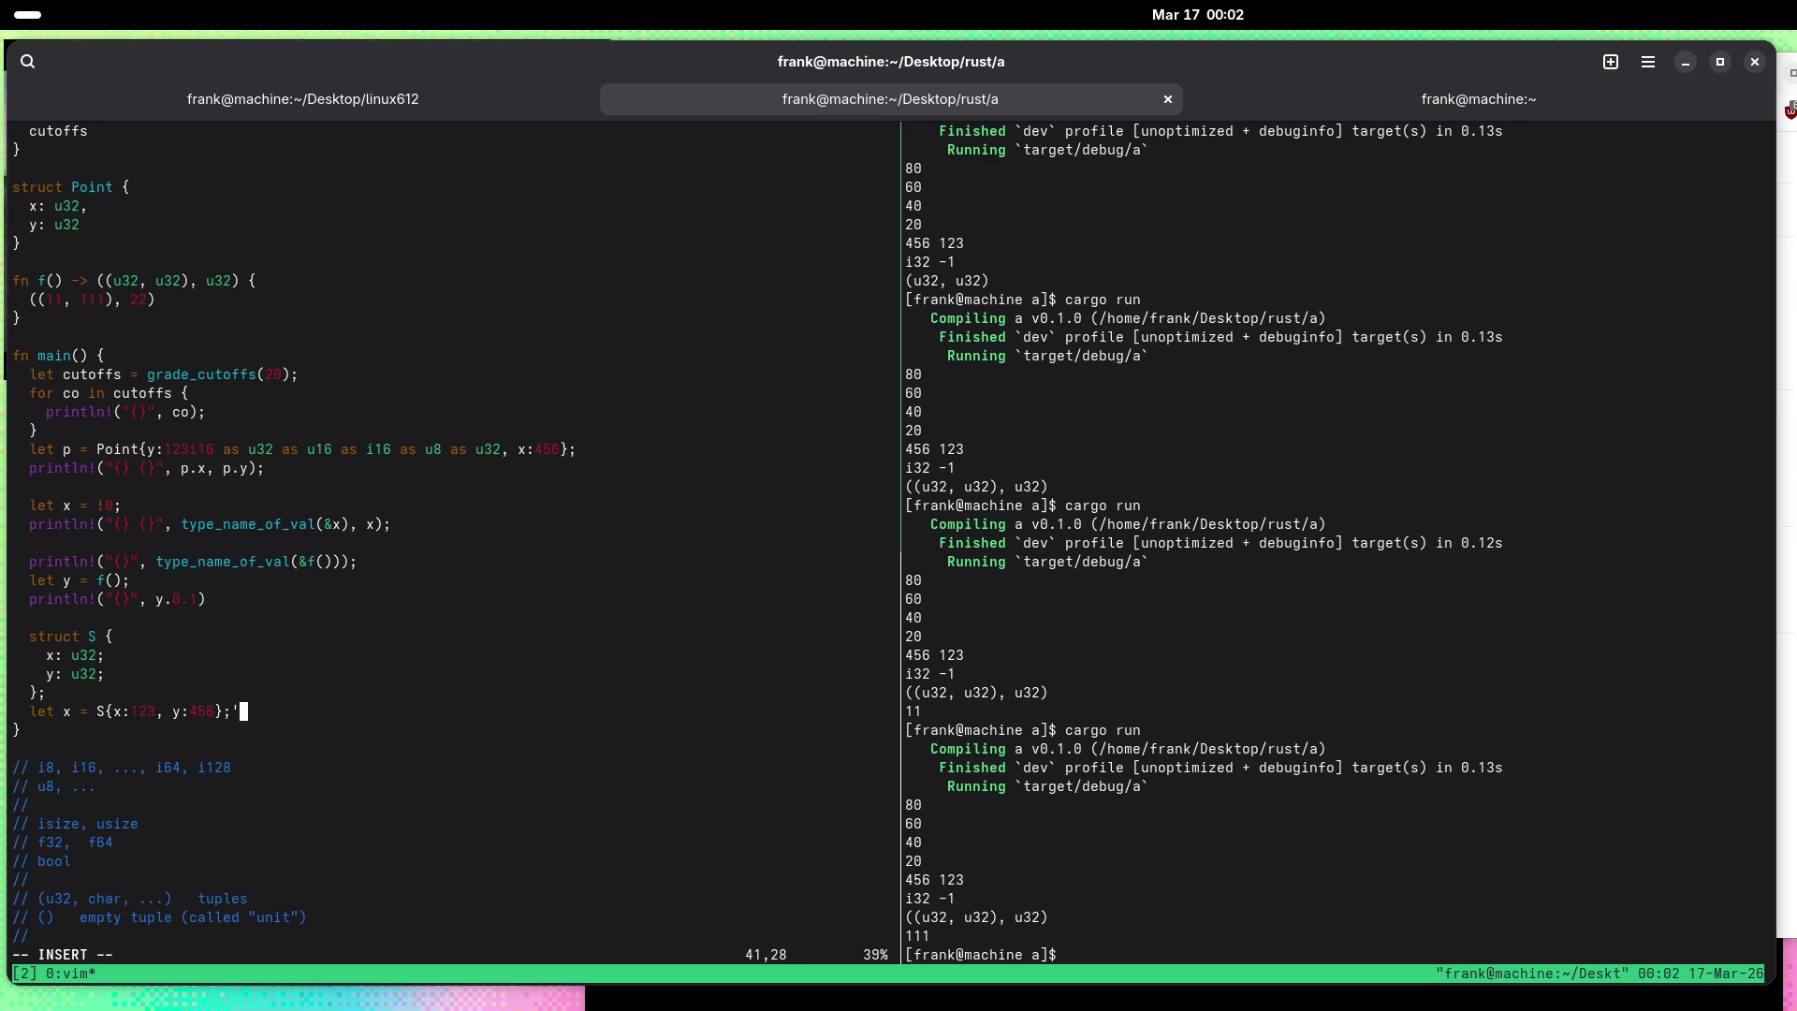
pyautogui.press('BackSpace')
pyautogui.press('Left')
pyautogui.press('Left')
pyautogui.press('Left')
pyautogui.write('_')
pyautogui.press('Escape')
pyautogui.write(':w')
pyautogui.press('Return')
pyautogui.write('l')
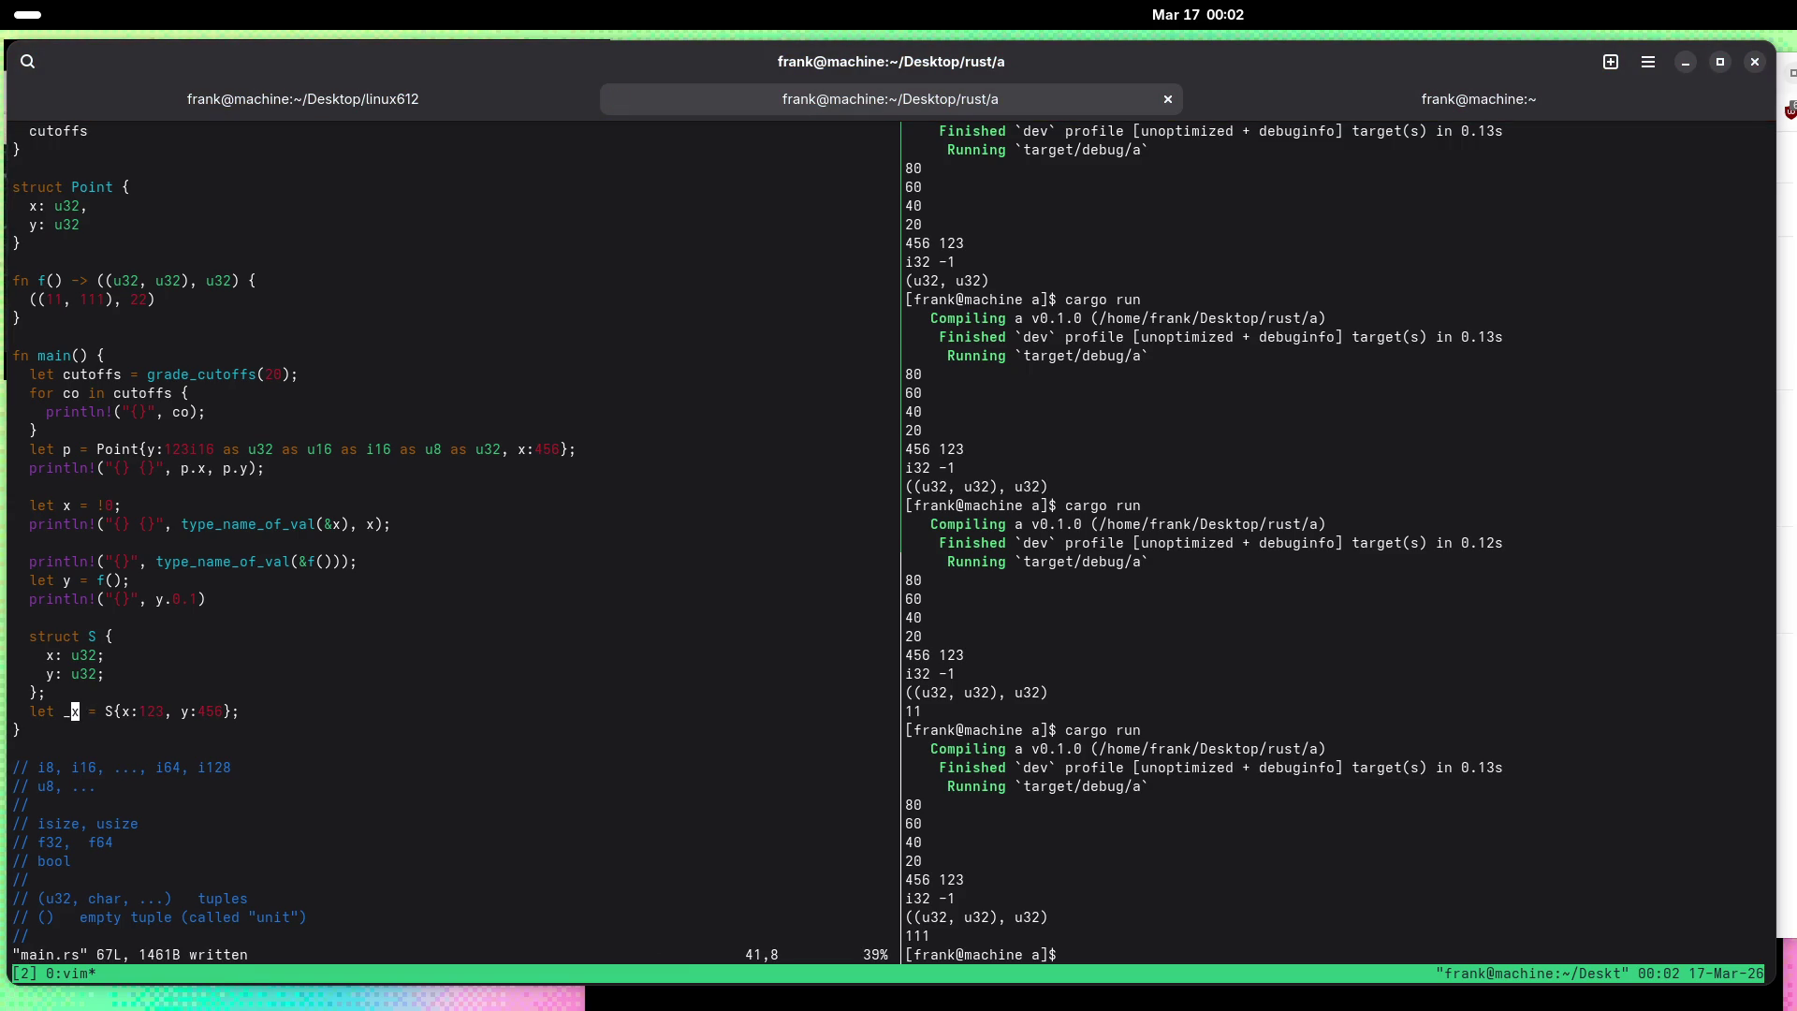
pyautogui.write('sz')
pyautogui.press('Escape')
pyautogui.write(':w')
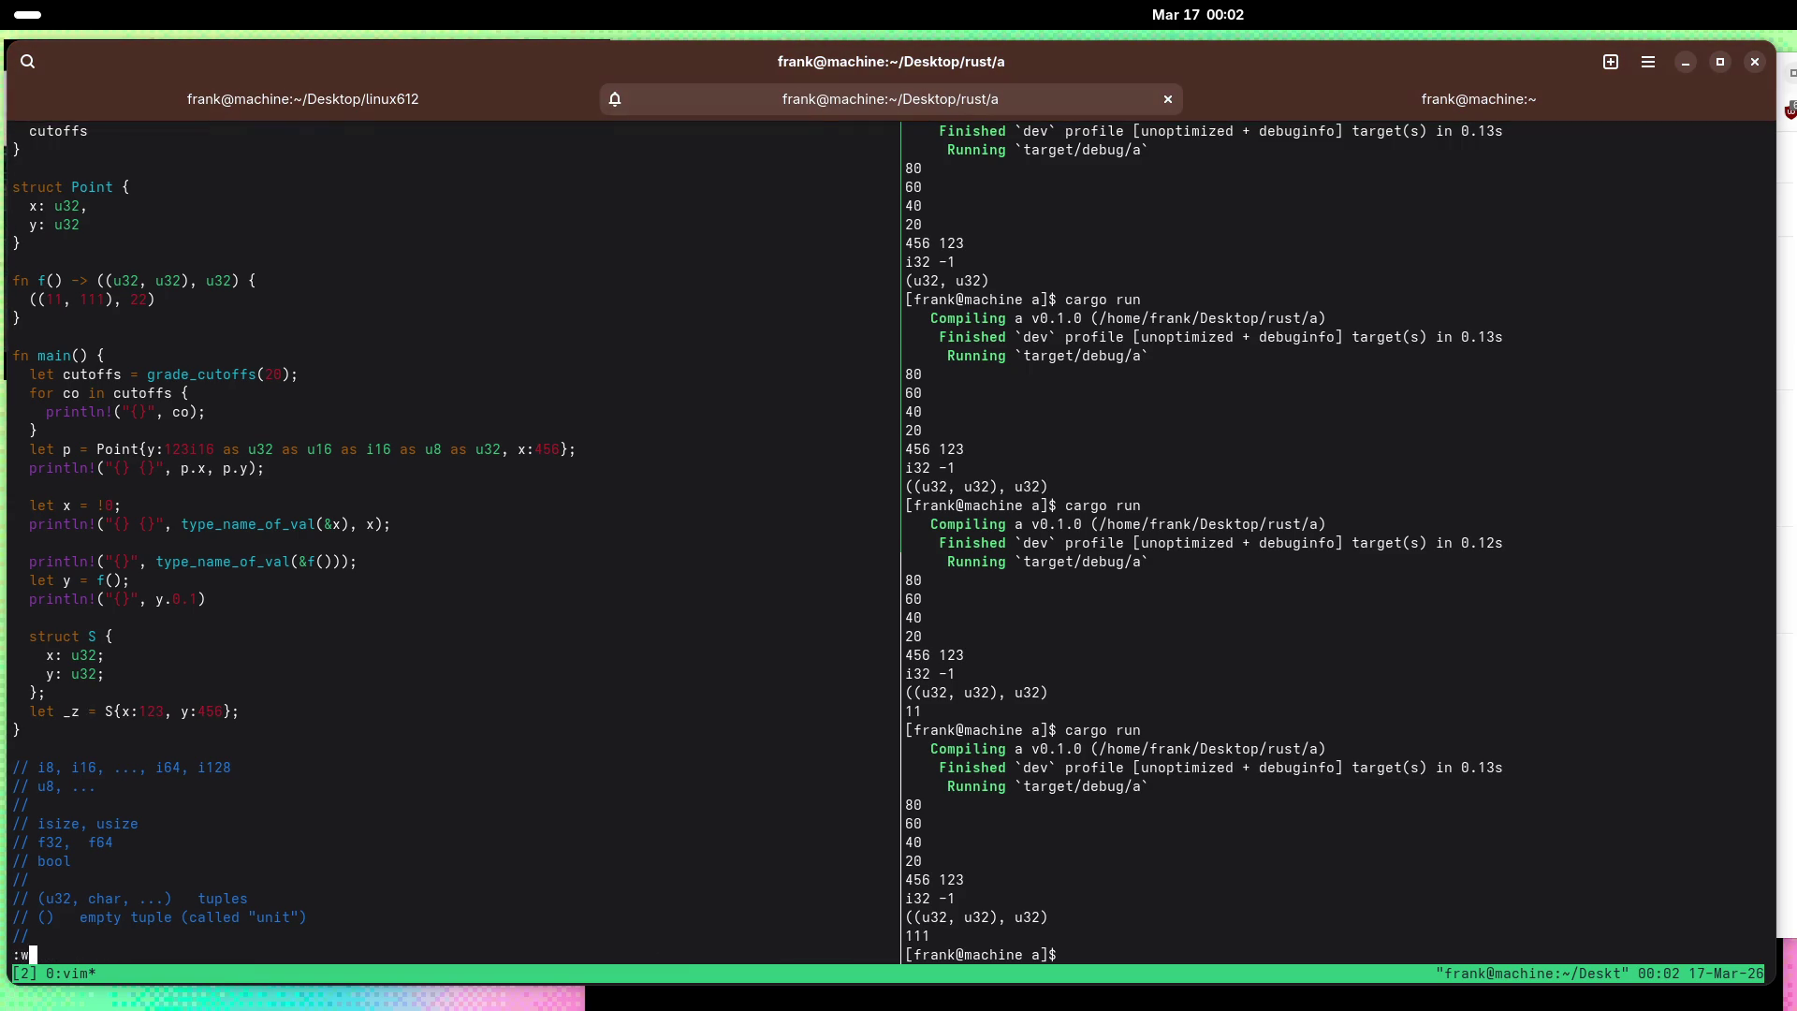
pyautogui.press('Return')
pyautogui.hotkey('ctrl', 'b')
pyautogui.press('Right')
# Step: Run cargo run, then change the semicolons after x: u32 and y: u32 to commas and save
pyautogui.write('cargo run')
pyautogui.press('Return')
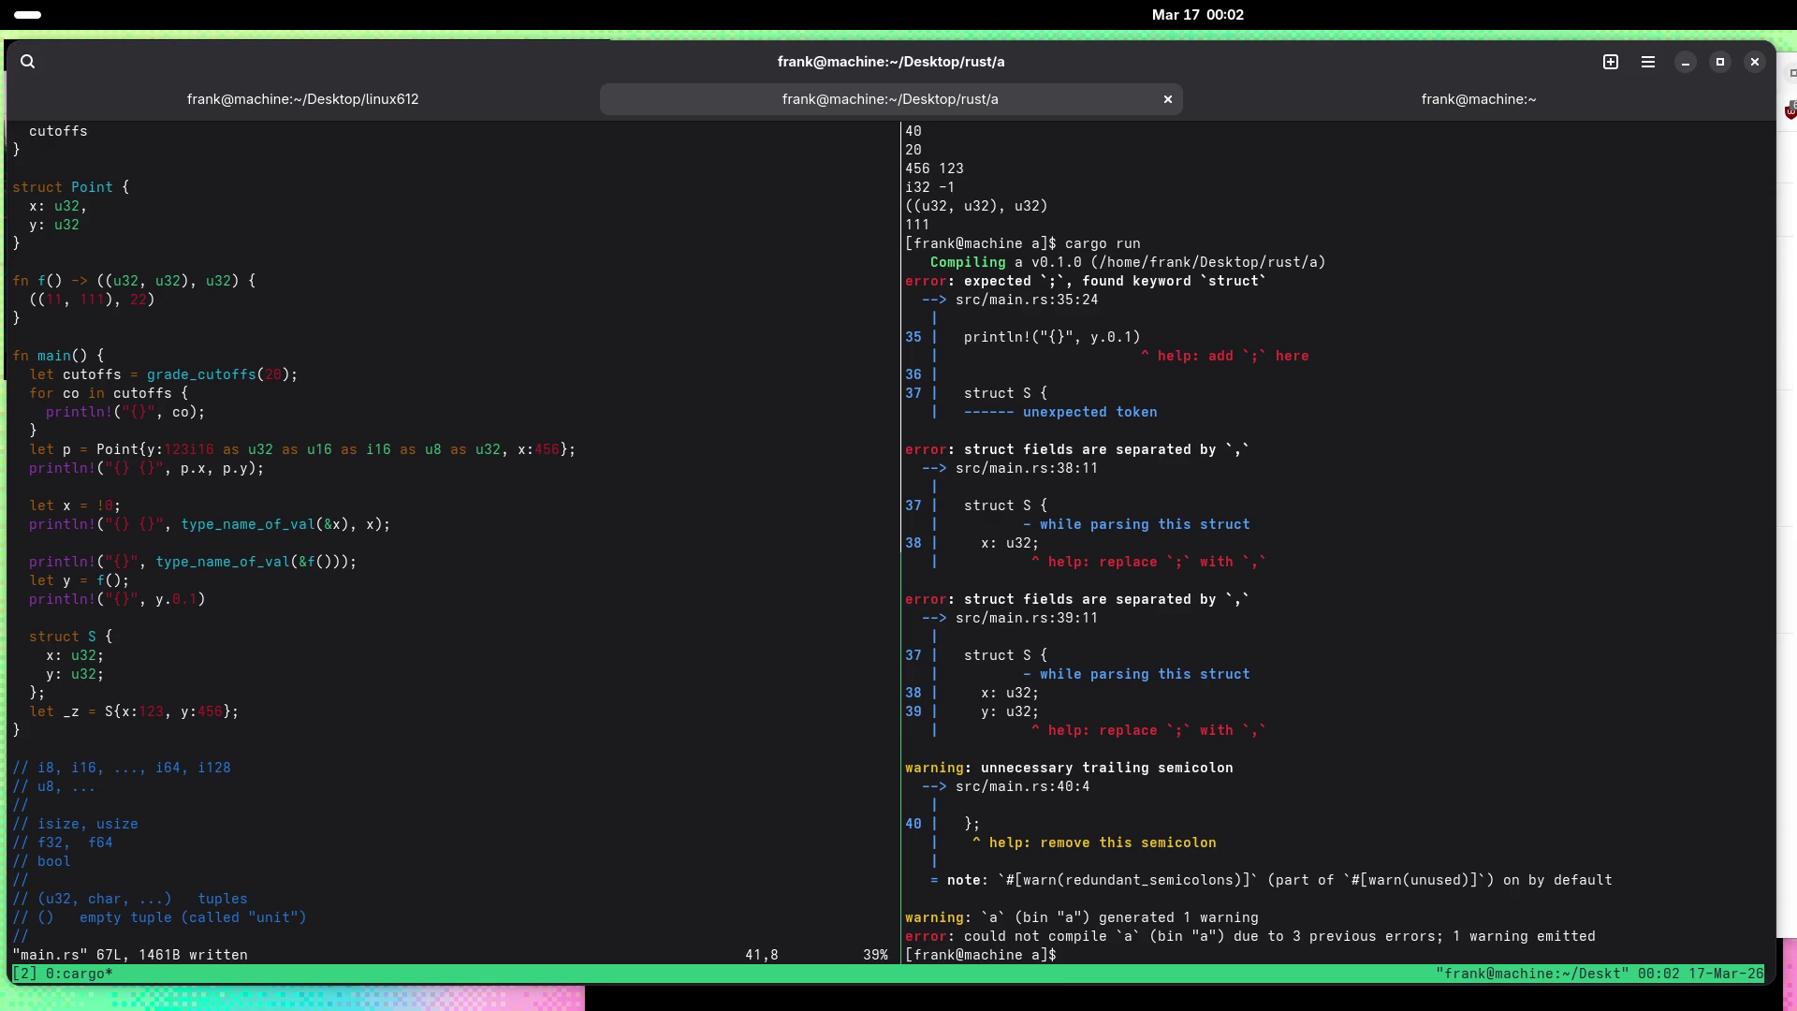
pyautogui.hotkey('ctrl', 'b')
pyautogui.press('Left')
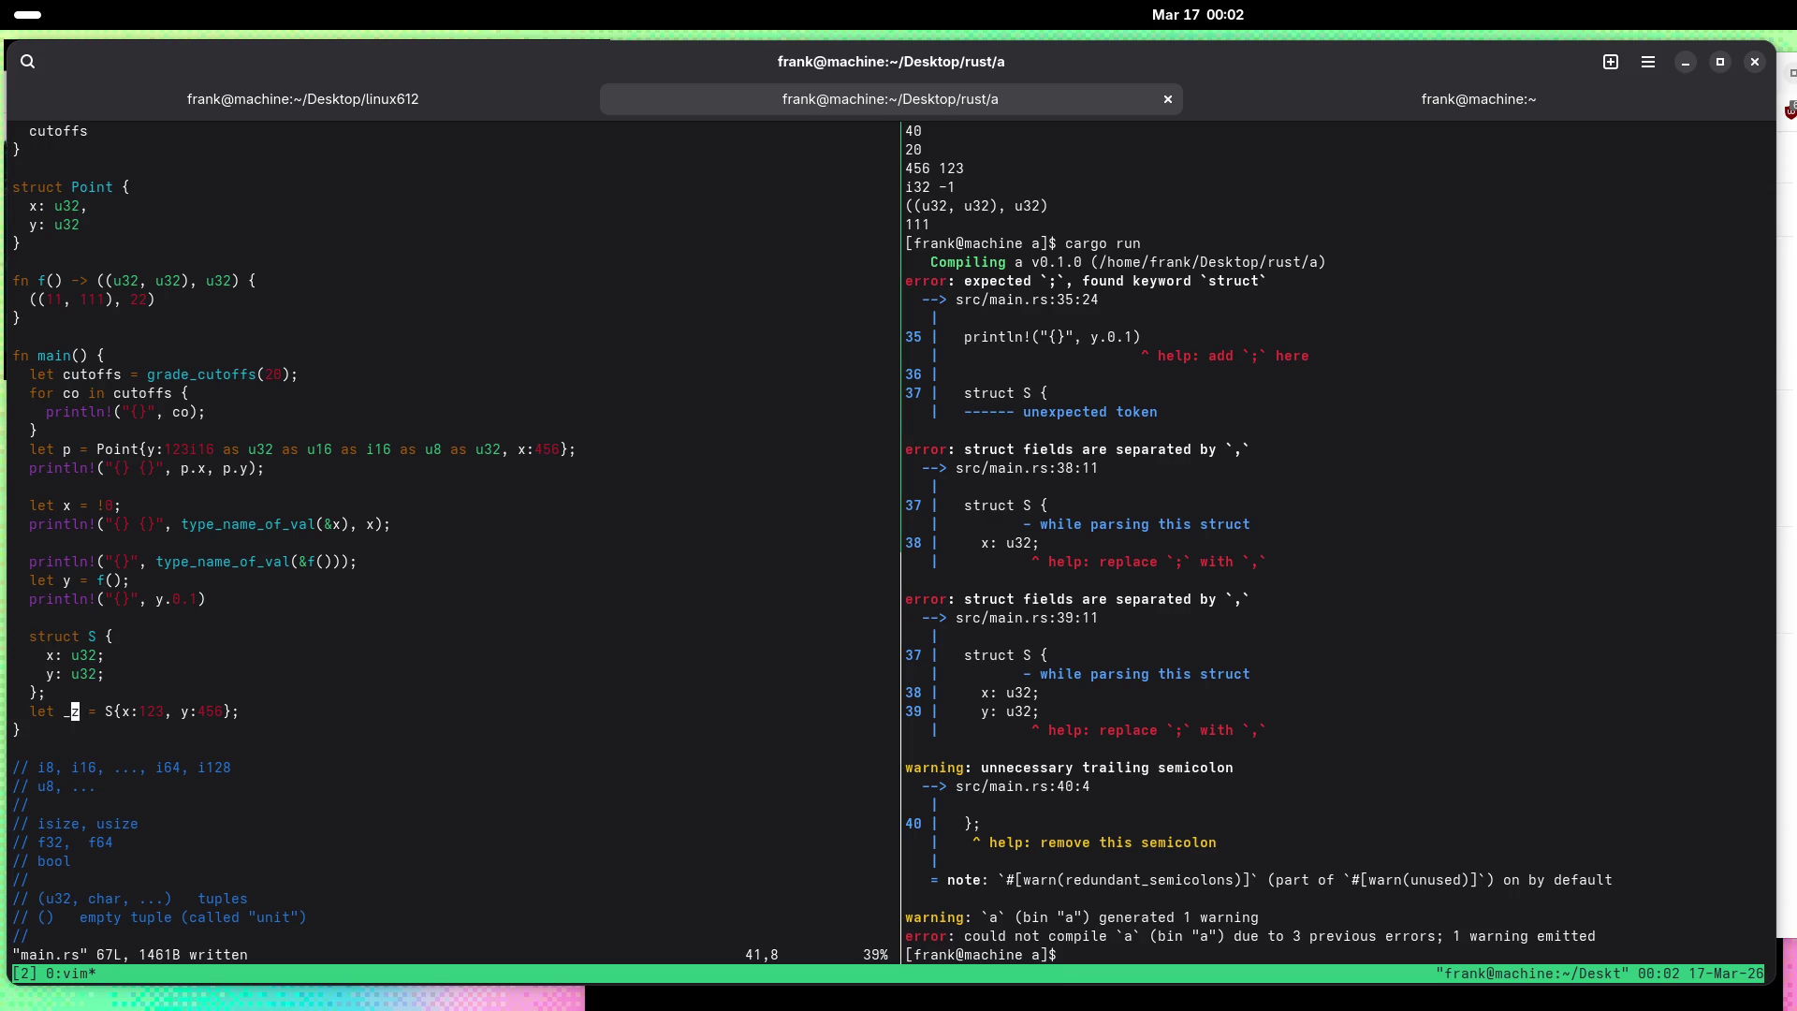
pyautogui.press('k')
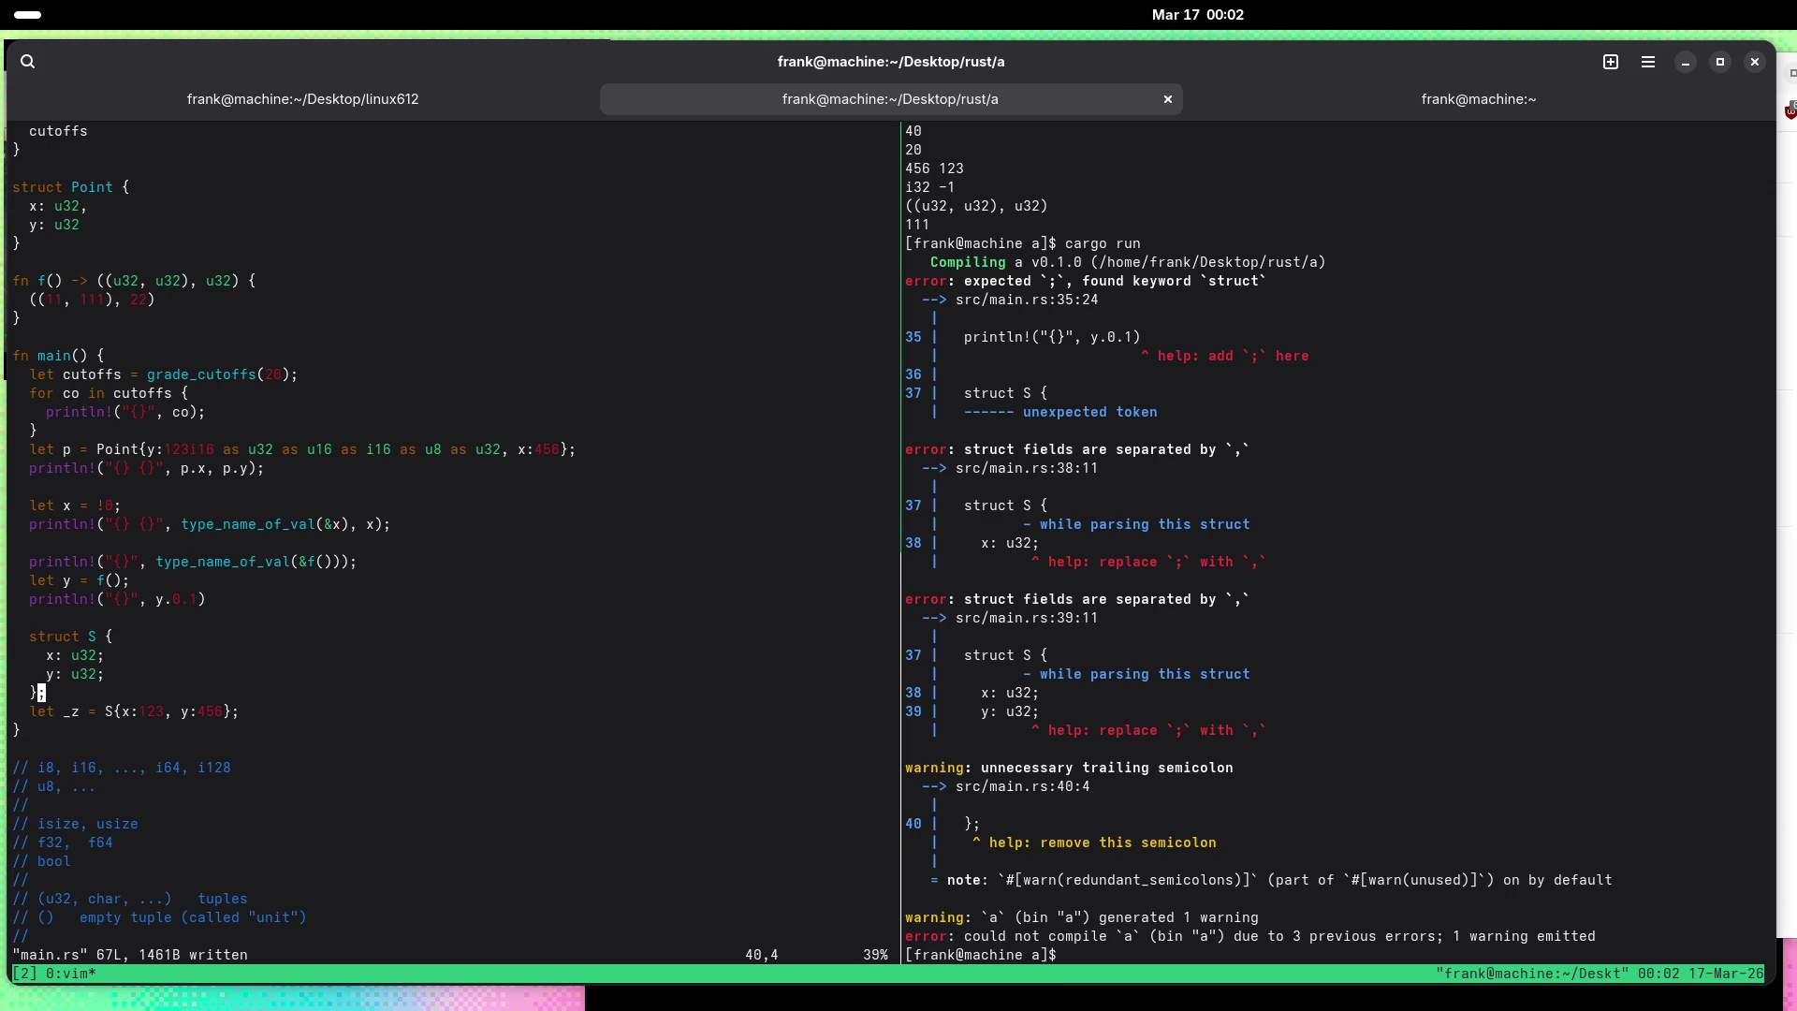
pyautogui.press('k')
pyautogui.press('k')
pyautogui.press('A')
pyautogui.press('BackSpace')
pyautogui.write(',')
pyautogui.press('Down')
pyautogui.press('BackSpace')
pyautogui.write(',')
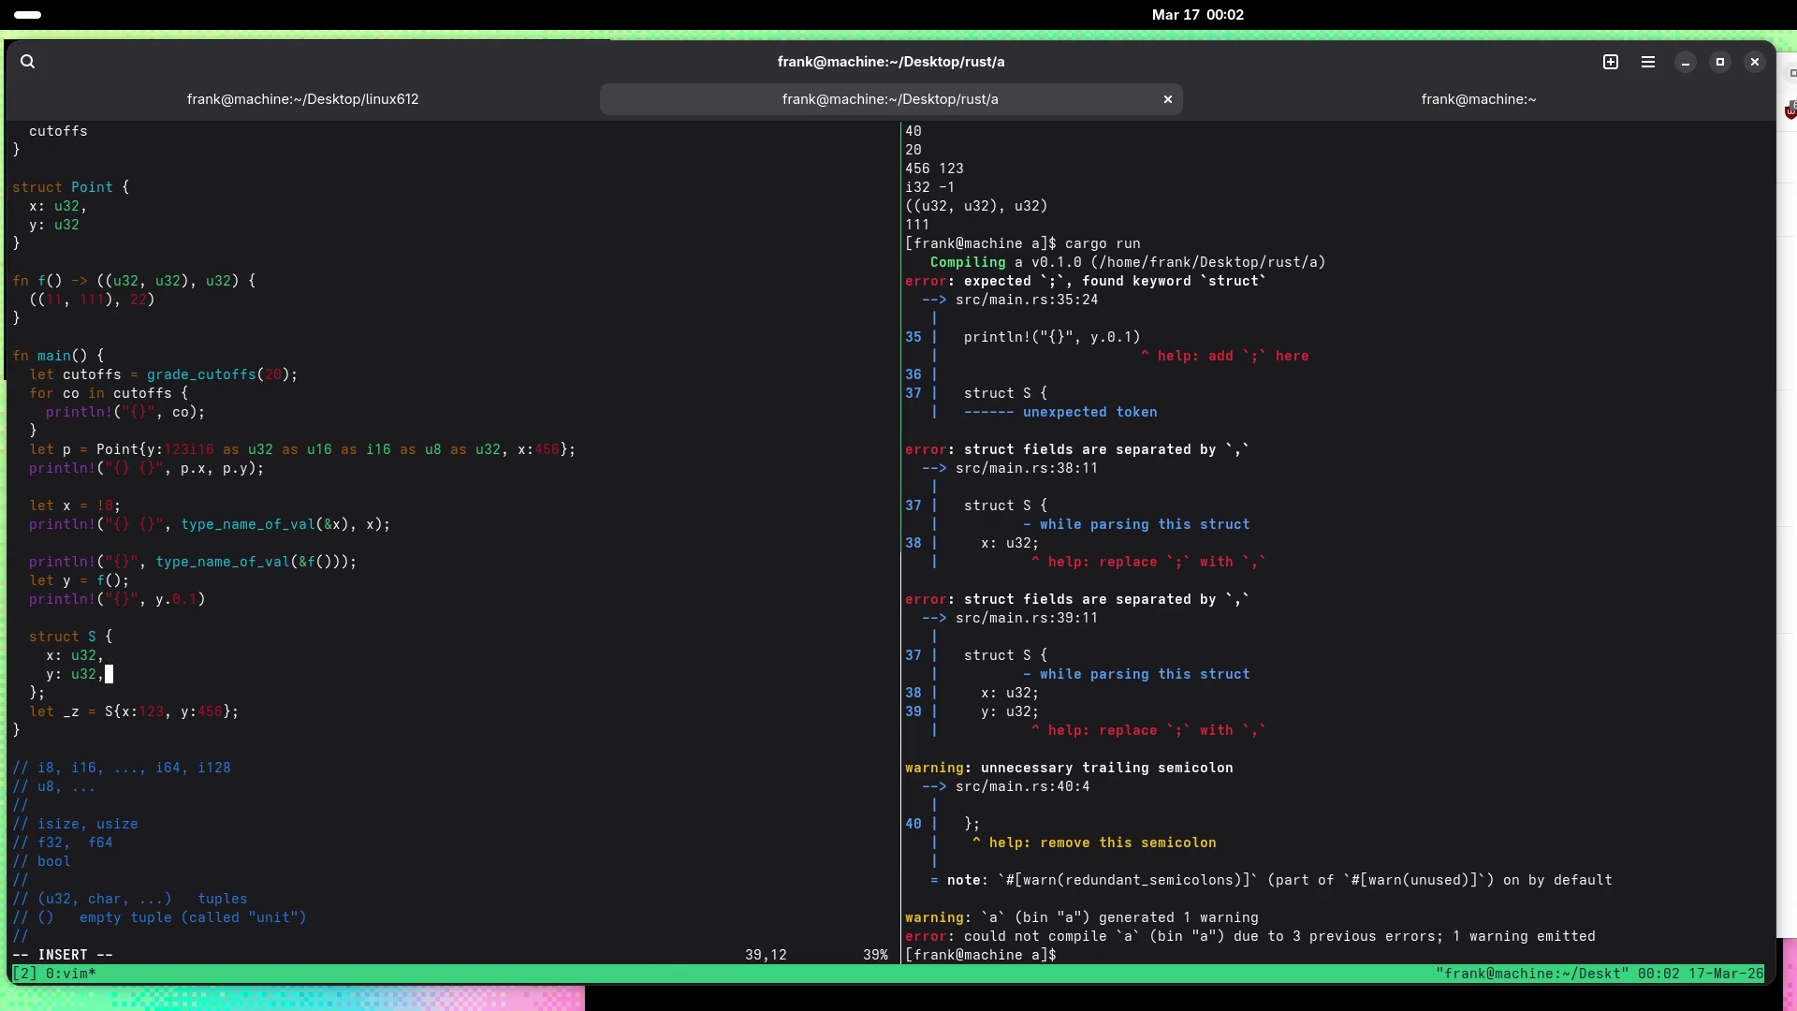
pyautogui.press('Escape')
pyautogui.write(':w')
pyautogui.press('Return')
# Step: Rebuild, then add the missing semicolon ending the y.0.1 println and save
pyautogui.hotkey('ctrl', 'b')
pyautogui.press('Right')
pyautogui.press('Up')
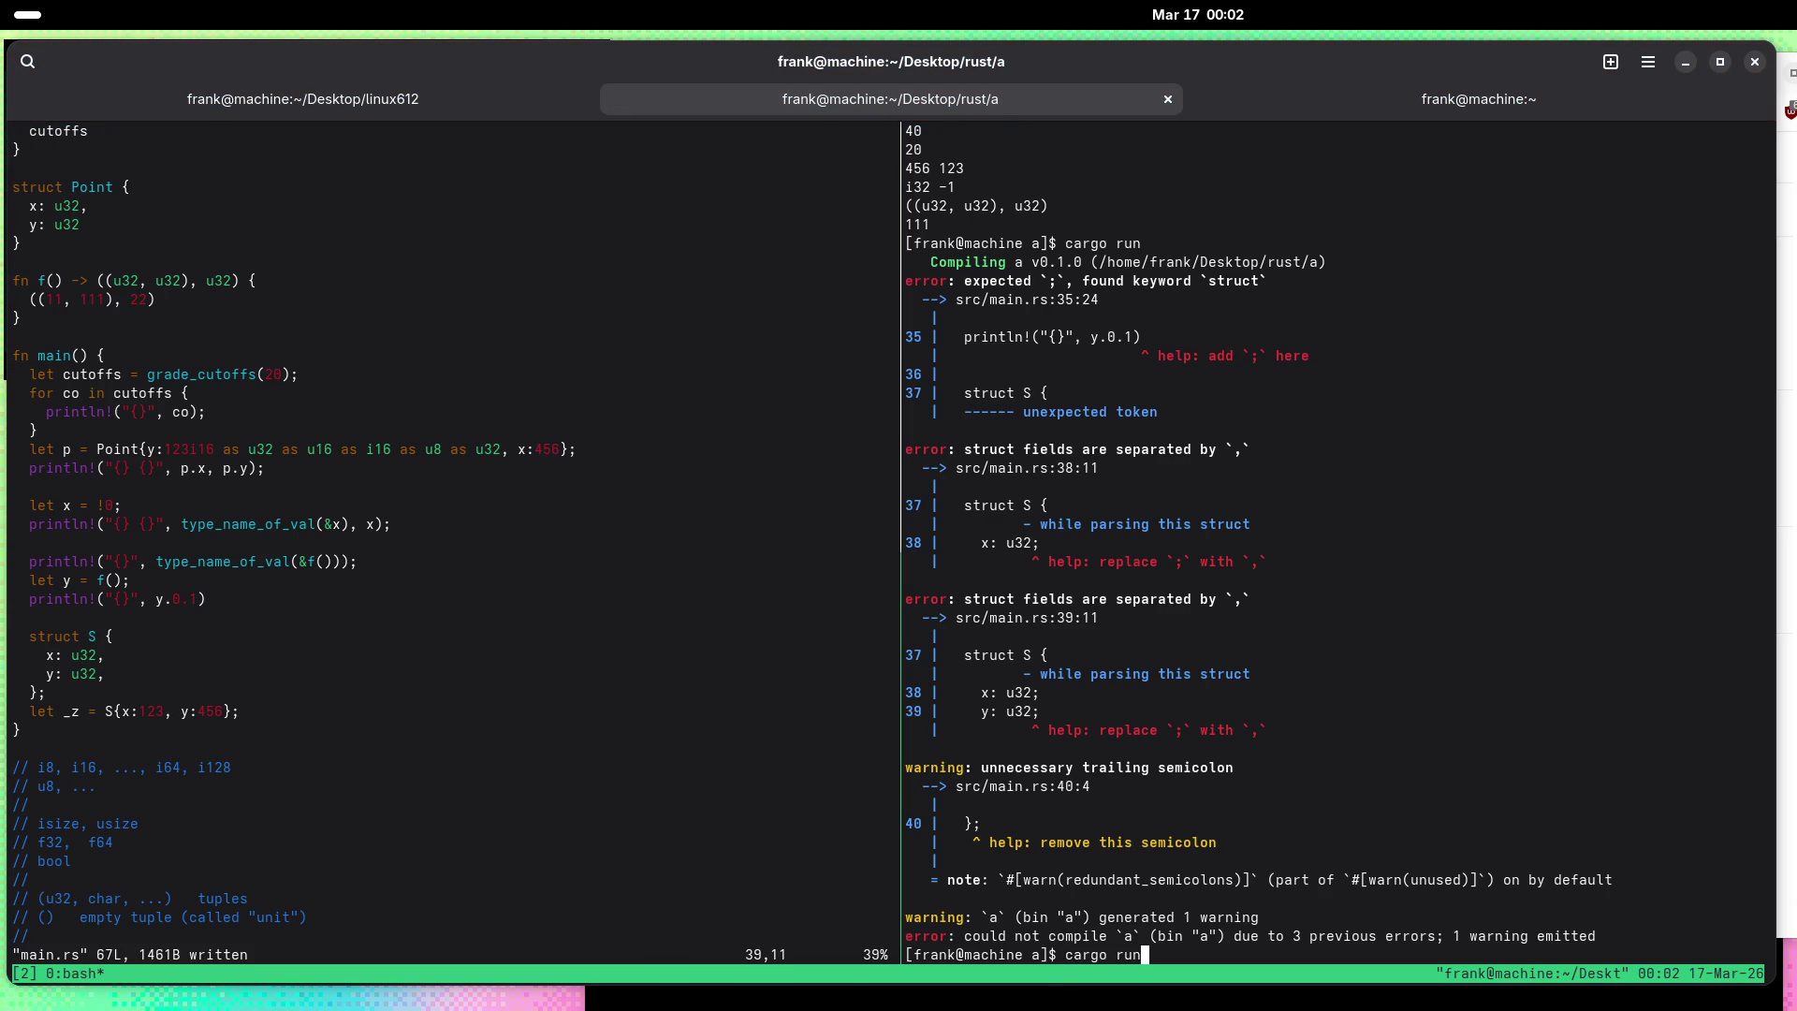
pyautogui.hotkey('ctrl', 'l')
pyautogui.press('Return')
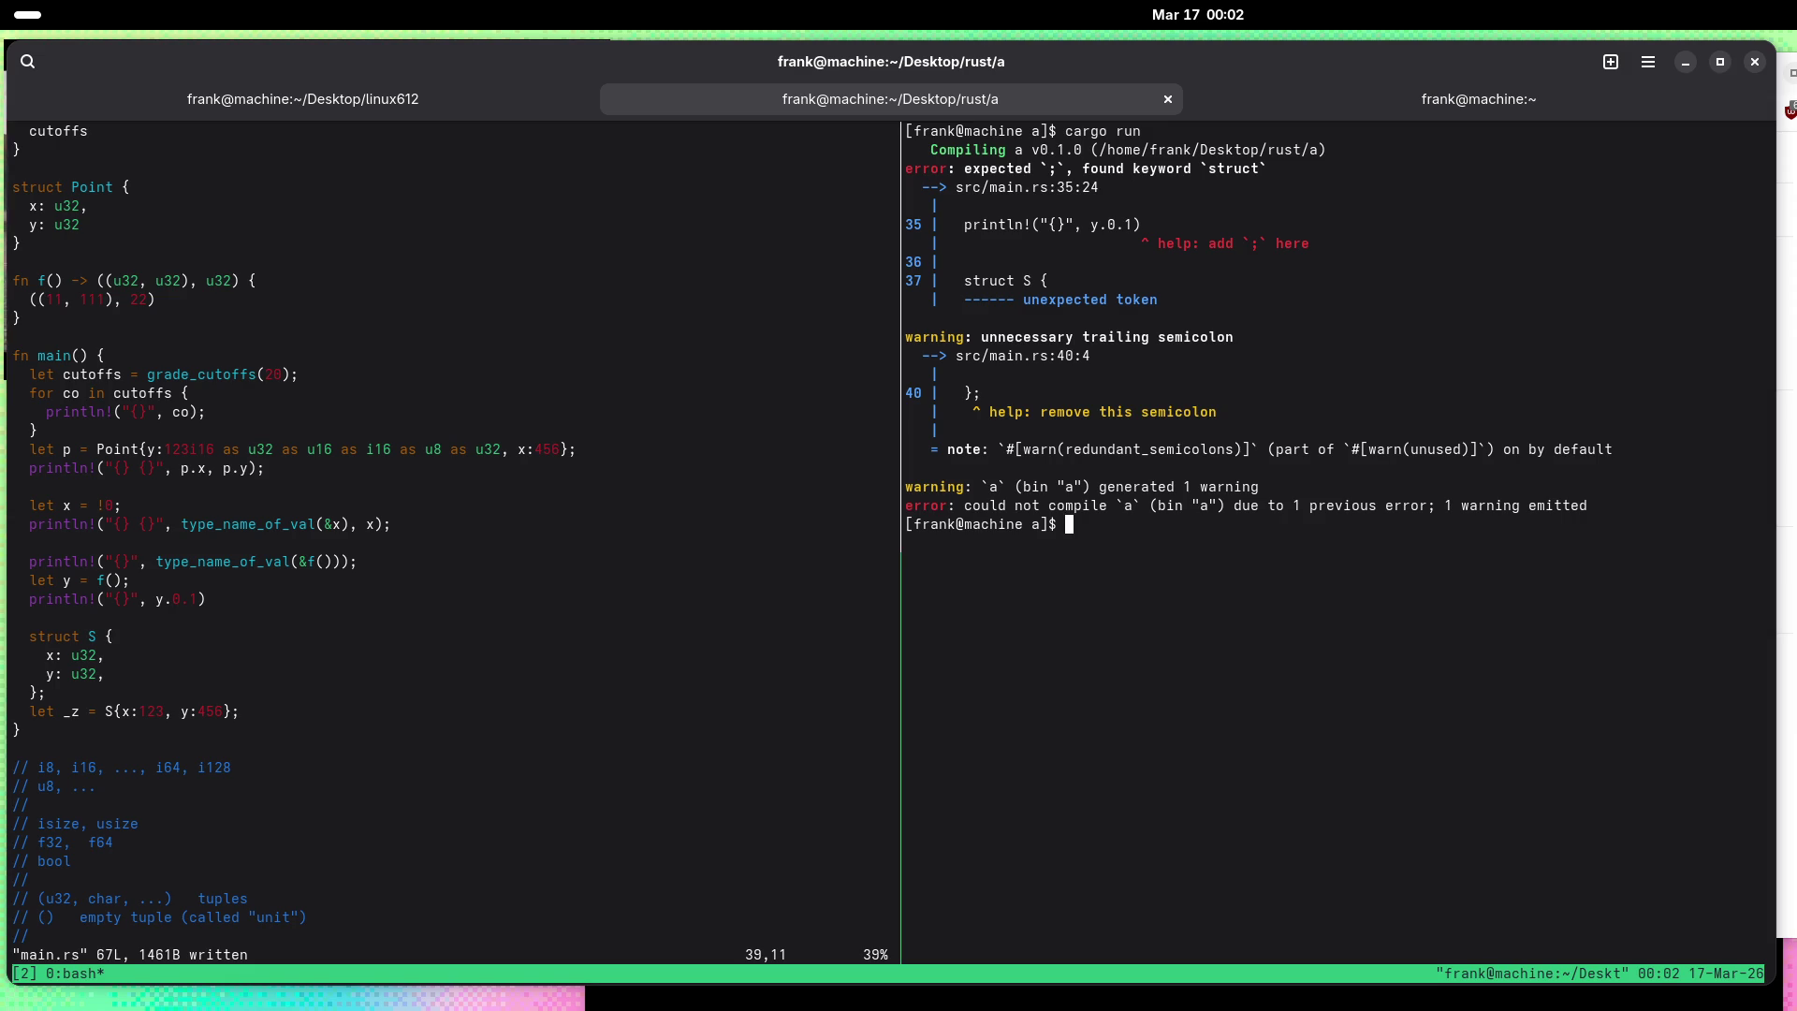
pyautogui.hotkey('ctrl', 'b')
pyautogui.press('Left')
pyautogui.press('k')
pyautogui.press('k')
pyautogui.press('k')
pyautogui.write('A;')
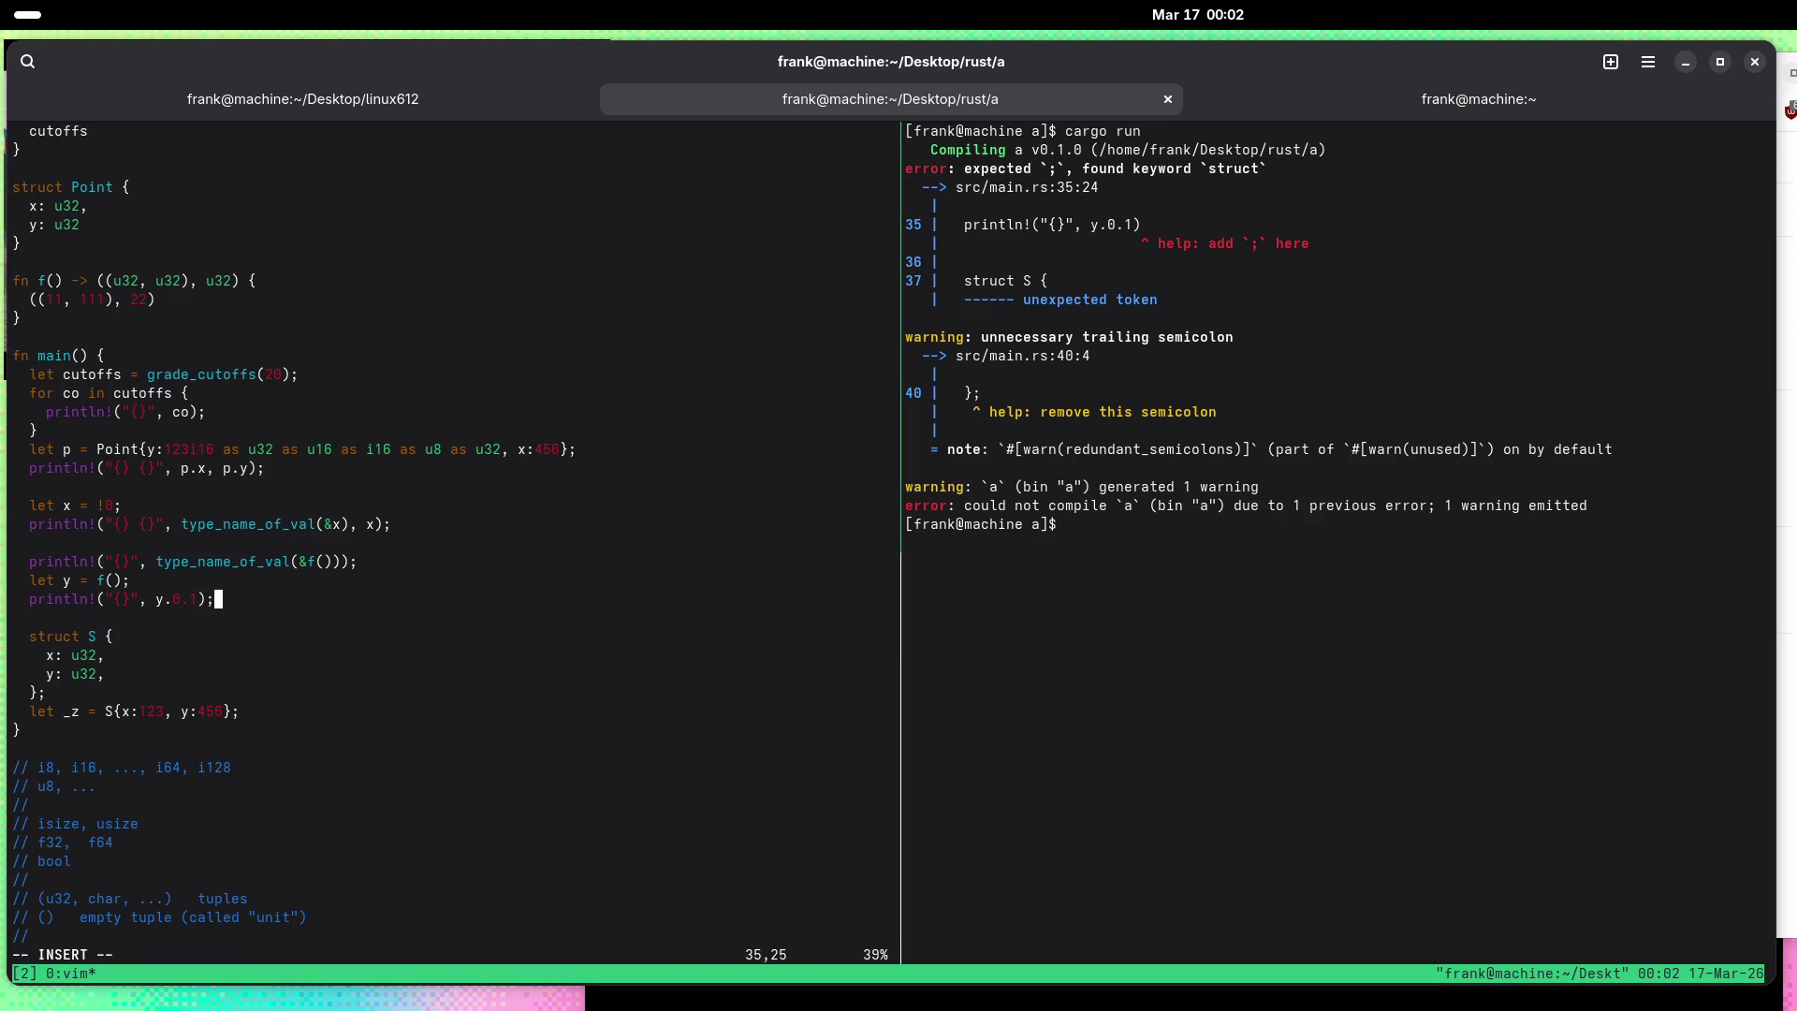
pyautogui.press('Escape')
pyautogui.write(':w')
pyautogui.press('Return')
# Step: Rerun cargo run, which now compiles with two warnings and runs
pyautogui.hotkey('ctrl', 'b')
pyautogui.press('Right')
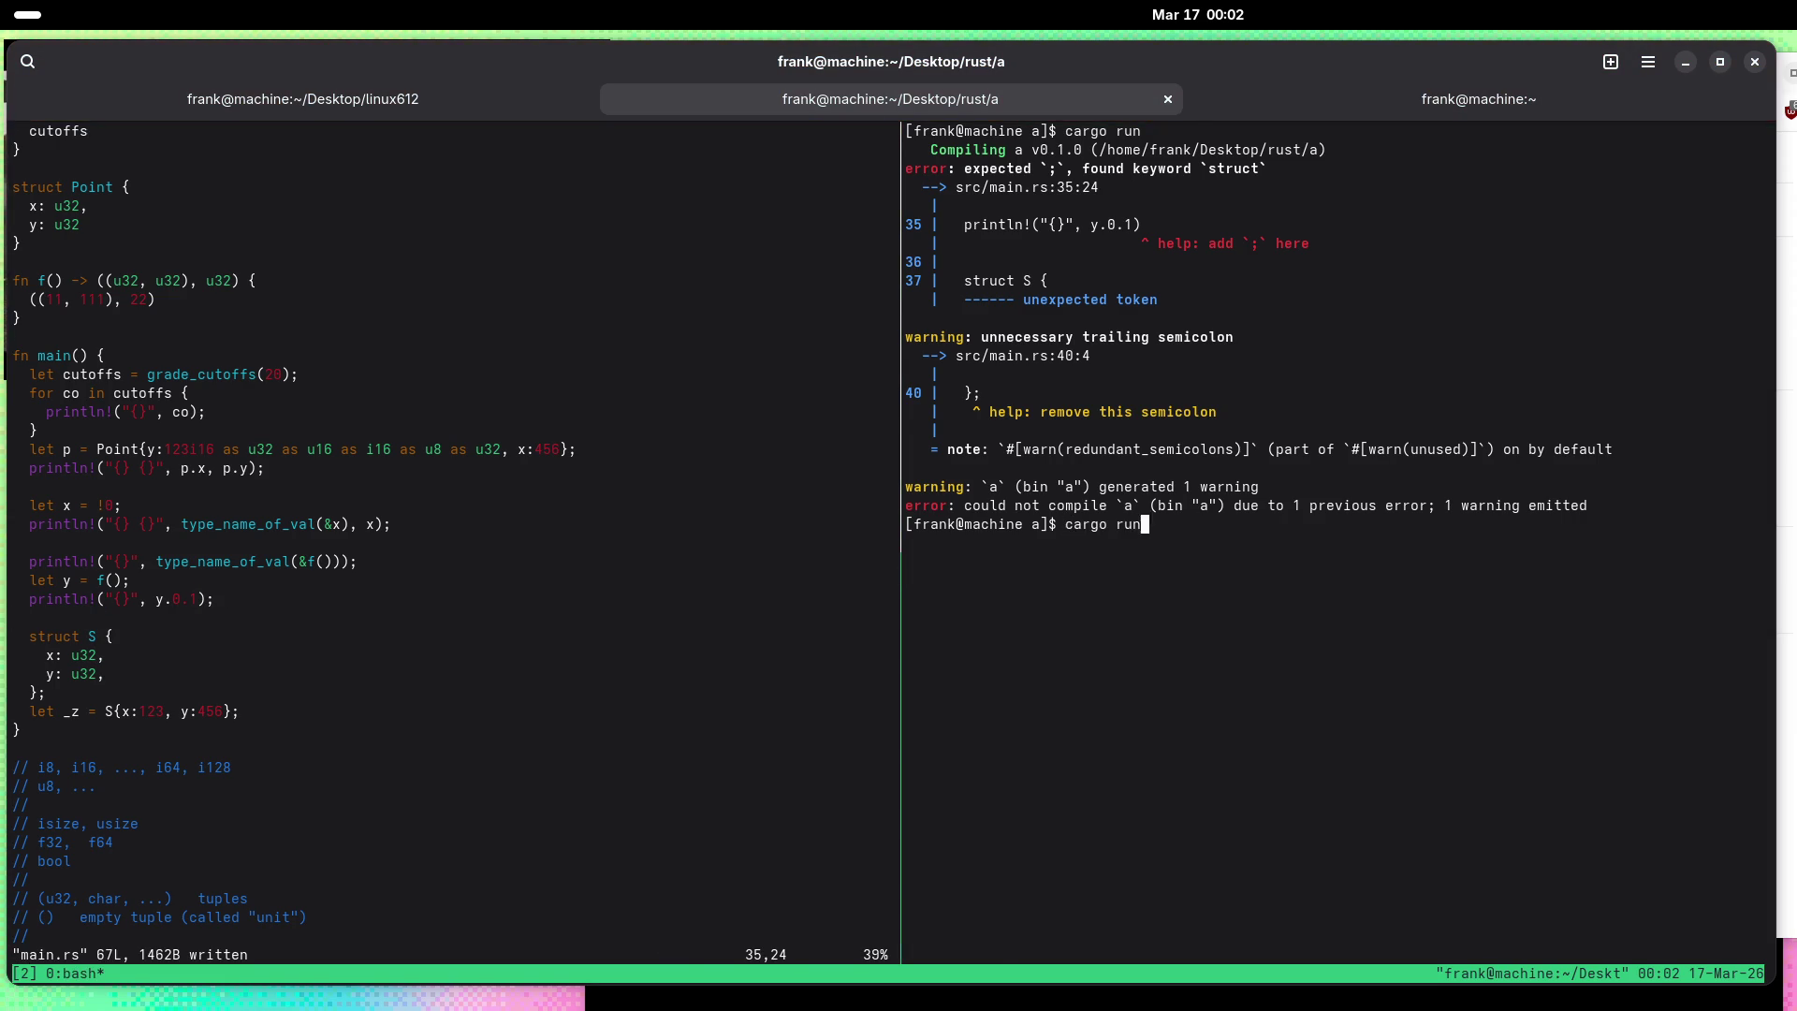
pyautogui.press('Up')
pyautogui.press('Return')
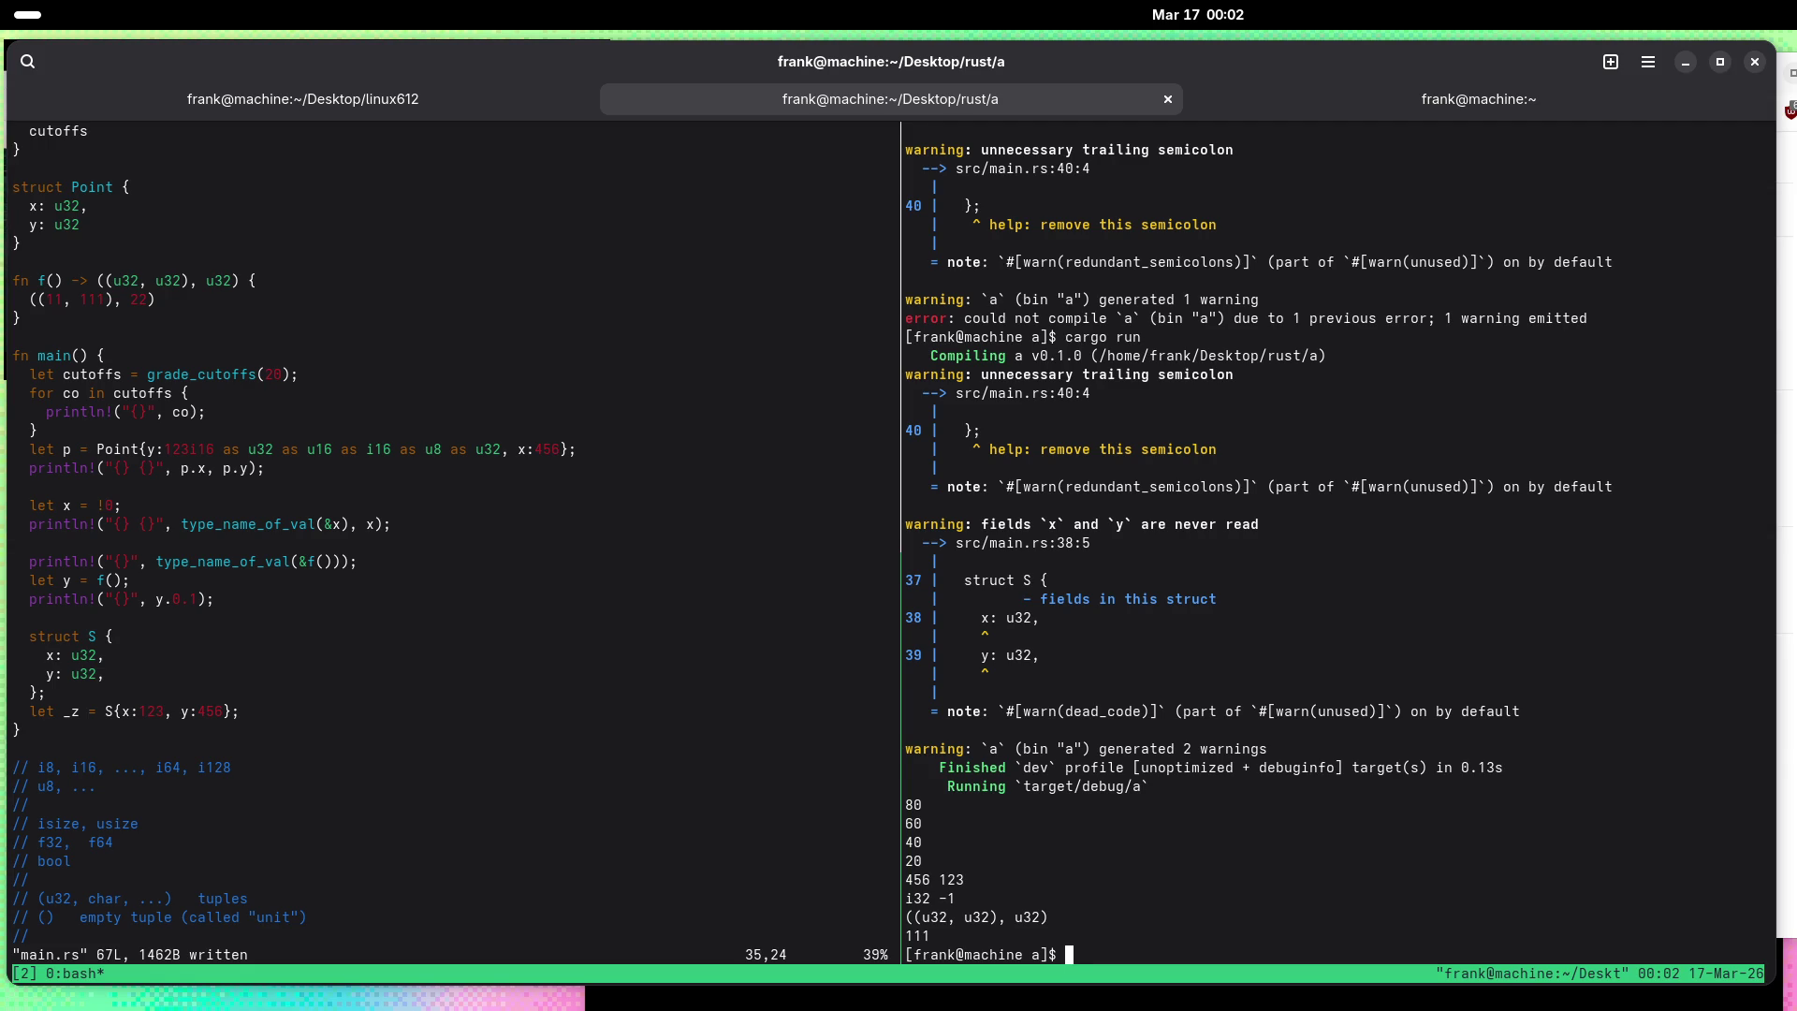
pyautogui.hotkey('ctrl', 'b')
pyautogui.press('Left')
# Step: Add a nested struct containing z: u32 as the last field of struct S and save
pyautogui.press('k')
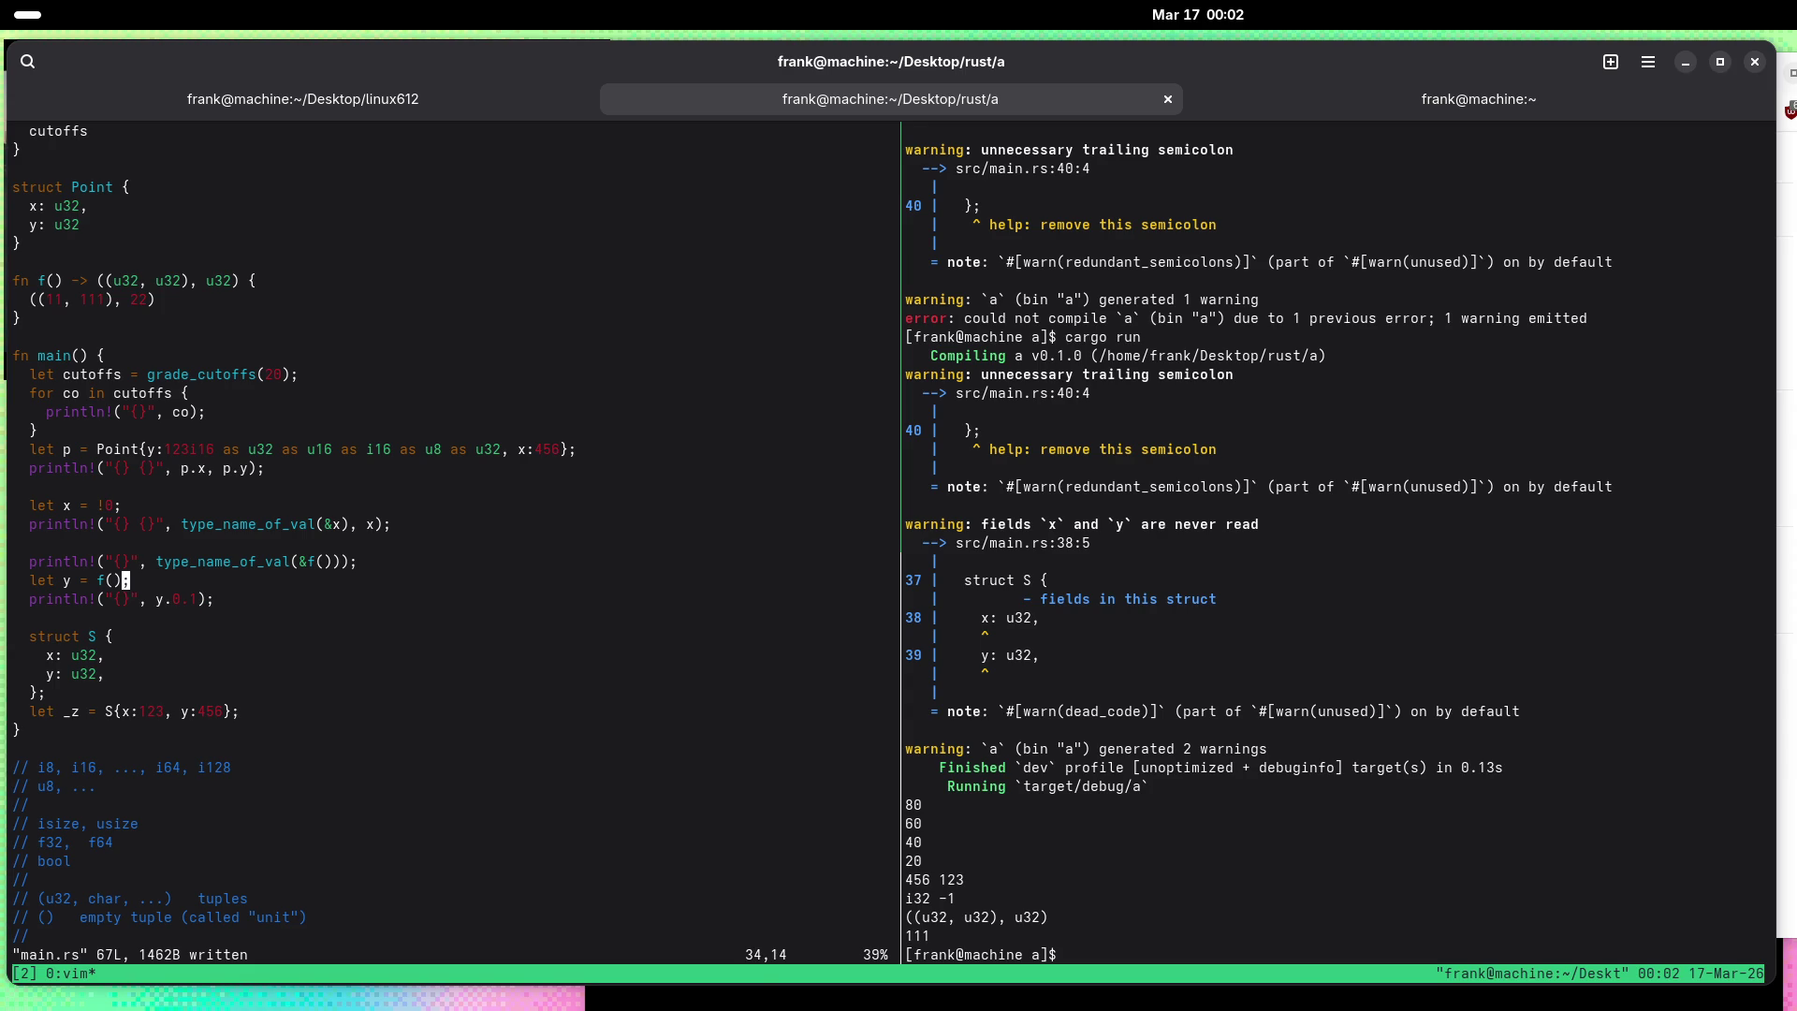
pyautogui.press('j')
pyautogui.press('j')
pyautogui.press('j')
pyautogui.press('j')
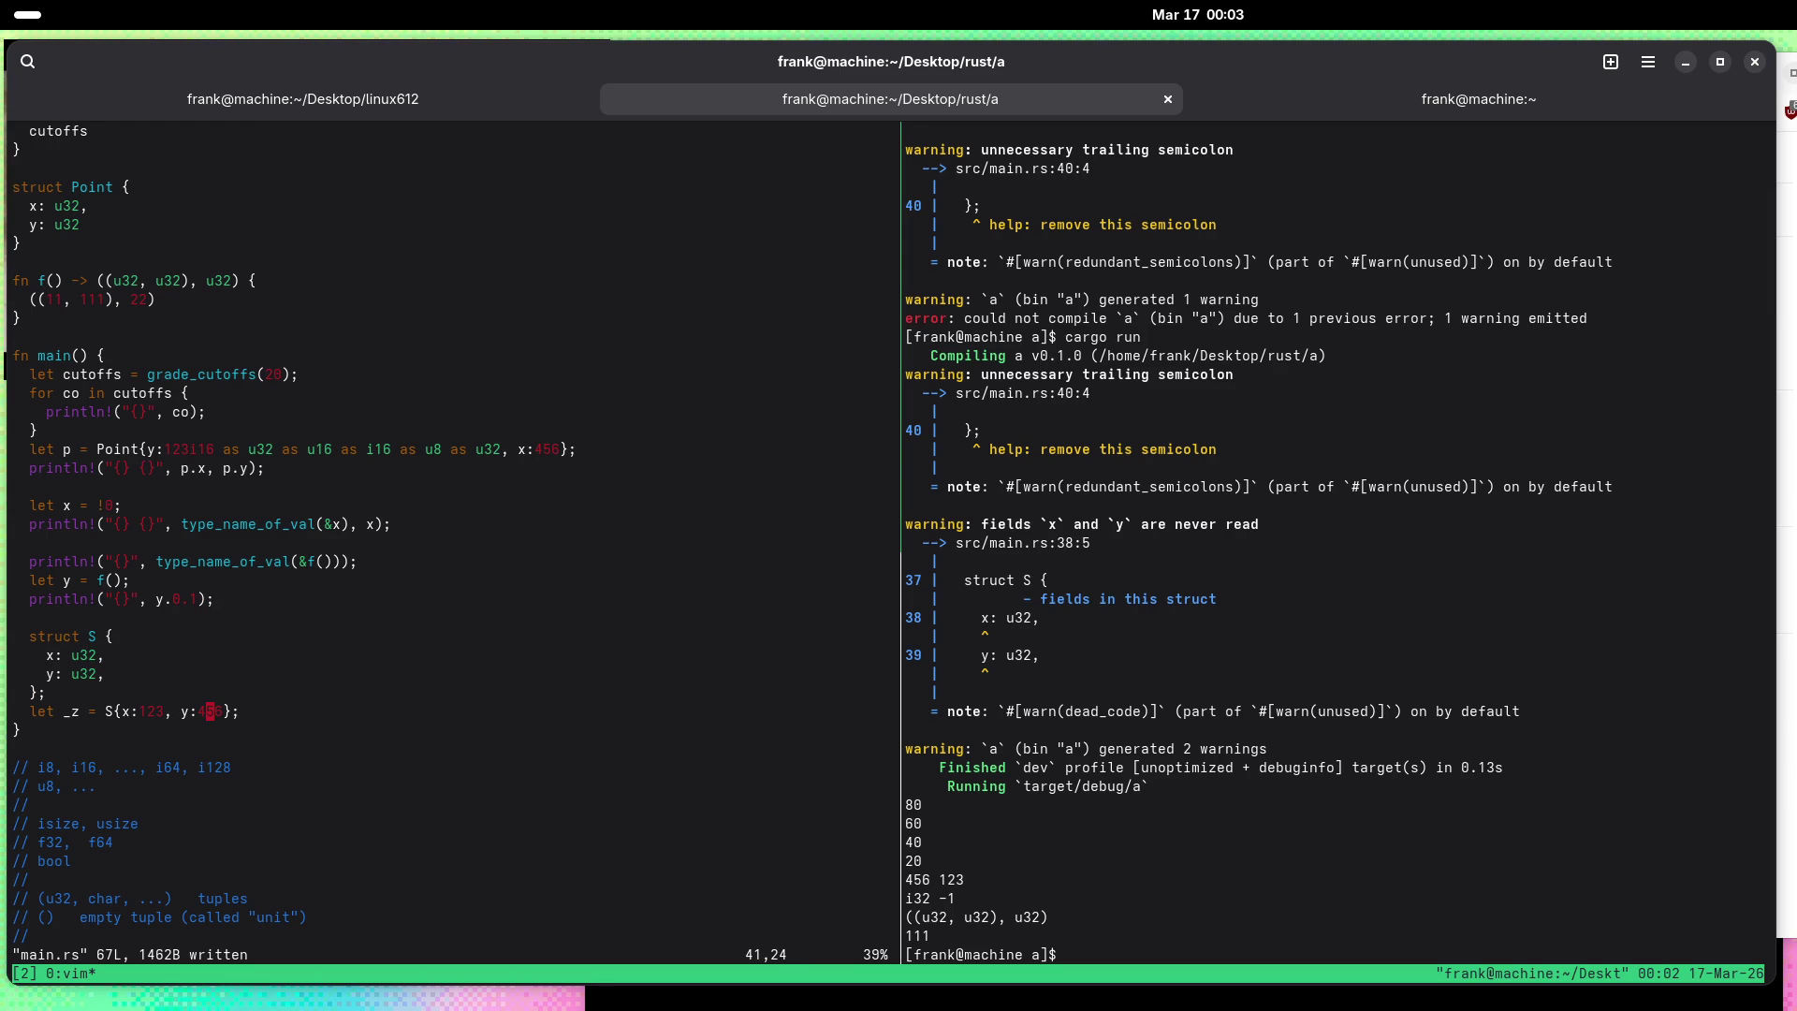
pyautogui.press('k')
pyautogui.press('$')
pyautogui.press('k')
pyautogui.press('j')
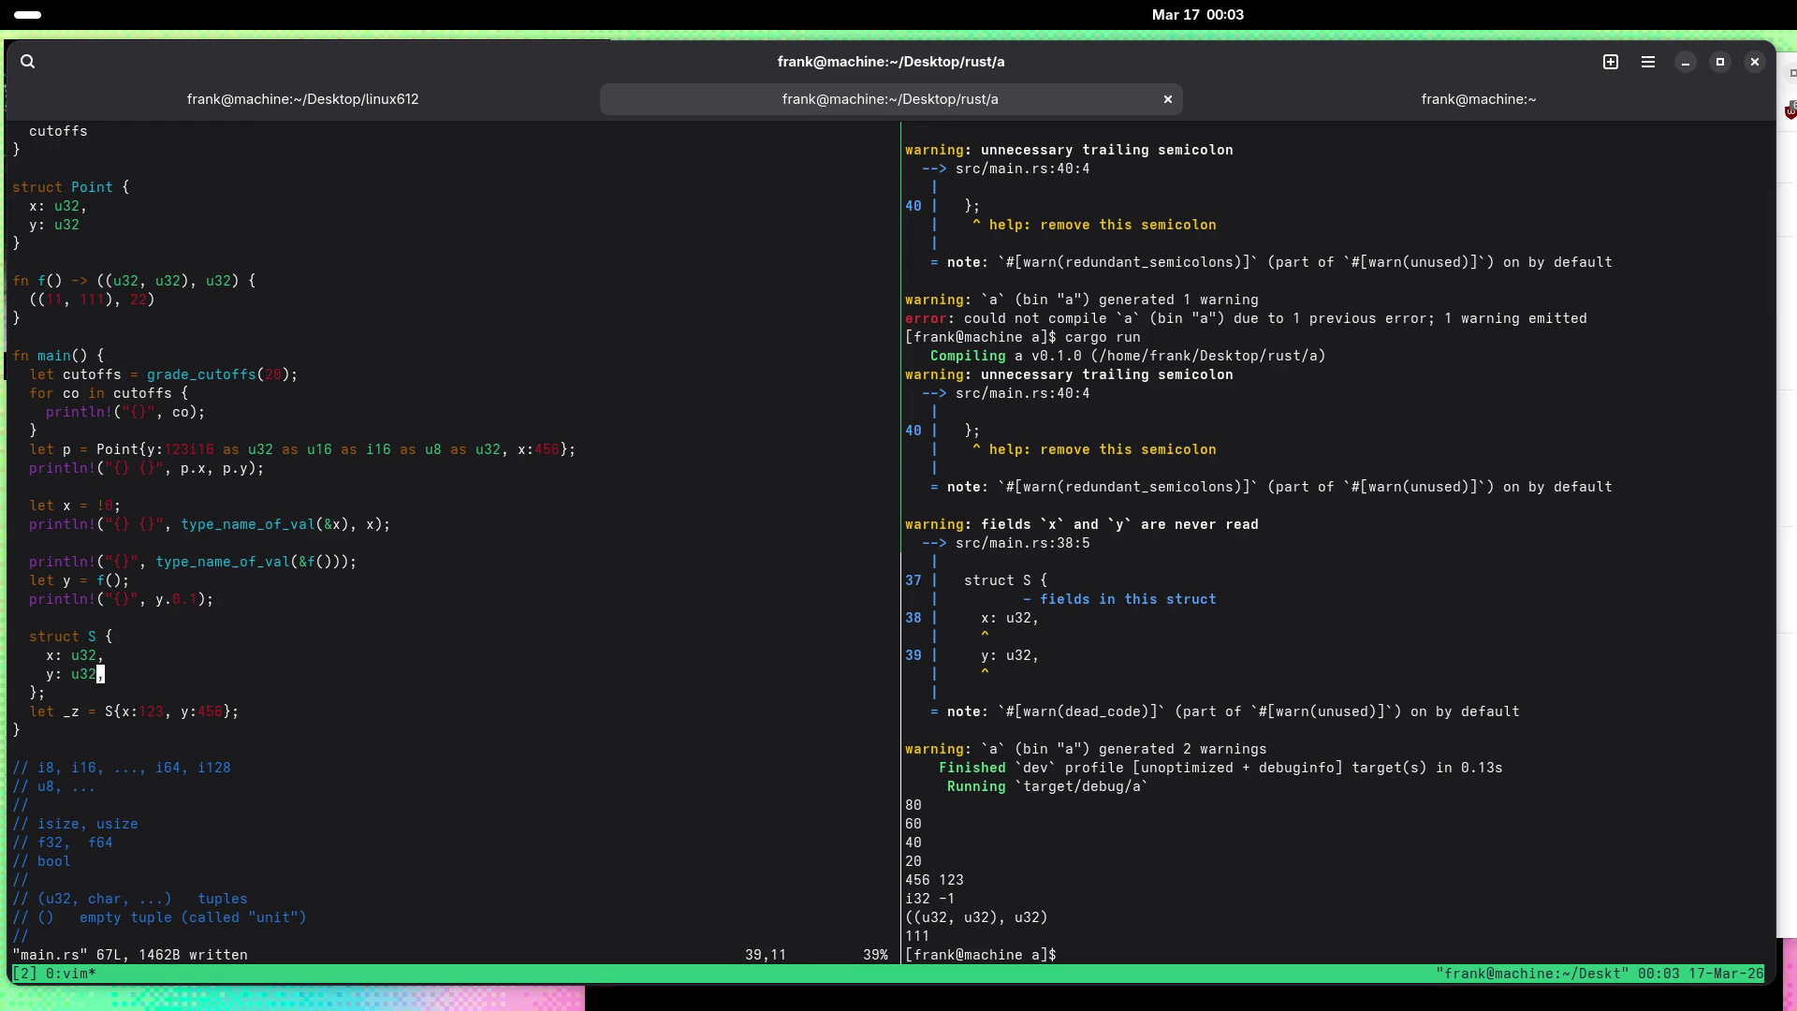
pyautogui.write('ostruct }')
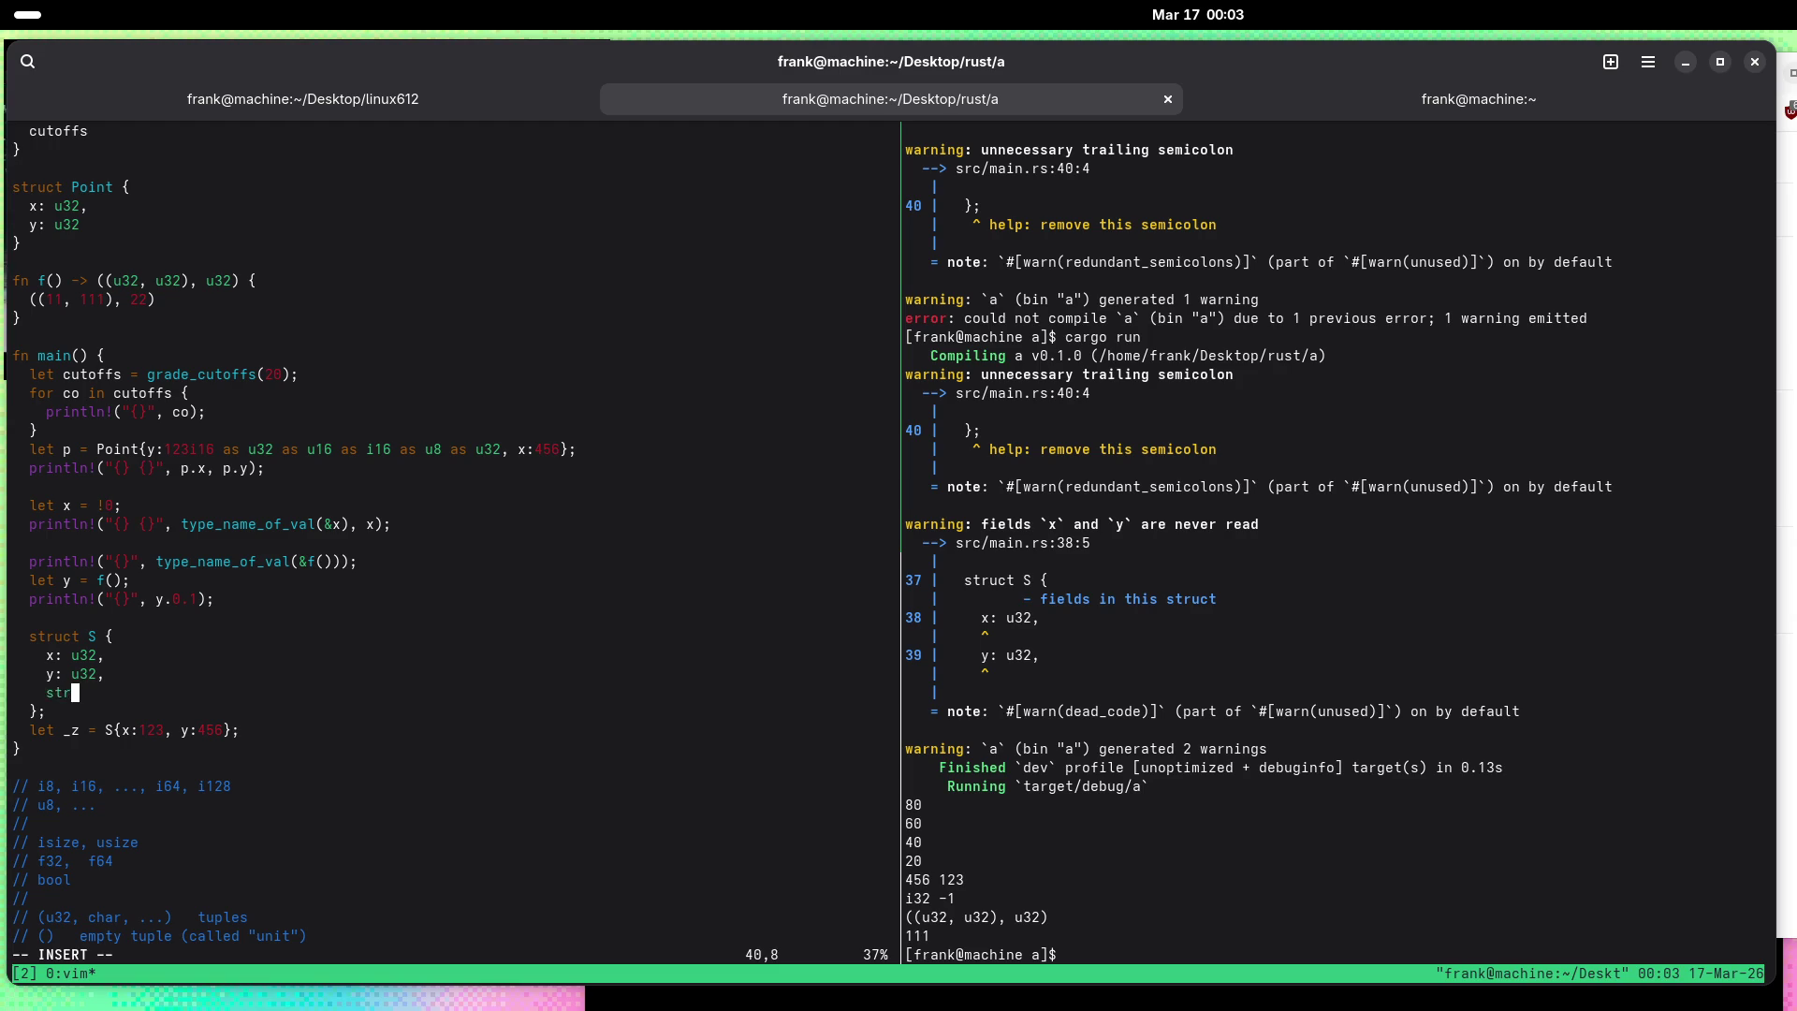
pyautogui.press('Left')
pyautogui.press('Return')
pyautogui.press('Return')
pyautogui.write(',')
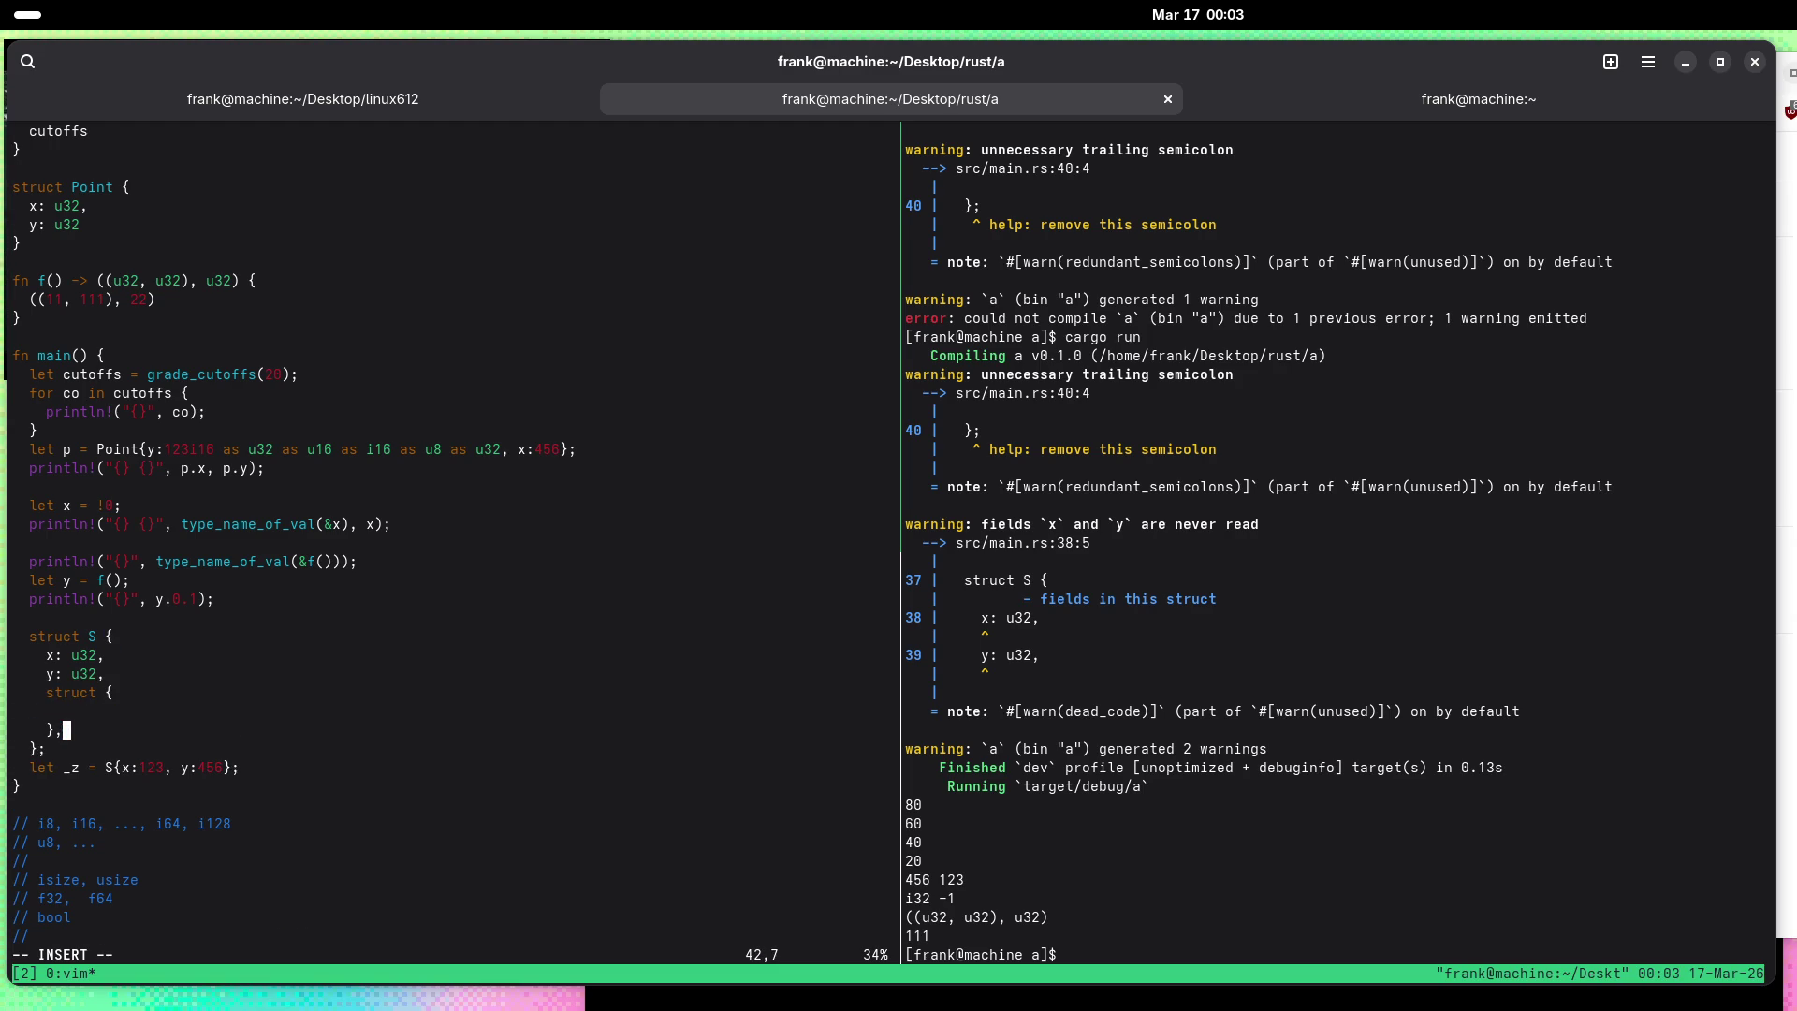
pyautogui.press('Up')
pyautogui.write('z: u32')
pyautogui.press('Escape')
pyautogui.write(':w')
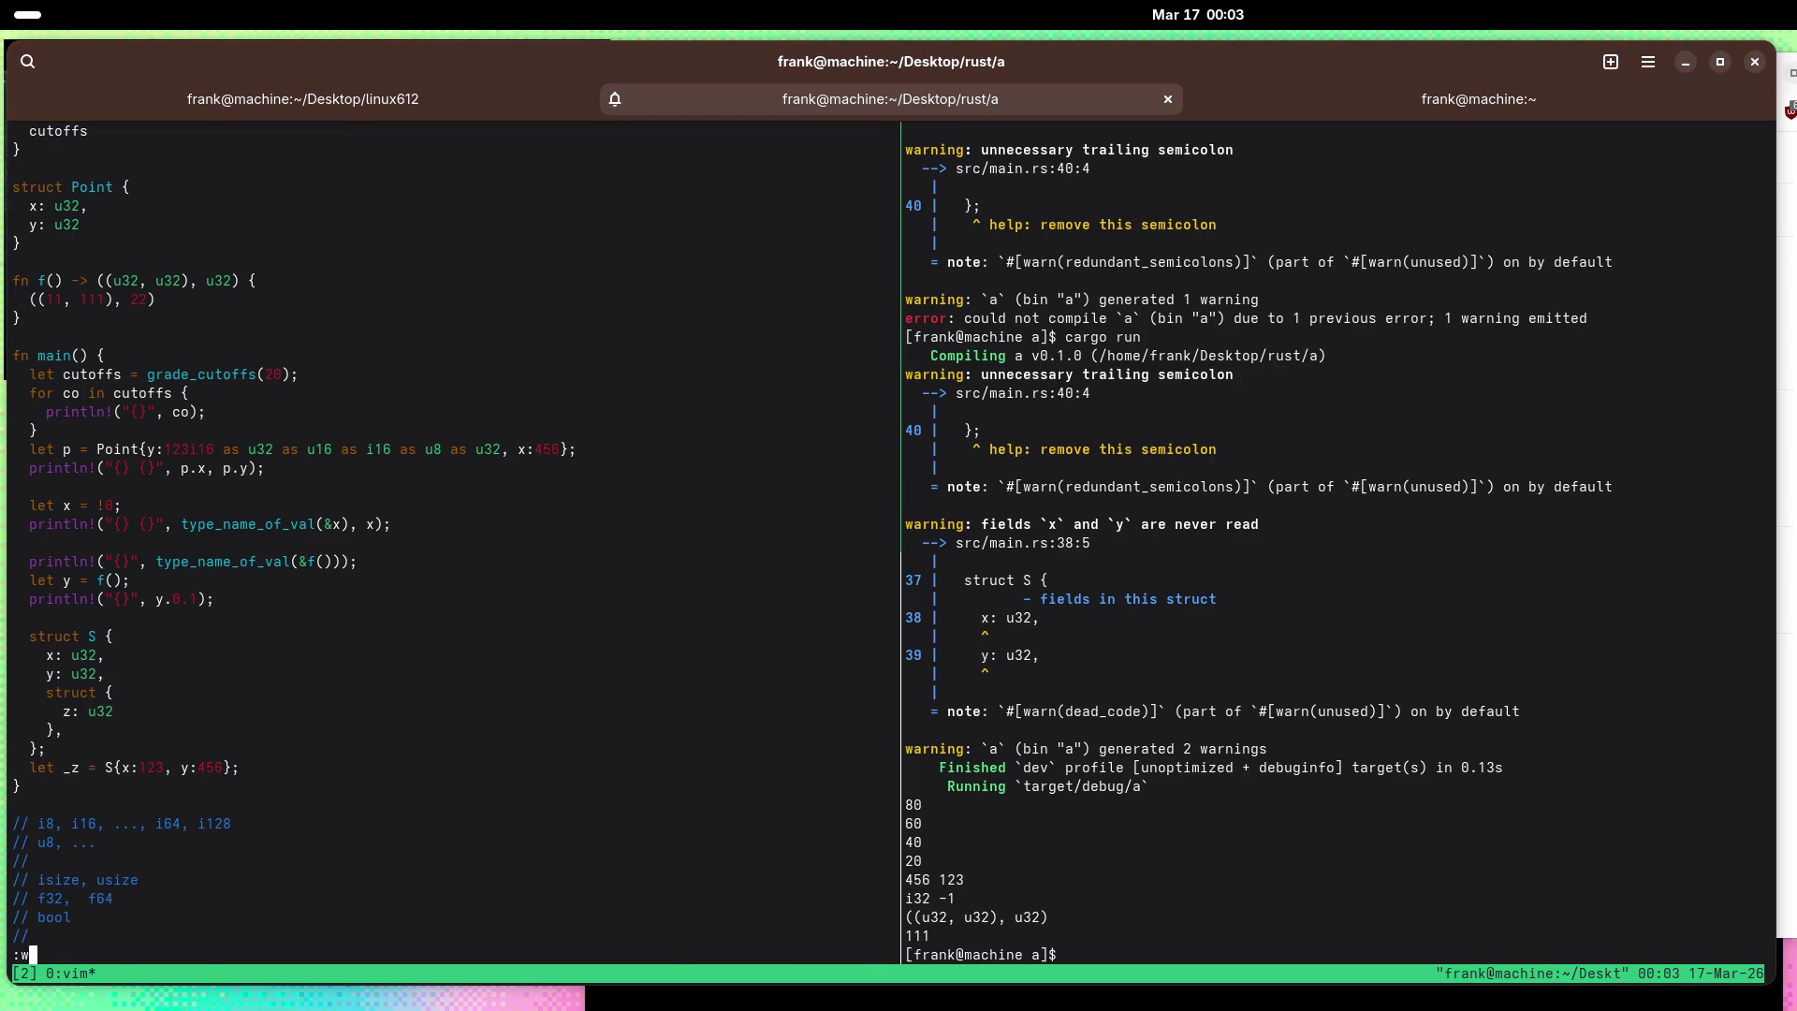
pyautogui.press('Return')
# Step: Name the nested struct field z inside S and save
pyautogui.press('j')
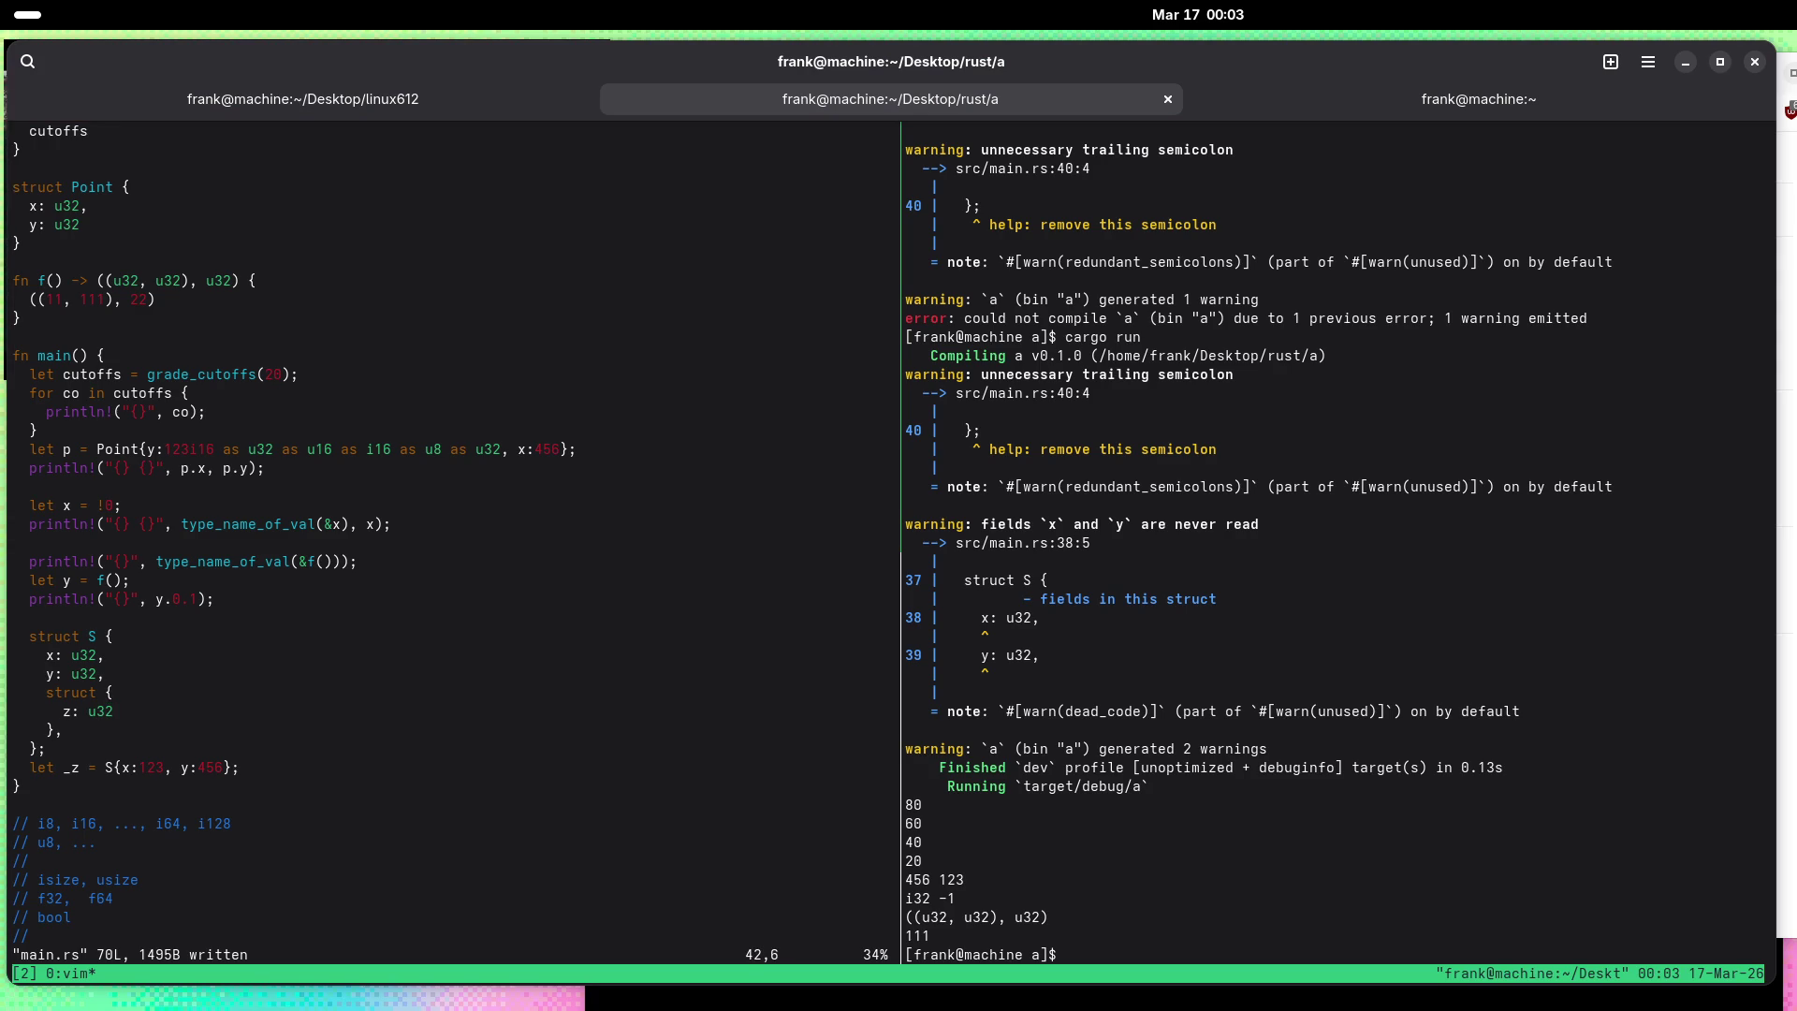
pyautogui.press('i')
pyautogui.press('Up')
pyautogui.press('Up')
pyautogui.press('Left')
pyautogui.press('Left')
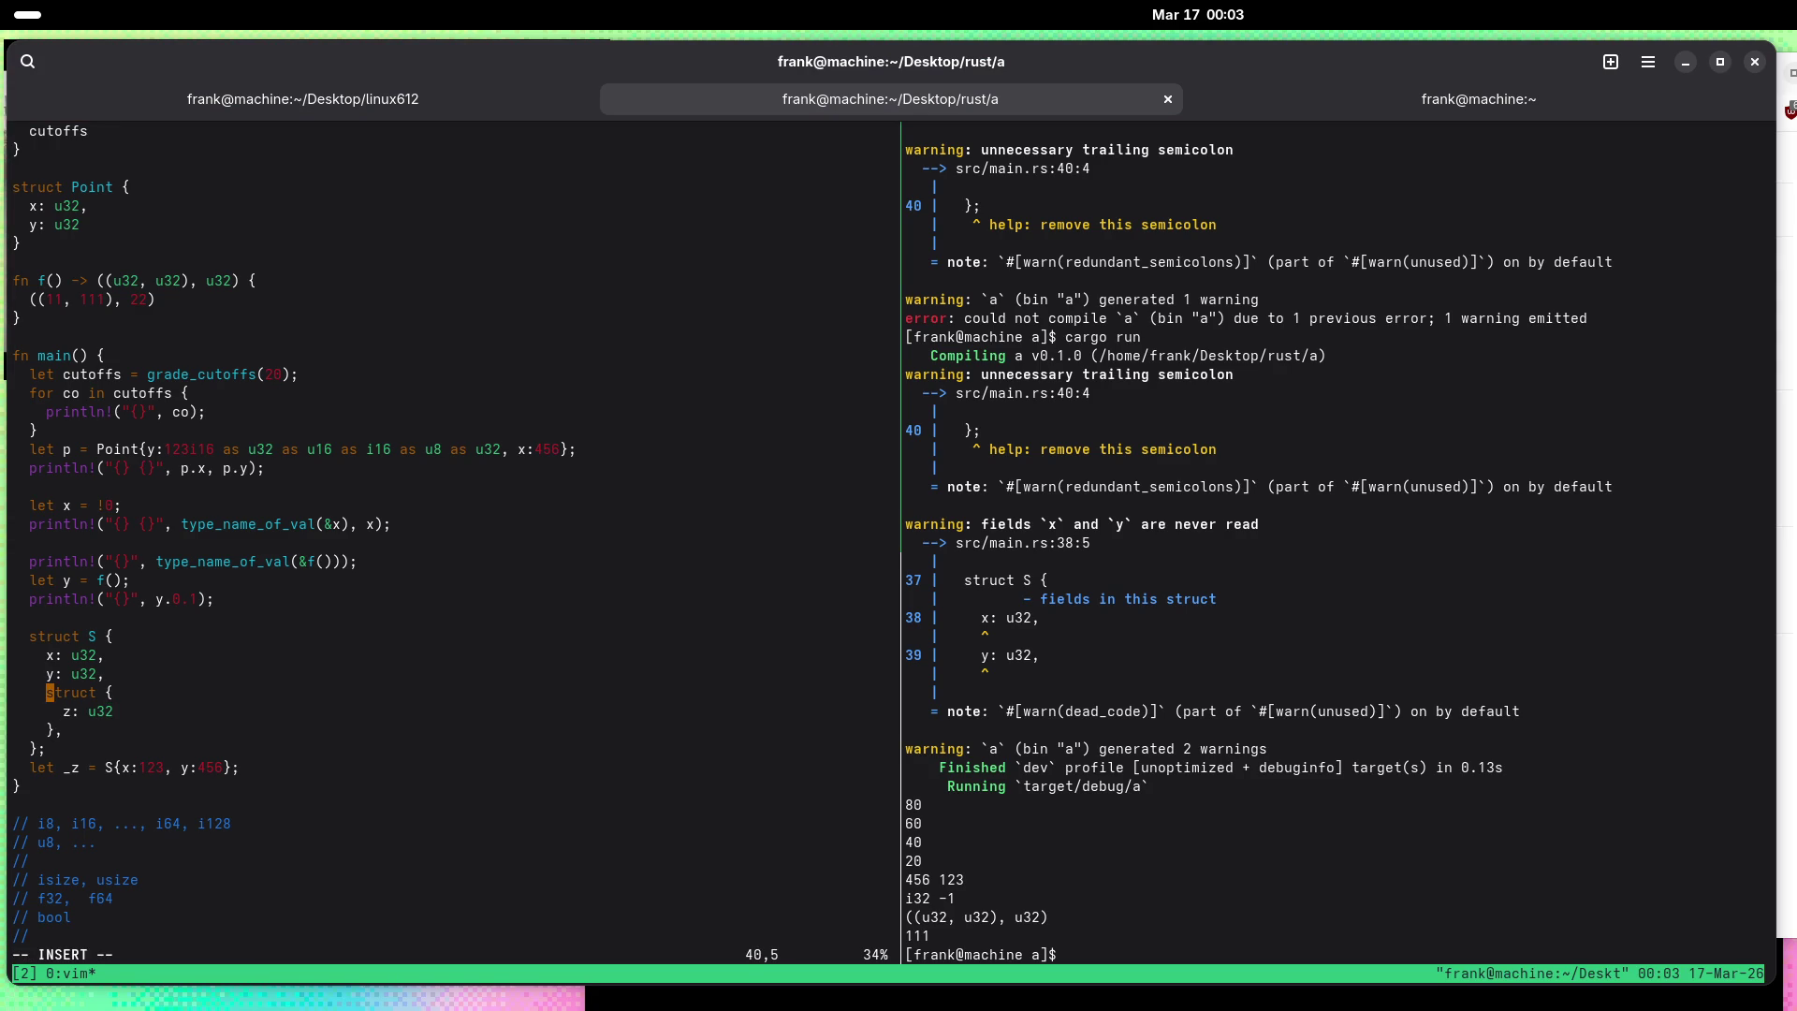
pyautogui.write('z:')
pyautogui.press('Escape')
pyautogui.write(':w')
pyautogui.press('Return')
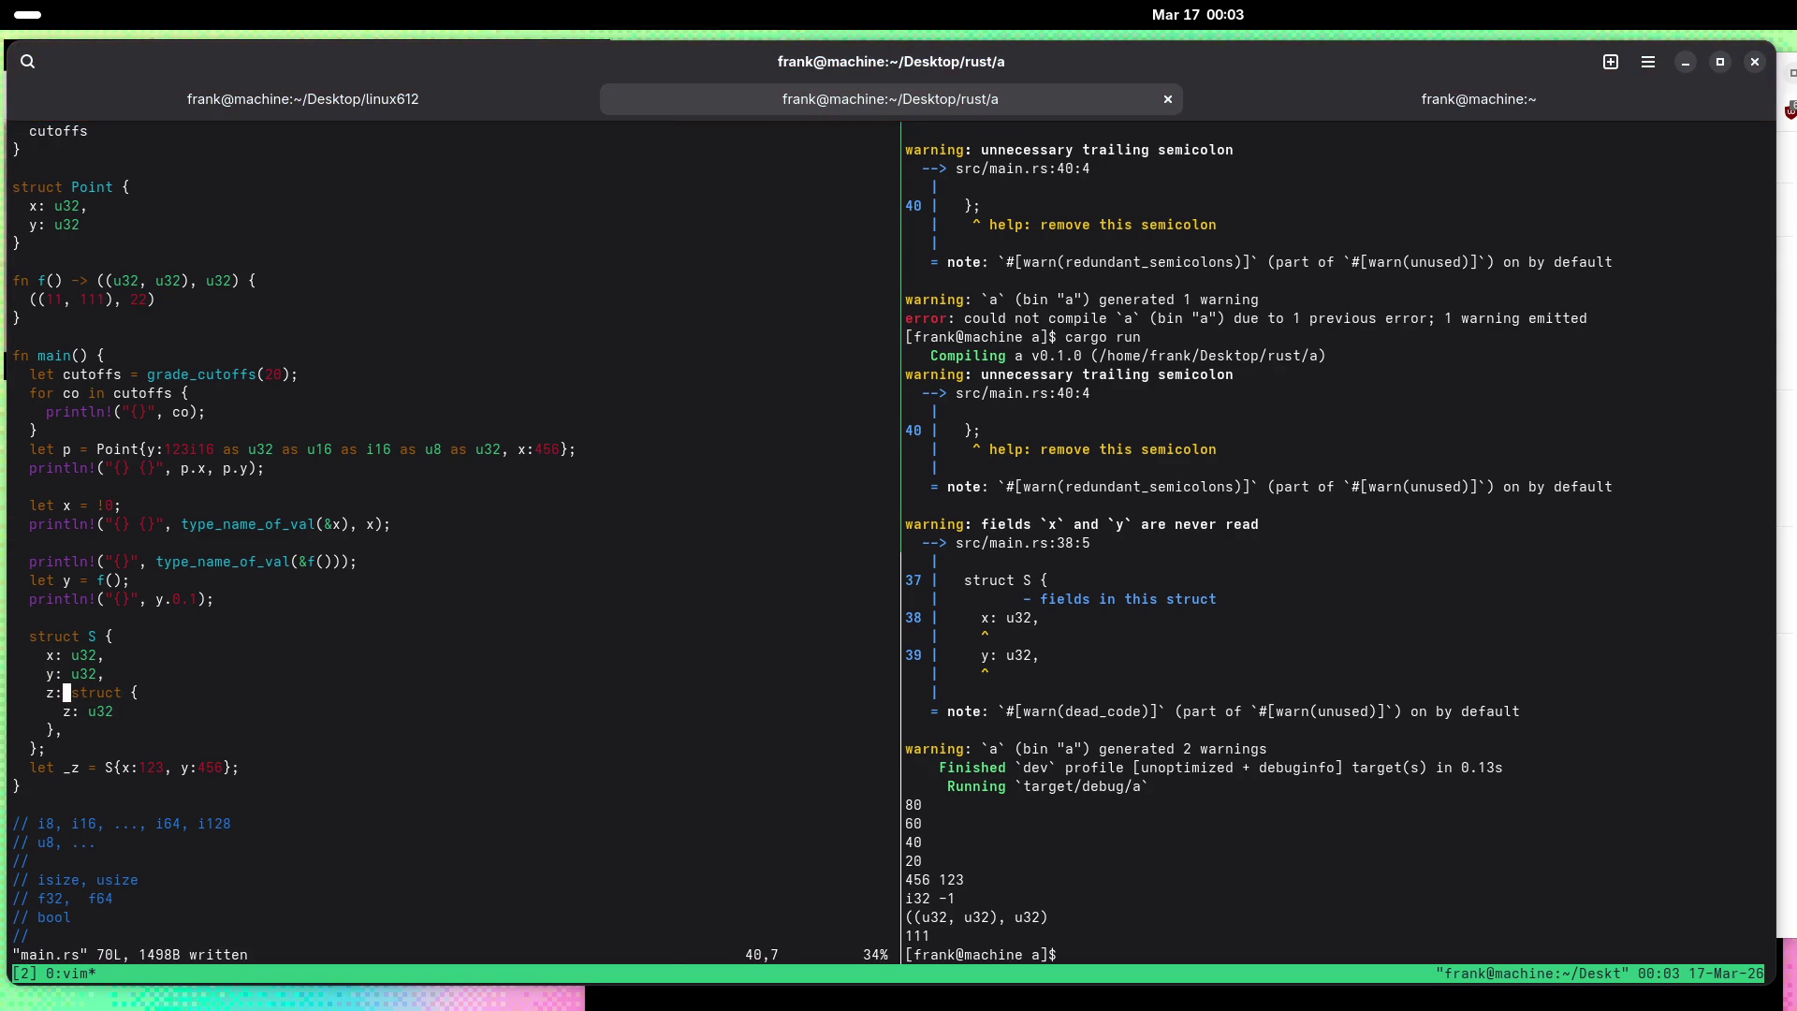
# Step: Add z.z: 789 to the _z initializer, save, and run cargo run, which fails with 2 errors
pyautogui.press('j')
pyautogui.press('j')
pyautogui.press('j')
pyautogui.press('f')
pyautogui.press('}')
pyautogui.write('i')
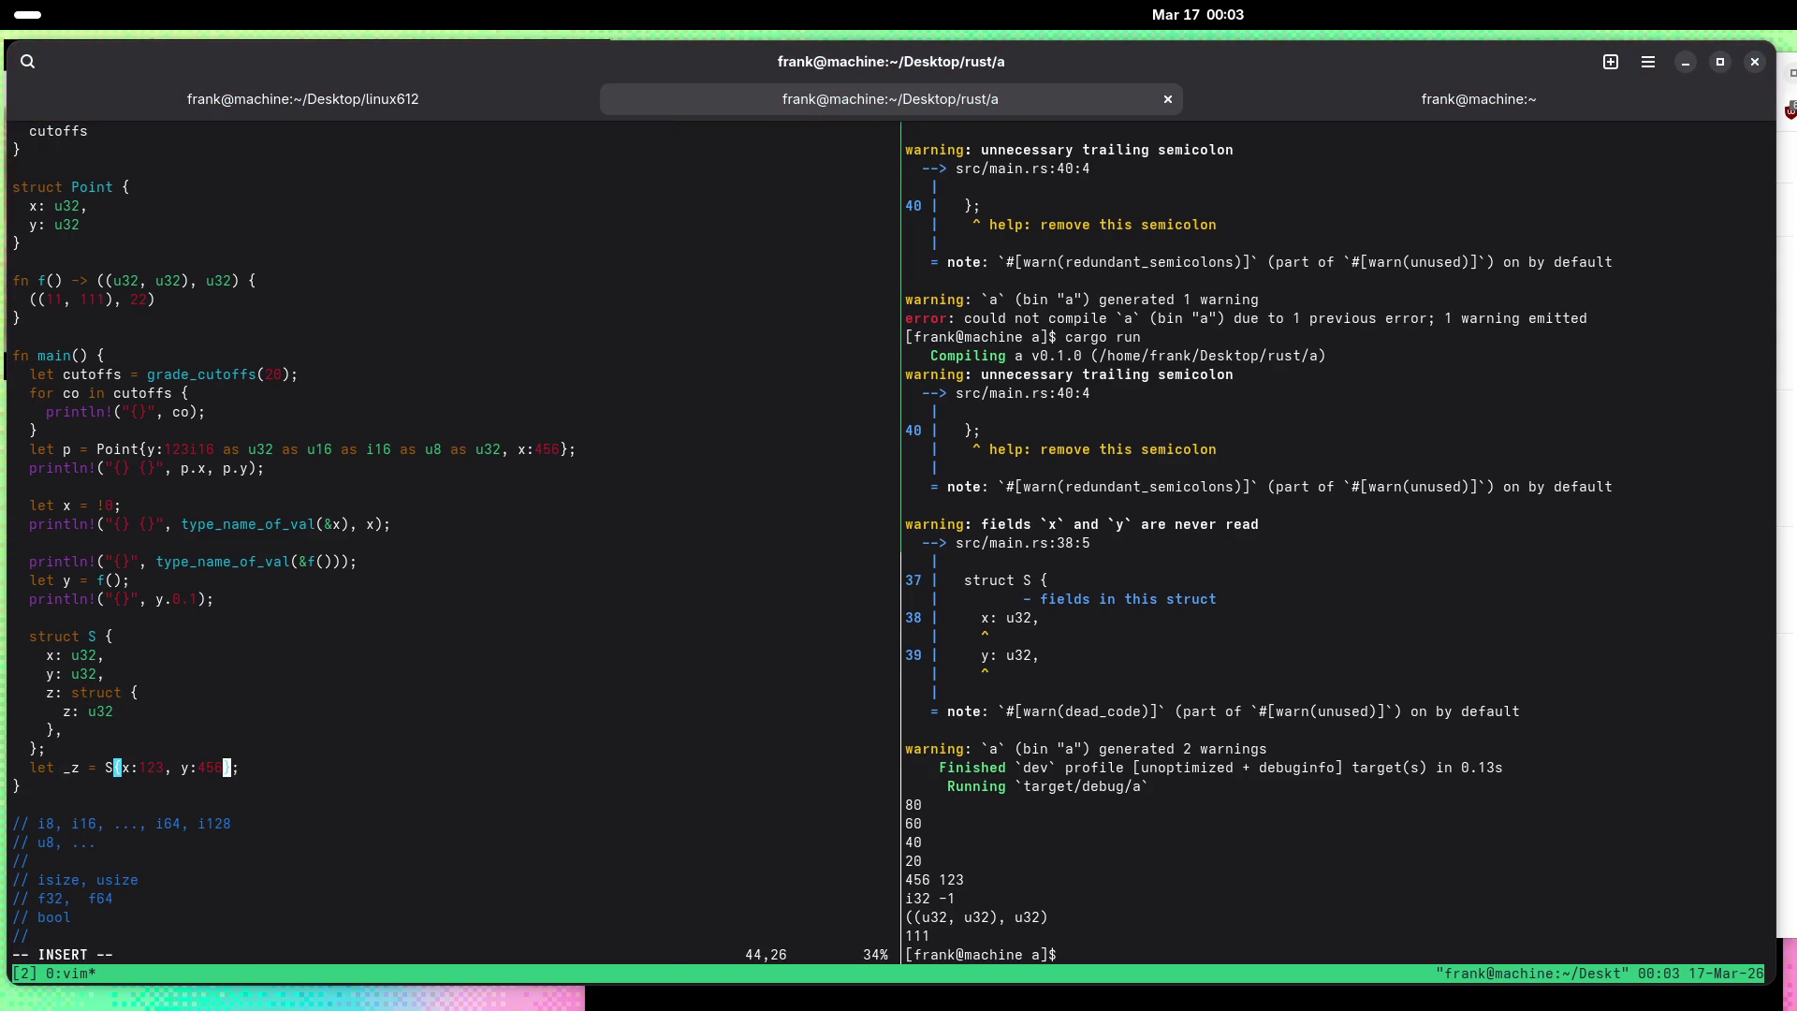
pyautogui.write(', z.z:')
pyautogui.write(' 789')
pyautogui.press('Escape')
pyautogui.write(':w')
pyautogui.press('Return')
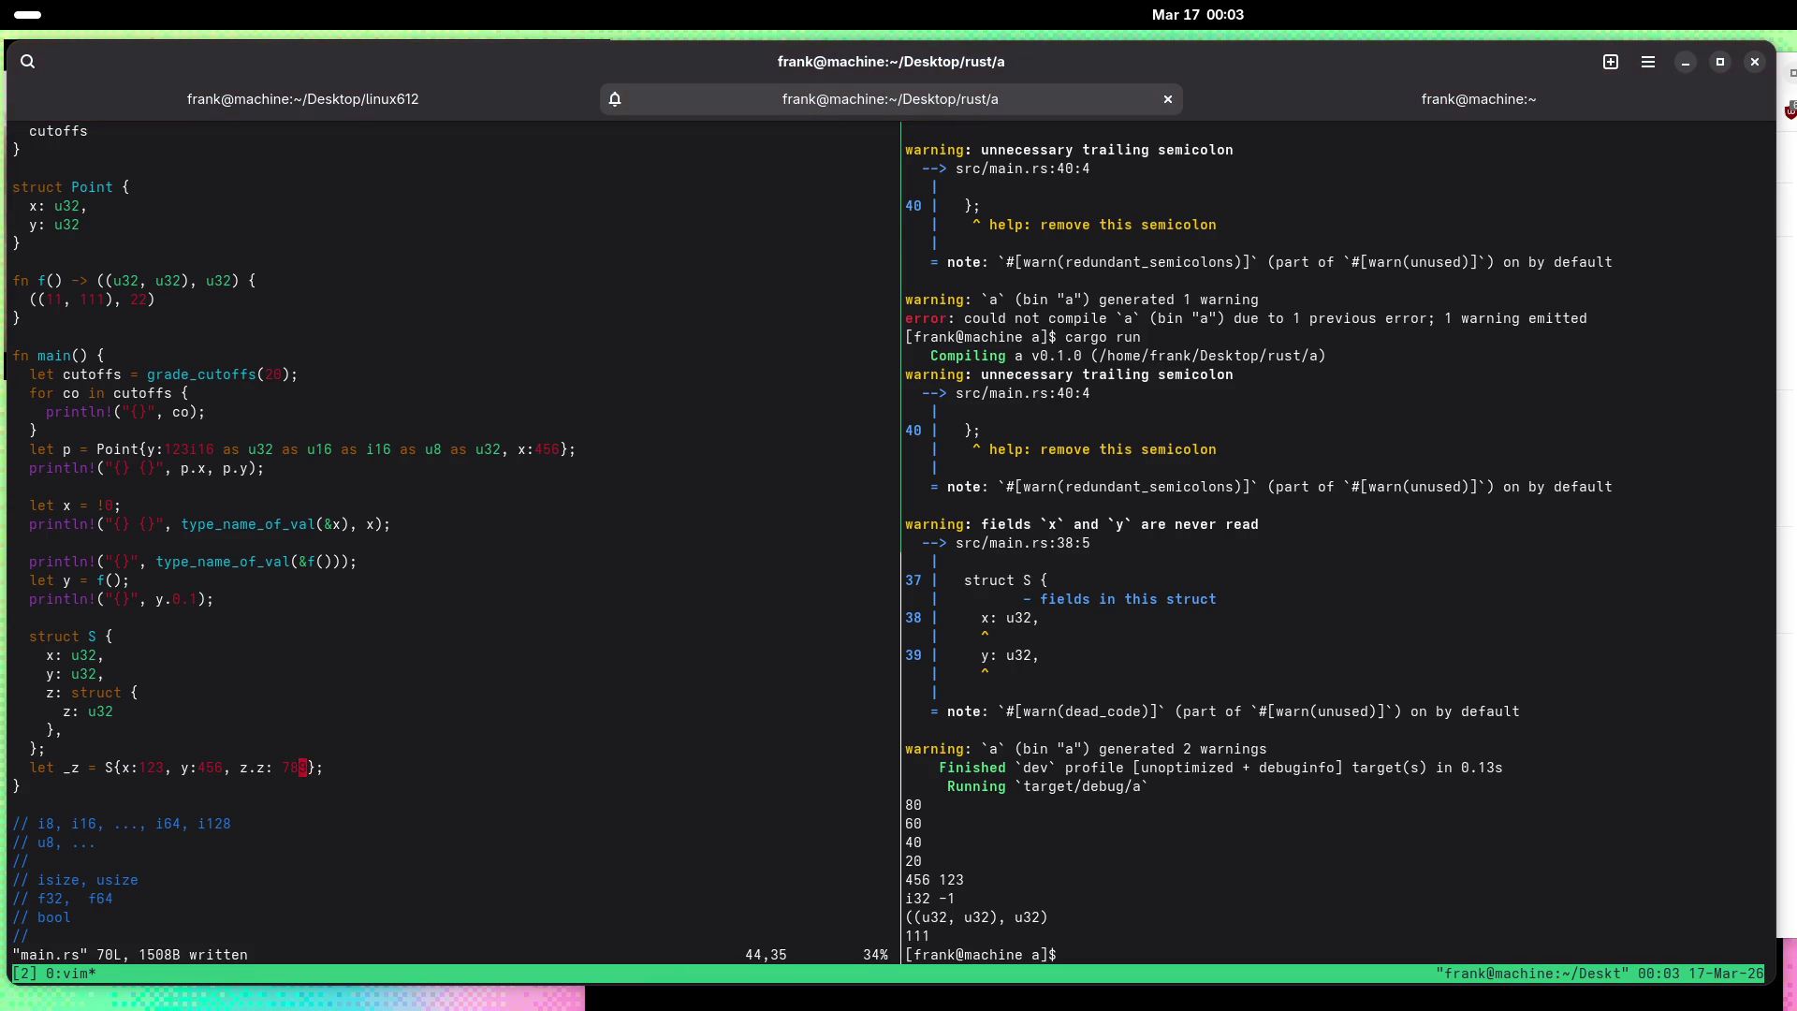
pyautogui.hotkey('ctrl', 'b')
pyautogui.press('Right')
pyautogui.write('cargo run')
pyautogui.press('Return')
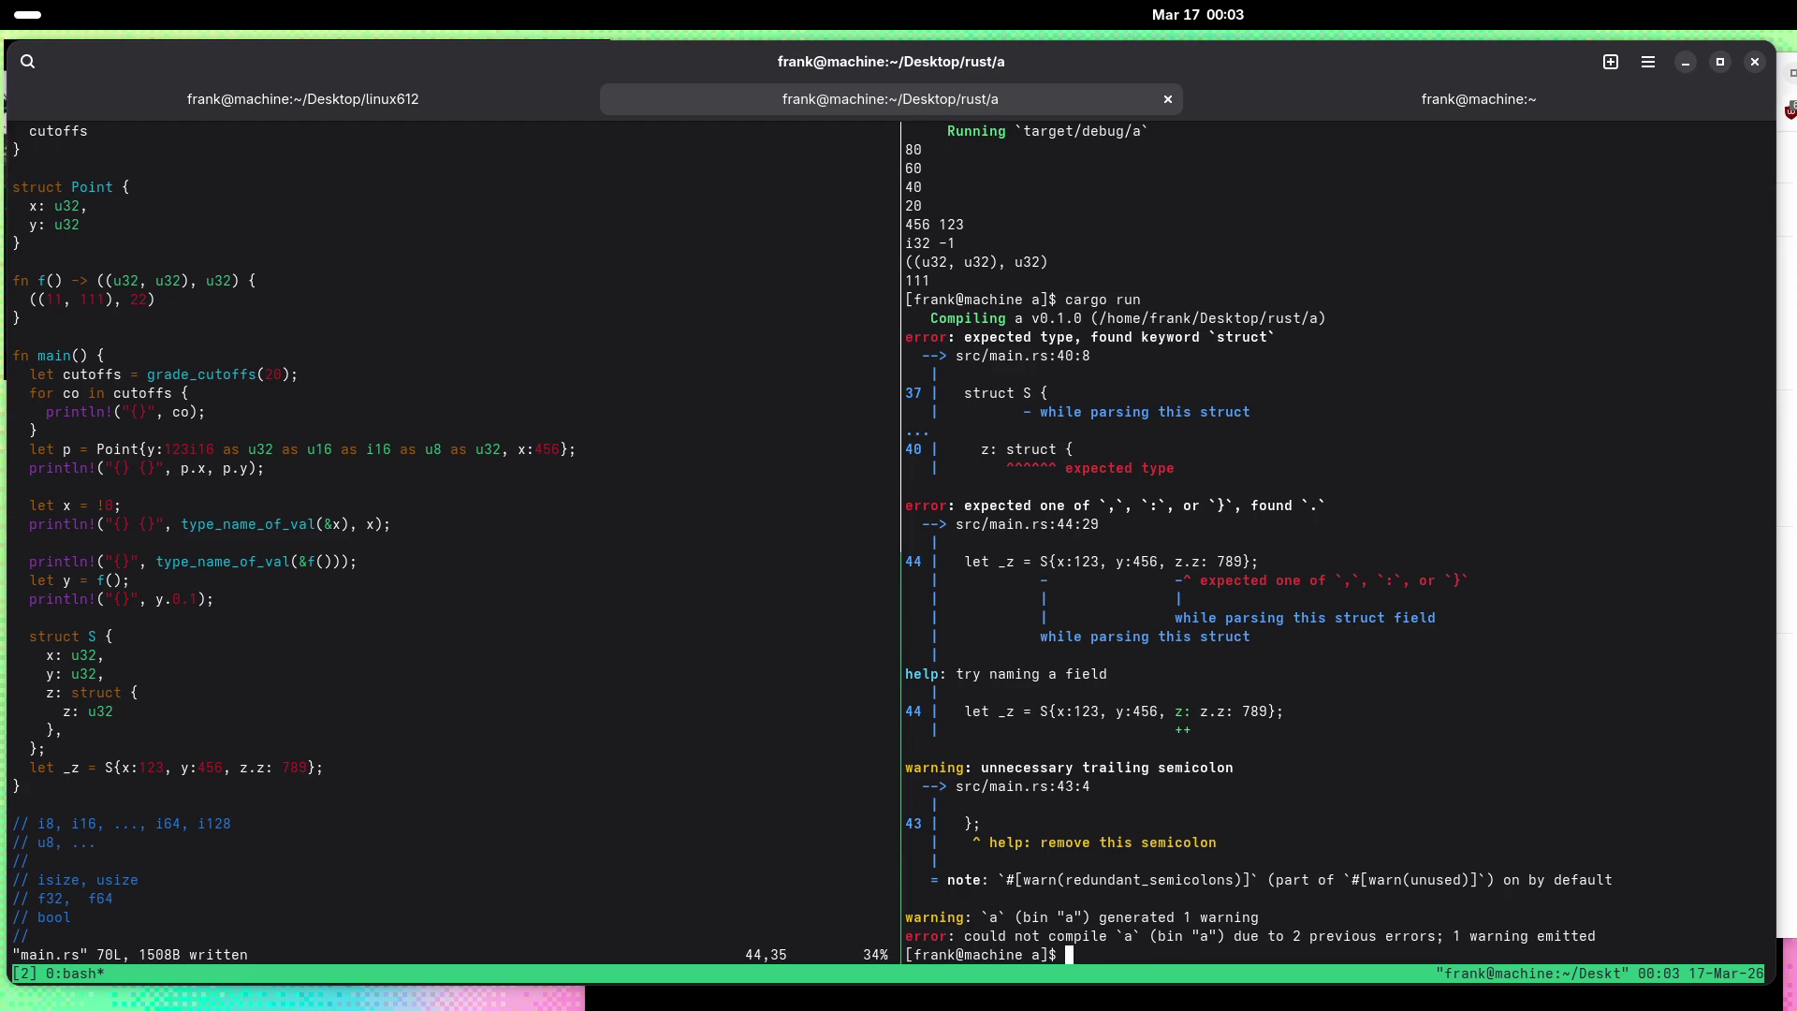
# Step: Change the nested field from z.z:789 to z: {z:789} on line 44
pyautogui.hotkey('ctrl', 'b')
pyautogui.press('Left')
pyautogui.press('b')
pyautogui.press('b')
pyautogui.press('b')
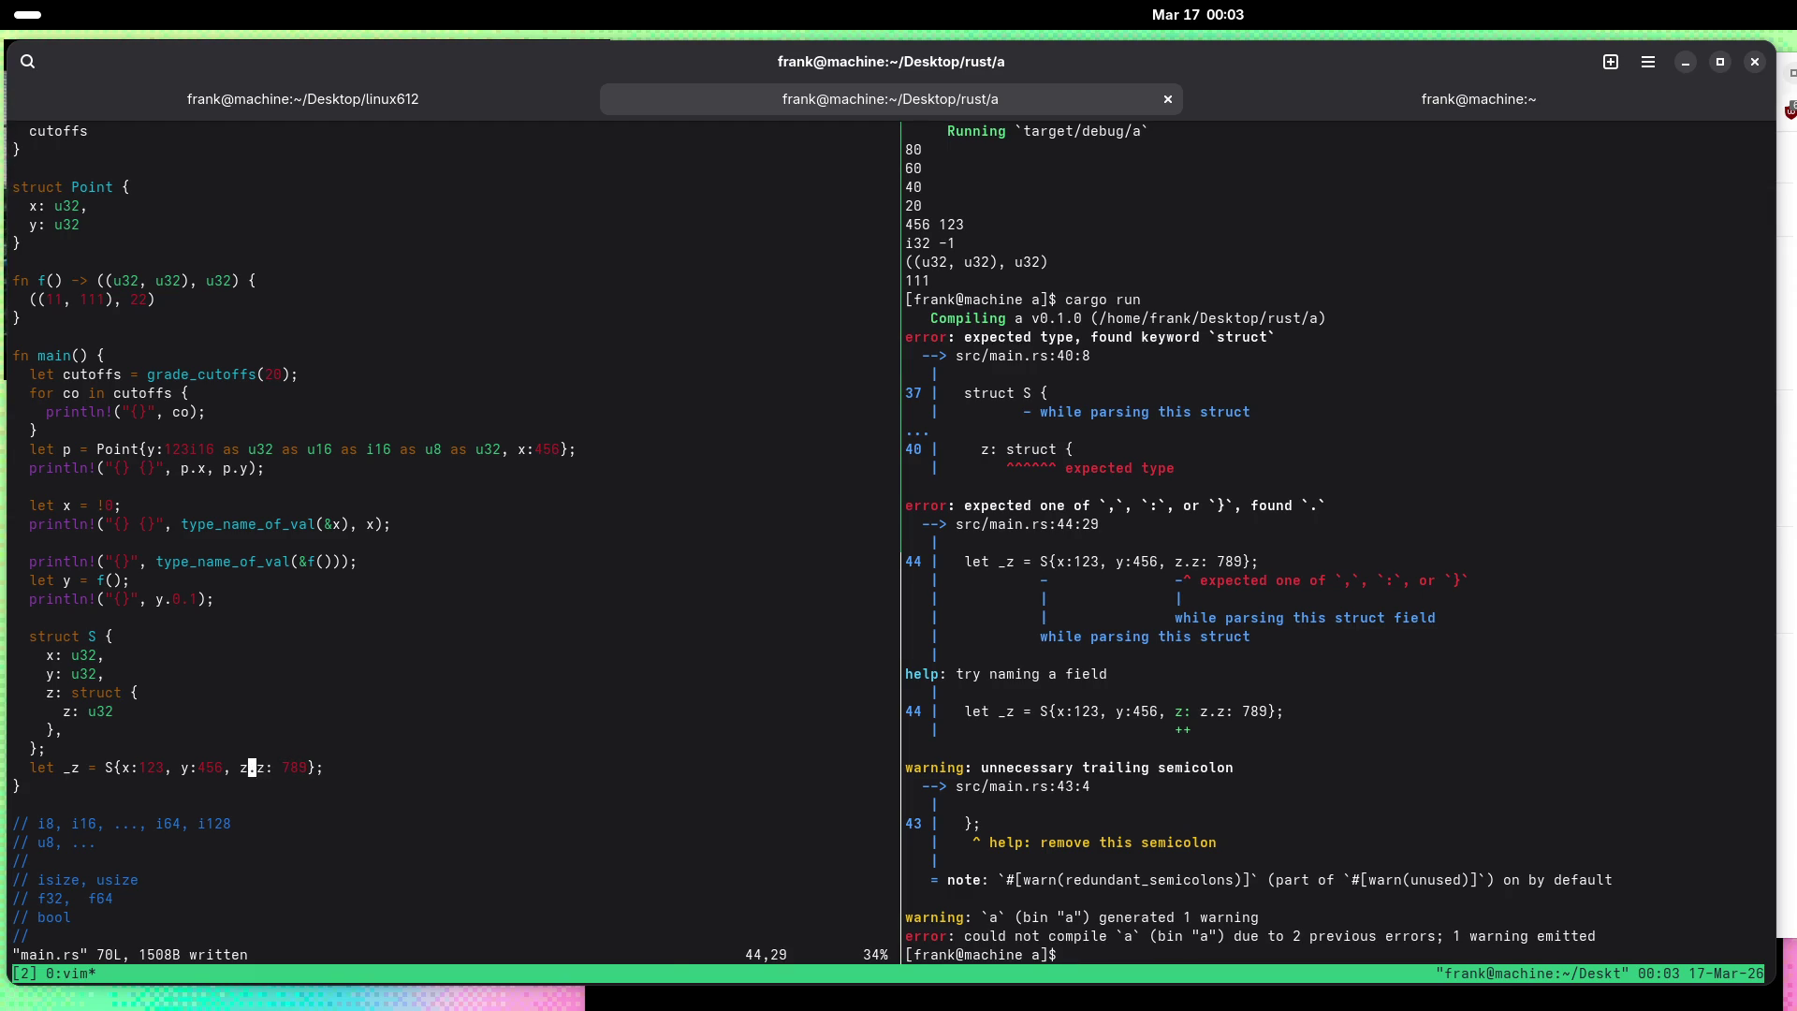
pyautogui.press('s')
pyautogui.press('BackSpace')
pyautogui.press('Right')
pyautogui.press('Right')
pyautogui.write('{z:')
pyautogui.press('Right')
pyautogui.press('Right')
pyautogui.press('Right')
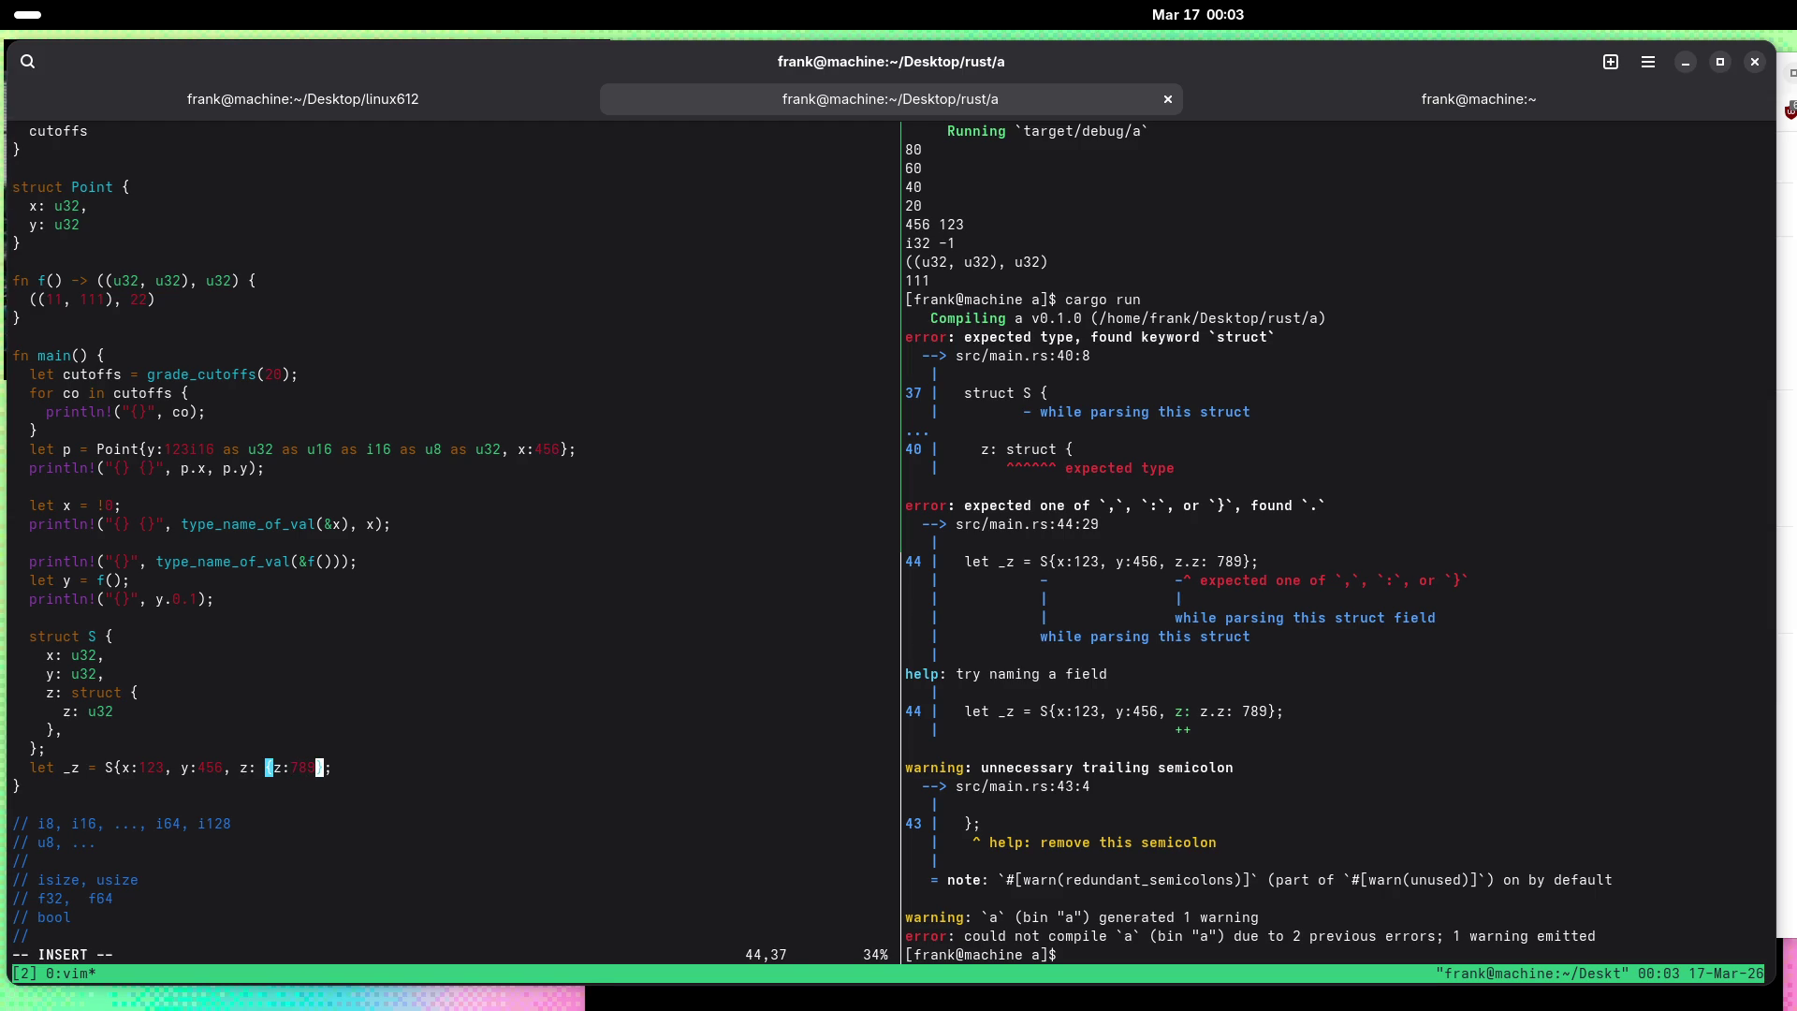
pyautogui.write('}')
pyautogui.press('Escape')
# Step: Save main.rs and run cargo run in the shell pane
pyautogui.write(':w')
pyautogui.press('Return')
pyautogui.hotkey('ctrl', 'b')
pyautogui.write('ocargo run')
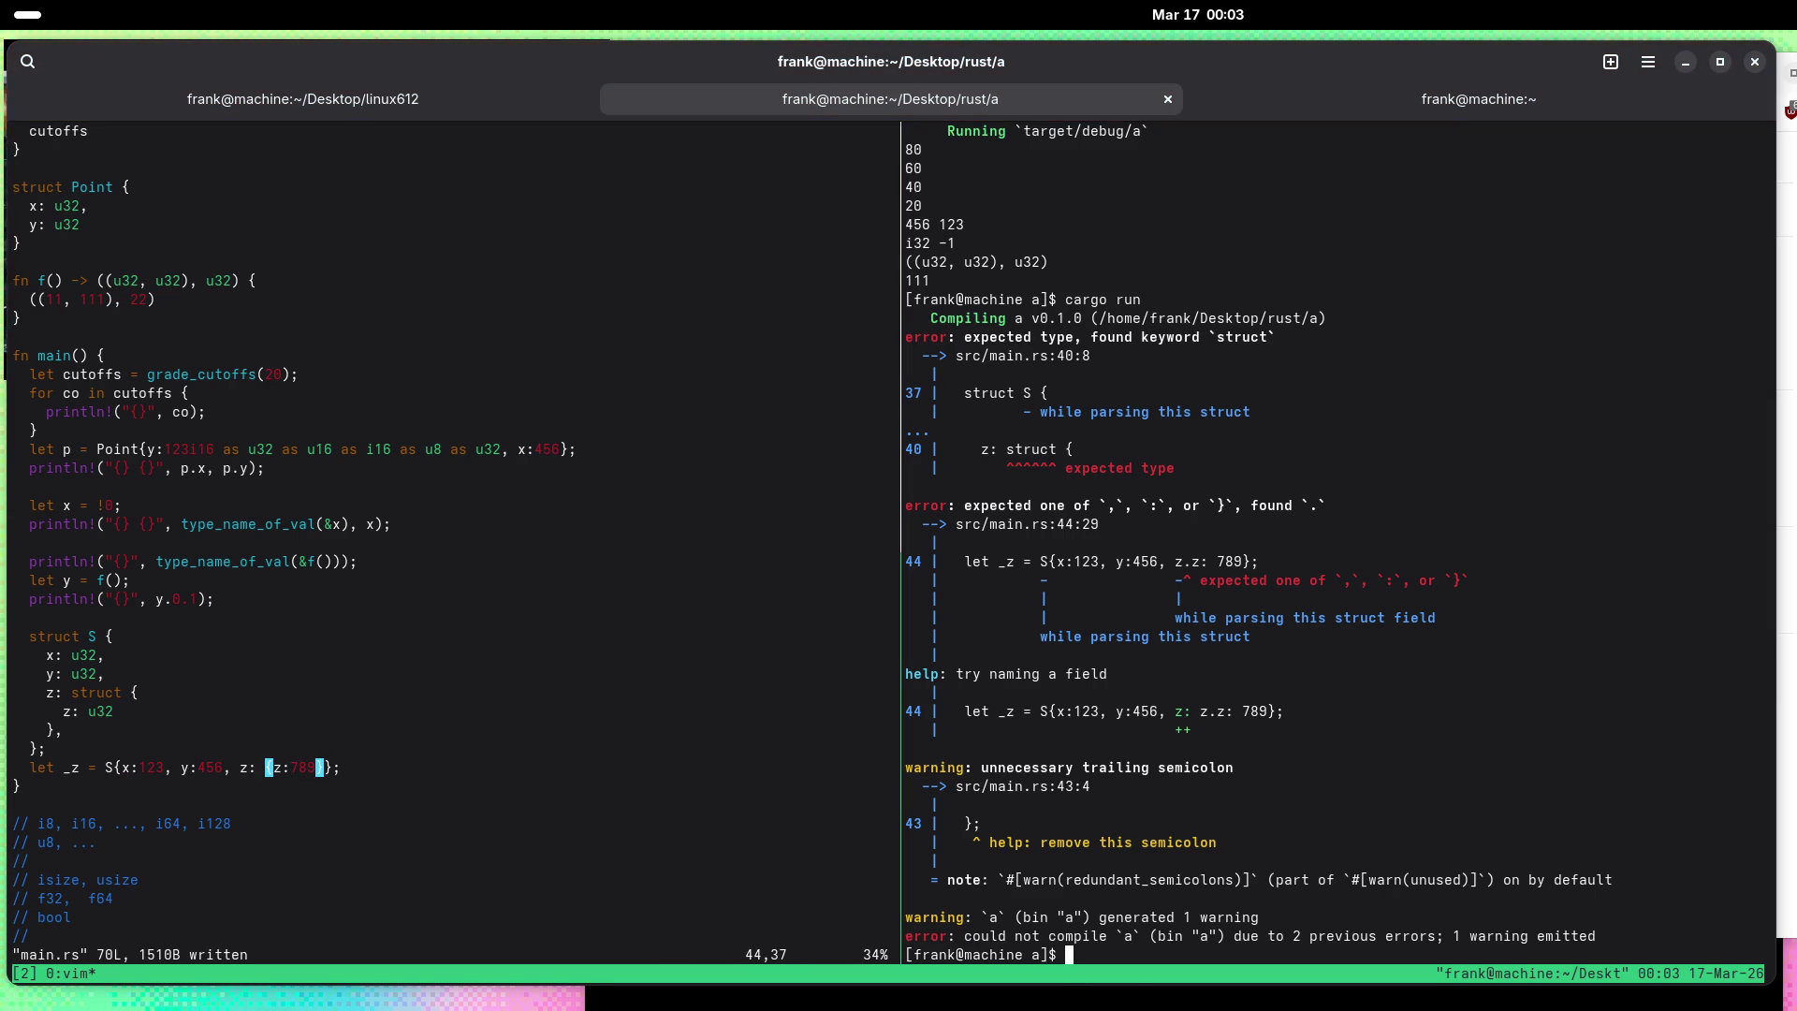
pyautogui.press('Return')
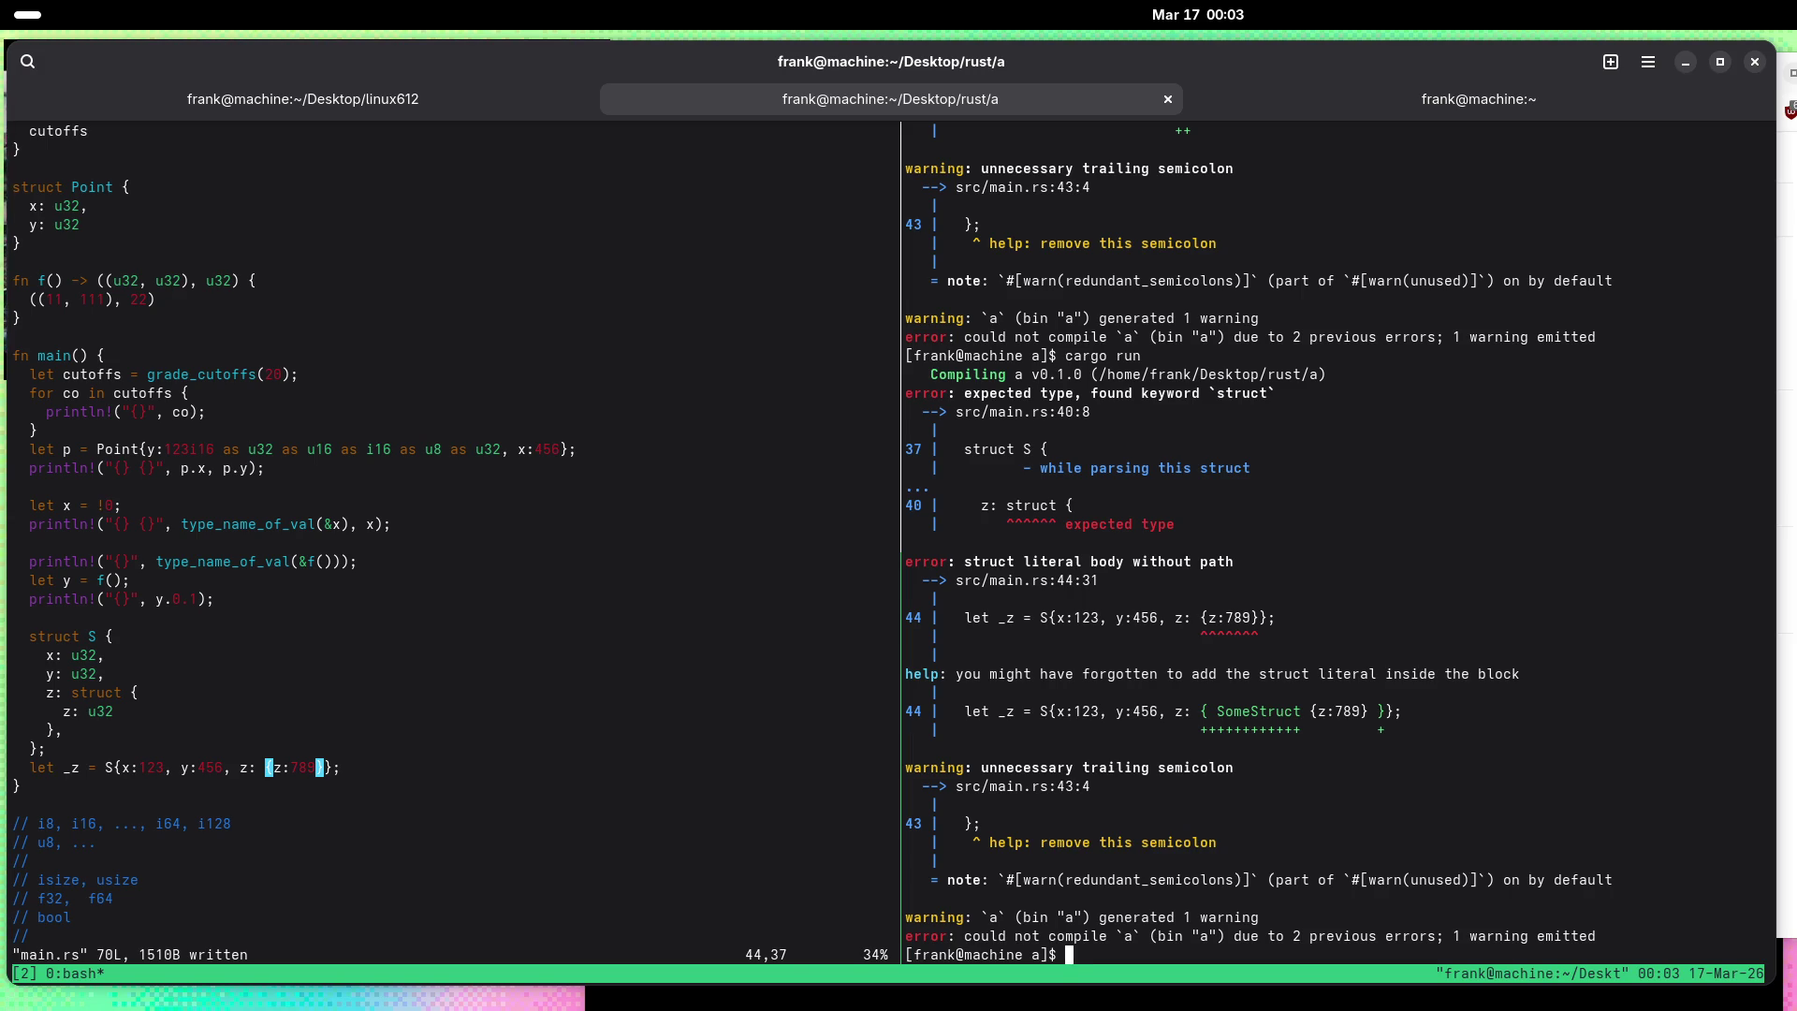
# Step: Pad the inner {z:789} braces with spaces and save main.rs
pyautogui.hotkey('ctrl', 'b')
pyautogui.press('o')
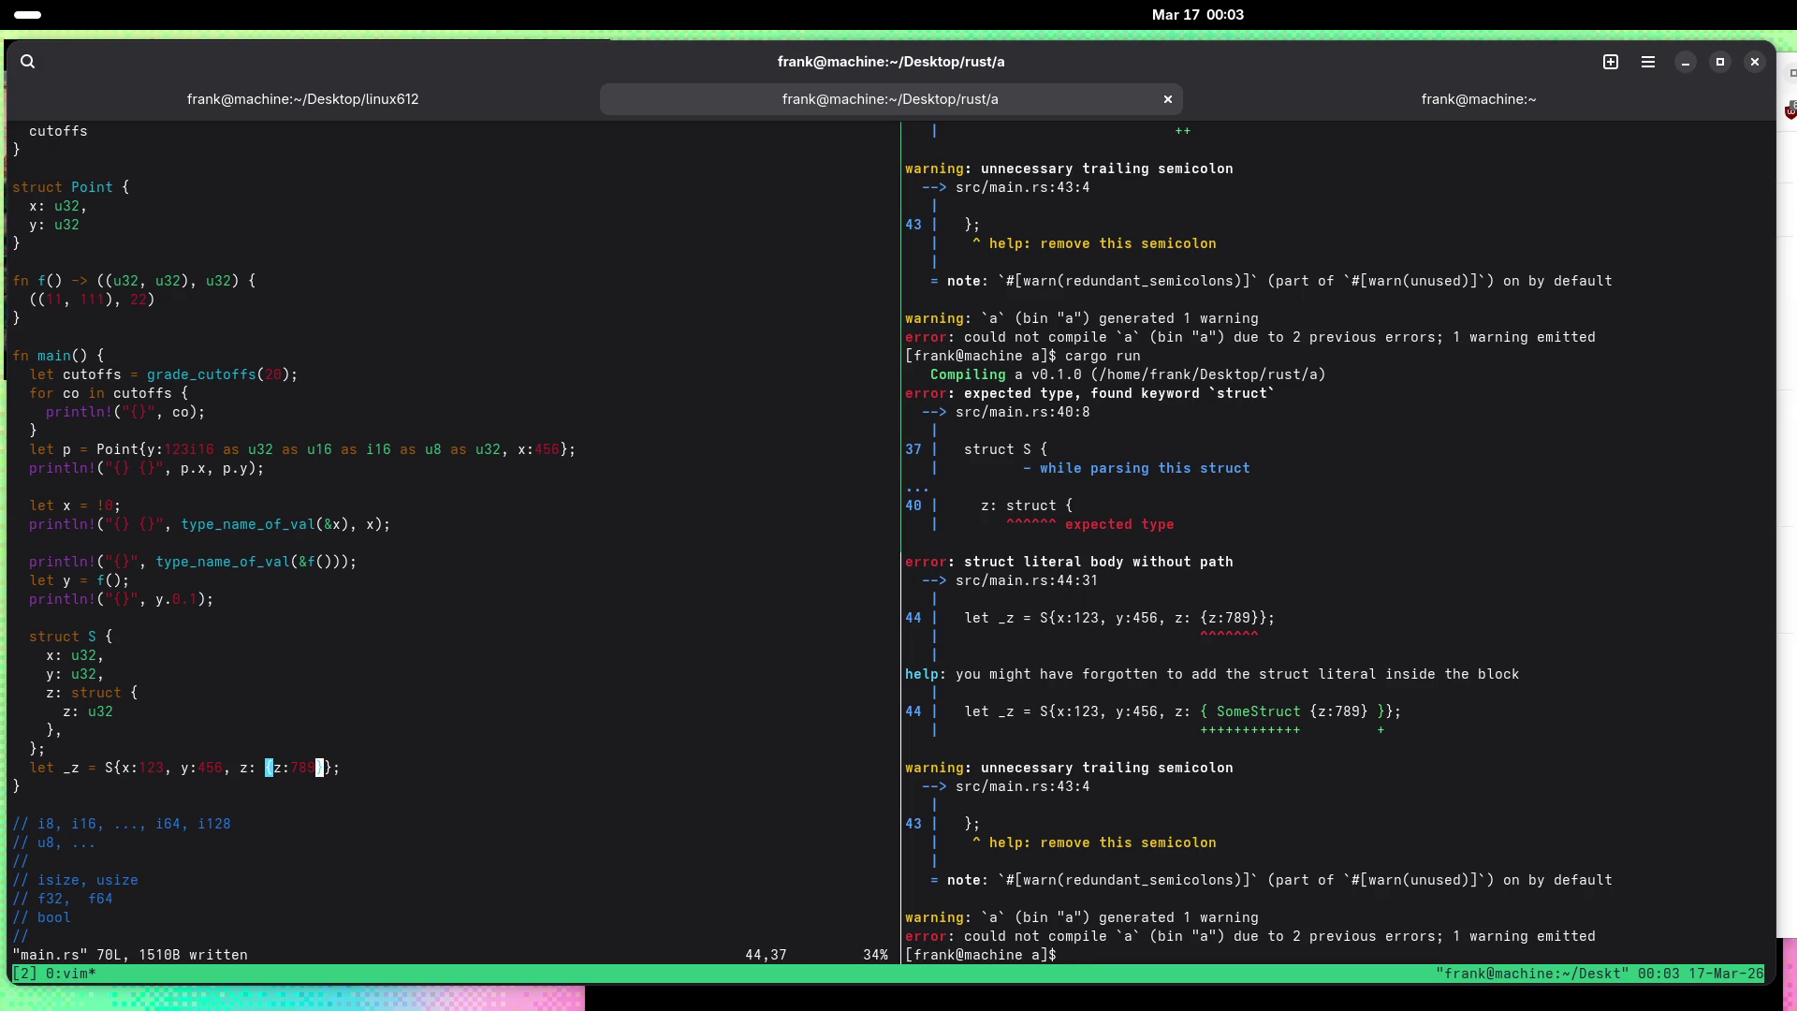
pyautogui.press('h')
pyautogui.press('h')
pyautogui.press('h')
pyautogui.press('h')
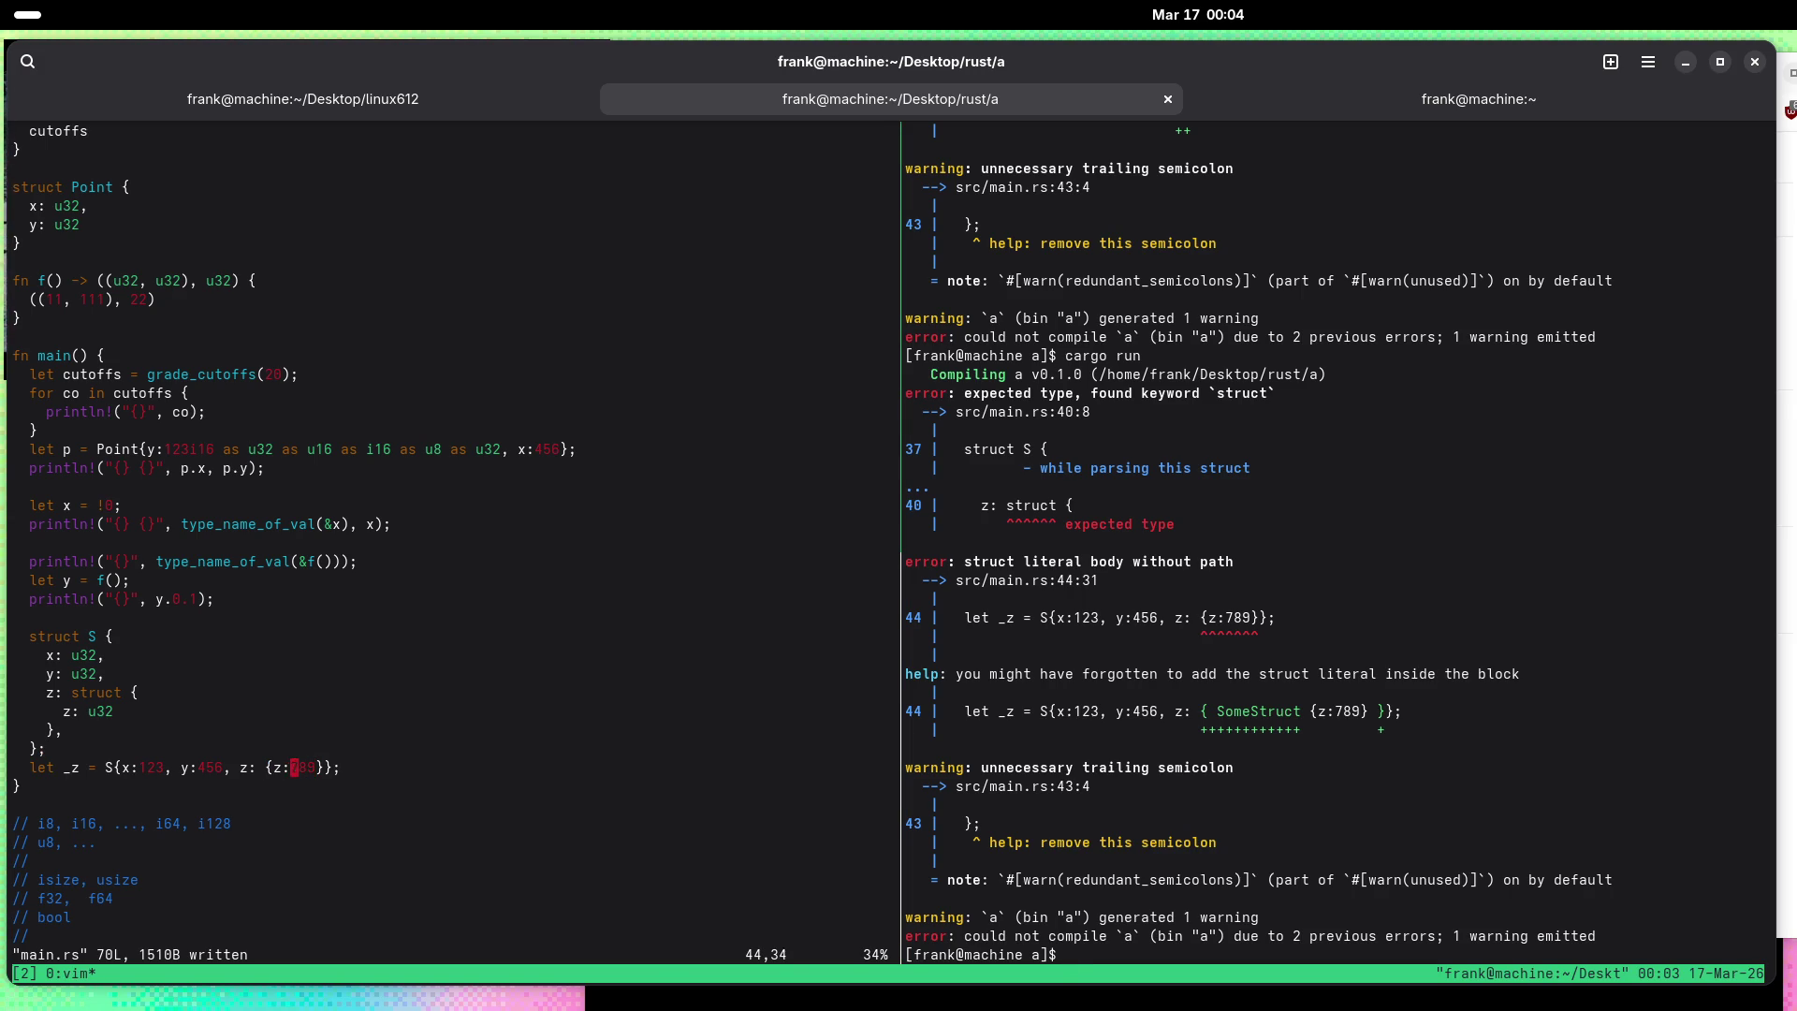
pyautogui.press('l')
pyautogui.press('l')
pyautogui.press('l')
pyautogui.press('h')
pyautogui.press('h')
pyautogui.press('h')
pyautogui.press('i')
pyautogui.press('Right')
pyautogui.press('Right')
pyautogui.press('Right')
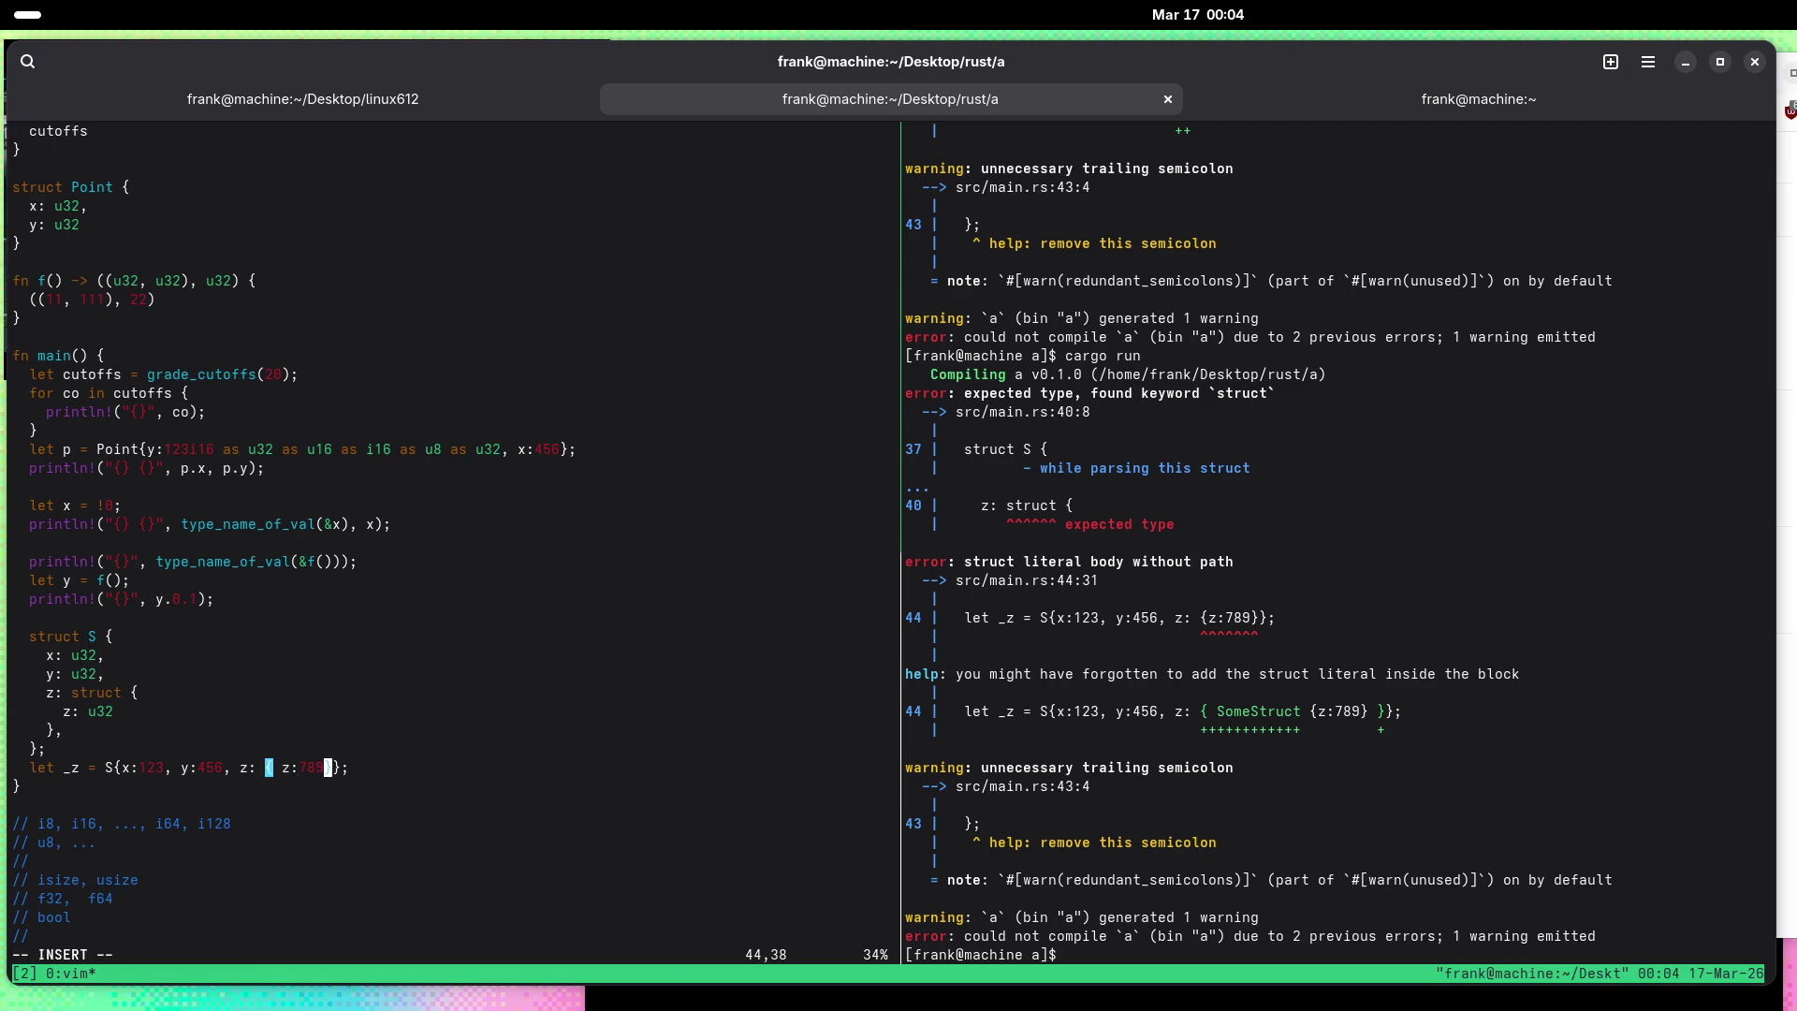
pyautogui.press('Left')
pyautogui.press('Left')
pyautogui.press('Left')
pyautogui.press('Left')
pyautogui.press('Escape')
pyautogui.write(':w')
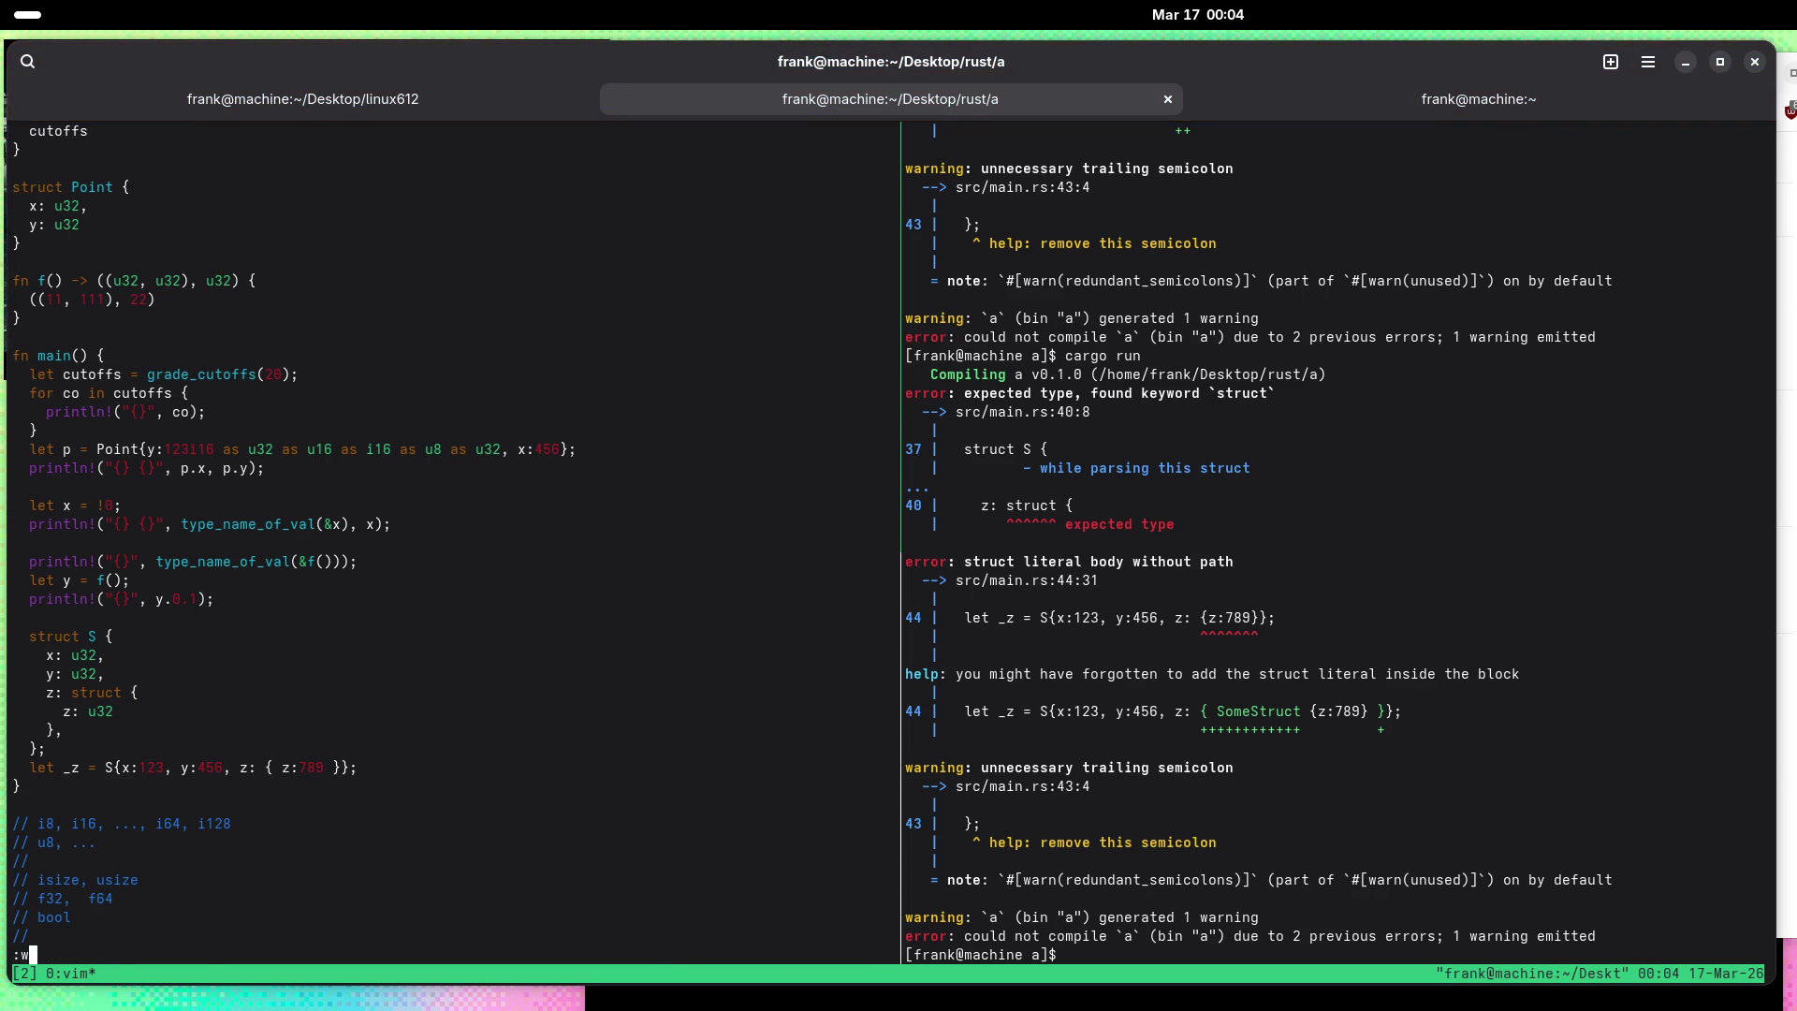
pyautogui.press('Return')
# Step: Wrap z:789 in a second brace pair, save, and rerun cargo run
pyautogui.write('hi{')
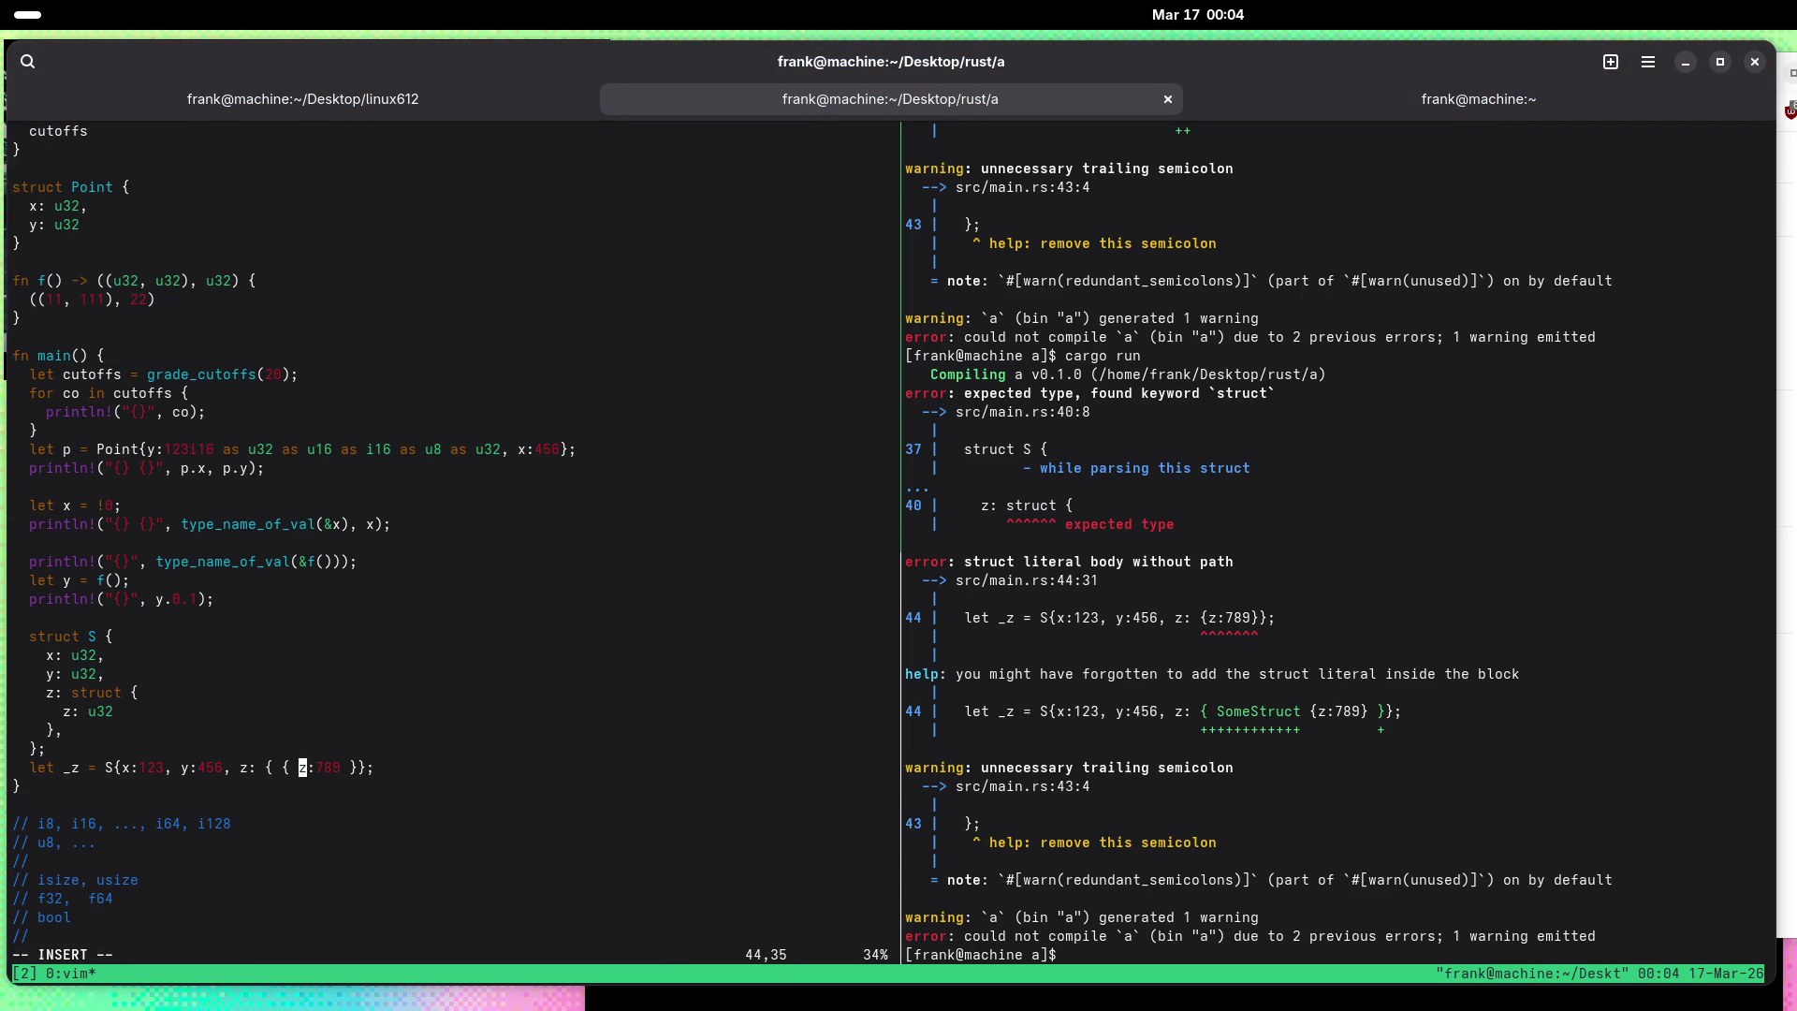
pyautogui.press('Right')
pyautogui.press('Right')
pyautogui.press('Right')
pyautogui.write('}')
pyautogui.press('Escape')
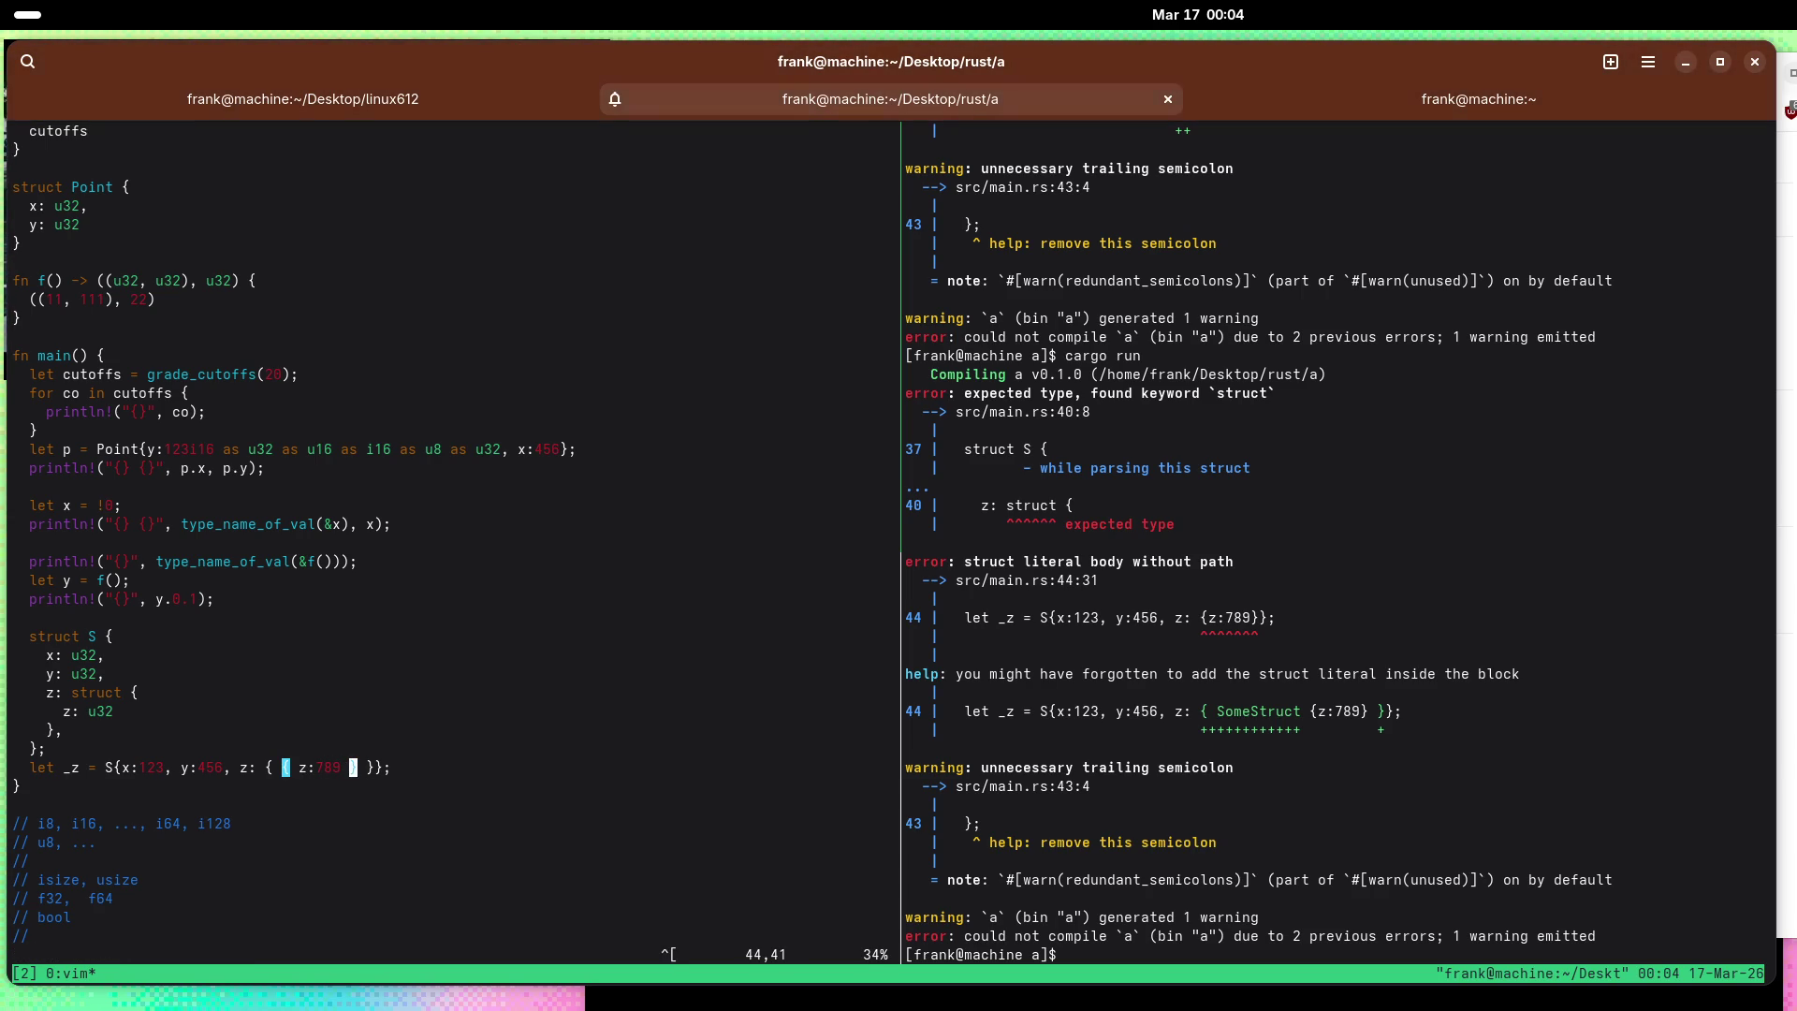
pyautogui.write(':w')
pyautogui.press('Return')
pyautogui.hotkey('ctrl', 'b')
pyautogui.press('Right')
pyautogui.press('Up')
pyautogui.press('Return')
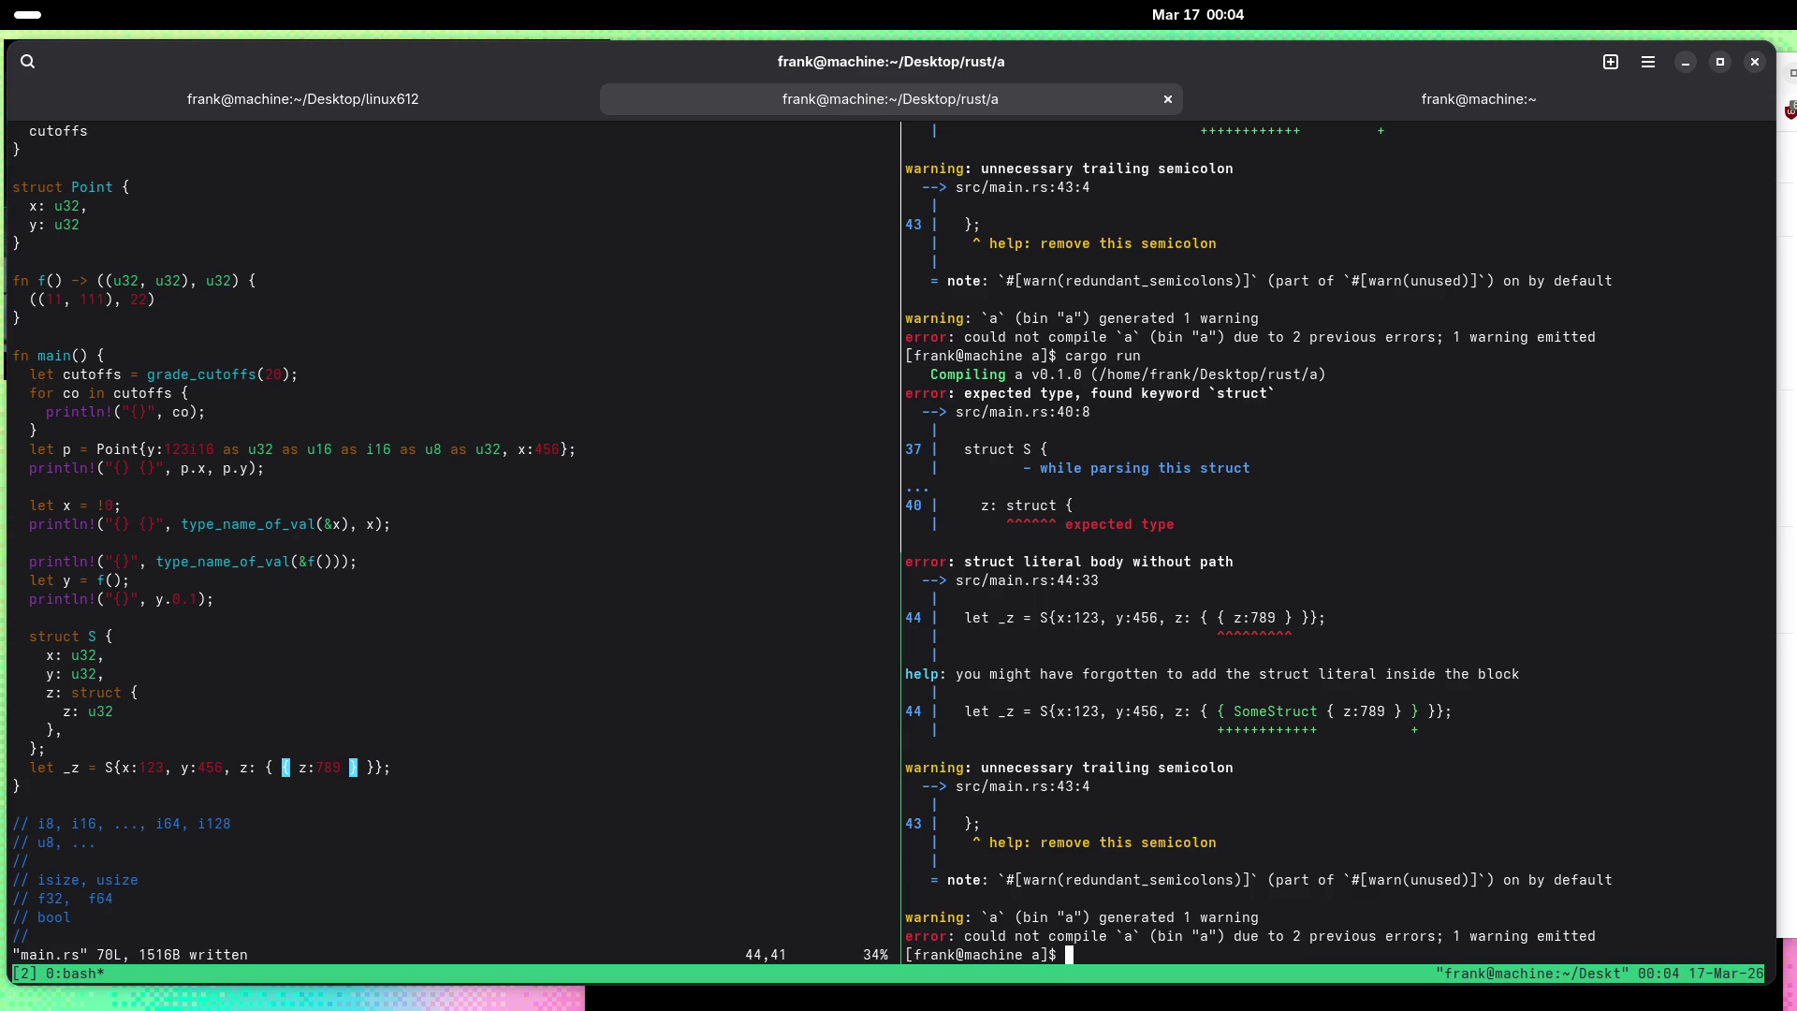
# Step: Undo the extra braces, add a space before the final brace, and save
pyautogui.hotkey('ctrl', 'b')
pyautogui.press('Left')
pyautogui.press('u')
pyautogui.press('u')
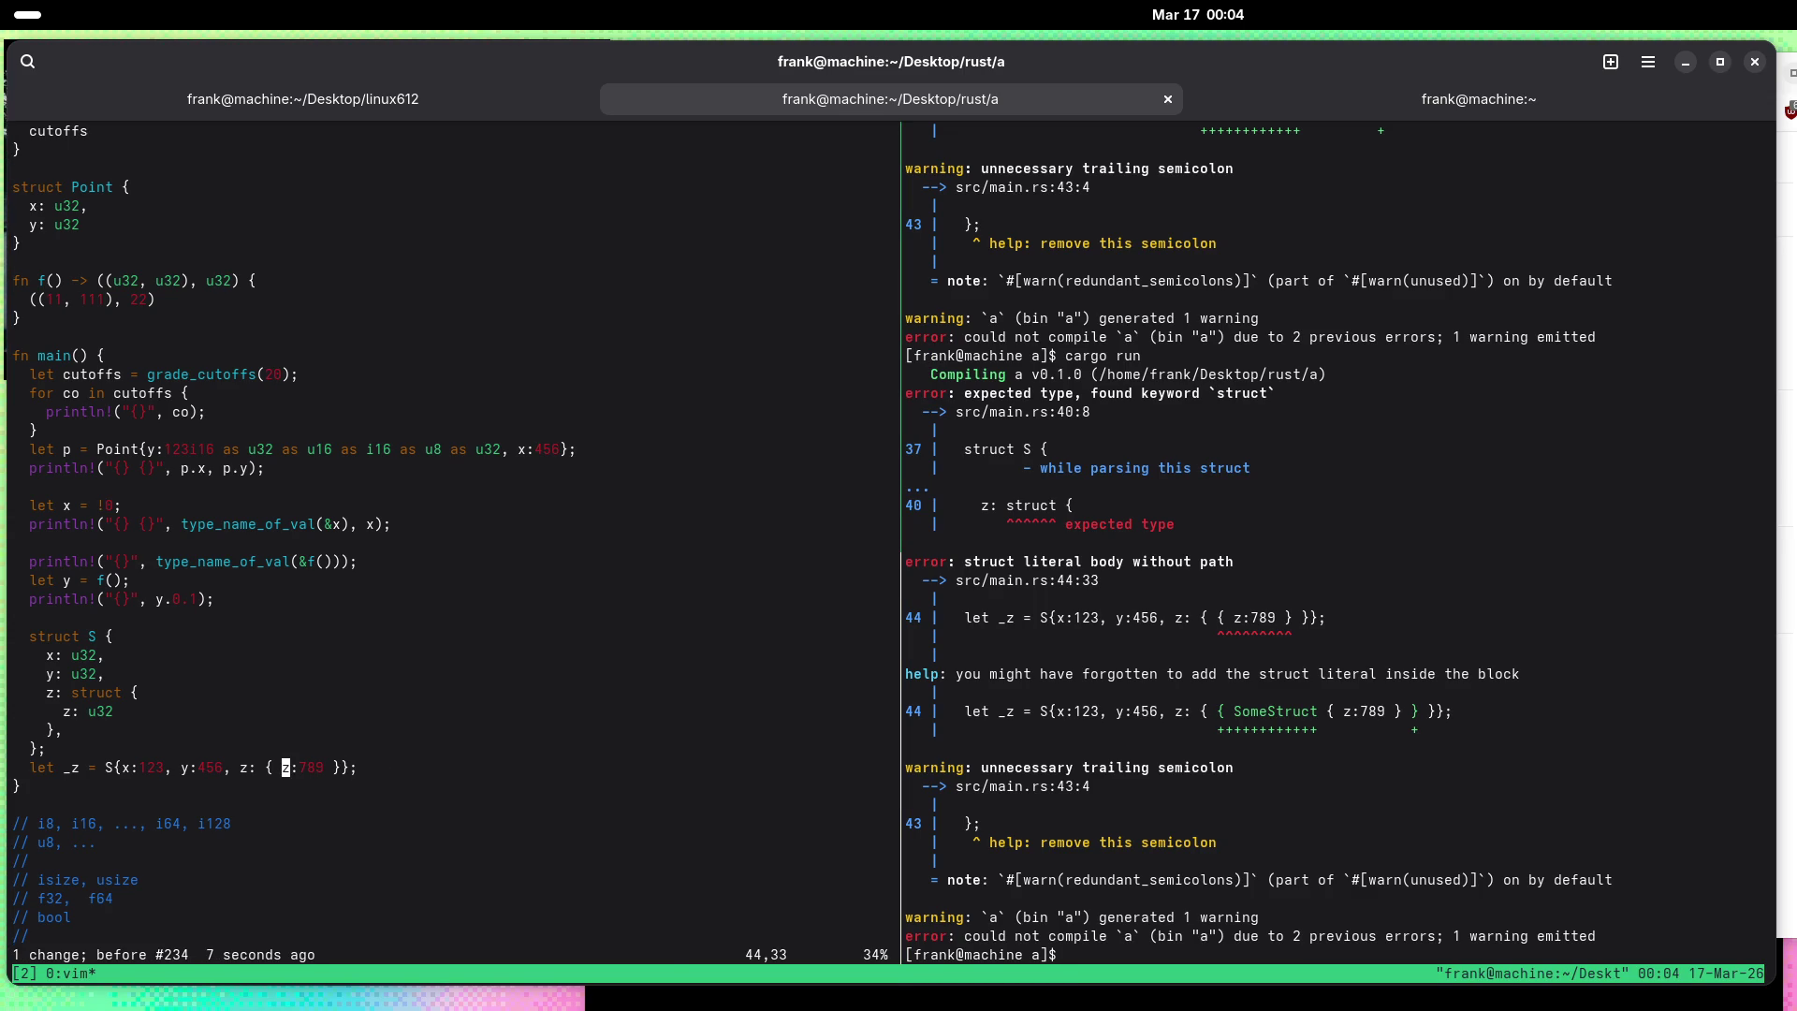
pyautogui.press(':')
pyautogui.write('w')
pyautogui.press('Return')
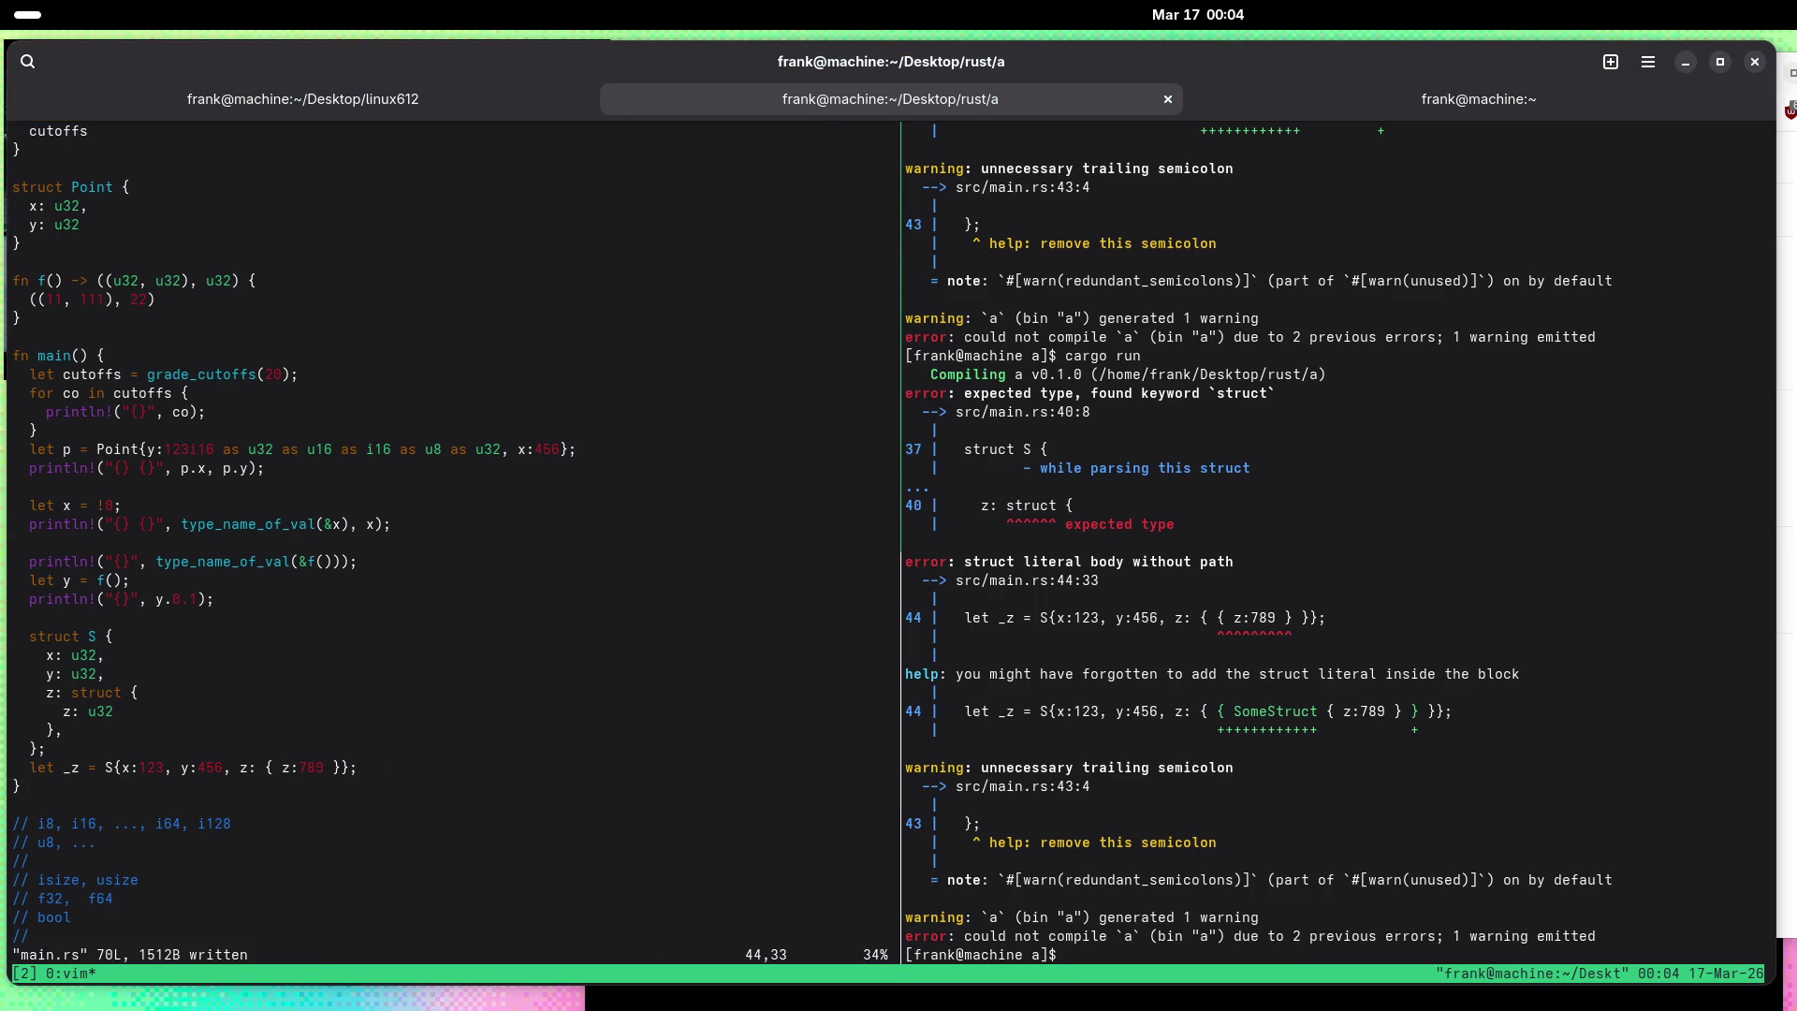
pyautogui.press('l')
pyautogui.press('l')
pyautogui.press('l')
pyautogui.press('i')
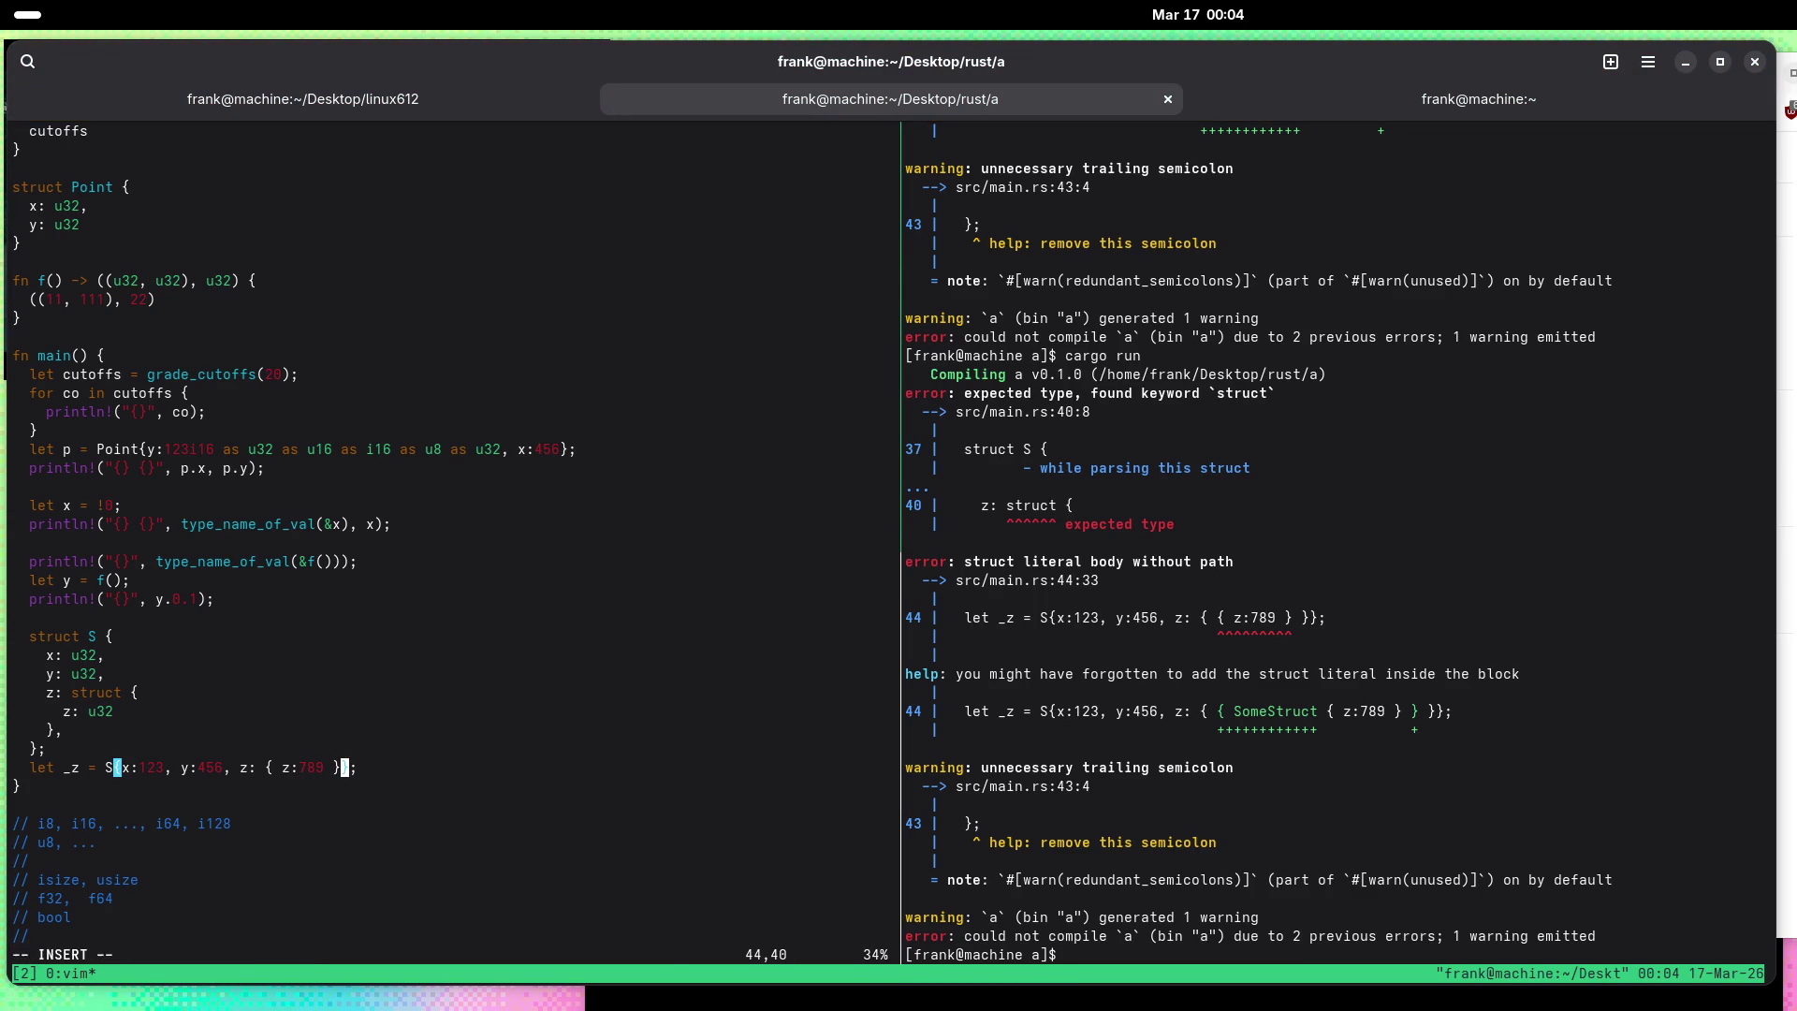
pyautogui.press('Escape')
pyautogui.write(':w')
pyautogui.press('Return')
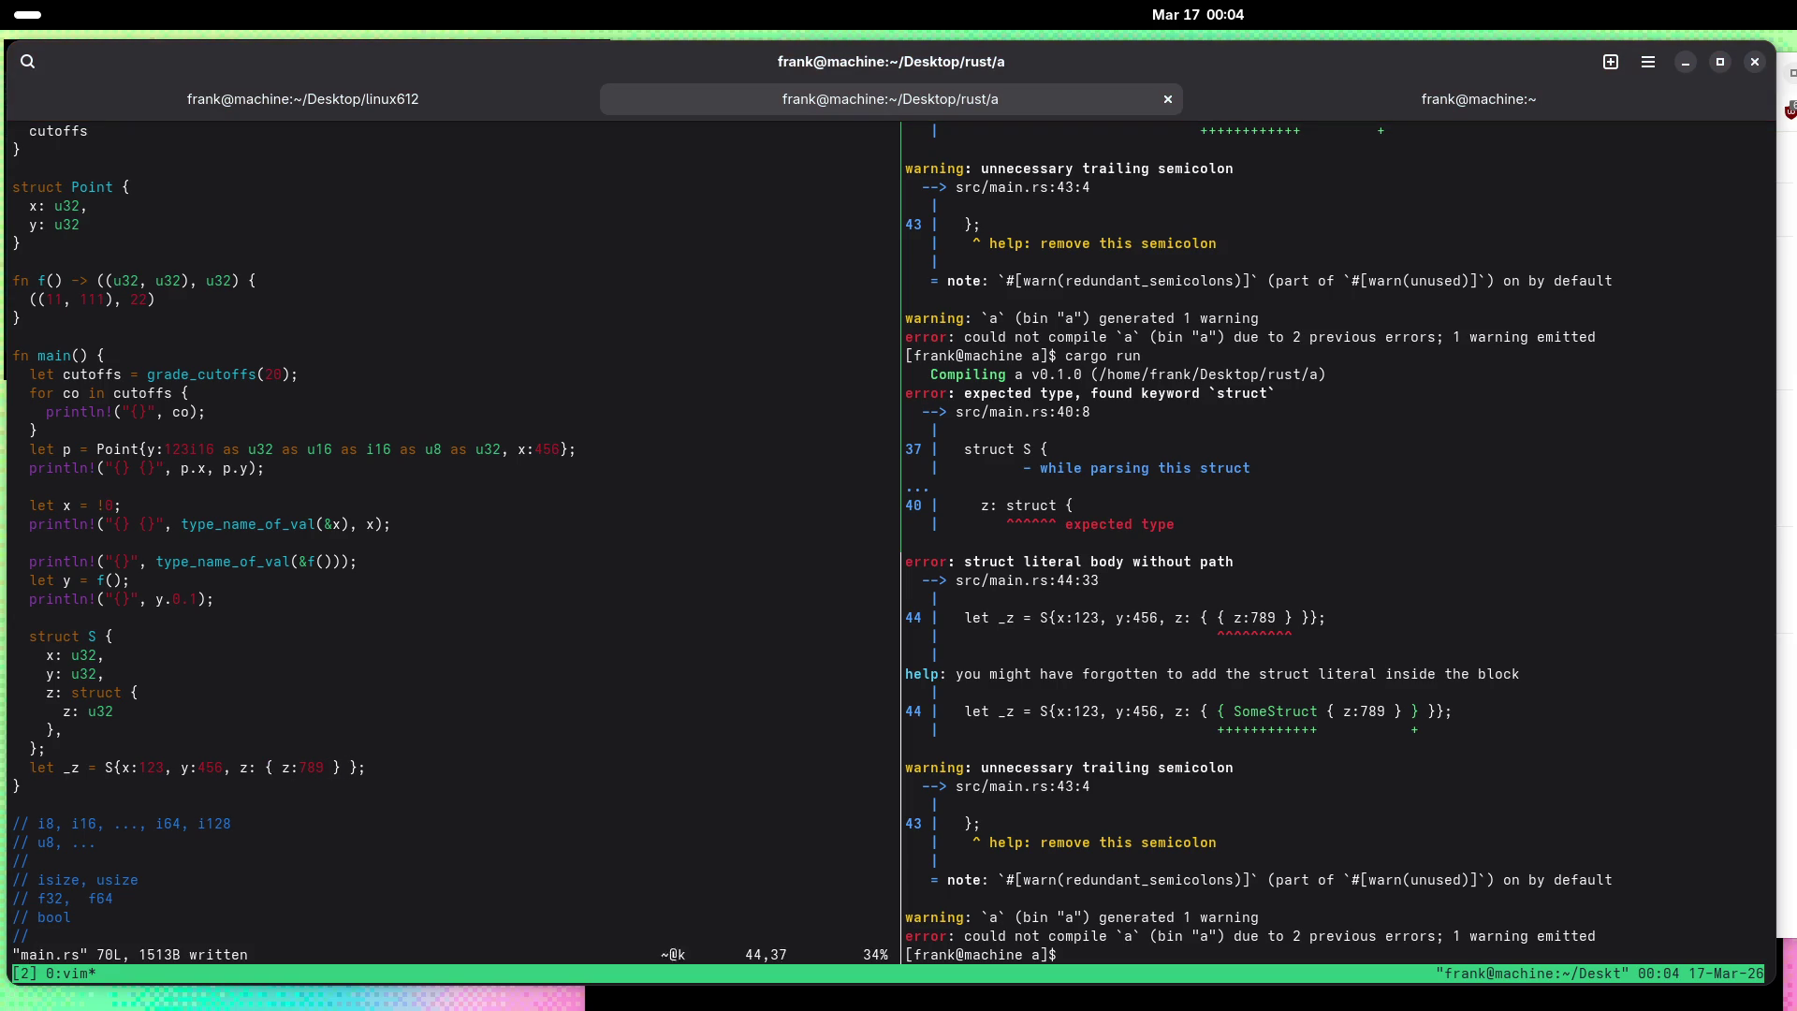
pyautogui.press('Left')
pyautogui.press('Left')
pyautogui.press('Left')
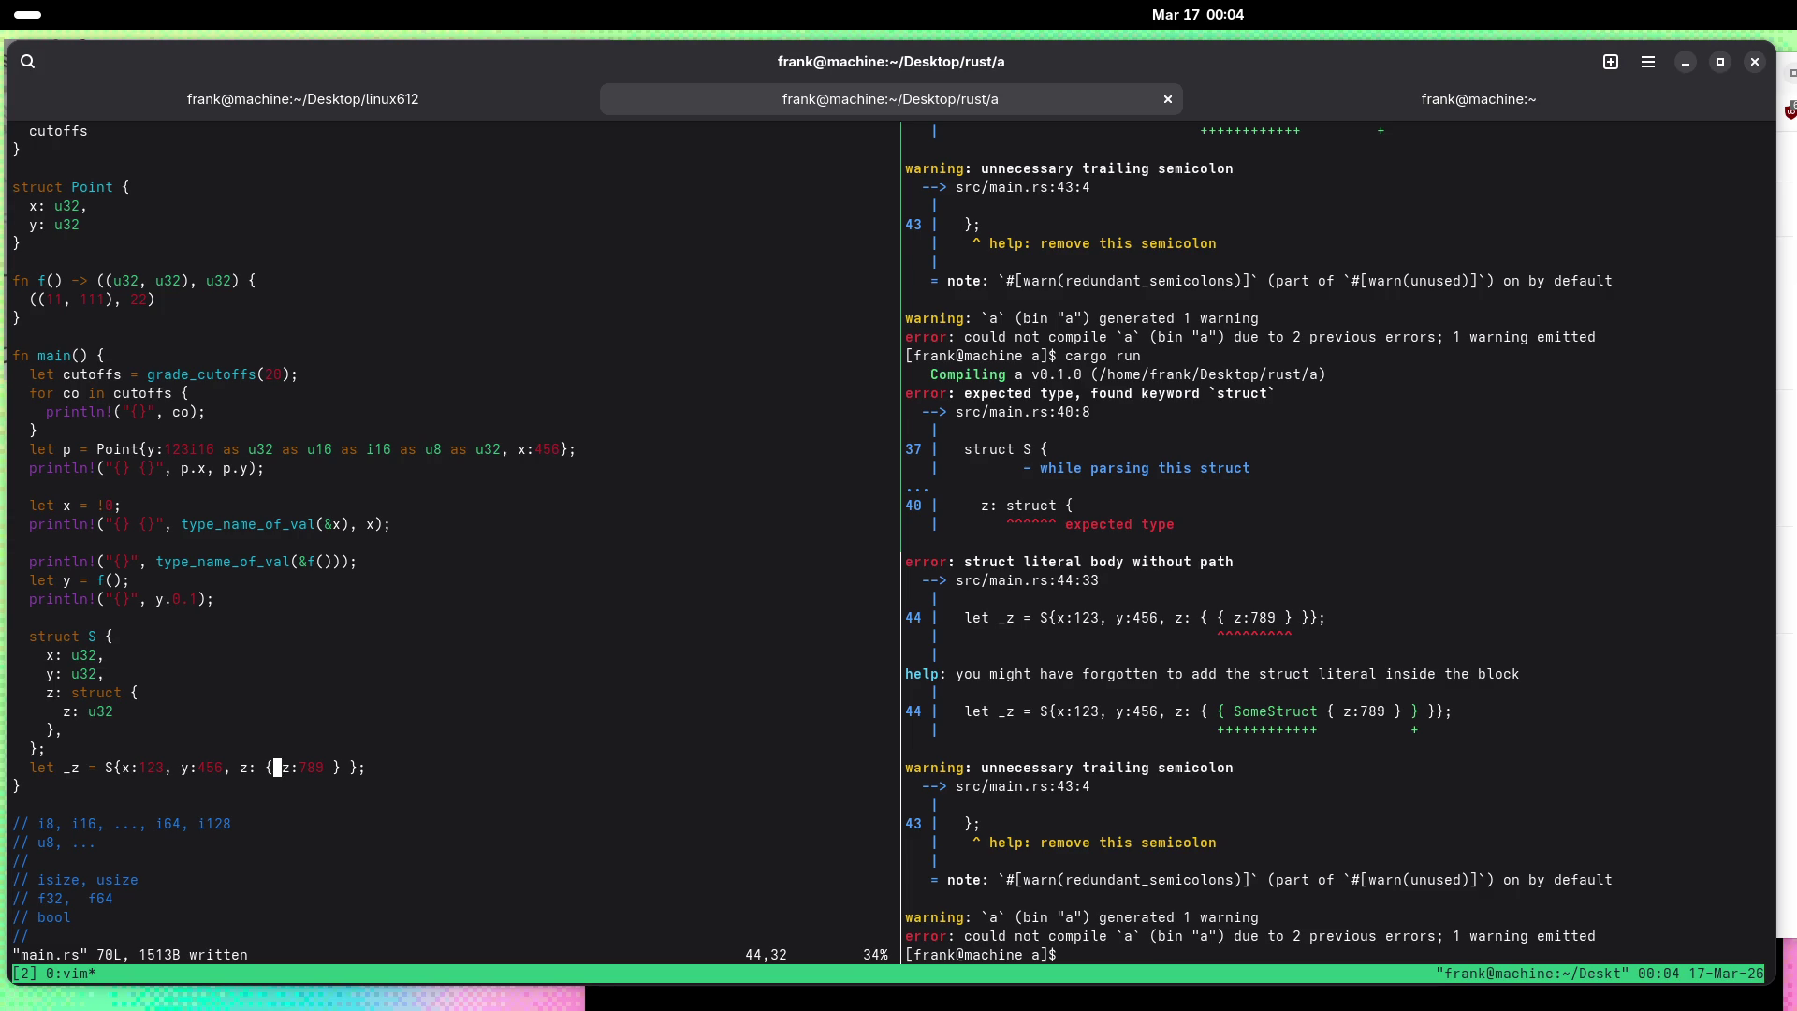
# Step: Replace line 44 with 'let mut z : S;' plus z.x = 123, z.y = 456, z.z.z = 789, and save
pyautogui.press('c')
pyautogui.press('c')
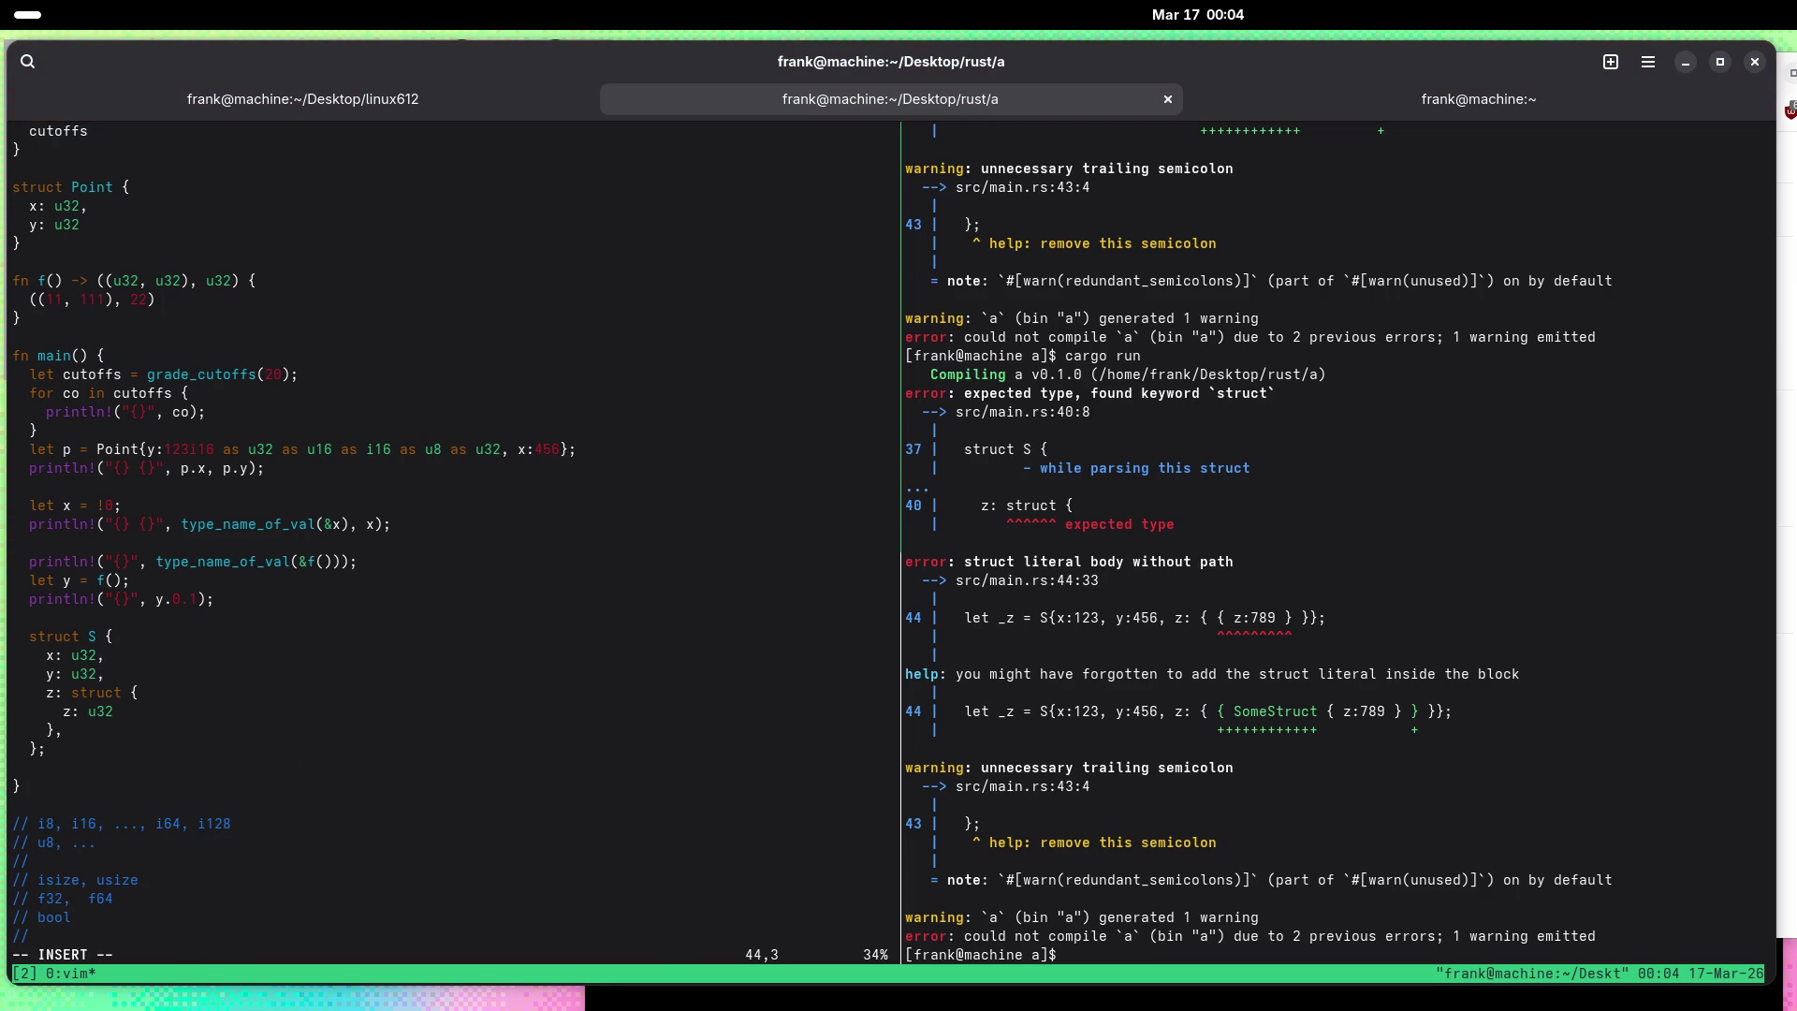
pyautogui.write('let ')
pyautogui.write('mut ')
pyautogui.write('z =')
pyautogui.write(': S;')
pyautogui.press('Return')
pyautogui.write('z.')
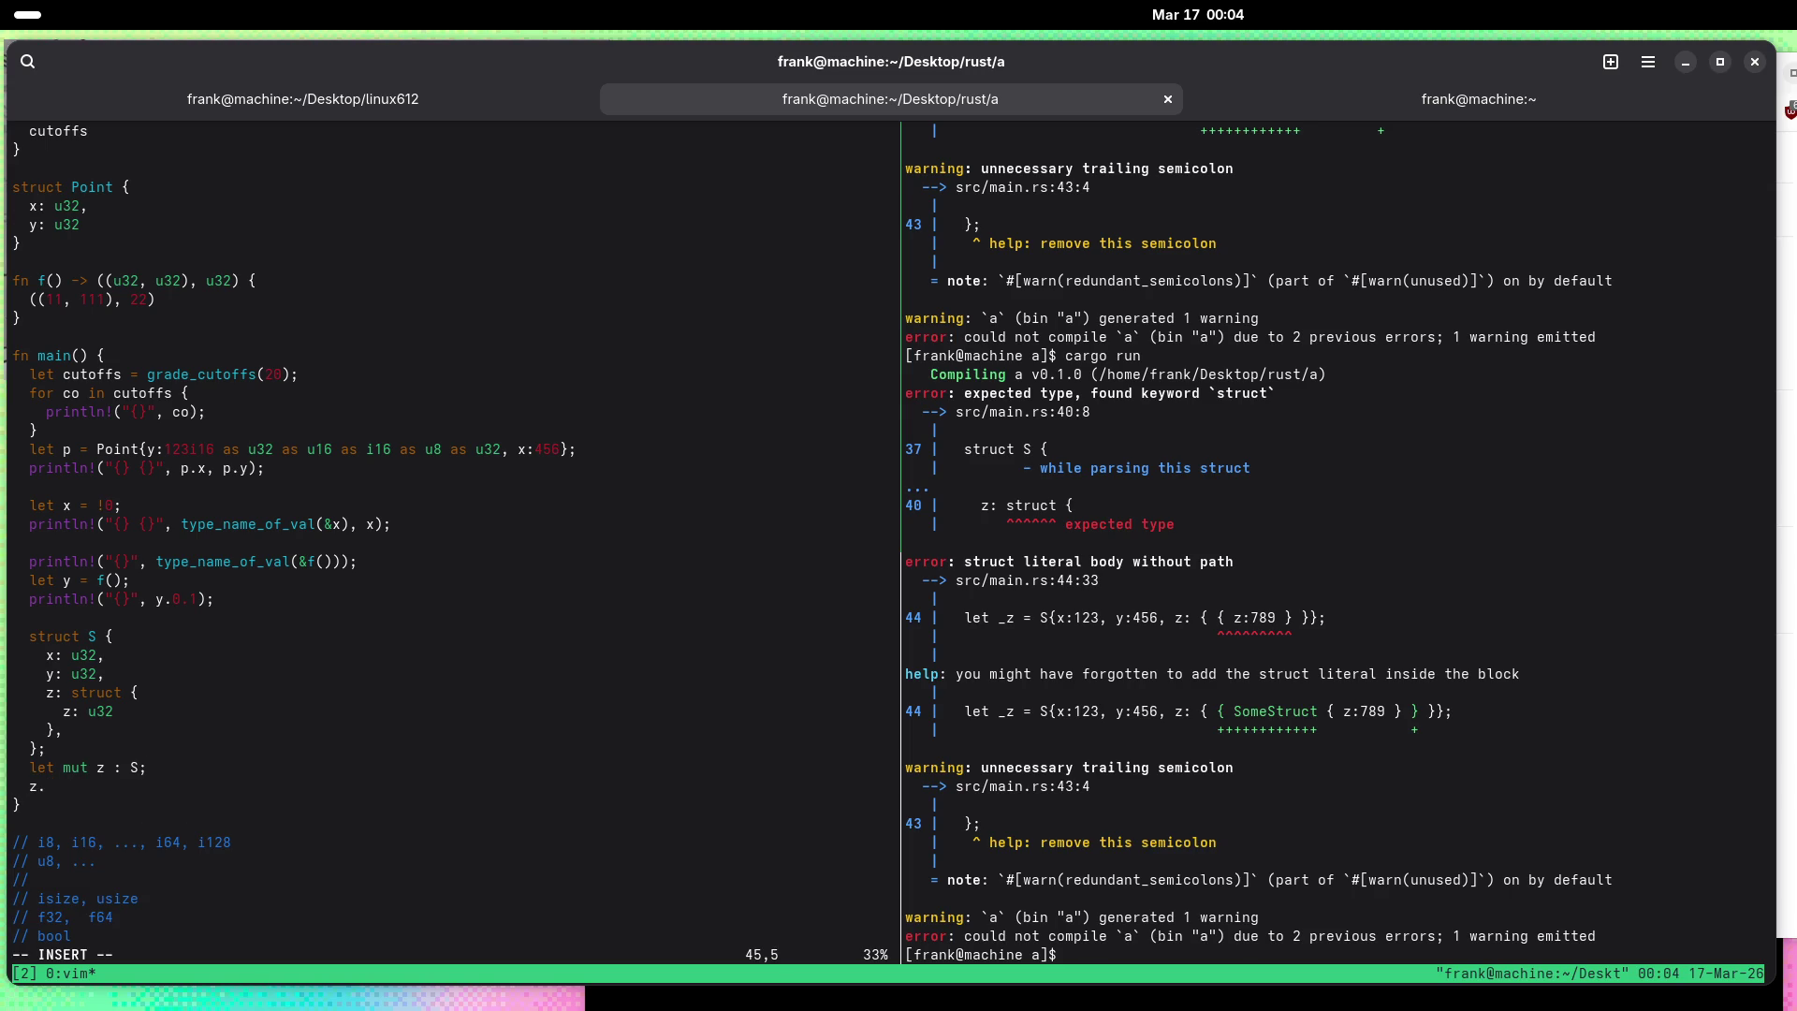
pyautogui.write('x = 123;')
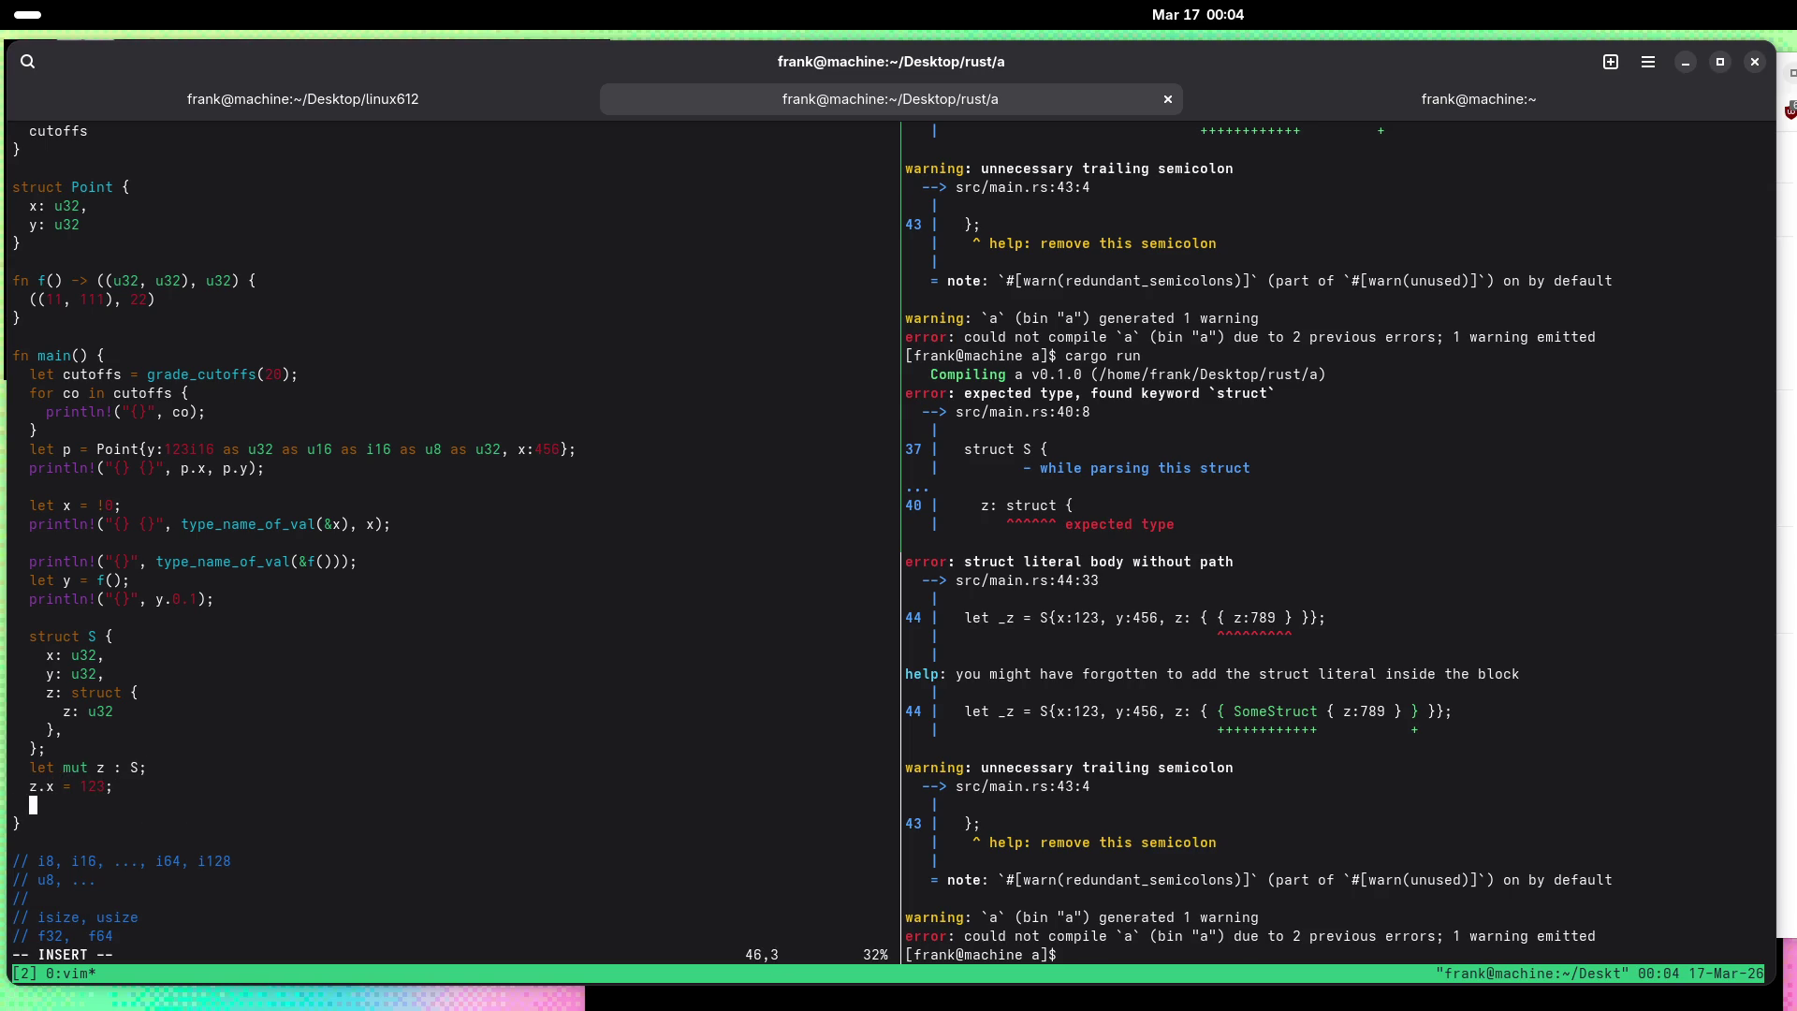
pyautogui.press('Return')
pyautogui.write('z.y = 456;')
pyautogui.press('Return')
pyautogui.write('z.z.')
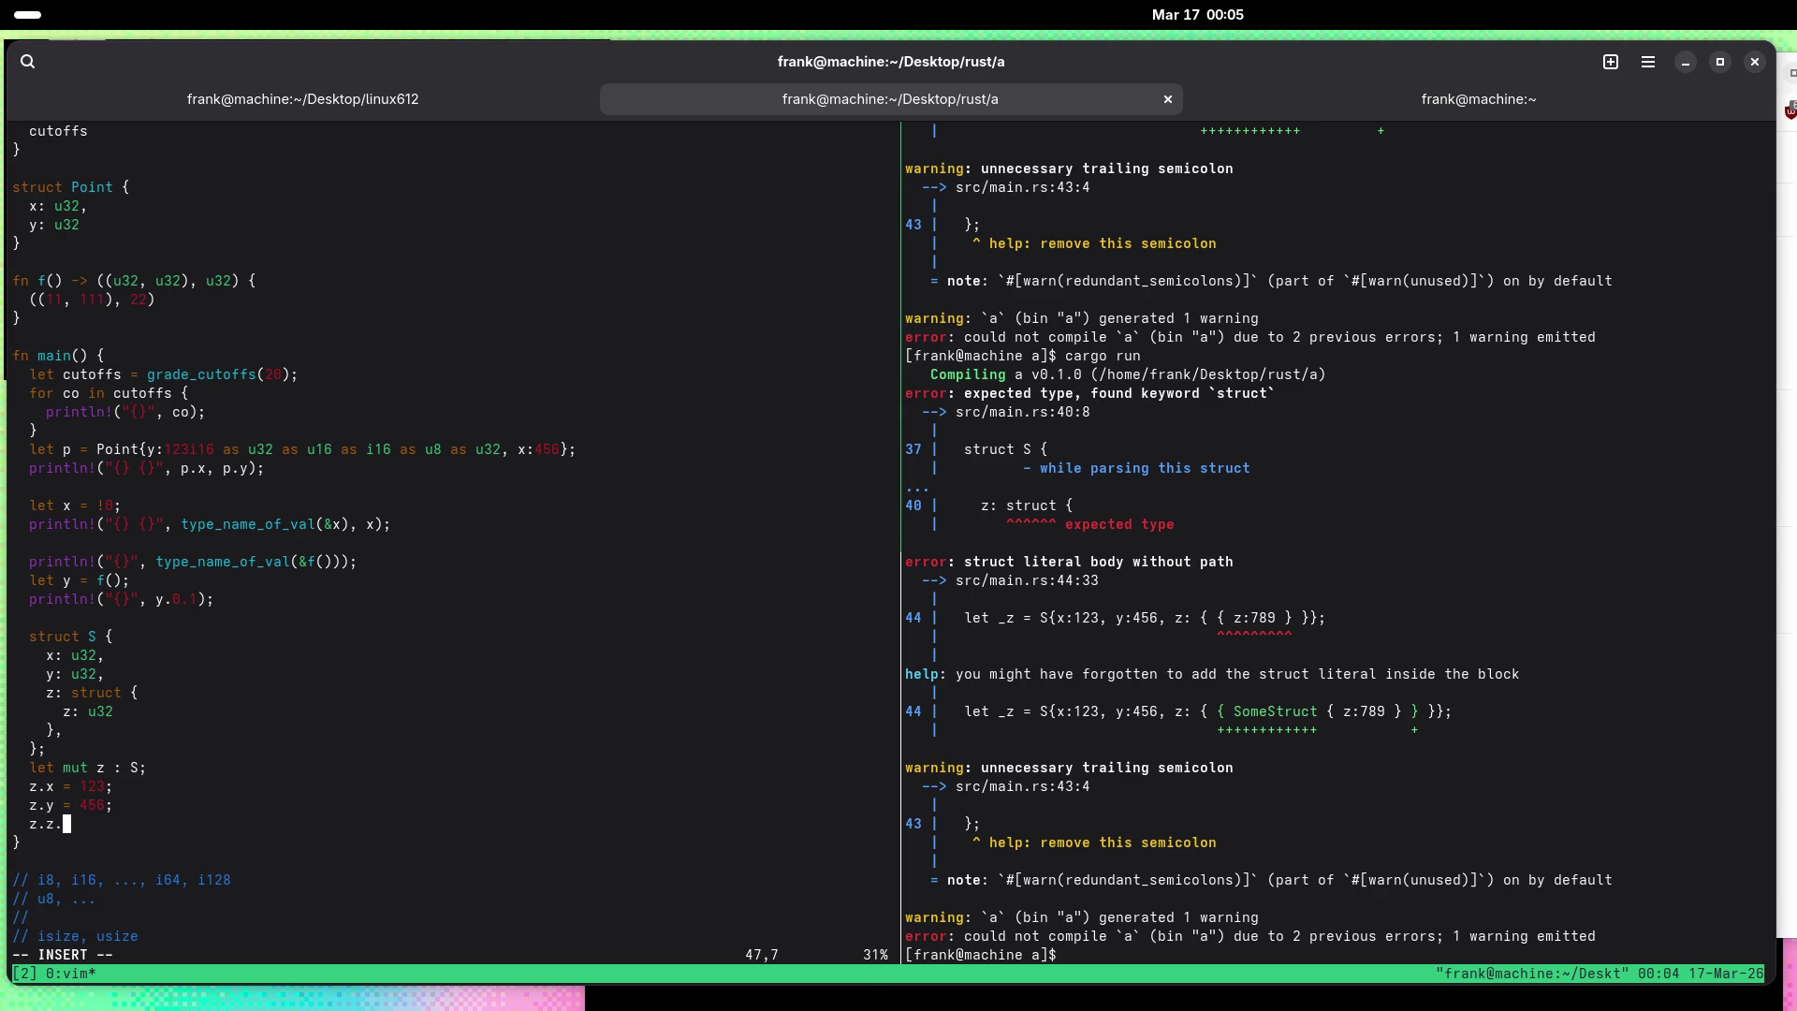
pyautogui.write('z = 789;')
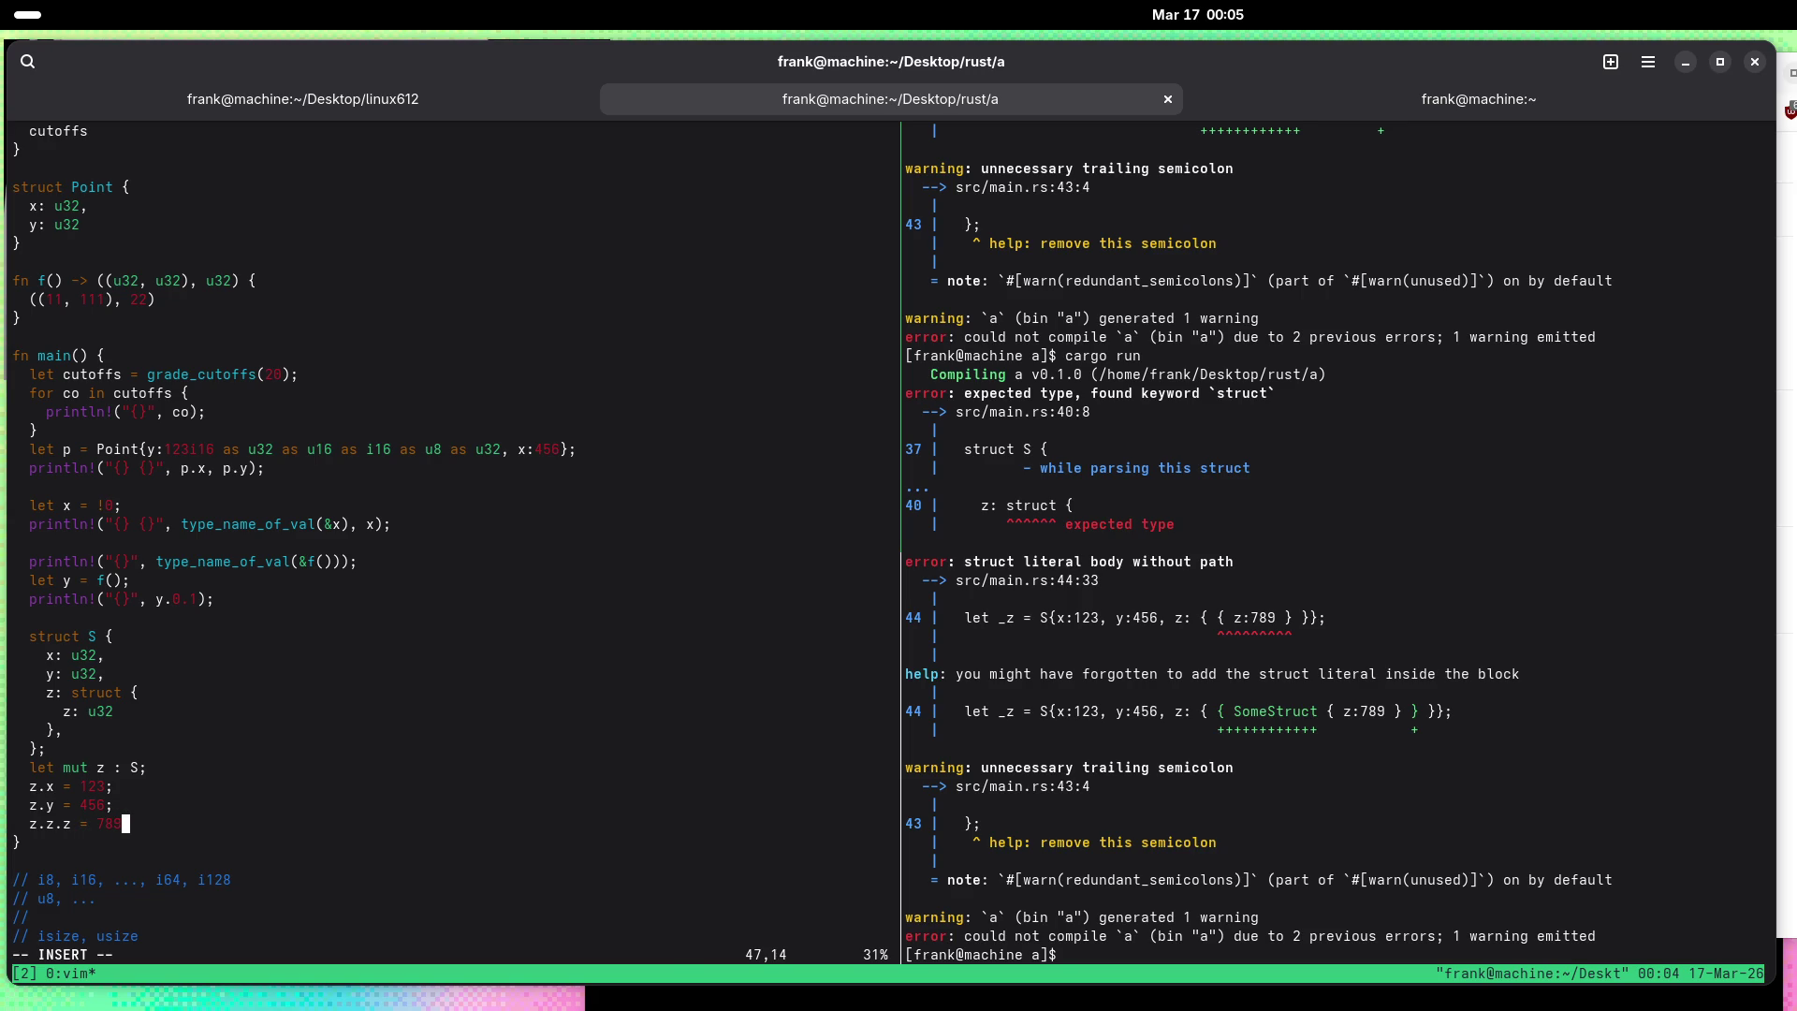
pyautogui.press('Escape')
pyautogui.write(':w')
pyautogui.press('Return')
# Step: Run cargo run in the shell pane to rebuild the program
pyautogui.hotkey('ctrl', 'b')
pyautogui.press('Right')
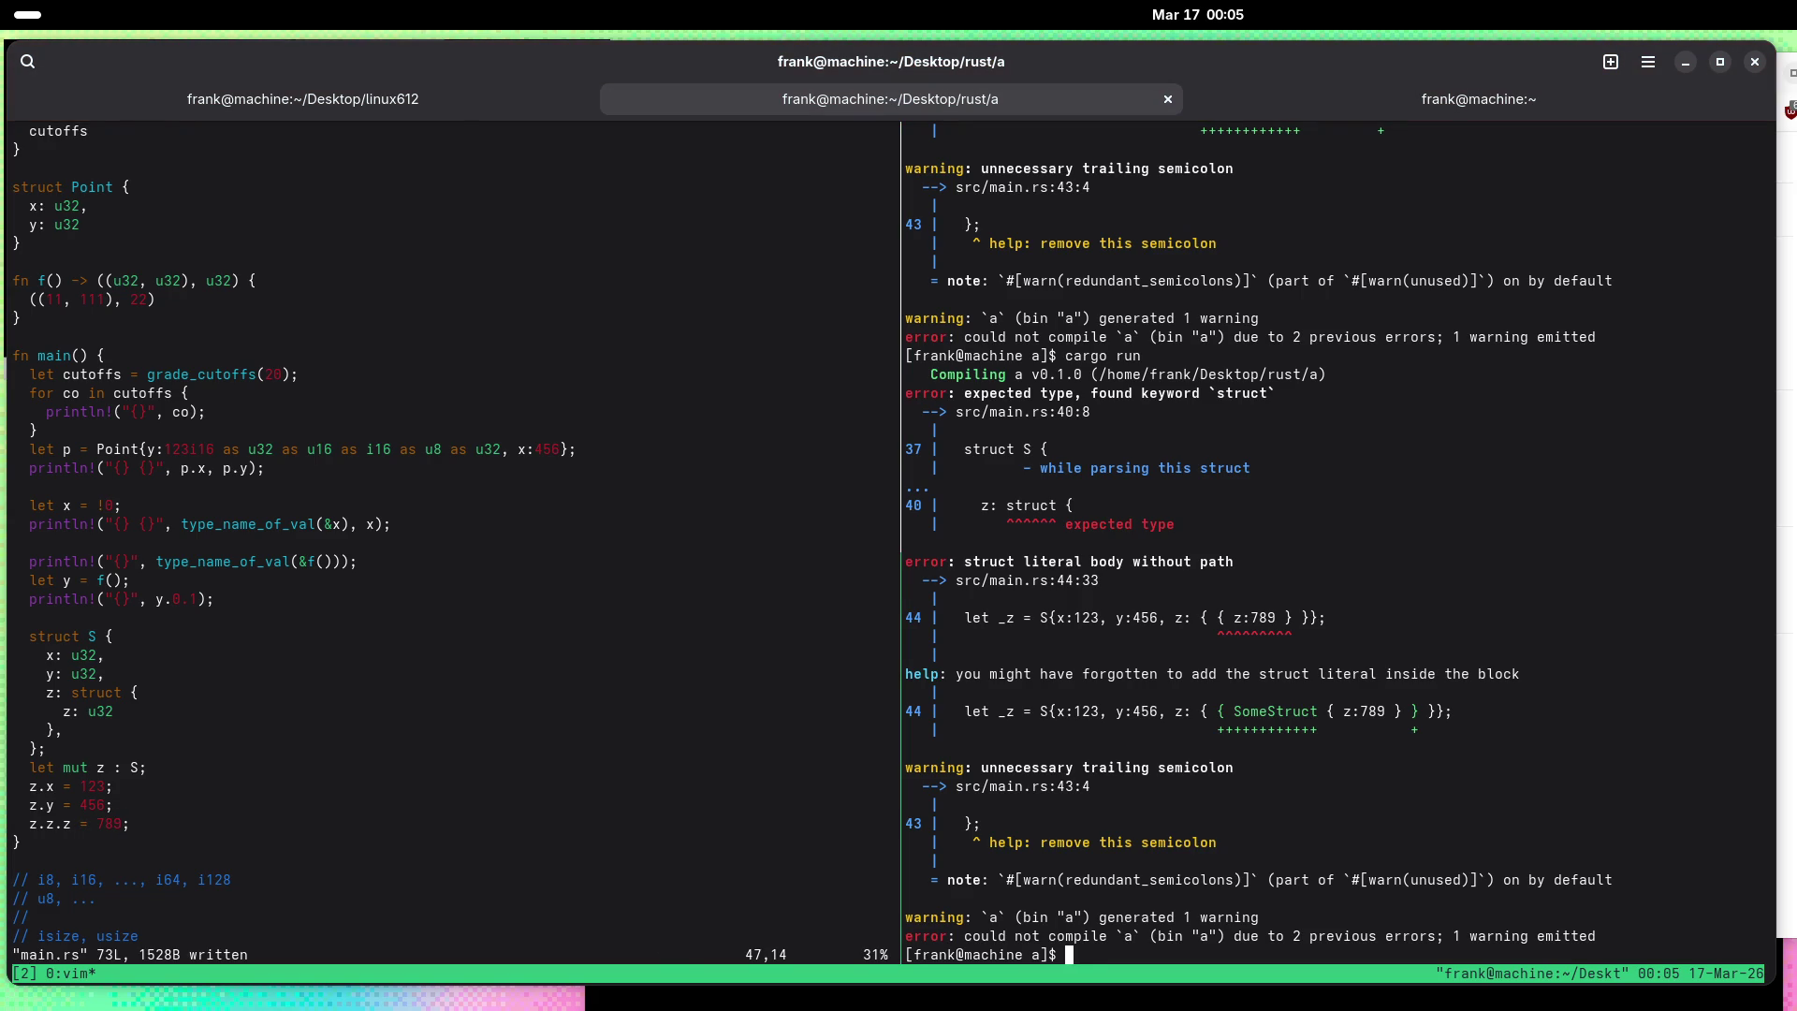
pyautogui.write('cargo run')
pyautogui.press('Return')
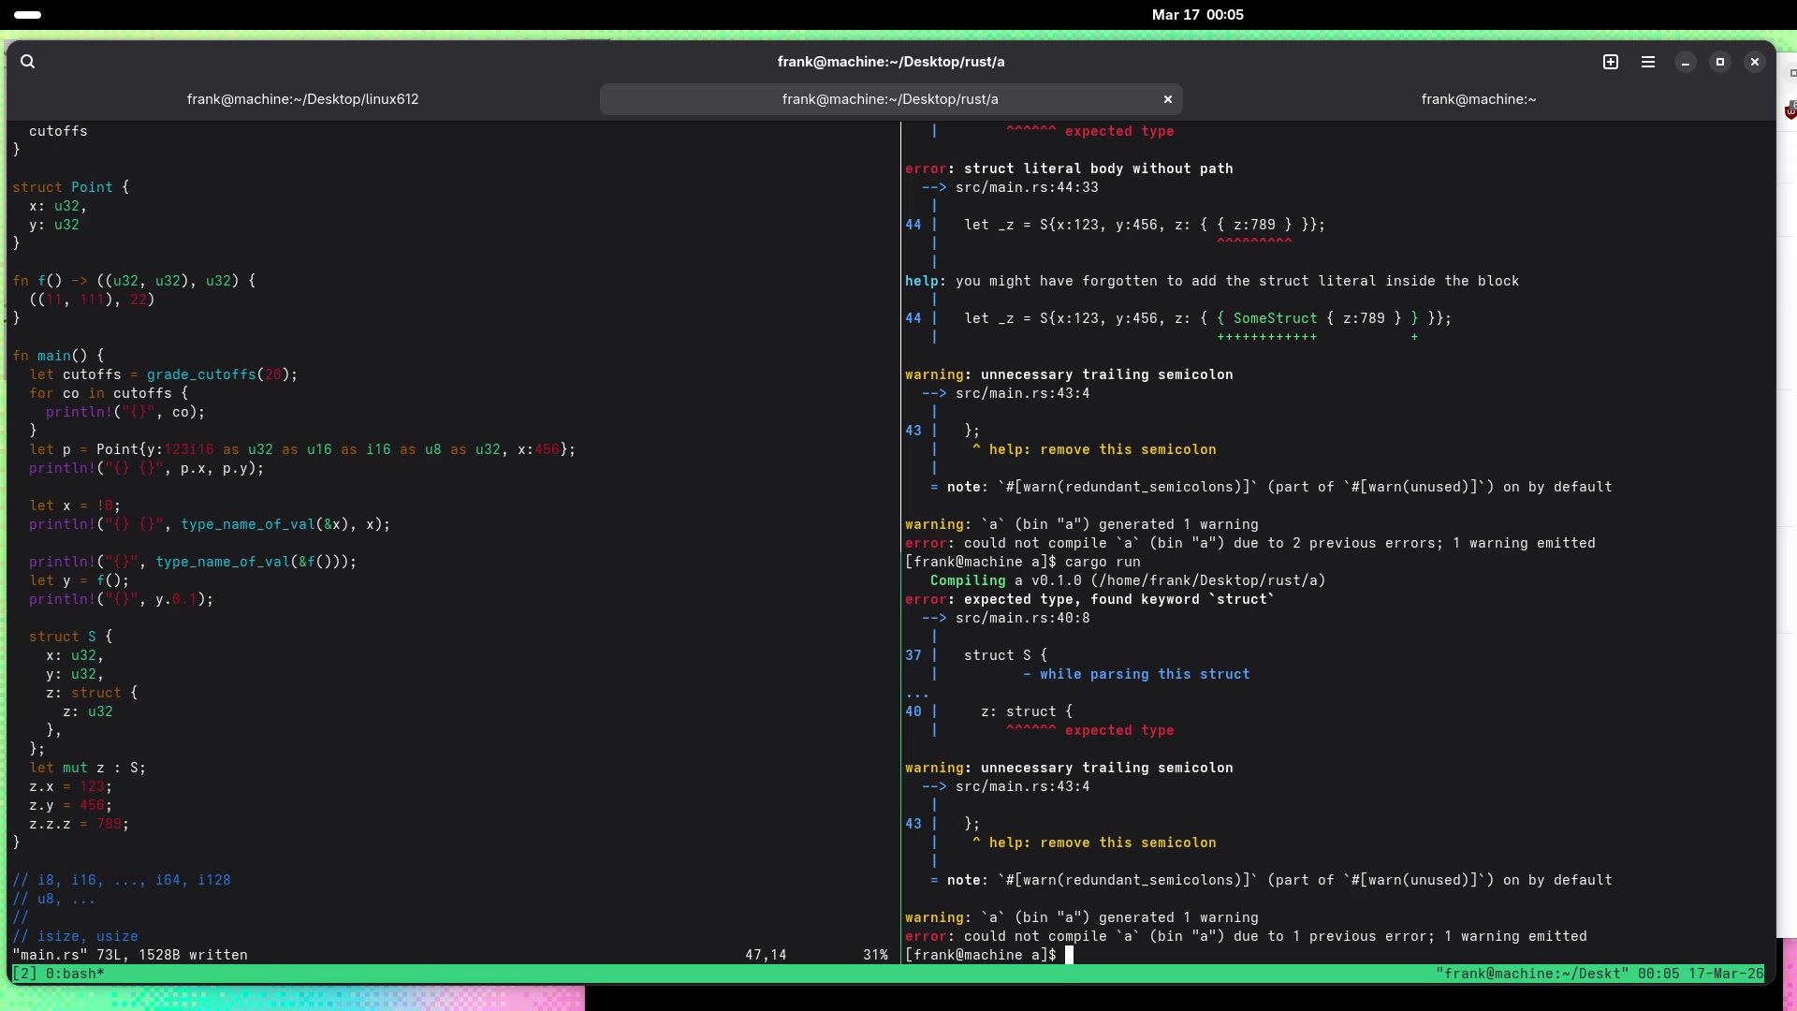
pyautogui.hotkey('ctrl', 'b')
pyautogui.press('Left')
# Step: Name the nested struct on line 40 SS, save, and rerun cargo run
pyautogui.press('k')
pyautogui.press('k')
pyautogui.press('k')
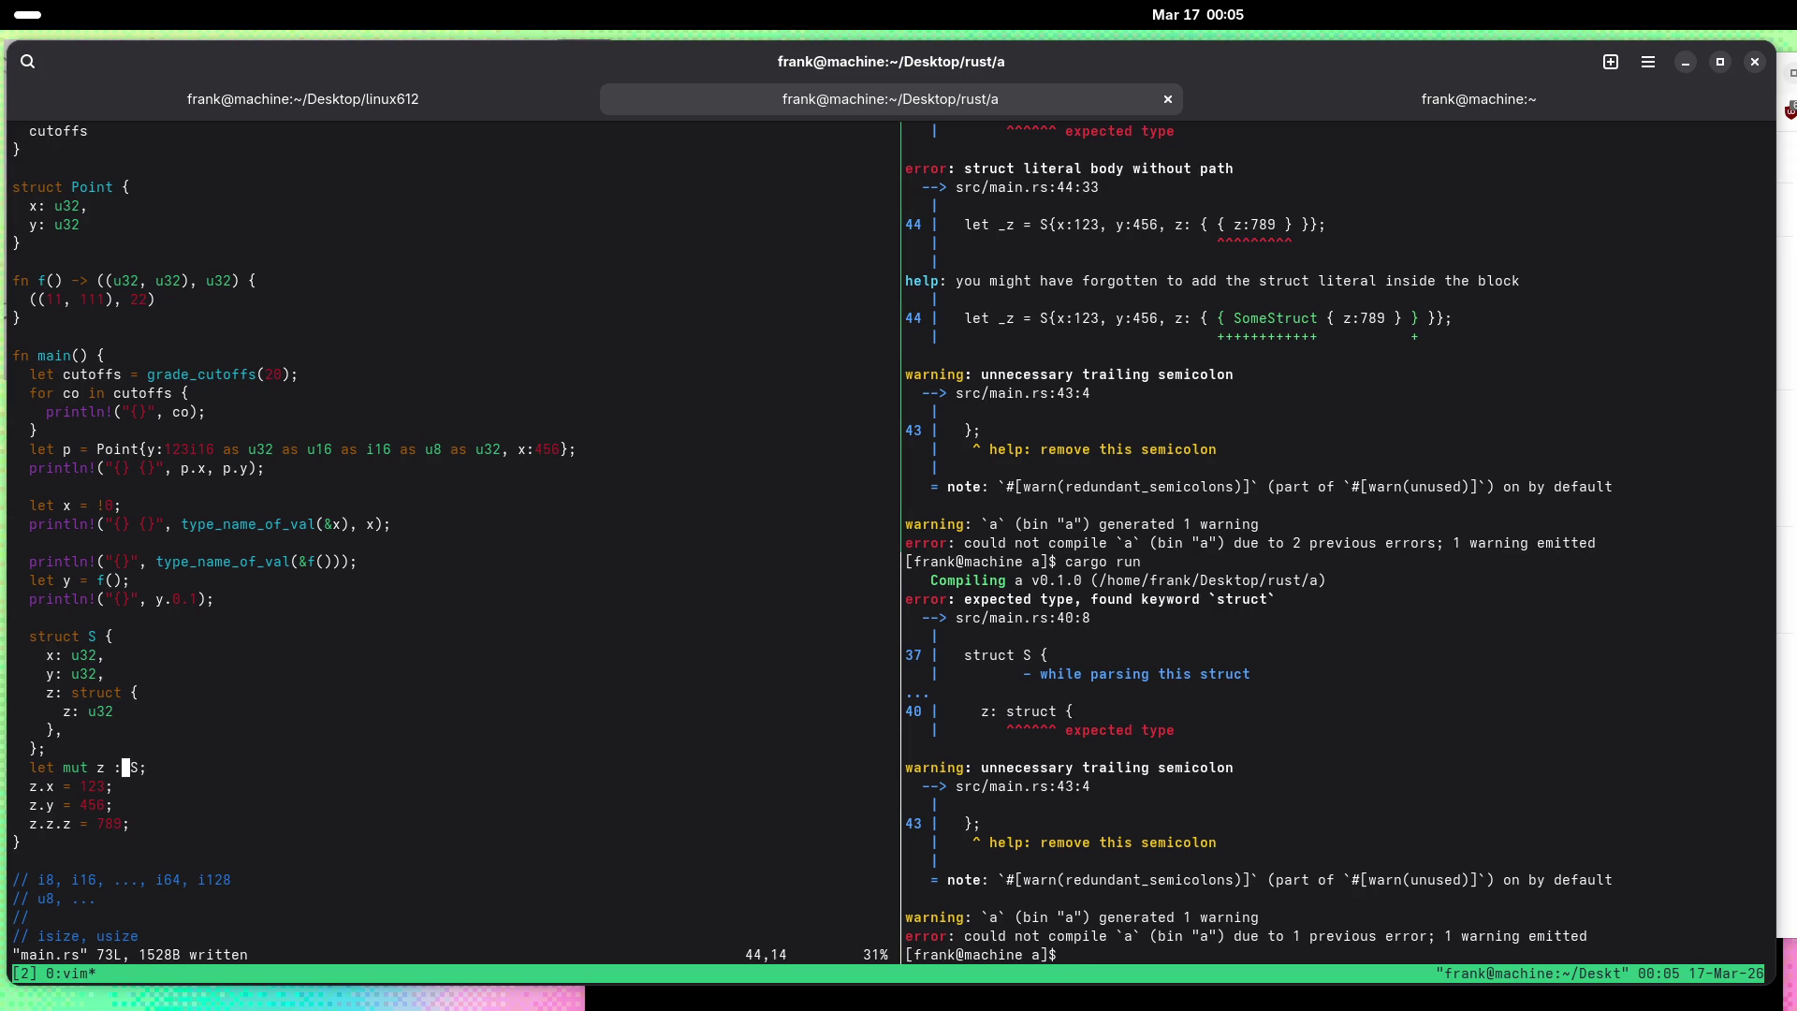
pyautogui.write('liSS')
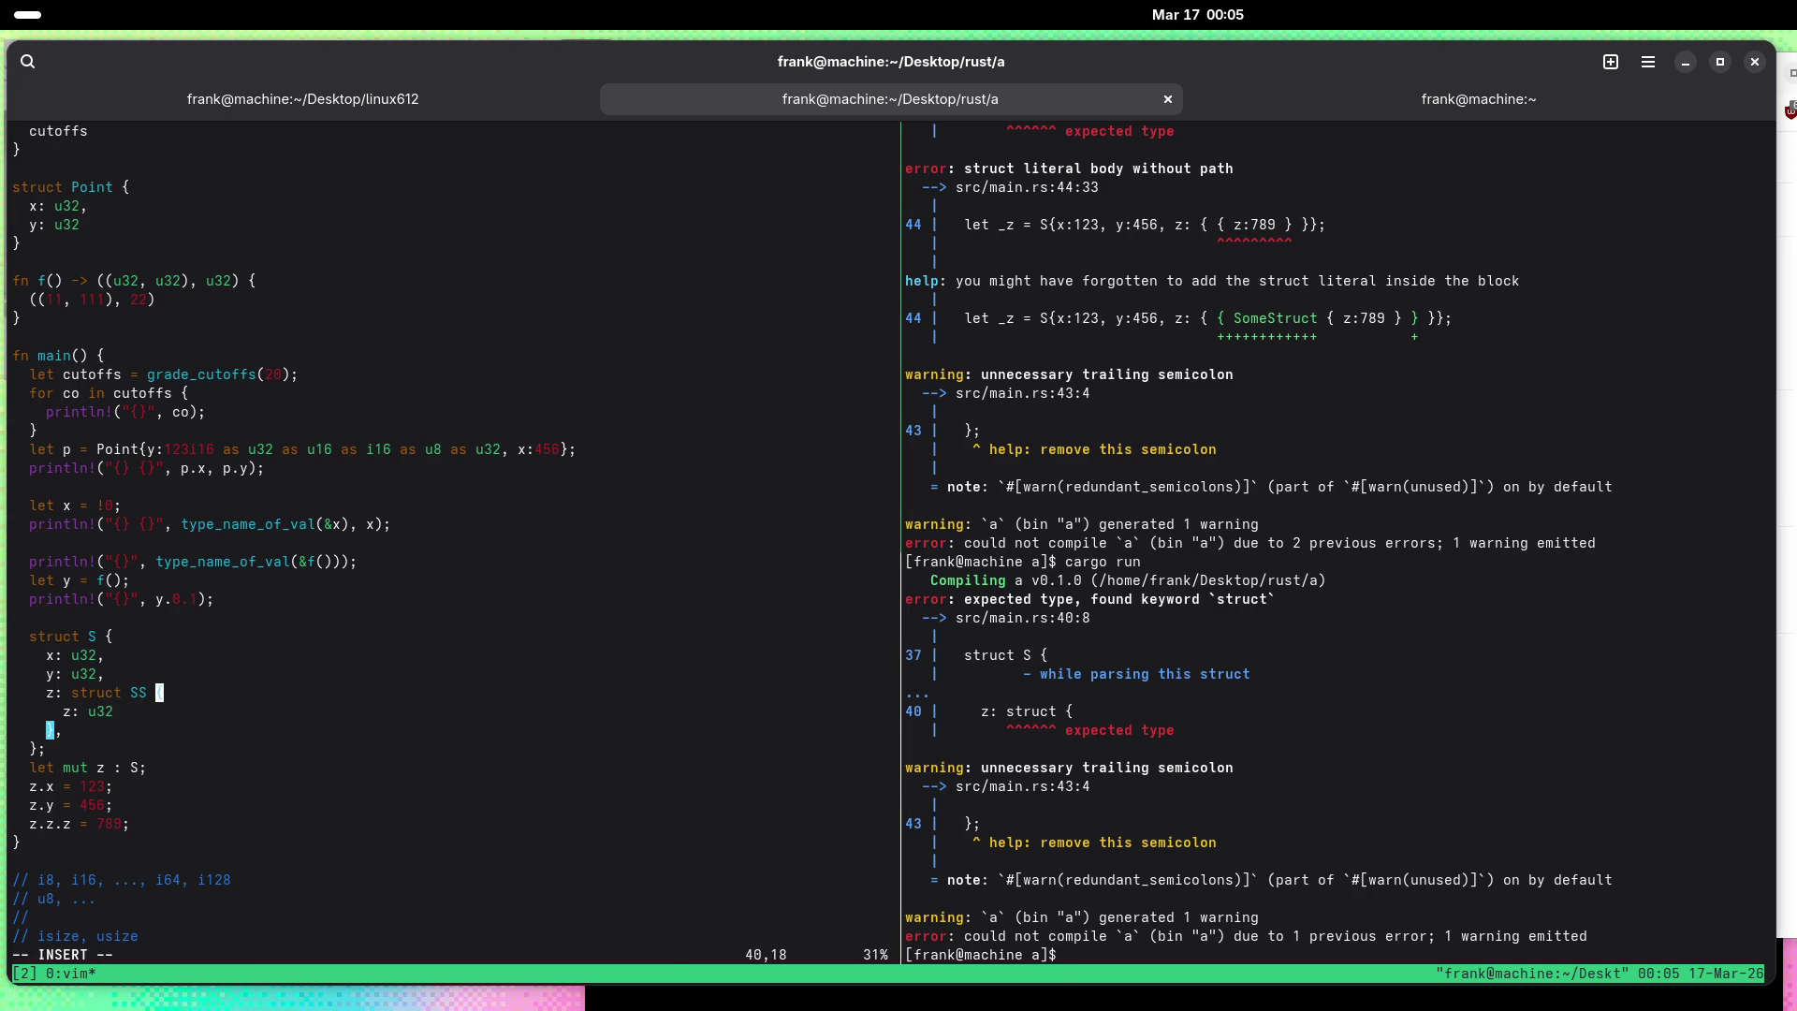
pyautogui.press('Escape')
pyautogui.press(':')
pyautogui.write('w')
pyautogui.press('Return')
pyautogui.hotkey('ctrl', 'b')
pyautogui.press('Right')
pyautogui.press('Up')
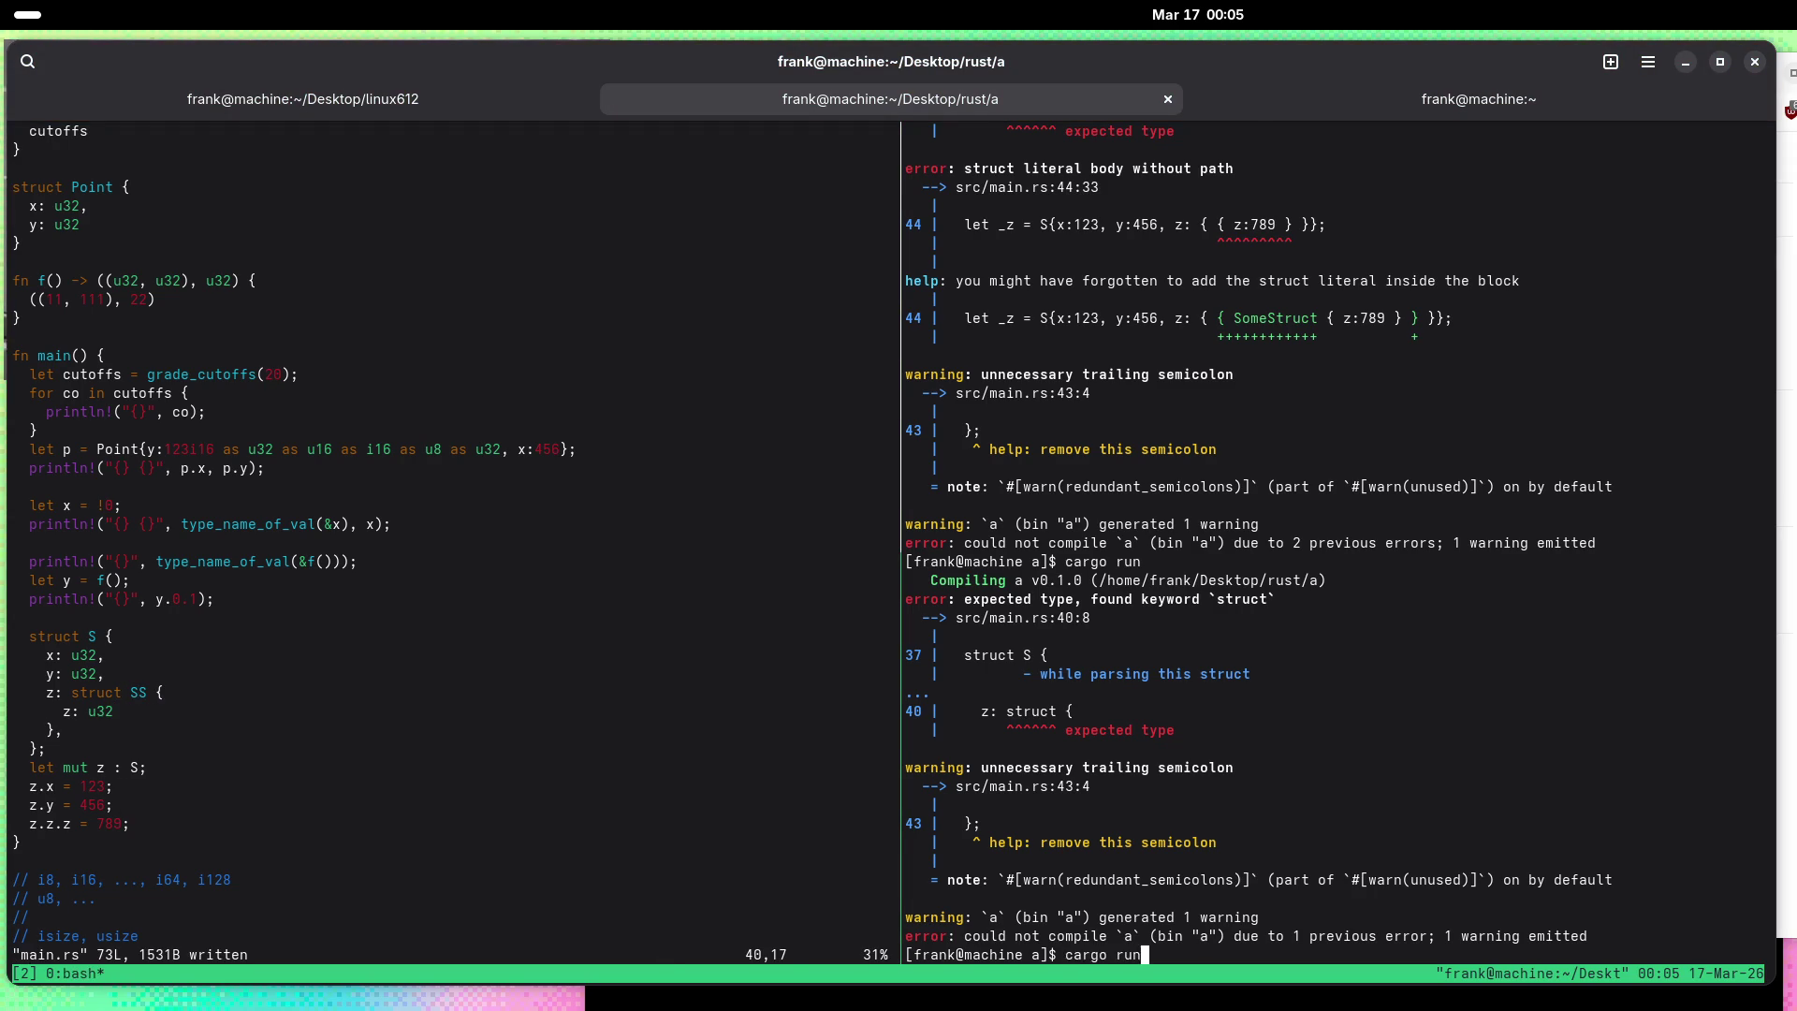
pyautogui.press('Return')
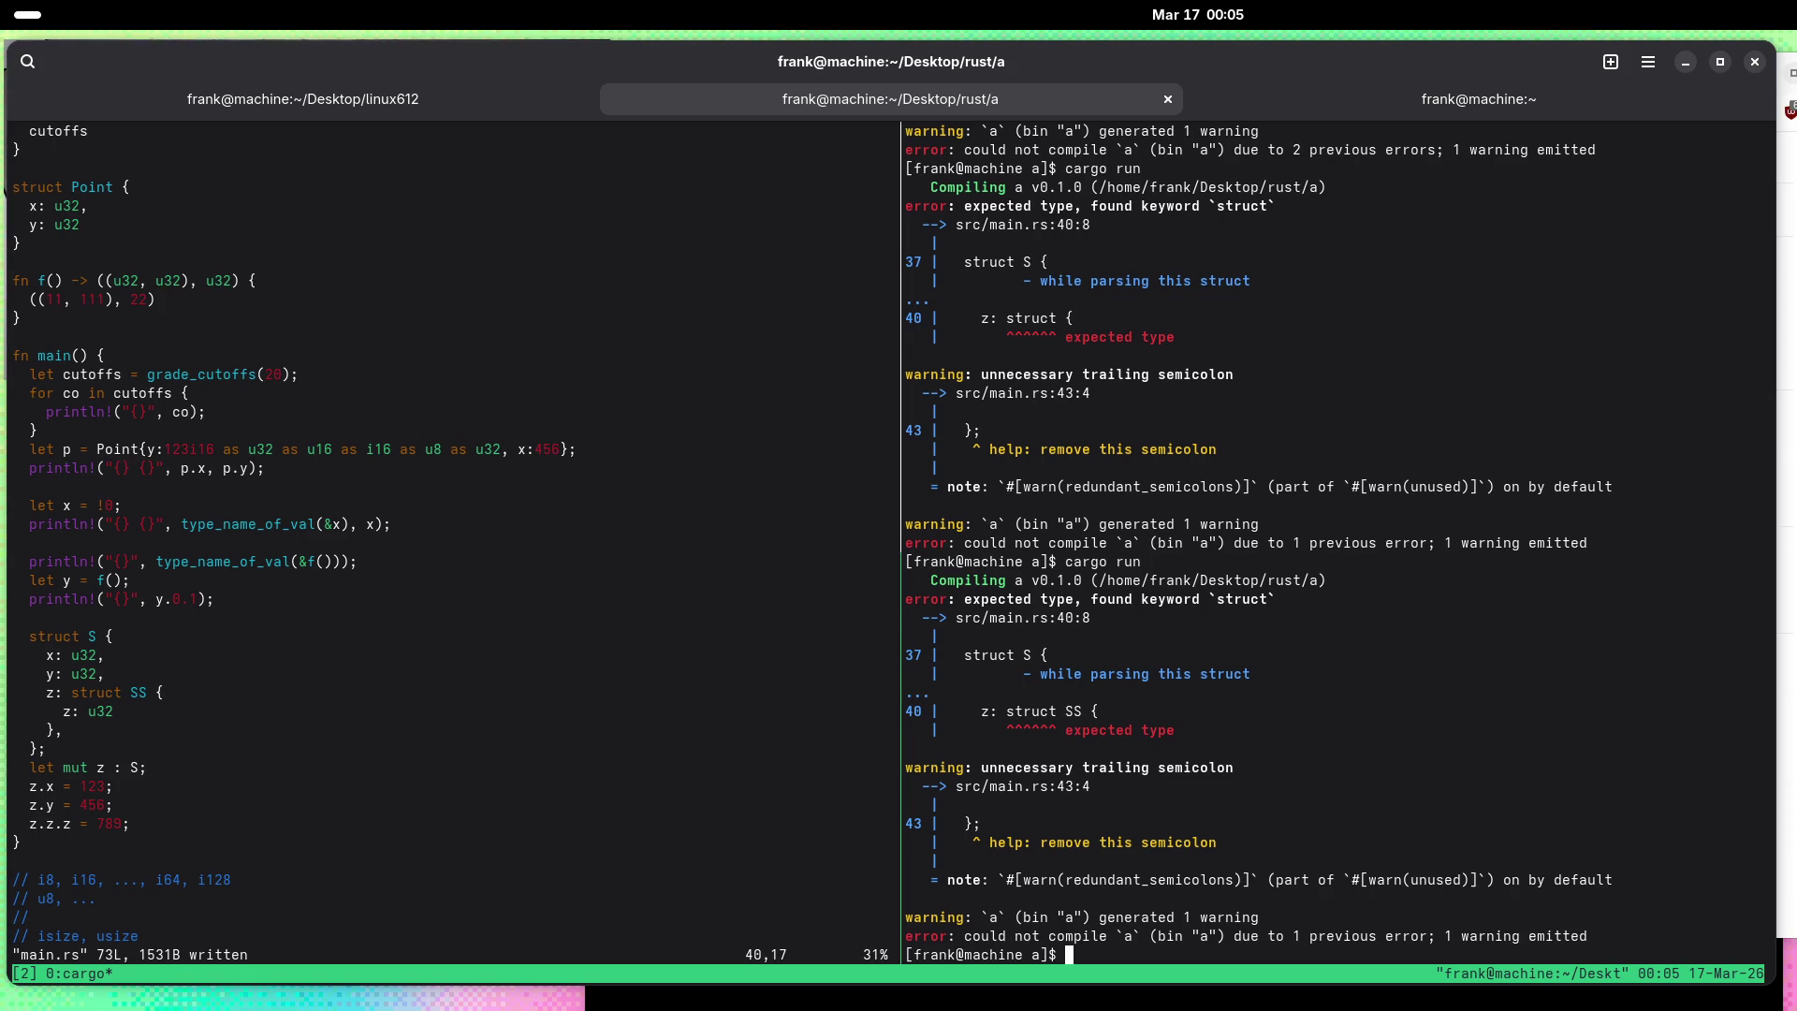
pyautogui.hotkey('ctrl', 'b')
pyautogui.press('Left')
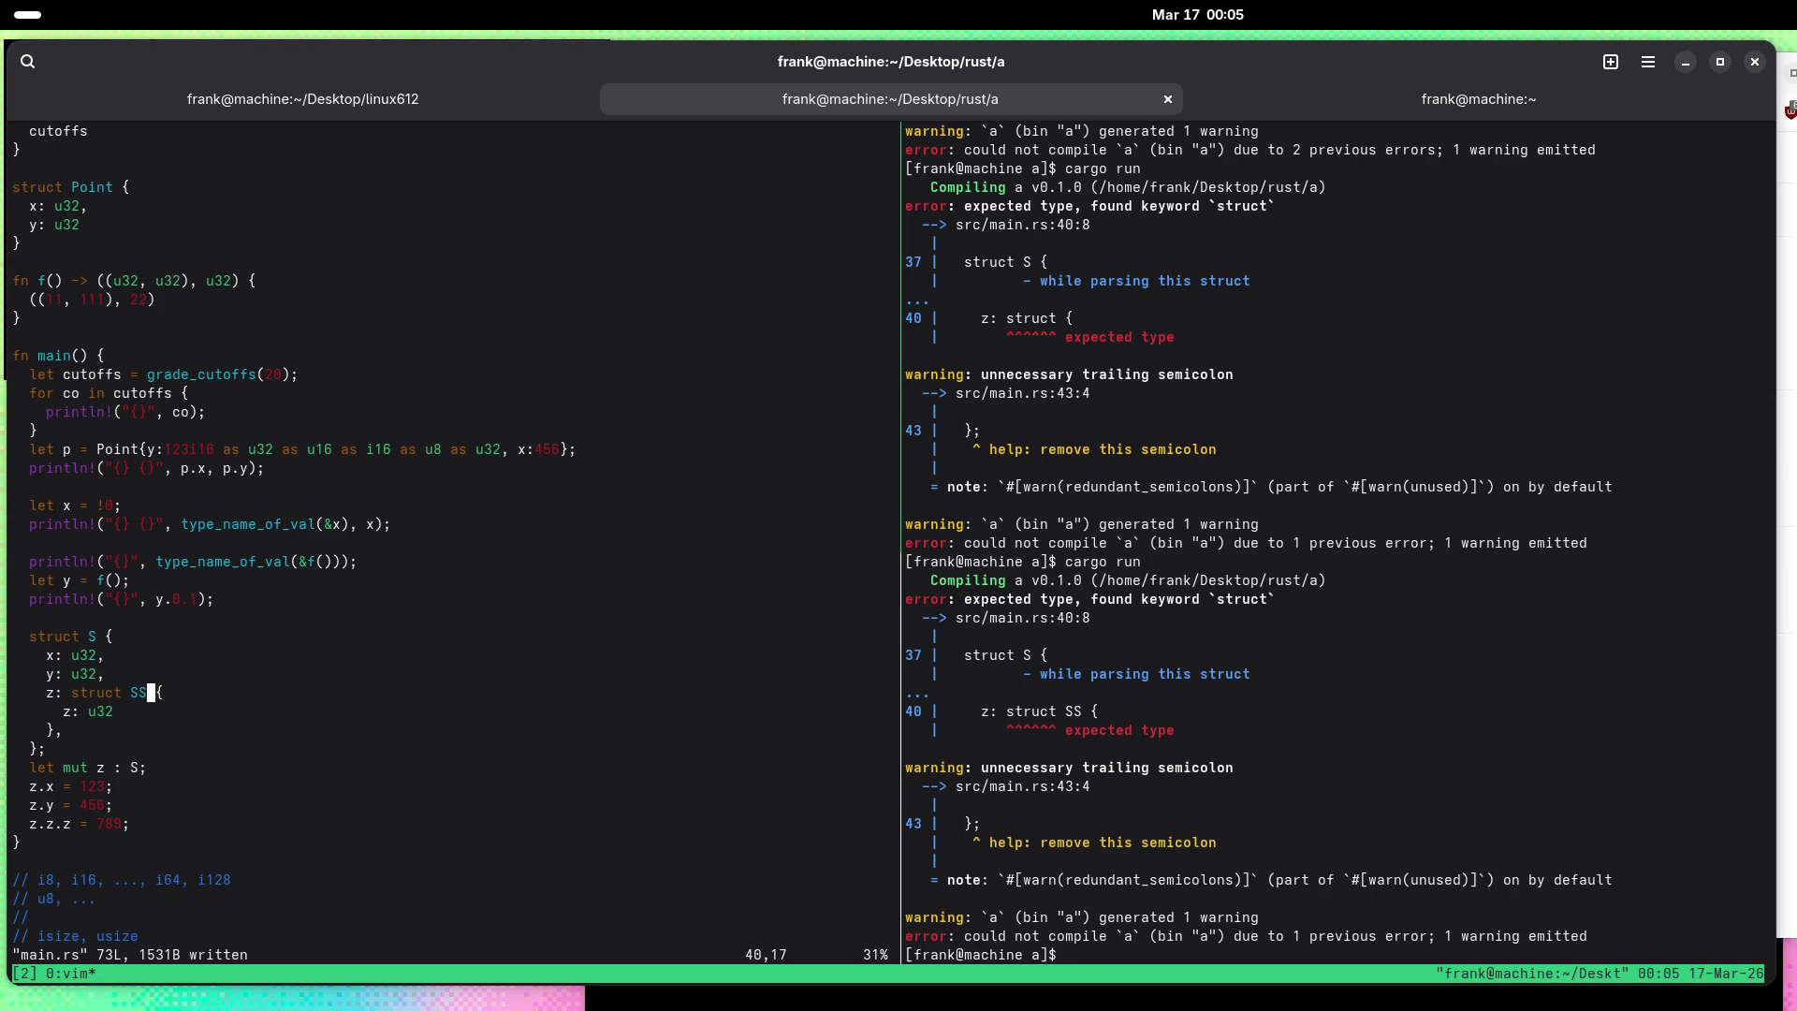
# Step: Load chatgpt.com in a new Firefox tab
pyautogui.hotkey('alt', 'Tab')
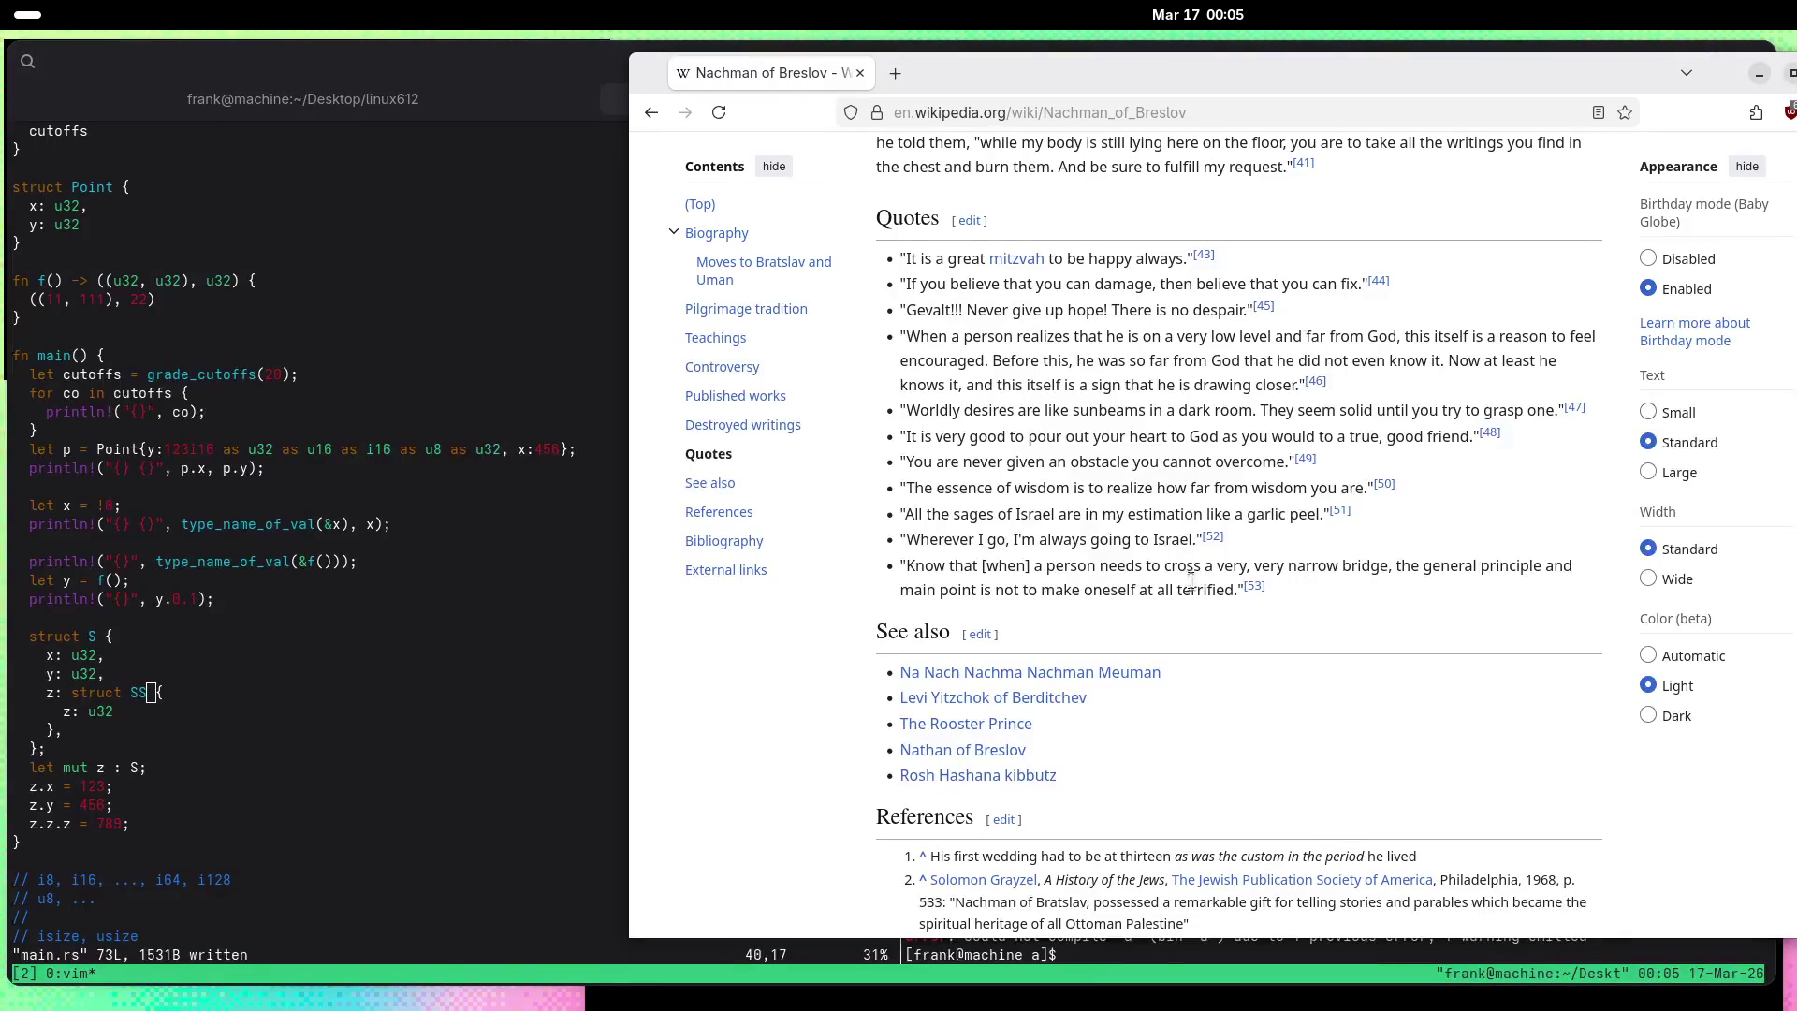
pyautogui.hotkey('ctrl', 't')
pyautogui.write('chatgpt.cpm')
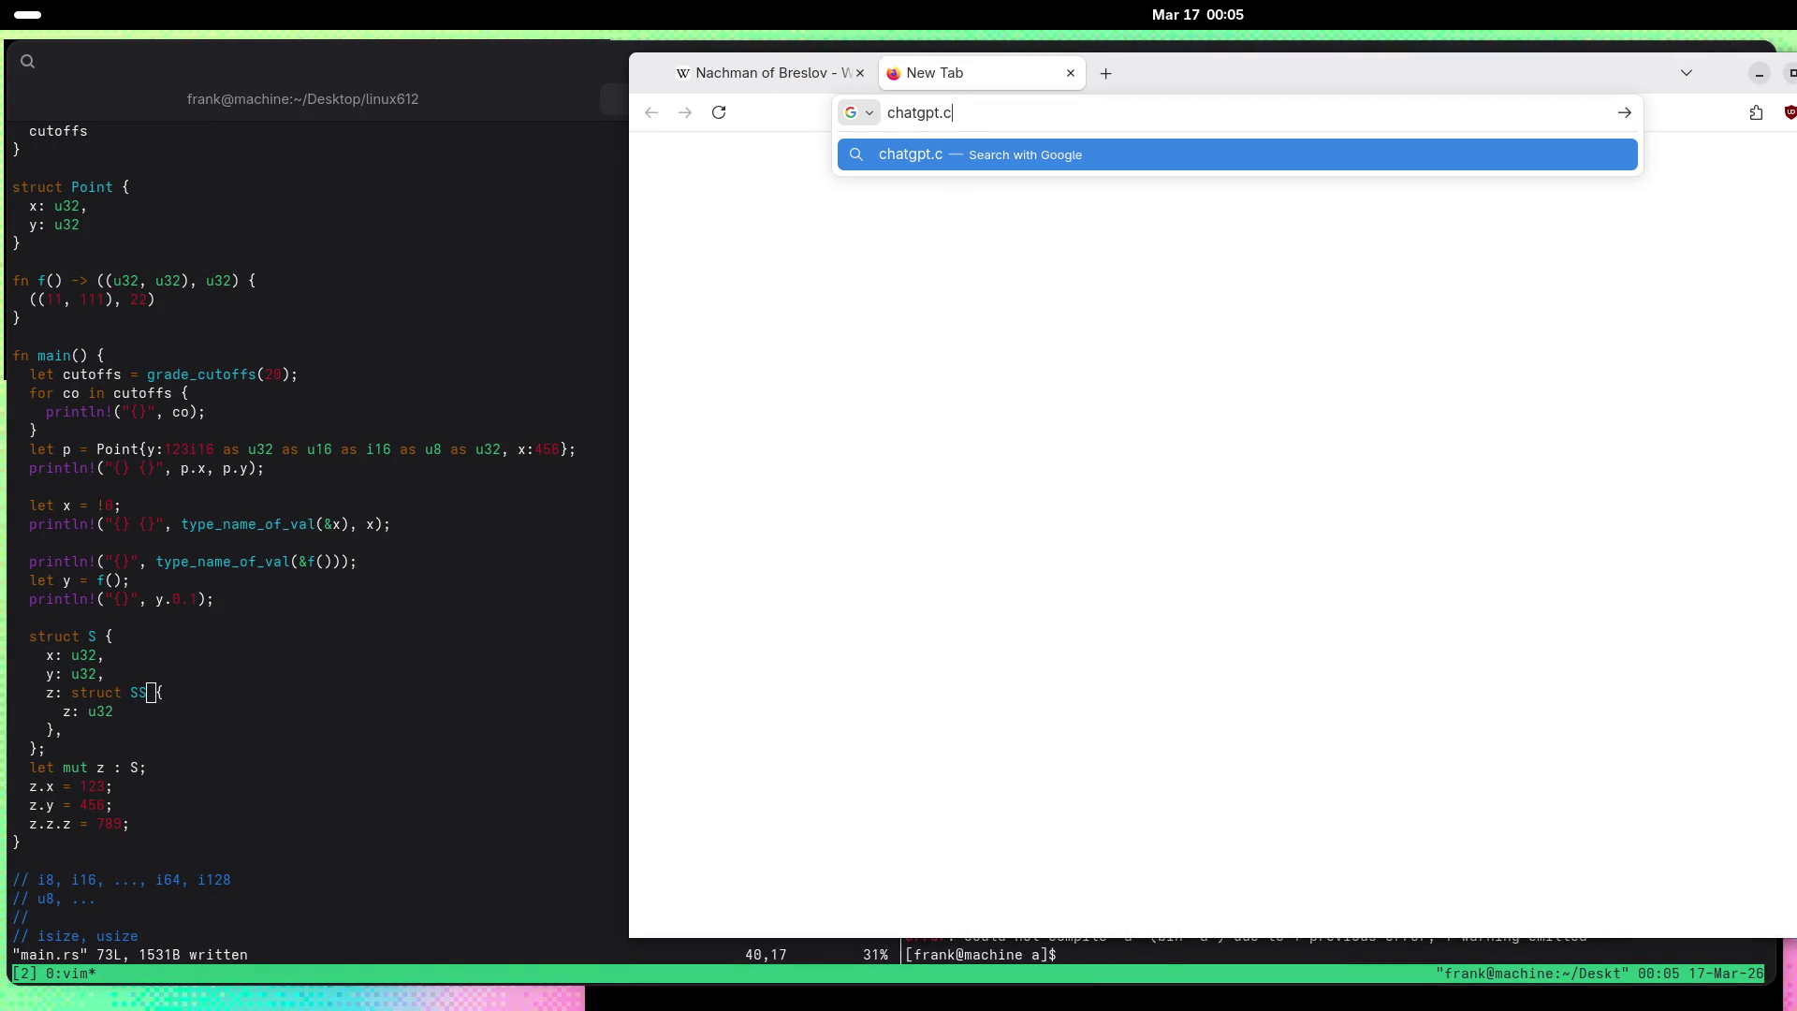
pyautogui.press('BackSpace')
pyautogui.press('BackSpace')
pyautogui.write('om')
pyautogui.press('Return')
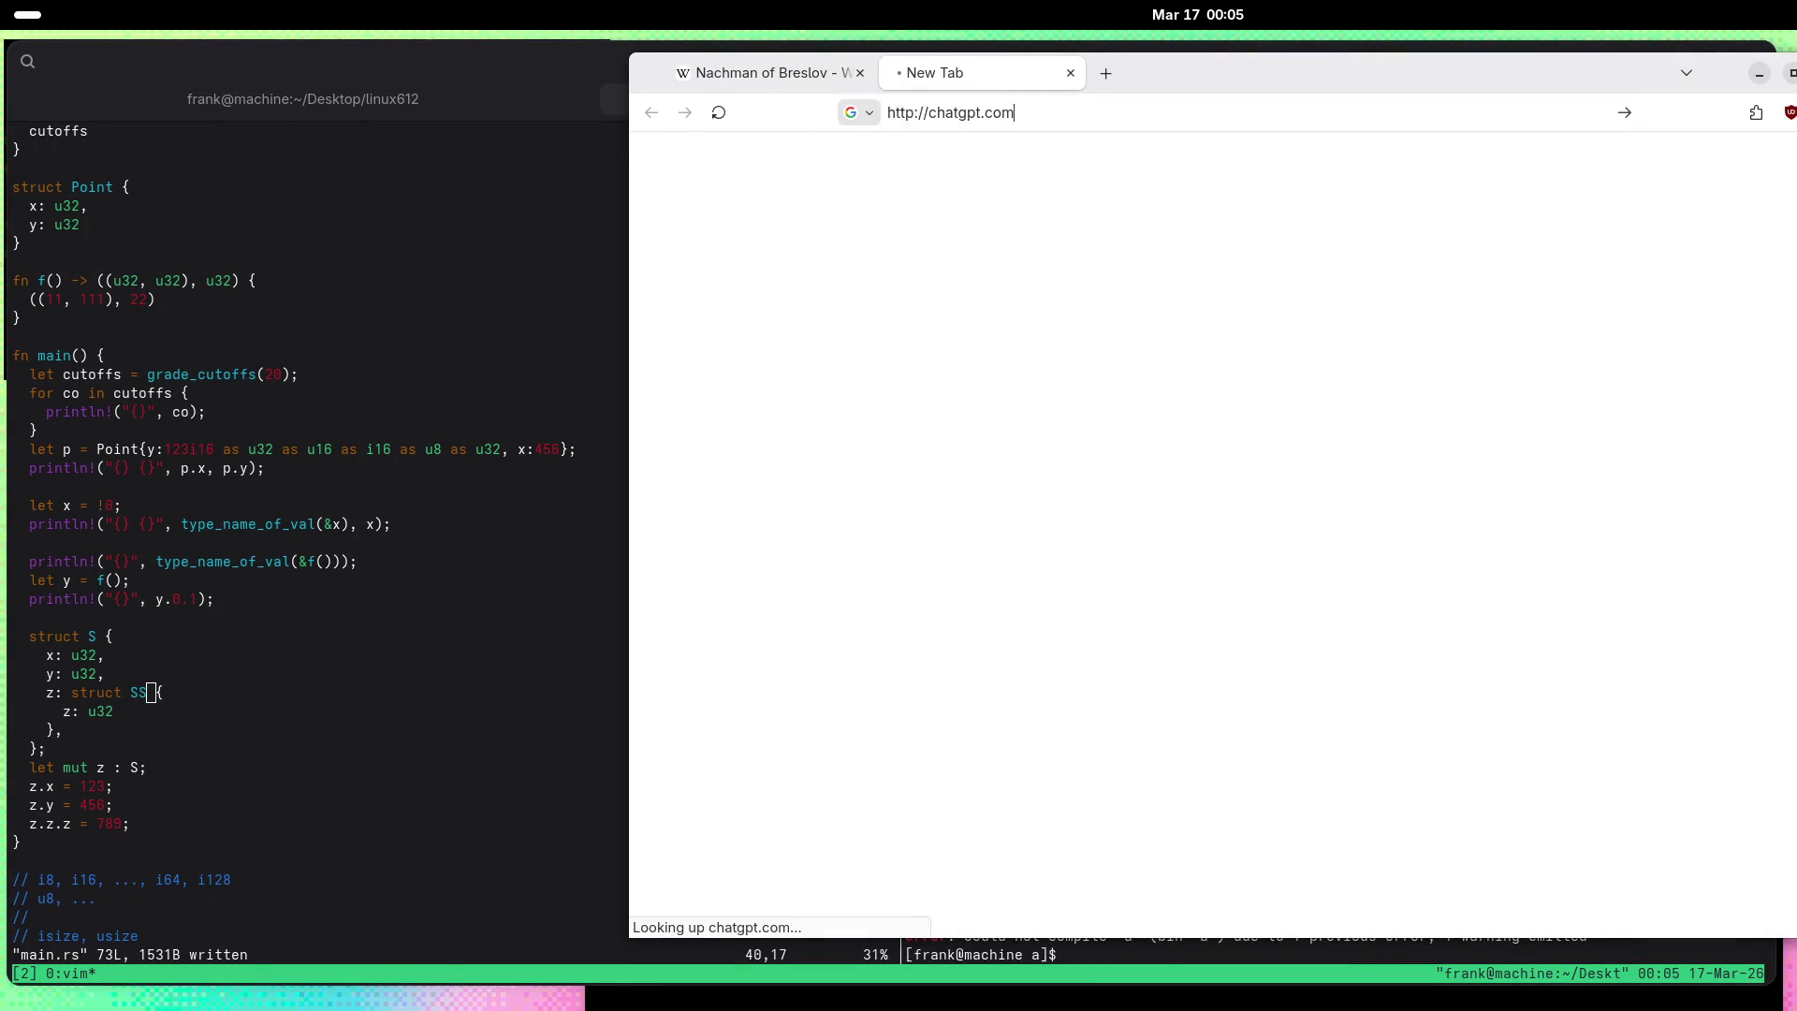
# Step: Type the question 'Can you have type declarations like this' about Rust
pyautogui.write('Can yo')
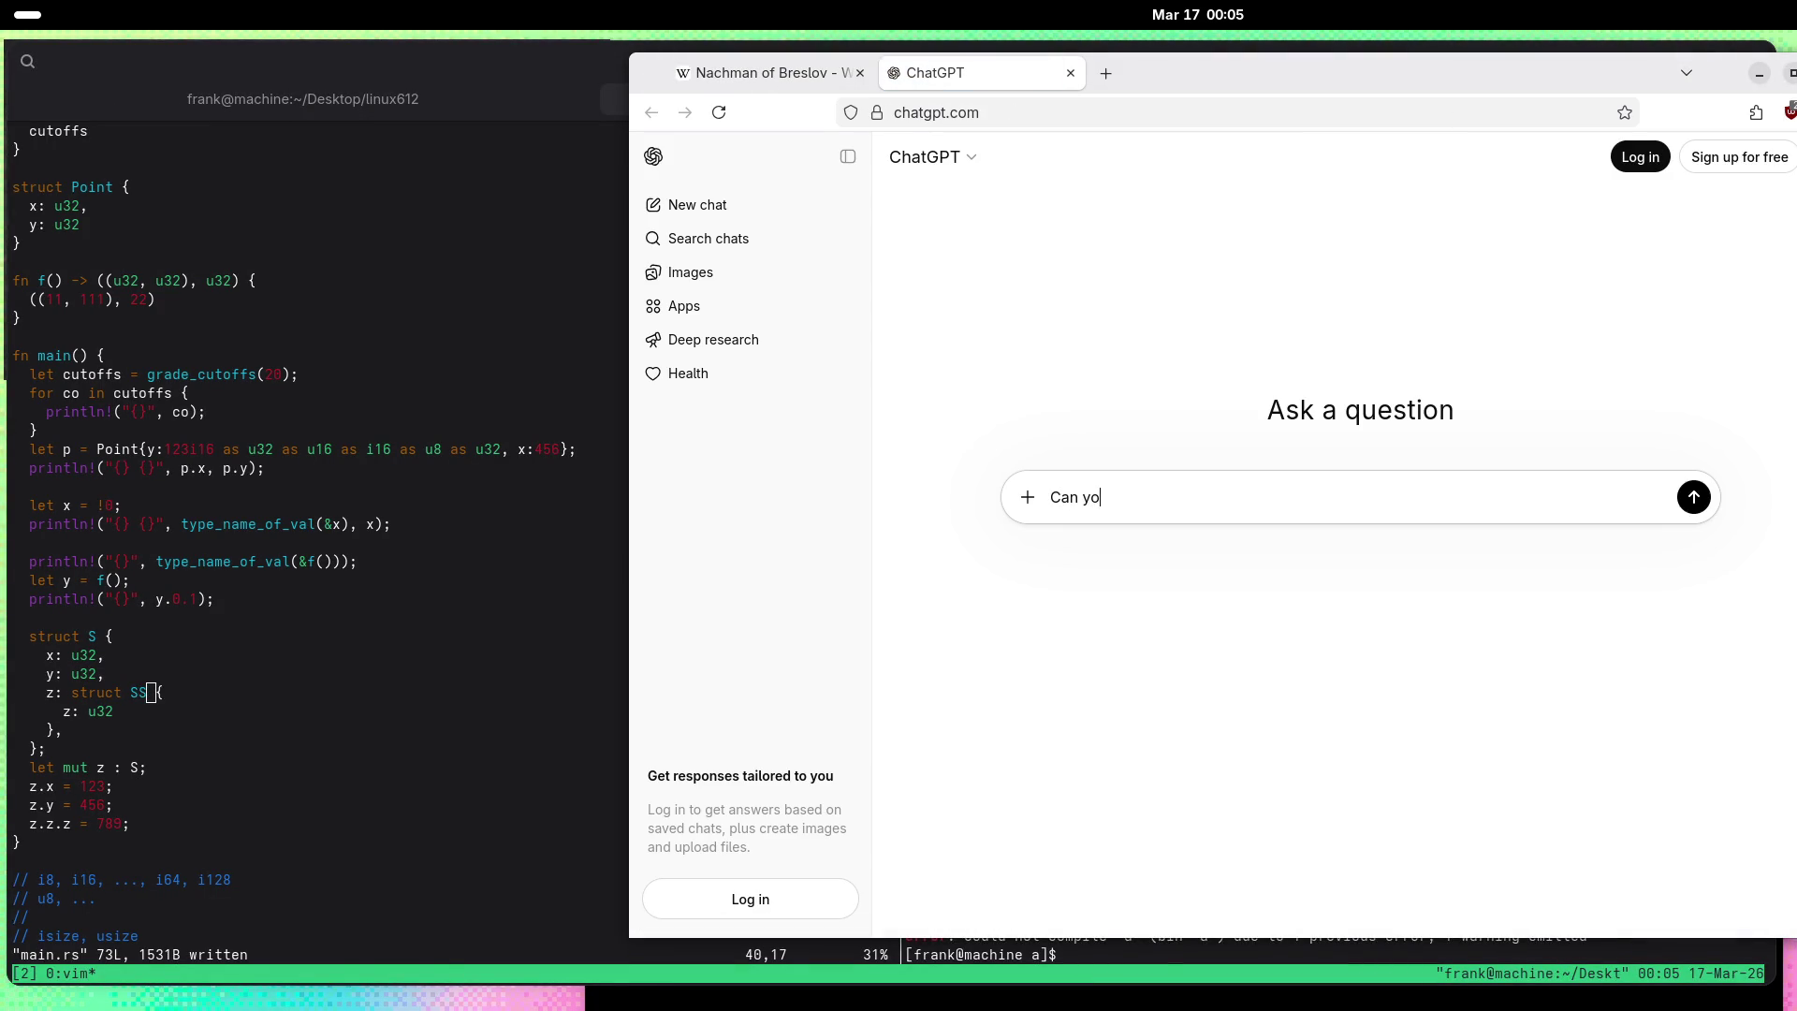
pyautogui.write('u have type ')
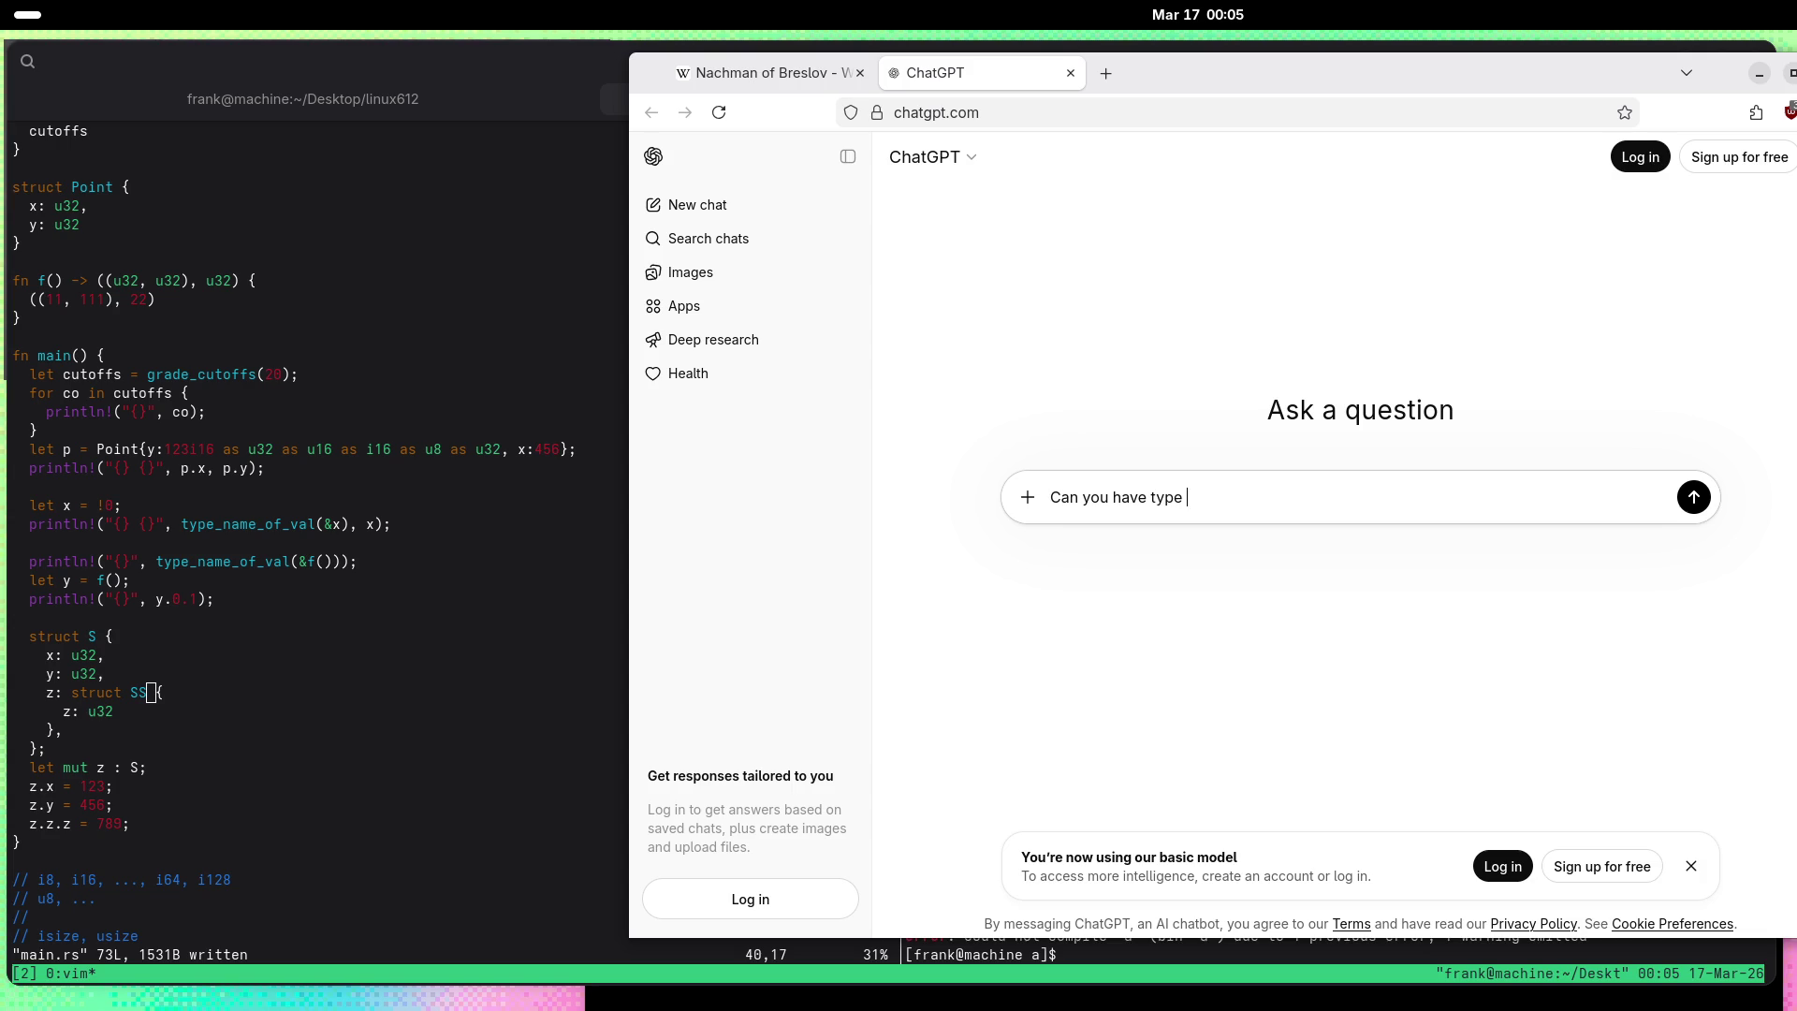
pyautogui.write('declarations')
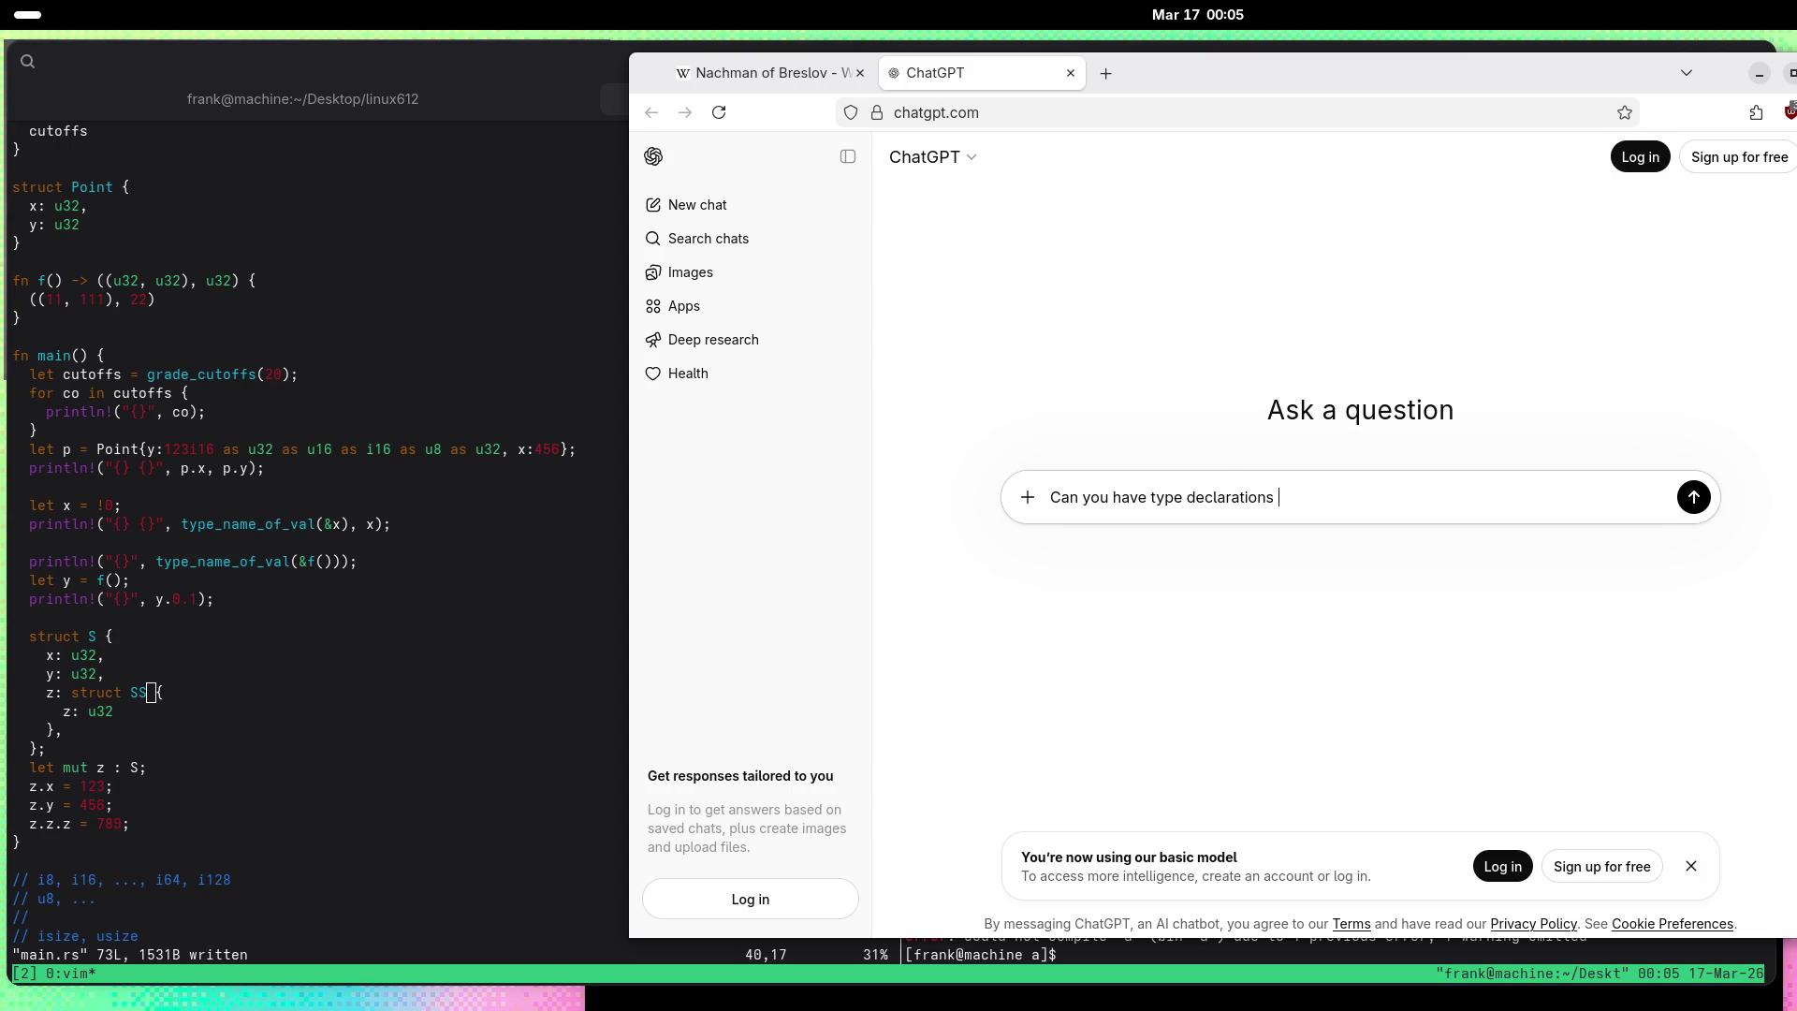
pyautogui.write(' liket hi')
pyautogui.press('BackSpace')
pyautogui.press('BackSpace')
pyautogui.write('this in RUst:')
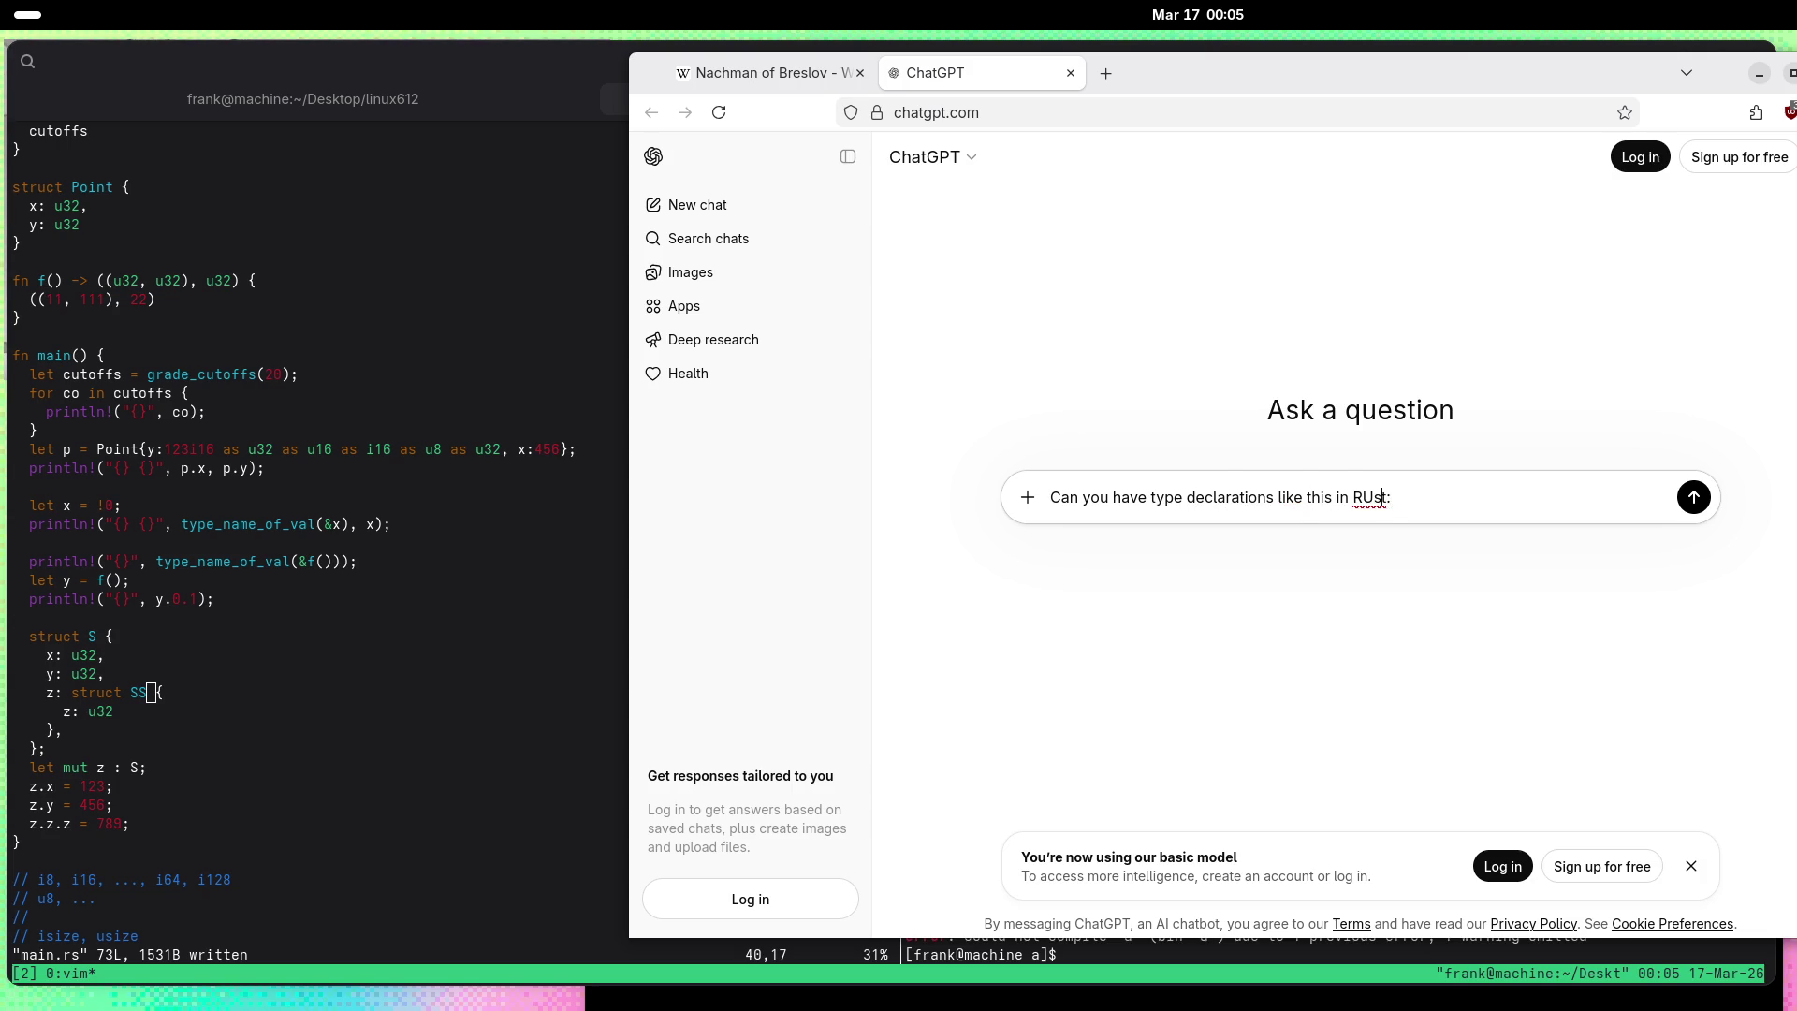
pyautogui.press('BackSpace')
pyautogui.press('BackSpace')
pyautogui.write('us')
# Step: Start a ``` code block containing an empty struct S { } in the prompt
pyautogui.press('End')
pyautogui.hotkey('shift', 'Return')
pyautogui.write('`')
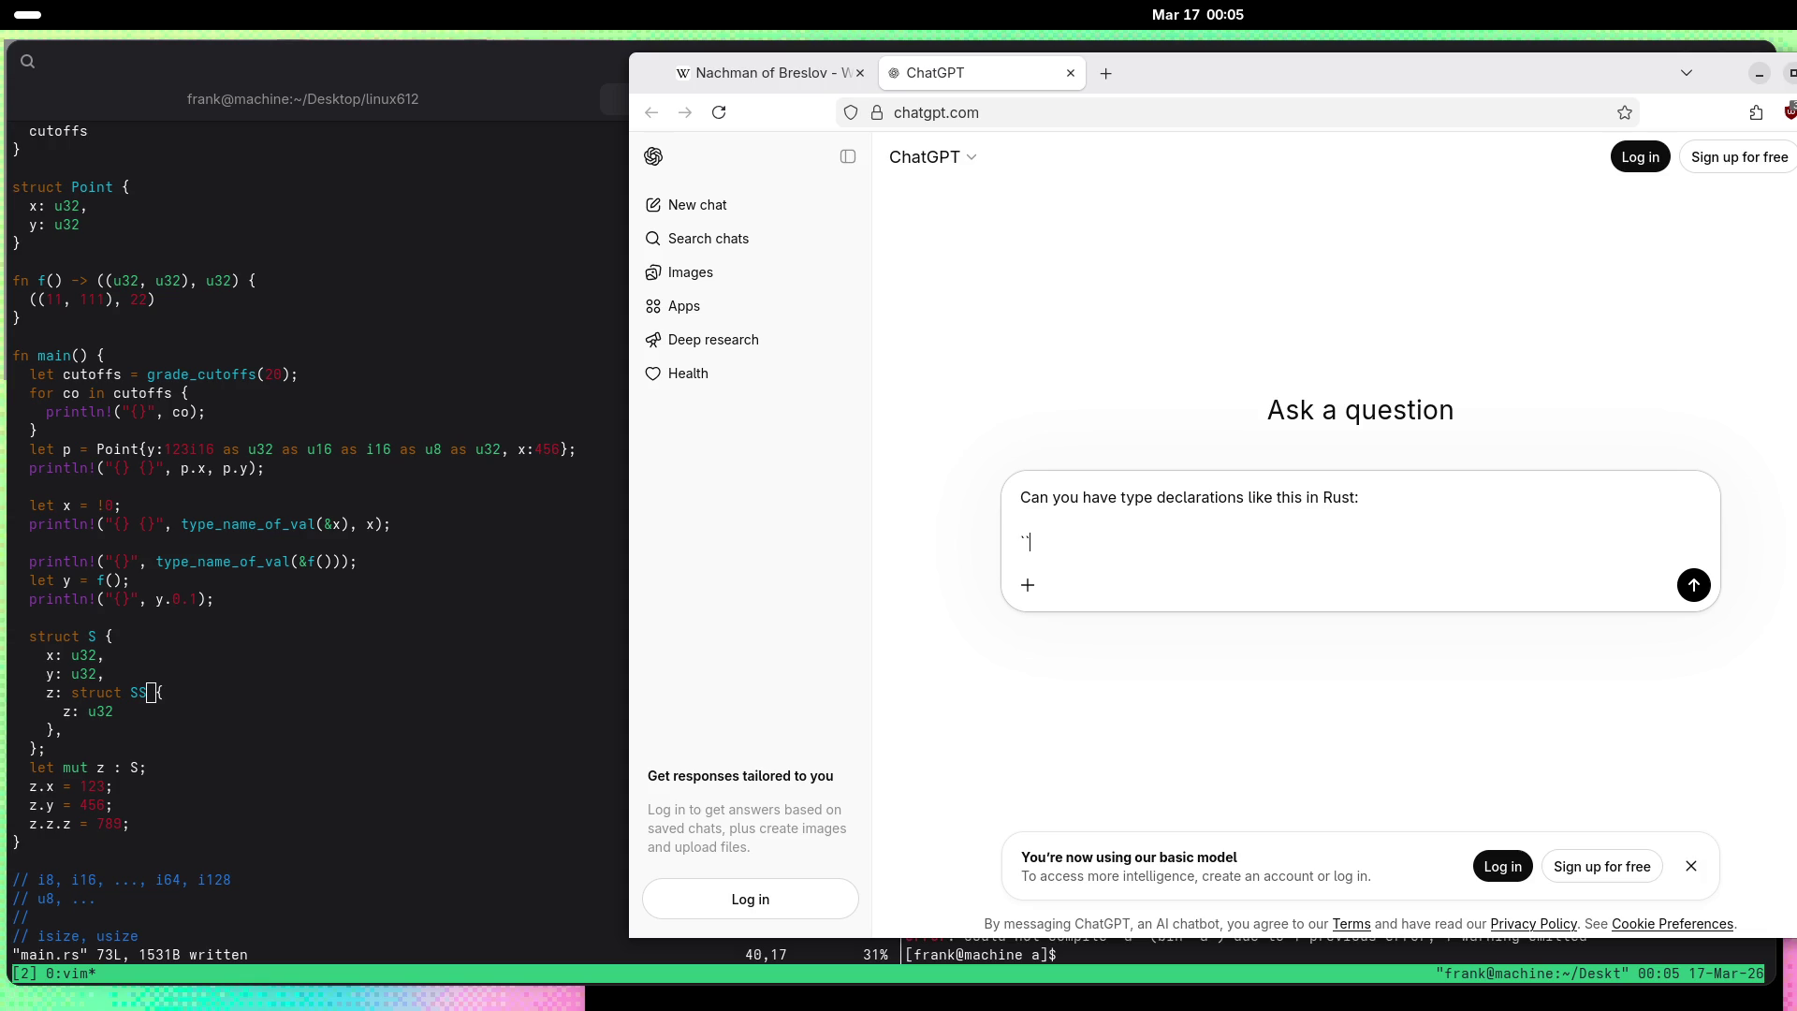
pyautogui.write('``')
pyautogui.hotkey('shift', 'Return')
pyautogui.hotkey('shift', 'Return')
pyautogui.write('s')
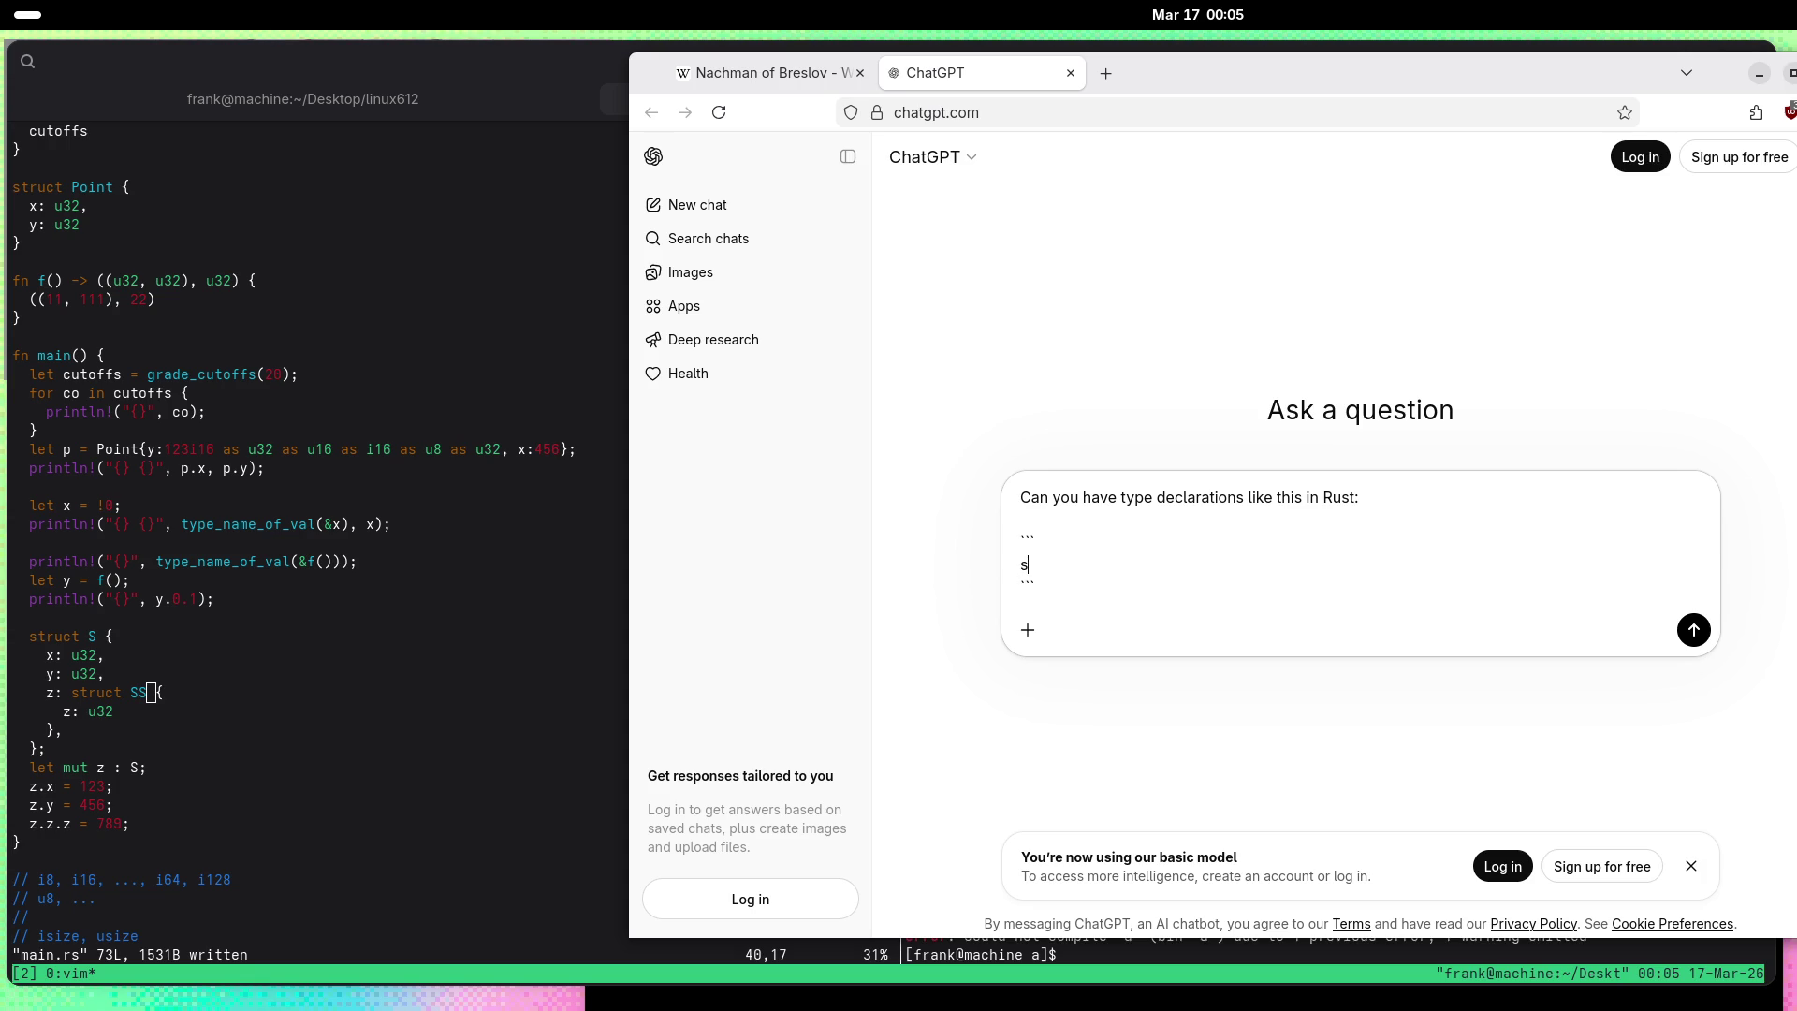
pyautogui.write('truct S { };')
pyautogui.press('Left')
pyautogui.press('Left')
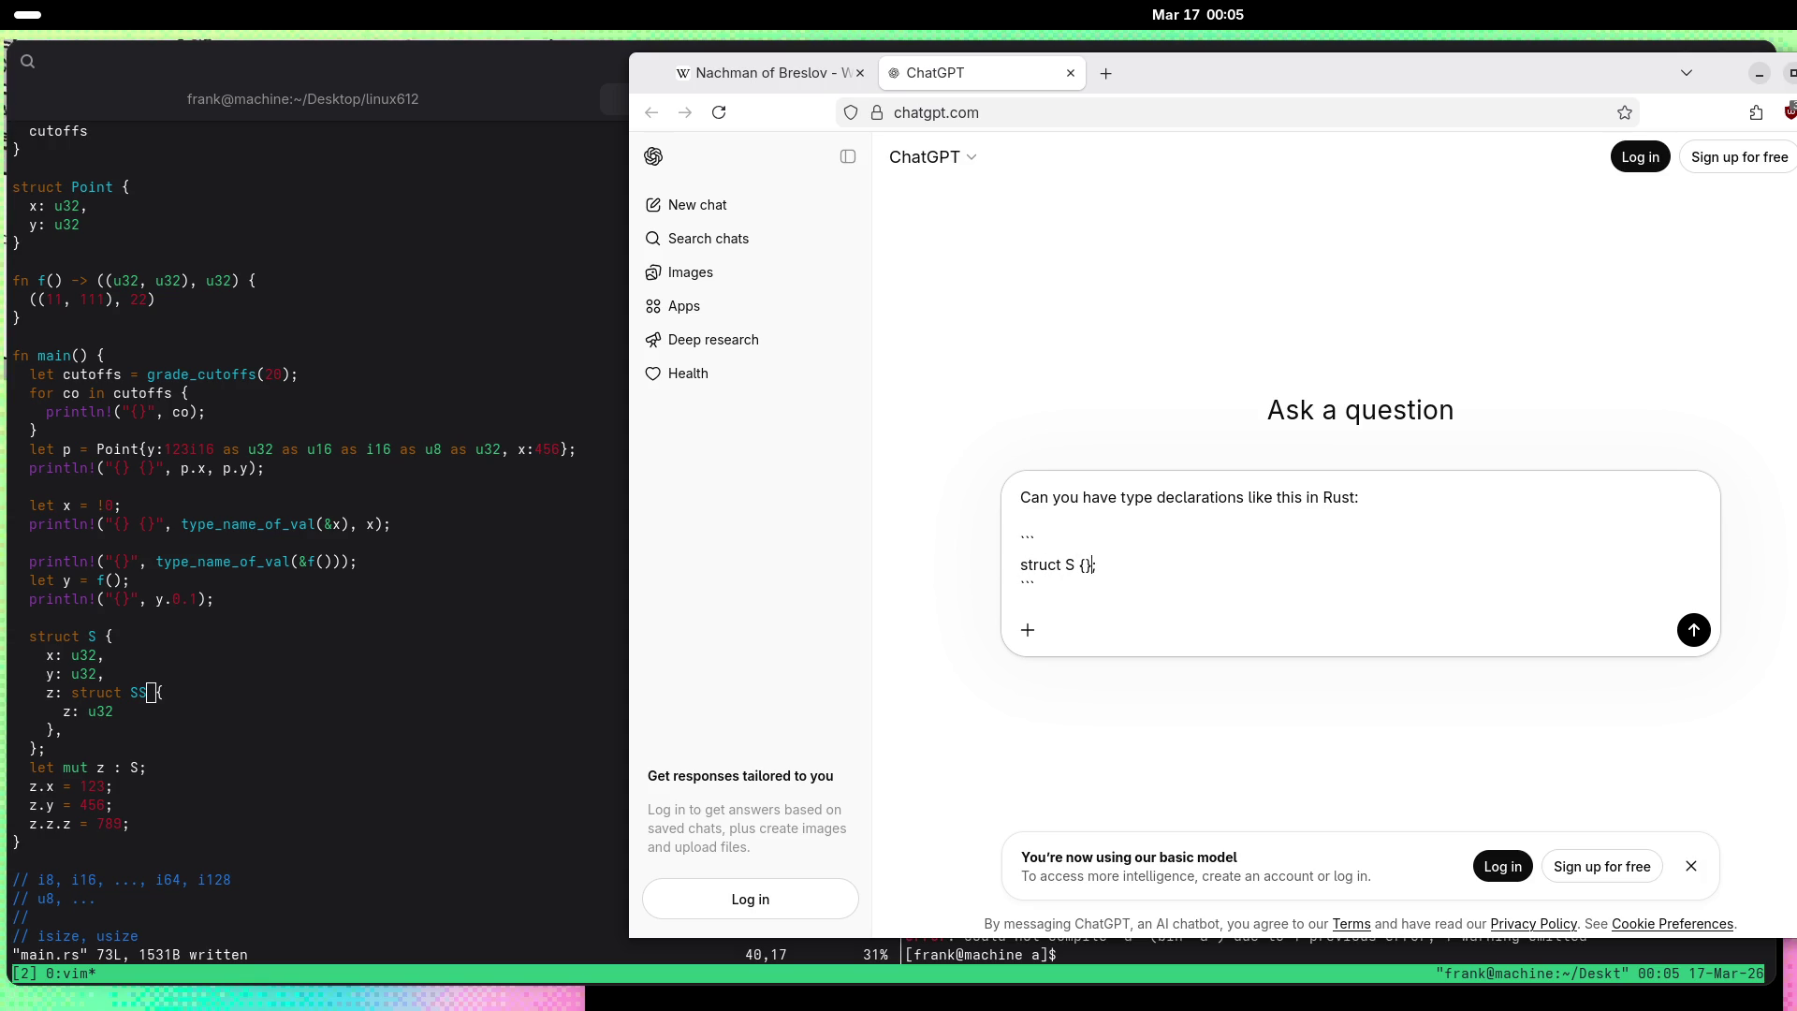
pyautogui.hotkey('shift', 'Return')
pyautogui.hotkey('shift', 'Return')
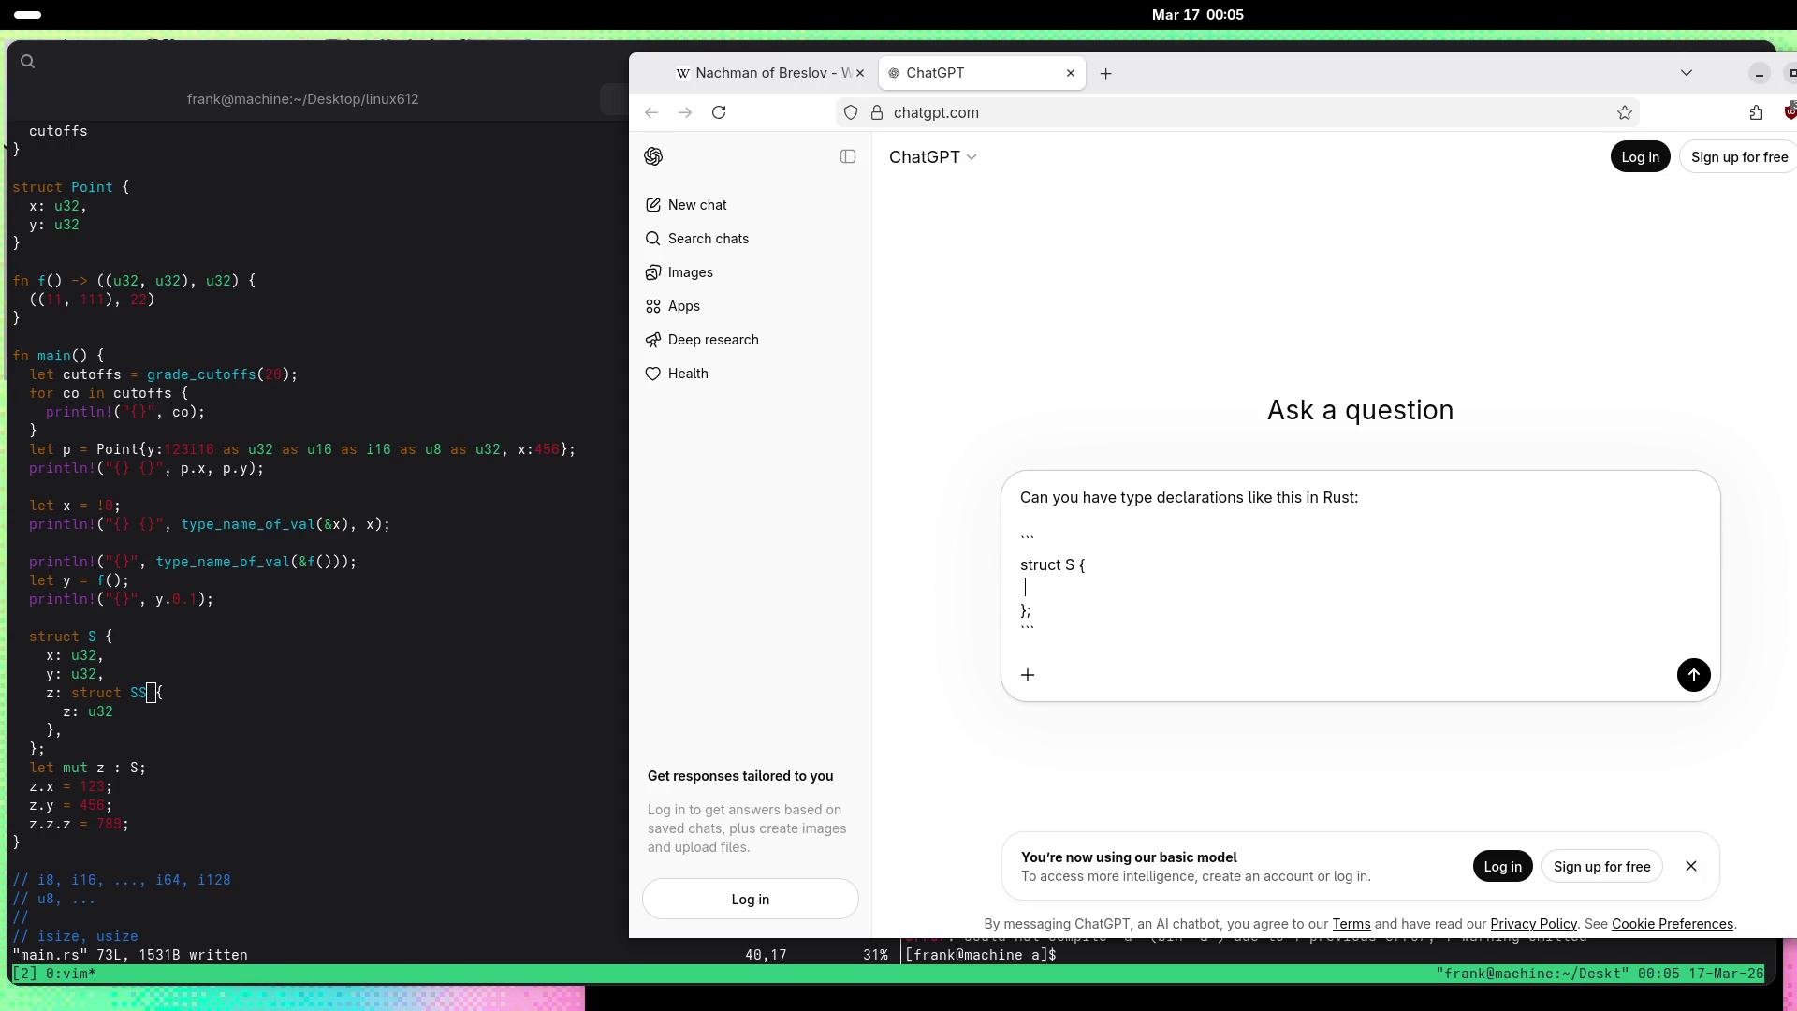
# Step: Nest a field x: struct SS { ... } inside struct S in the code example
pyautogui.write('struct ')
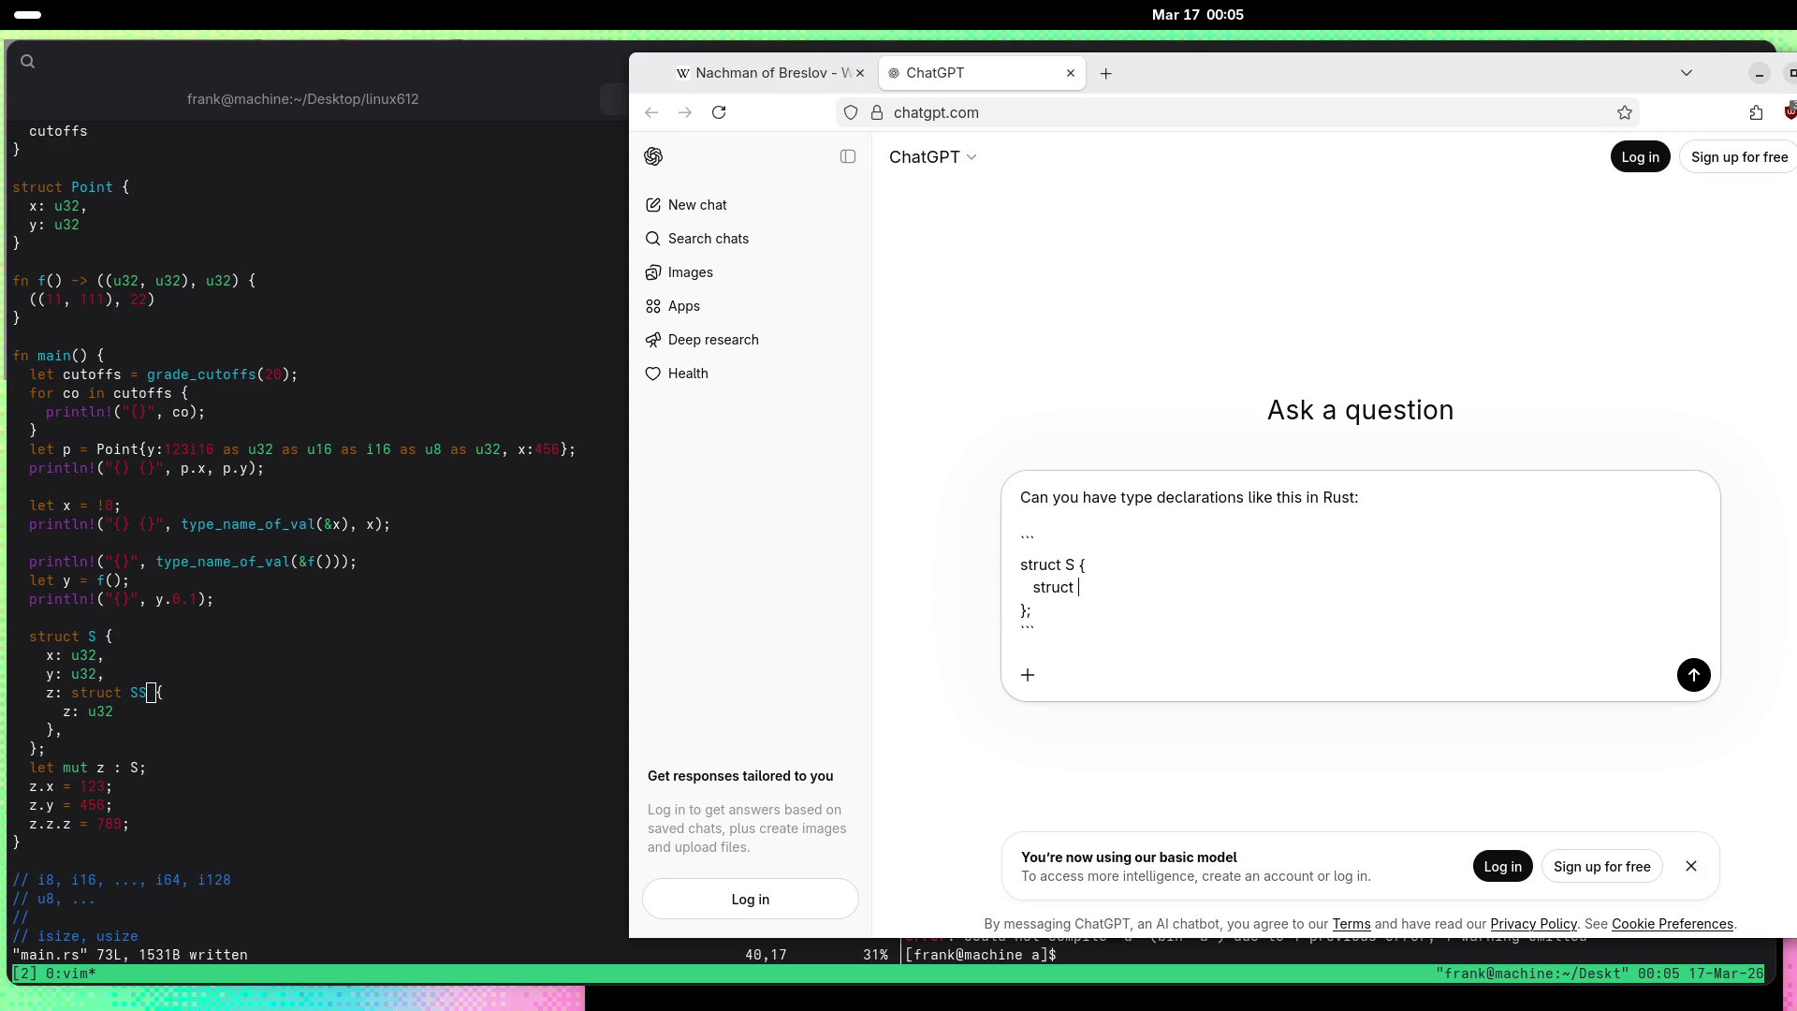
pyautogui.write('SS')
pyautogui.hotkey('shift', 'Return')
pyautogui.hotkey('shift', 'Return')
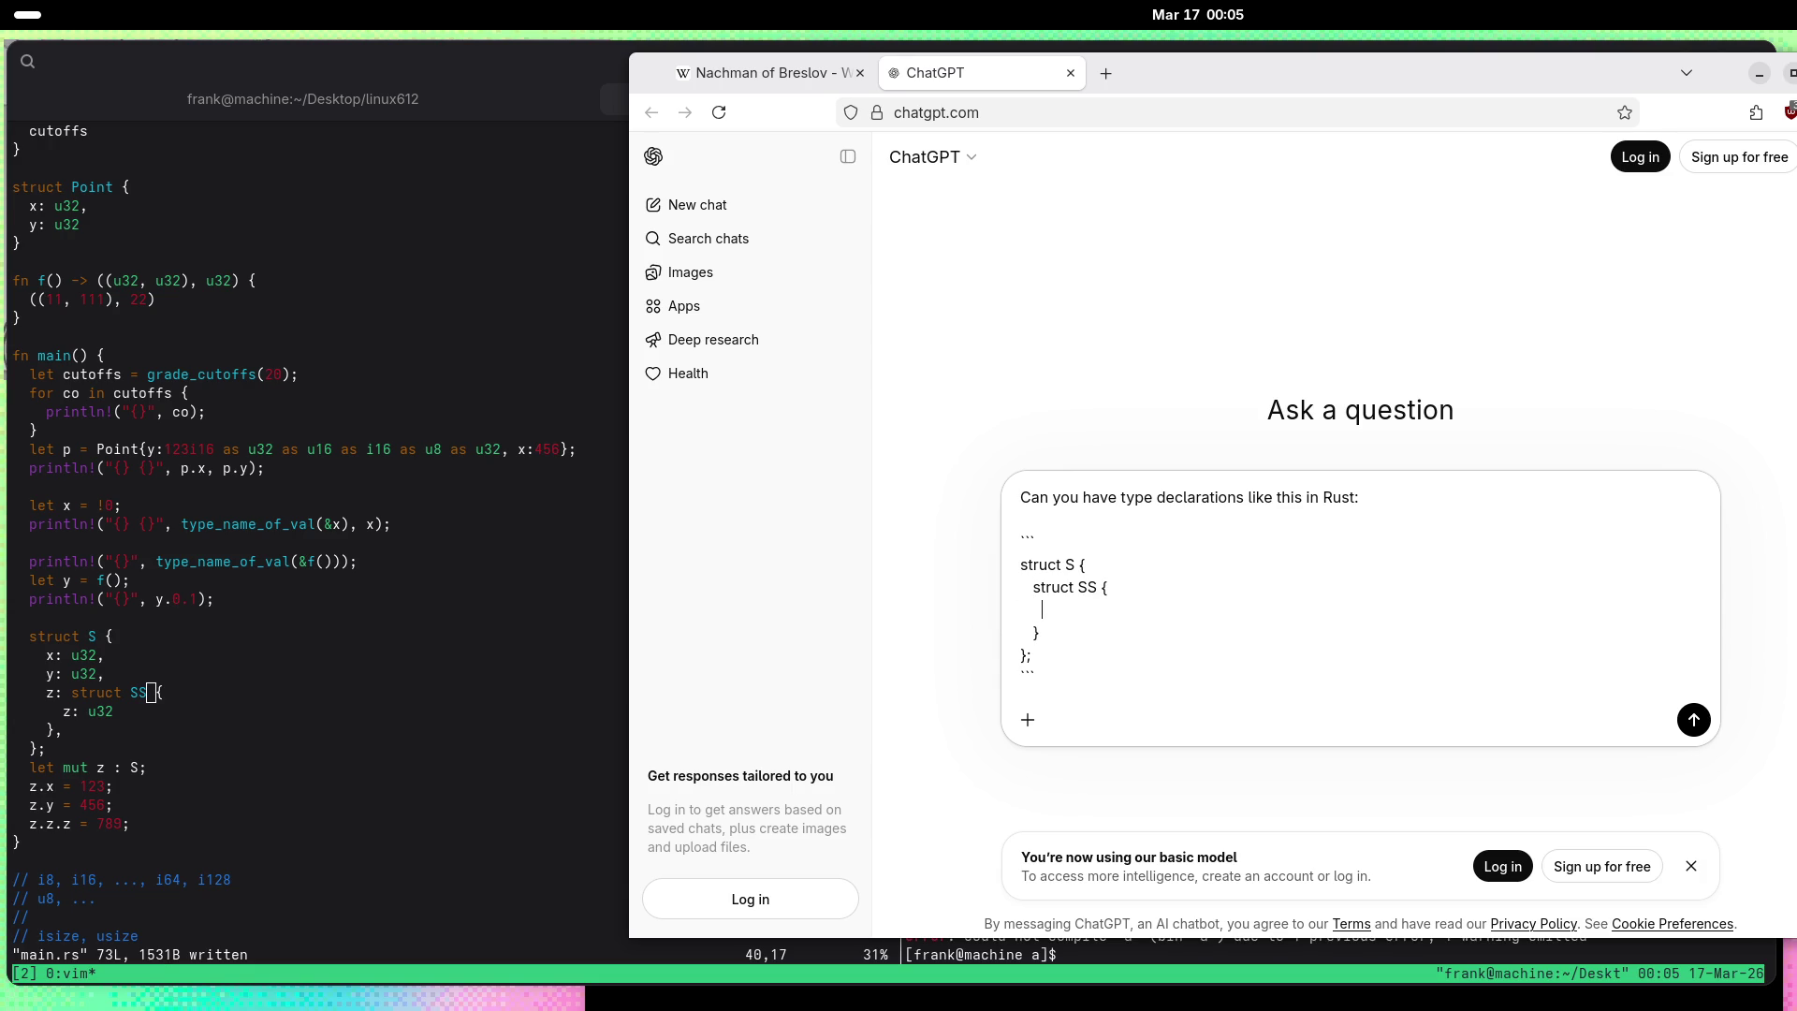
pyautogui.write('...')
pyautogui.press('Down')
pyautogui.write(';')
pyautogui.write('x:')
pyautogui.hotkey('shift', 'Return')
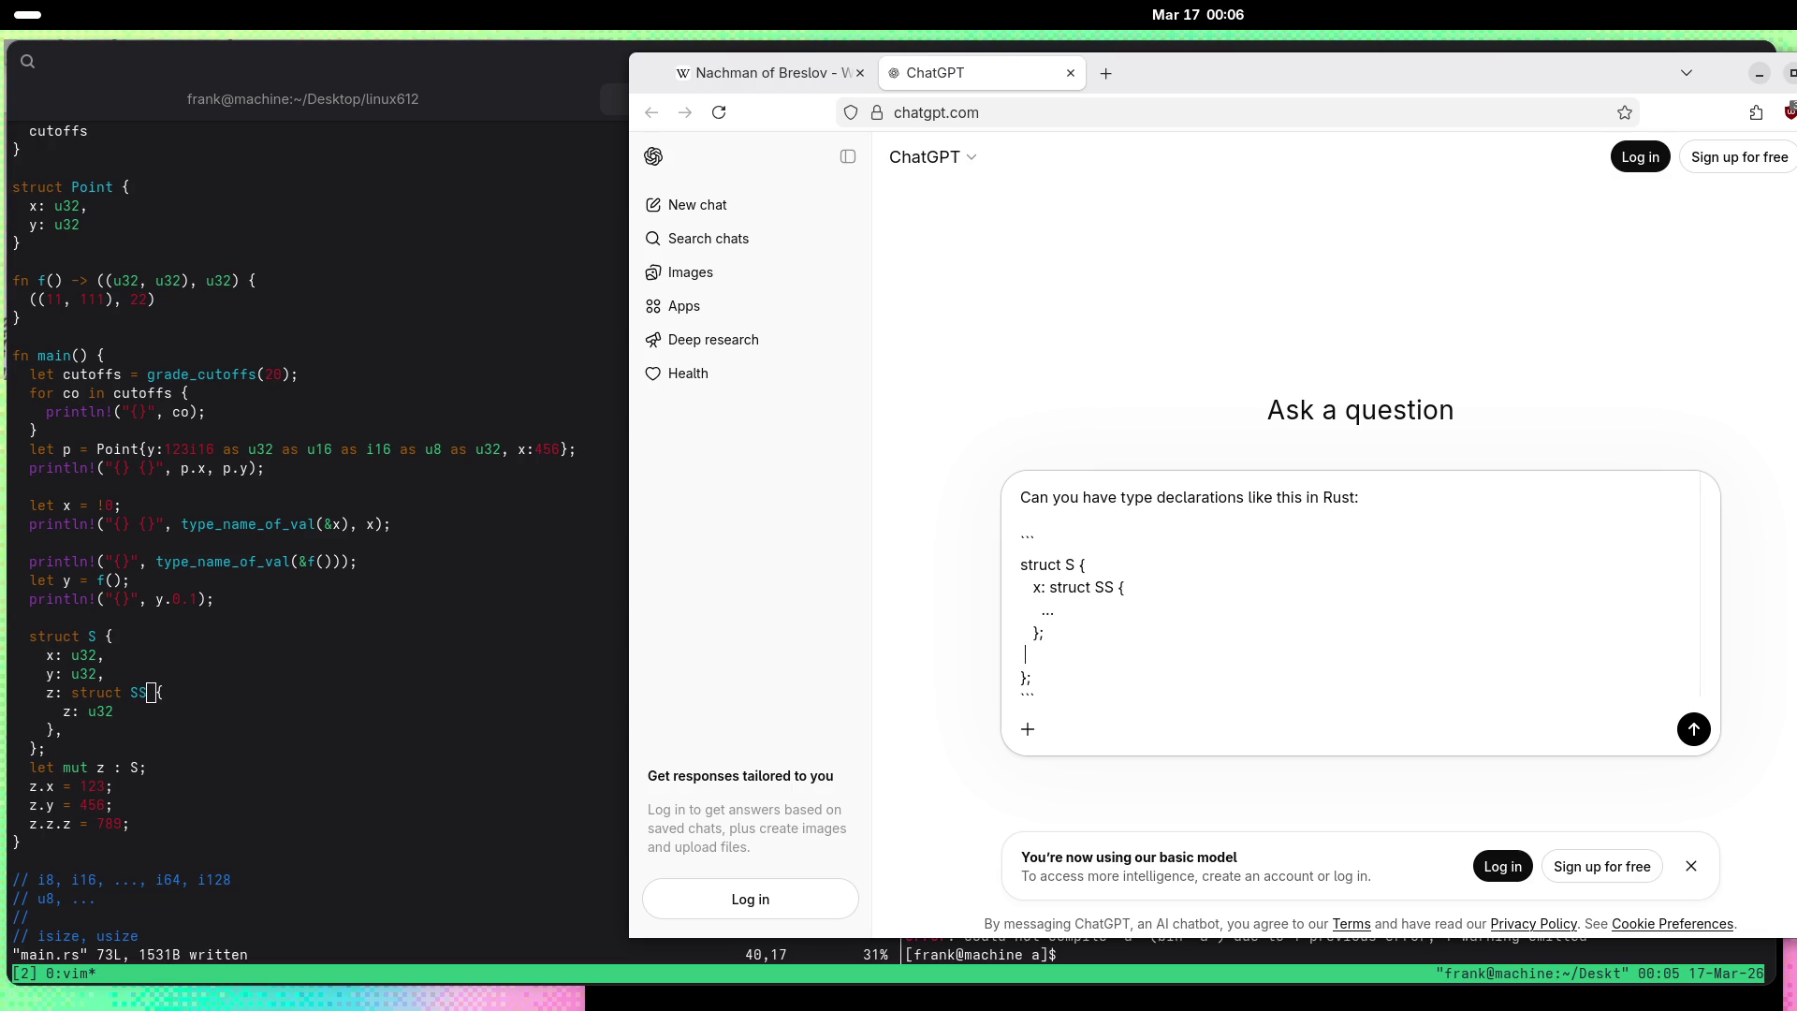
pyautogui.press('Up')
pyautogui.press('BackSpace')
pyautogui.press('Down')
# Step: Send the prompt and scroll through the reply down to its tuple struct alternative
pyautogui.press('Return')
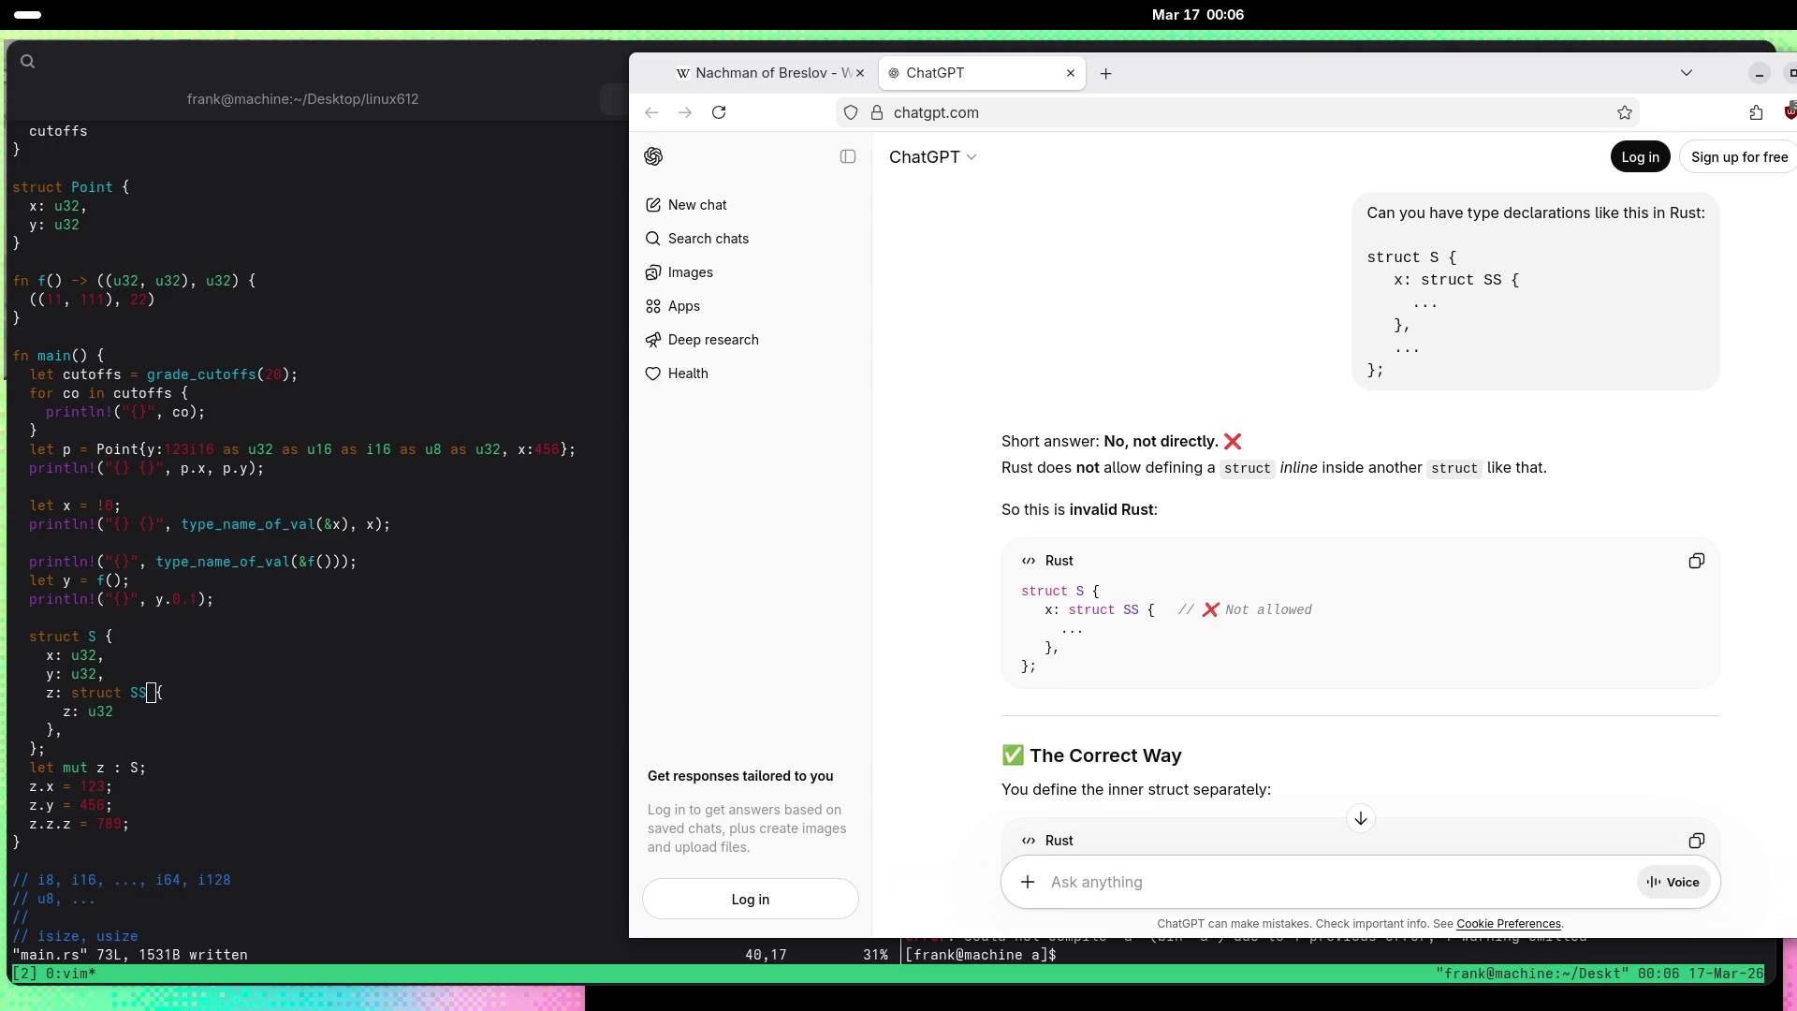
pyautogui.scroll(-2, 1306, 571)
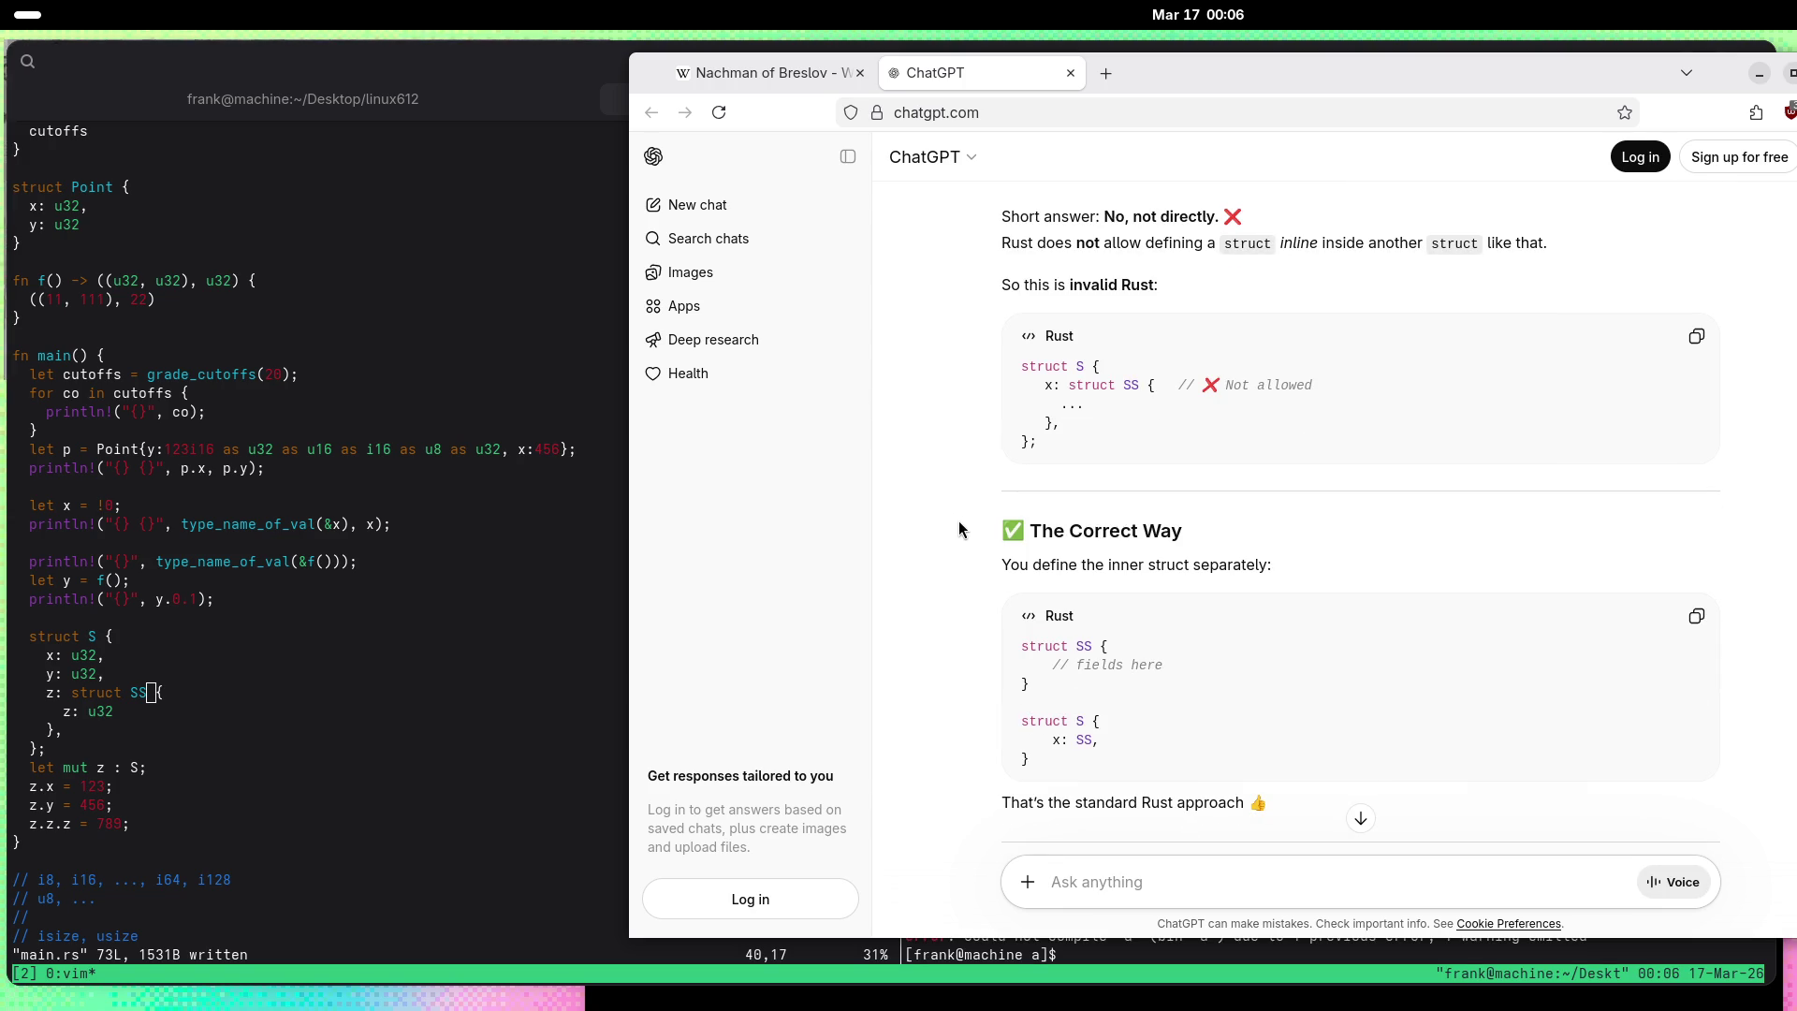
pyautogui.scroll(-2, 936, 526)
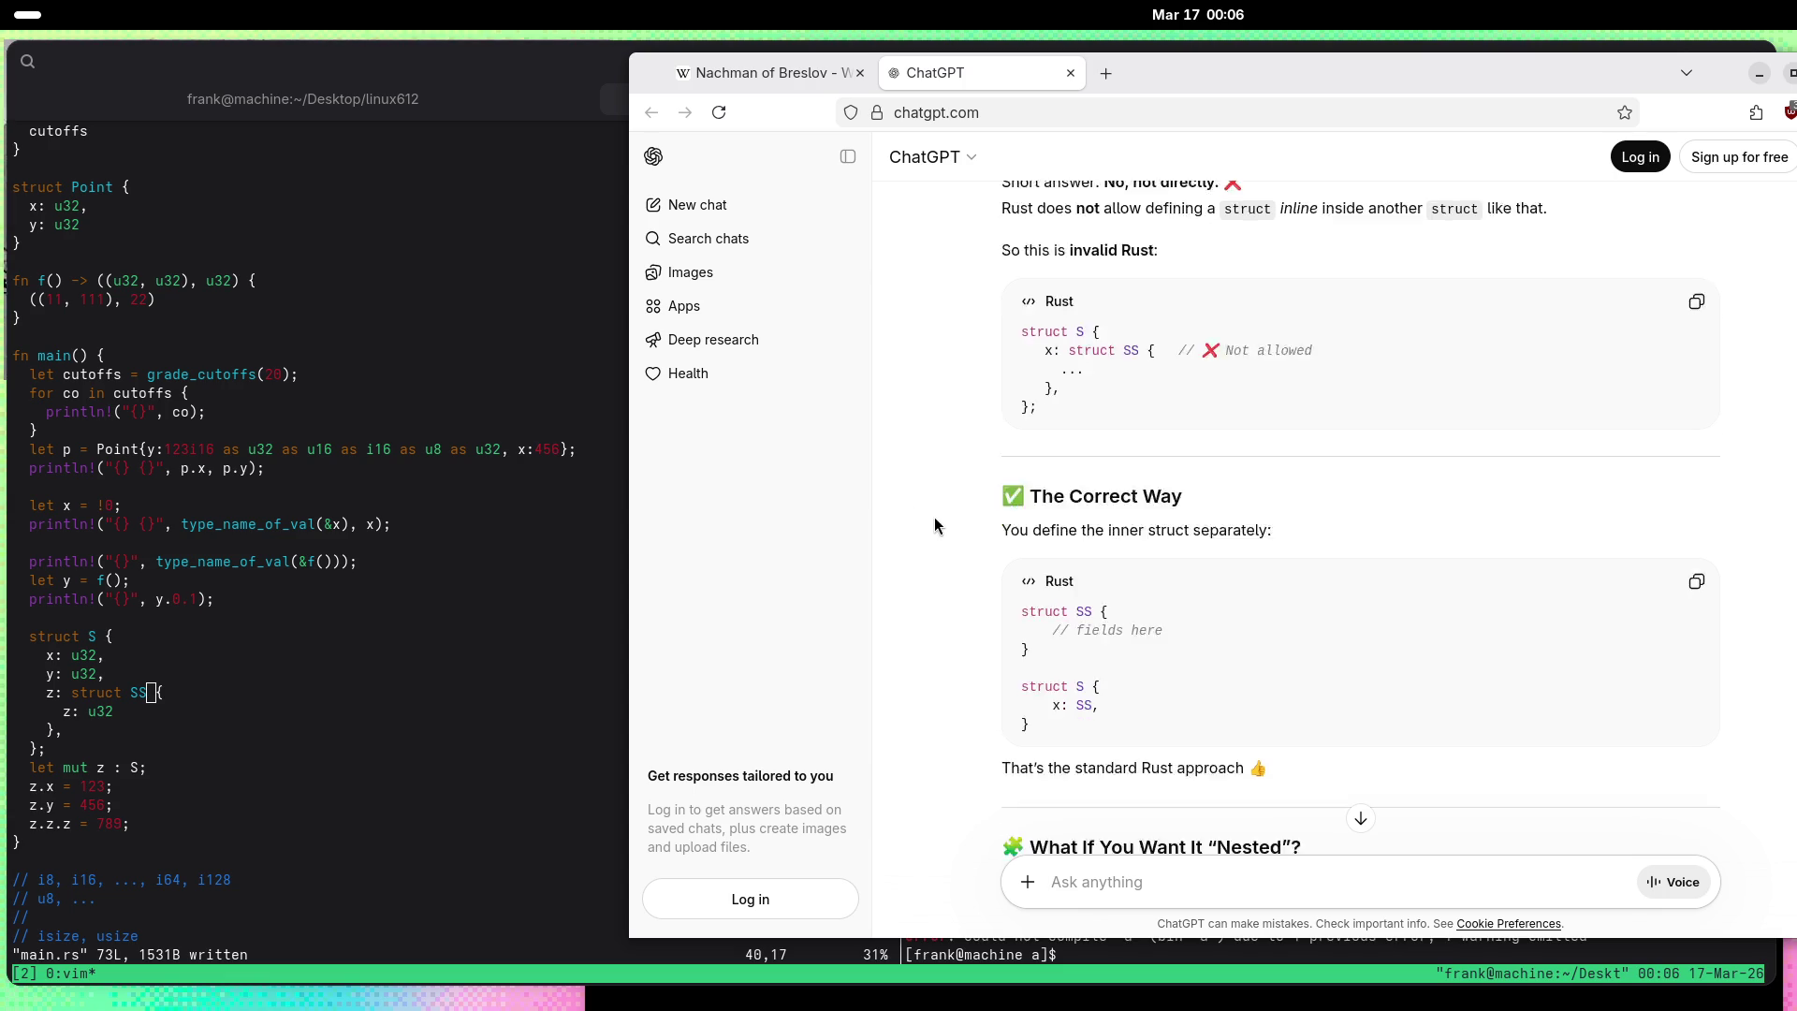
pyautogui.scroll(-2, 936, 526)
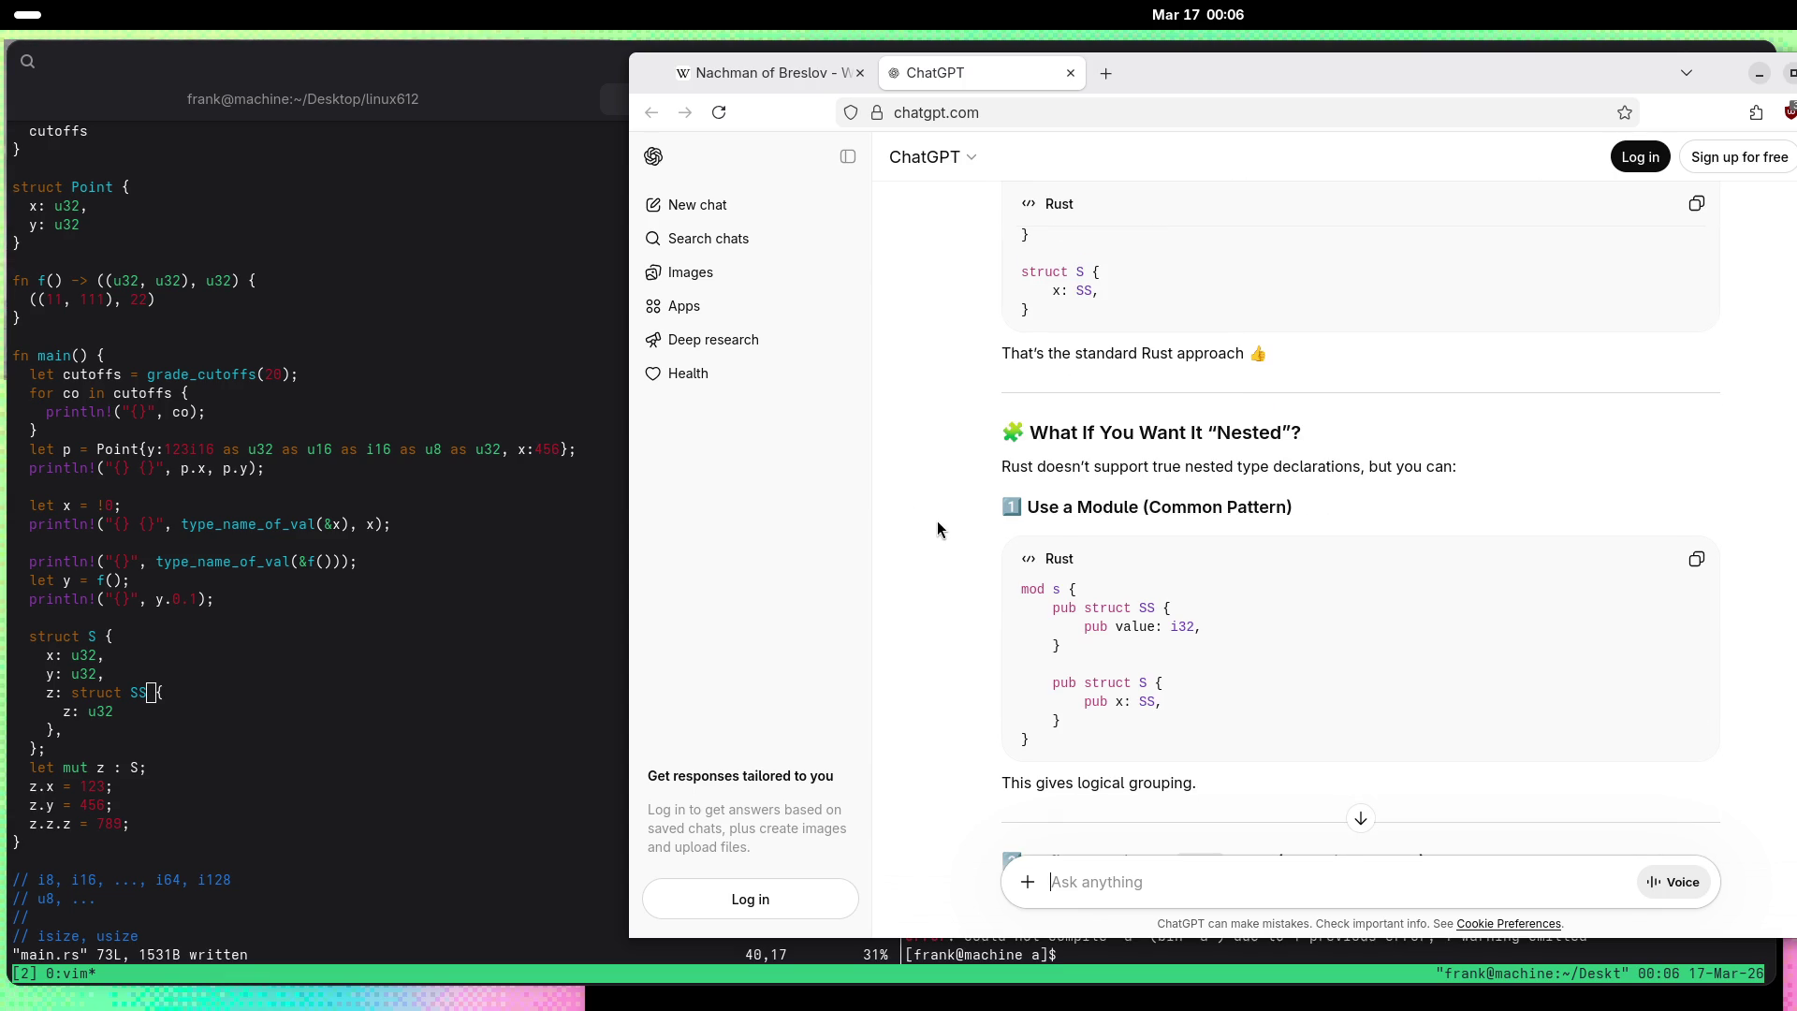
pyautogui.scroll(-2, 937, 524)
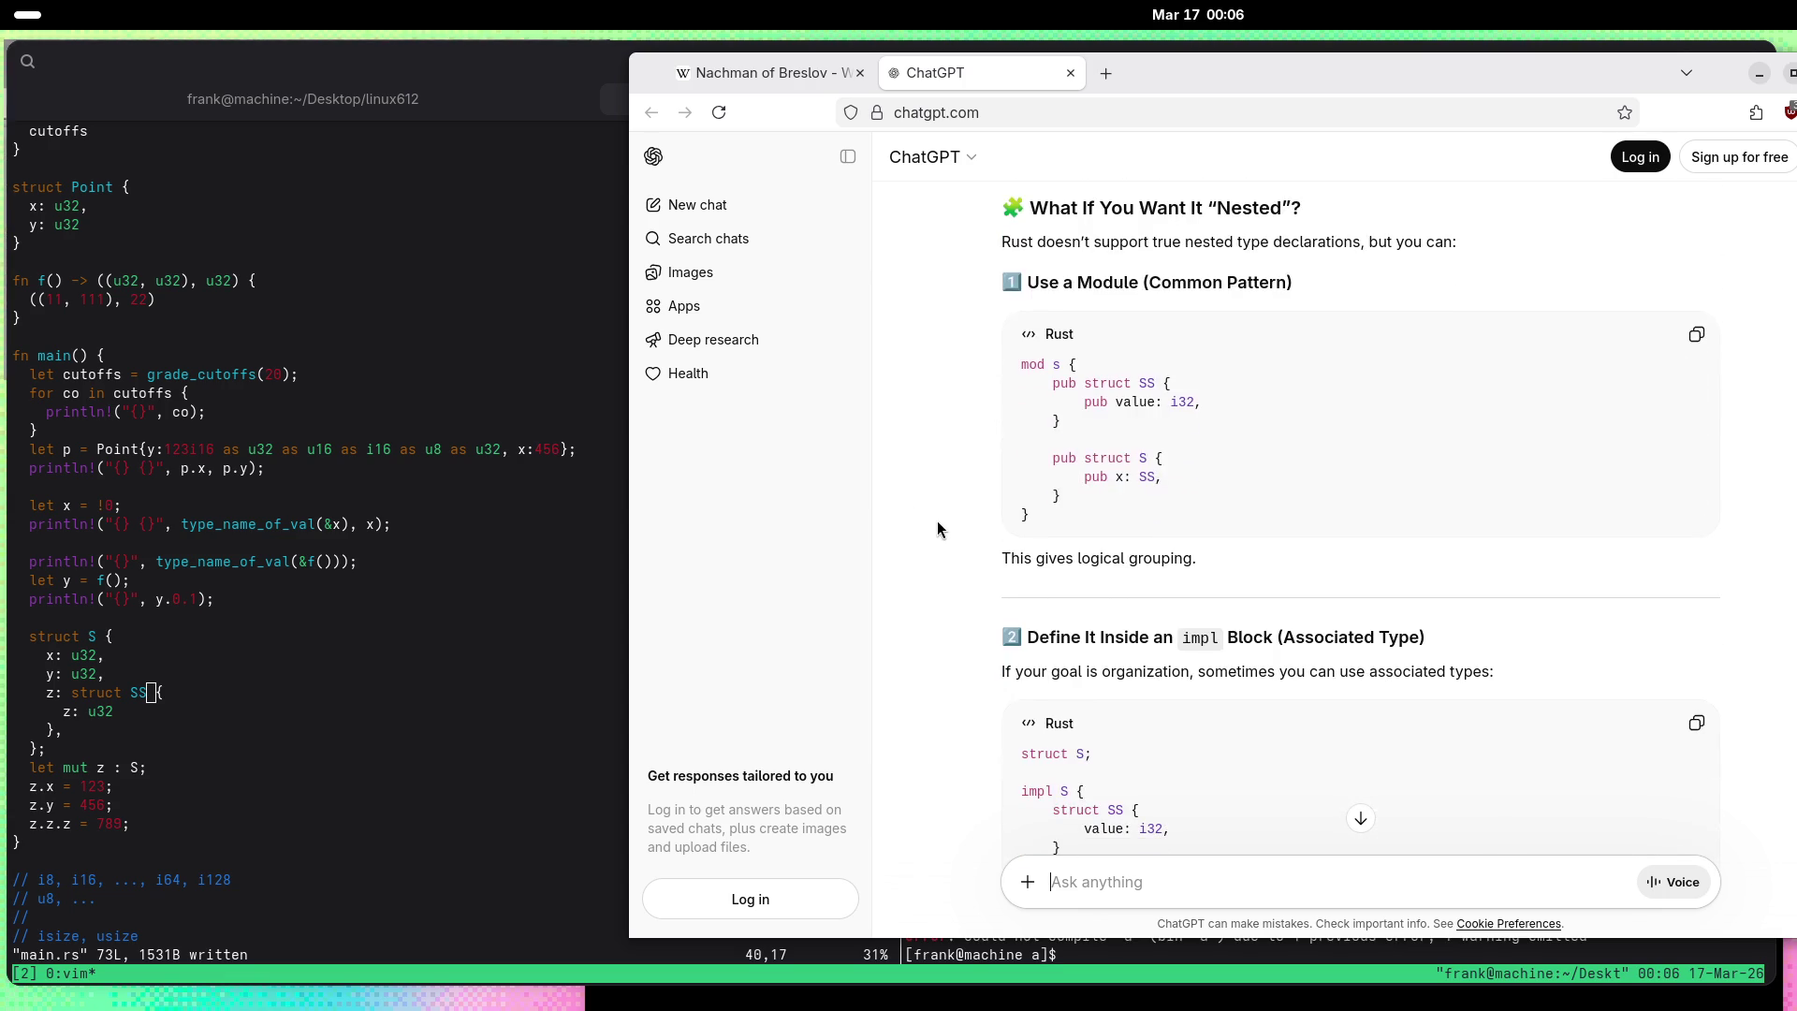
pyautogui.scroll(-1, 940, 529)
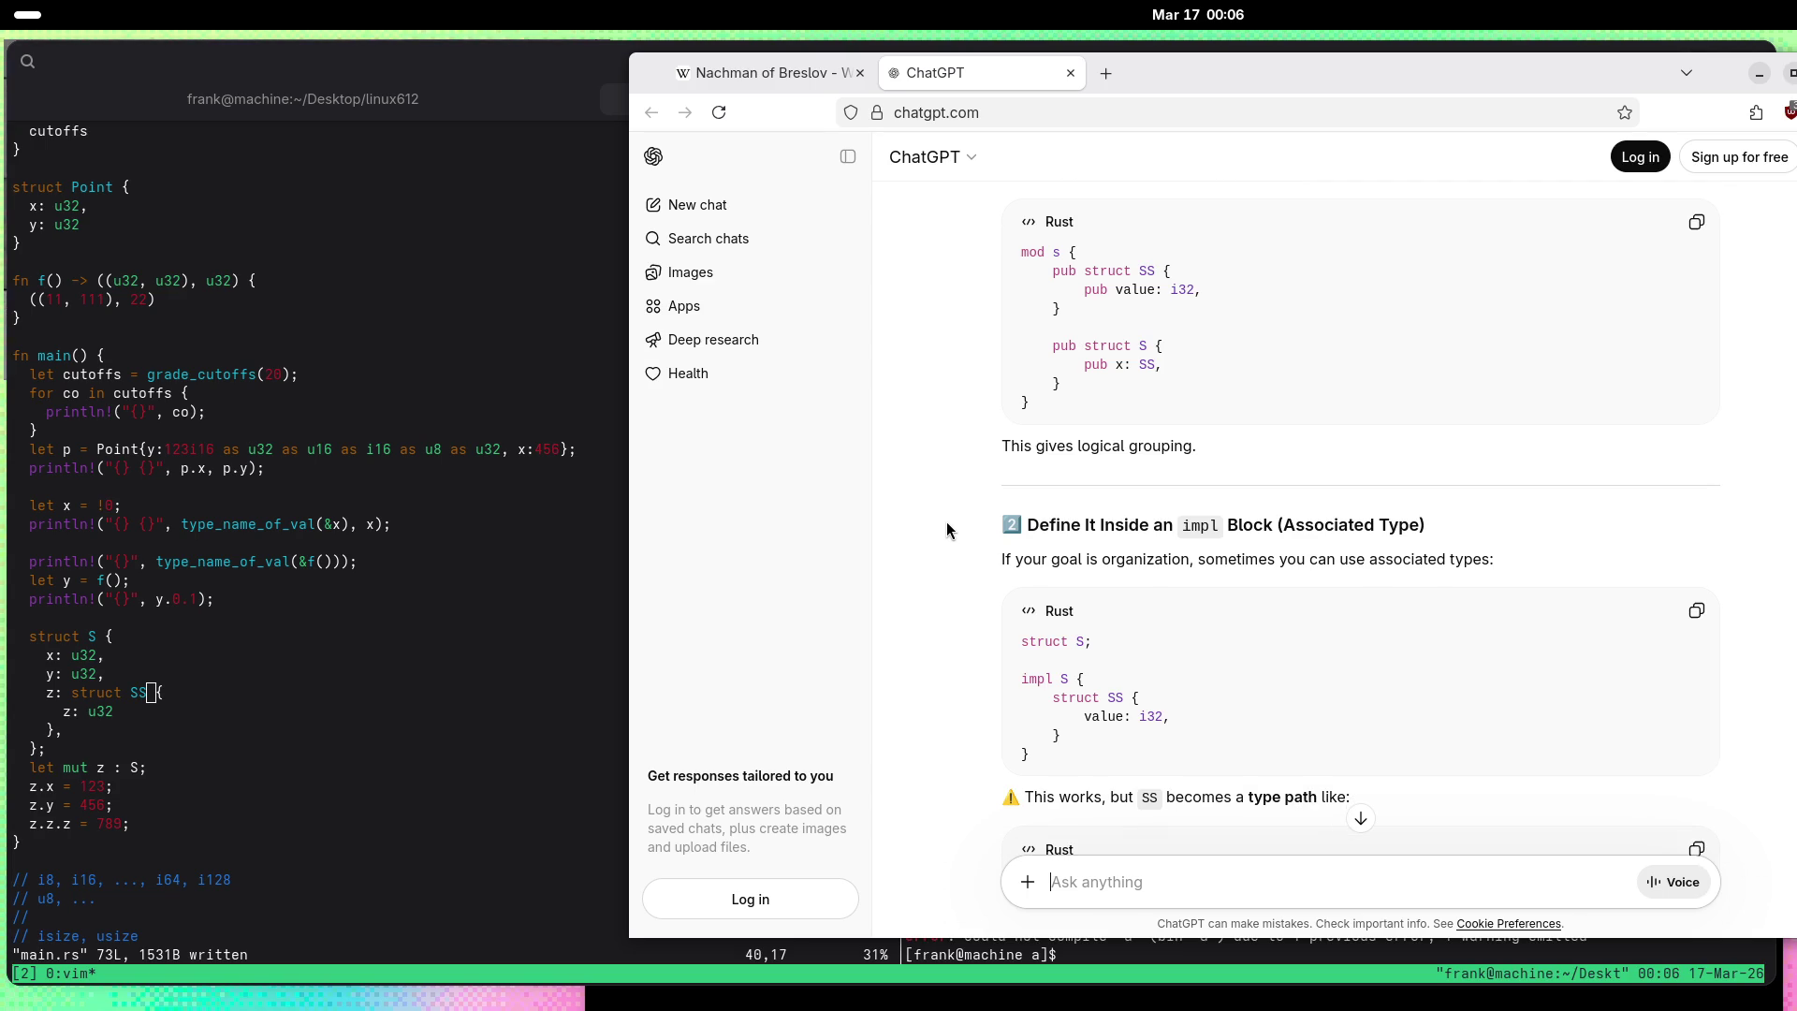
pyautogui.scroll(-1, 958, 534)
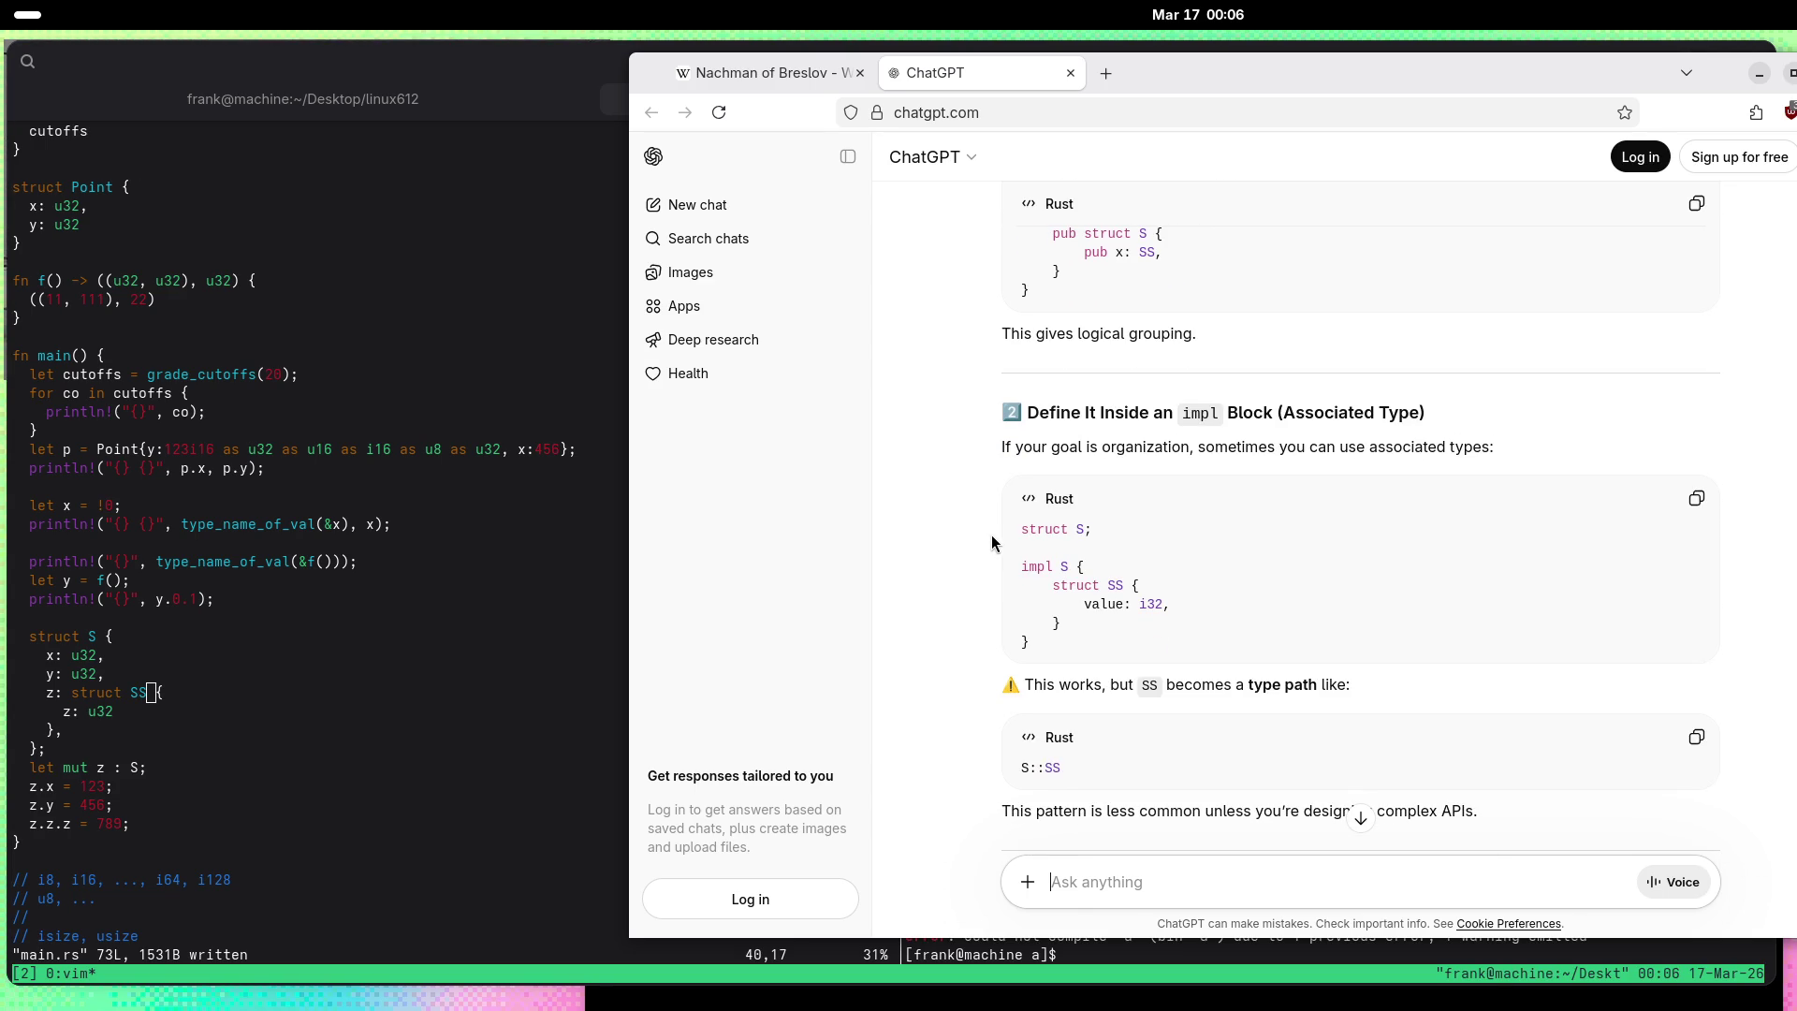
pyautogui.scroll(-1, 1002, 550)
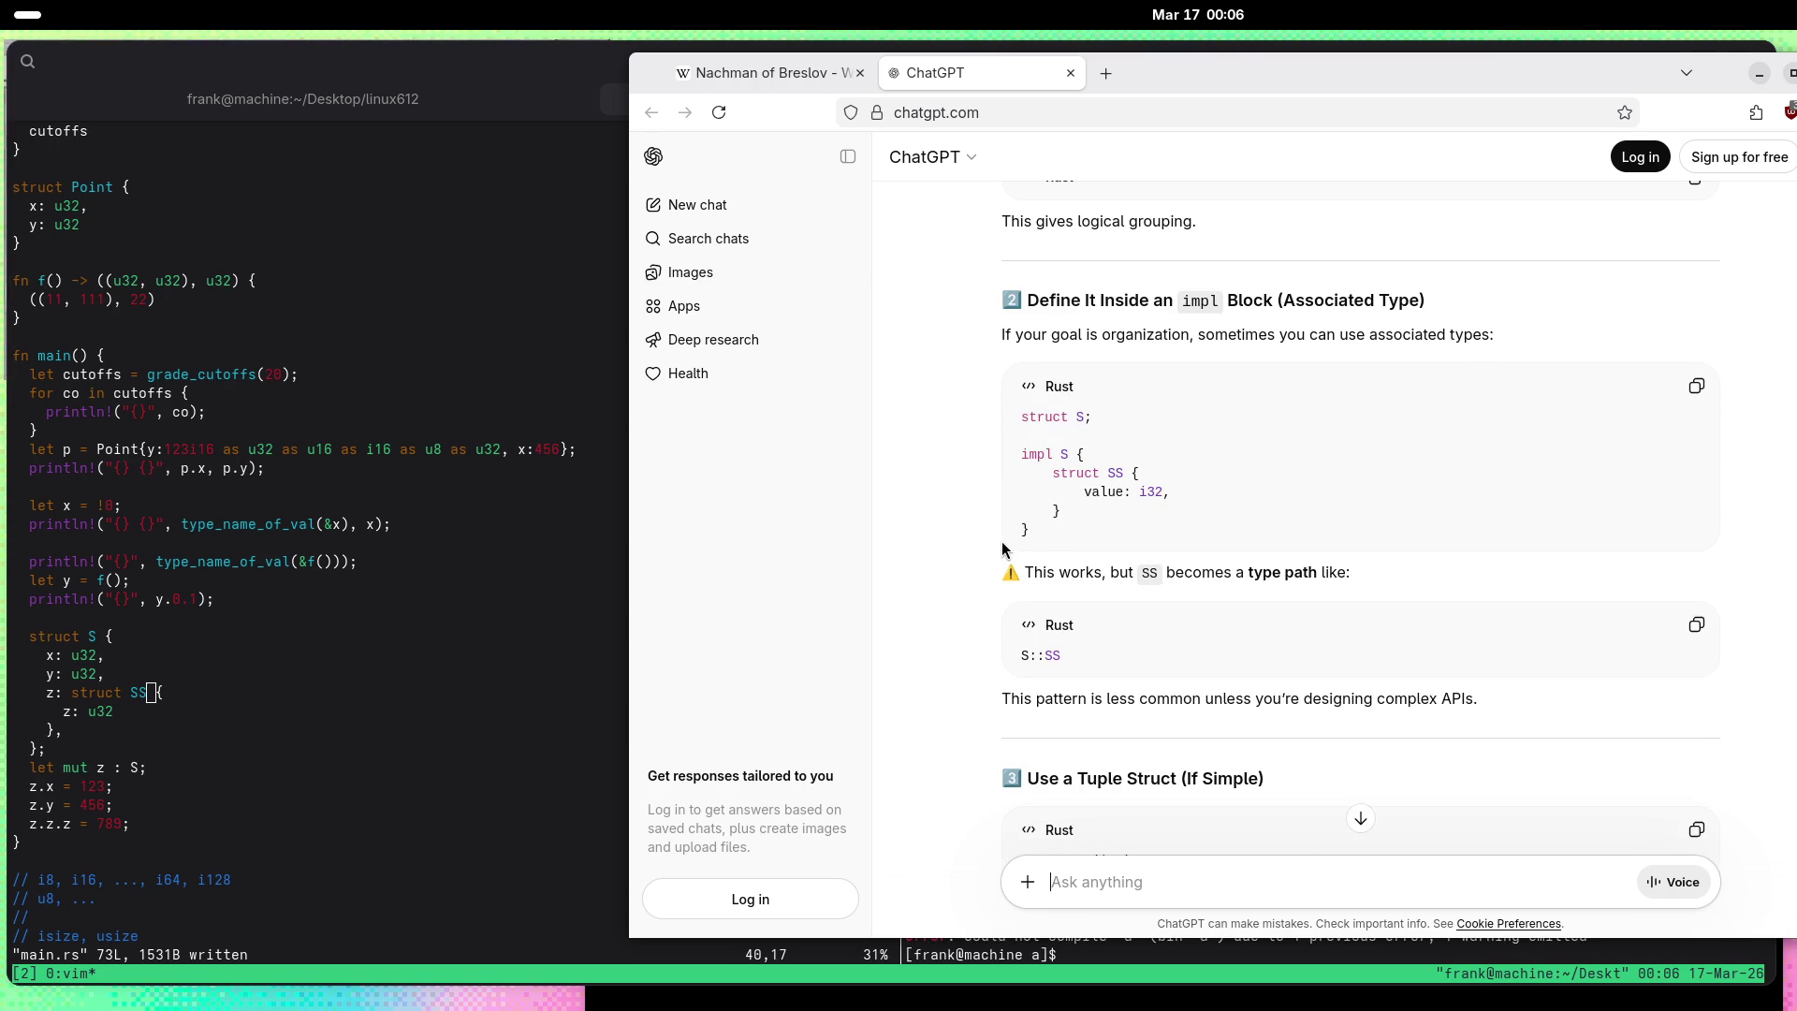
pyautogui.scroll(-1, 1001, 550)
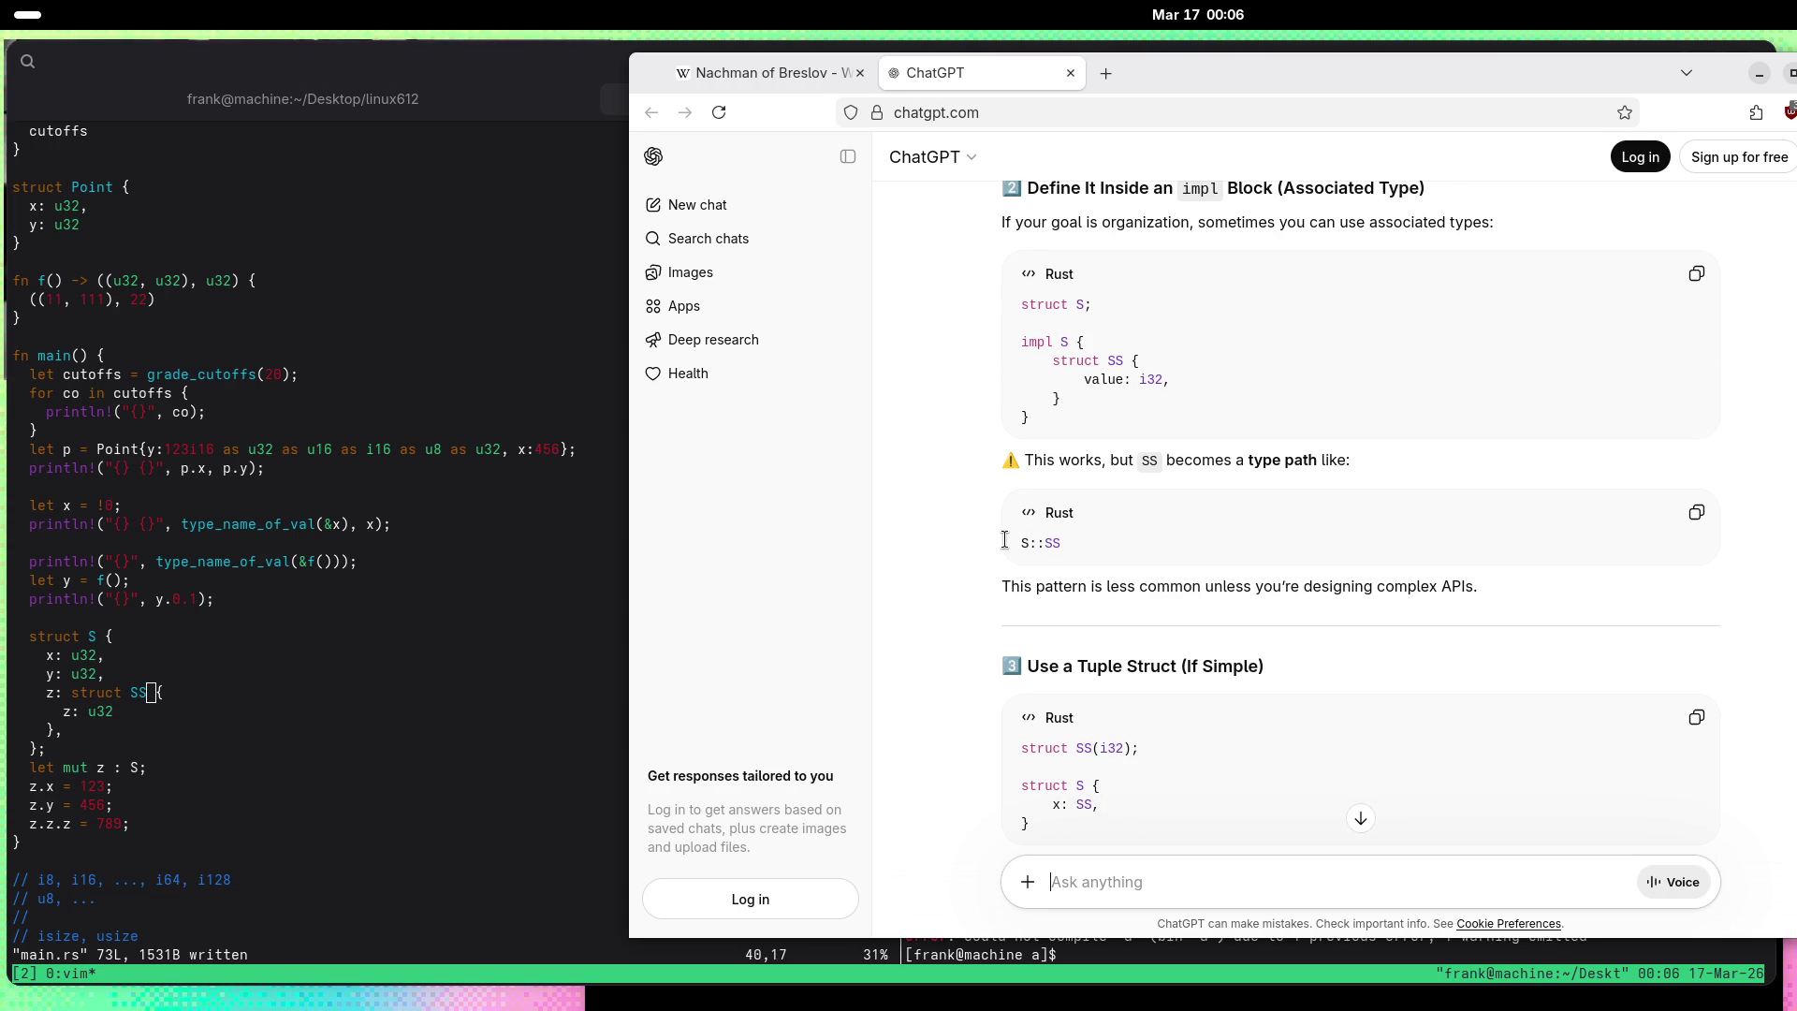
pyautogui.scroll(-2, 1004, 540)
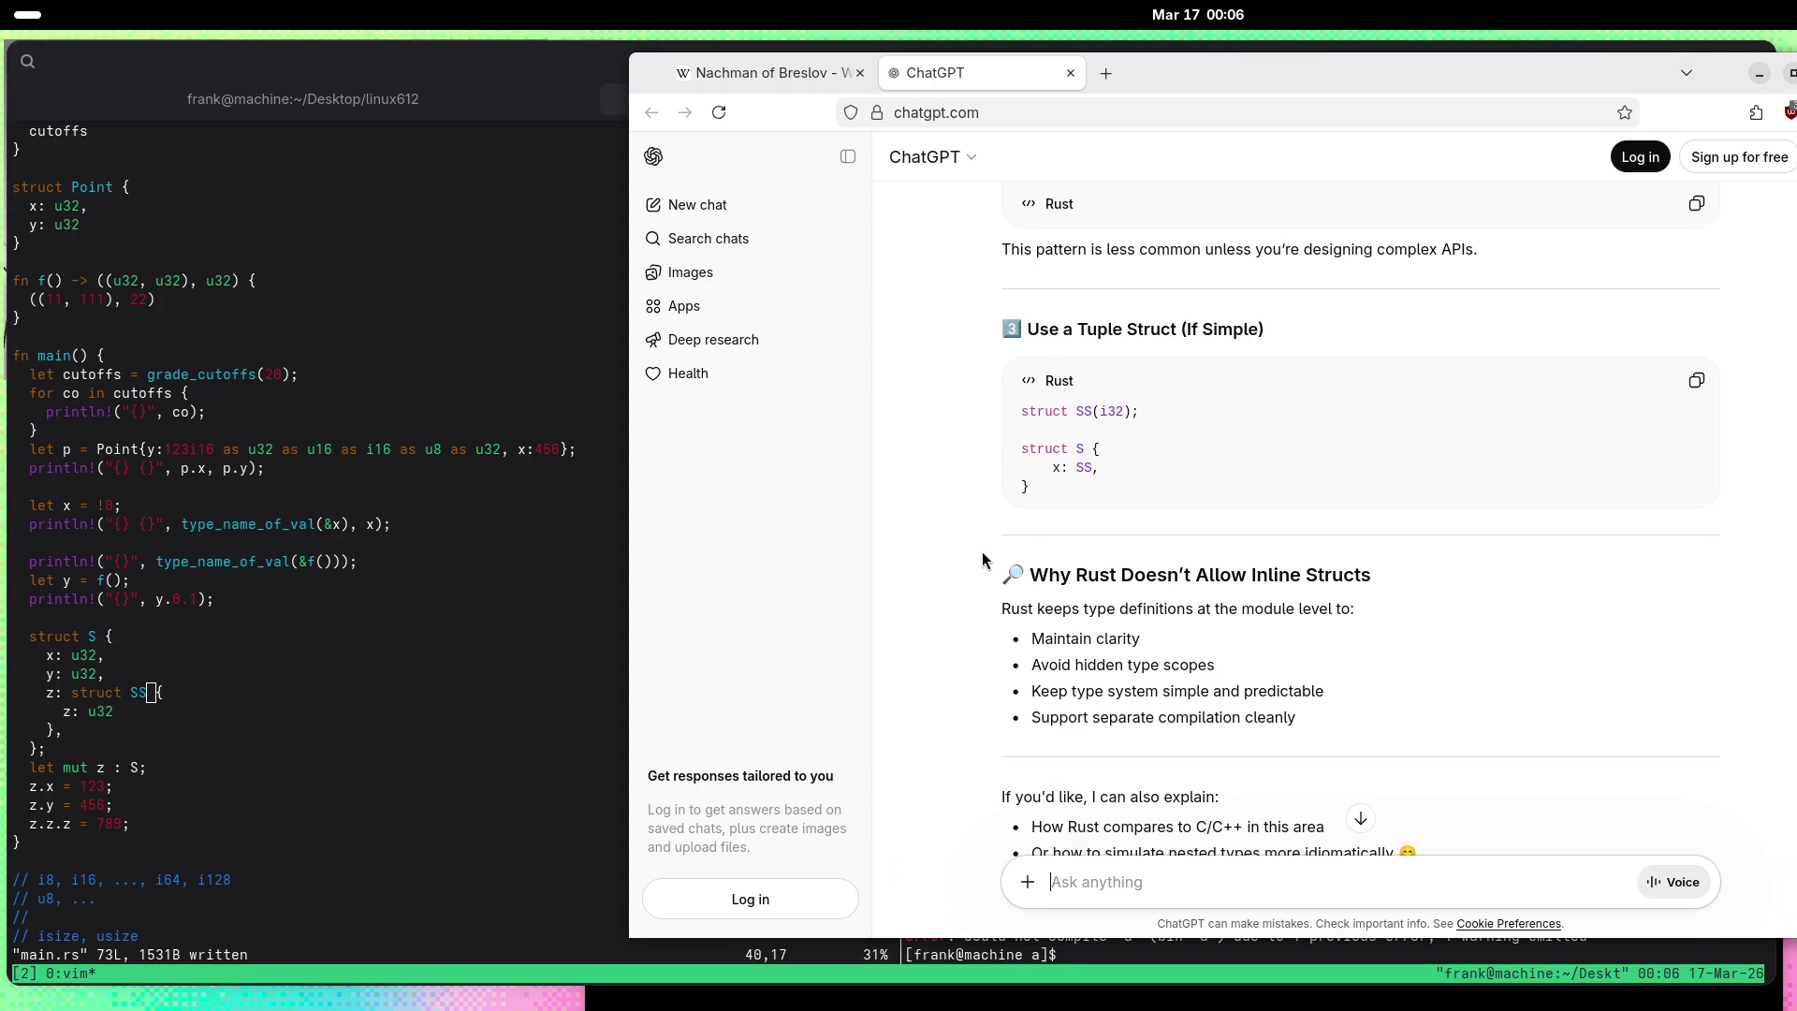
pyautogui.scroll(-3, 983, 560)
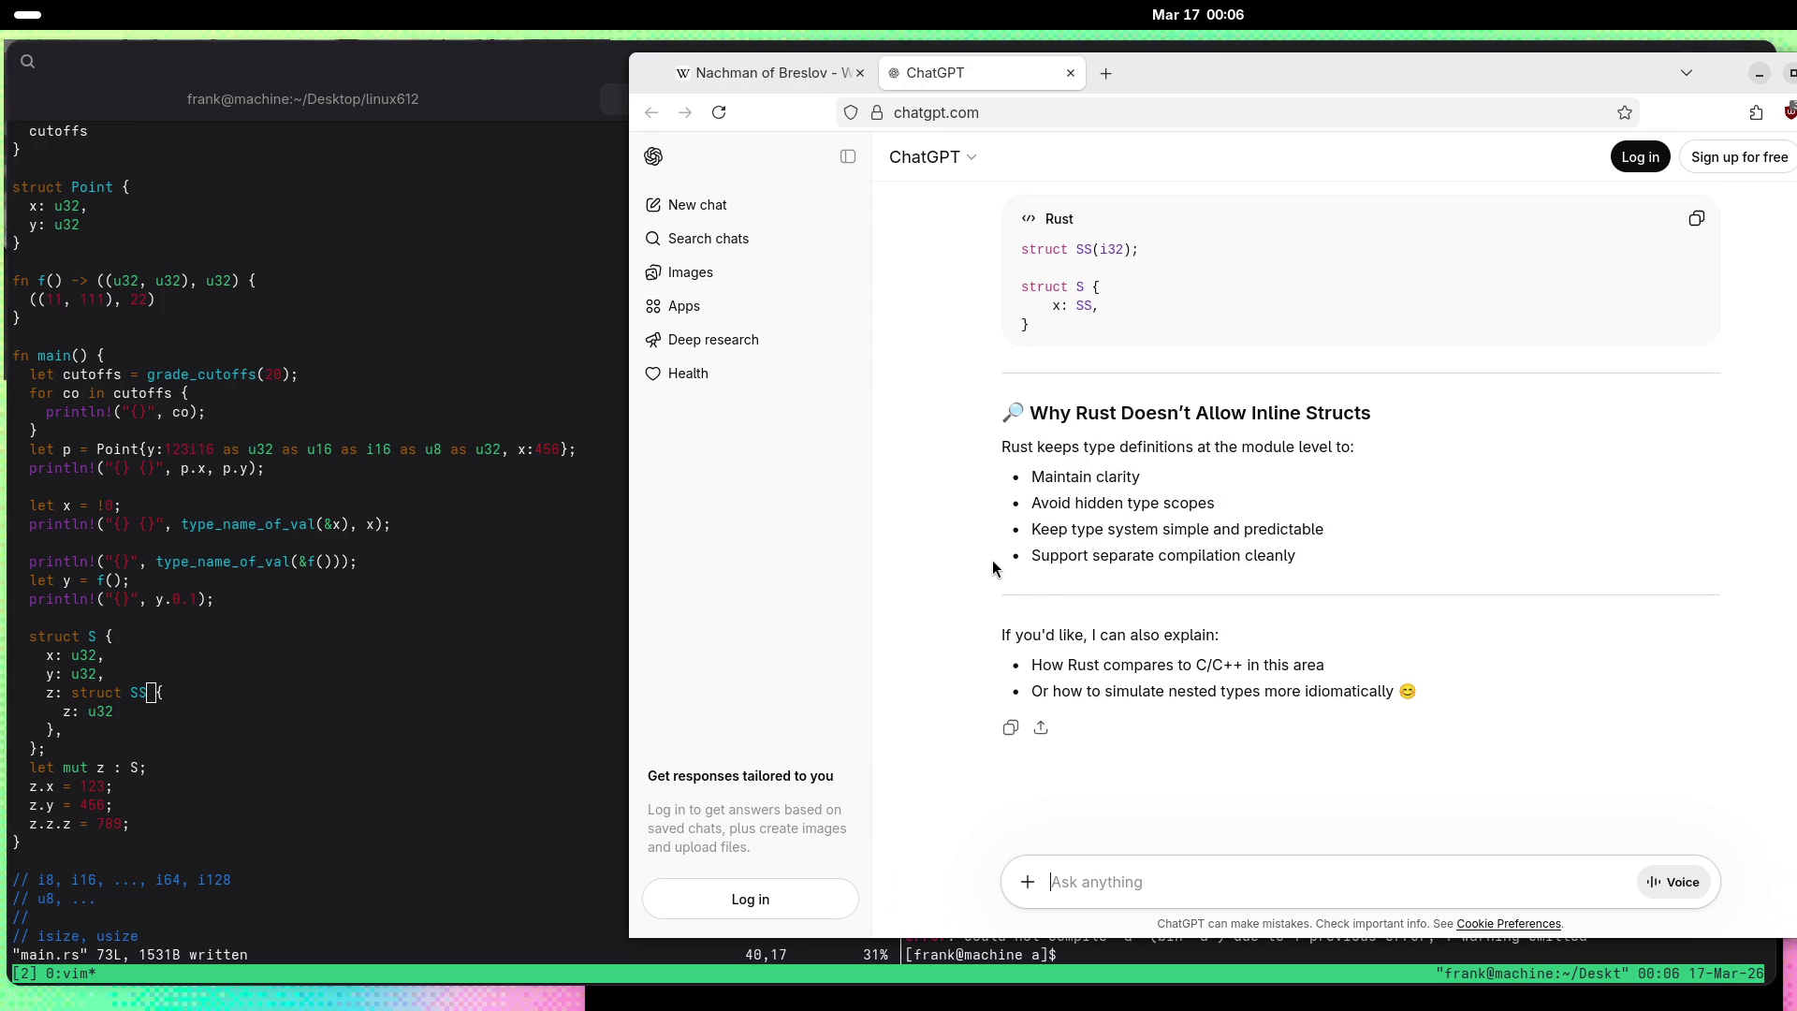
# Step: Delete the old struct S block and the z field assignment lines
pyautogui.click(475, 514)
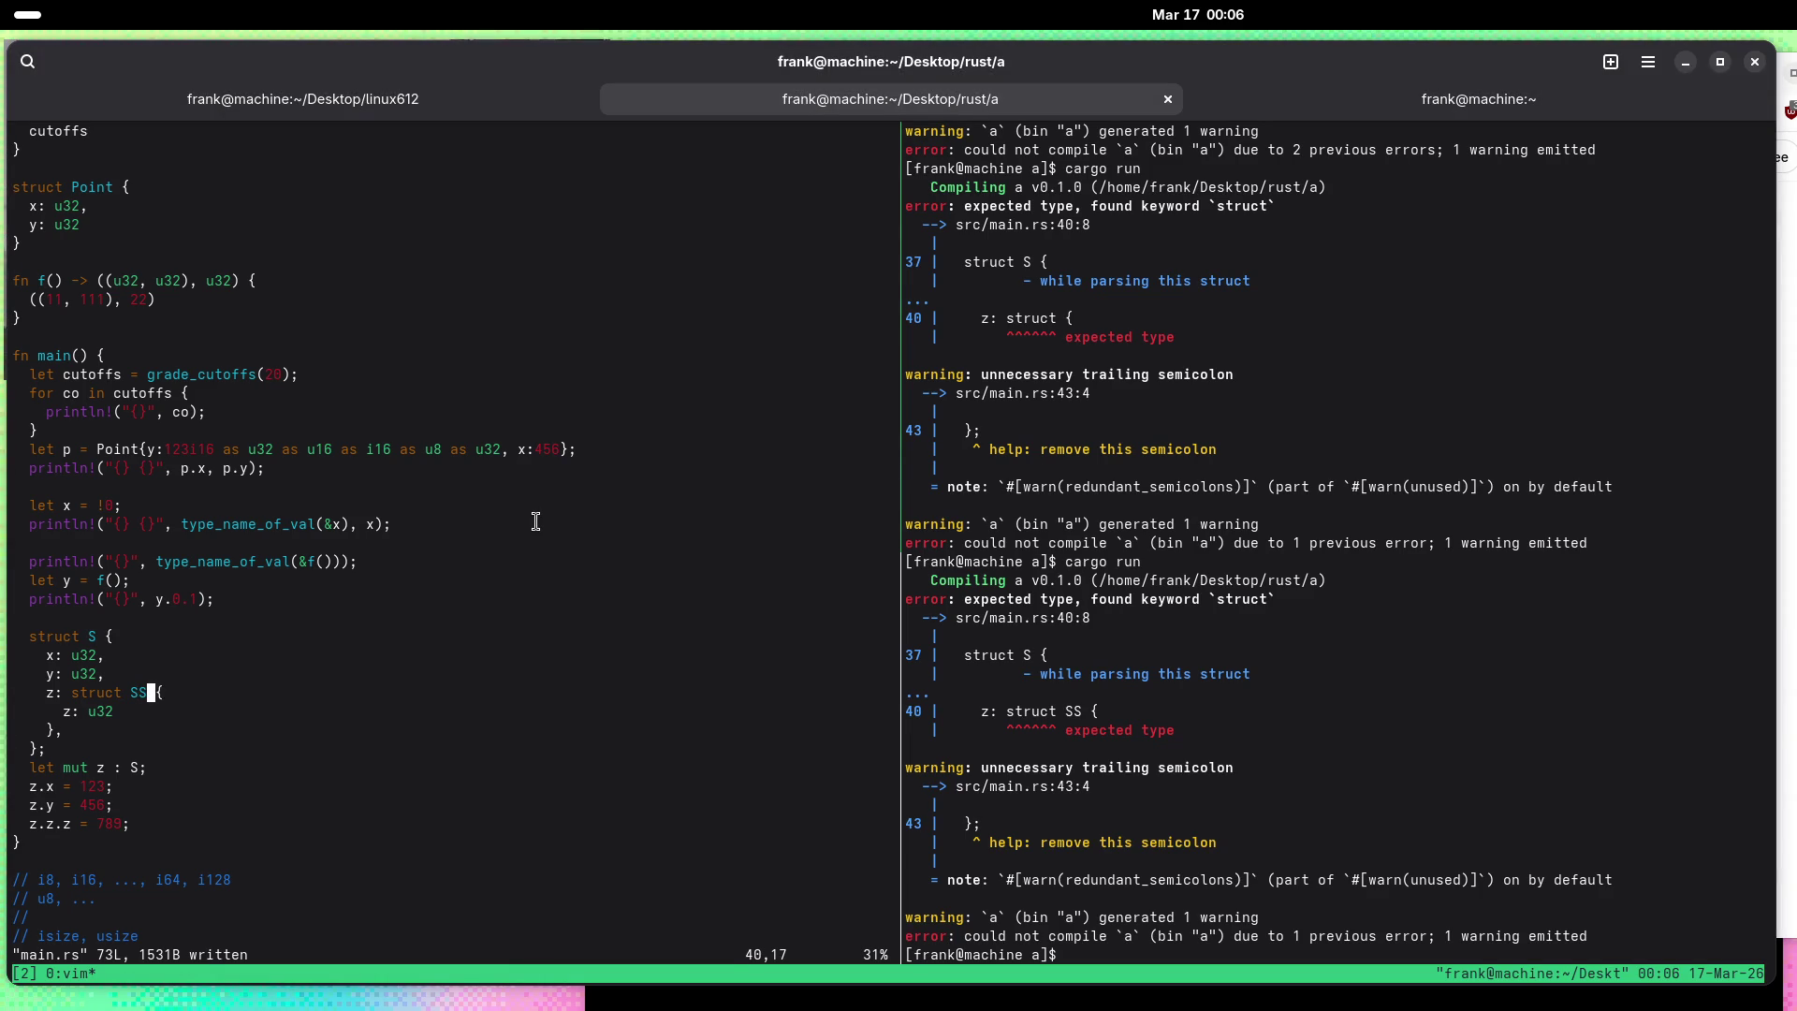
pyautogui.press('k')
pyautogui.press('k')
pyautogui.press('k')
pyautogui.press('V')
pyautogui.press('j')
pyautogui.press('j')
pyautogui.press('j')
pyautogui.press('j')
pyautogui.press('j')
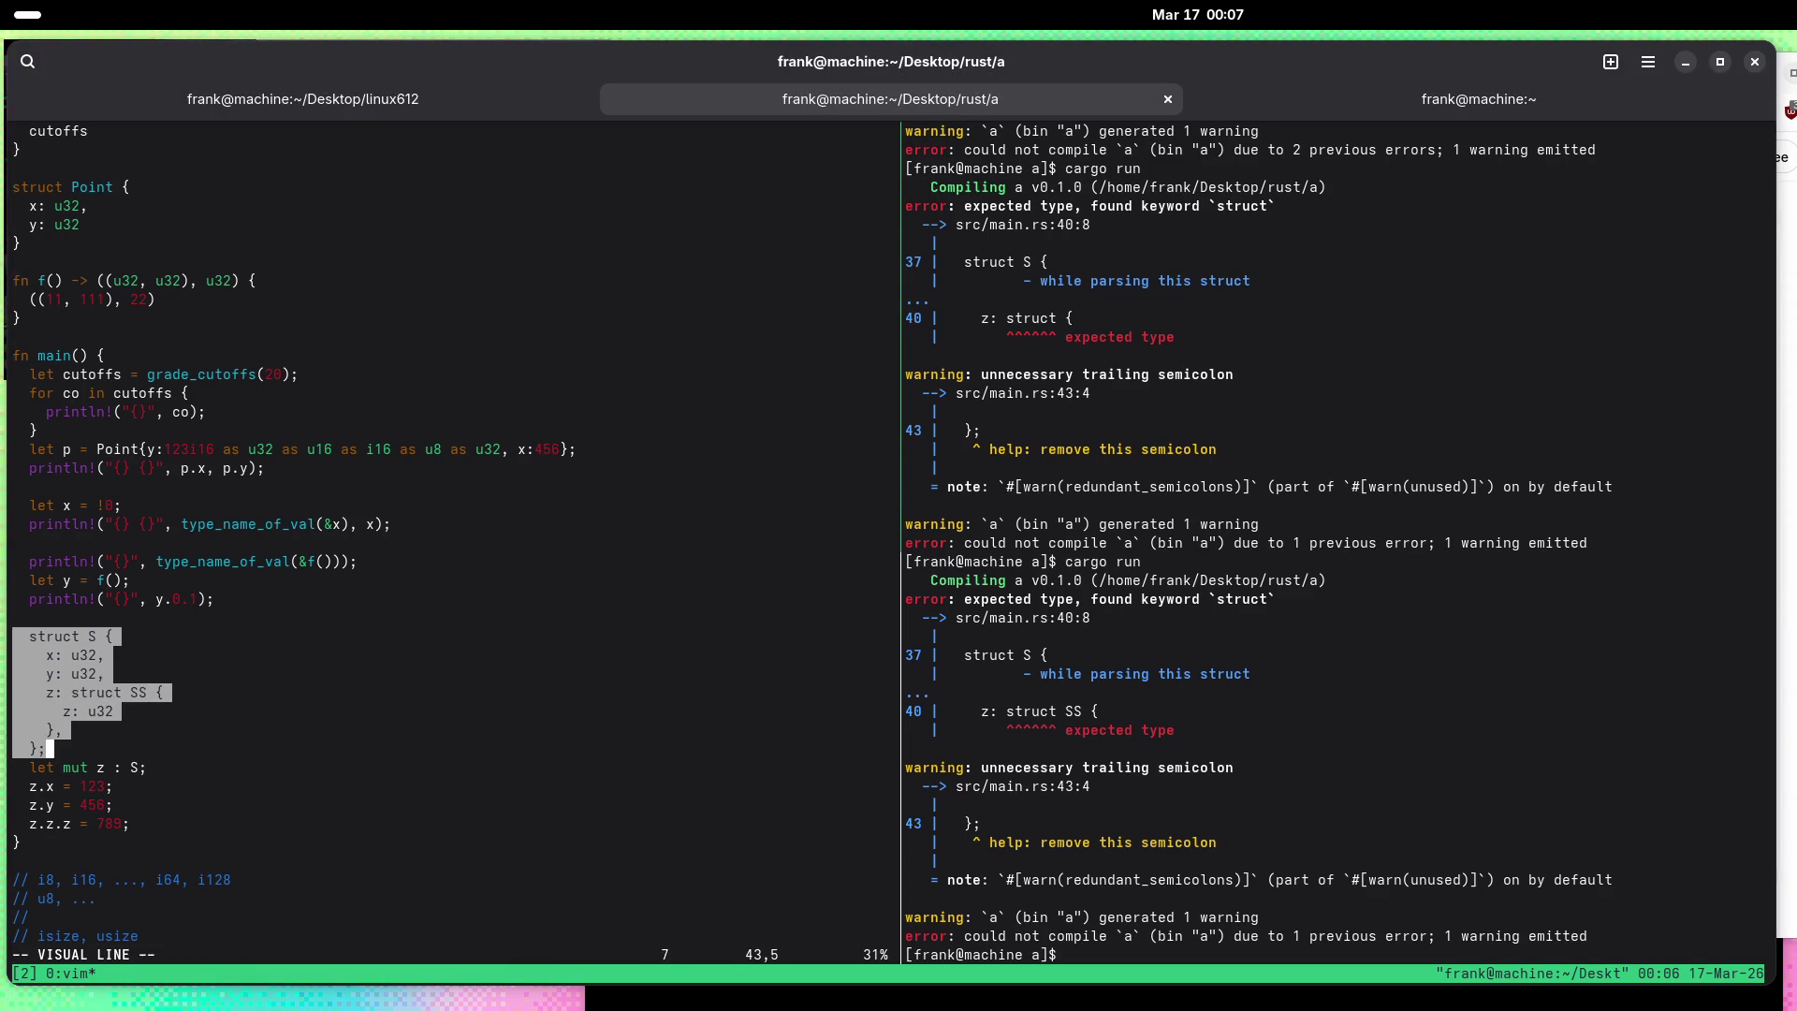
pyautogui.press('d')
pyautogui.press('Escape')
pyautogui.press('d')
pyautogui.press('d')
pyautogui.press('d')
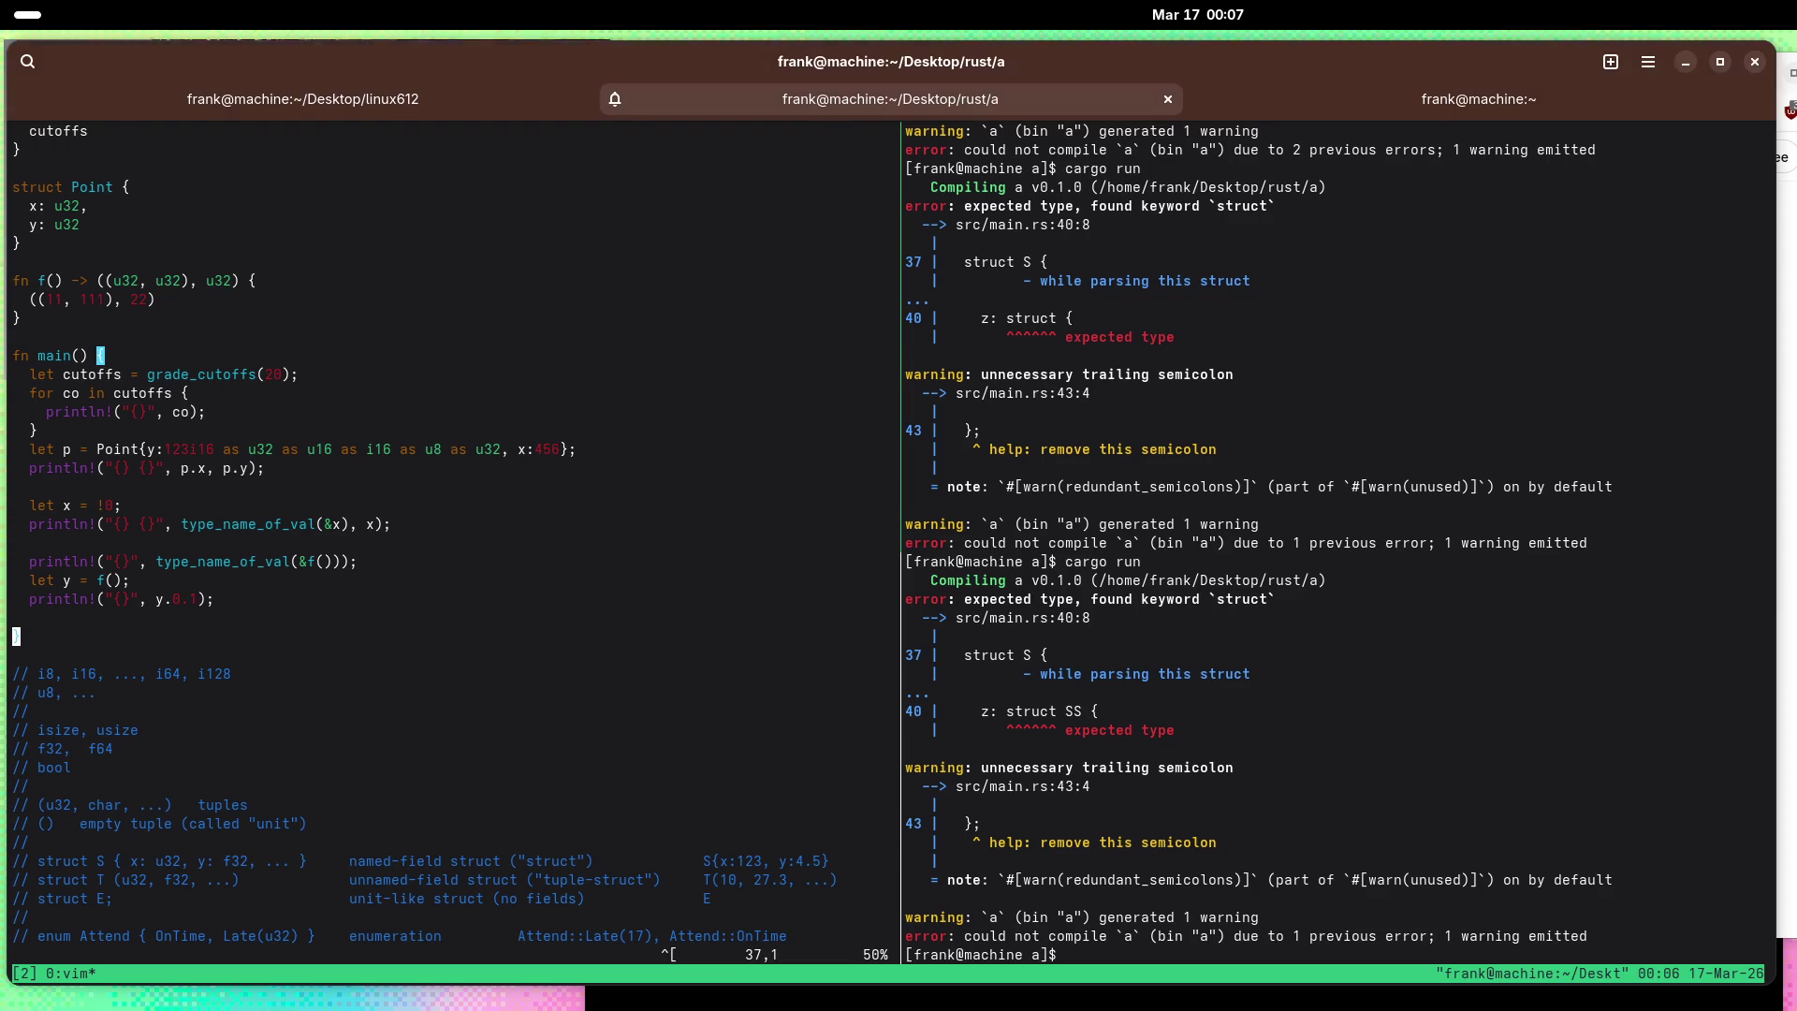
# Step: Add 'struct S(u32, u32);' and 'let s = S(123, 456);', then save main.rs
pyautogui.write('Otruct S')
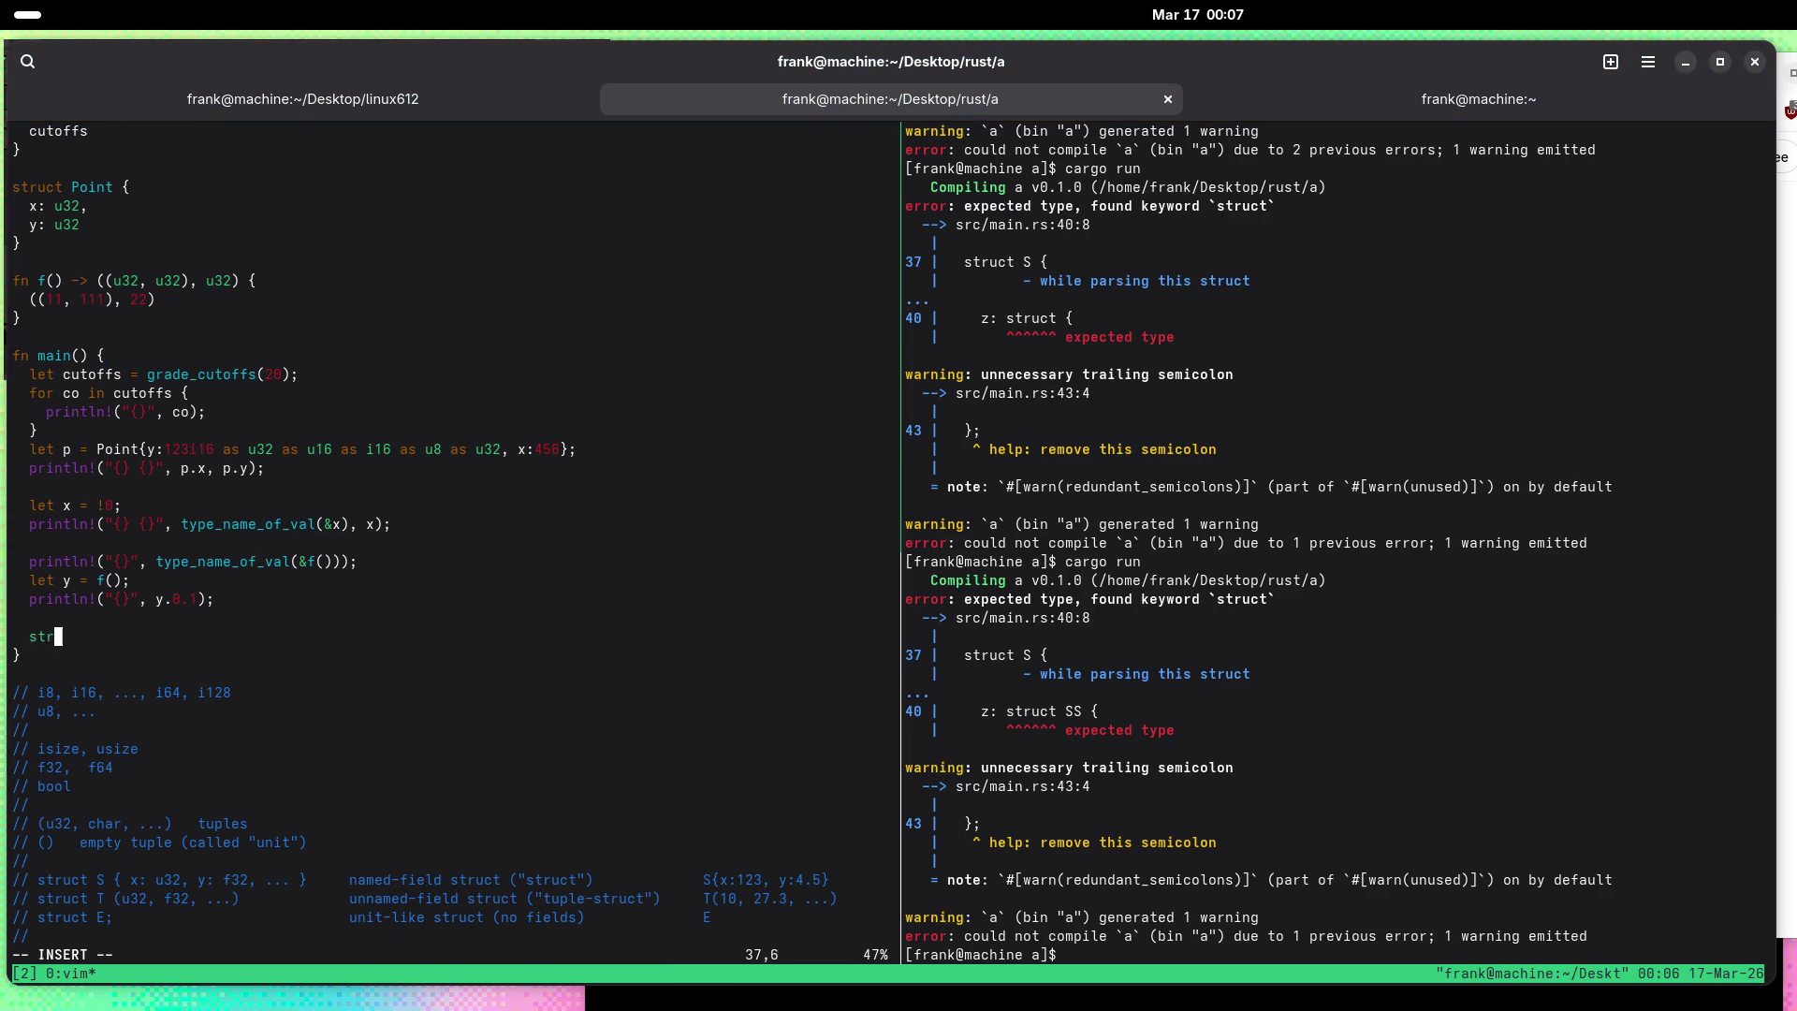
pyautogui.write('(u32, u3')
pyautogui.write('2);')
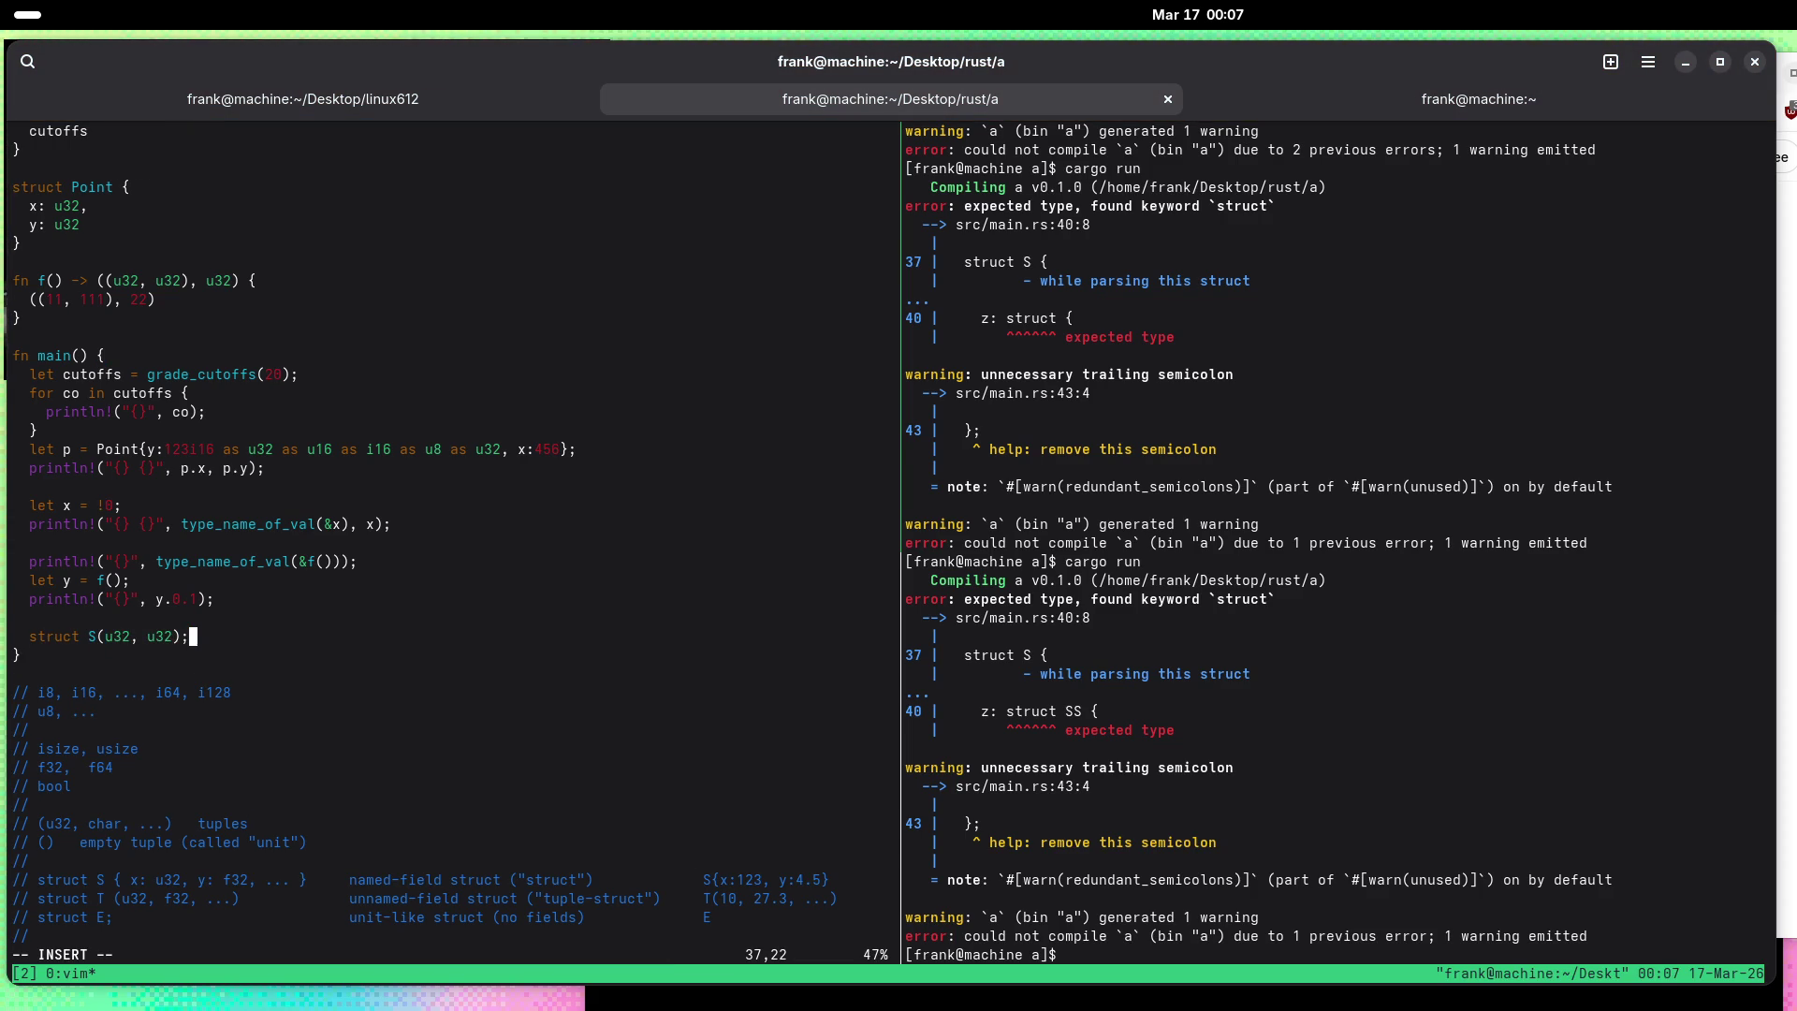
pyautogui.press('Return')
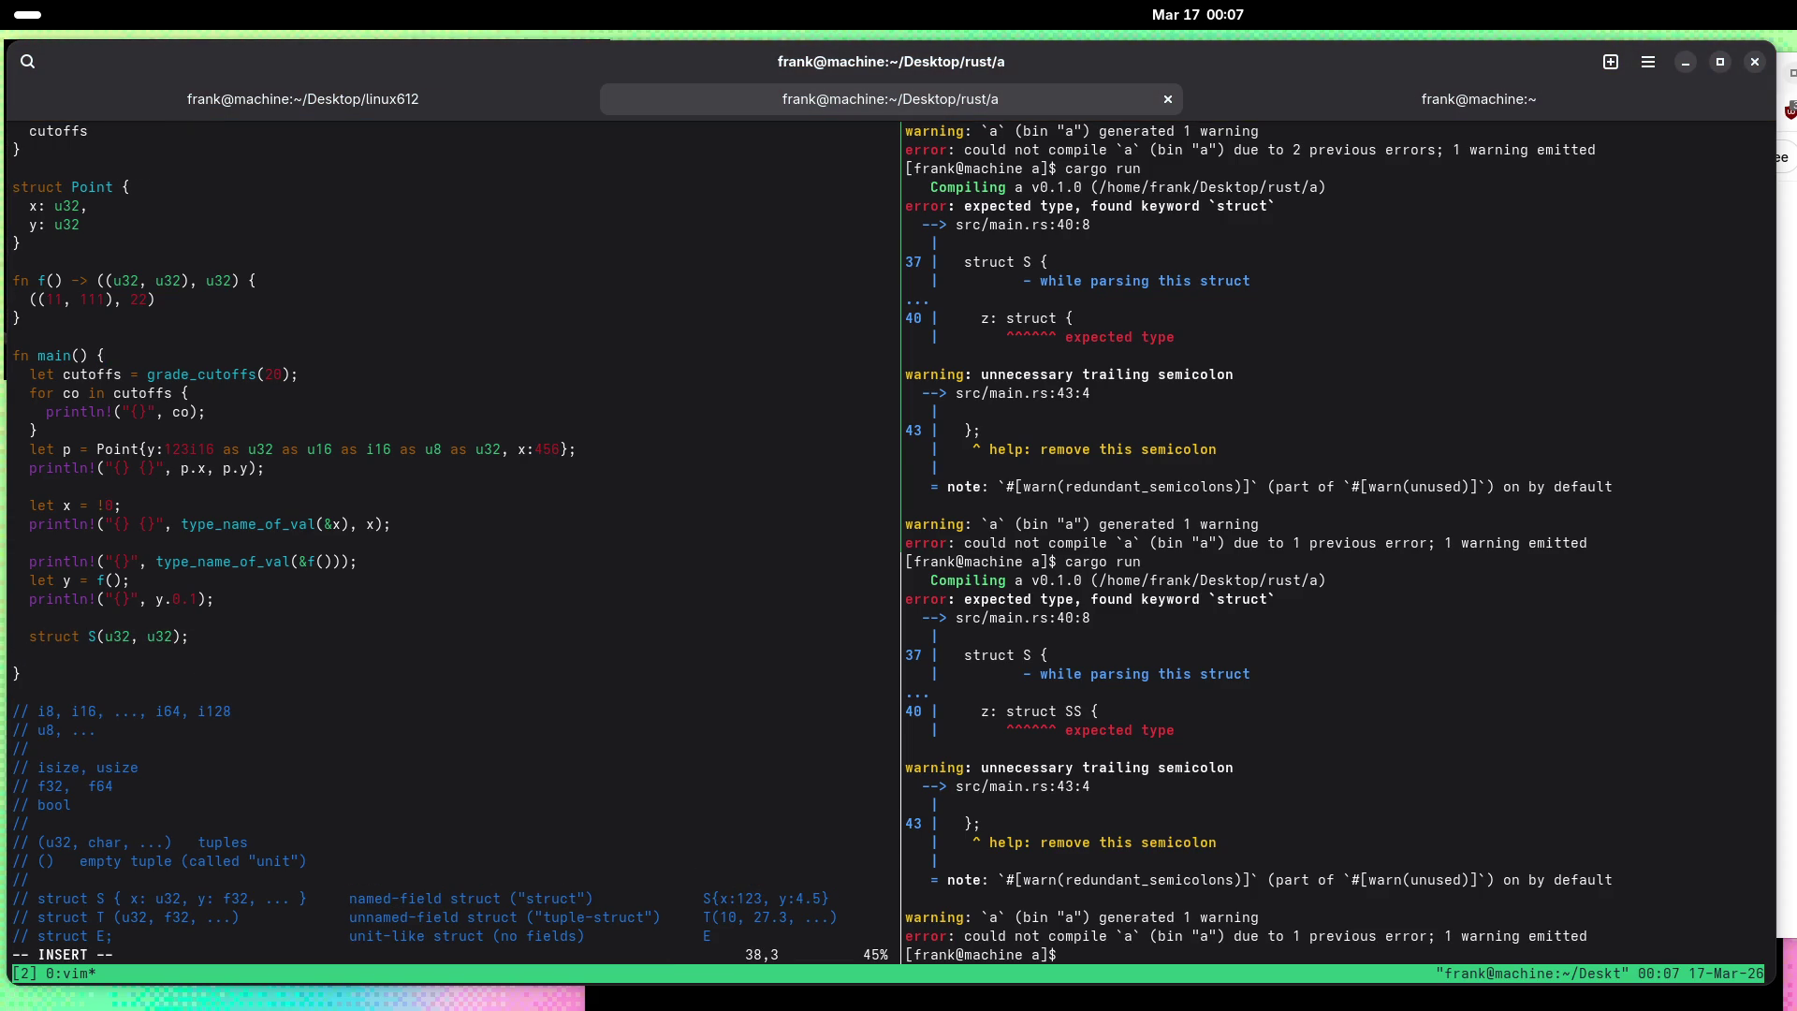
pyautogui.write('let s = S')
pyautogui.write('(123, 45')
pyautogui.write('6);')
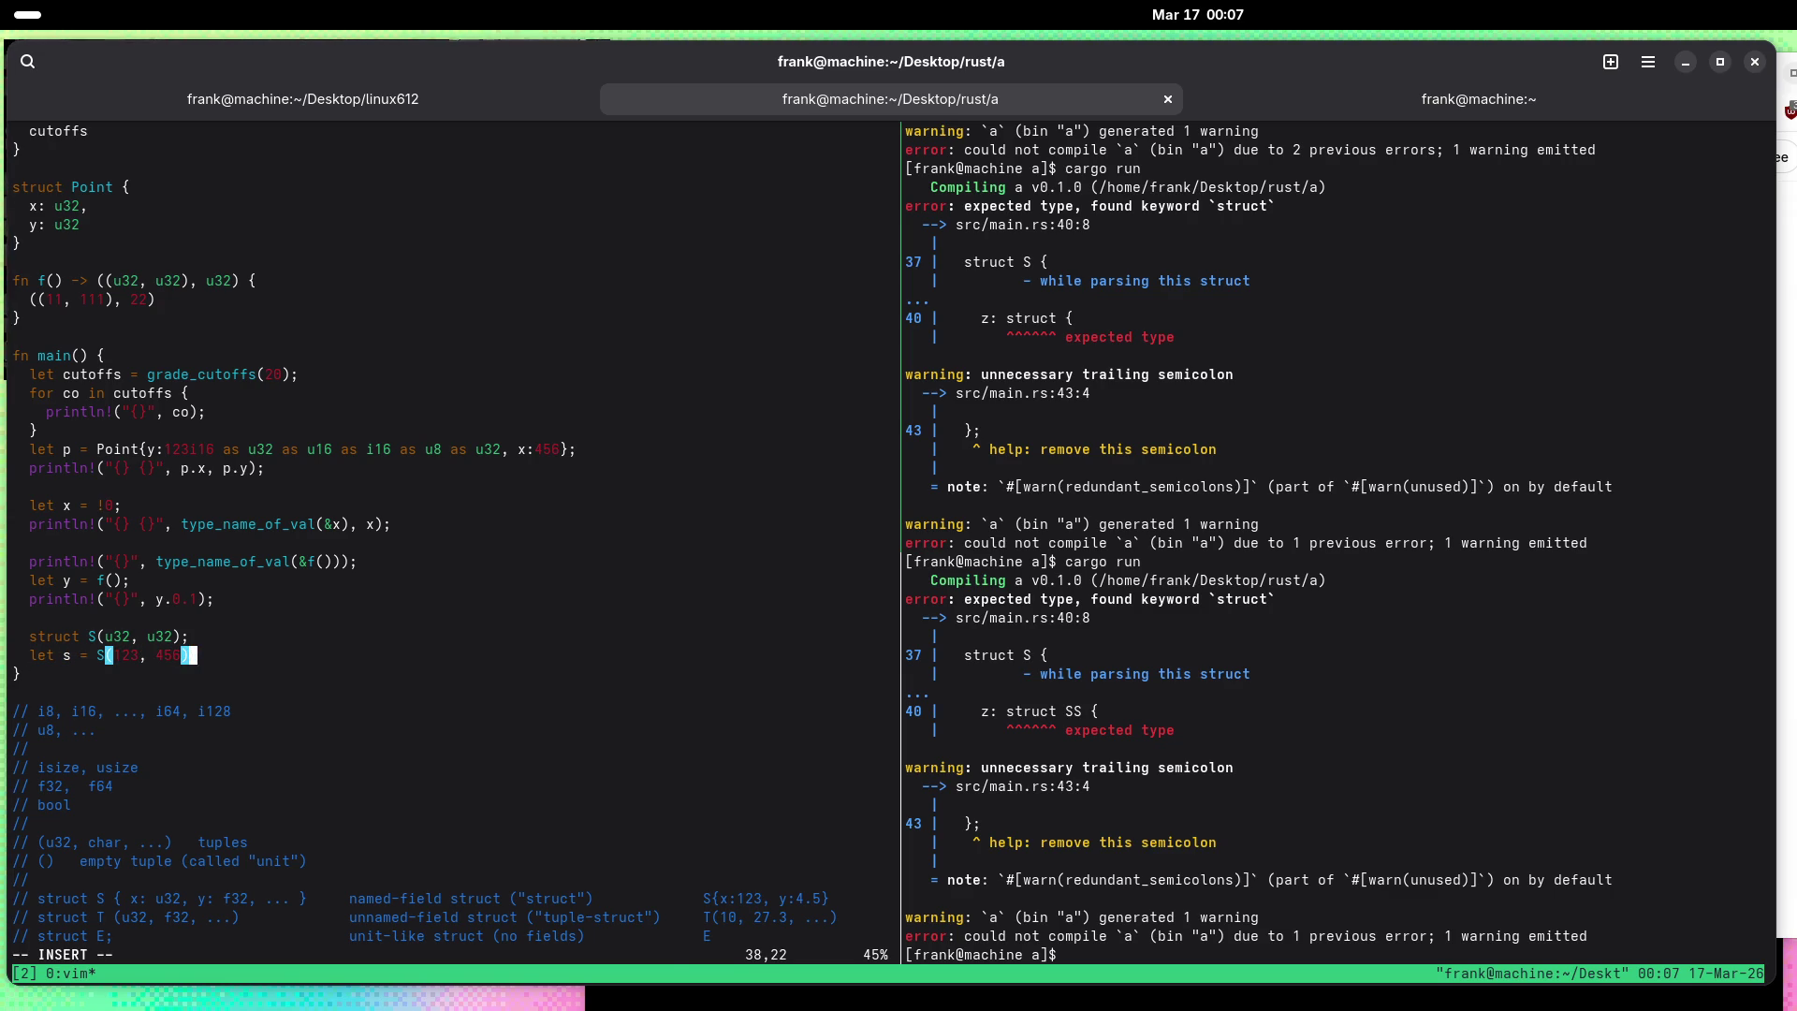
pyautogui.press('Escape')
pyautogui.write(':w')
pyautogui.press('Return')
# Step: Clear the shell pane and run cargo run to build and run the program
pyautogui.hotkey('ctrl', 'b')
pyautogui.press('o')
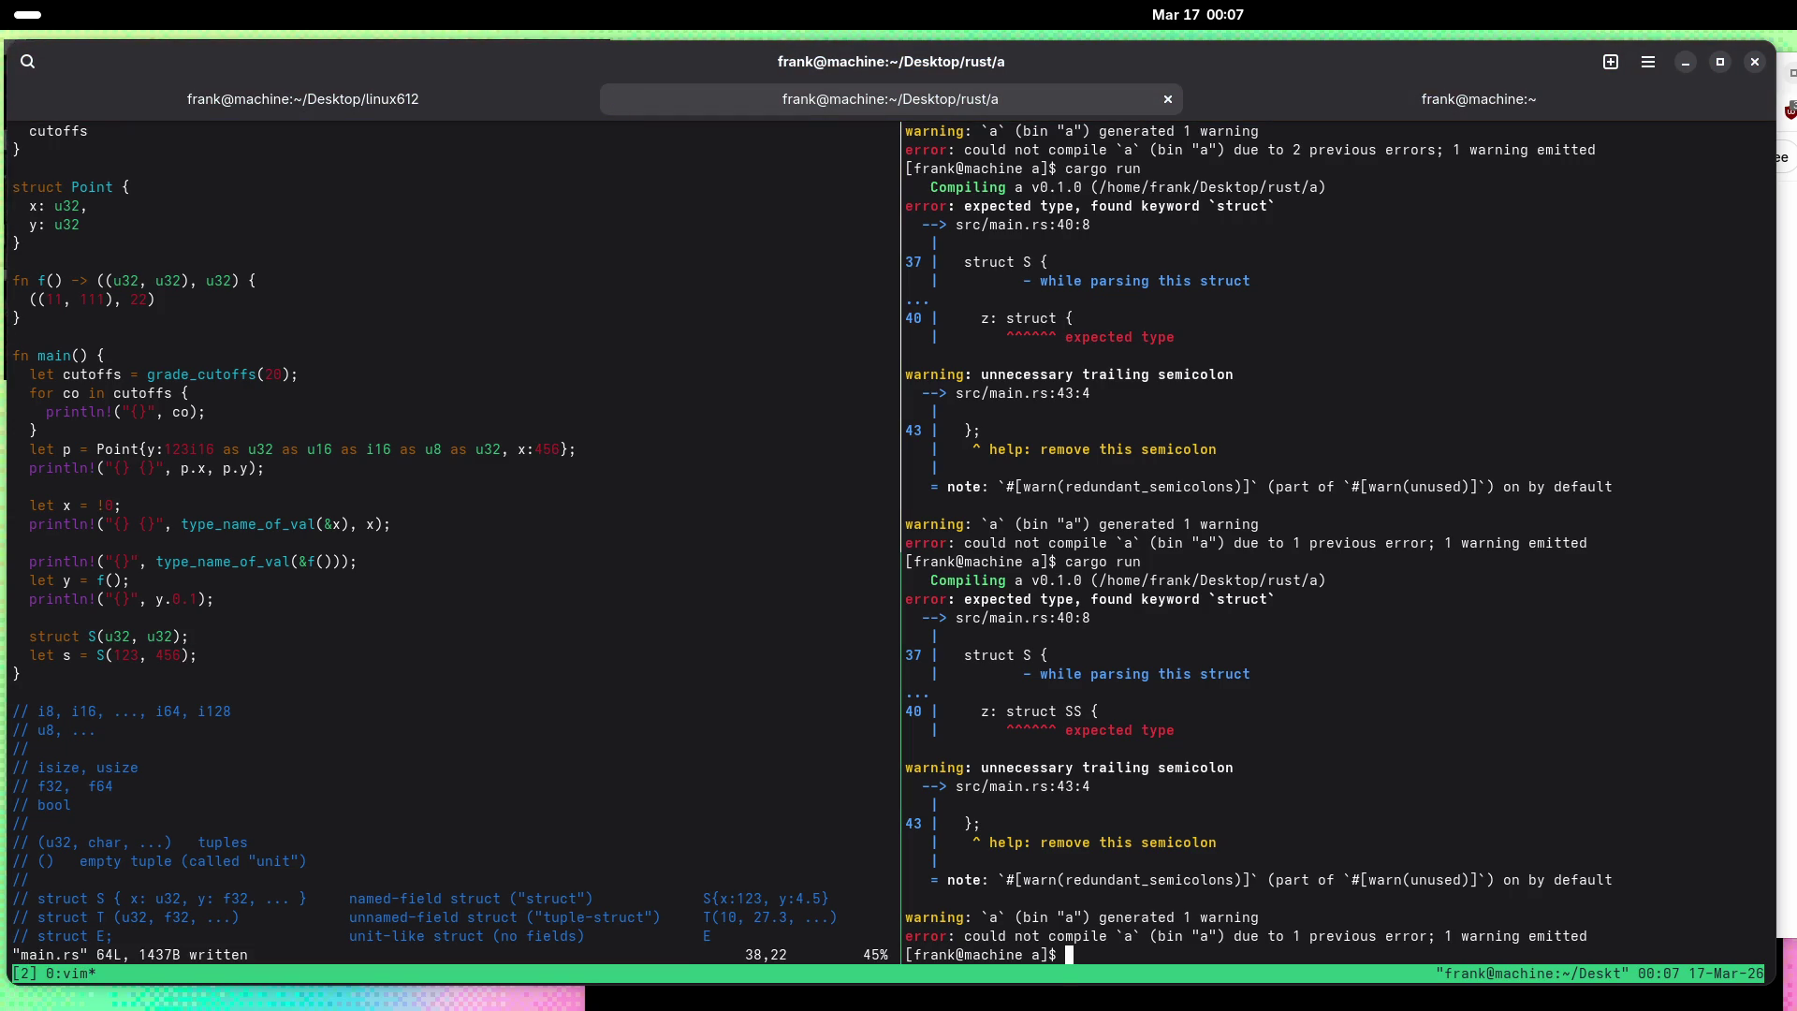
pyautogui.hotkey('ctrl', 'l')
pyautogui.write('cargo run')
pyautogui.press('Return')
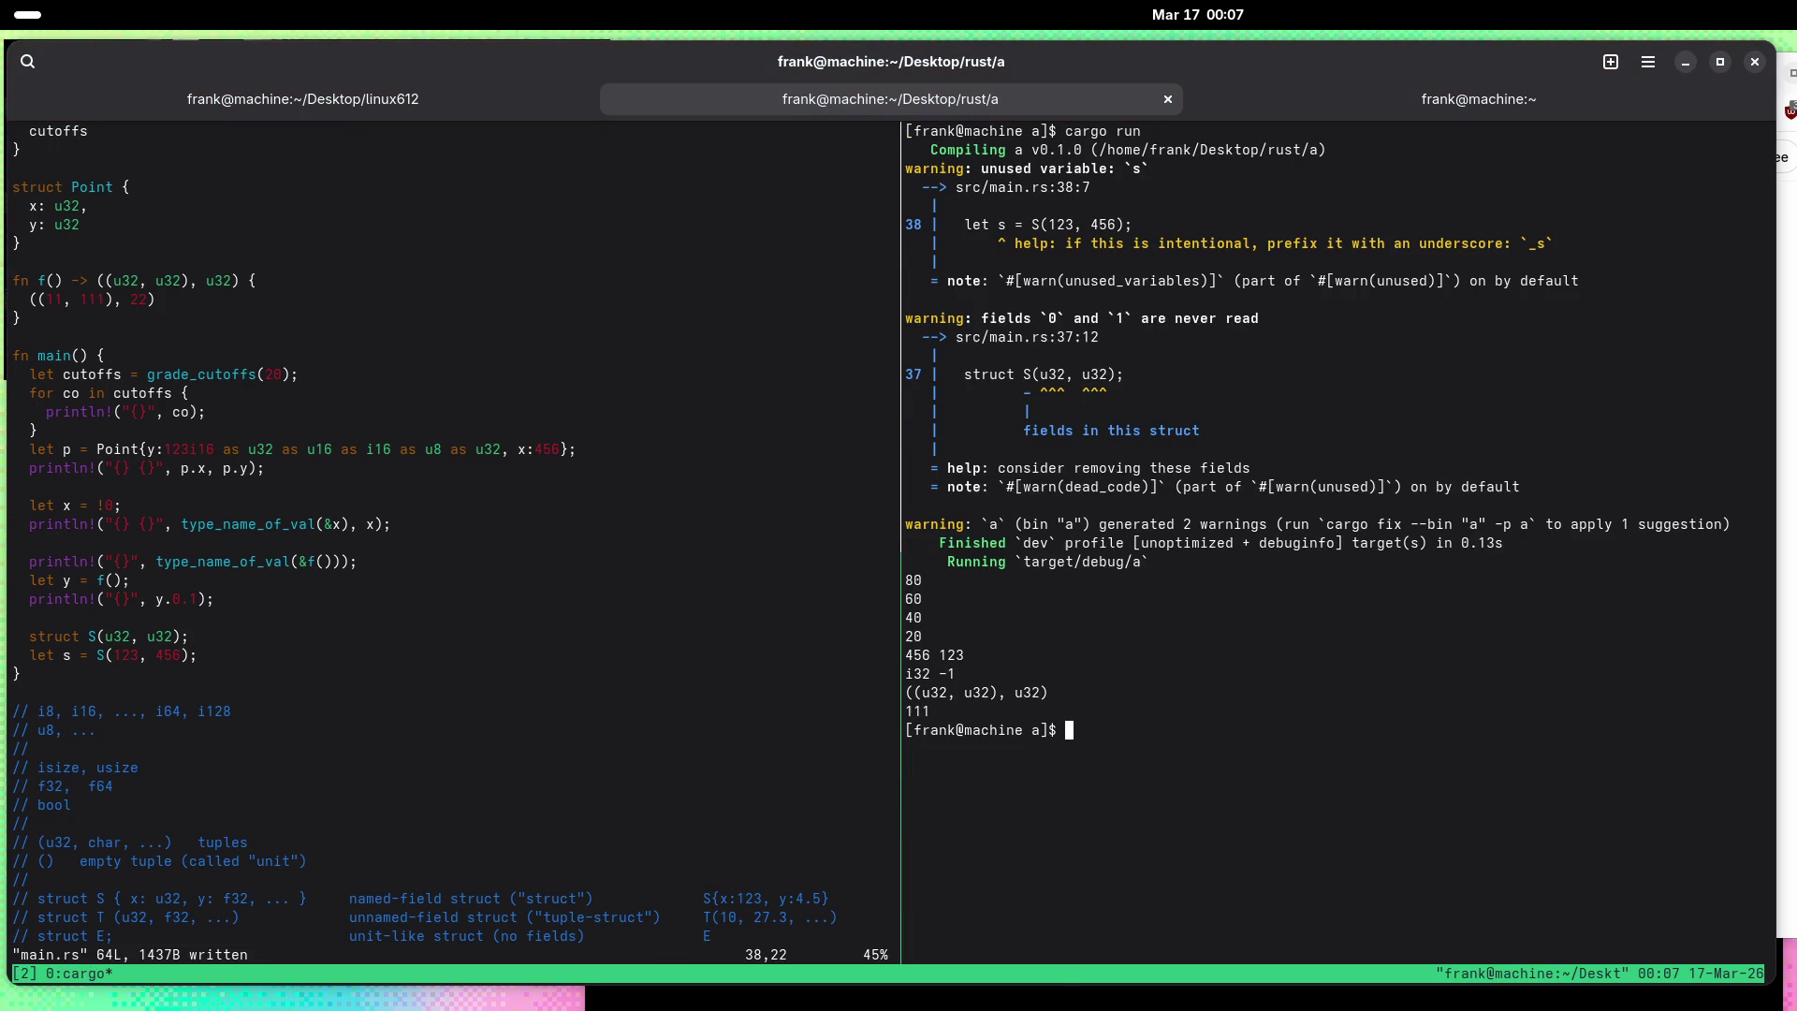
# Step: Add println!("{}", s); to main.rs, save, and rerun cargo run in the shell pane
pyautogui.hotkey('ctrl', 'b')
pyautogui.write('o')
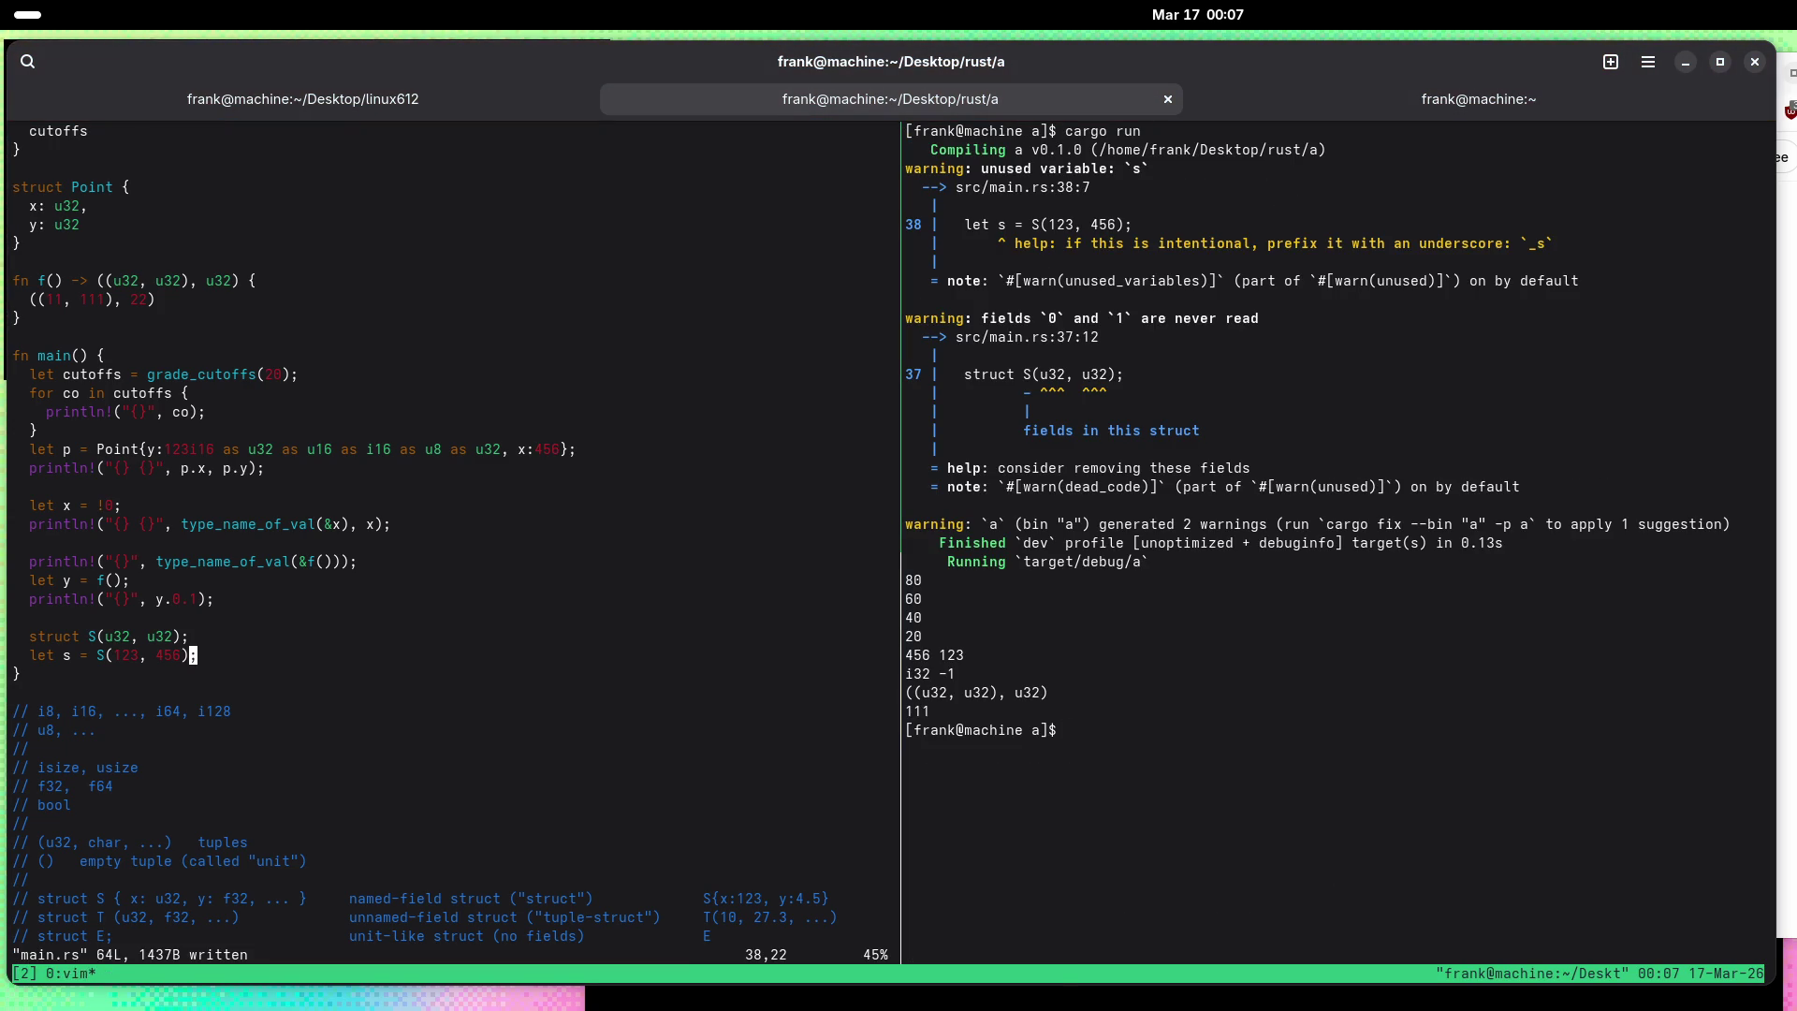
pyautogui.write("oprintln!()';")
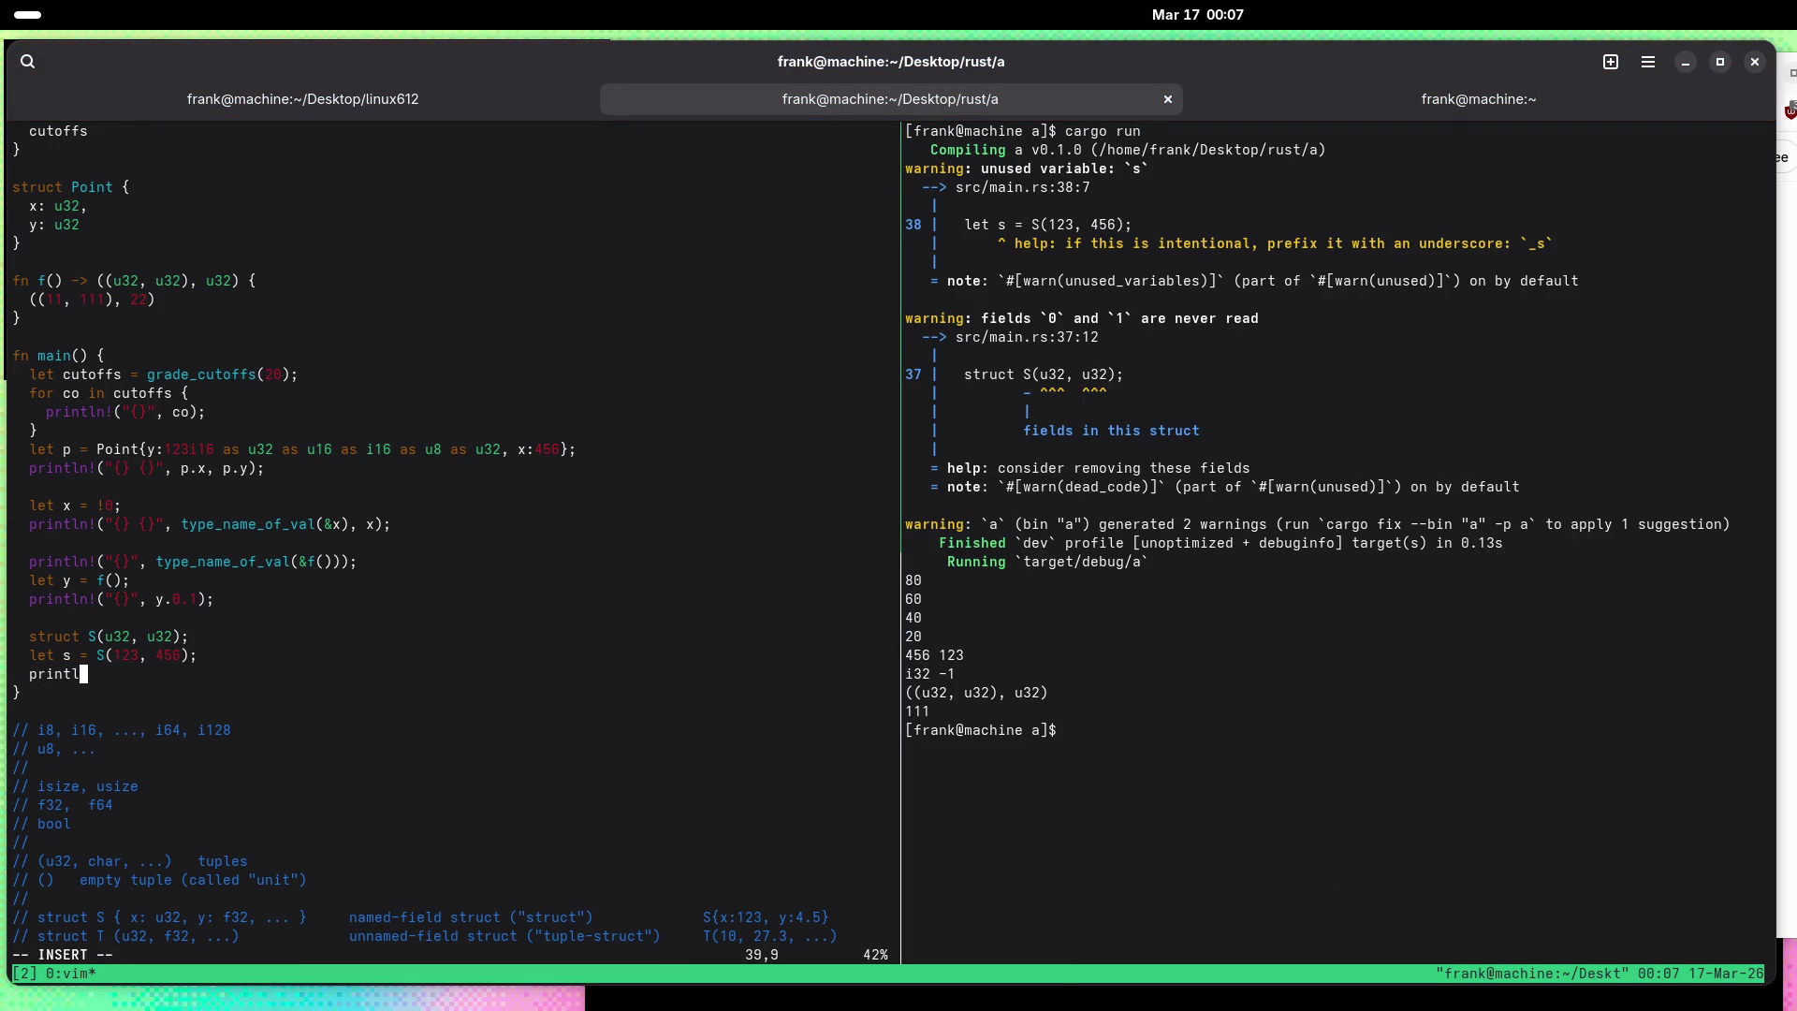
pyautogui.press('Left')
pyautogui.press('BackSpace')
pyautogui.press('Left')
pyautogui.write('"')
pyautogui.write('{}')
pyautogui.write('", s')
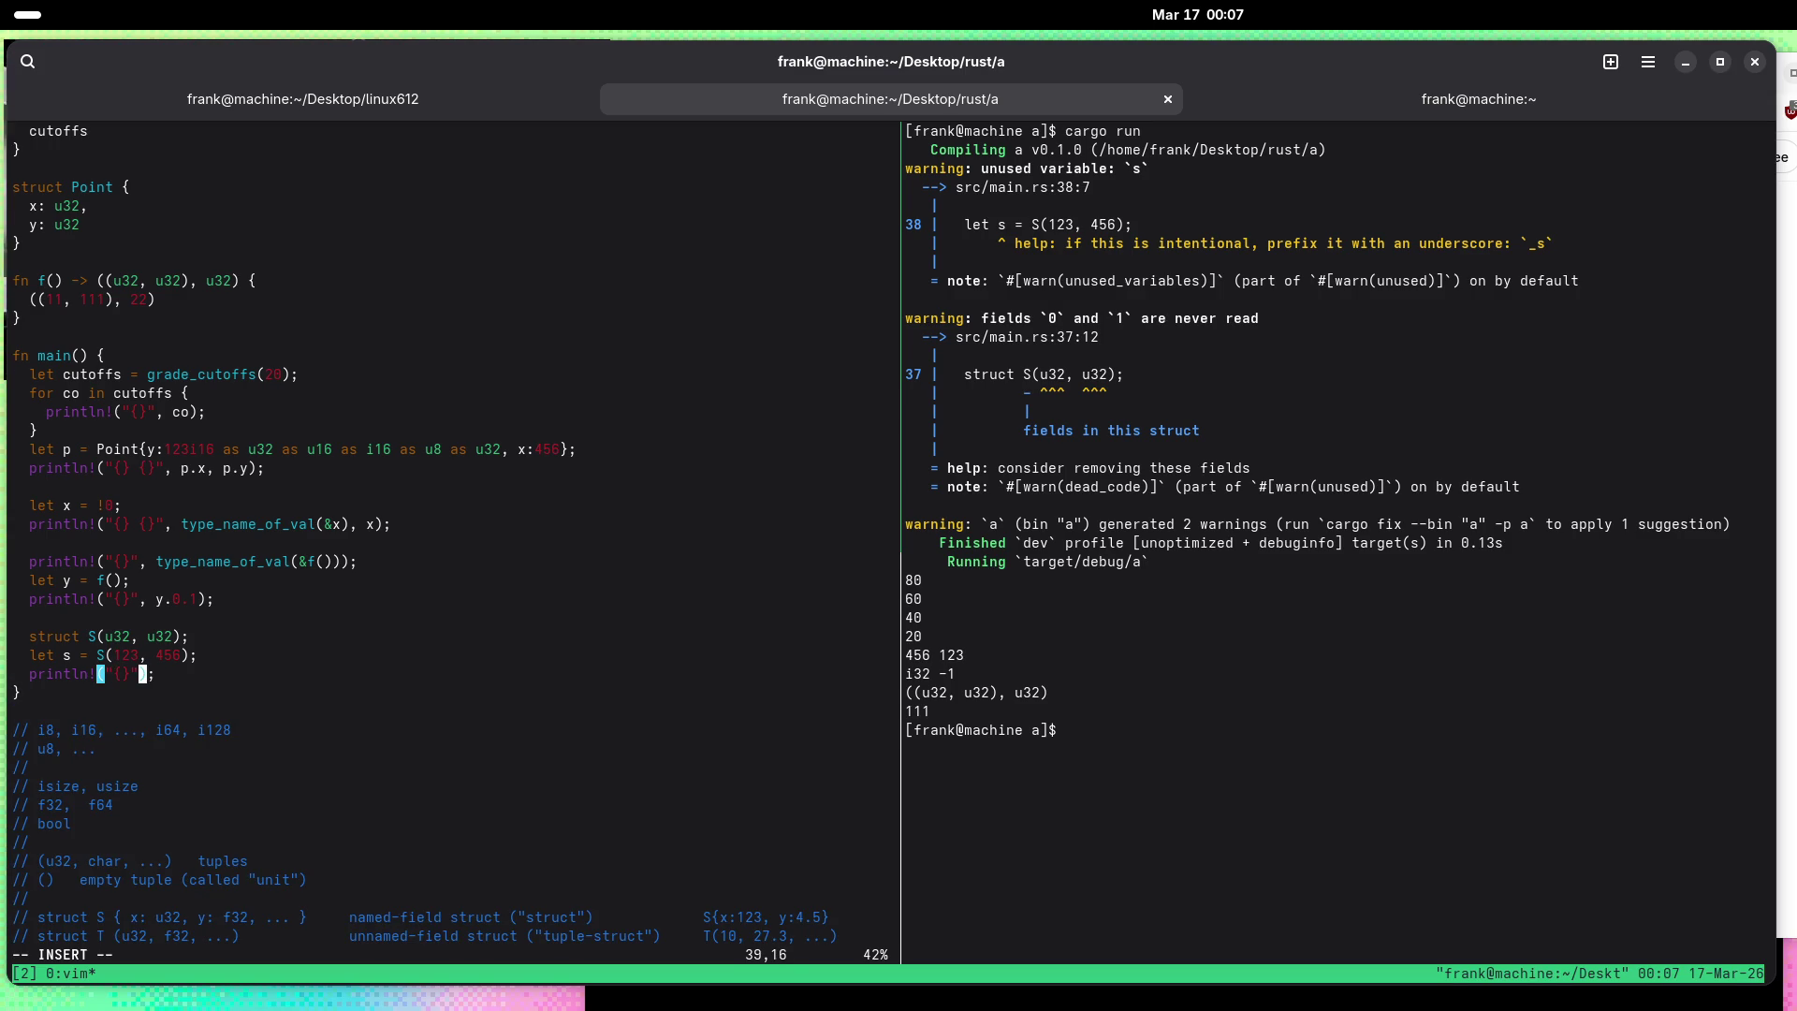
pyautogui.press('Escape')
pyautogui.write(':w')
pyautogui.press('Return')
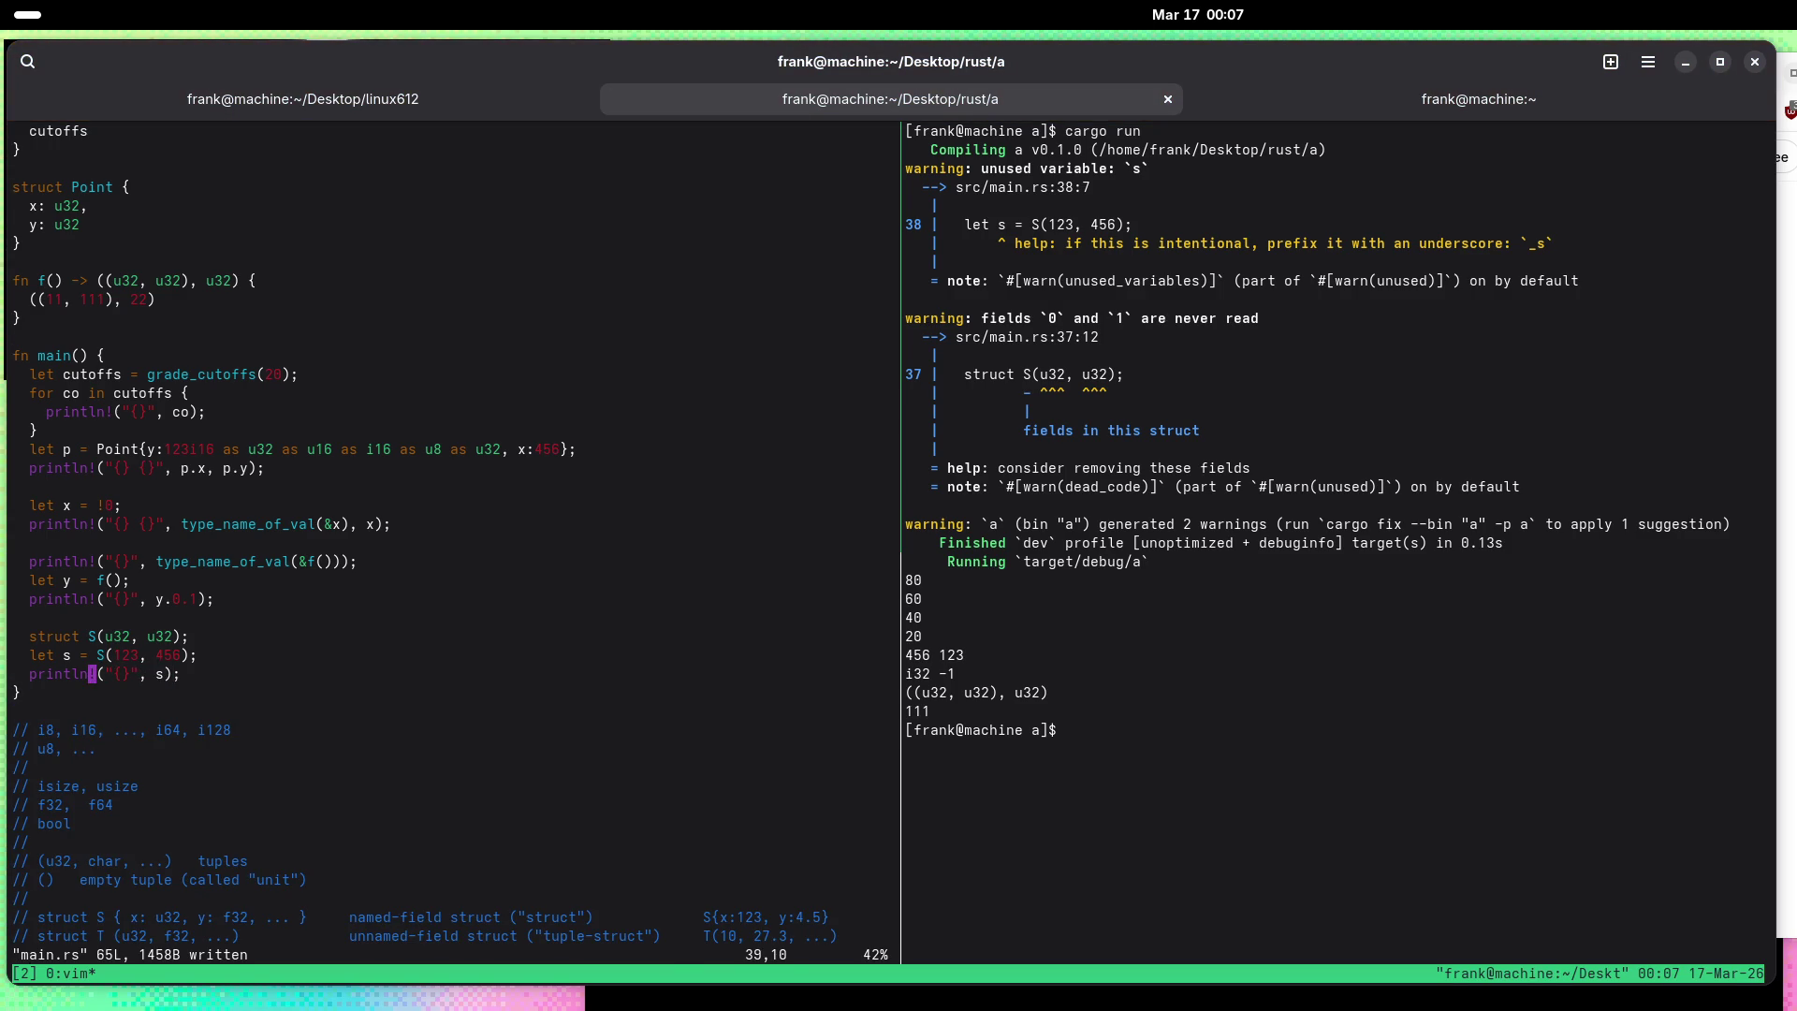
pyautogui.press('%')
pyautogui.hotkey('ctrl', 'b')
pyautogui.press('Right')
pyautogui.press('Up')
pyautogui.press('Return')
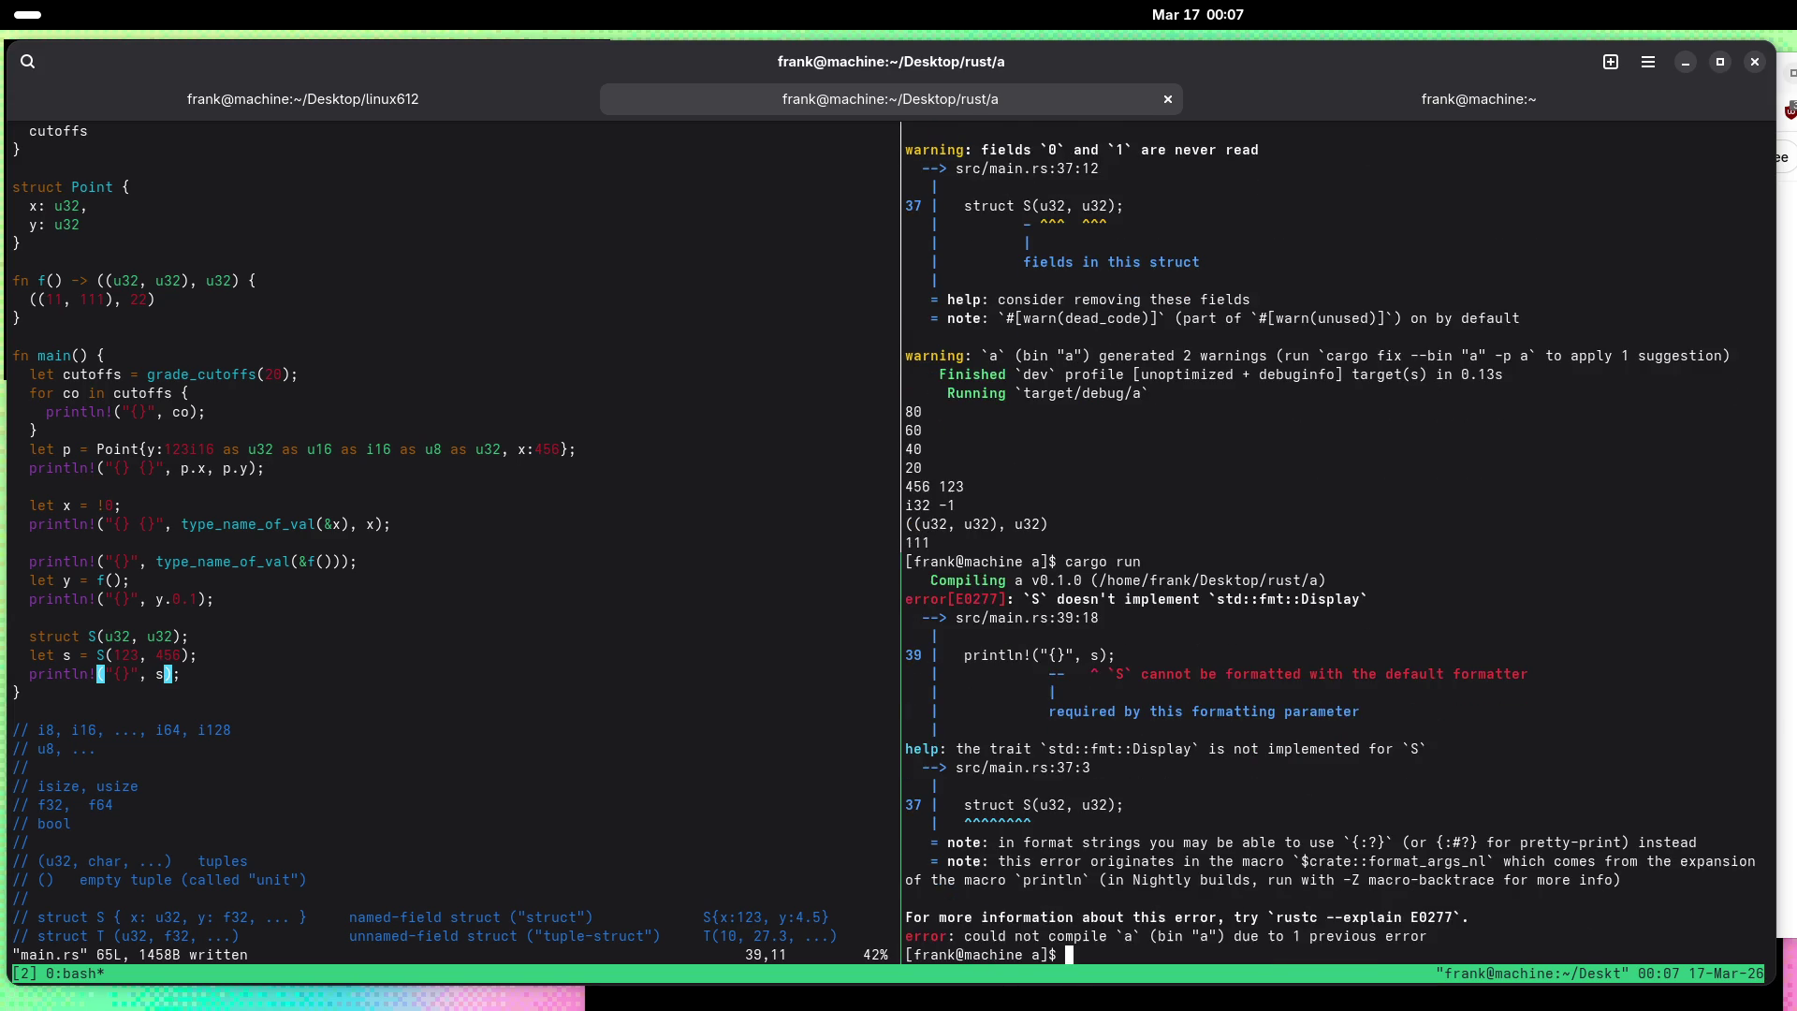
# Step: Change the placeholder to {:?}, save, and rerun cargo run, which fails because S lacks Debug
pyautogui.hotkey('ctrl', 'b')
pyautogui.press('Left')
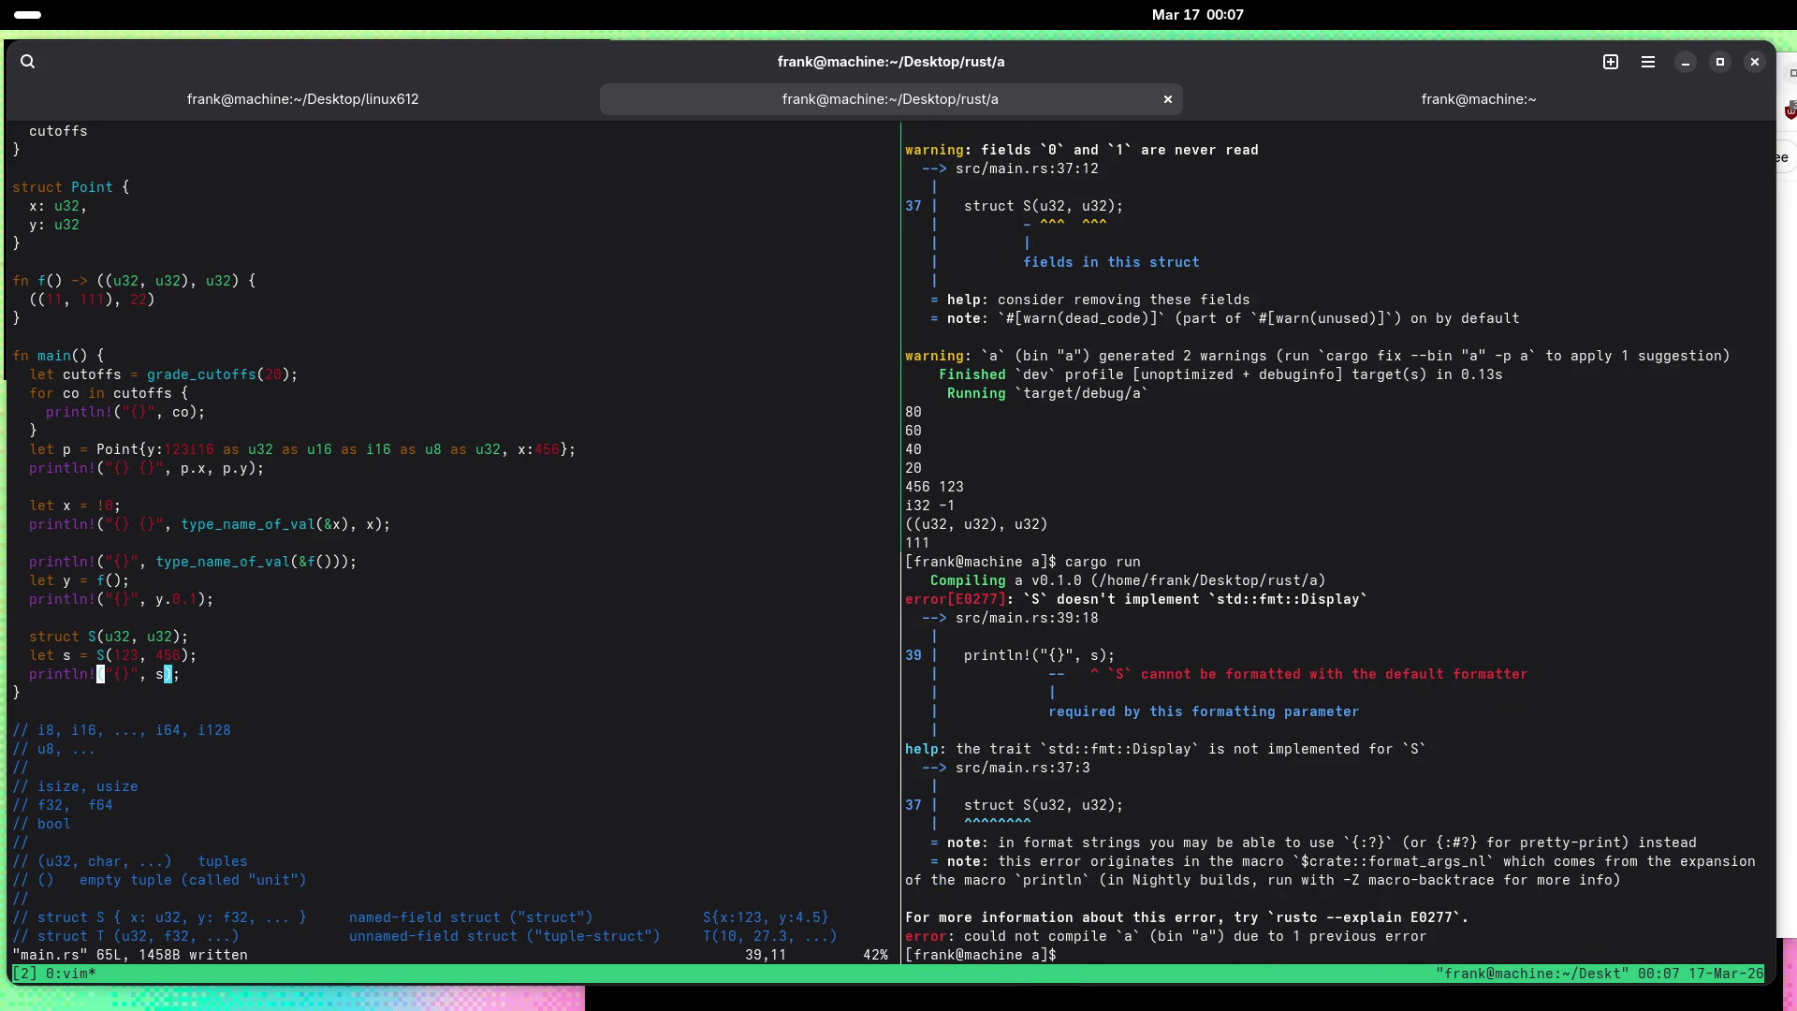
pyautogui.press('l')
pyautogui.press('l')
pyautogui.press('l')
pyautogui.write('i:?')
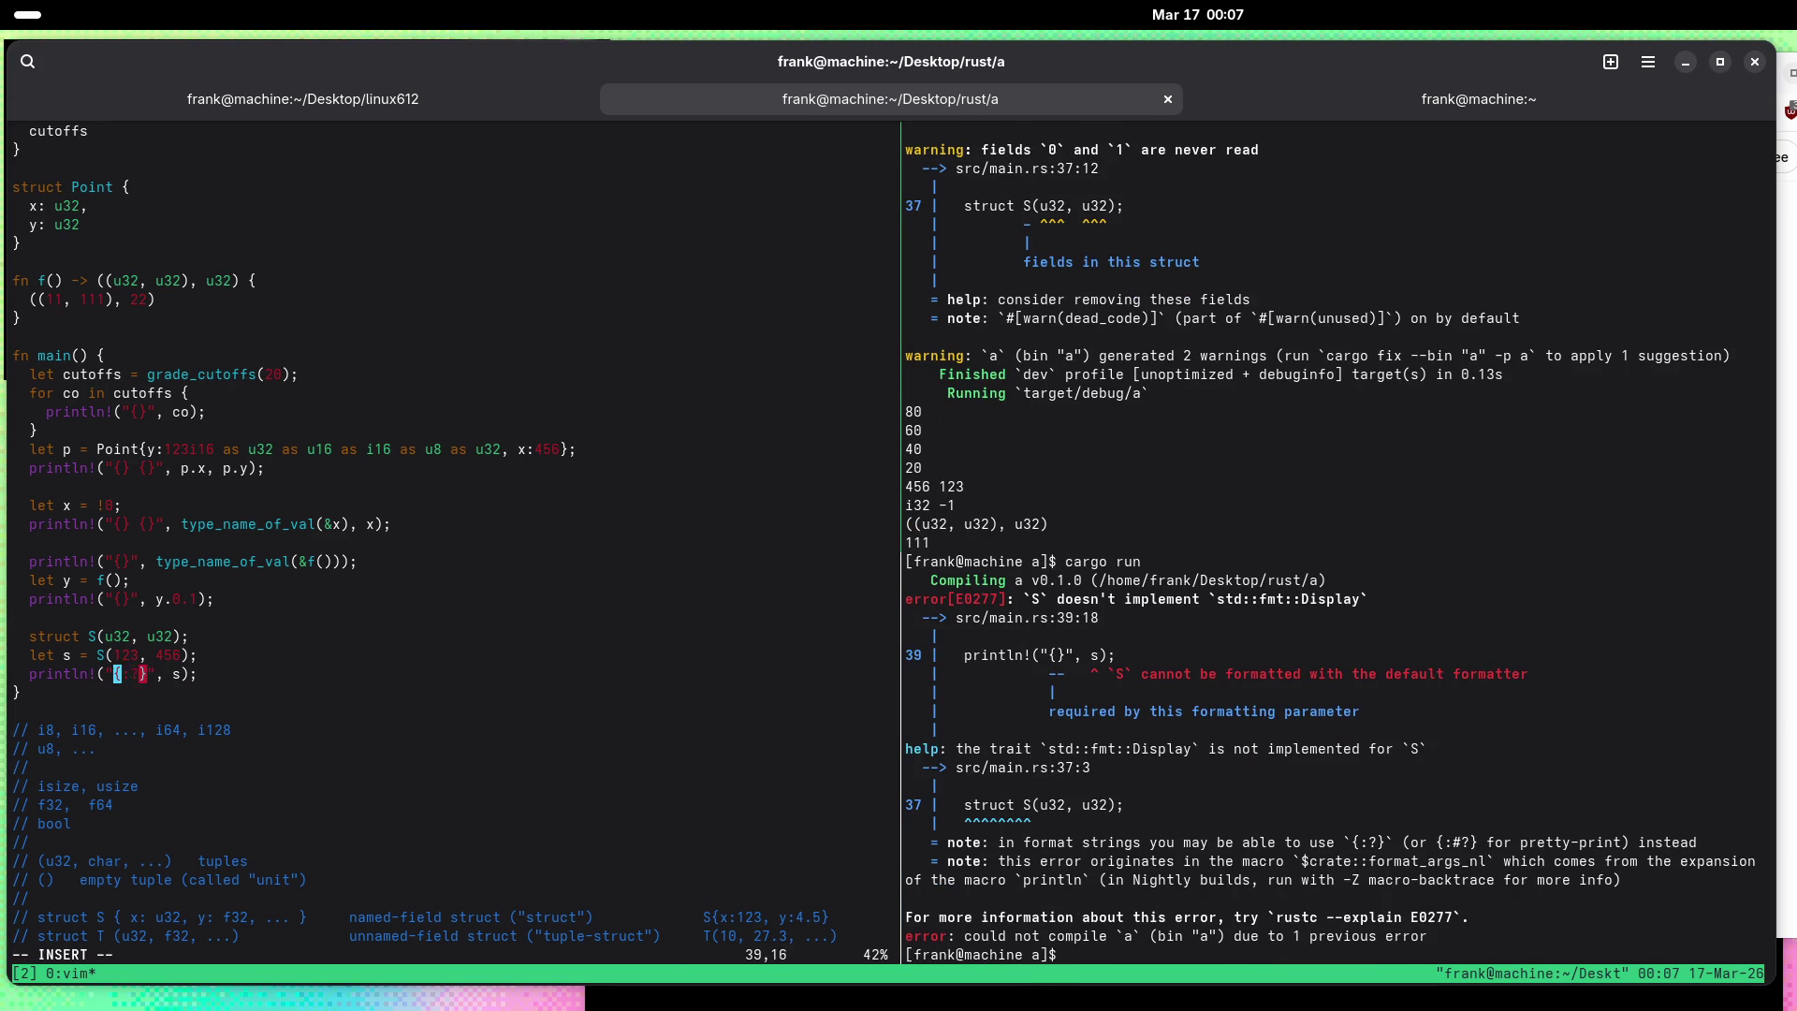
pyautogui.press('Escape')
pyautogui.write(':w')
pyautogui.press('Return')
pyautogui.hotkey('ctrl', 'b')
pyautogui.press('Right')
pyautogui.press('Up')
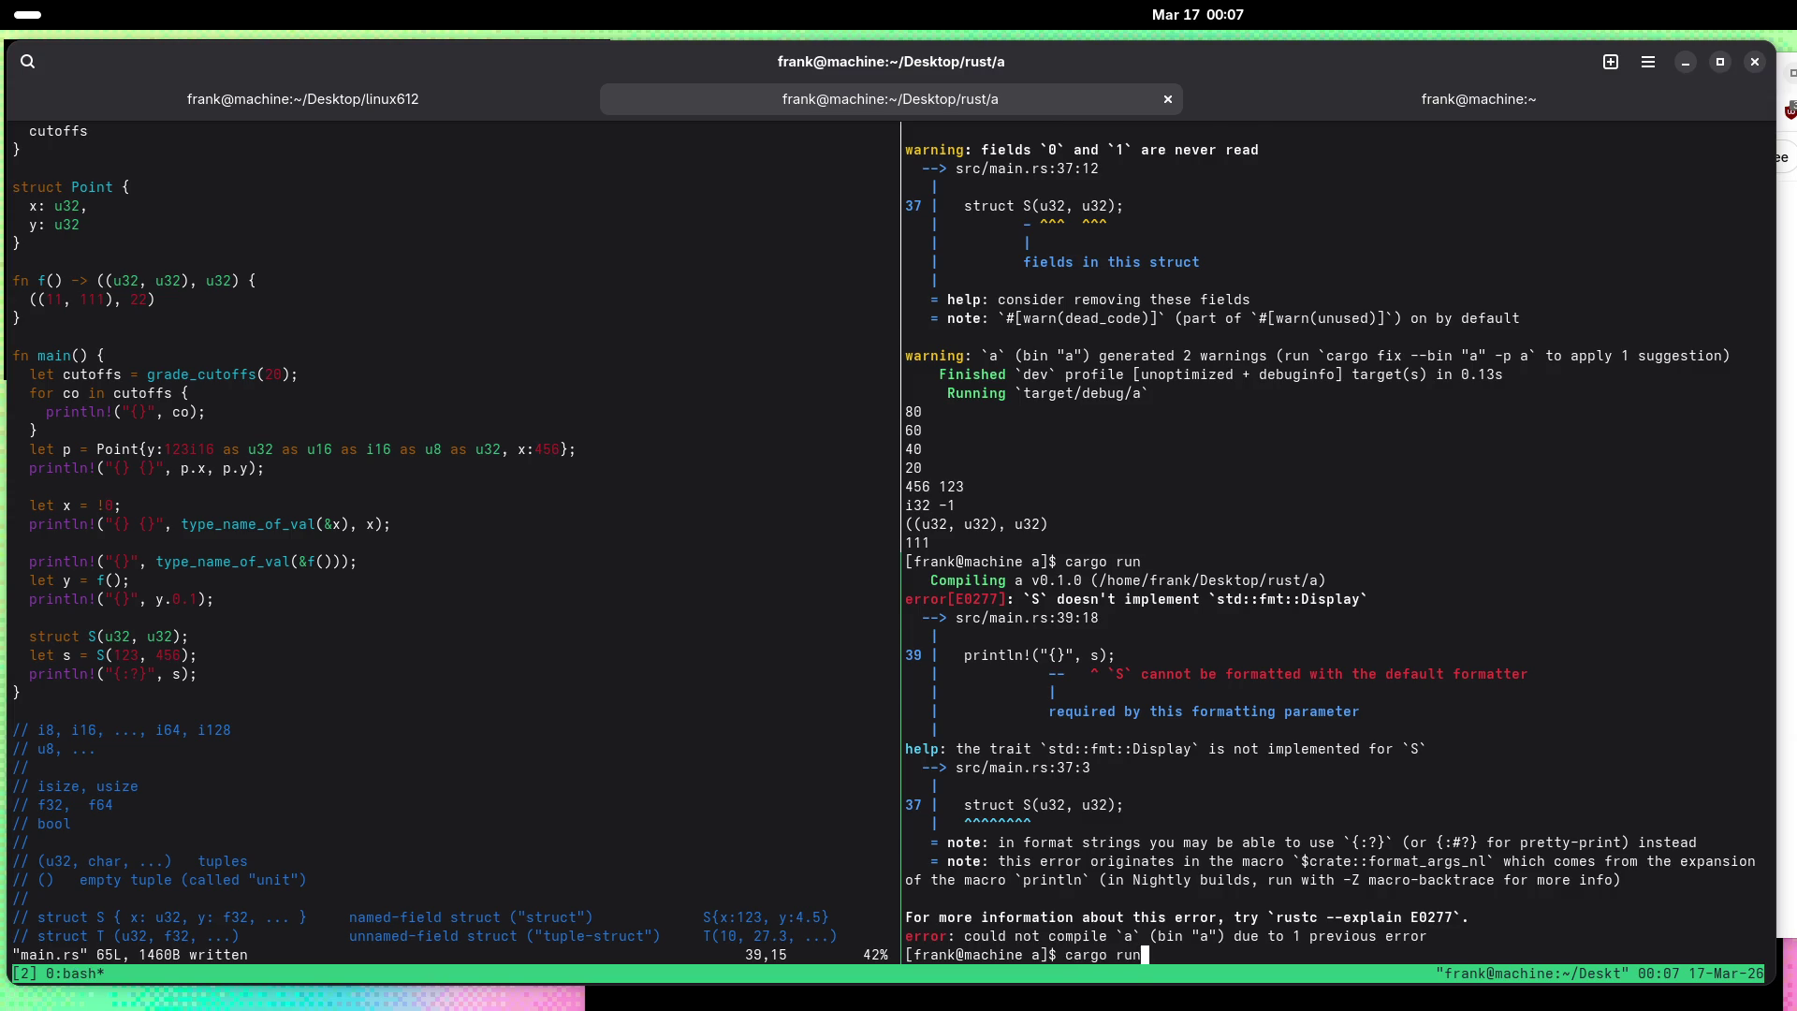
pyautogui.press('Return')
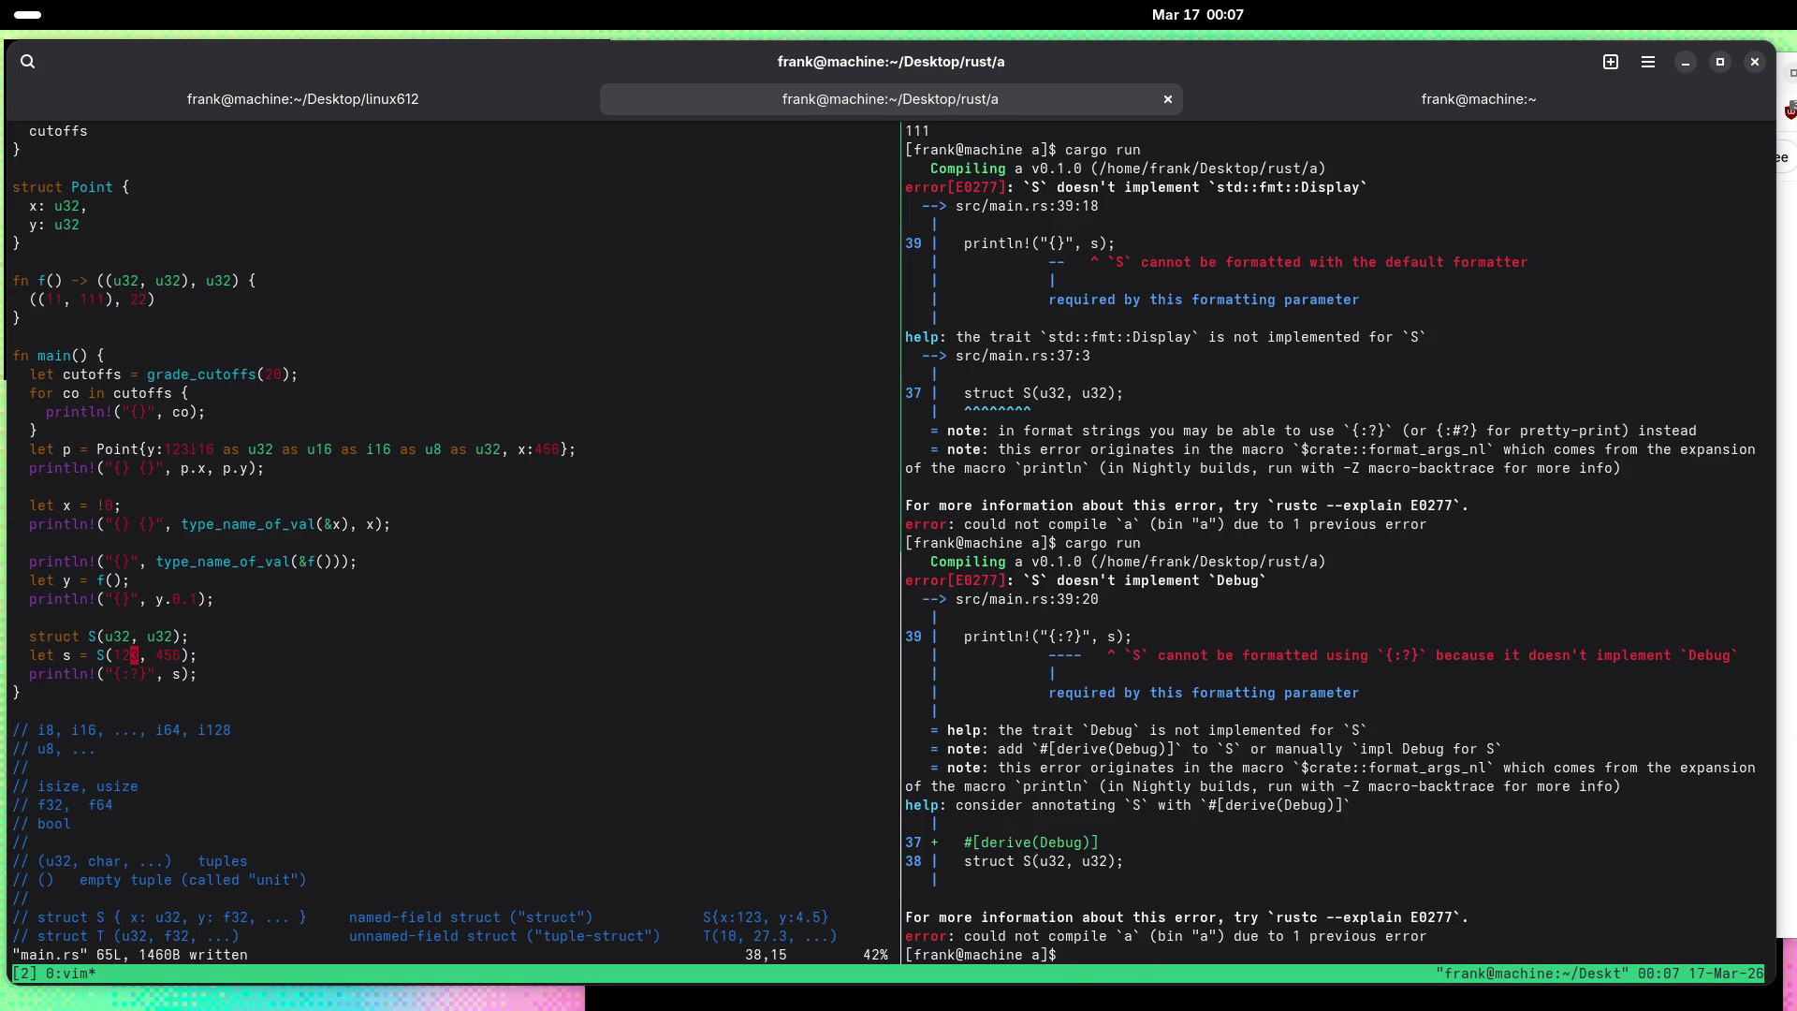
# Step: Add a #[derive(Debug)] attribute above struct S and save main.rs
pyautogui.hotkey('ctrl', 'b')
pyautogui.press('Left')
pyautogui.write('O')
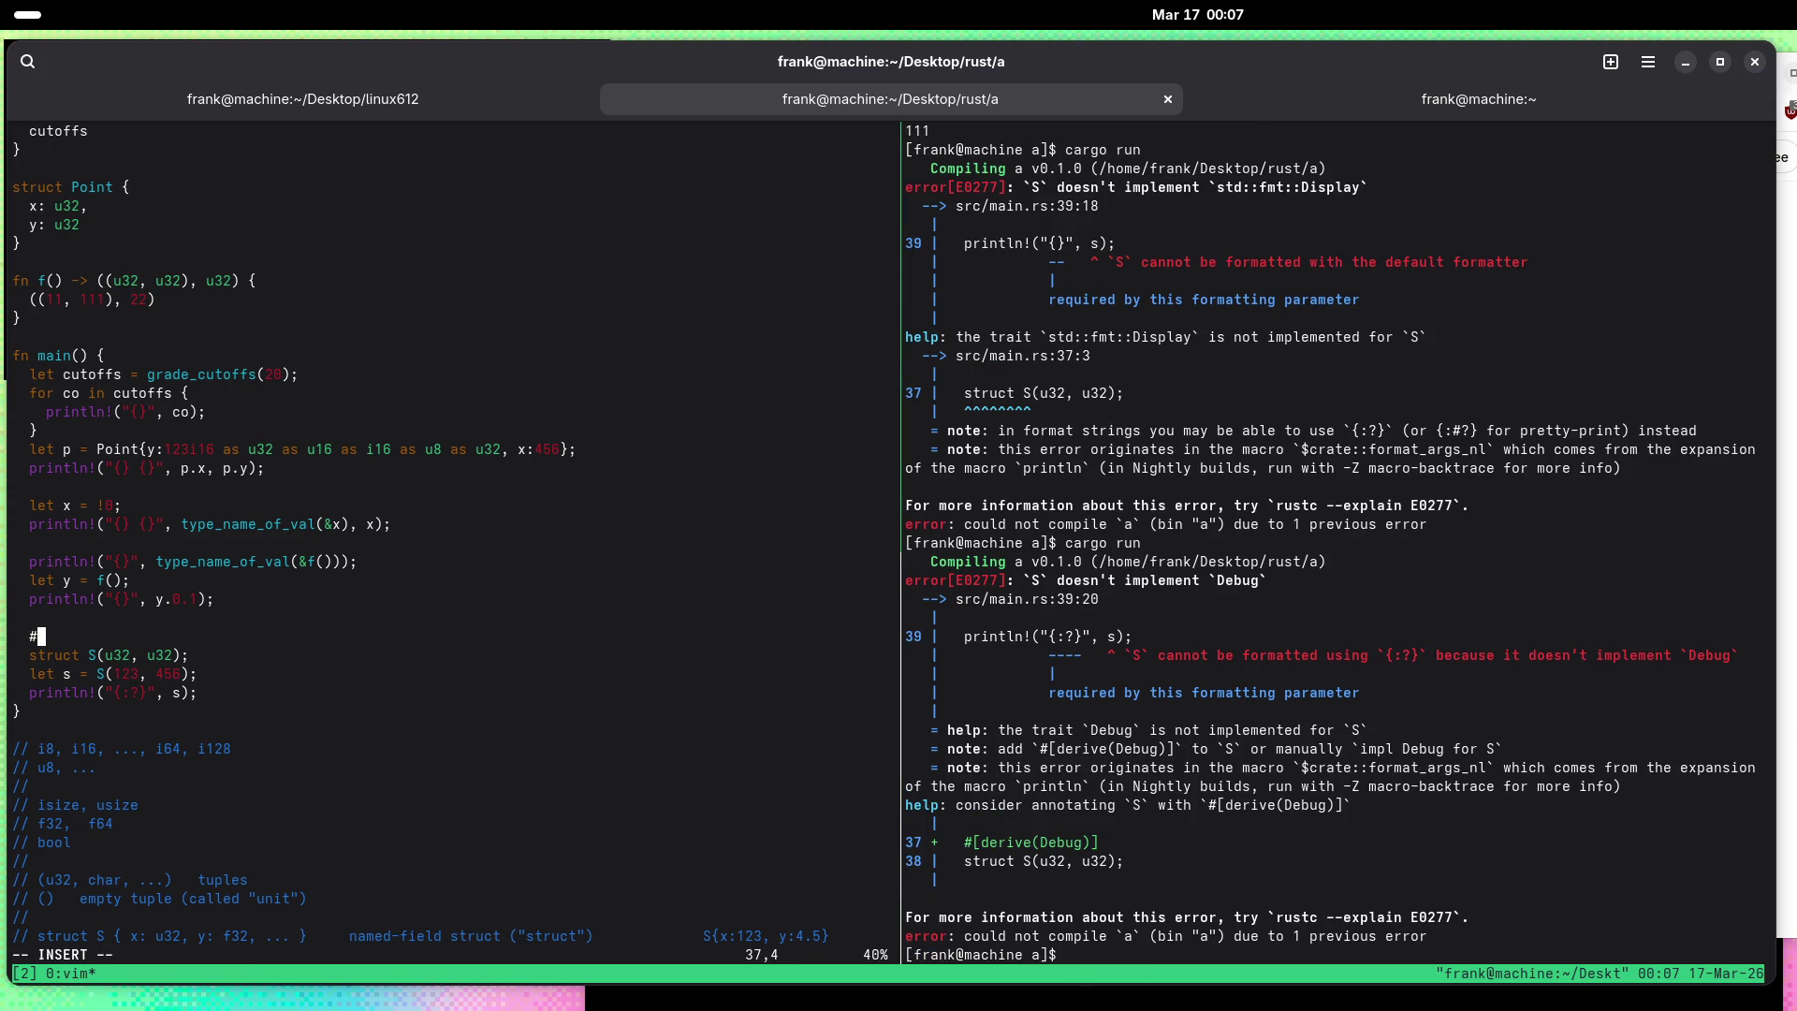
pyautogui.write('[]')
pyautogui.write('erive()')
pyautogui.write('debug')
pyautogui.press('Escape')
pyautogui.write(':w')
pyautogui.press('Return')
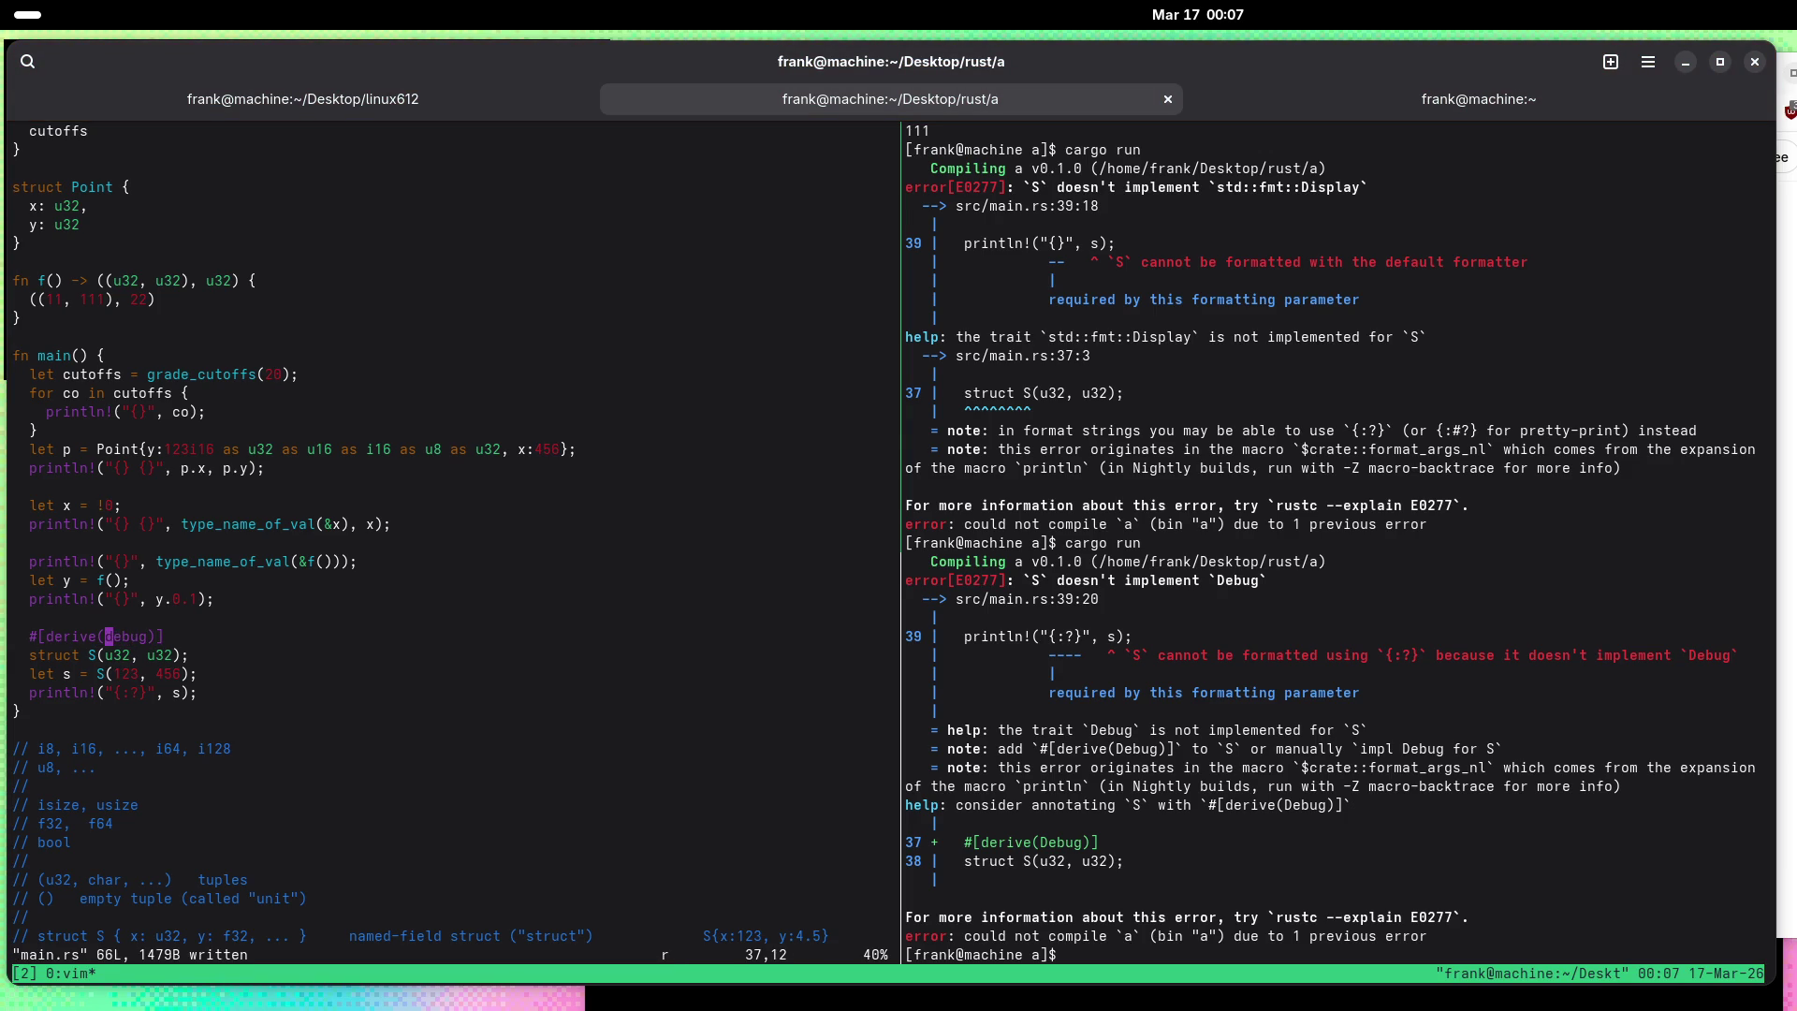
pyautogui.write('D')
# Step: Clear the shell pane and run cargo run, which now prints S(123, 456)
pyautogui.hotkey('ctrl', 'b')
pyautogui.press('Right')
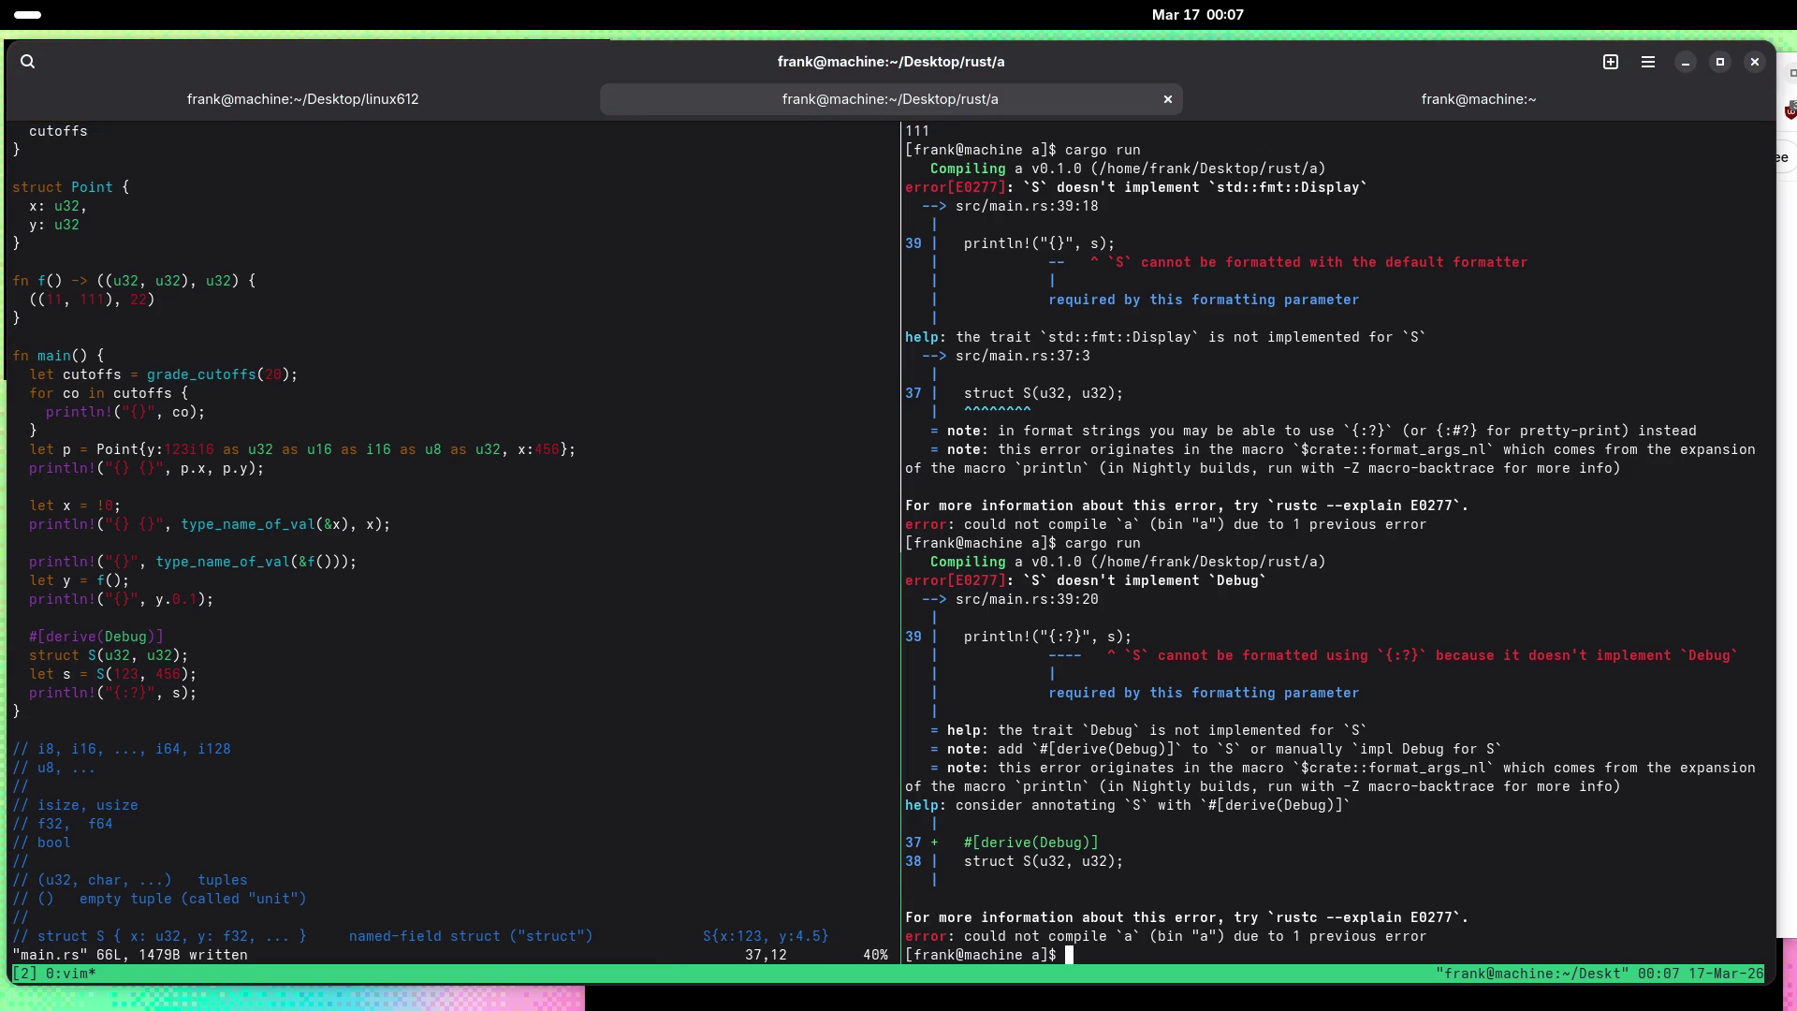
pyautogui.hotkey('ctrl', 'l')
pyautogui.write('cargo run')
pyautogui.press('Return')
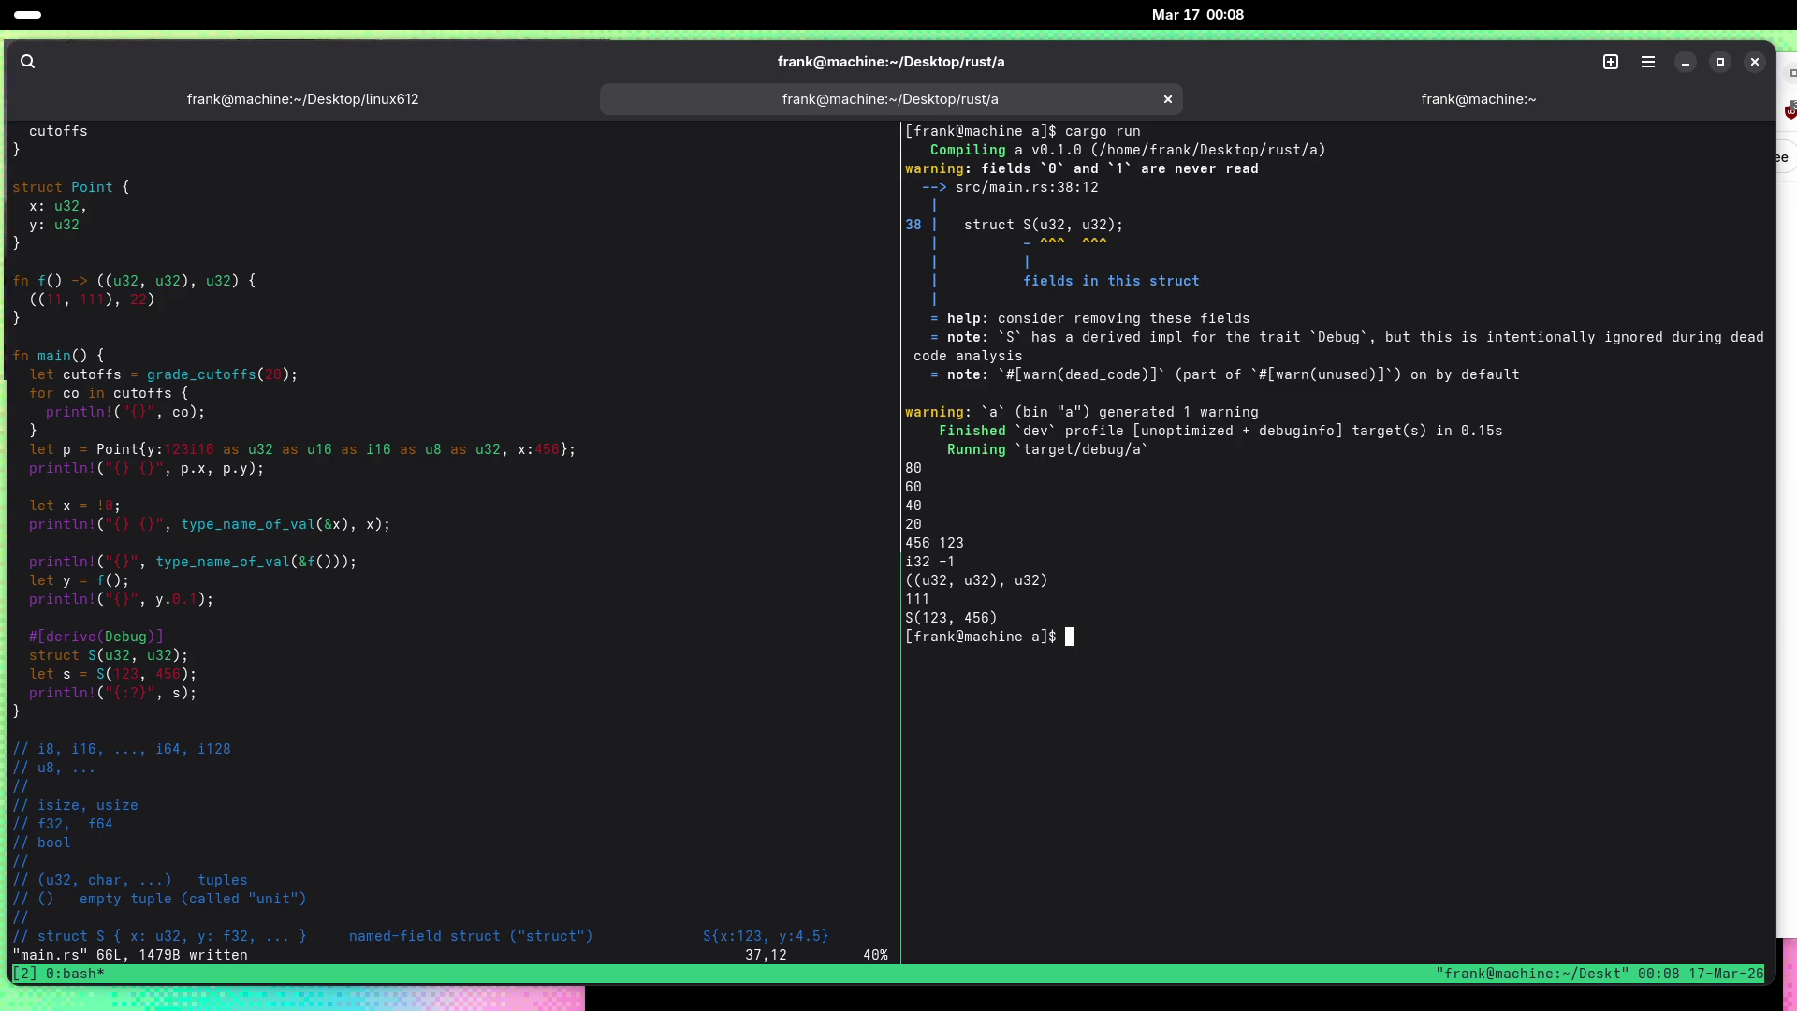
pyautogui.press('super')
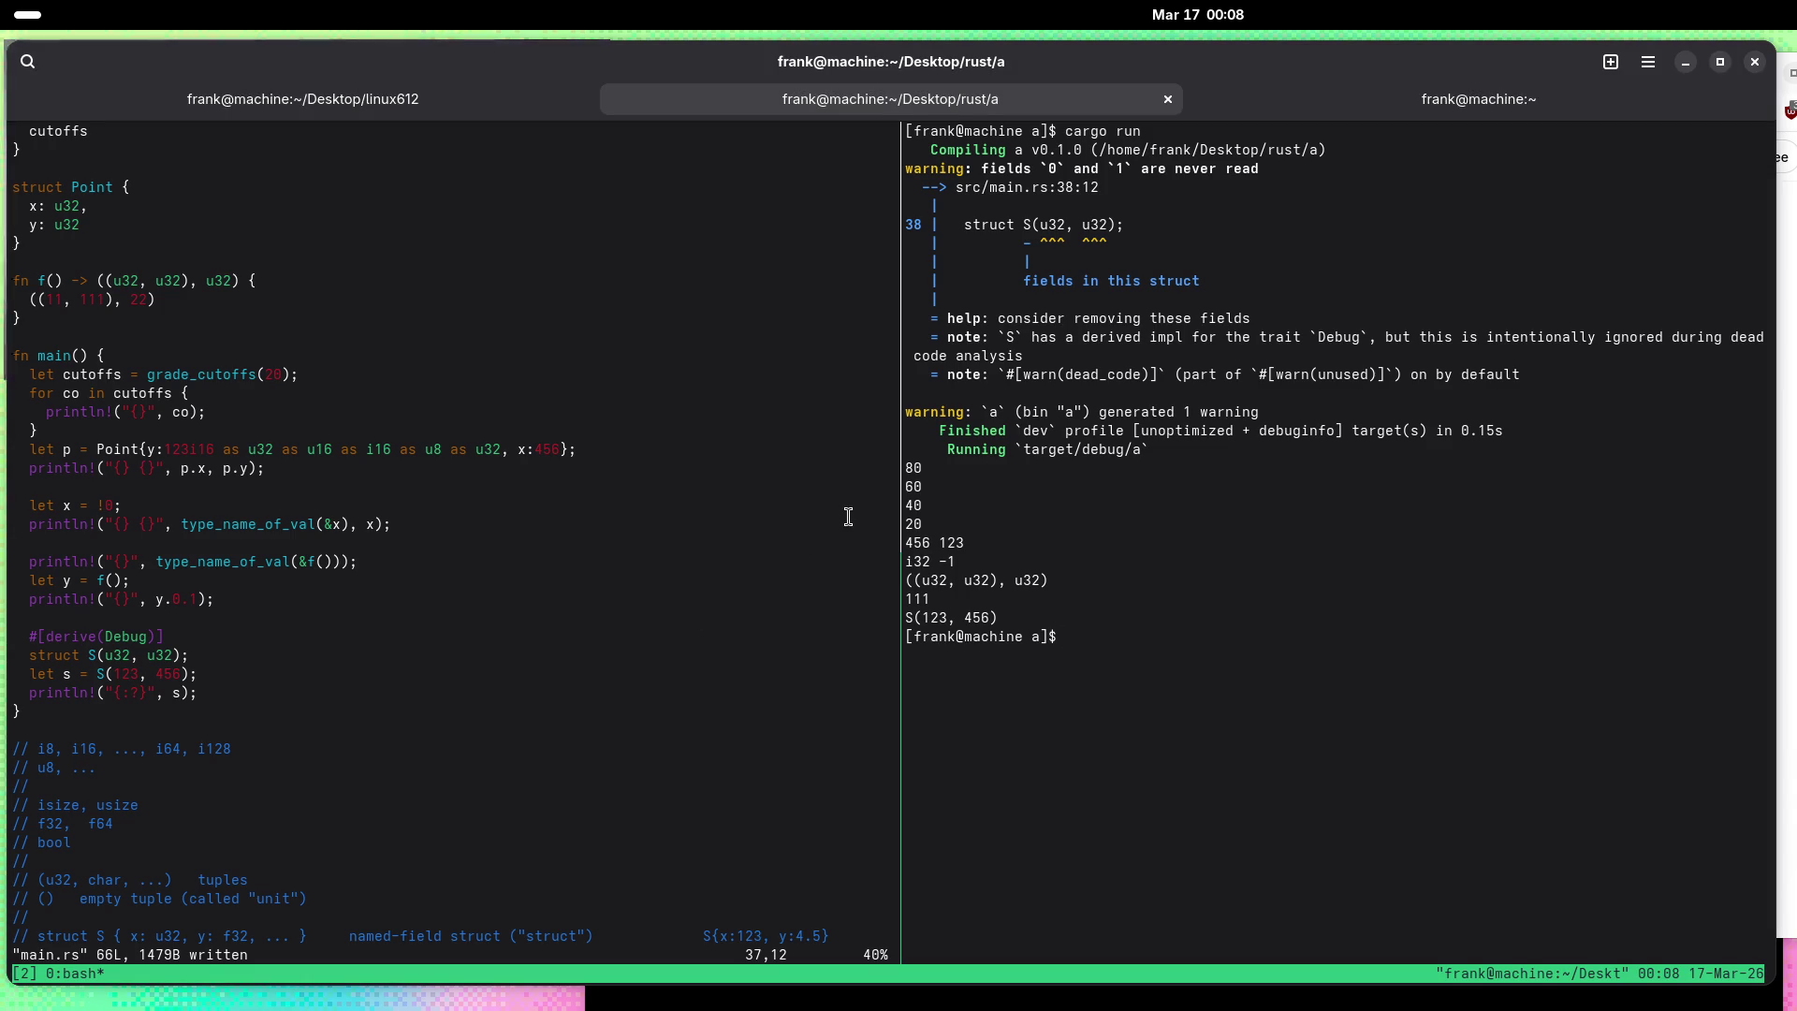
pyautogui.hotkey('ctrl', 'b')
pyautogui.press('Left')
# Step: Add let v = vec![123, 456, 789]; at the end of main, save, and rerun cargo run
pyautogui.press('j')
pyautogui.press('j')
pyautogui.press('j')
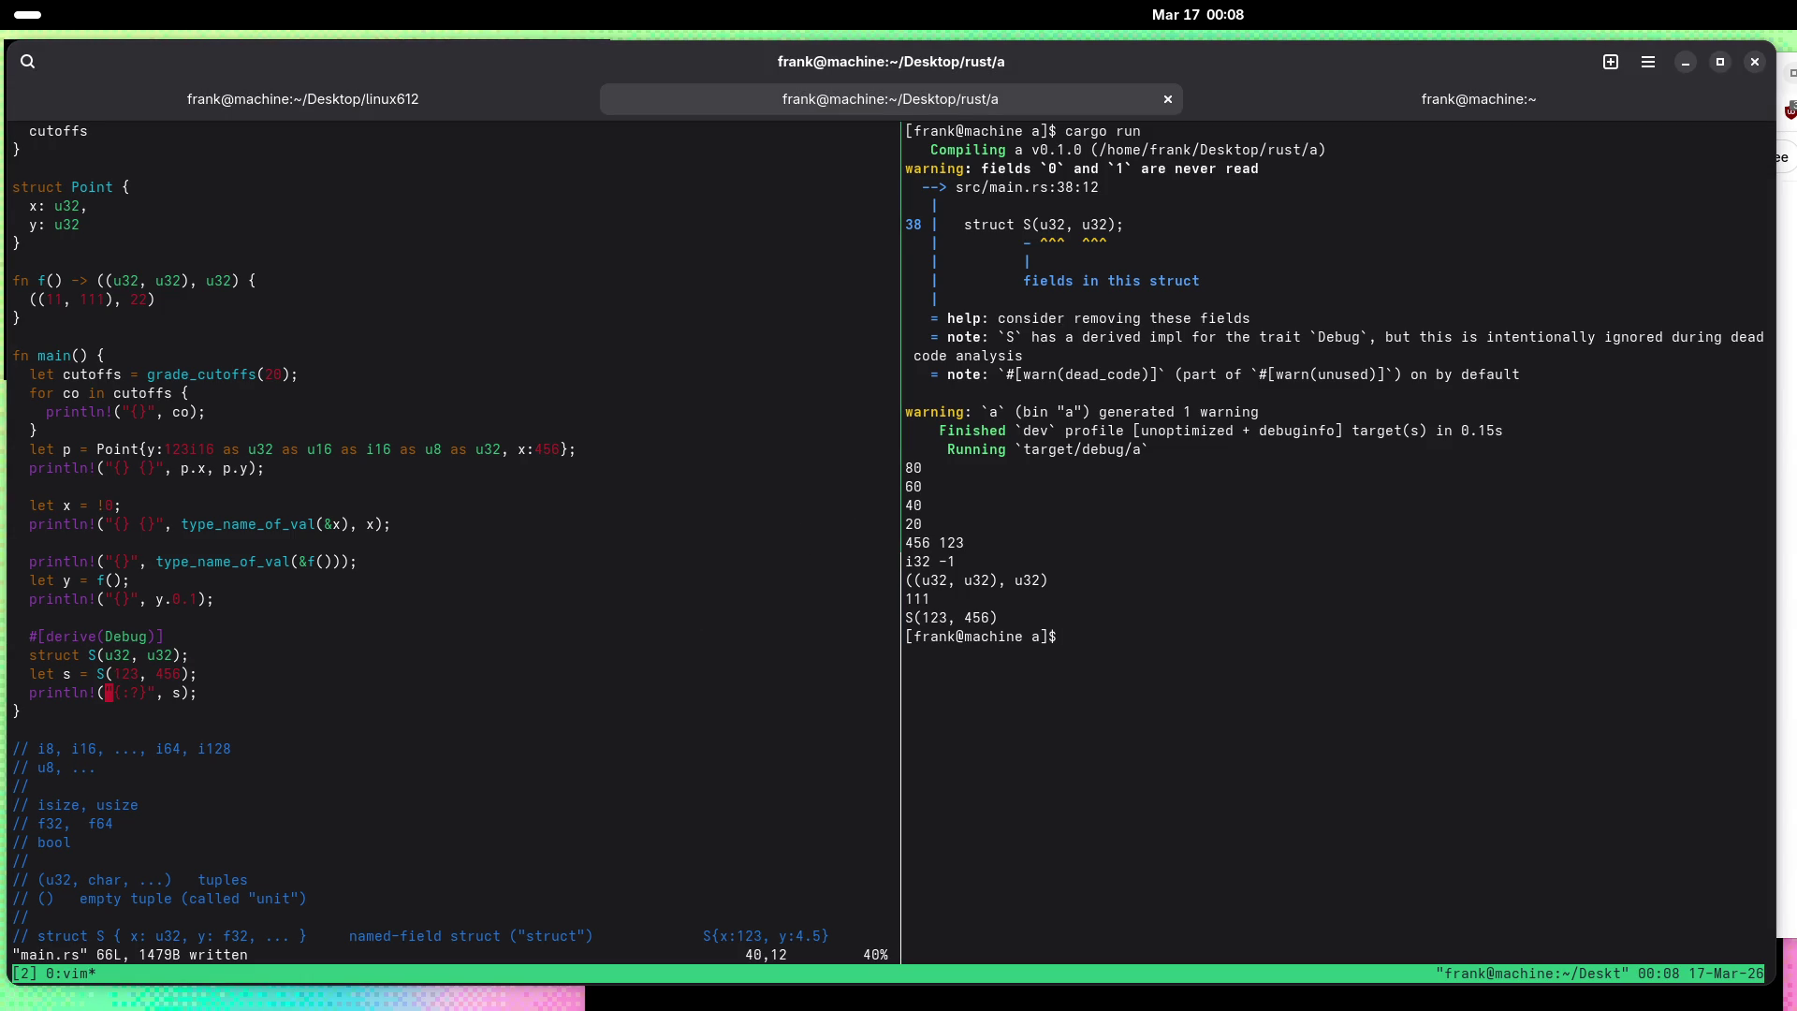
pyautogui.write('olet v = v')
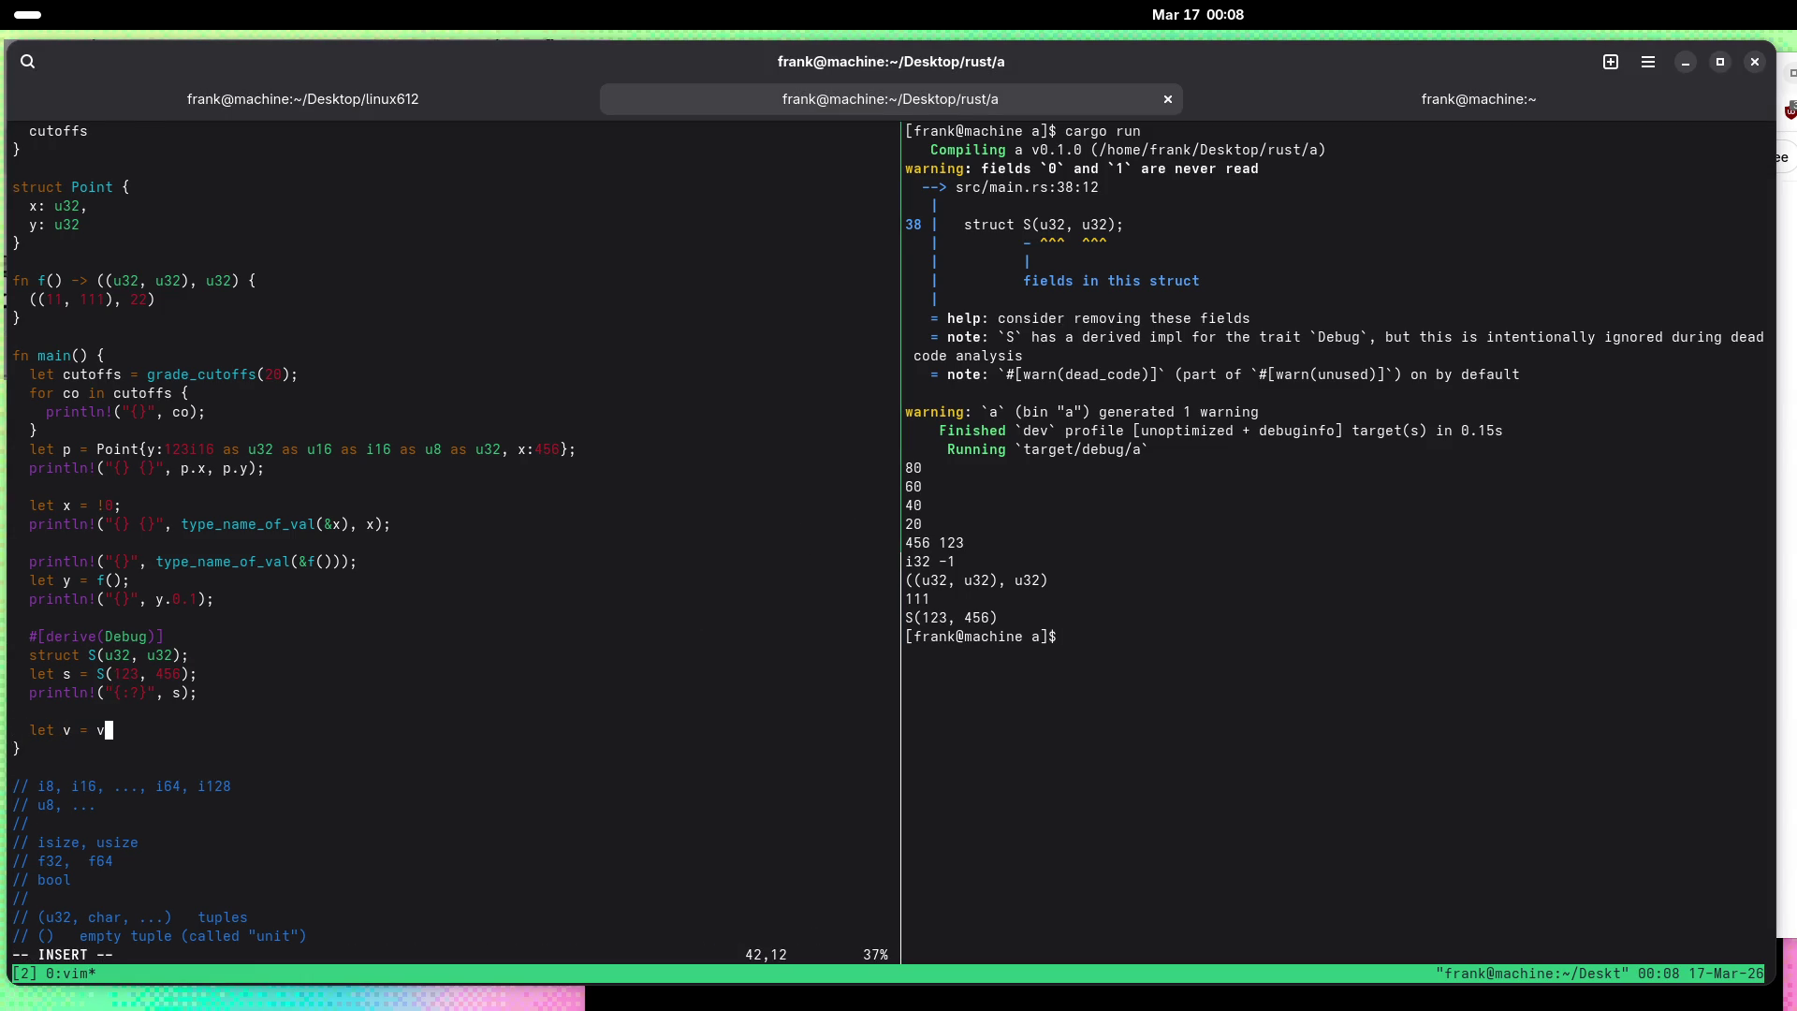
pyautogui.write('!')
pyautogui.write(']')
pyautogui.press('Left')
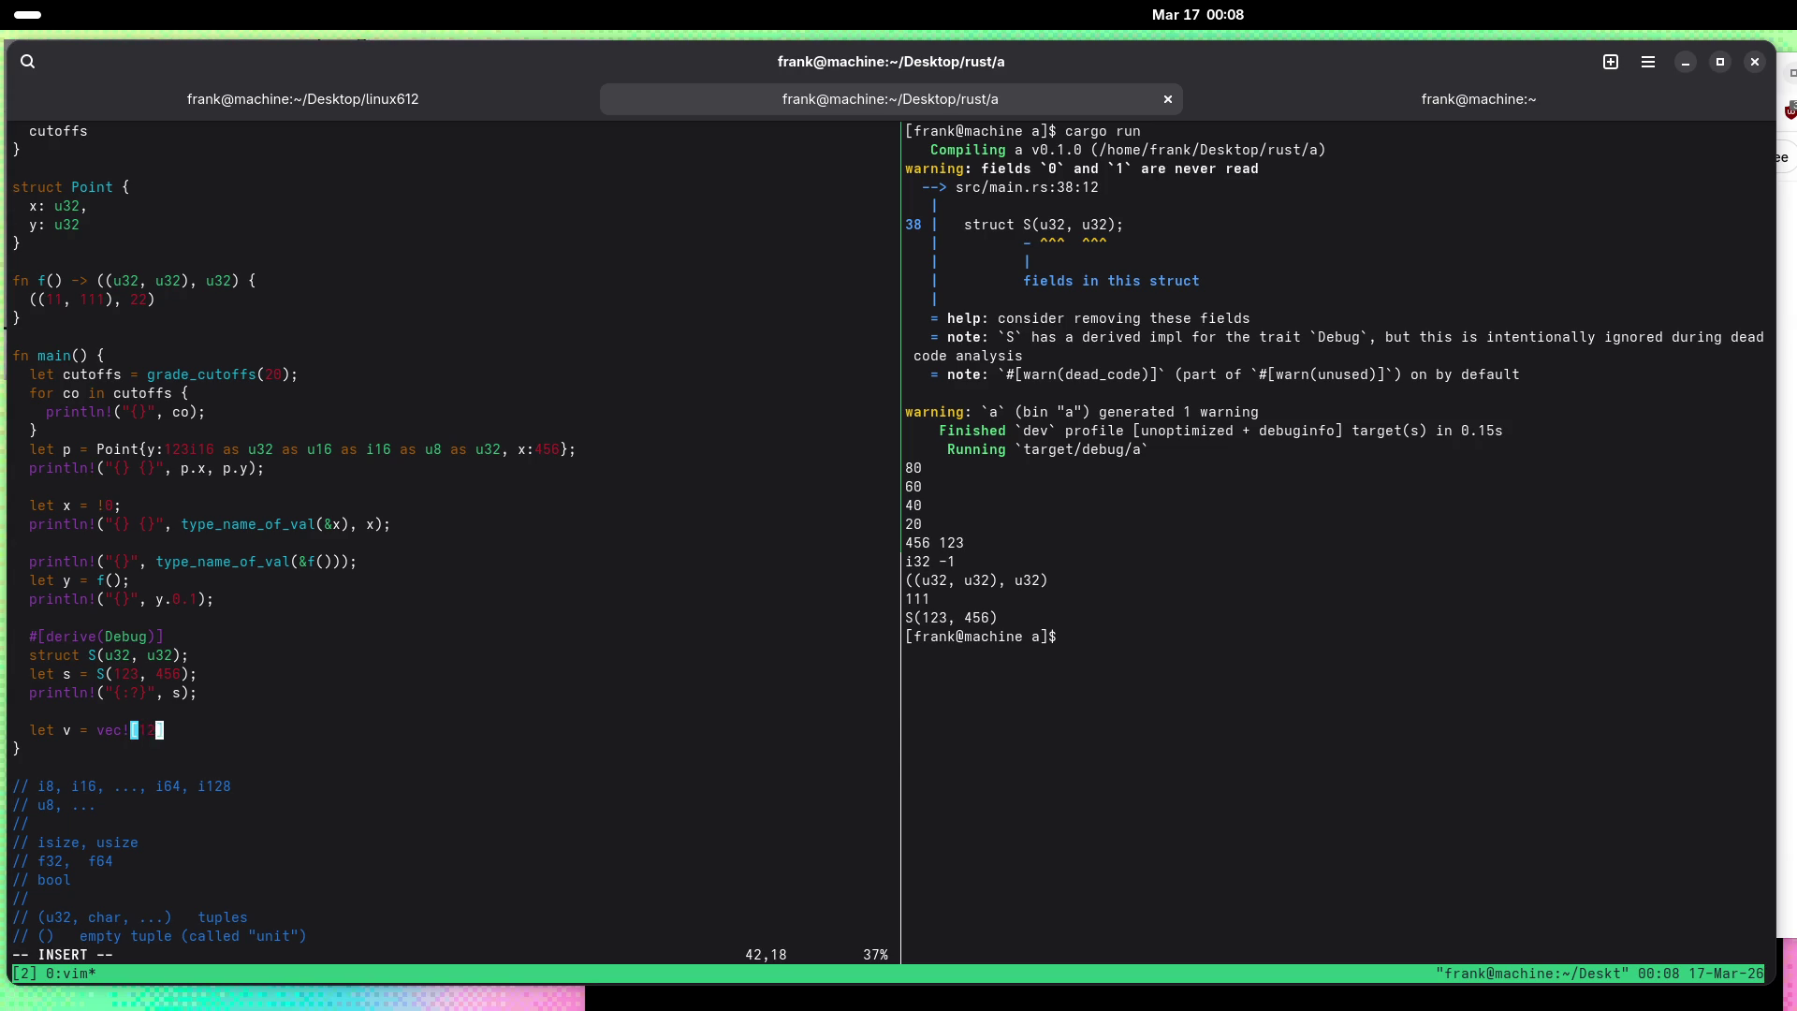
pyautogui.write('3, 456, 789')
pyautogui.press('Right')
pyautogui.write(';')
pyautogui.press('Escape')
pyautogui.write(':w')
pyautogui.press('Return')
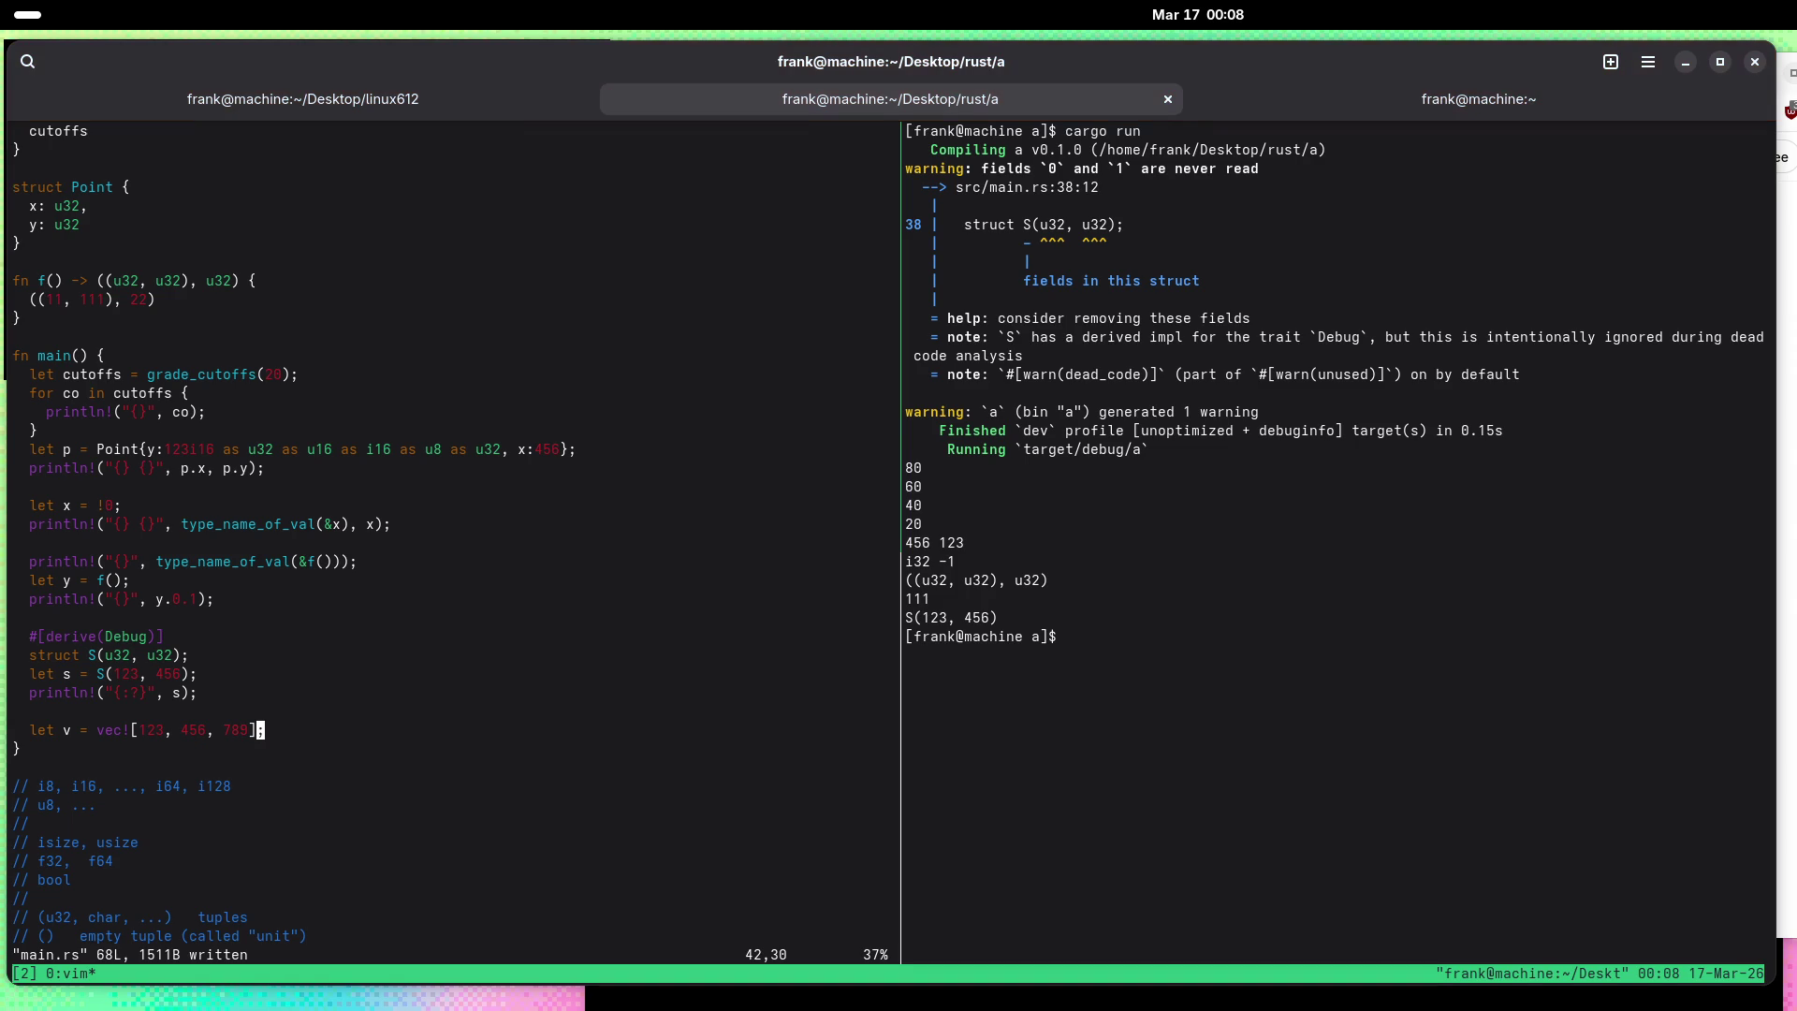
pyautogui.hotkey('ctrl', 'b')
pyautogui.press('Right')
pyautogui.press('Up')
pyautogui.press('Return')
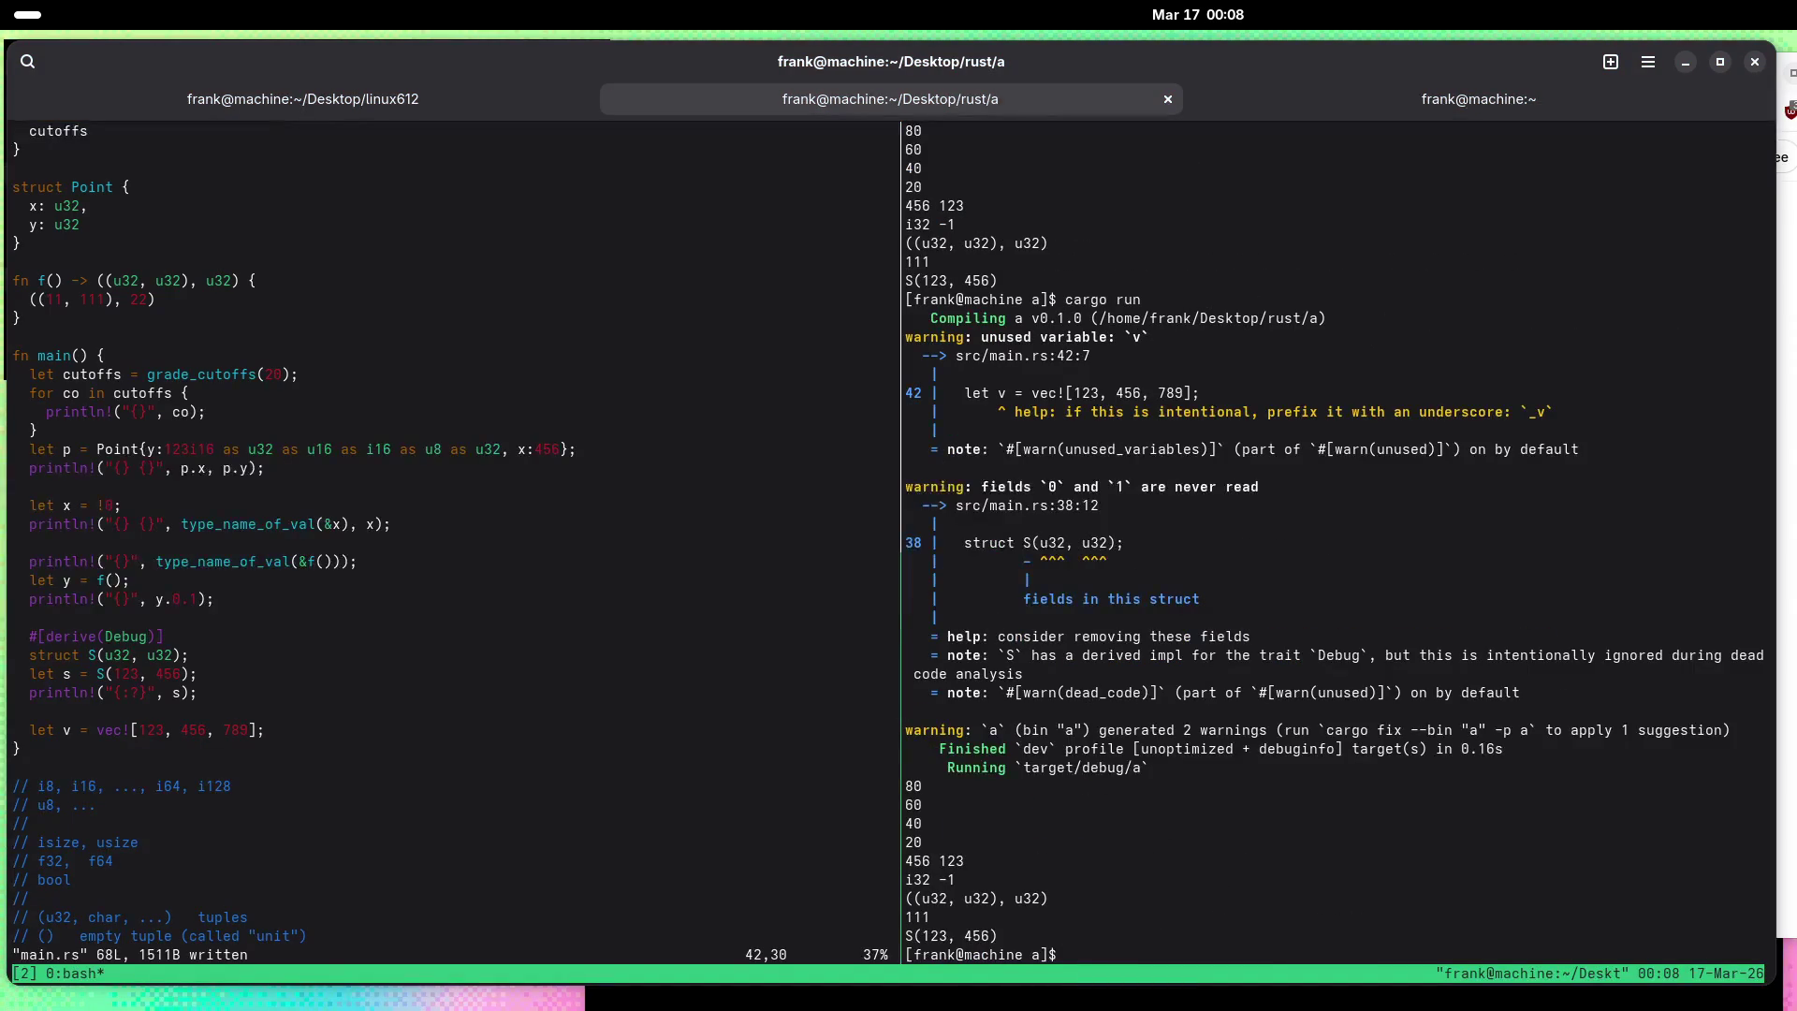
# Step: Add println!("{}", v); below the vector, save, and run cargo run
pyautogui.hotkey('ctrl', 'b')
pyautogui.press('Left')
pyautogui.write('o')
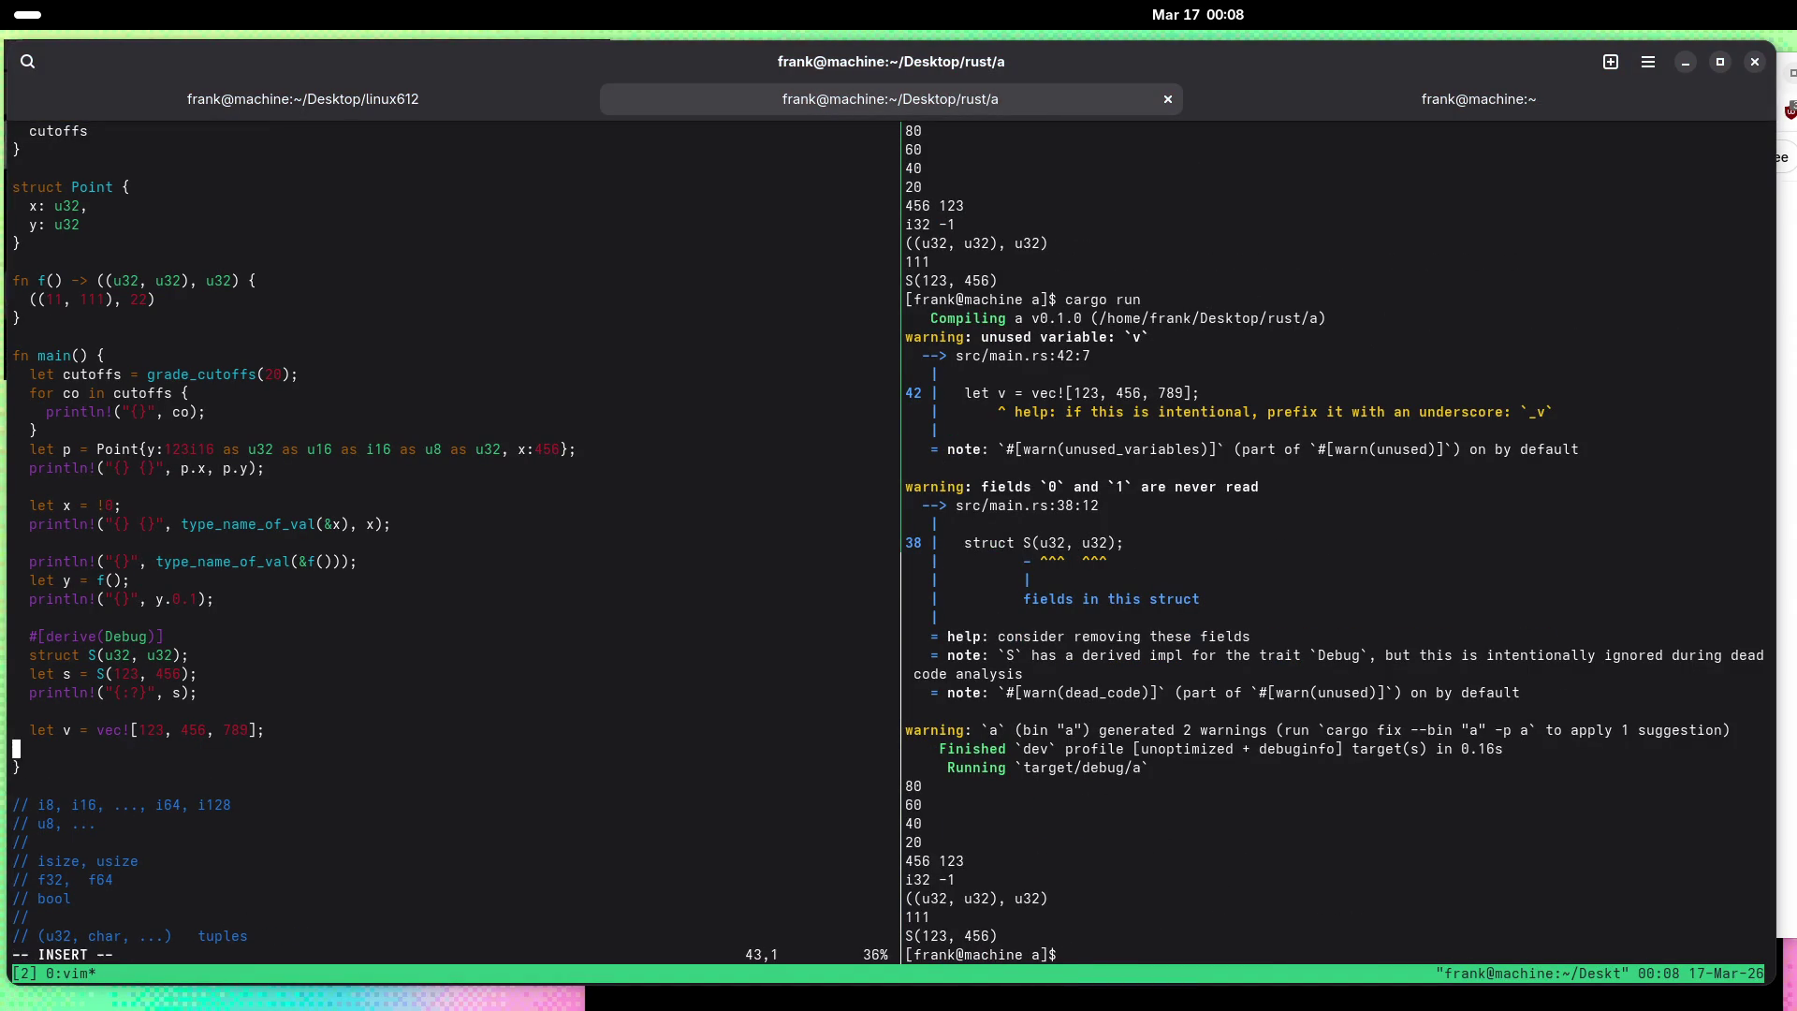
pyautogui.write('print')
pyautogui.write("n!()'")
pyautogui.press('BackSpace')
pyautogui.write(';')
pyautogui.press('Left')
pyautogui.press('Left')
pyautogui.write('"{}')
pyautogui.press('Right')
pyautogui.write(', v')
pyautogui.press('Escape')
pyautogui.write(':w')
pyautogui.press('Return')
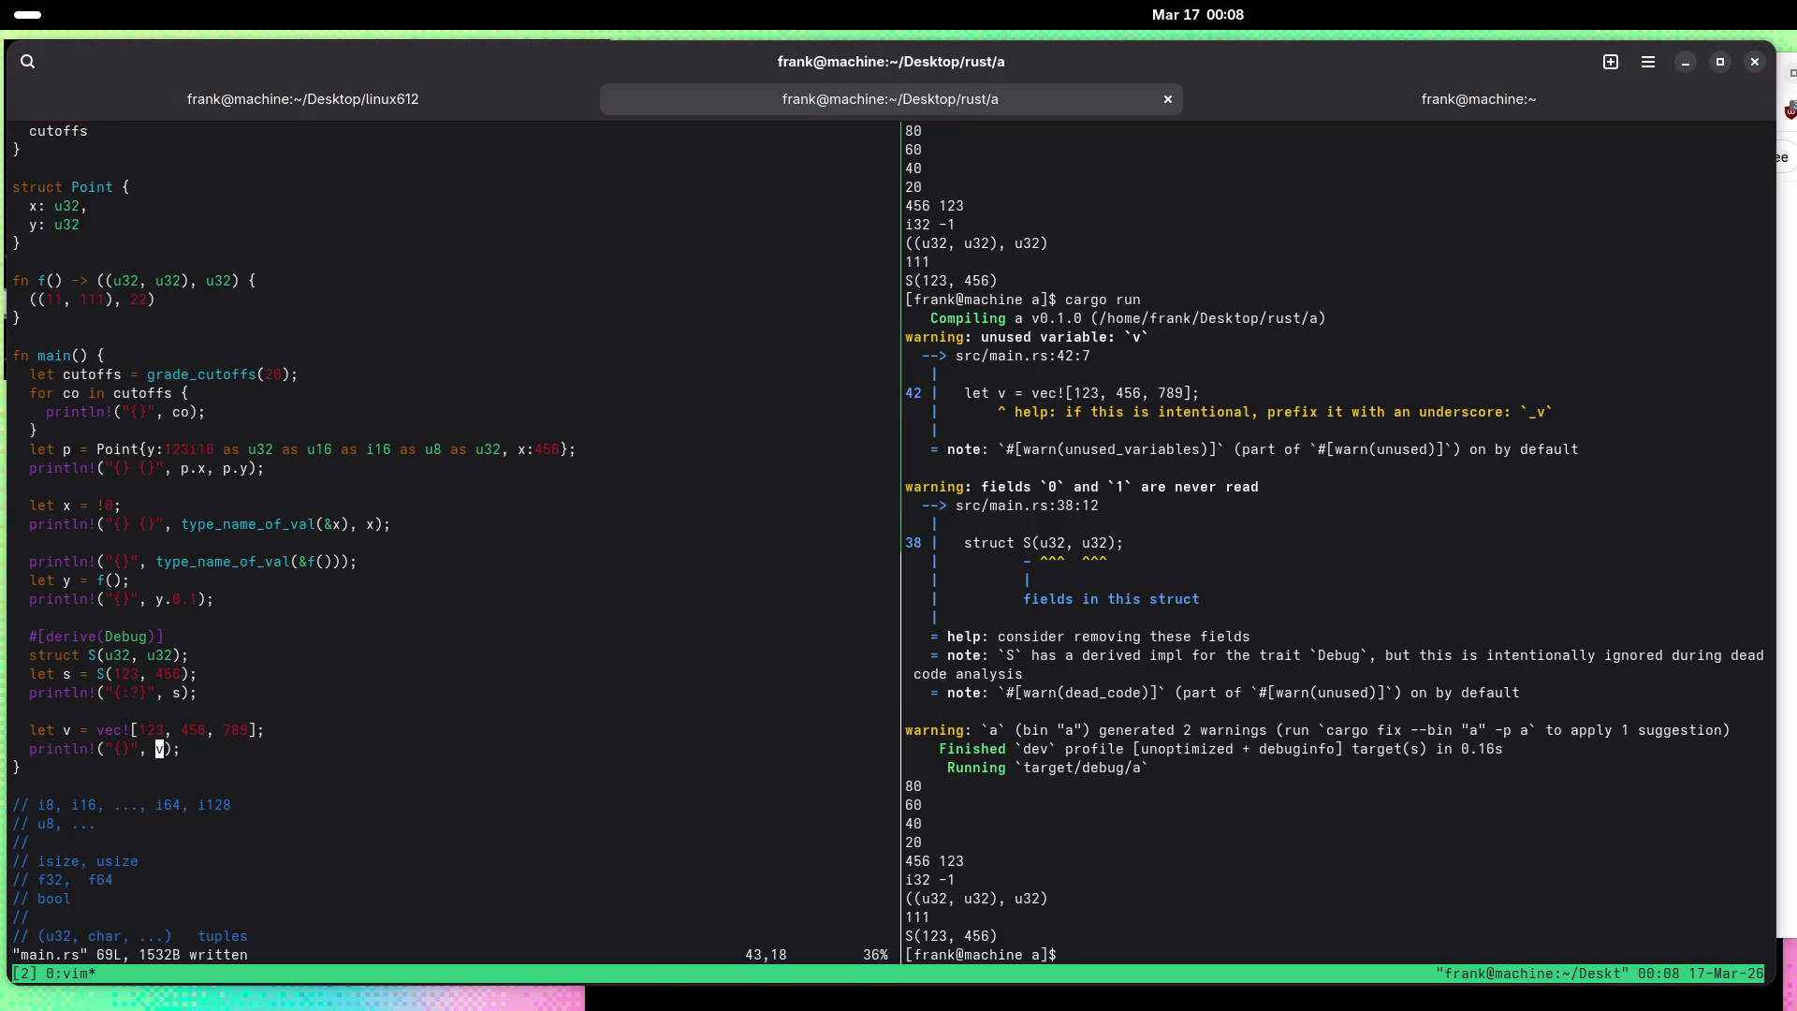
pyautogui.hotkey('ctrl', 'b')
pyautogui.press('Right')
pyautogui.write('cargo run')
pyautogui.press('Return')
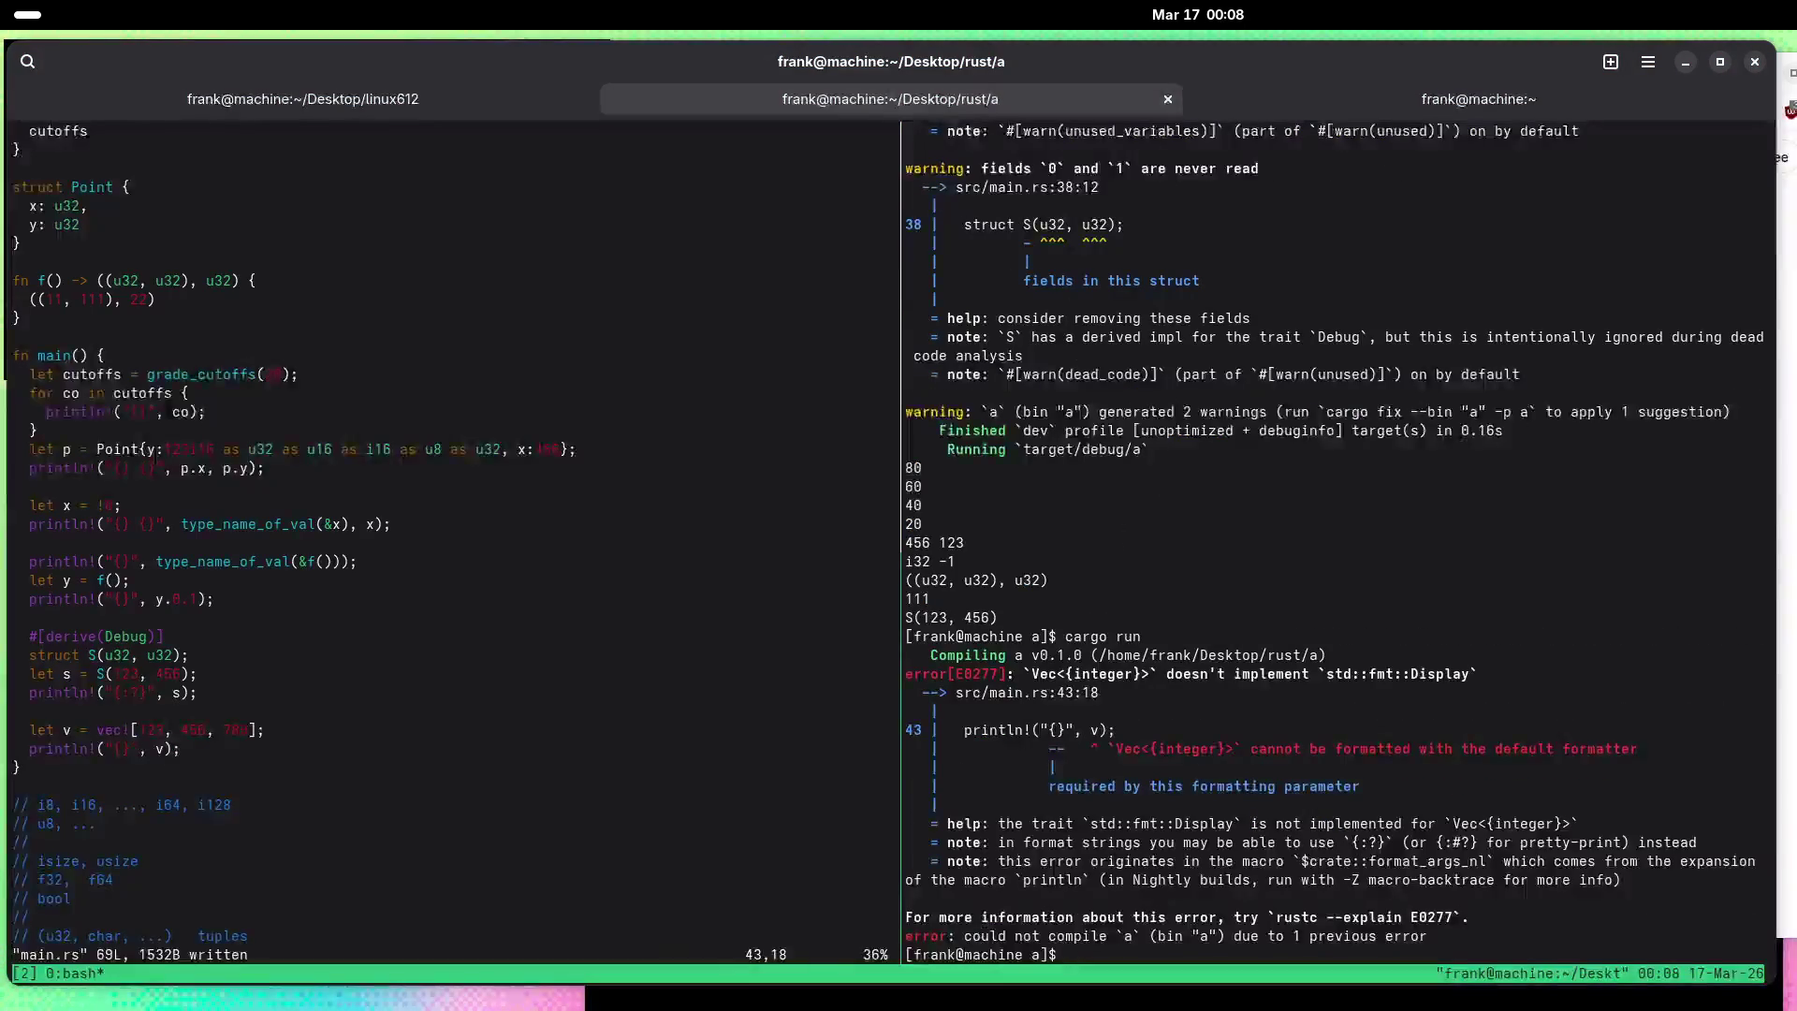
# Step: Switch v's placeholder to {:?}, save, and run cargo run to print [123, 456, 789]
pyautogui.hotkey('ctrl', 'b')
pyautogui.press('Left')
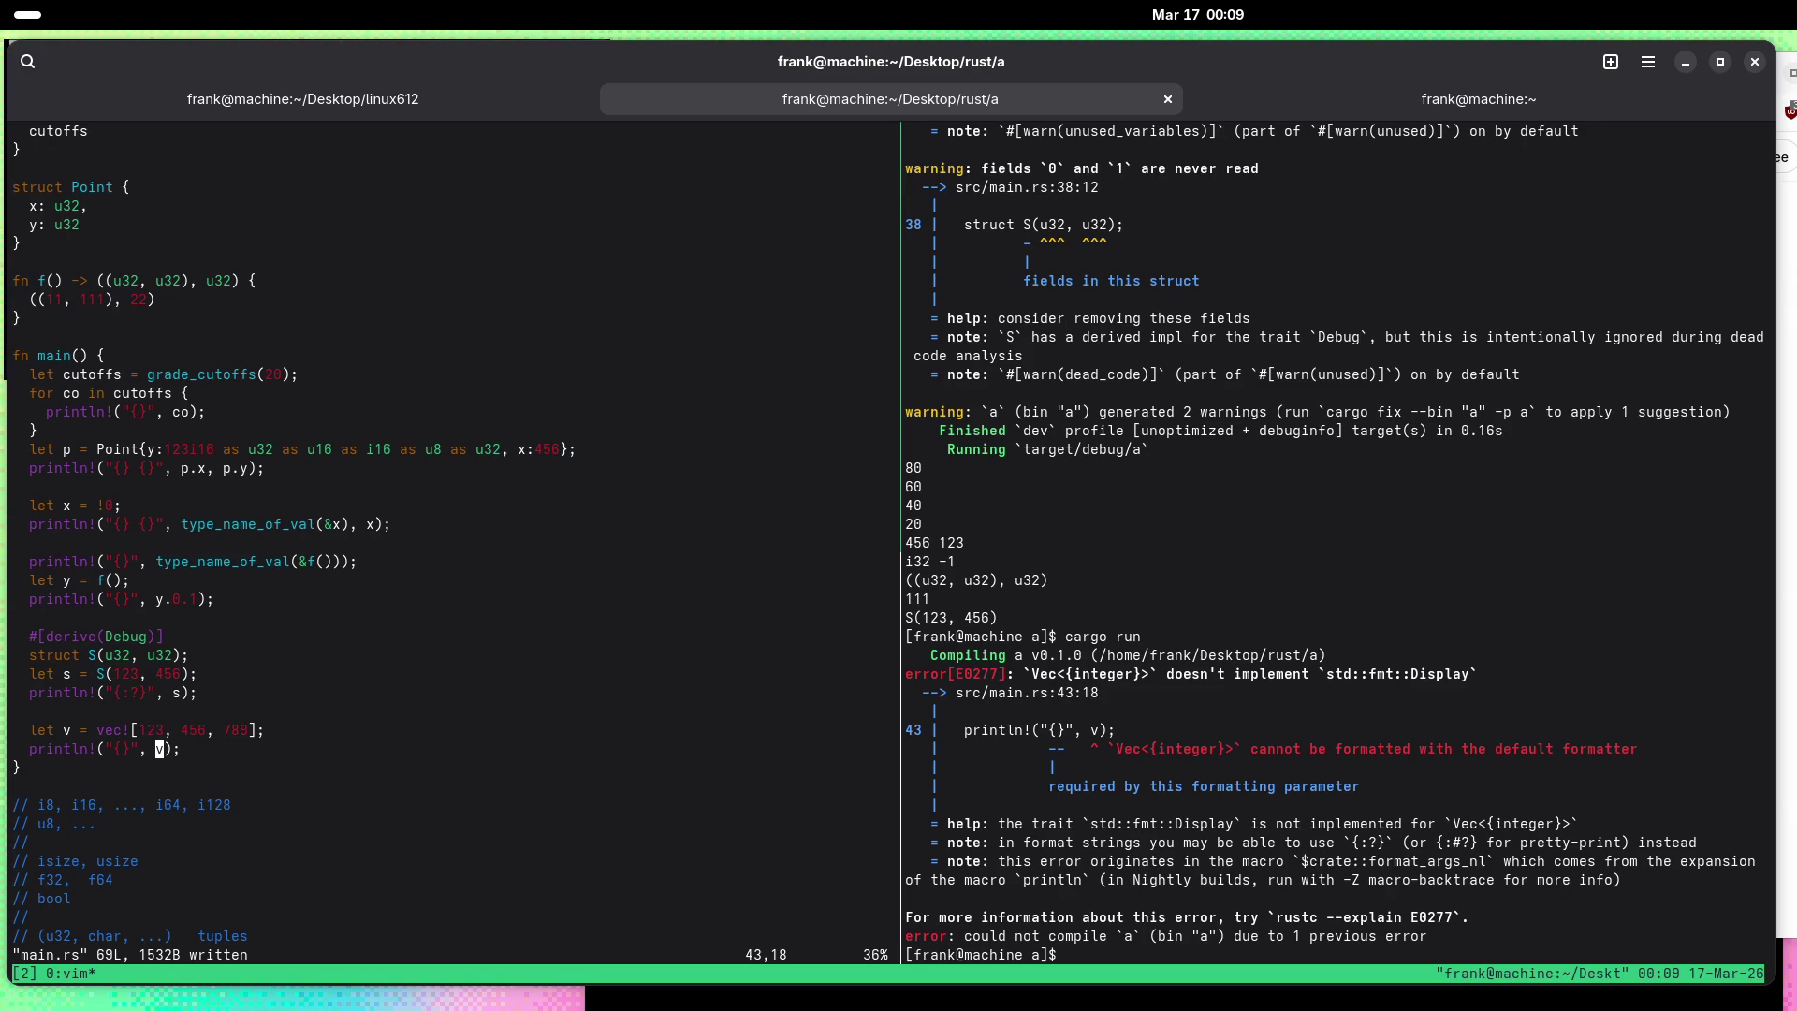
pyautogui.write('bi:?')
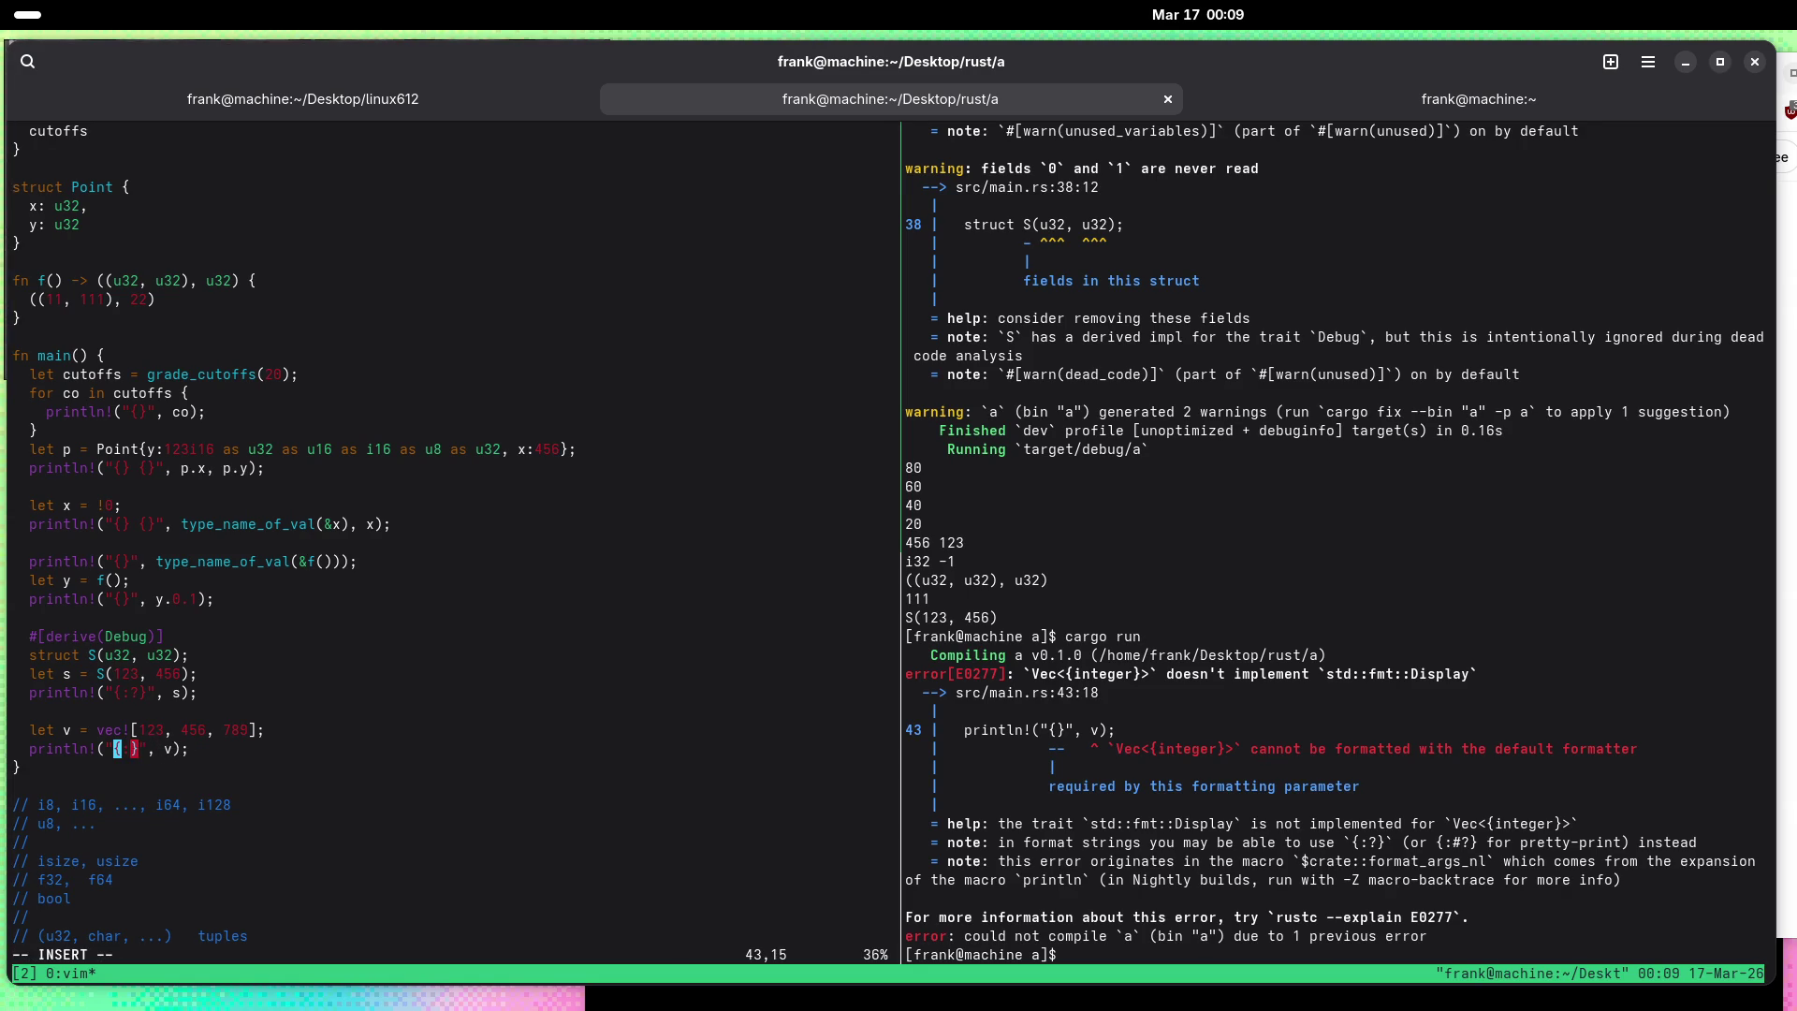
pyautogui.press('Escape')
pyautogui.write(':w')
pyautogui.press('Return')
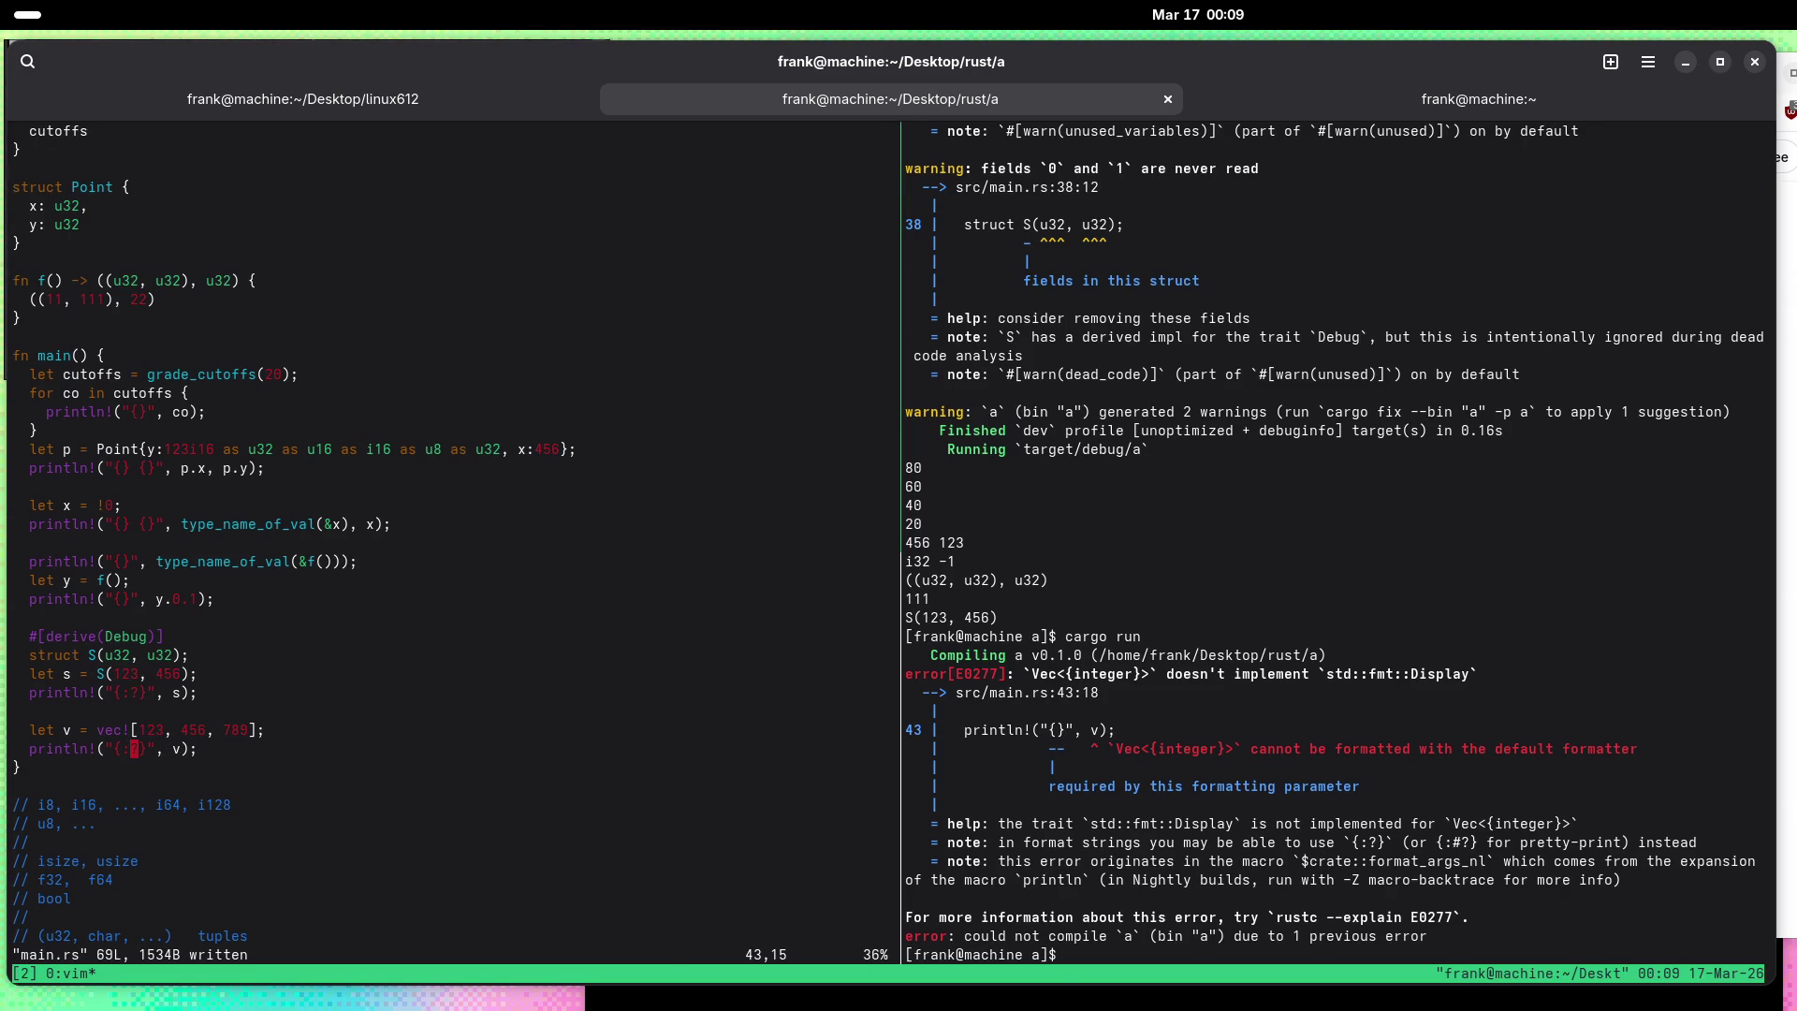
pyautogui.hotkey('ctrl', 'b')
pyautogui.press('Right')
pyautogui.write('cargo run')
pyautogui.press('Return')
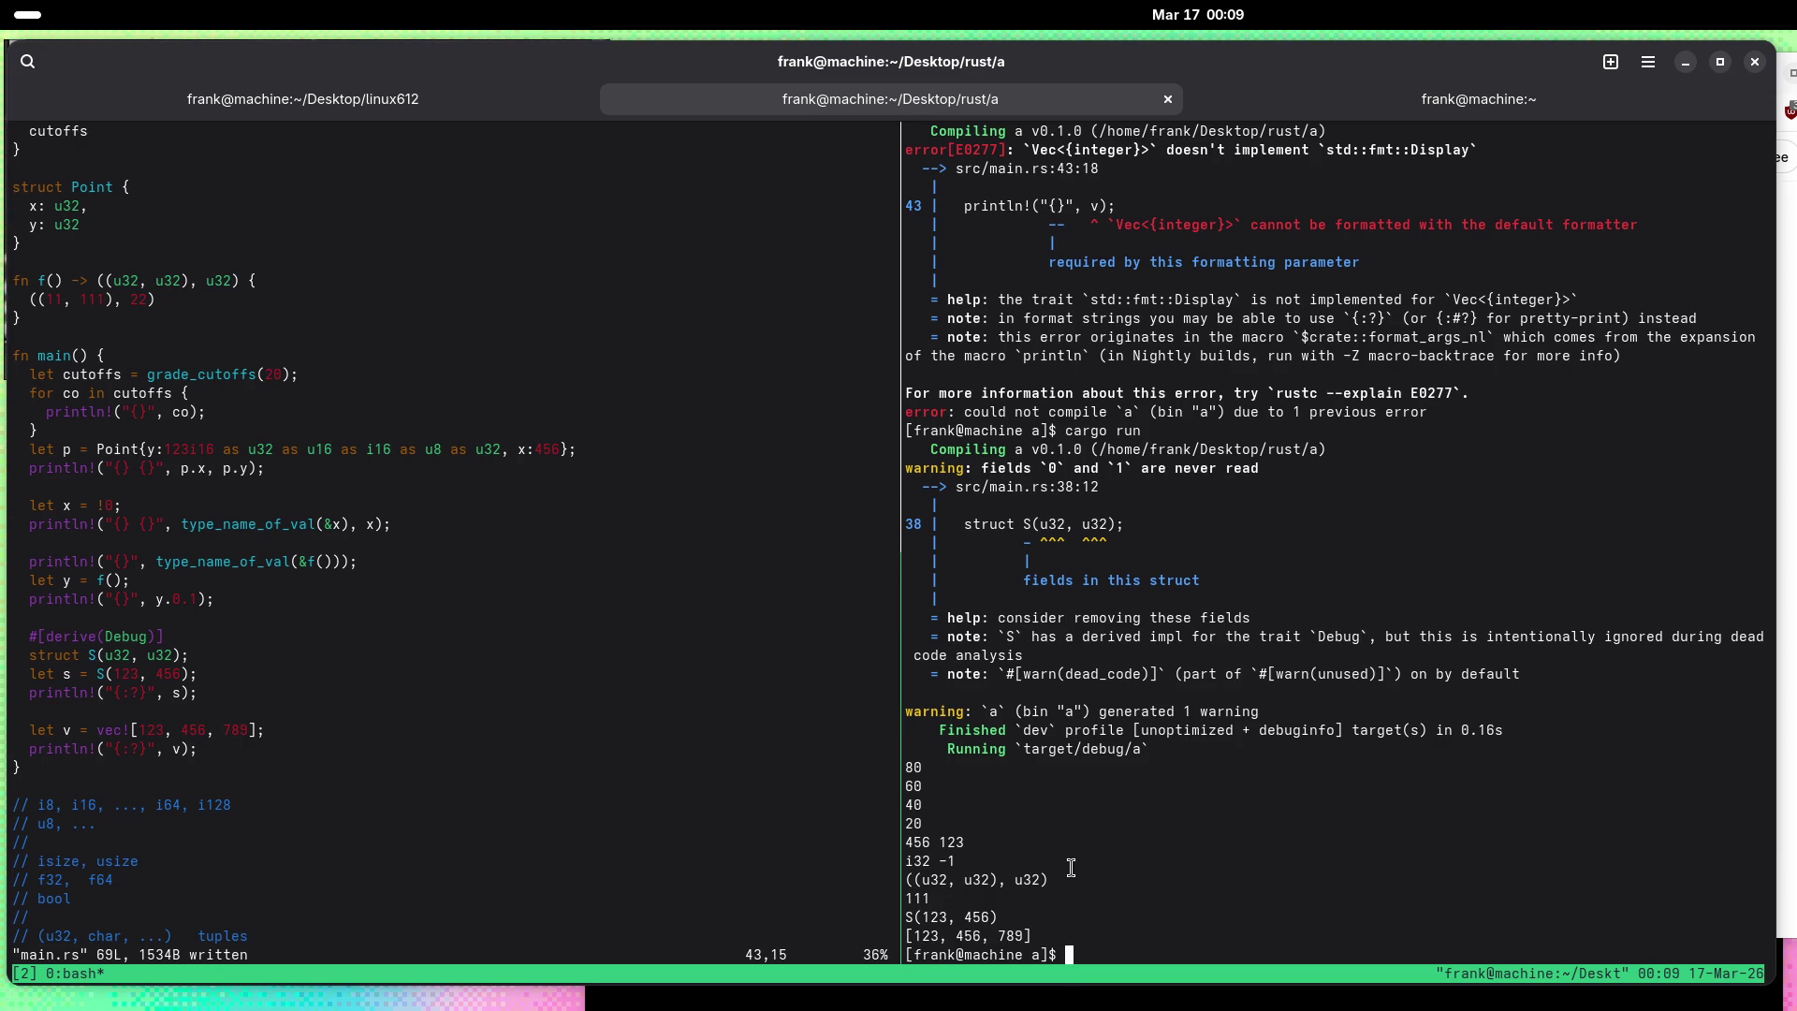
# Step: Change the println to "{:?} {}", v, type_name_of_val(&v) and save main.rs
pyautogui.hotkey('ctrl', 'b')
pyautogui.press('Left')
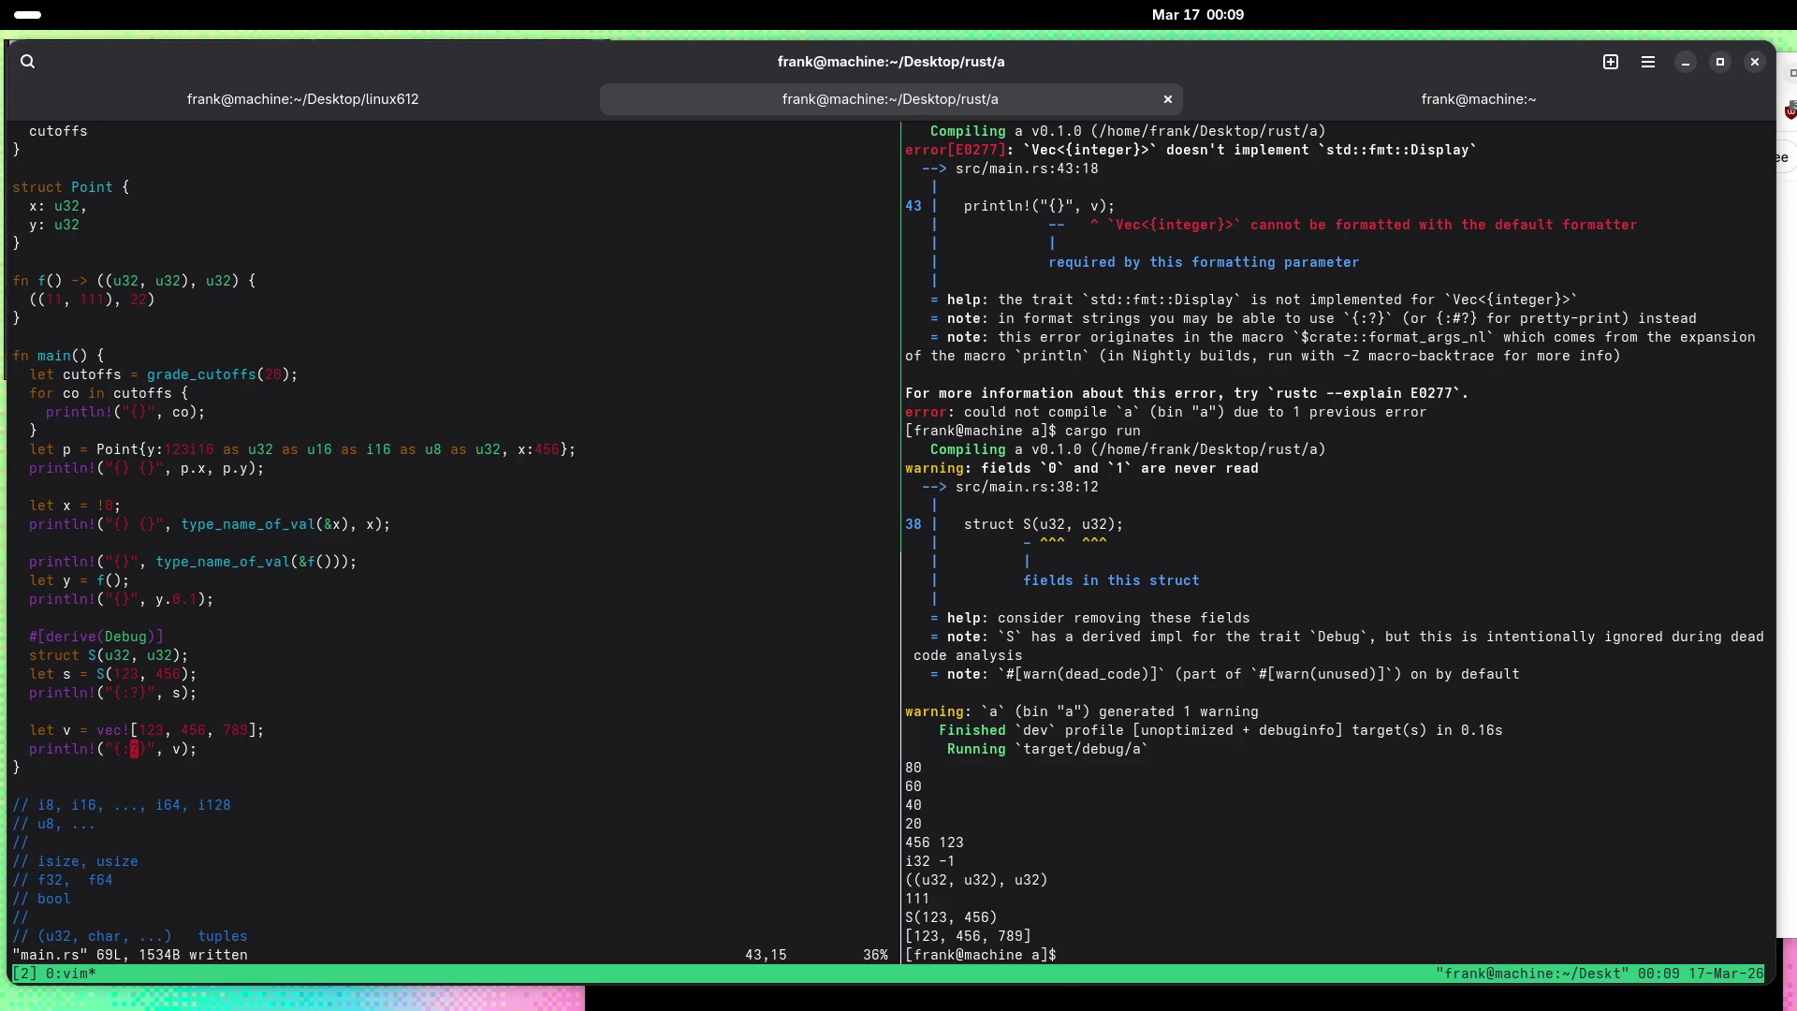
pyautogui.press('l')
pyautogui.press('l')
pyautogui.write('i,')
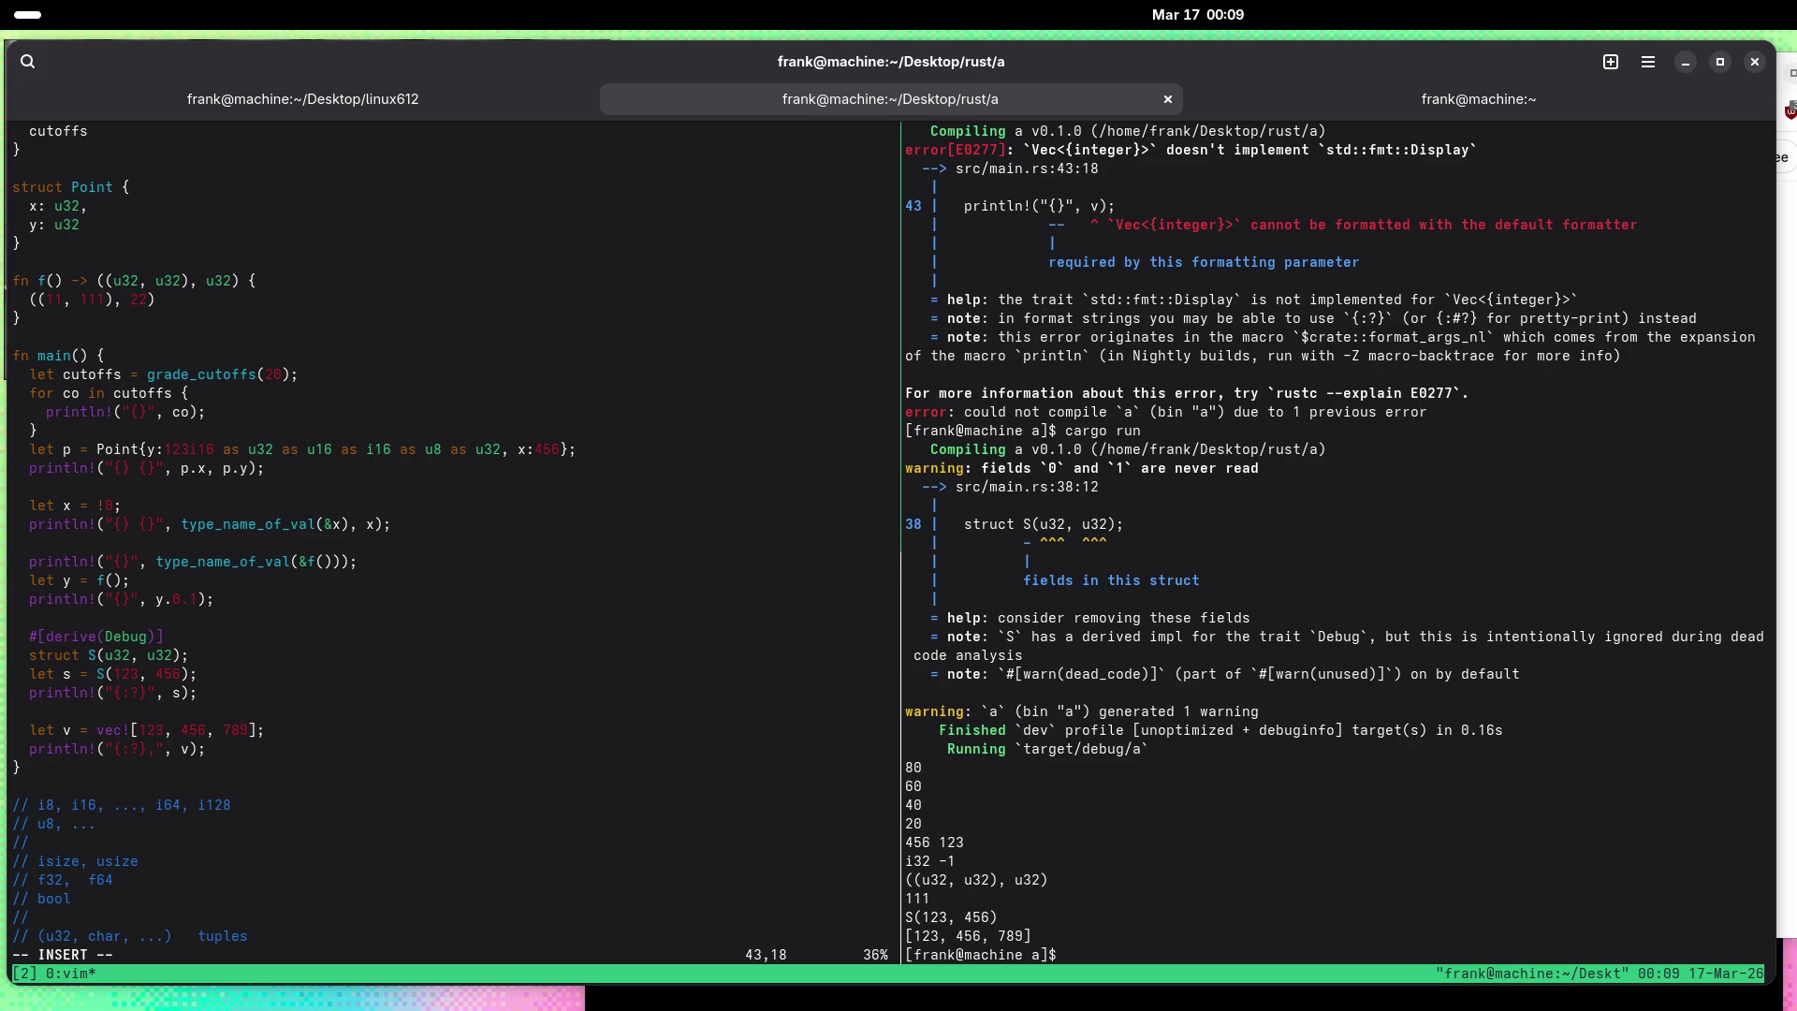
pyautogui.write(' {}')
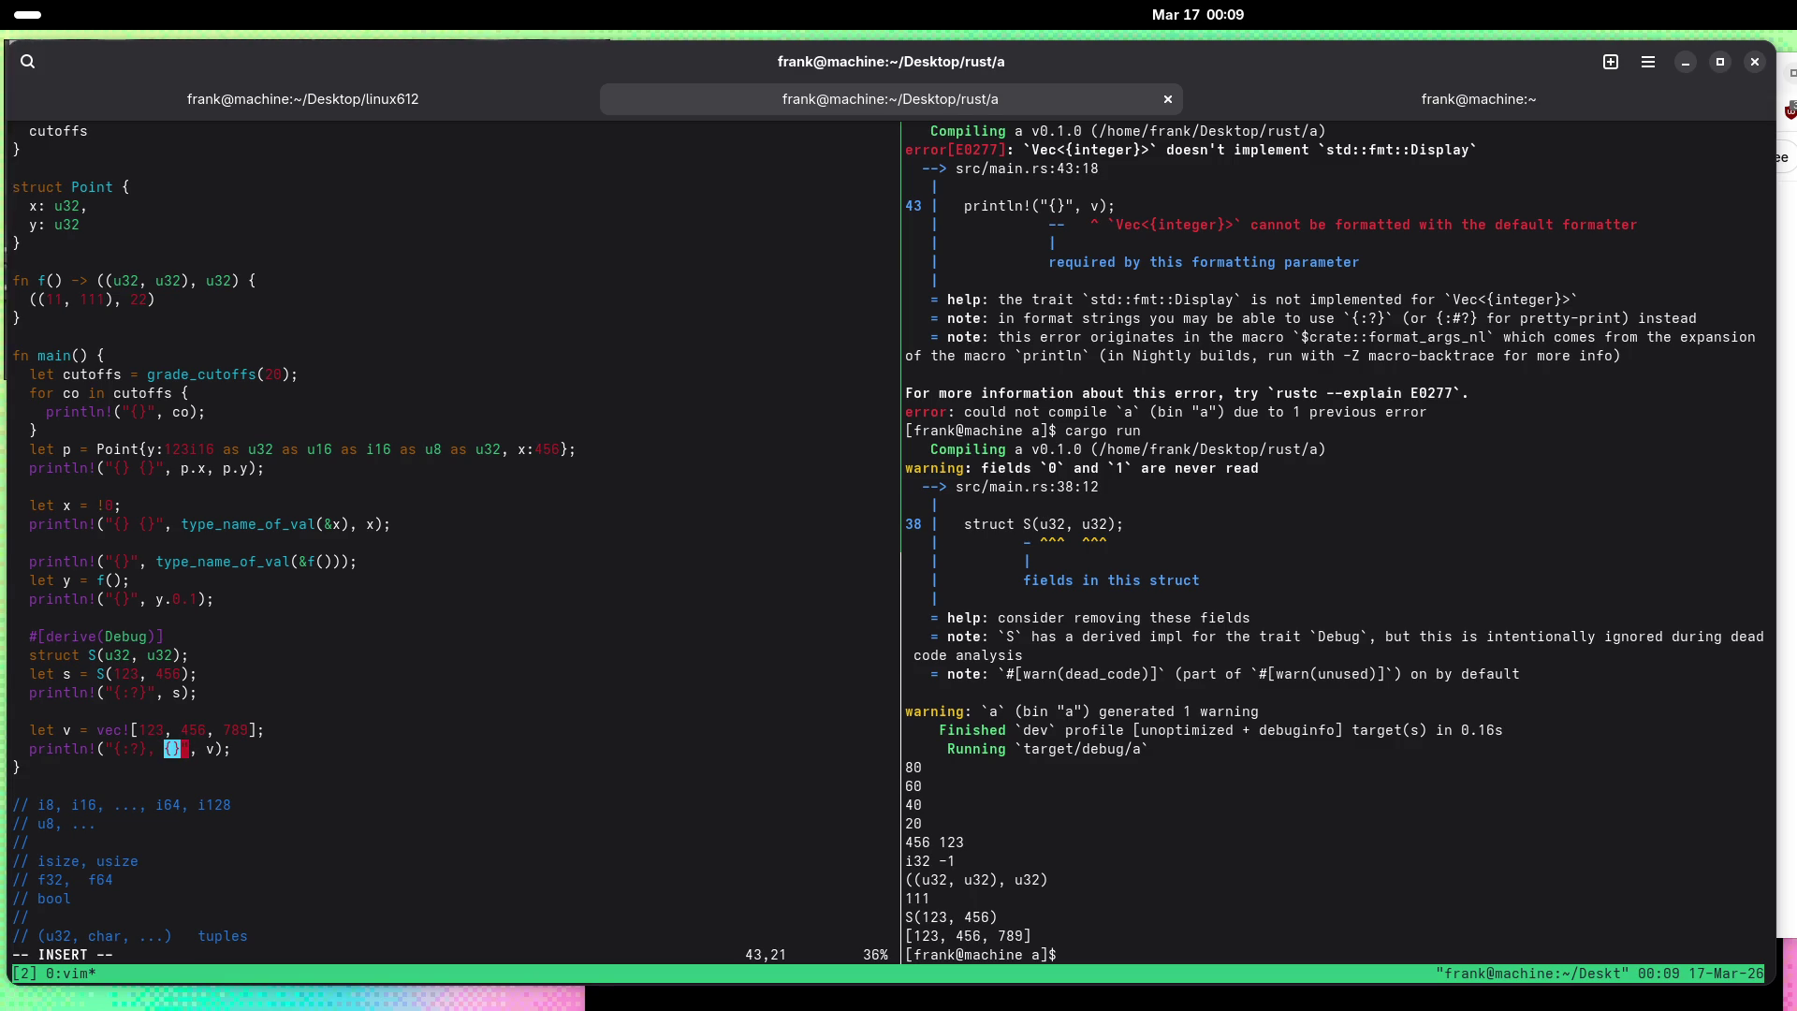
pyautogui.press('Left')
pyautogui.press('Left')
pyautogui.press('Left')
pyautogui.press('BackSpace')
pyautogui.press('Right')
pyautogui.press('Right')
pyautogui.press('Right')
pyautogui.press('Right')
pyautogui.press('Right')
pyautogui.write(', ')
pyautogui.write('type_name_of_')
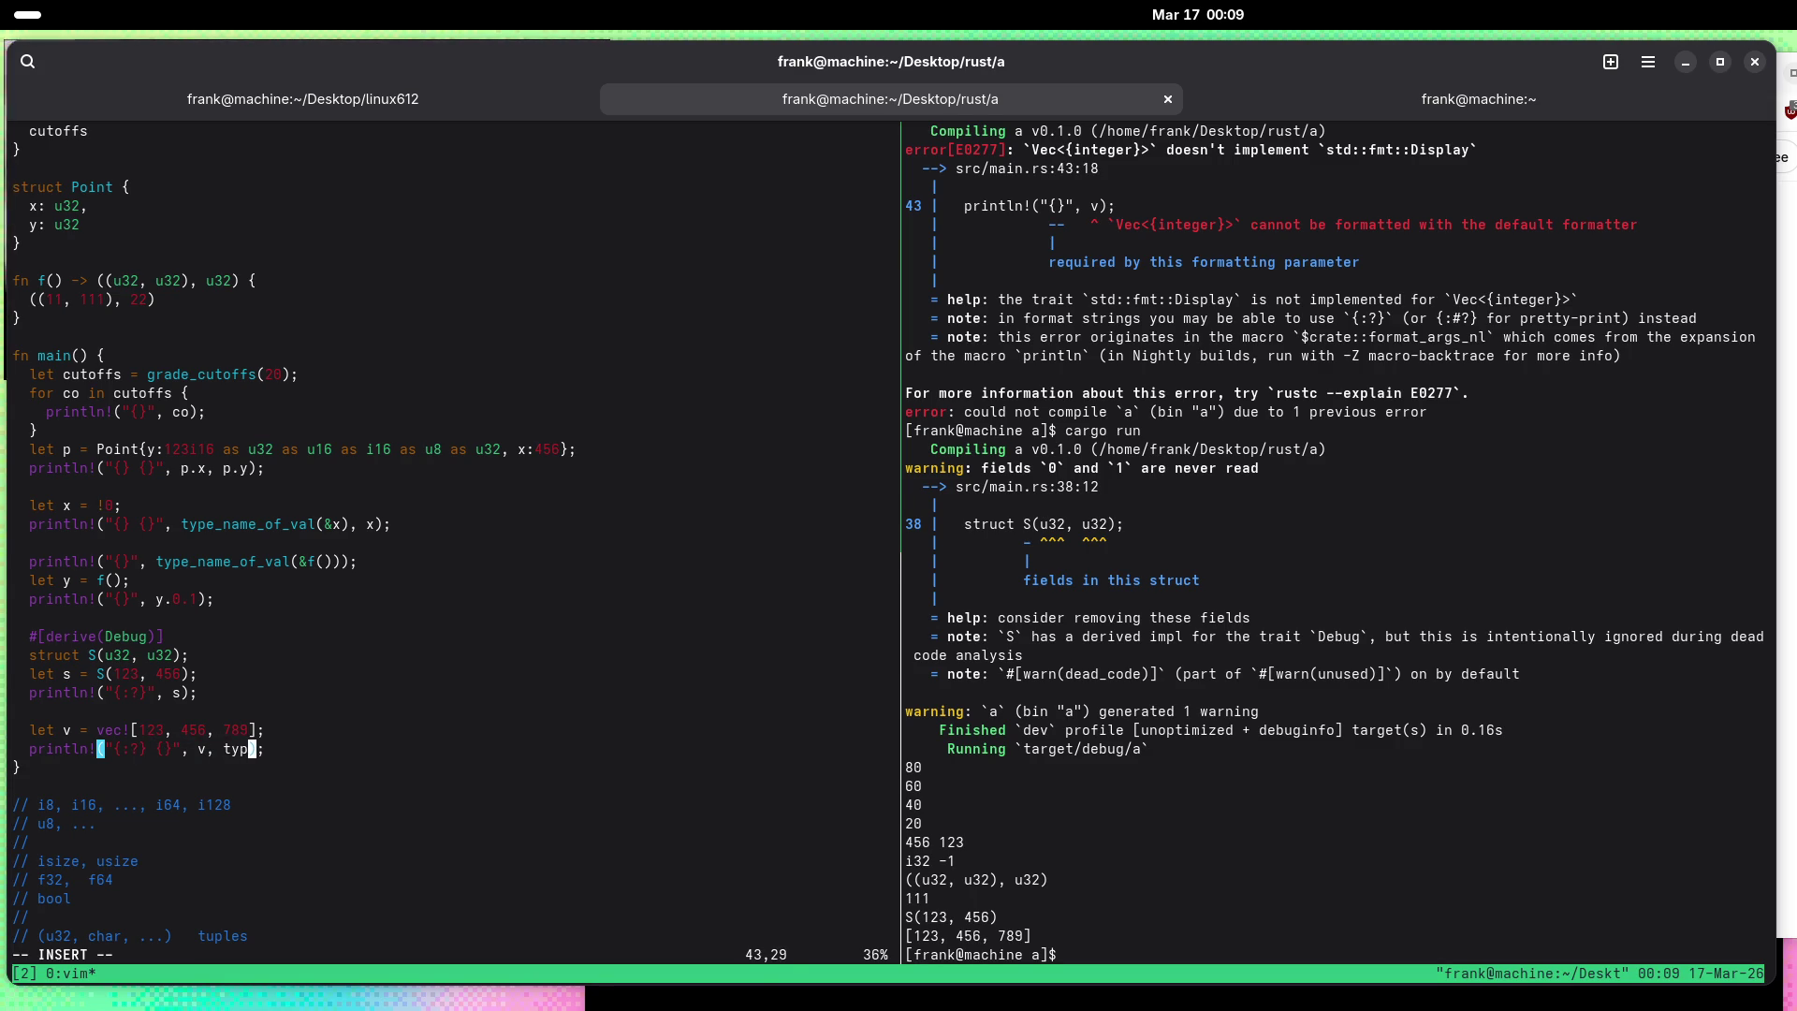
pyautogui.write('val(')
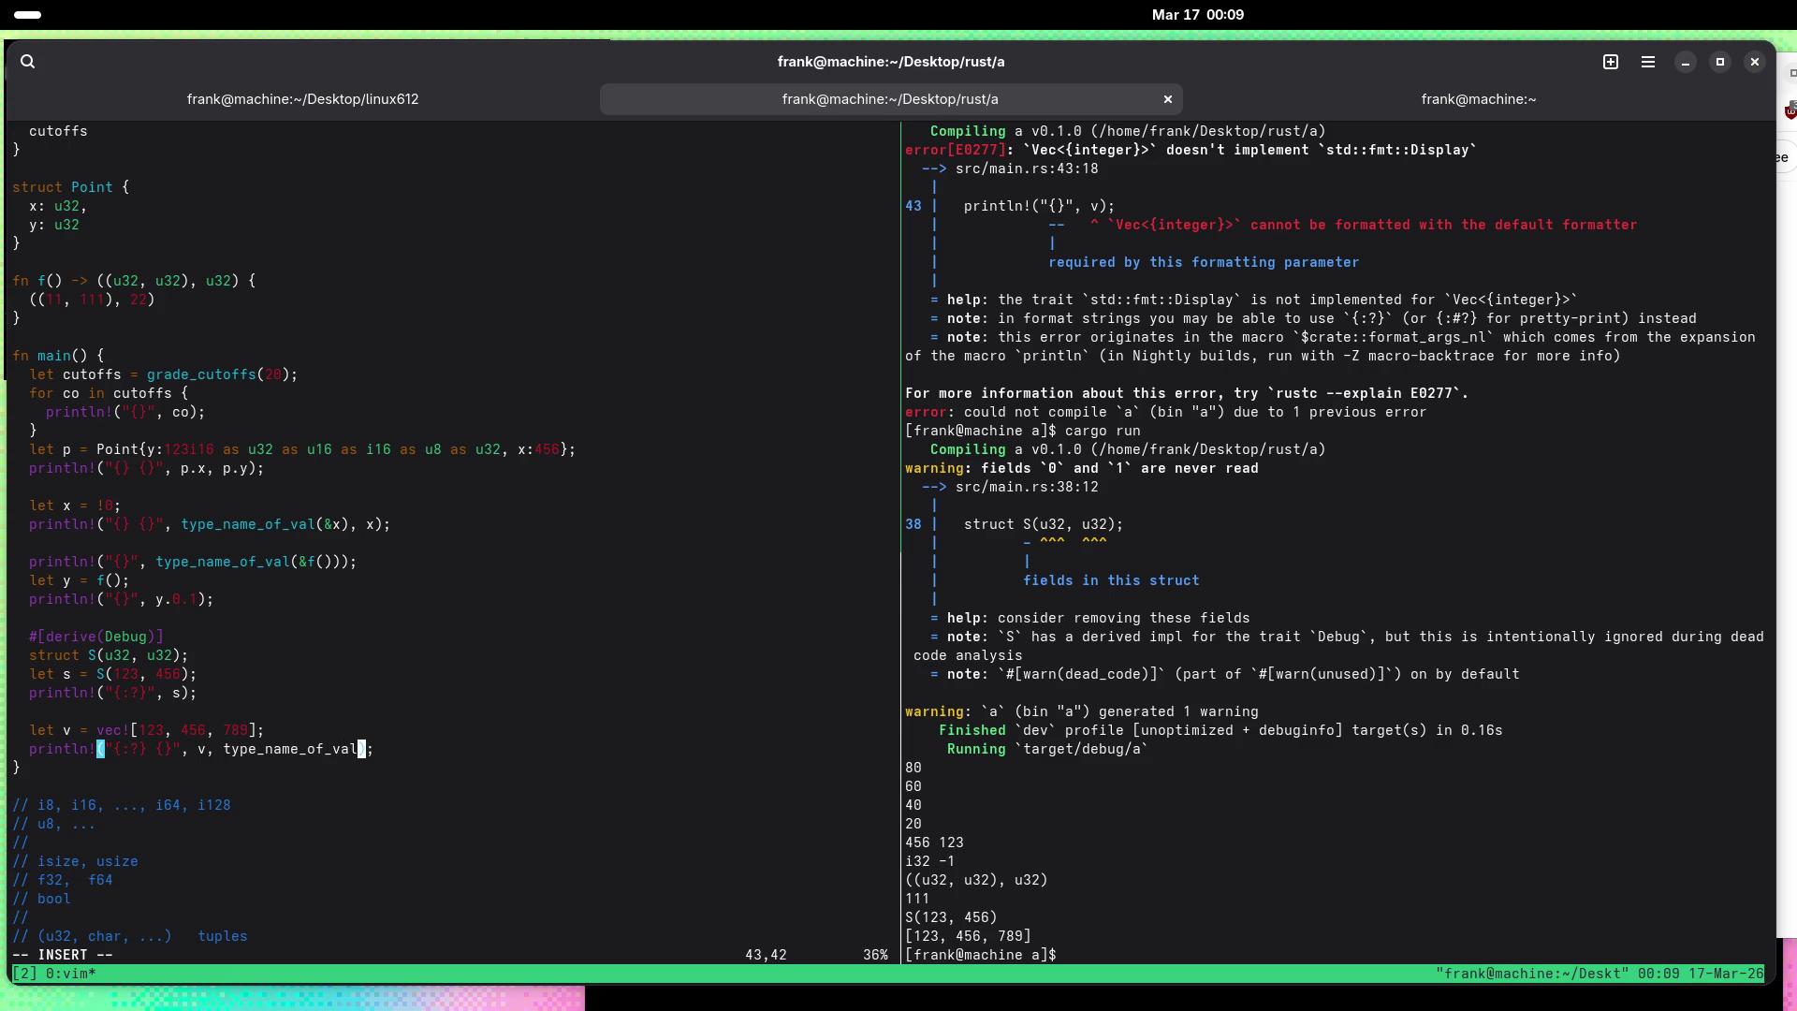
pyautogui.write('&v')
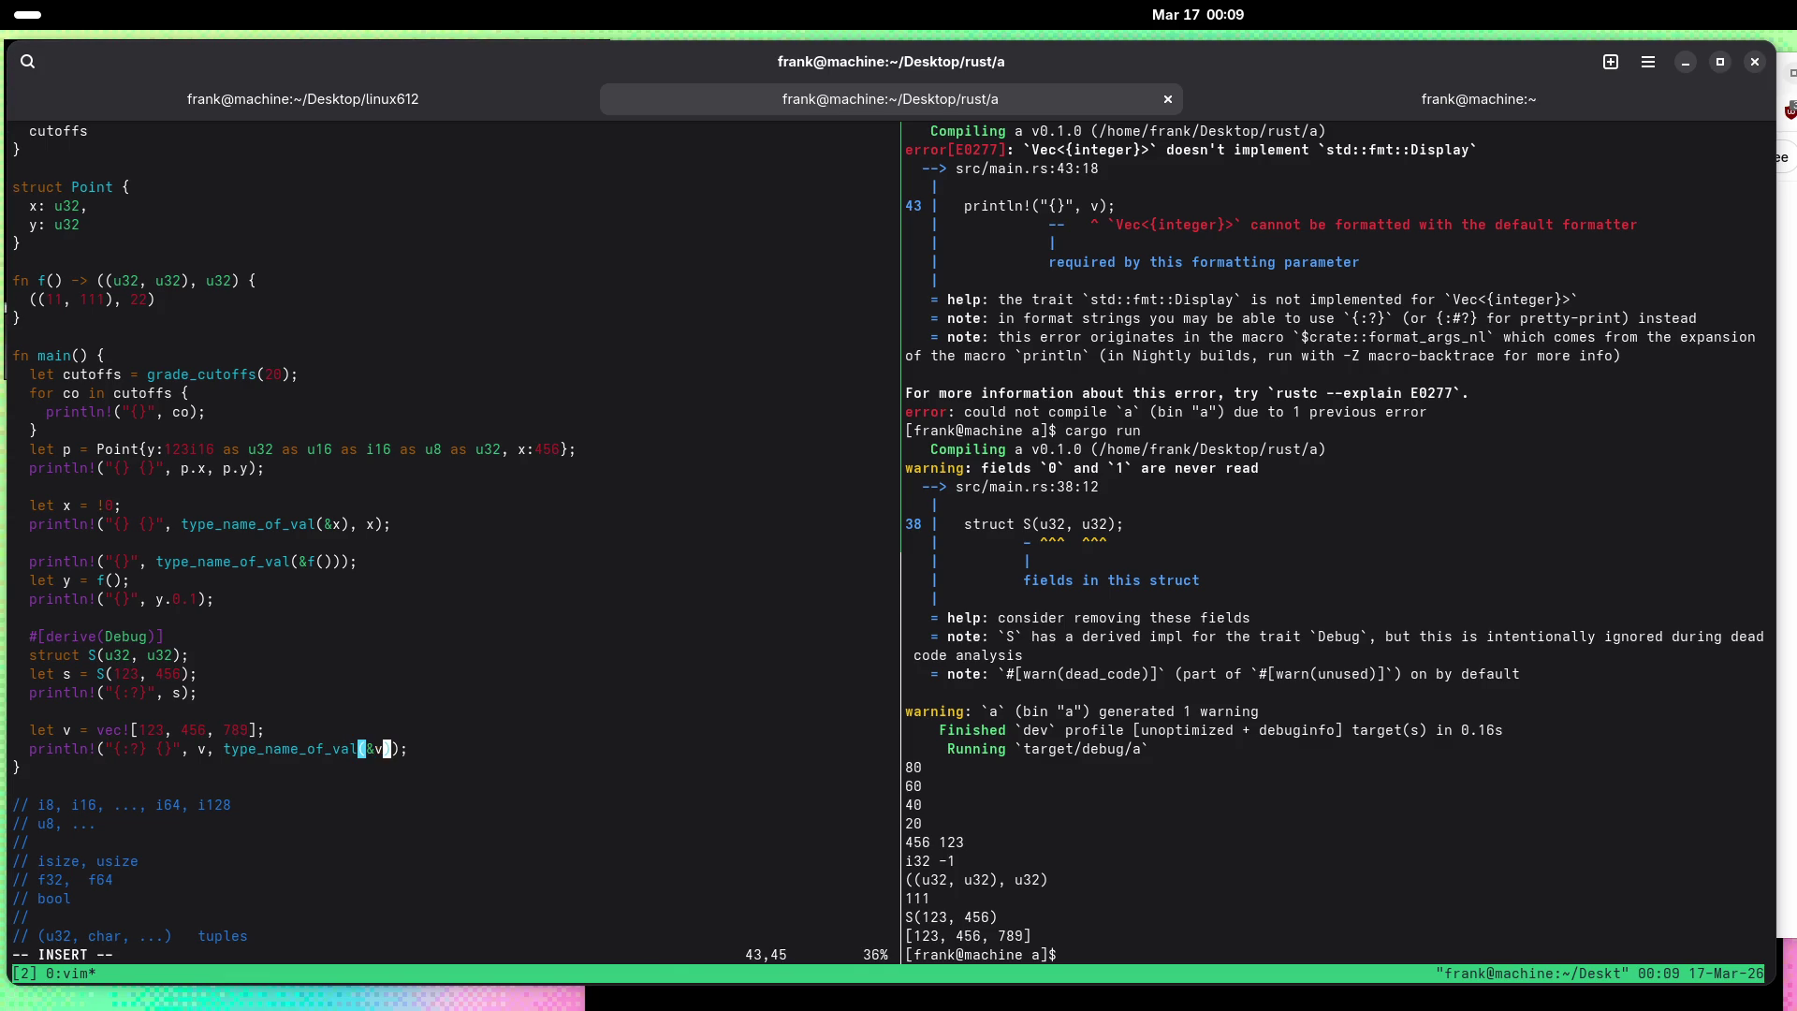
pyautogui.press('Escape')
pyautogui.write(':w')
pyautogui.press('Return')
# Step: Rerun cargo run to get [123, 456, 789] alloc::vec::Vec<i32>, then go back to Vim
pyautogui.hotkey('ctrl', 'b')
pyautogui.press('Right')
pyautogui.press('Up')
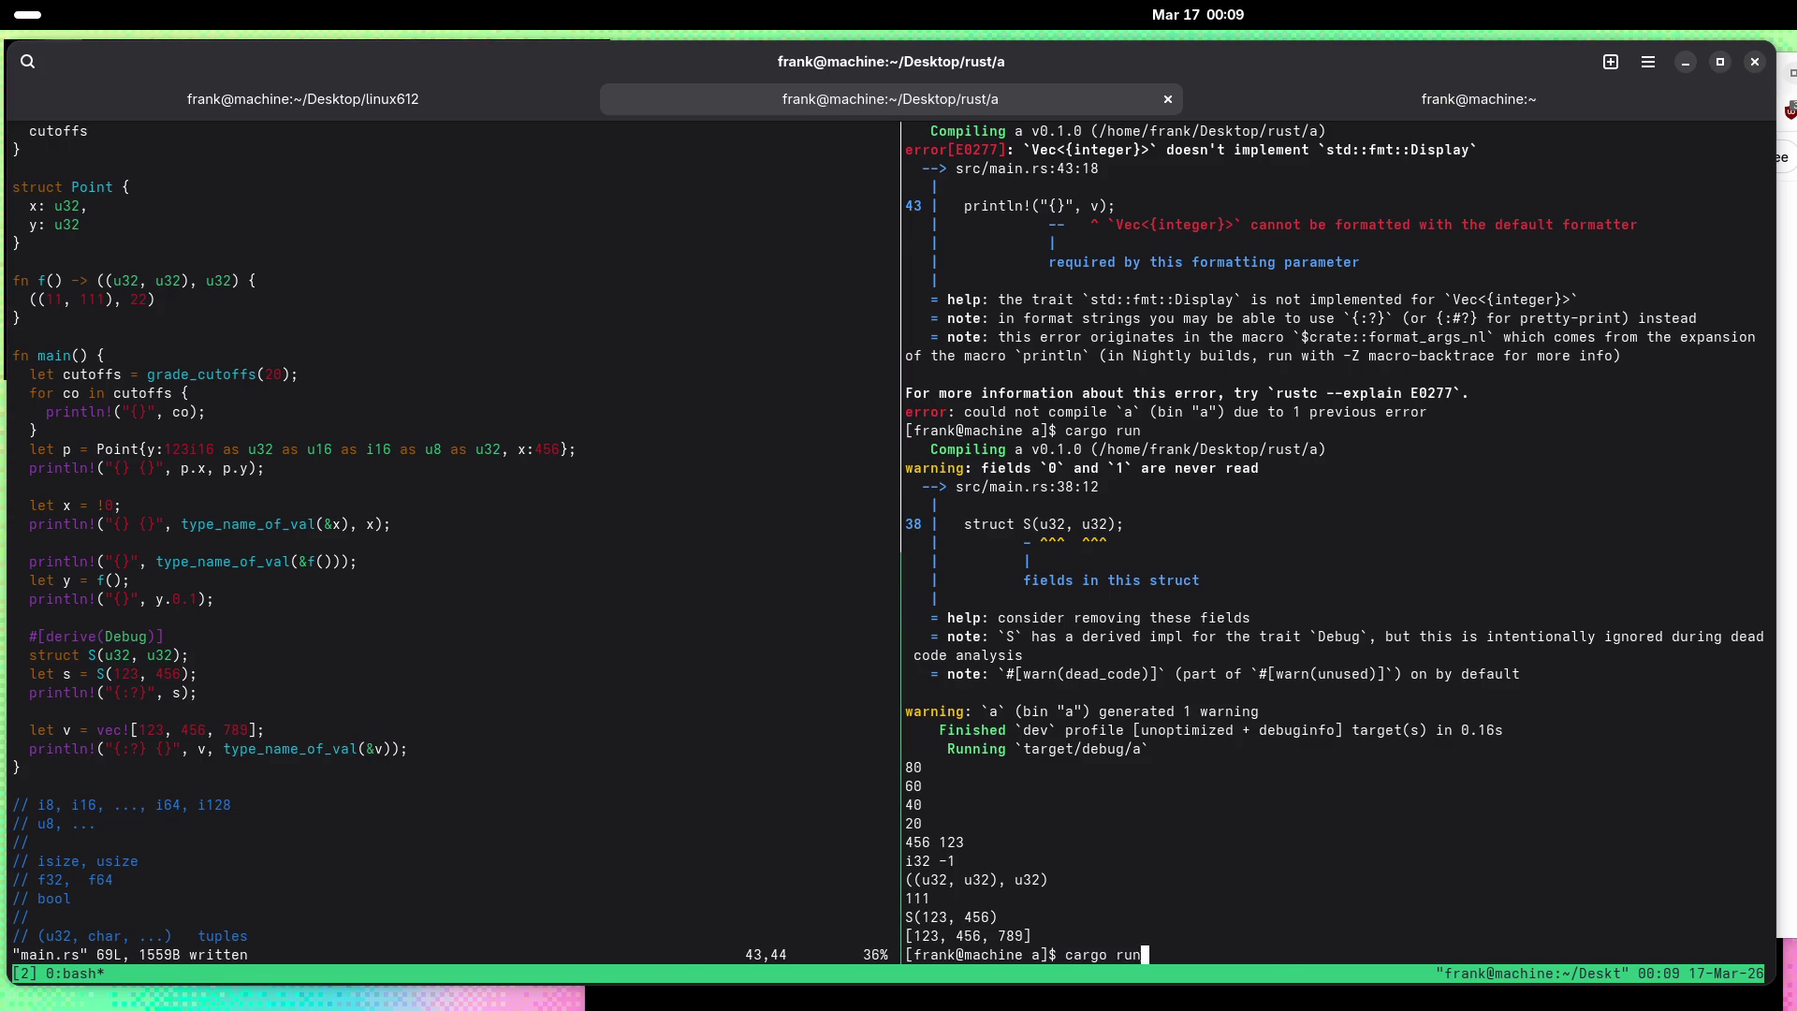
pyautogui.press('Return')
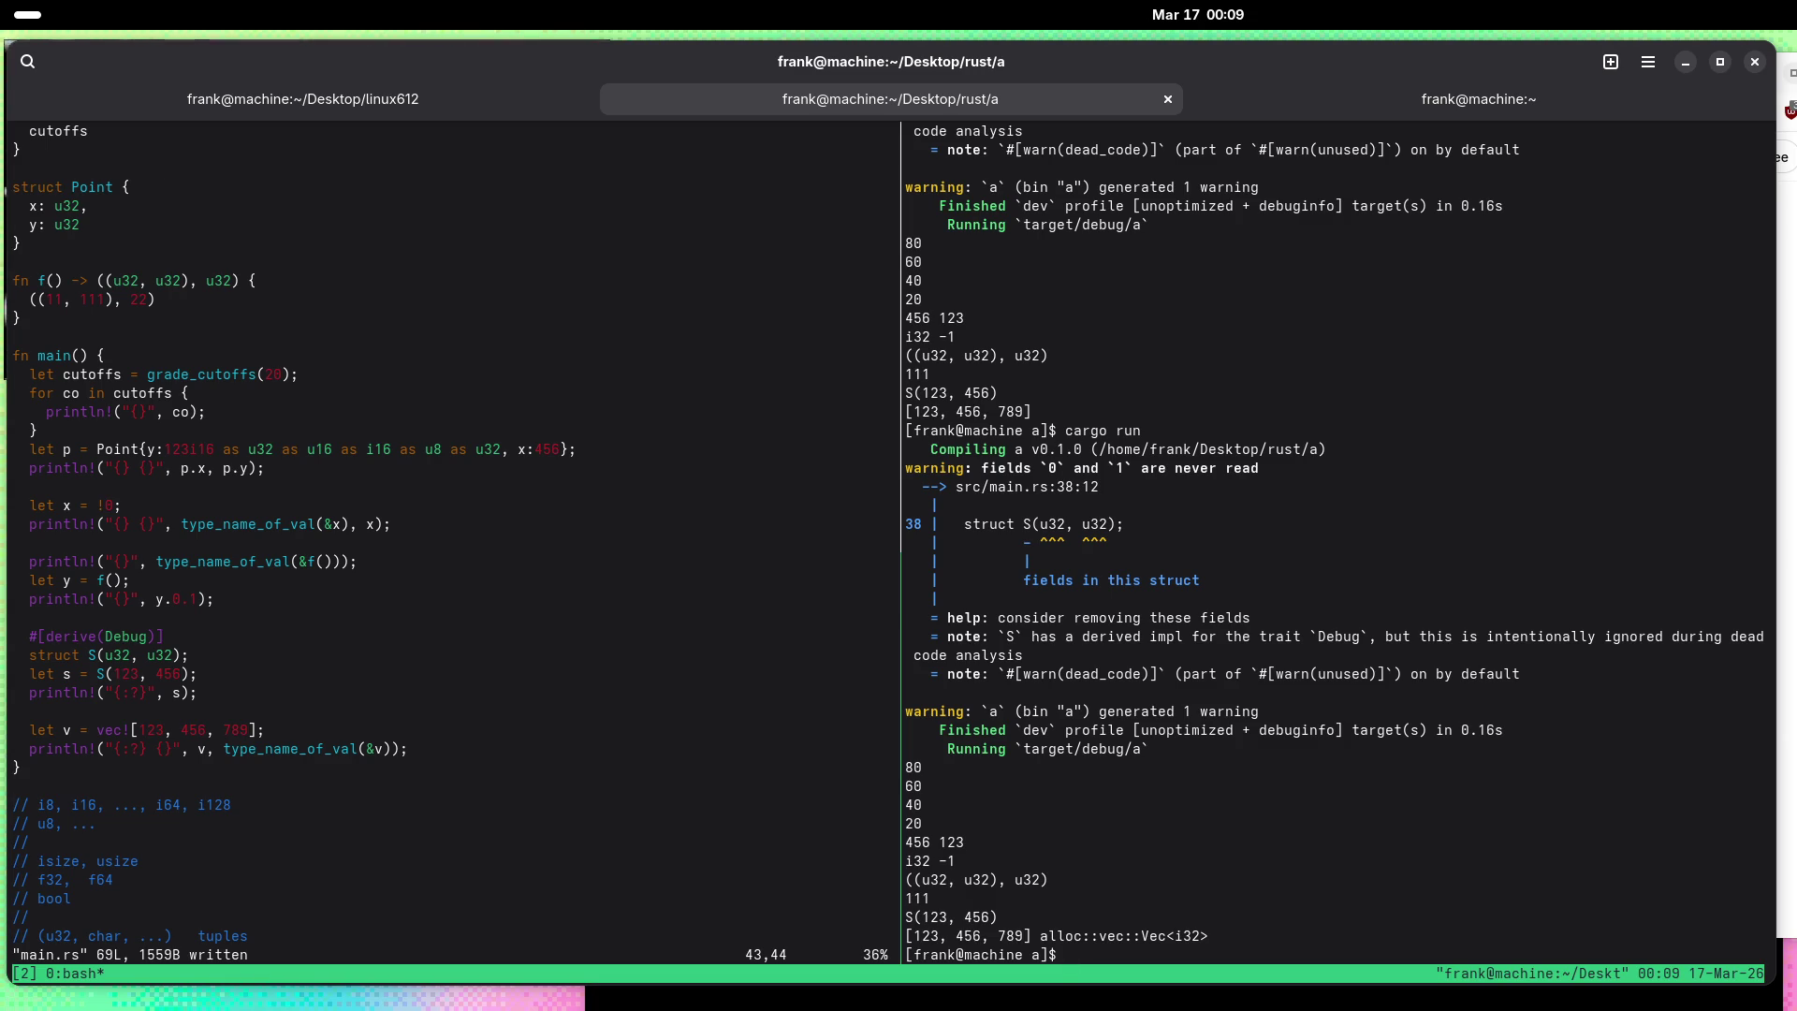
pyautogui.hotkey('ctrl', 'b')
pyautogui.press('Left')
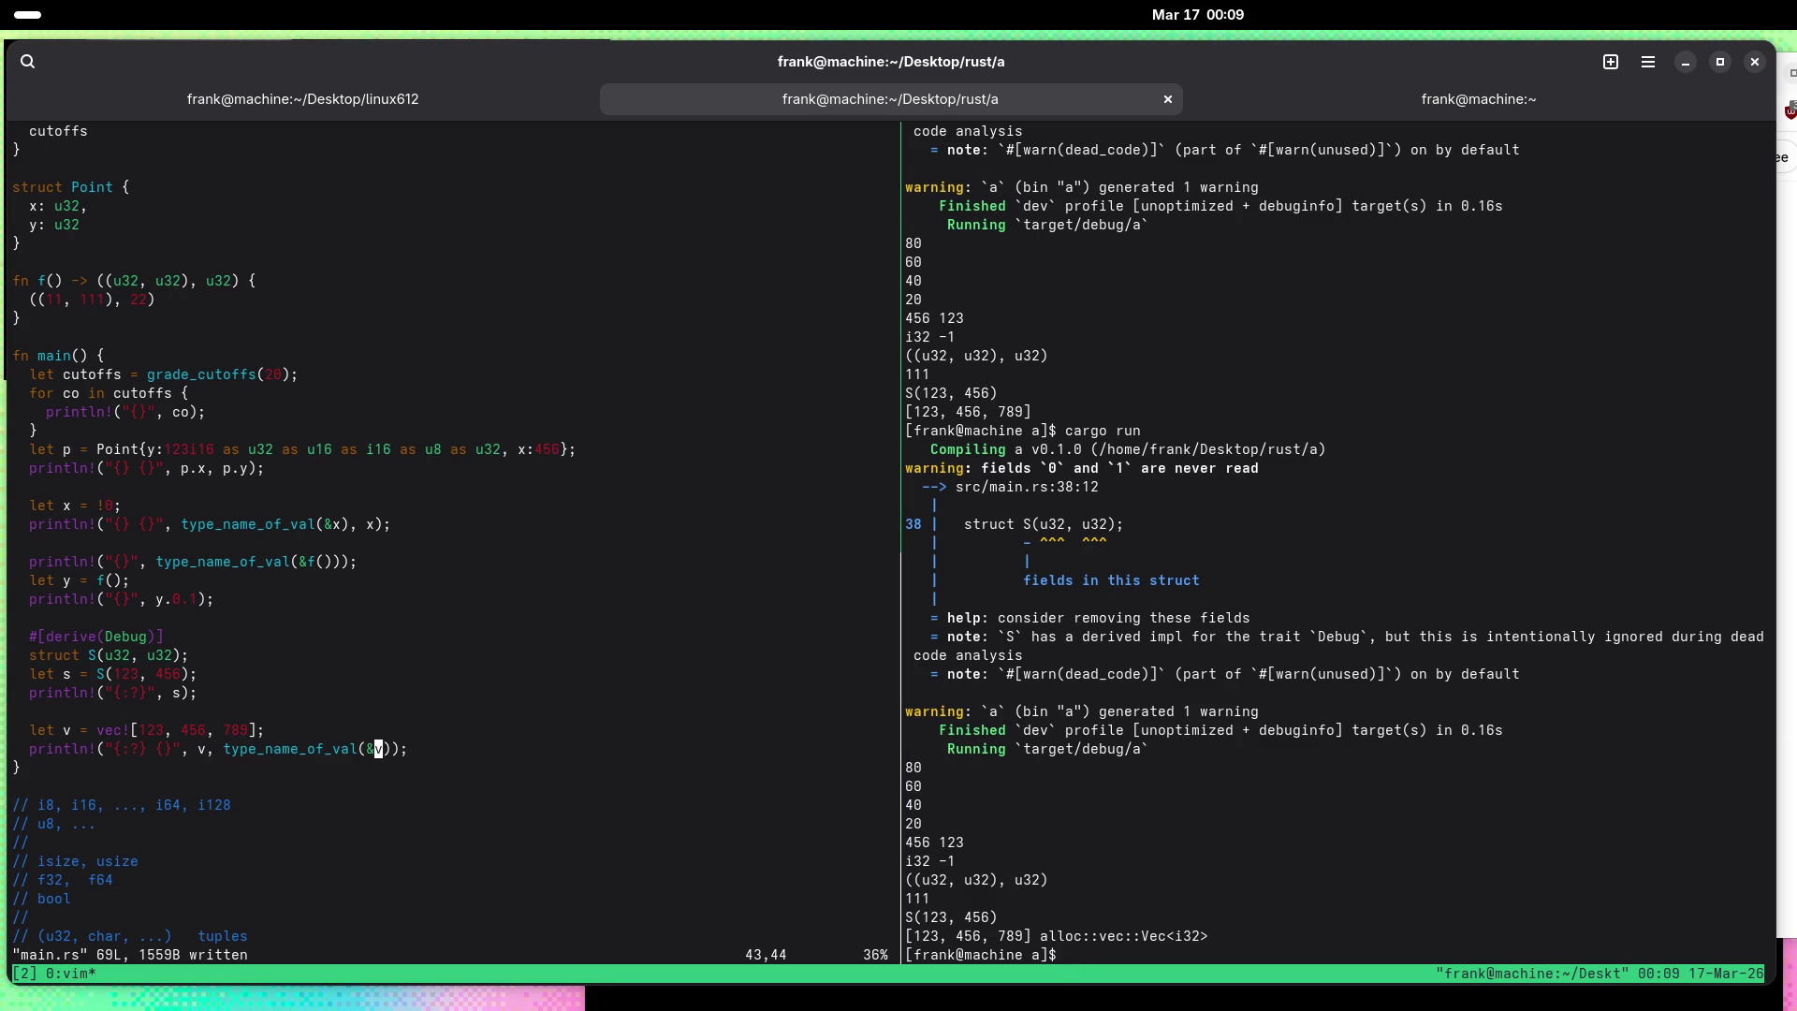
# Step: Add 'let w = Vec<u32>::new();' after a blank line below the vector print, and save main.rs
pyautogui.press('o')
pyautogui.press('Return')
pyautogui.write('let w')
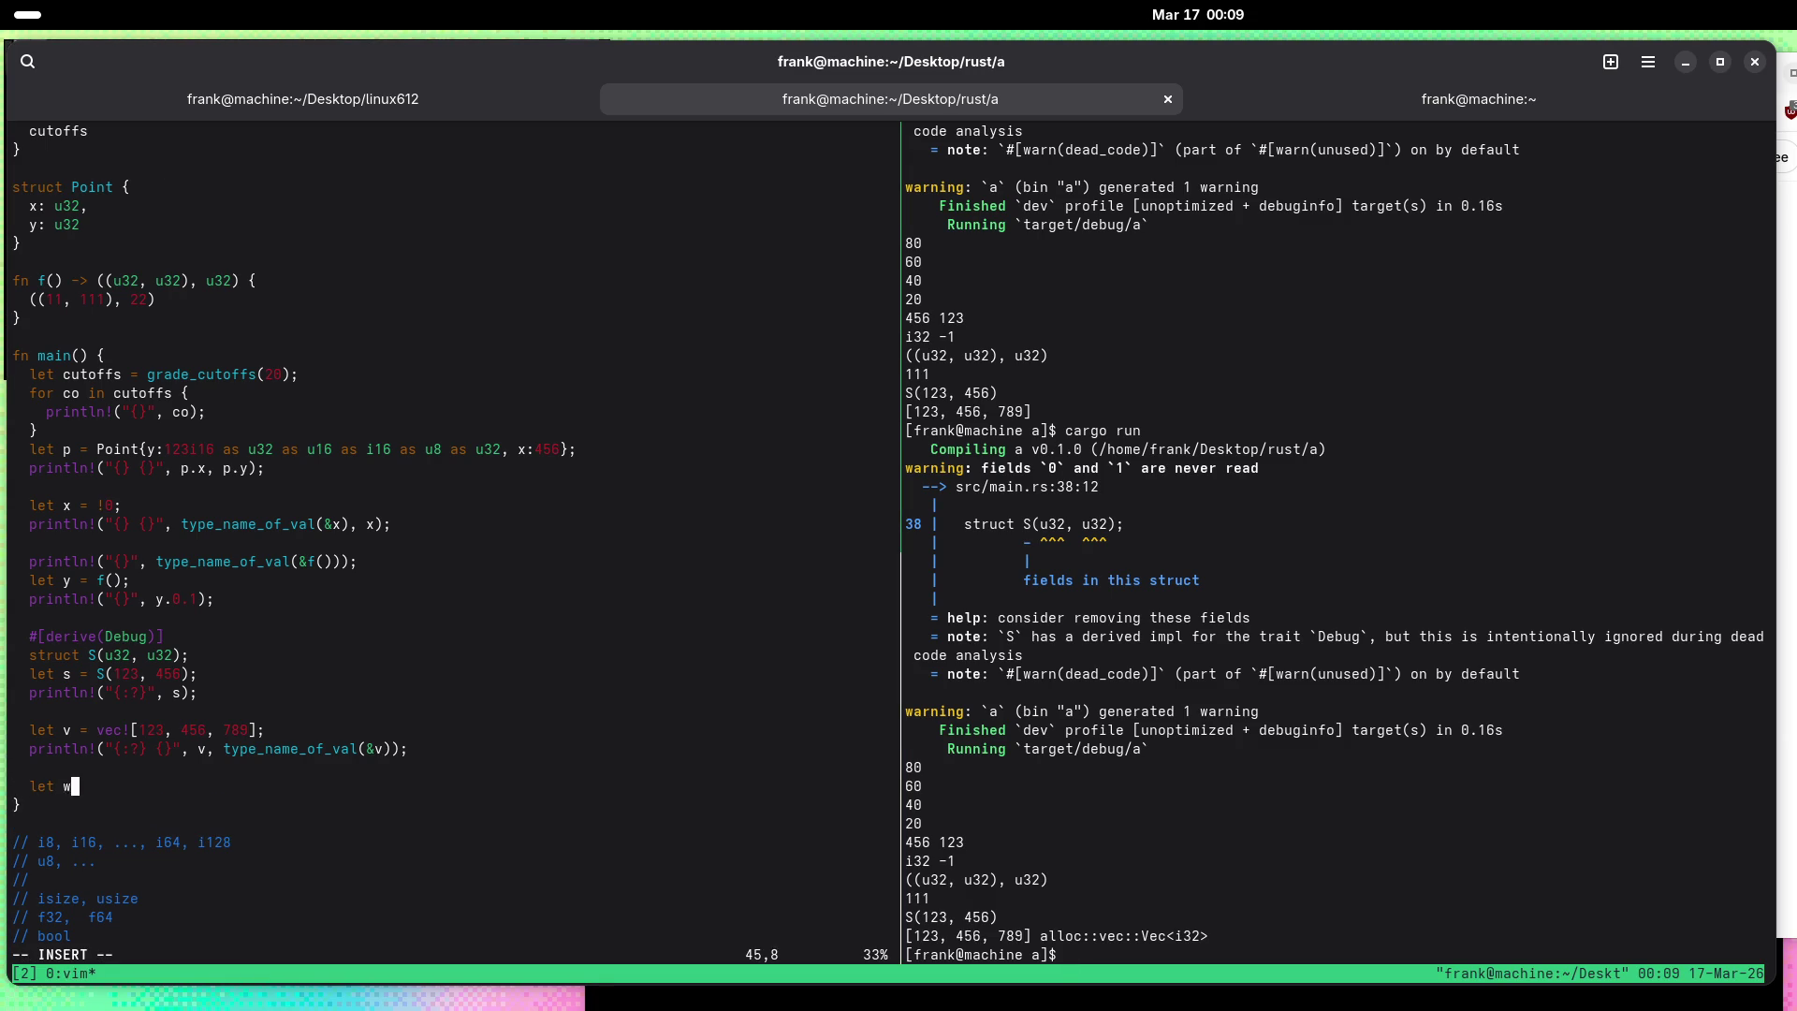
pyautogui.write(' = V')
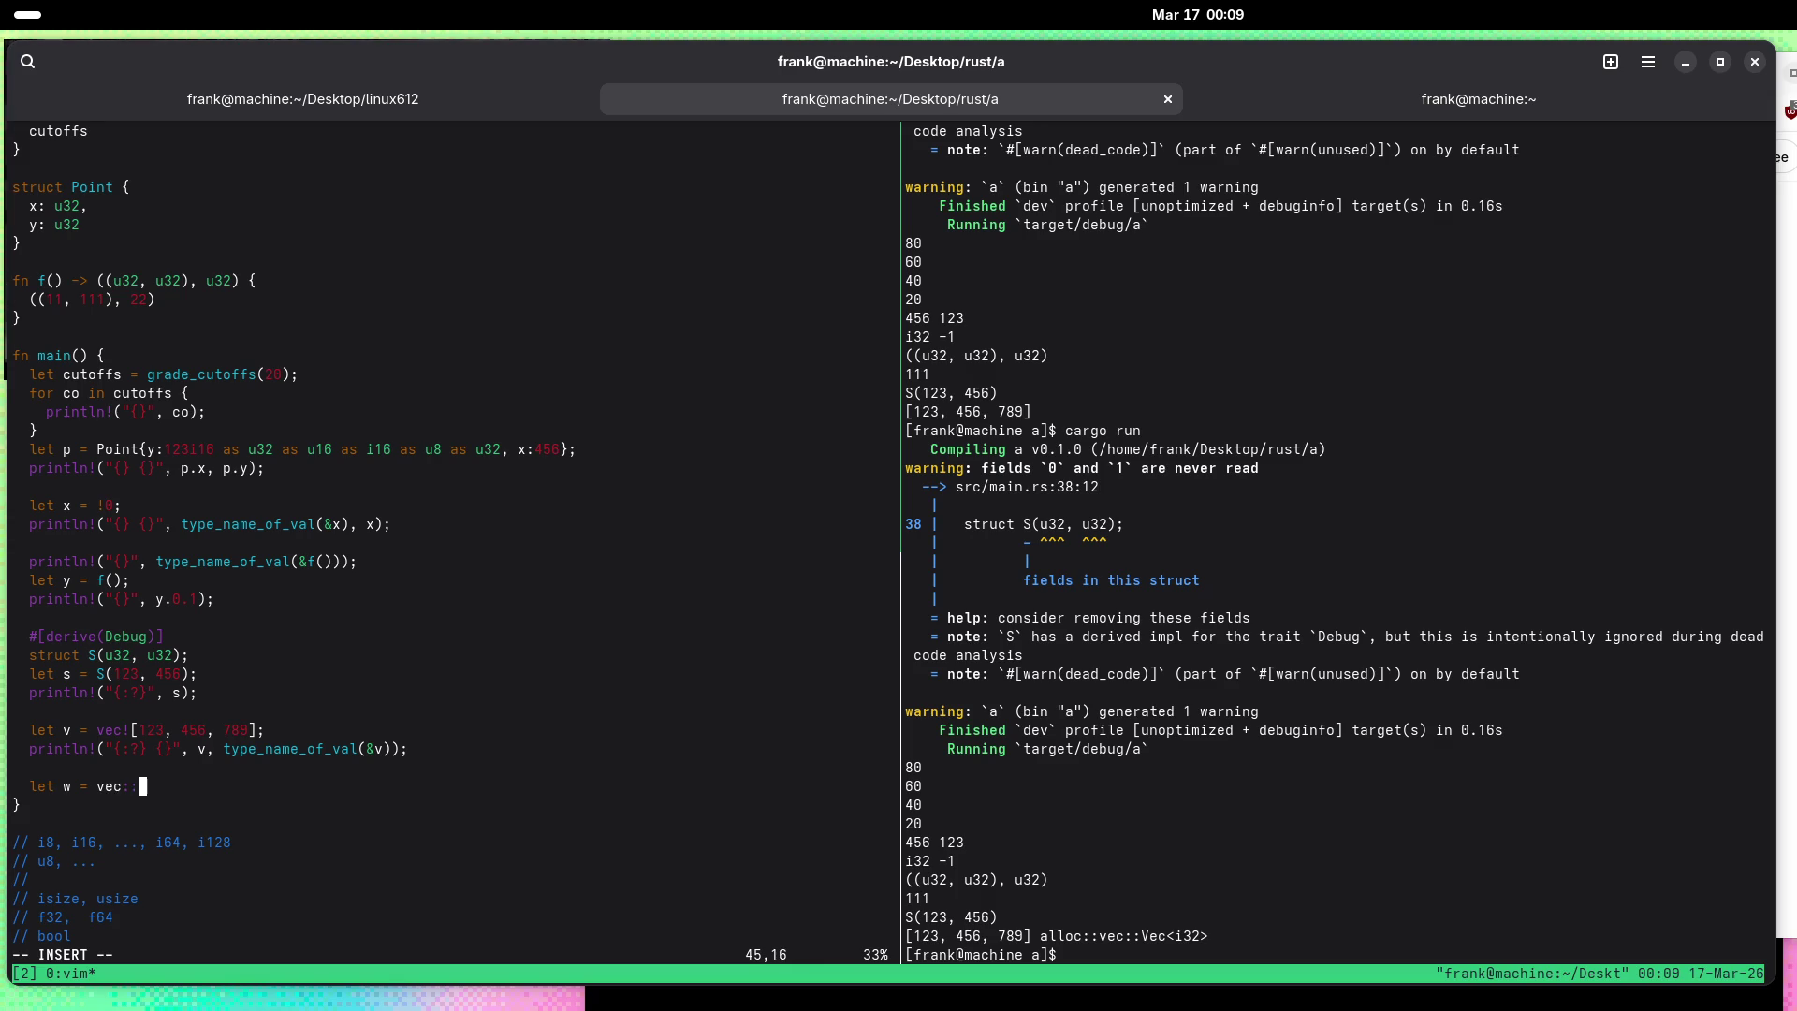
pyautogui.write('ec<u32')
pyautogui.write('>;')
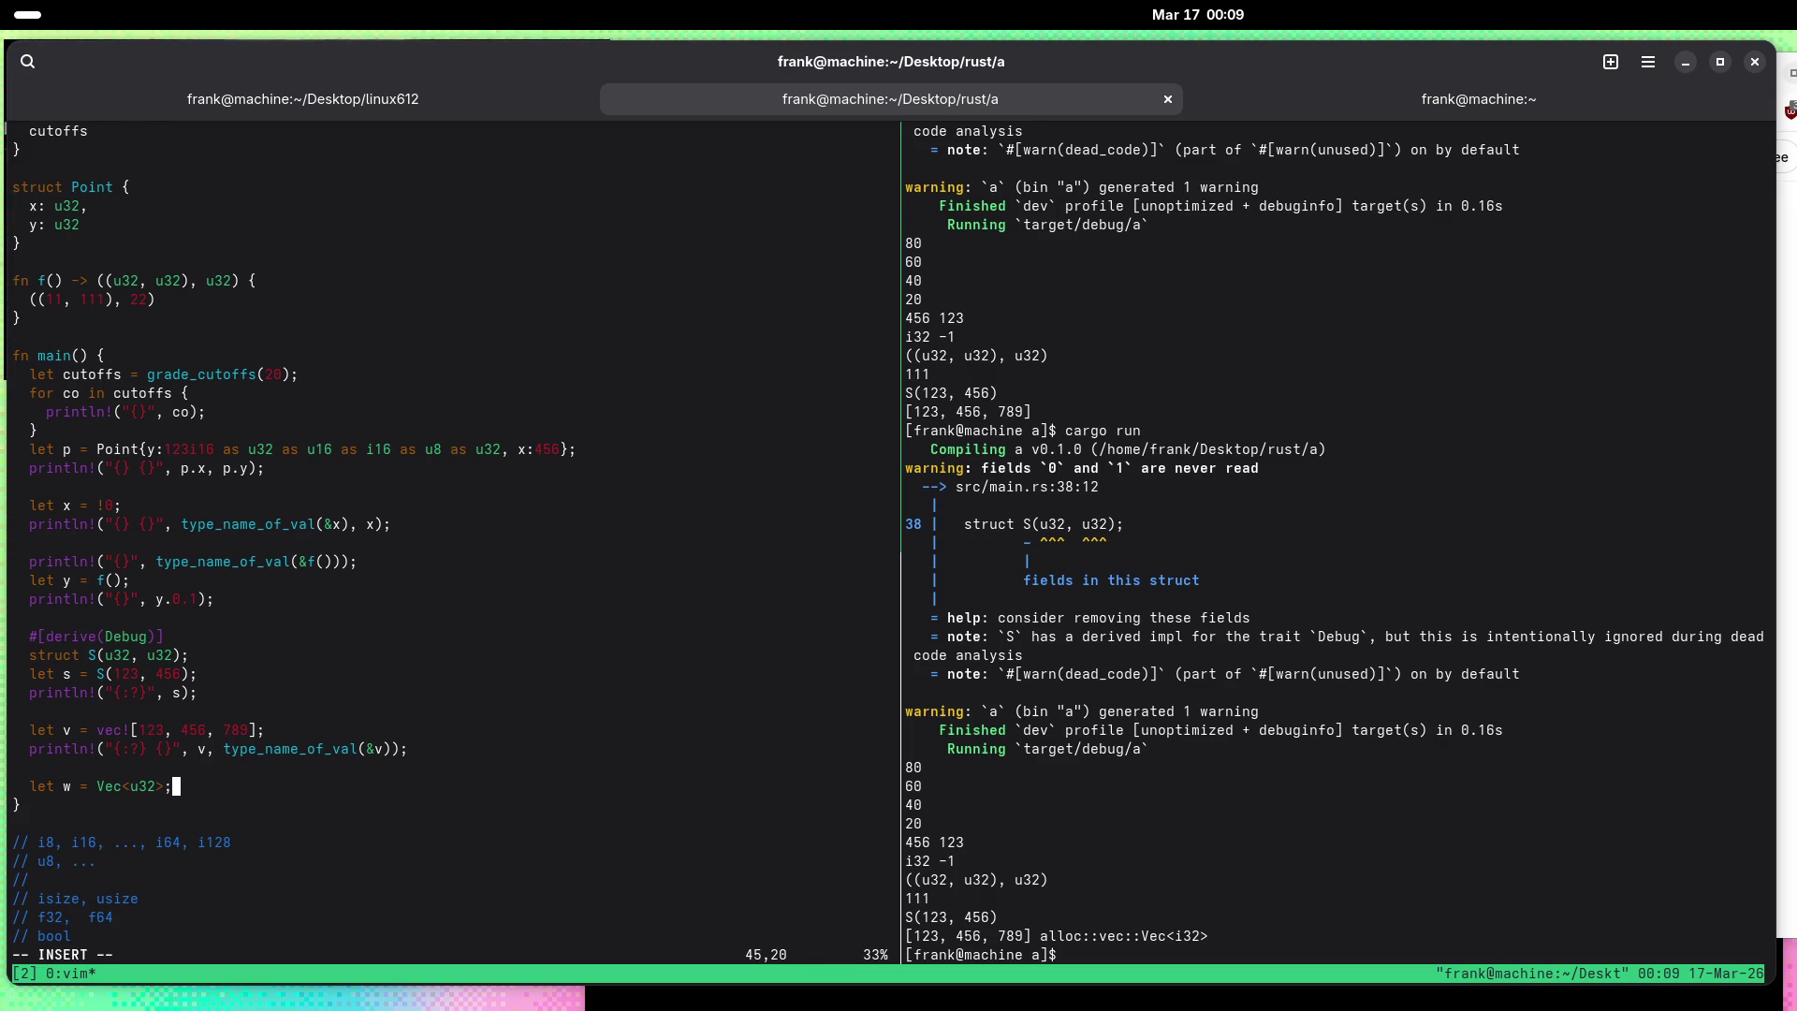
pyautogui.press('Left')
pyautogui.press('Left')
pyautogui.press('Left')
pyautogui.press('Left')
pyautogui.press('Right')
pyautogui.press('Right')
pyautogui.press('Right')
pyautogui.write('::new(')
pyautogui.press('Escape')
pyautogui.write('a')
pyautogui.write(')')
pyautogui.press('Escape')
pyautogui.write(':w')
pyautogui.press('Return')
# Step: Clear the cargo pane and run cargo run, which reports an error on the Vec<u32> line
pyautogui.hotkey('ctrl', 'b')
pyautogui.press('Right')
pyautogui.hotkey('ctrl', 'l')
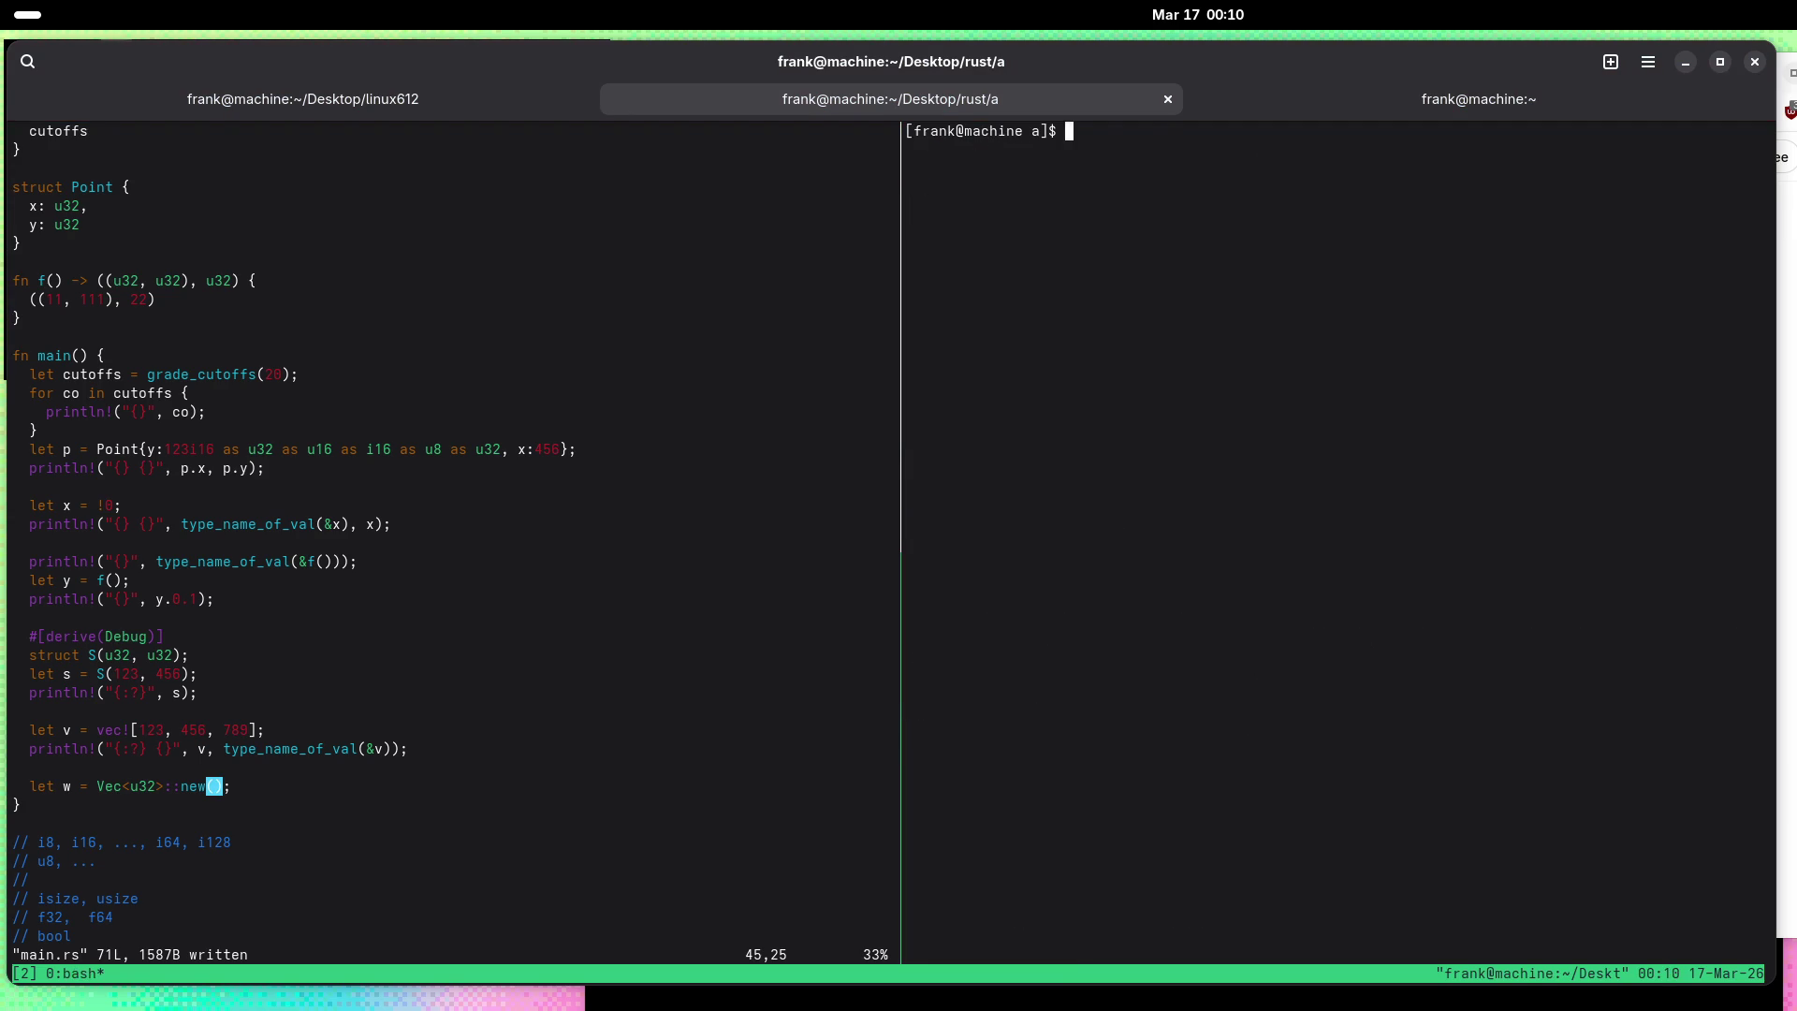
pyautogui.write('cargo run')
pyautogui.press('Return')
pyautogui.hotkey('ctrl', 'b')
pyautogui.press('Left')
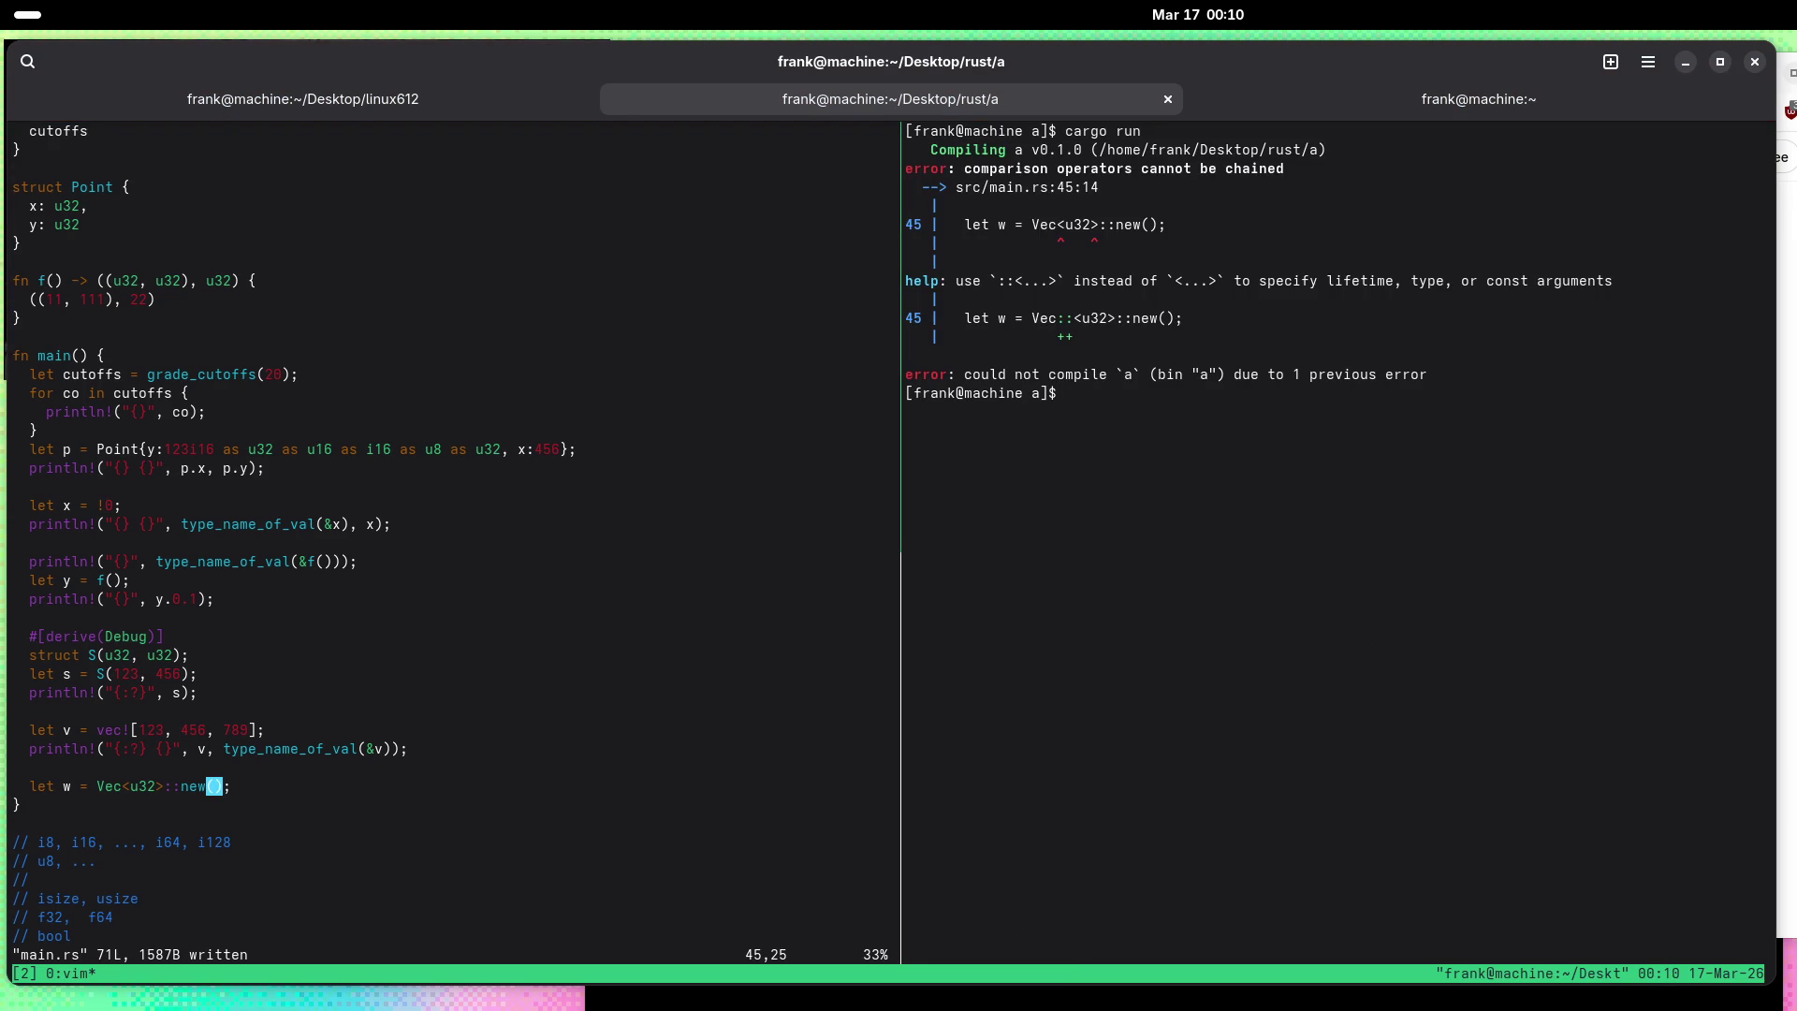
# Step: Fix the generic syntax to Vec::<u32>::new(), save, and rerun cargo run
pyautogui.press('k')
pyautogui.press('k')
pyautogui.press('j')
pyautogui.press('j')
pyautogui.press('F')
pyautogui.press('less')
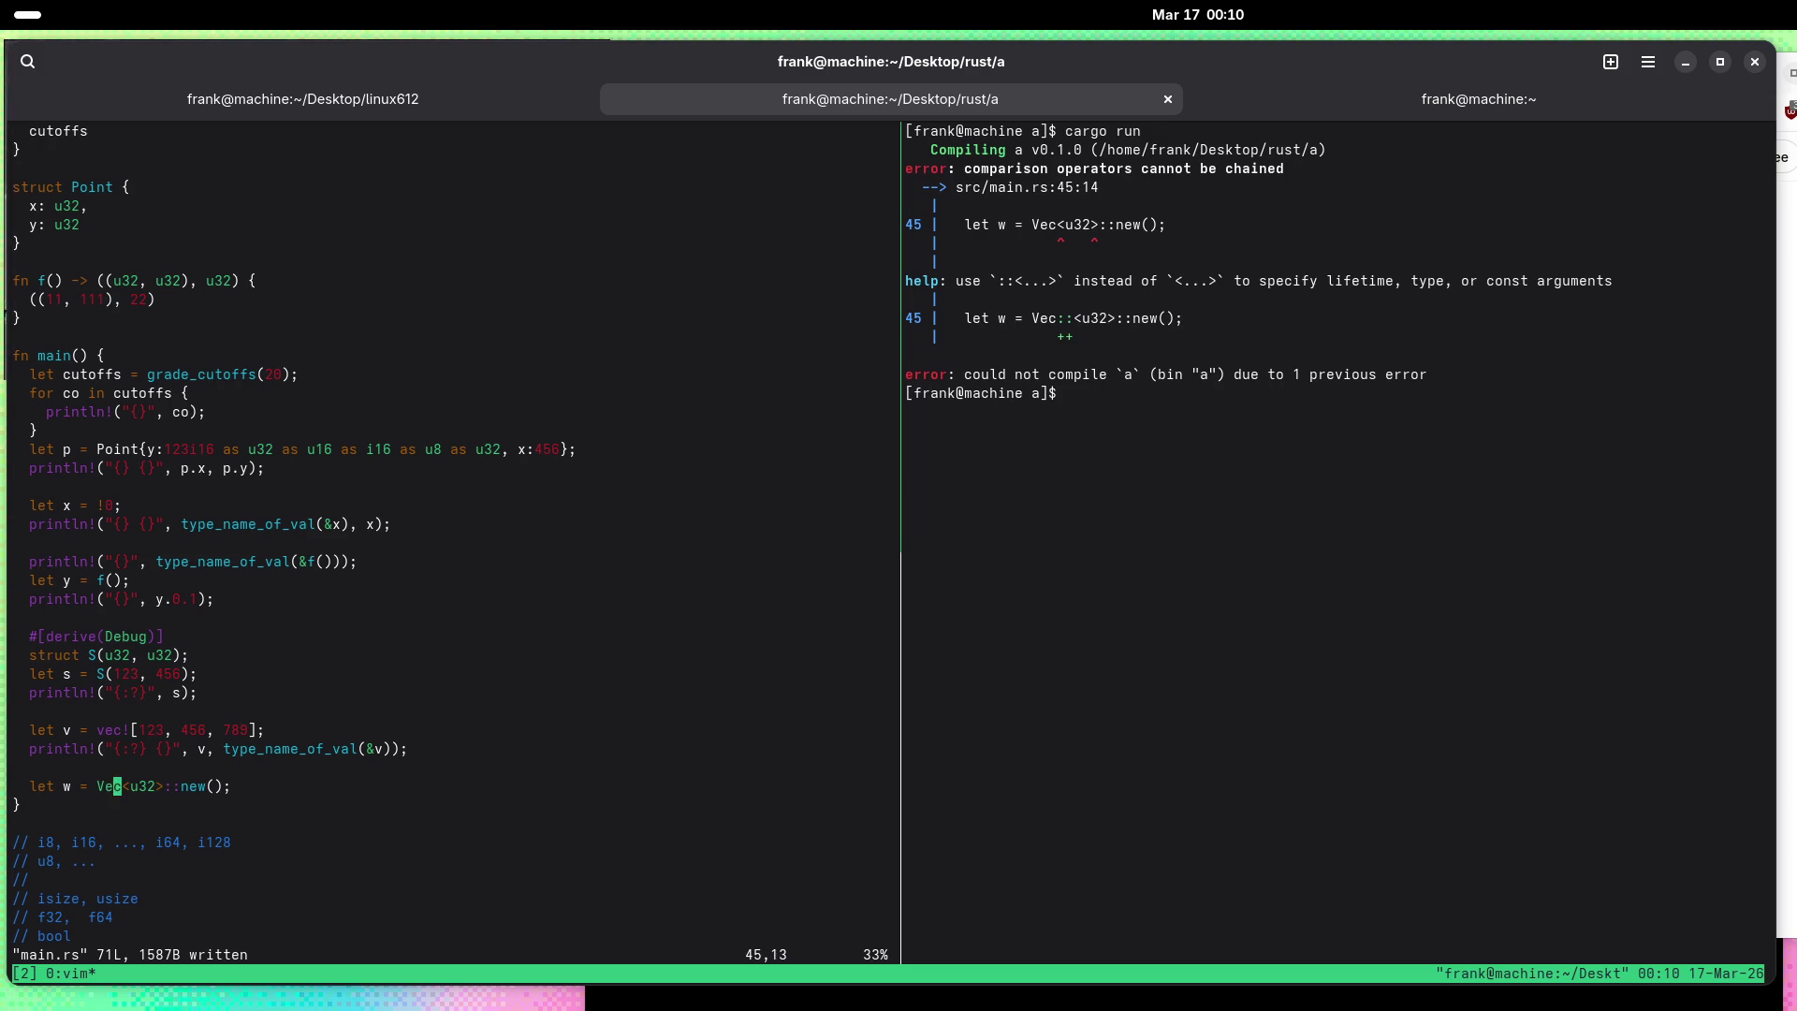
pyautogui.write('i::')
pyautogui.press('Escape')
pyautogui.write(':w')
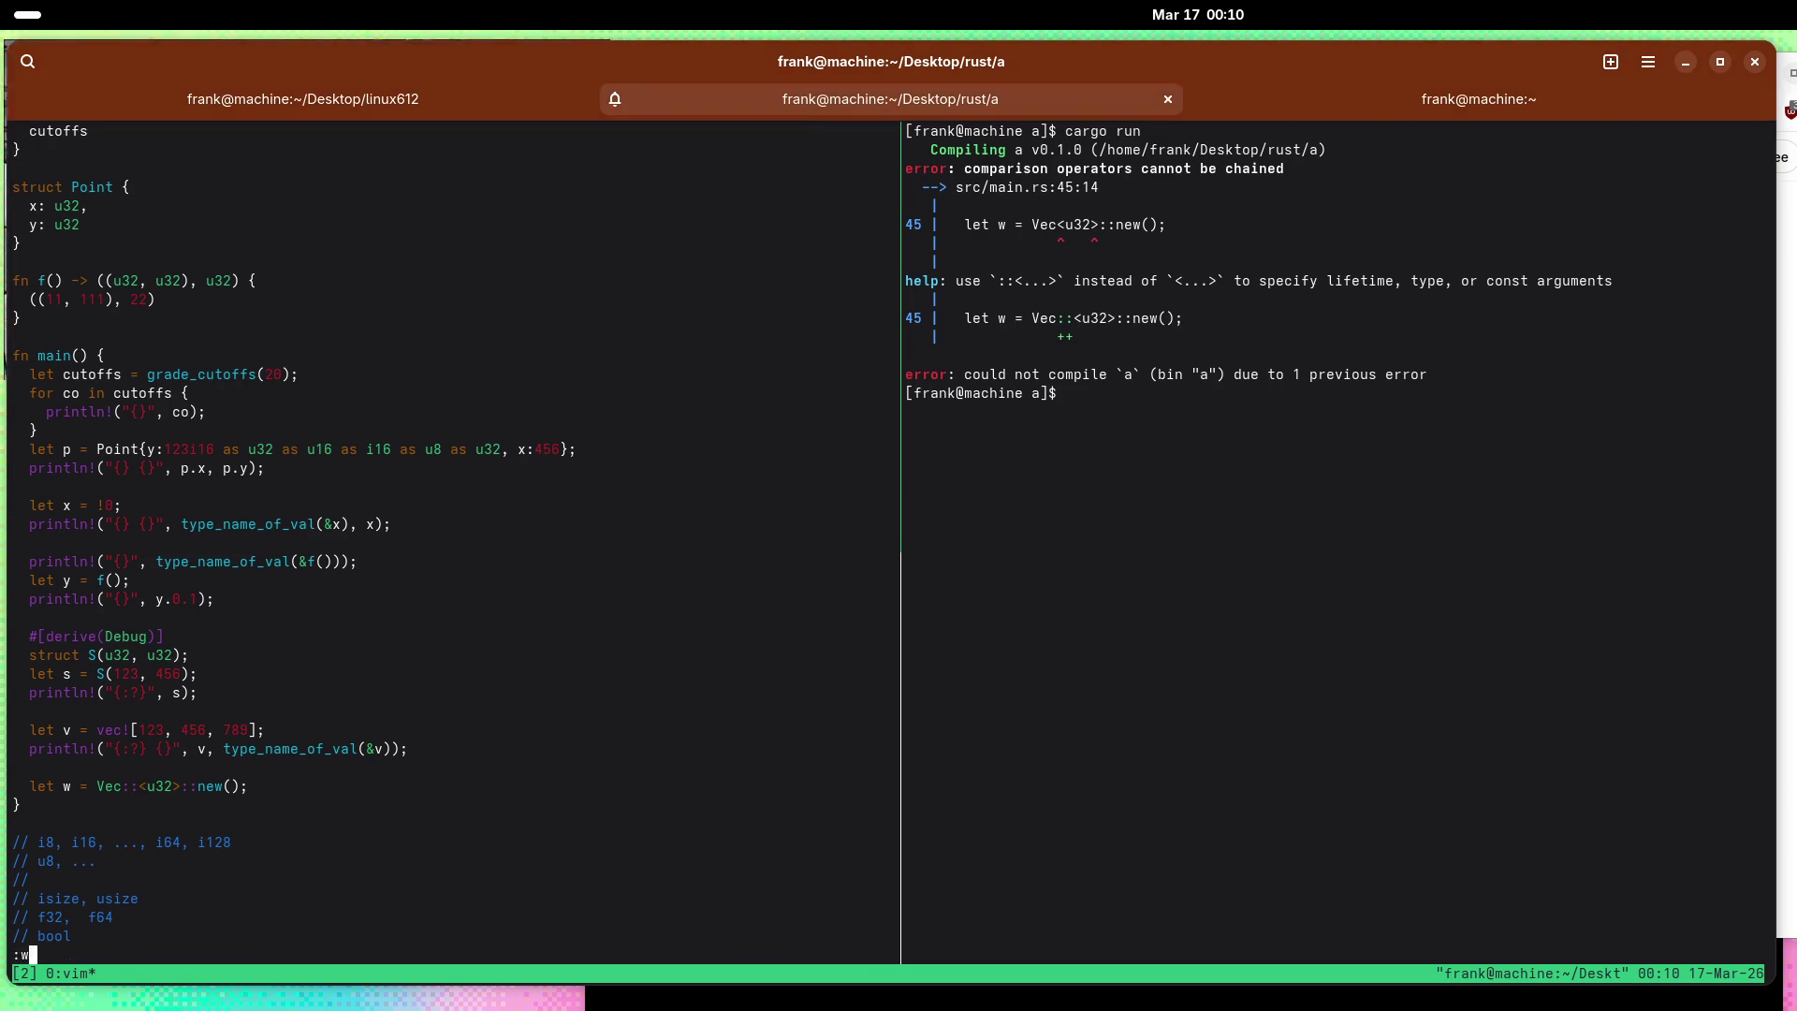
pyautogui.press('Return')
pyautogui.hotkey('ctrl', 'b')
pyautogui.press('Right')
pyautogui.press('Up')
pyautogui.press('Return')
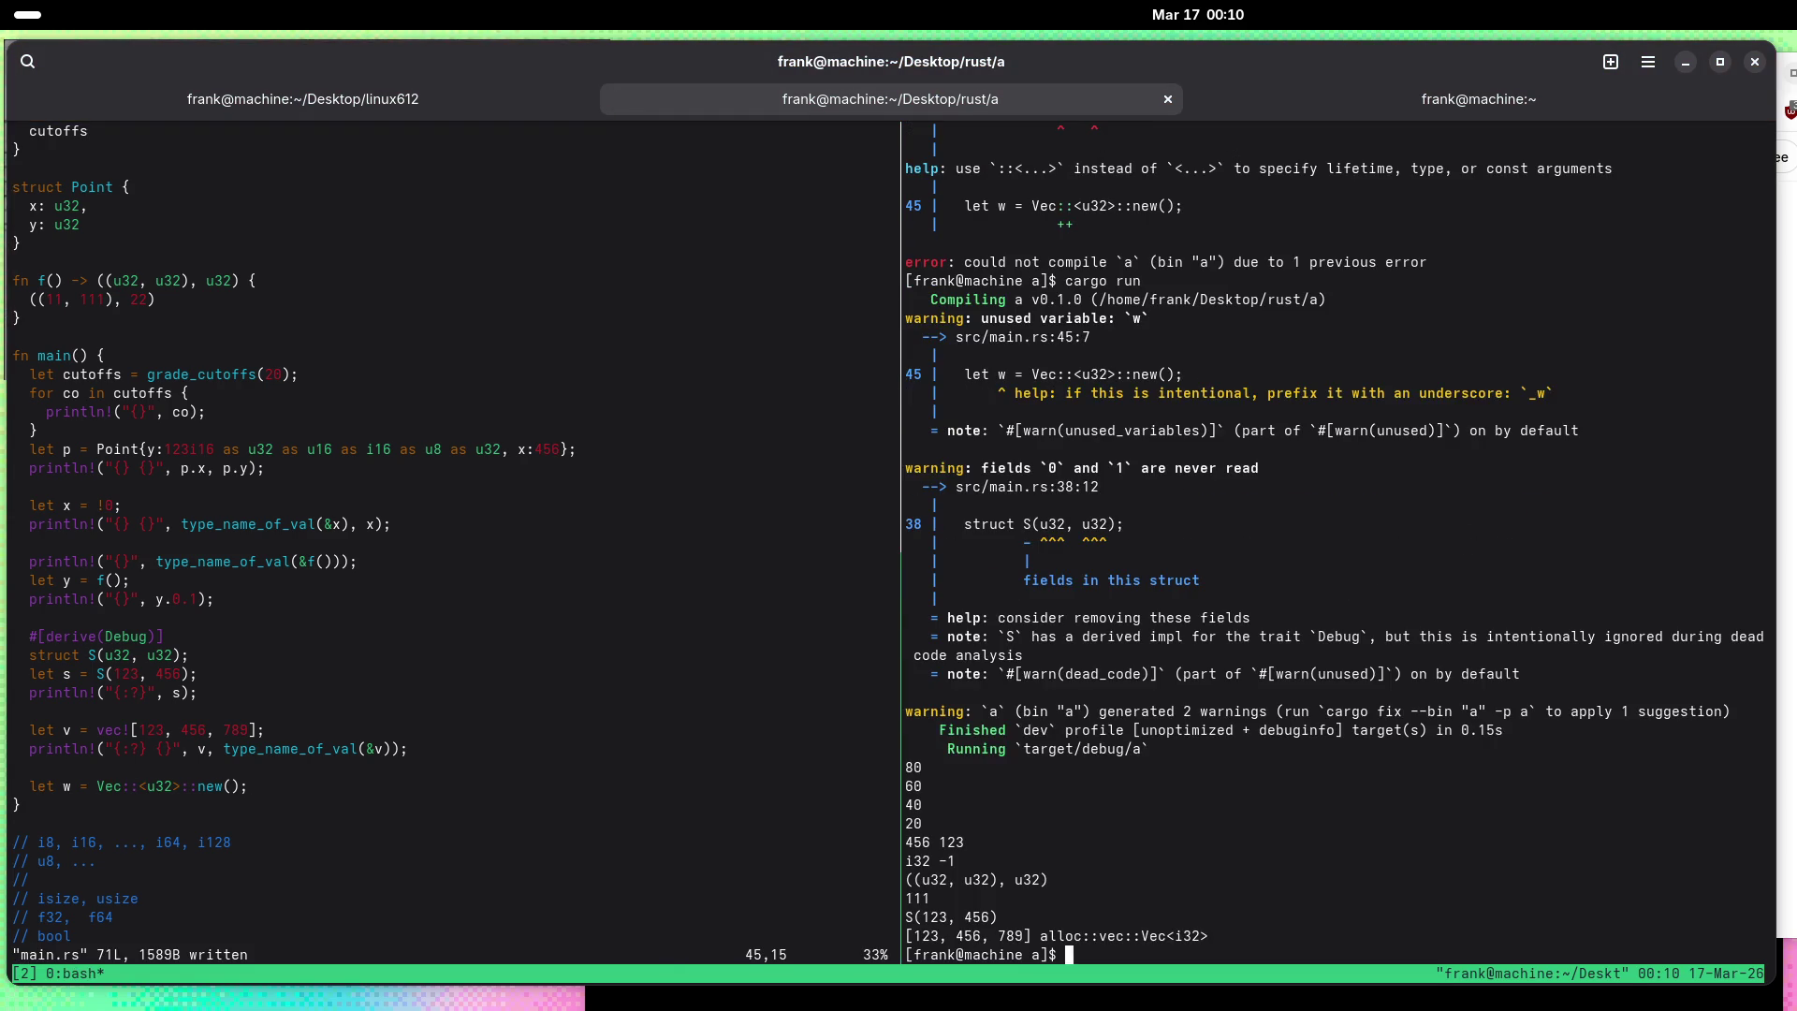
pyautogui.hotkey('ctrl', 'b')
pyautogui.press('Left')
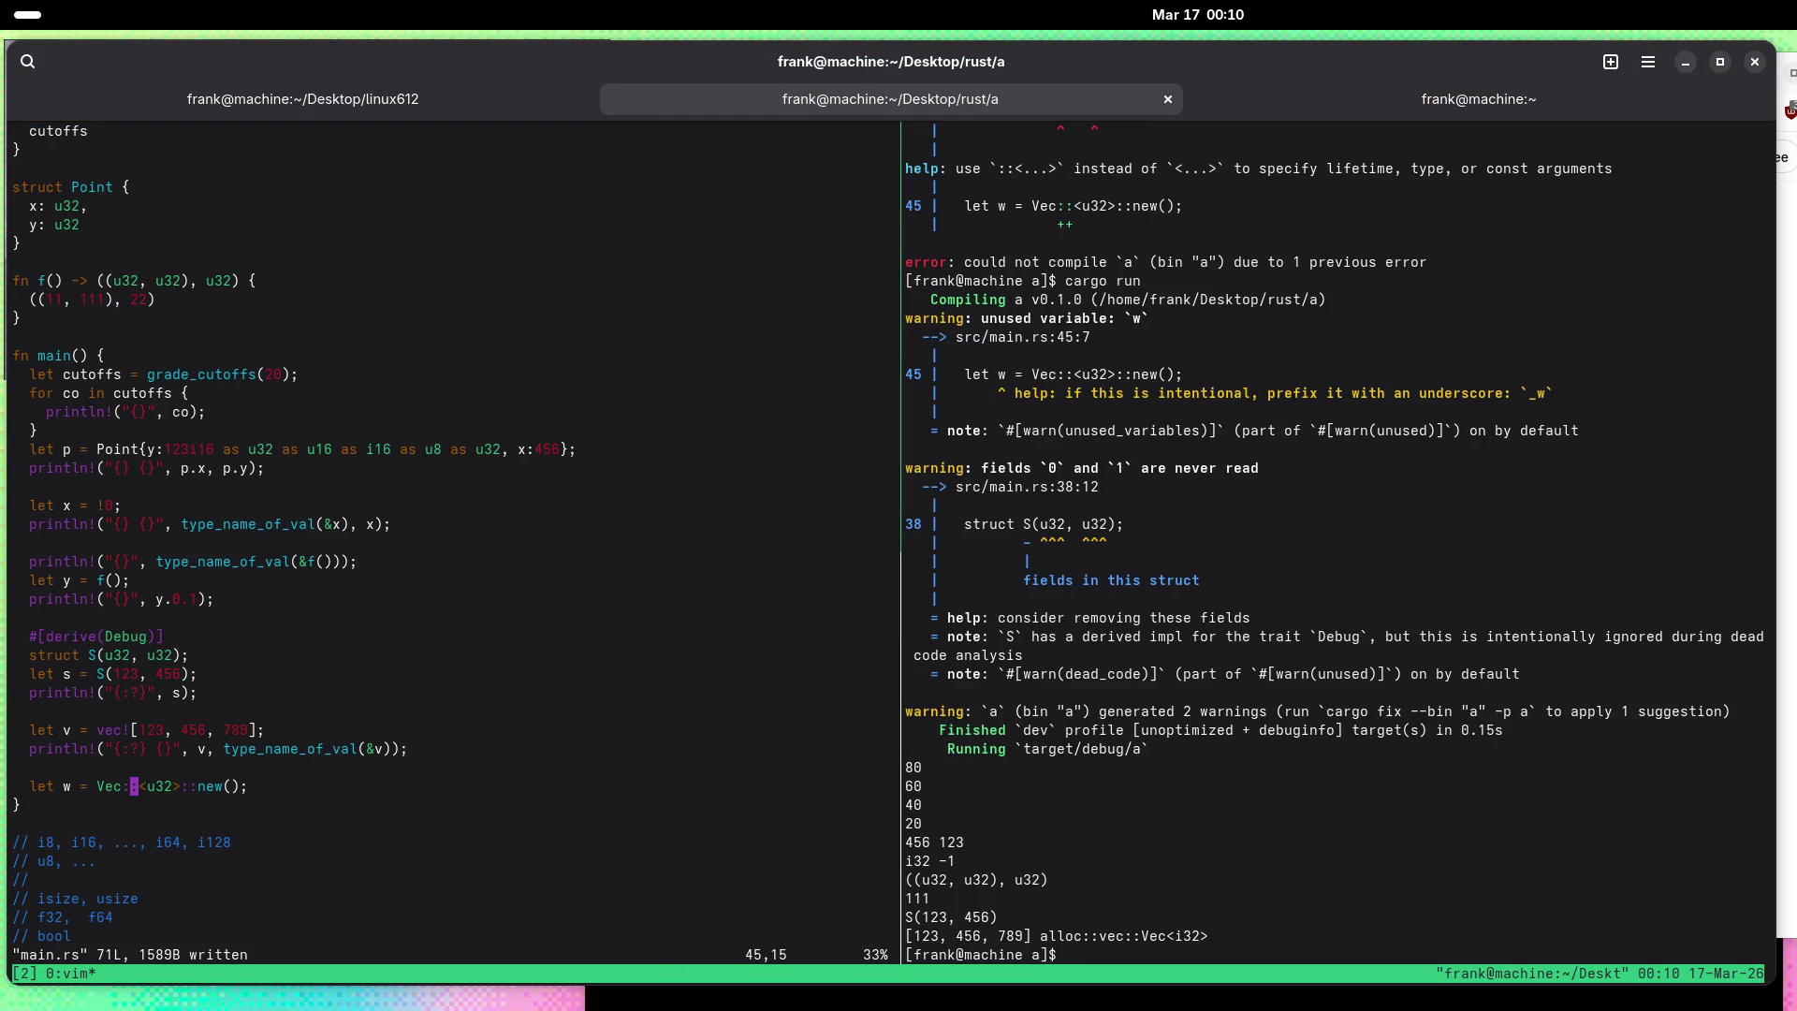
# Step: Add the line println!("{}", type_name_of_val(&w)) and save main.rs
pyautogui.write('oprintn')
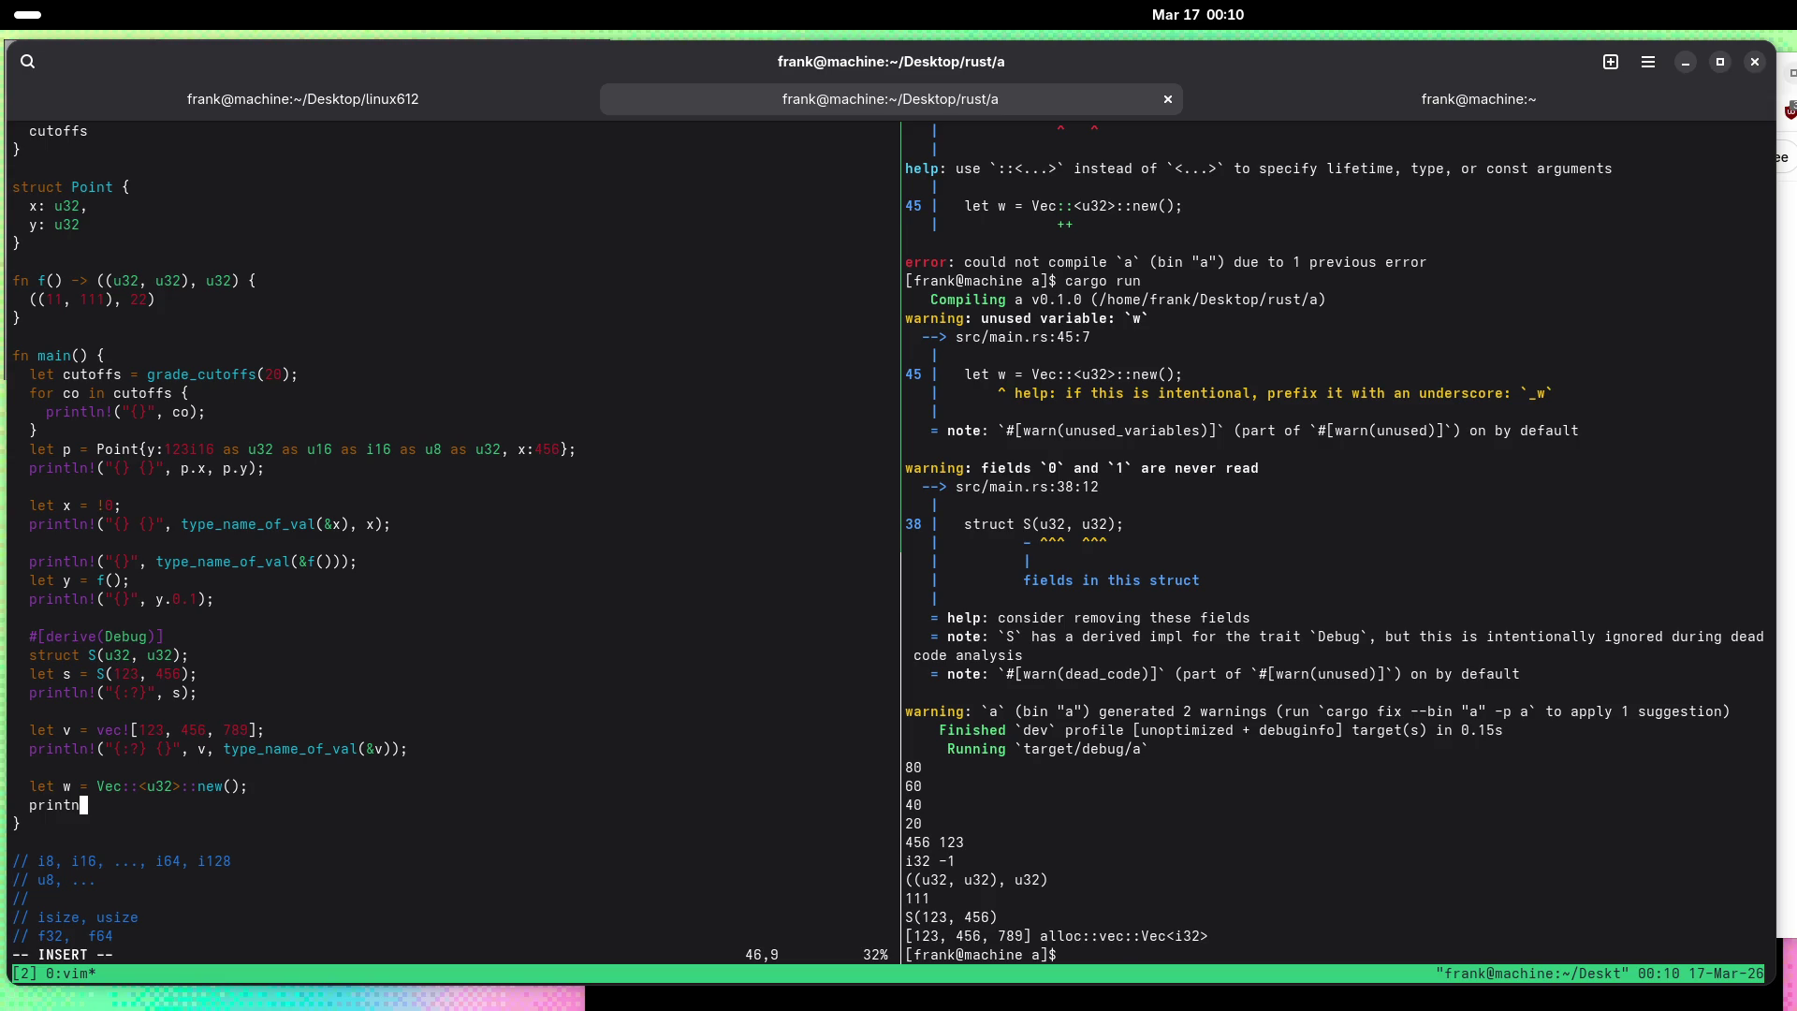
pyautogui.press('BackSpace')
pyautogui.write('ln!("')
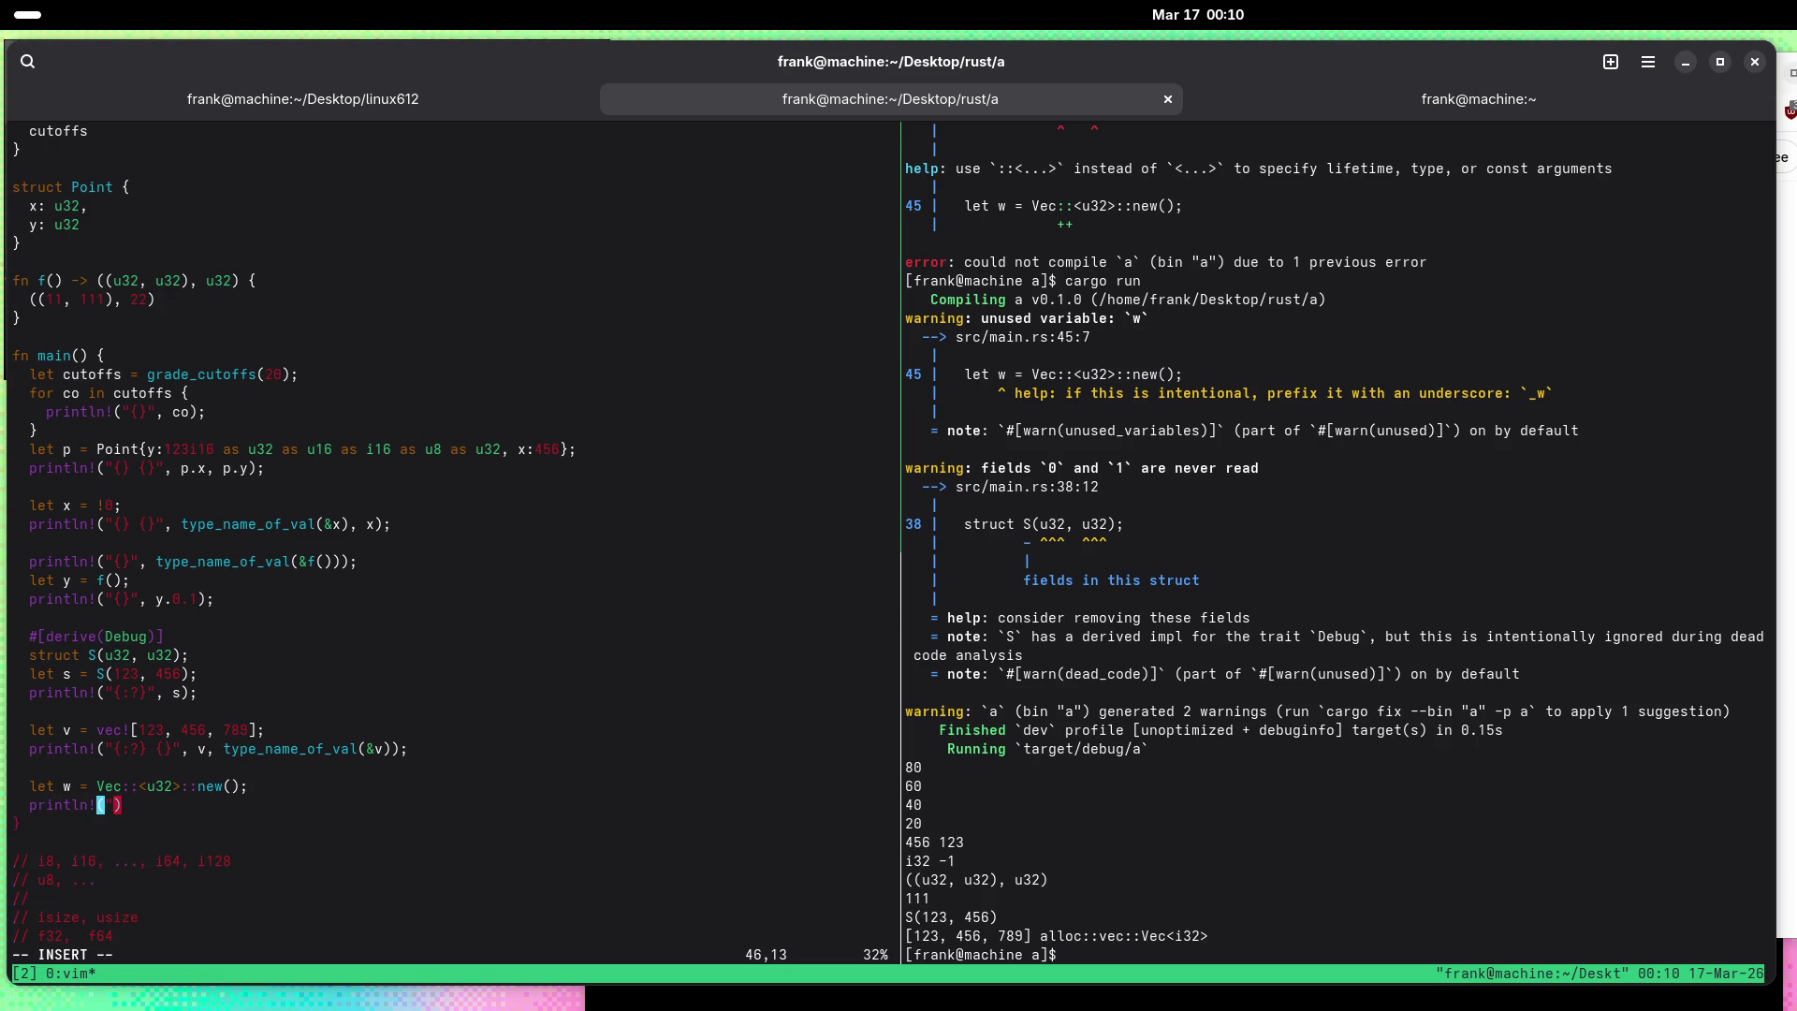
pyautogui.write('"')
pyautogui.write('{}", type_')
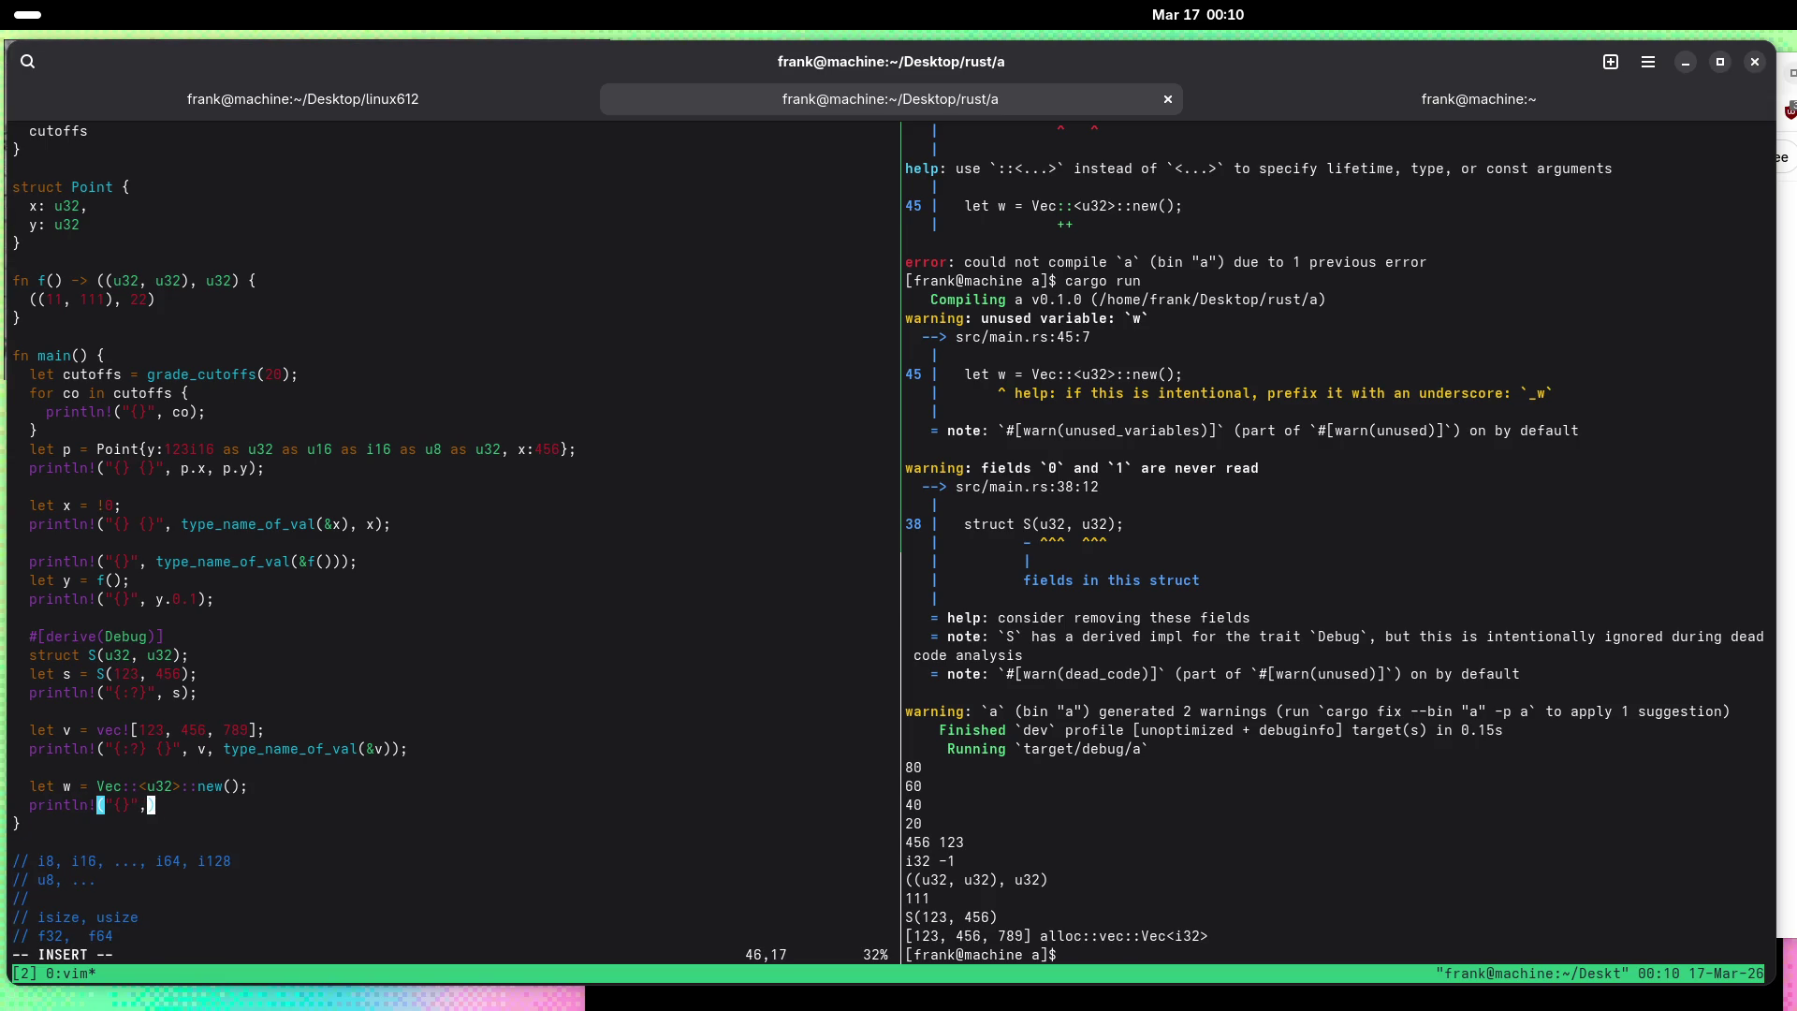
pyautogui.write('name_+of_val')
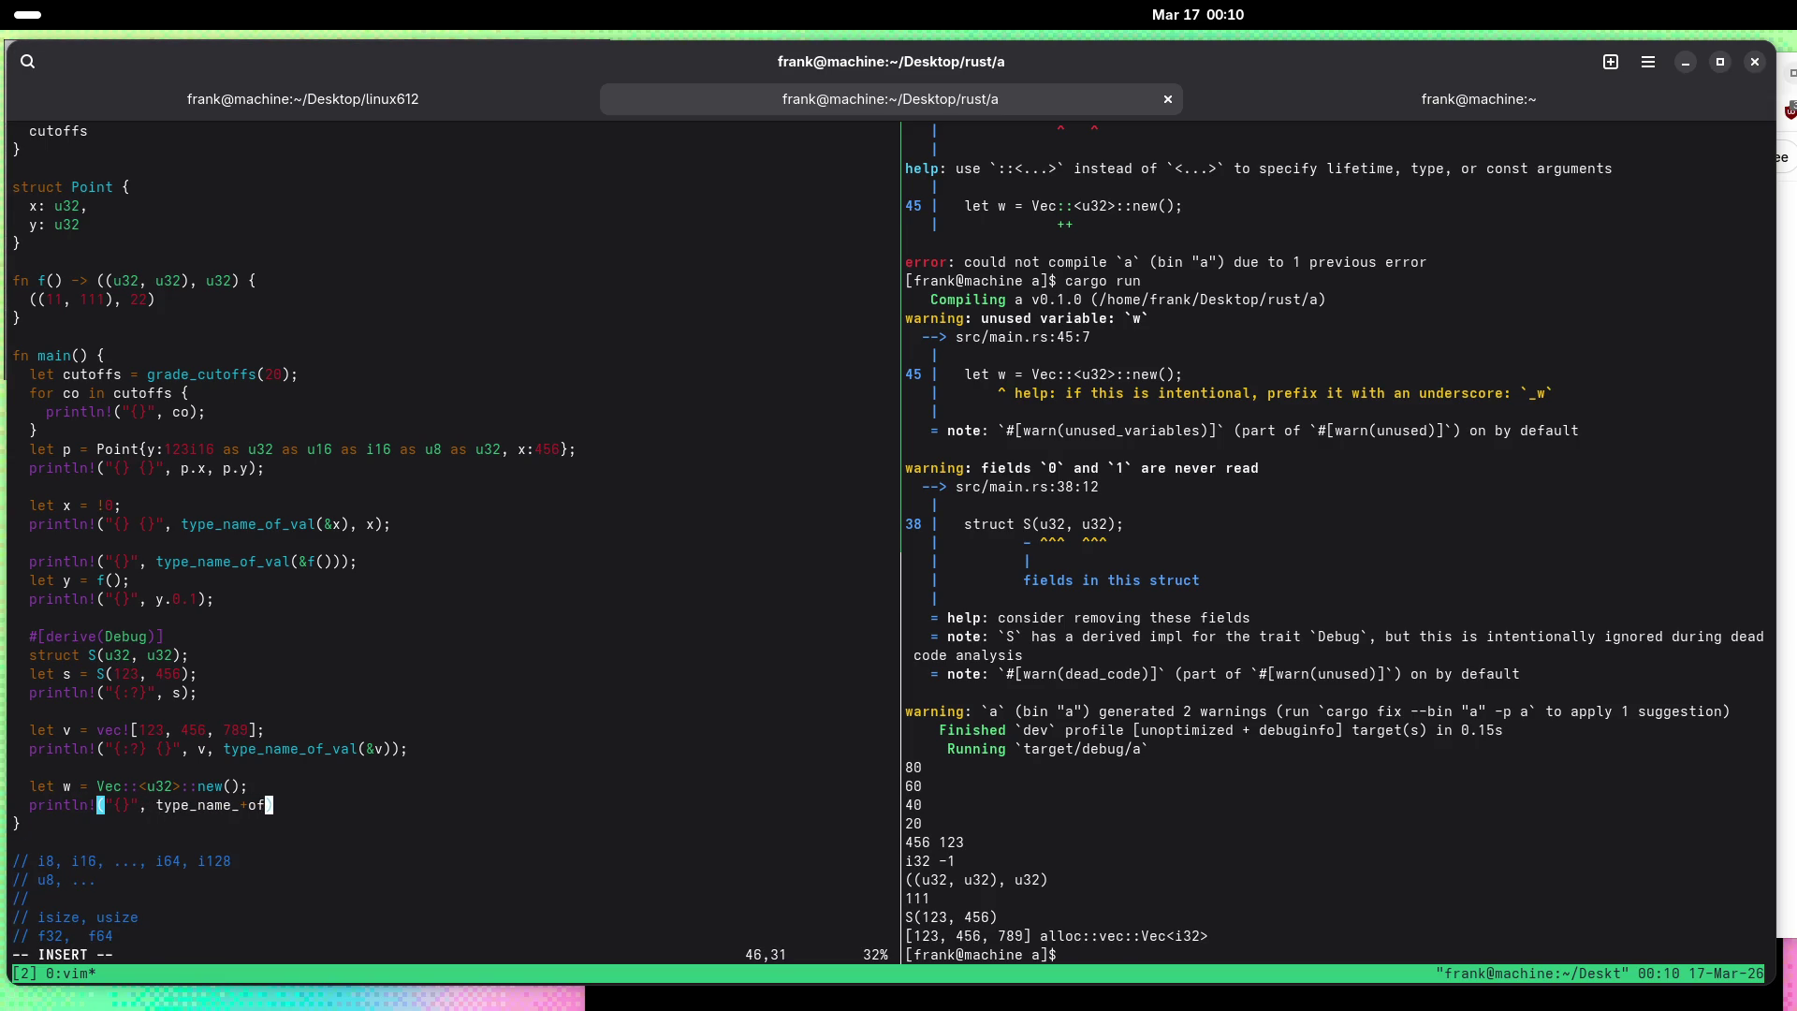
pyautogui.press('Left')
pyautogui.press('Left')
pyautogui.press('Left')
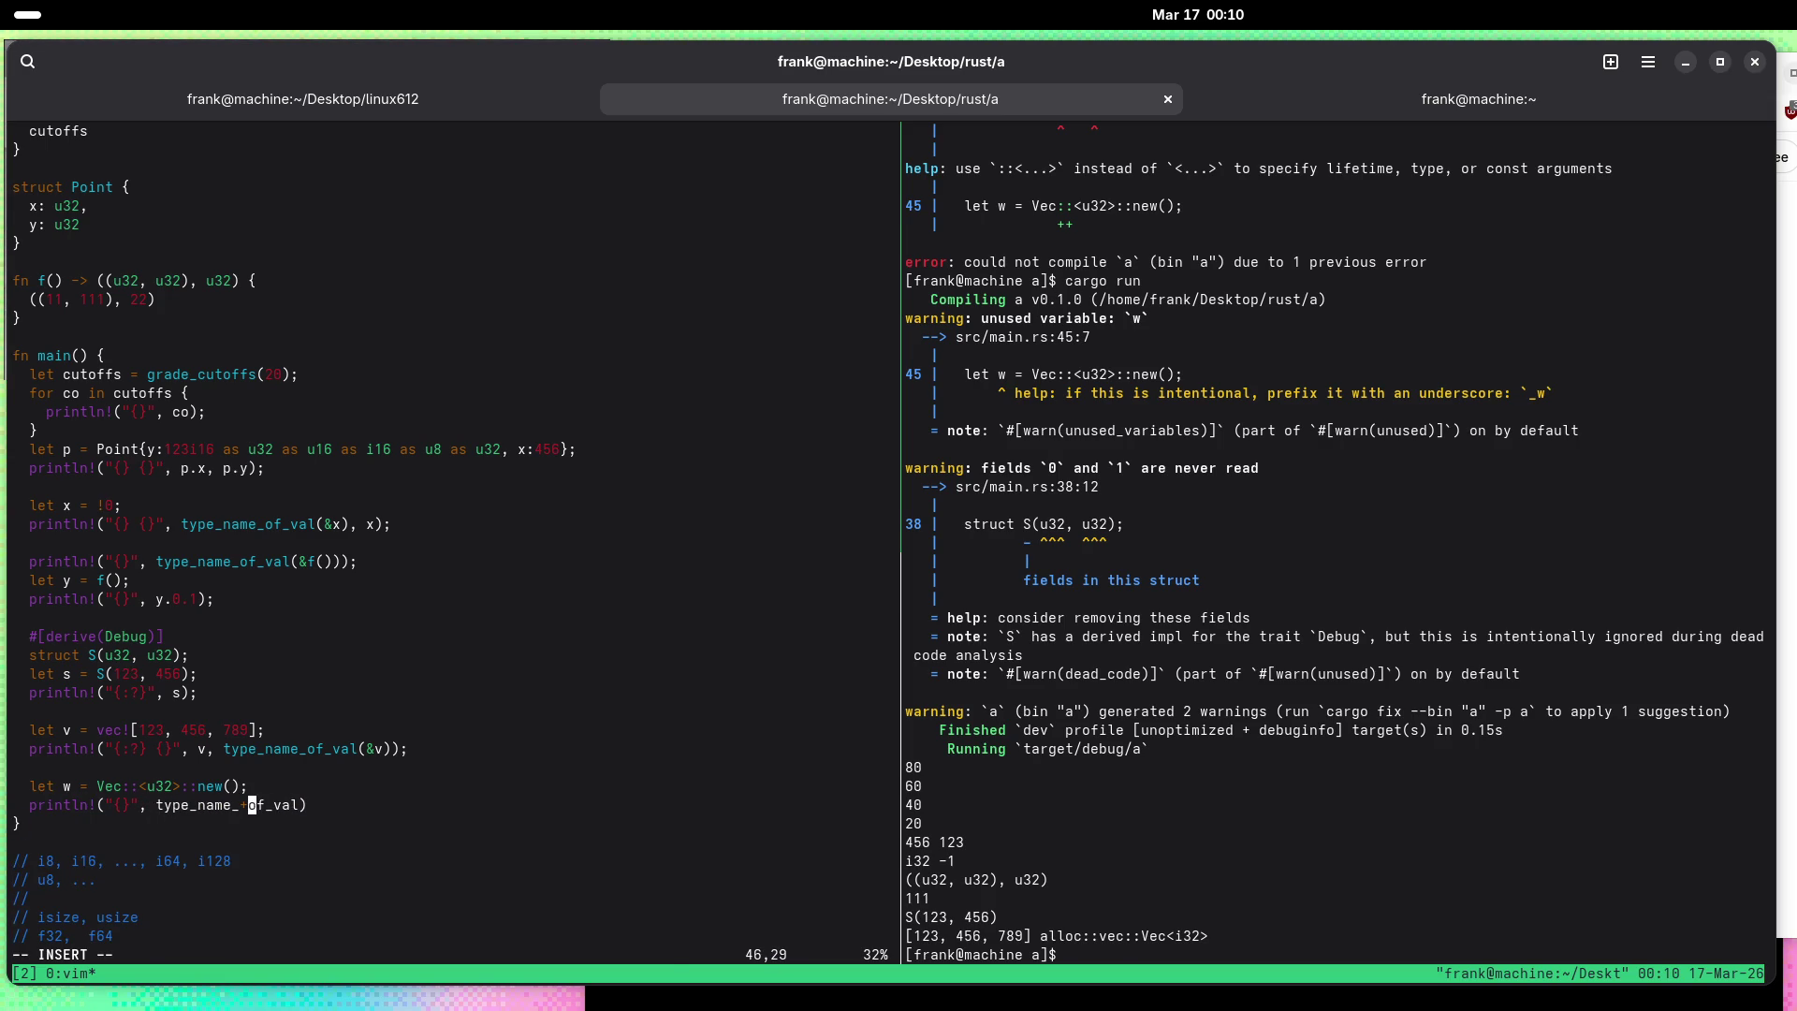
pyautogui.press('BackSpace')
pyautogui.press('End')
pyautogui.write('(')
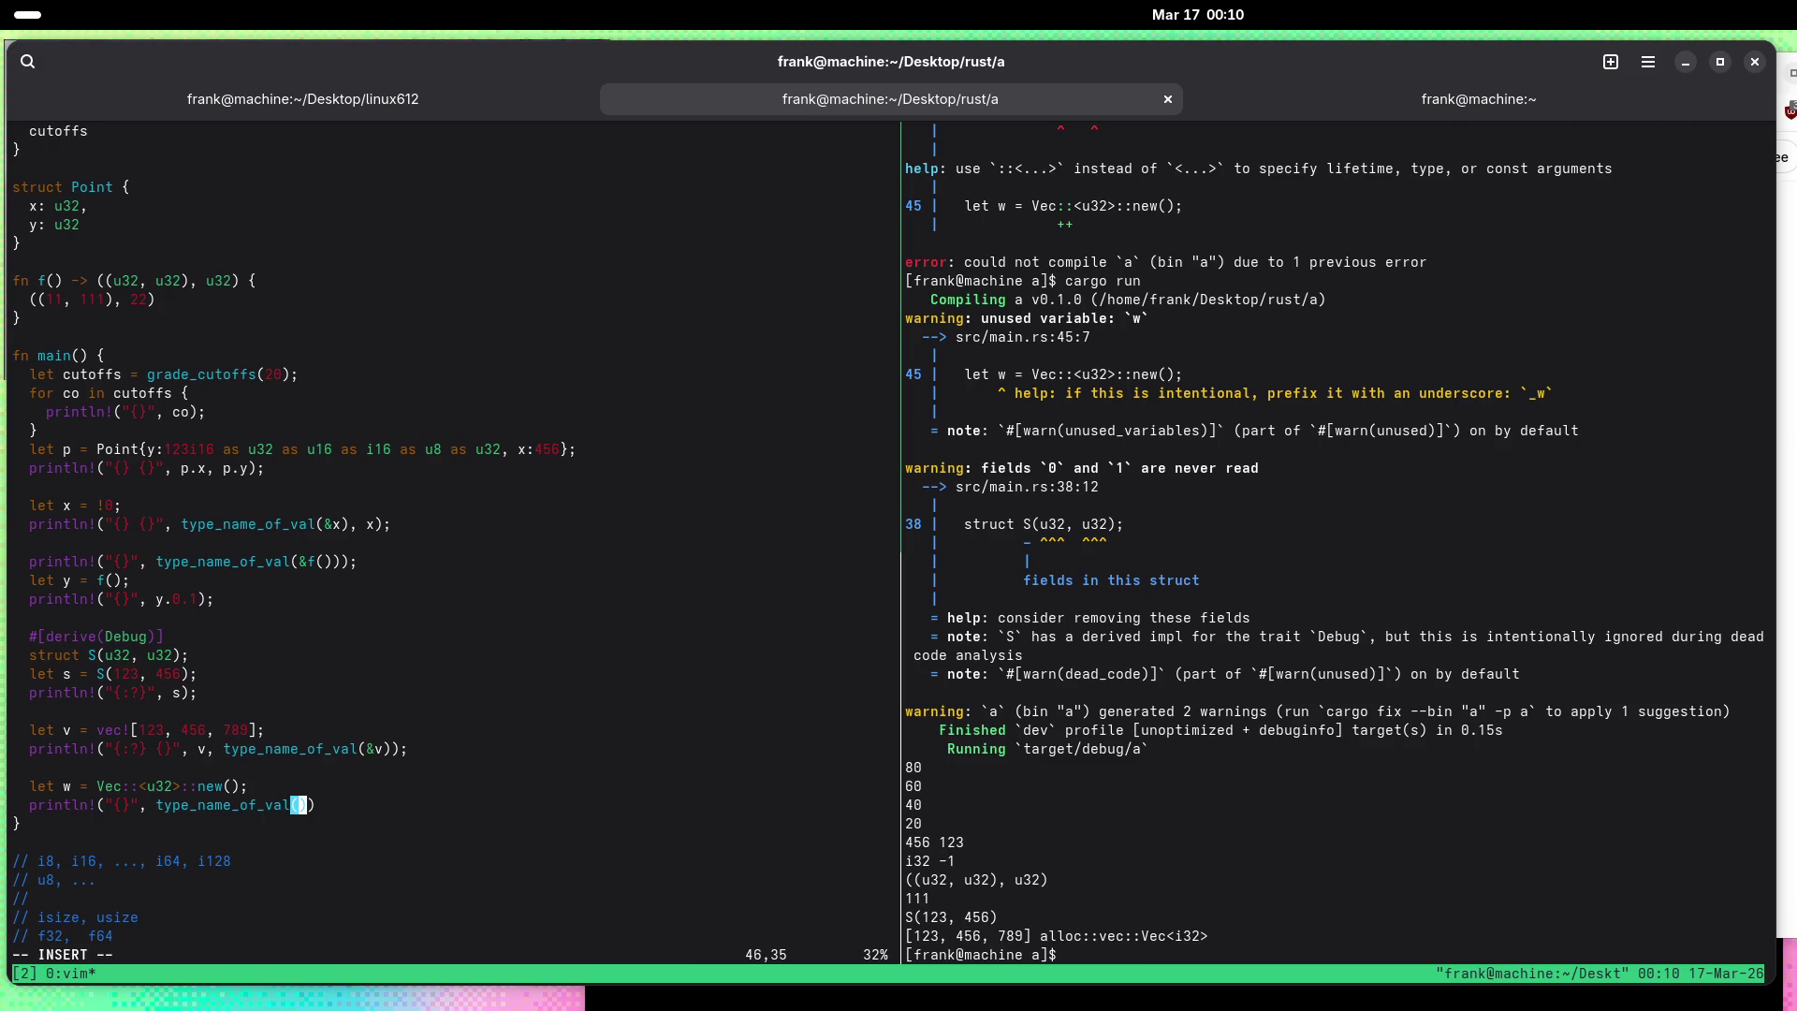
pyautogui.write('&w')
pyautogui.press('Escape')
pyautogui.write(':w')
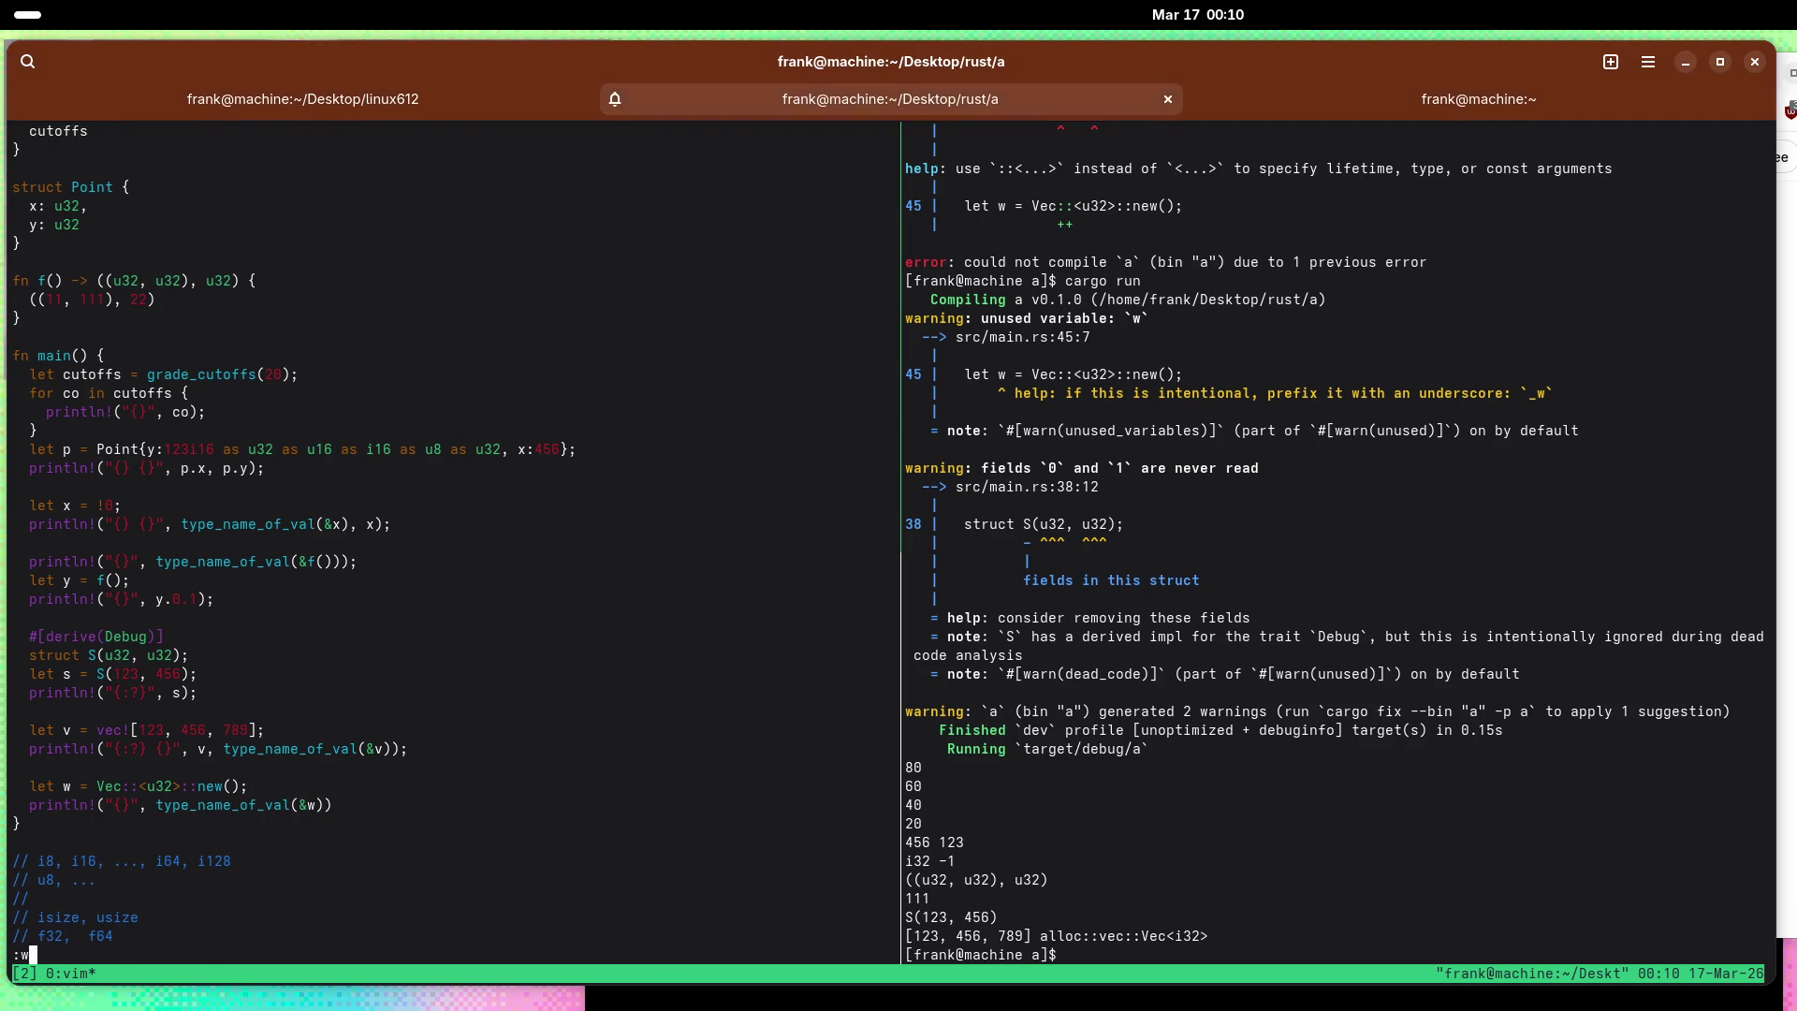
pyautogui.press('Return')
# Step: Rerun cargo run, which prints alloc::vec::Vec<u32>
pyautogui.hotkey('ctrl', 'b')
pyautogui.press('Right')
pyautogui.press('Up')
pyautogui.press('Return')
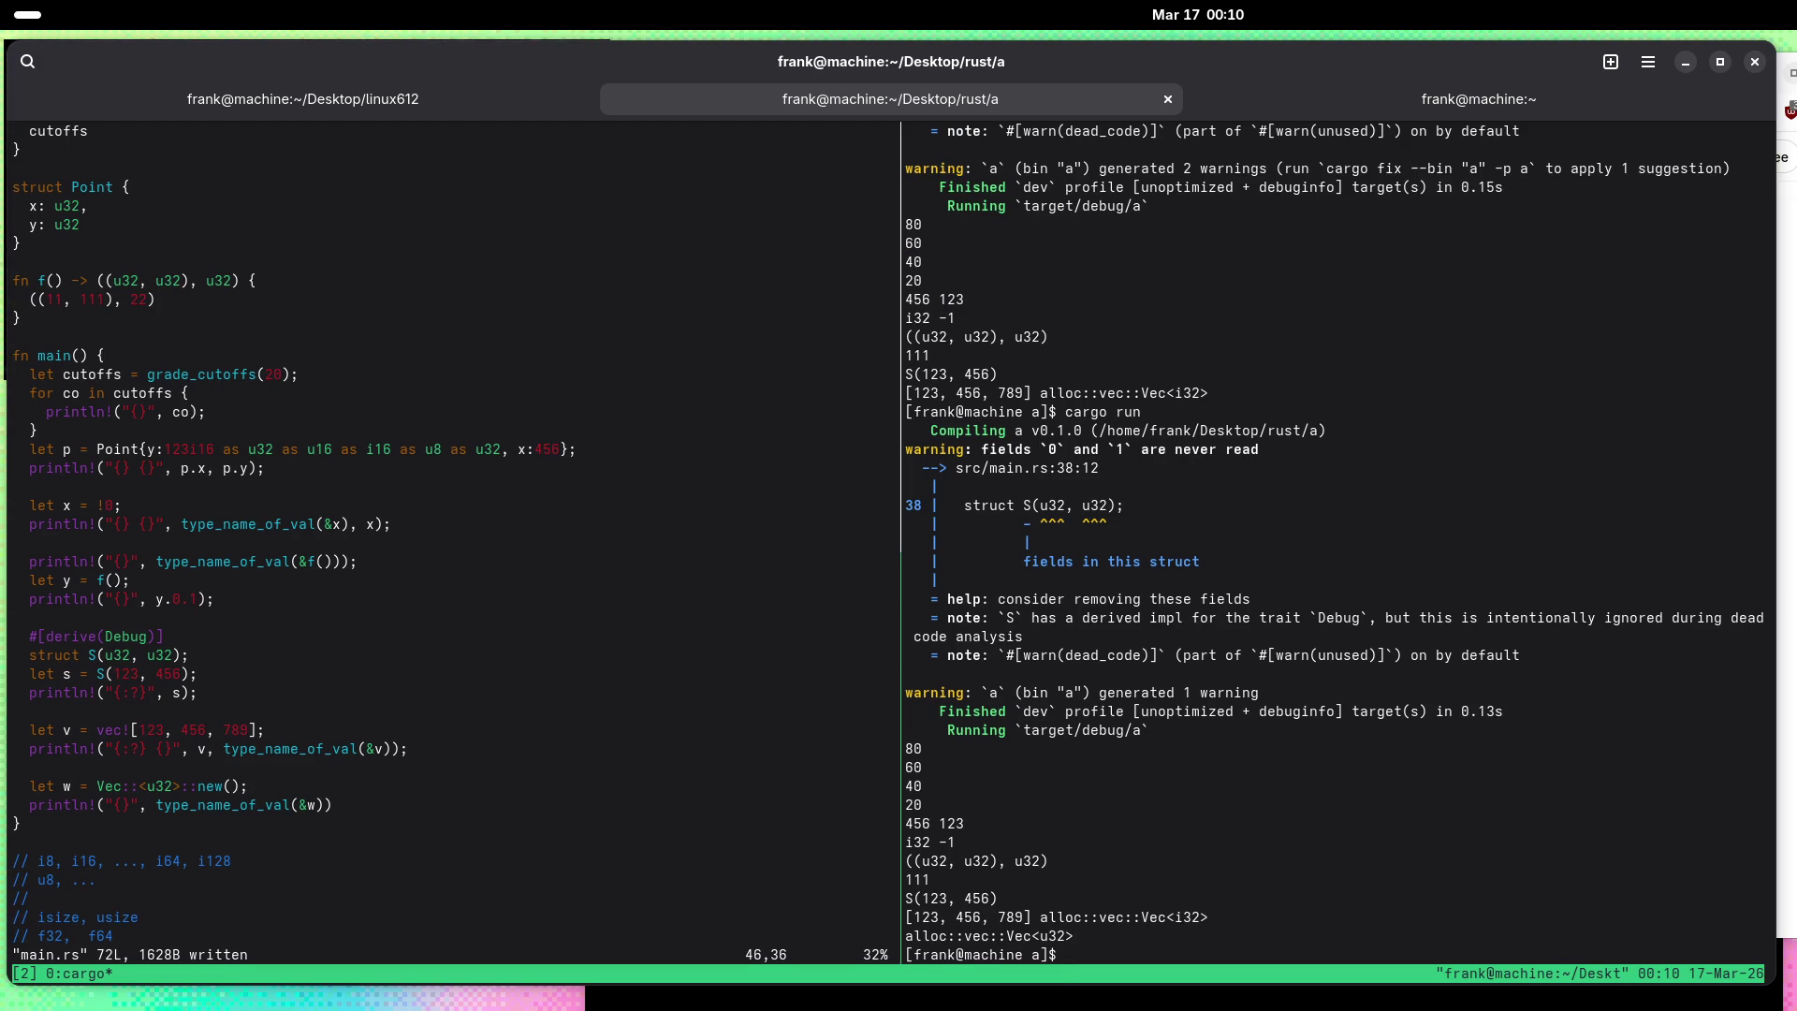
pyautogui.hotkey('ctrl', 'b')
pyautogui.press('Left')
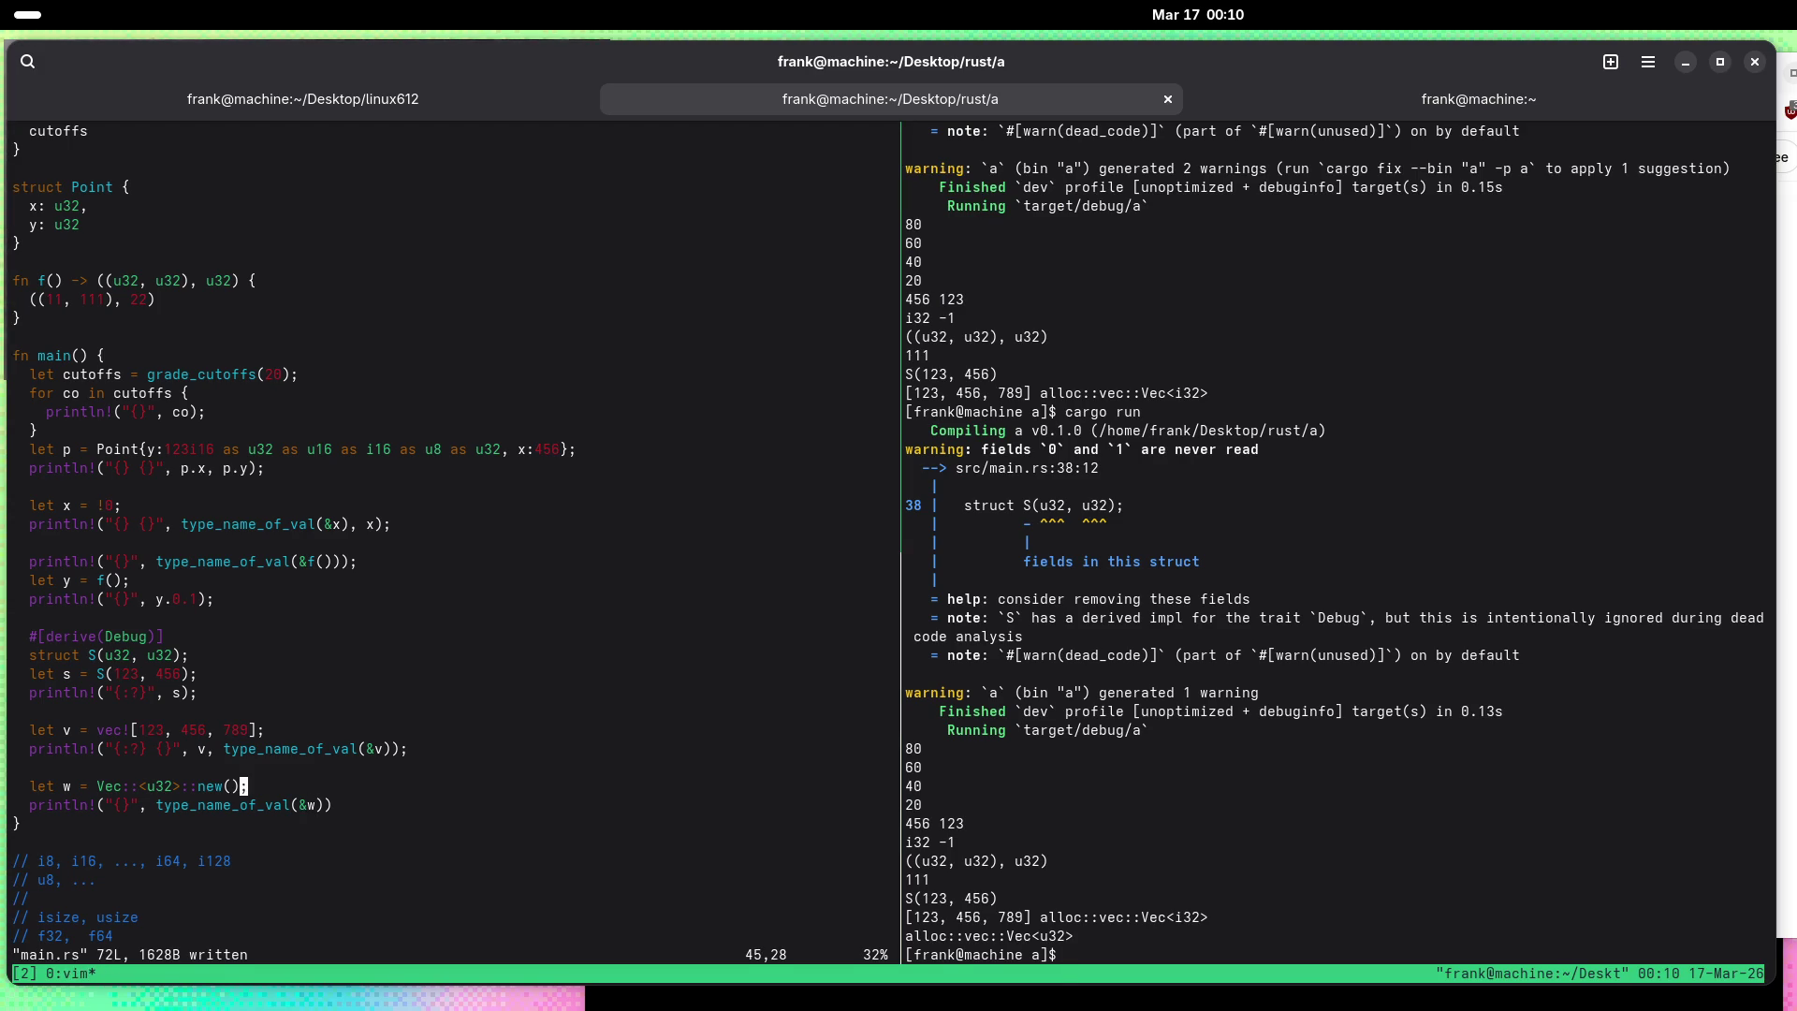
# Step: Add 'w.push(123);' above the print line, save, and run cargo run
pyautogui.write('Ow.')
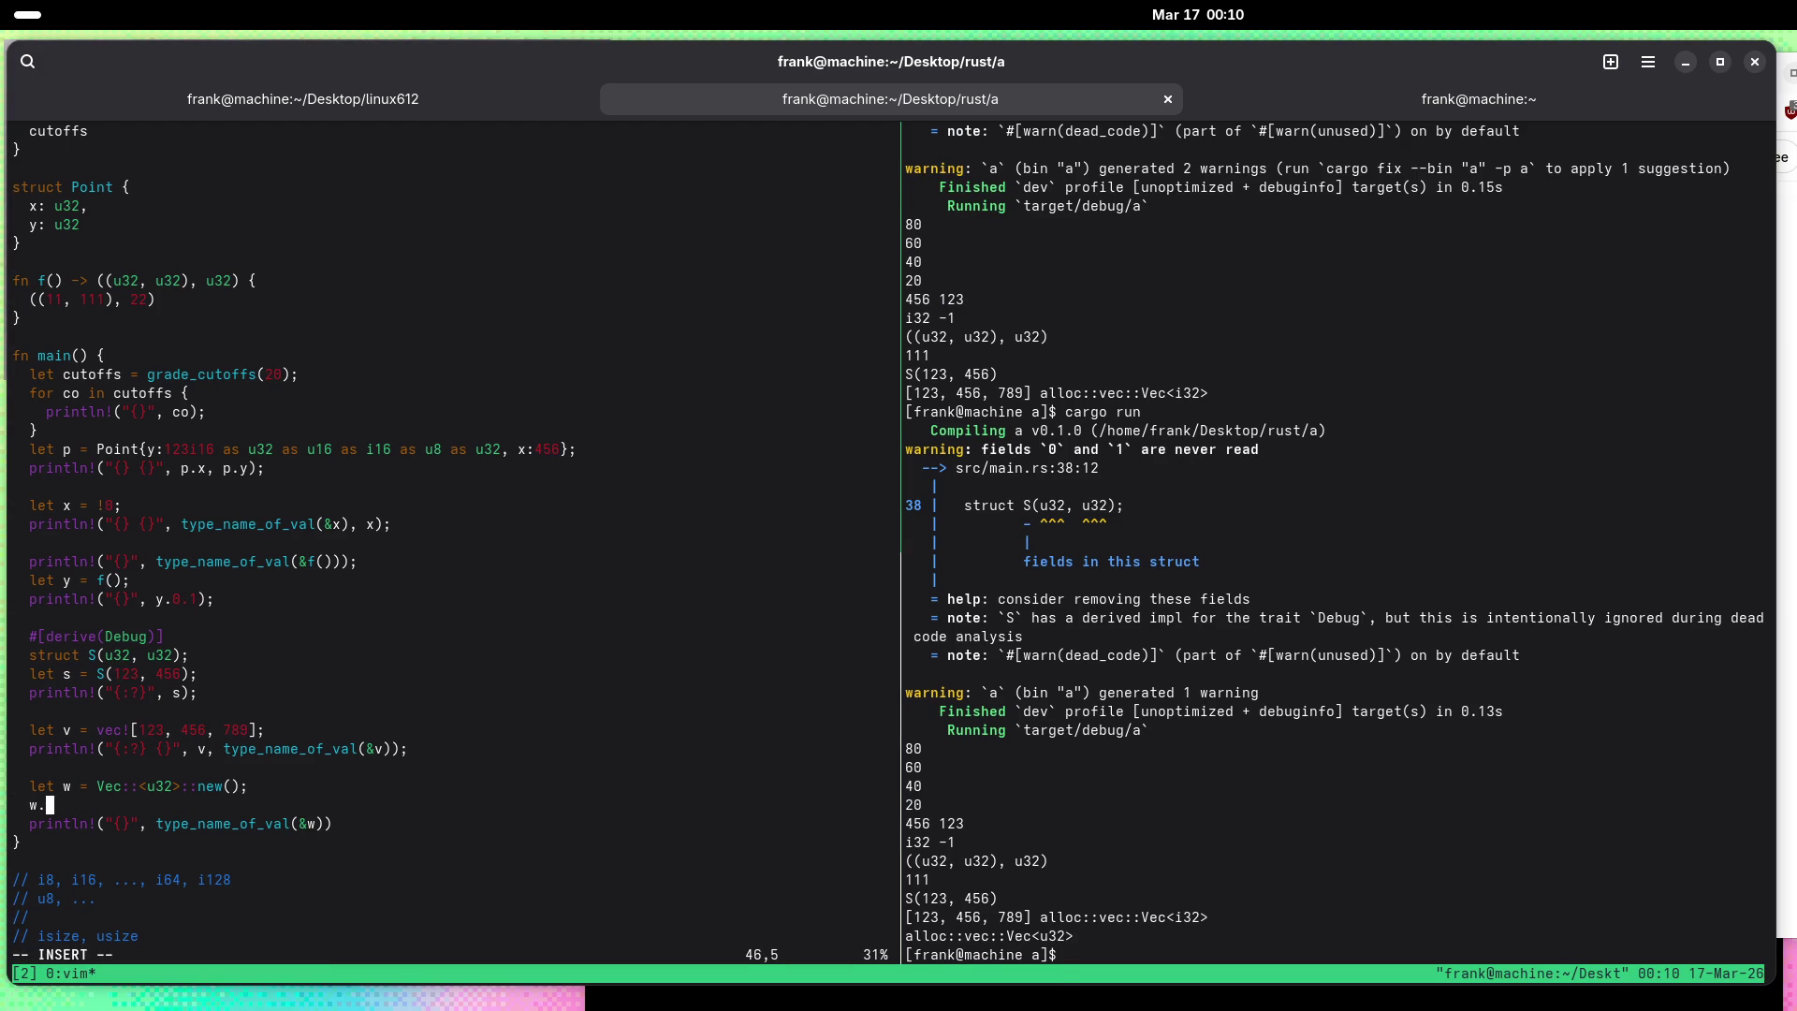
pyautogui.write('push(123);')
pyautogui.press('Escape')
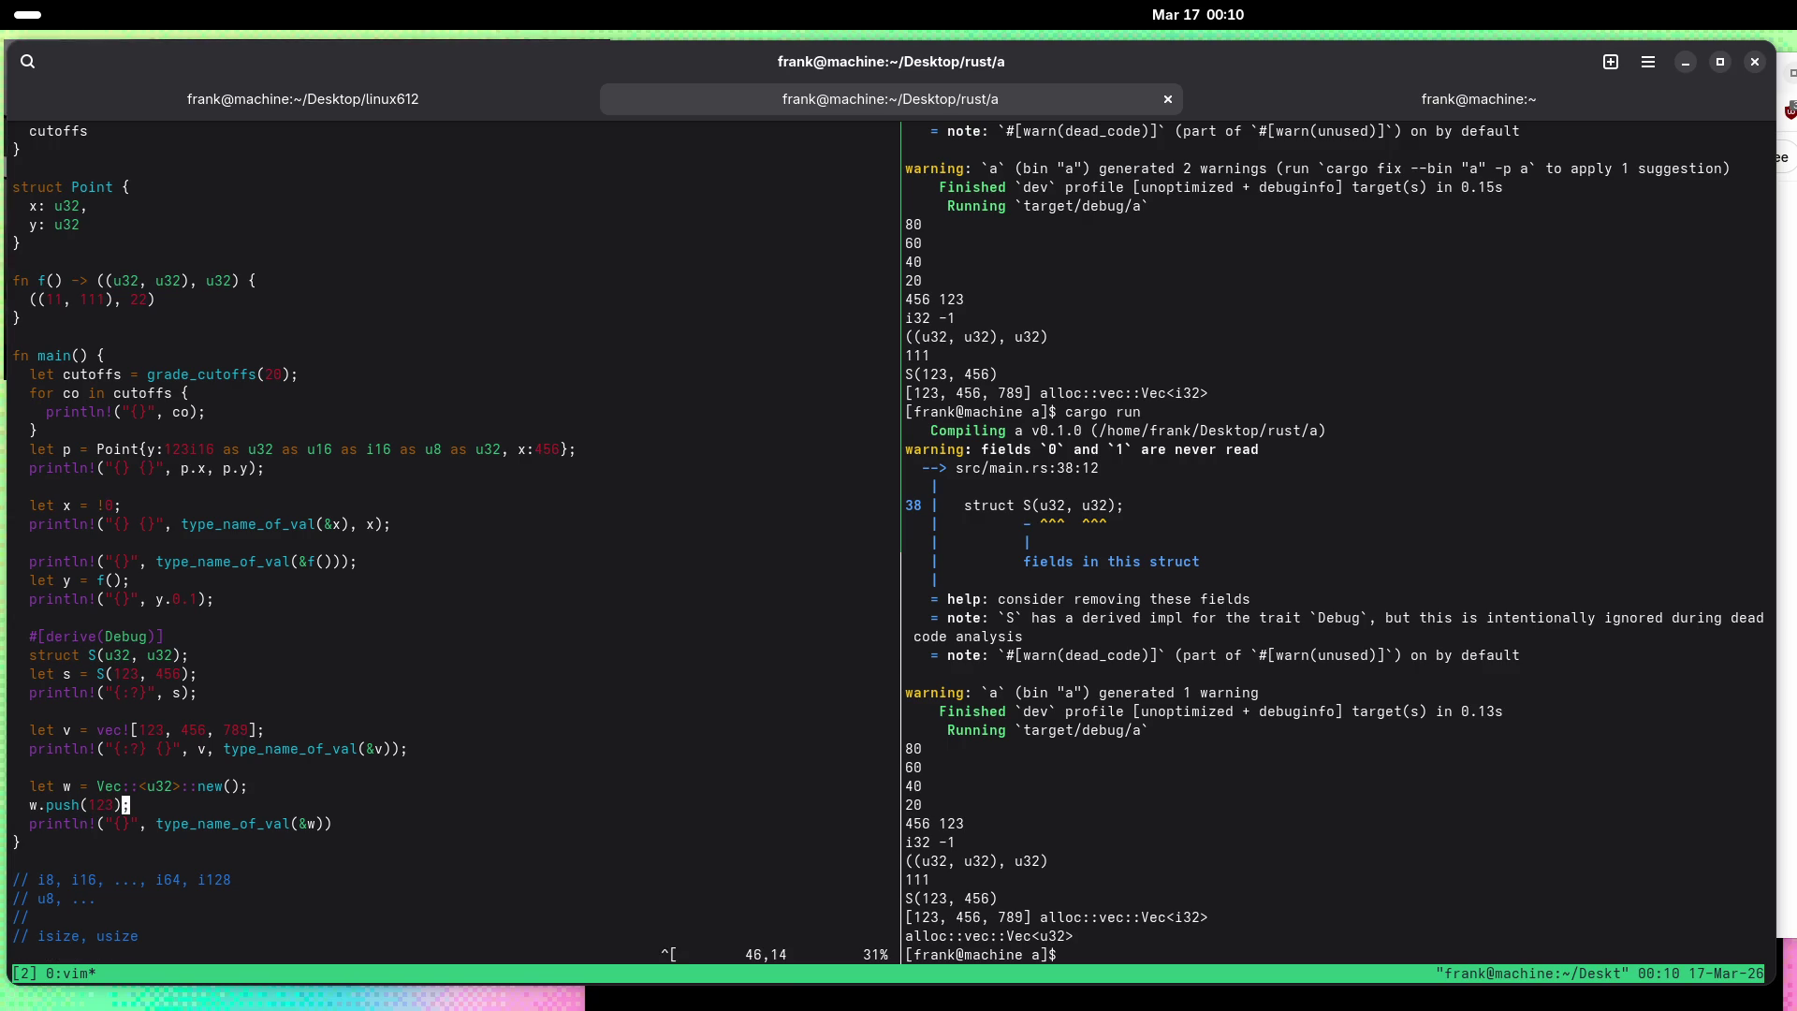
pyautogui.write(':w')
pyautogui.press('Return')
pyautogui.hotkey('ctrl', 'b')
pyautogui.press('Right')
pyautogui.write('cargo run')
pyautogui.press('Return')
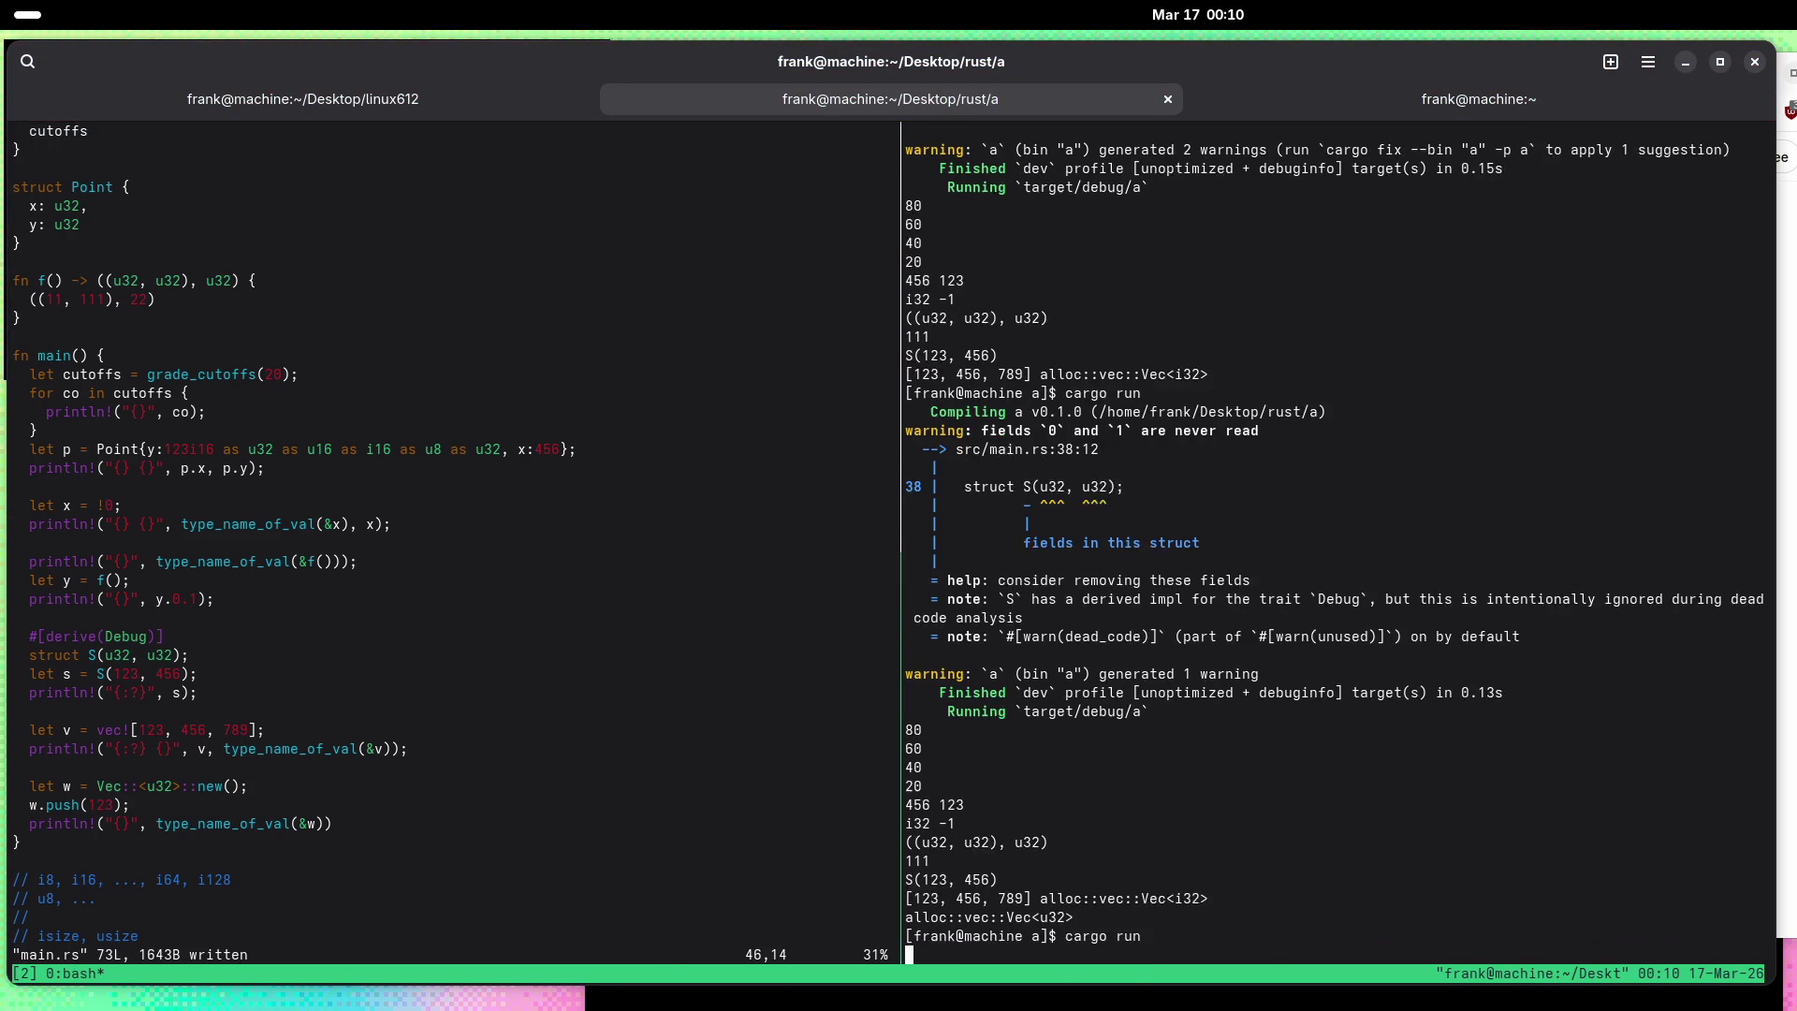
pyautogui.hotkey('ctrl', 'b')
pyautogui.press('Left')
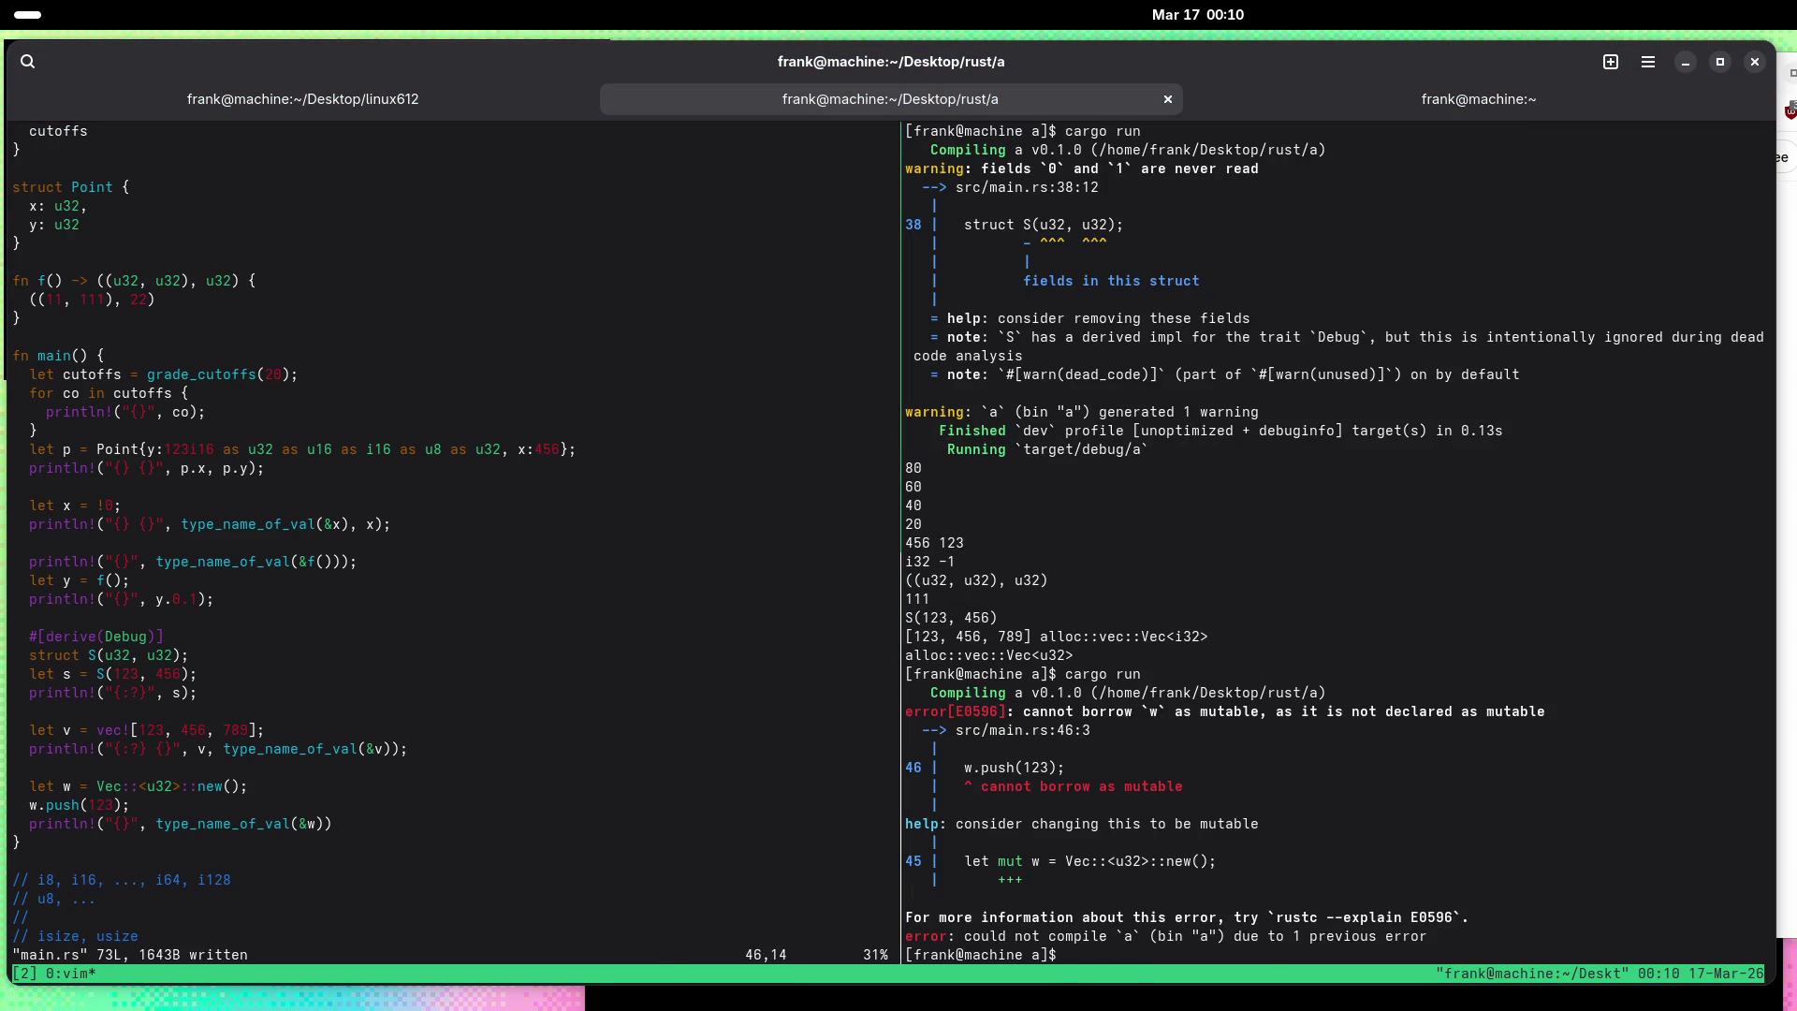
# Step: Make w mutable with 'let mut w', save, and rerun cargo
pyautogui.press('h')
pyautogui.press('h')
pyautogui.press('h')
pyautogui.press('k')
pyautogui.press('b')
pyautogui.press('b')
pyautogui.write('imut')
pyautogui.press('Escape')
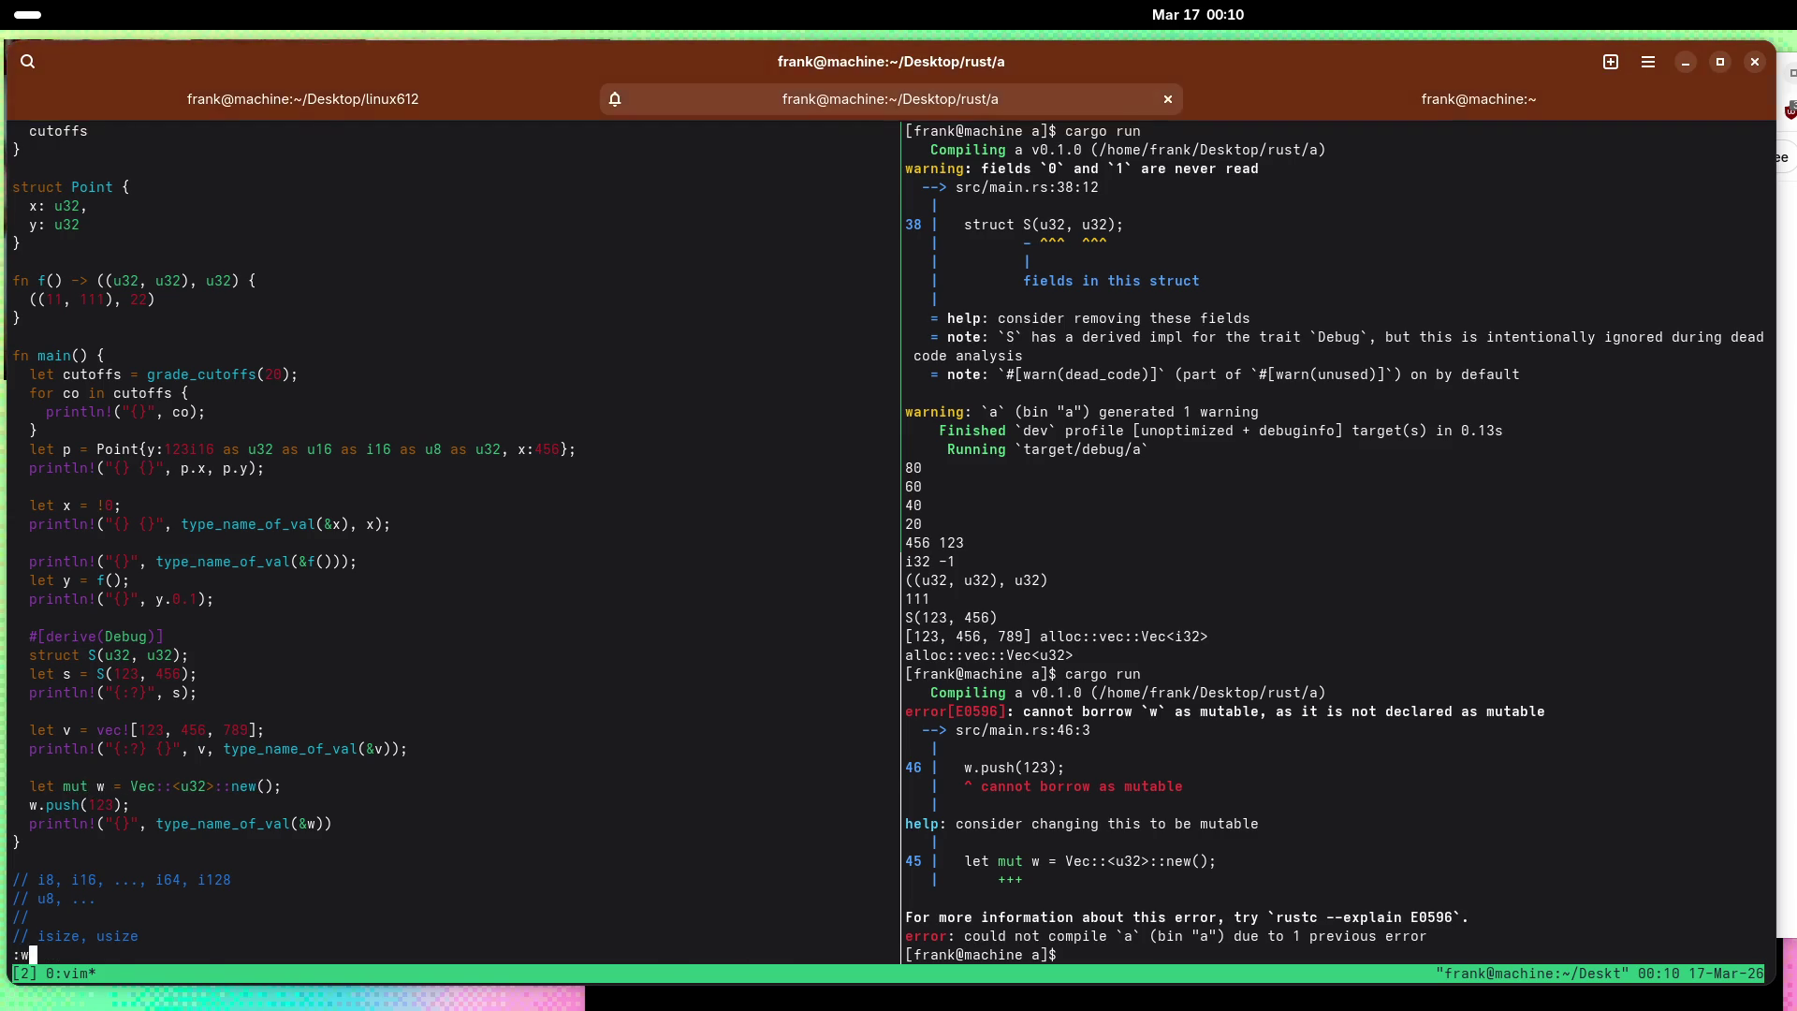
pyautogui.write(':w')
pyautogui.press('Return')
pyautogui.hotkey('ctrl', 'b')
pyautogui.press('Right')
pyautogui.press('Up')
pyautogui.press('Return')
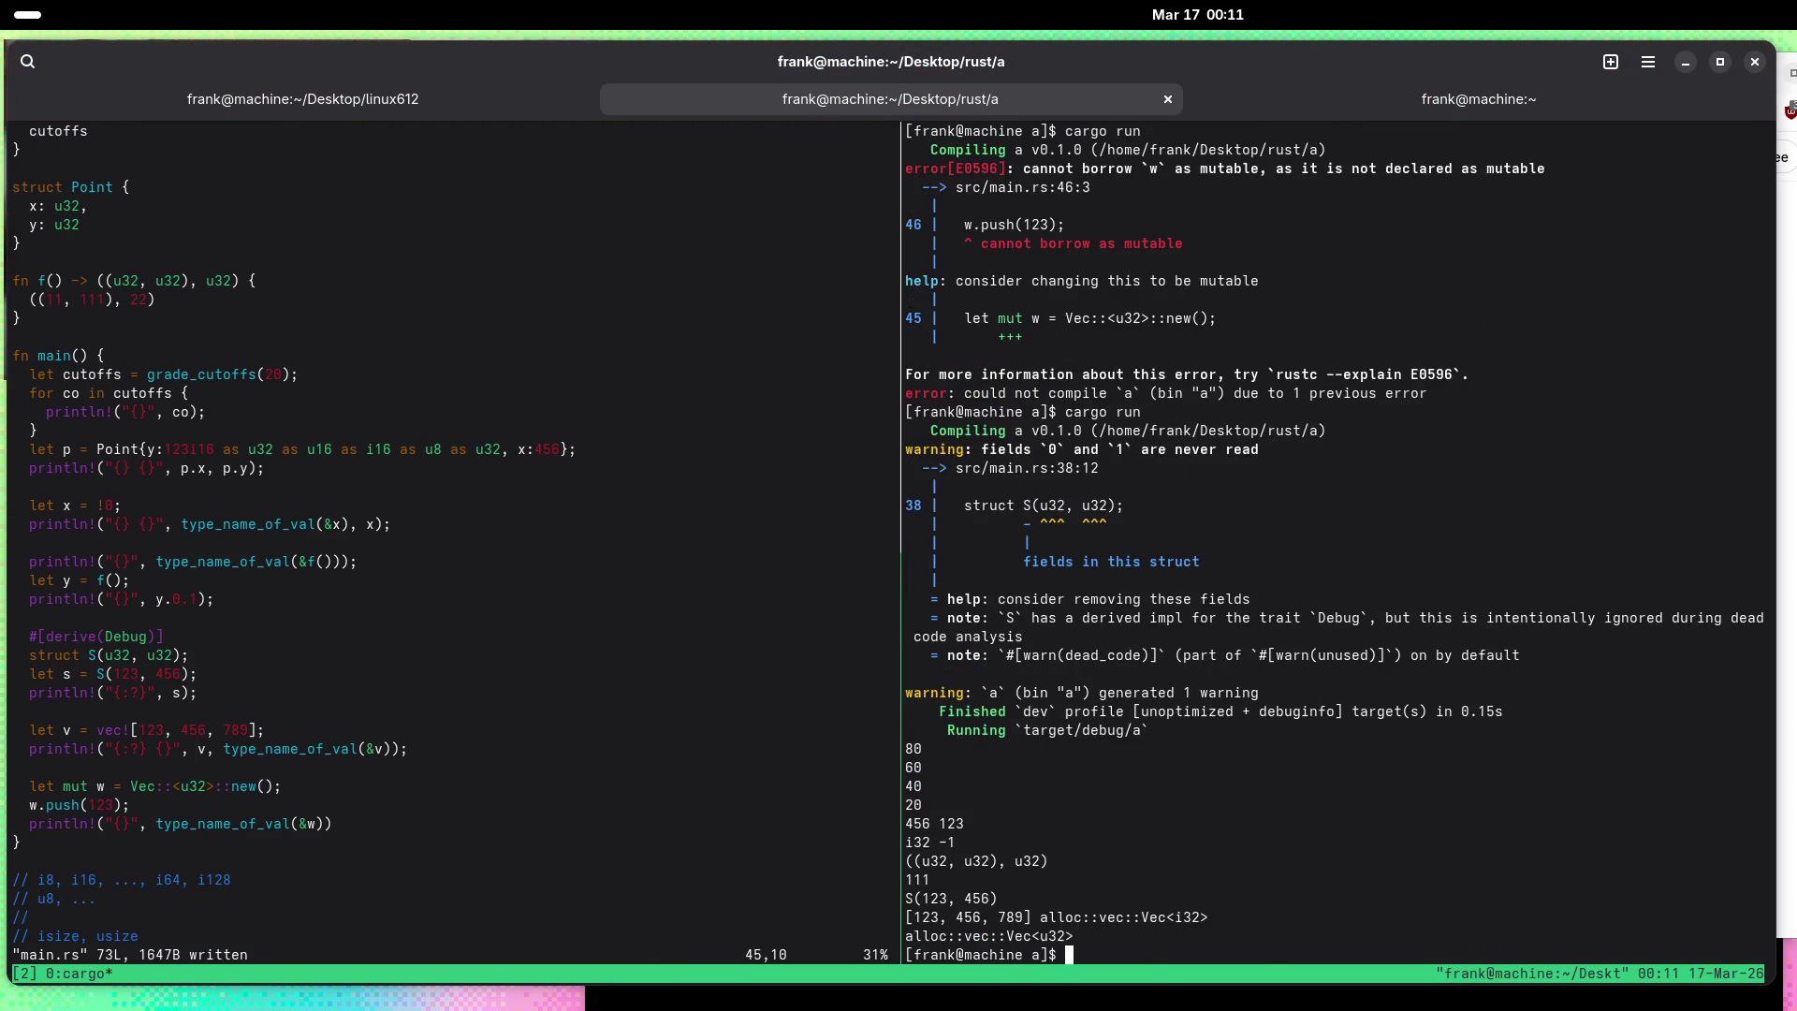
pyautogui.hotkey('ctrl', 'b')
pyautogui.press('Left')
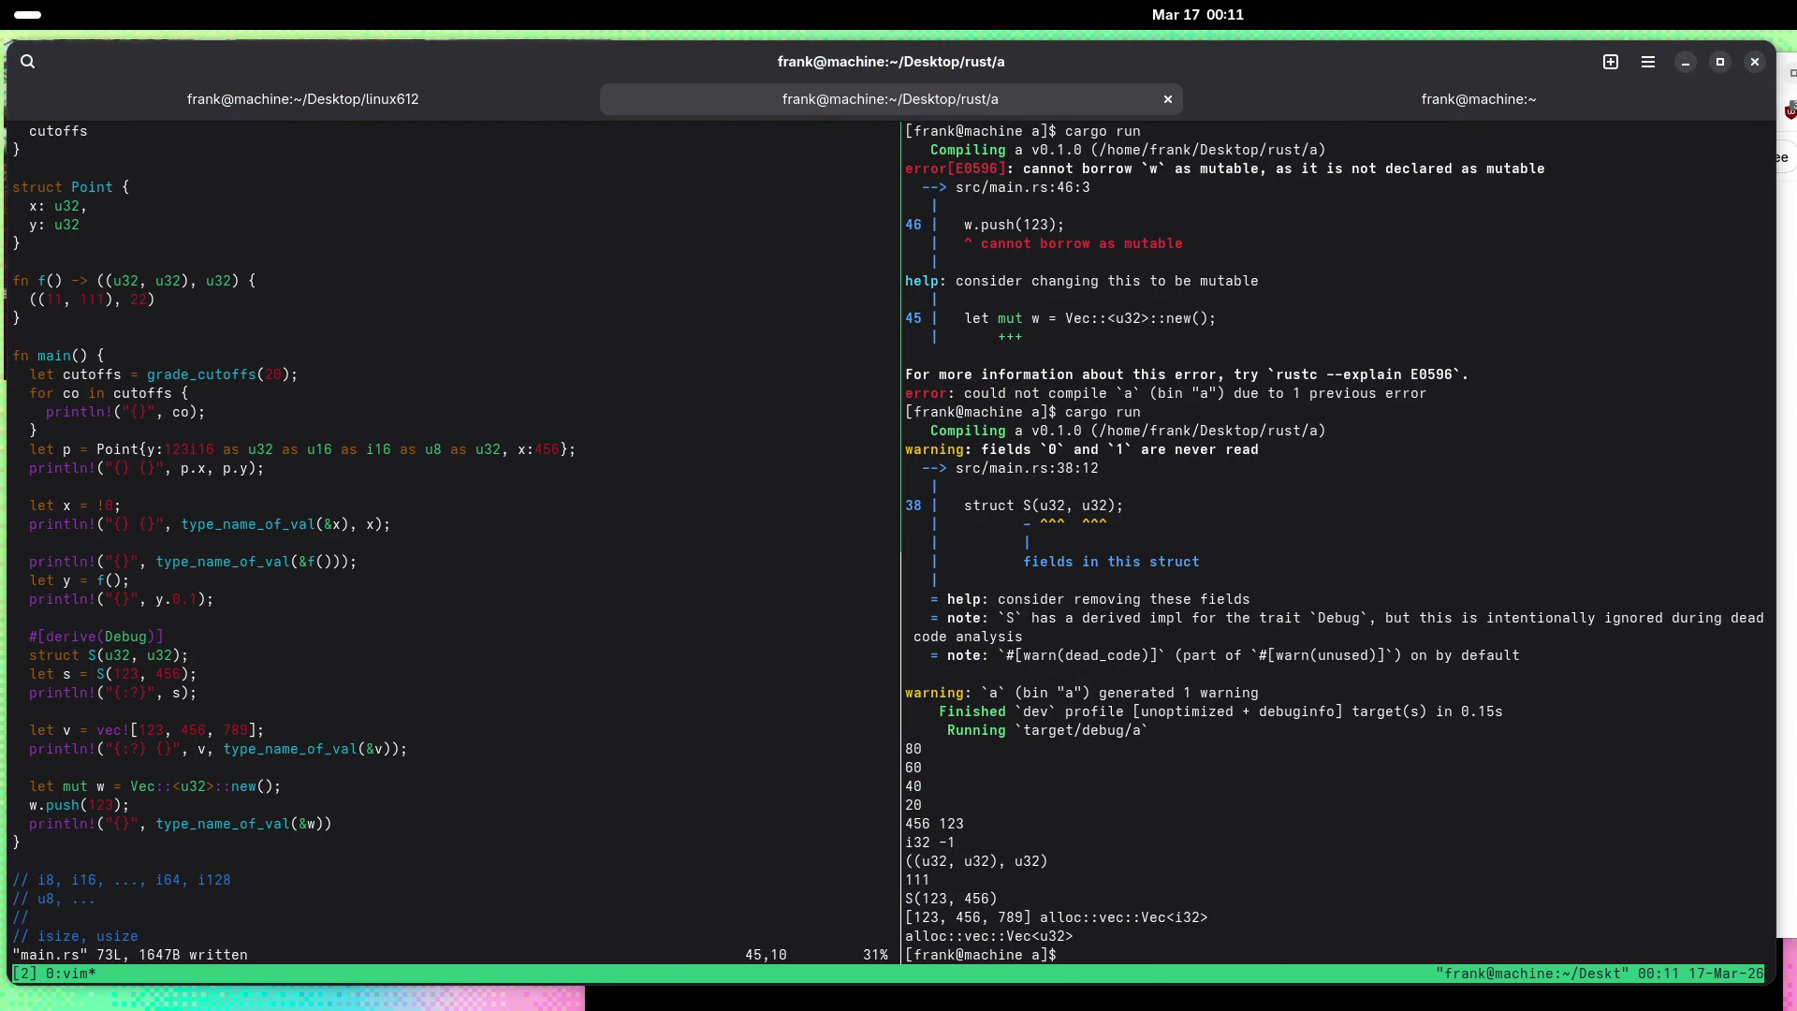
# Step: Change the pushed value from 123 to -1, save, and rerun cargo
pyautogui.press('l')
pyautogui.press('Right')
pyautogui.press('Right')
pyautogui.press('Right')
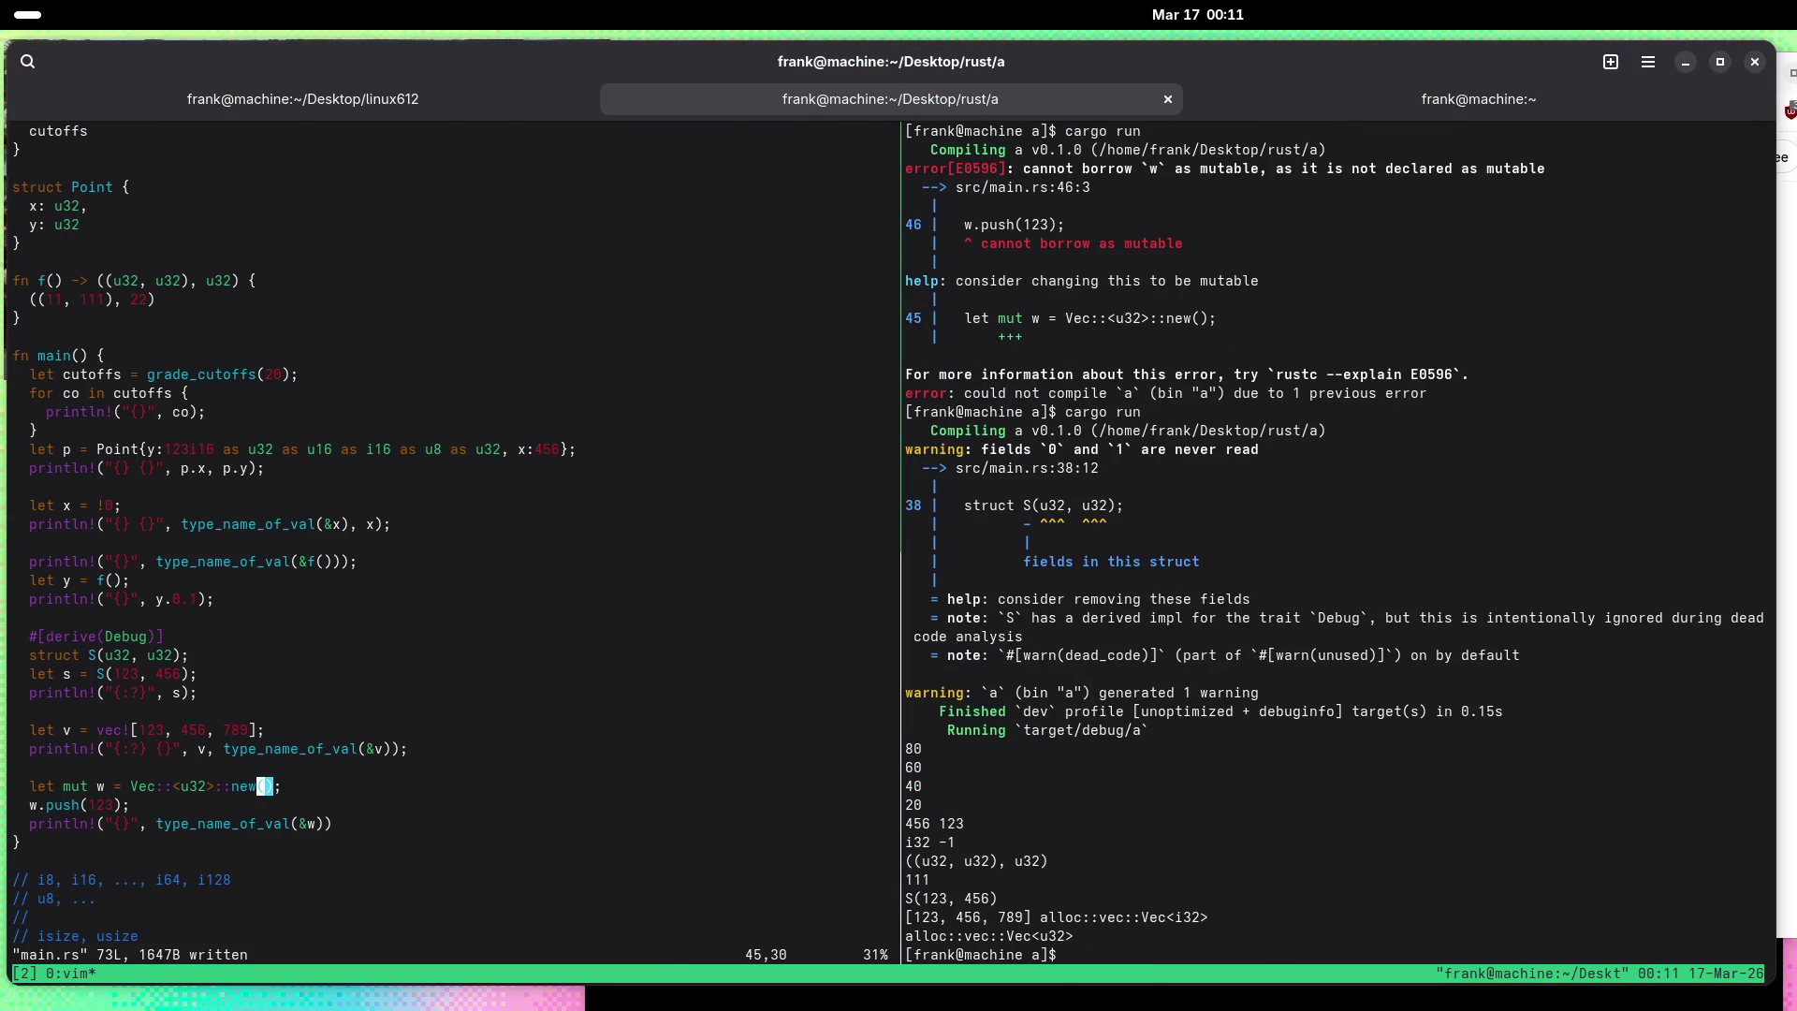
pyautogui.press('Down')
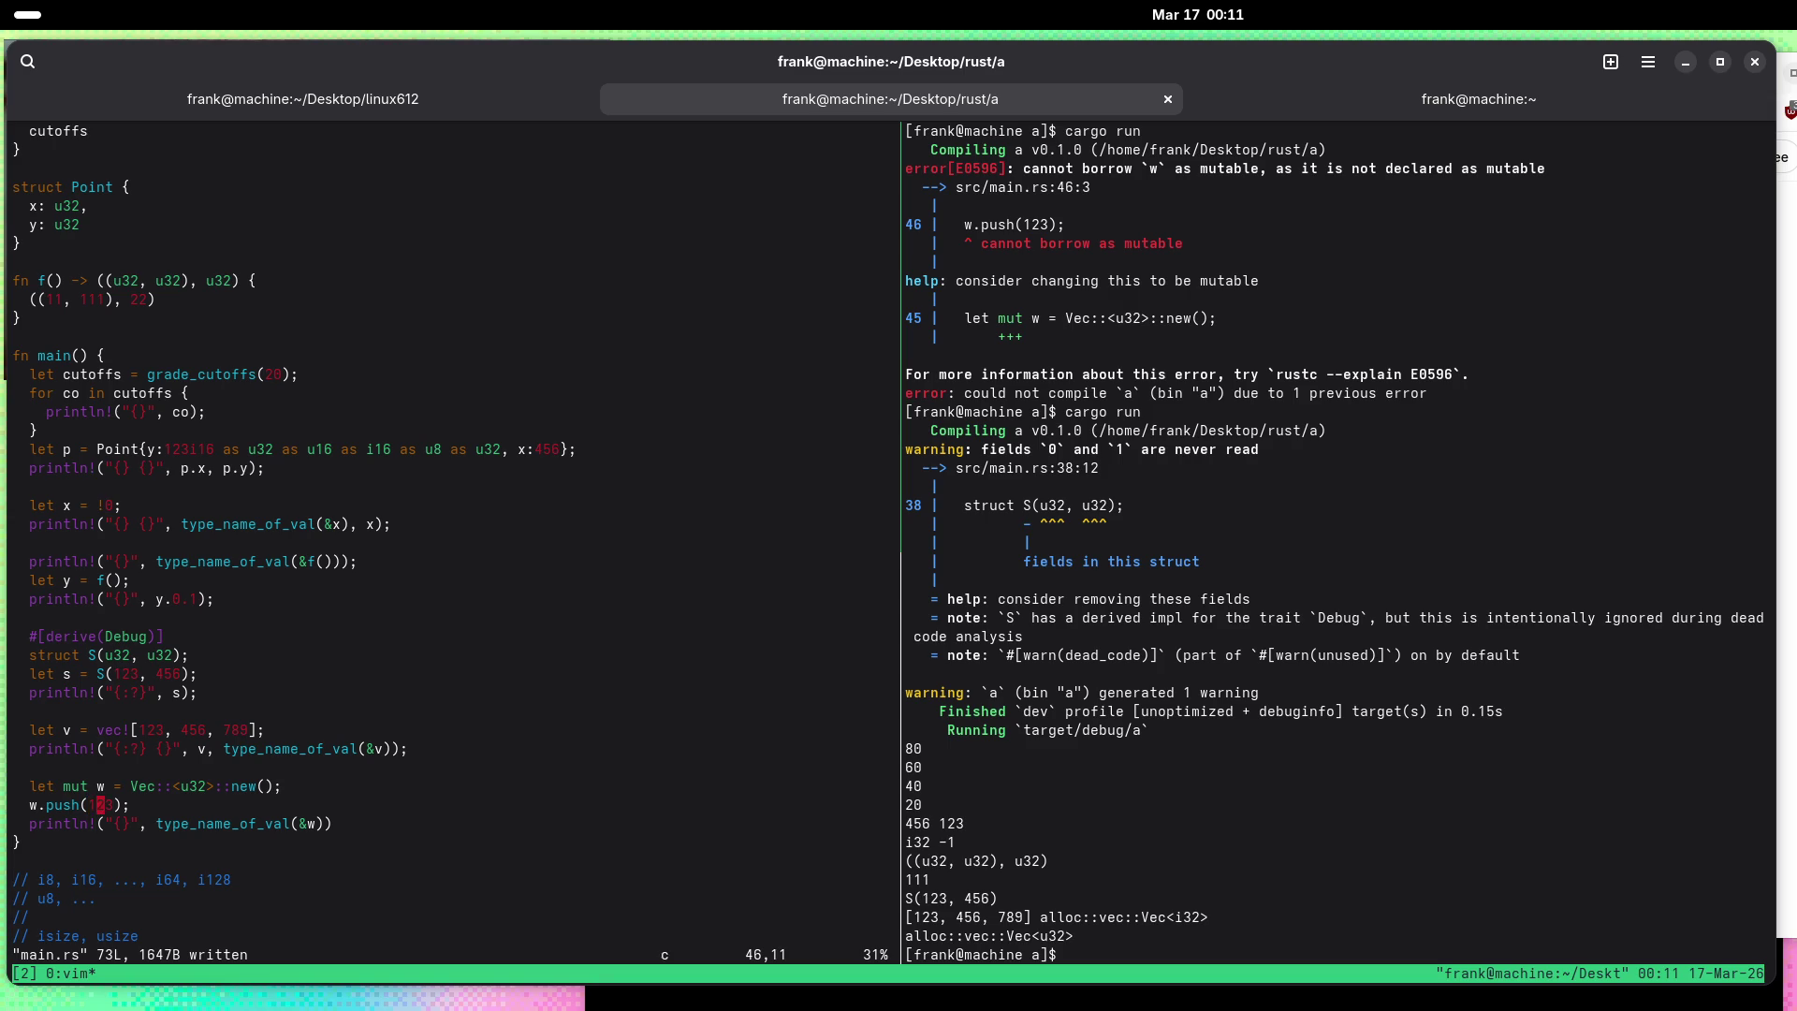
pyautogui.press('c')
pyautogui.press('i')
pyautogui.press('(')
pyautogui.write('-1')
pyautogui.press('Escape')
pyautogui.write(':w')
pyautogui.press('Return')
pyautogui.hotkey('ctrl', 'b')
pyautogui.press('Right')
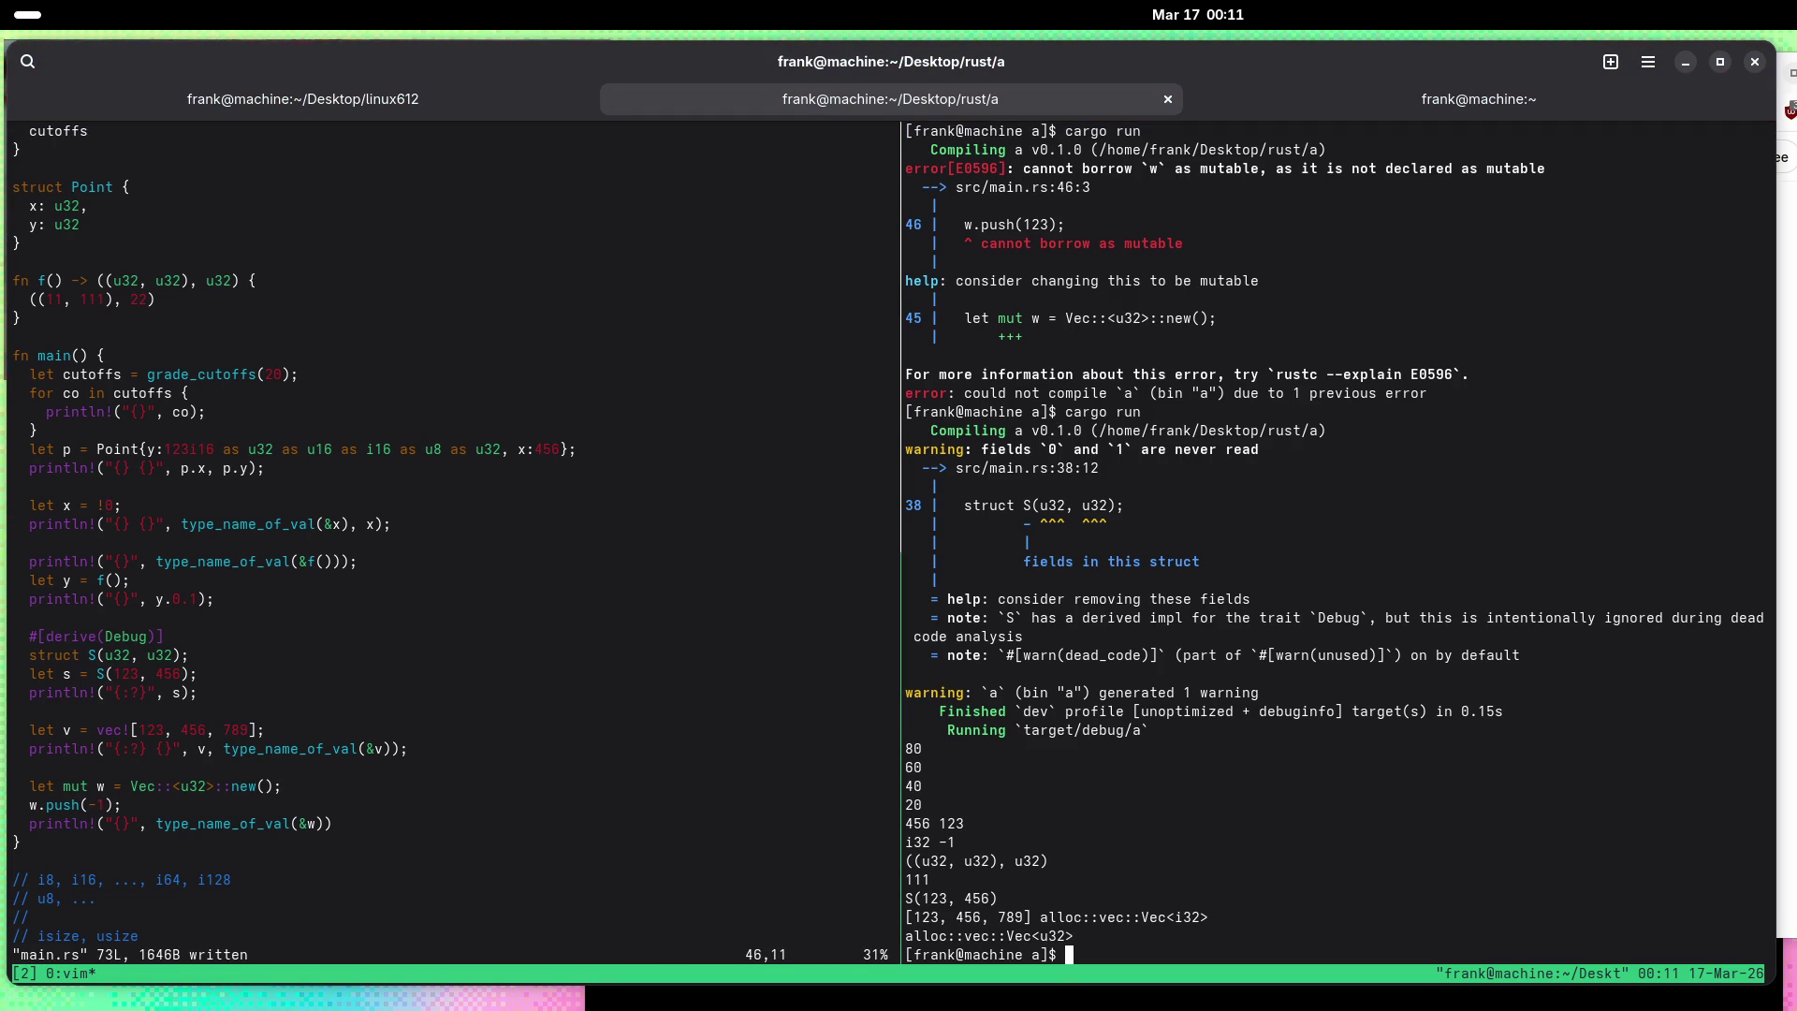
pyautogui.press('Up')
pyautogui.press('Return')
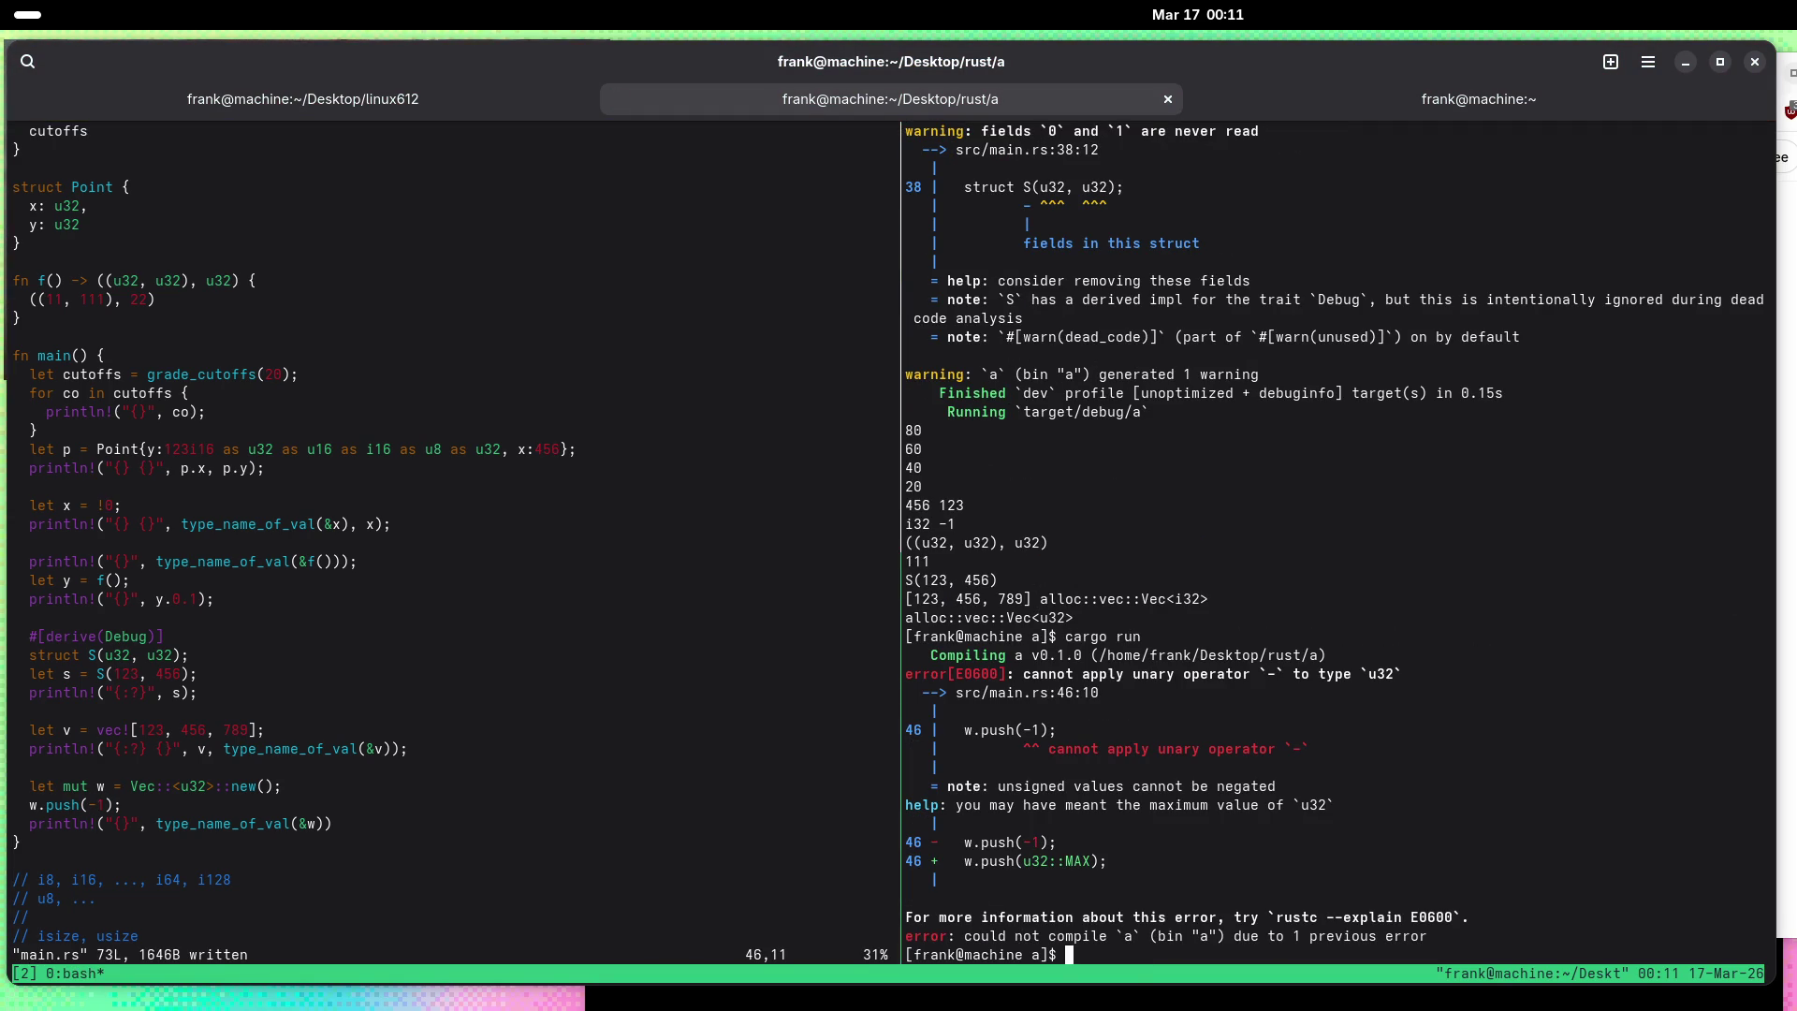
pyautogui.hotkey('ctrl', 'b')
pyautogui.press('Left')
# Step: Append an 'as u32' cast to -1, save, and rerun cargo
pyautogui.write('li as u32')
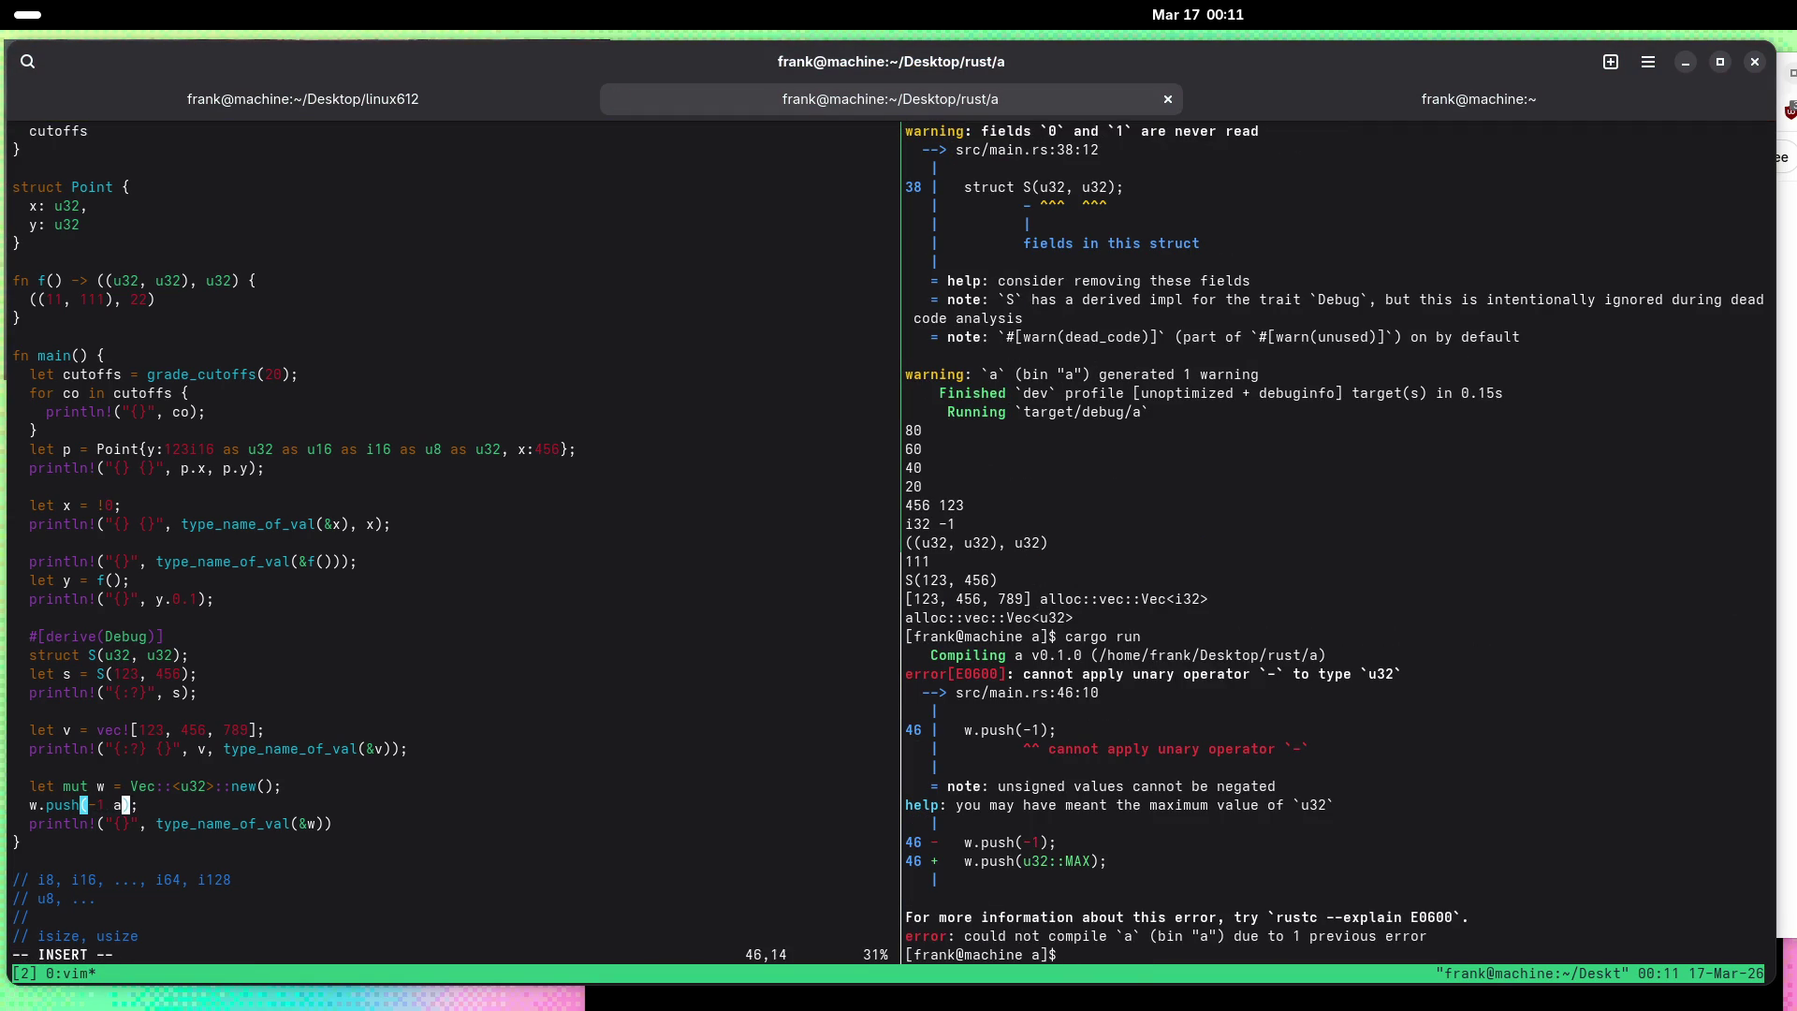
pyautogui.press('Escape')
pyautogui.write(':w')
pyautogui.press('Return')
pyautogui.hotkey('ctrl', 'b')
pyautogui.press('Right')
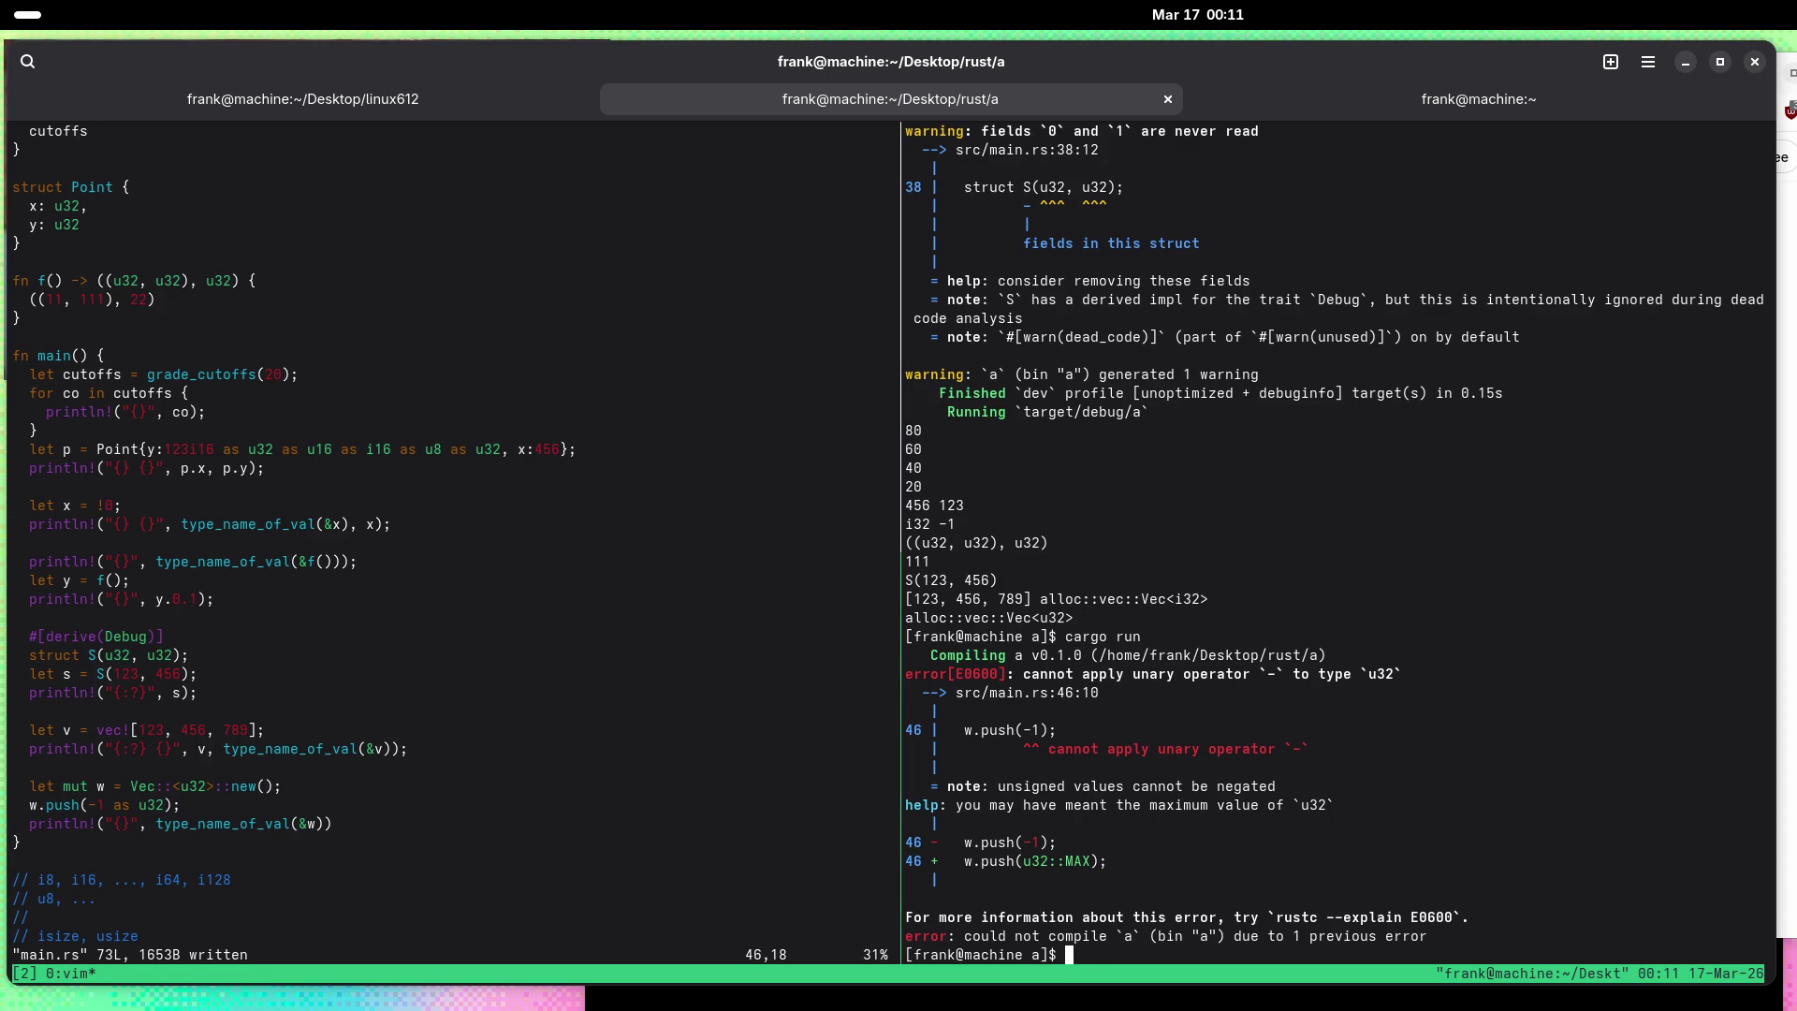
pyautogui.press('Up')
pyautogui.press('Return')
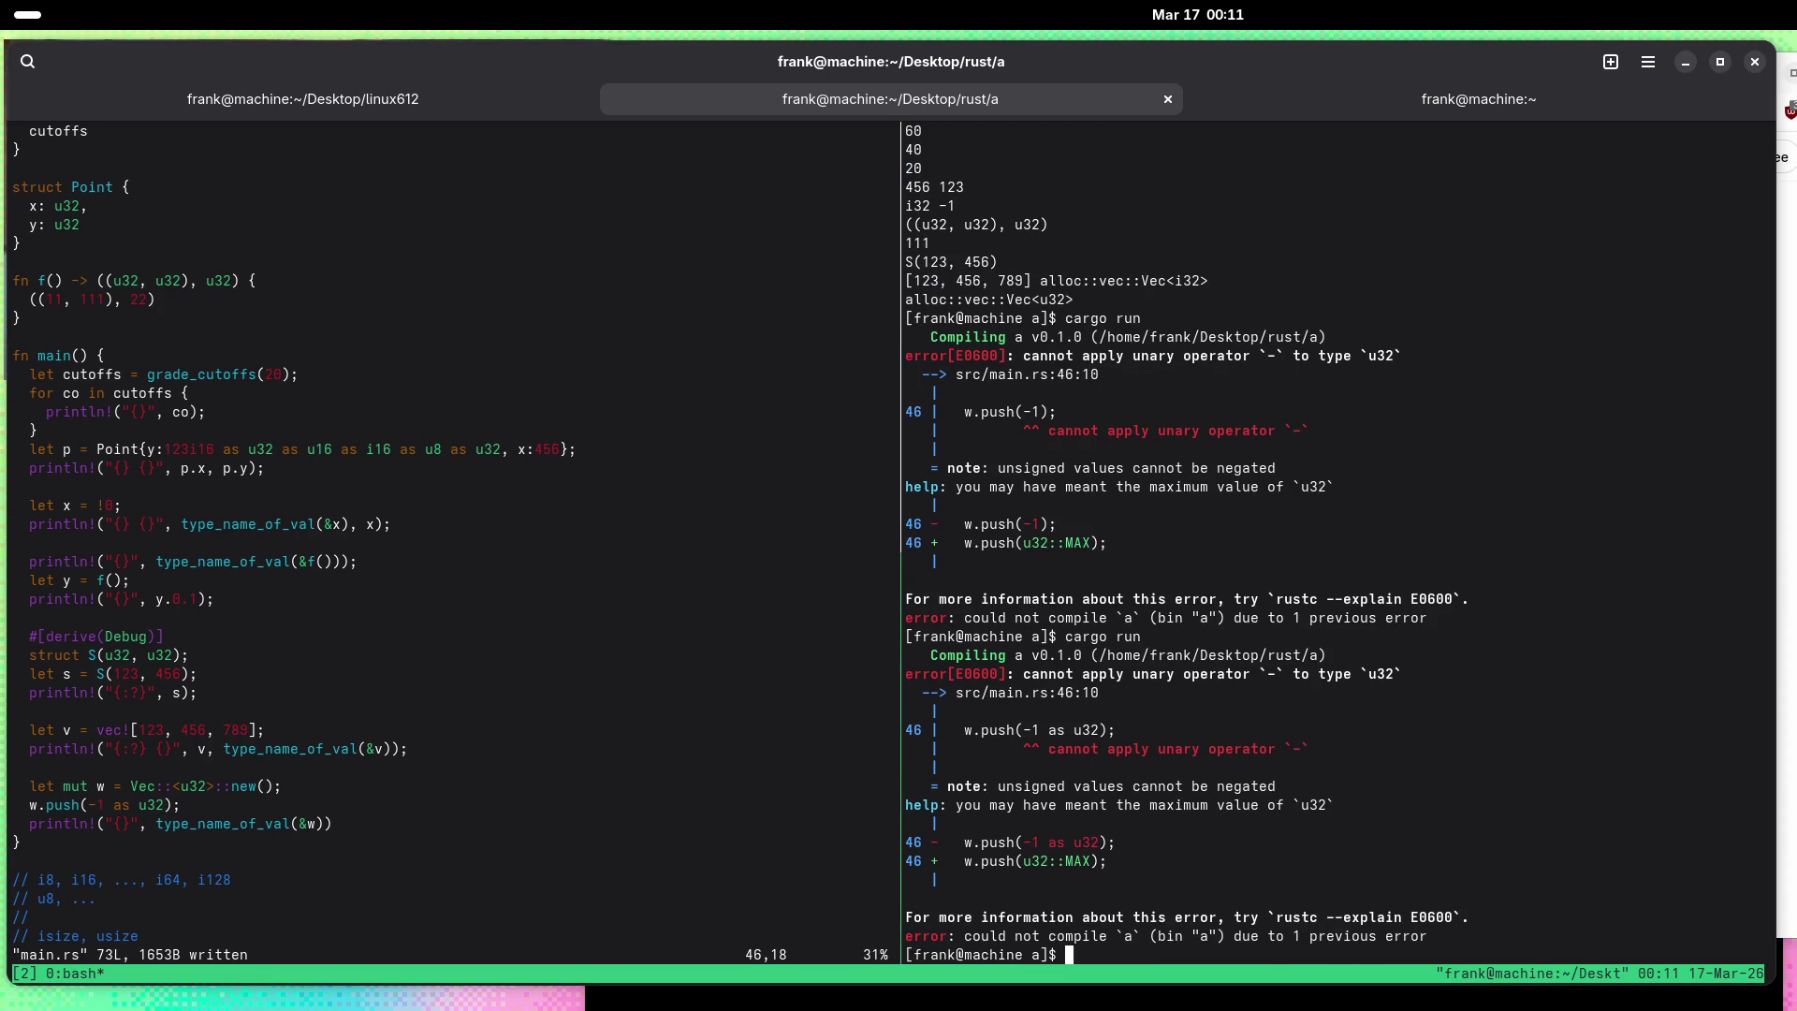
pyautogui.hotkey('ctrl', 'b')
pyautogui.press('Left')
# Step: Make the push read -1 as i32 as u32, save, and run, building with one warning
pyautogui.press('b')
pyautogui.write('i')
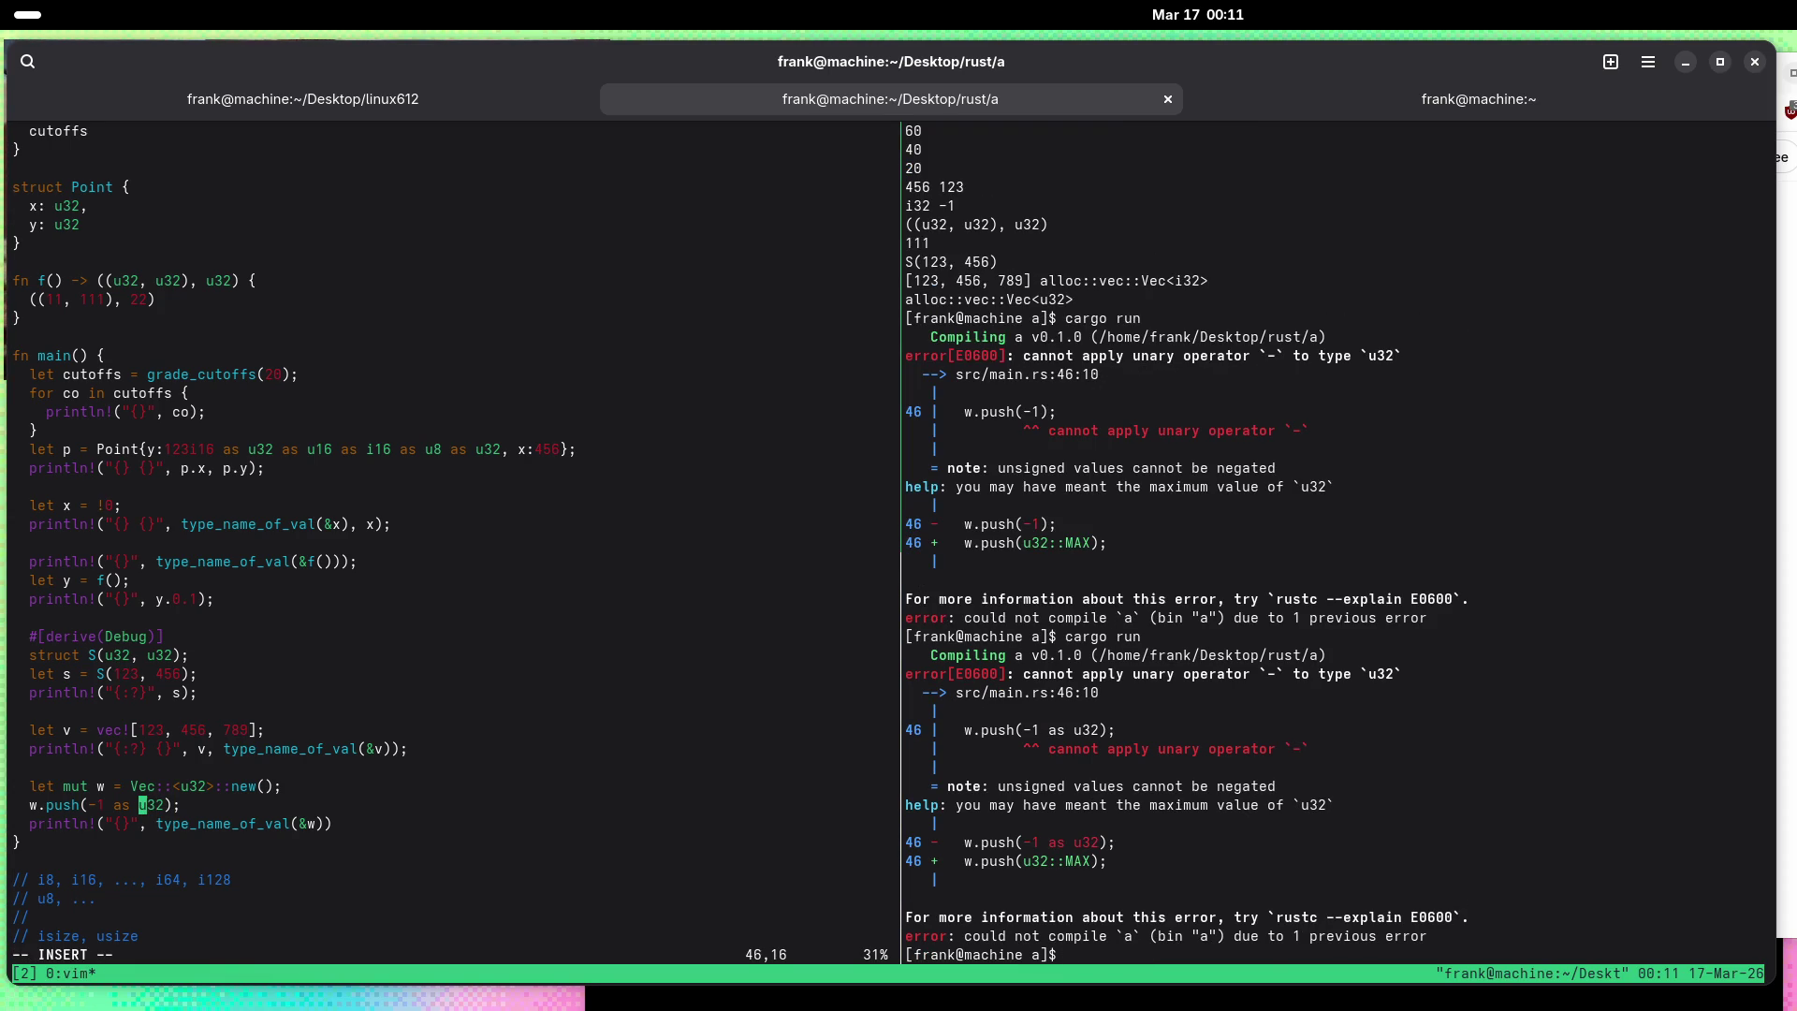
pyautogui.write('i32 as')
pyautogui.press('Escape')
pyautogui.write(':w')
pyautogui.press('Return')
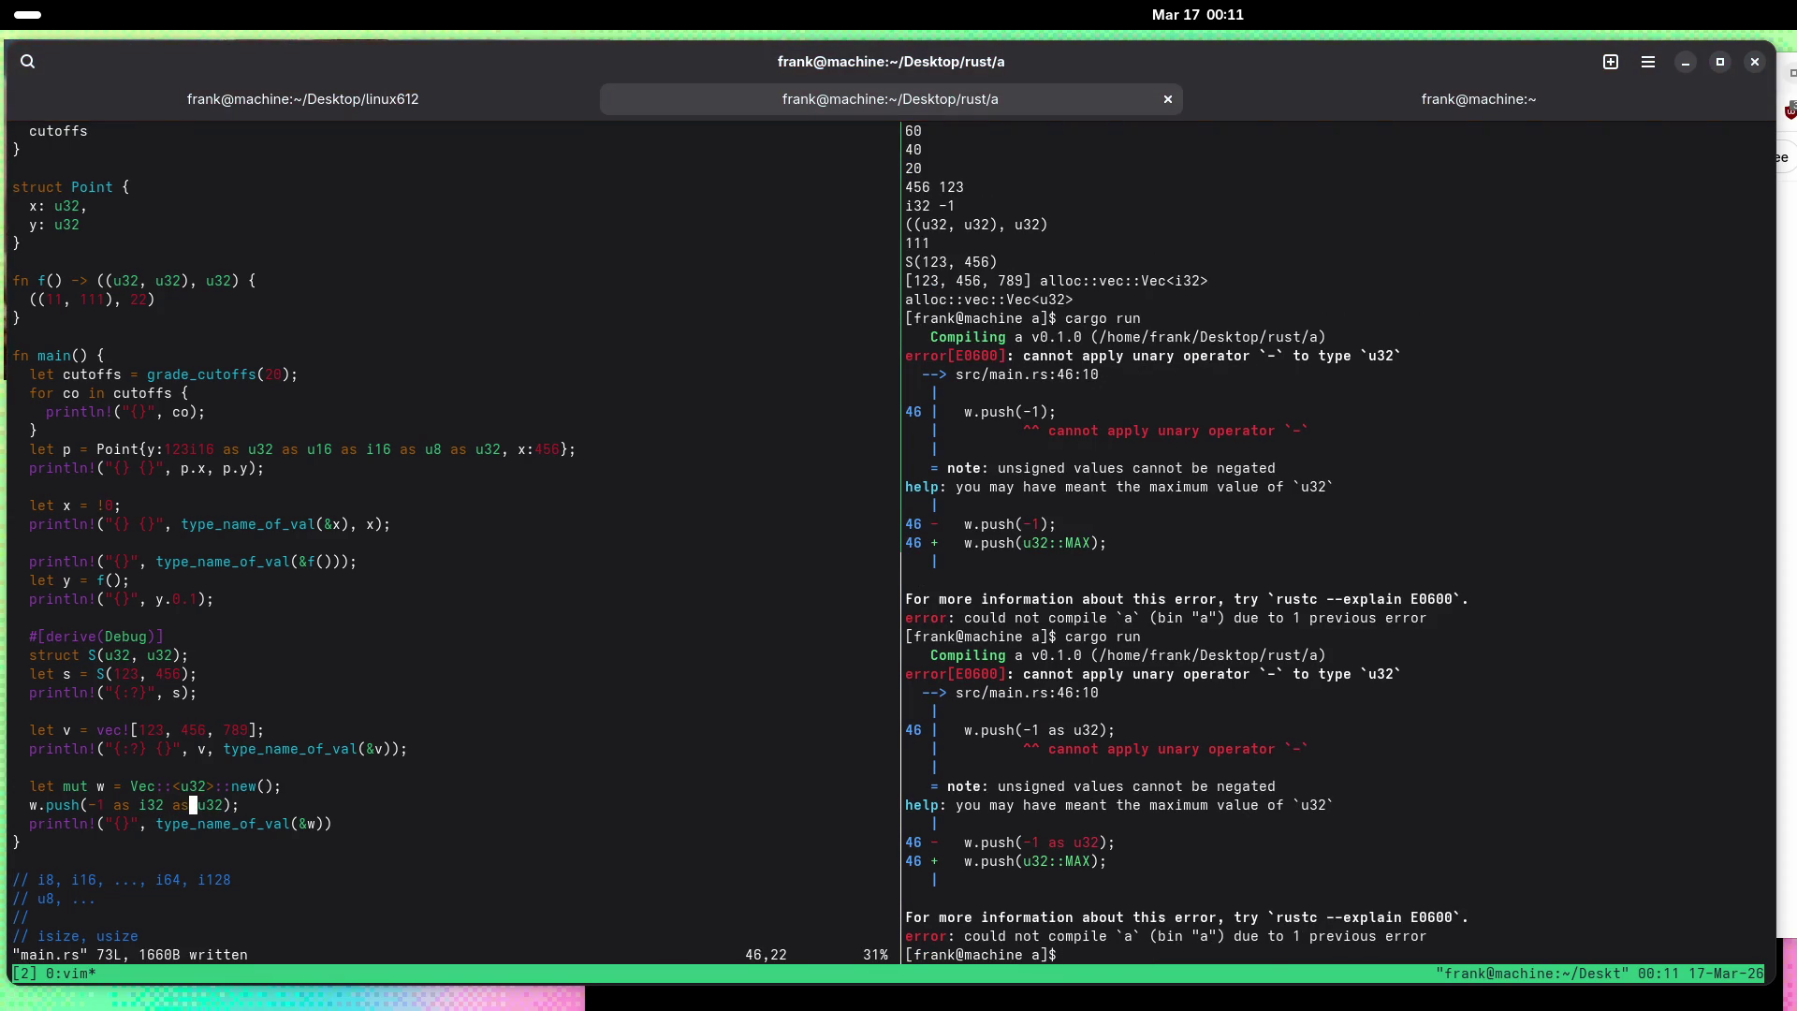
pyautogui.hotkey('ctrl', 'b')
pyautogui.press('Right')
pyautogui.write('cargo run')
pyautogui.press('Return')
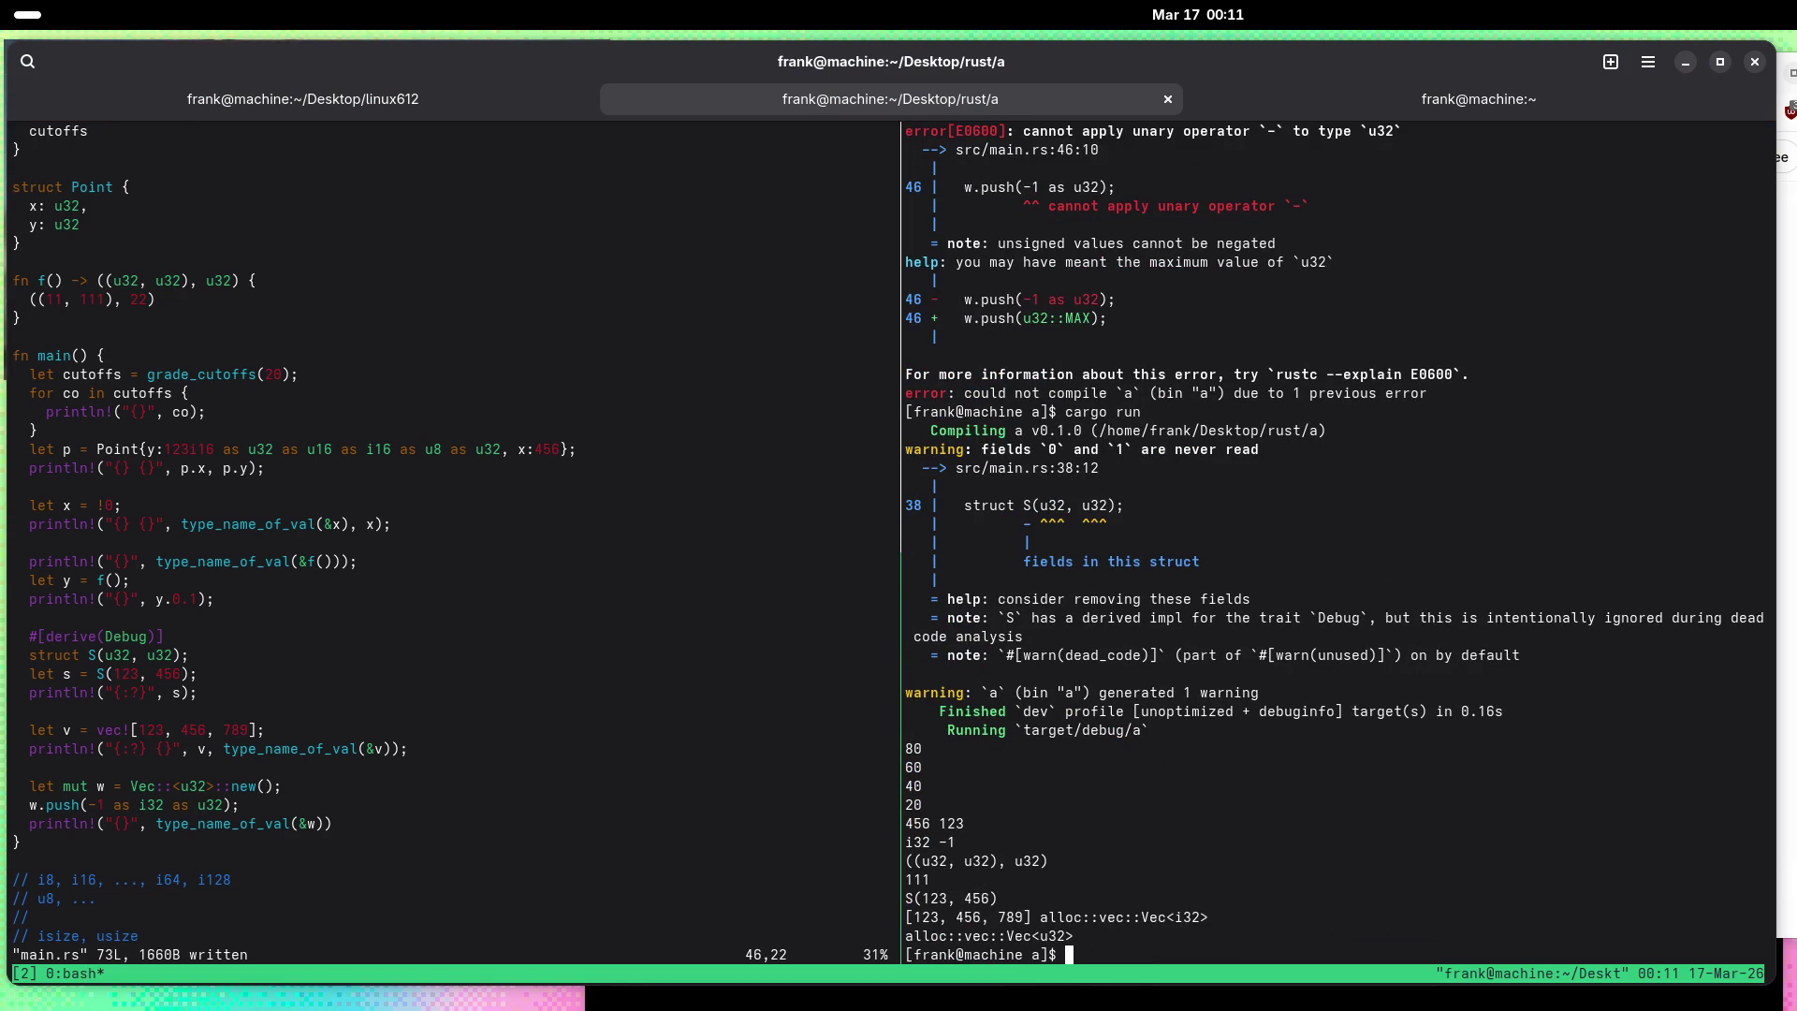
pyautogui.hotkey('ctrl', 'b')
pyautogui.press('Left')
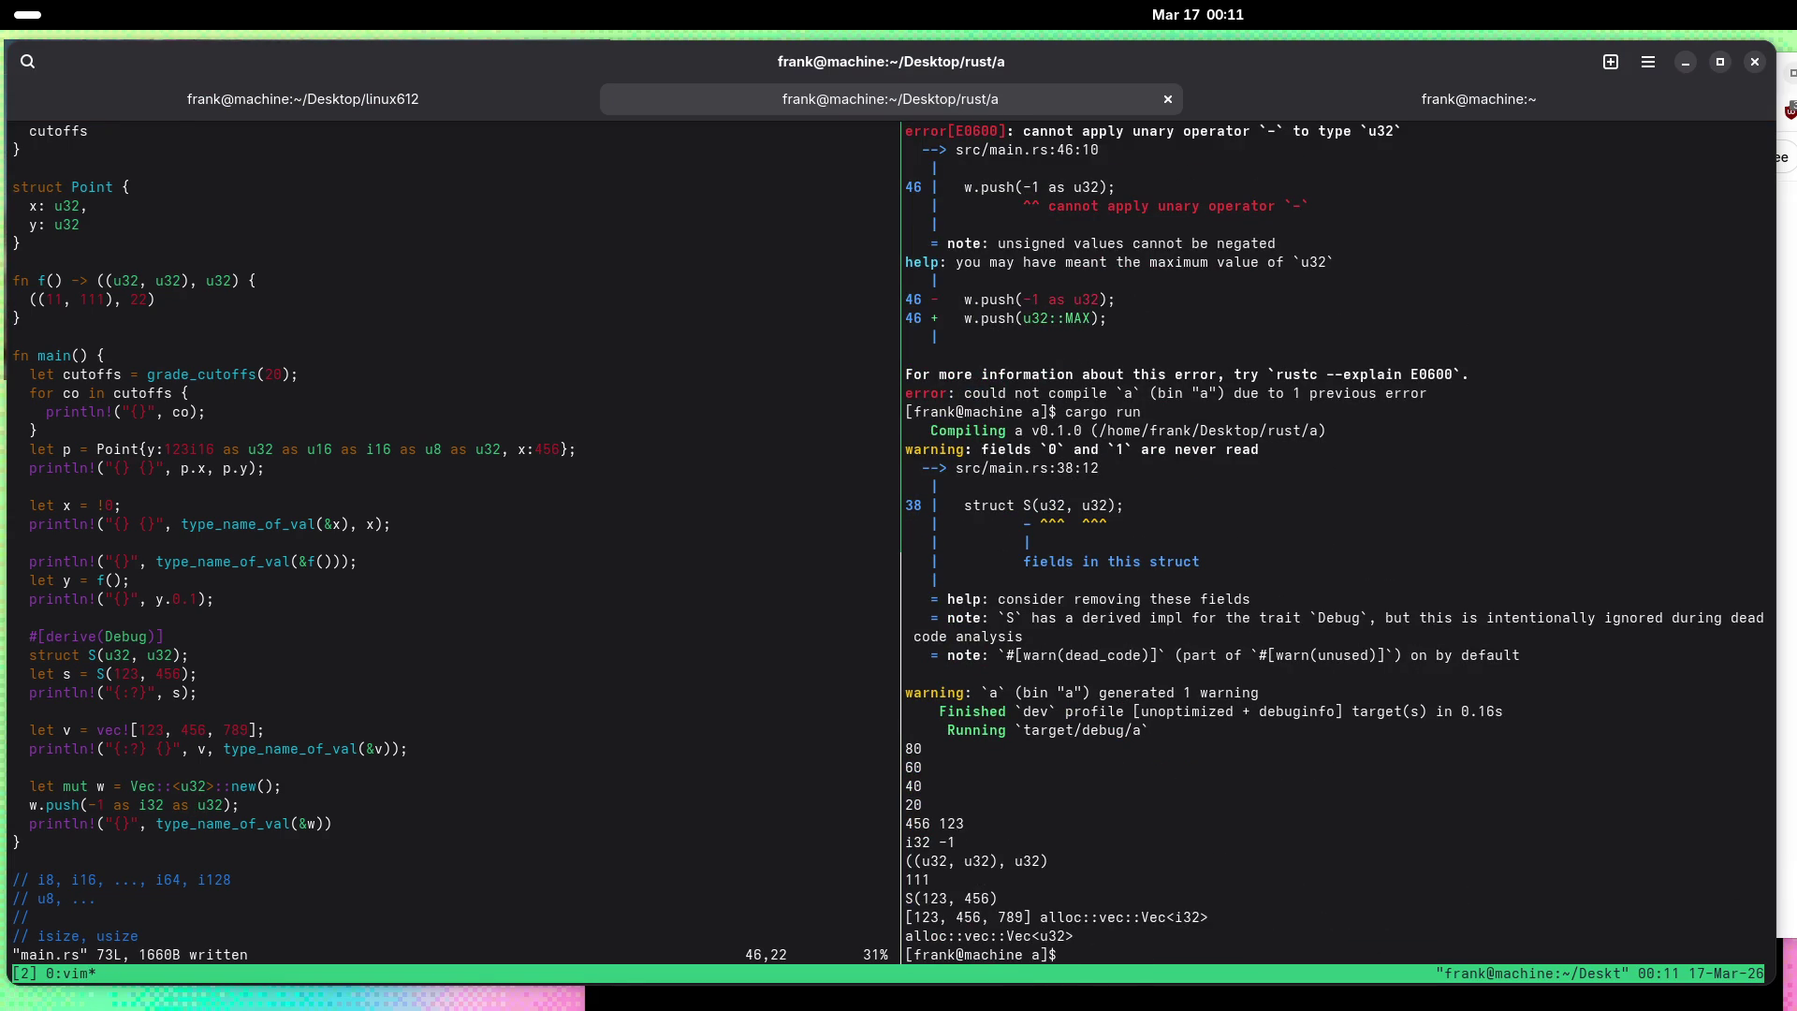
# Step: Start changing the type-name println to also print the first element w[0]
pyautogui.press('j')
pyautogui.press('h')
pyautogui.press('h')
pyautogui.press('h')
pyautogui.write('i {}')
pyautogui.press('Escape')
pyautogui.write('$i,')
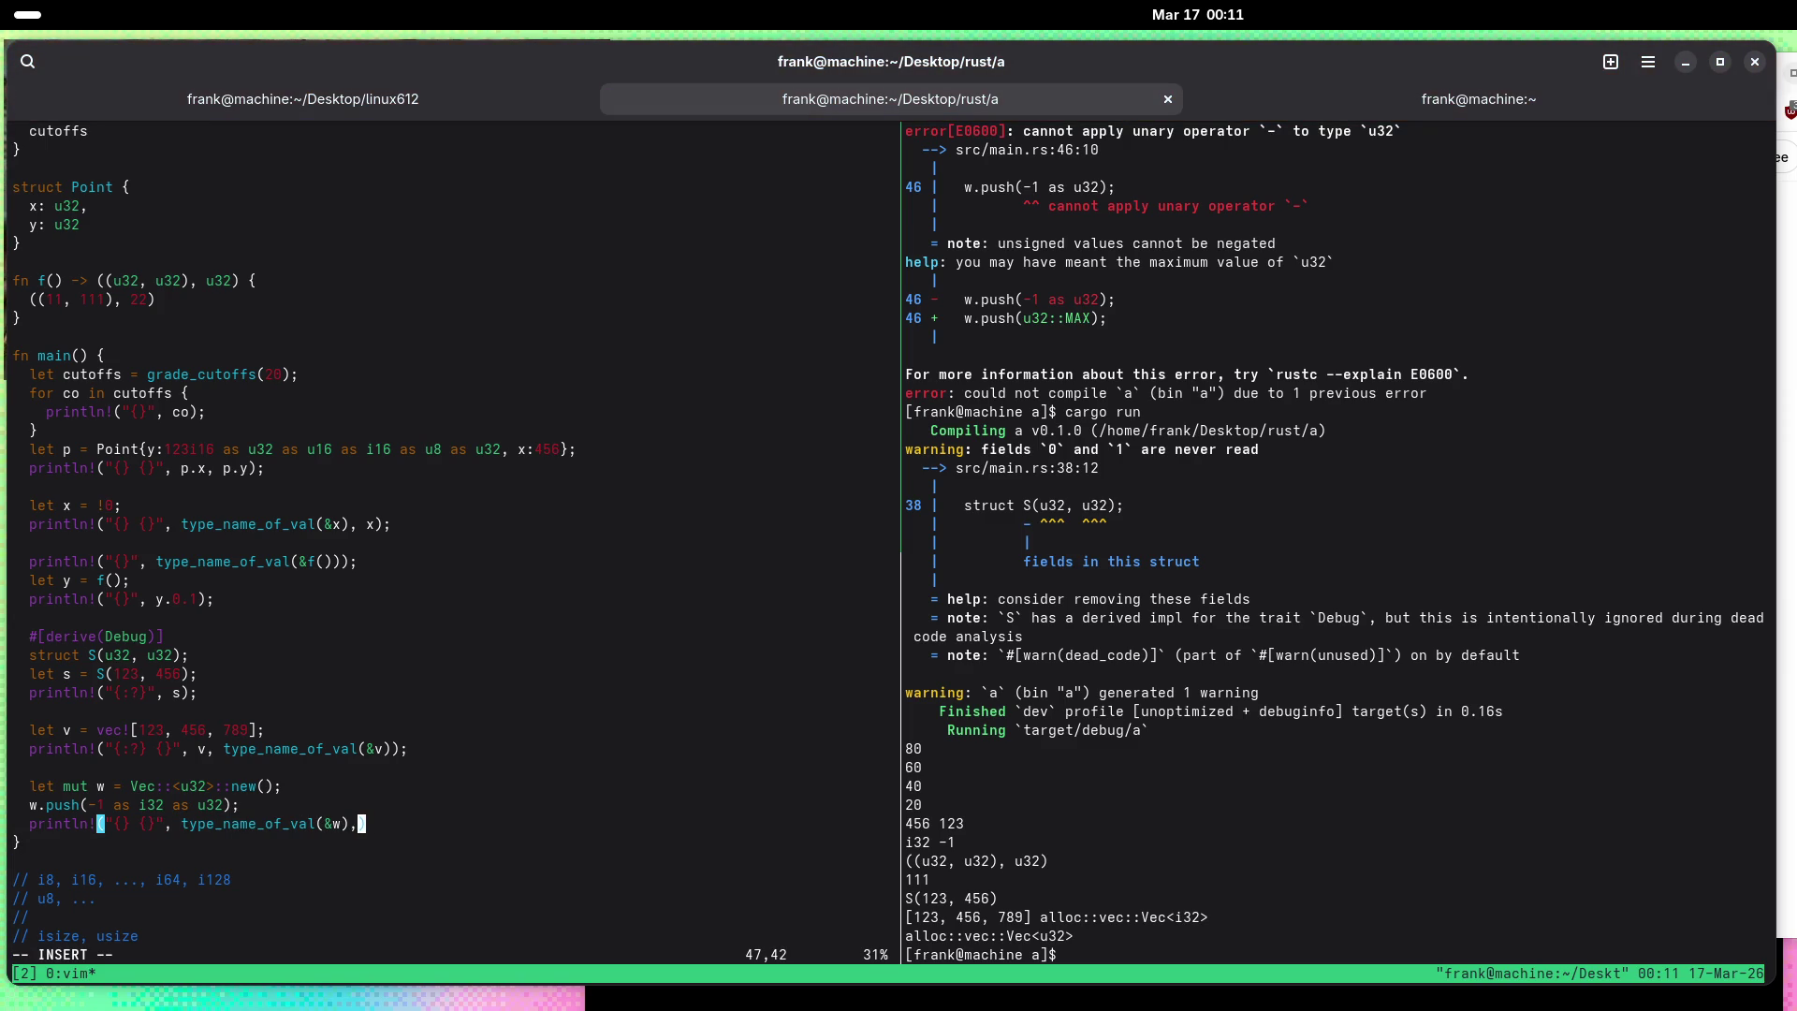
pyautogui.write(' w')
pyautogui.write('[0')
pyautogui.press('Escape')
pyautogui.write(':w')
pyautogui.press('Return')
pyautogui.hotkey('ctrl', 'b')
pyautogui.write('o')
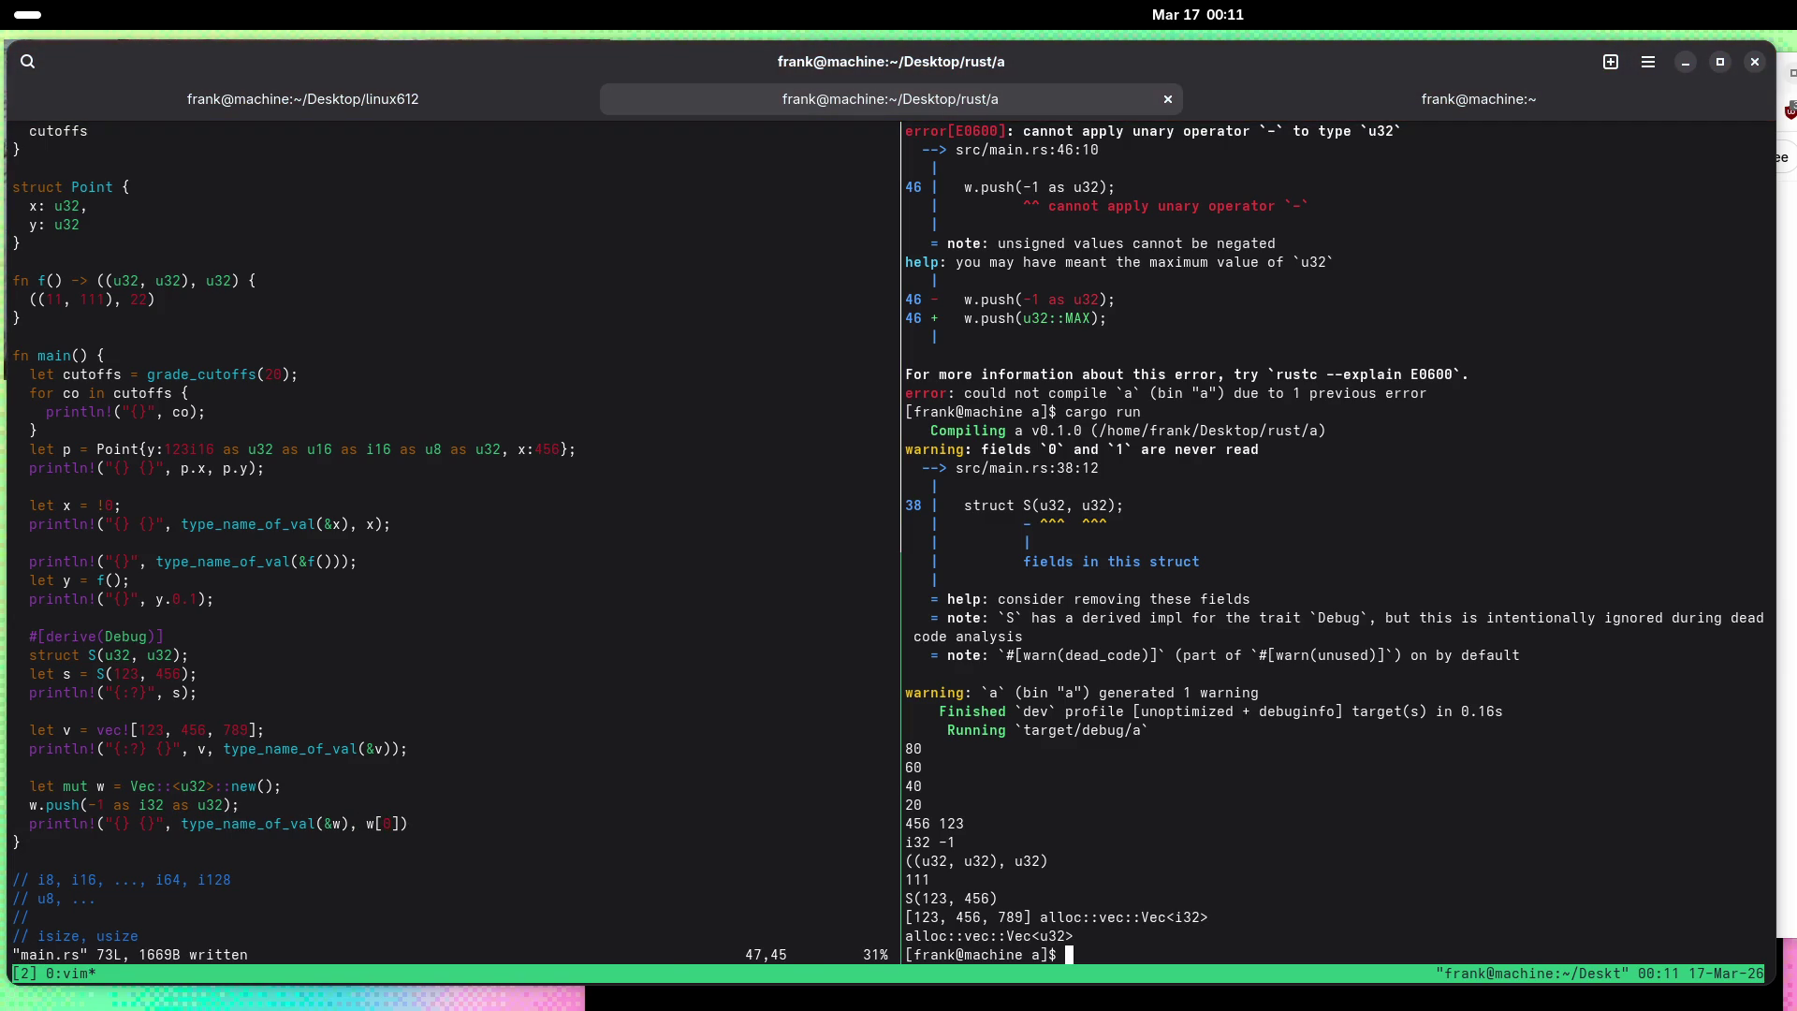
pyautogui.write('cargo run')
pyautogui.press('Return')
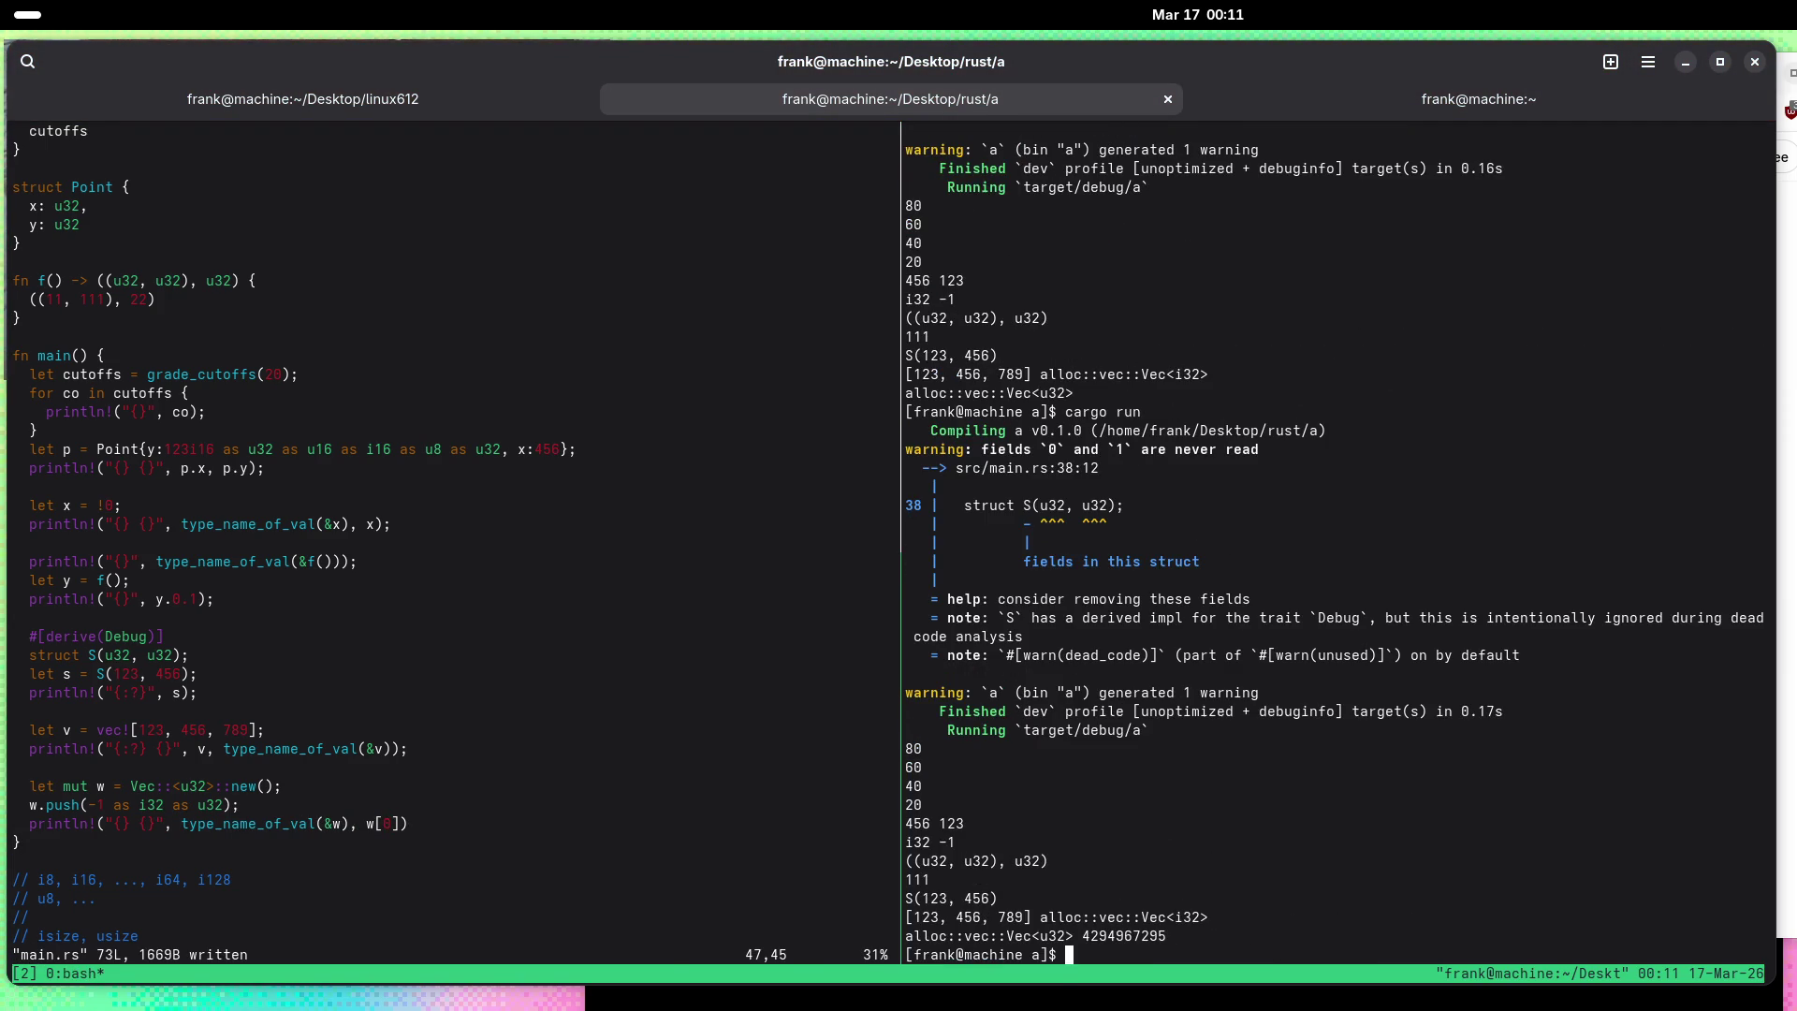
# Step: Replace the cast value in the push call with plain 100 and save
pyautogui.hotkey('ctrl', 'b')
pyautogui.press('o')
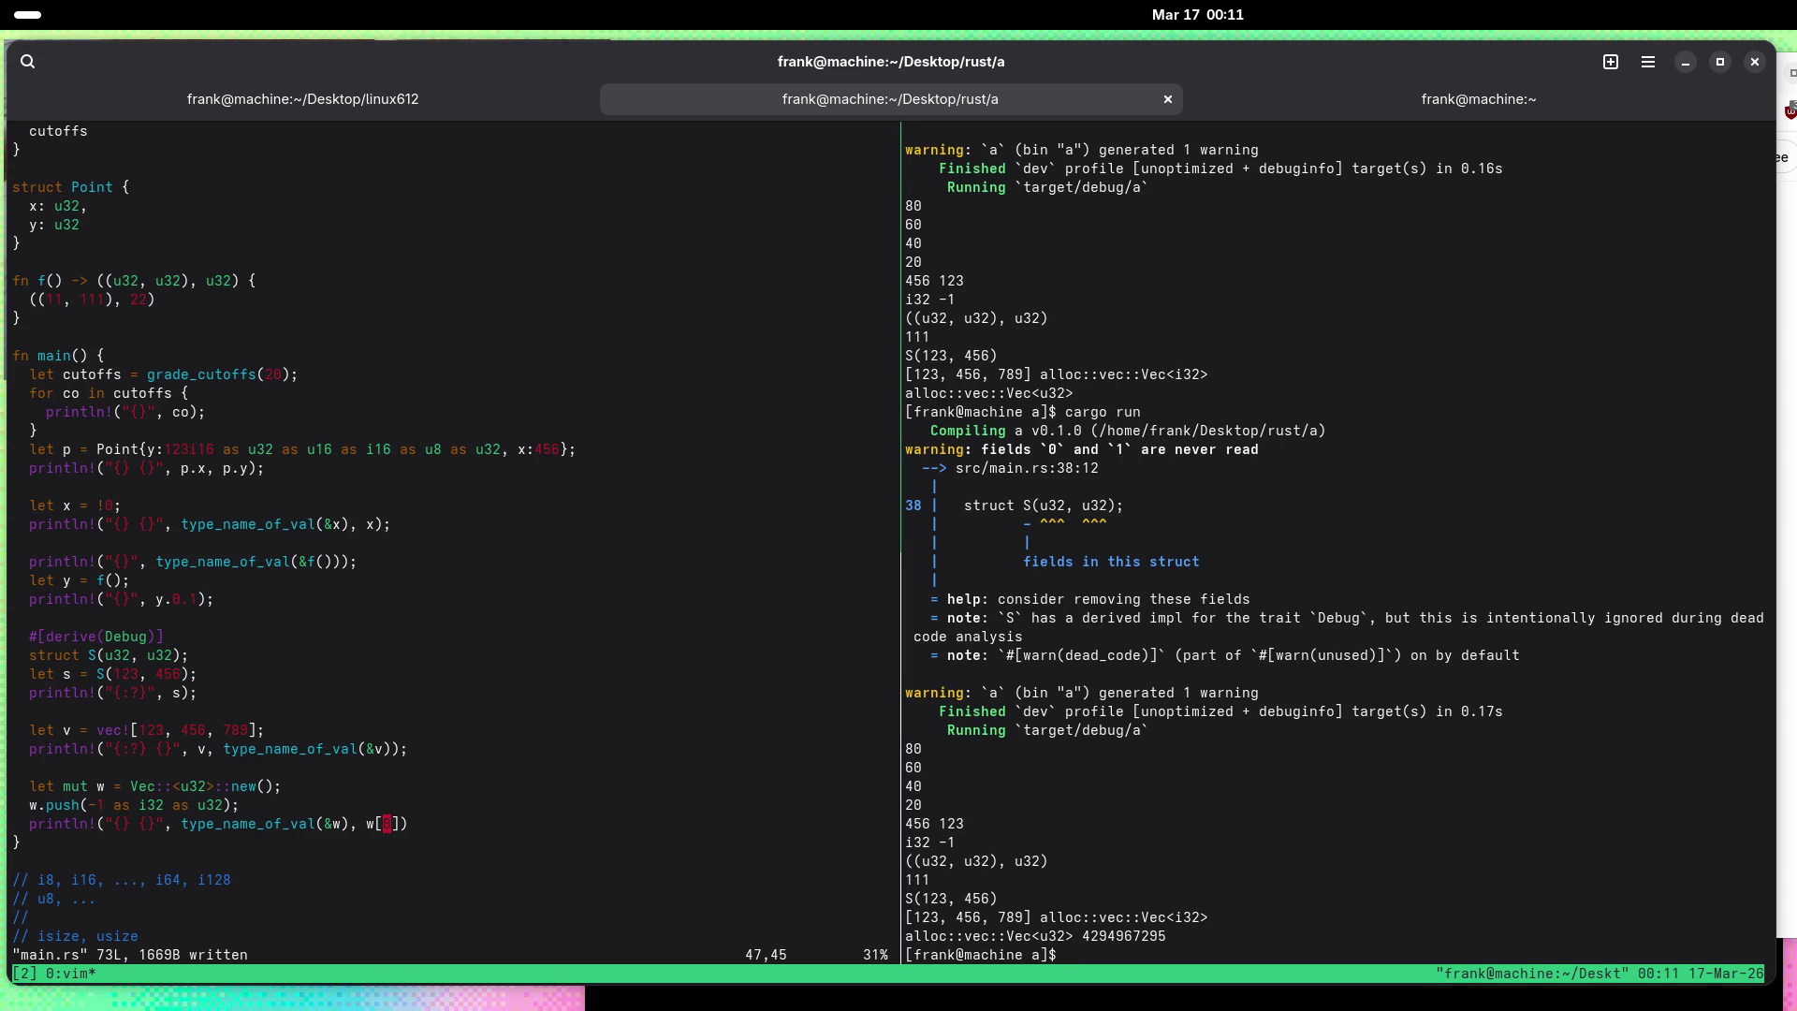
pyautogui.press('k')
pyautogui.press('h')
pyautogui.press('i')
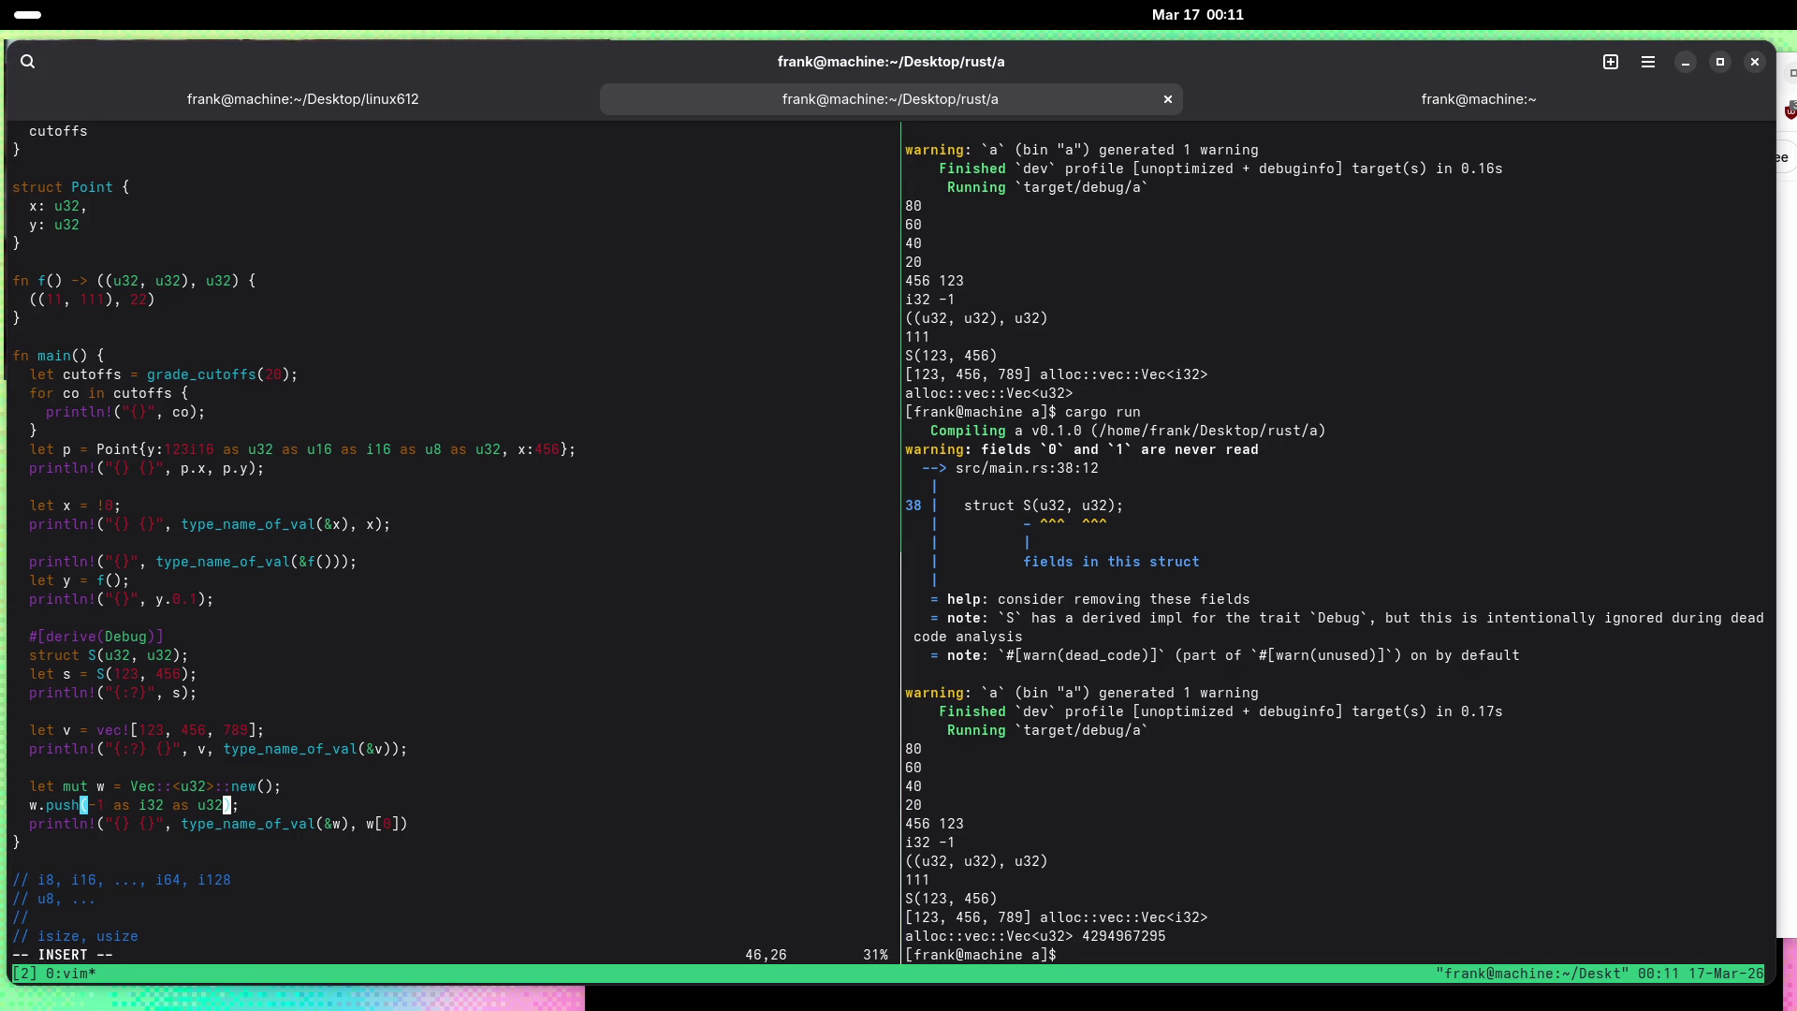
pyautogui.press('BackSpace')
pyautogui.press('BackSpace')
pyautogui.press('BackSpace')
pyautogui.press('BackSpace')
pyautogui.press('BackSpace')
pyautogui.press('BackSpace')
pyautogui.write('100')
pyautogui.press('Escape')
pyautogui.write(':w')
pyautogui.press('Return')
# Step: Delete the ::<u32> annotation from Vec::new(), save, and rerun cargo run in a cleared pane
pyautogui.press('k')
pyautogui.press('w')
pyautogui.press('w')
pyautogui.press('w')
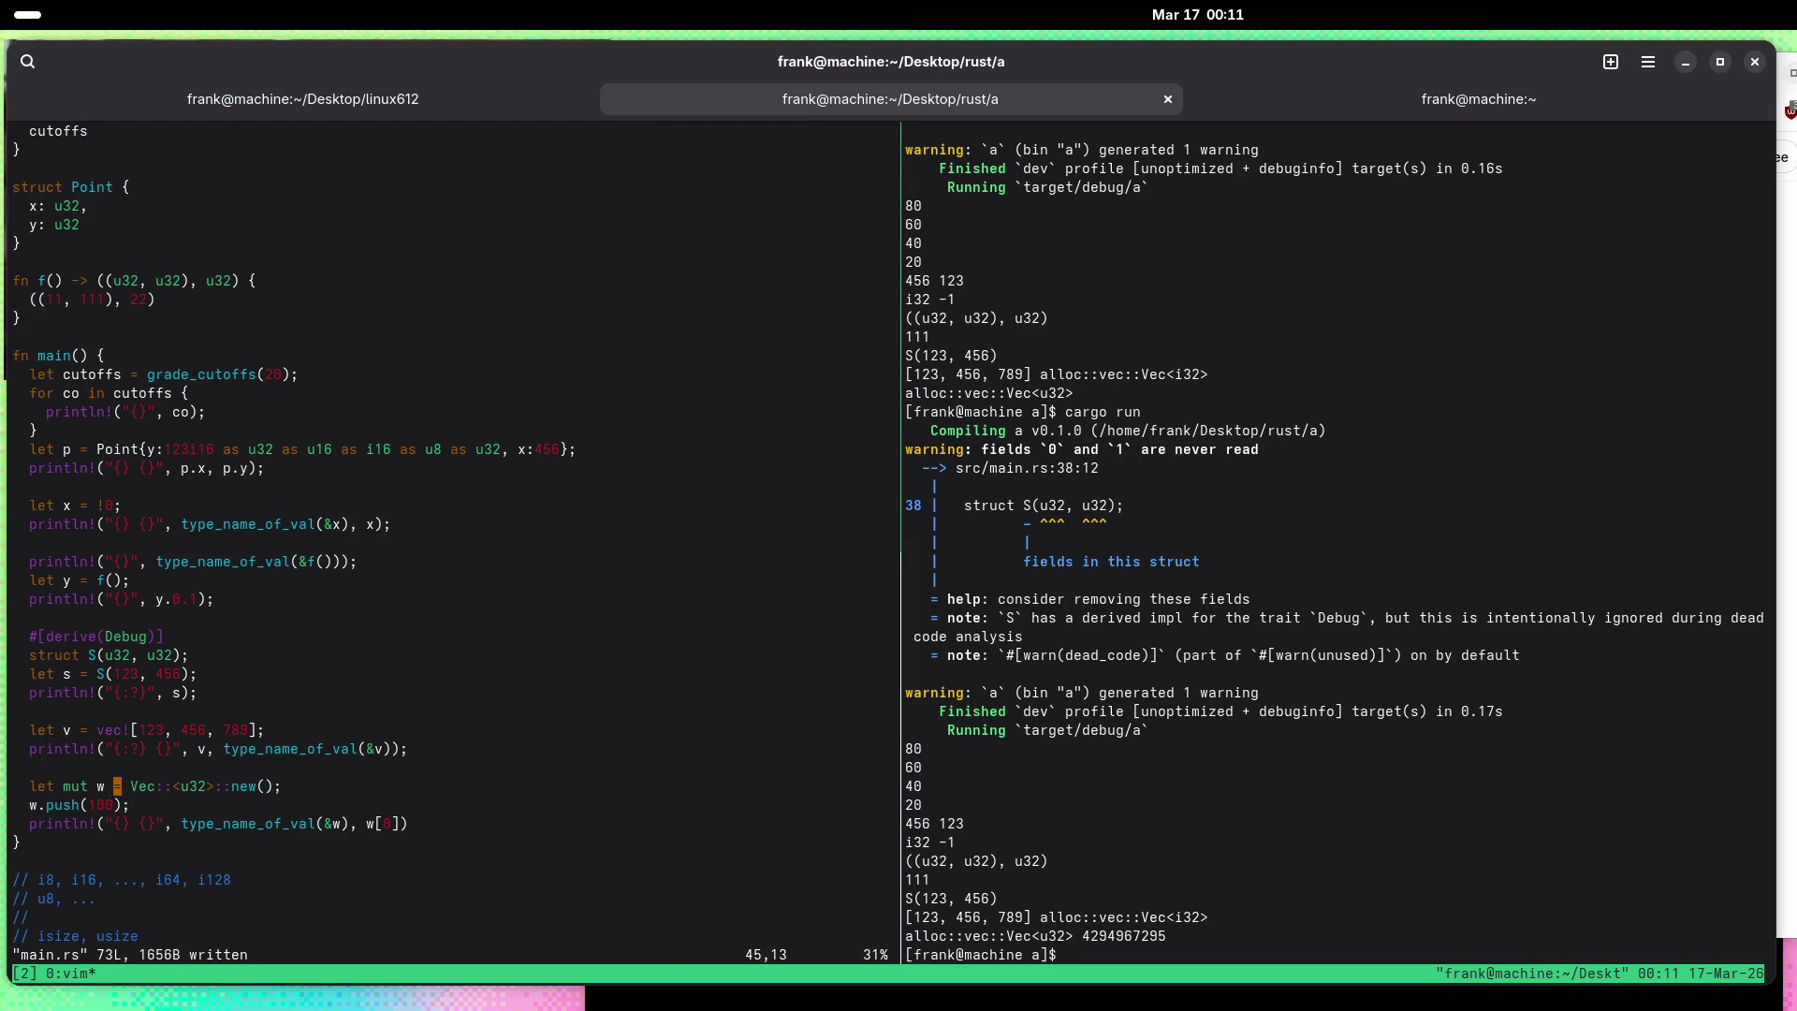
pyautogui.press('l')
pyautogui.press('l')
pyautogui.press('x')
pyautogui.press('x')
pyautogui.press('x')
pyautogui.press('x')
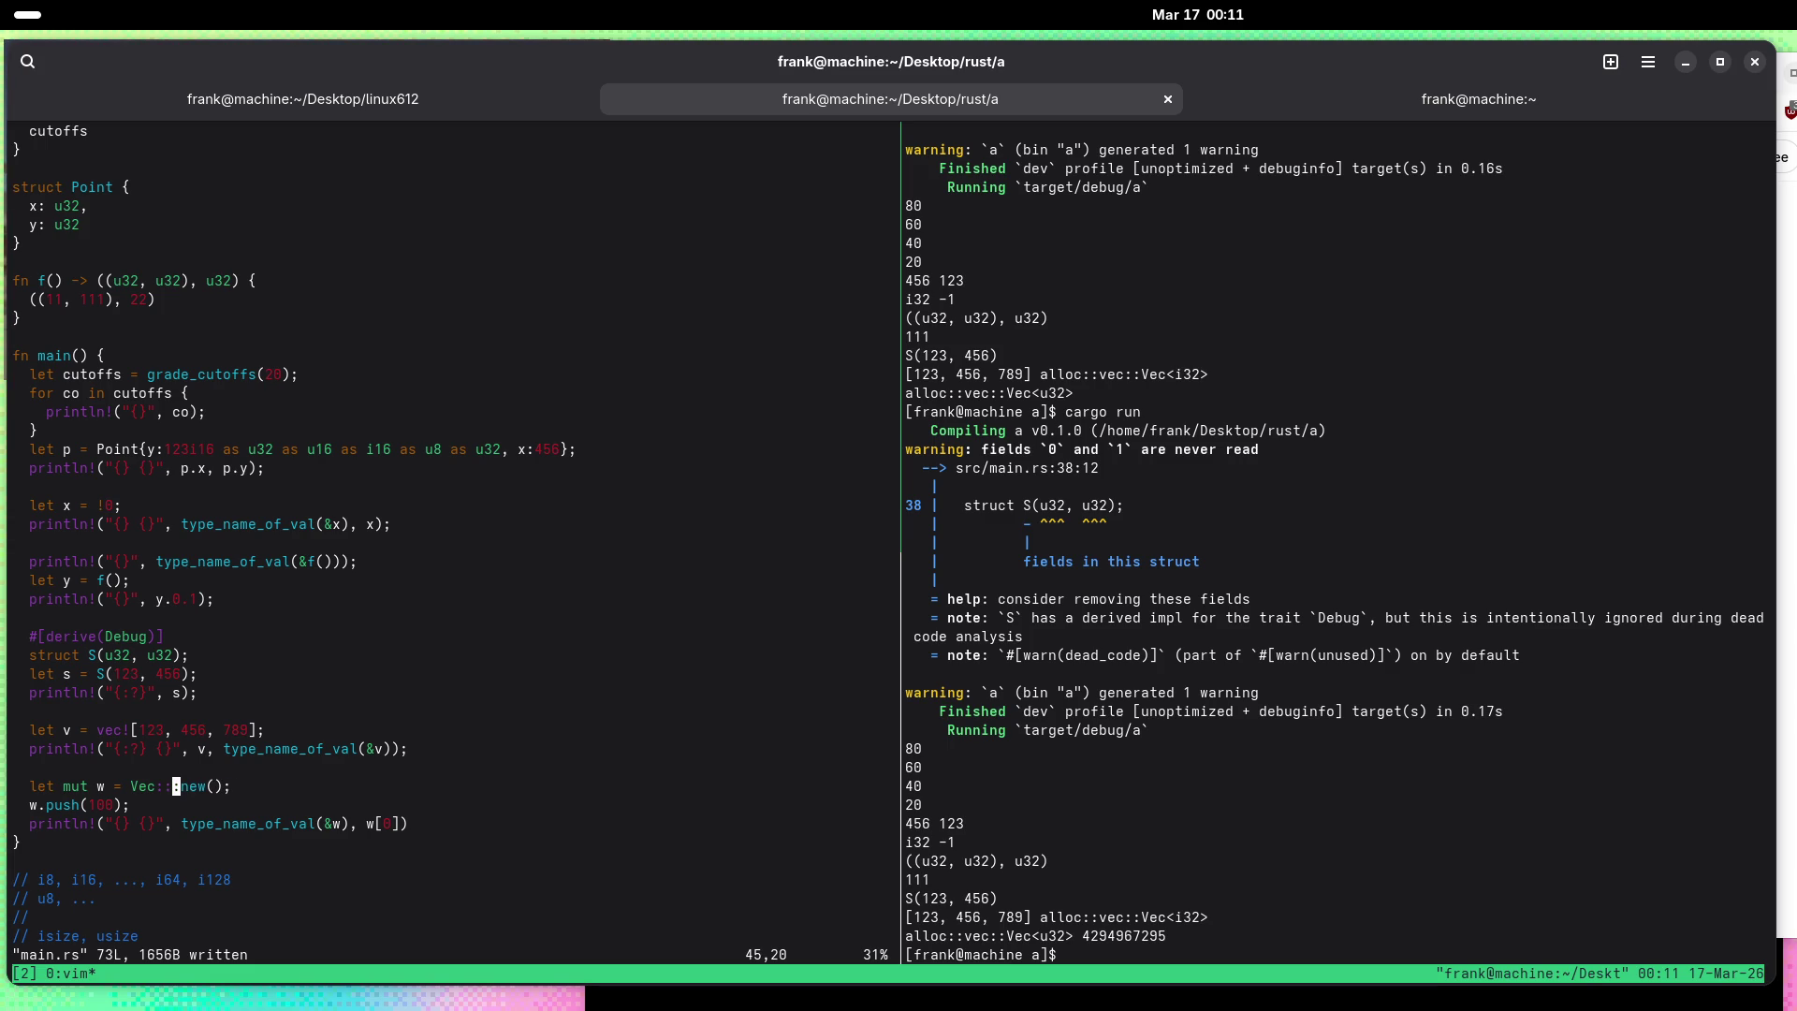
pyautogui.write(':w')
pyautogui.press('Return')
pyautogui.hotkey('ctrl', 'b')
pyautogui.press('Right')
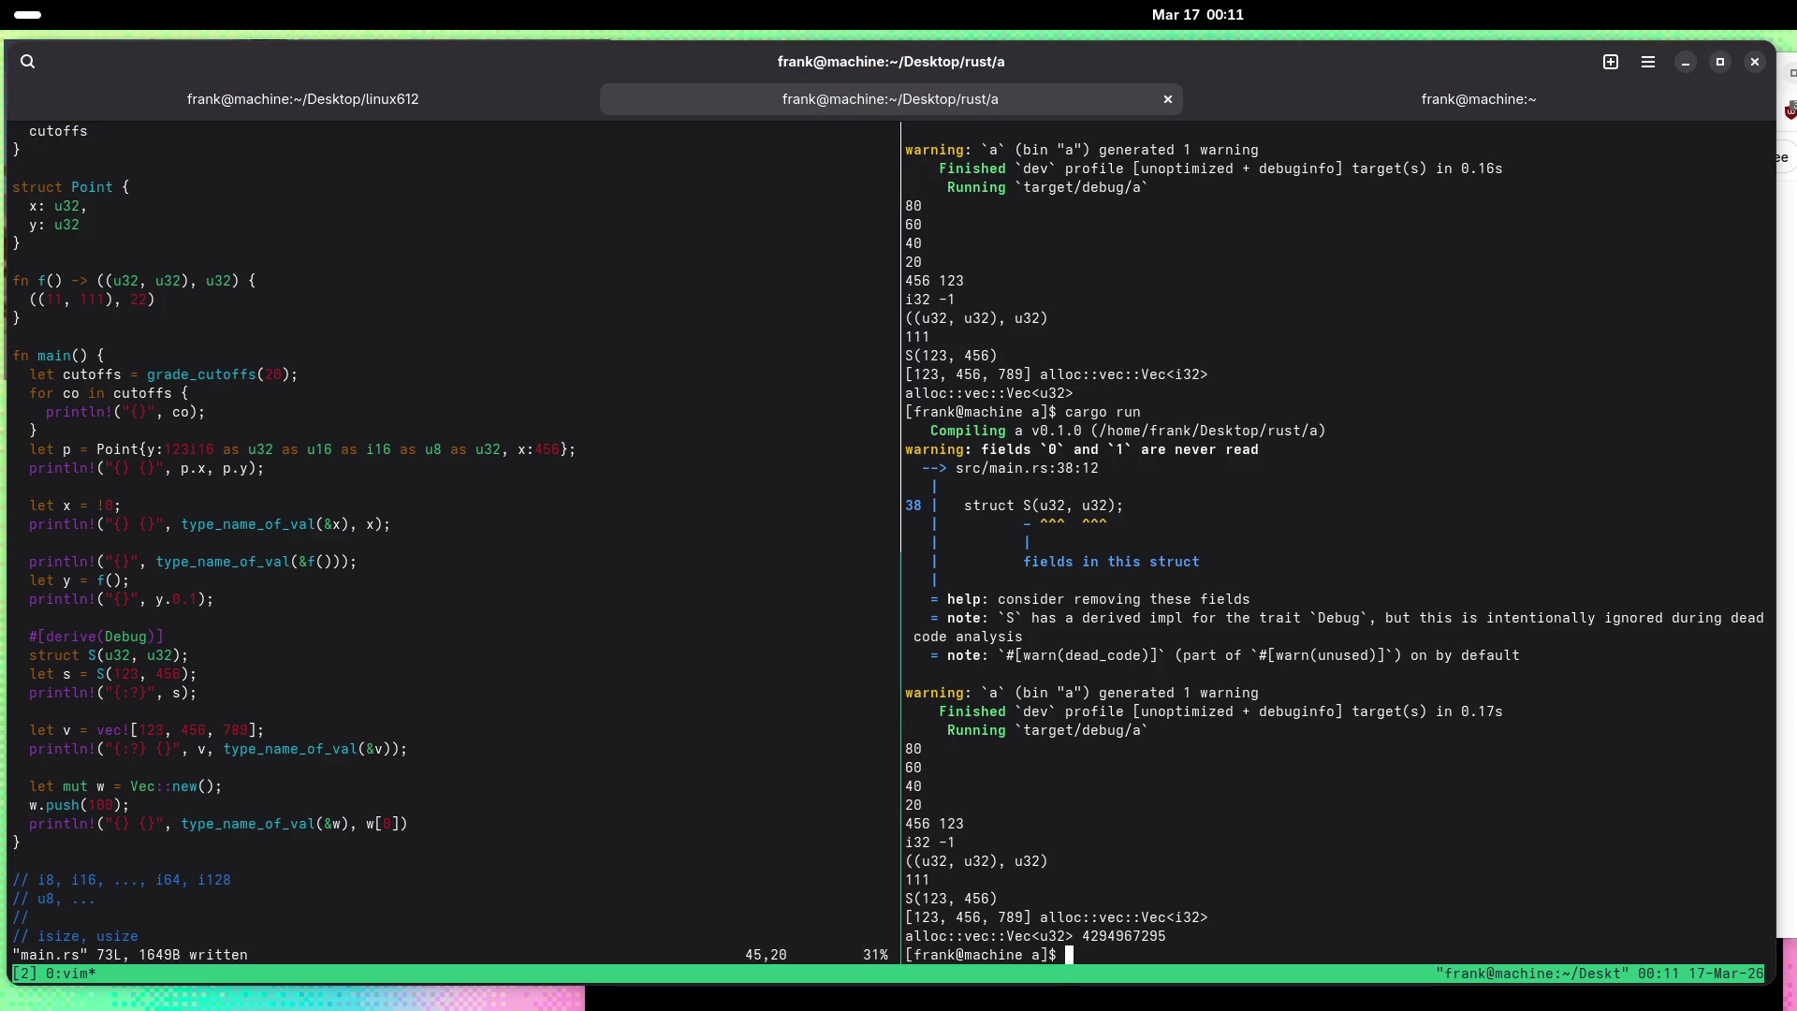
pyautogui.hotkey('ctrl', 'l')
pyautogui.write('cargo run')
pyautogui.press('Return')
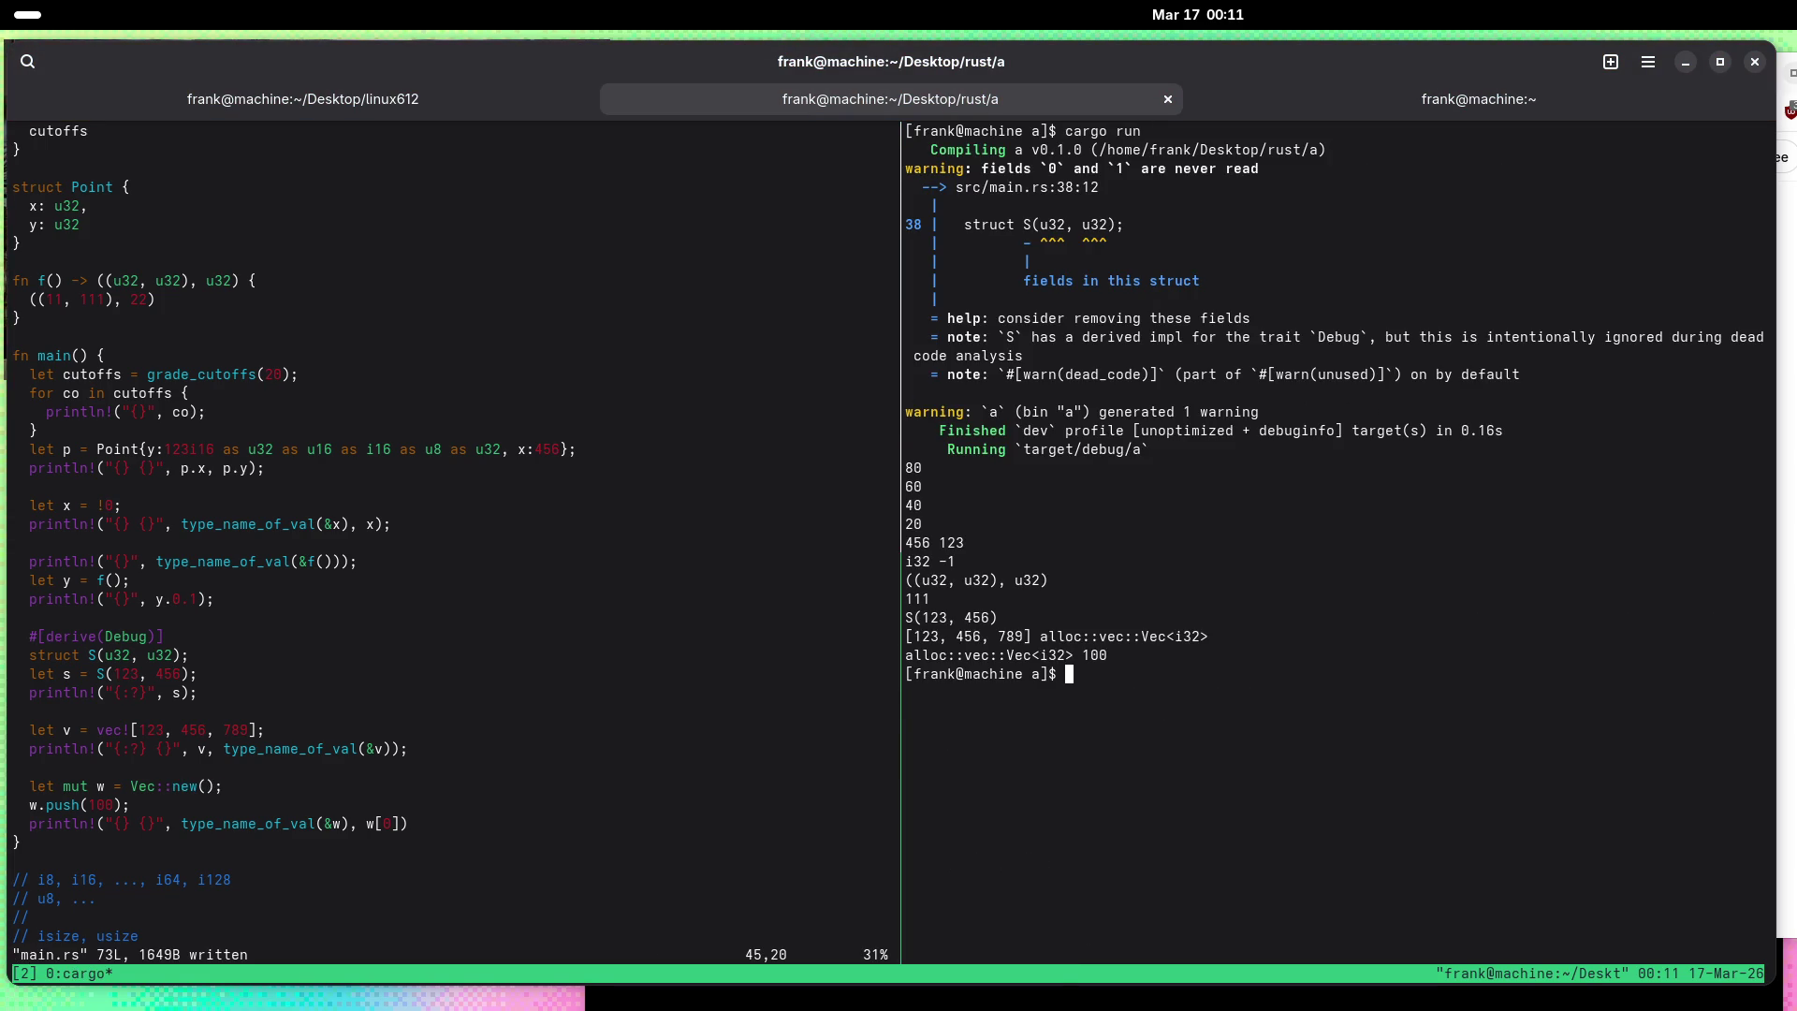
# Step: Change the push to 100u32, save, and rerun so it prints alloc::vec::Vec<u32> 100
pyautogui.hotkey('ctrl', 'b')
pyautogui.press('Left')
pyautogui.write('ji')
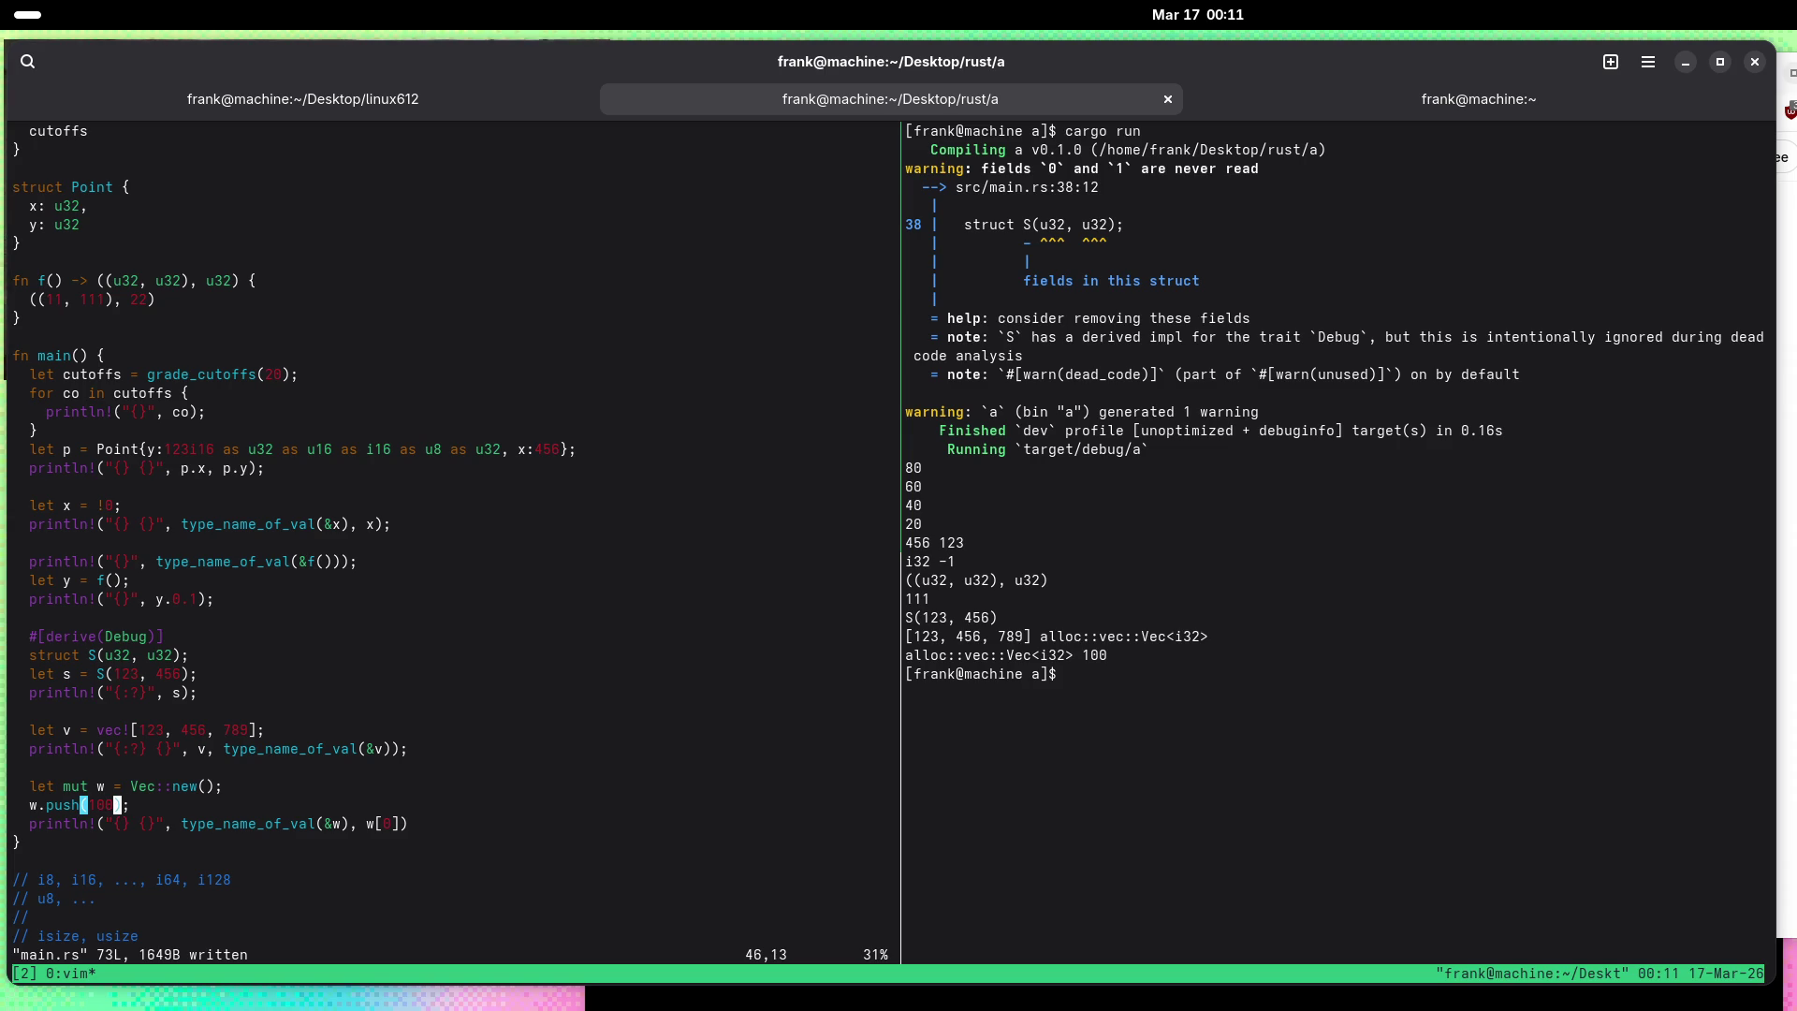
pyautogui.write('u32')
pyautogui.press('Escape')
pyautogui.write(':w')
pyautogui.press('Return')
pyautogui.hotkey('ctrl', 'b')
pyautogui.press('Right')
pyautogui.press('Up')
pyautogui.press('Return')
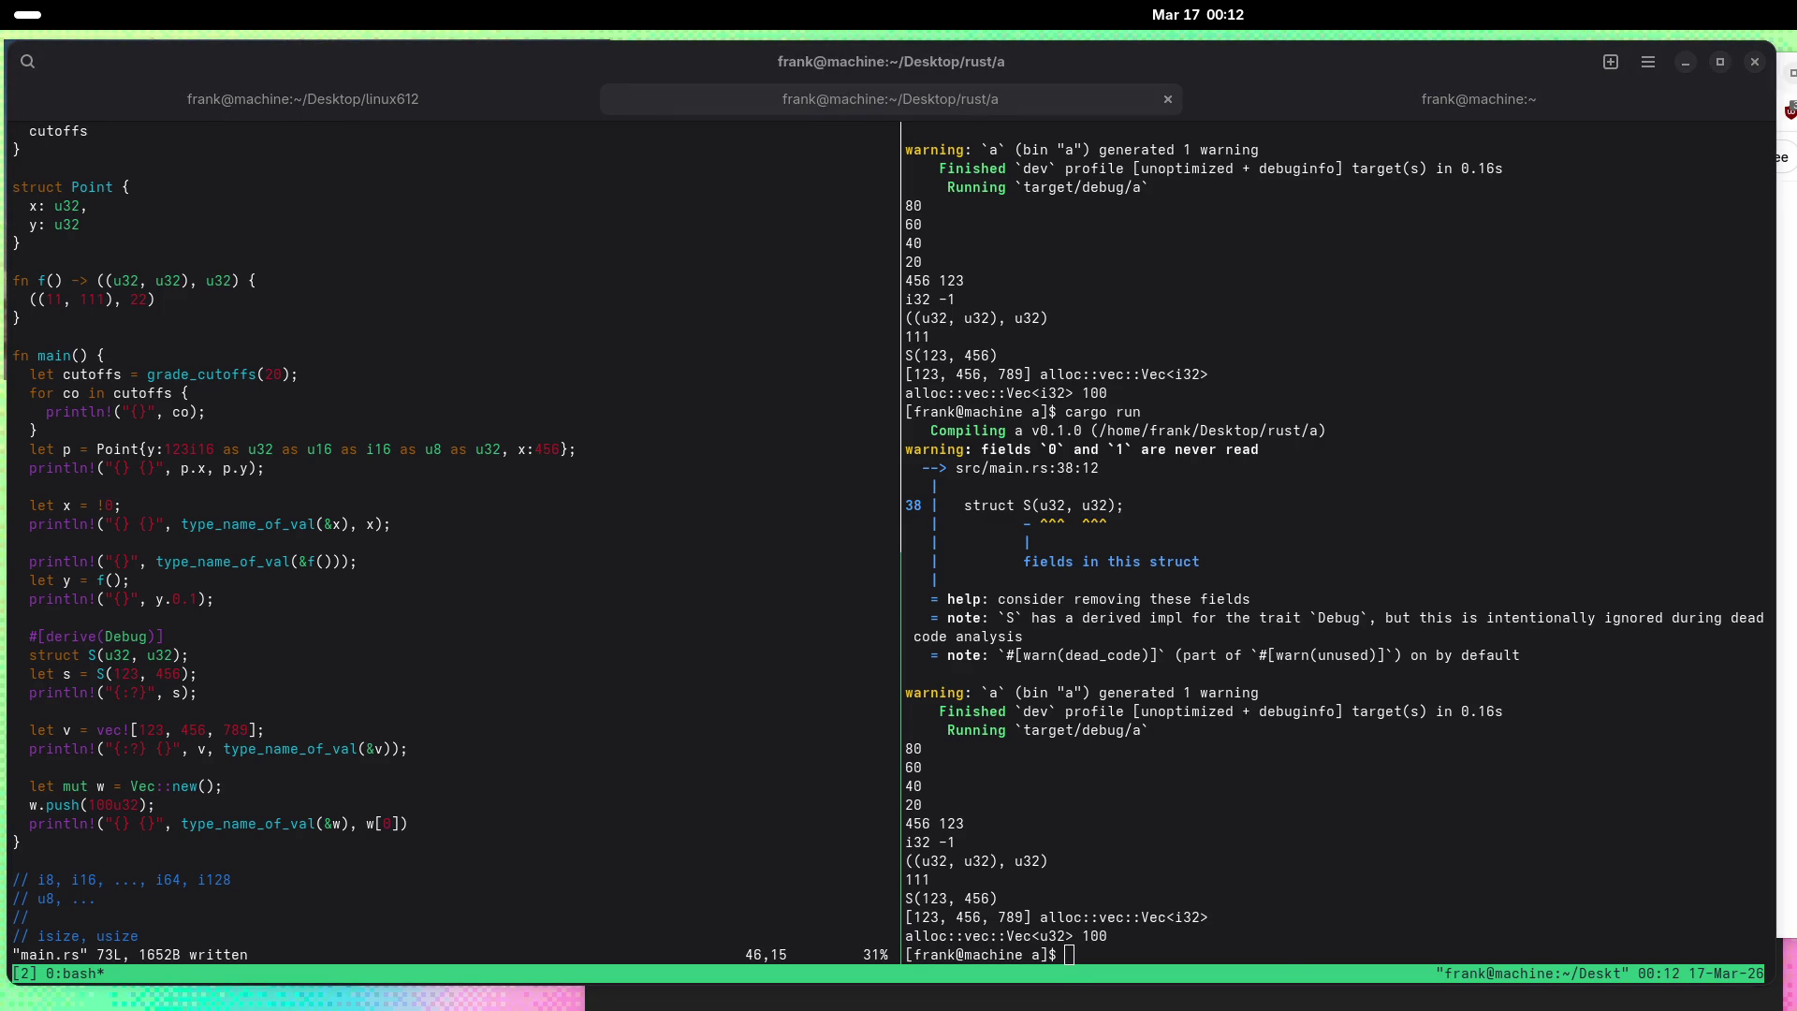
# Step: Close the floating Picture-in-Picture video via Activities, returning to the Vim terminal
pyautogui.press('super')
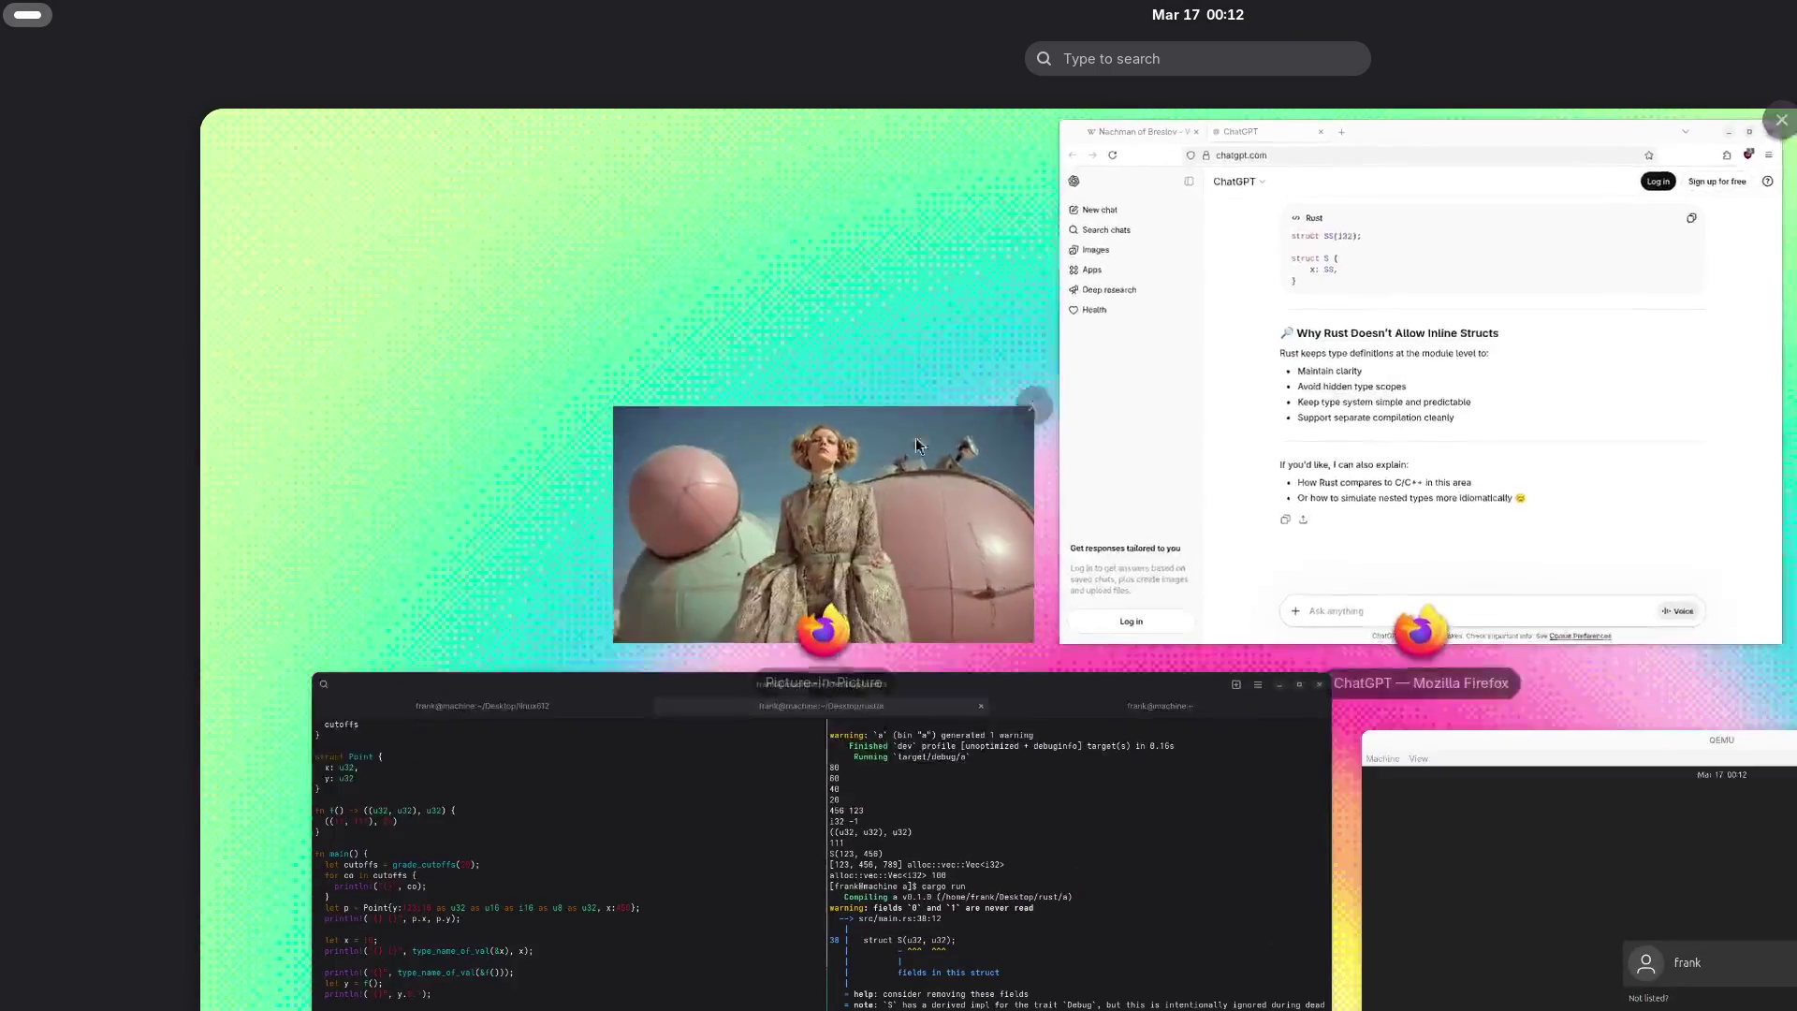
pyautogui.click(916, 436)
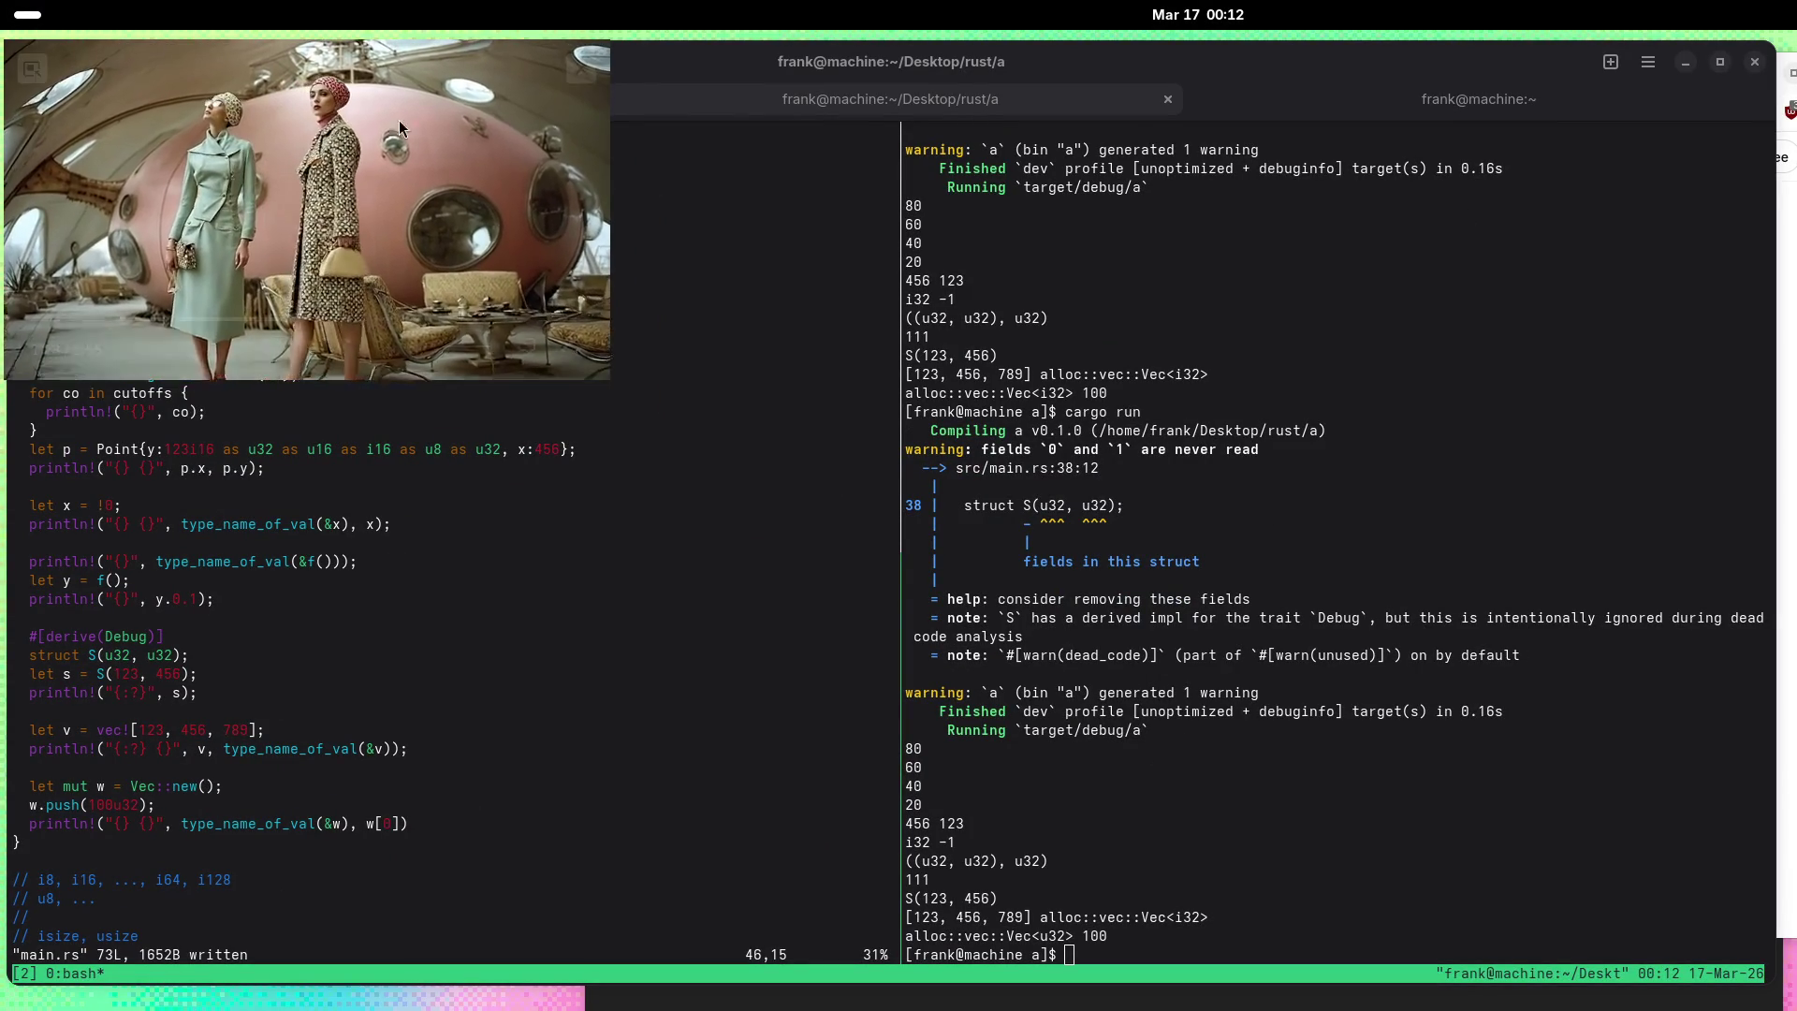
pyautogui.click(39, 68)
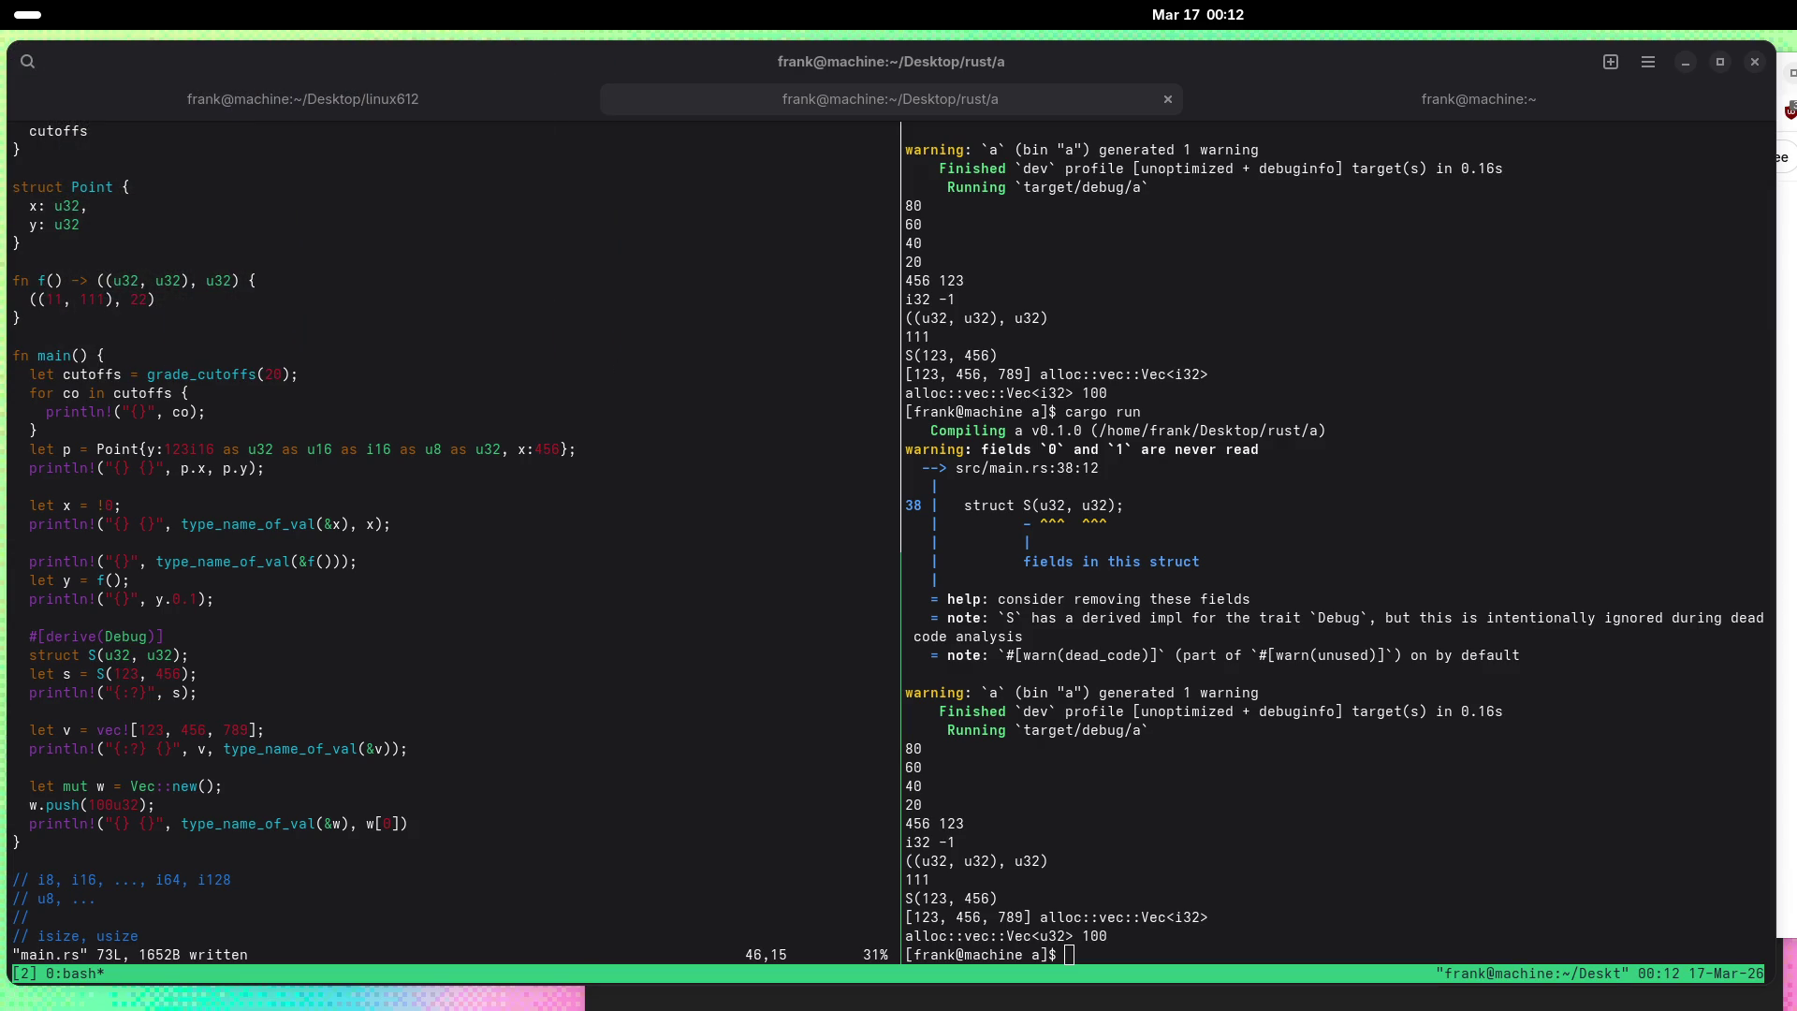
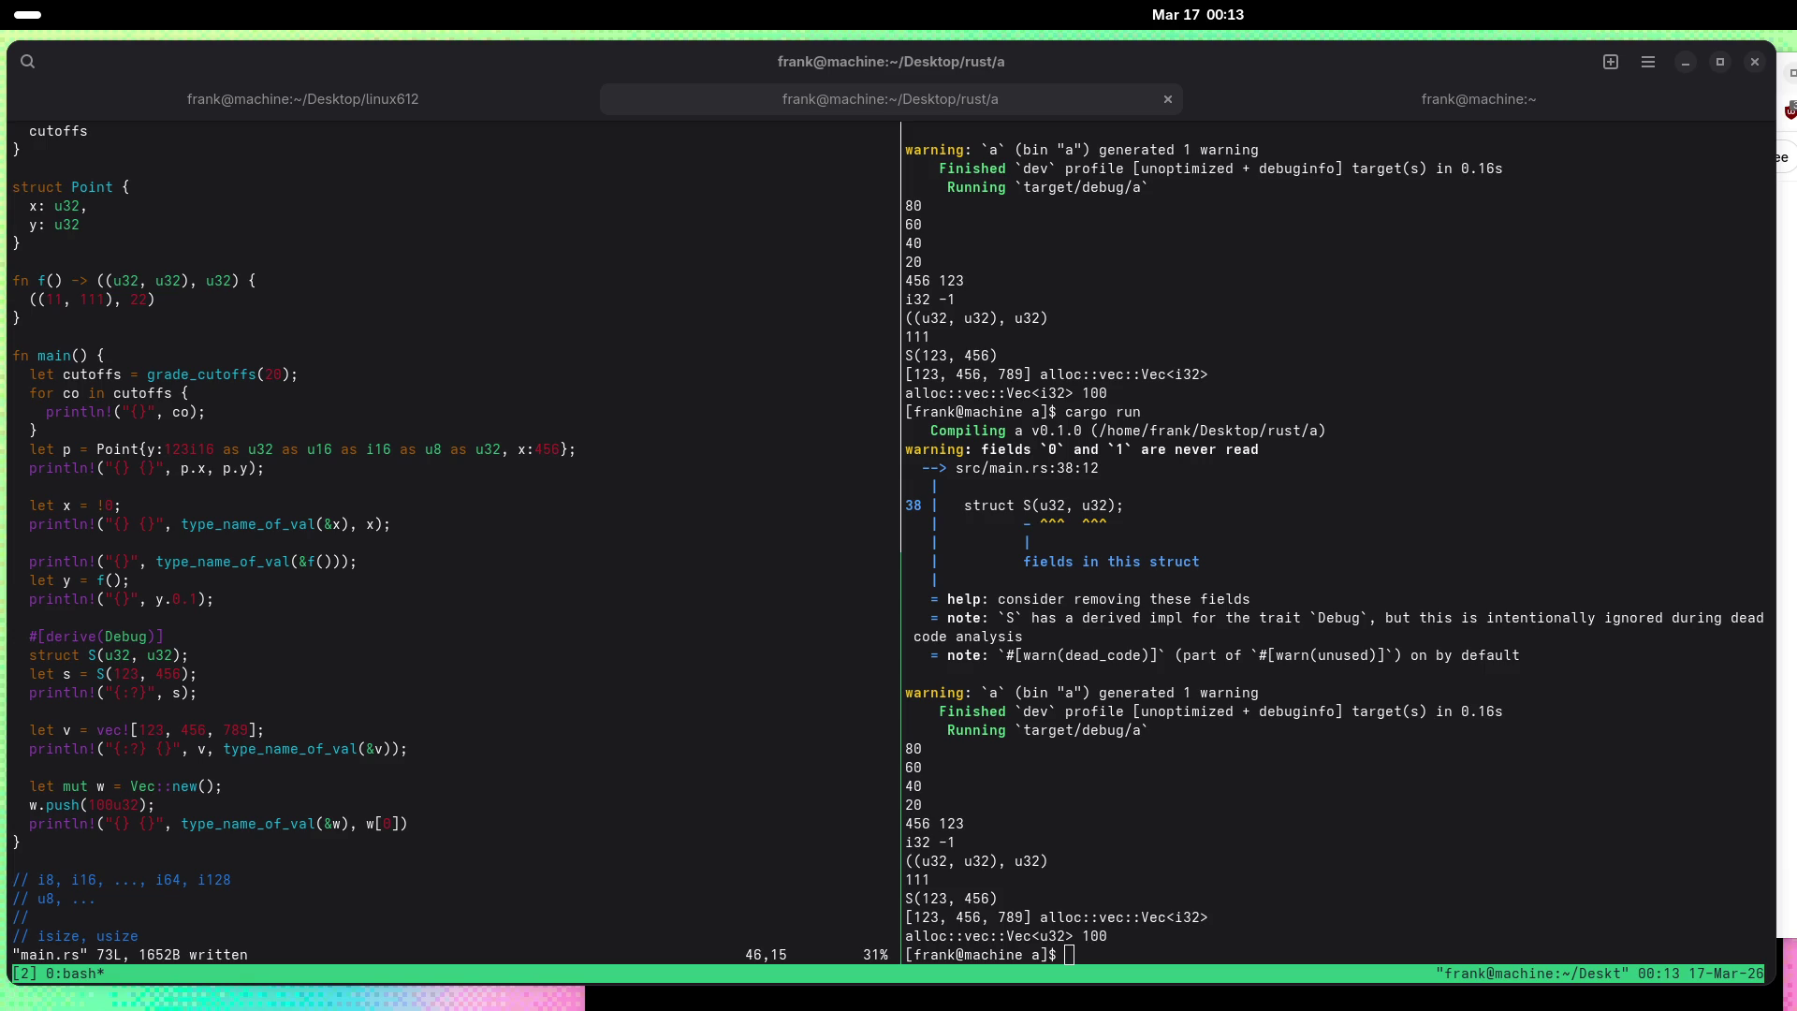
# Step: Leave the Rust program in GNOME Terminal and bring the Firefox ChatGPT window forward
pyautogui.click(760, 339)
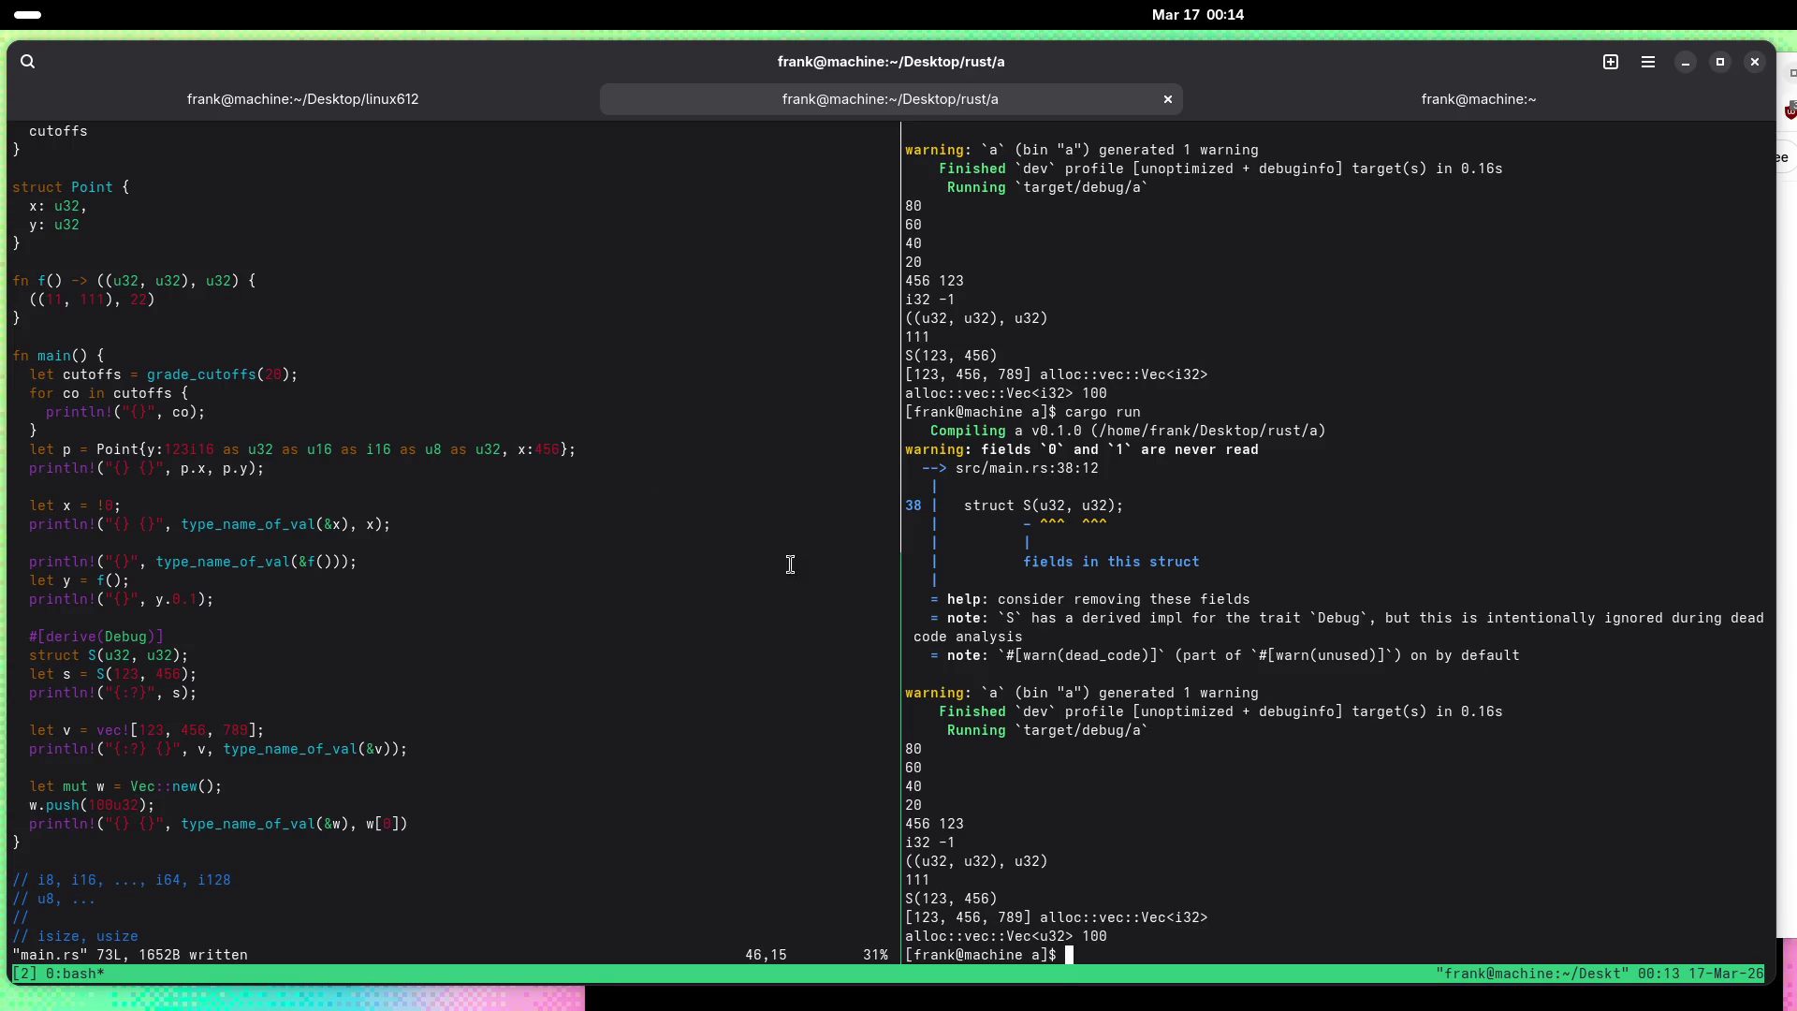
pyautogui.press('super')
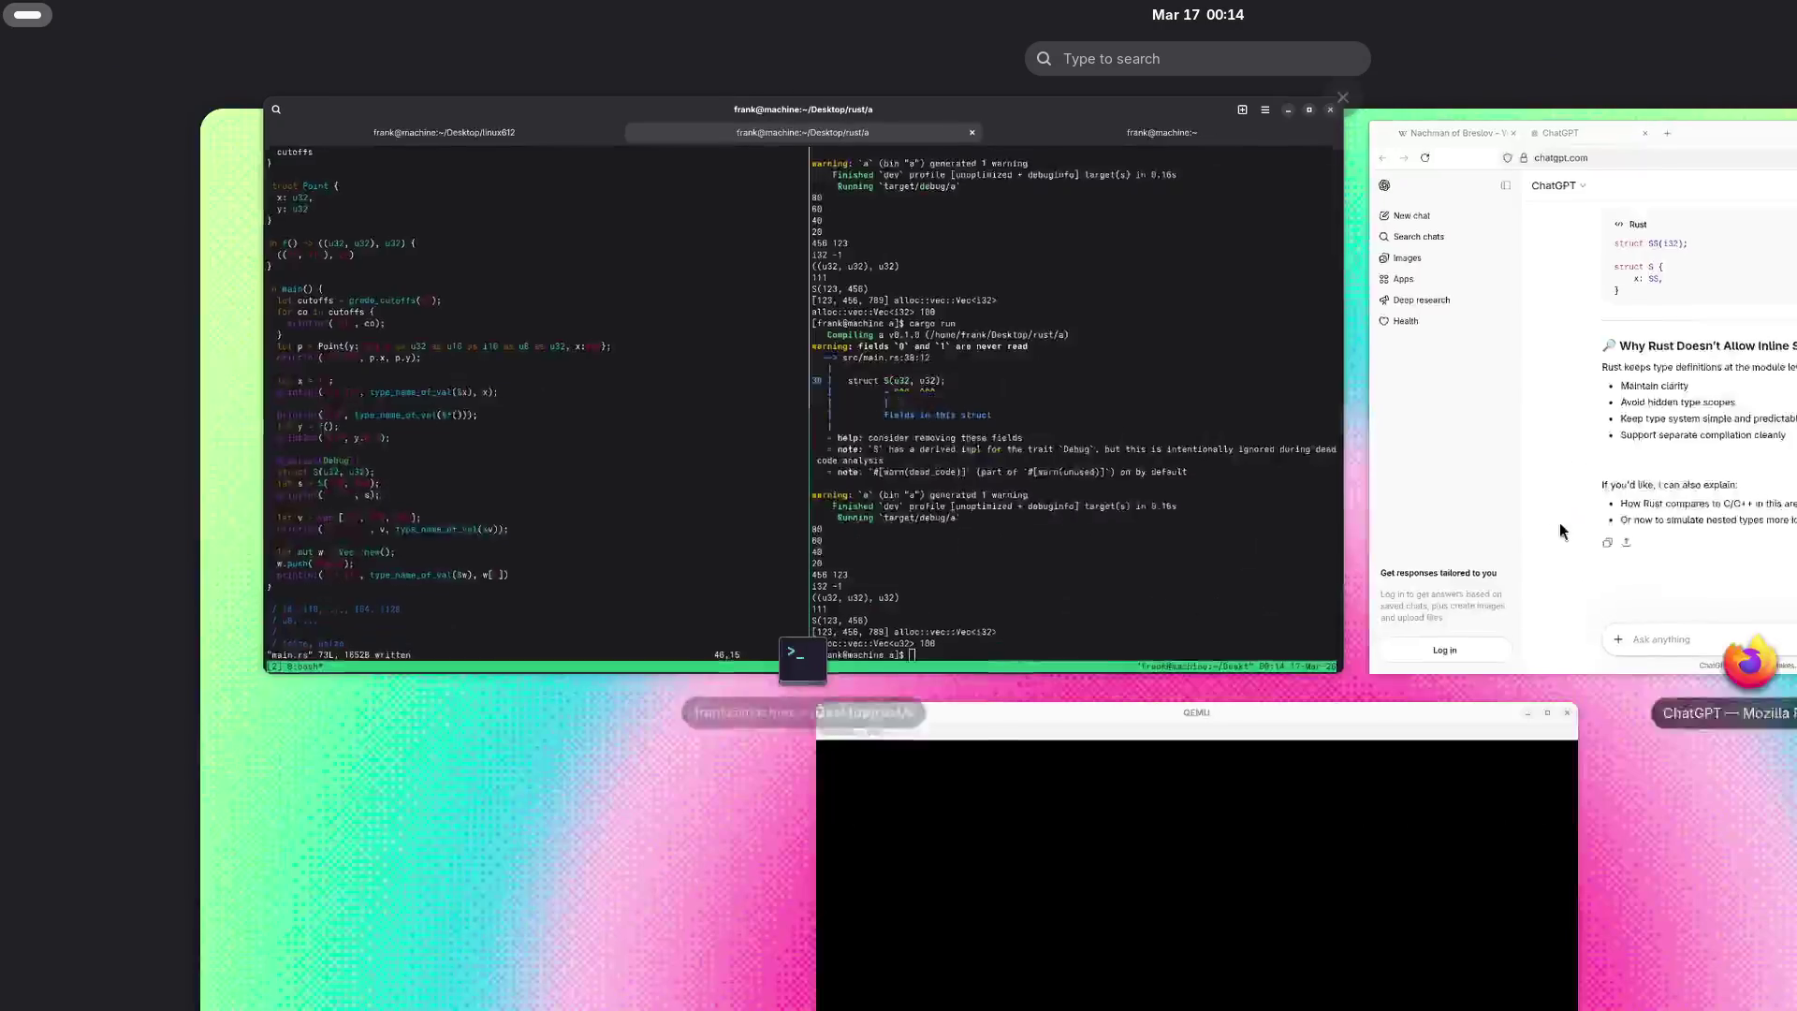
pyautogui.click(1559, 521)
# Step: Dismiss the 'Clear current chat?' prompt and open a blank new ChatGPT chat
pyautogui.click(716, 208)
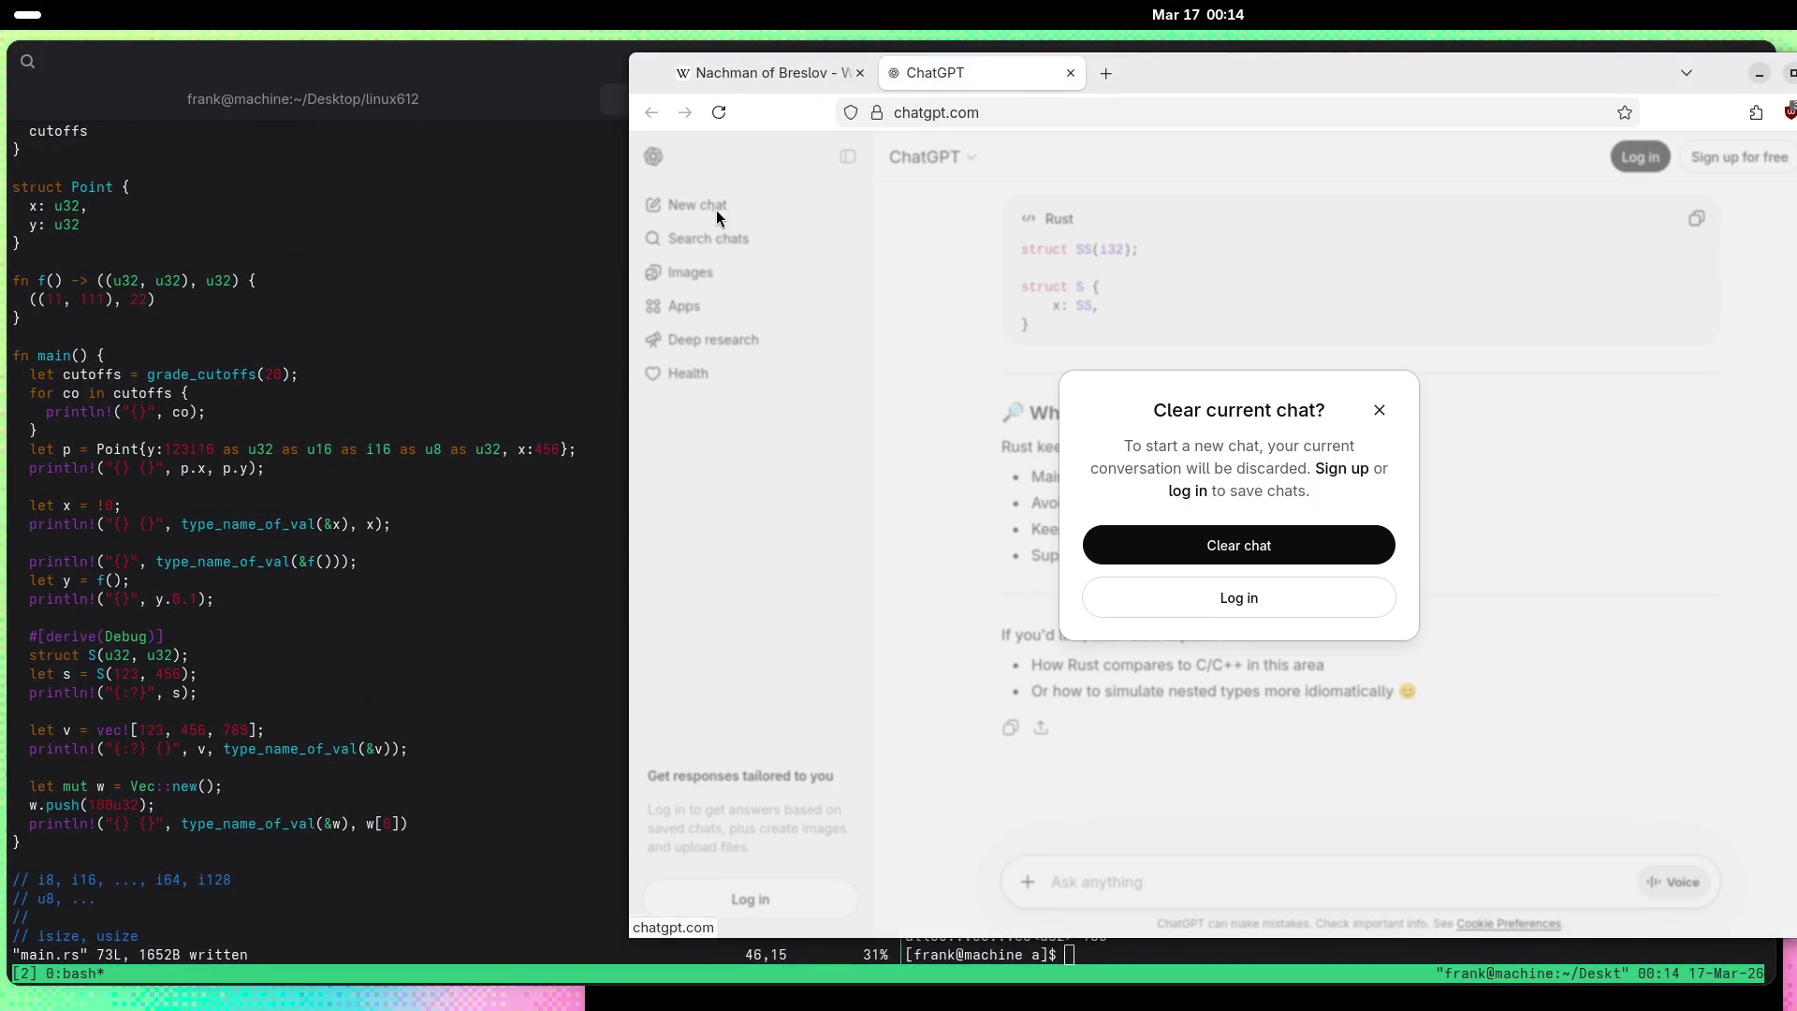
pyautogui.click(1384, 410)
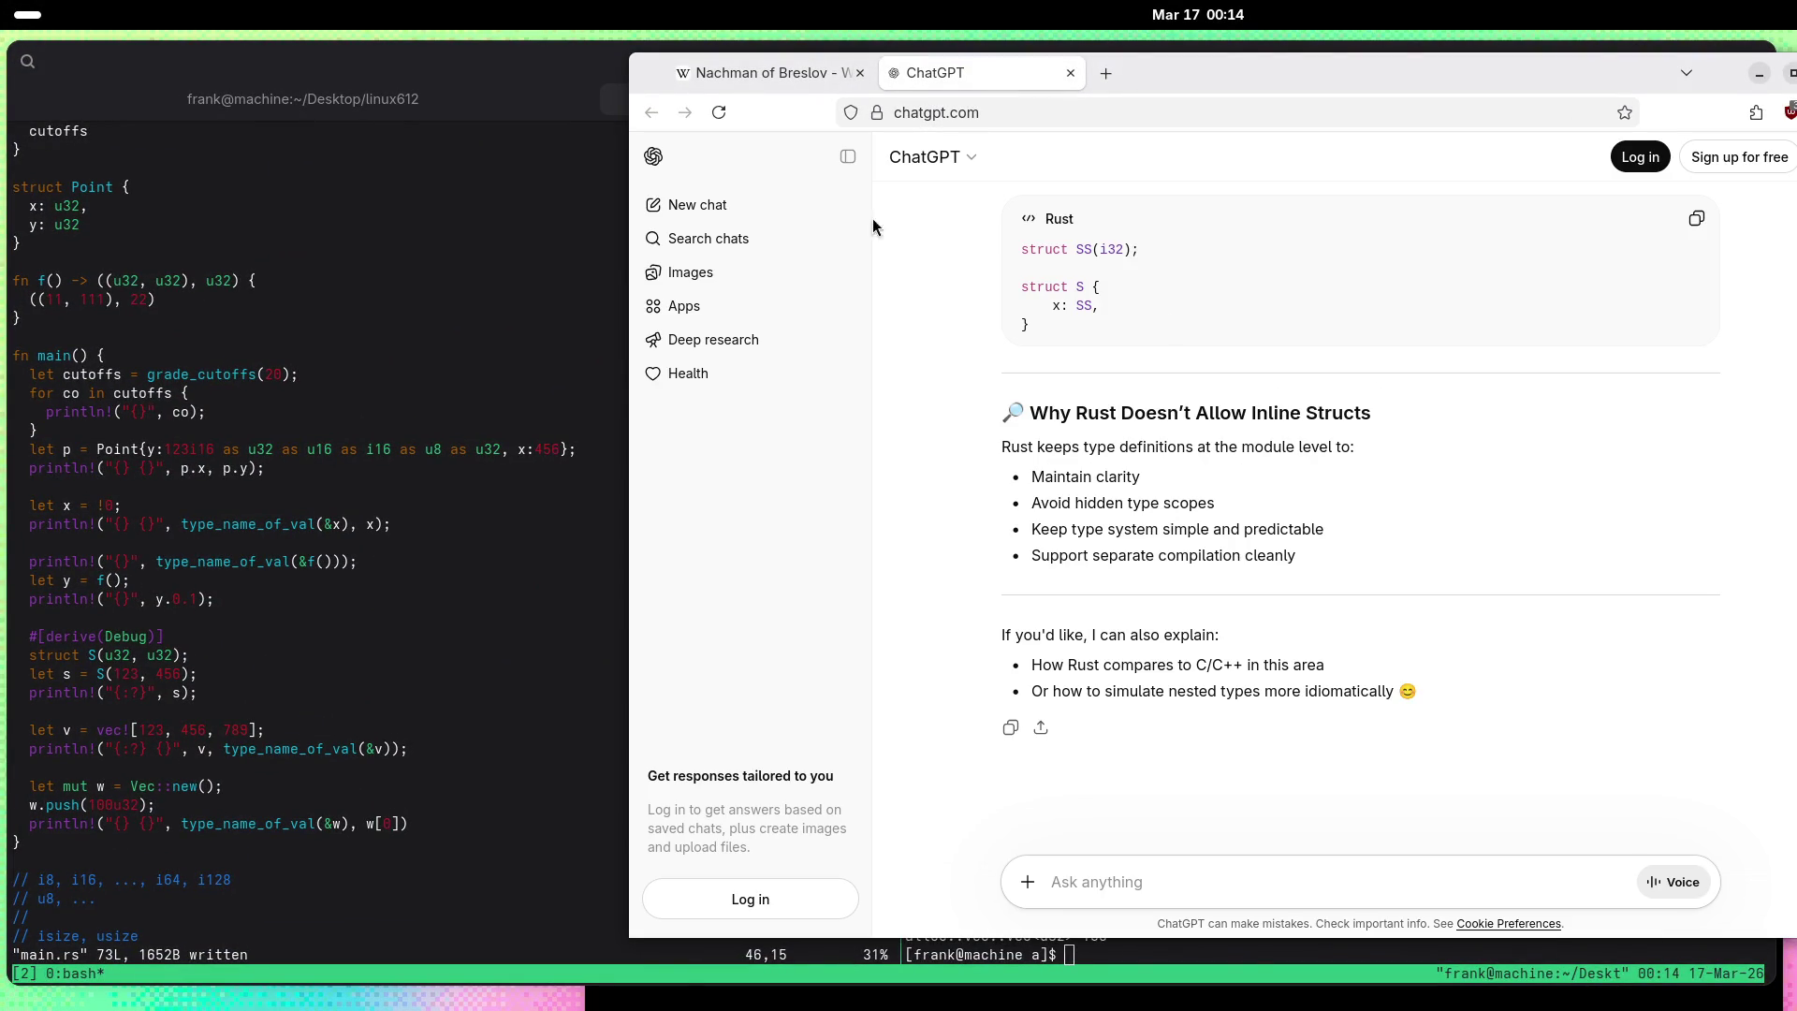
pyautogui.click(702, 205)
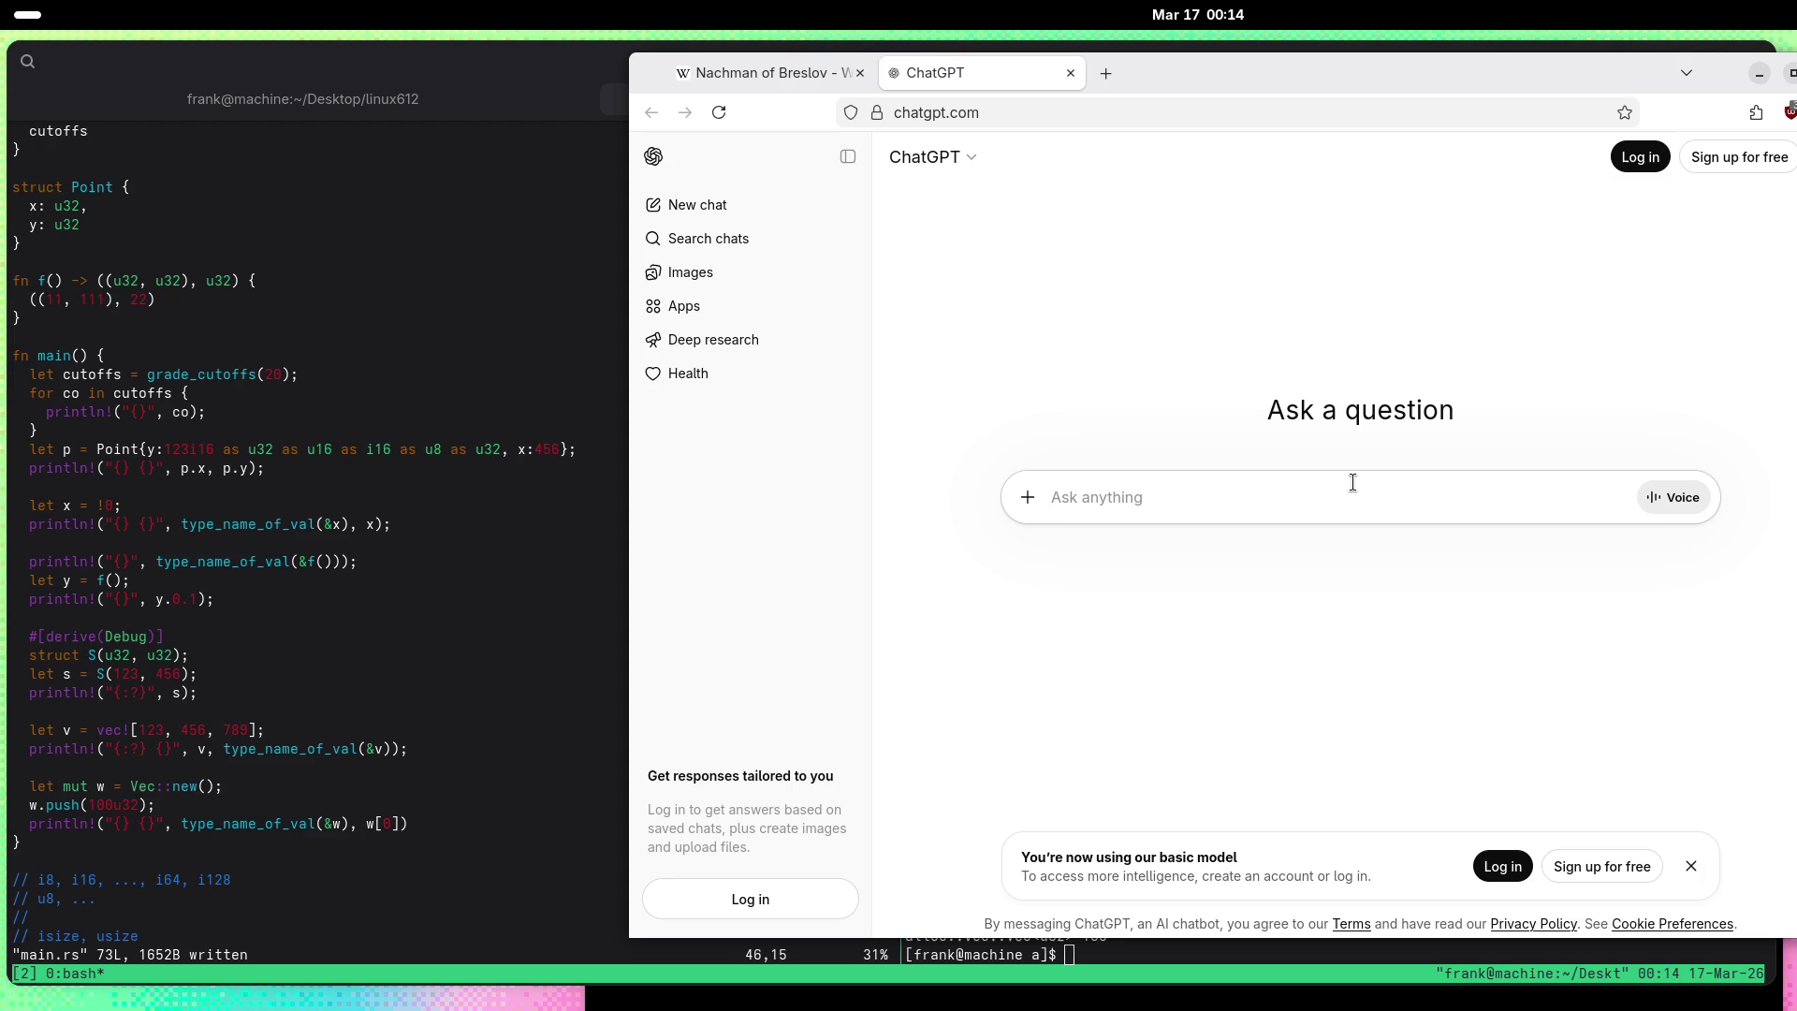
# Step: Ask 'Tell me about QSFP-XD' and read the reply on its features, applications and 800G relevance
pyautogui.write('Tell me ')
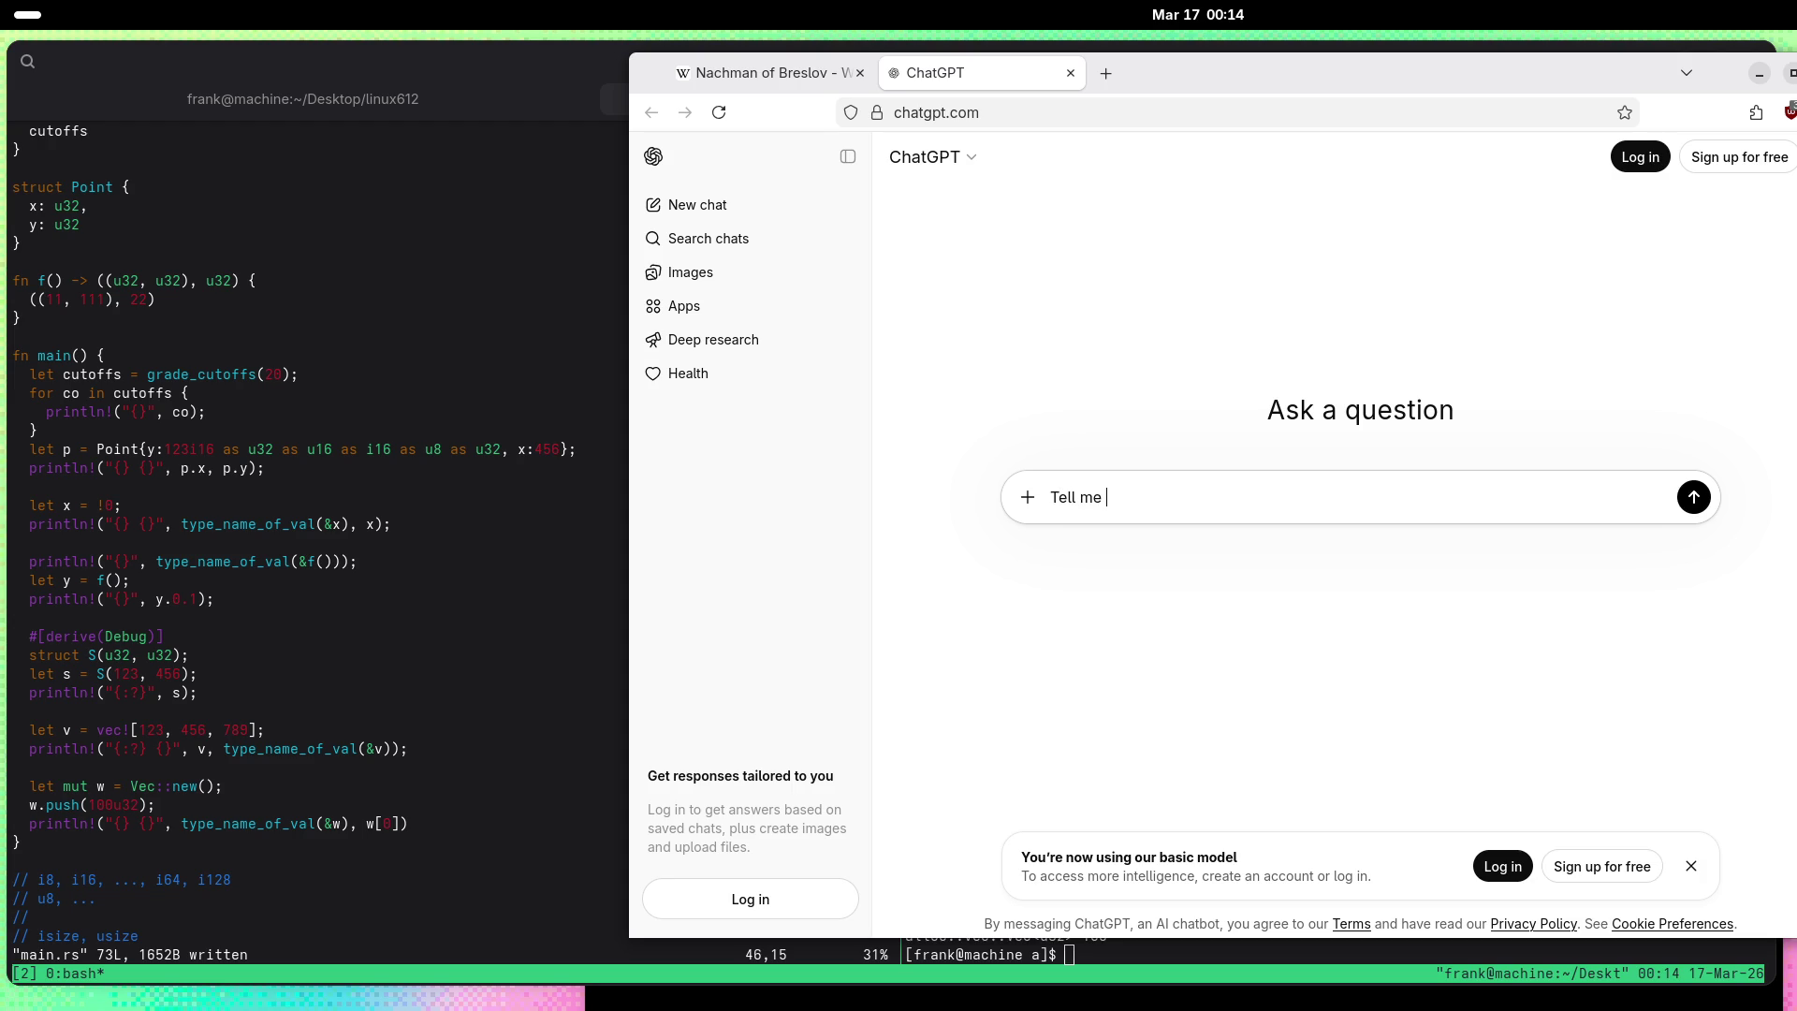
pyautogui.write('about QSF')
pyautogui.write('P-XD')
pyautogui.press('Return')
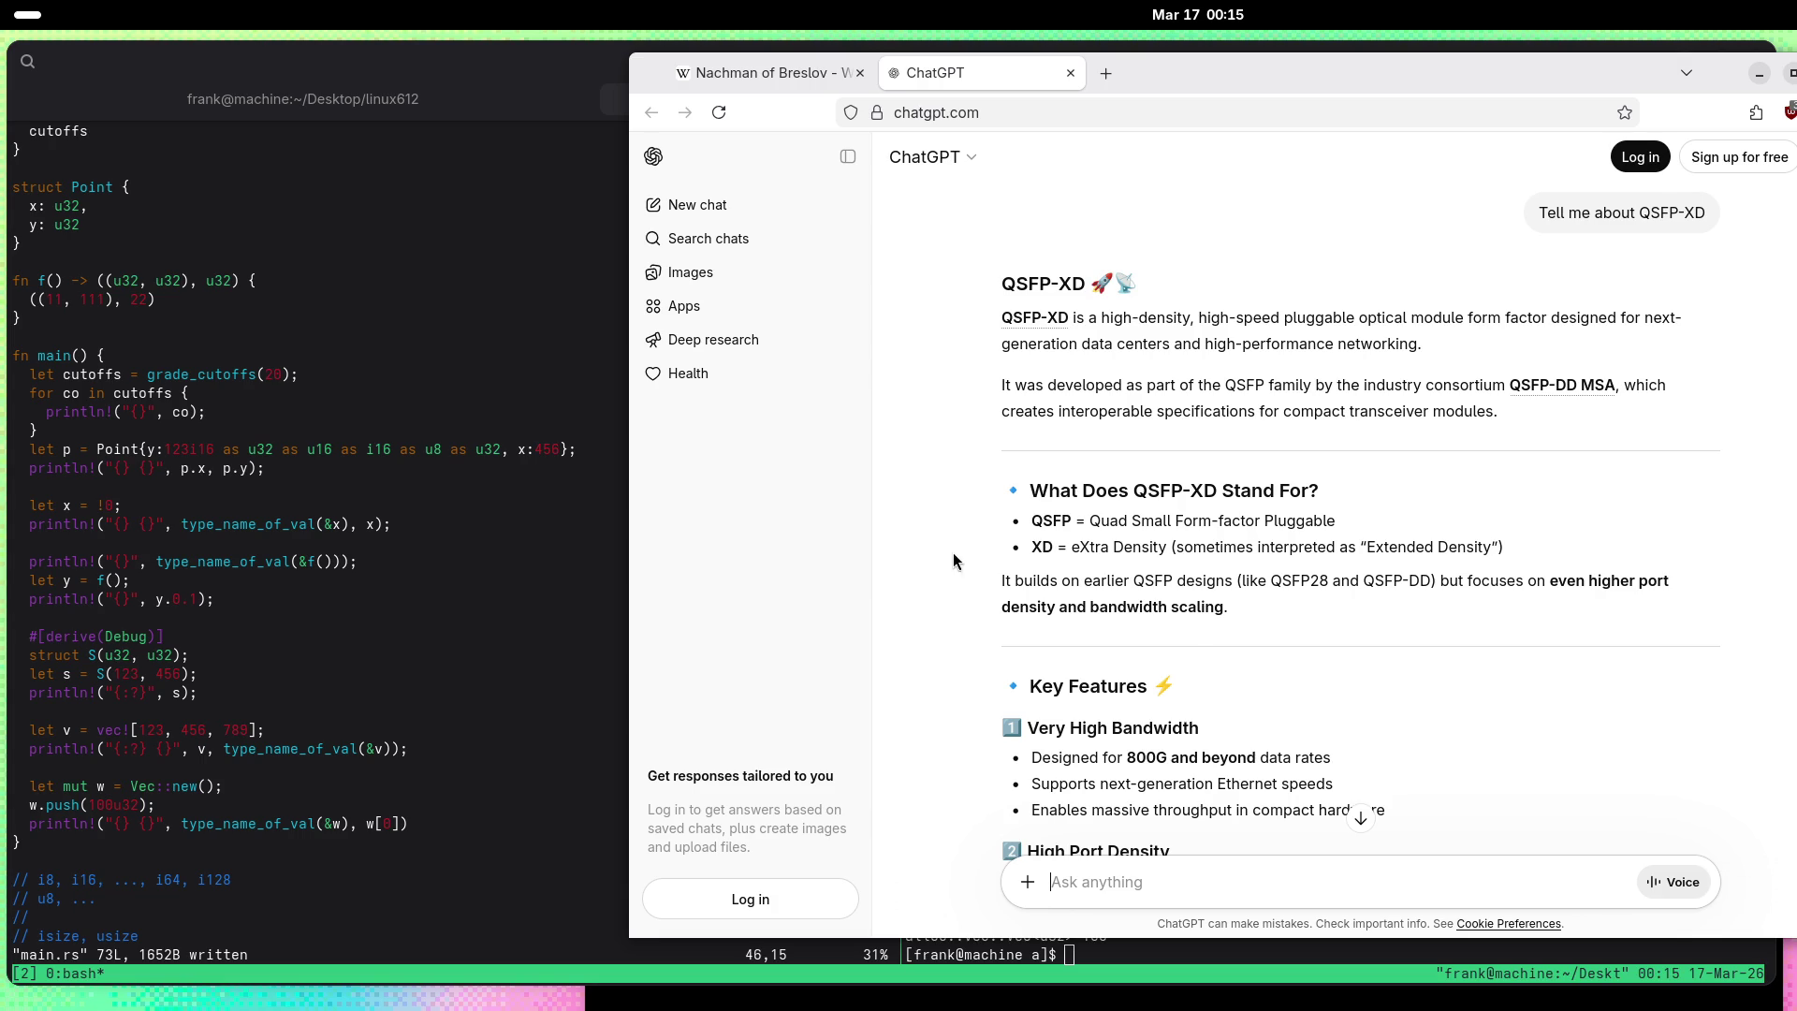
pyautogui.scroll(-3, 955, 633)
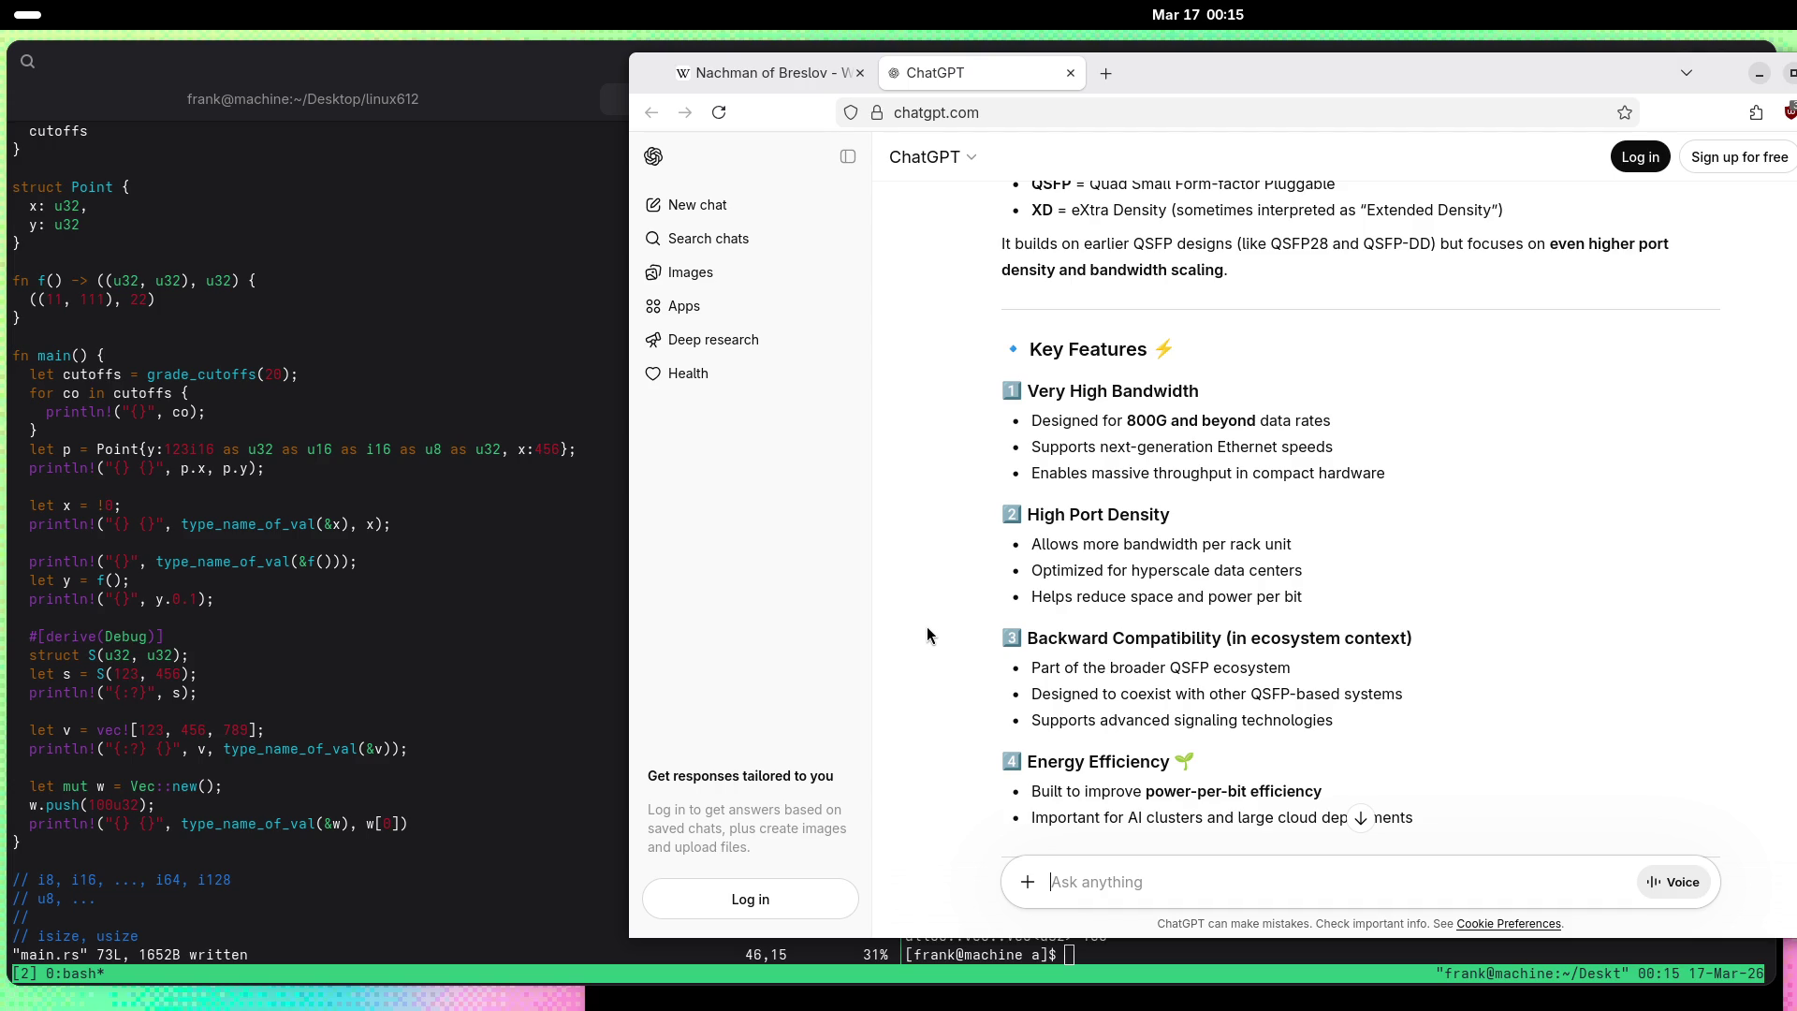
pyautogui.scroll(-3, 926, 626)
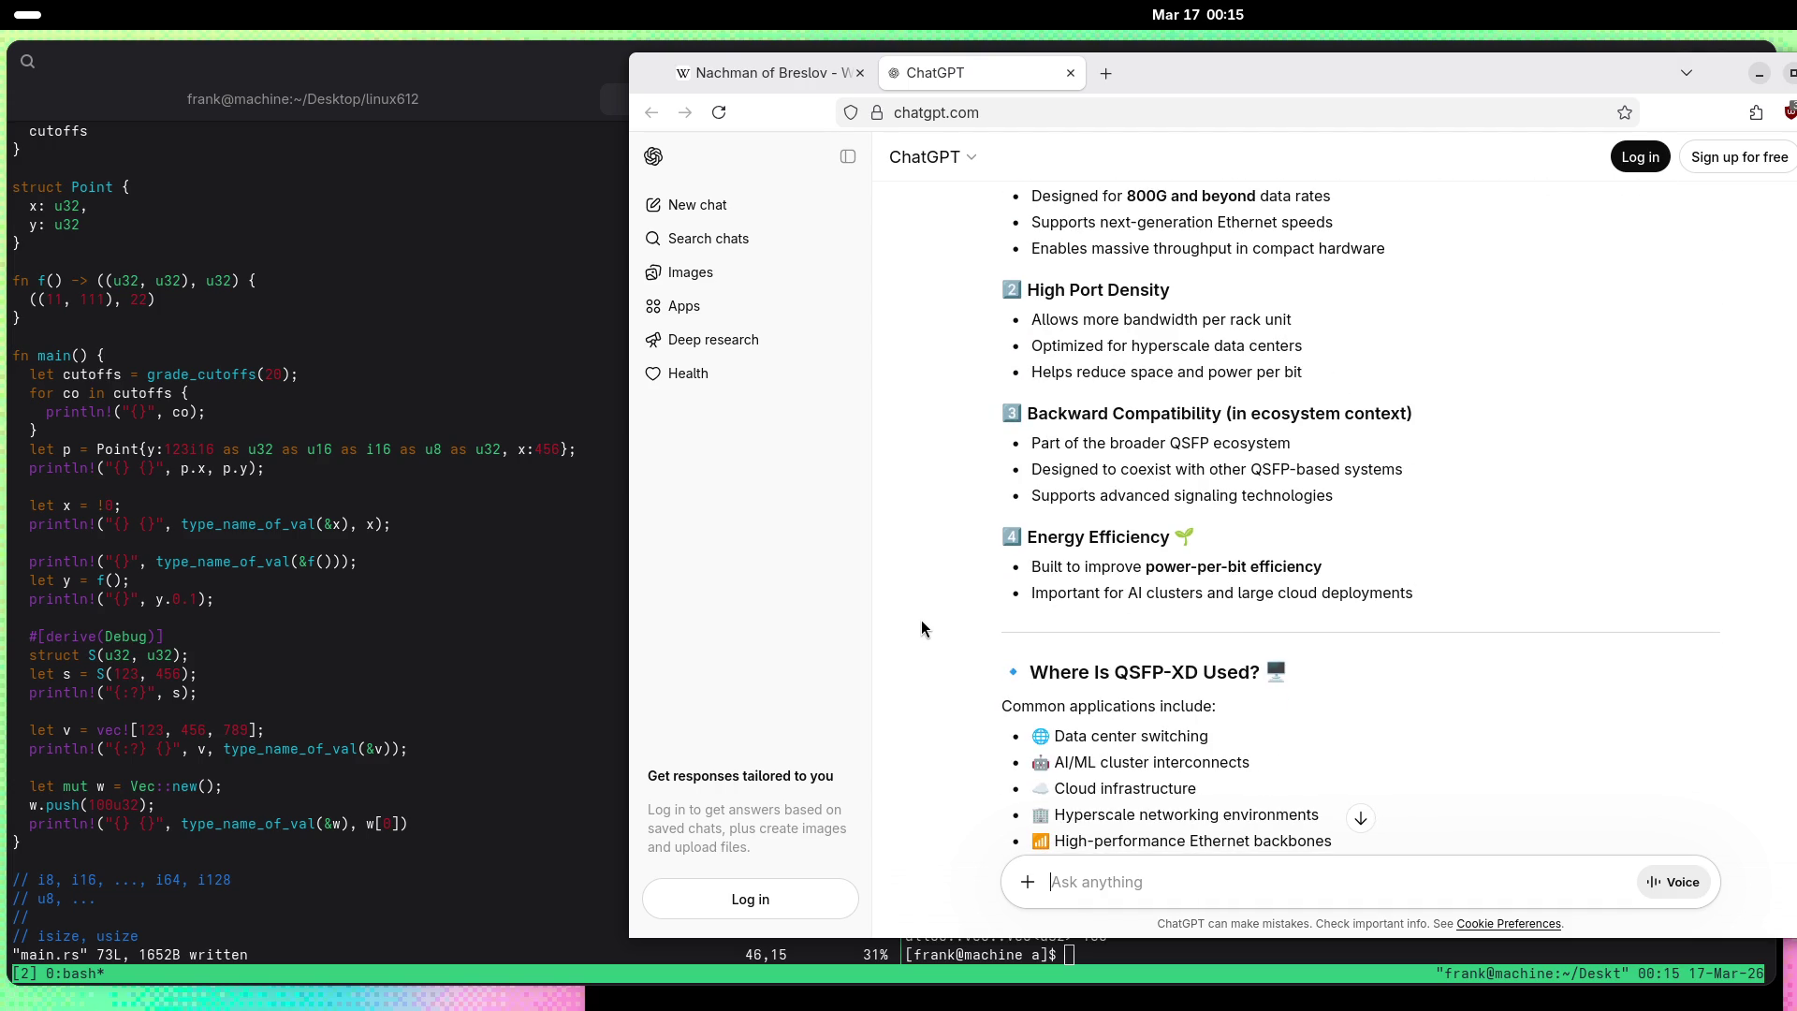
pyautogui.scroll(-10, 921, 620)
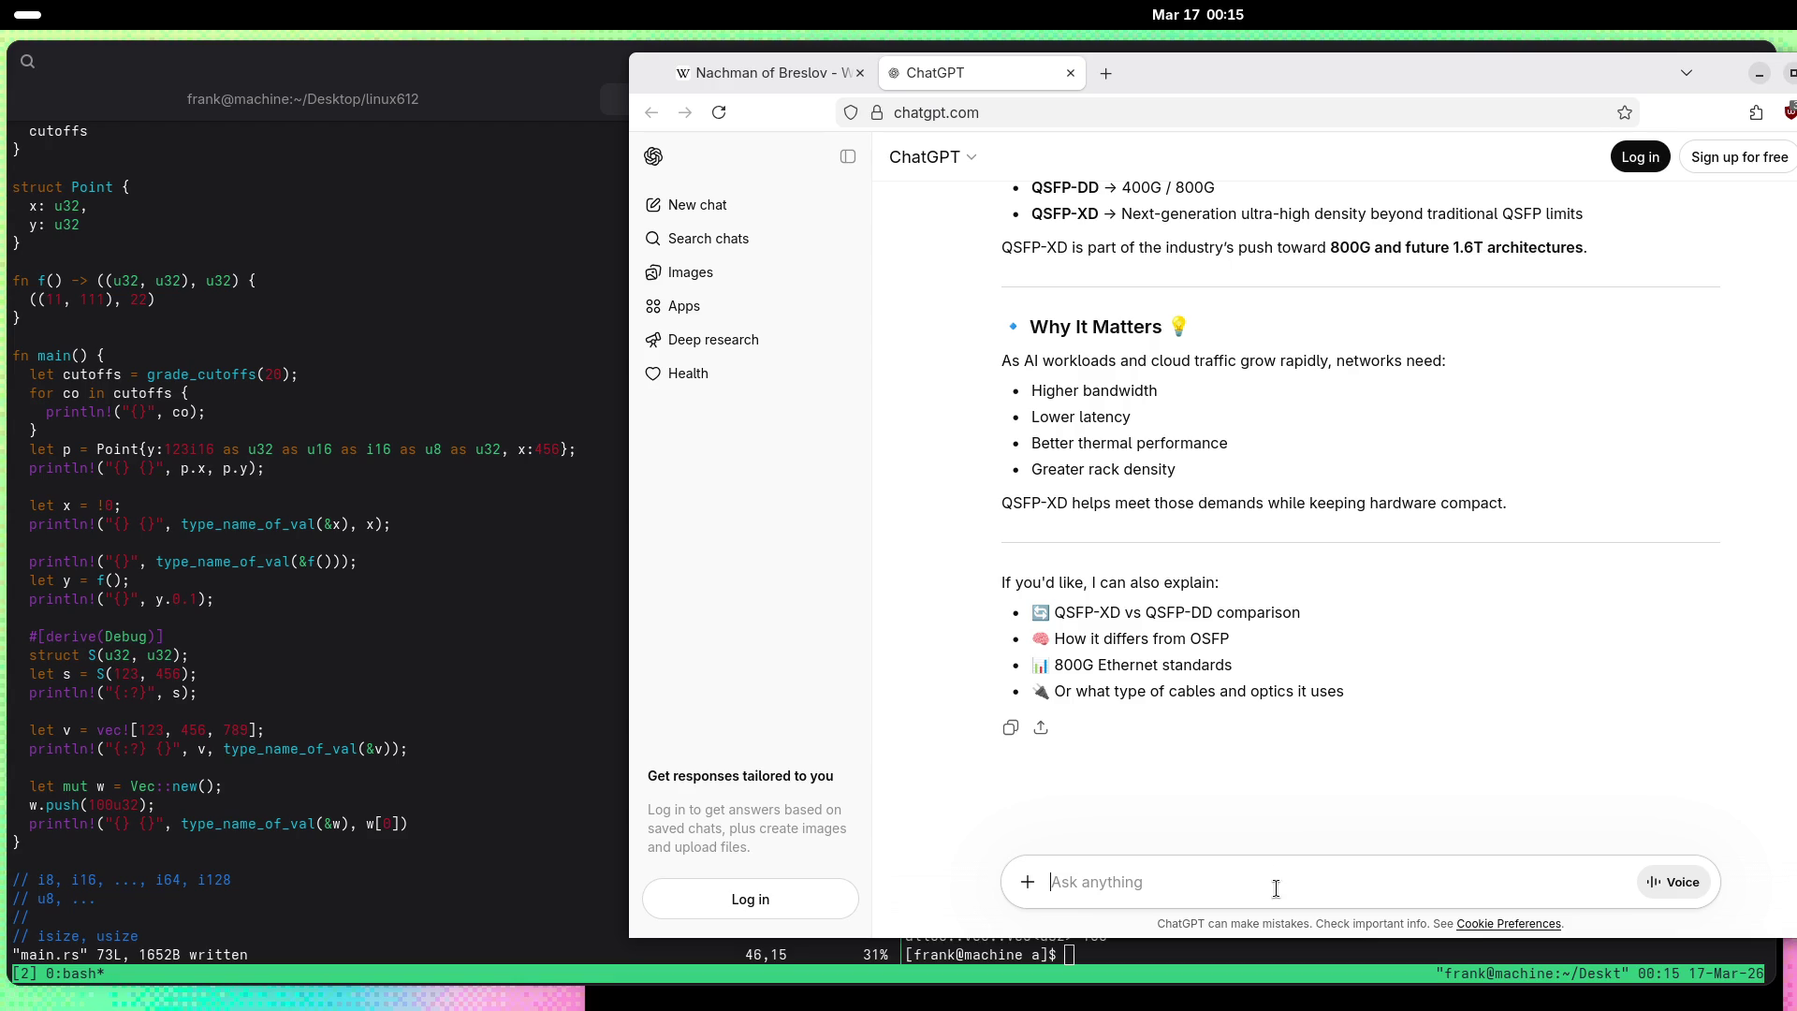
# Step: Ask 'How does it co-exist with other QSFP' and read the backward-compatibility and mixed-rack answer
pyautogui.write('How doe')
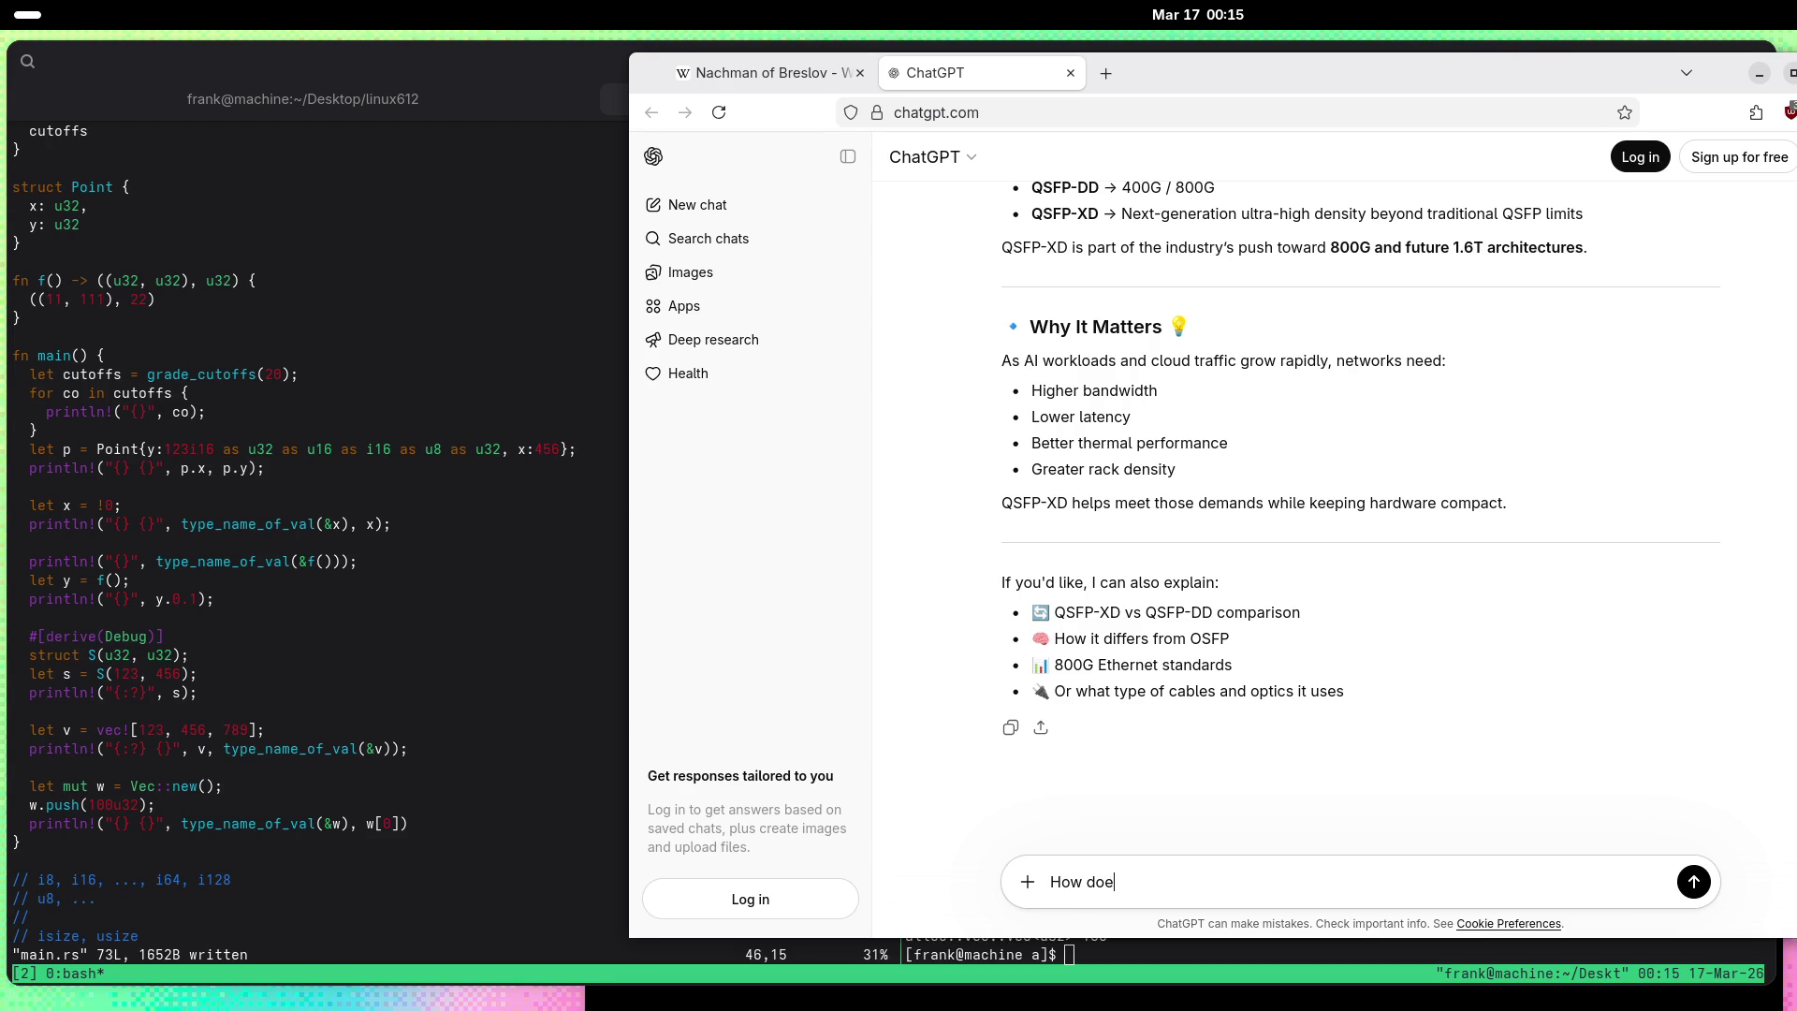
pyautogui.write('s it co-exist ')
pyautogui.write('with other QS')
pyautogui.write('FP')
pyautogui.press('Return')
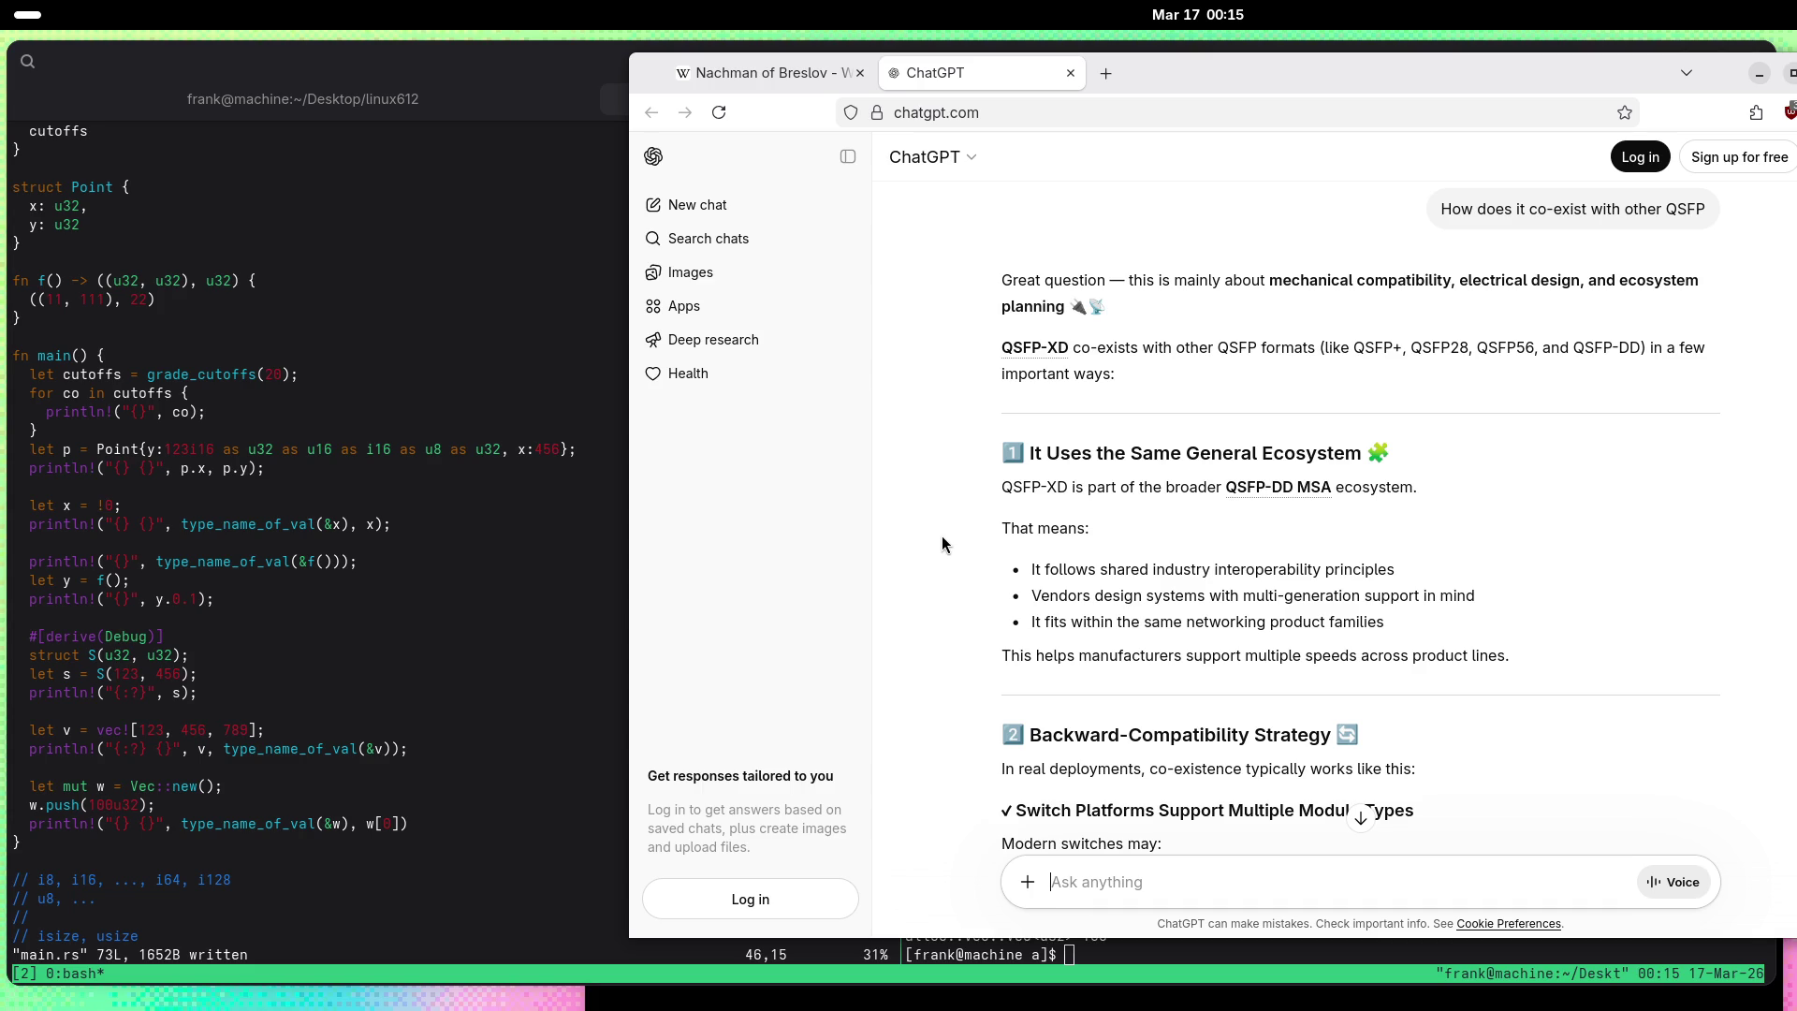
pyautogui.scroll(-5, 940, 545)
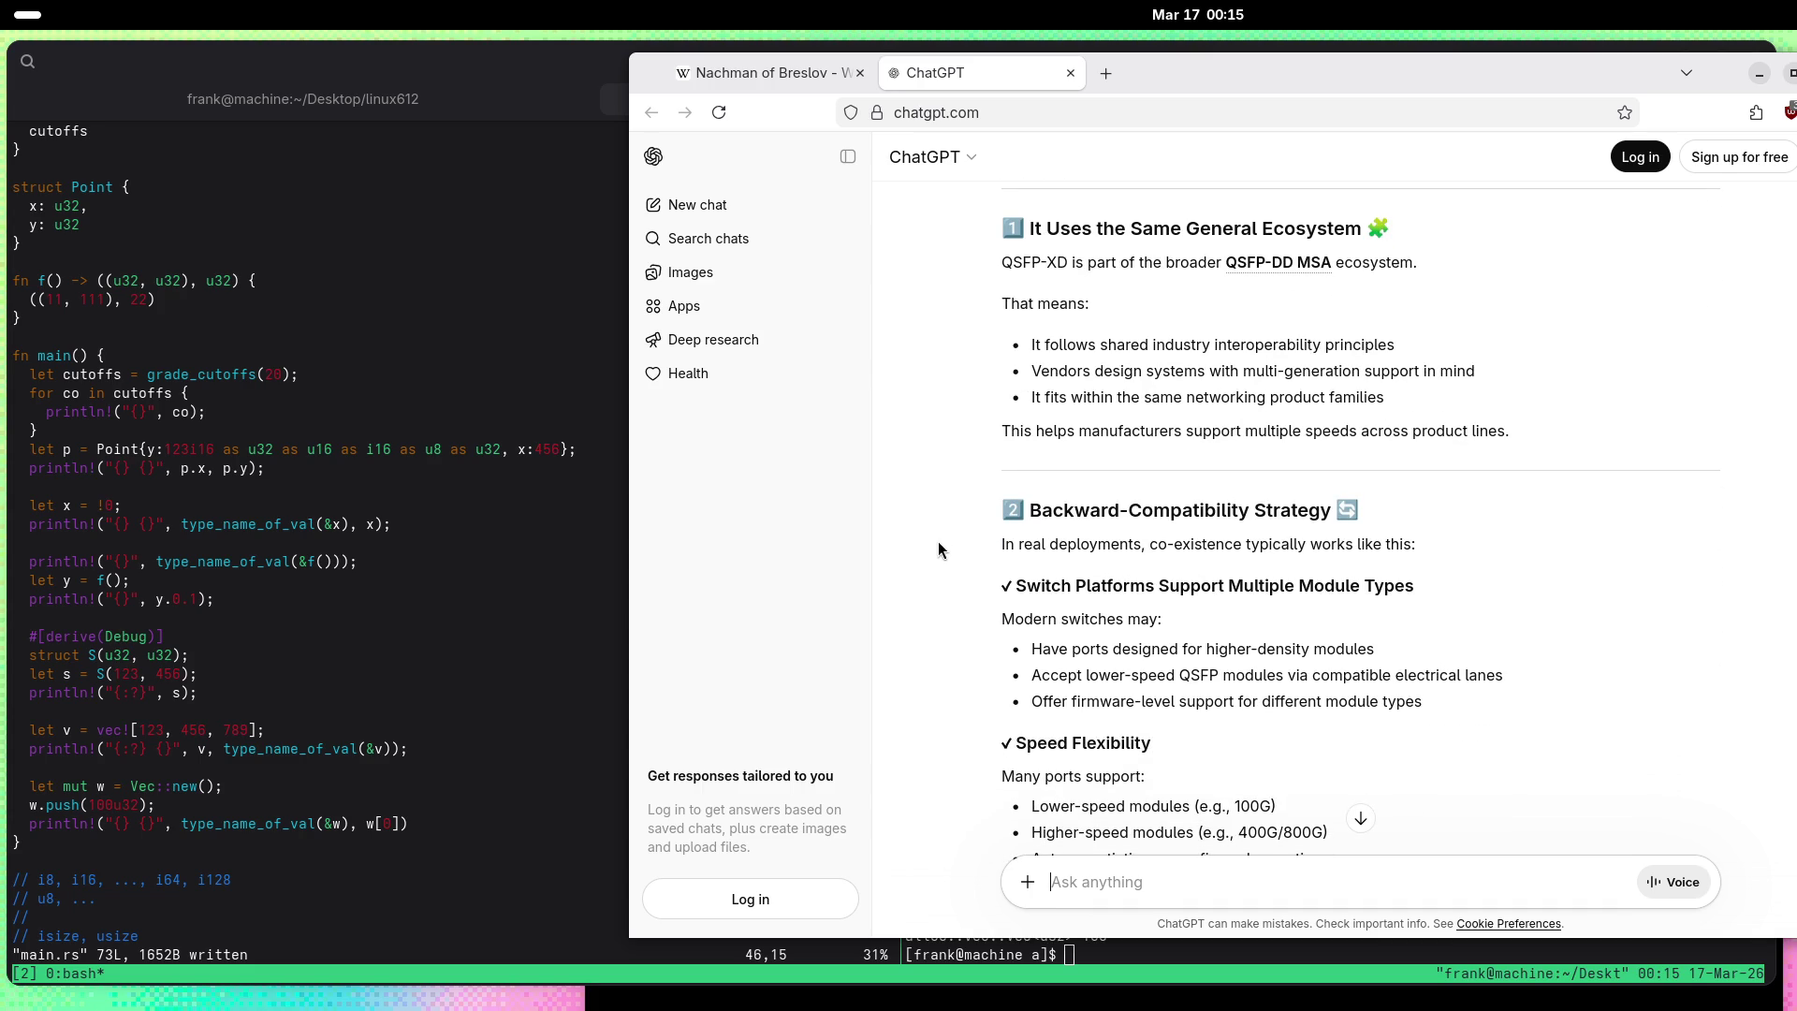
pyautogui.scroll(-5, 935, 544)
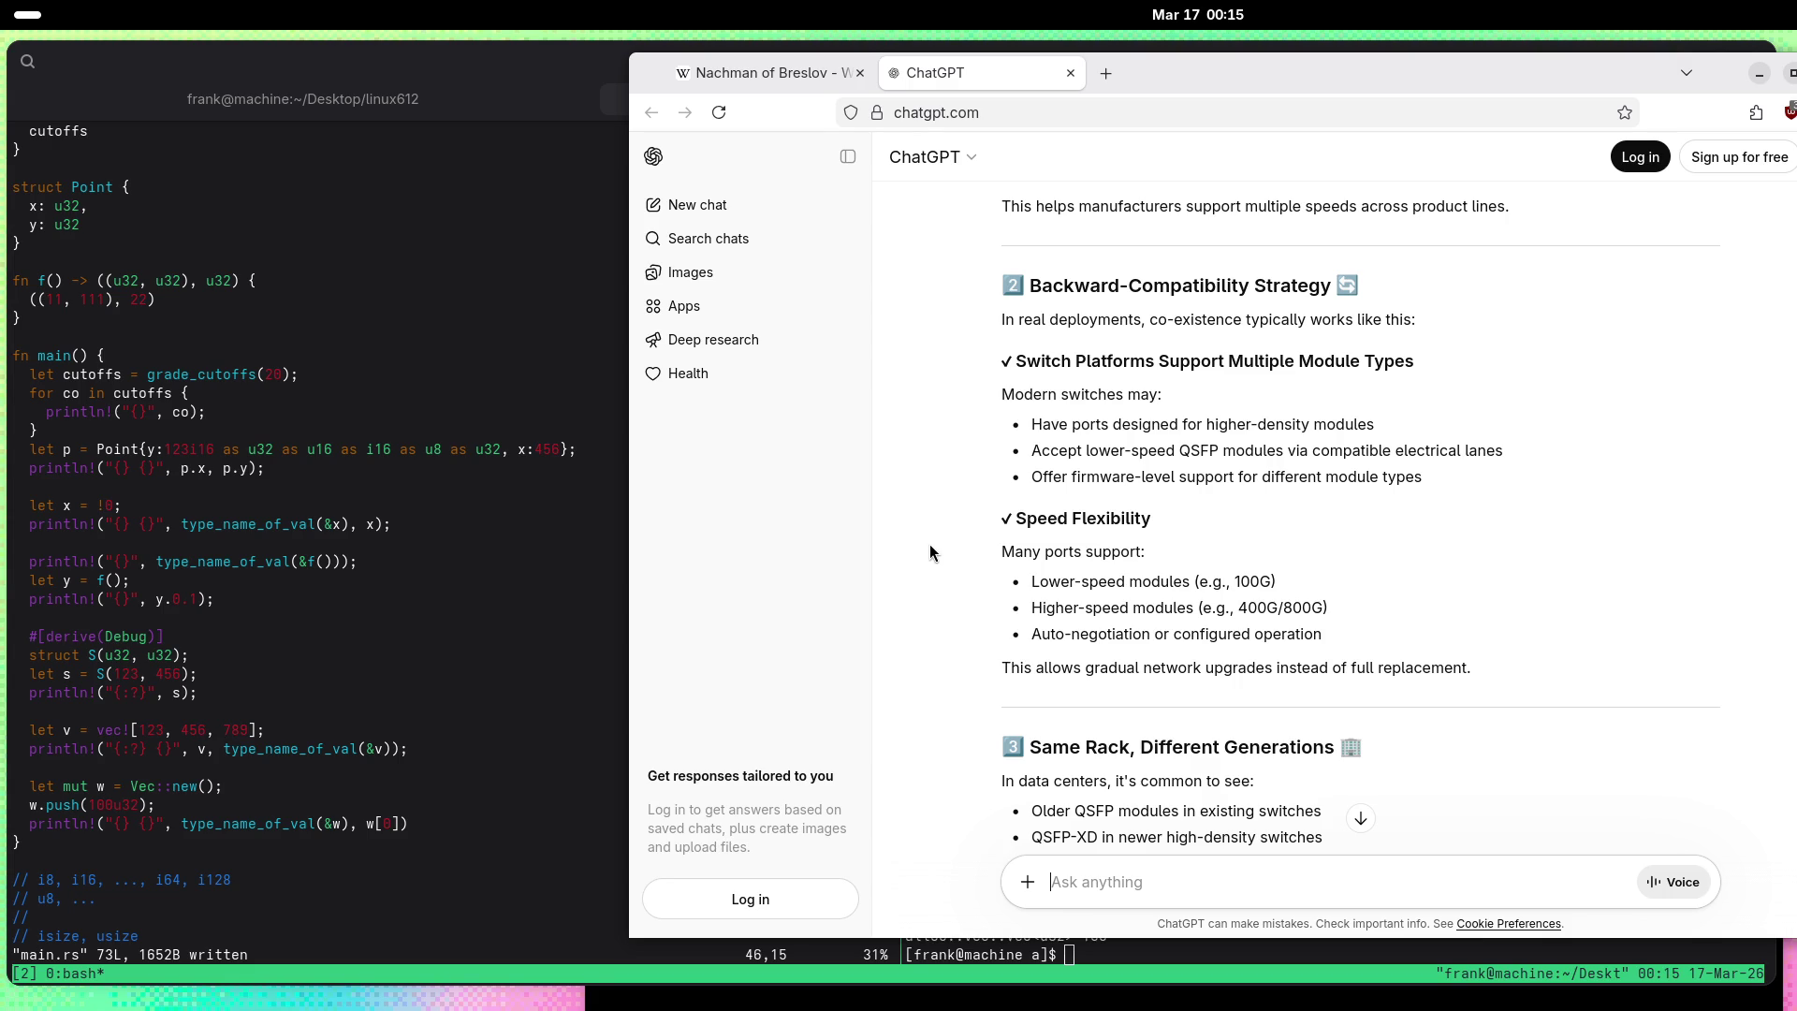
pyautogui.scroll(-5, 931, 553)
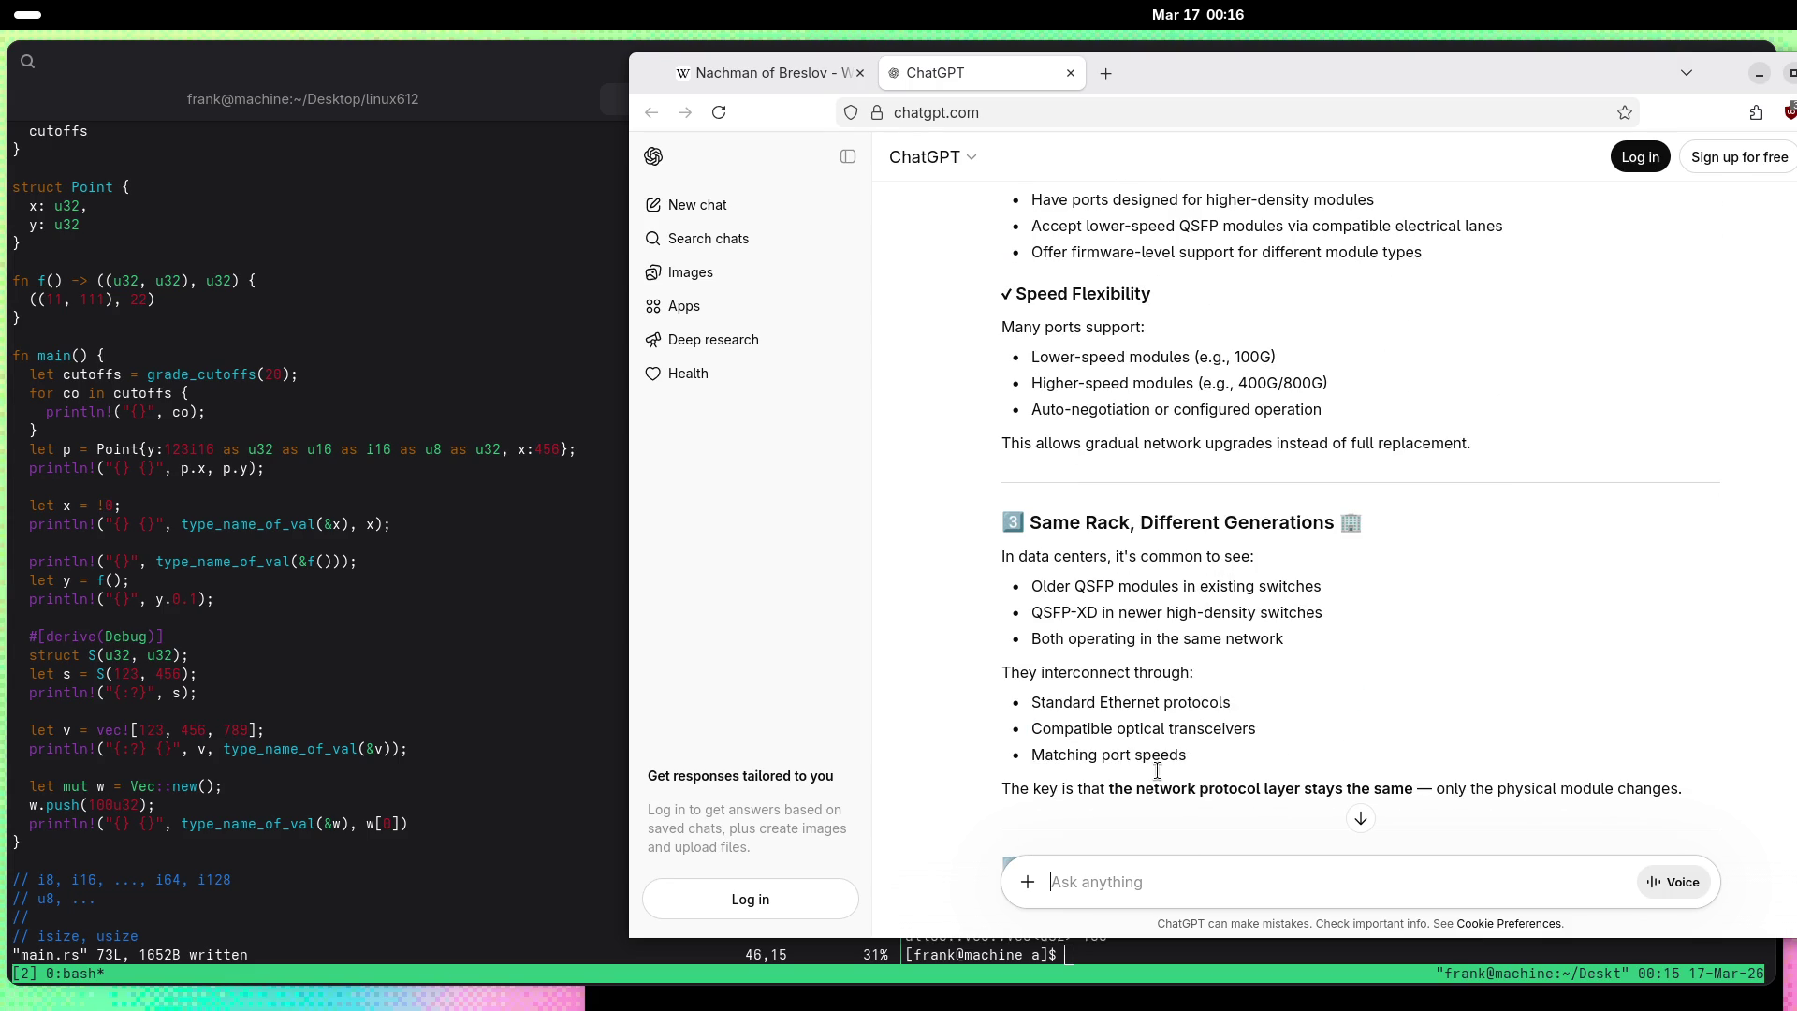
# Step: Ask 'Same geometry?', read the reply, then clarify with 'I meant OSFP-XD'
pyautogui.write('Same ')
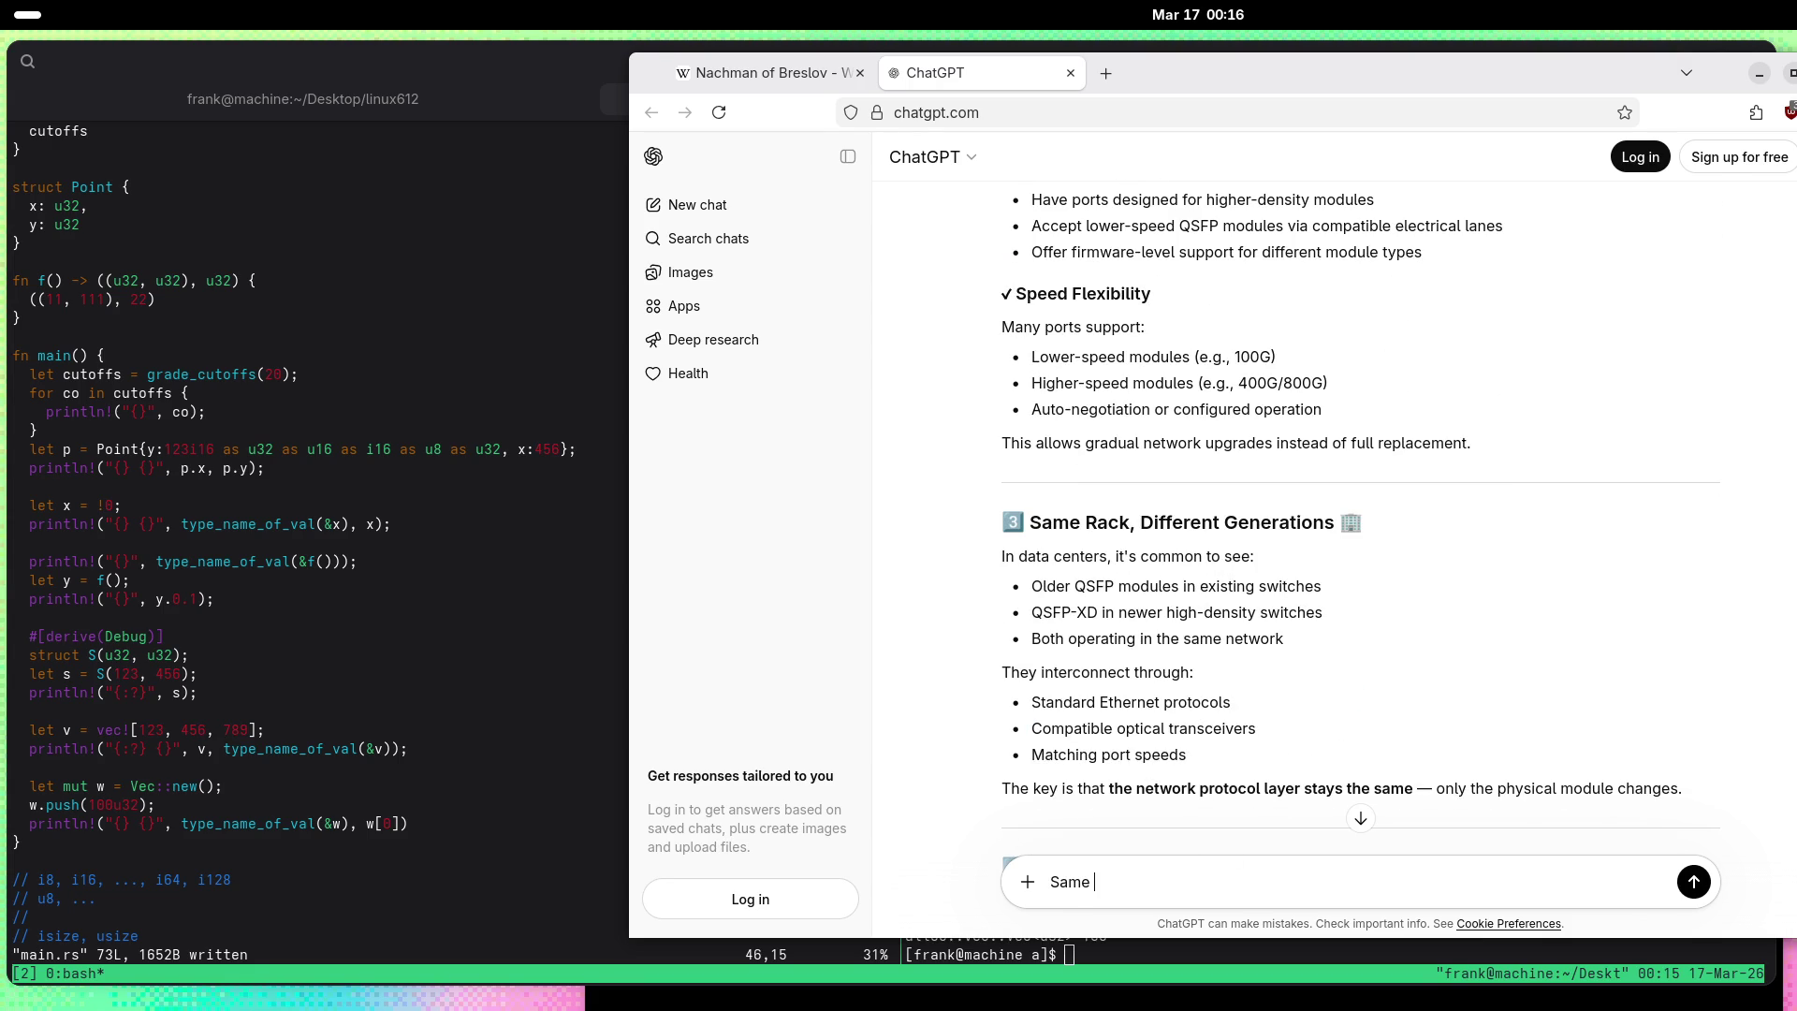
pyautogui.write('geometry?')
pyautogui.press('Return')
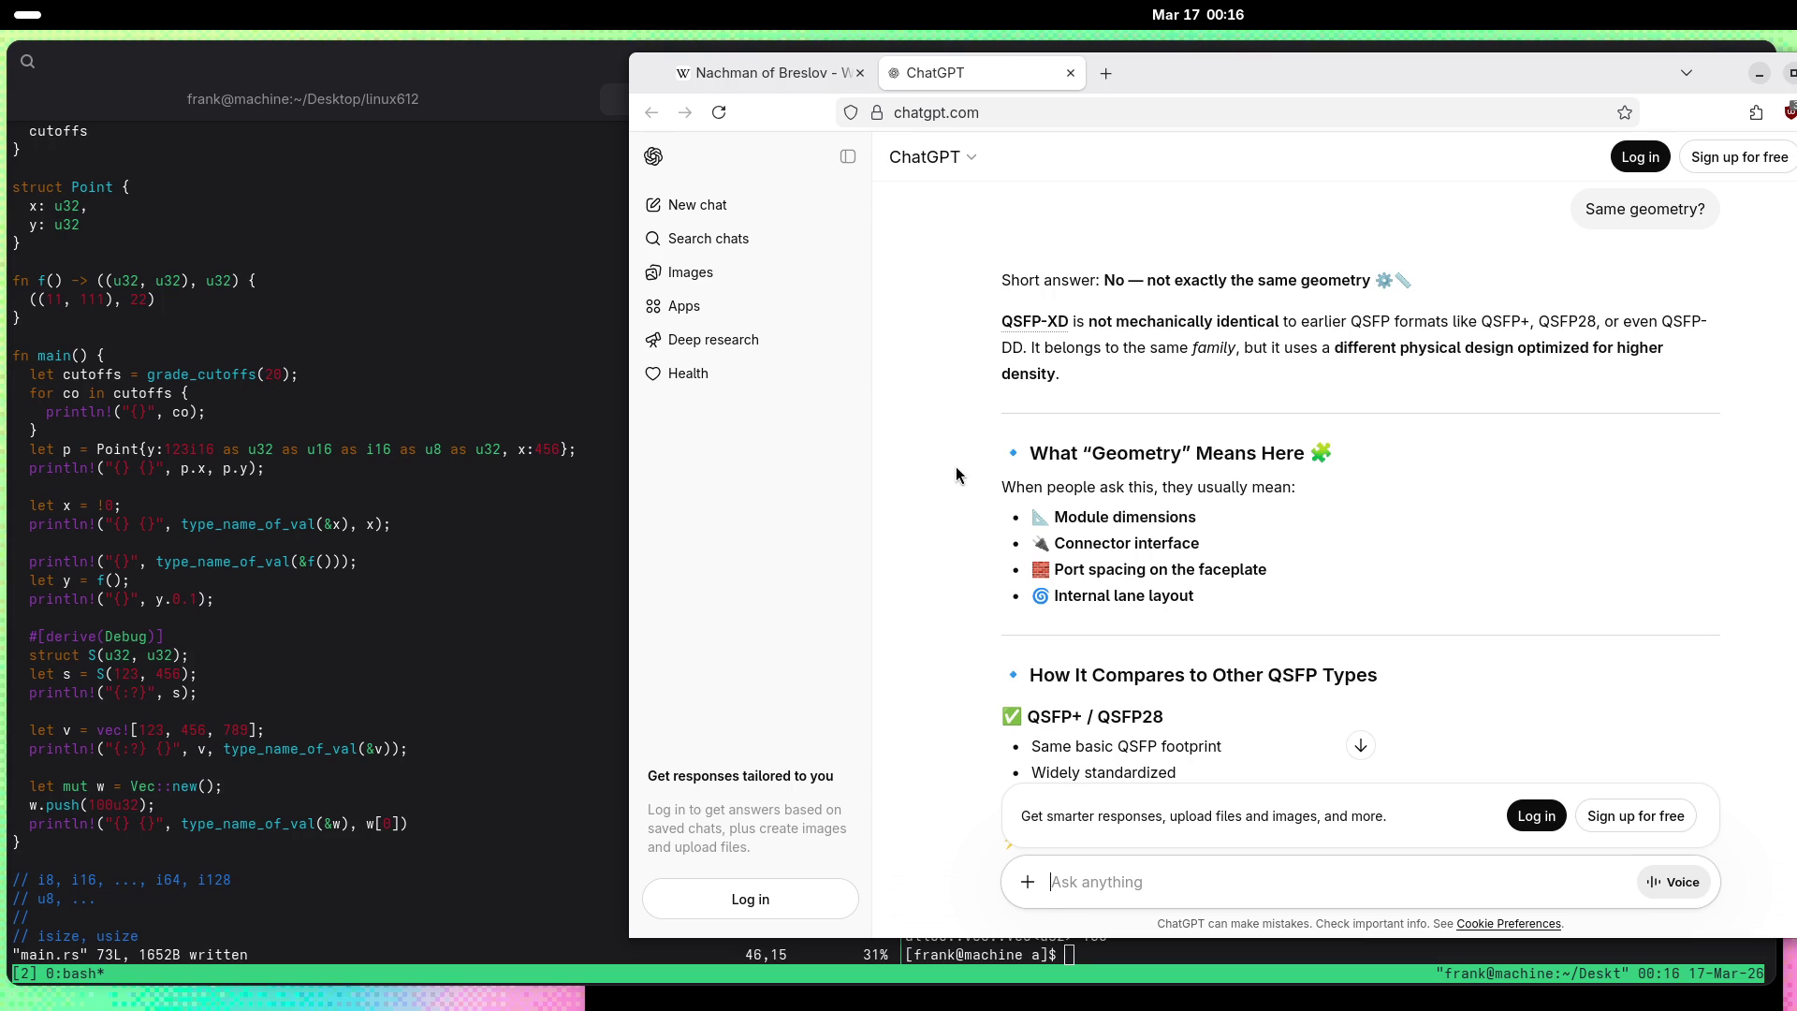
pyautogui.scroll(-4, 942, 521)
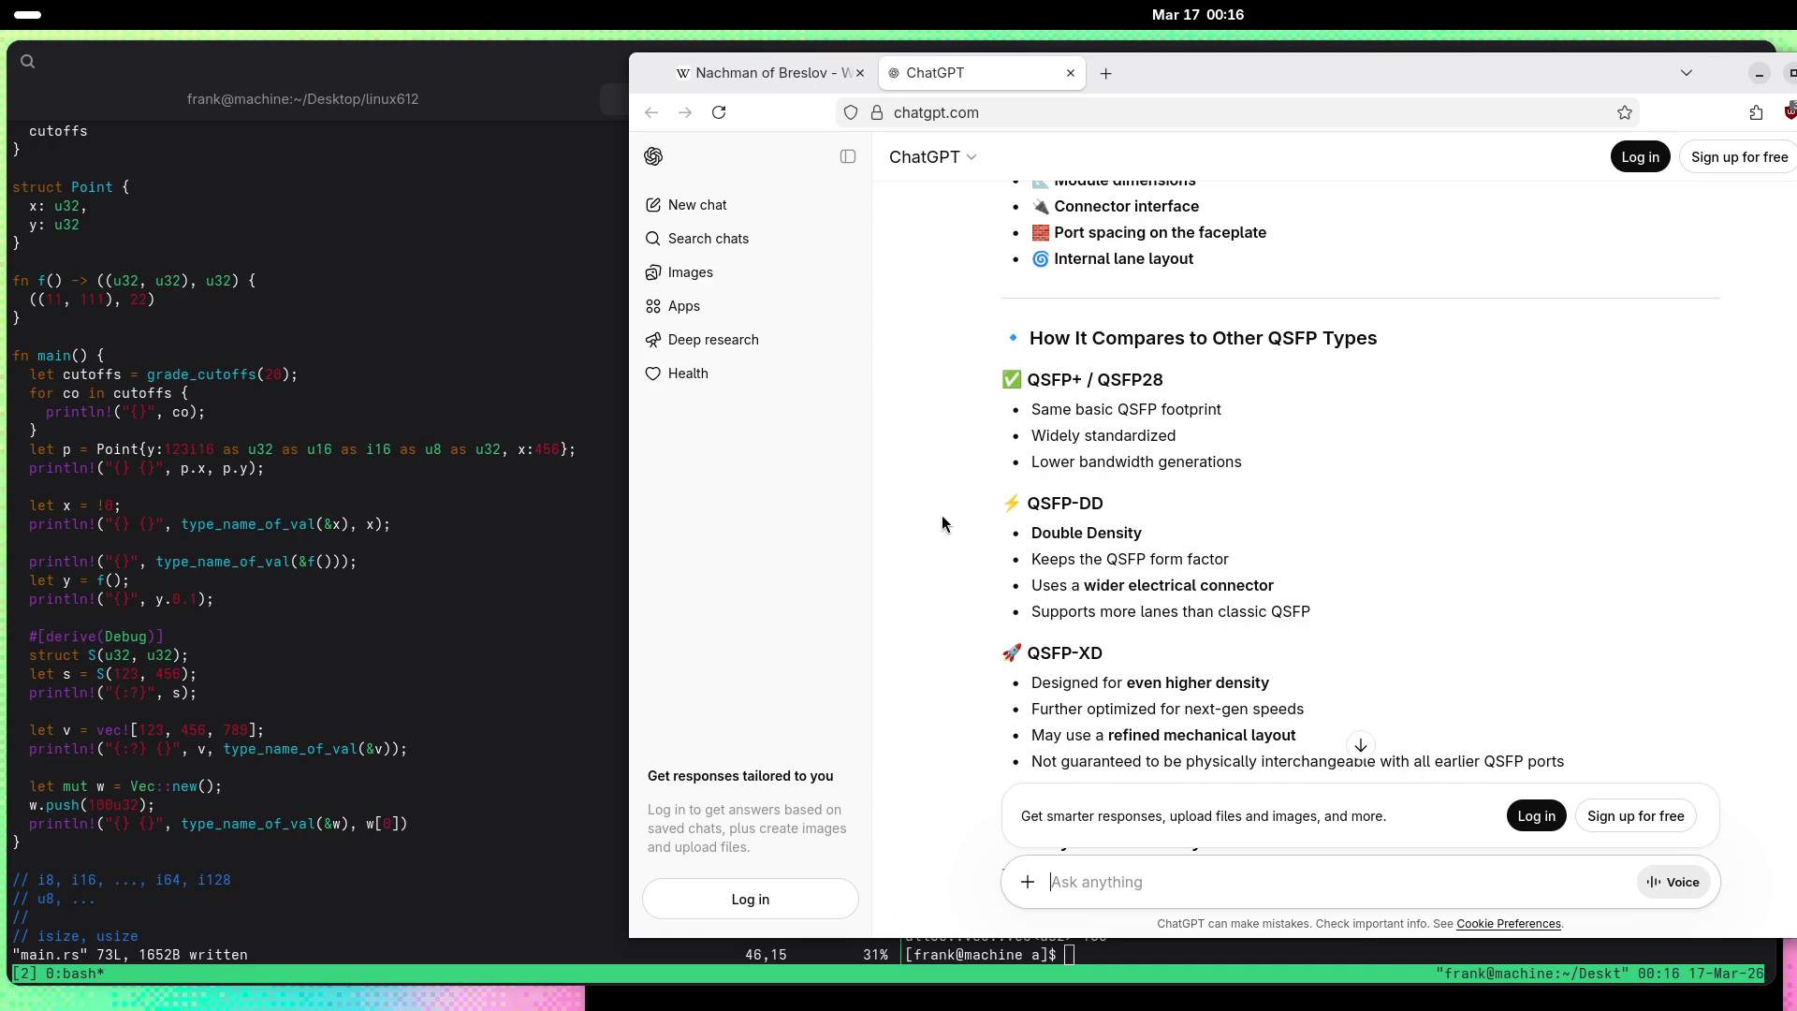
pyautogui.scroll(-3, 942, 515)
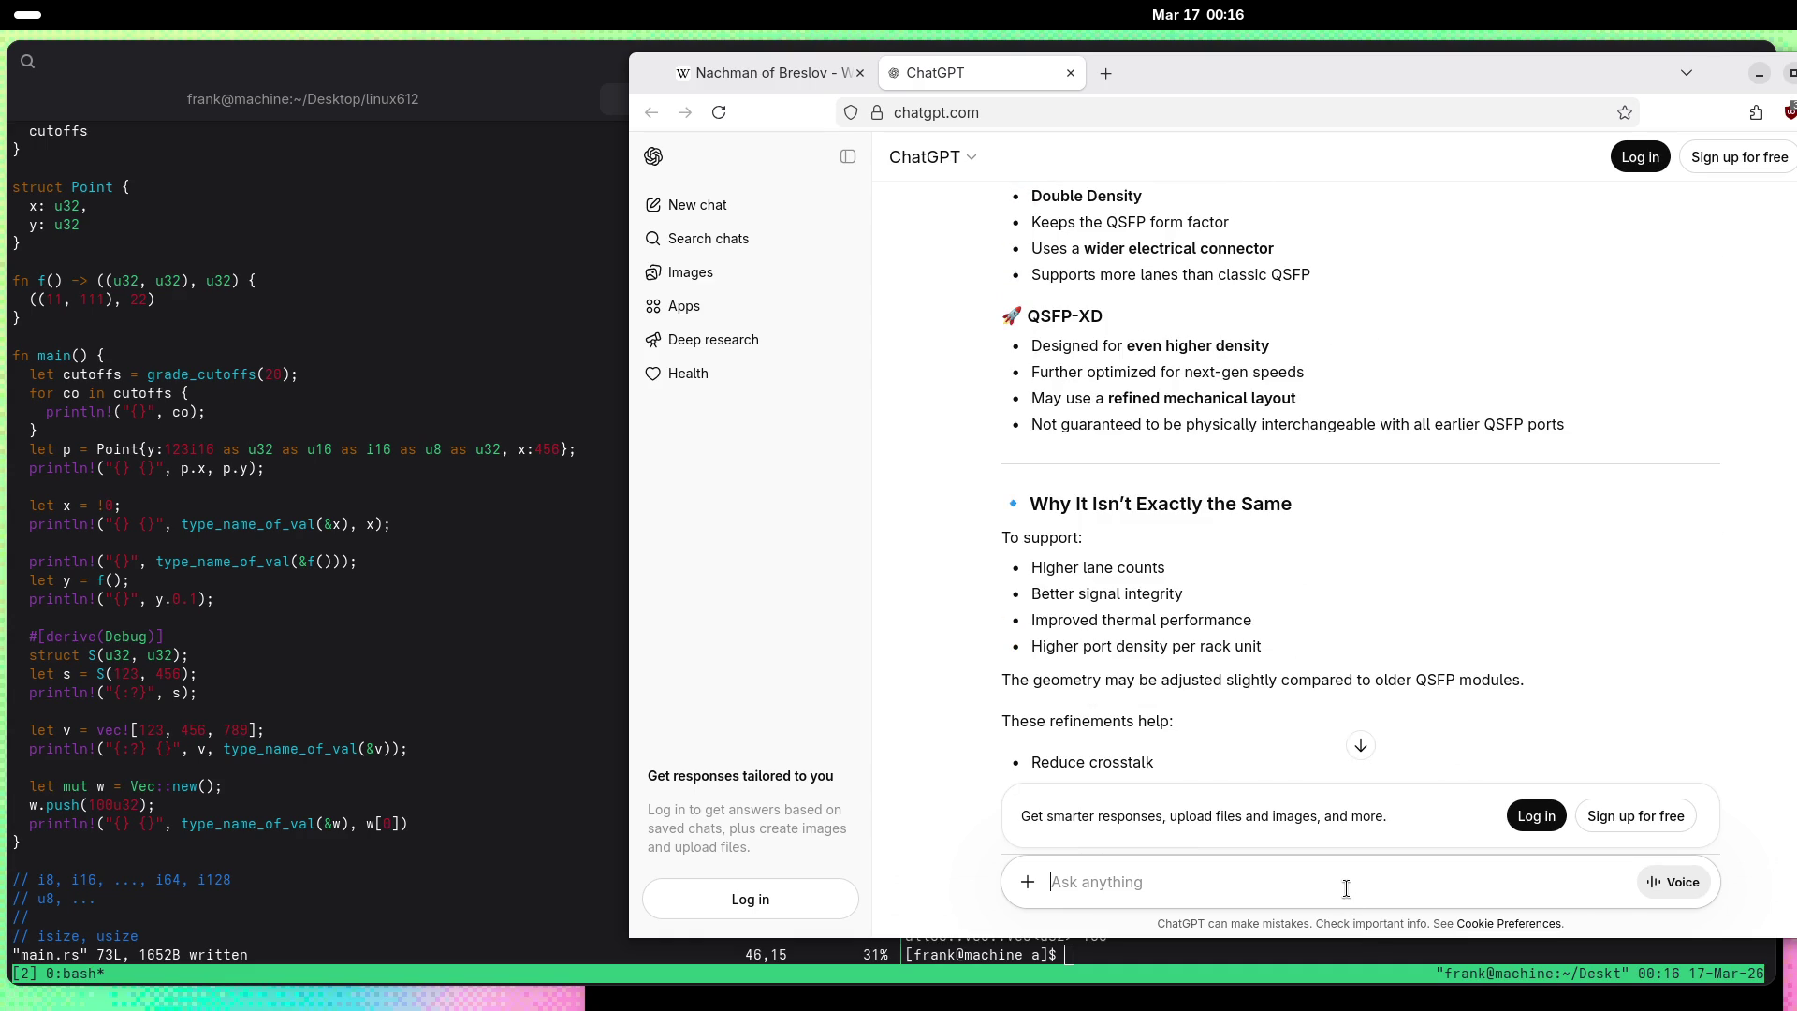
pyautogui.write('I mea')
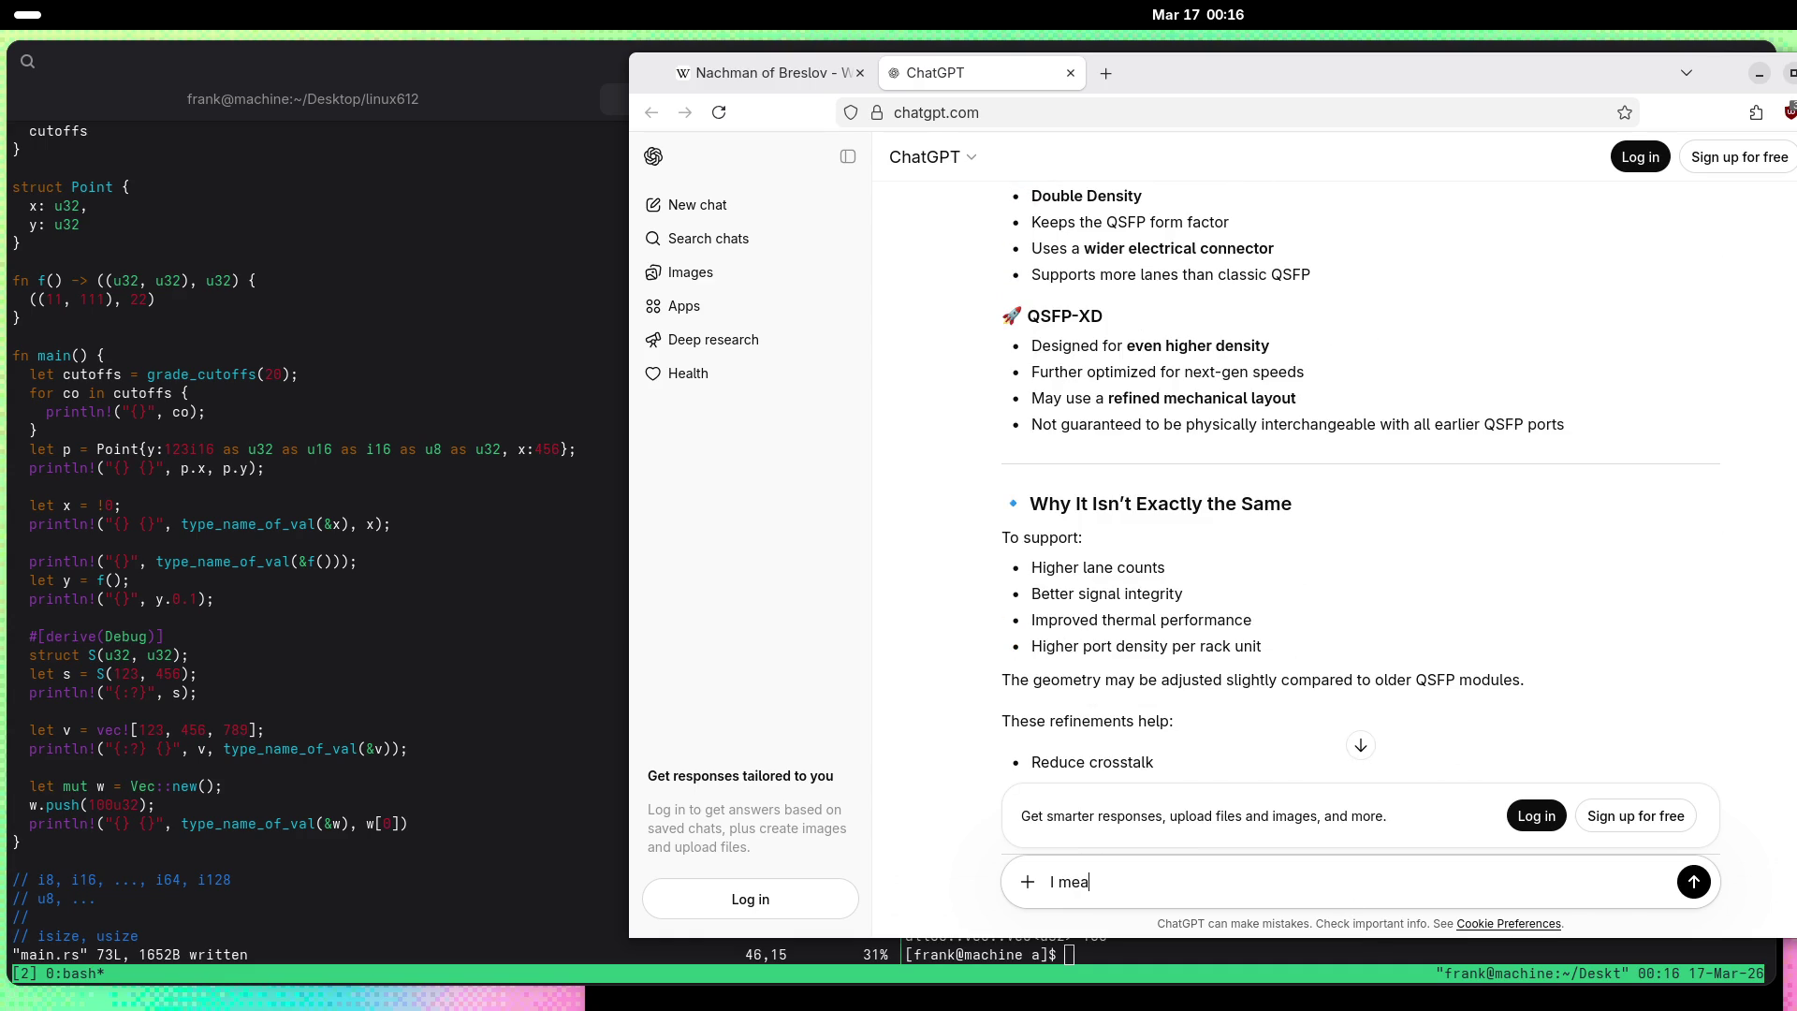
pyautogui.write('nt OSFP-XD')
pyautogui.press('Return')
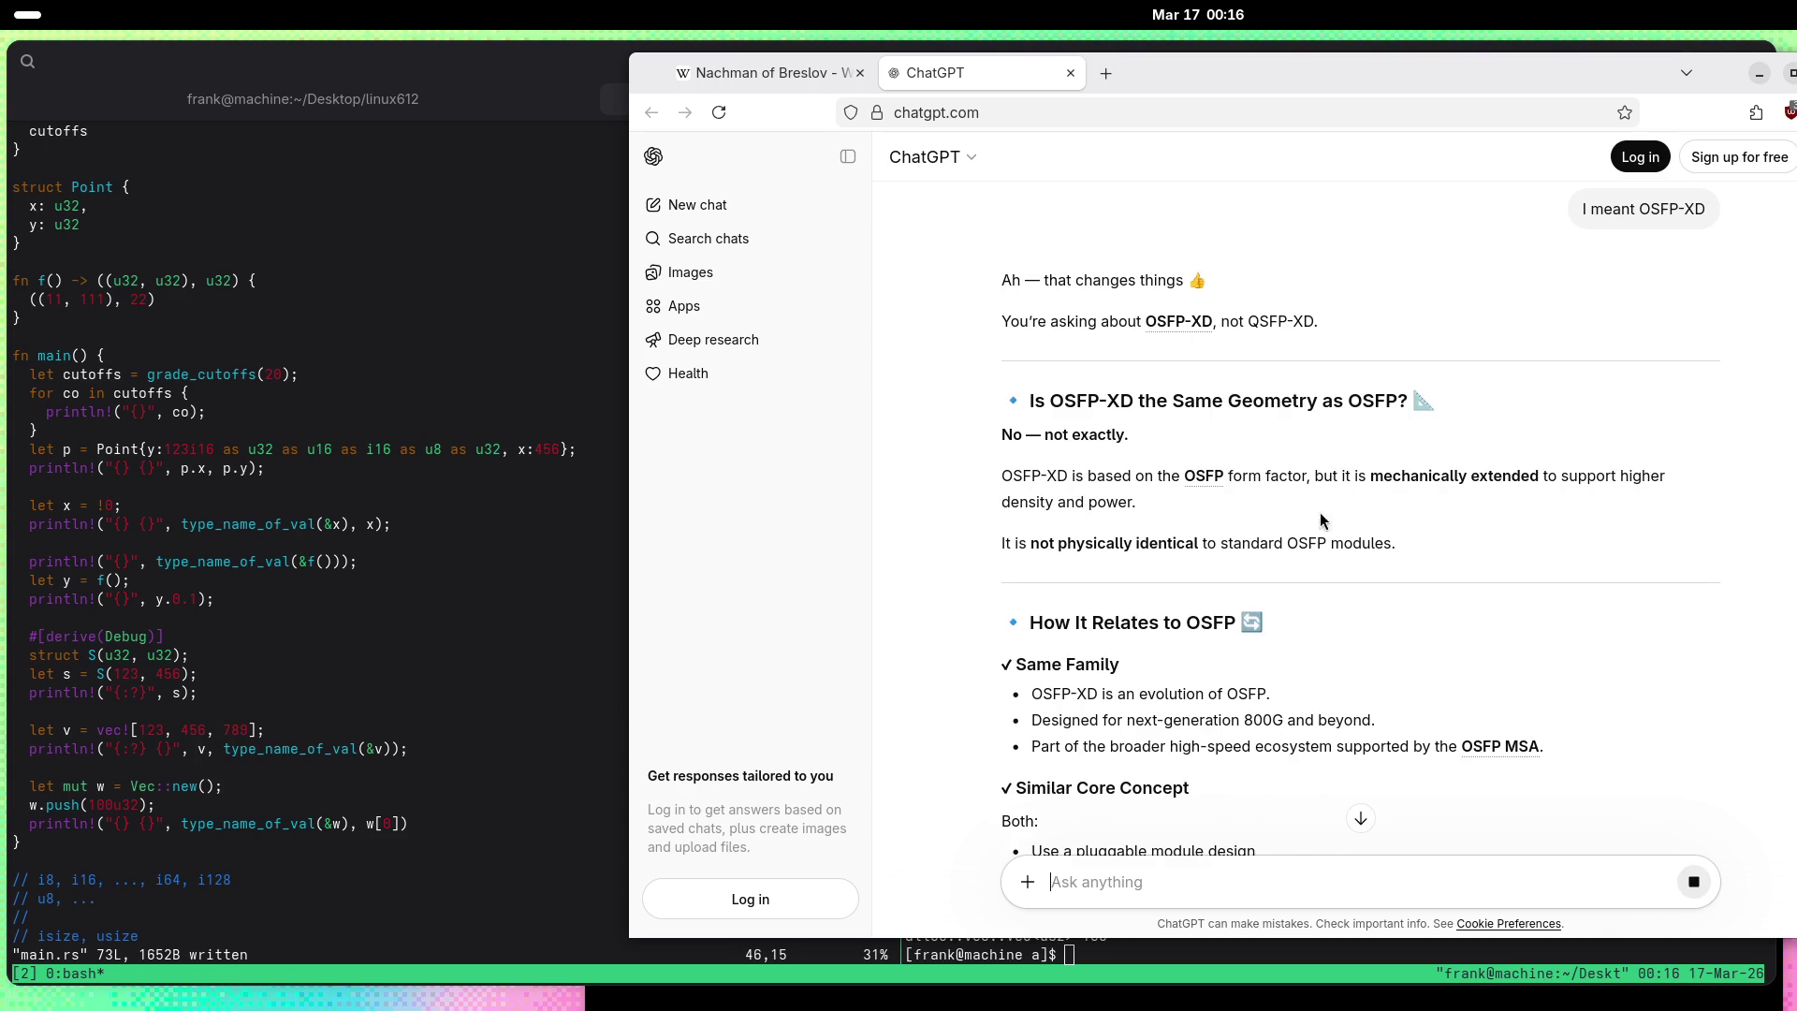
# Step: Reload ChatGPT and send 'Tell me about OSFP-XD' as a fresh question
pyautogui.click(719, 112)
pyautogui.write('Tell me ab')
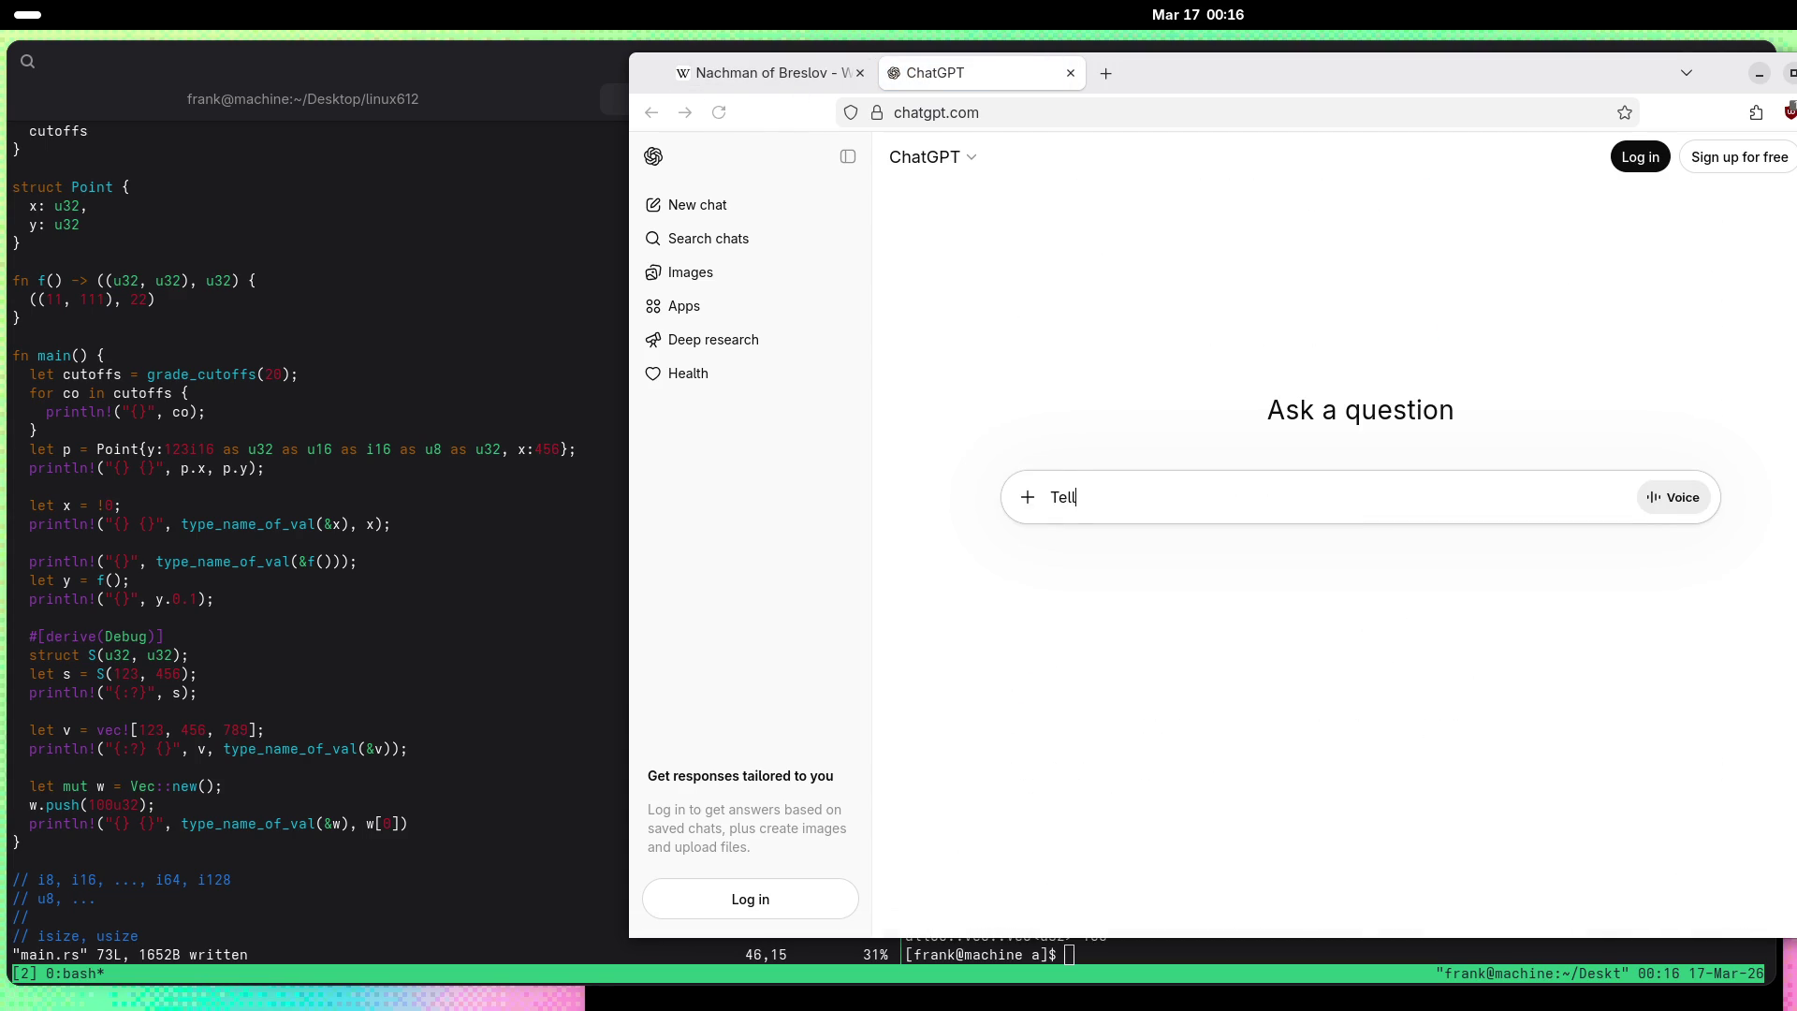
pyautogui.write('out OSF')
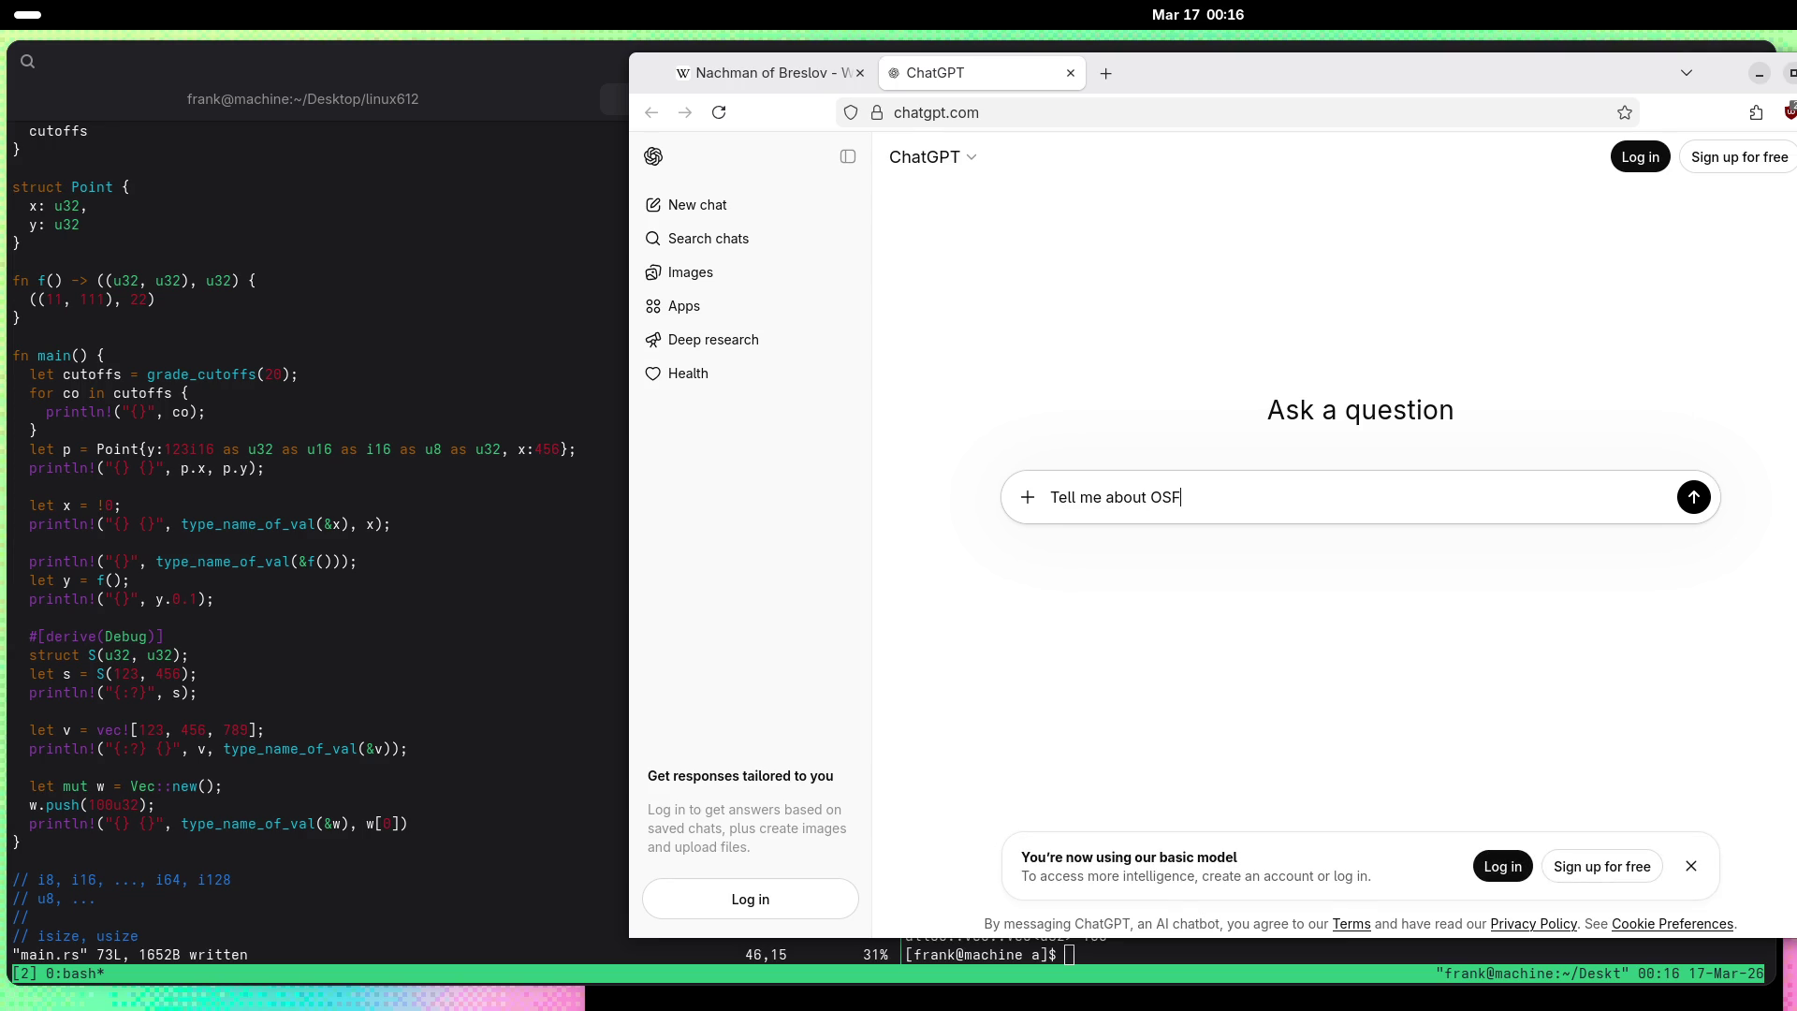
pyautogui.write('P-XD')
pyautogui.press('Return')
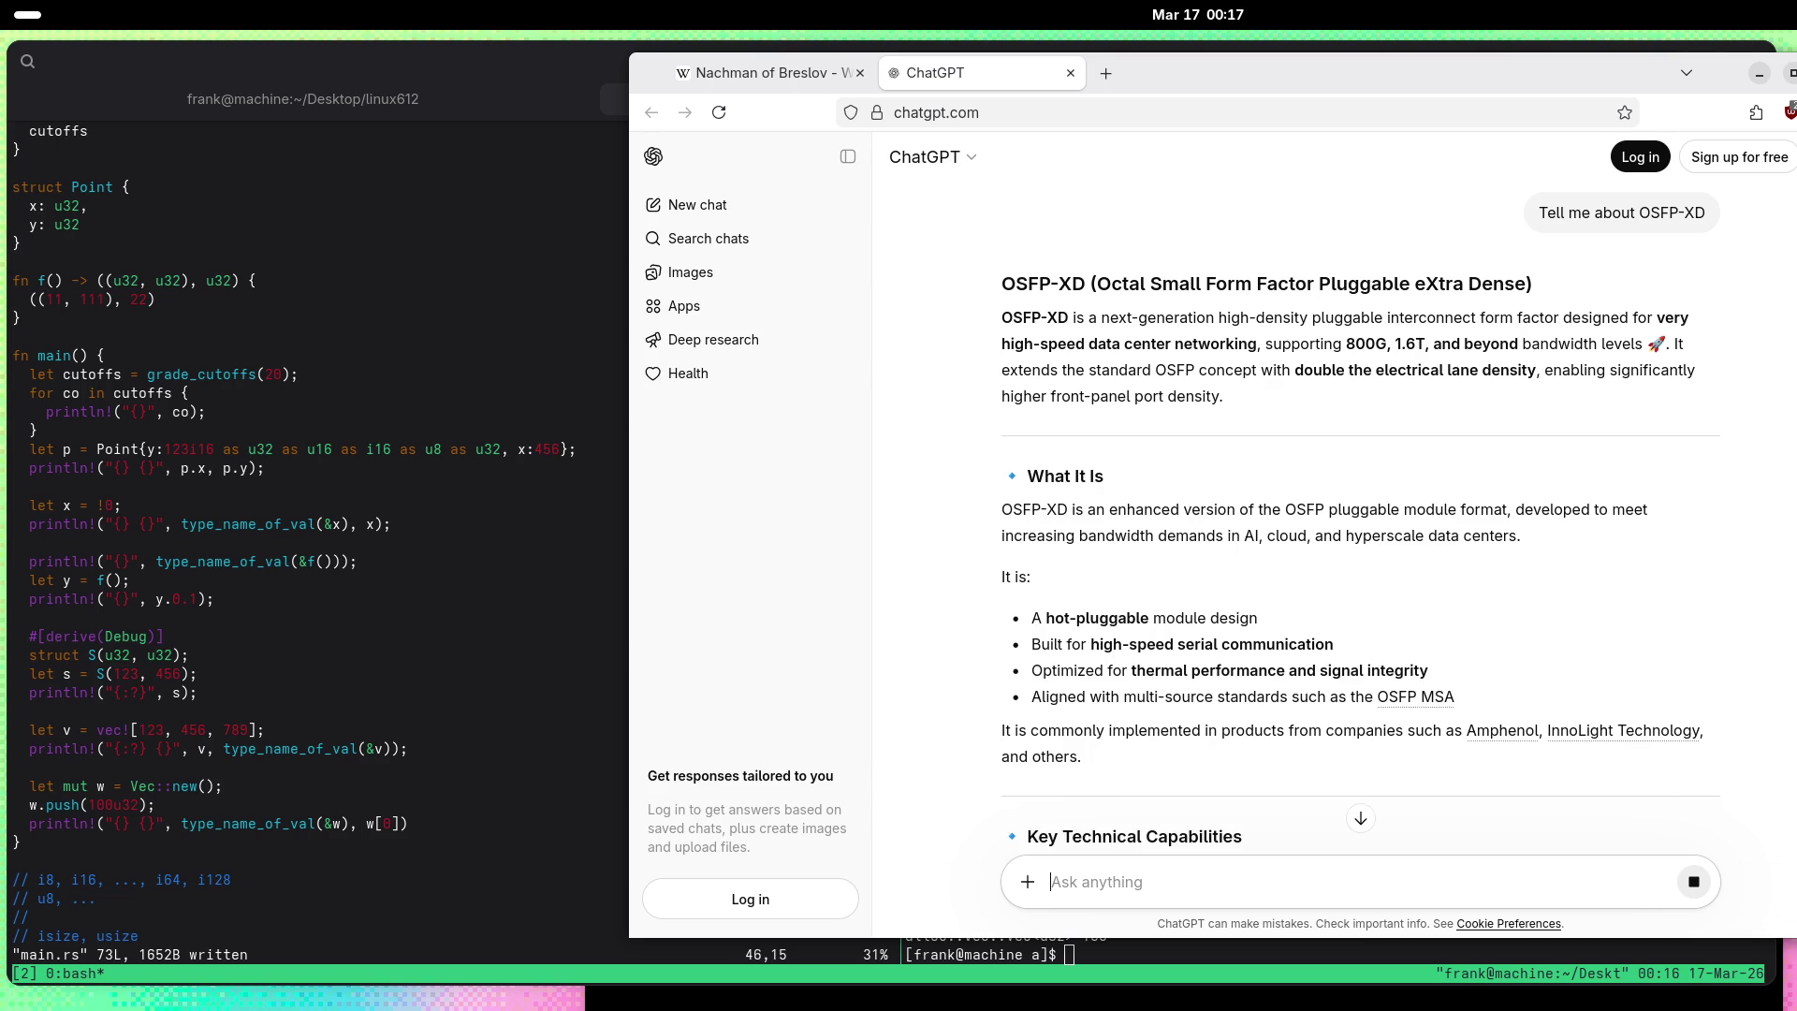
# Step: Read the OSFP-XD answer, highlighting '16 electrical lanes', down to 'In Simple Terms'
pyautogui.scroll(-3, 918, 580)
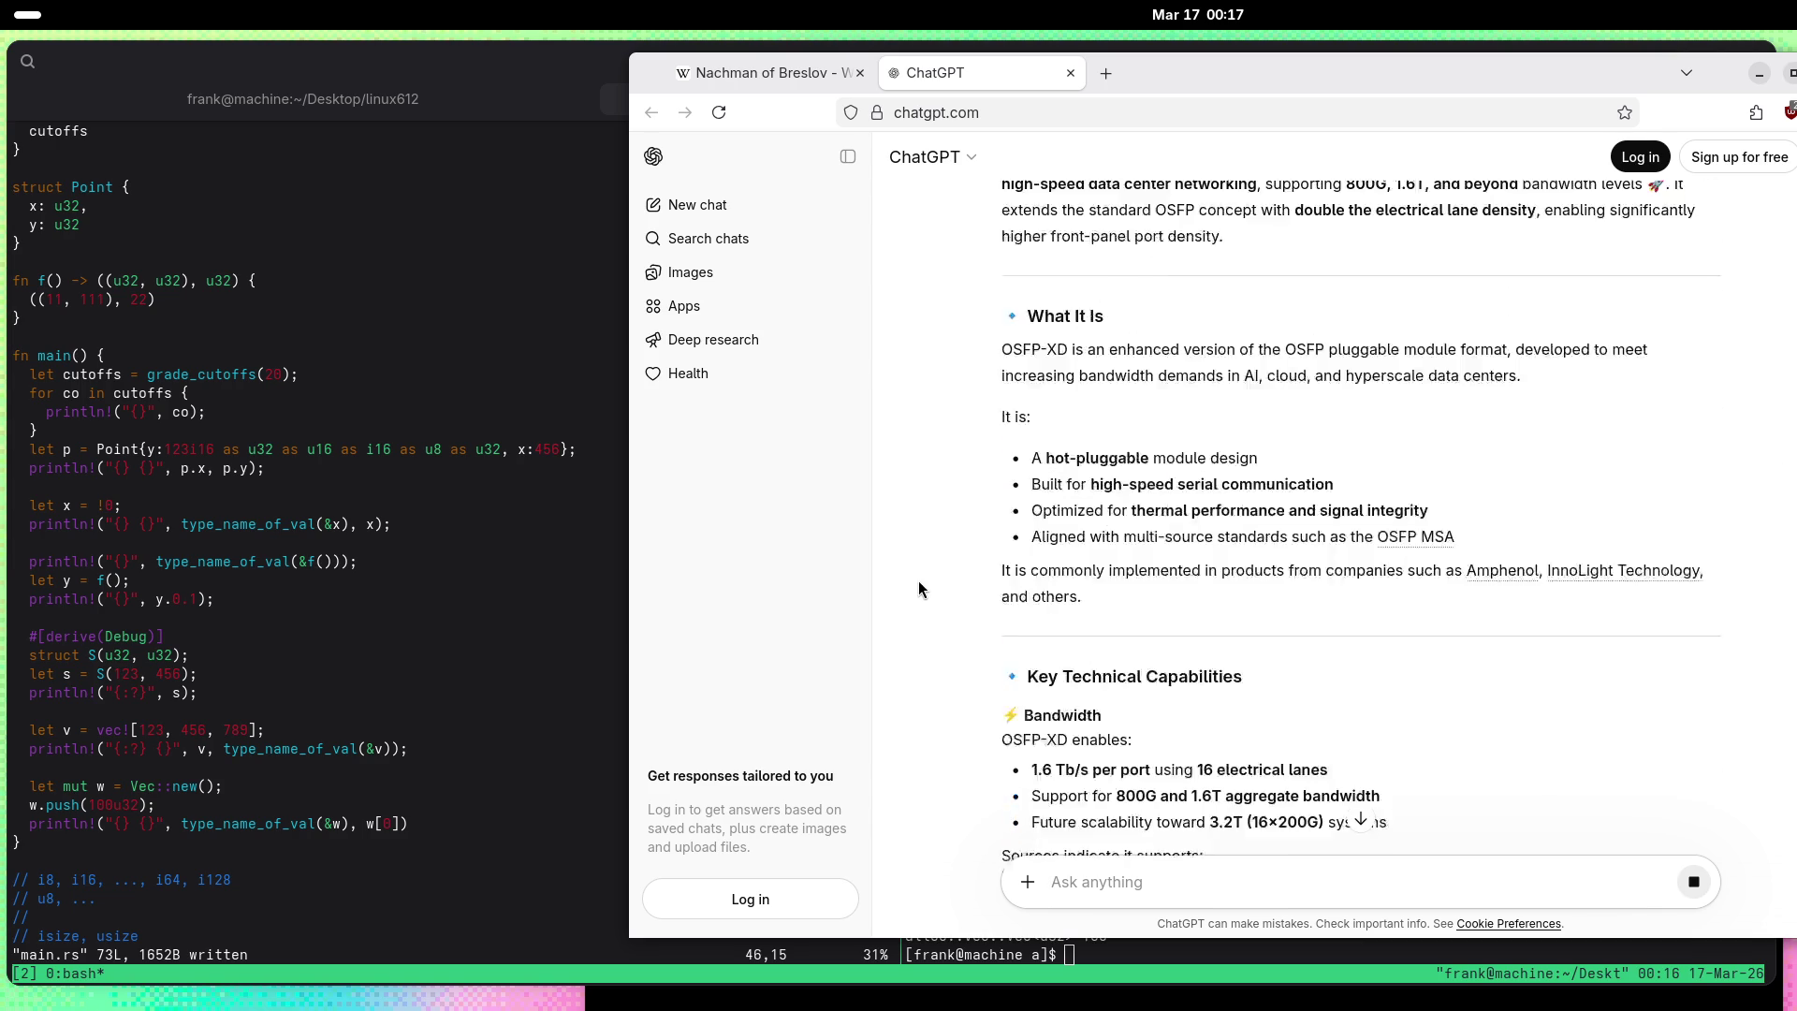
pyautogui.scroll(-4, 928, 513)
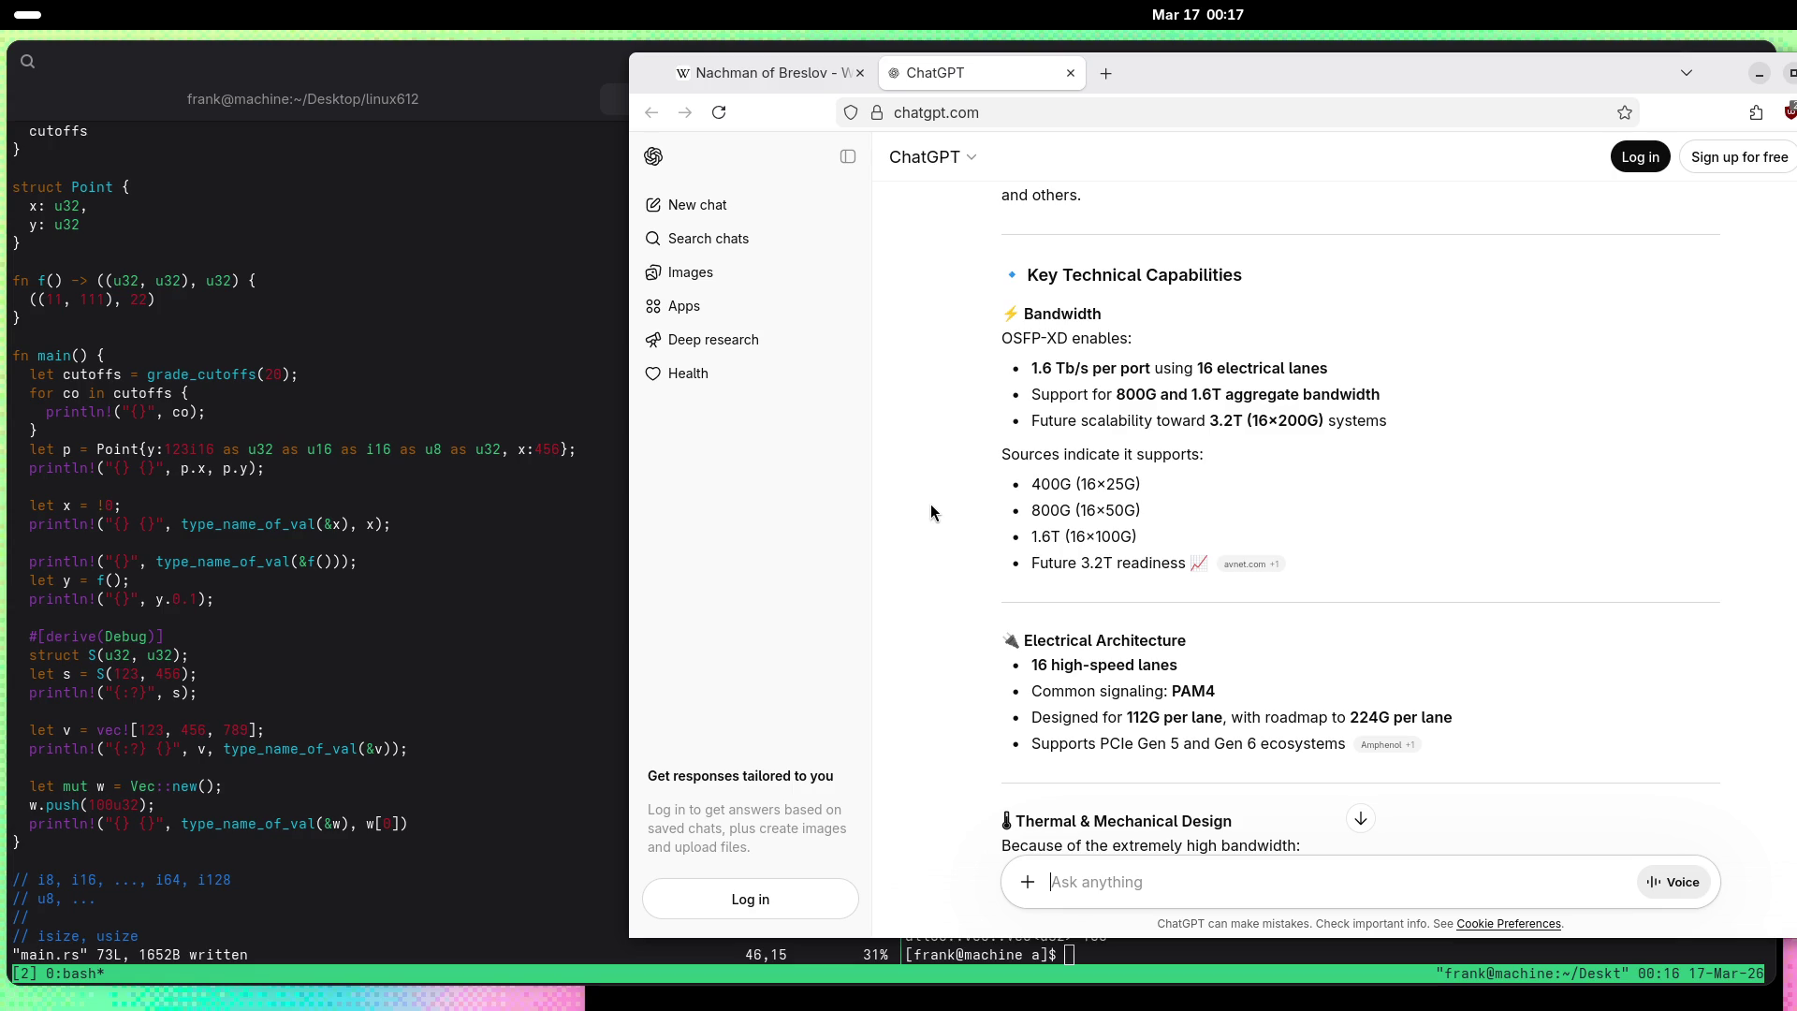
pyautogui.moveTo(1198, 369); pyautogui.dragTo(1376, 386)
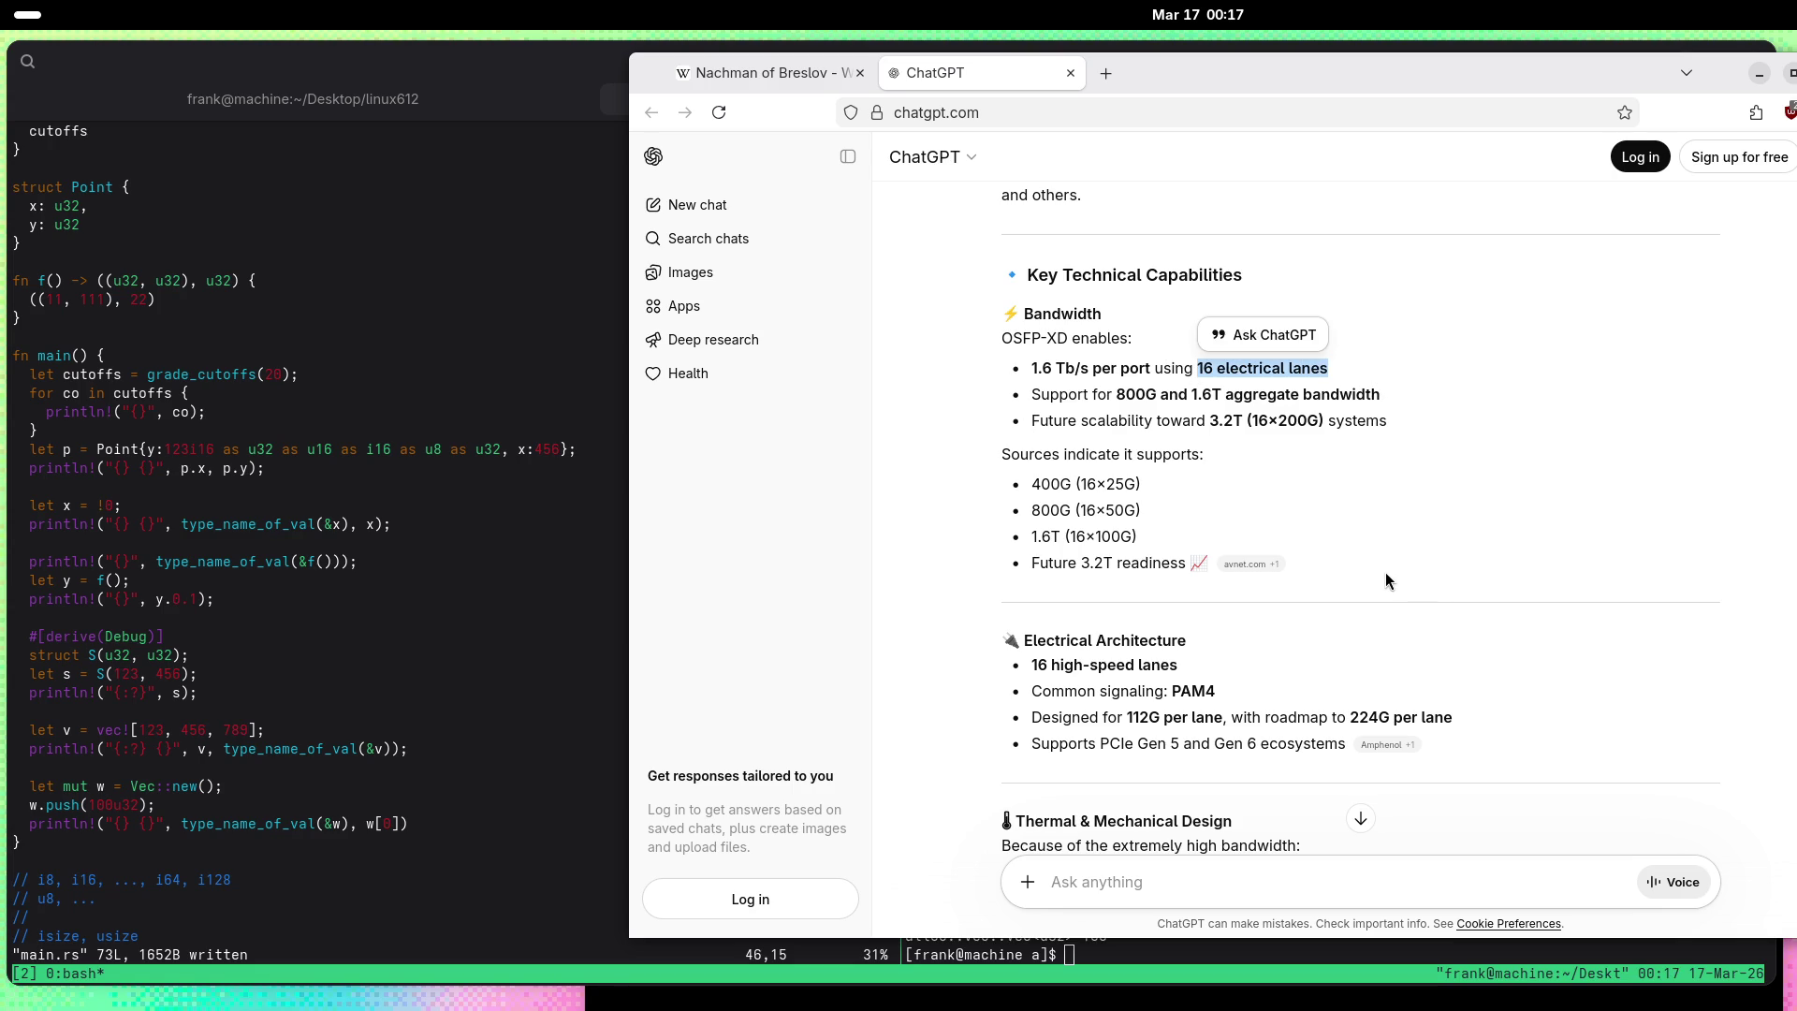
pyautogui.scroll(-3, 1386, 571)
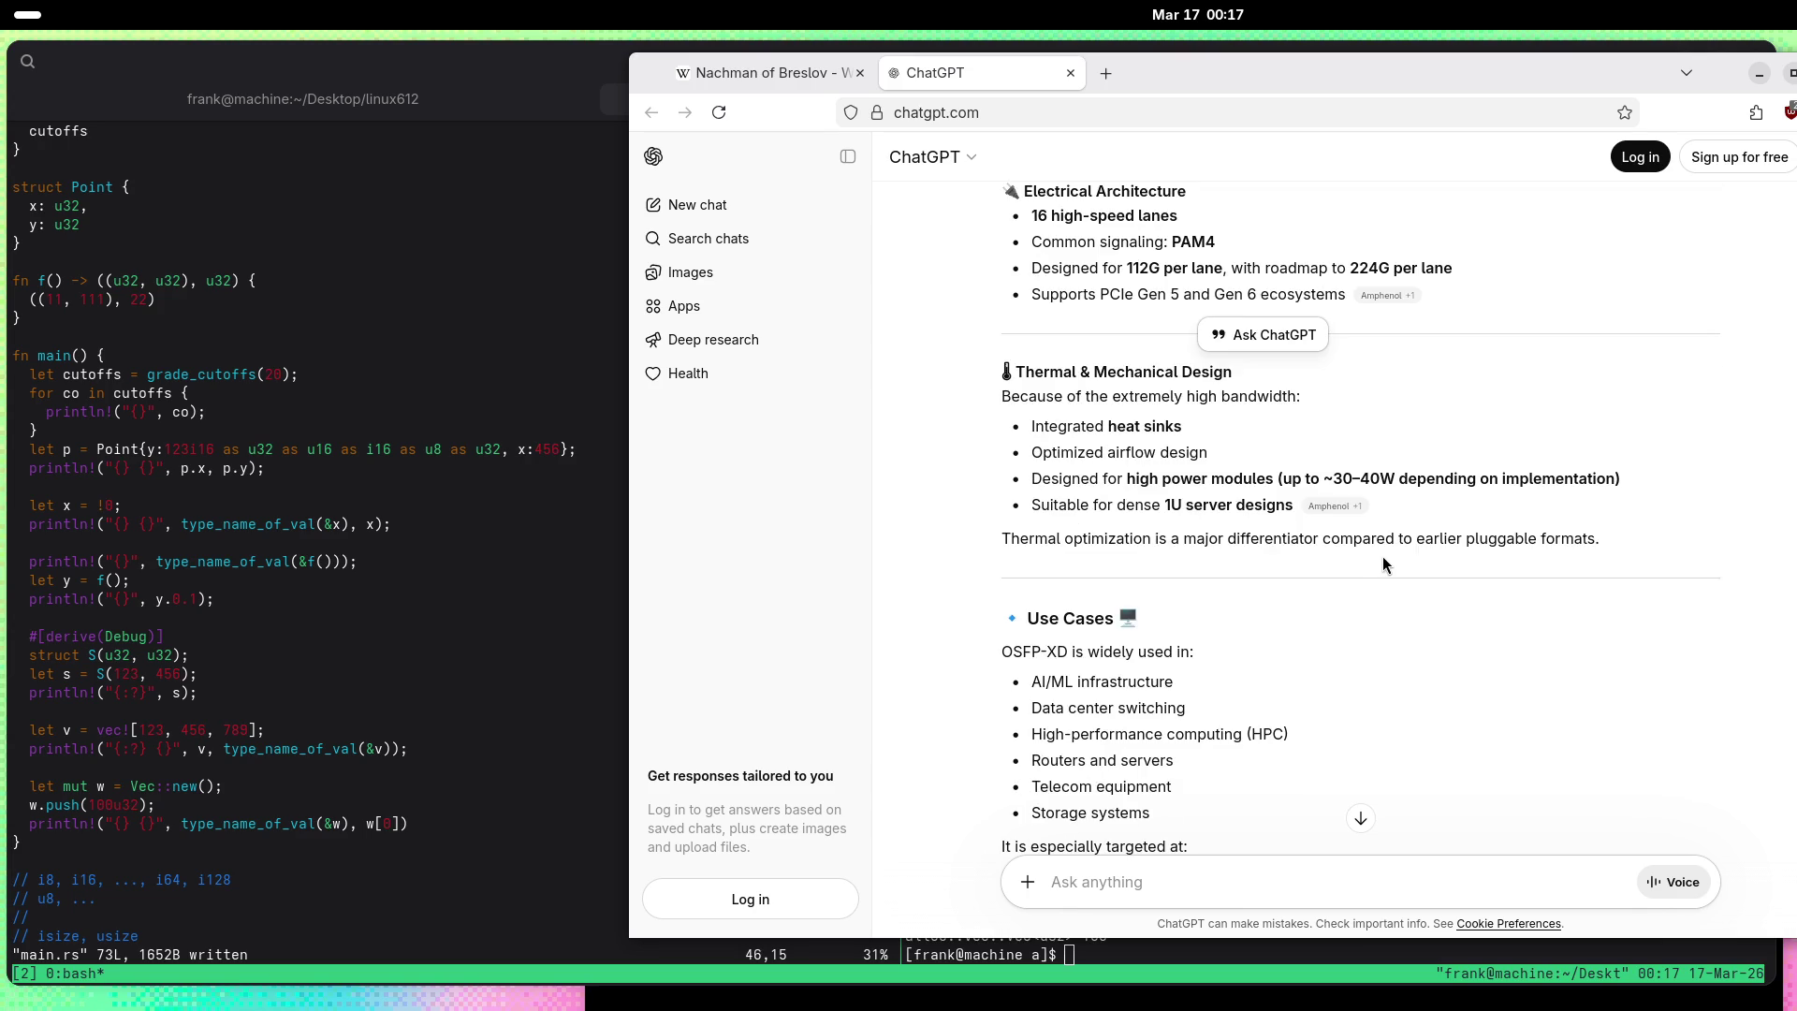
pyautogui.scroll(2, 1384, 559)
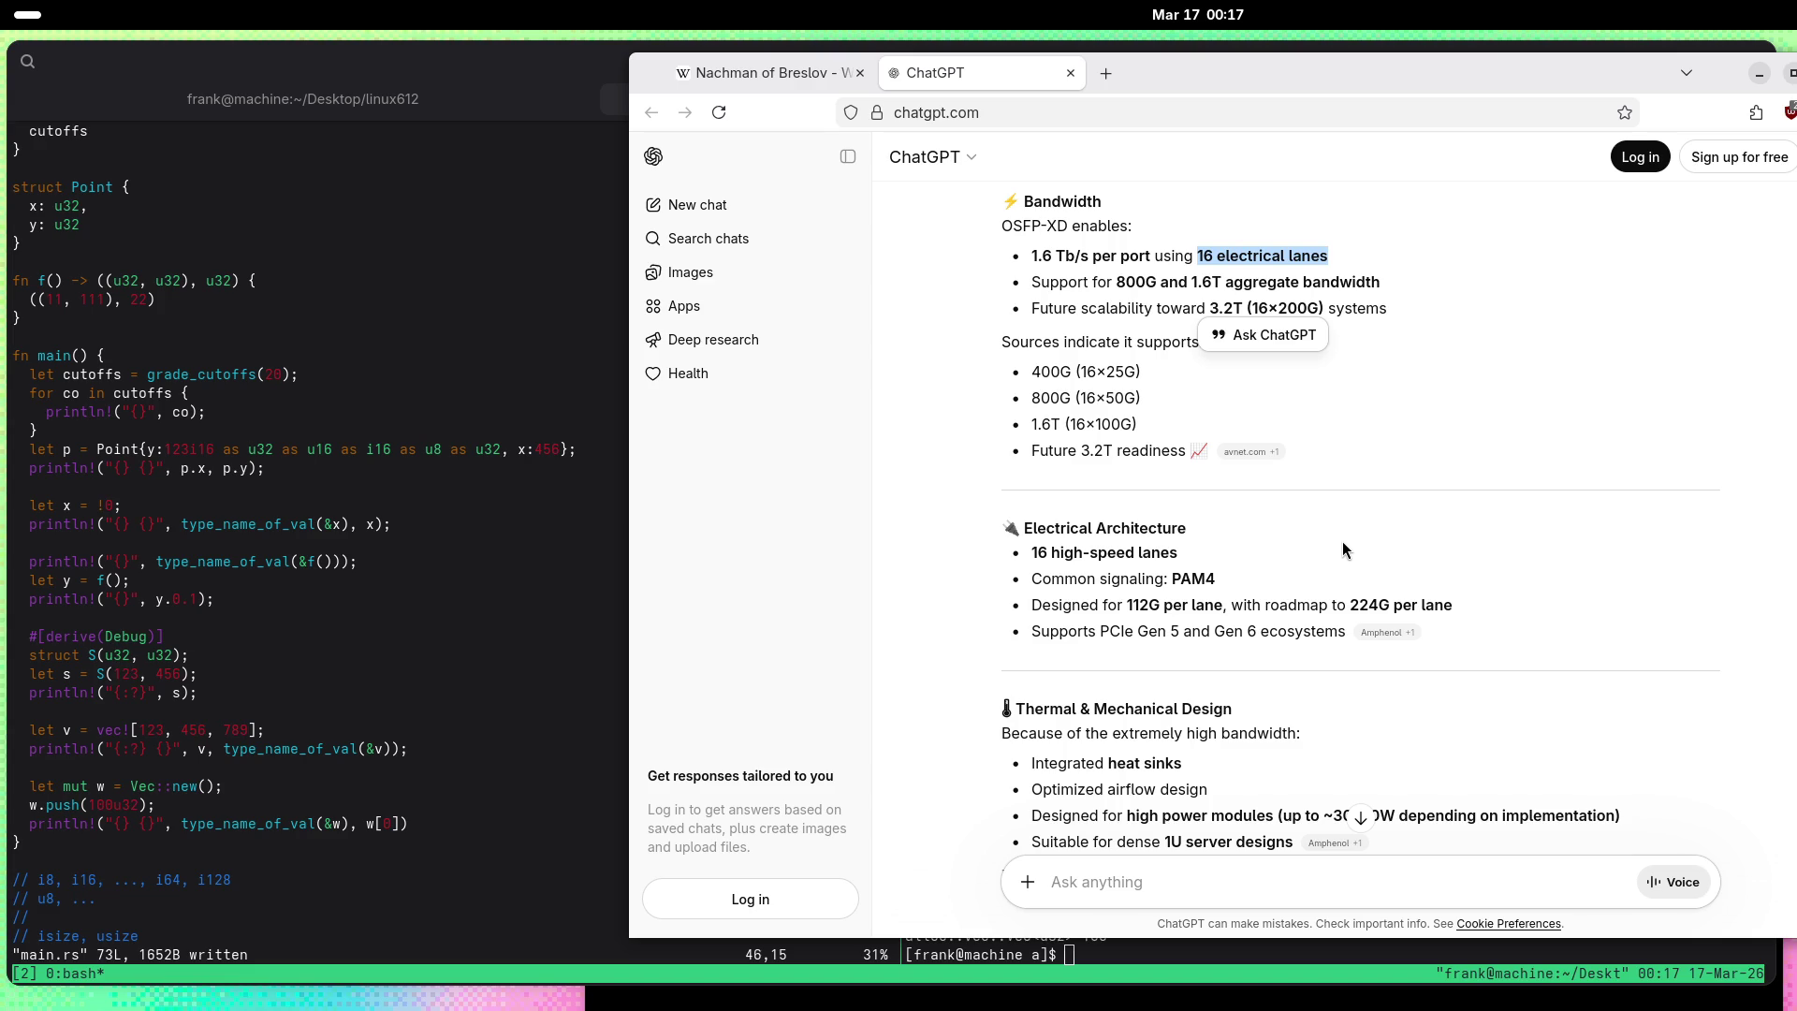
pyautogui.scroll(-3, 1340, 551)
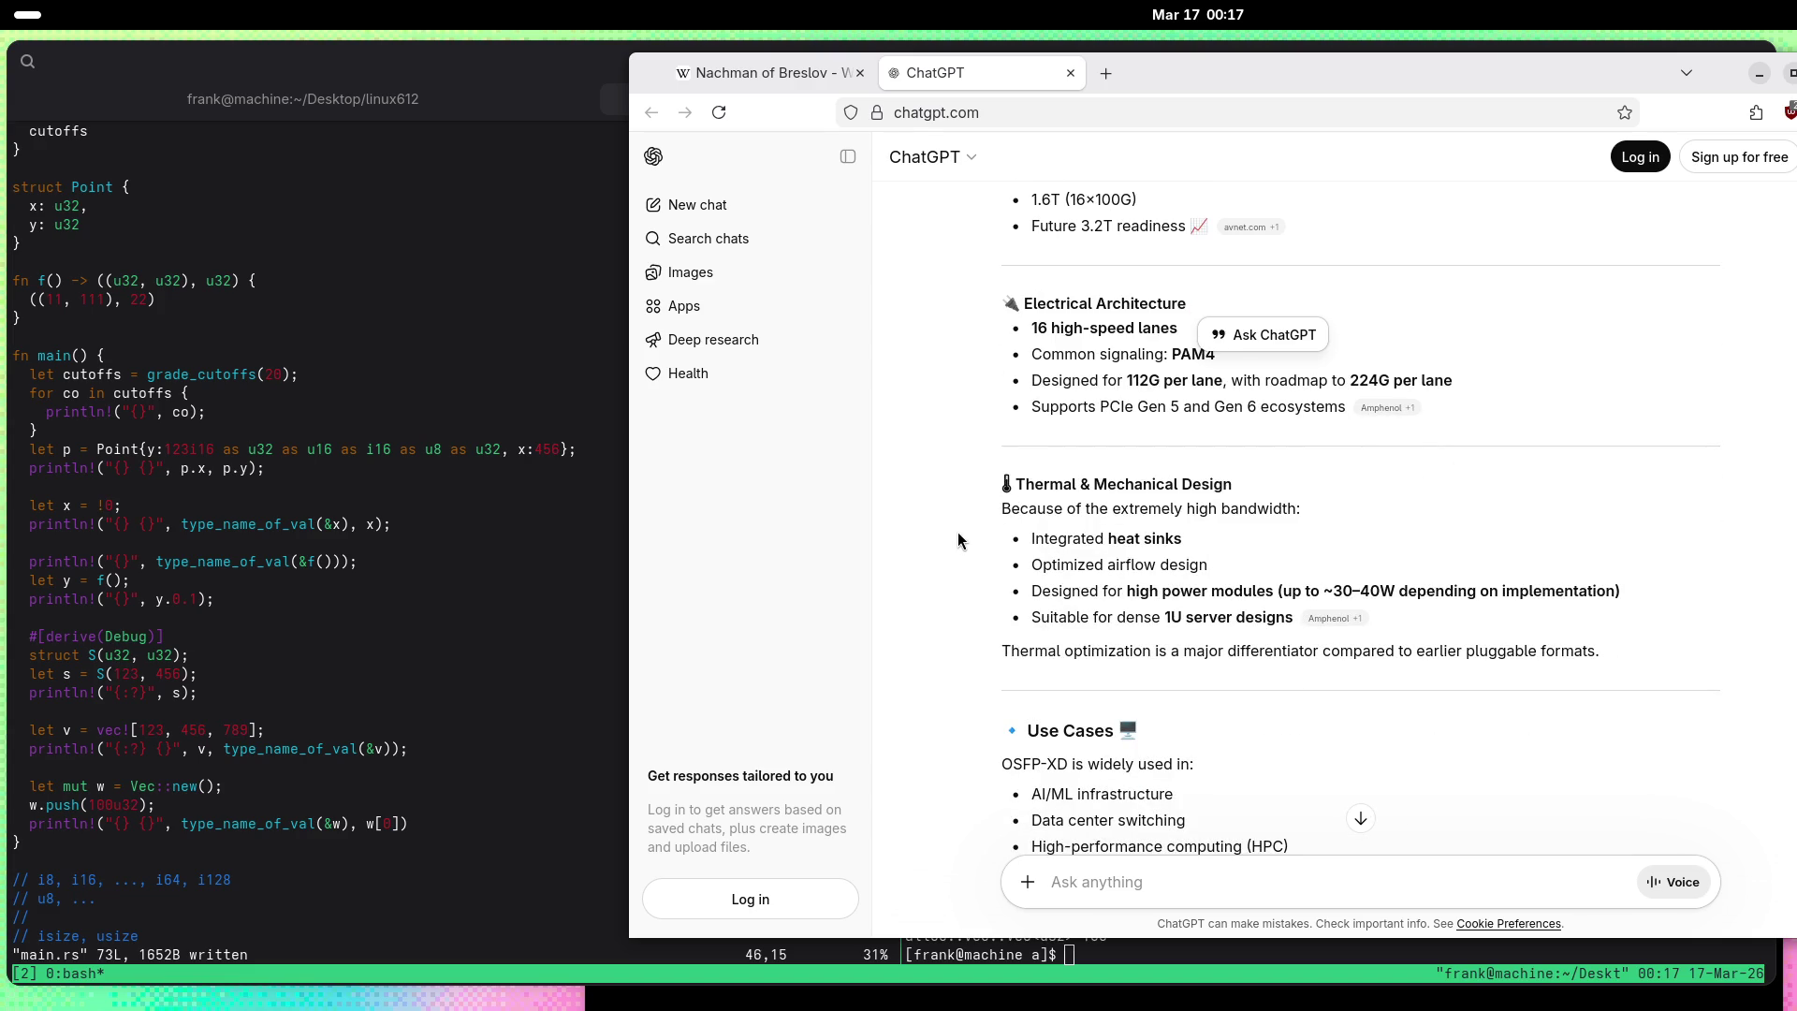
pyautogui.scroll(-4, 959, 534)
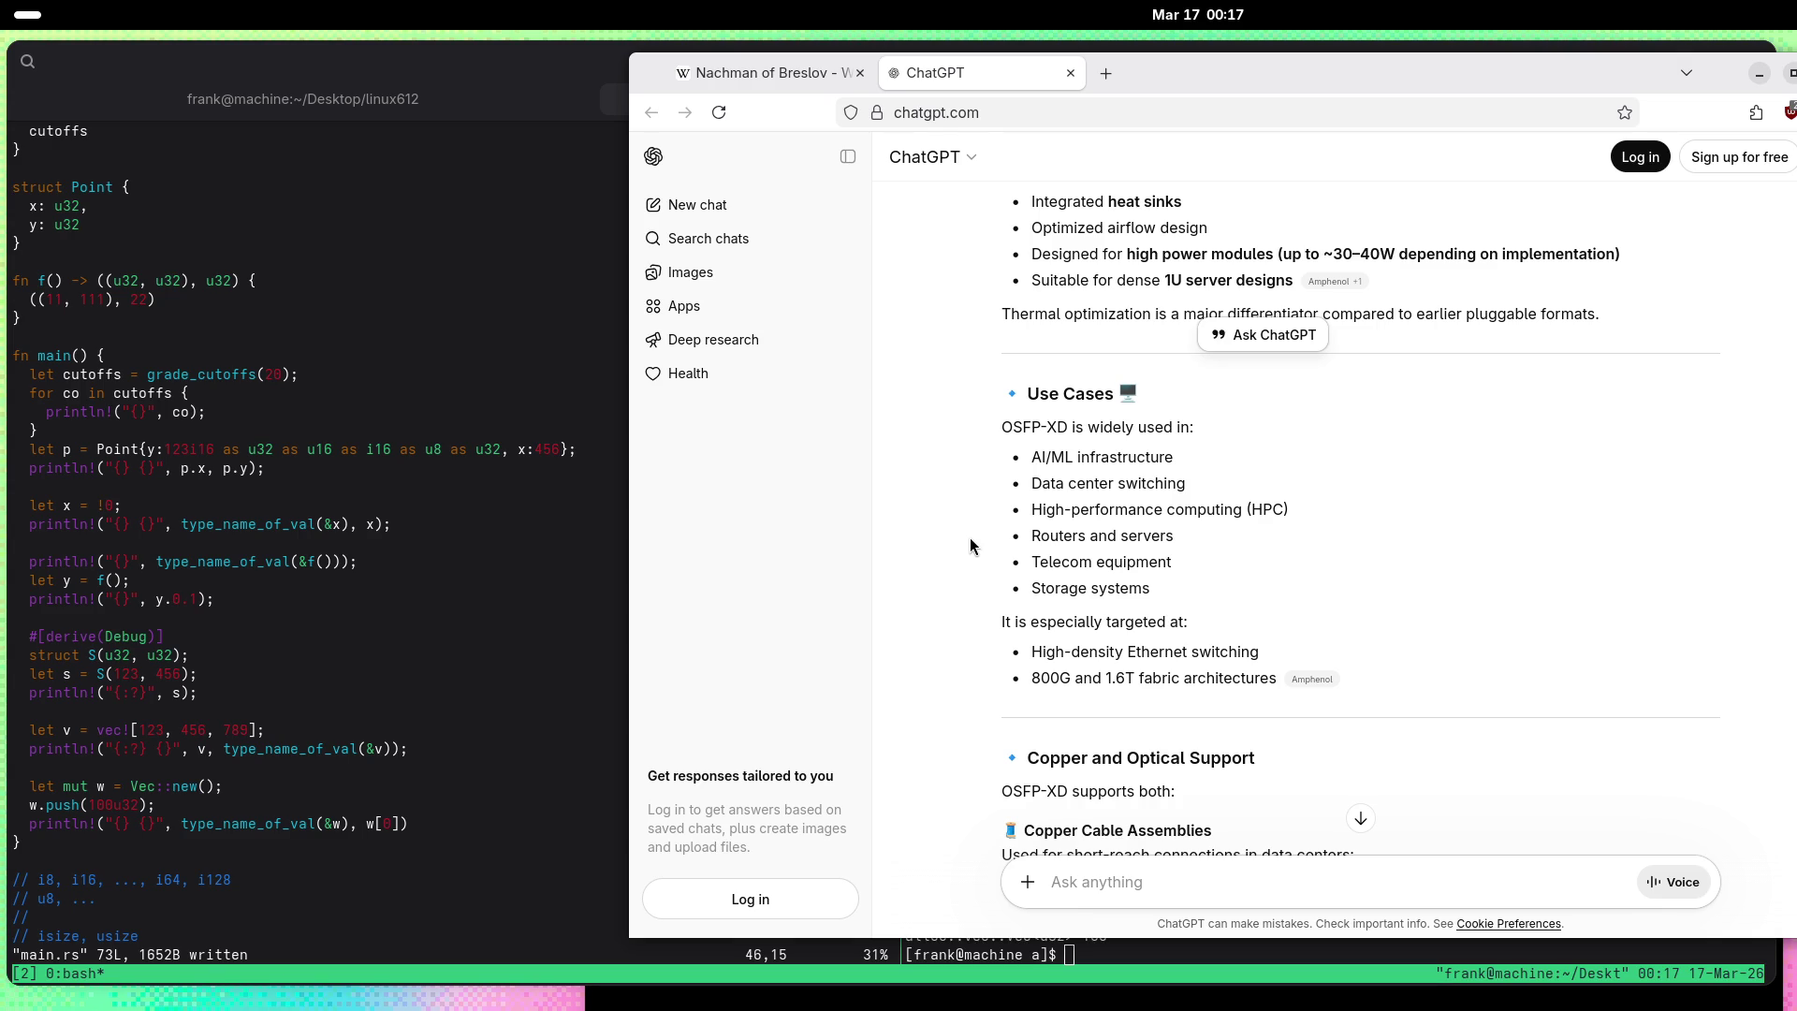
pyautogui.scroll(-10, 969, 547)
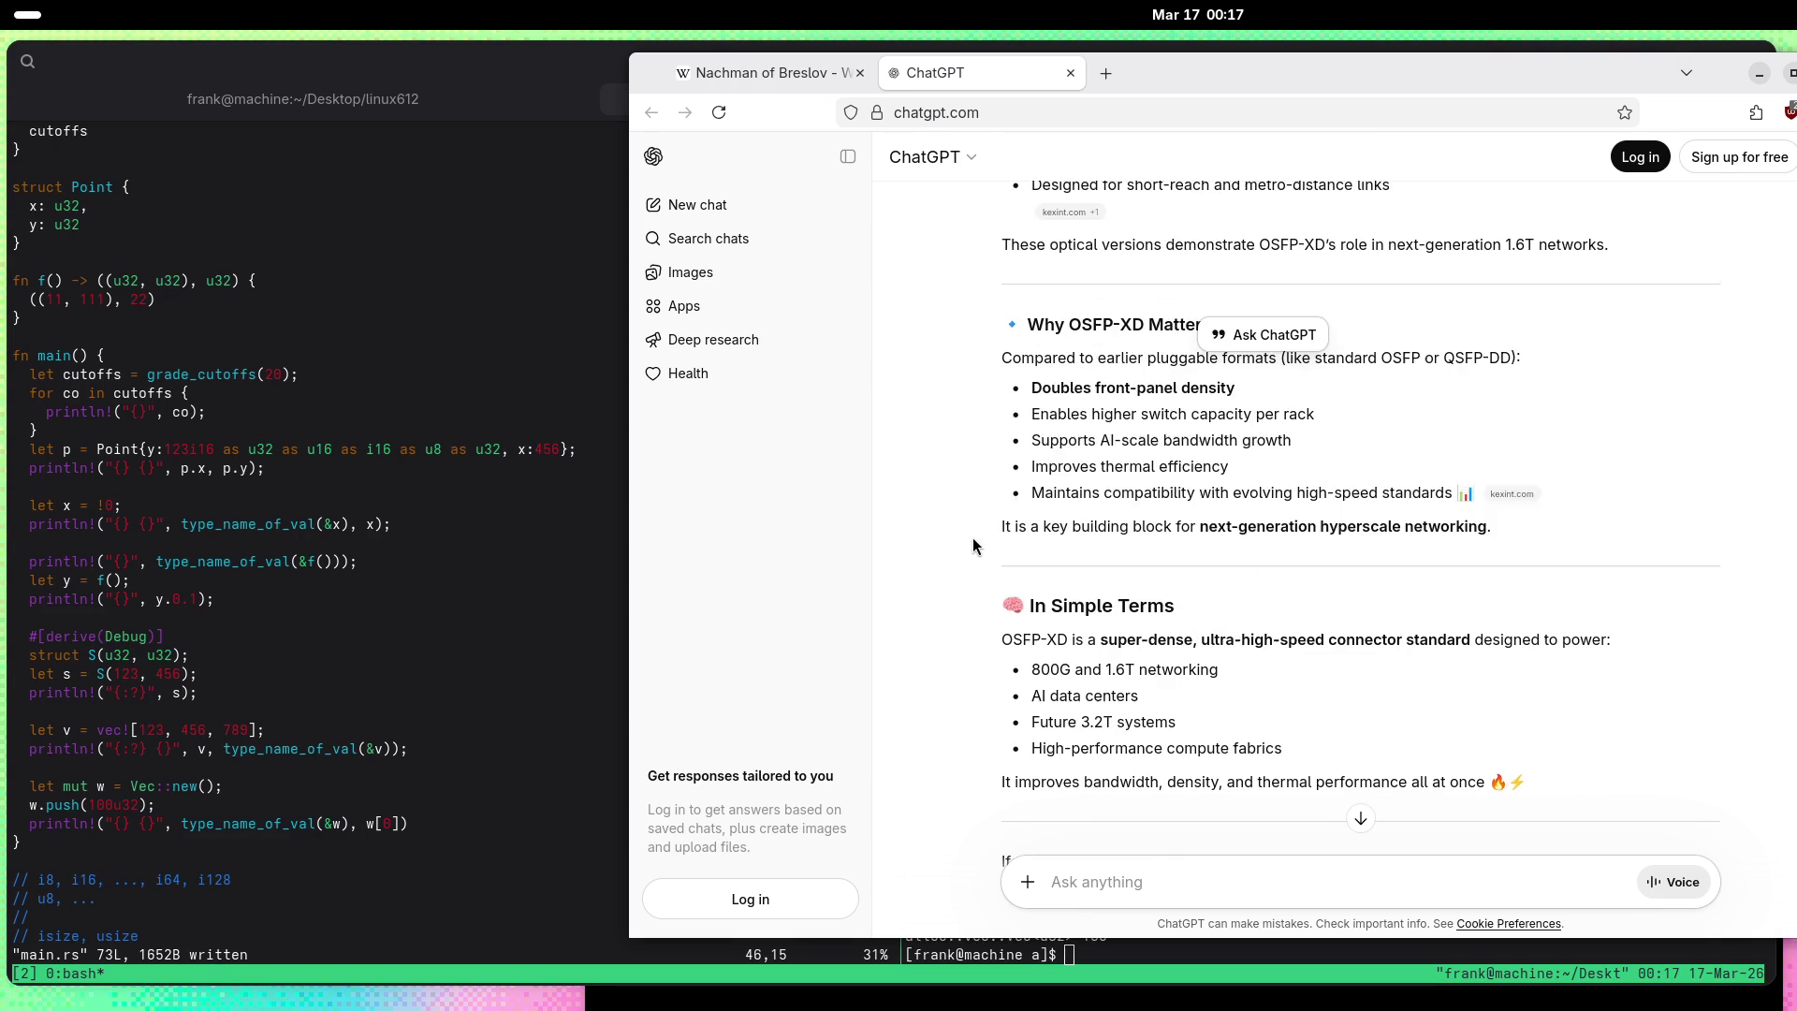
# Step: Send the question 'OSFP-XD 112G/lane vs OSFP 224G/lane' to ChatGPT
pyautogui.click(1430, 883)
pyautogui.write('OS')
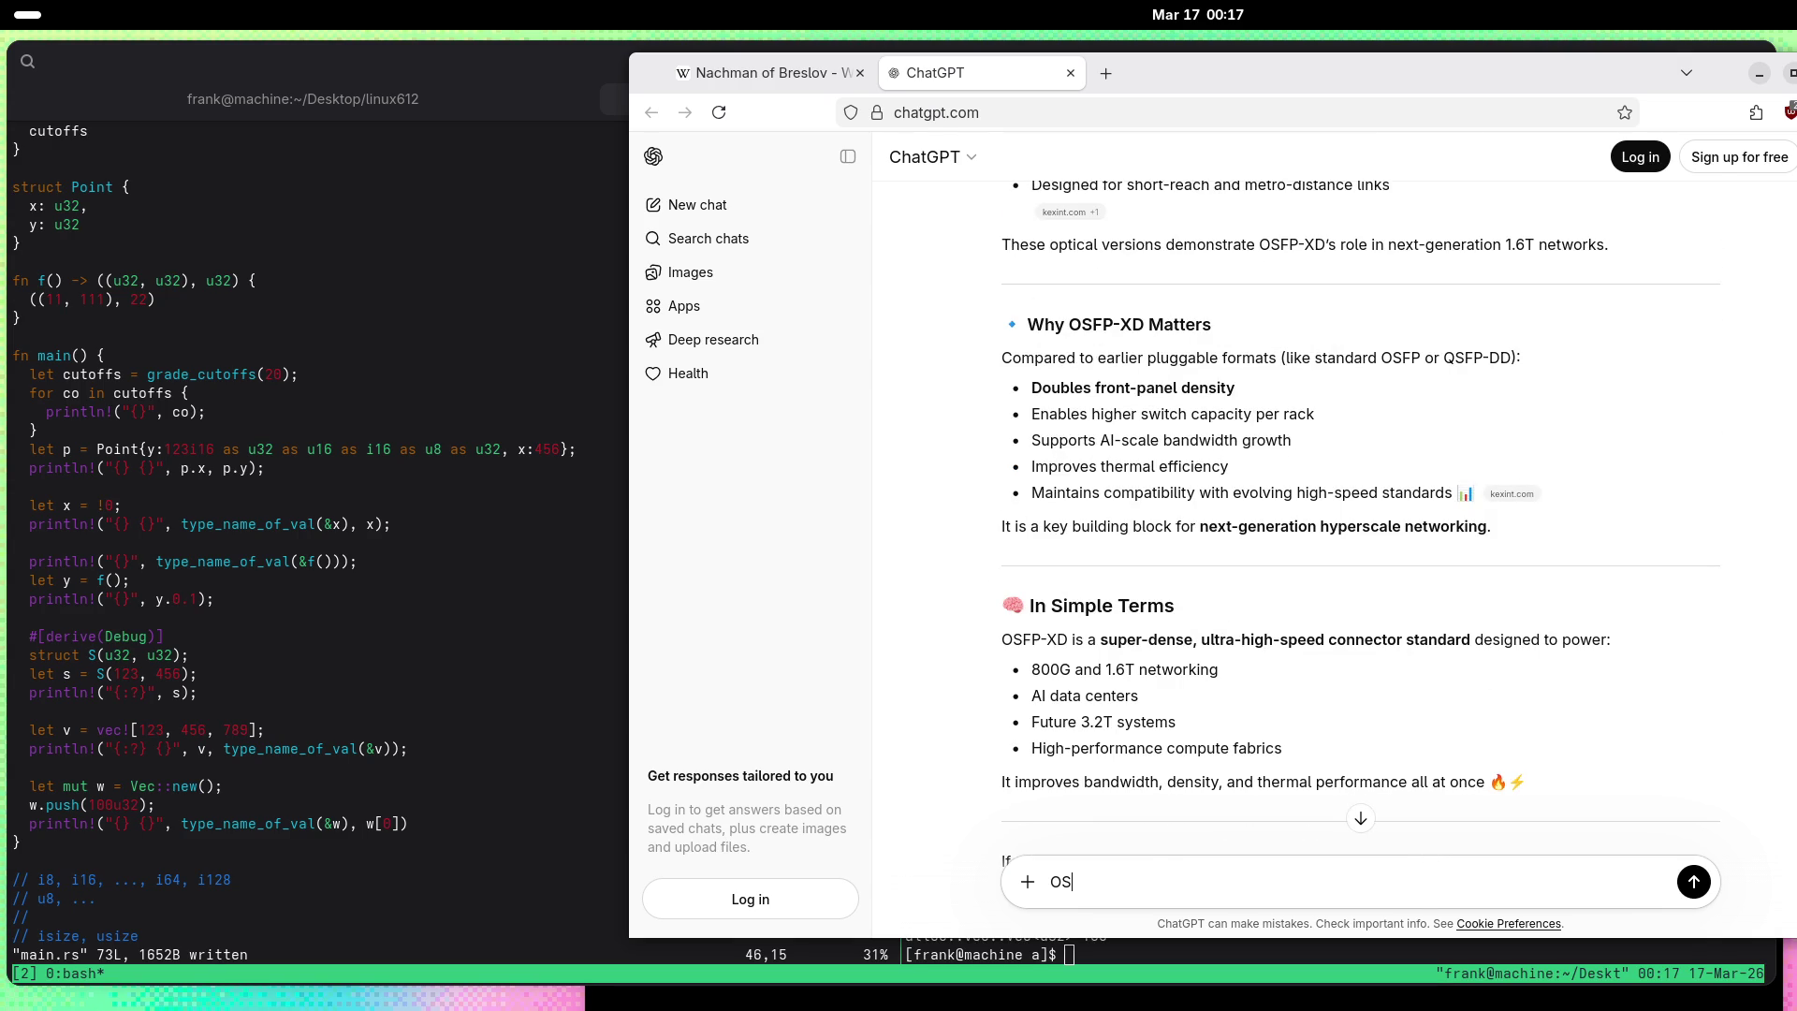
pyautogui.write('FP-X')
pyautogui.write('D ')
pyautogui.write('112G vs')
pyautogui.write('/lane vs')
pyautogui.write(' OSFP')
pyautogui.write(' 2')
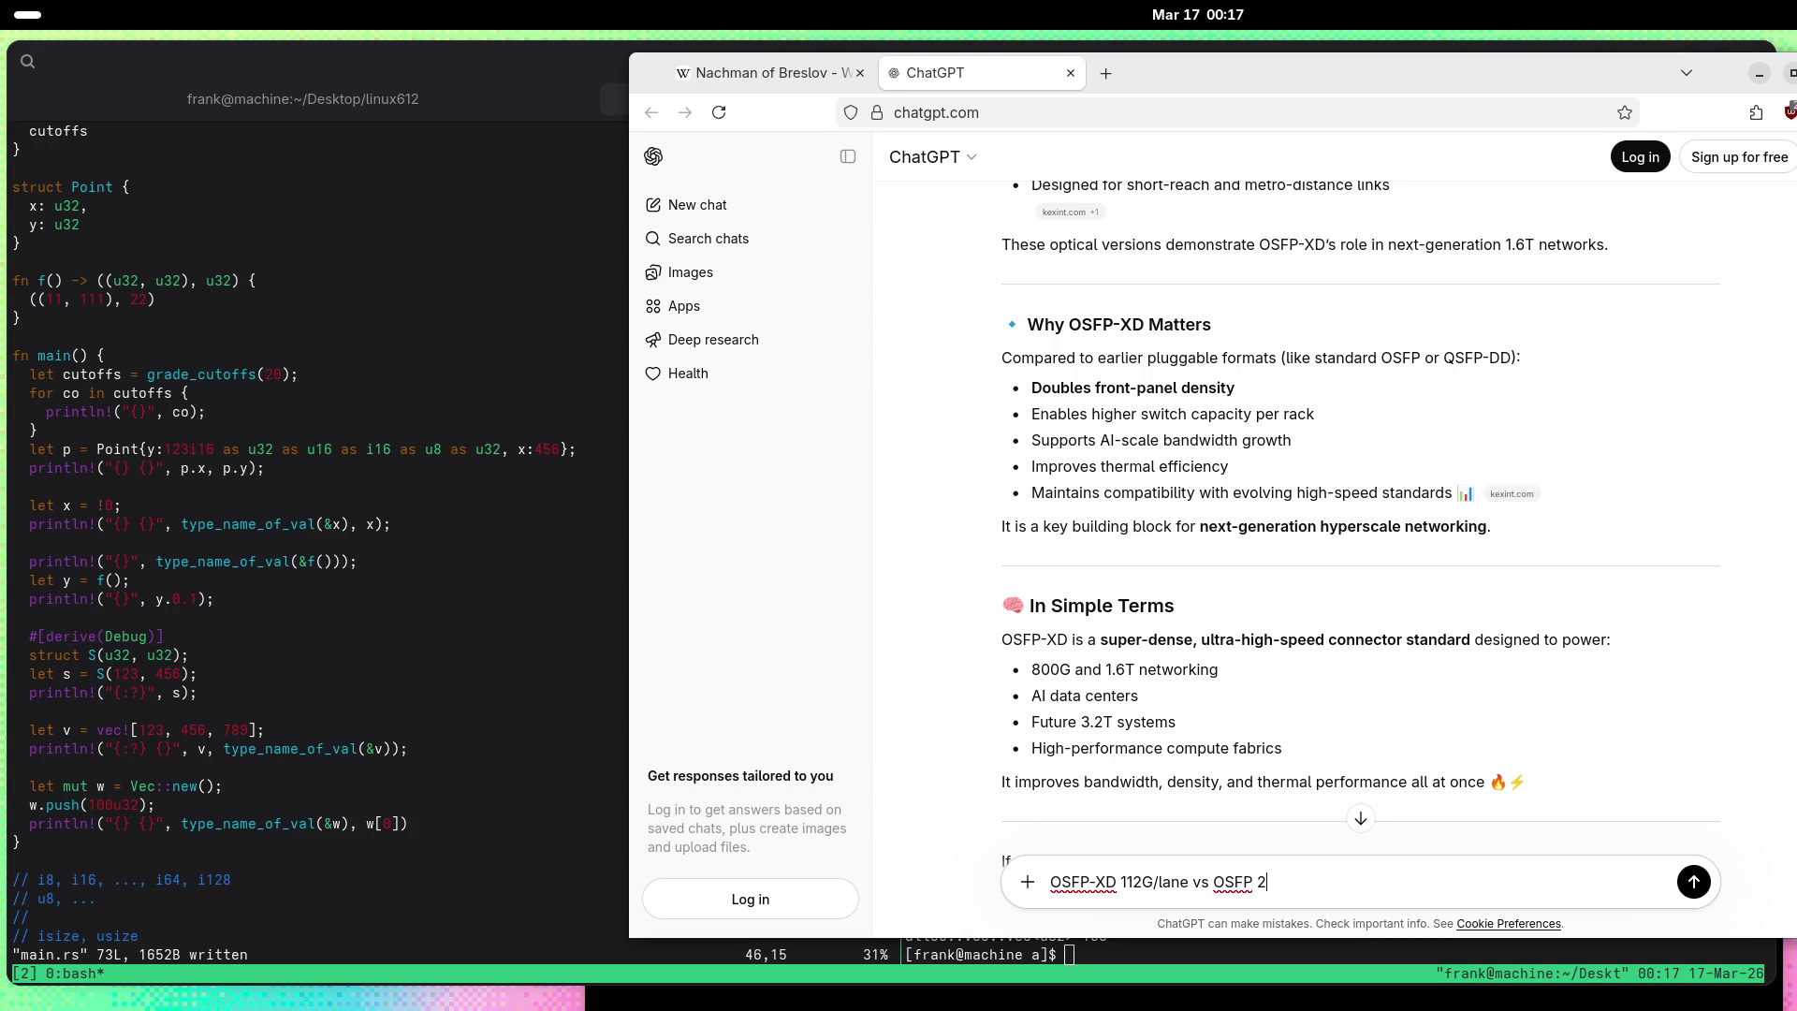
pyautogui.write('24')
pyautogui.write('G/lane')
pyautogui.press('Return')
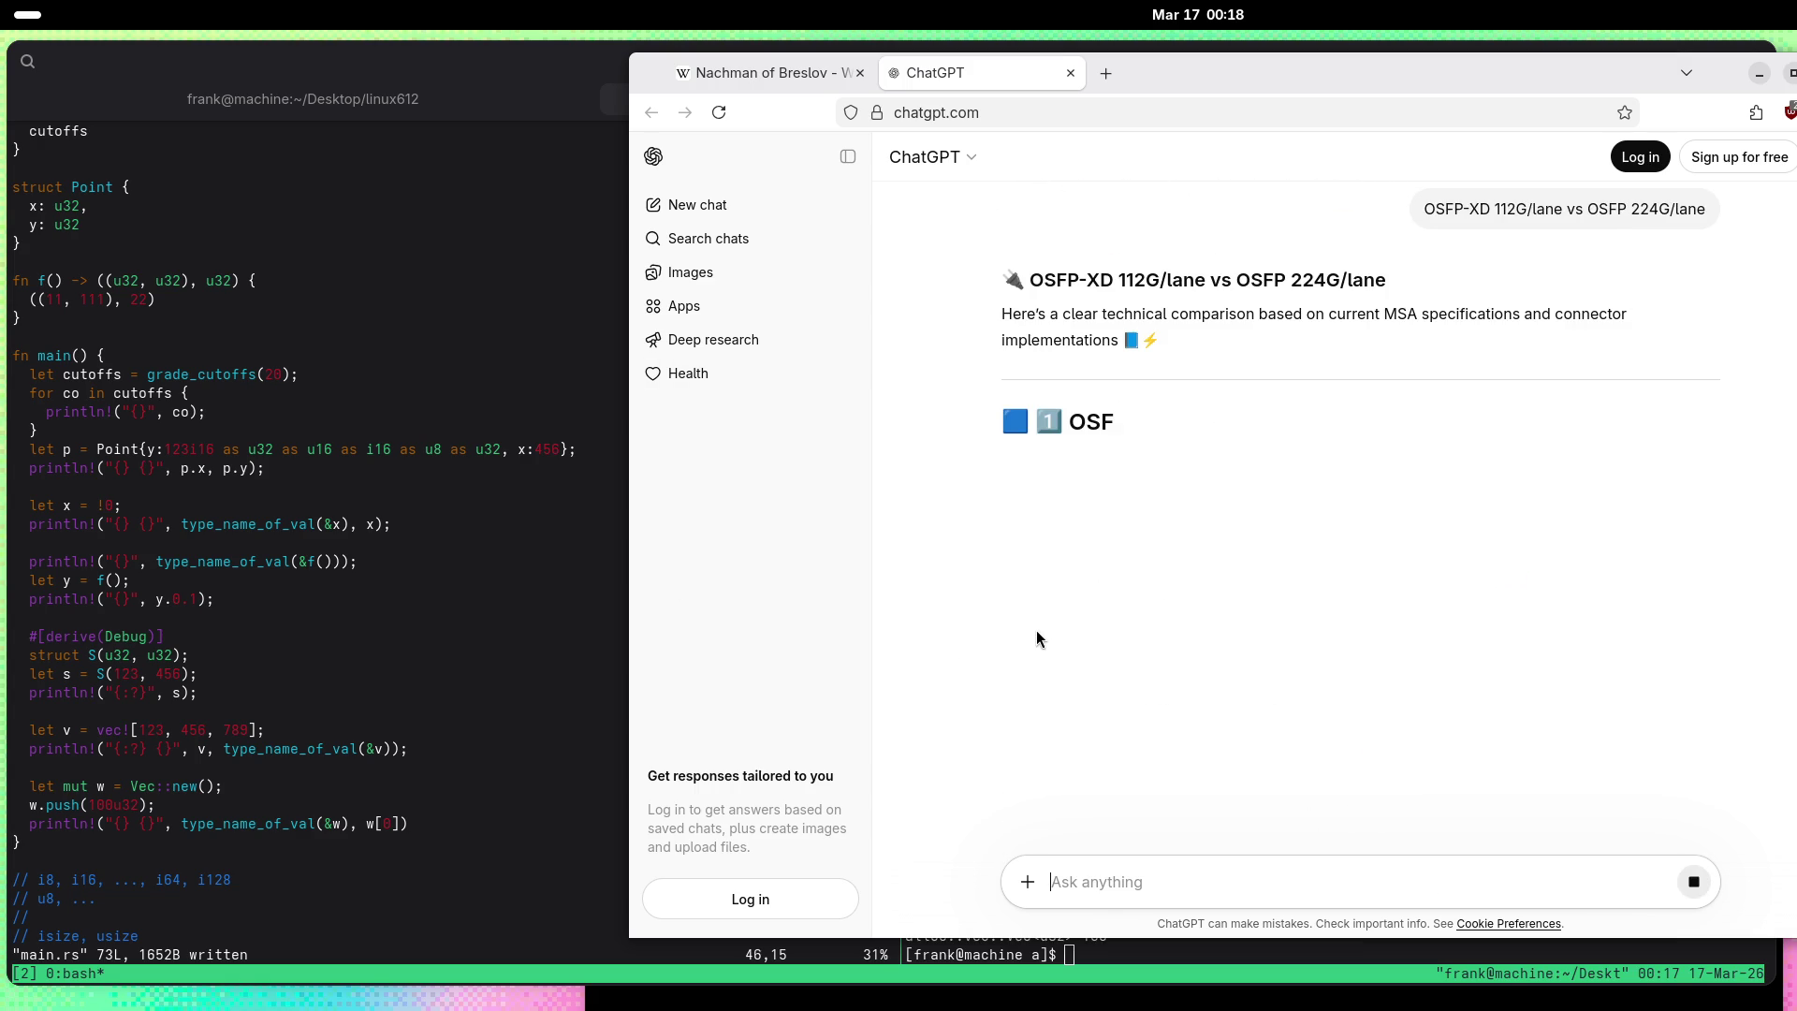
# Step: Scroll the 112G vs 224G per-lane answer past the Direct Comparison table to Key Technical Differences
pyautogui.scroll(-3, 891, 618)
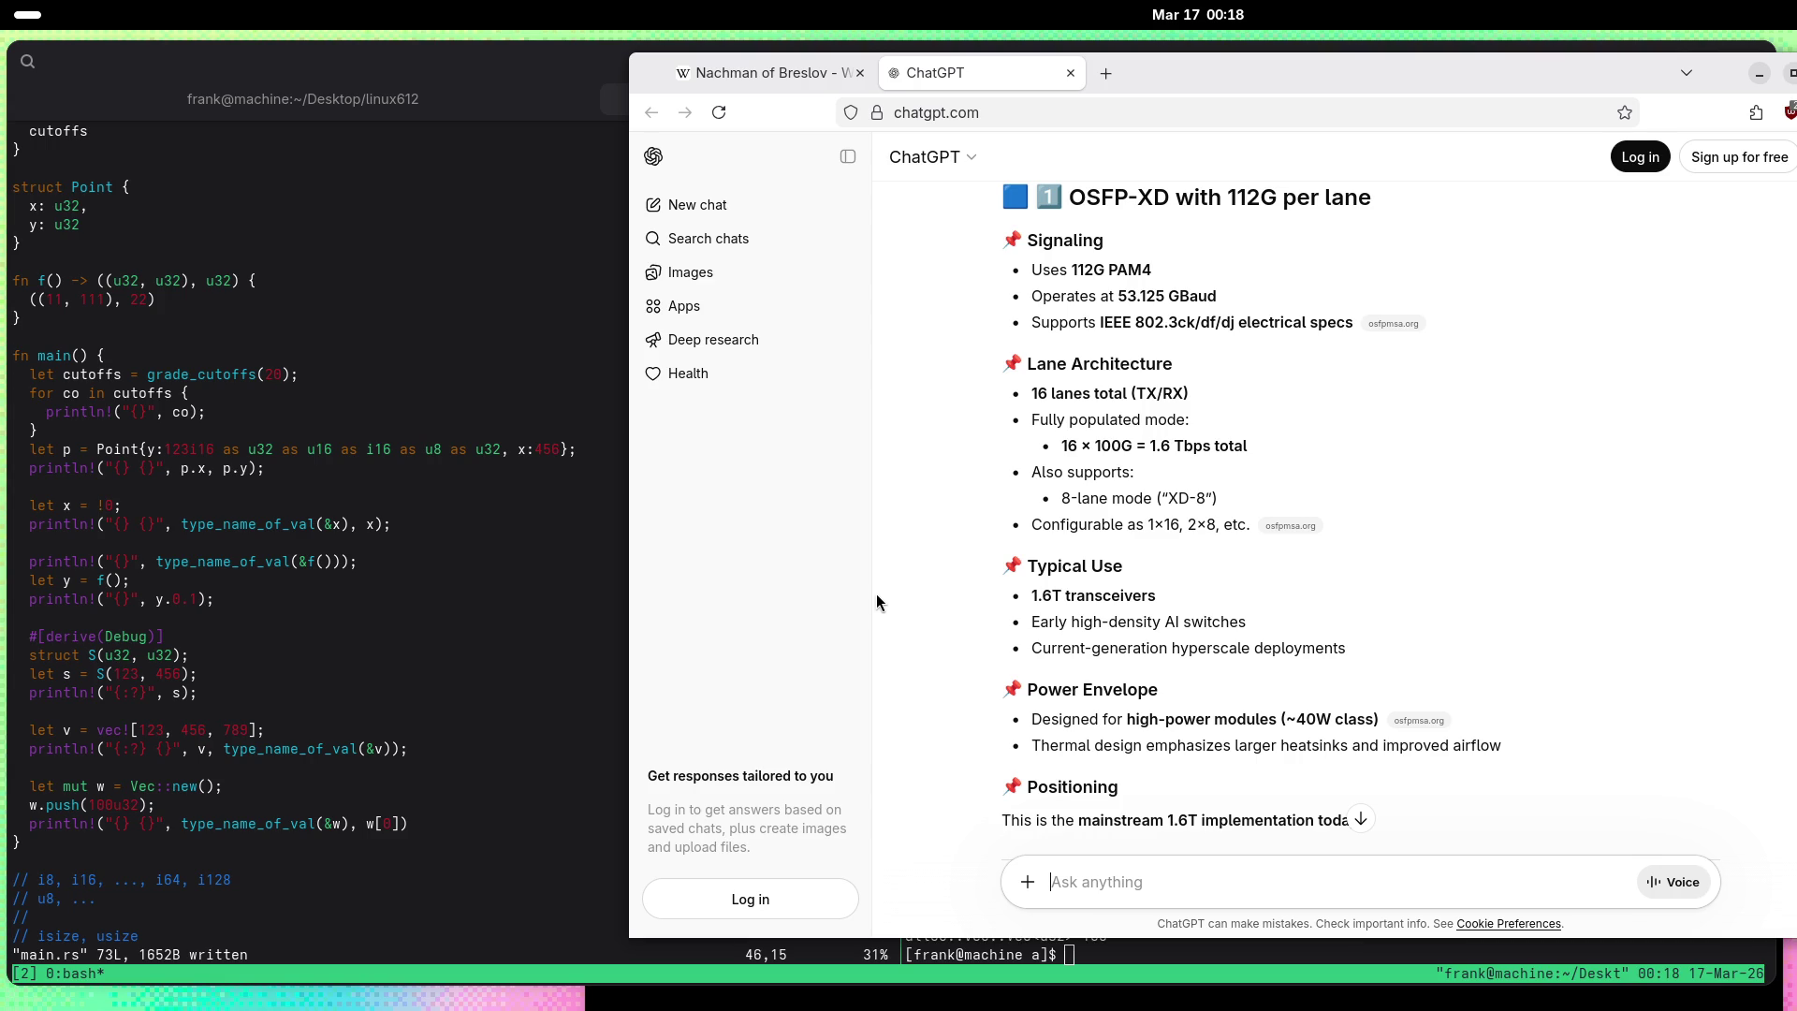
pyautogui.scroll(-2, 876, 602)
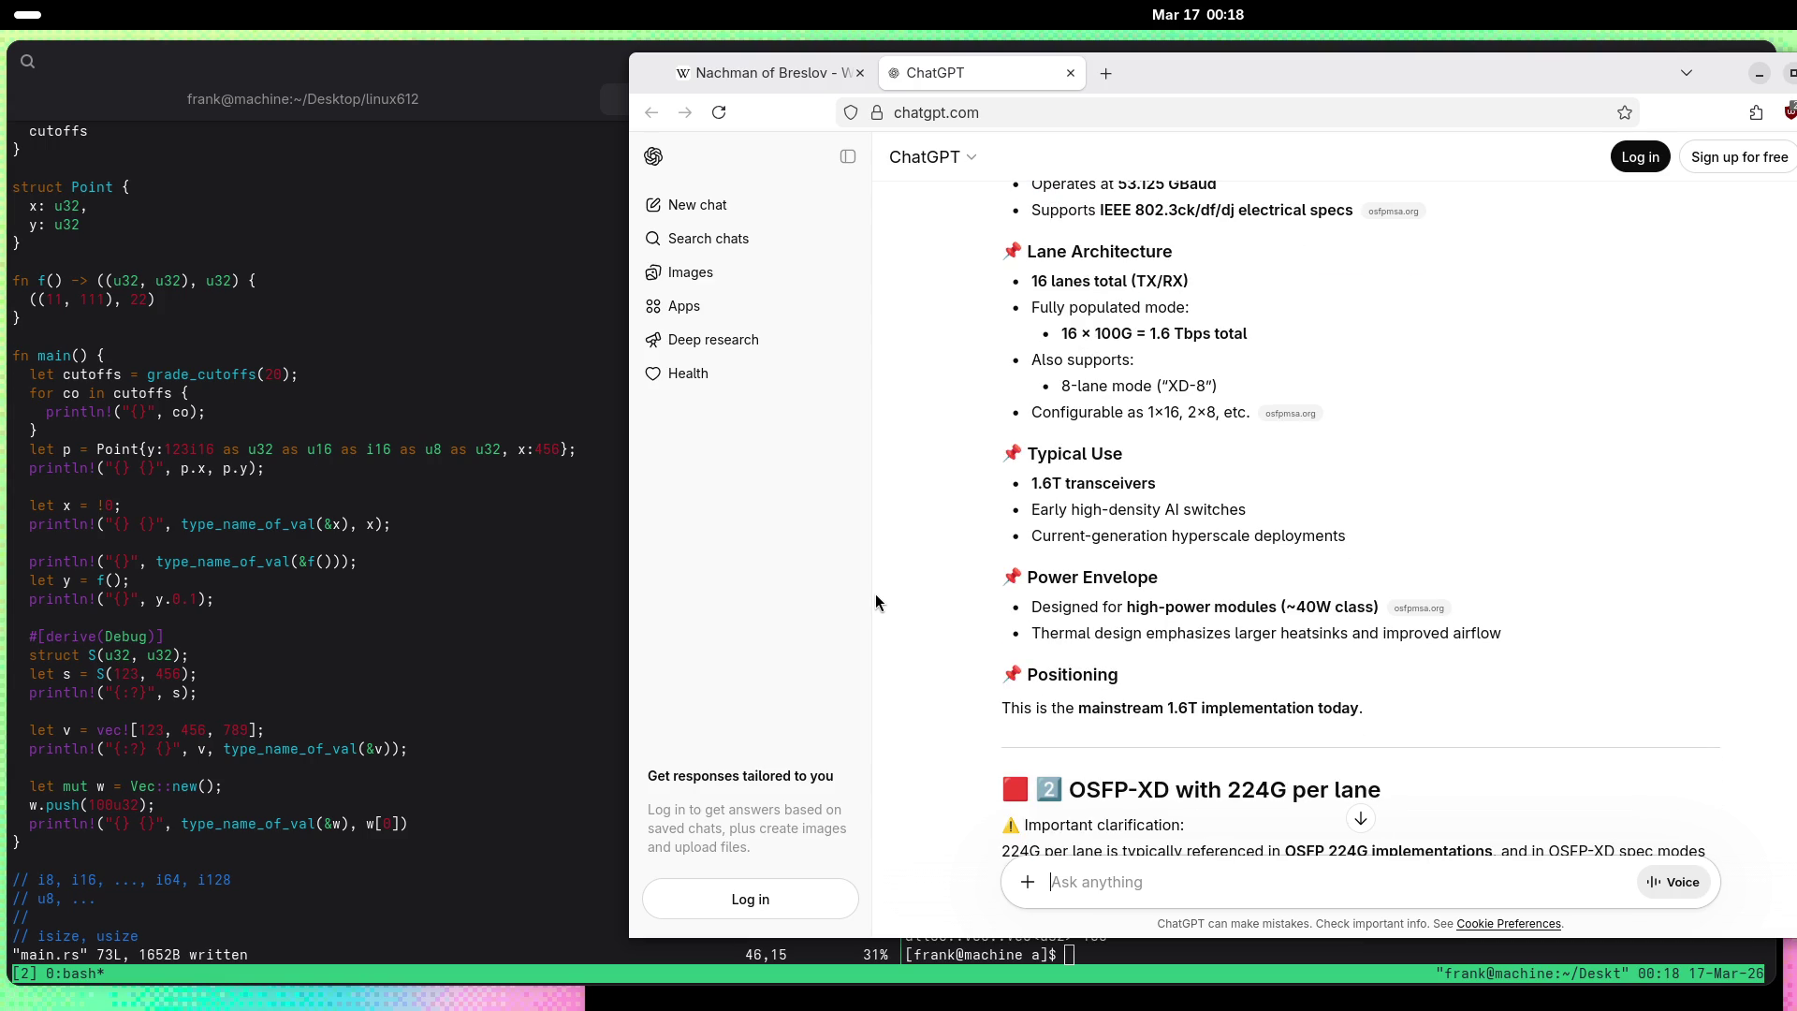
pyautogui.scroll(-2, 875, 596)
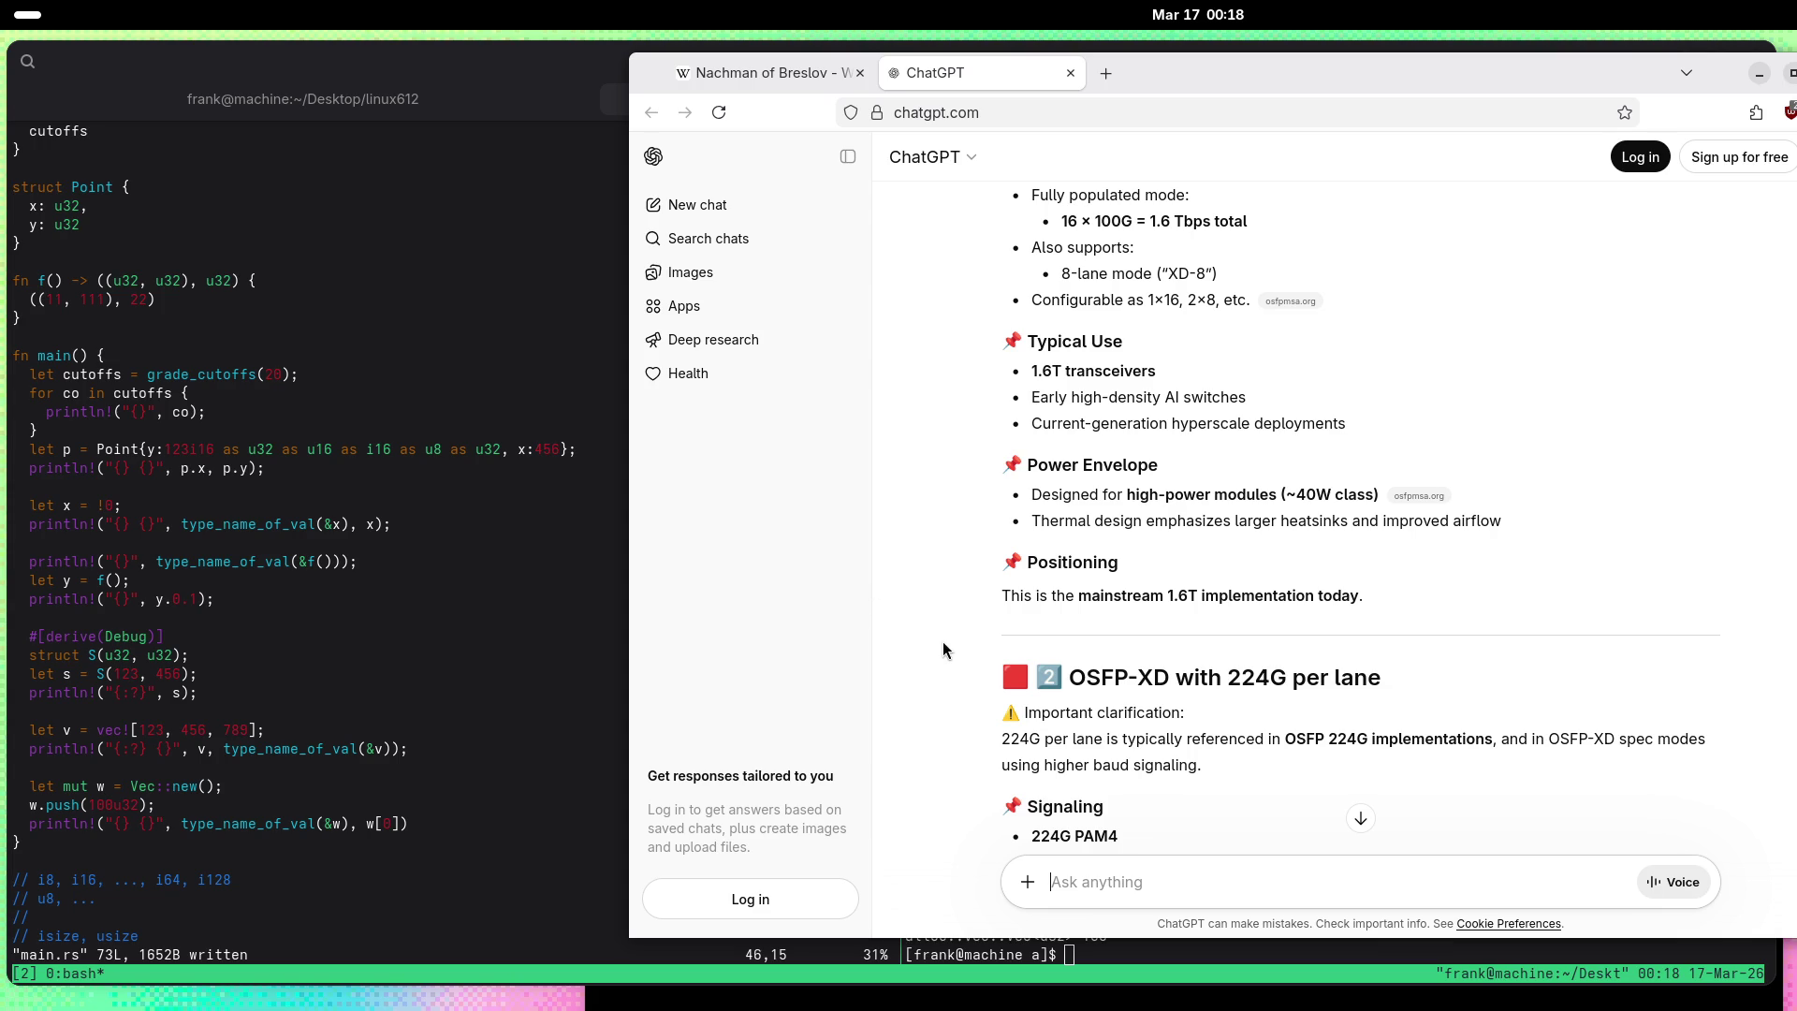
pyautogui.scroll(-4, 941, 642)
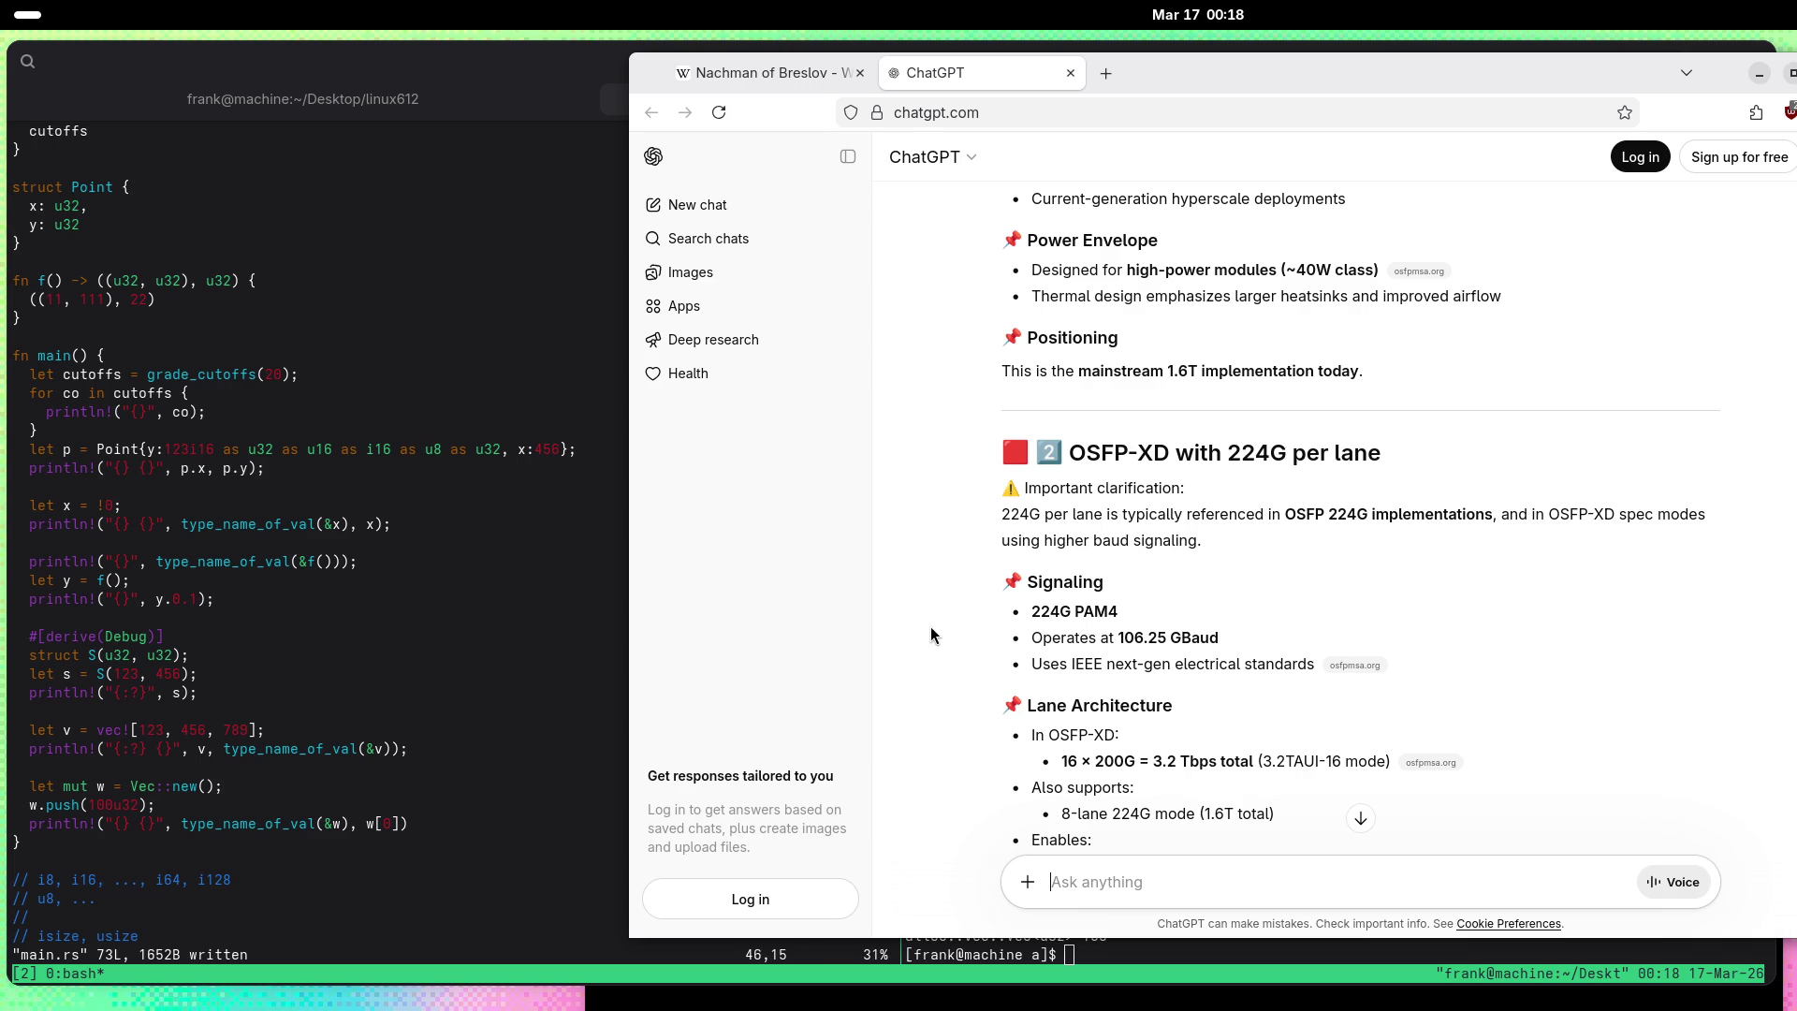
pyautogui.scroll(-2, 931, 626)
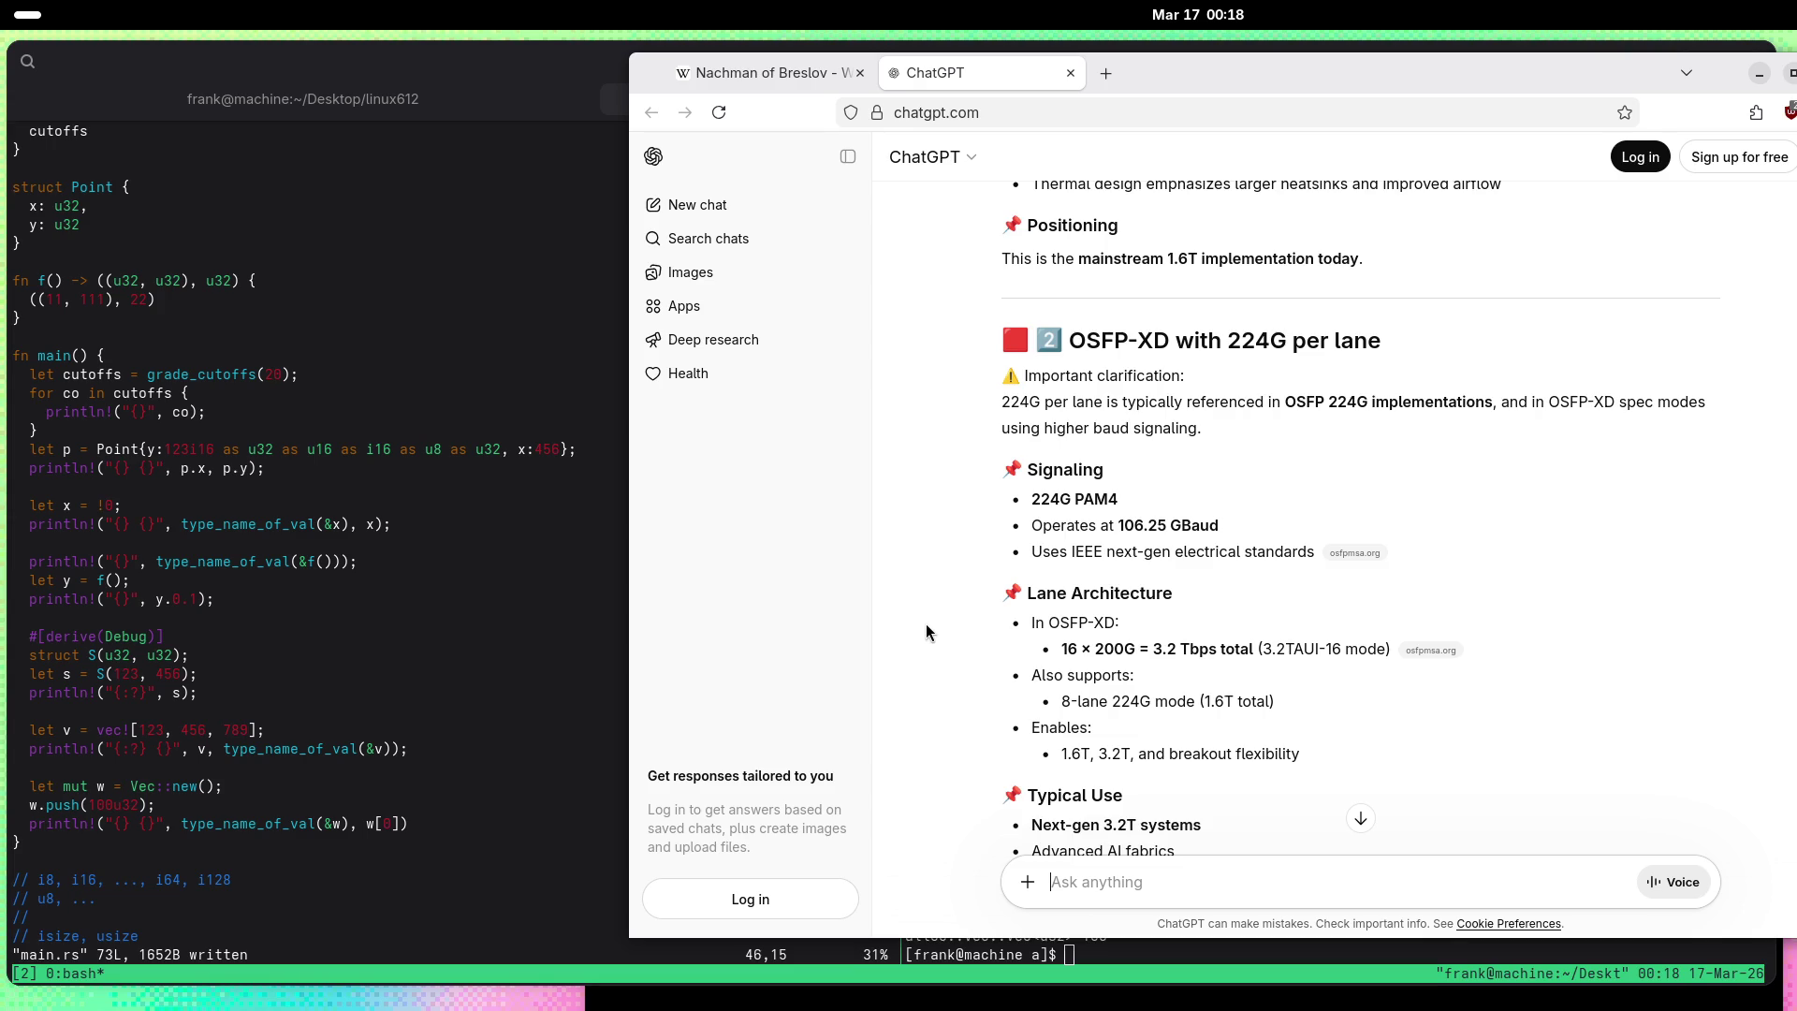
pyautogui.scroll(-7, 925, 623)
pyautogui.scroll(-1, 901, 627)
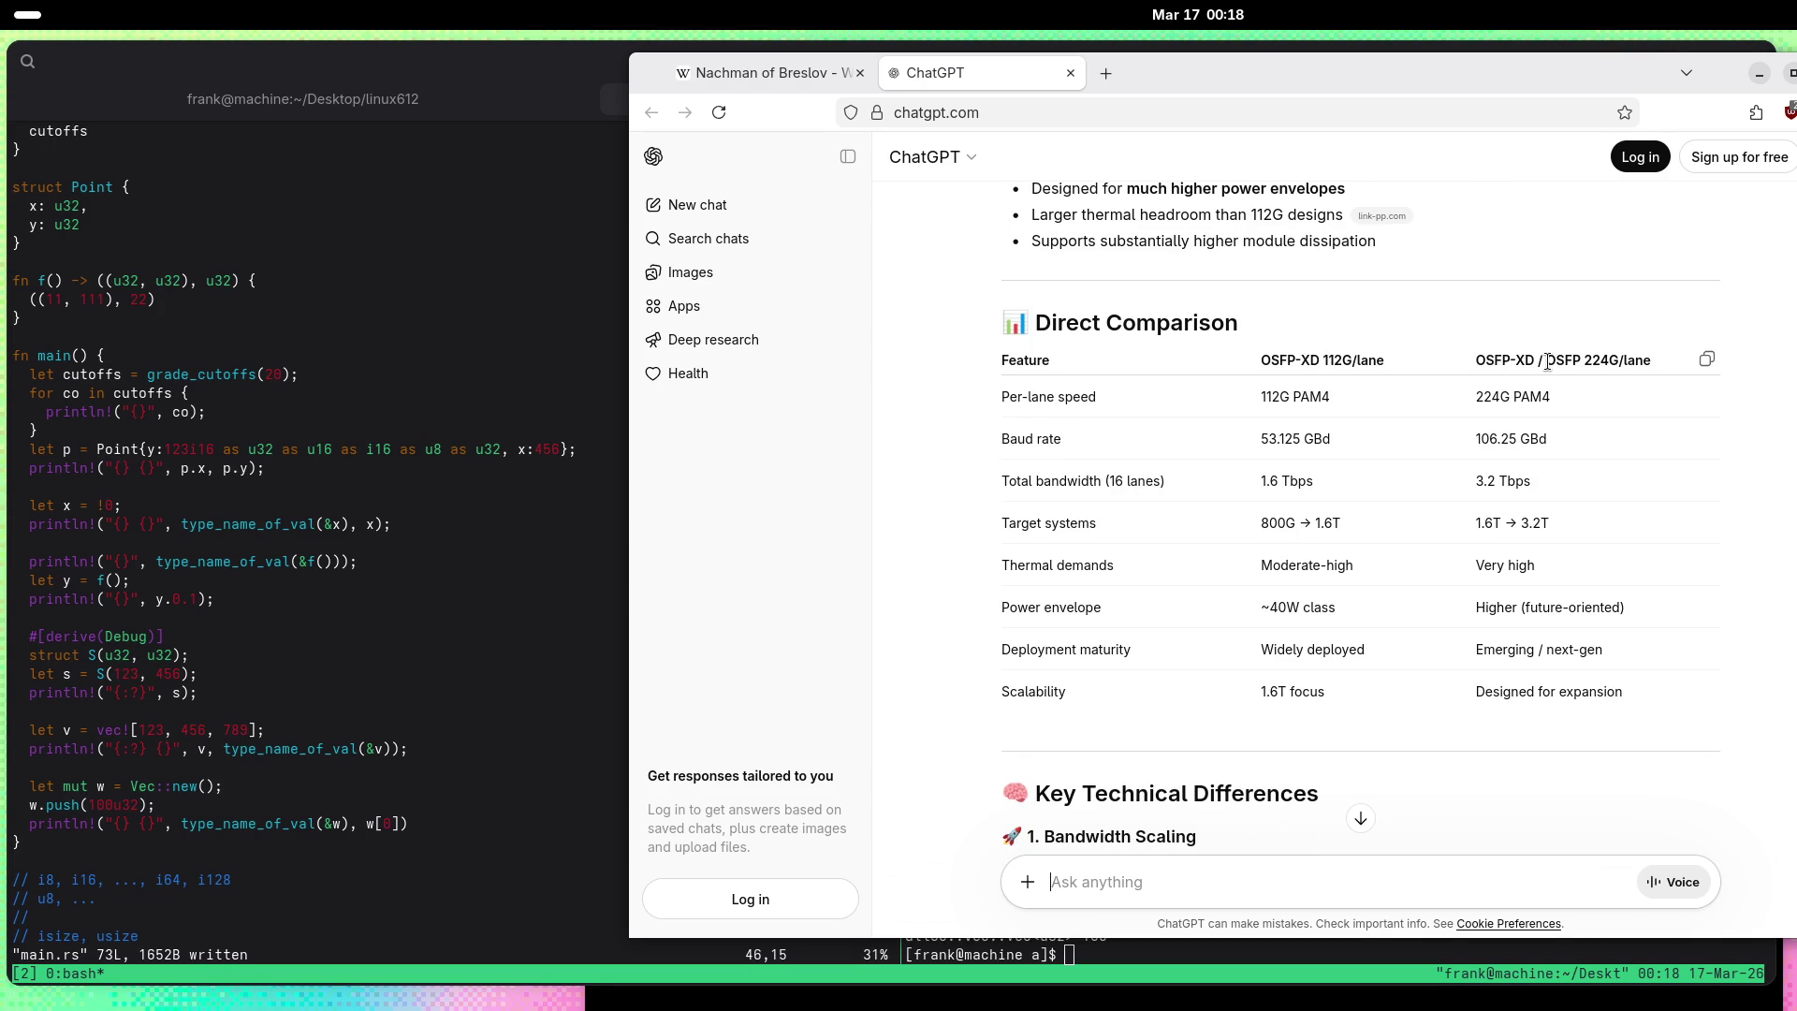
pyautogui.scroll(-2, 1394, 589)
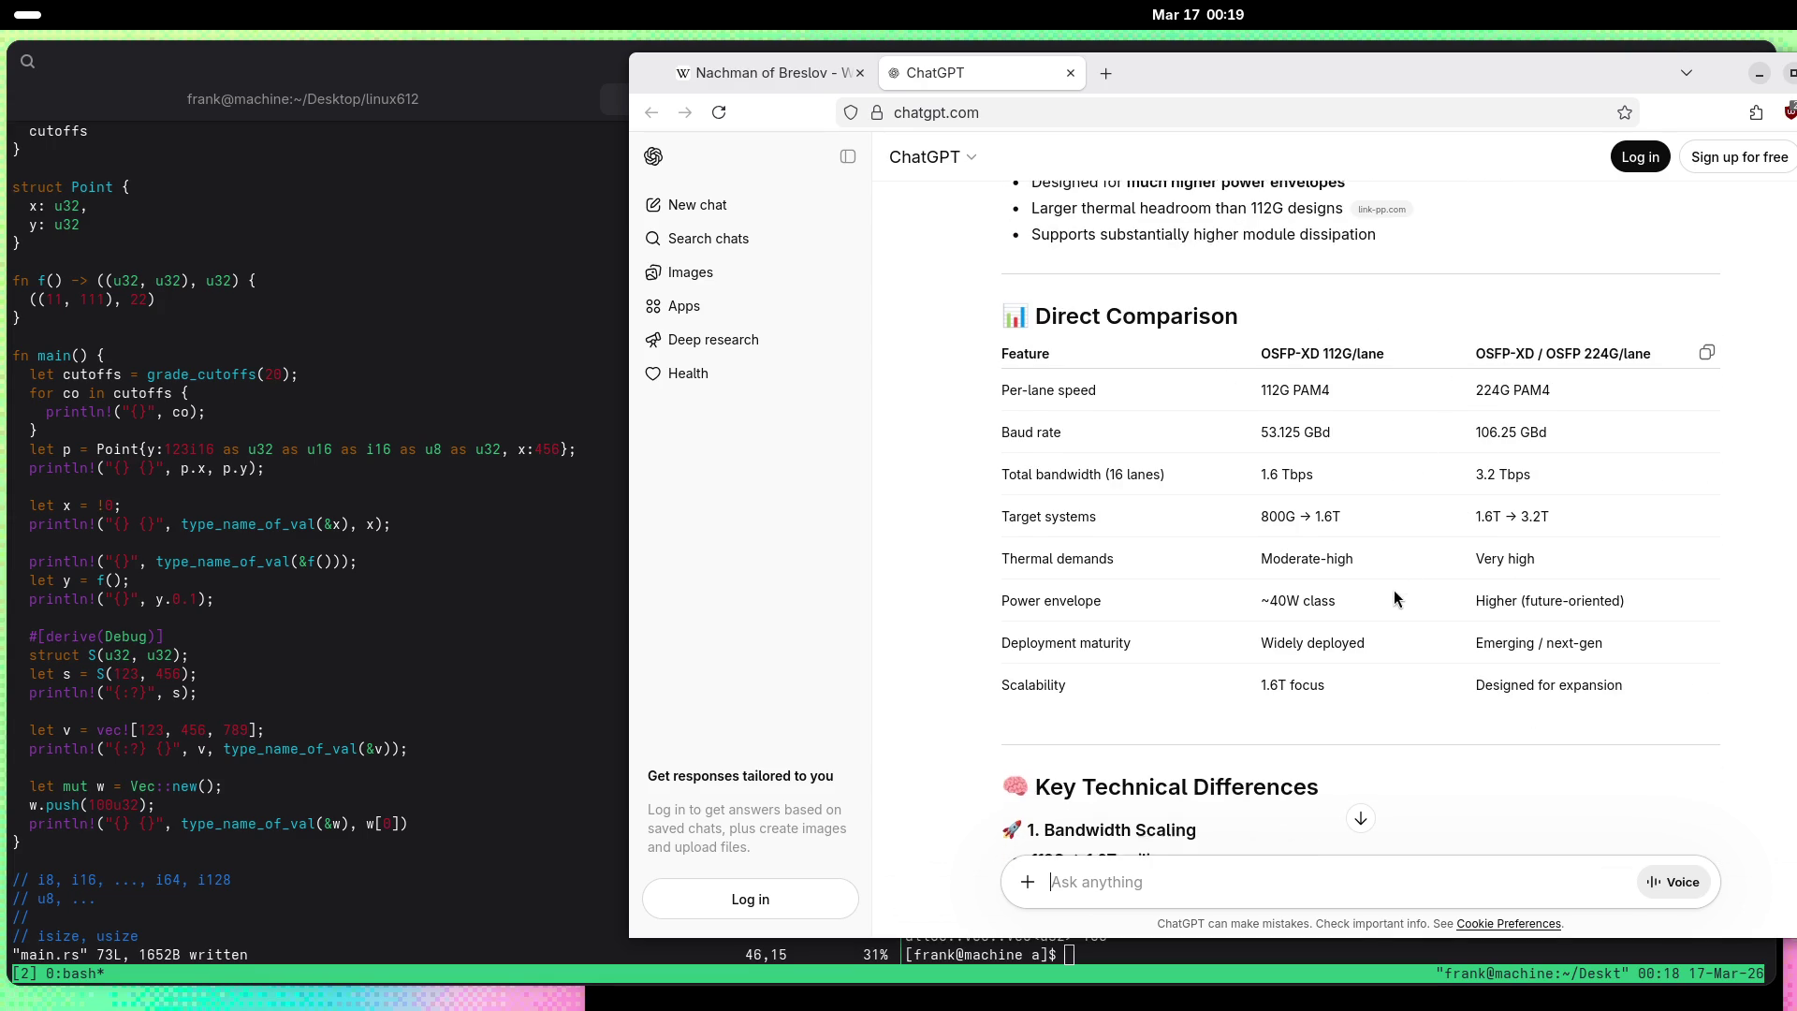
pyautogui.scroll(-2, 1392, 604)
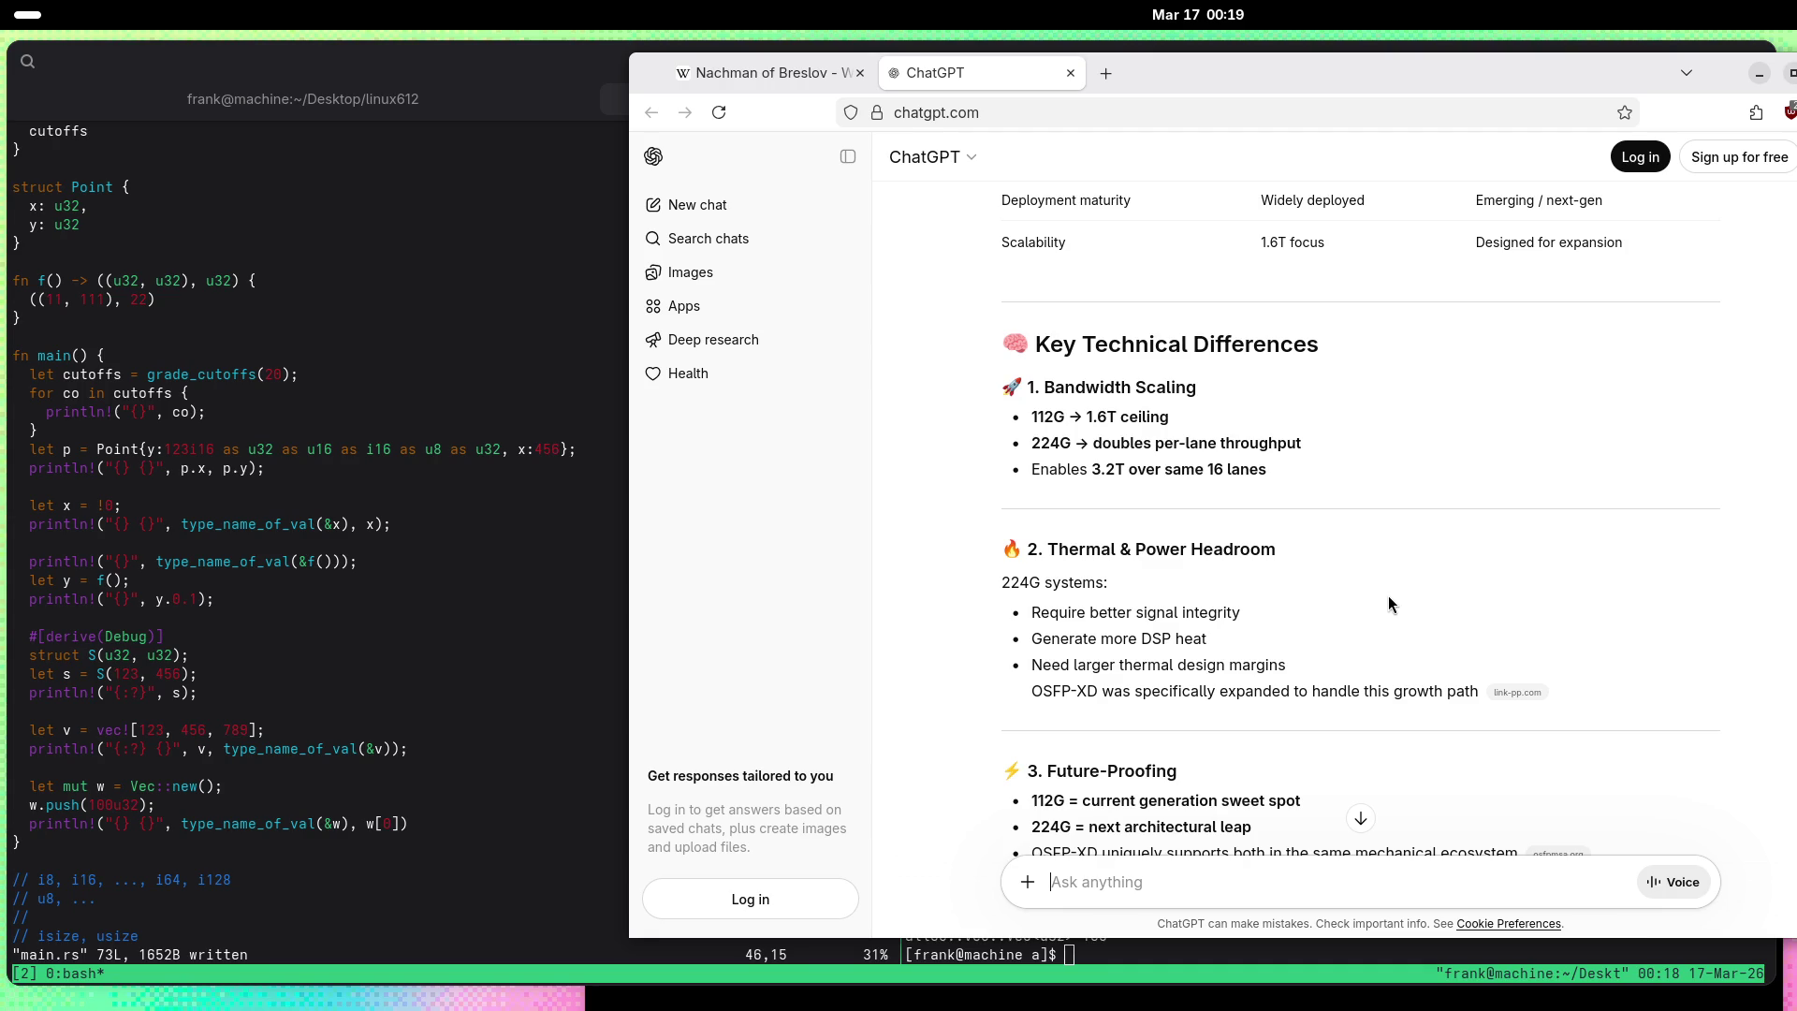
pyautogui.scroll(-1, 1372, 597)
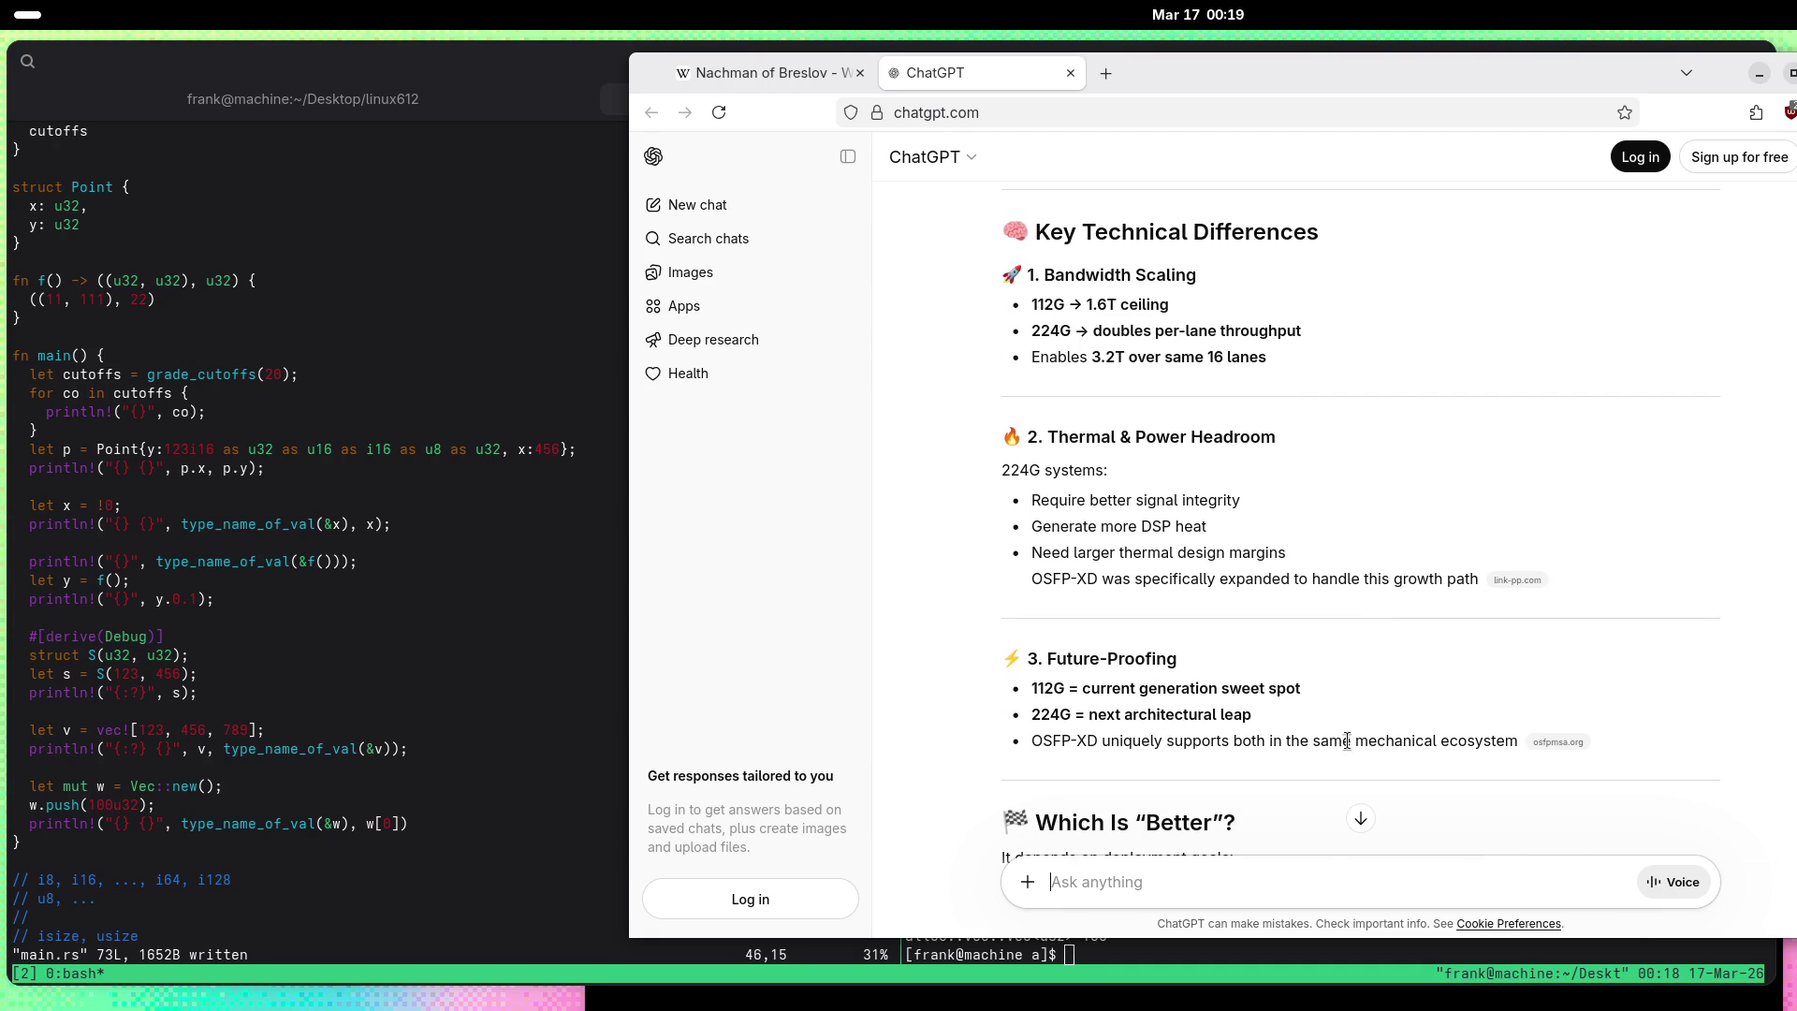
# Step: Ask 'Will we see higher than 224G/lane?' and read the reply on 400G/lane down to its Bottom Line
pyautogui.write('Will')
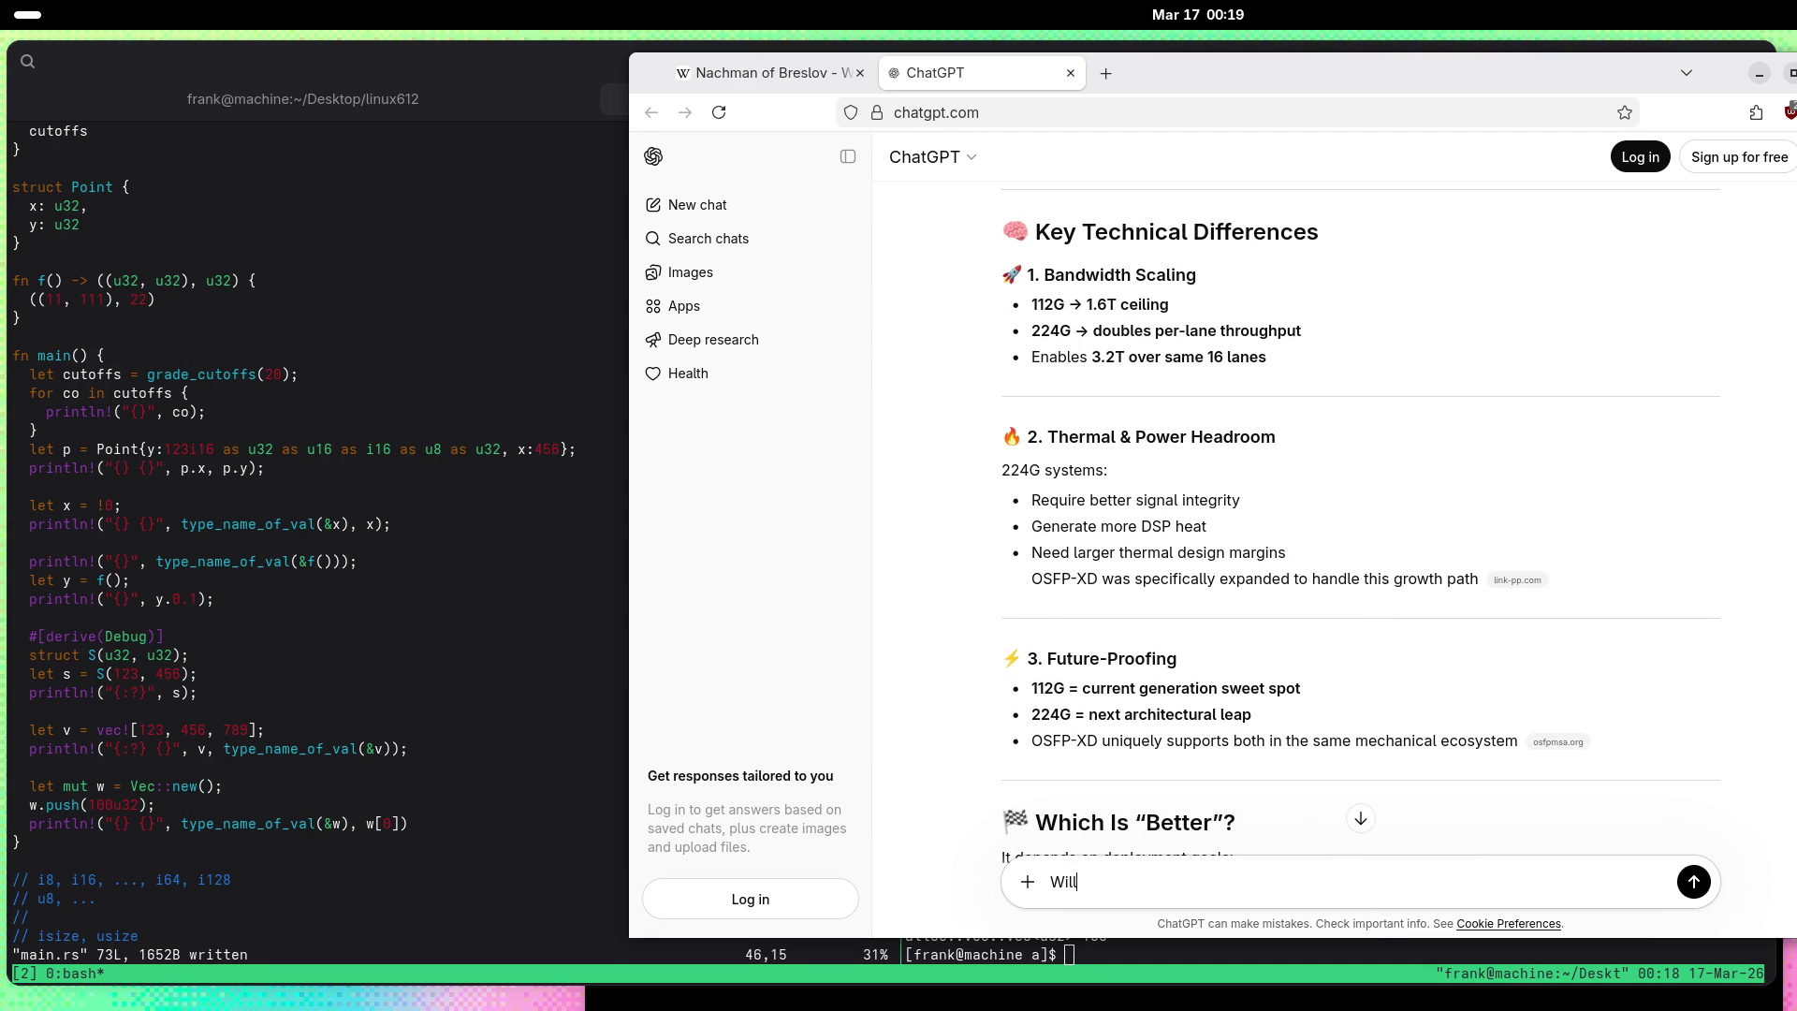
pyautogui.write(' we see higher than ')
pyautogui.write('224G/lane?')
pyautogui.press('Return')
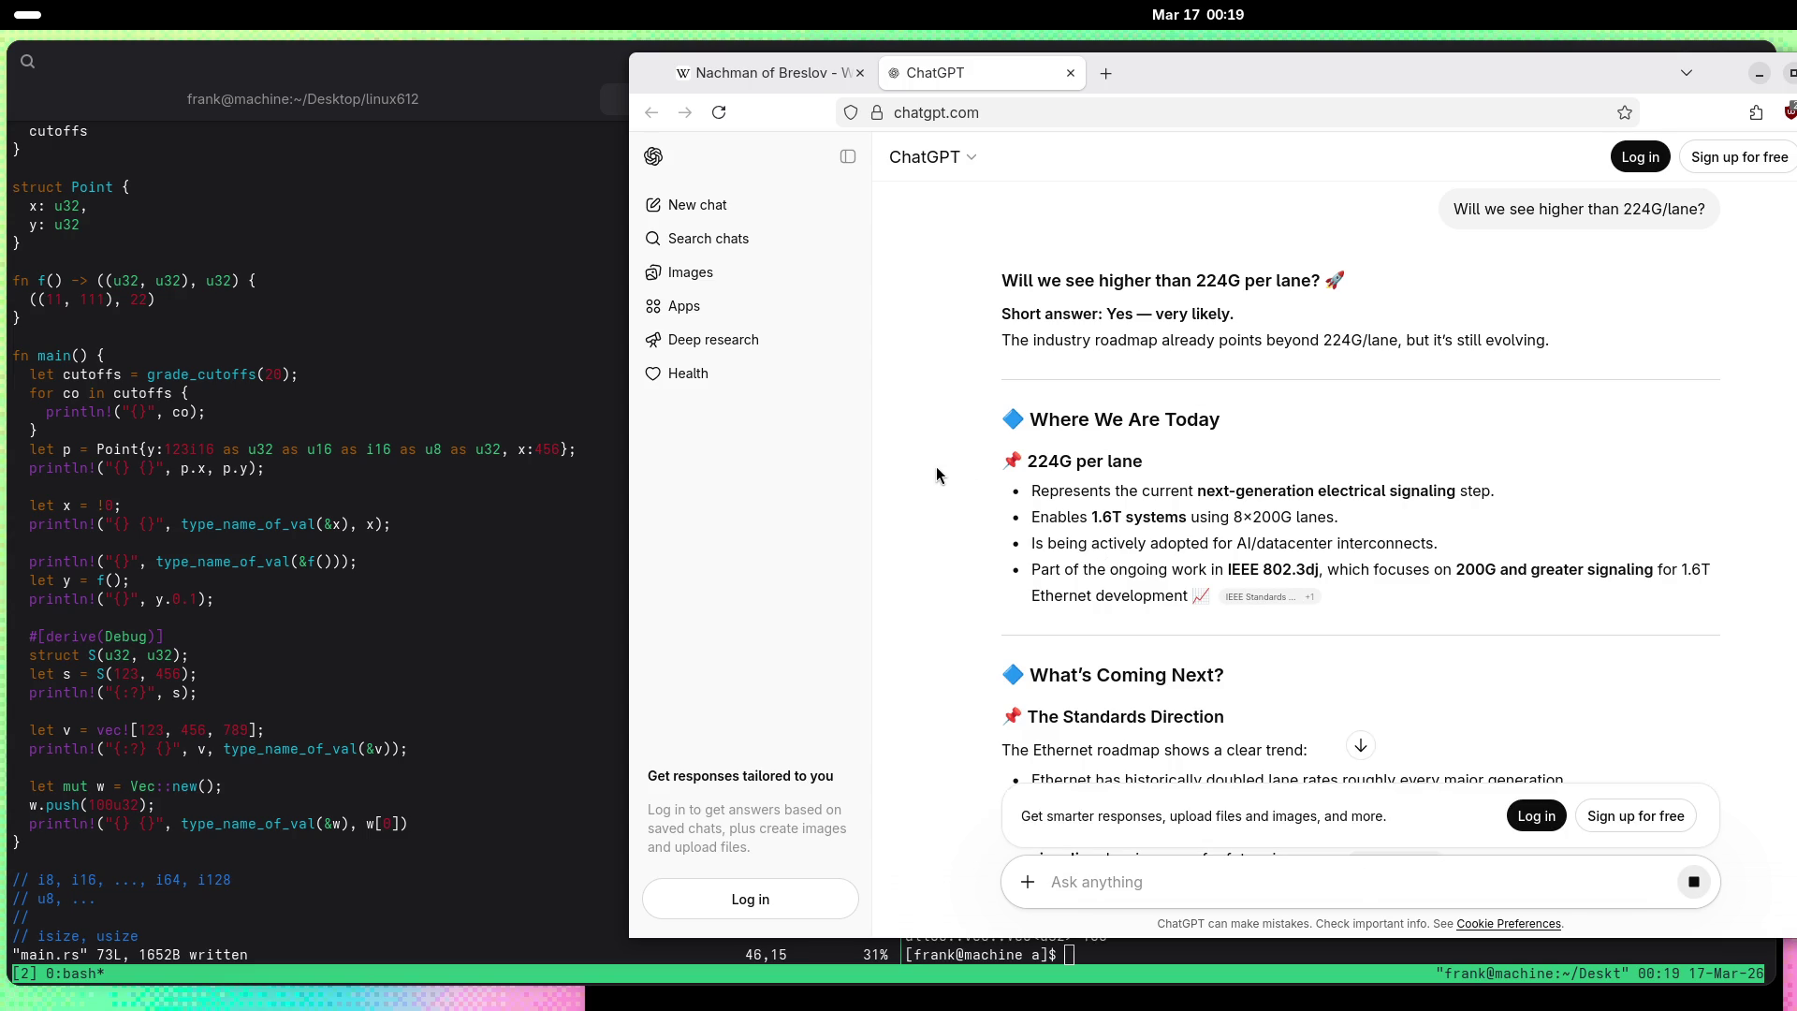
pyautogui.scroll(-2, 949, 497)
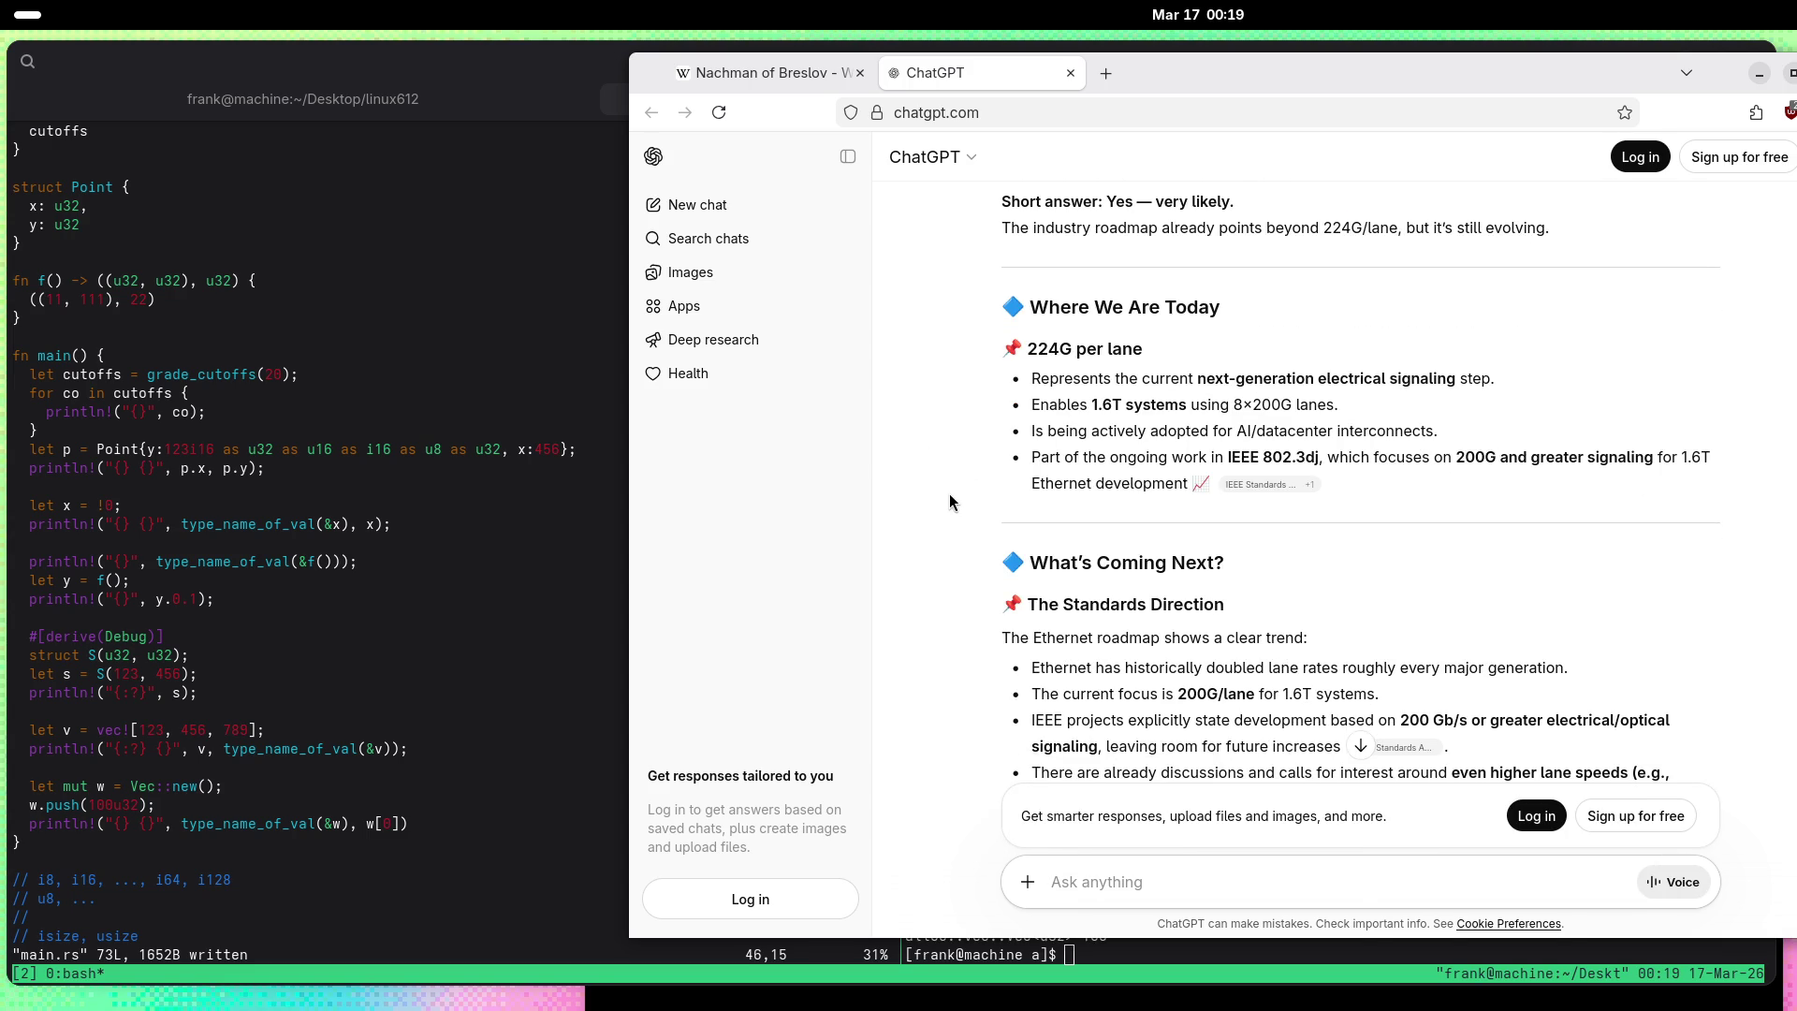
pyautogui.scroll(-2, 950, 496)
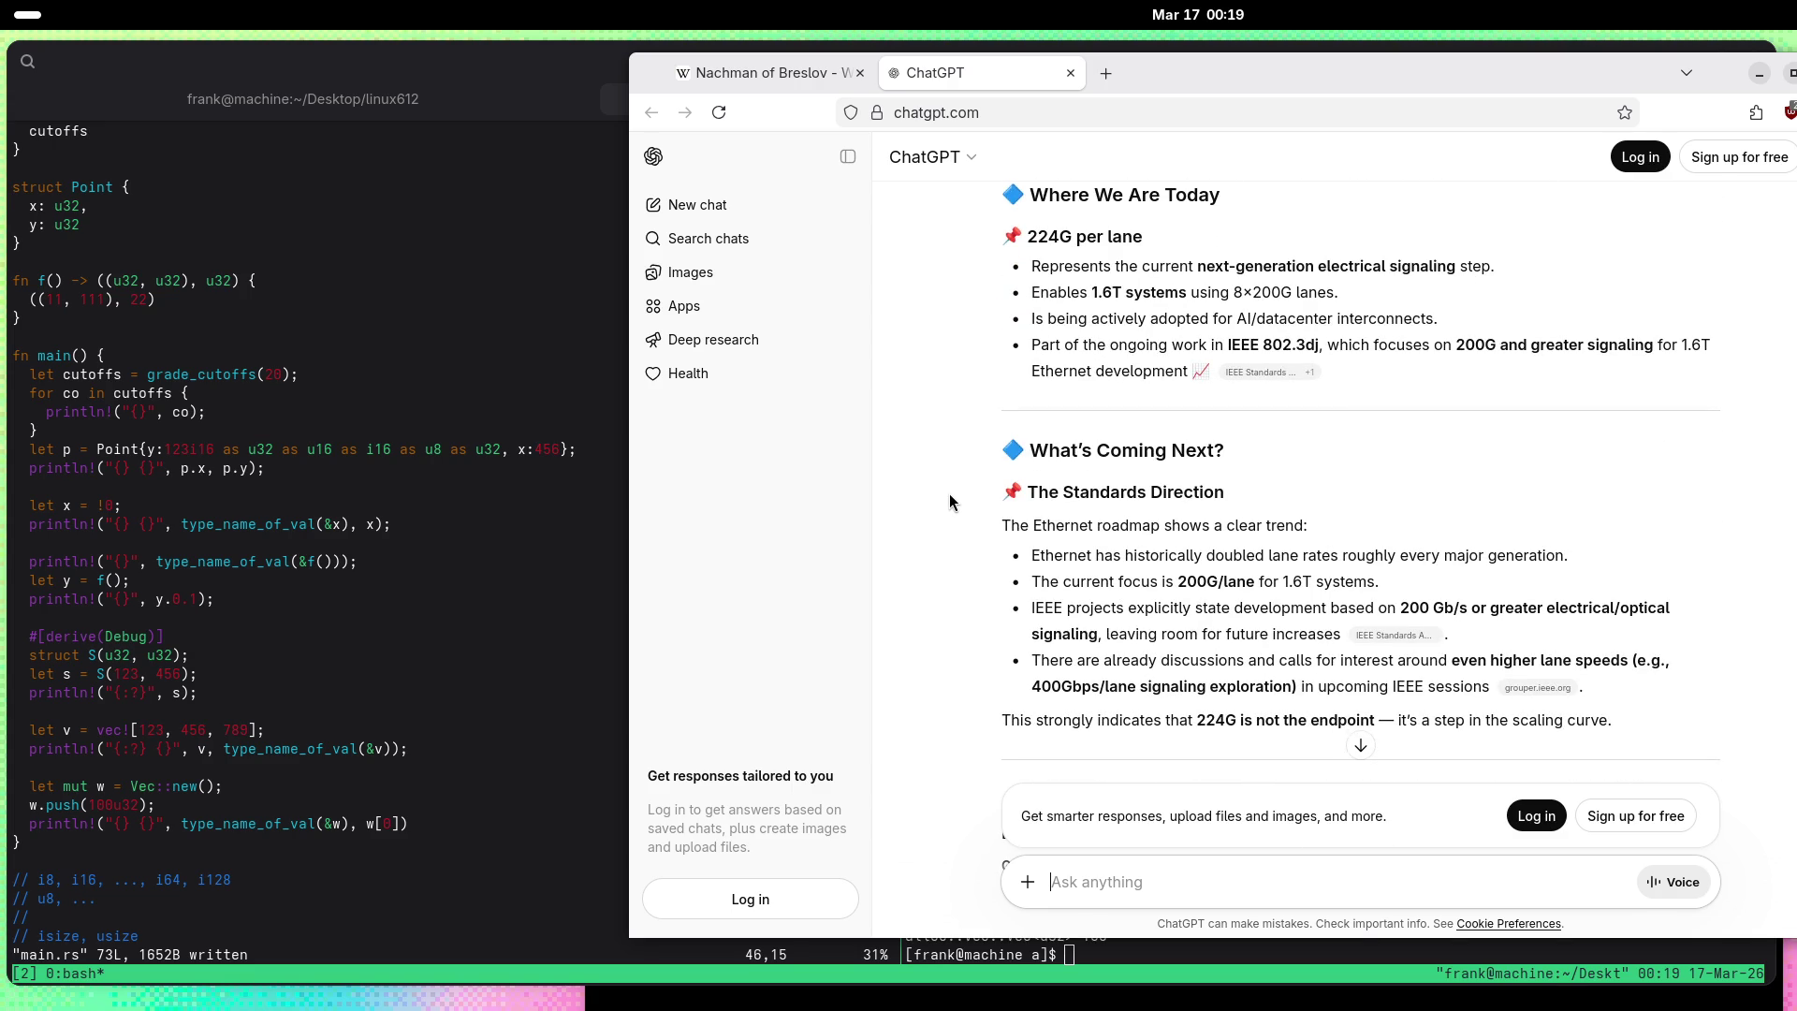
pyautogui.scroll(-4, 950, 503)
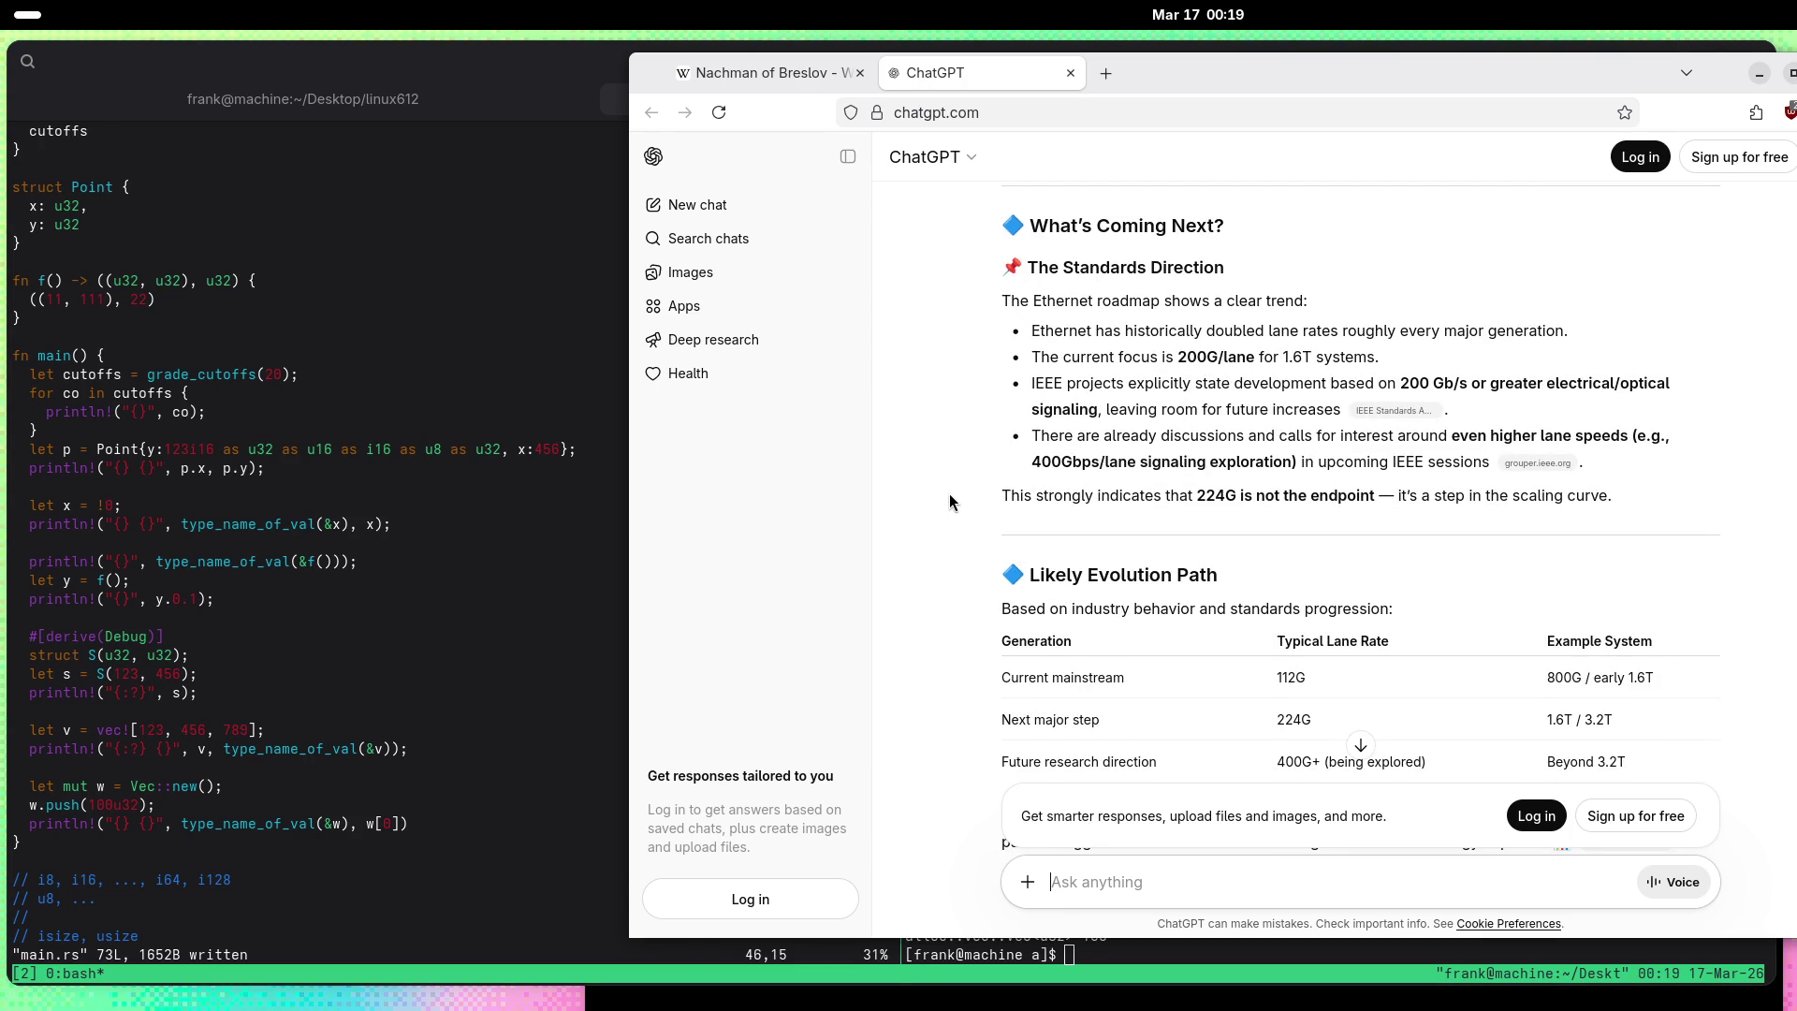
pyautogui.scroll(-4, 949, 496)
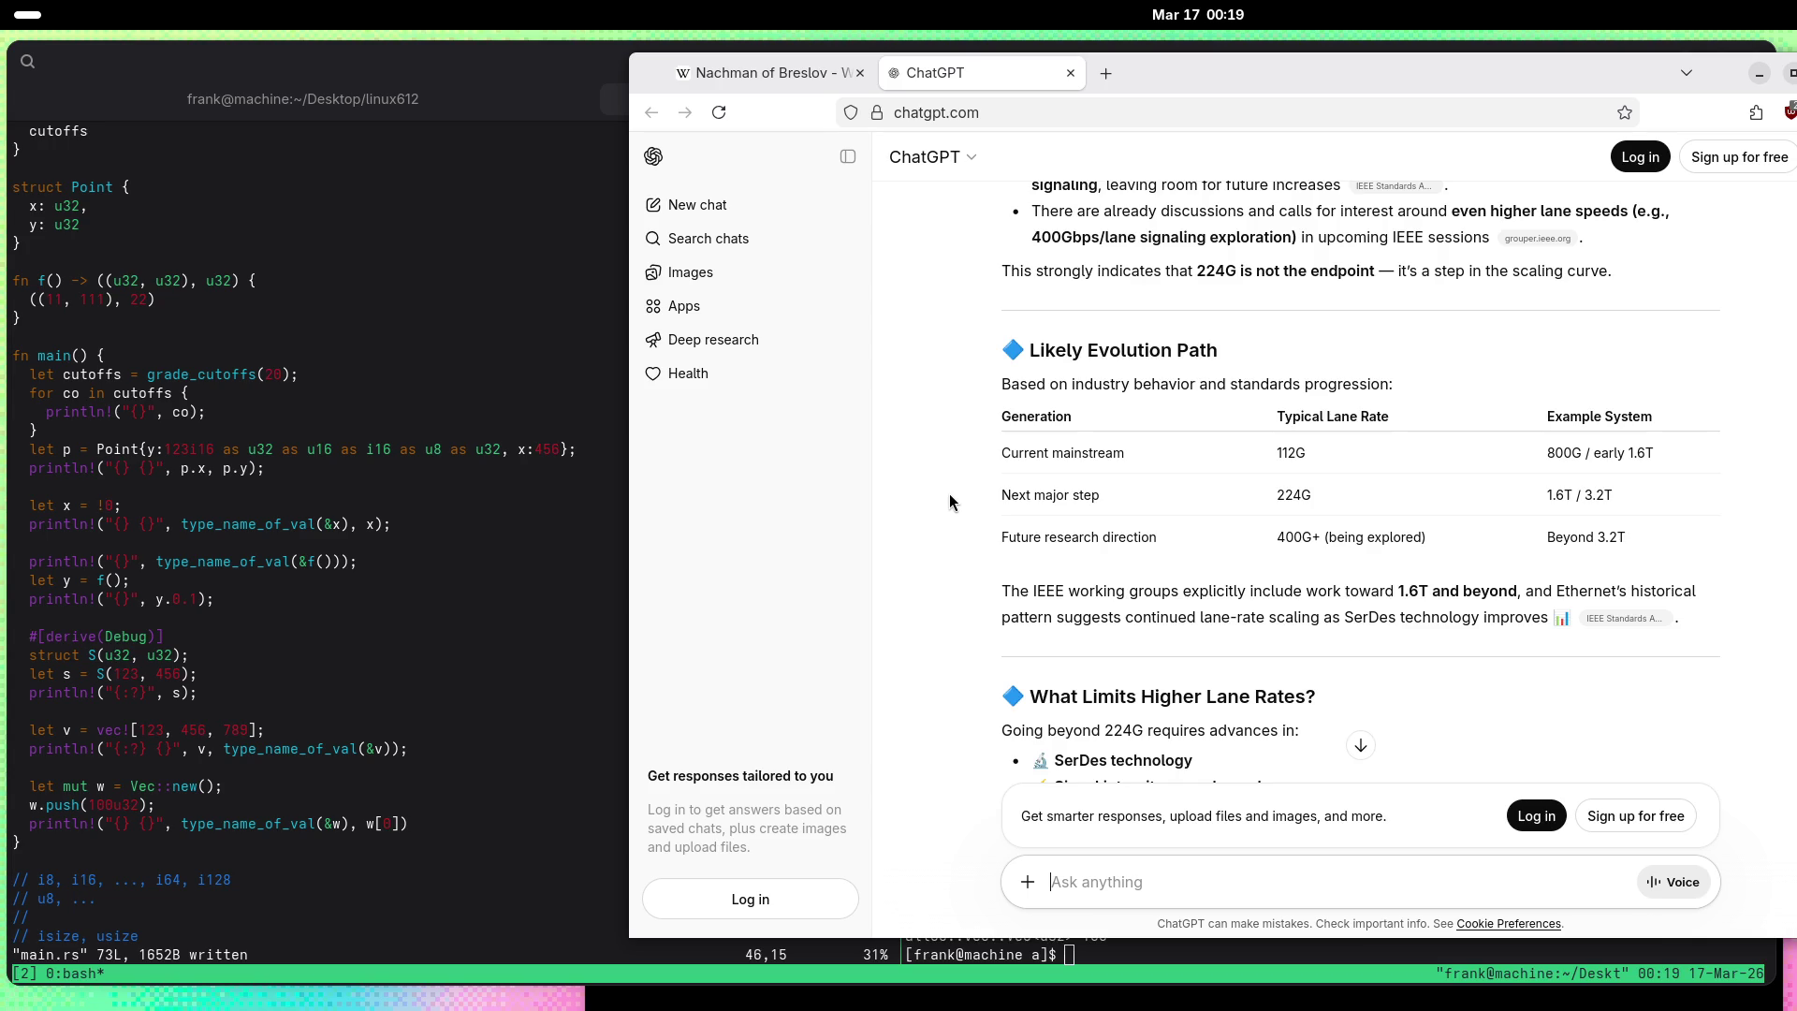
pyautogui.scroll(-6, 949, 503)
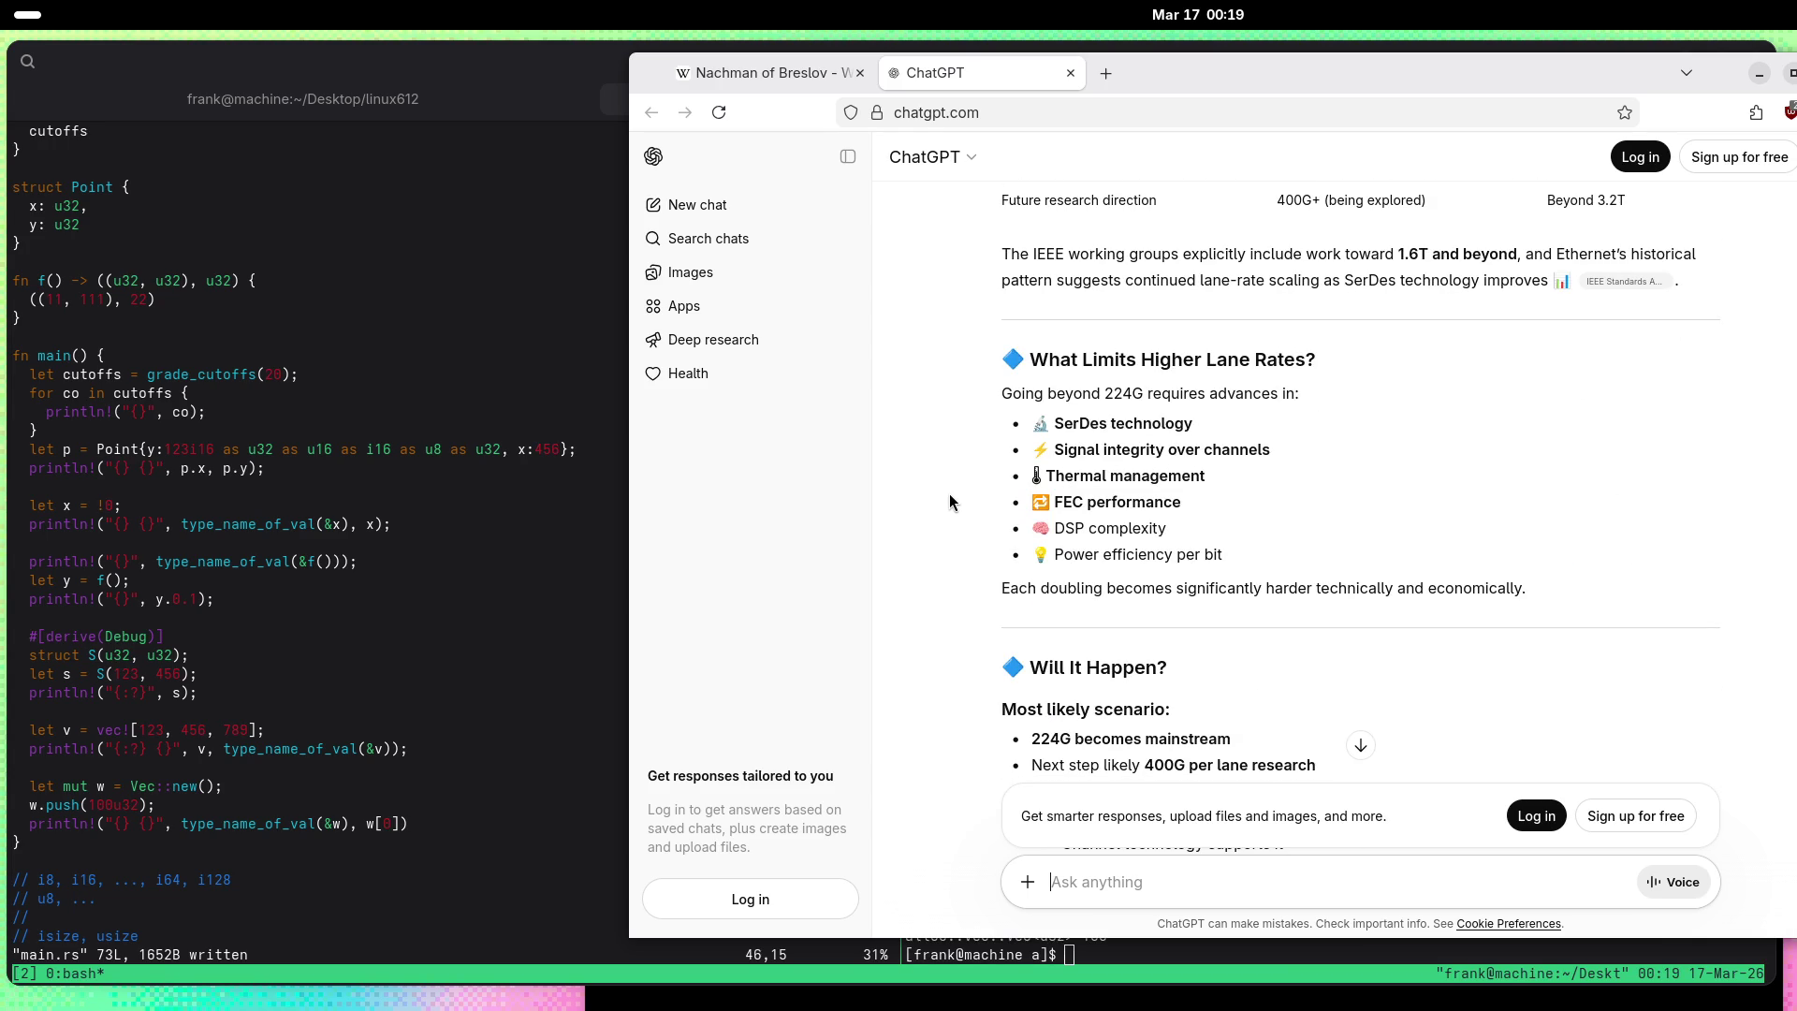
pyautogui.scroll(-6, 949, 503)
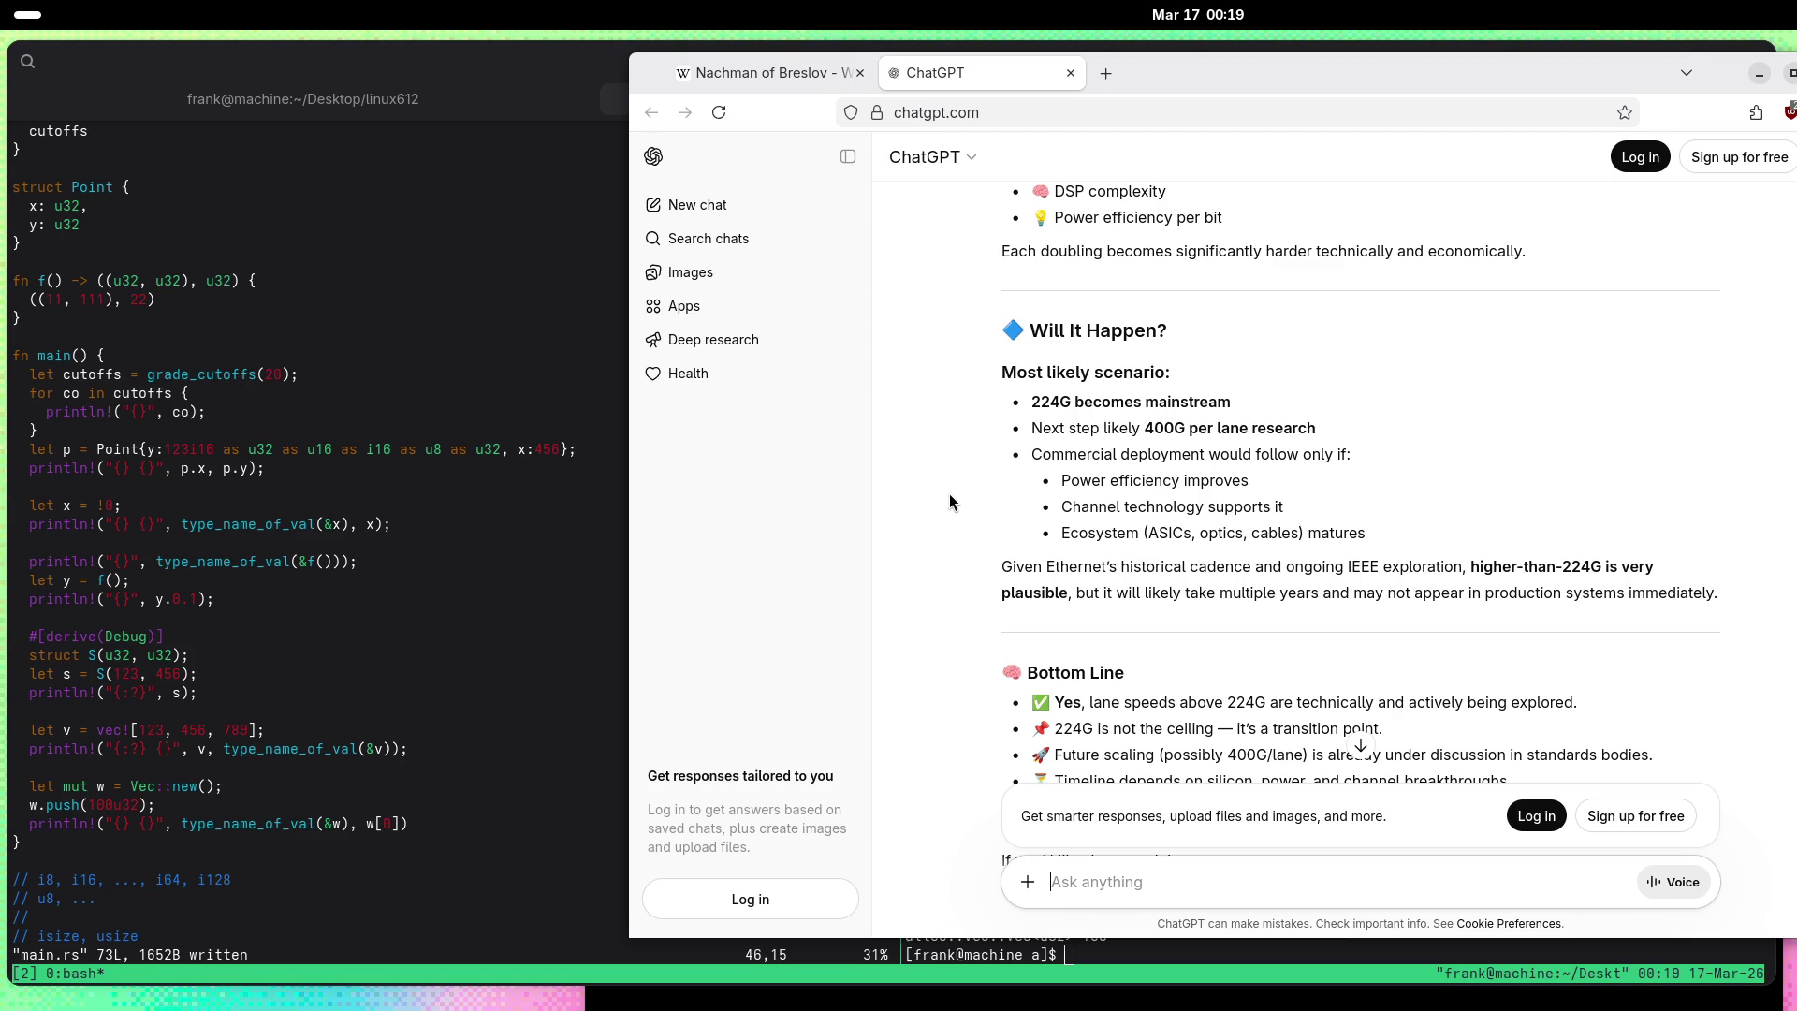
pyautogui.scroll(-3, 950, 496)
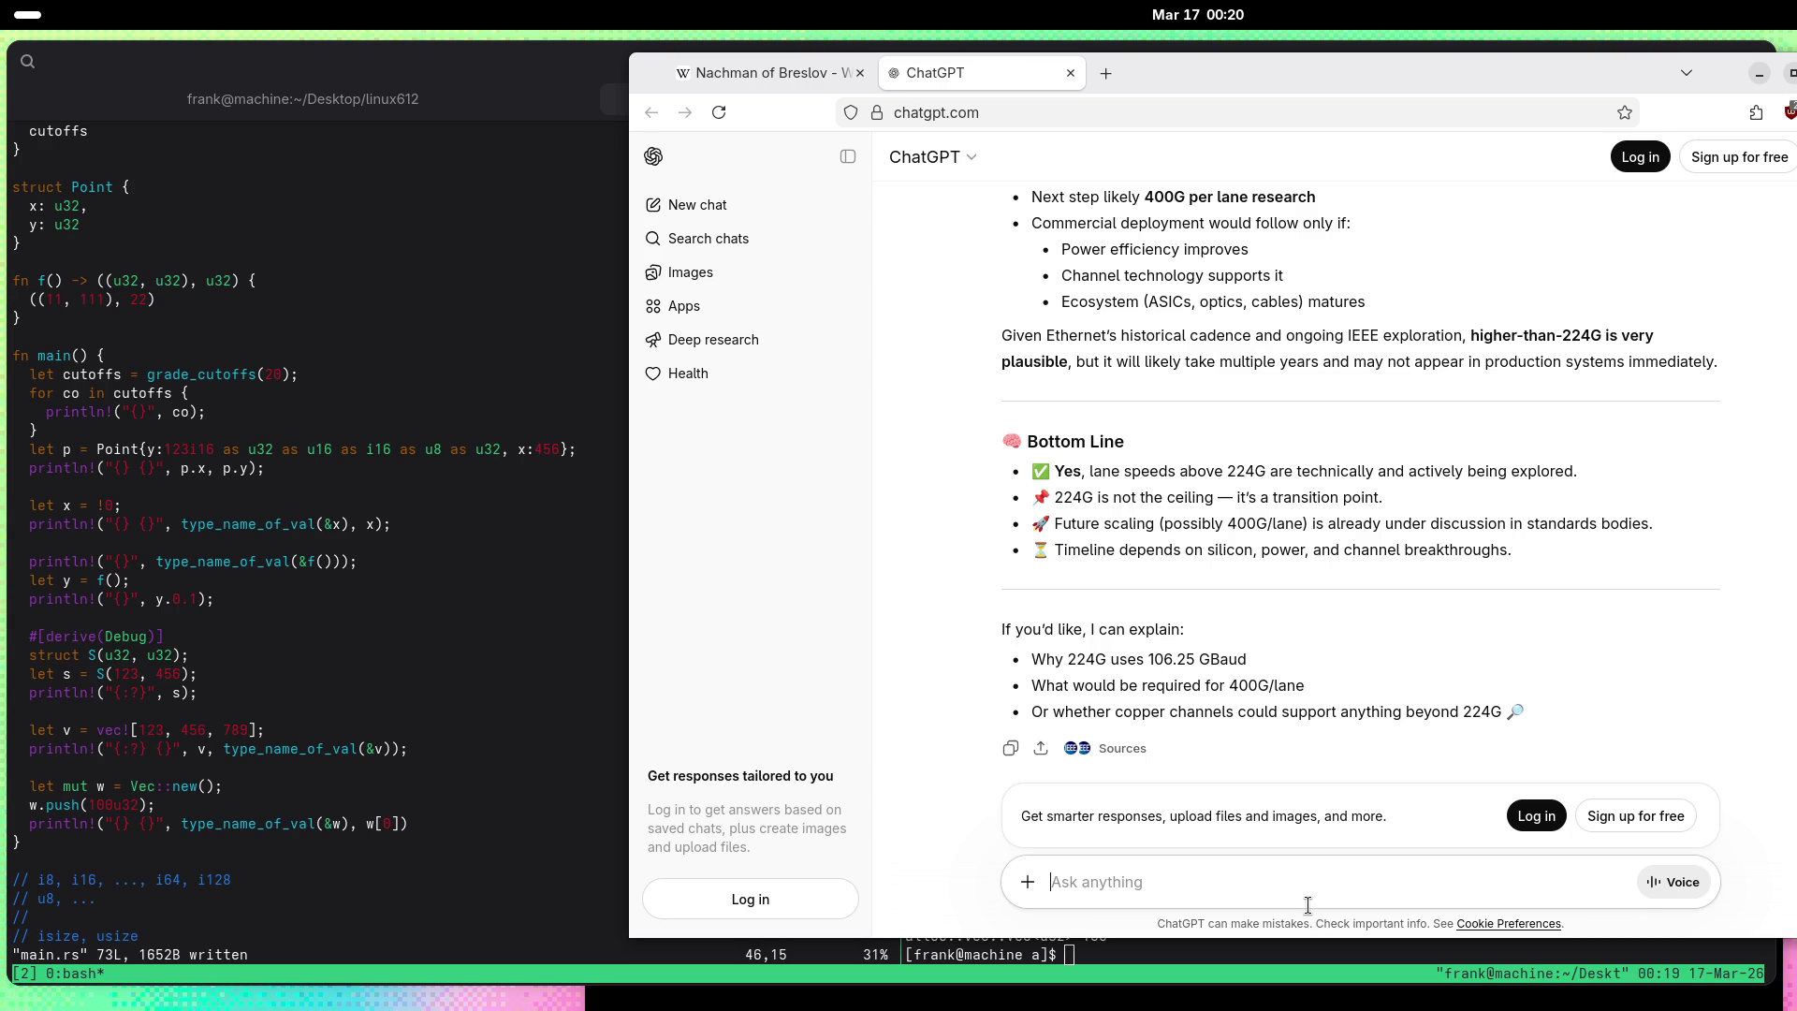
# Step: Ask 'Where is the end? And what comes after PAM4? PAM16 not, I guess.', fixing the spacing
pyautogui.write('W')
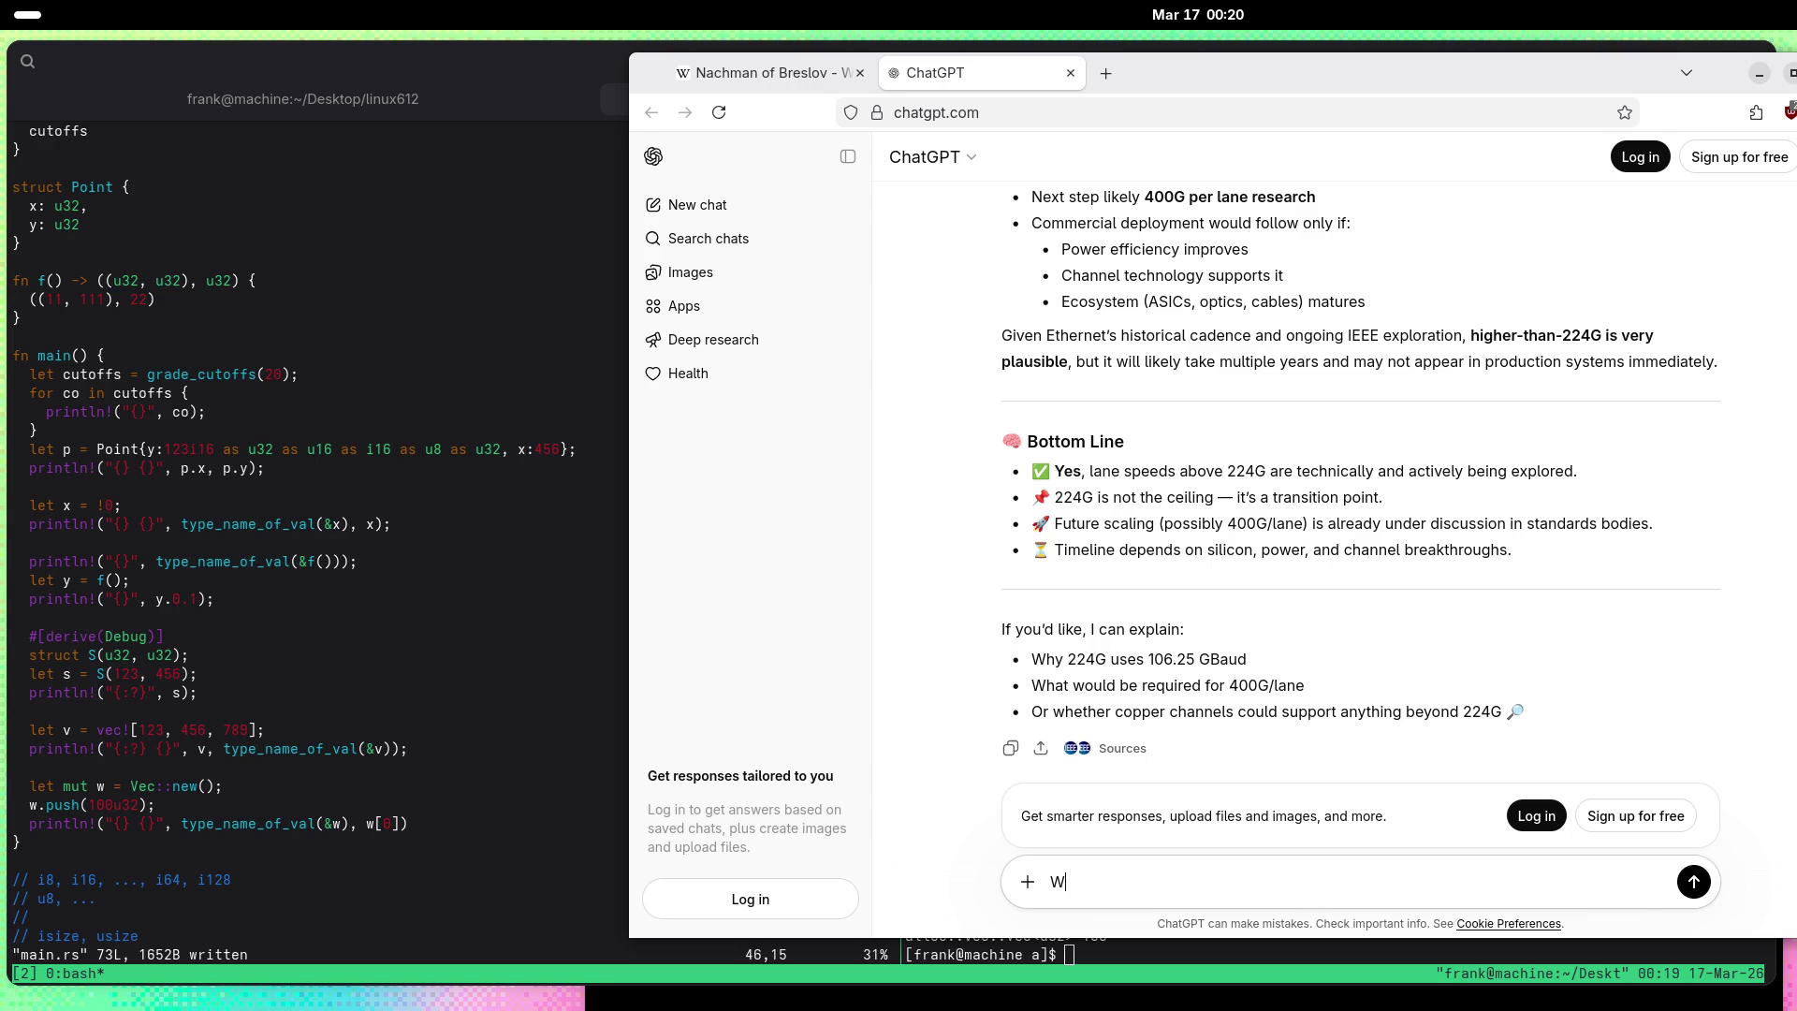
pyautogui.write('here is the ')
pyautogui.write('end? ')
pyautogui.write('And what')
pyautogui.write(' come')
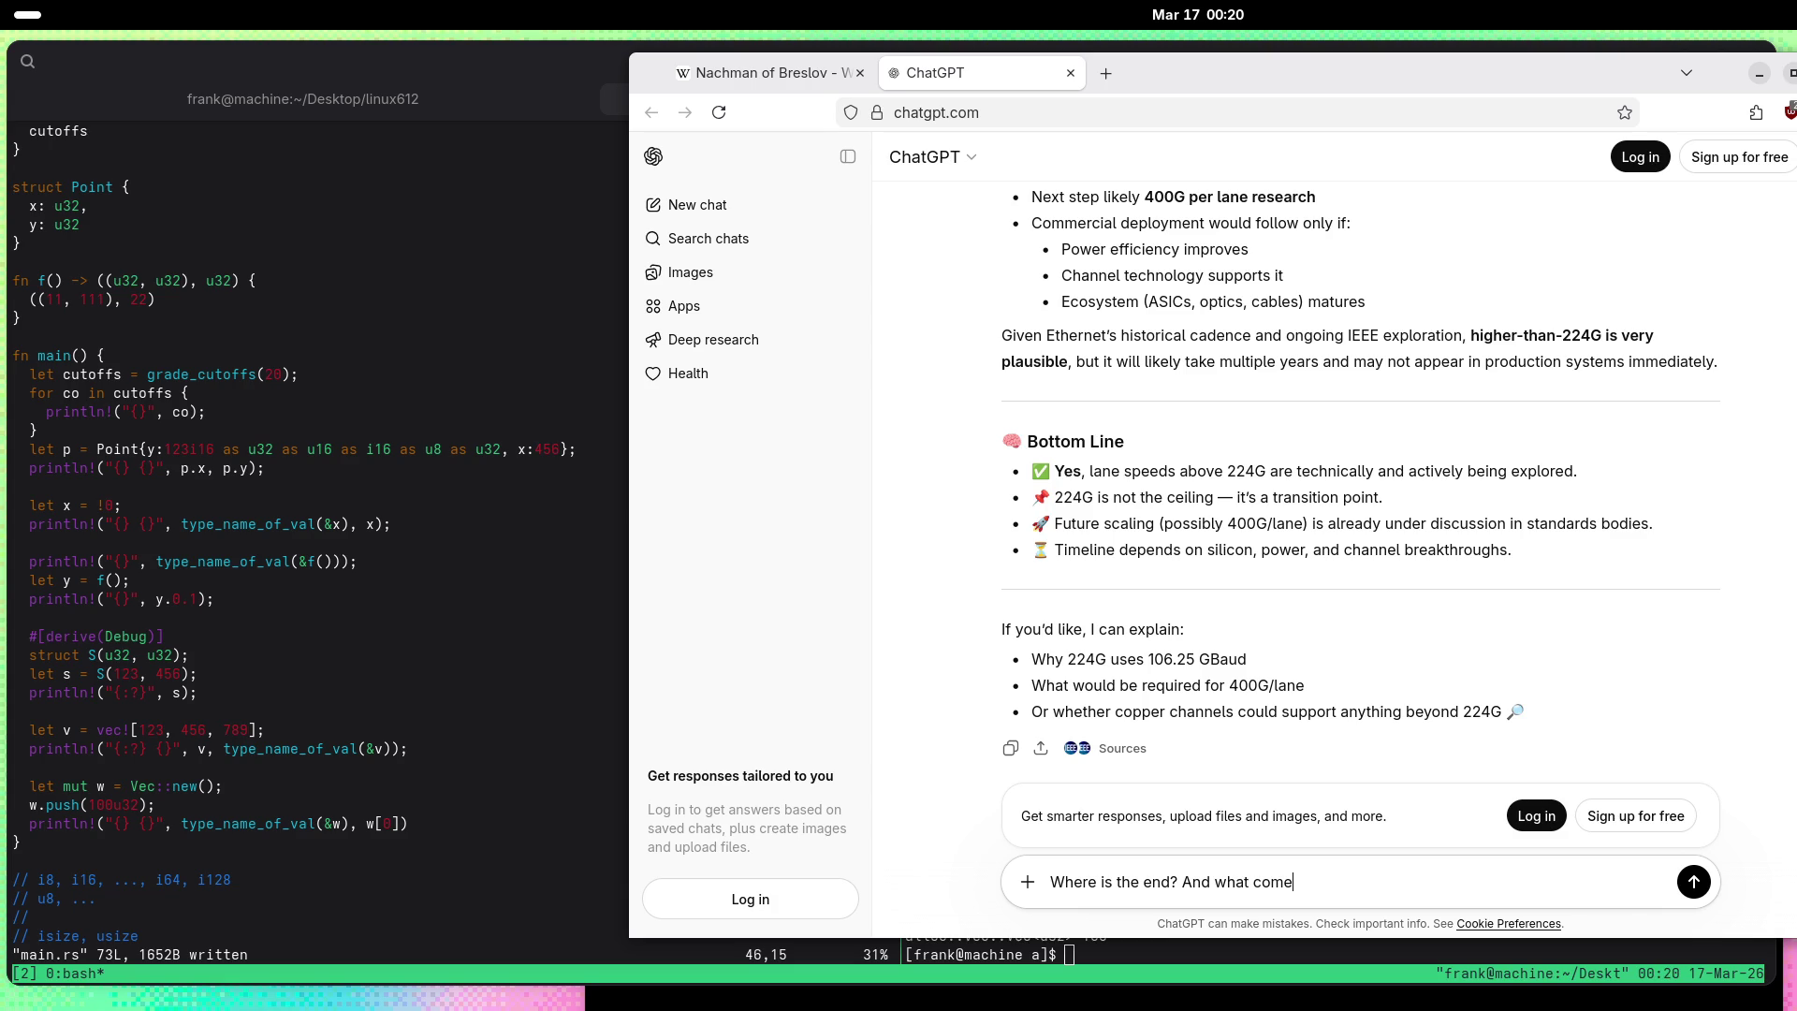
pyautogui.write('s after PAM4?')
pyautogui.write(' PAM16 not')
pyautogui.write(', I guess.')
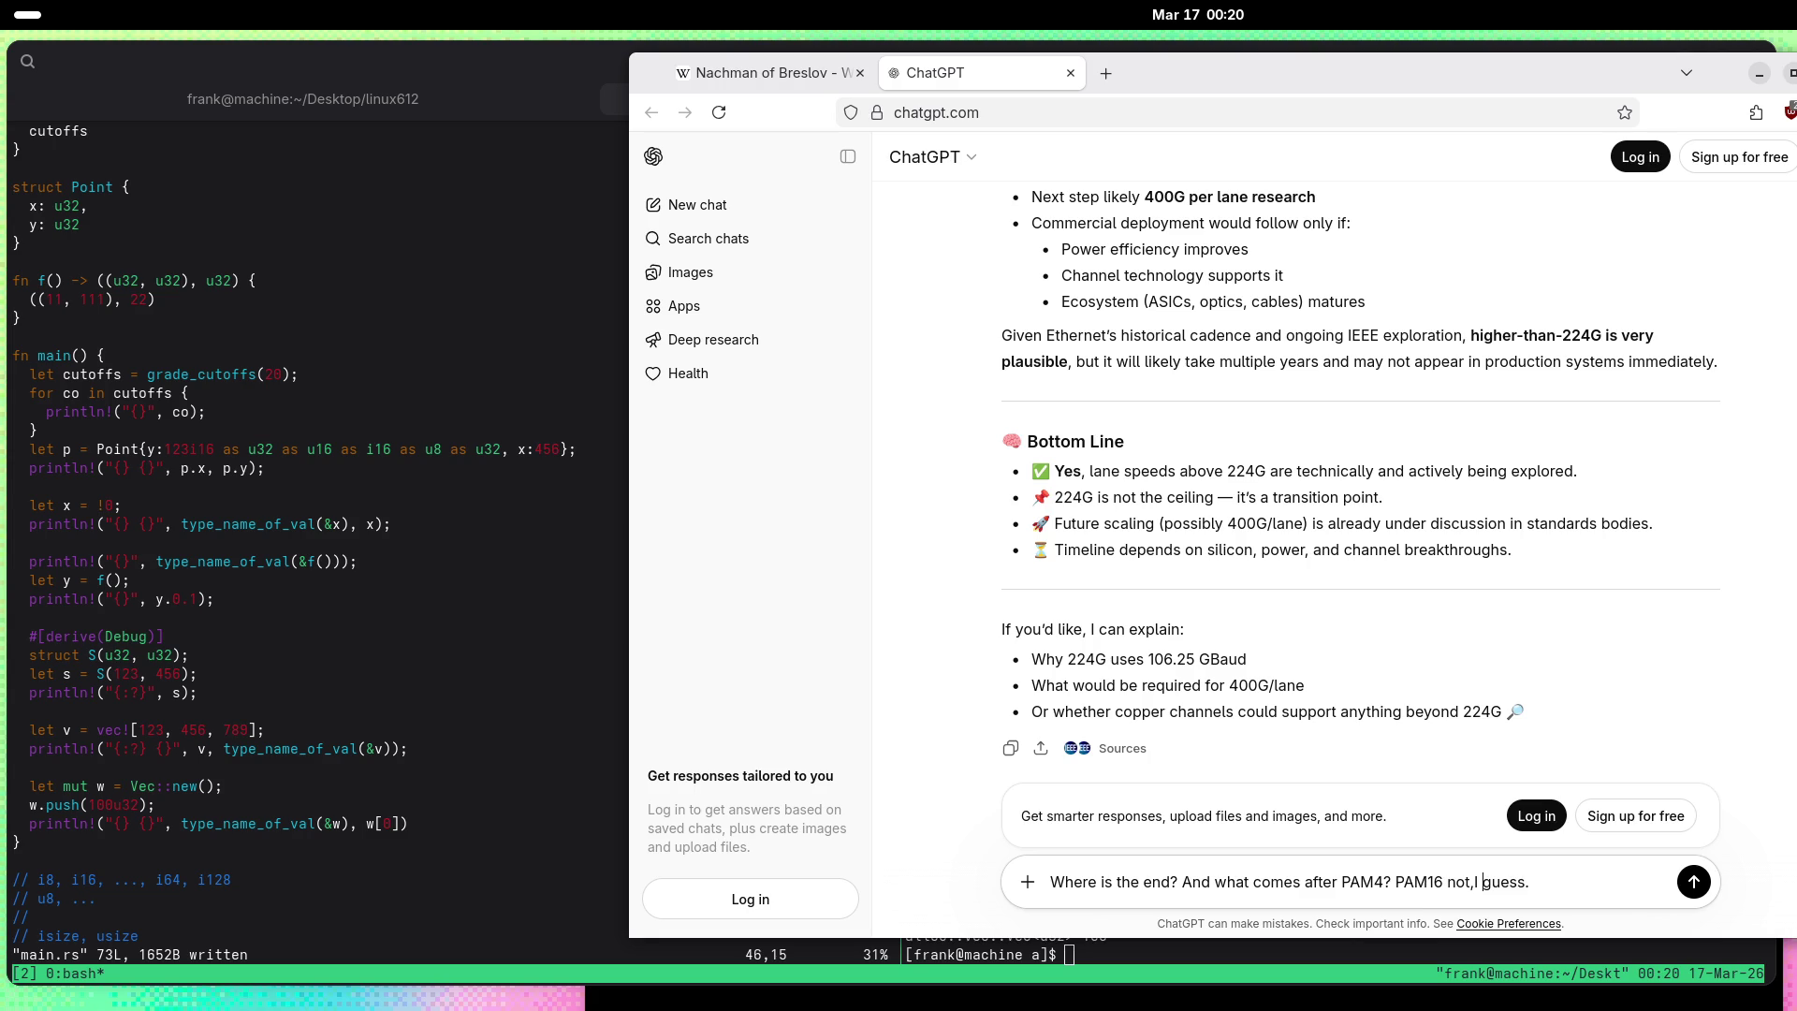
pyautogui.click(1475, 882)
pyautogui.press('Return')
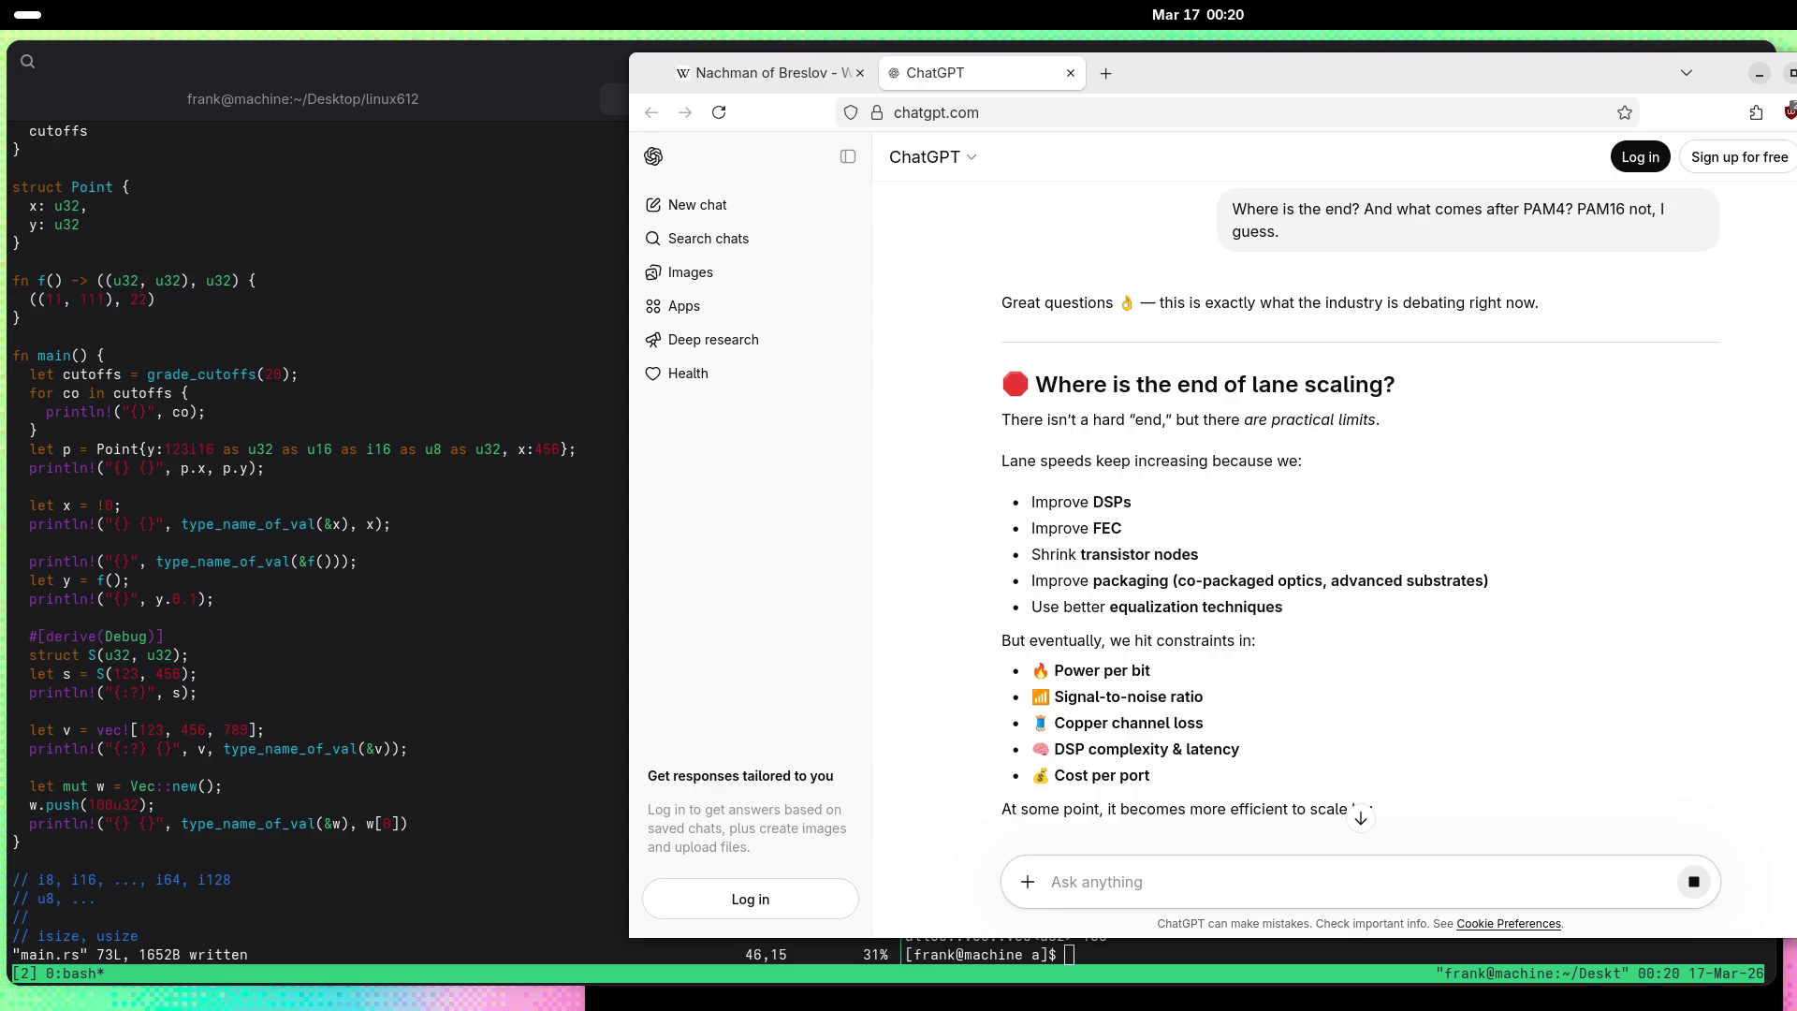
pyautogui.scroll(-3, 991, 556)
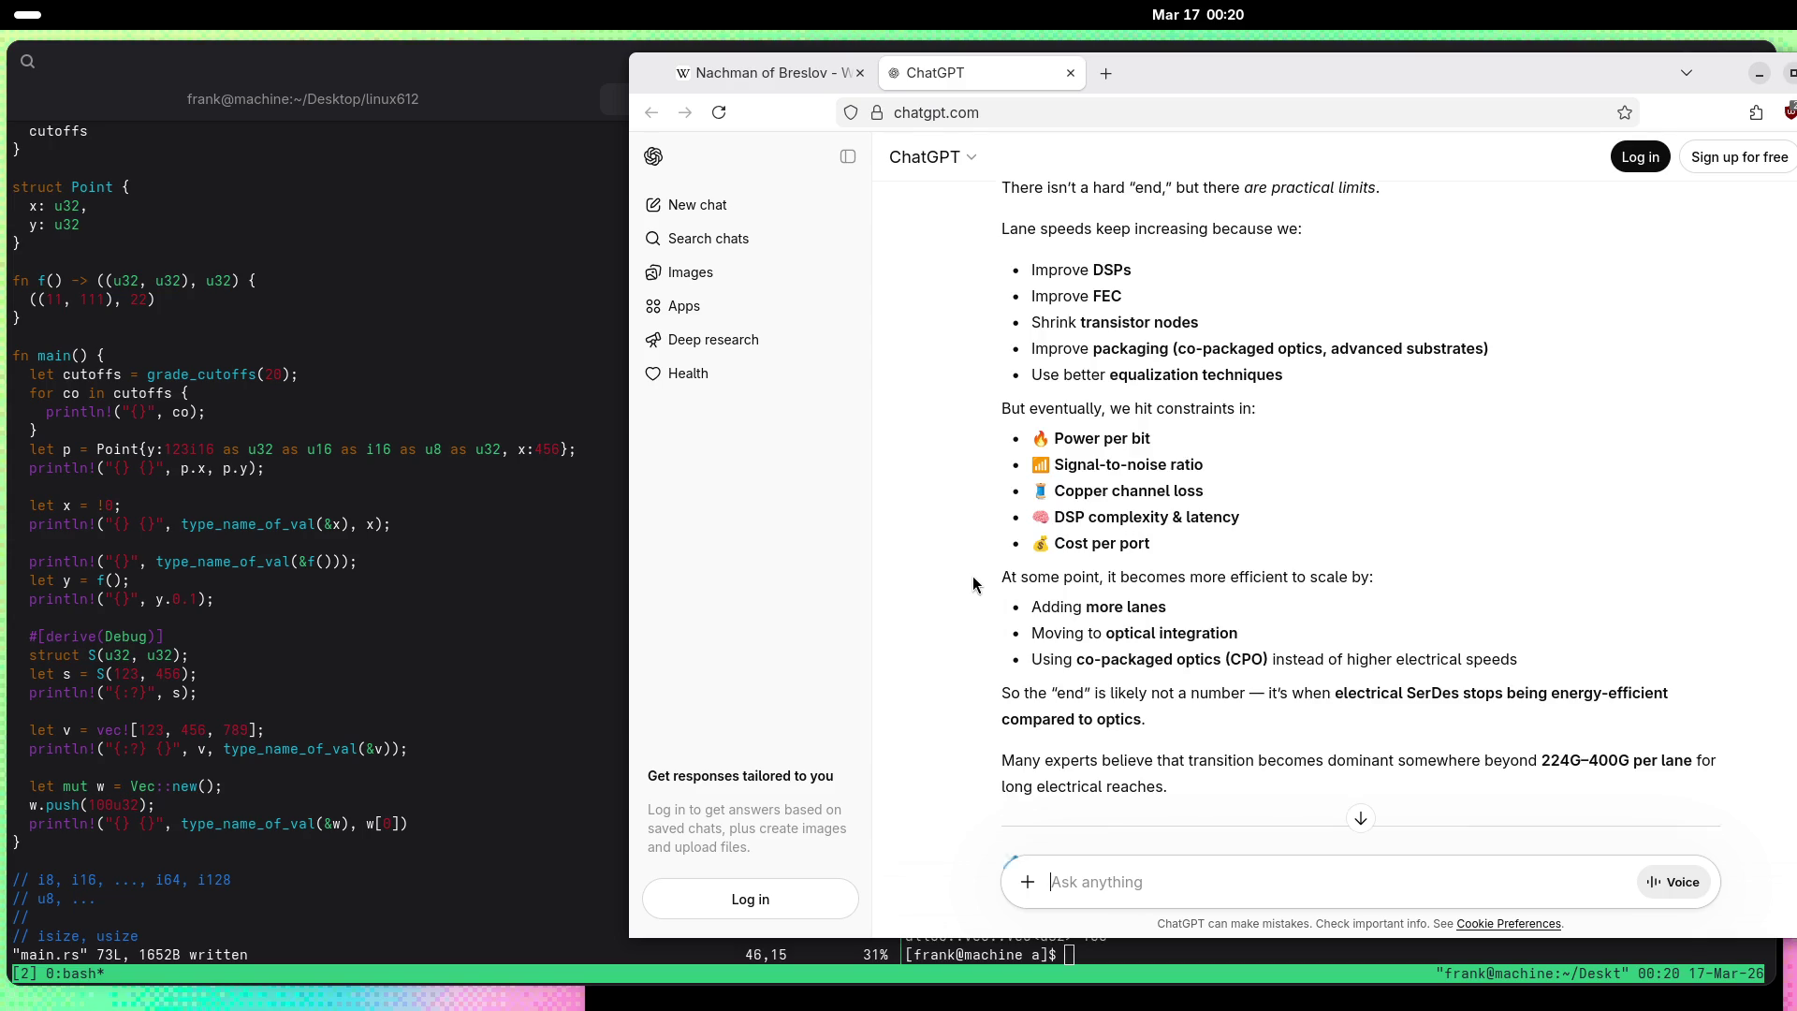
pyautogui.scroll(-3, 978, 575)
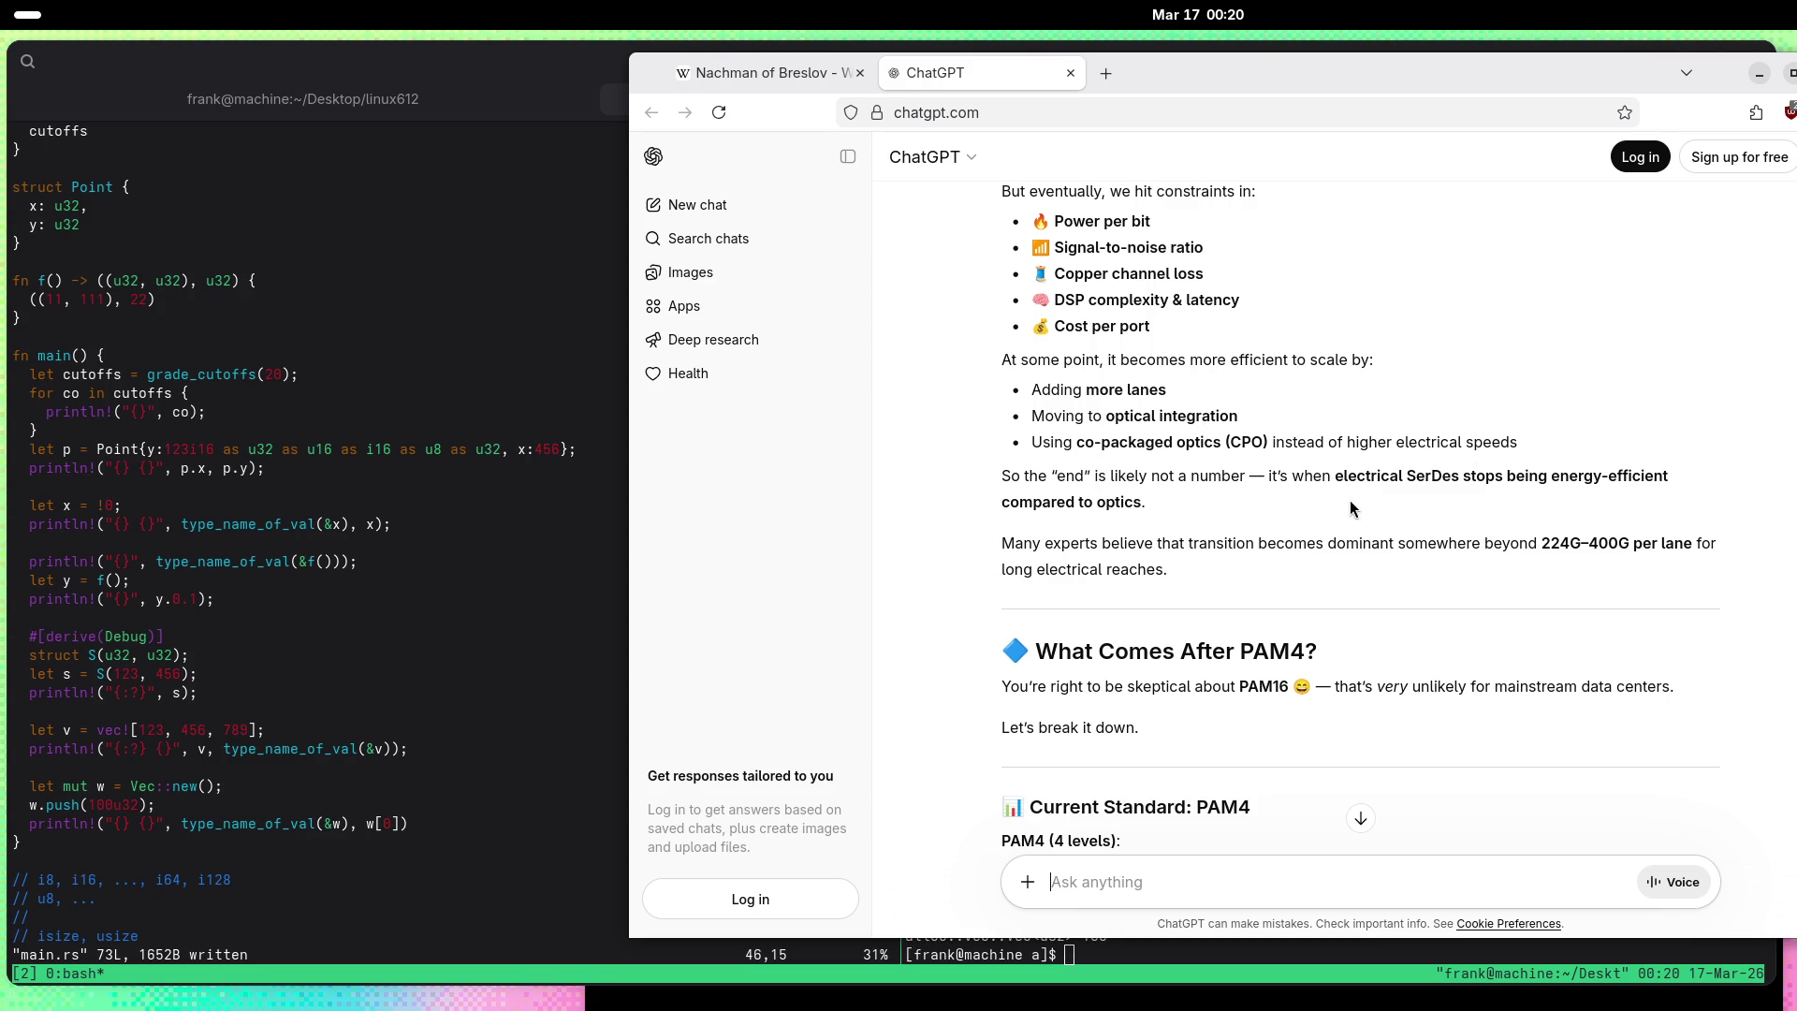
pyautogui.scroll(-3, 1419, 506)
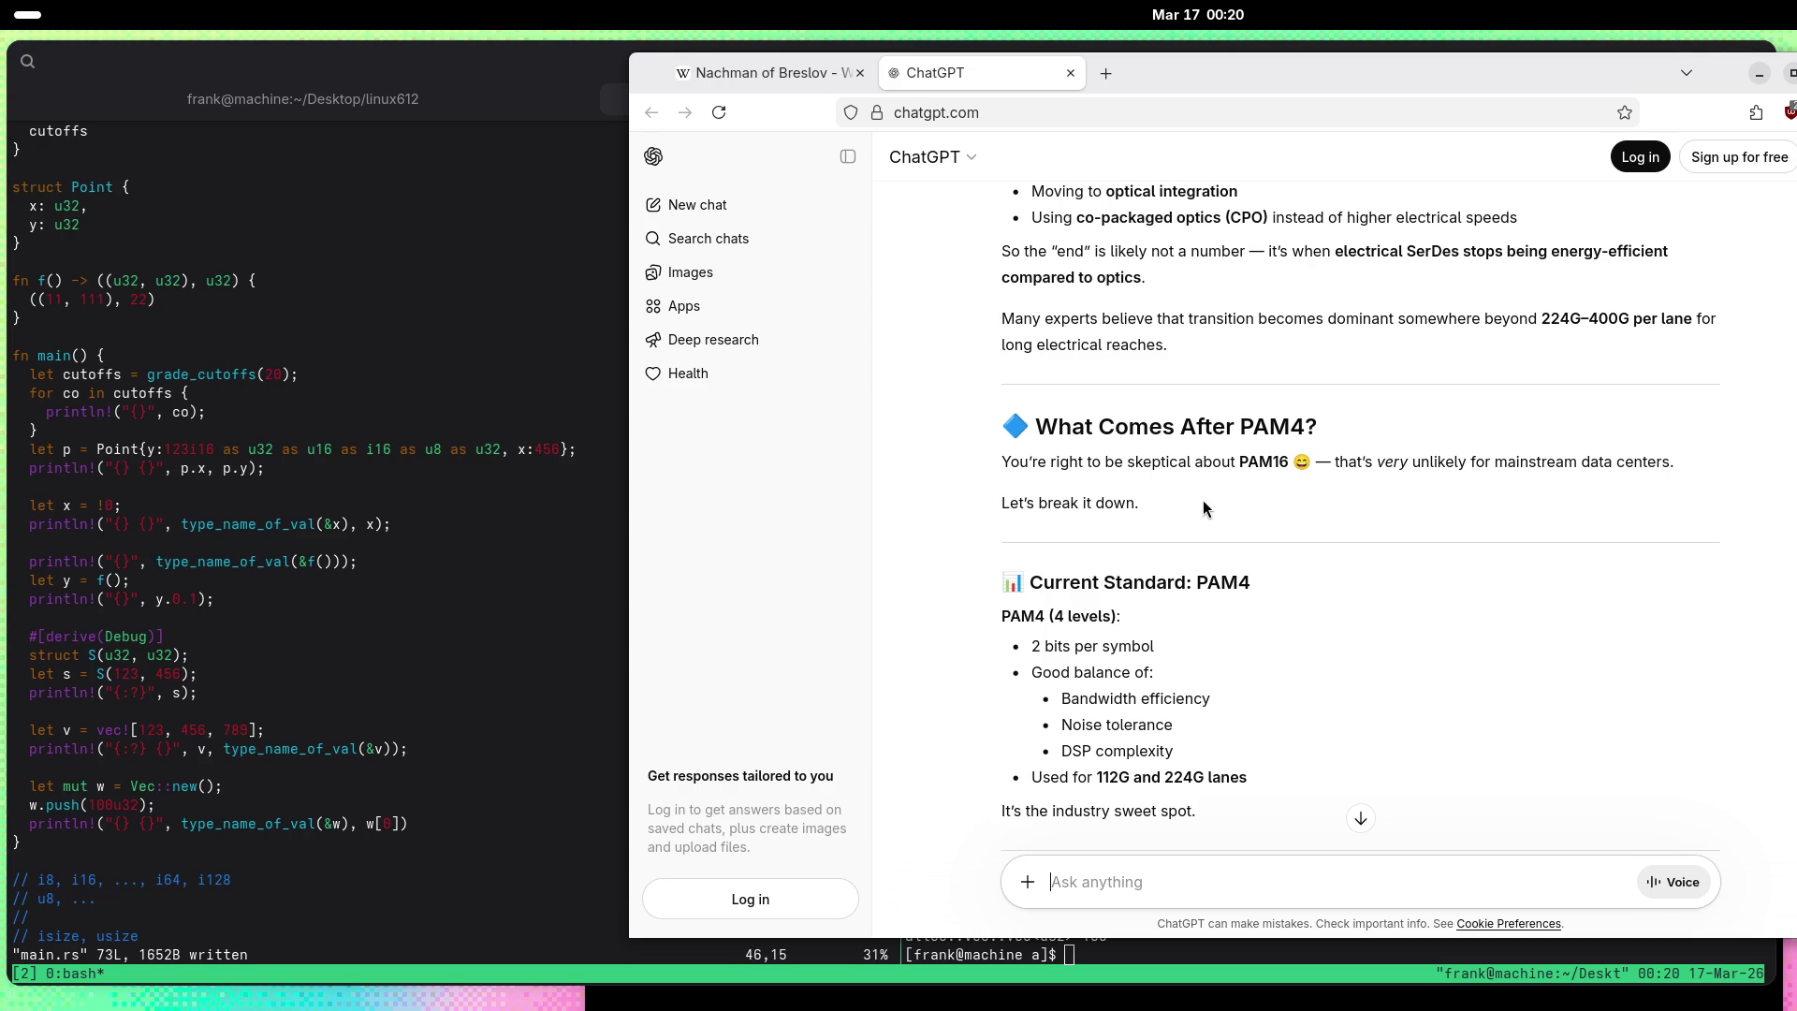
pyautogui.scroll(-3, 1205, 508)
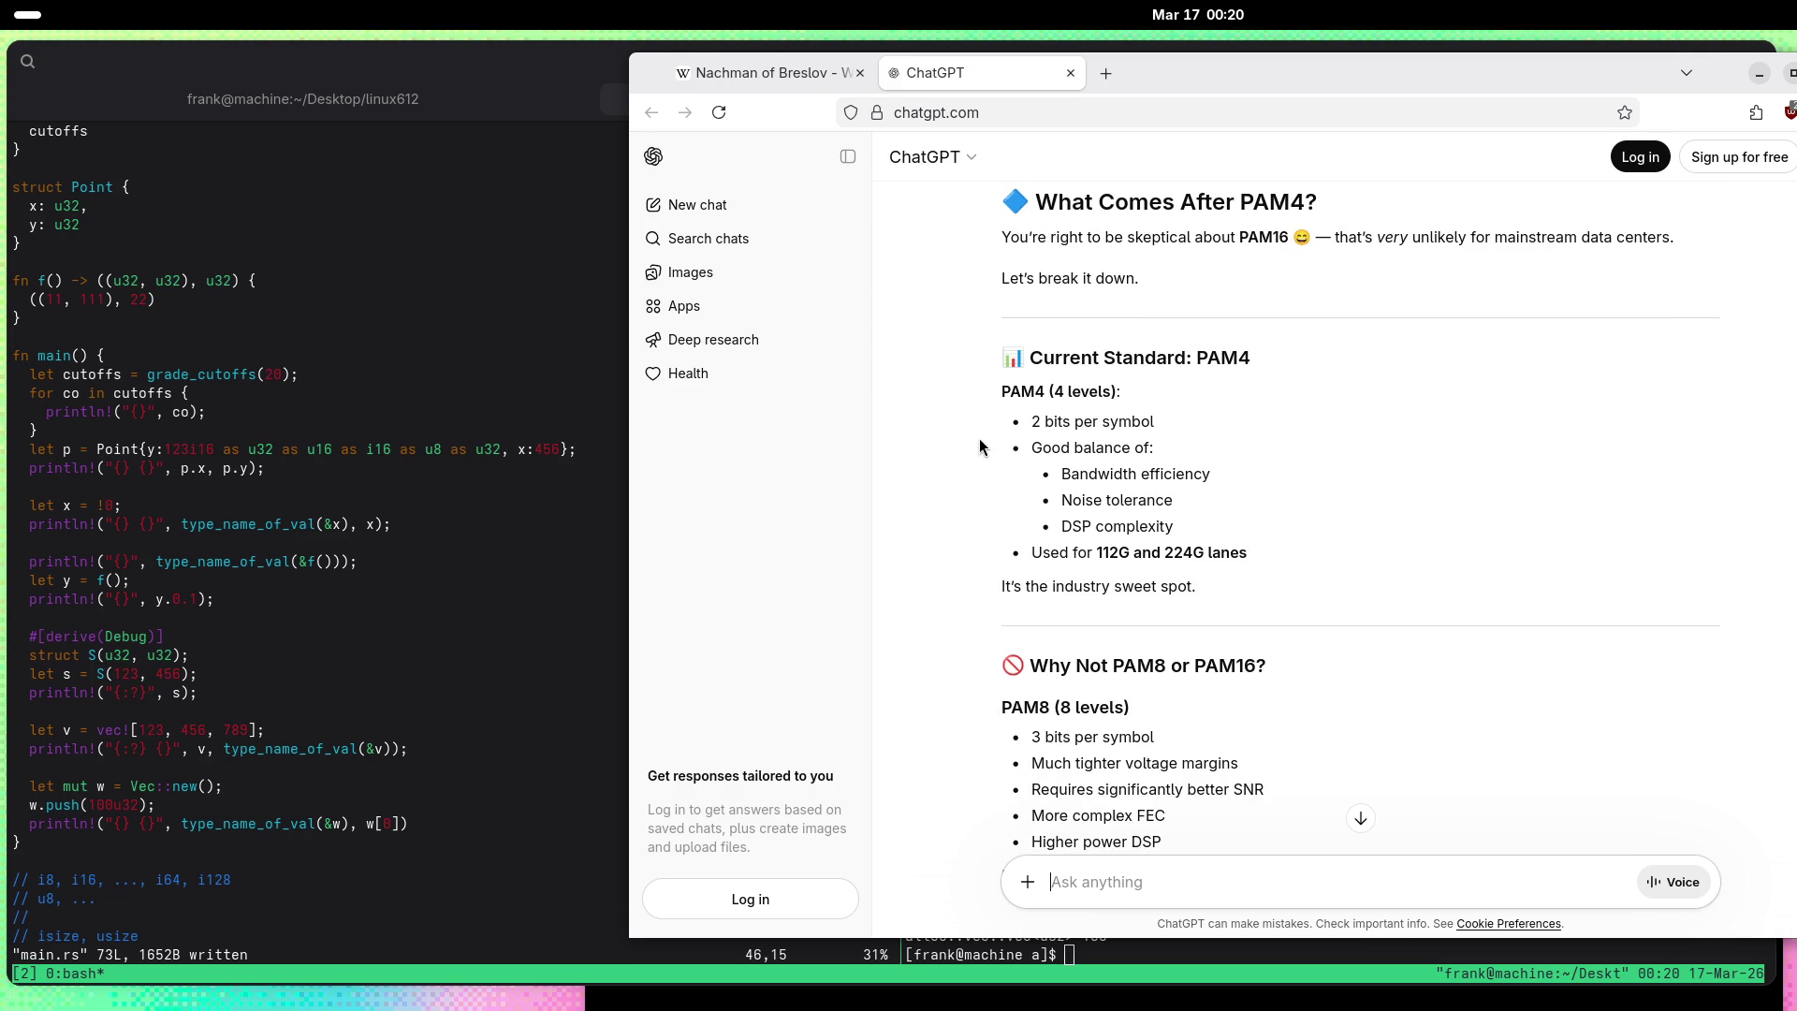
pyautogui.moveTo(1311, 239)
pyautogui.mouseDown()
pyautogui.moveTo(1280, 243)
pyautogui.moveTo(1296, 243)
pyautogui.mouseUp()
pyautogui.scroll(-6, 930, 431)
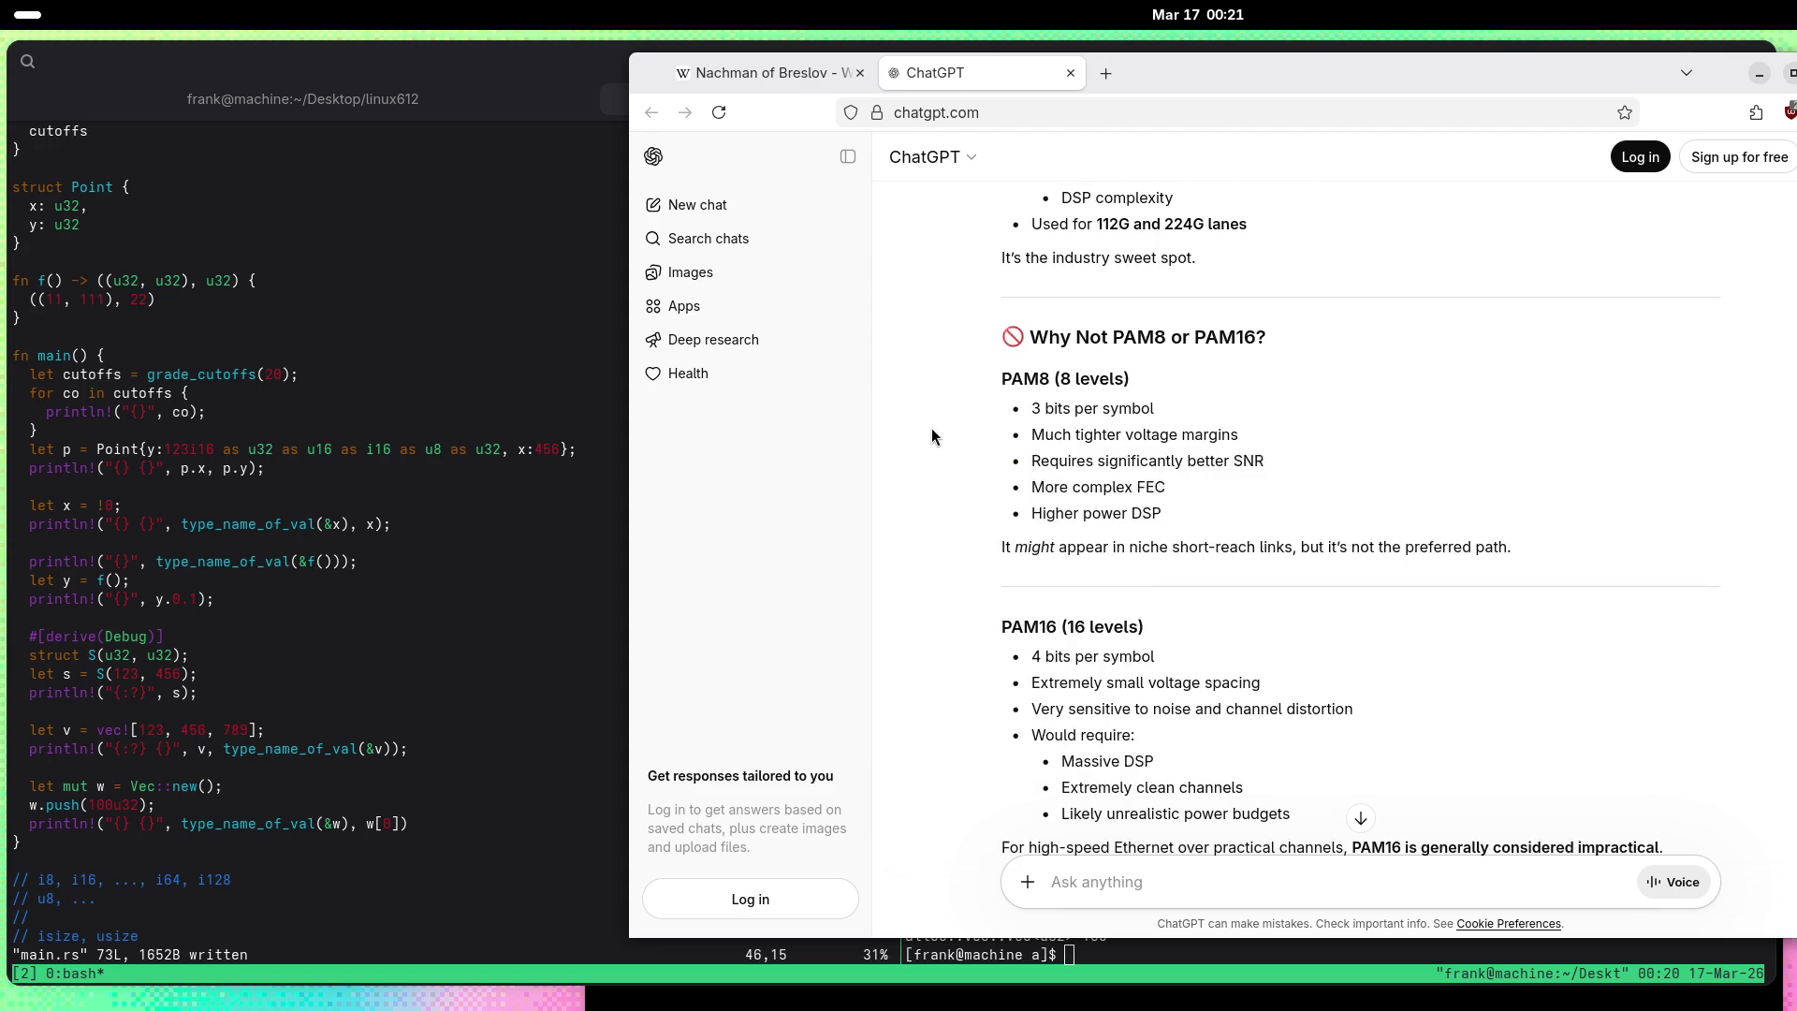
pyautogui.scroll(-6, 931, 429)
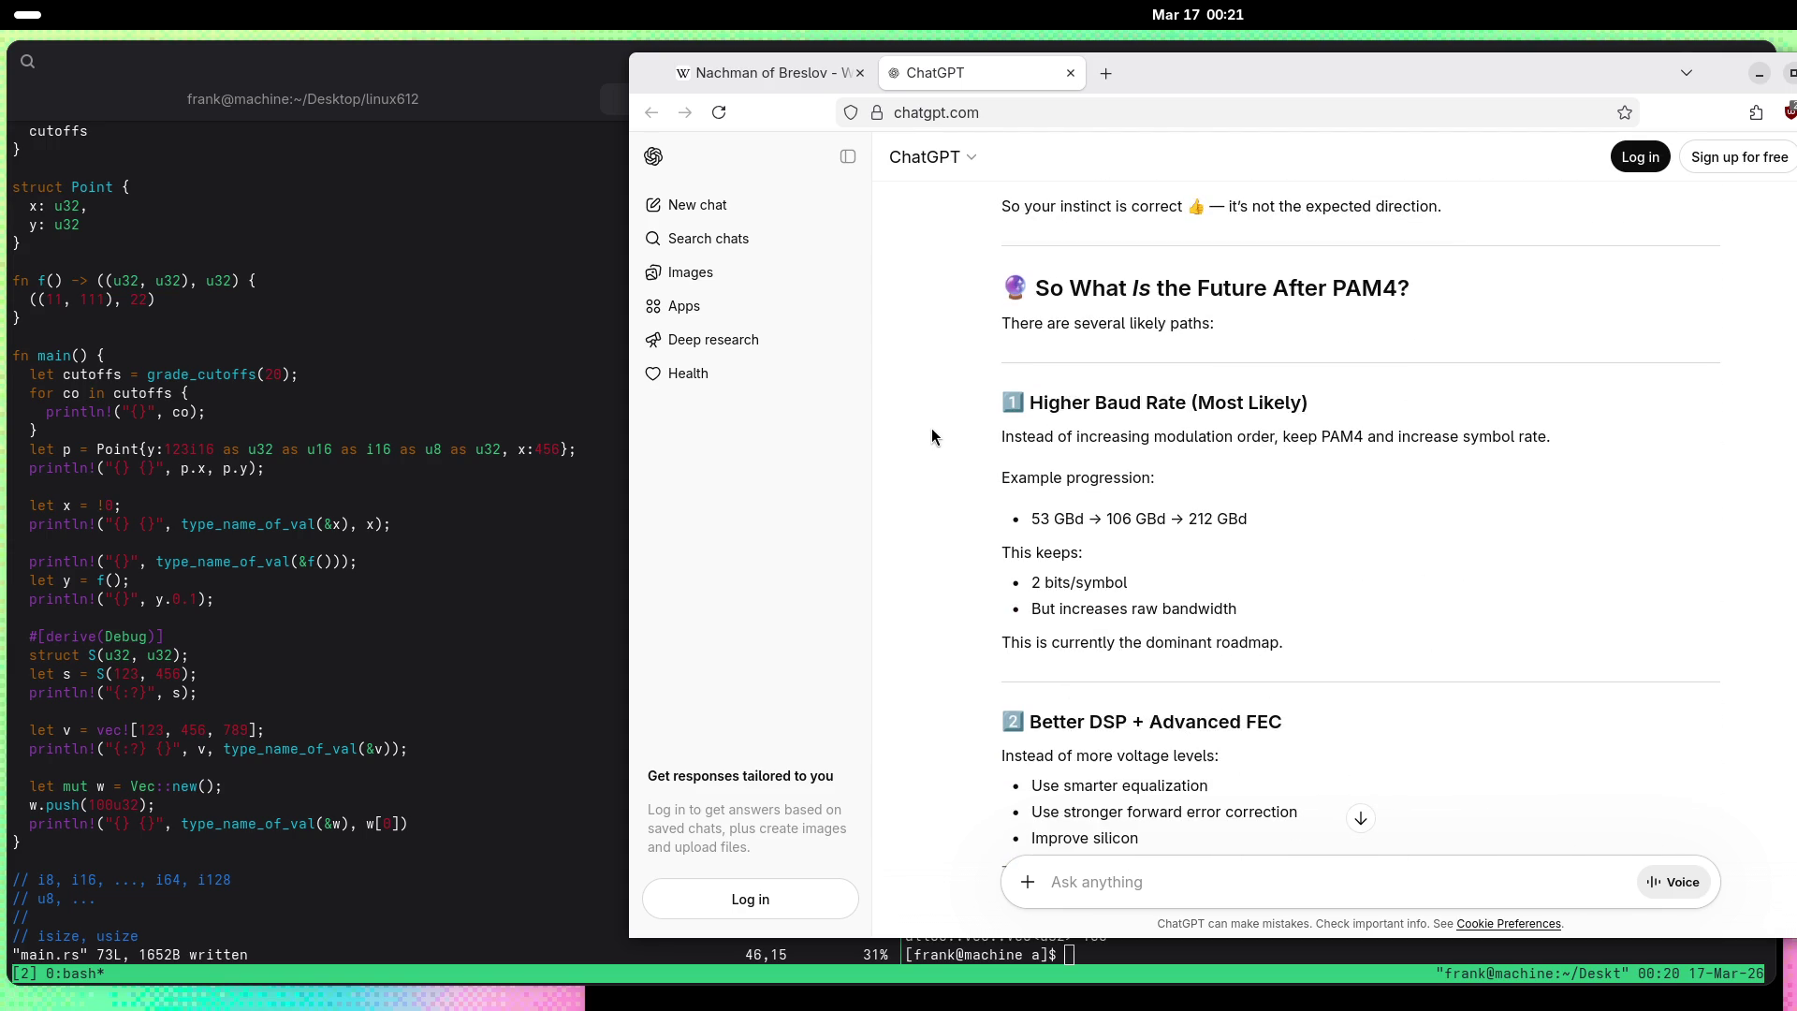
pyautogui.scroll(-3, 931, 429)
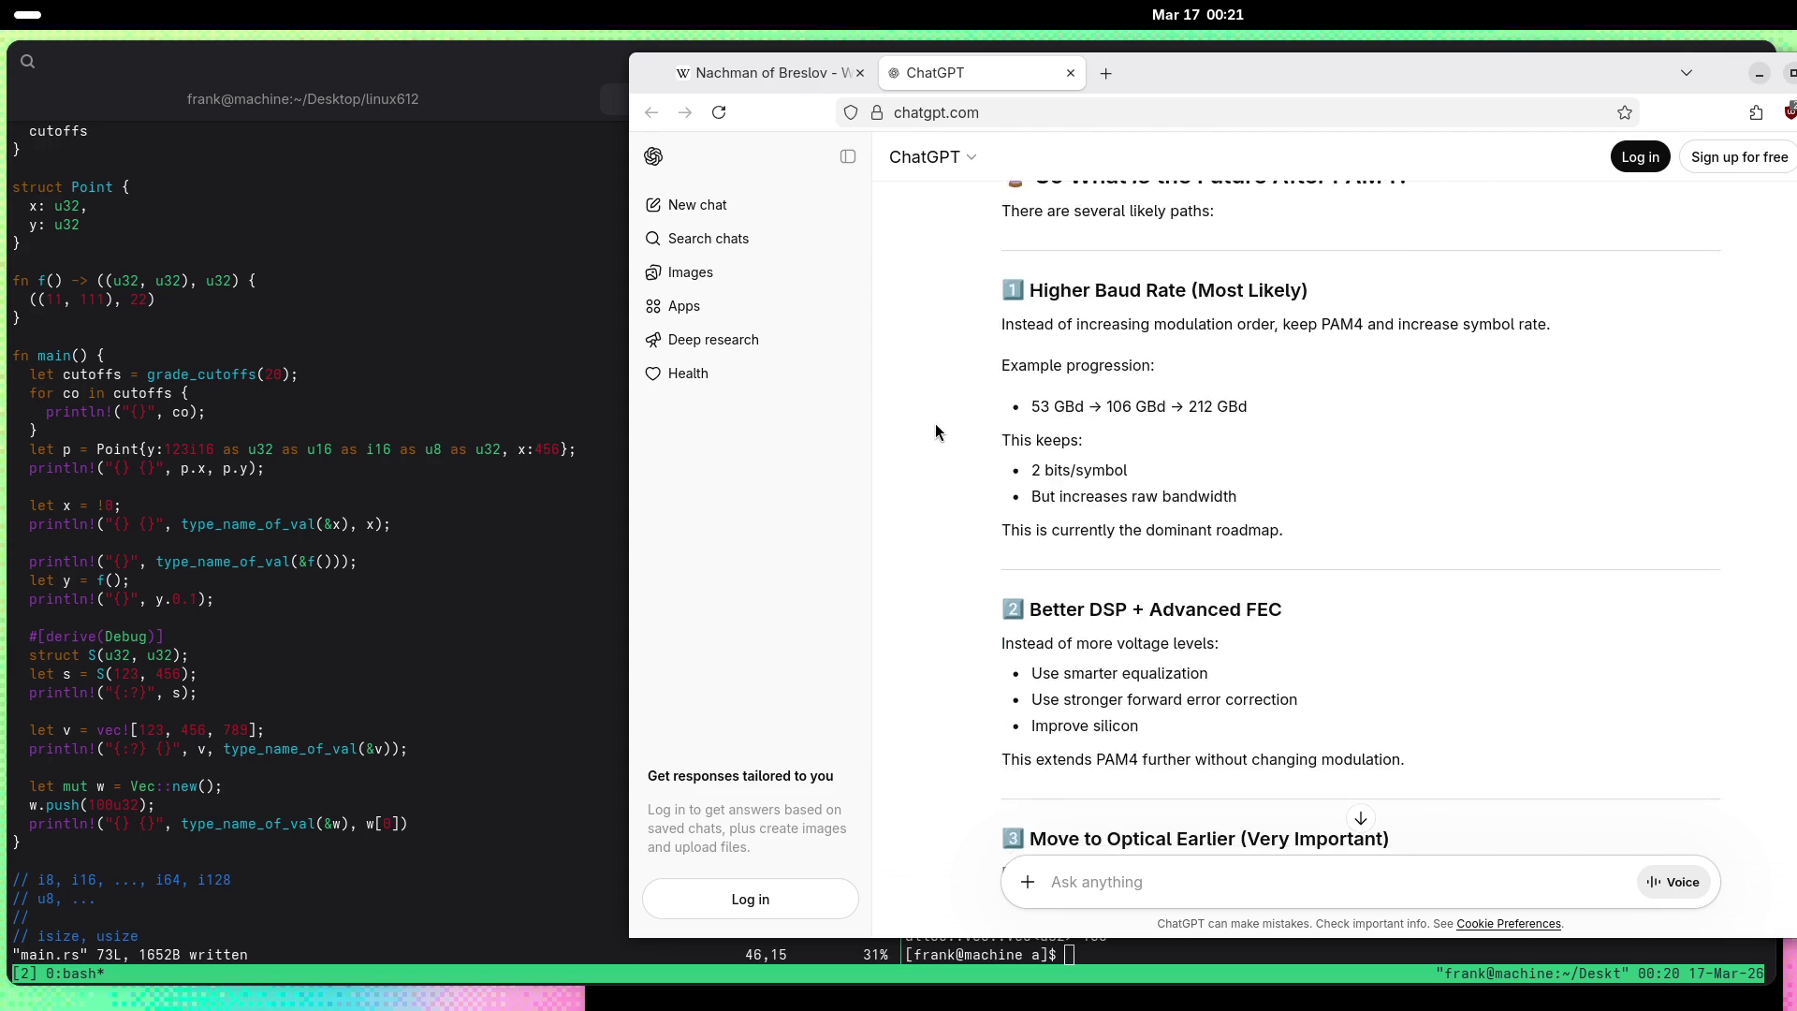
pyautogui.scroll(2, 941, 417)
pyautogui.scroll(-3, 941, 417)
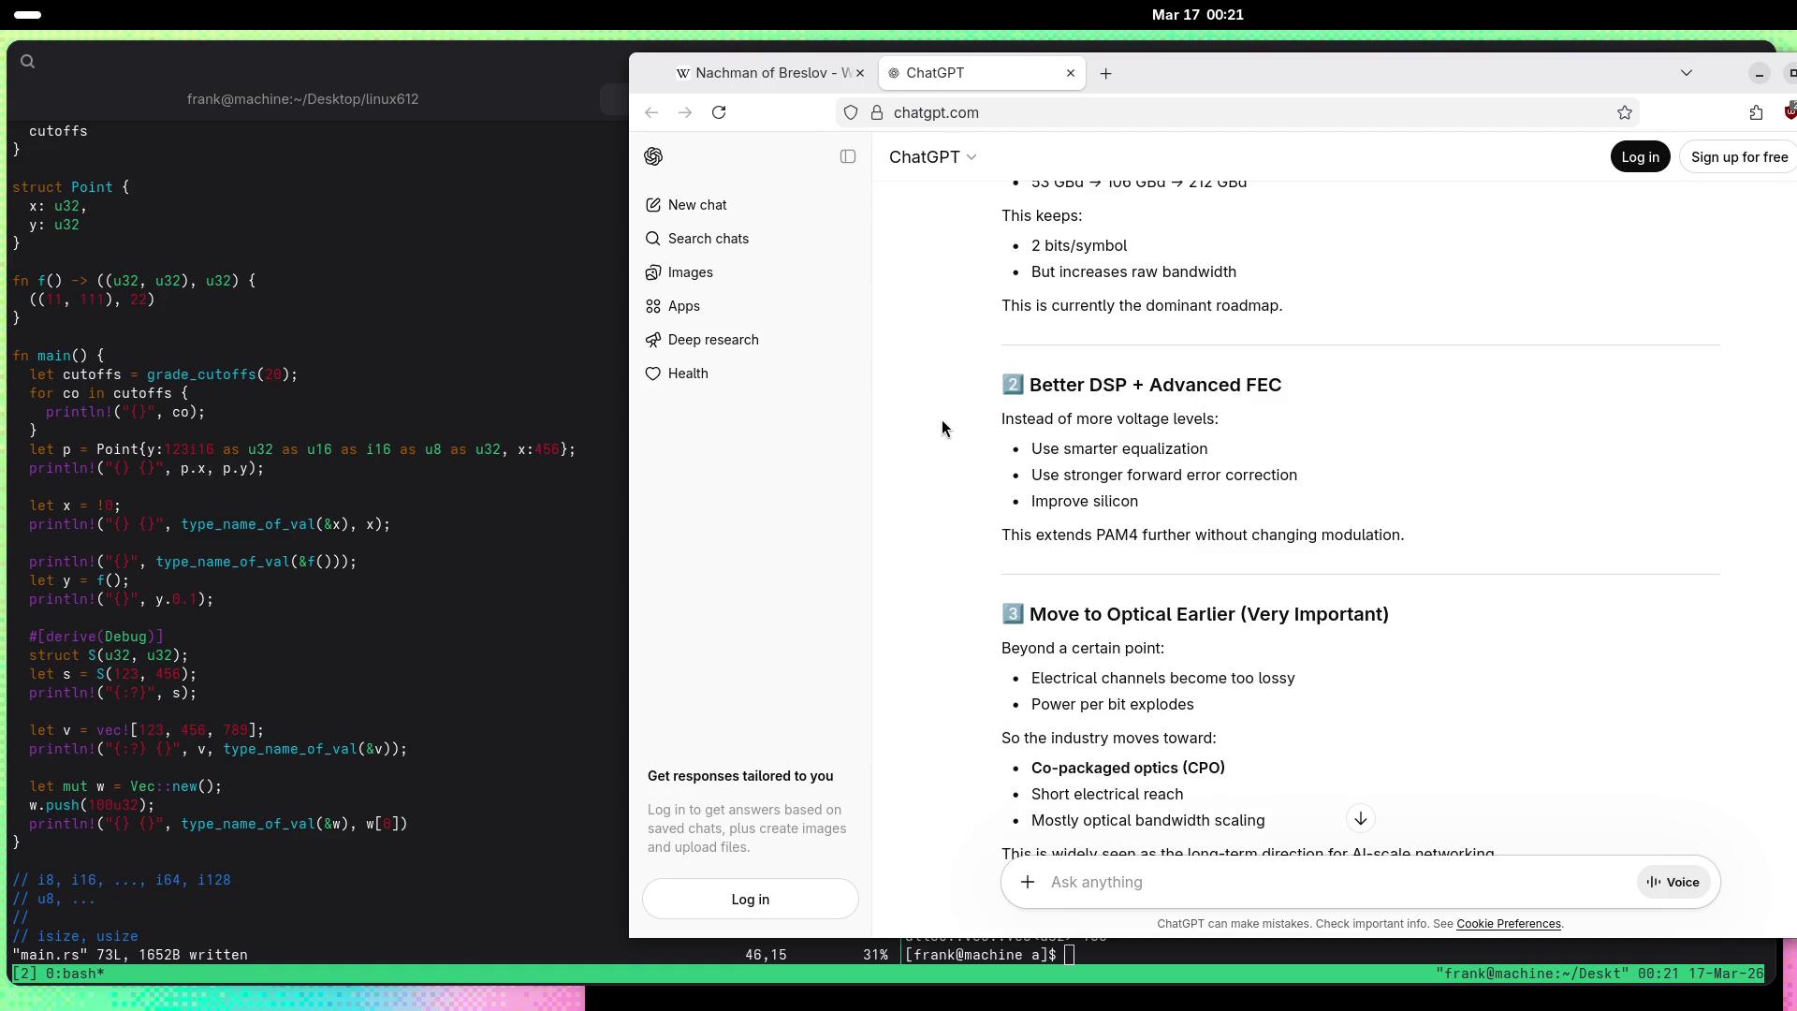
pyautogui.scroll(-9, 941, 429)
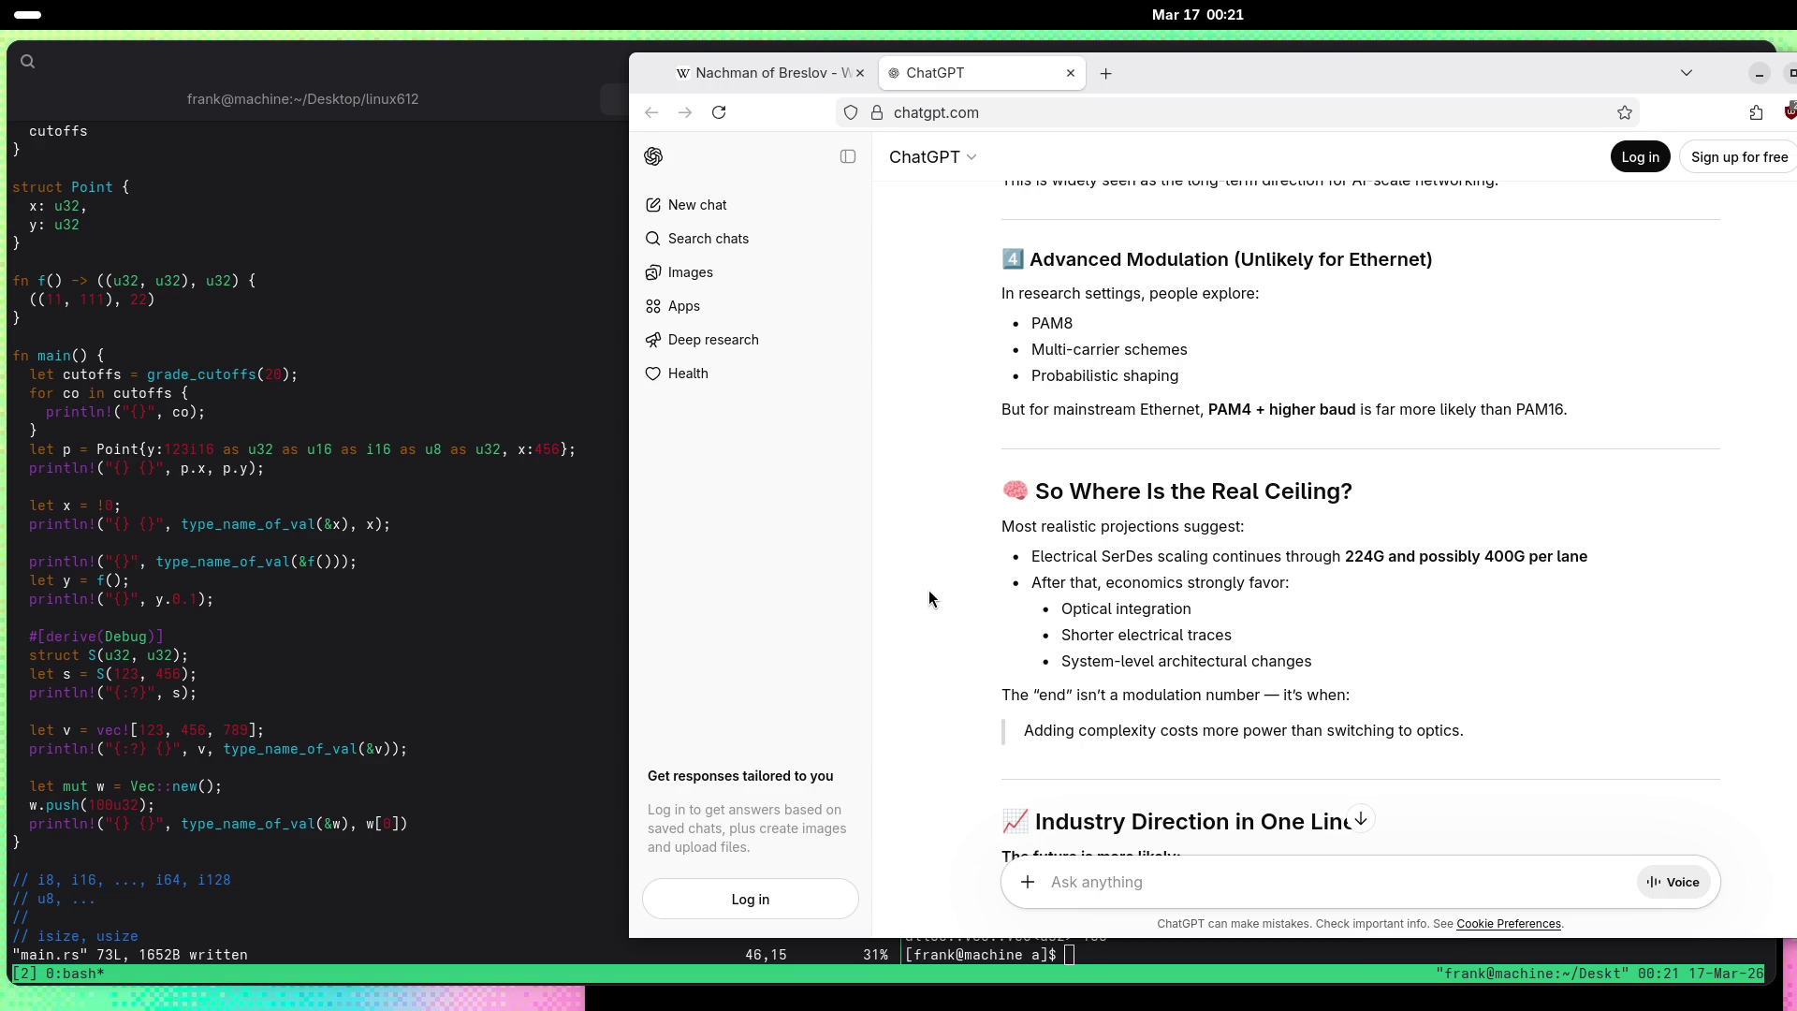
pyautogui.scroll(-5, 1263, 707)
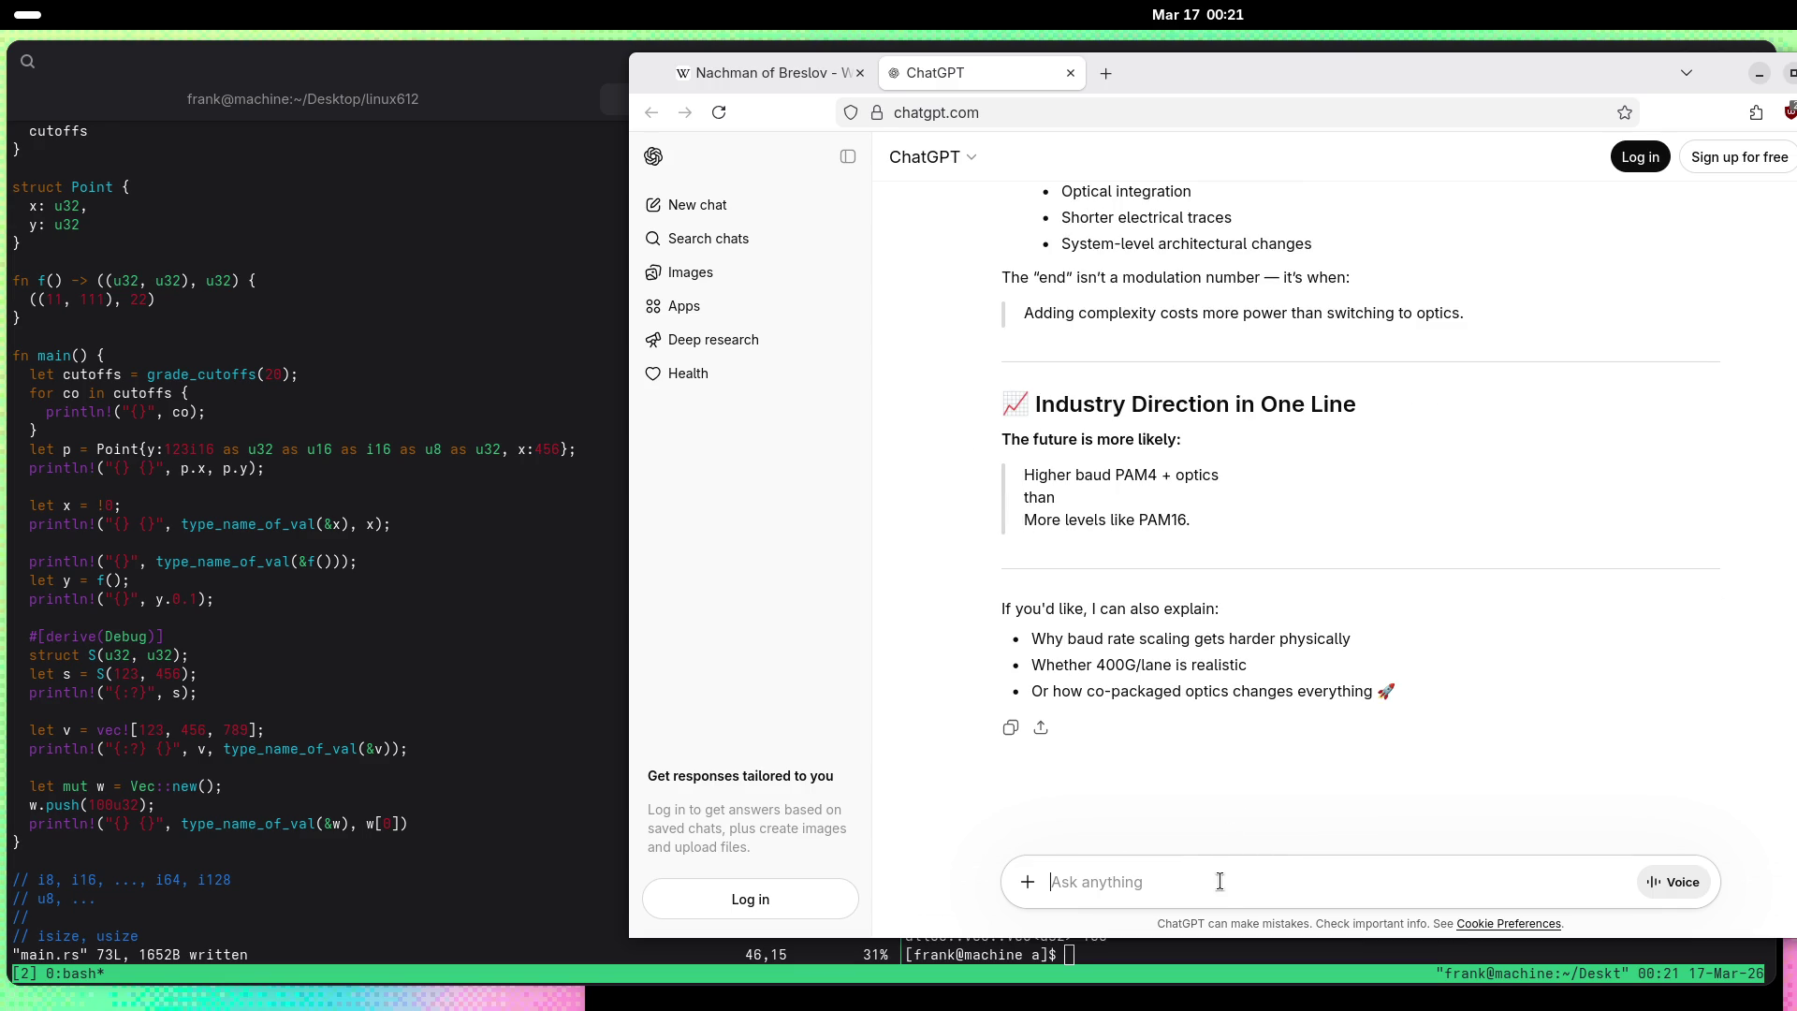
# Step: Ask whether a higher modulation rate eventually costs more than using more complex modulation
pyautogui.write('At one p')
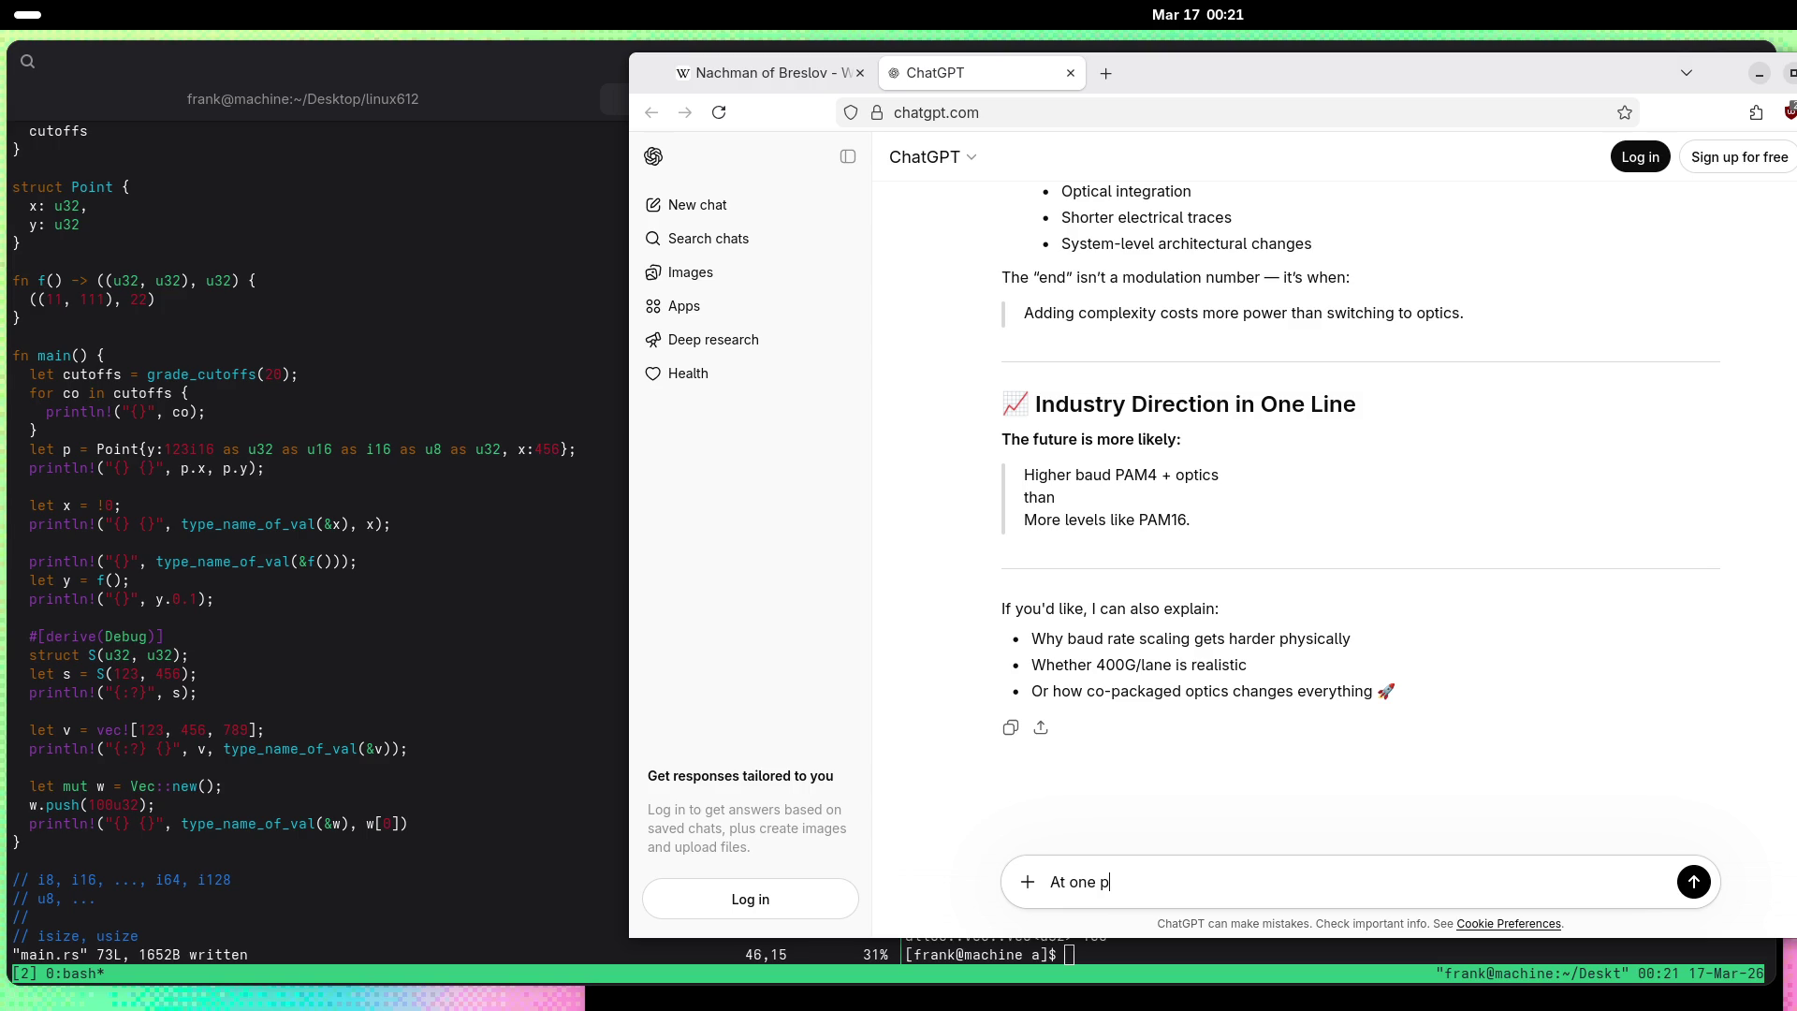
pyautogui.write('oint, going to a hi')
pyautogui.write('gher modulation rate')
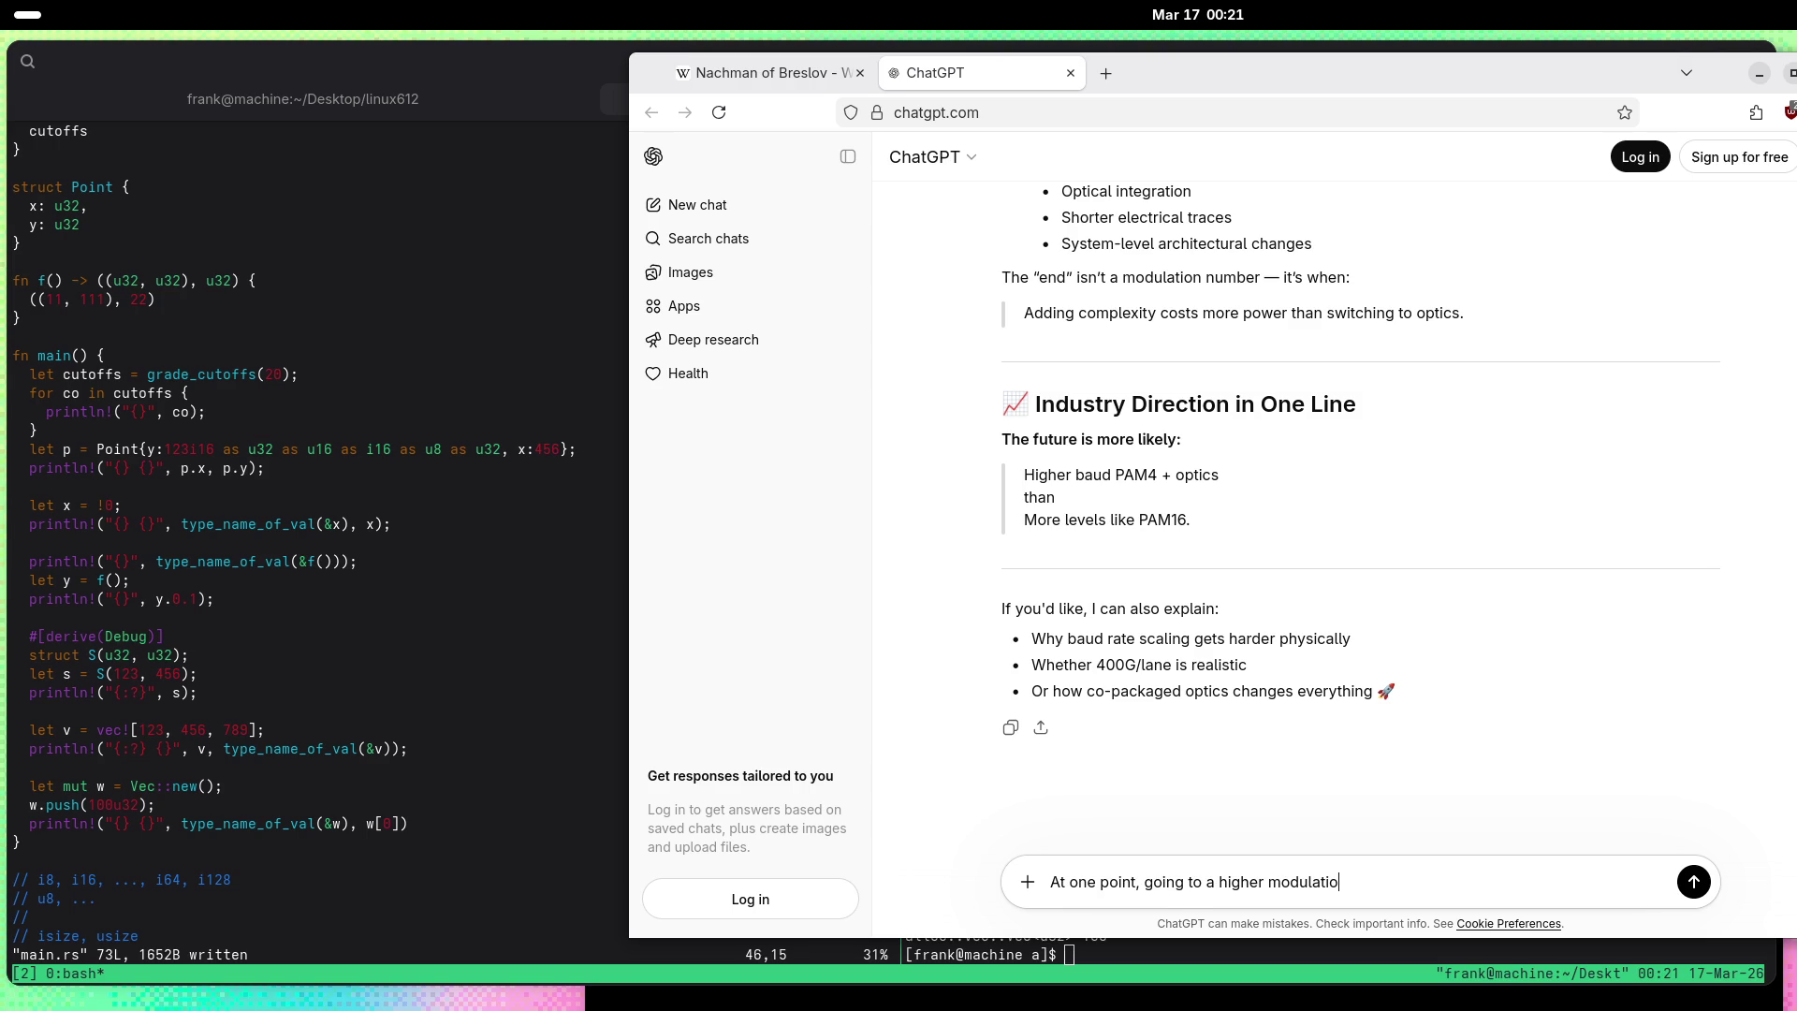
pyautogui.write(' costs more ')
pyautogui.write('tha')
pyautogui.write('n')
pyautogui.write(' using m')
pyautogui.write('ore complex modulation')
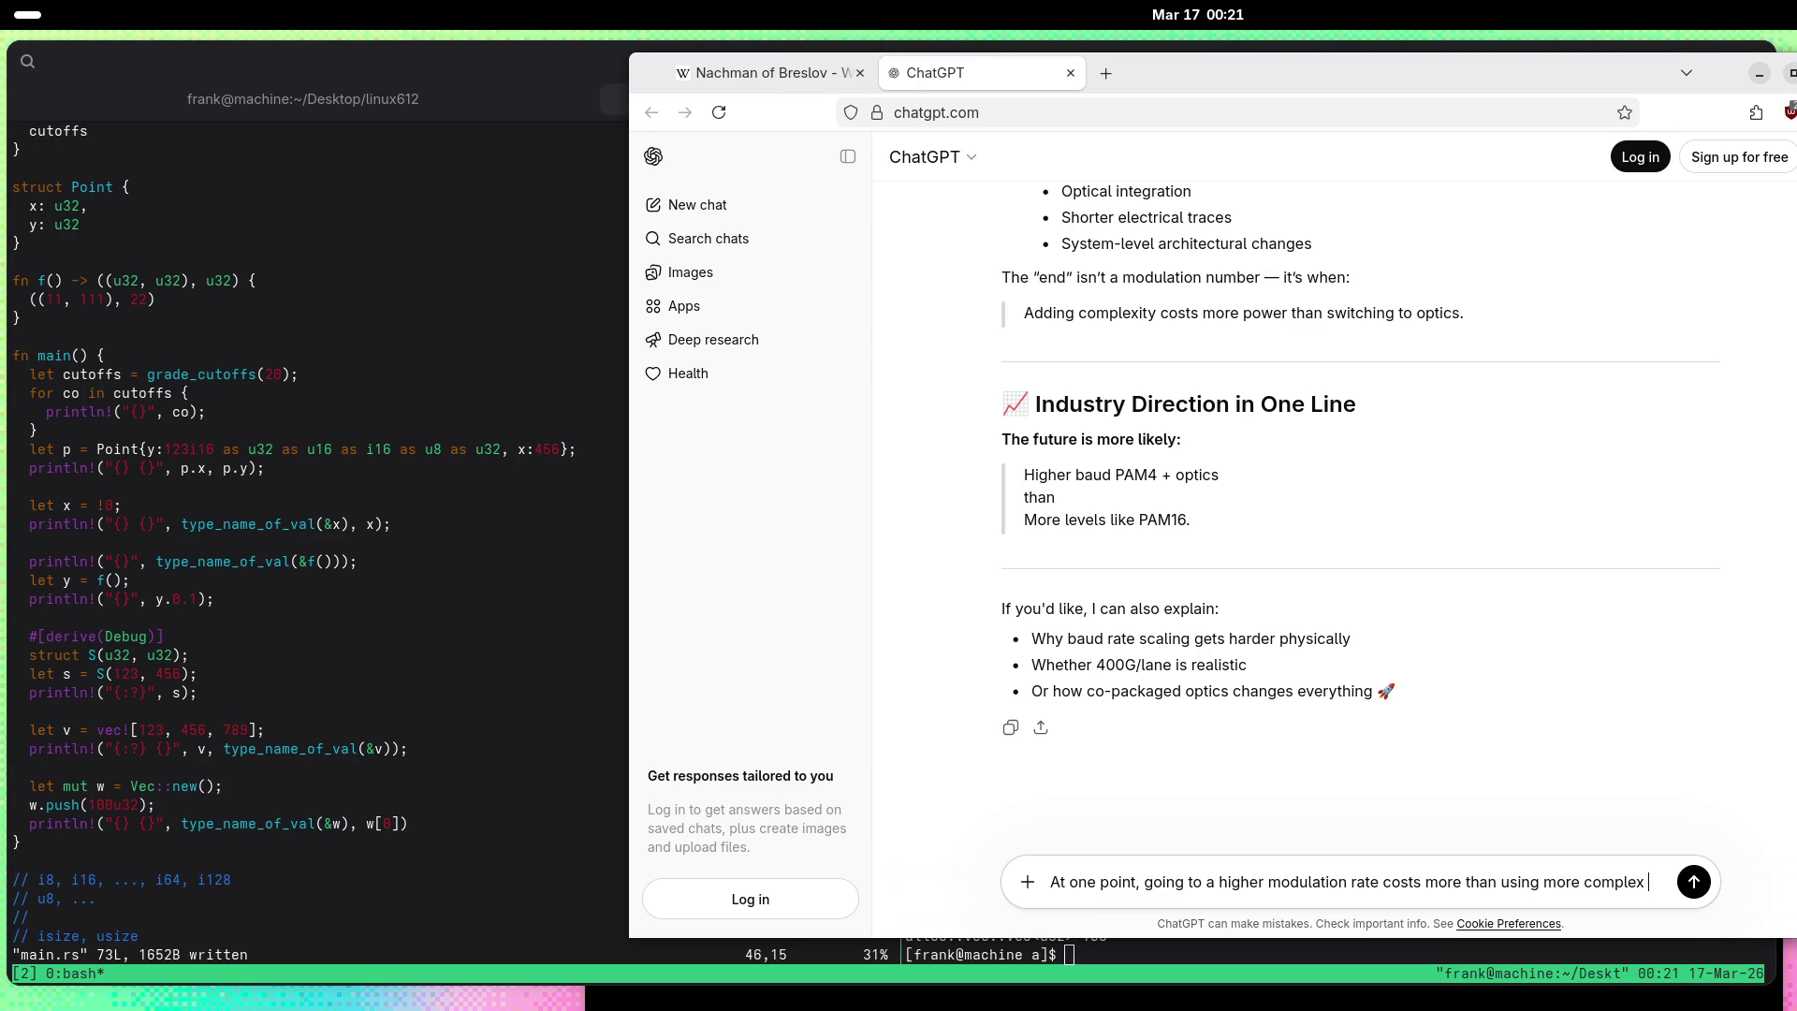
pyautogui.press('Return')
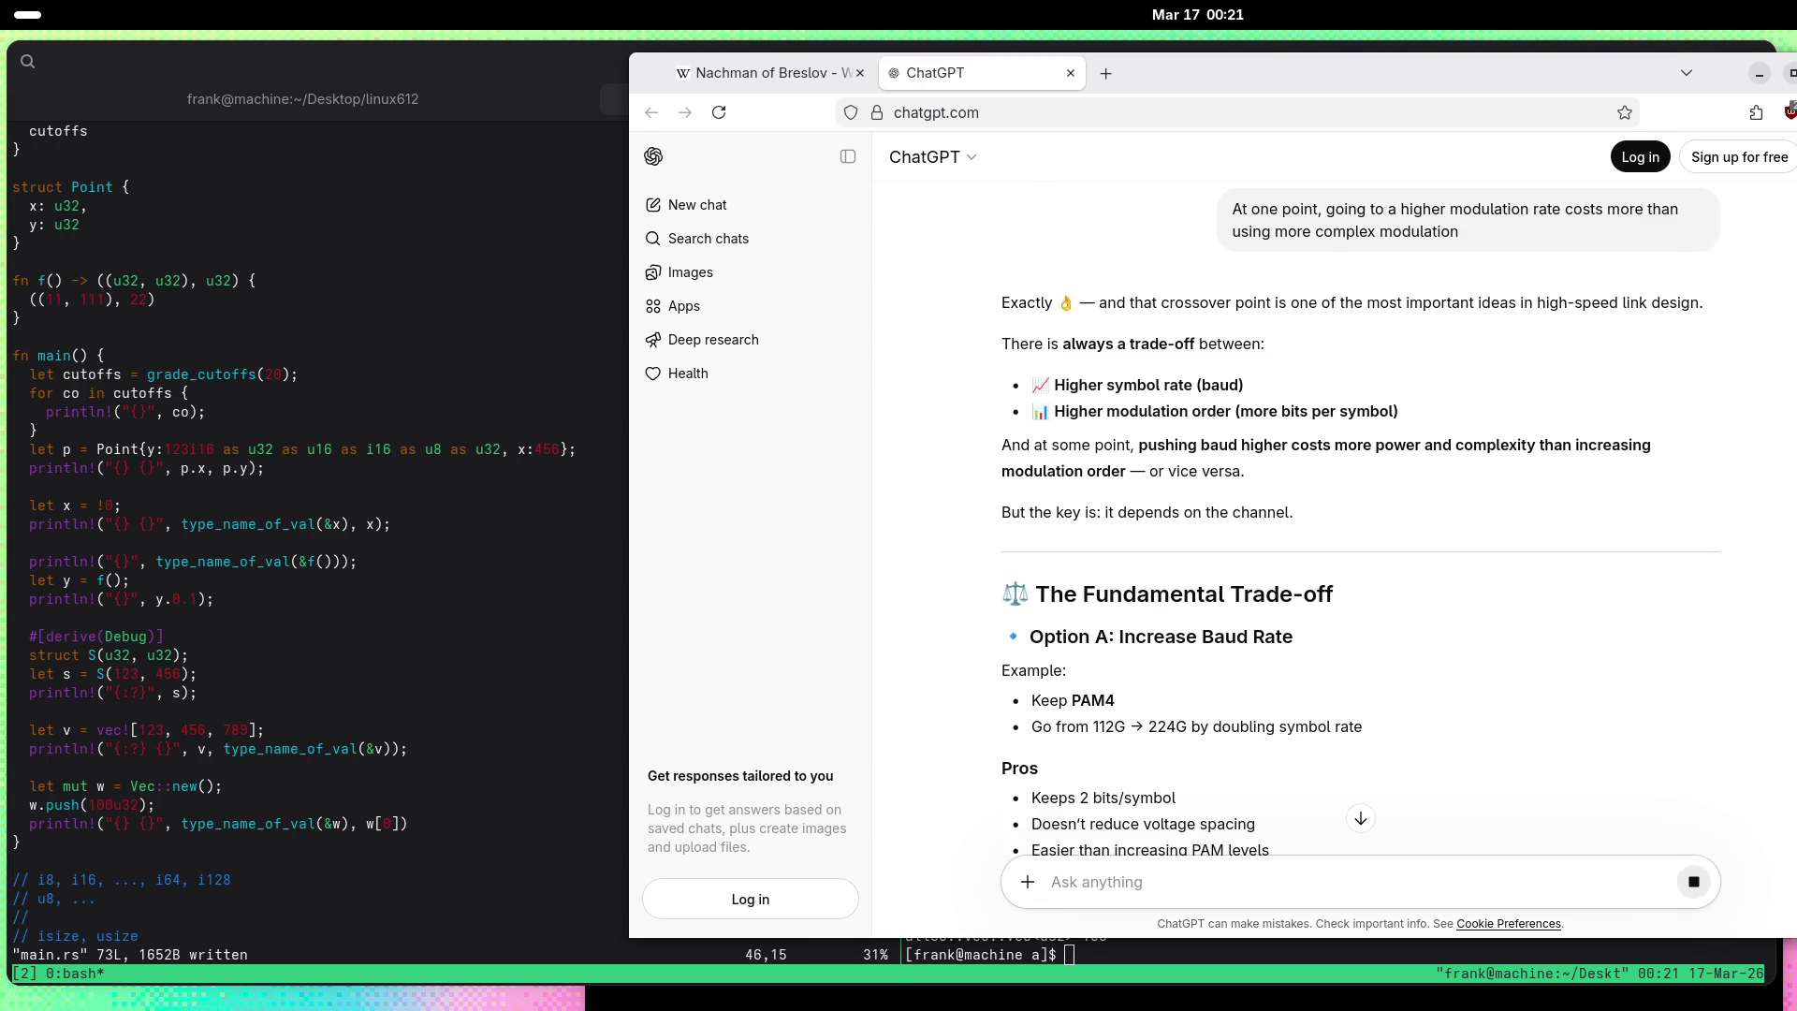
pyautogui.scroll(-2, 949, 556)
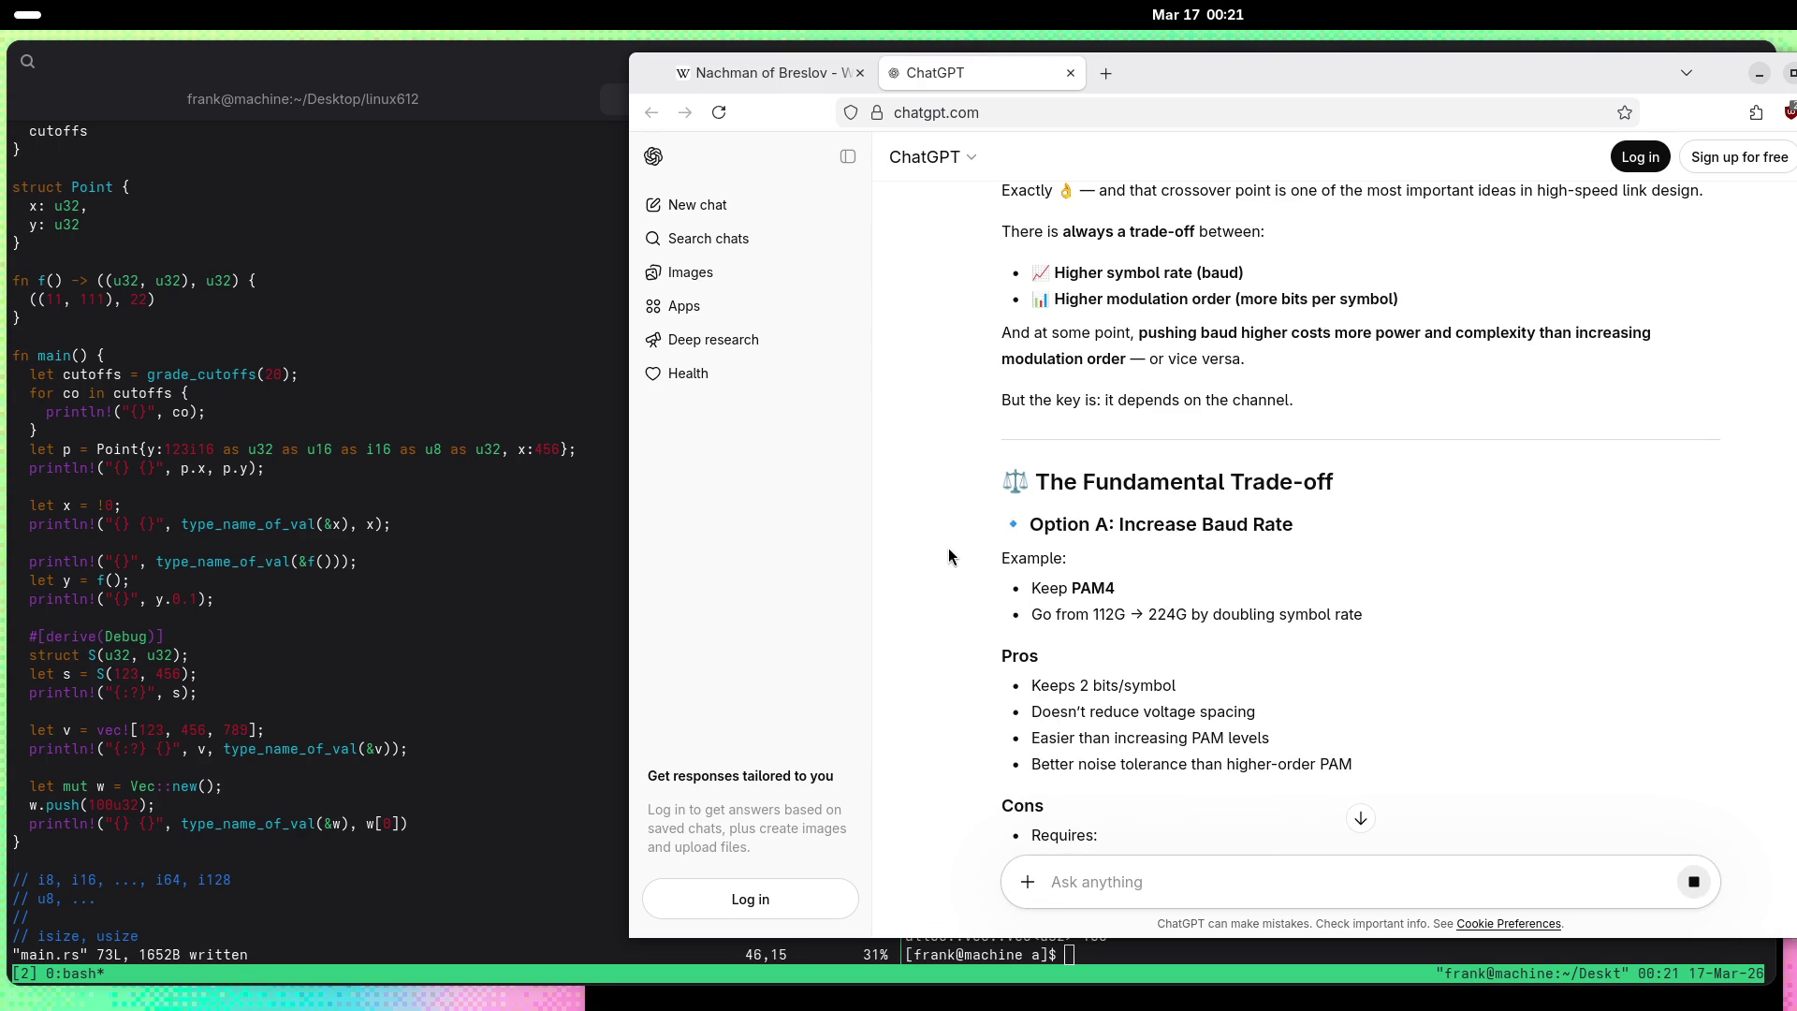
pyautogui.scroll(-3, 948, 556)
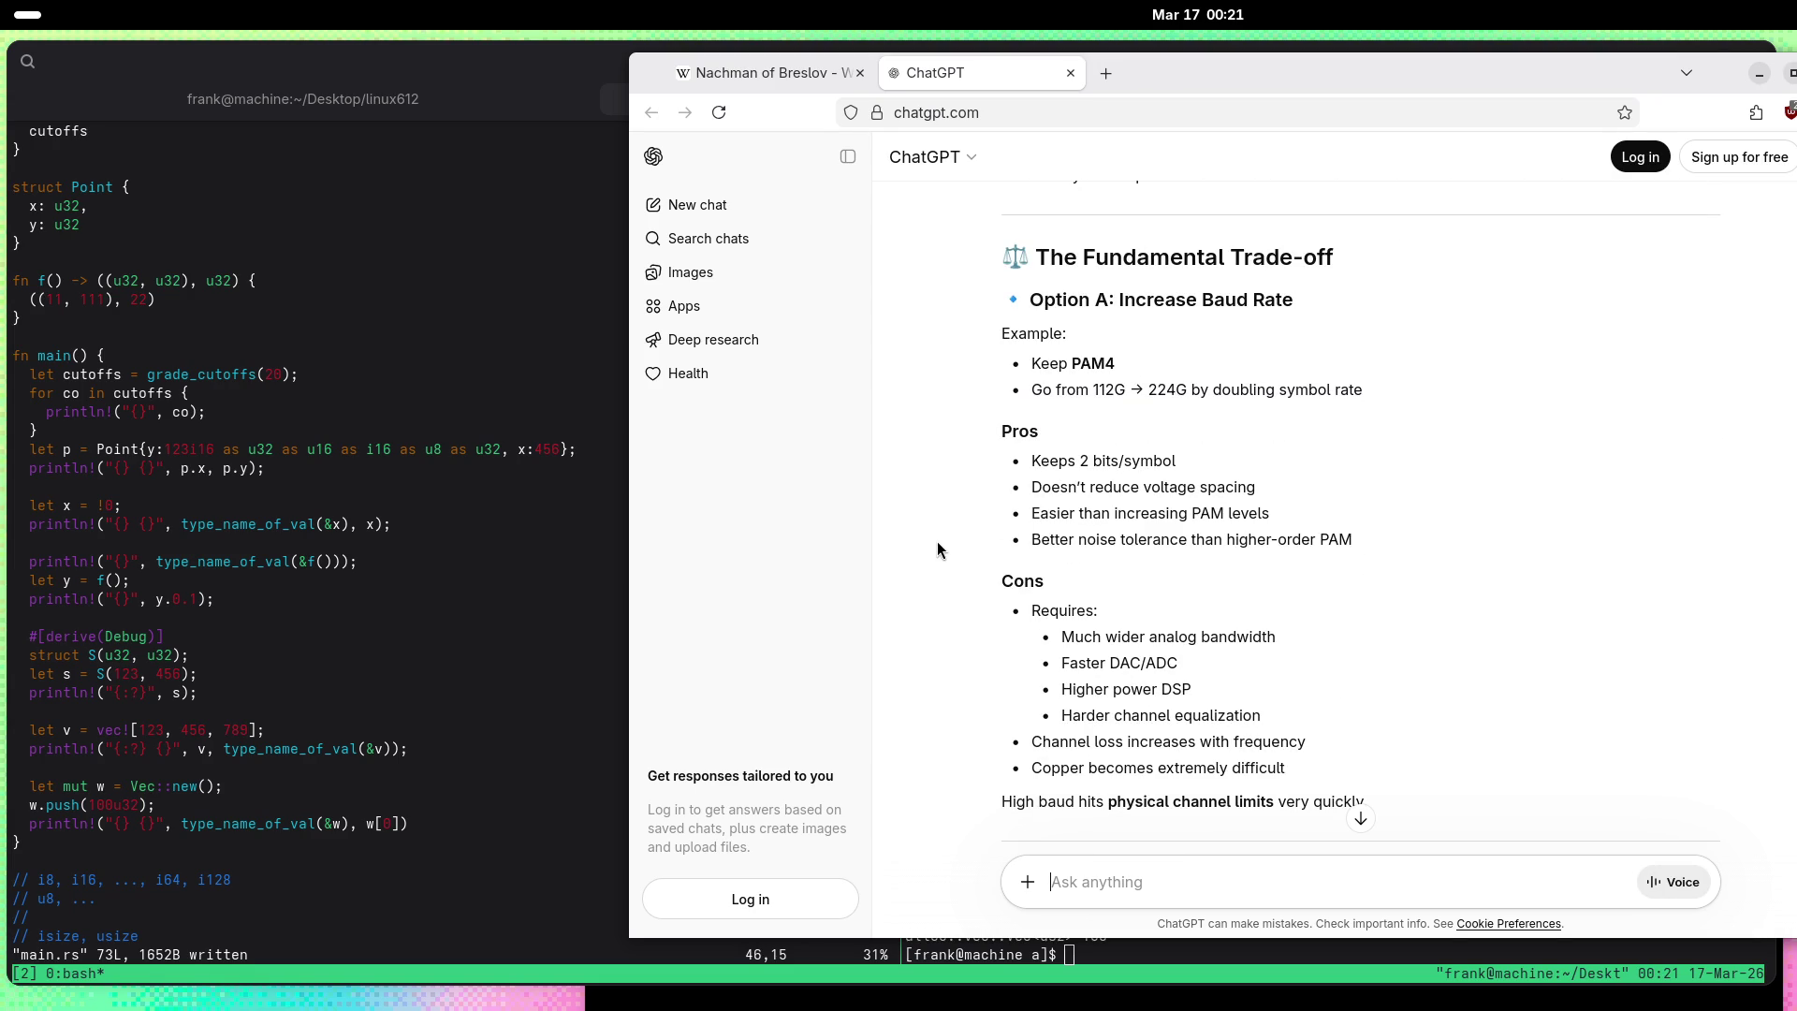
pyautogui.scroll(-2, 923, 547)
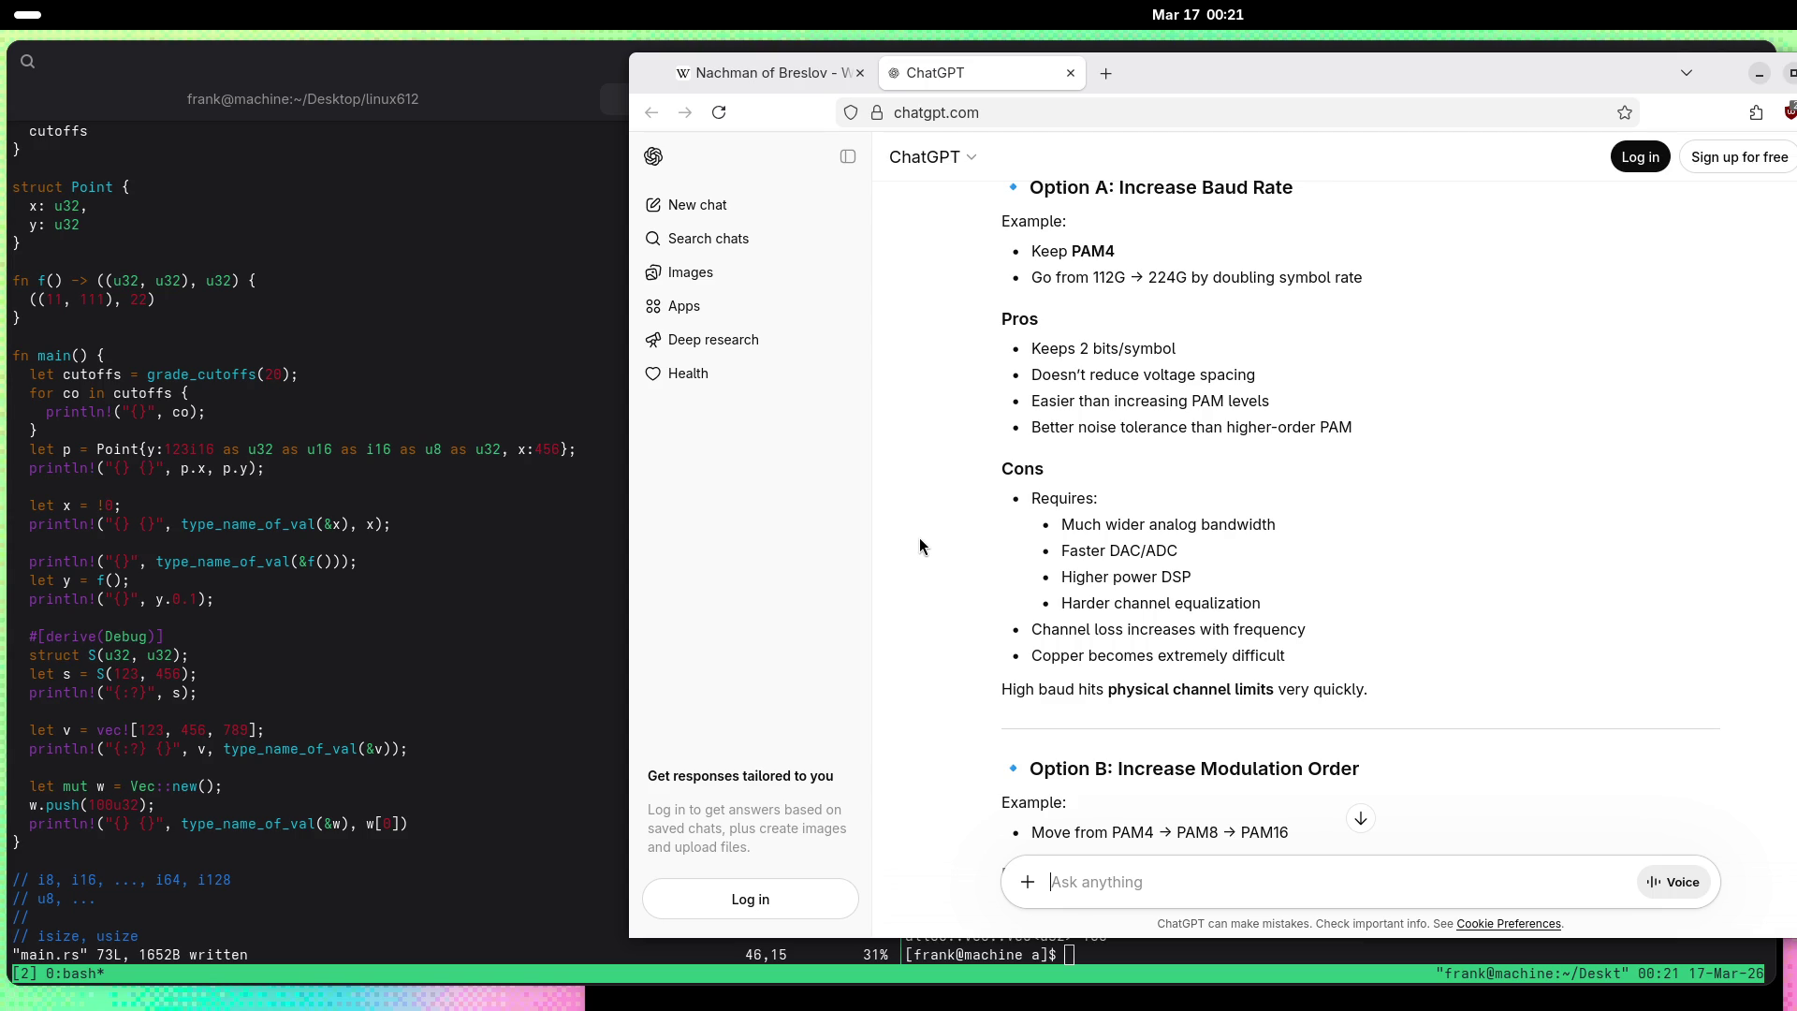
pyautogui.scroll(-10, 919, 537)
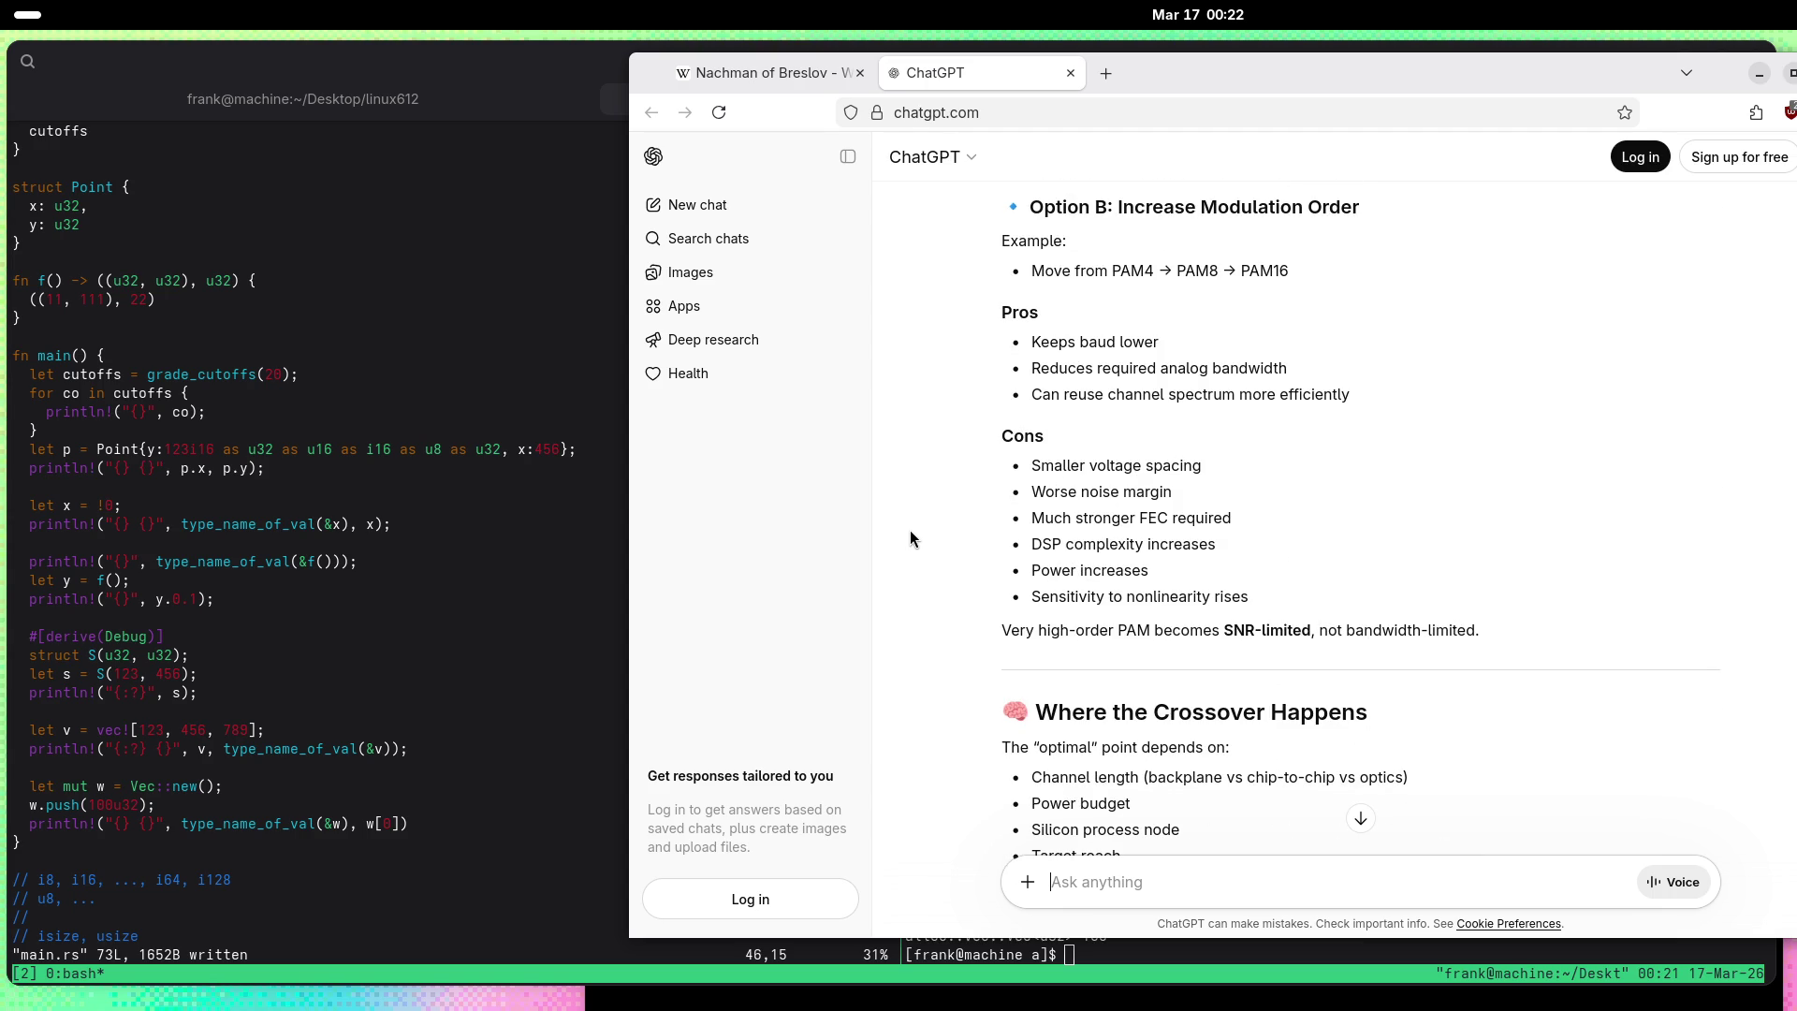
pyautogui.scroll(-8, 910, 538)
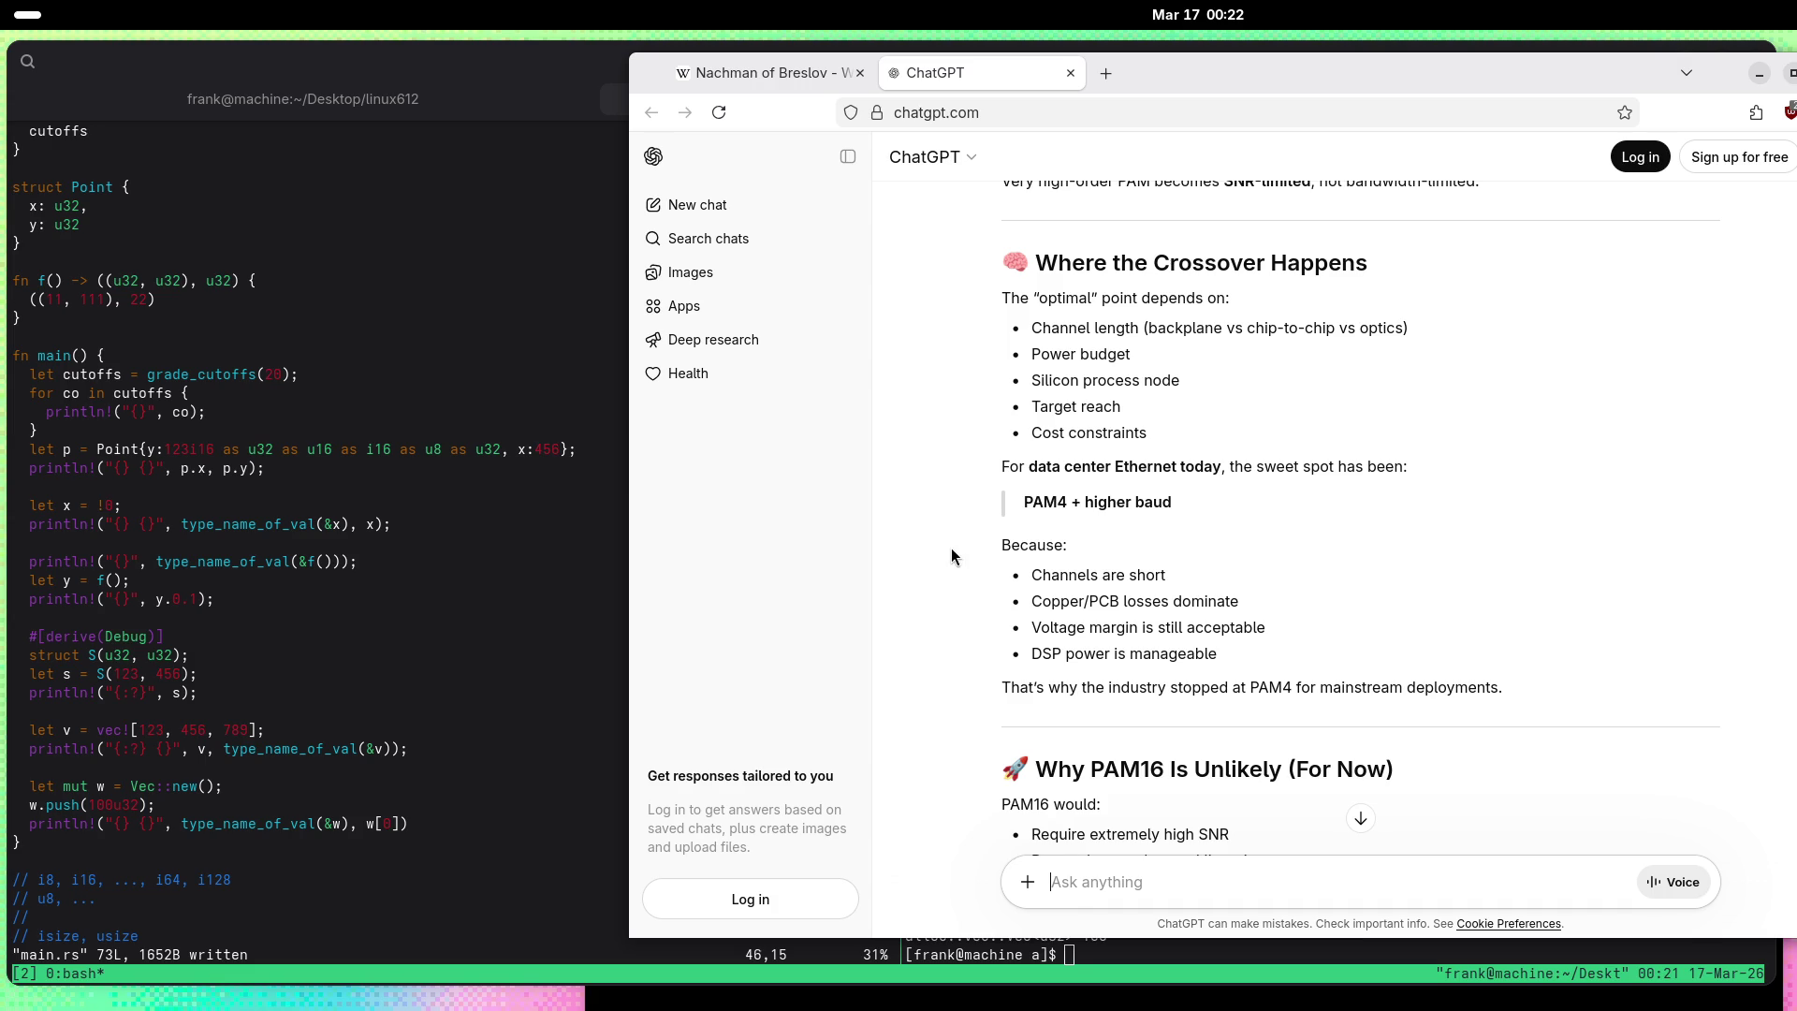
pyautogui.scroll(-12, 951, 548)
pyautogui.scroll(-2, 923, 541)
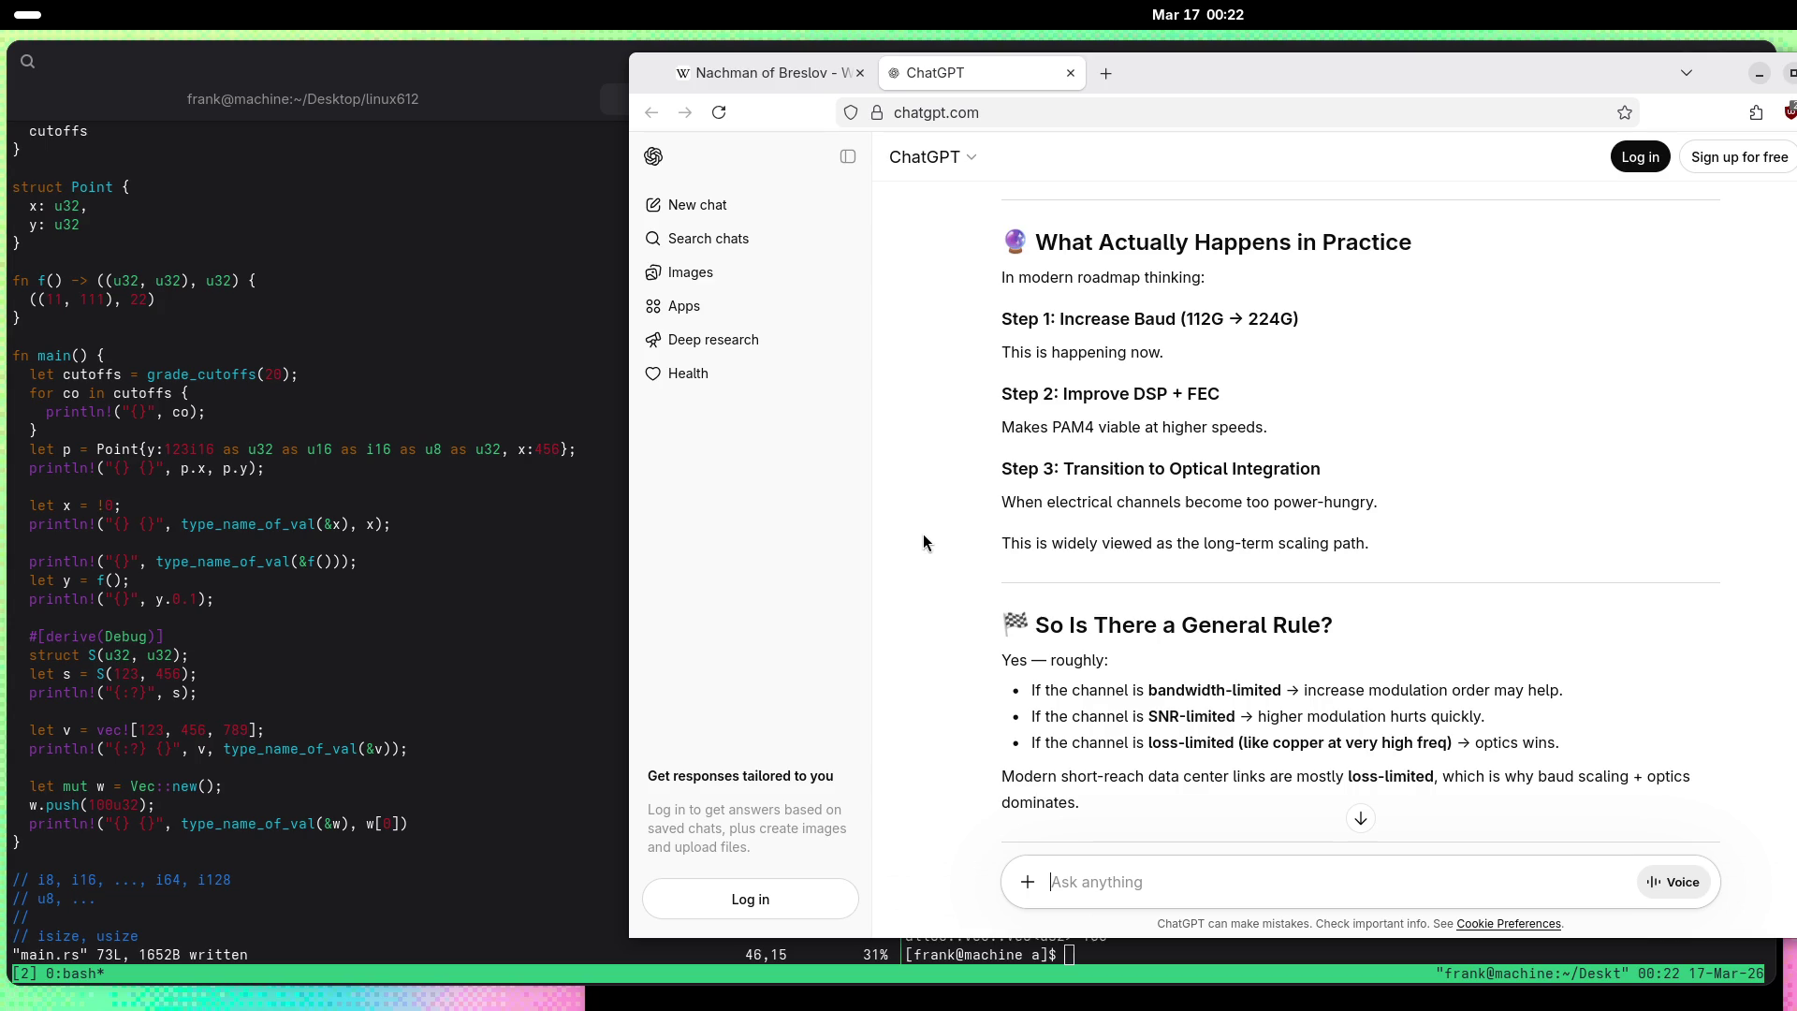
pyautogui.scroll(-11, 924, 538)
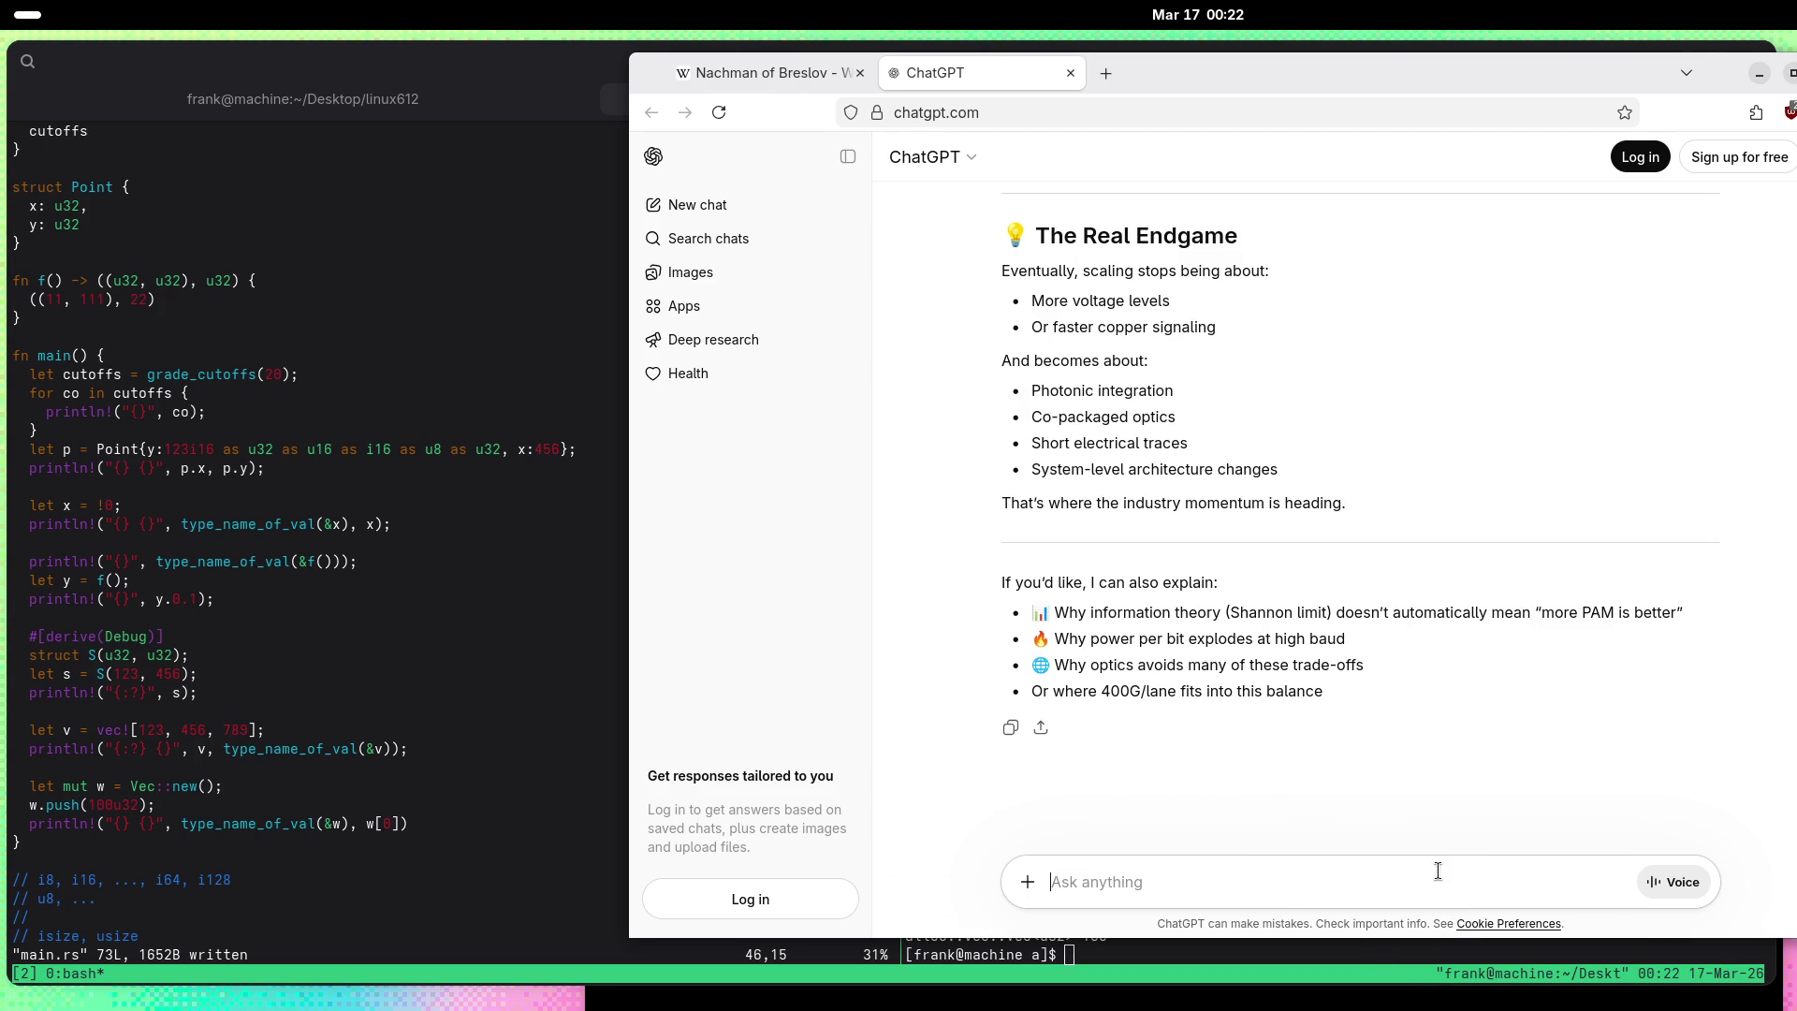
# Step: Start the question by stating that 1.6T exists as 224G over 8 lanes
pyautogui.write('What')
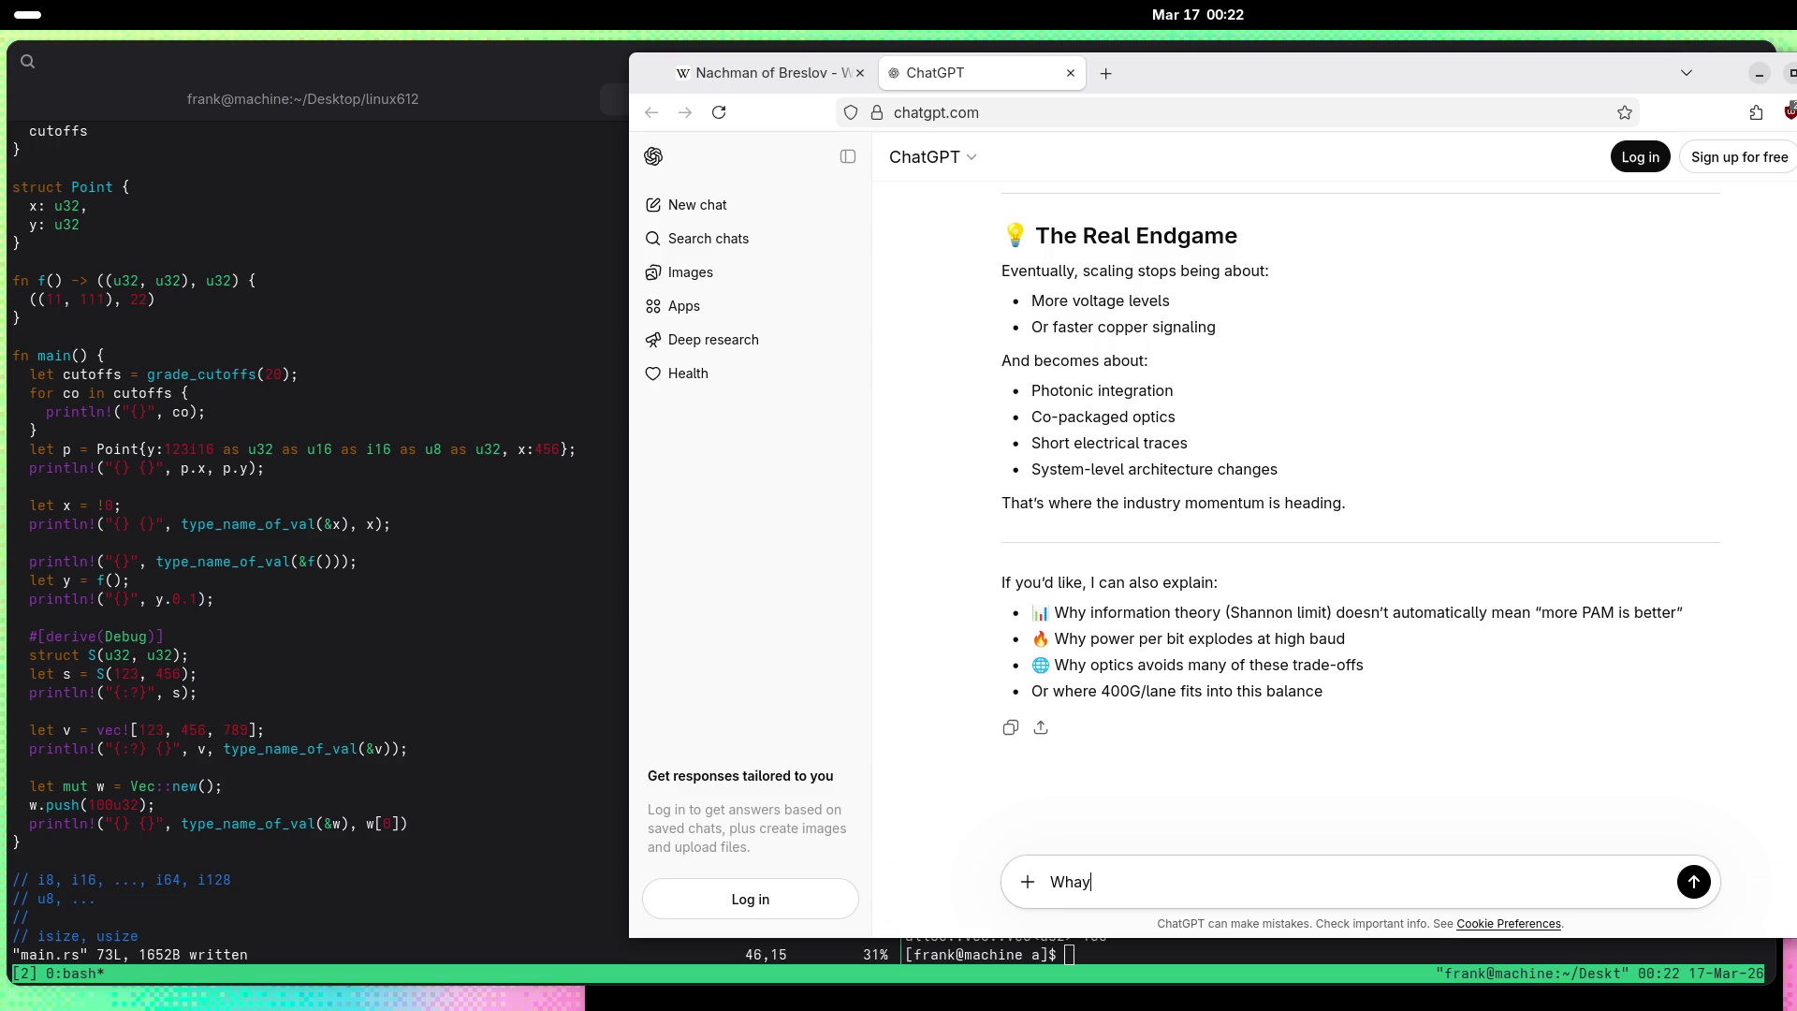
pyautogui.write(' are the plans for ')
pyautogui.write('1')
pyautogui.write('.6T and')
pyautogui.press('BackSpace')
pyautogui.press('BackSpace')
pyautogui.press('BackSpace')
pyautogui.hotkey('ctrl', 'a')
pyautogui.write('1.6T exists as ')
pyautogui.write('i')
pyautogui.write('224G over ')
pyautogui.write('8 ')
pyautogui.write('lanes')
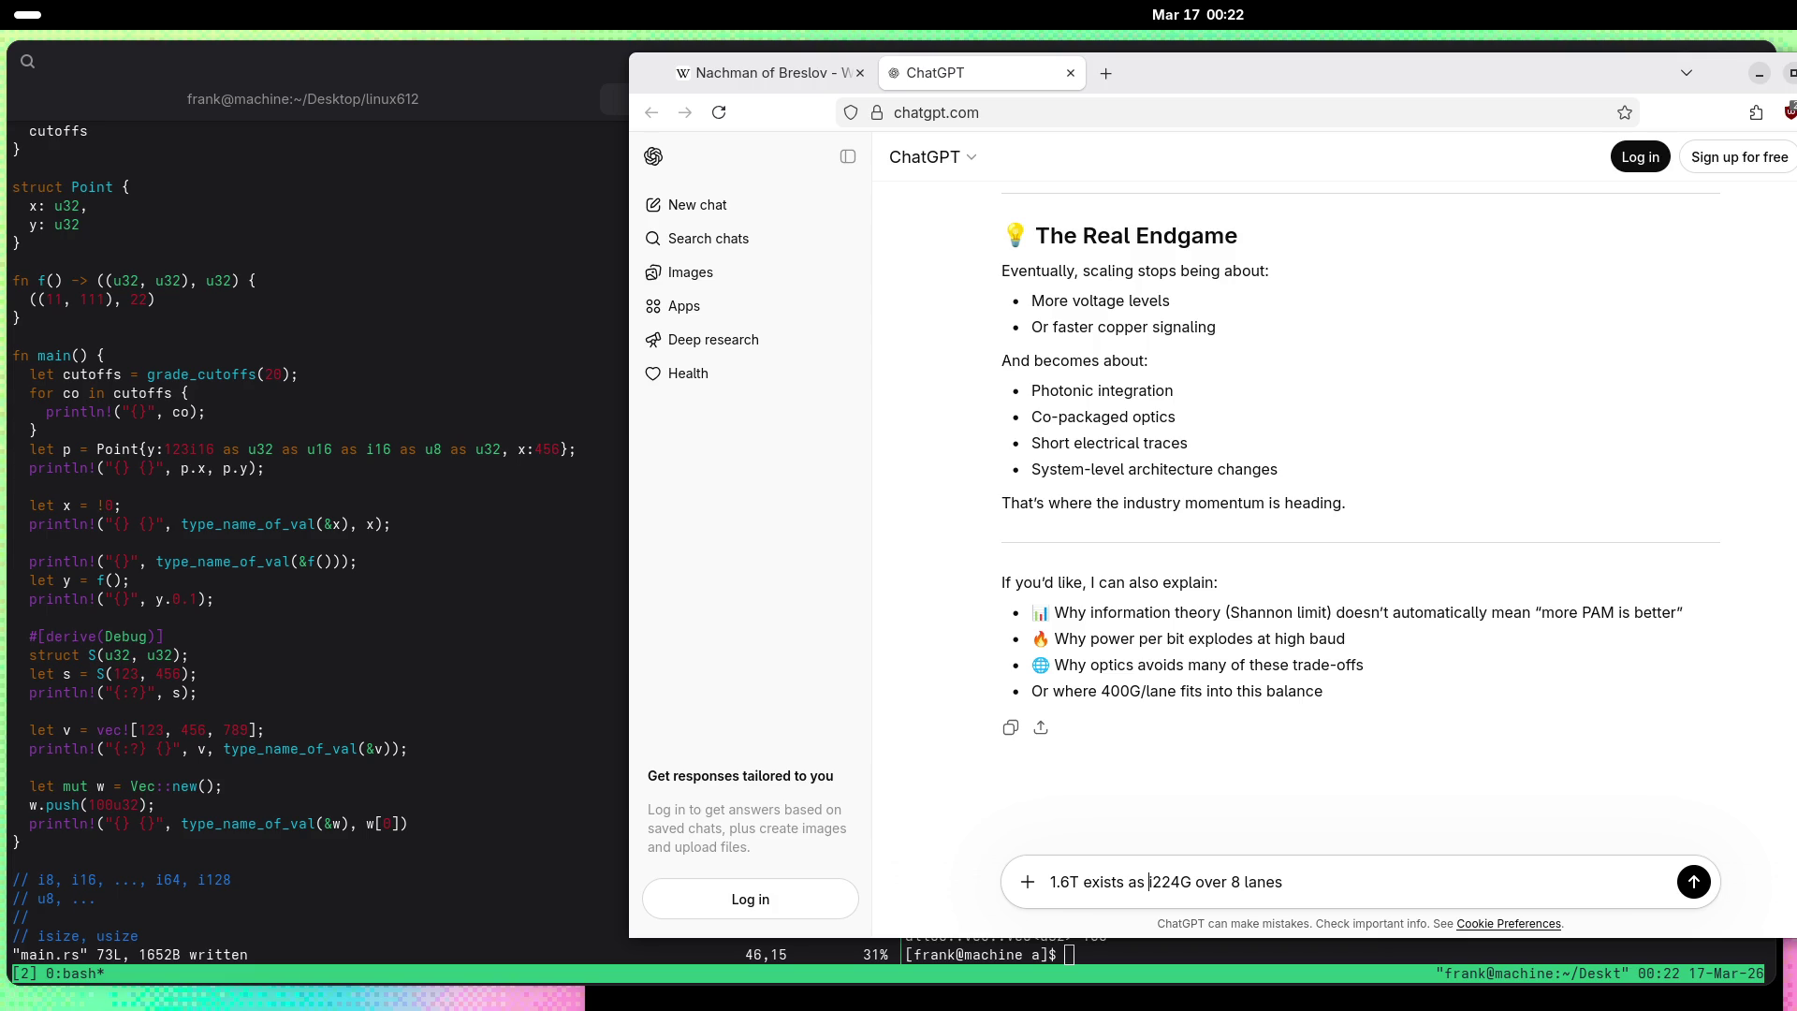
pyautogui.click(1151, 882)
pyautogui.press('BackSpace')
pyautogui.press('End')
# Step: Add 112 over 16 lanes and 3.2T from 224G over 16 lanes; ask about 32 lanes and 6.4T plans
pyautogui.write('and 112 over')
pyautogui.write(' 16. ')
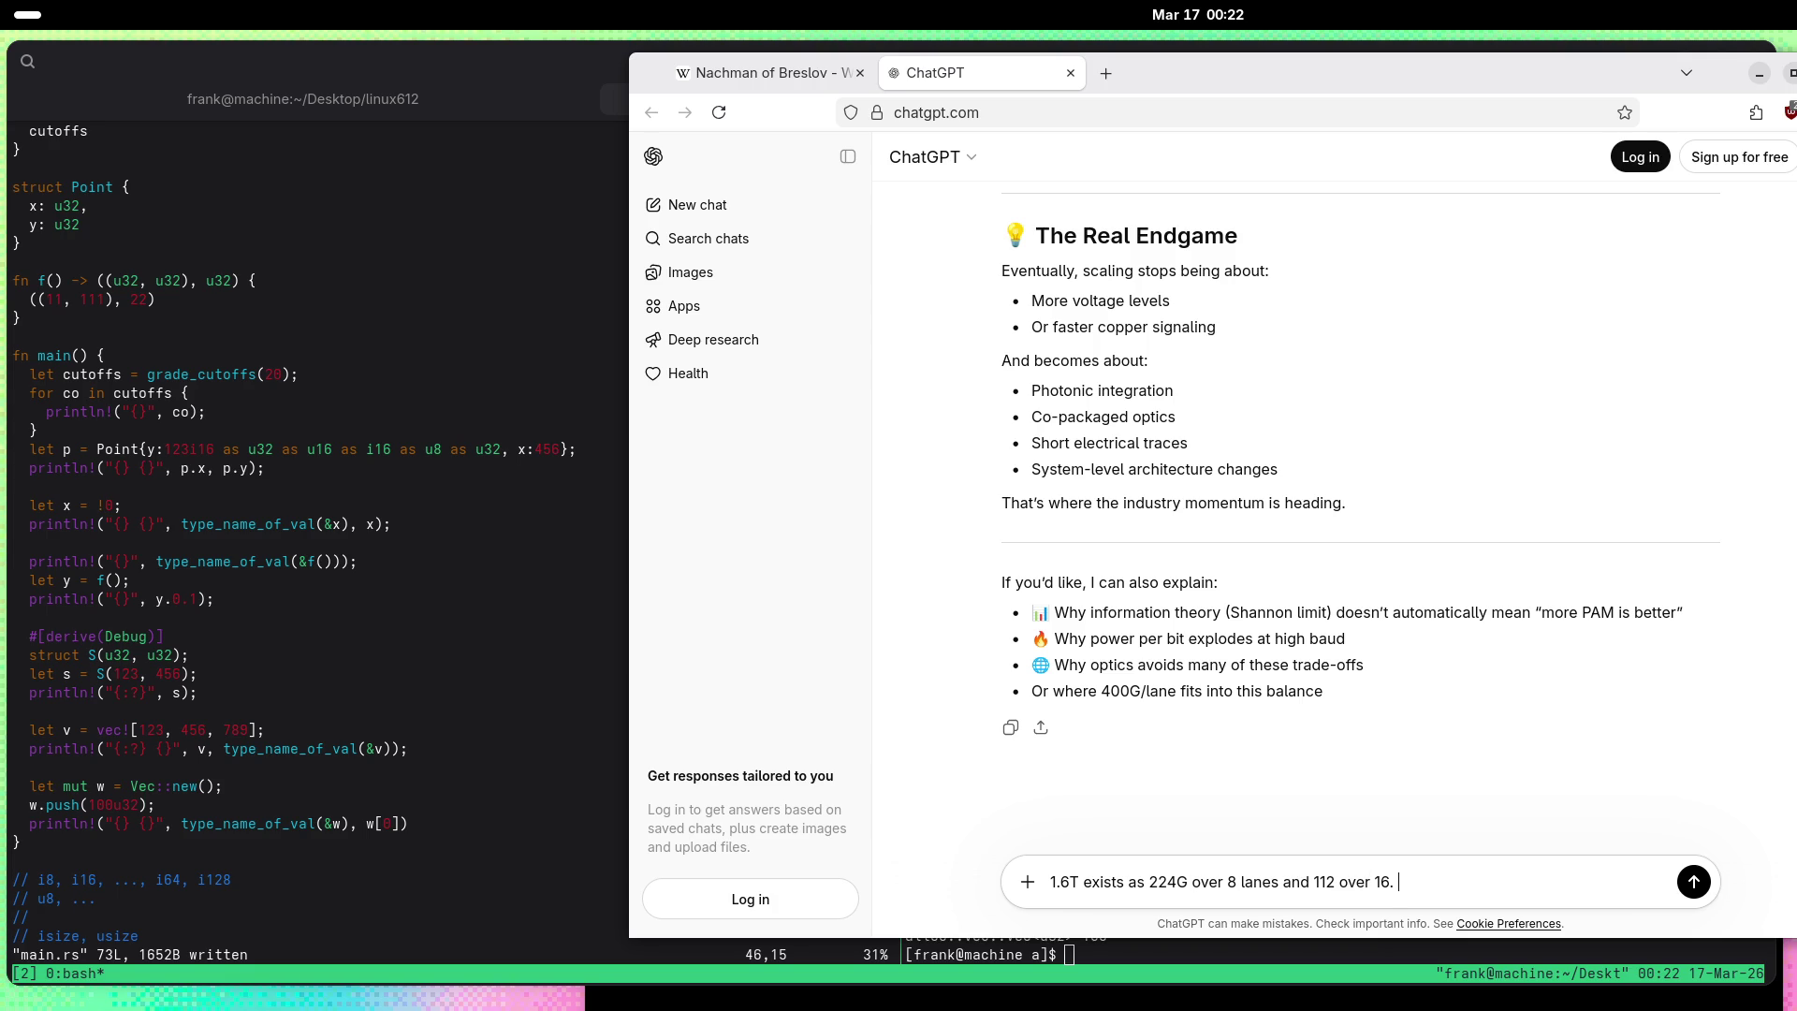
pyautogui.write('Will  we ever se')
pyautogui.write('e 32 lanes?')
pyautogui.write(' Give')
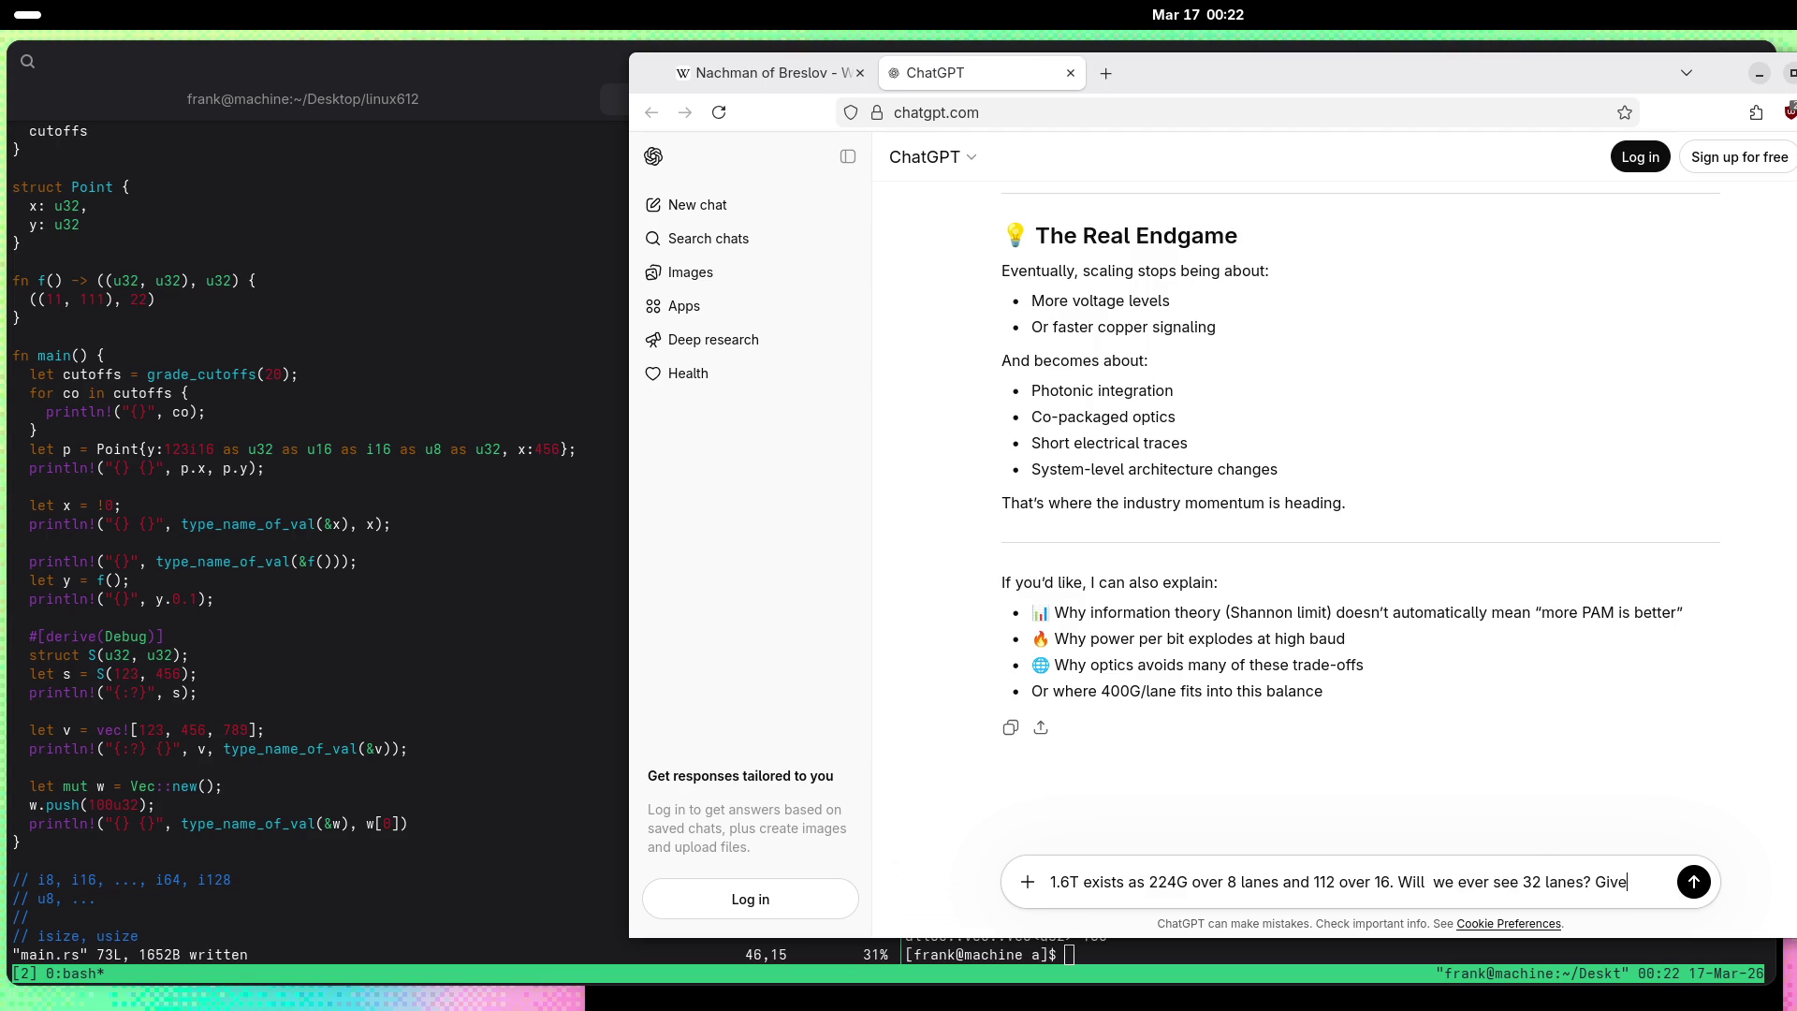
pyautogui.write('n 1')
pyautogui.press('BackSpace')
pyautogui.write('224  exis')
pyautogui.write('ts')
pyautogui.click(1639, 839)
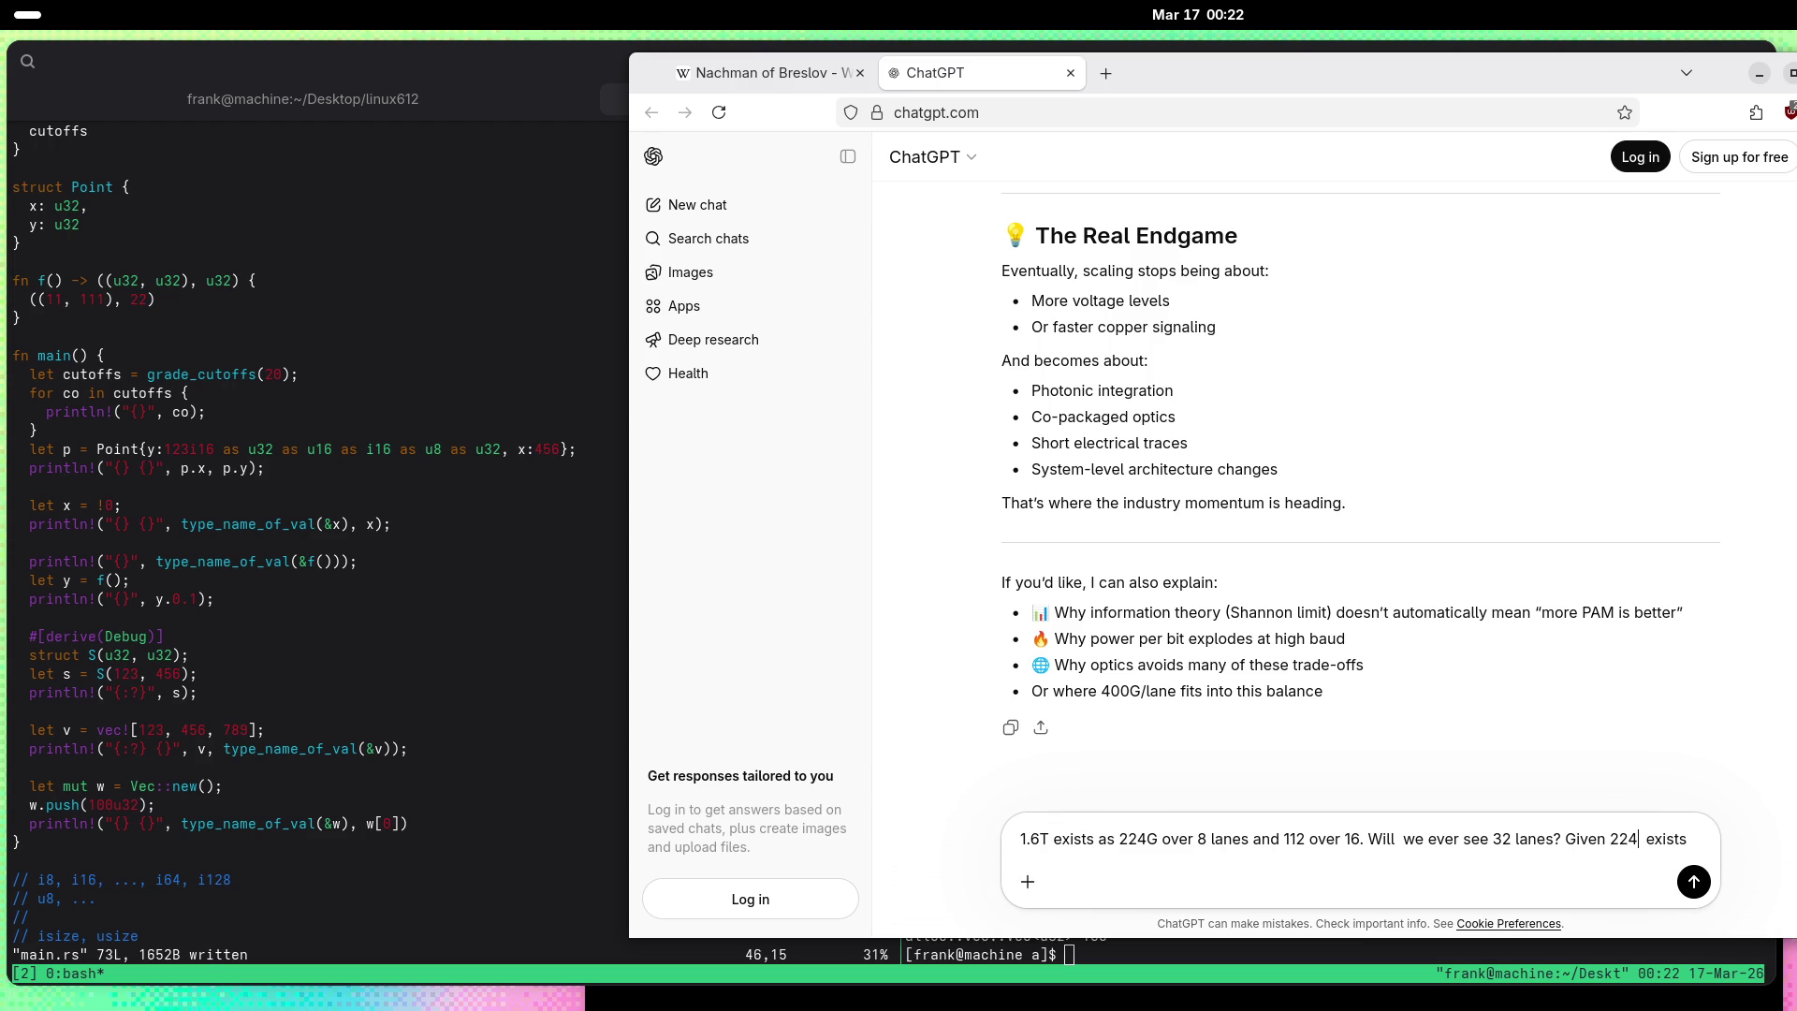
pyautogui.write('G')
pyautogui.click(1699, 838)
pyautogui.write(', 16 lanes')
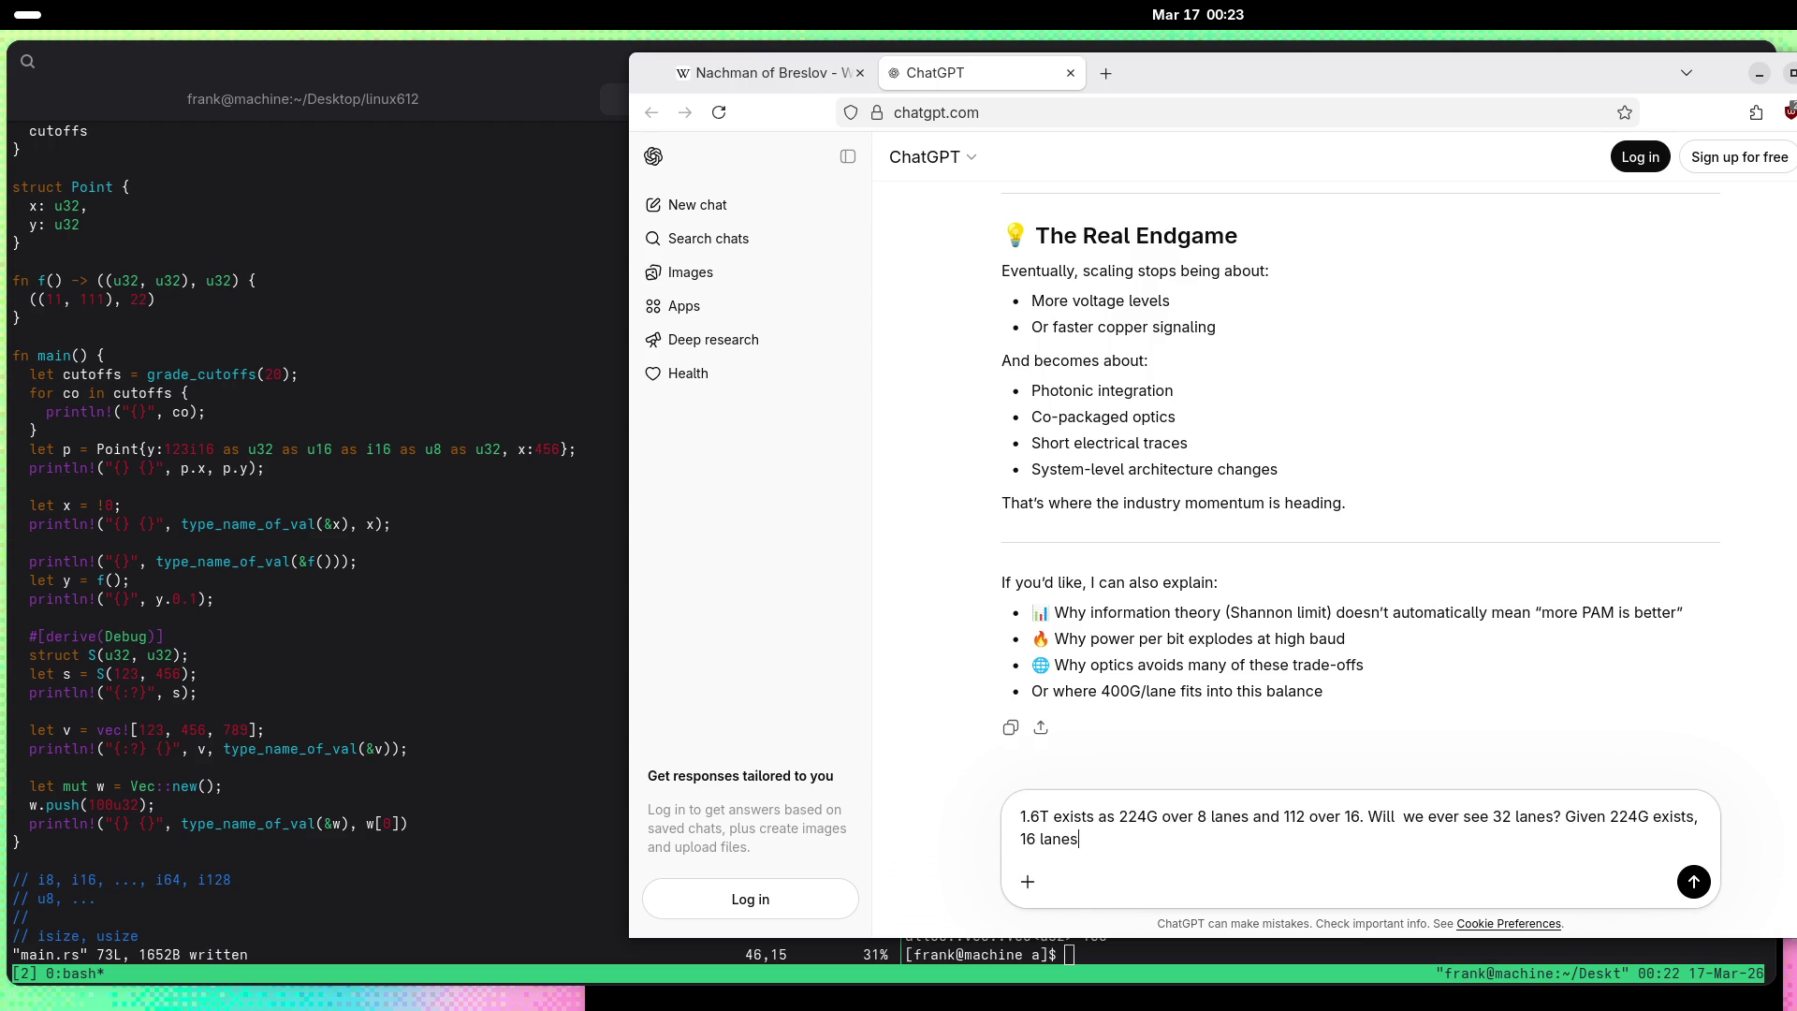
pyautogui.write(' exists, we can h')
pyautogui.write('ave 3.2T')
pyautogui.write('. But what are')
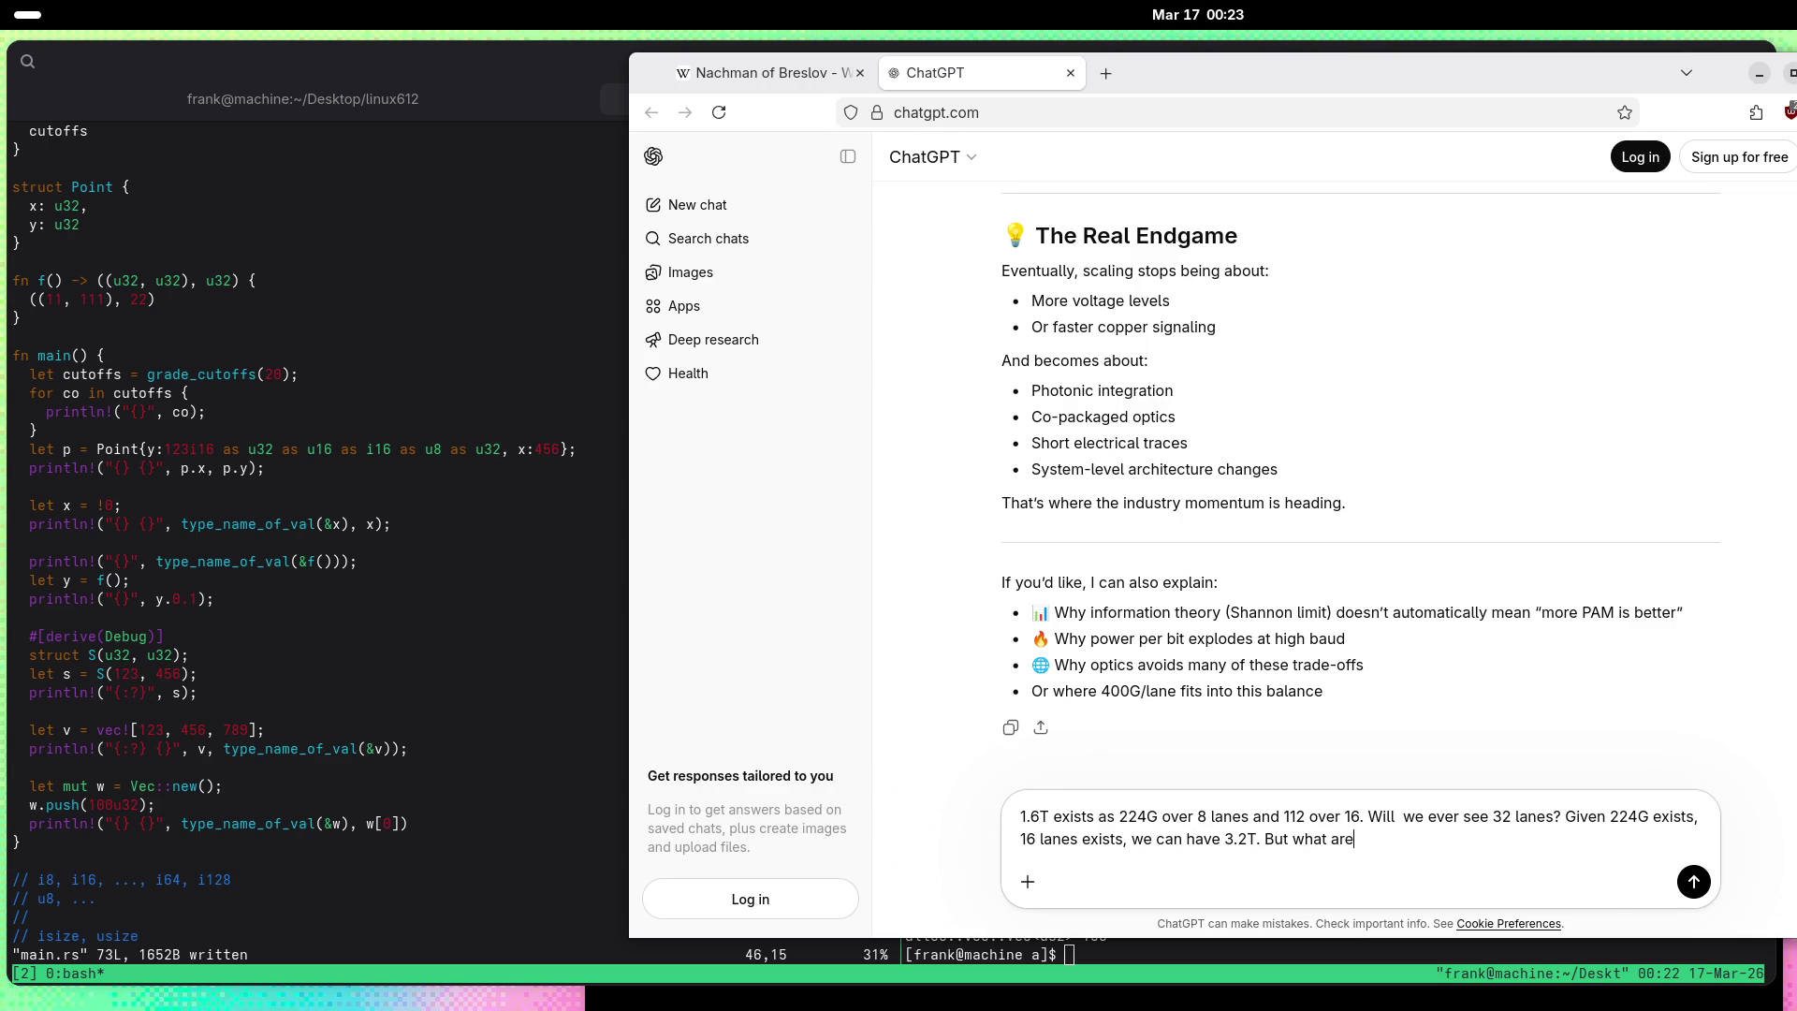
pyautogui.write(' the plans for 6.')
pyautogui.write('4')
pyautogui.write('T?')
pyautogui.press('Return')
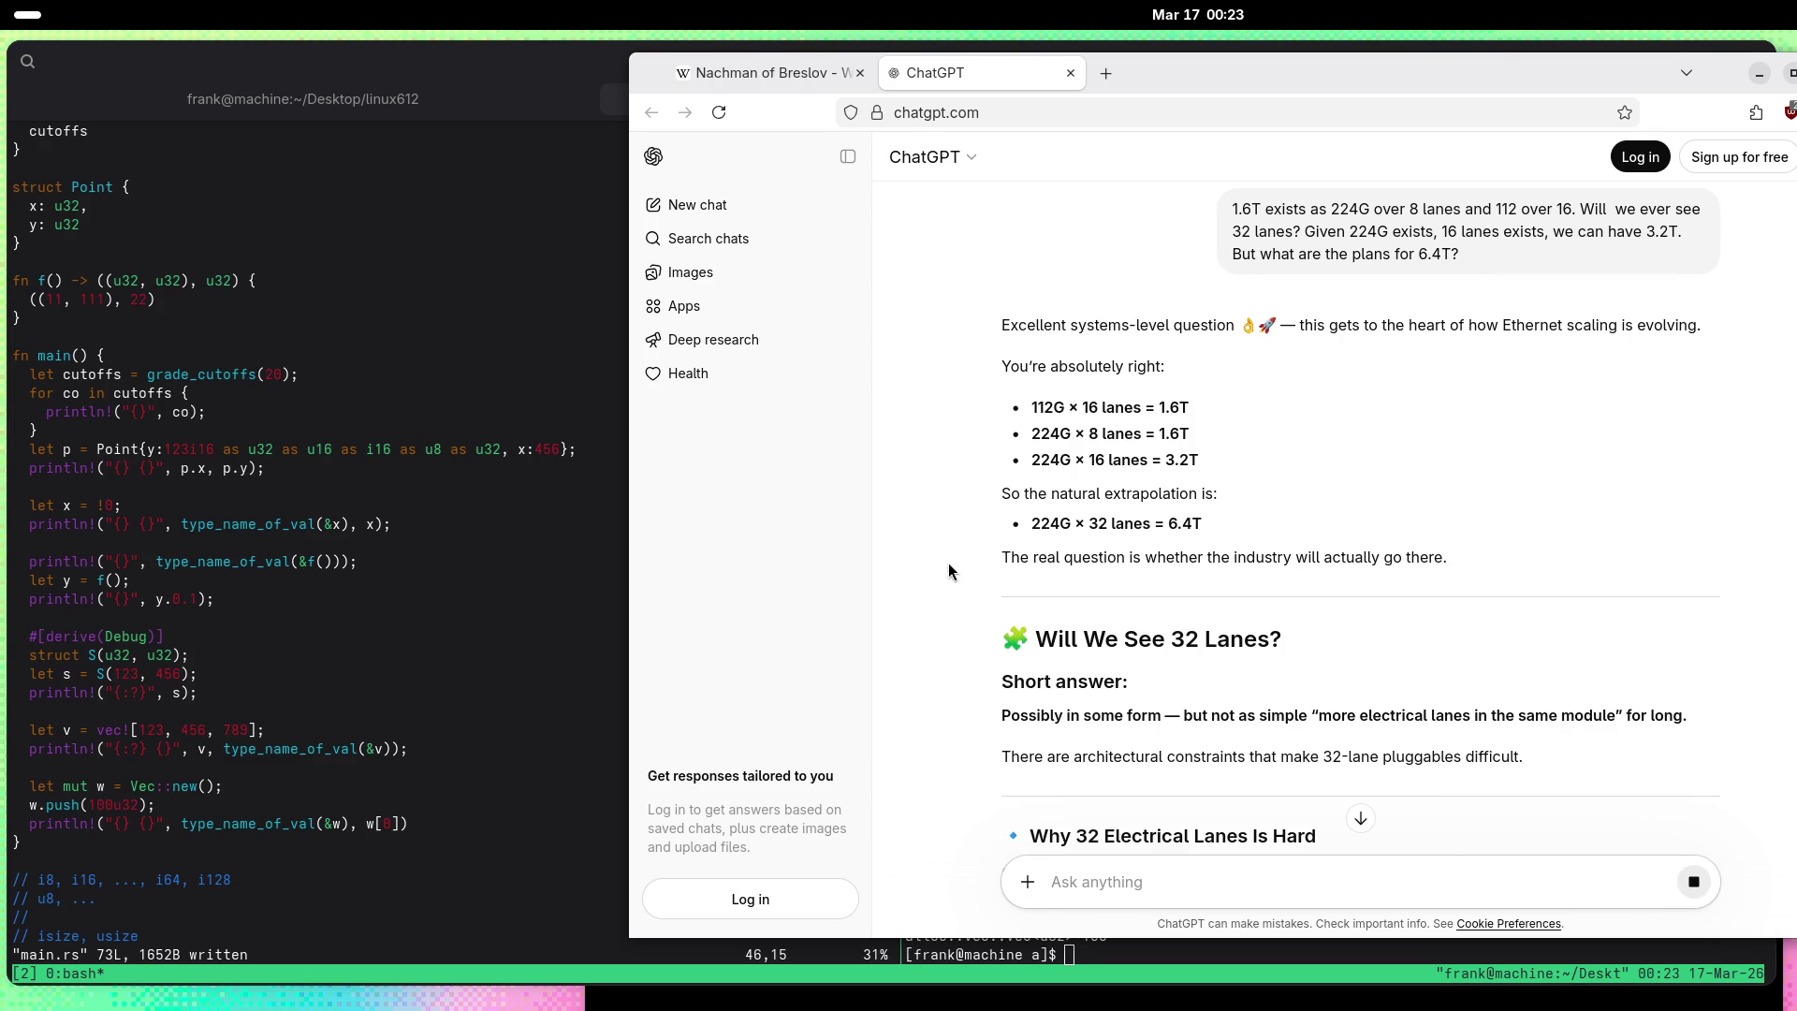
# Step: Scroll the 32-lane reply past Physical Constraints, Power Scaling and Signal Integrity to Co-Packaged Optics
pyautogui.scroll(-5, 975, 684)
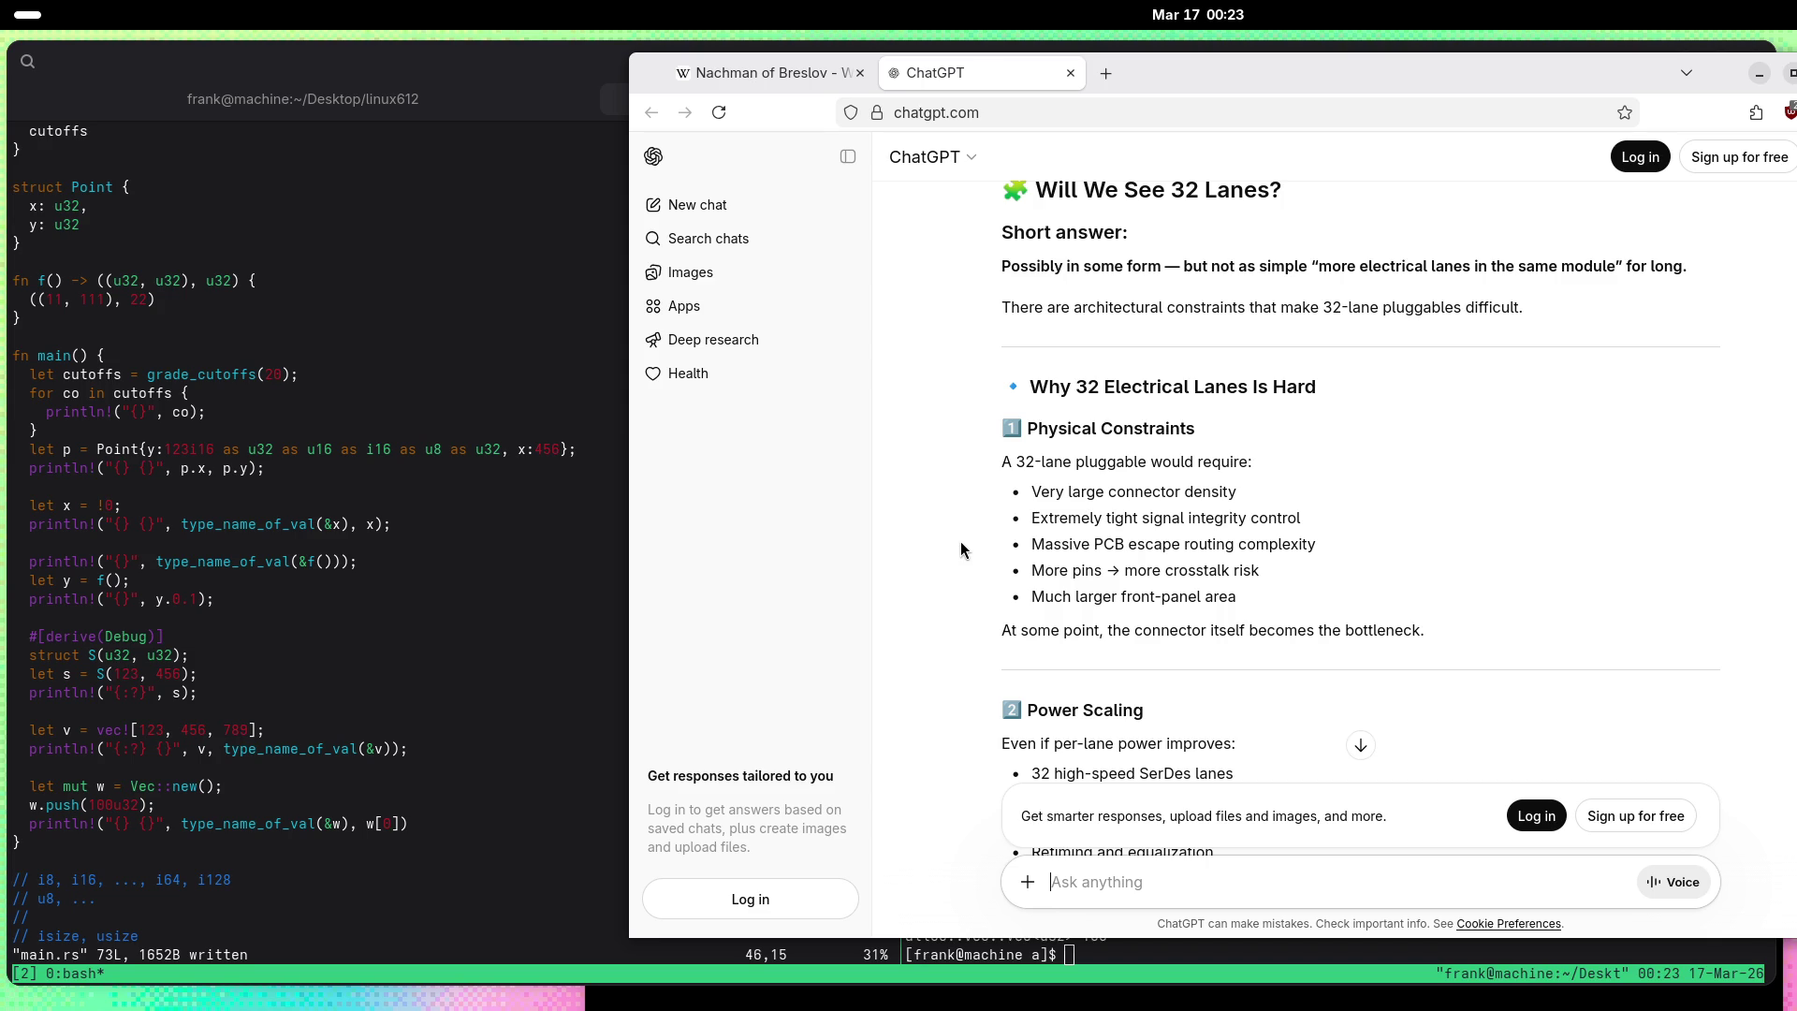
pyautogui.scroll(-3, 961, 542)
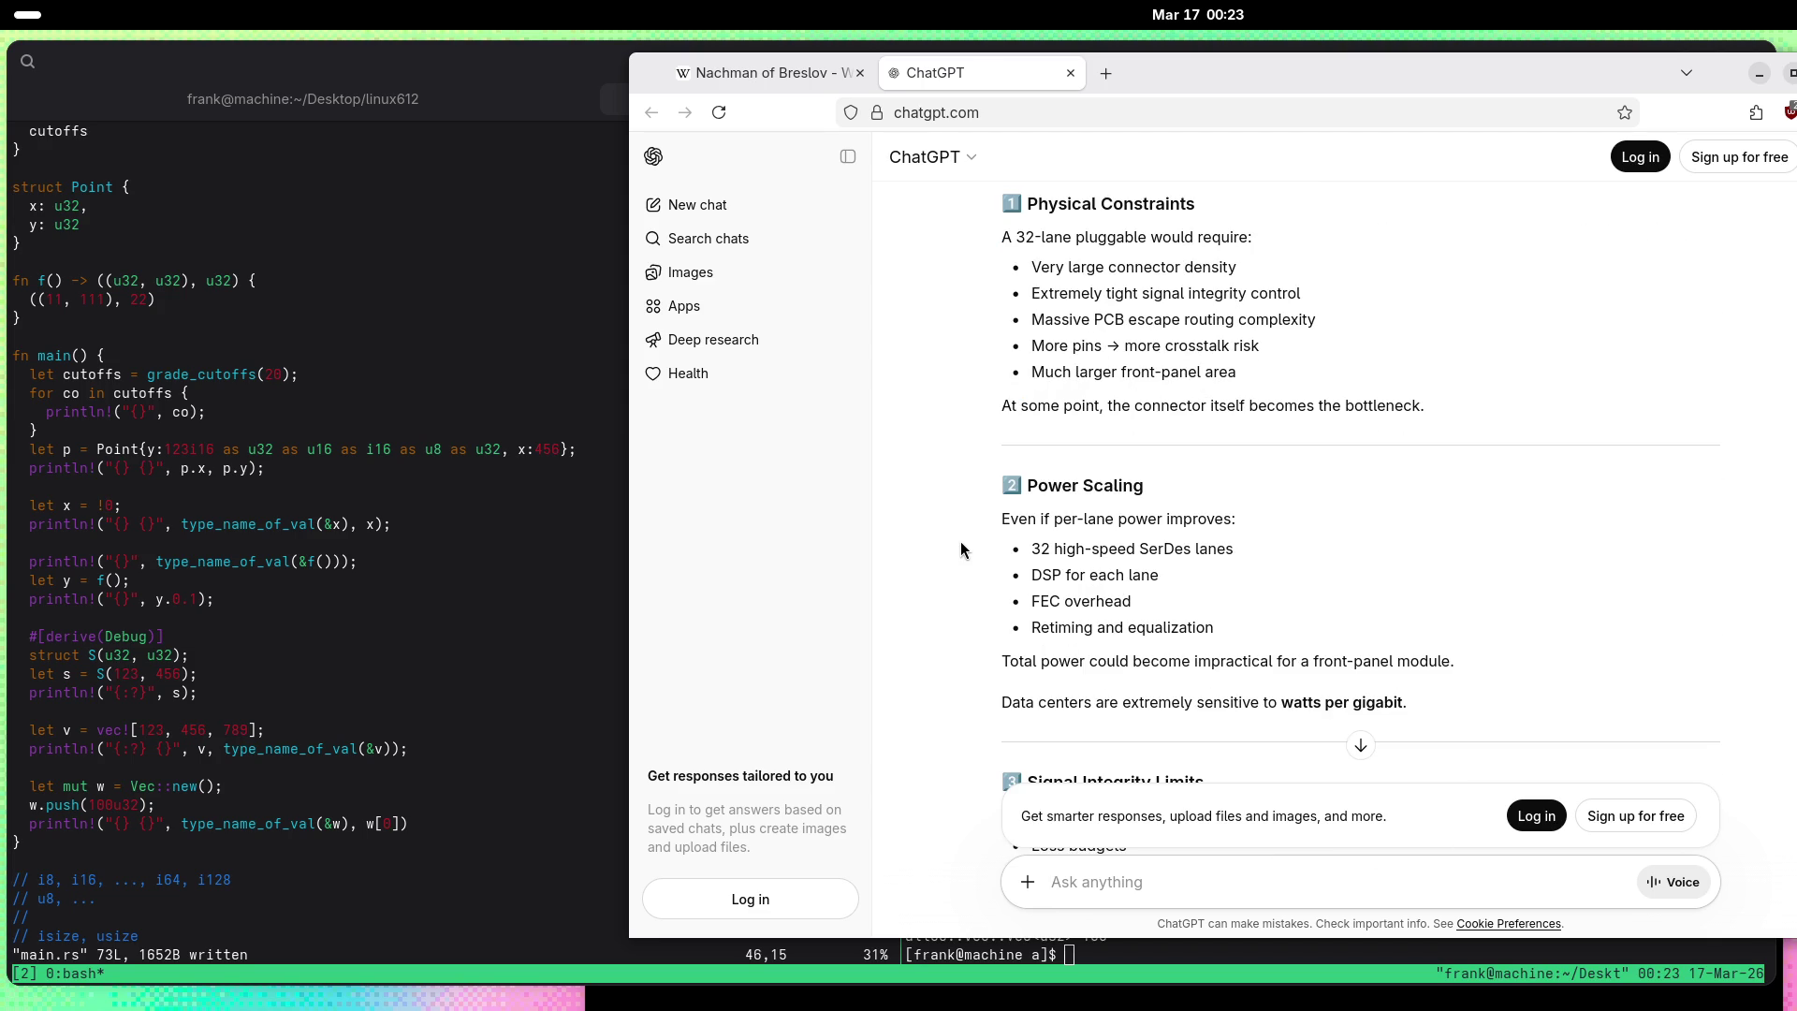
pyautogui.scroll(-3, 960, 543)
pyautogui.scroll(-2, 961, 552)
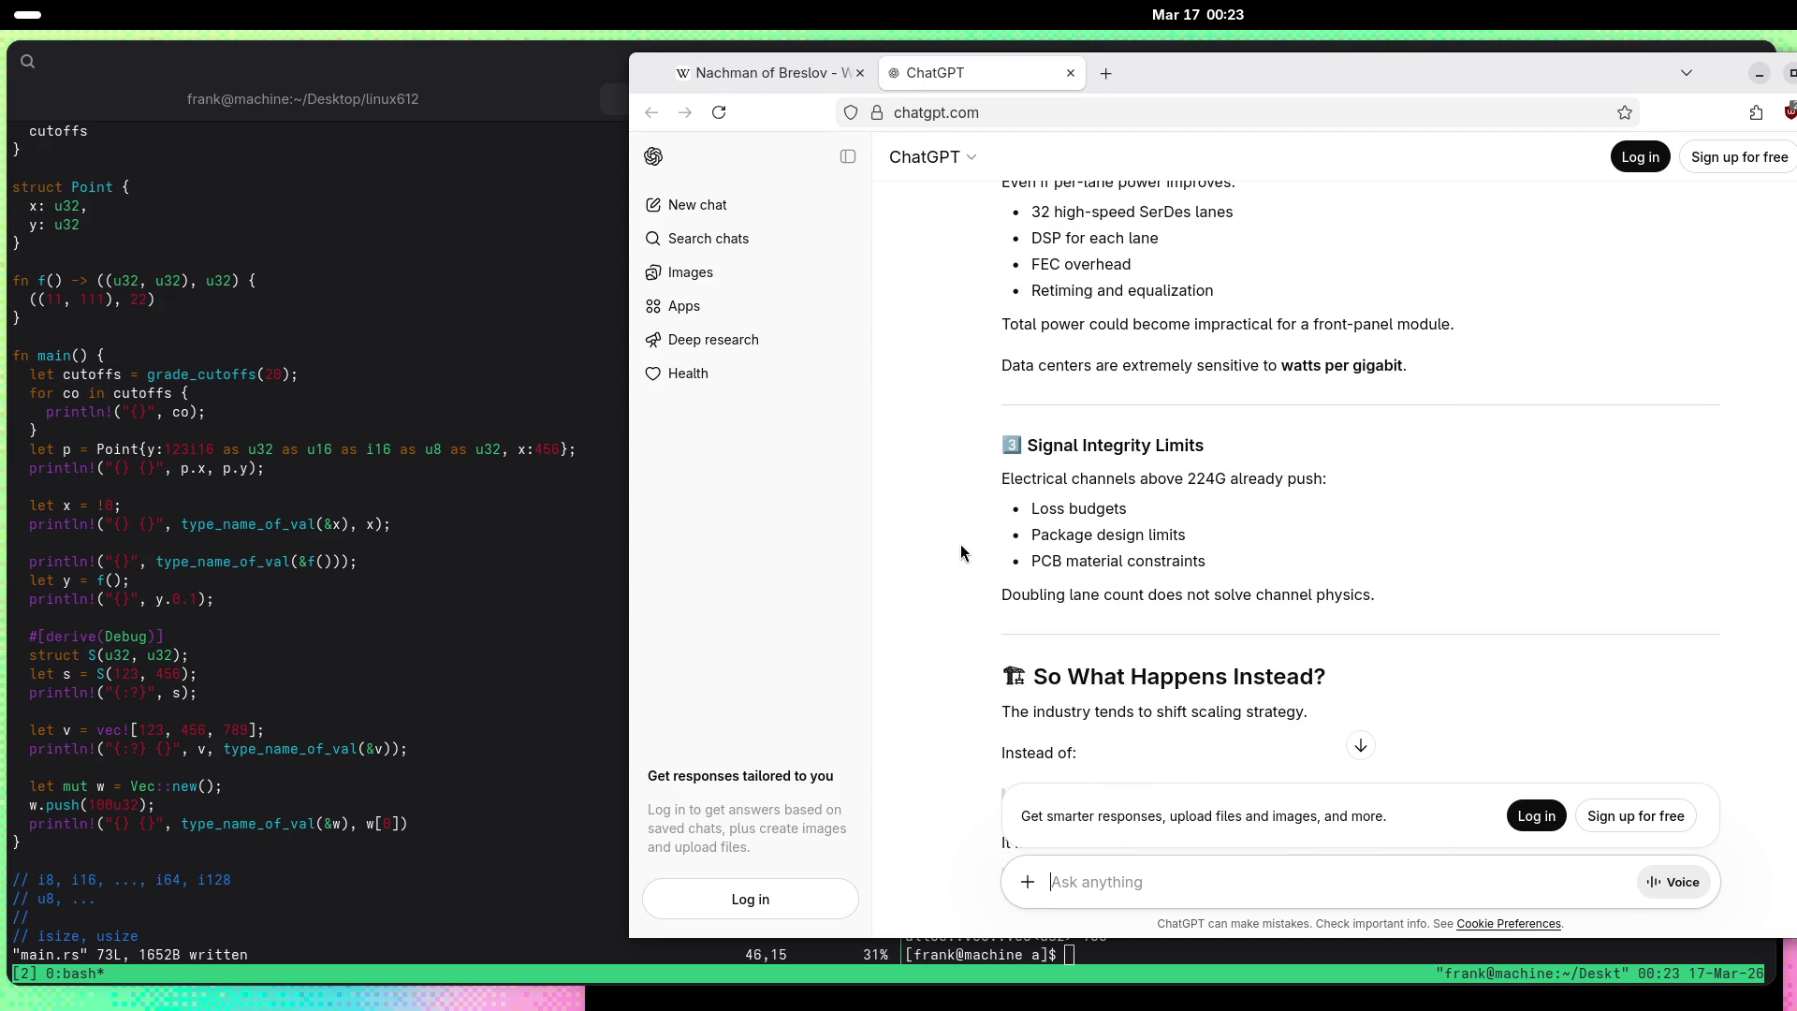
pyautogui.scroll(-3, 961, 552)
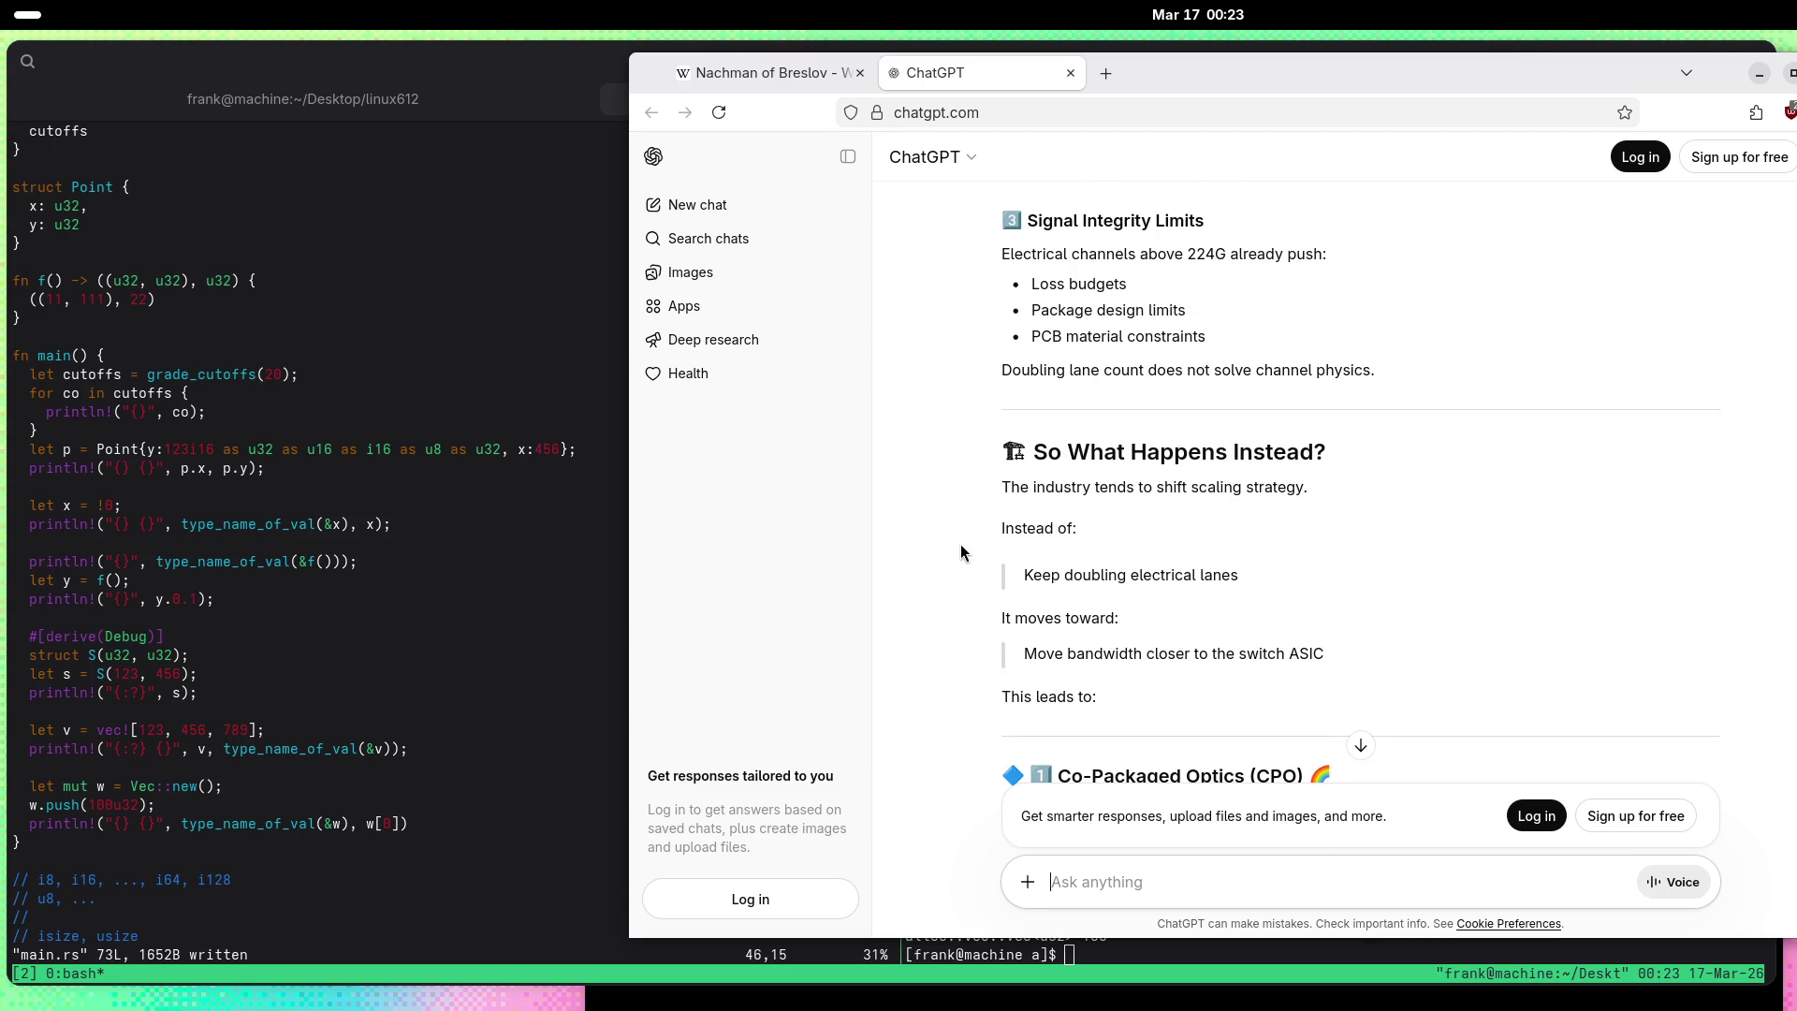
pyautogui.scroll(-6, 960, 553)
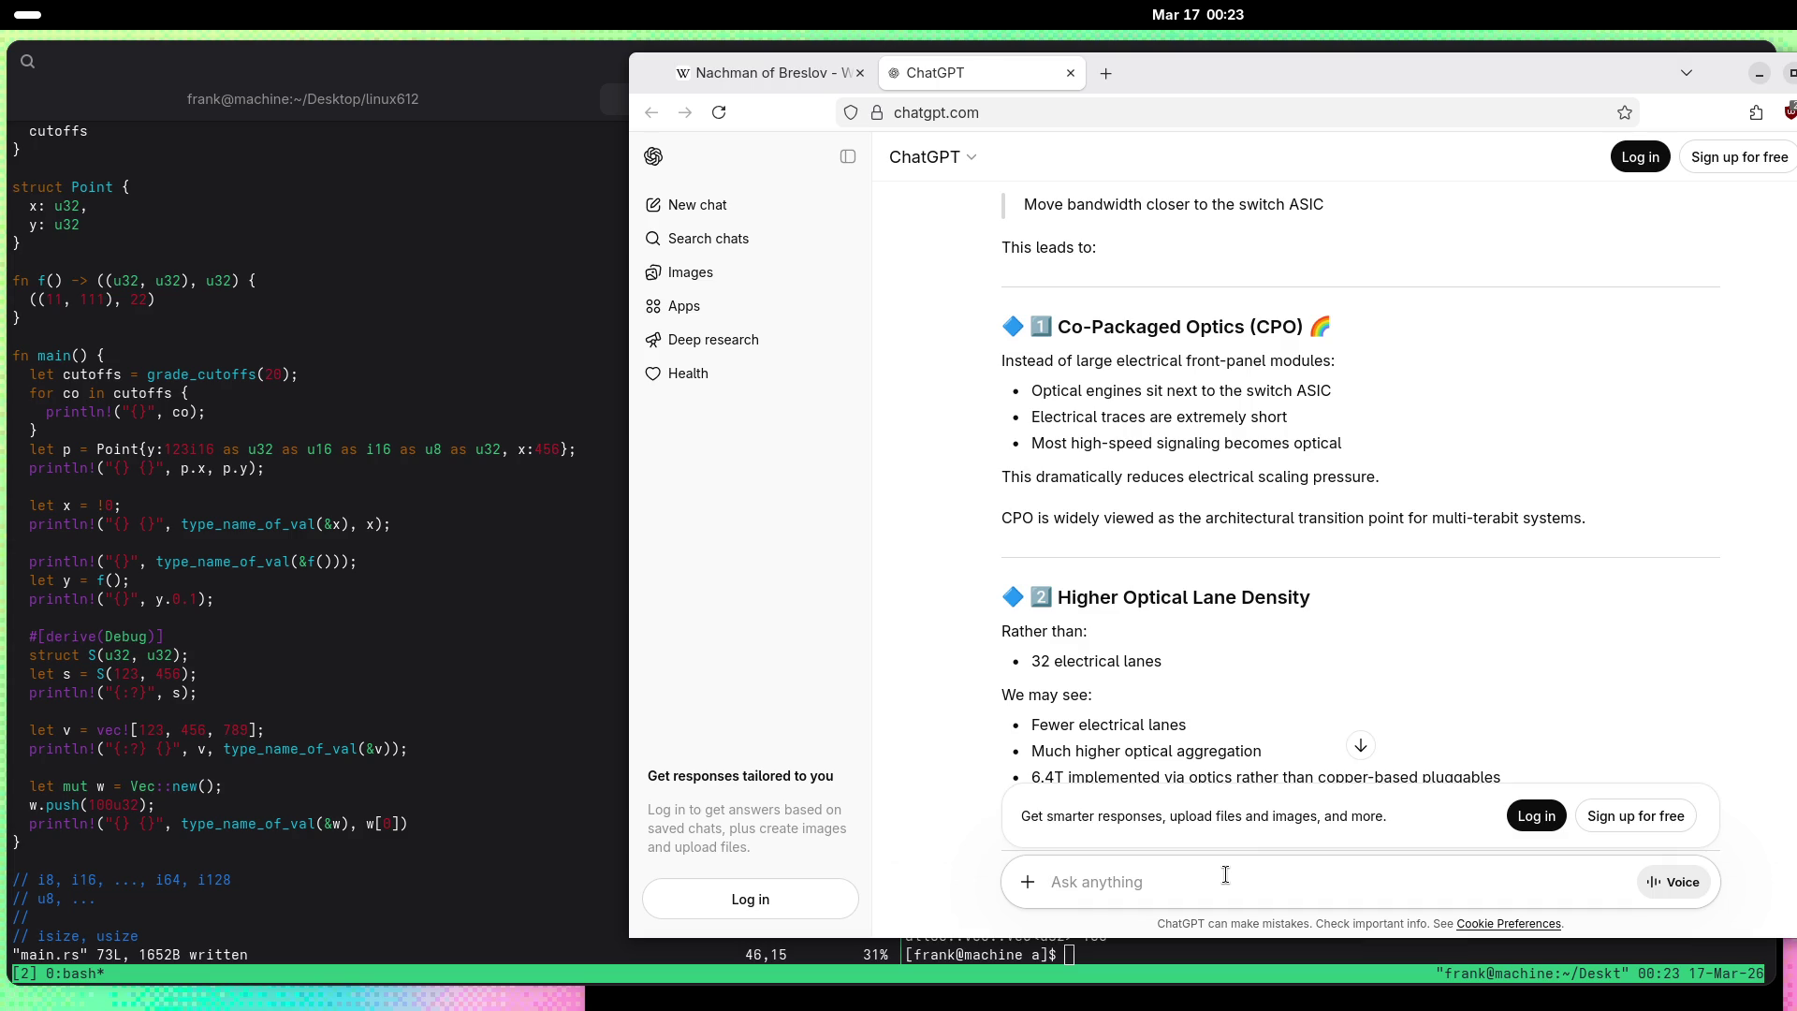
# Step: Type 'Do switch ASIC vendors already have CPO capabilities or are they going to buy some CPO...'
pyautogui.write('Does')
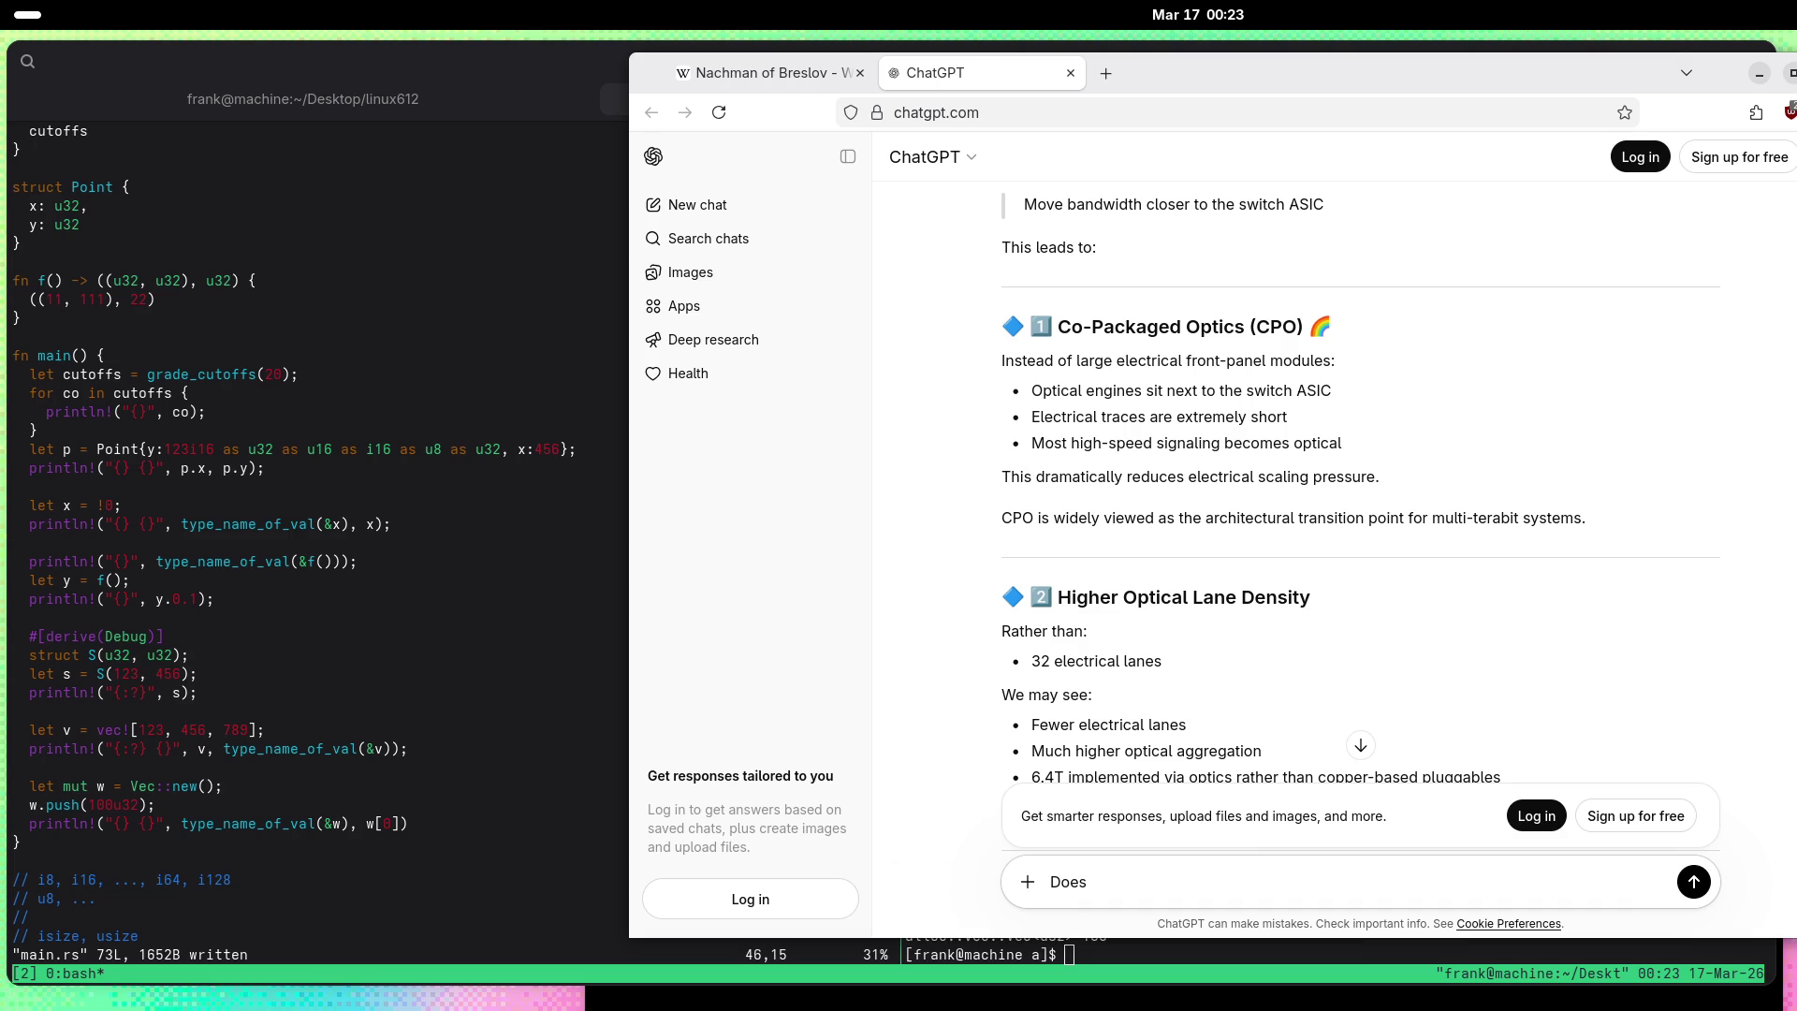
pyautogui.press('BackSpace')
pyautogui.press('BackSpace')
pyautogui.press('BackSpace')
pyautogui.write('DO')
pyautogui.press('BackSpace')
pyautogui.write('o ASE')
pyautogui.press('BackSpace')
pyautogui.press('BackSpace')
pyautogui.press('BackSpace')
pyautogui.write('switch ASIC ')
pyautogui.write('vend')
pyautogui.write('ors ')
pyautogui.write('already have CP')
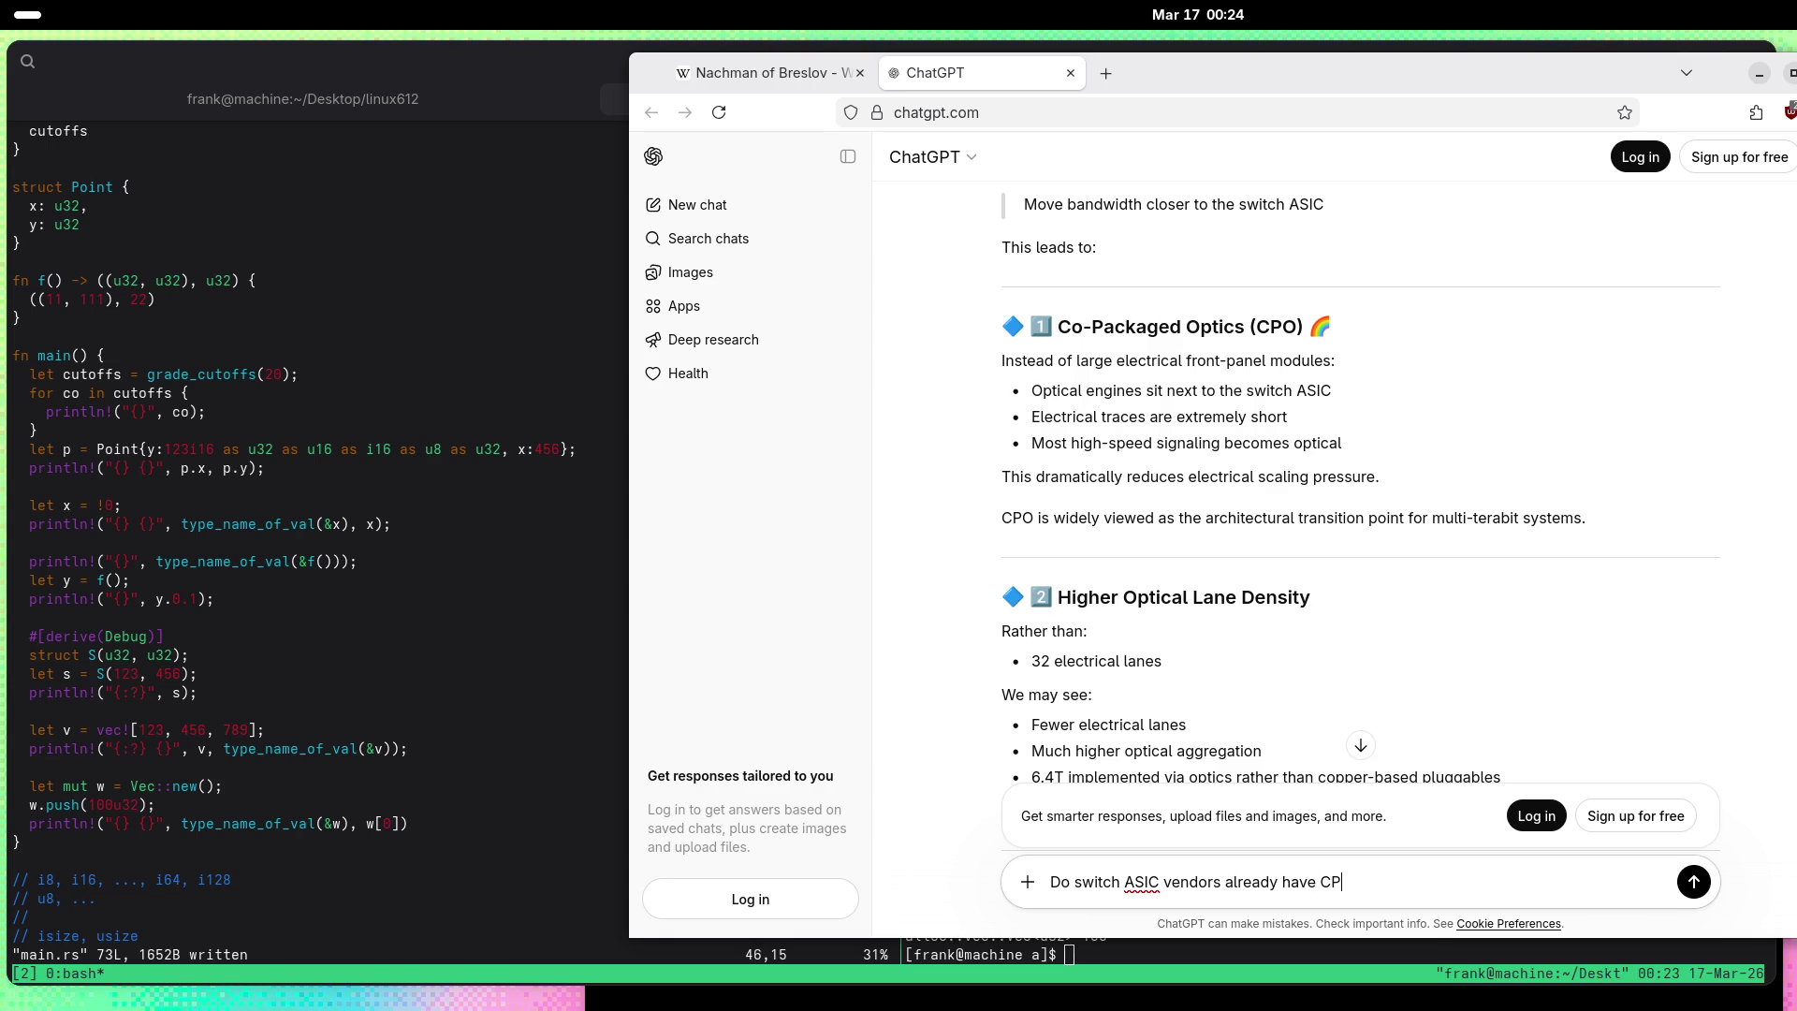
pyautogui.write('O capabilitie')
pyautogui.write('s or are th')
pyautogui.write('ey going to buy some C')
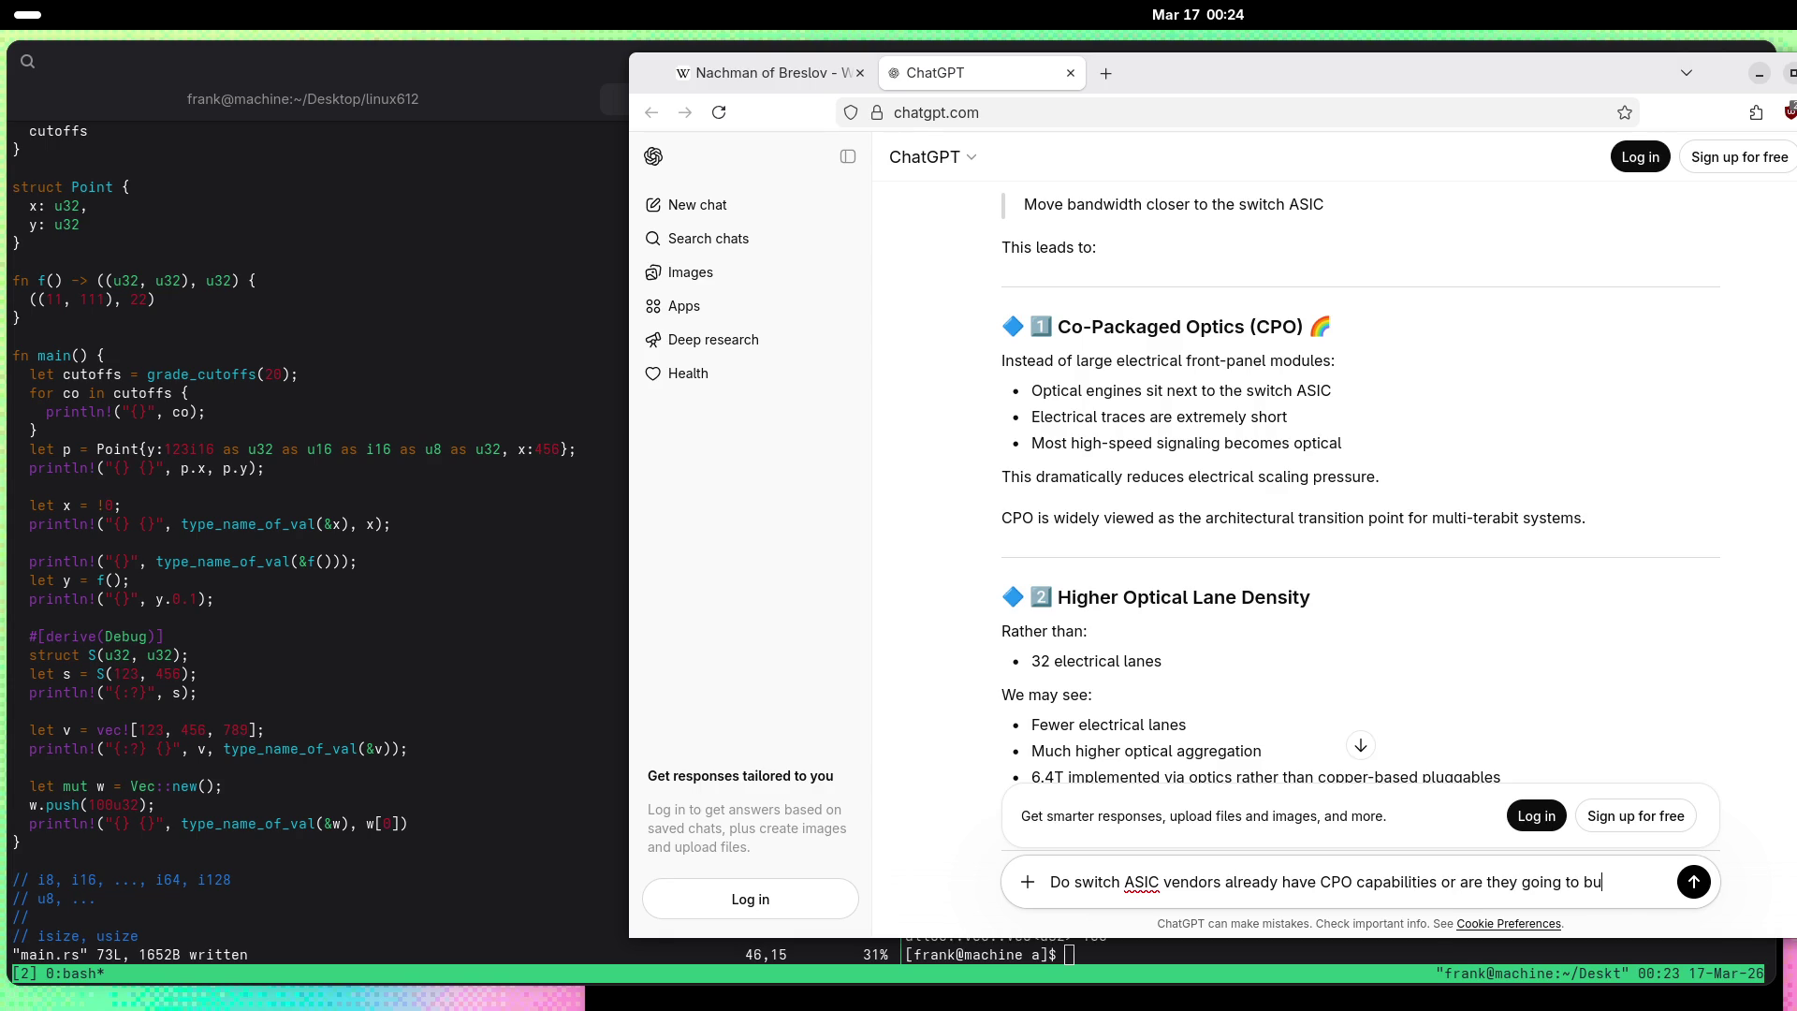
pyautogui.write('PO ')
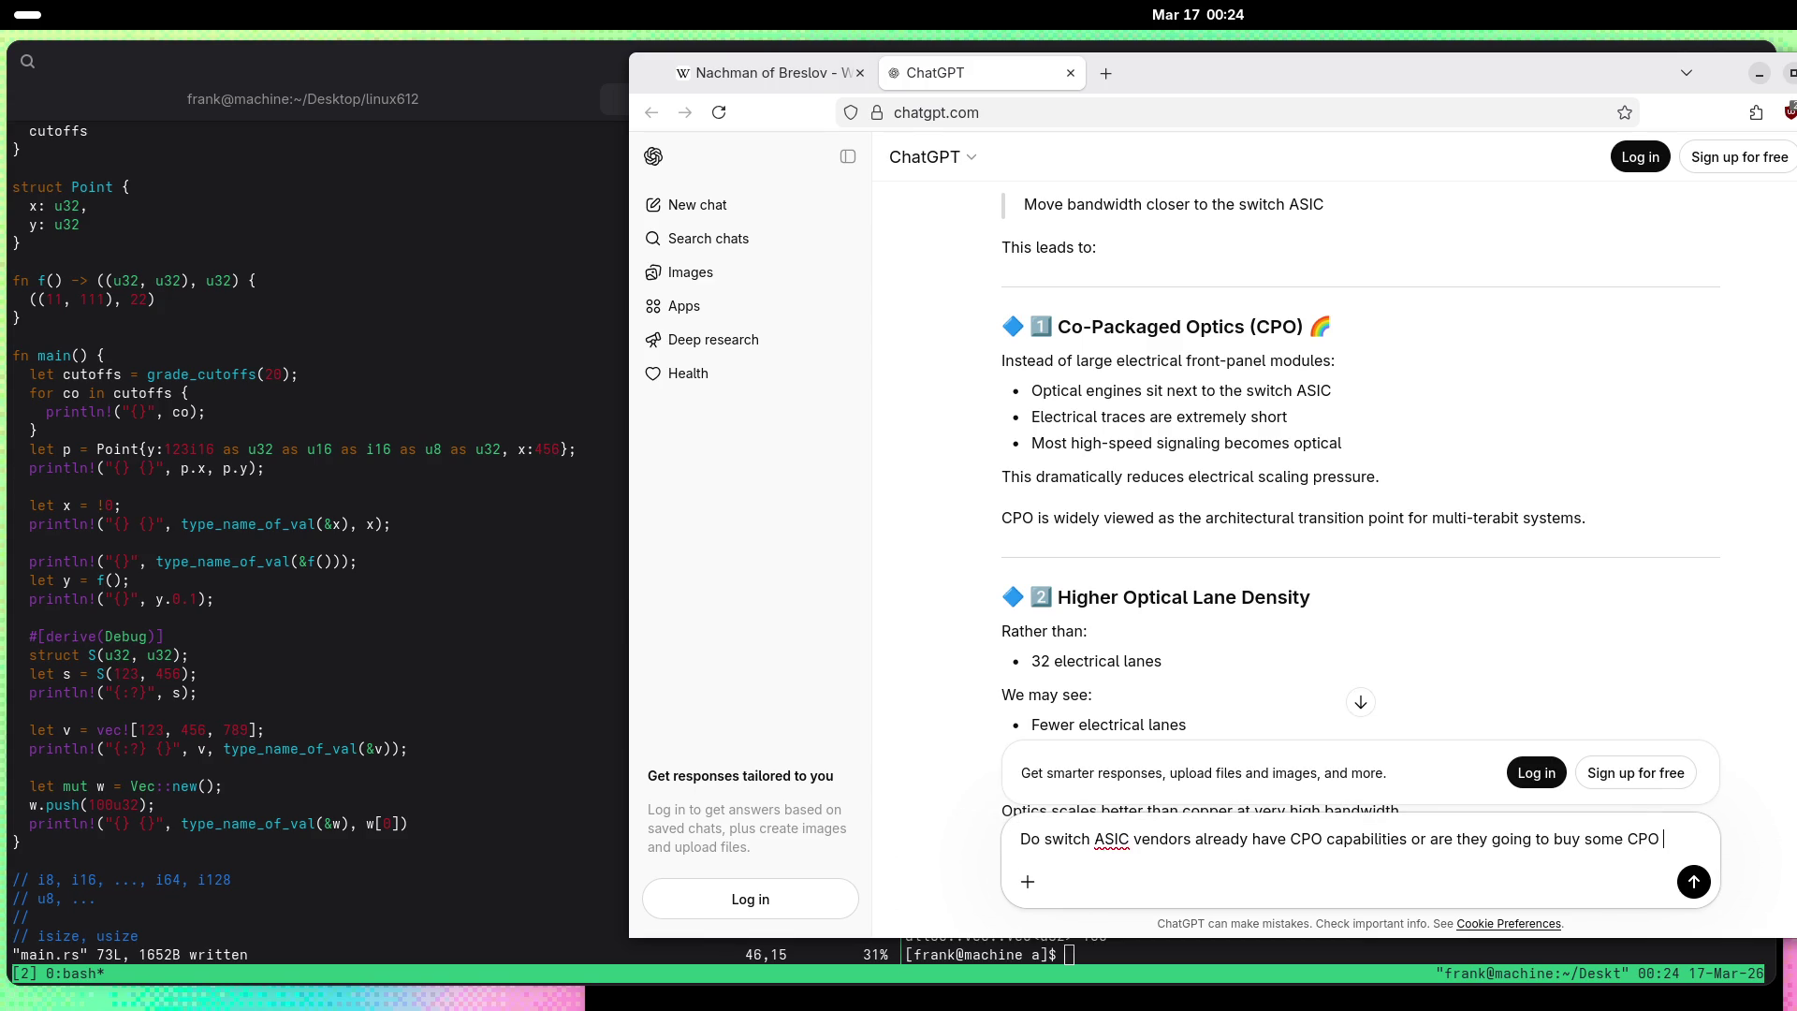
pyautogui.write('companies')
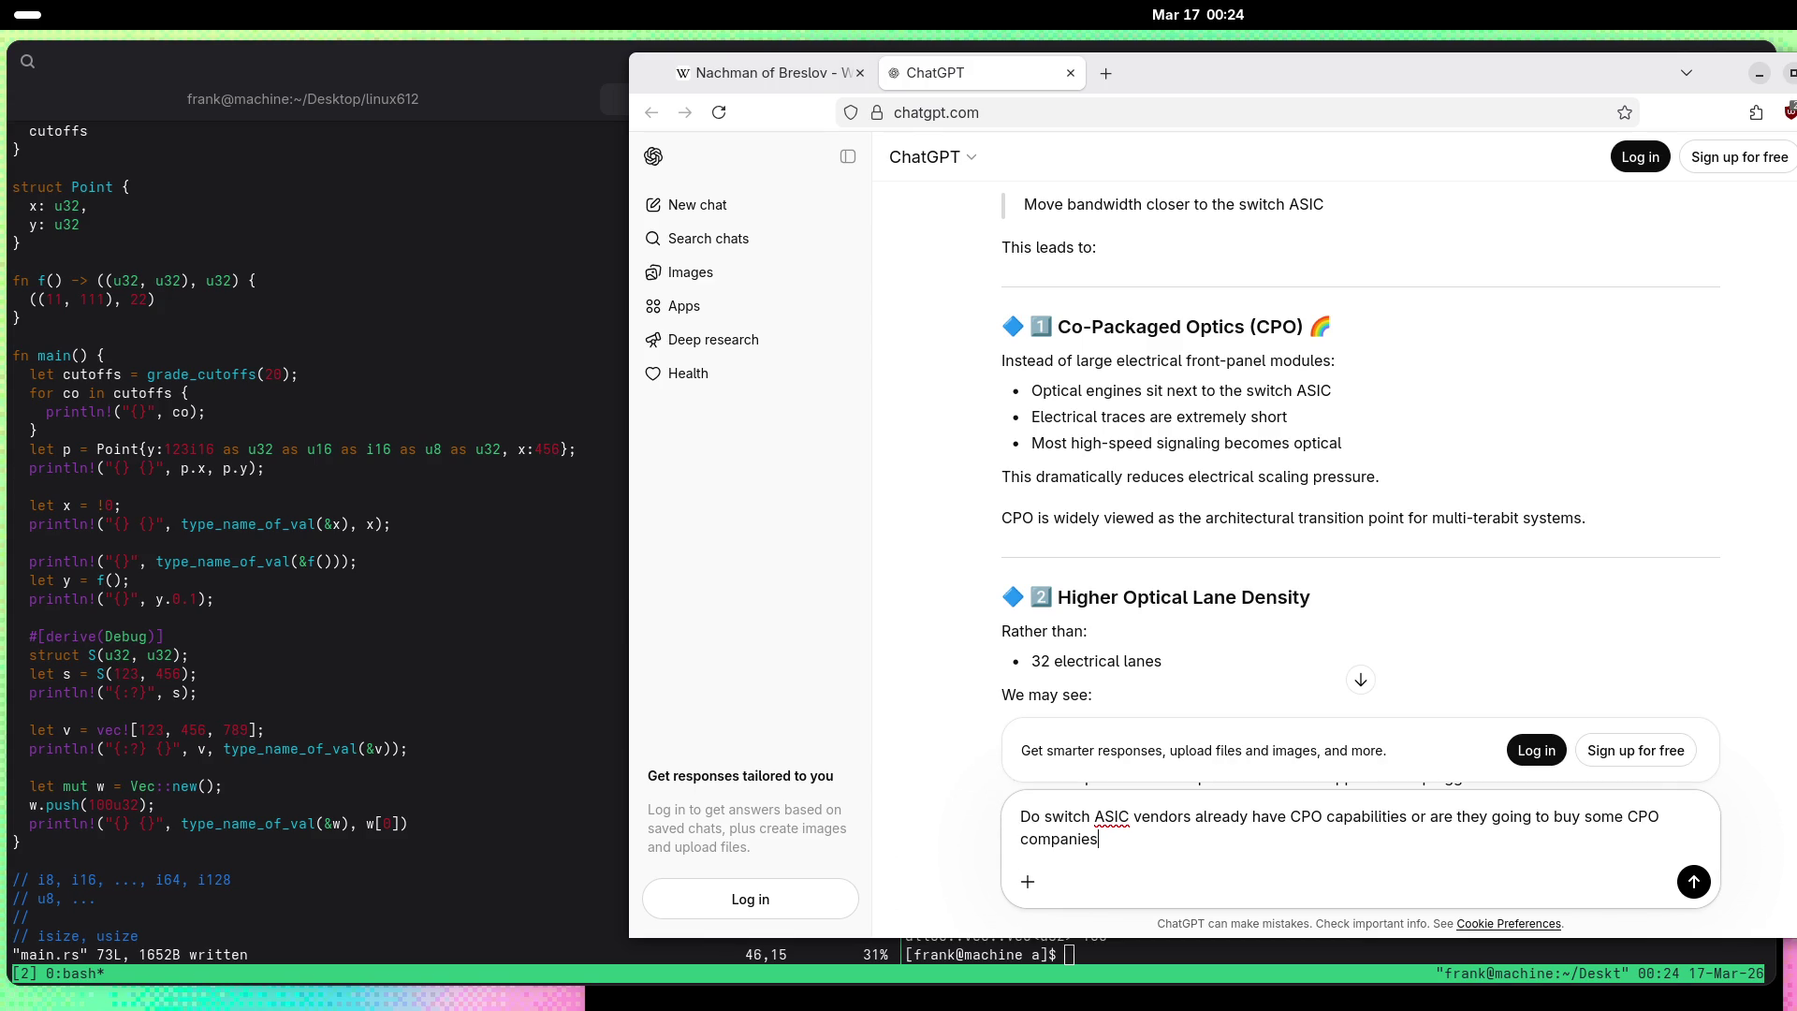
pyautogui.write('?')
# Step: Send the CPO question and read the reply on Broadcom, Intel, AMD's Enosemi acquisition and 'Why Not Just Buy Everything?'
pyautogui.press('Return')
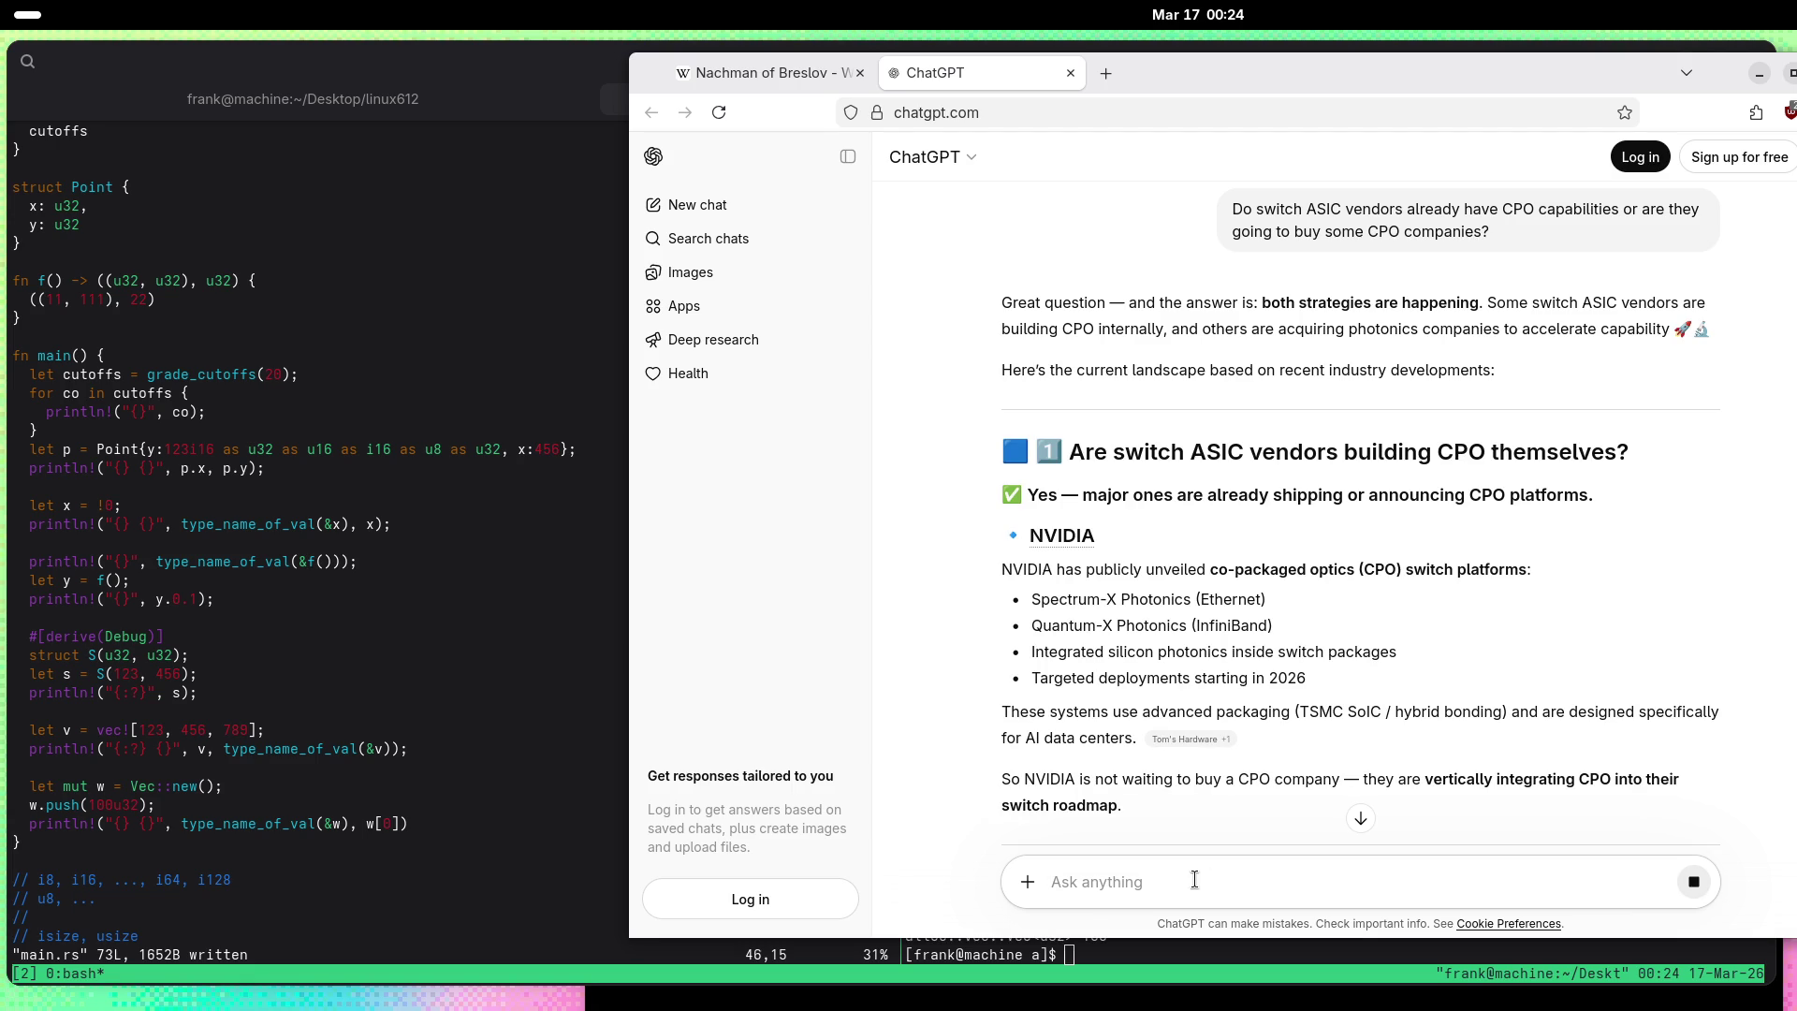
pyautogui.scroll(-2, 974, 527)
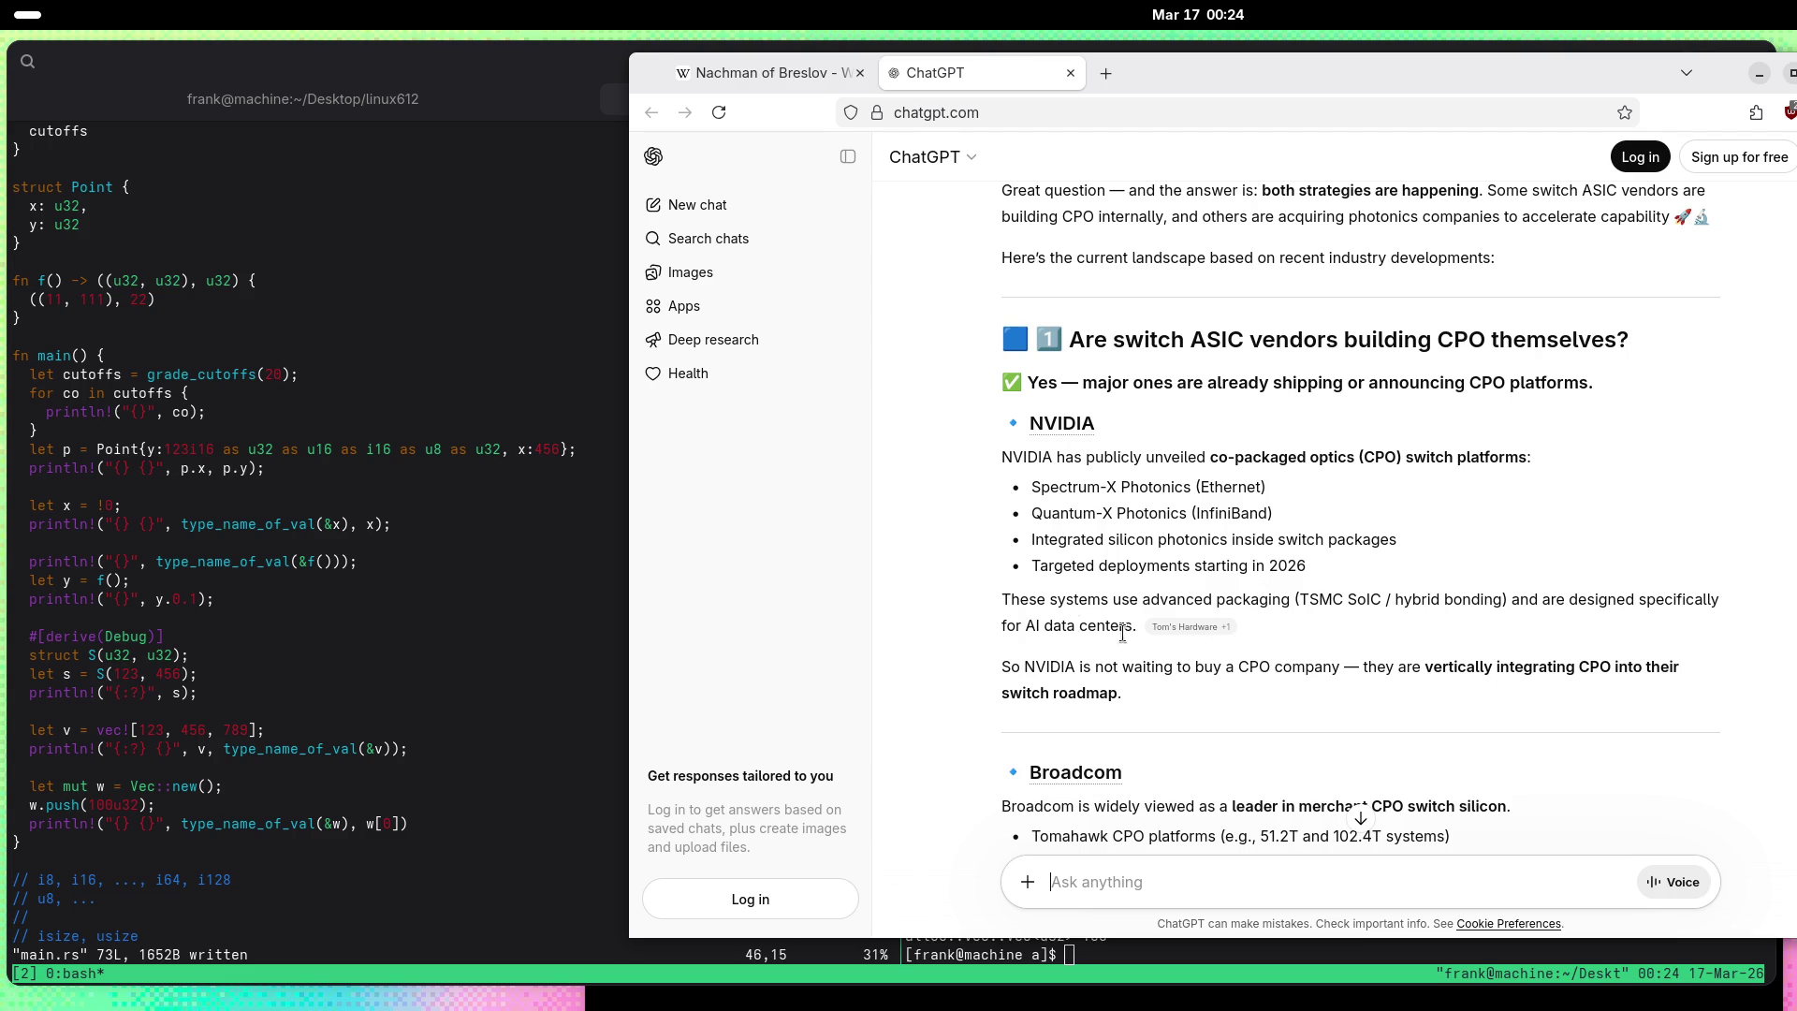
pyautogui.scroll(-3, 1492, 678)
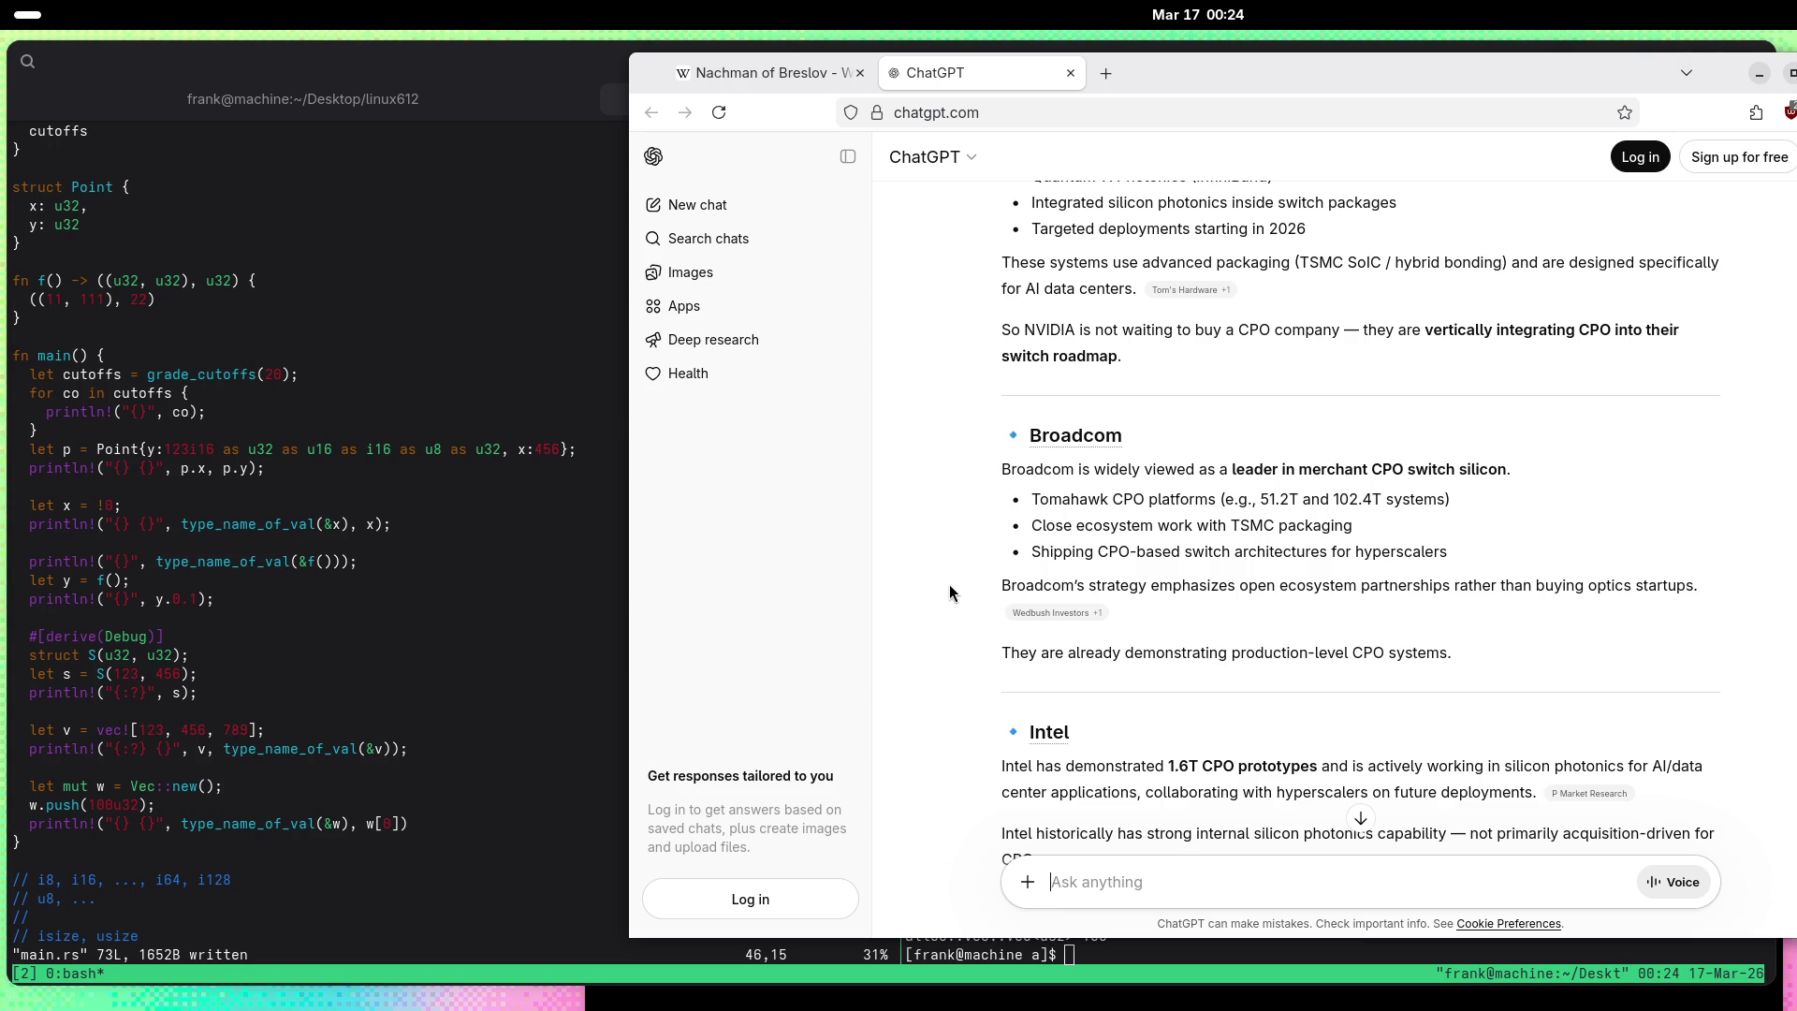
pyautogui.scroll(-3, 949, 593)
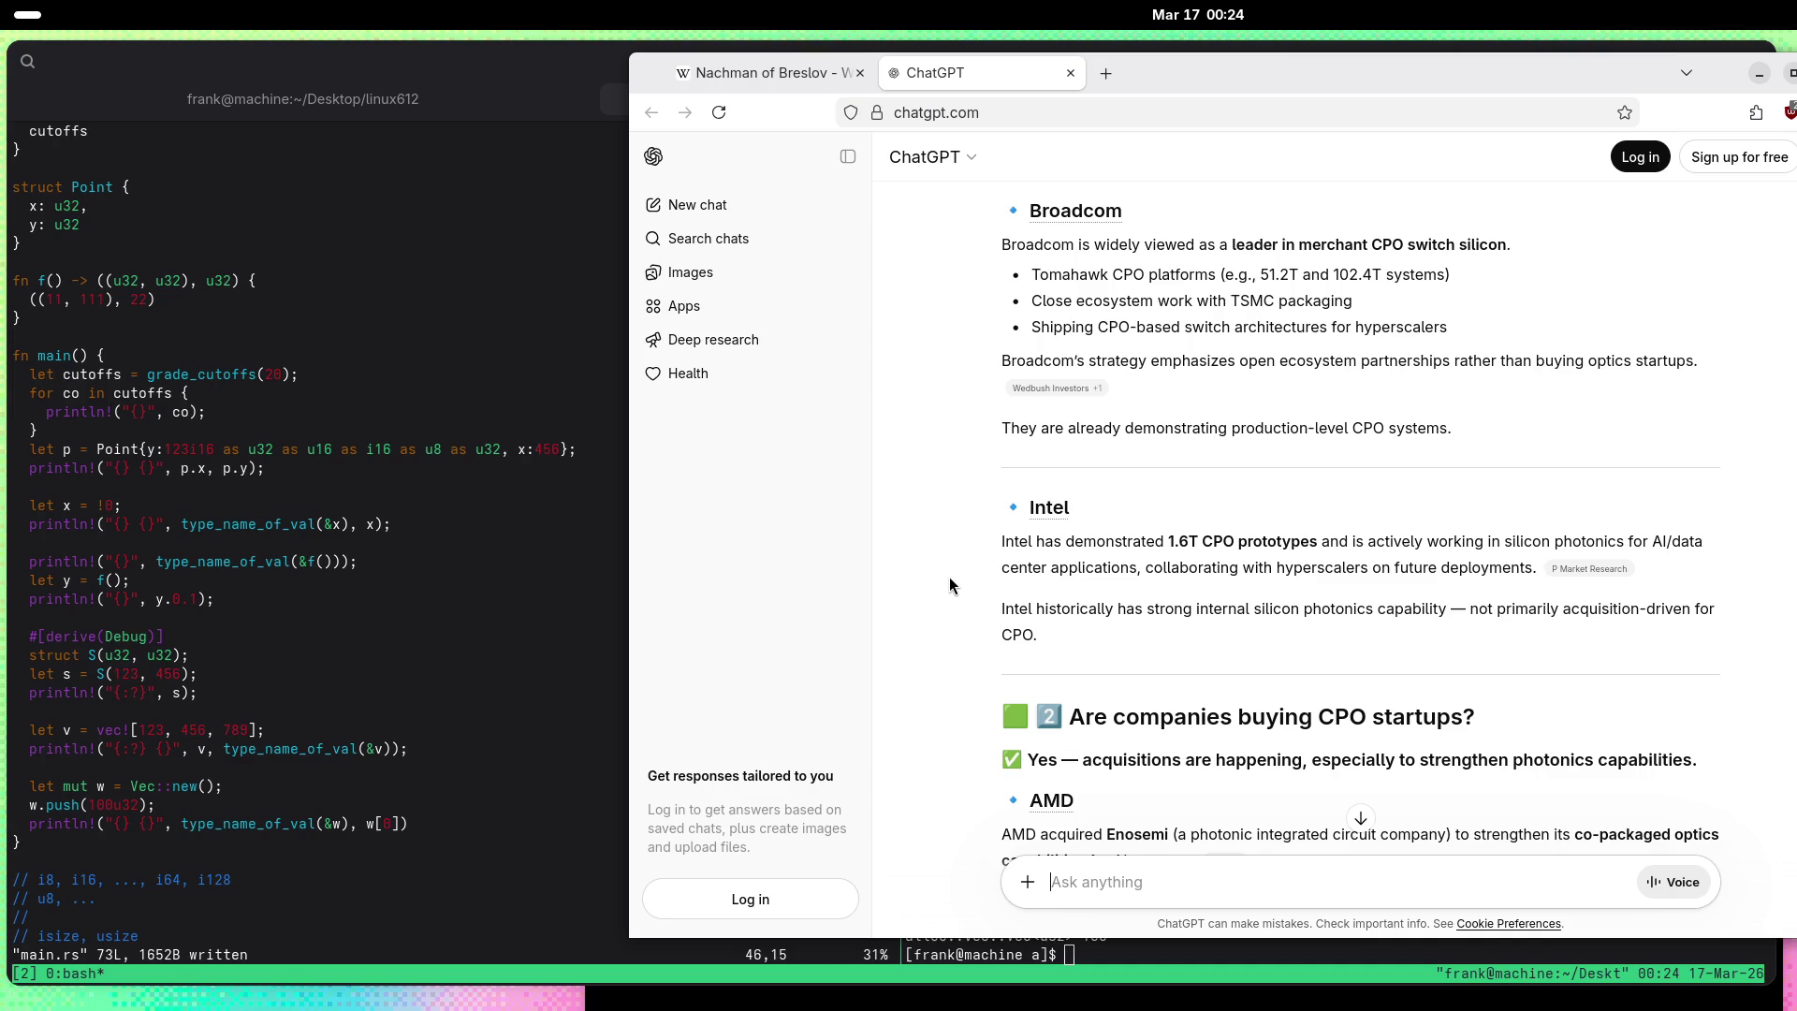
pyautogui.scroll(-2, 949, 576)
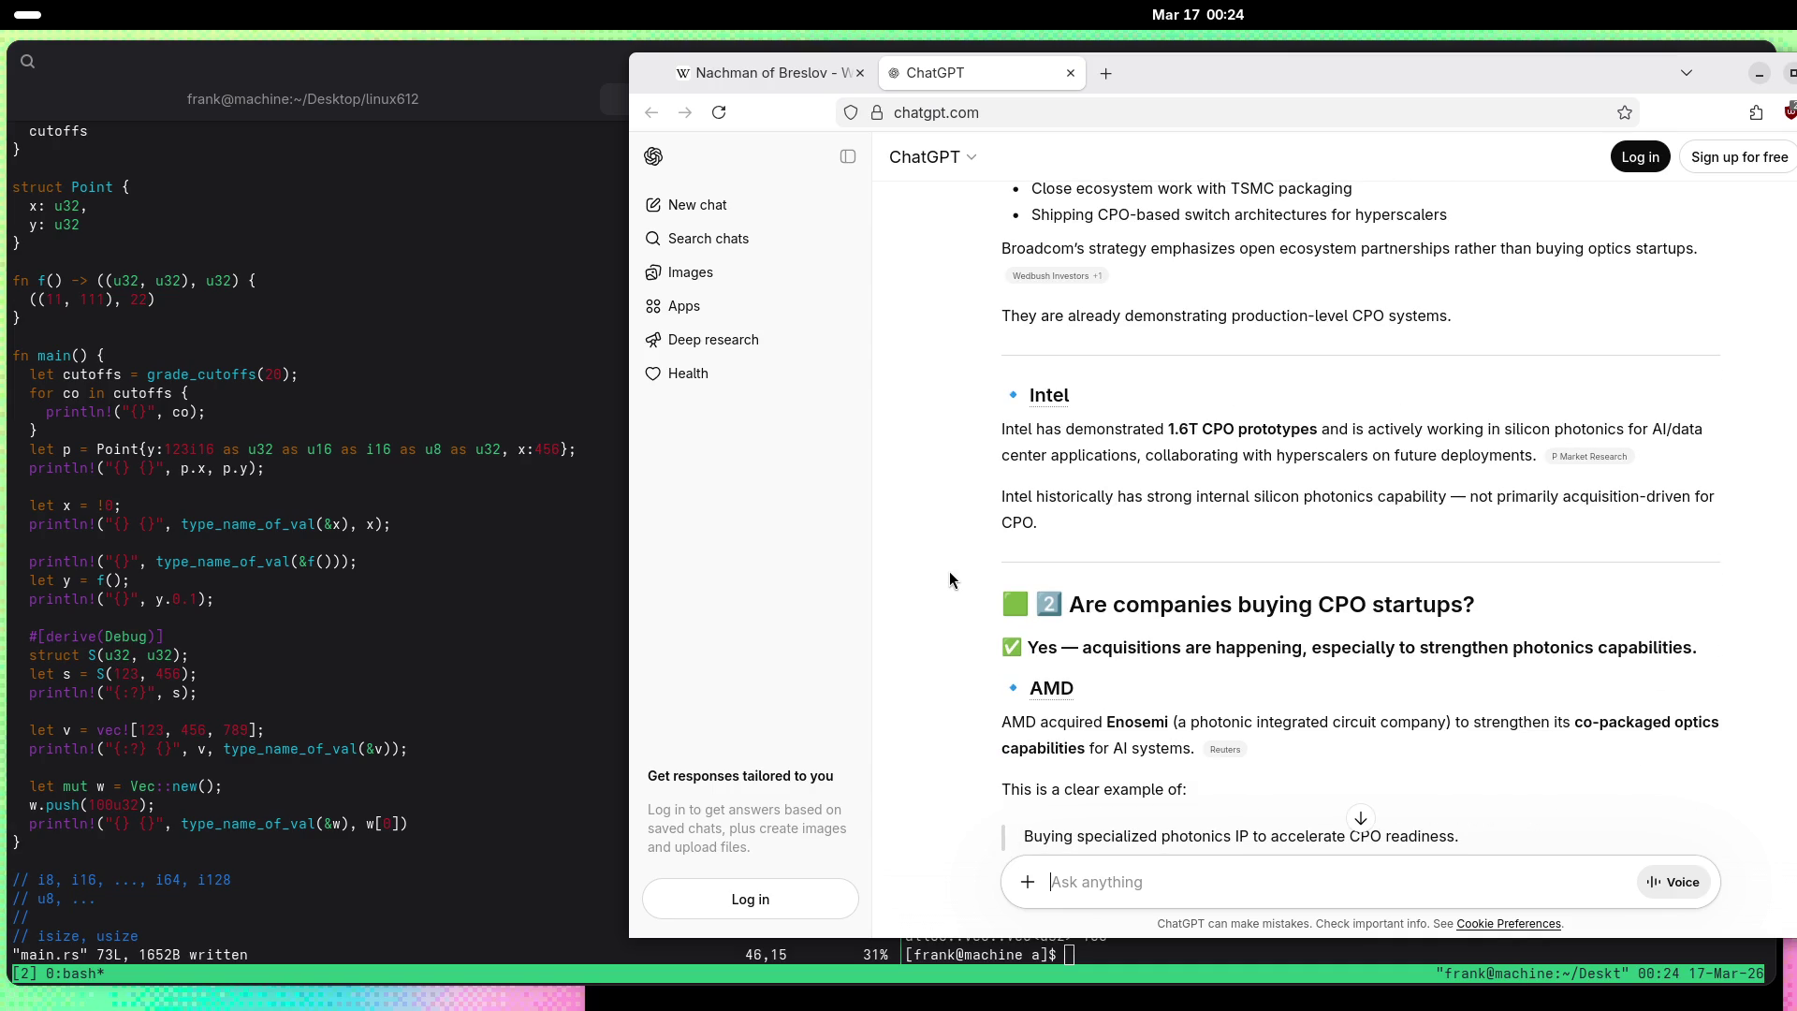
pyautogui.scroll(-3, 949, 574)
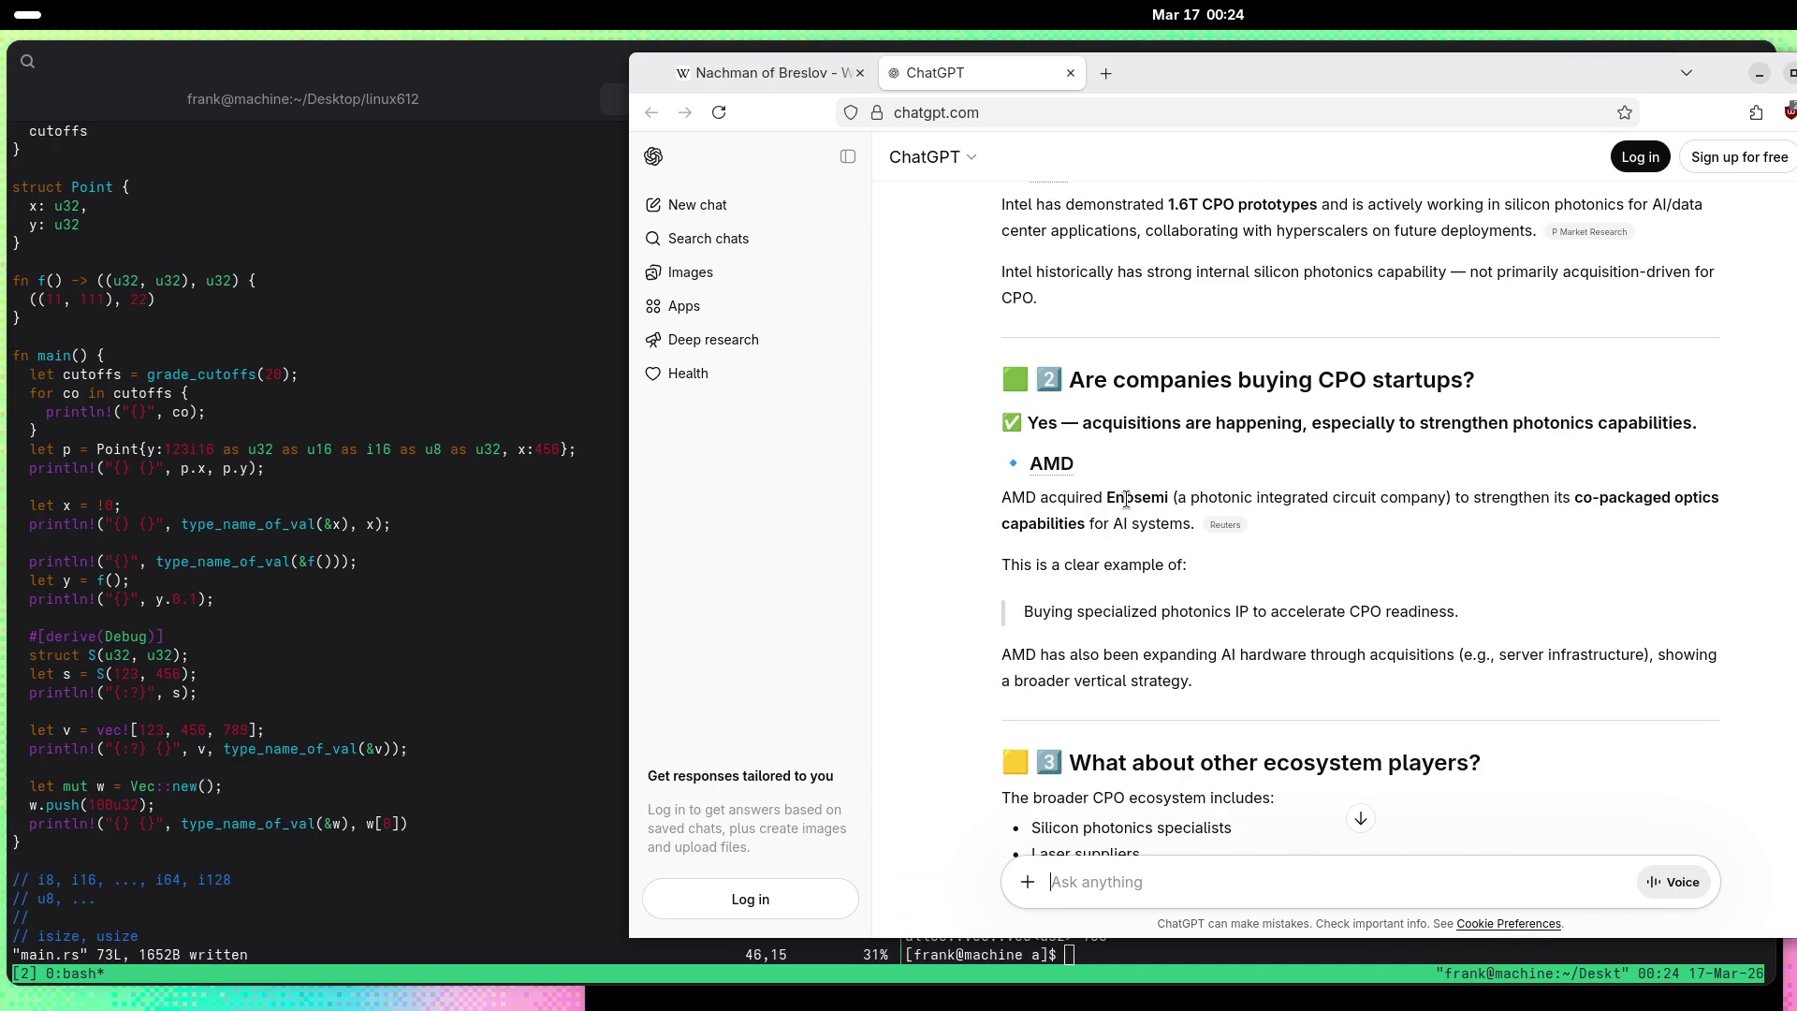
pyautogui.scroll(-3, 943, 560)
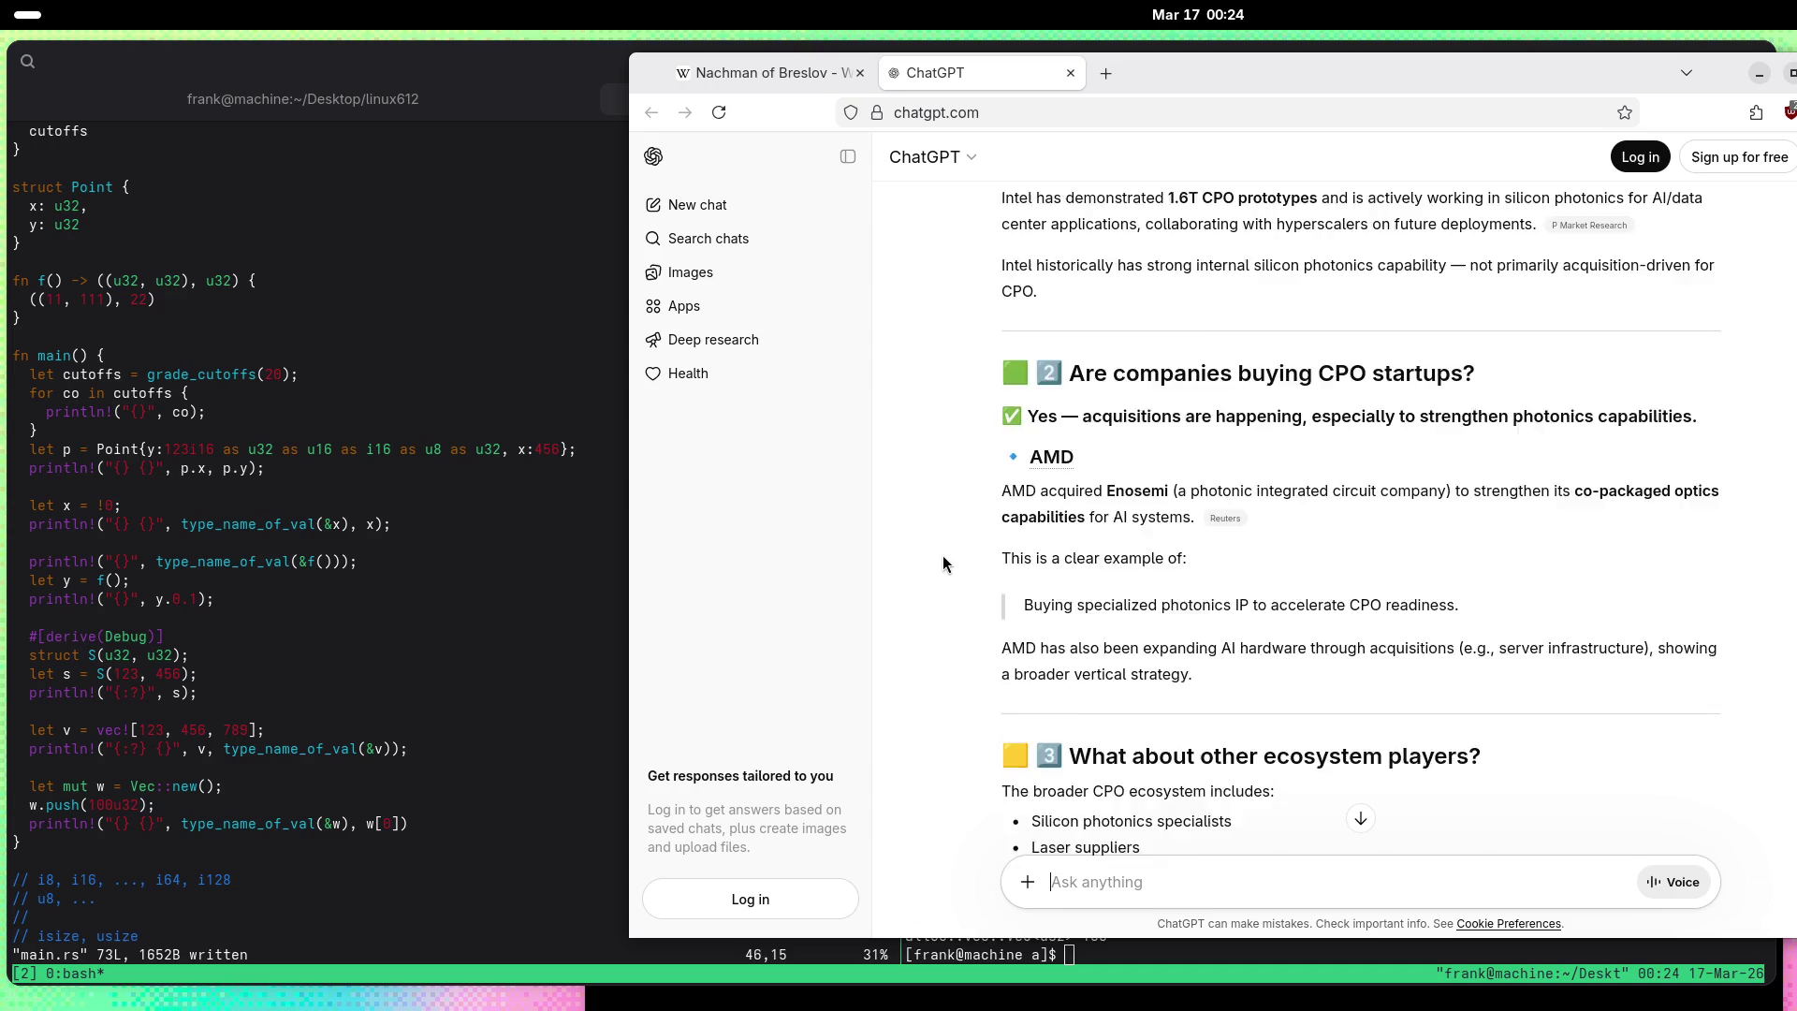
pyautogui.scroll(-3, 942, 559)
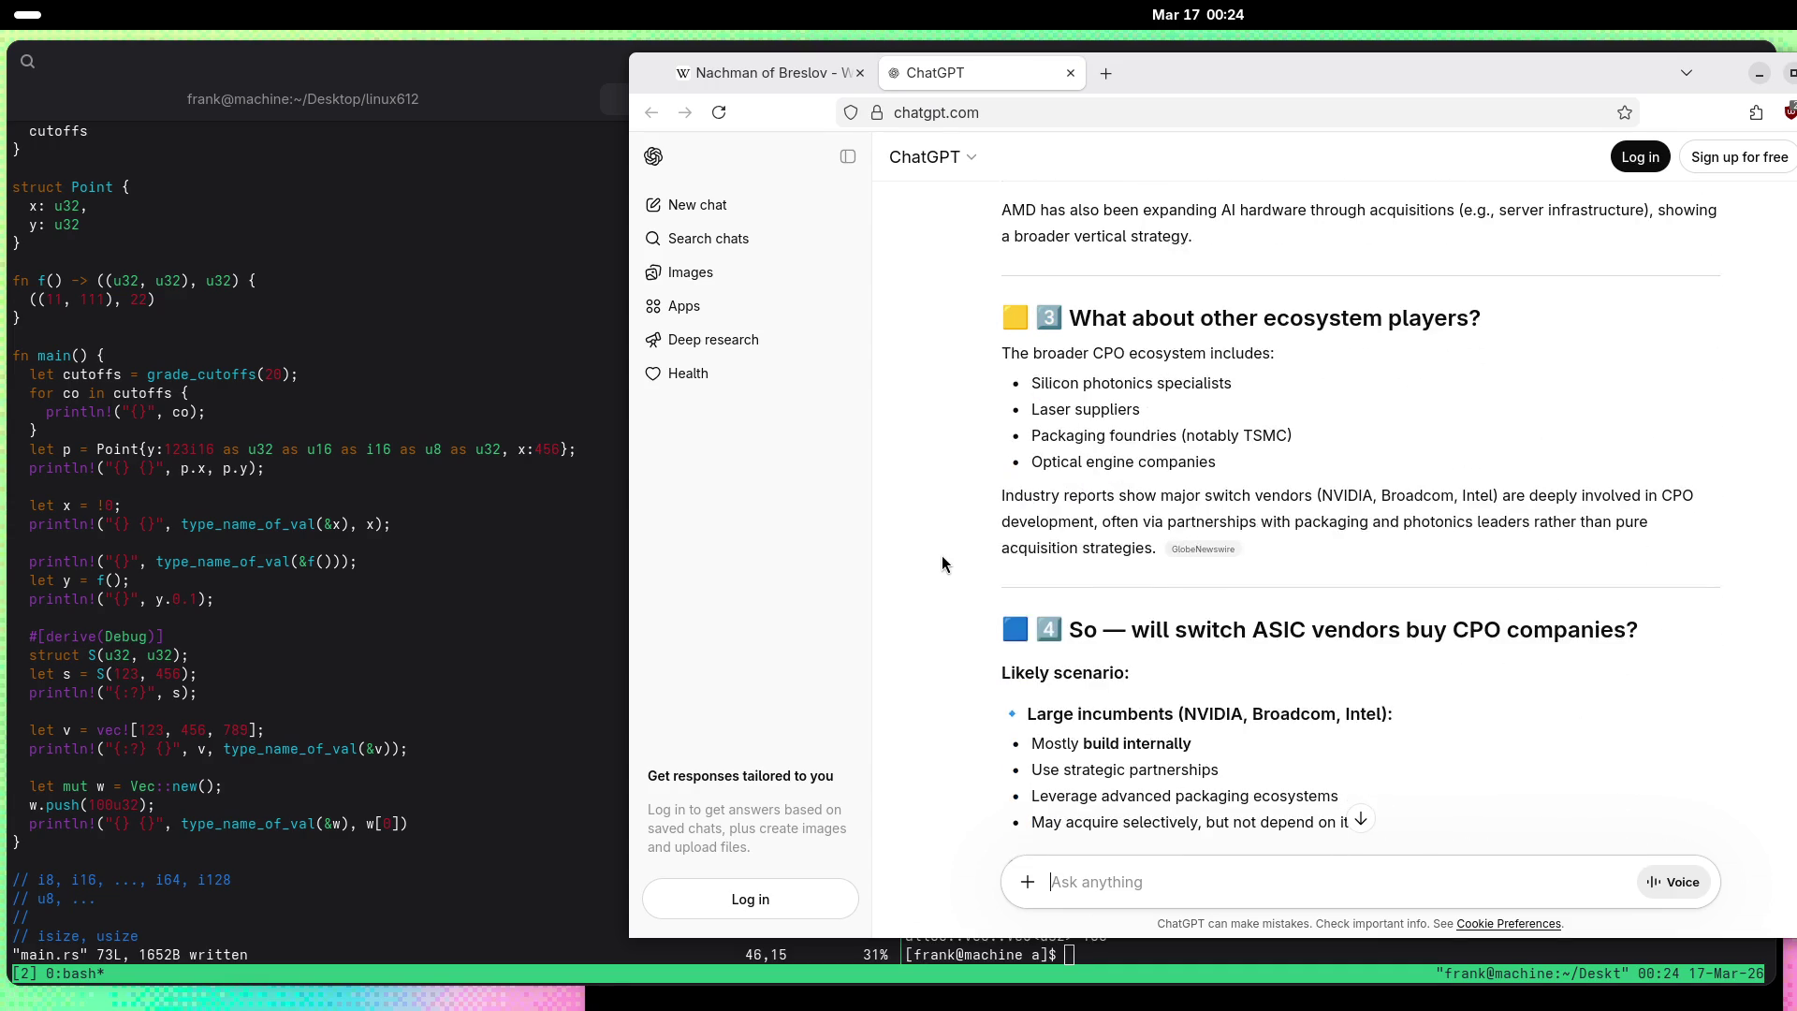
pyautogui.scroll(-2, 942, 558)
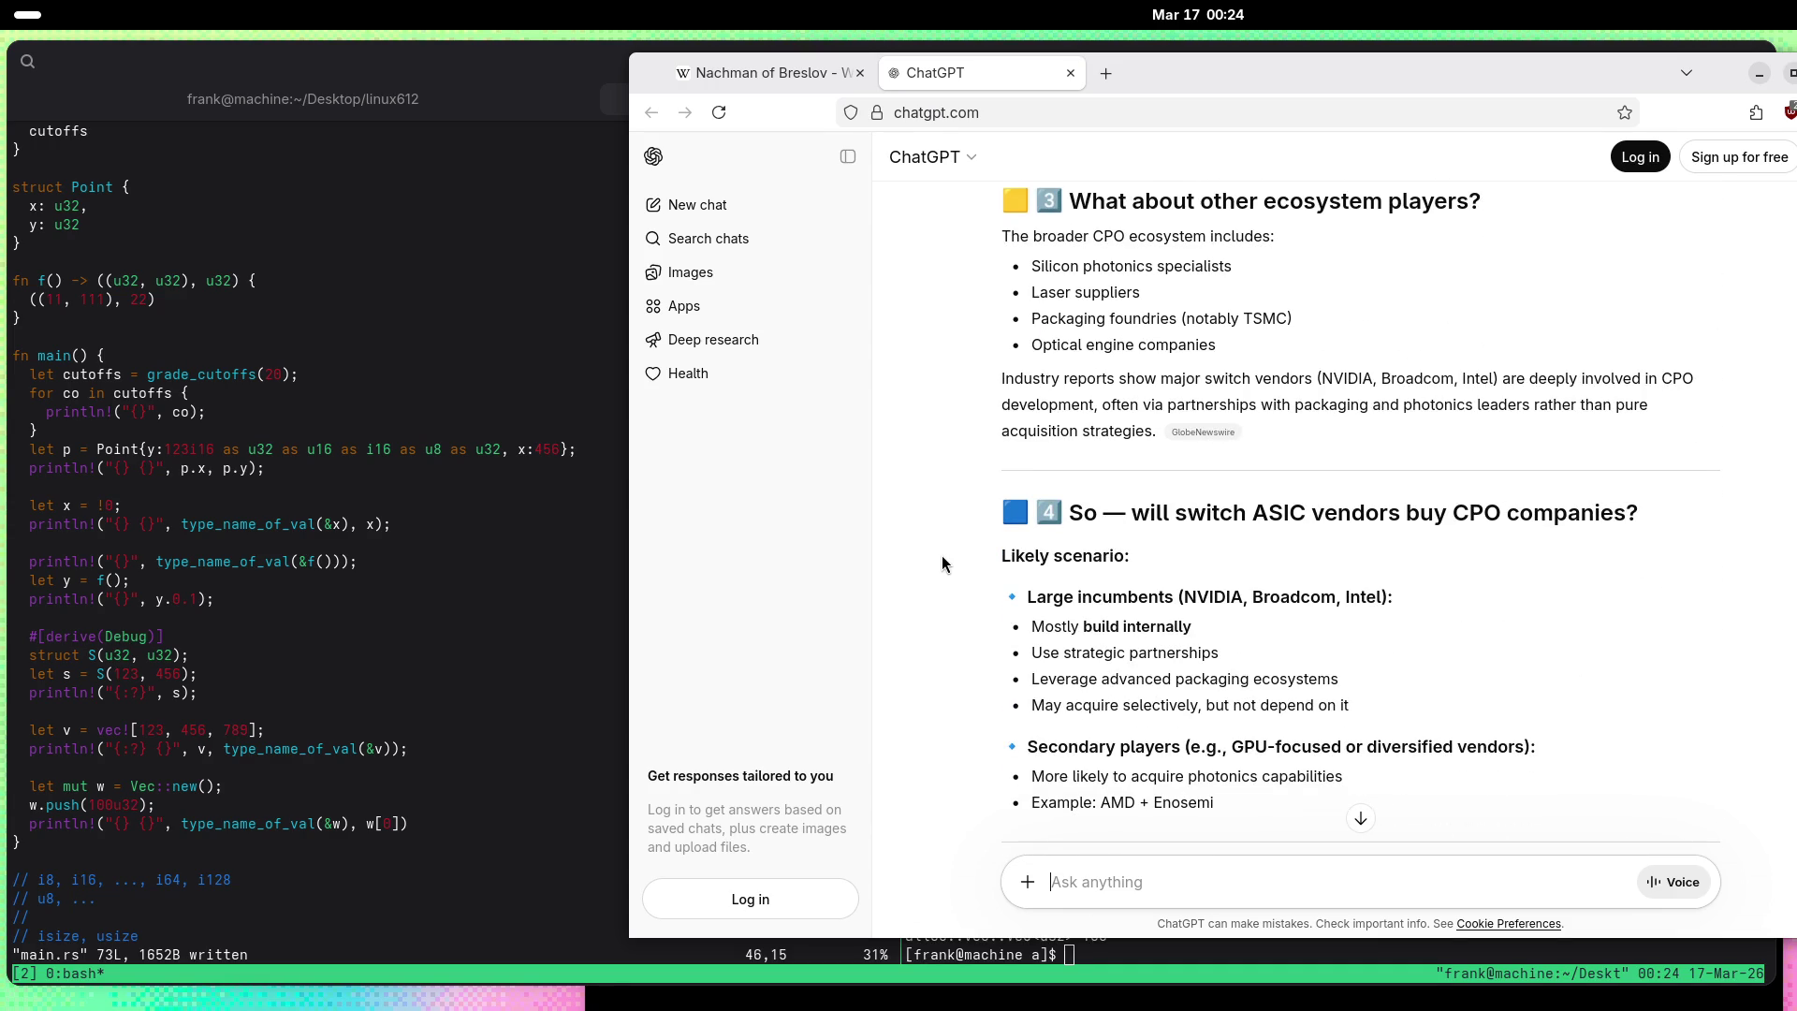
pyautogui.scroll(-4, 942, 554)
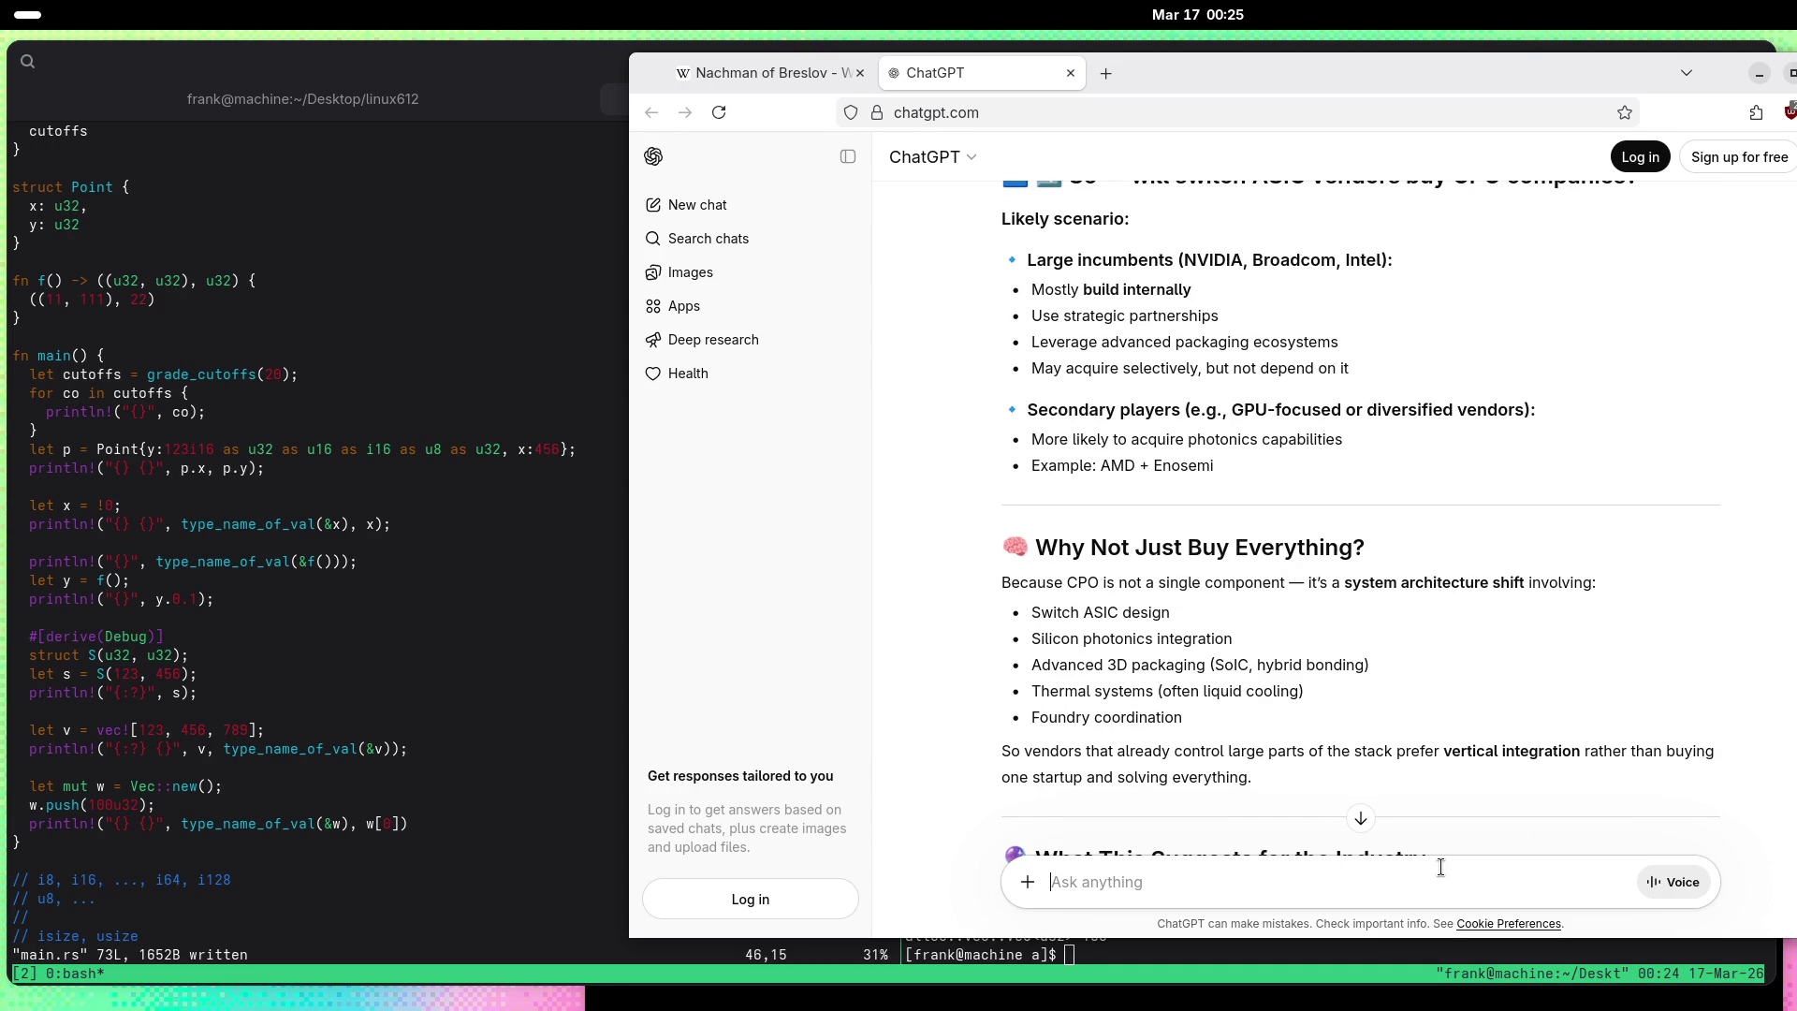
# Step: Ask 'Are there any companies that need to supply CPO-related things to the big ASIC vendors?'
pyautogui.write('Are thereany')
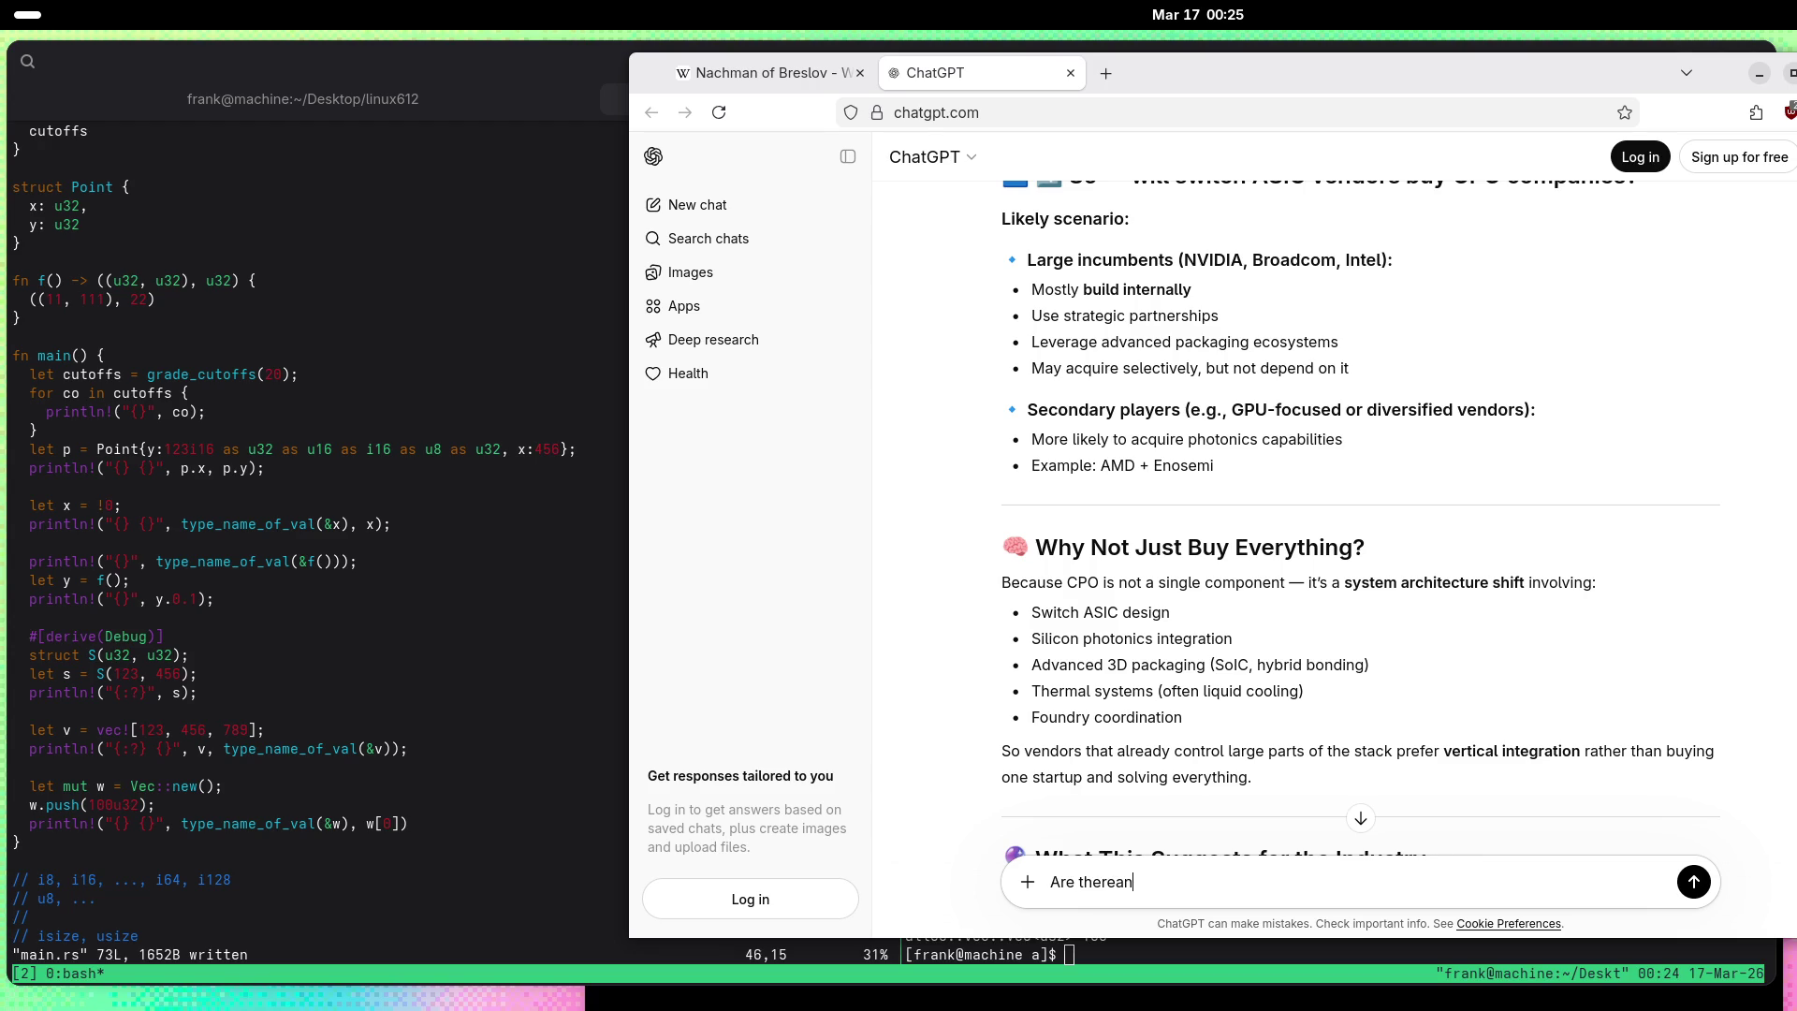
pyautogui.press('BackSpace')
pyautogui.press('BackSpace')
pyautogui.press('BackSpace')
pyautogui.write('anu')
pyautogui.press('BackSpace')
pyautogui.write('y companies tha')
pyautogui.write('t nee')
pyautogui.write('d to suppl')
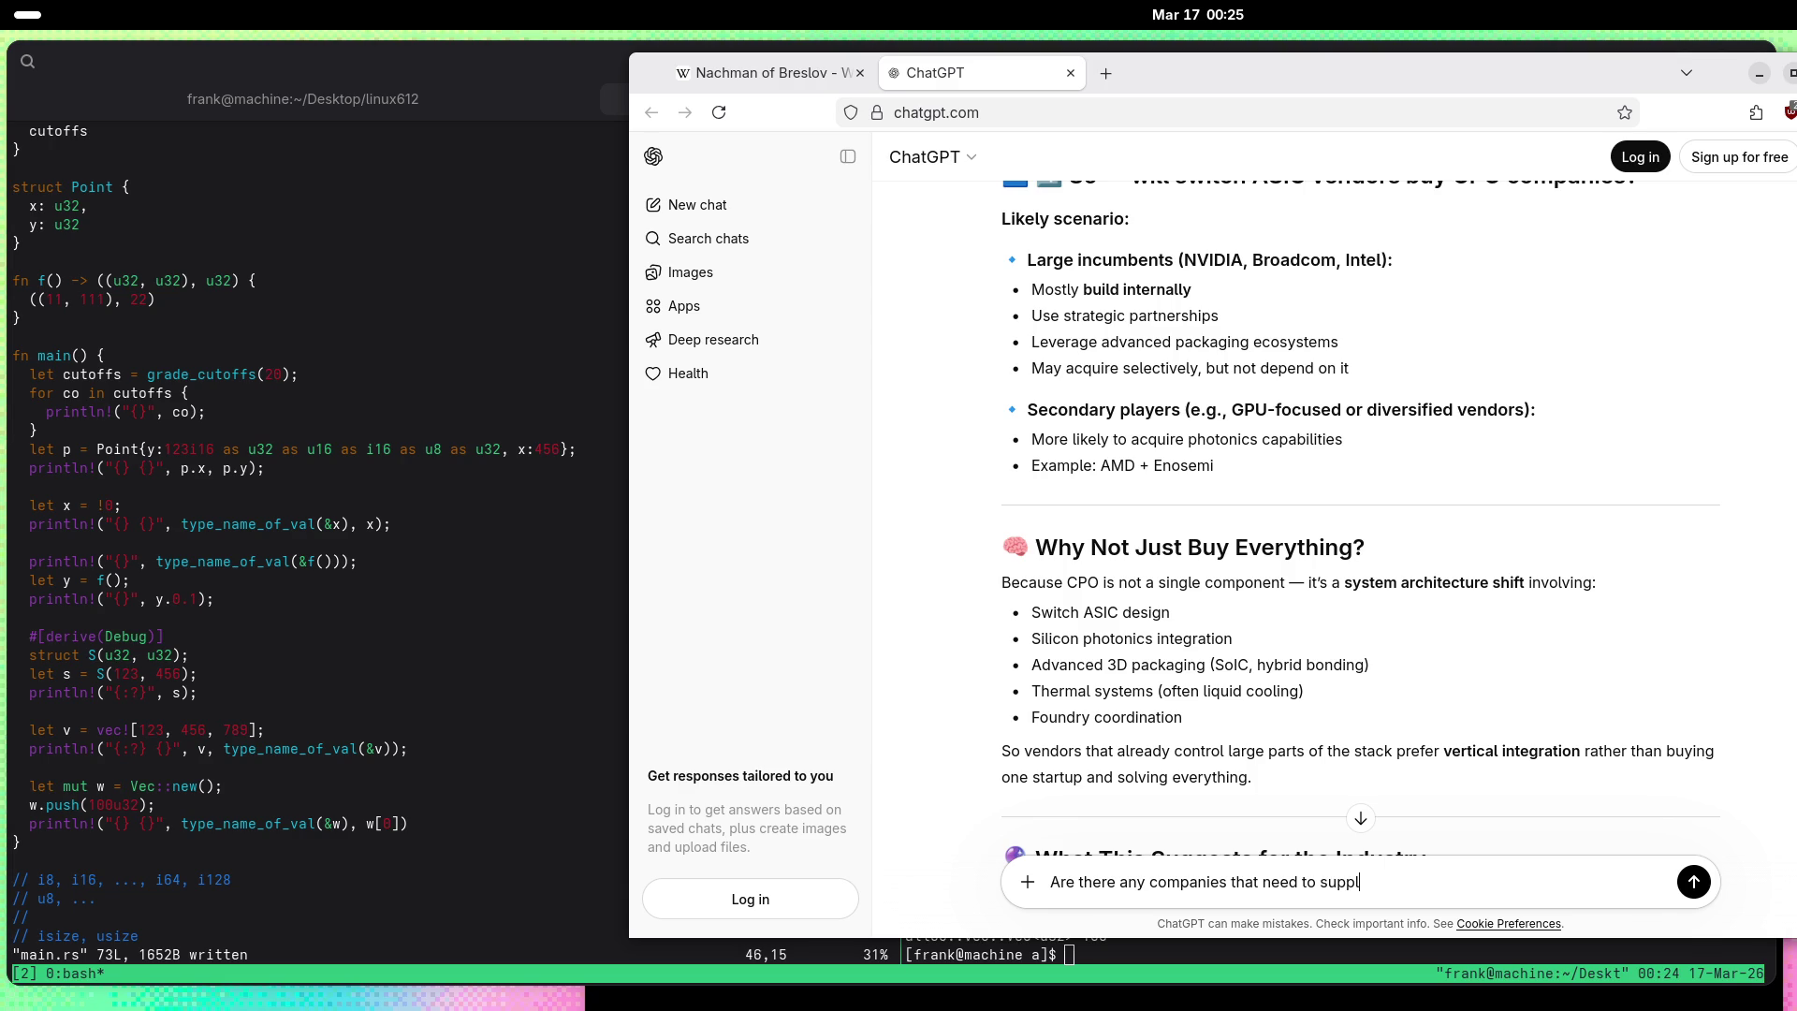
pyautogui.write('y CPO-related')
pyautogui.write(' tjh')
pyautogui.press('BackSpace')
pyautogui.press('BackSpace')
pyautogui.write('hing')
pyautogui.write('s to the big ASIC ')
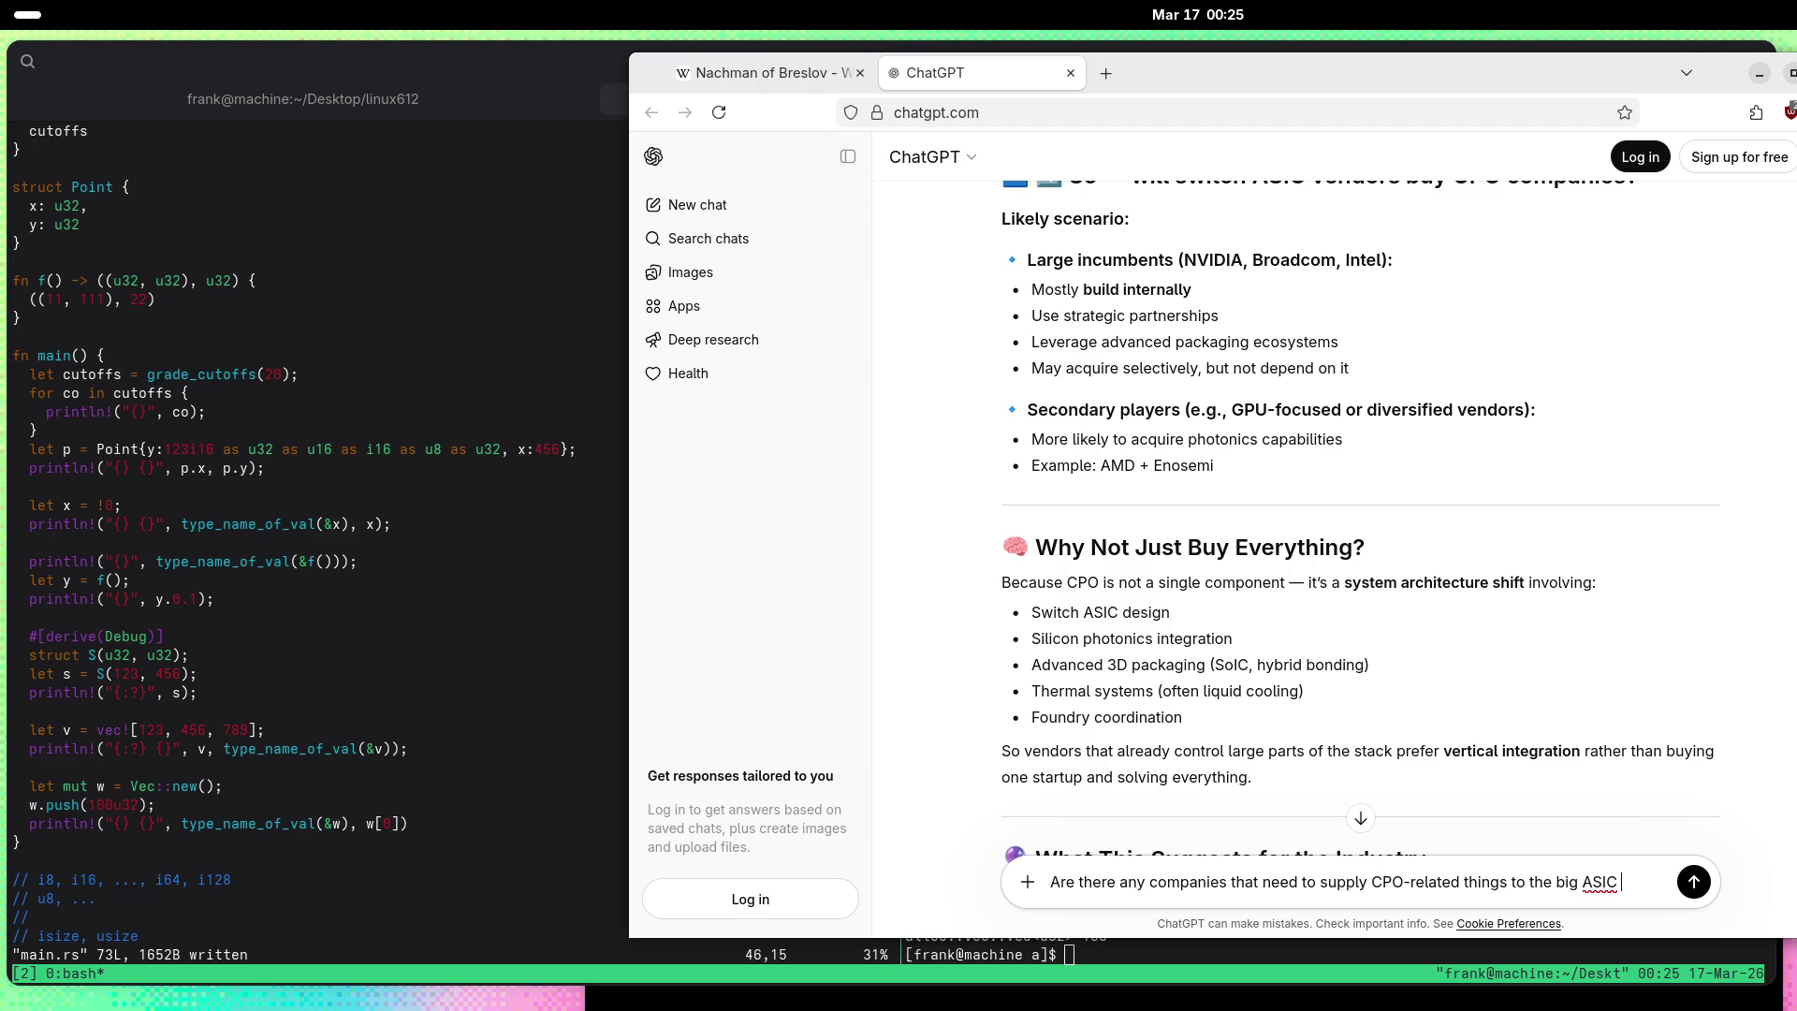
pyautogui.write('vendors?')
pyautogui.press('Return')
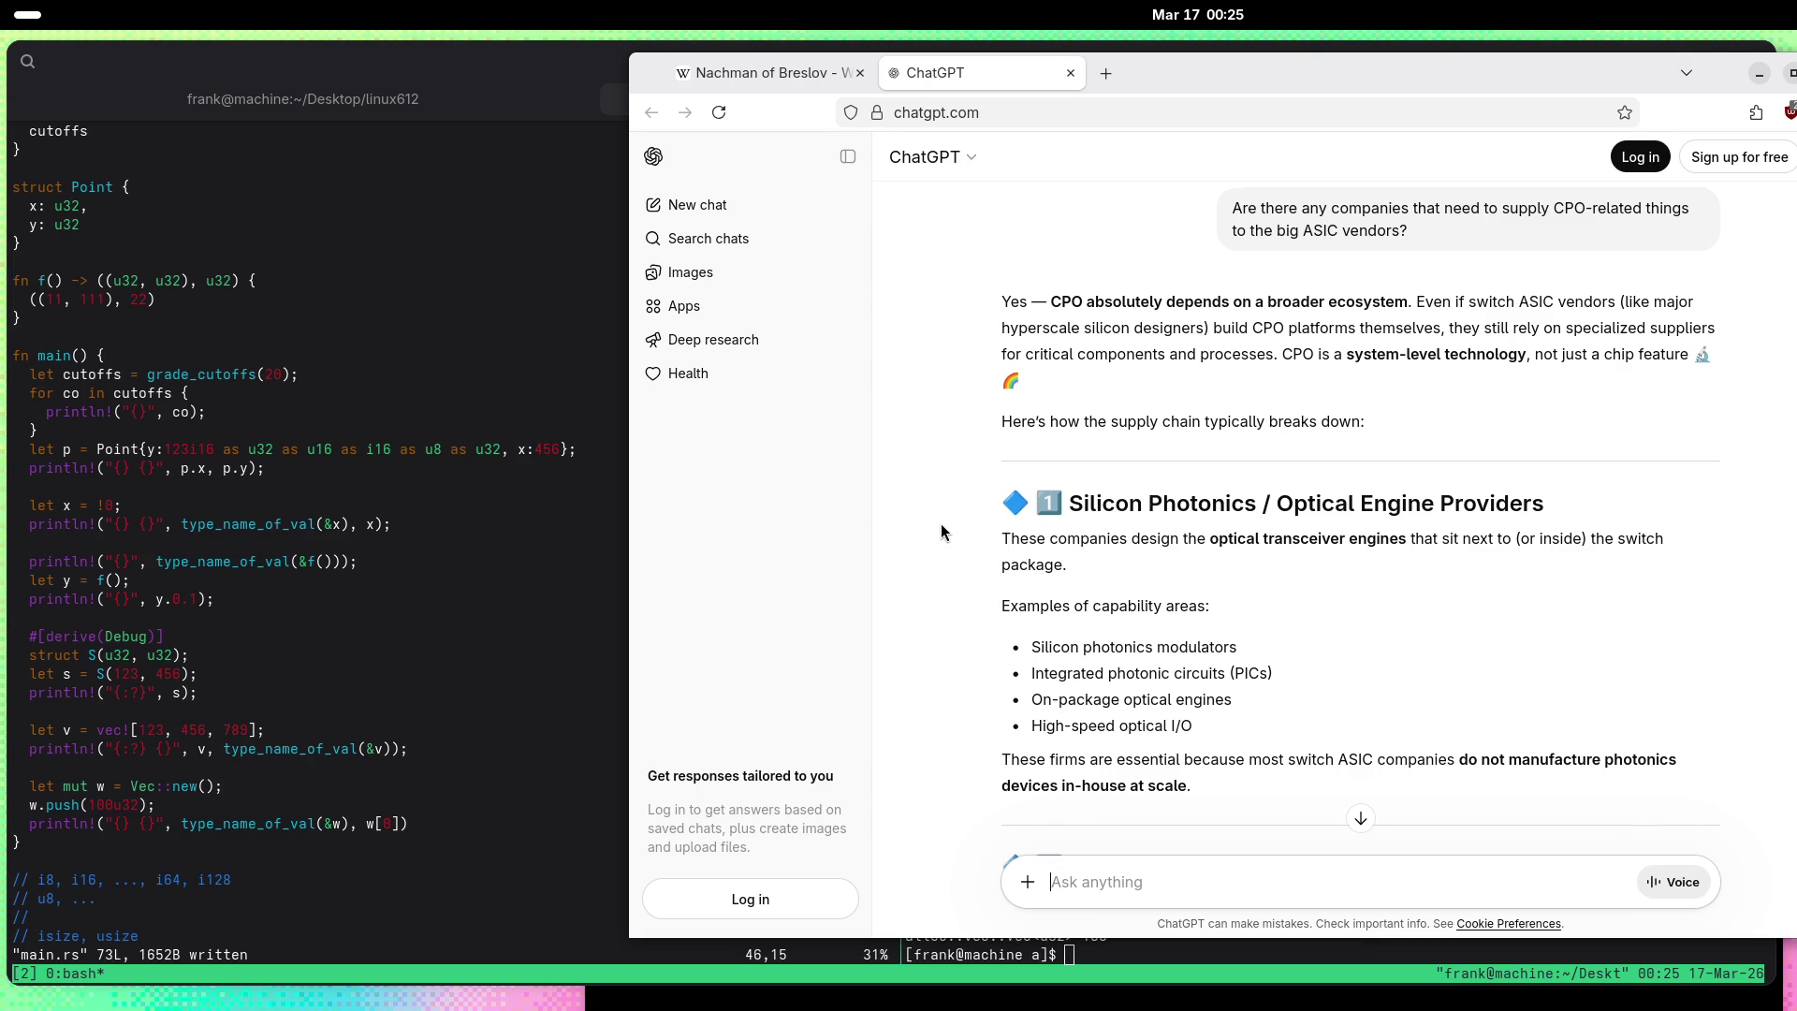
# Step: Scroll through the supplier answer to its industry-impact section and Bottom Line on laser, photonics, packaging, thermal and test vendors
pyautogui.scroll(-2, 941, 530)
pyautogui.scroll(-2, 941, 531)
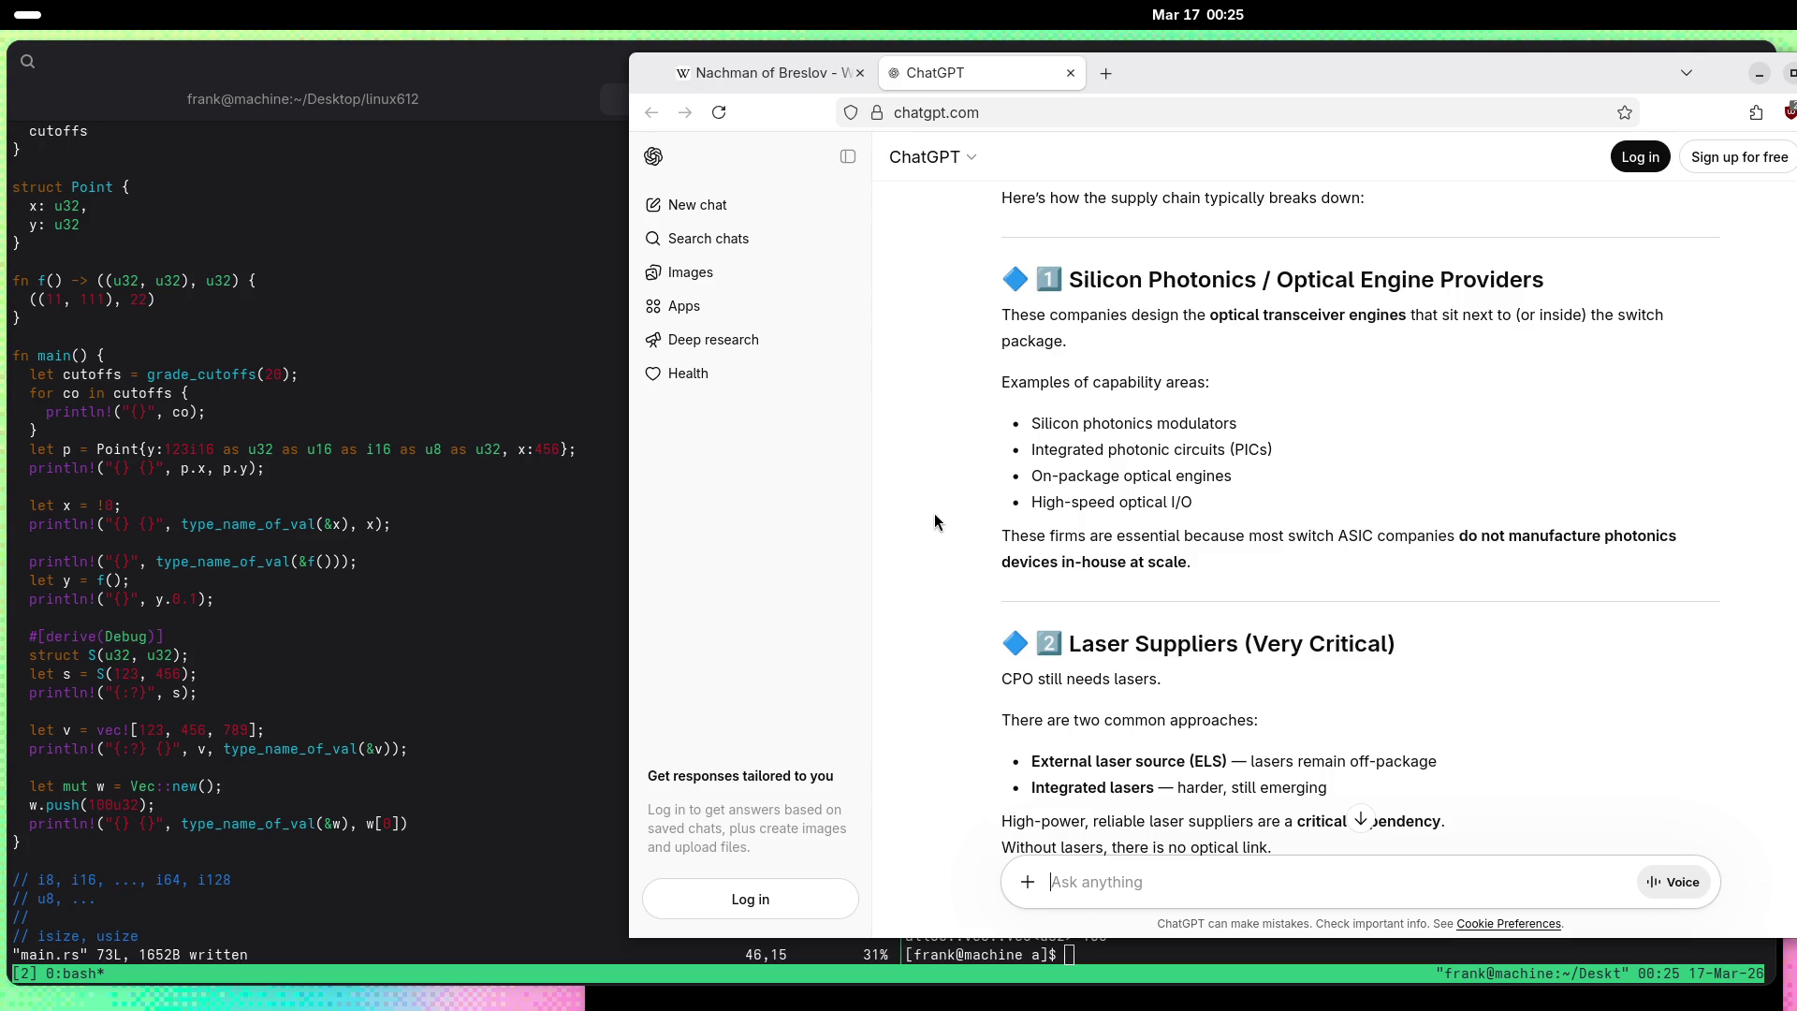
pyautogui.scroll(-2, 934, 515)
pyautogui.scroll(2, 919, 517)
pyautogui.scroll(-2, 1199, 730)
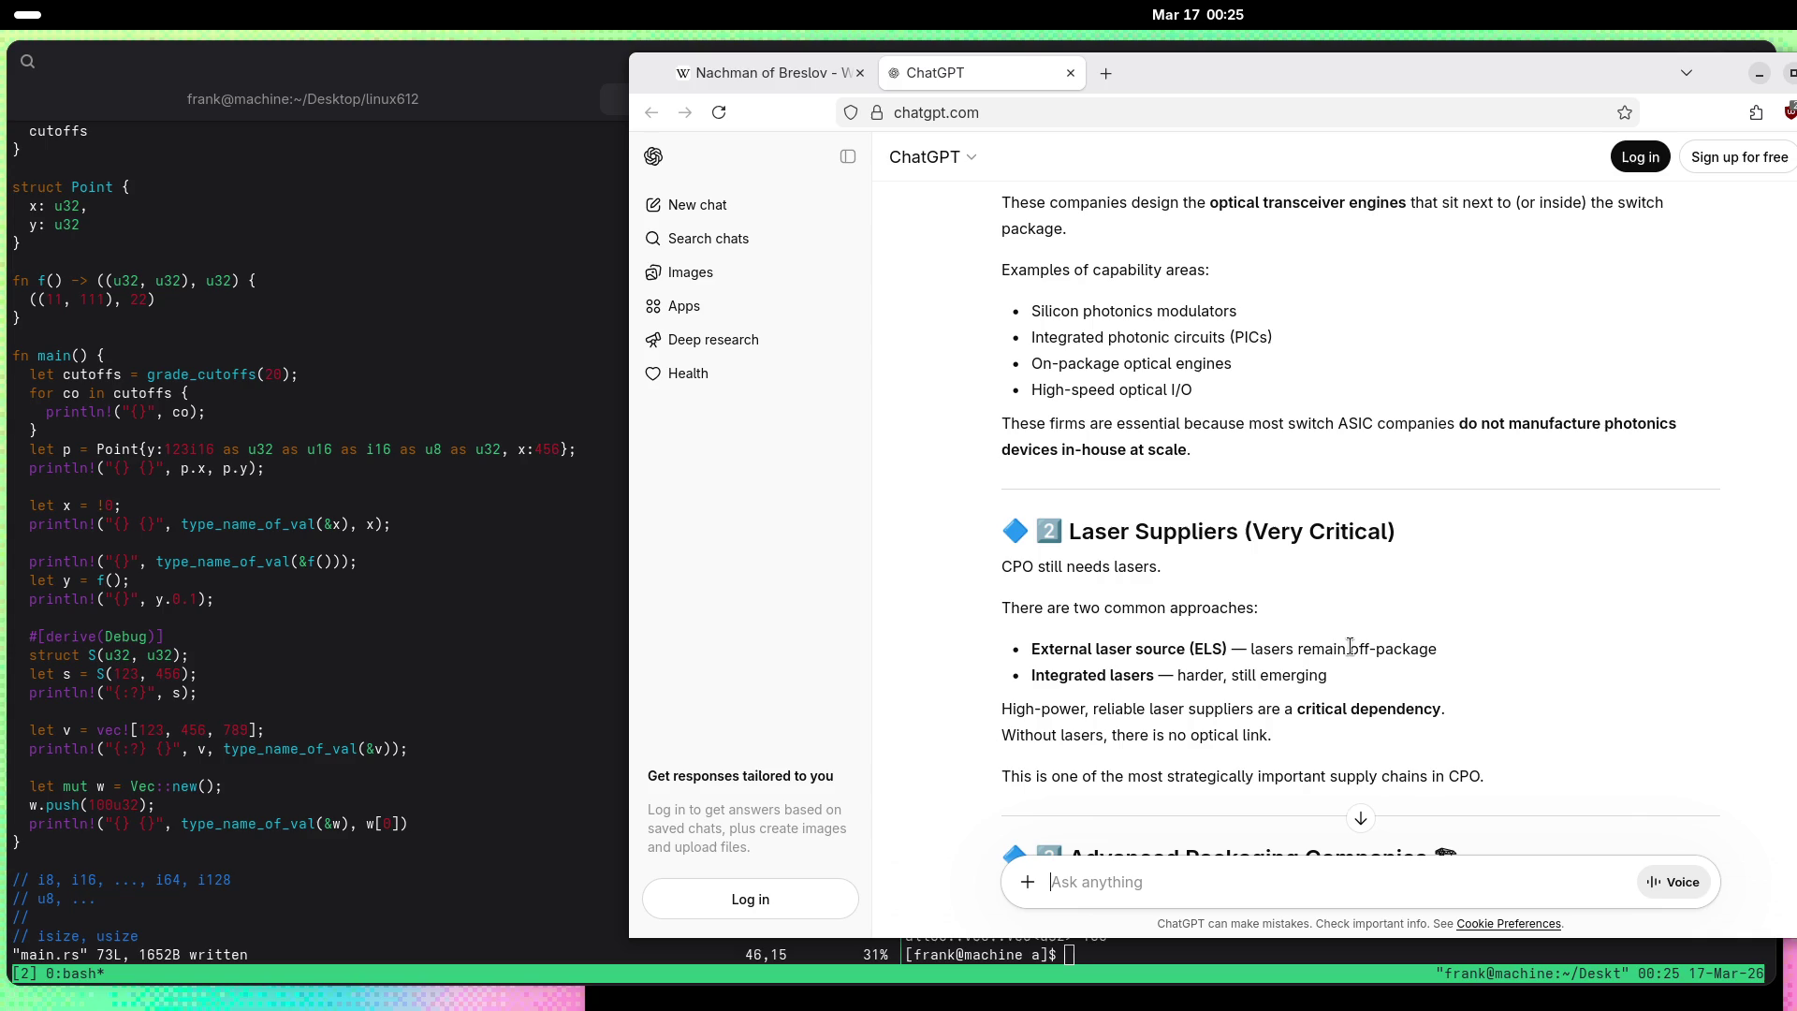
pyautogui.scroll(-5, 1079, 697)
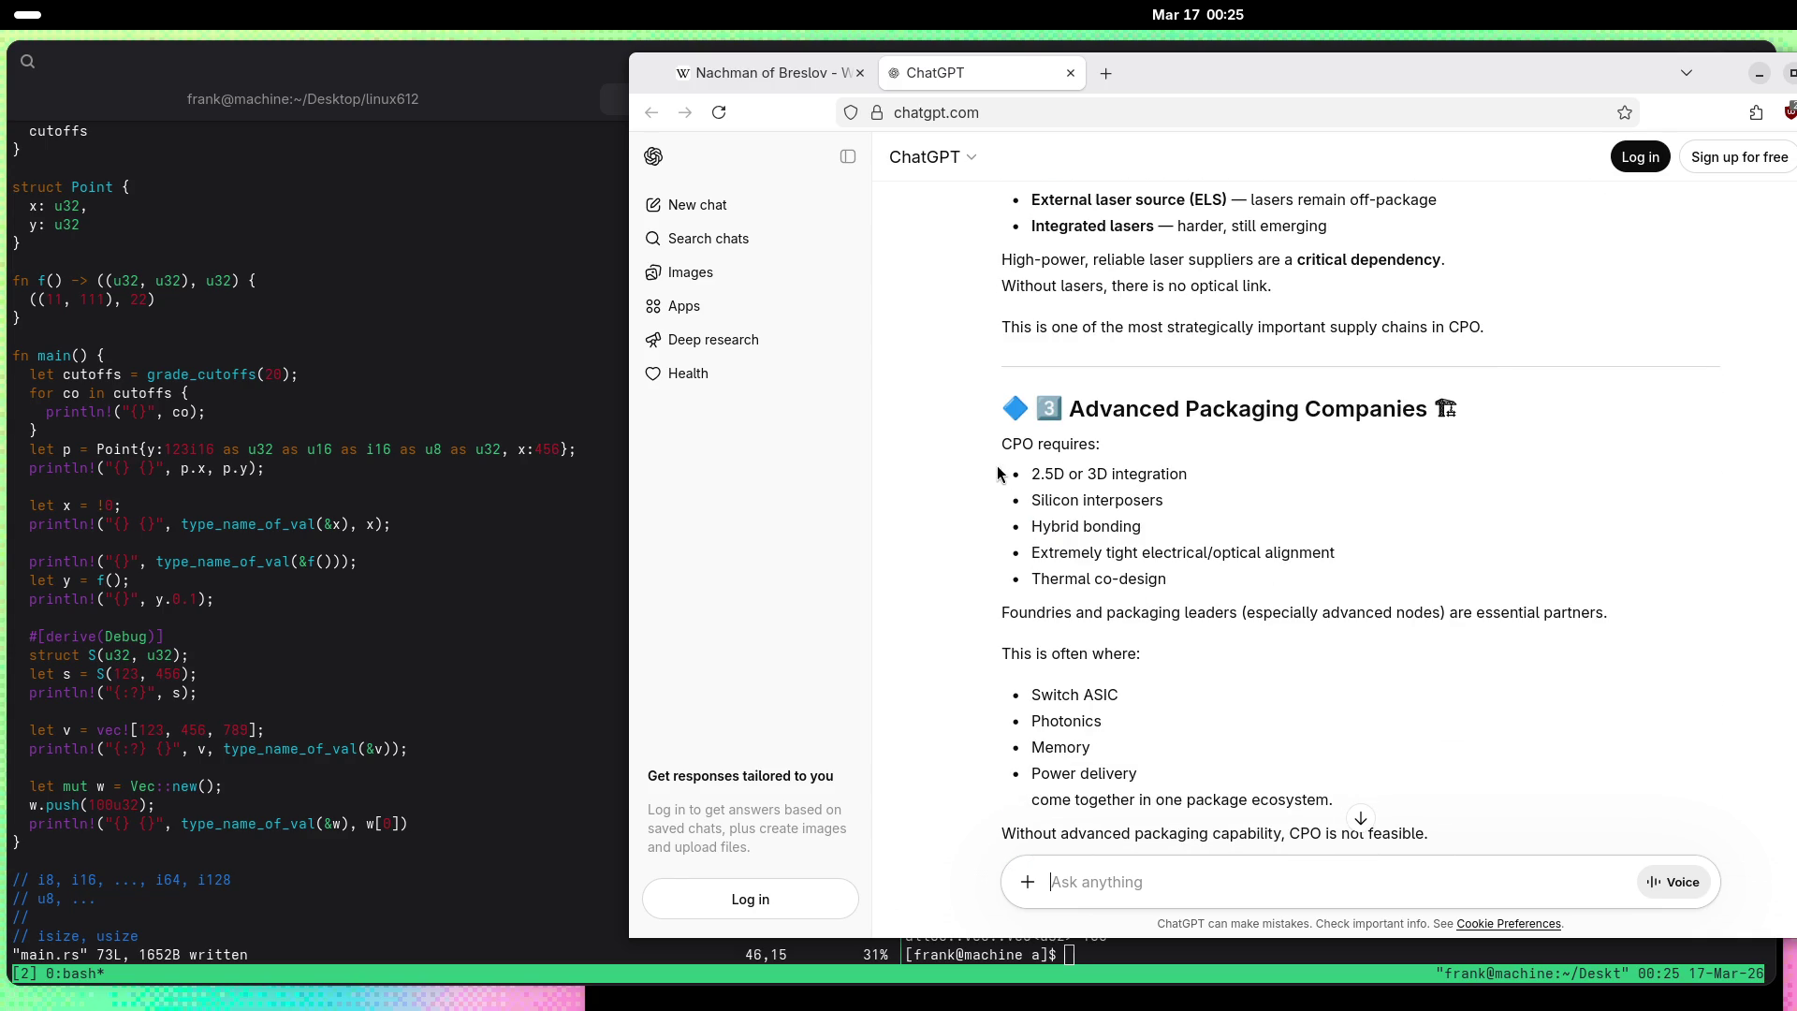
pyautogui.scroll(-1, 951, 594)
pyautogui.scroll(-2, 950, 596)
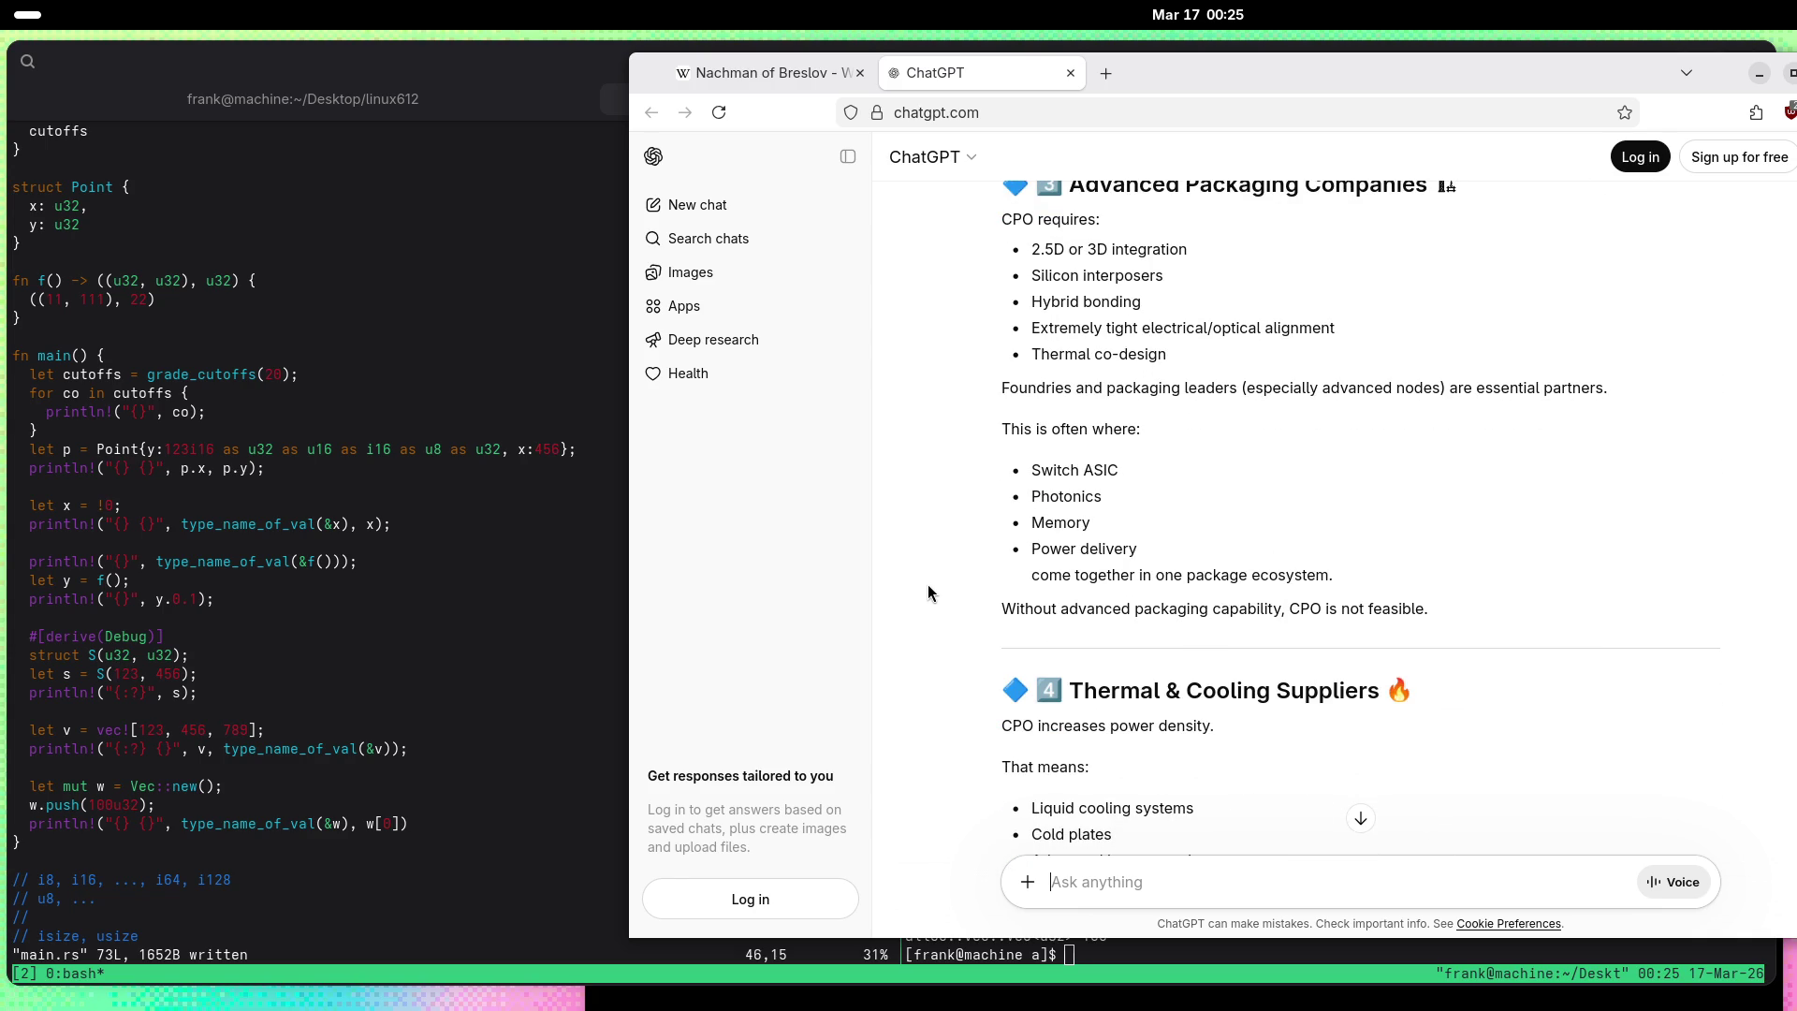
pyautogui.scroll(-2, 929, 588)
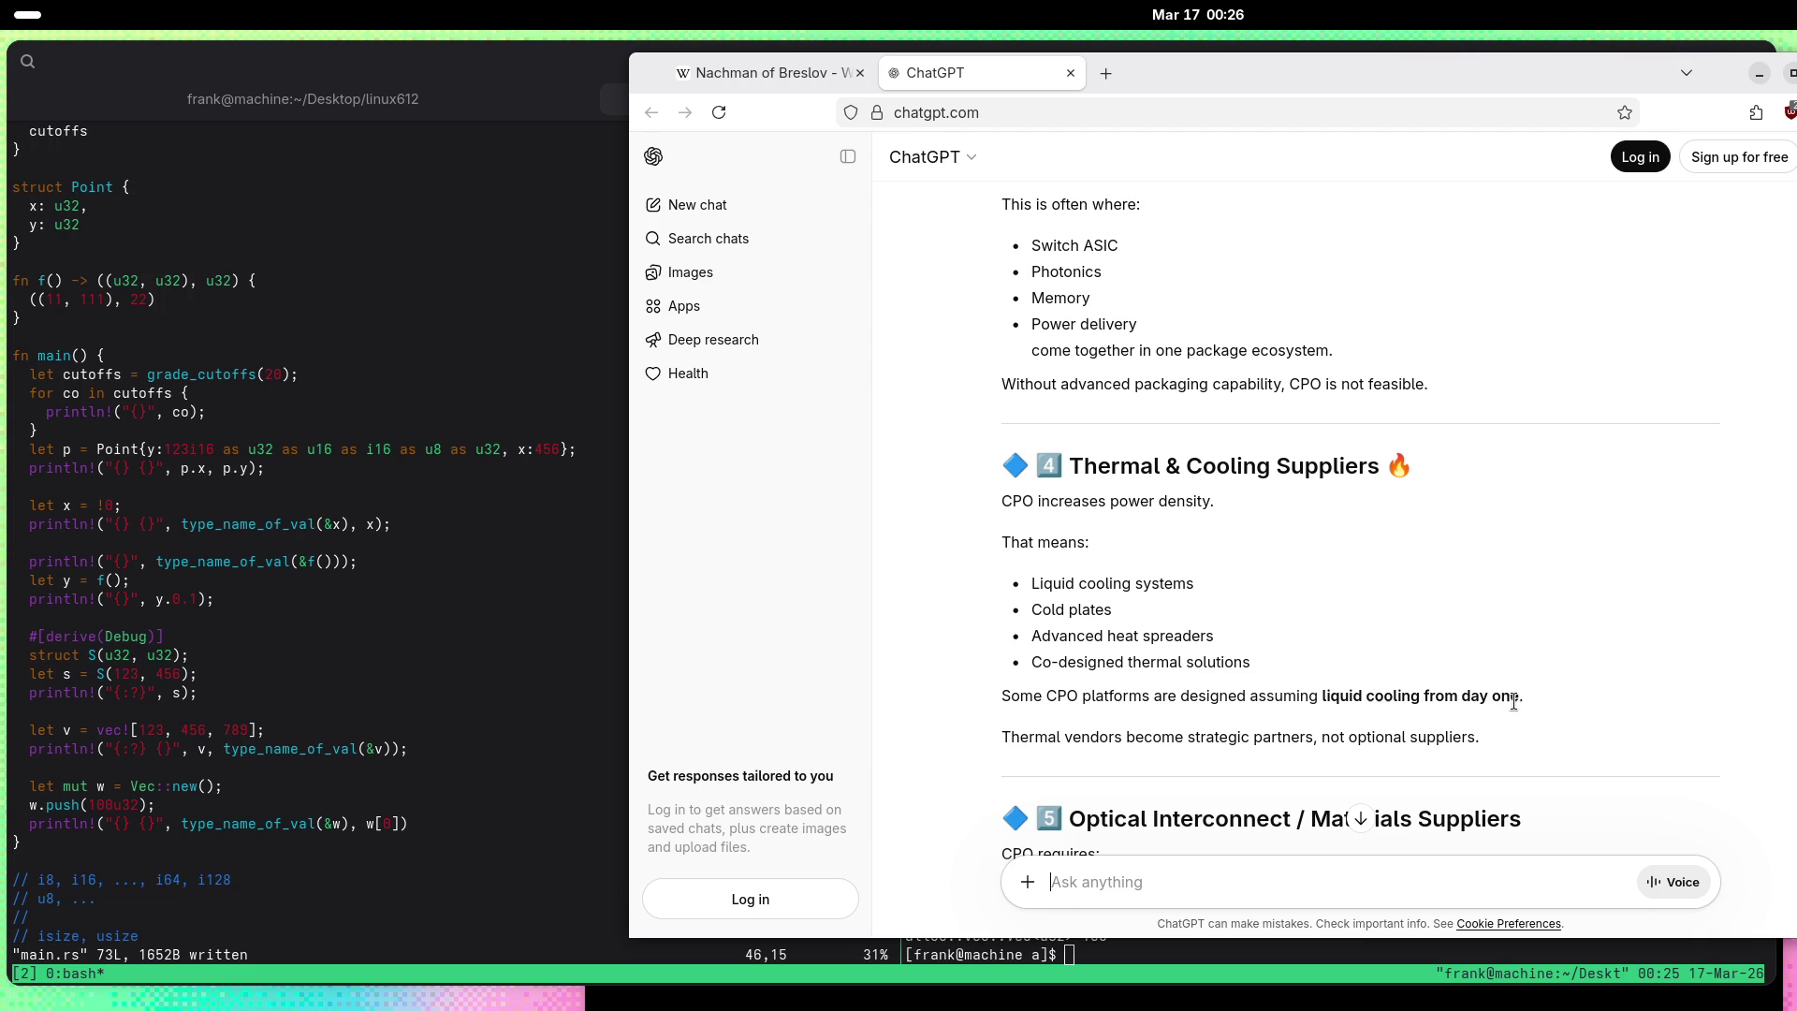
pyautogui.scroll(-5, 1316, 577)
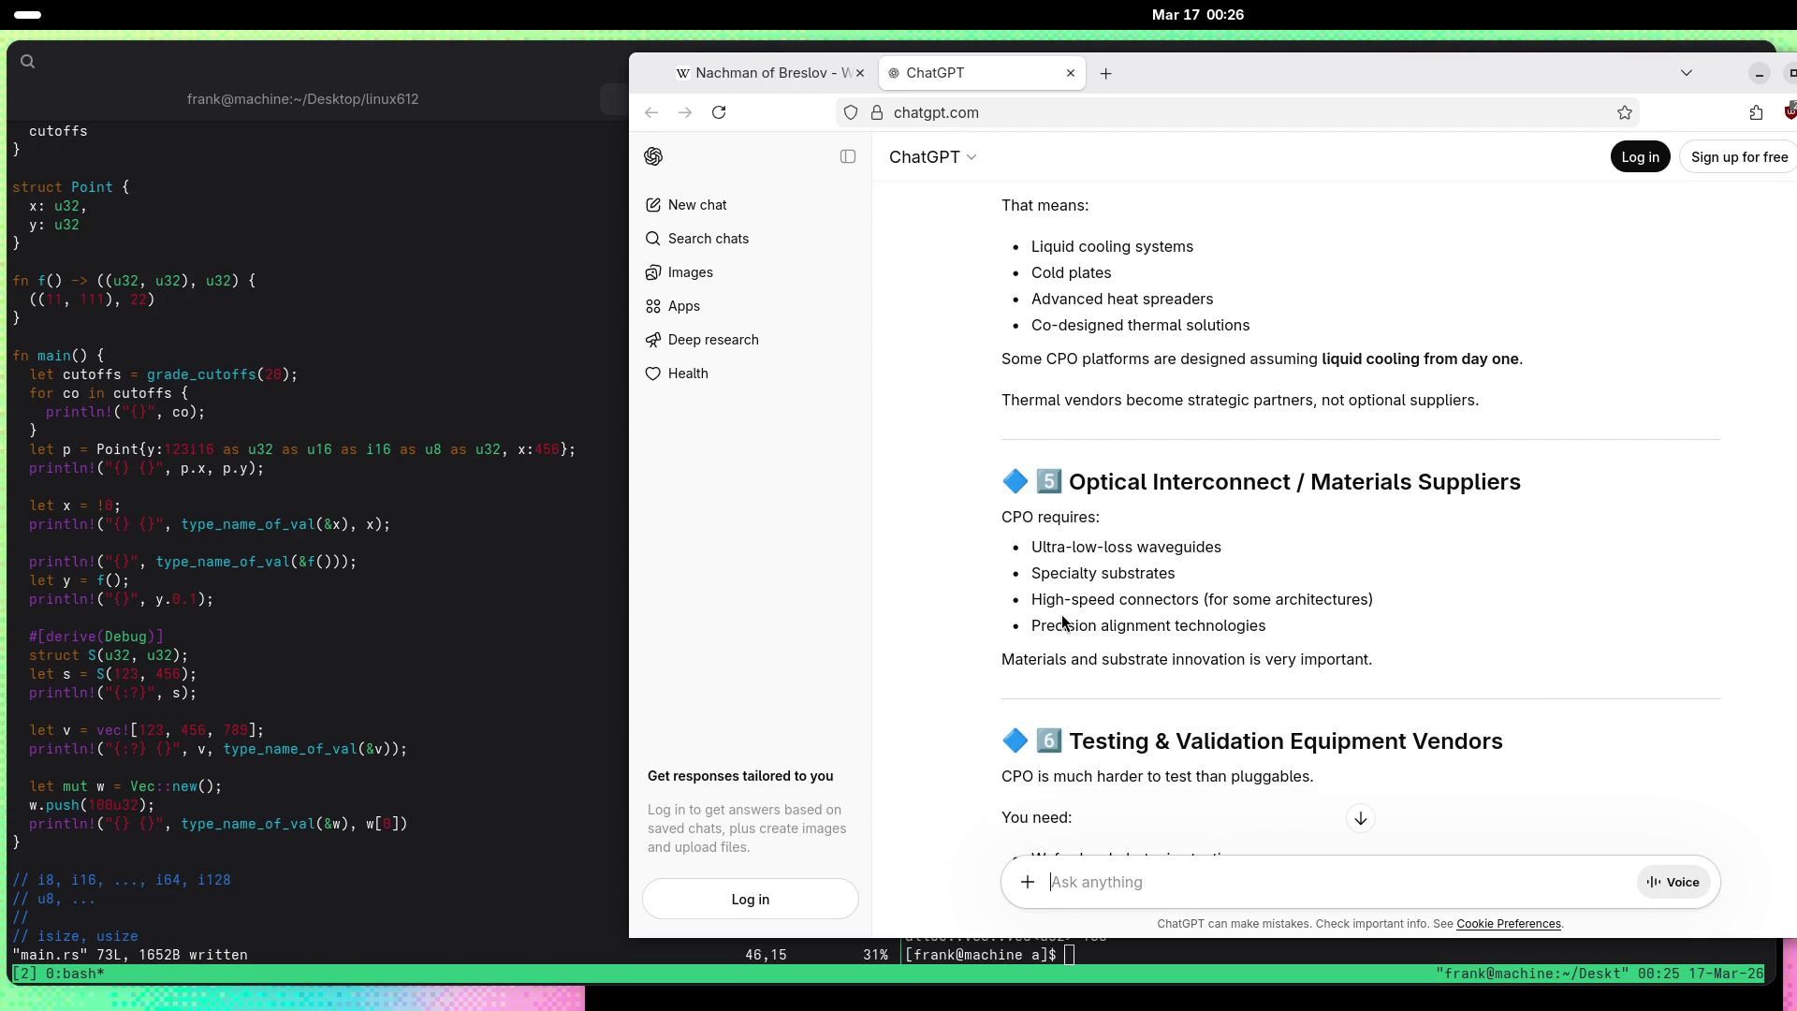
pyautogui.scroll(-5, 1065, 624)
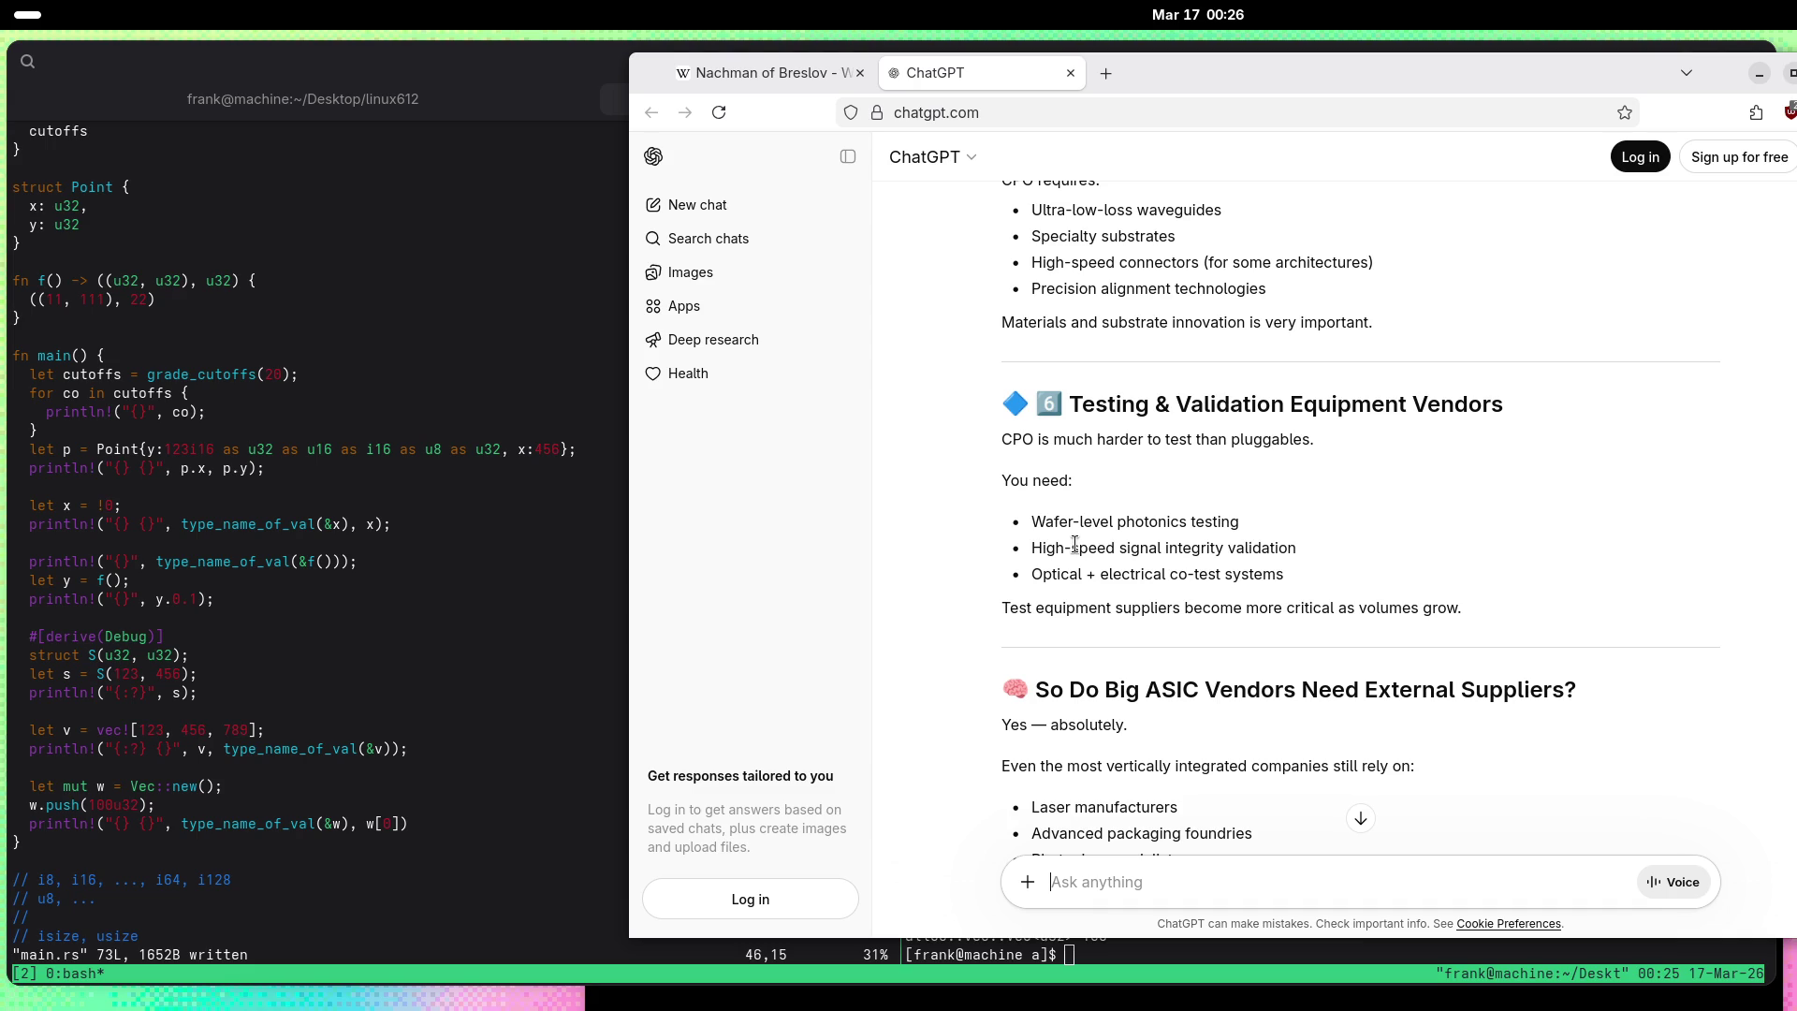
pyautogui.scroll(-3, 1075, 545)
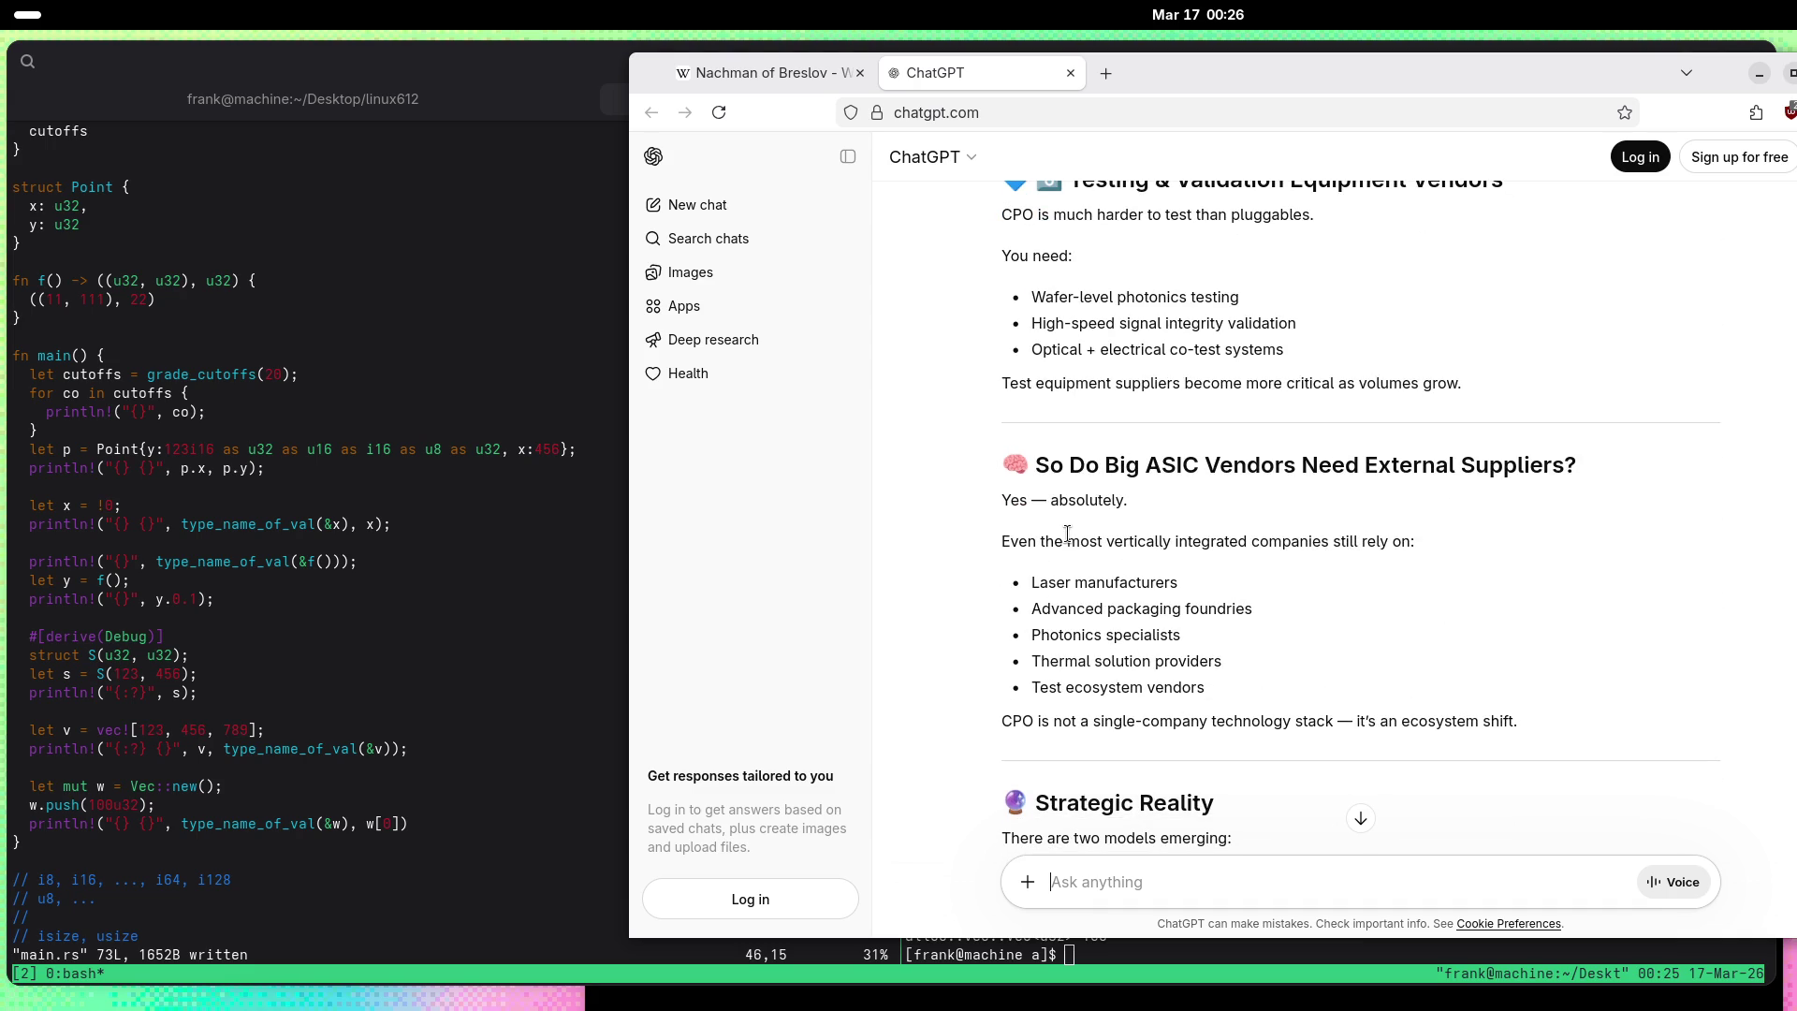
pyautogui.scroll(-10, 1068, 541)
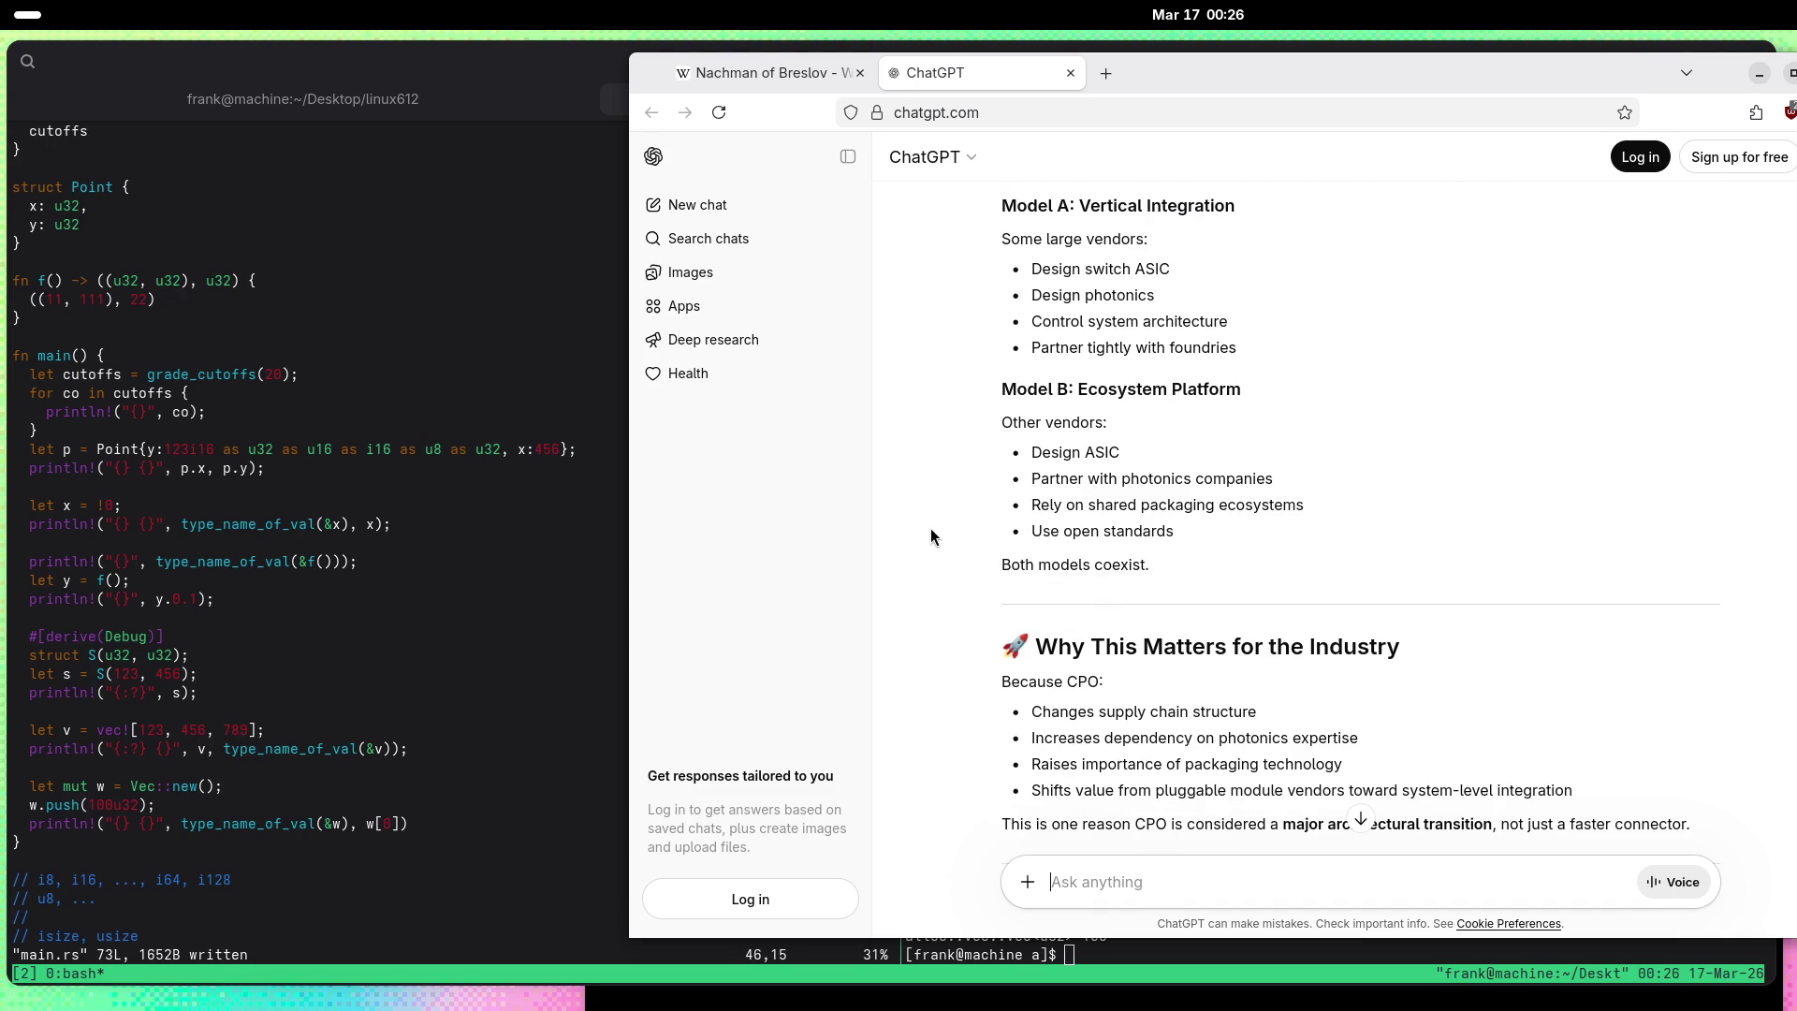
pyautogui.scroll(-3, 930, 528)
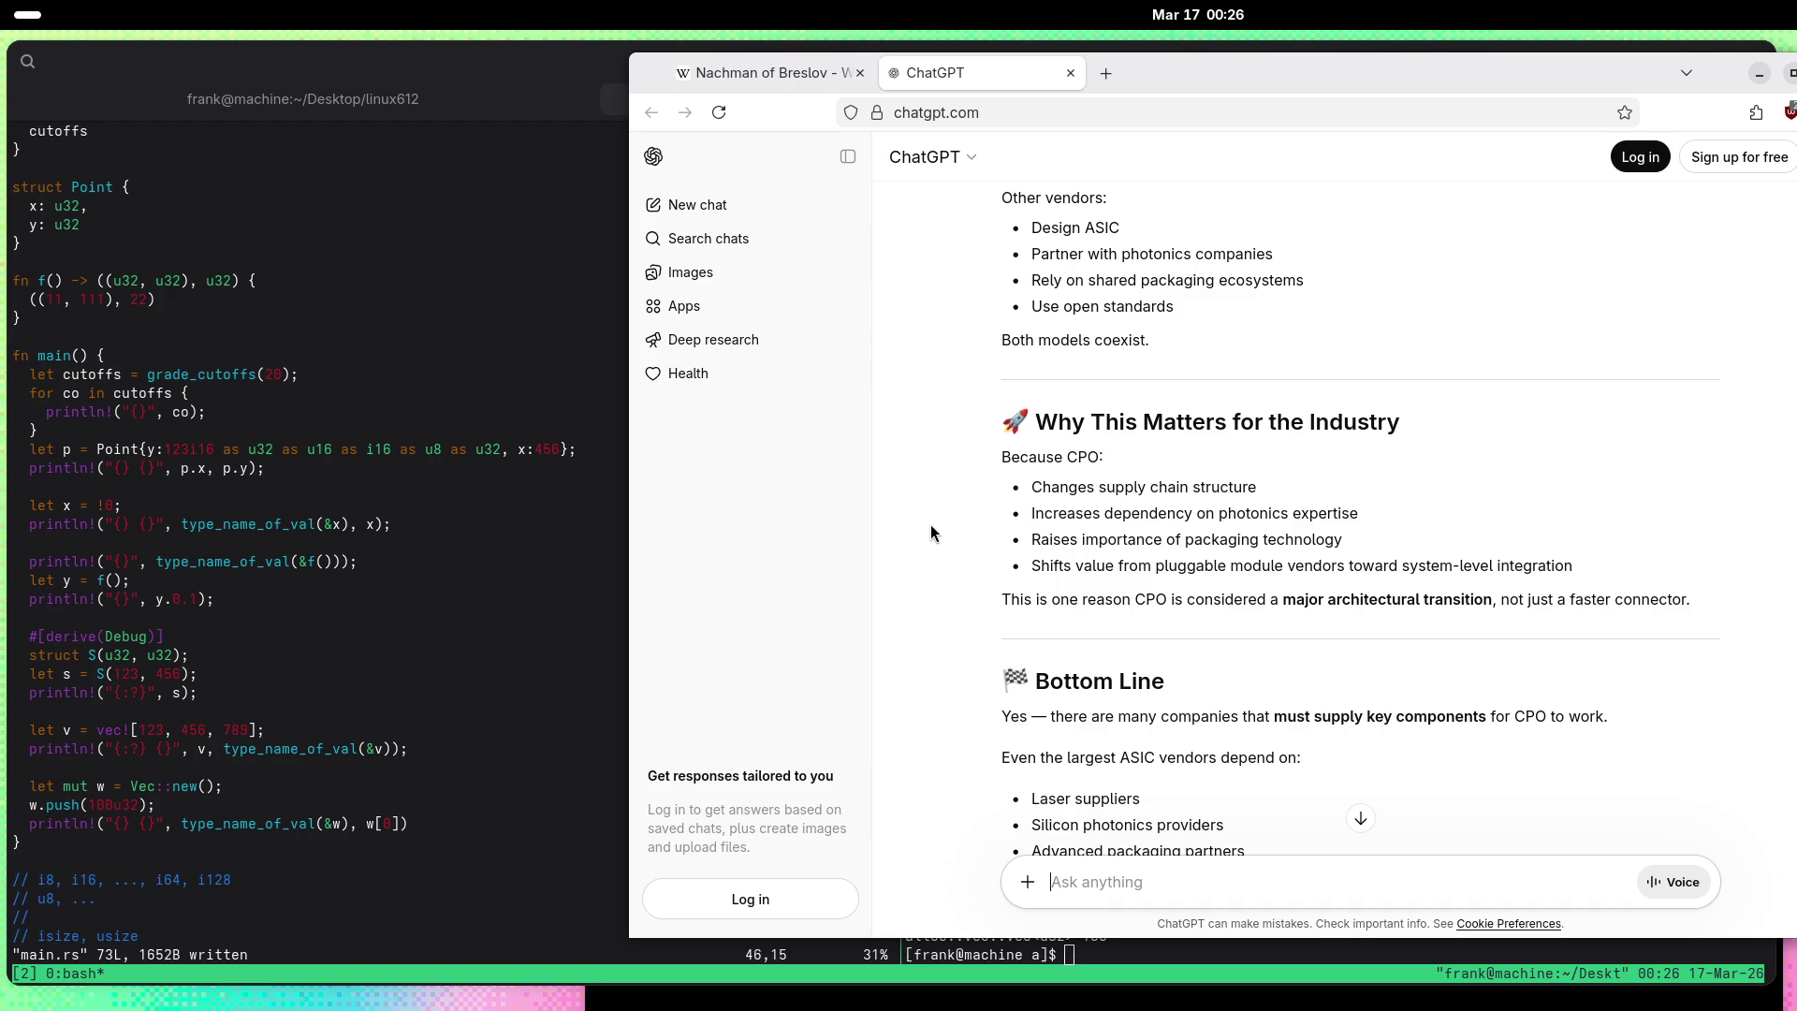
pyautogui.scroll(-3, 931, 524)
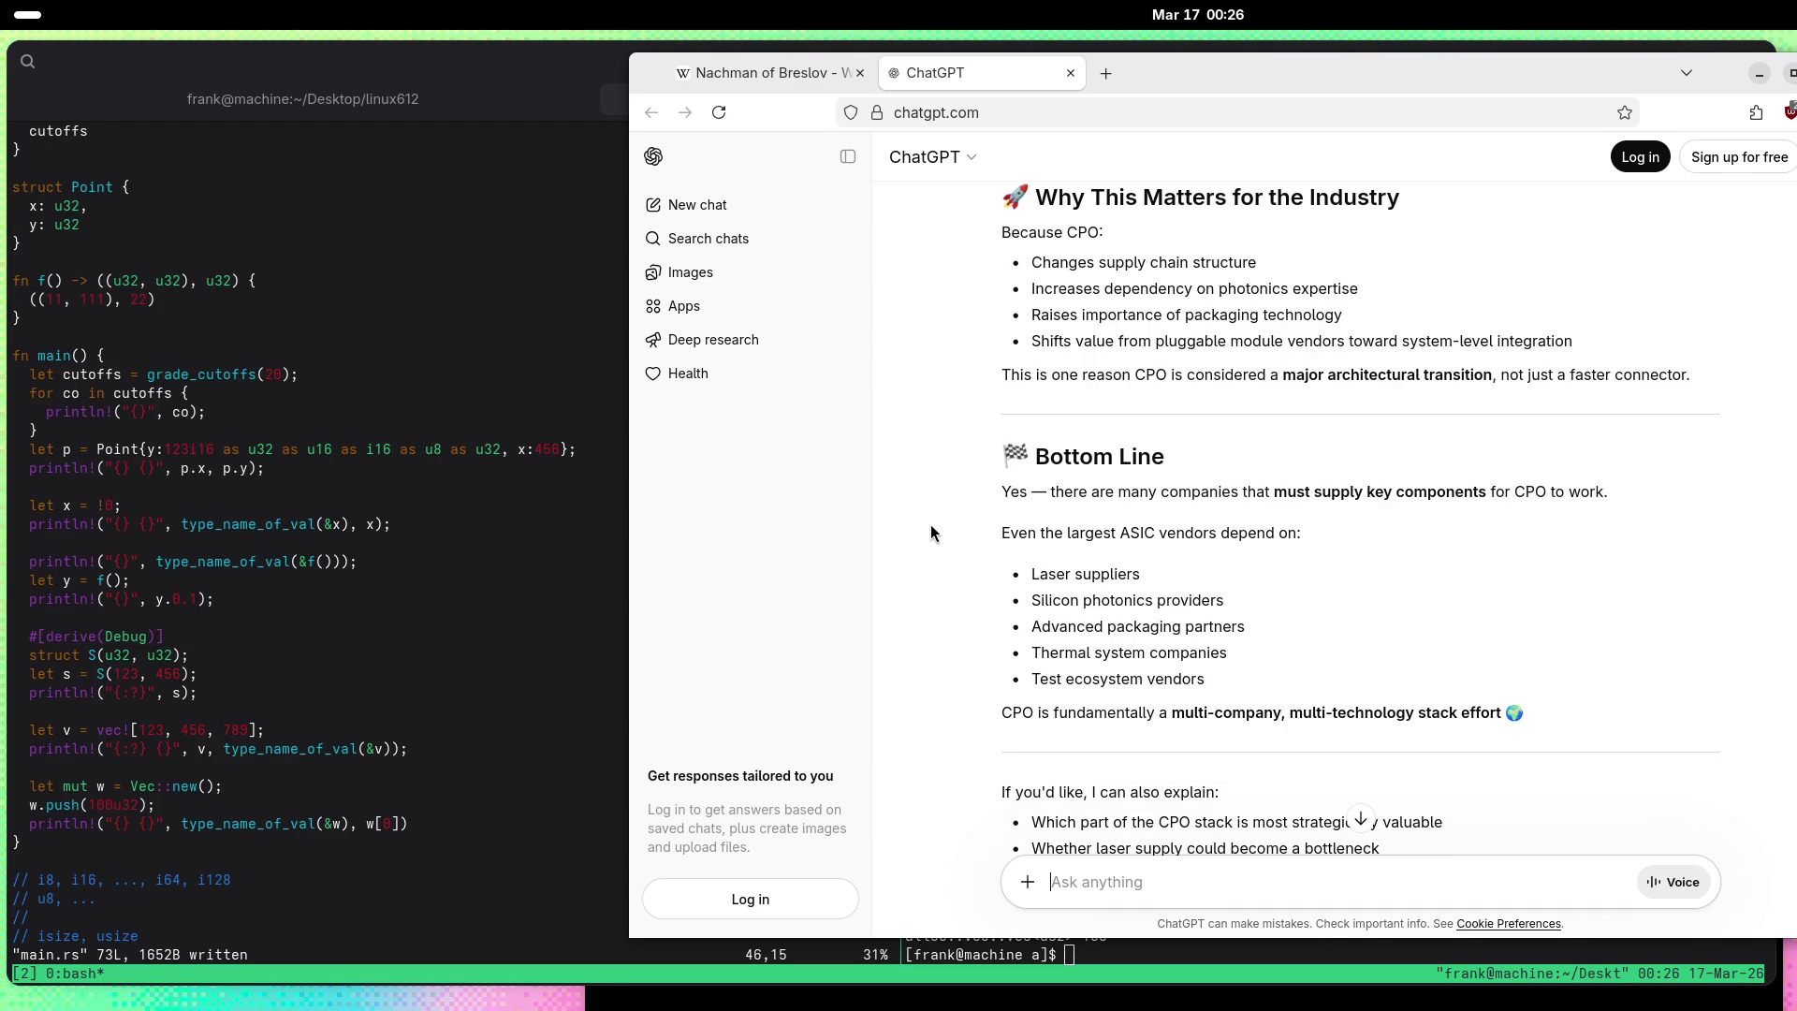
pyautogui.scroll(-3, 930, 524)
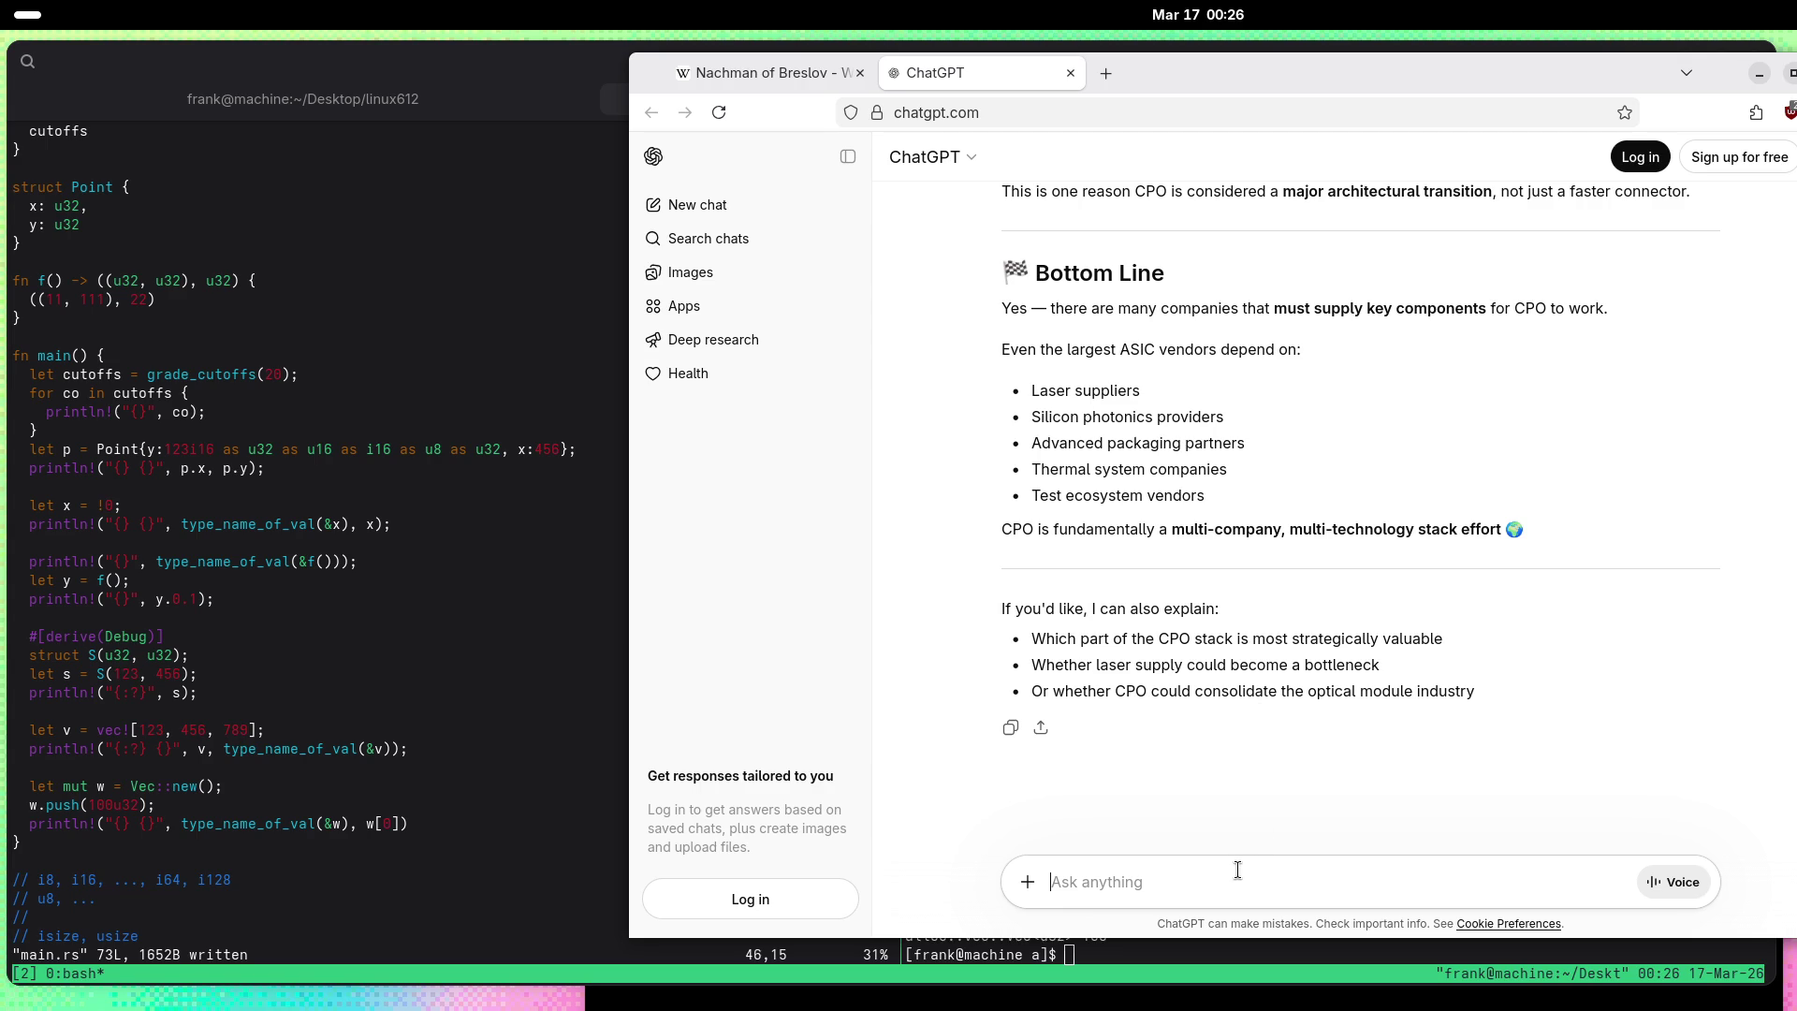
# Step: Ask 'Chances that CPO will be majority of market for 6.4T?'
pyautogui.write('Any op')
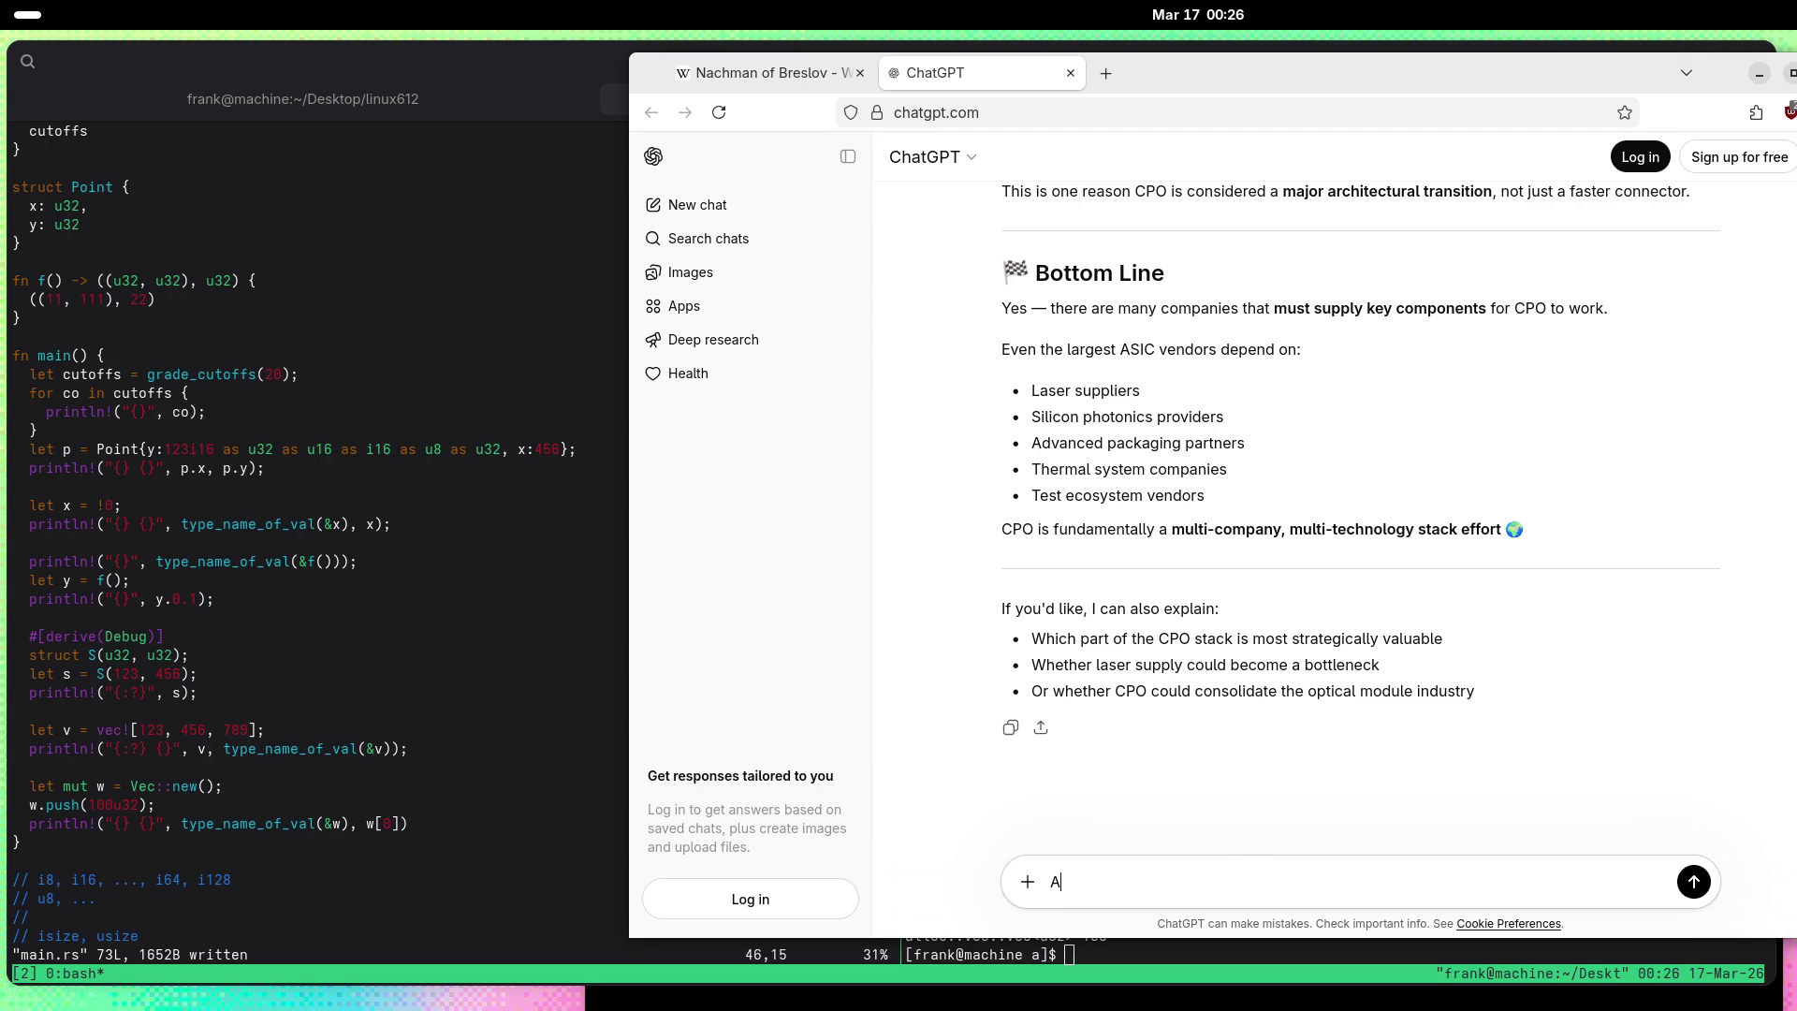
pyautogui.press('BackSpace')
pyautogui.press('BackSpace')
pyautogui.press('BackSpace')
pyautogui.write('Chances fo')
pyautogui.write('r CPO')
pyautogui.hotkey('ctrl', 'shift', 'Left')
pyautogui.hotkey('ctrl', 'shift', 'Left')
pyautogui.write('that CPO')
pyautogui.write(' will be majority')
pyautogui.write(' of marke')
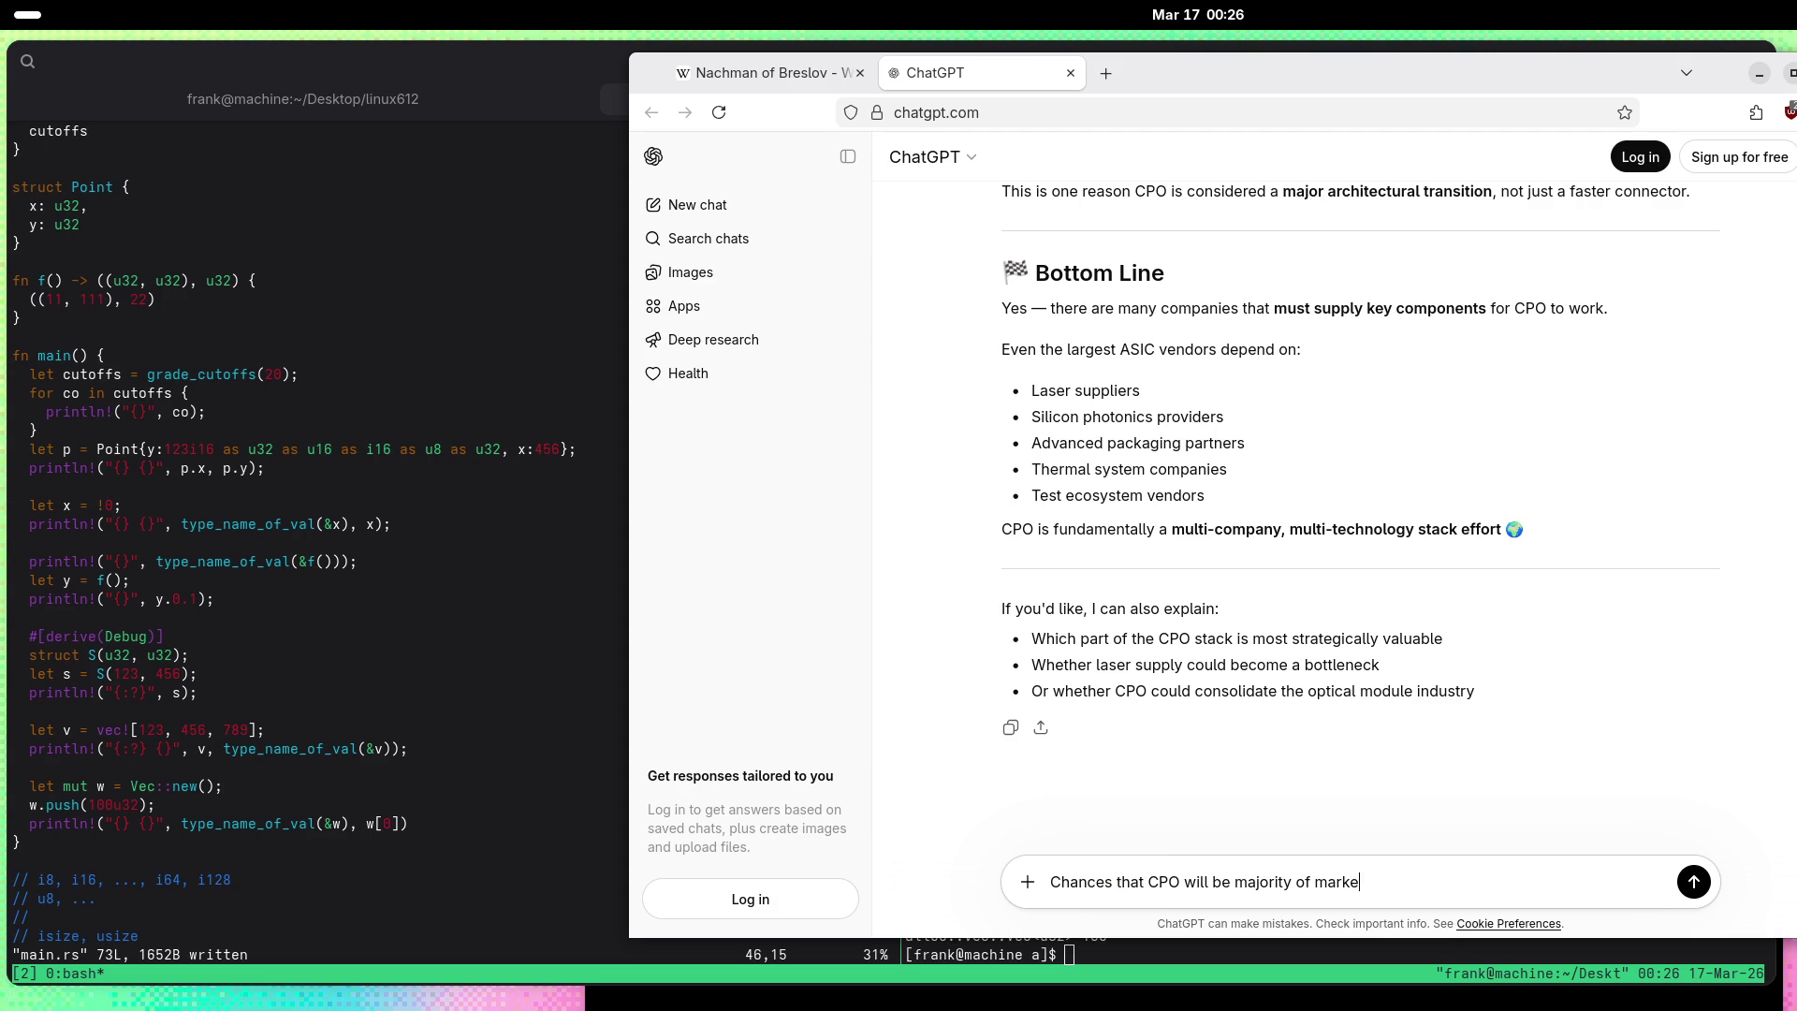
pyautogui.write('t for 6.$')
pyautogui.press('BackSpace')
pyautogui.write('4')
pyautogui.write('T?')
pyautogui.press('Return')
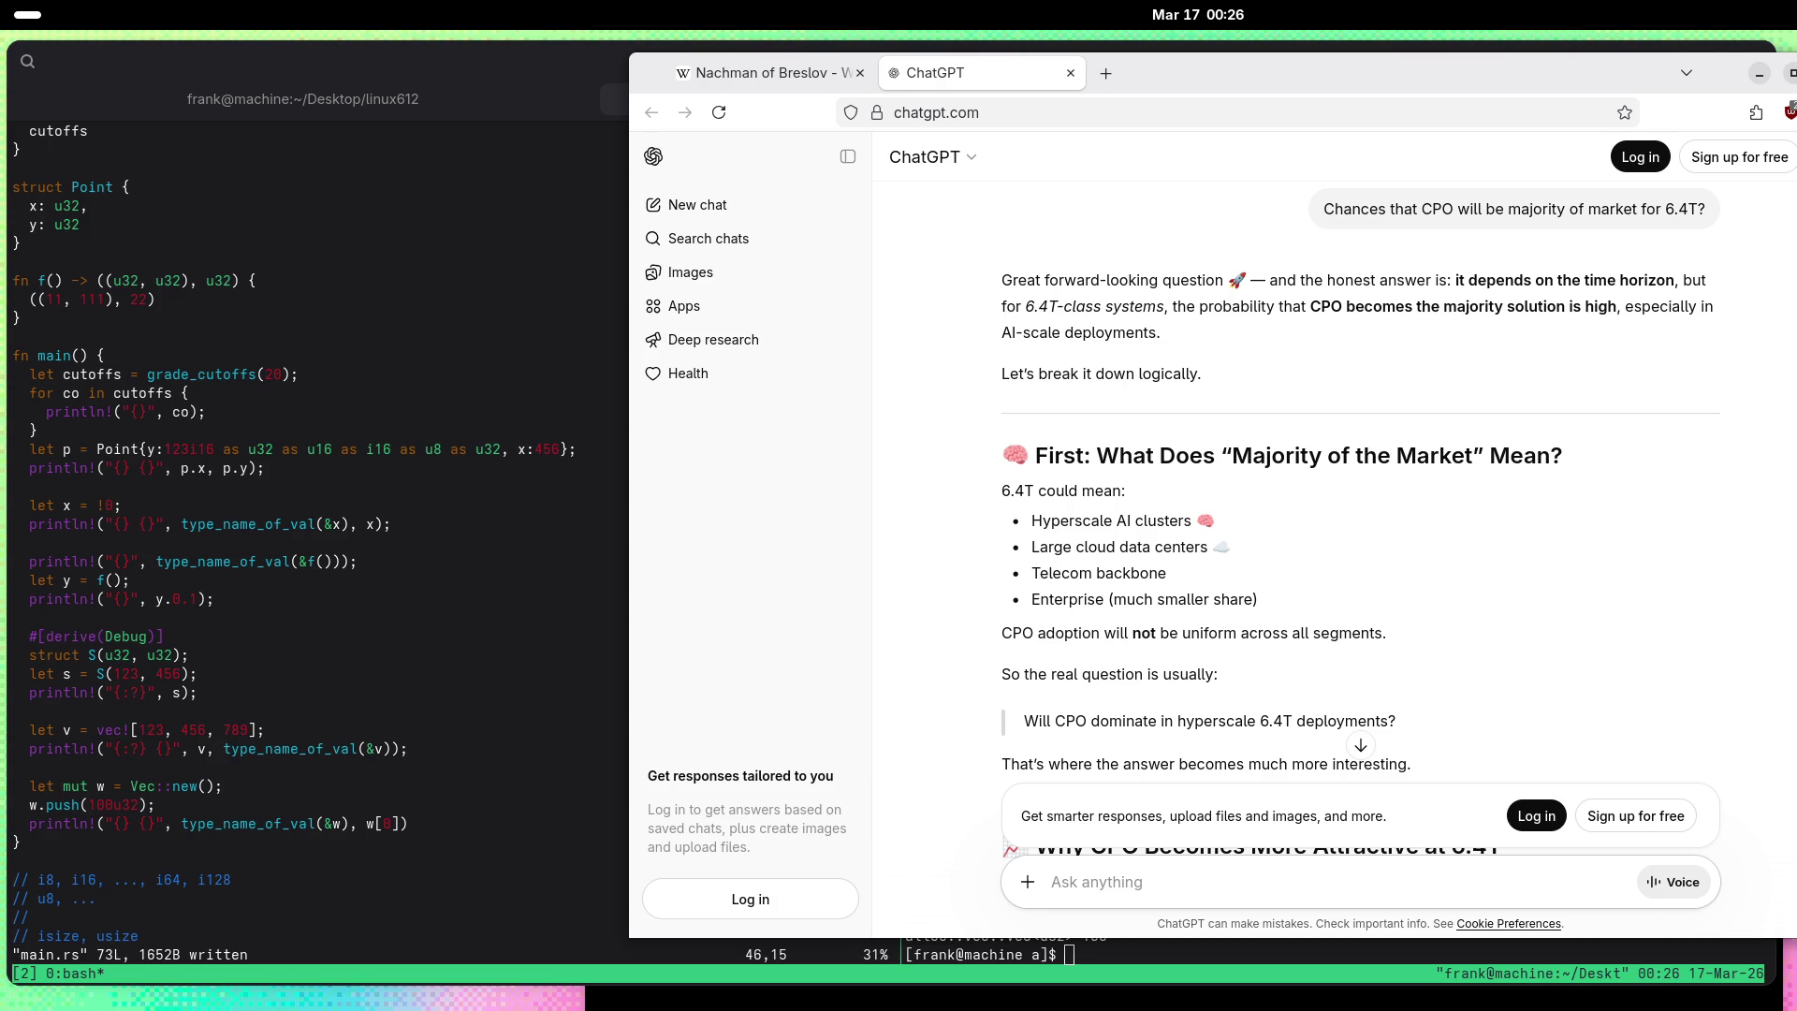
# Step: Read through the 6.4T adoption answer, then ask 'What about 12.8T?'
pyautogui.scroll(-3, 927, 541)
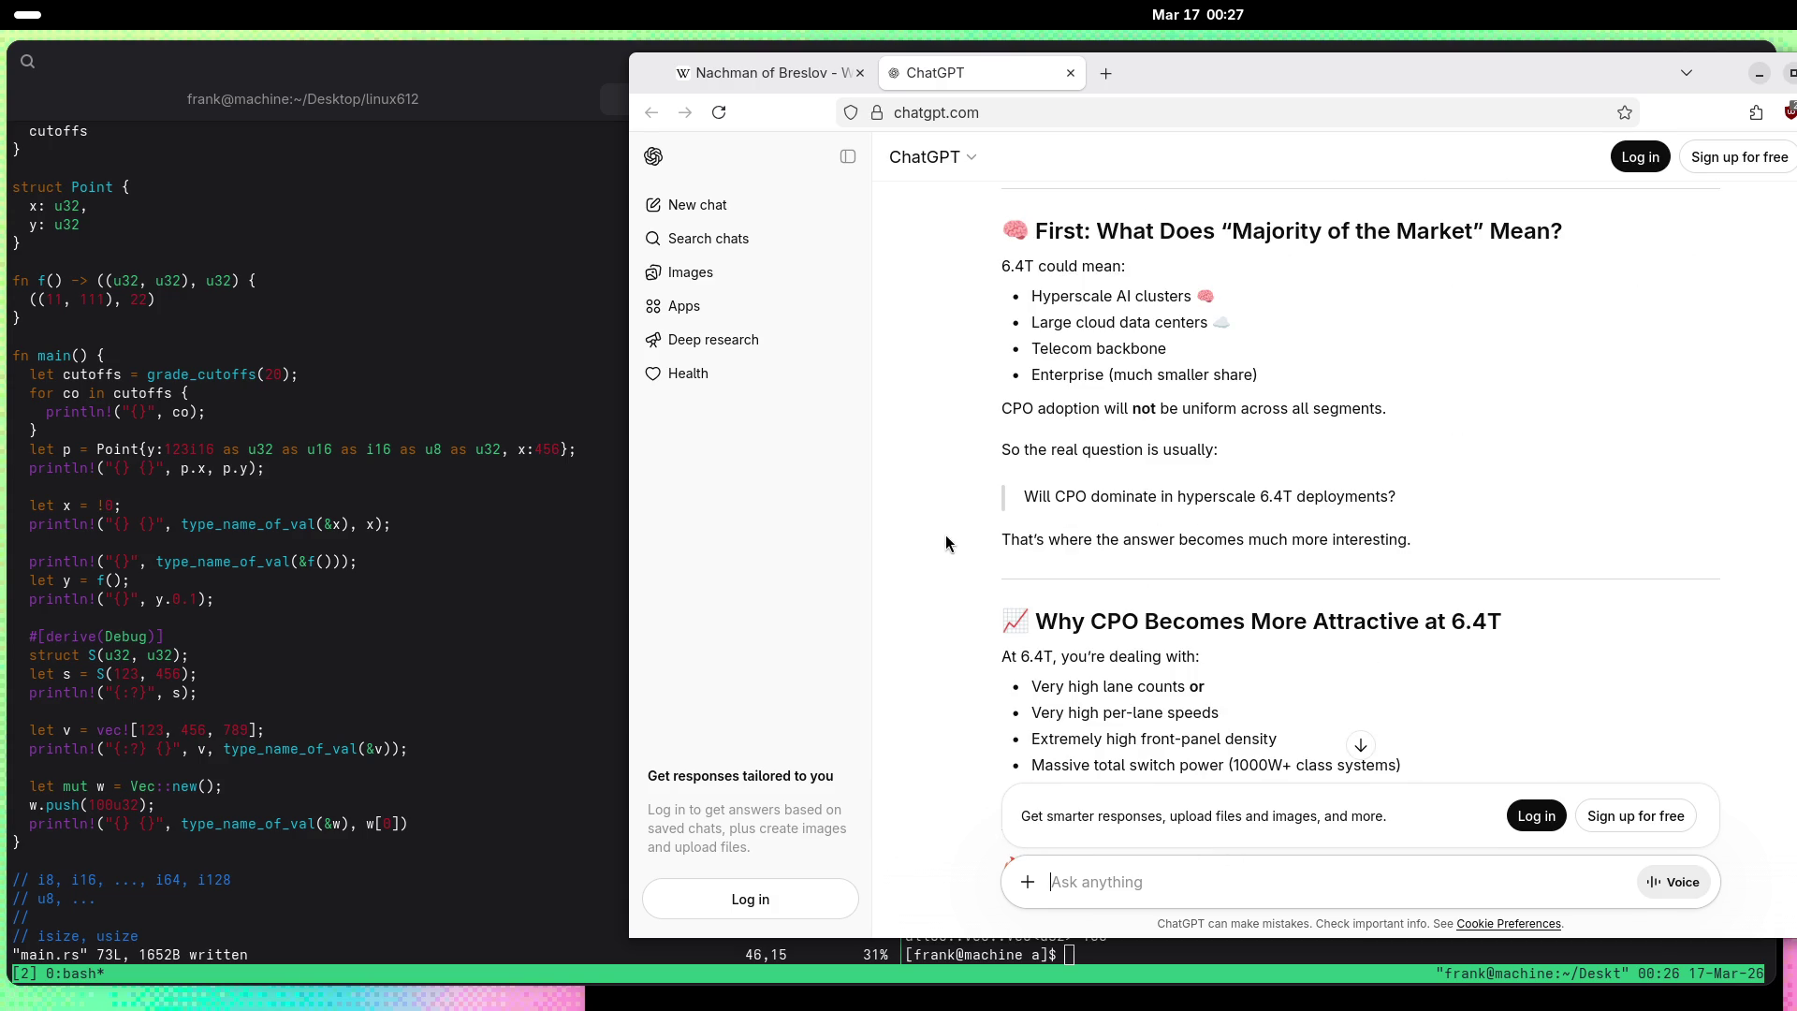
pyautogui.scroll(-5, 946, 534)
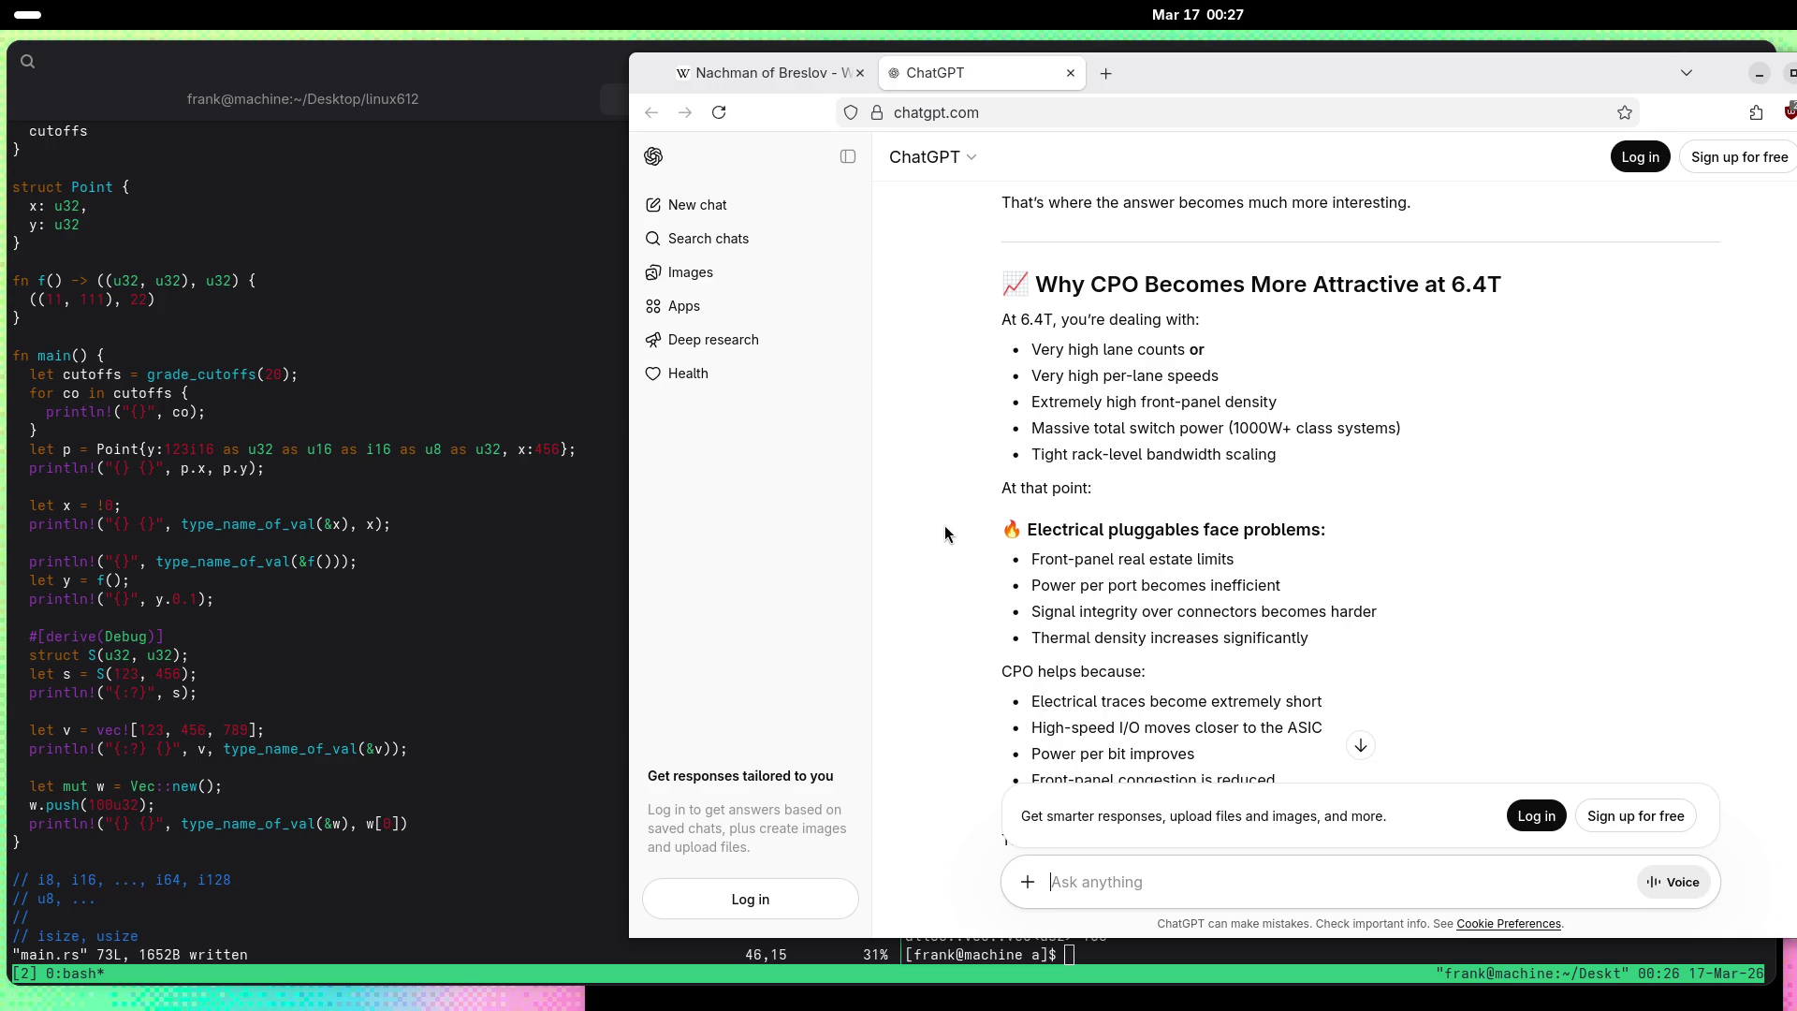
pyautogui.scroll(-5, 945, 520)
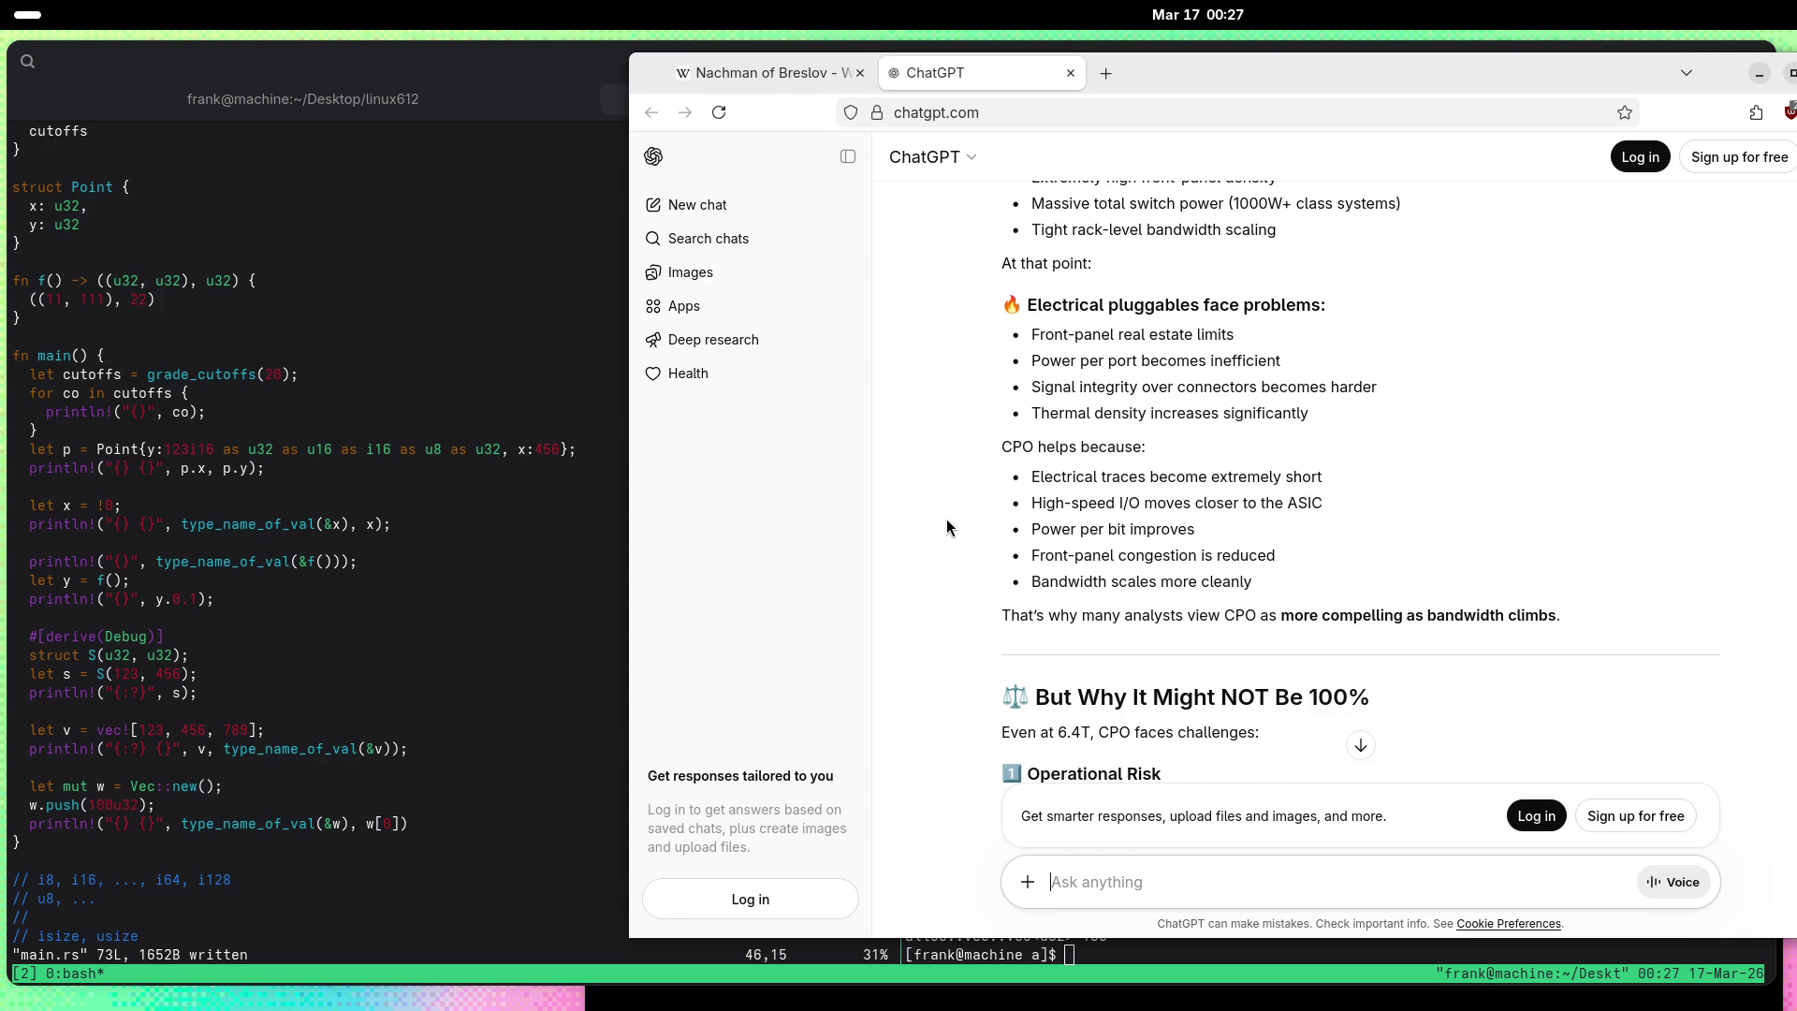
pyautogui.scroll(-3, 949, 515)
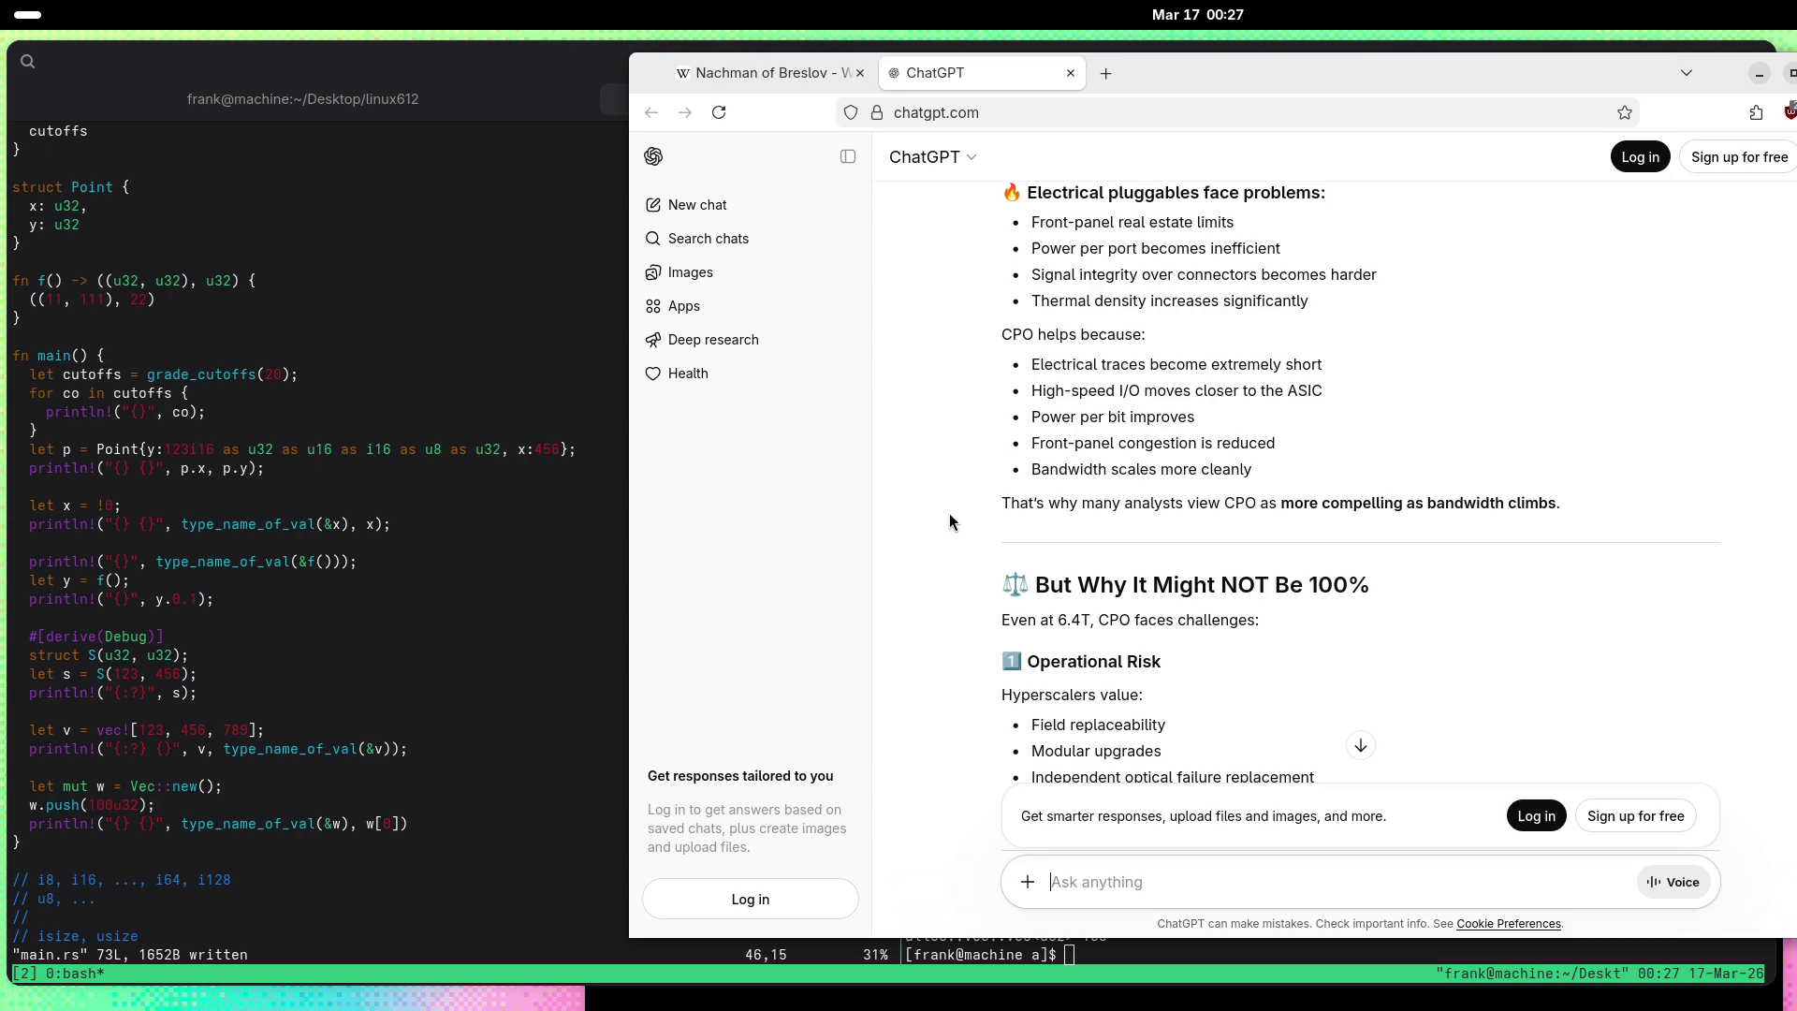
pyautogui.scroll(-3, 949, 522)
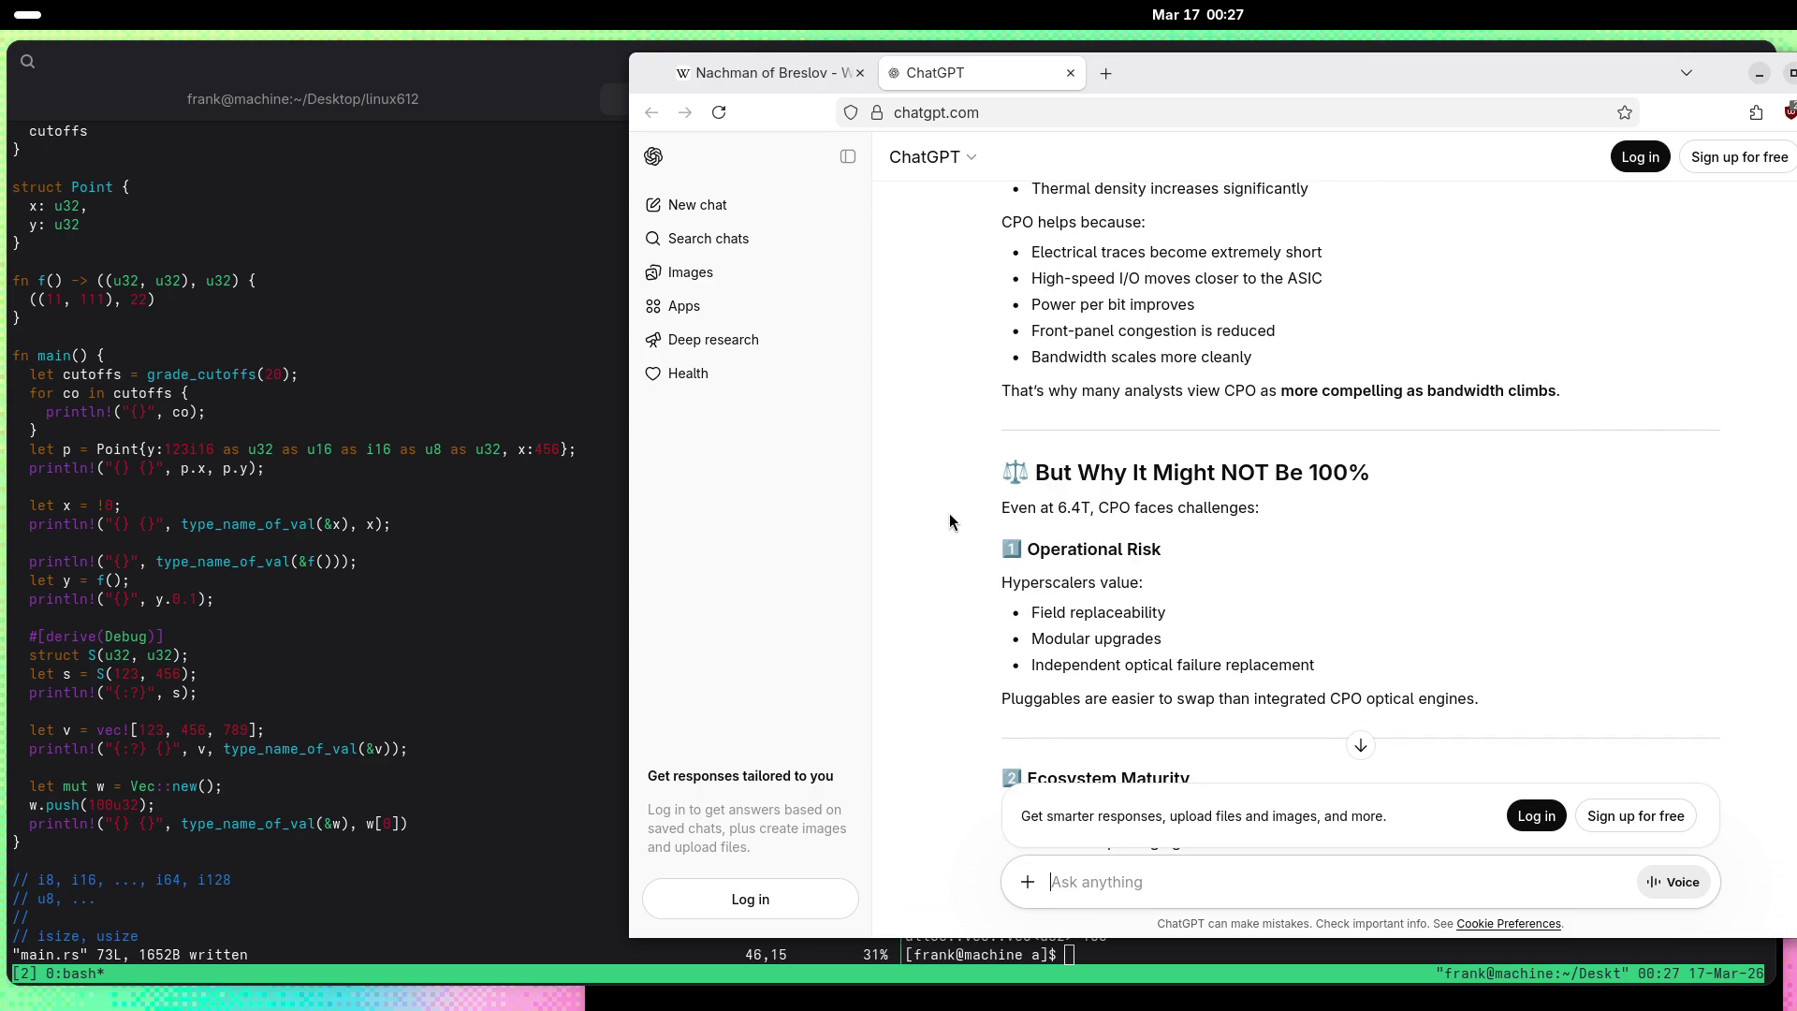
pyautogui.scroll(-3, 949, 522)
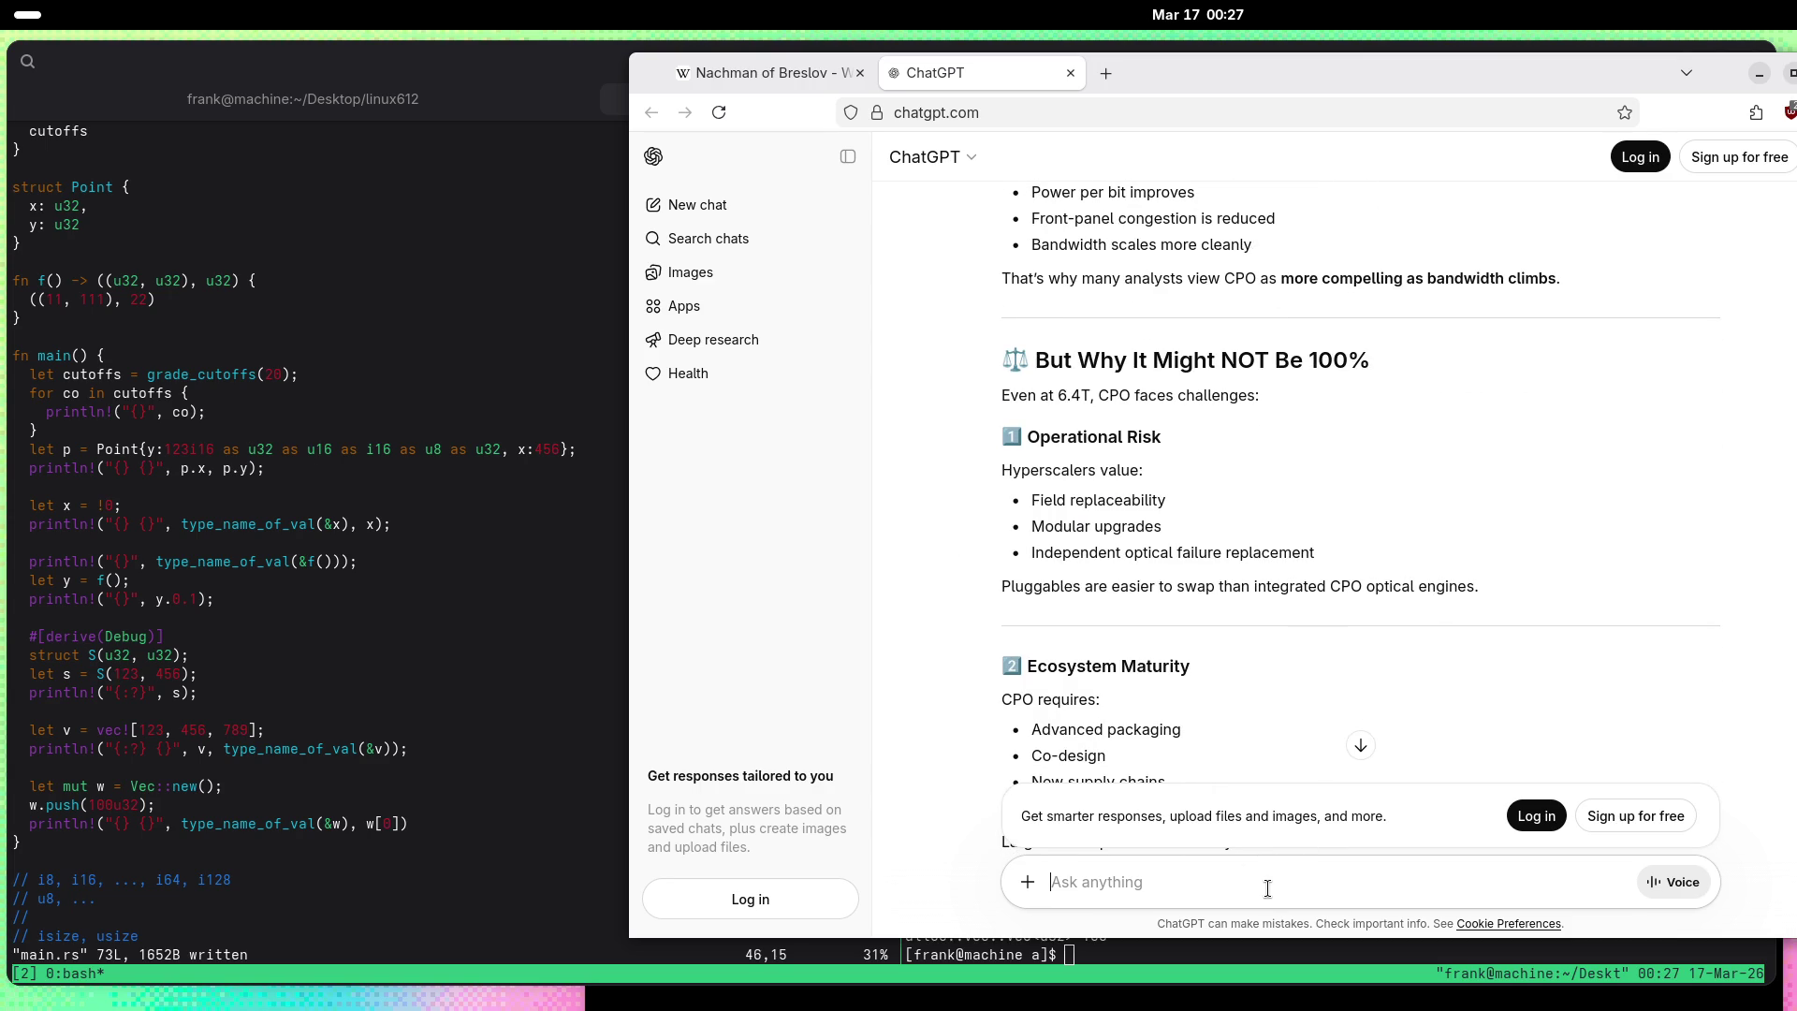
pyautogui.write('What abou')
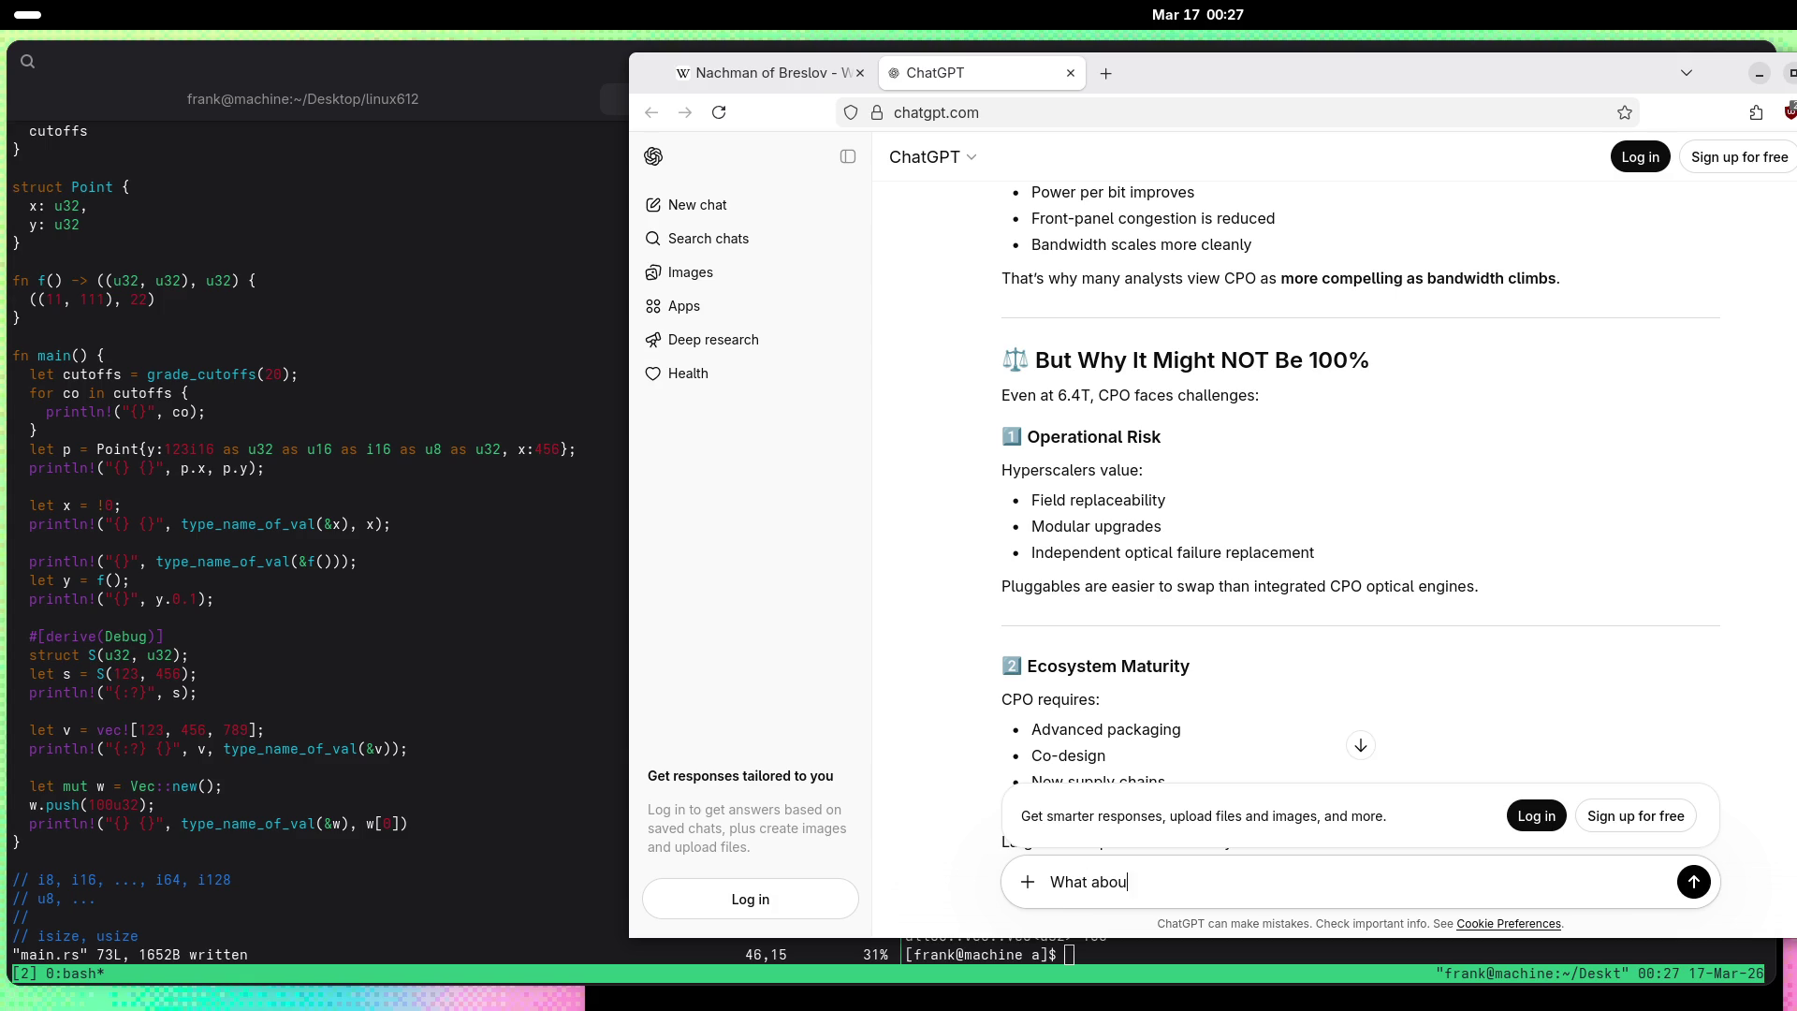
pyautogui.write('t 12.8T?')
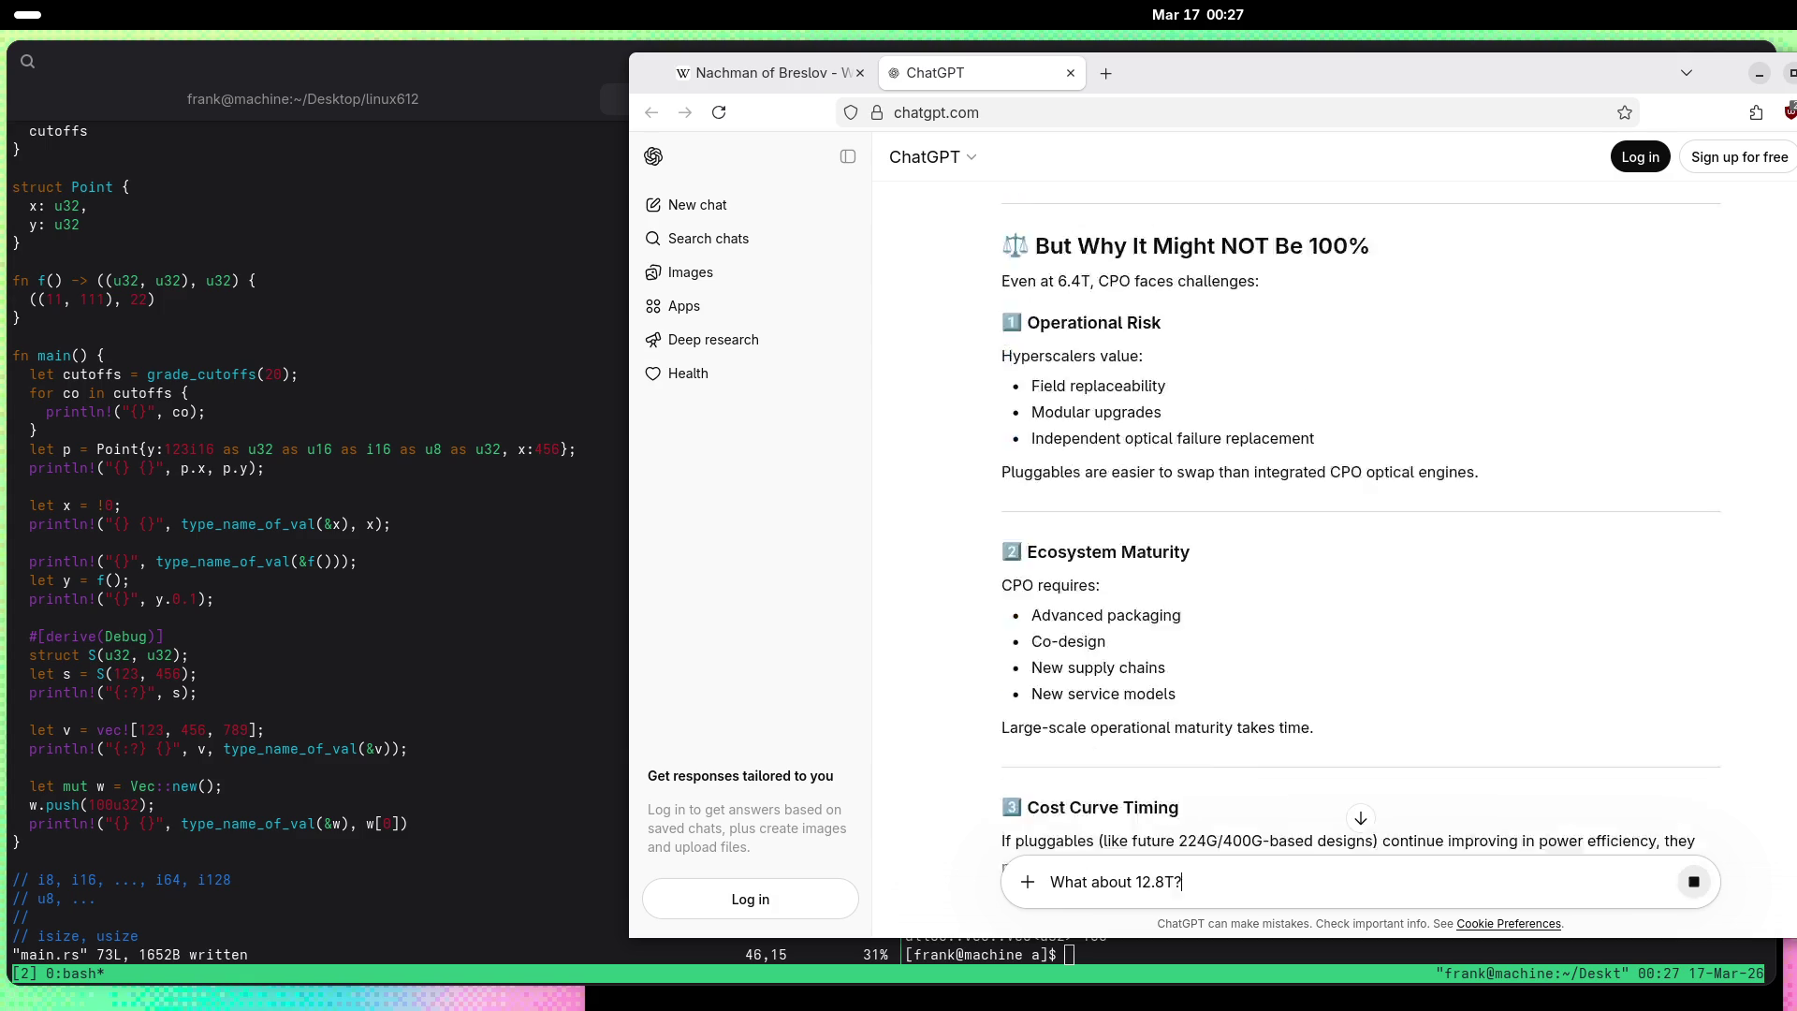
pyautogui.press('Return')
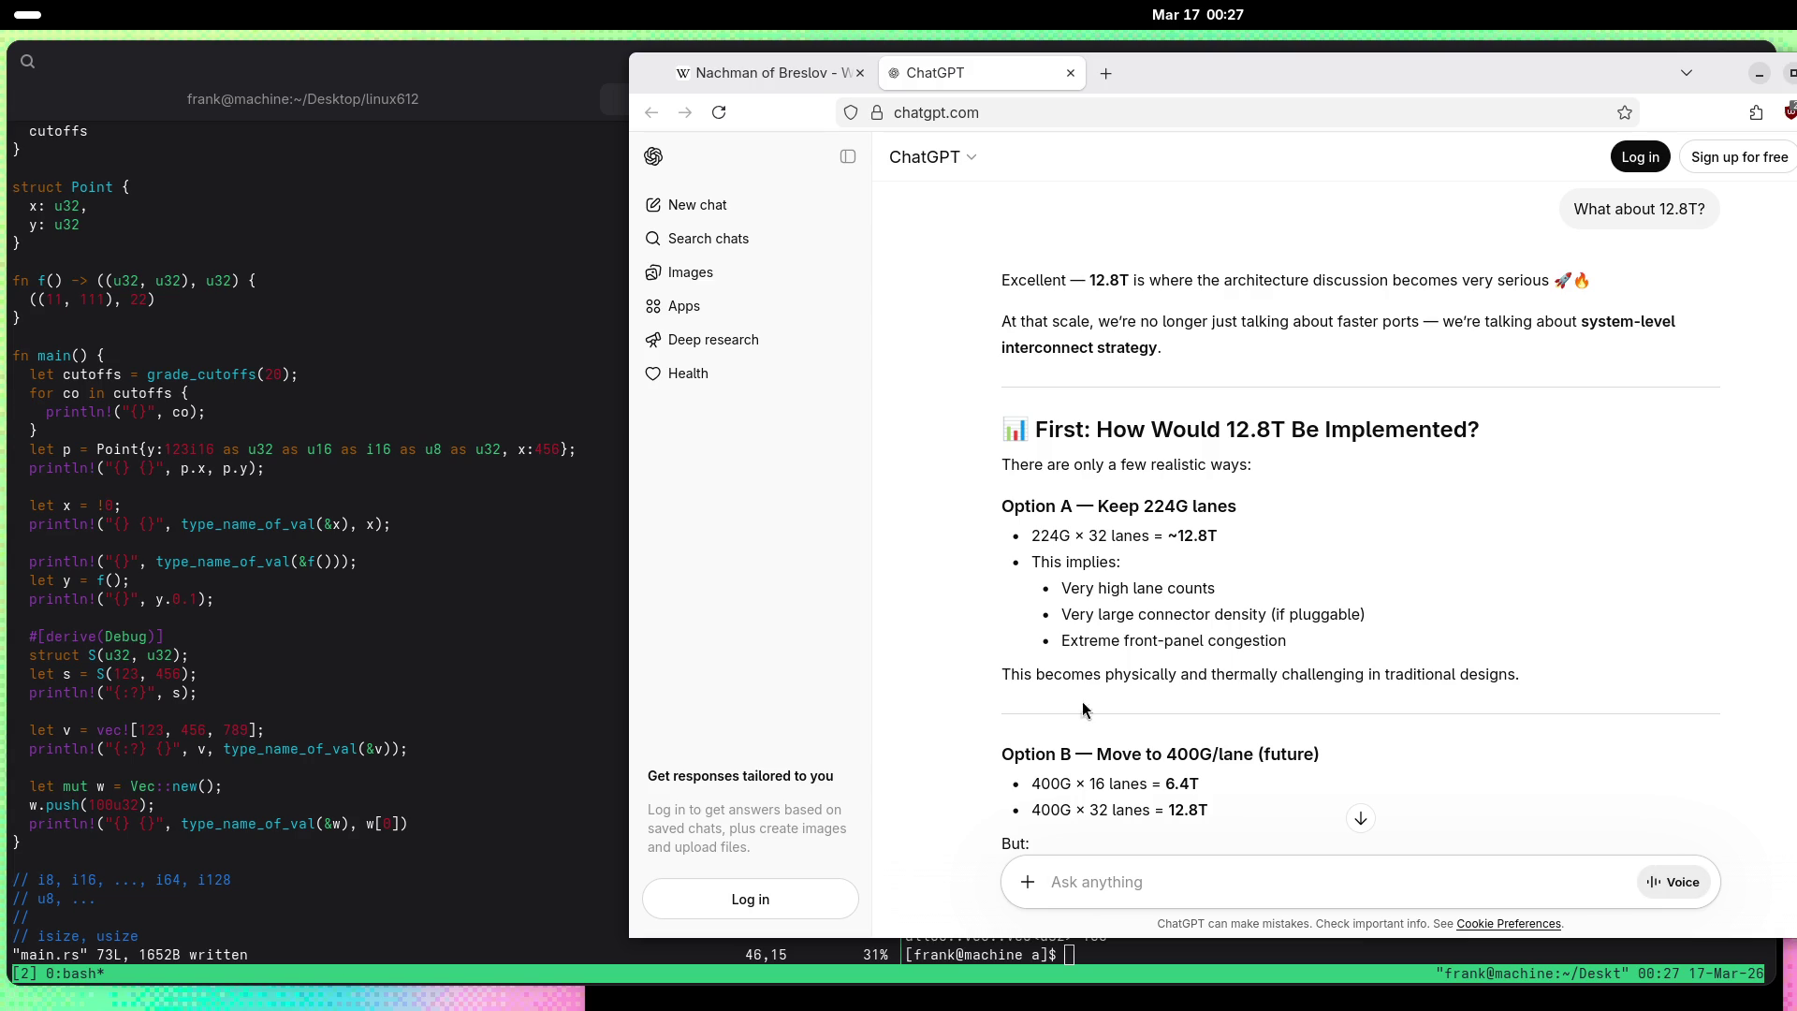
# Step: Scroll the 12.8T reply through power density and front panel physics to Likely Architecture Evolution
pyautogui.scroll(-3, 966, 516)
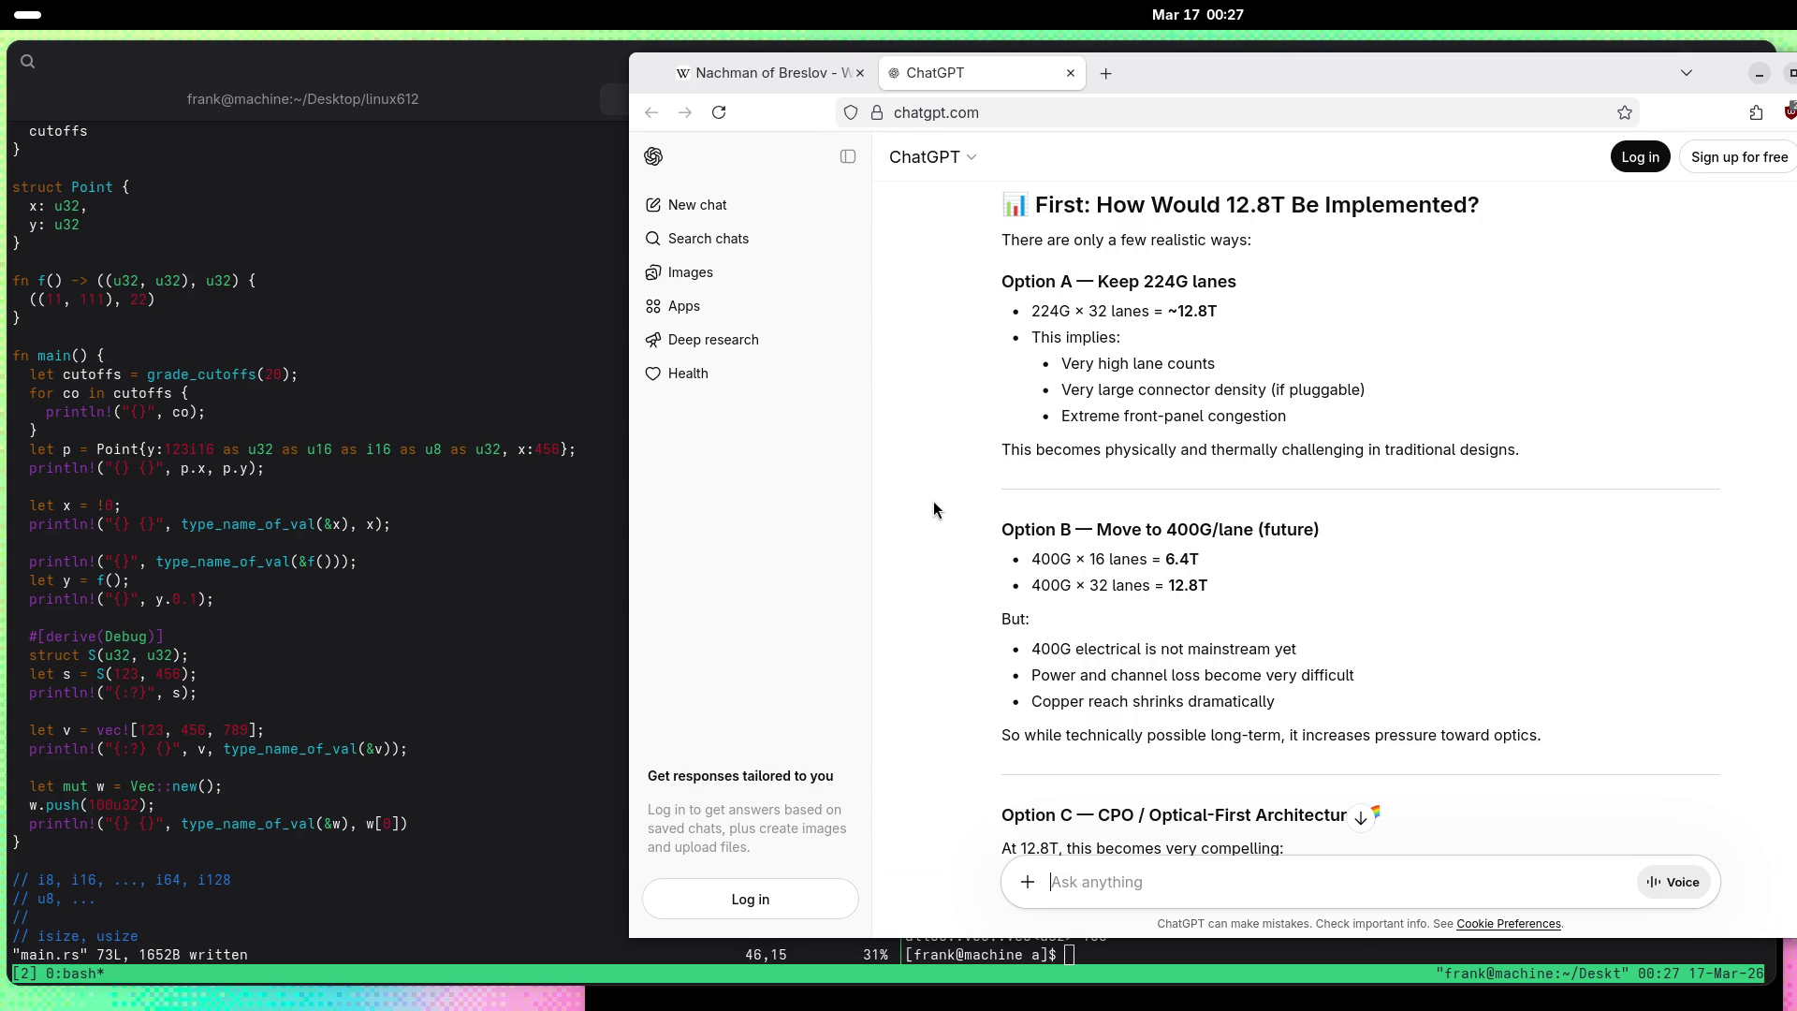
pyautogui.scroll(-2, 923, 497)
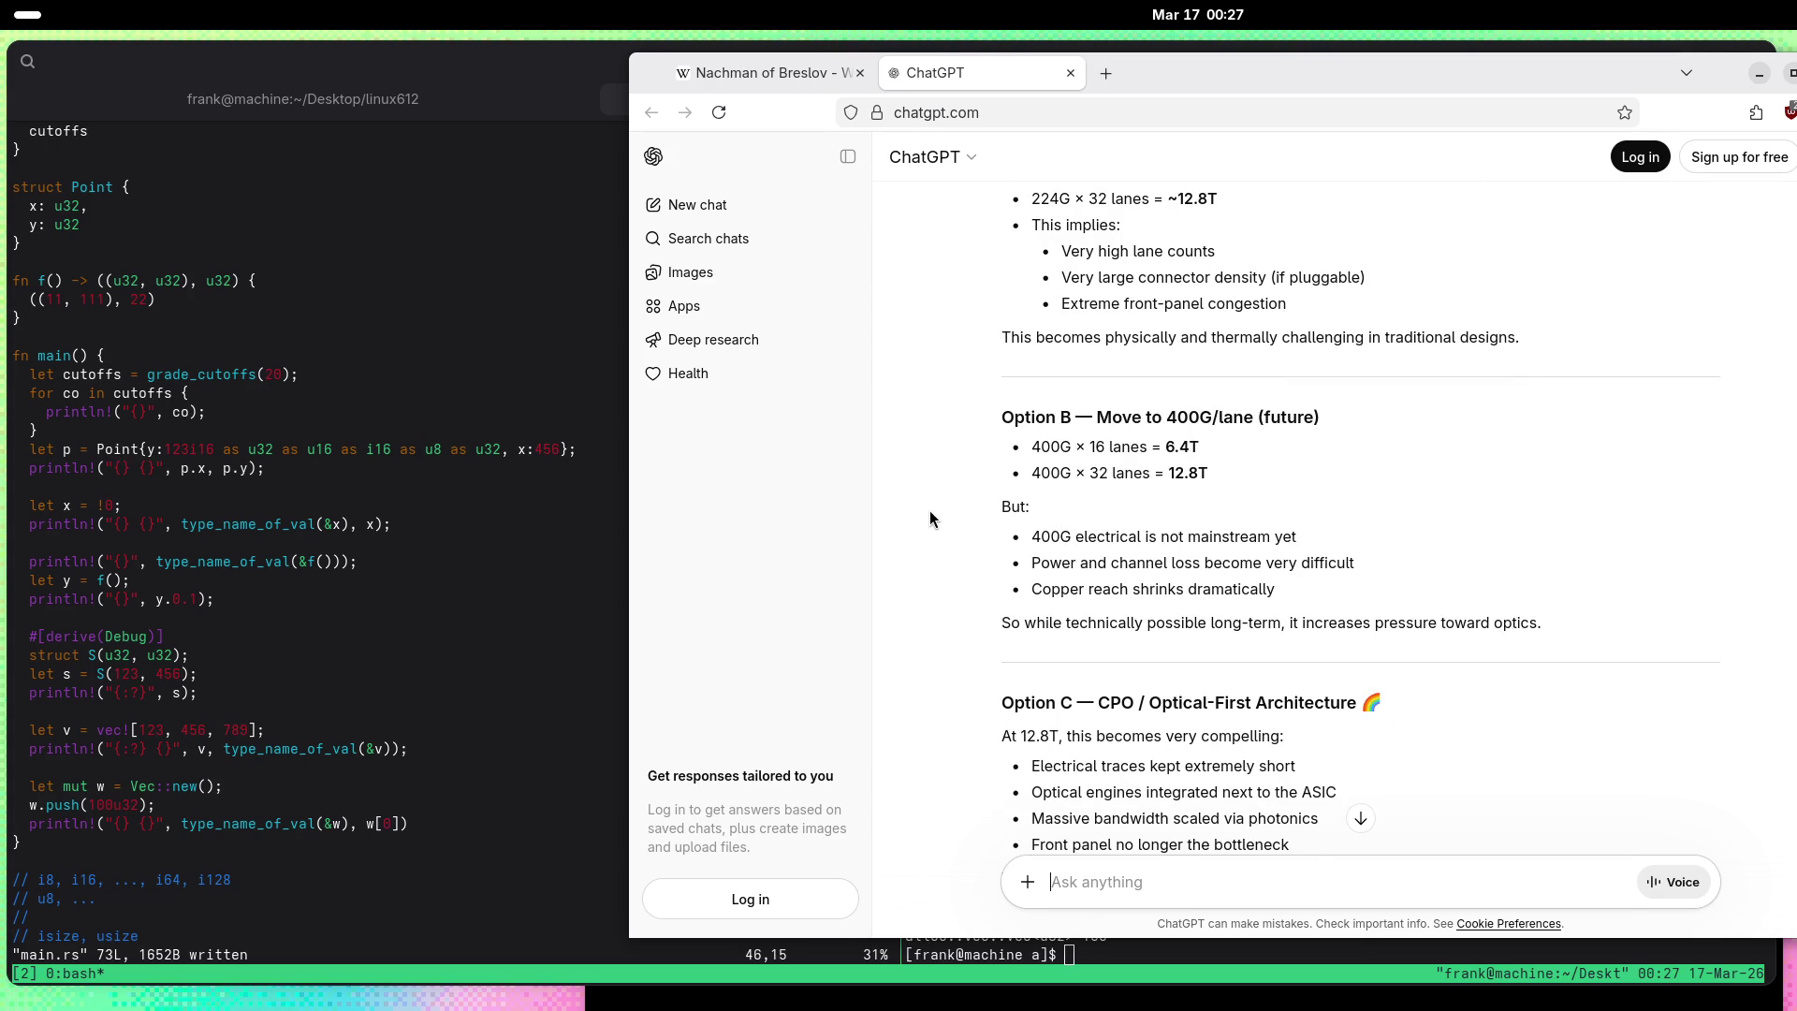
pyautogui.scroll(-3, 929, 513)
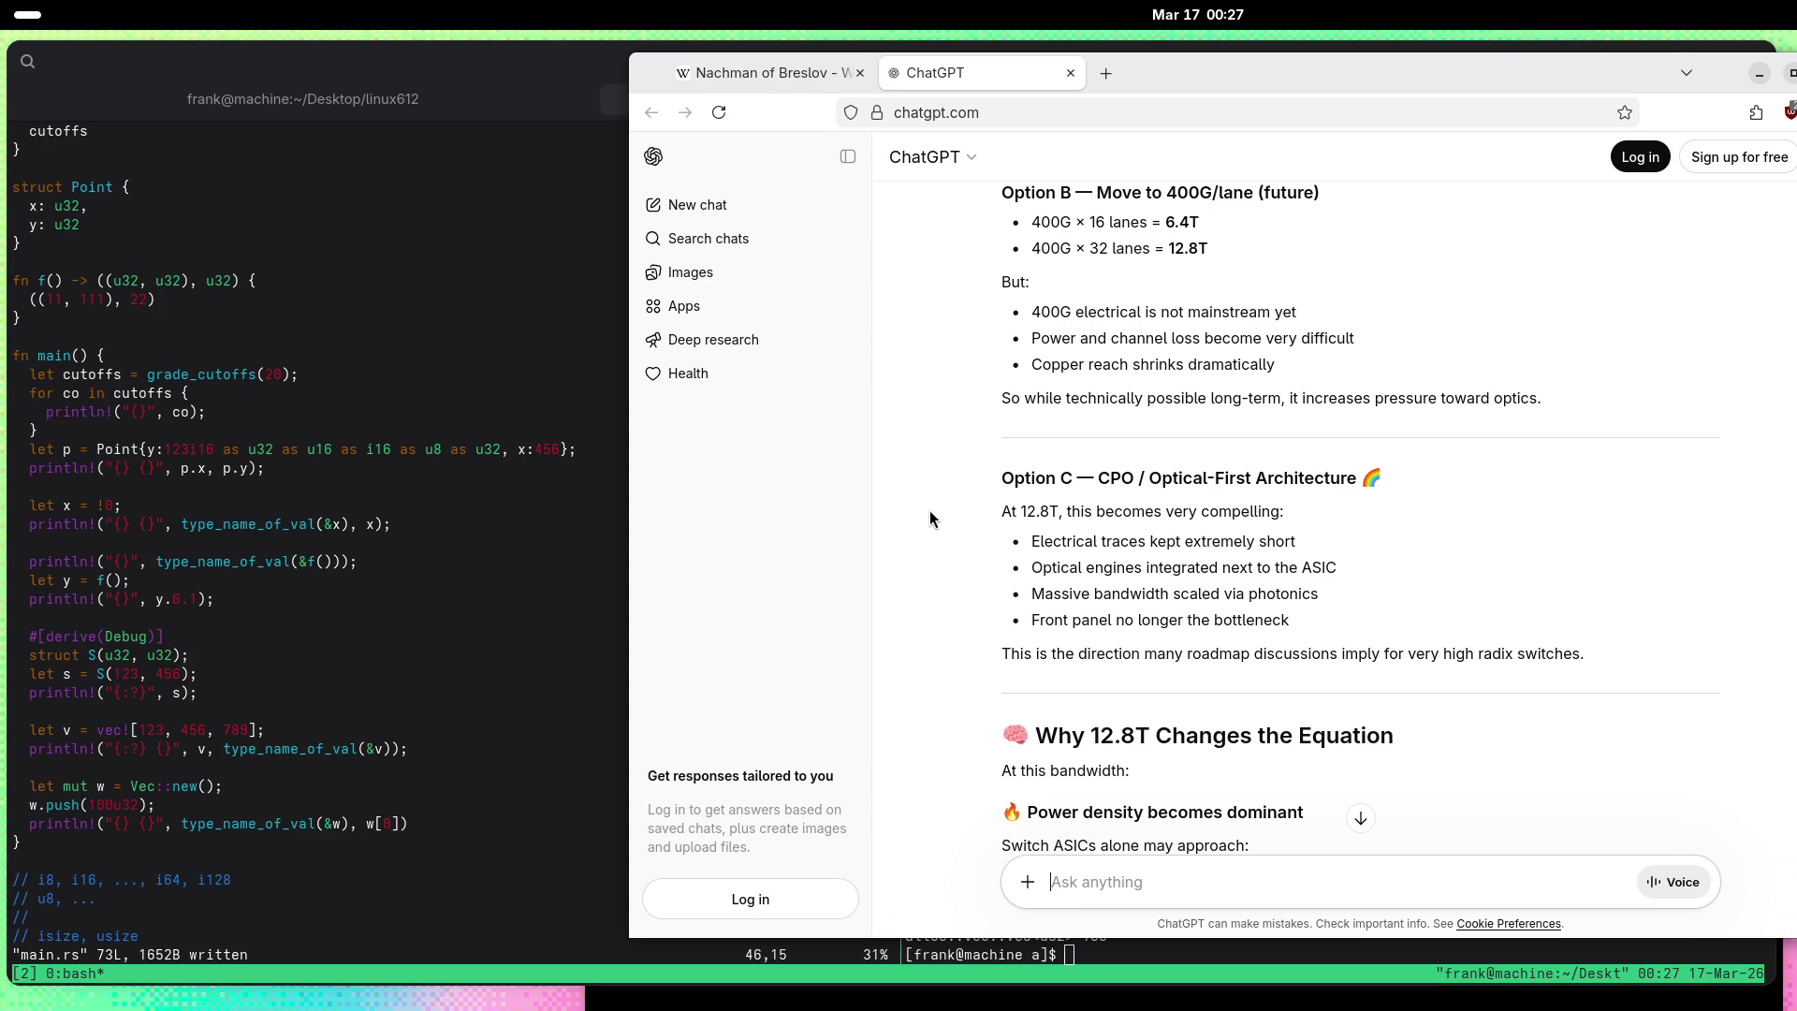
pyautogui.scroll(-5, 931, 512)
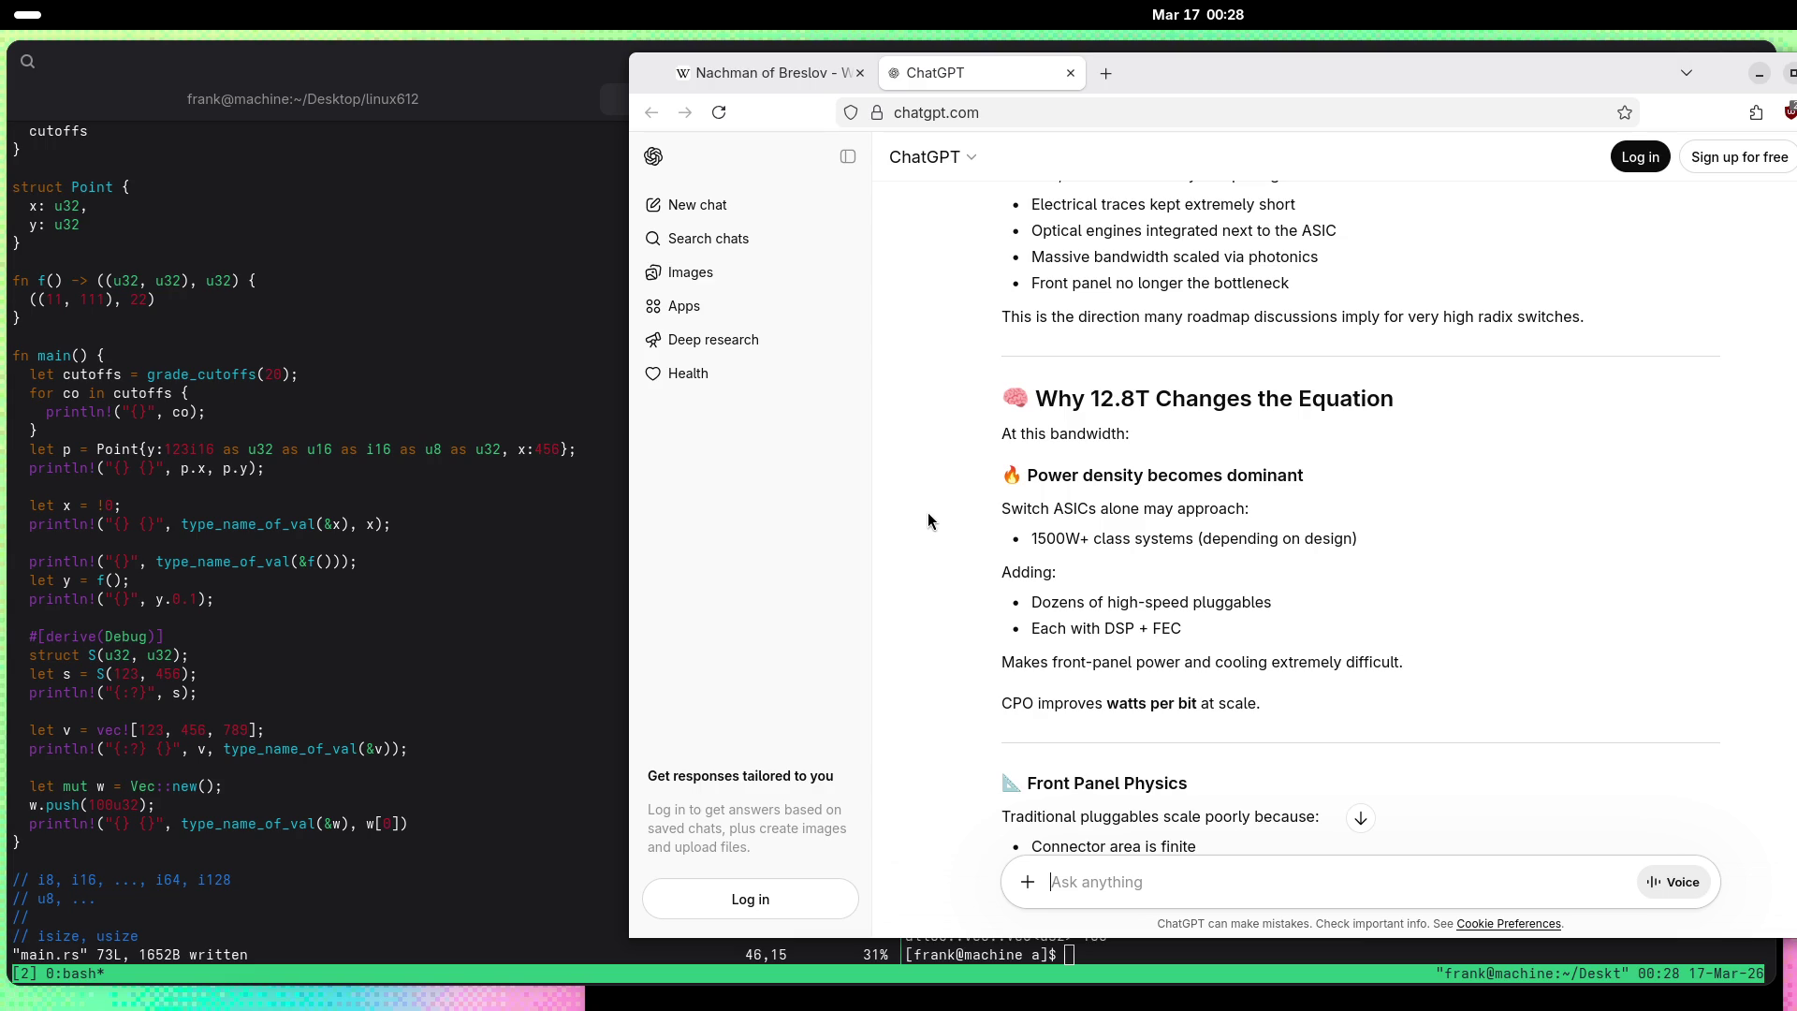
pyautogui.scroll(-3, 928, 510)
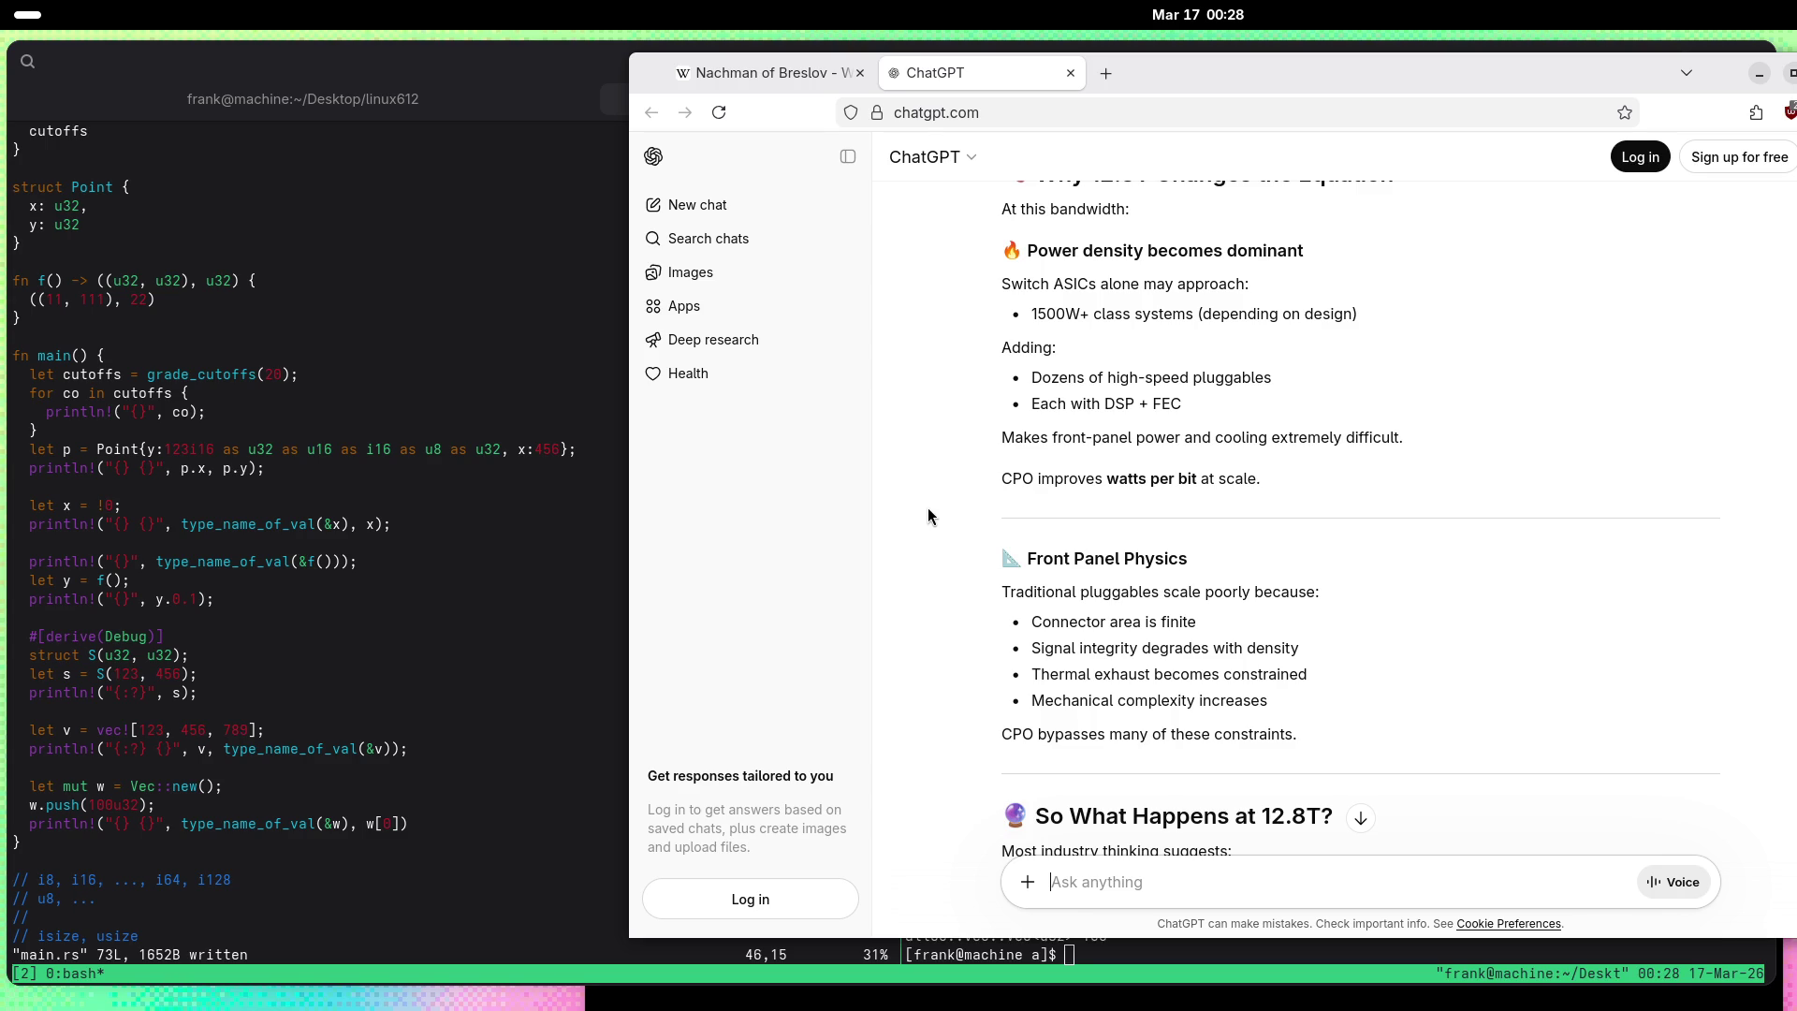
pyautogui.scroll(-4, 929, 508)
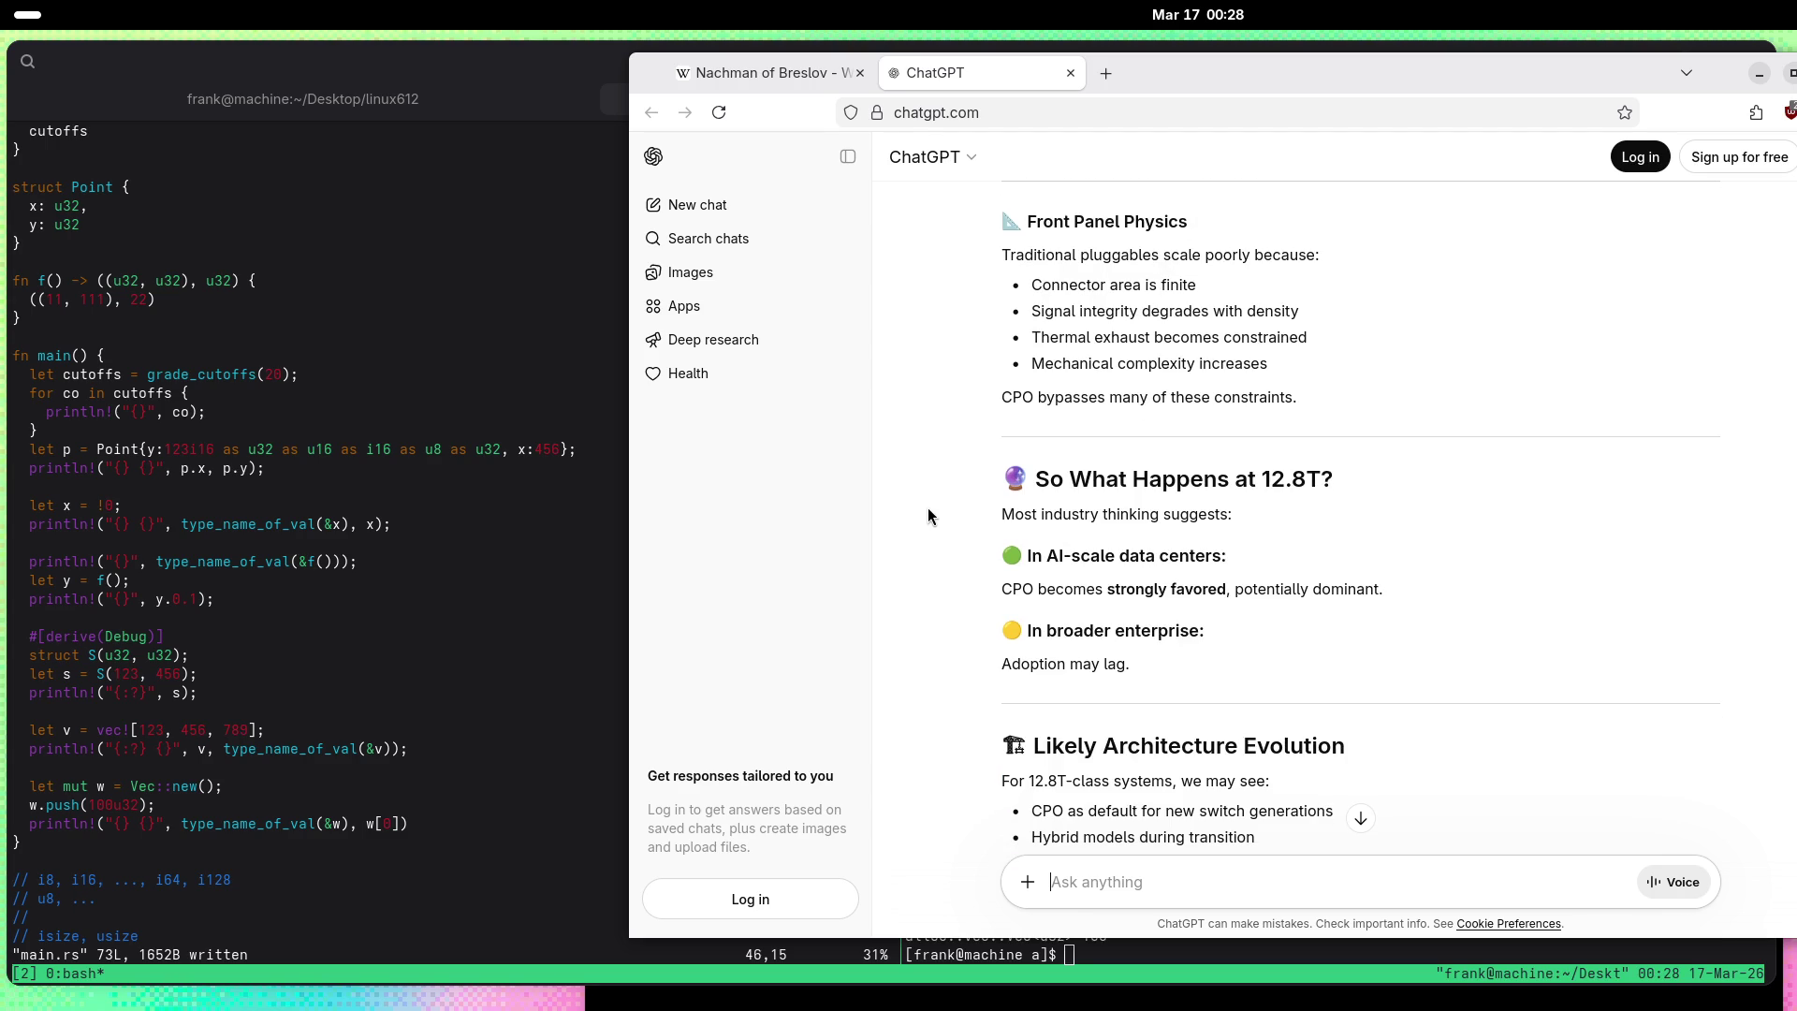